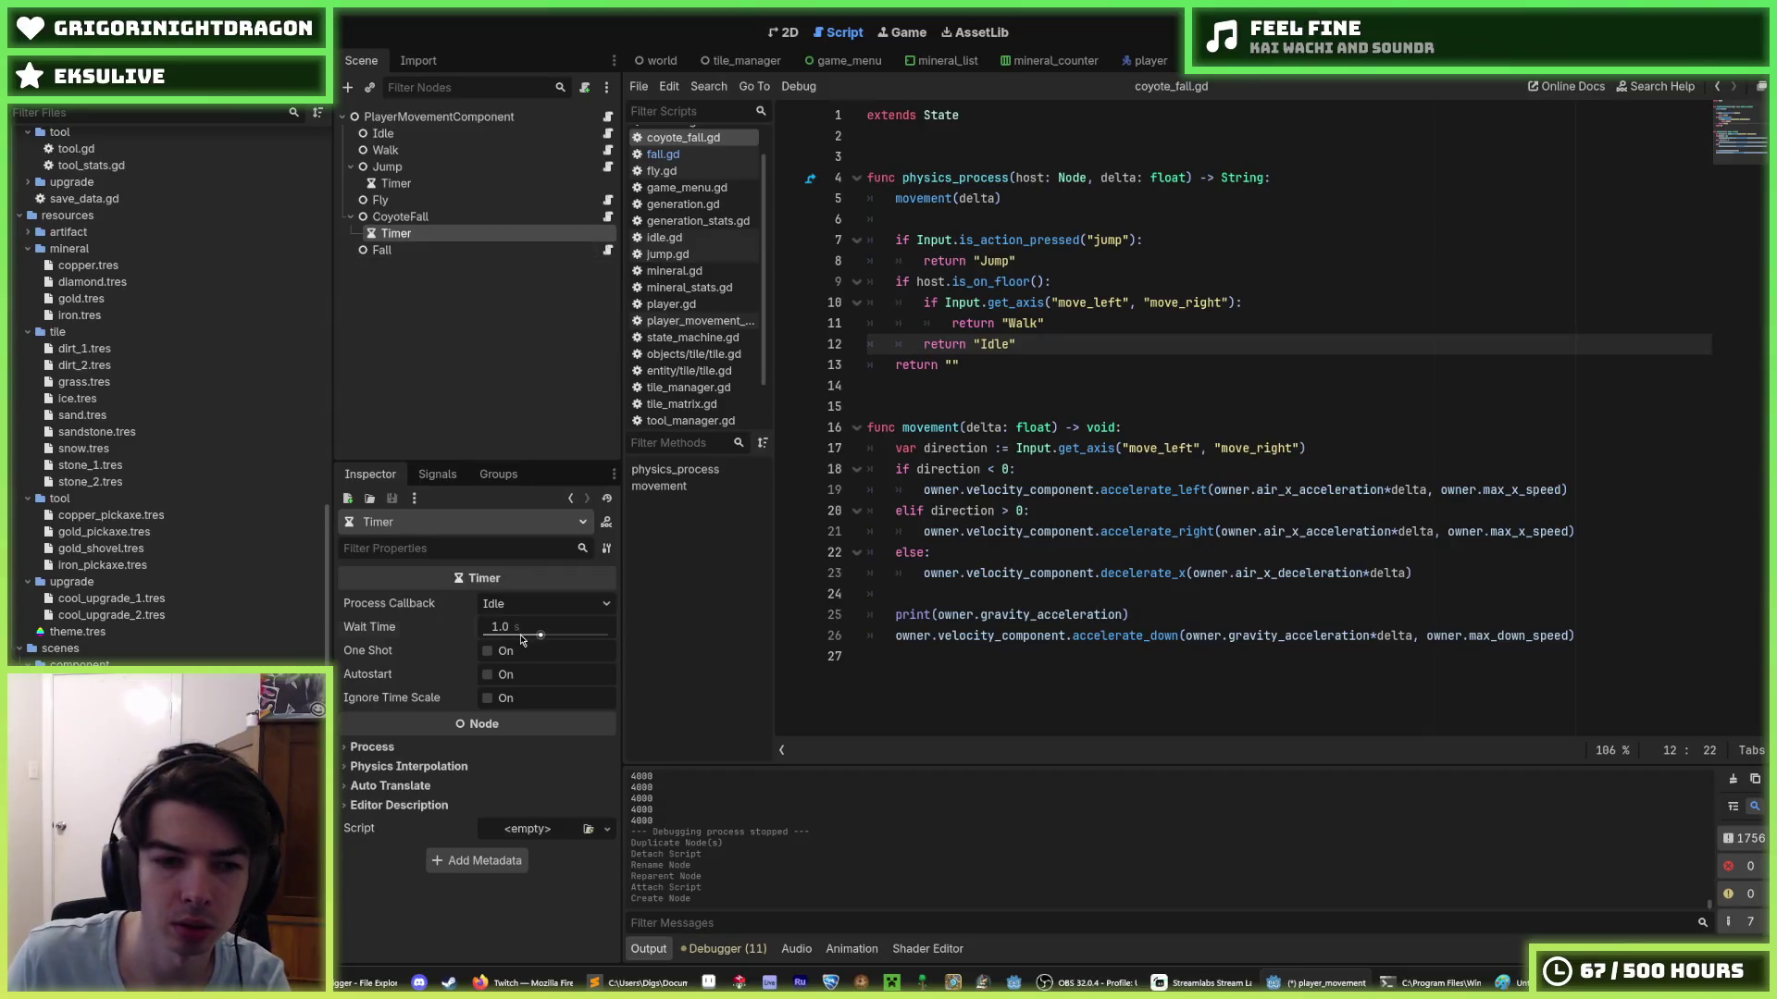
- Set the CoyoteFall timer to a 0.1 s wait, Physics process callback and One Shot, then open jump.gd
left_click(525, 622)
type("0.1")
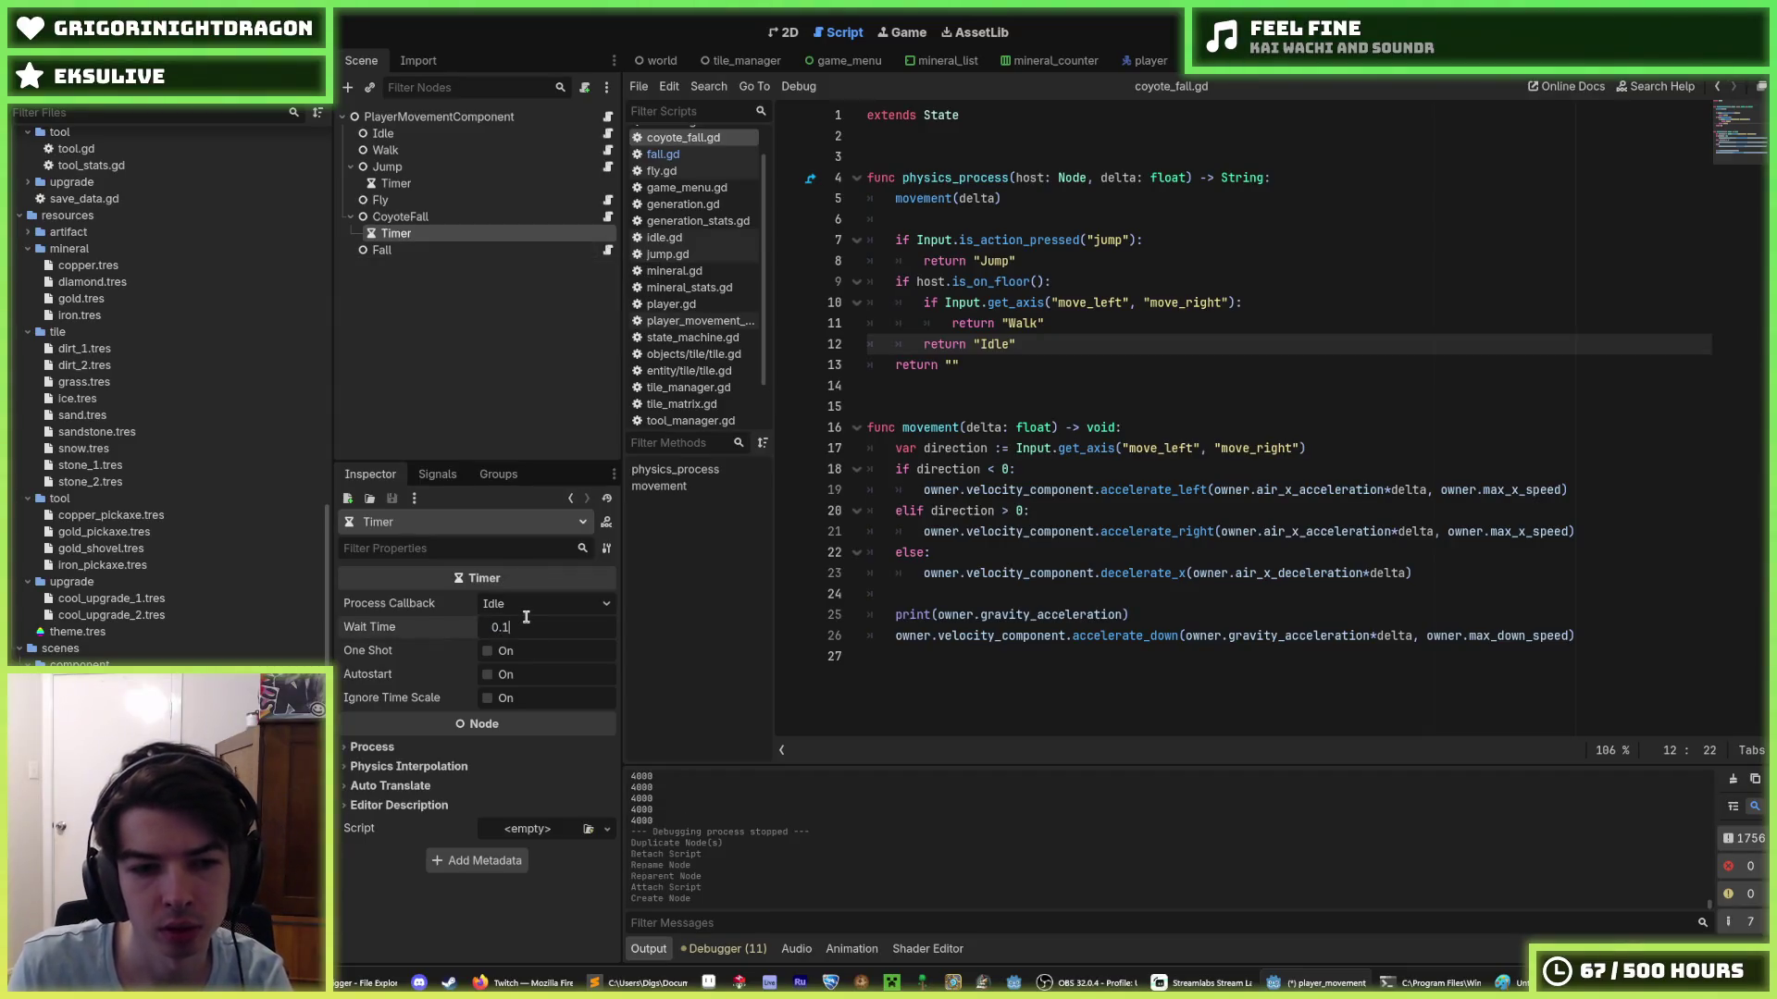
key("Return")
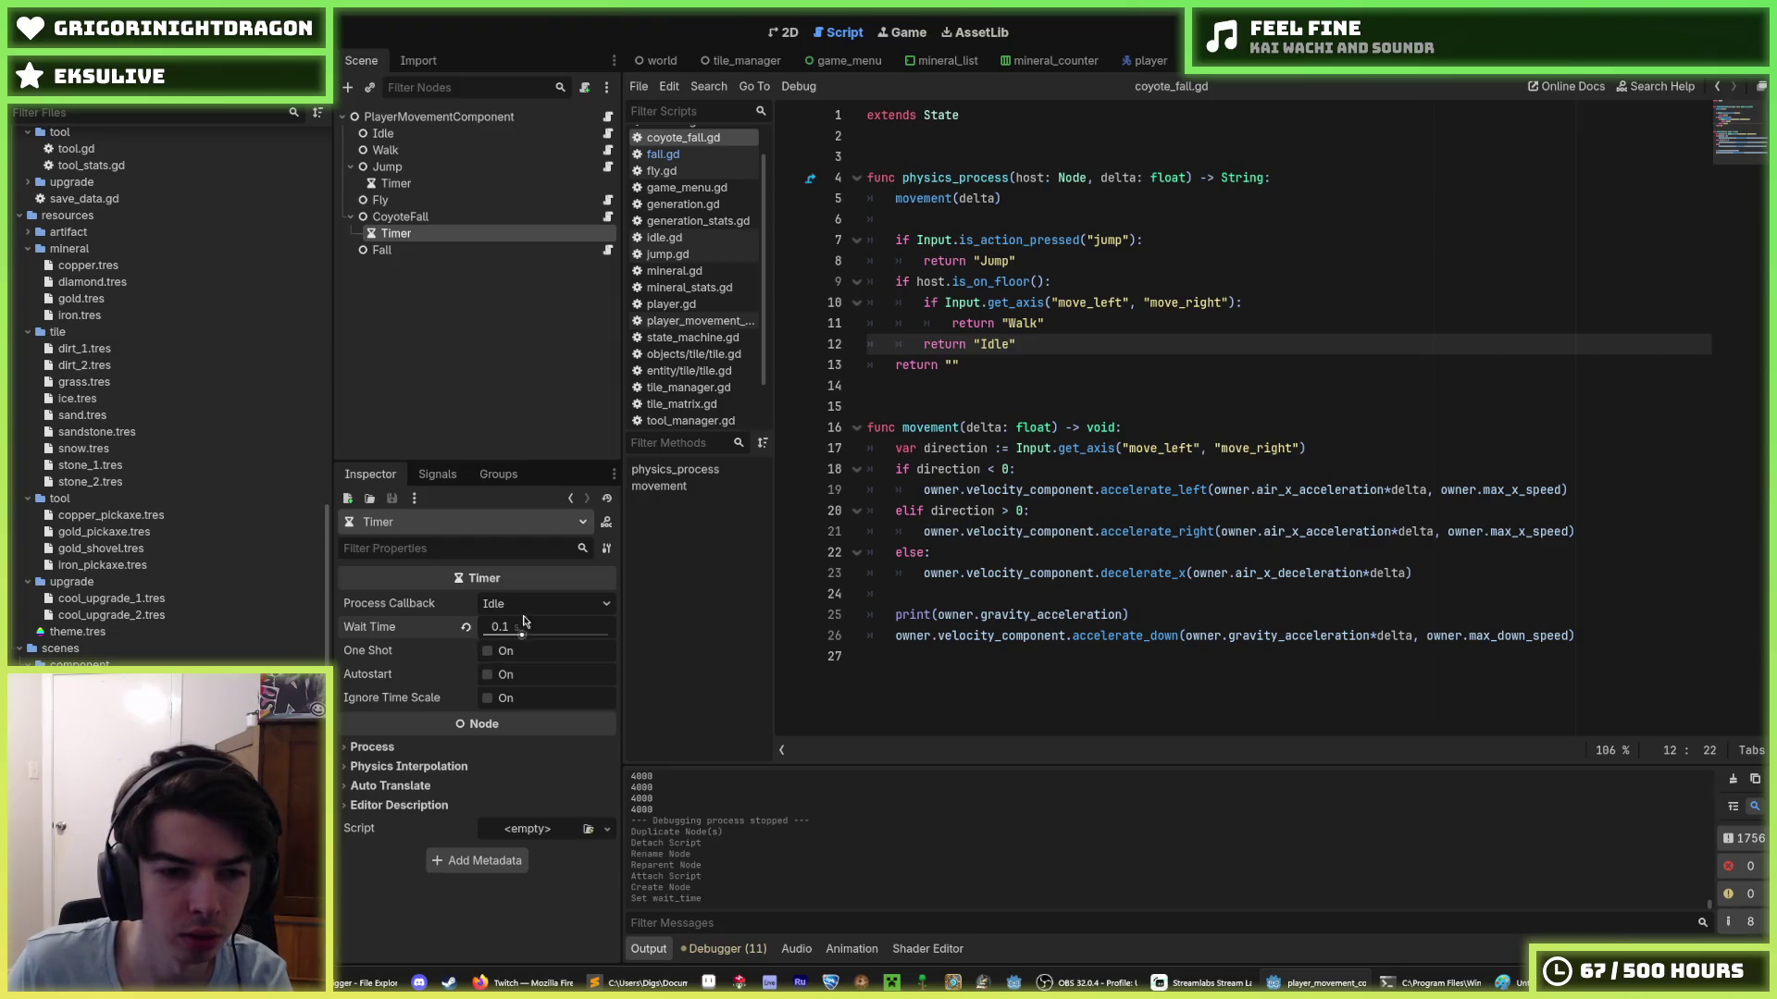
left_click(521, 611)
left_click(520, 629)
left_click(506, 652)
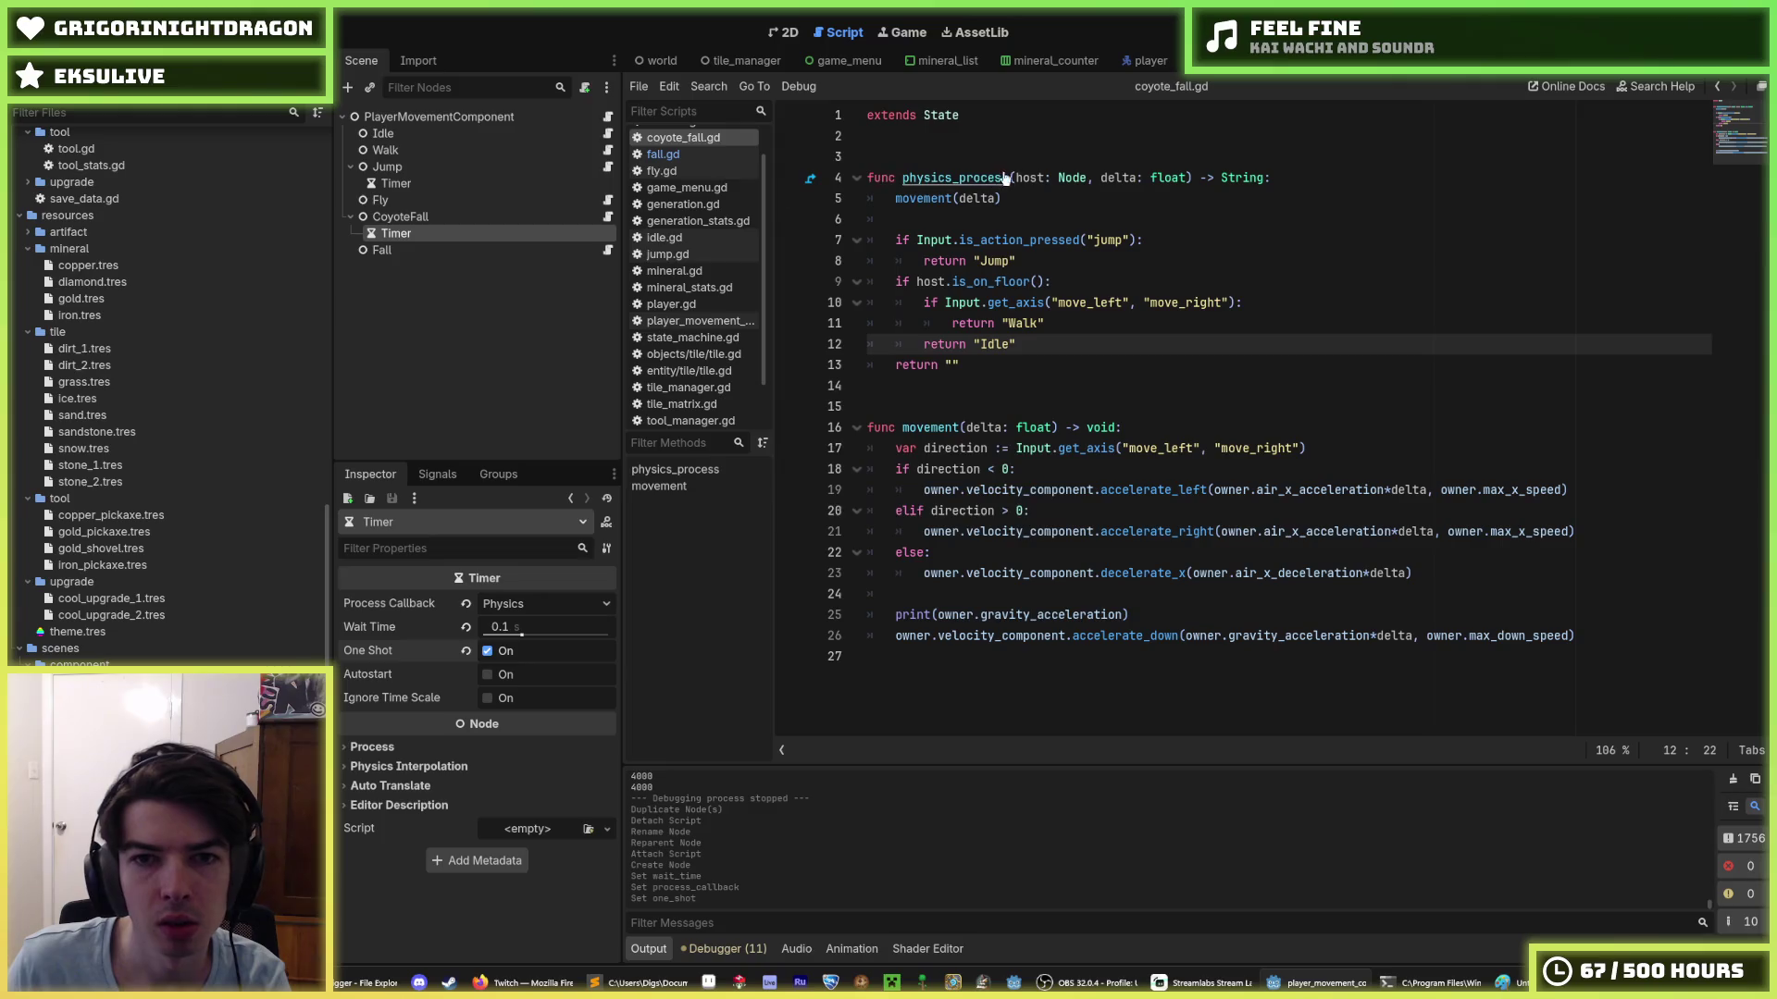
left_click(607, 167)
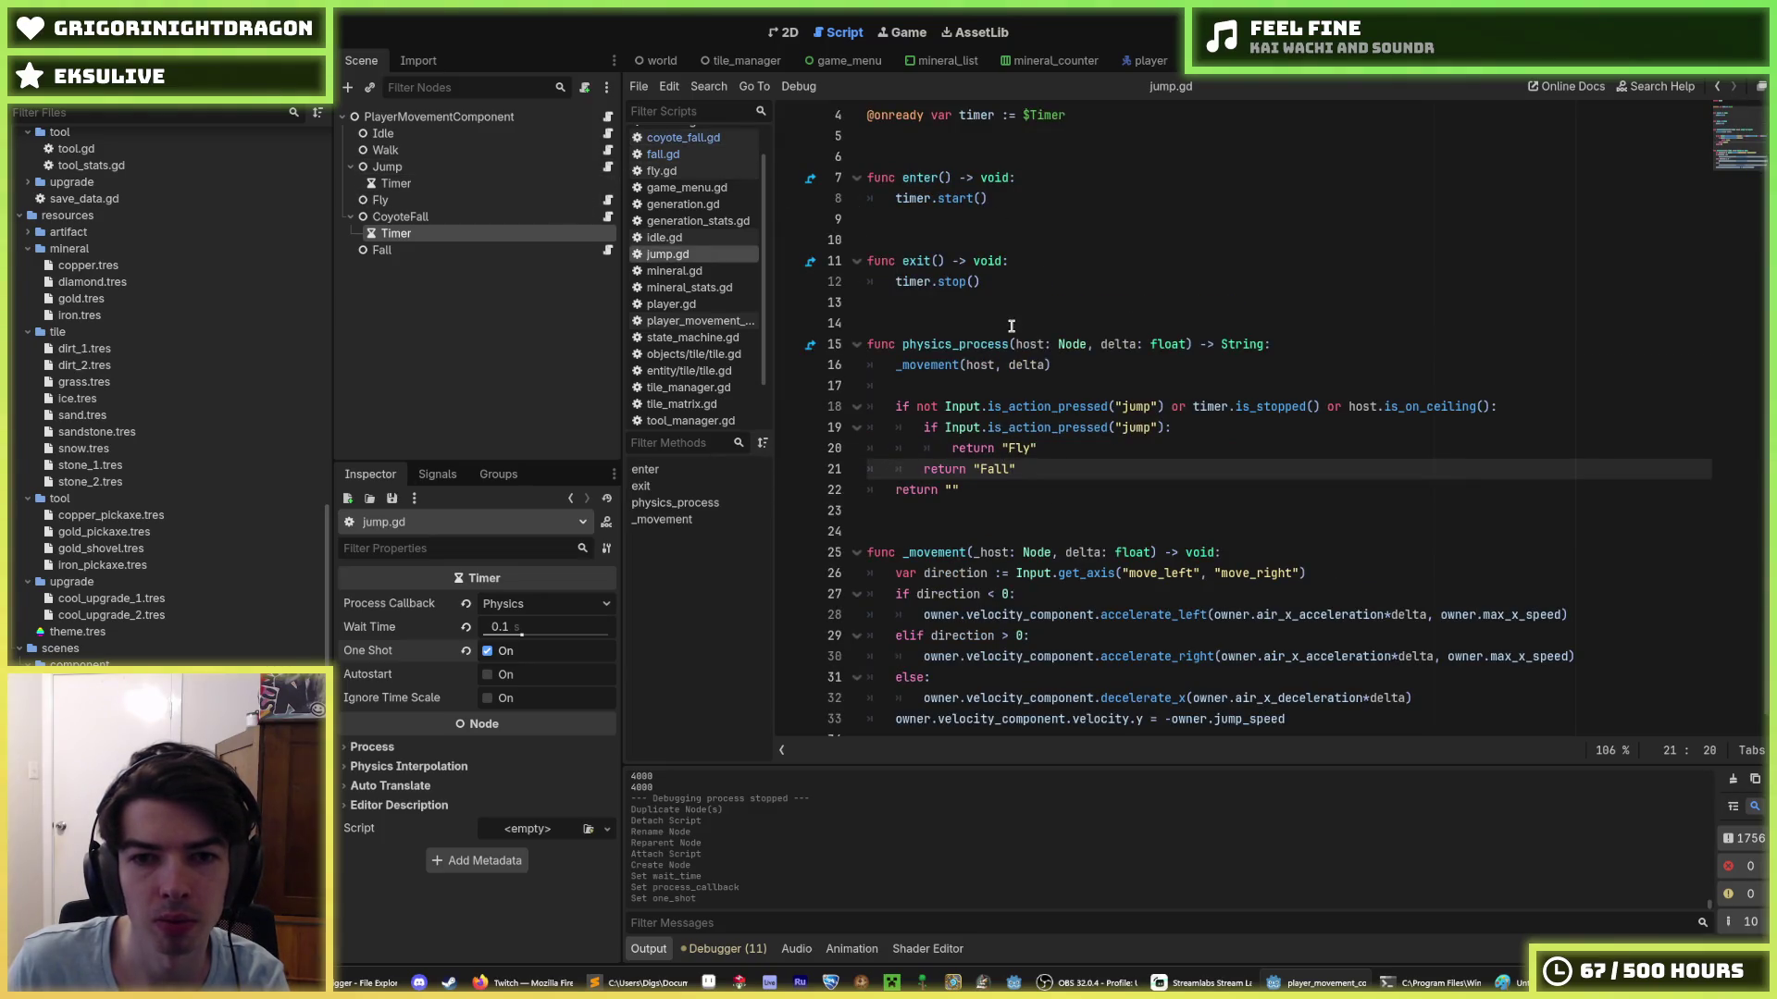
- Select jump.gd's code from the timer variable through the exit() function
mouse_move(1006, 305)
left_mouse_down()
mouse_move(935, 199)
mouse_move(858, 171)
left_mouse_up()
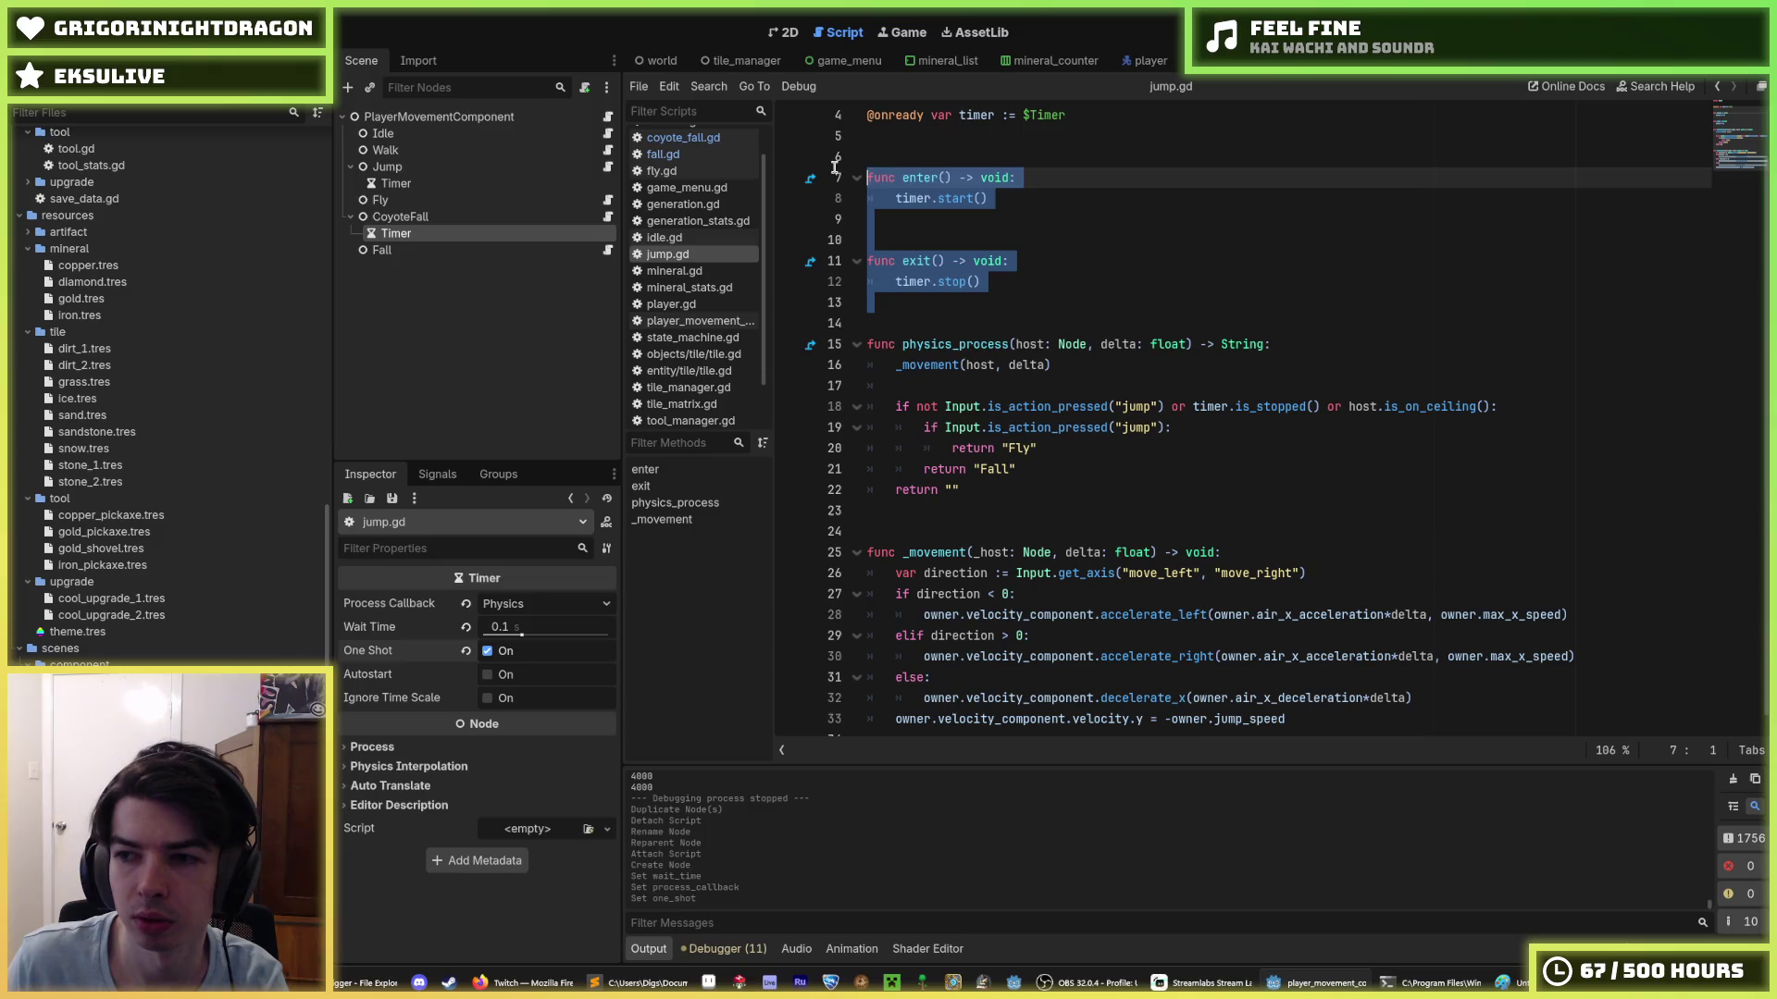
scroll(939, 228, "up", 1)
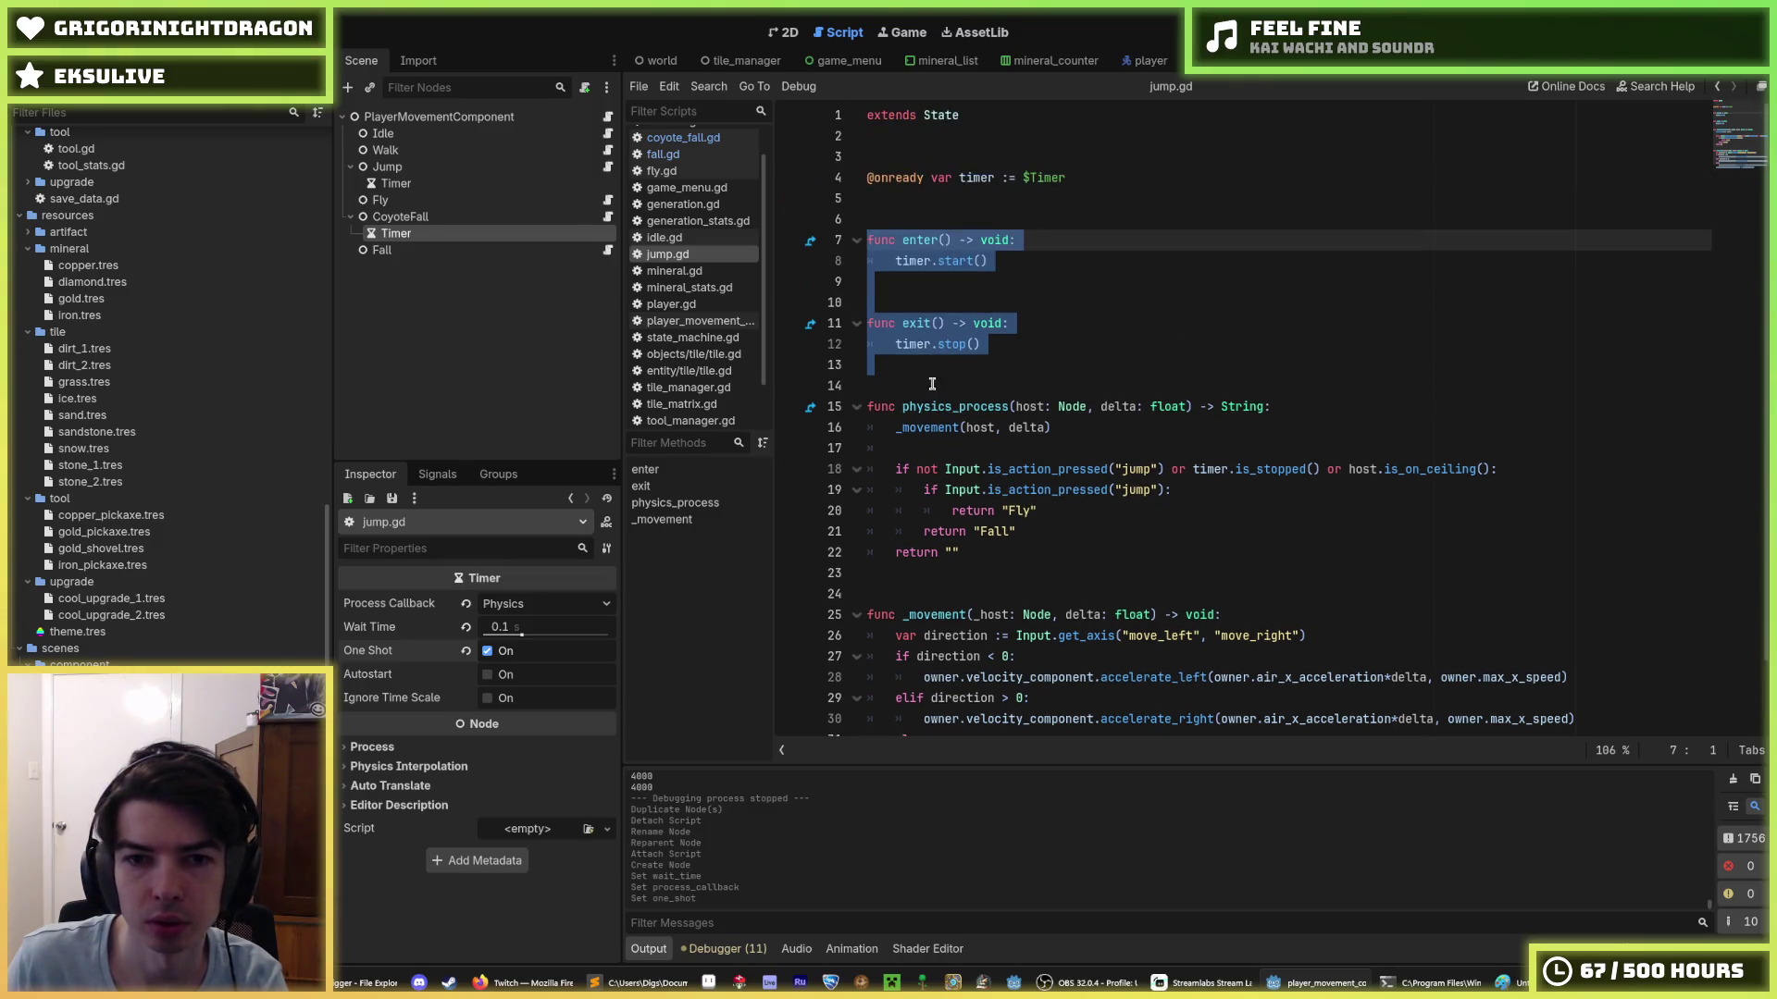
left_click_drag(925, 385, 853, 157)
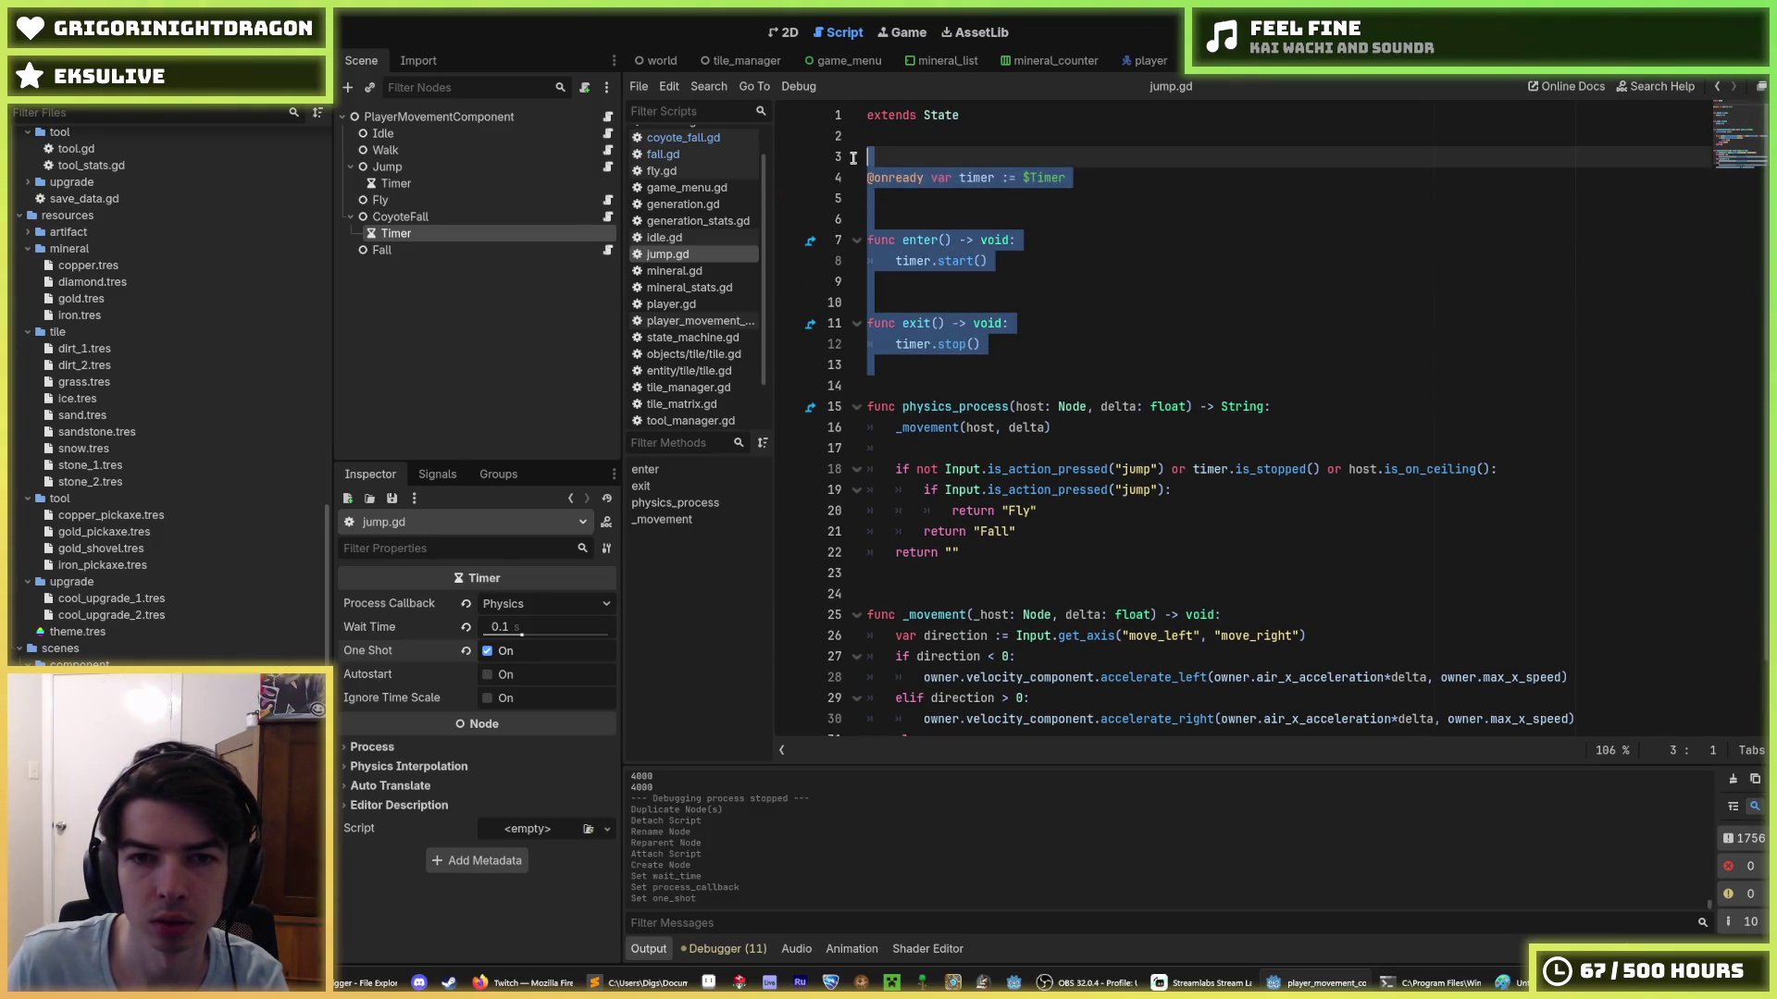
- Paste the timer and enter/exit block into fall.gd, tidy its blank lines, and save
left_click(607, 250)
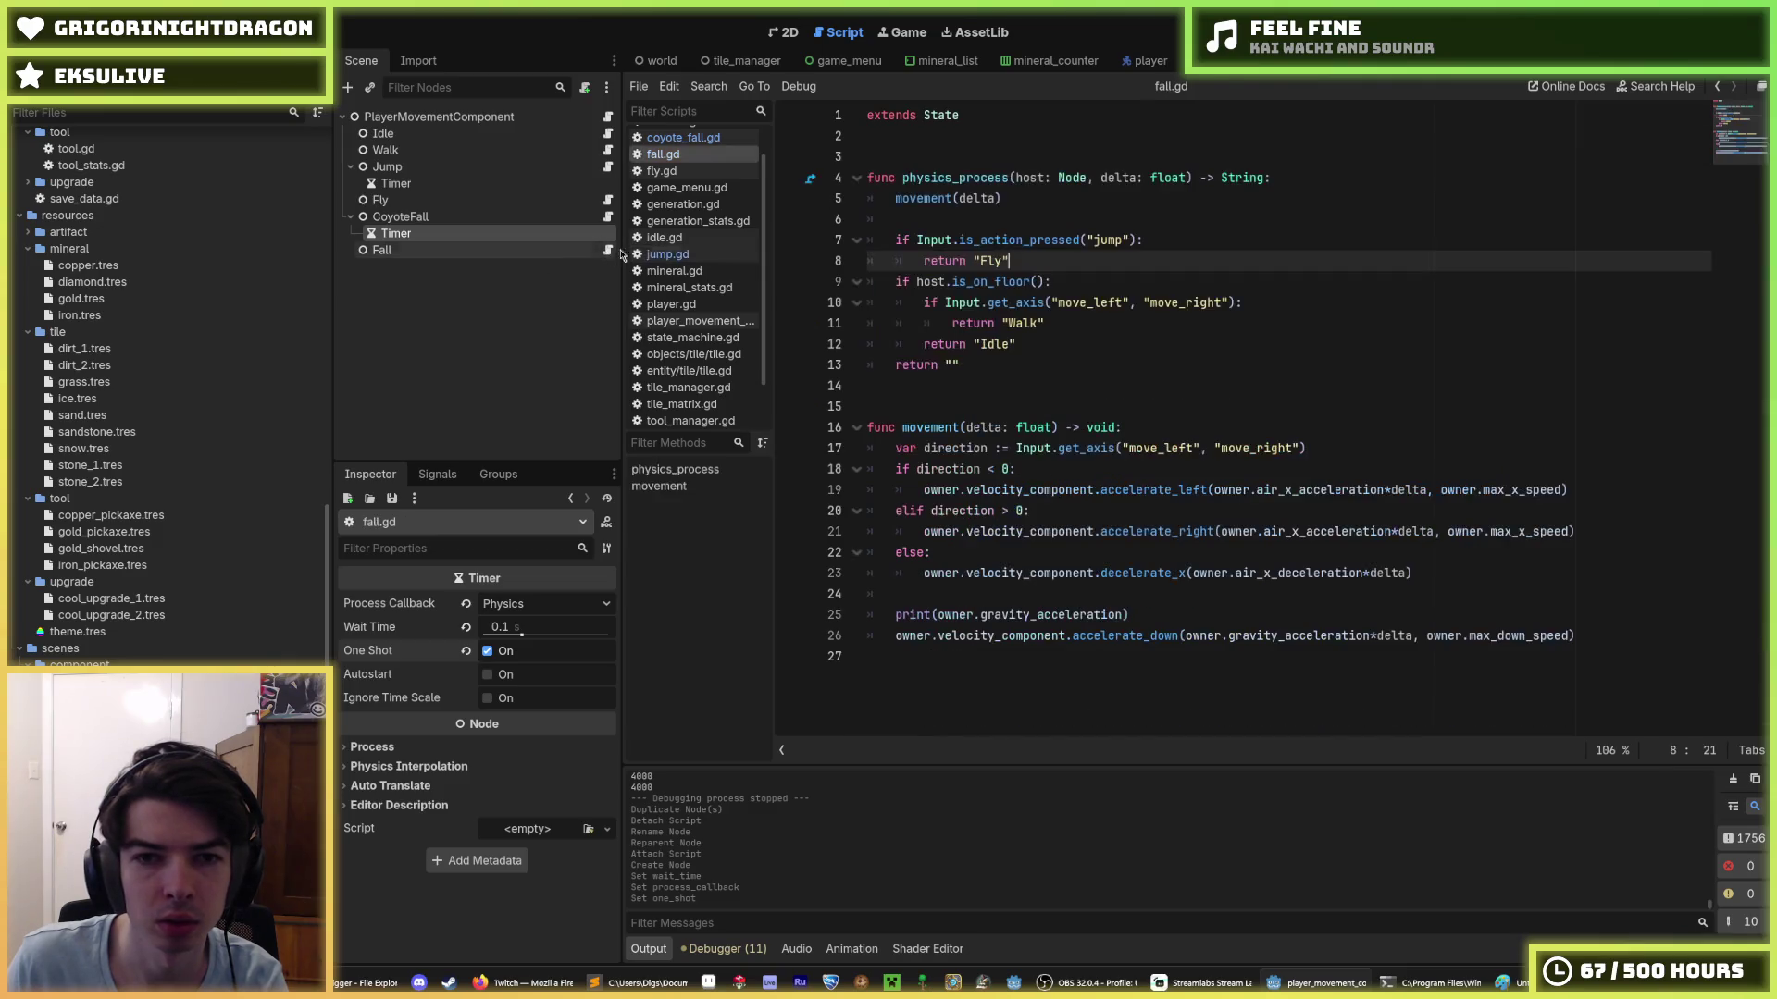
left_click(925, 137)
type("@onready var timer := $Timer   func enter() -> void: \ttimer.start()   func exit() -> void: \ttimer.stop()")
left_click(924, 137)
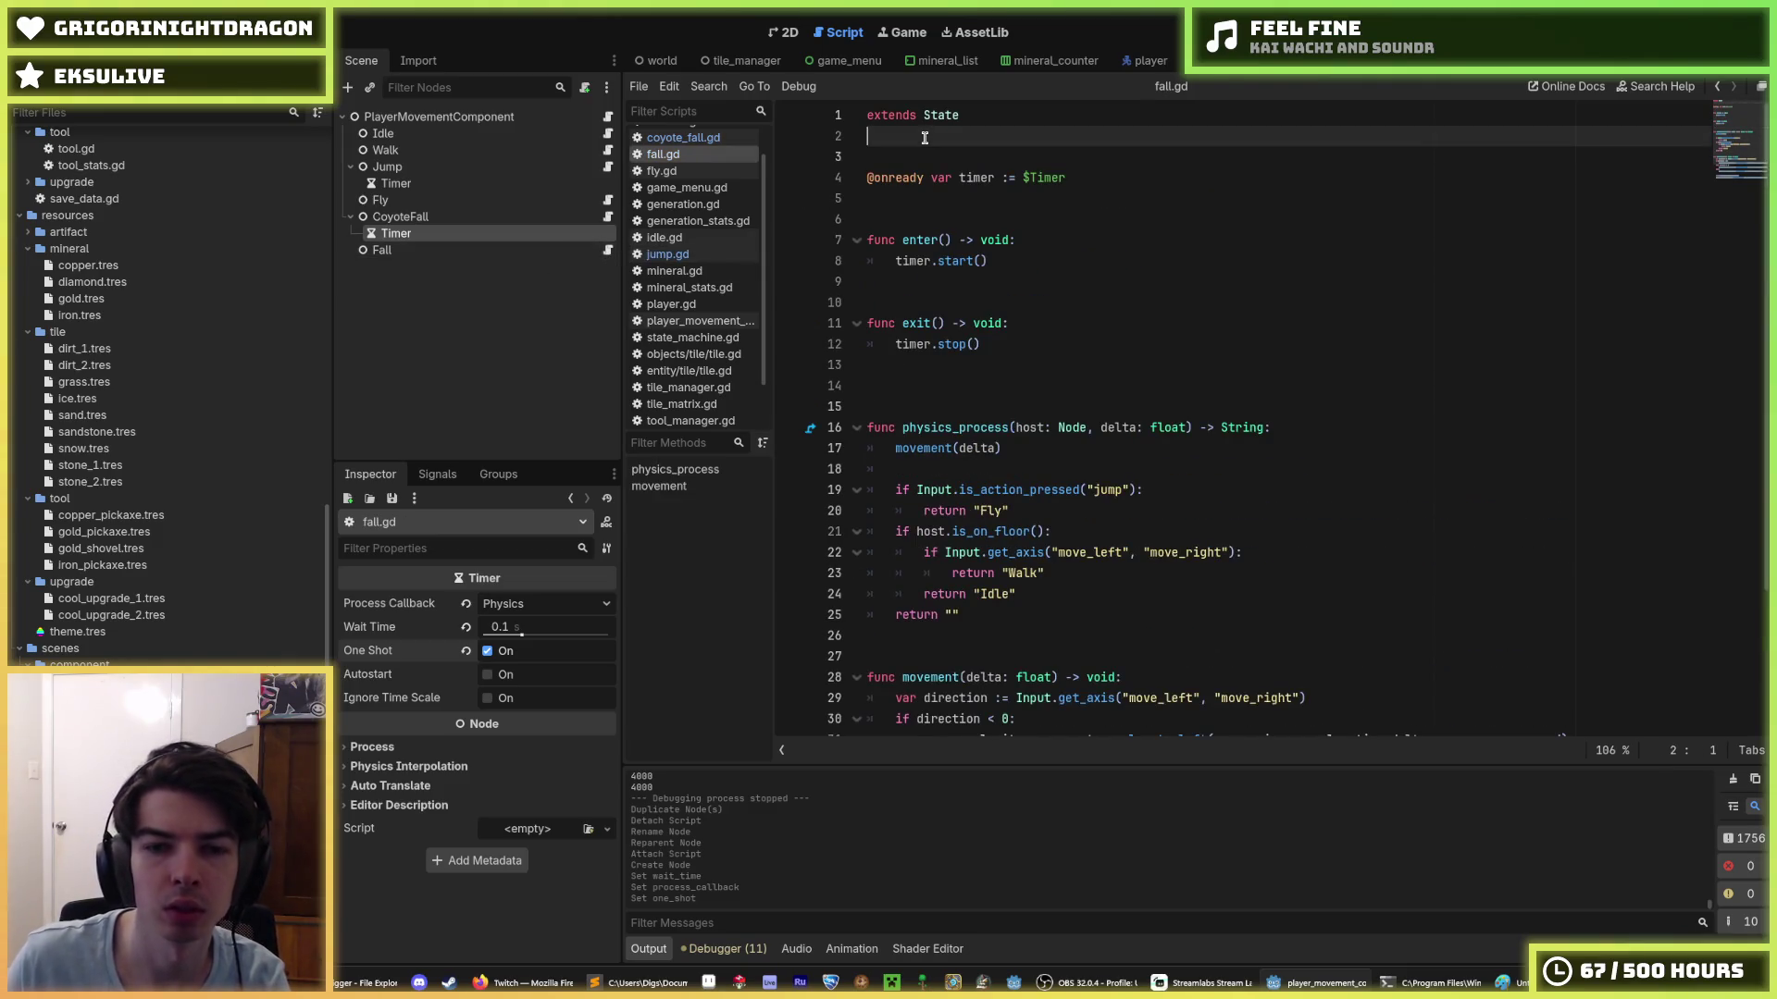
key("BackSpace")
left_click(948, 358)
key("BackSpace")
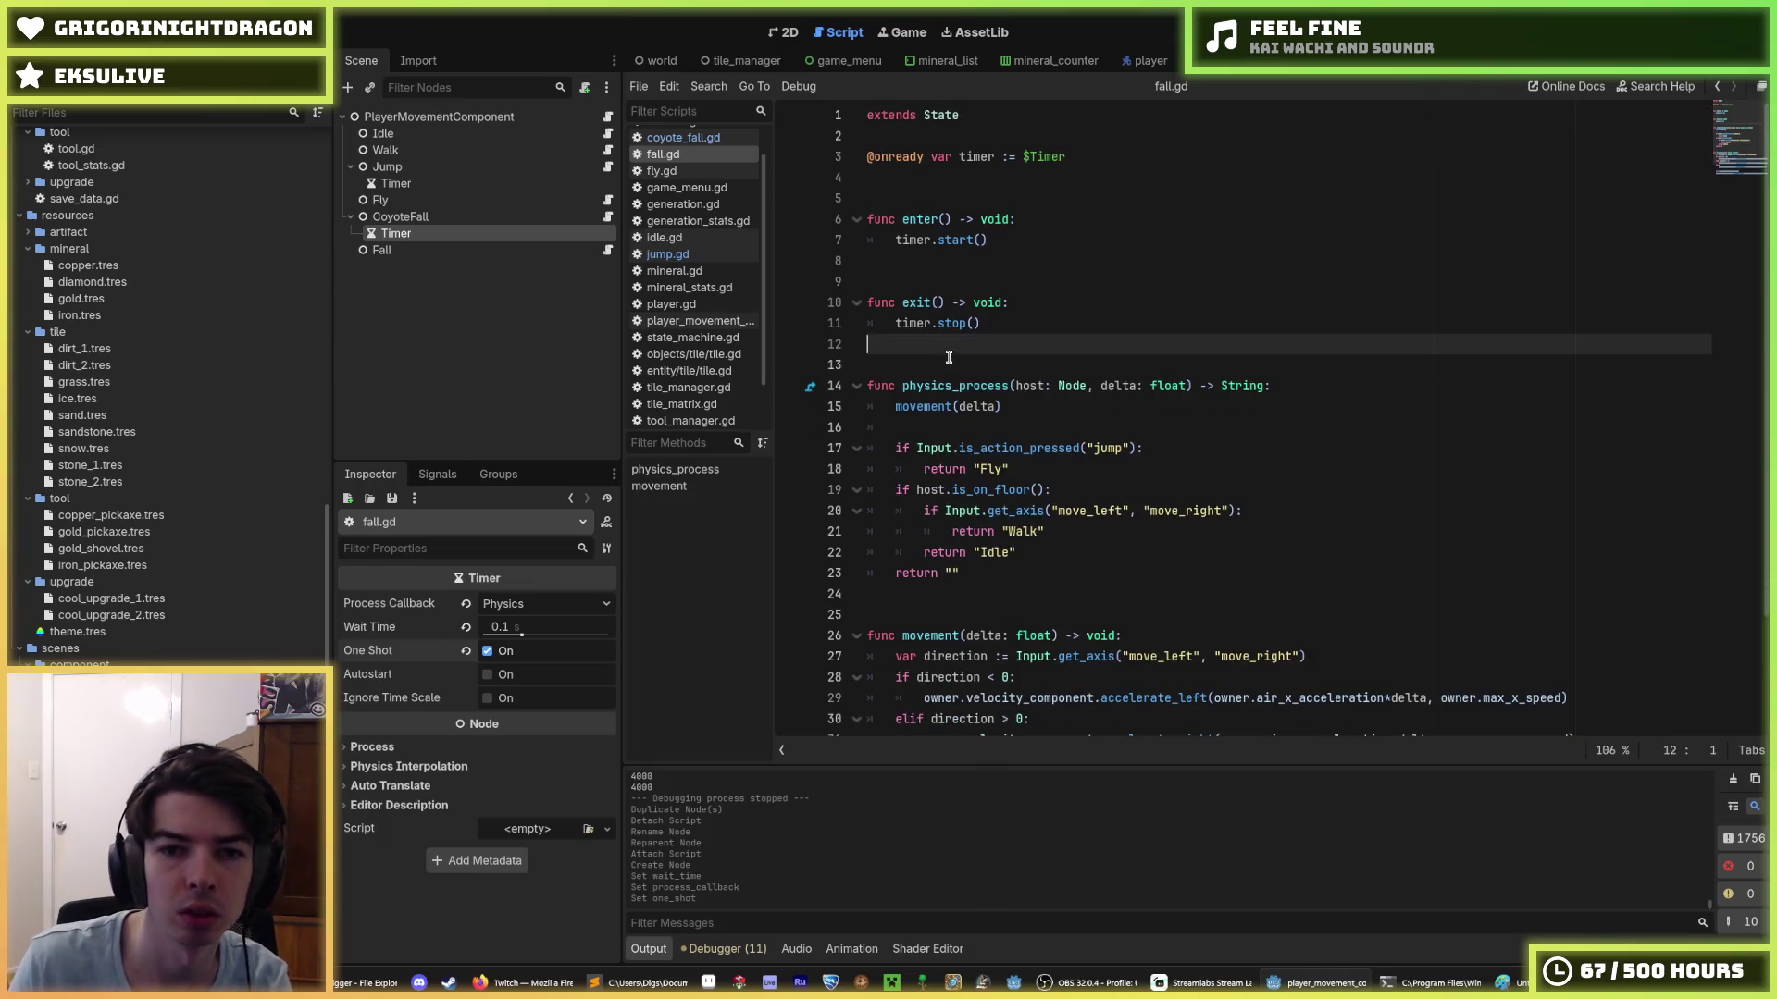
key("Up")
key("Up")
key("Up")
key("Return")
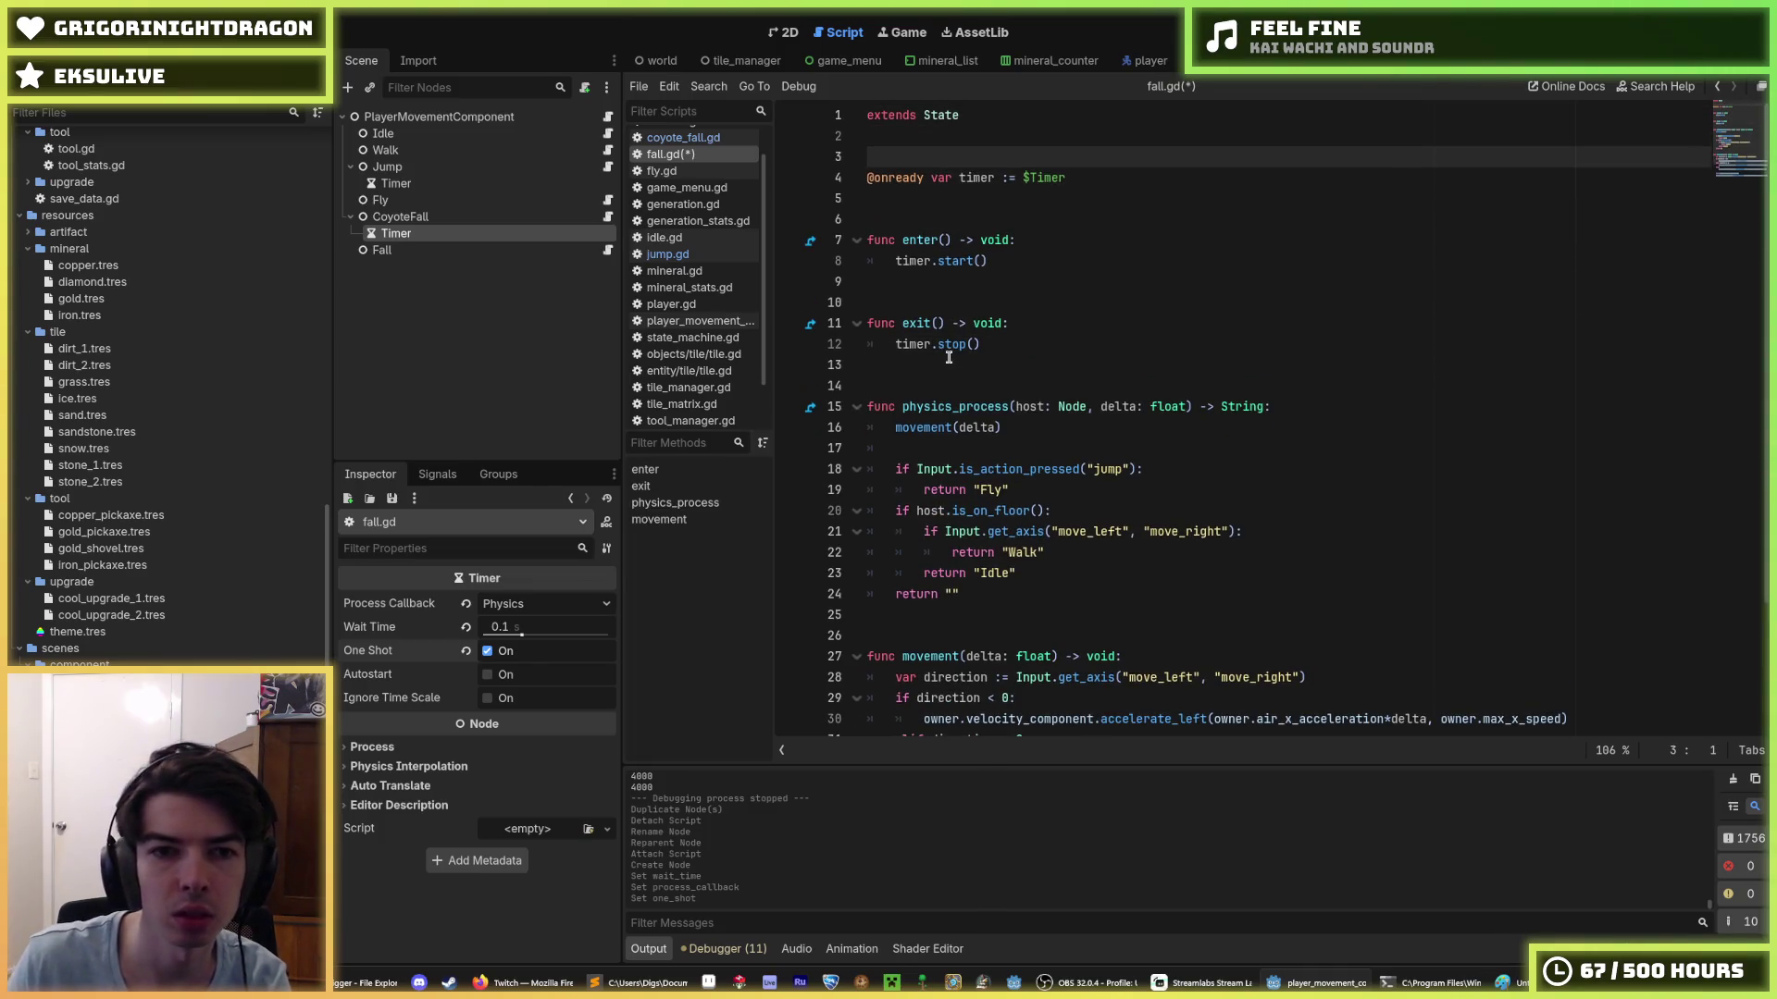
scroll(694, 278, "up", 1)
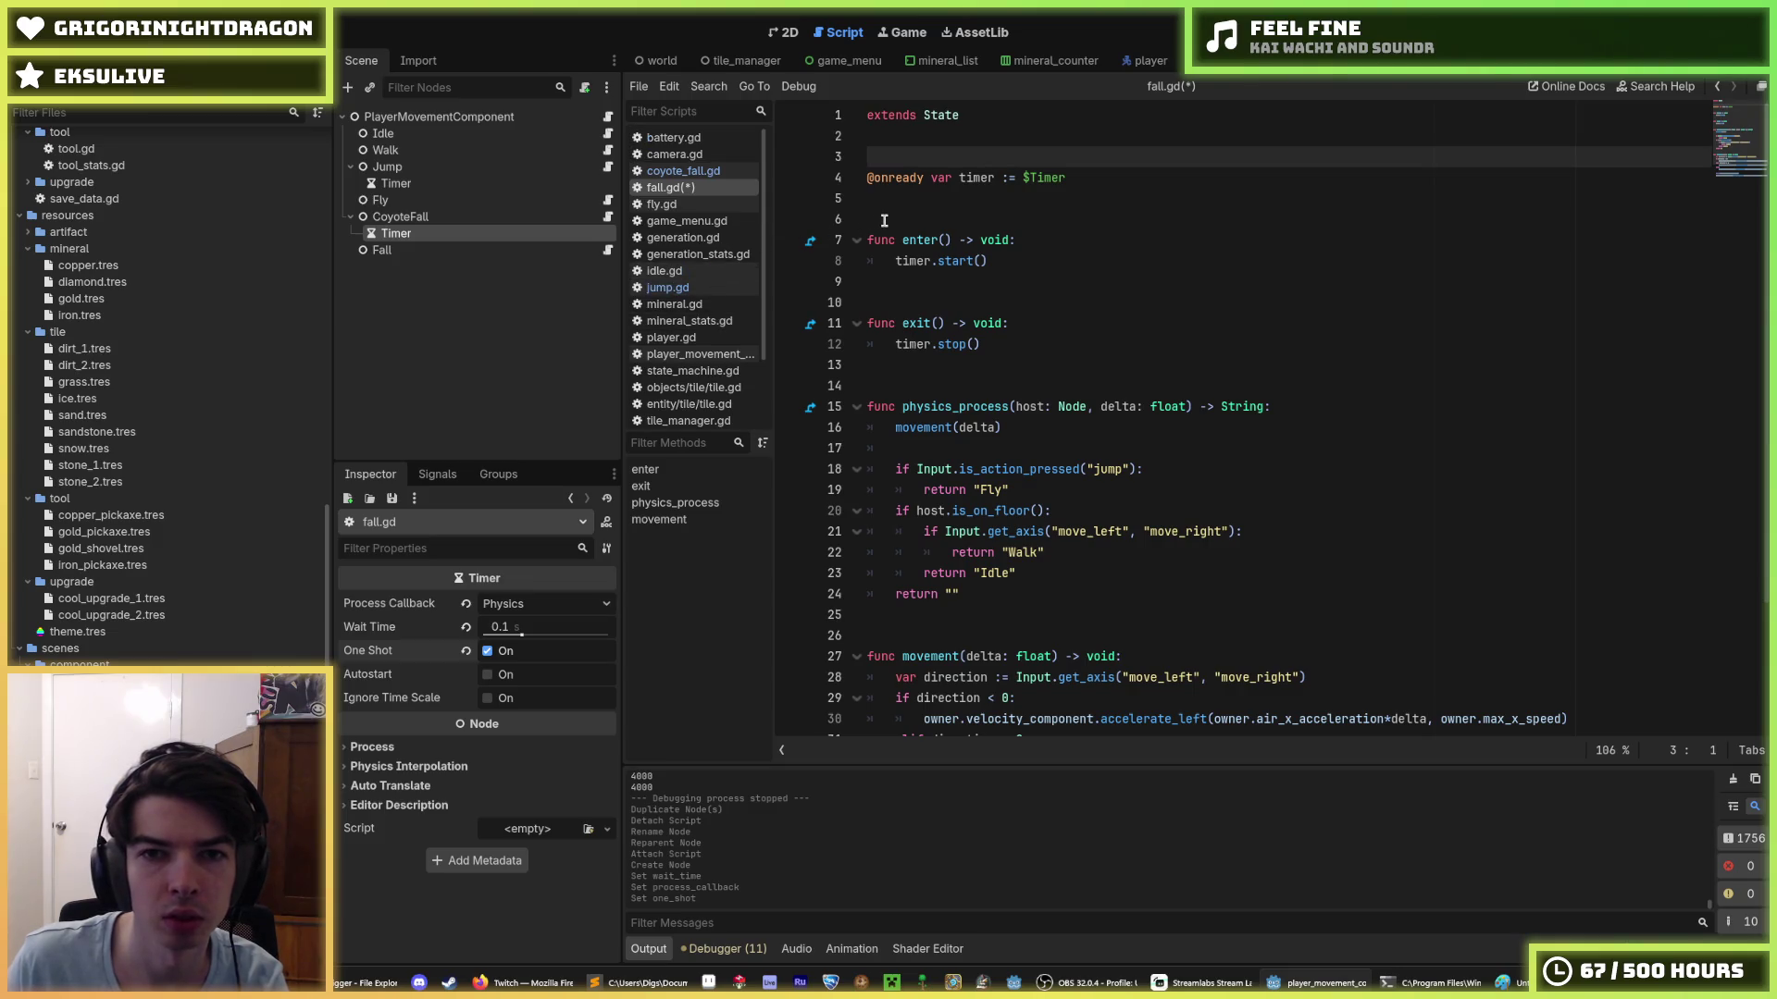
key("ctrl+s")
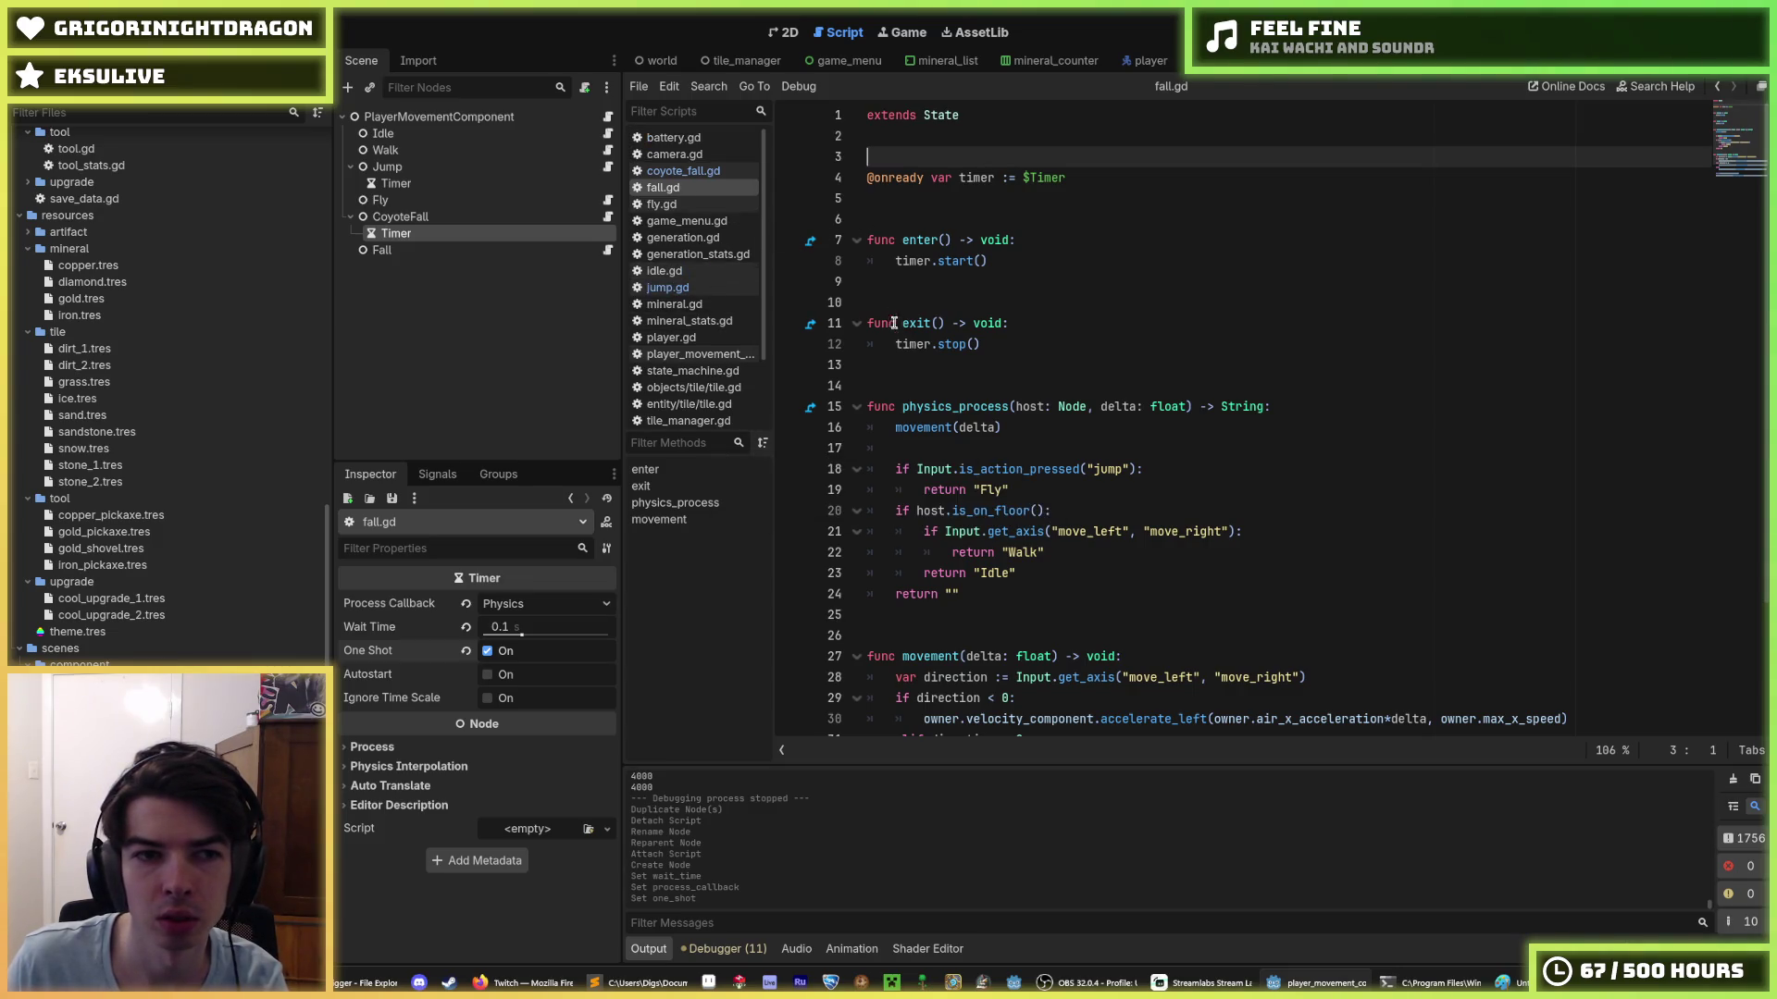
- Delete the pasted block from fall.gd, keeping a blank line below extends State
left_click(906, 375, "shift")
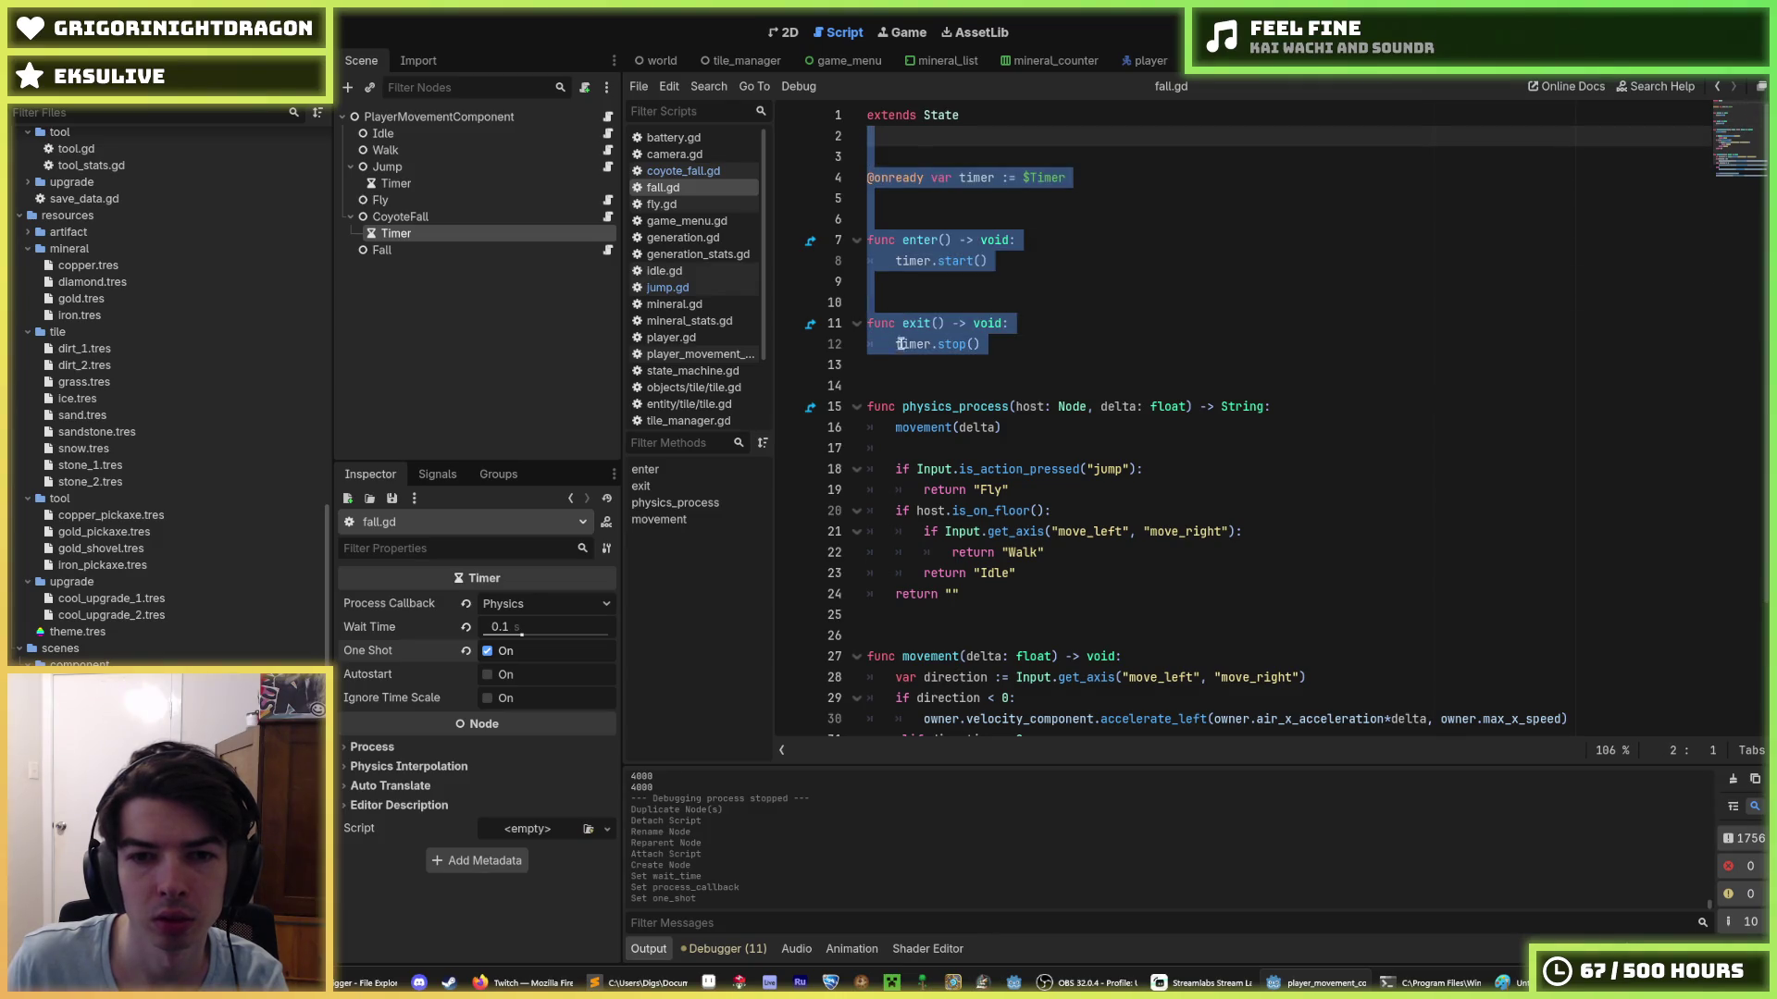
left_click(907, 376)
left_click_drag(906, 375, 963, 138)
key("ctrl+c")
key("BackSpace")
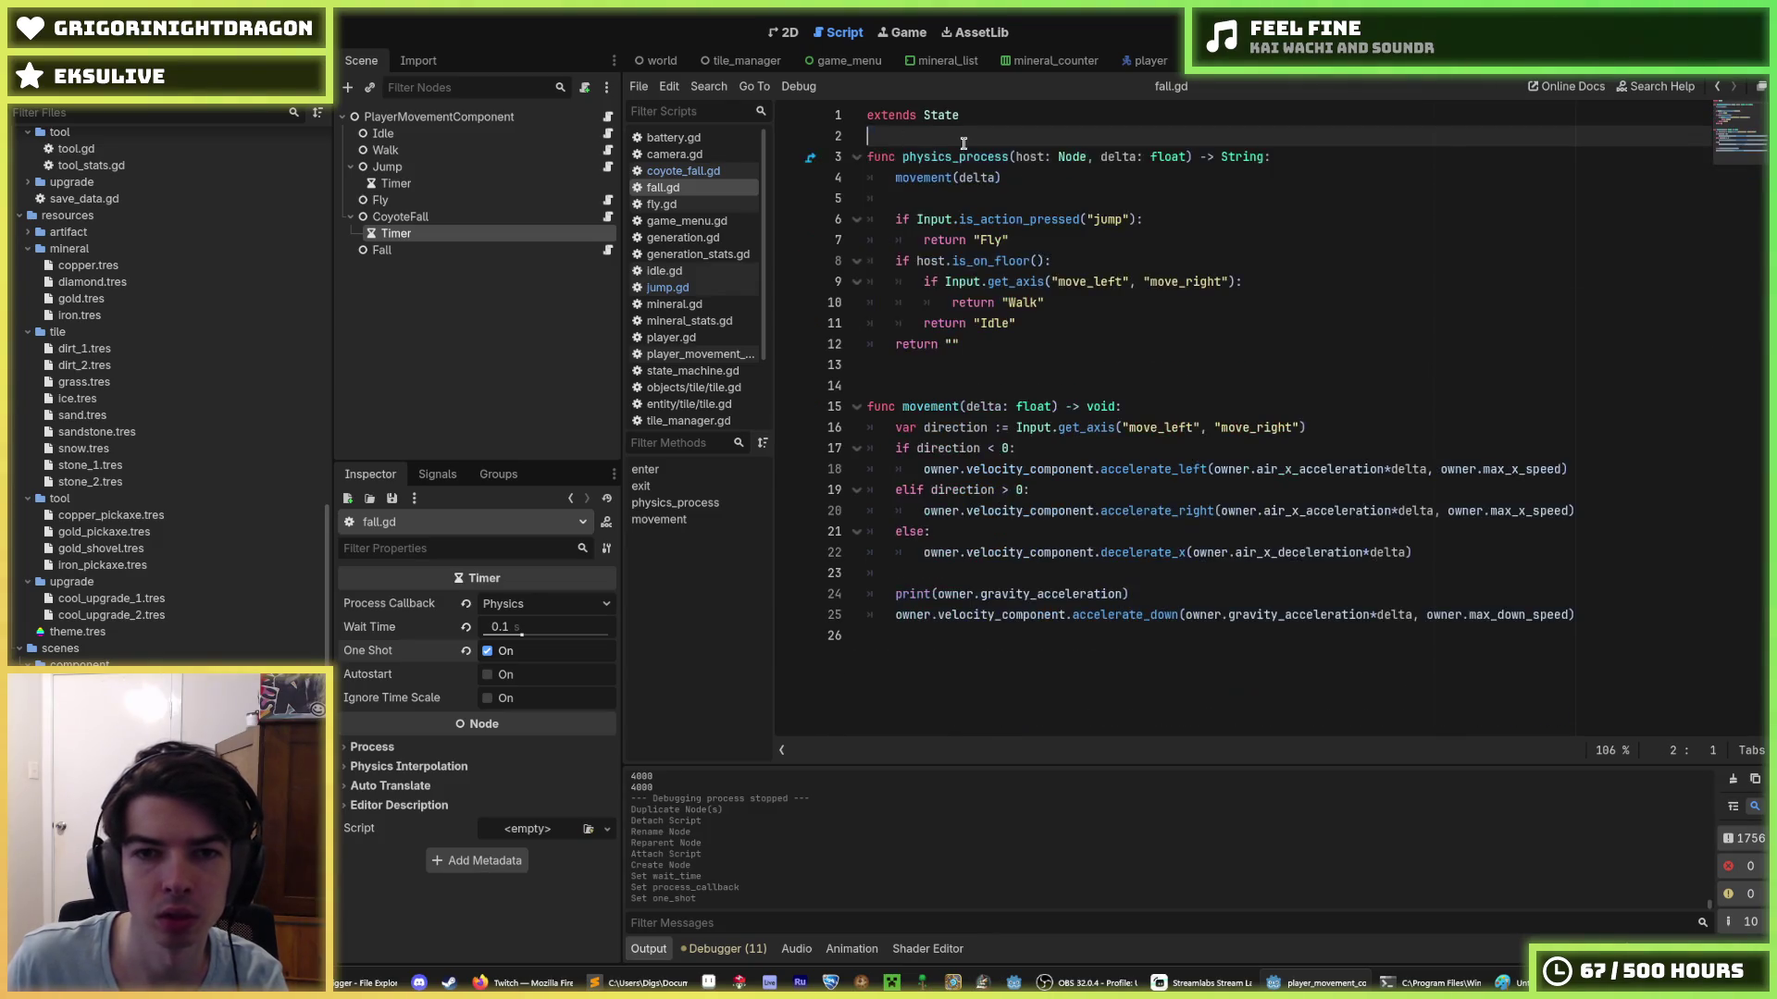
key("Return")
- Paste the timer variable and enter/exit functions into coyote_fall.gd
left_click(607, 217)
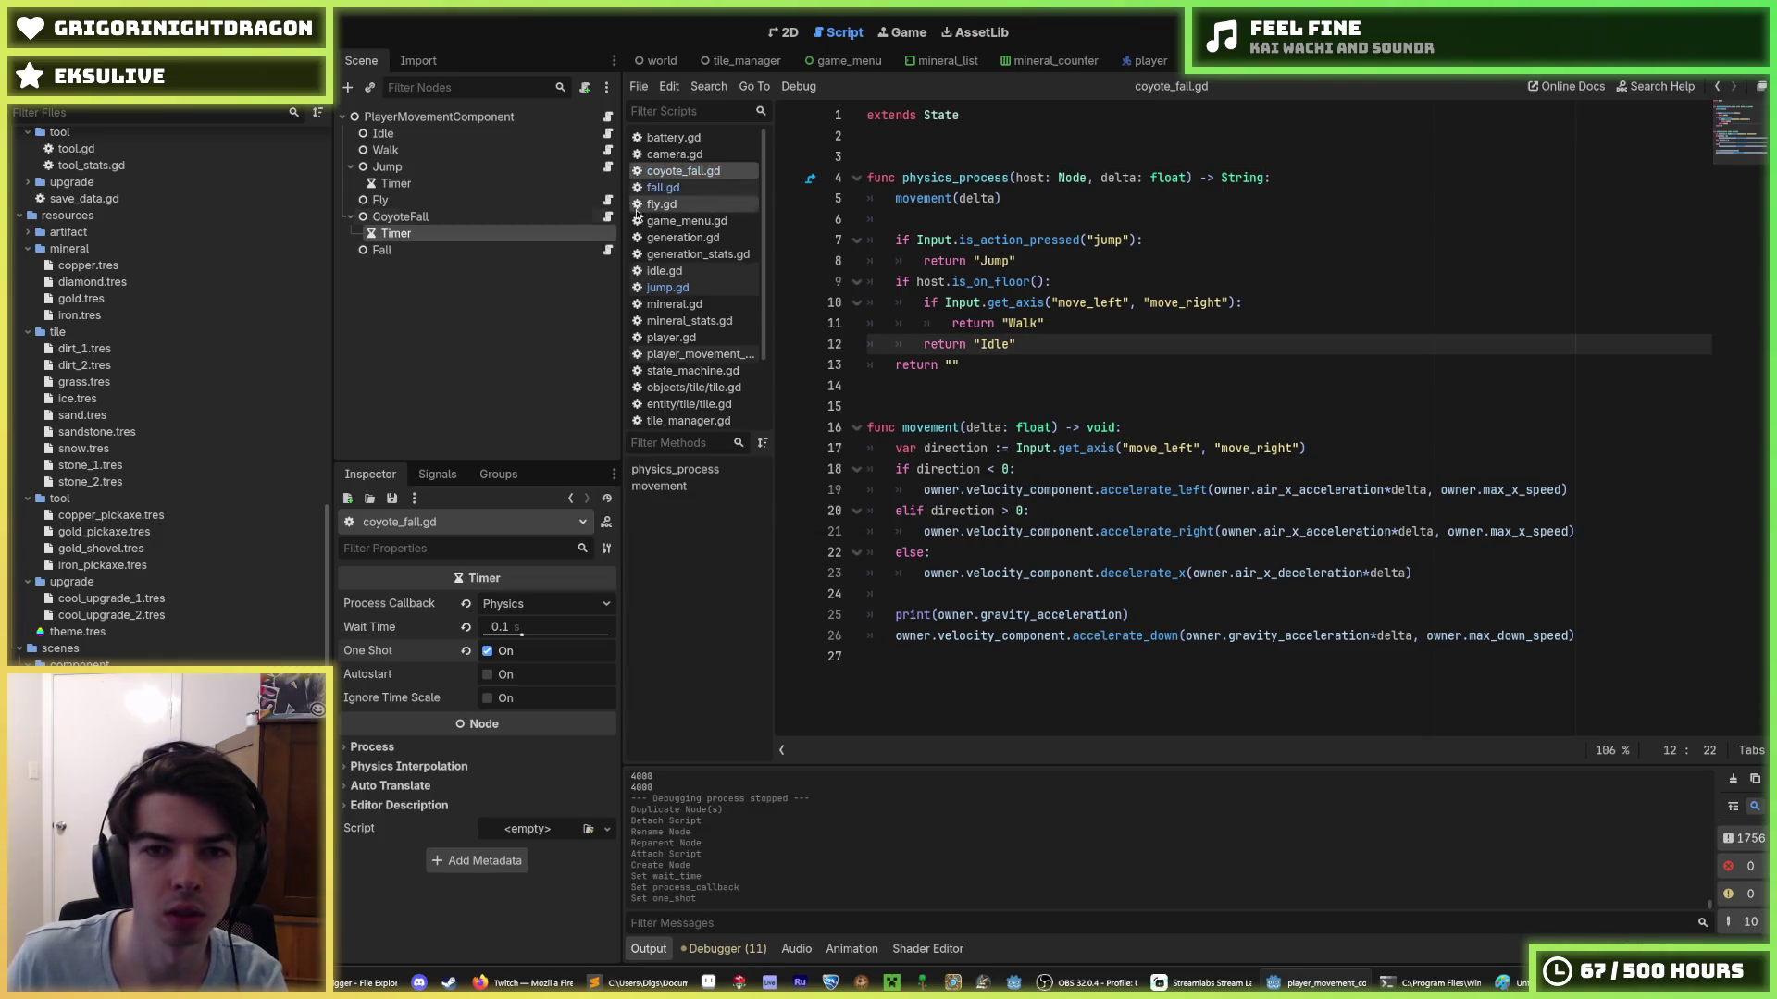
left_click(939, 138)
key("ctrl+v")
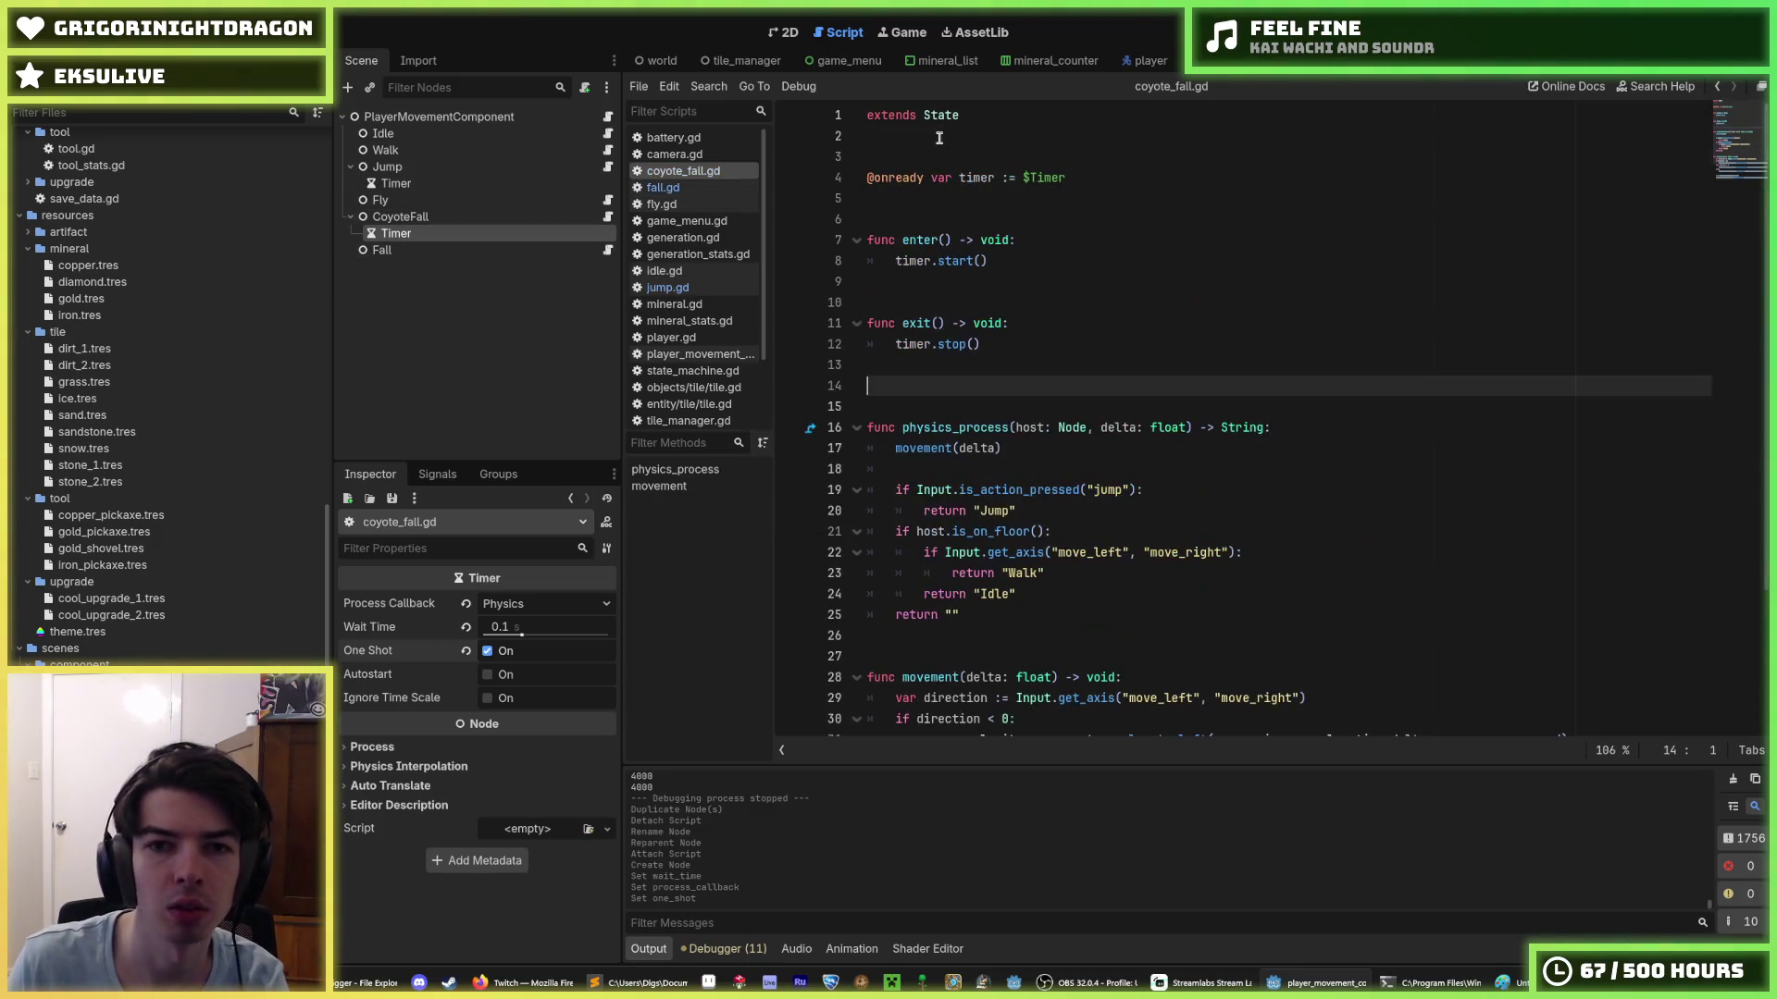
key("BackSpace")
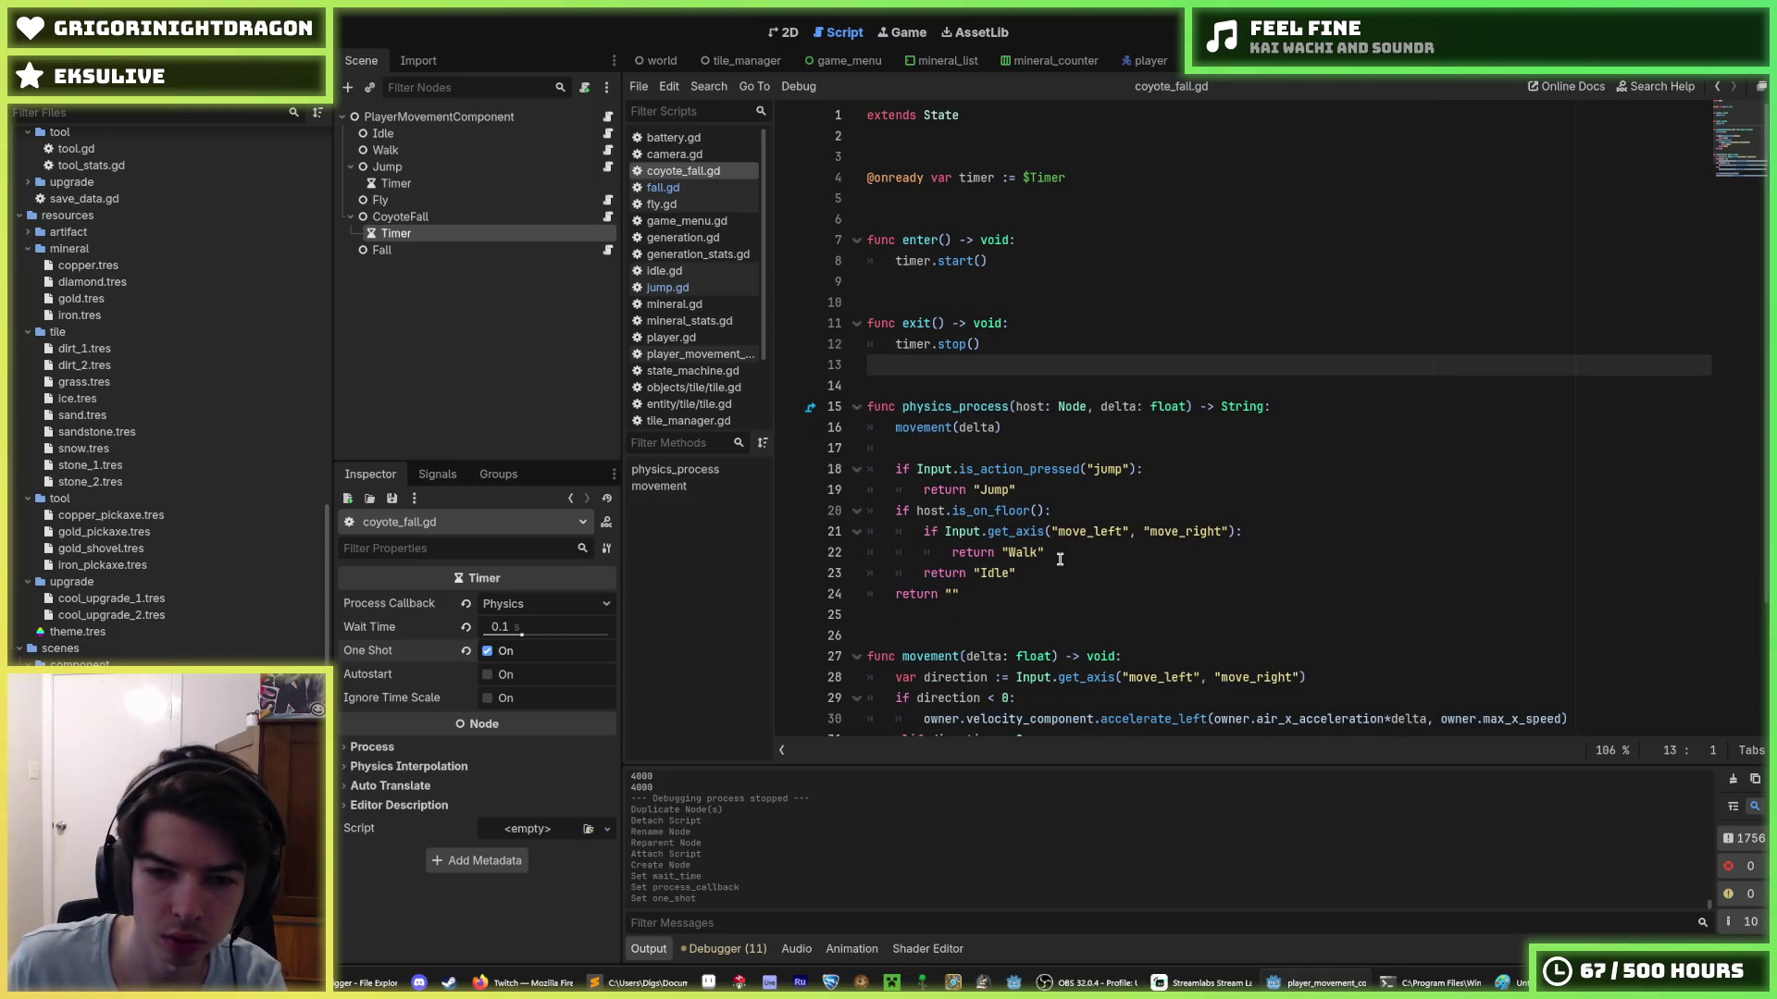
- Add `if timer.is_stopped(): return "Fall"` after the return "Idle" line and save
left_click(1069, 570)
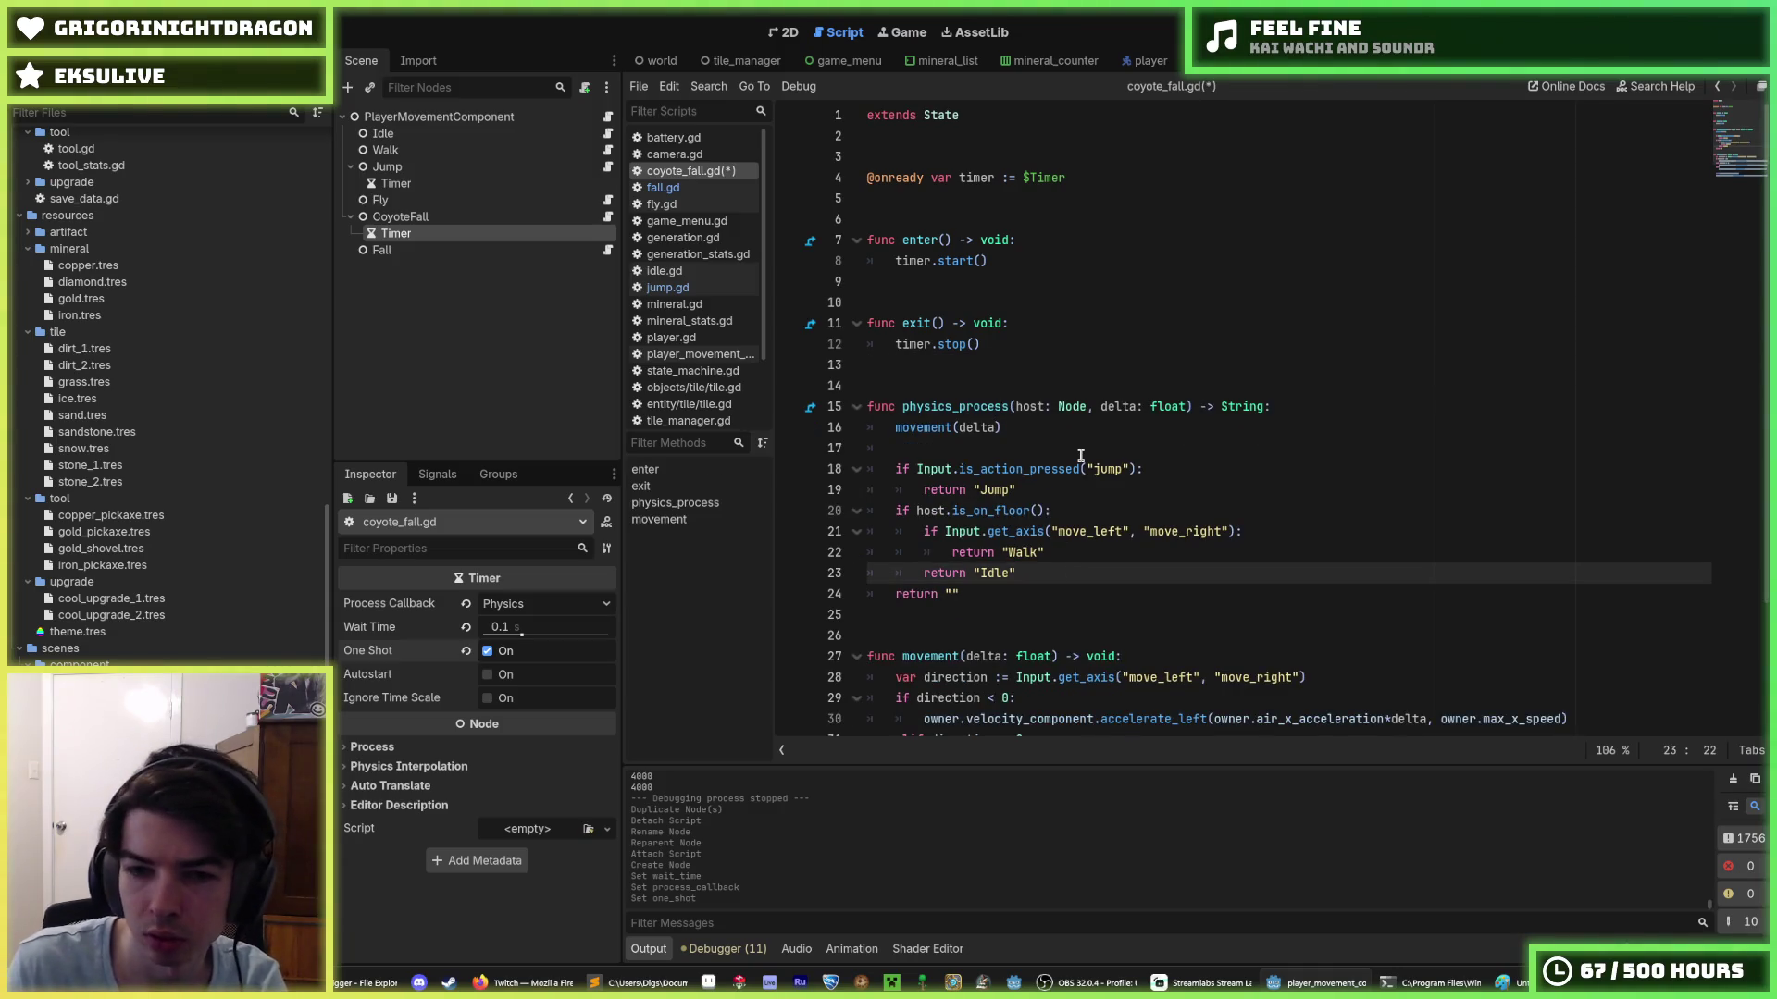
key("Return")
type("if ")
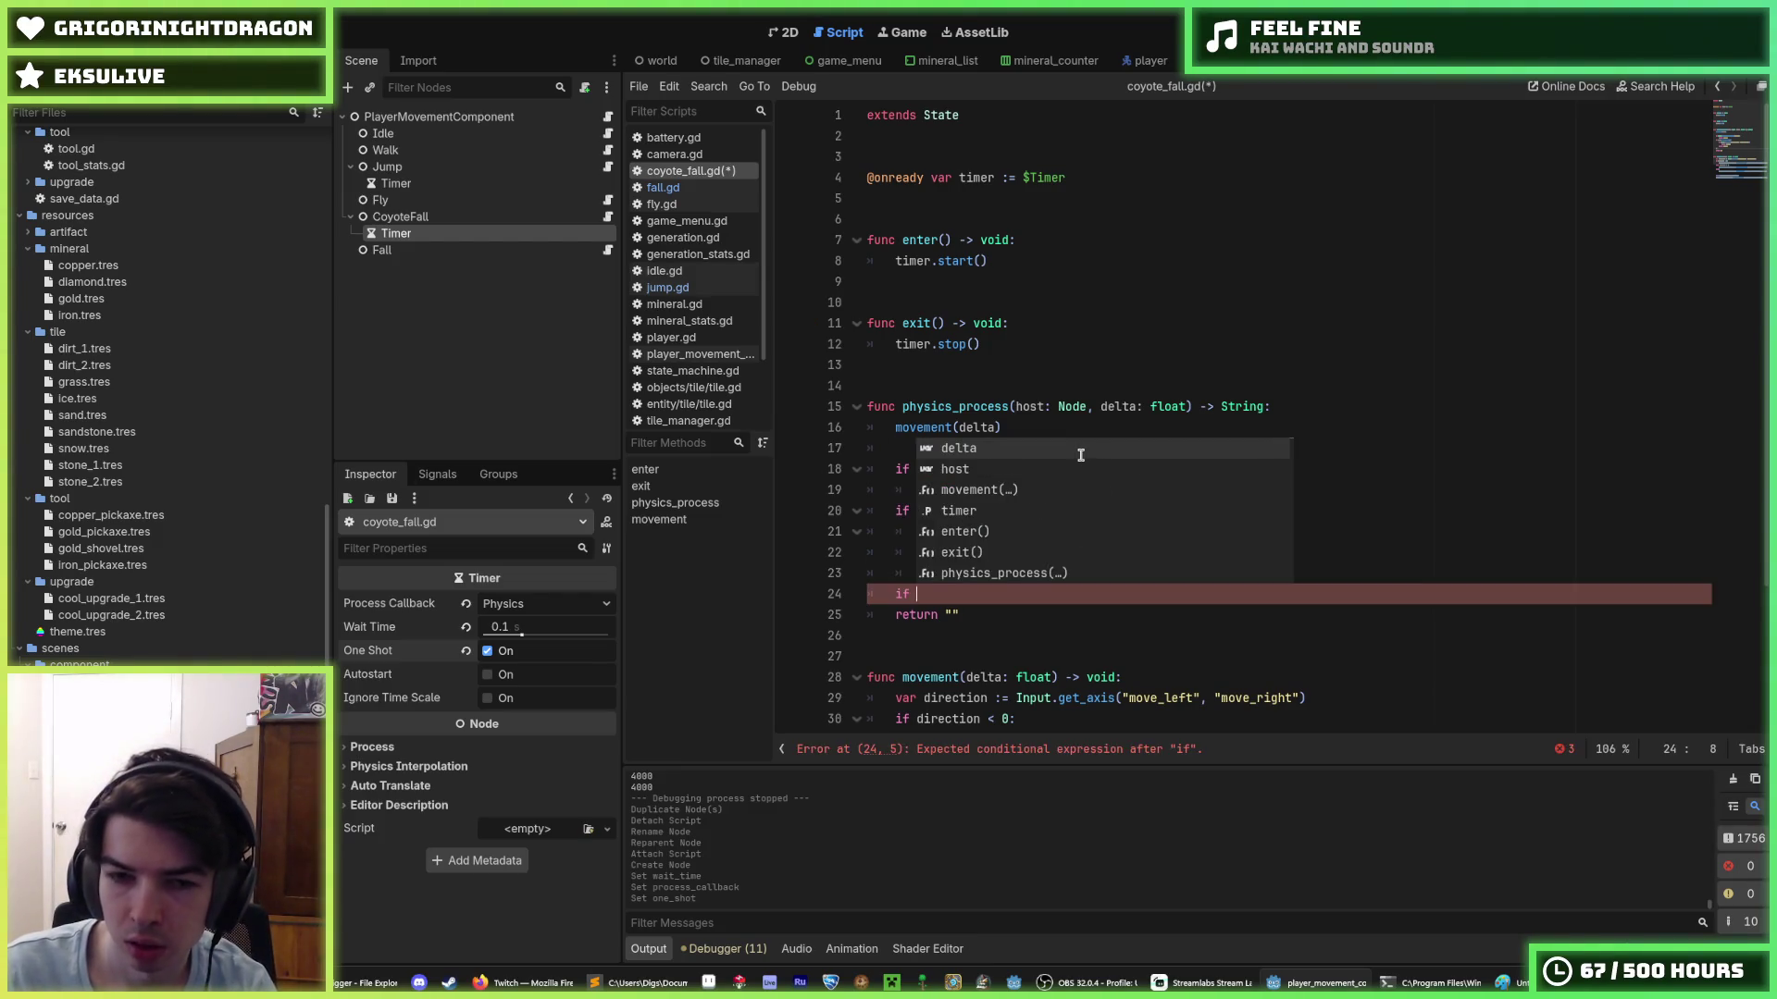
type("h")
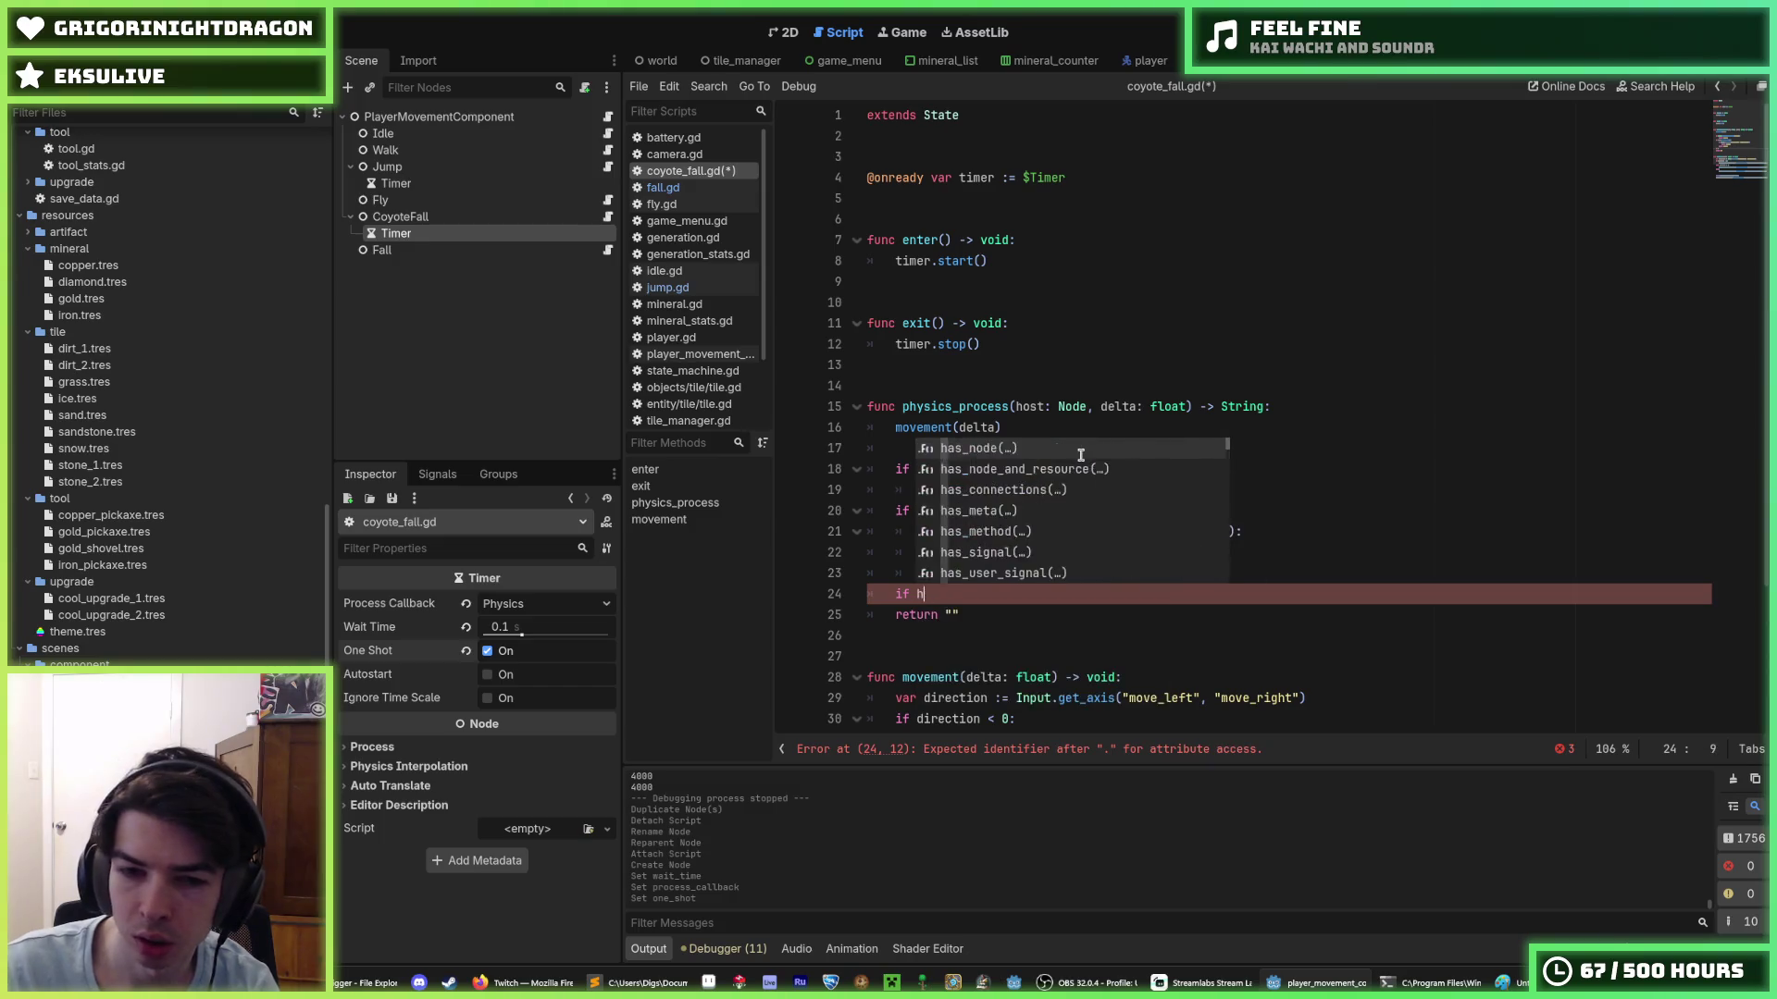
key("BackSpace")
type("timer.stopped")
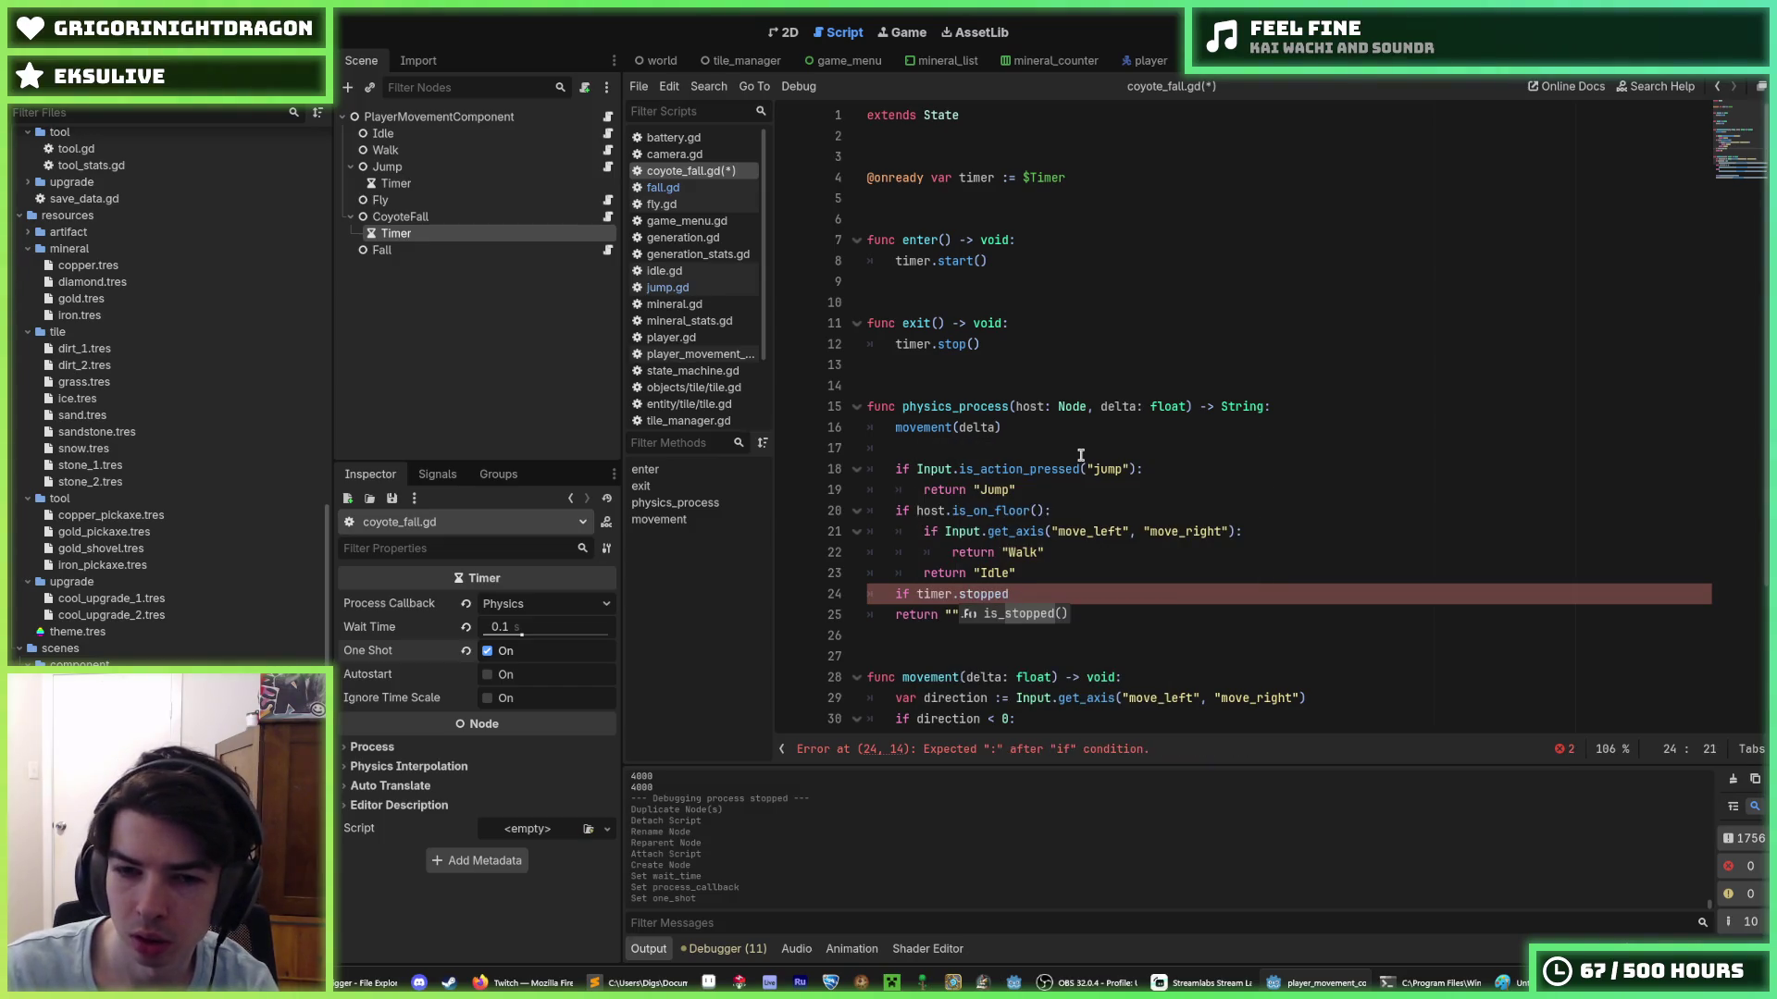
key("Return")
key("Return")
type("return \"fa")
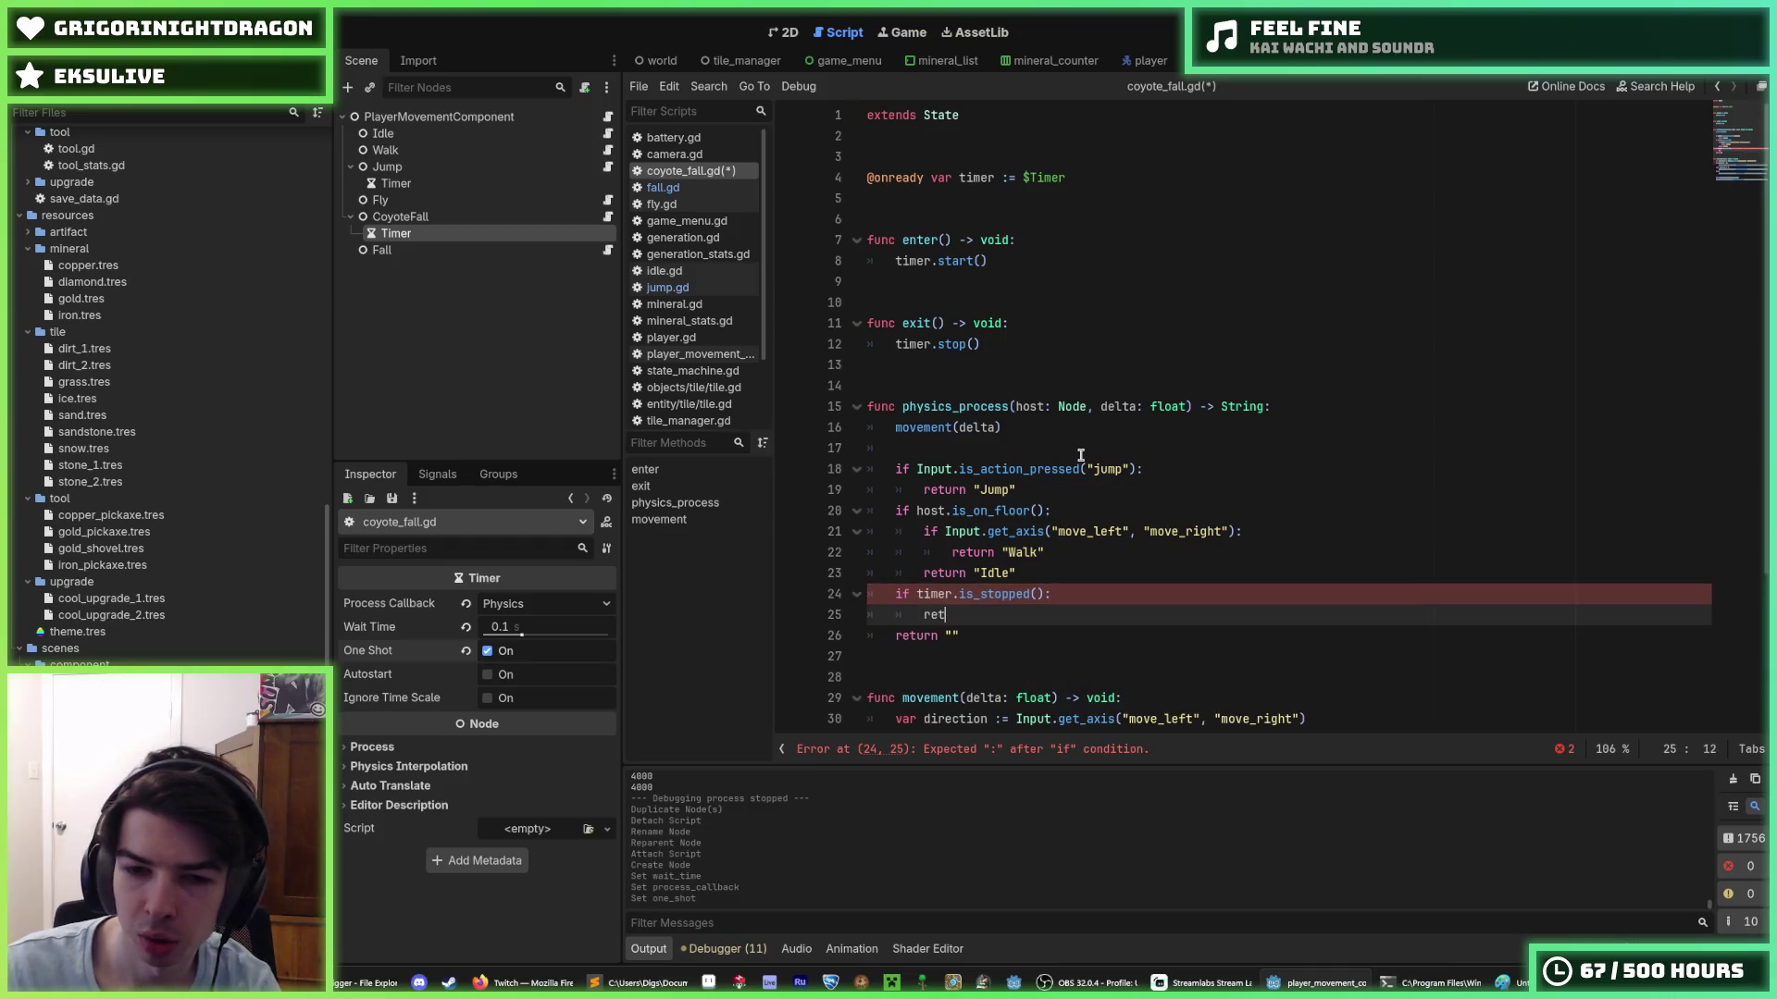
key("BackSpace")
key("BackSpace")
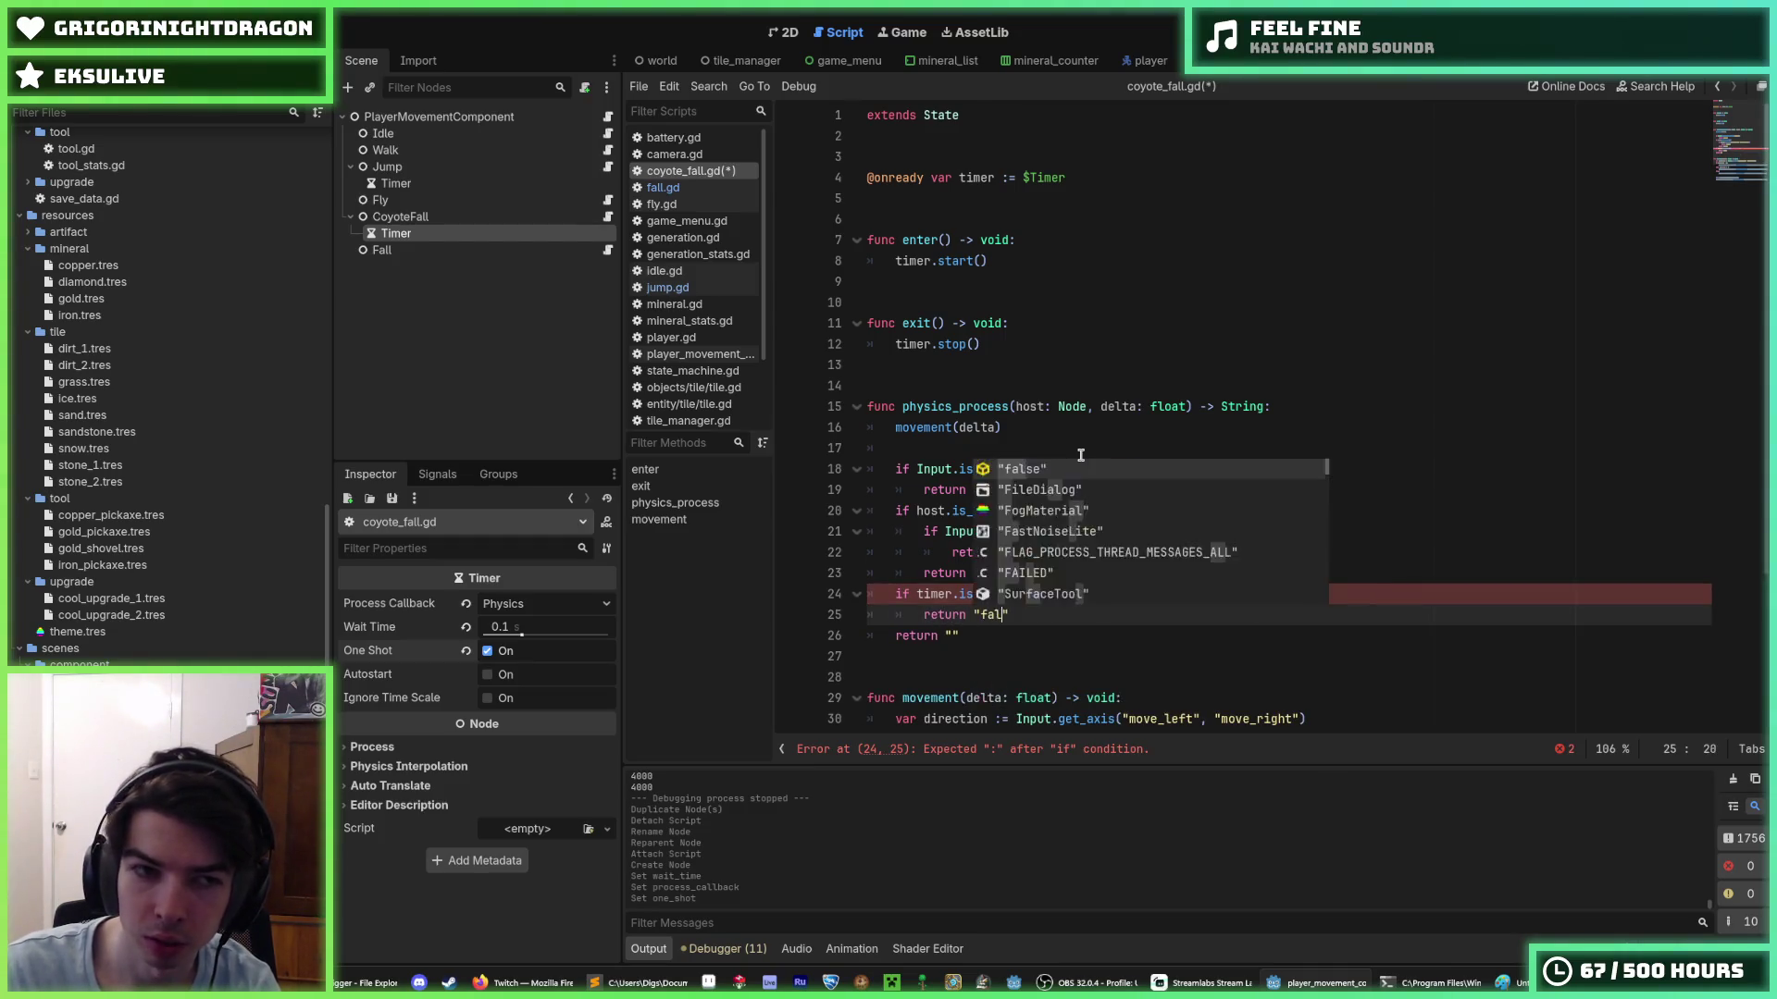
type("Fall")
key("ctrl+s")
- Try the timer check above the on-floor check, move it back to the end, and save
key("shift+Up")
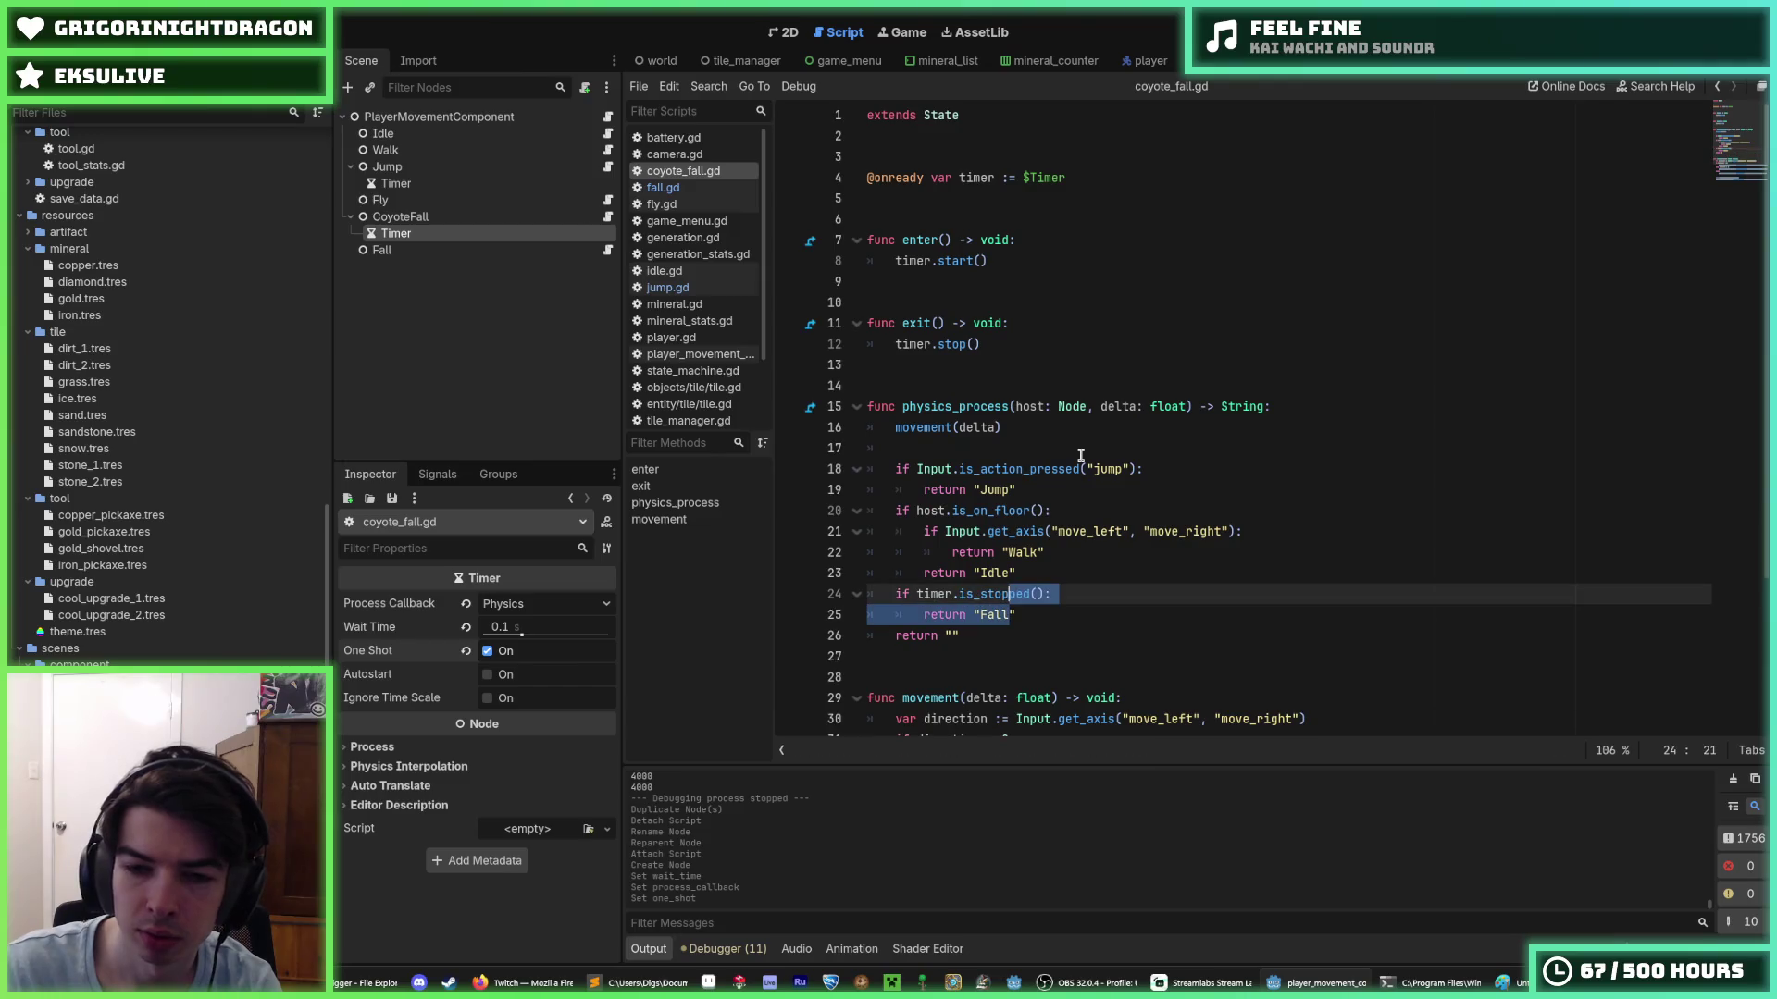
key("alt+Up")
key("alt+Up")
key("alt+Up")
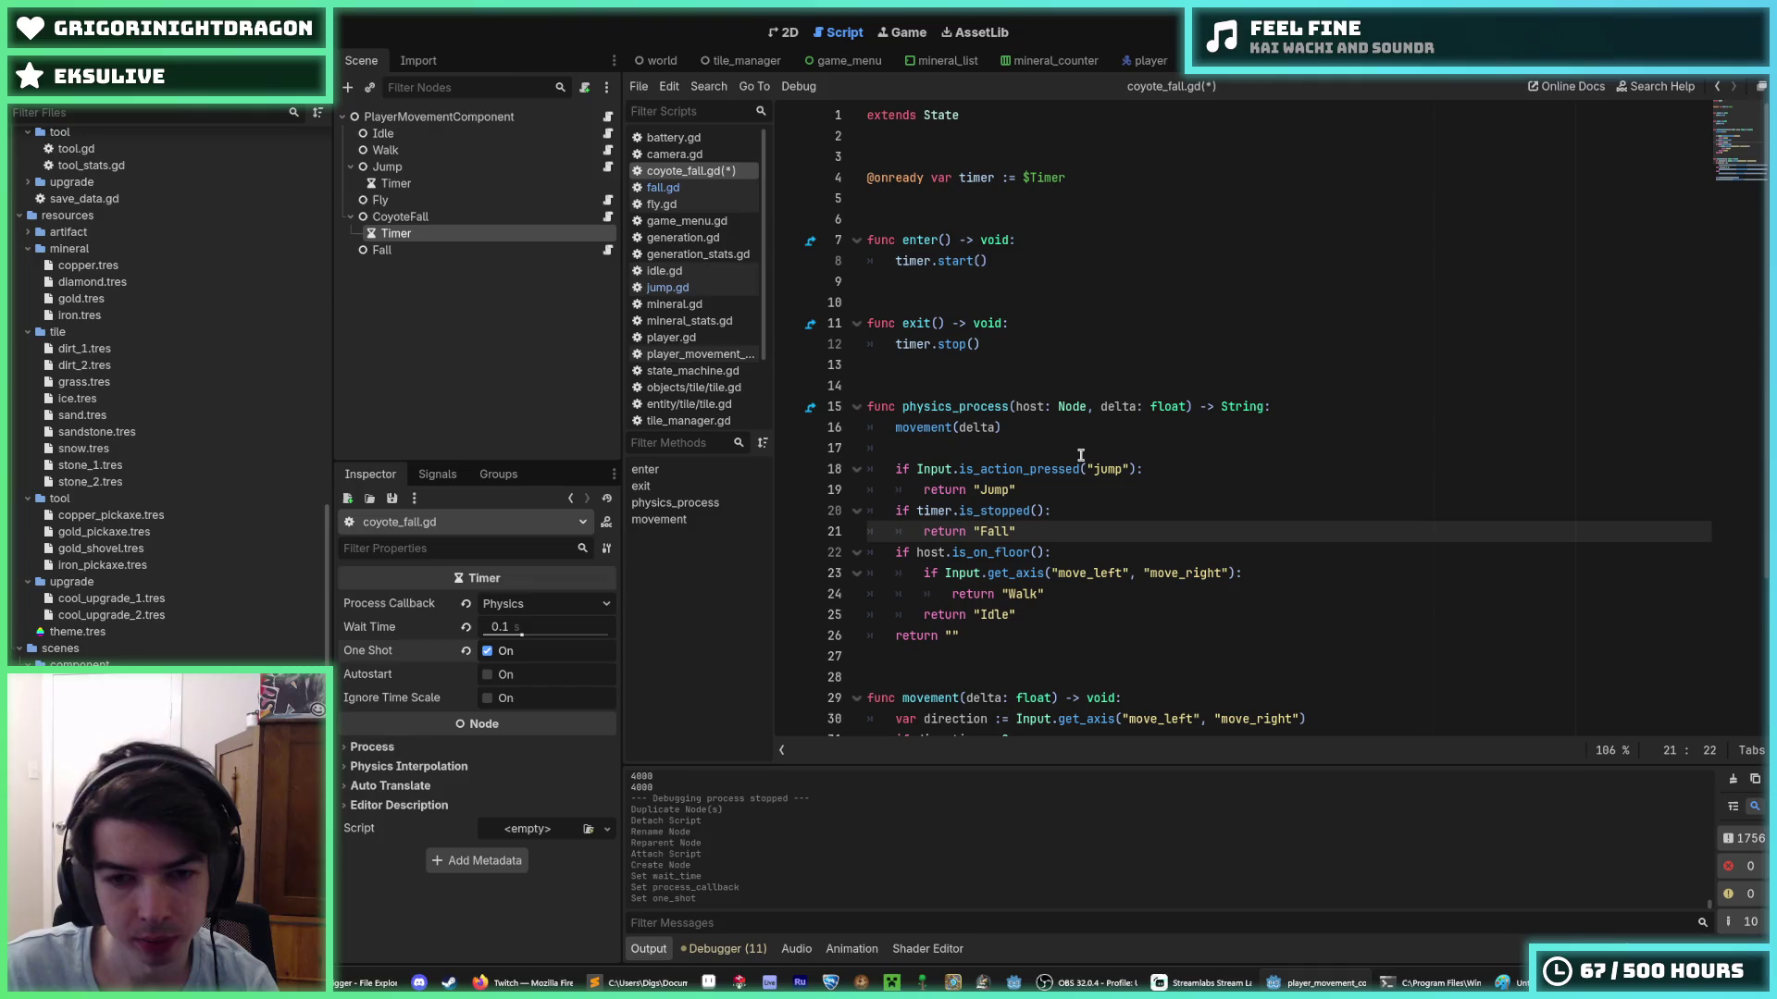
key("shift+Up")
key("alt+Down")
key("alt+Down")
key("alt+Down")
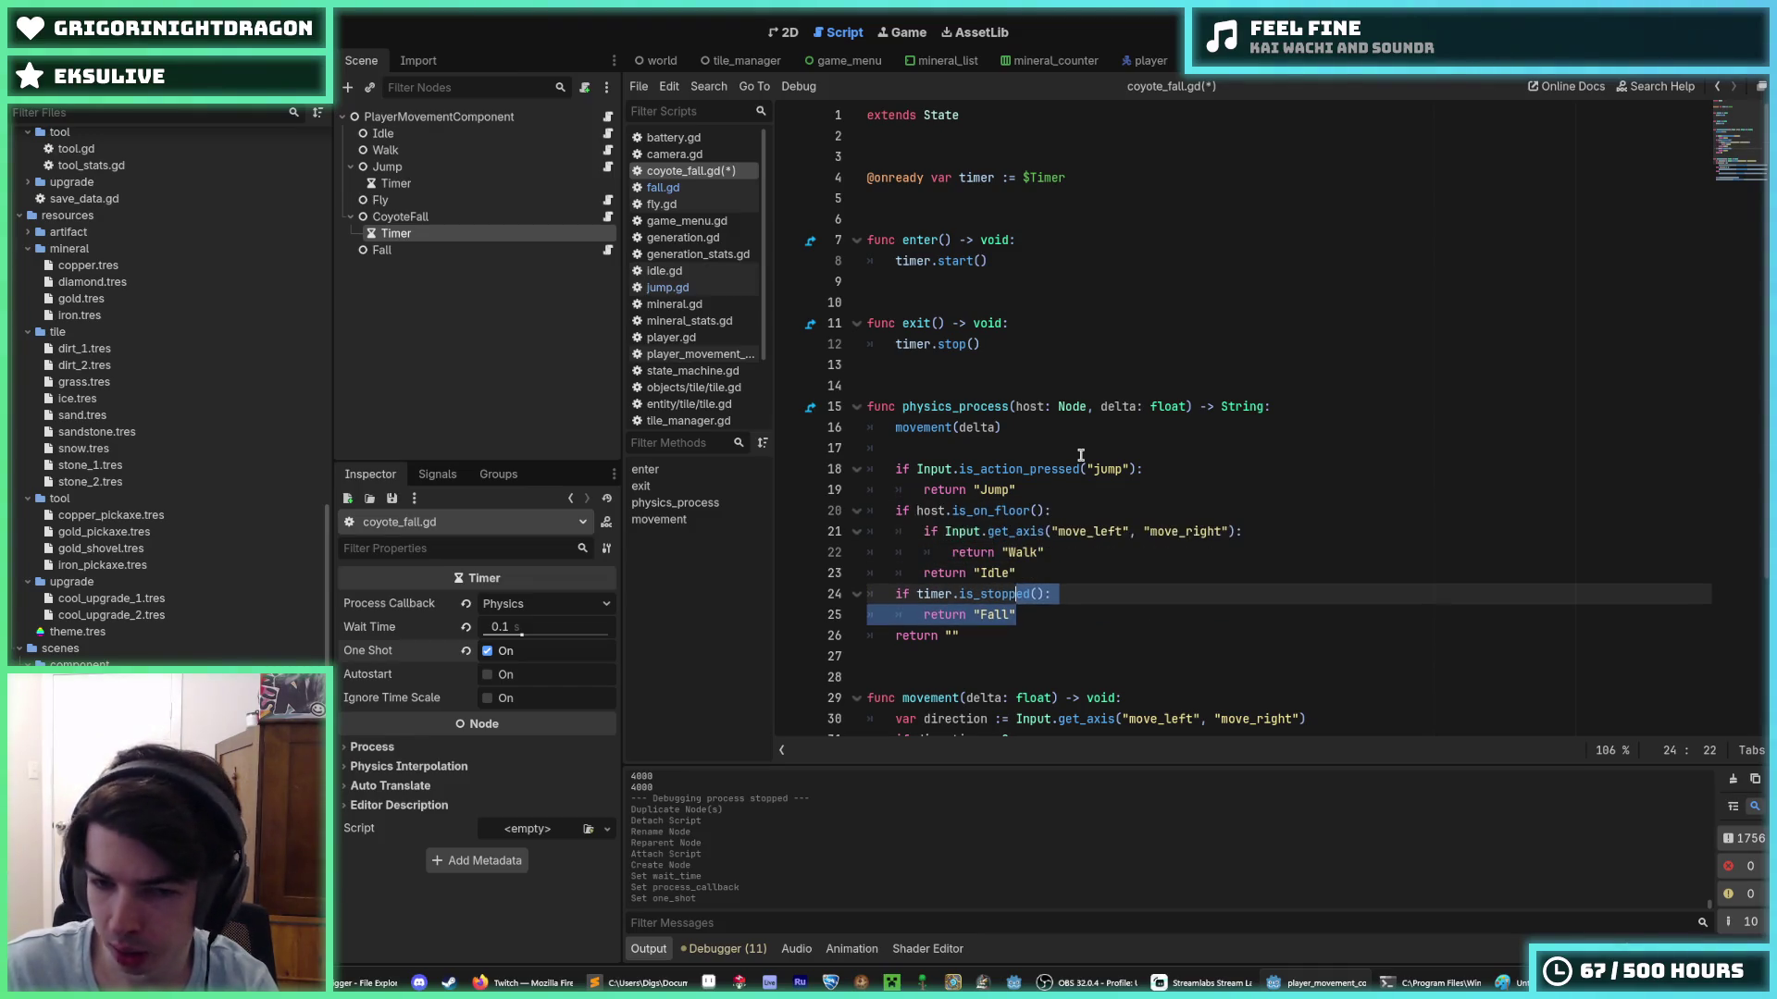
key("shift+Down")
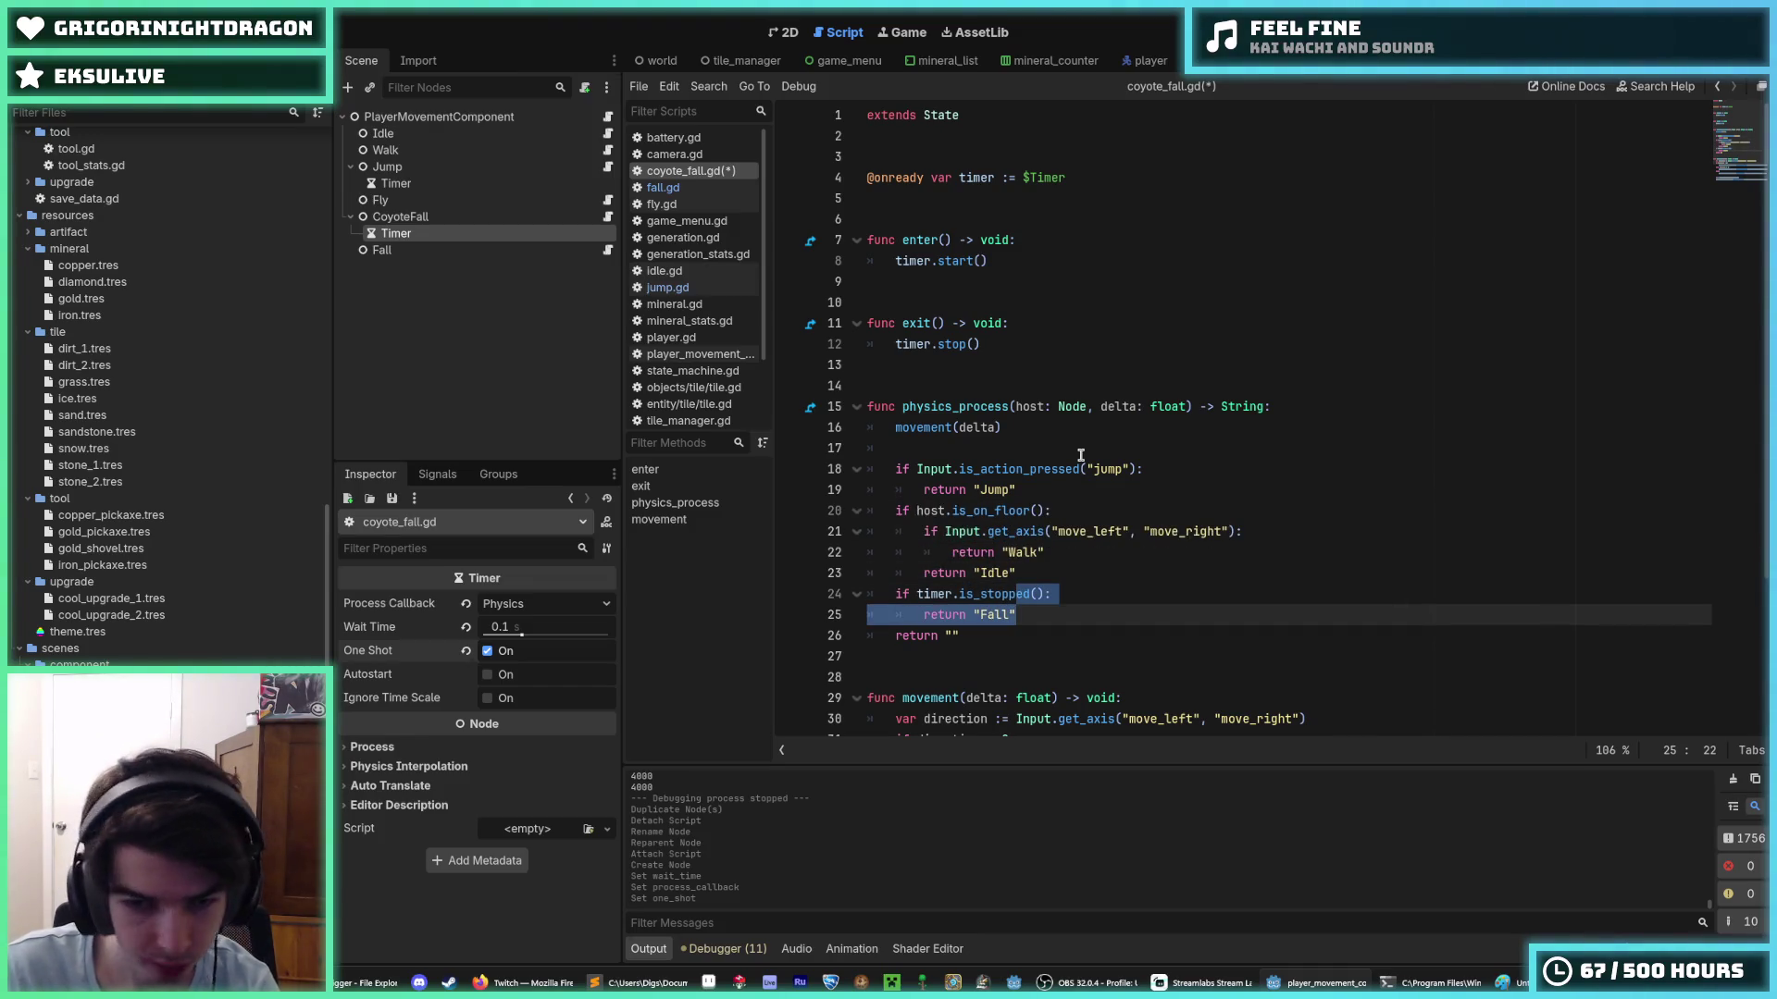
key("Right")
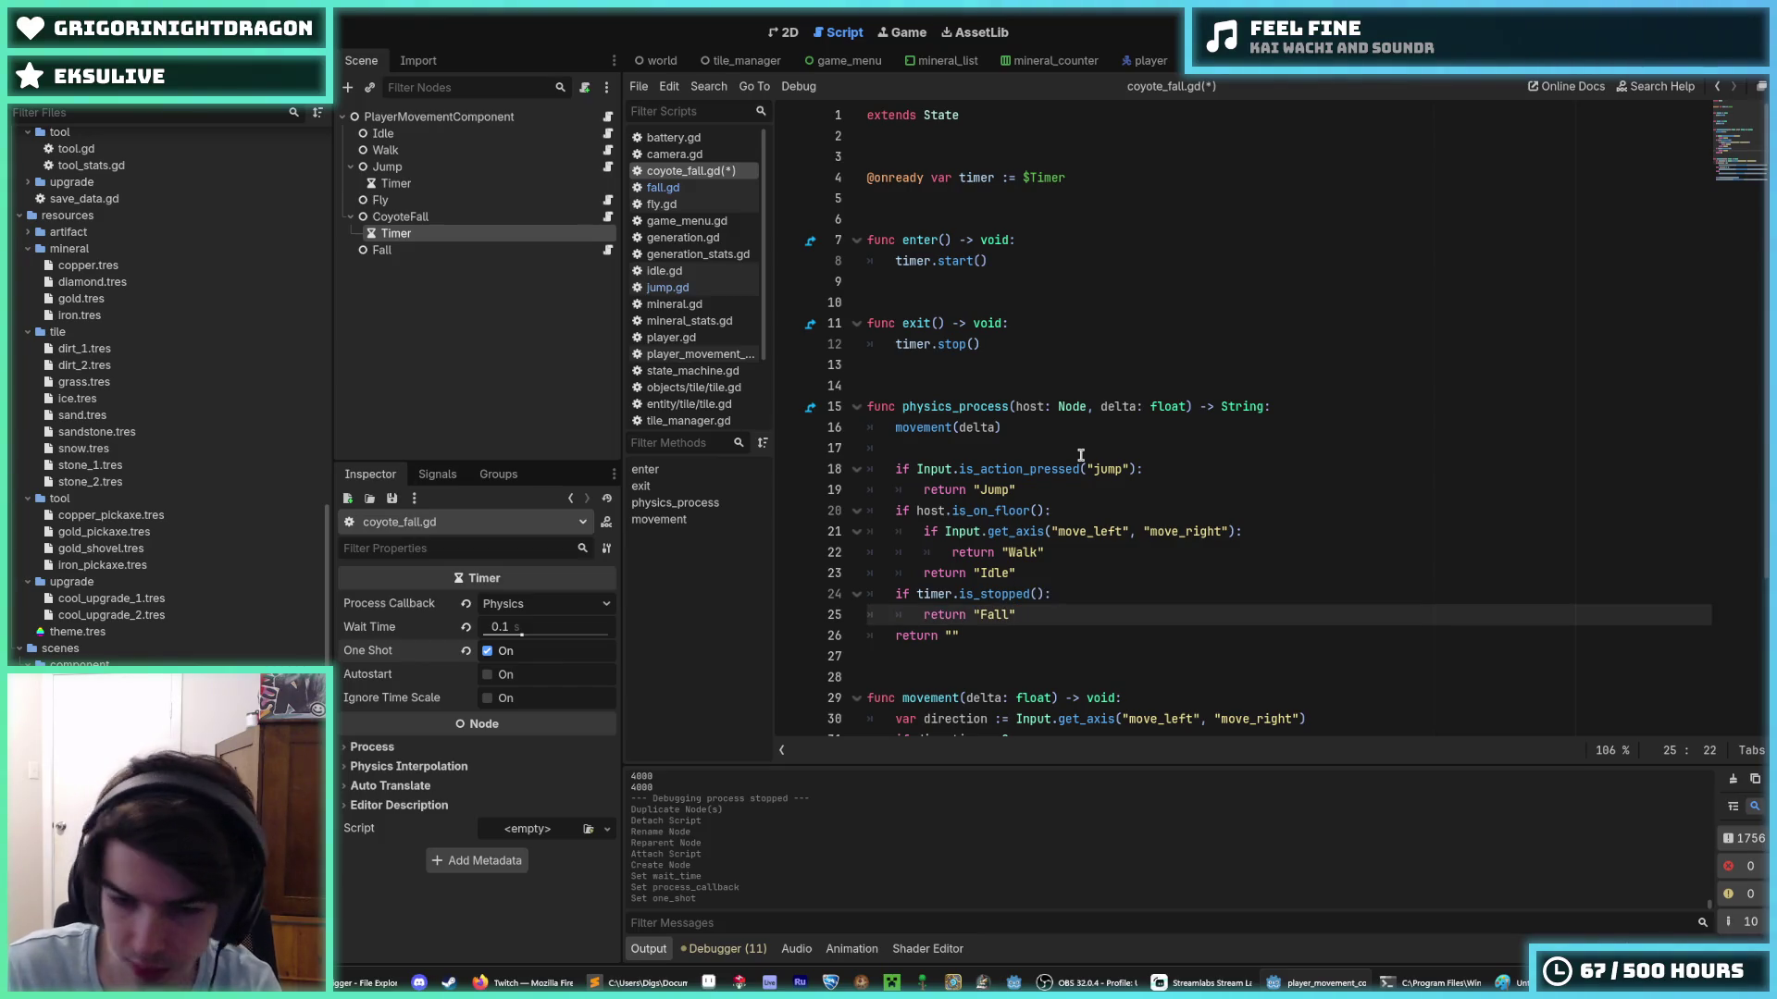
key("ctrl+s")
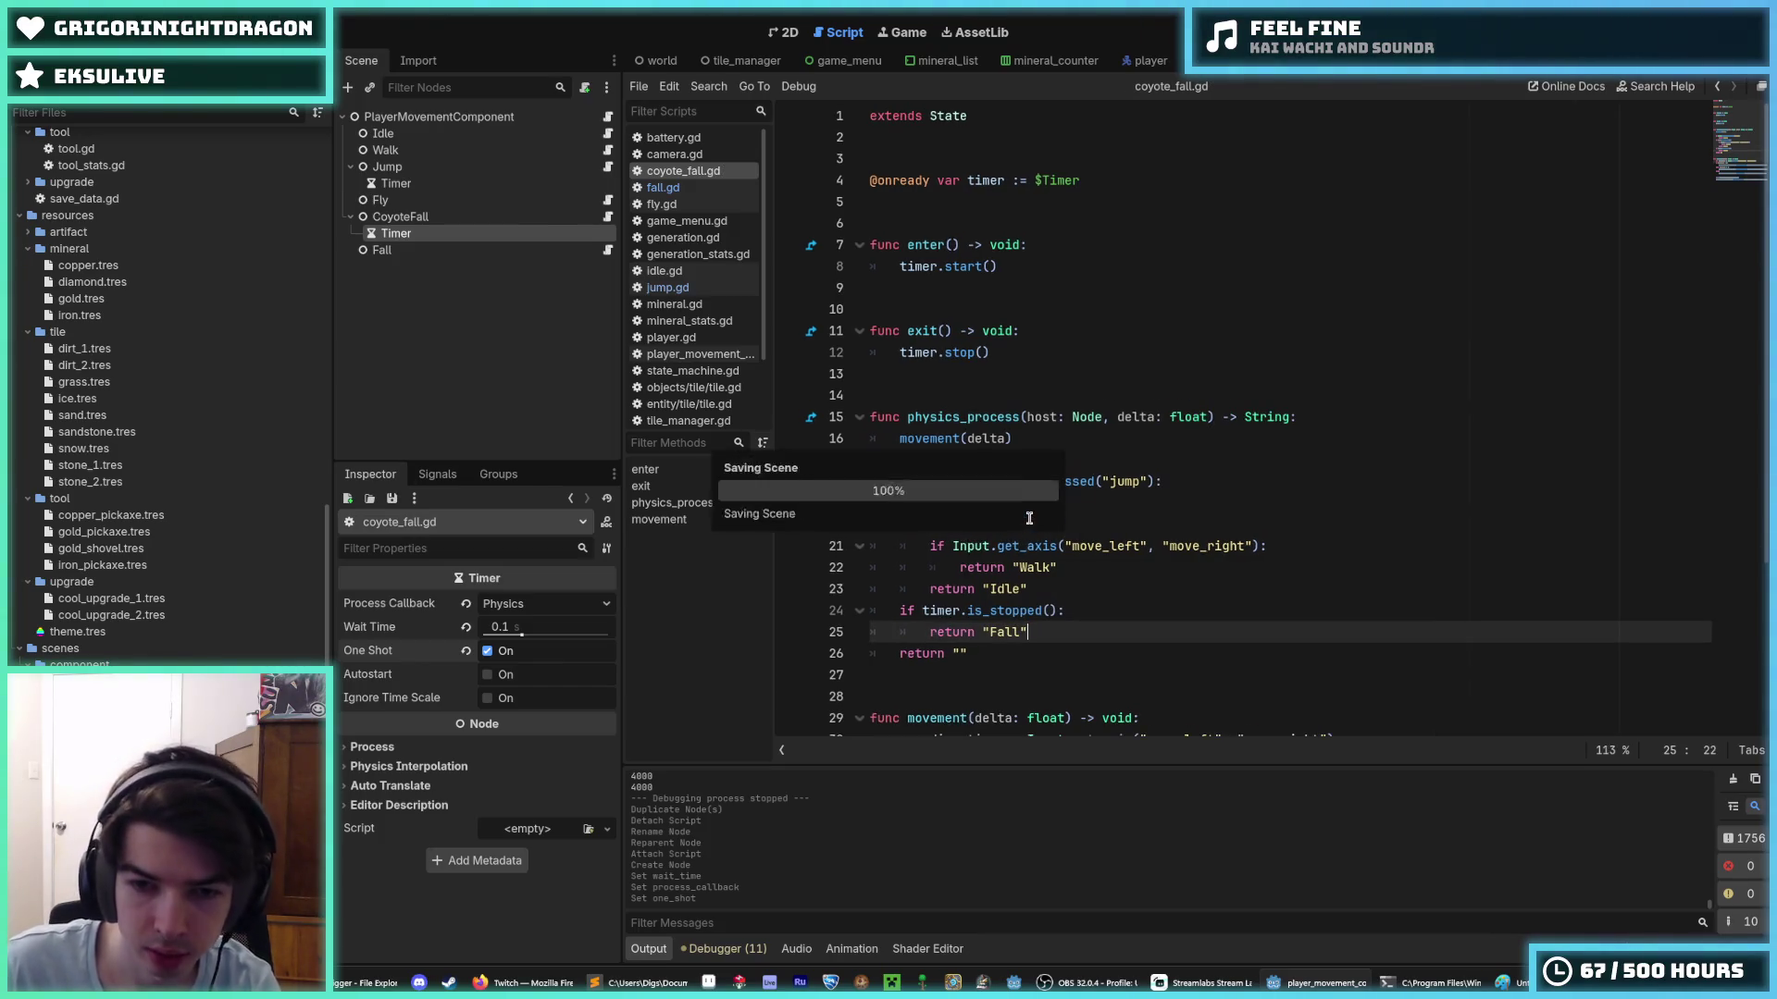
- Review the jump and movement lines, then run the game to test the coyote fall
left_click(1027, 491)
left_click(1054, 505)
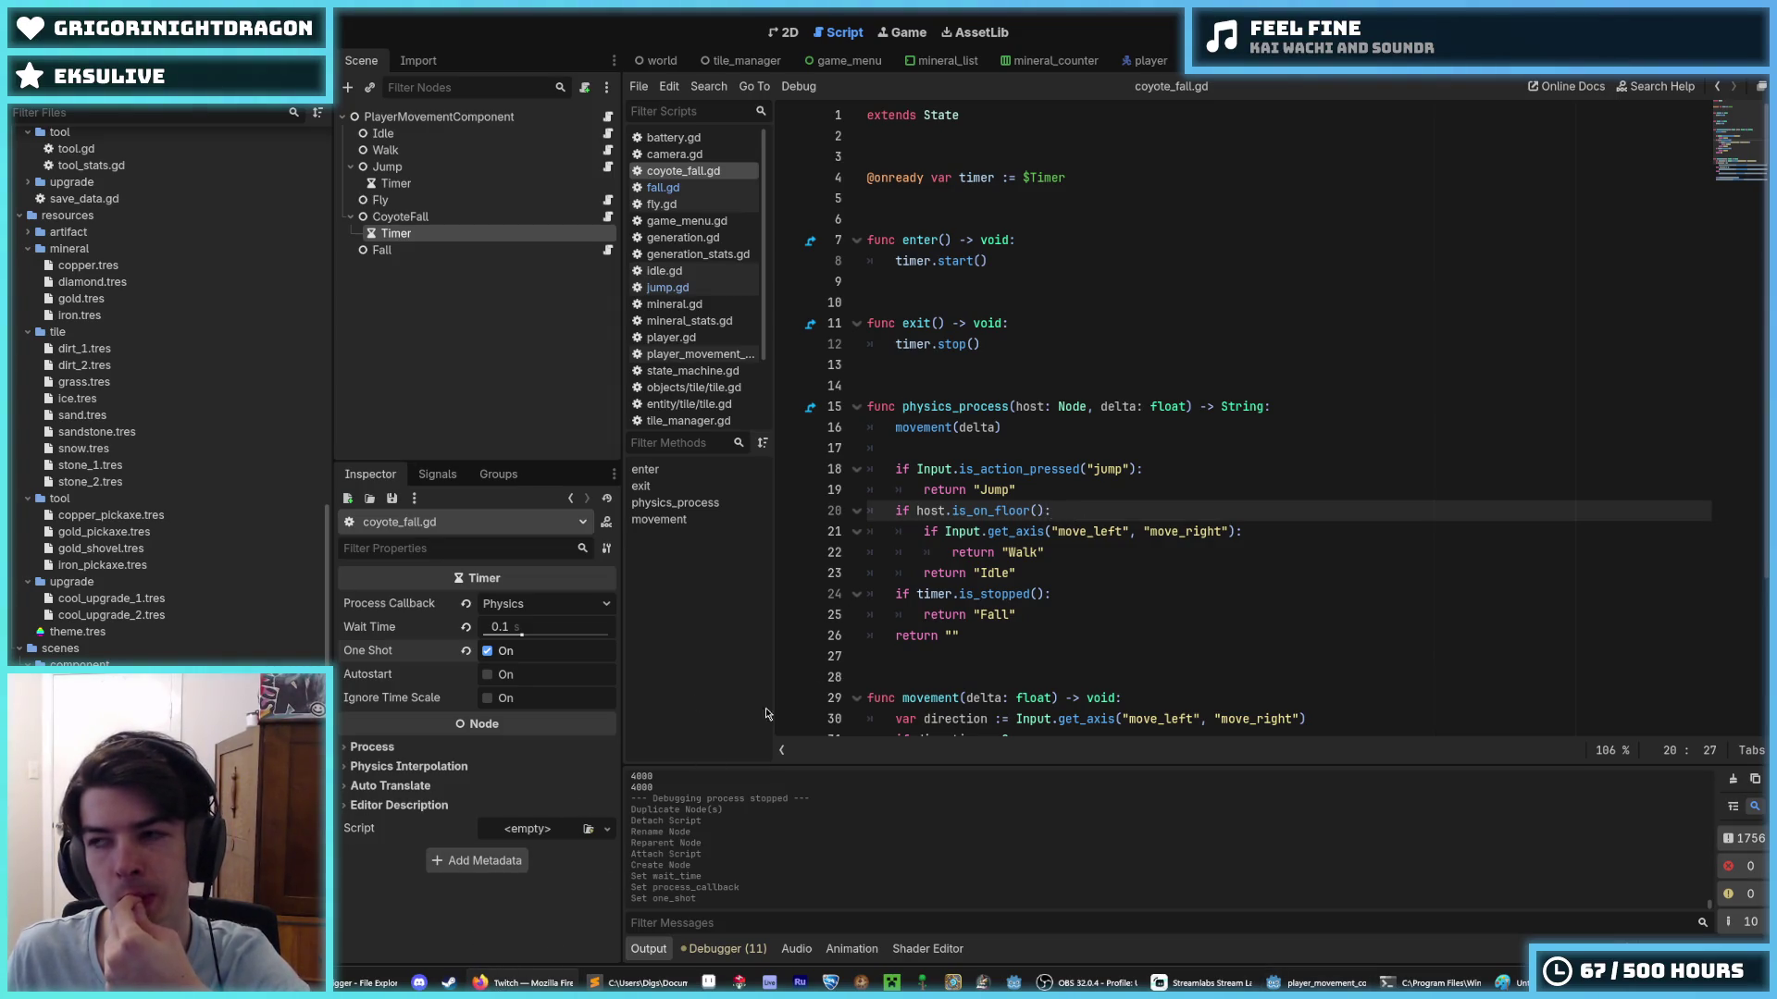
left_click(1066, 463)
left_click(1009, 427)
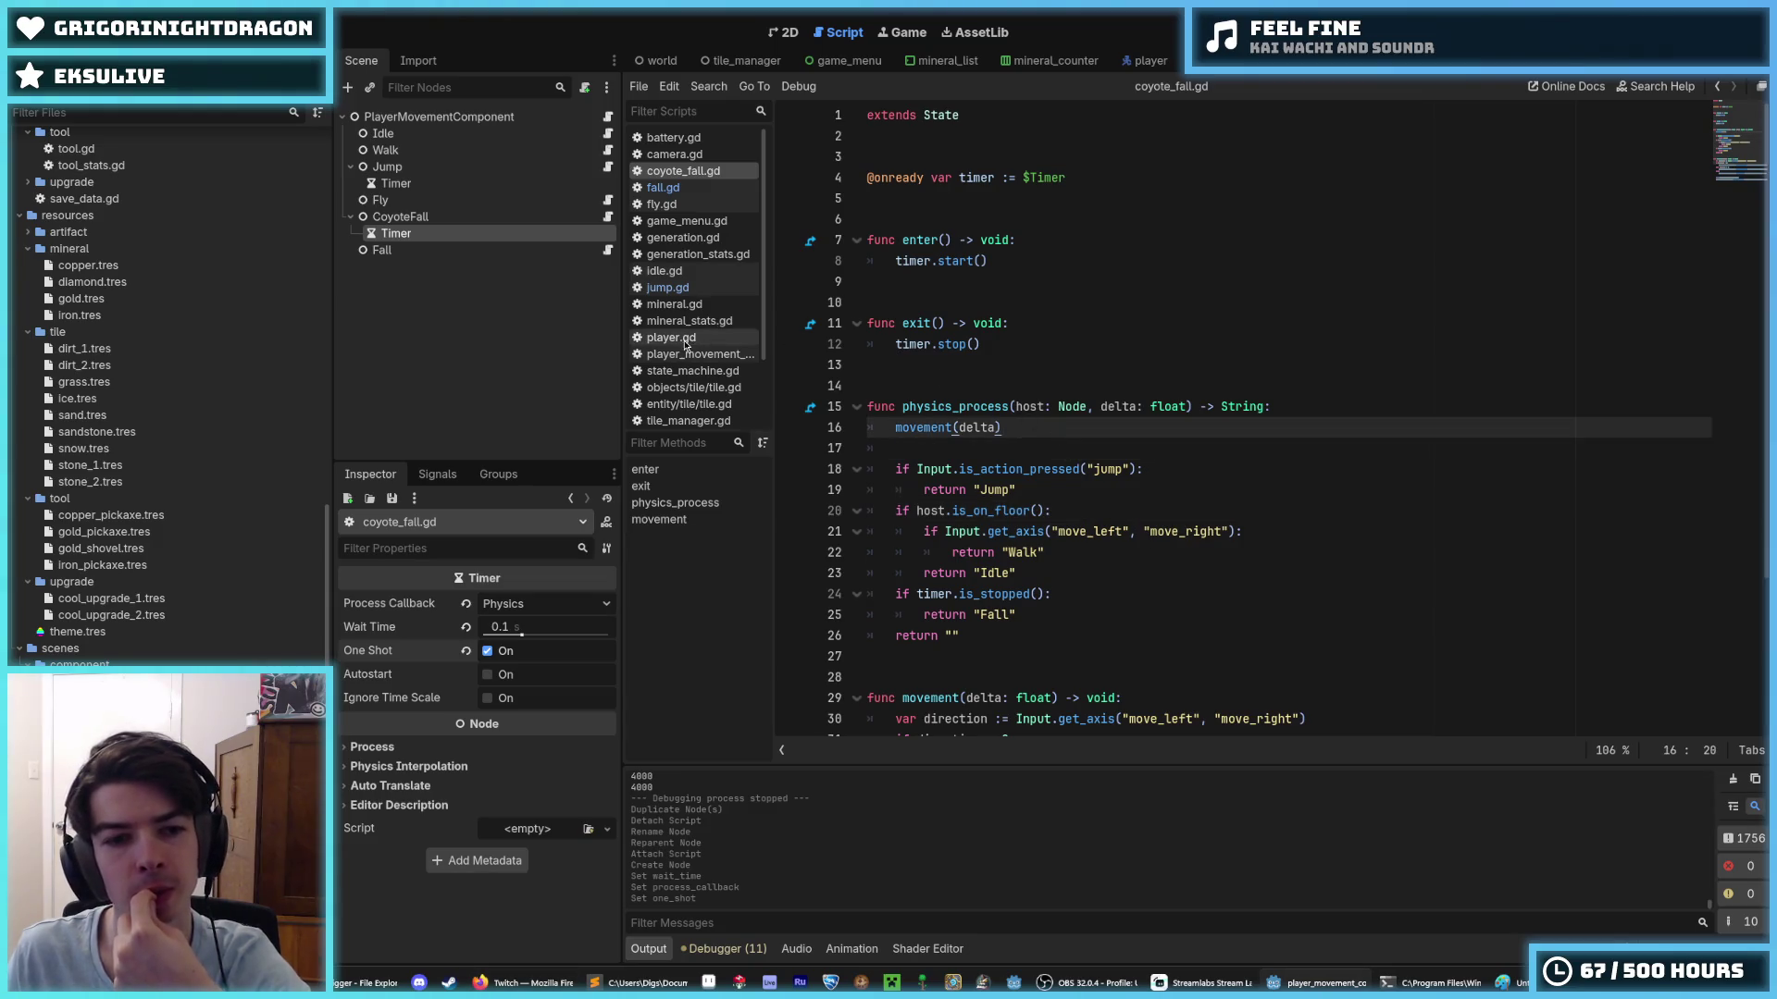
key("F5")
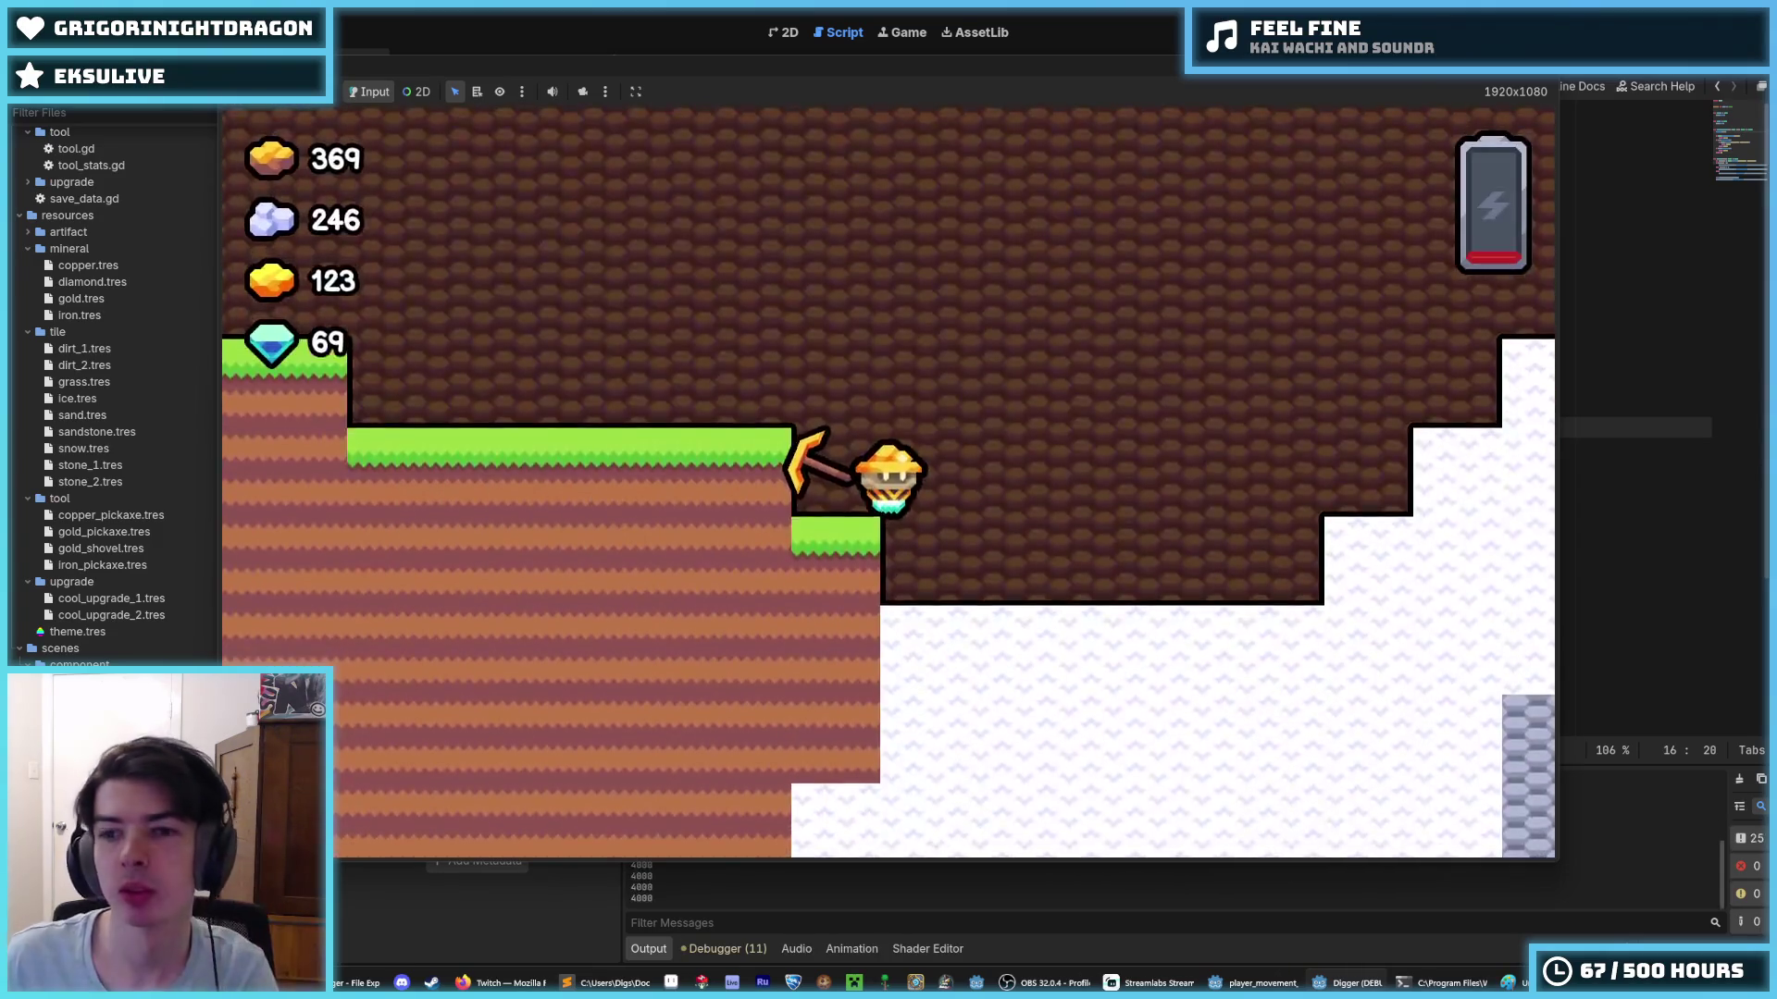
- Walk the miner between the grass and snow ledges, dropping and jumping, then stop the game
key("d")
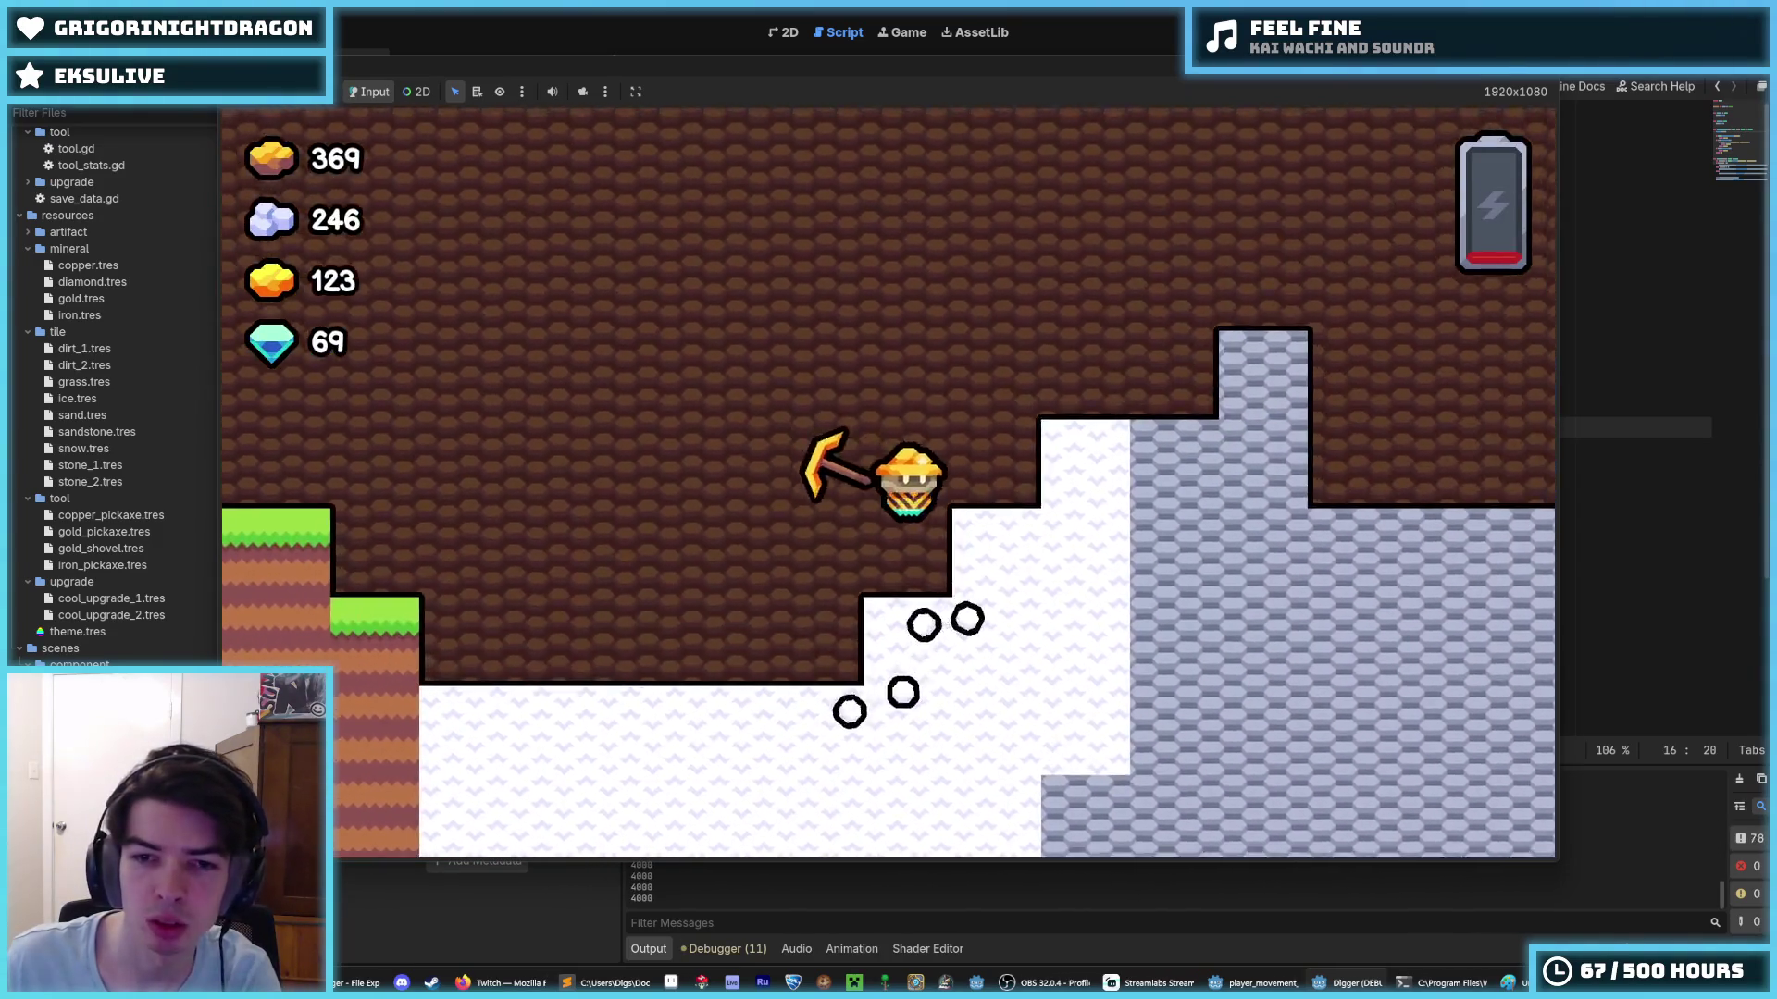
key("a")
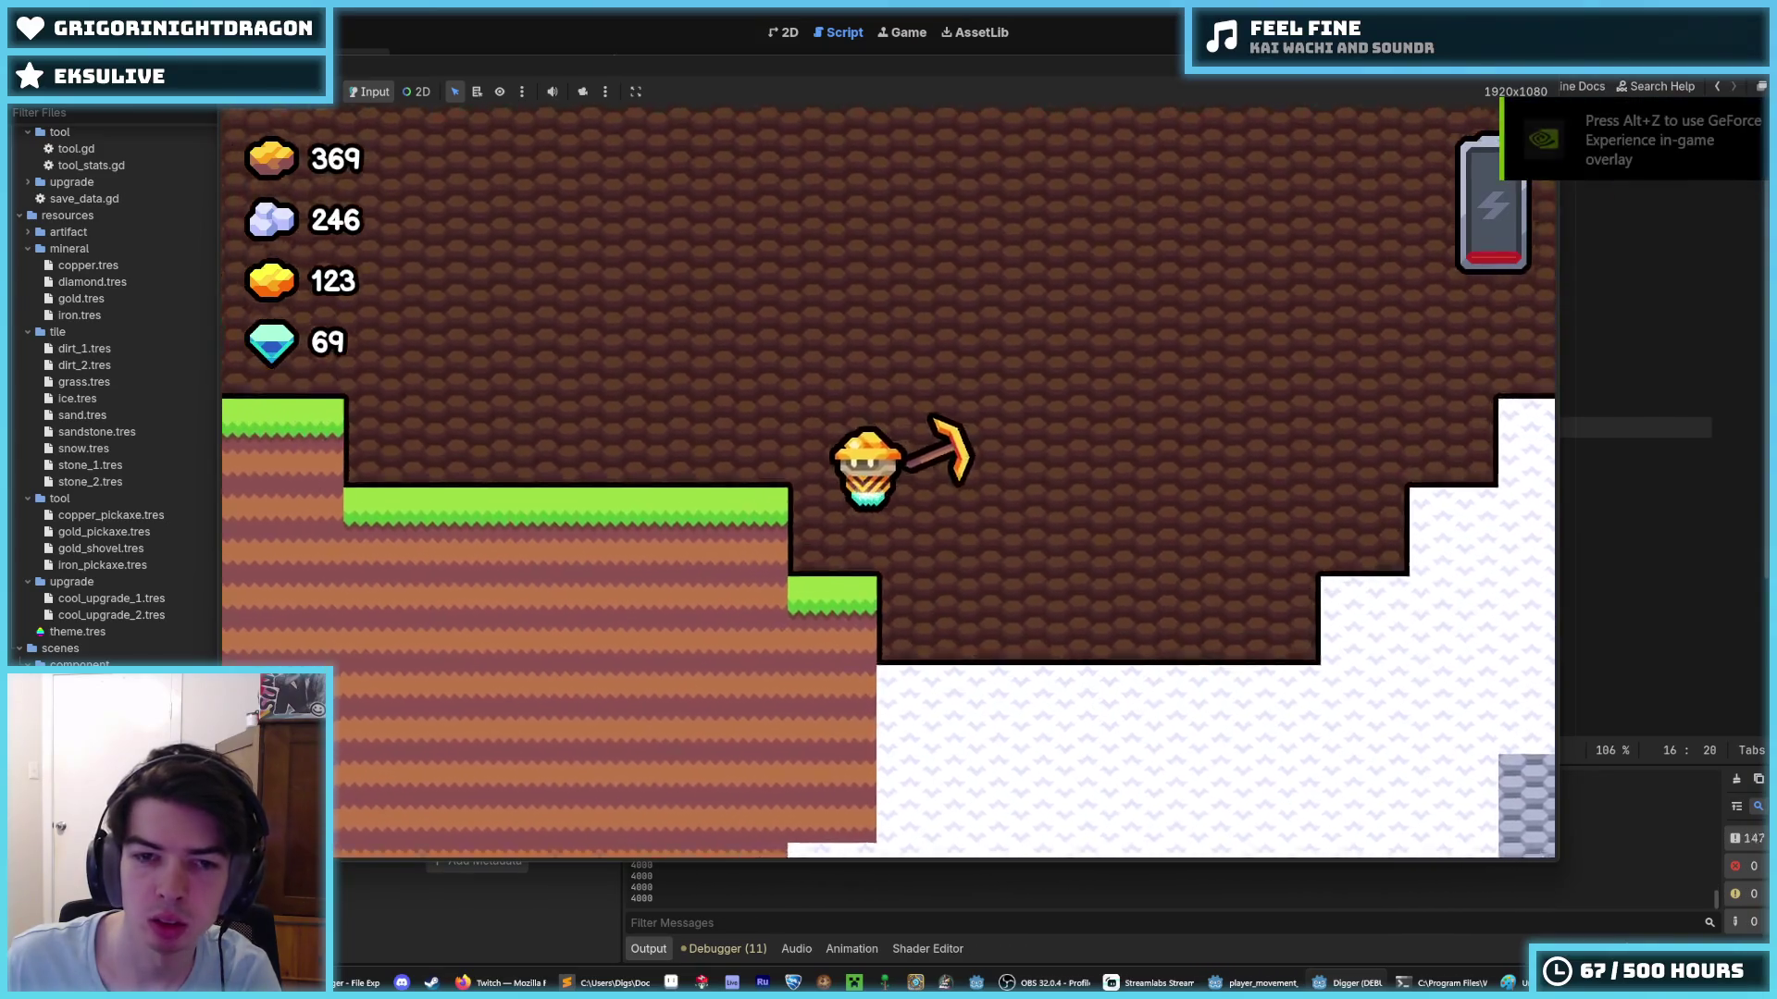
key("d")
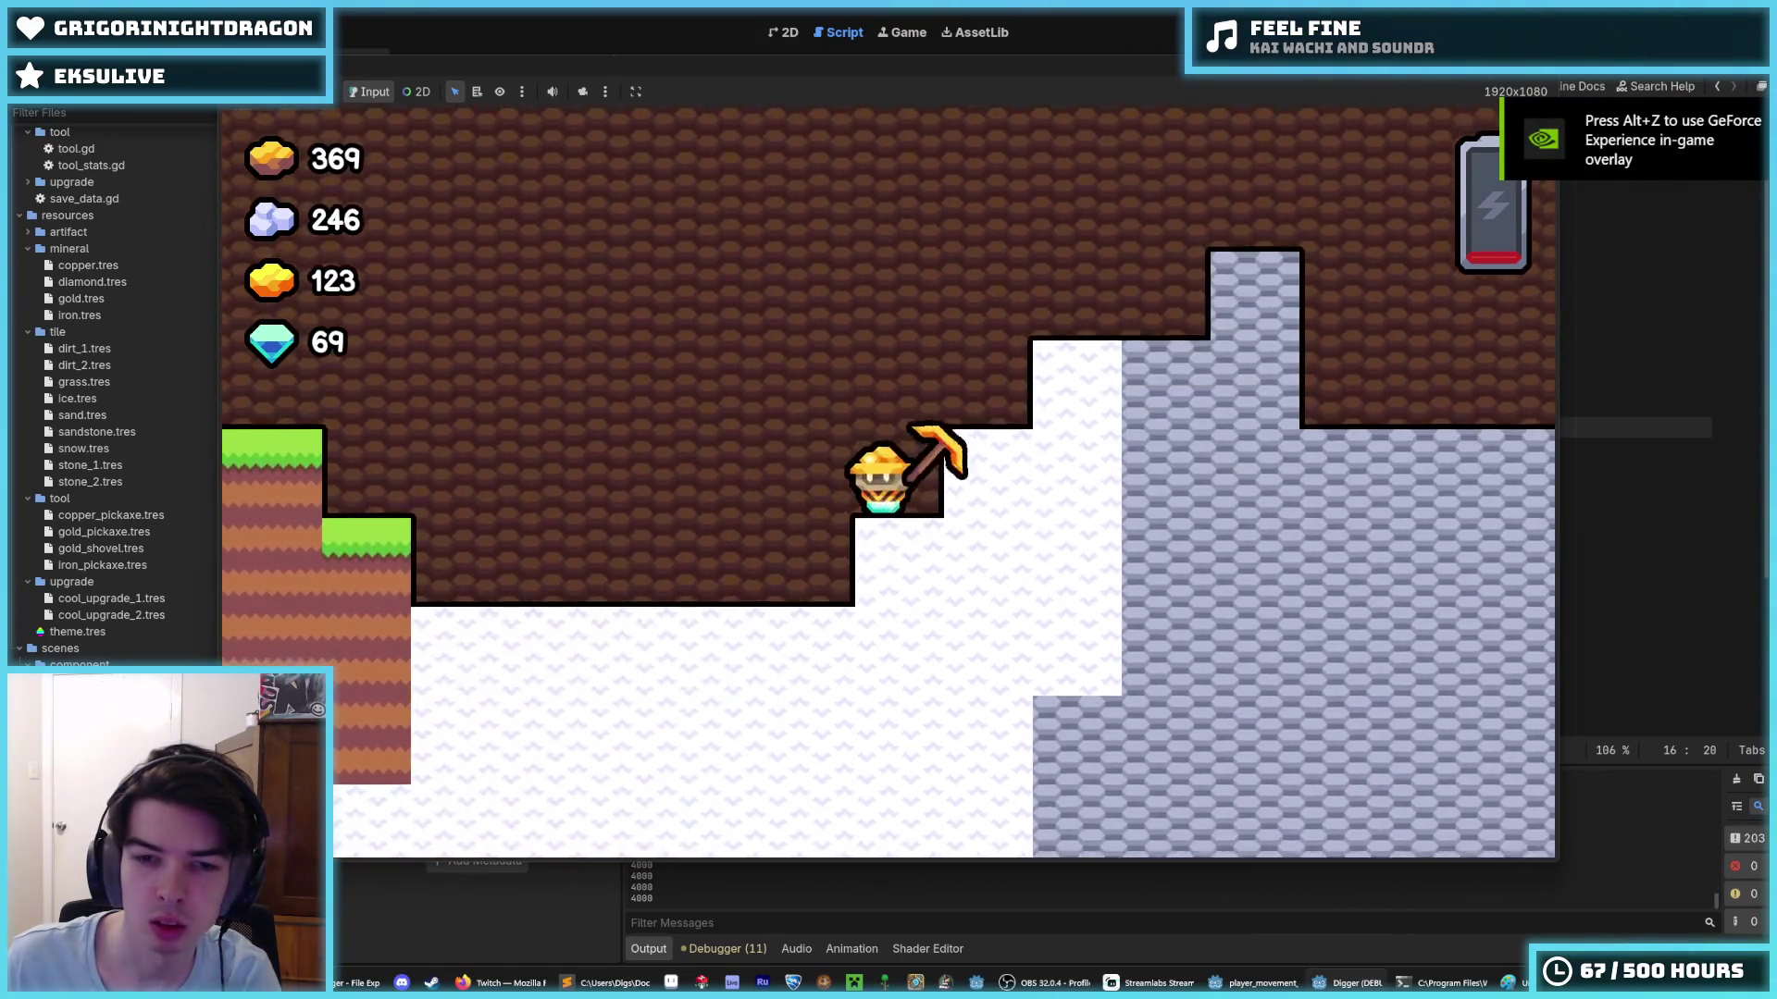
key("a")
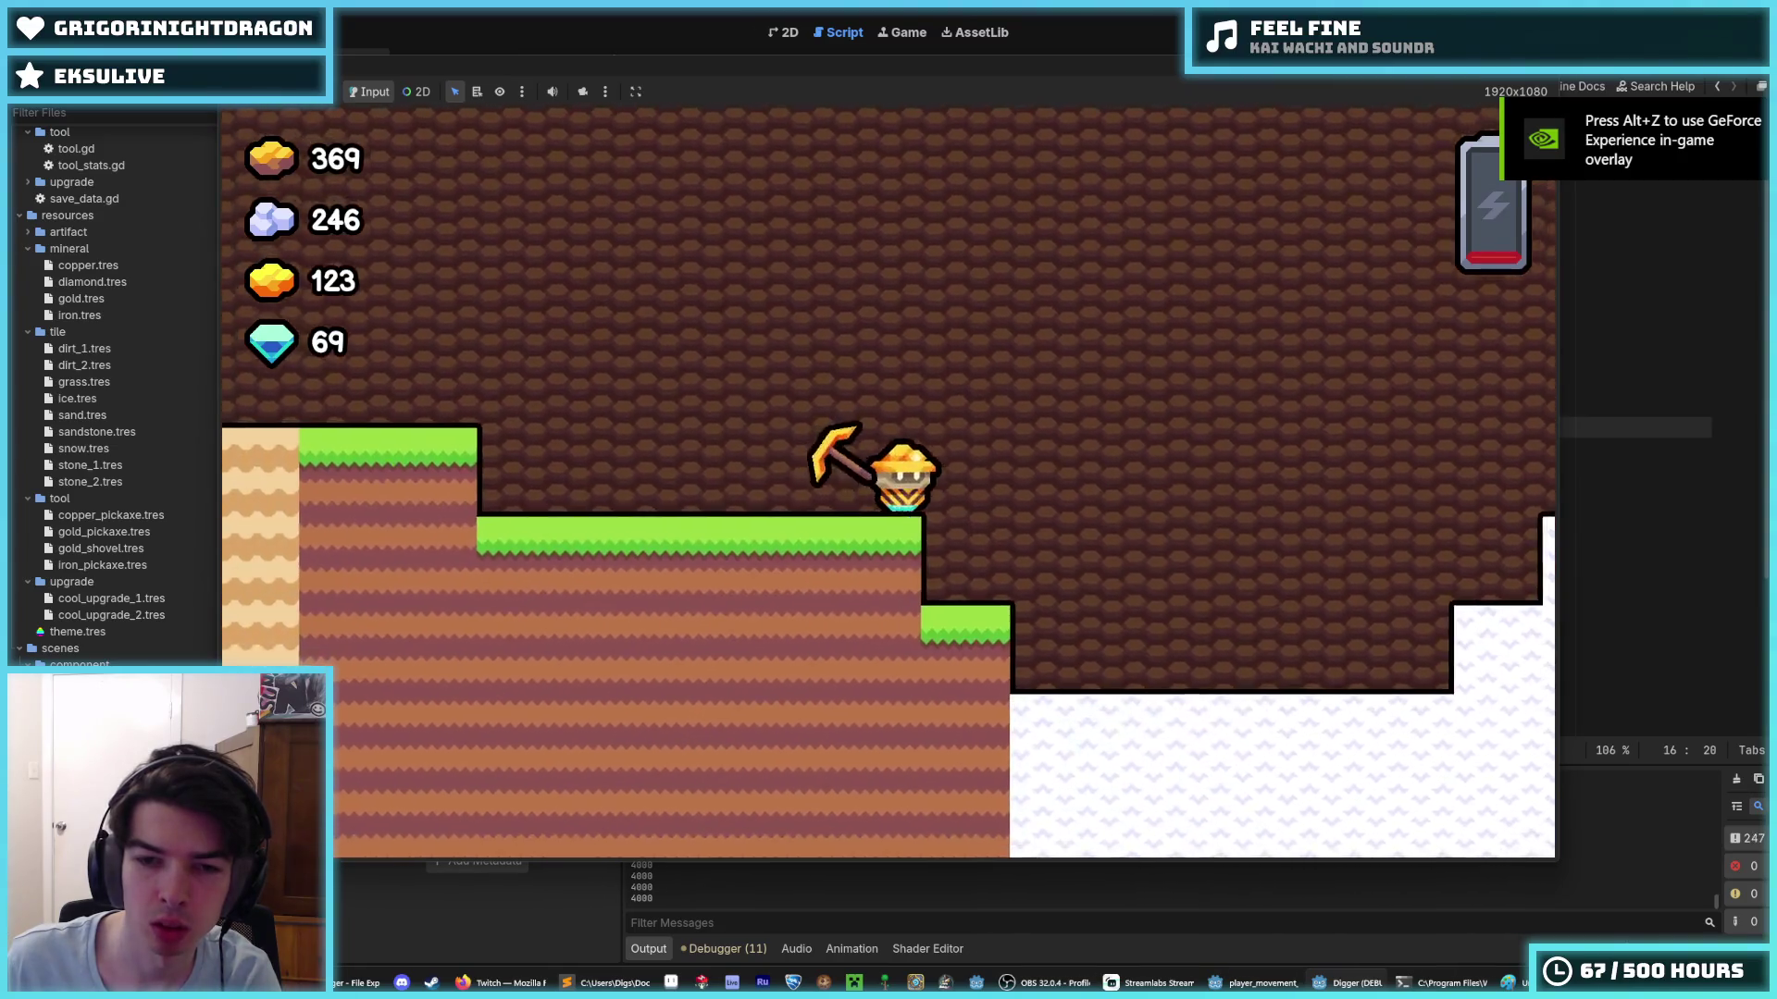
key("d")
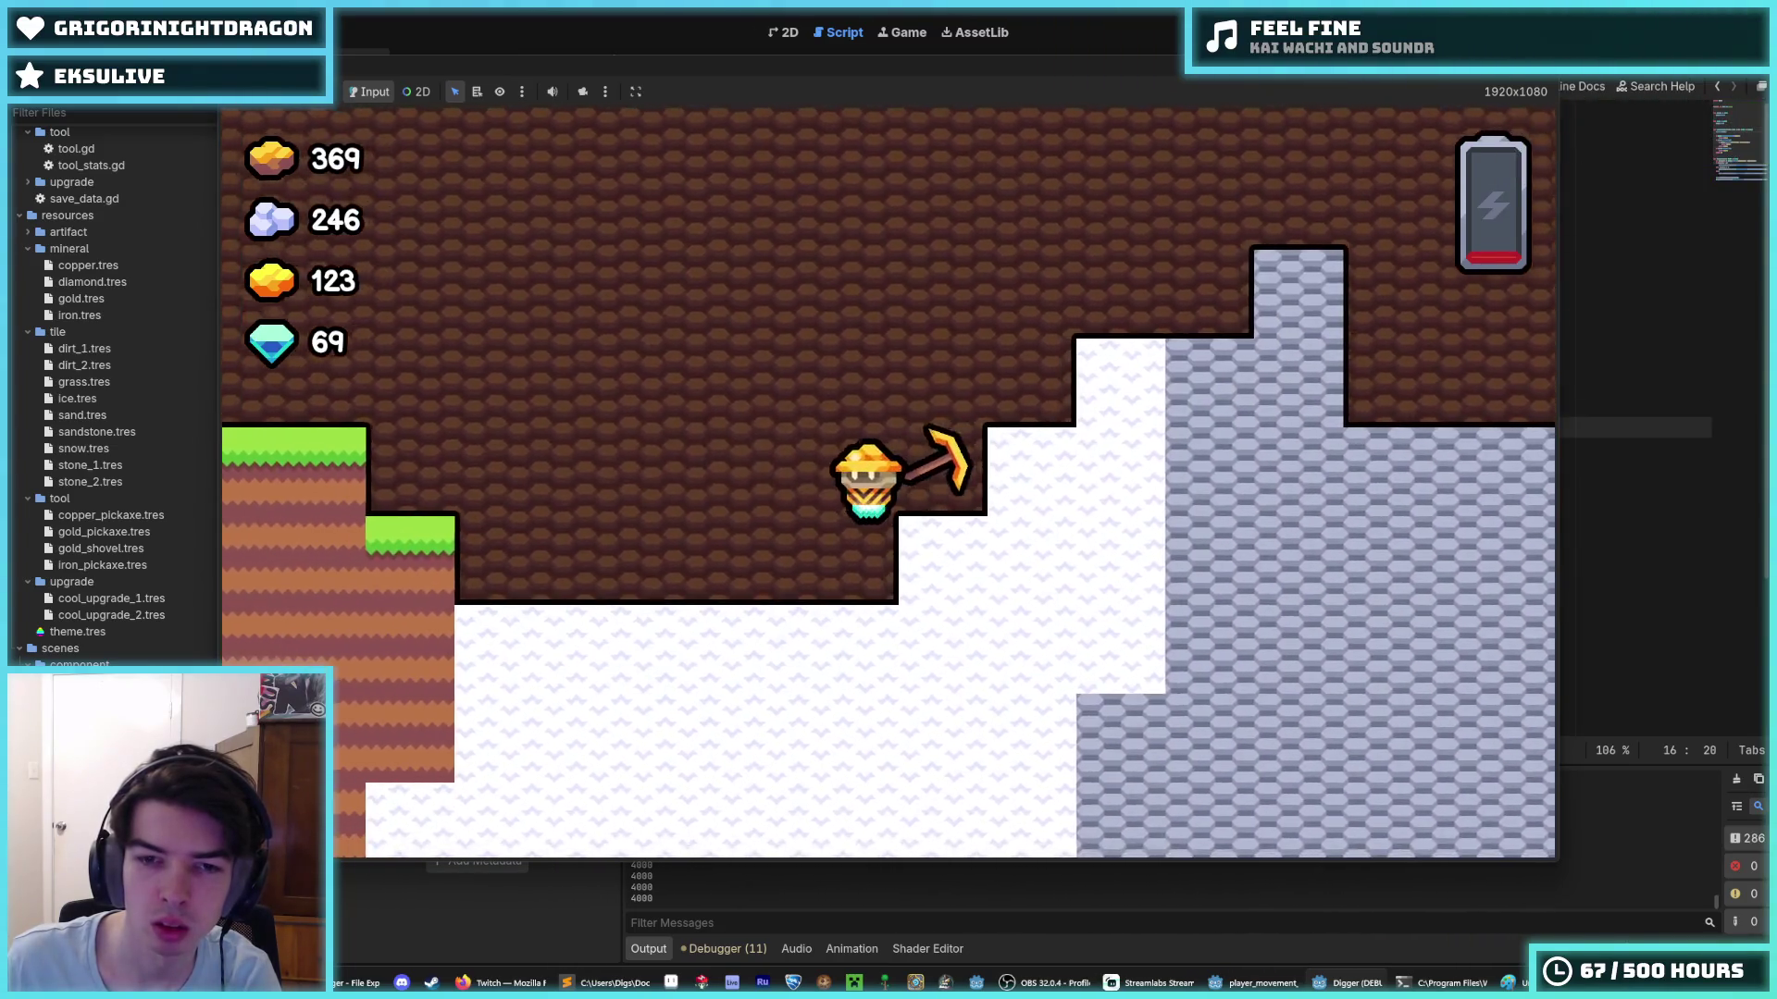
key("a")
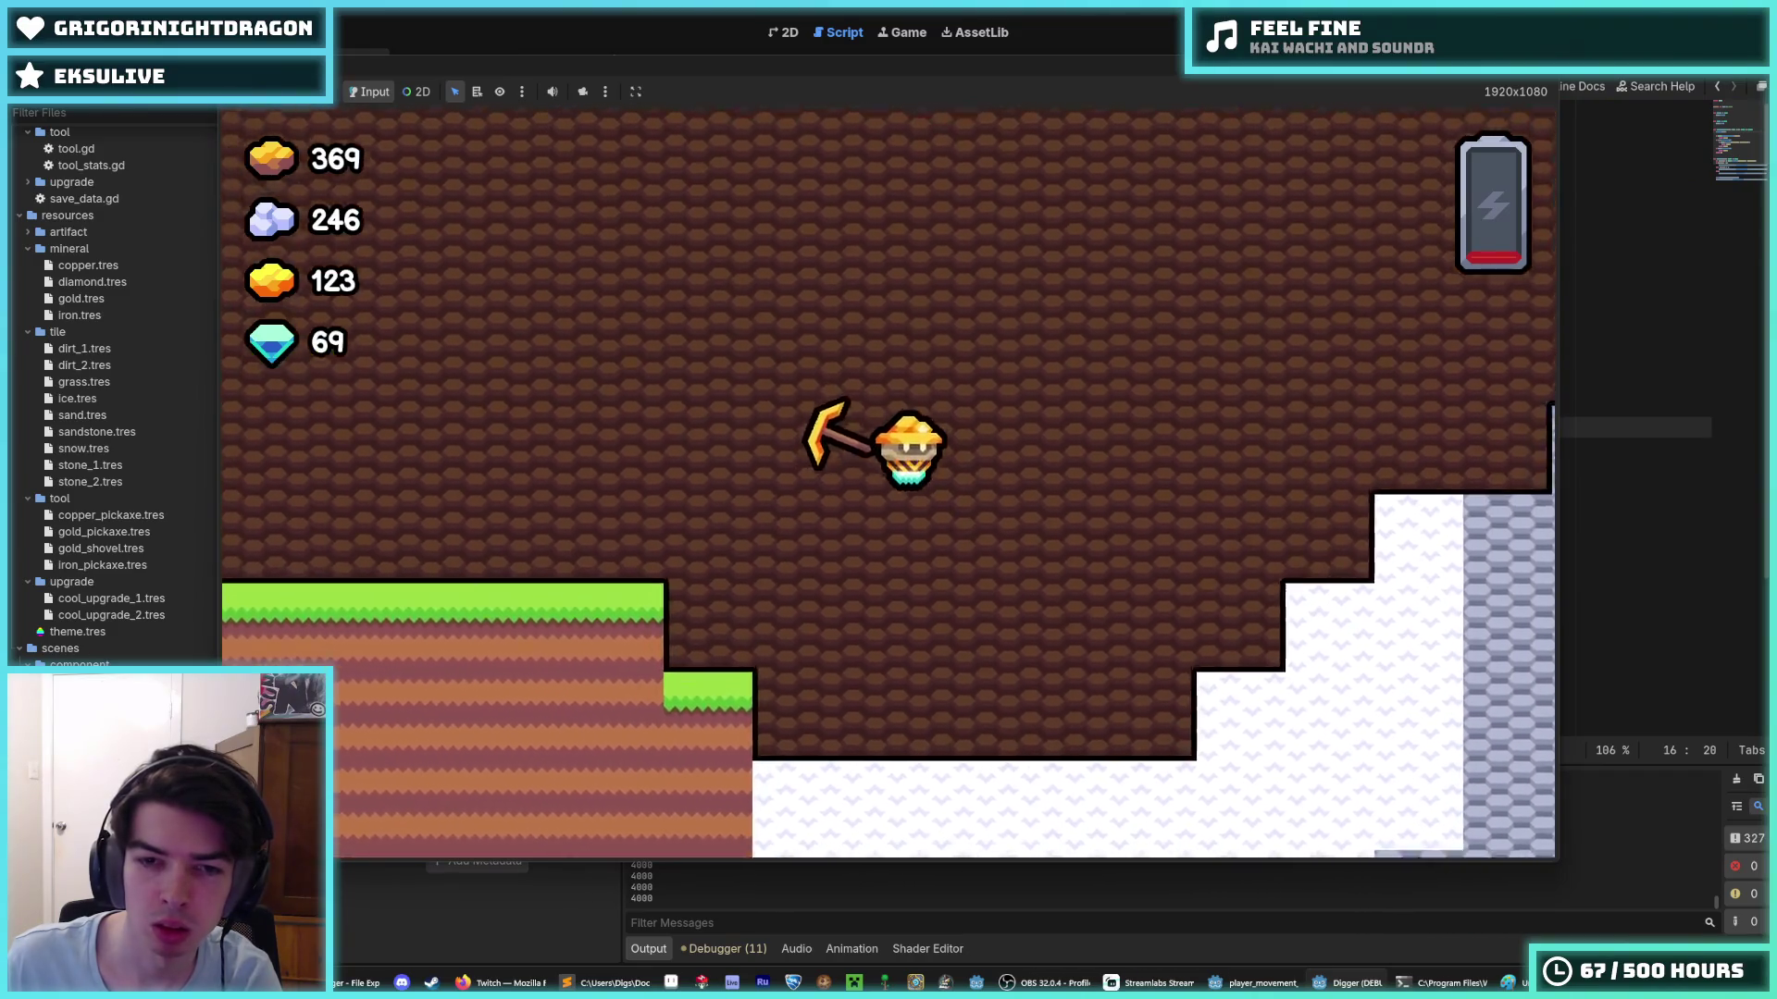
key("w")
key("a")
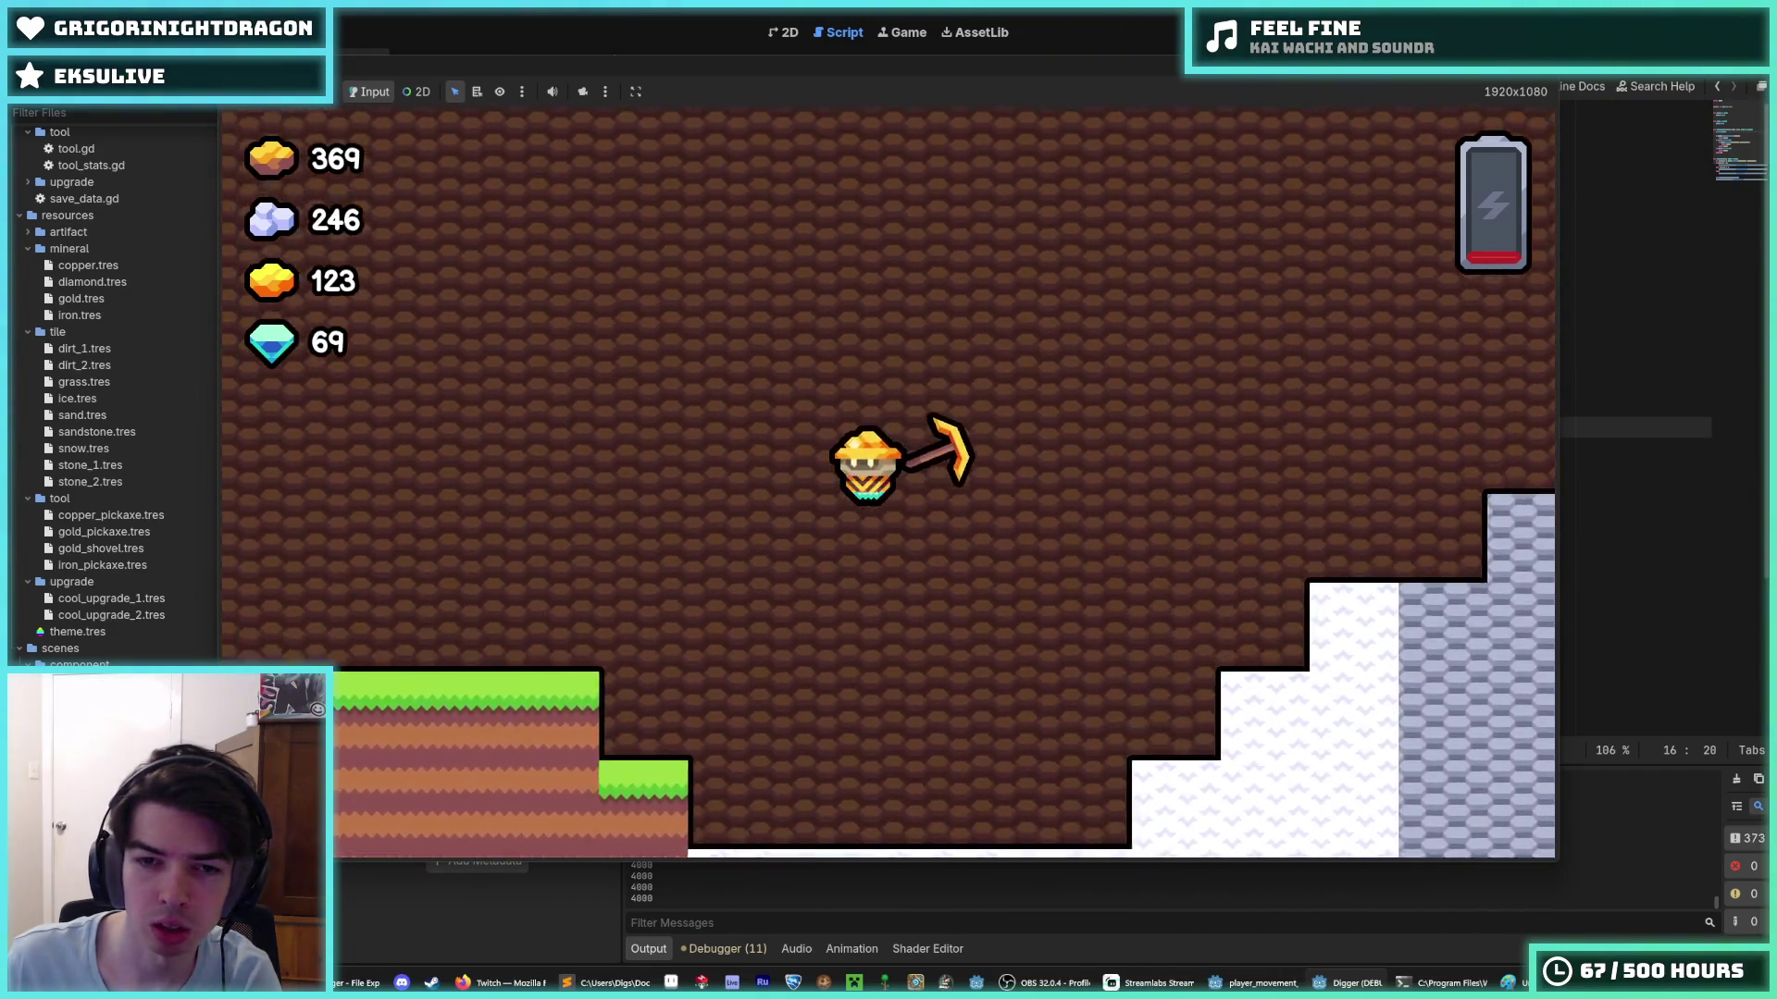
key("a")
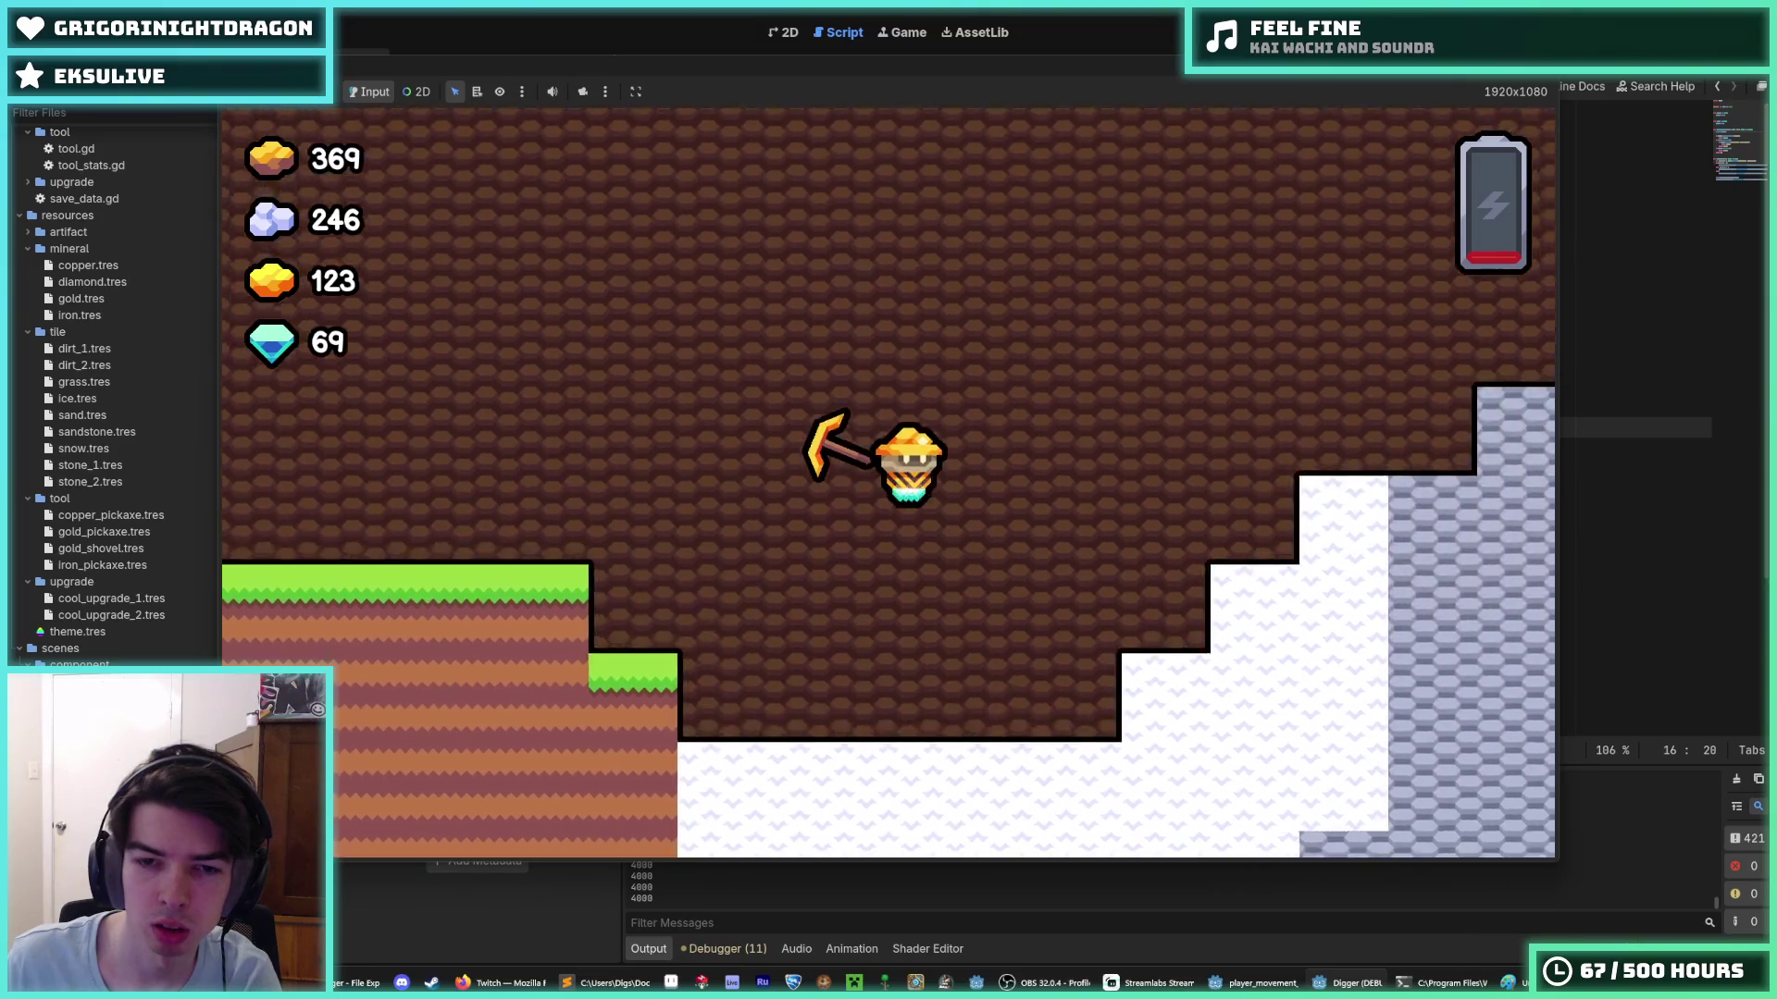
key("a")
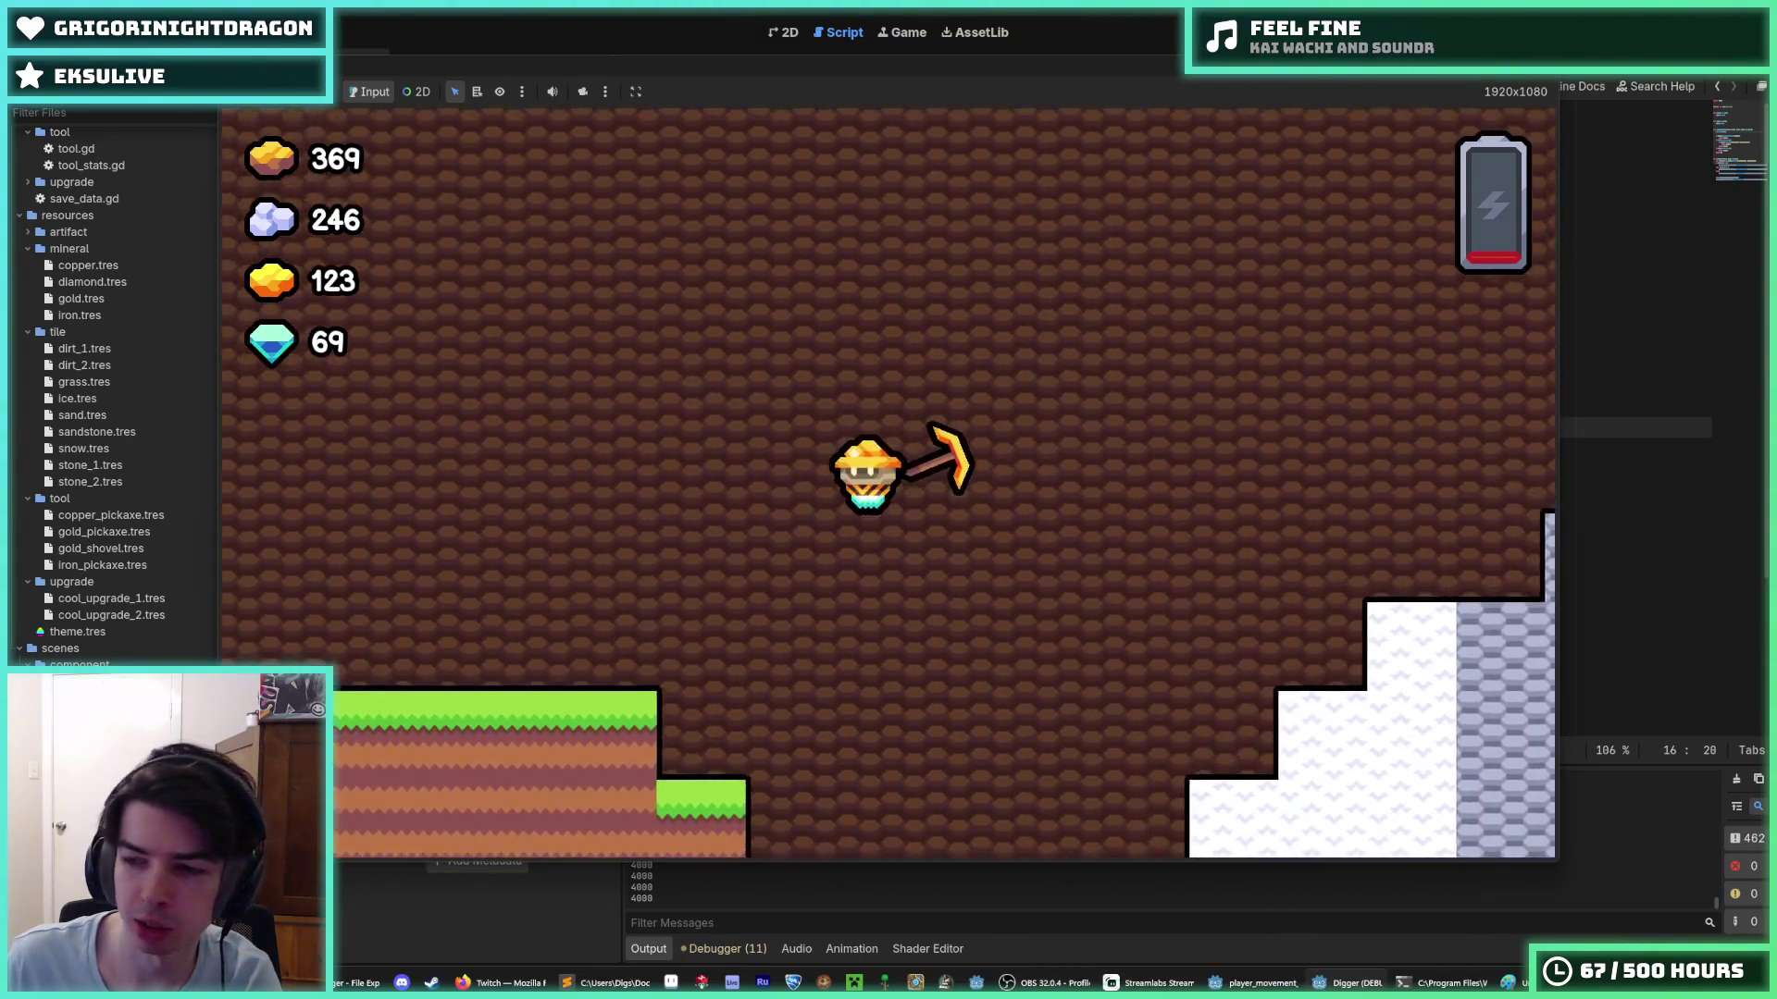
key("a")
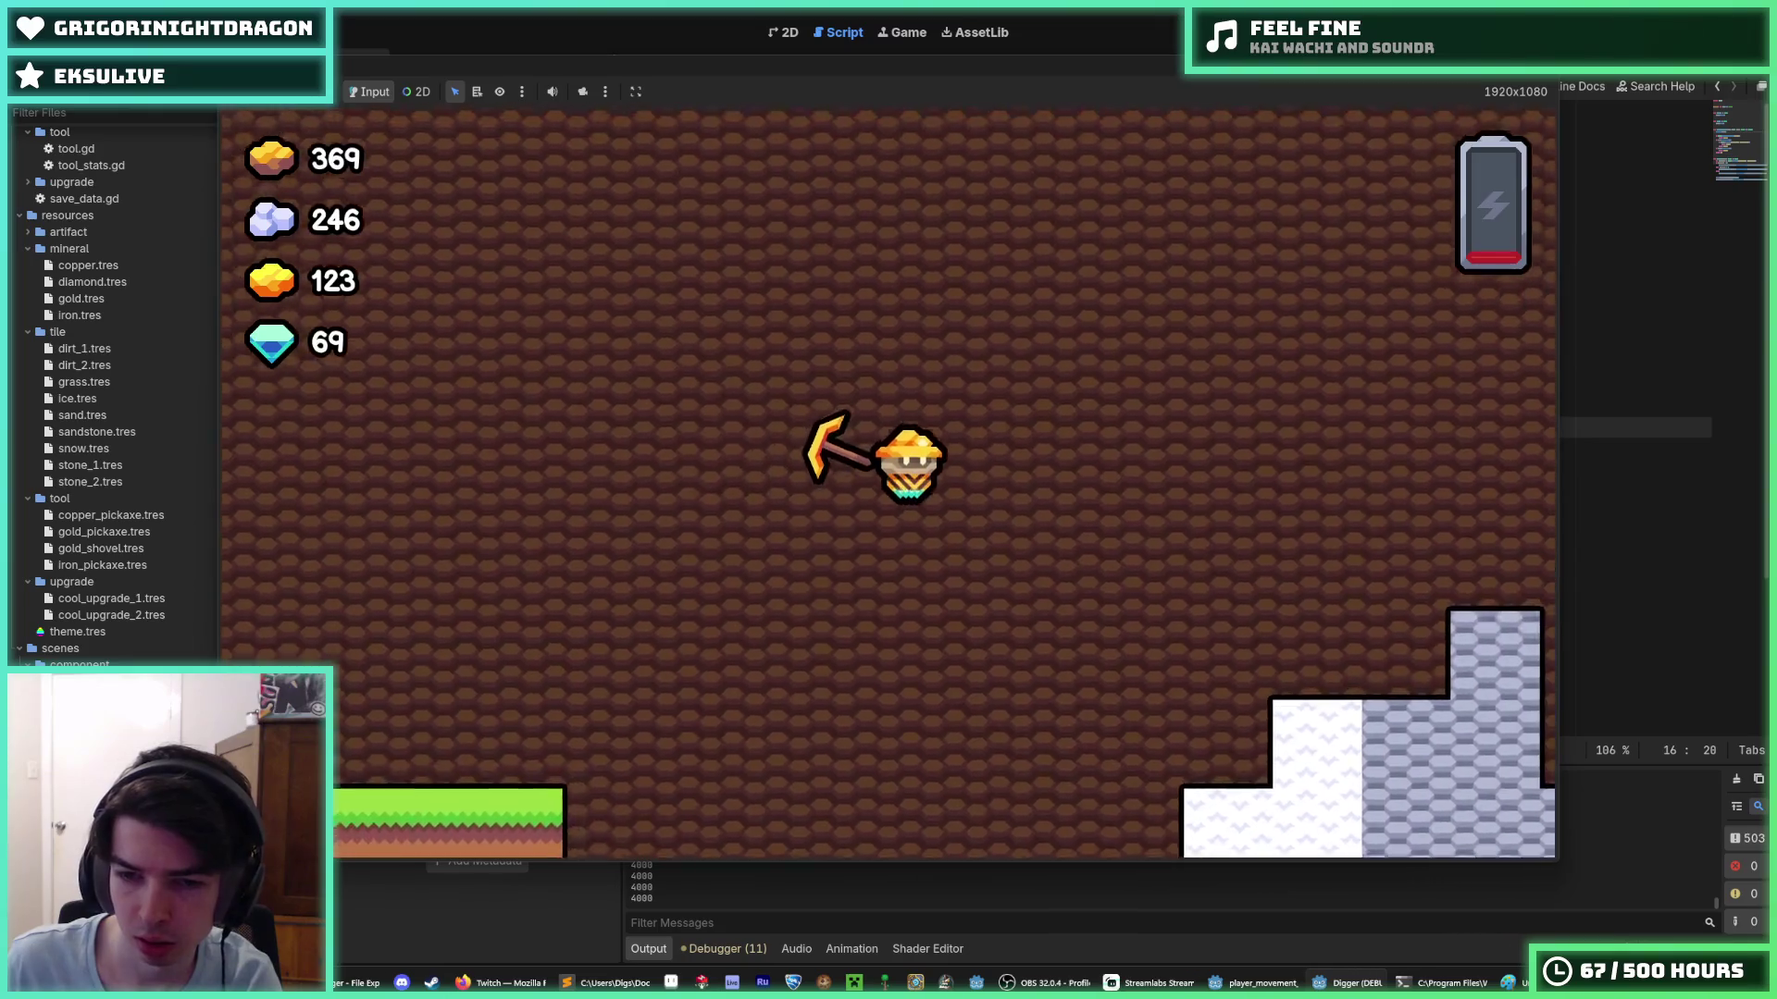
key("a")
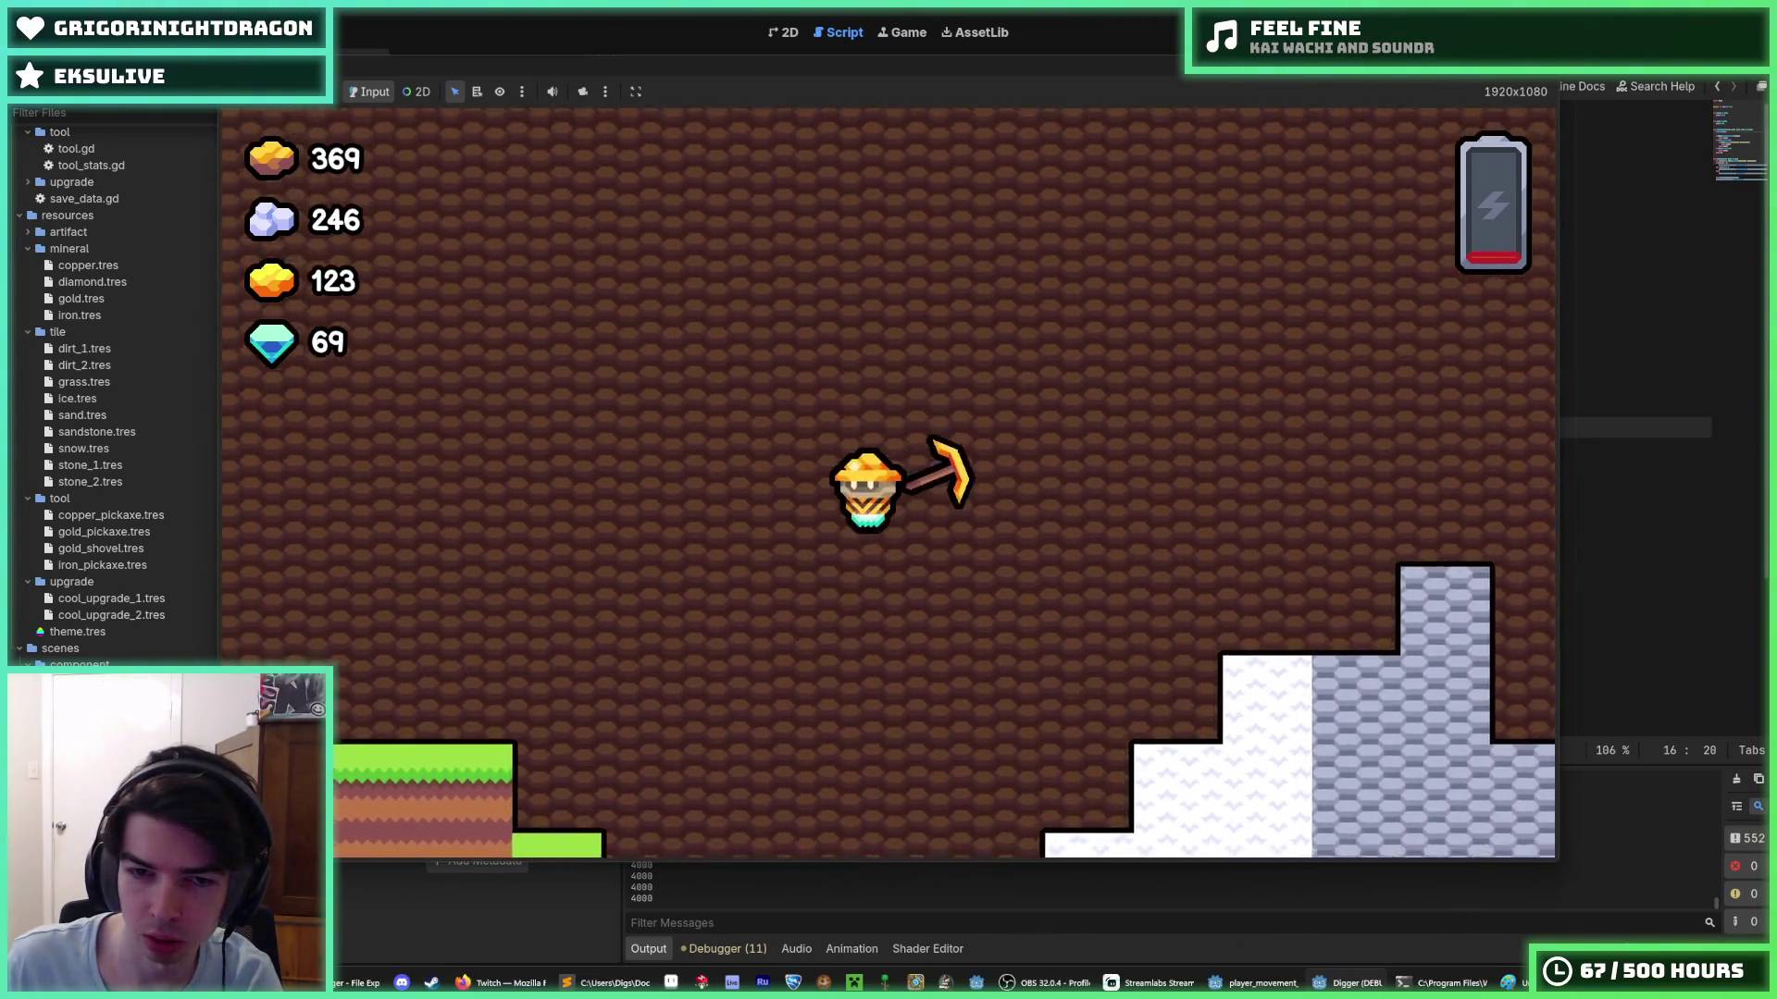
key("a")
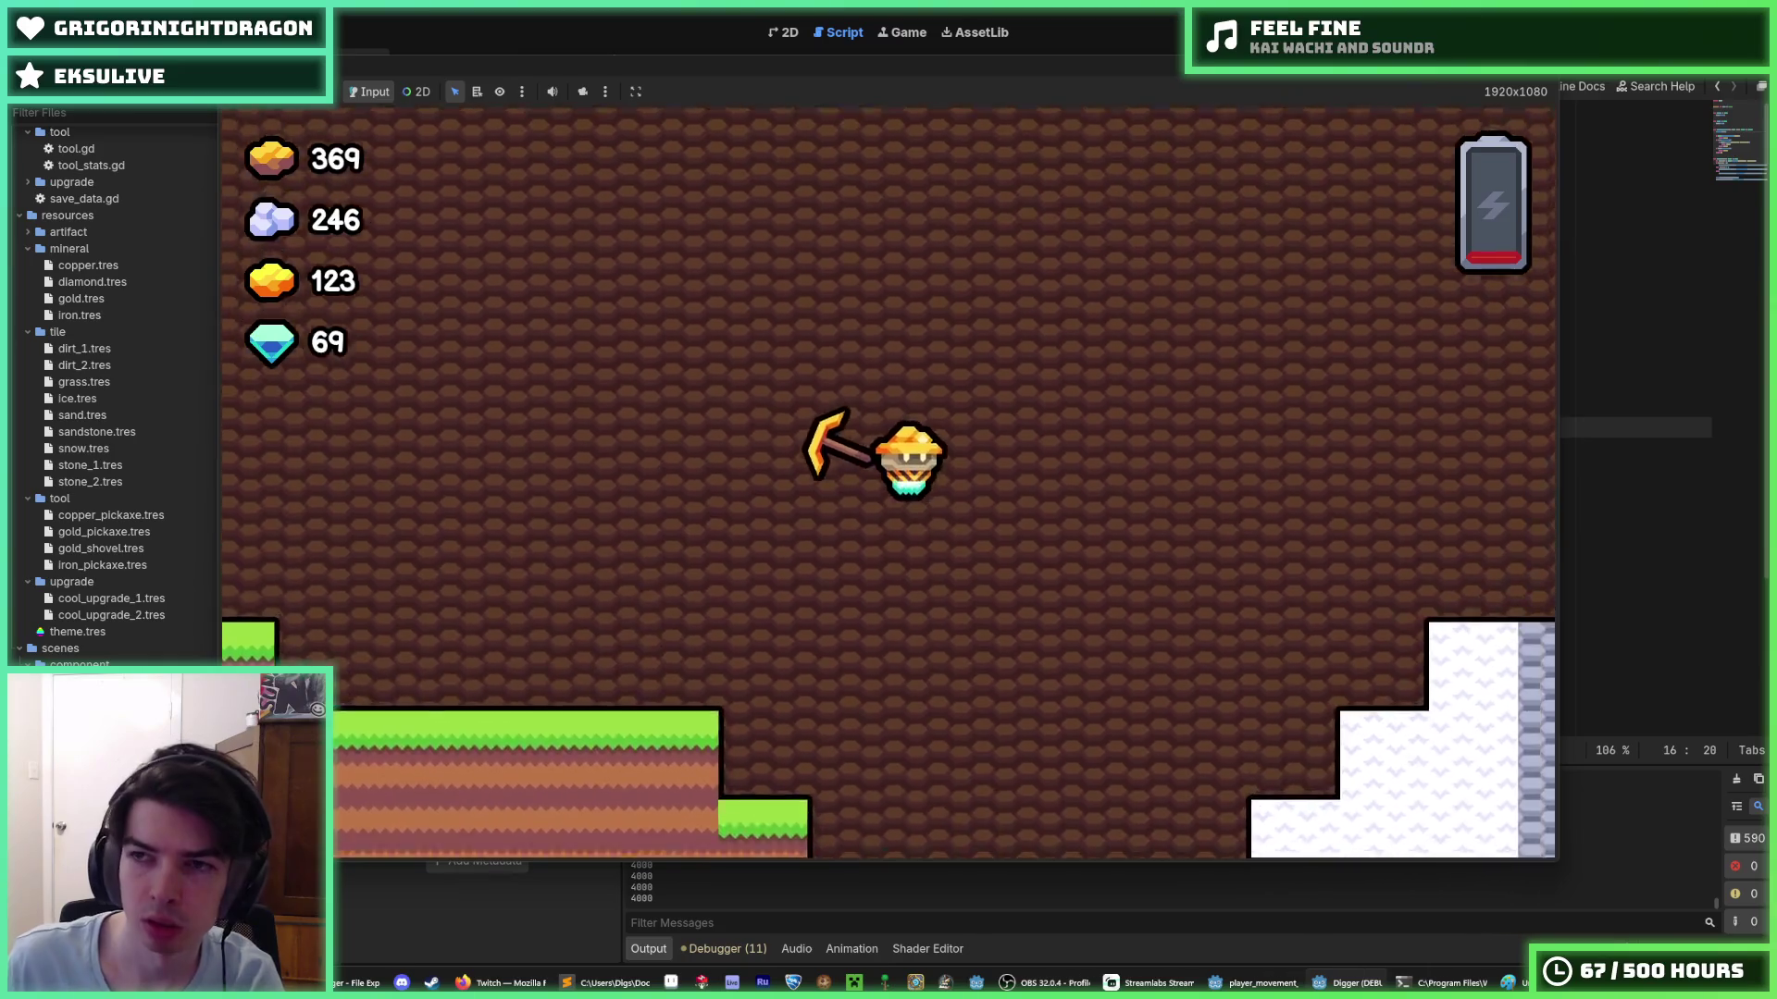
key("F8")
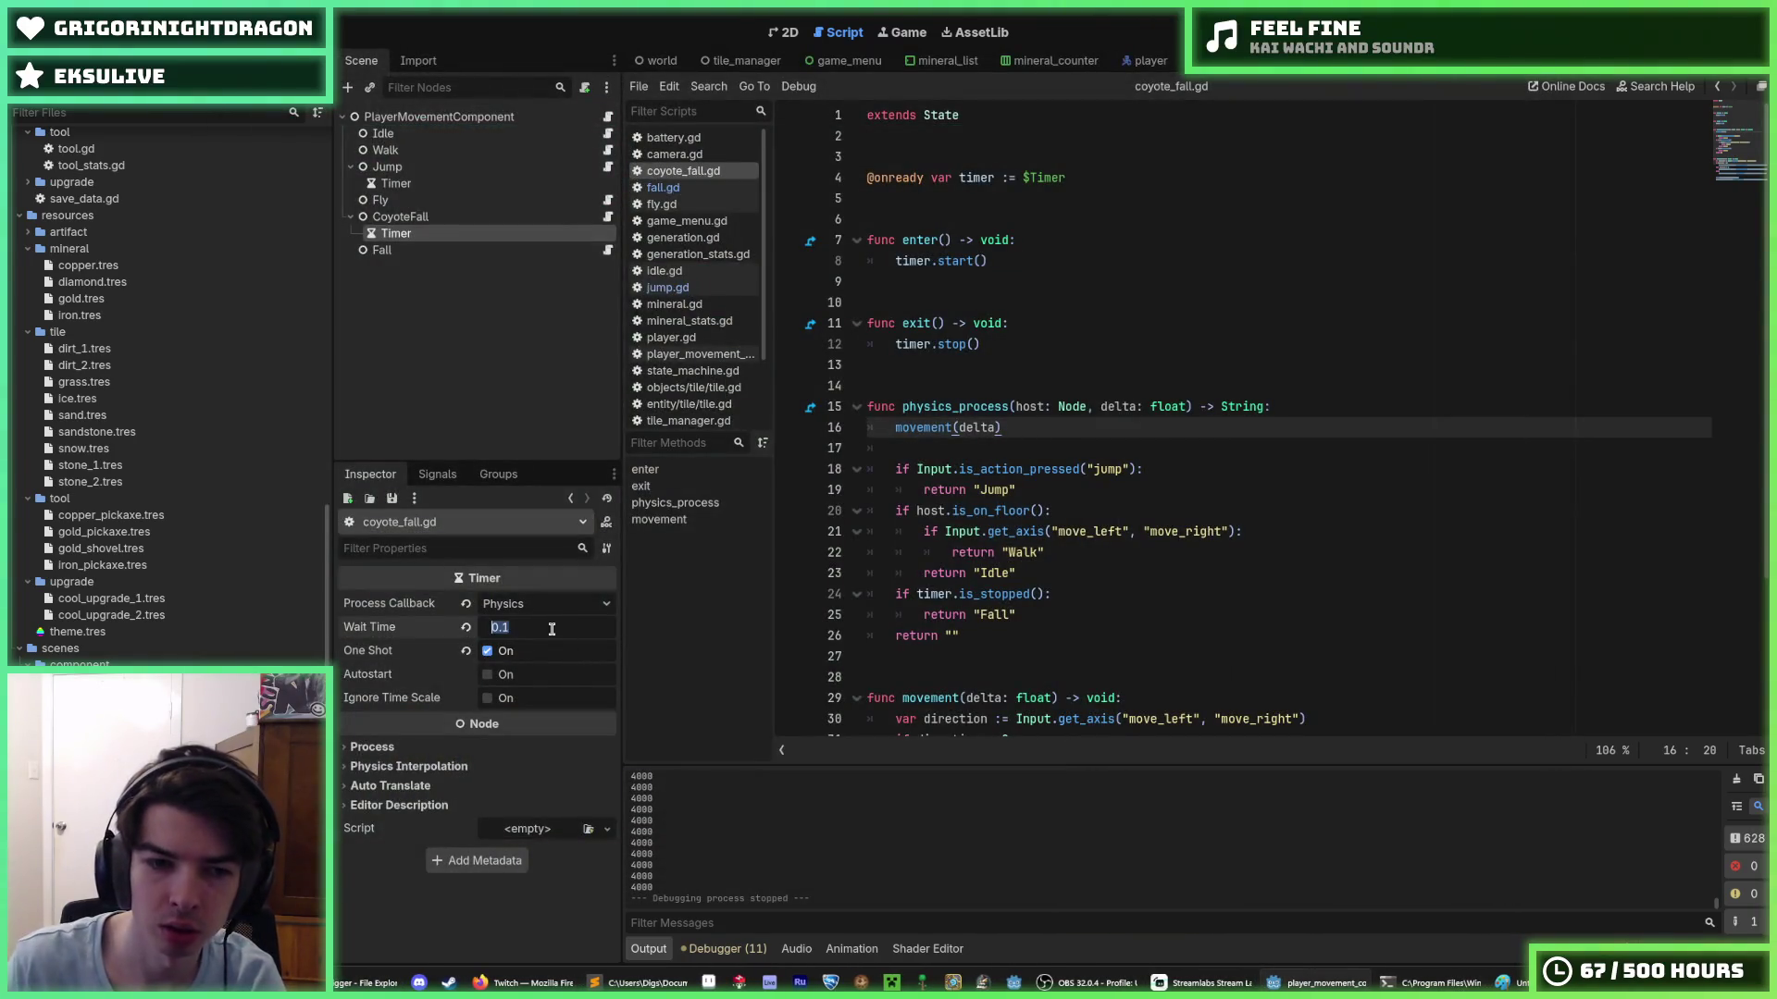
- Change the CoyoteFall timer's wait time to 0.05 and save
type("5")
key("Return")
key("ctrl+s")
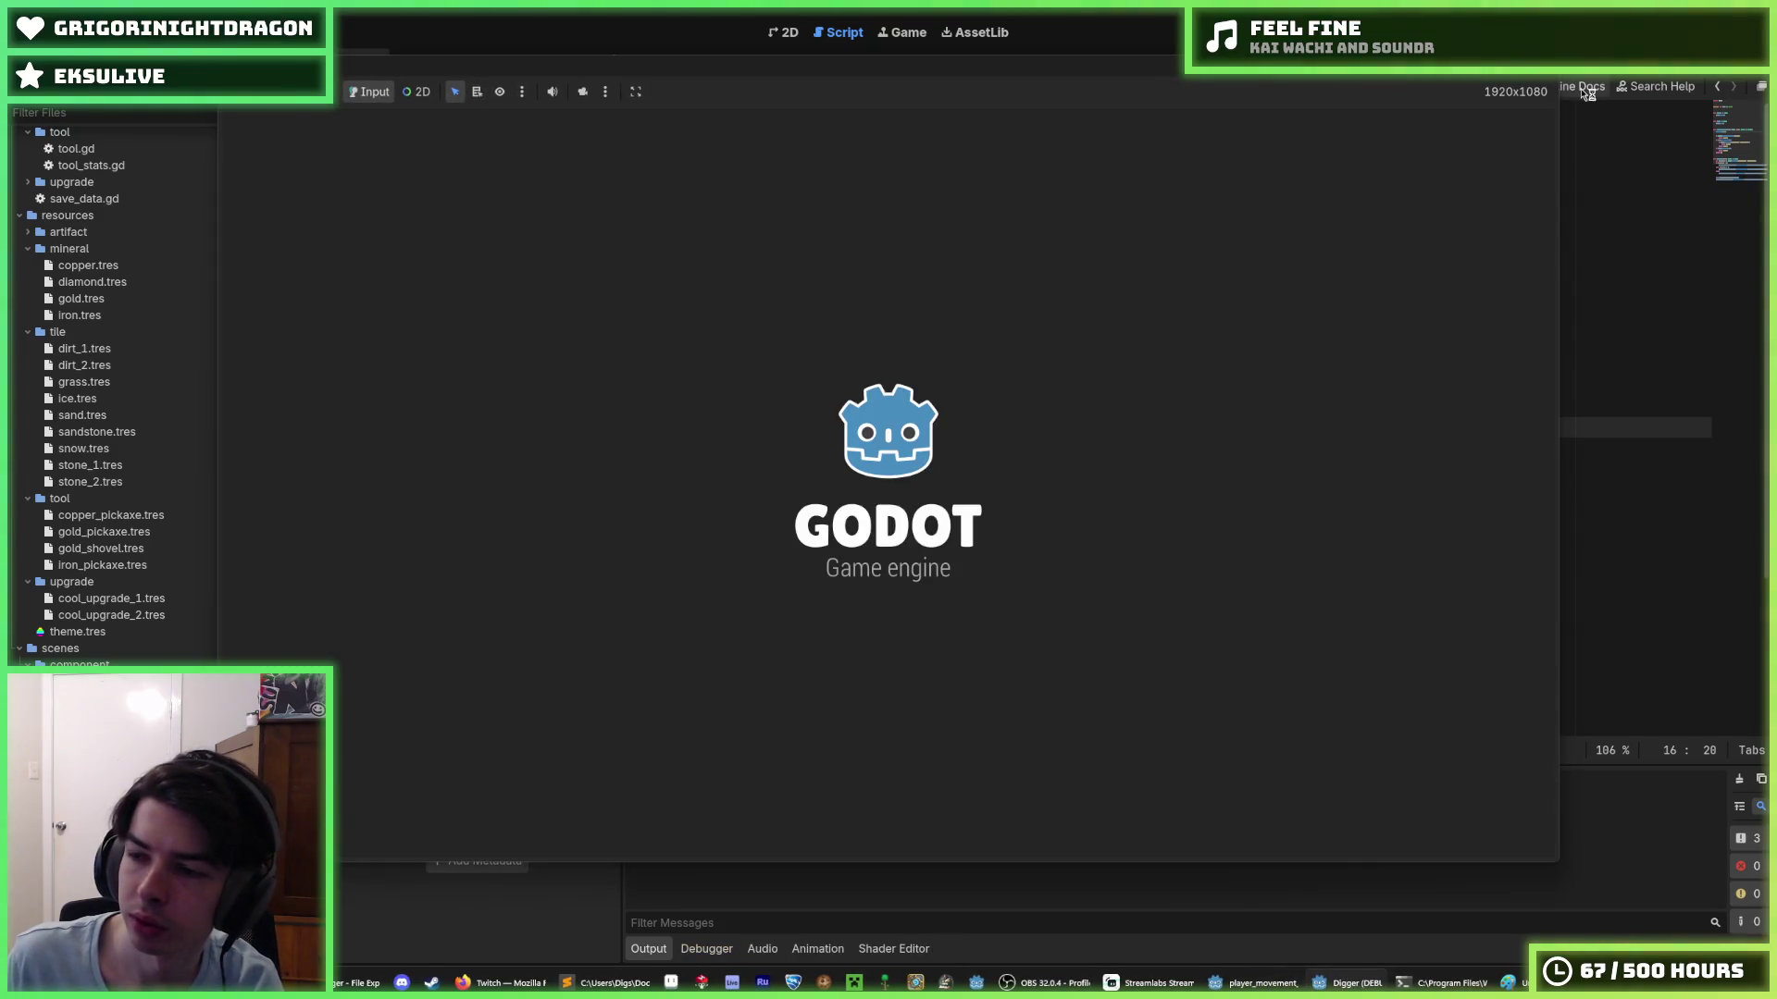
- Test walking the miner off edges and making small and high jumps, then stop the game
key("Left")
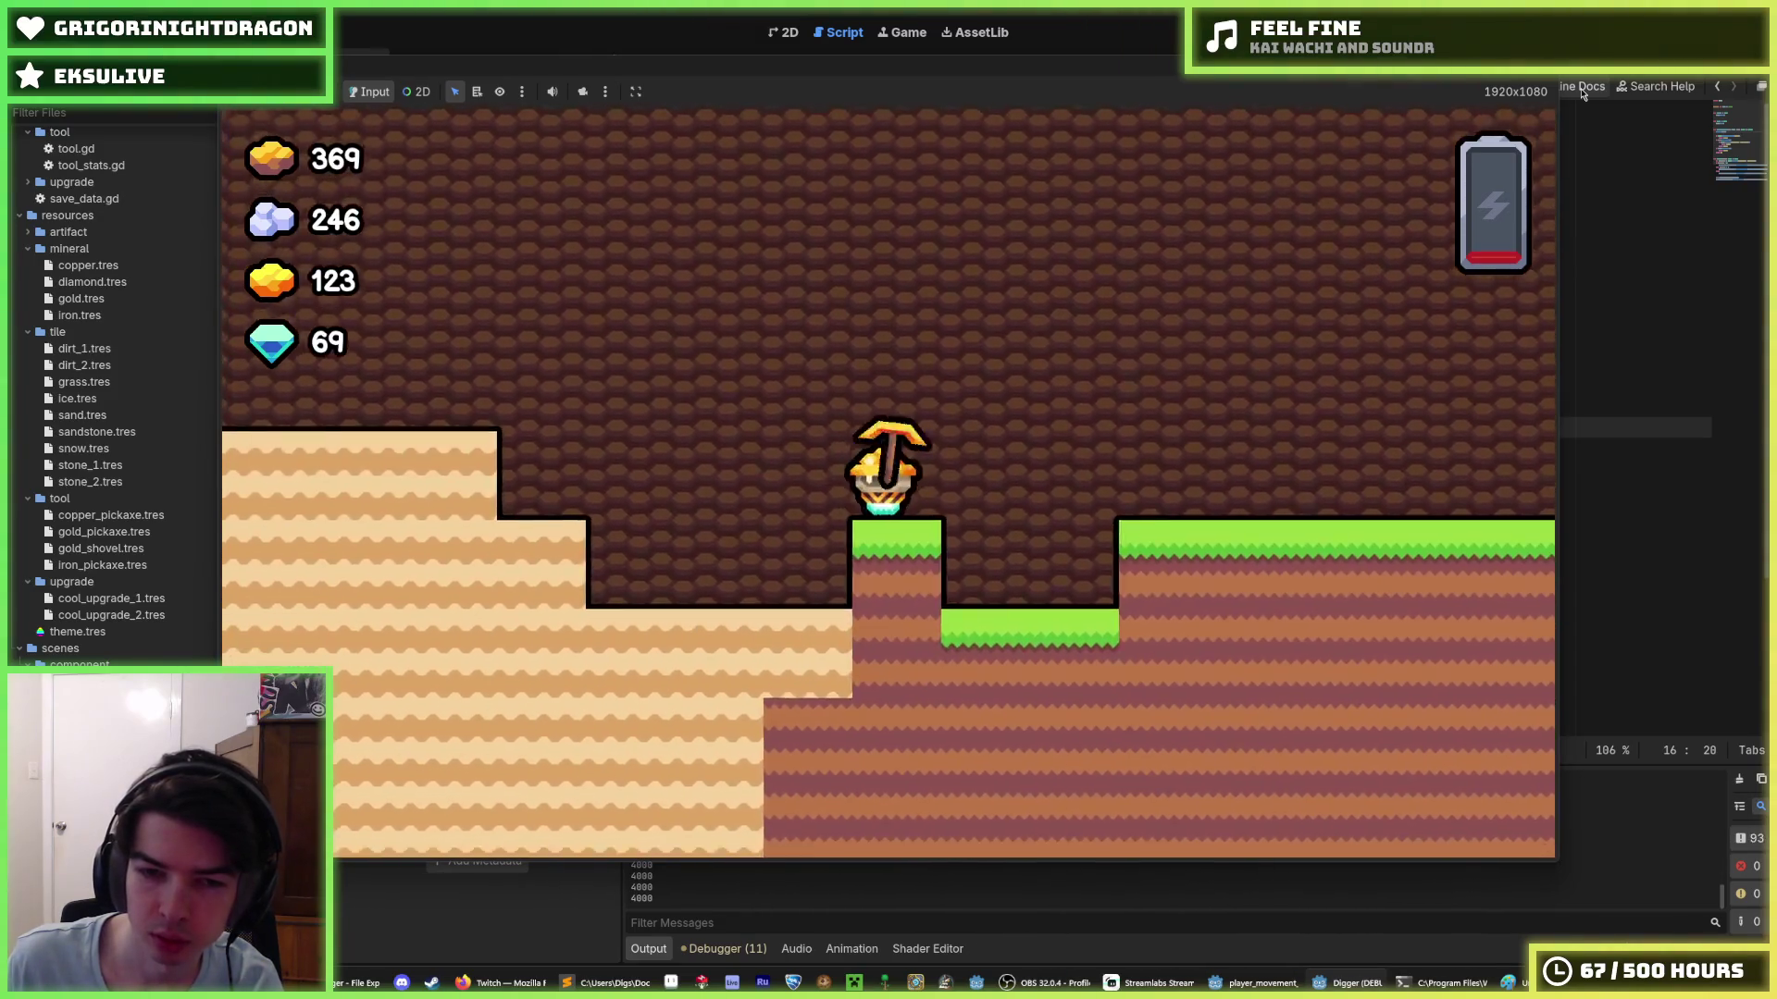
key("Left")
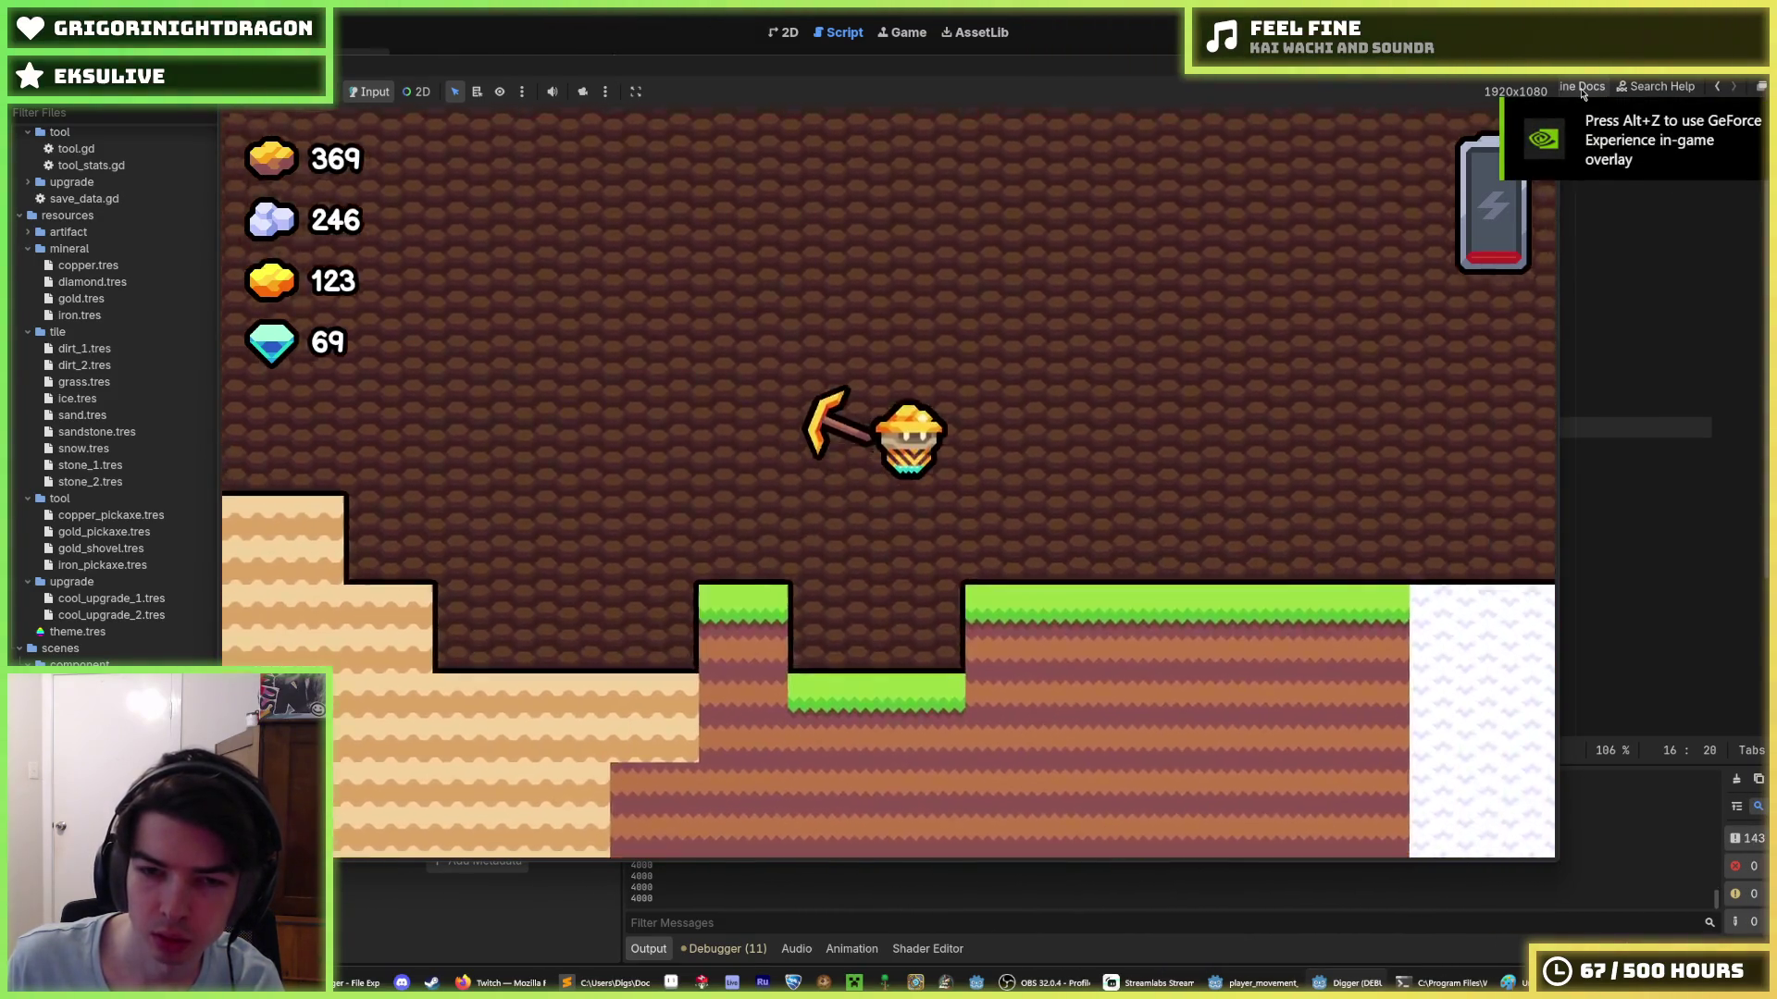
key("Left")
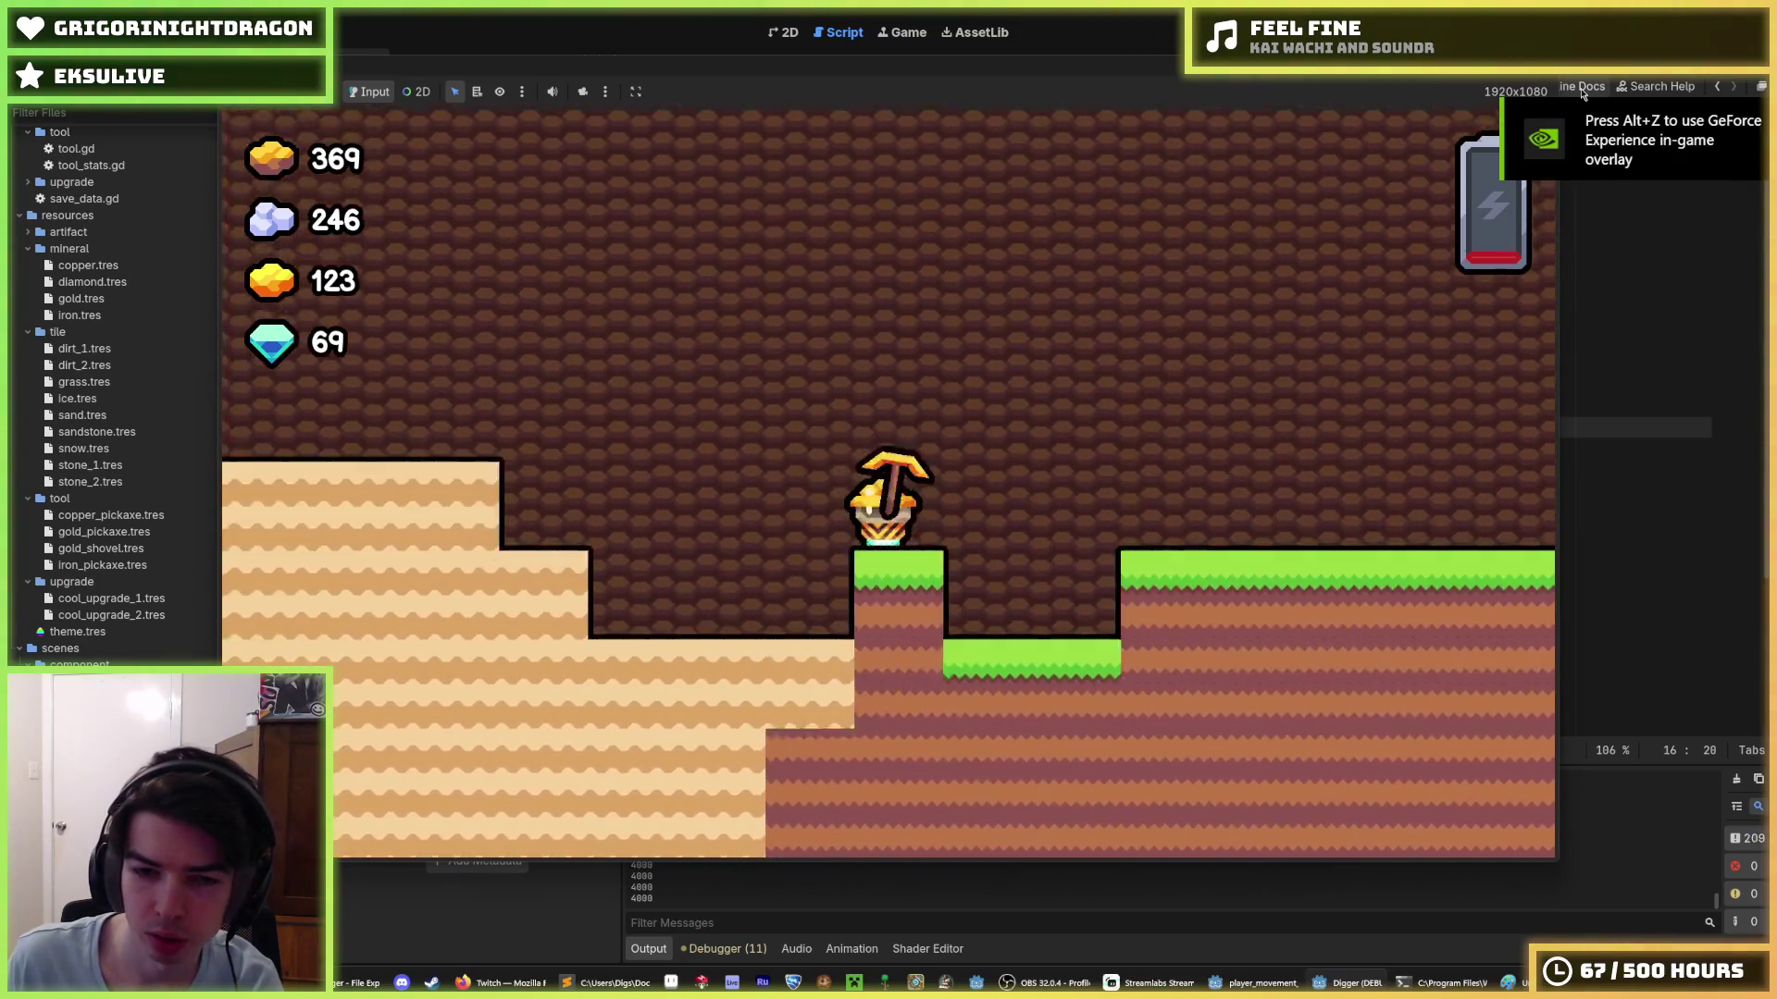
key("Left")
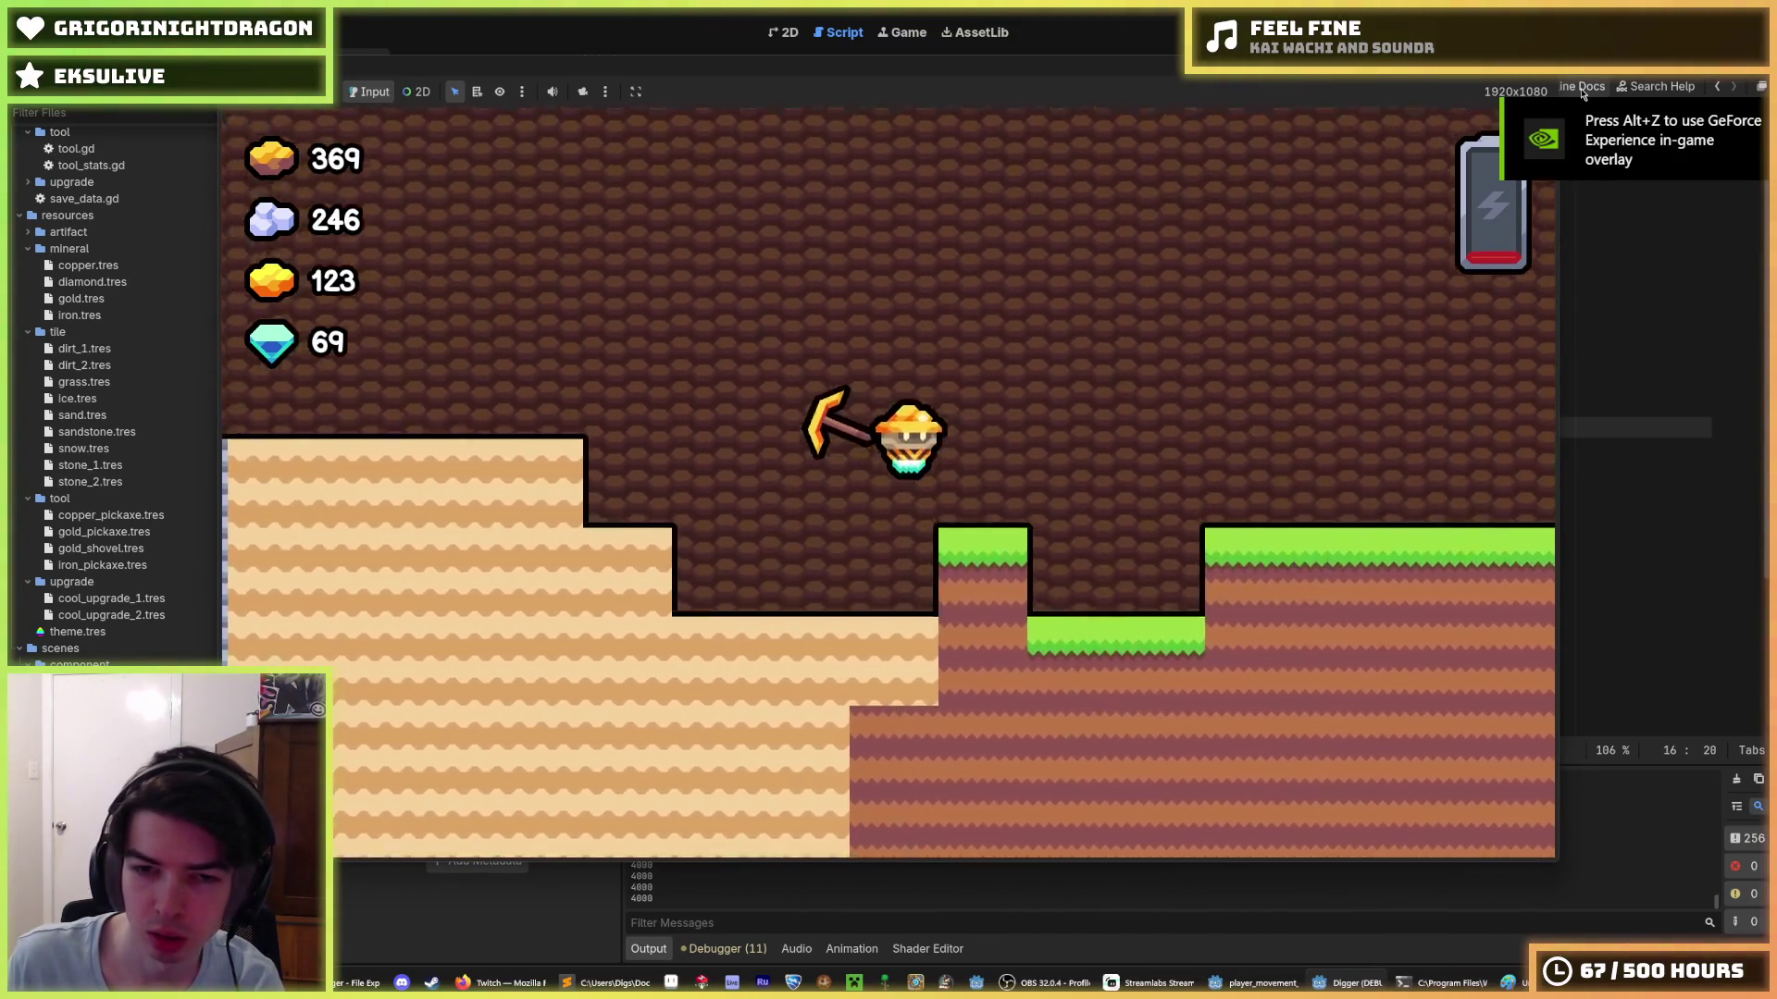
key("Right")
key("Left")
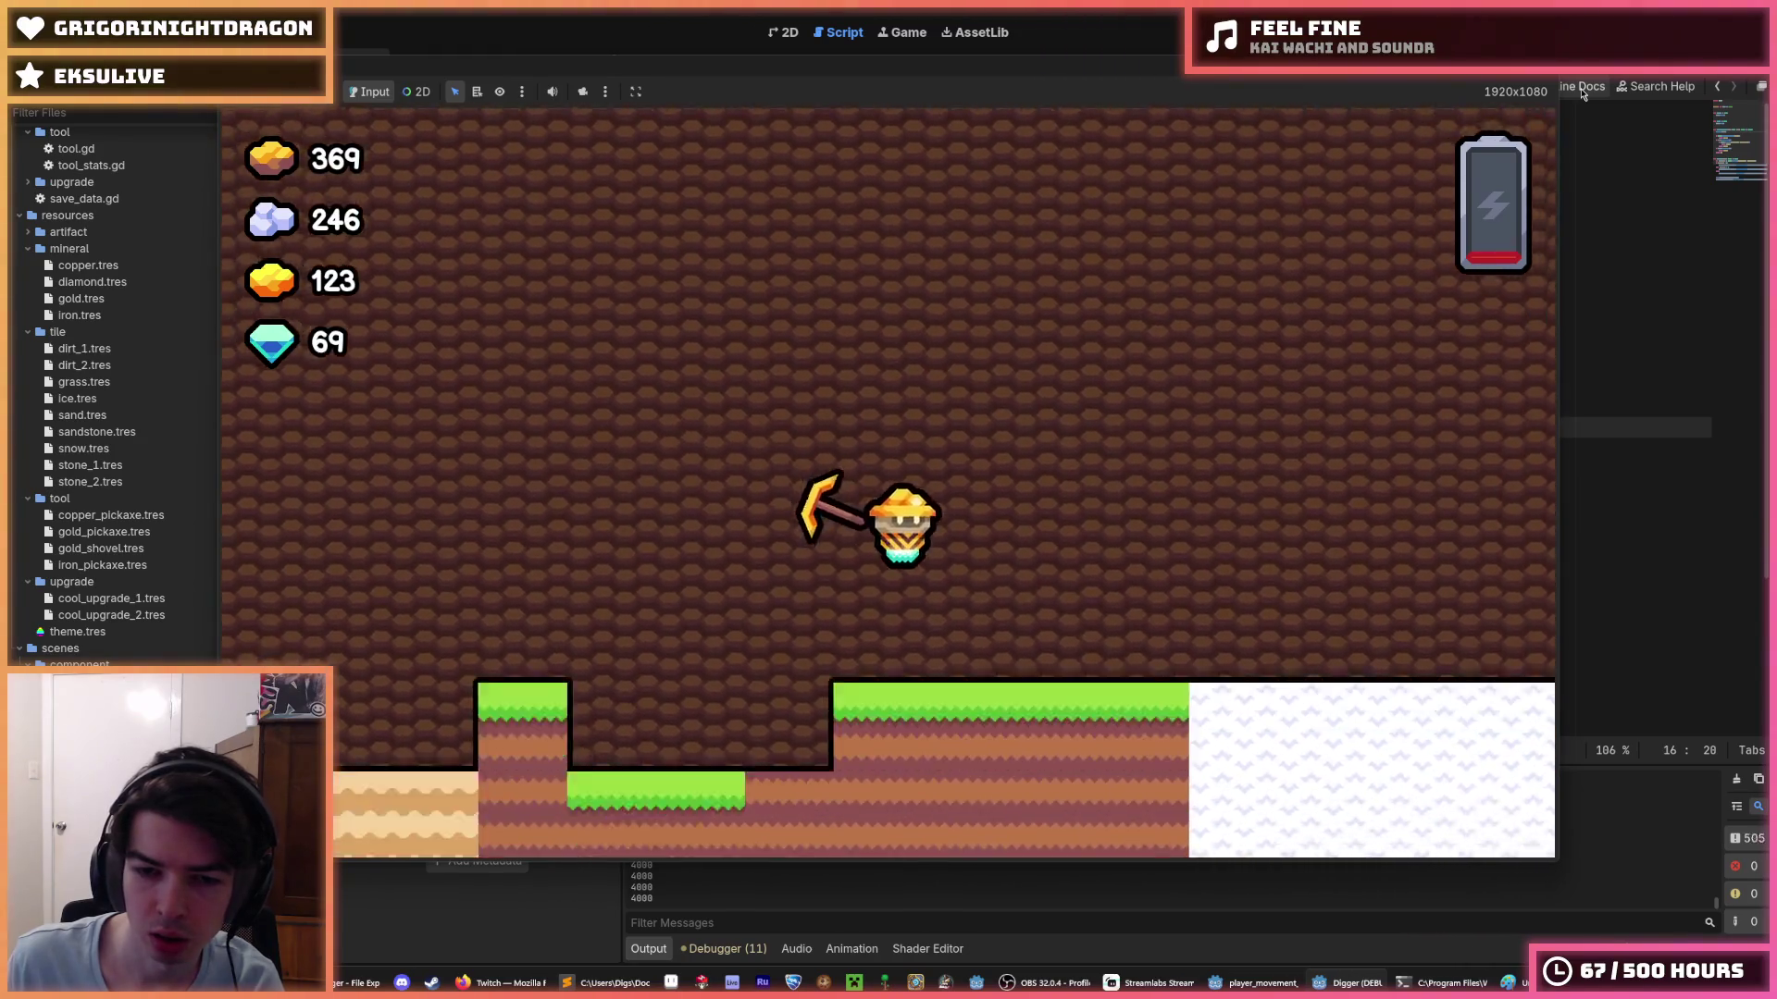
key("d")
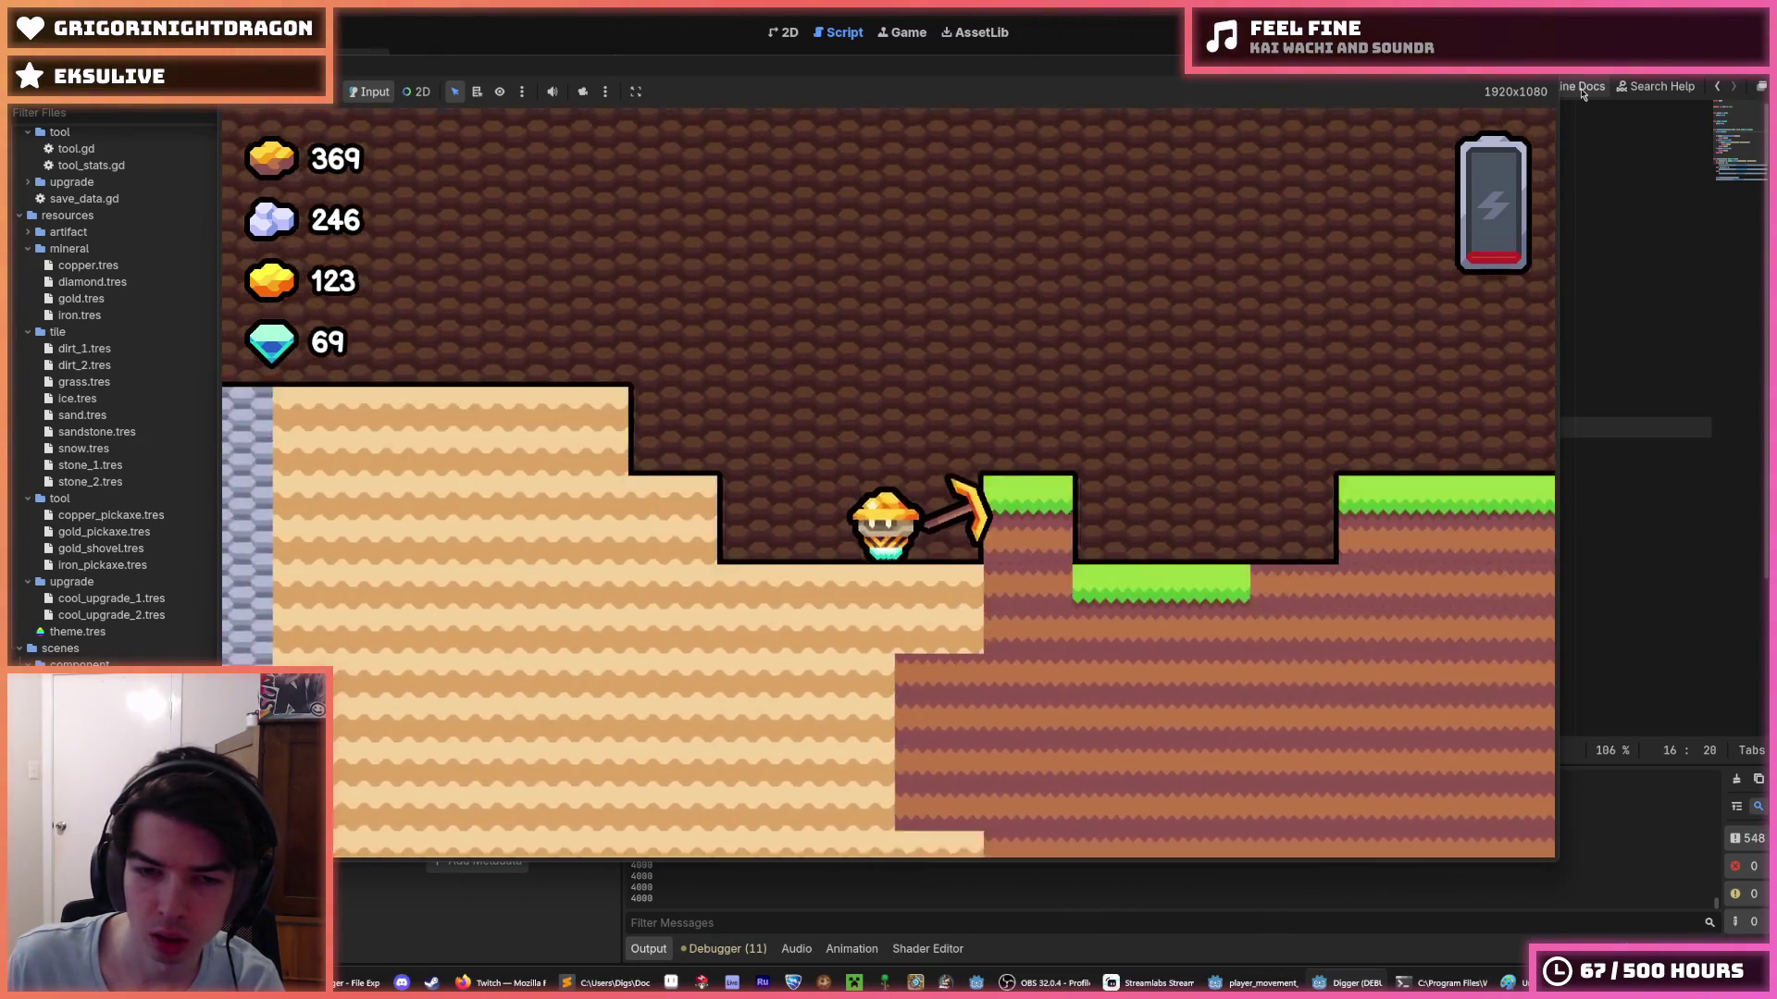
key("space")
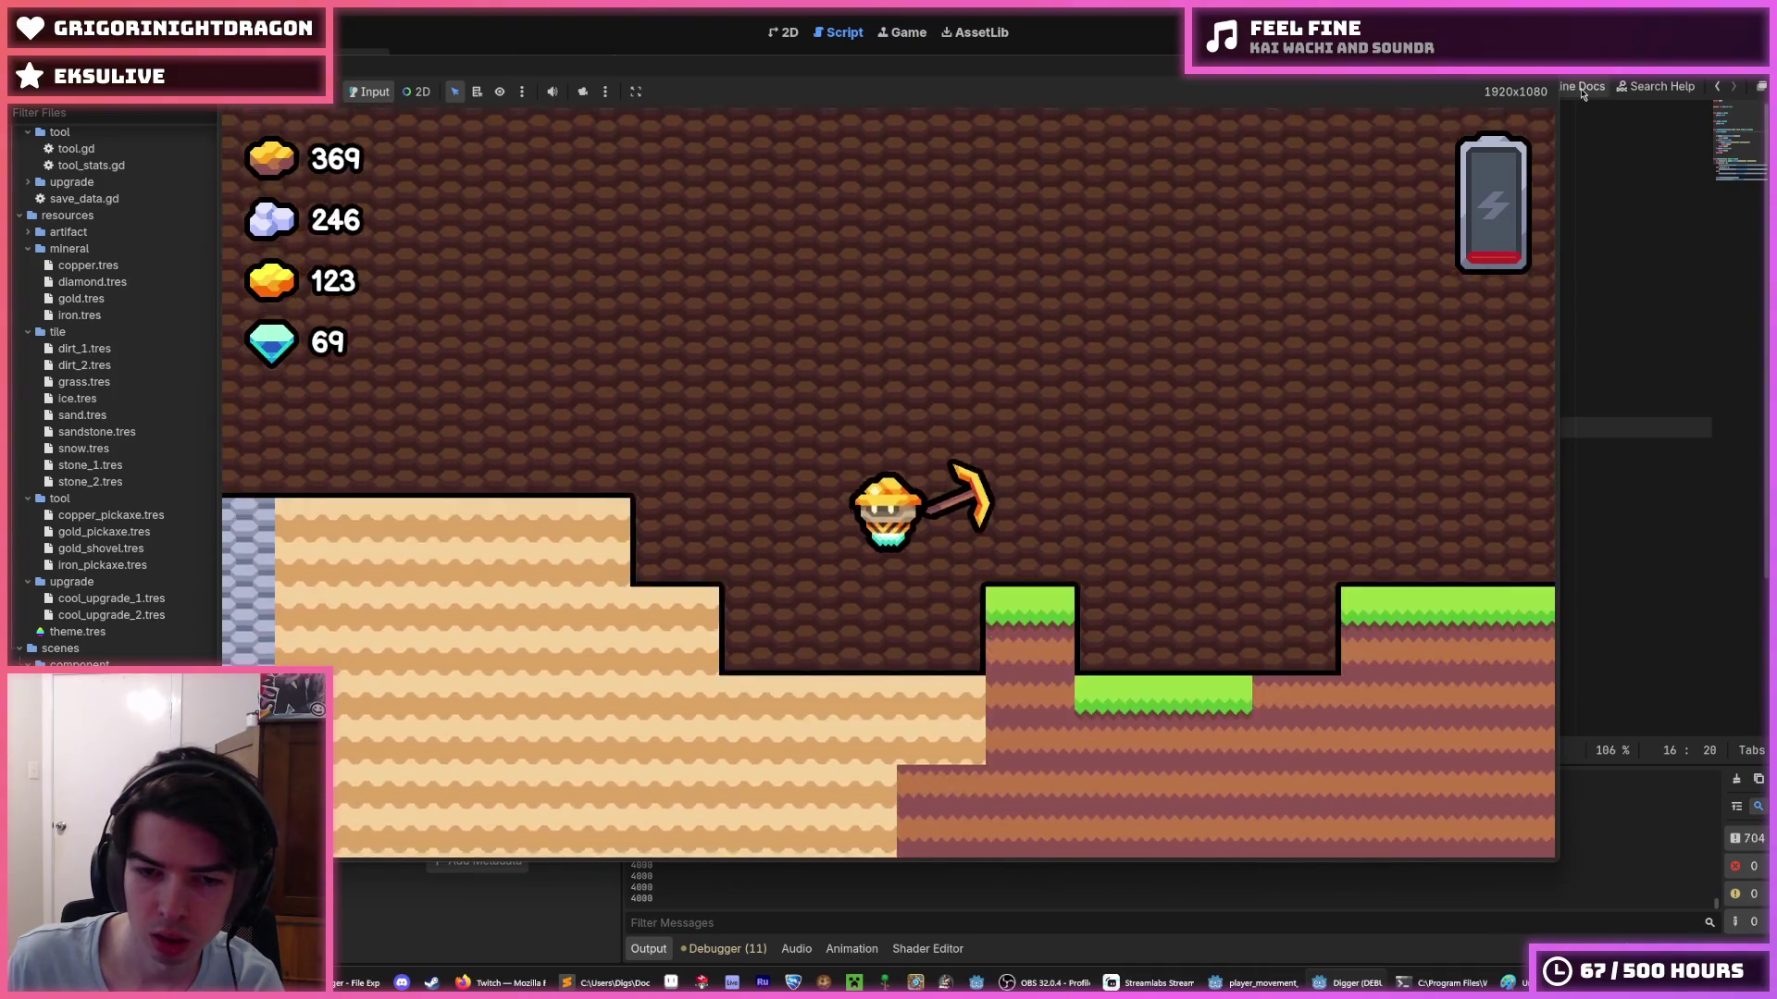
key("space")
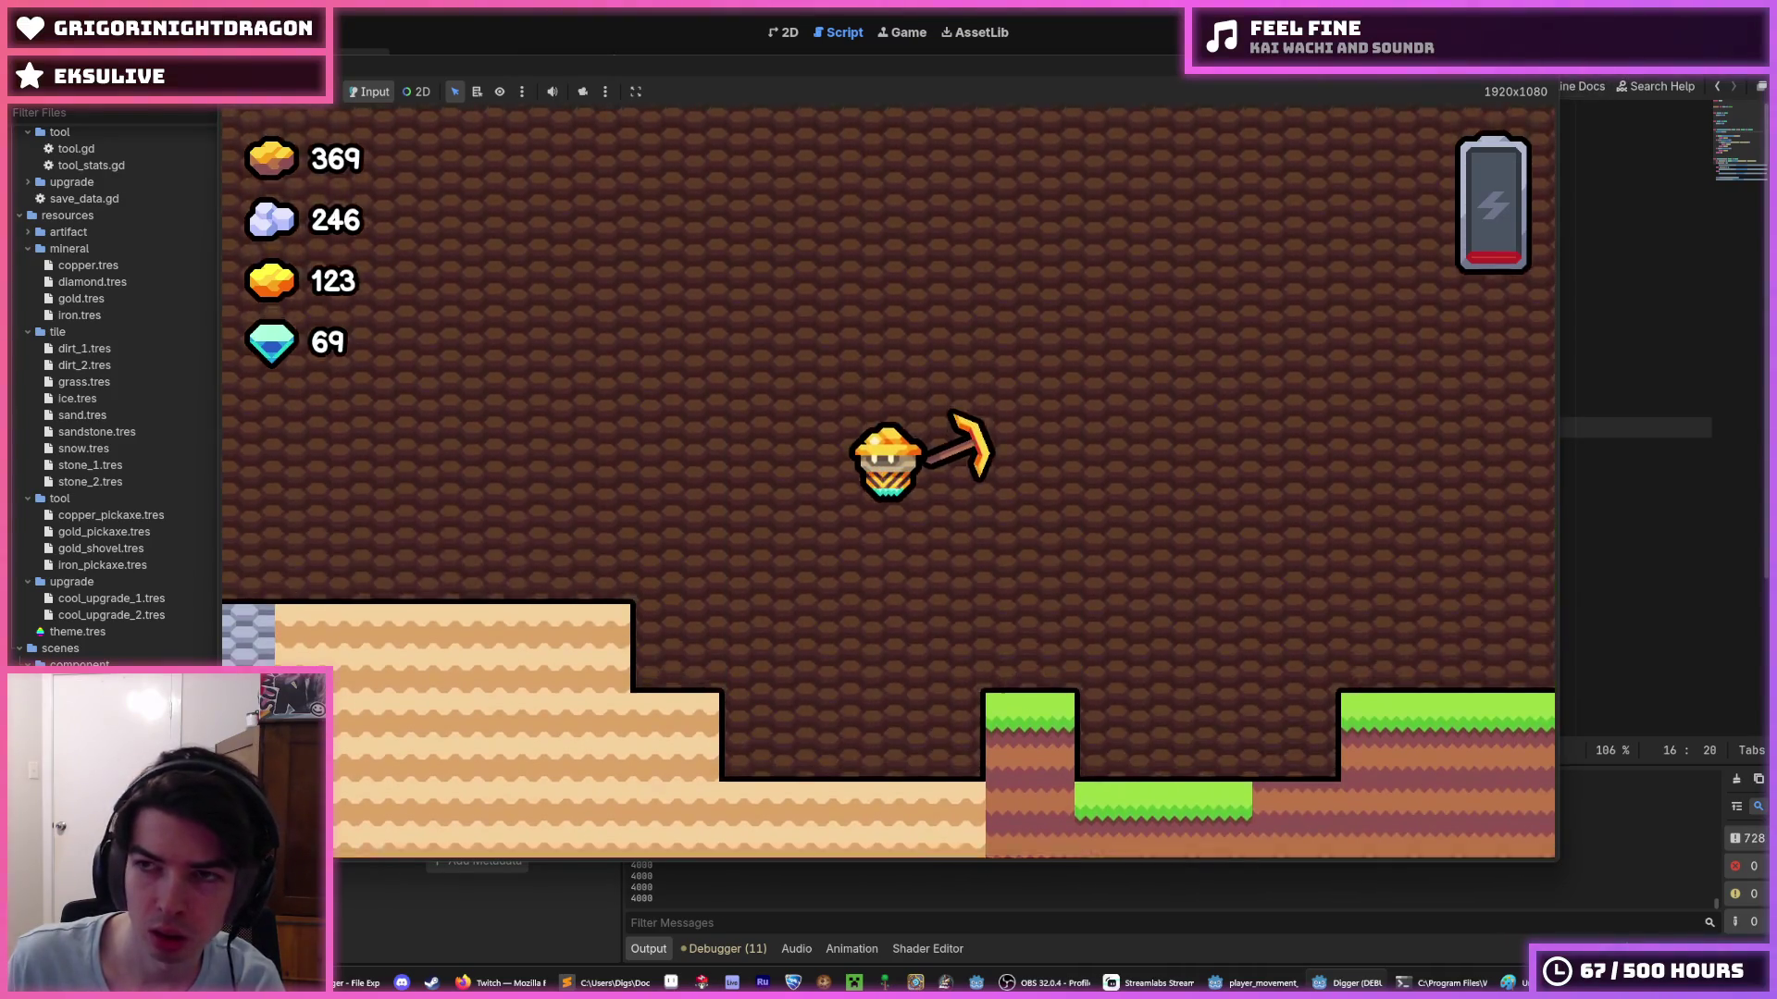
key("F8")
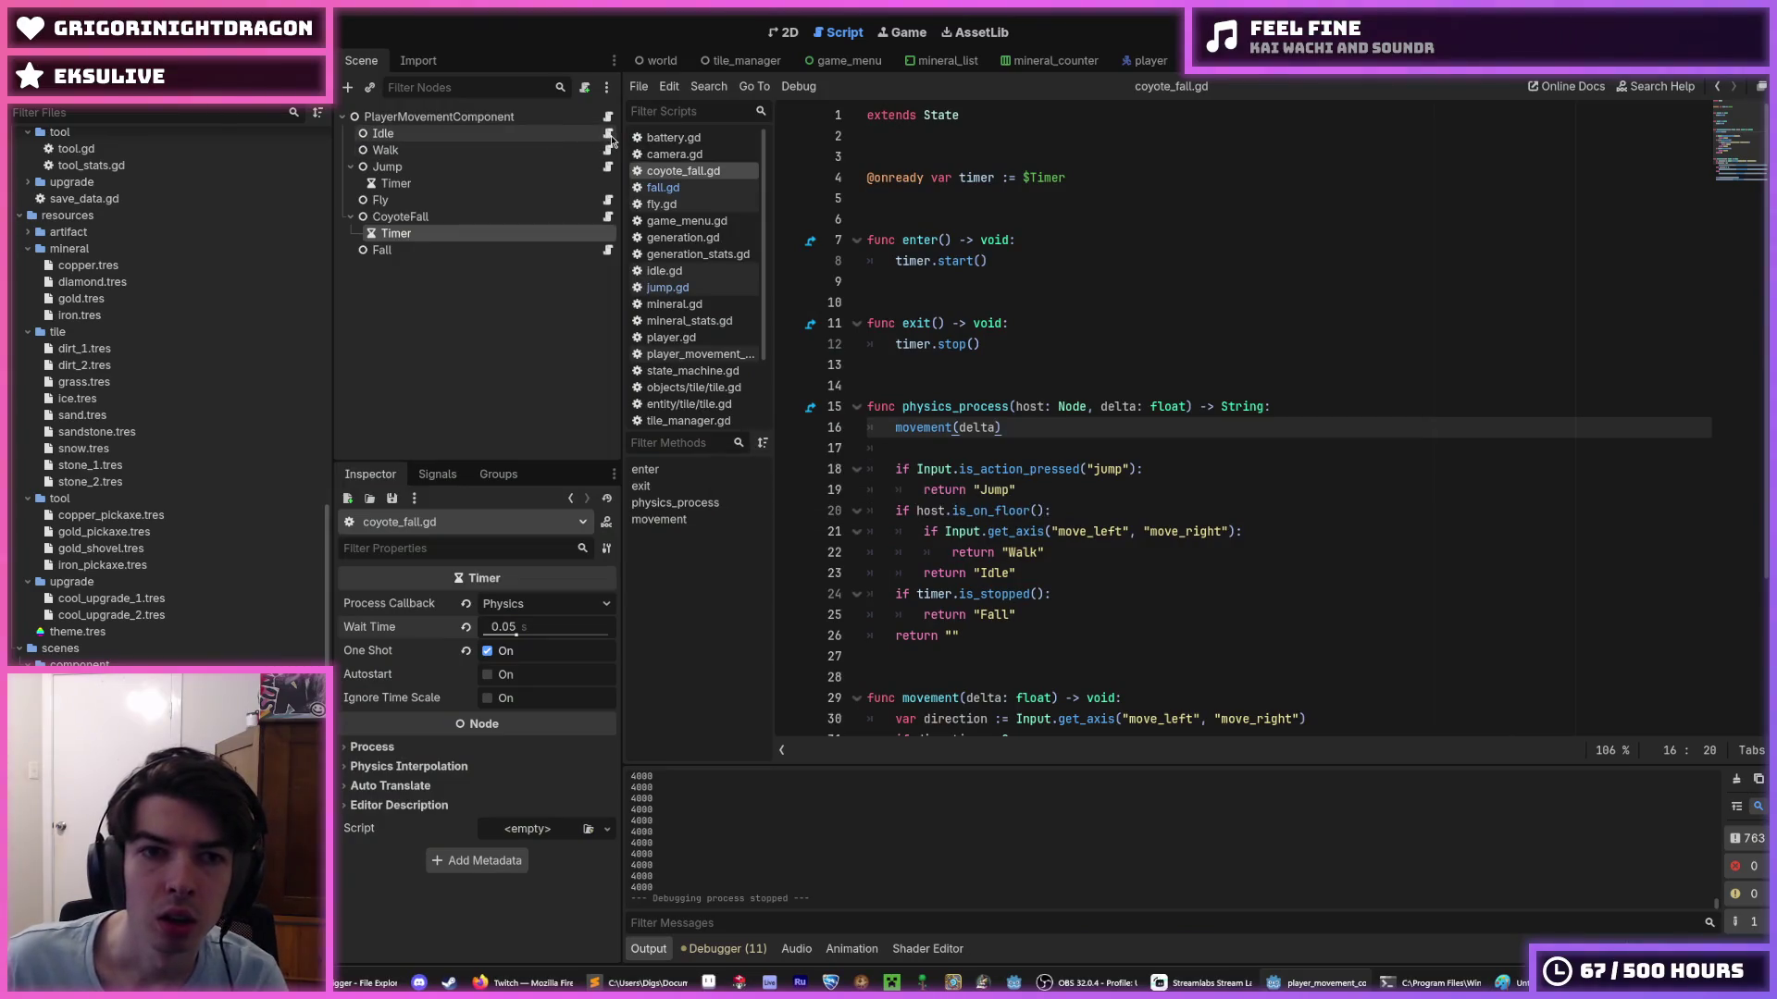
- Browse the Idle, Walk, Jump and Fall scripts, then open coyote_fall.gd and select the CoyoteFall node
left_click(608, 136)
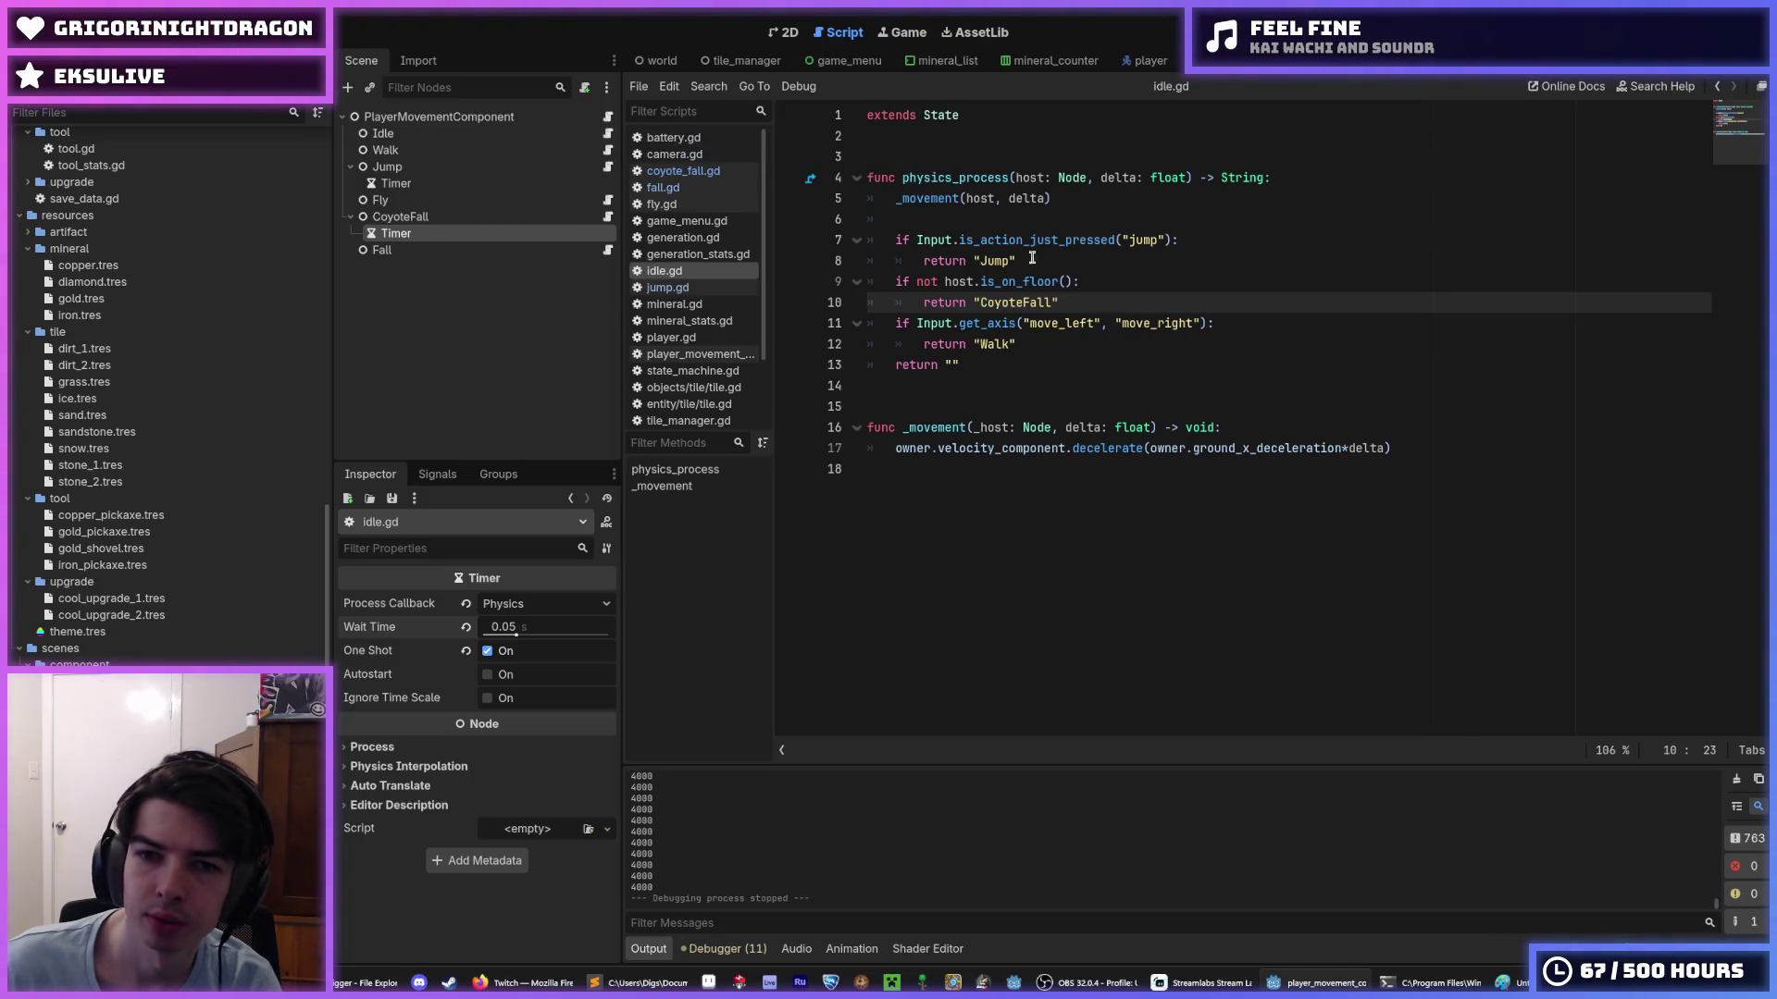
left_click(1031, 258)
left_click(608, 151)
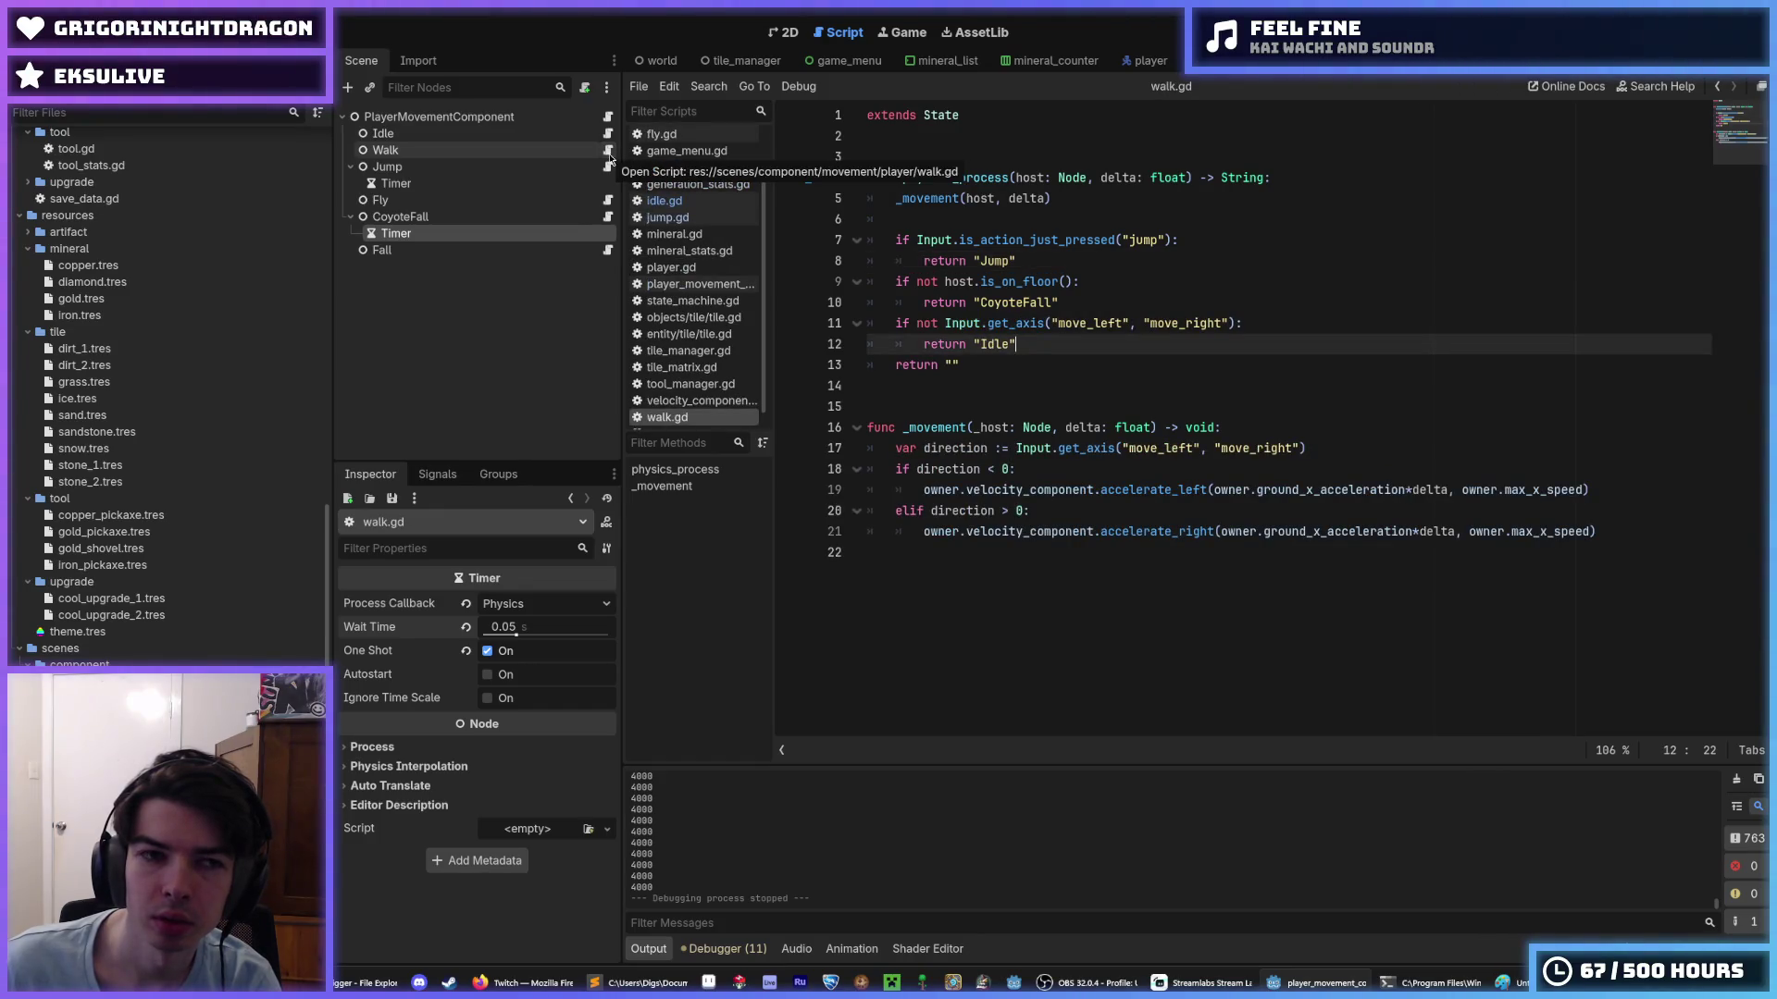
left_click(608, 167)
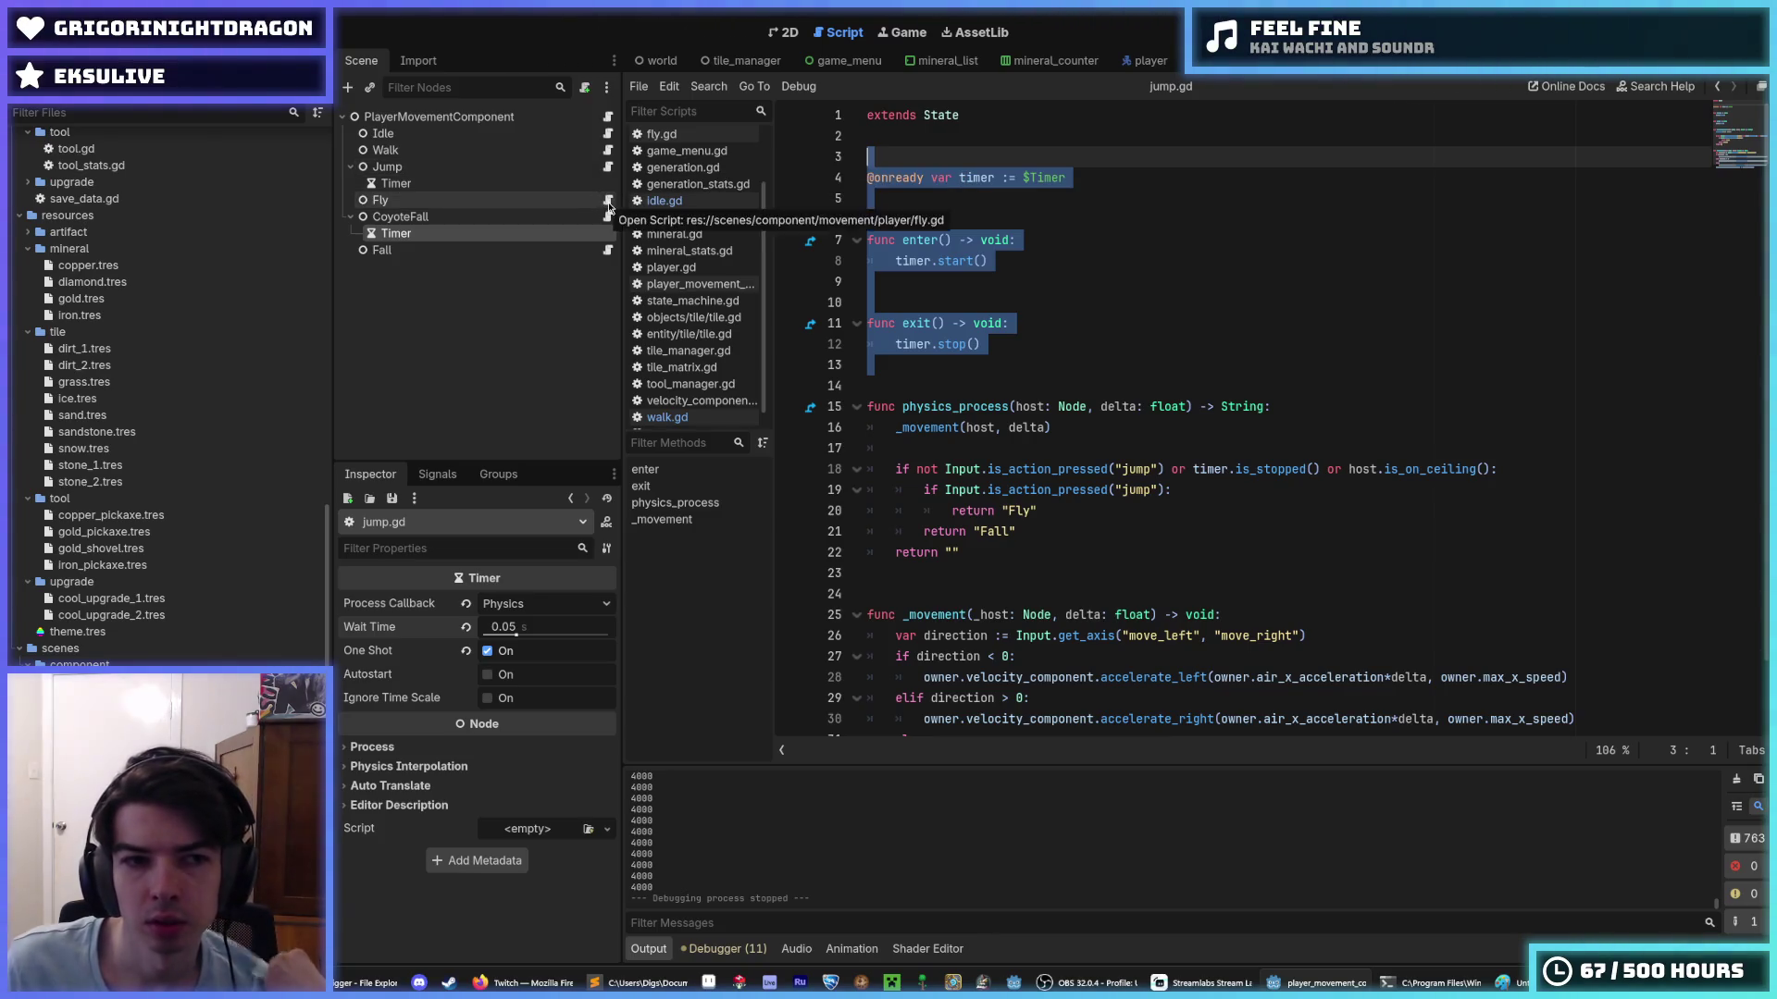
left_click(608, 250)
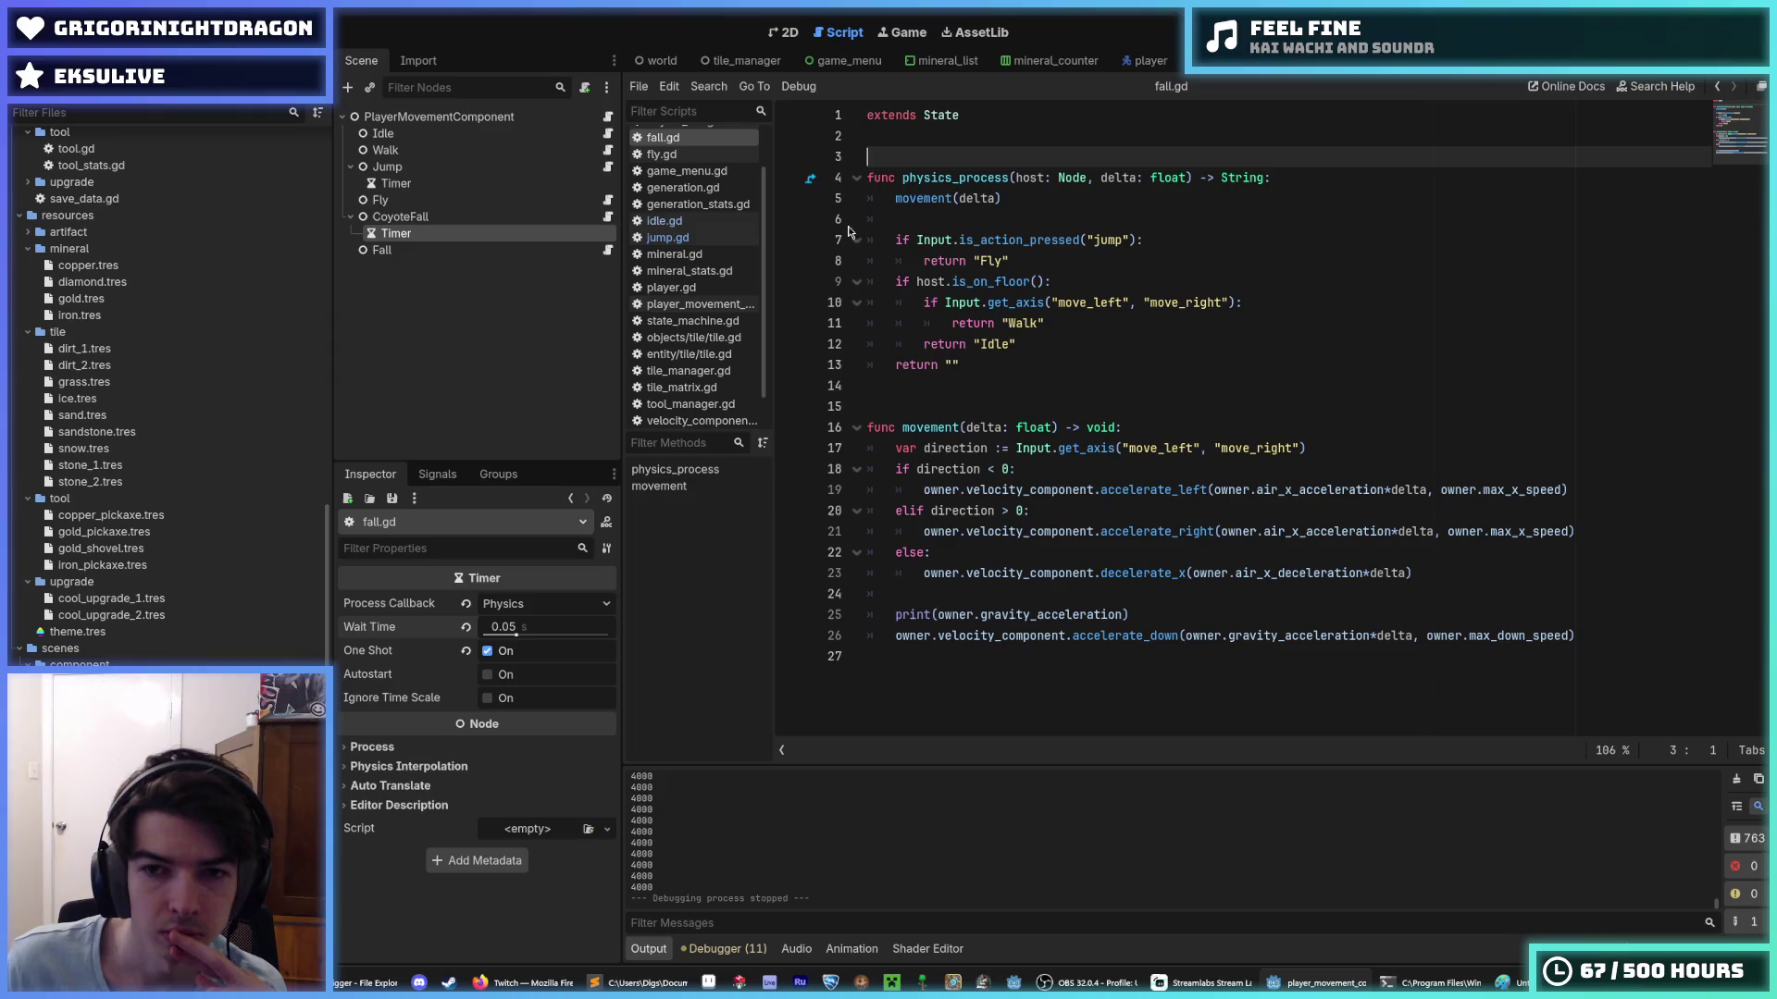
left_click(608, 215)
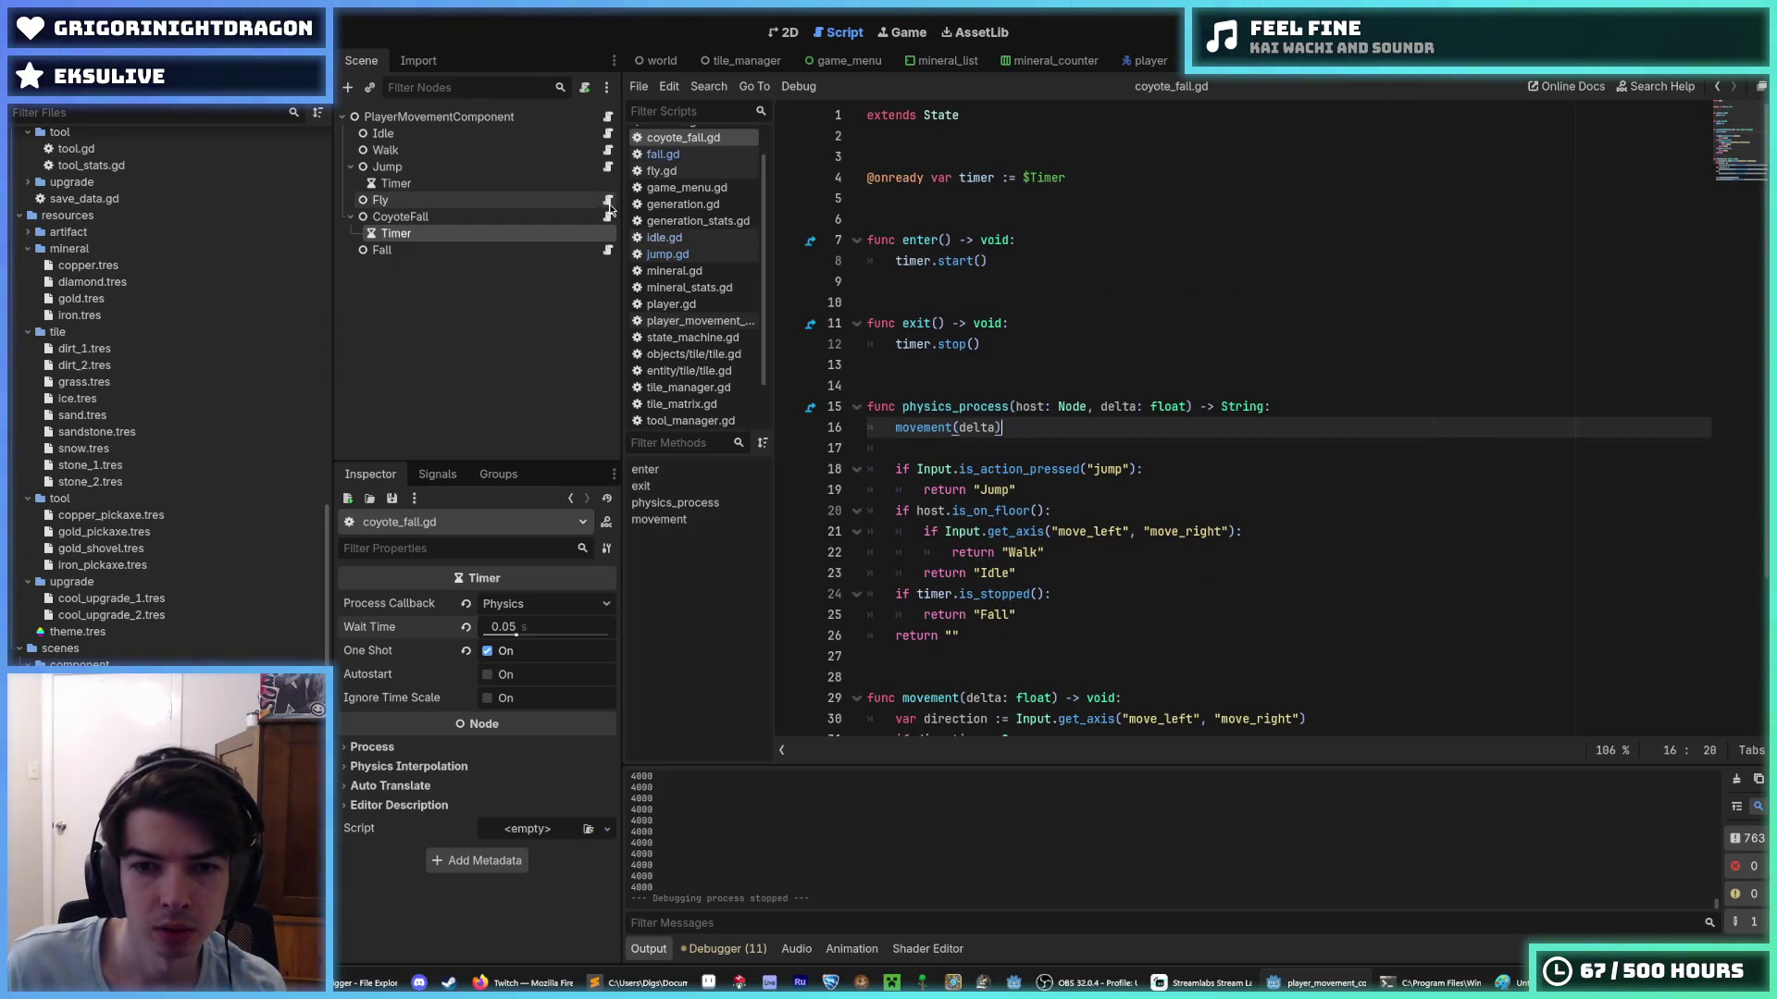
left_click(585, 219)
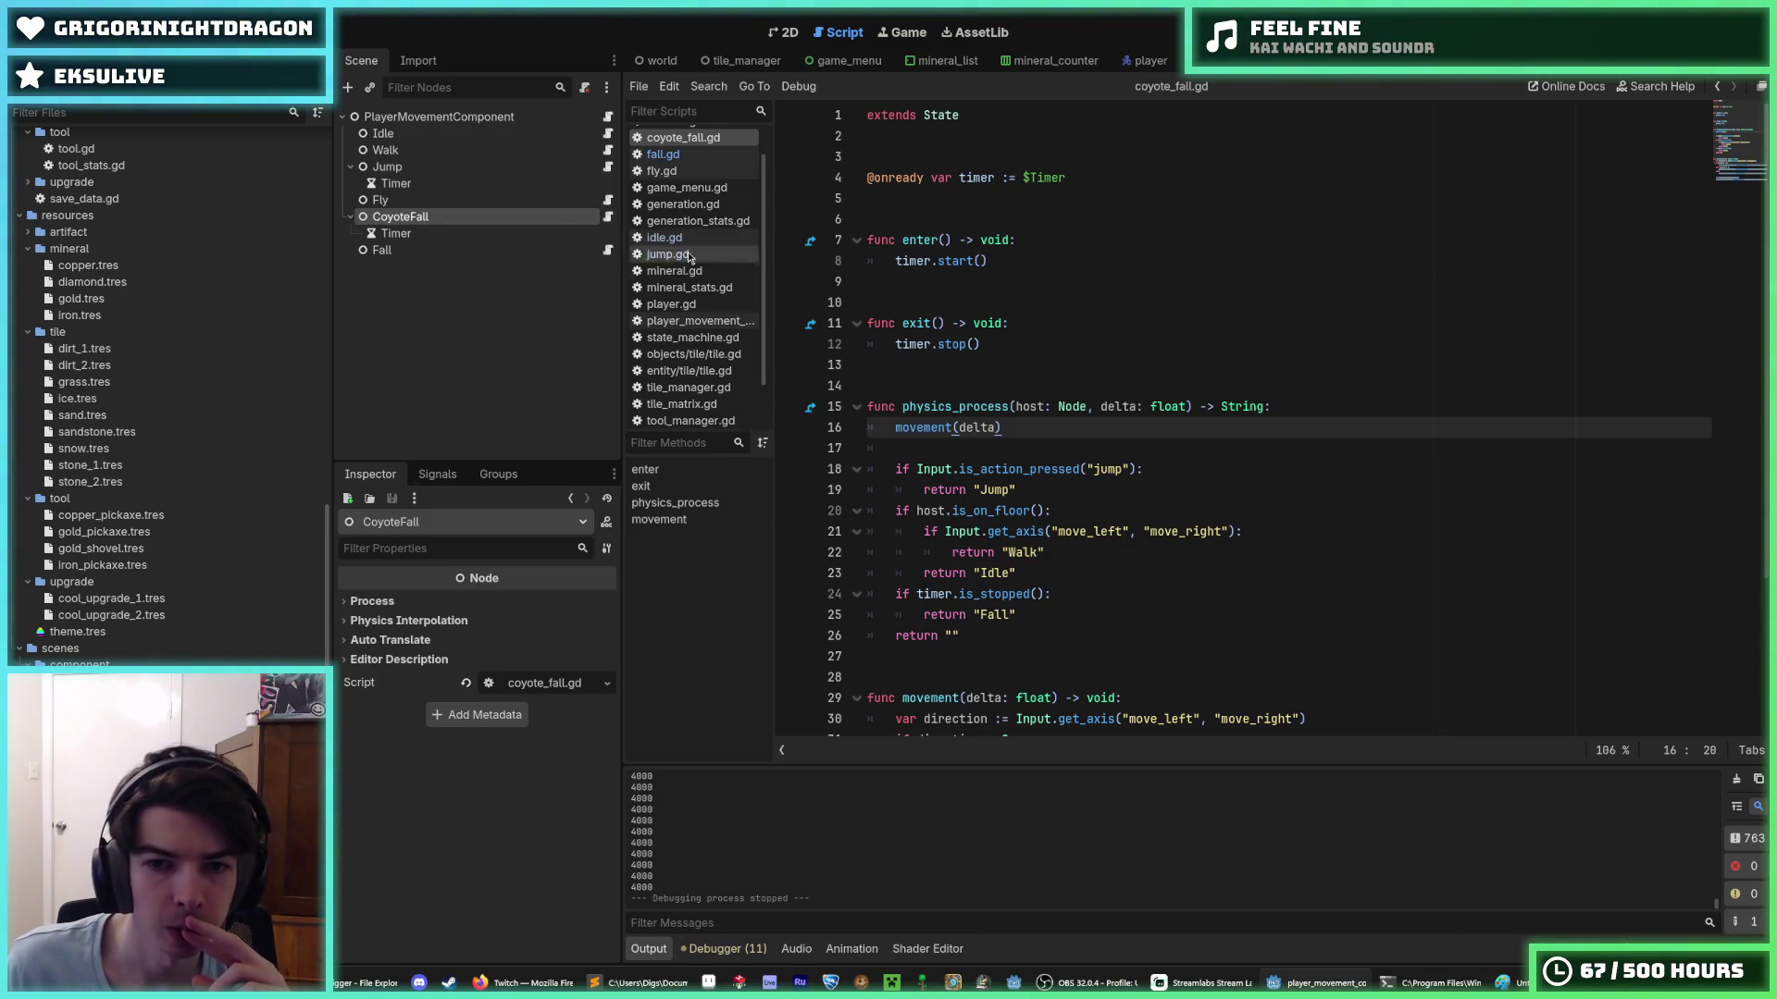
- Change line 18's jump check to is_action_just_pressed and save
left_click(1034, 470)
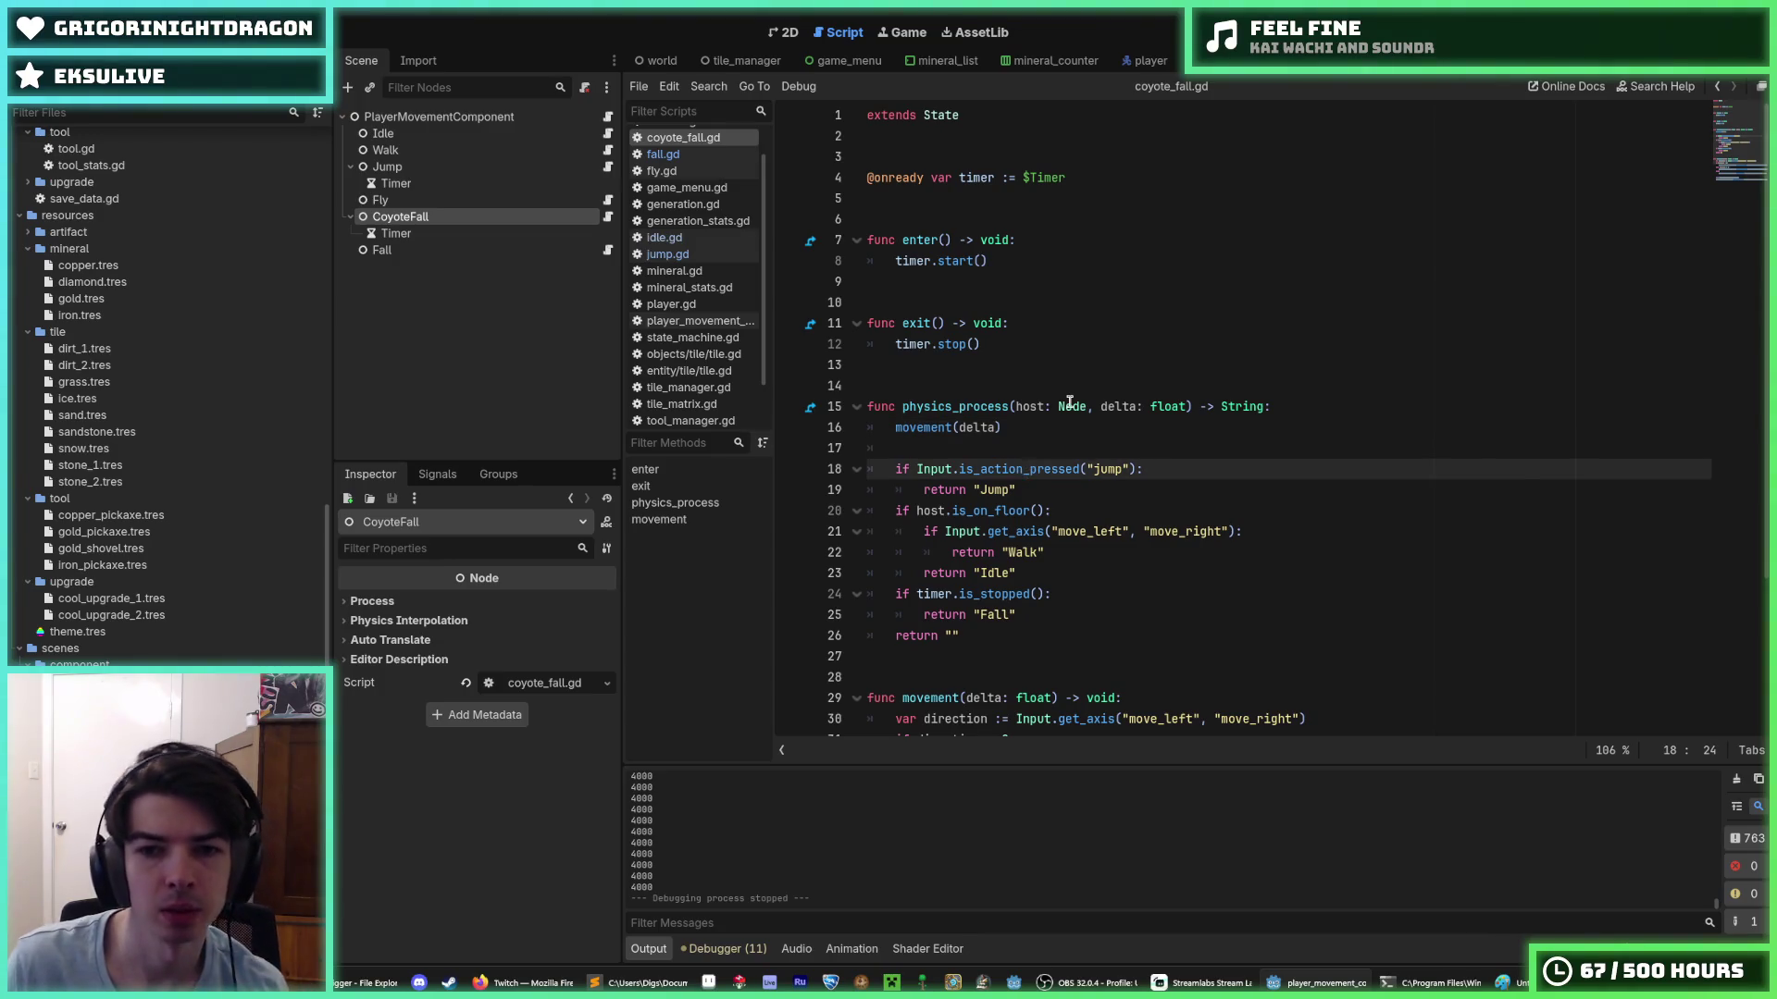
type("_j")
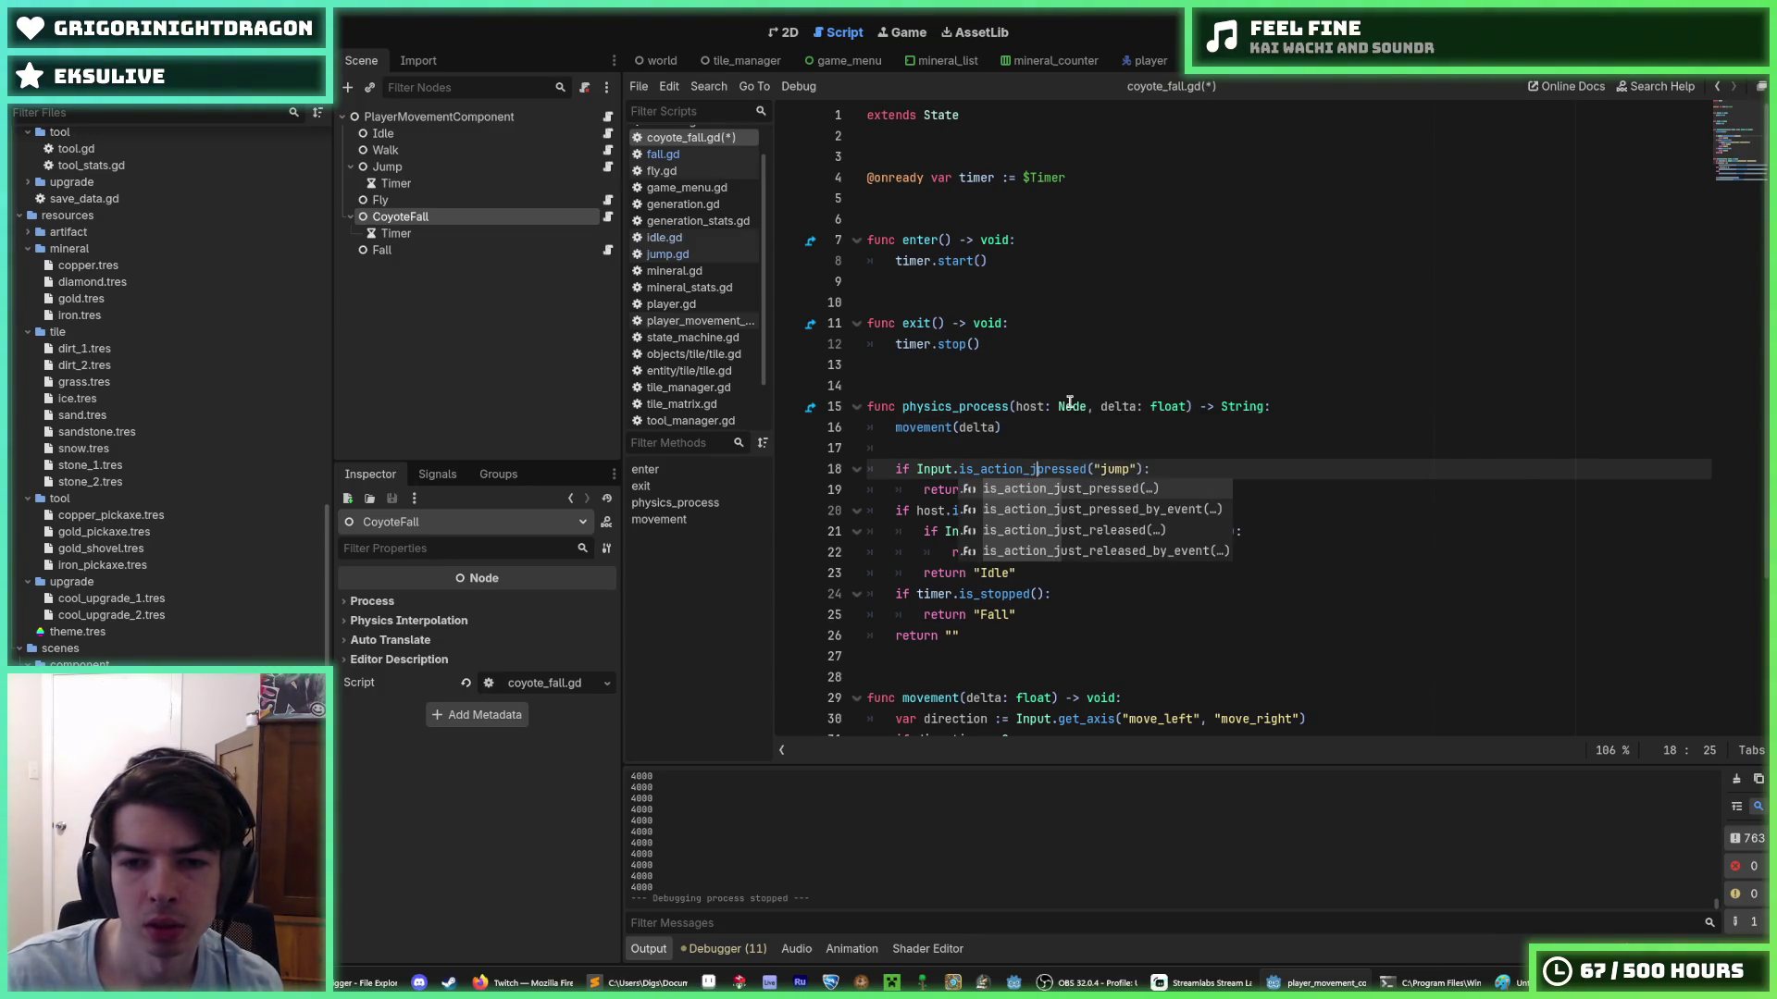
type("ust_")
key("ctrl+s")
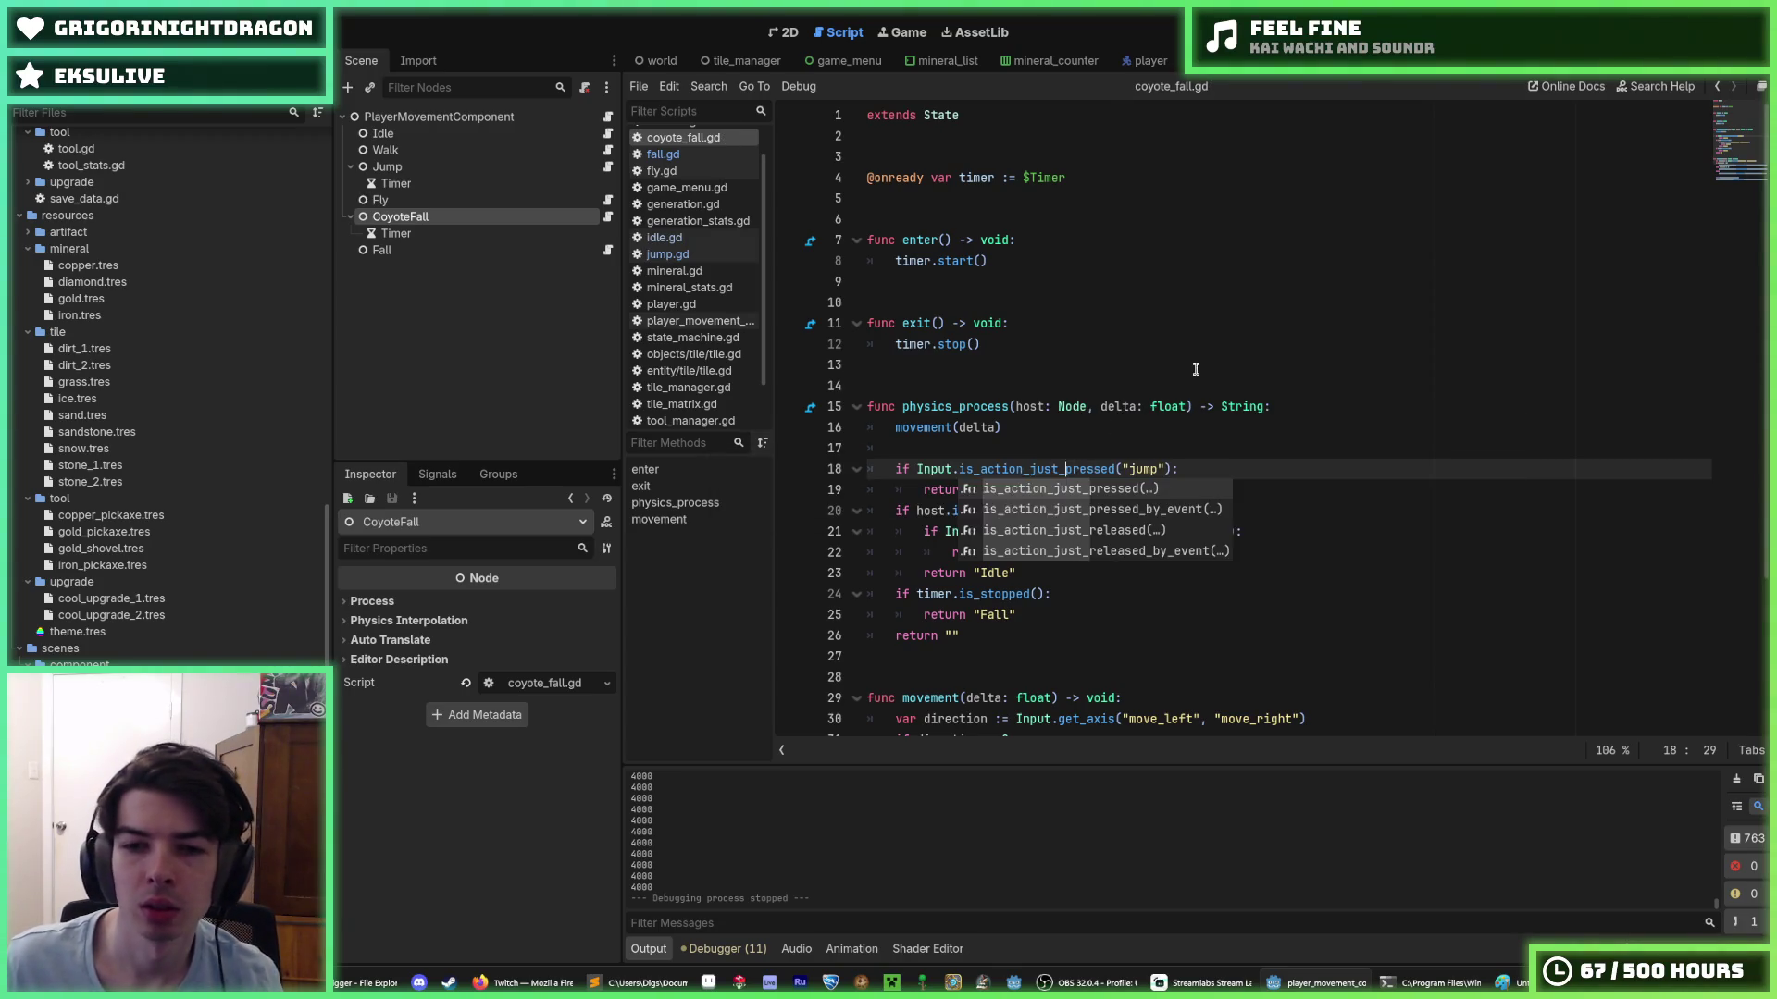
- Compare the checks in fly.gd, then return to coyote_fall.gd
left_click(1196, 369)
left_click(607, 200)
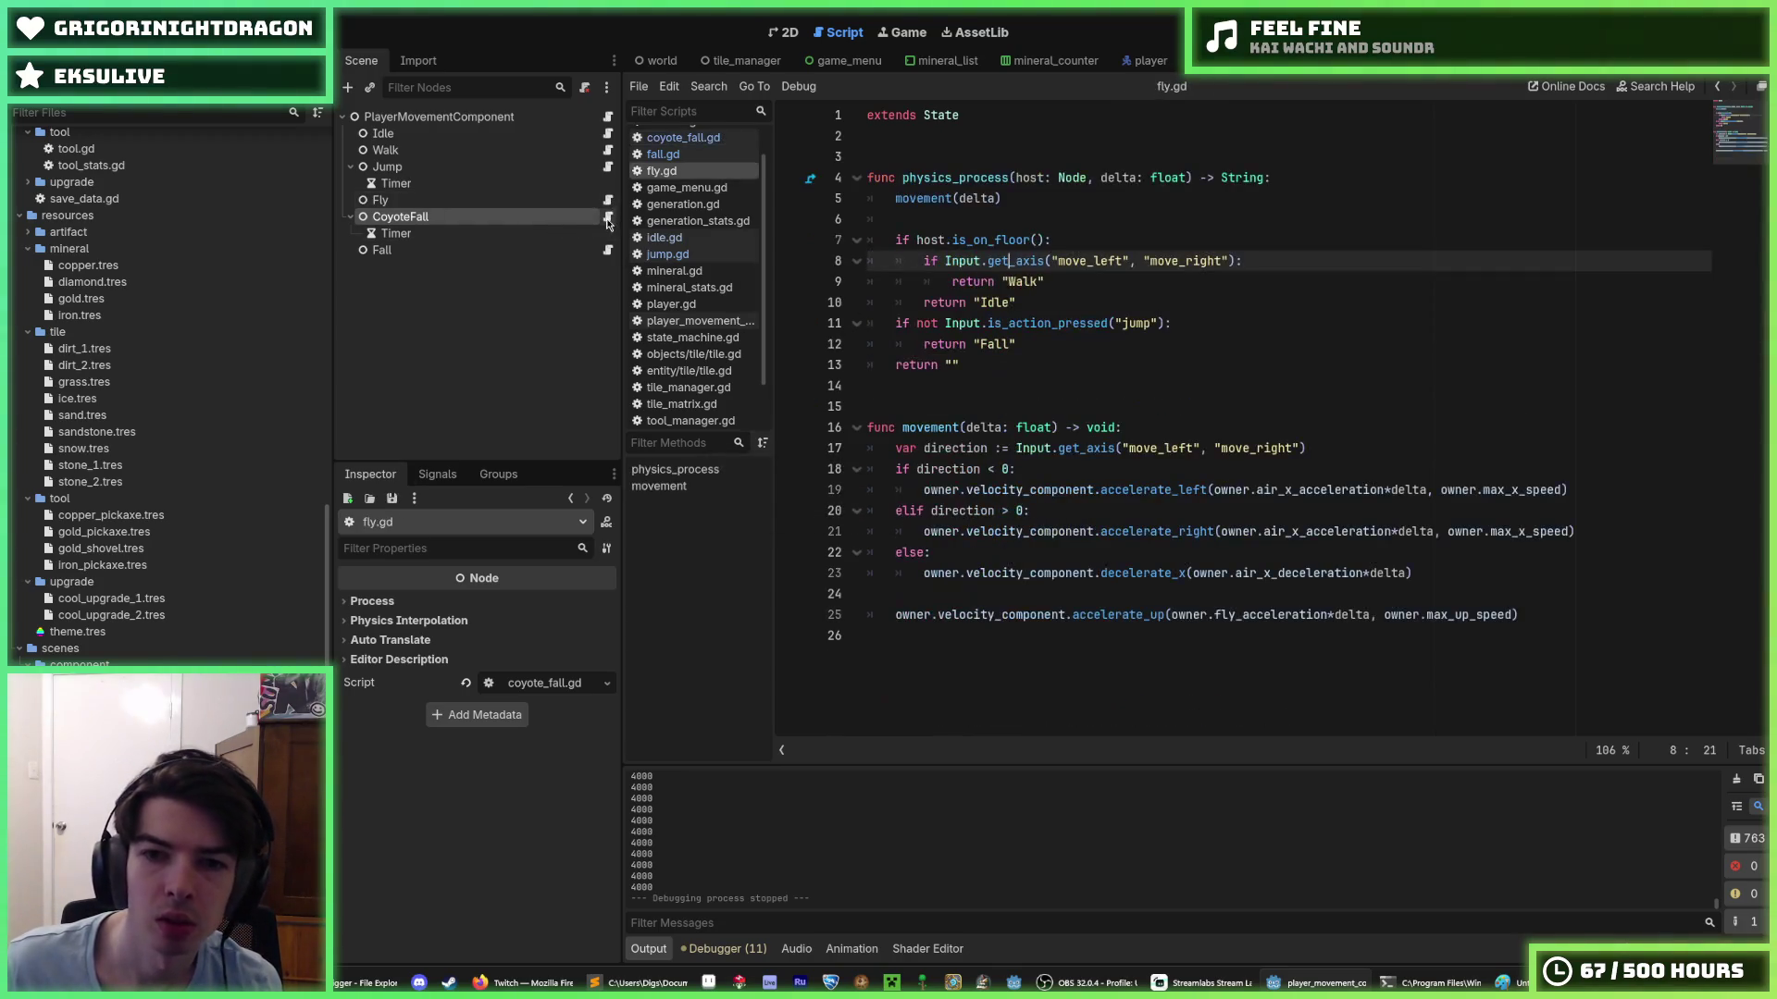
left_click(608, 218)
left_click(1485, 177)
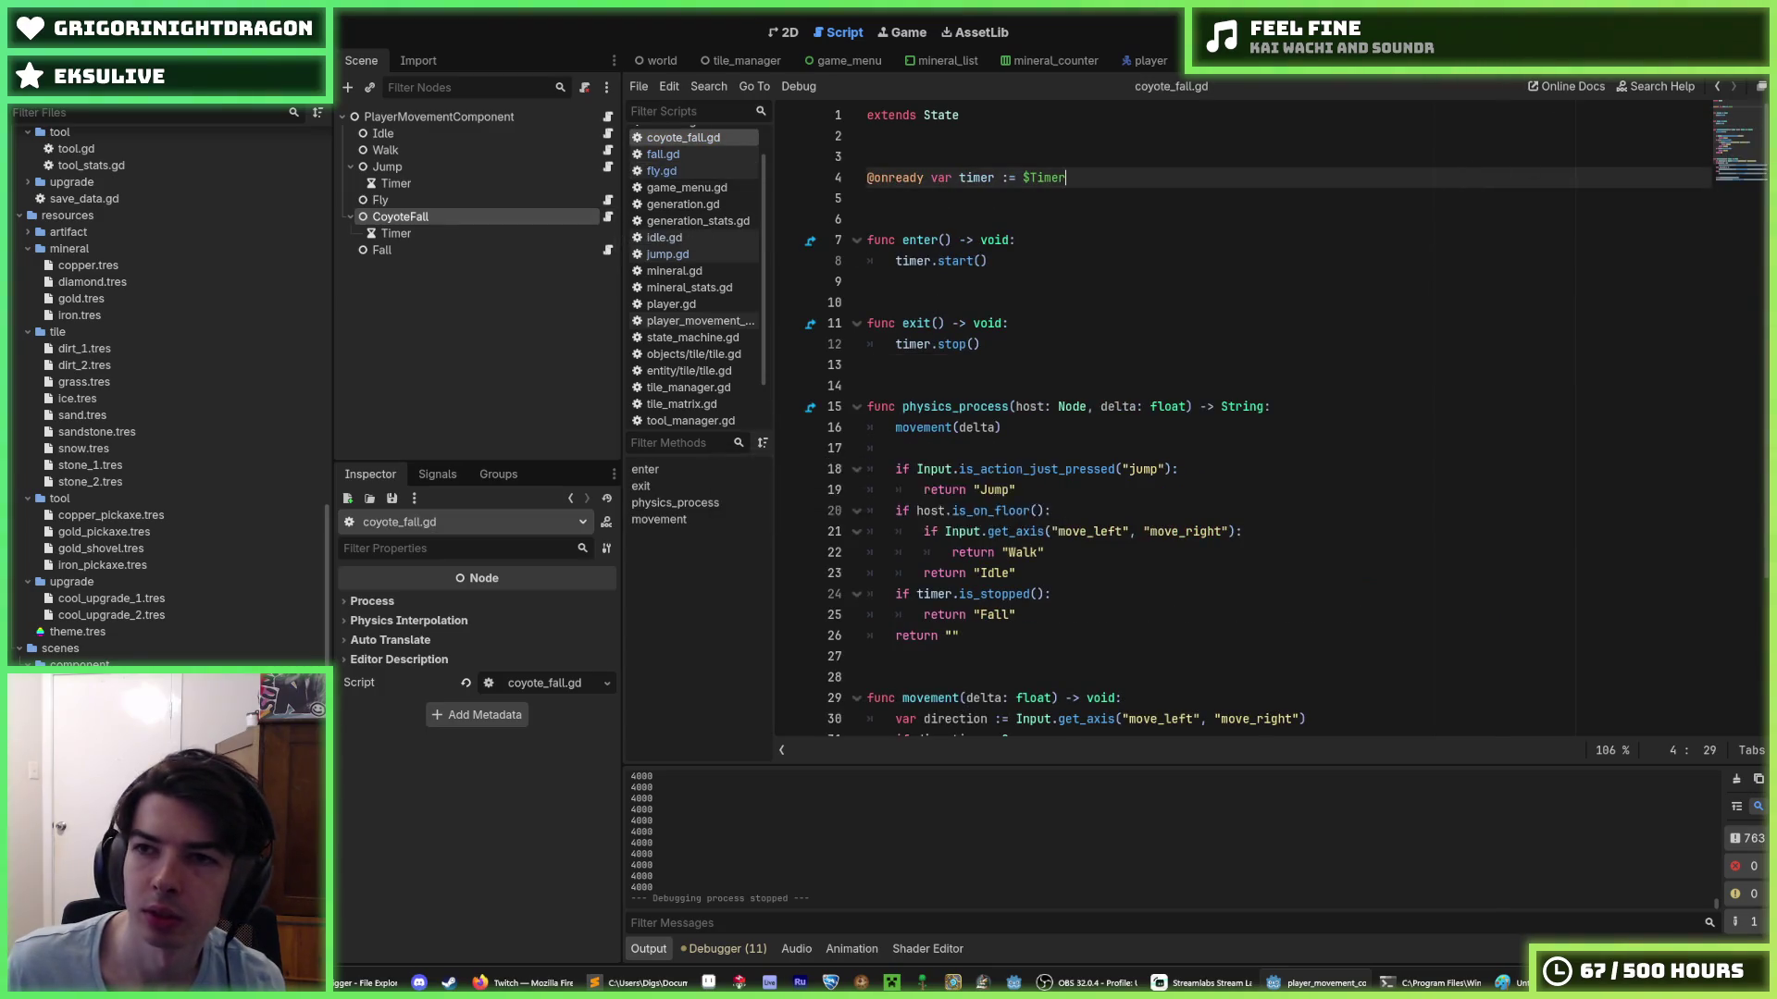
- Run the game, fly and move the miner left and right, then close it
key("F5")
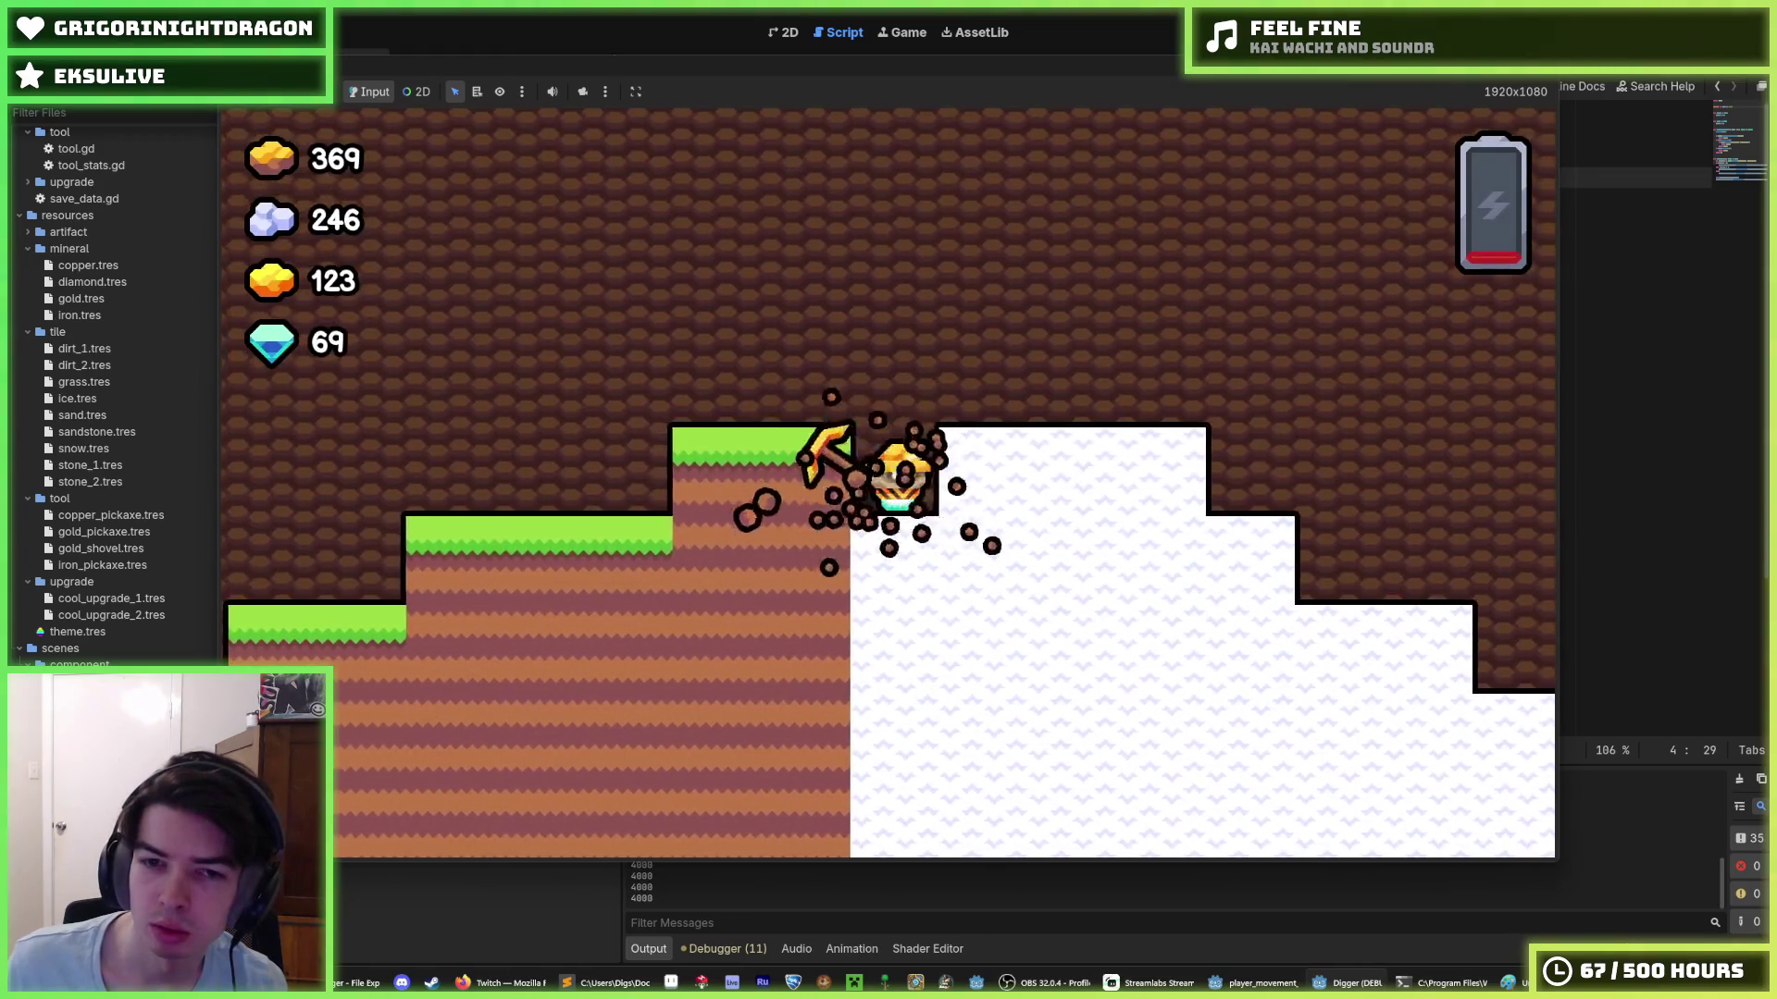
key("a")
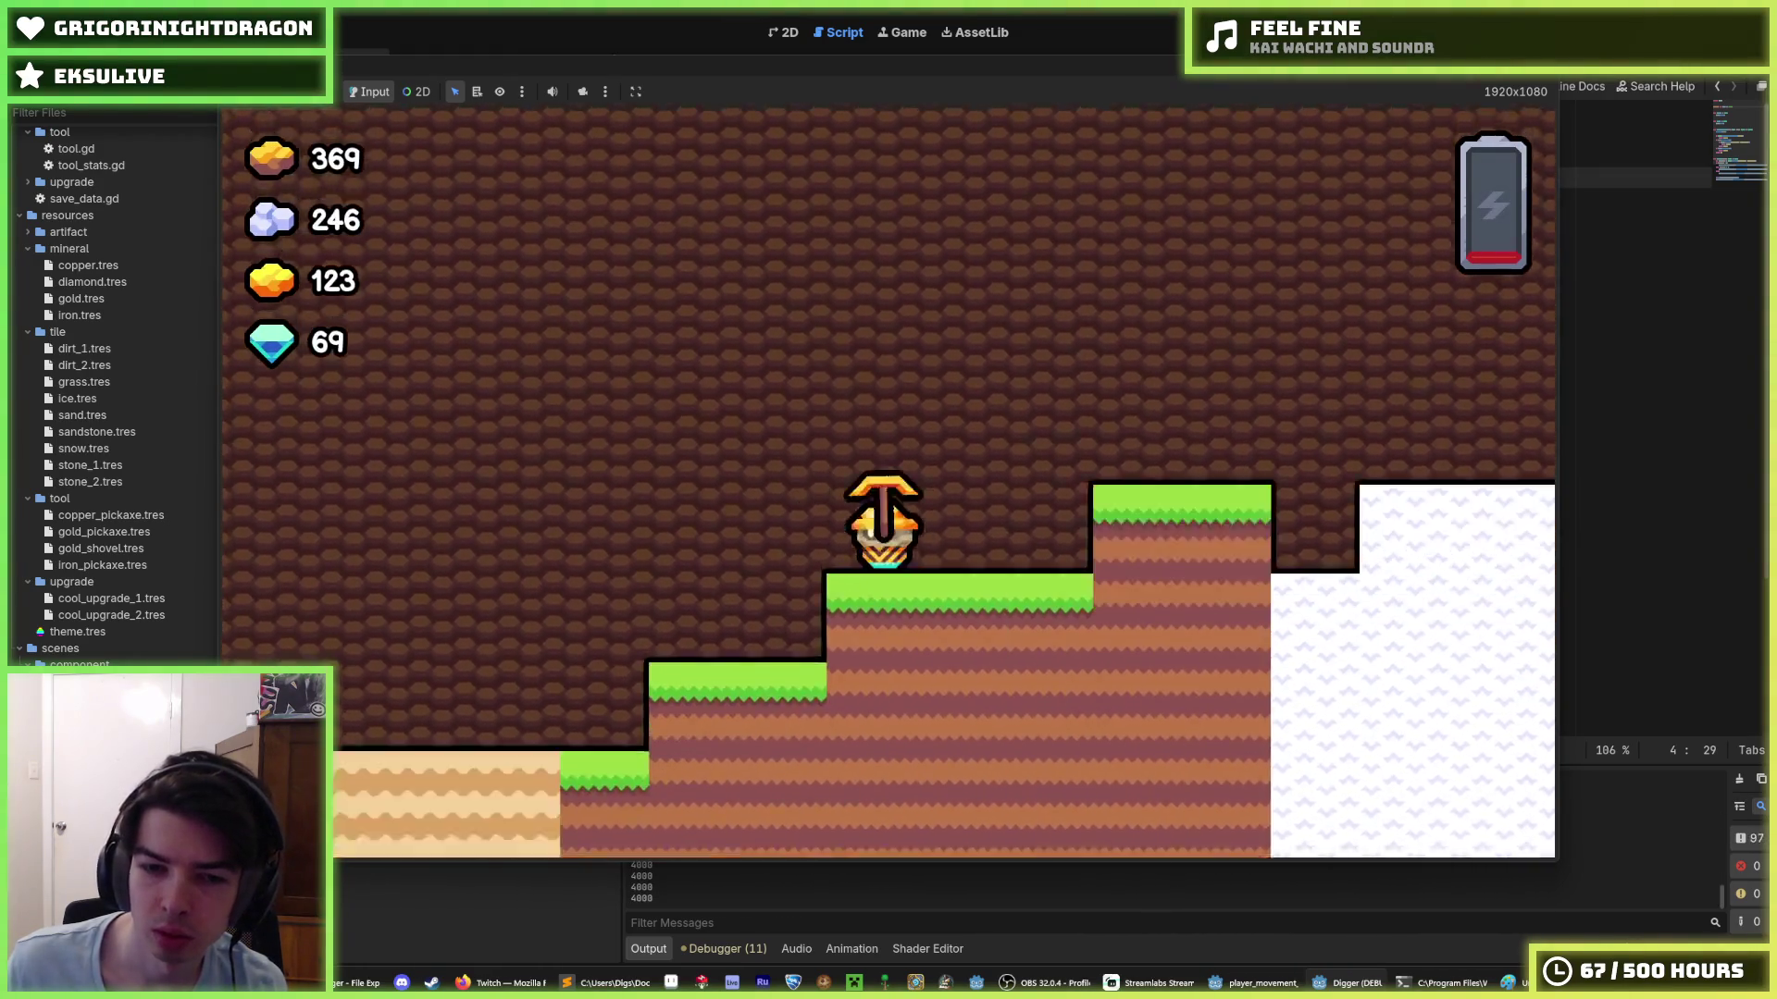
key("a")
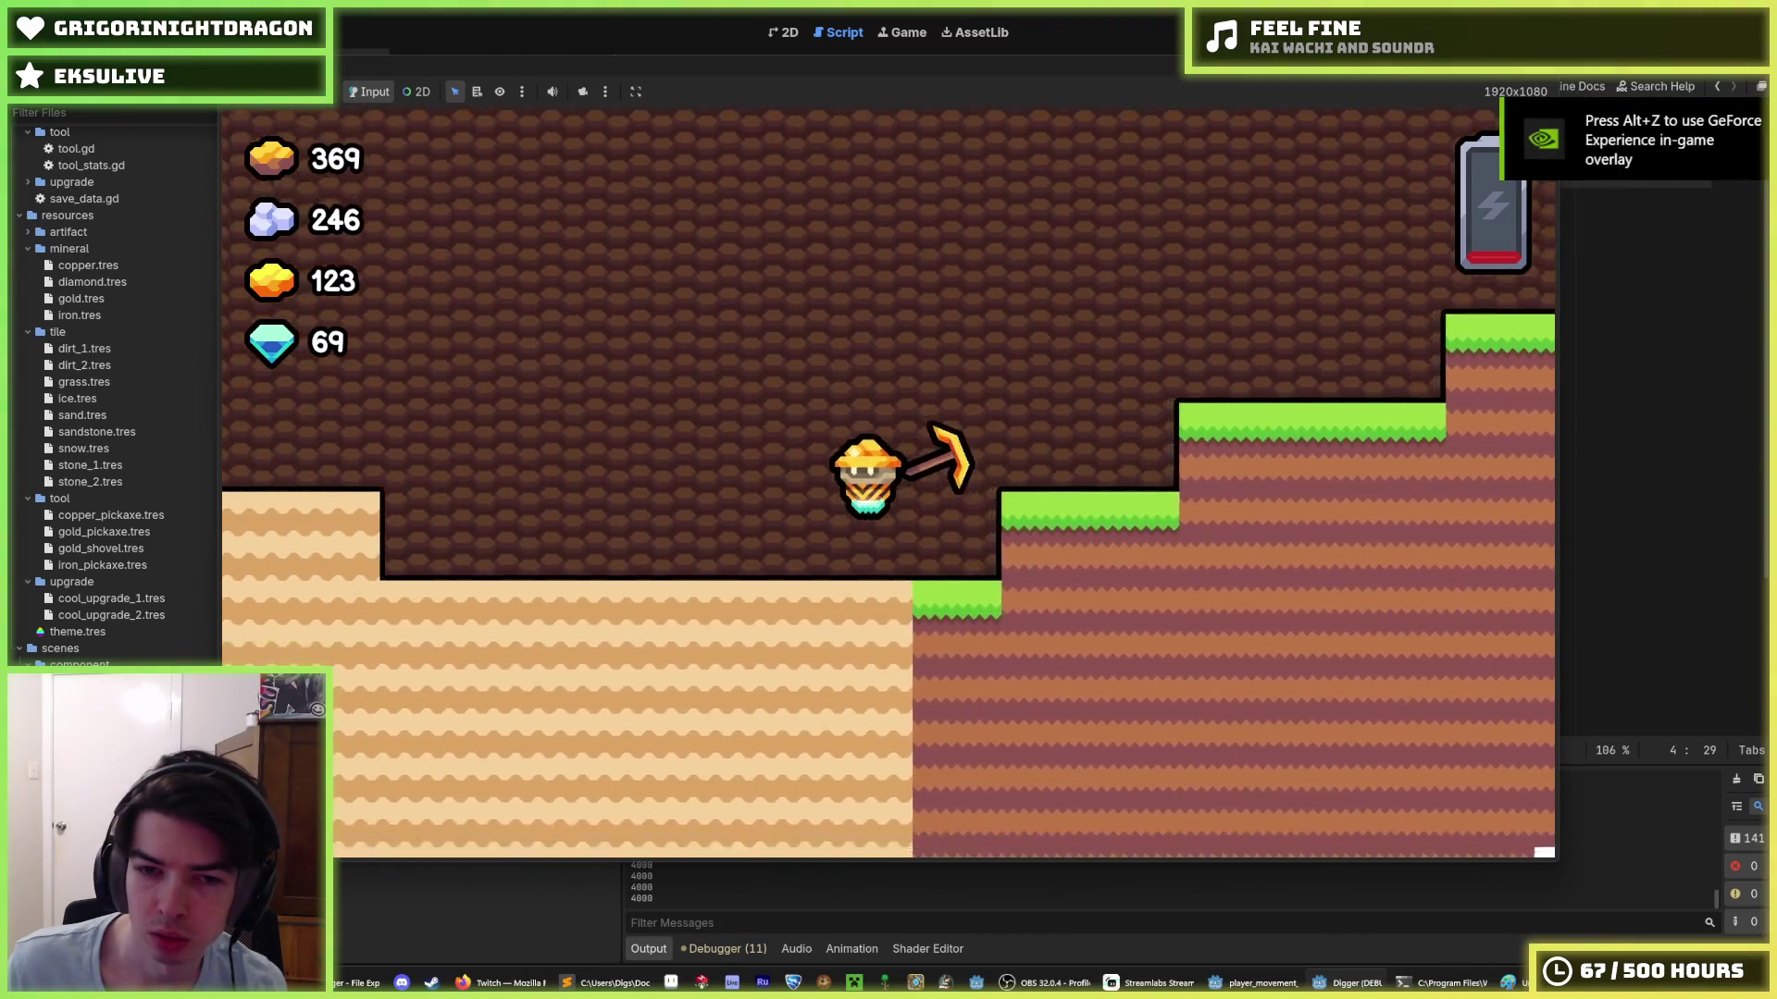
key("a")
key("d")
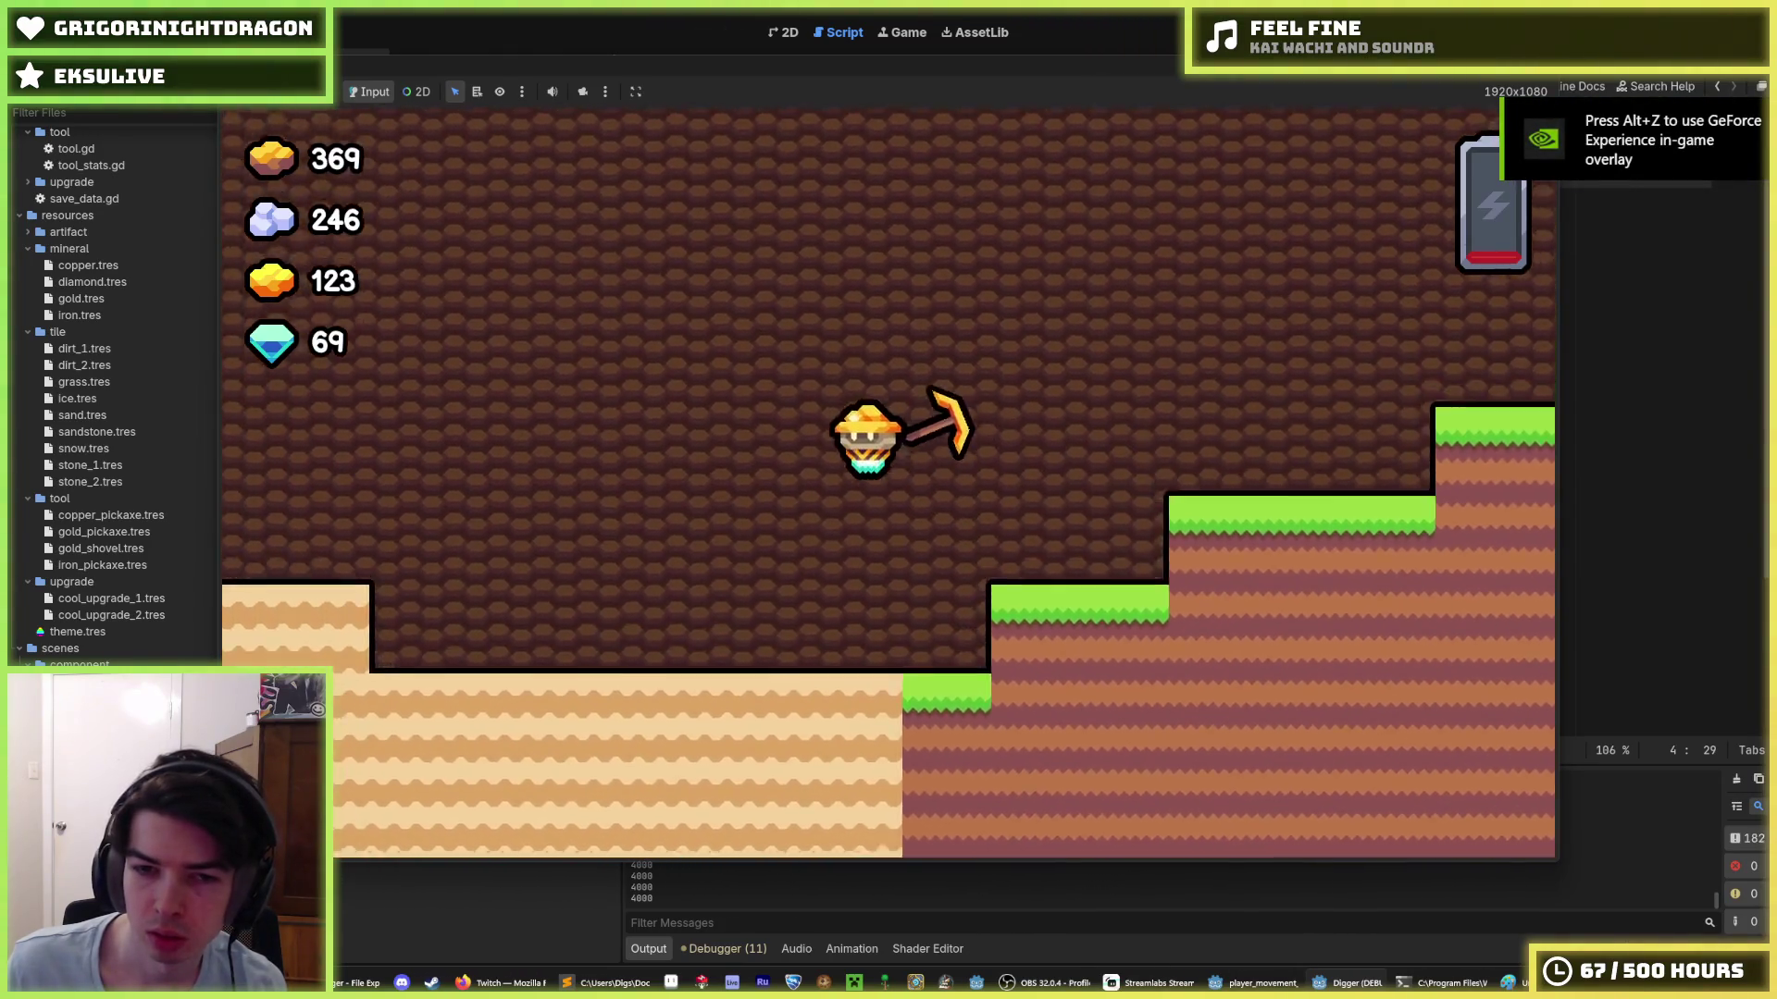
key("a")
key("F8")
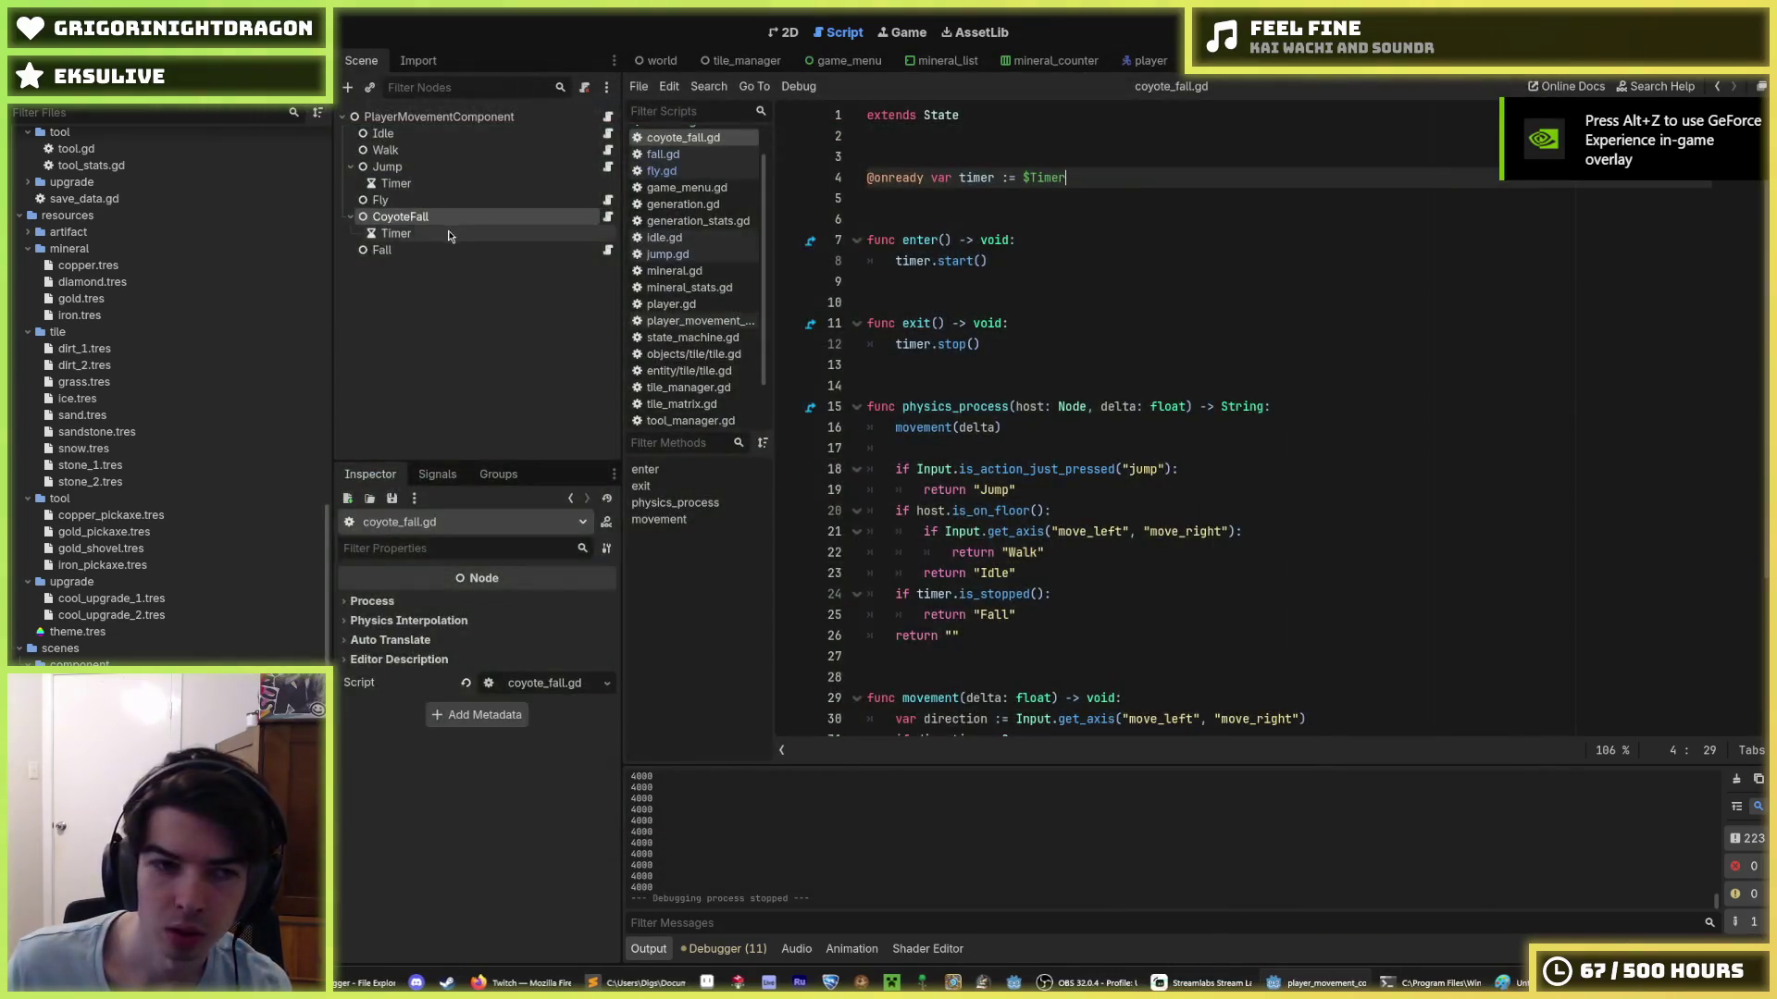
- Set the CoyoteFall Timer's wait time to 0.02 and run the game
left_click(435, 233)
left_click(537, 627)
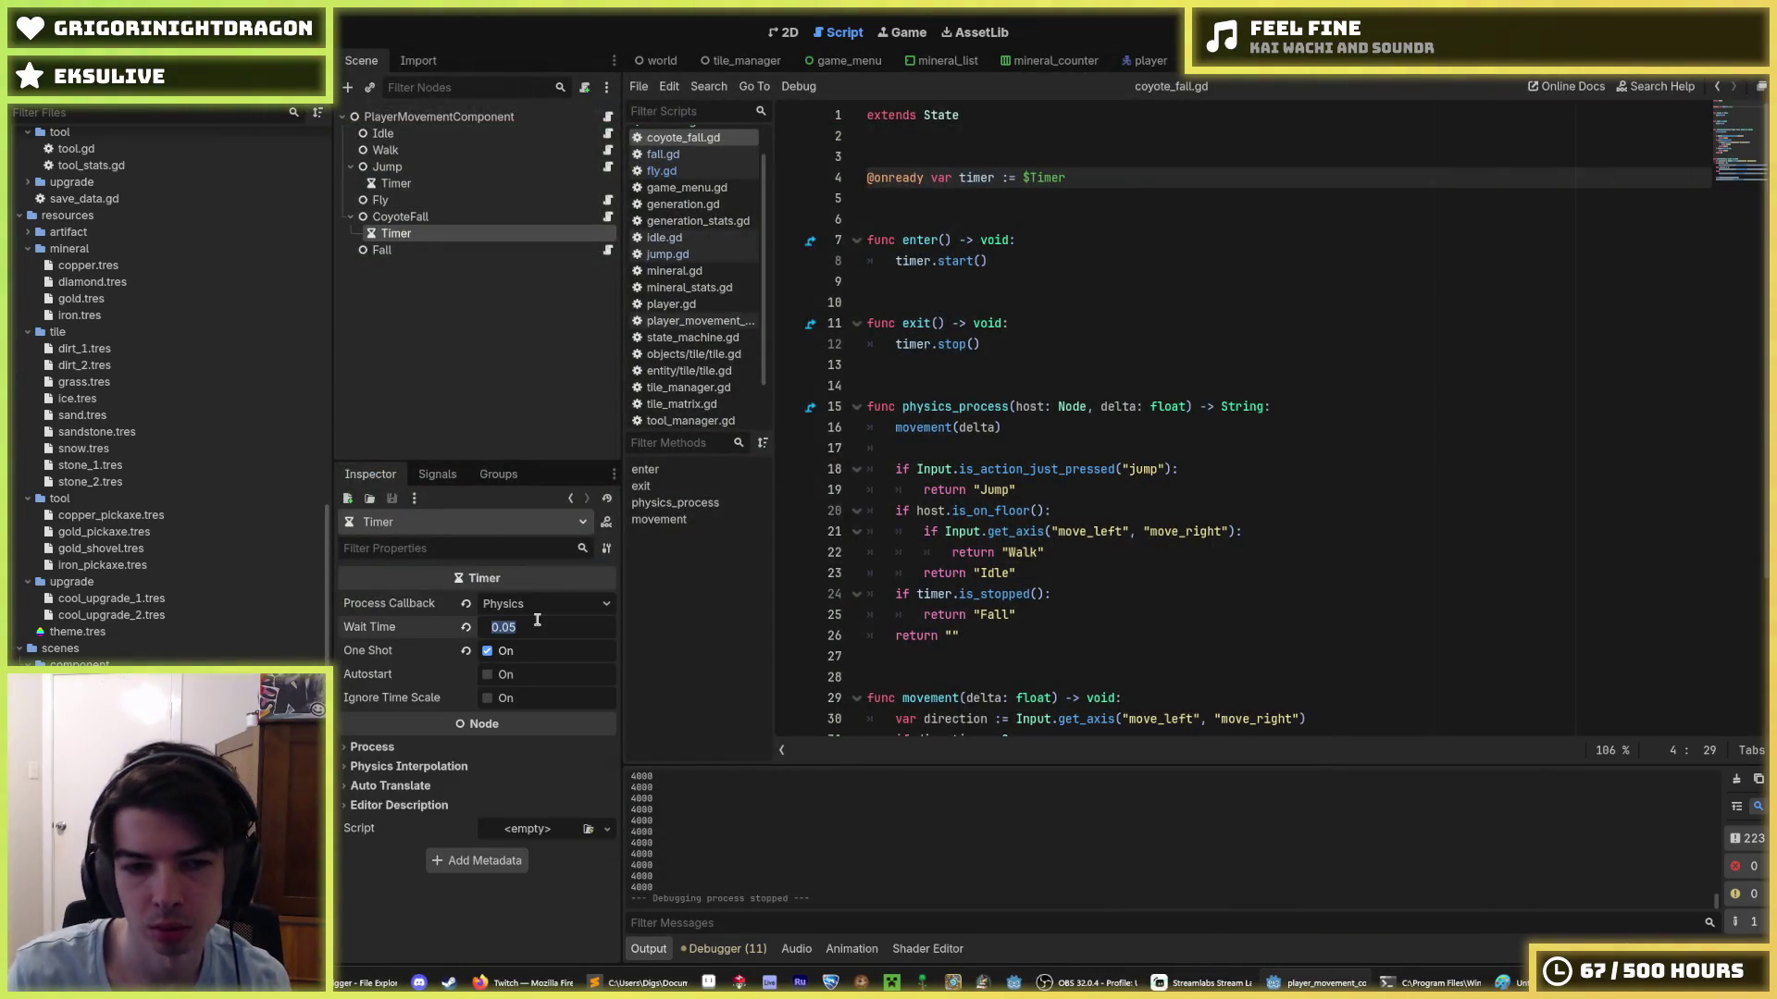
key("F5")
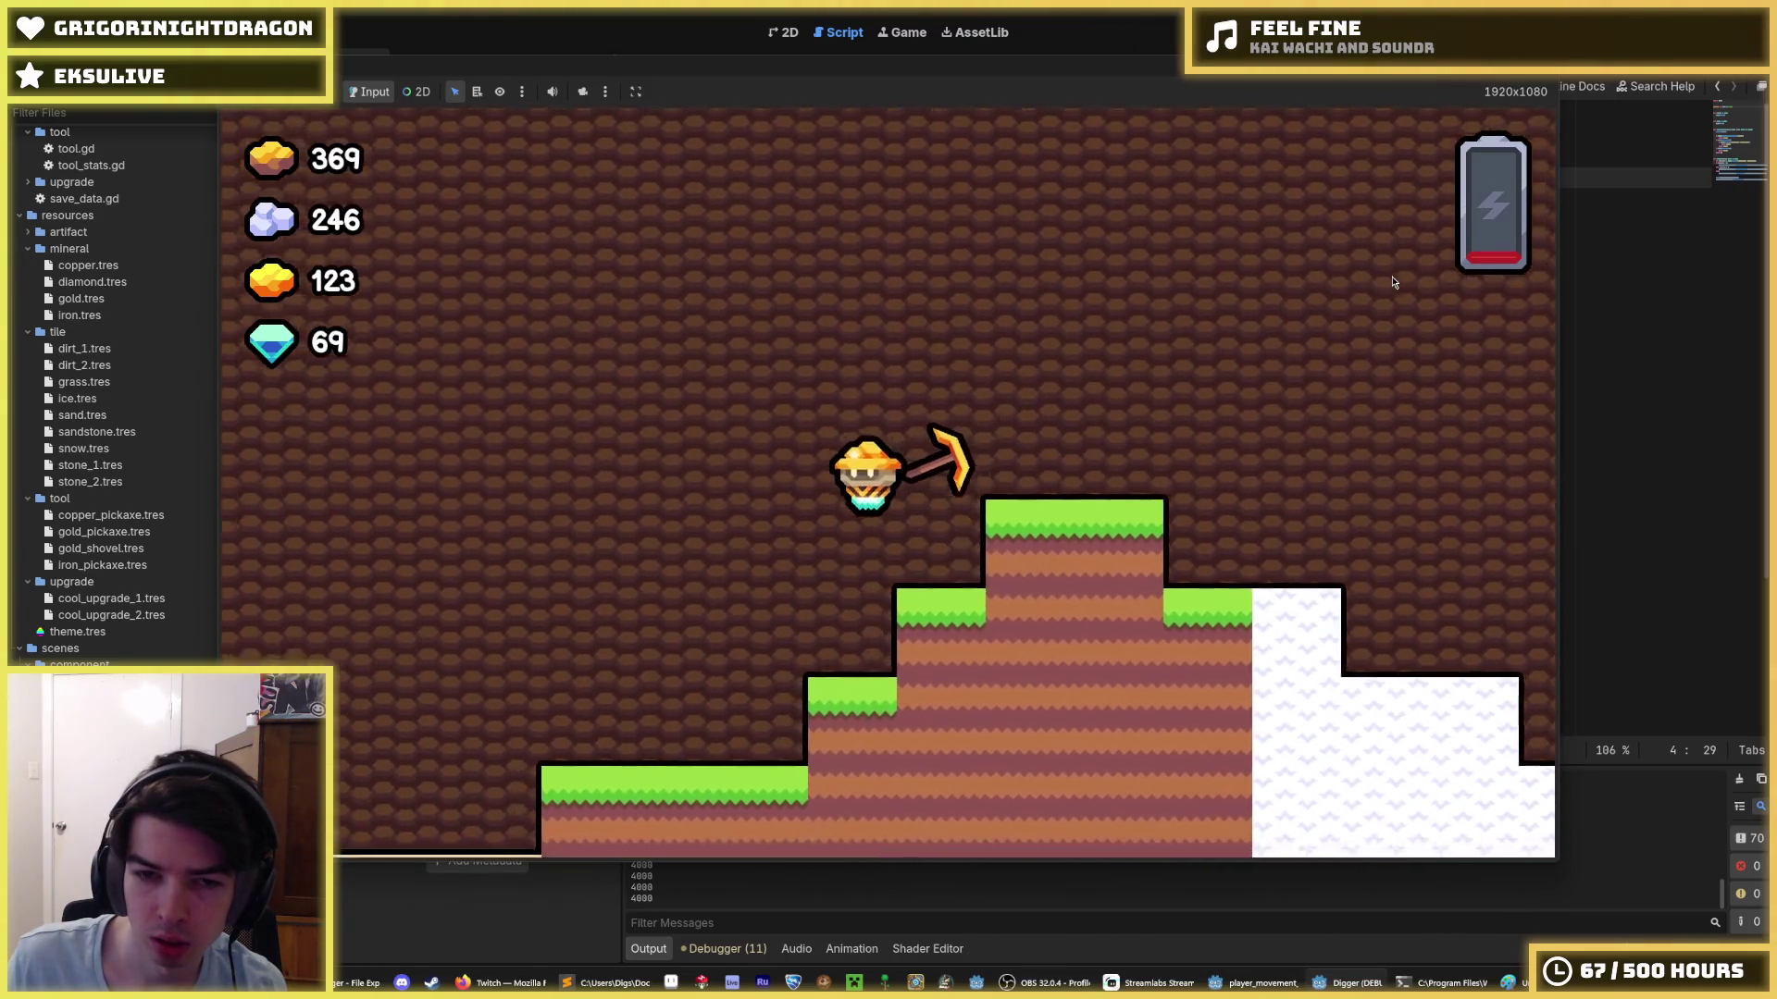
- Move the miner left and right and fly it up-right, then close the game
key("Left")
key("Right")
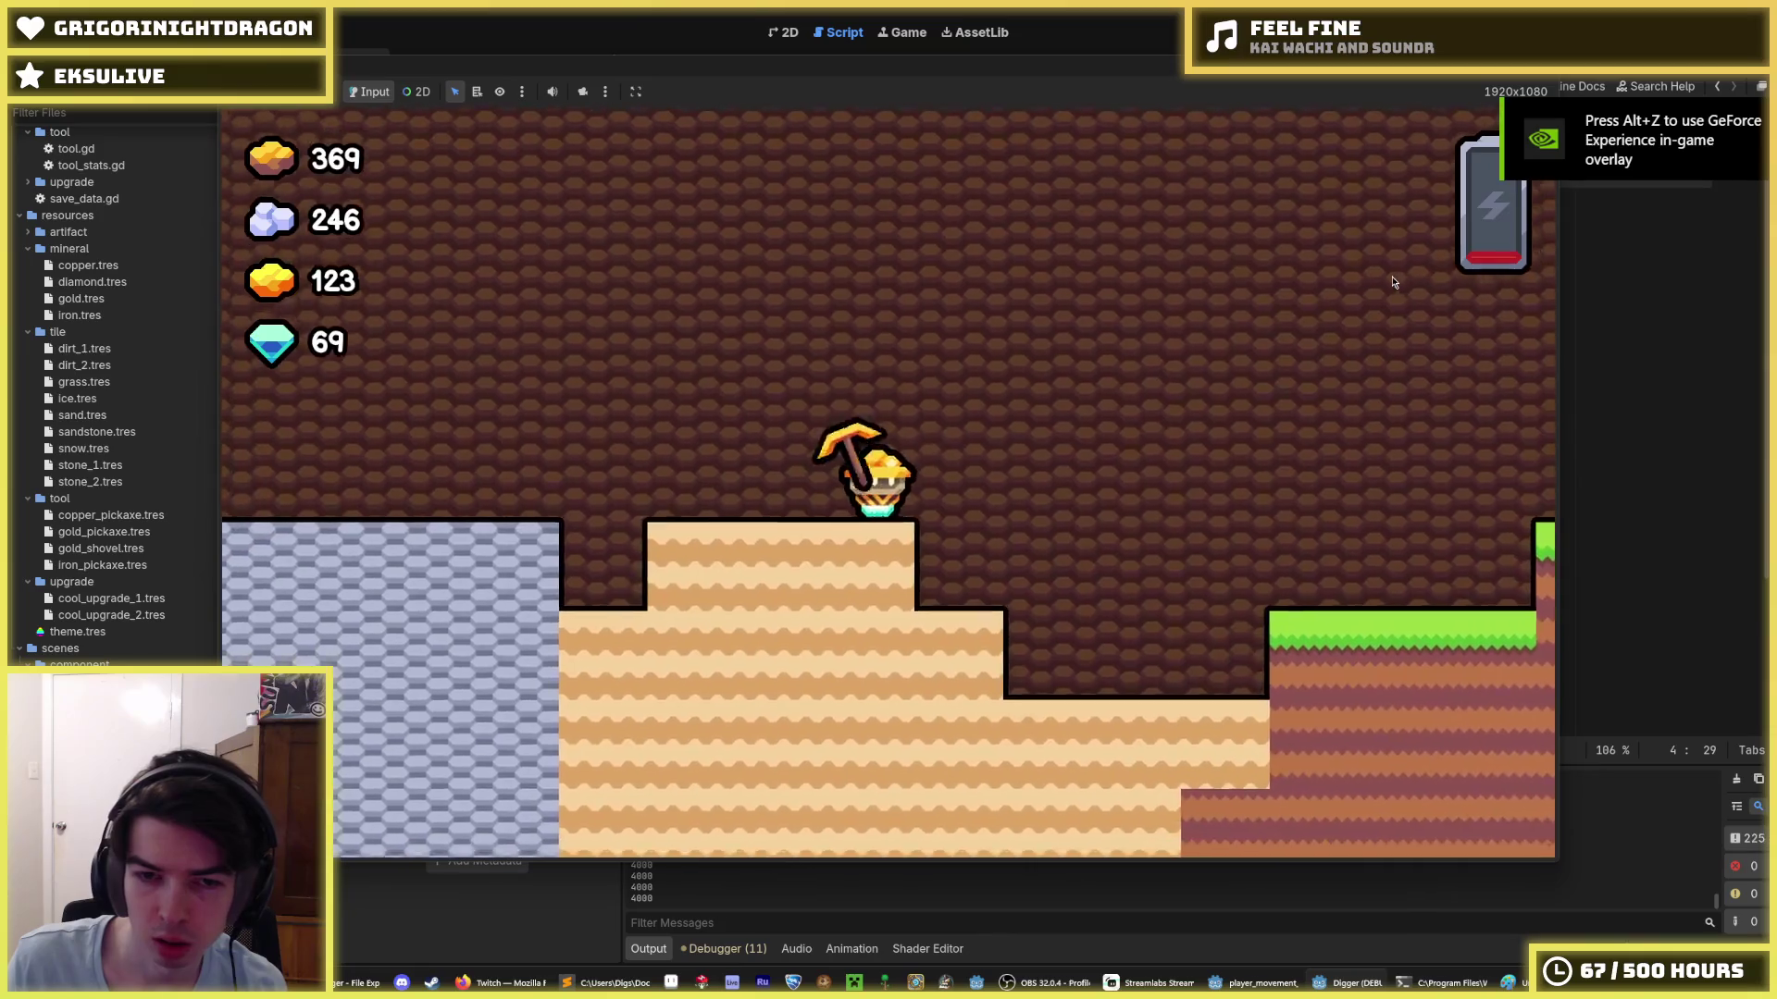
key("Right")
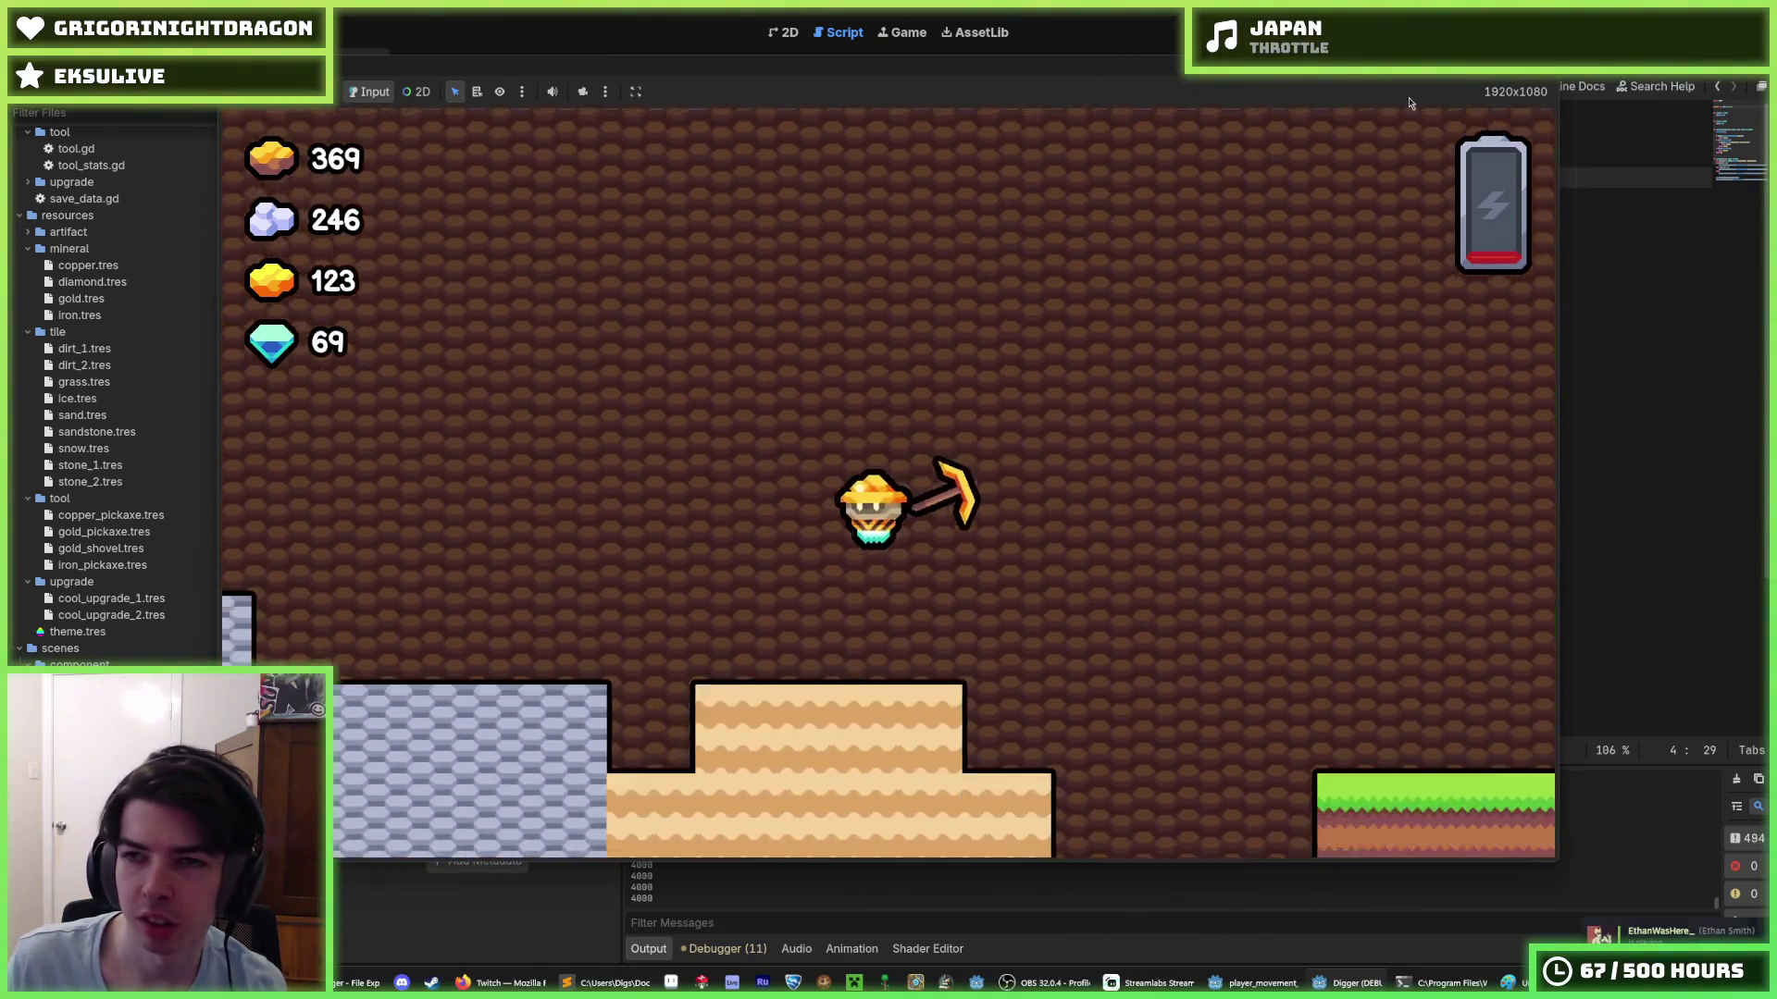
key("F8")
- Look over coyote_fall.gd, reselect the CoyoteFall Timer node, and save the scene
left_click(1060, 470)
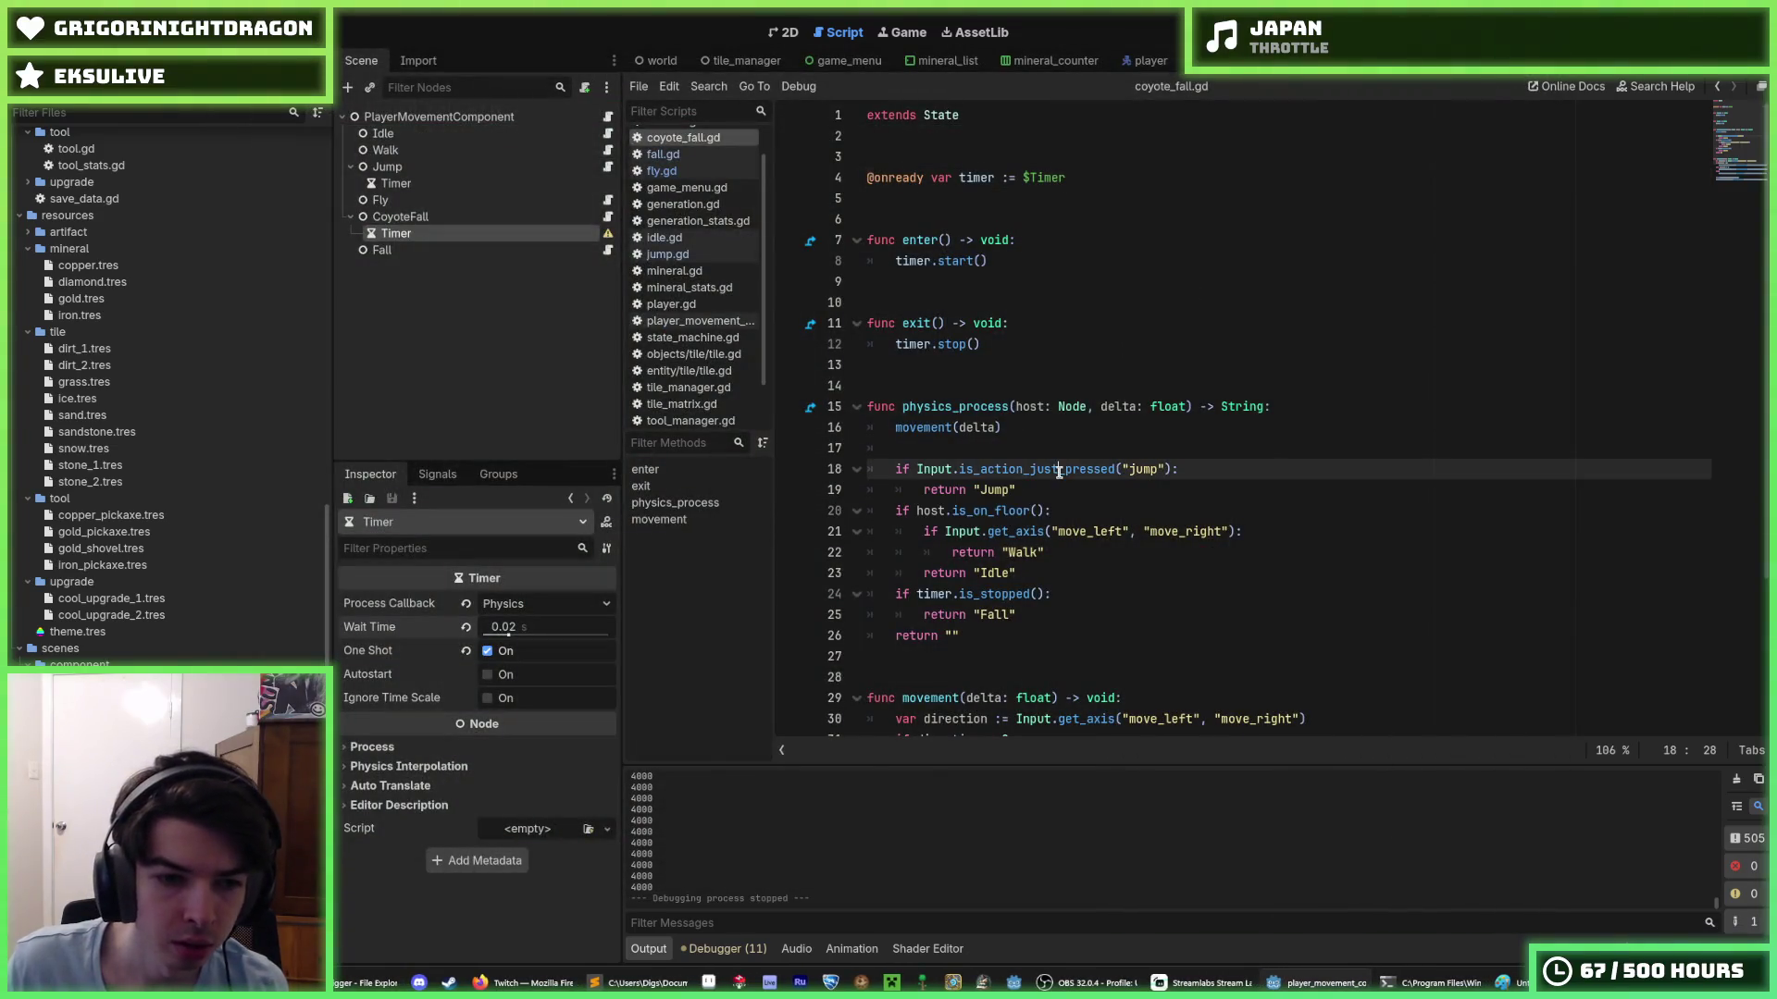
left_click(1022, 362)
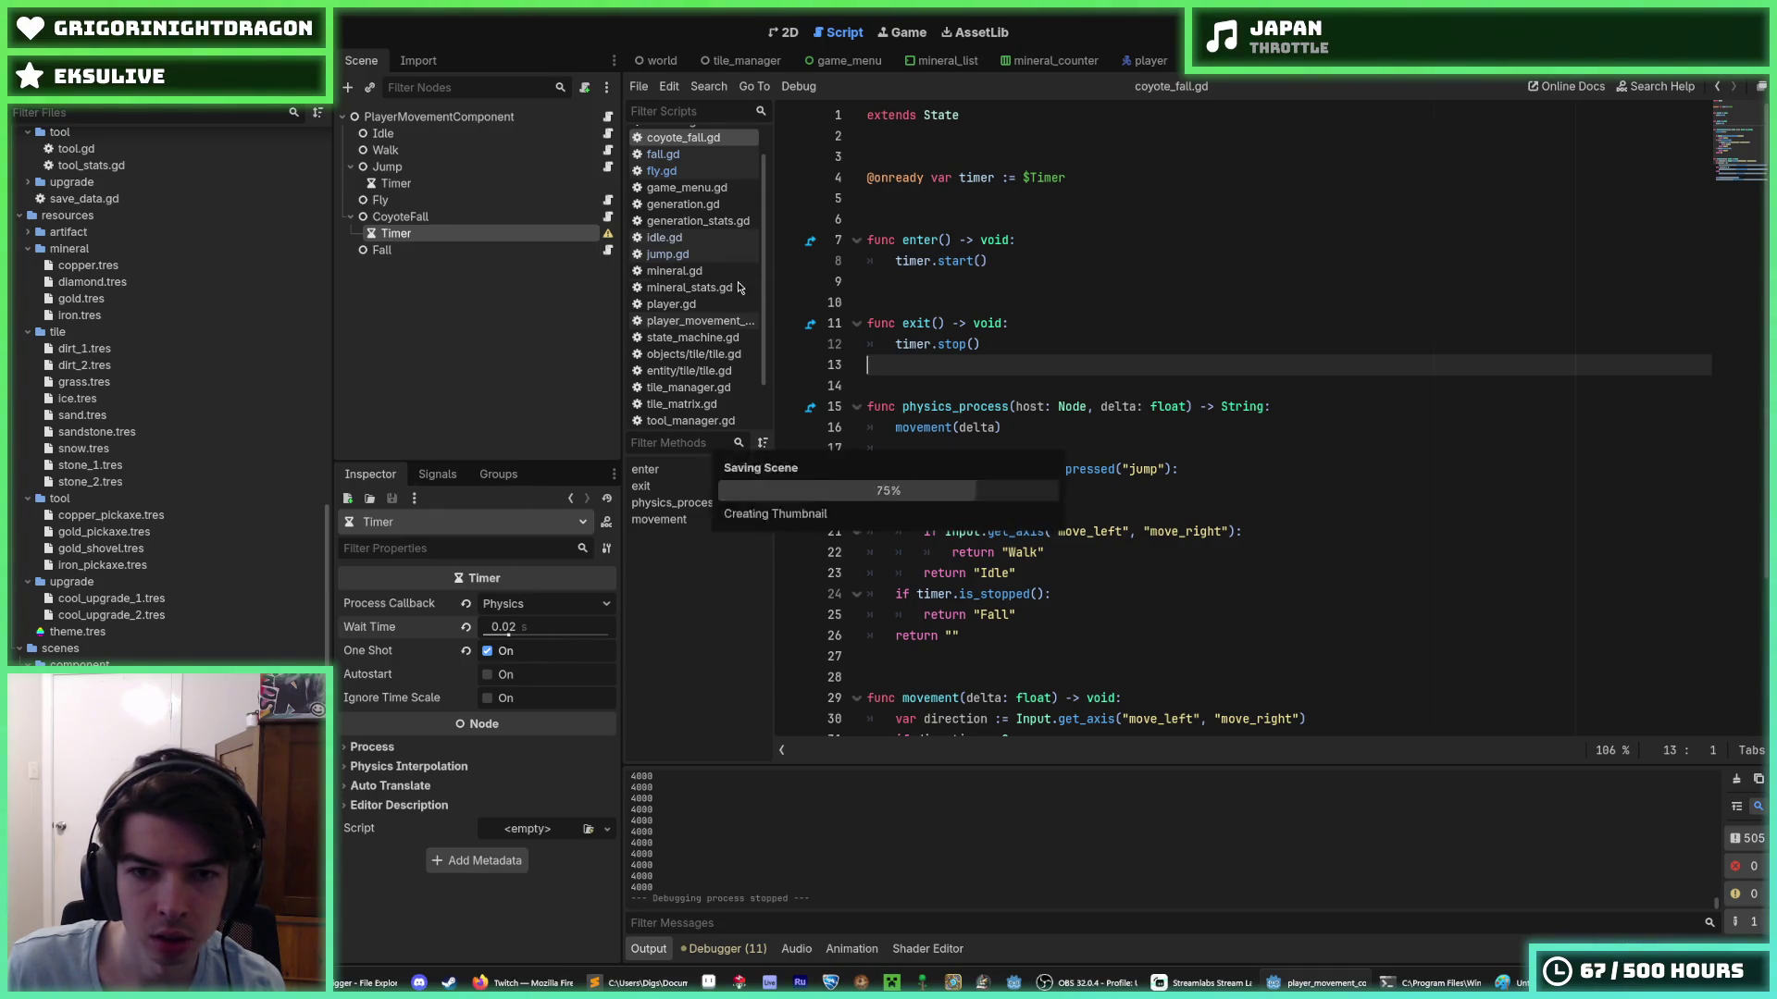
left_click(1092, 303)
left_click(1078, 264)
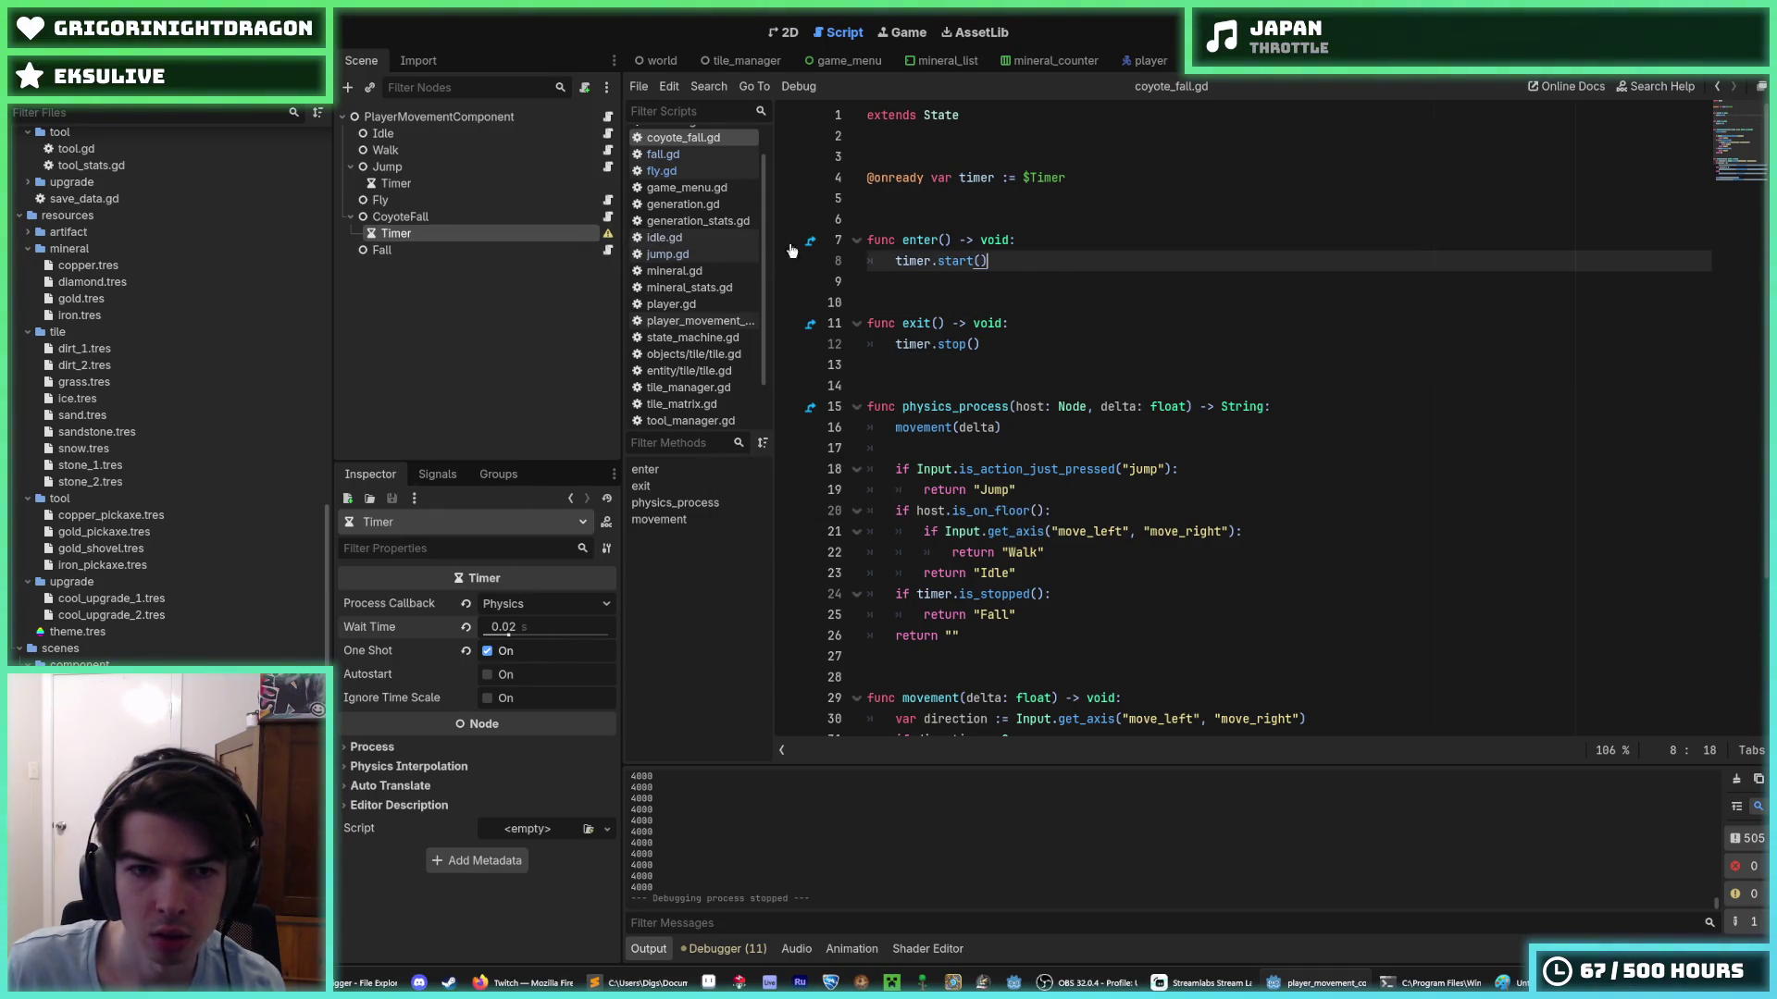
mouse_move(608, 236)
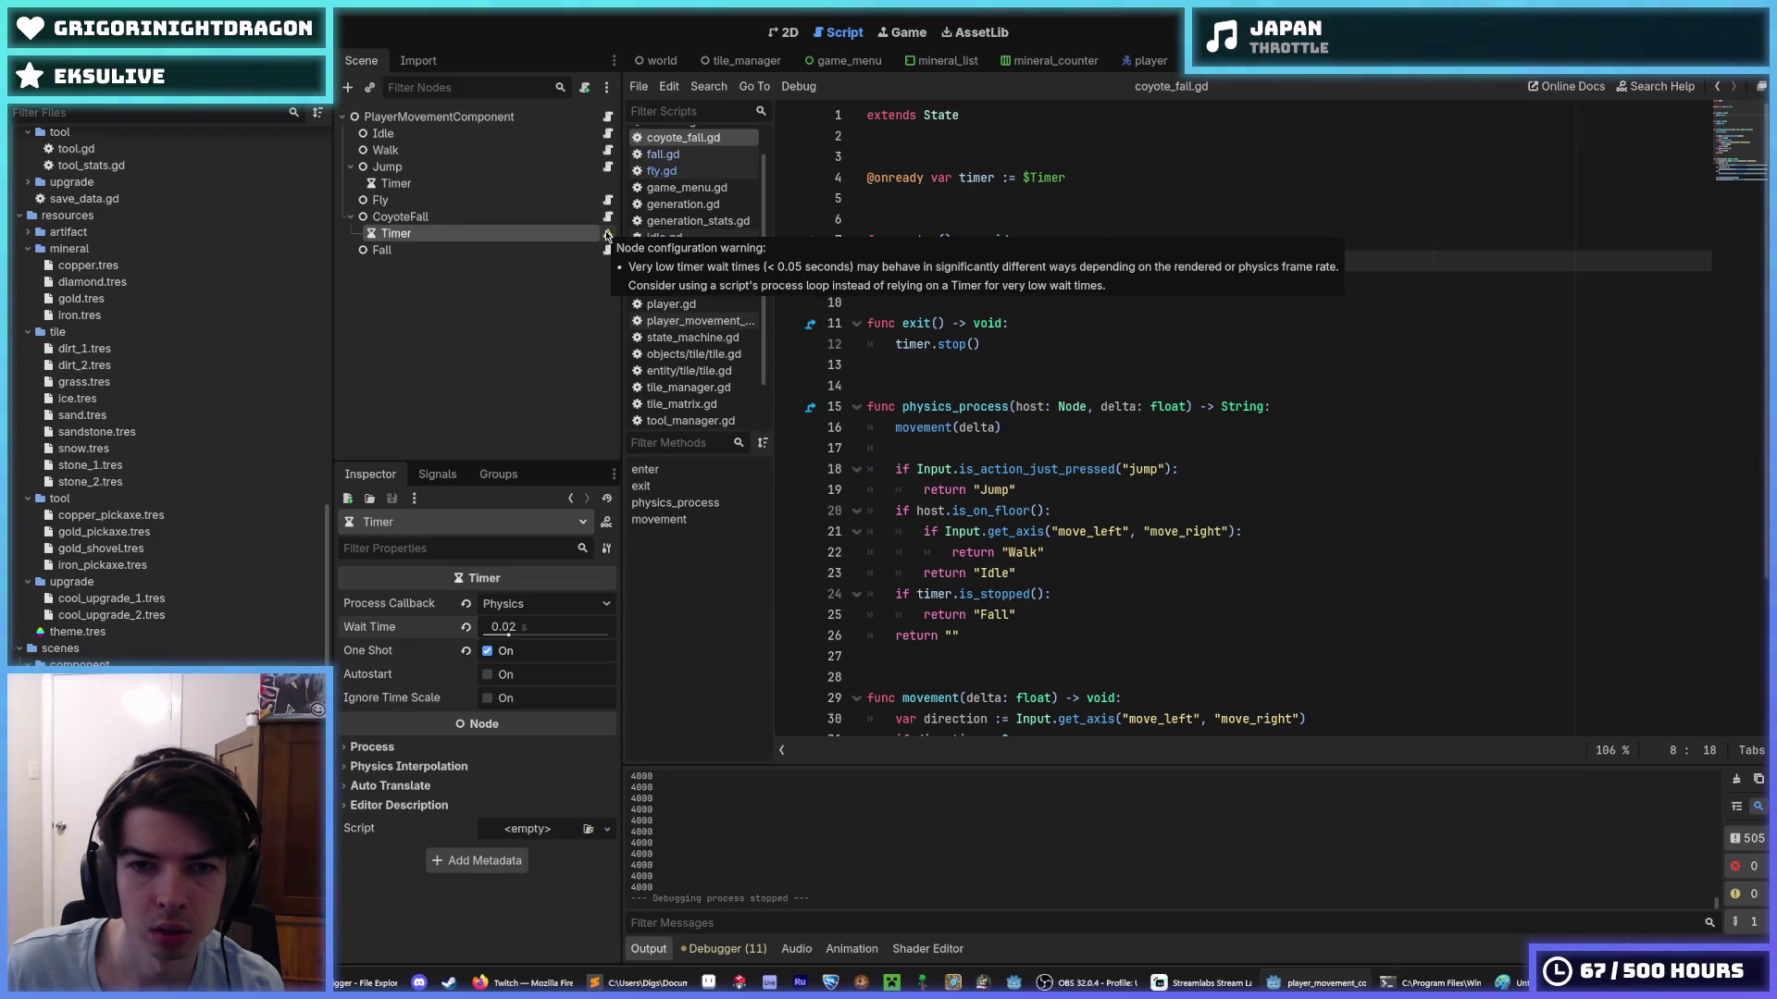
left_click(566, 217)
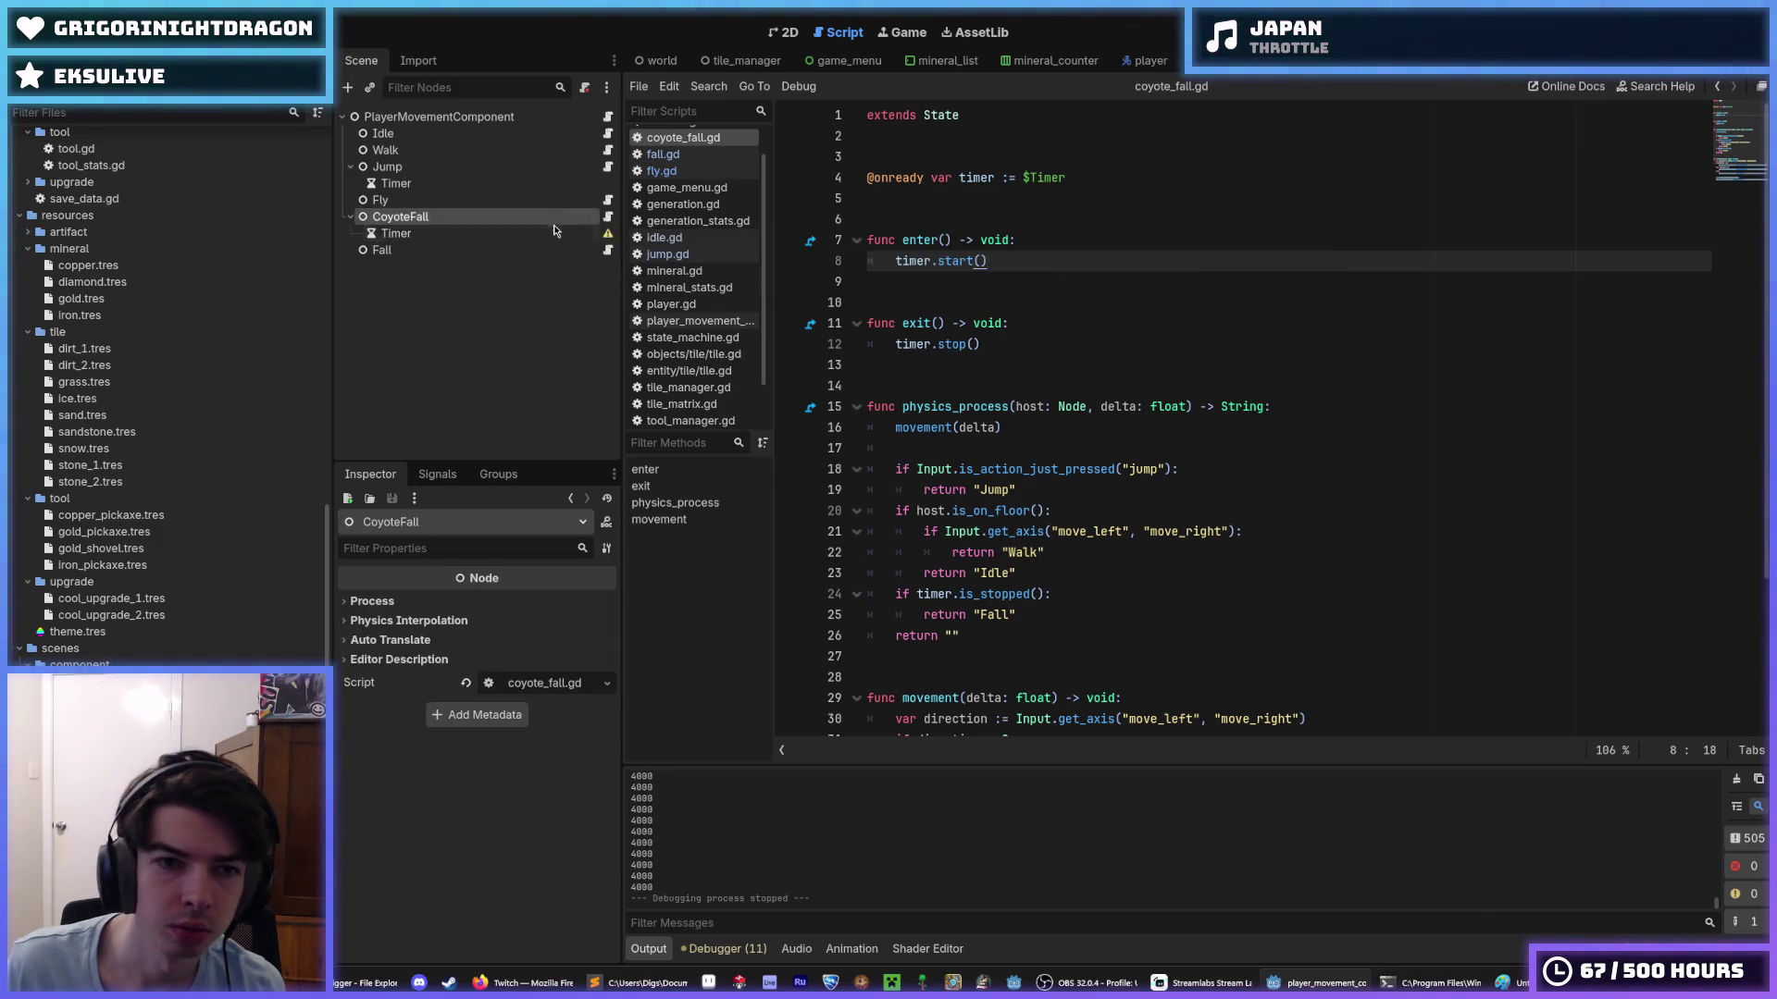
left_click(558, 233)
key("ctrl+s")
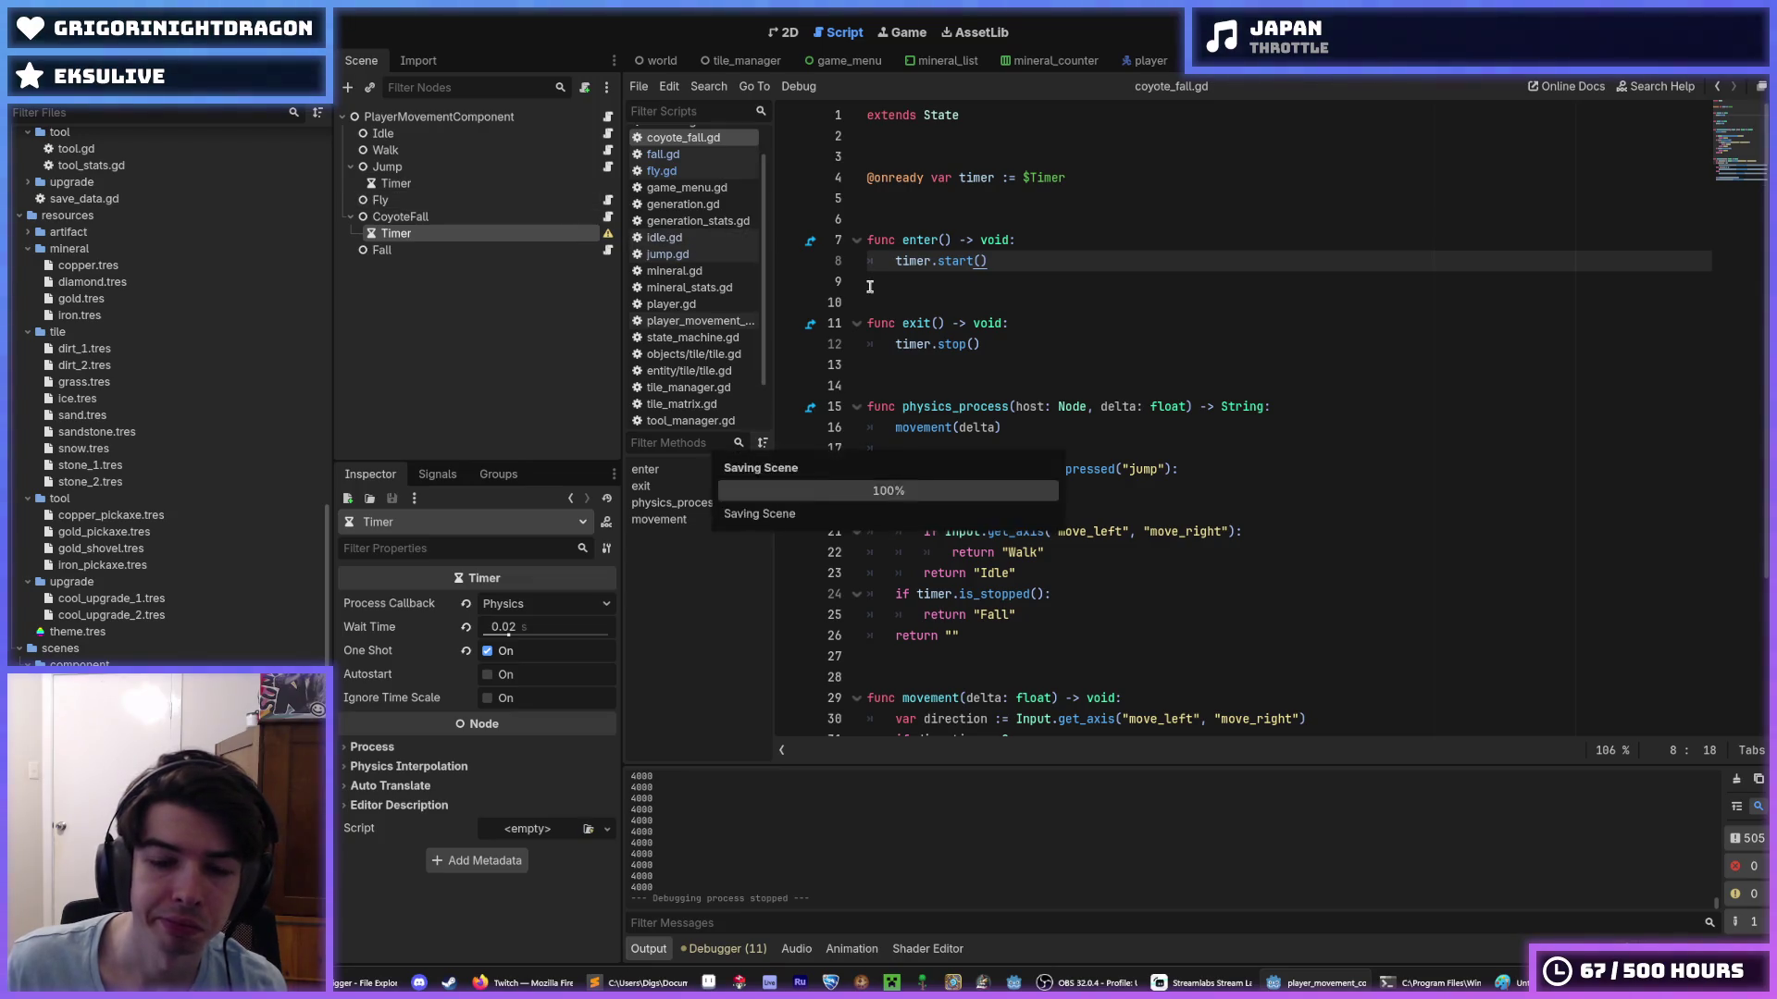
- Add print("hiii") as the first line of the movement() function
mouse_move(608, 239)
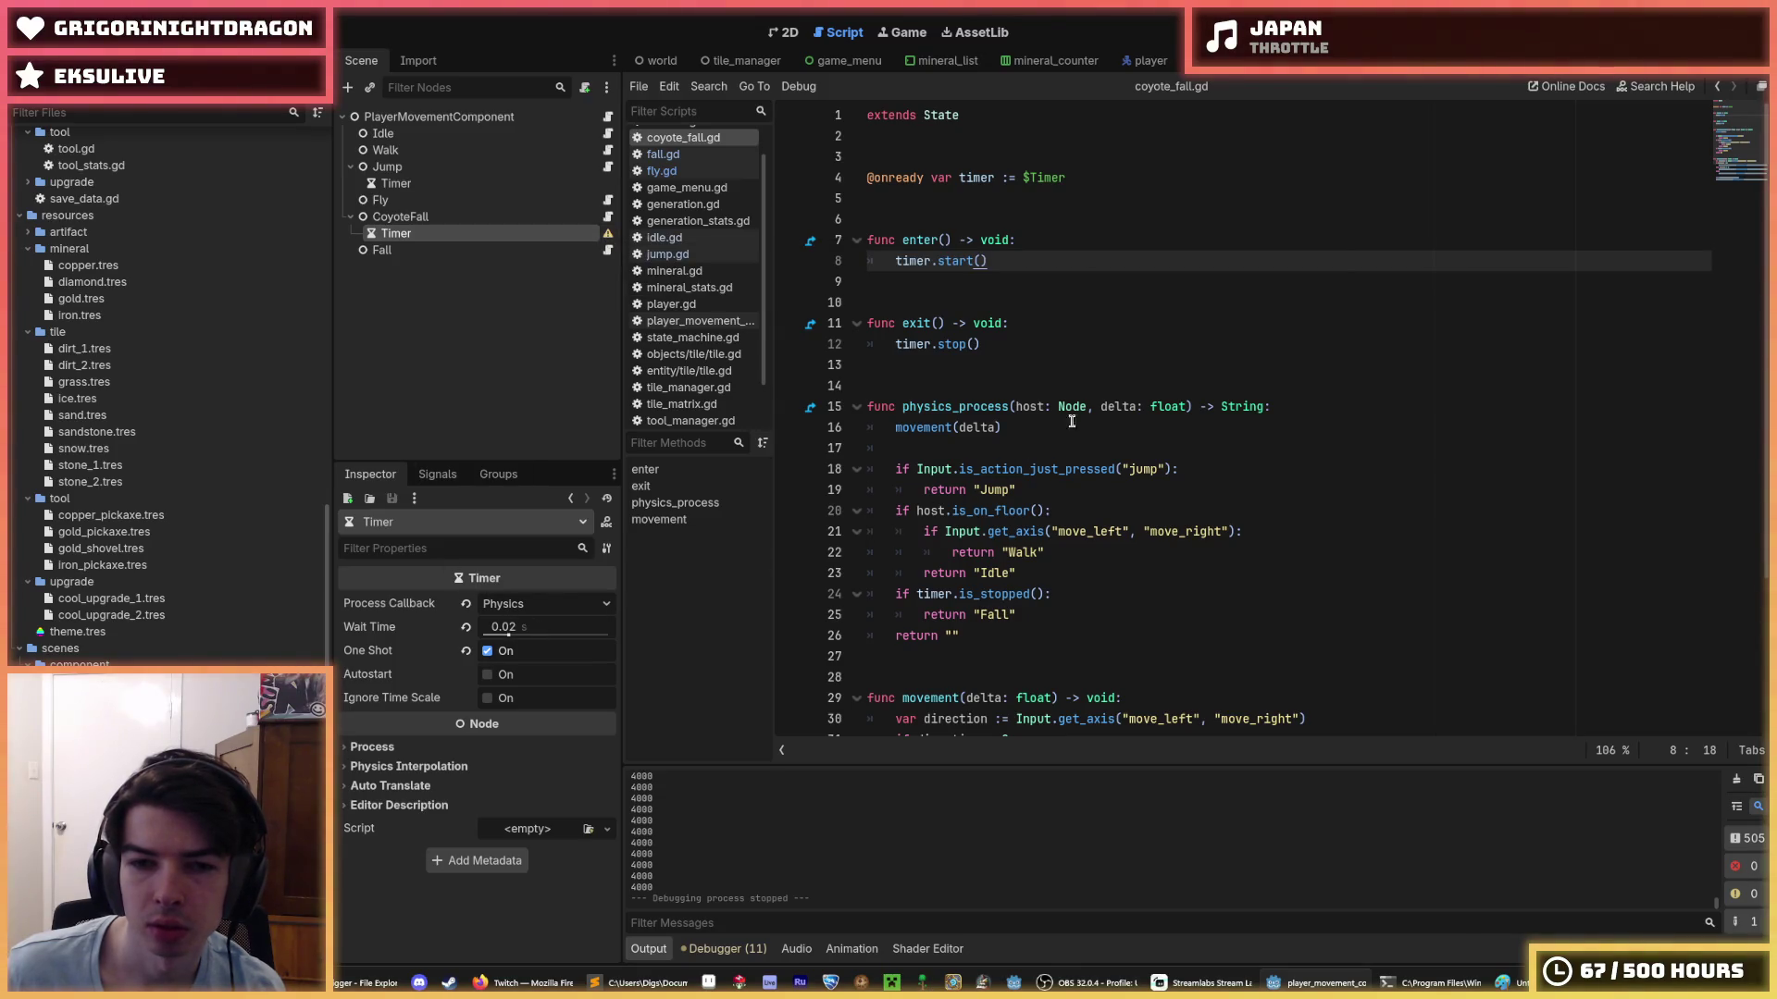
left_click(1294, 399)
scroll(1269, 416, "down", 2)
scroll(1099, 394, "down", 1)
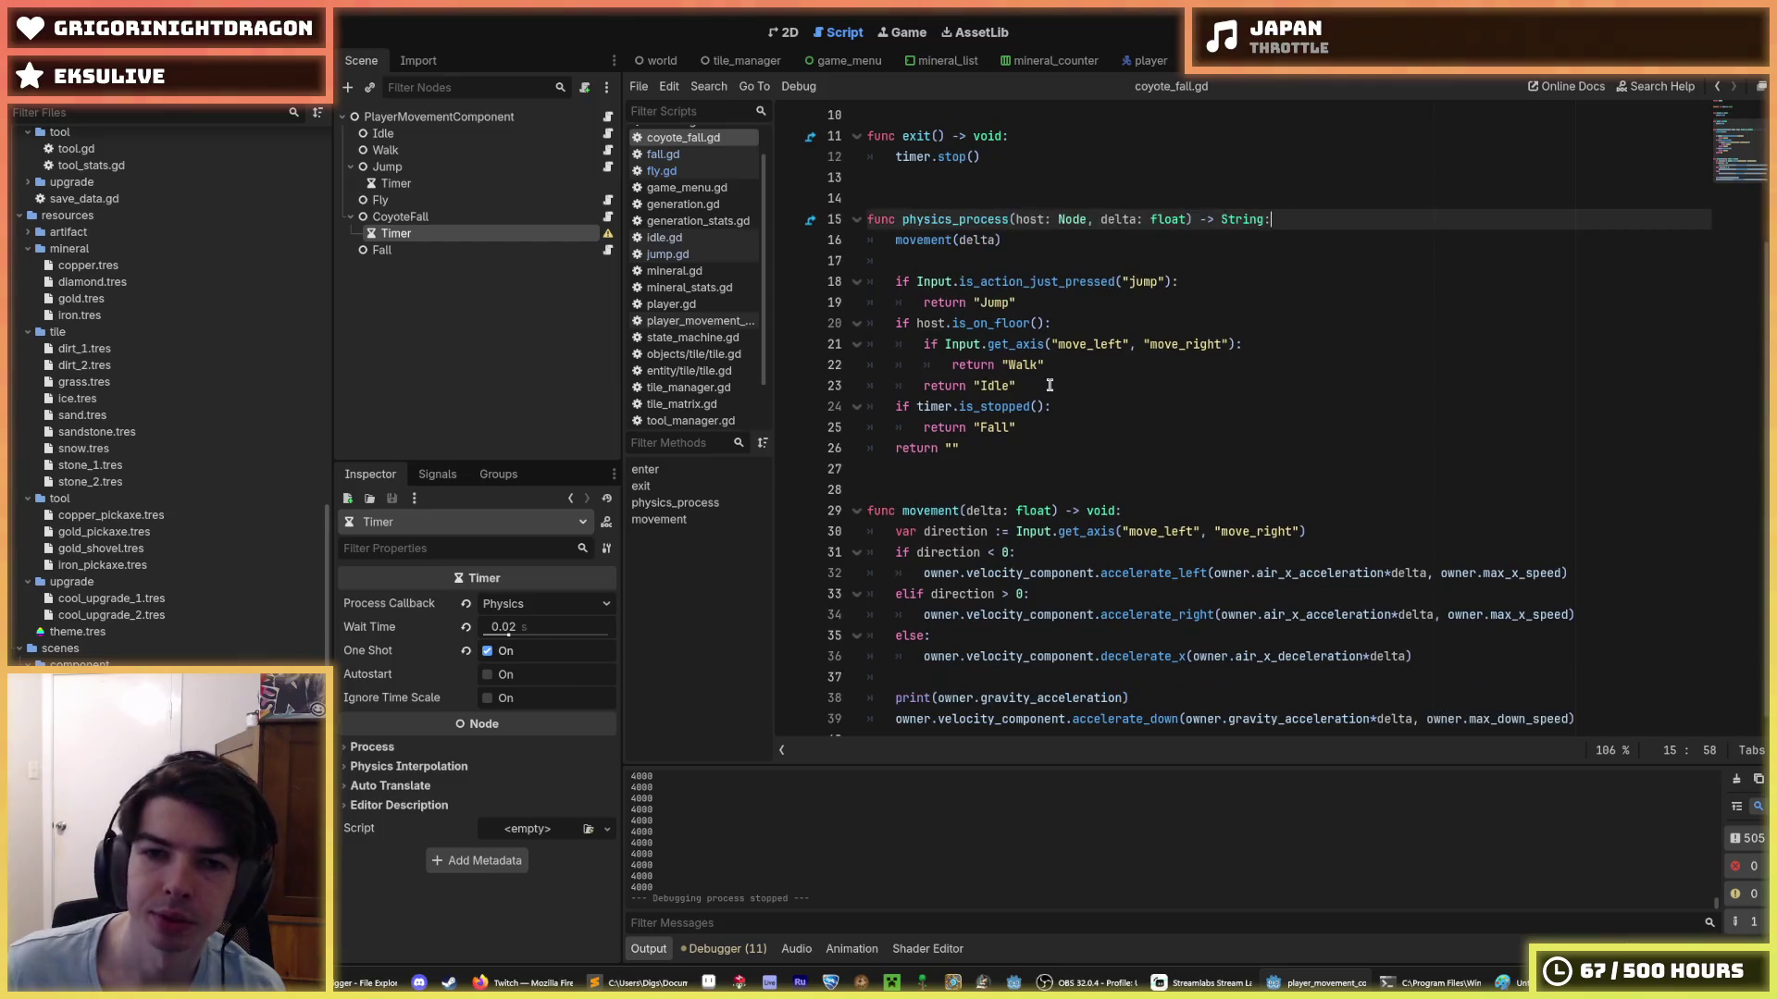
left_click(1153, 492)
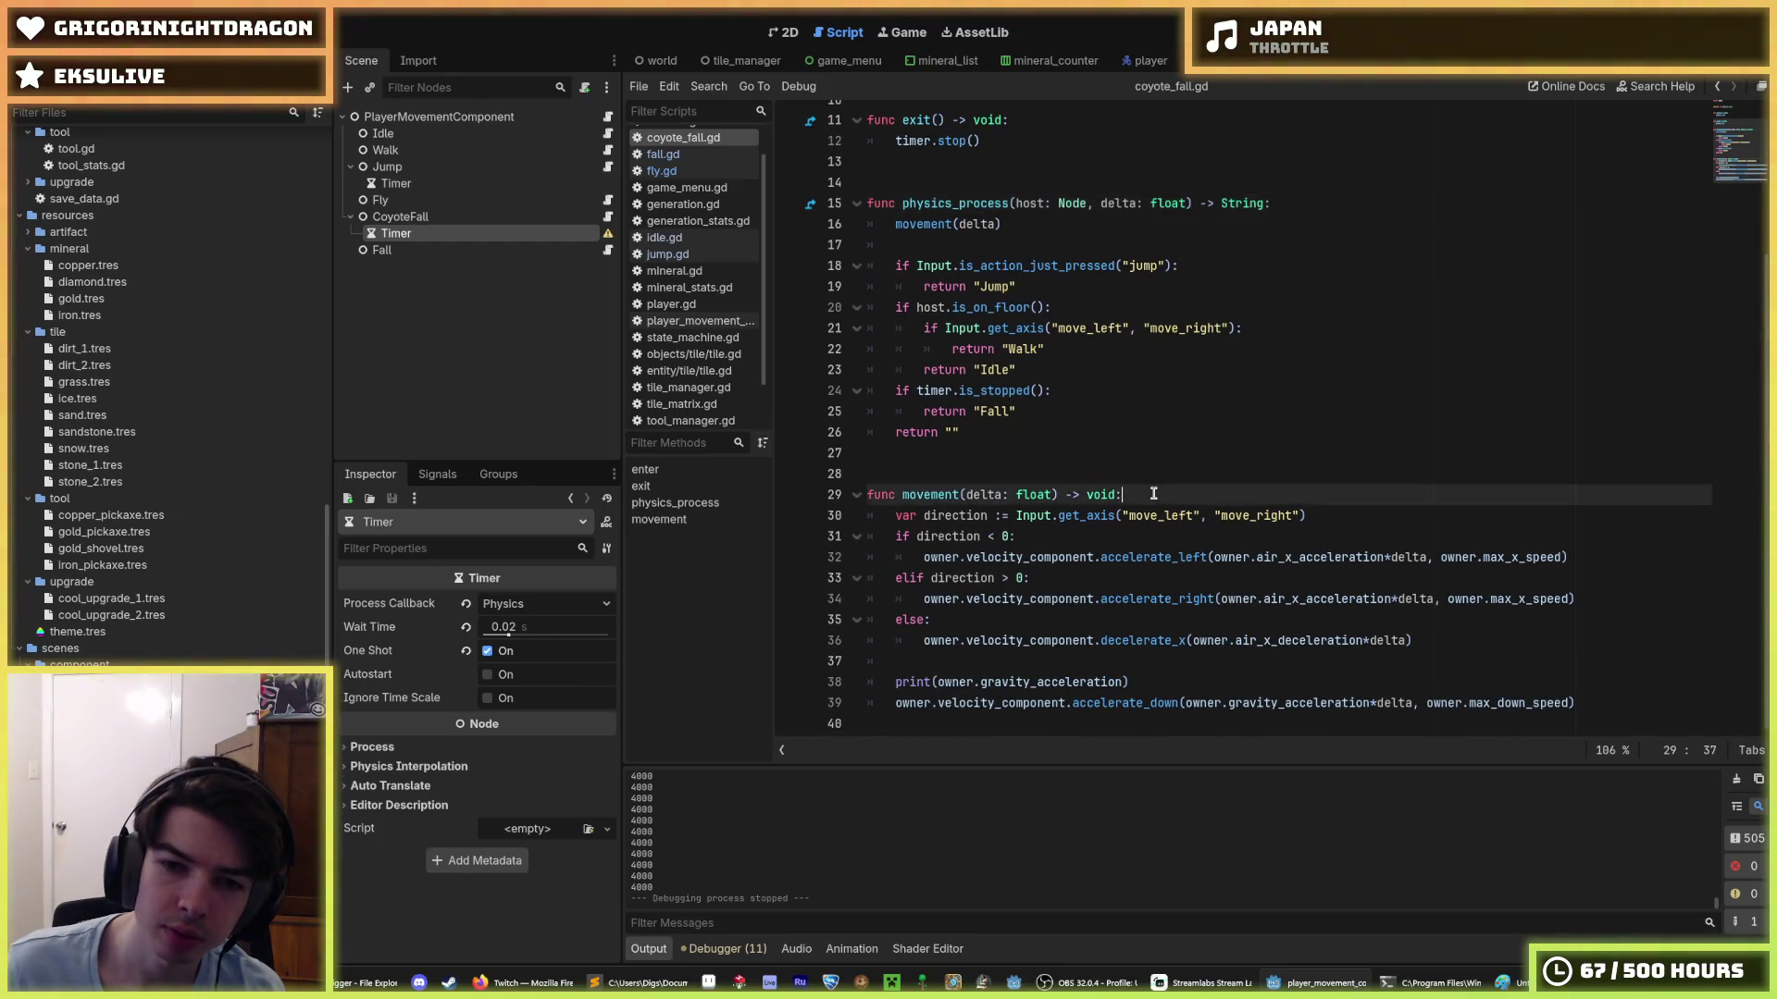
scroll(1064, 416, "up", 3)
key("Return")
scroll(1000, 324, "down", 1)
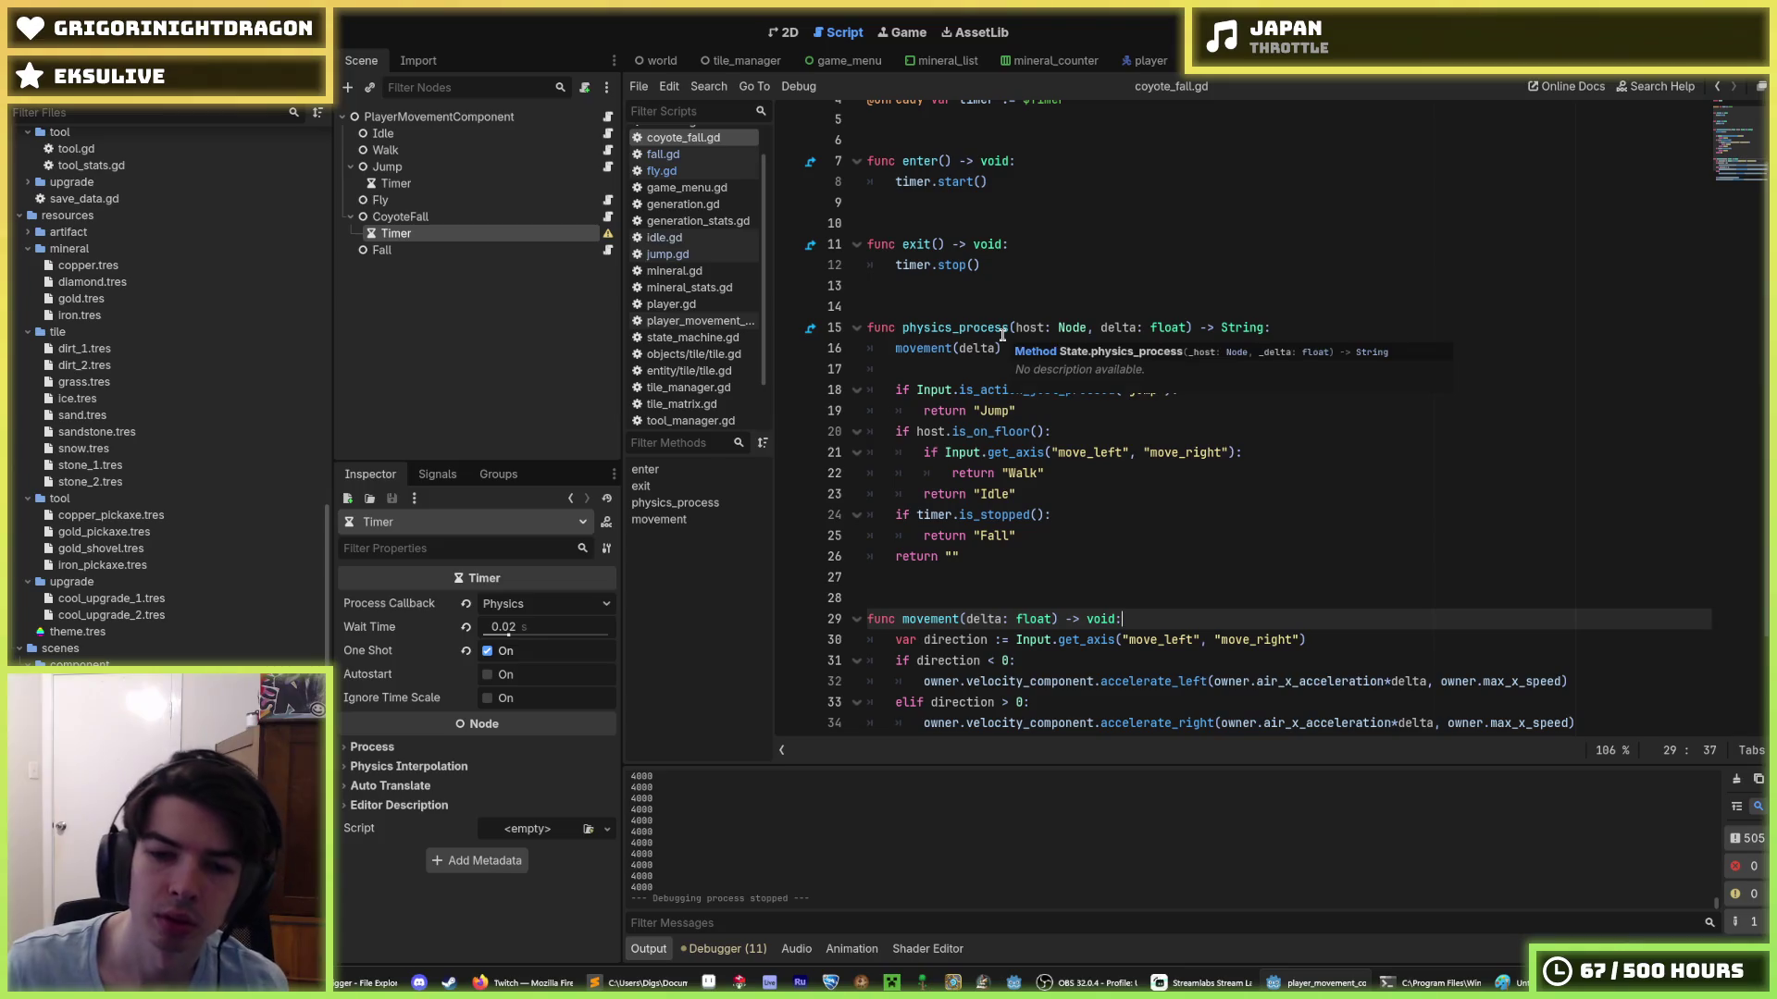
type("print(\"hiii")
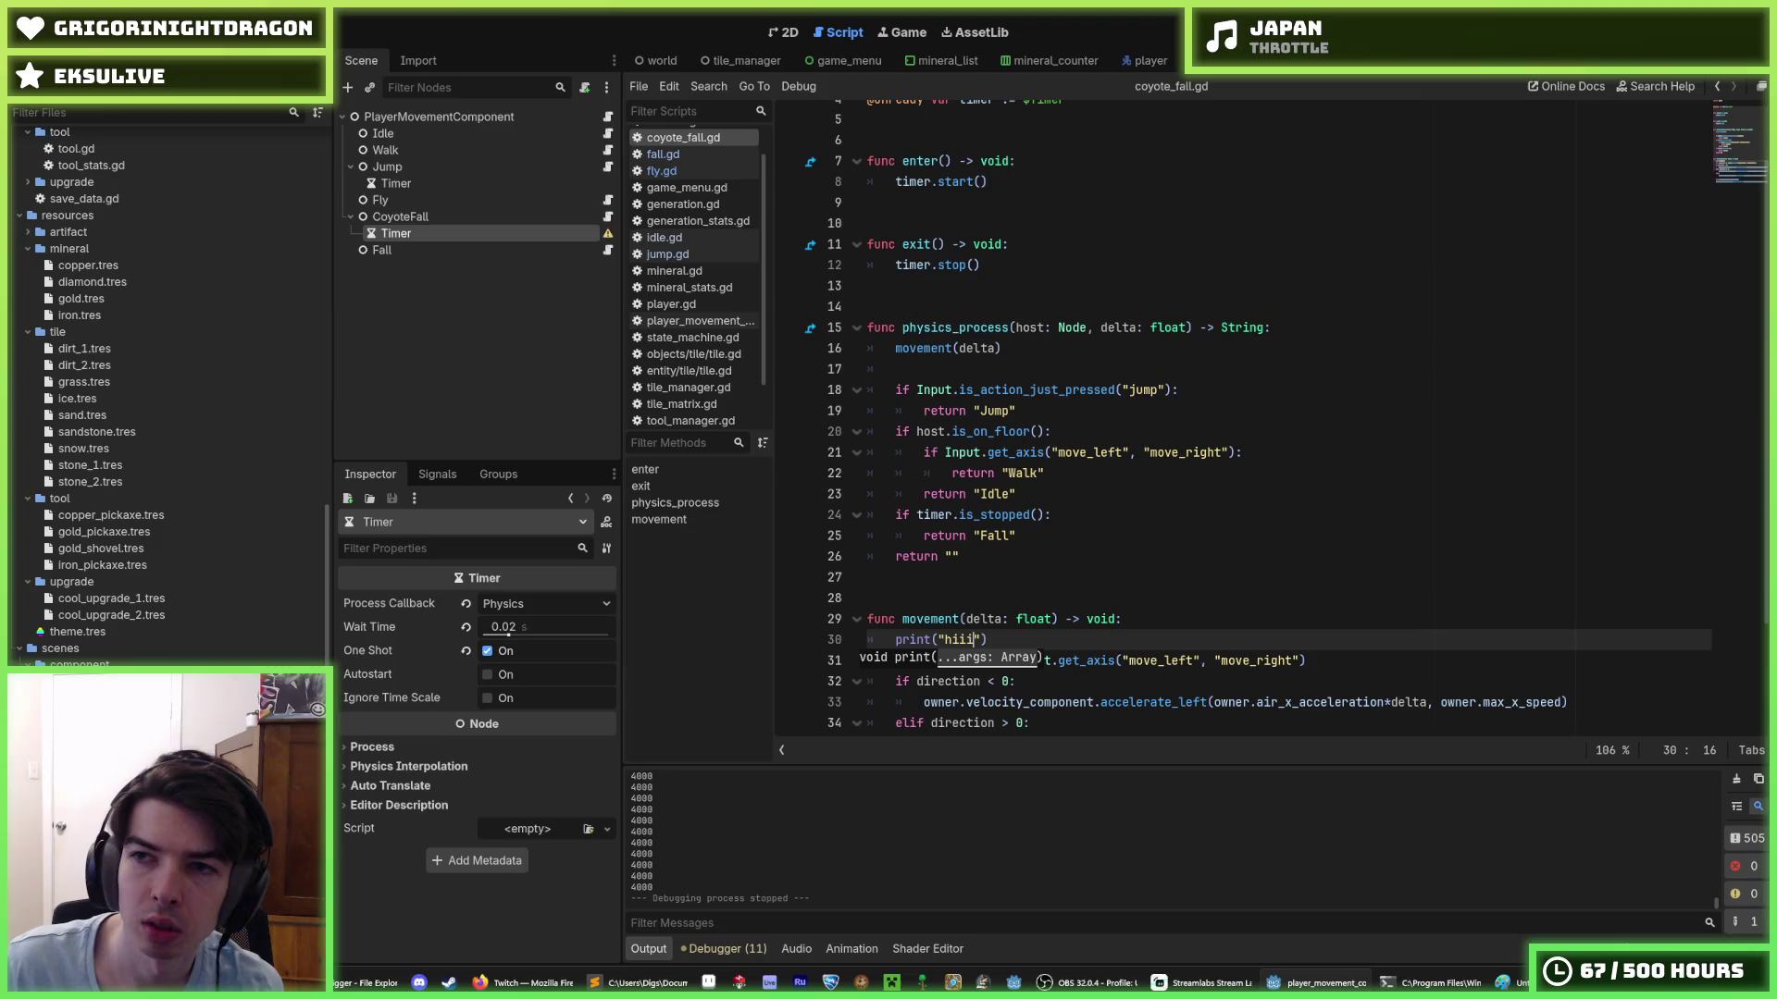
- Run the game, walk the miner left into the dip, and stop it
key("F5")
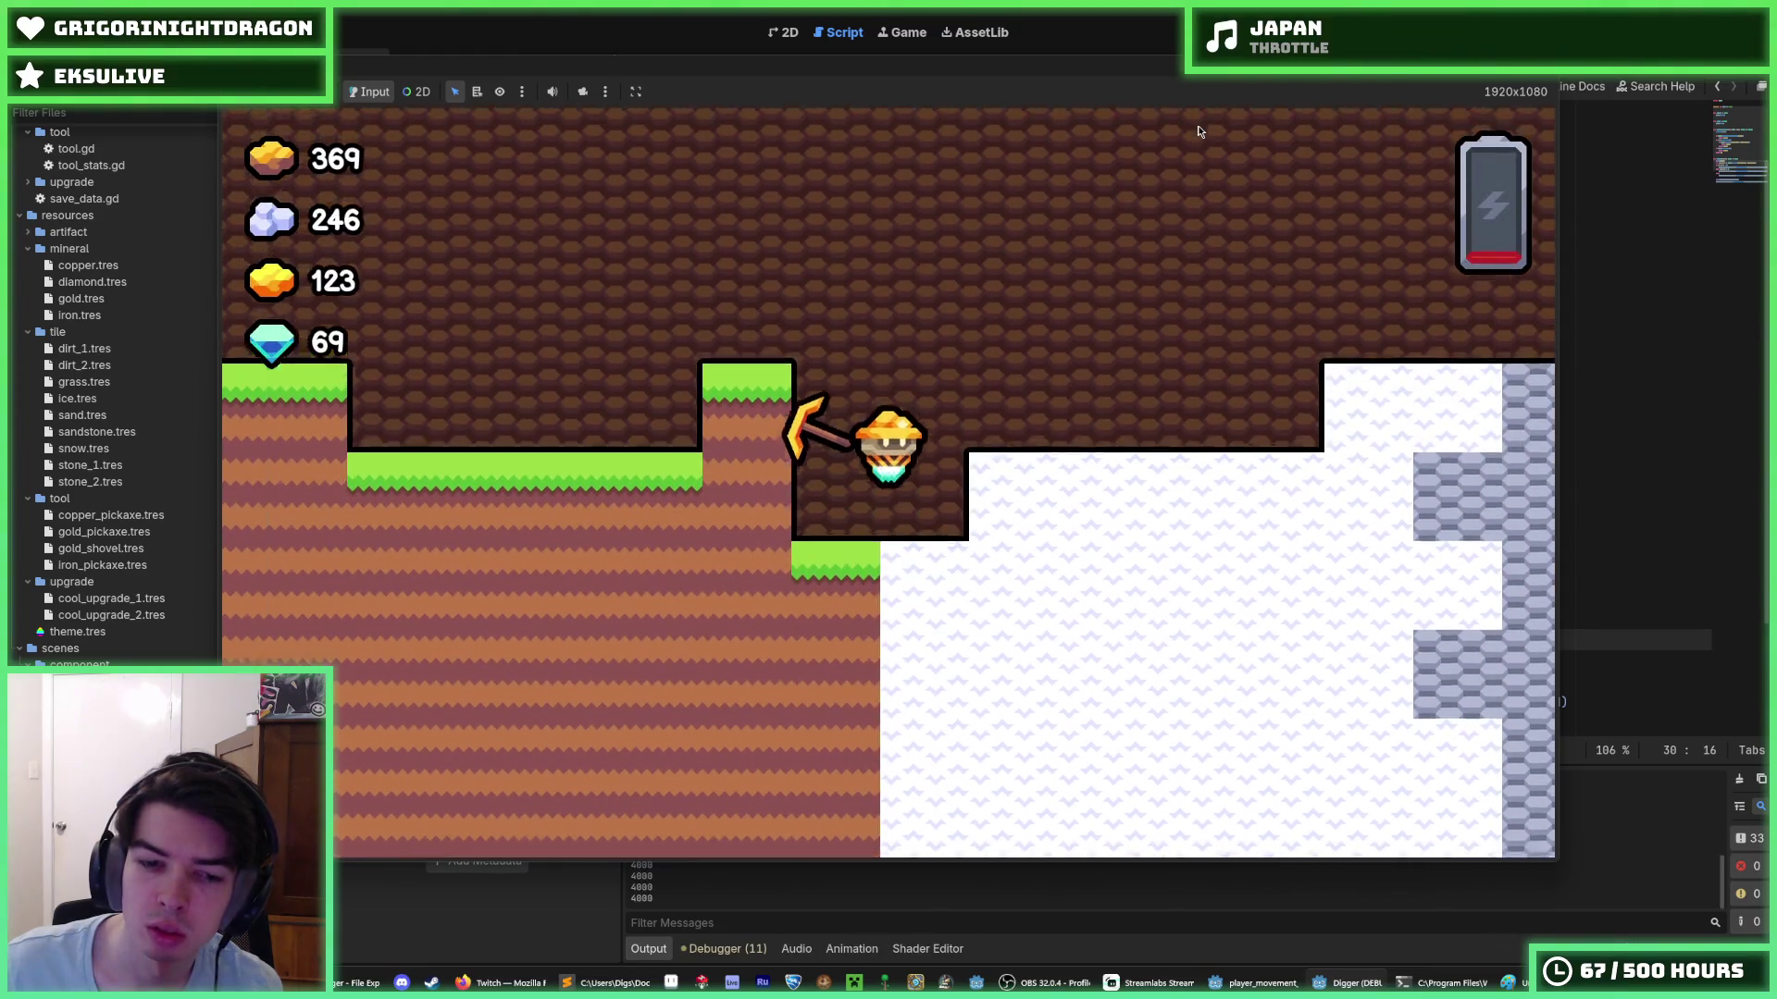
key("a")
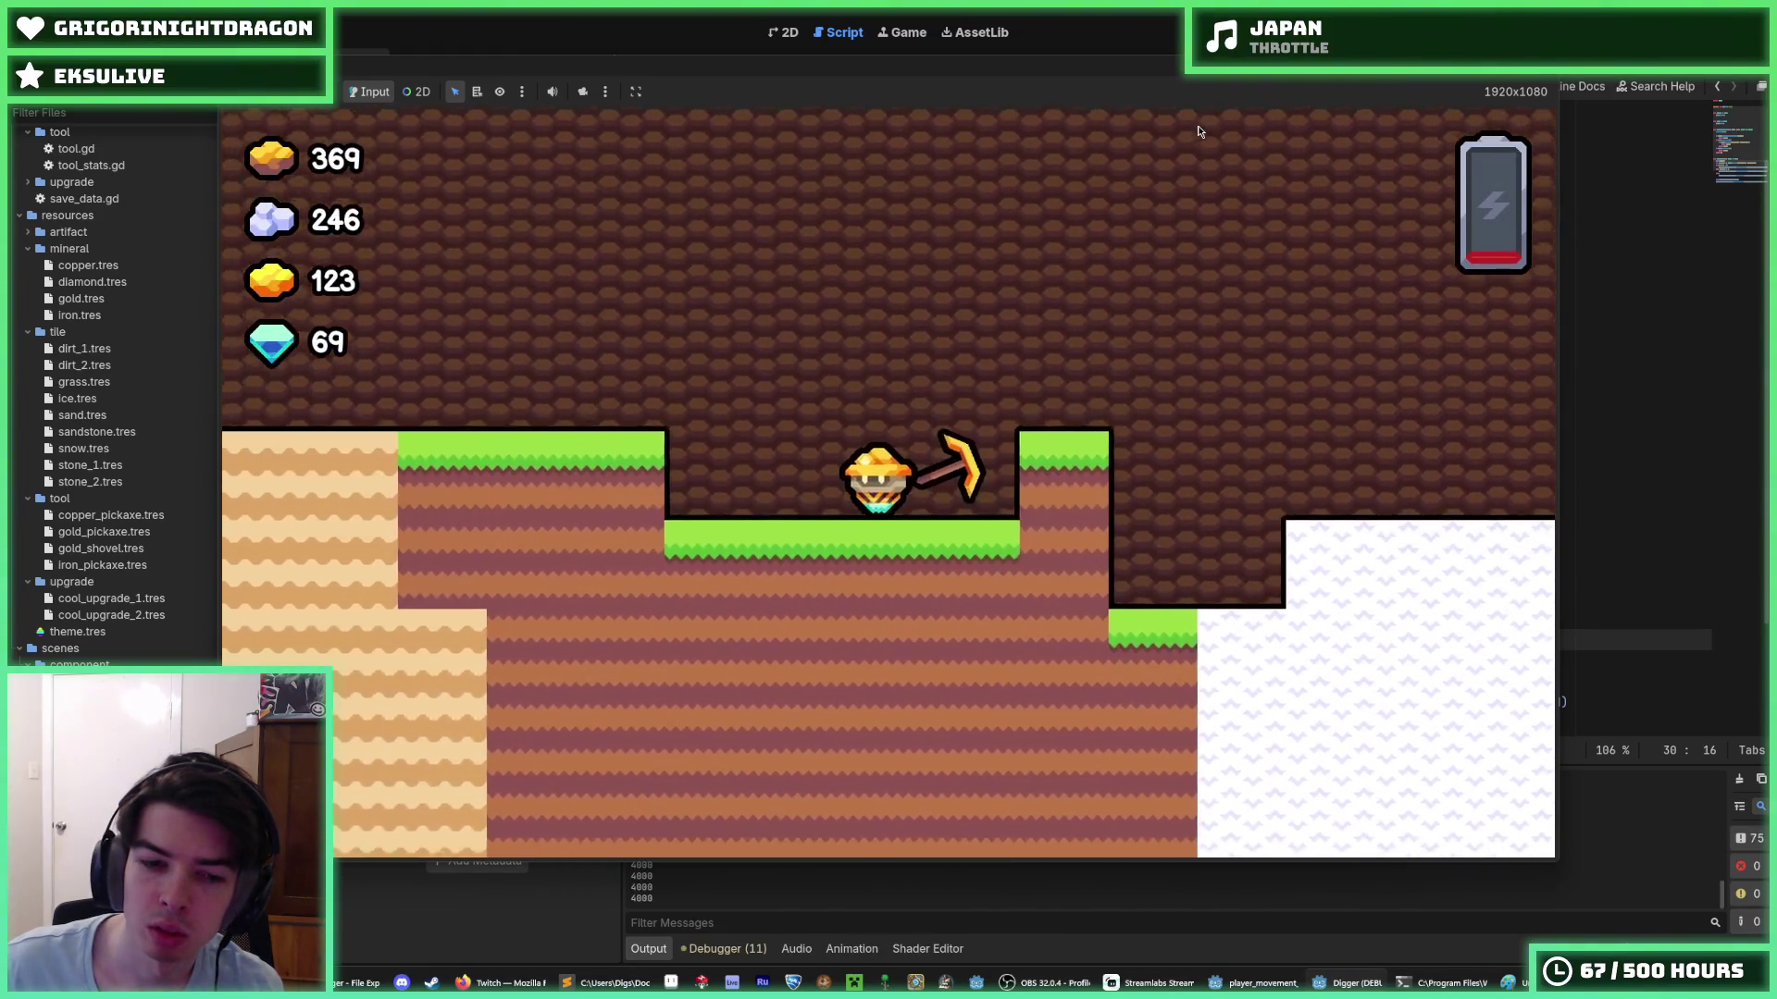
key("F8")
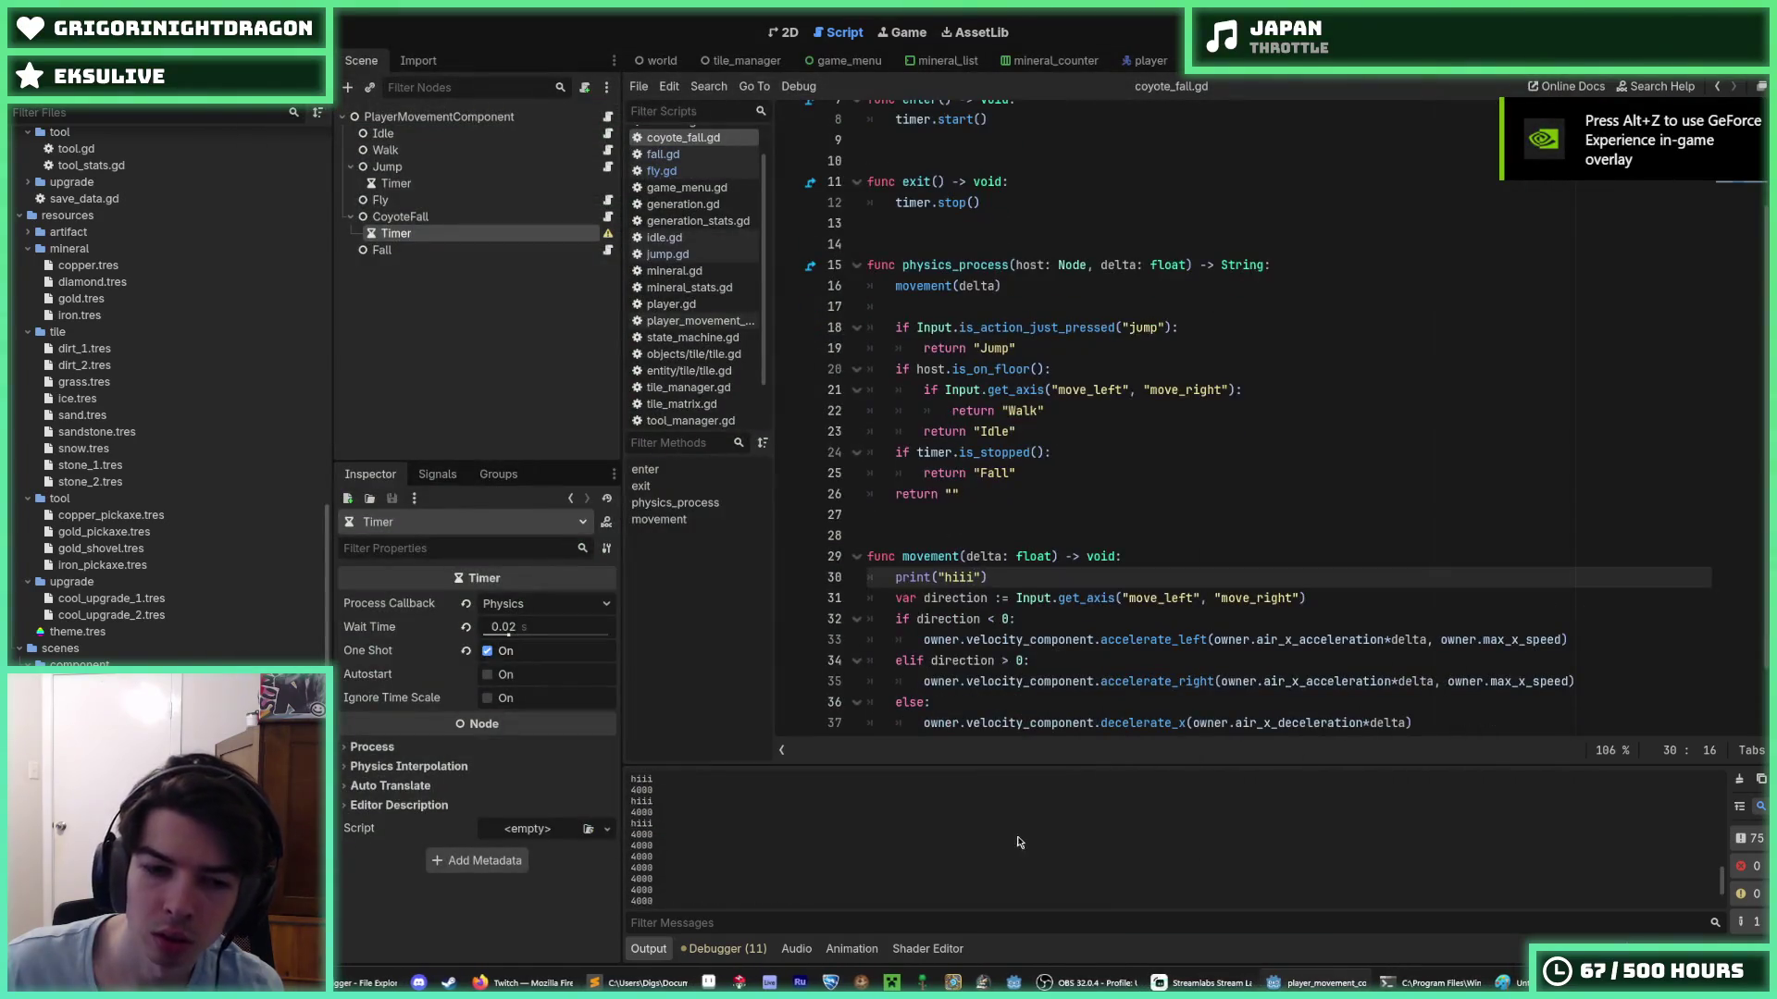
- Delete the print("hiii") line from coyote_fall.gd's movement() function
scroll(935, 842, "up", 3)
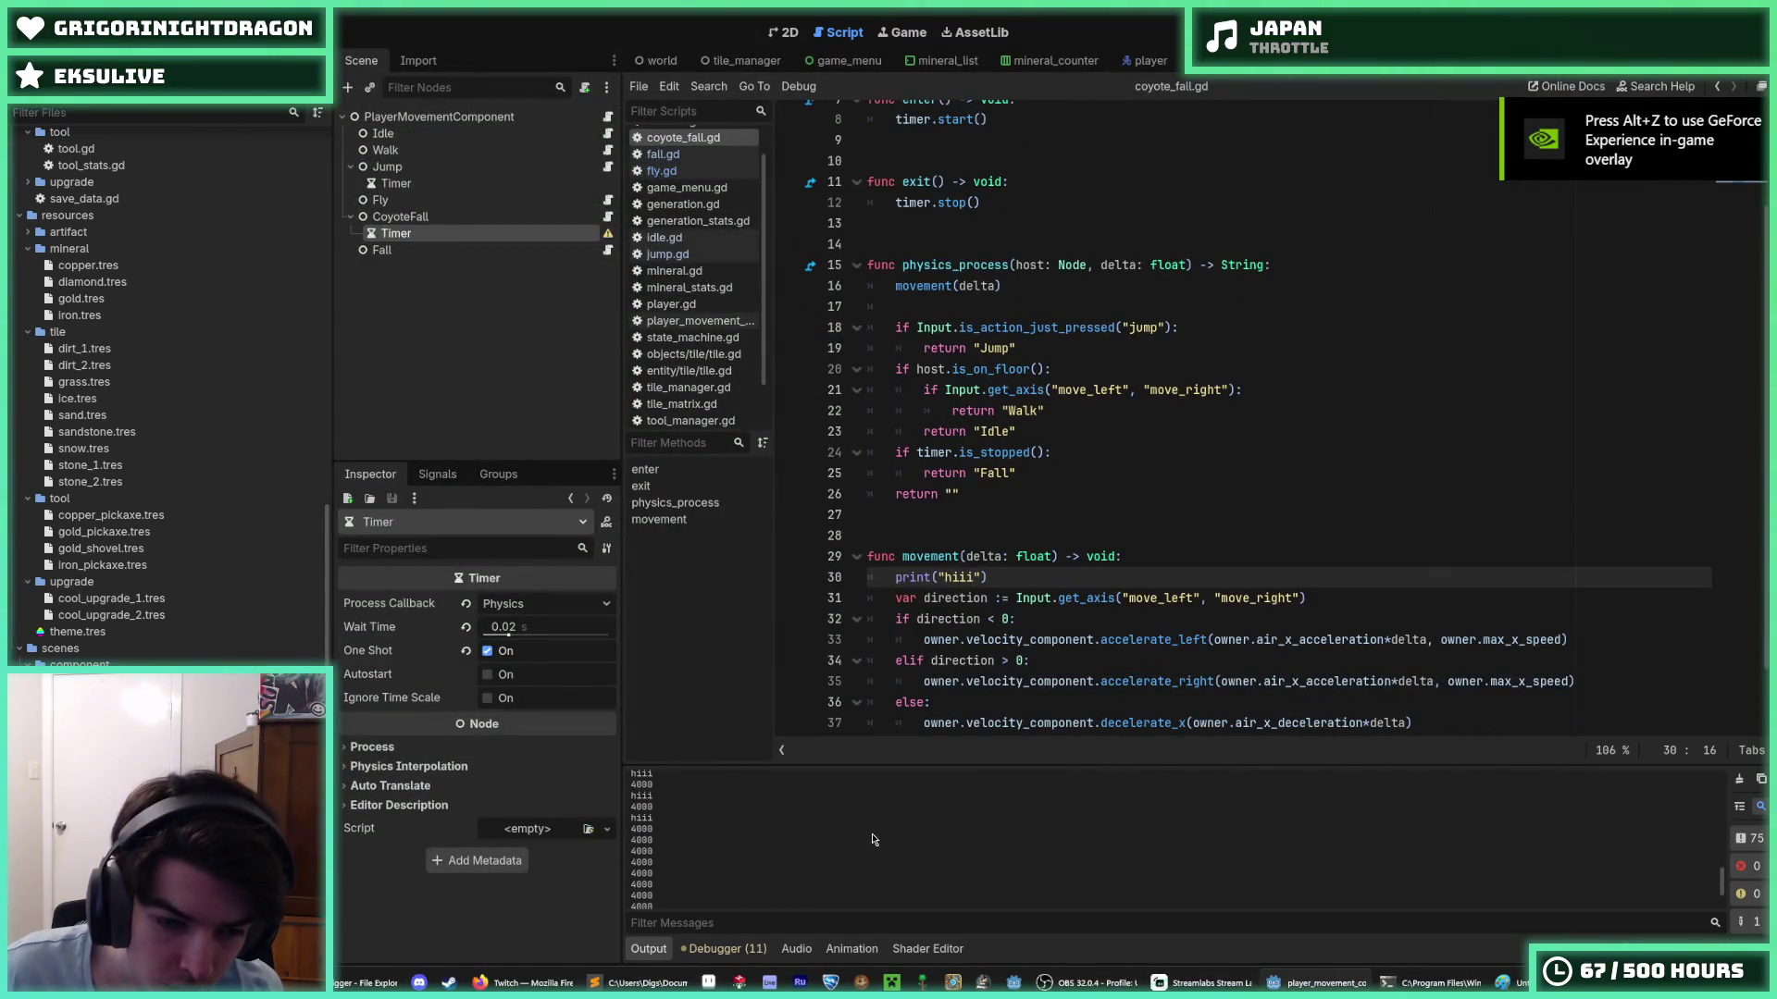
scroll(741, 833, "up", 1)
scroll(666, 835, "up", 5)
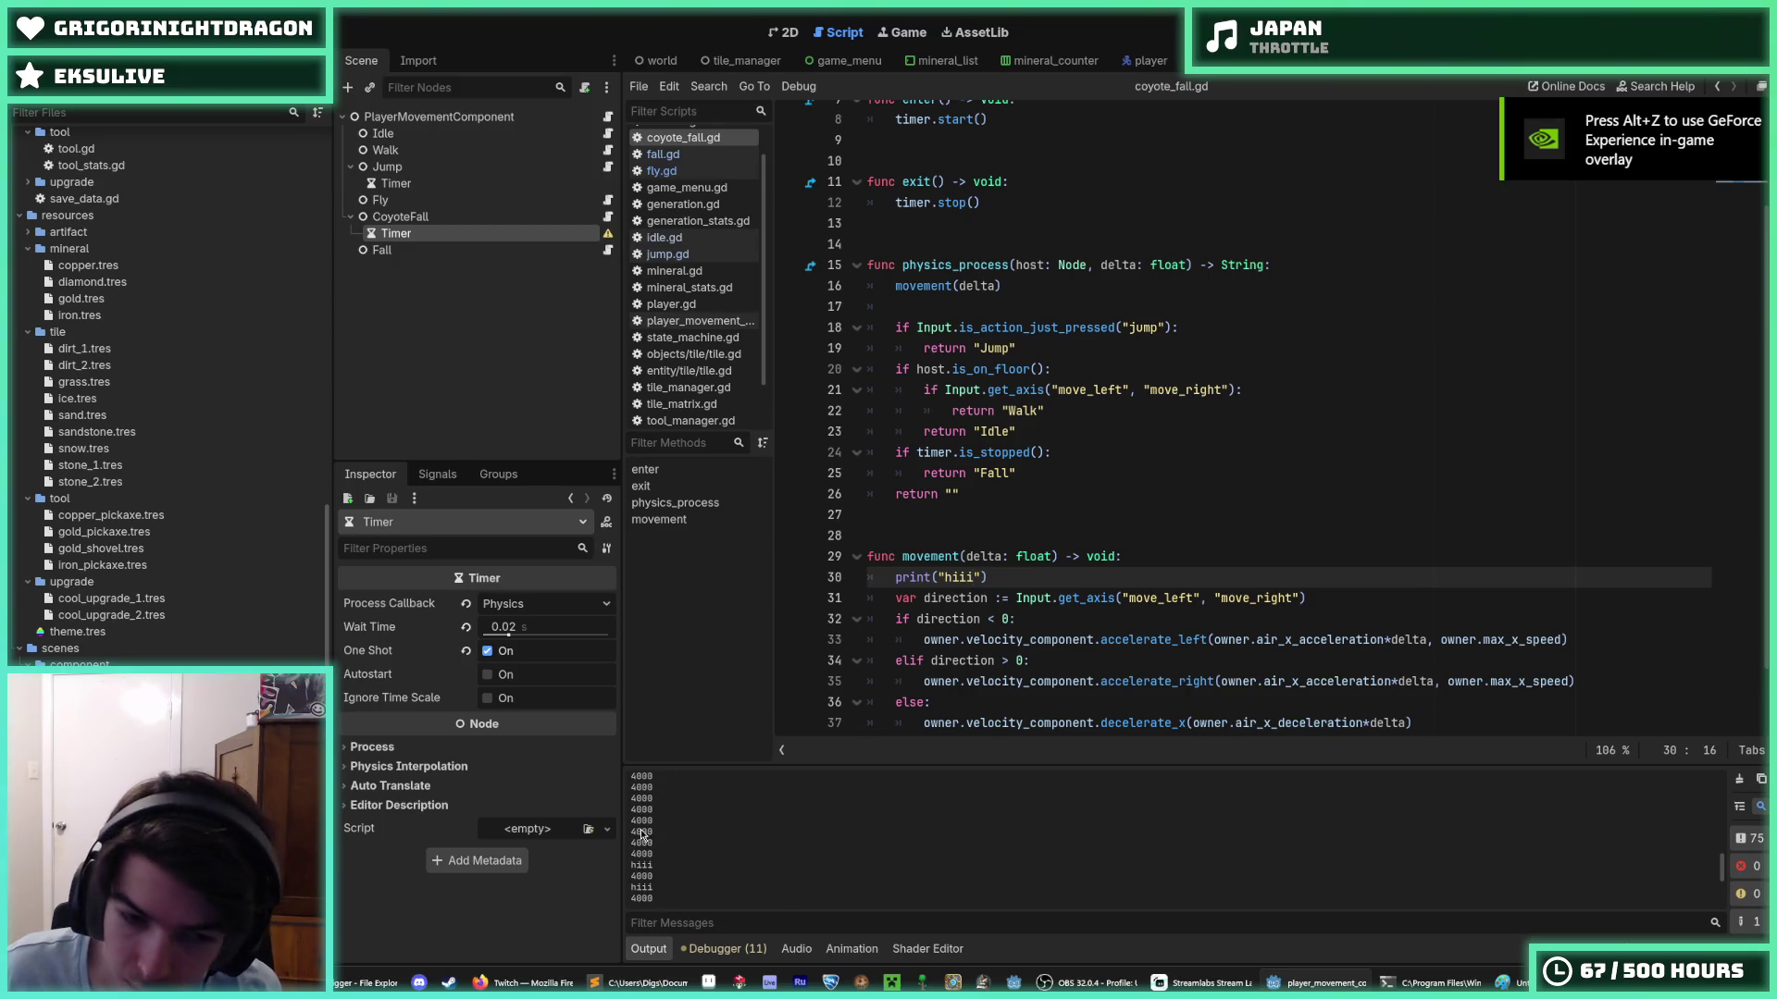
scroll(648, 827, "up", 5)
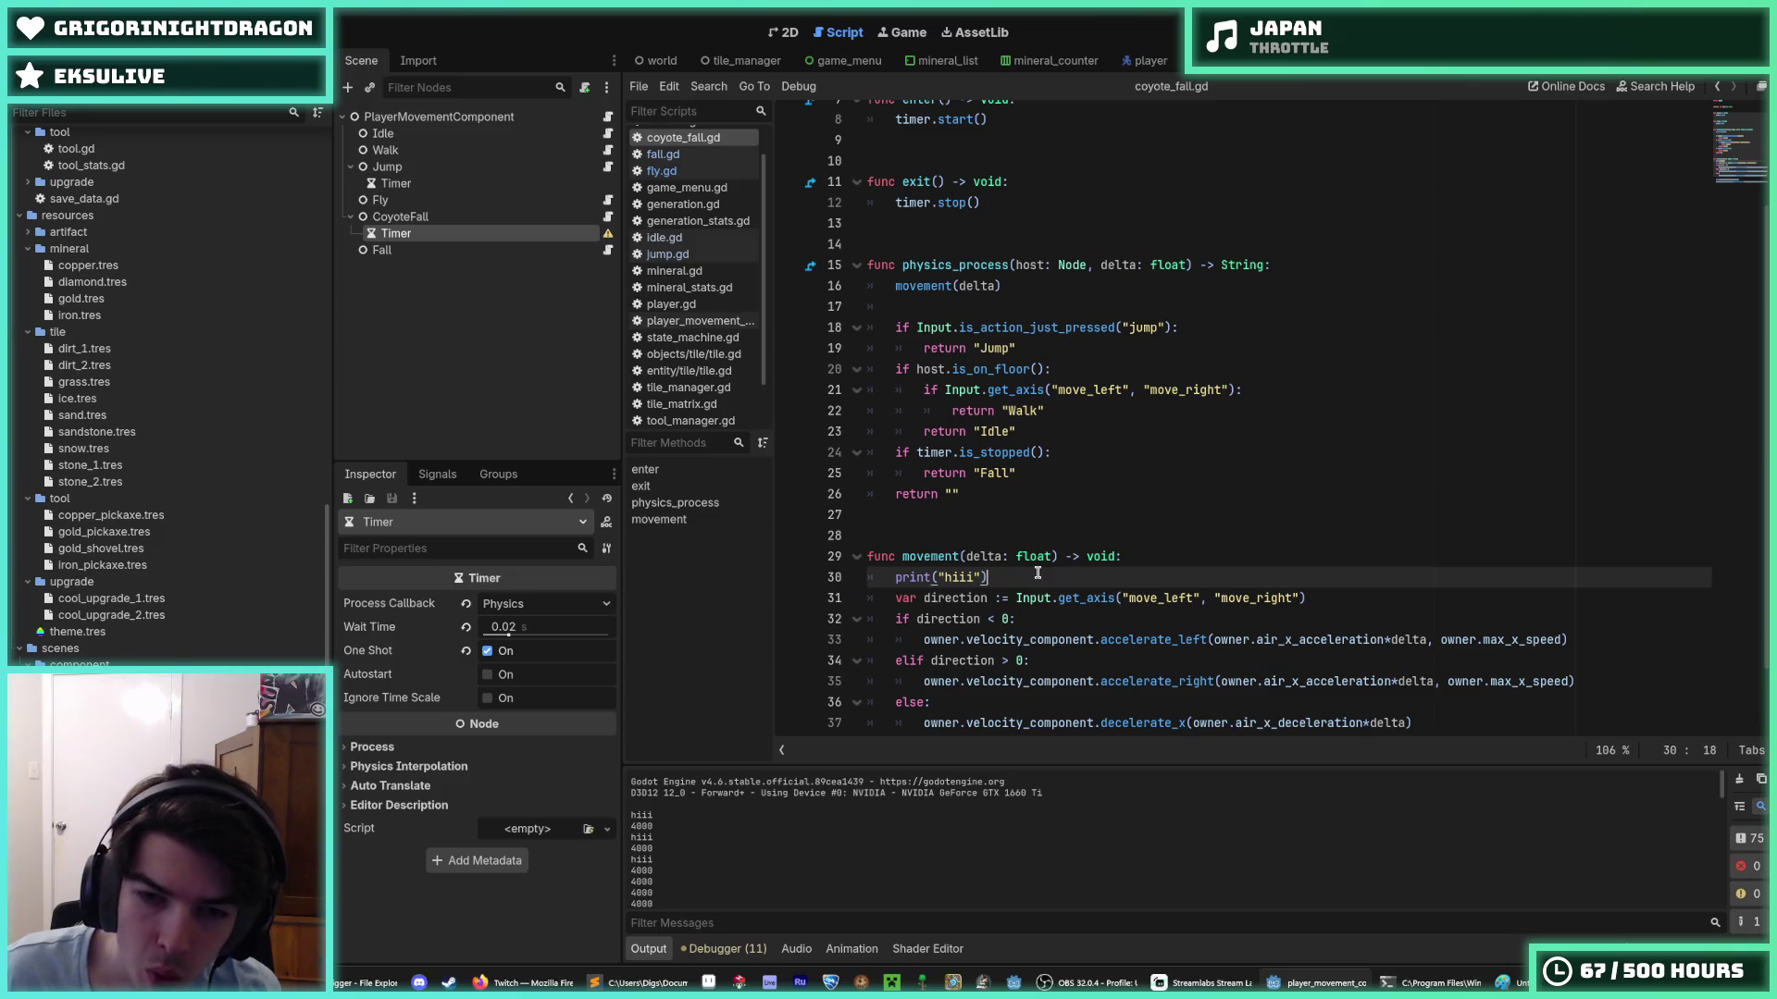
left_click_drag(1037, 573, 1144, 547)
key("BackSpace")
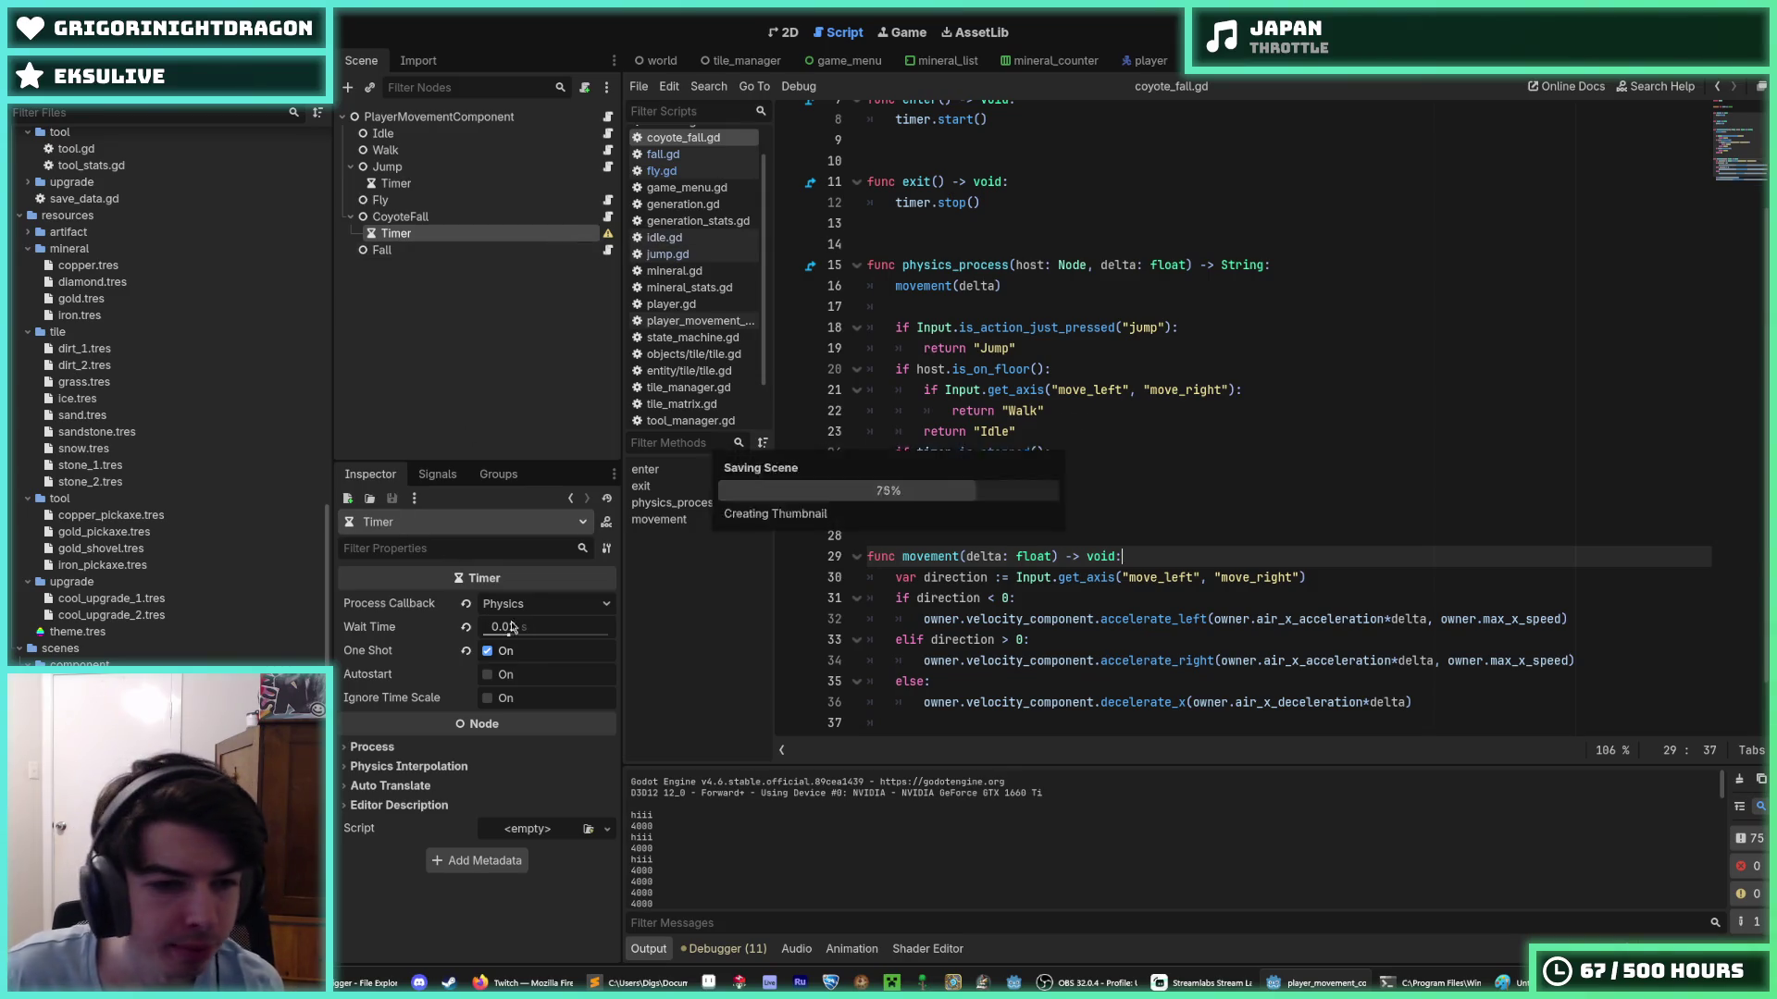
- Save the scene again from the Timer's Wait Time field and return to coyote_fall.gd
left_click(549, 626)
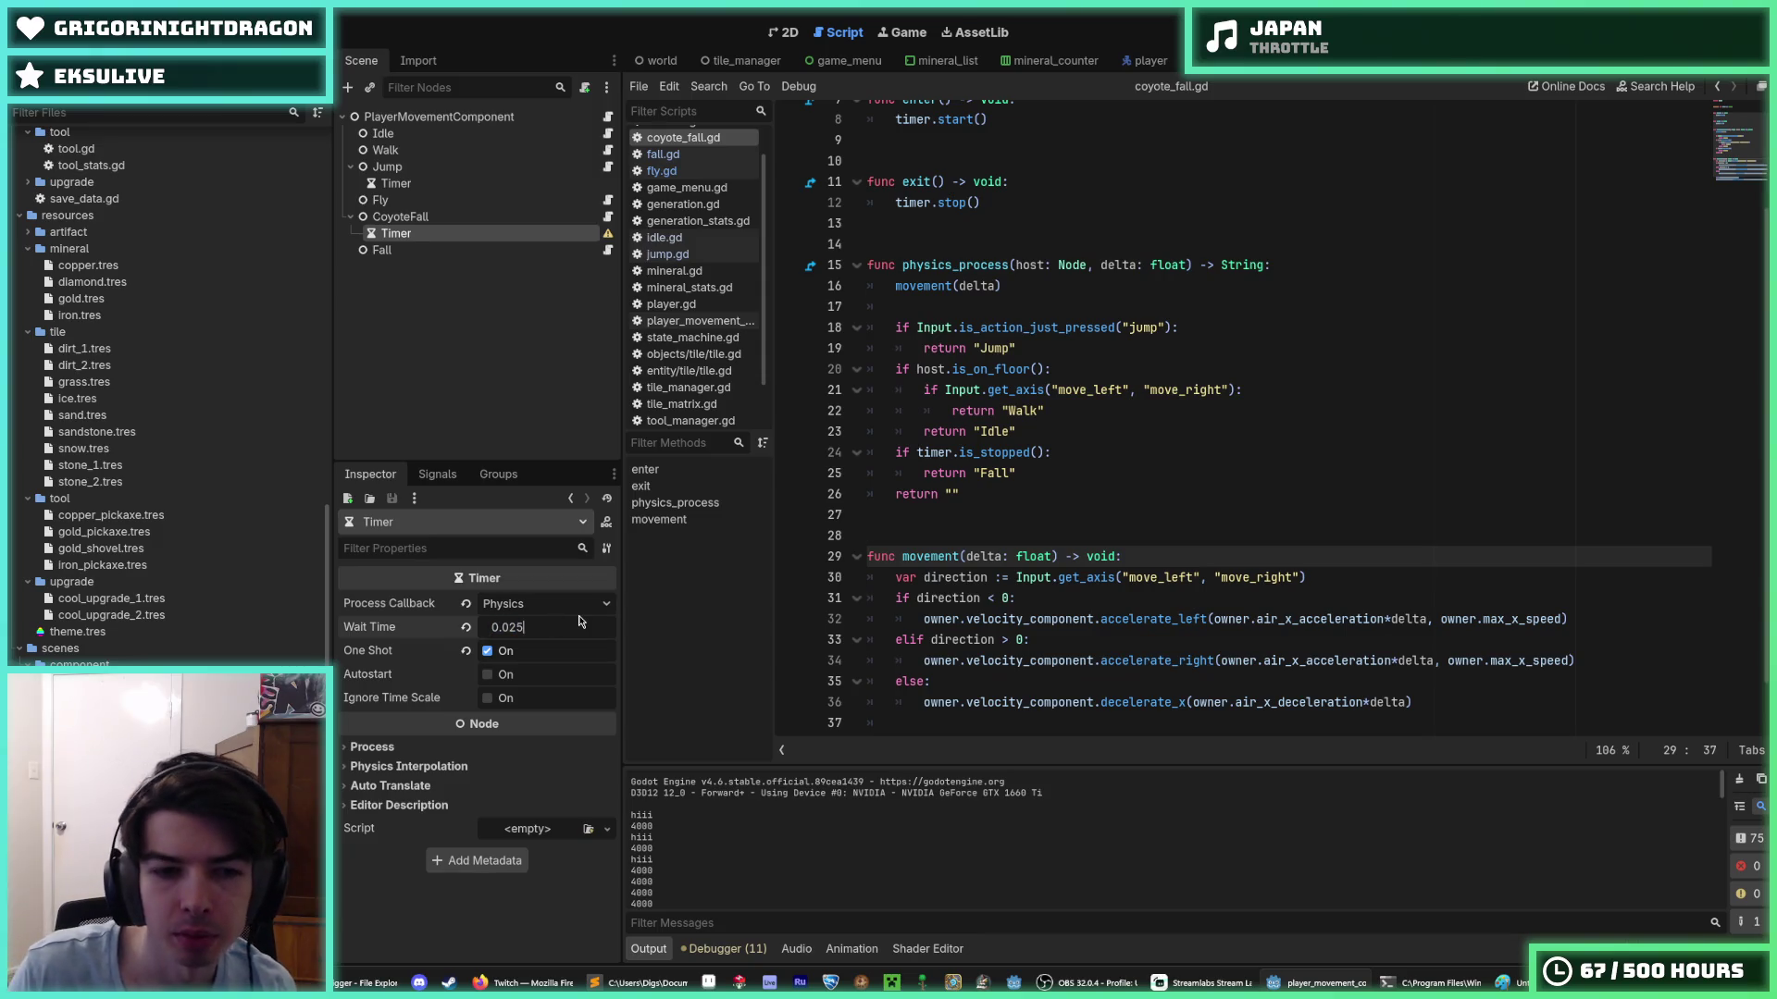
key("ctrl+s")
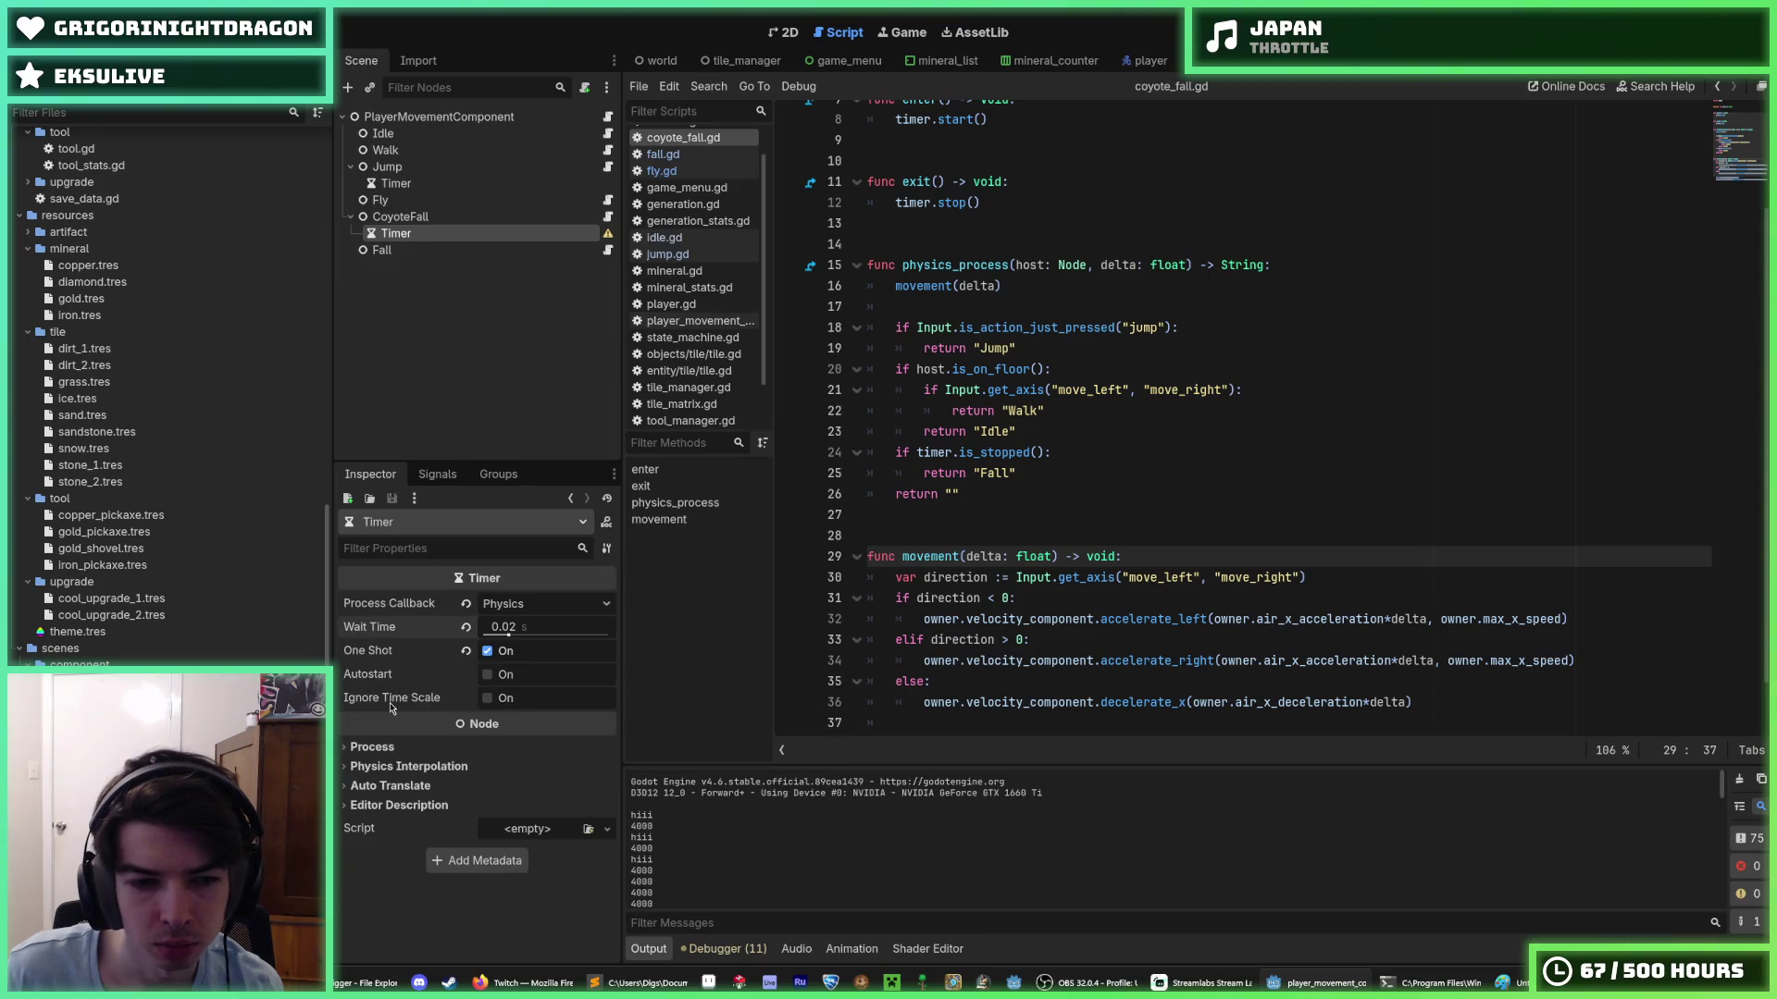
left_click(1031, 503)
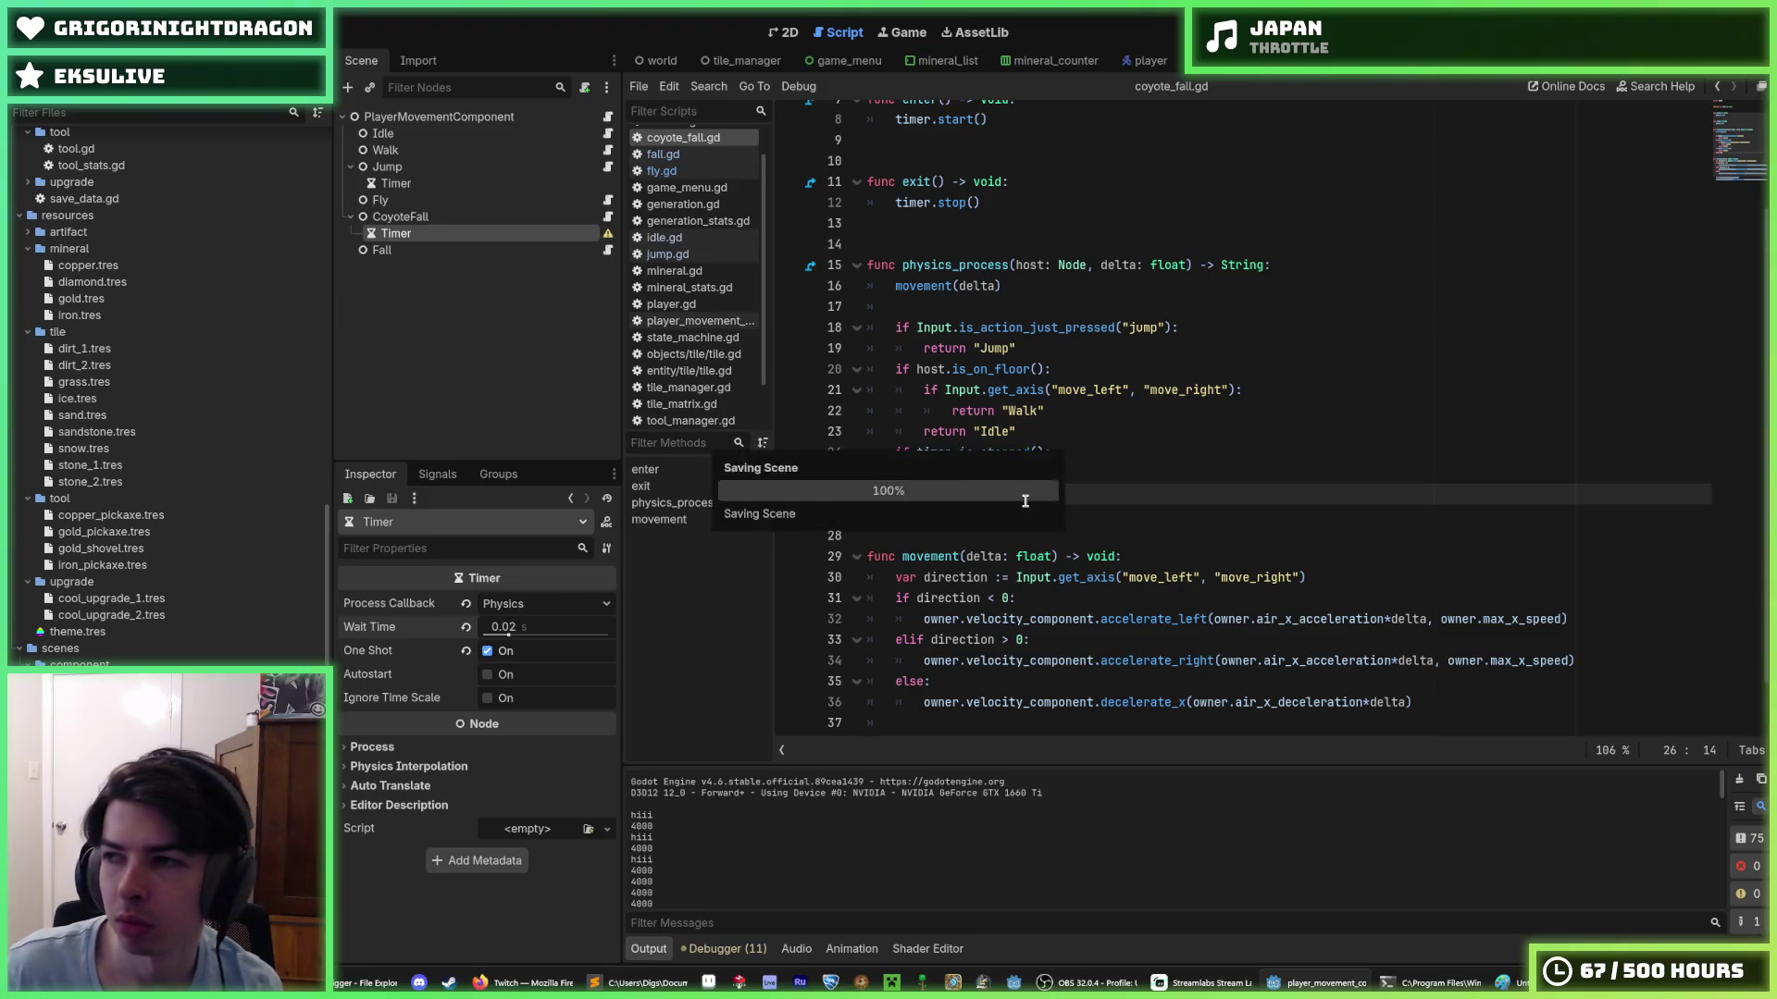
- Delete the print(owner.gravity_acceleration) debug line from coyote_fall.gd
scroll(1025, 501, "down", 1)
left_click(1129, 682)
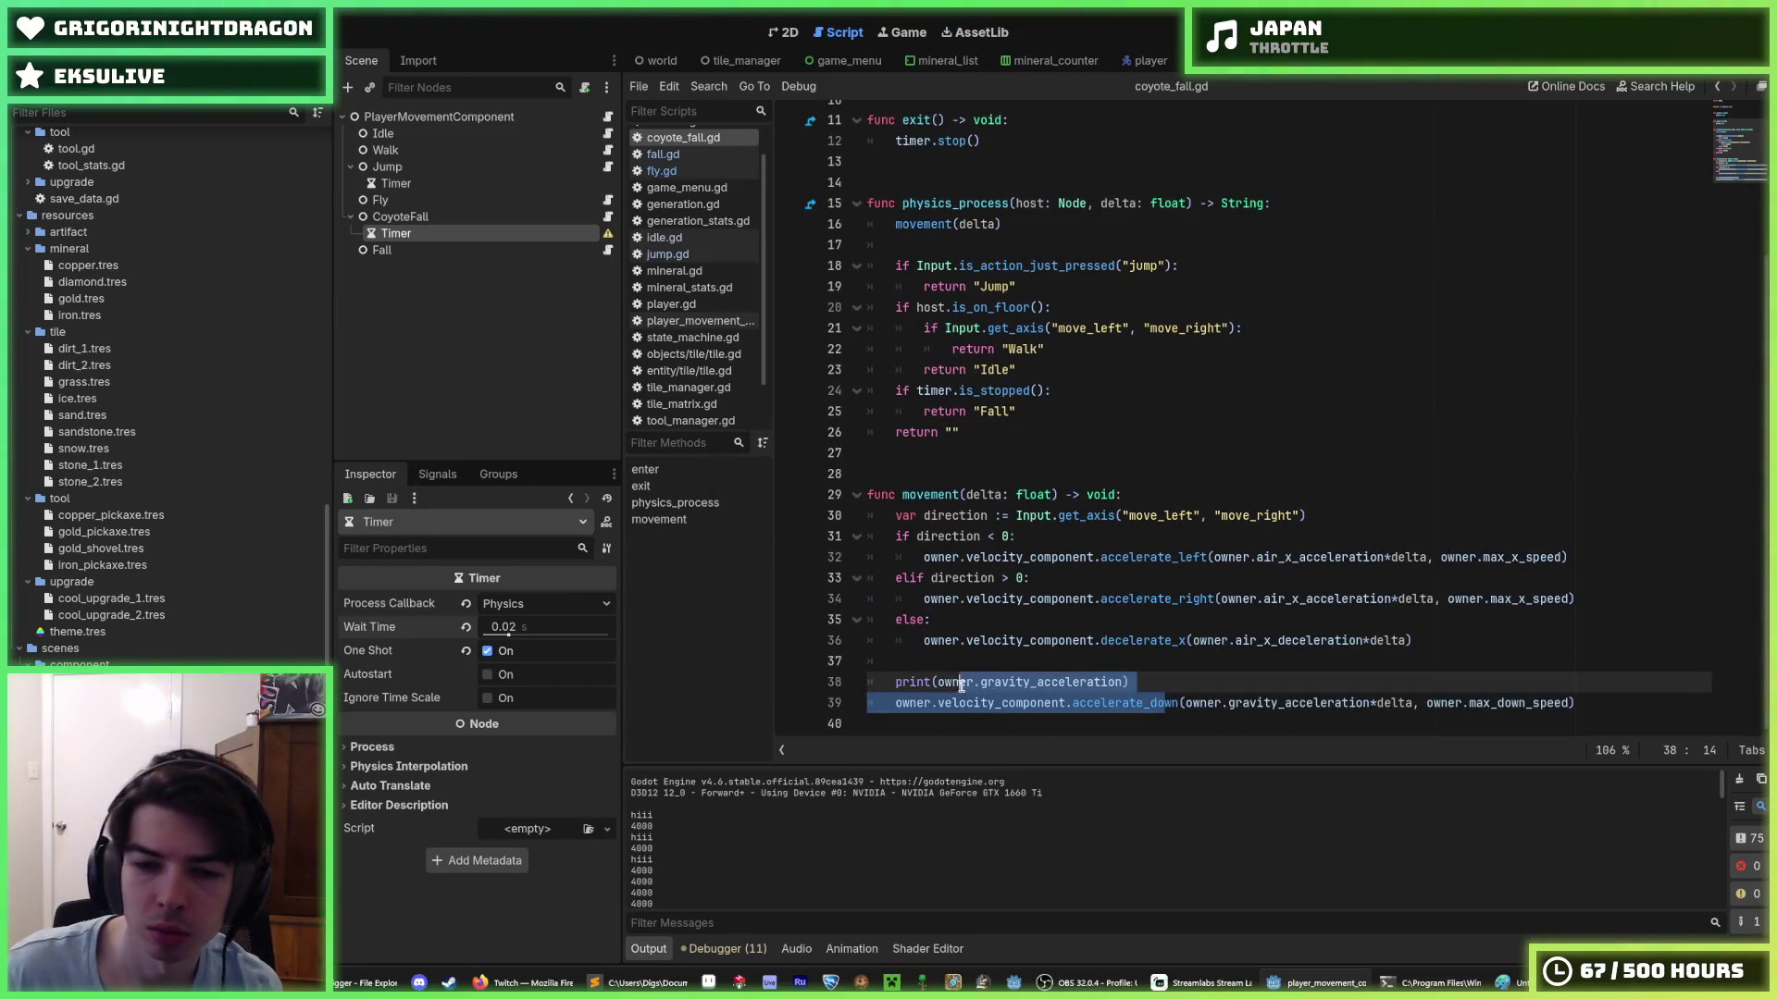
left_click_drag(1129, 682, 894, 682)
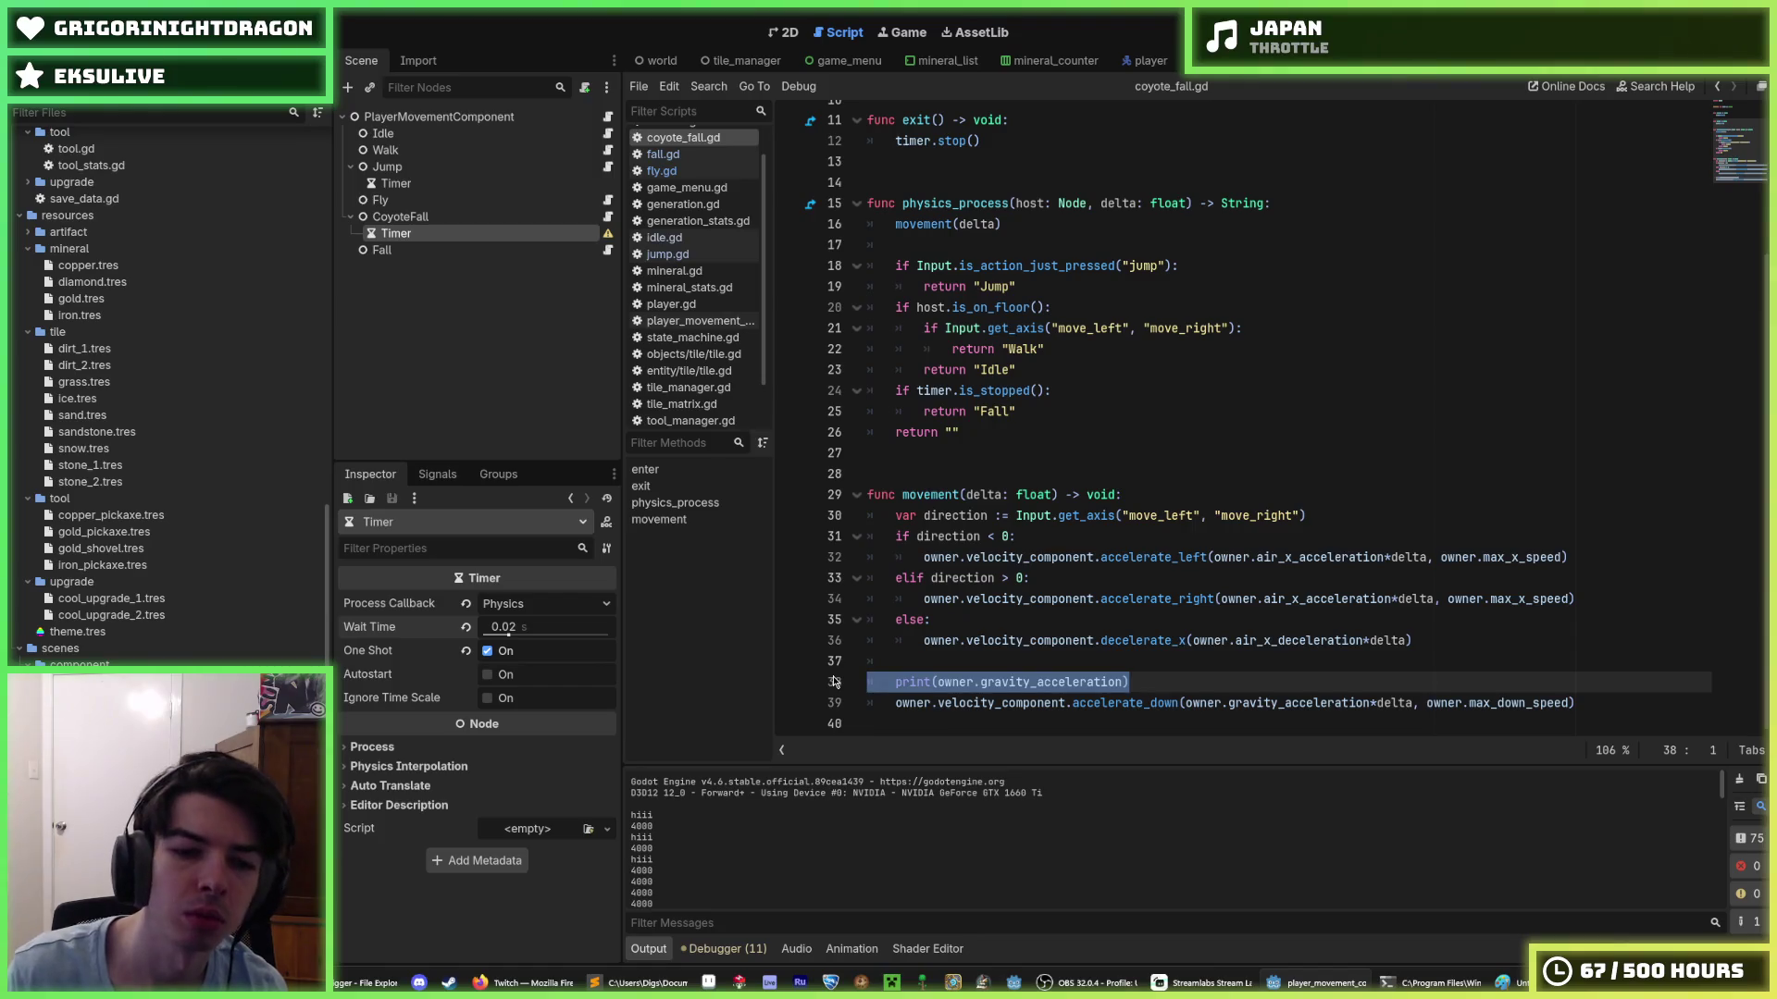
key("BackSpace")
key("BackSpace")
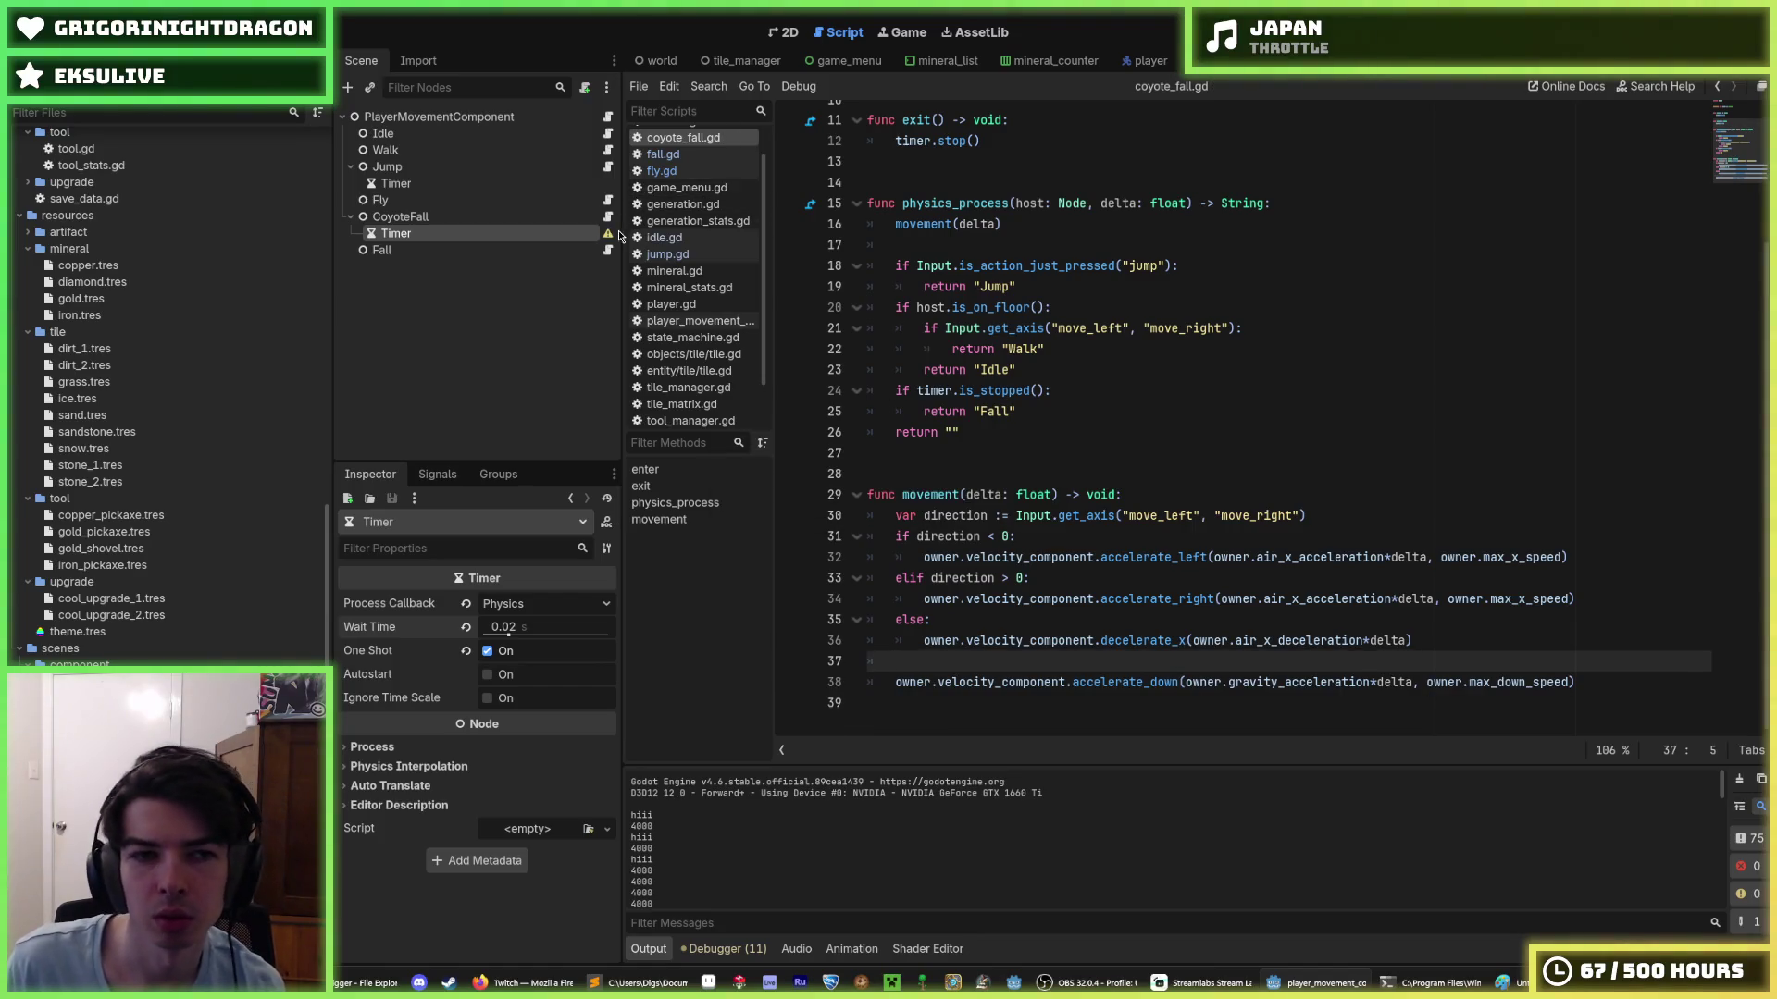
- Delete the same gravity-acceleration print line from fall.gd
left_click(608, 216)
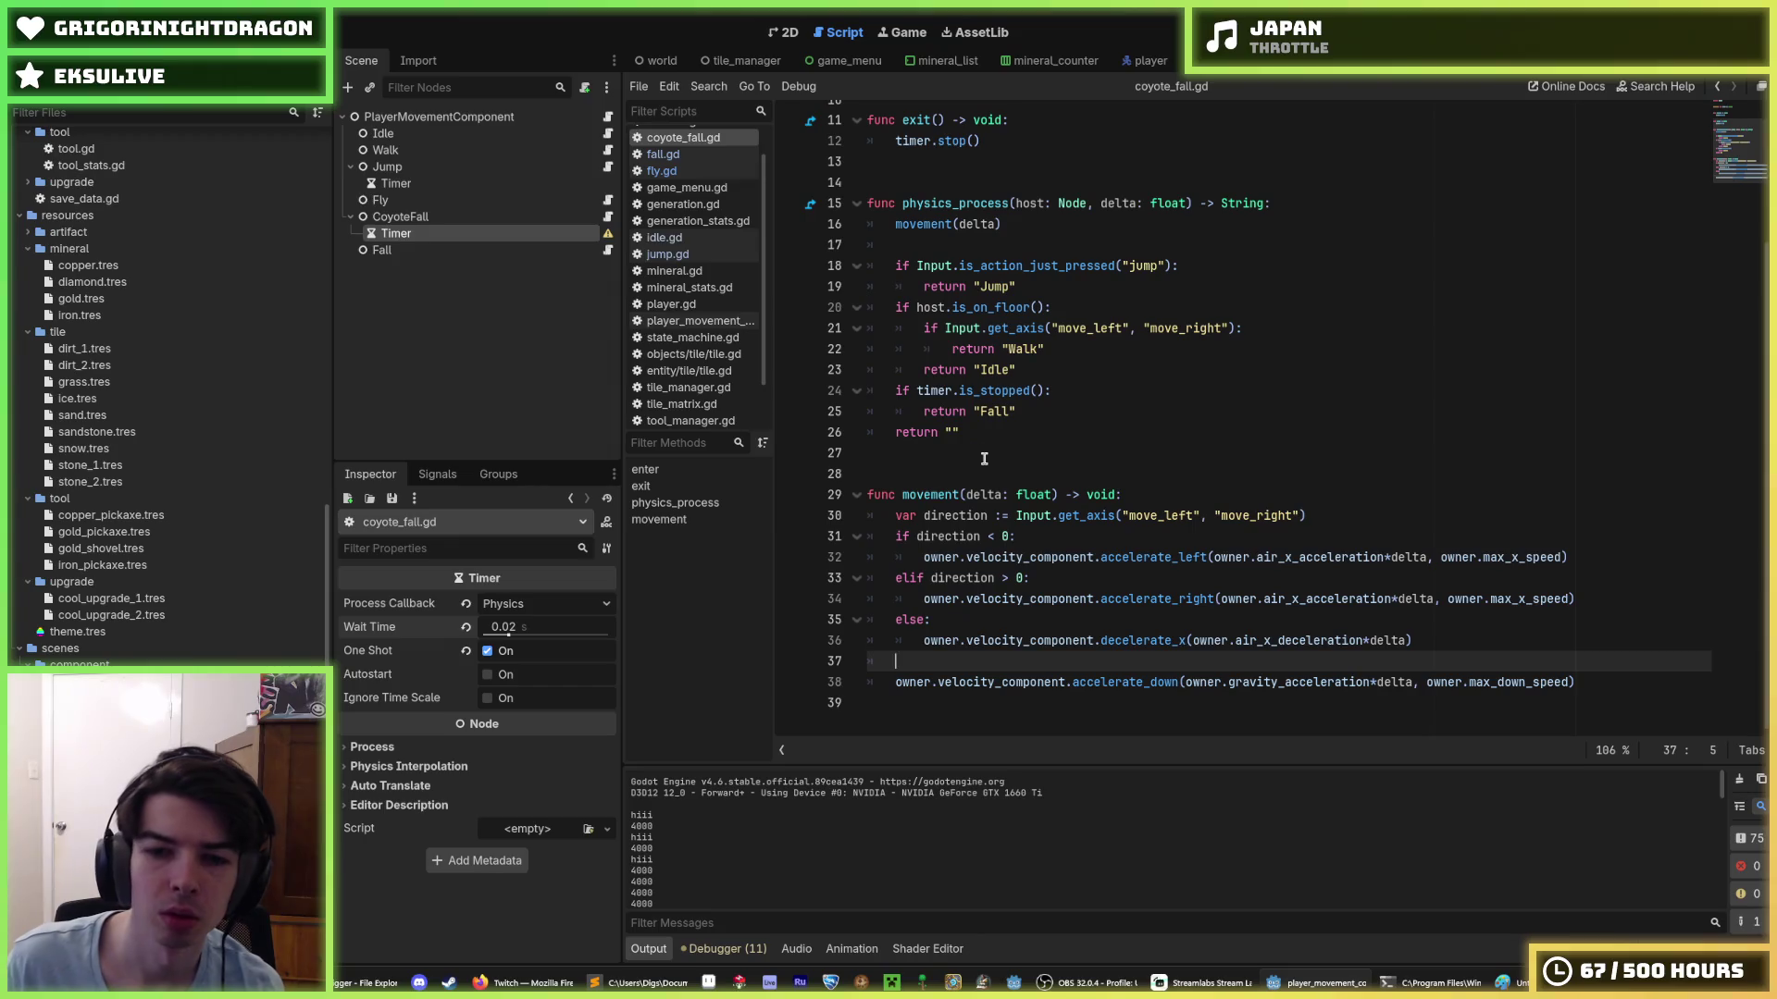
left_click(918, 400)
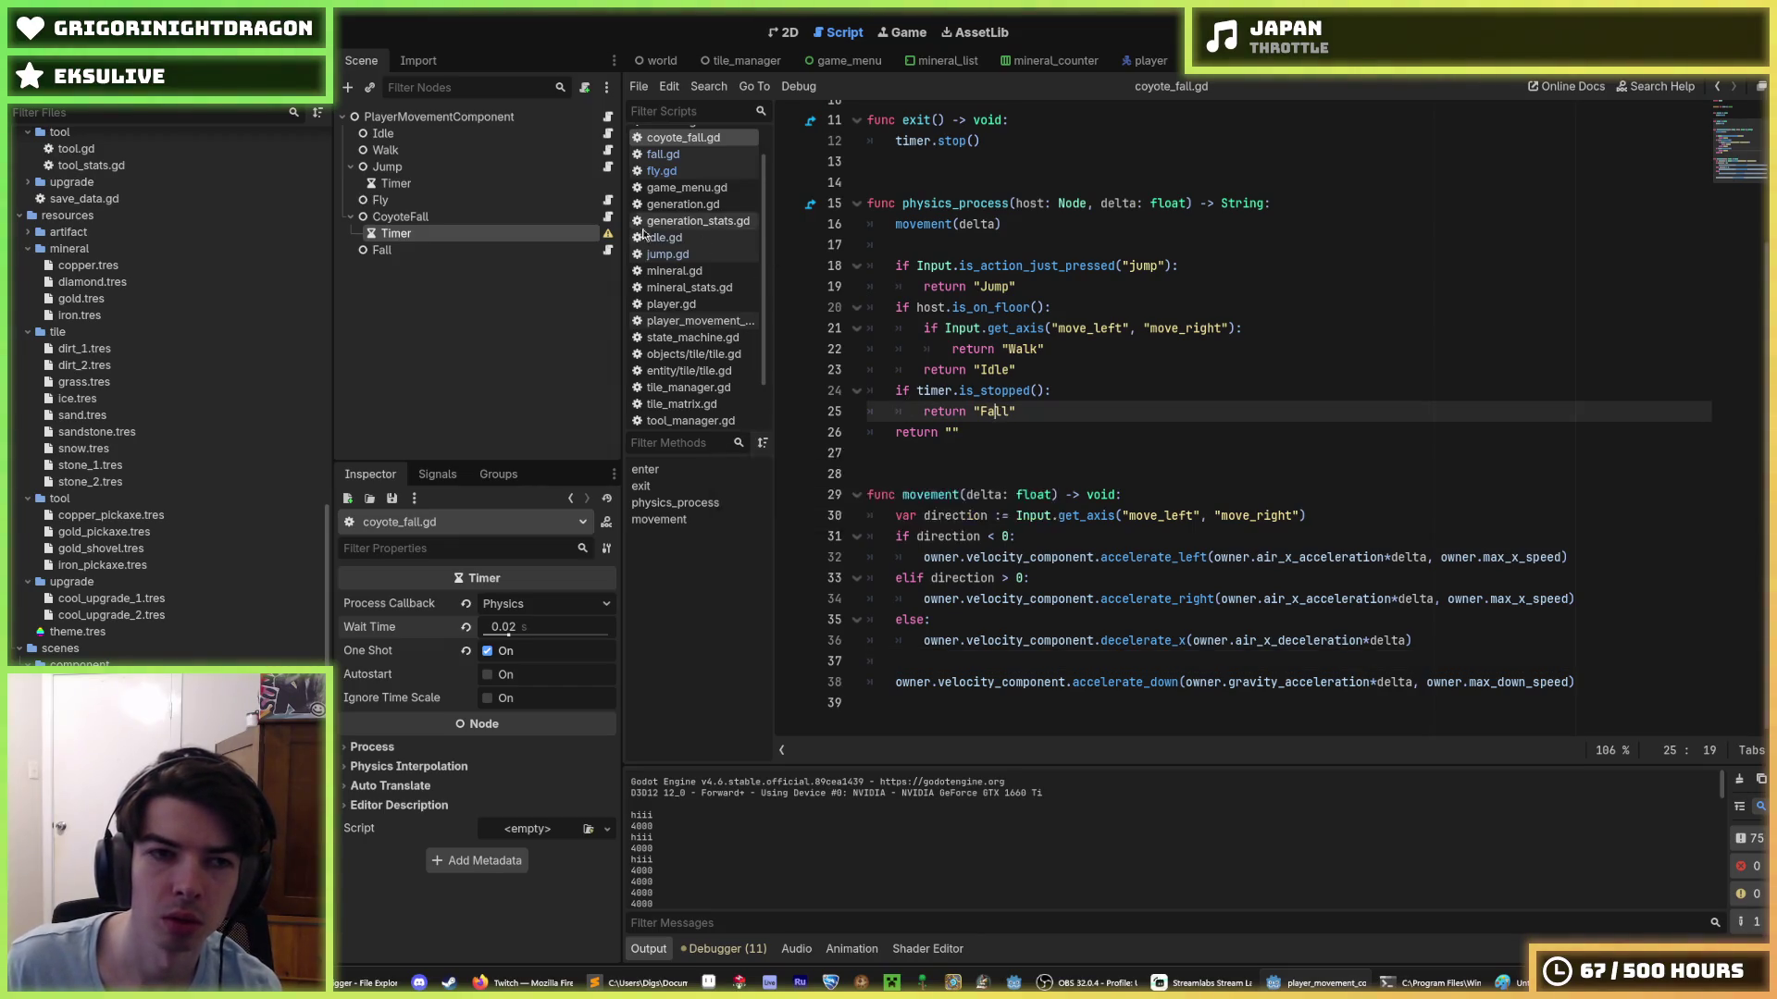
left_click(607, 249)
left_click_drag(1139, 615, 826, 616)
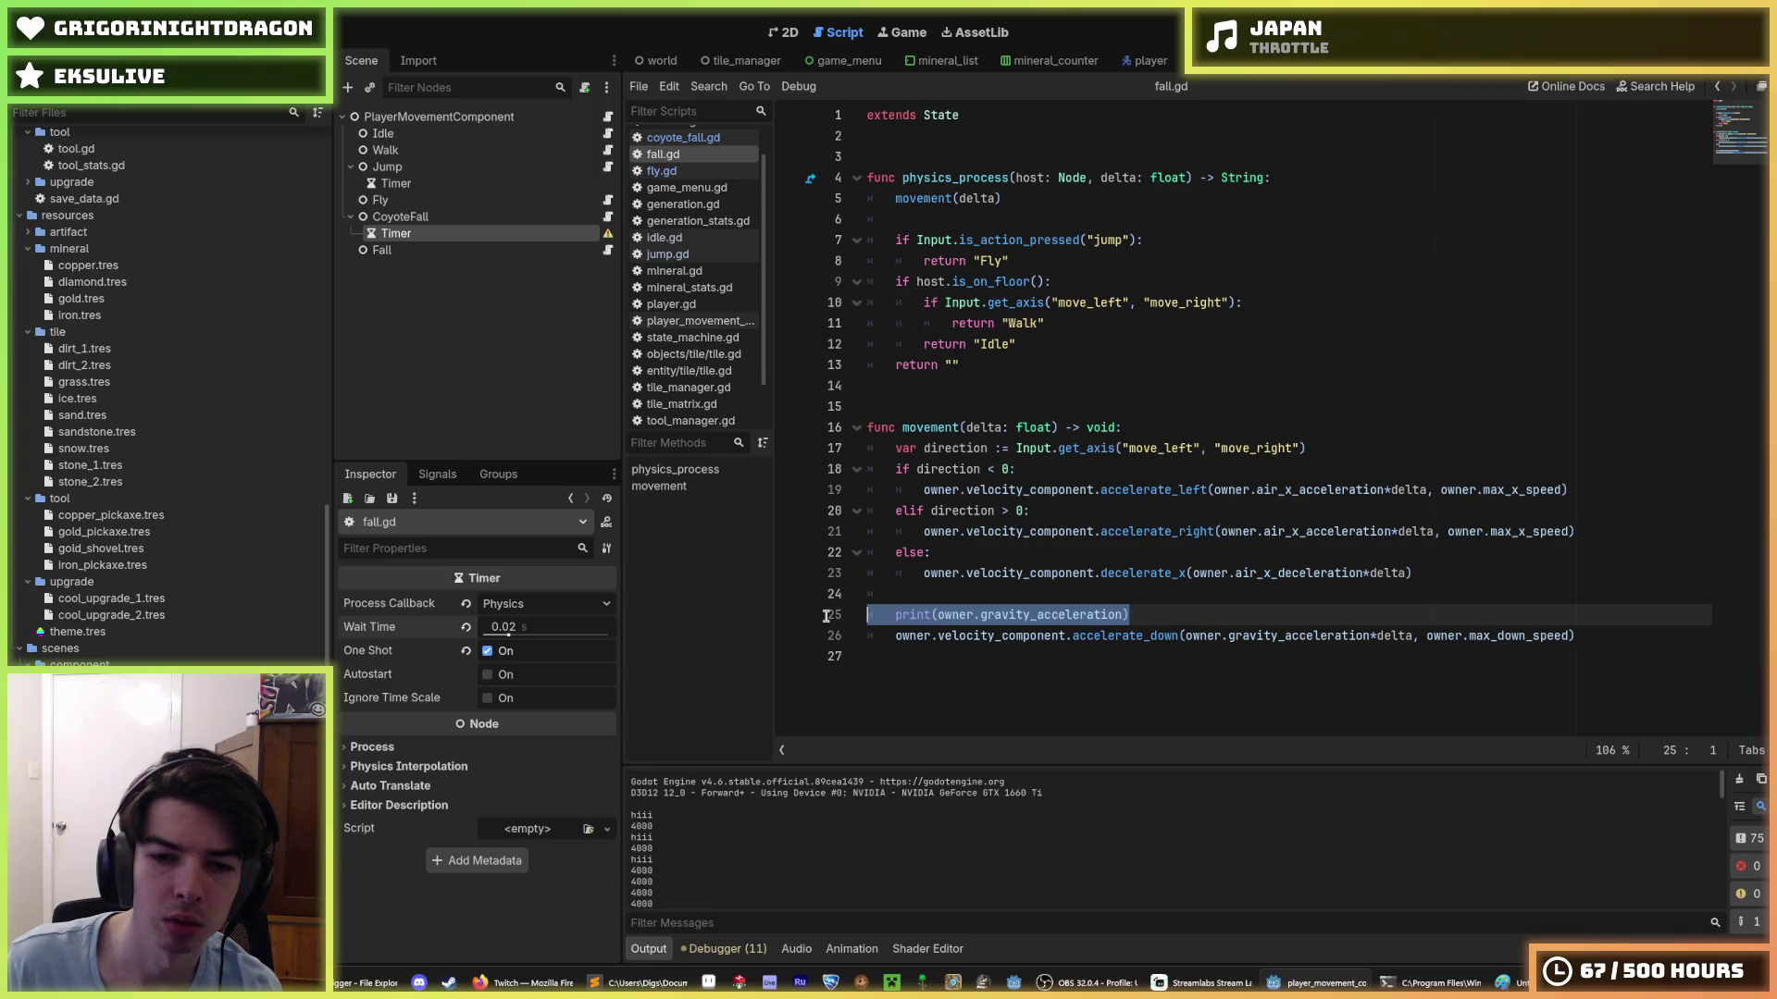
key("BackSpace")
key("BackSpace")
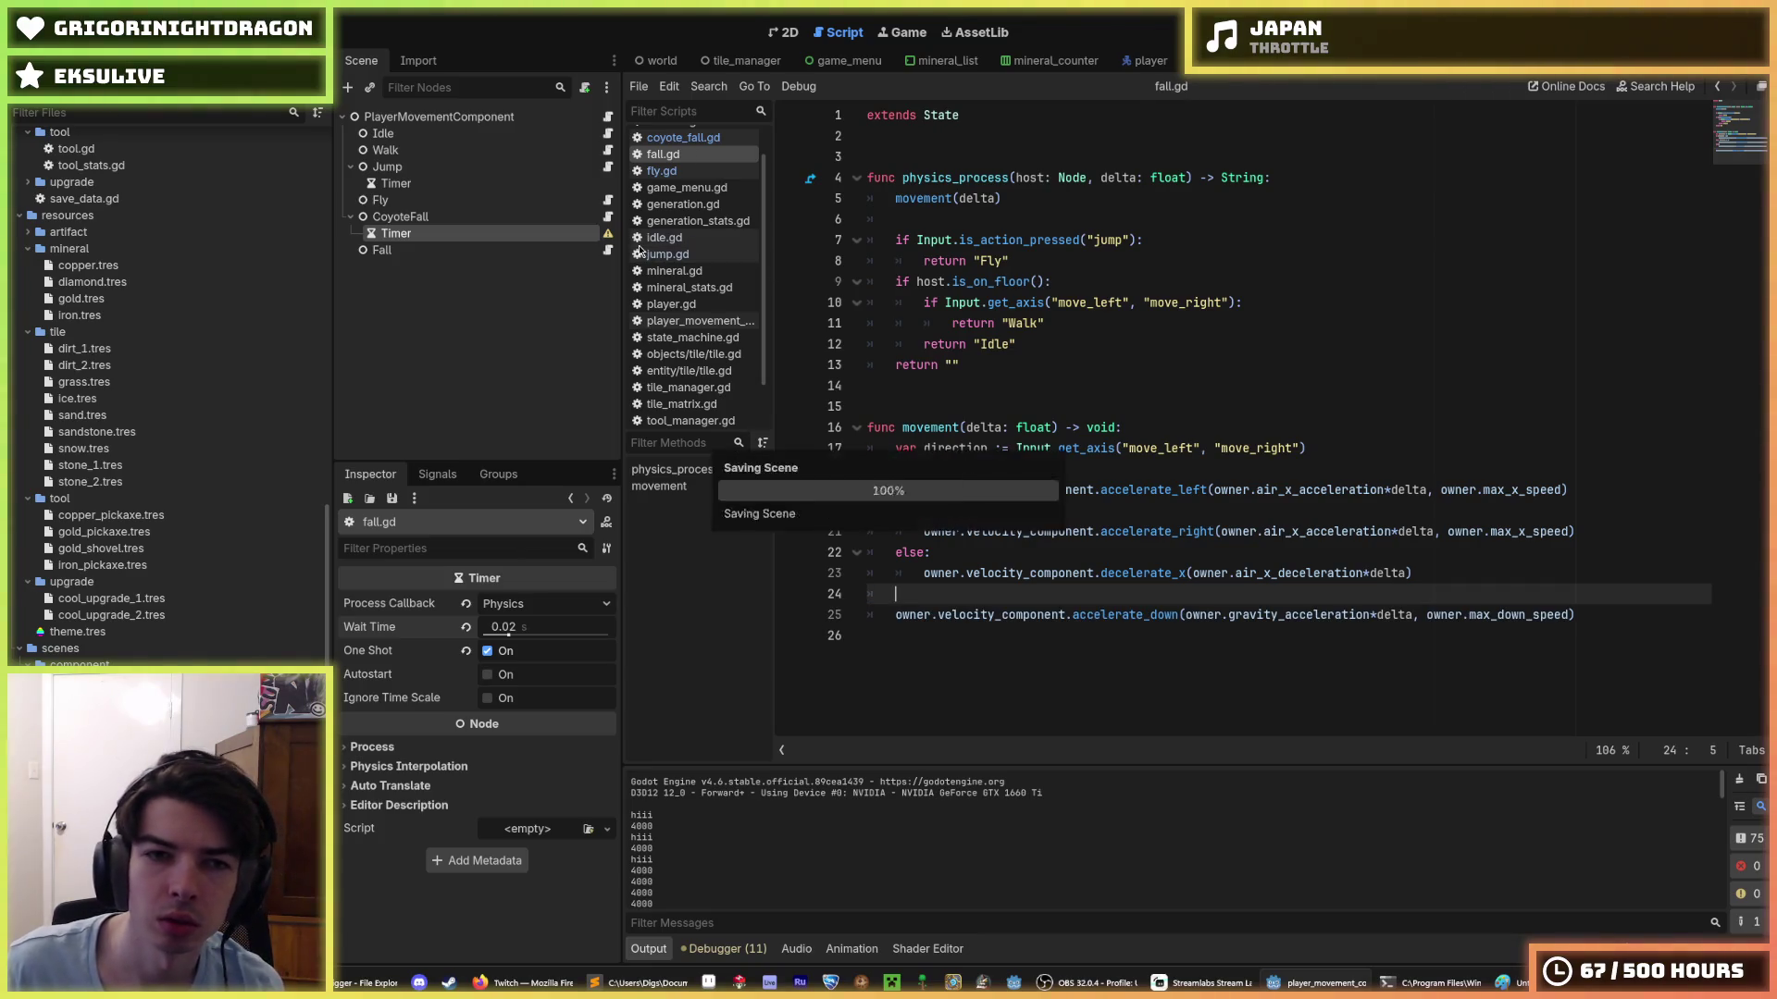
- Return to coyote_fall.gd and launch the game with F5 to test
left_click(607, 217)
left_click(1125, 390)
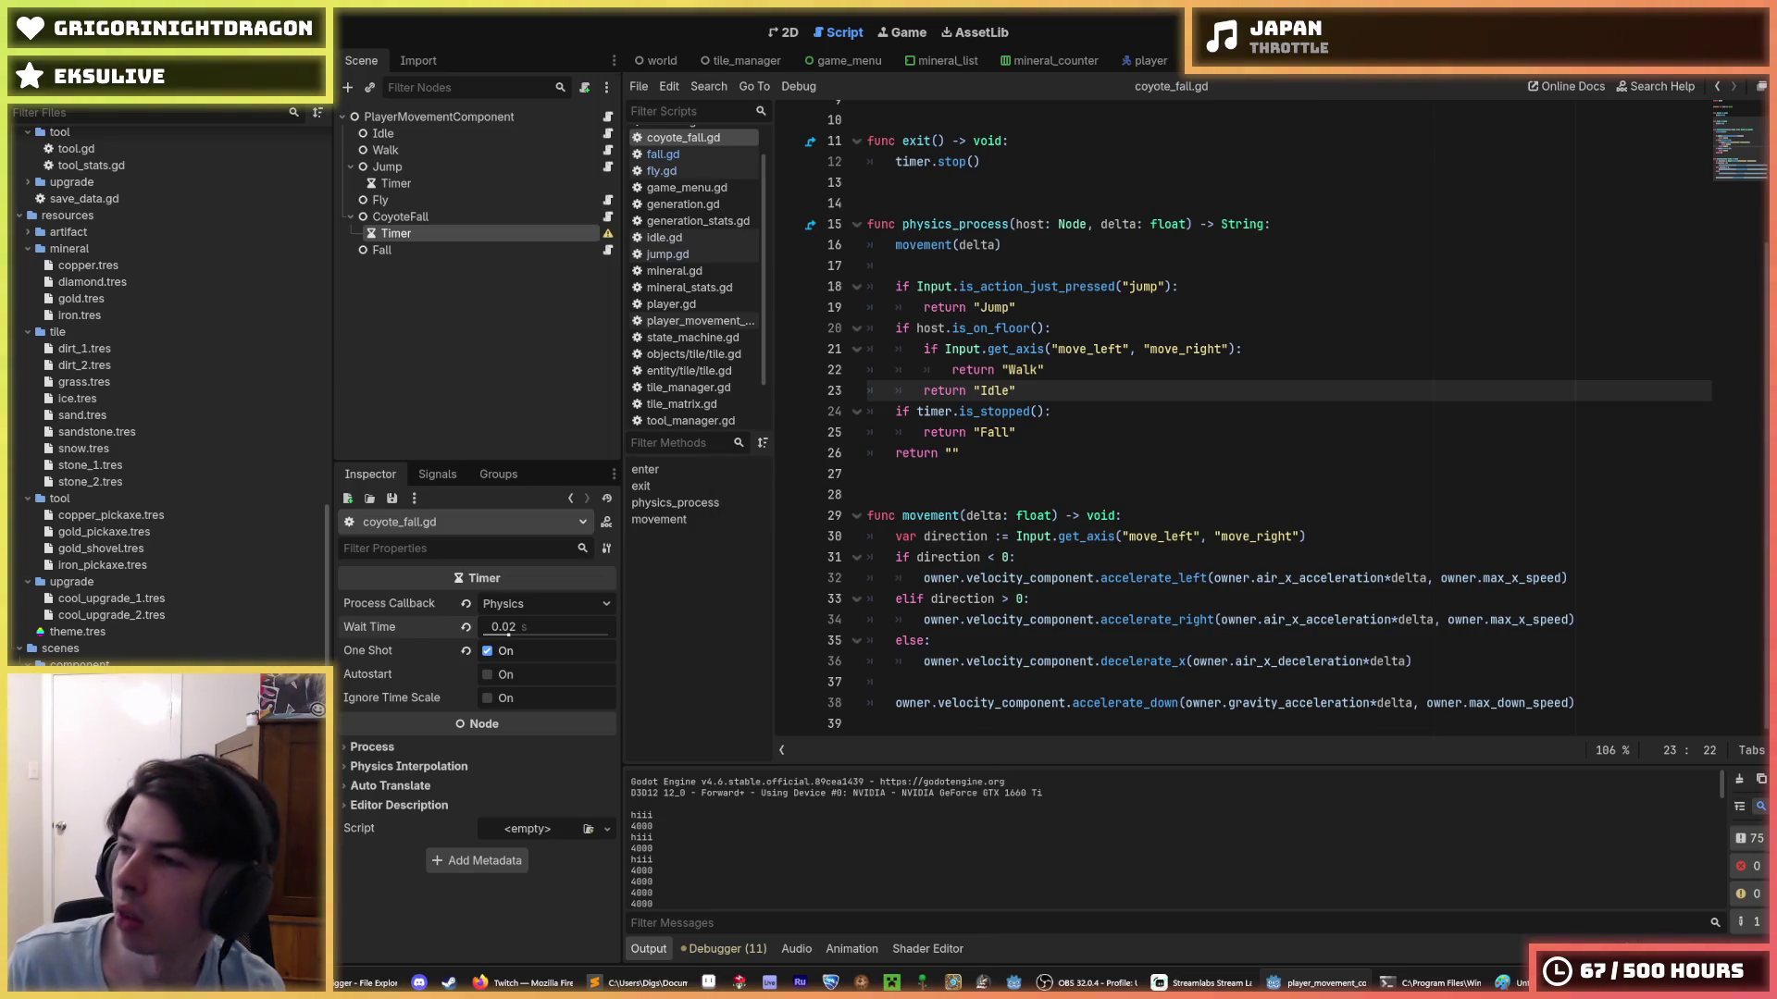
key("F5")
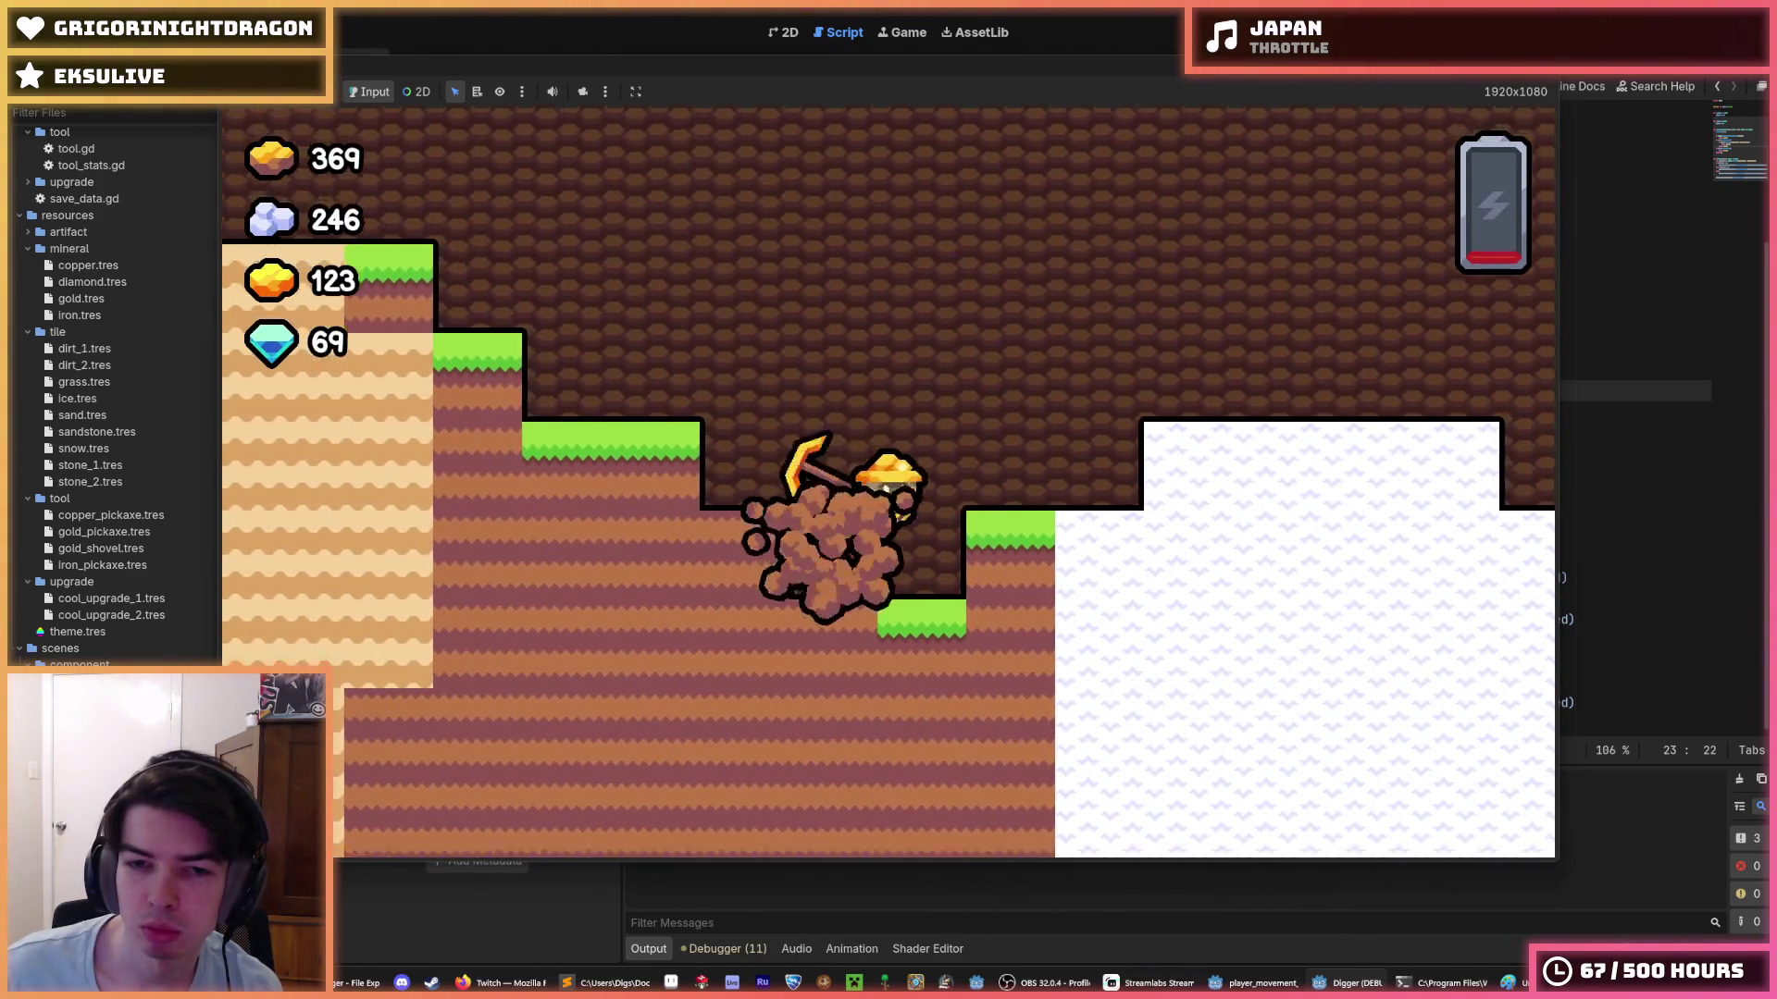
- Dig the miner right and down through the snow into the gold vein
key("Right")
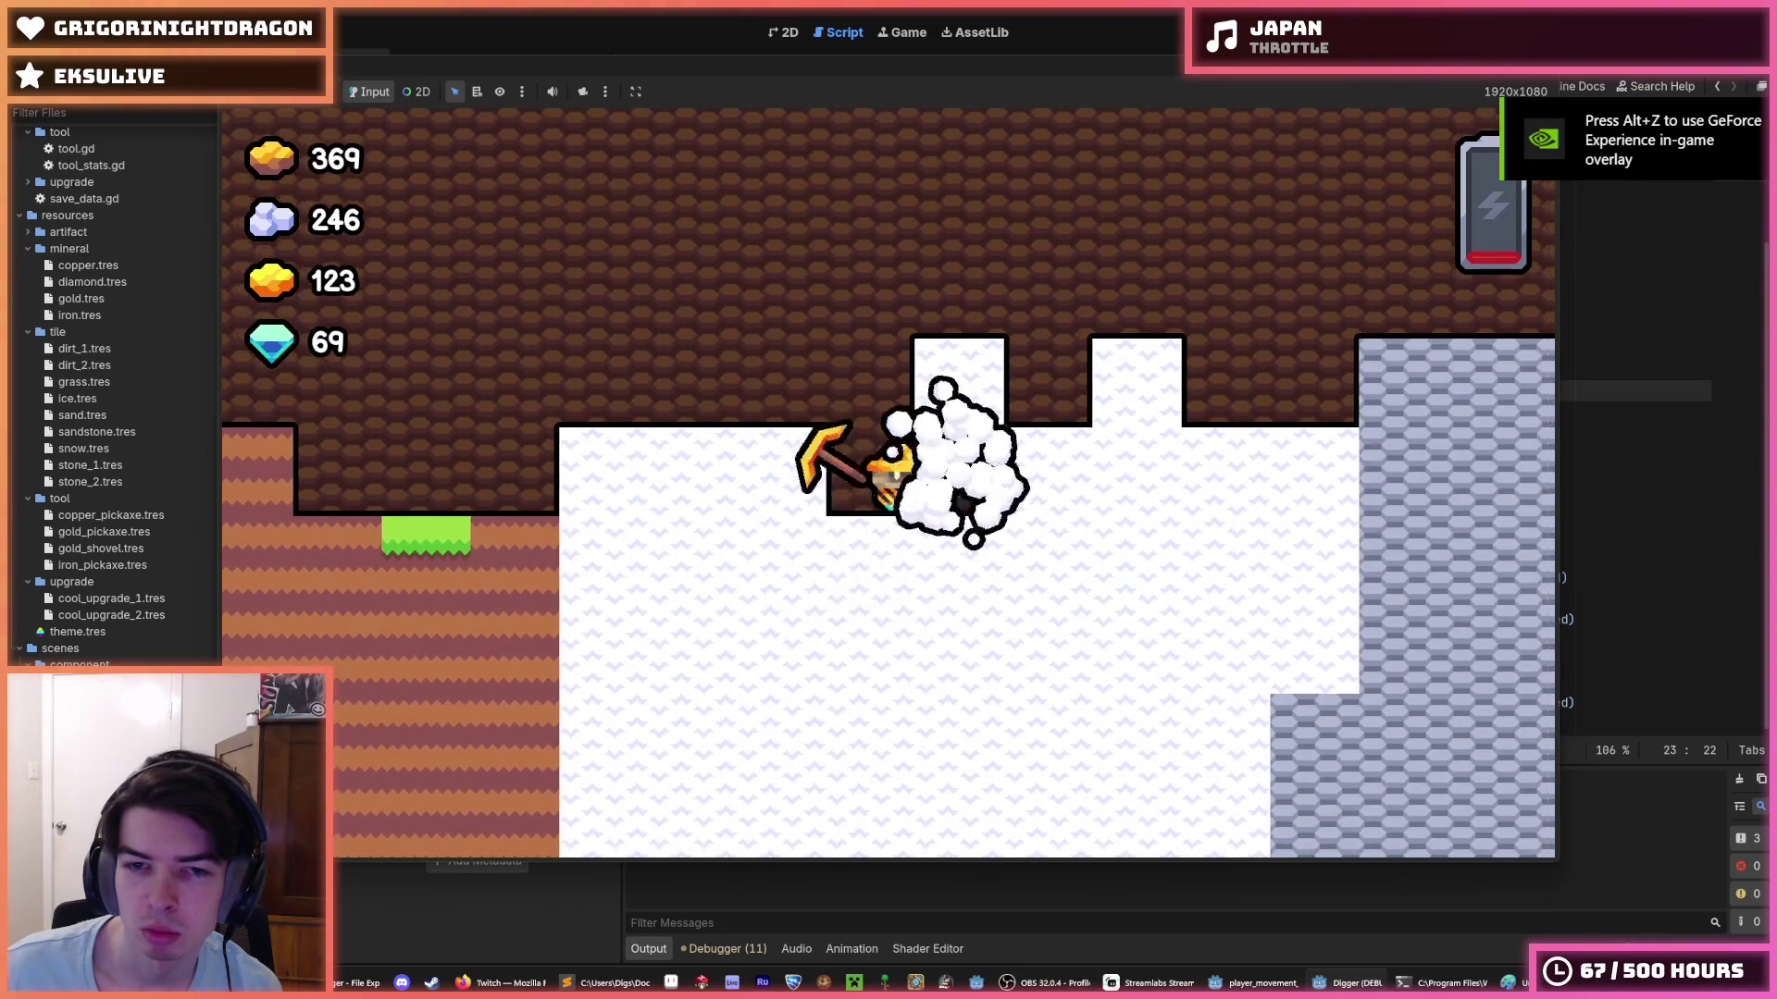
key("Right")
key("Down")
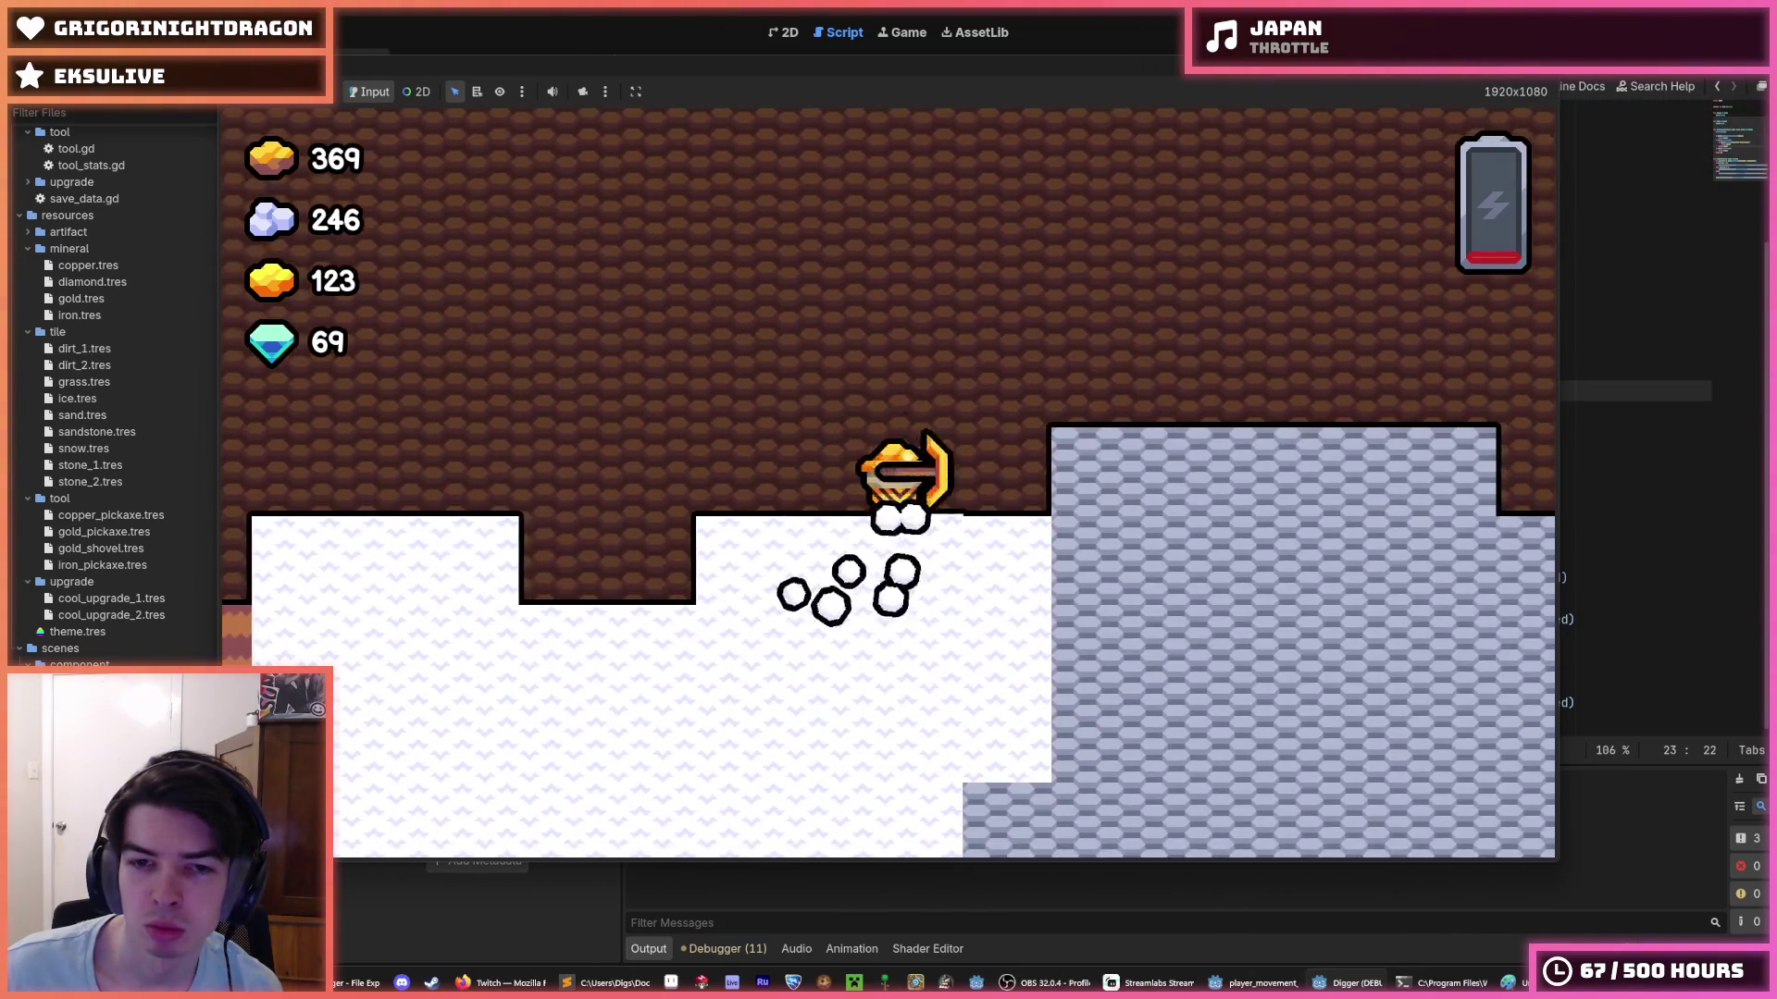
key("Right")
key("Down")
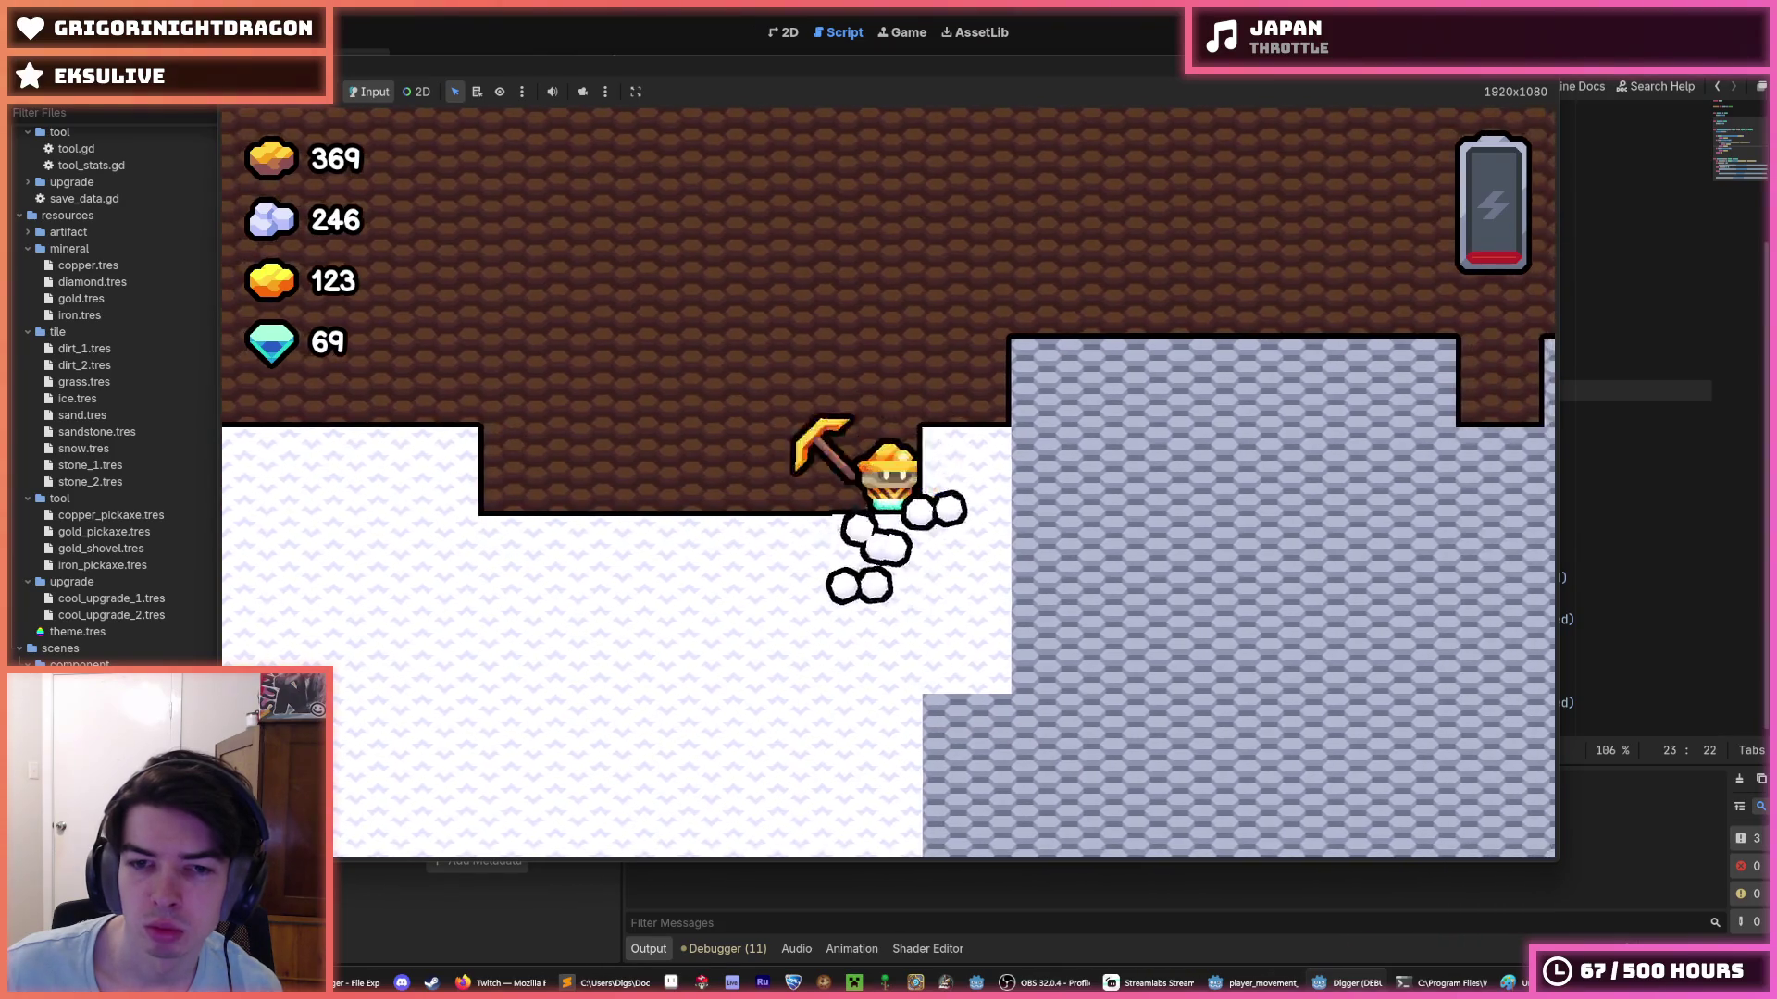
key("Left")
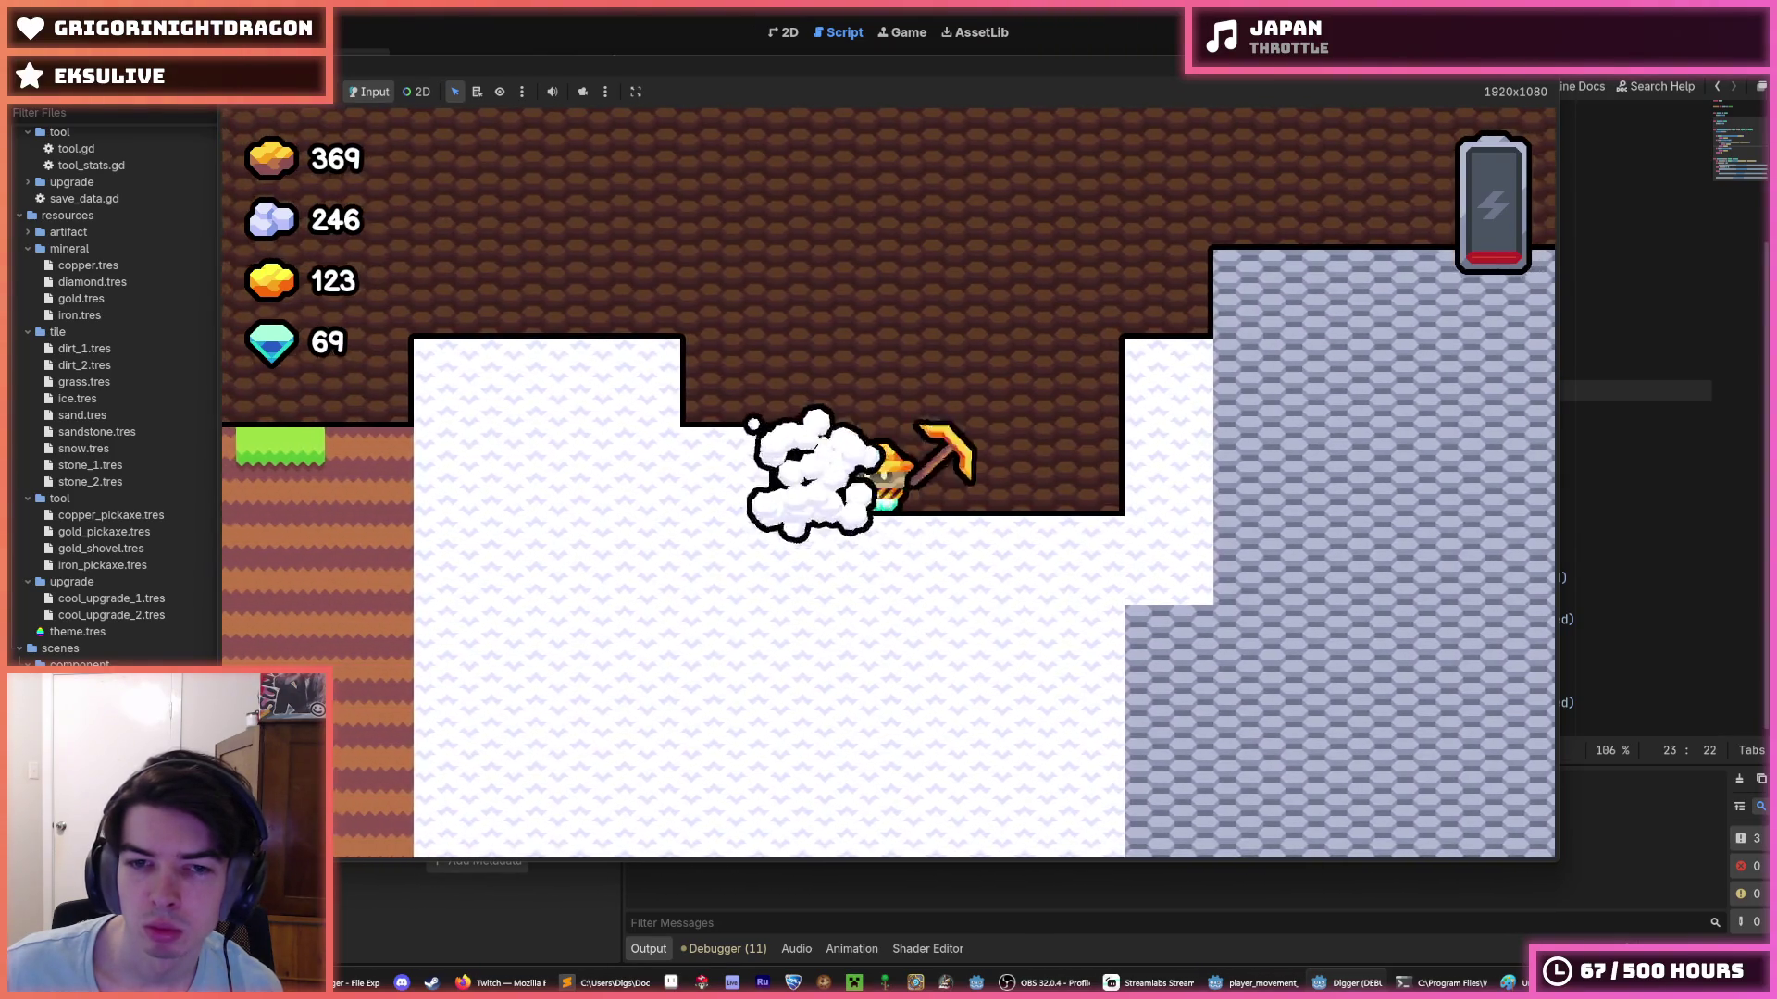
key("Left")
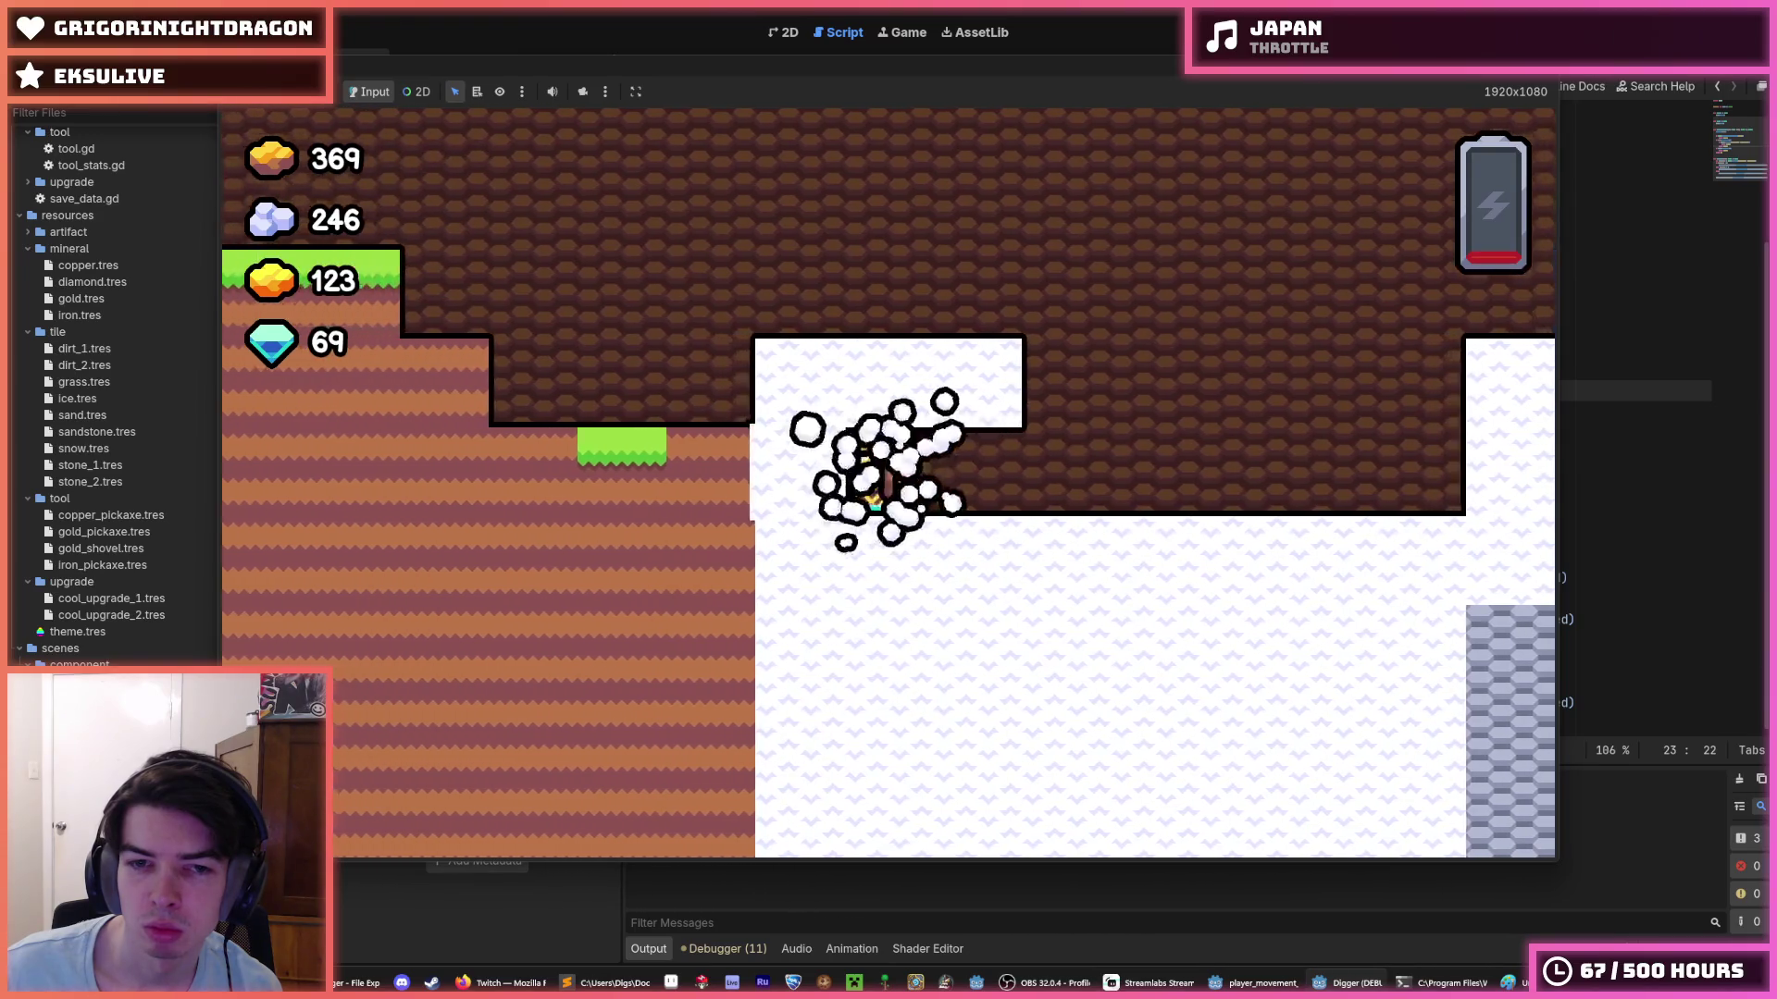
key("Down")
key("Left")
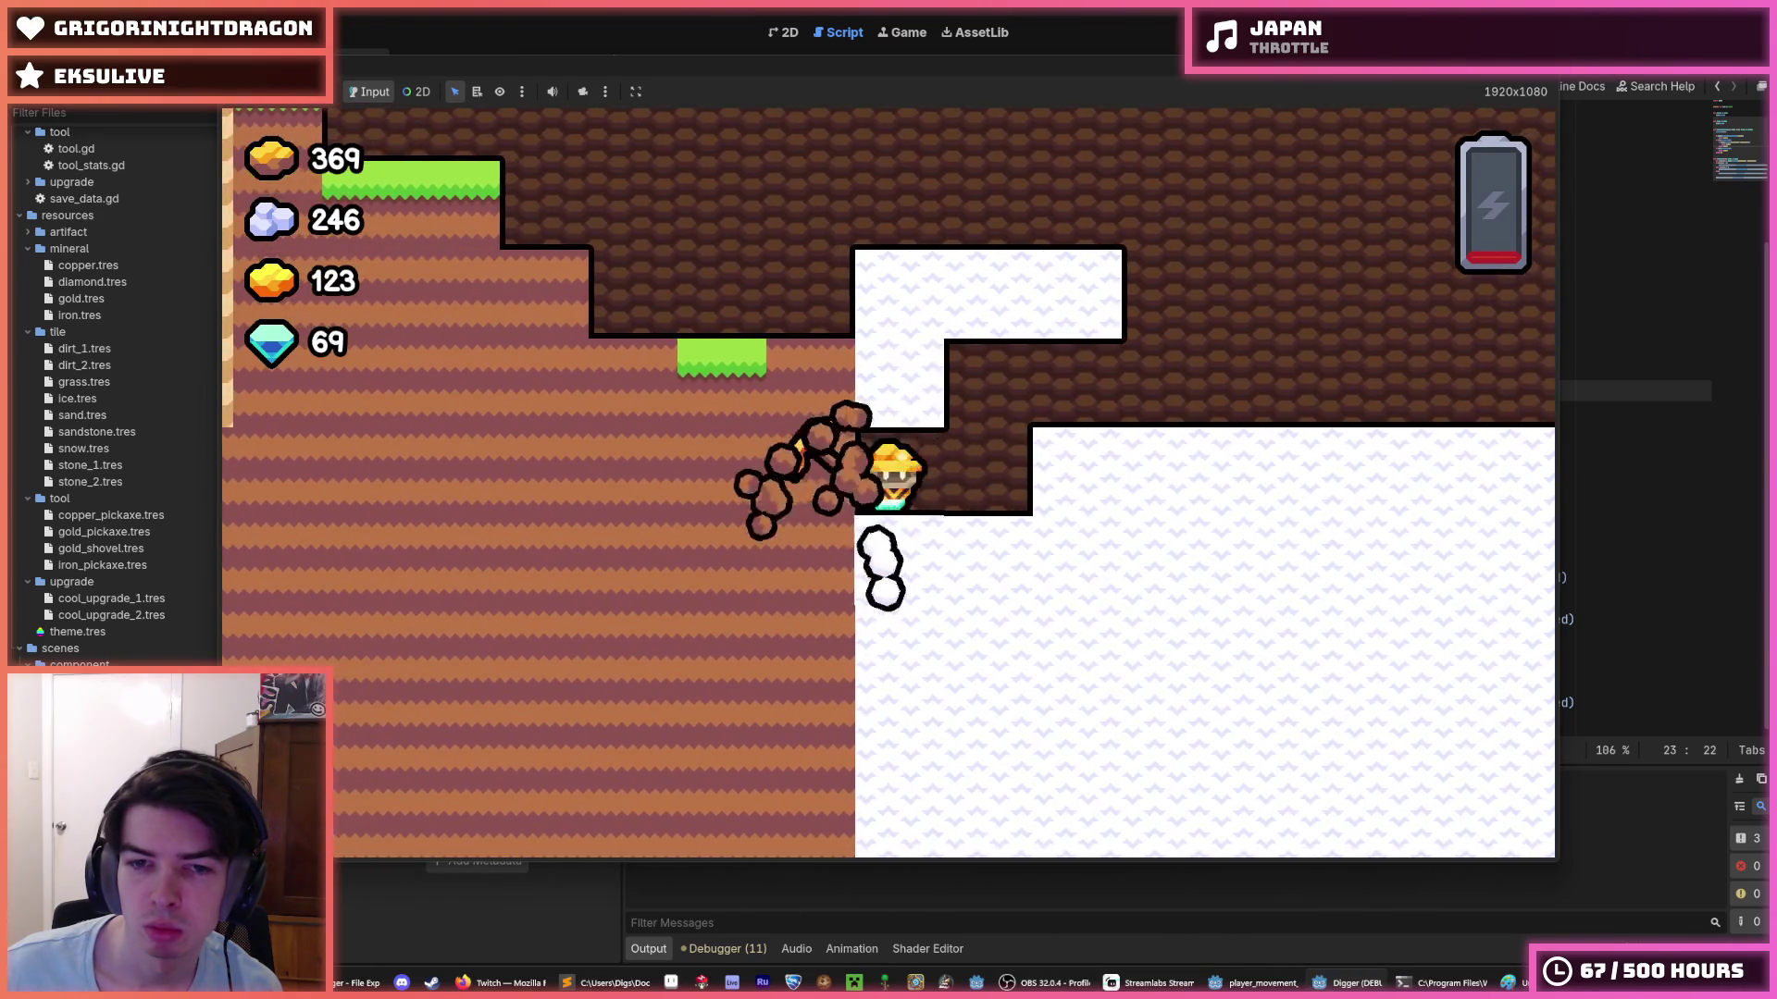
key("Down")
key("Left")
key("Down")
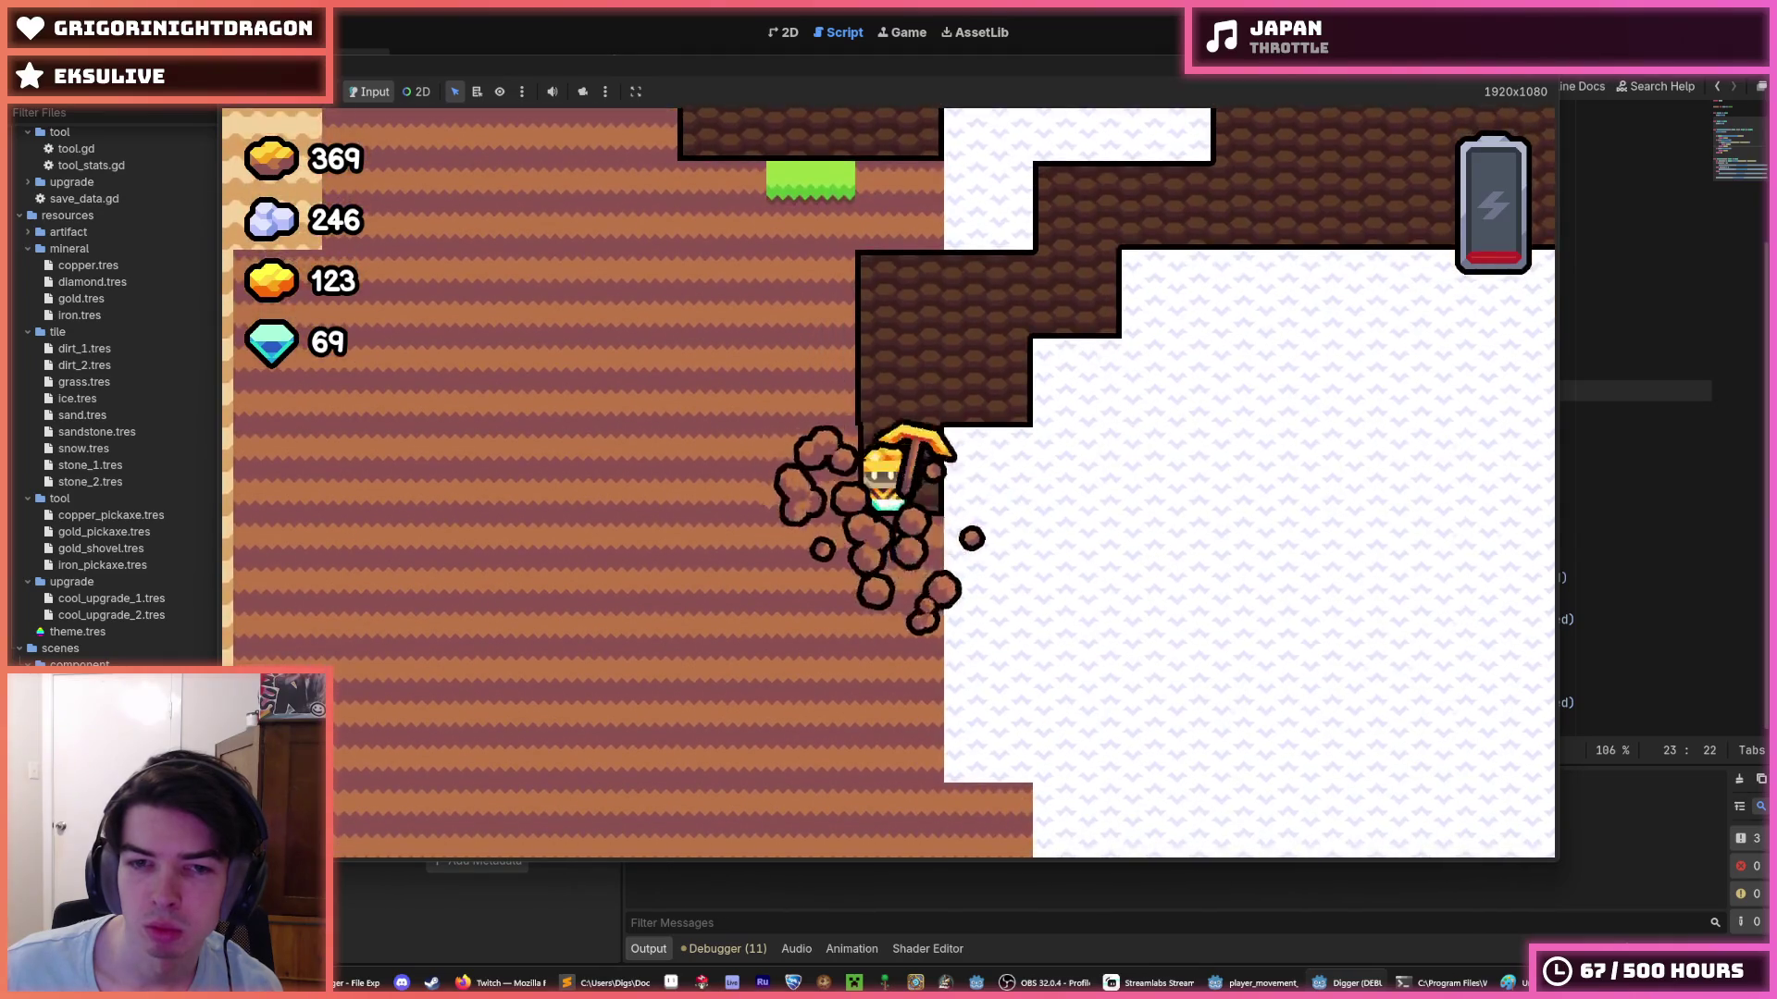
key("Left")
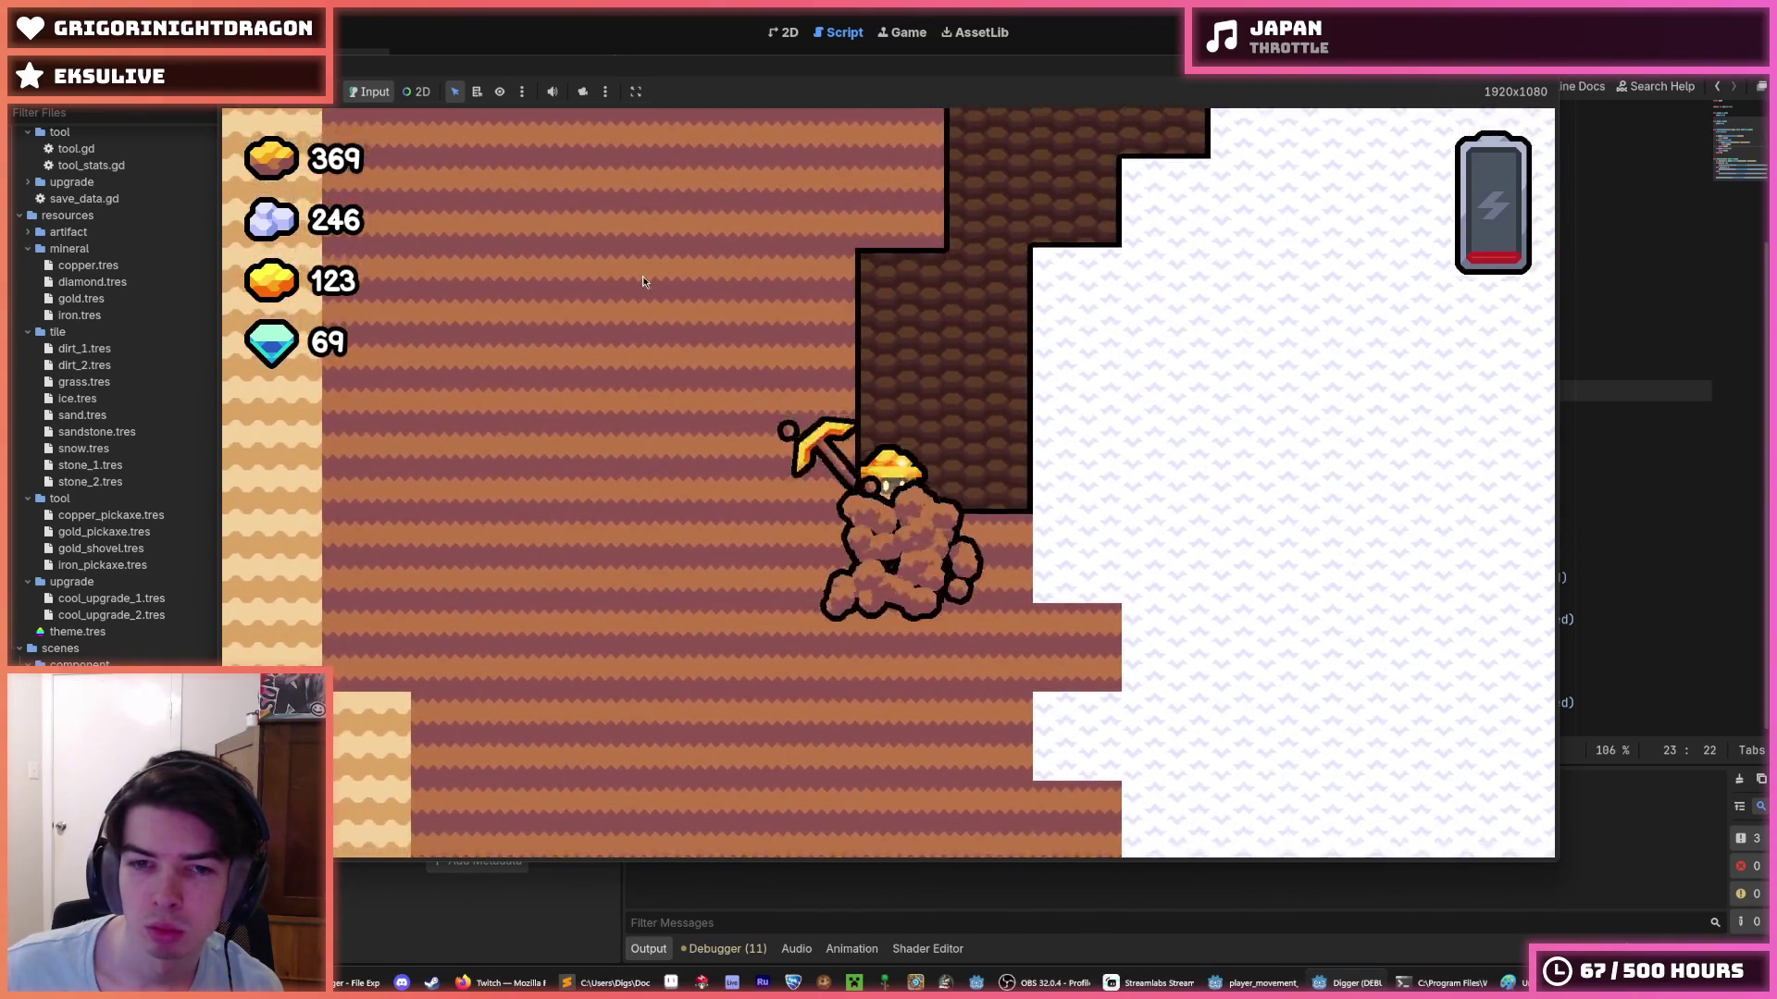
key("Down")
key("Down")
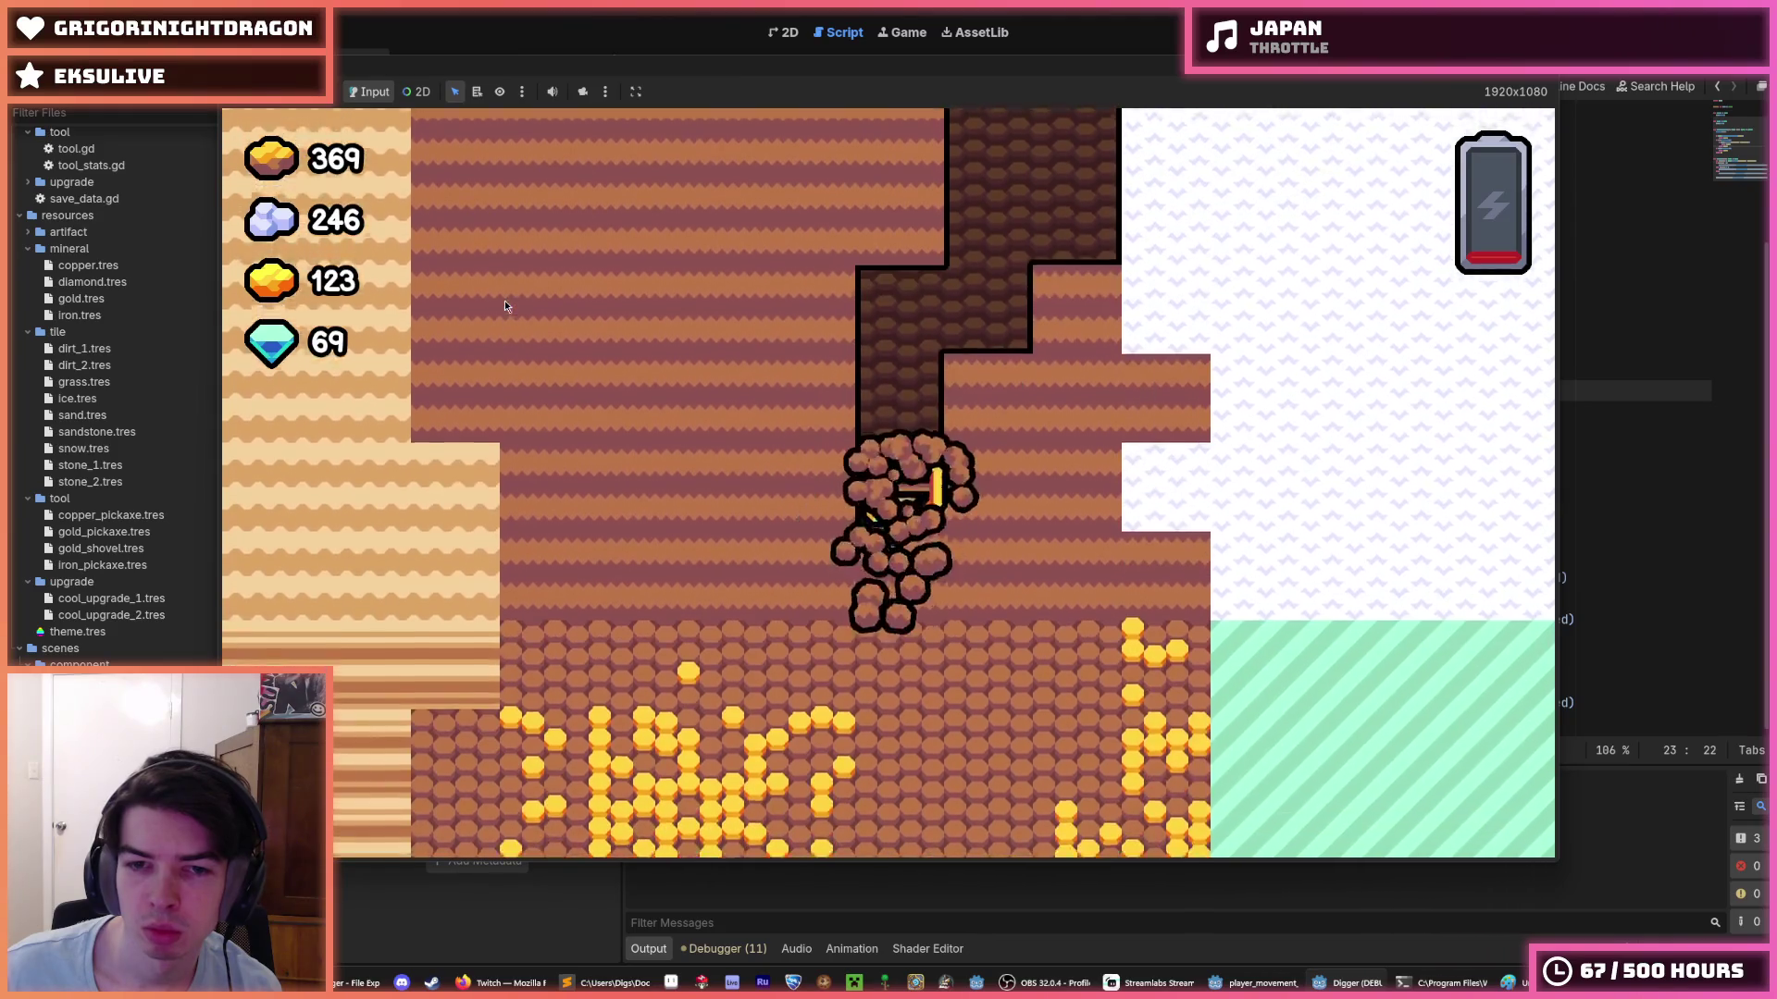
key("Right")
key("Left")
key("Down")
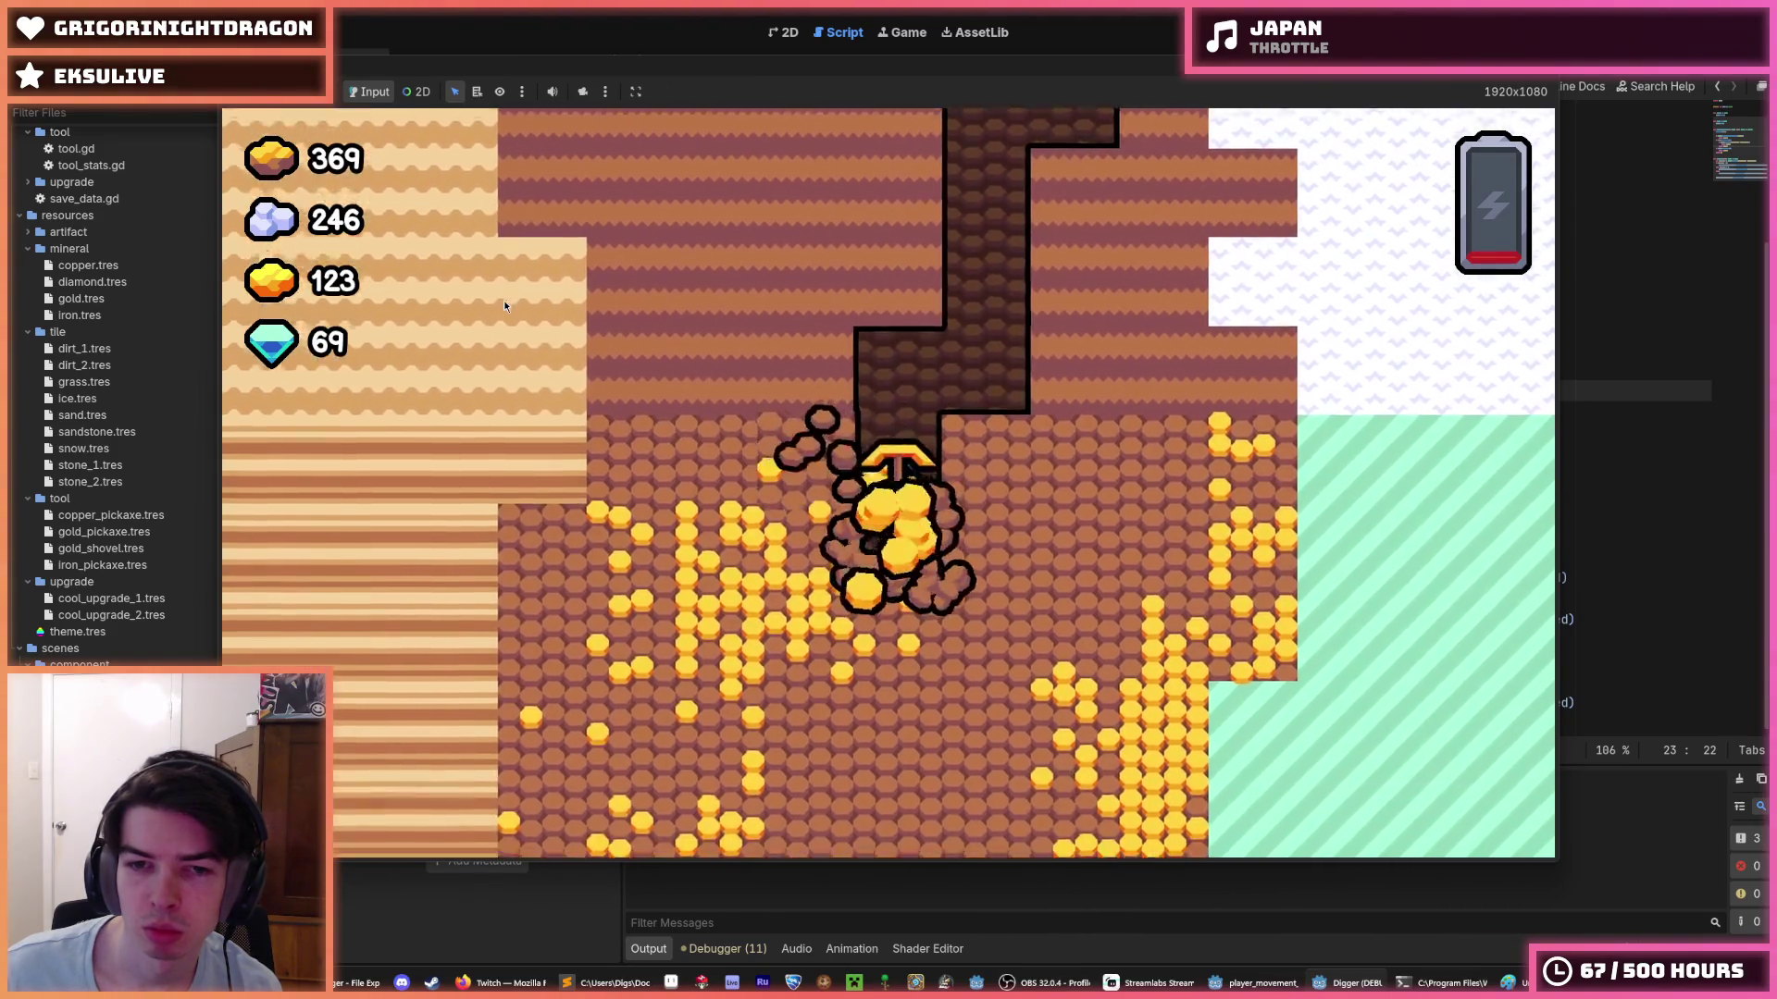
key("Down")
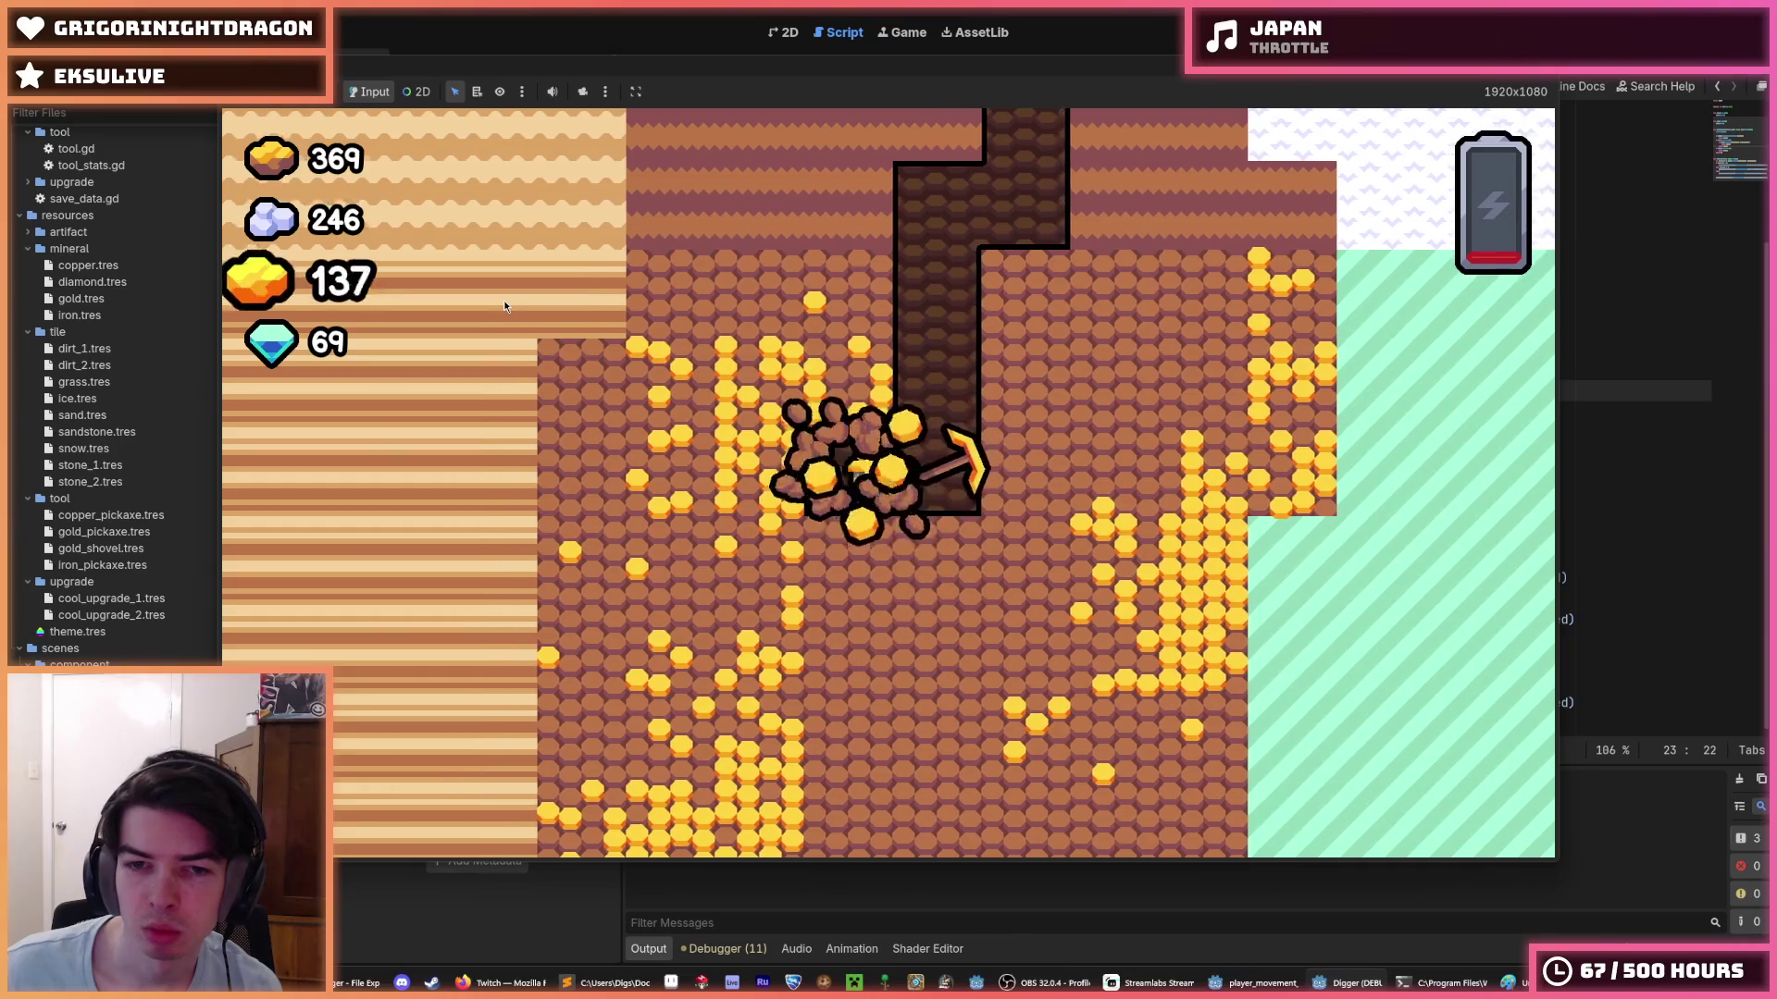
key("Left")
key("Down")
key("Left")
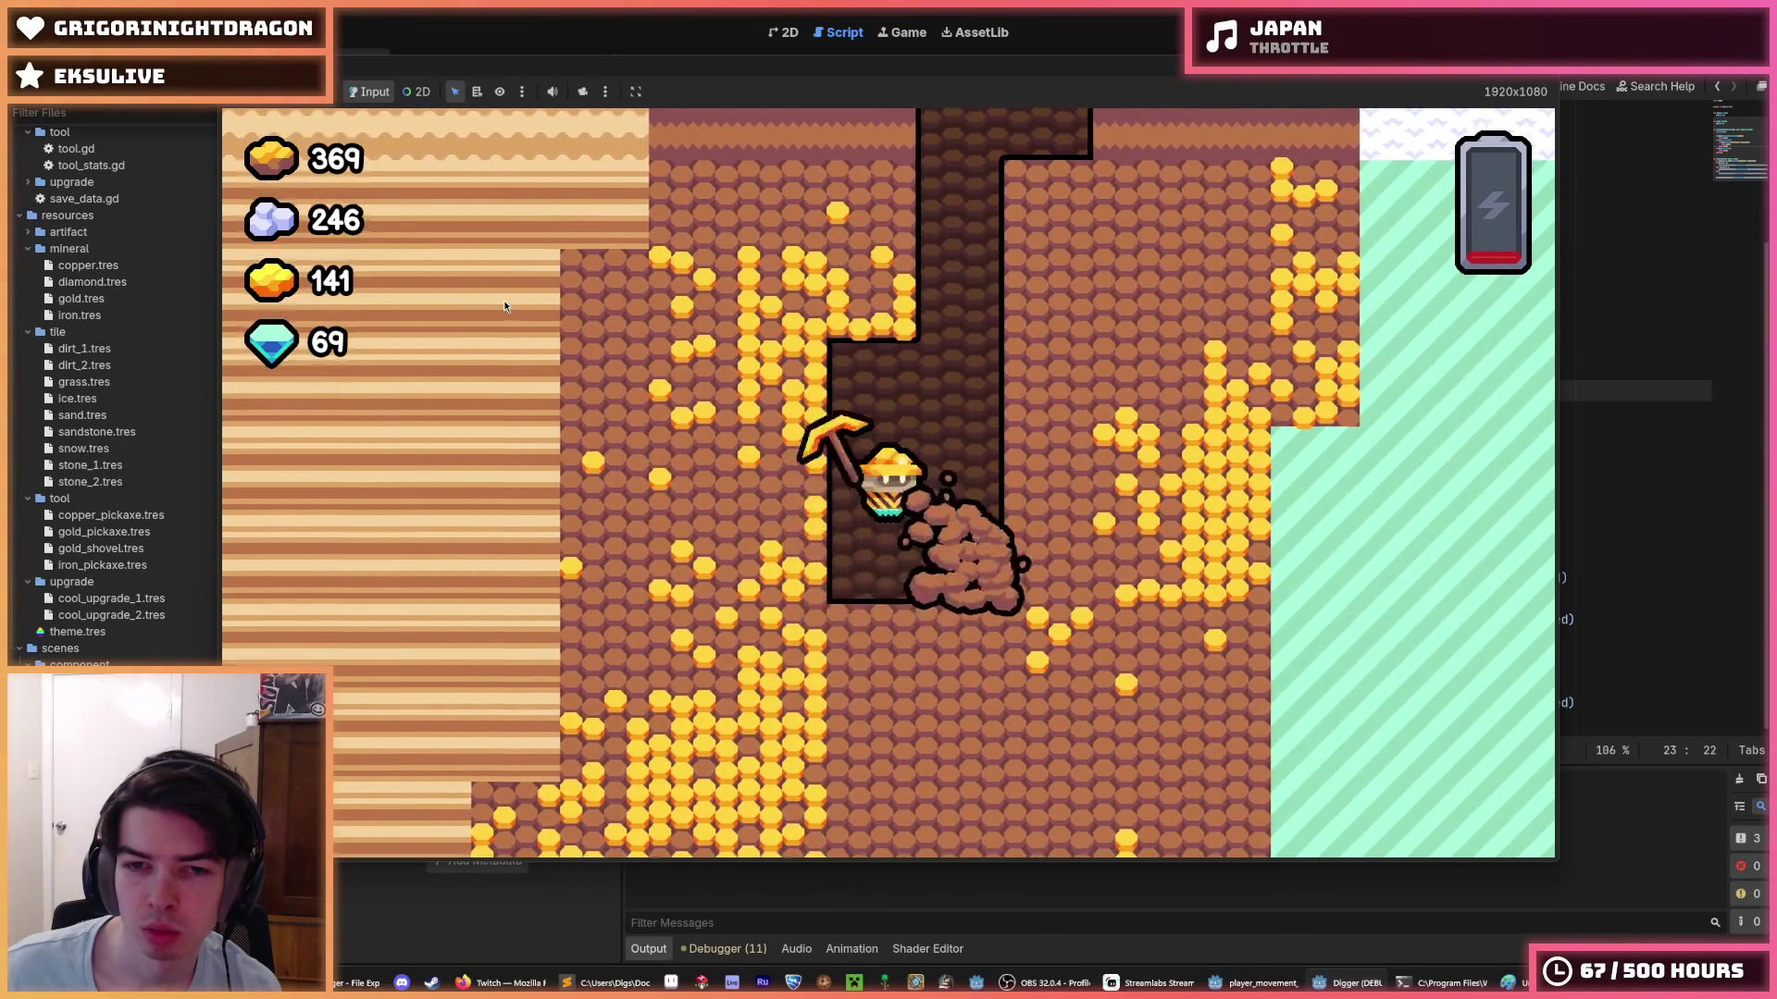
key("Up")
key("Left")
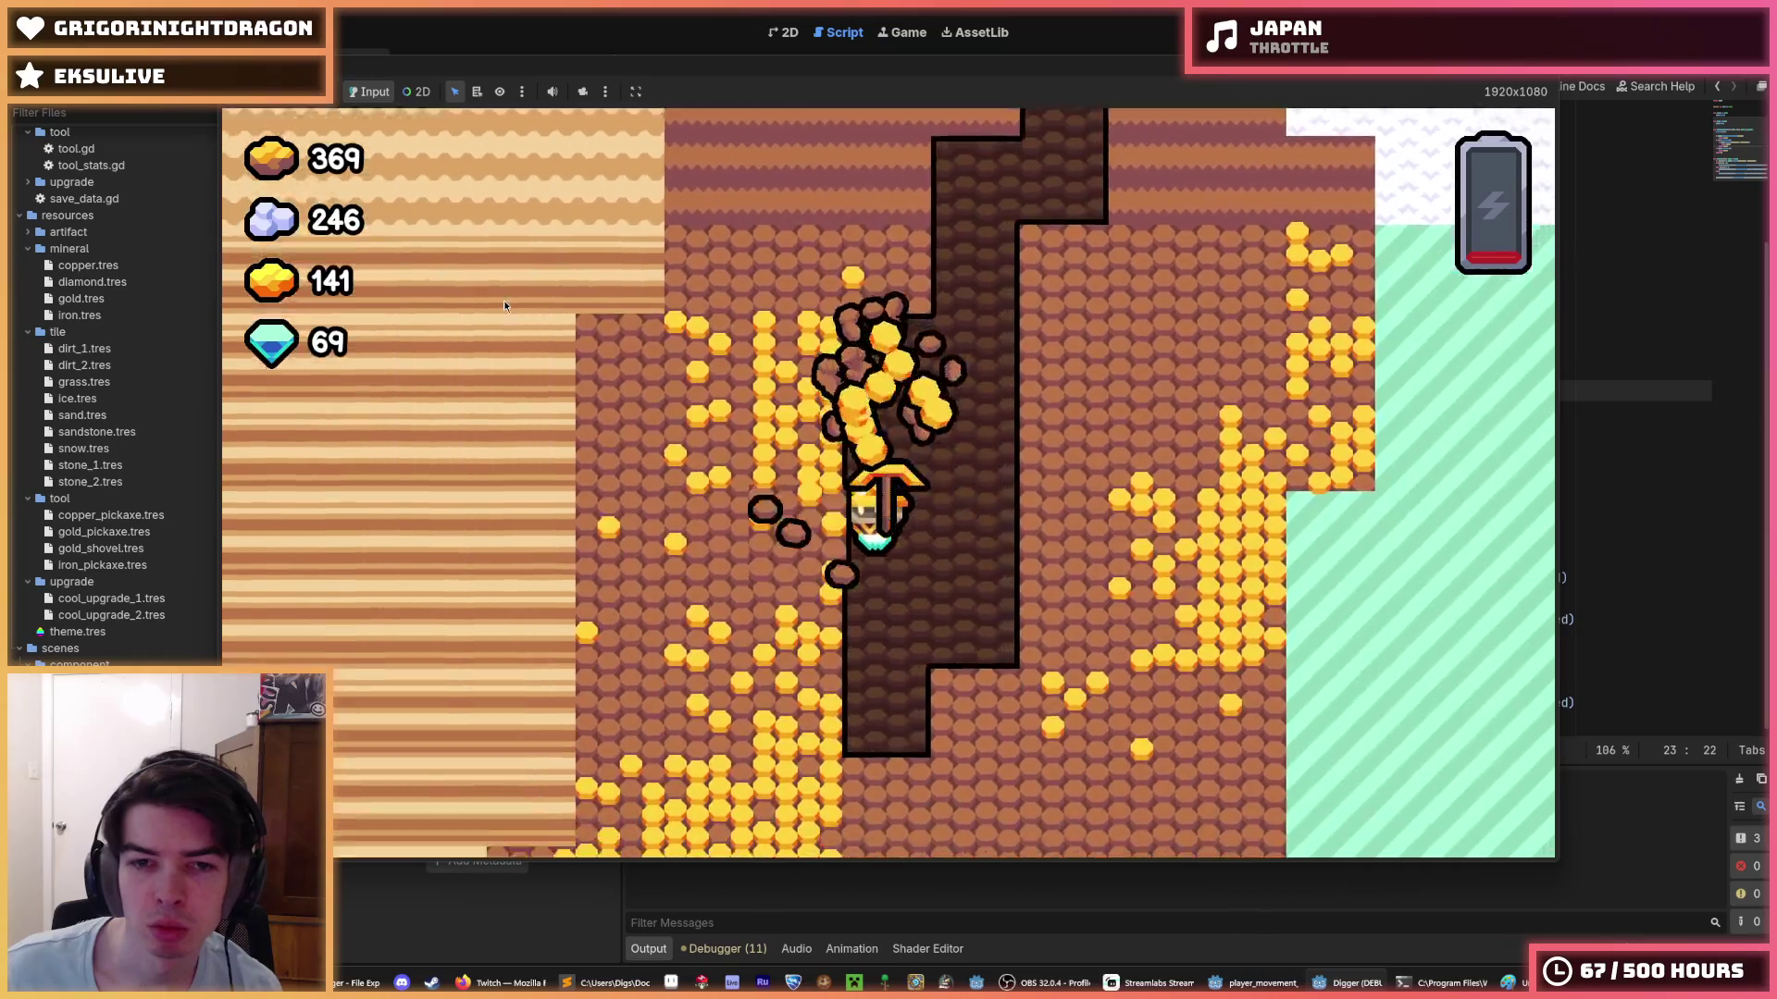
key("Left")
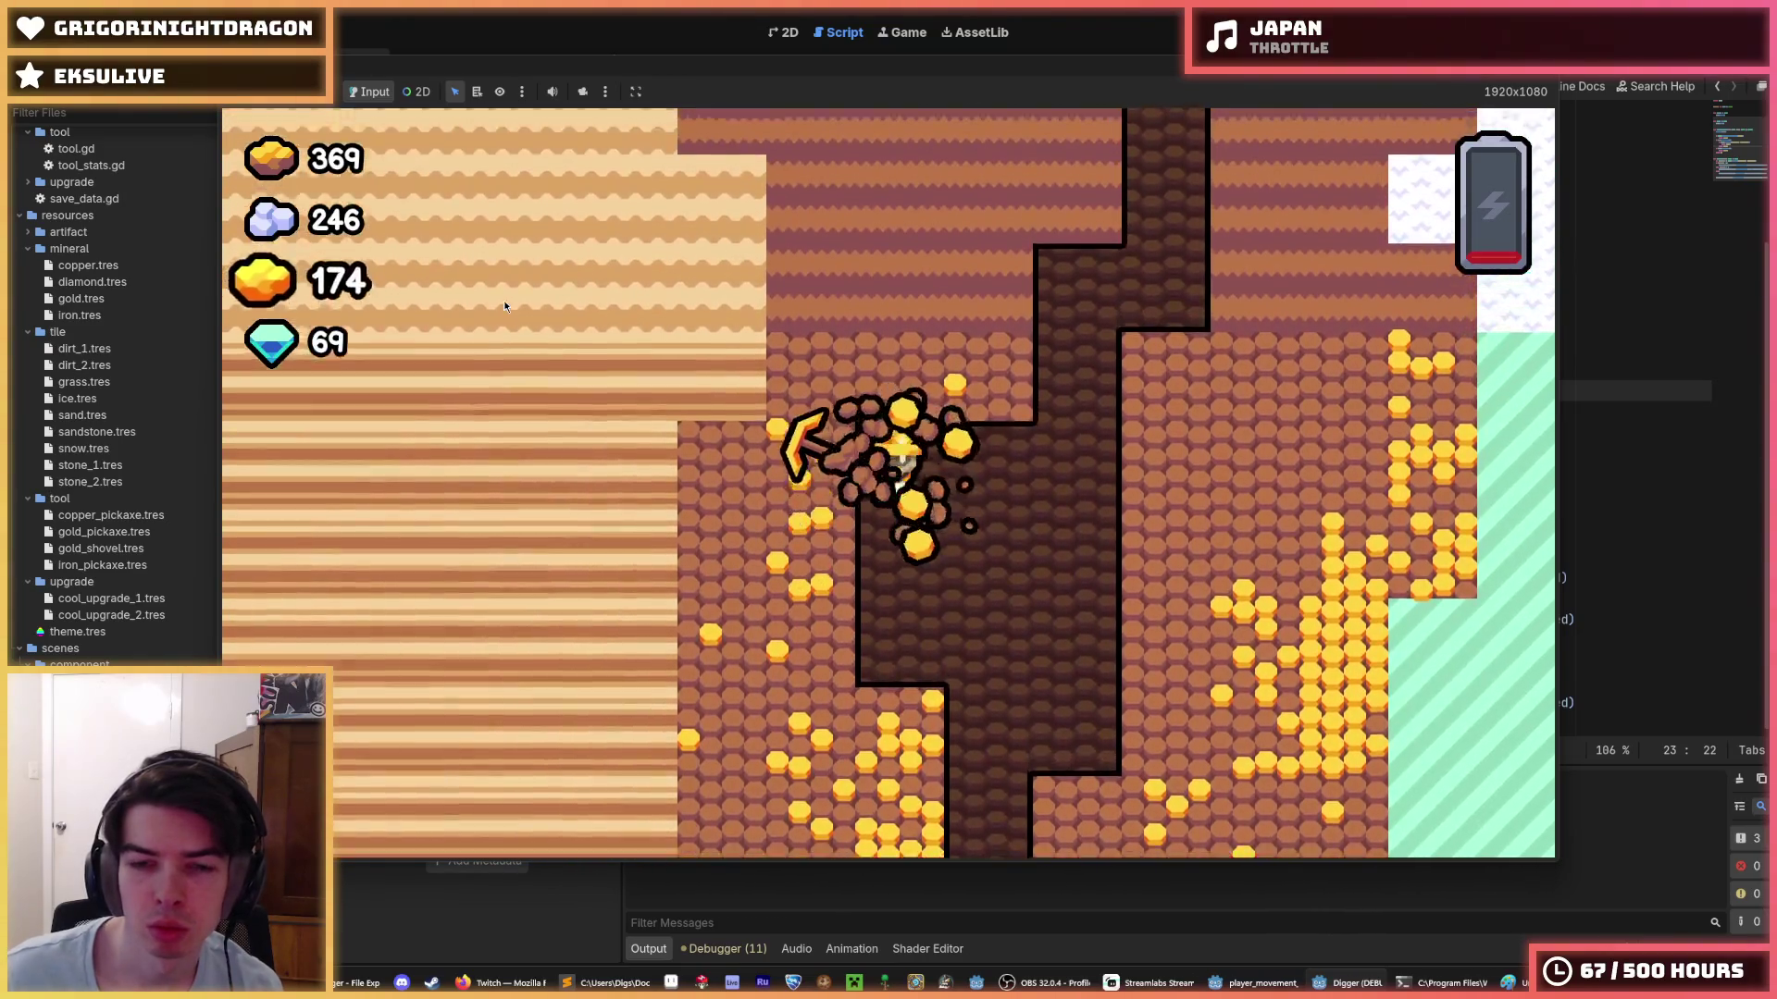
key("Right")
key("Left")
key("Down")
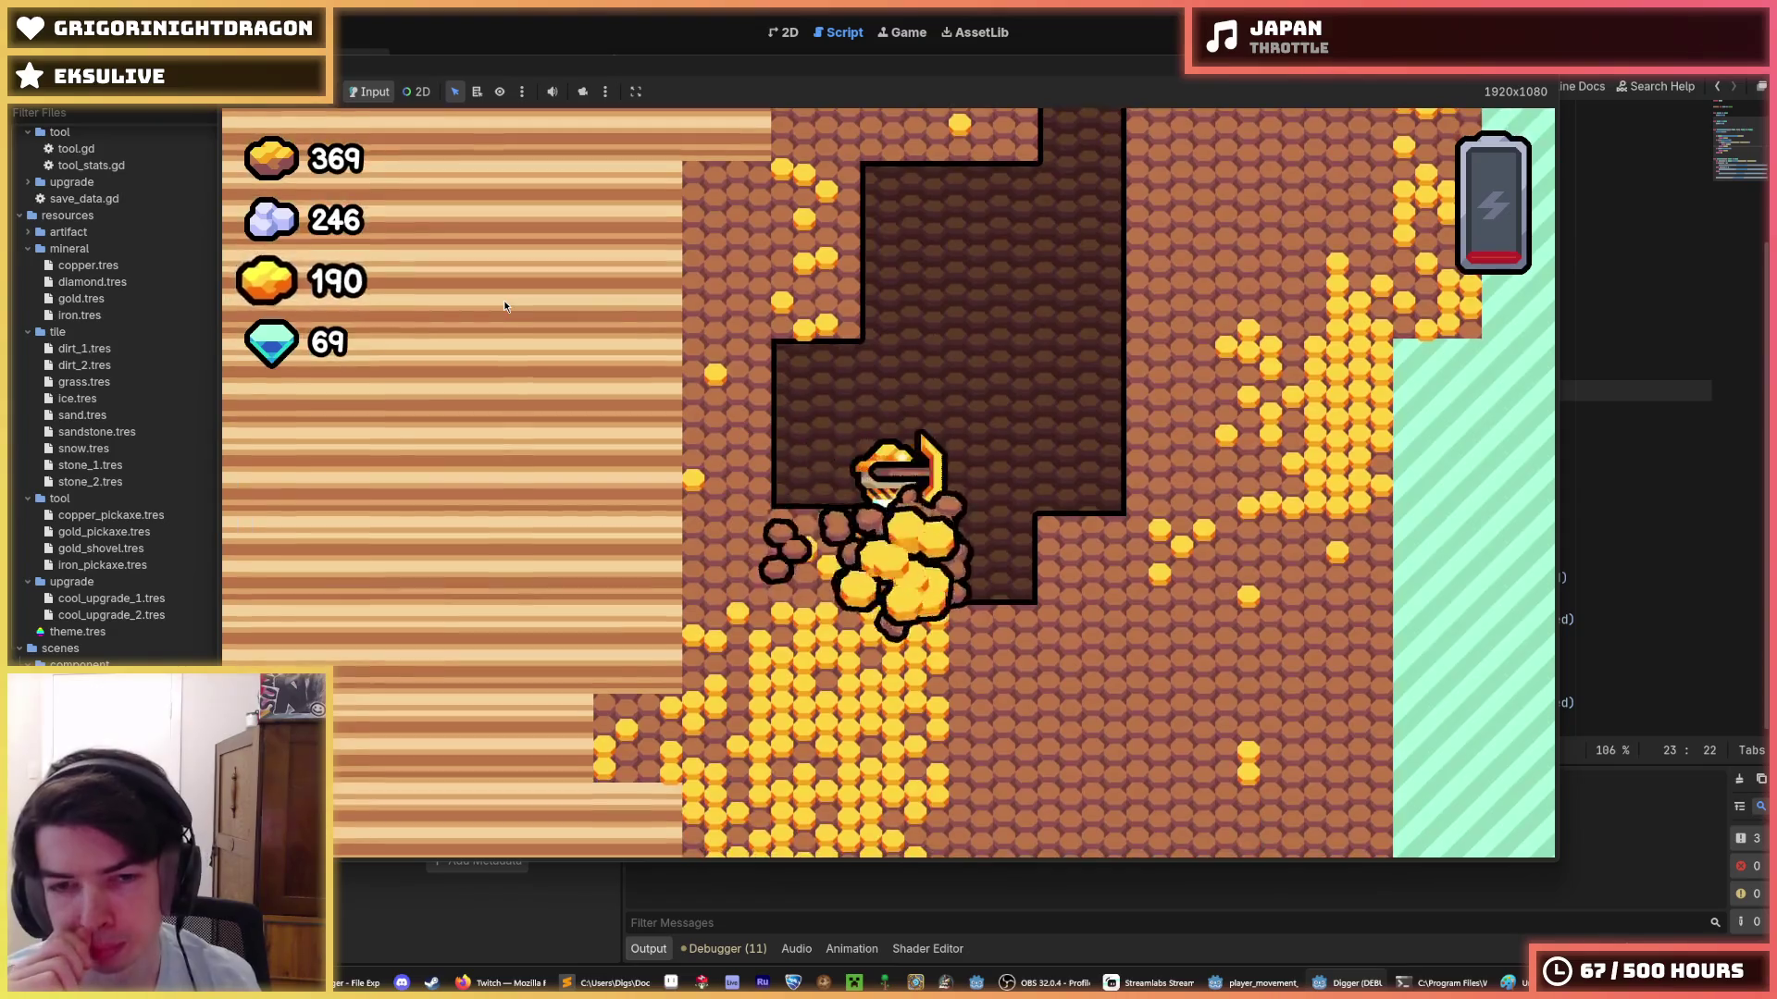
key("Down")
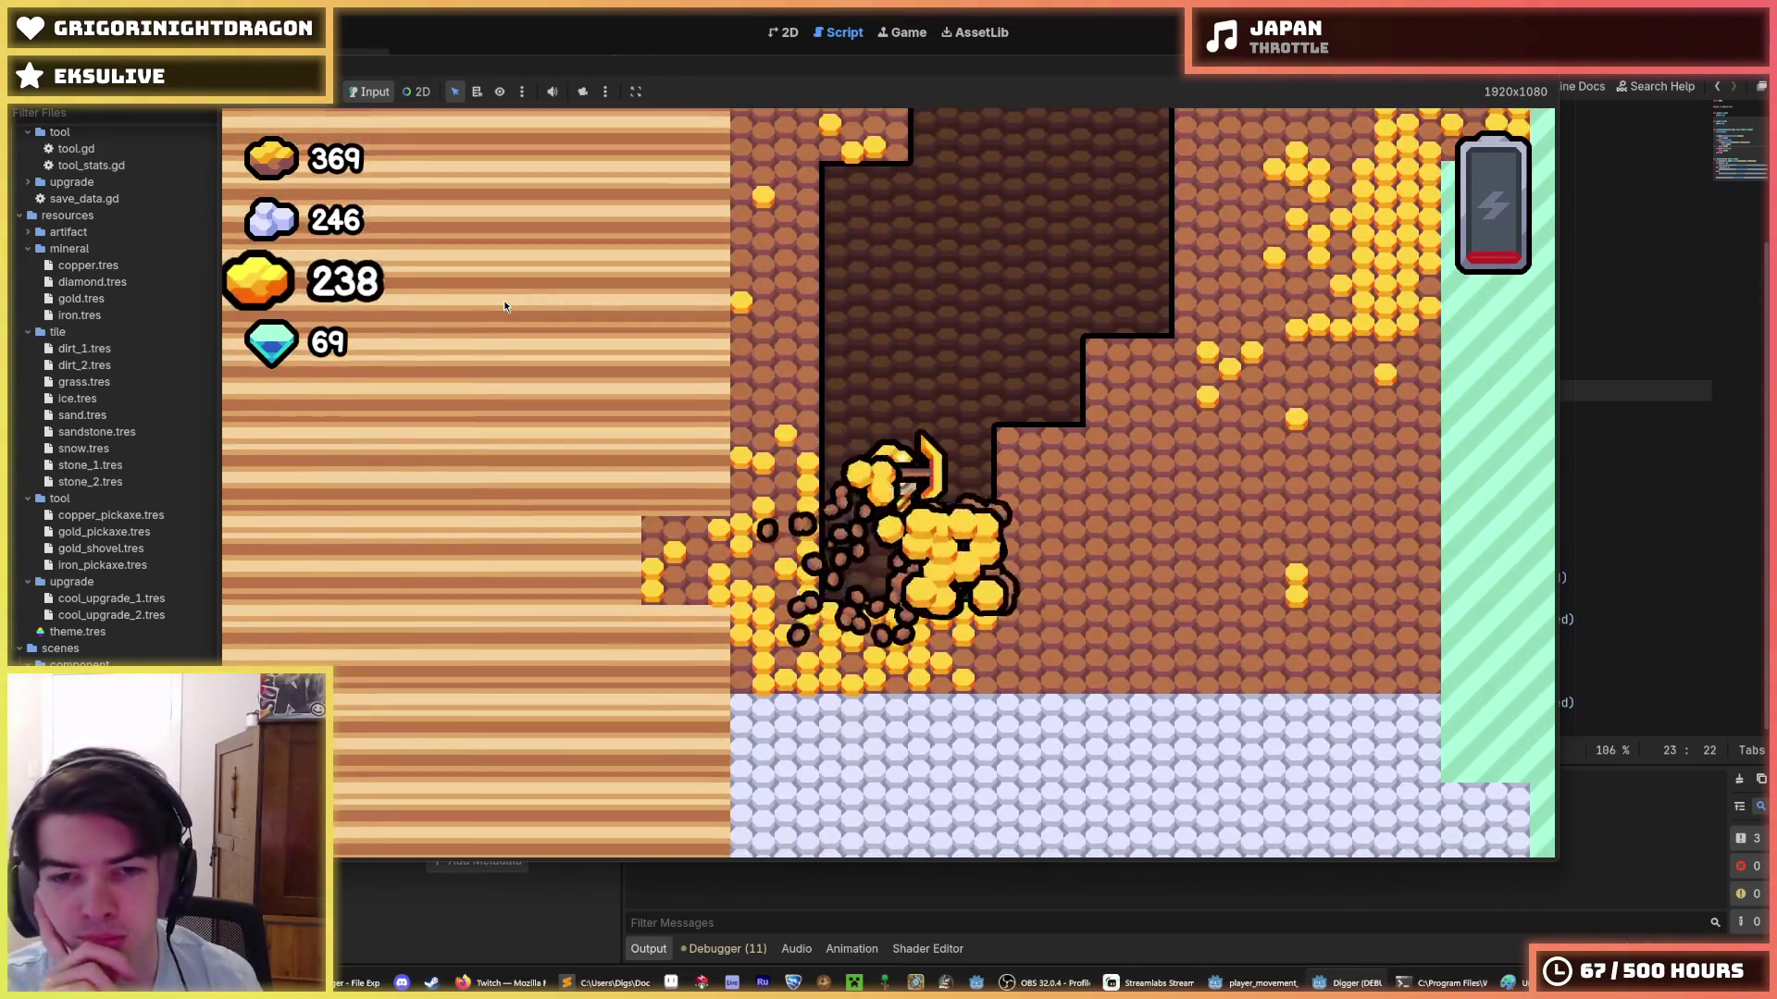
- Mine gold sideways, then dig upward through the dirt toward the surface
key("Left")
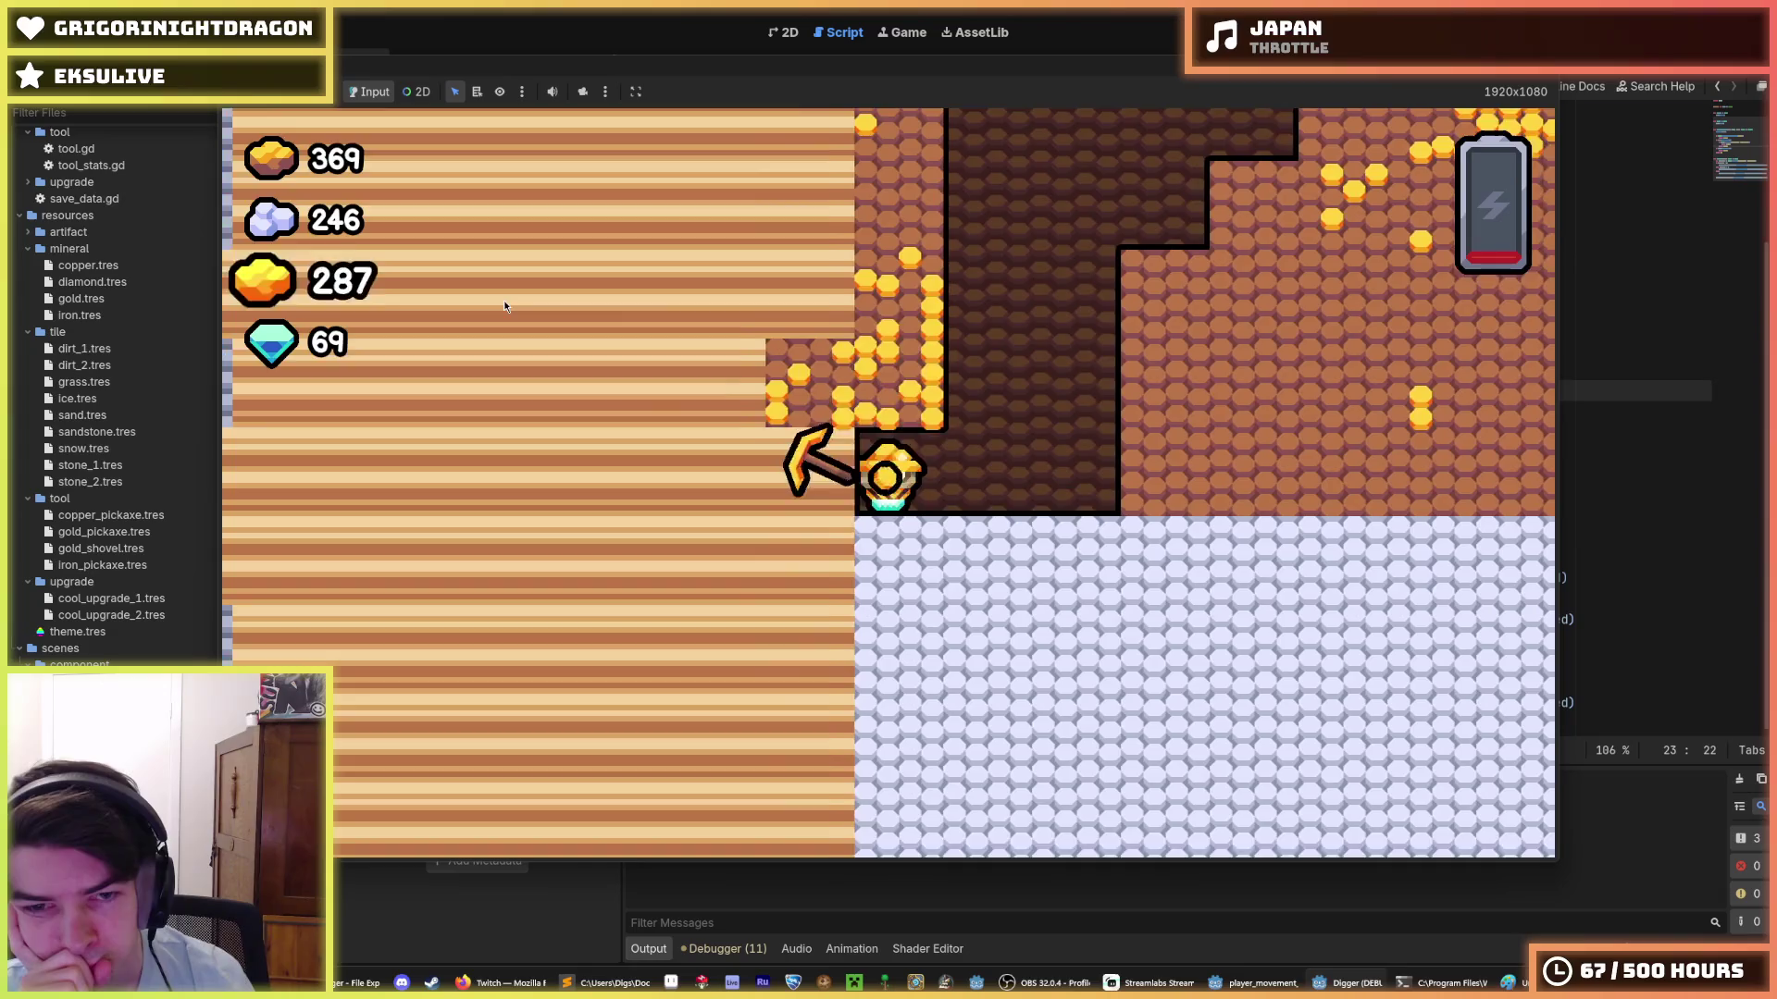
key("Up")
key("Left")
key("Up")
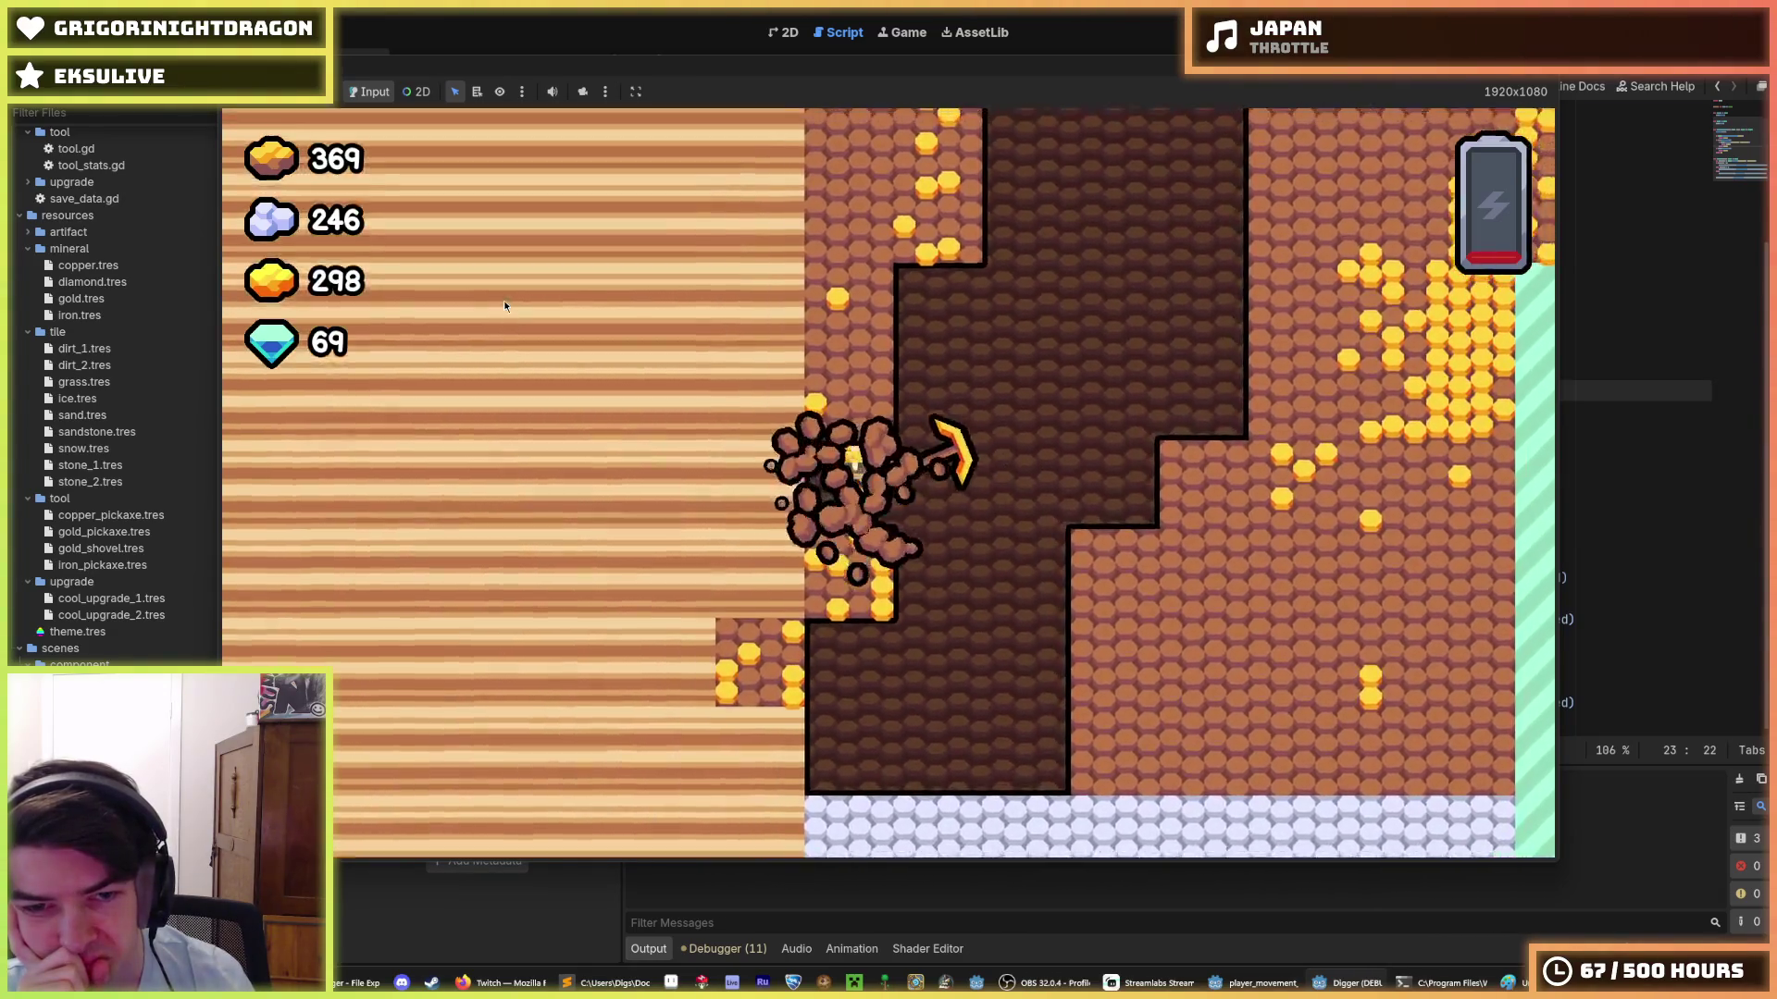
key("Up")
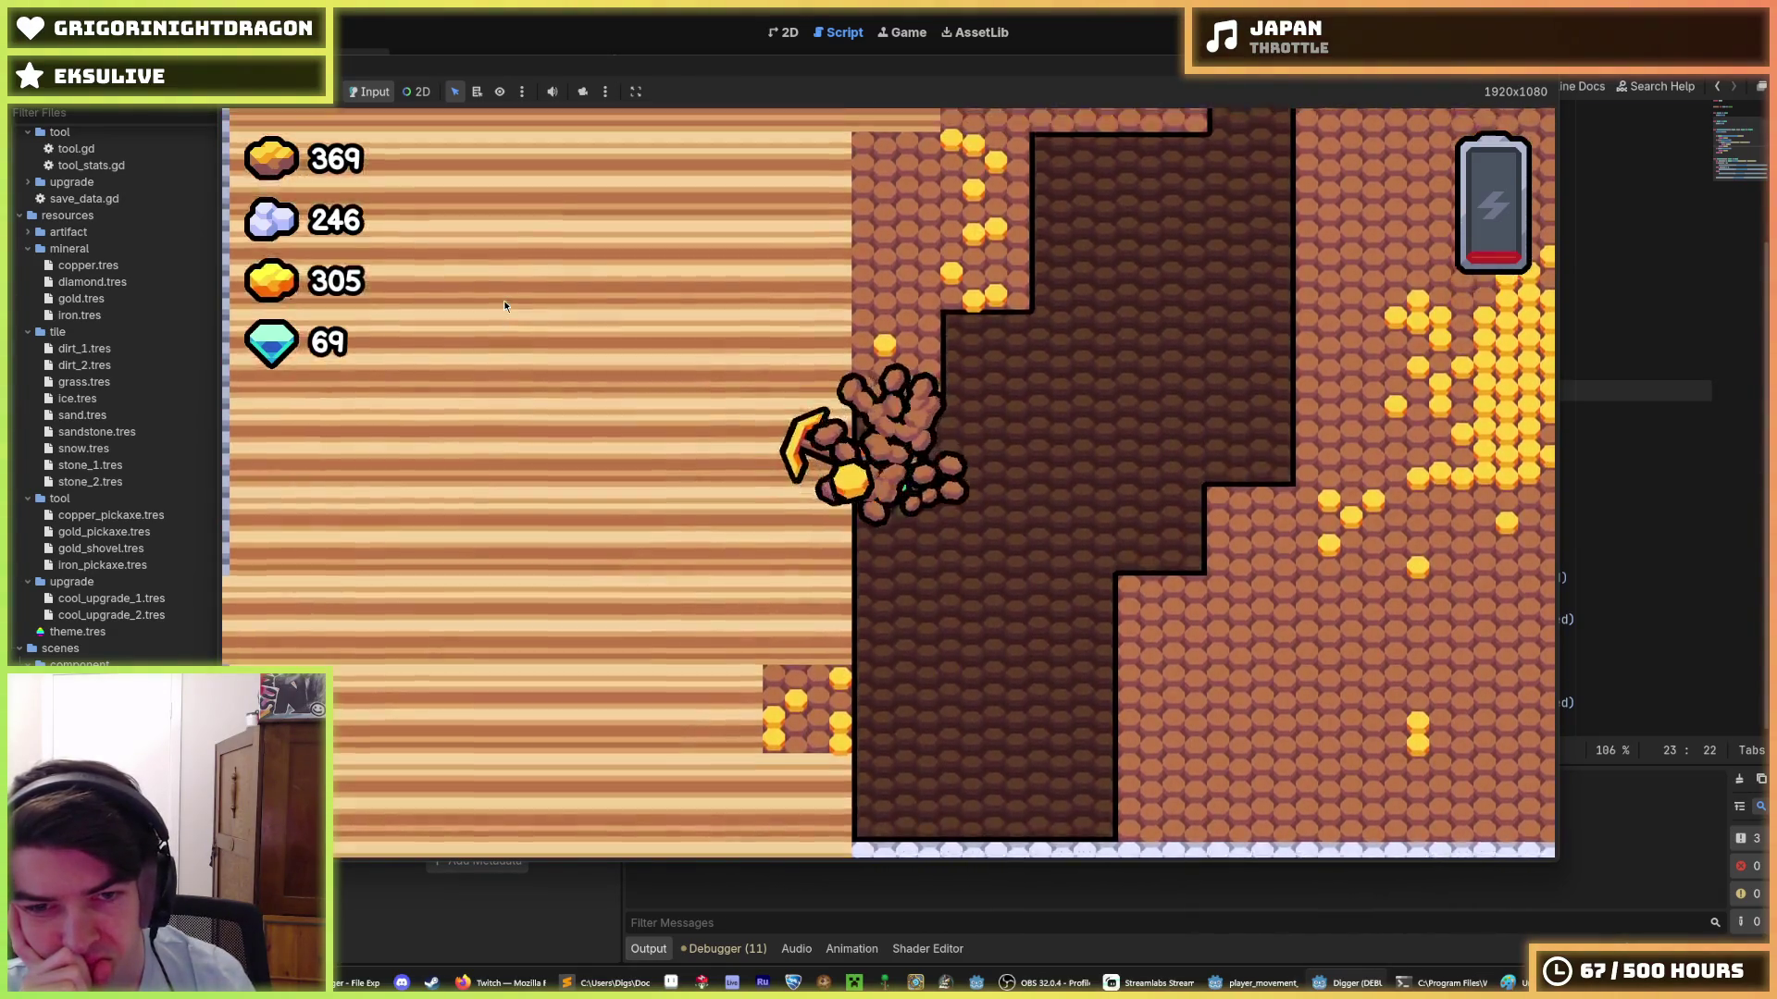
key("Right")
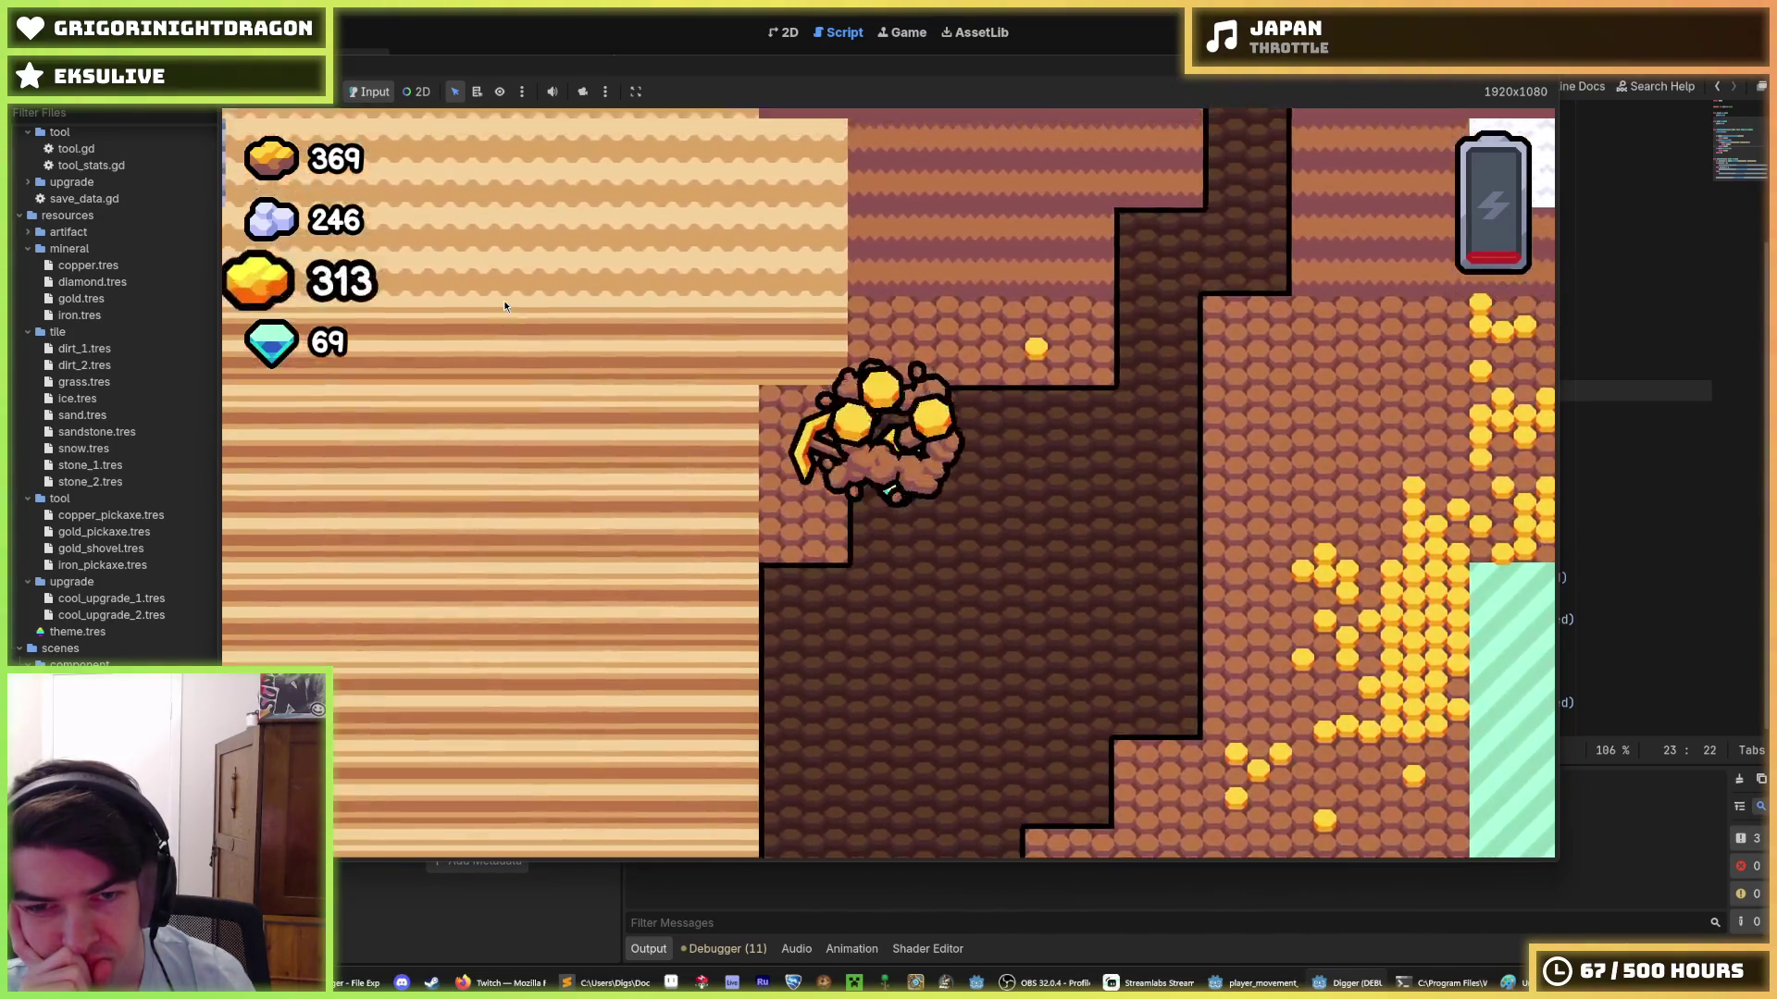
key("Left")
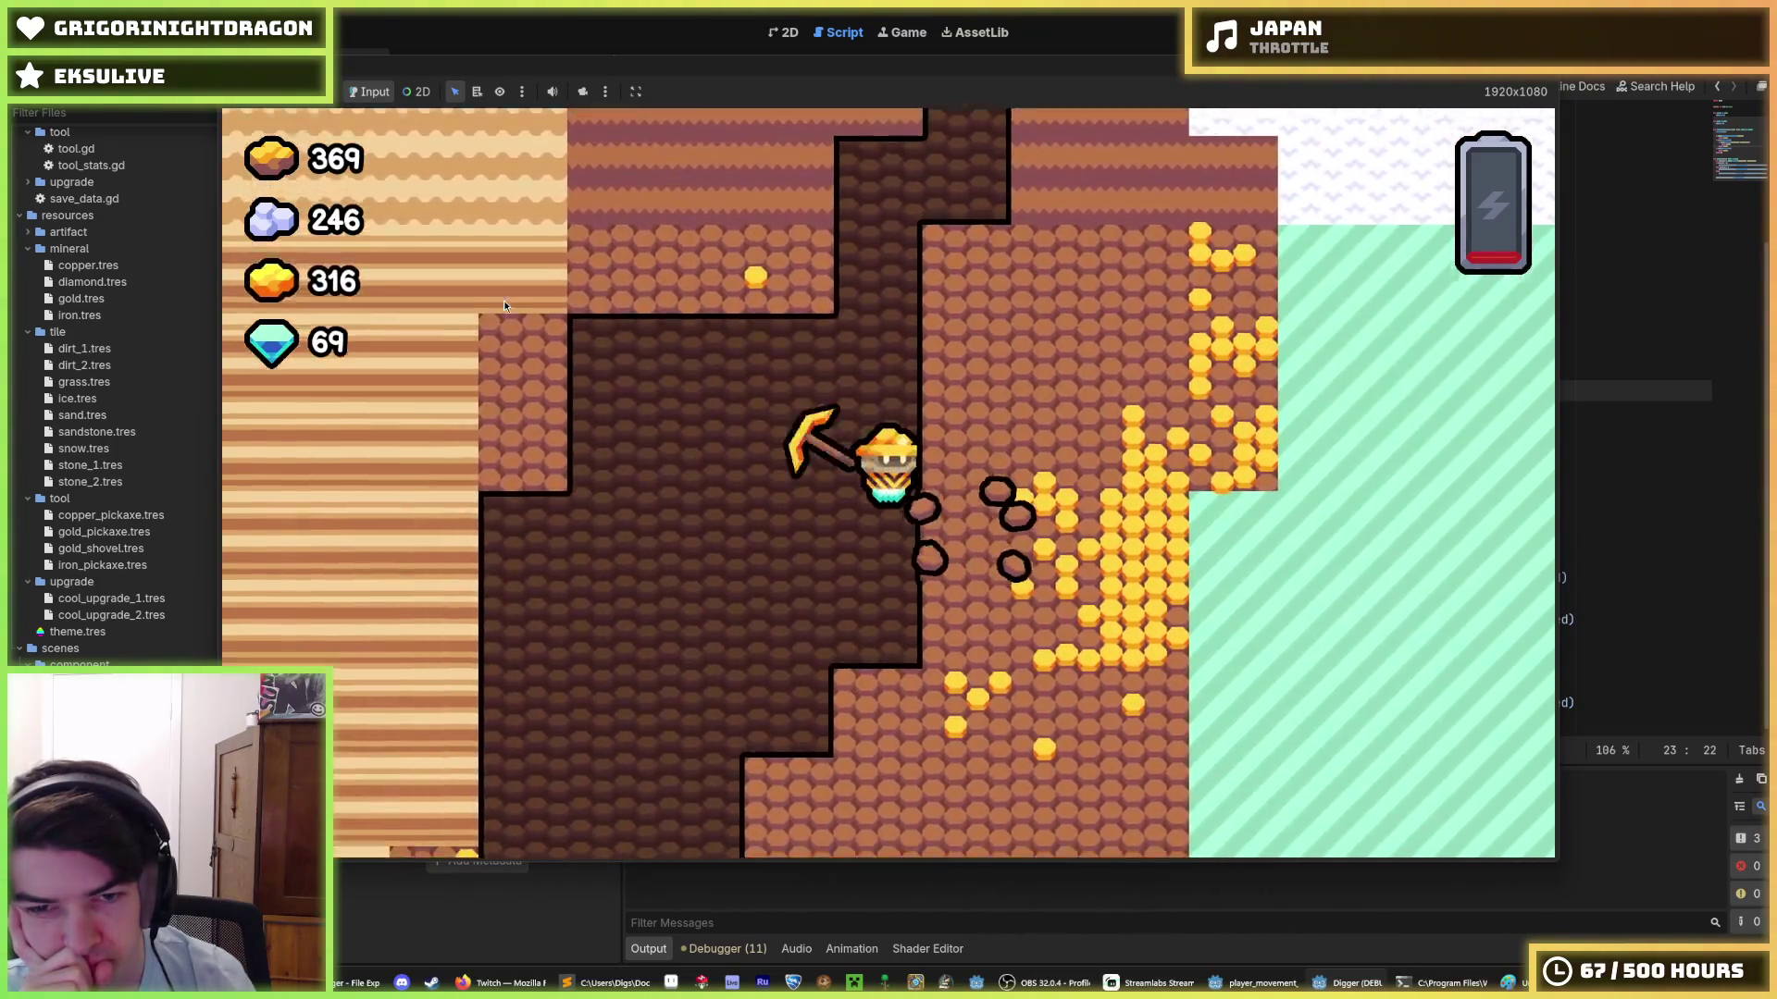
key("Left")
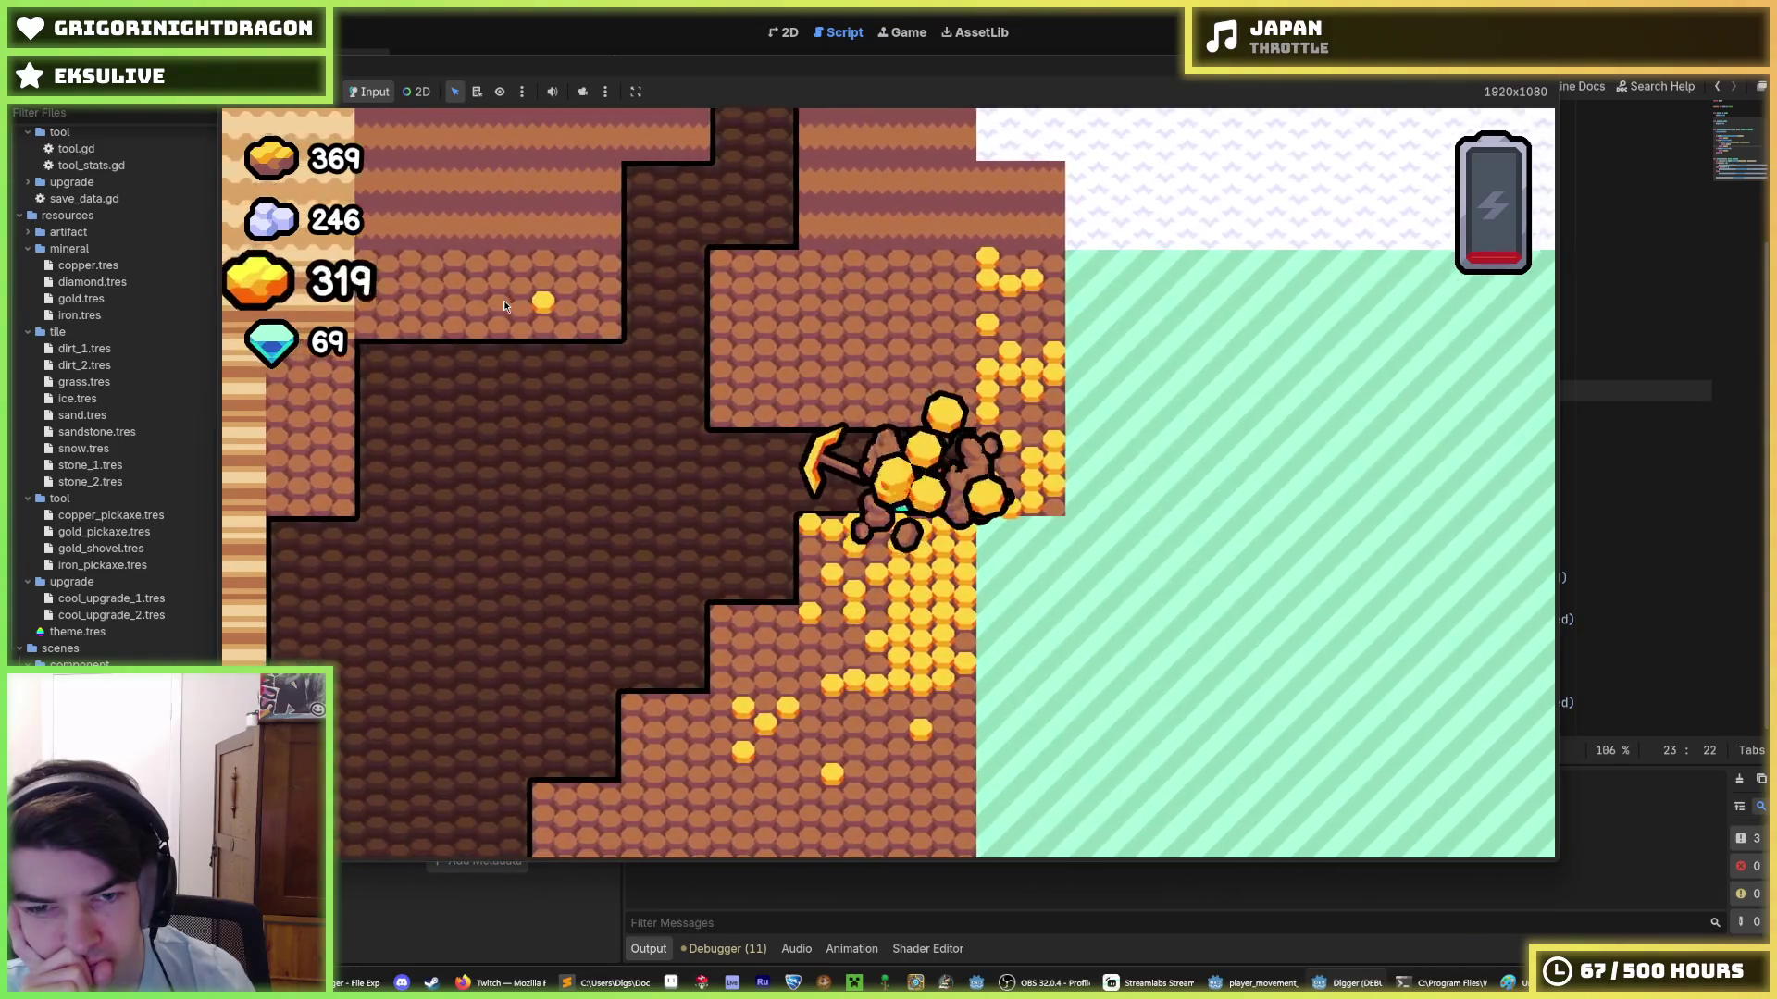
key("Down")
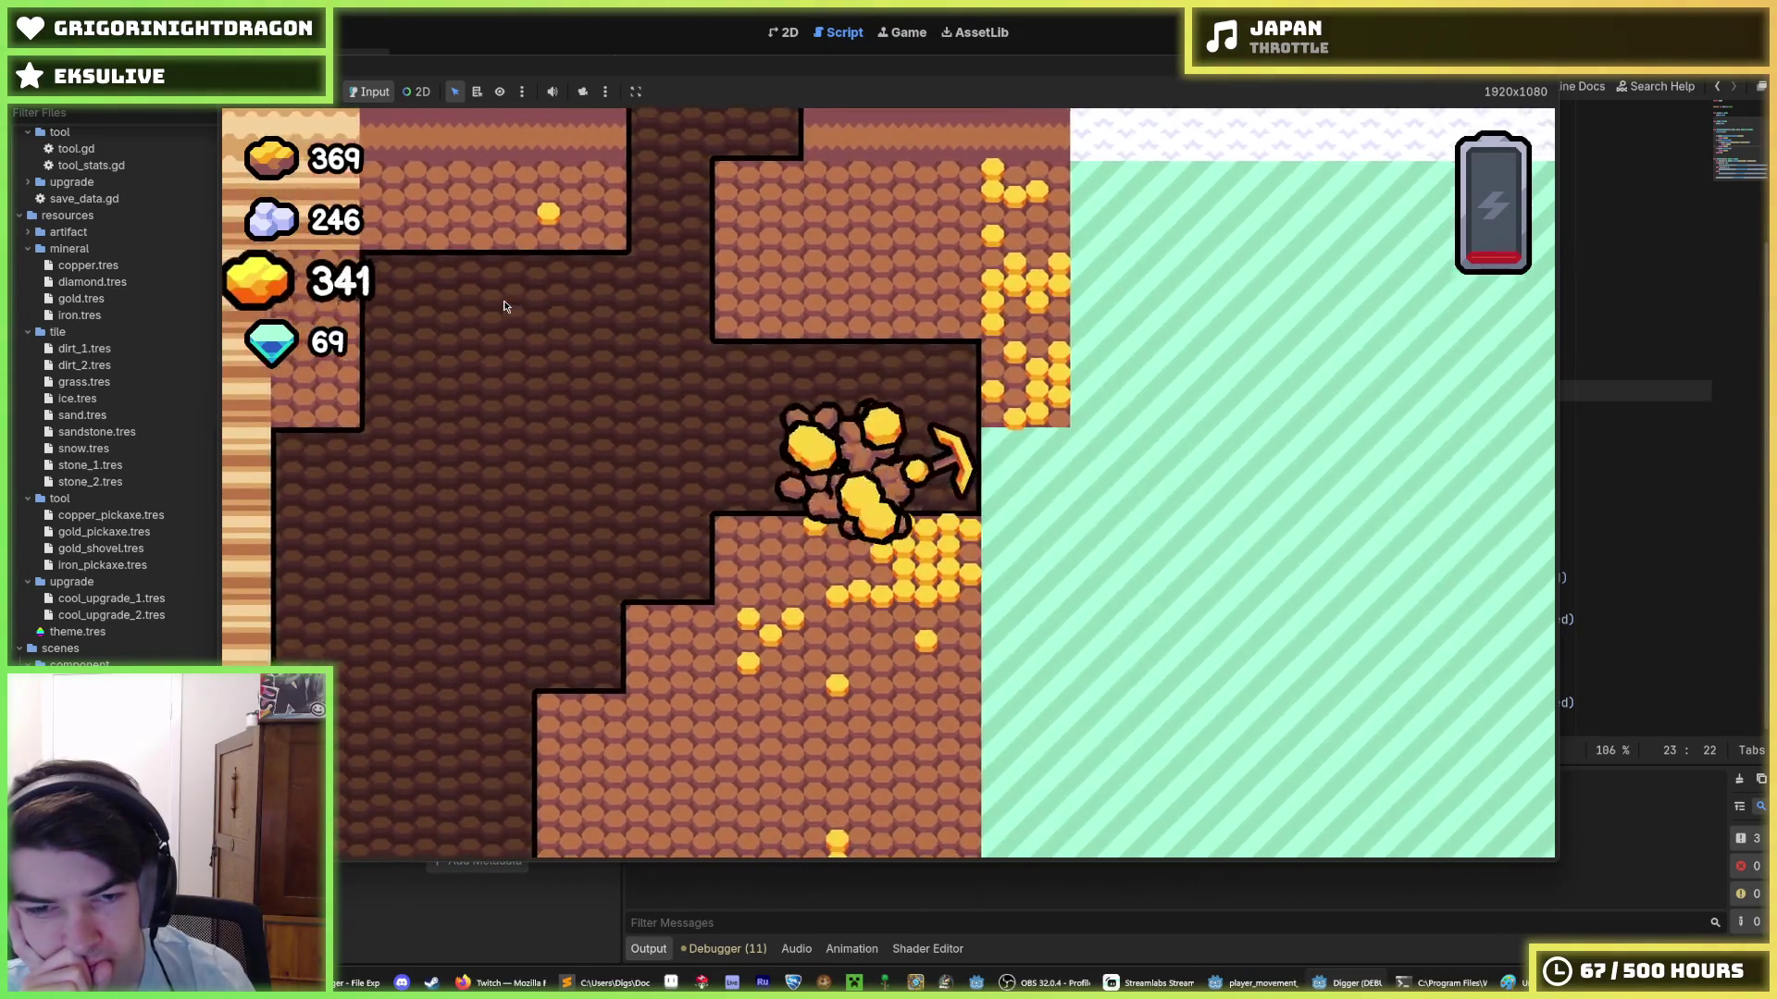
key("Right")
key("Up")
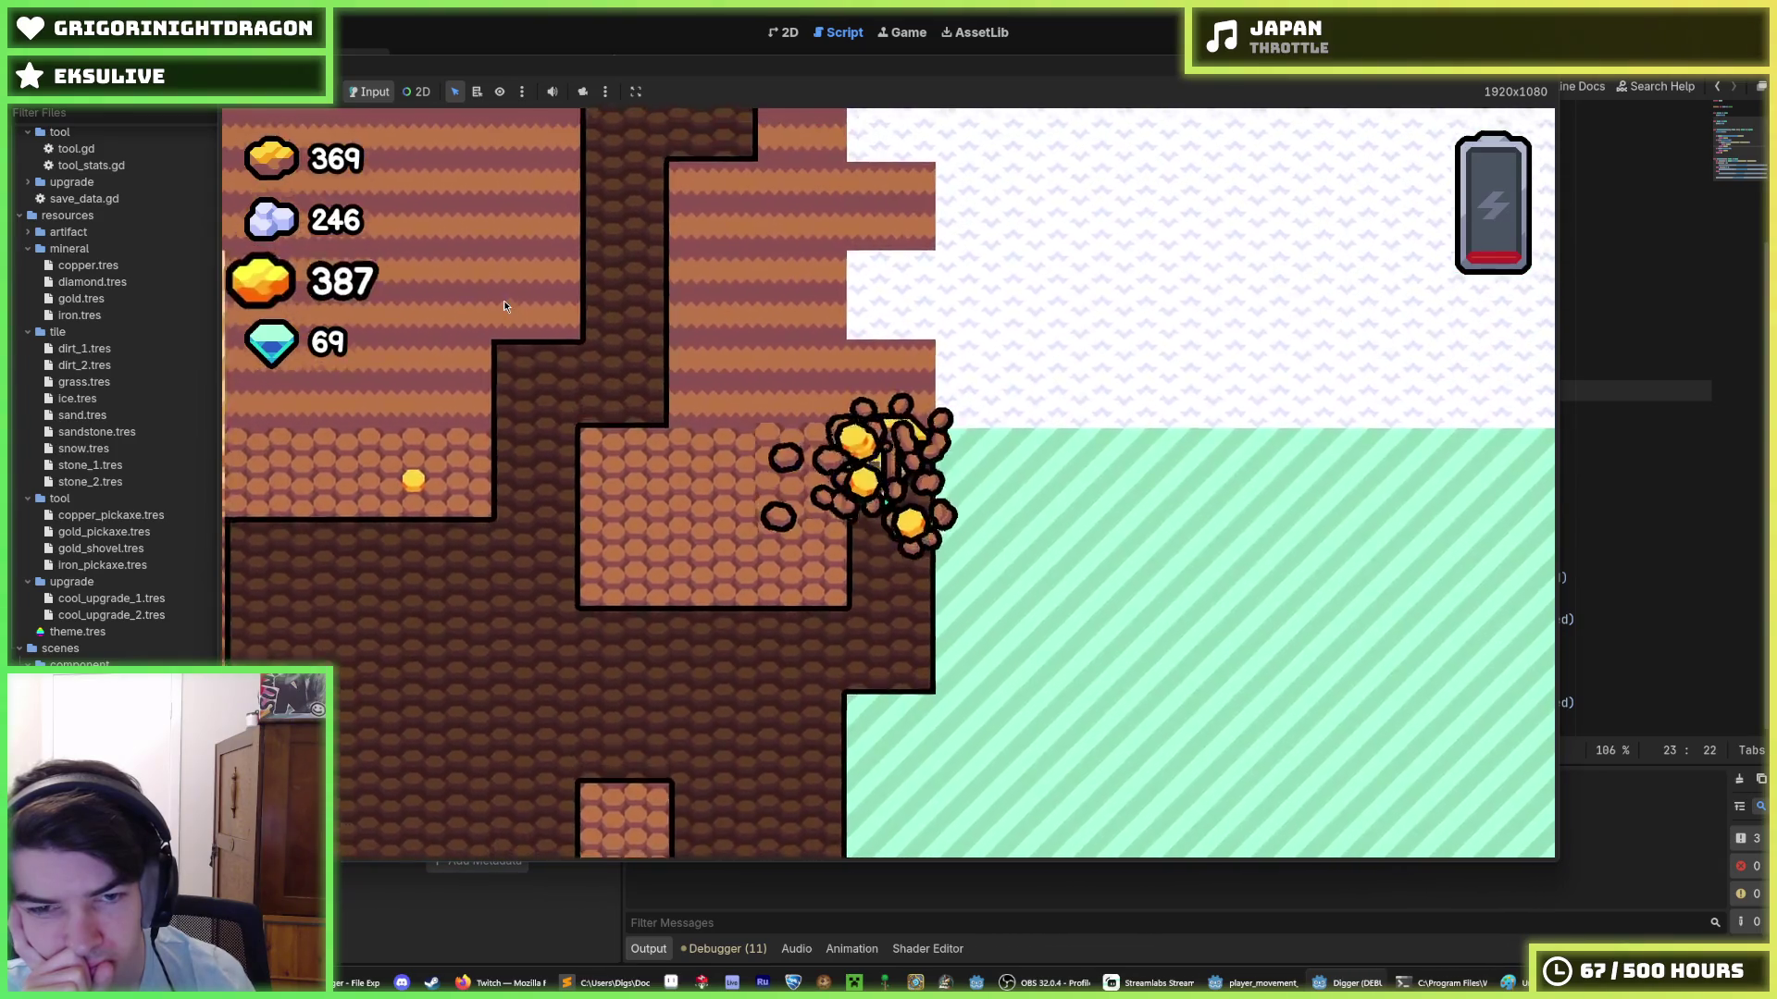
key("Down")
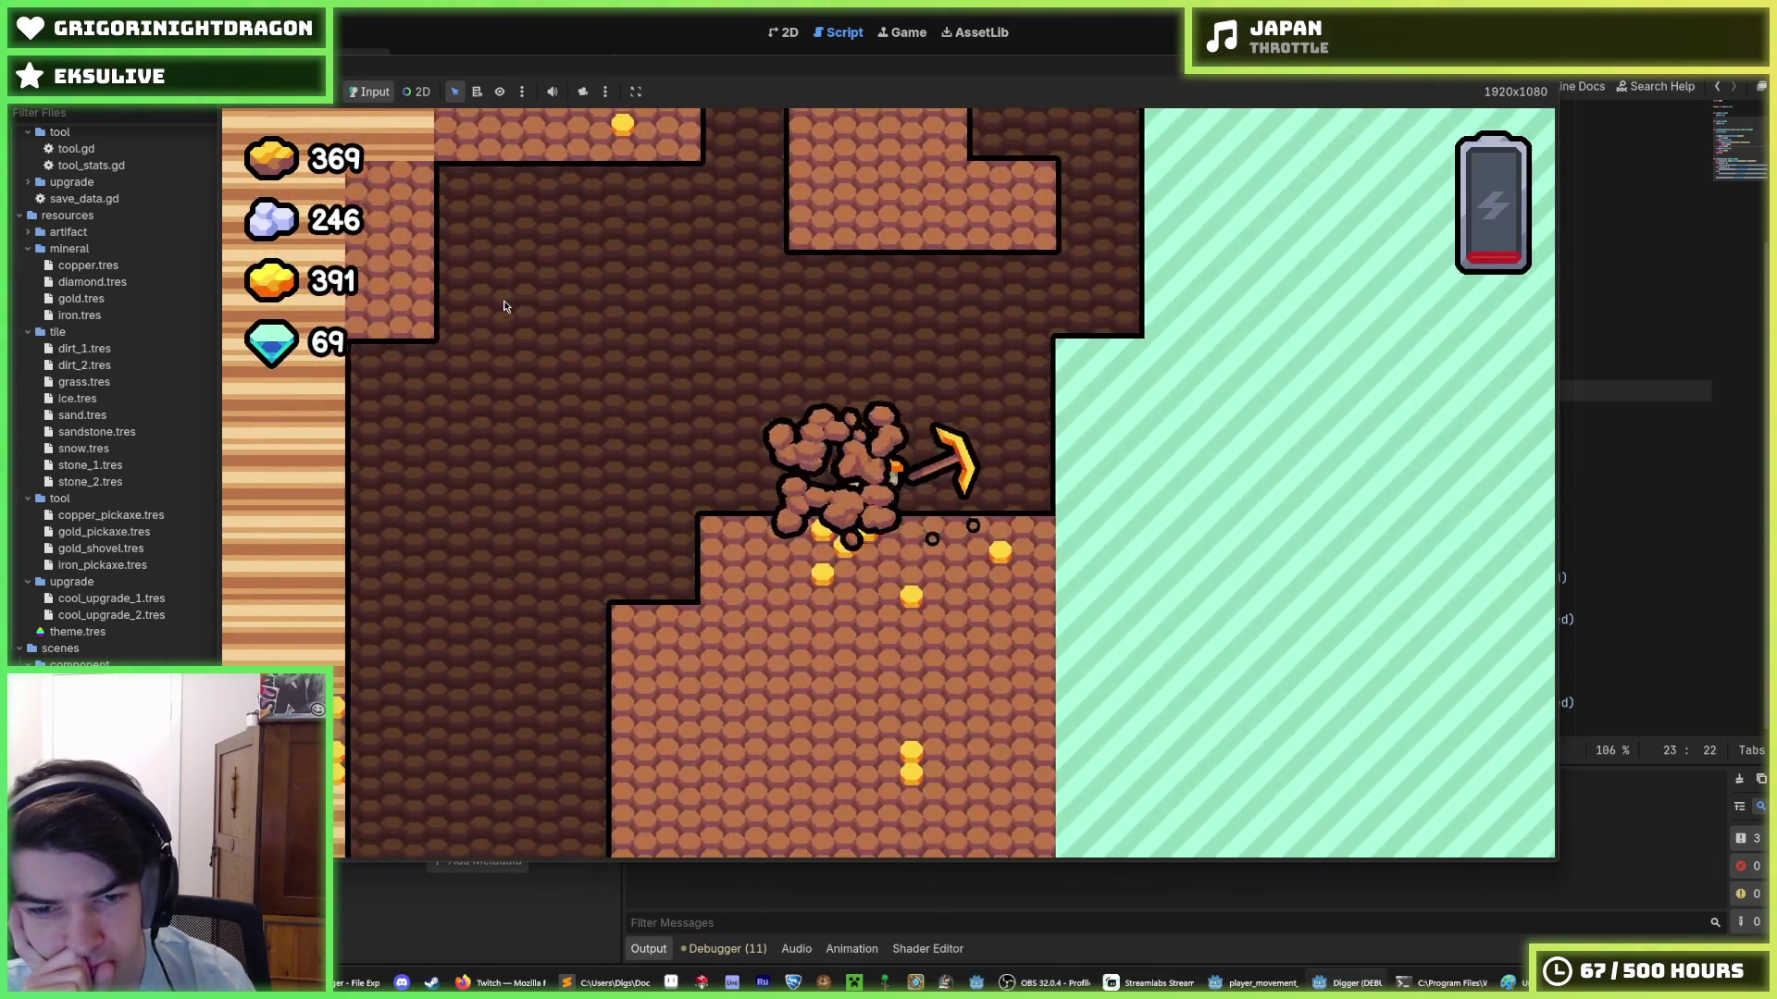
key("Down")
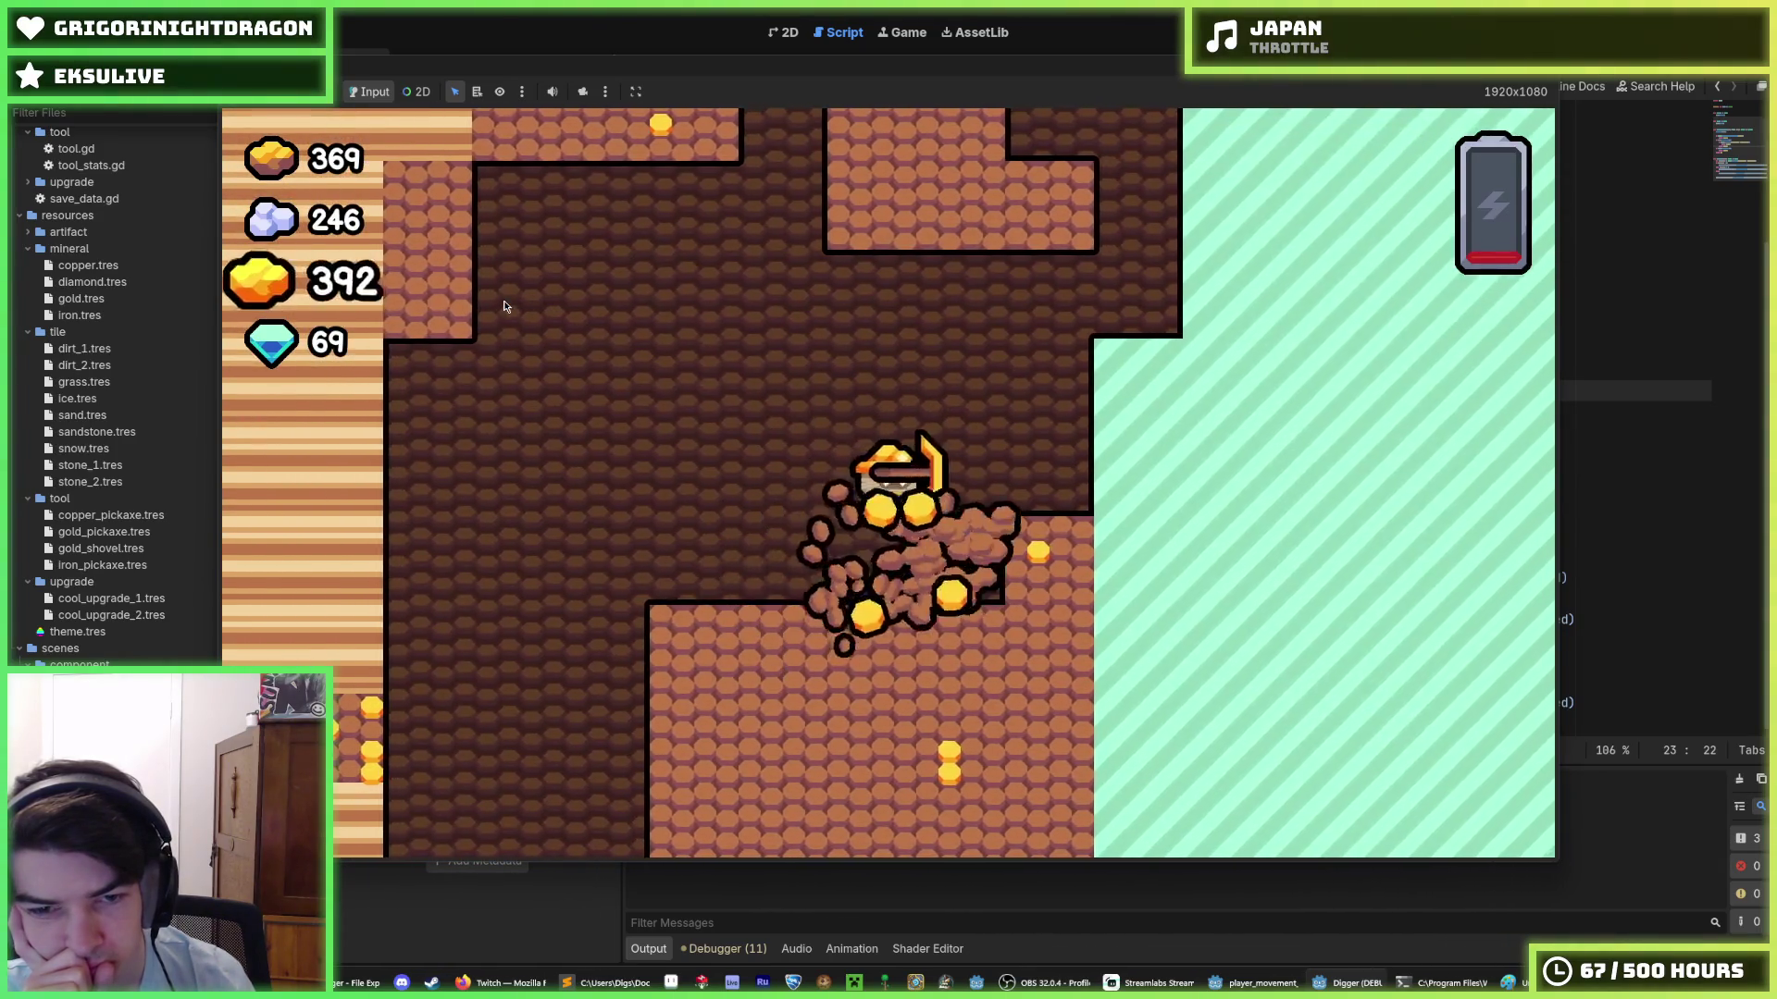
key("Right")
key("Left")
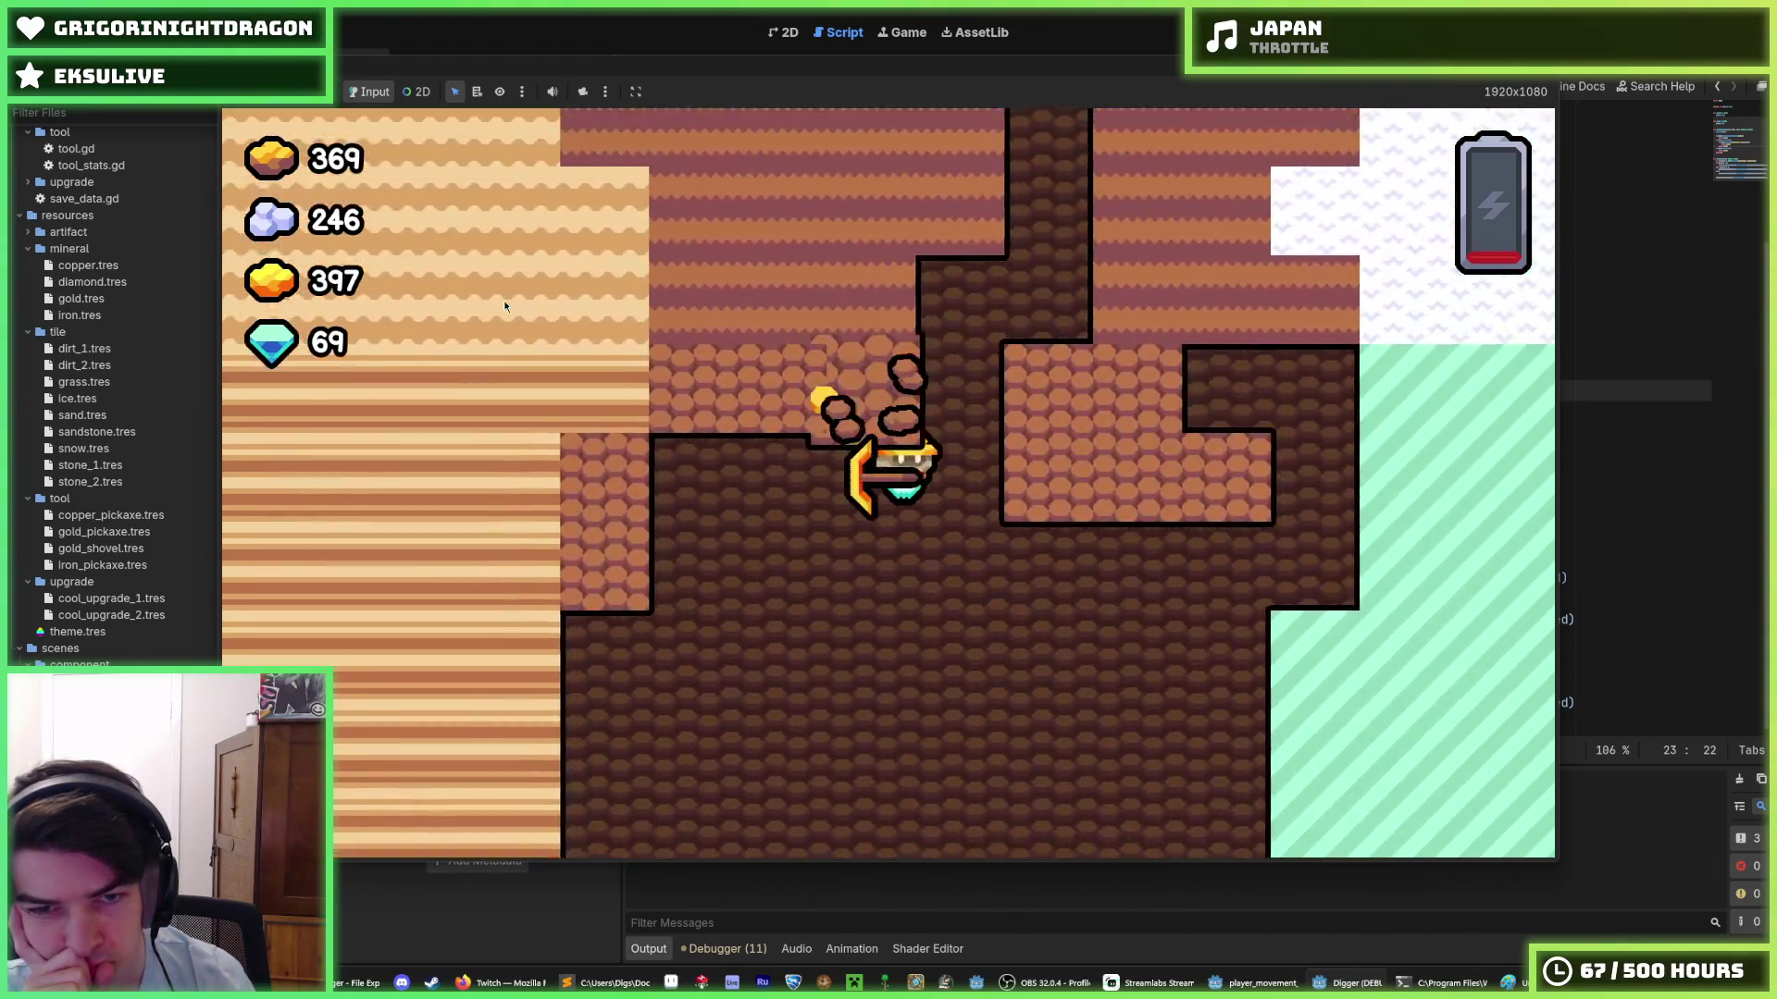
key("Up")
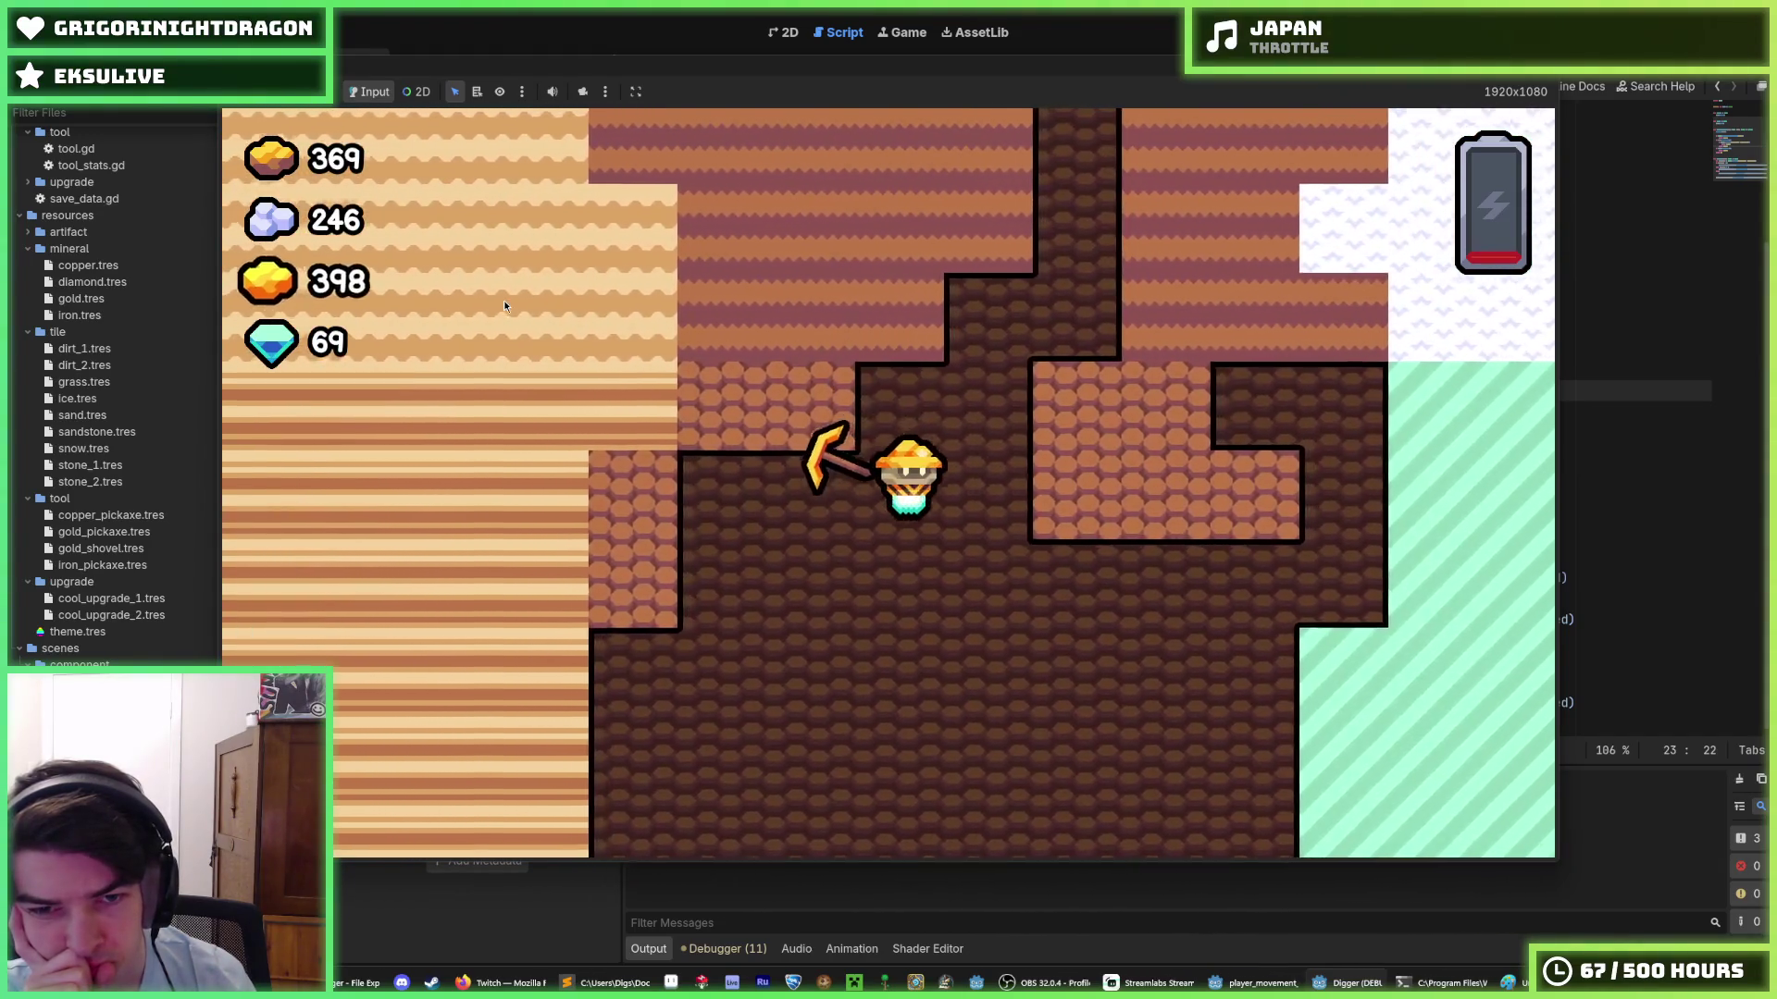
key("Right")
key("Right")
key("Up")
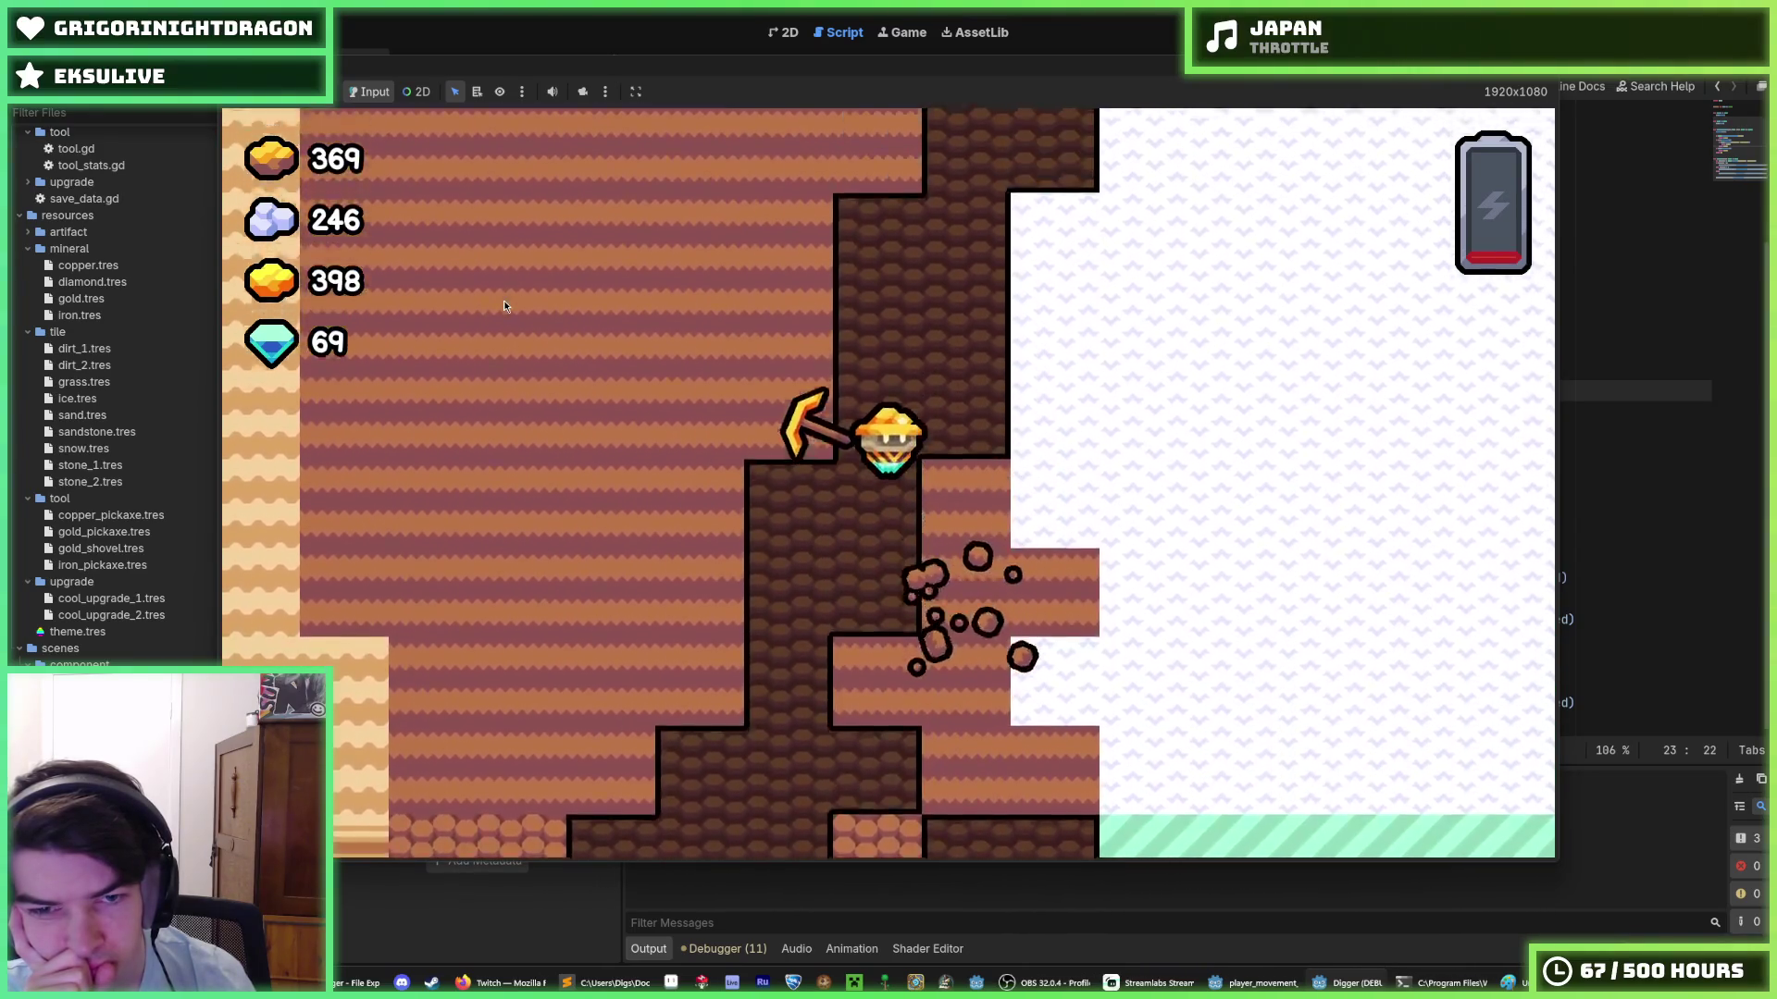
key("Up")
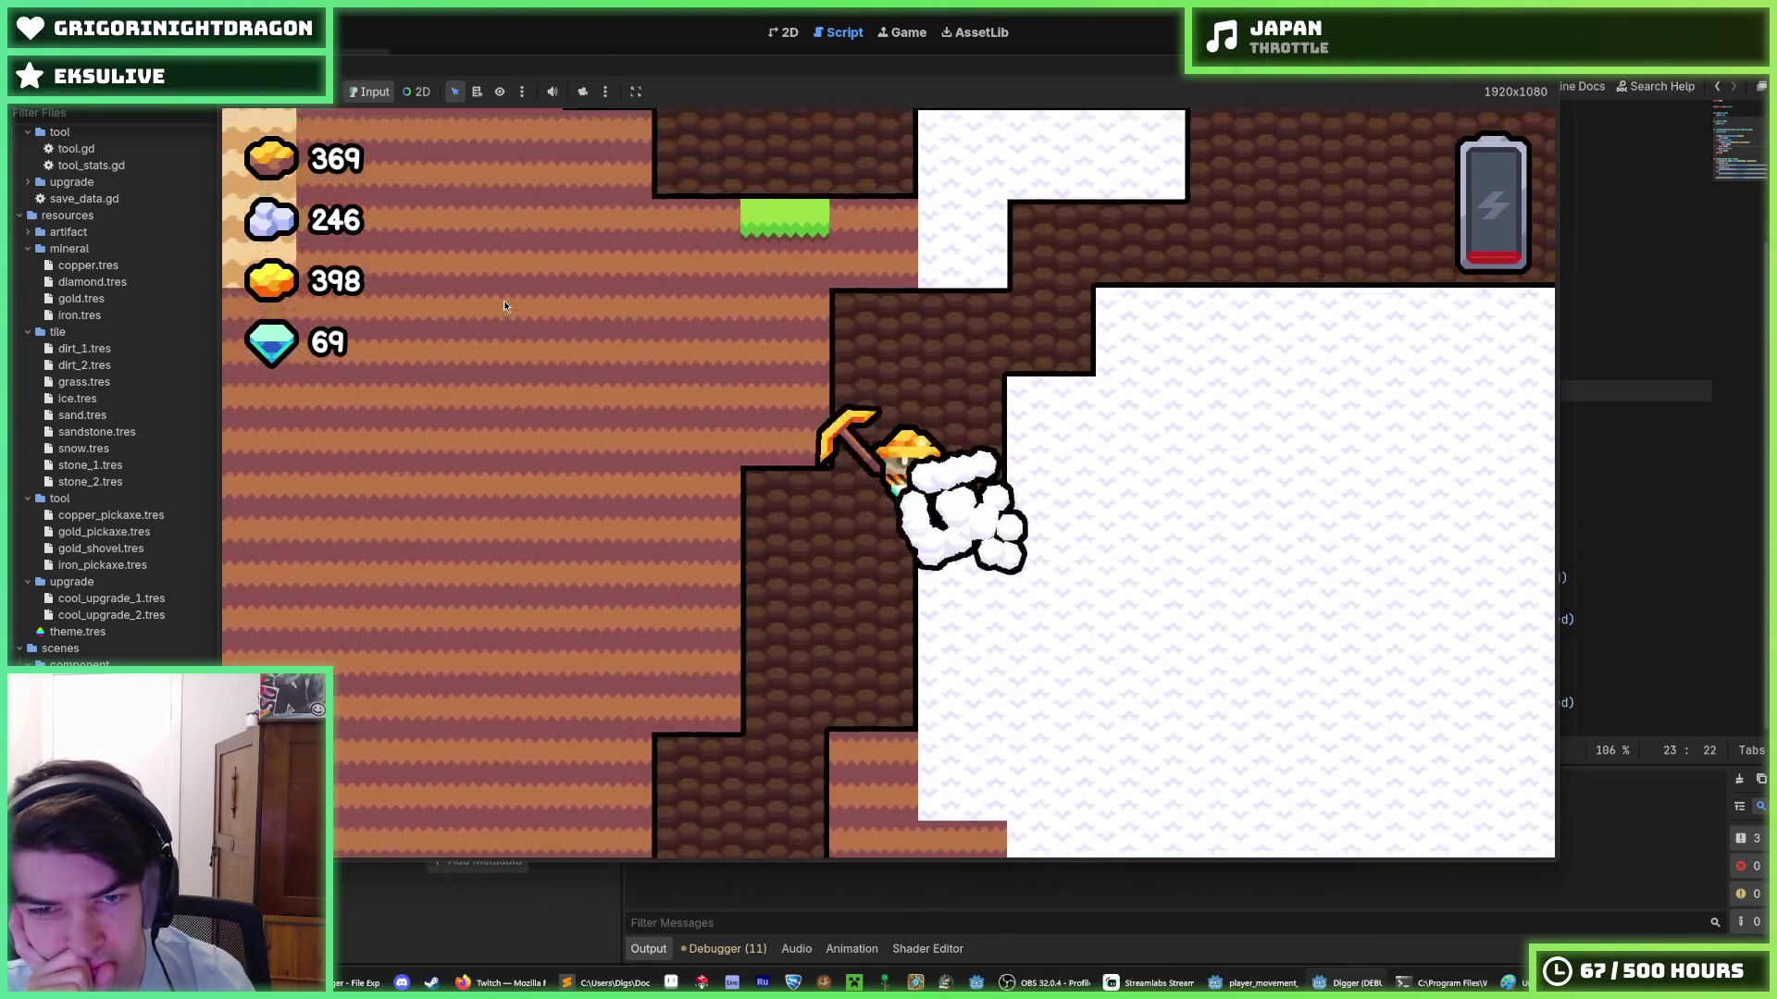
key("Up")
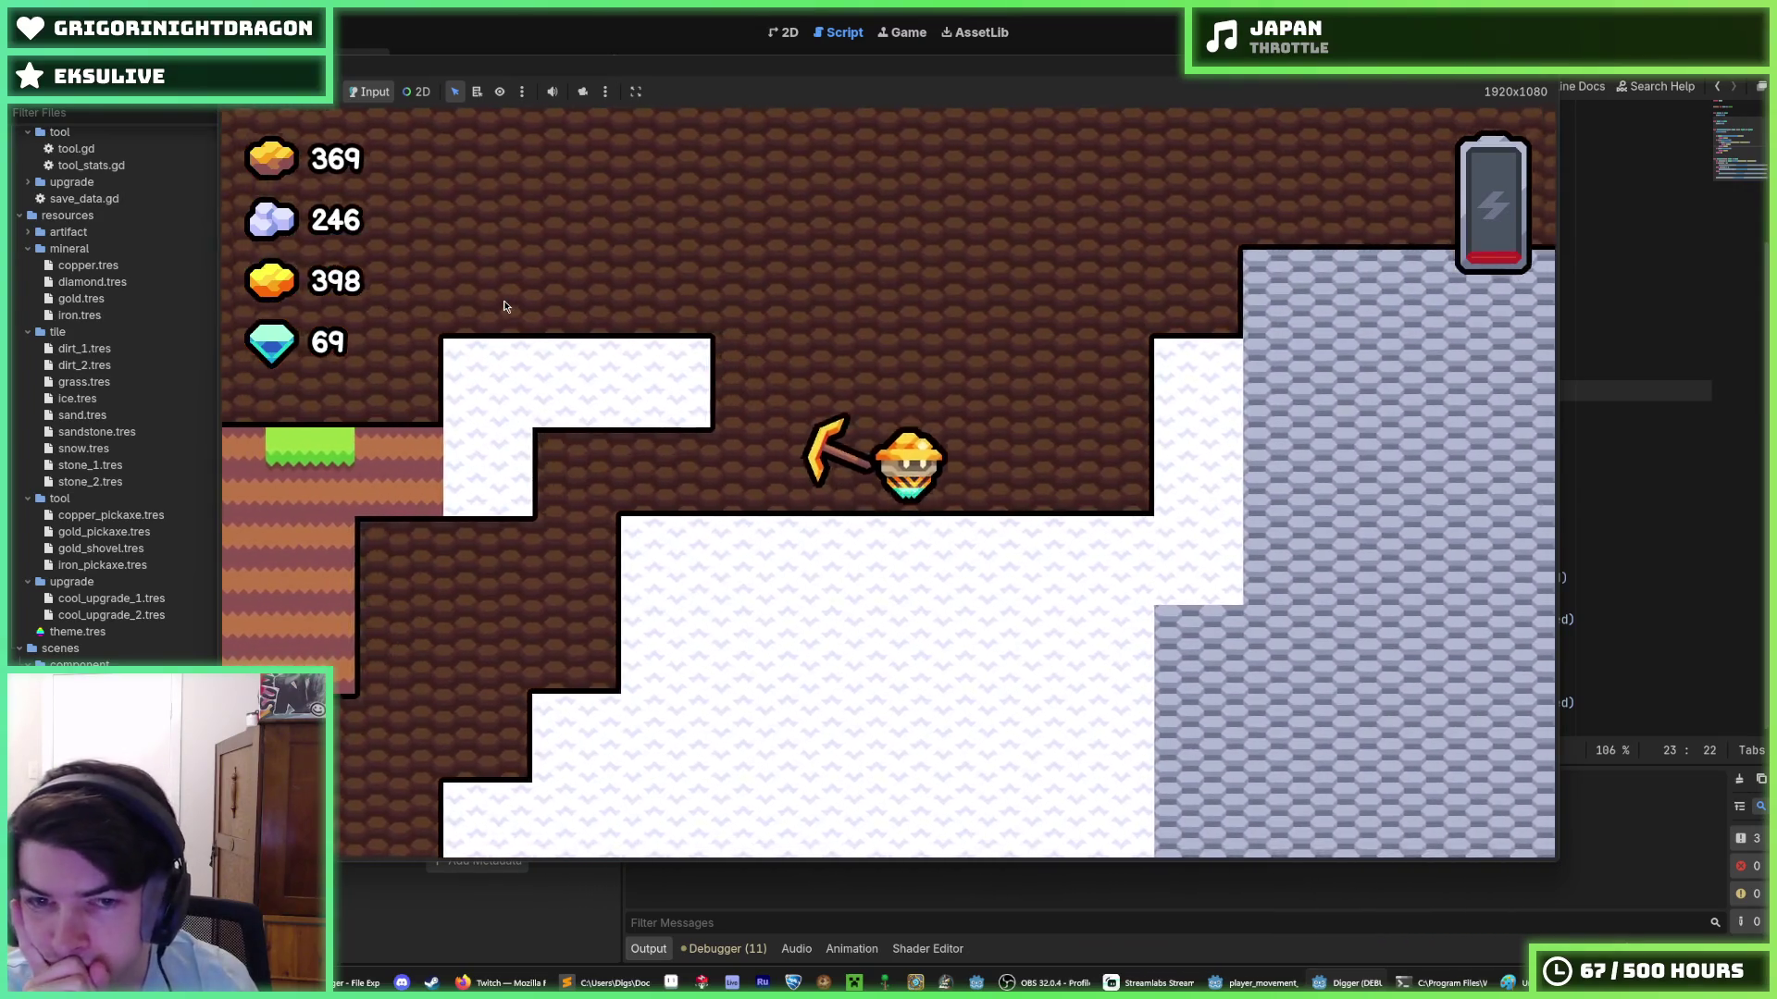
key("Right")
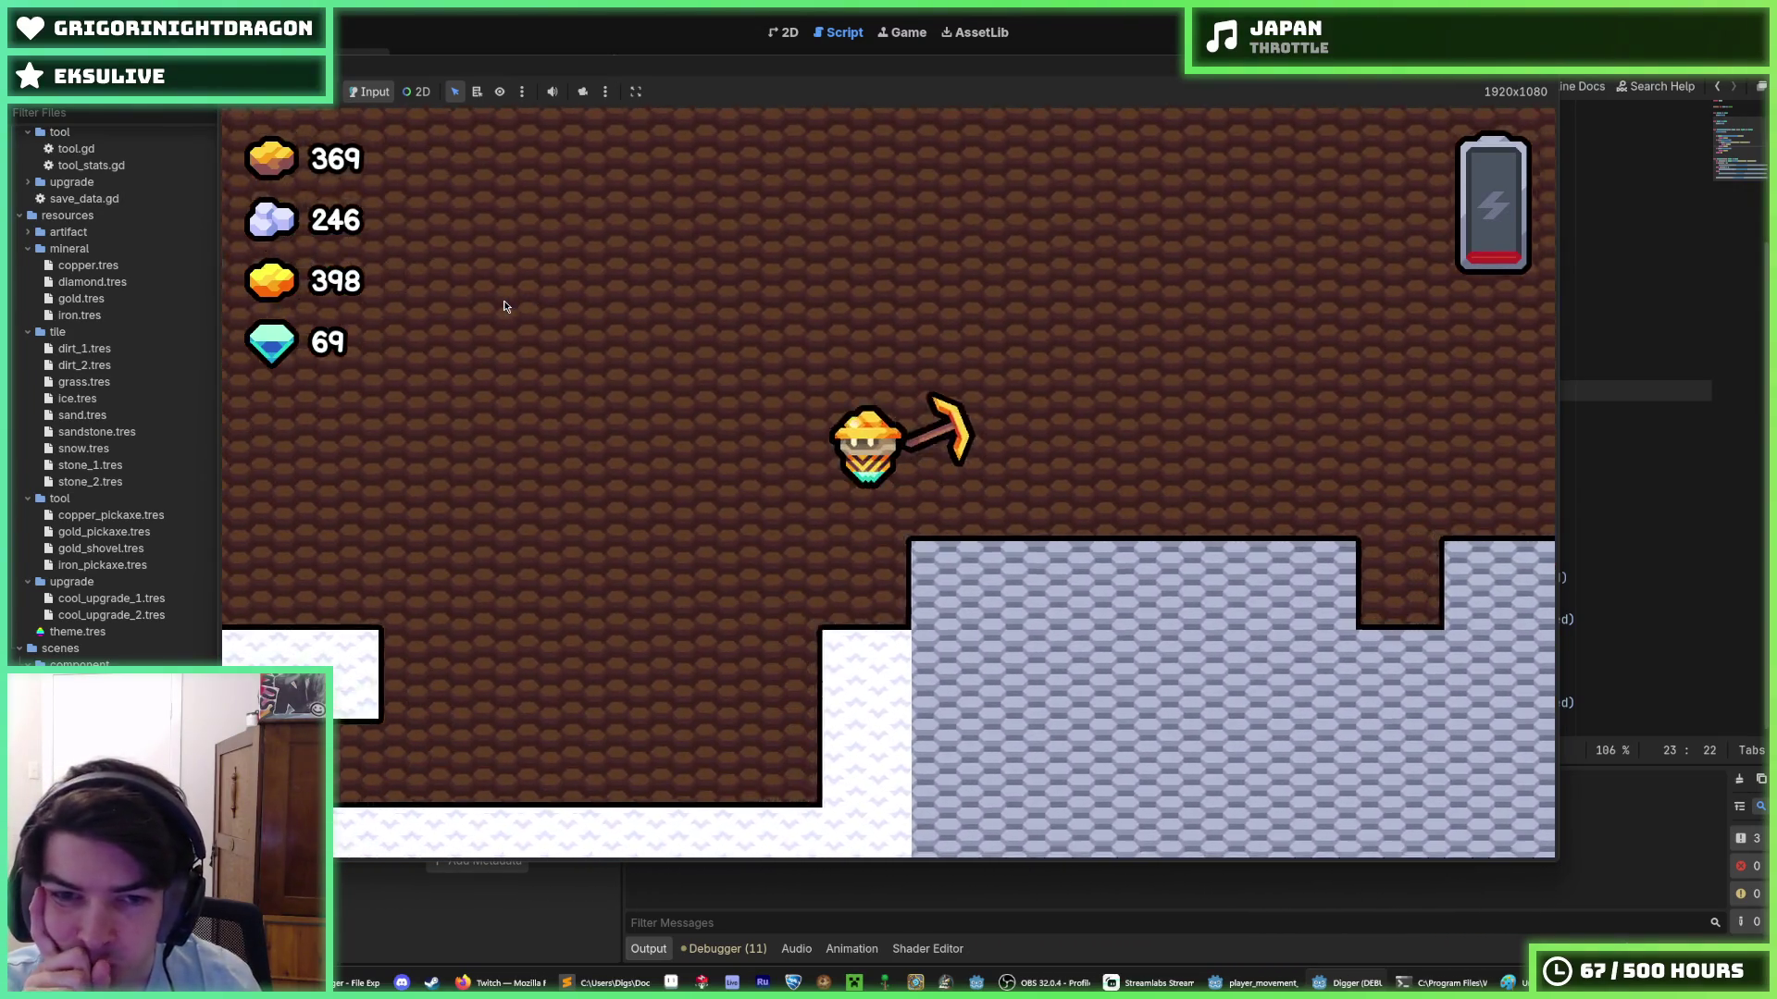
key("Up")
key("Up")
key("Left")
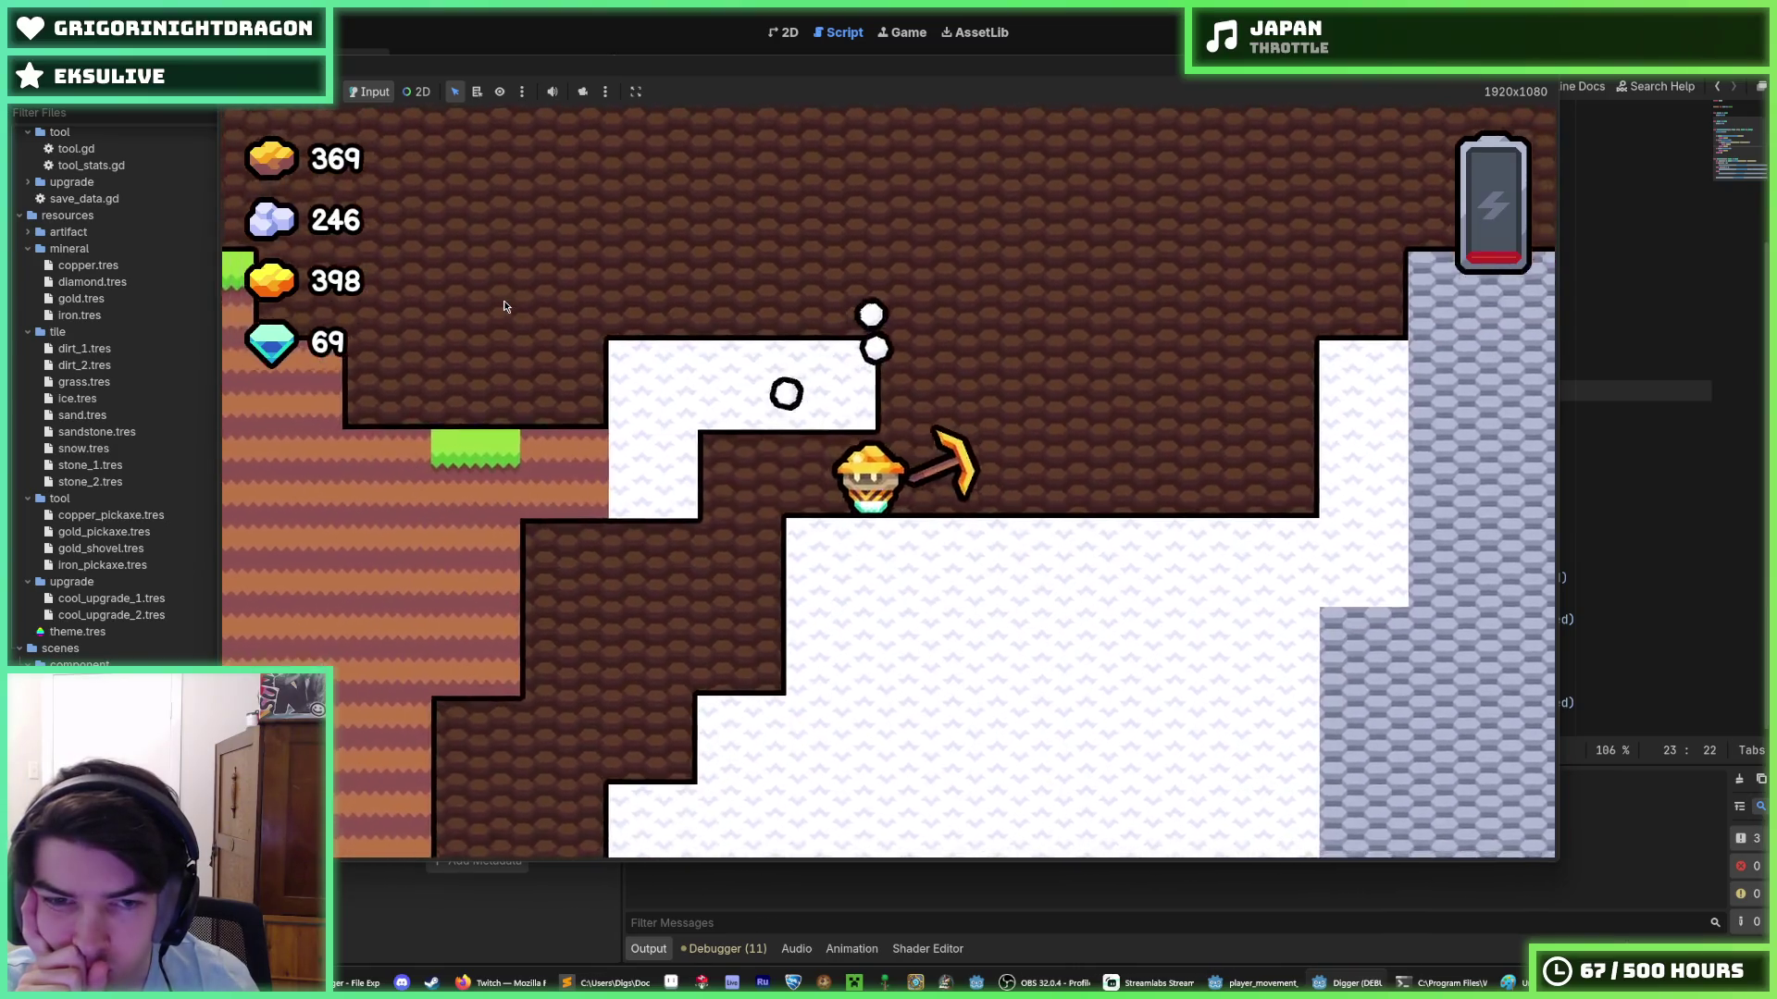
key("Up")
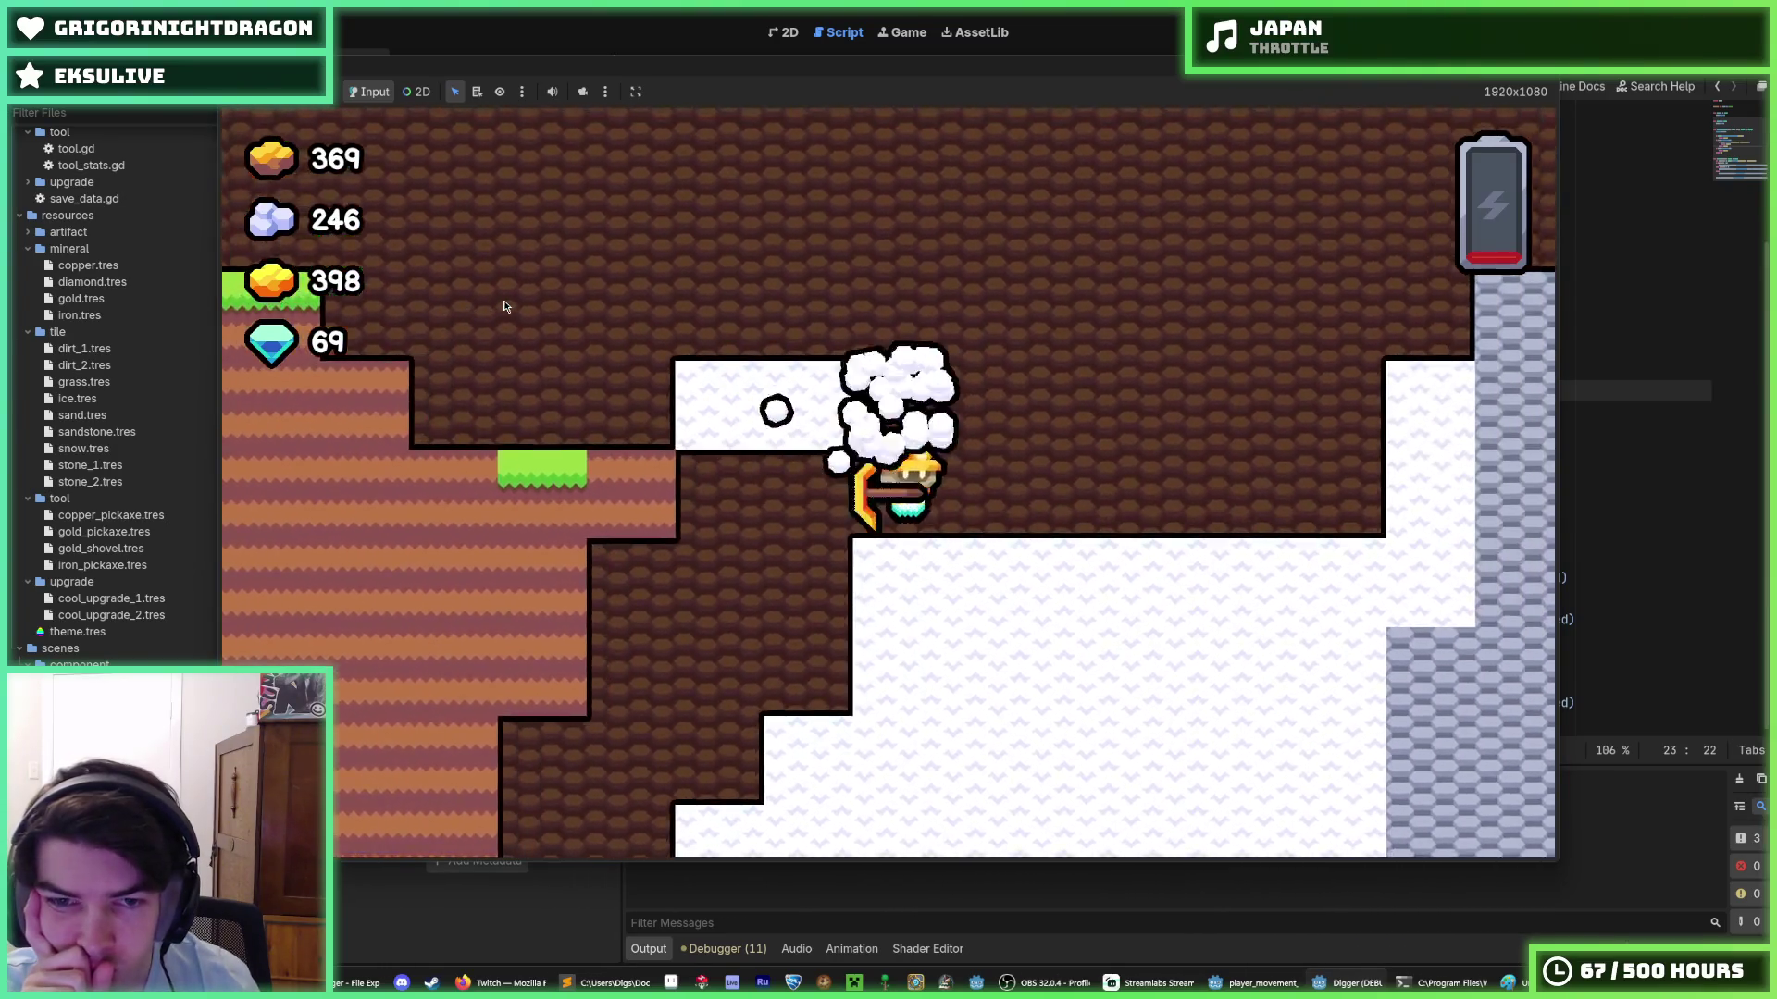
key("Right")
key("Left")
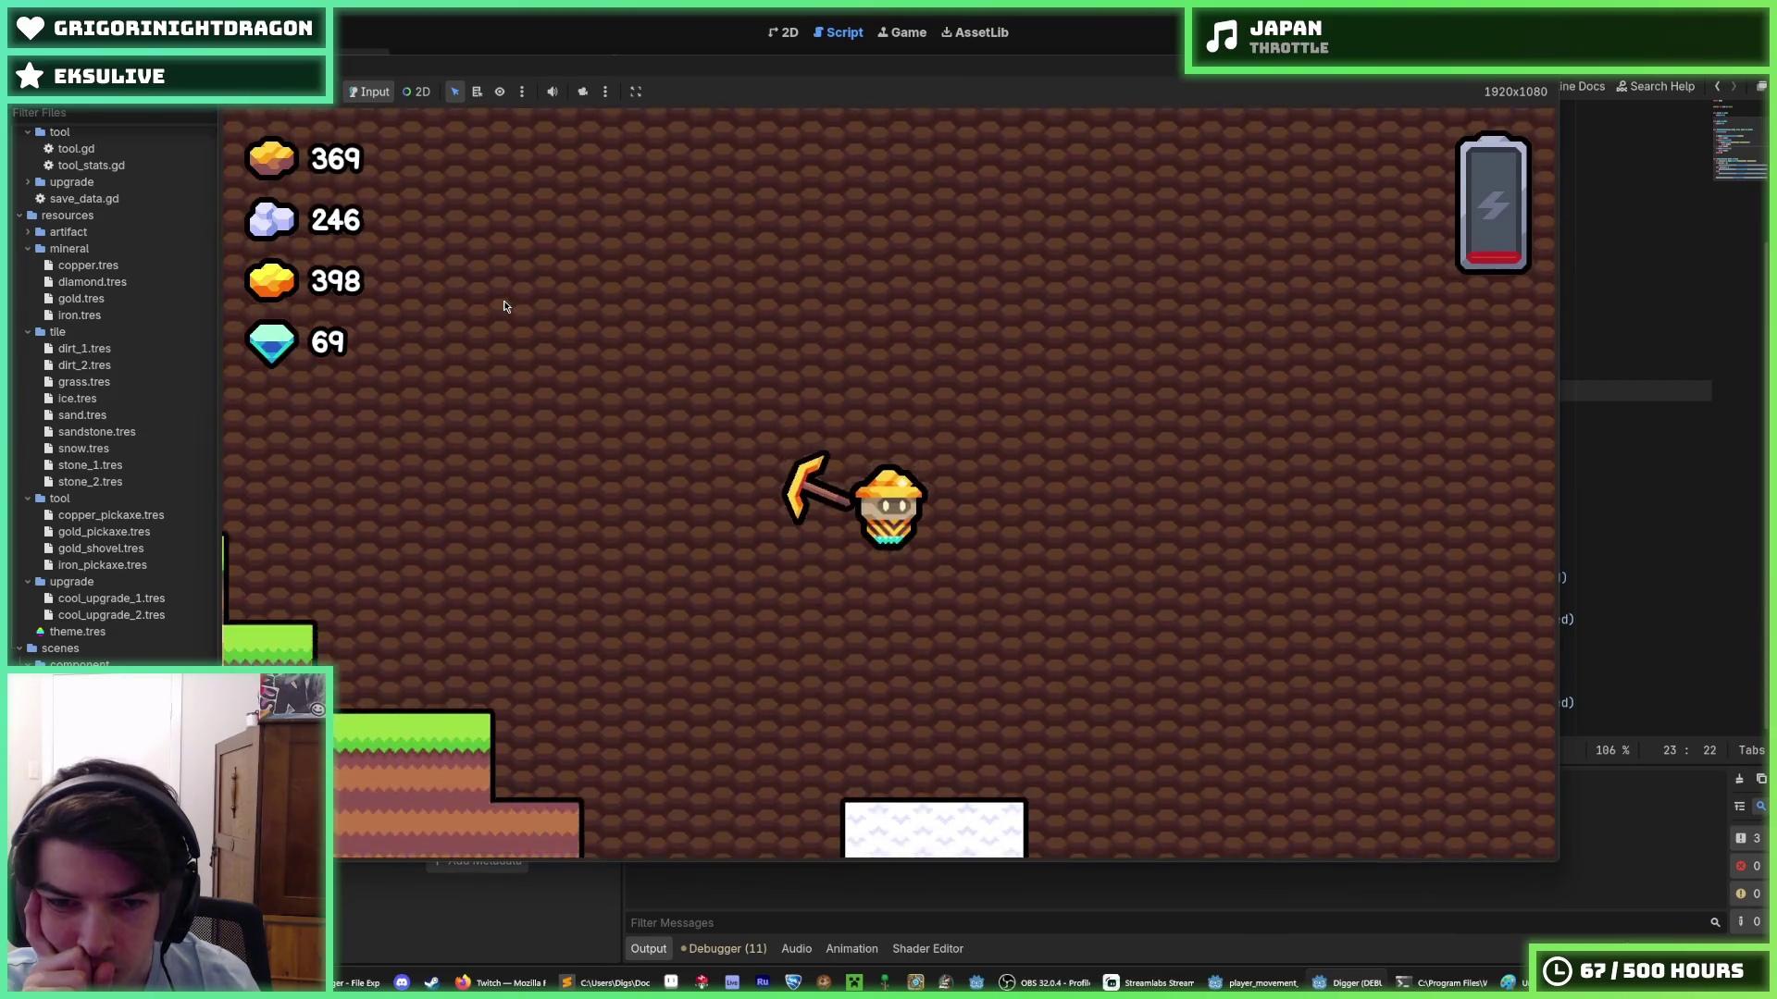
key("Right")
key("Left")
key("Right")
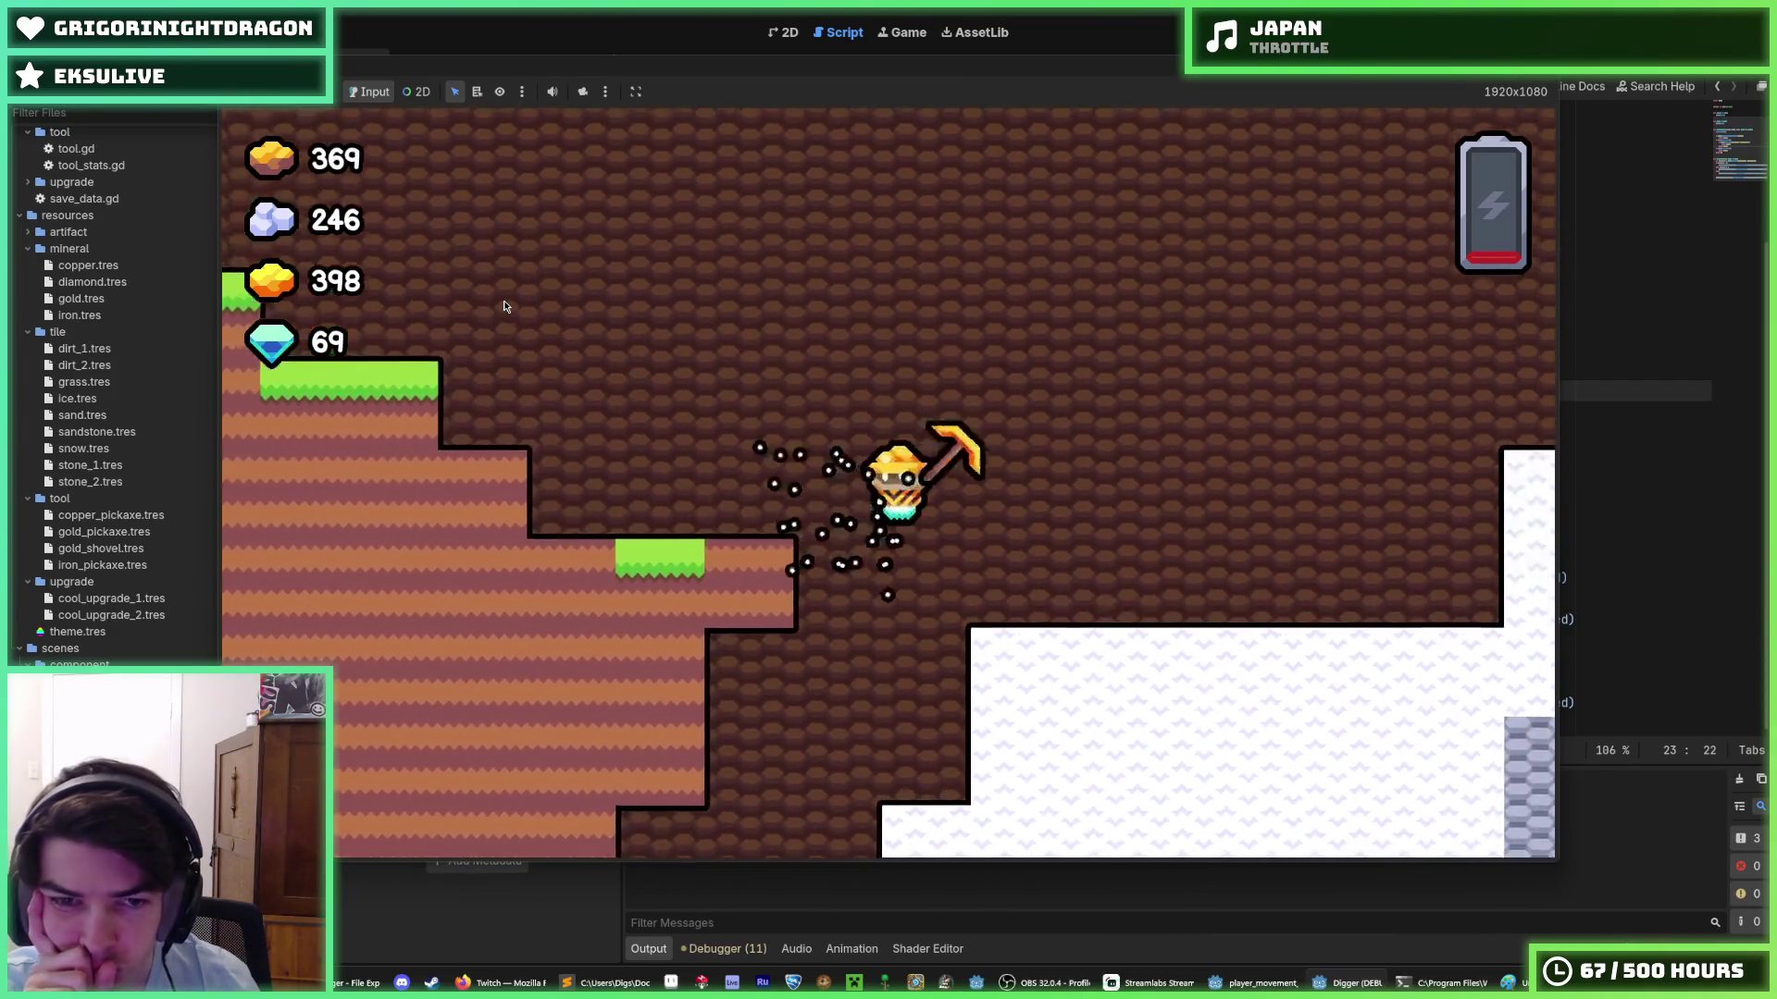
- Drop down the tunnels, mine one more gold block, climb the shaft, then stop the game with F8
key("Down")
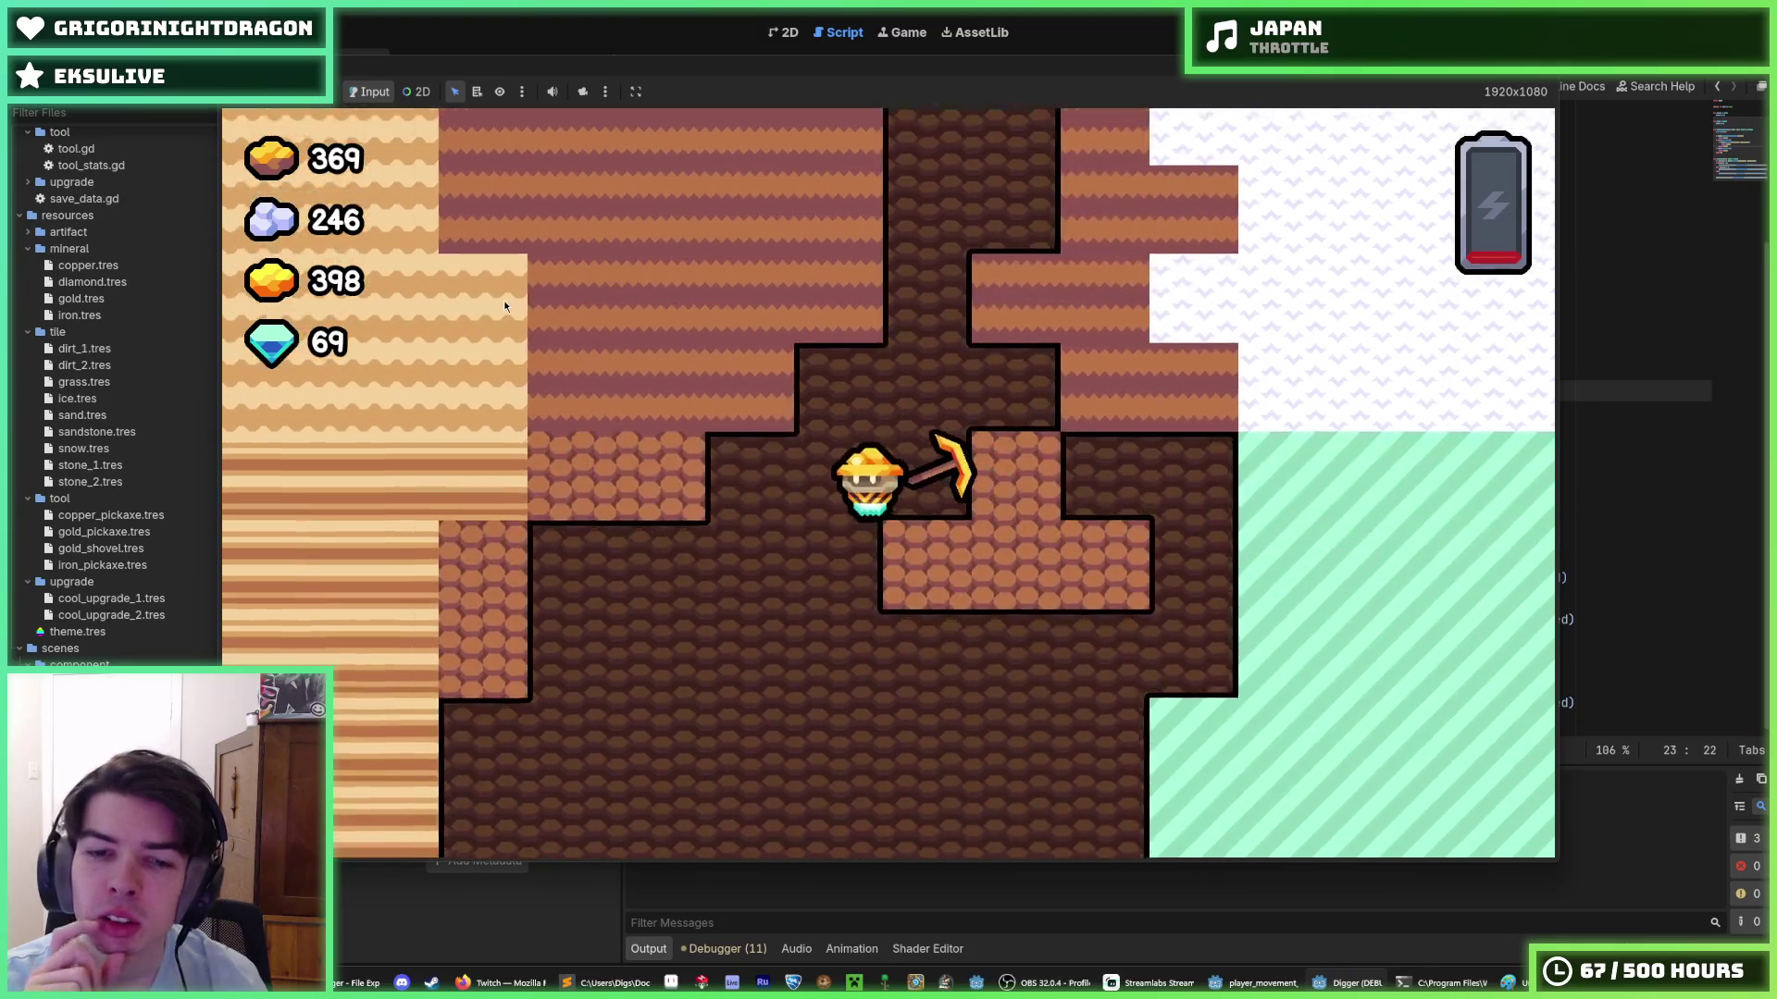
key("Left")
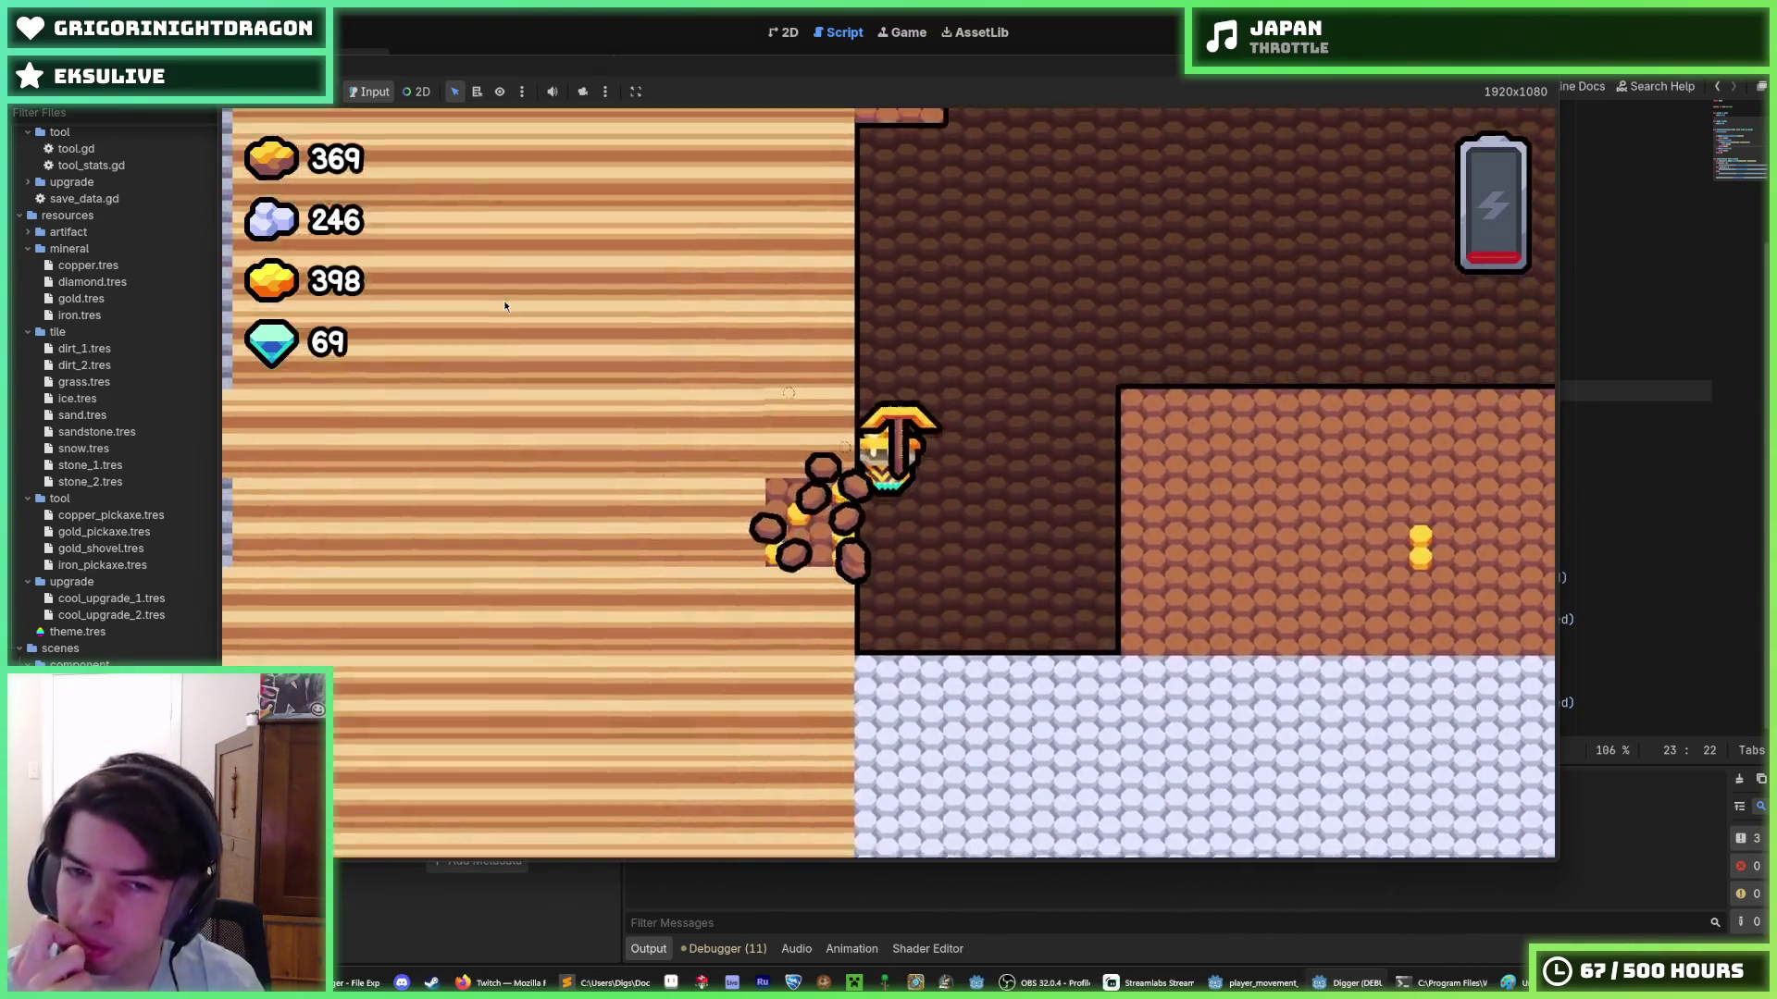
key("Up")
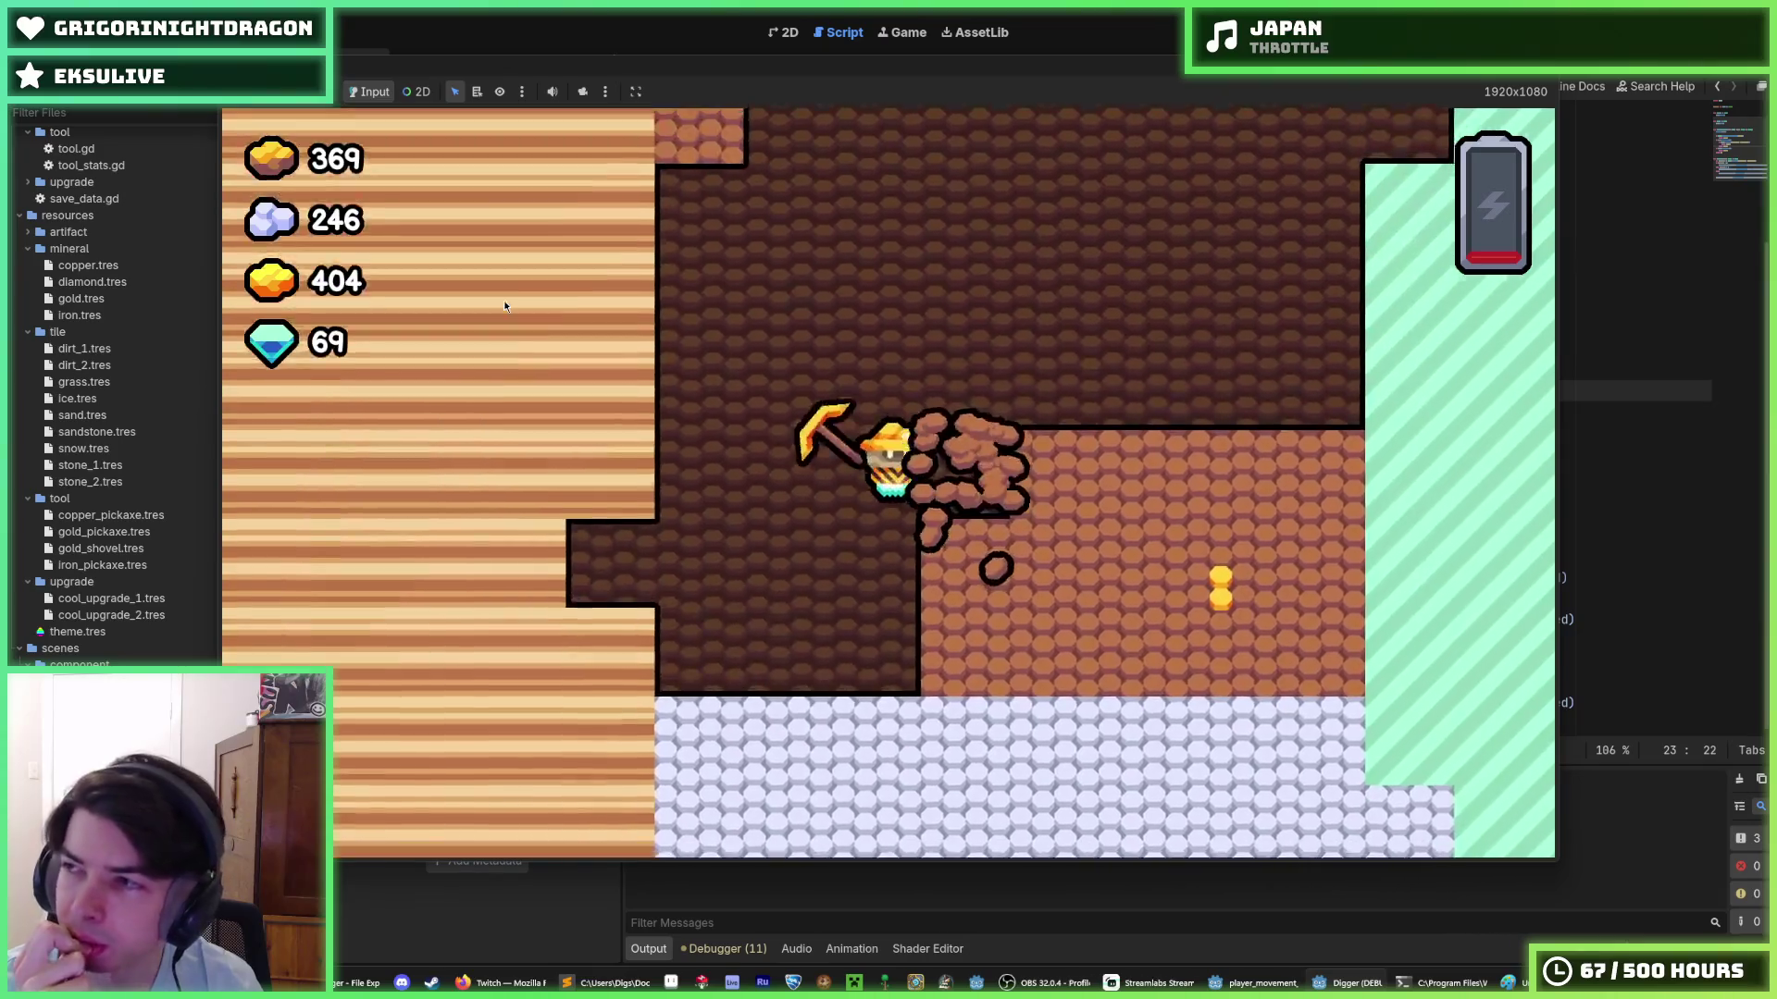
key("Right")
key("Up")
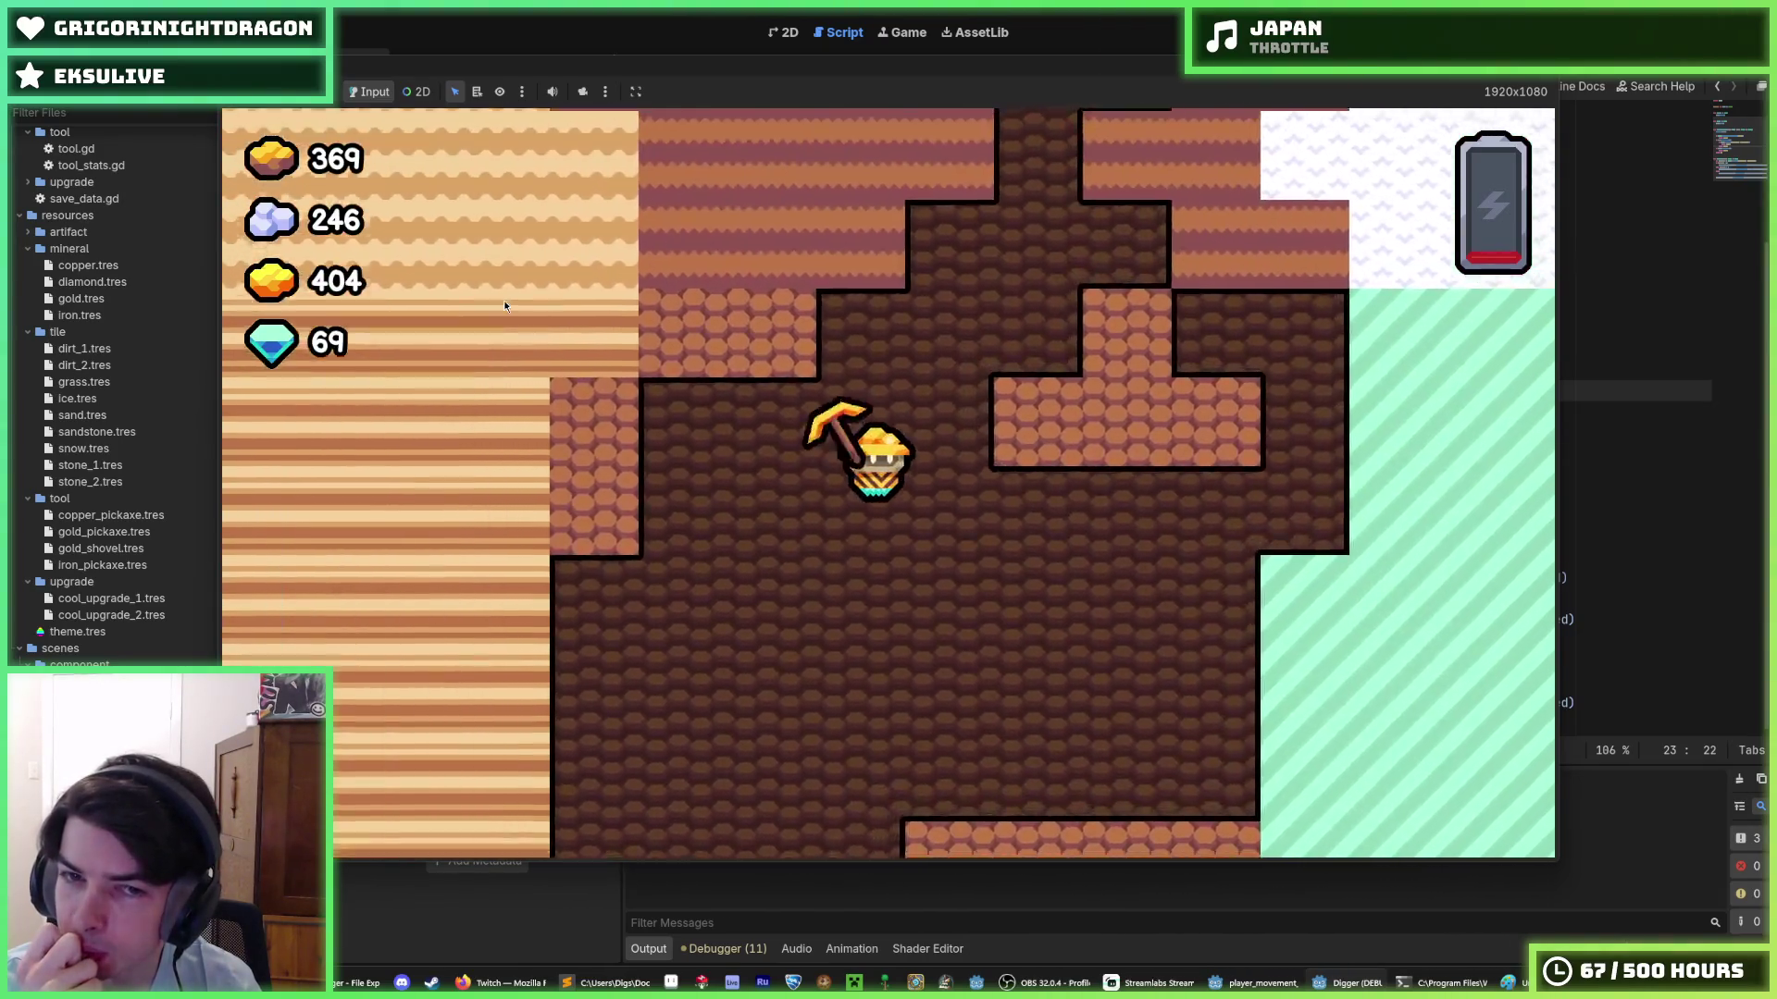
key("Down")
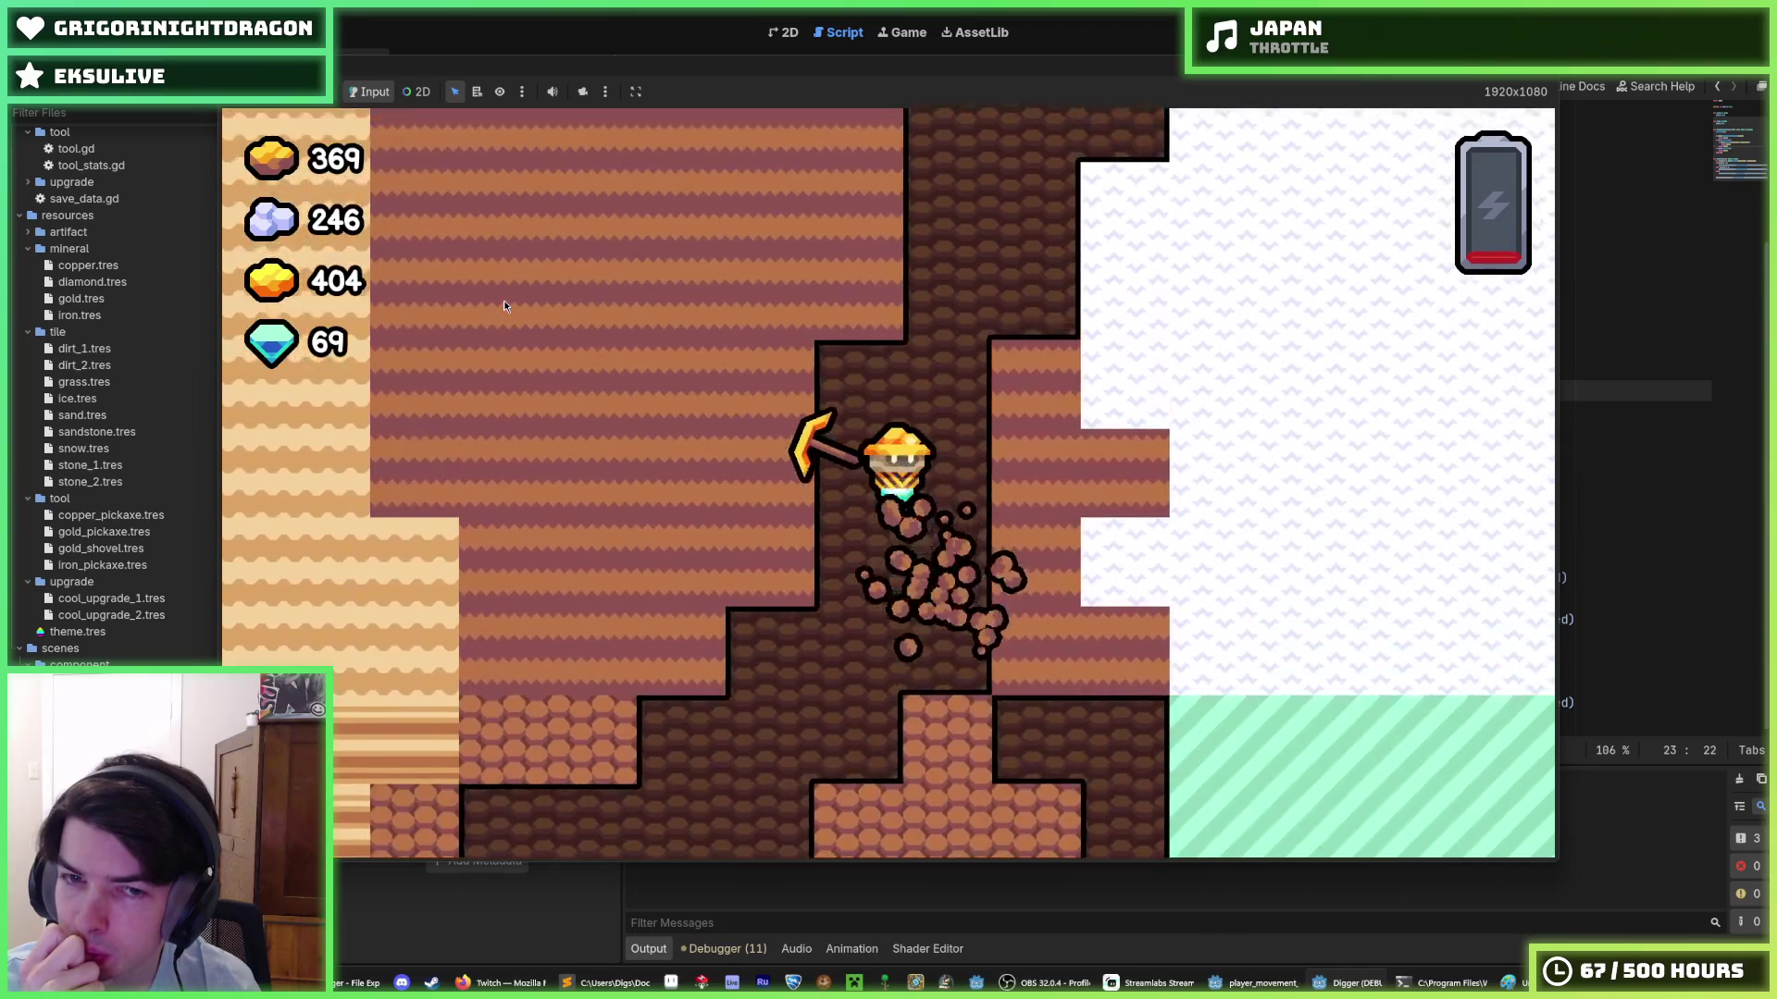
key("Right")
key("Left")
key("Up")
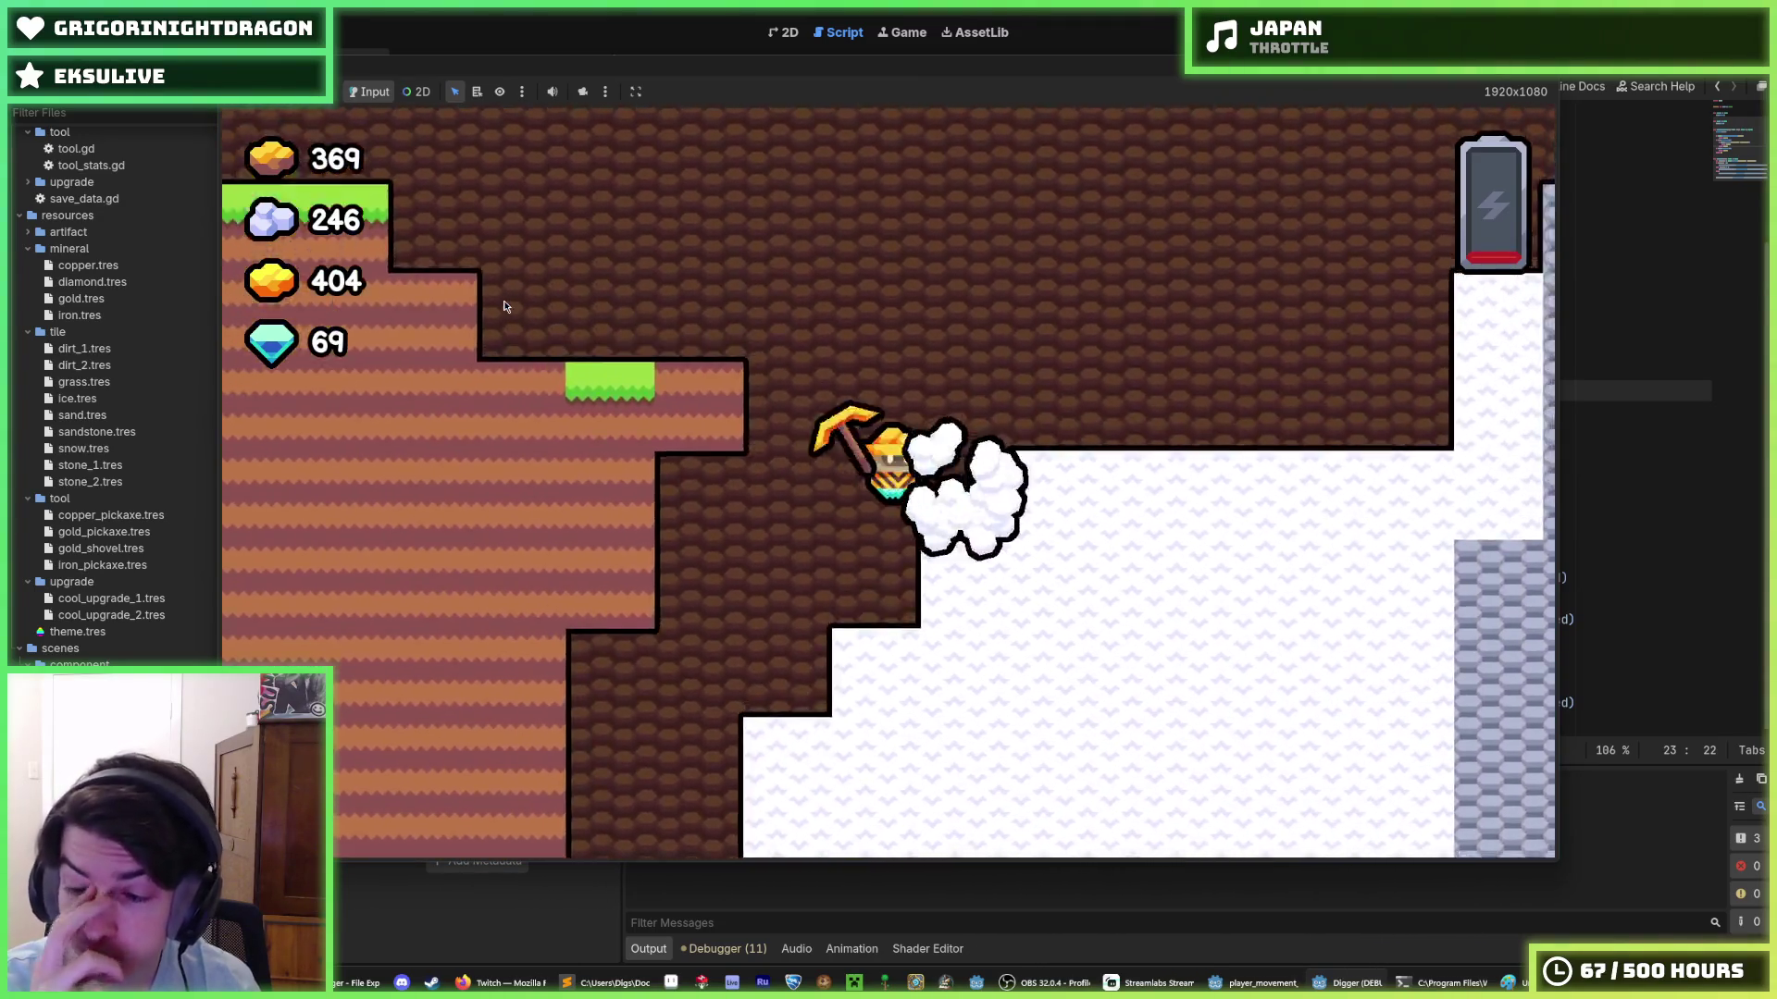
key("Right")
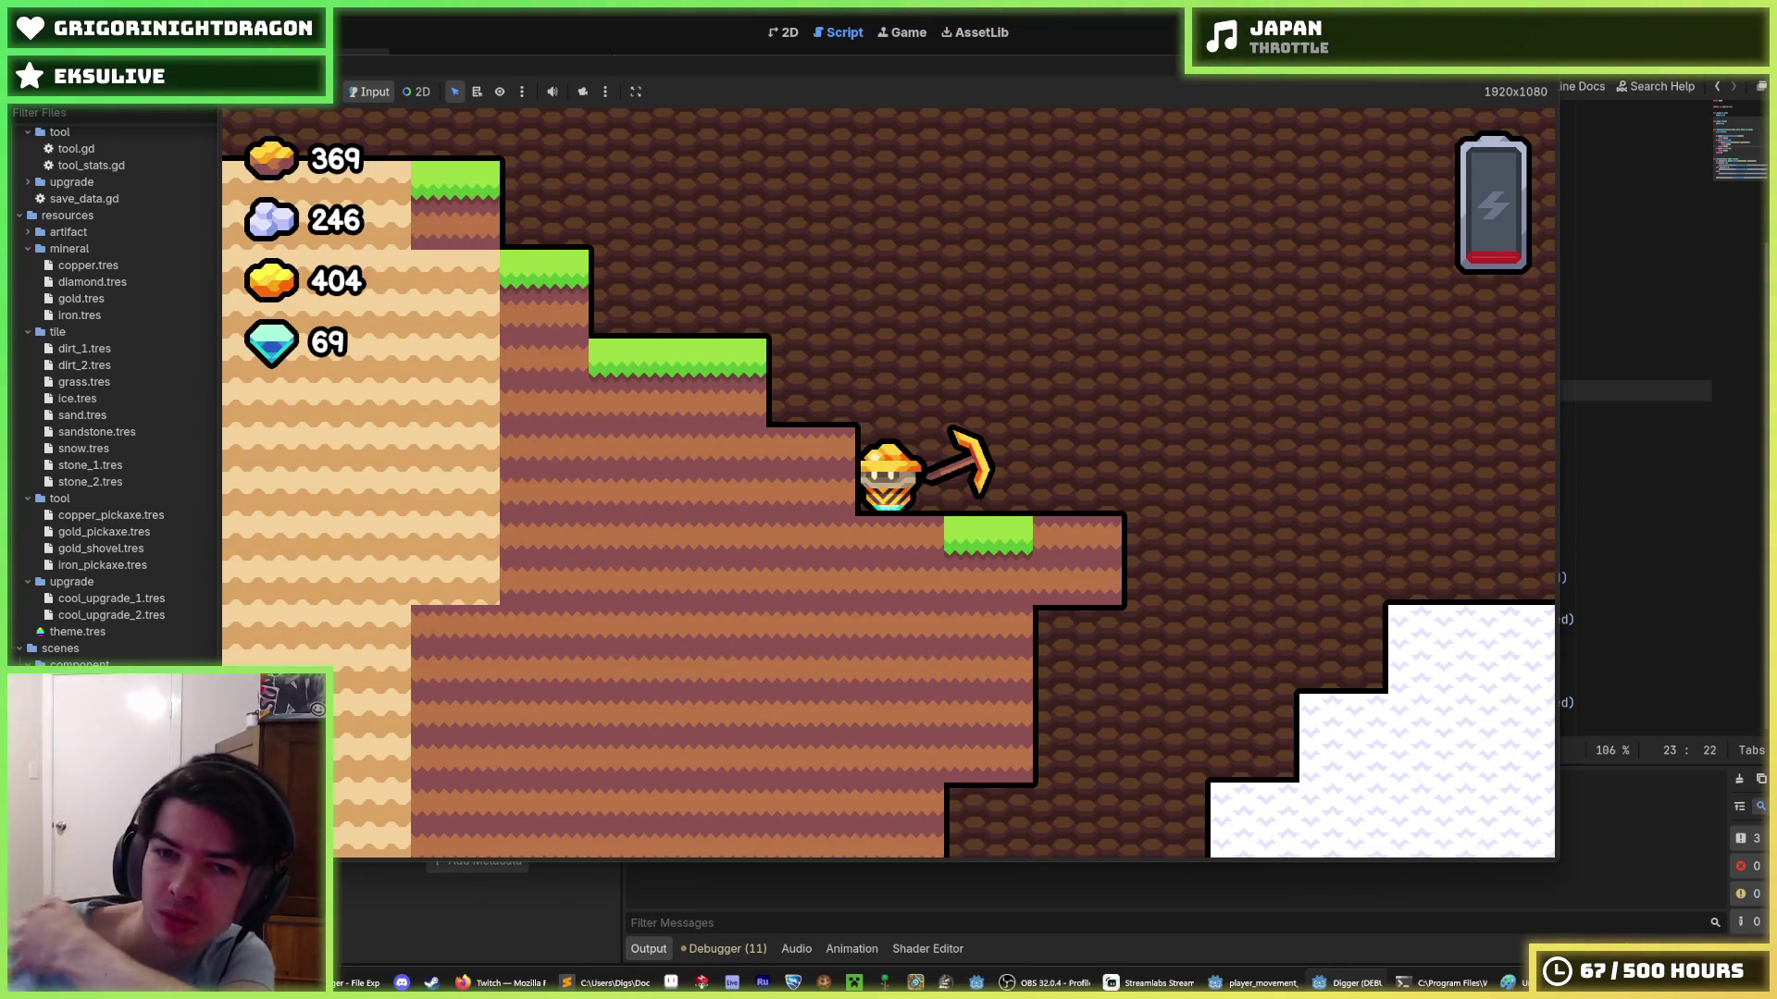
key("F8")
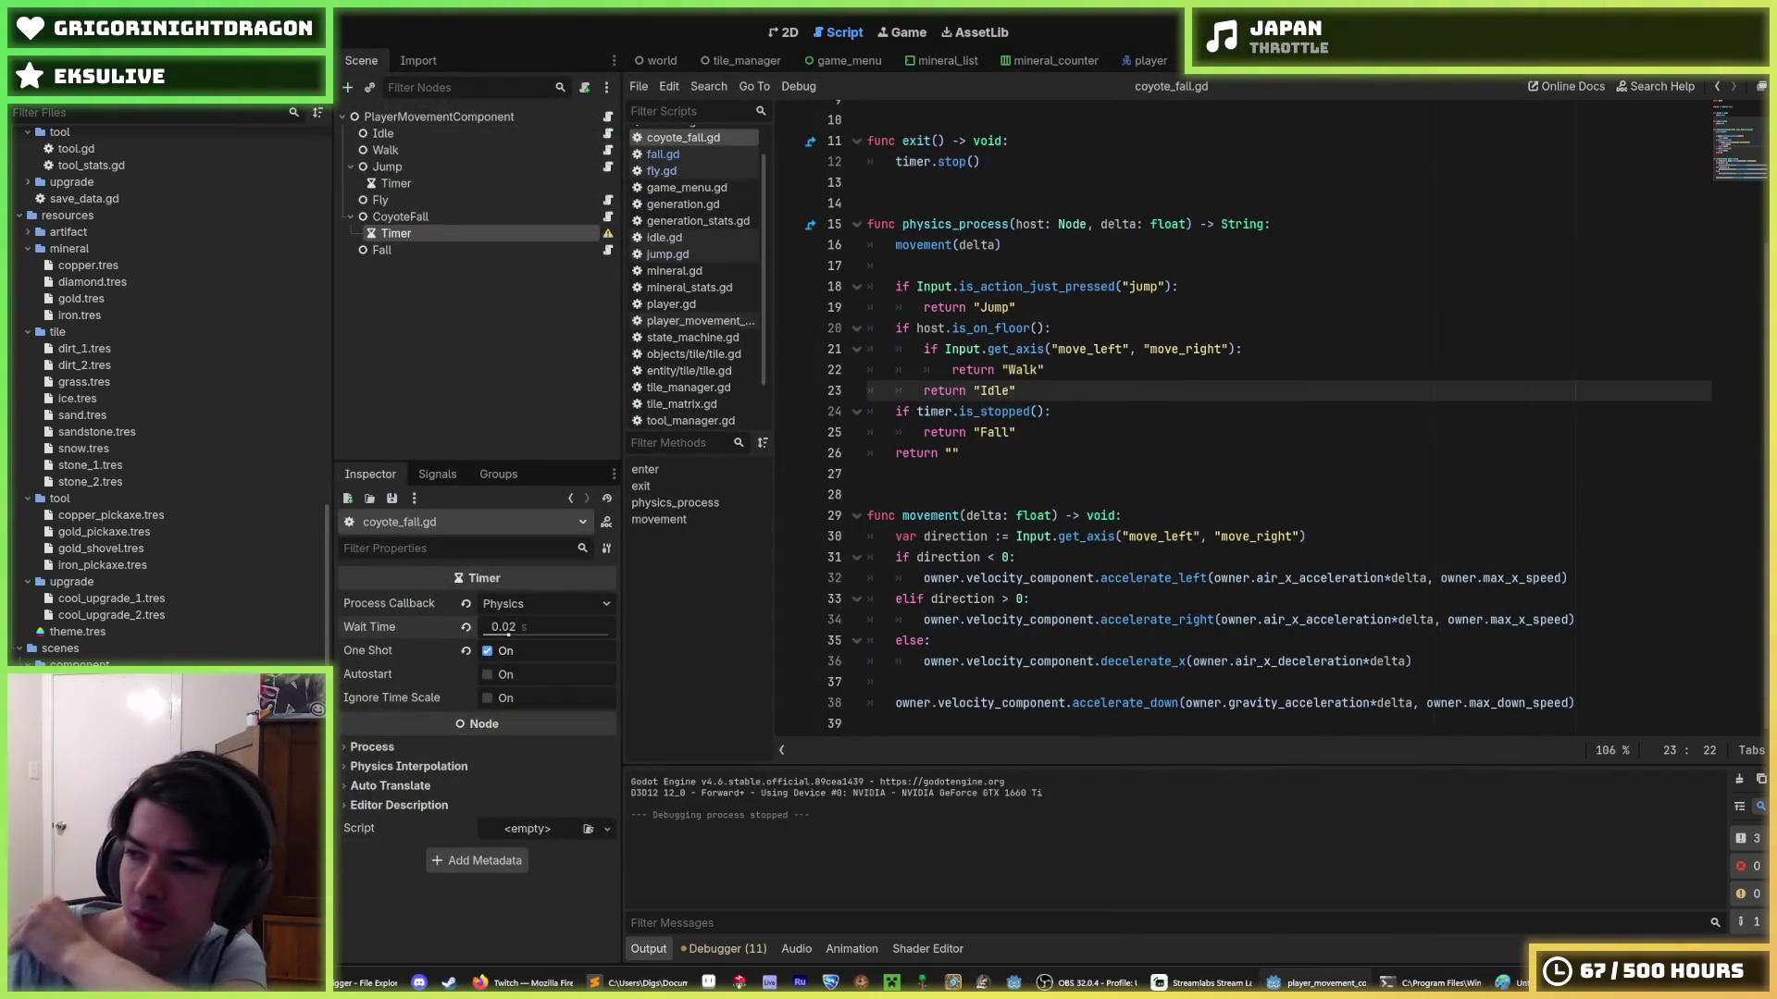
- Switch to the Player scene so player.gd appears in the script editor
left_click(1367, 191)
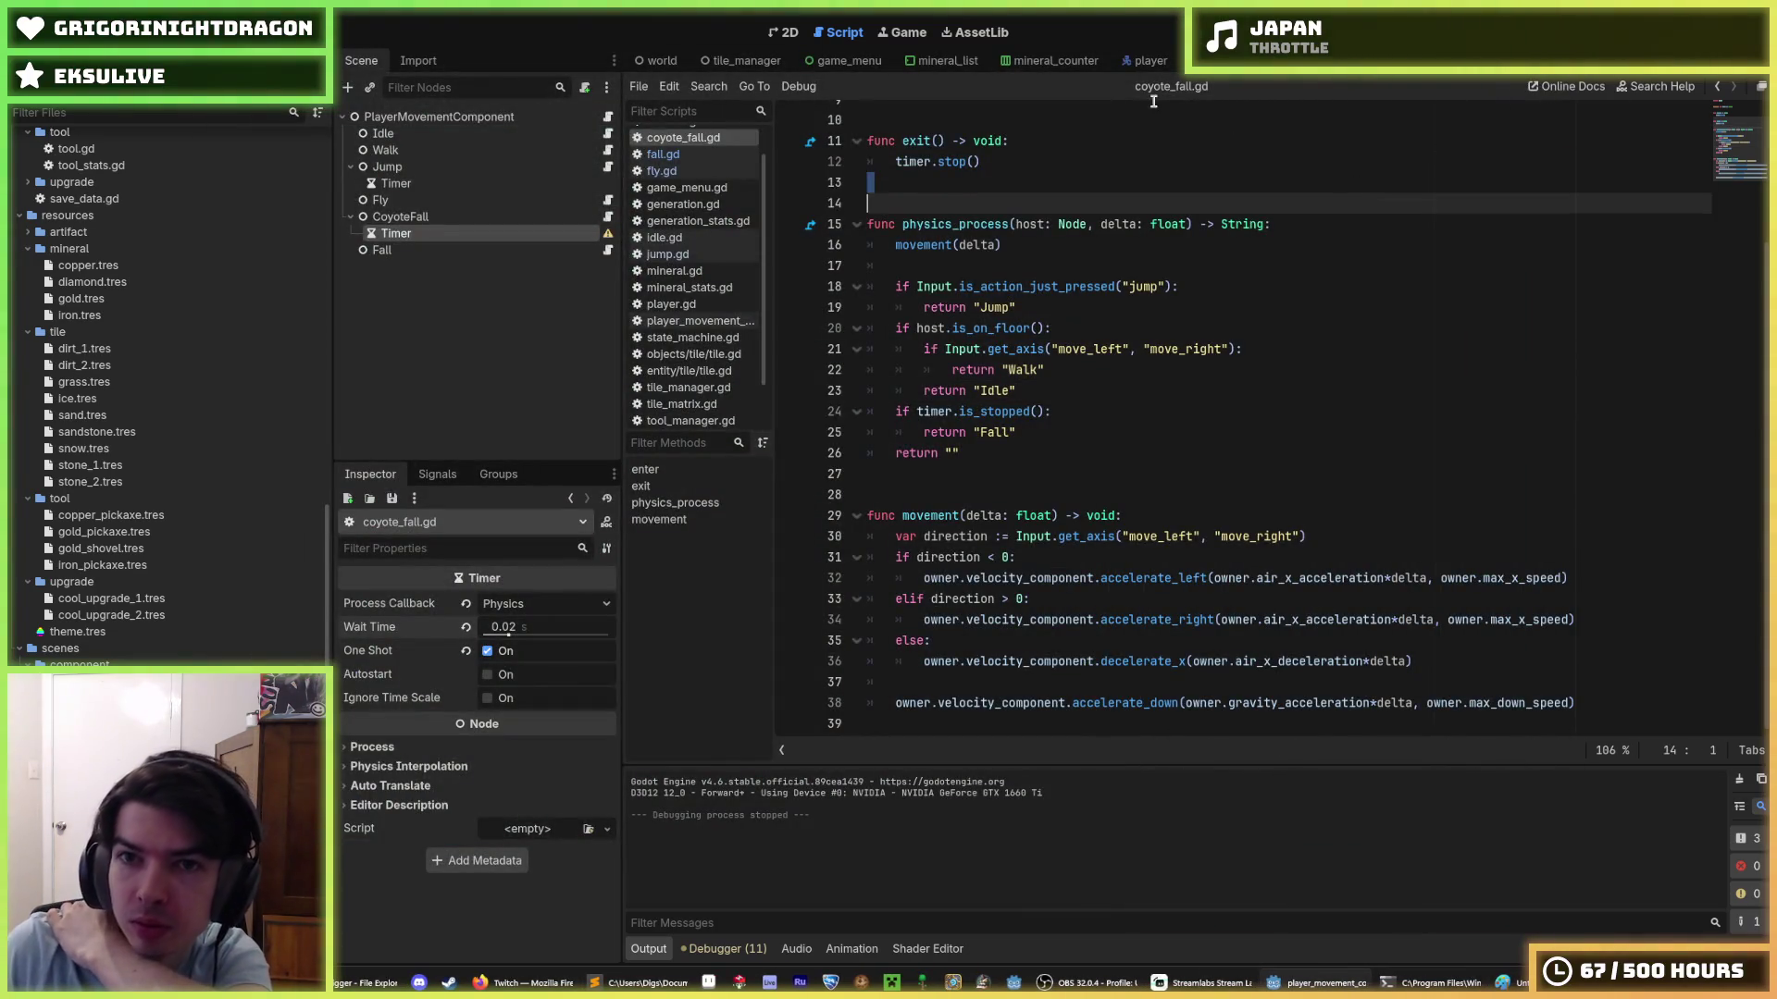
left_click(1144, 61)
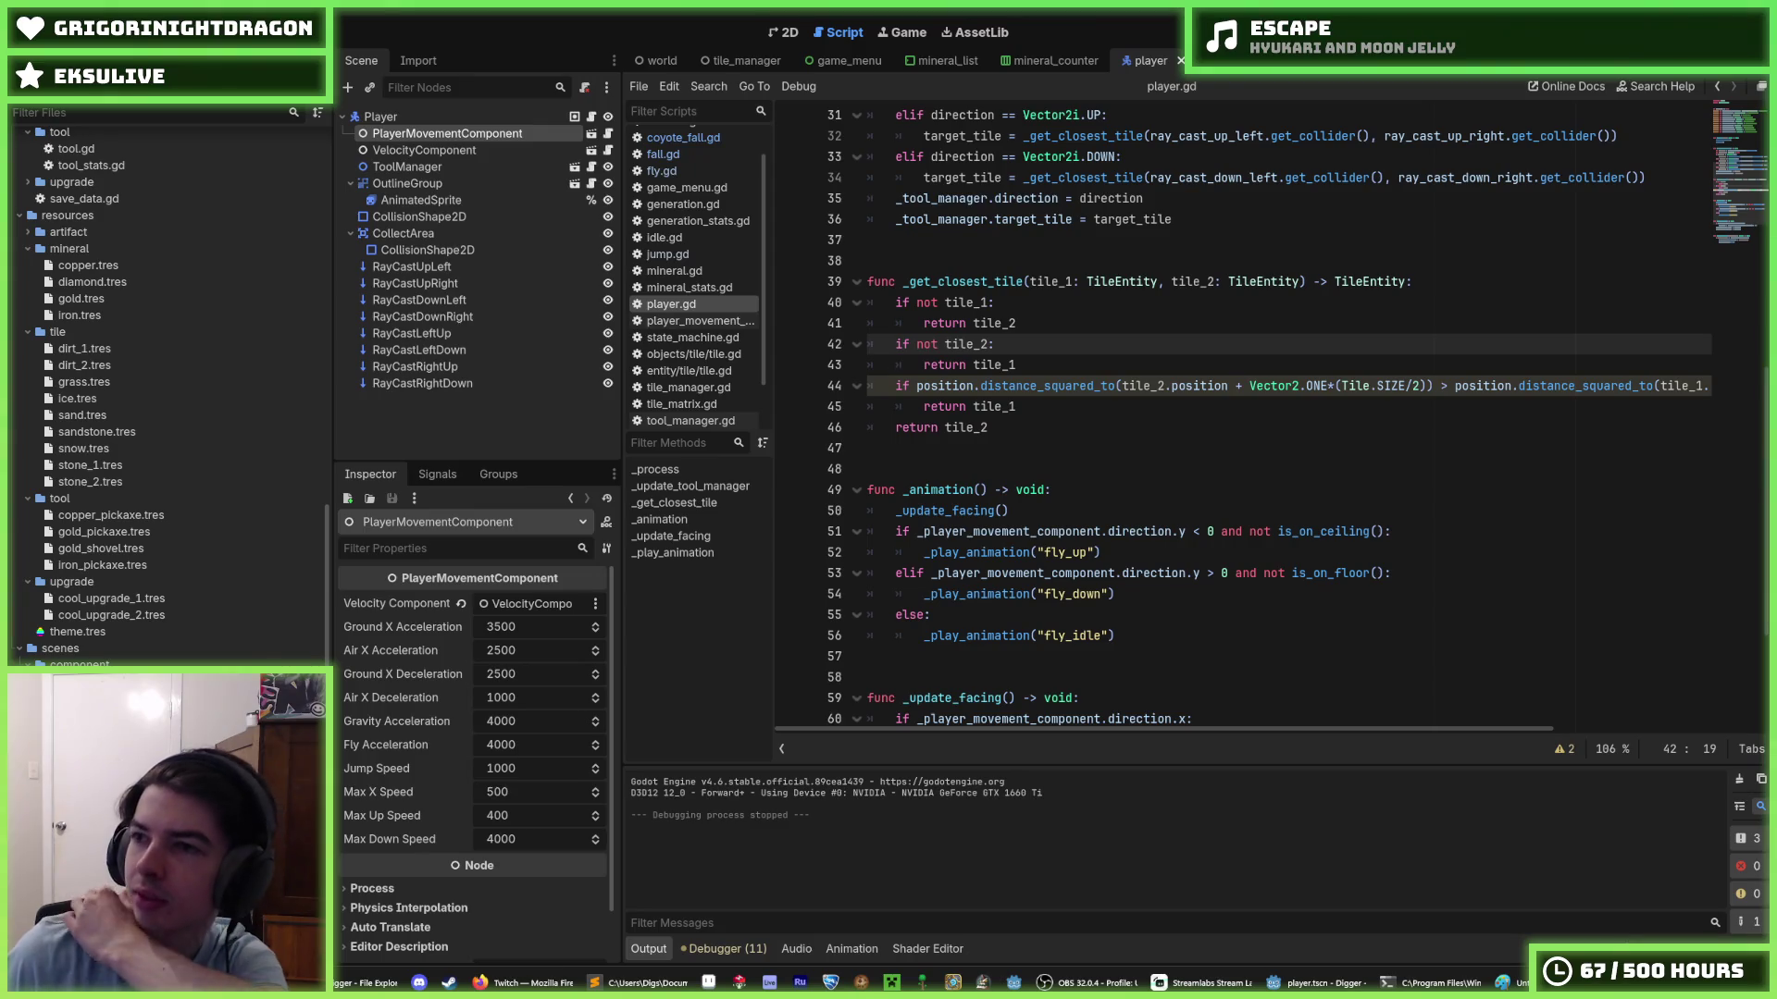
- Focus the player.gd code and run the project with F5
left_click(1165, 417)
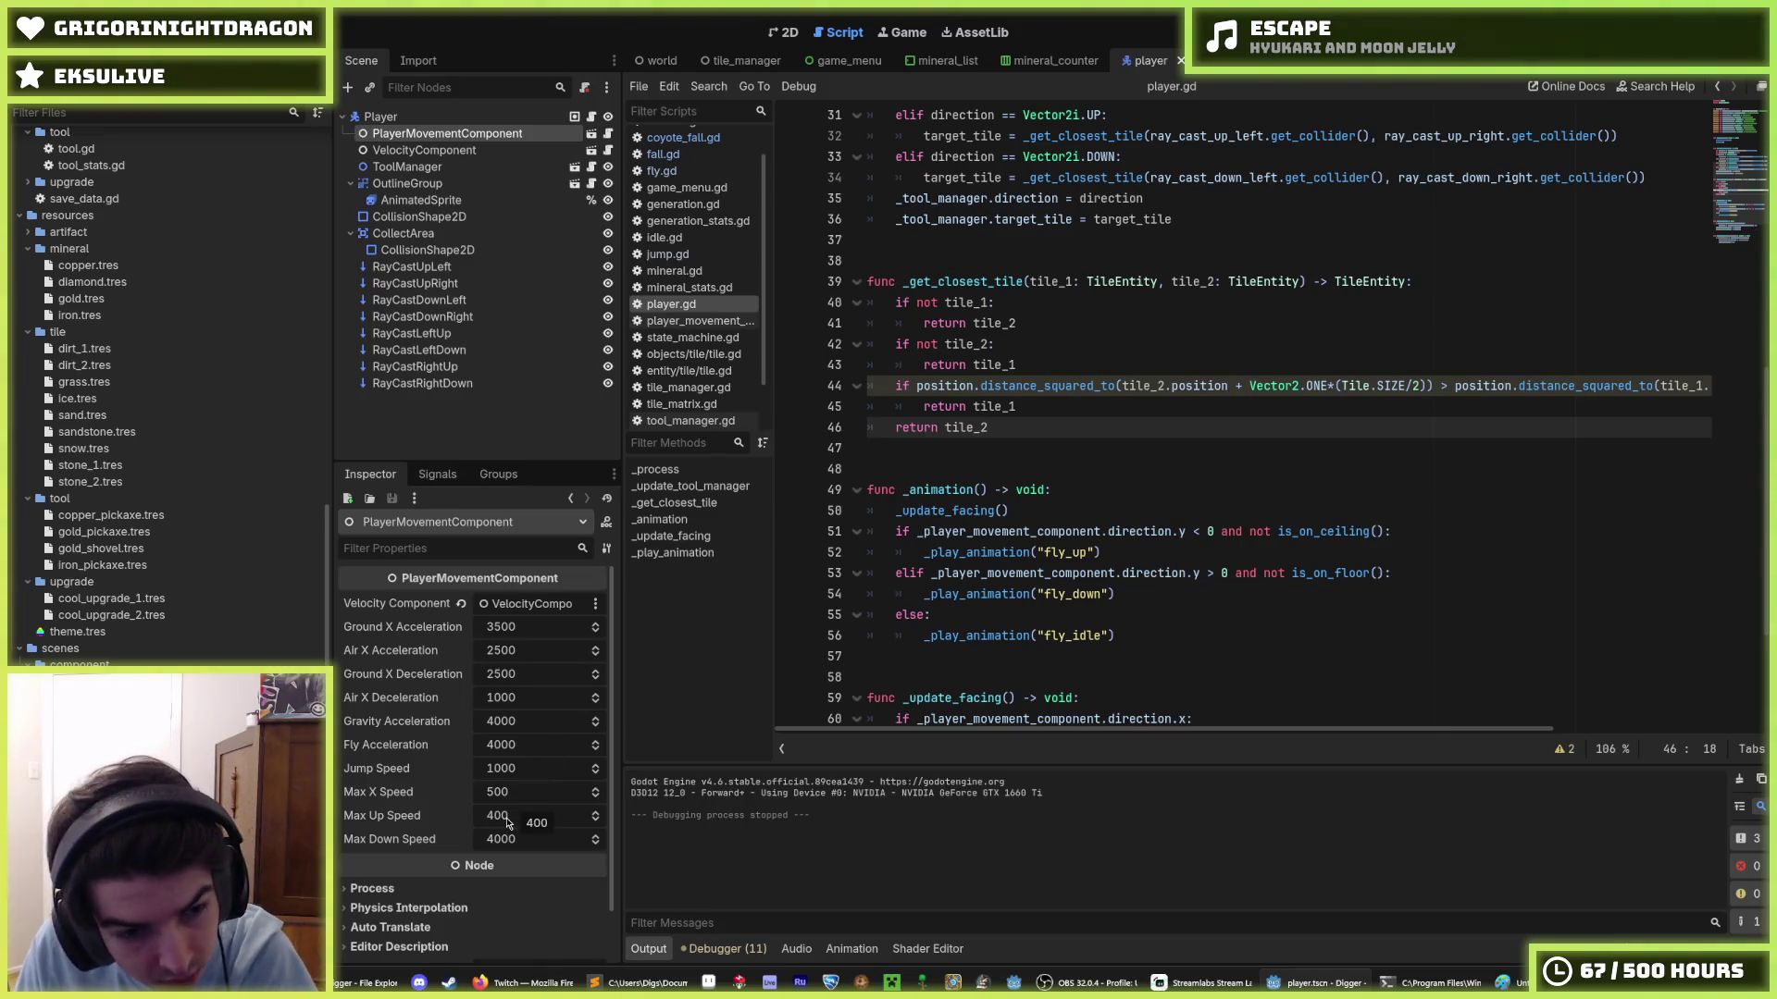
key("F5")
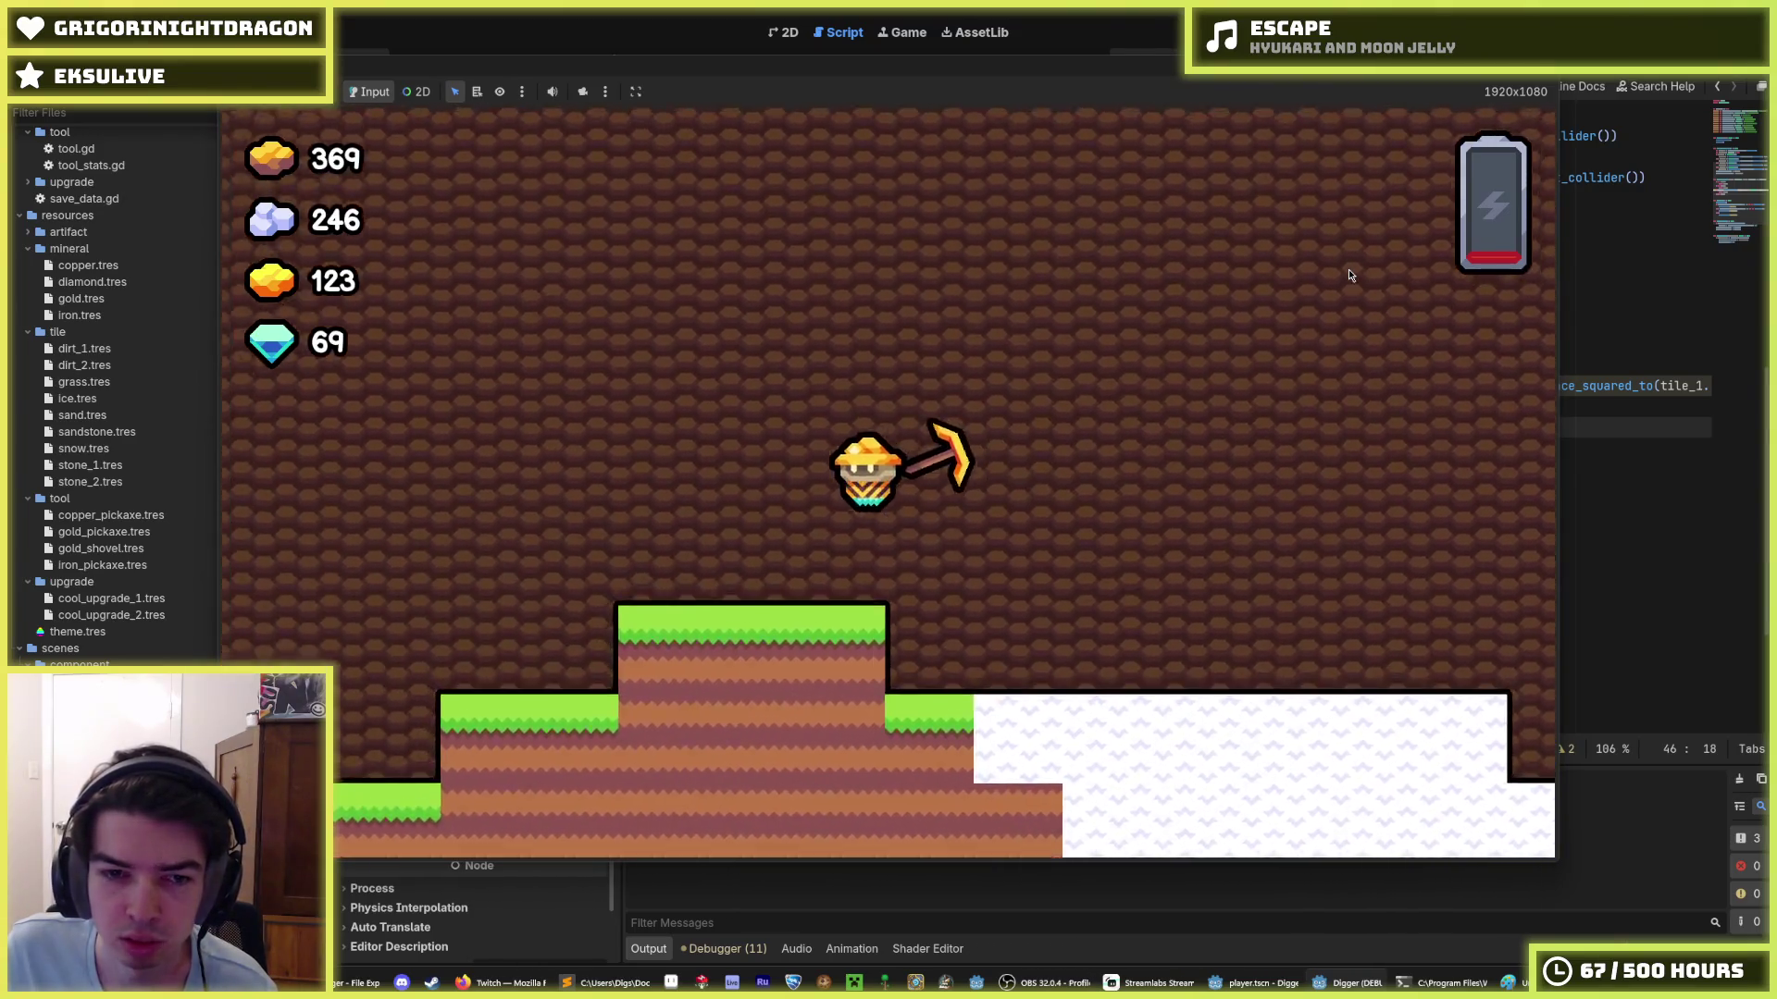
- Run the miner left and right with A/D/S, jumping and dropping between steps
key("a")
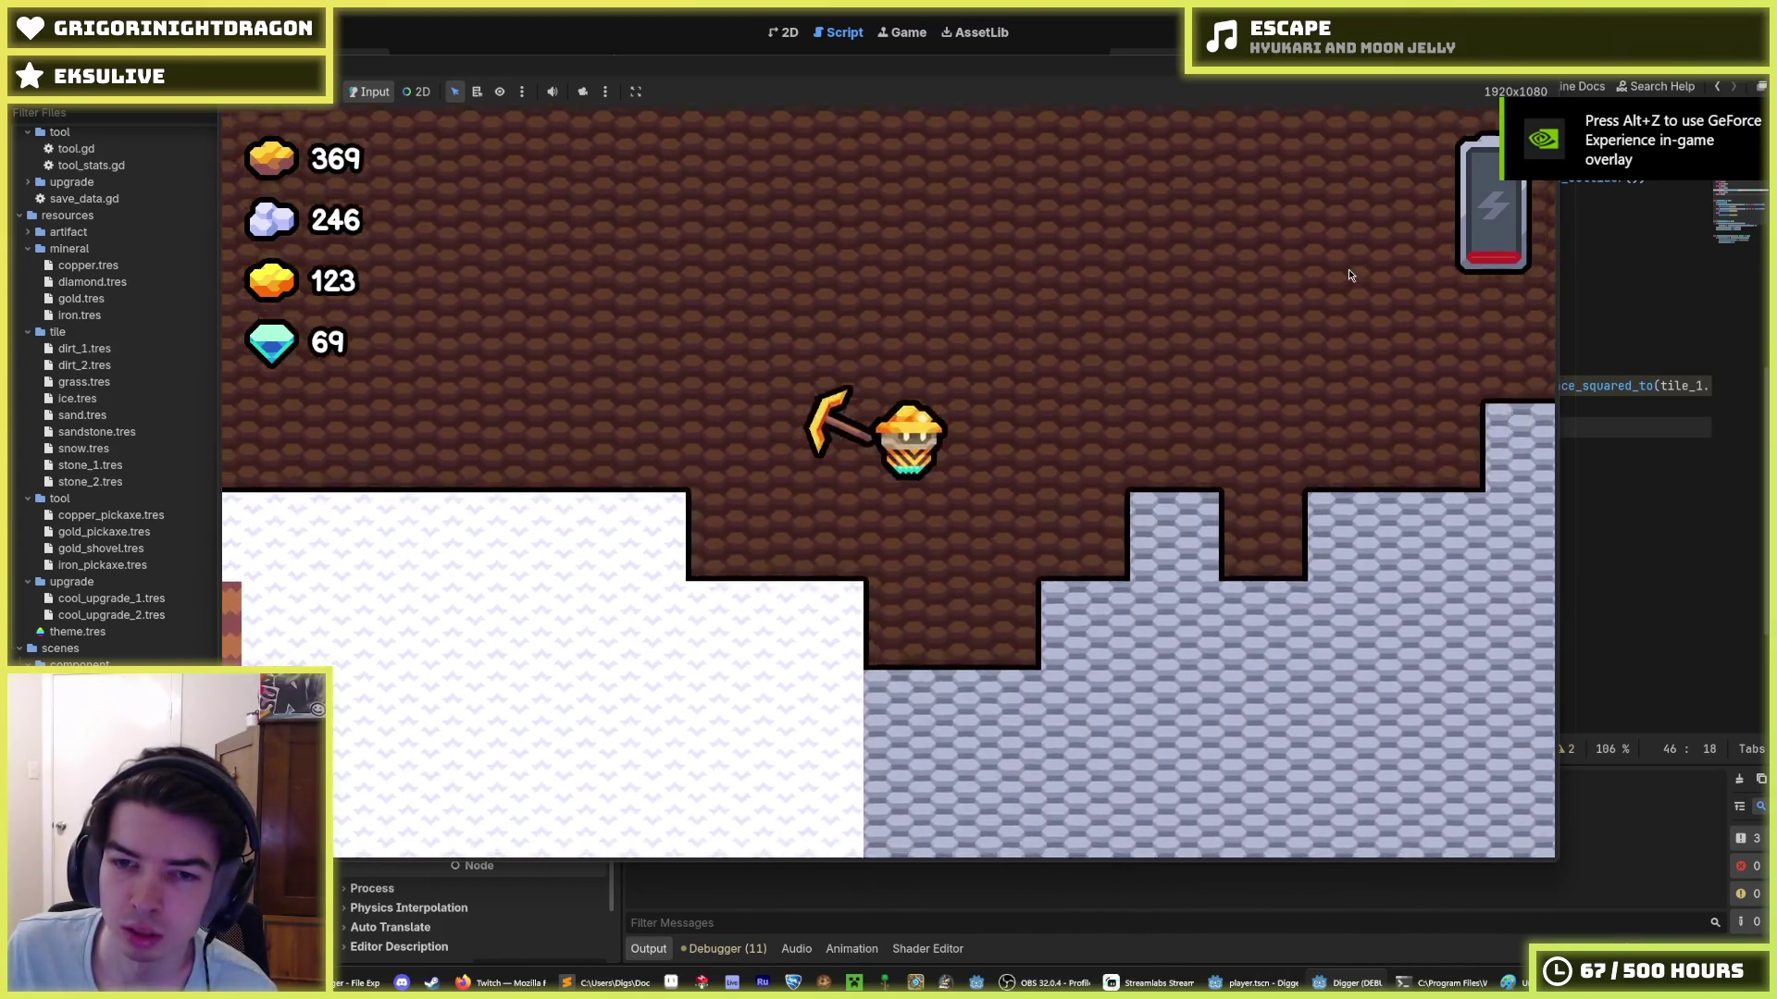
key("d")
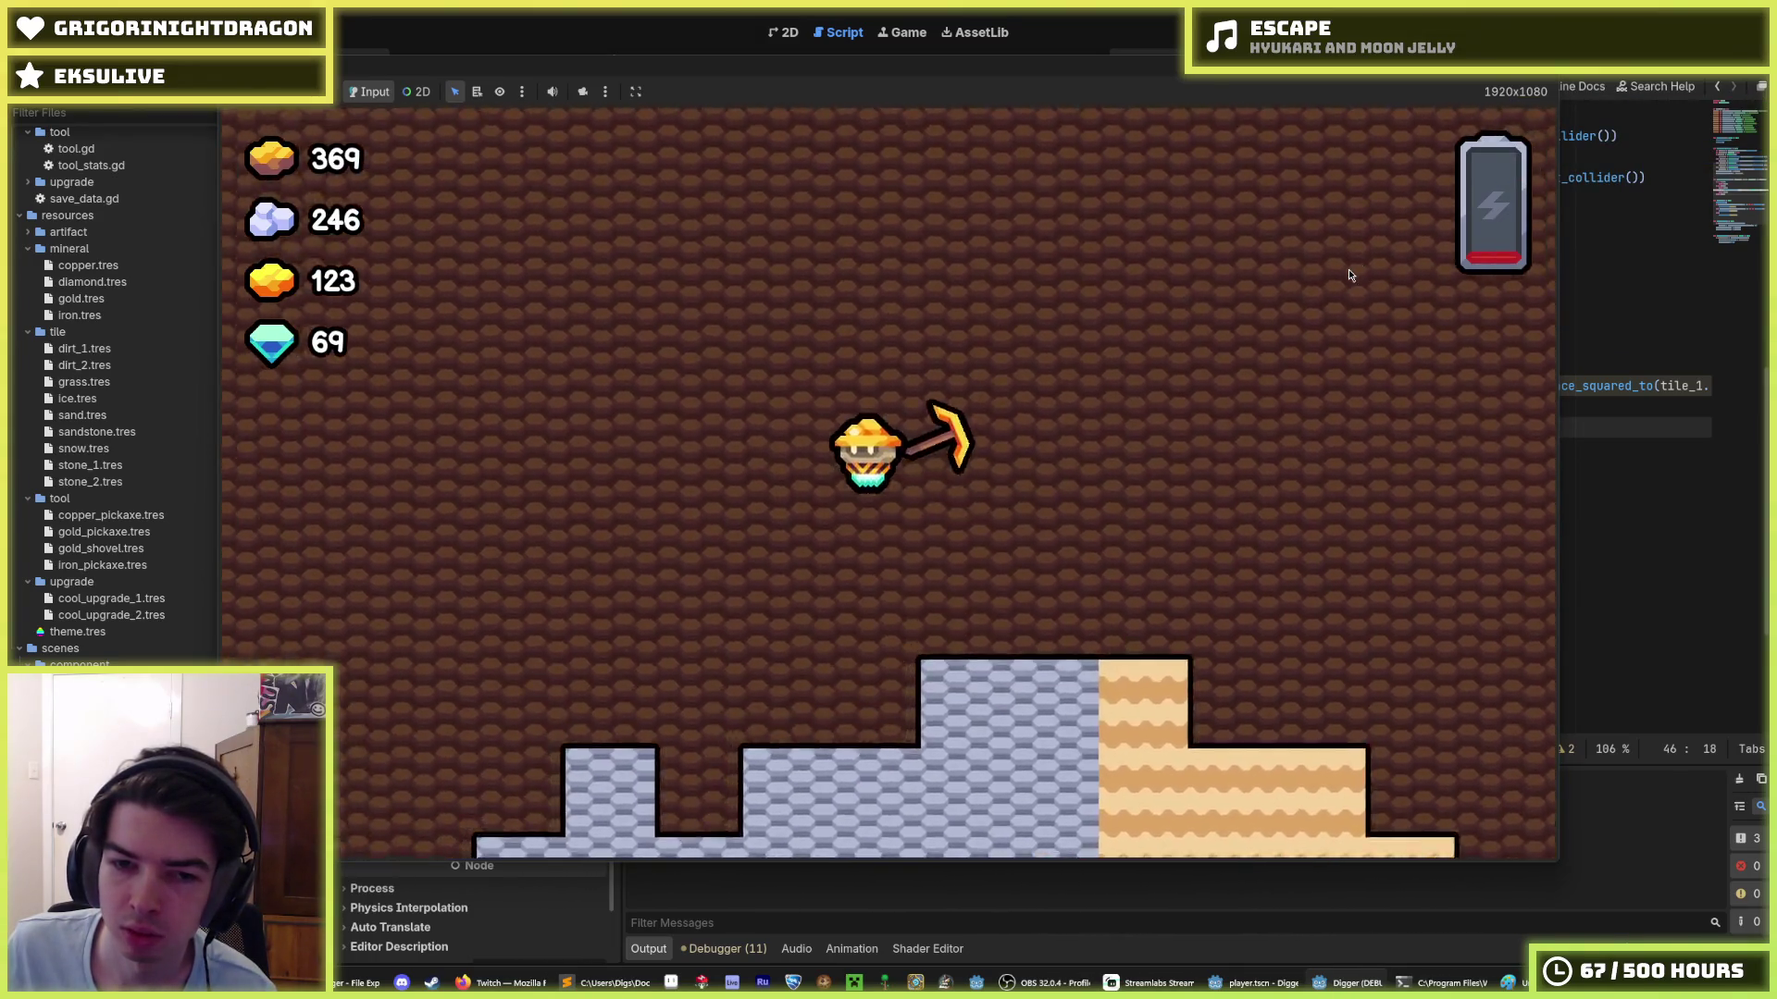
key("a")
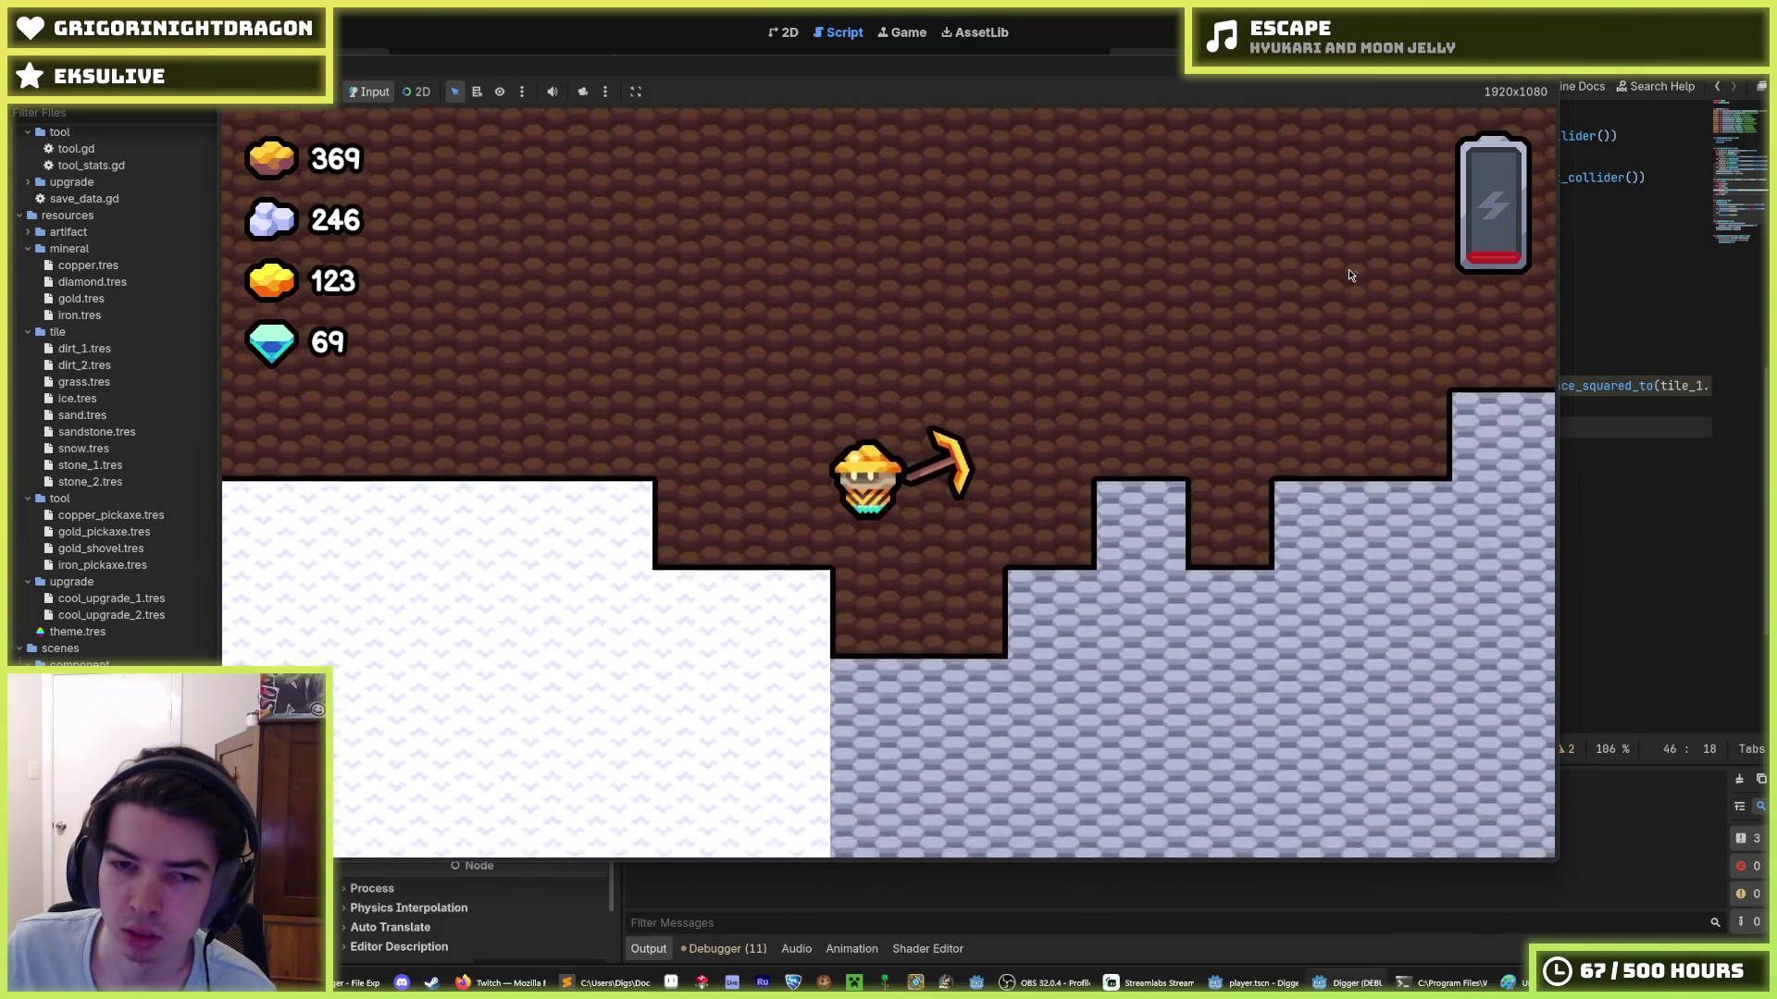
key("d")
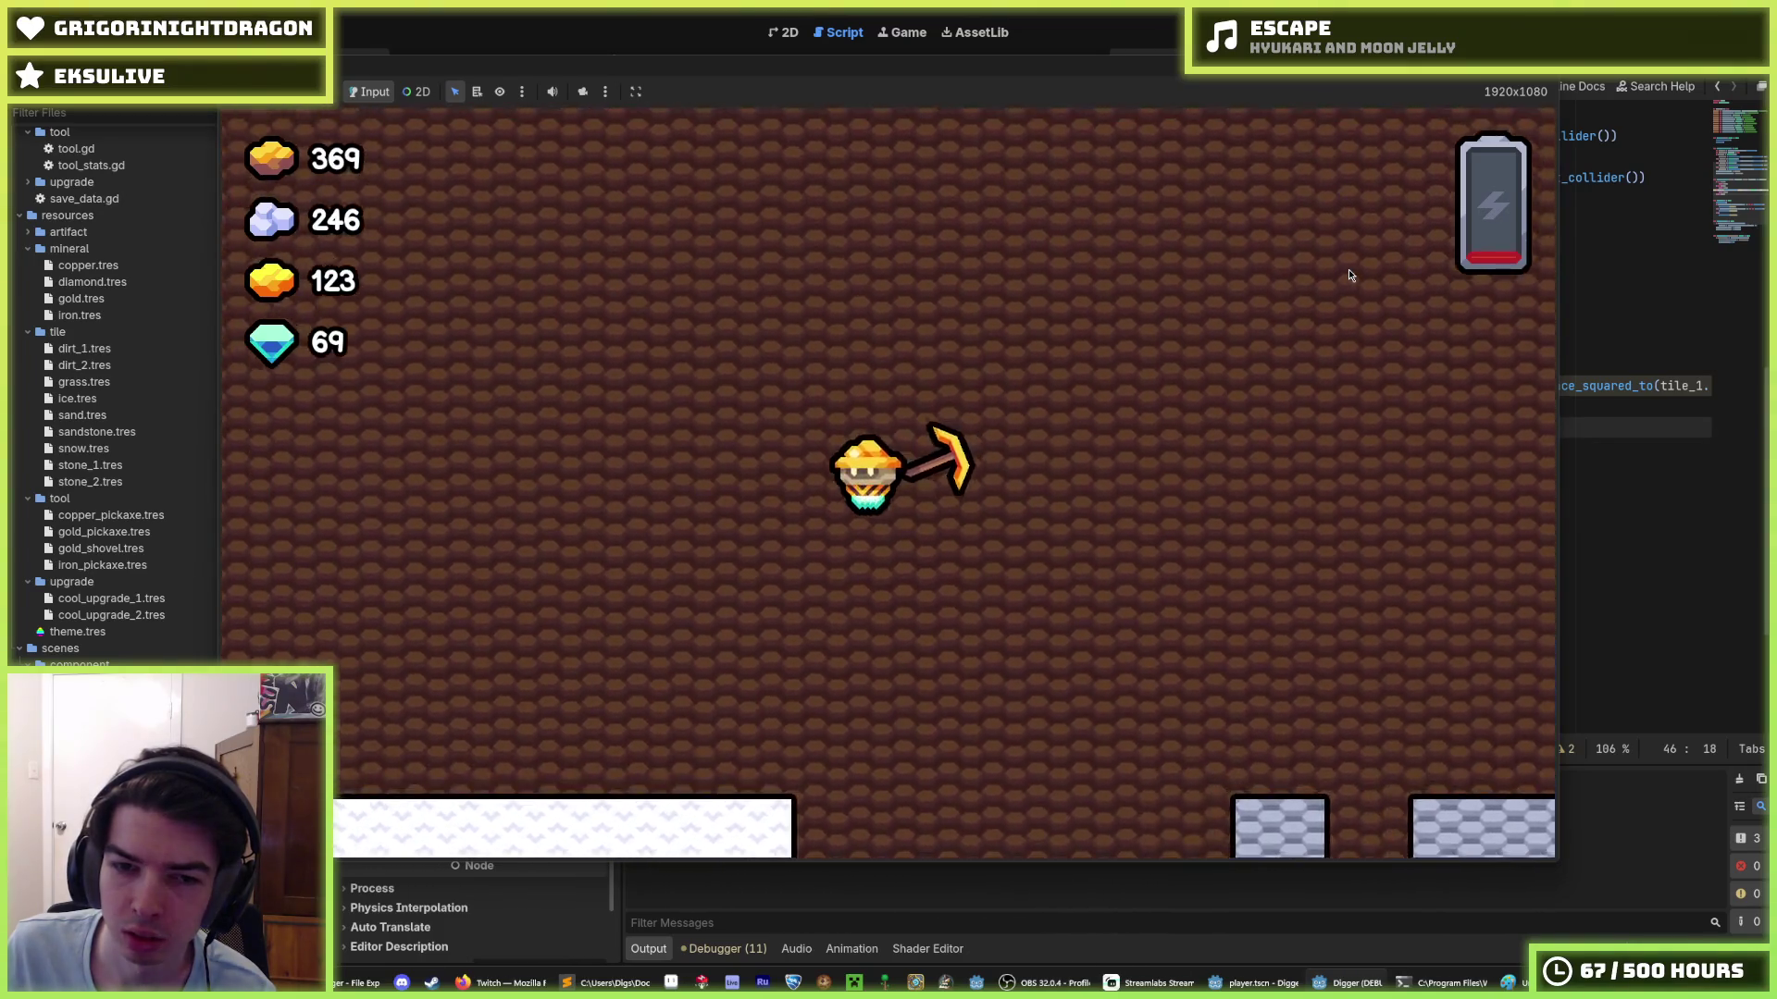
key("a")
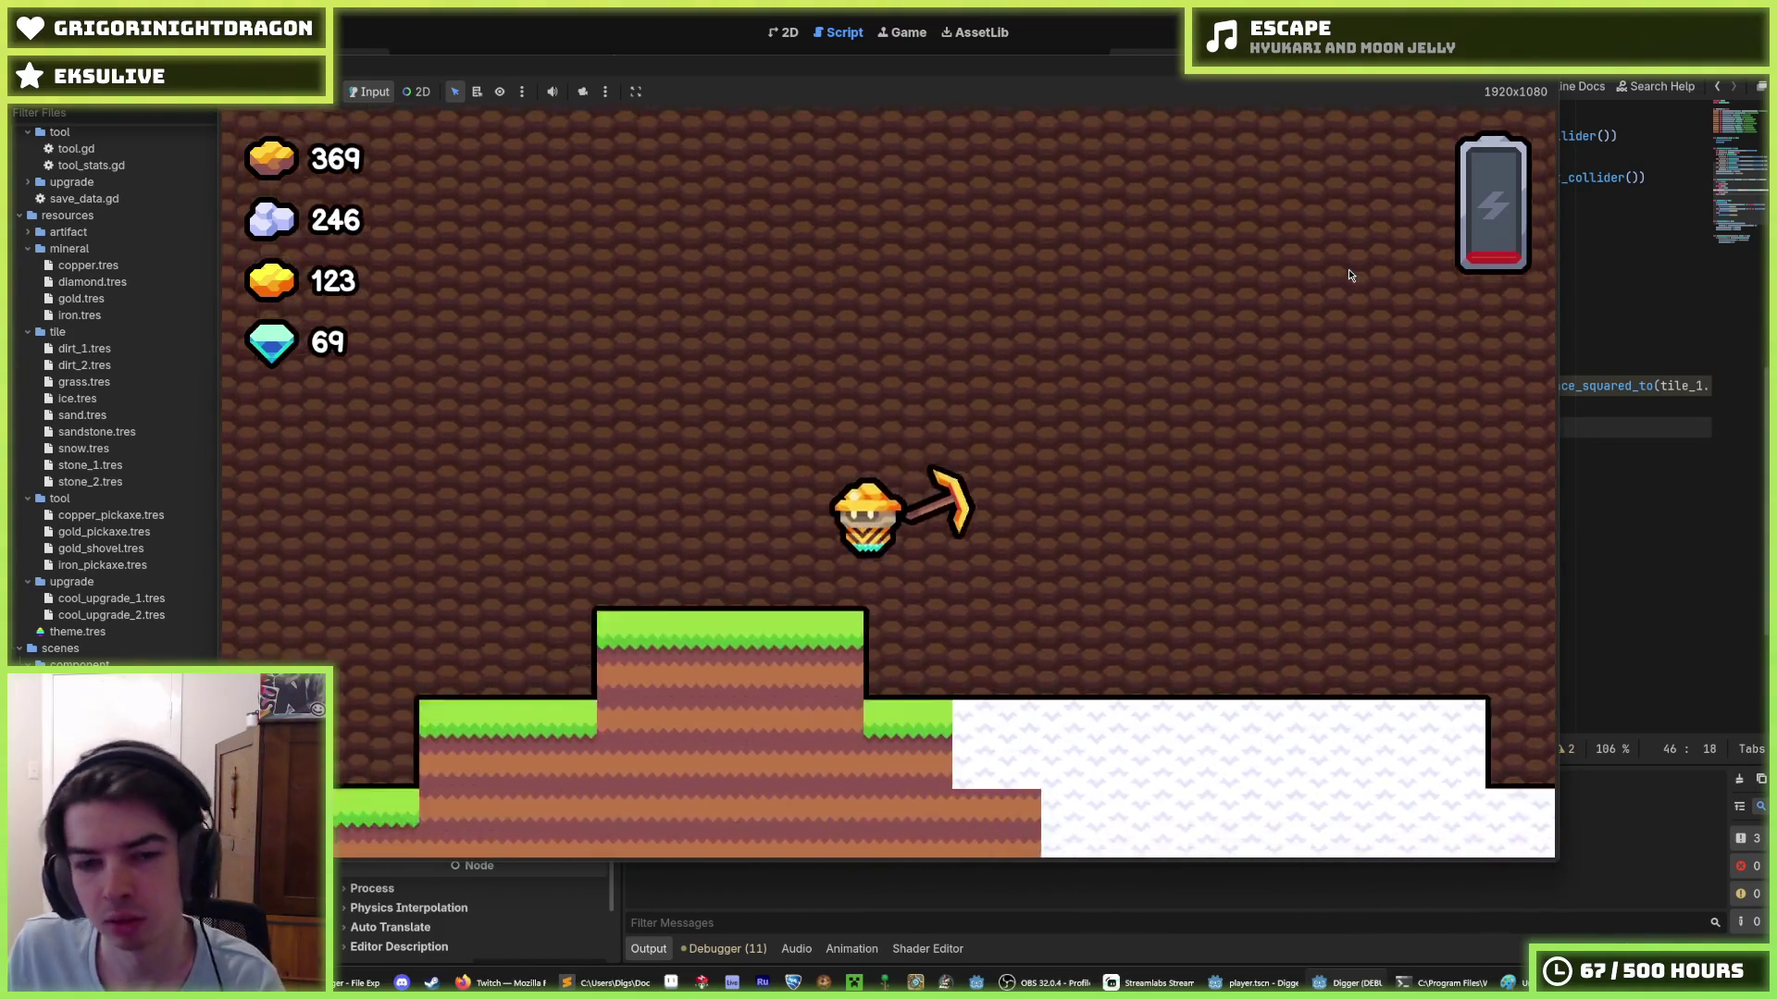
key("a")
key("d")
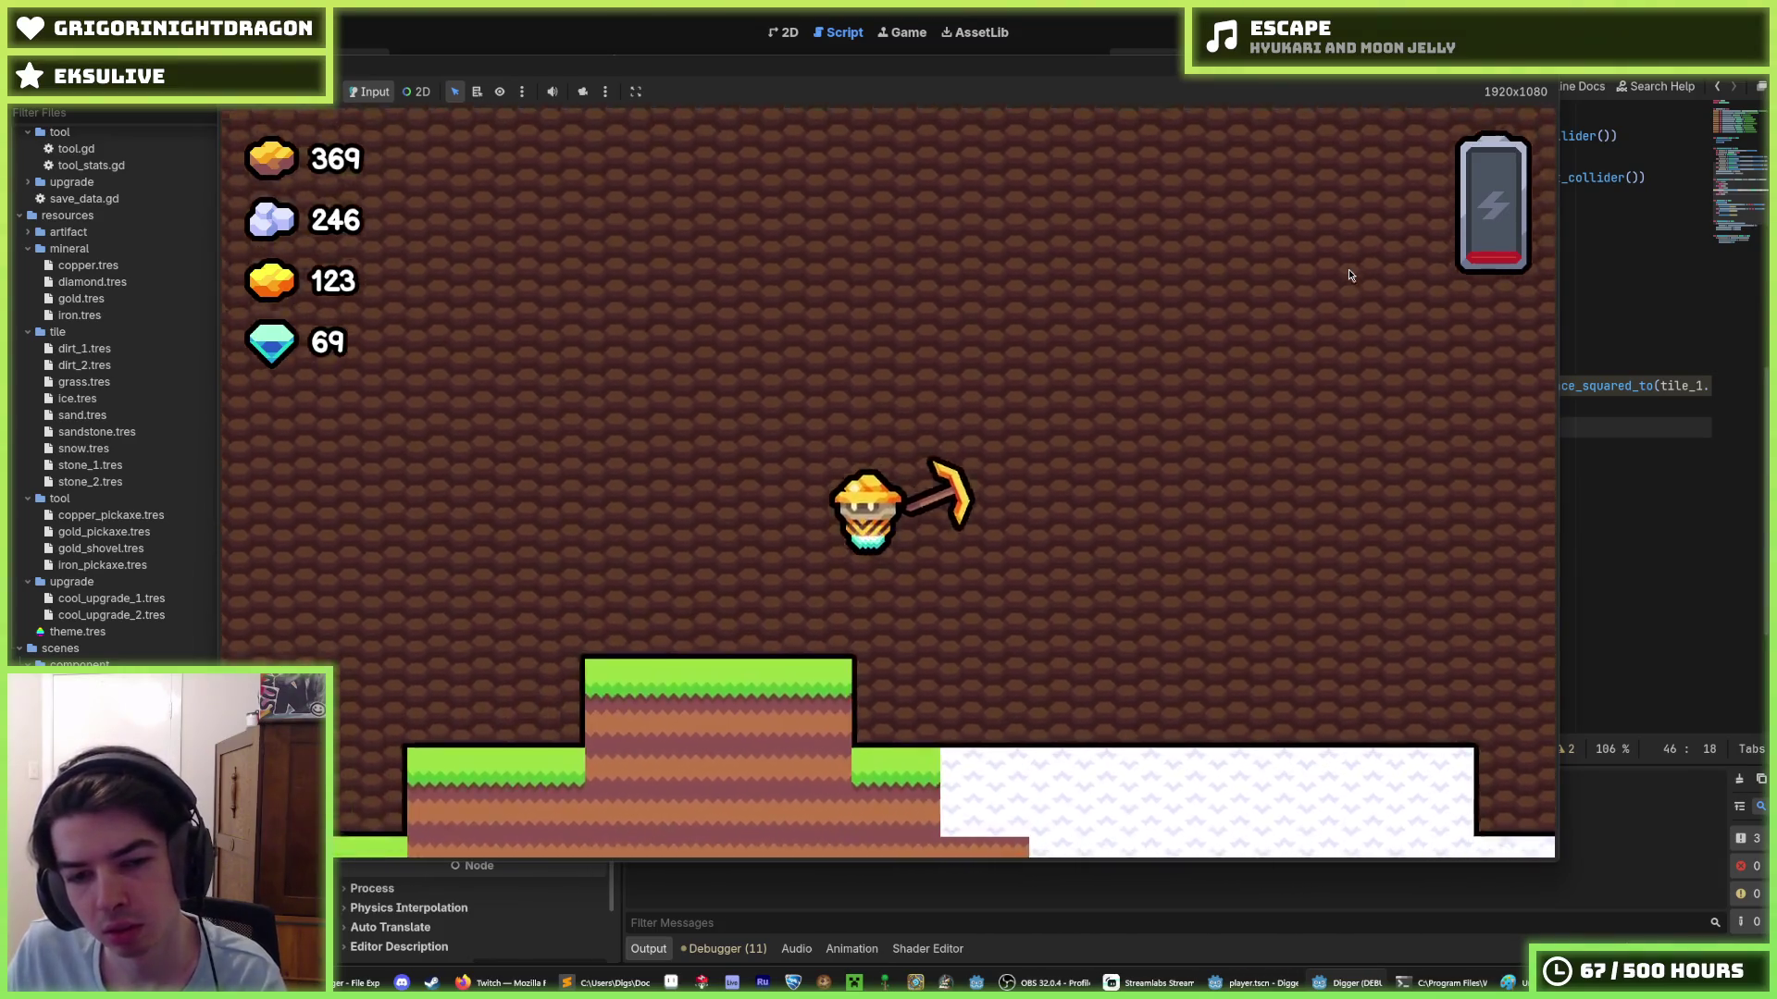
key("a")
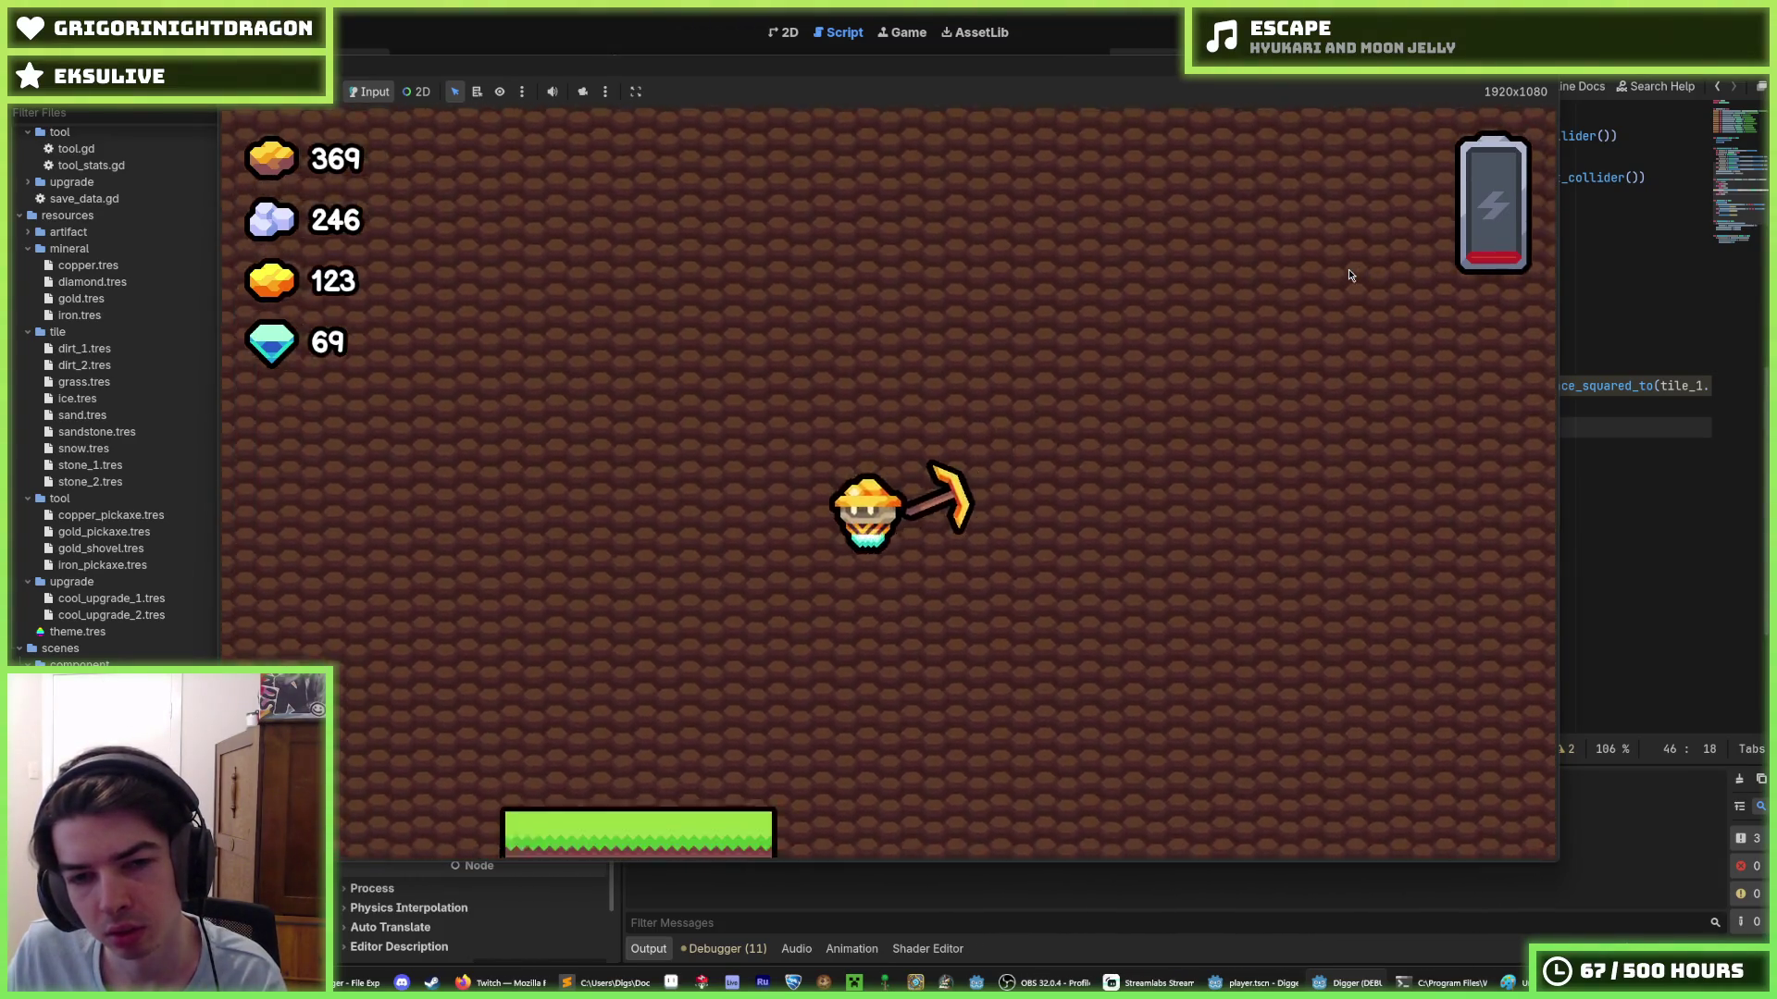
key("a")
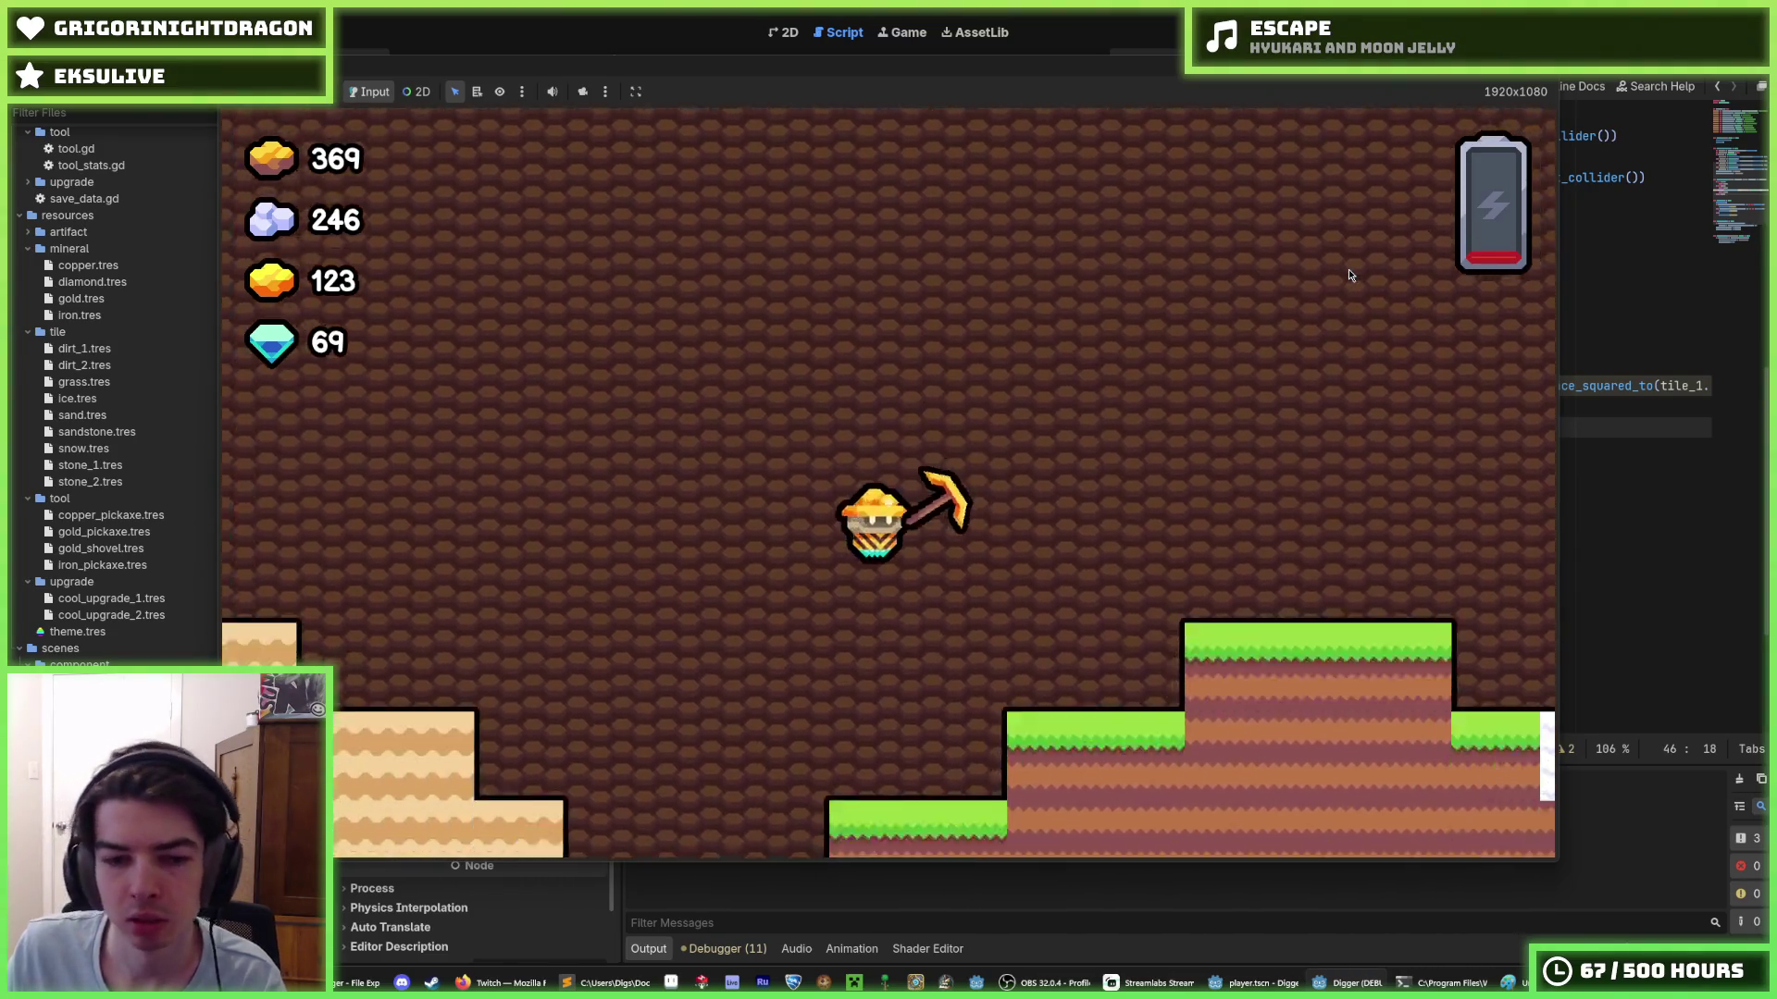
key("s")
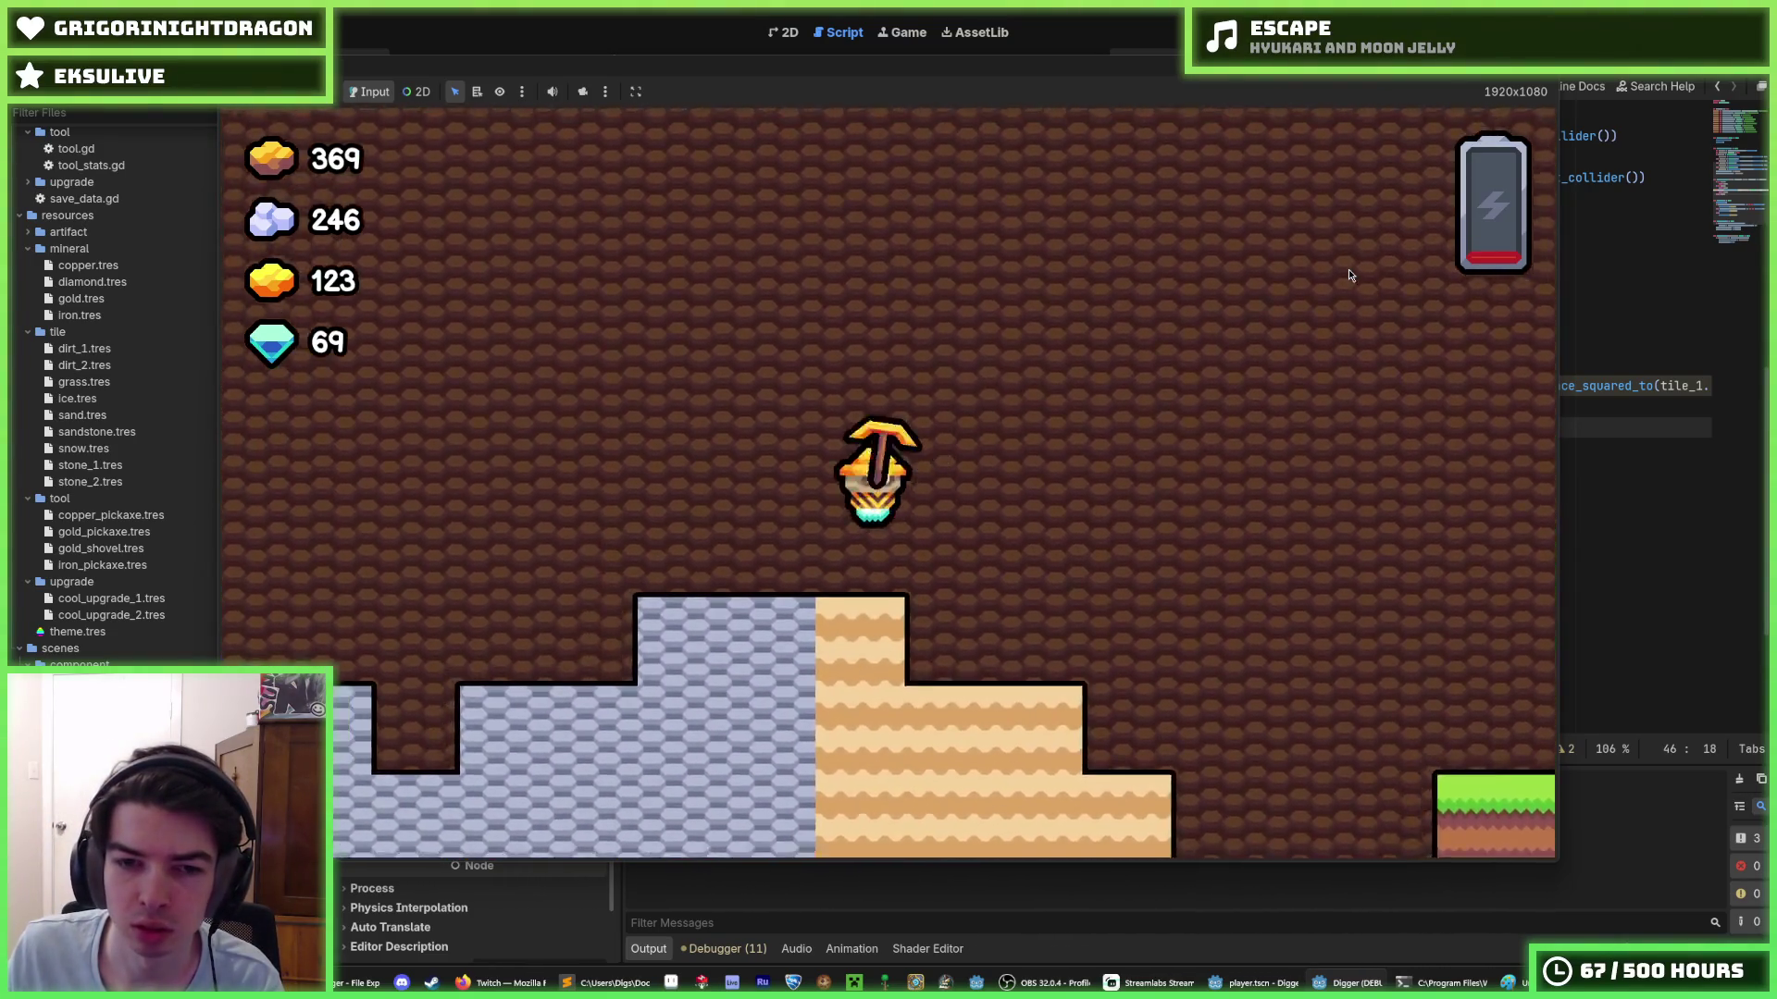
key("d")
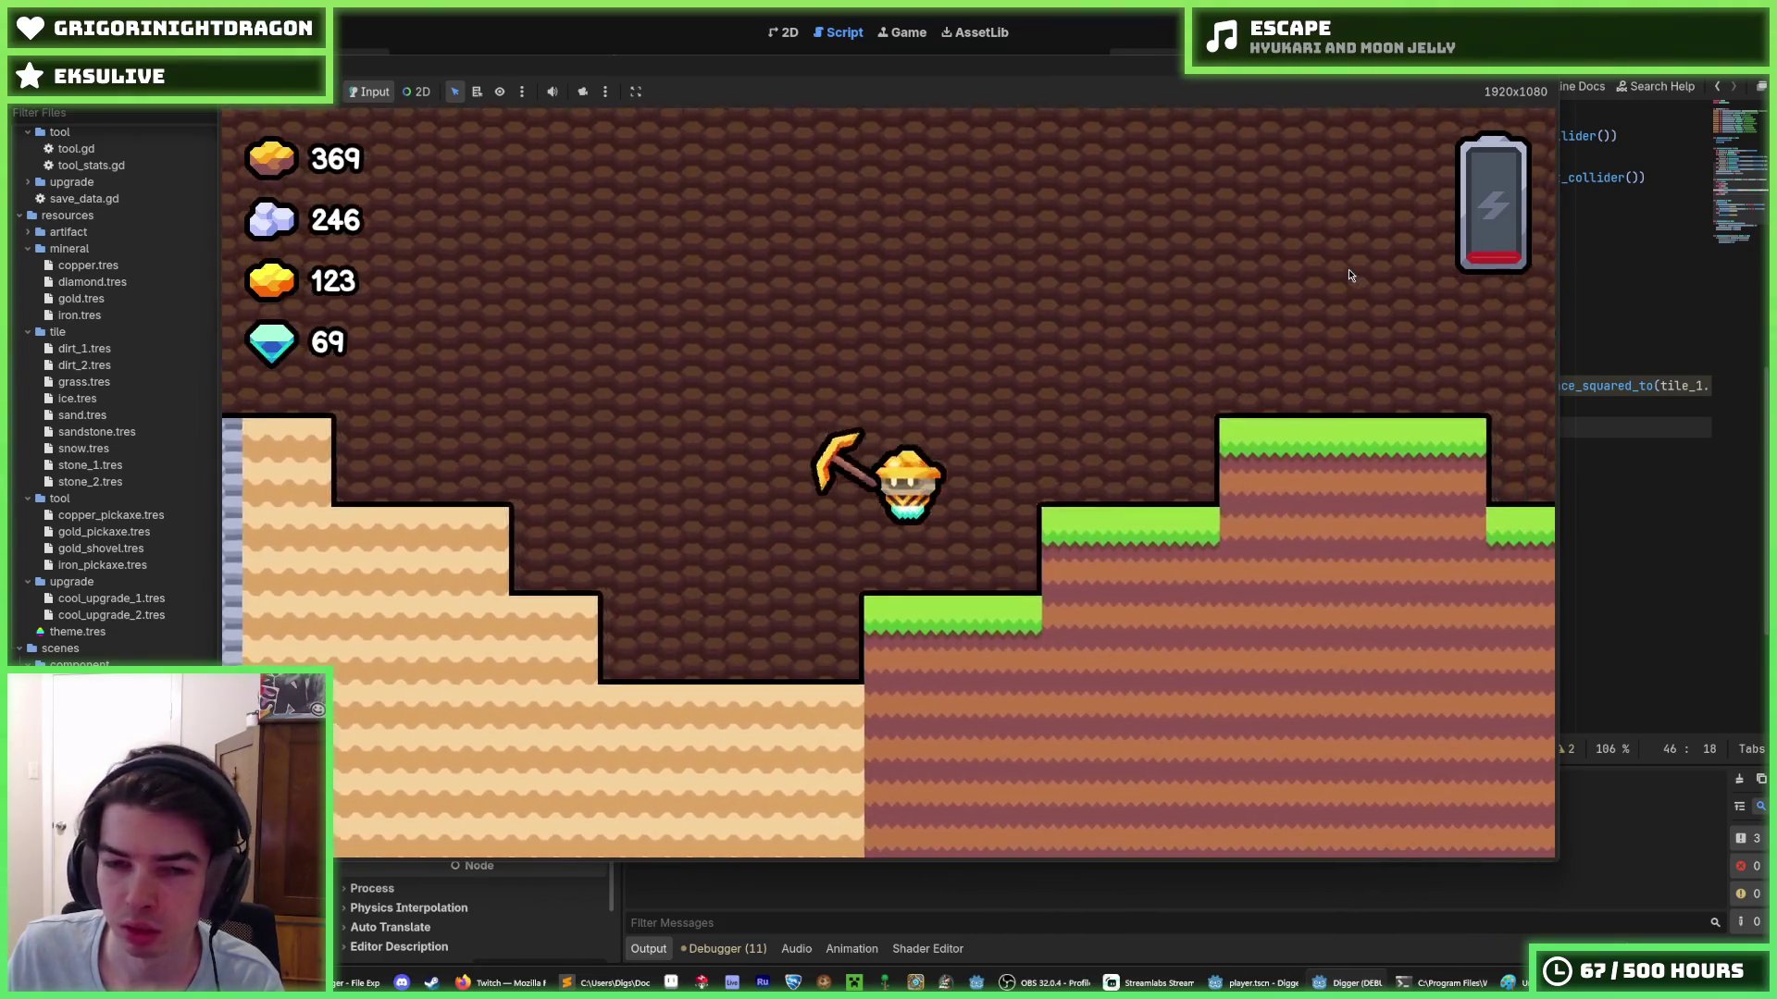
key("a")
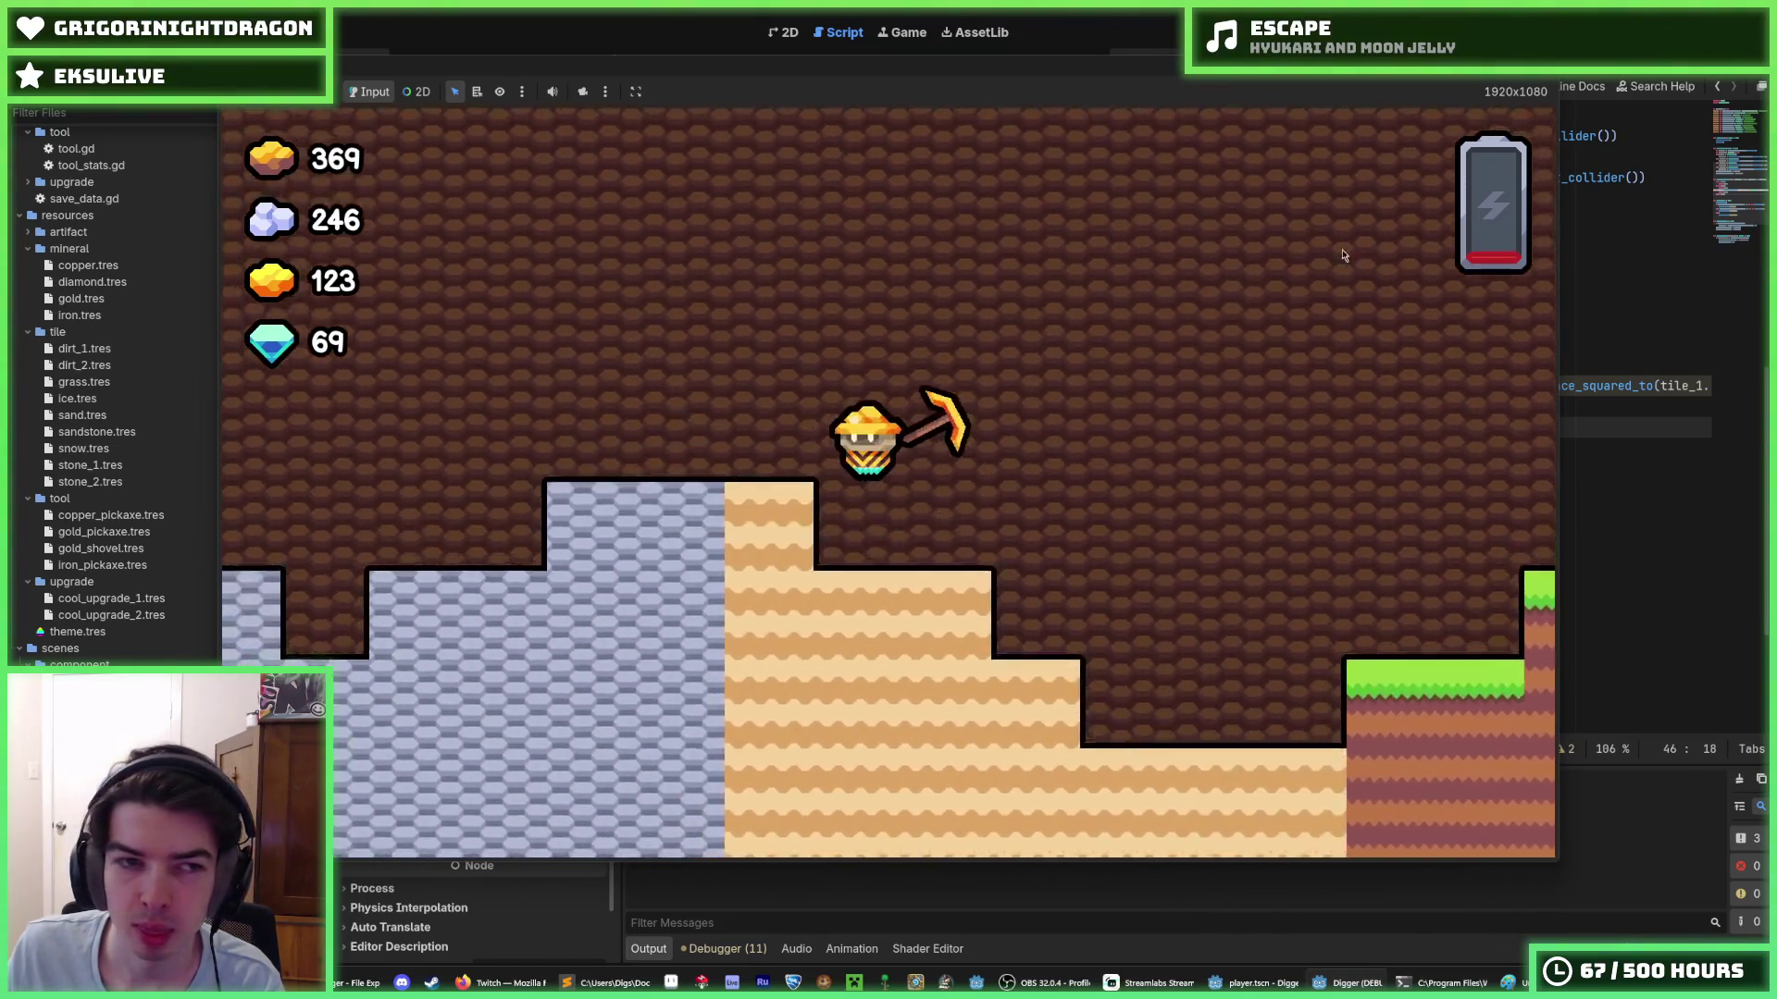
key("s")
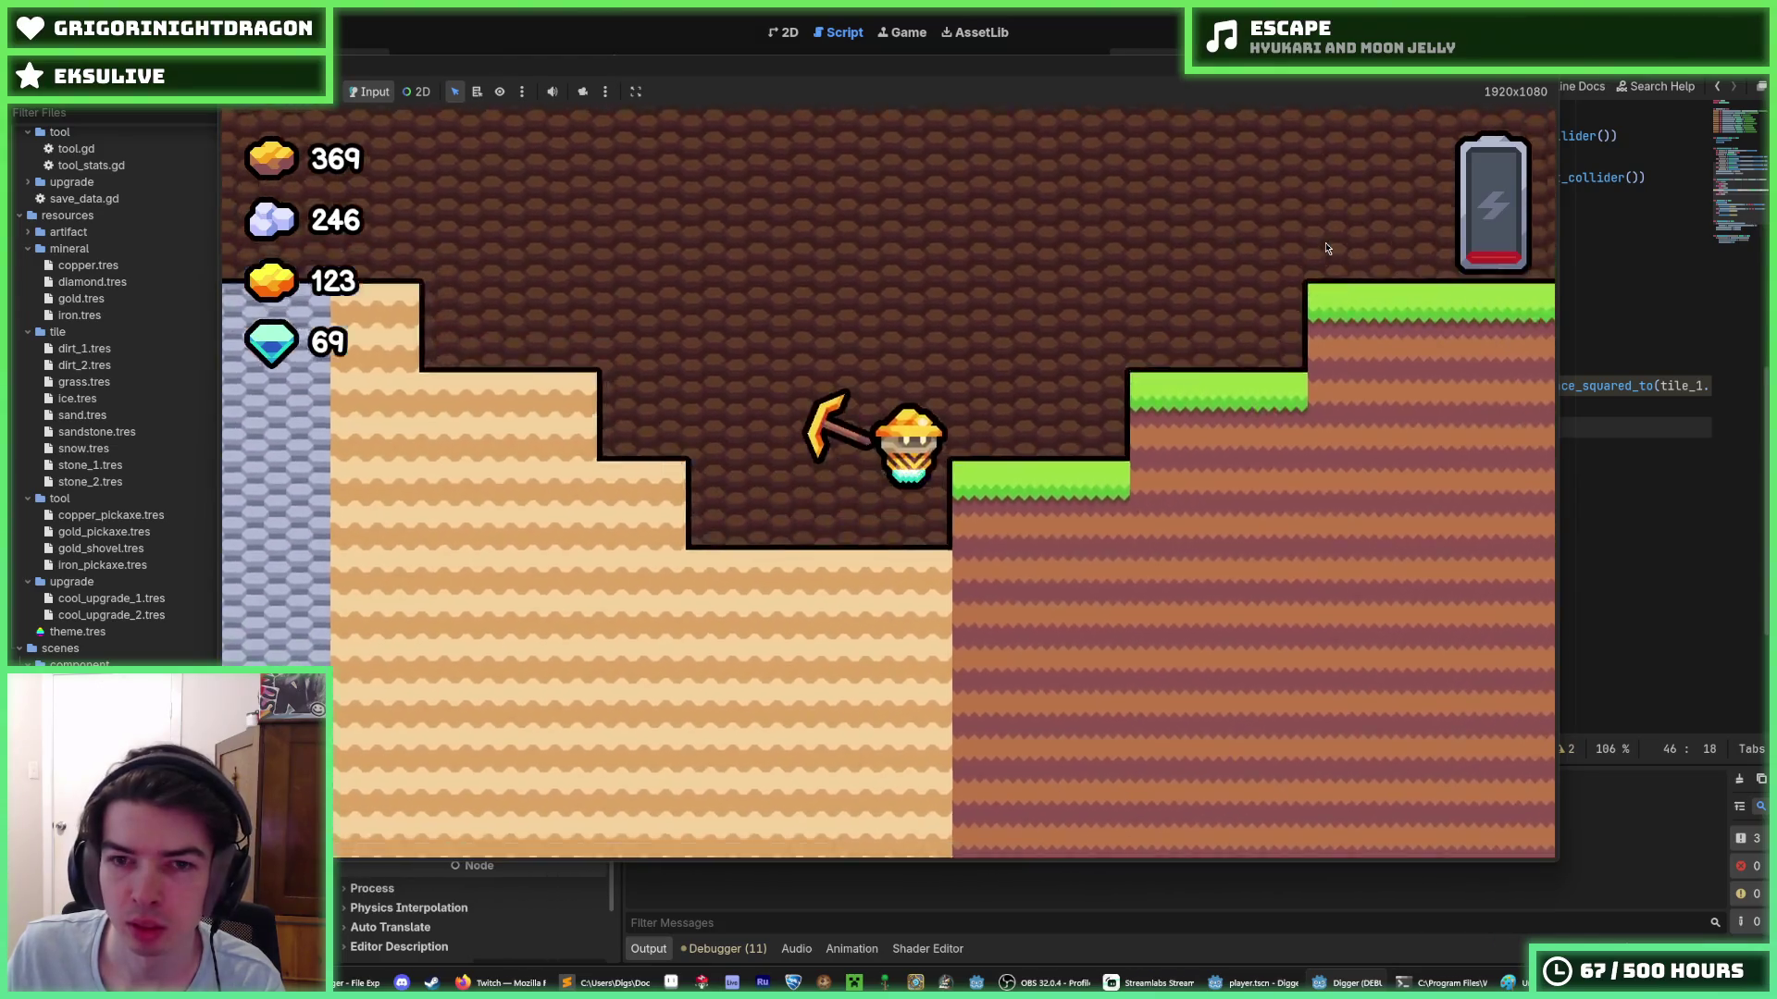
- Climb the grass steps, walk toward the snow and back, then stop the game with F8
key("d")
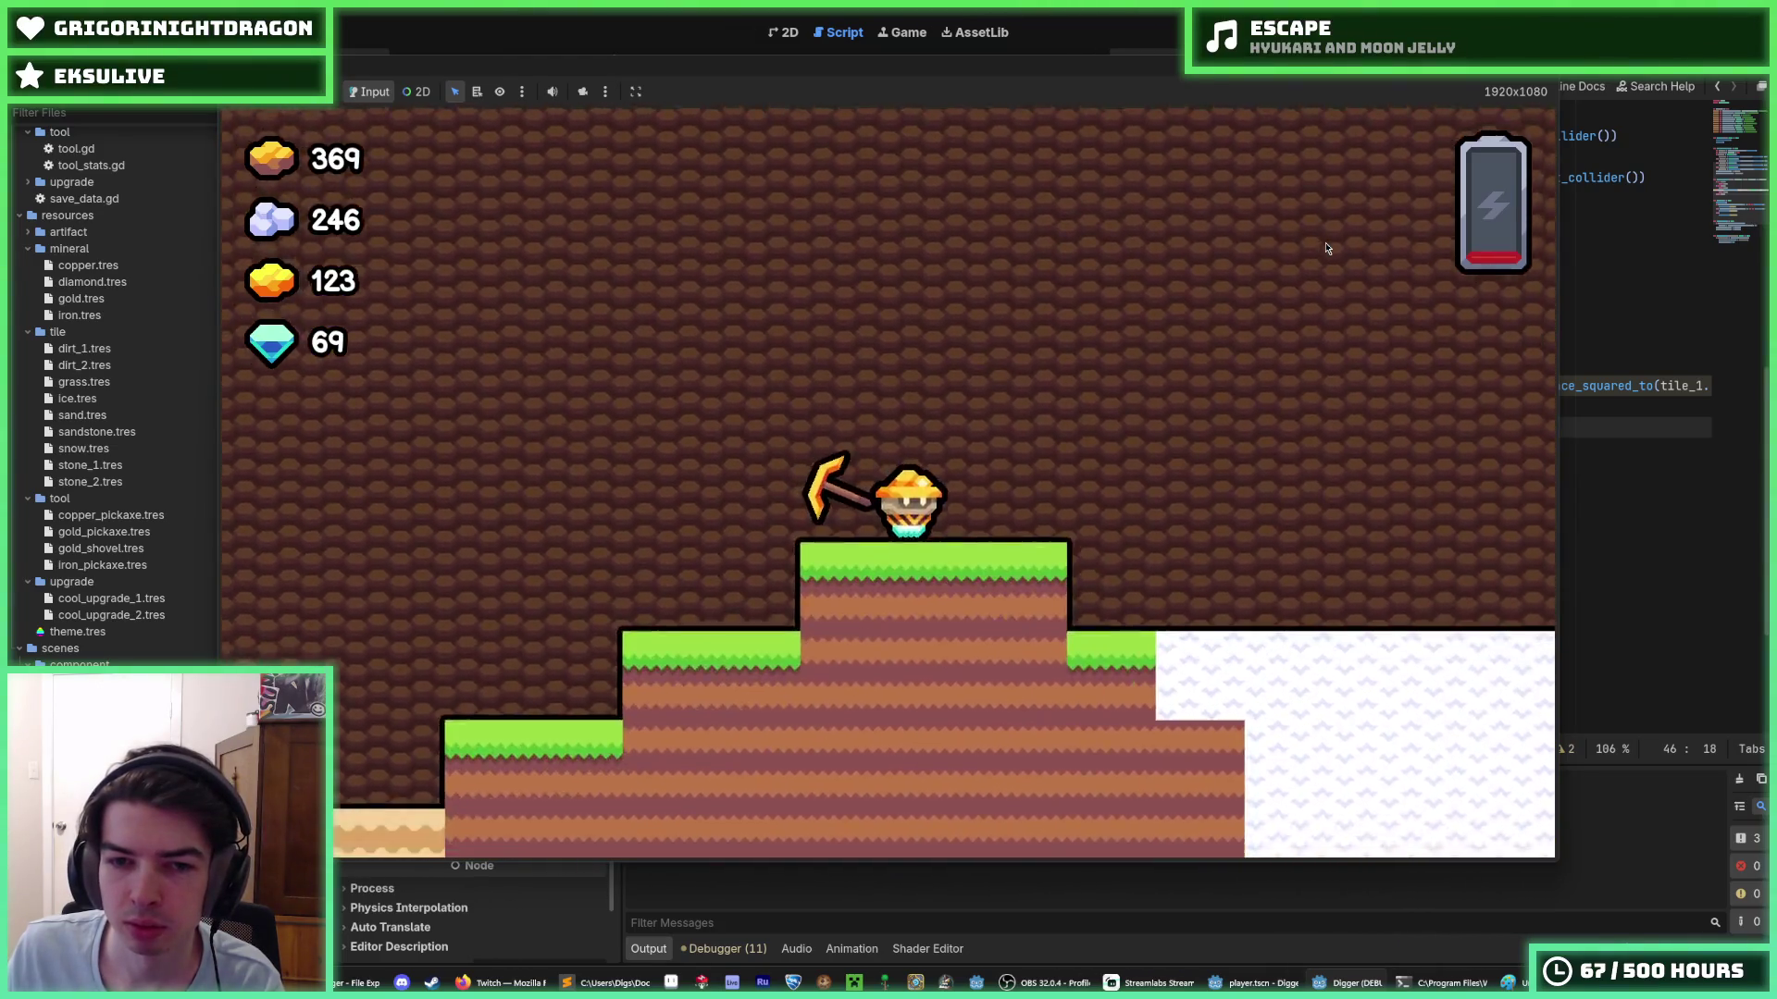
key("d")
key("a")
key("d")
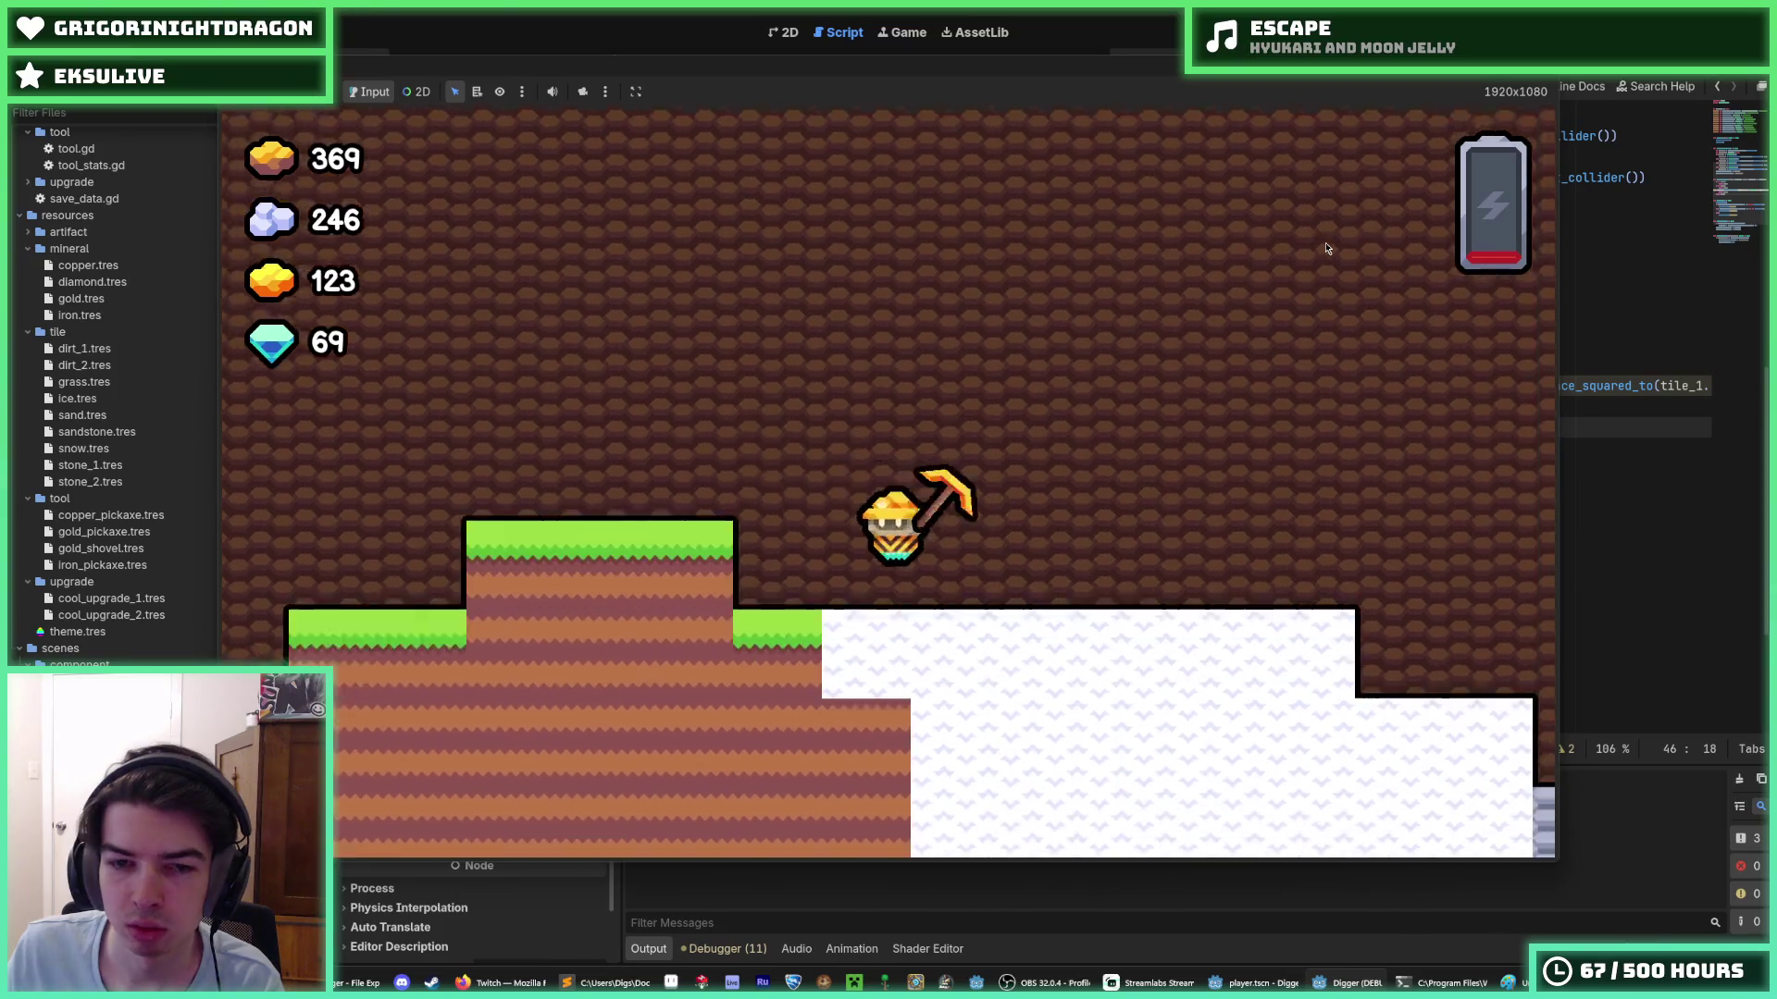
key("a")
key("d")
key("a")
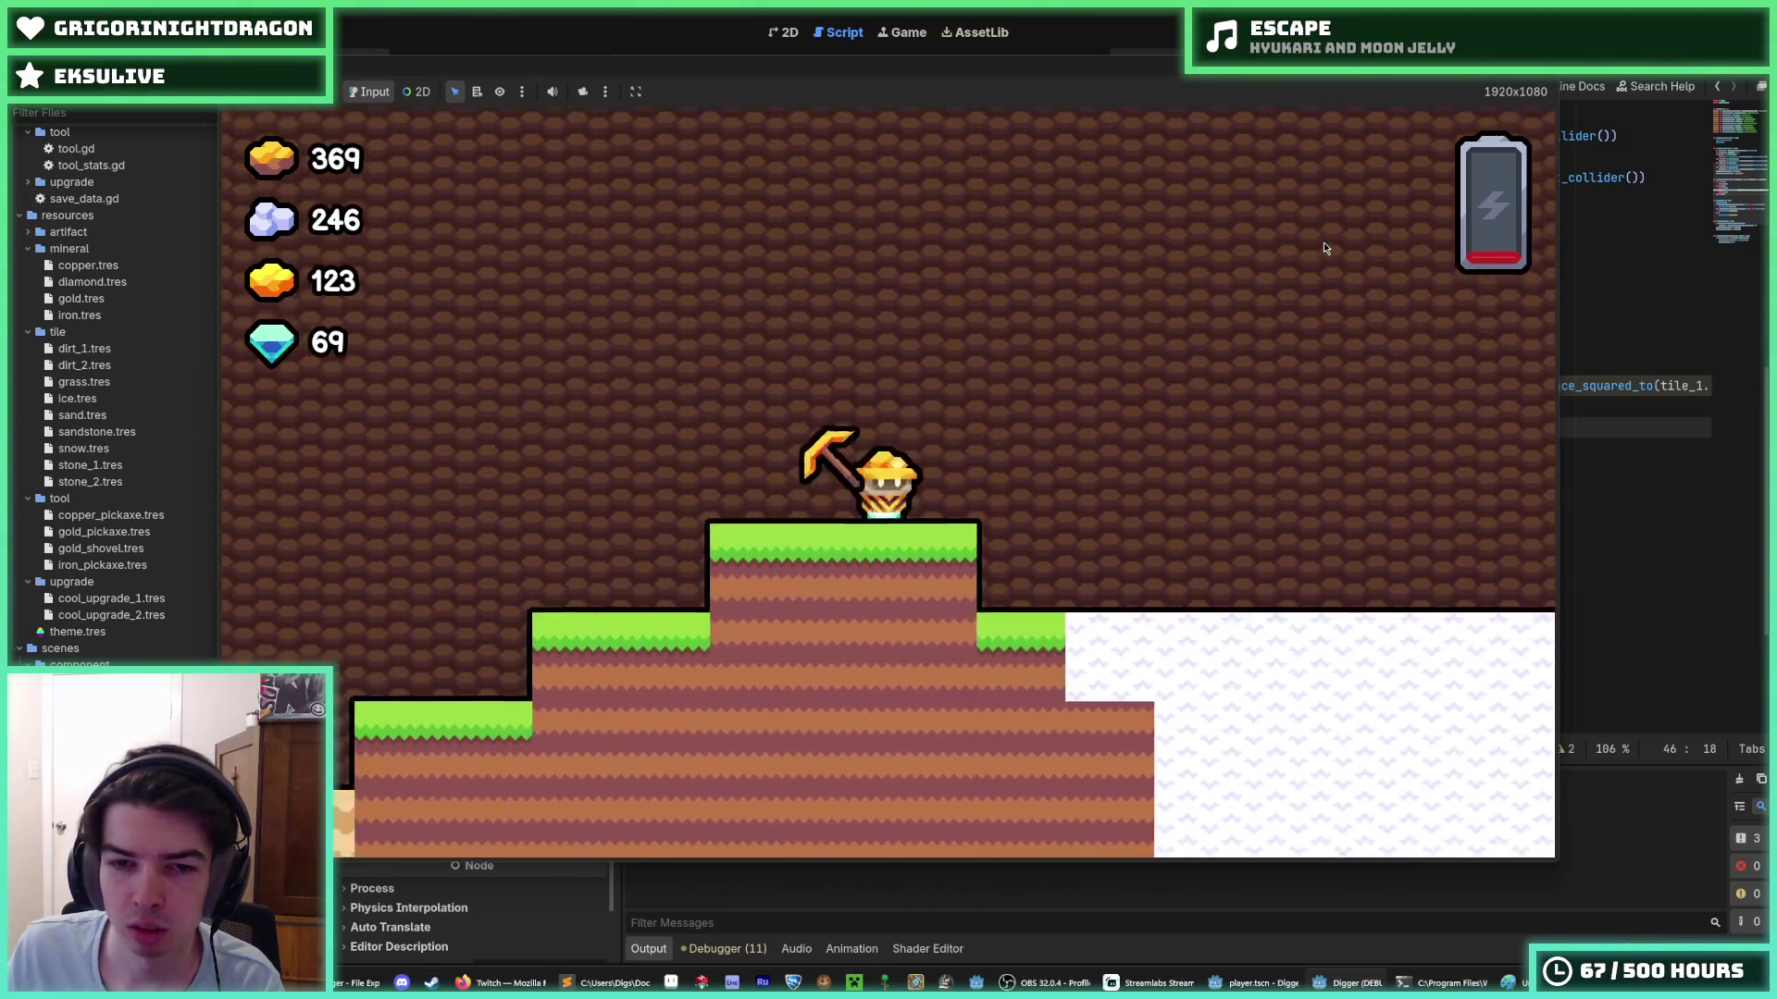
key("d")
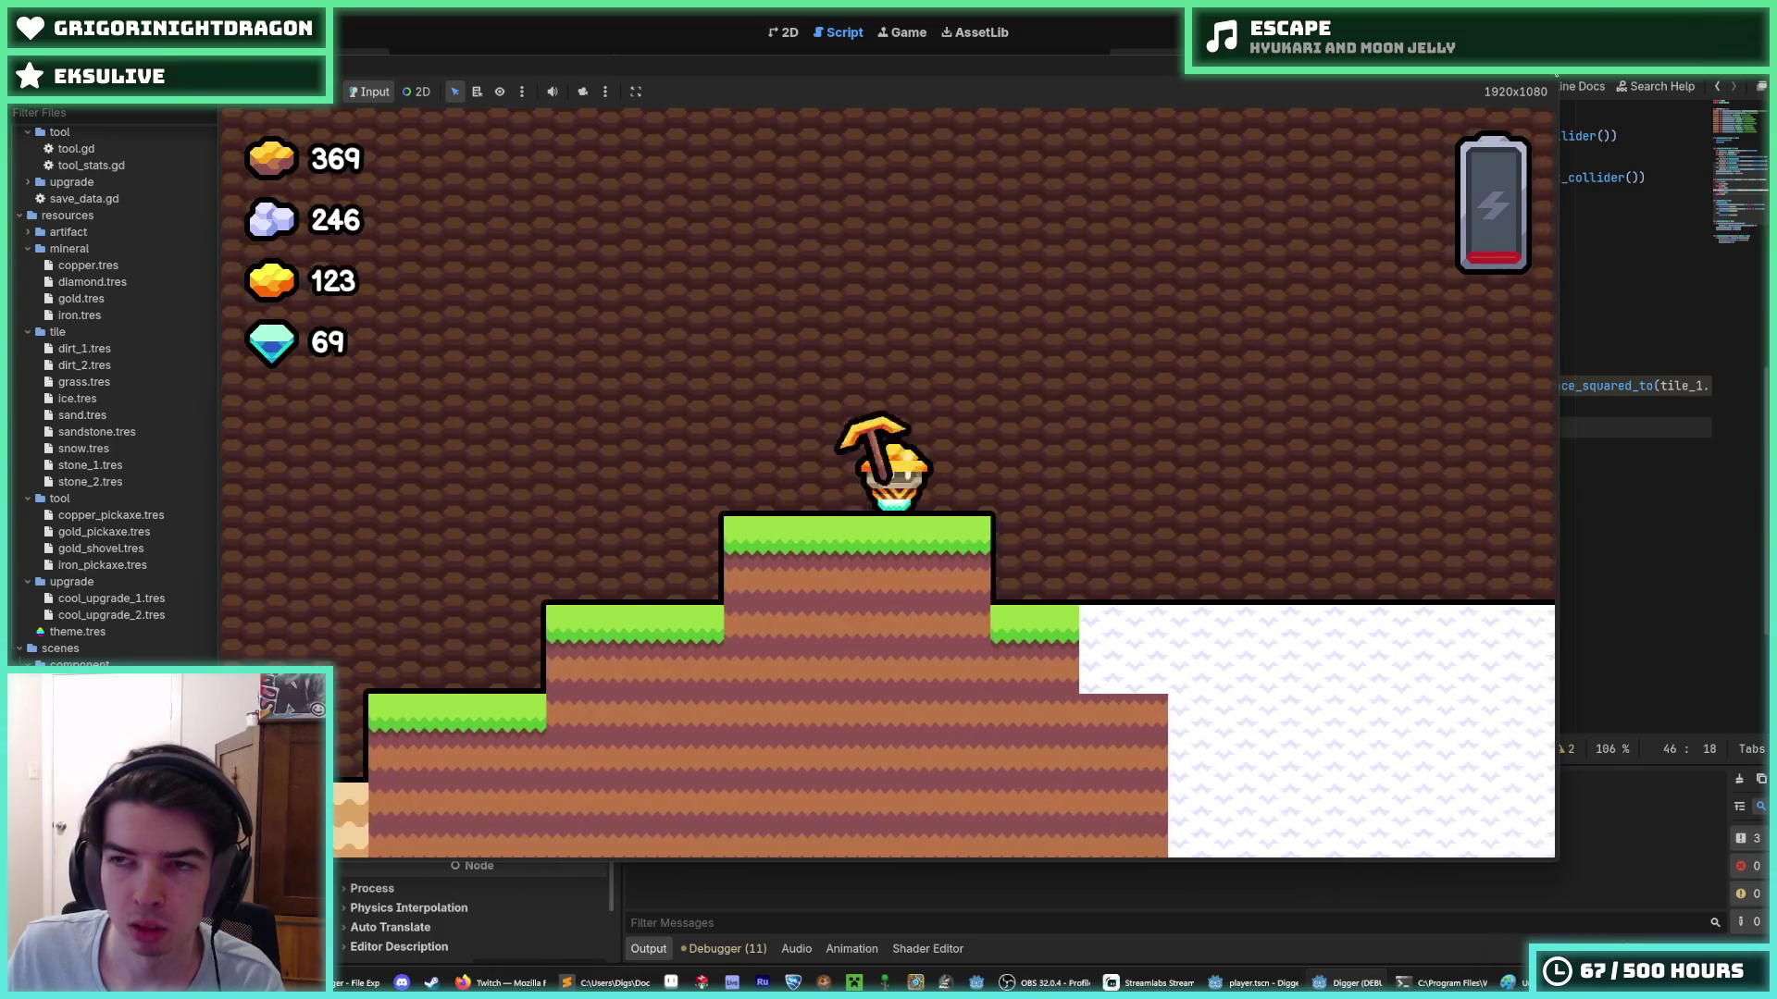
key("a")
key("F8")
- Set Ground X Acceleration to 4000 and Ground X Deceleration to 3000, saving the scene
key("ctrl+s")
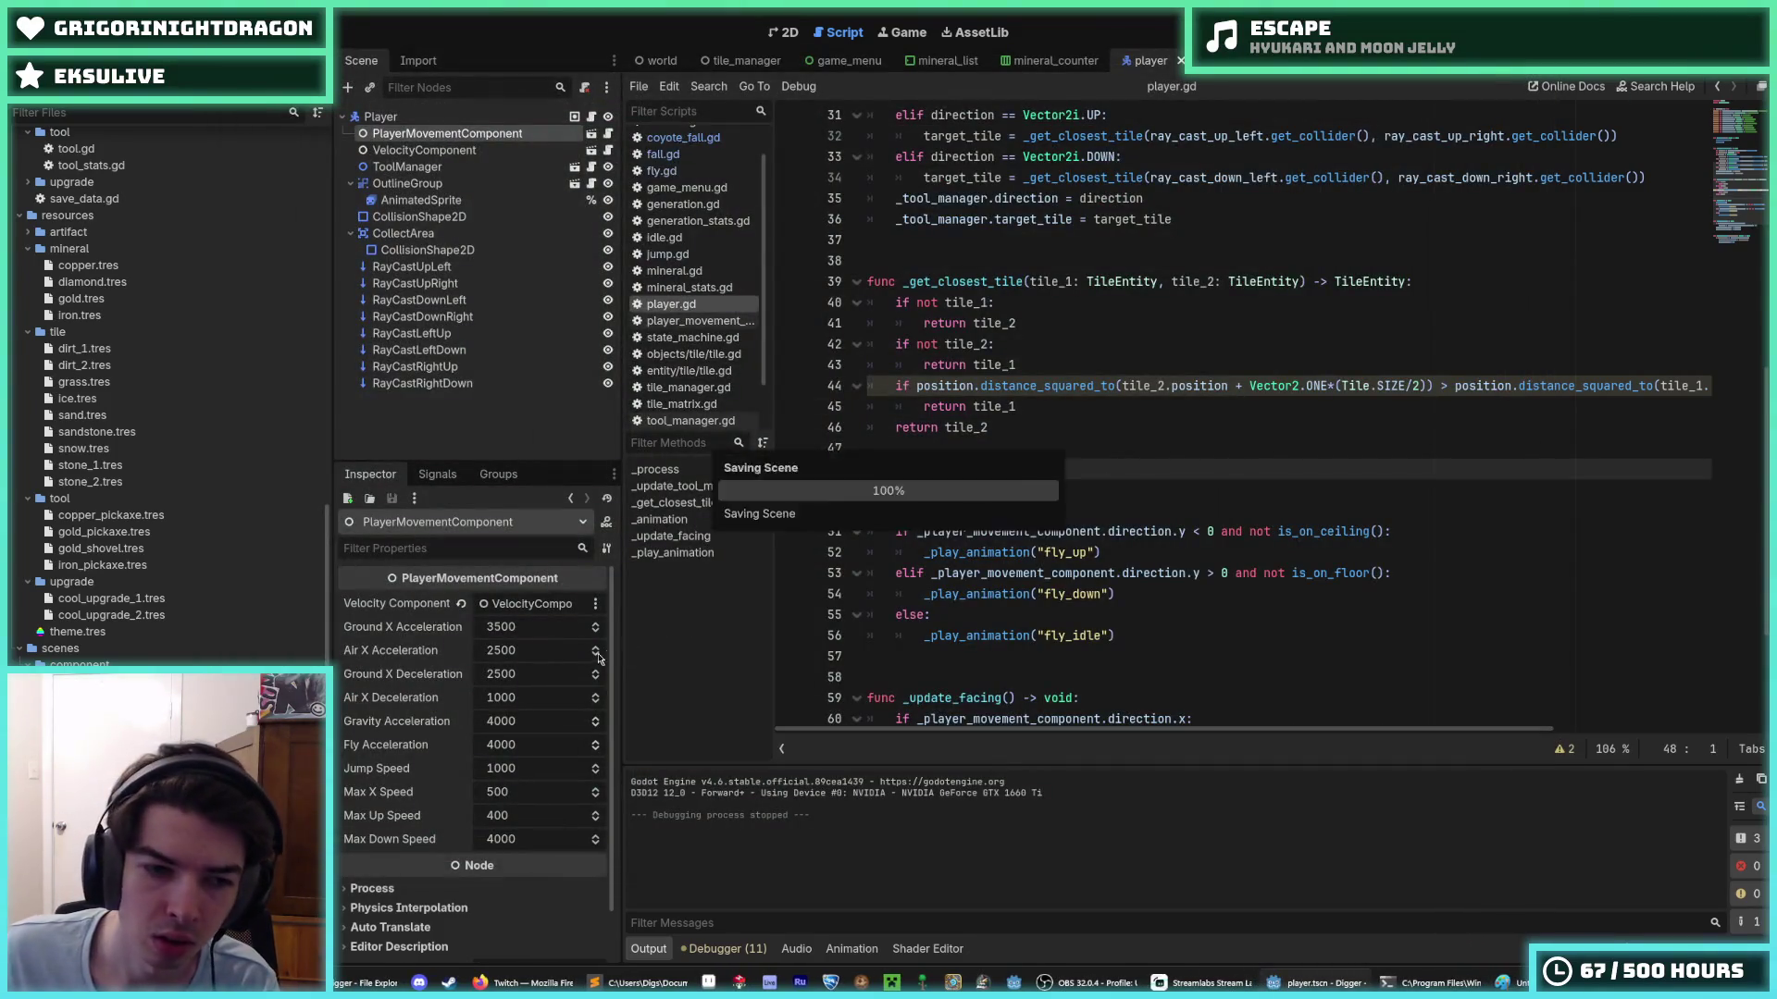
left_click(523, 648)
left_click(541, 631)
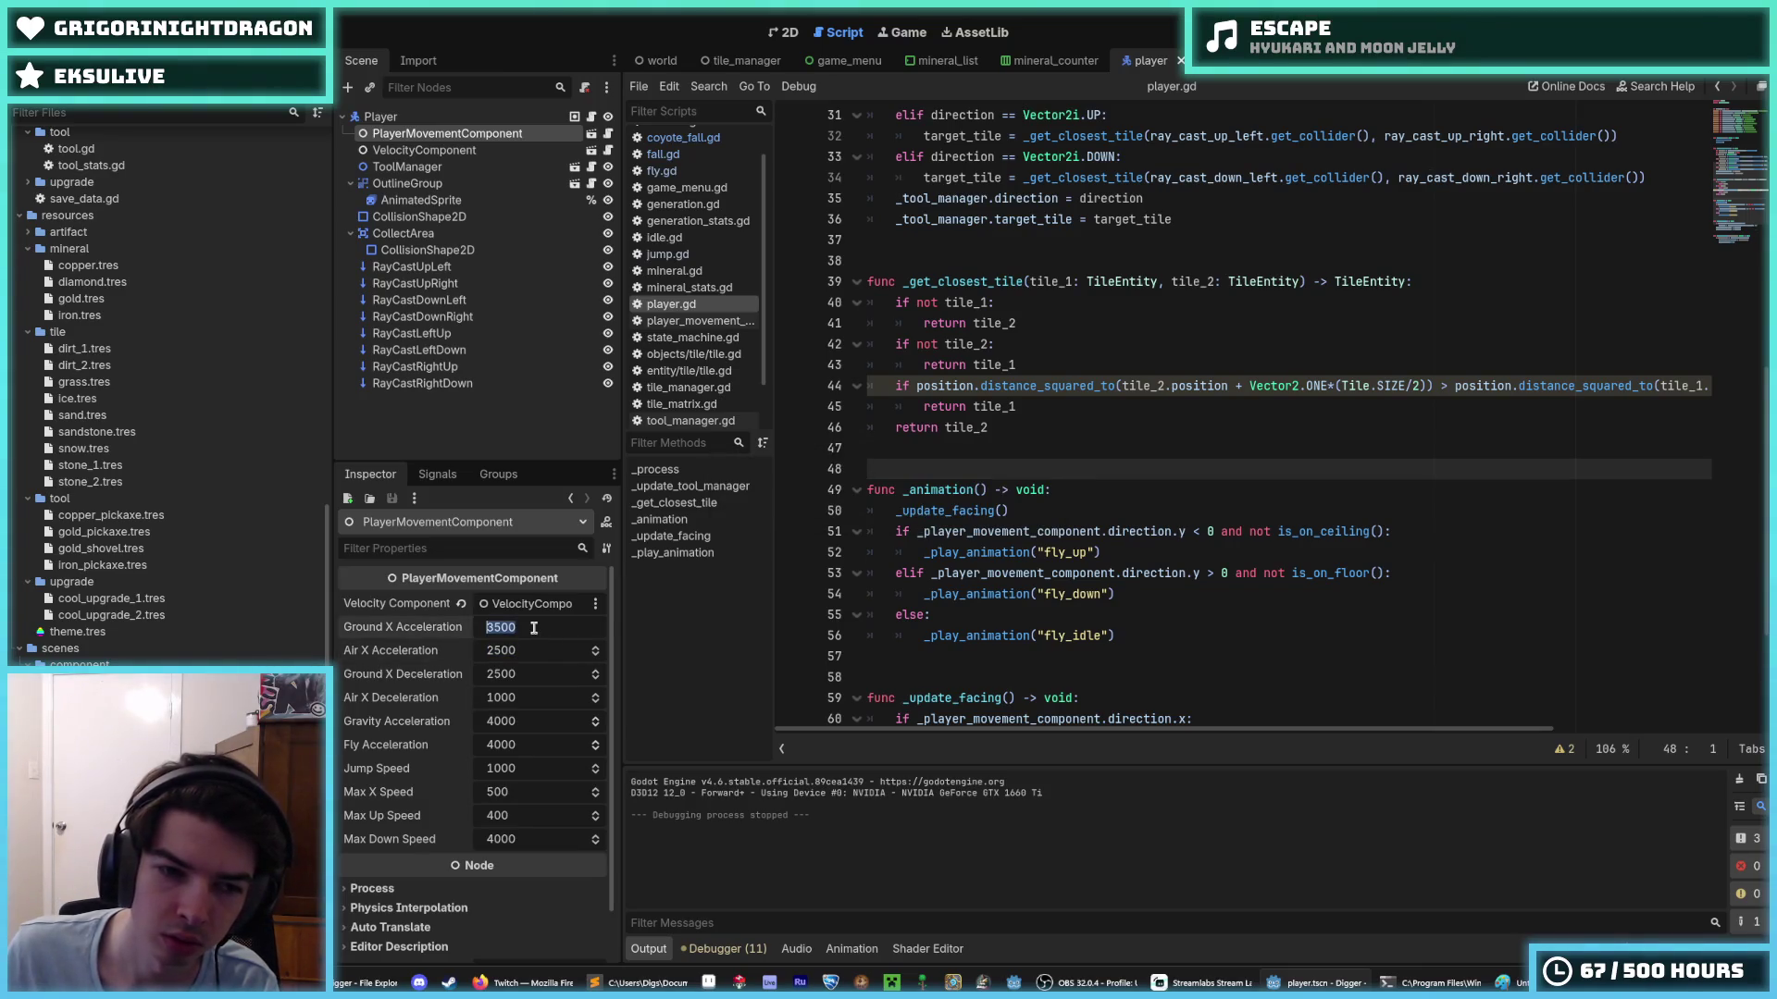
type("4000")
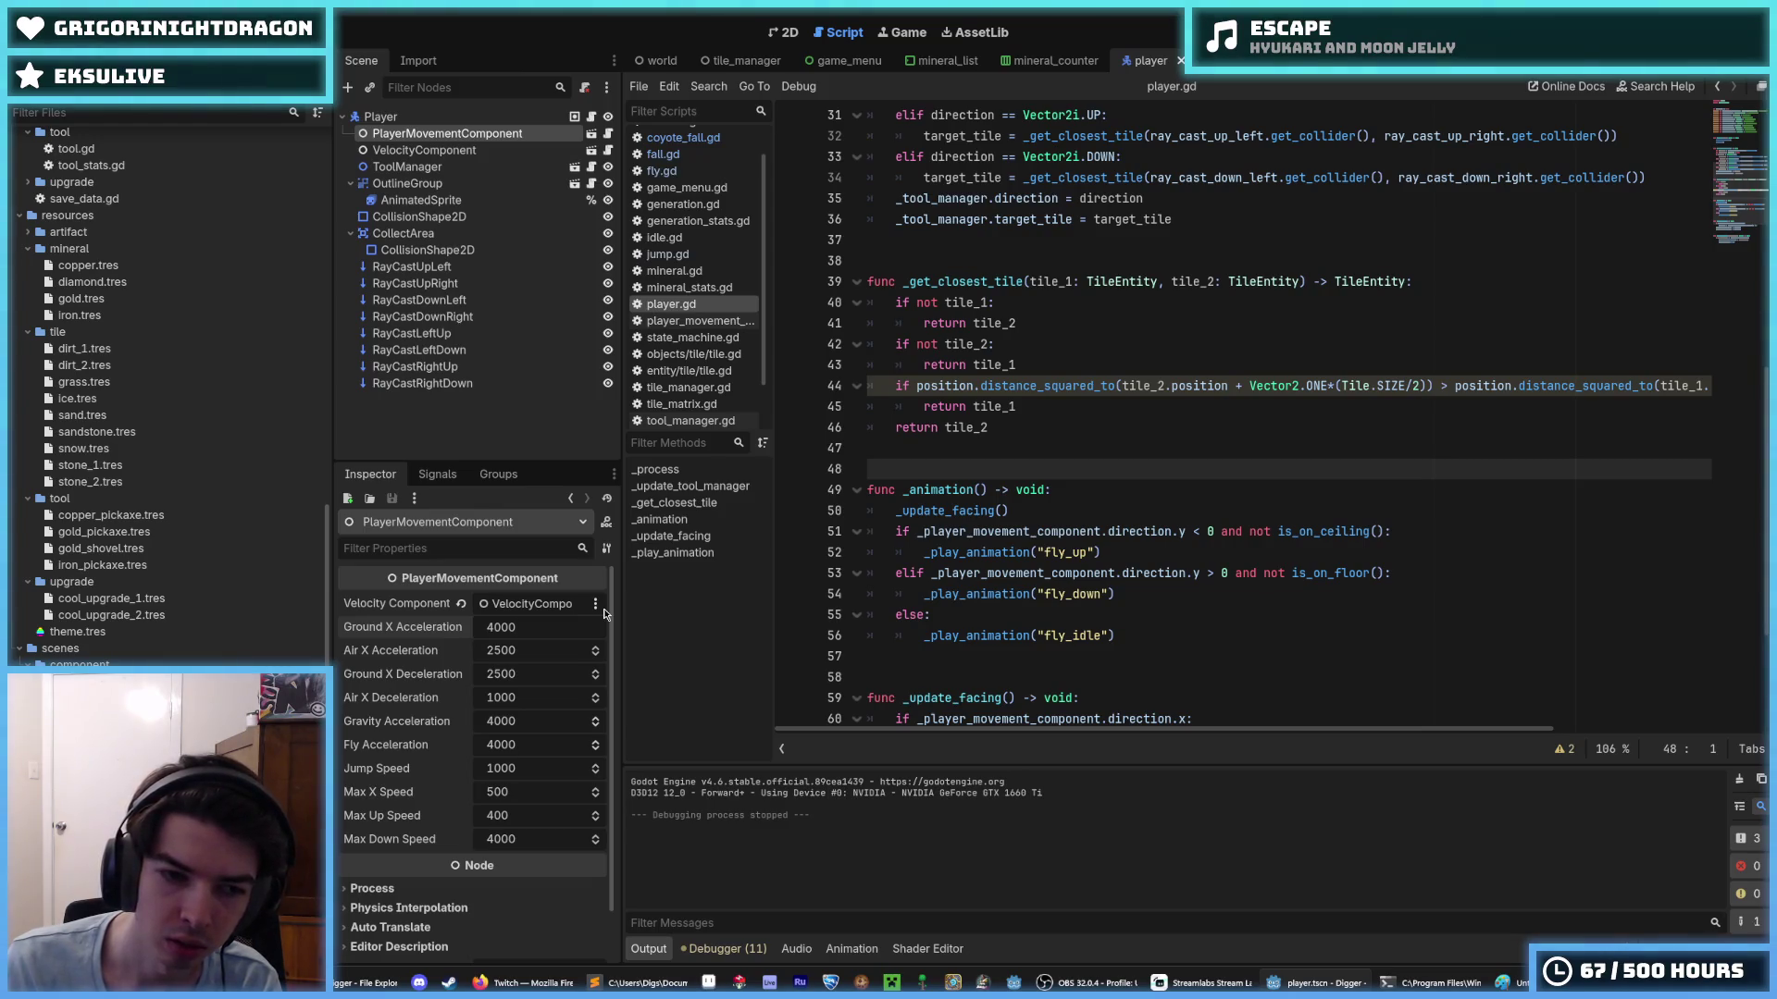
key("Return")
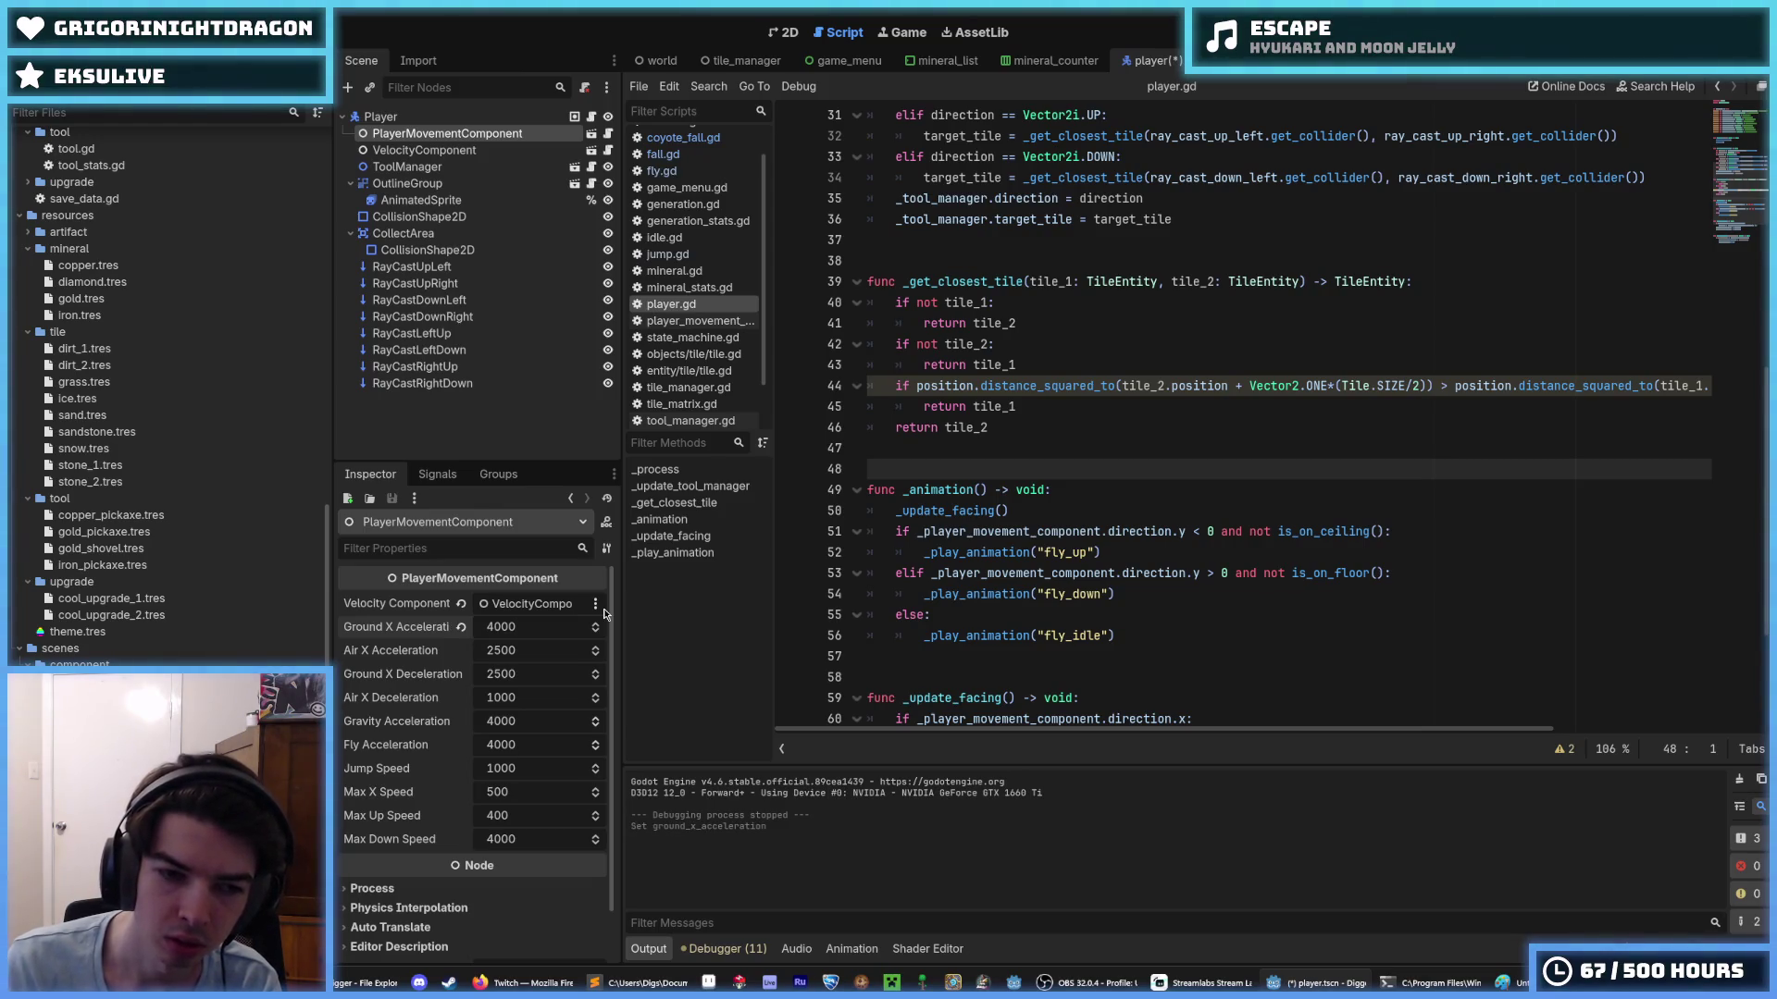
left_click(557, 670)
type("3000")
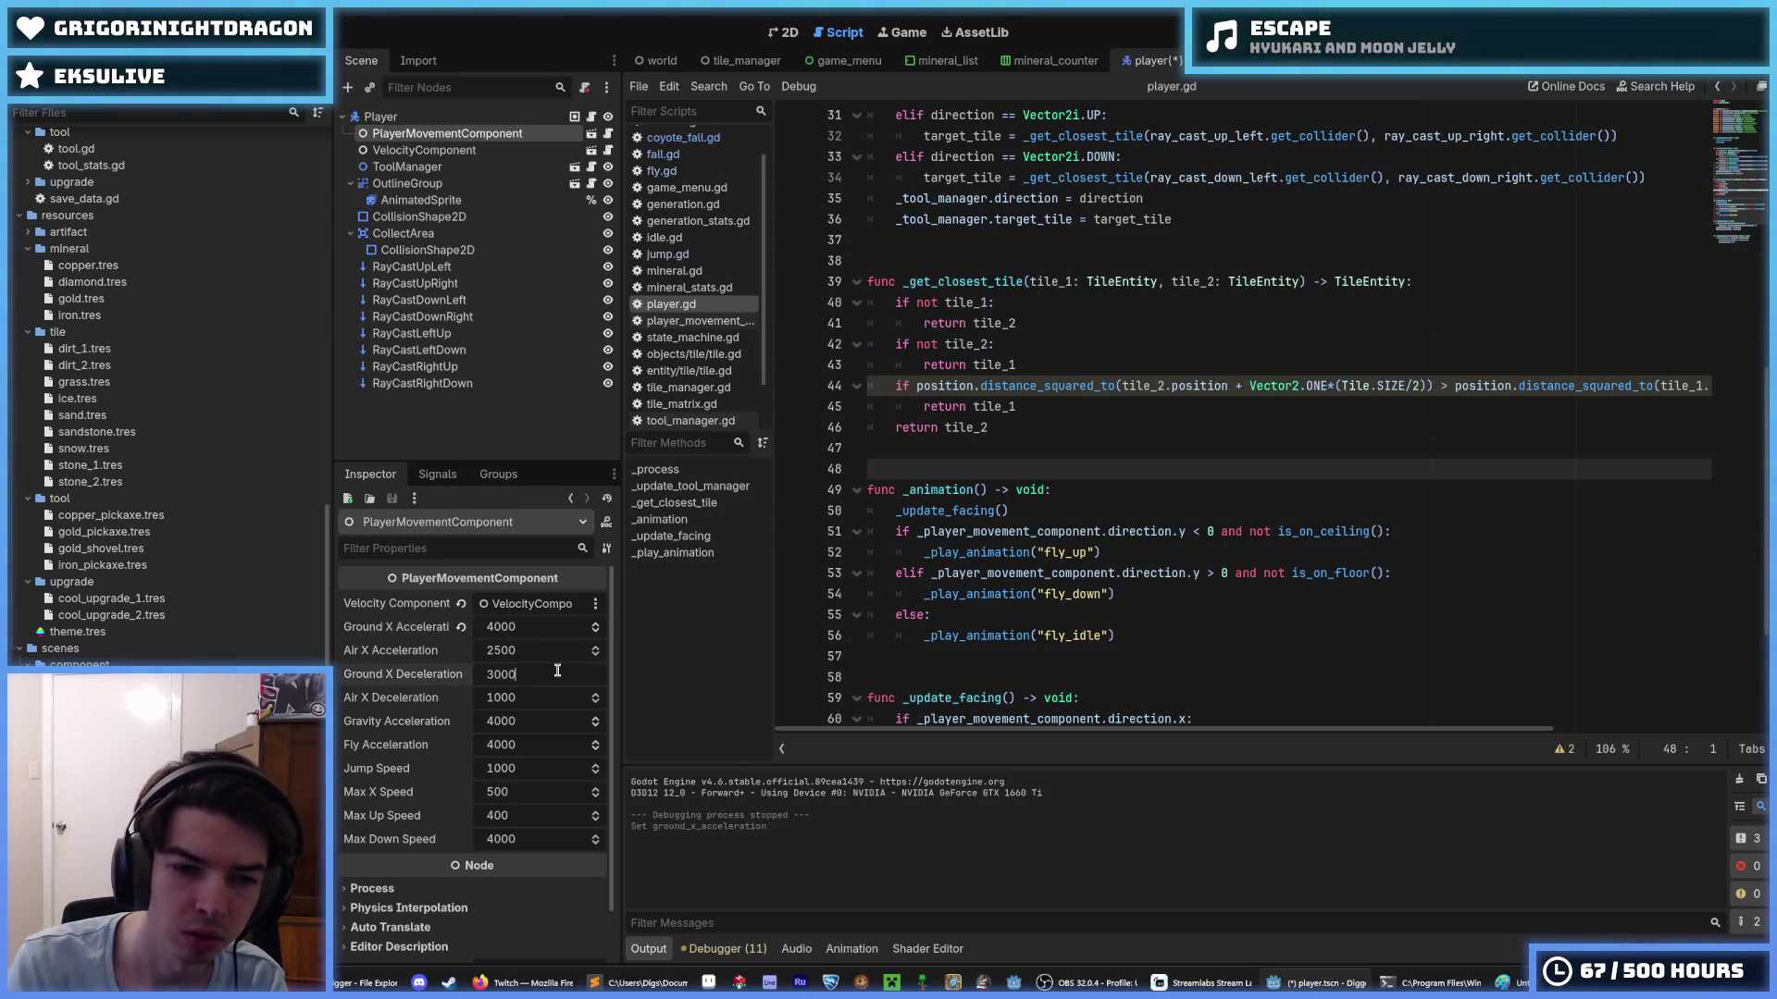
key("Return")
key("ctrl+s")
- Set Air X Acceleration to 2000, save, and relaunch the game
left_click(538, 649)
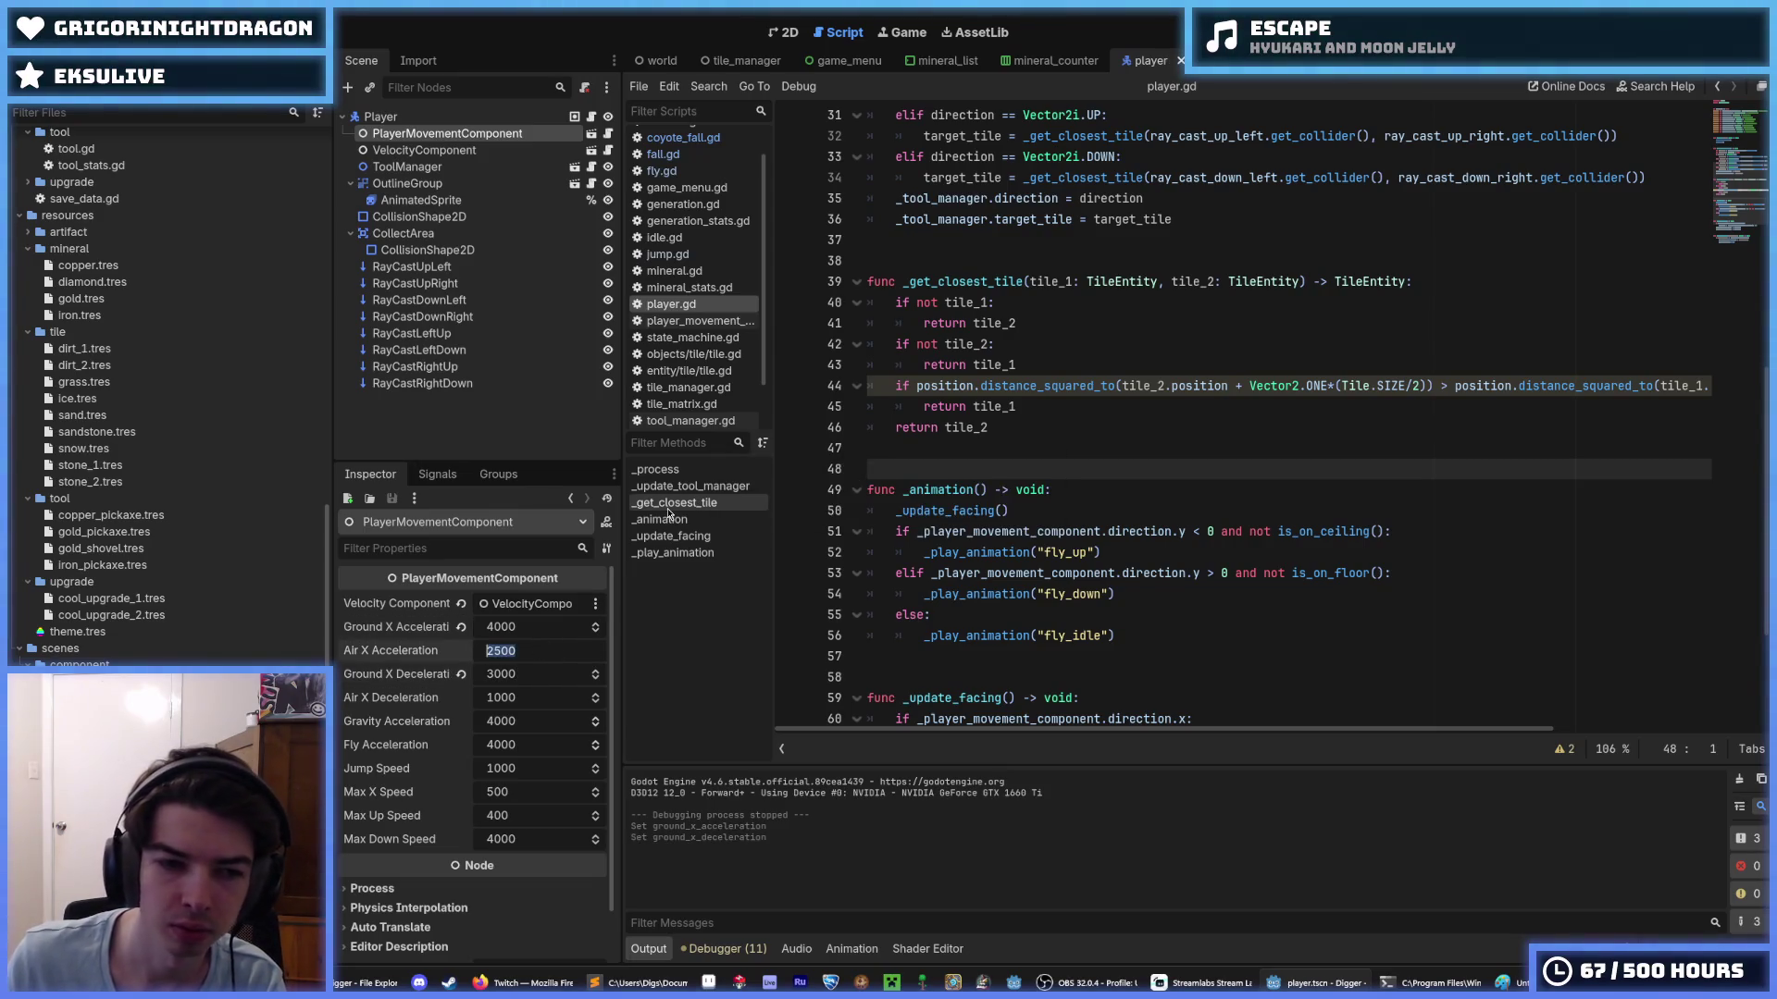
type("200")
key("Return")
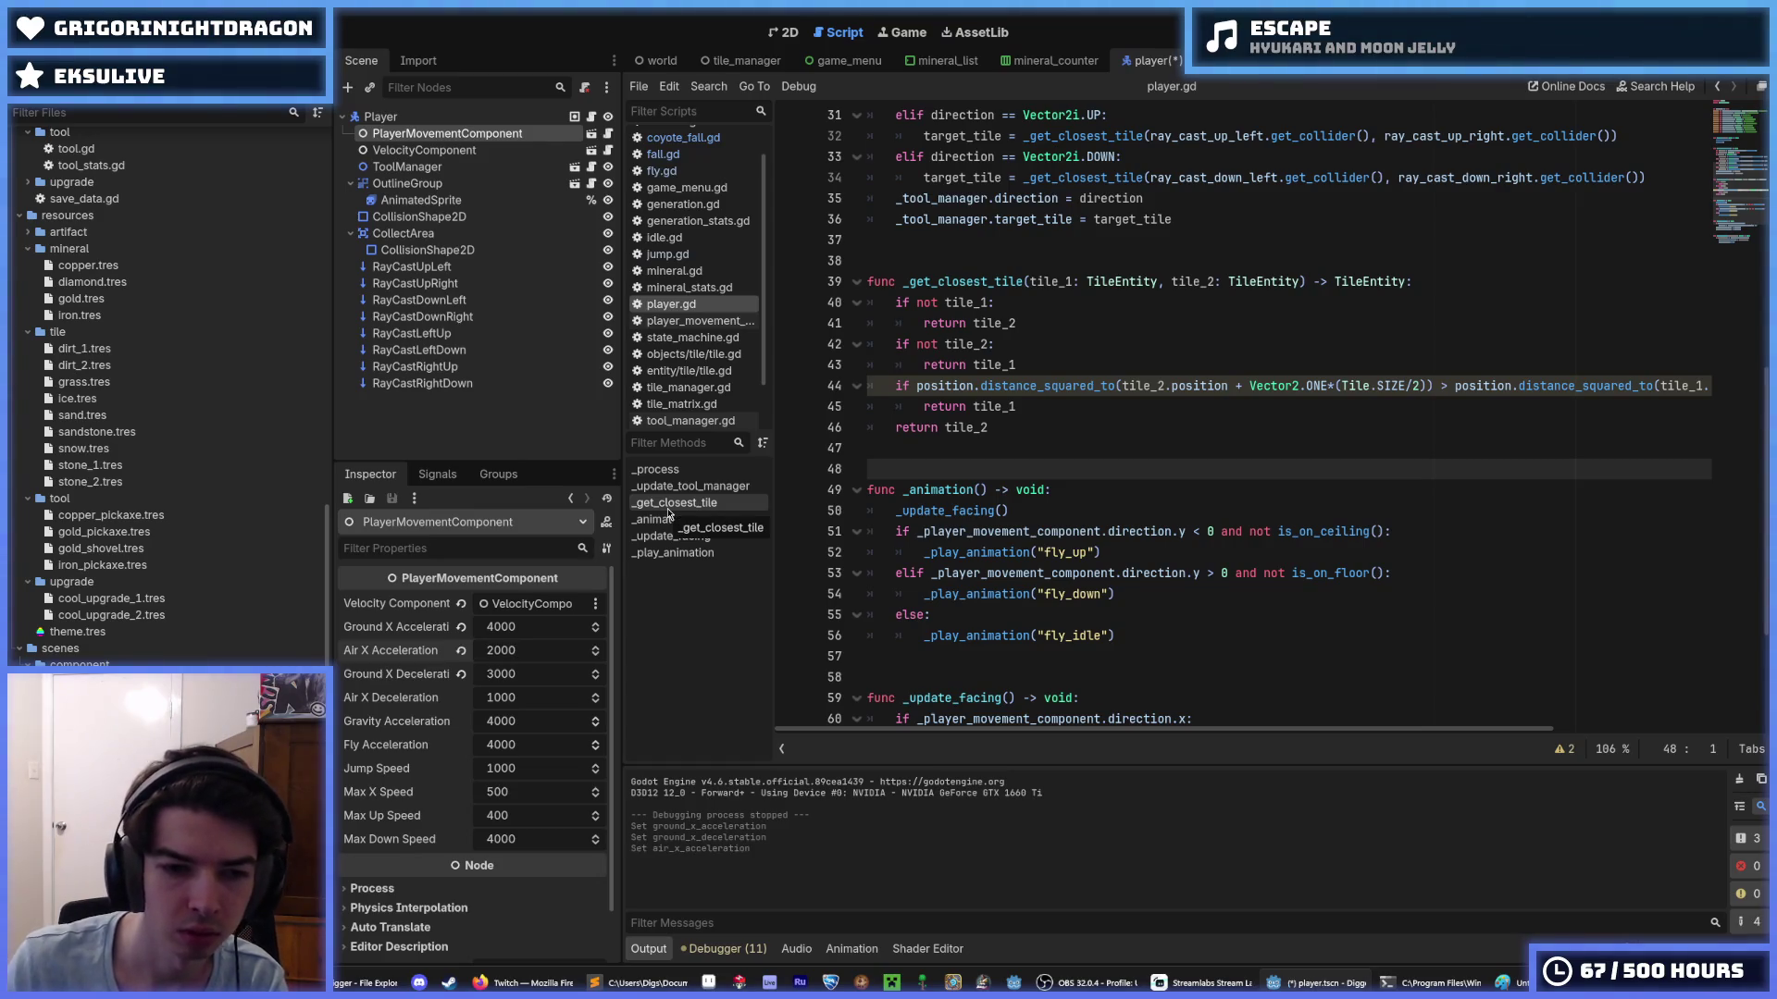
key("ctrl+s")
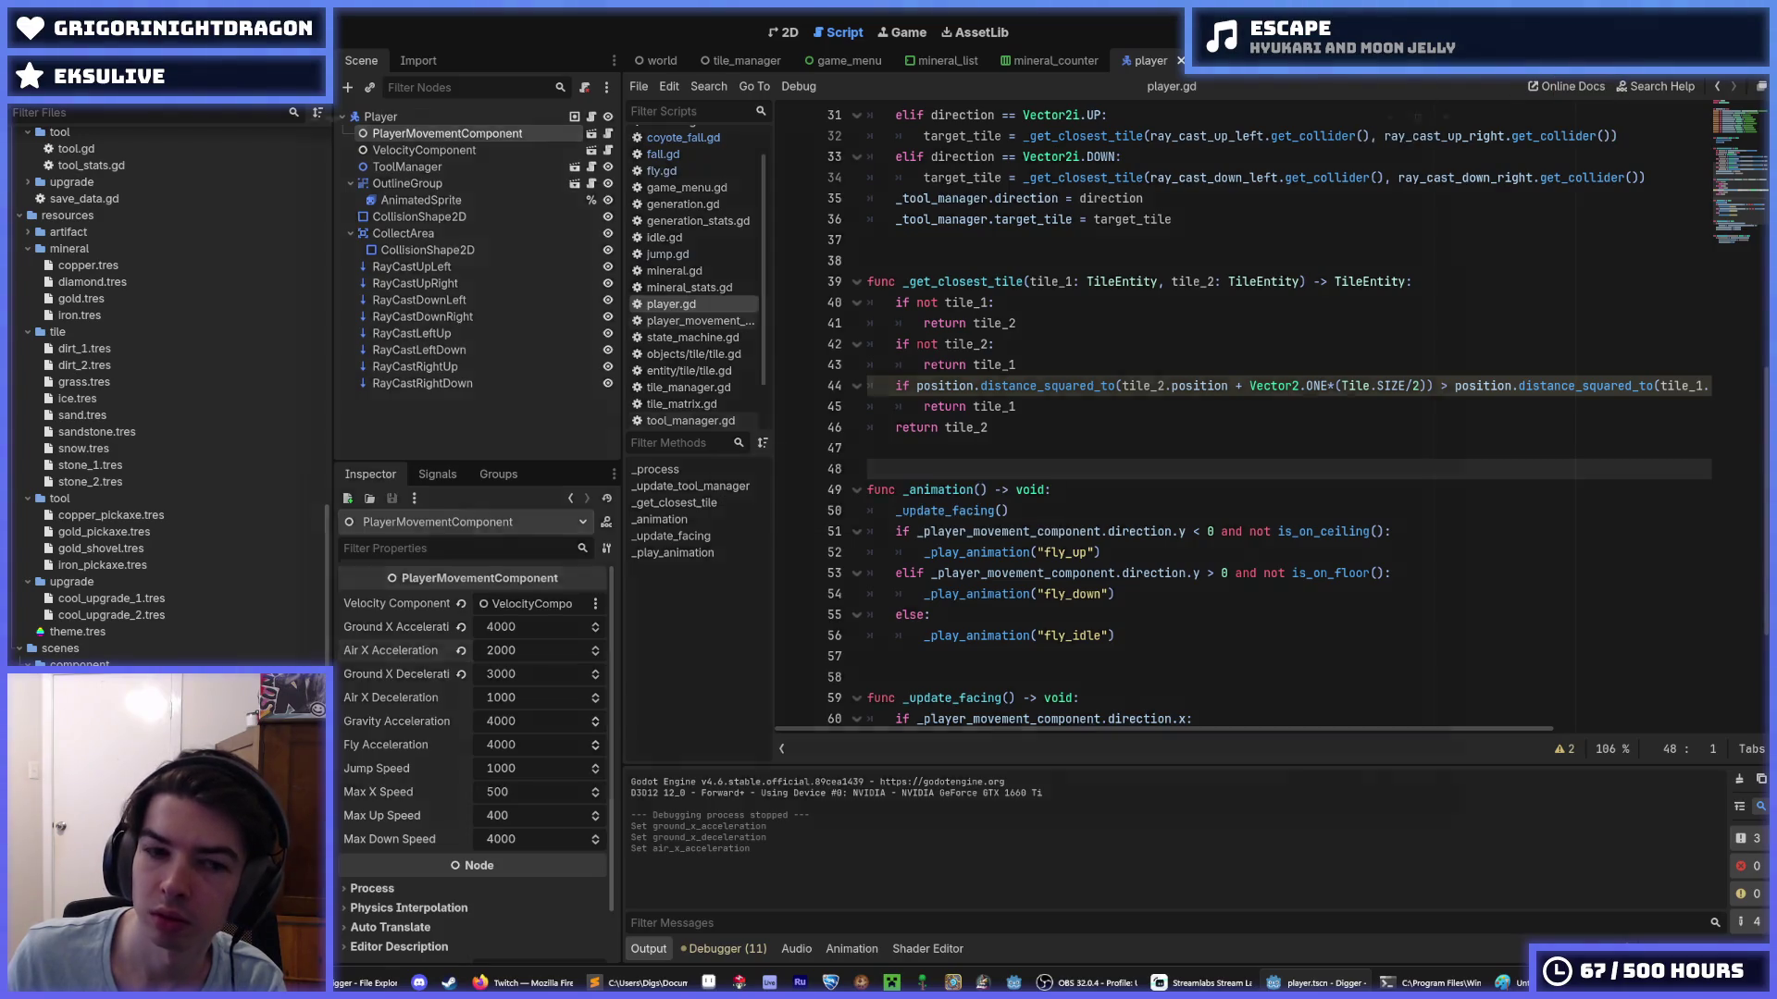
key("F5")
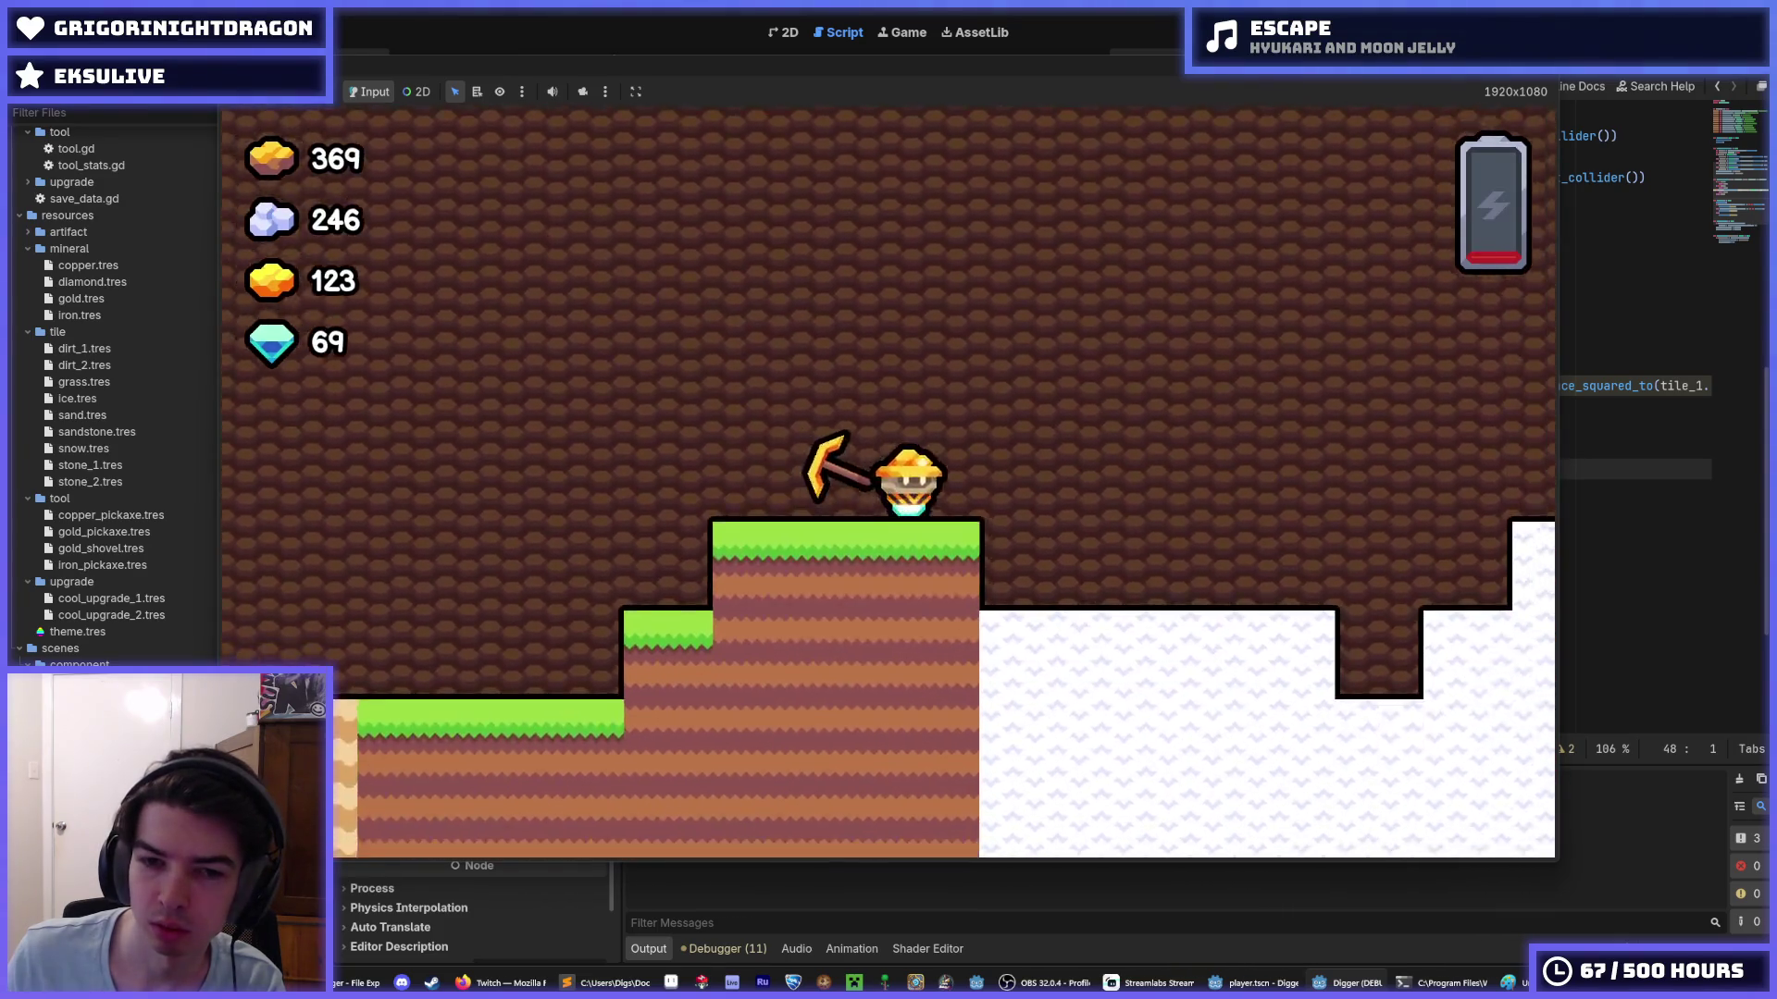
- Fly the miner left and right over the terrain, landing on the grass, then stop the game
key("a")
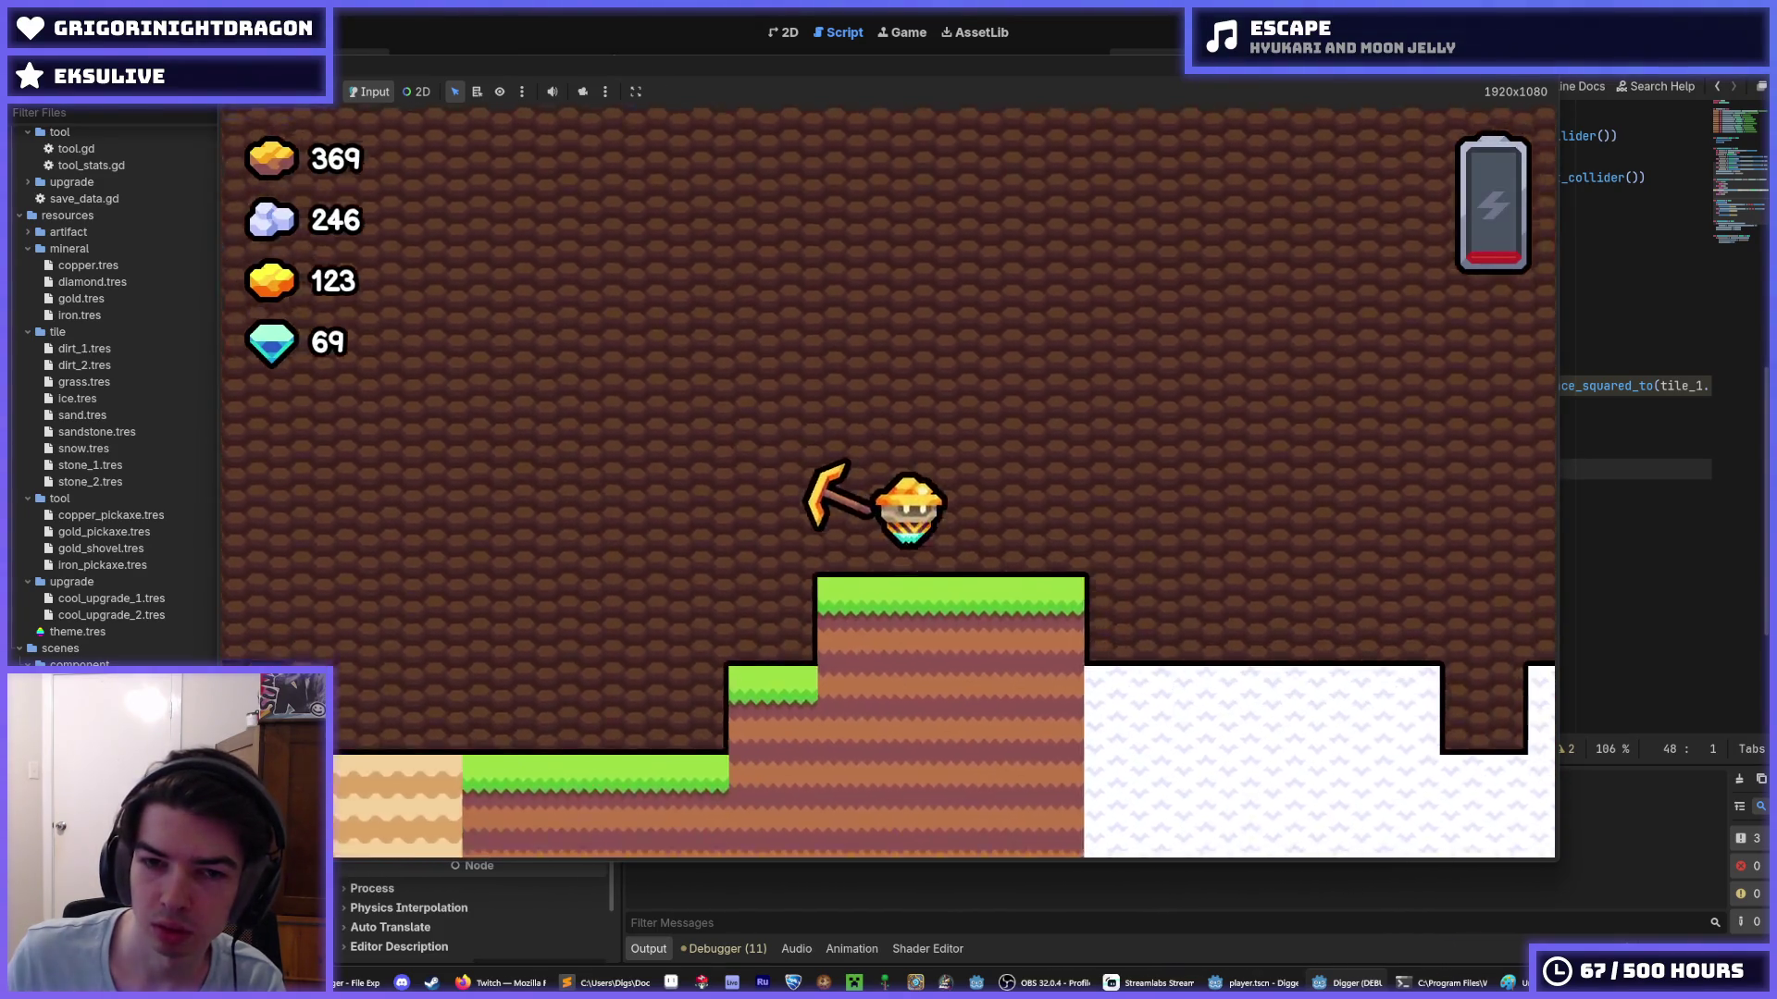
key("d")
key("a")
key("d")
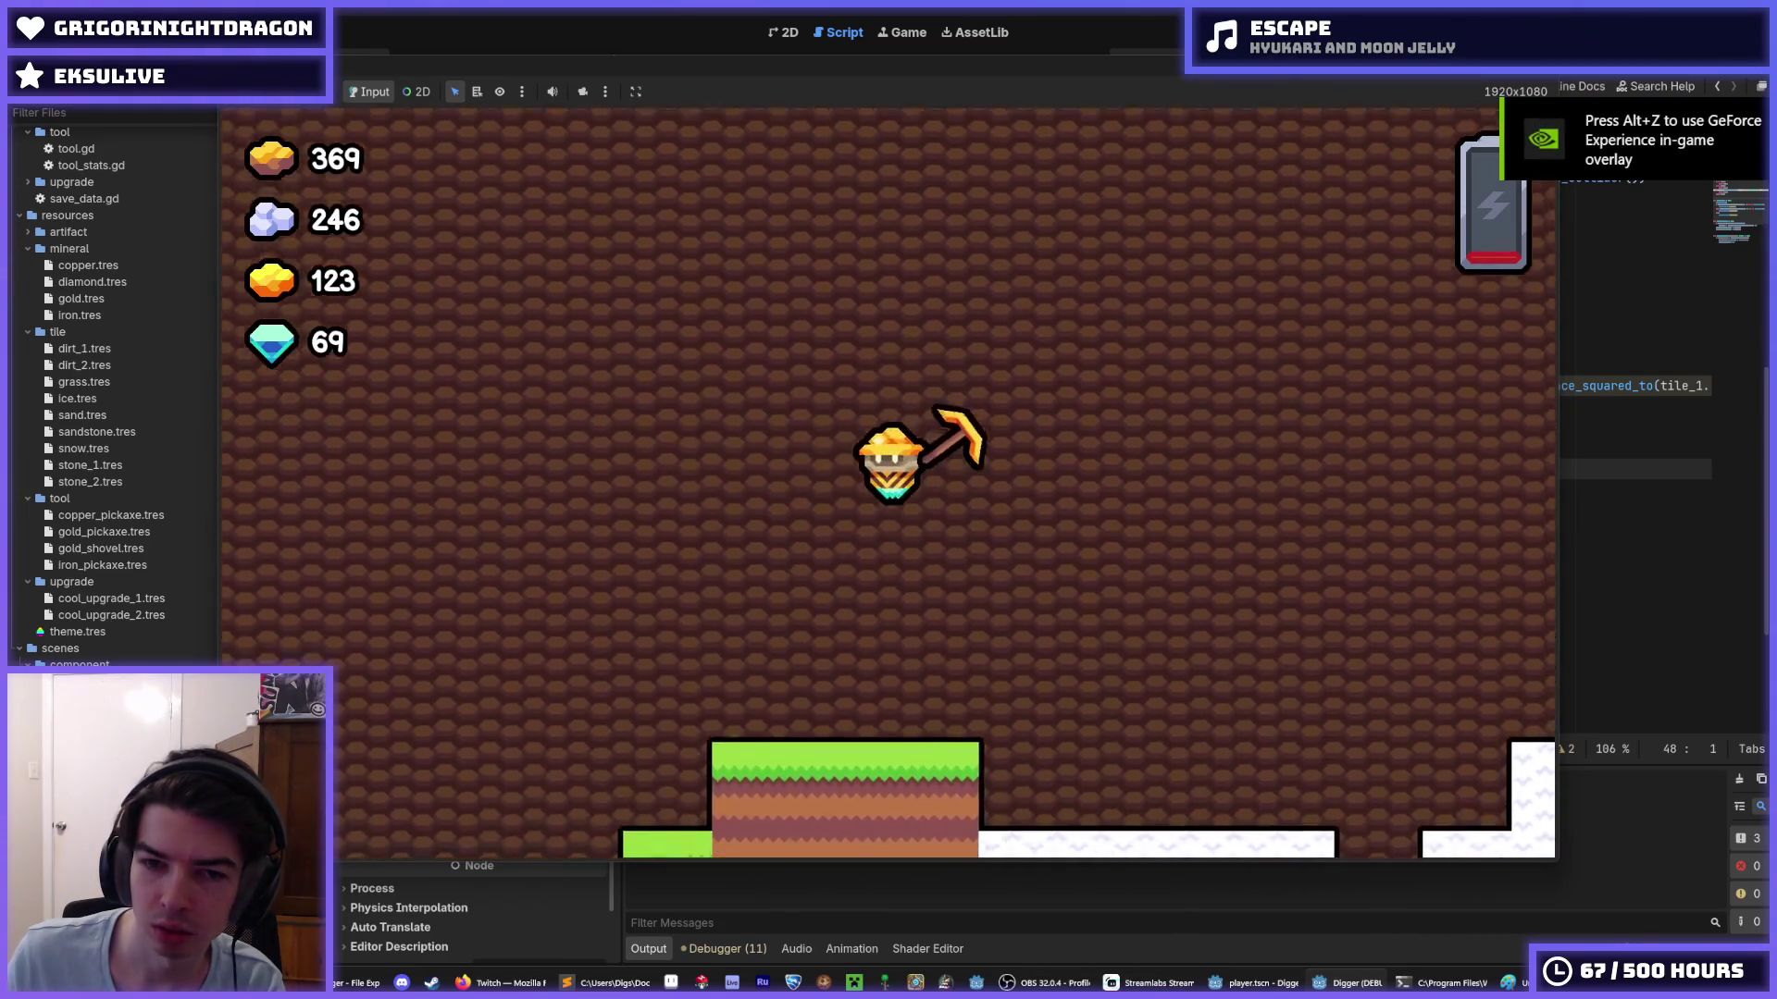
key("a")
key("d")
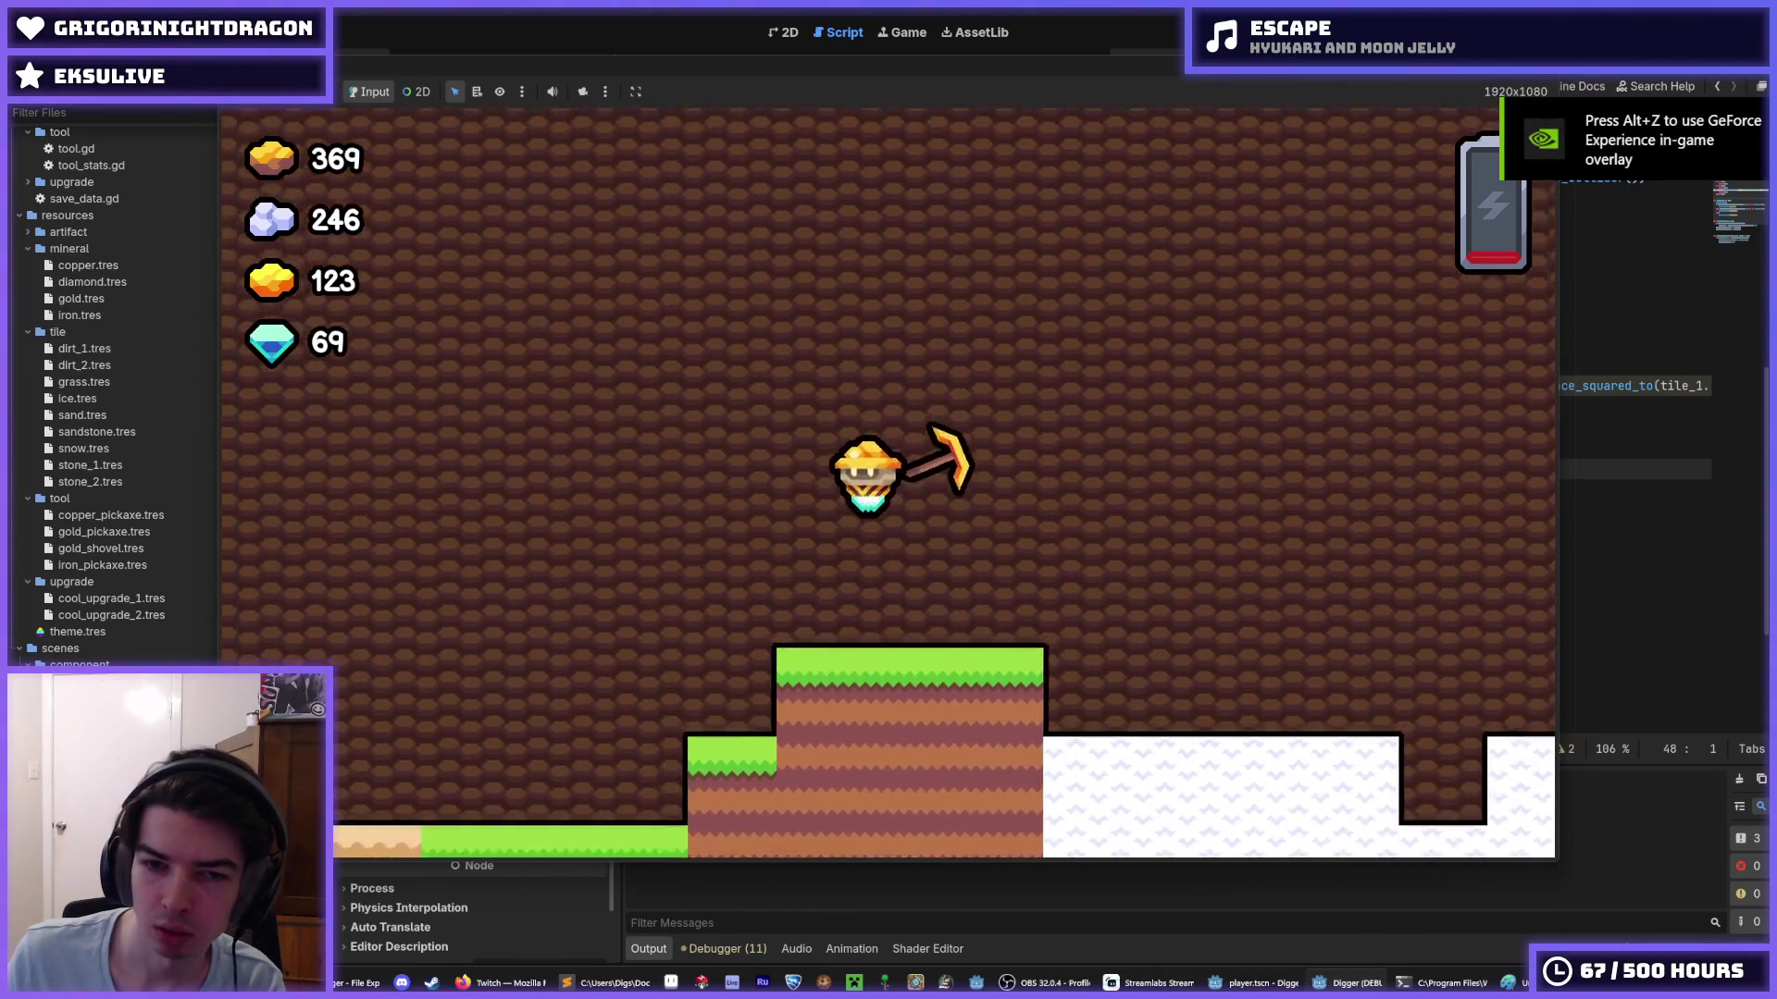
key("a")
key("d")
key("a")
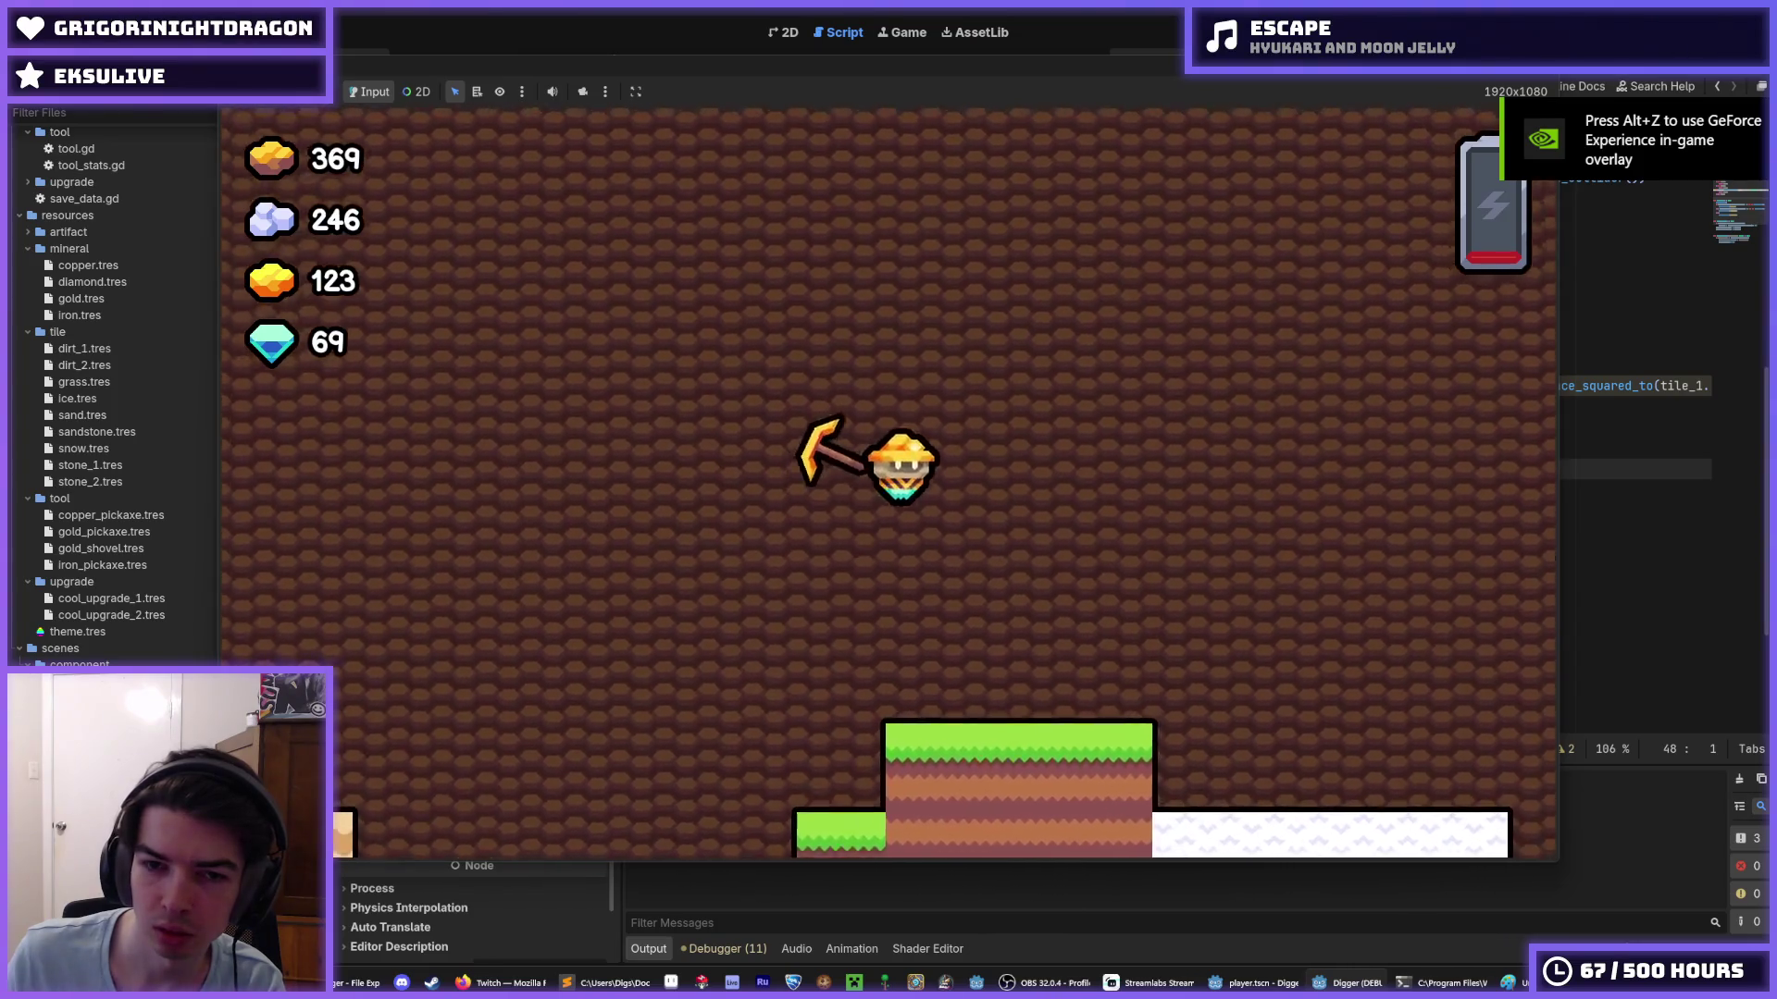
key("d")
key("a")
key("d")
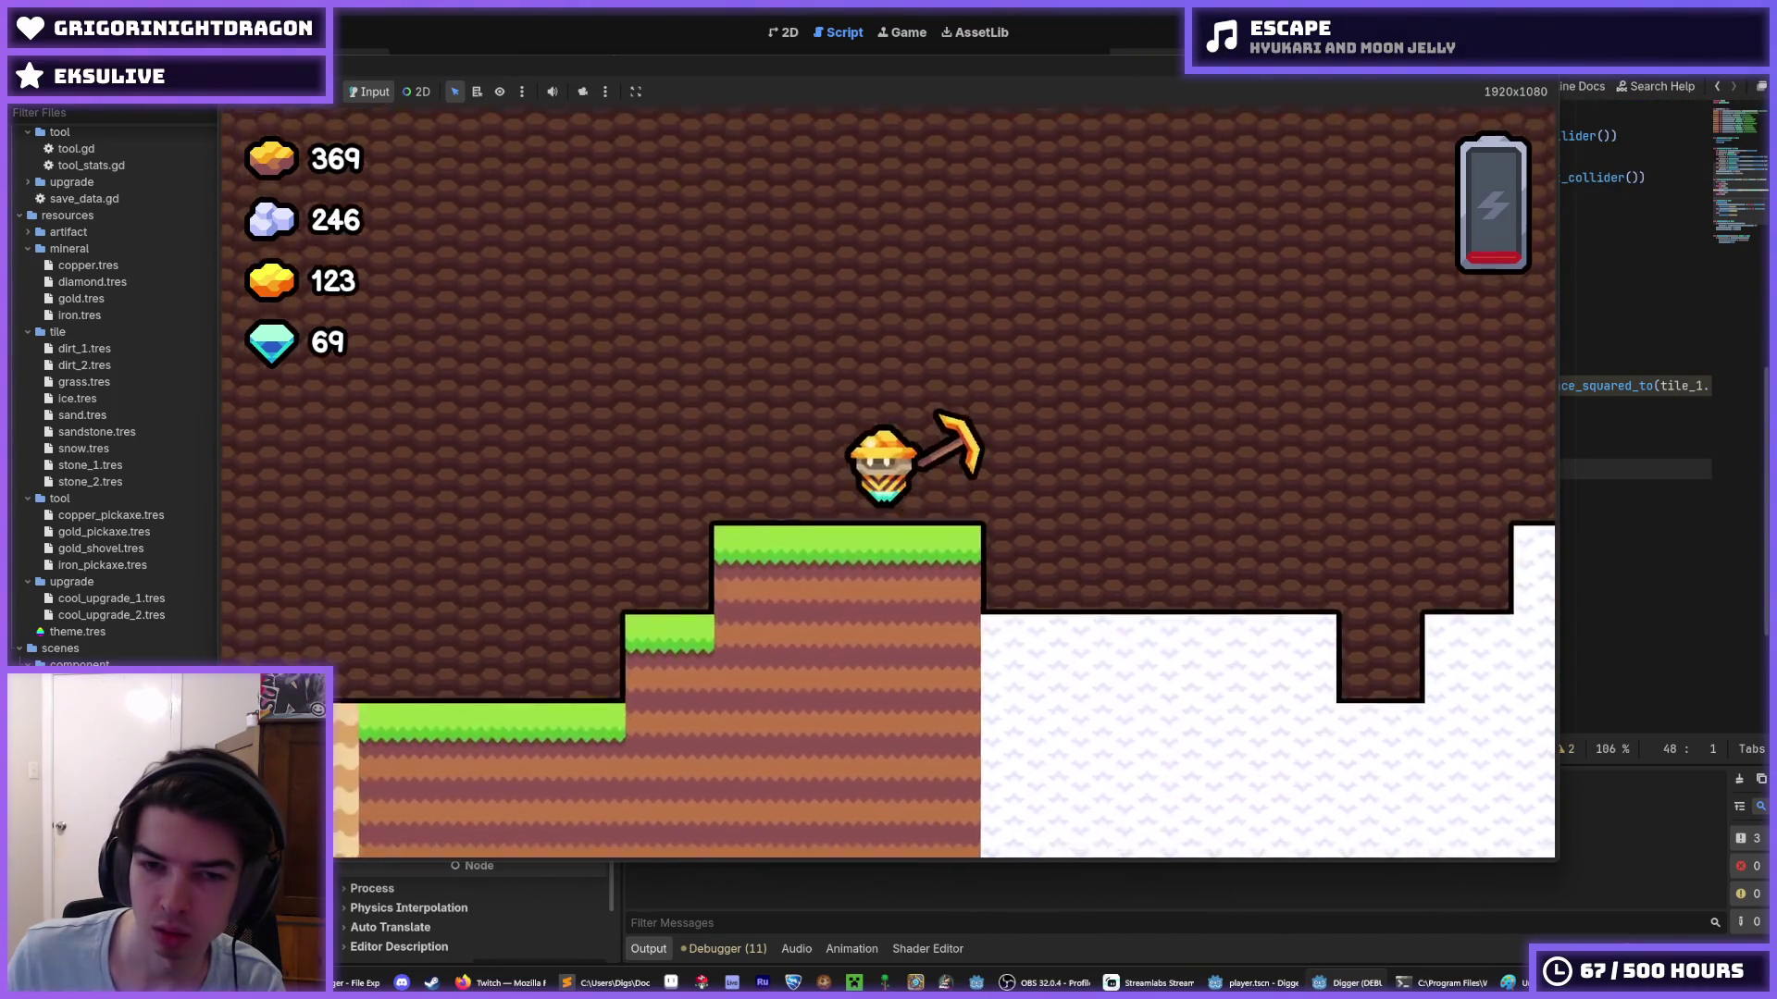
key("a")
key("d")
key("a")
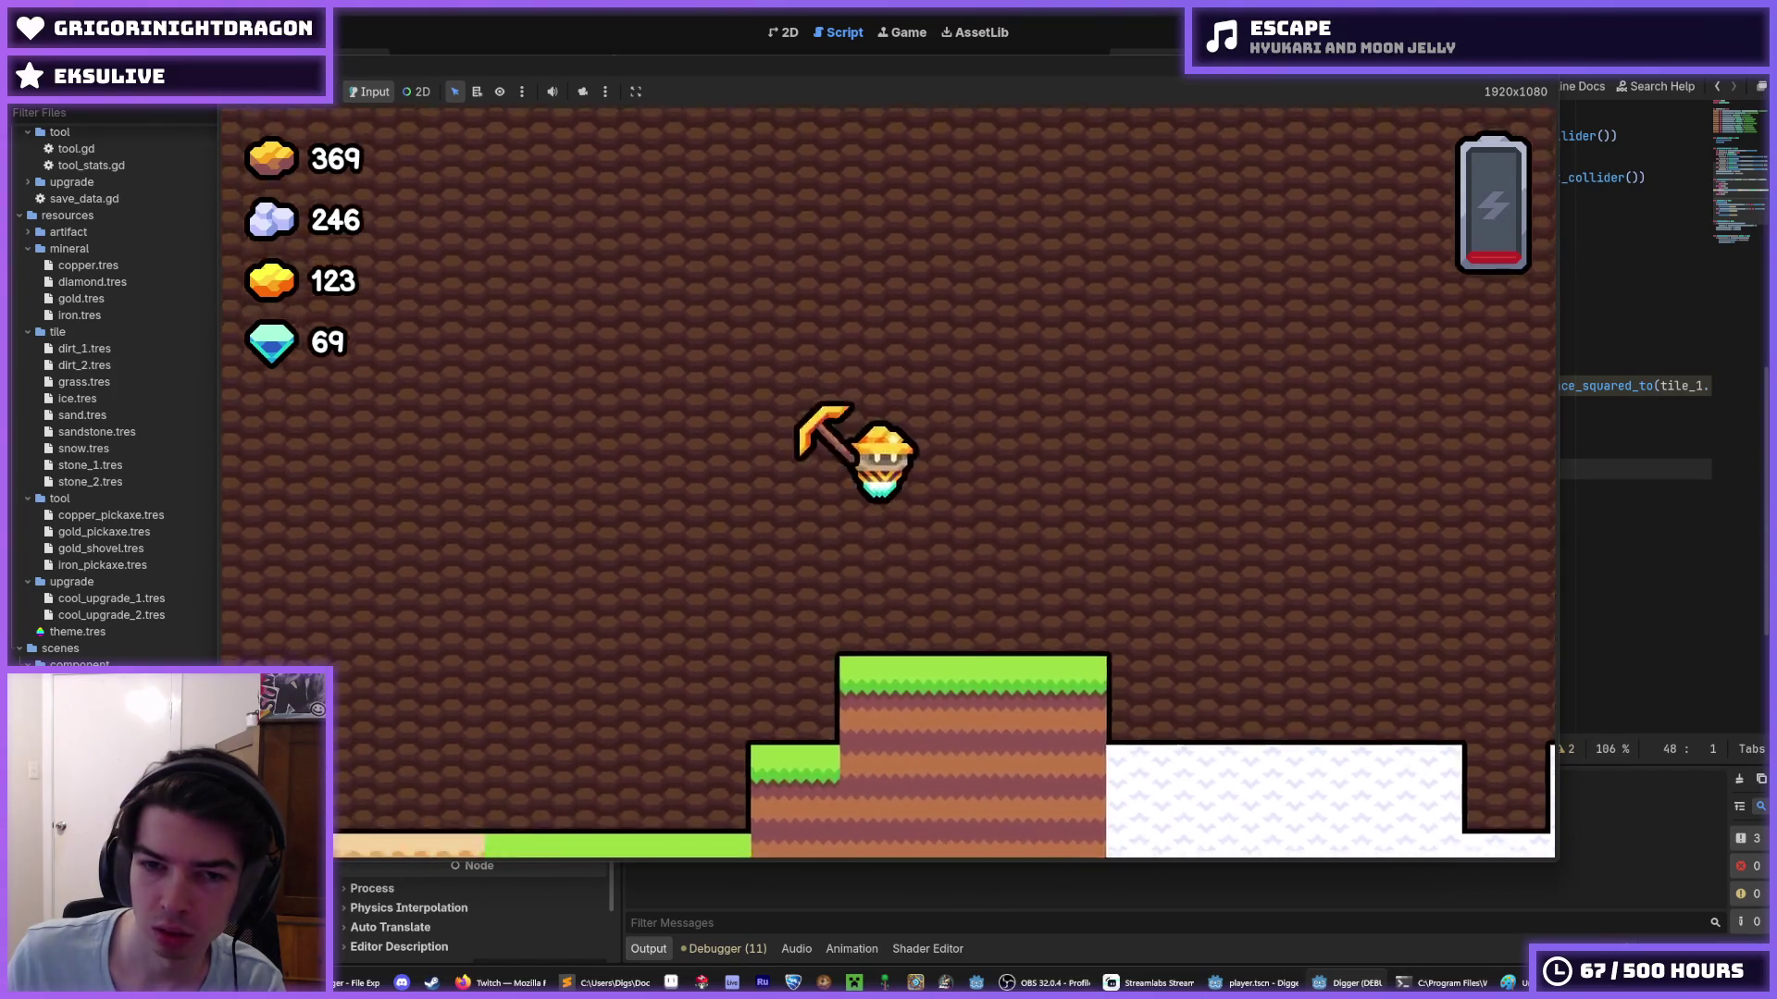
key("d")
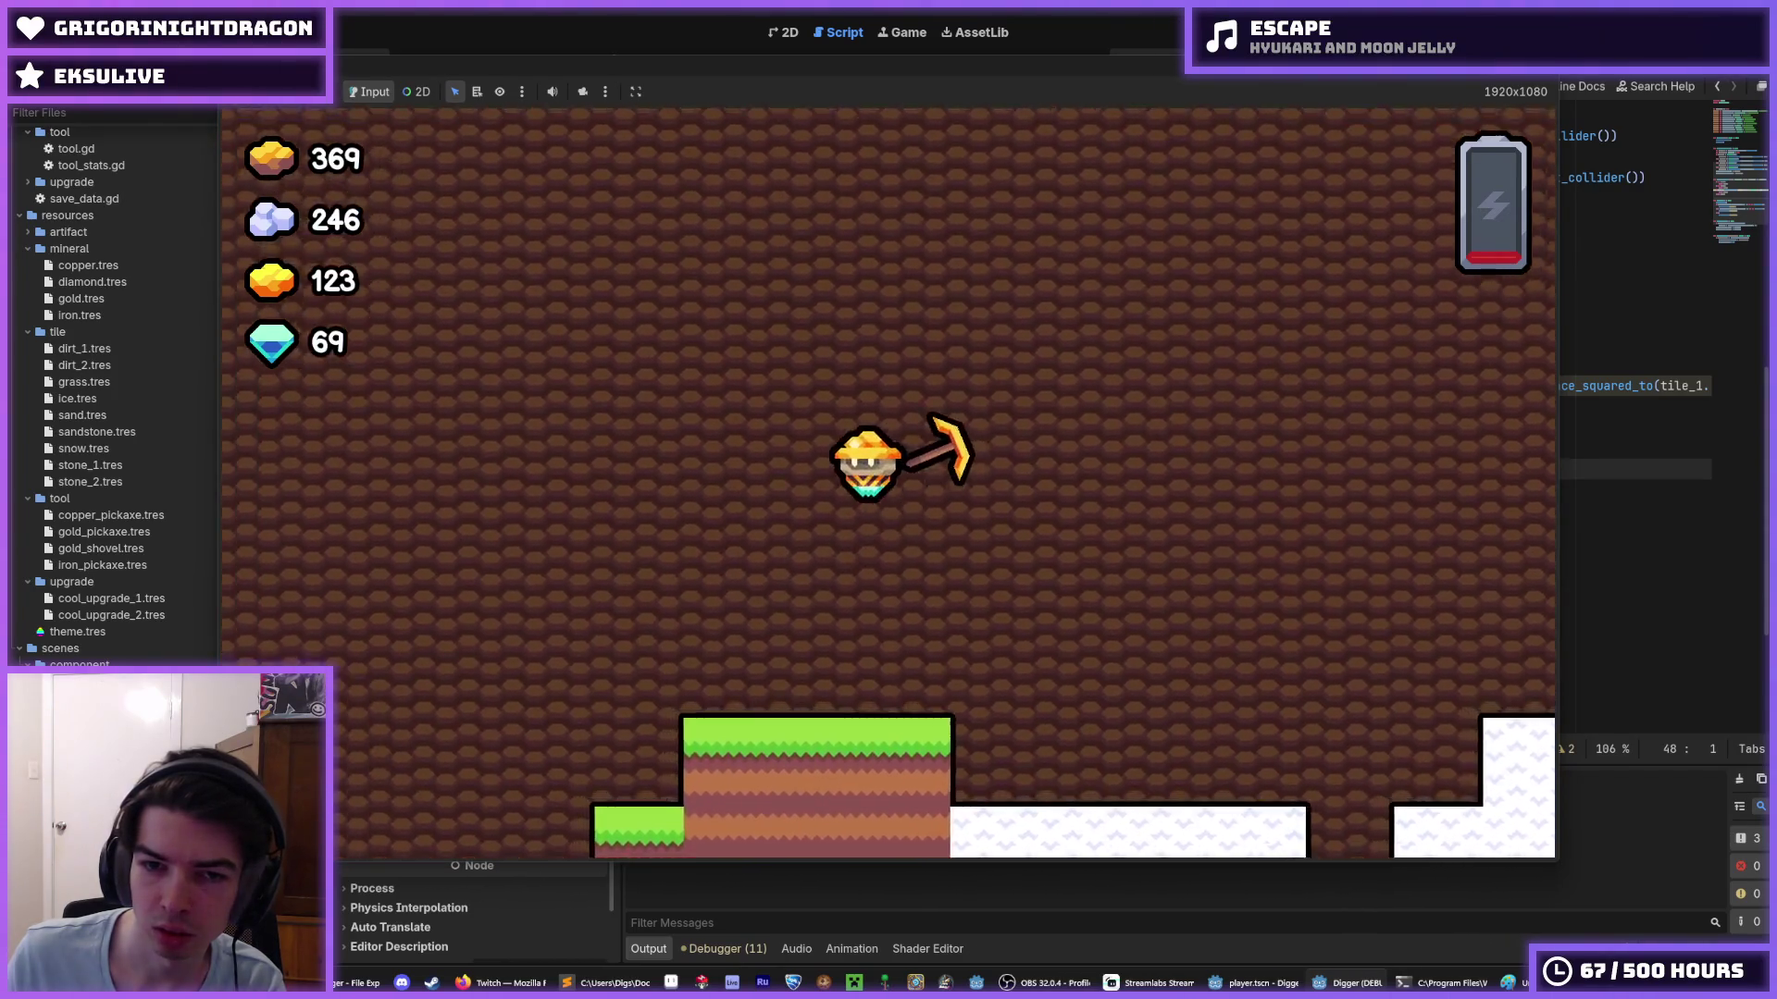
key("a")
key("d")
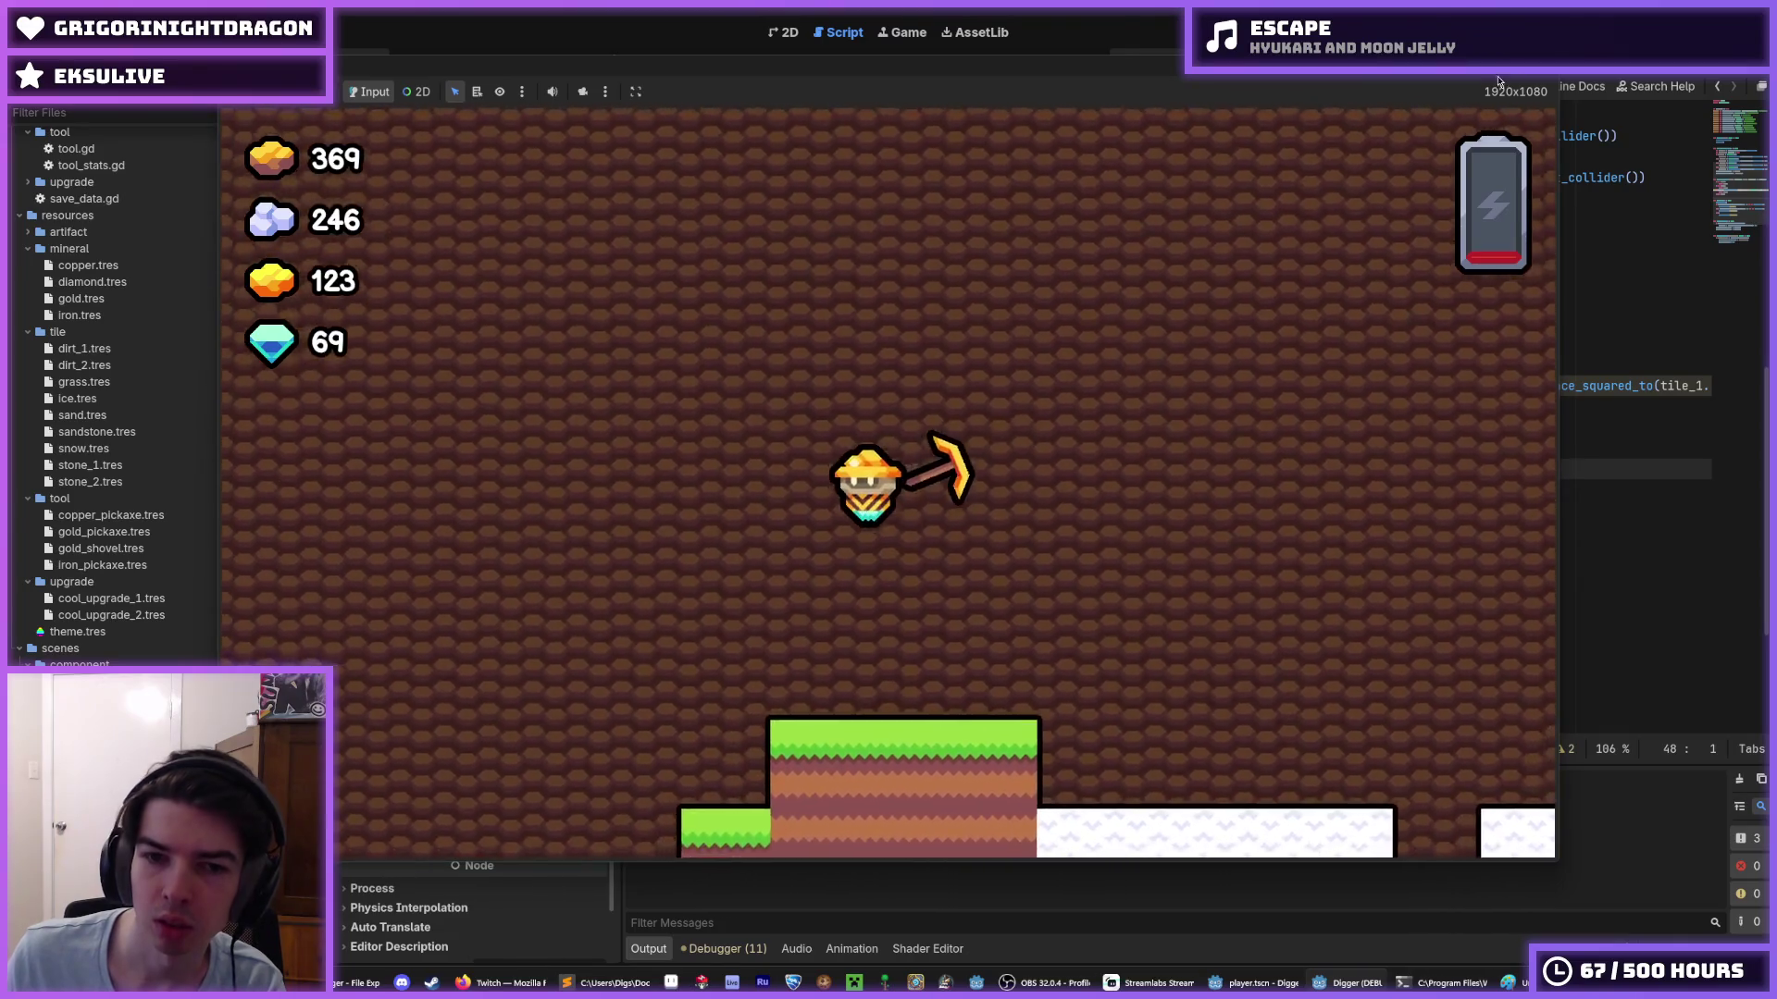
key("a")
key("d")
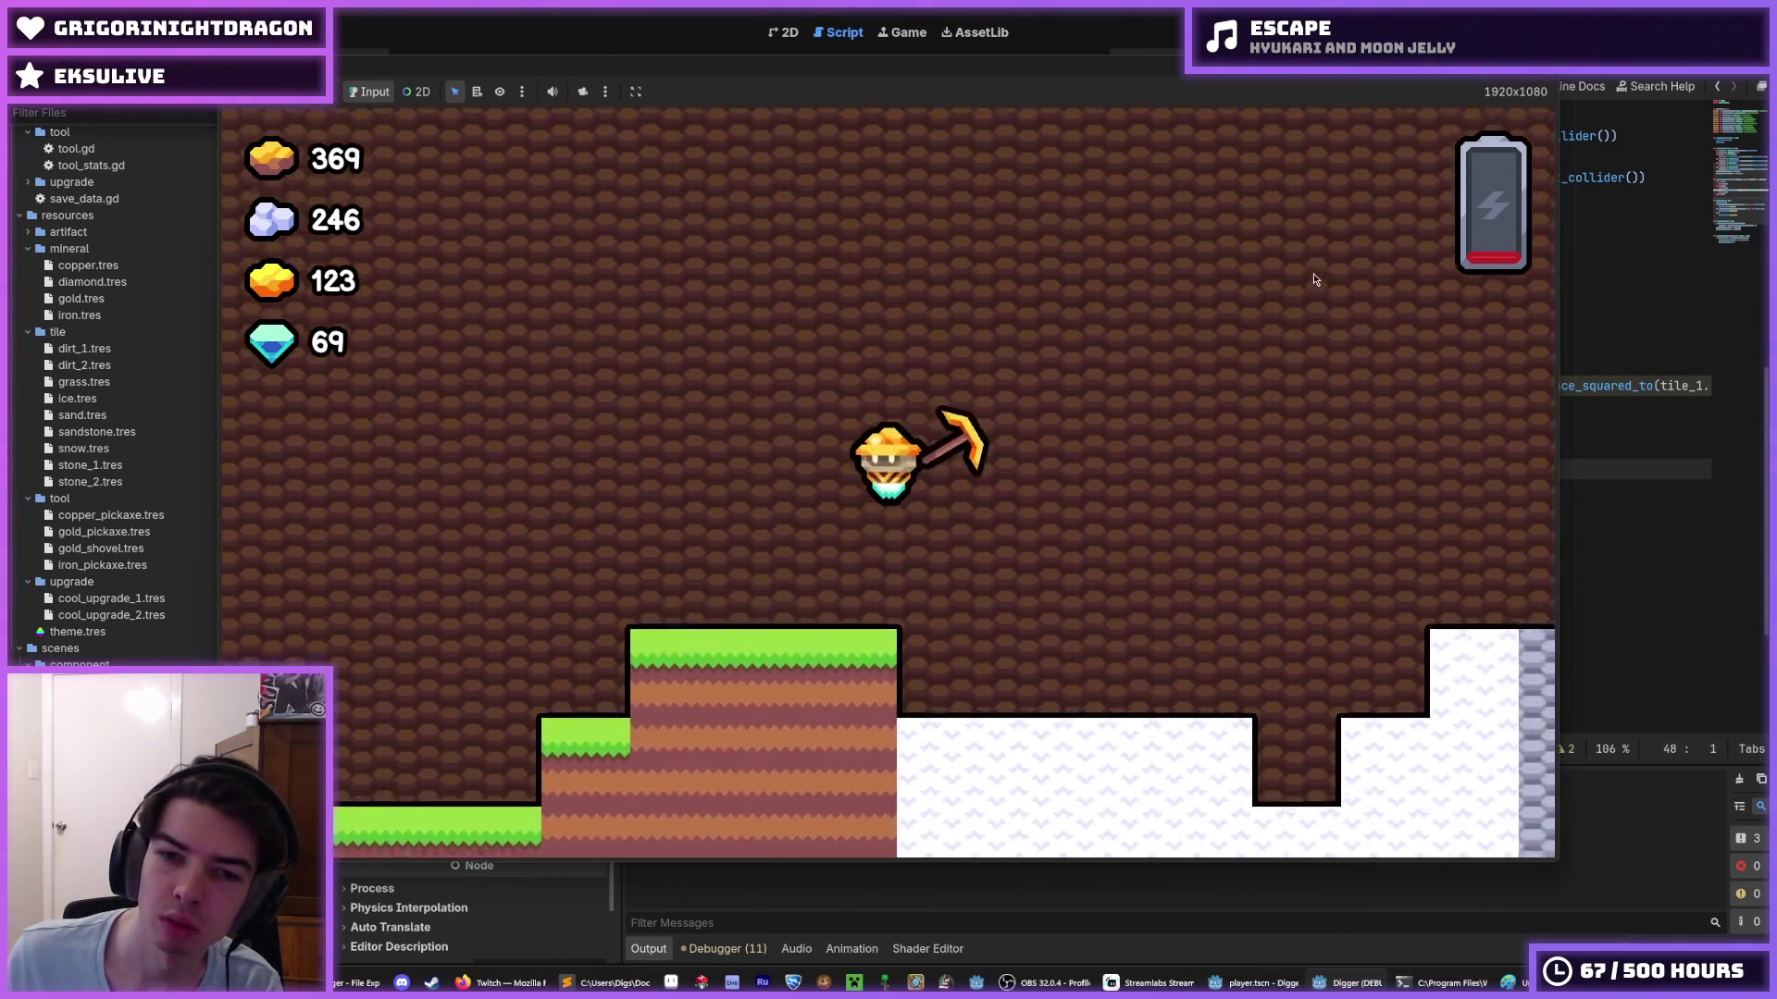
key("a")
key("d")
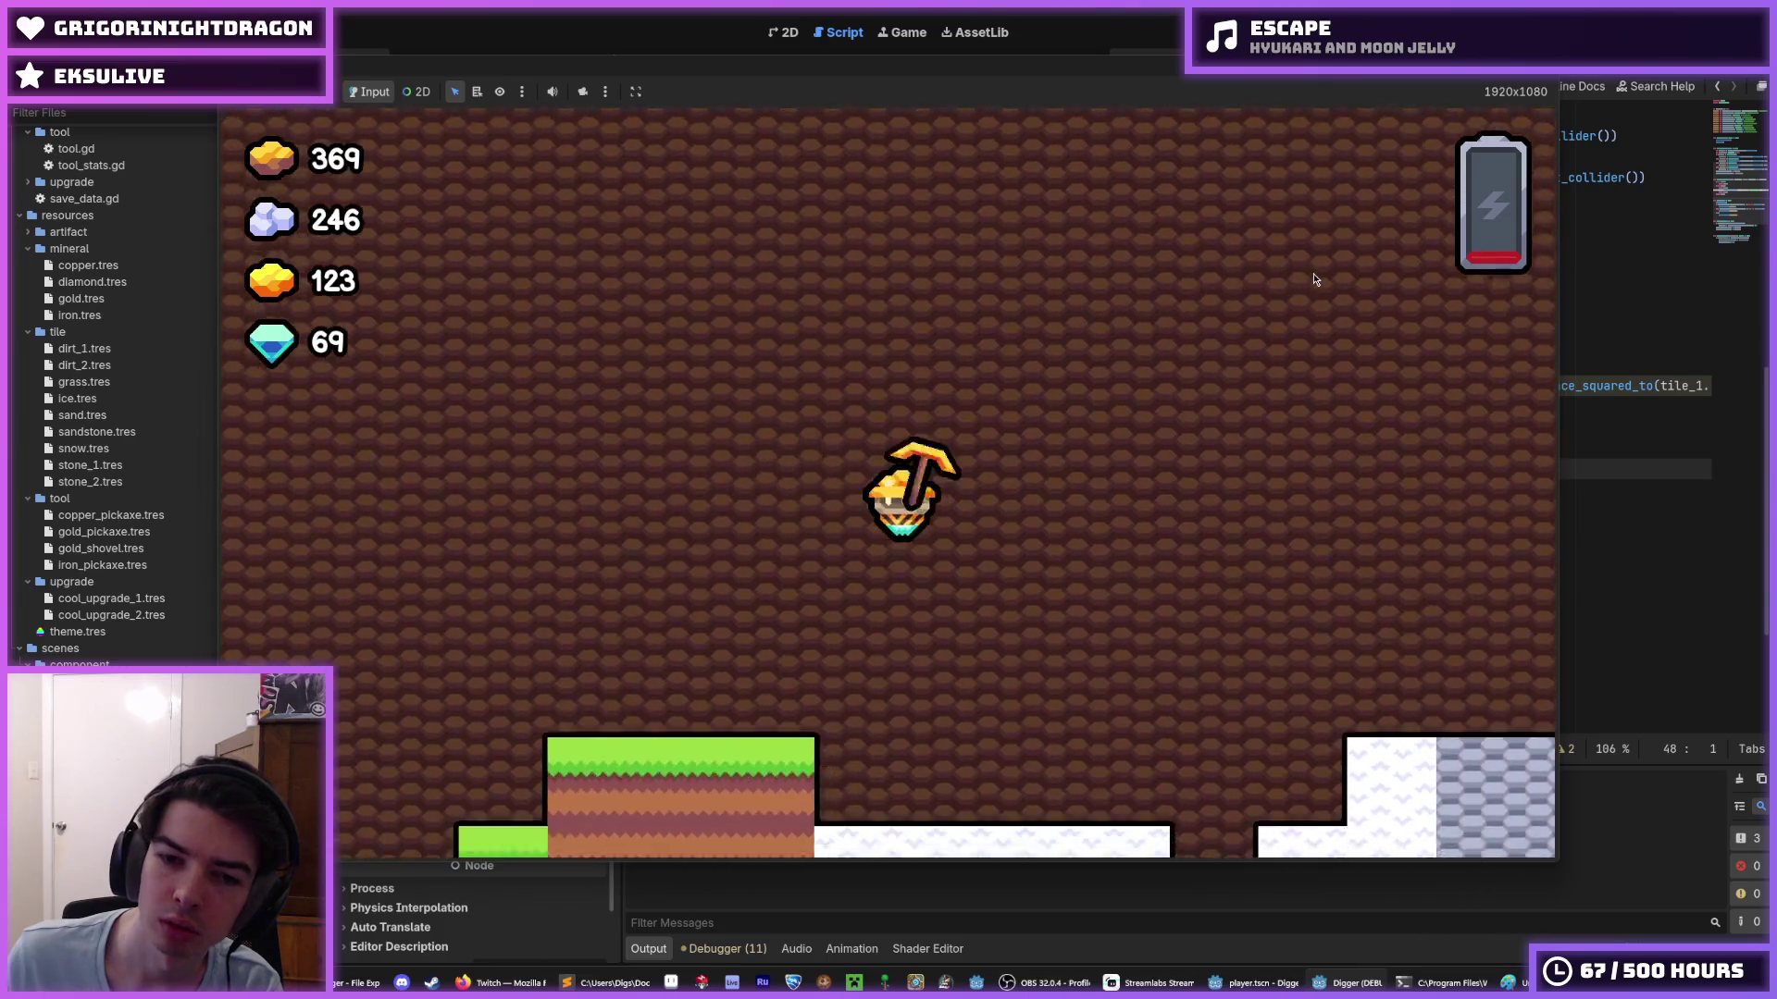
key("a")
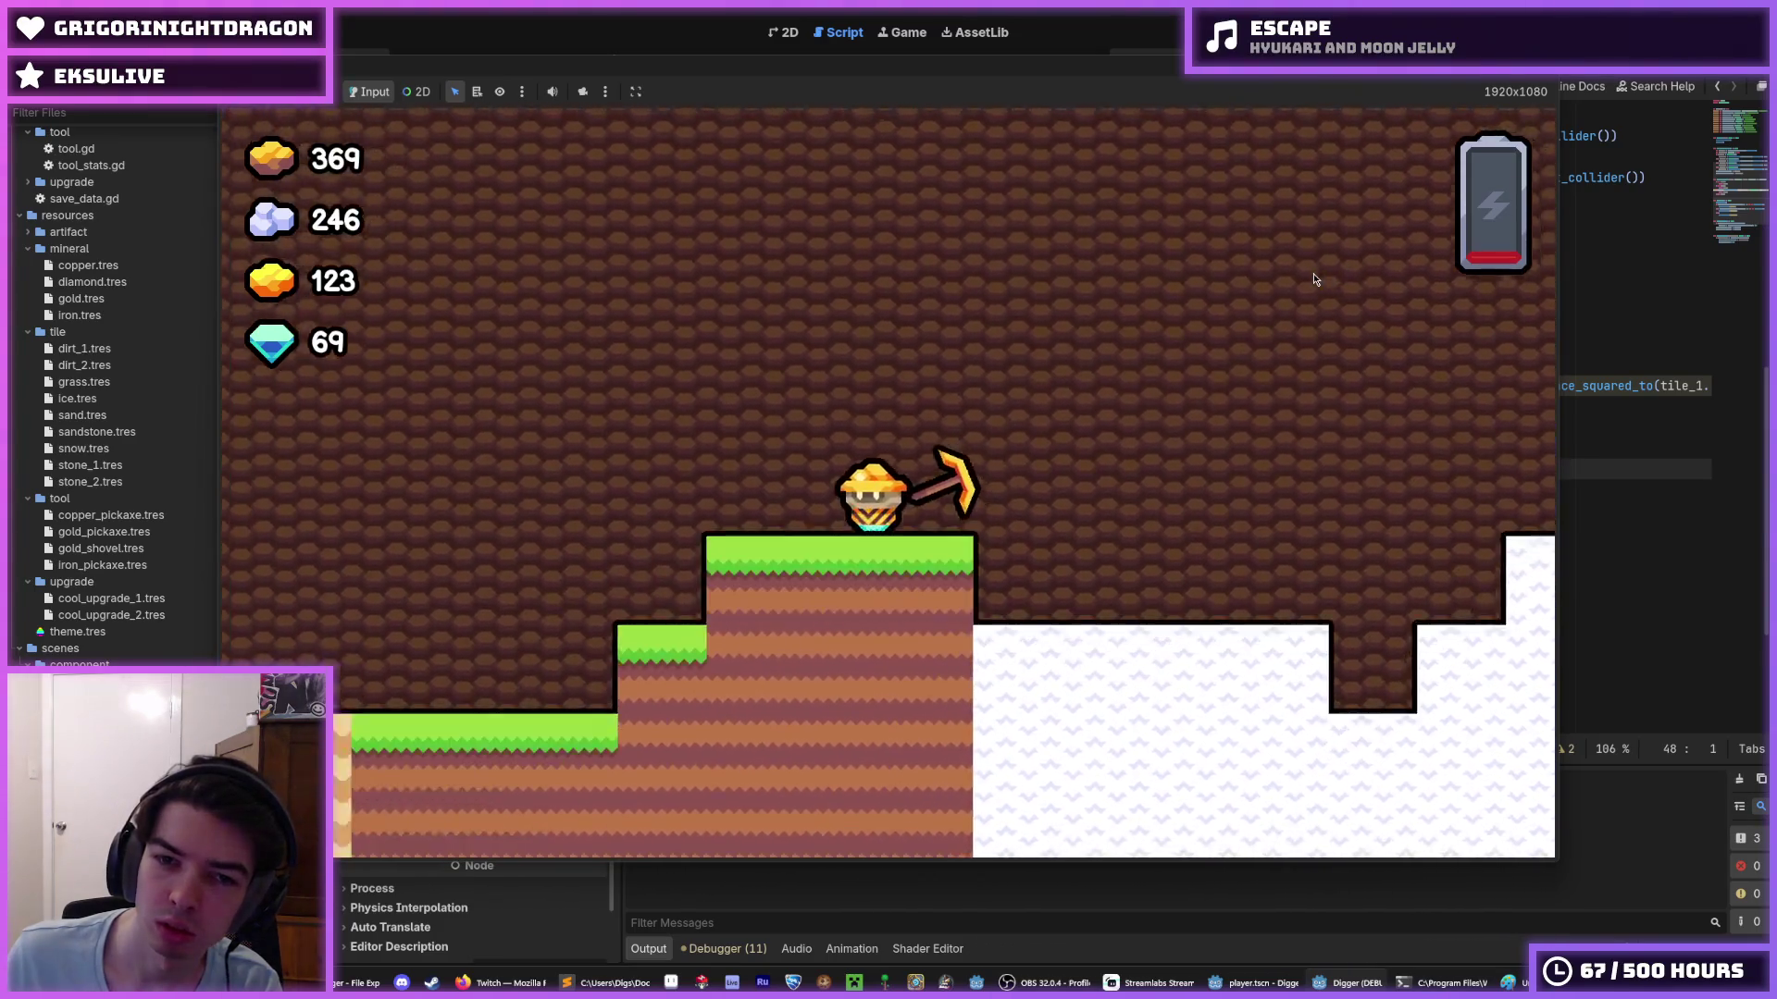
key("F8")
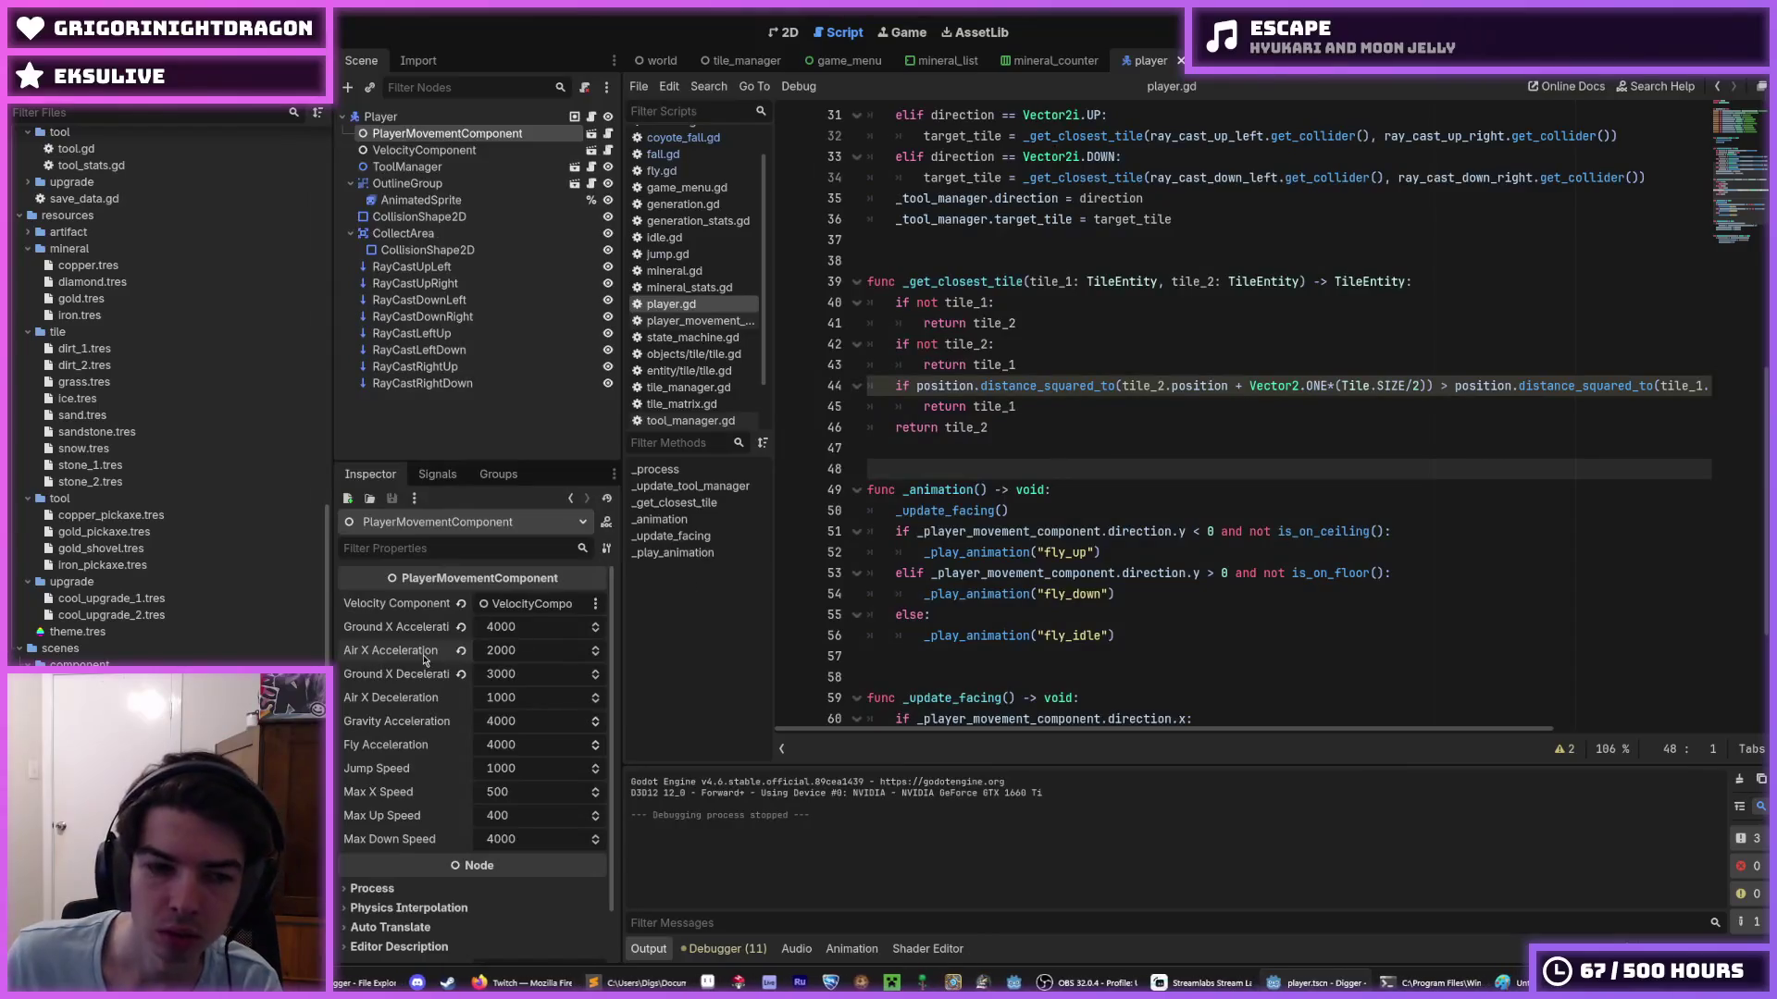
- Try Air X Acceleration at 2500 and save the player scene
left_click(514, 660)
type("25")
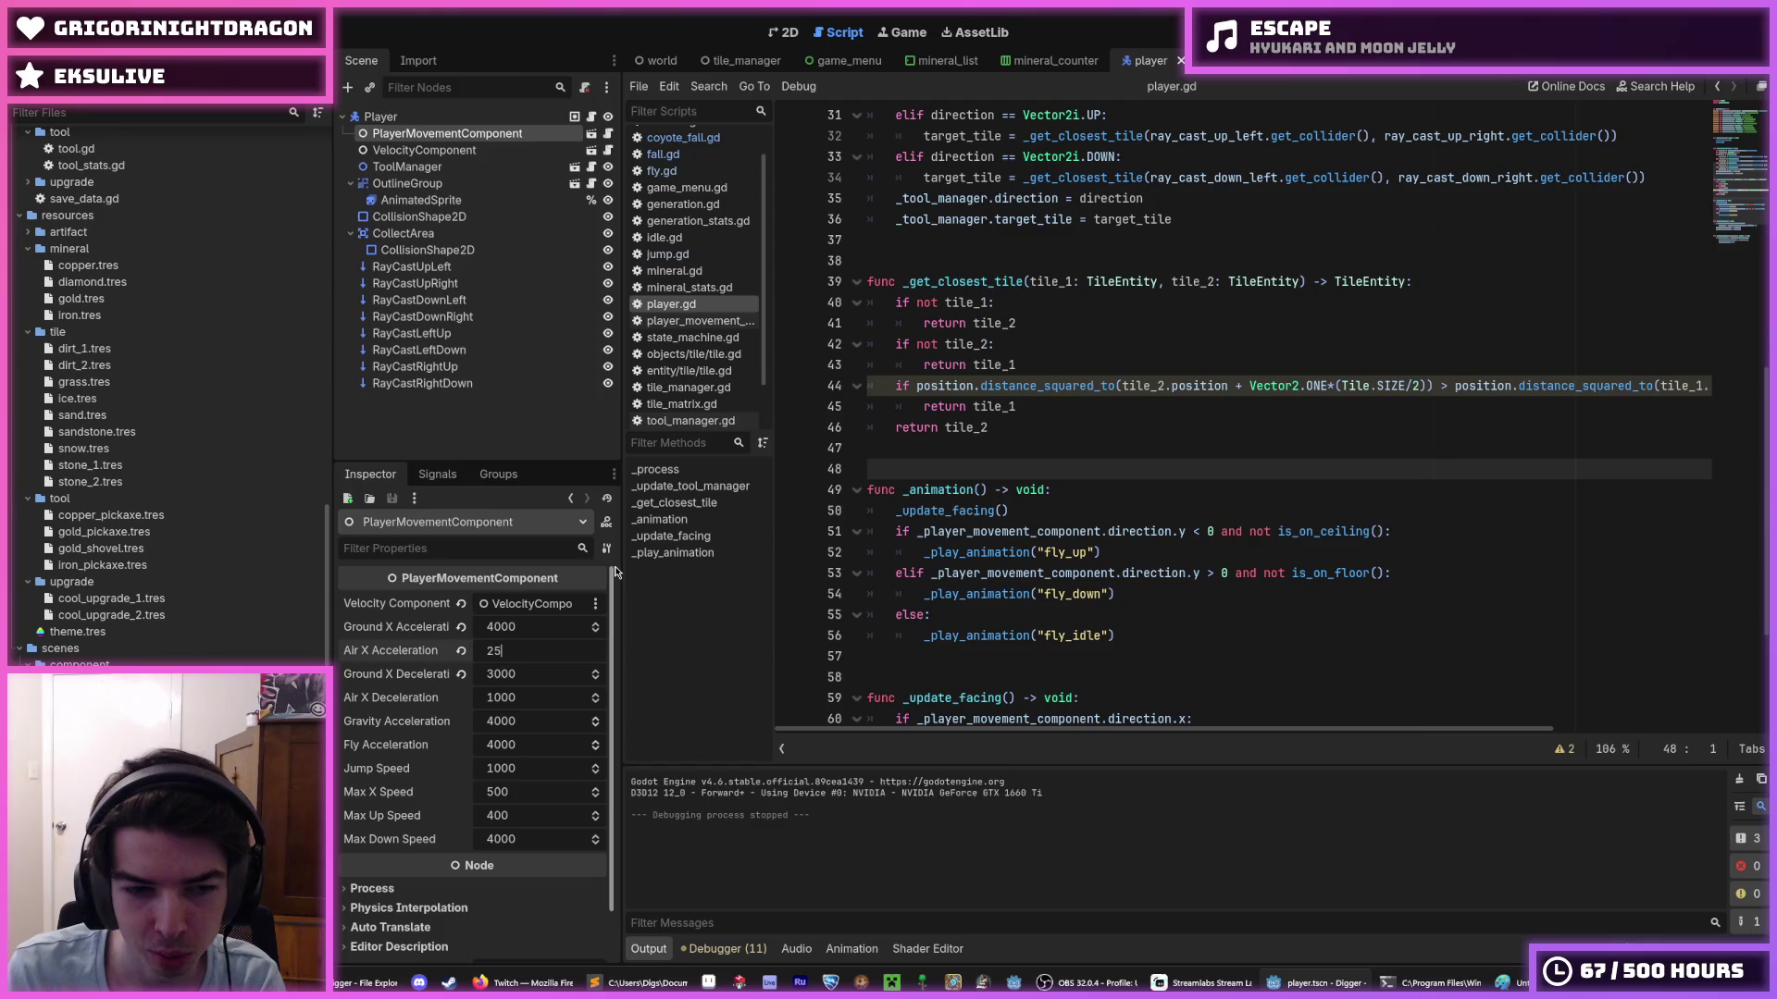
type("00")
key("Return")
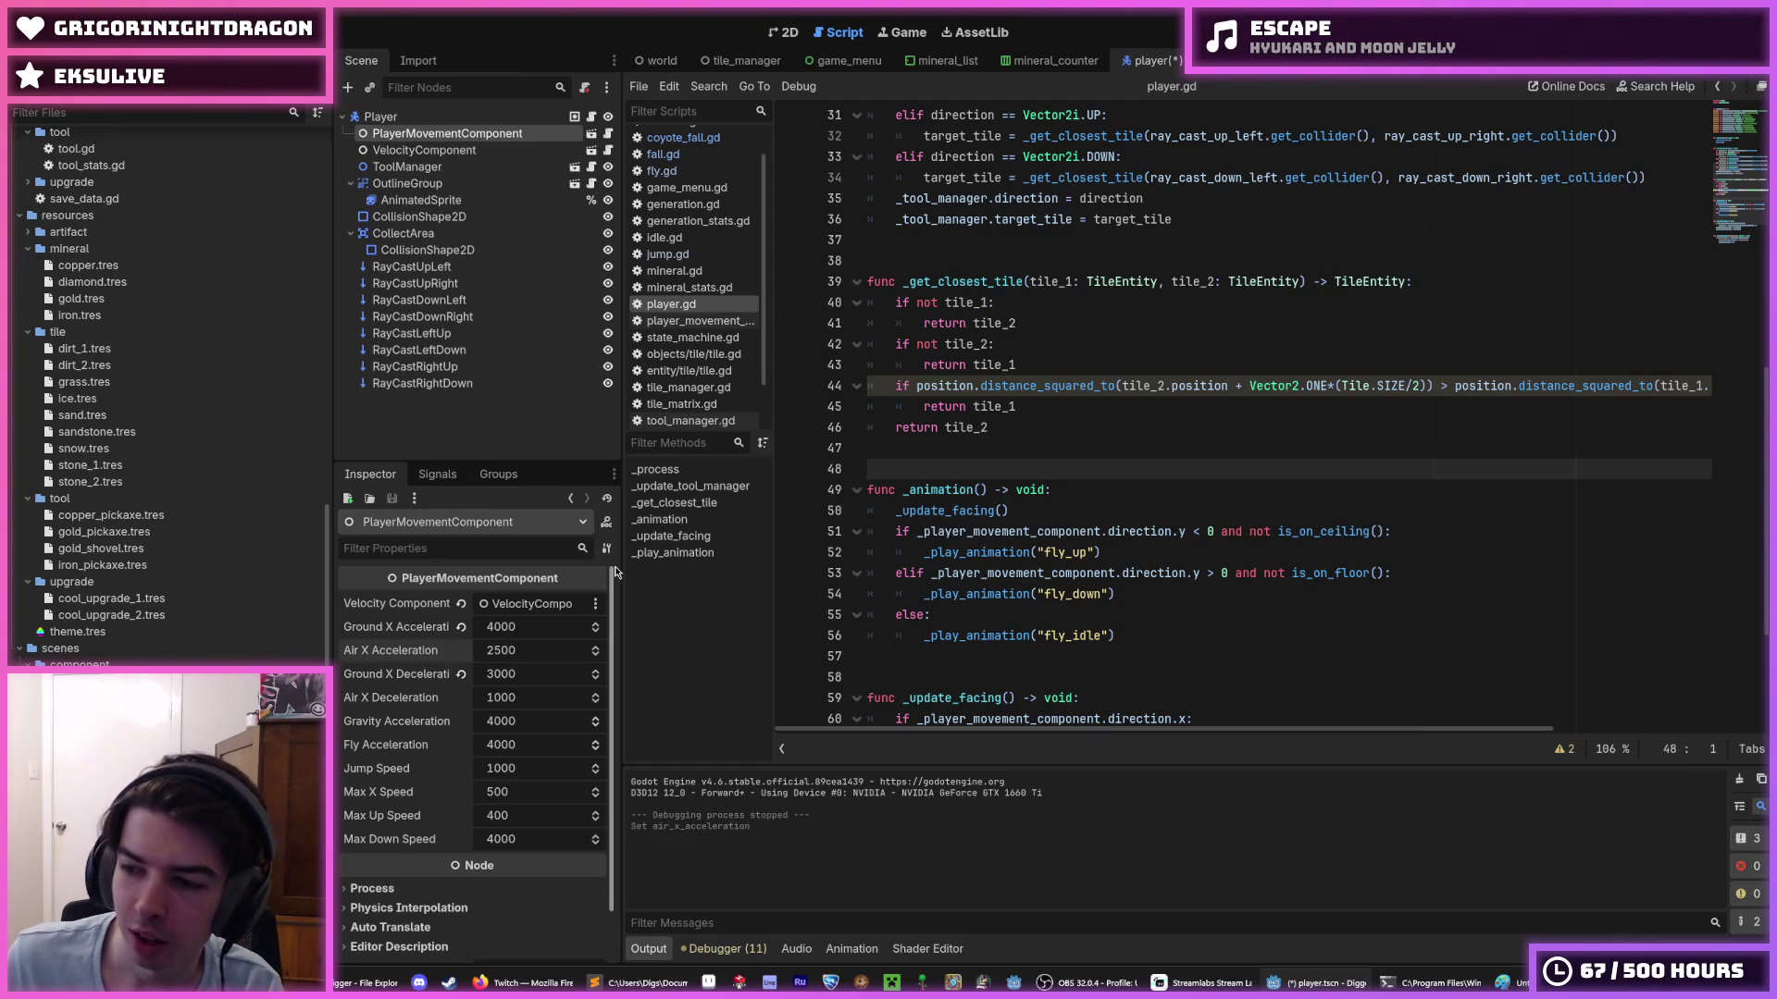
key("ctrl+s")
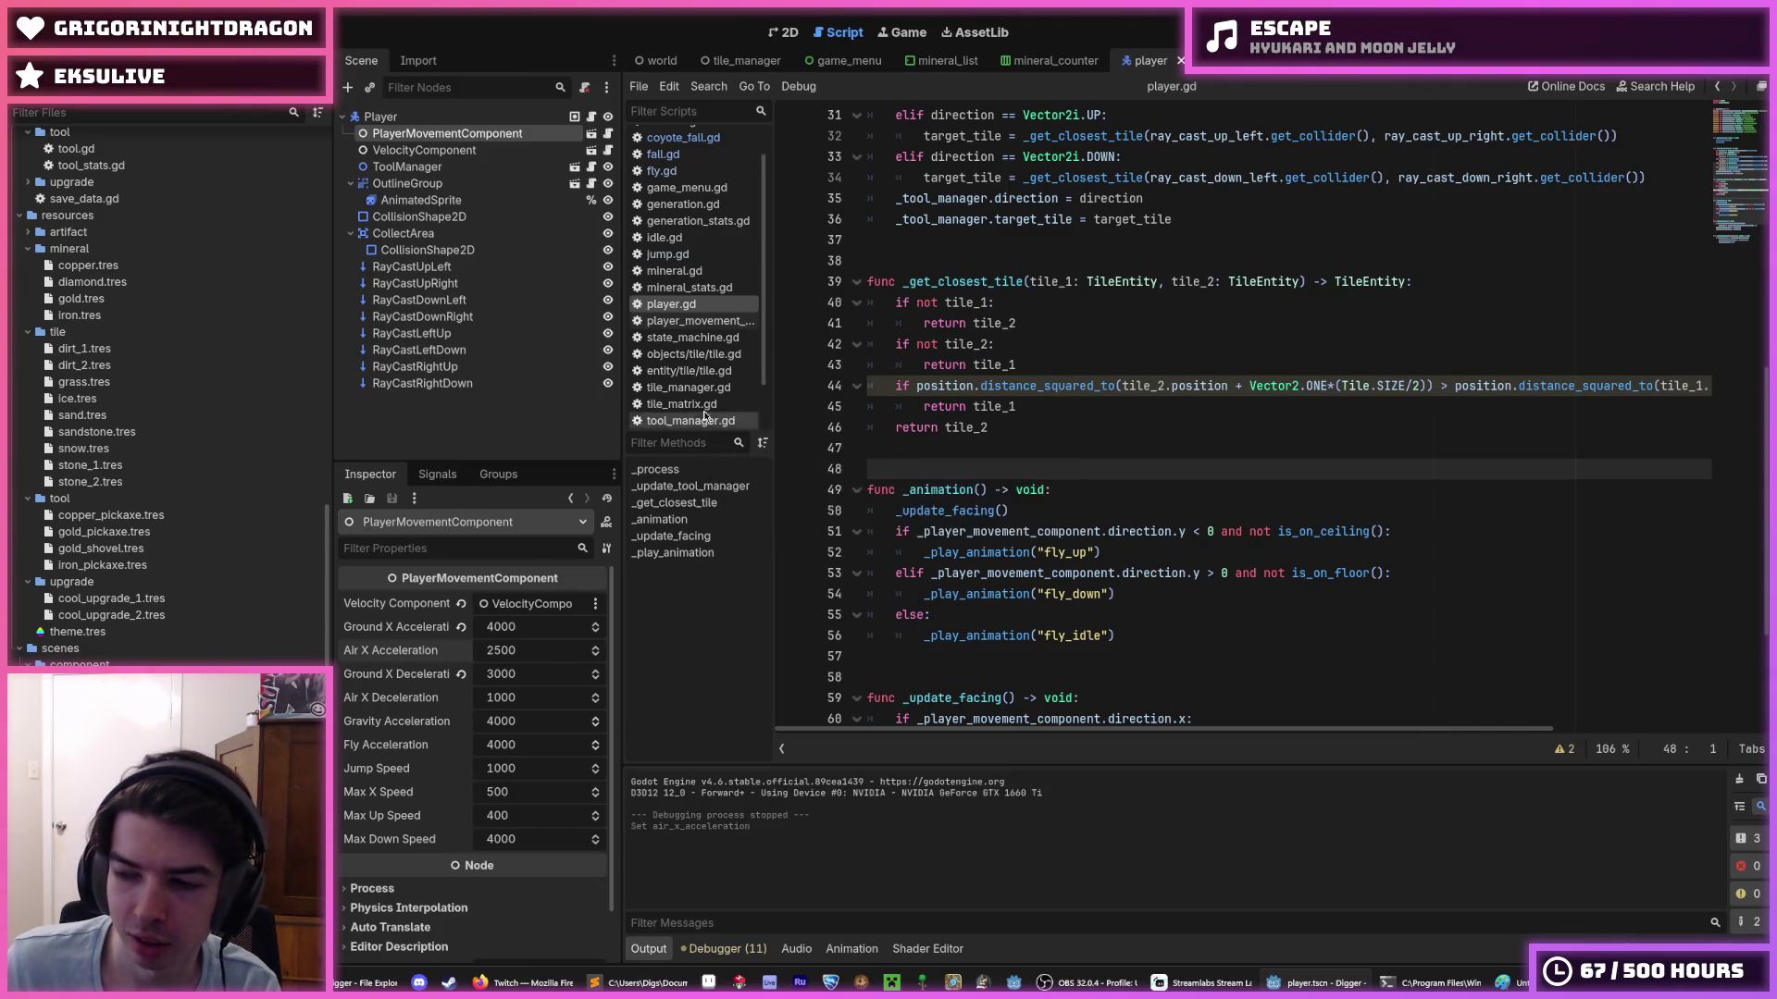
left_click(1014, 365)
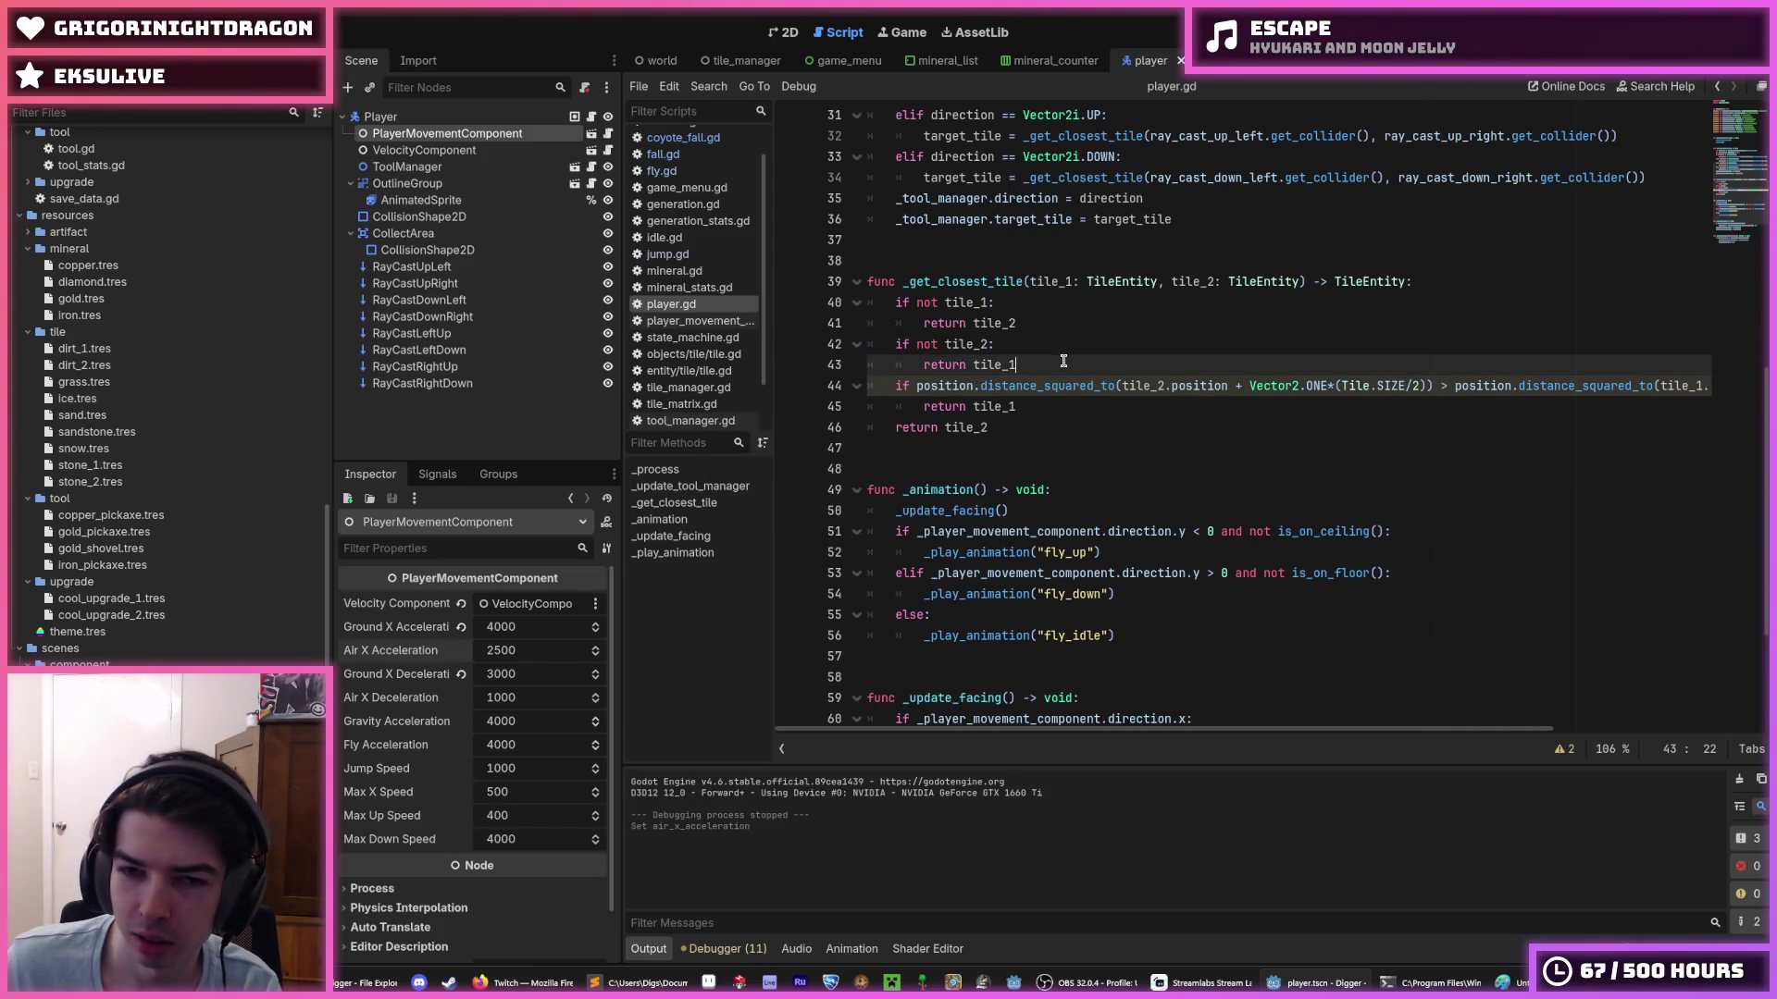
left_click(1048, 405)
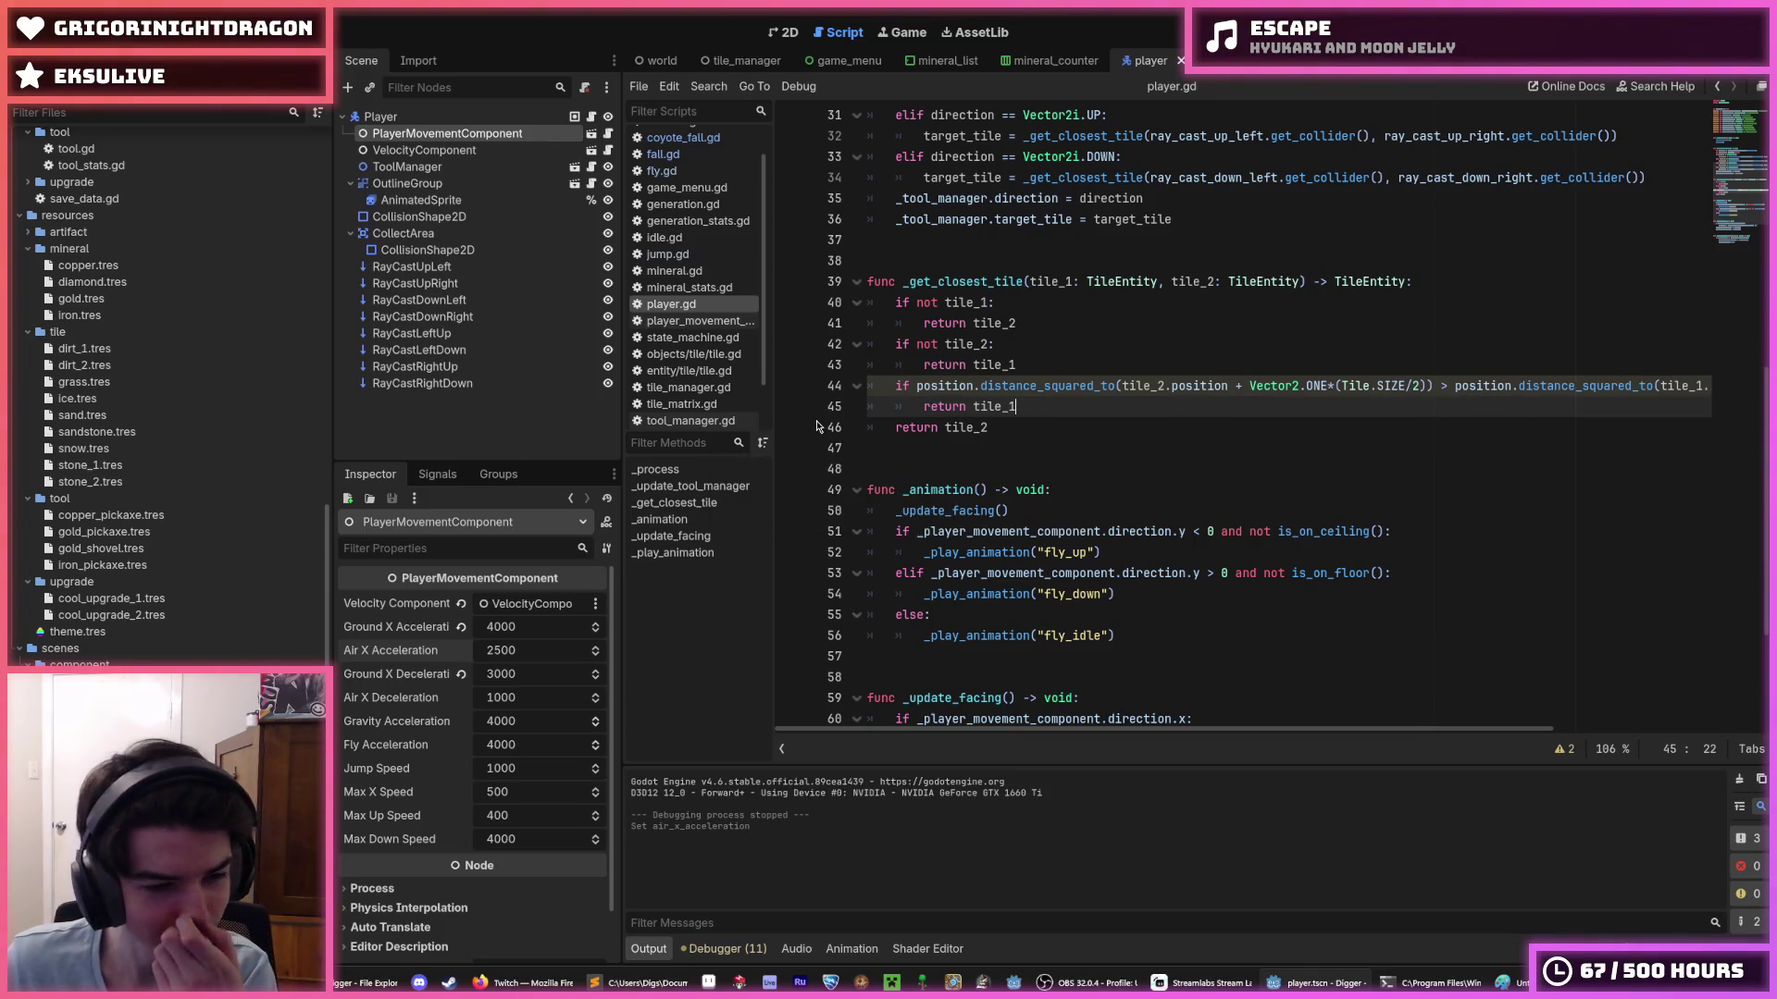
- Set Air X Deceleration to 2000 and Air X Acceleration to 3000, save, and run the game
left_click(532, 656)
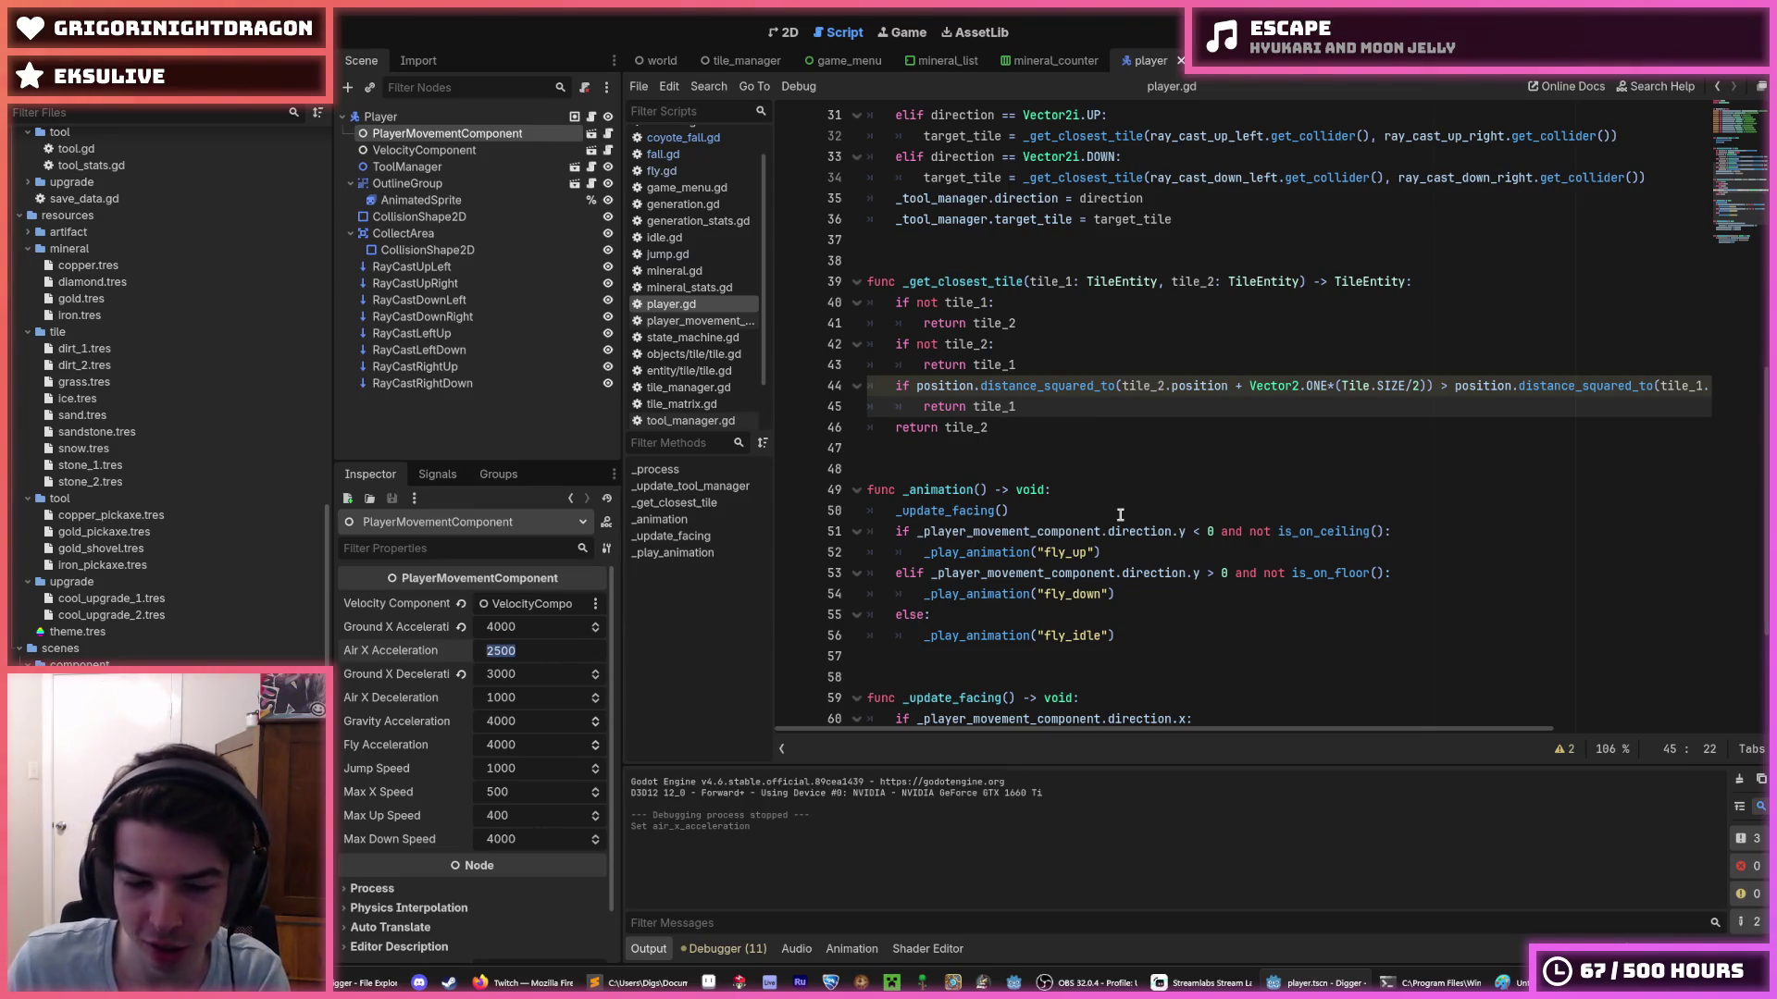
left_click(1121, 573)
left_click(520, 692)
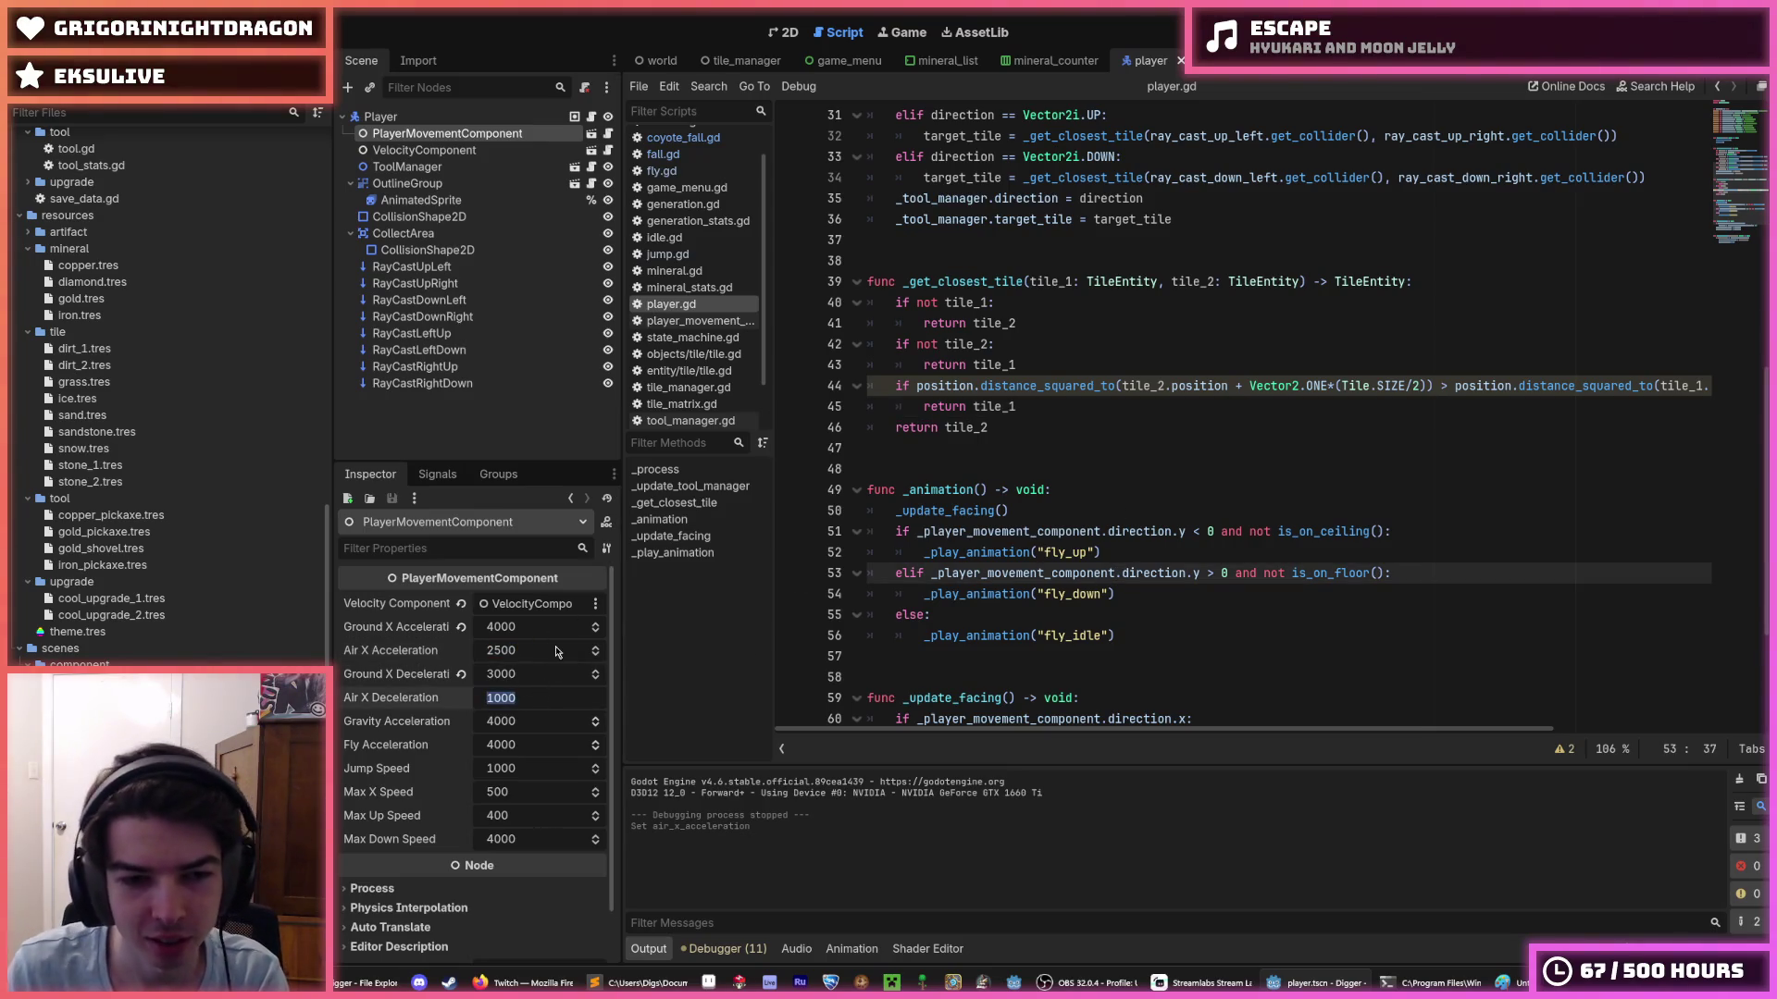
type("2000")
key("Return")
left_click(555, 649)
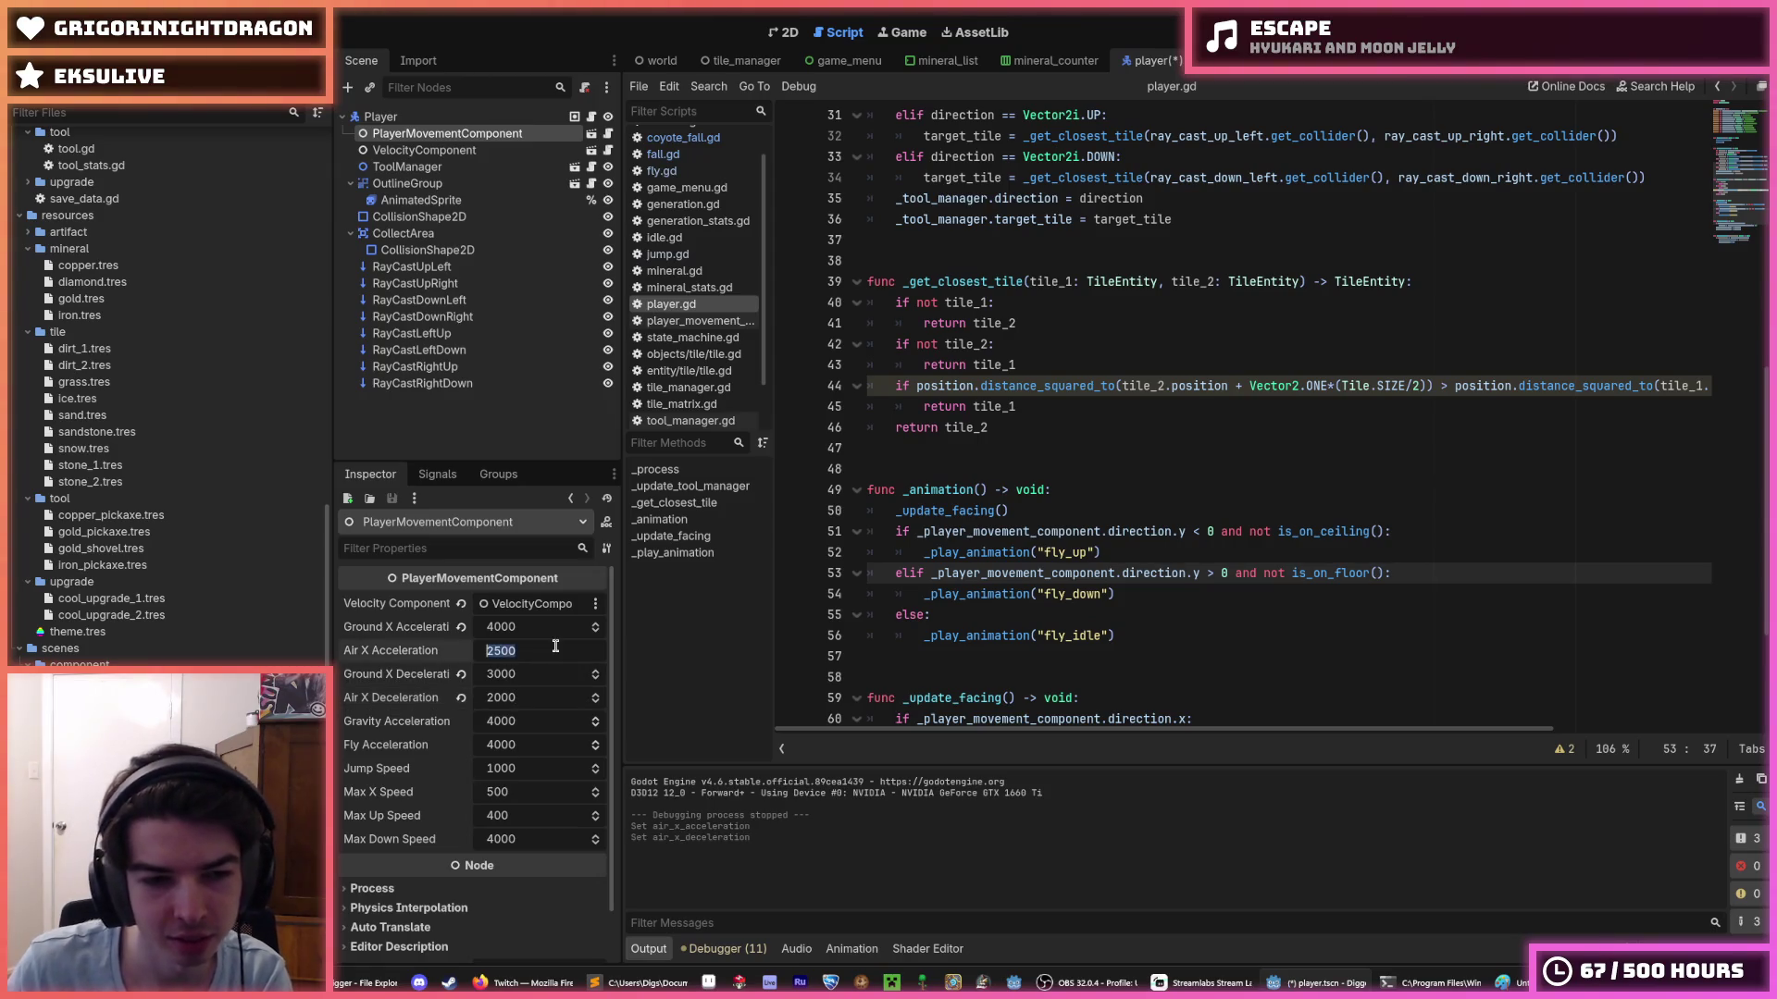
type("3000")
key("Return")
key("ctrl+s")
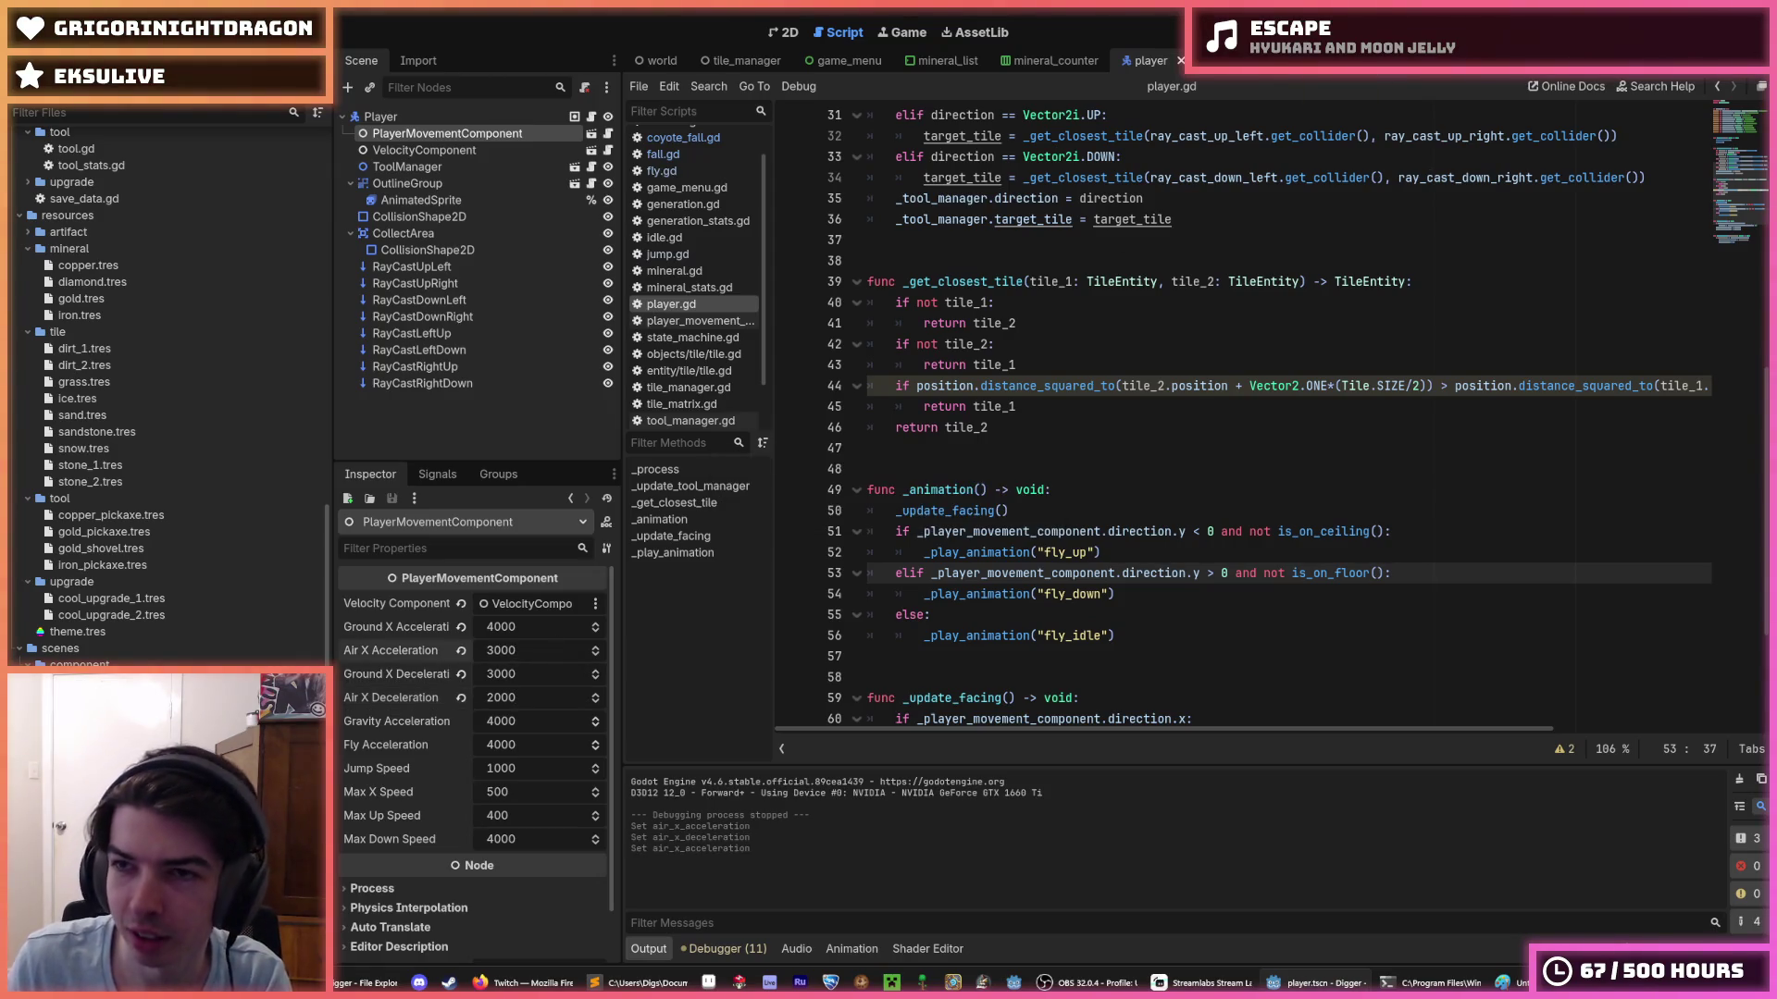
key("F5")
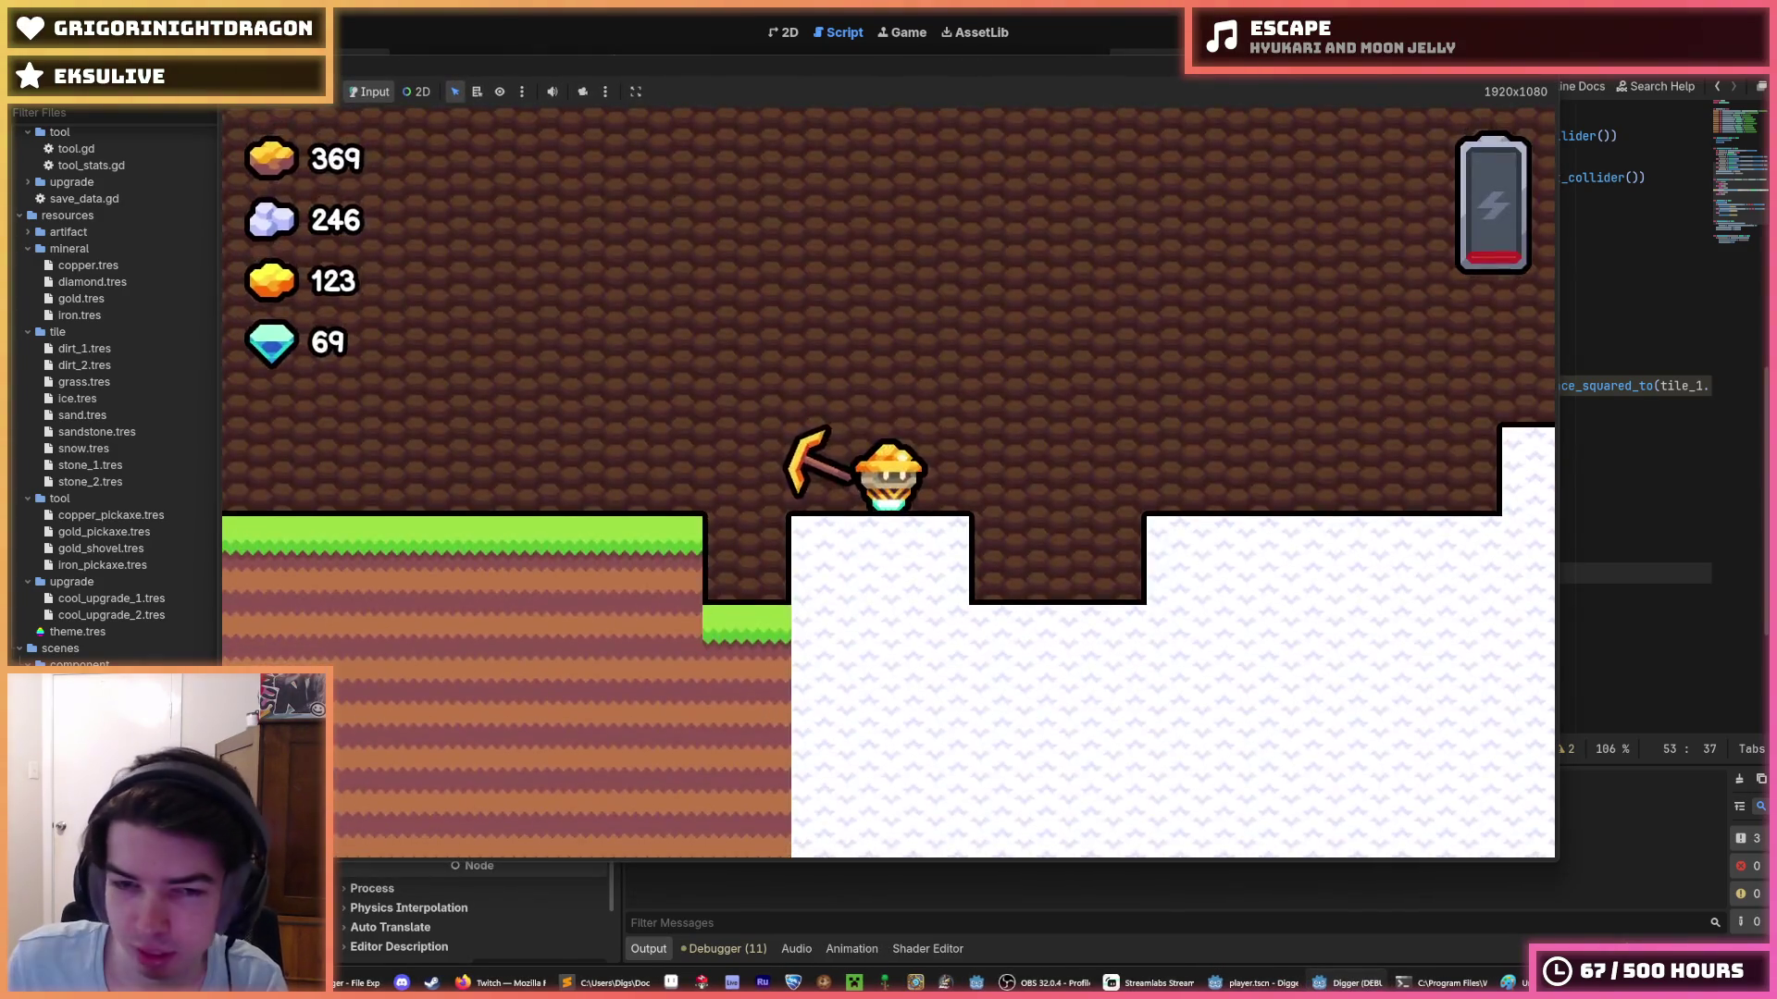
- Walk and fly the miner left and right across the terrain, dropping into the pit and back up
key("d")
key("a")
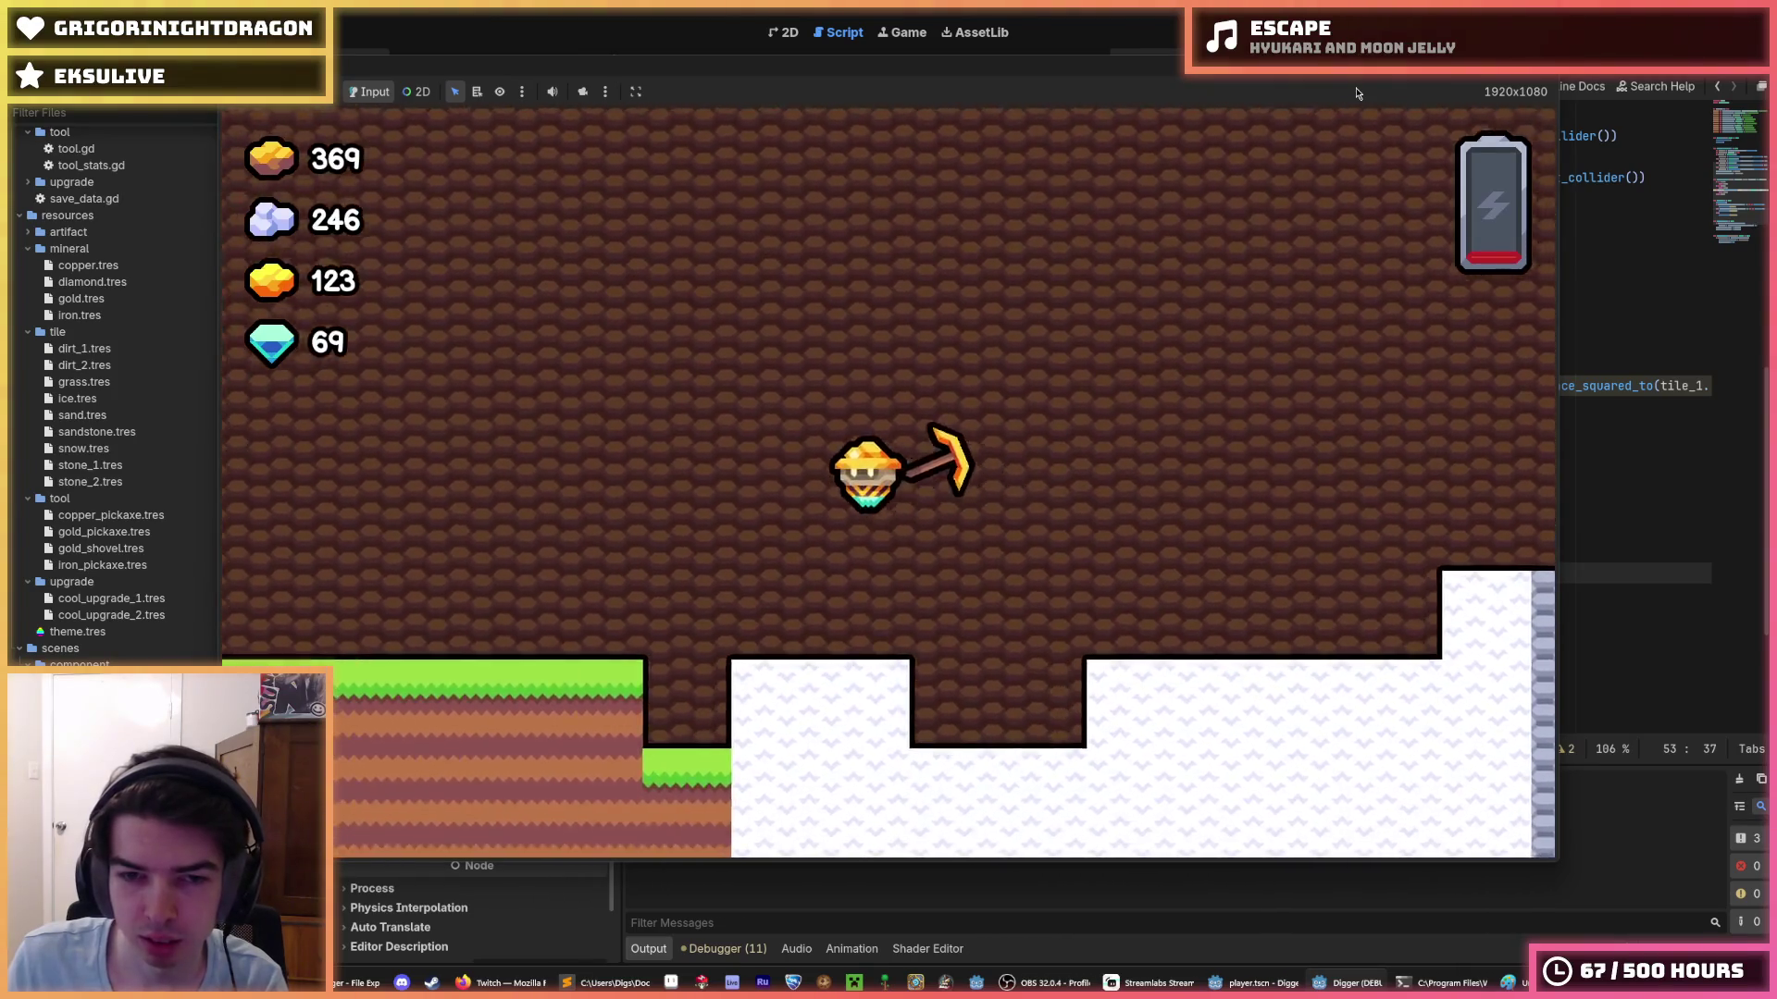
key("d")
key("space")
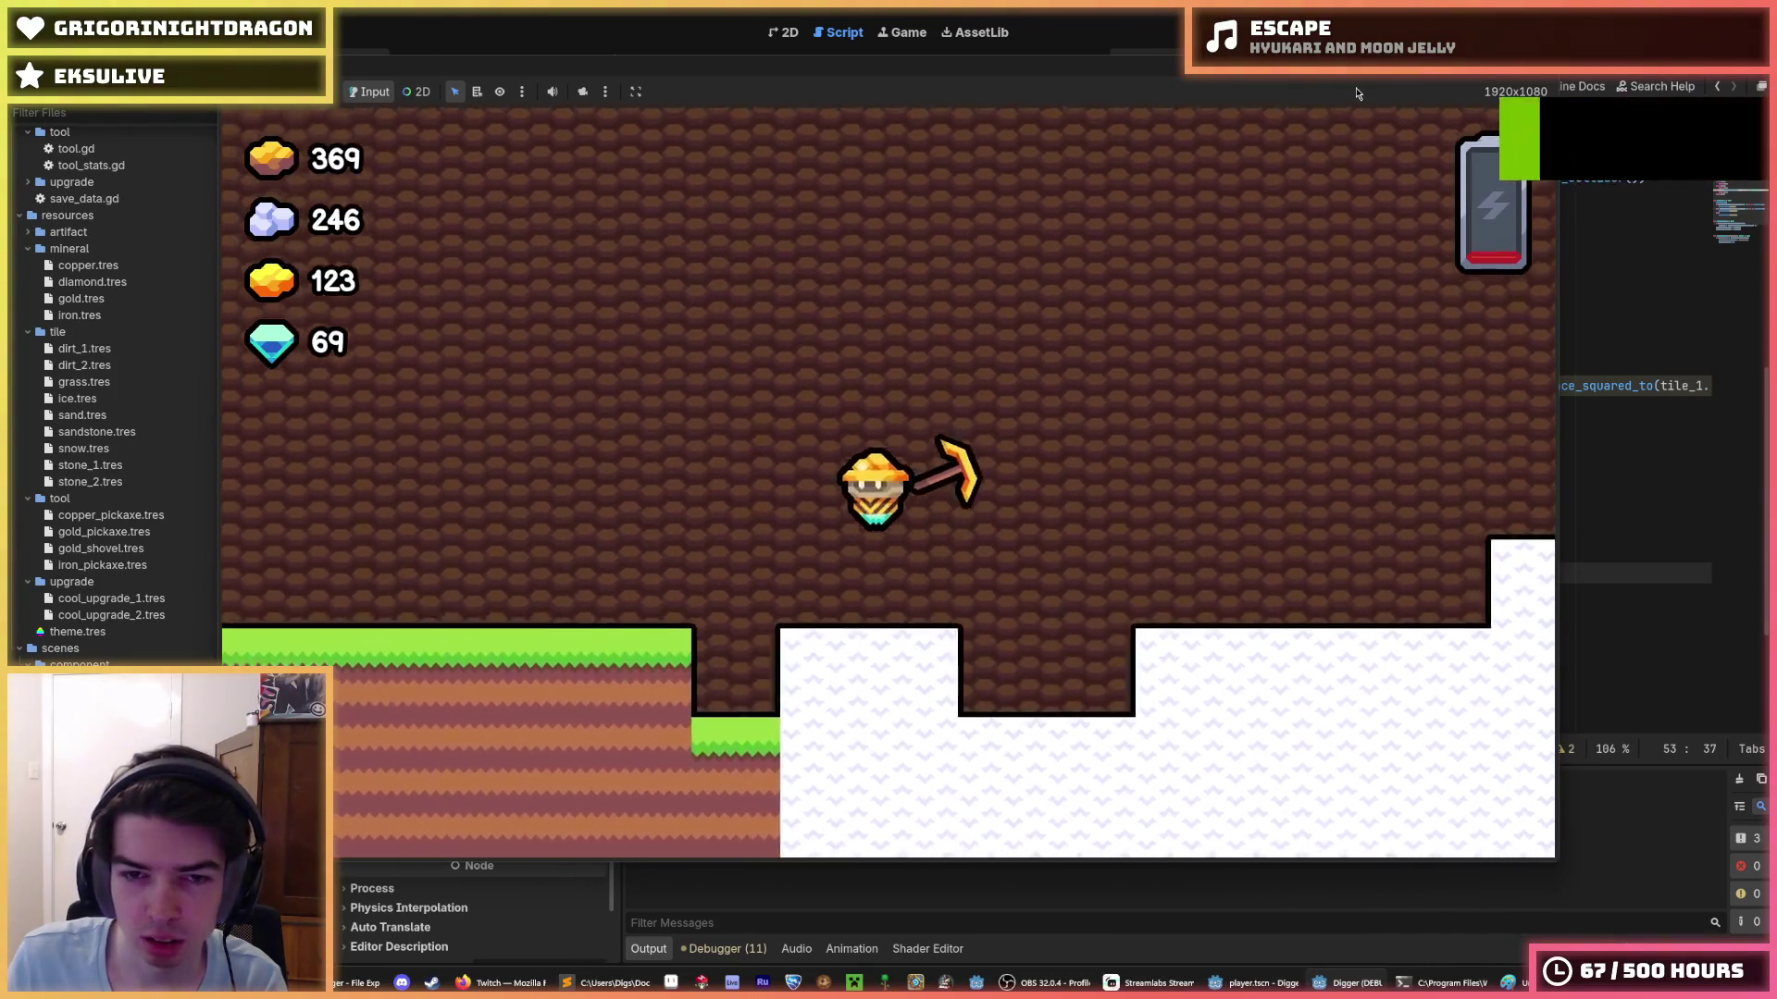
key("a")
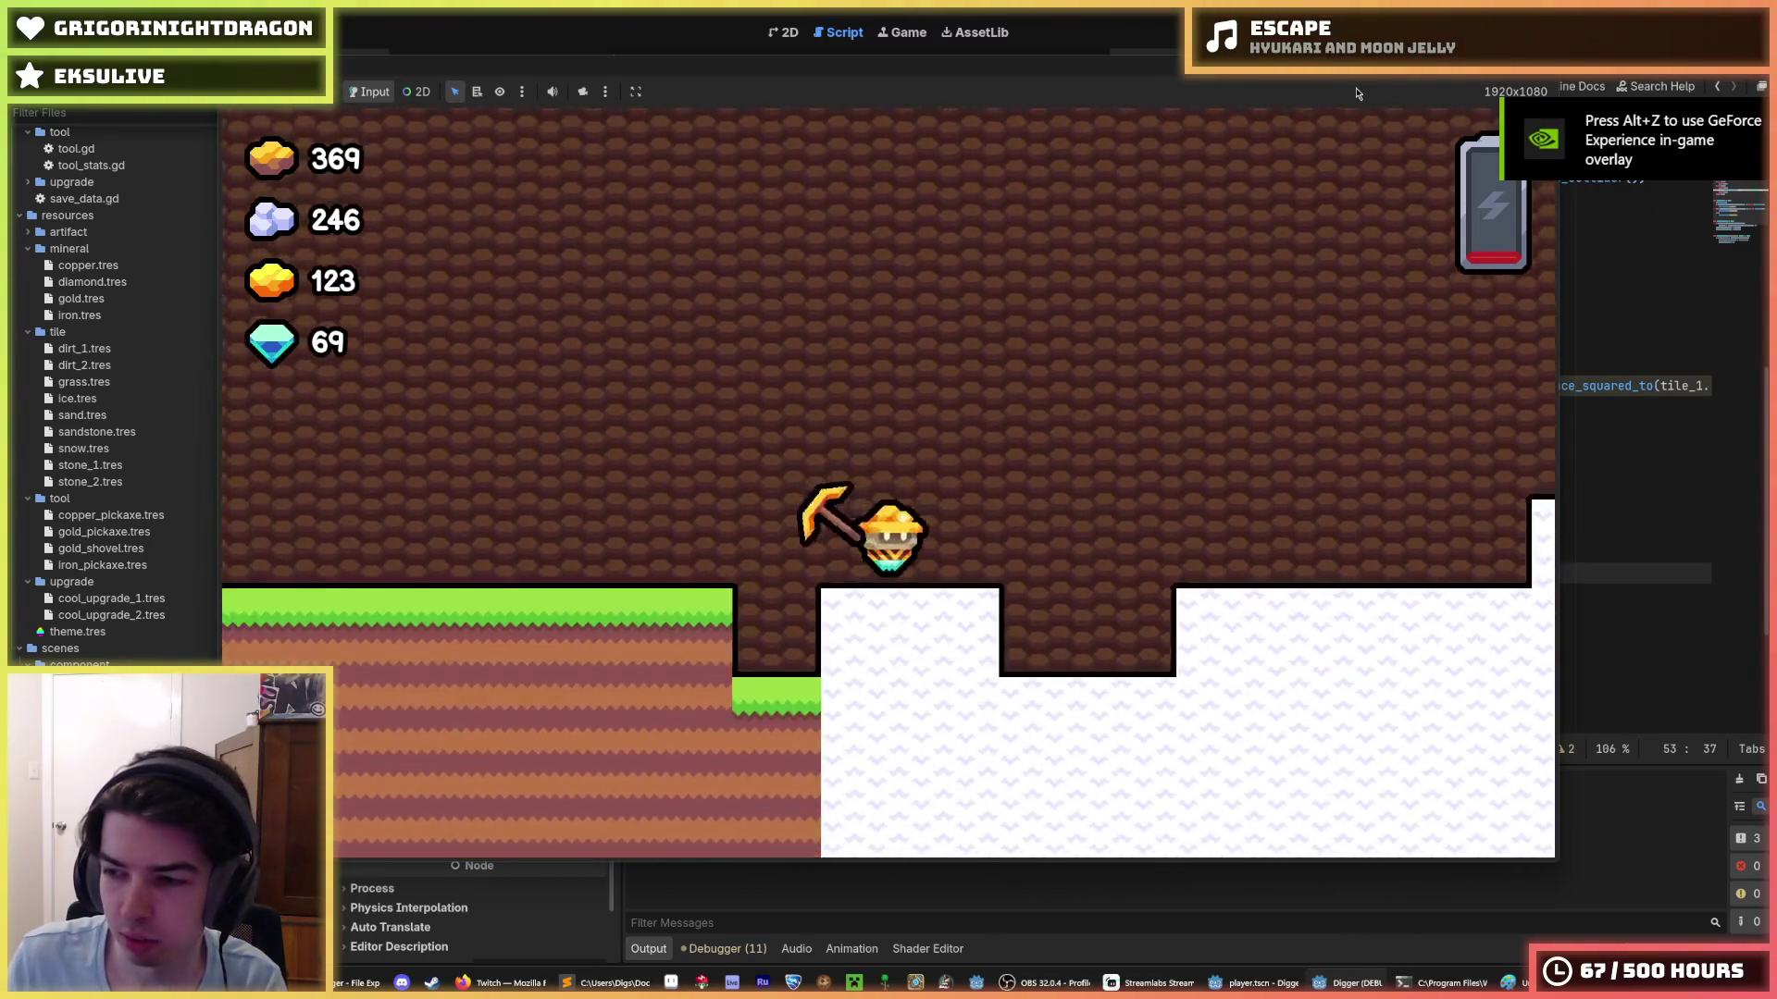
key("space")
key("d")
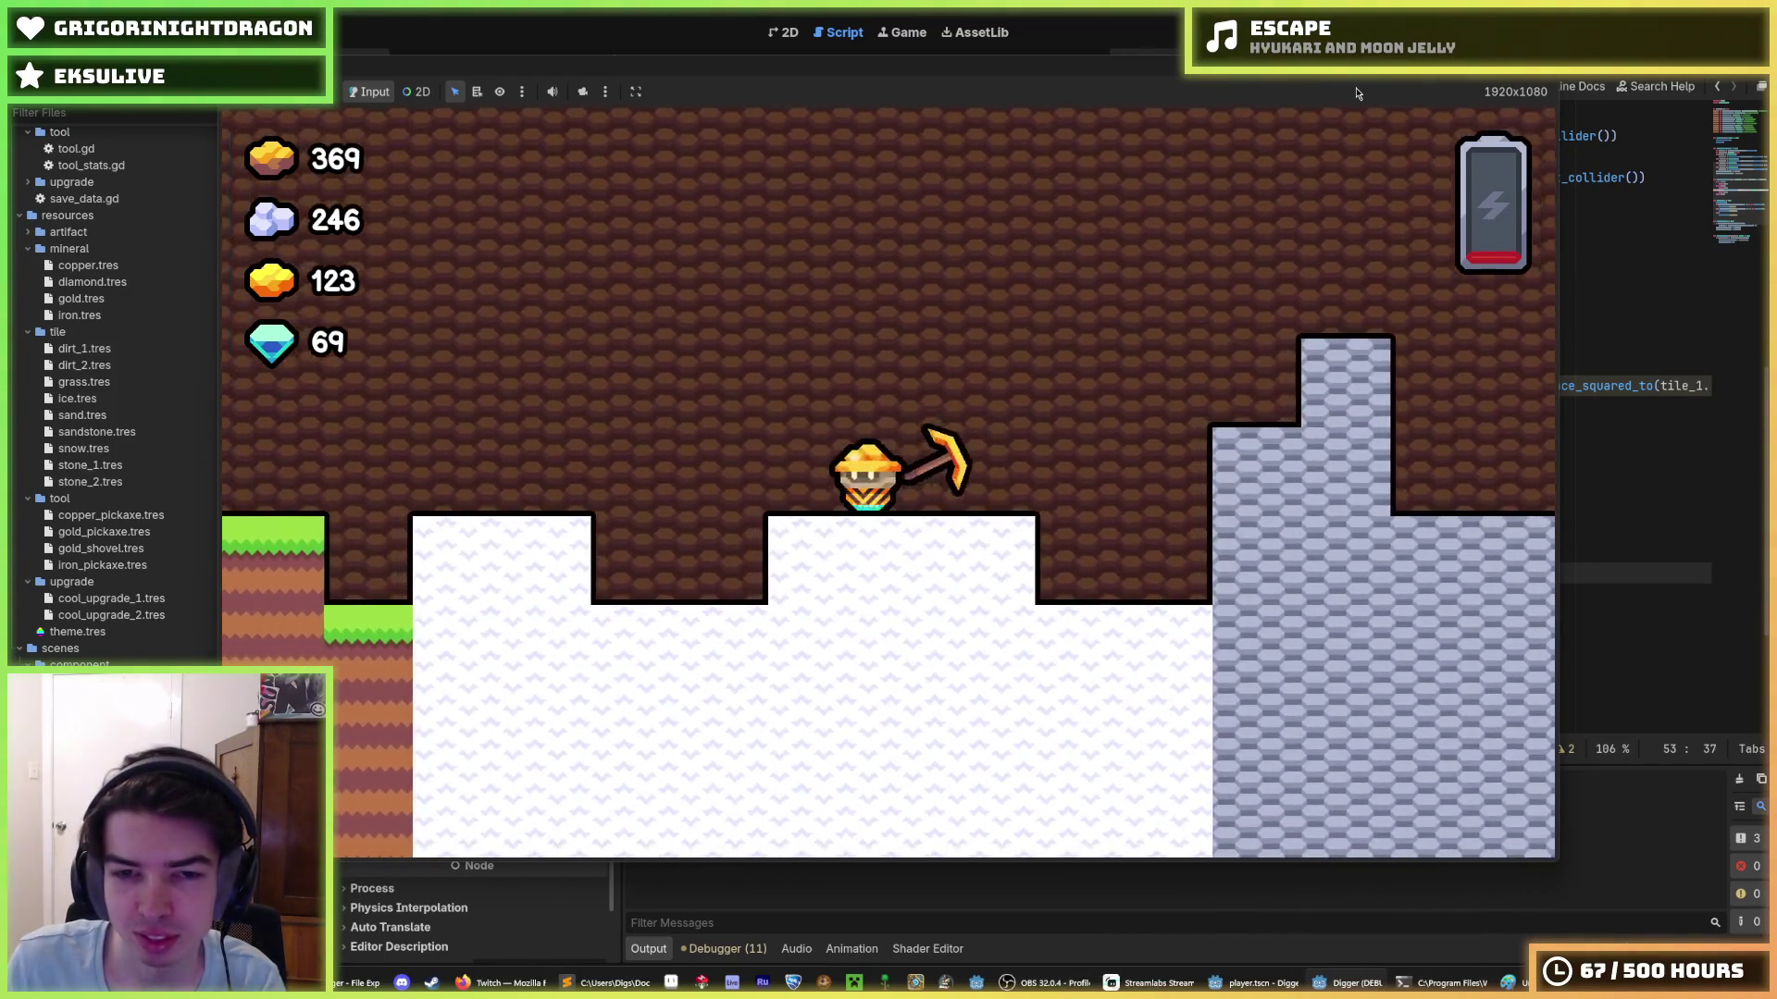
key("a")
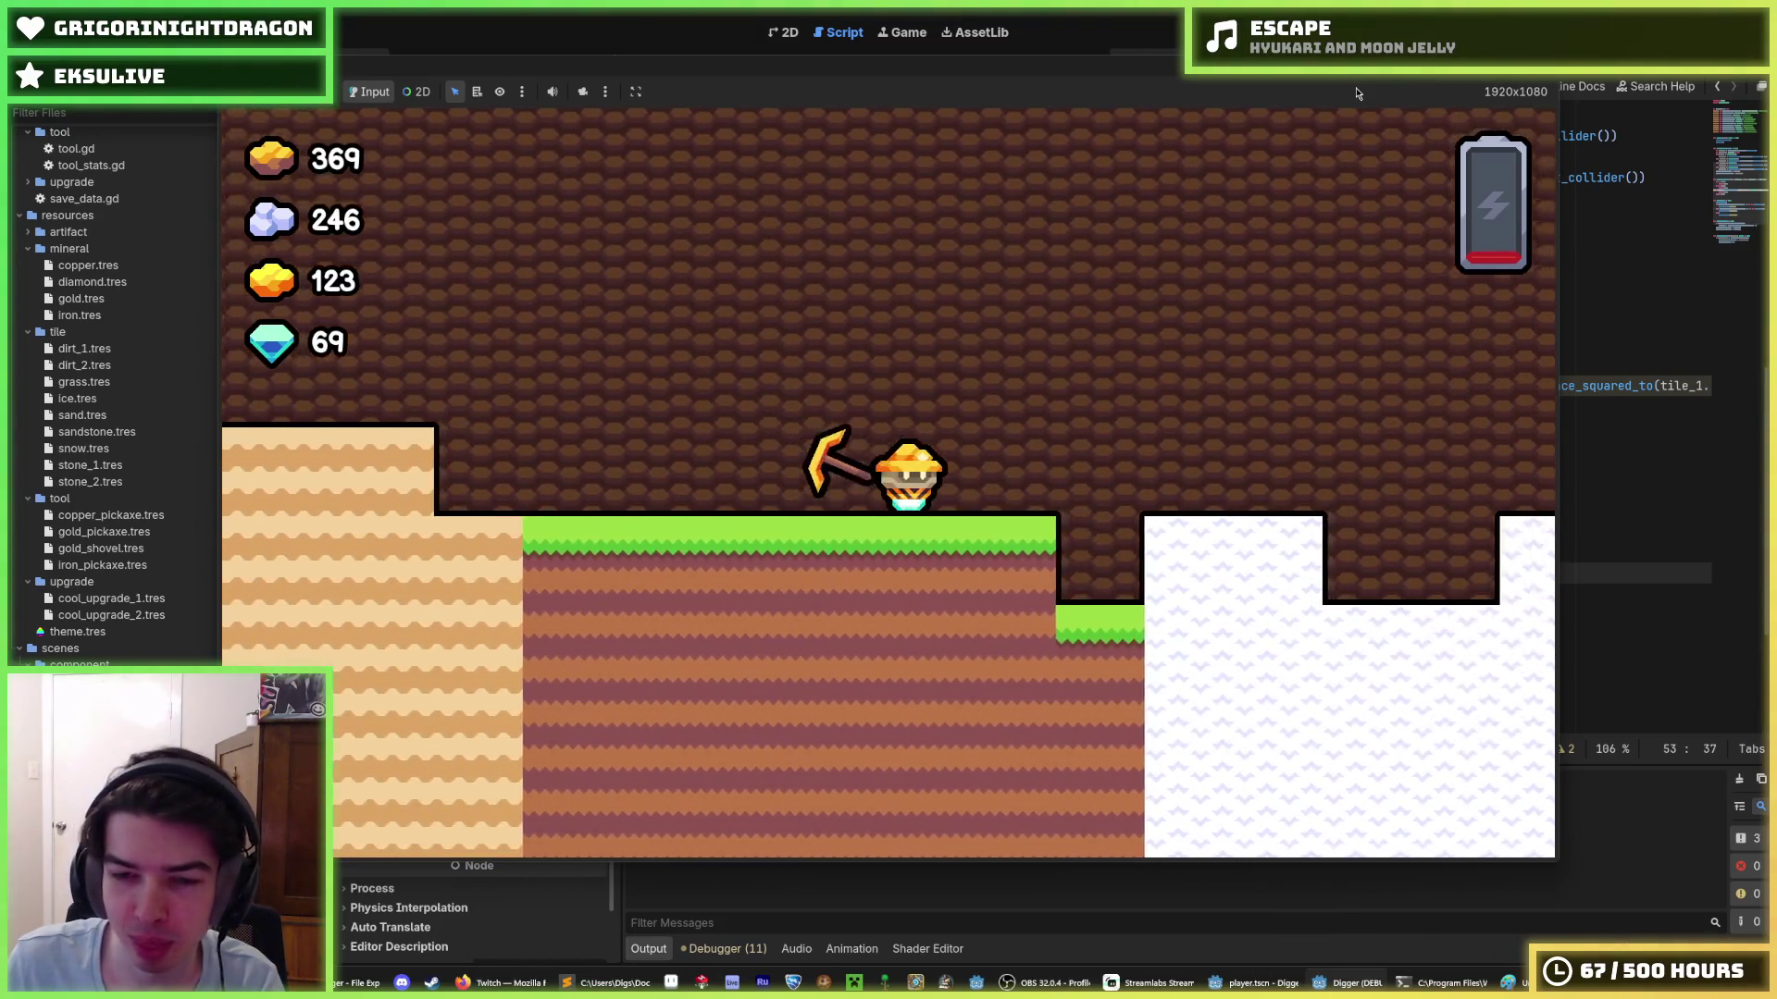
key("d")
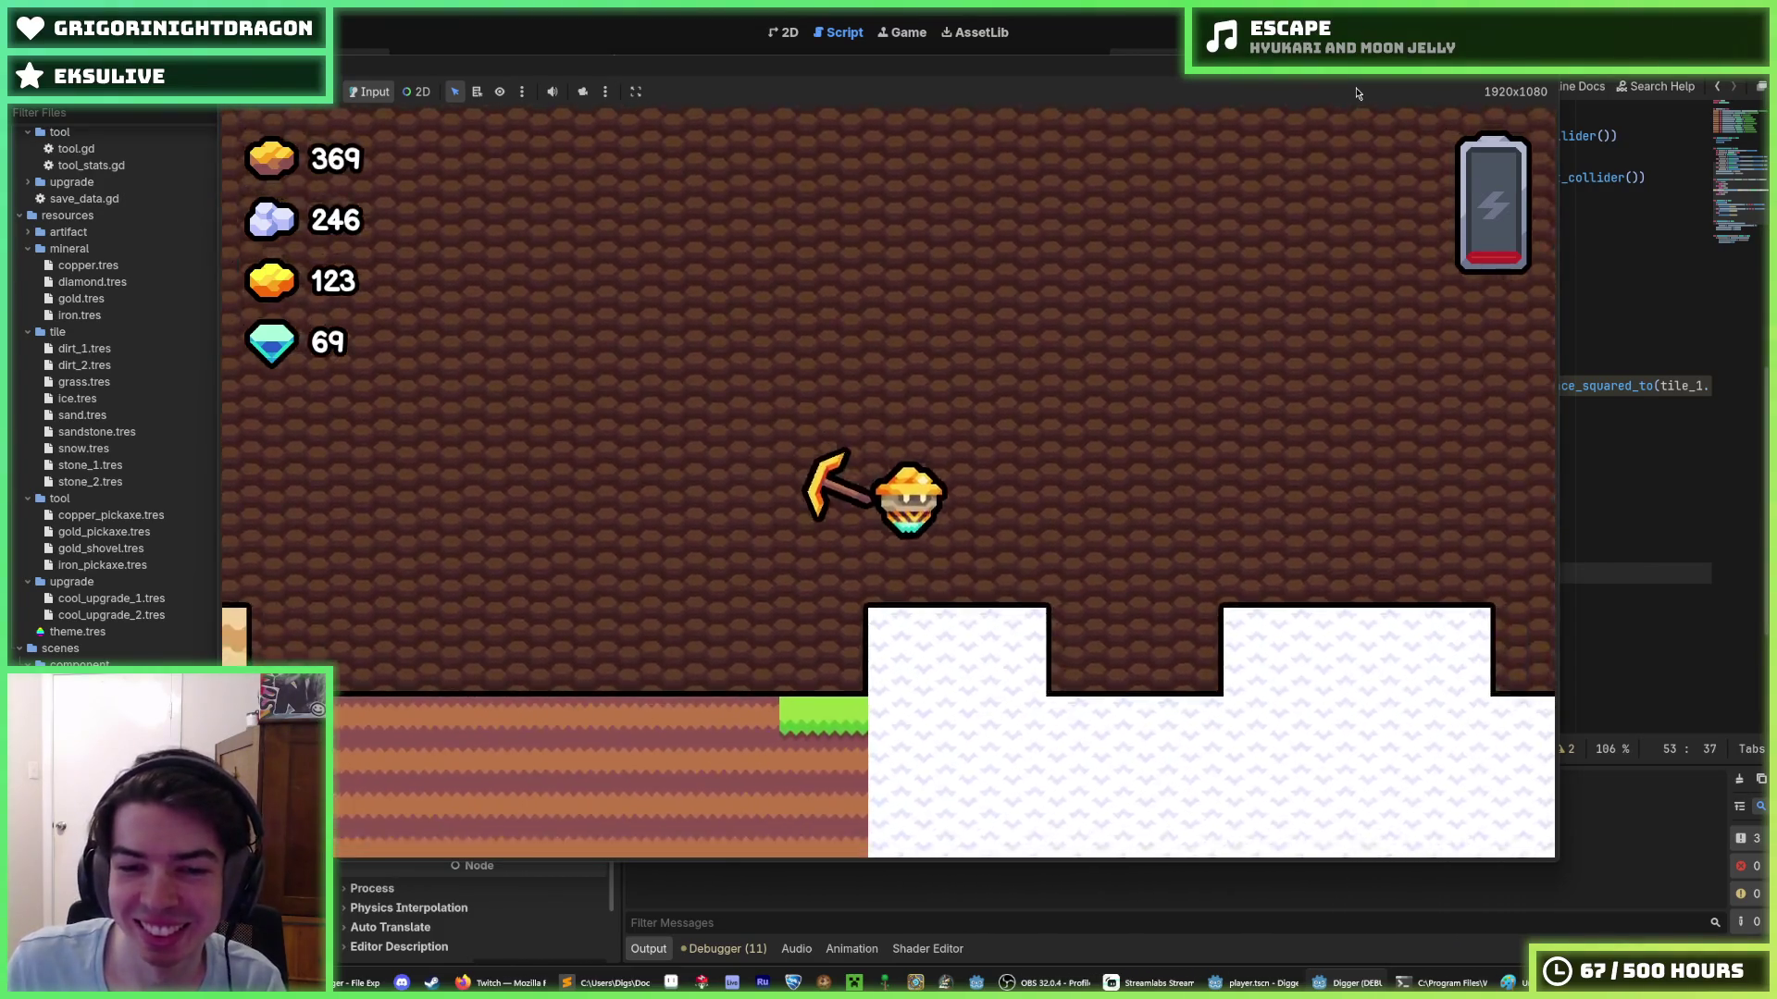
key("a")
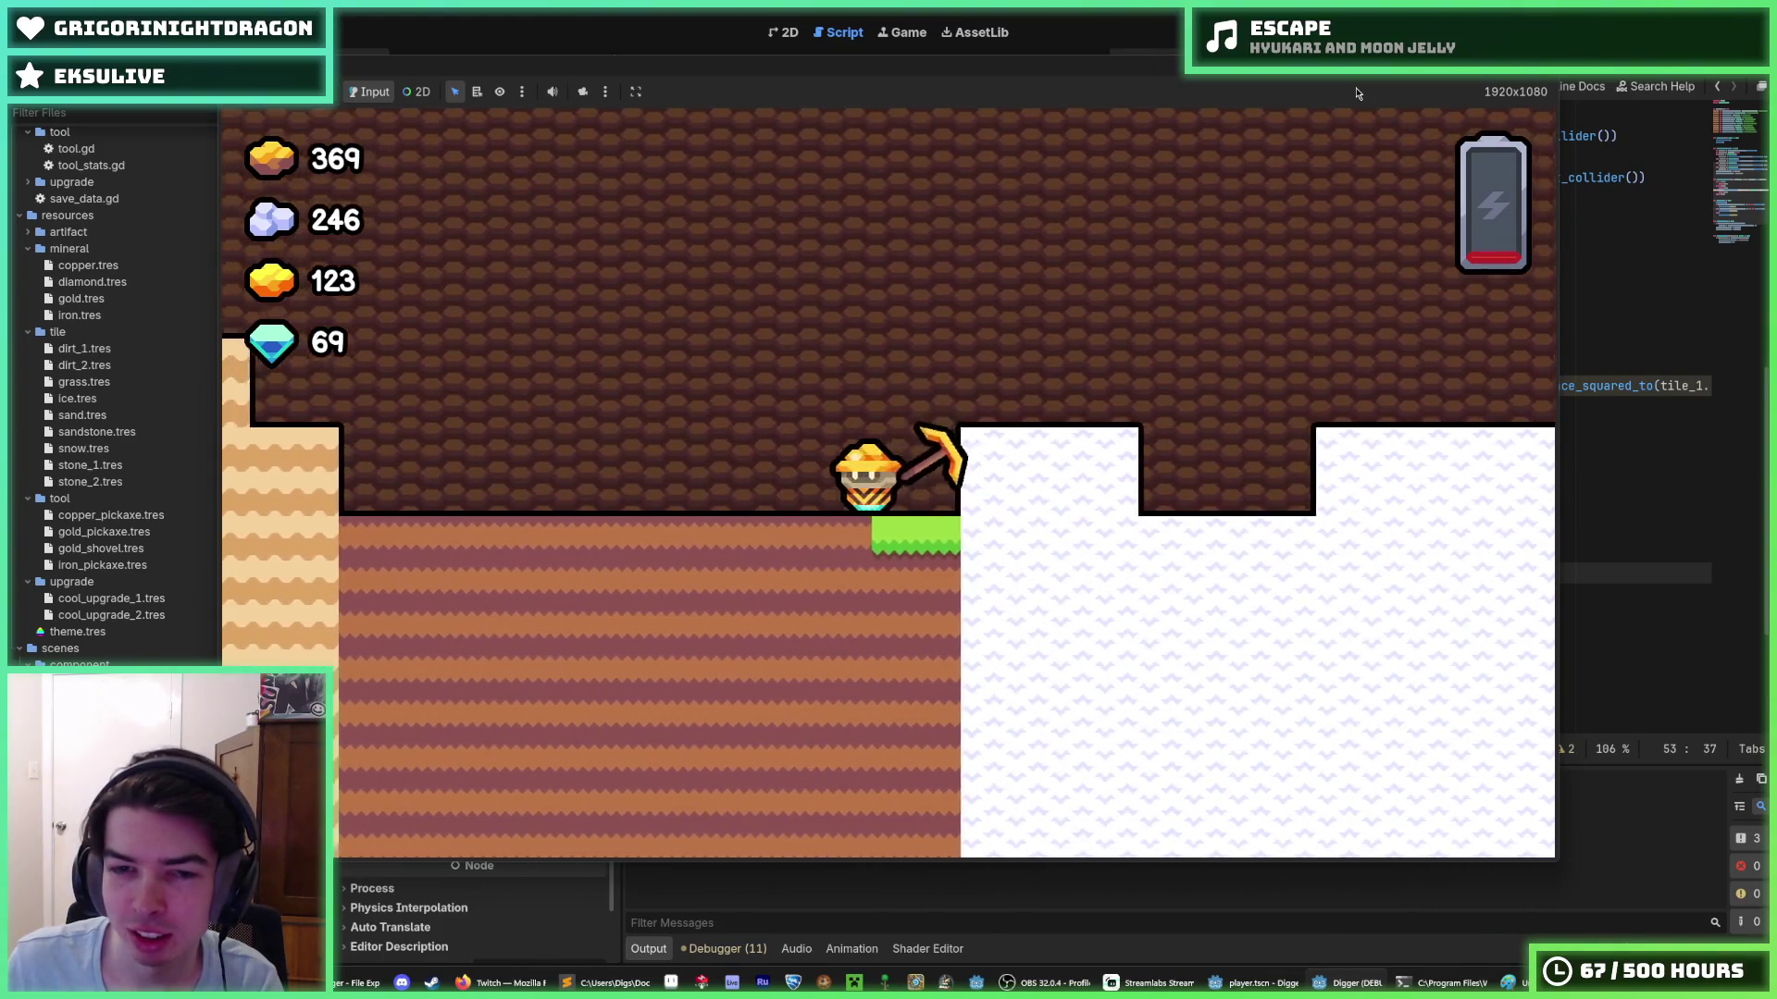
key("a")
key("a")
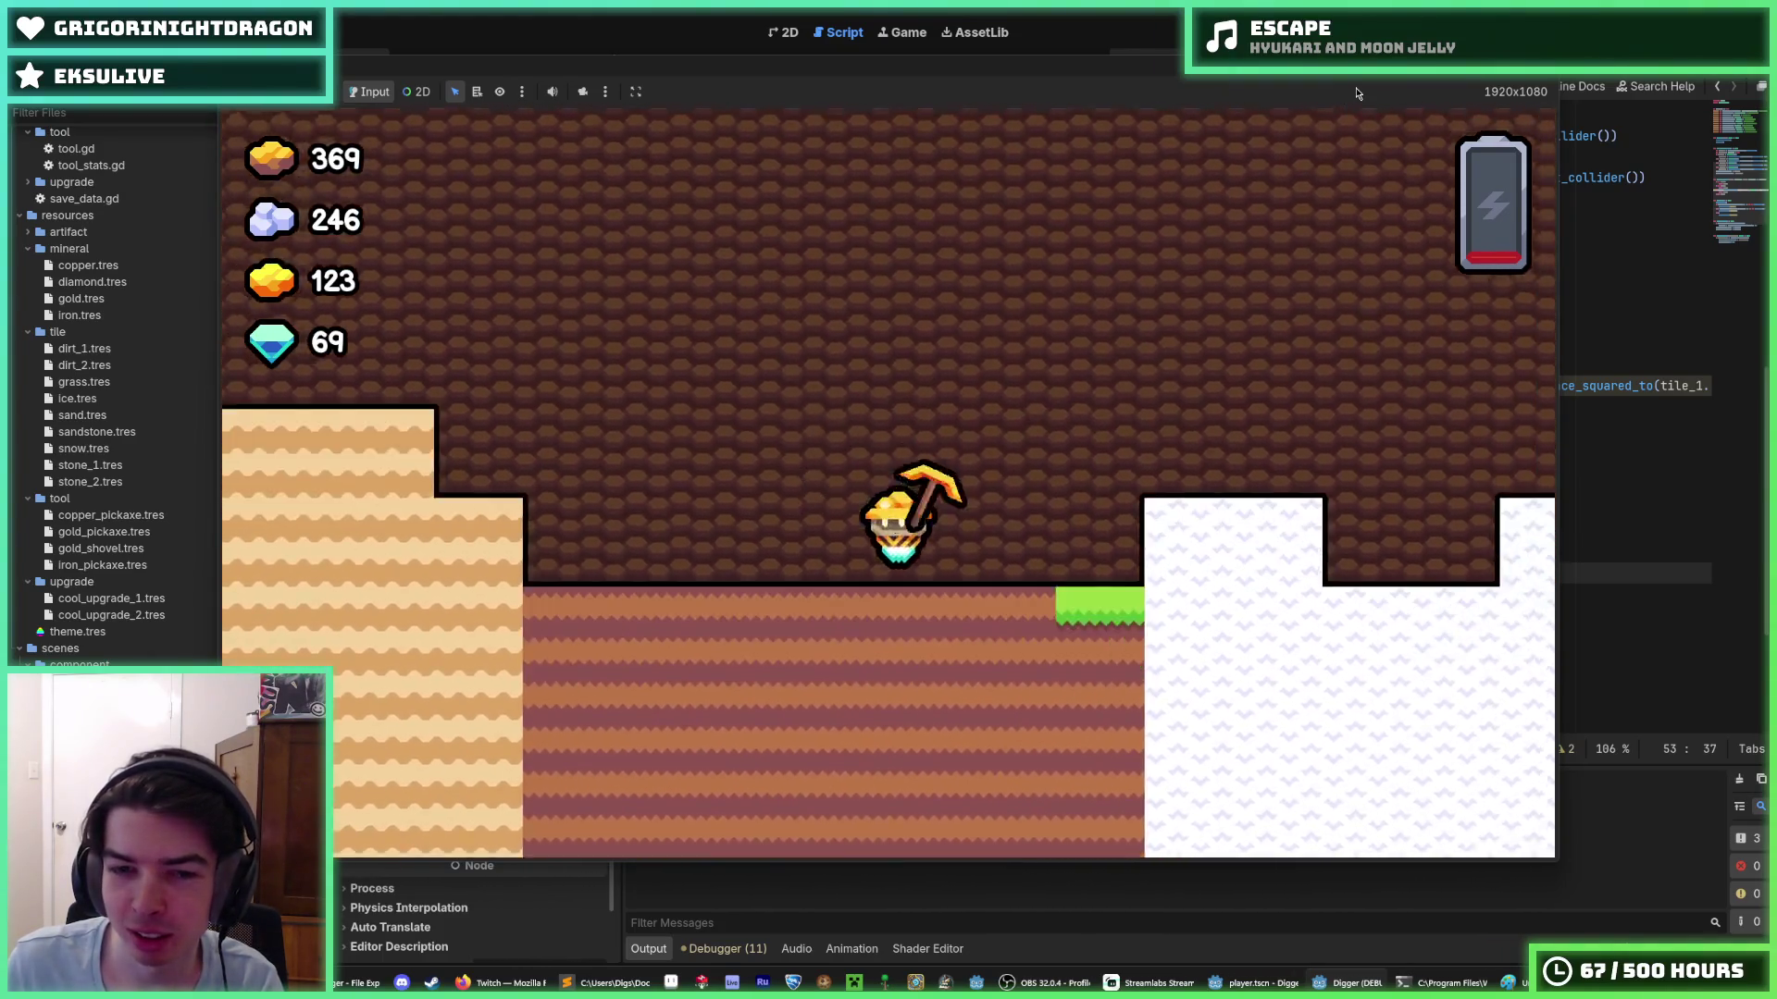
key("d")
key("a")
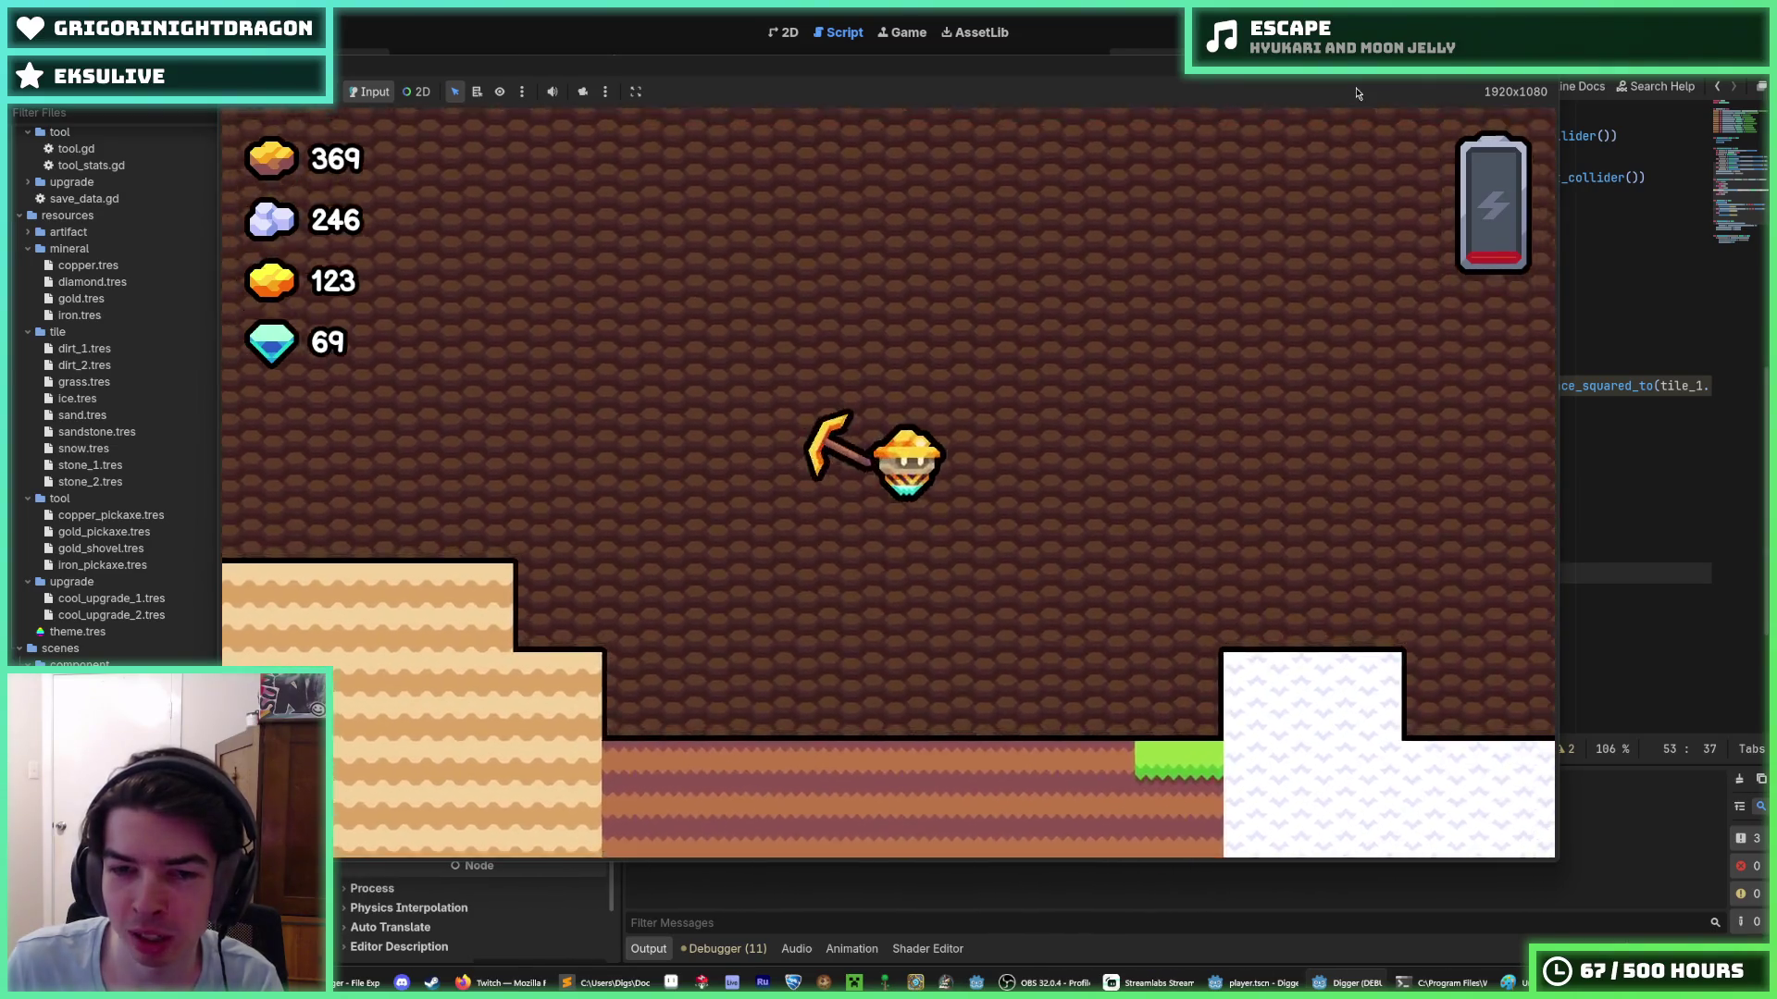
key("a")
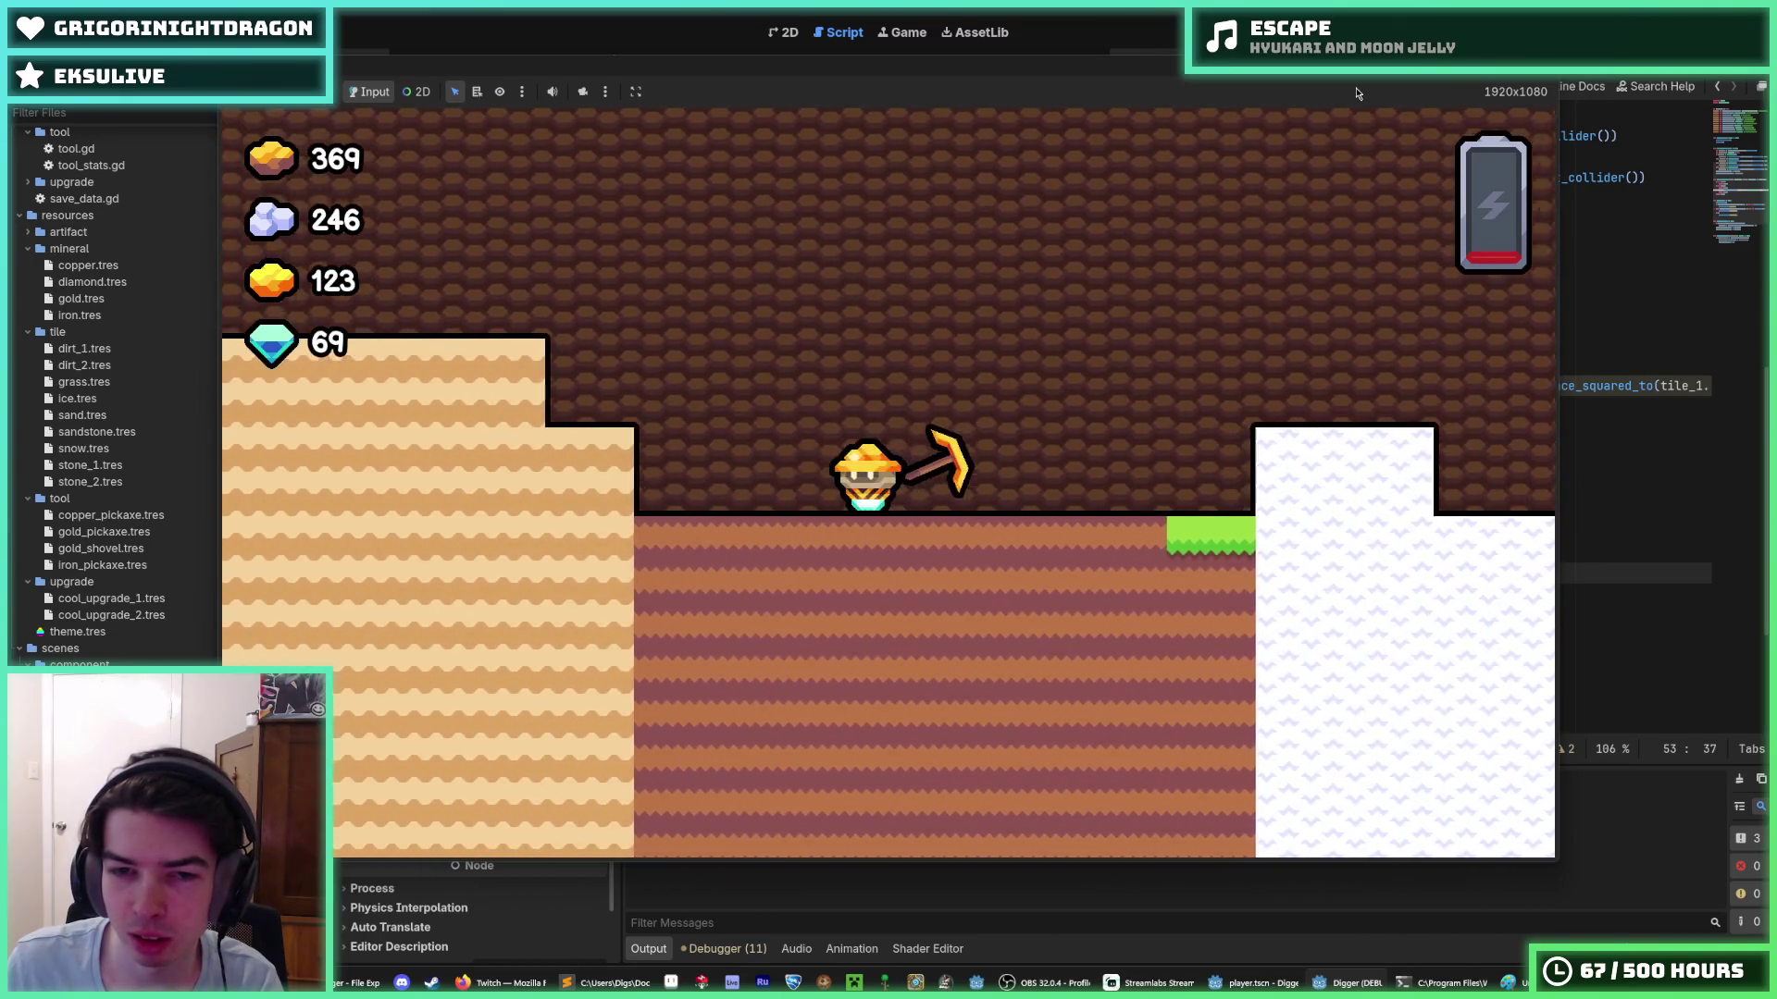
key("d")
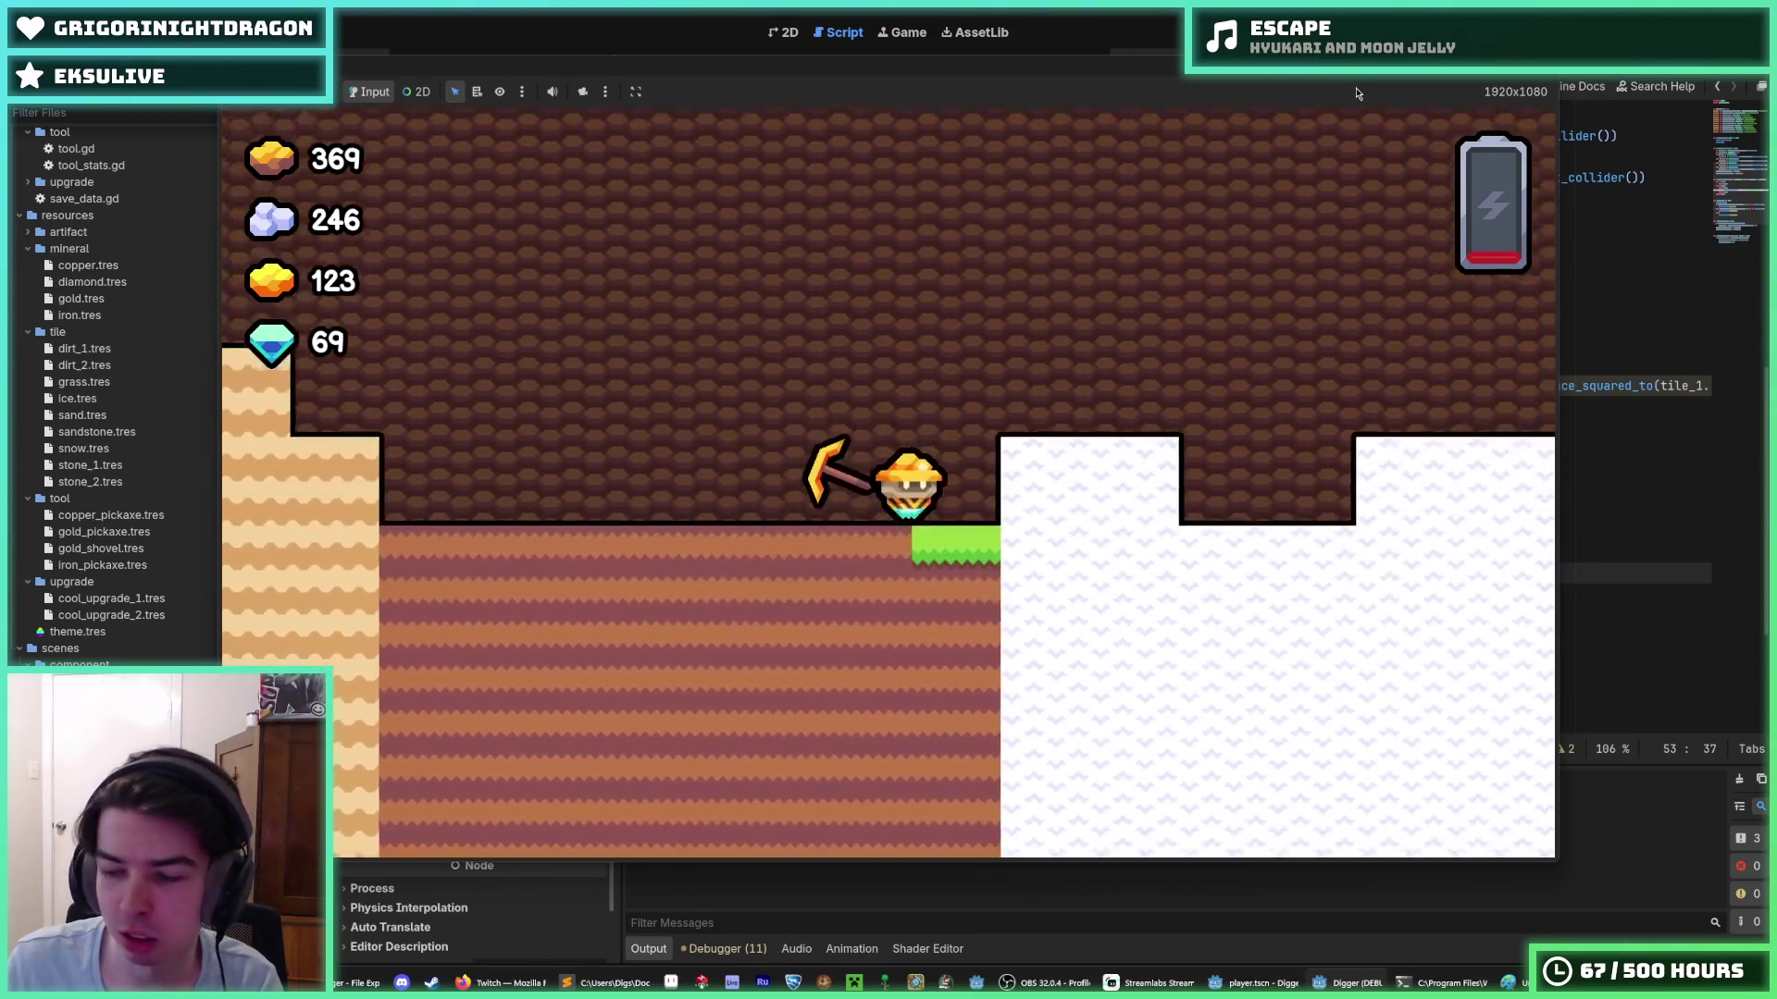
key("a")
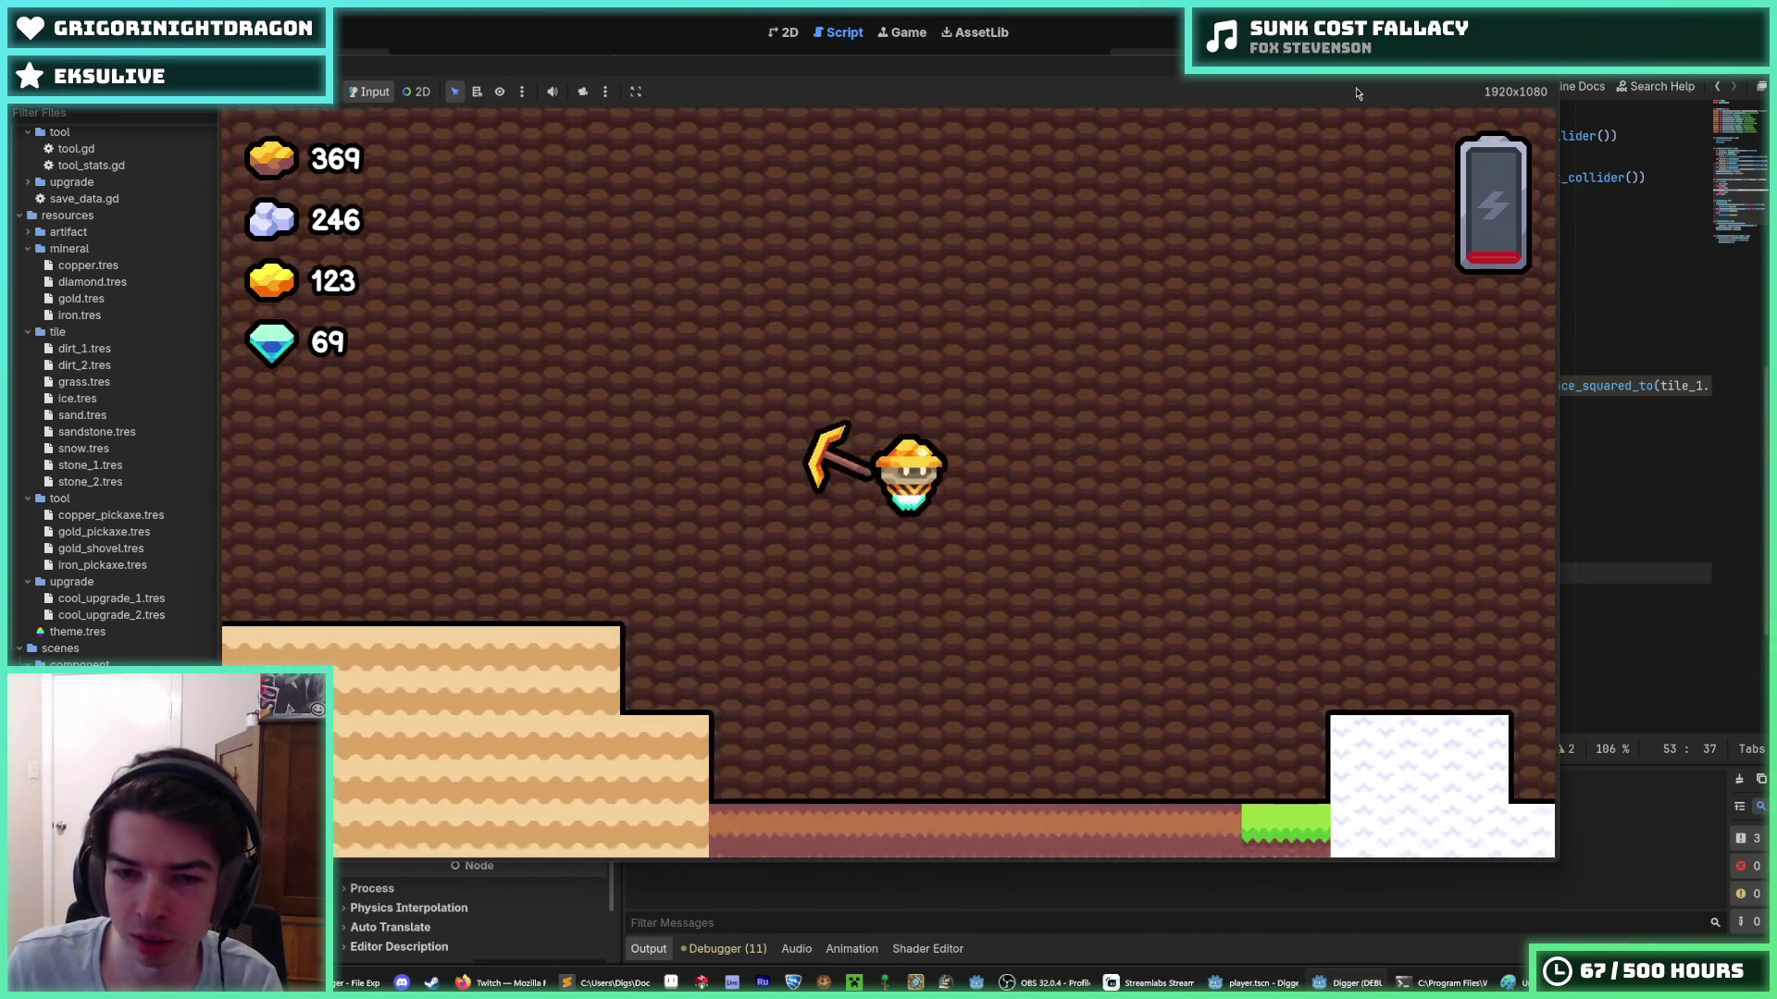
- Drop the miner down to the right, then jump it up to the left
key("d")
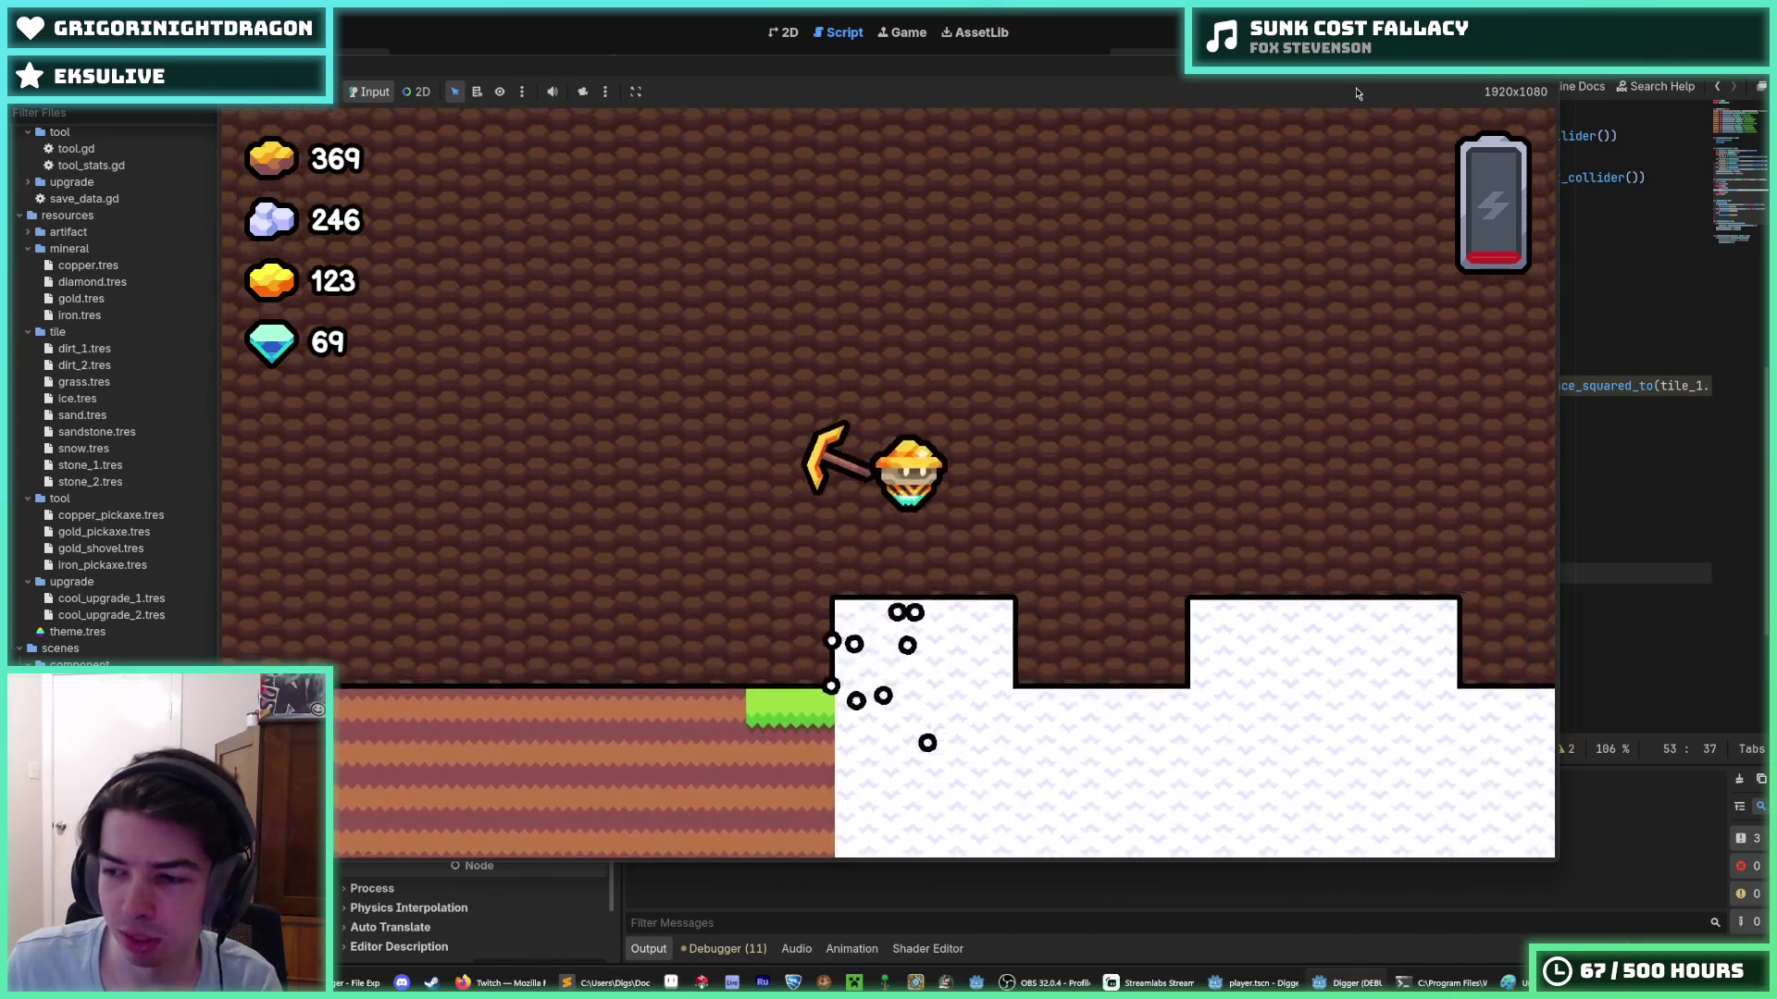
key("a")
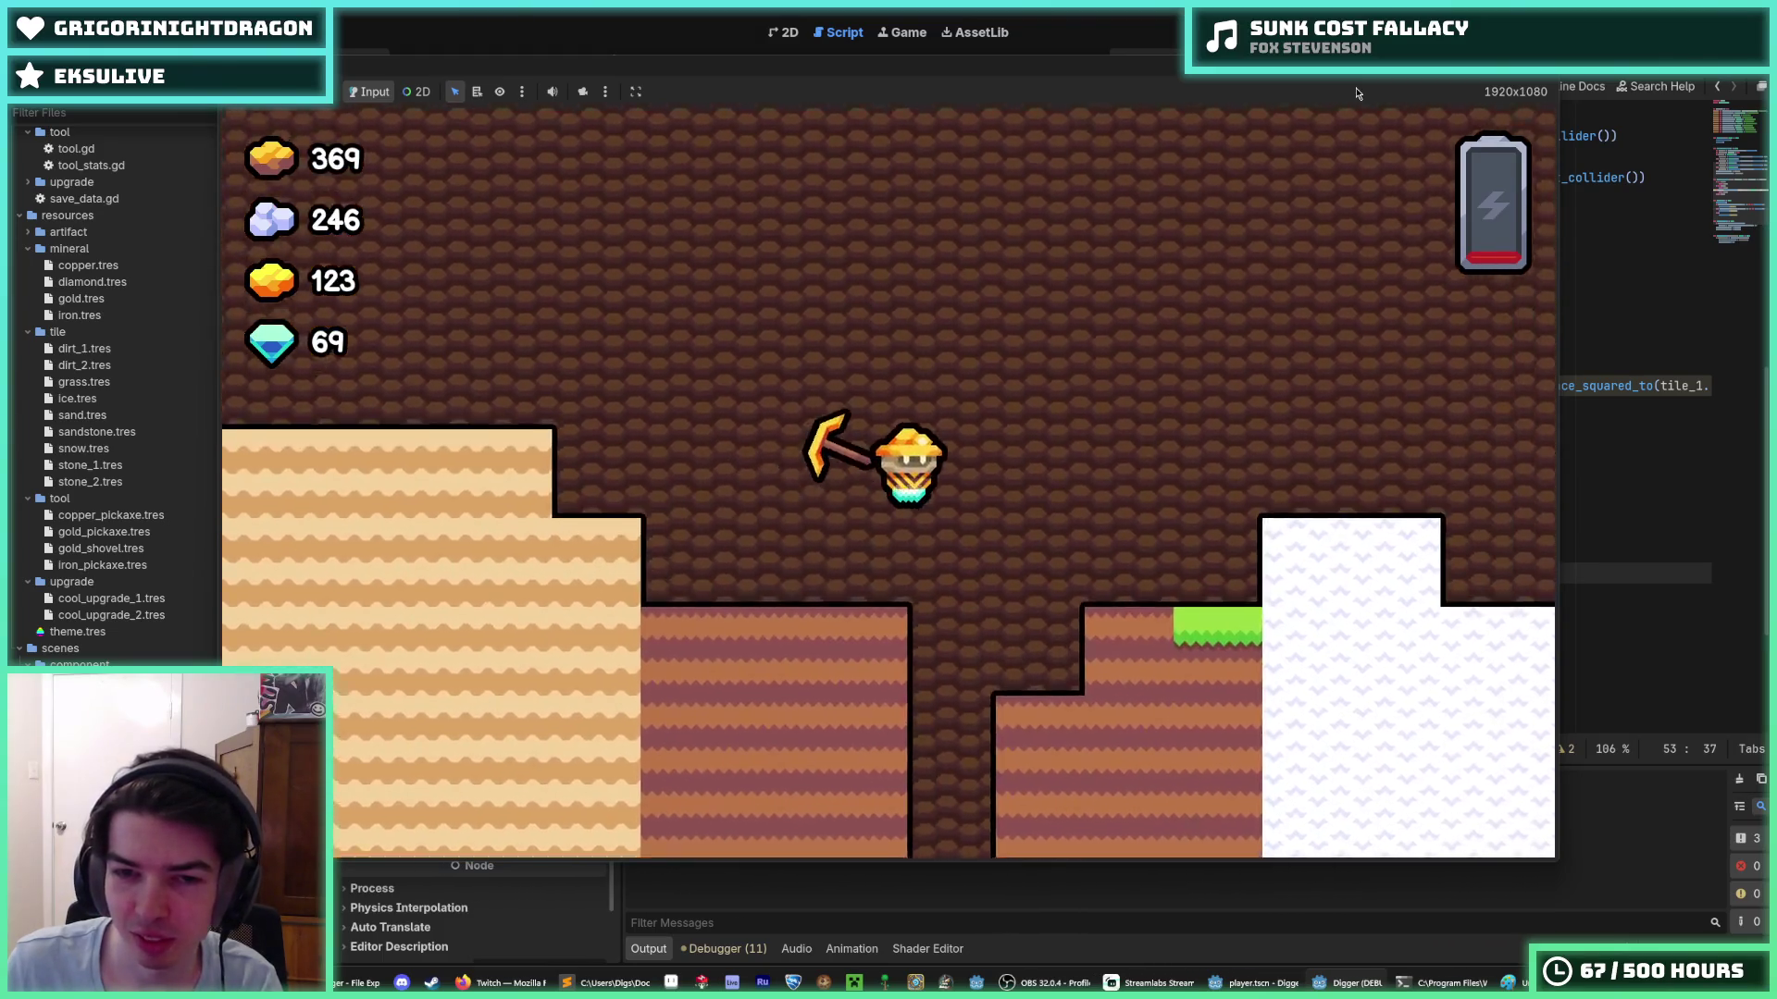
- Dig the miner down the shaft and up through the snow tiles, then stop the game
key("d")
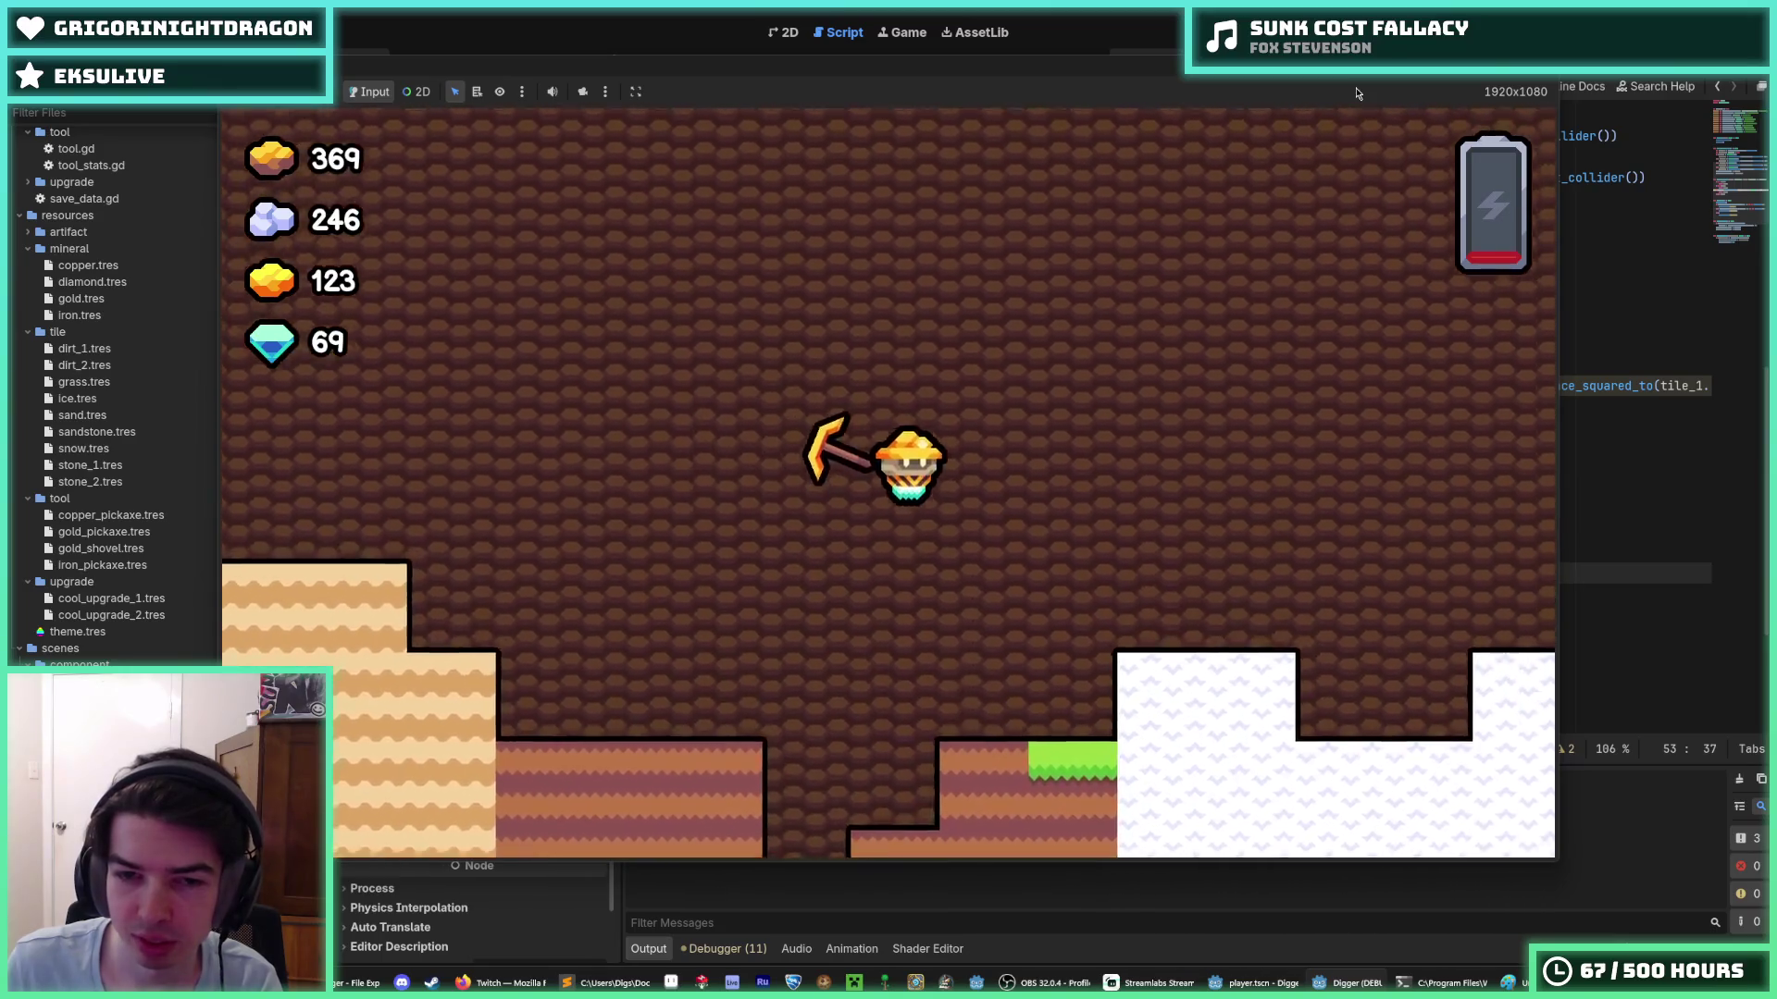
key("d")
key("a")
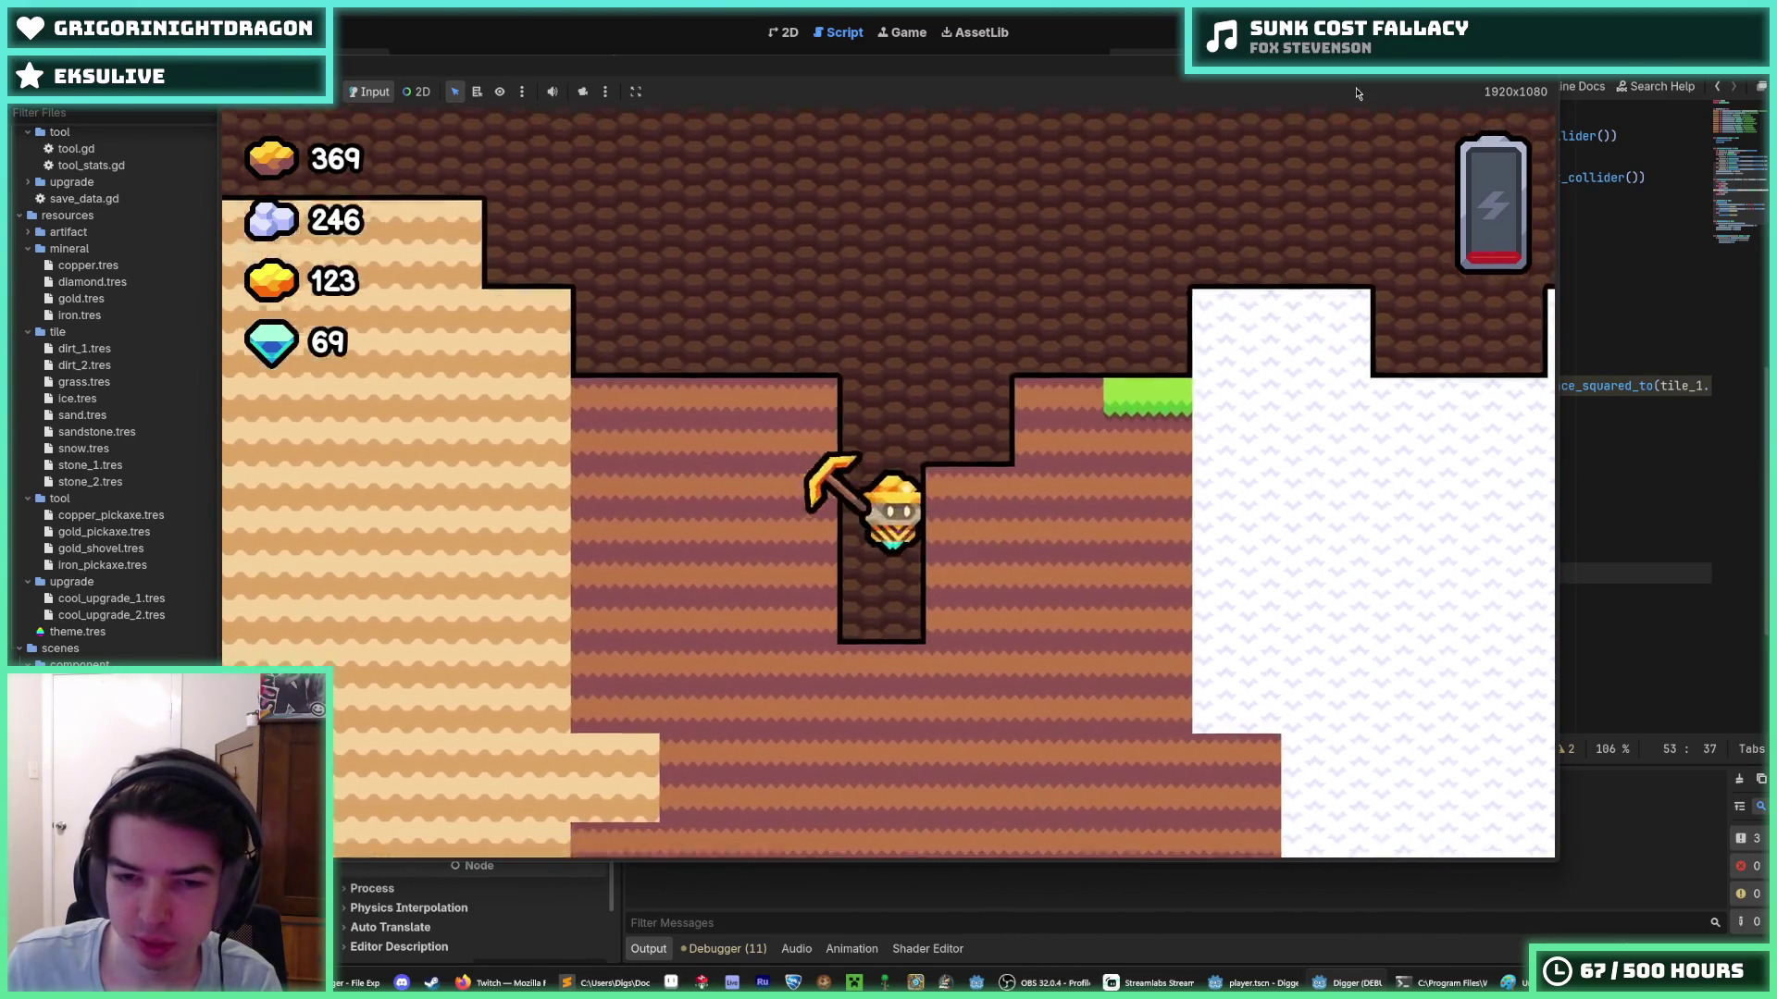
key("s")
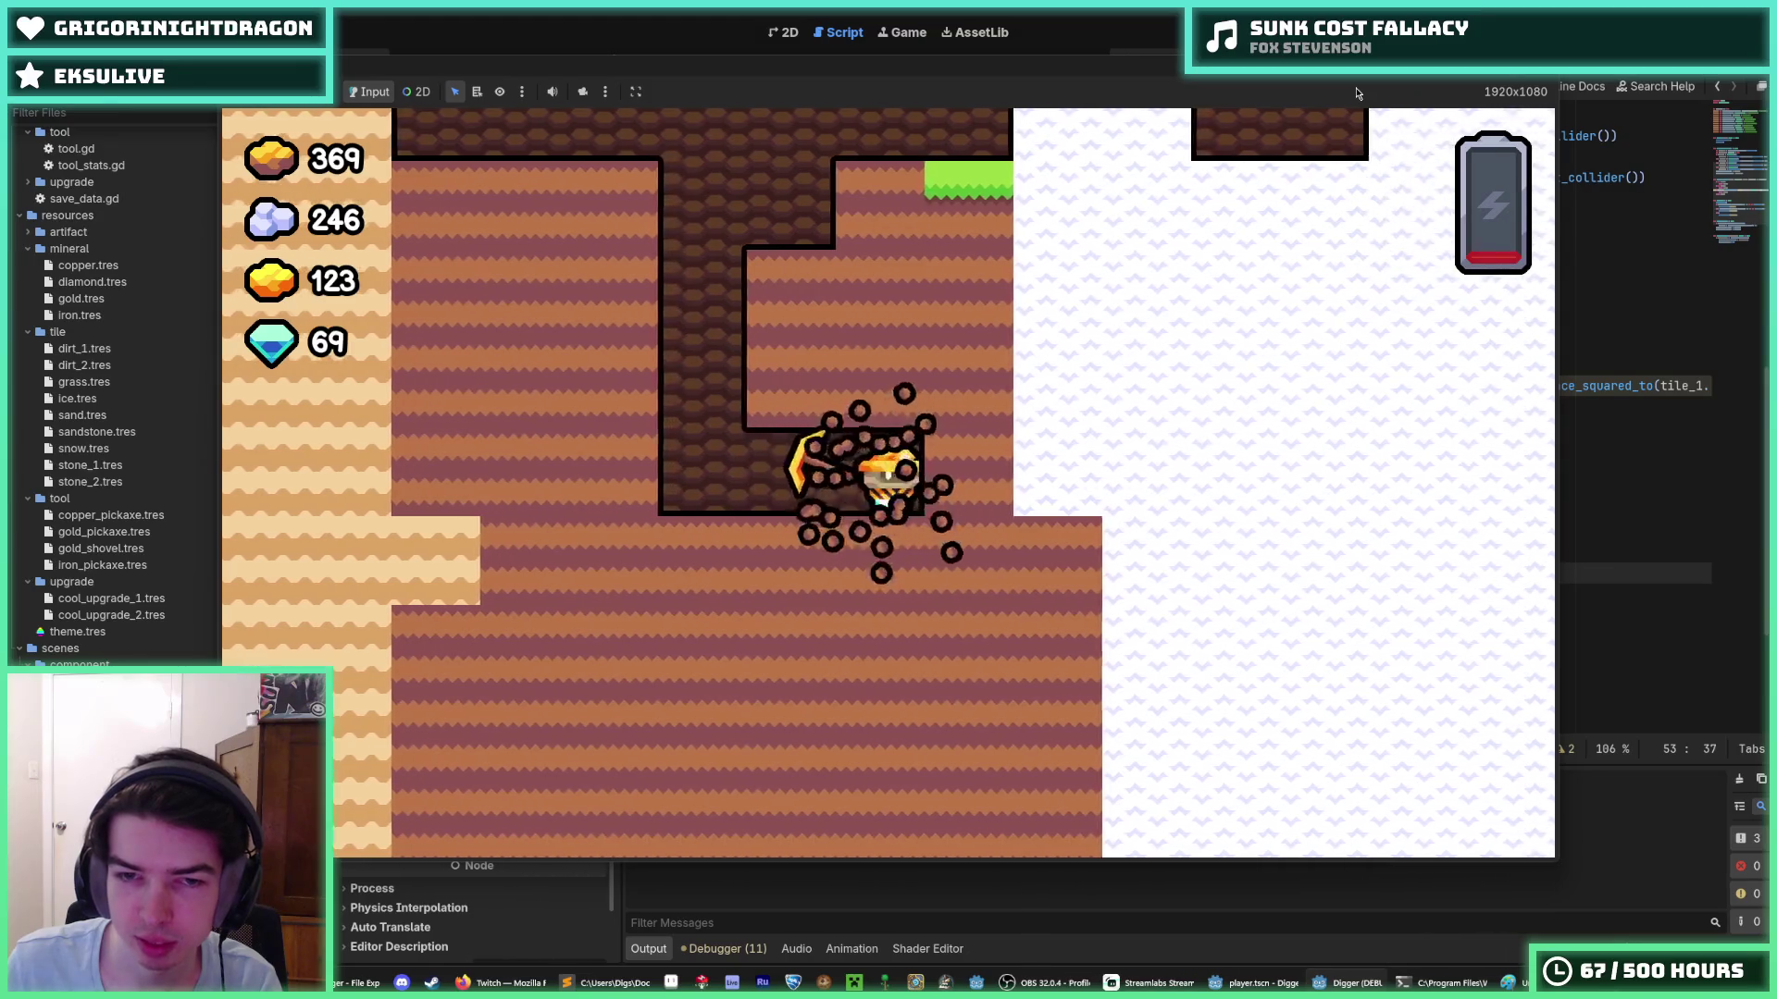
key("w")
key("d")
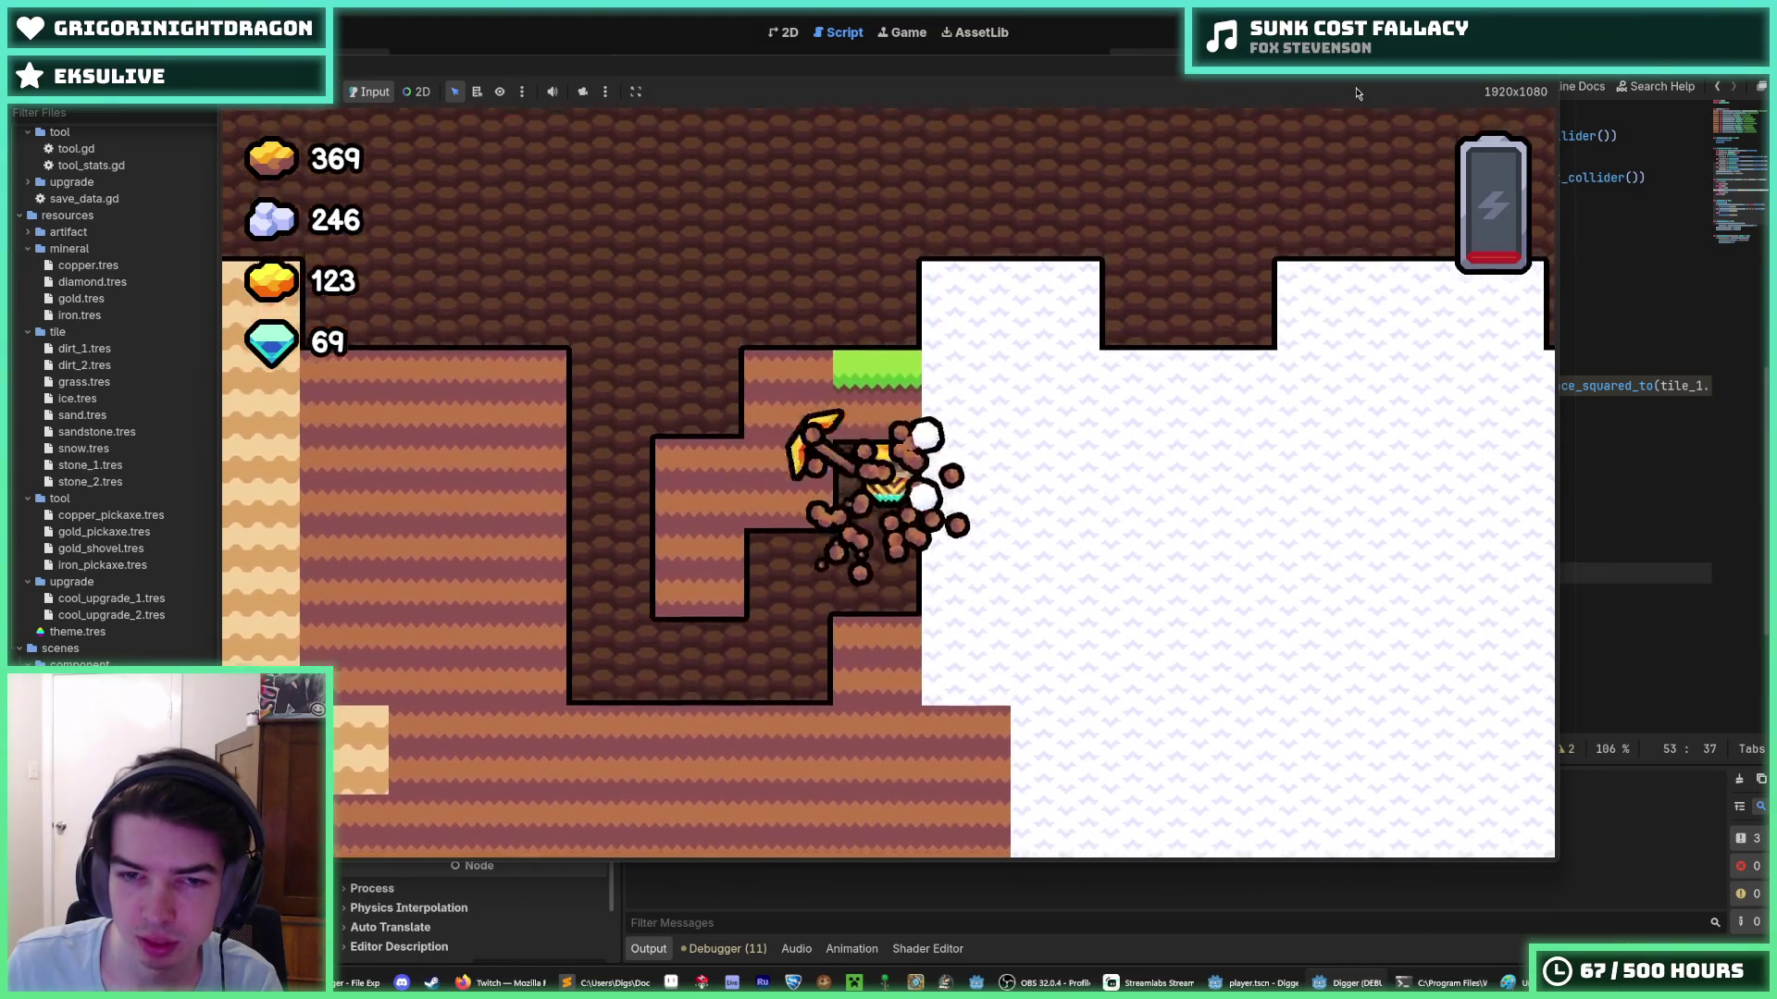
key("w")
key("d")
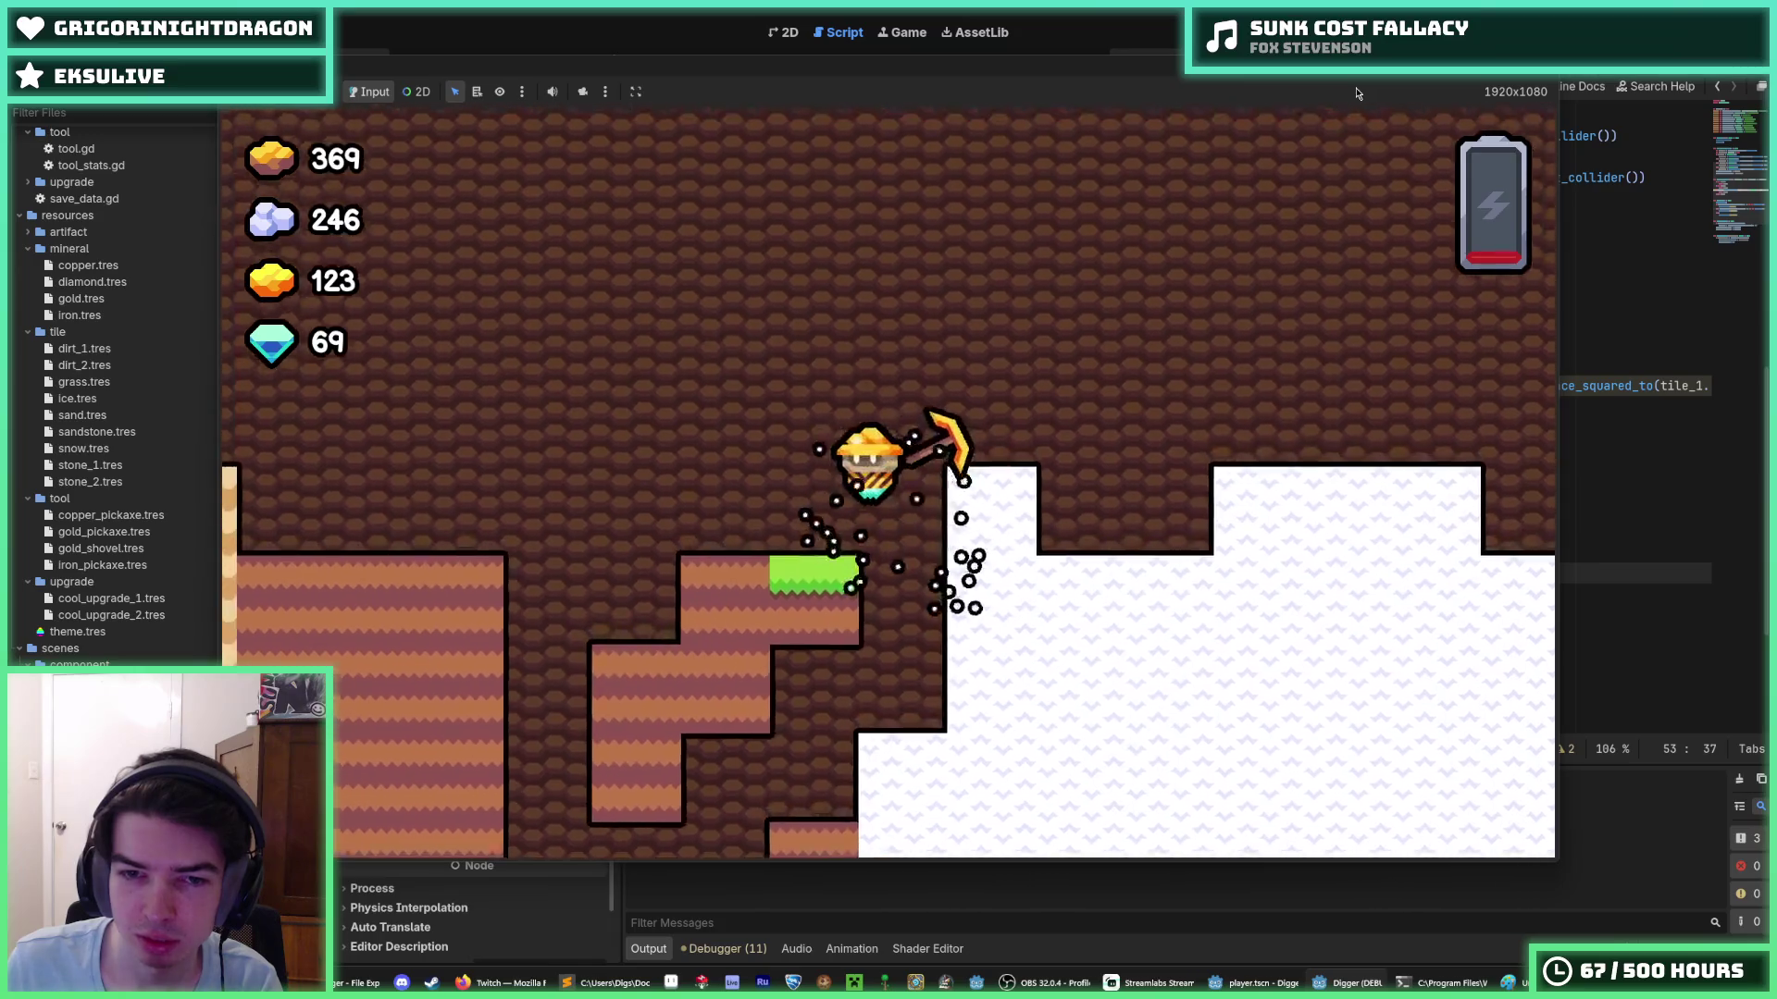
key("a")
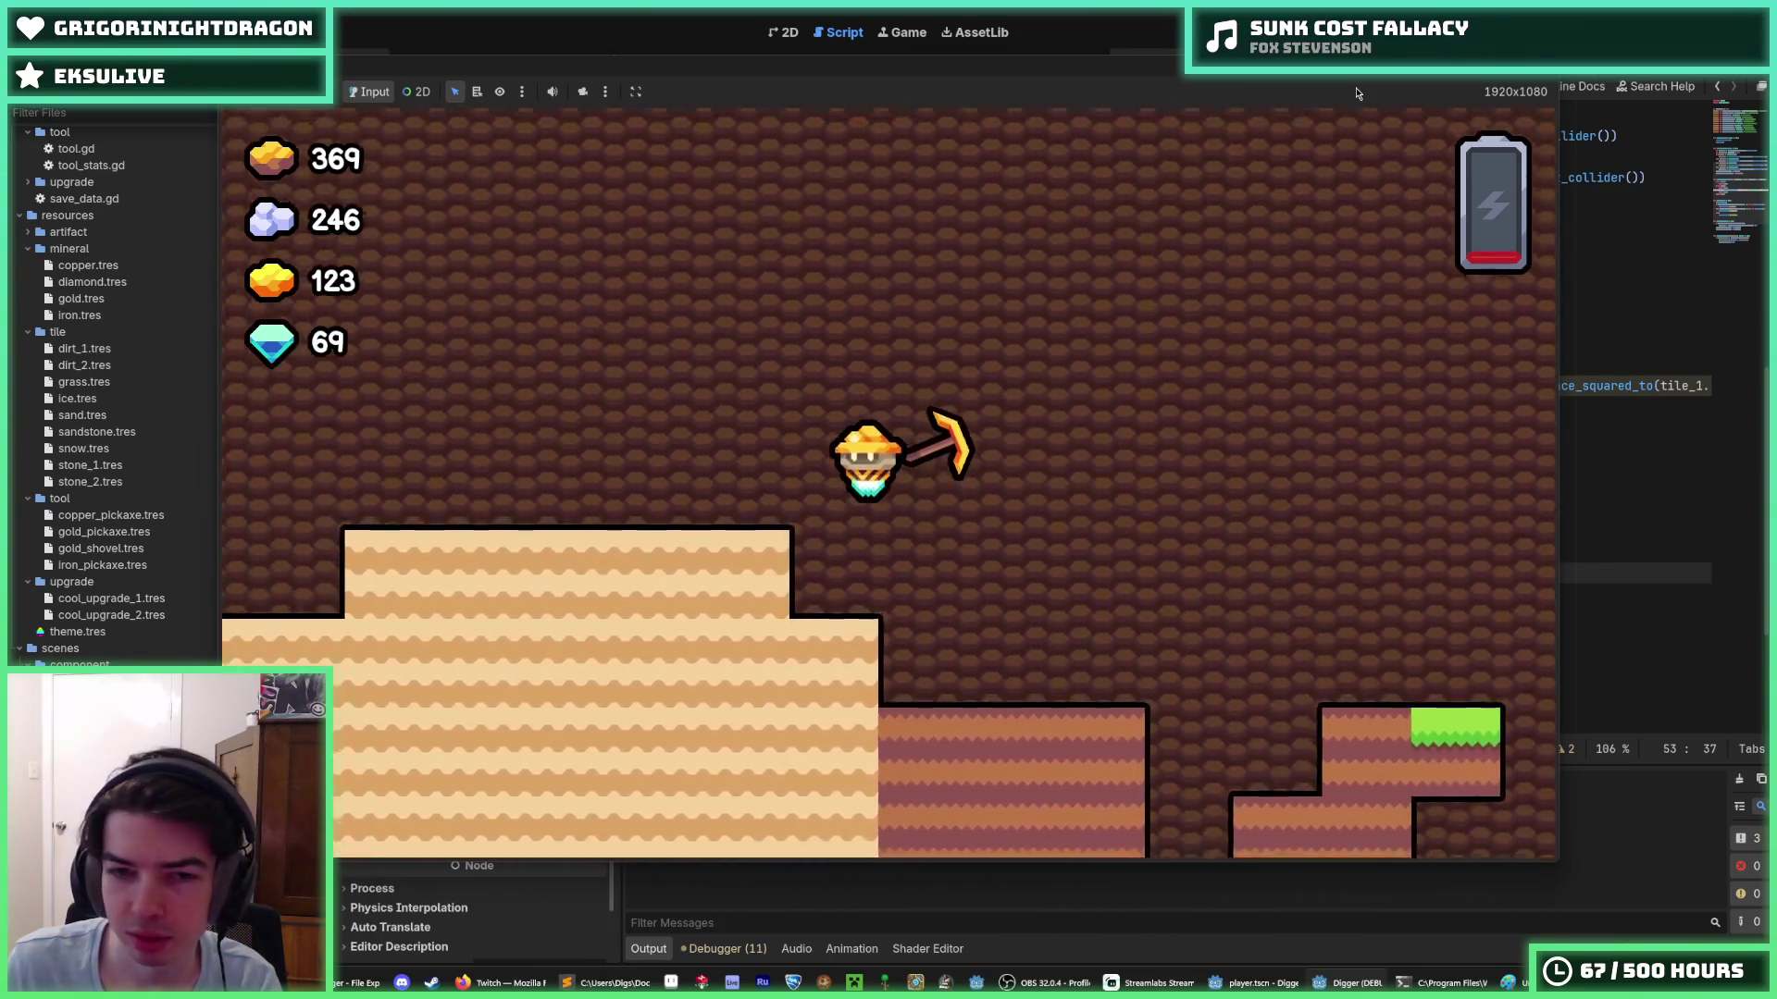
key("a")
key("F8")
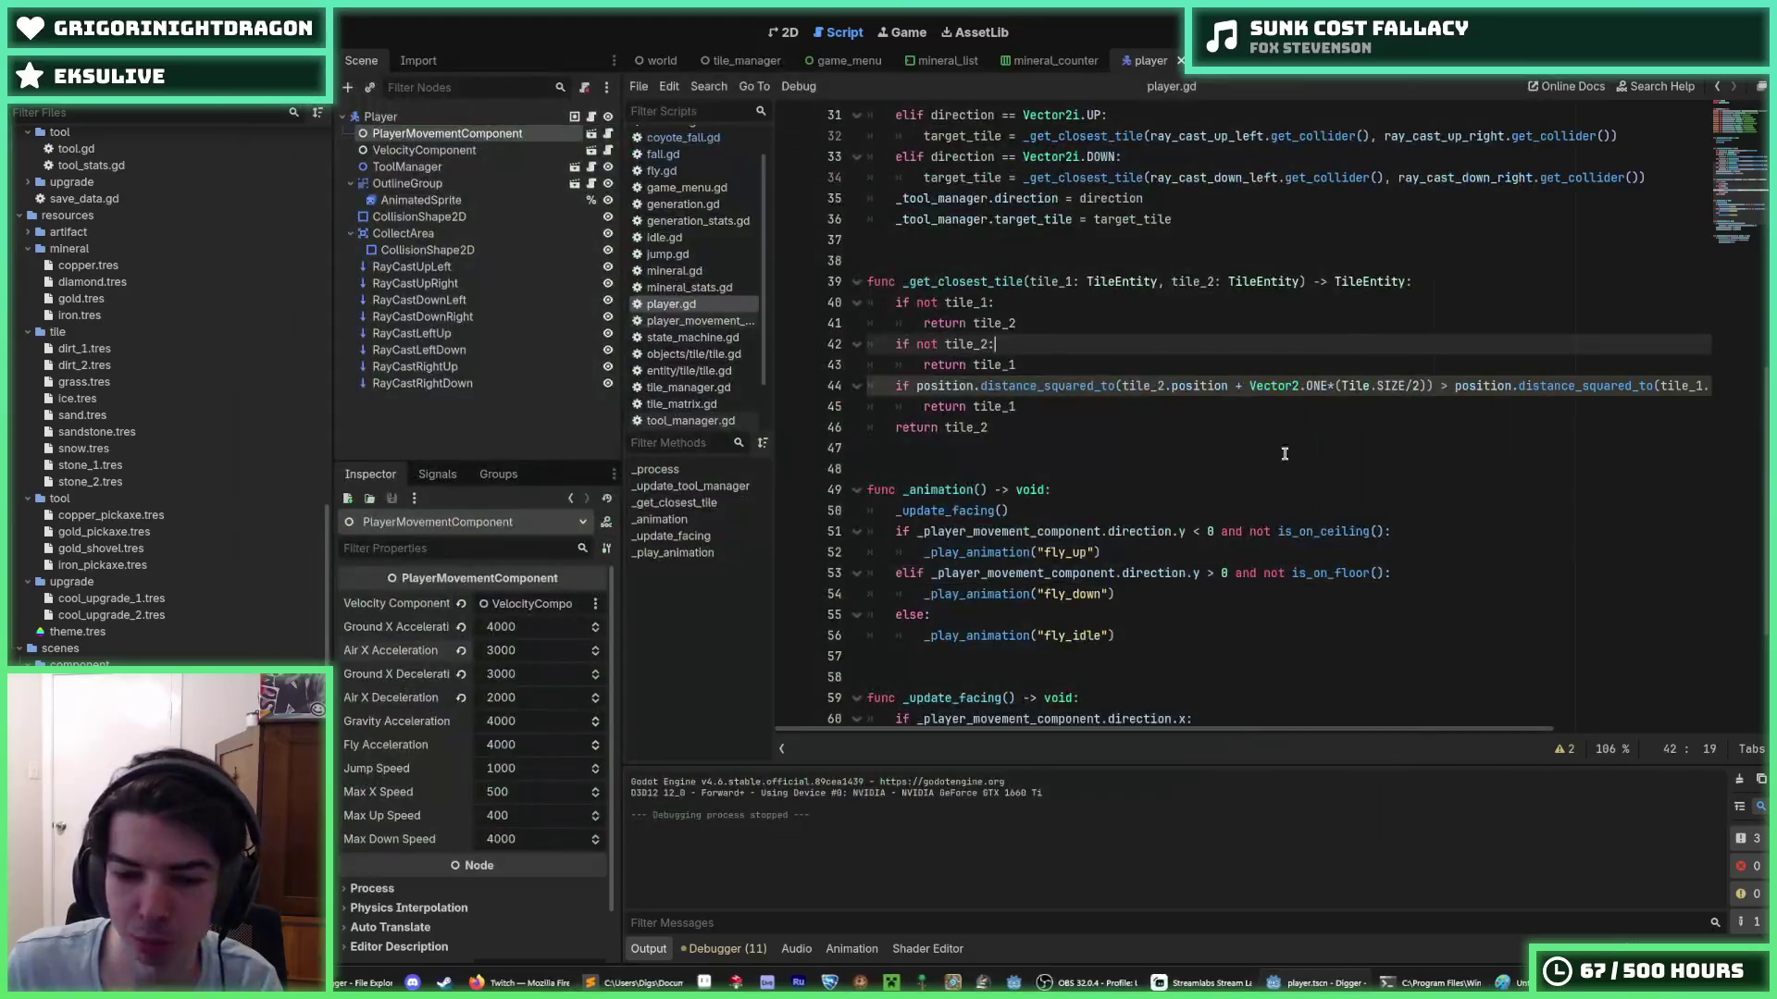
- Scroll player.gd up to lines 37–41, then show the player scene in the 2D view
scroll(162, 509, "up", 10)
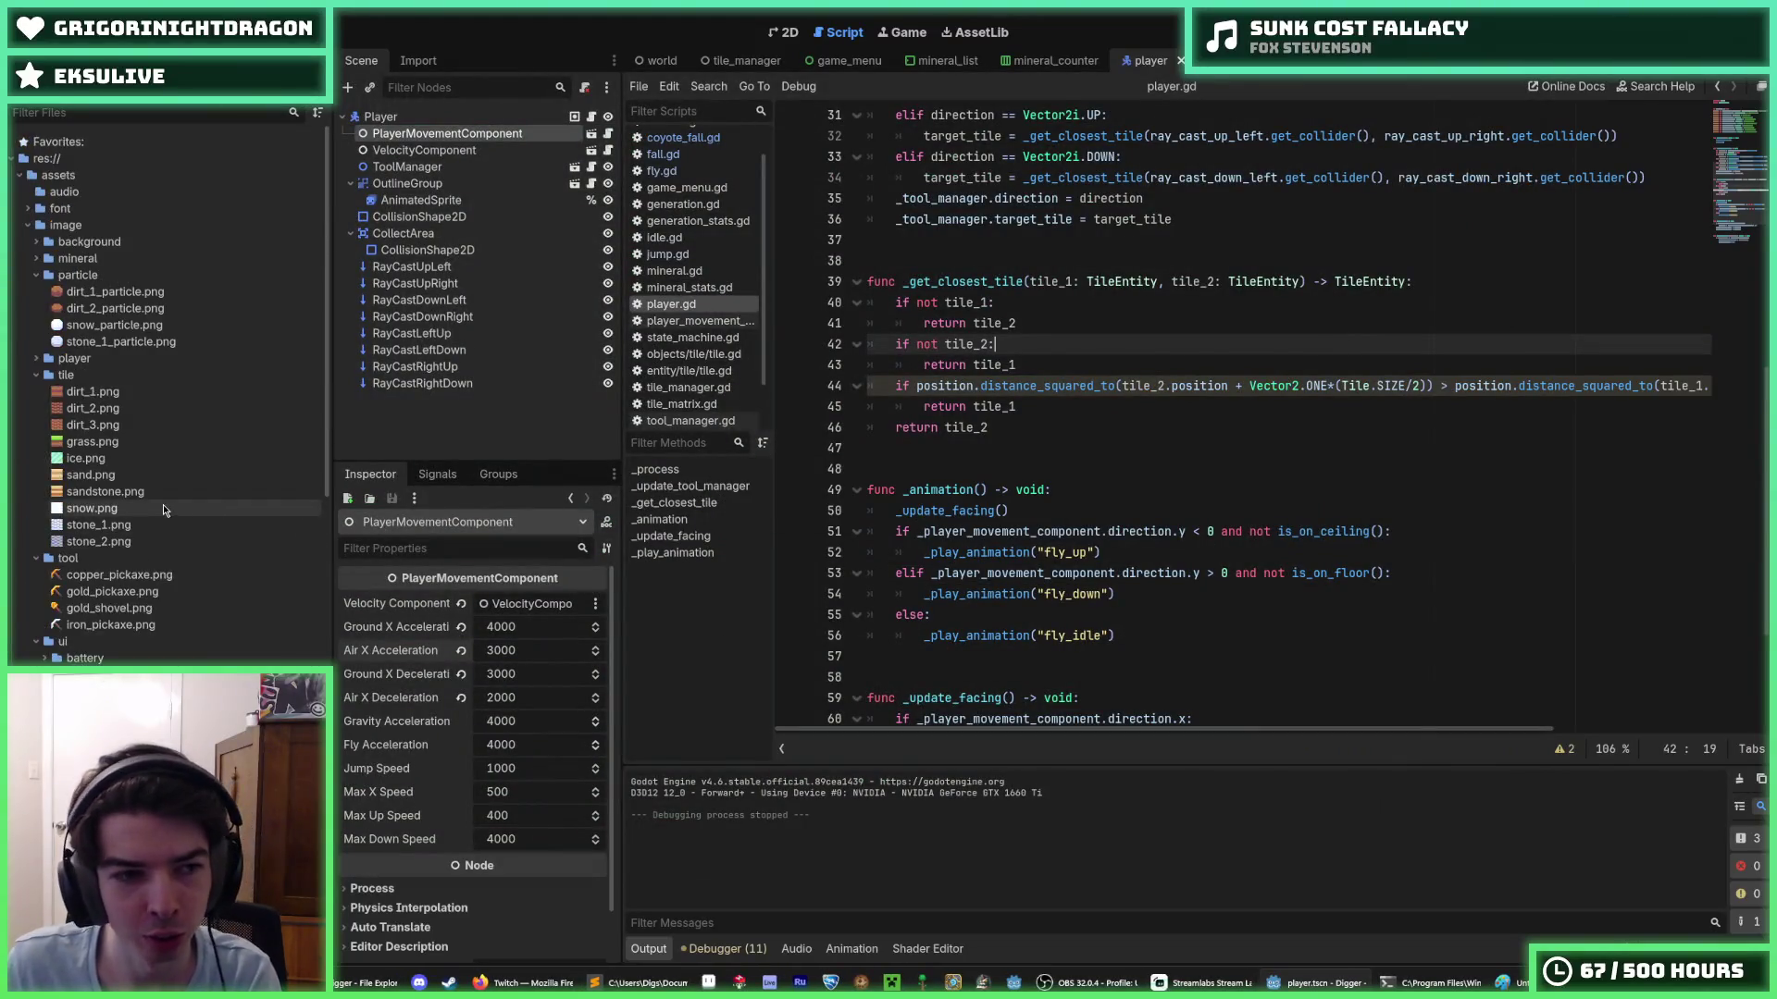
left_click(896, 323)
scroll(702, 287, "up", 1)
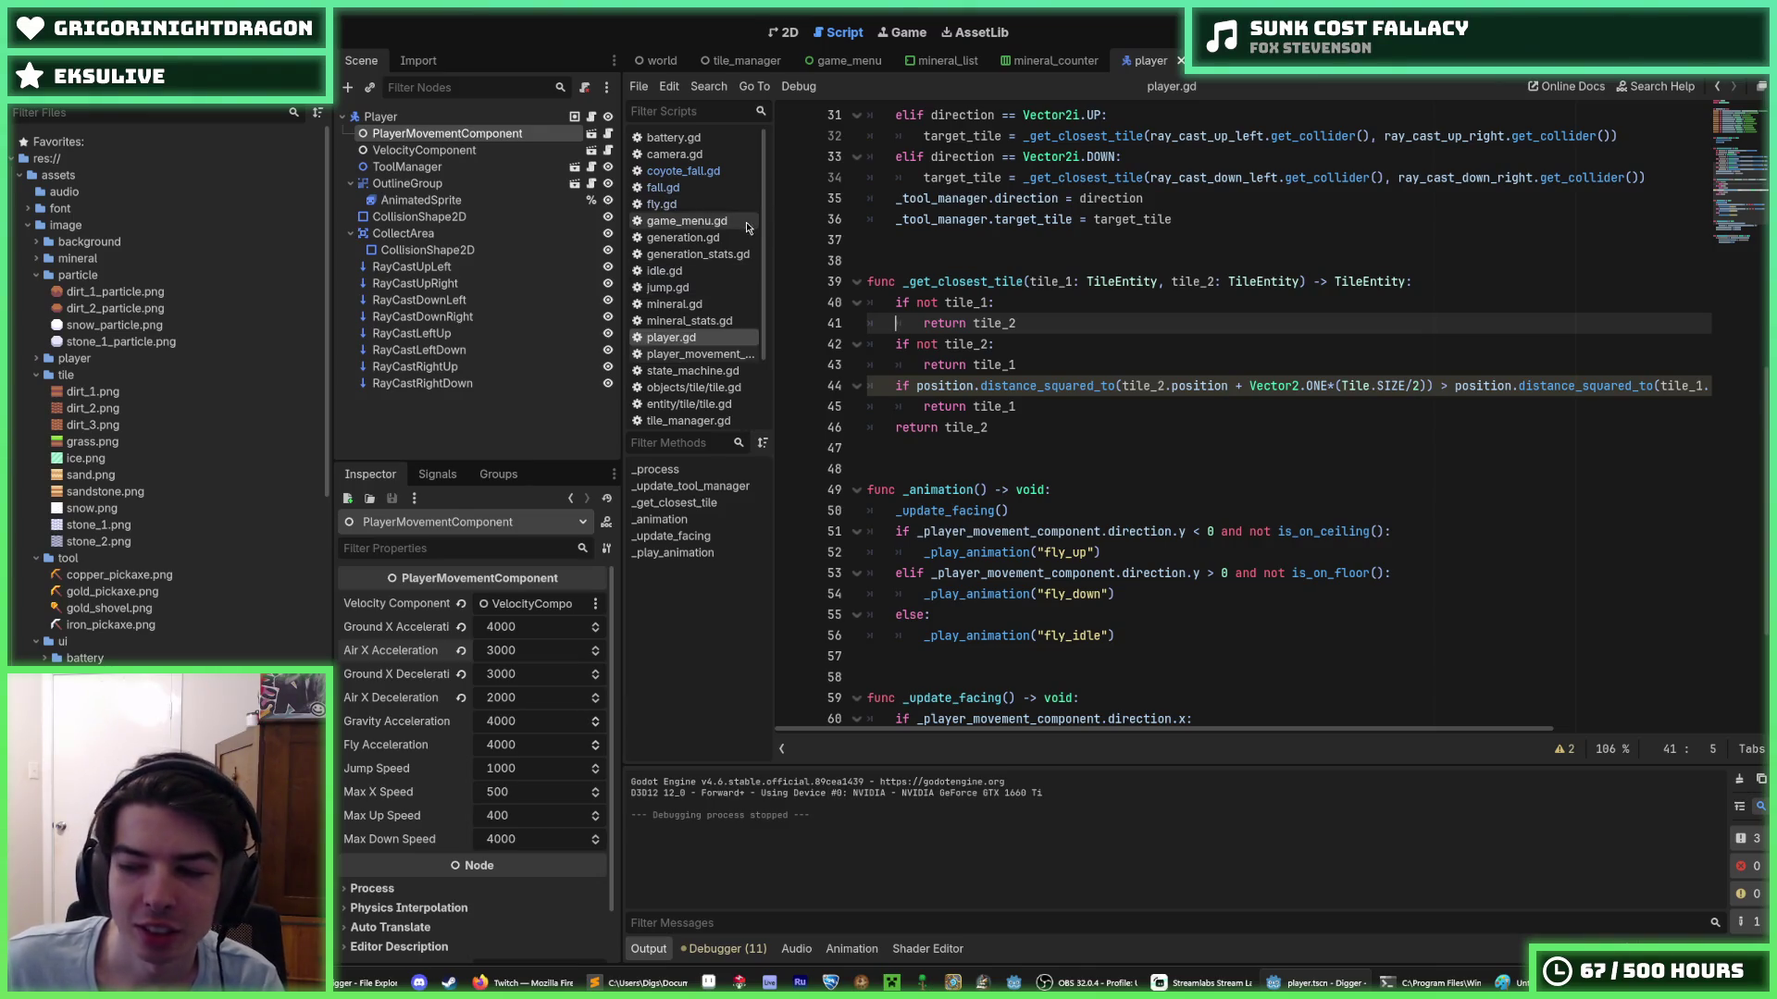
left_click(934, 259)
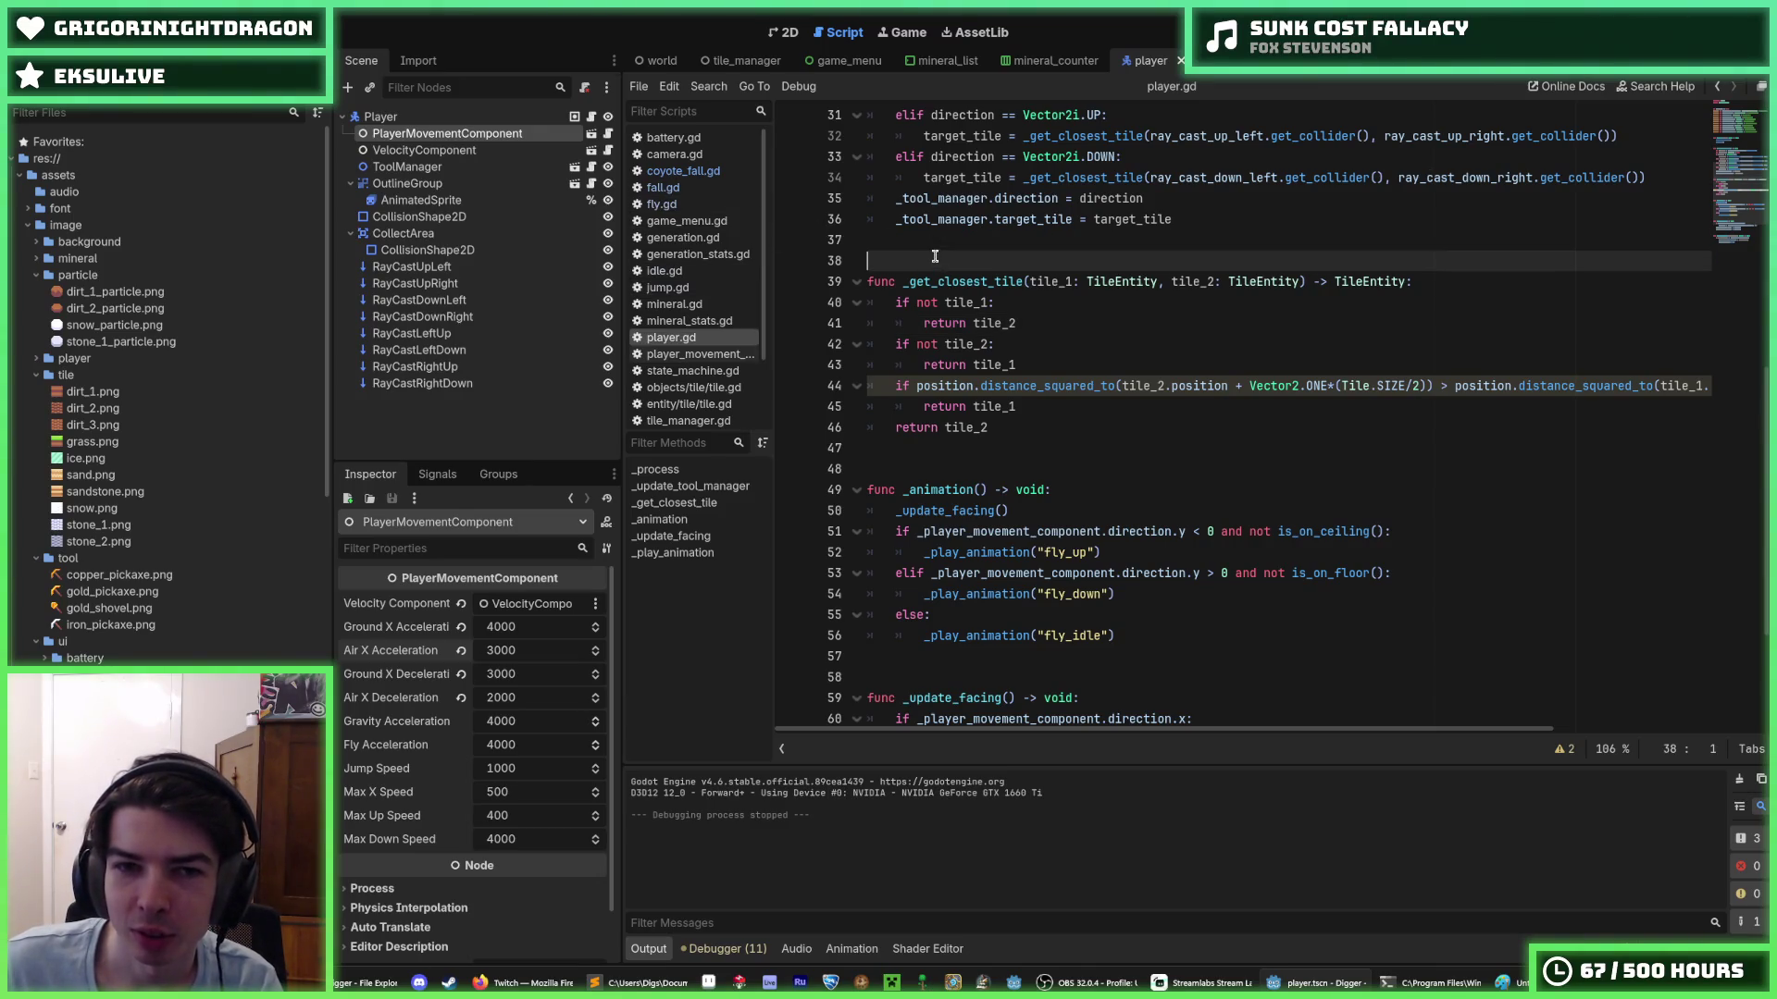
left_click(883, 239)
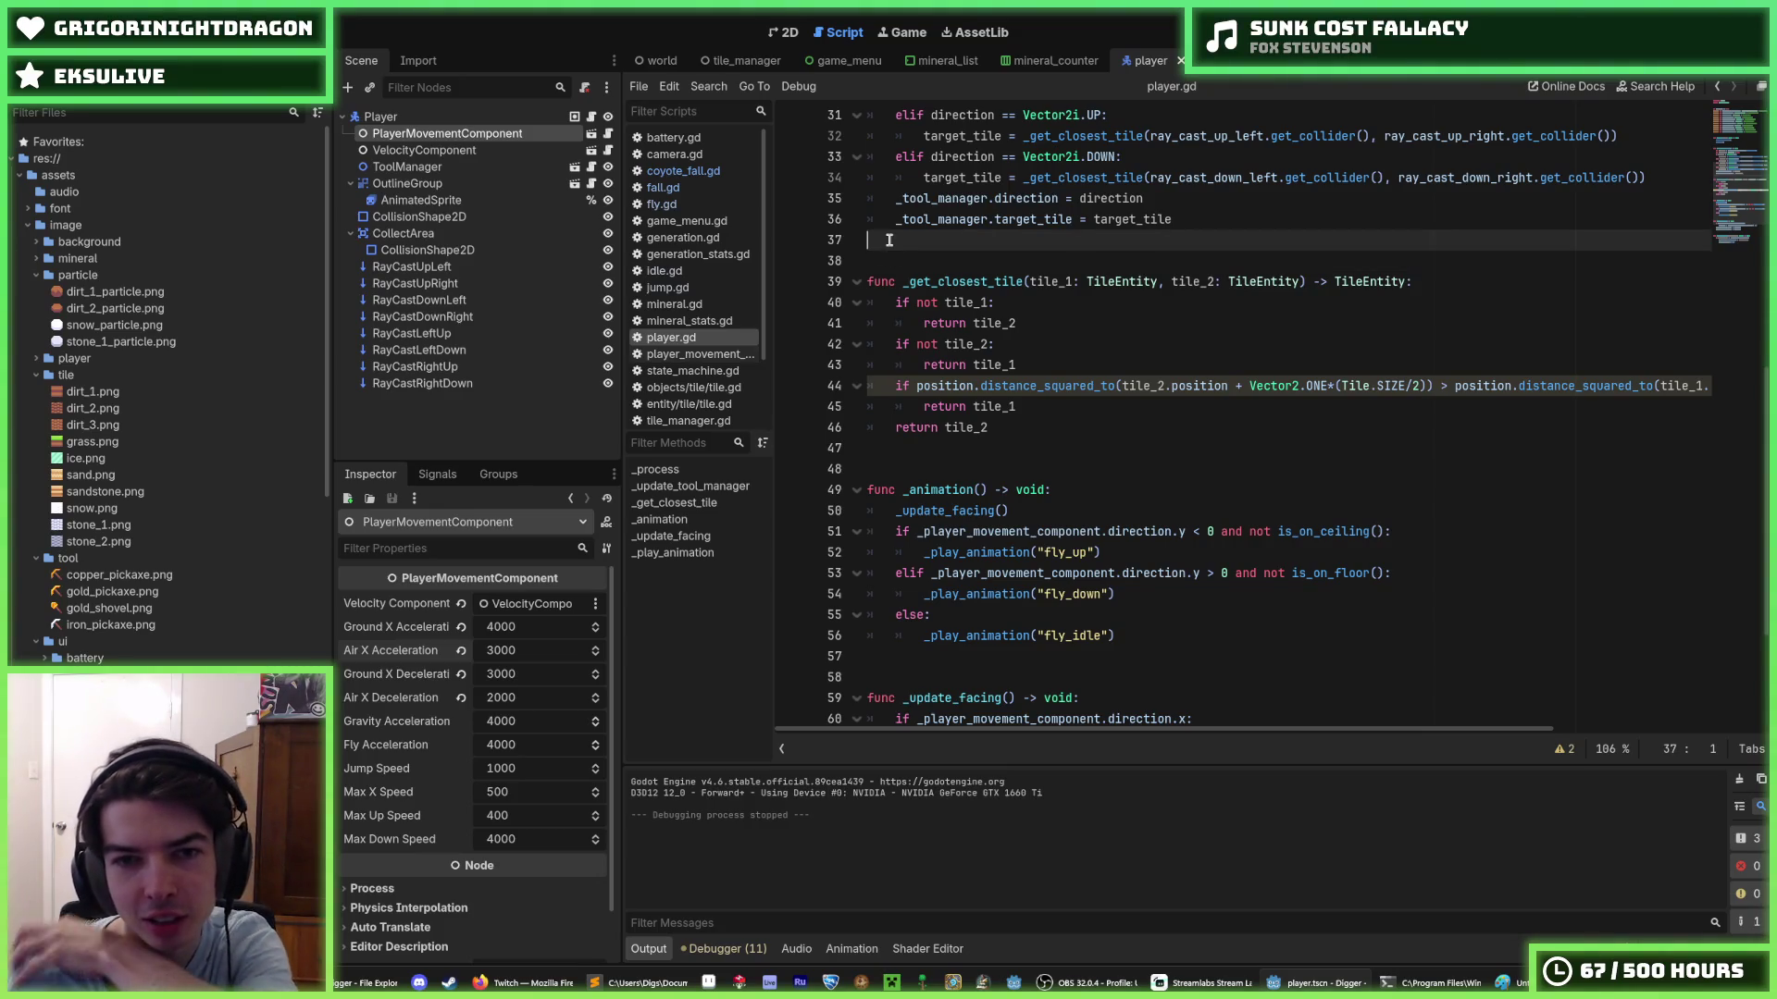
left_click(784, 32)
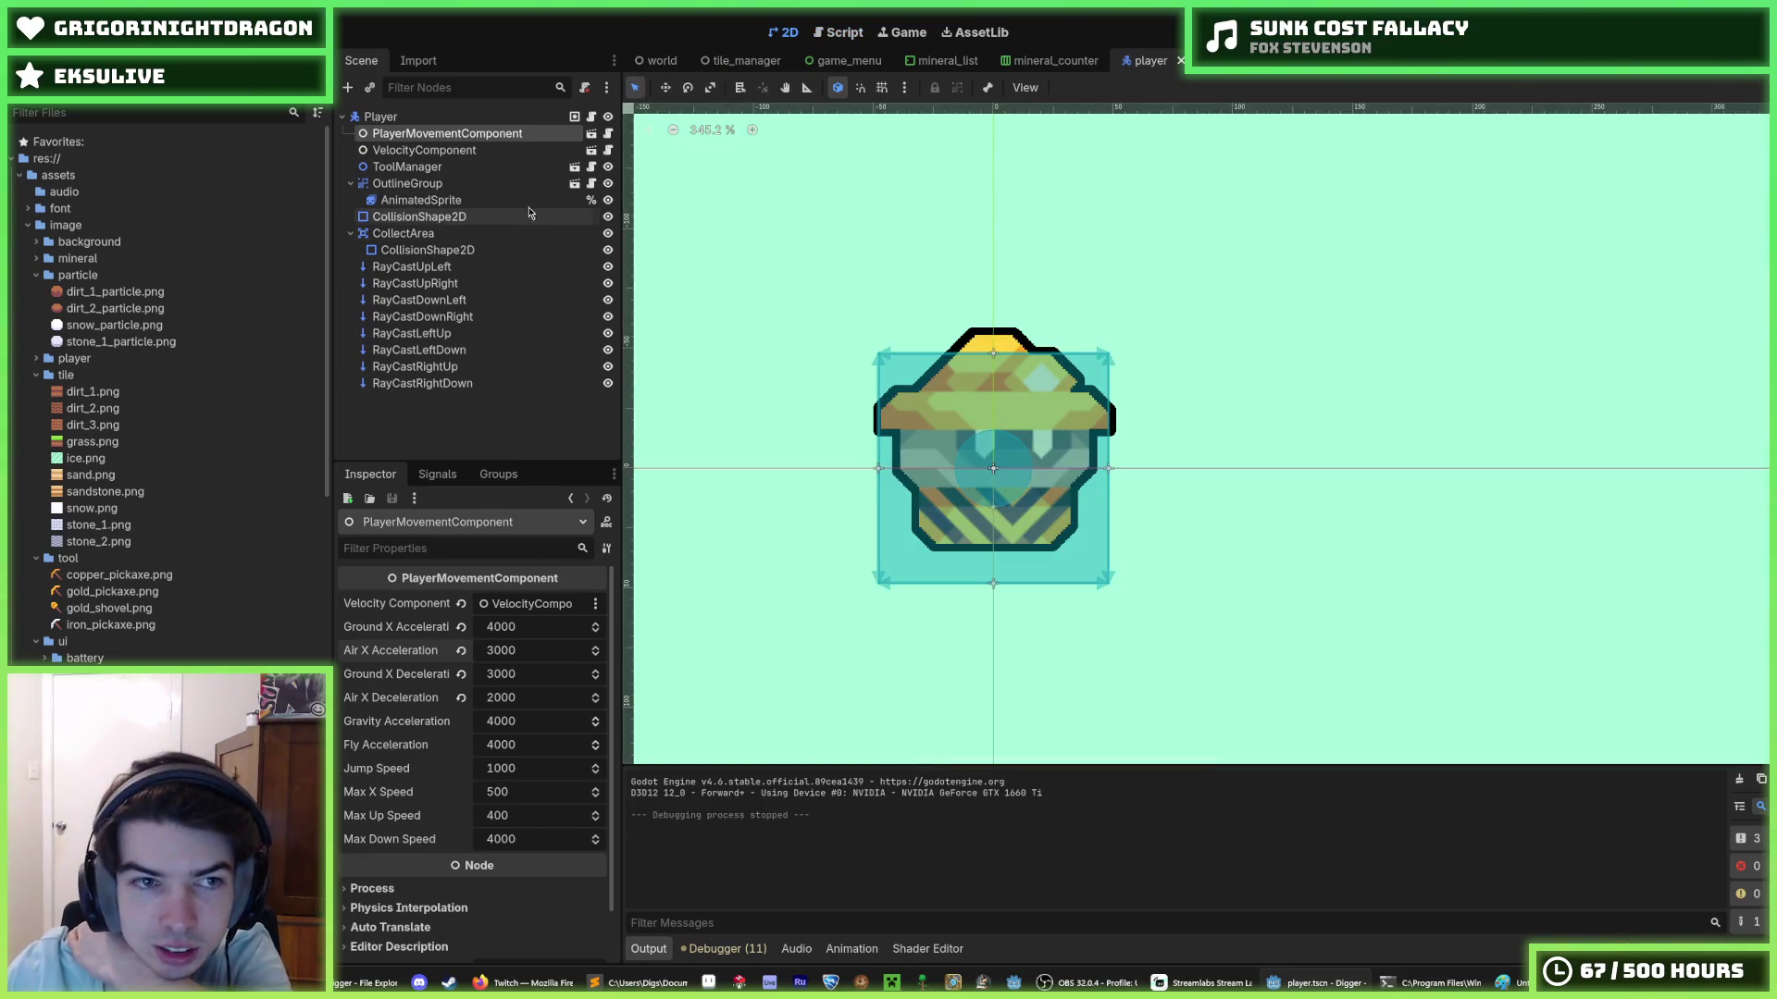
- Select AnimatedSprite, view the idle and walk frames, and play then stop the walk preview
left_click(444, 200)
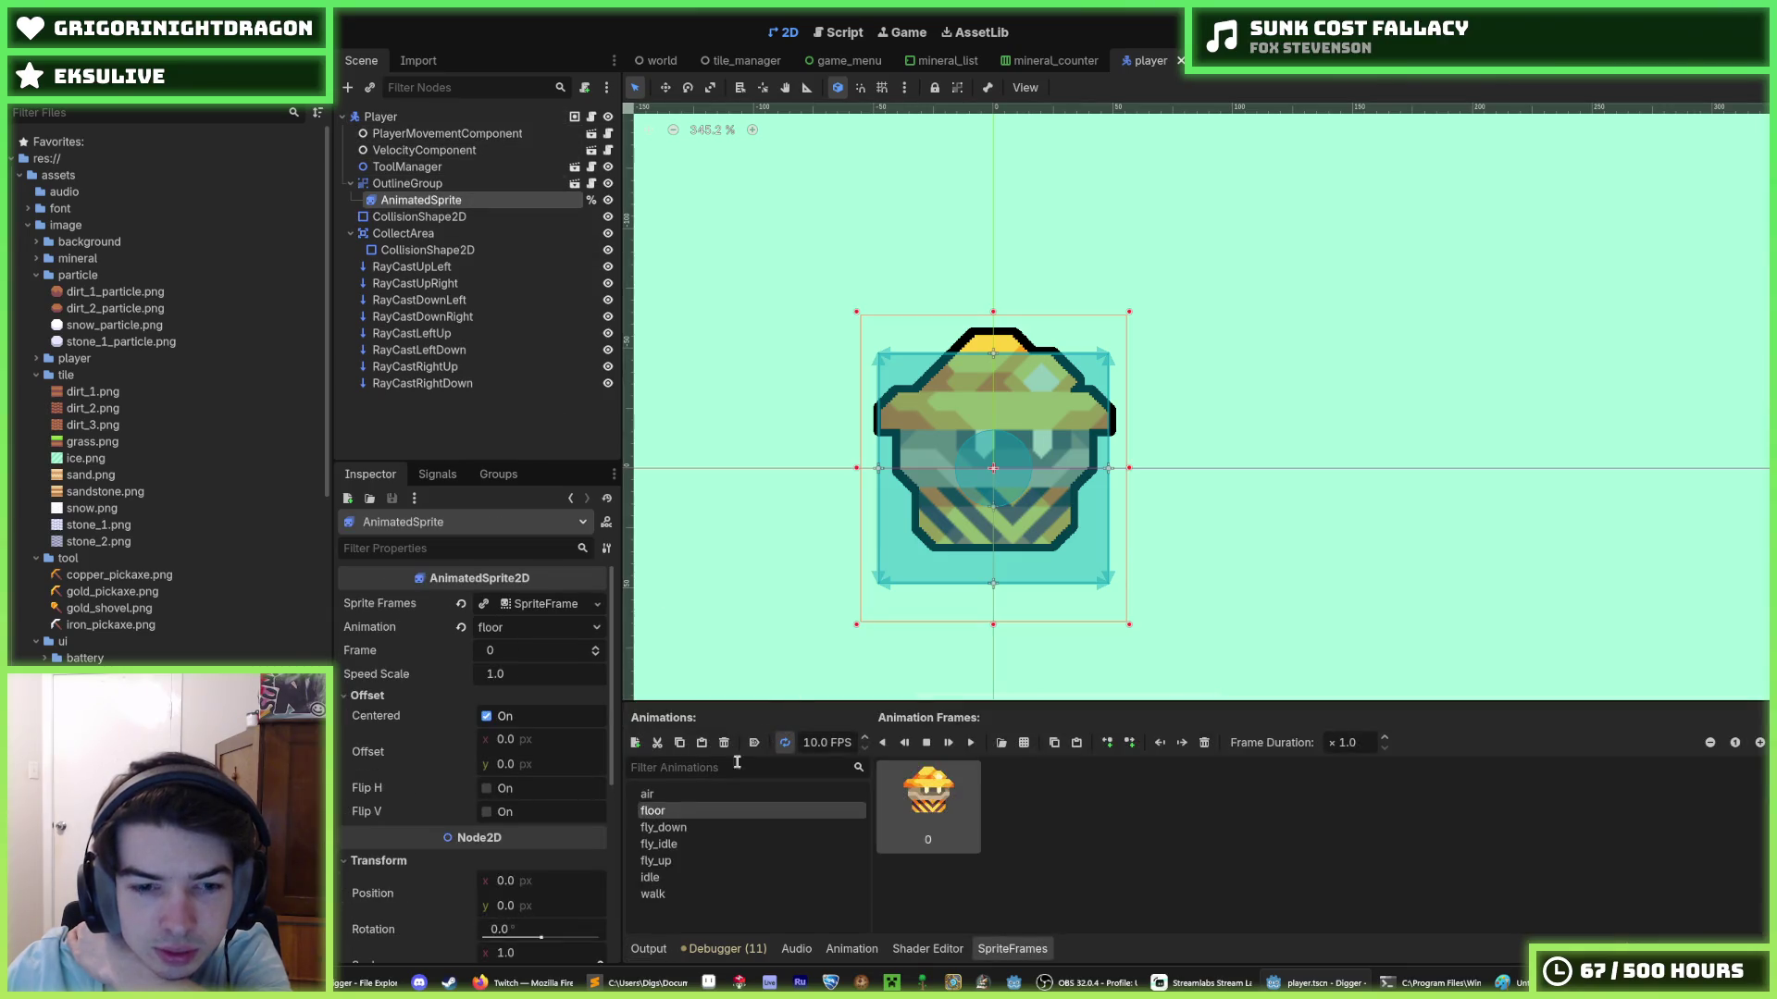
left_click(662, 877)
left_click(662, 877)
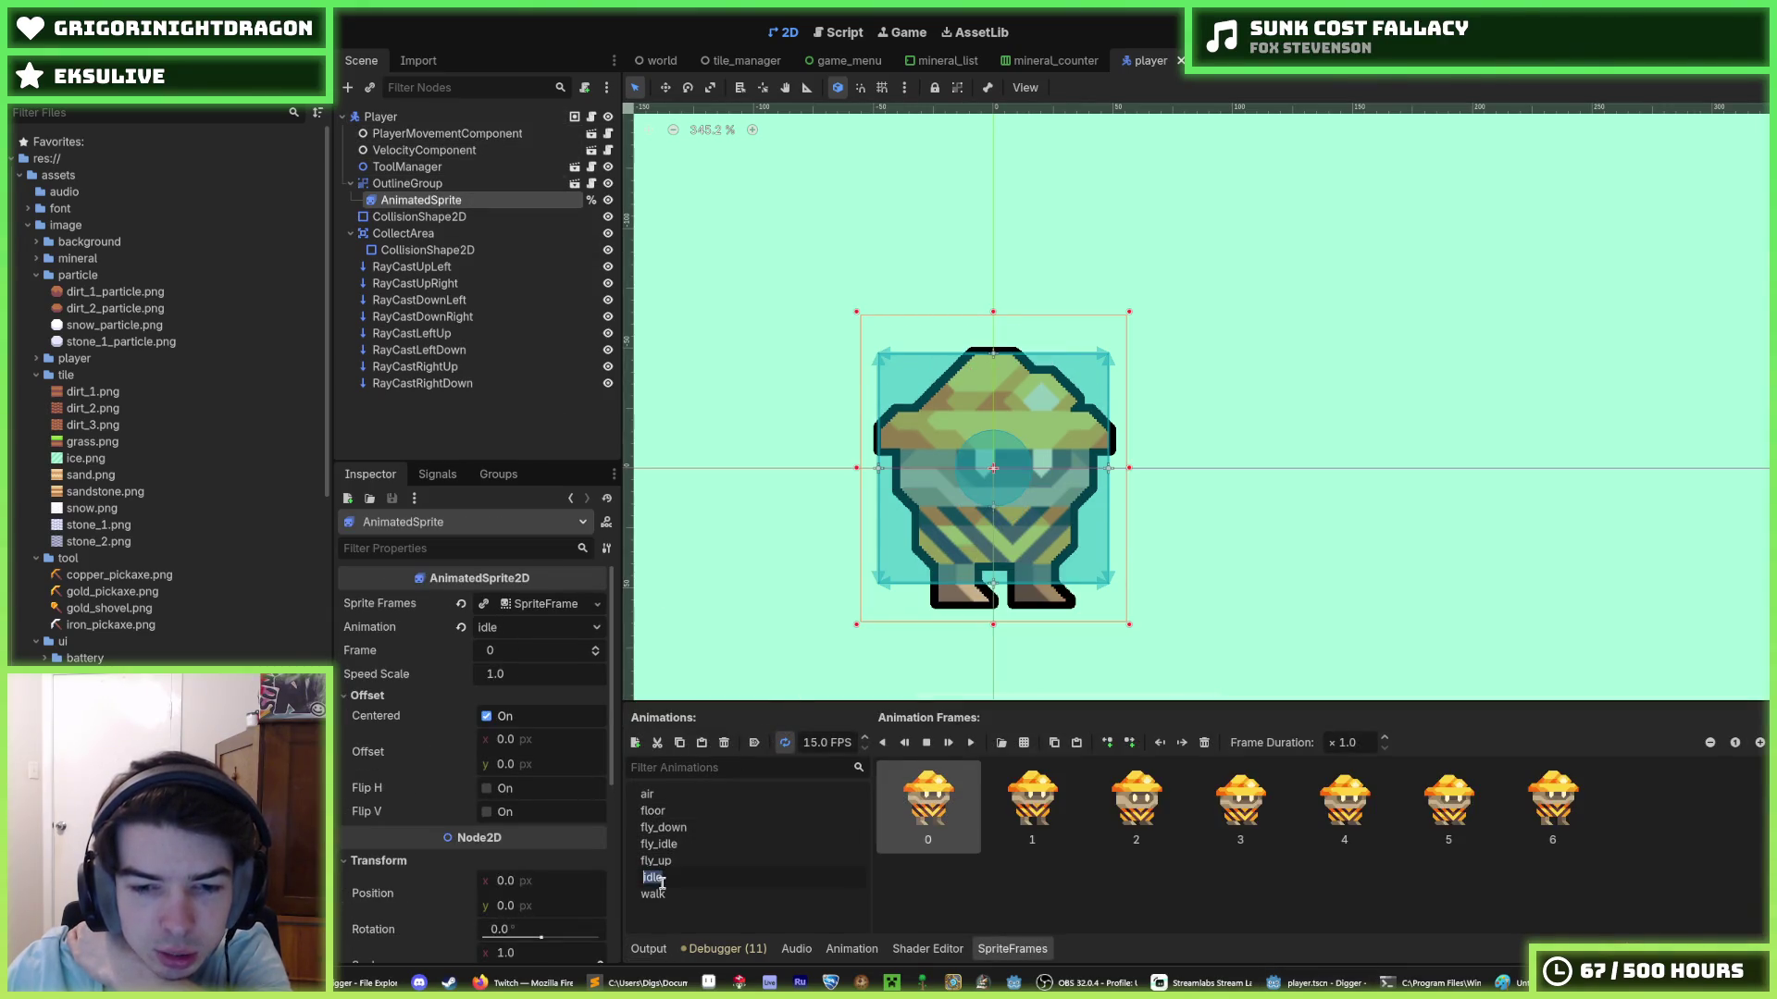
left_click(667, 894)
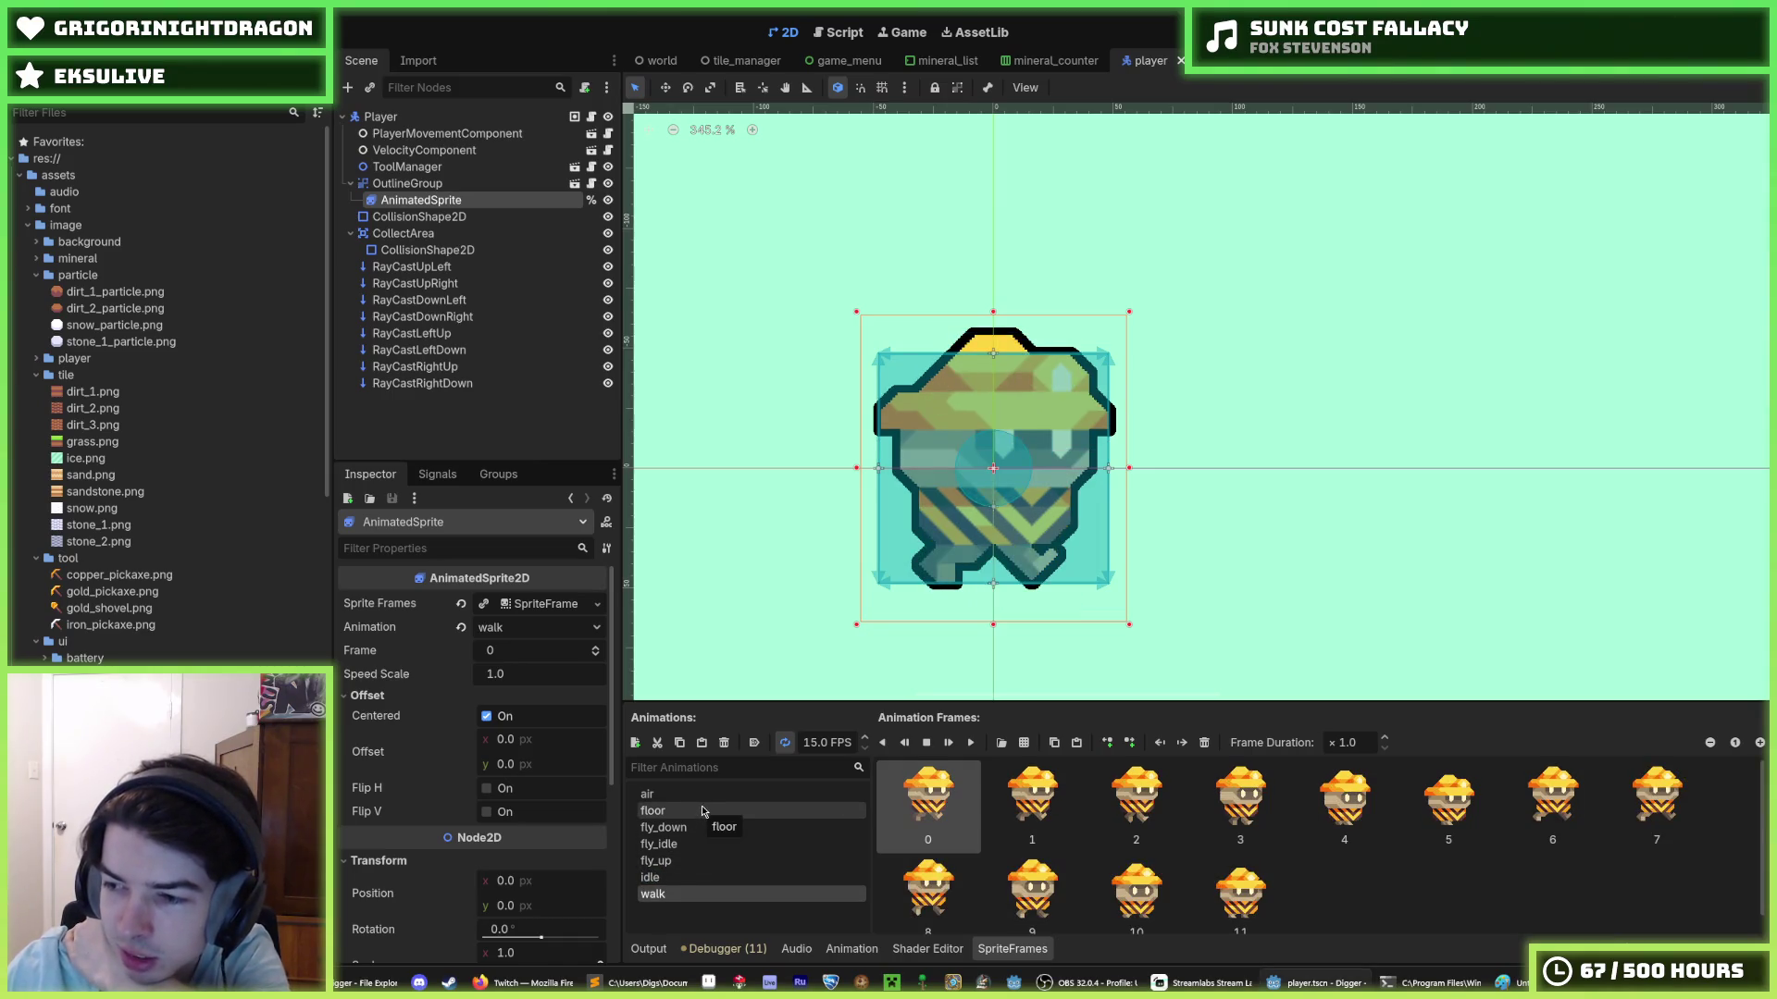
left_click(973, 743)
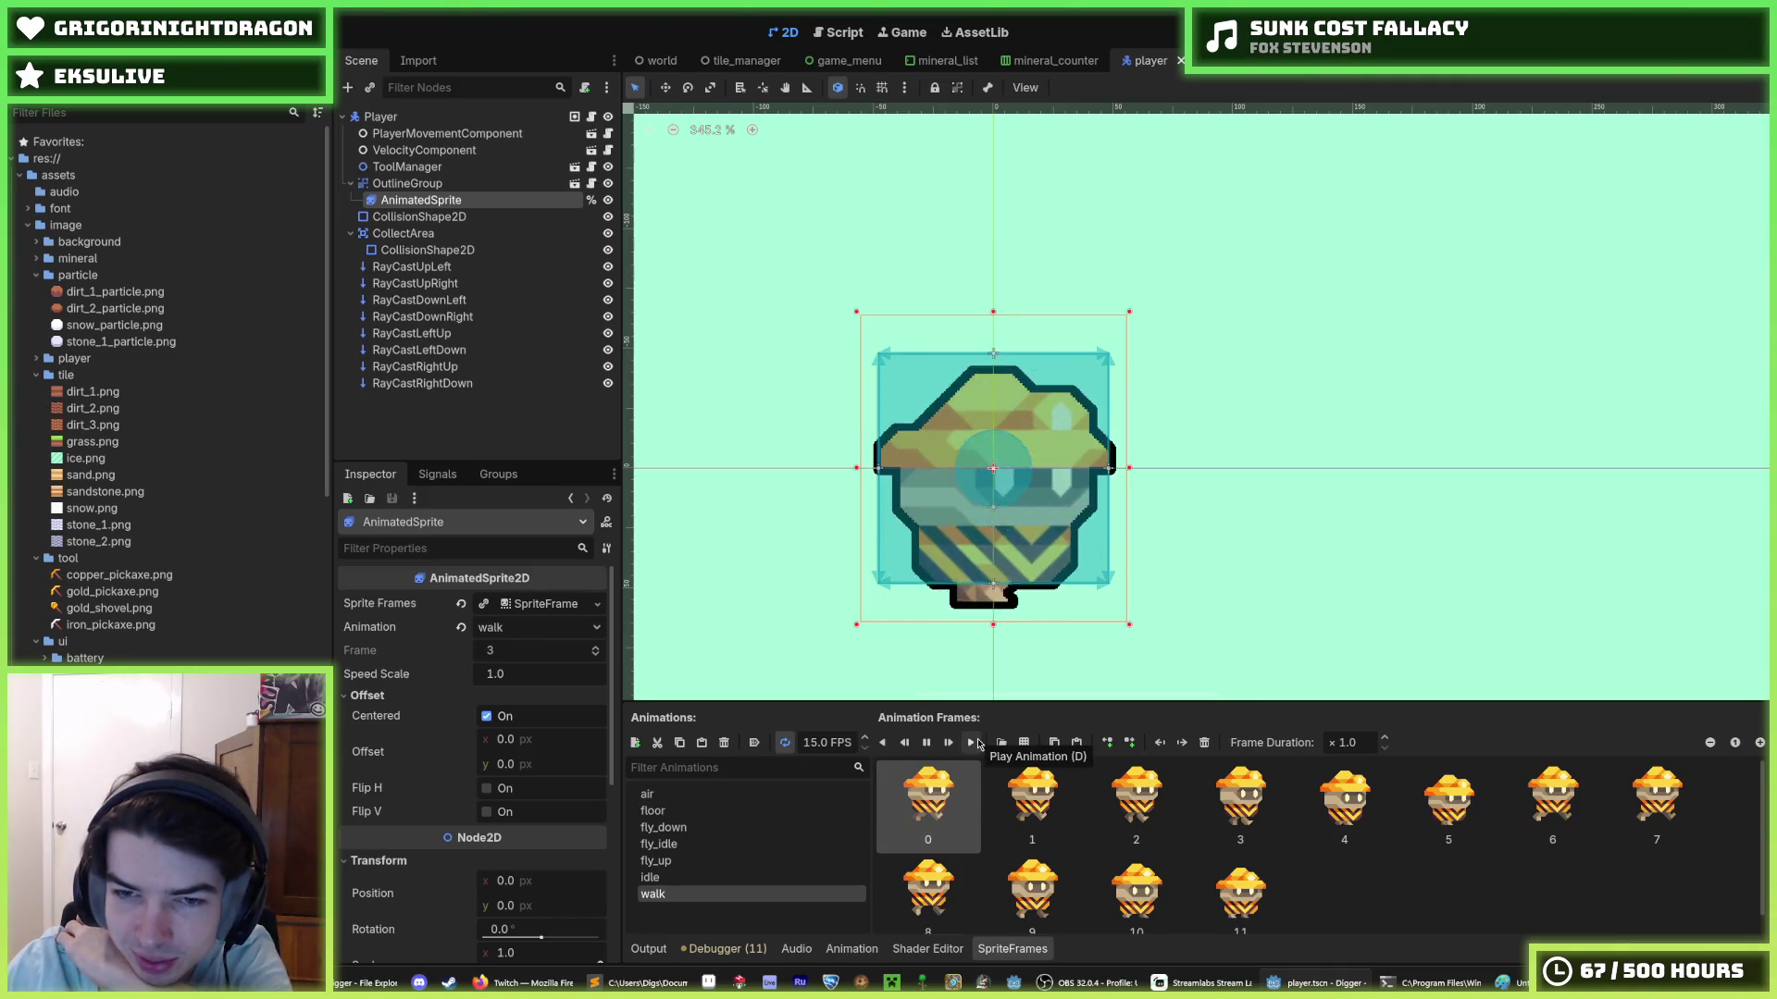
left_click(928, 743)
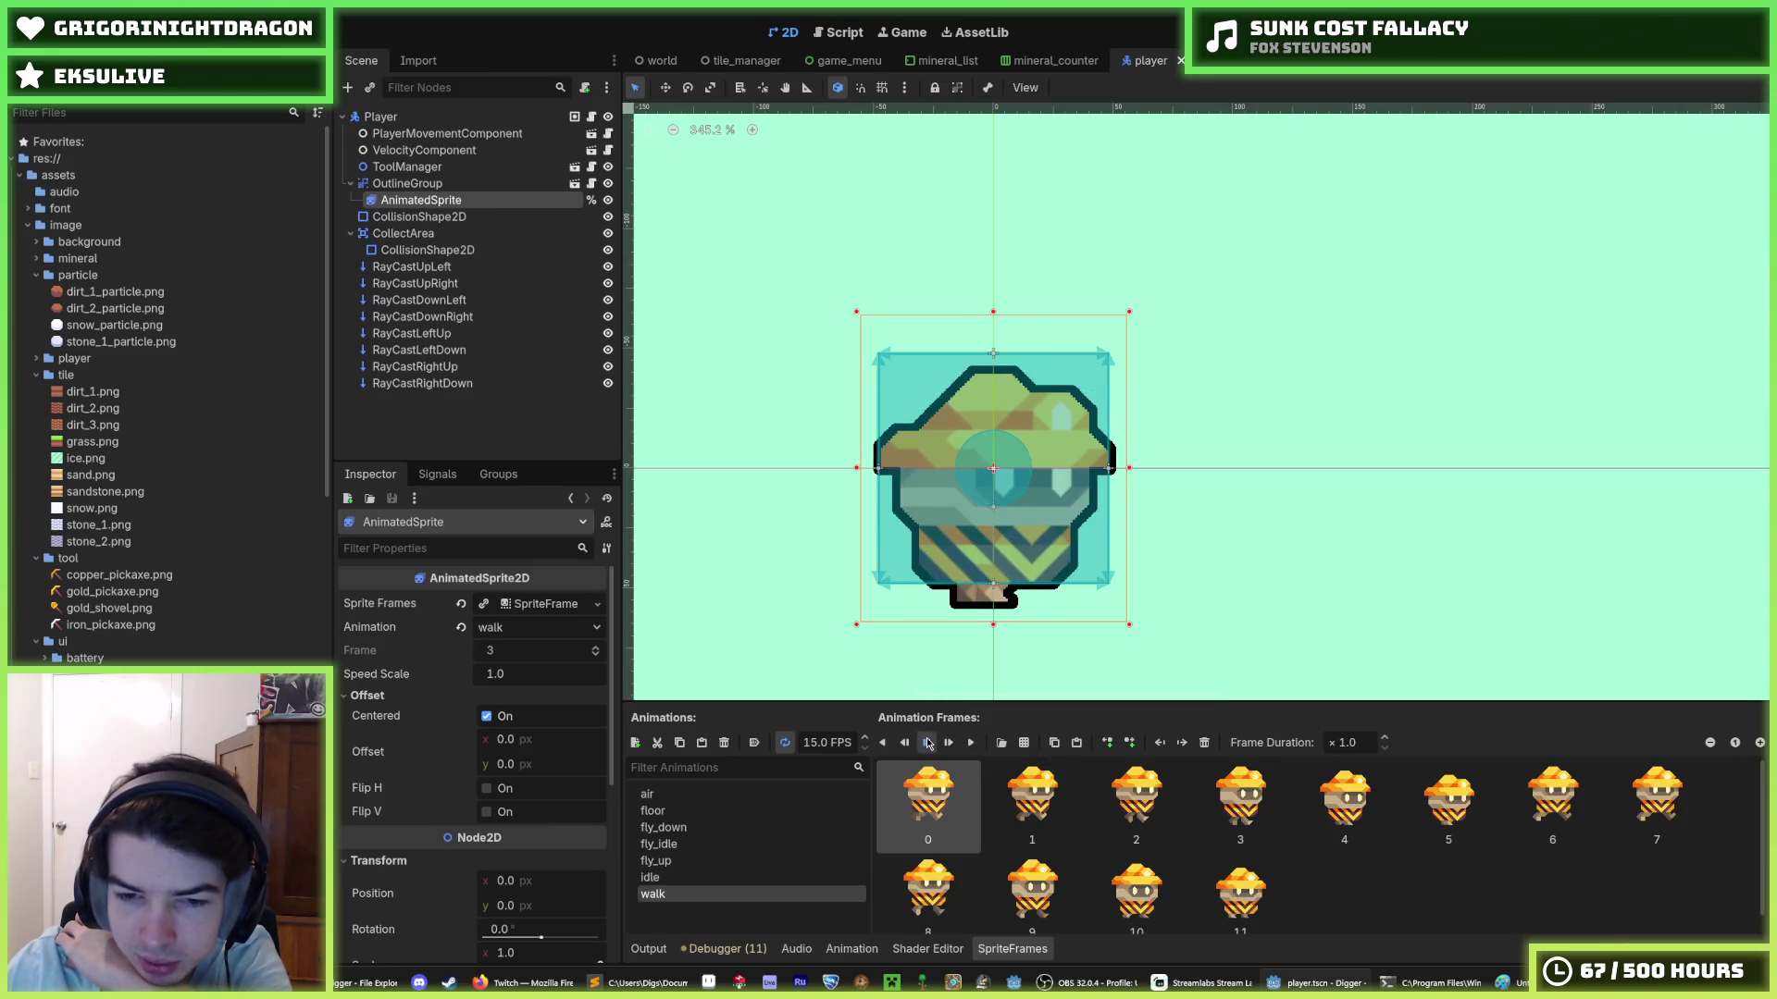
left_click(592, 117)
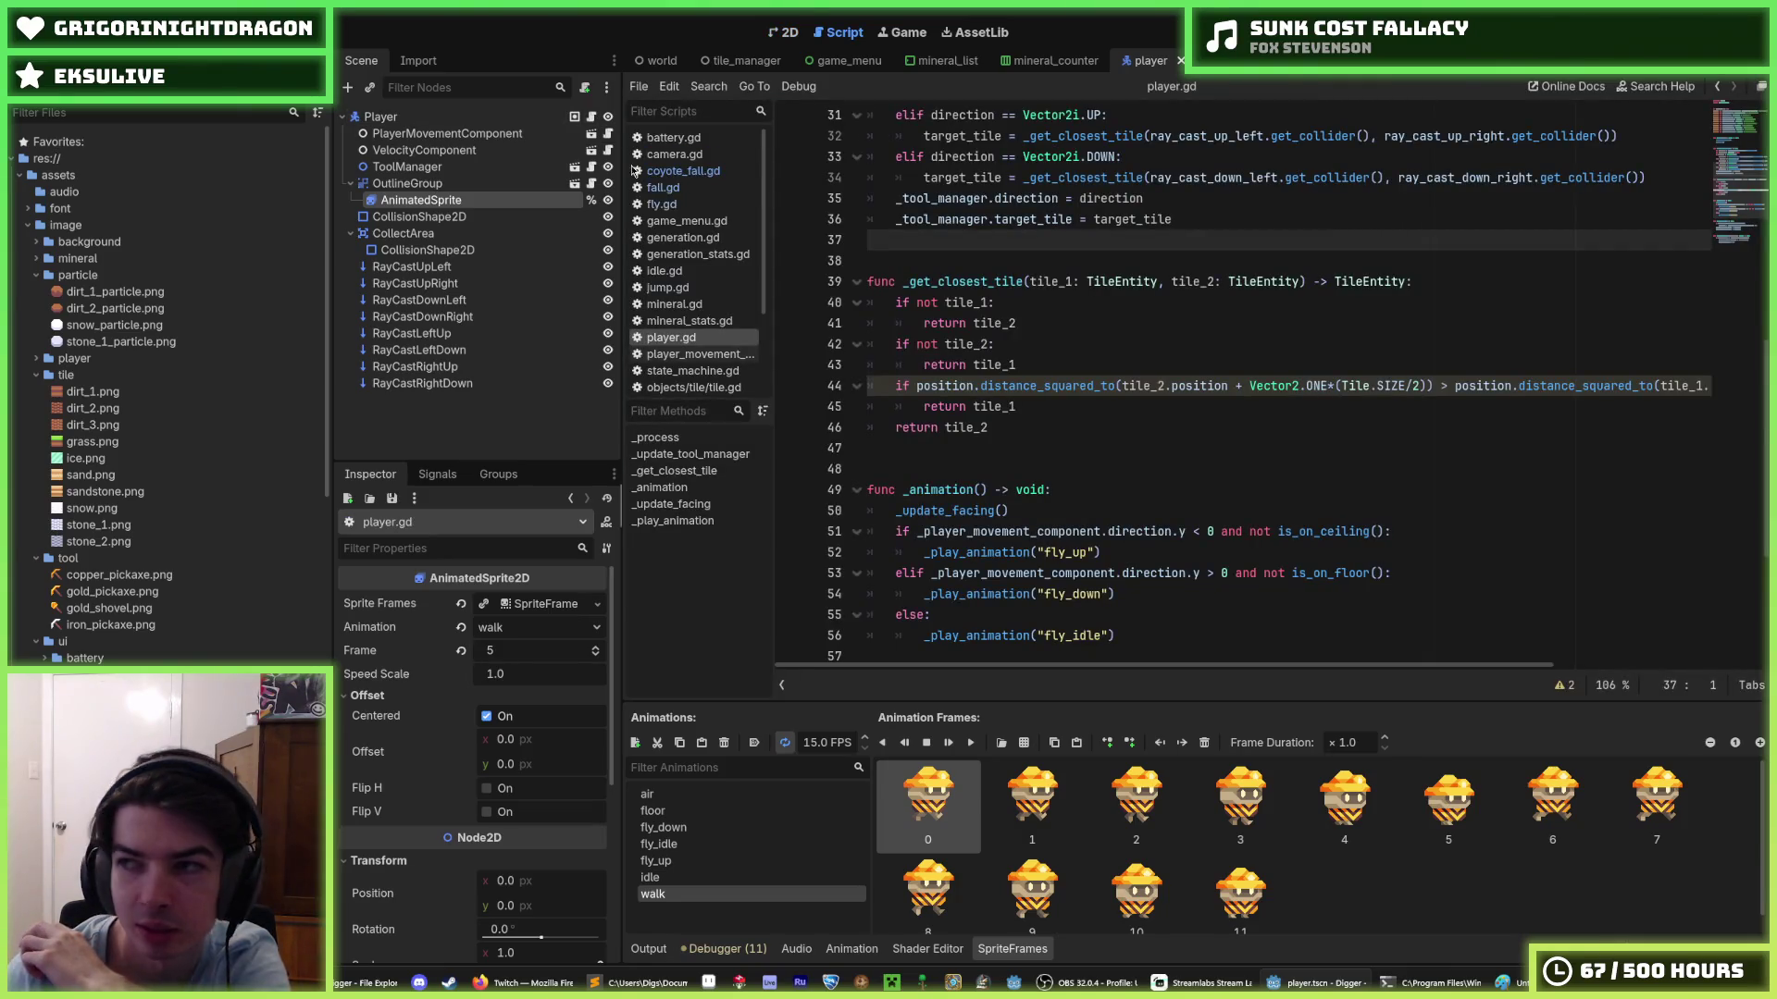
left_click(1106, 319)
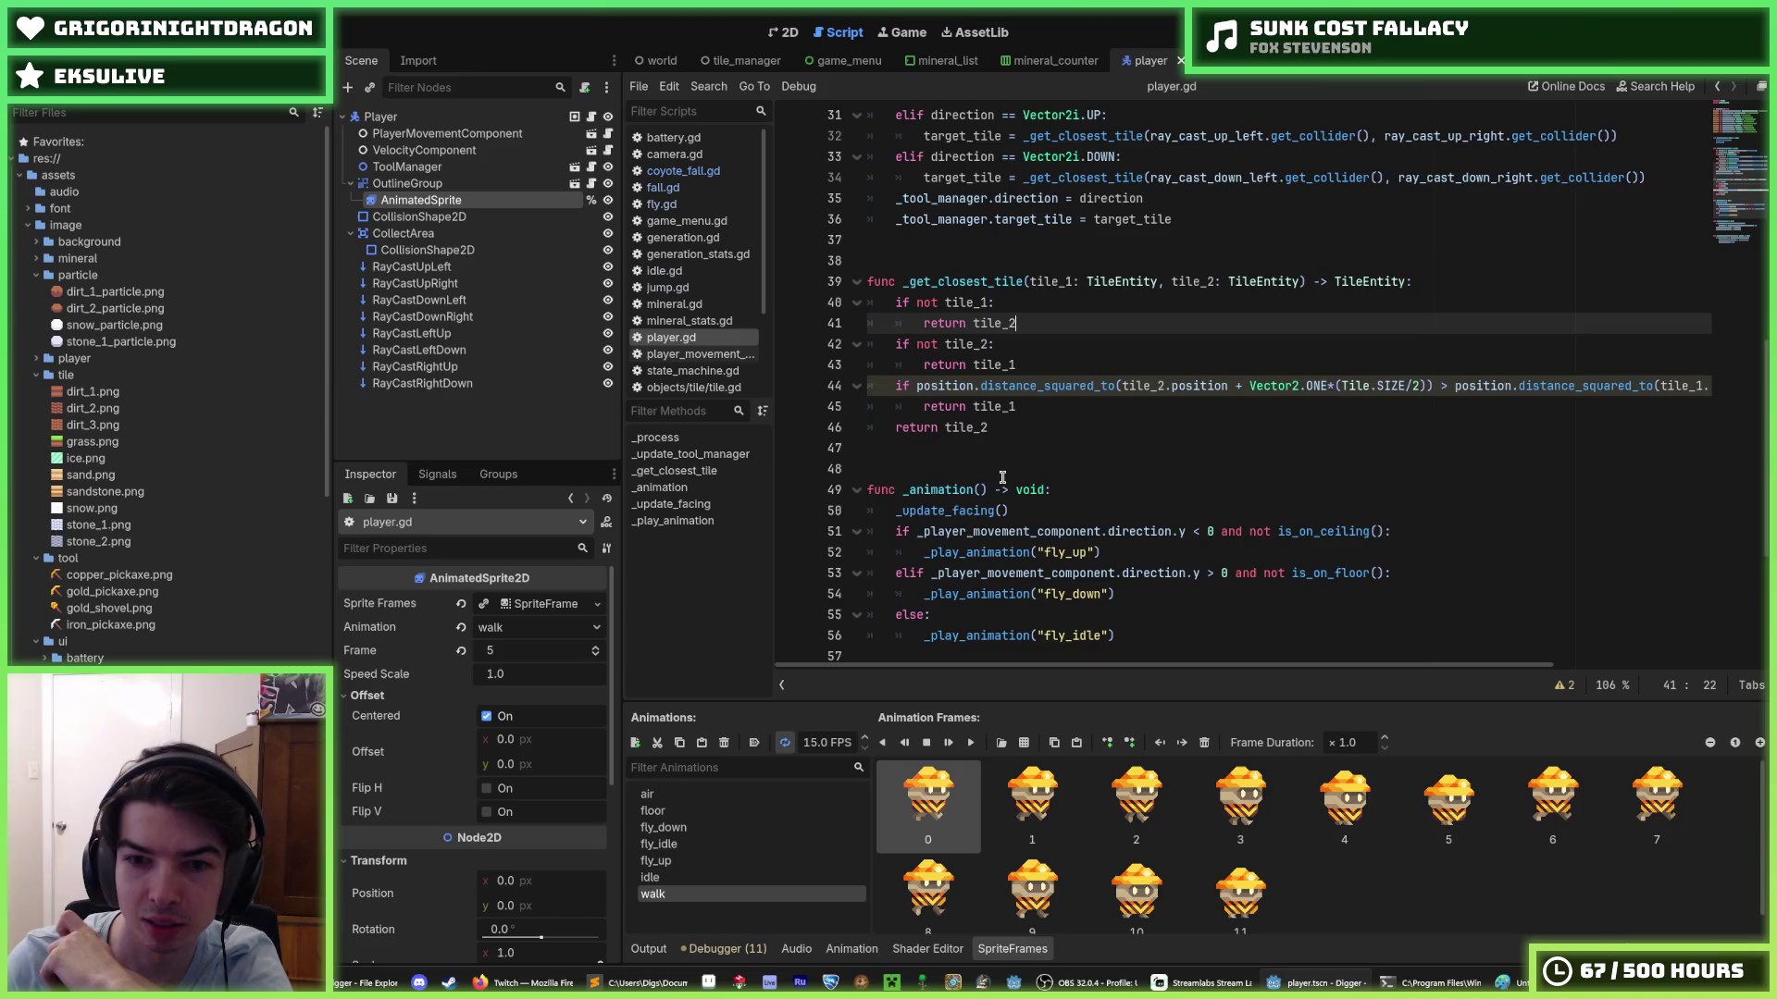
scroll(1043, 580, "up", 5)
scroll(1042, 580, "down", 4)
scroll(1041, 564, "up", 7)
scroll(1039, 555, "down", 10)
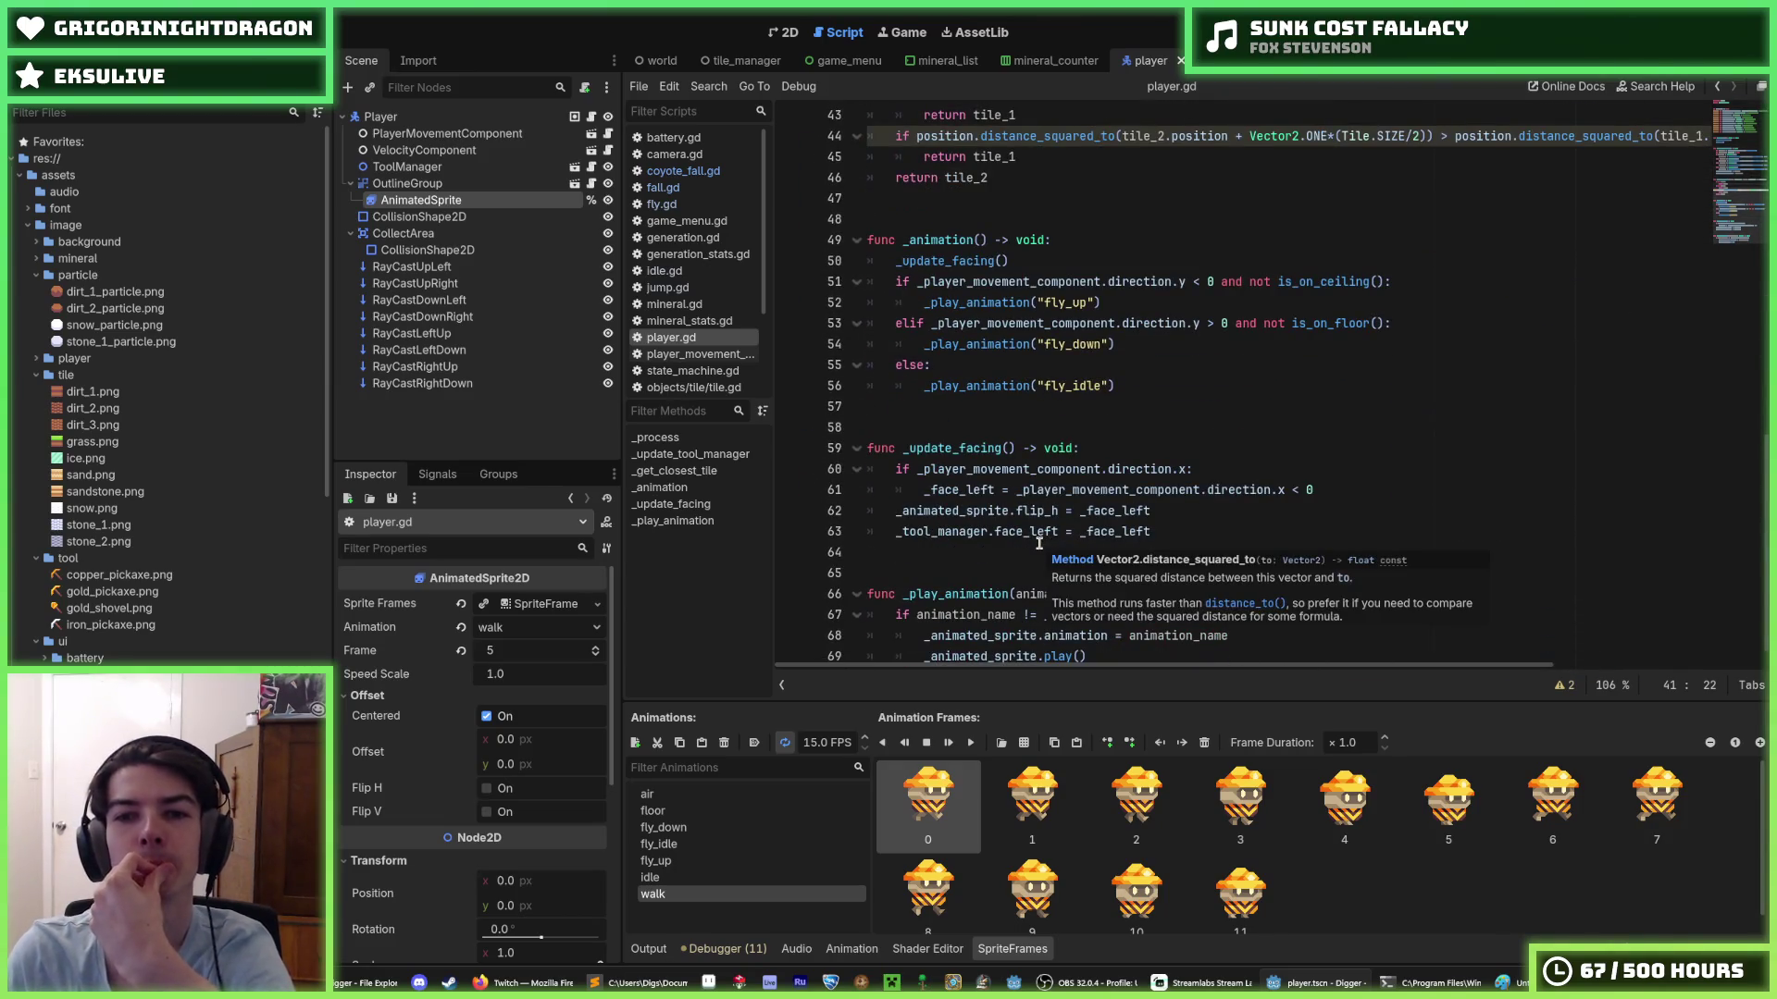
mouse_move(1146, 385)
left_mouse_down()
mouse_move(1051, 344)
mouse_move(1081, 285)
left_mouse_up()
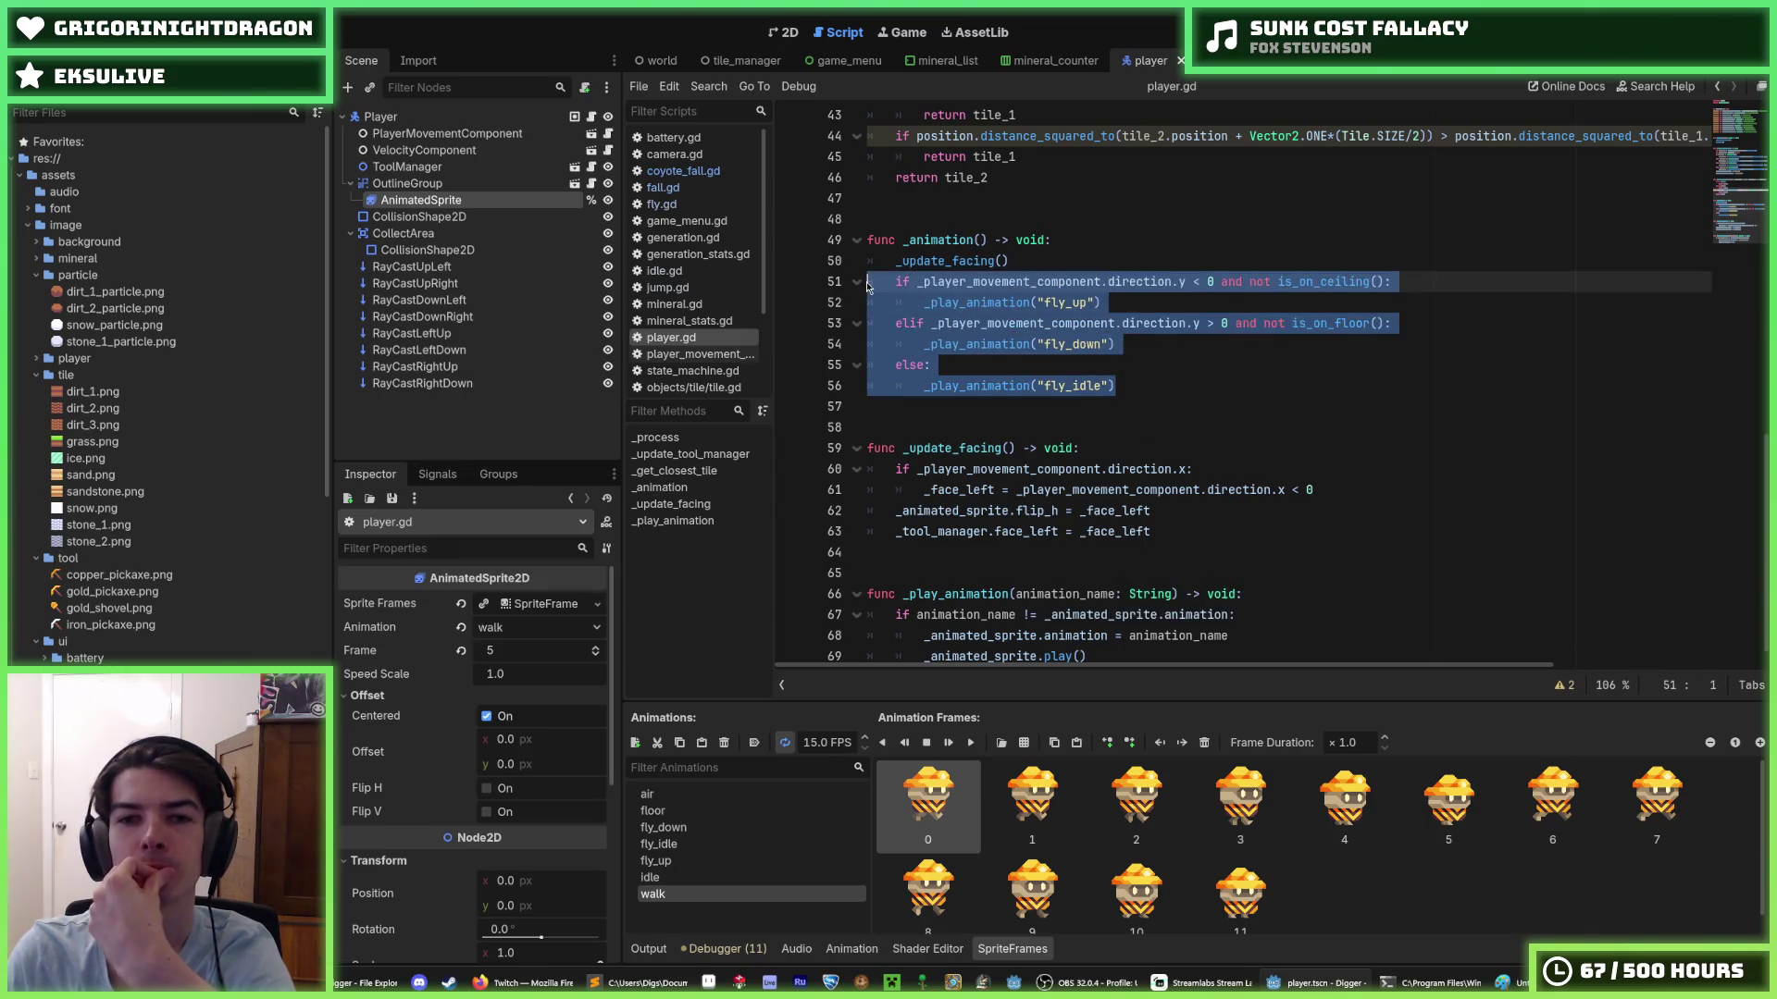
left_click(1129, 329)
key("Down")
key("Up")
key("Up")
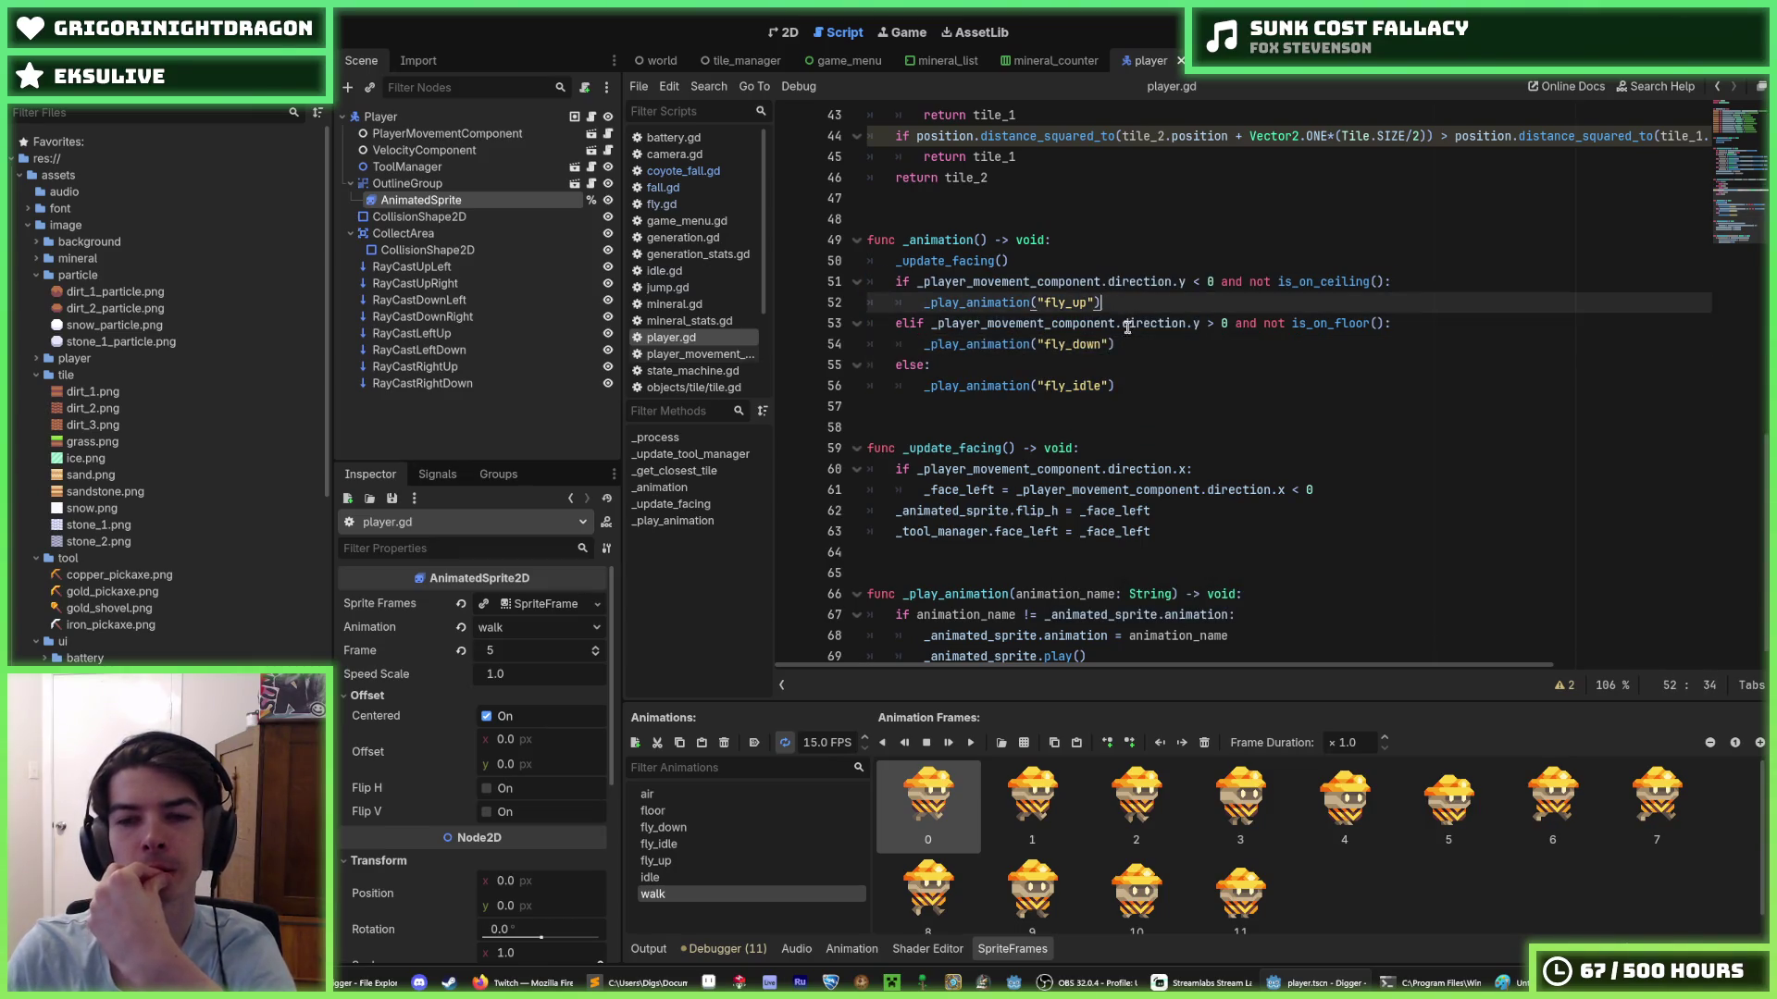
key("Down")
key("Down")
left_click_drag(1101, 303, 924, 301)
key("End")
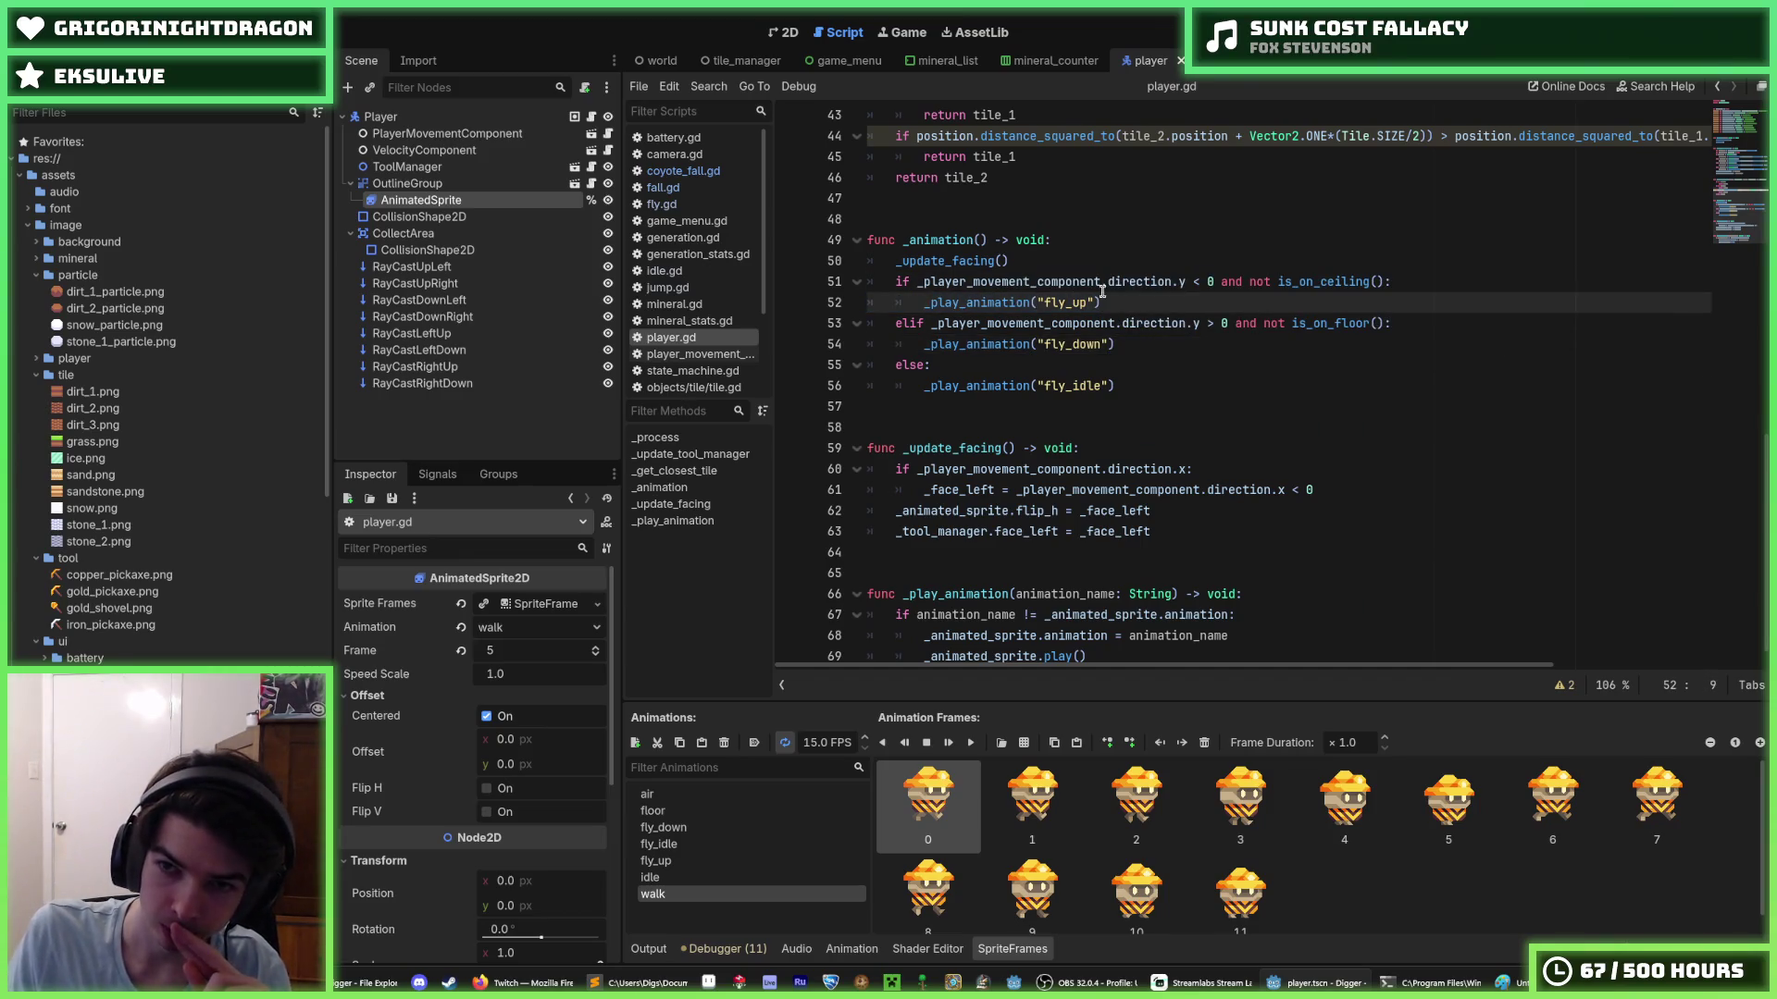
left_click_drag(1101, 304, 923, 301)
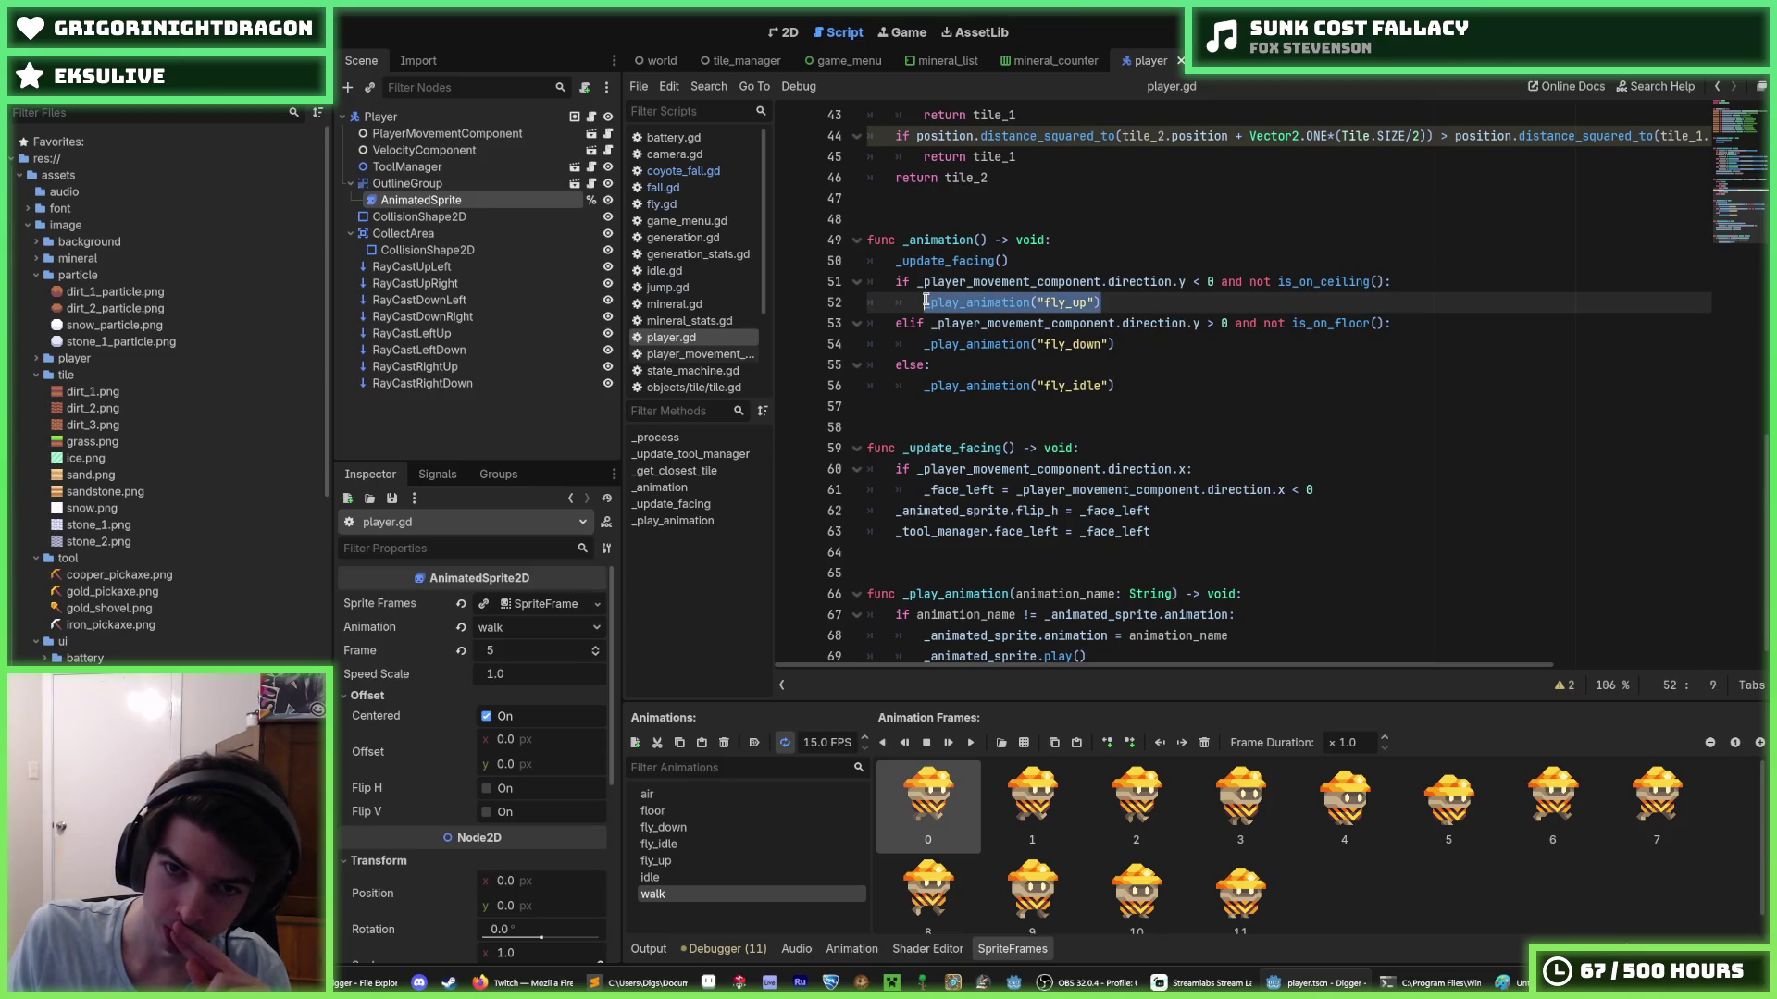
left_click(922, 301)
left_click(1156, 299)
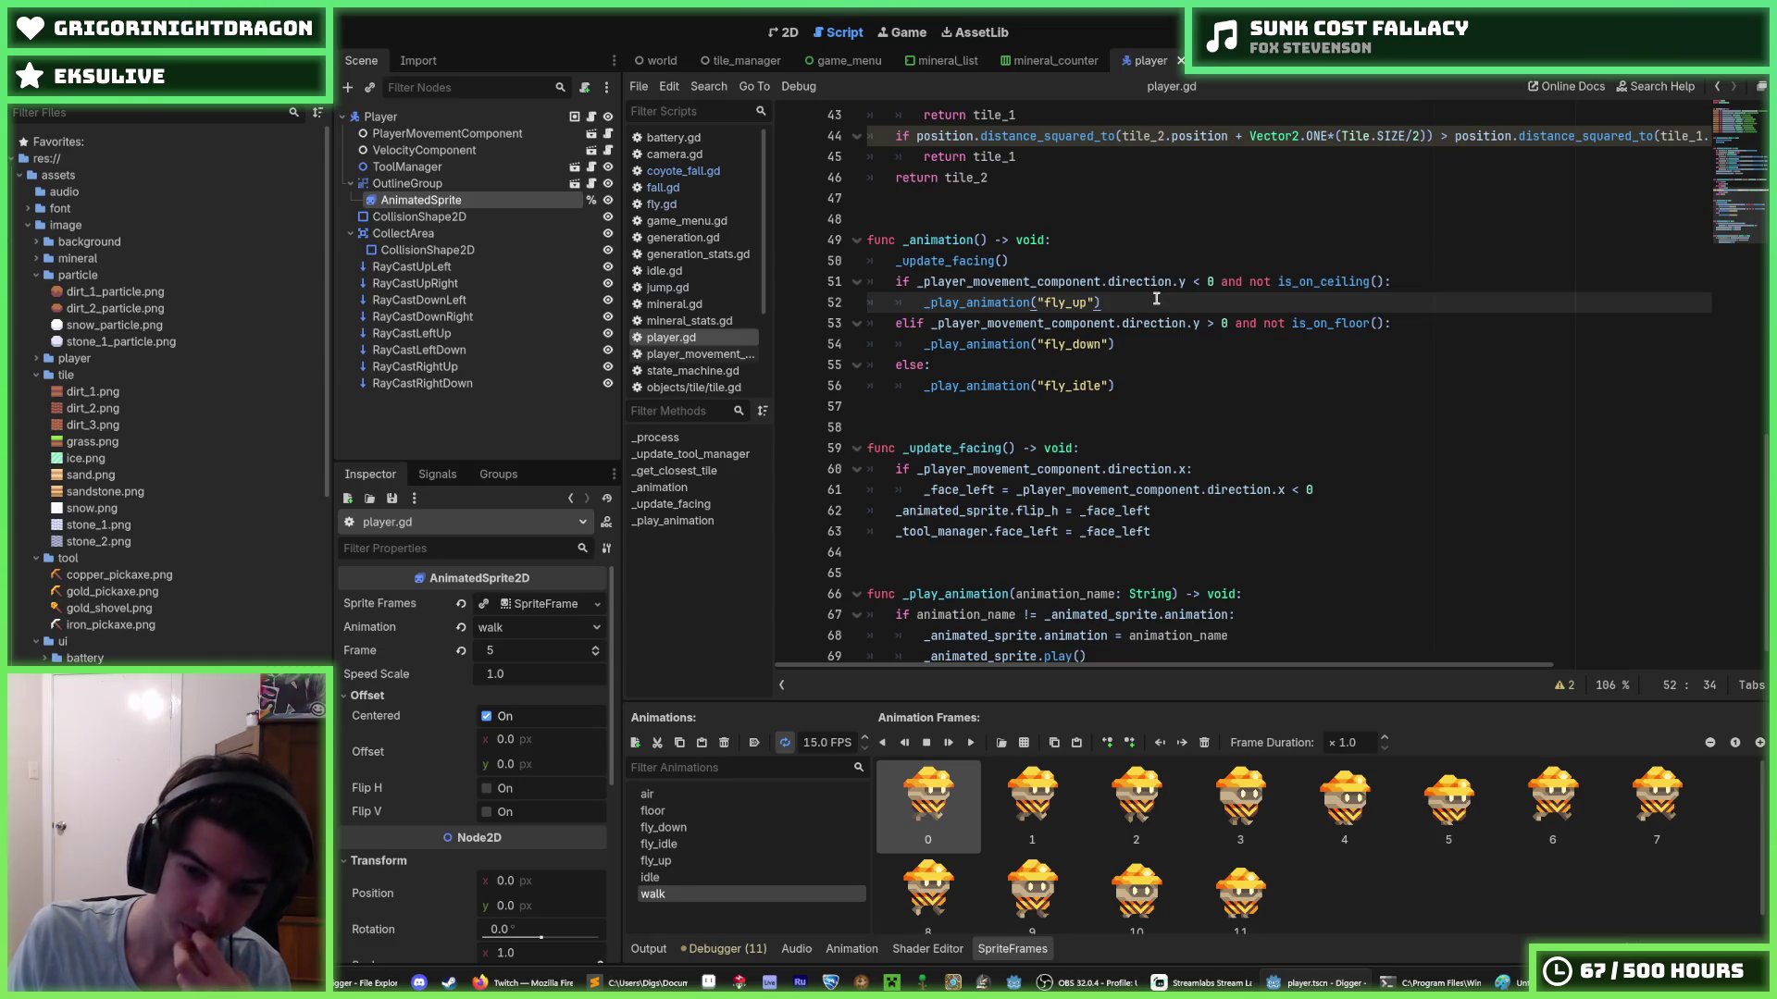
left_click(1130, 334)
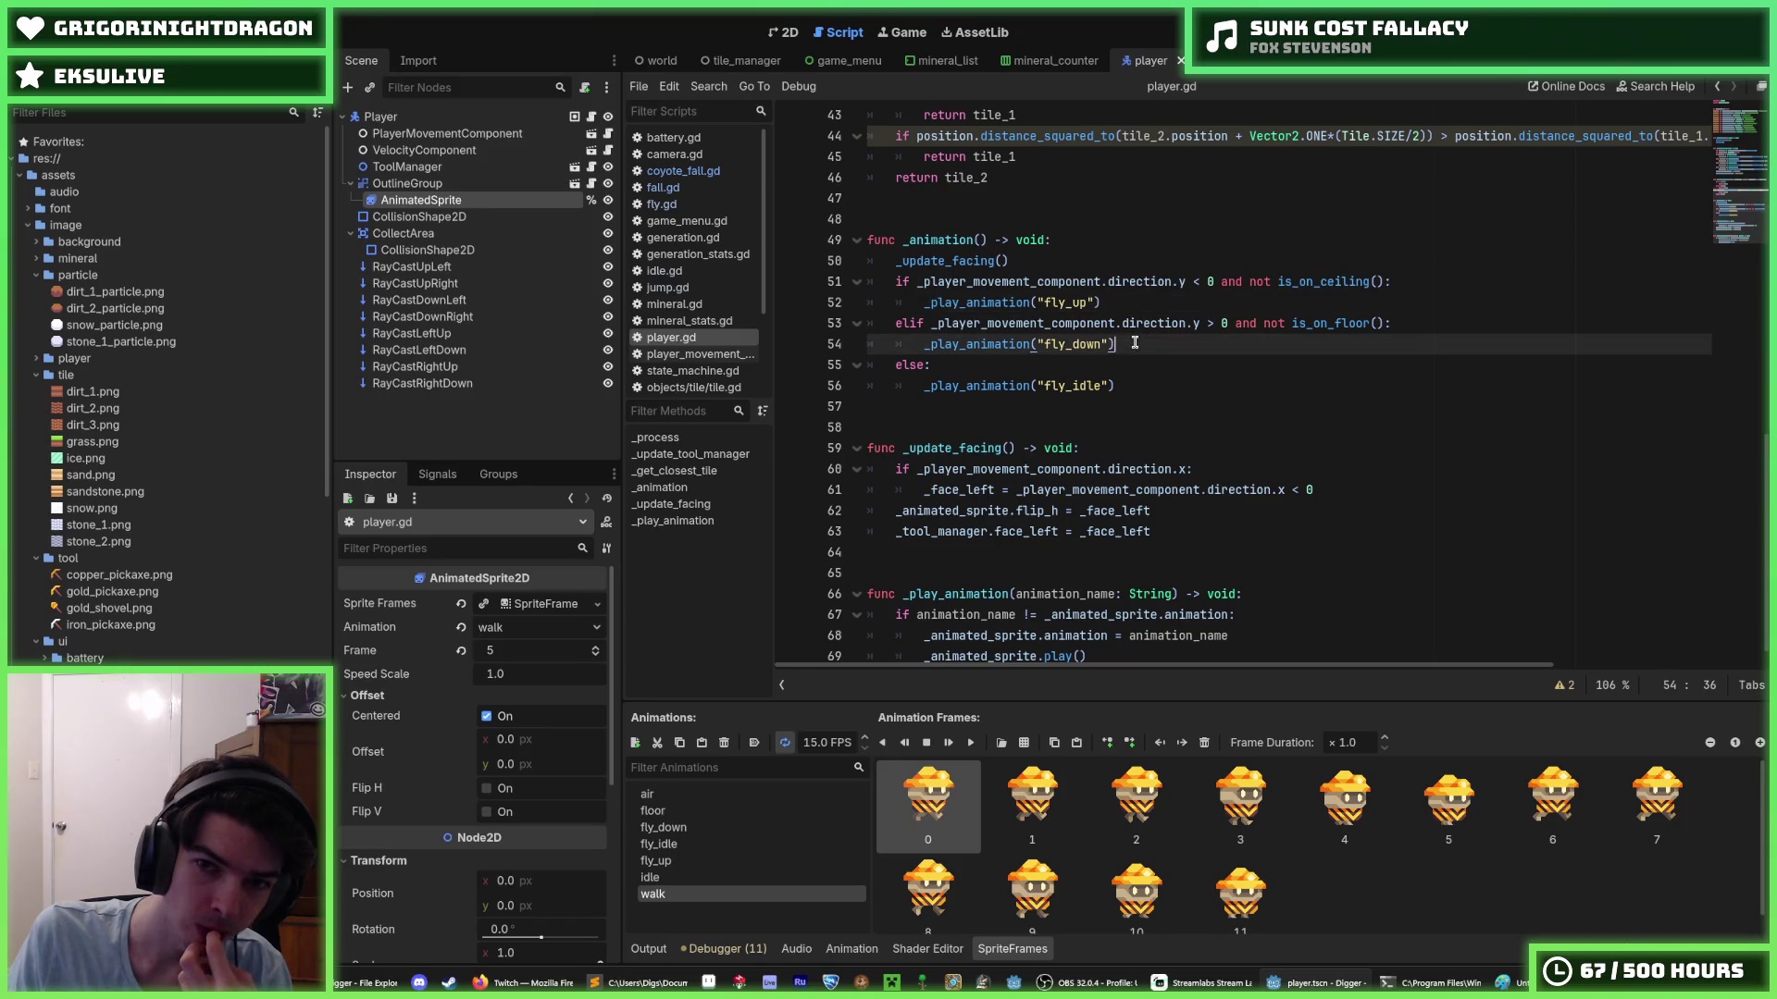
key("Up")
key("Up")
key("Down")
key("Down")
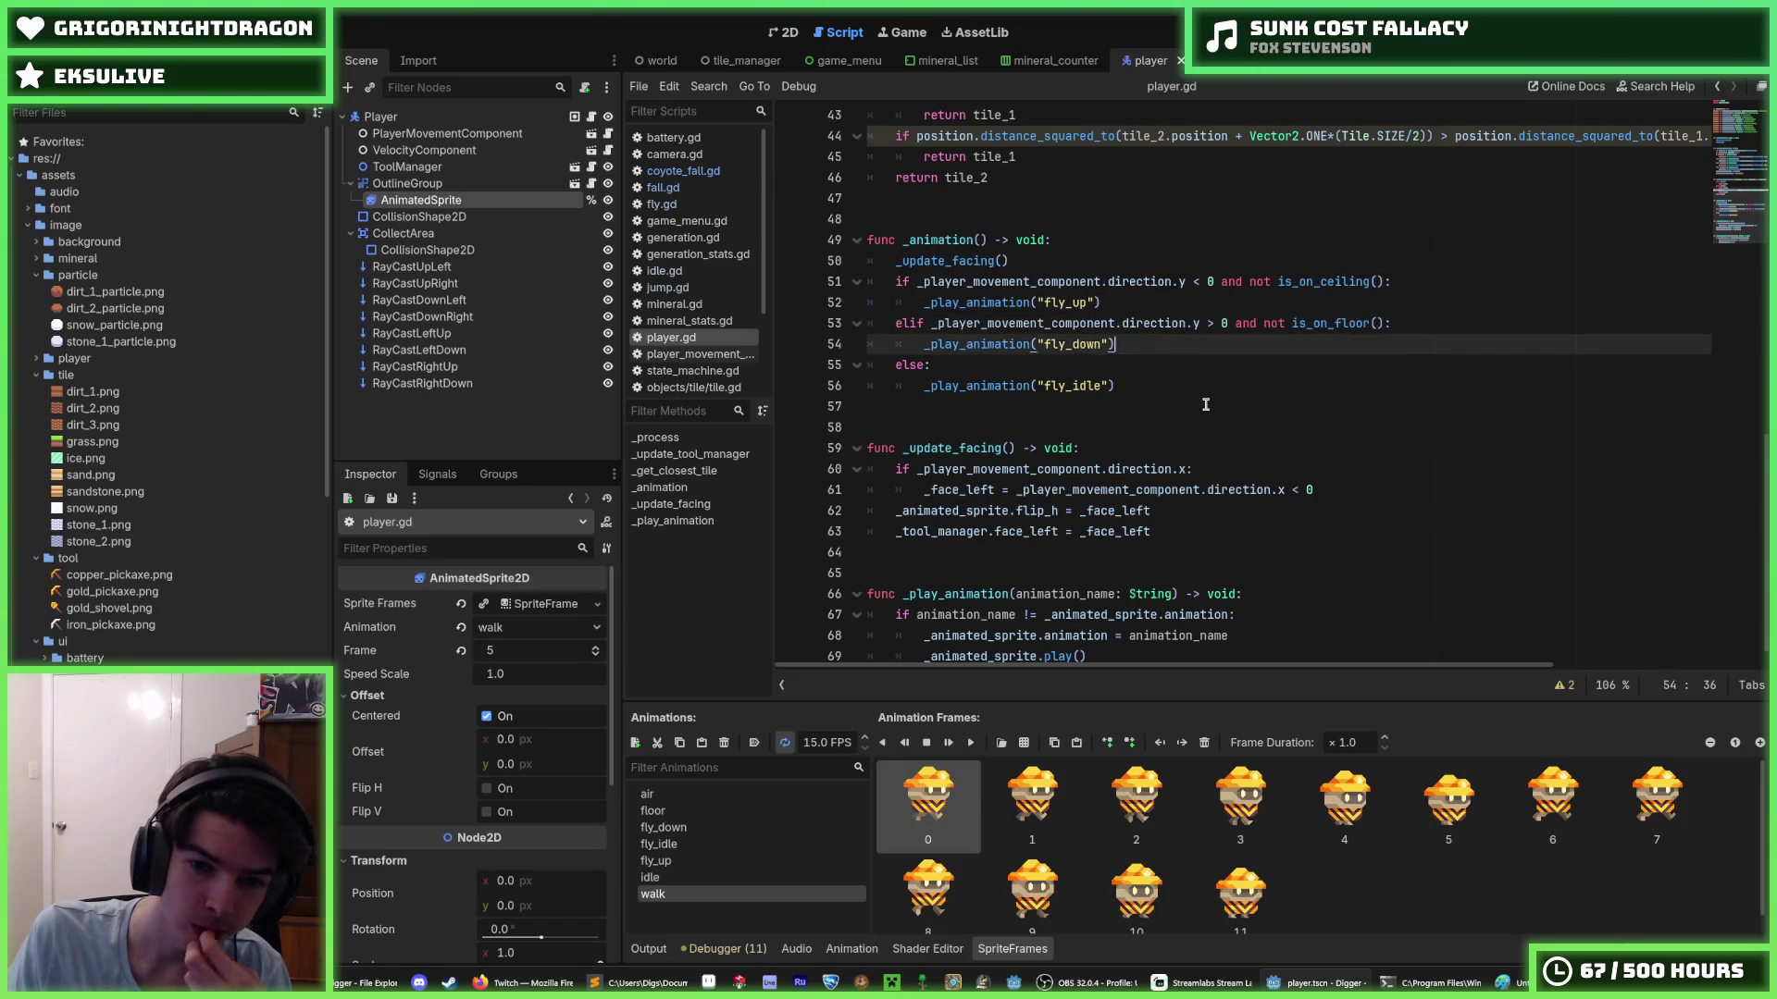
scroll(1206, 404, "up", 14)
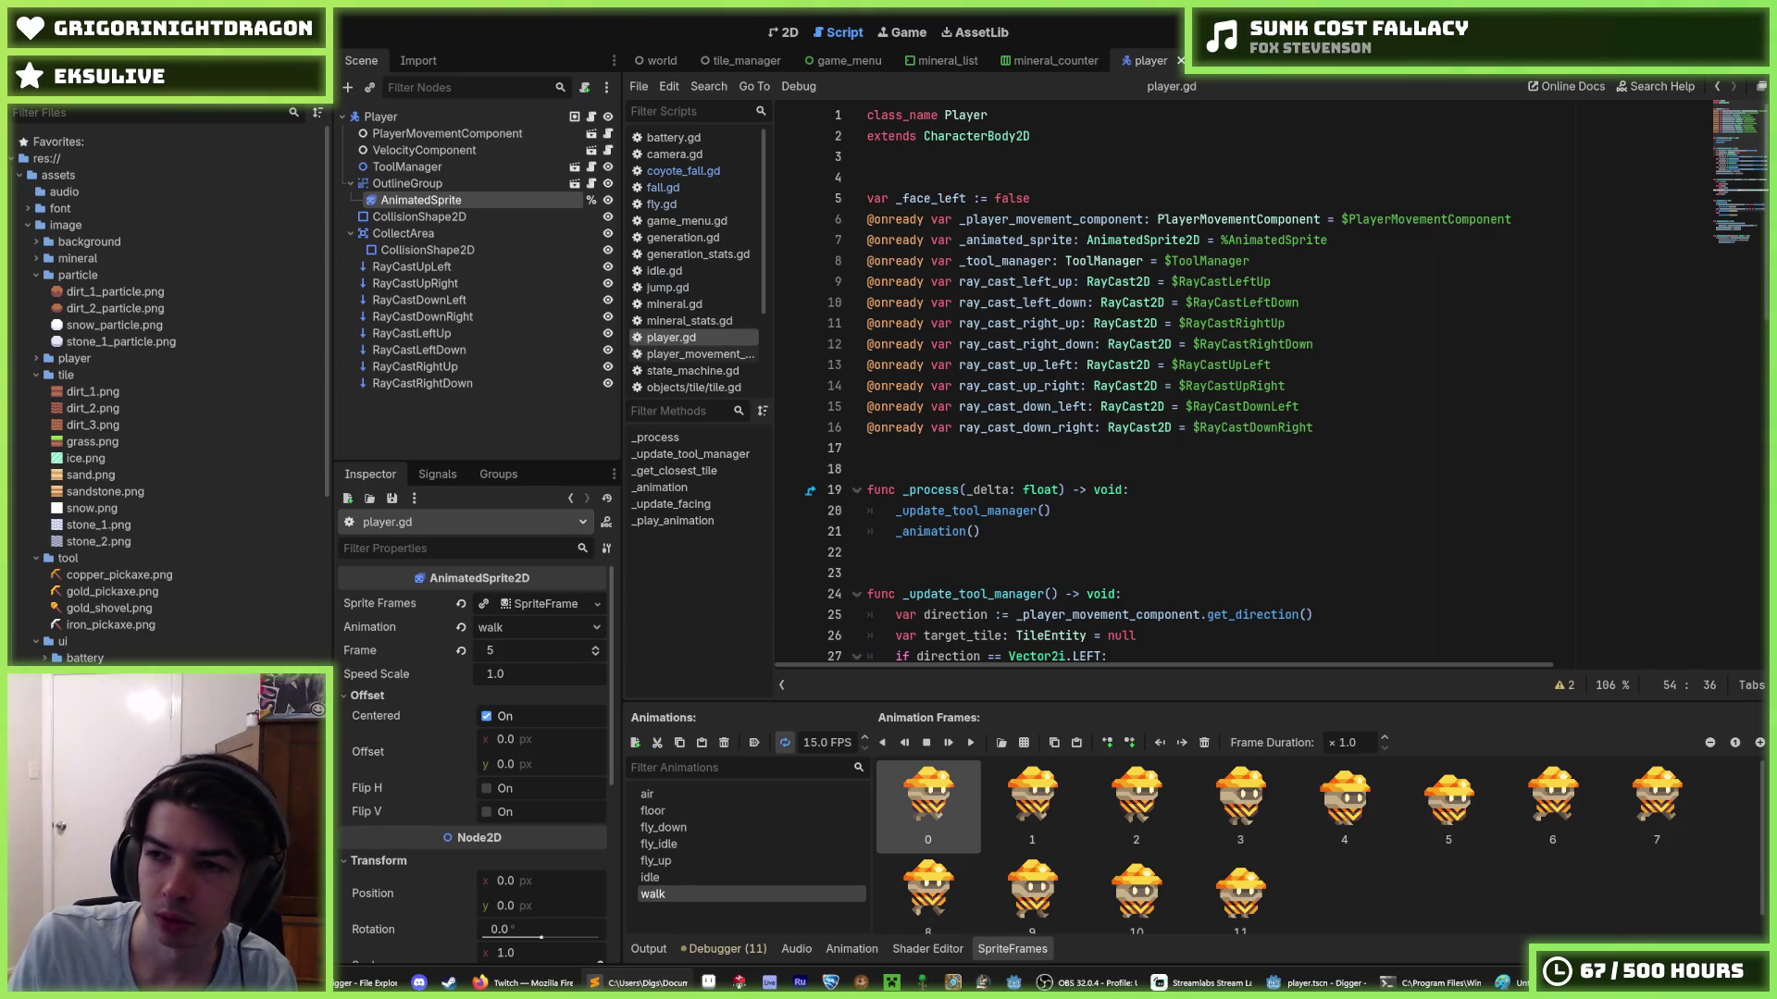
- Paste the animation_names dictionary under the class header and rename the Drop key to Fly
left_click(1041, 171)
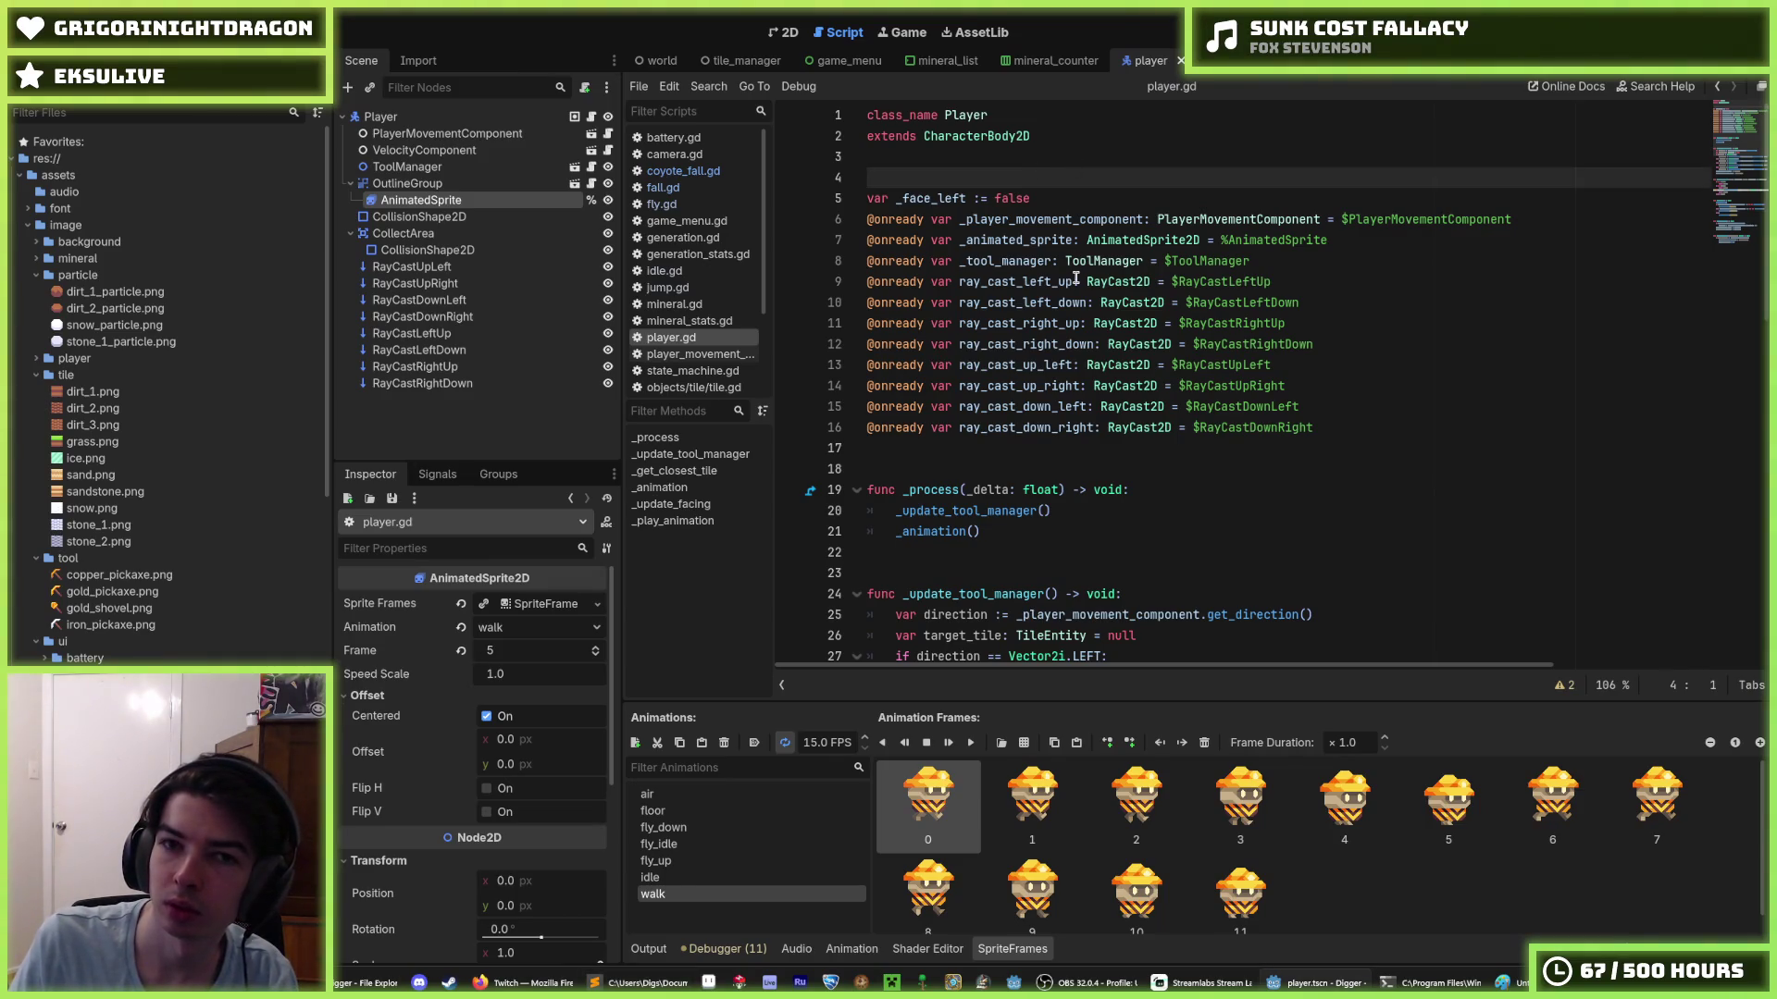
type("const animation_names = { \t\"Idle\": \"idle\", \t\"Walk\": \"walk\", \t\"Drop\": \"air\", \t\"CoyoteFall\": \"air\", \t\"Fall\": \"air\", \t\"Jump\": \"air\" }")
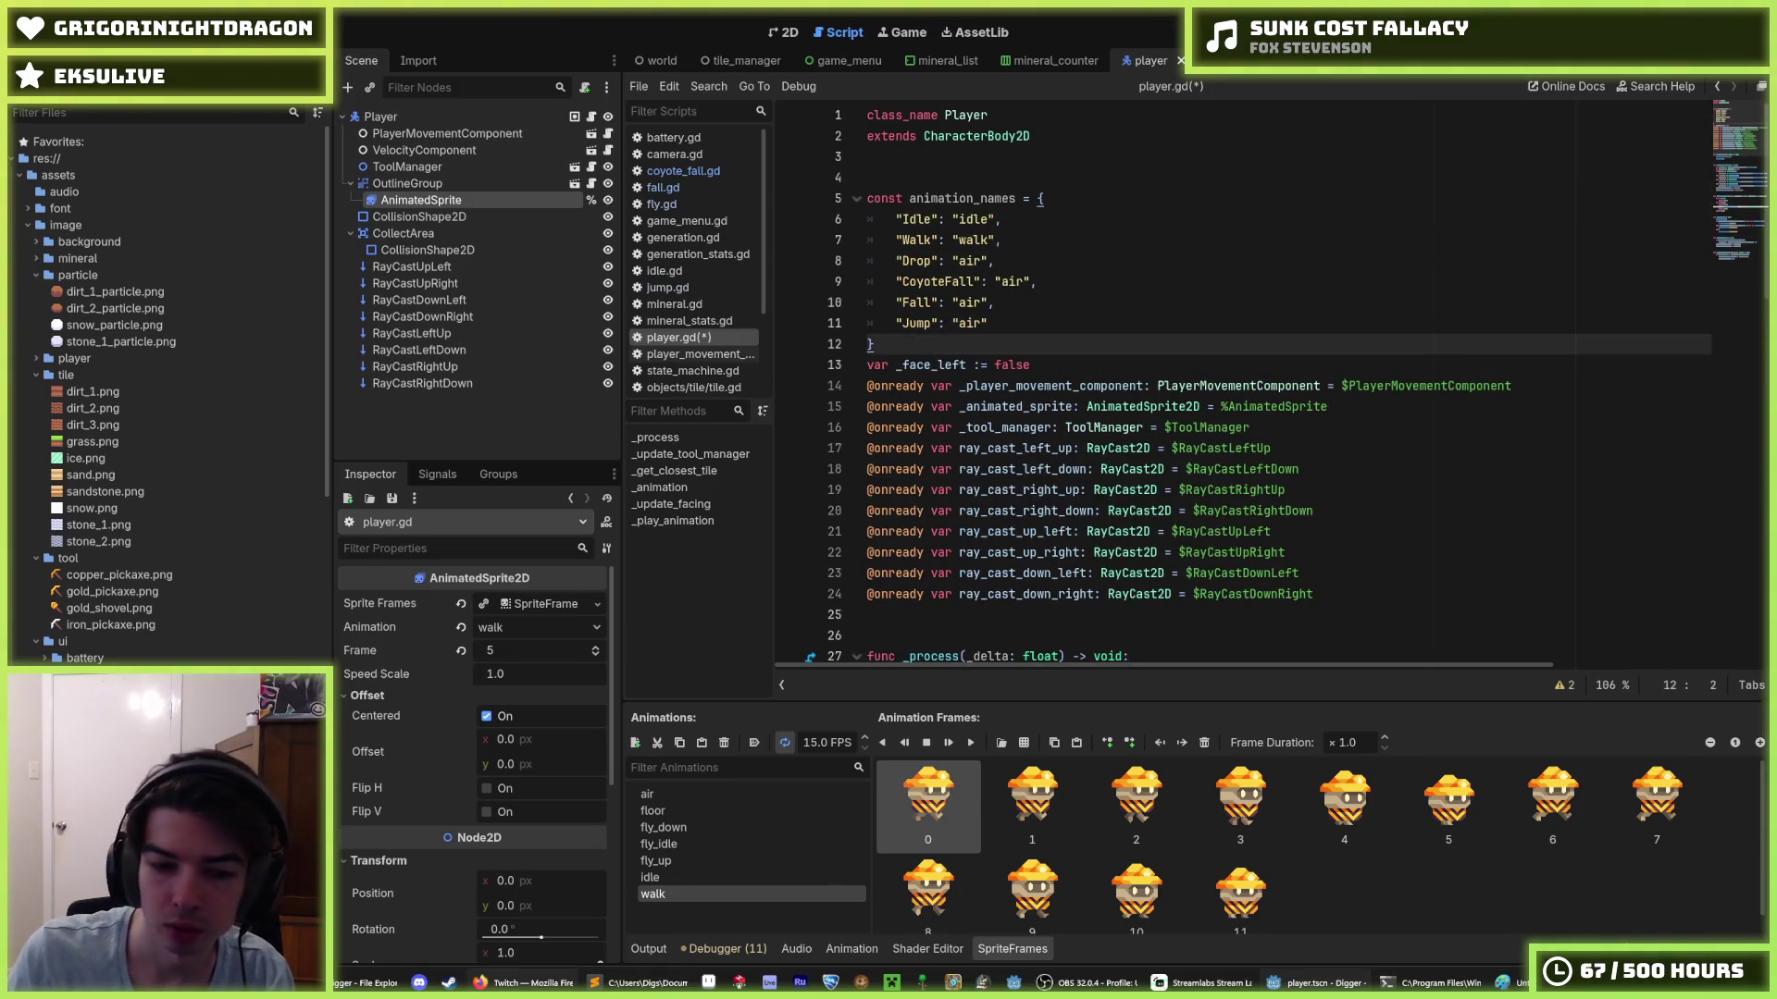
left_click(911, 219)
double_click(916, 240)
double_click(916, 260)
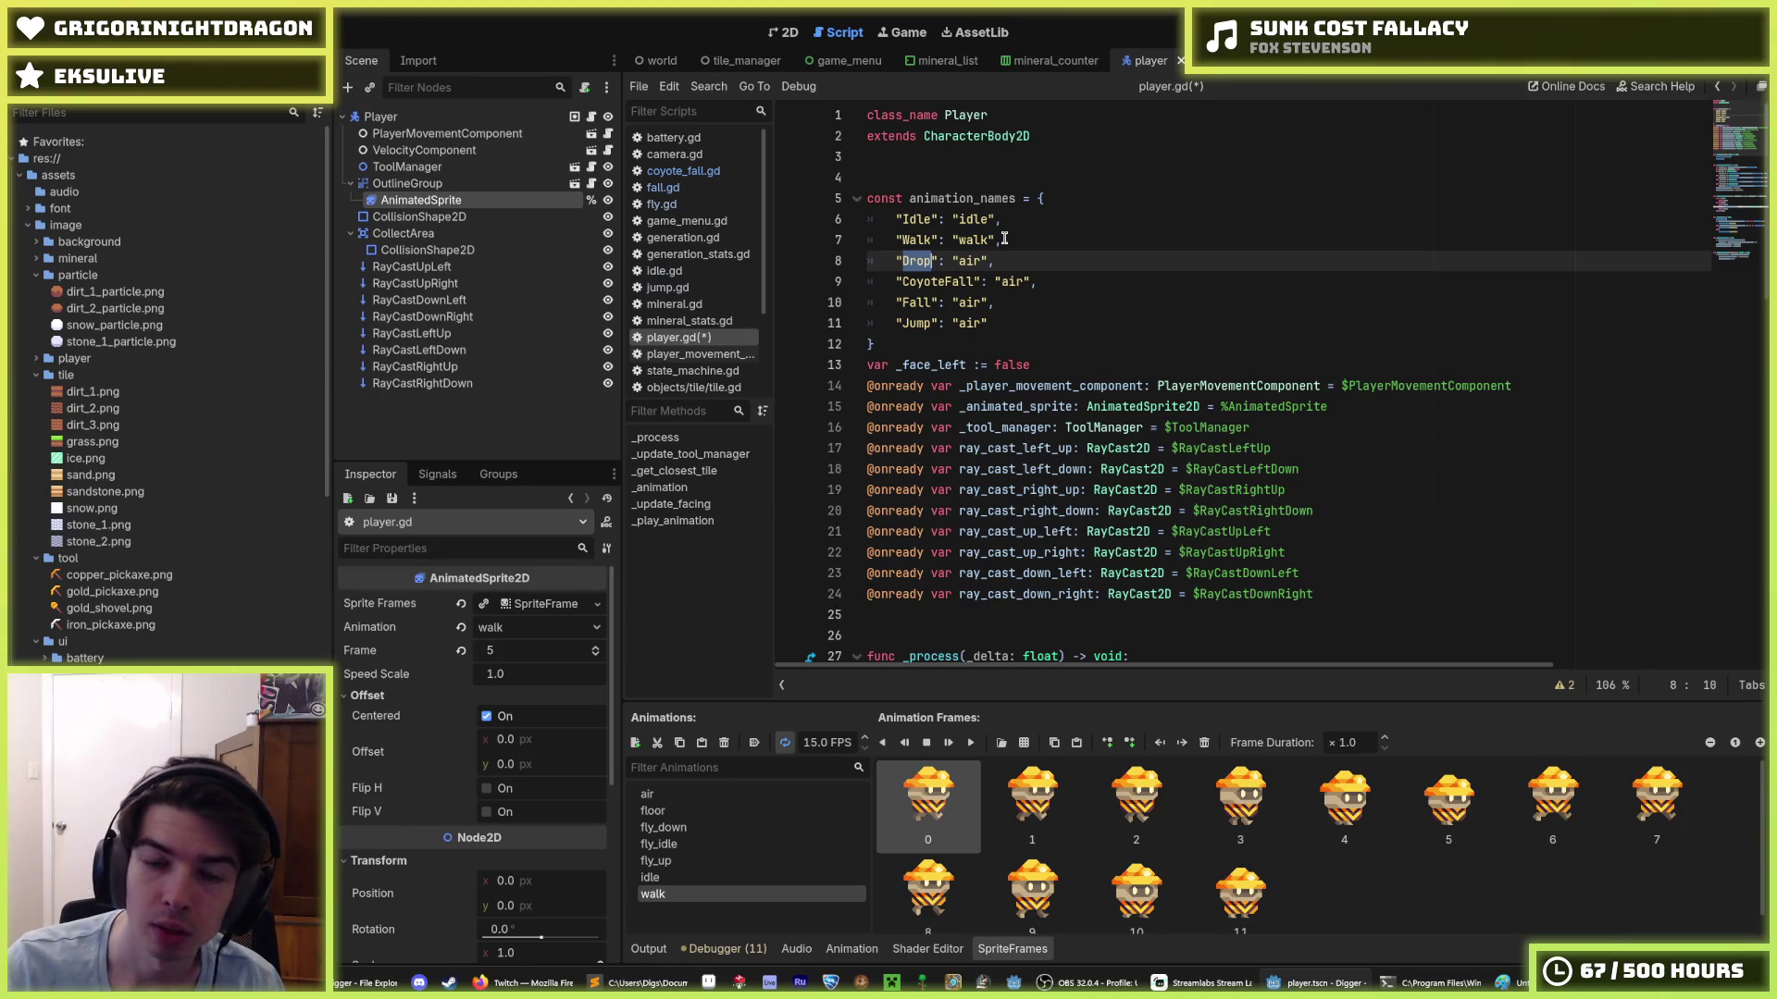
type("Fly")
- Move the Jump and Fly entries above CoyoteFall, add the missing comma, and save player.gd
key("alt+Down")
key("alt+Down")
key("alt+Down")
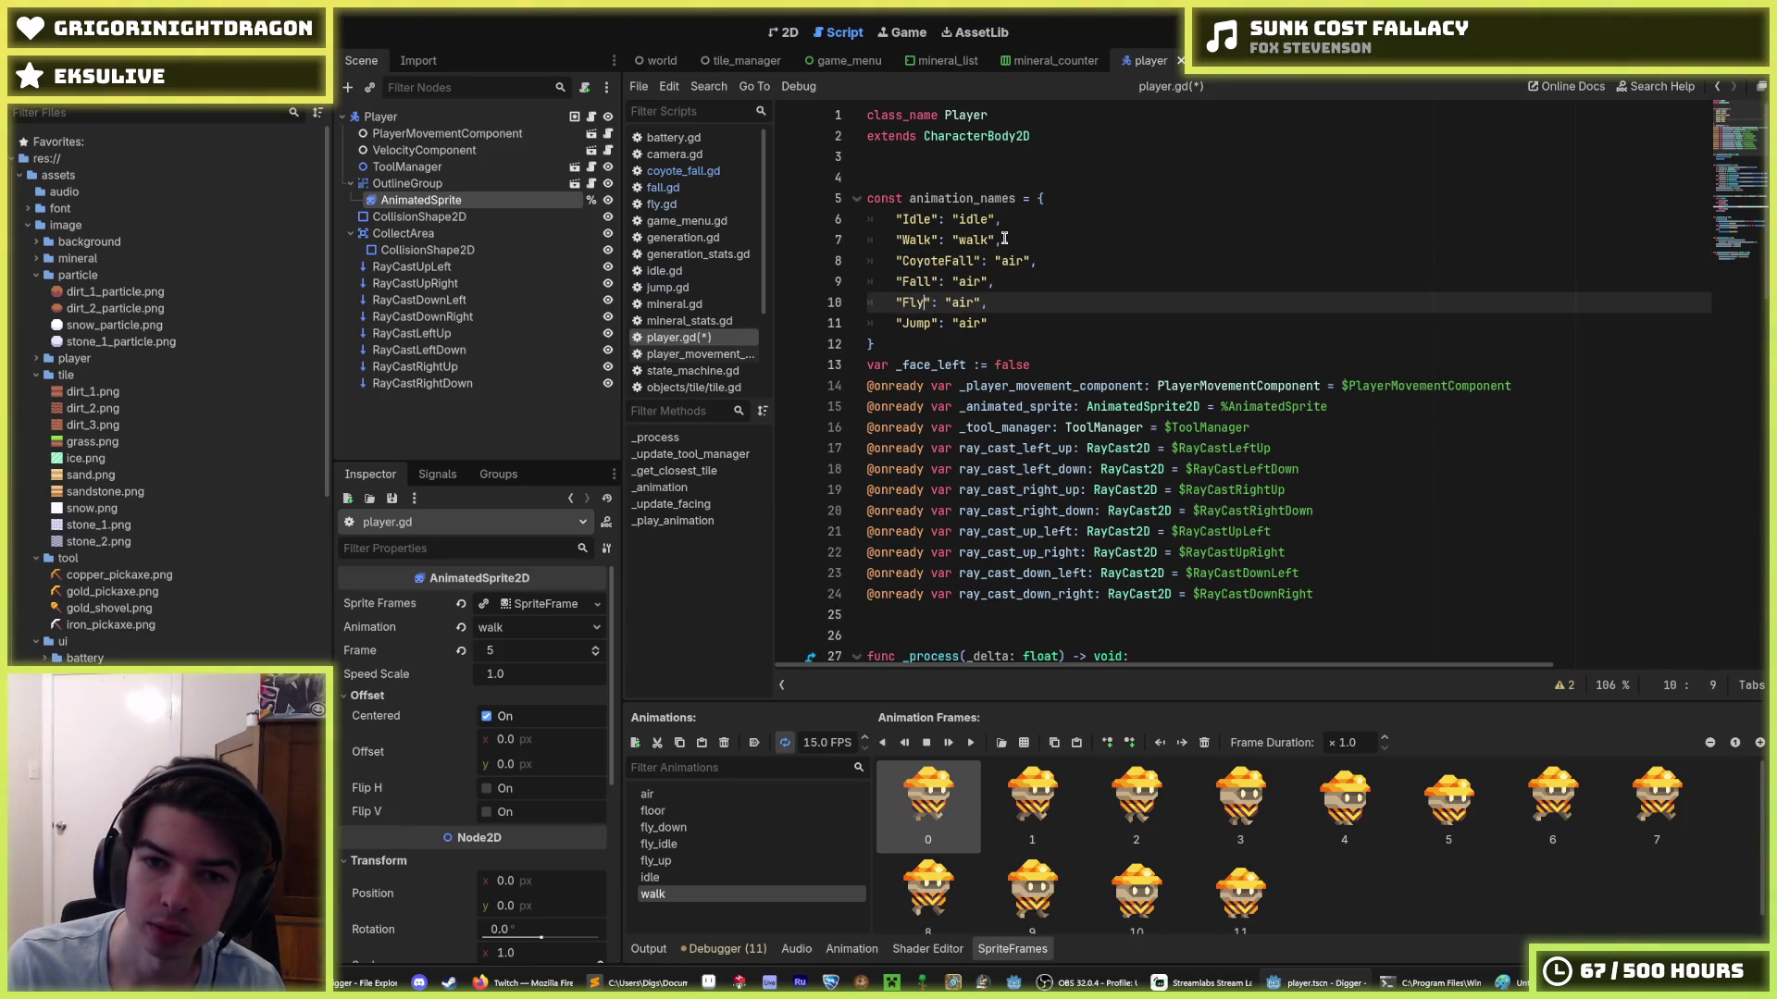
key("alt+Up")
key("alt+Up")
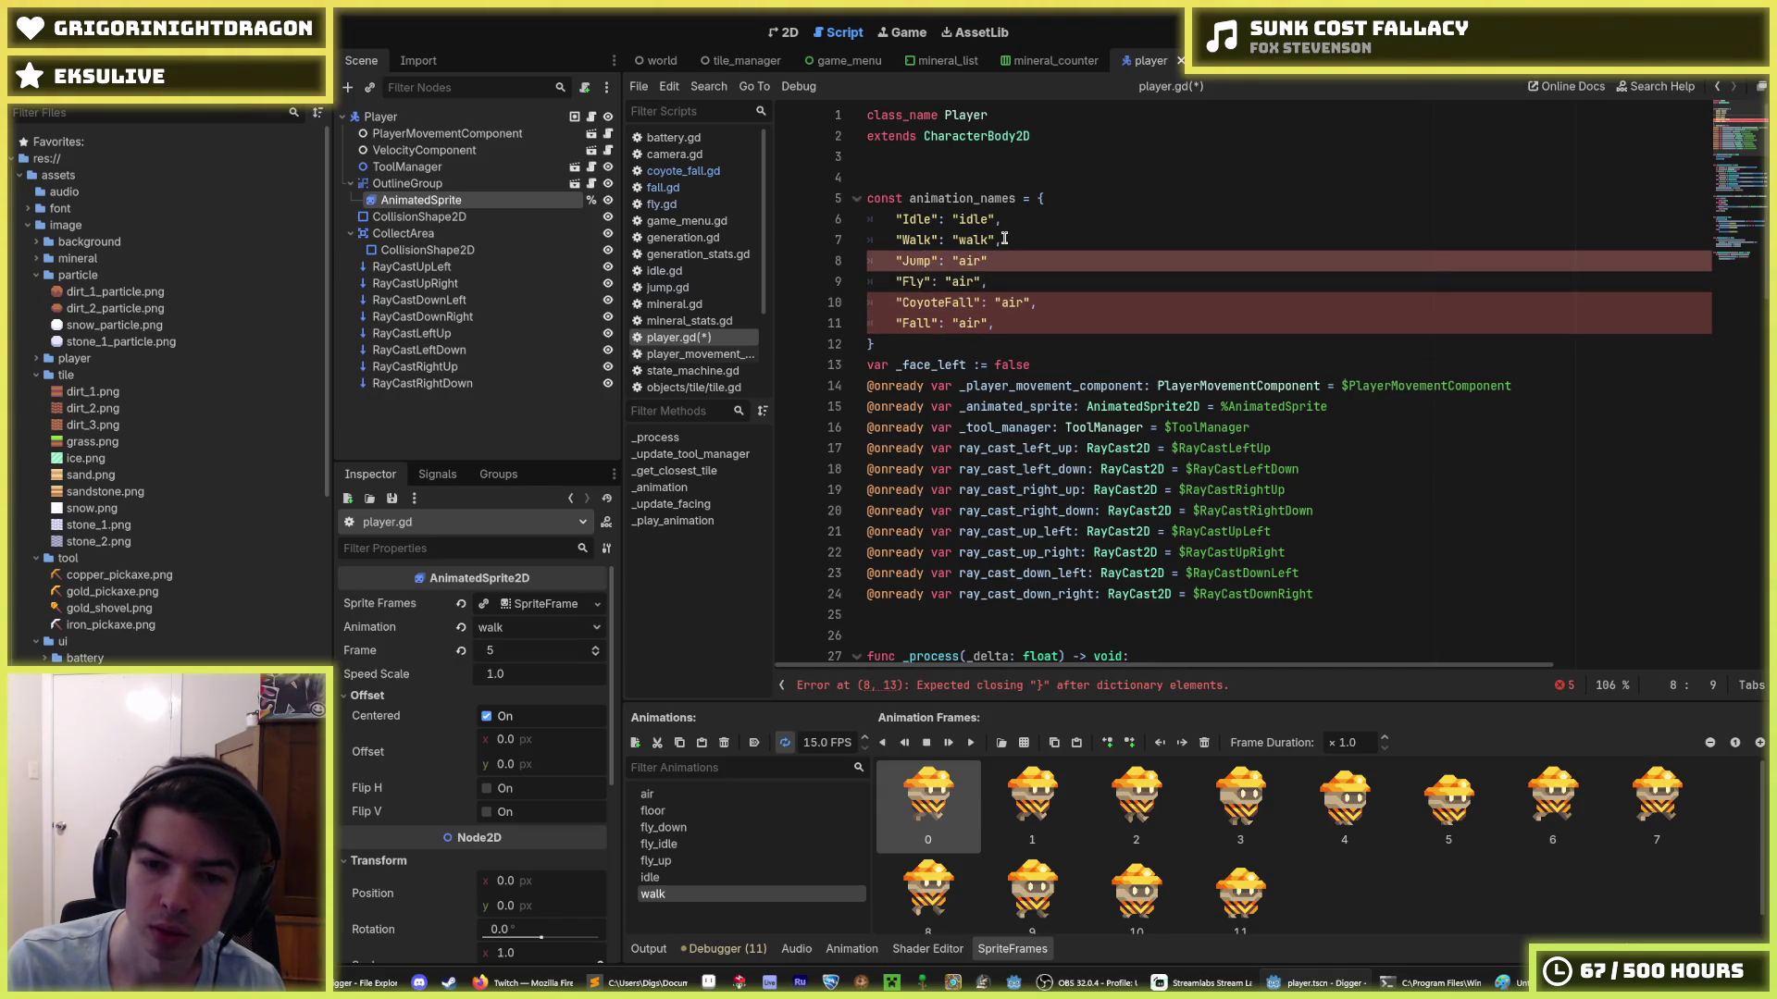
type(",")
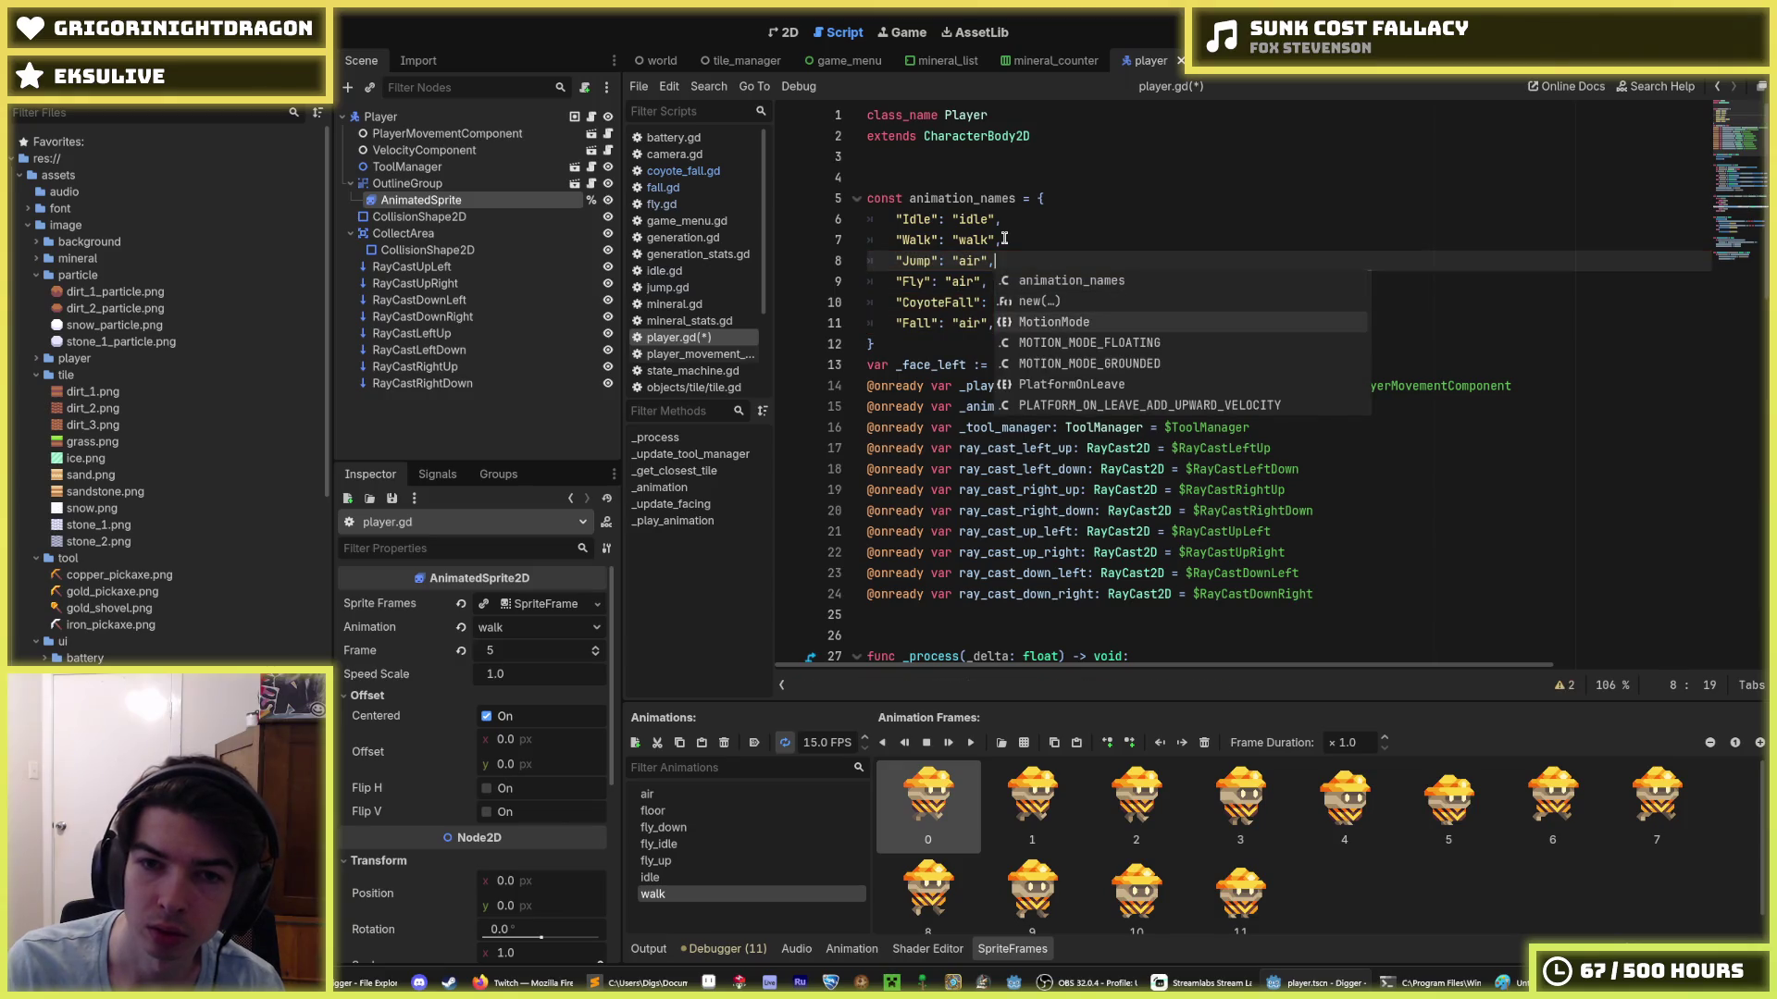
key("Escape")
key("Down")
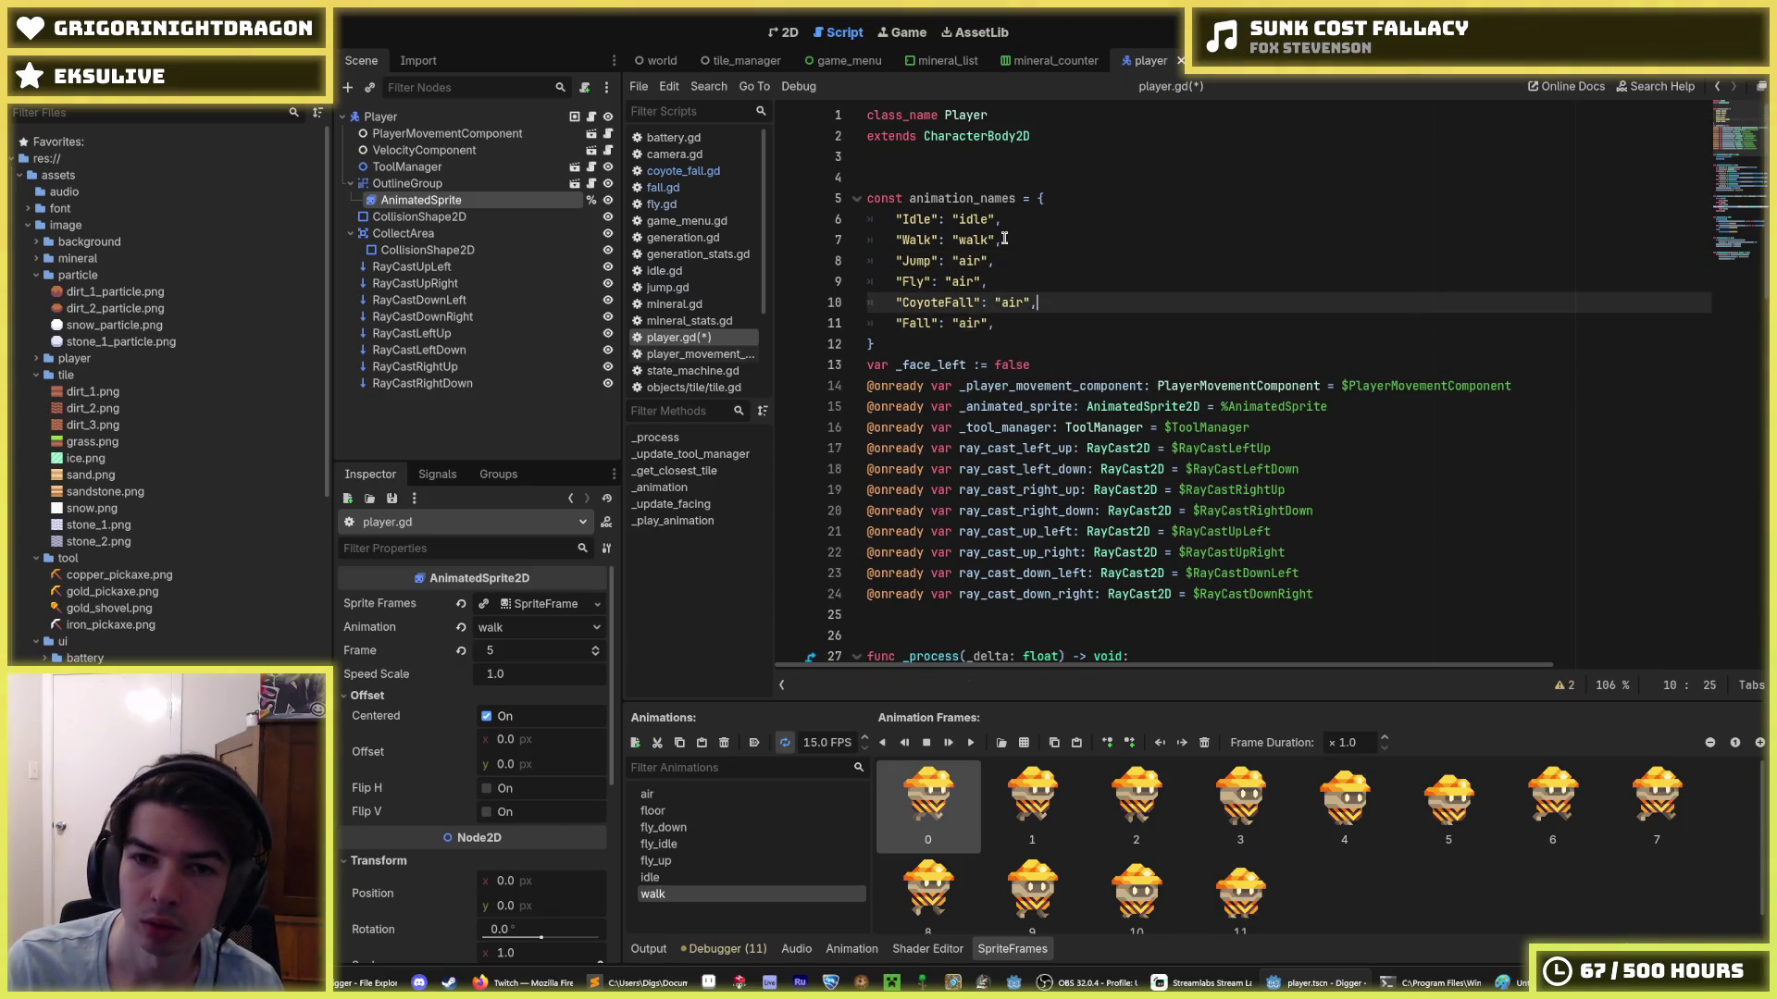
key("ctrl+s")
key("Up")
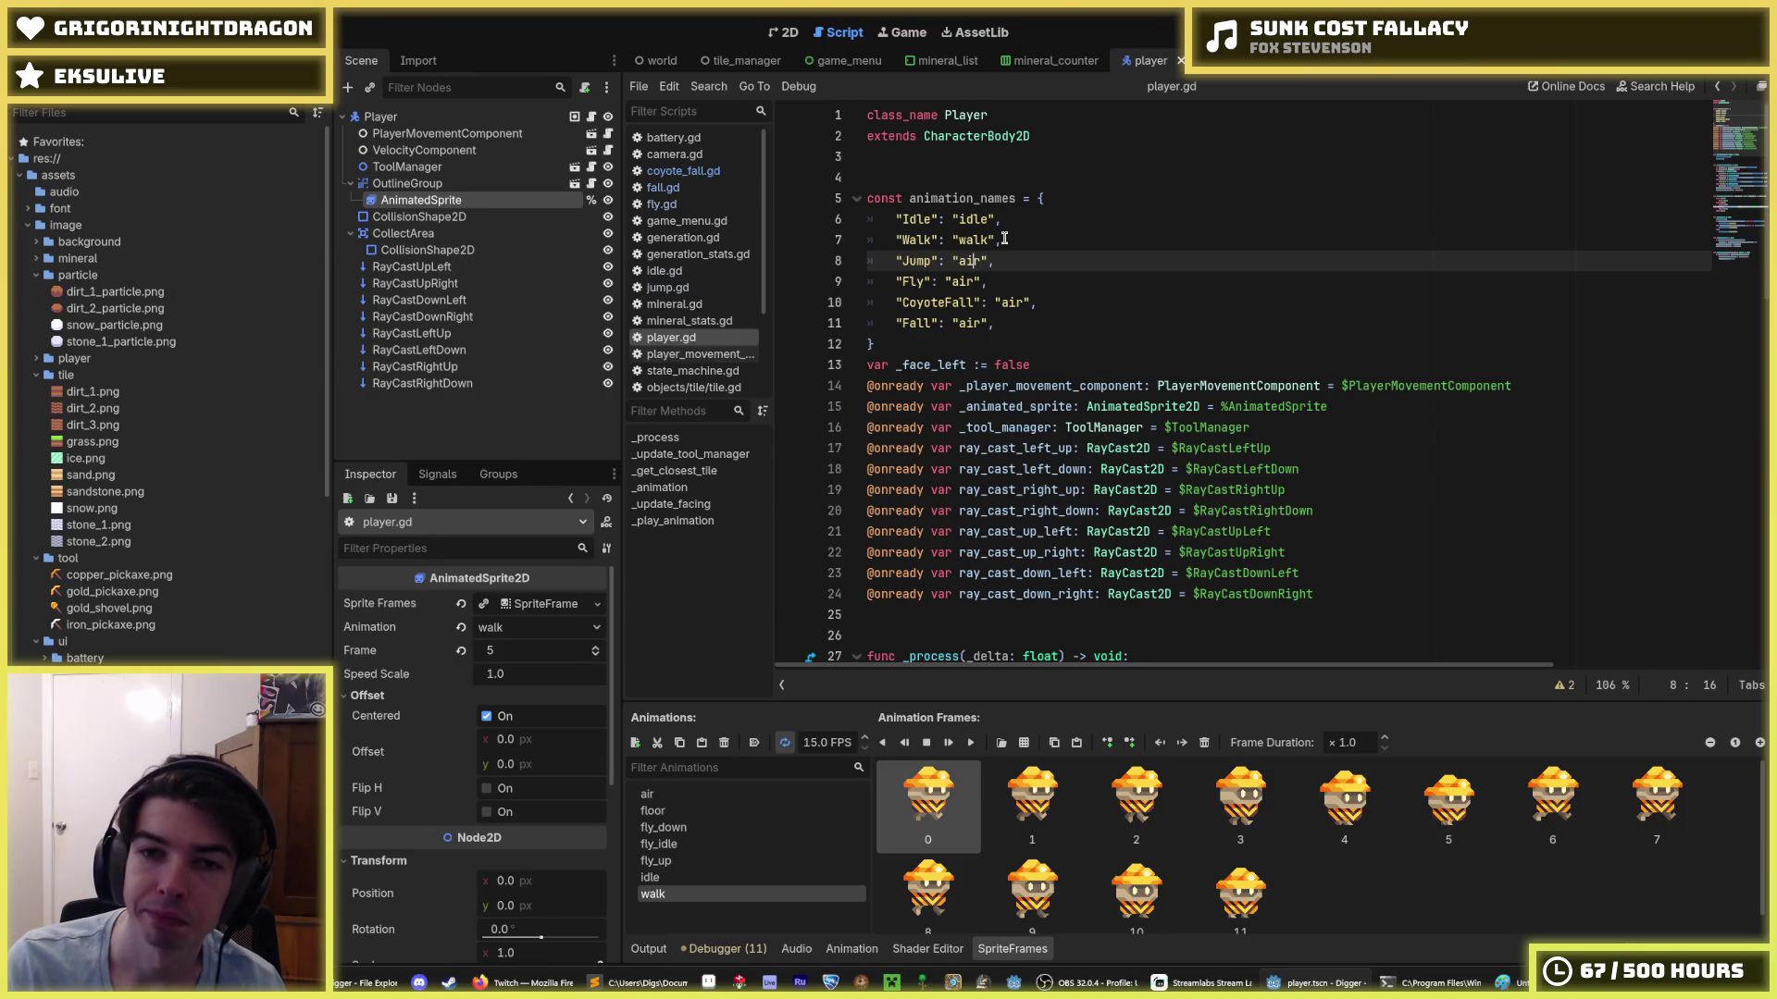
key("Up")
key("Down")
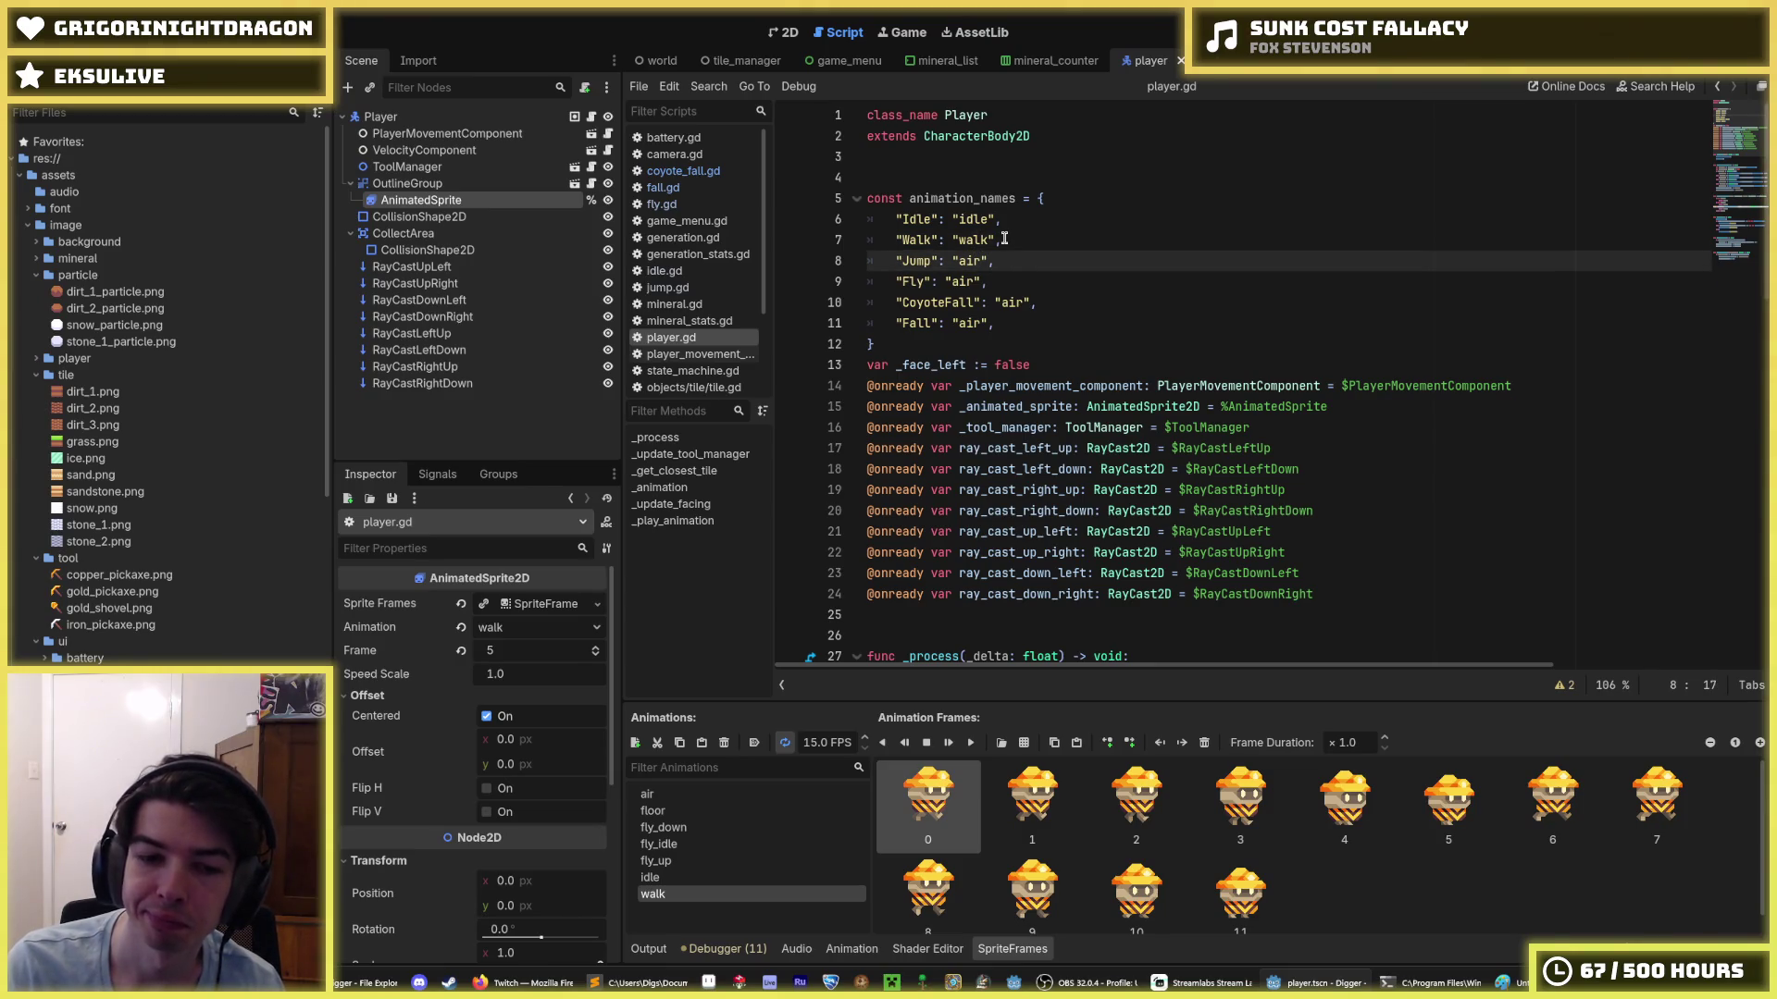
- Cycle through the air, walk and idle animations, leave air selected, and save the player scene
left_click(668, 795)
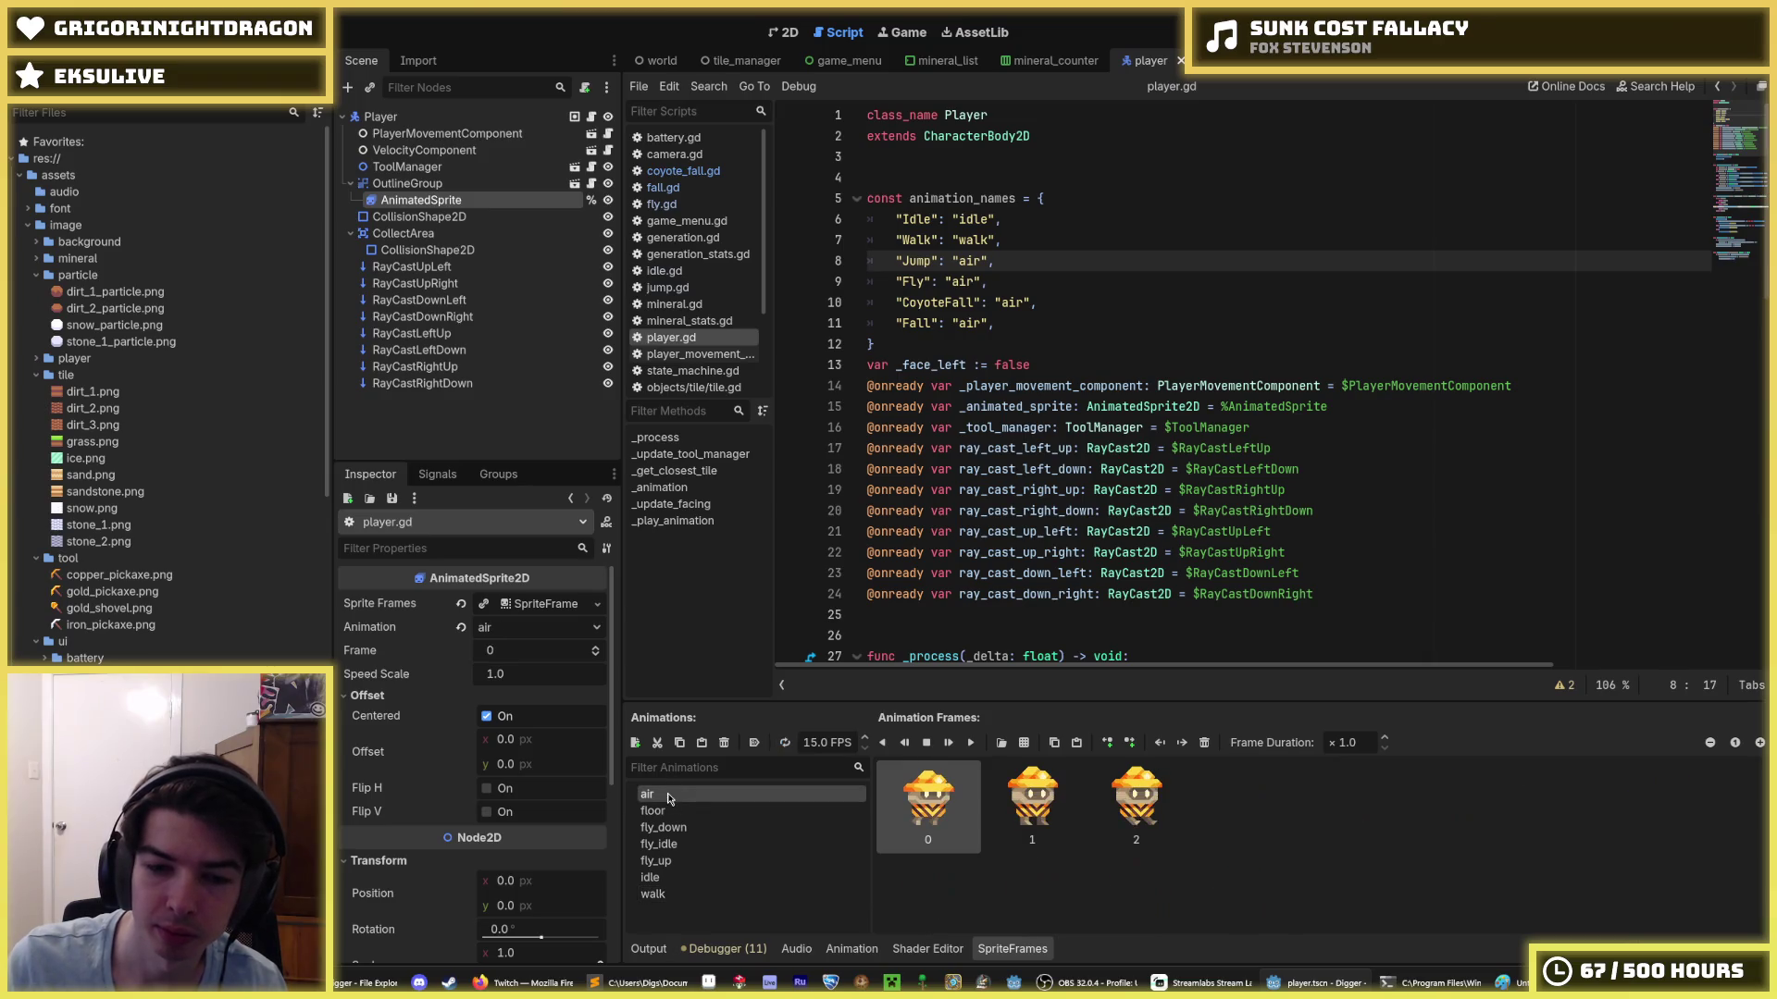
left_click(676, 894)
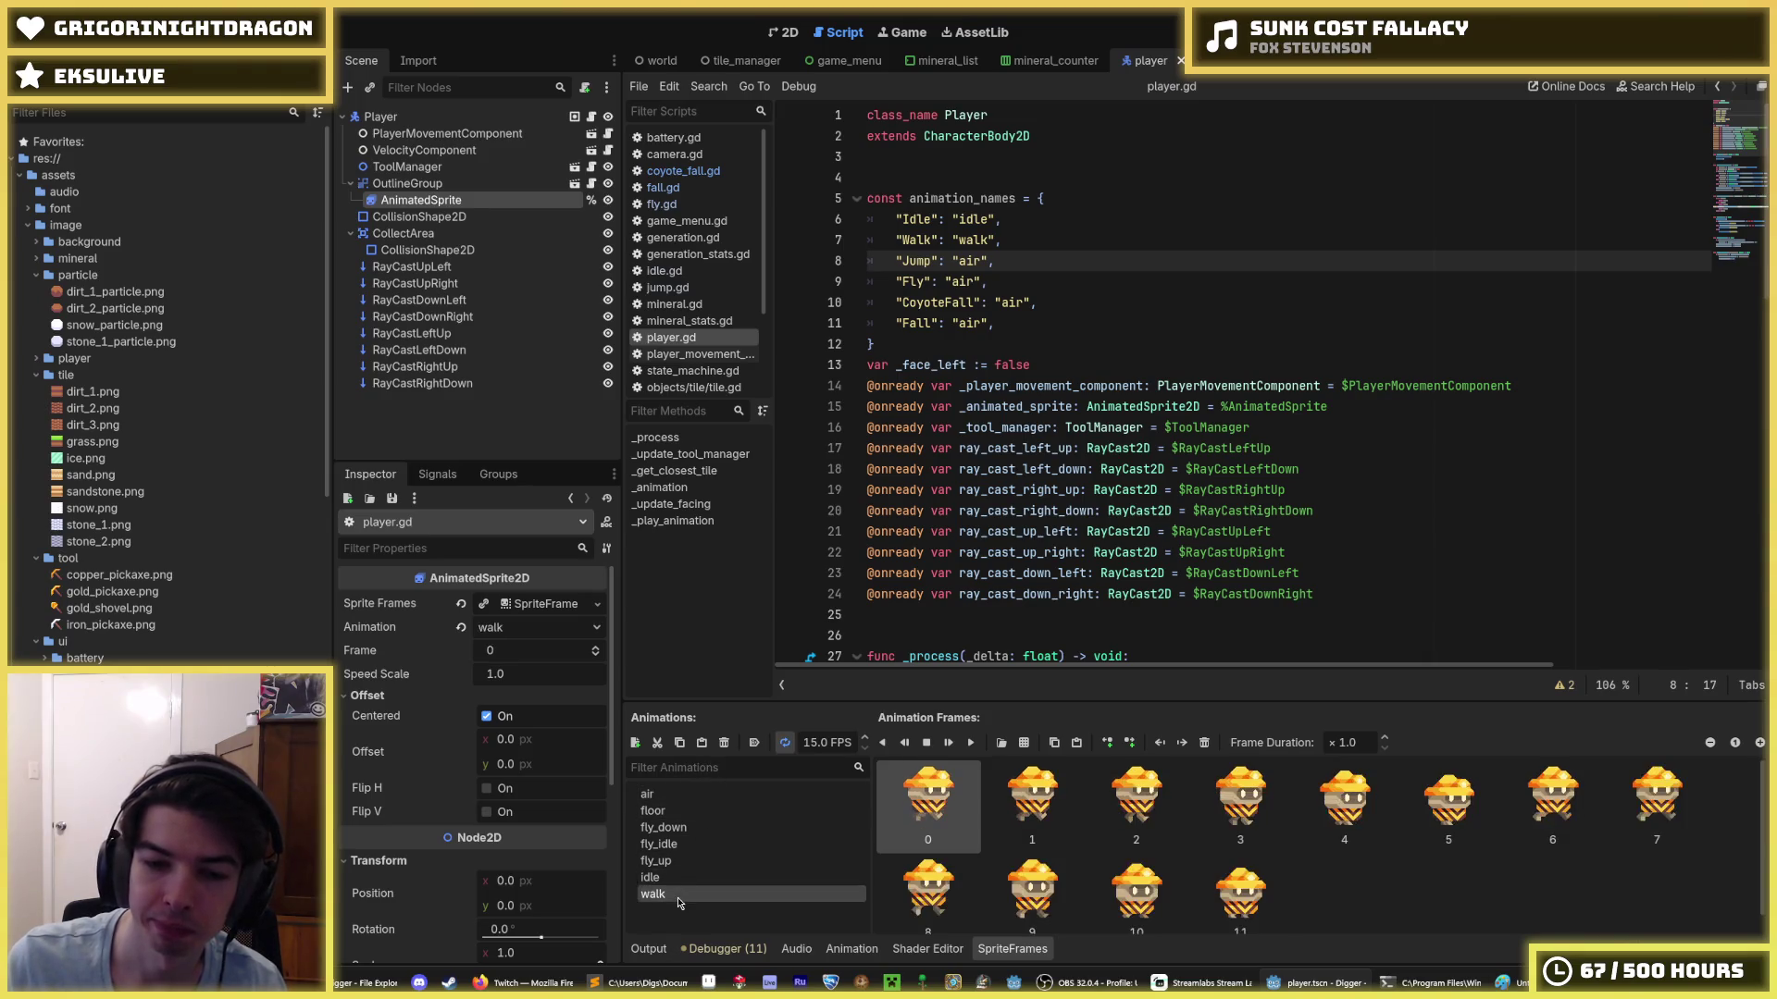
left_click(667, 794)
left_click(681, 876)
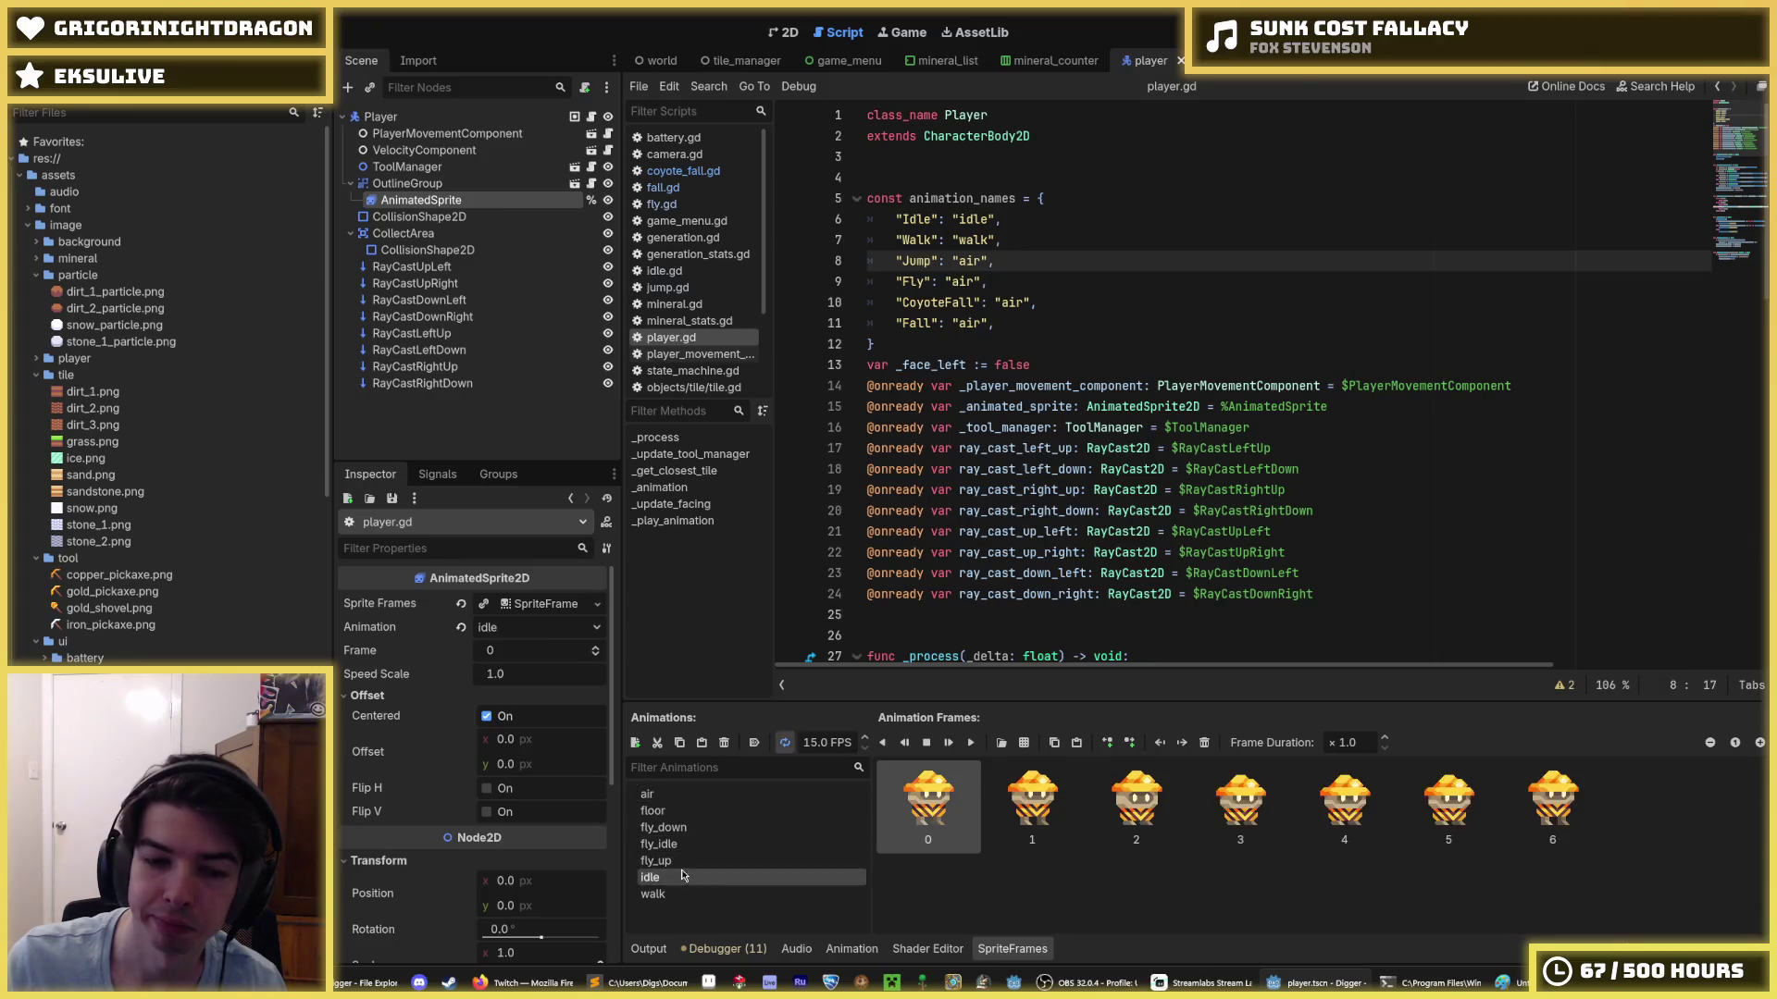
left_click(683, 795)
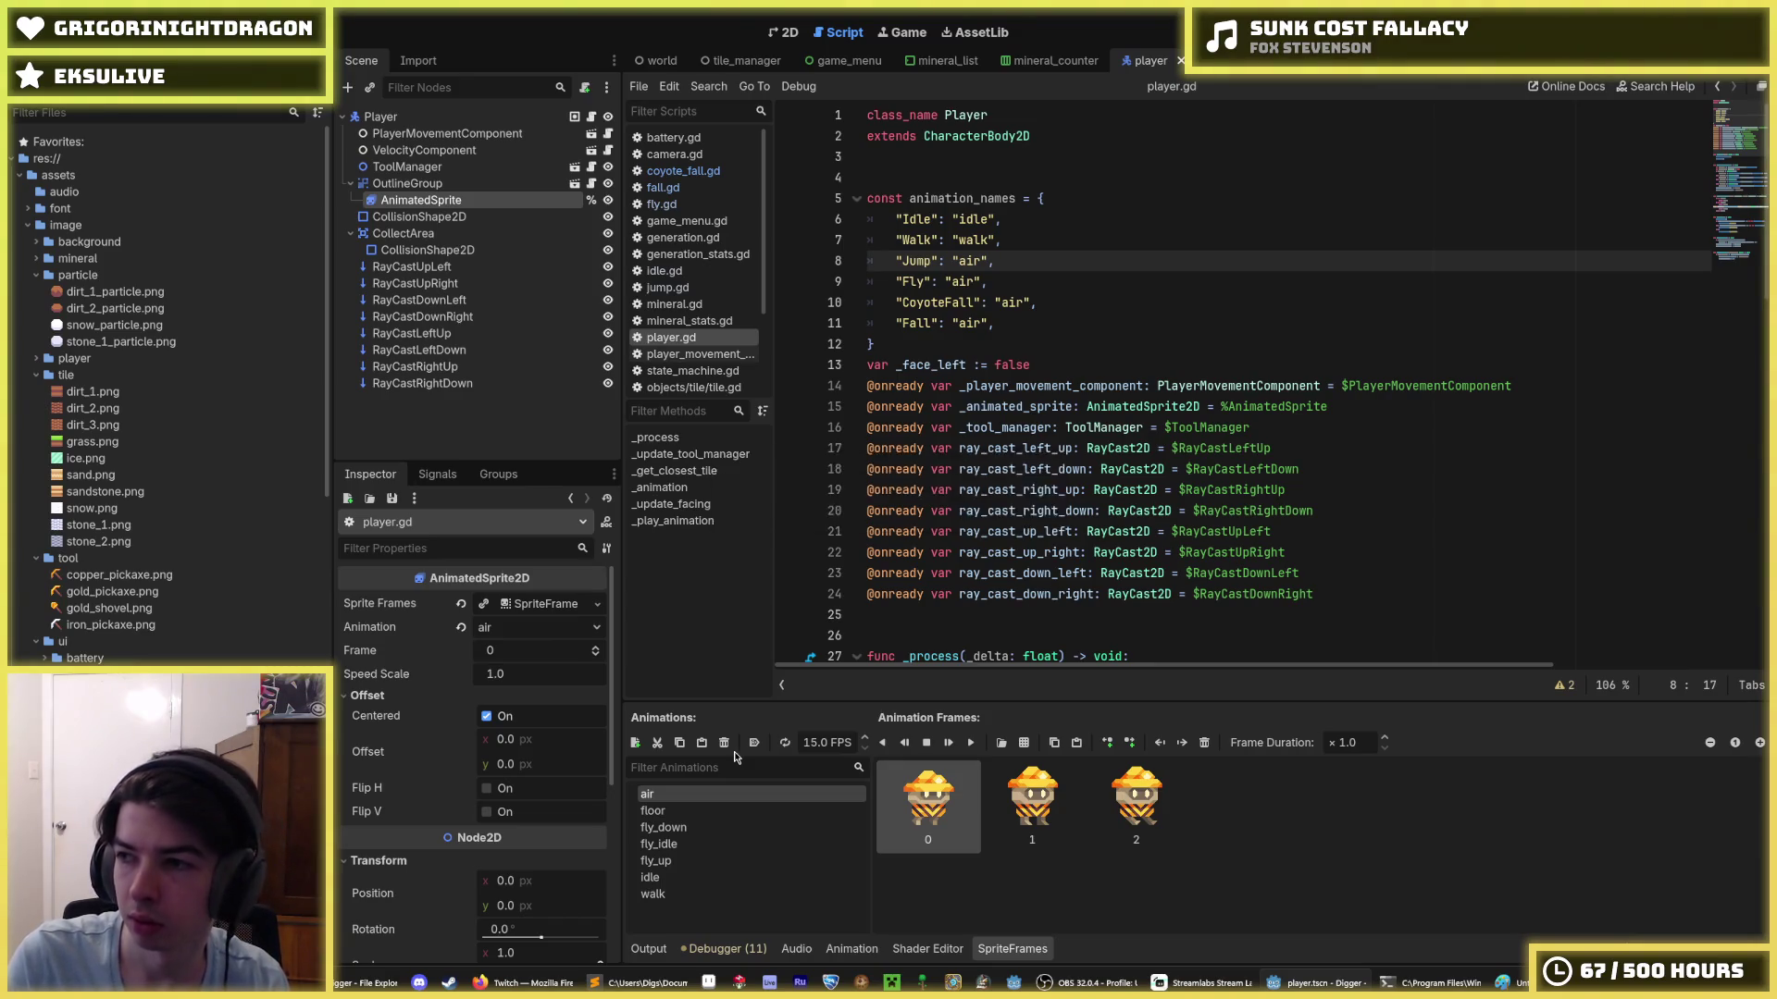
key("ctrl+s")
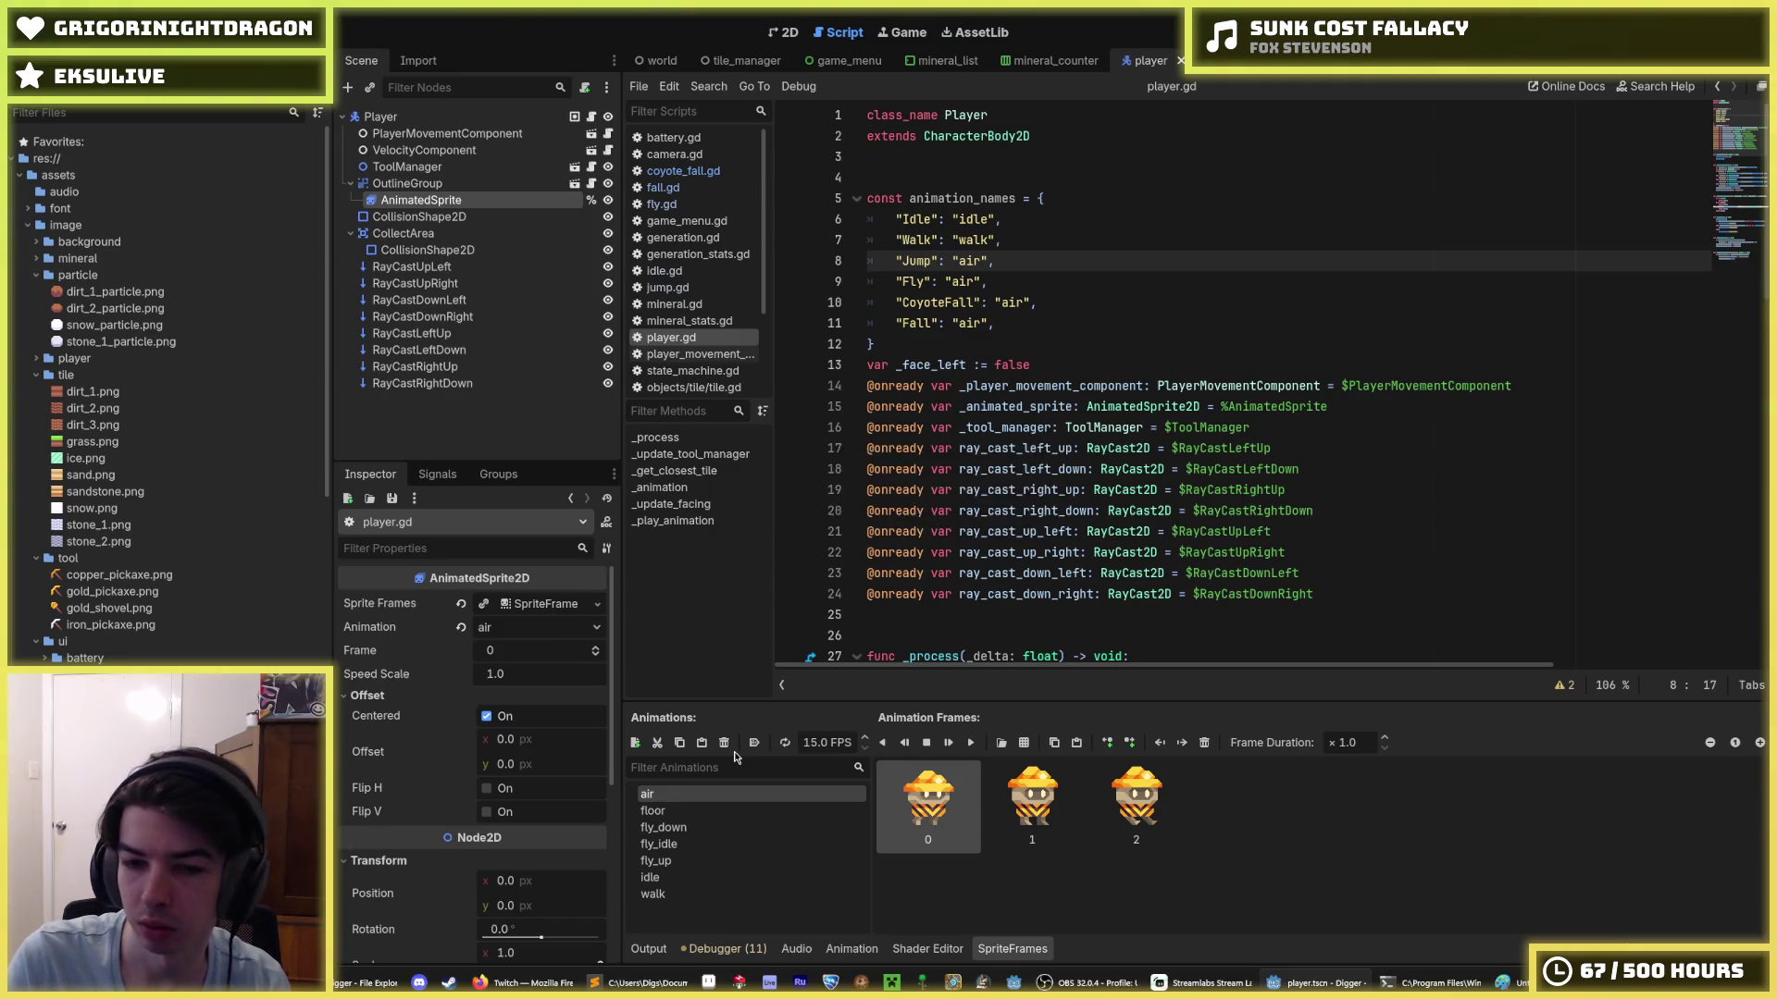
key("ctrl+s")
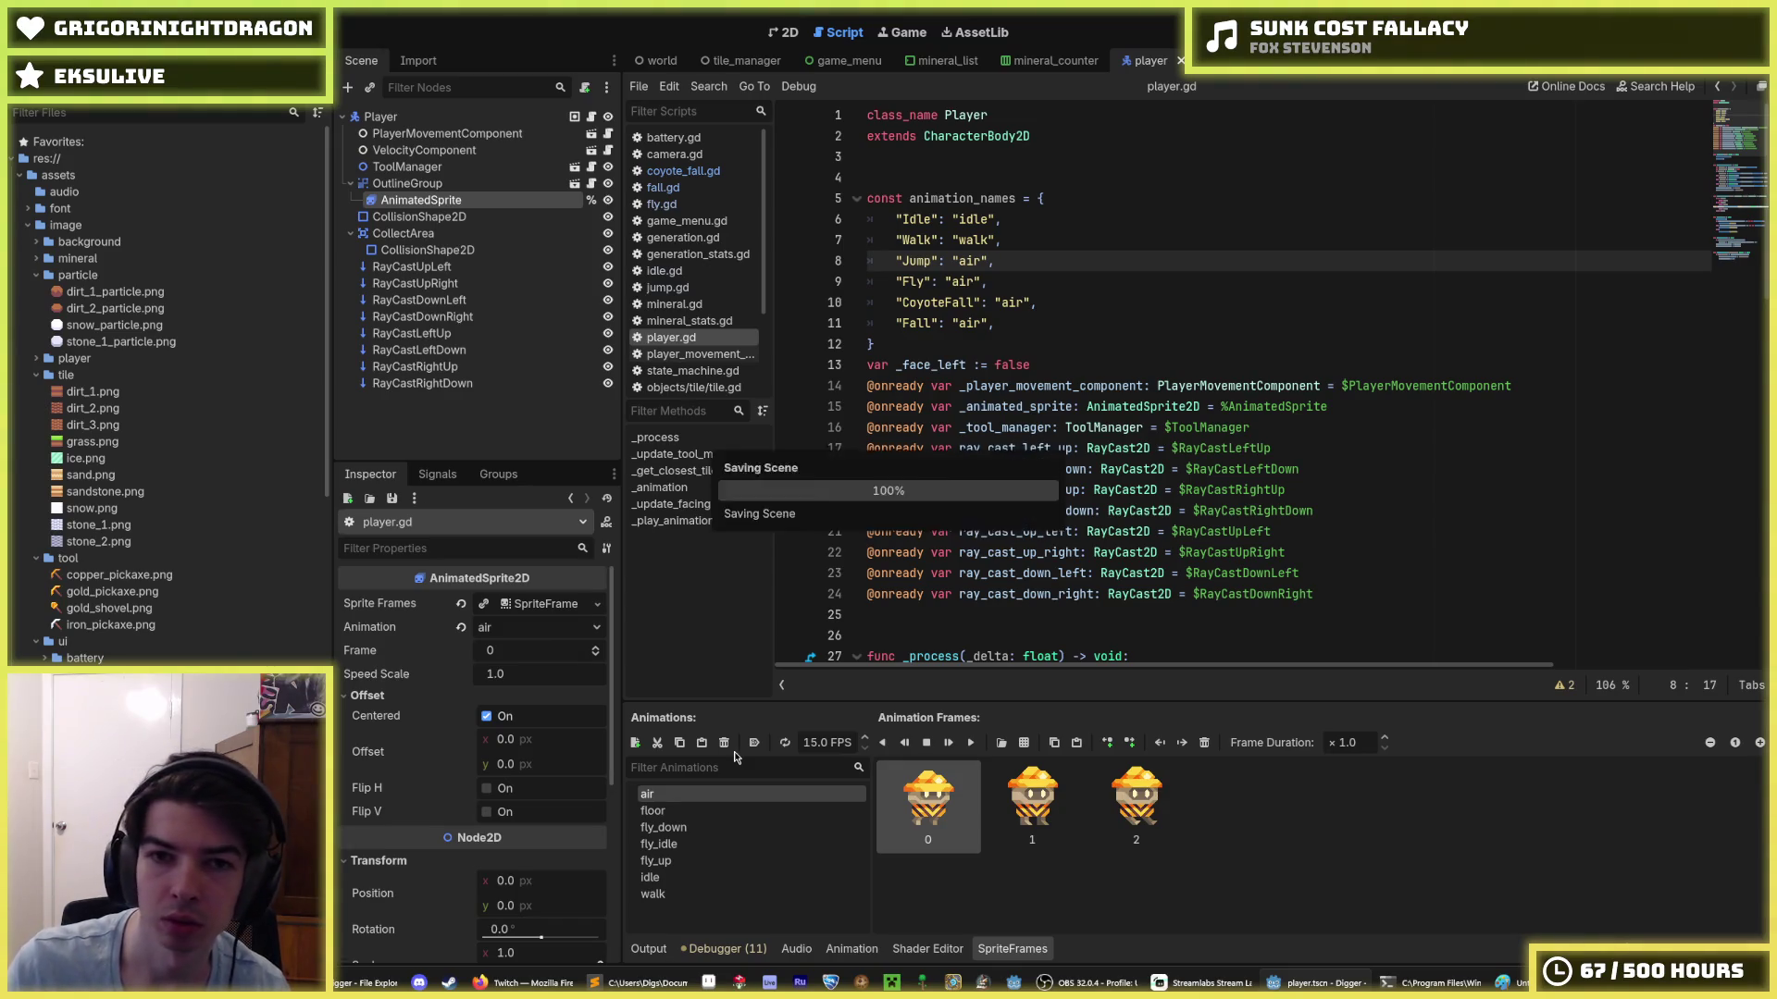
- Browse player.gd from the Fall entry down to the _update_facing call in _animation
left_click(992, 322)
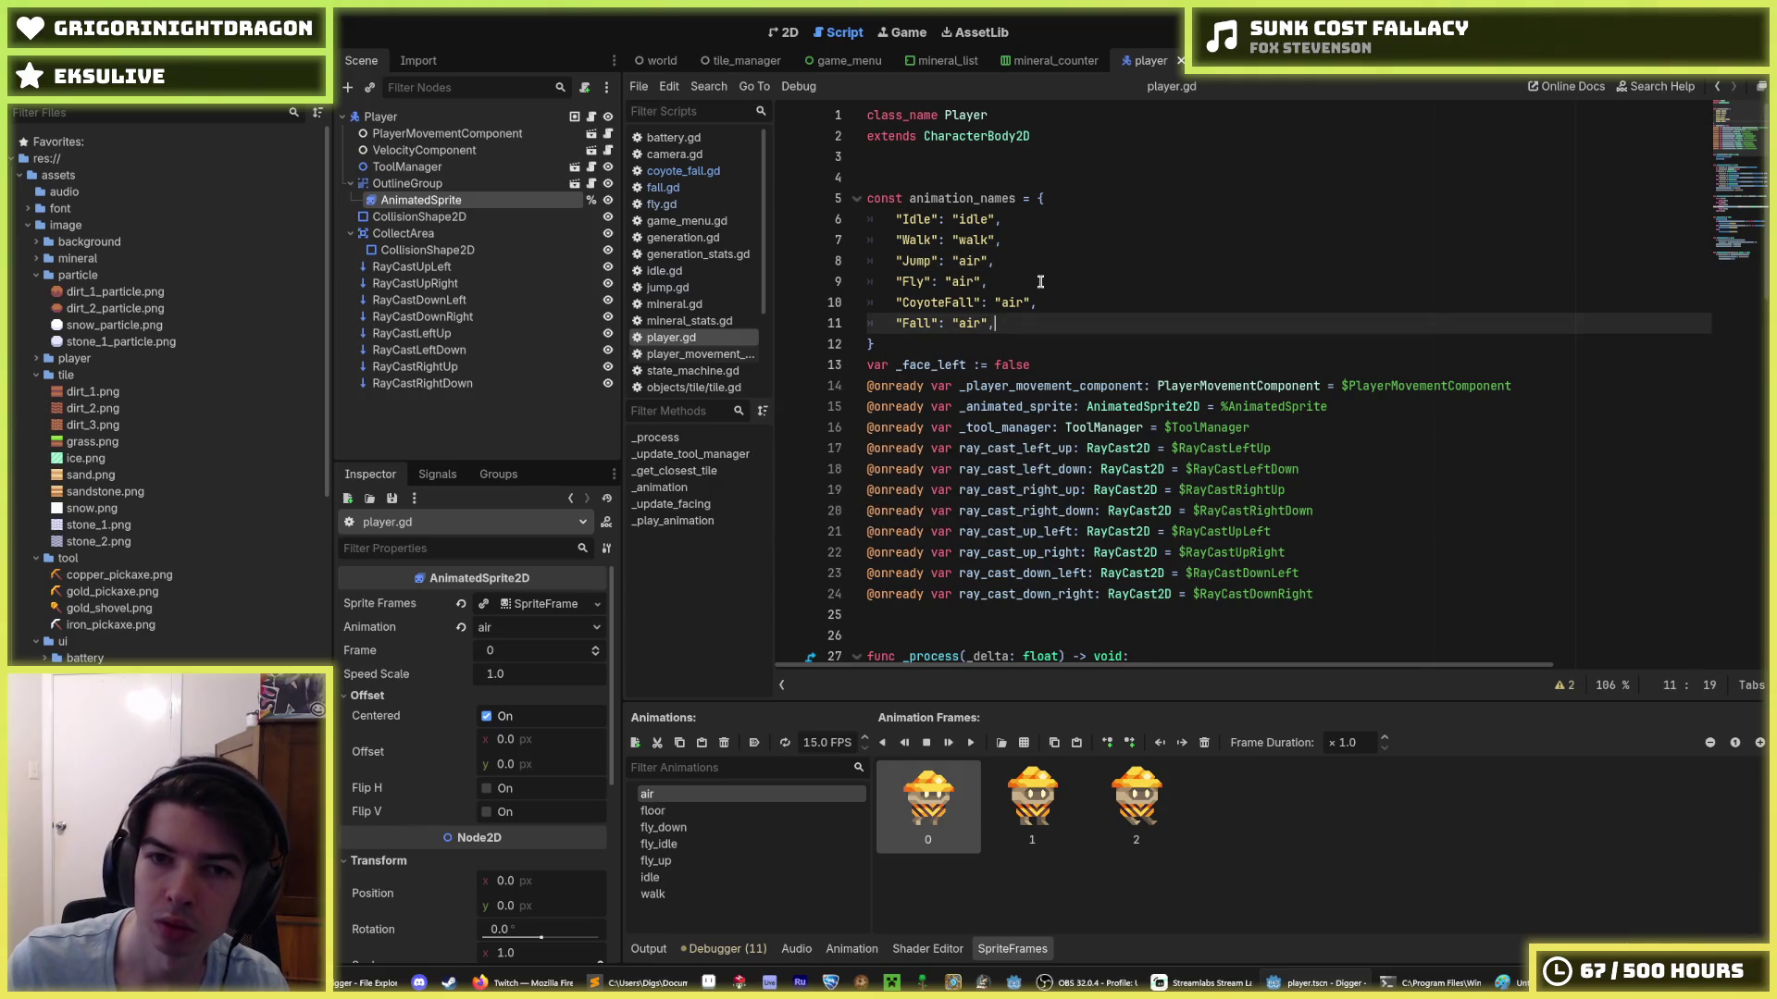
scroll(1040, 281, "down", 14)
left_click(1031, 343)
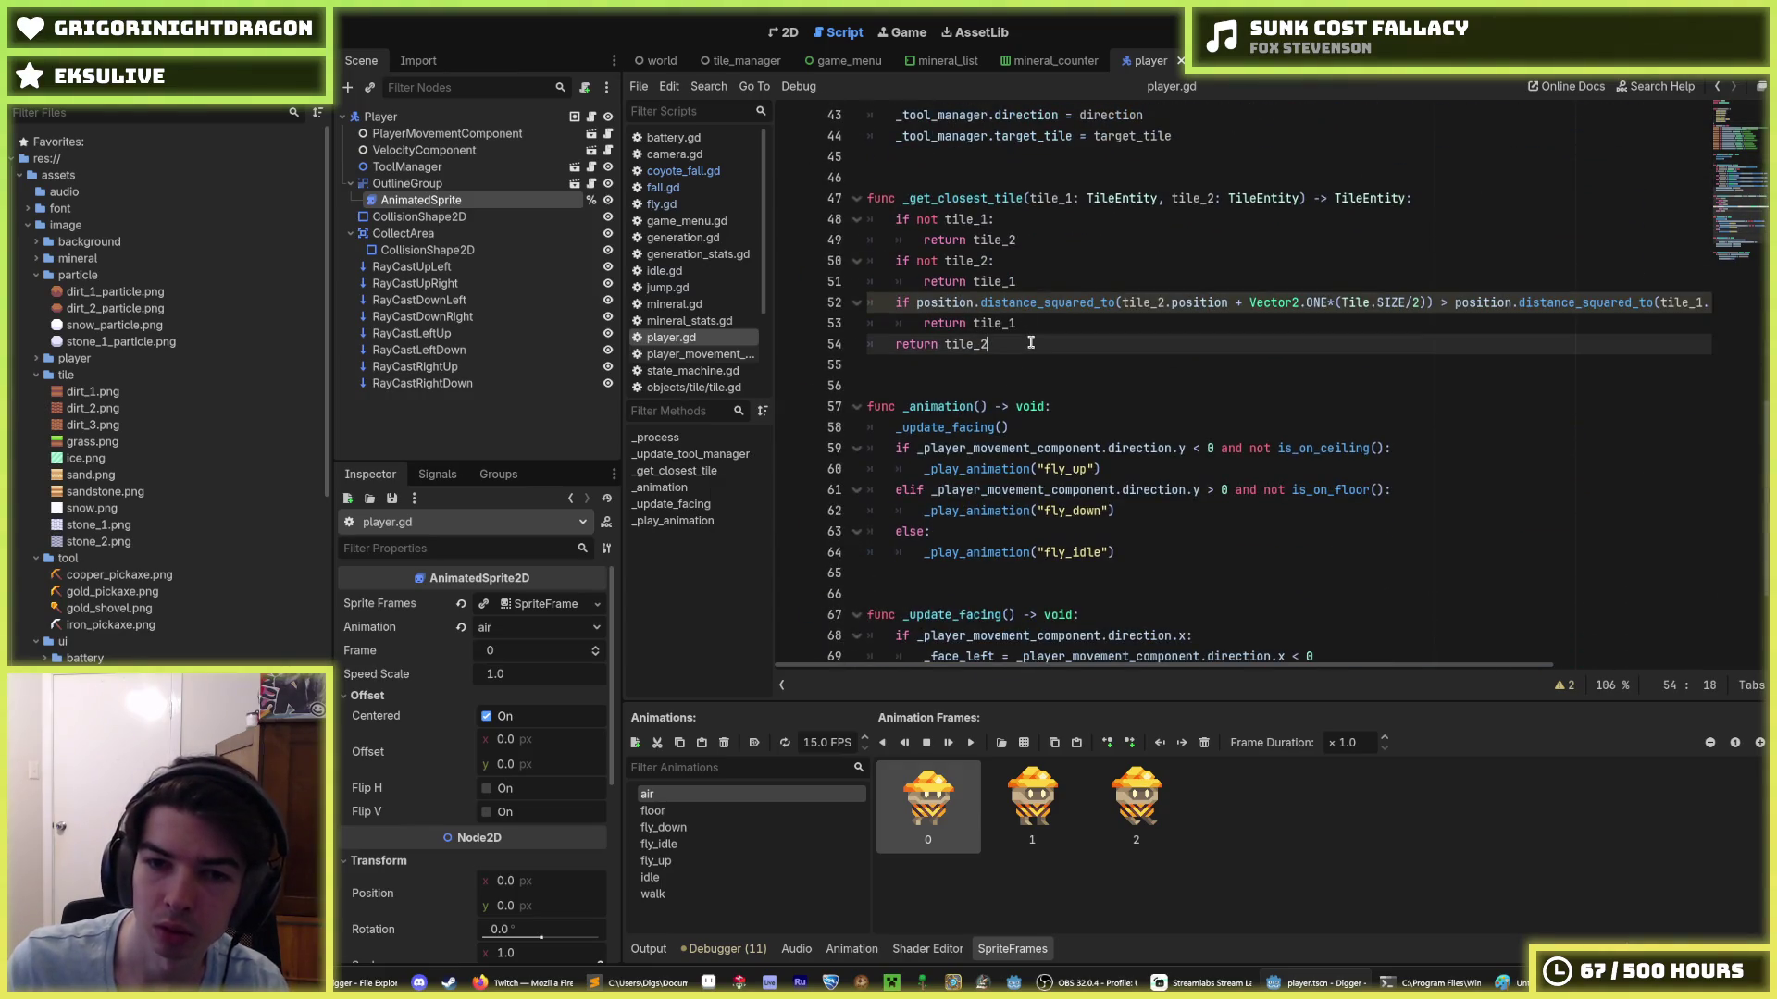
scroll(1031, 343, "down", 3)
scroll(1034, 344, "up", 2)
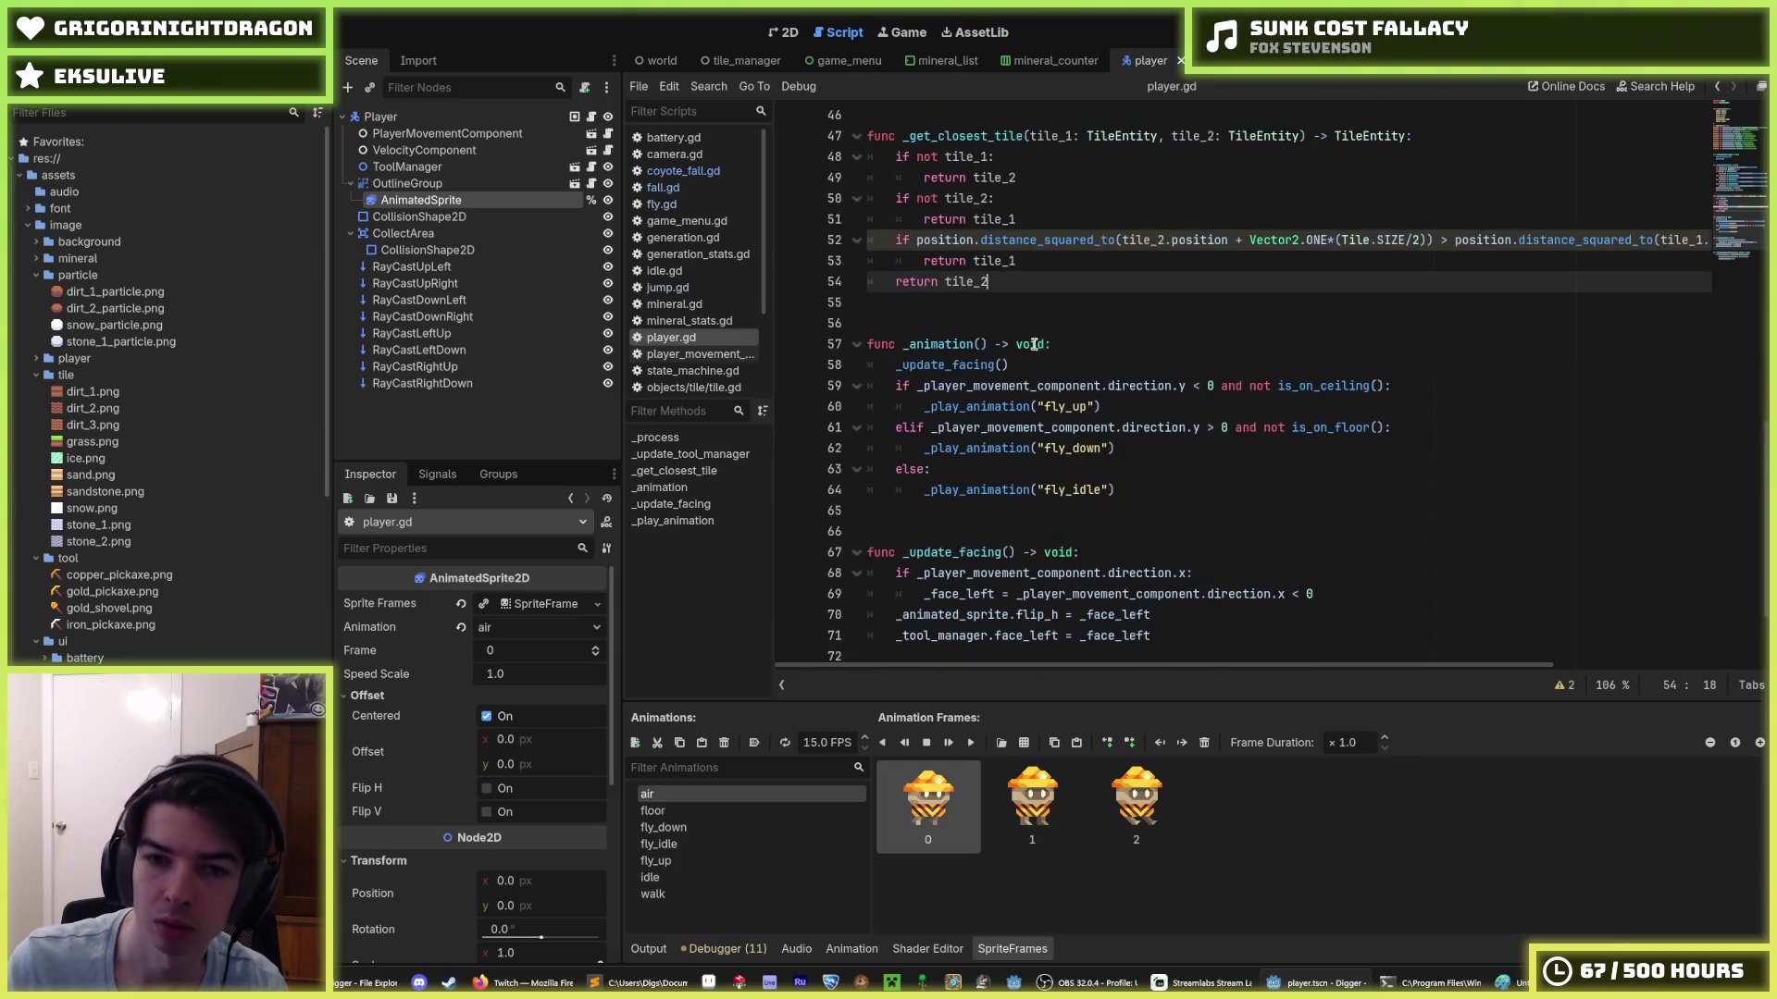
left_click(1039, 365)
scroll(1071, 374, "up", 1)
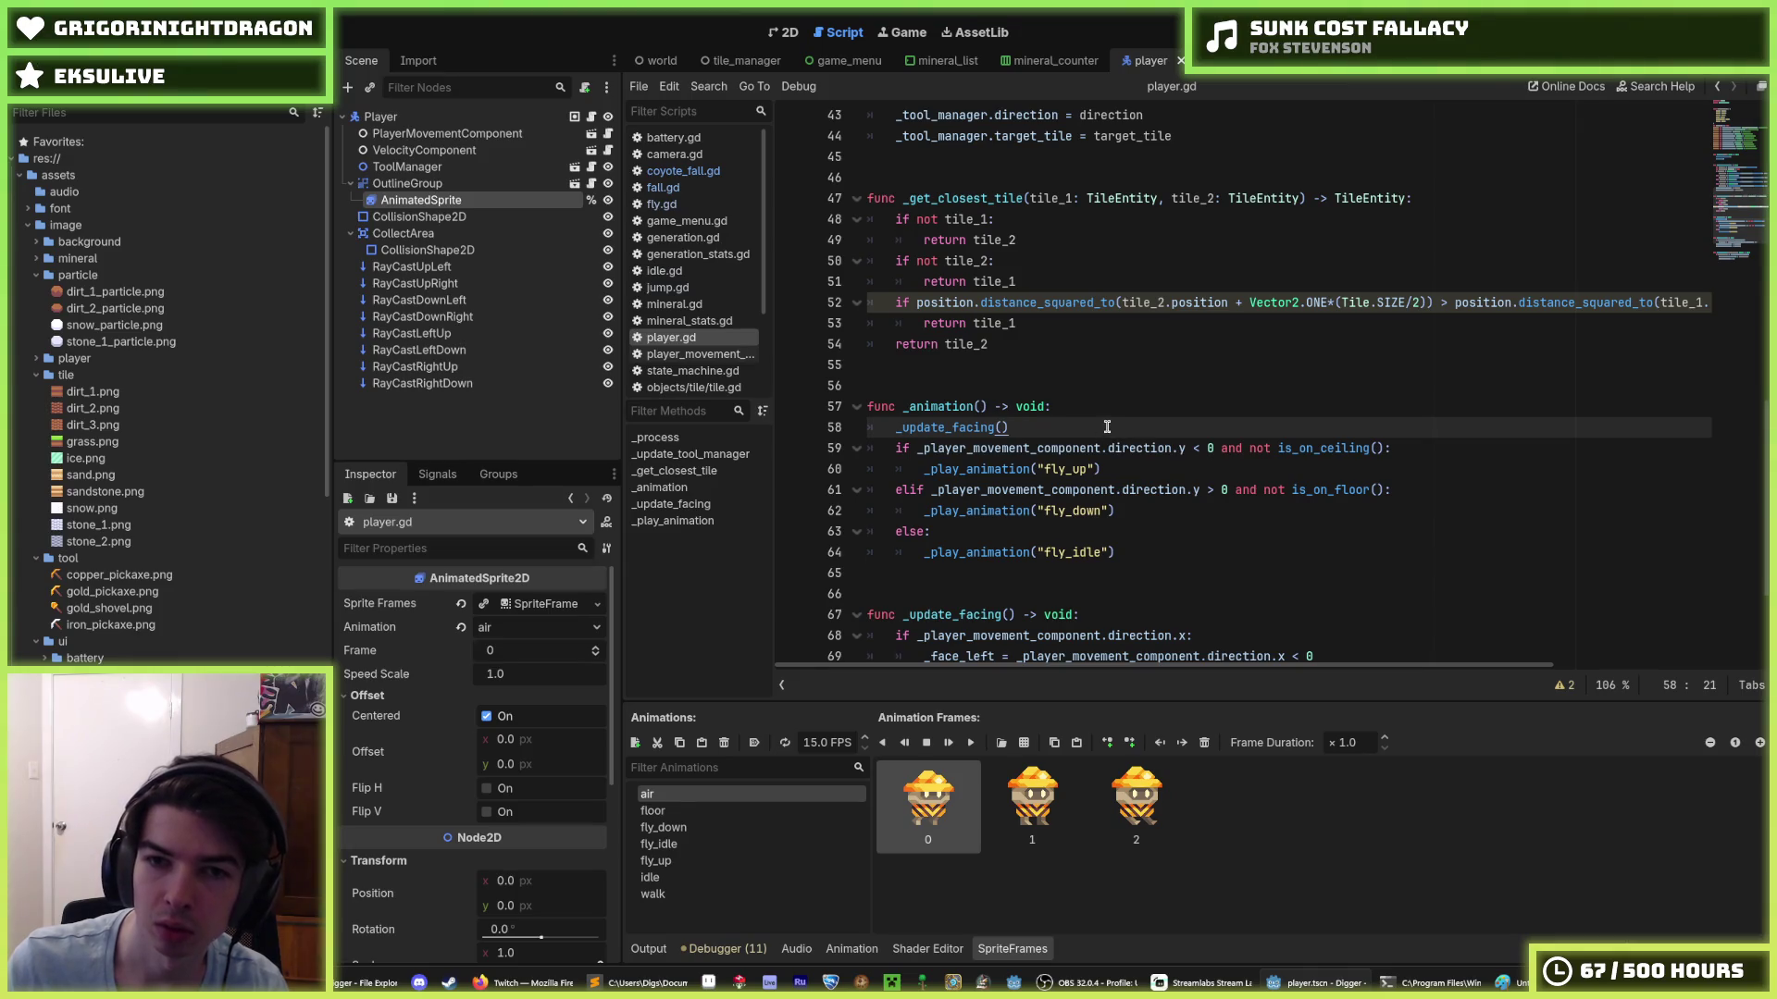
scroll(1107, 427, "up", 3)
scroll(1107, 426, "down", 6)
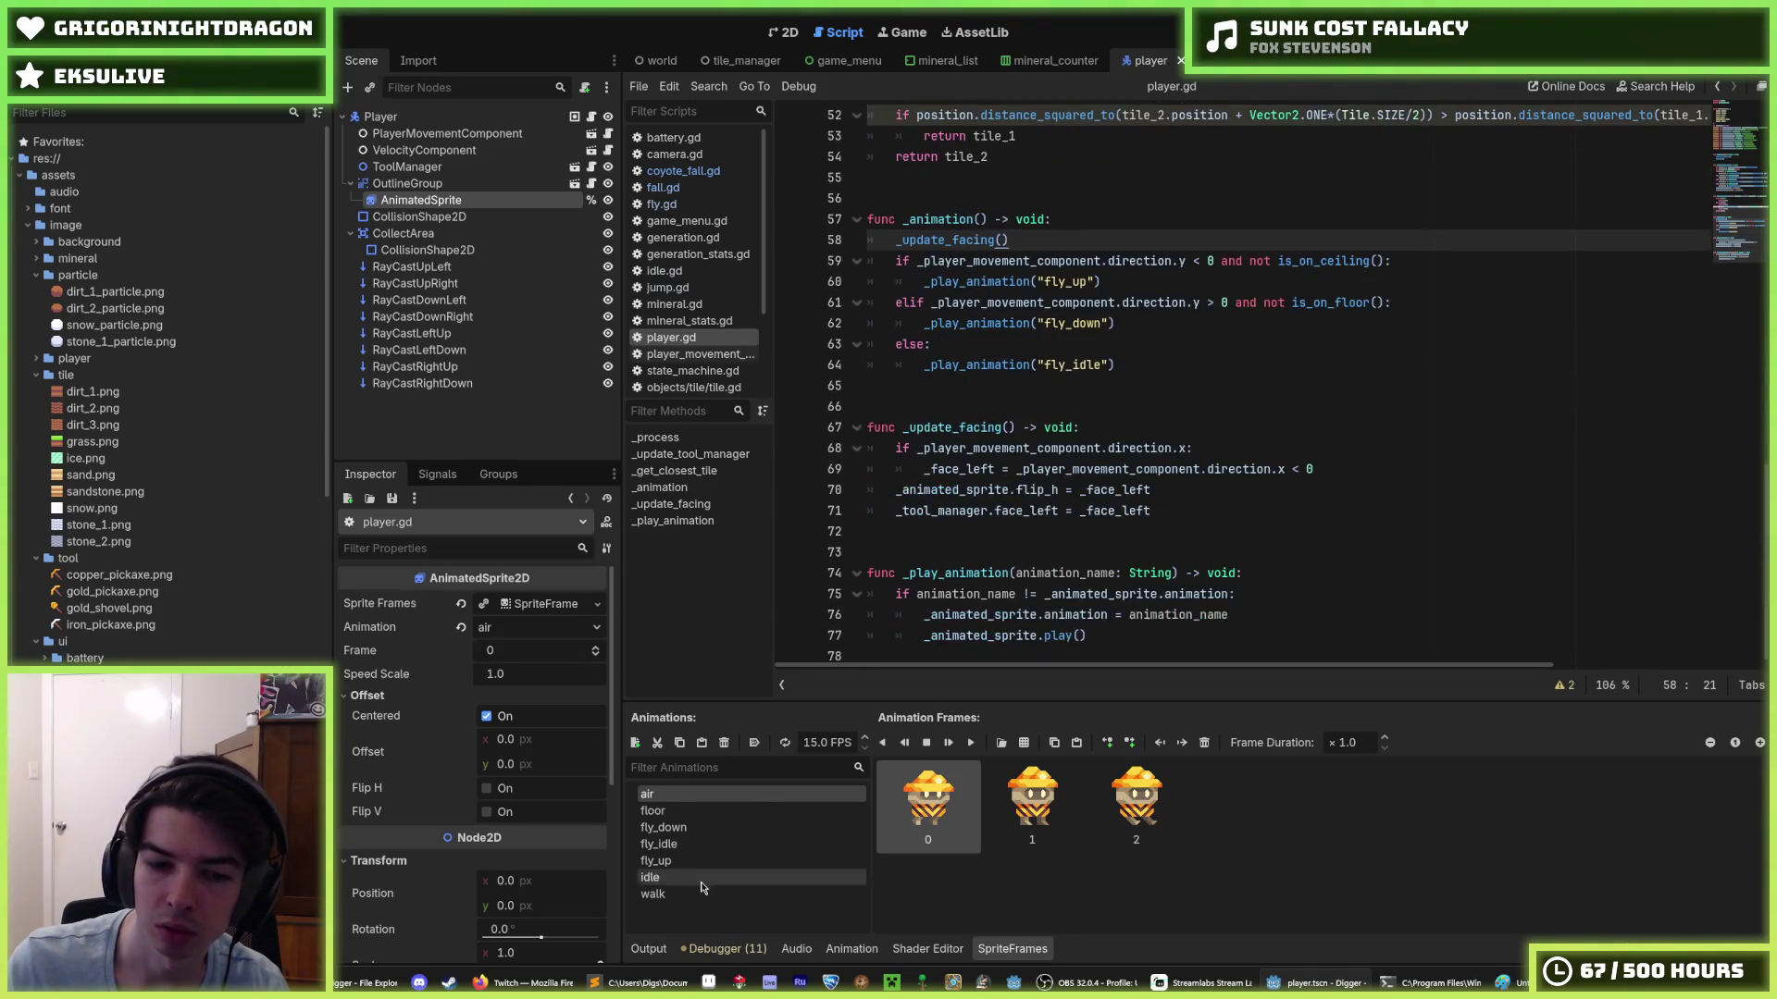
mouse_move(639, 980)
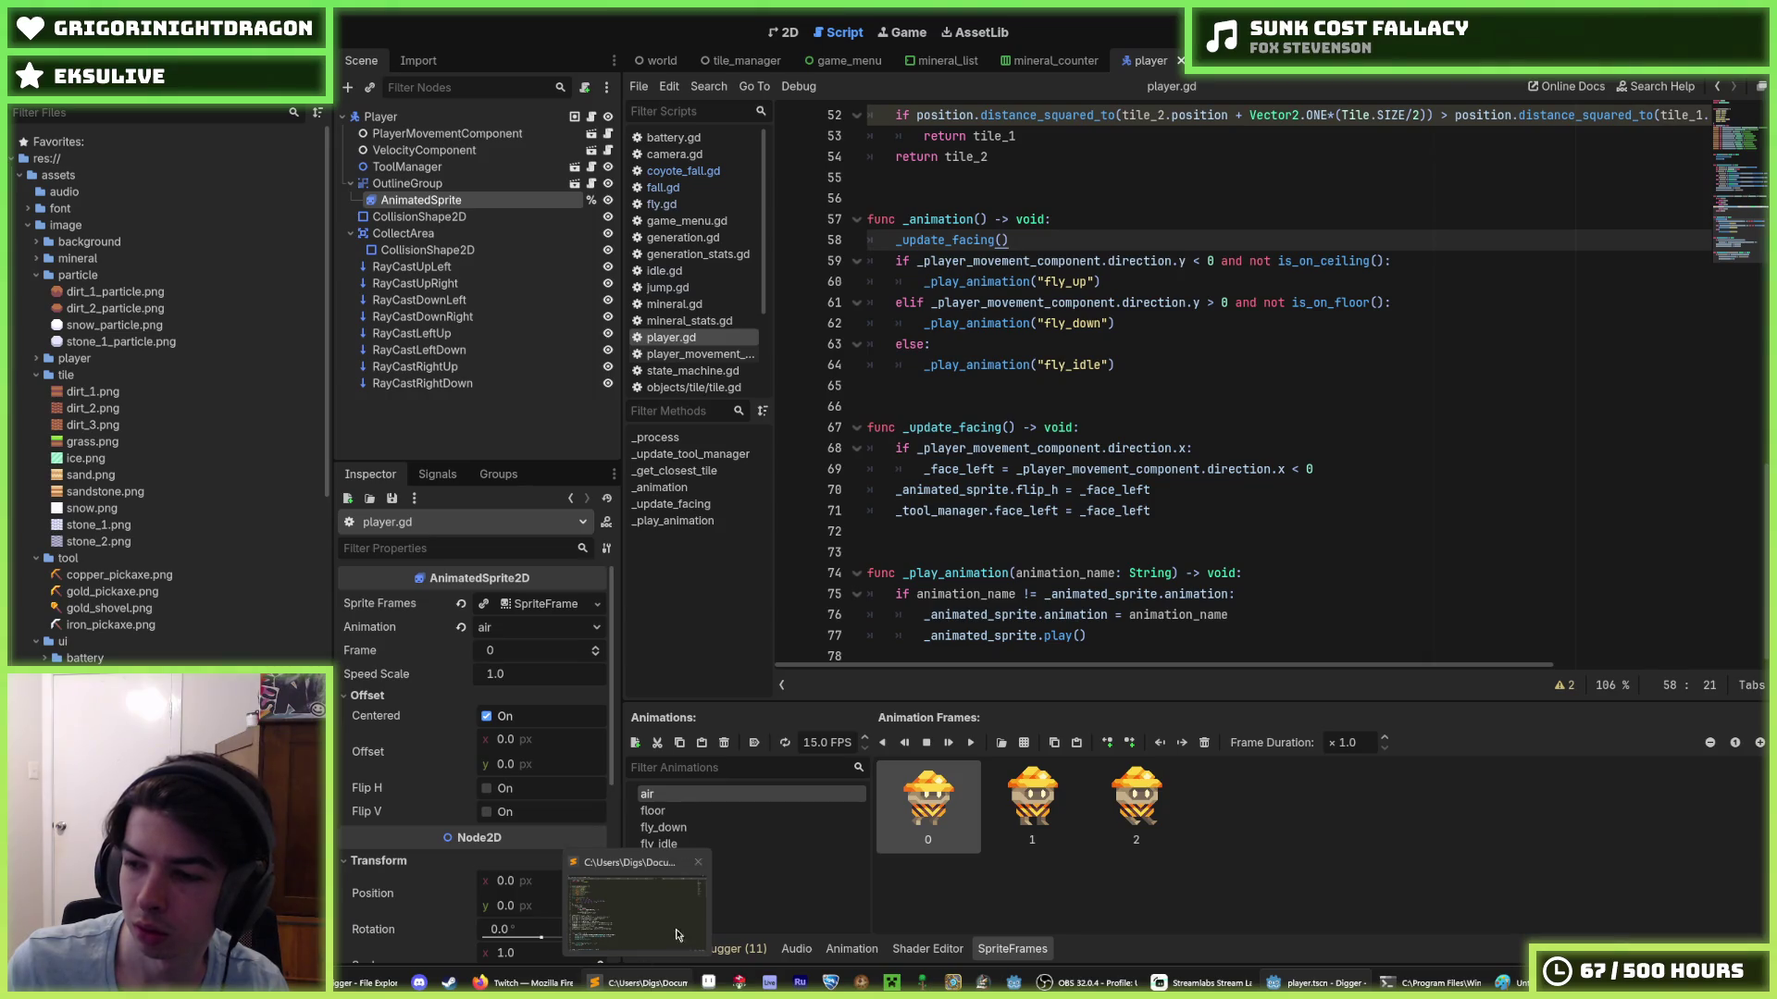
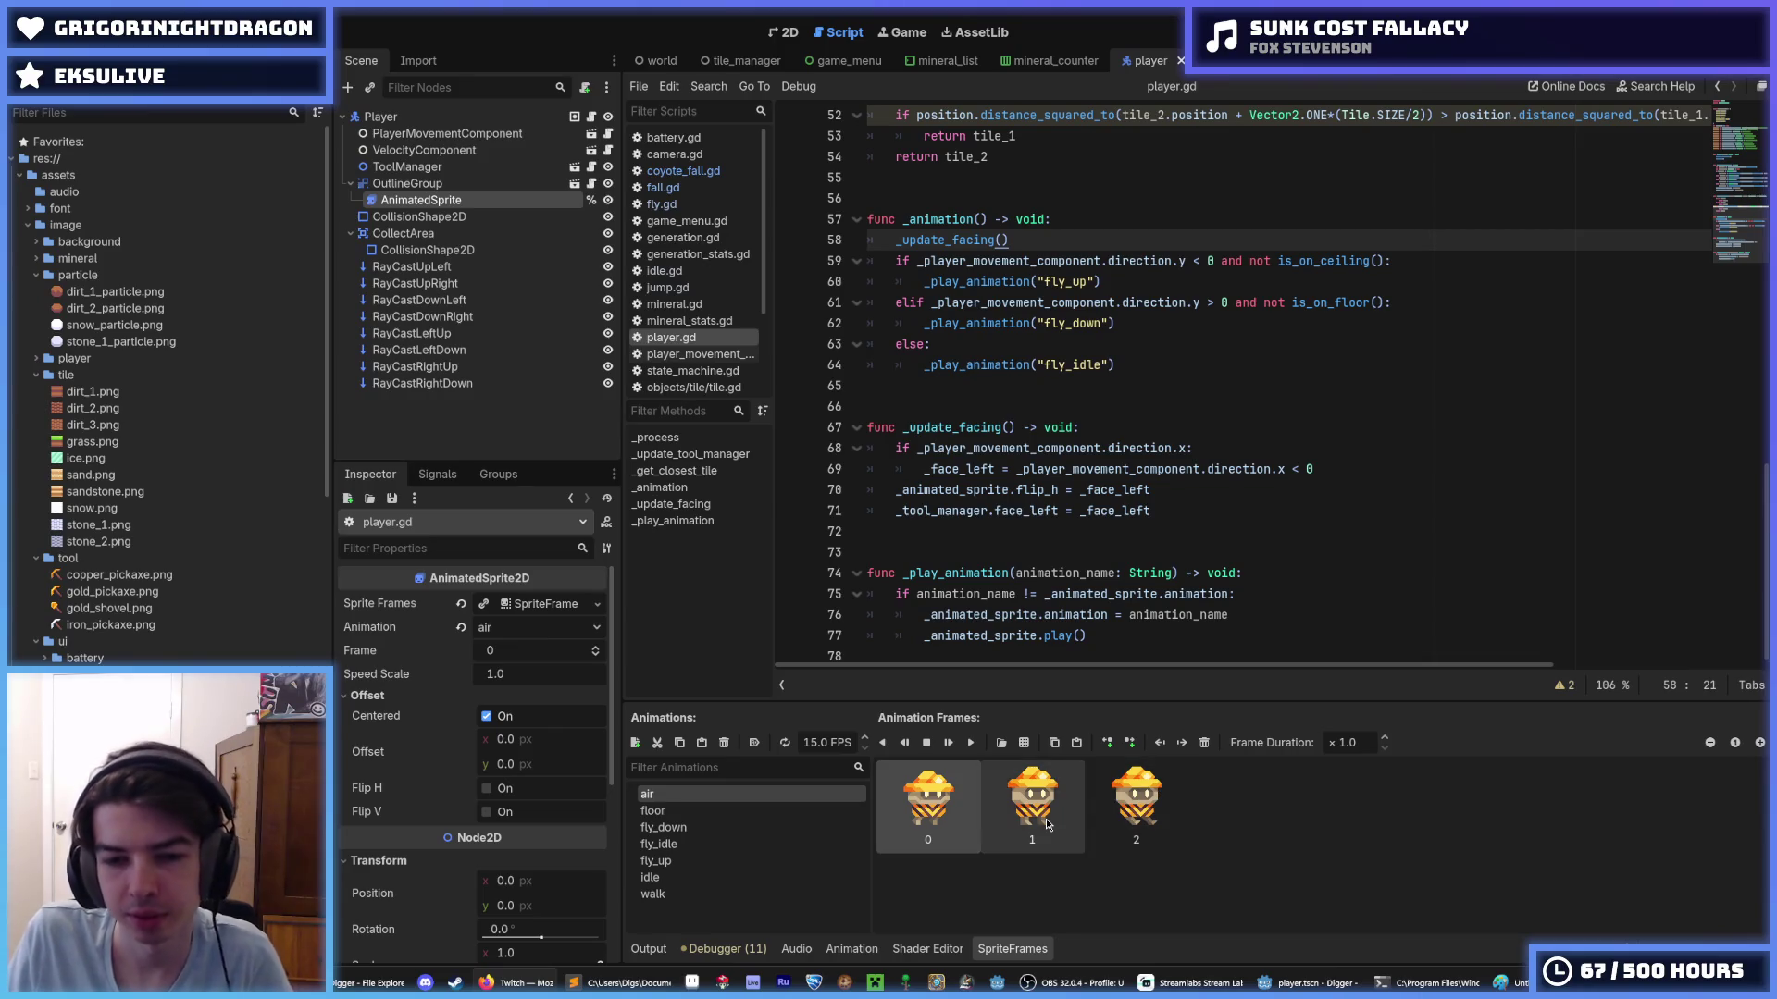
- Review the animation-name comparison in _play_animation and the fly_idle fallback in _animation
left_click(1158, 636)
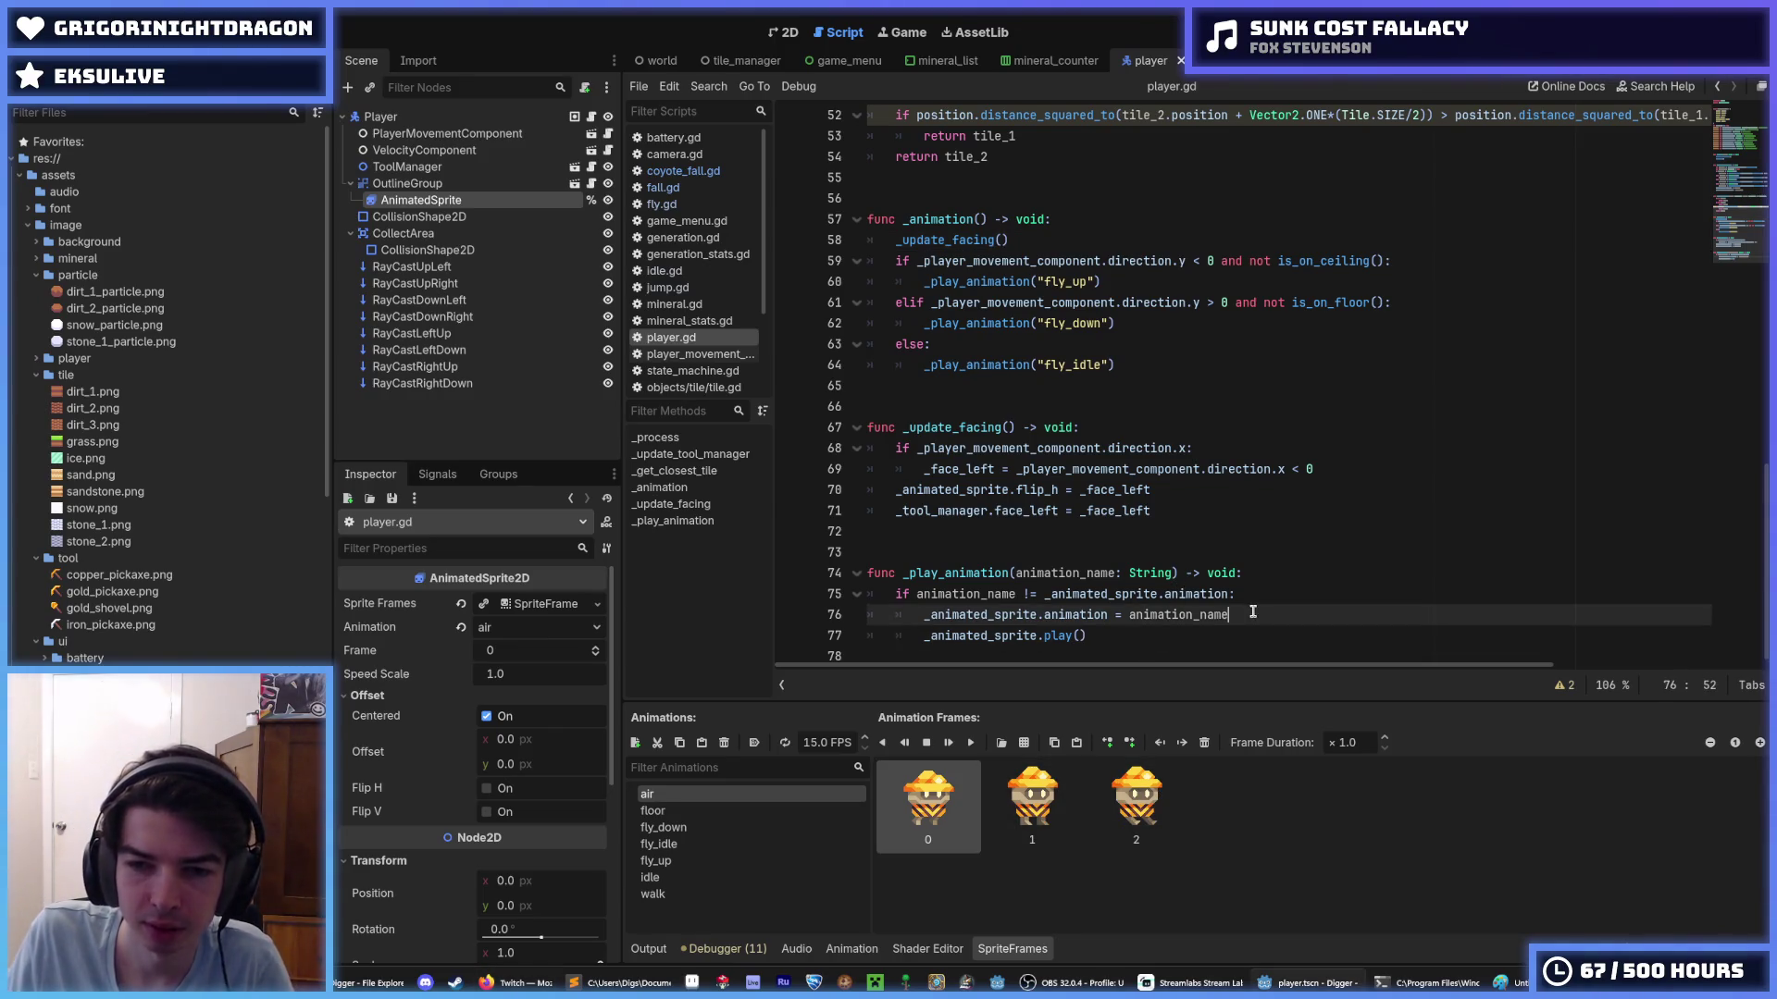
left_click(1269, 593)
left_click(1261, 611)
left_click(1264, 597)
key("Down")
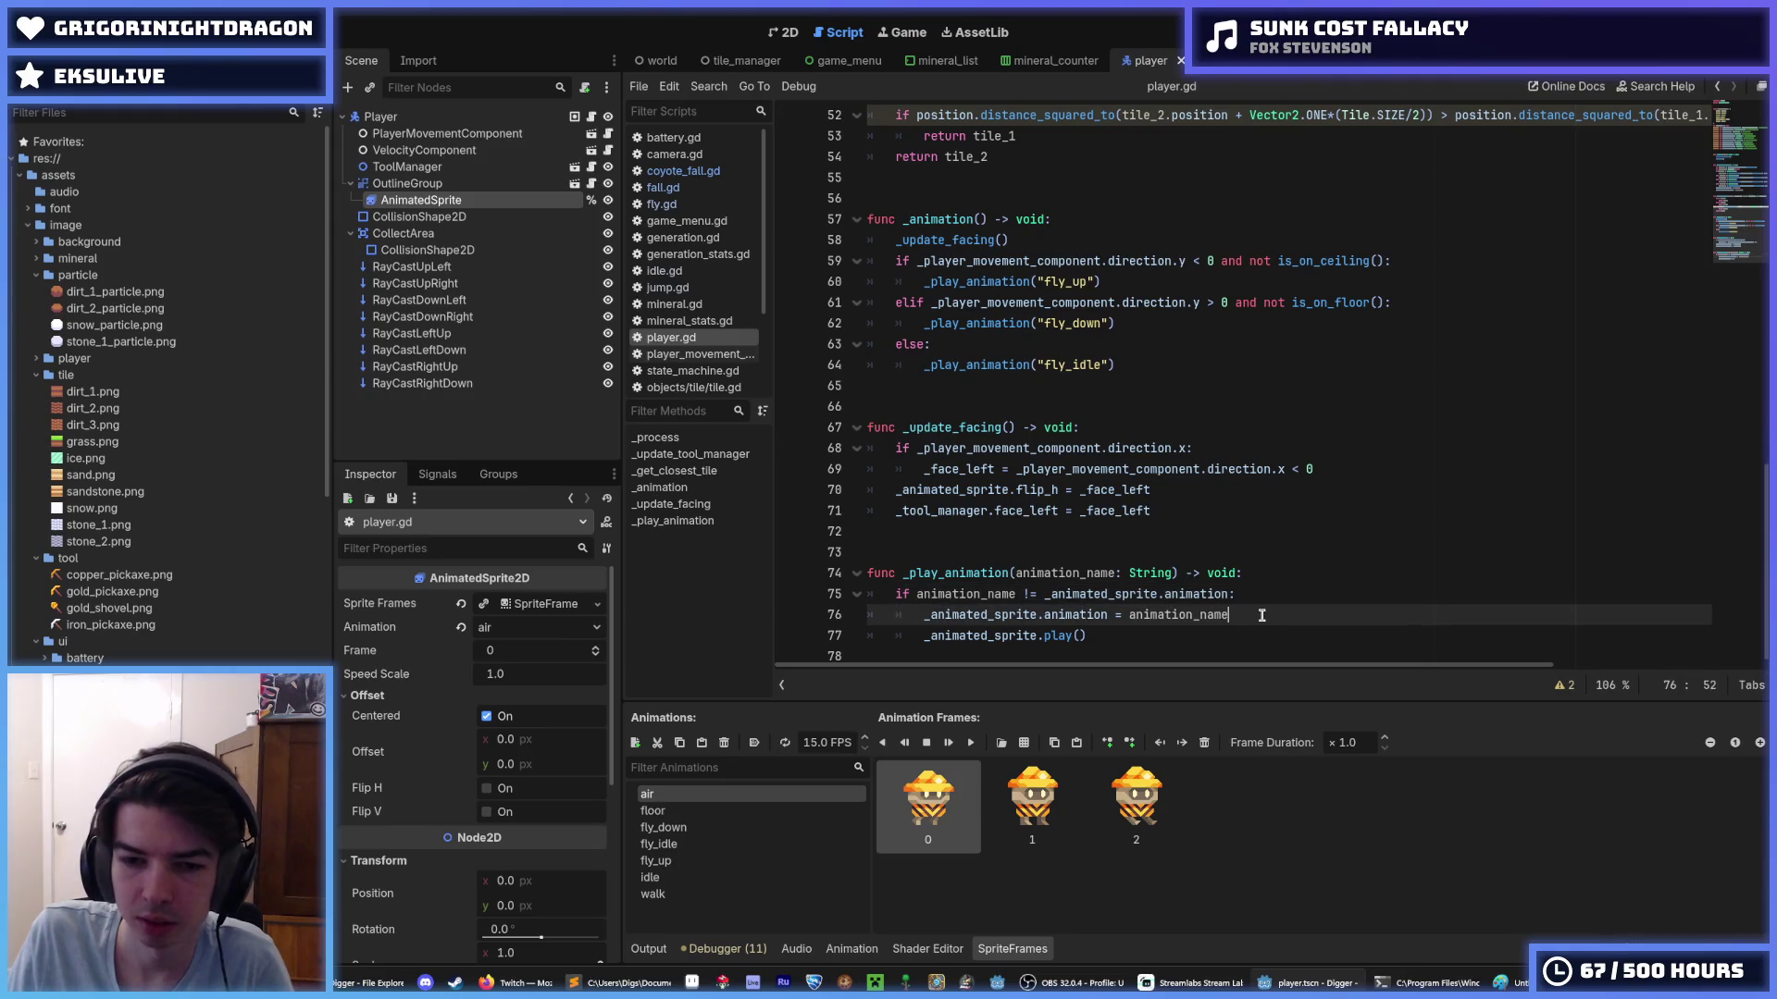
left_click(1264, 597)
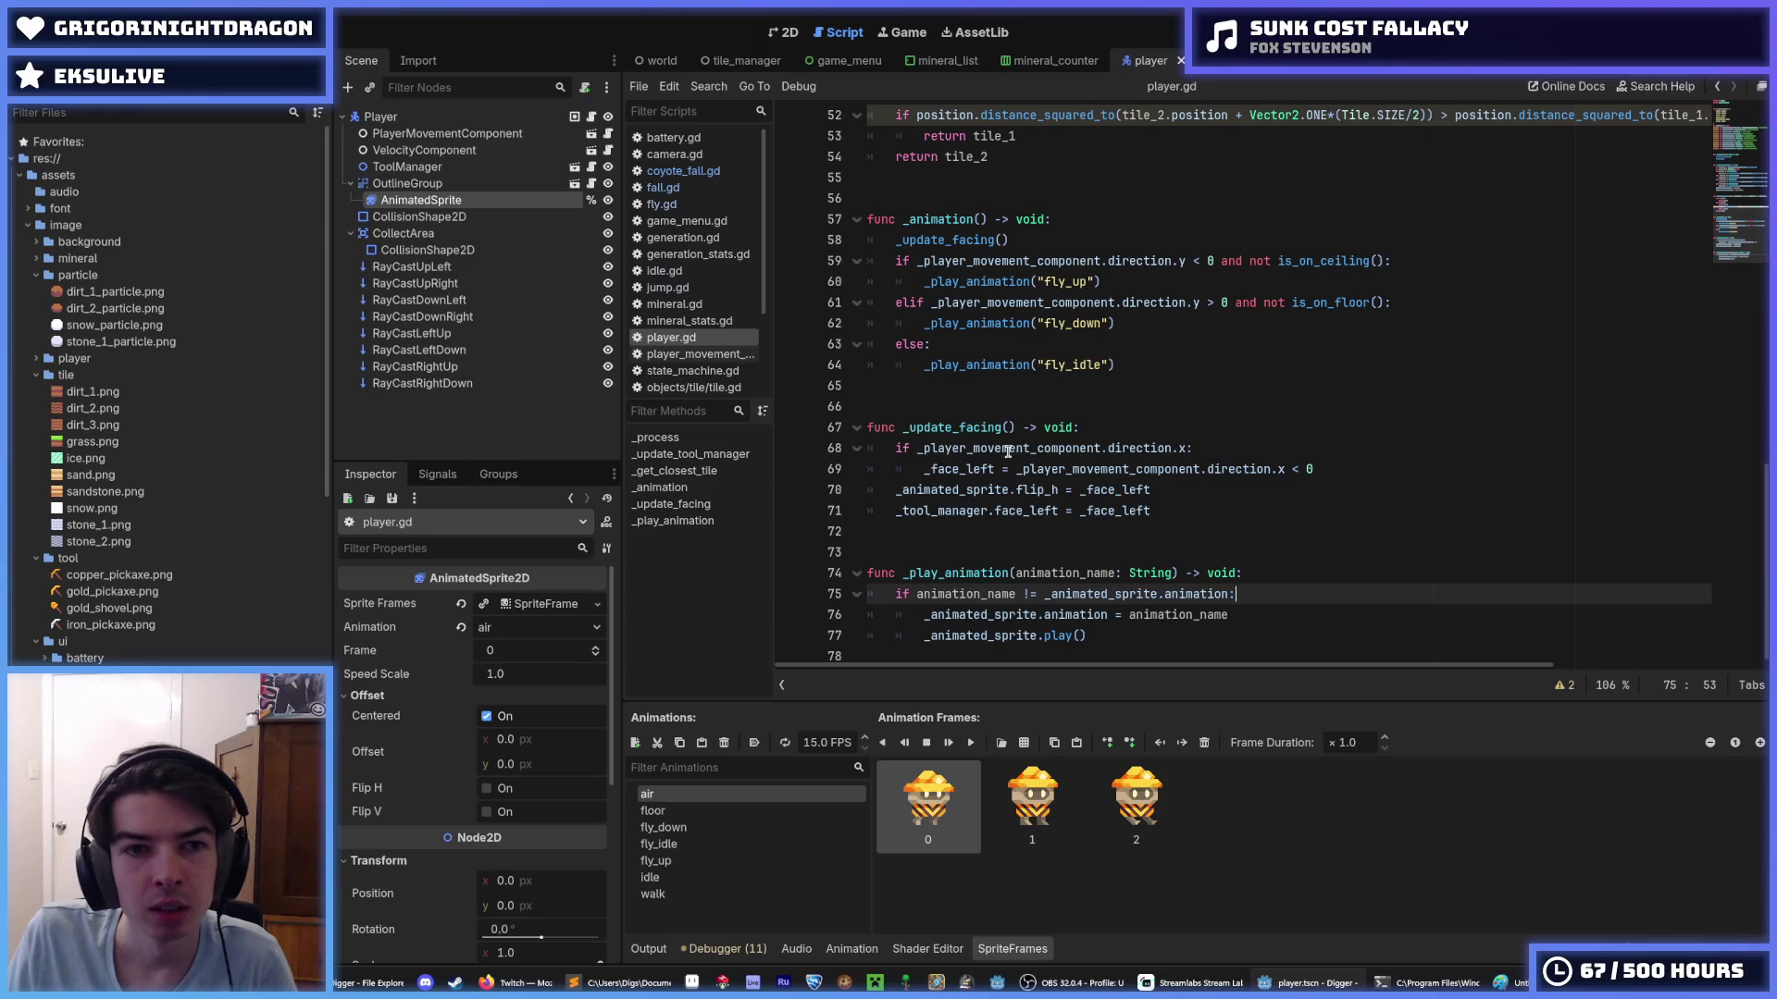
left_click(1014, 238)
left_click(1066, 385)
key("Up")
key("End")
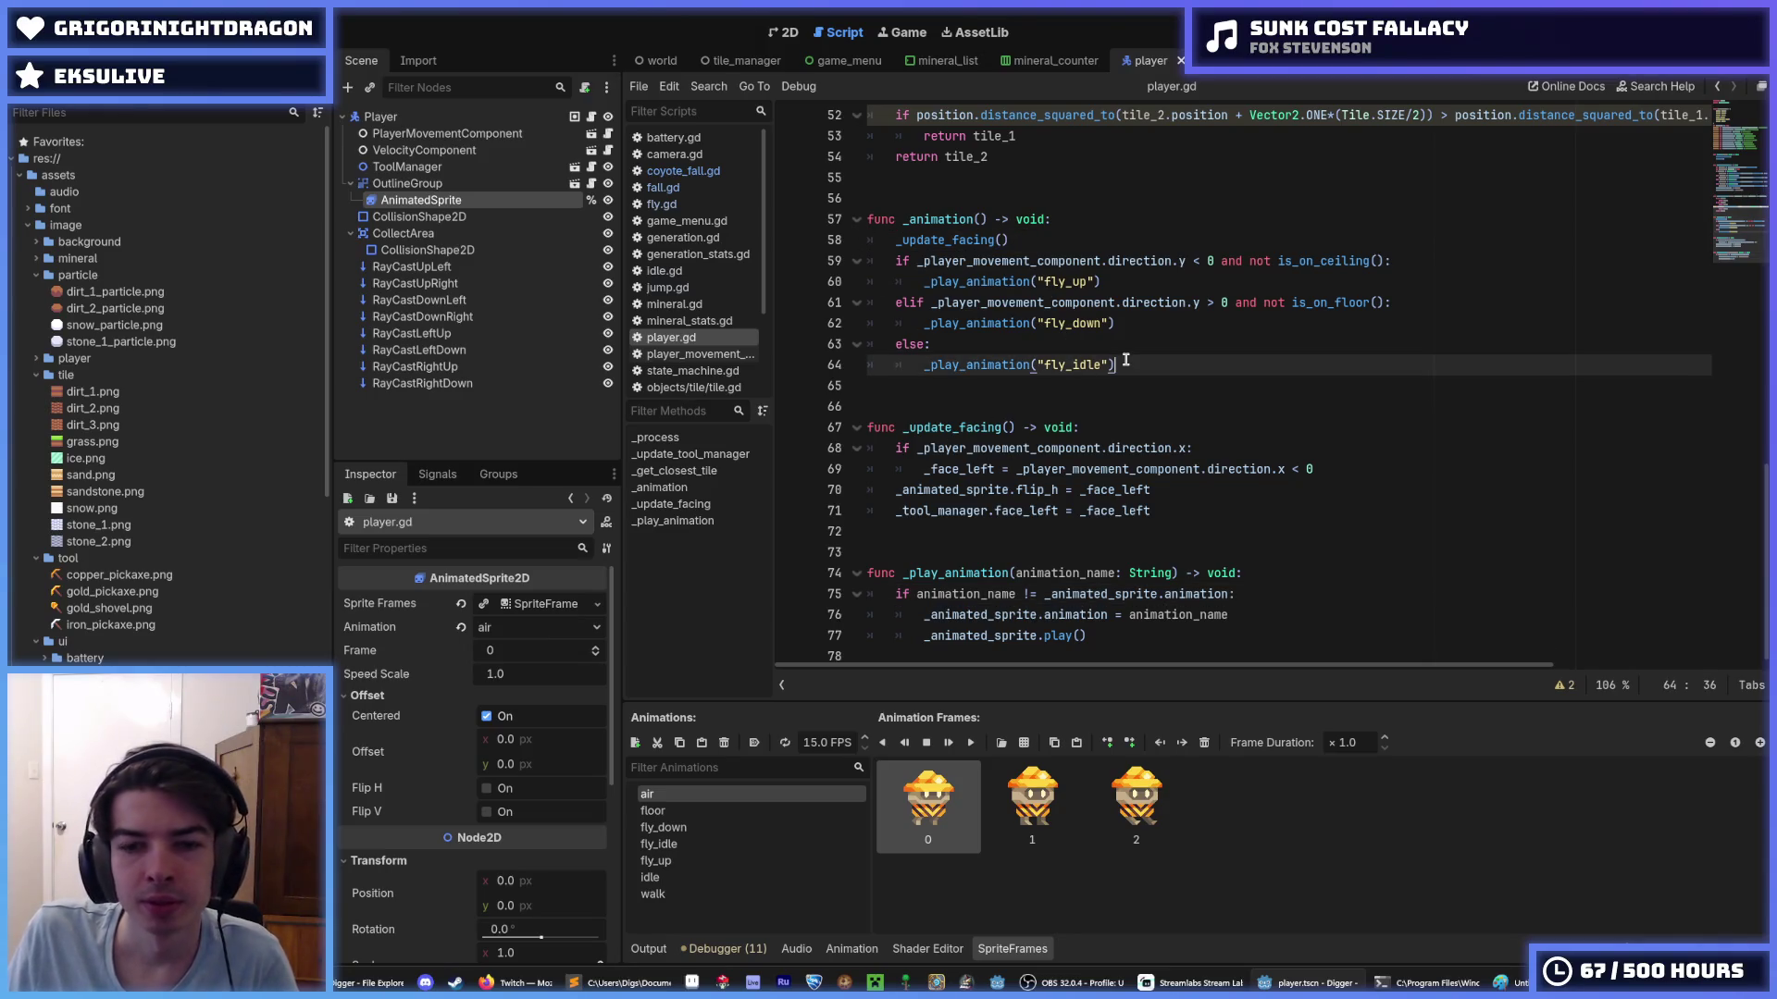
- Scroll up to inspect the _play_animation function definition
left_click(1031, 573)
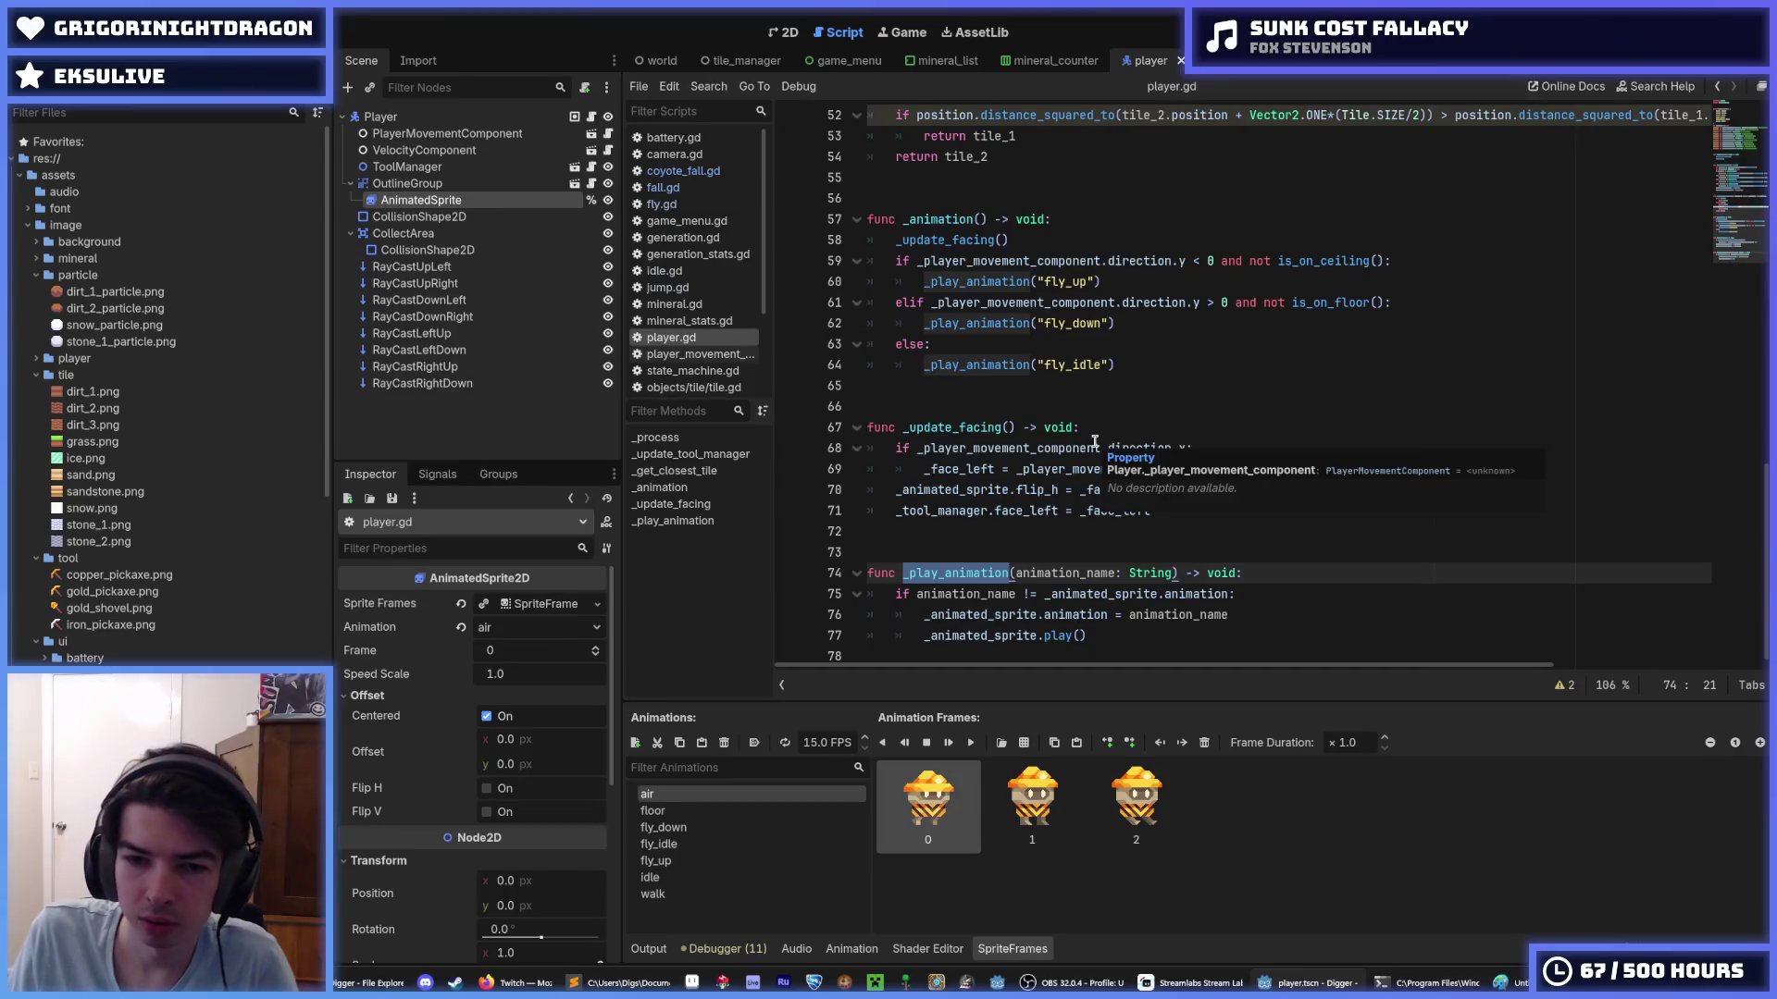
scroll(1046, 405, "up", 2)
left_click_drag(1037, 406, 1094, 406)
scroll(1101, 415, "up", 6)
scroll(1105, 419, "up", 9)
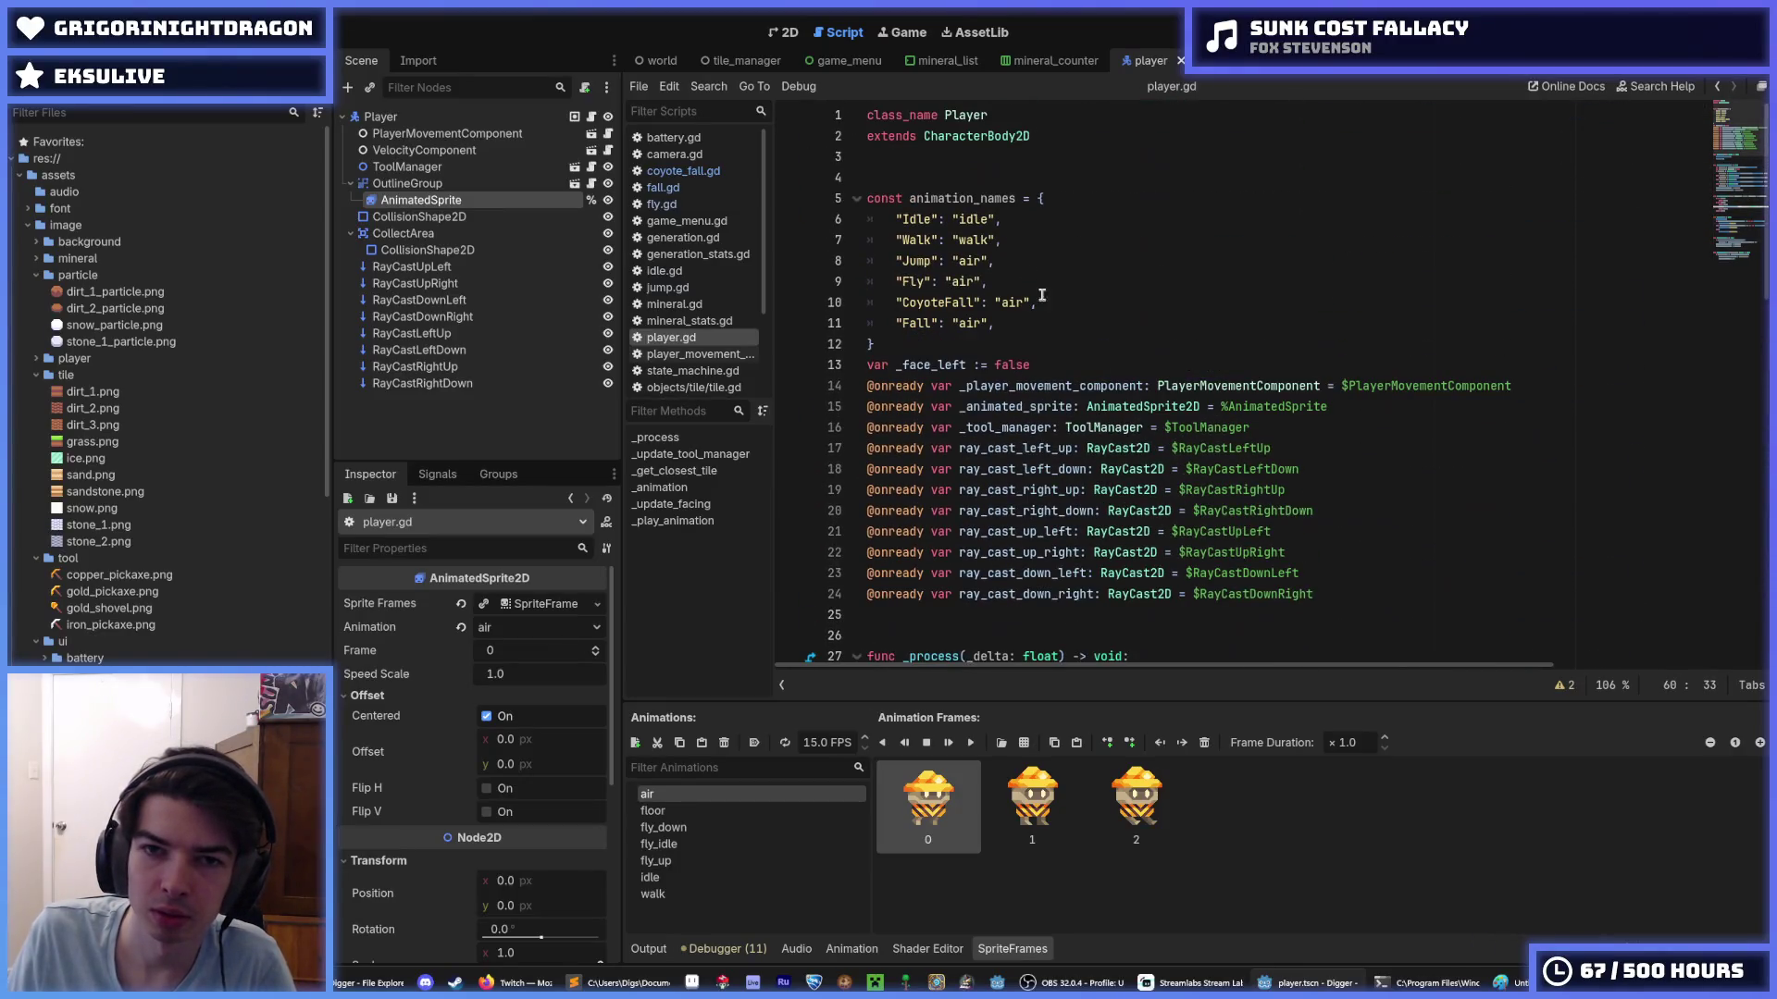
- Copy the animation_names constant name from line 5
double_click(958, 199)
right_click(960, 204)
left_click(1006, 303)
scroll(1092, 309, "down", 17)
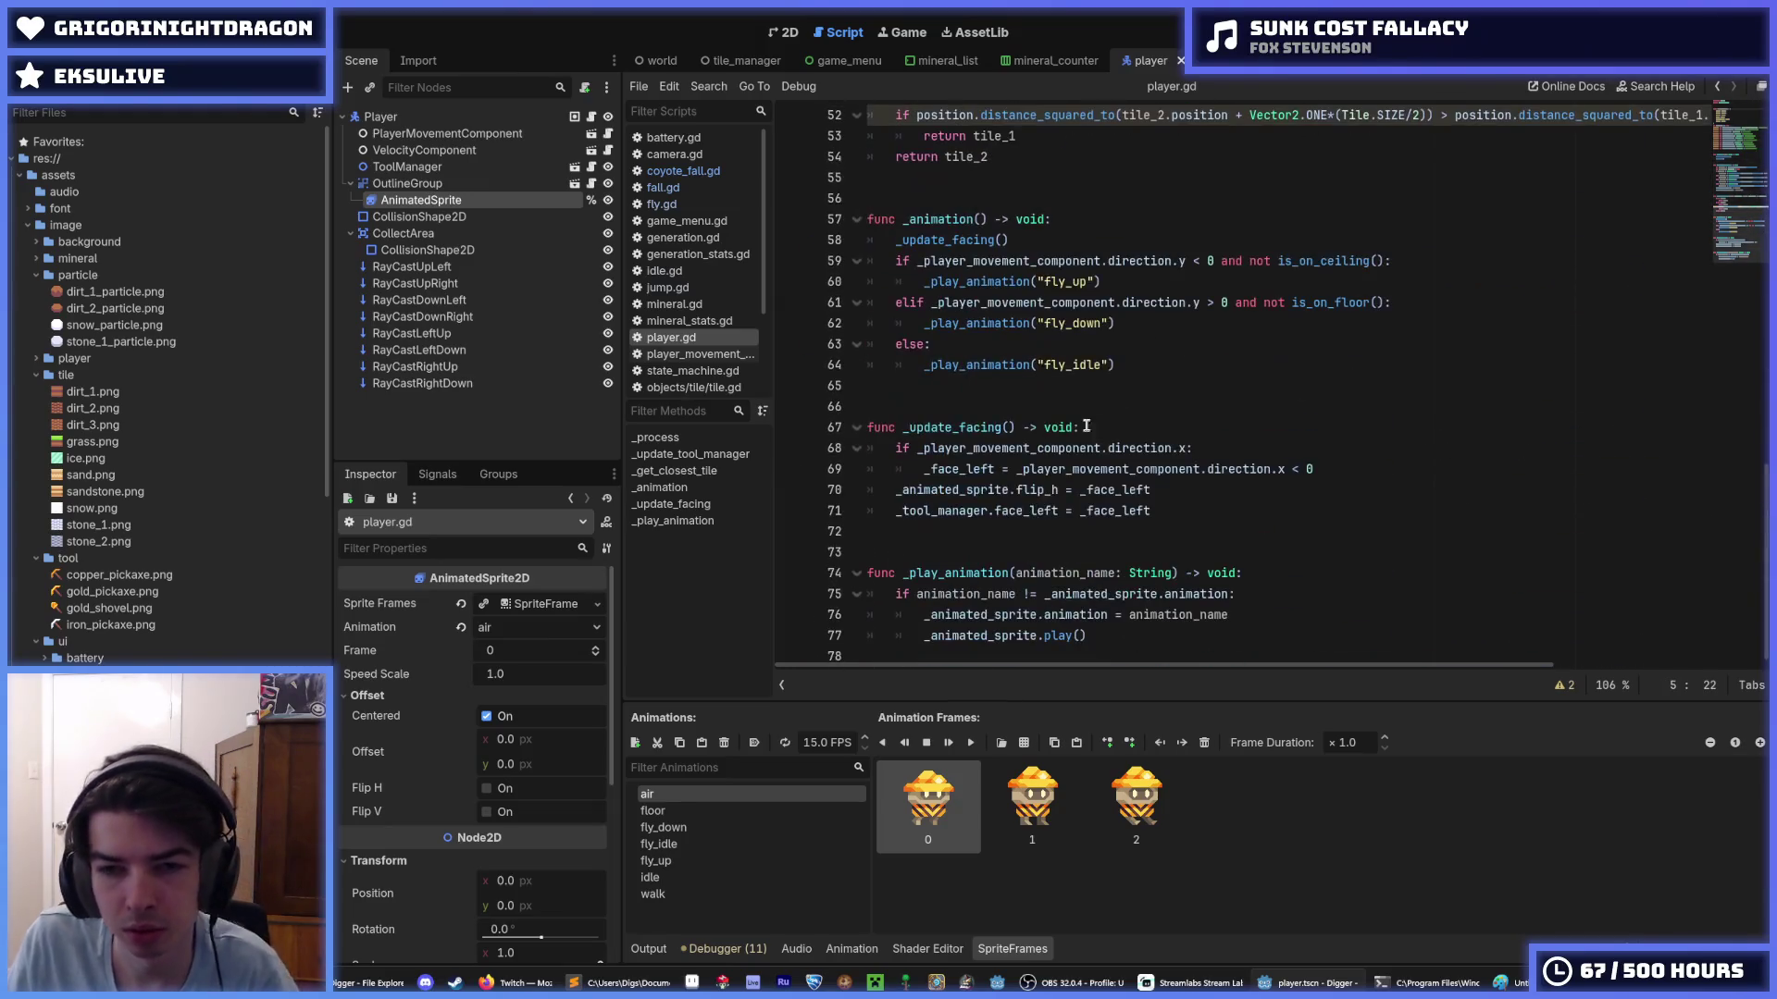
- Move the fly_up call above the if, dedent it, and replace 'fly_up' with animation_names
left_click(1094, 280)
key("alt+Up")
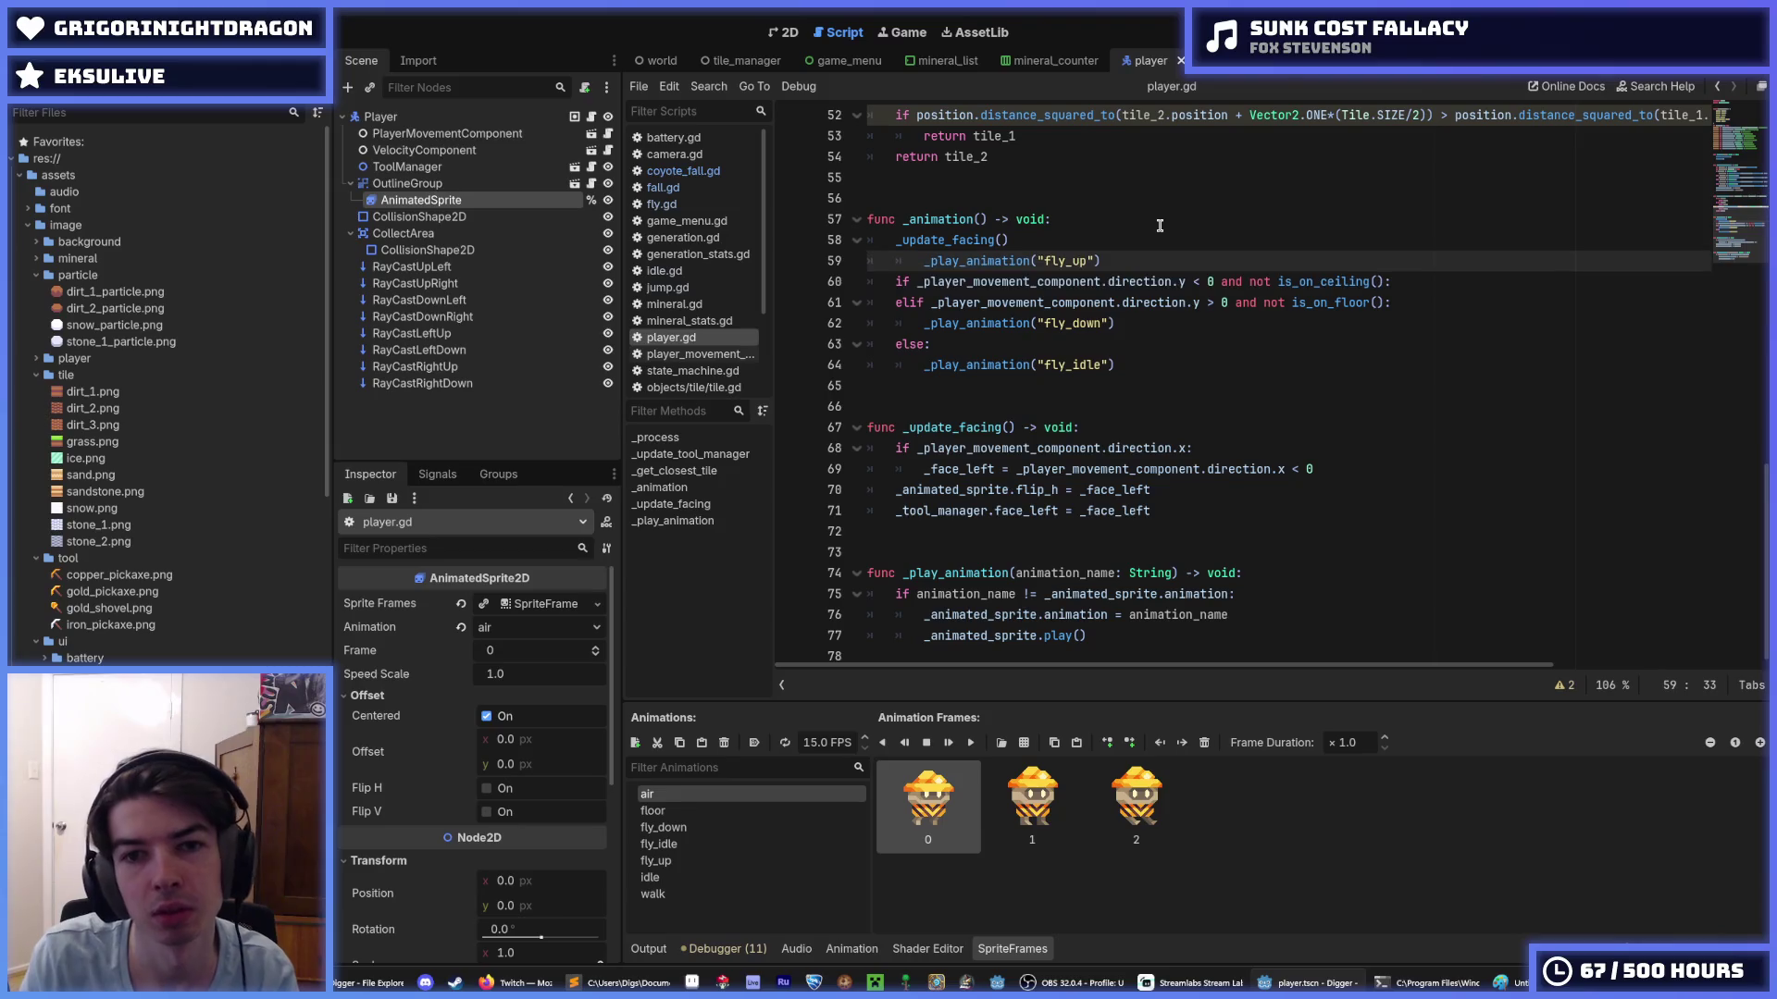
key("shift+Tab")
left_click_drag(1071, 260, 1010, 261)
key("ctrl+v")
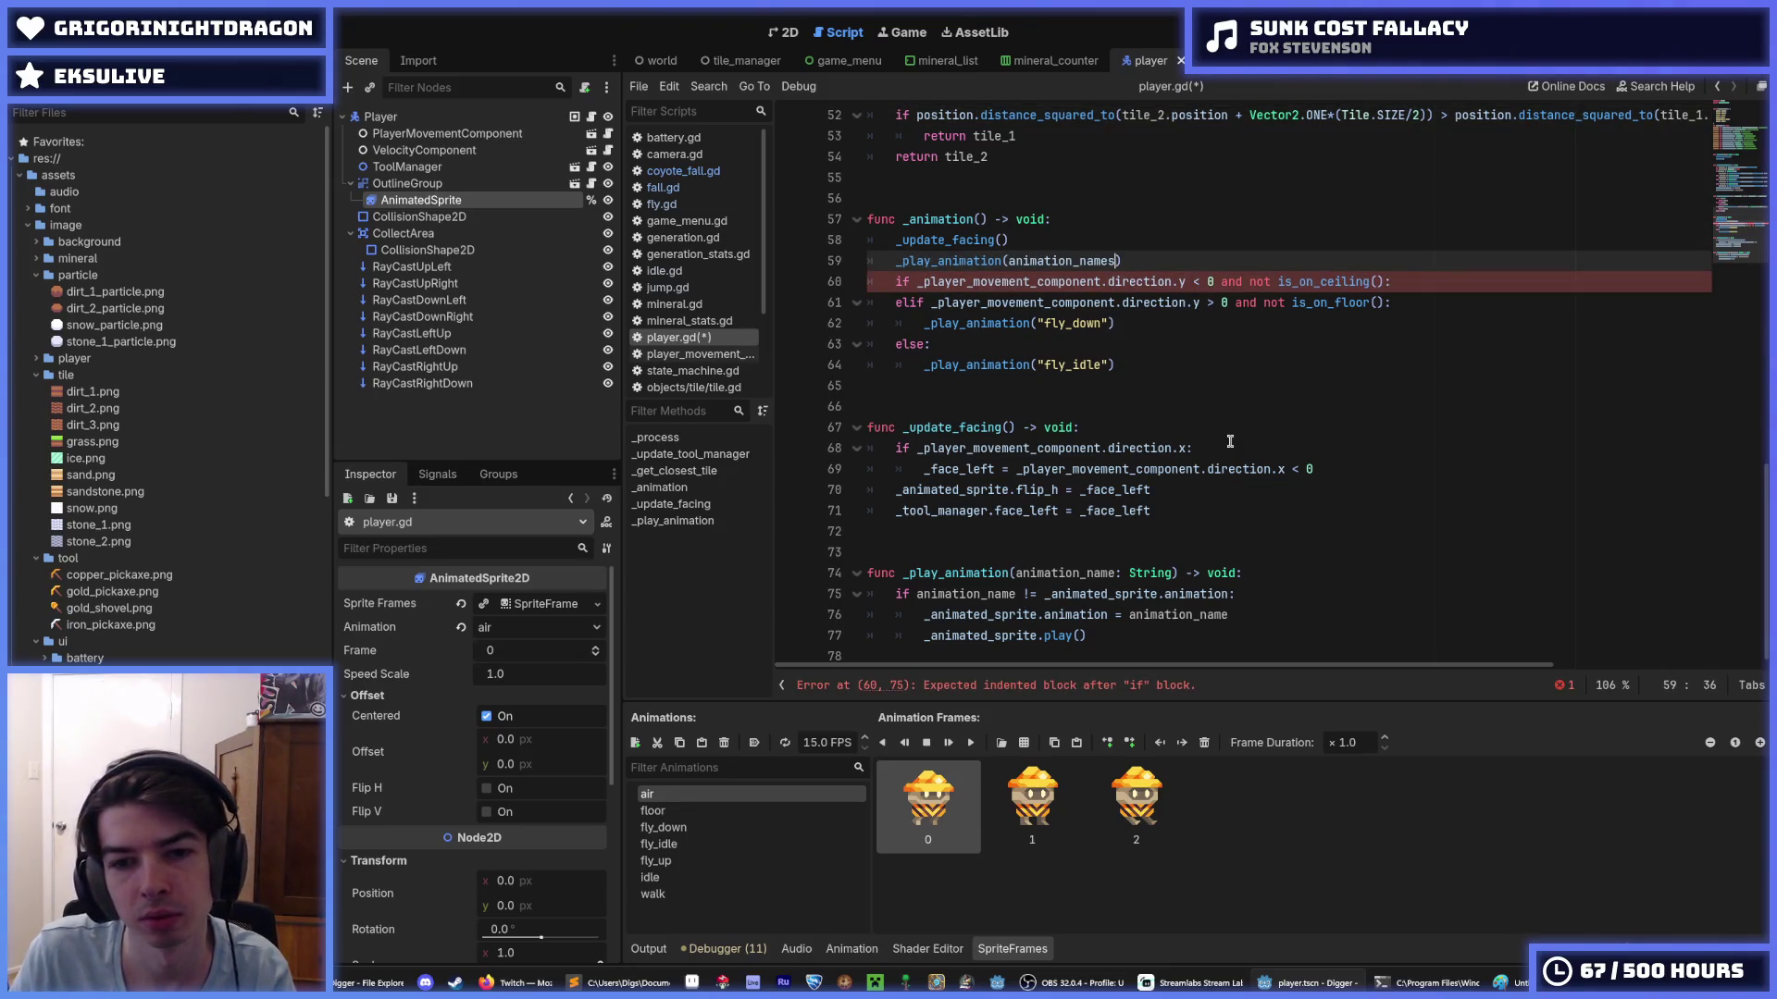
scroll(1230, 442, "up", 5)
scroll(1232, 441, "up", 9)
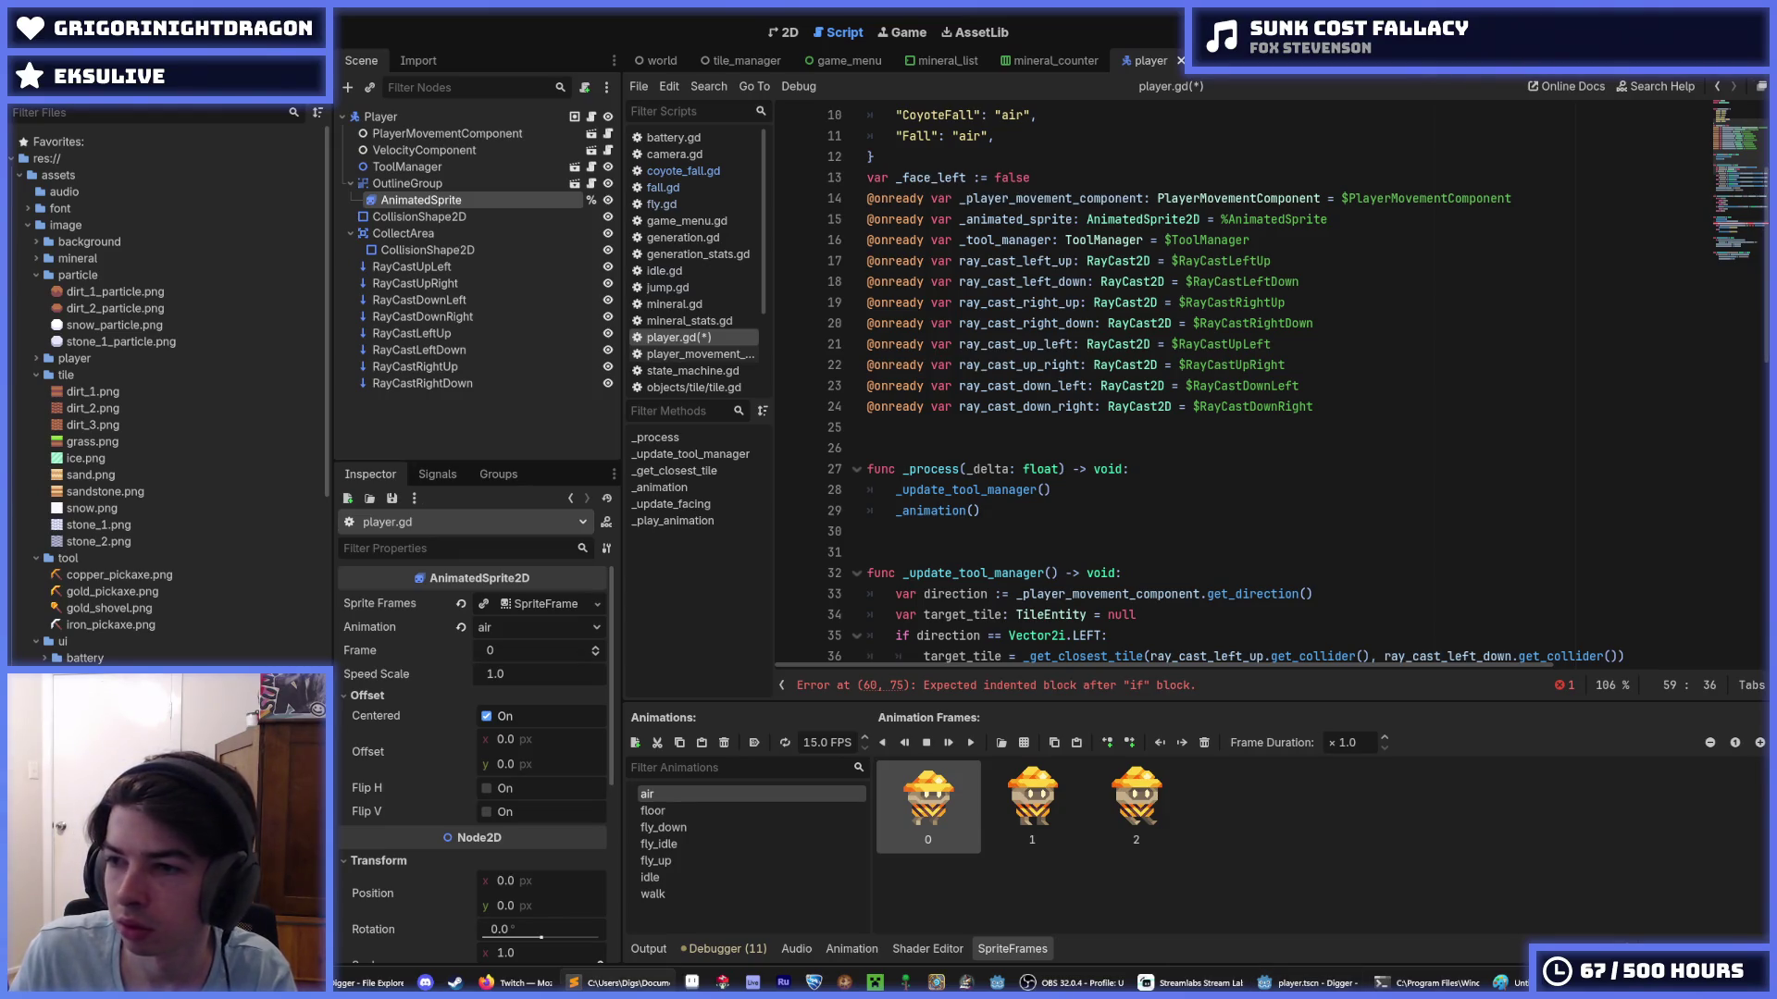
- Add a func _ready() -> void: declaration above _process and paste a signal connection line
left_click(1185, 476)
scroll(1185, 476, "down", 1)
scroll(1186, 476, "up", 4)
scroll(1184, 475, "down", 10)
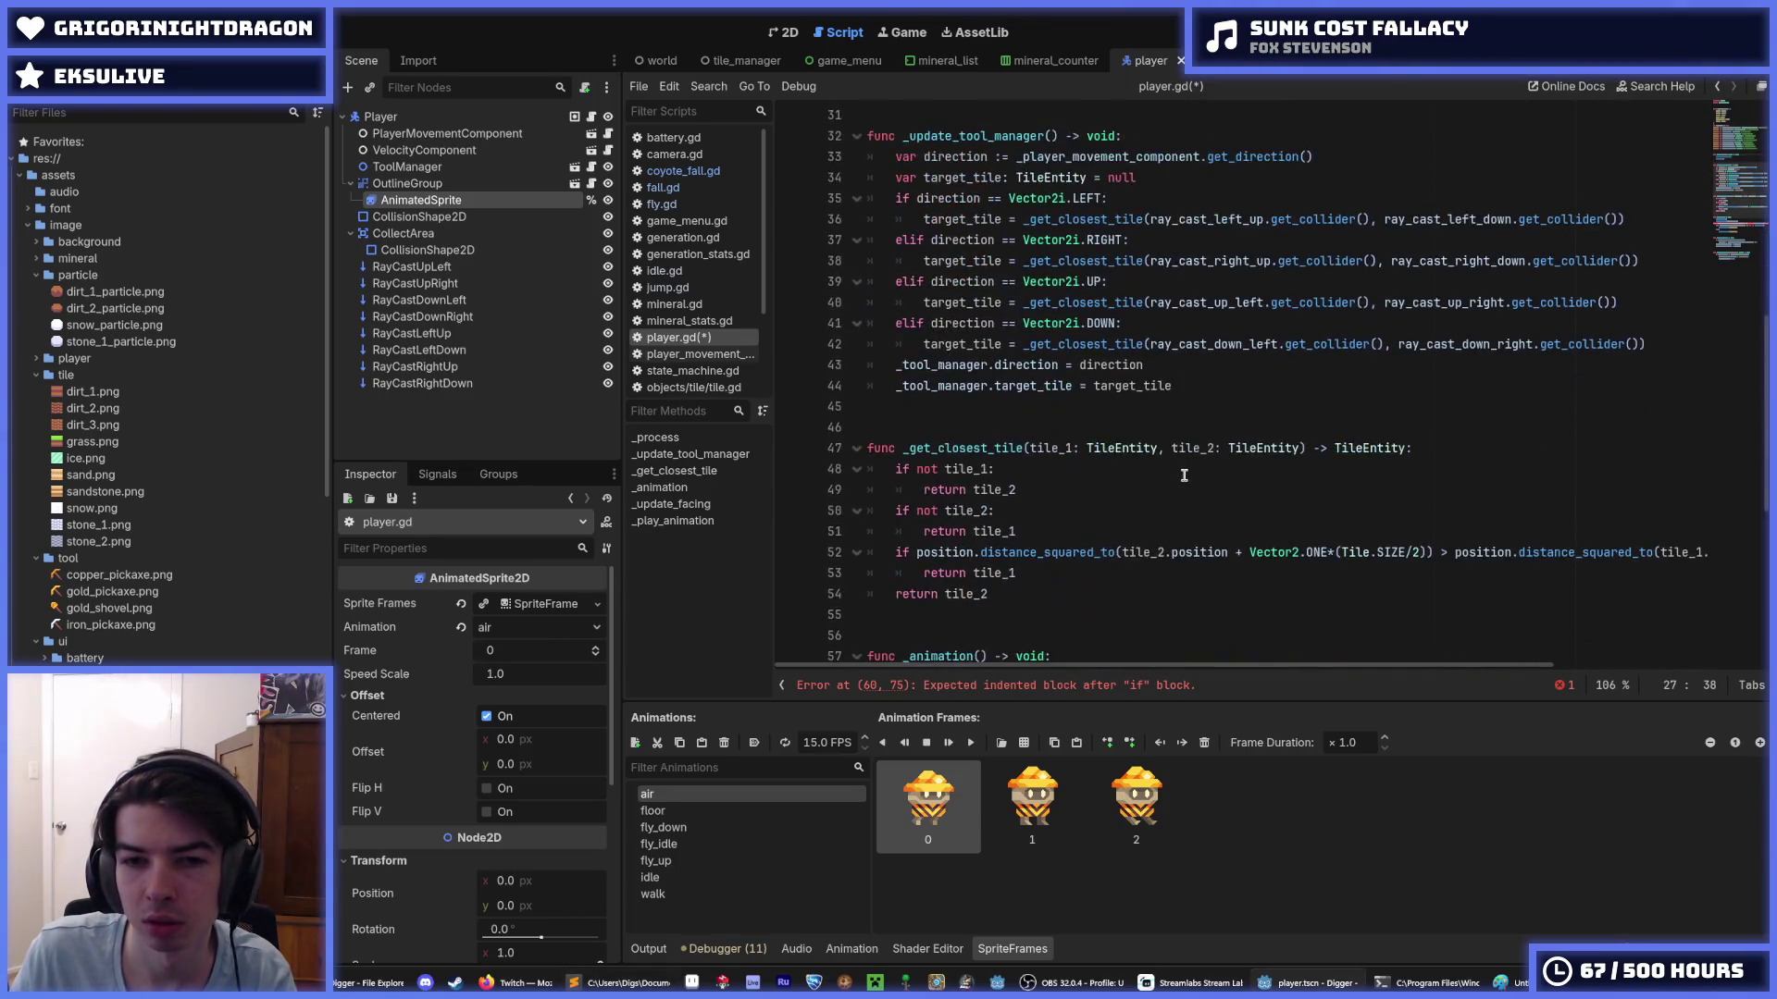
scroll(1185, 476, "up", 5)
left_click(1048, 312)
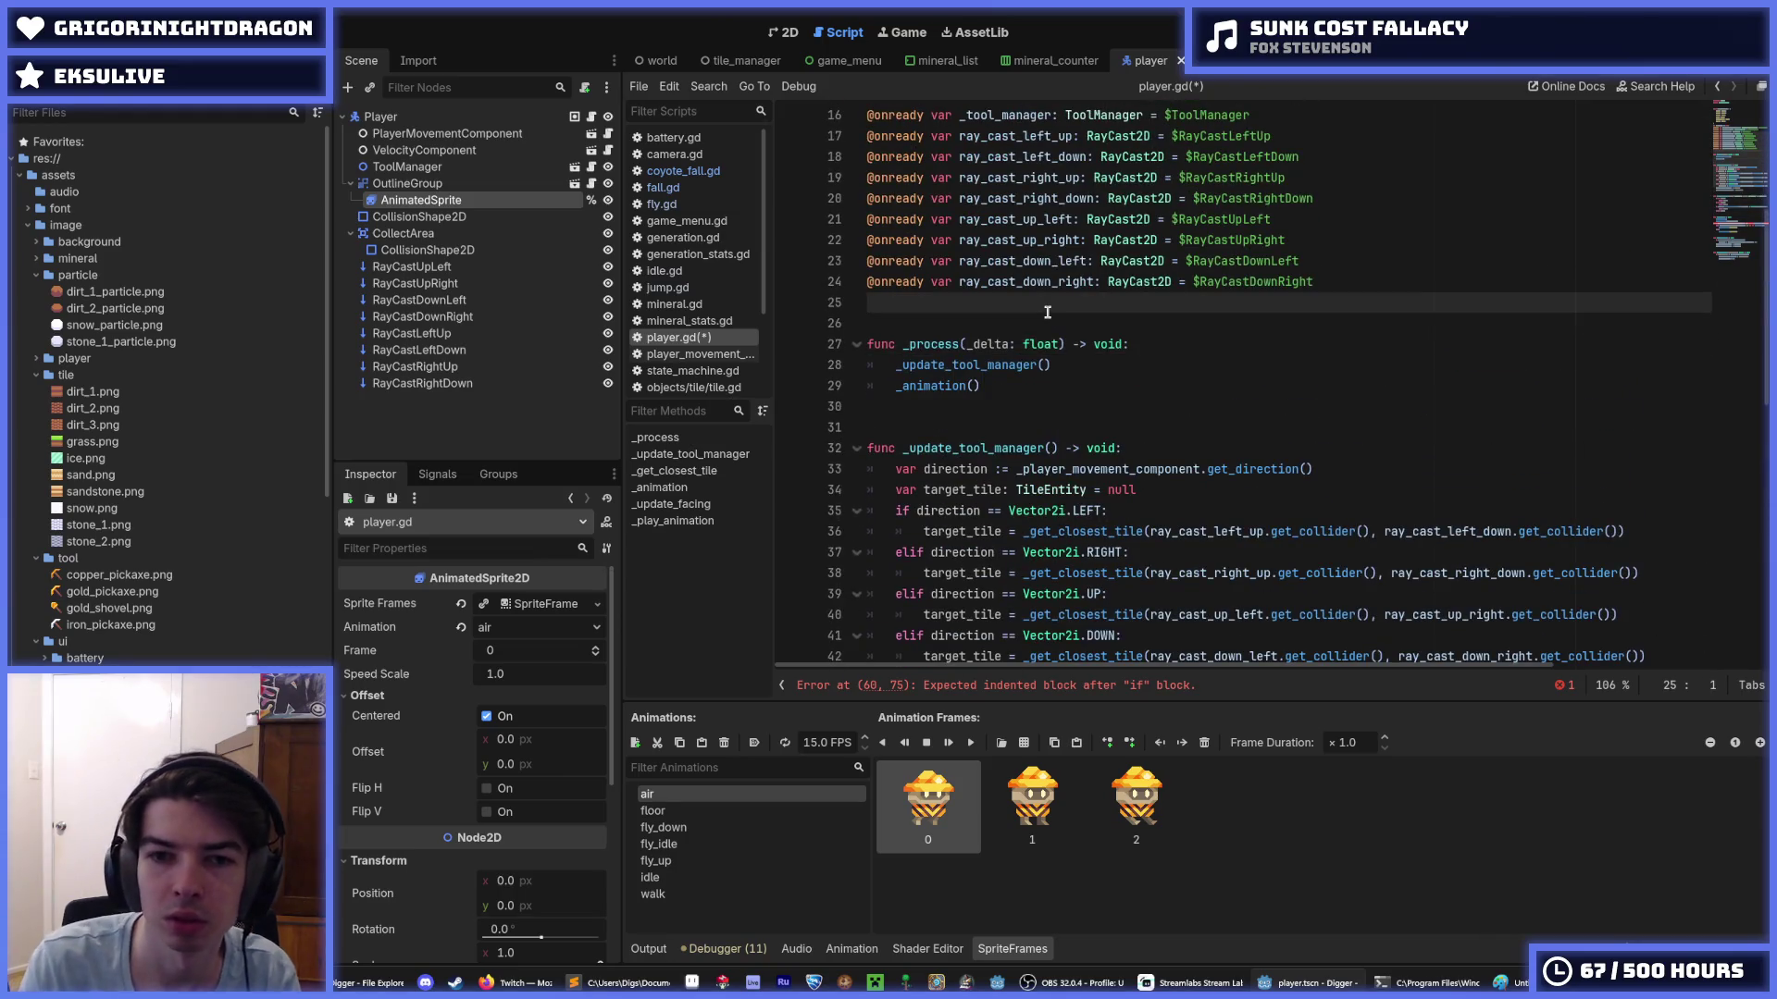
key("Return")
key("Return")
key("Return")
type("fu")
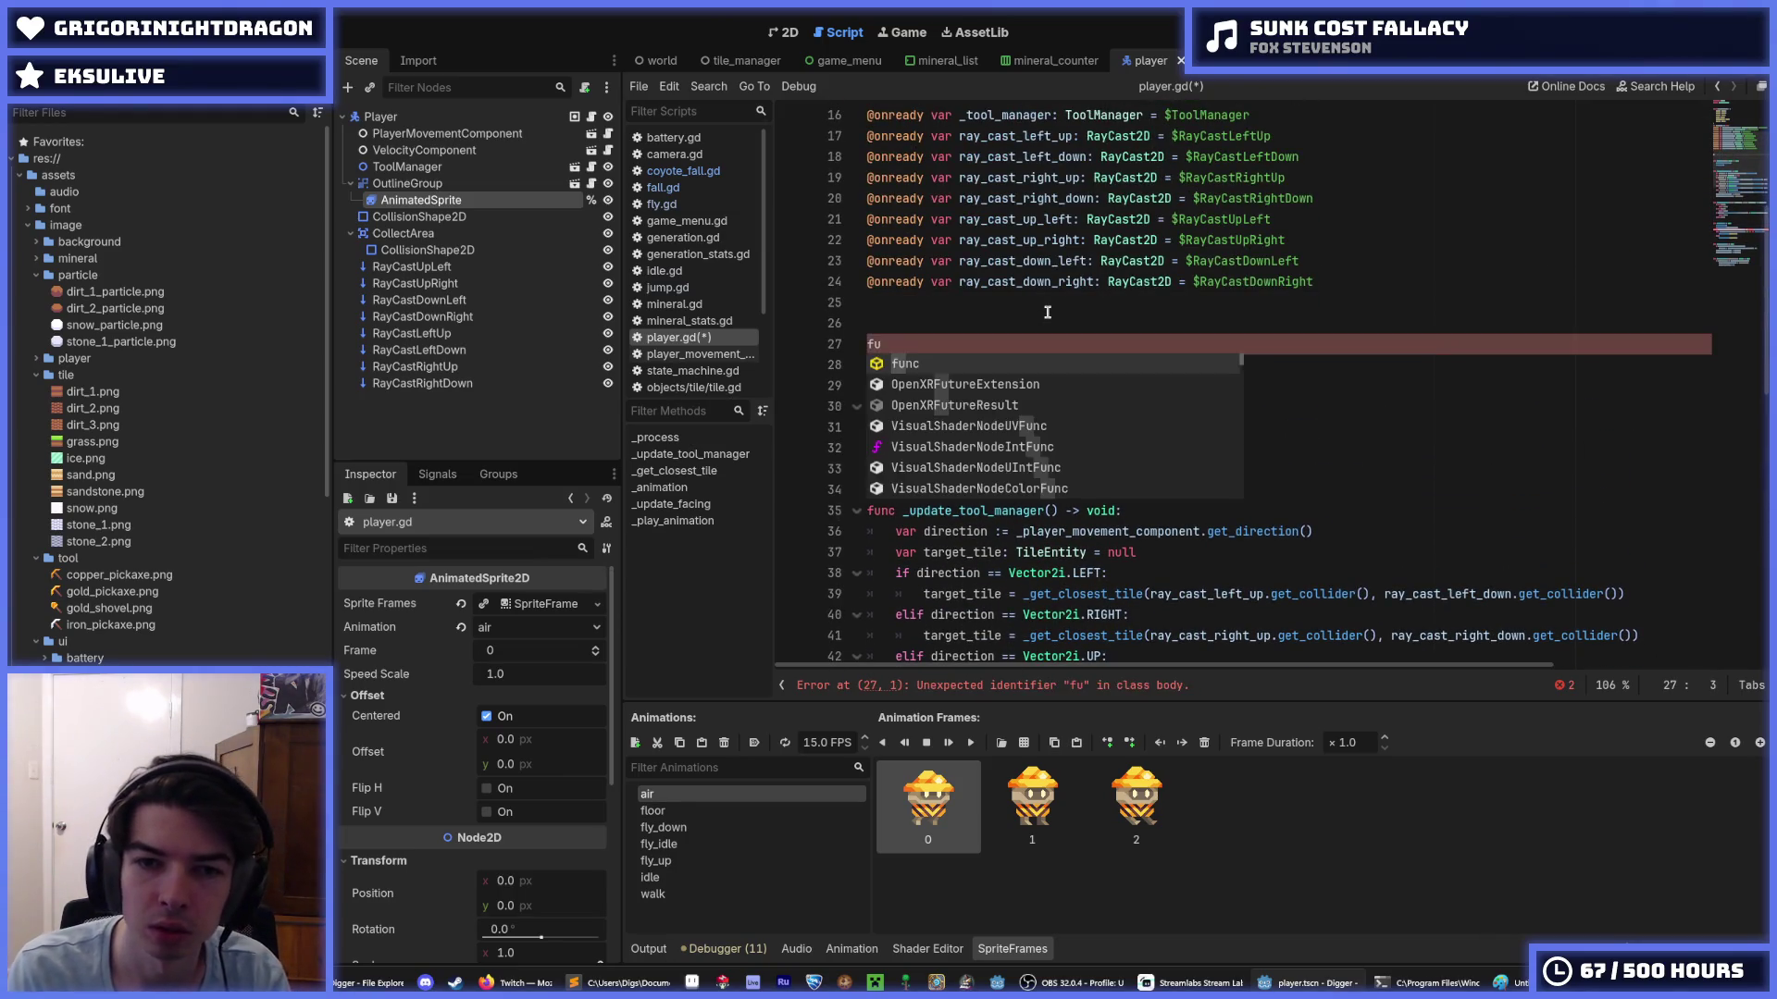
type("nc _ready() _")
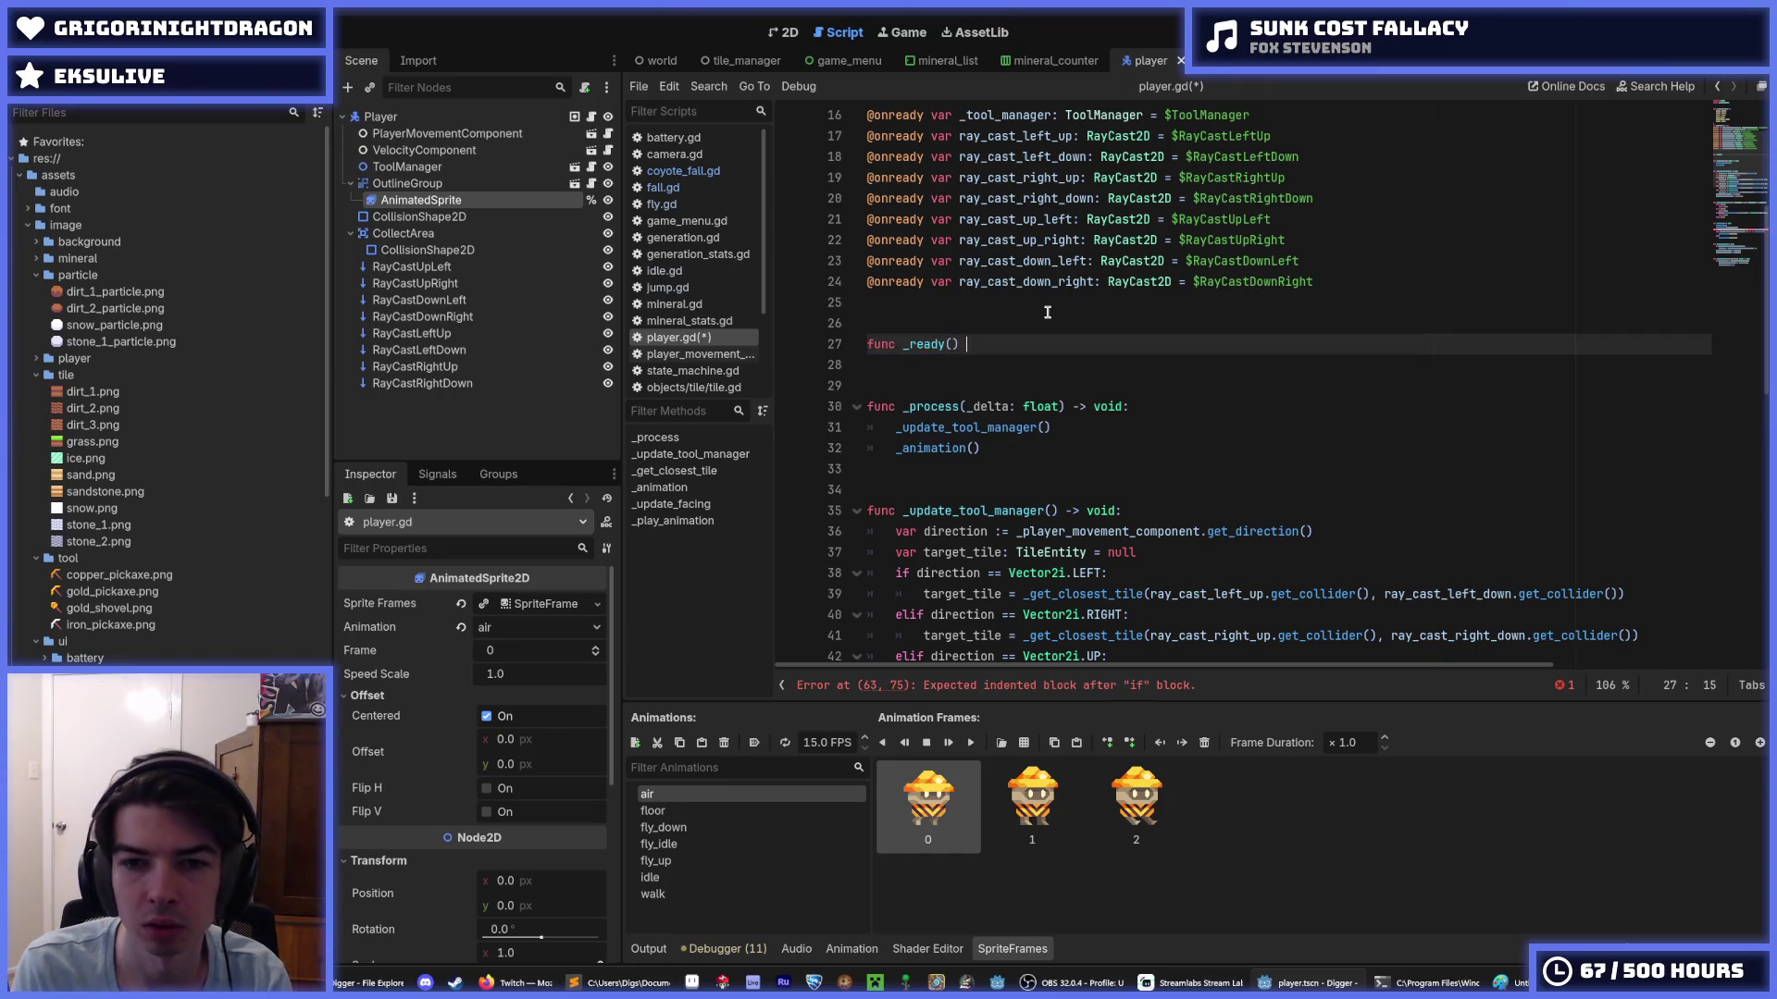
type("> void:")
key("Return")
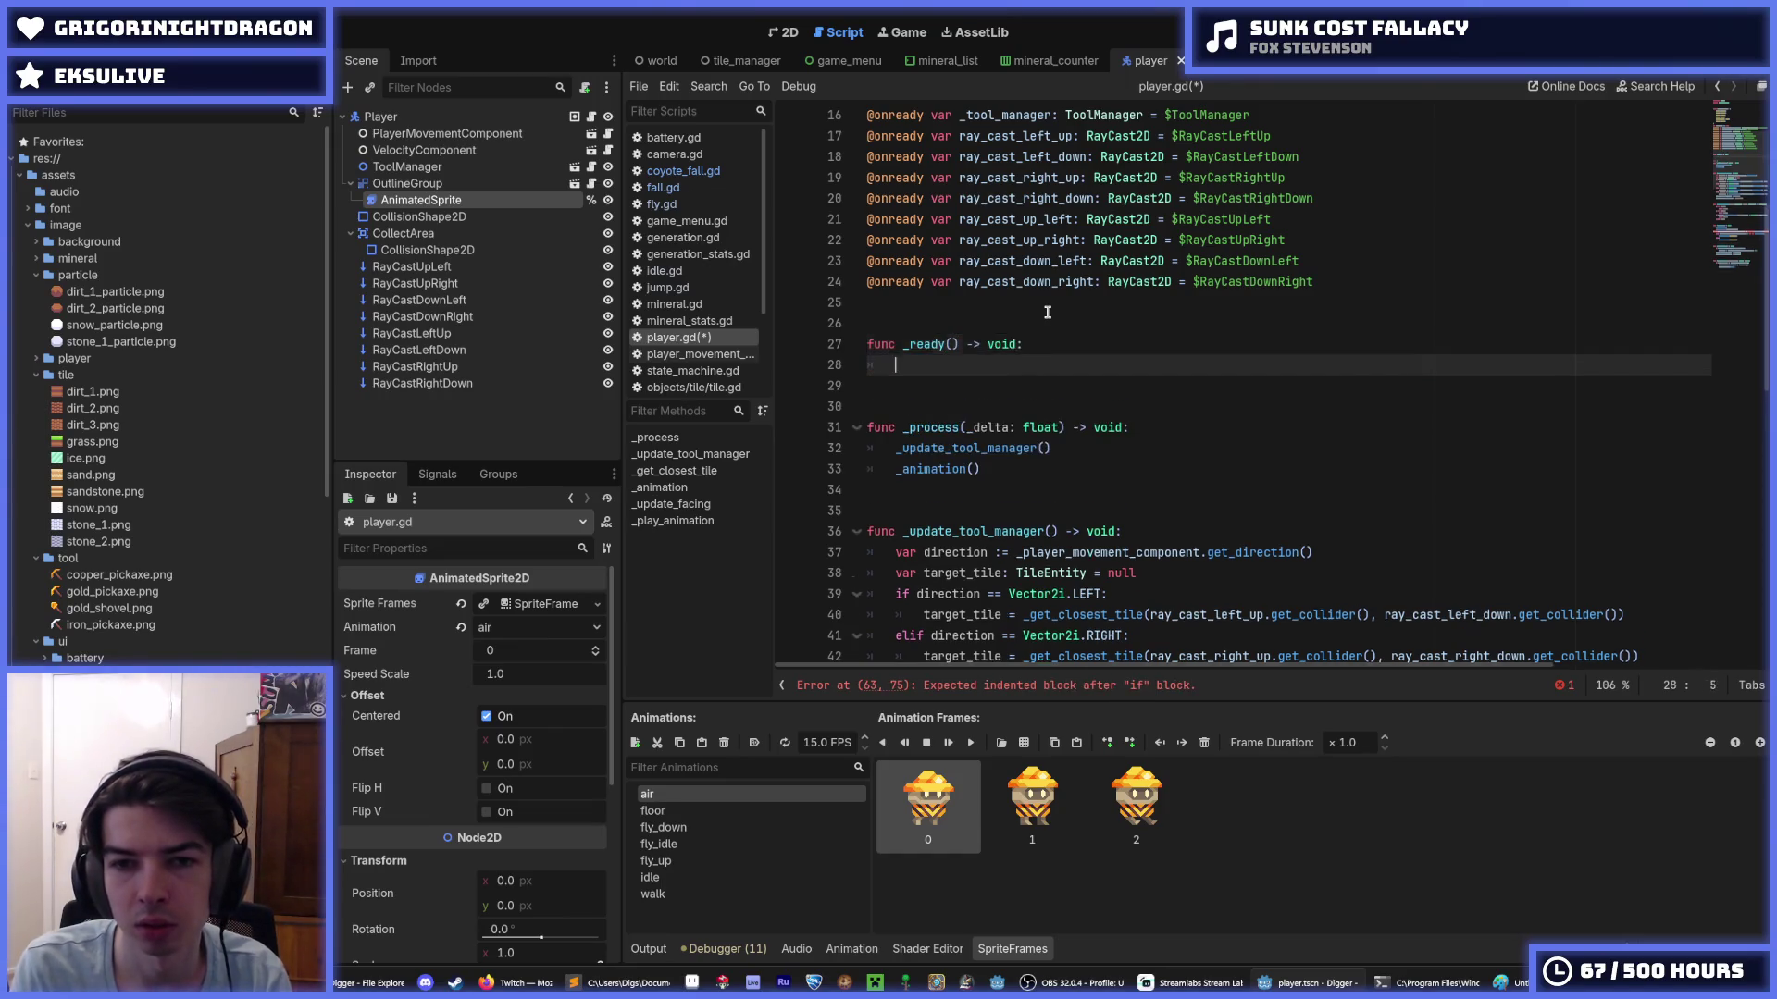
type("player_ai_component.state_changed.connect(on_state_changed)")
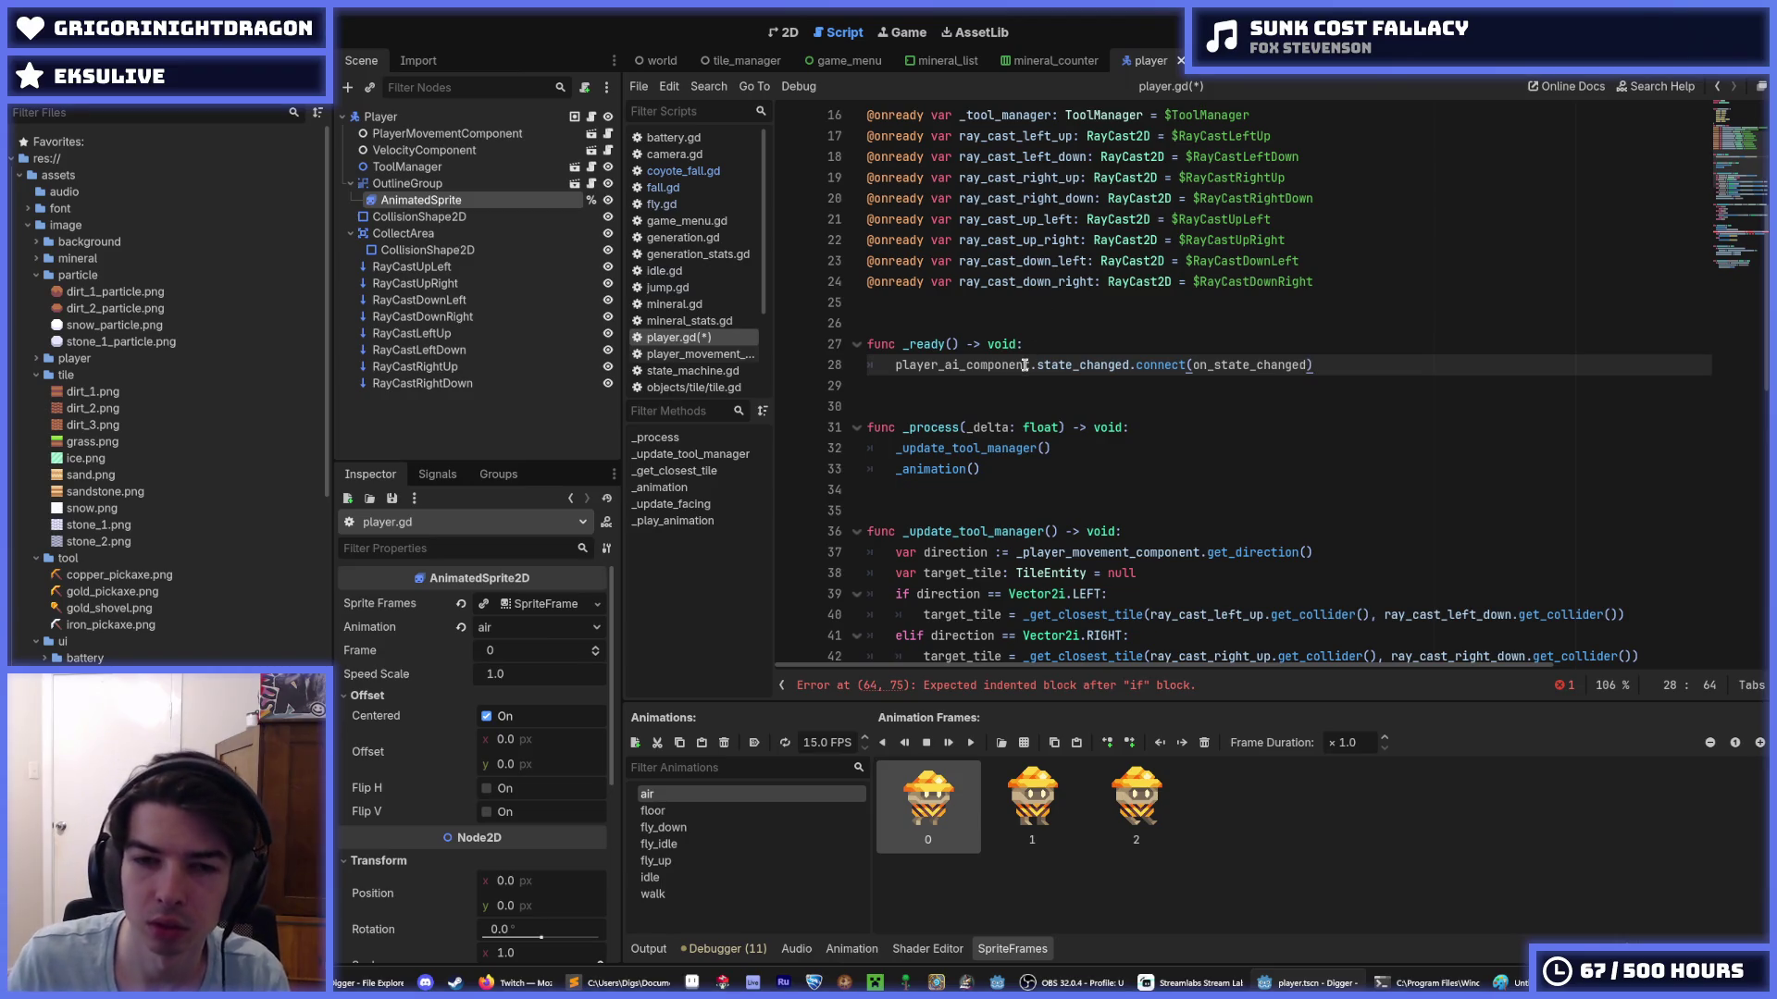
- Replace player_ai_component with _player_movement_component so state_changed connects to on_state_changed
left_click(978, 365)
scroll(1022, 368, "up", 5)
double_click(1027, 386)
key("ctrl+c")
scroll(1027, 386, "down", 2)
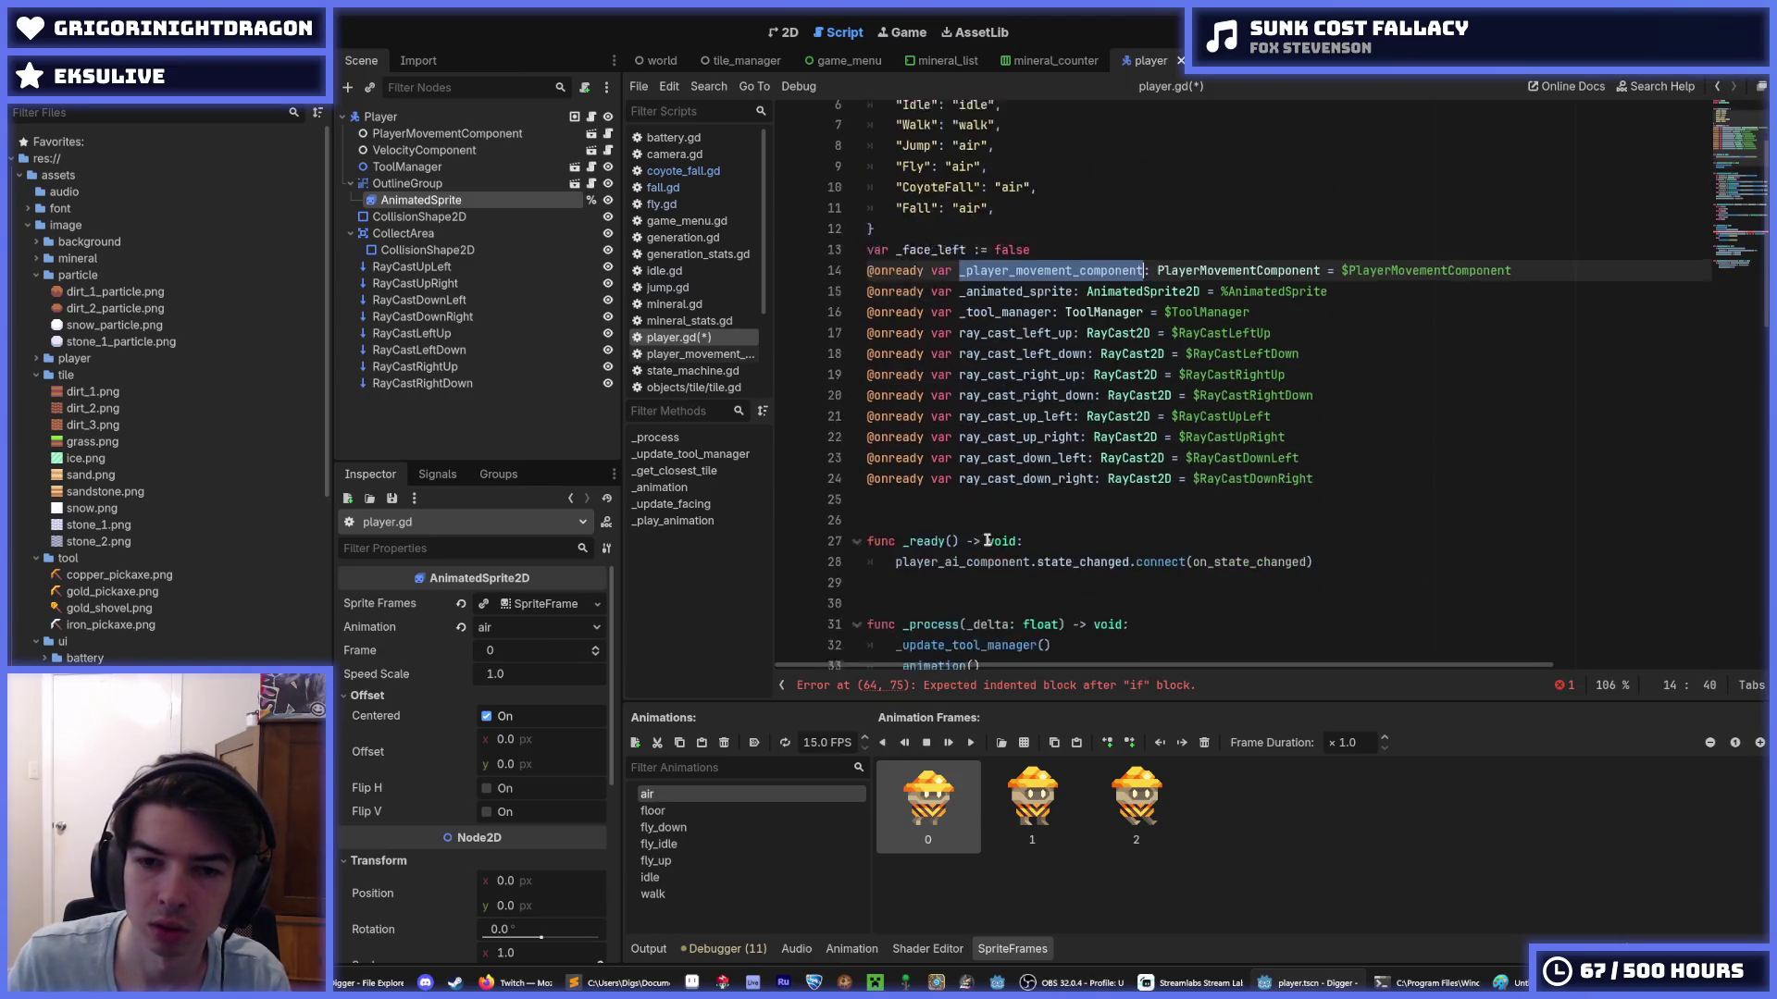
double_click(972, 553)
key("ctrl+v")
double_click(1303, 553)
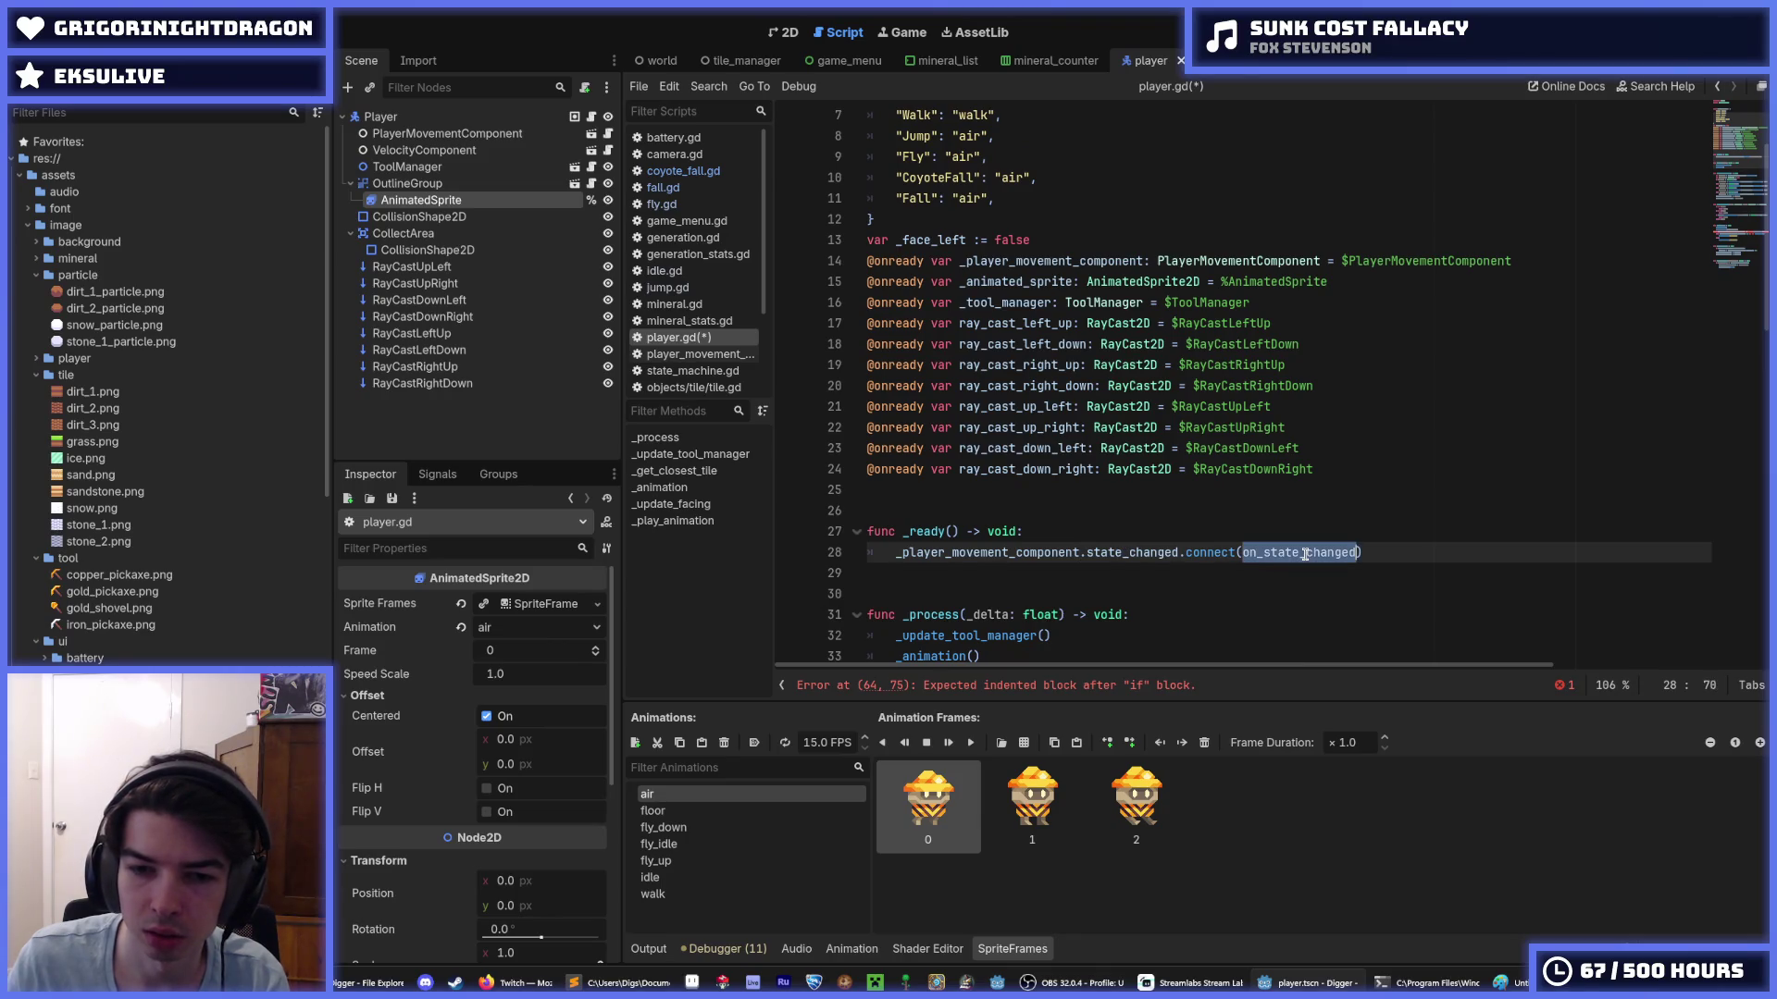
scroll(1285, 560, "down", 9)
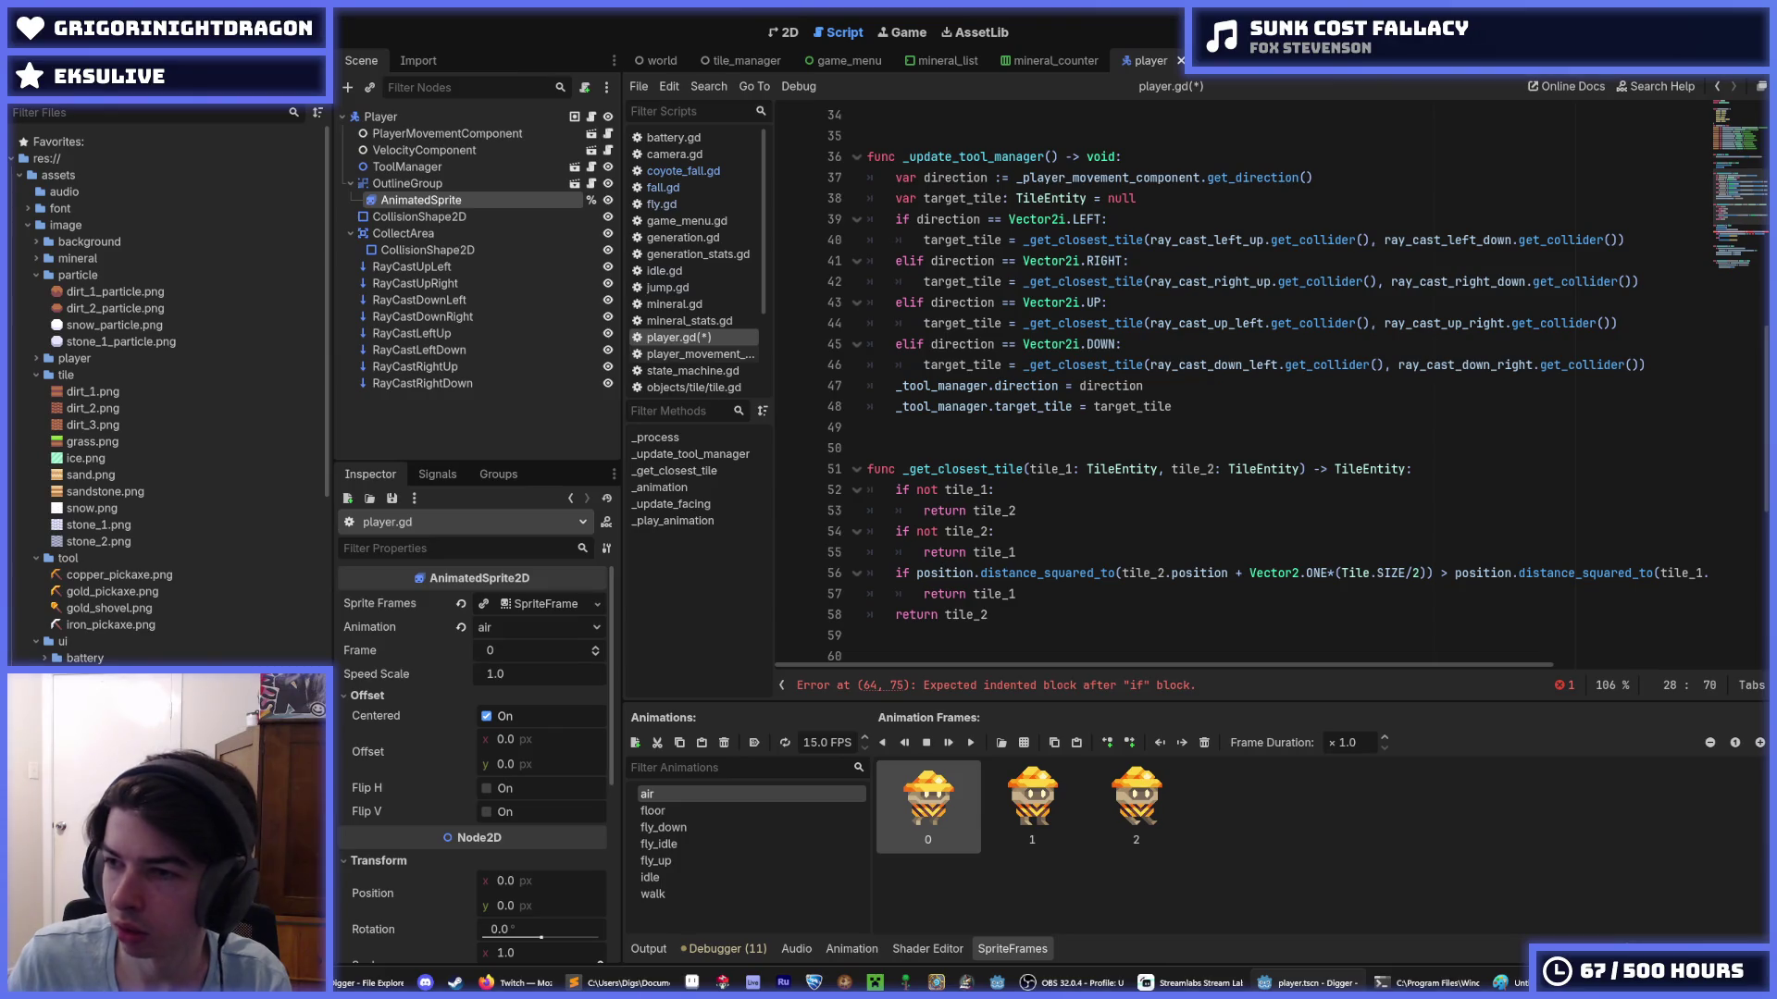
scroll(1113, 397, "down", 7)
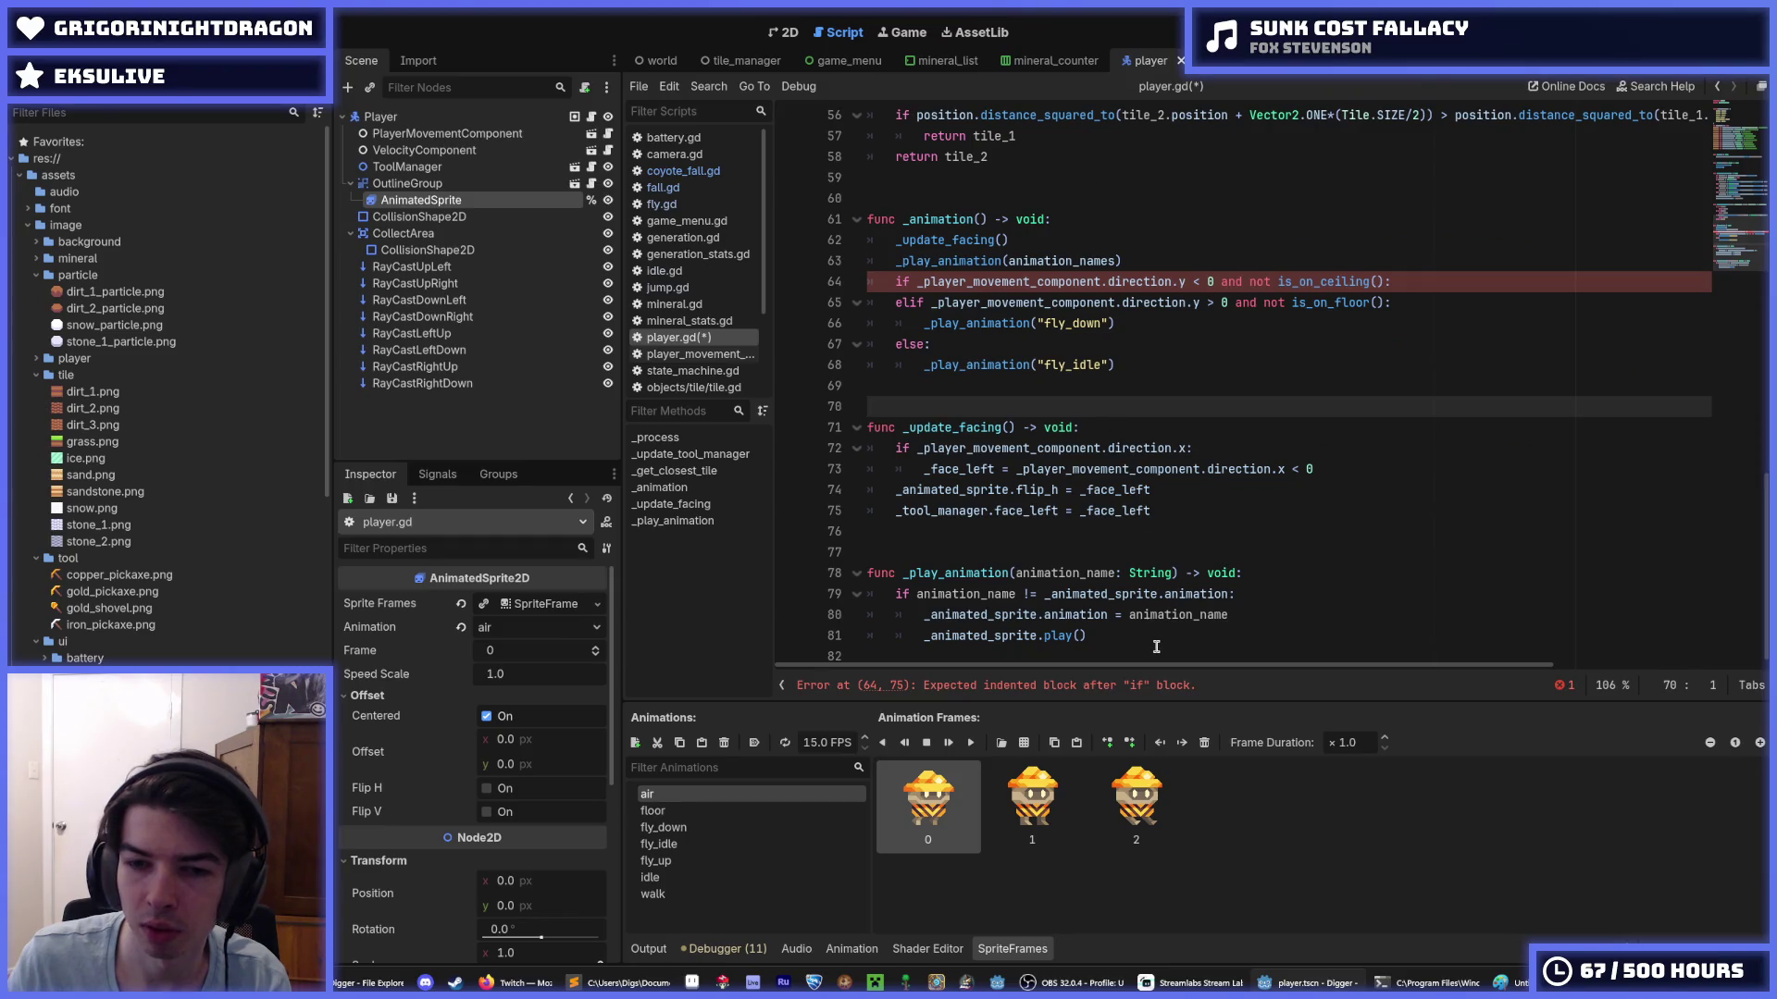
- Prefix the state-change handler name with an underscore and delete its label.set_text line
key("ctrl+End")
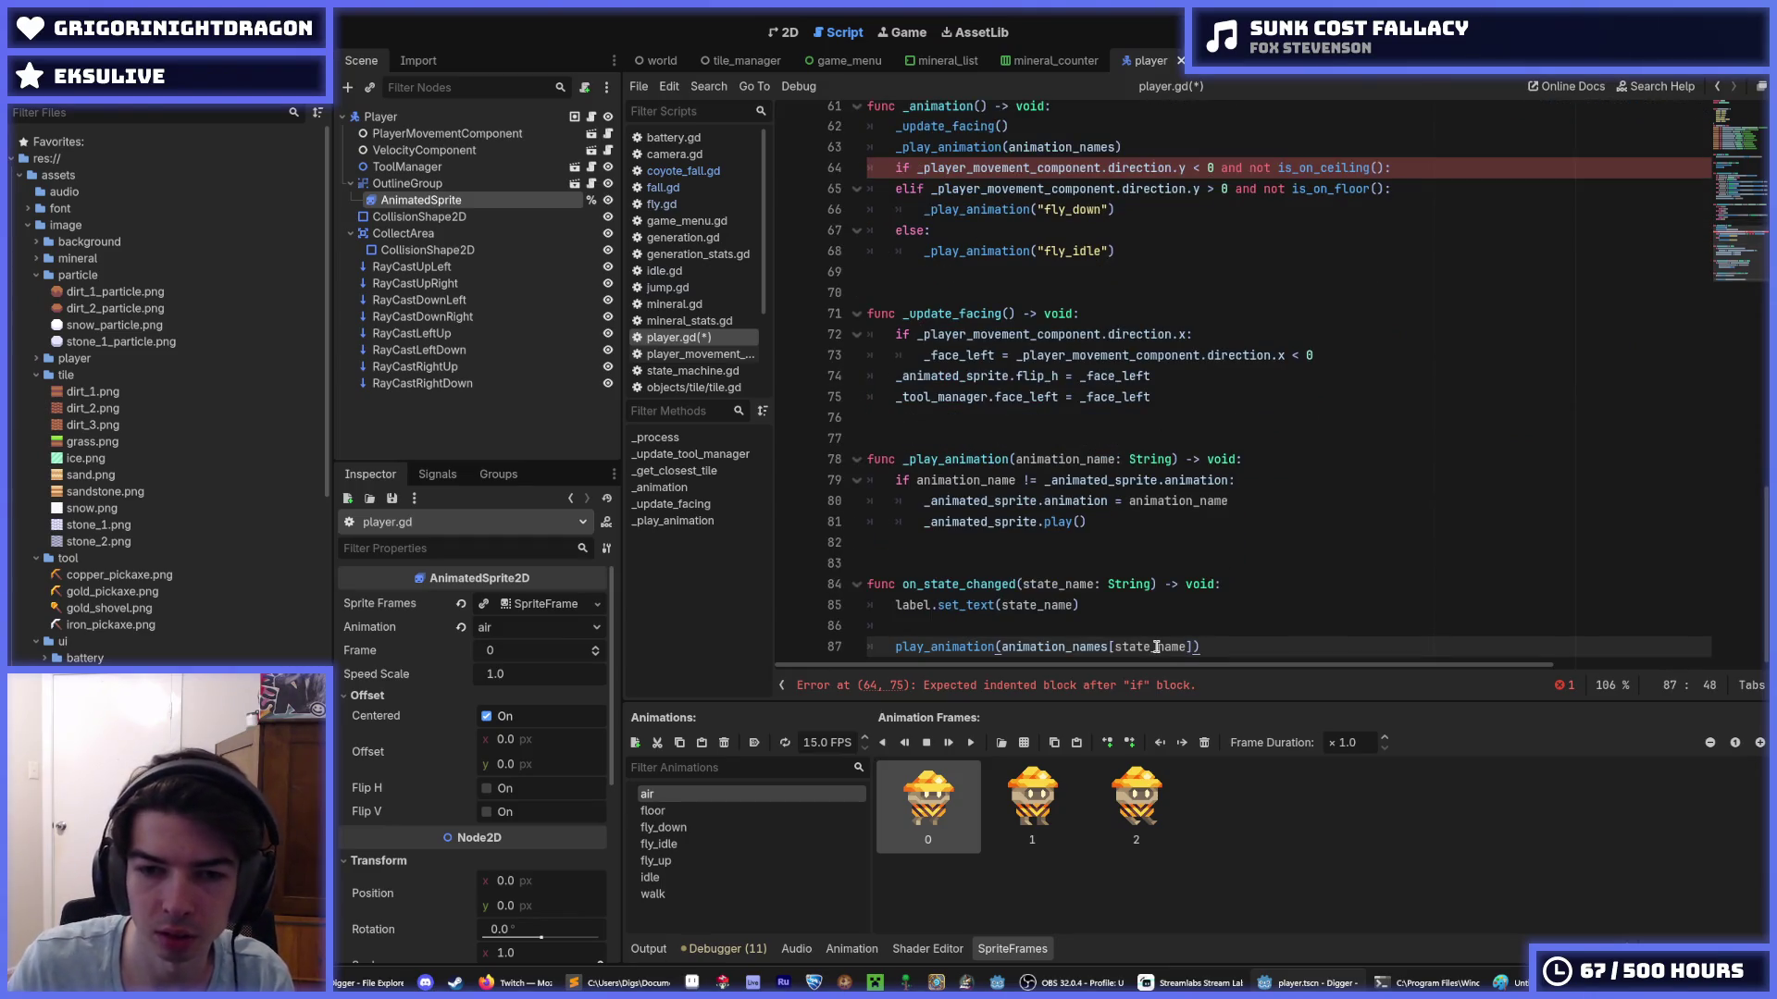
left_click(903, 584)
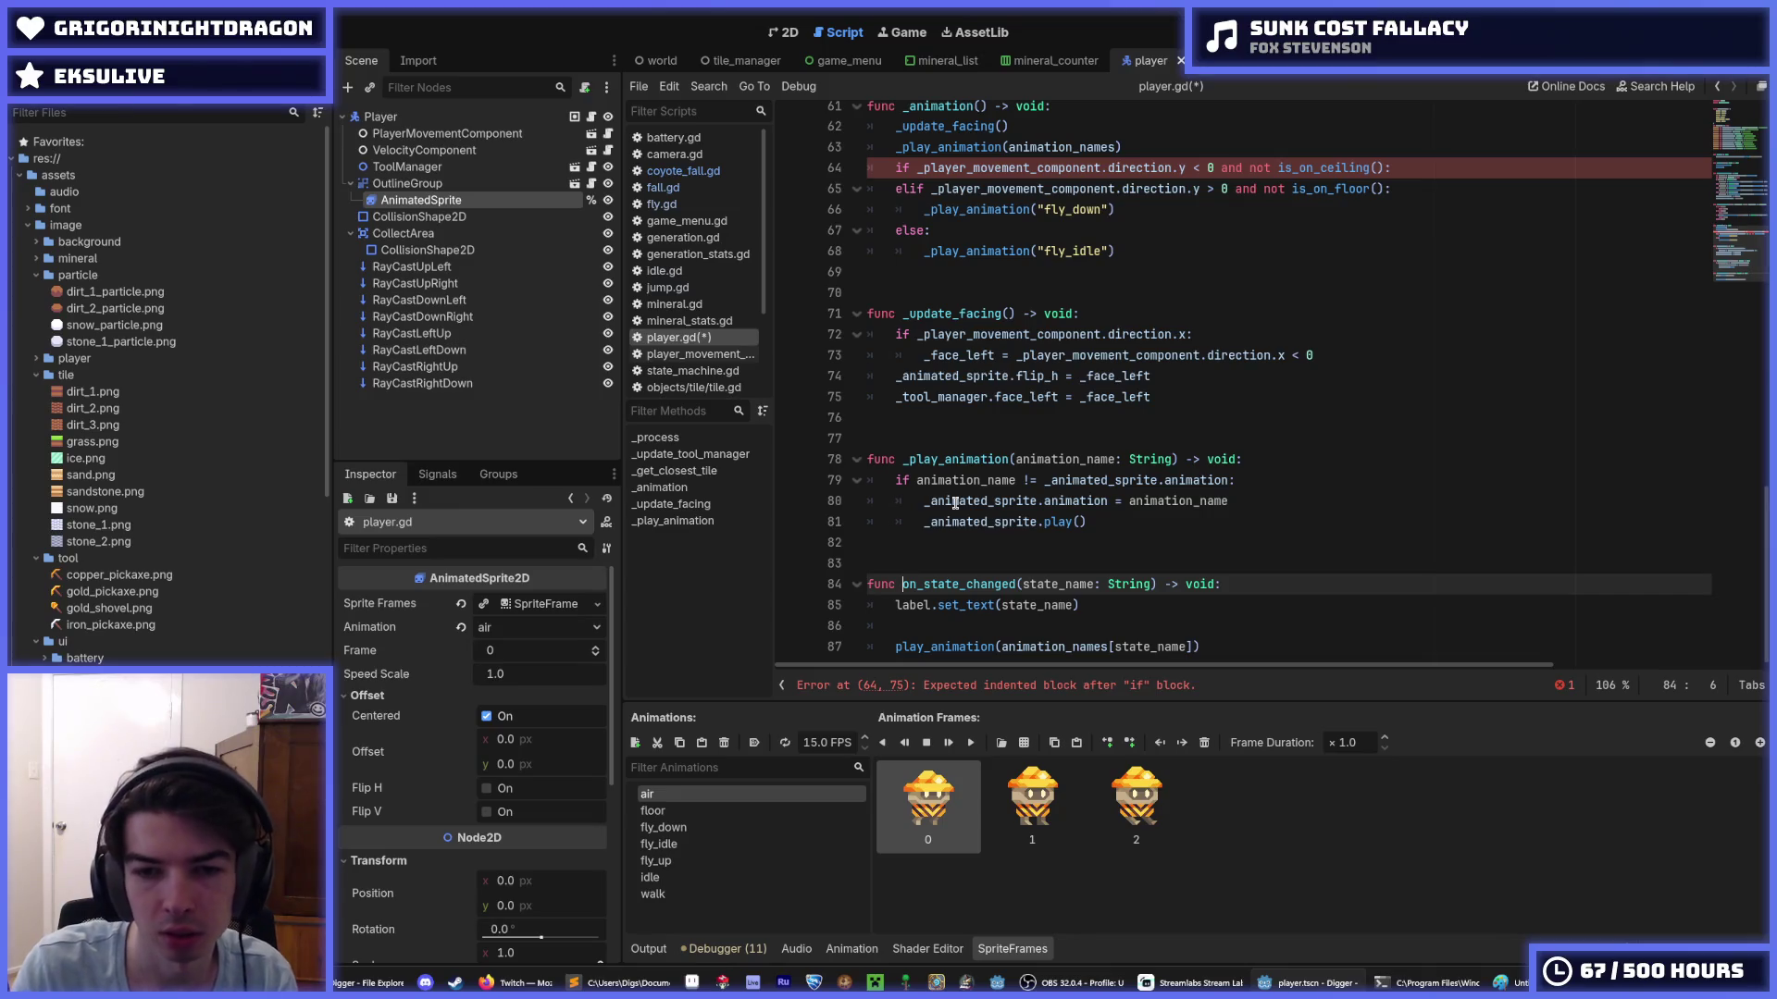
scroll(974, 577, "up", 10)
scroll(974, 577, "down", 9)
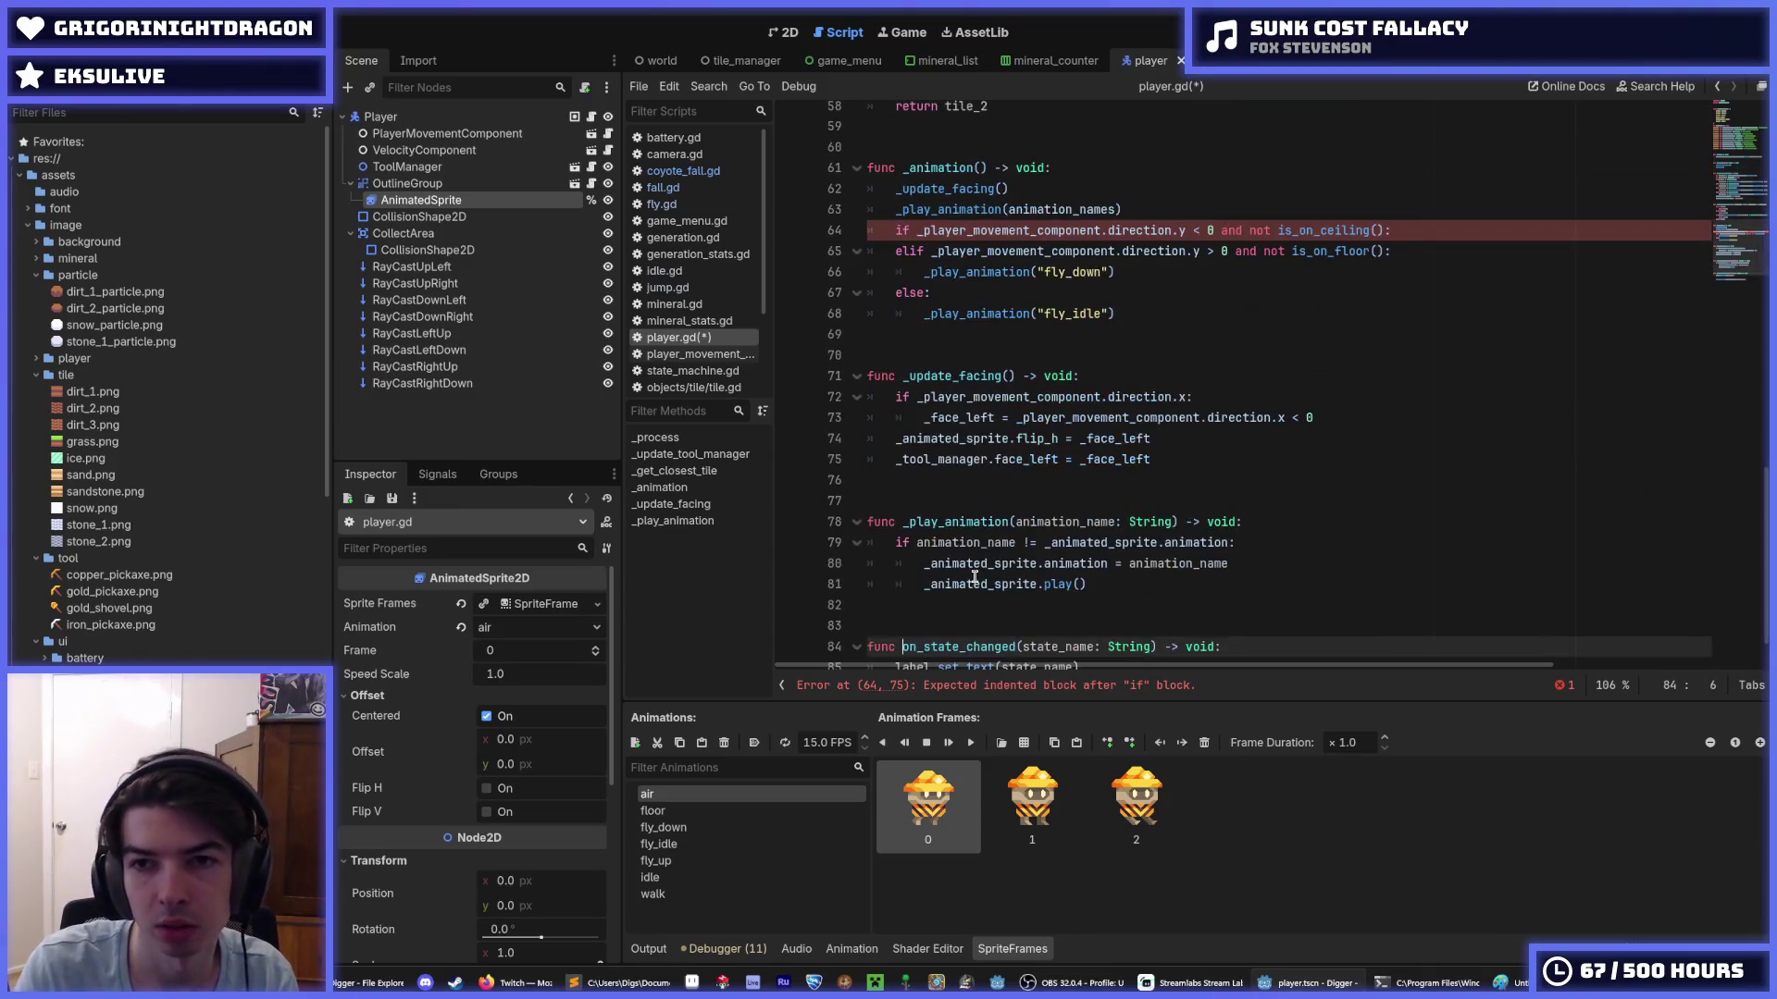
type("_")
scroll(1240, 458, "down", 1)
left_click(1200, 606)
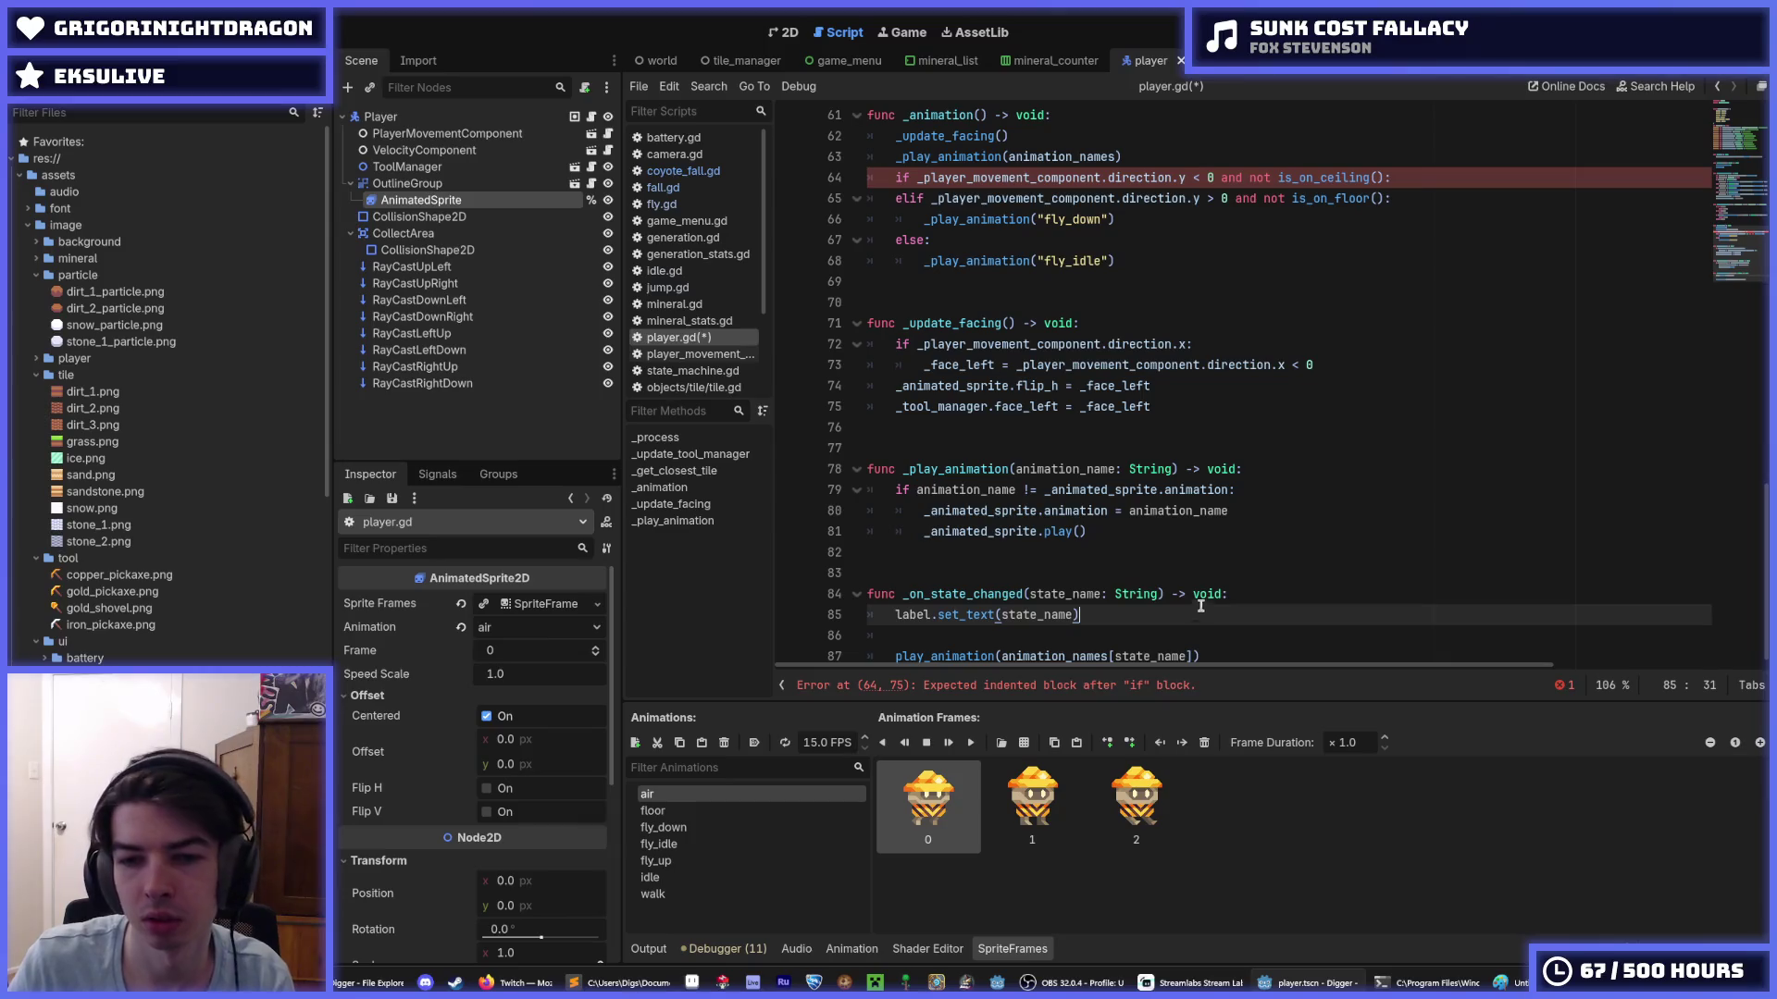
left_click_drag(874, 637, 833, 625)
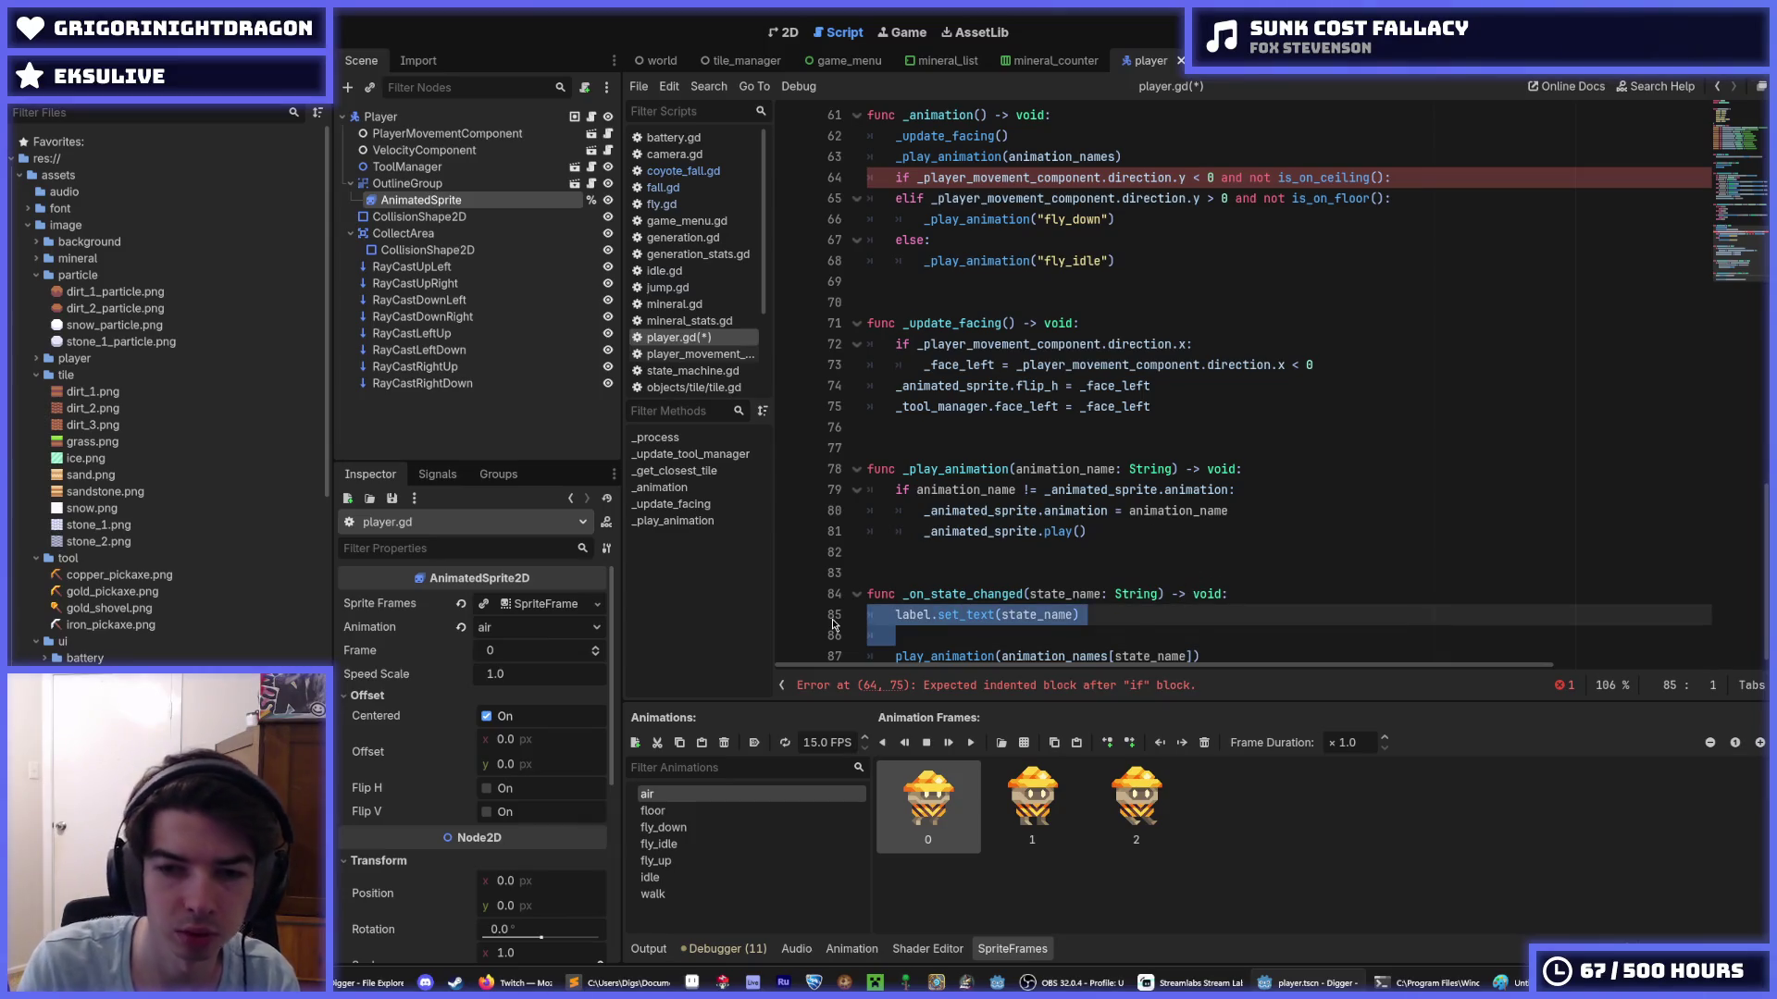
key("BackSpace")
key("BackSpace")
- Delete the old velocity-based fly animation branches from _animation
scroll(1001, 592, "up", 5)
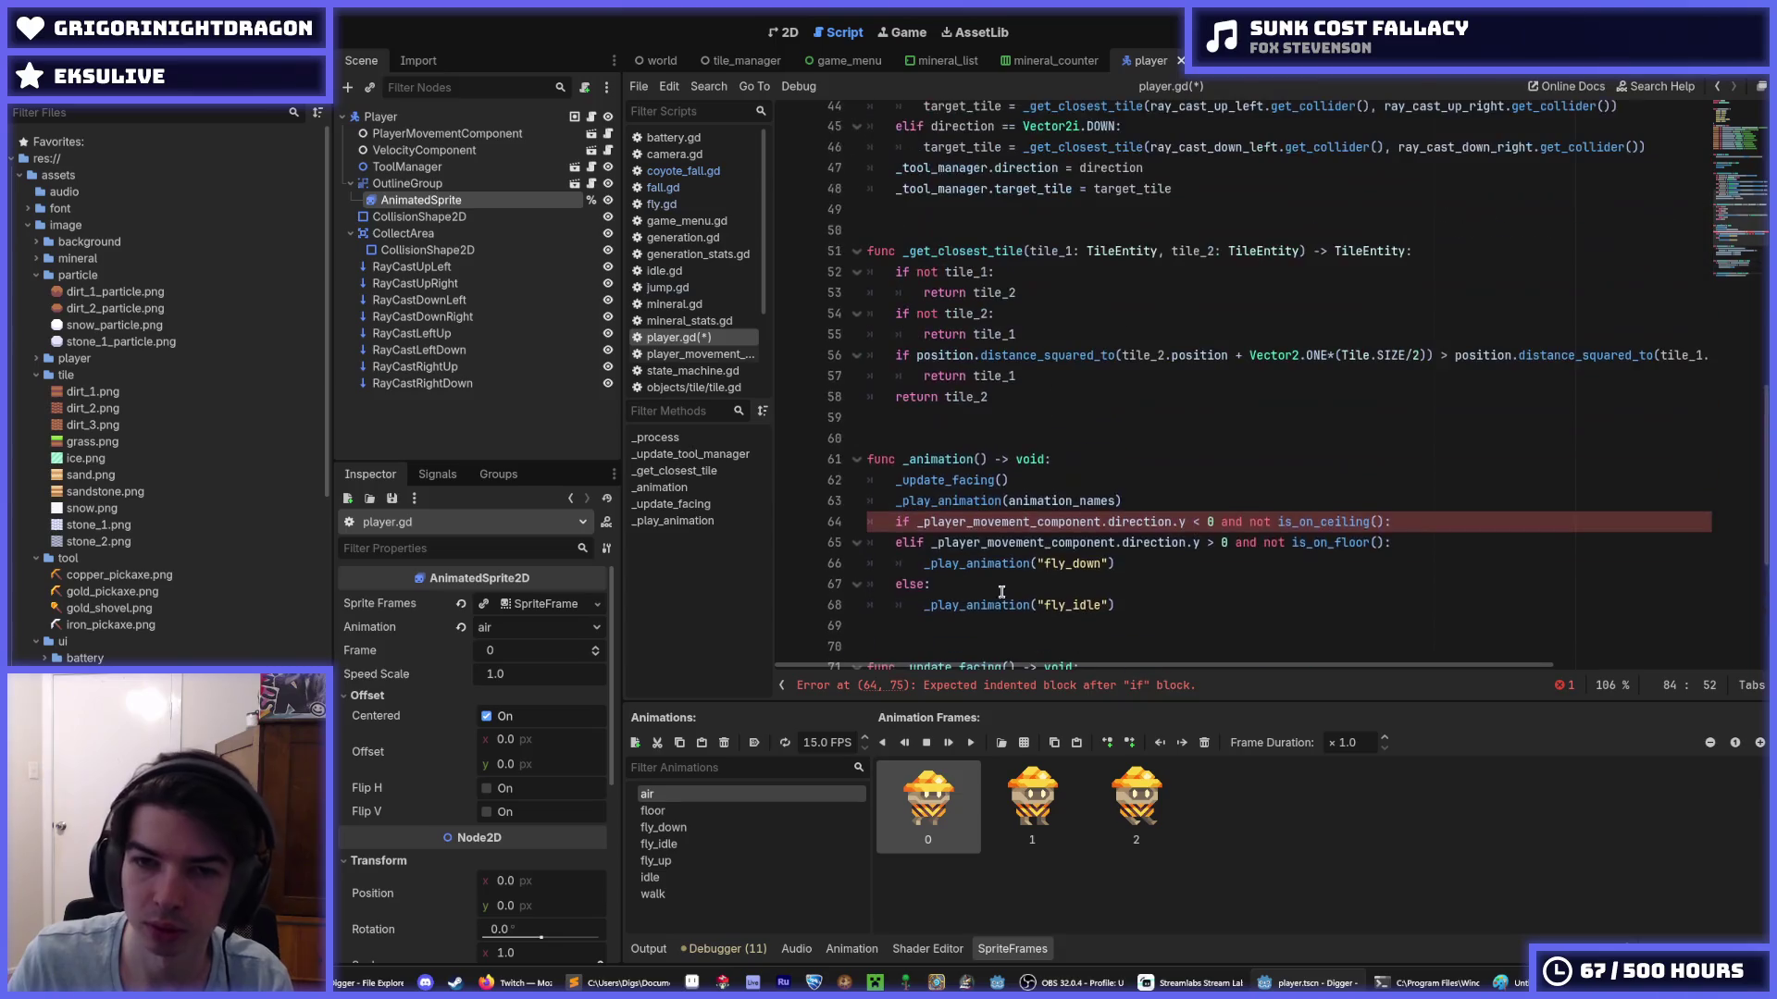
left_click_drag(1134, 603, 1078, 488)
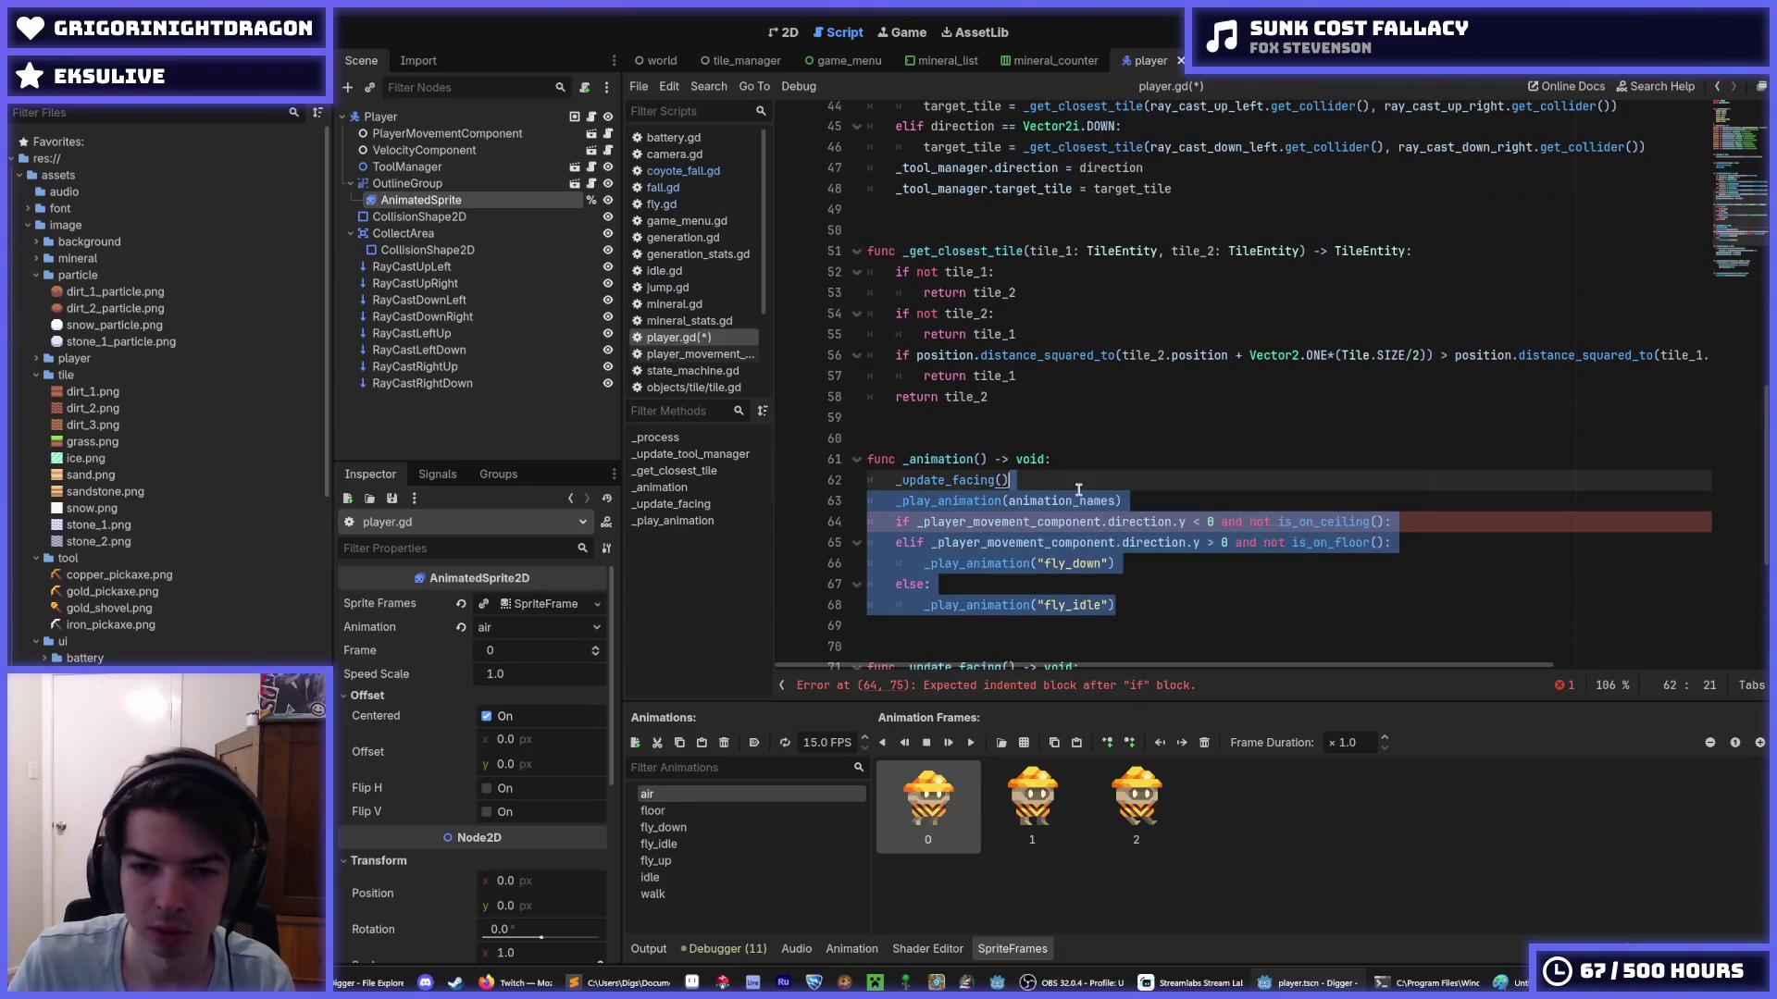
key("BackSpace")
- Move the facing logic from _update_facing into _animation, delete _update_facing, and save
scroll(1080, 491, "down", 2)
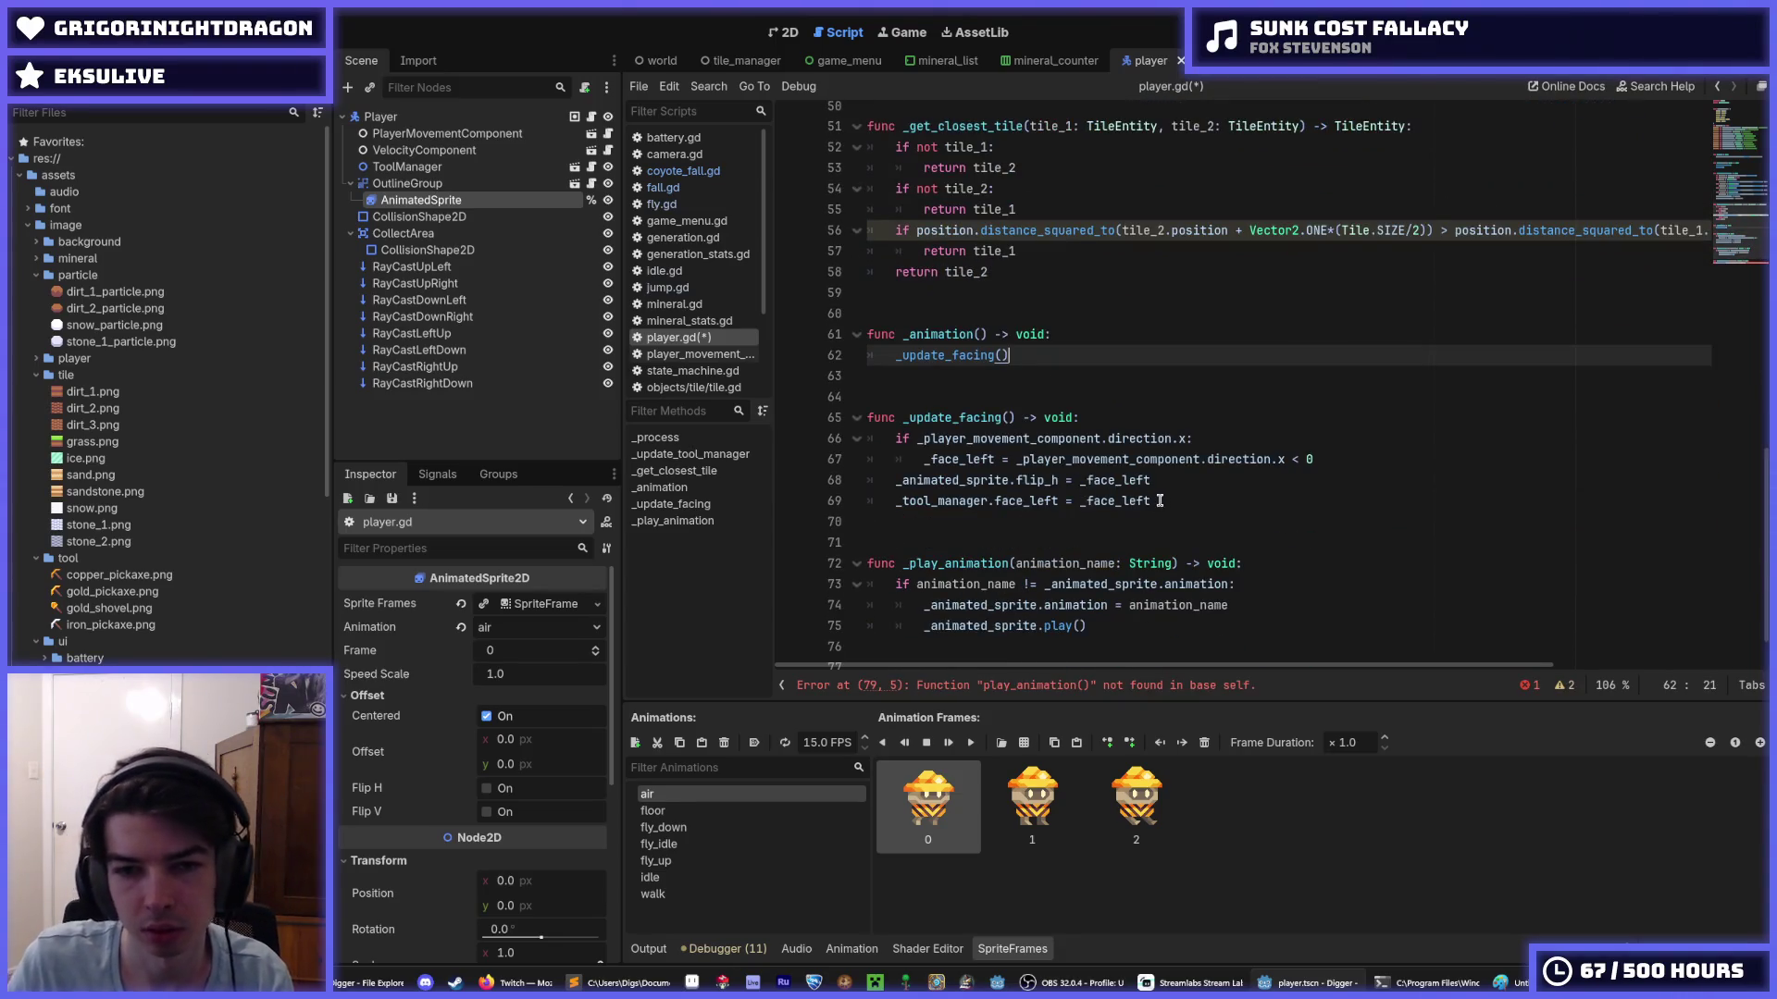
left_click(1019, 419)
mouse_move(1152, 500)
left_mouse_down()
mouse_move(888, 459)
mouse_move(884, 433)
left_mouse_up()
key("ctrl+c")
key("BackSpace")
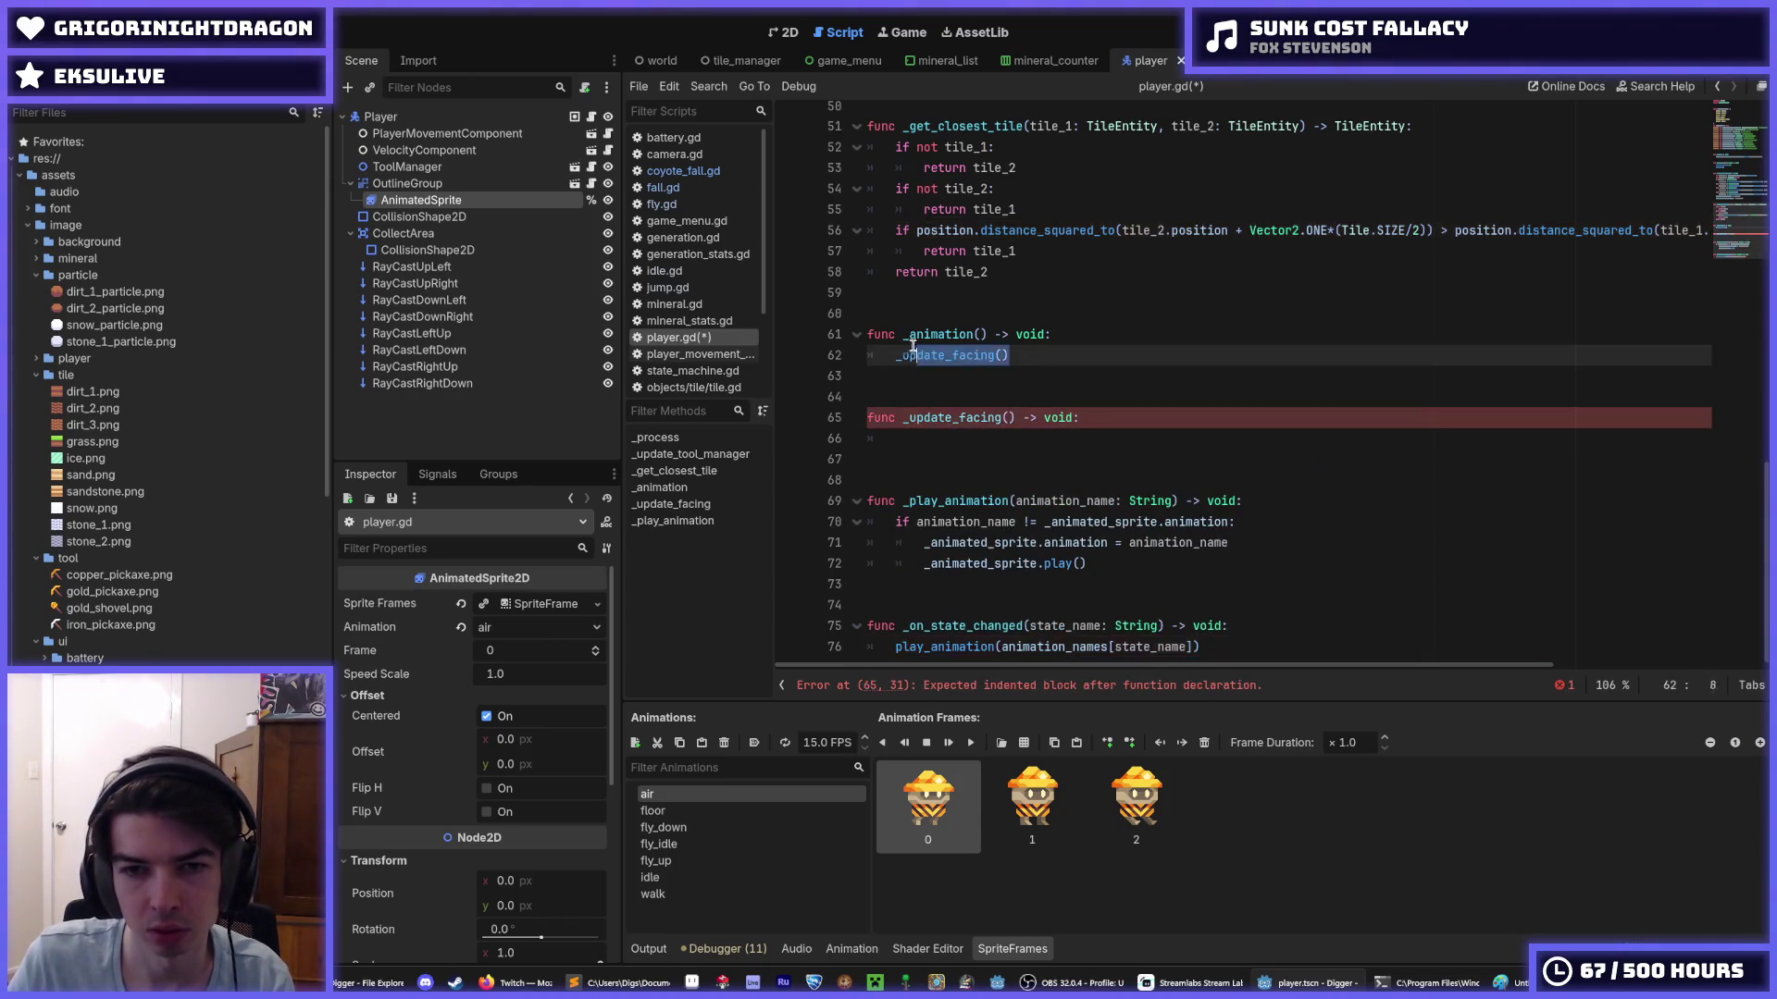
left_click_drag(1010, 355, 896, 357)
key("ctrl+v")
left_click_drag(926, 505, 866, 442)
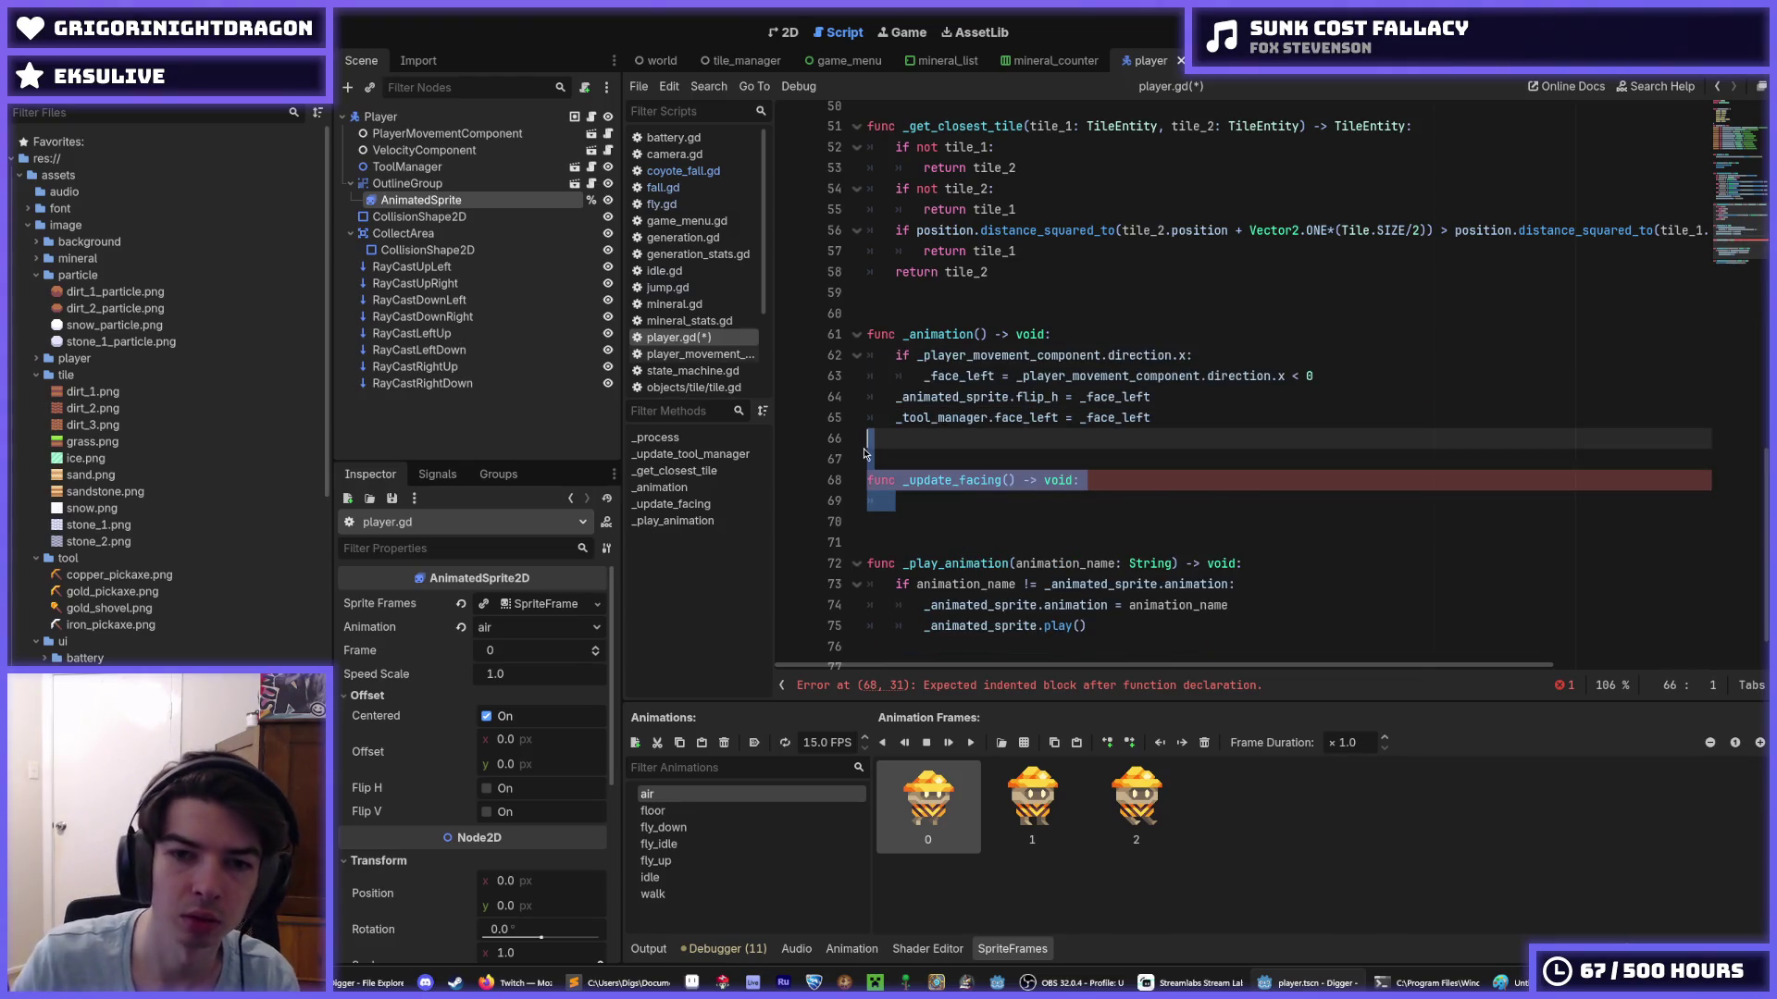
key("BackSpace")
key("BackSpace")
key("ctrl+s")
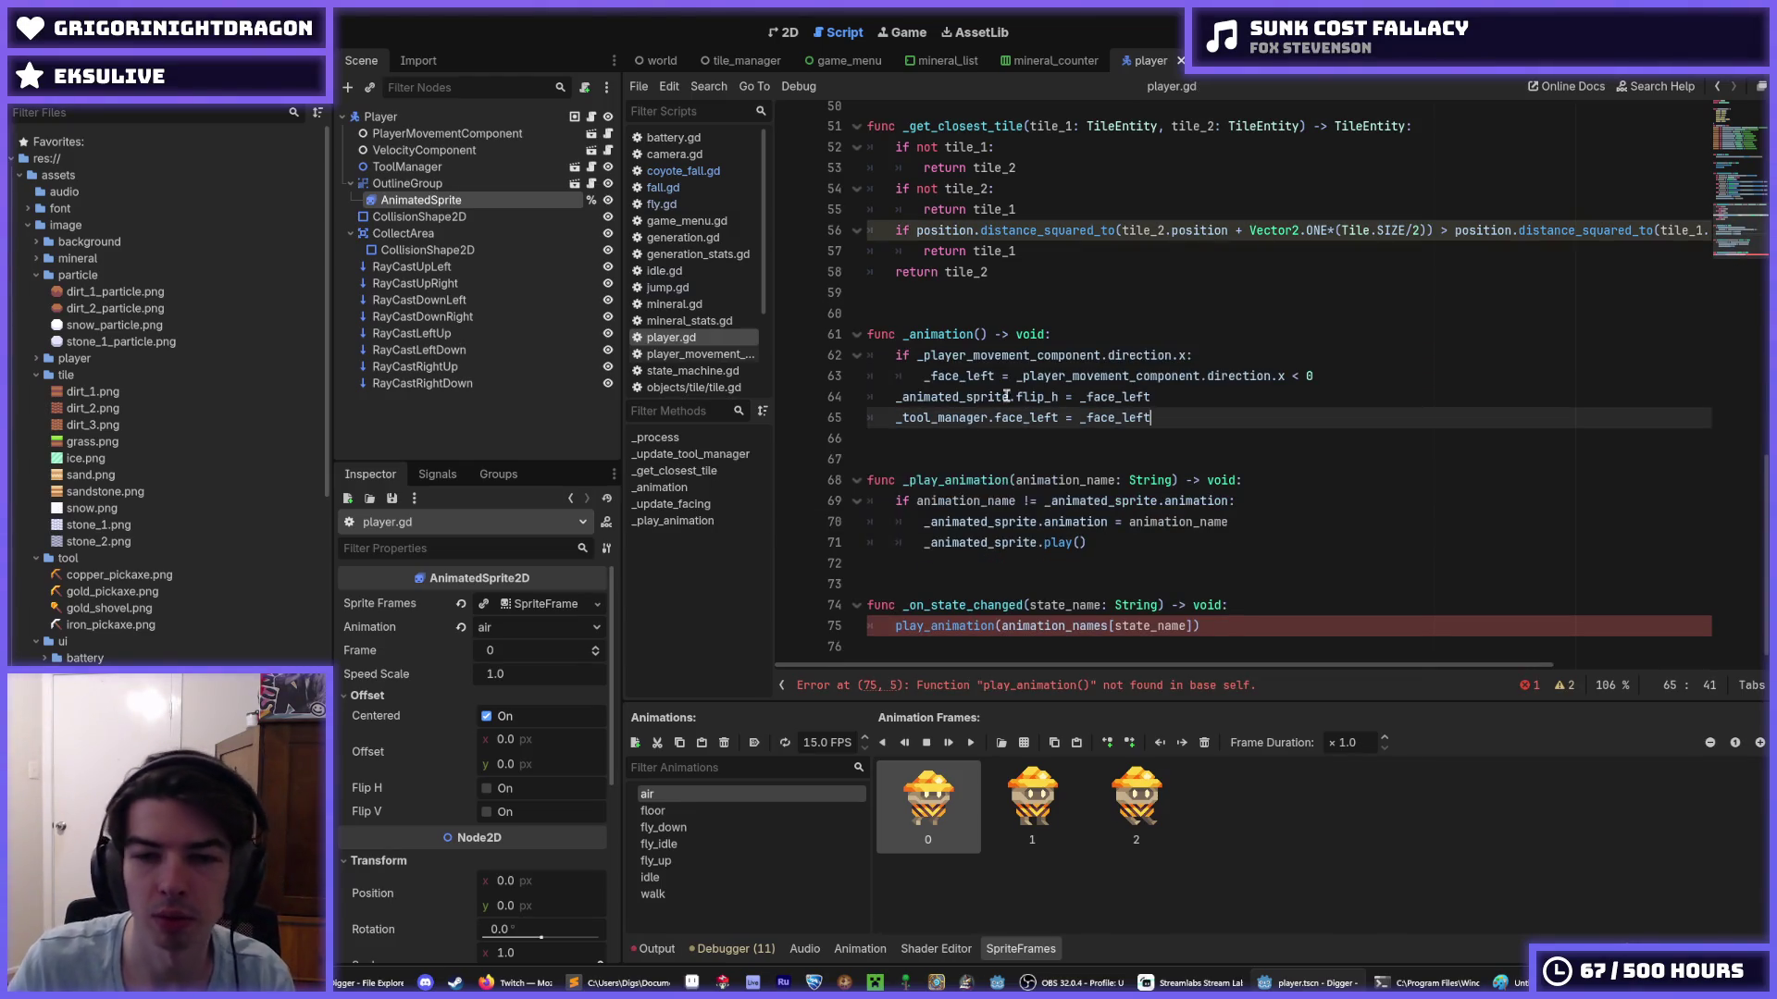
- Rename the play_animation call on line 75 to _play_animation to clear the error
left_click(1234, 404)
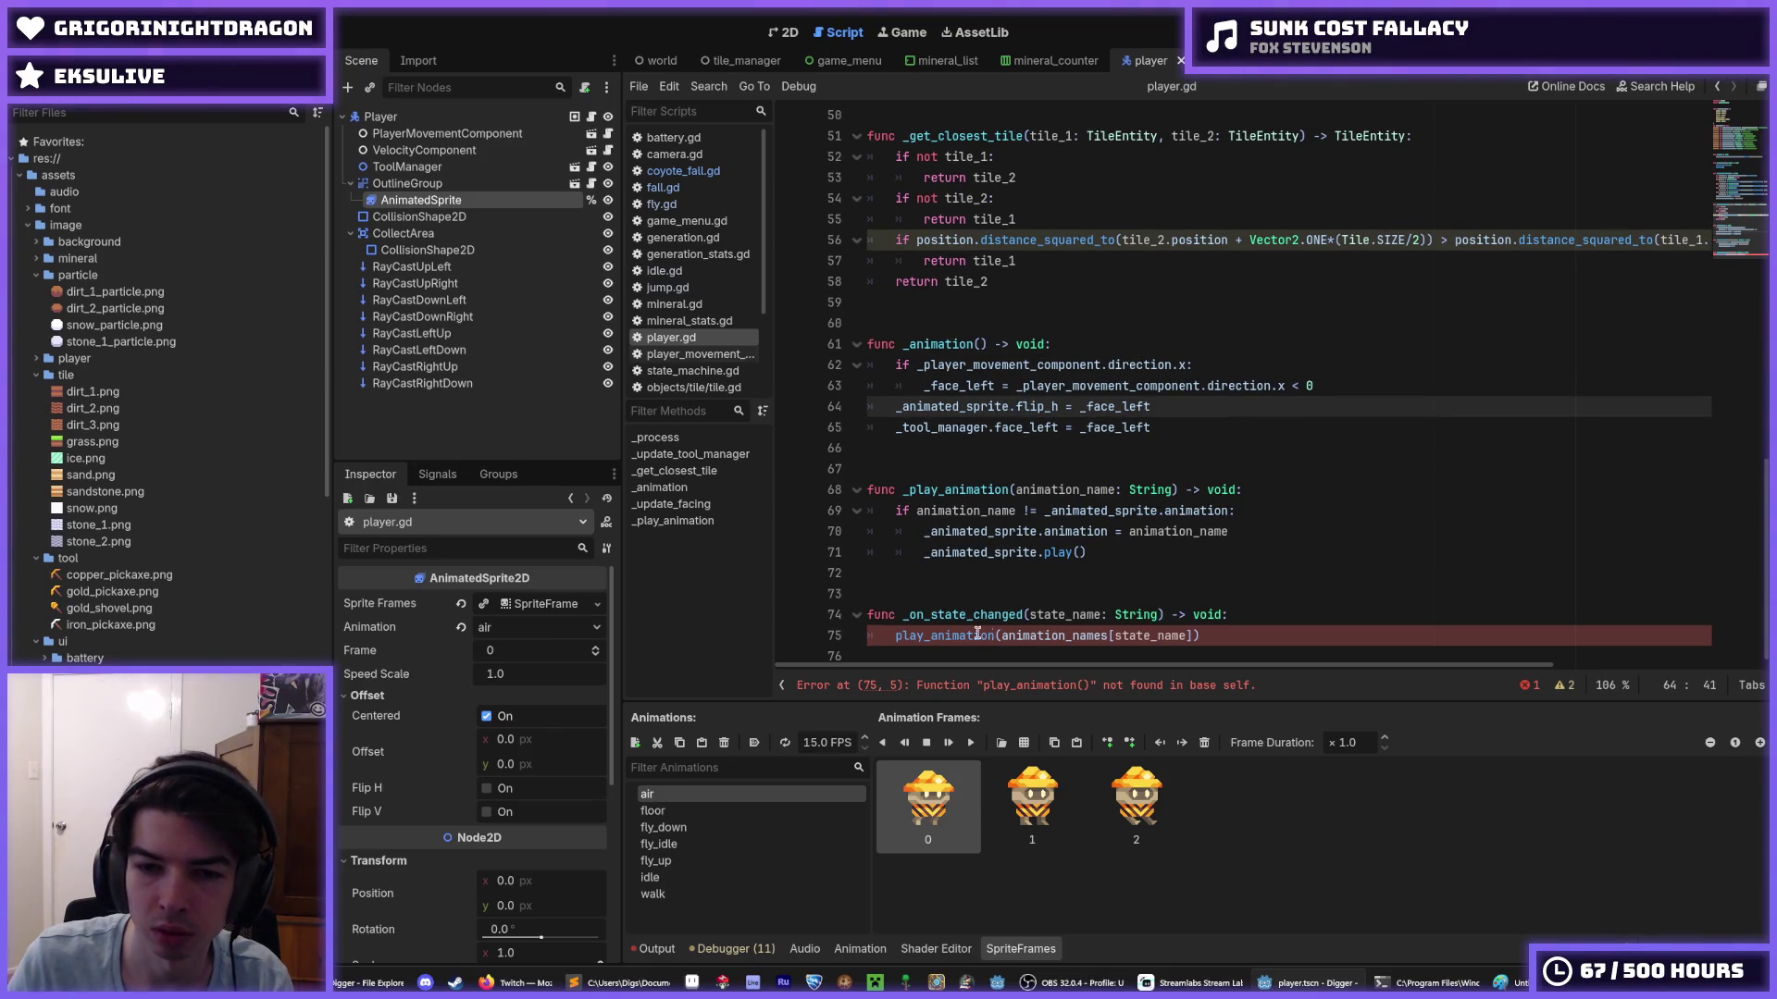
left_click(901, 636)
double_click(900, 636)
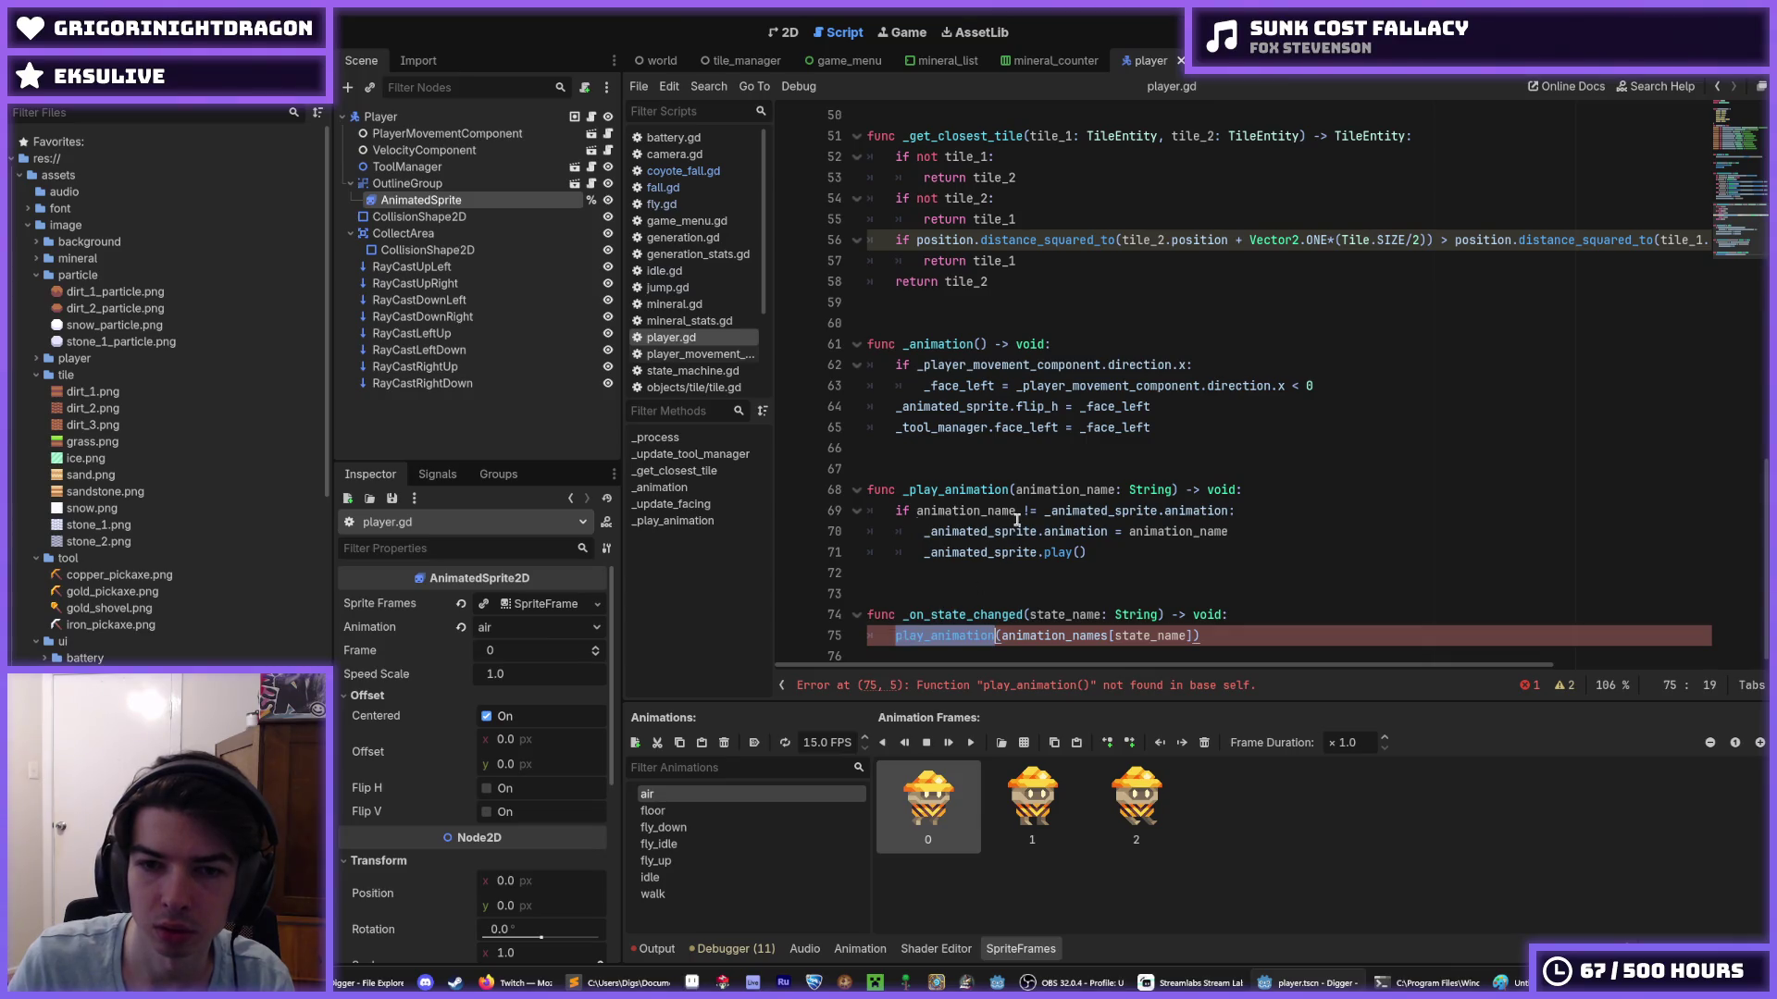
key("Left")
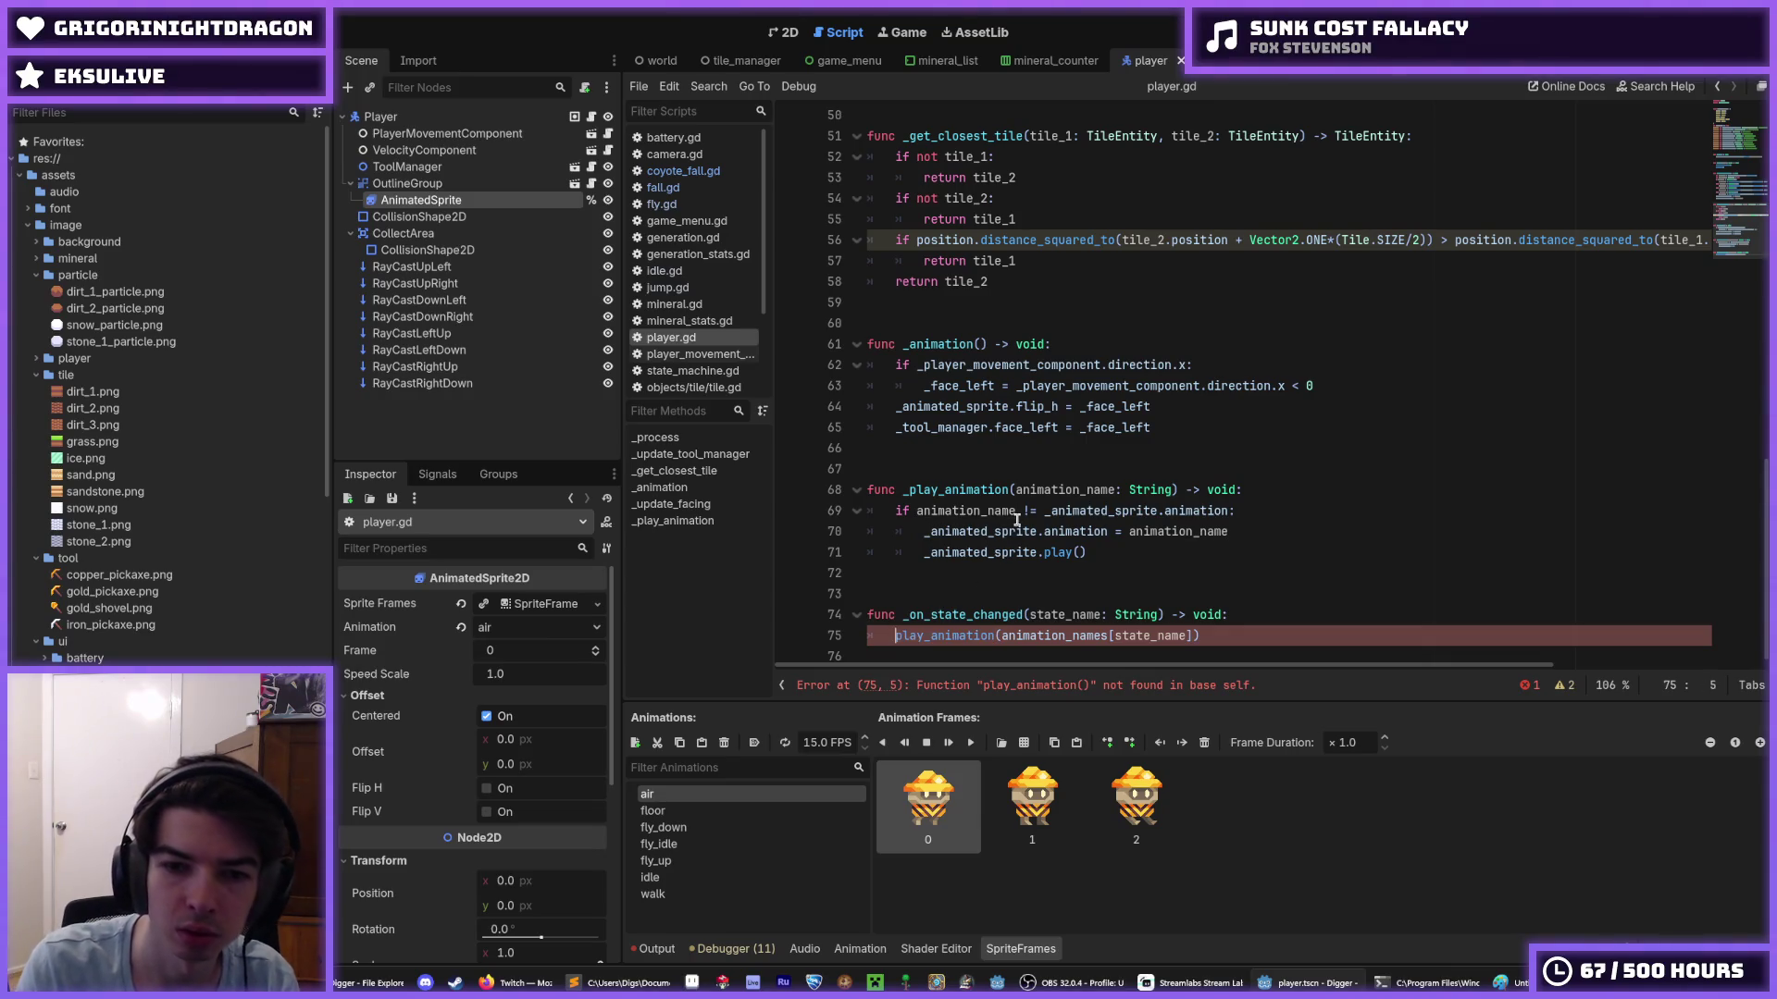
type("_")
left_click(1373, 360)
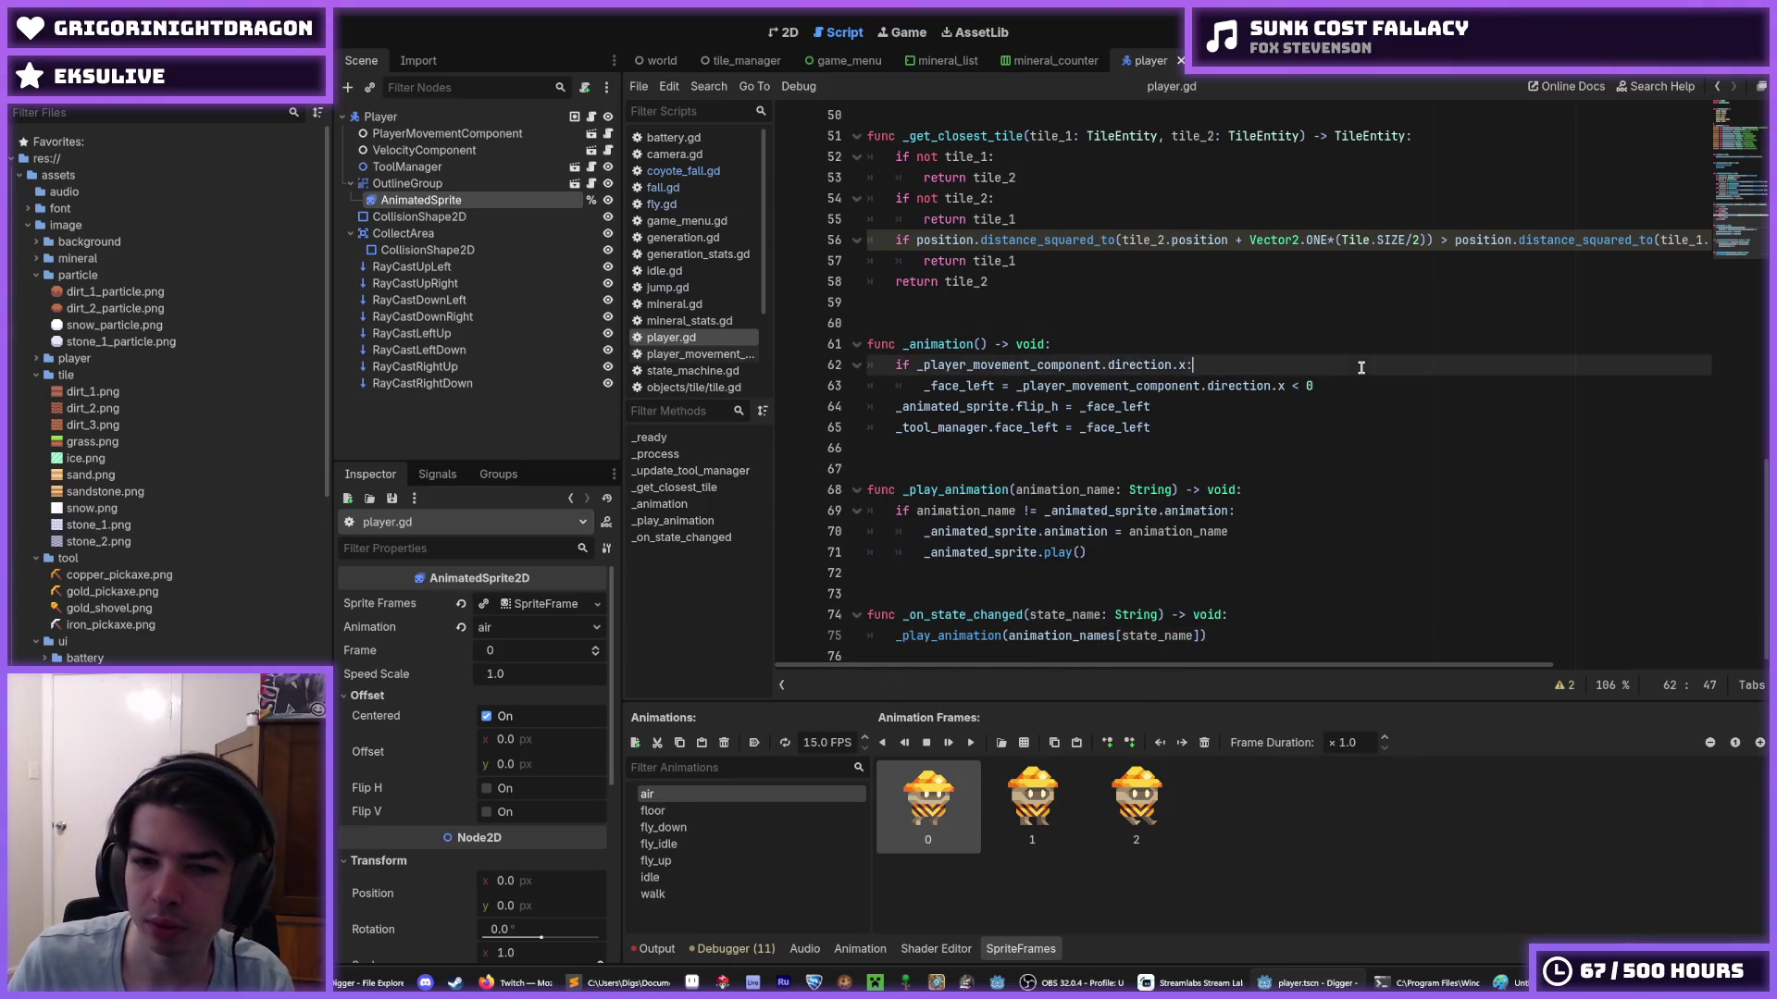
- Run the game, walk the miner left and right, fly briefly, and dig into the dirt
left_click(1518, 37)
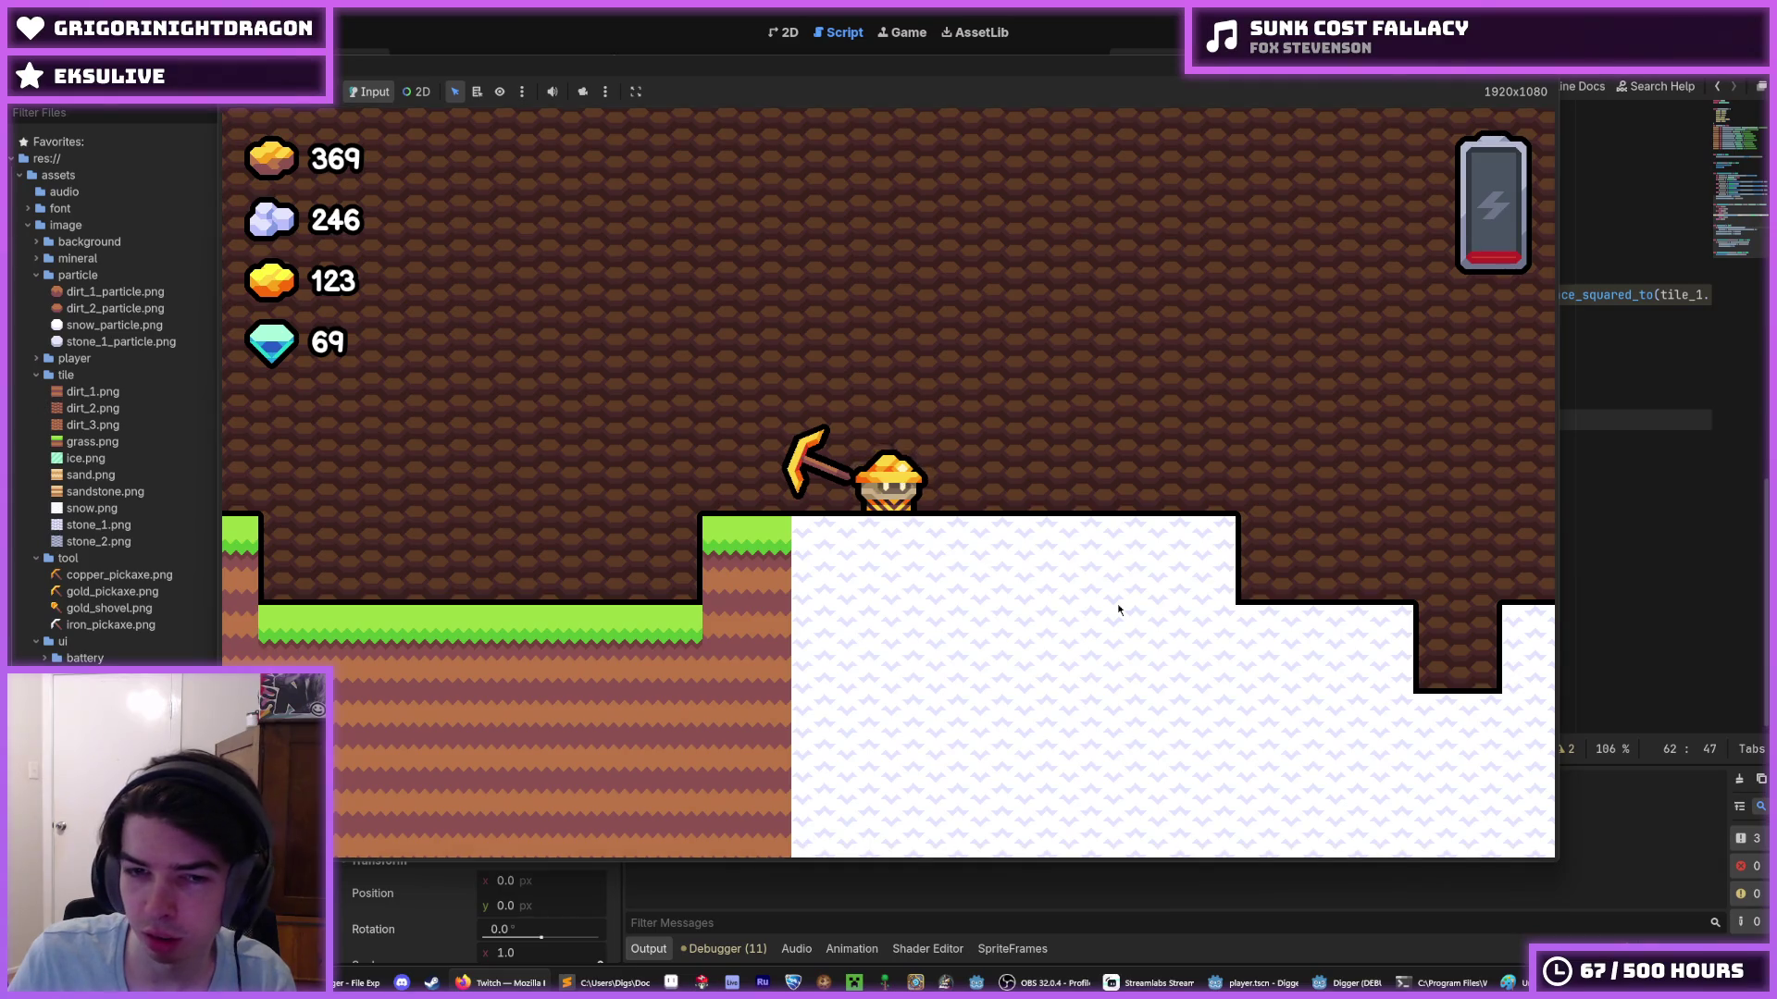
key("a")
key("a")
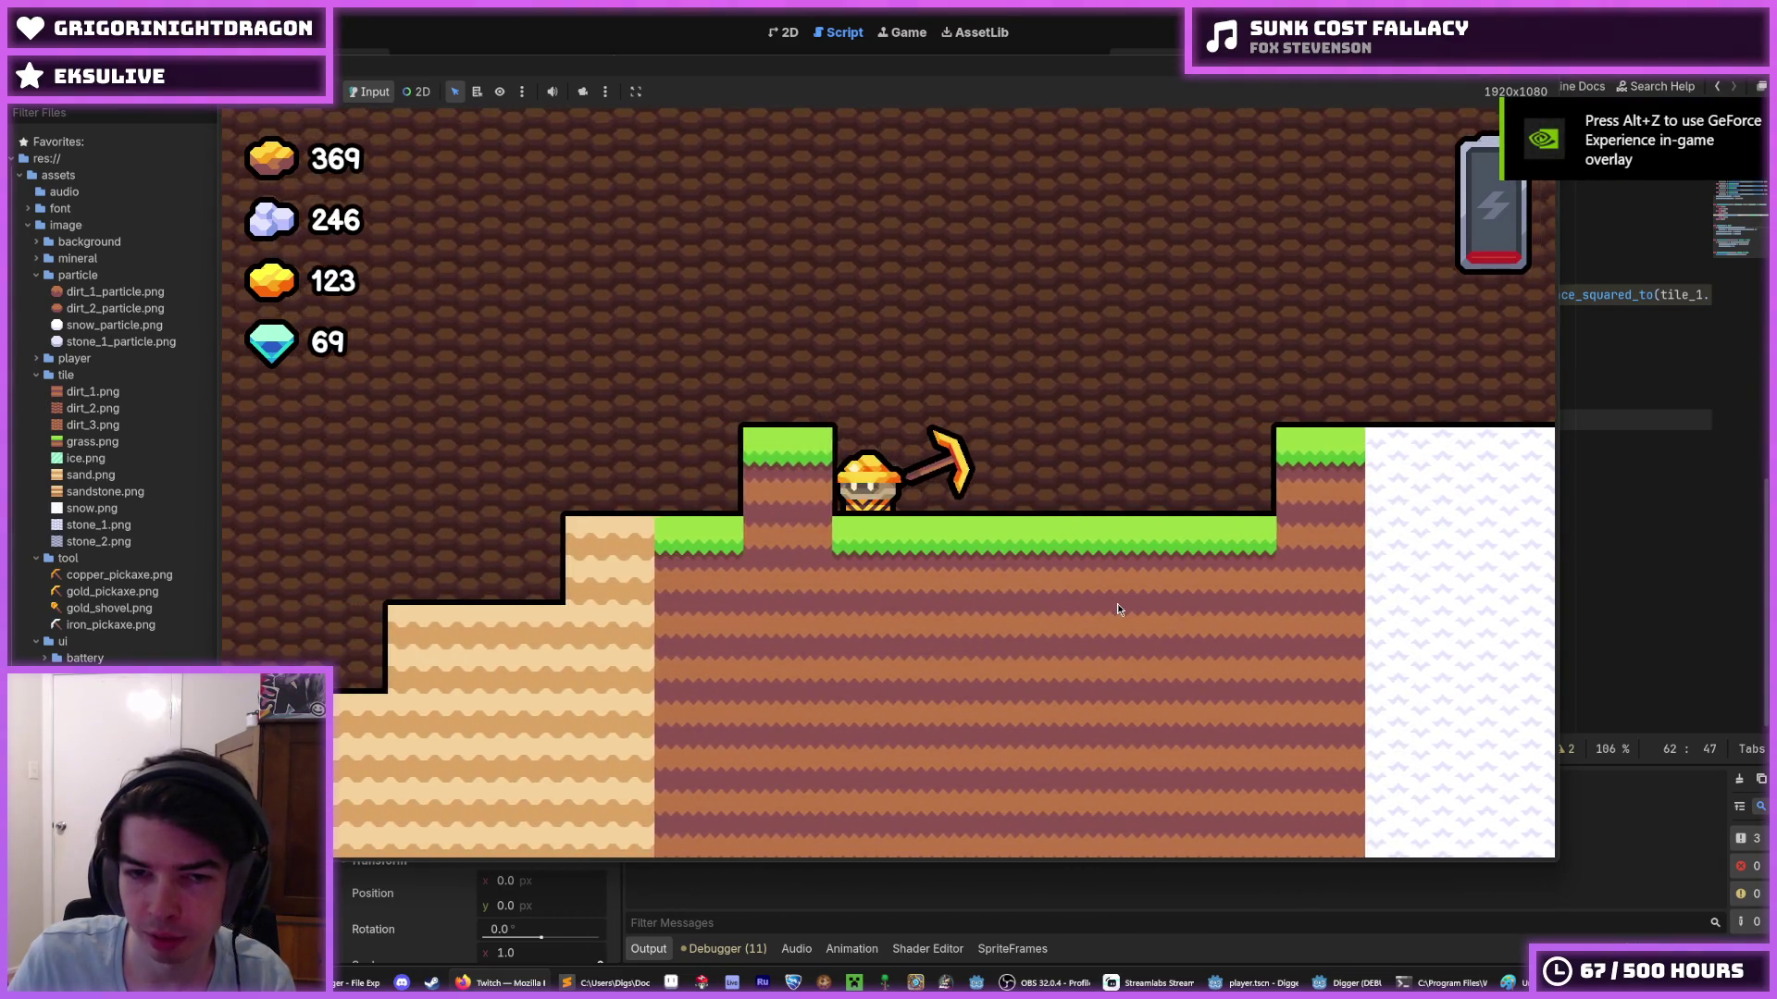
key("d")
key("s")
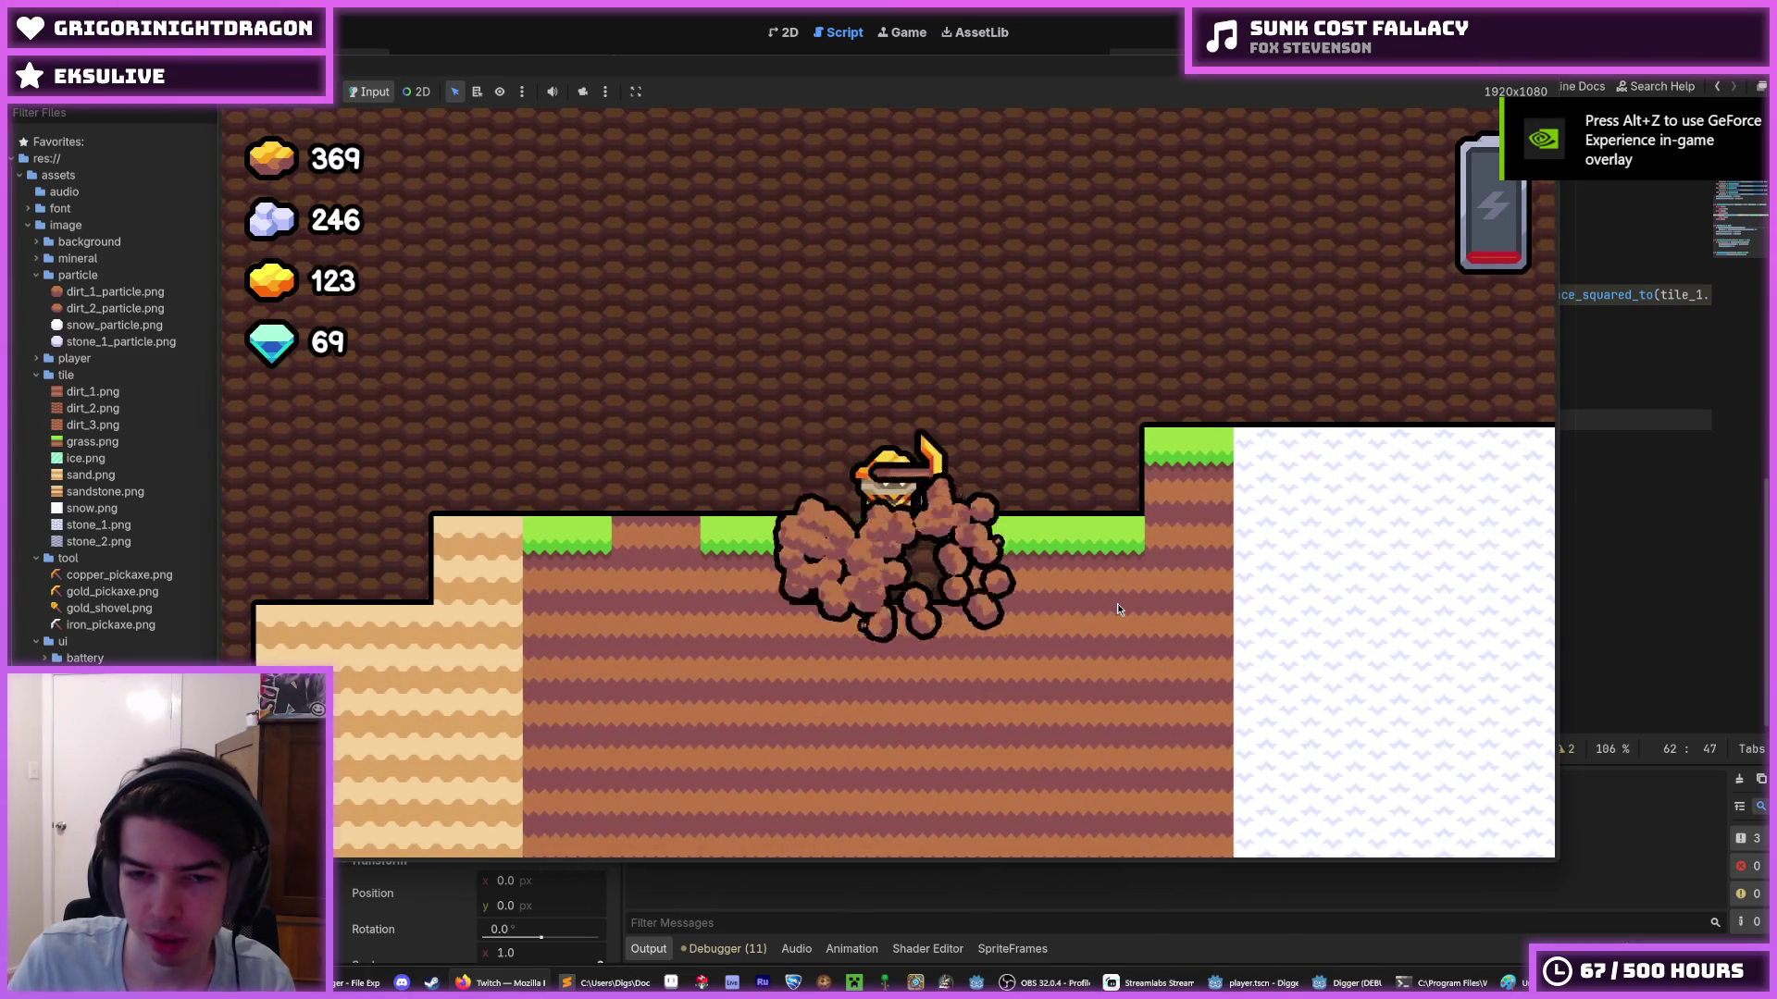
key("w")
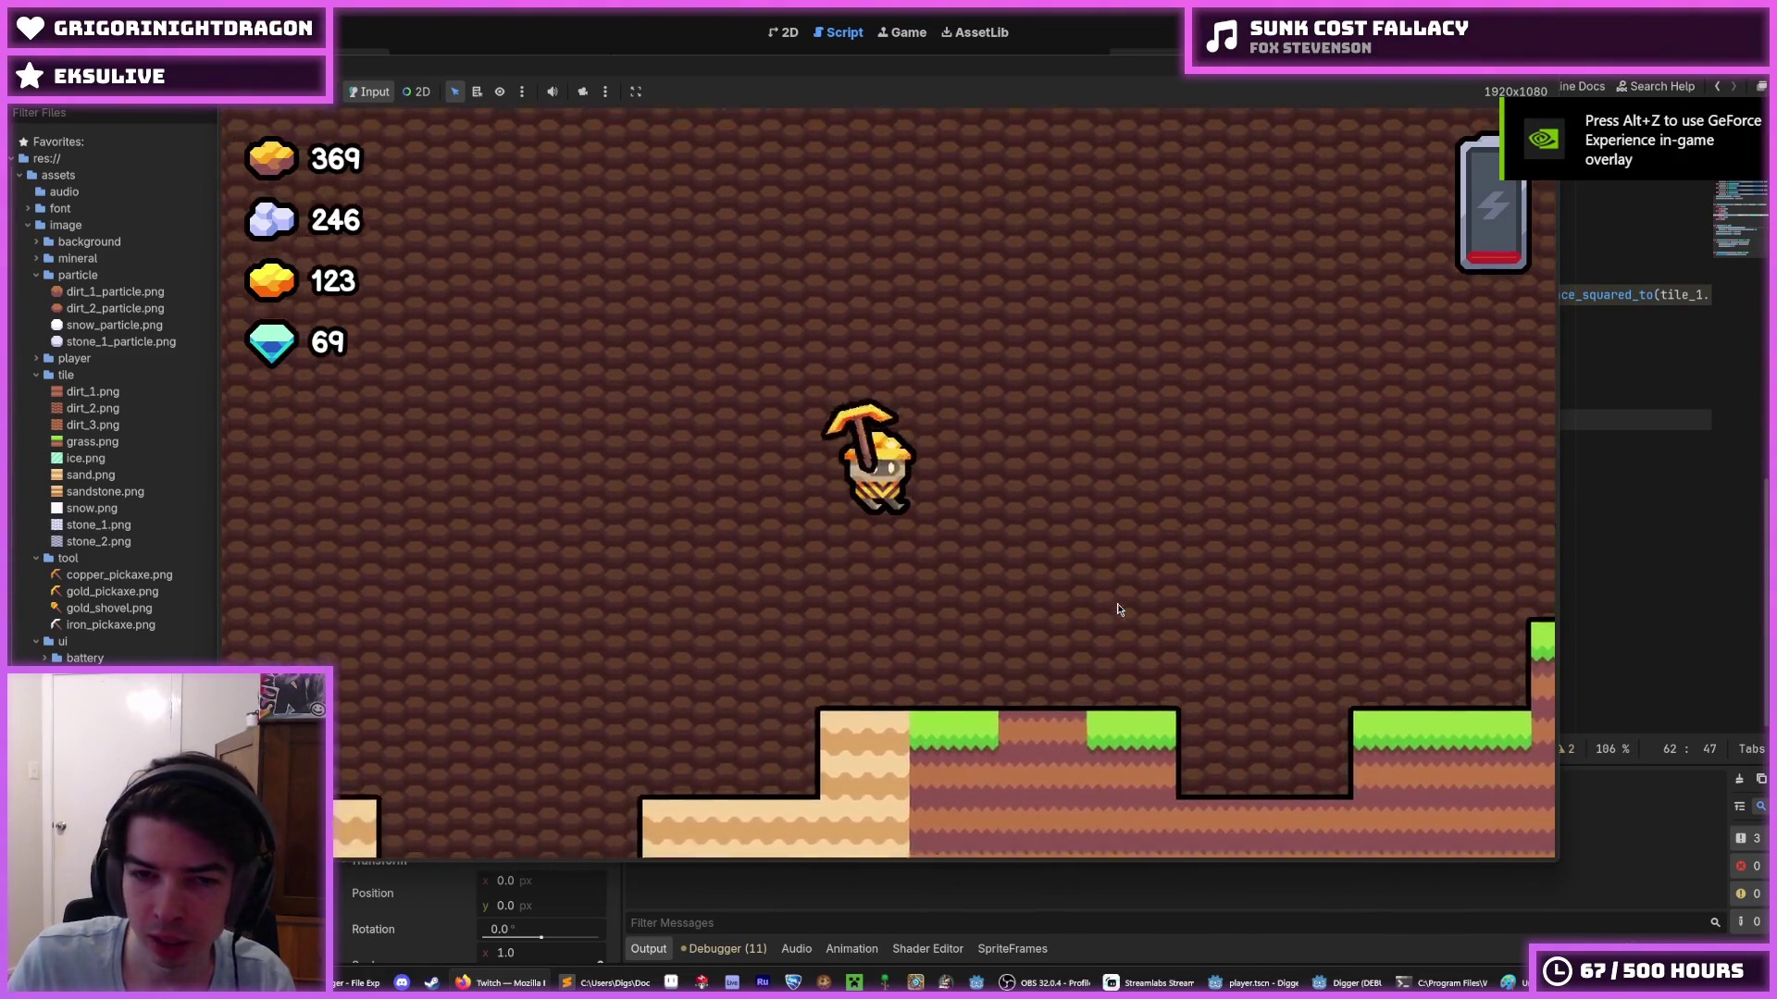
key("a")
key("d")
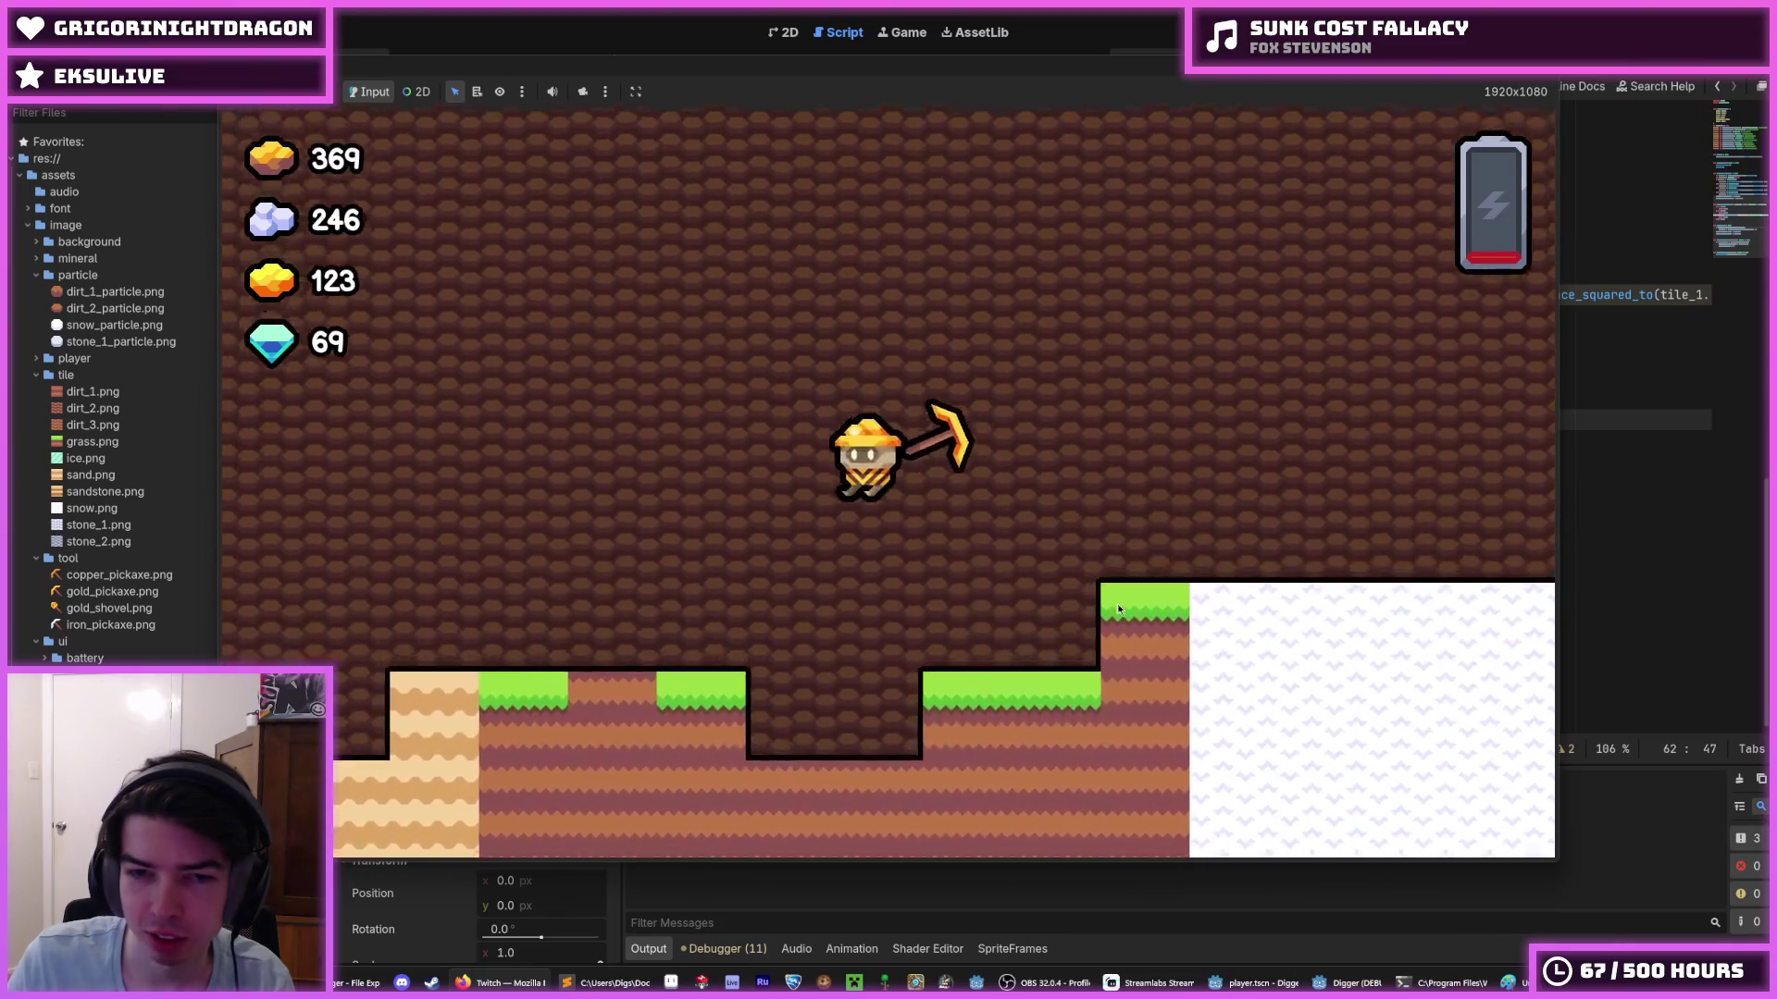
key("d")
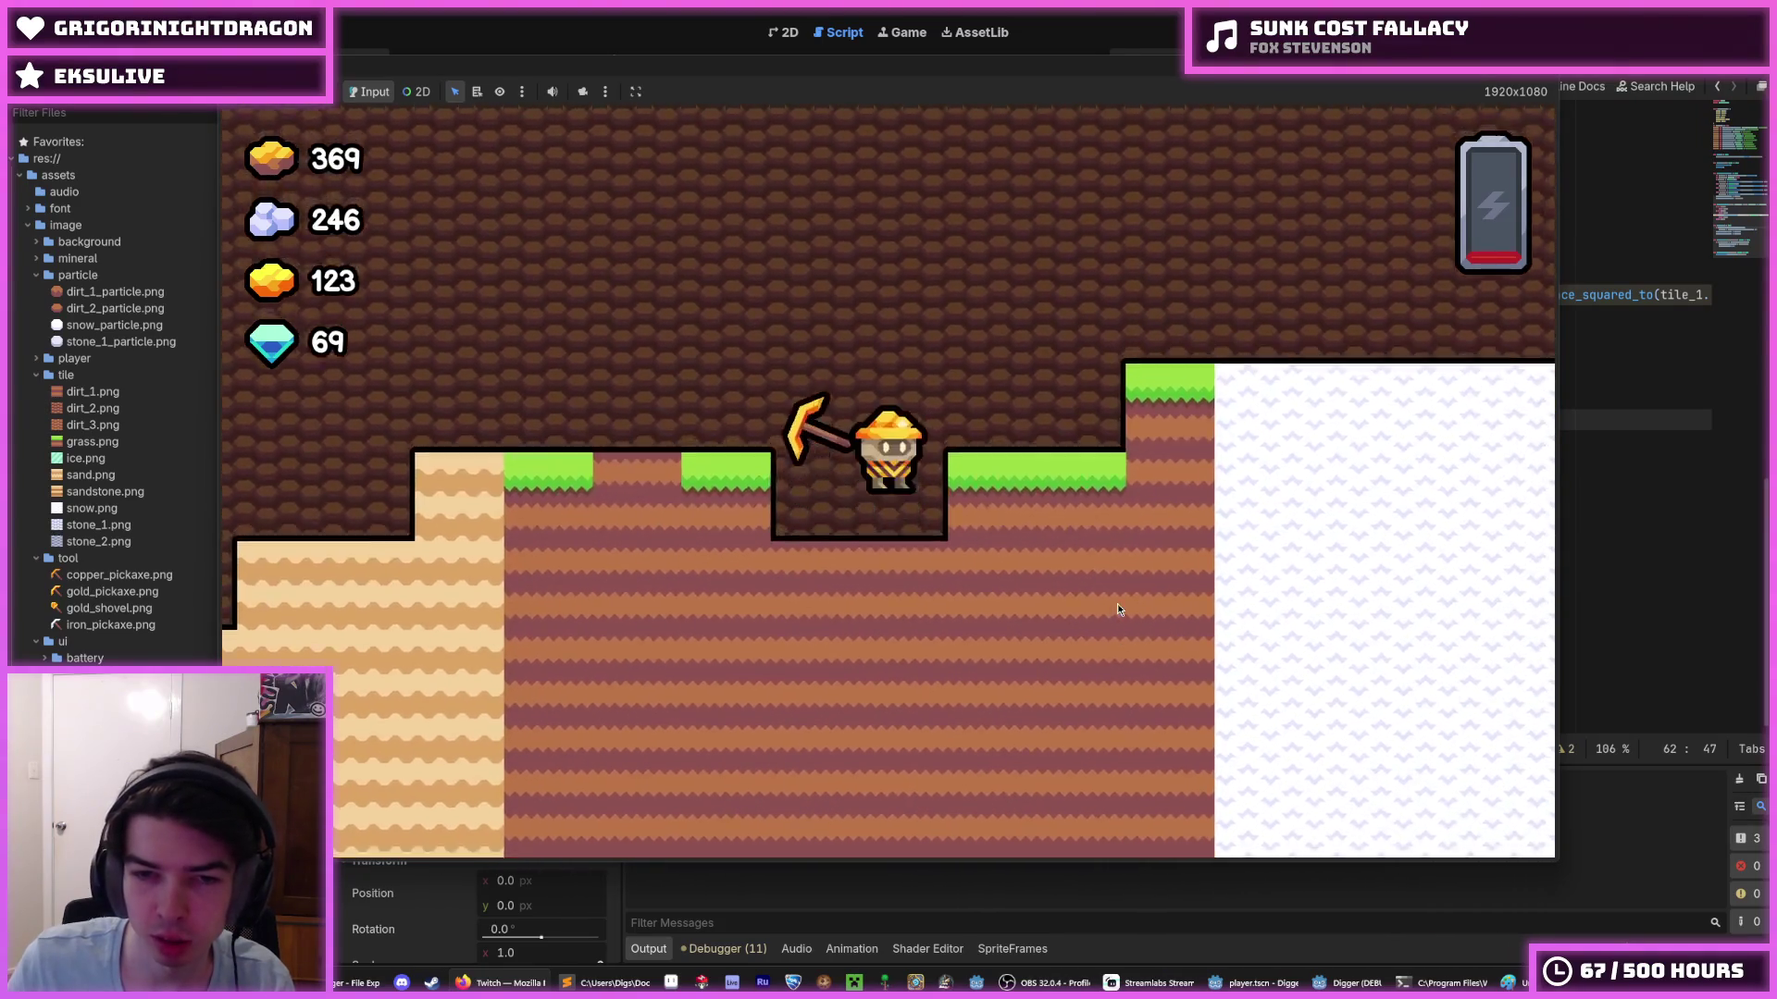
key("s")
key("a")
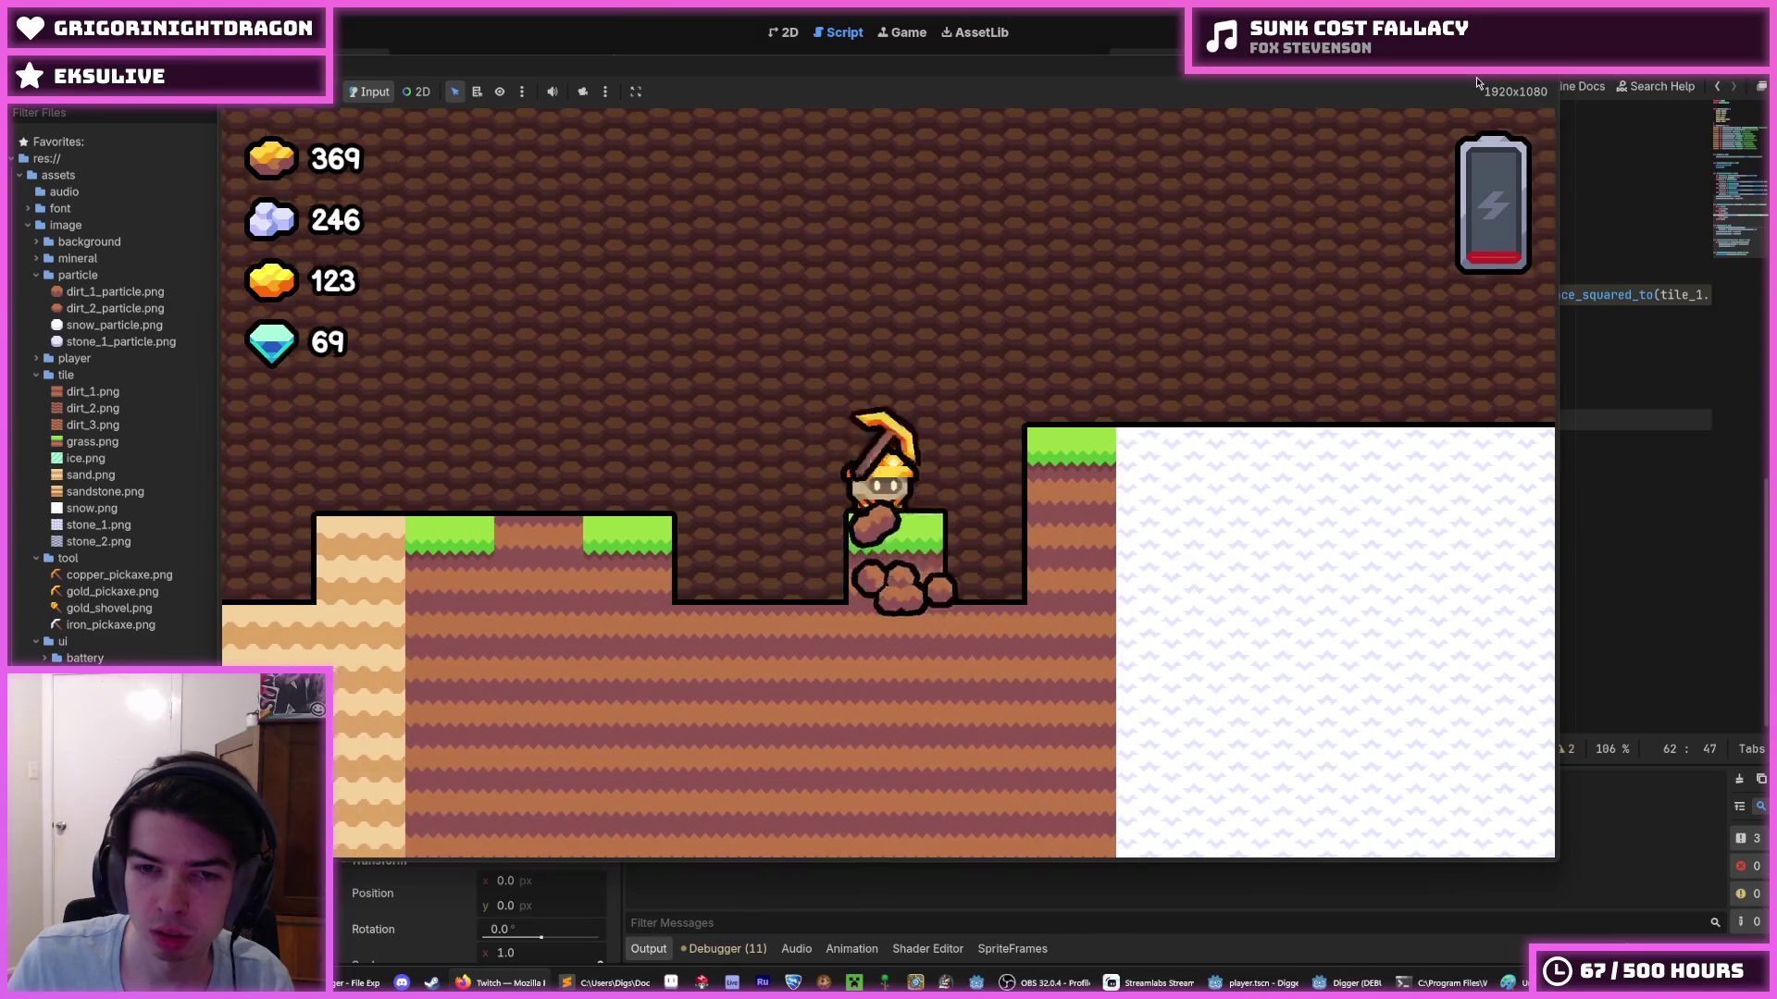
key("d")
key("a")
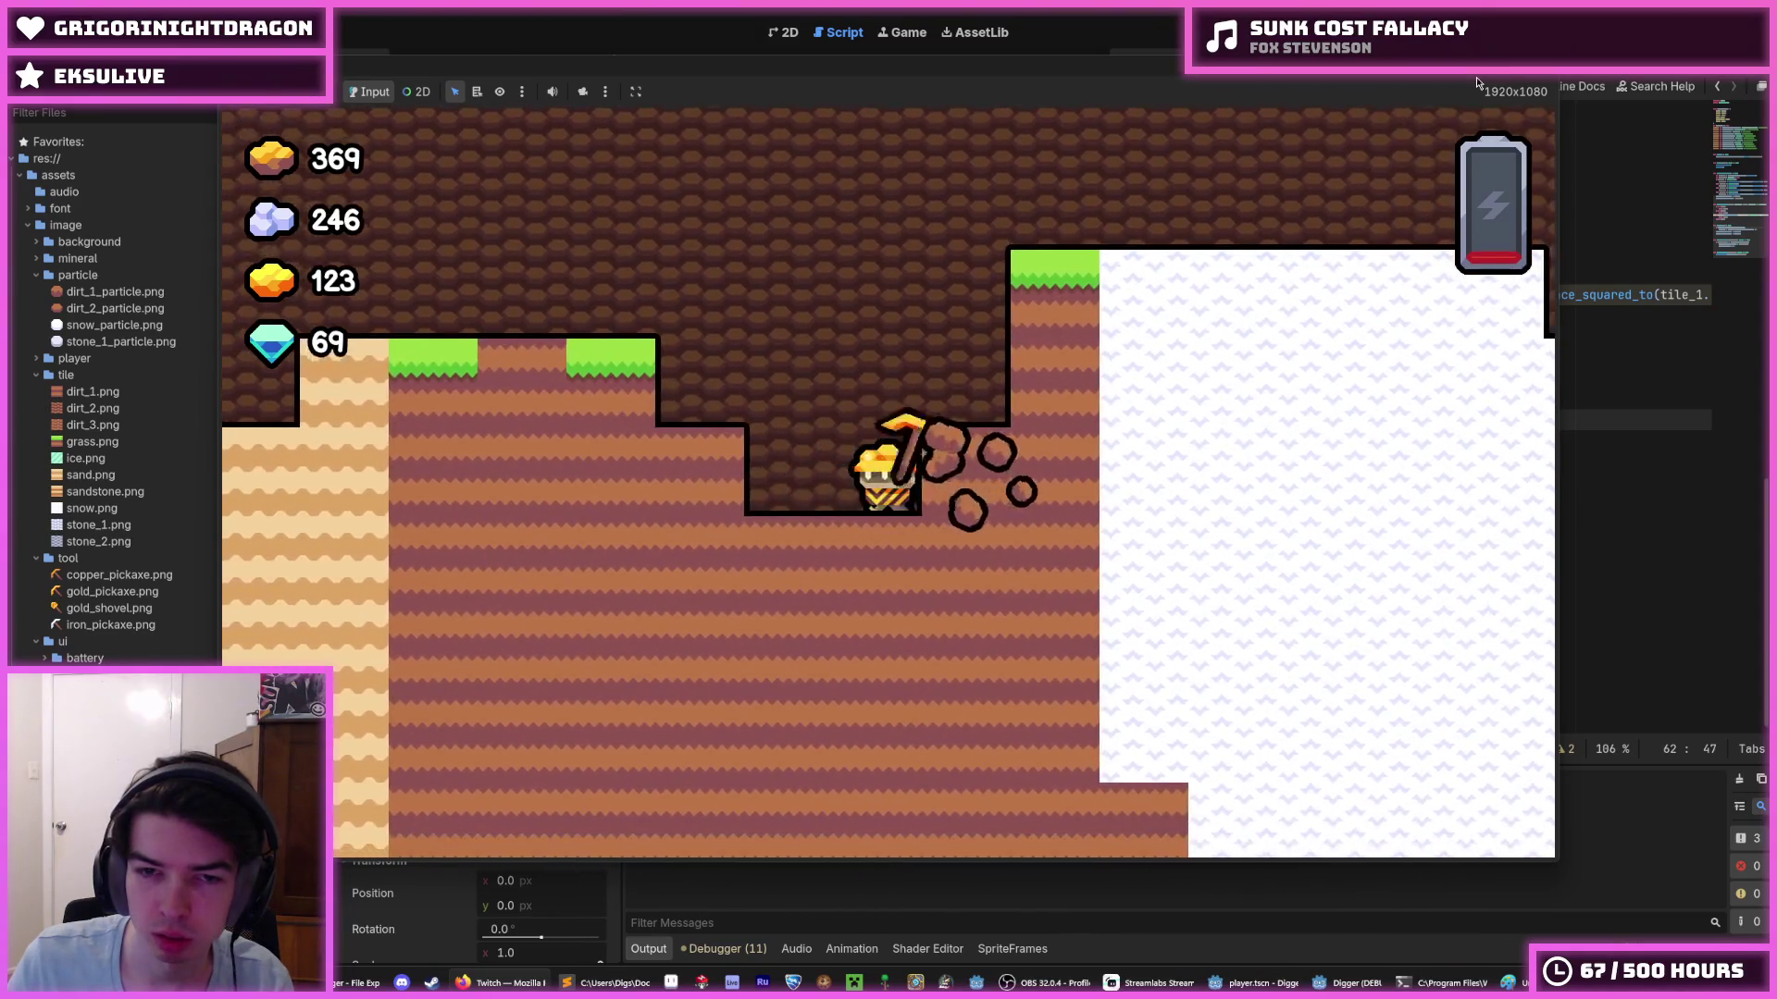
key("d")
key("d")
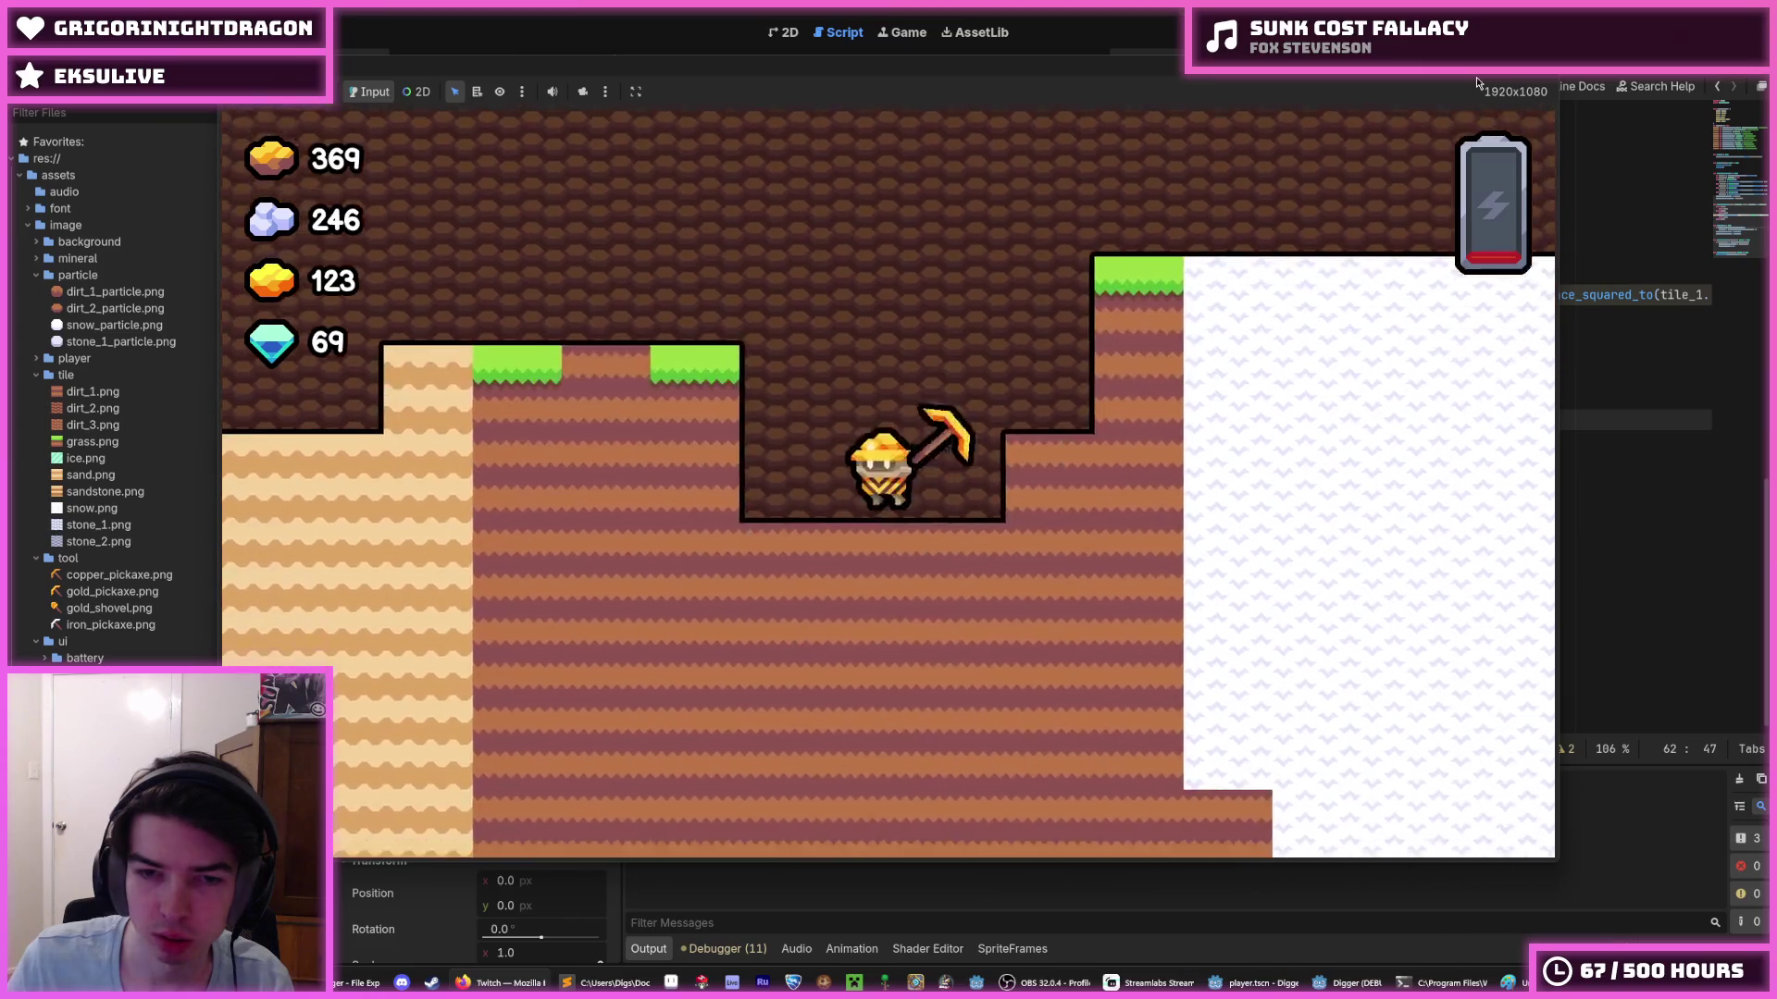
- Fly the miner out of the pit turning both ways, then dig down and leftward through blocks
key("w")
key("a")
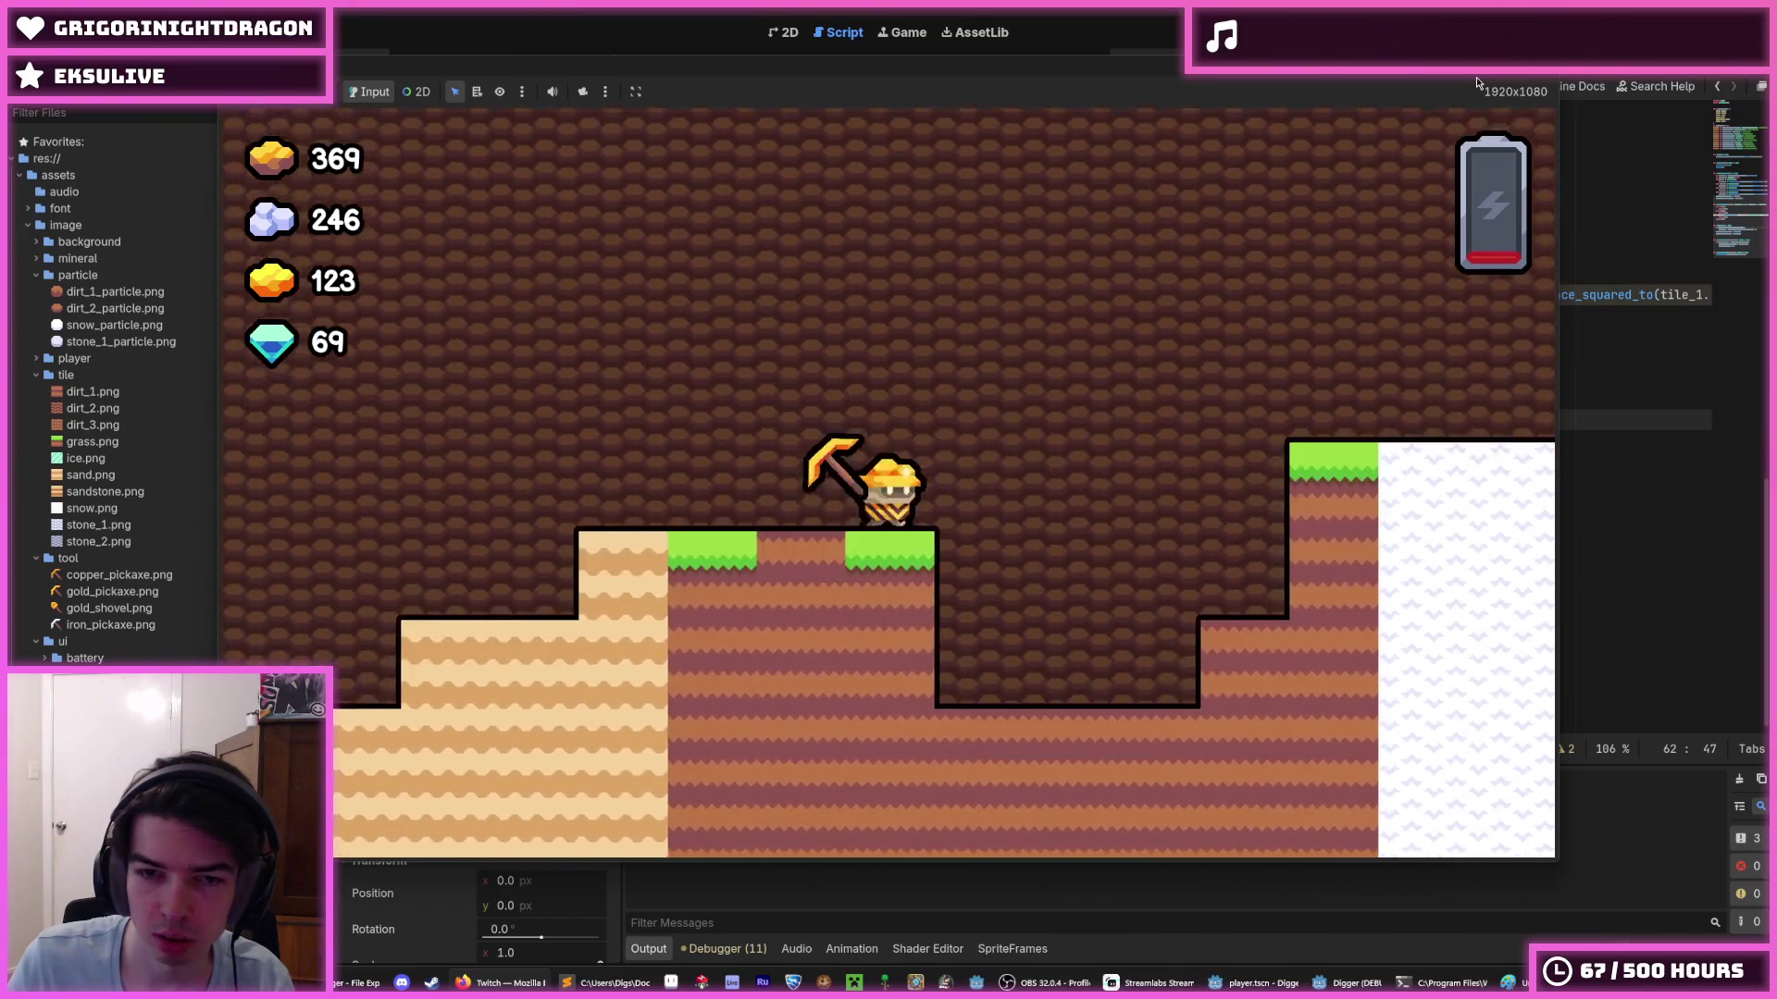
key("d")
key("w")
key("a")
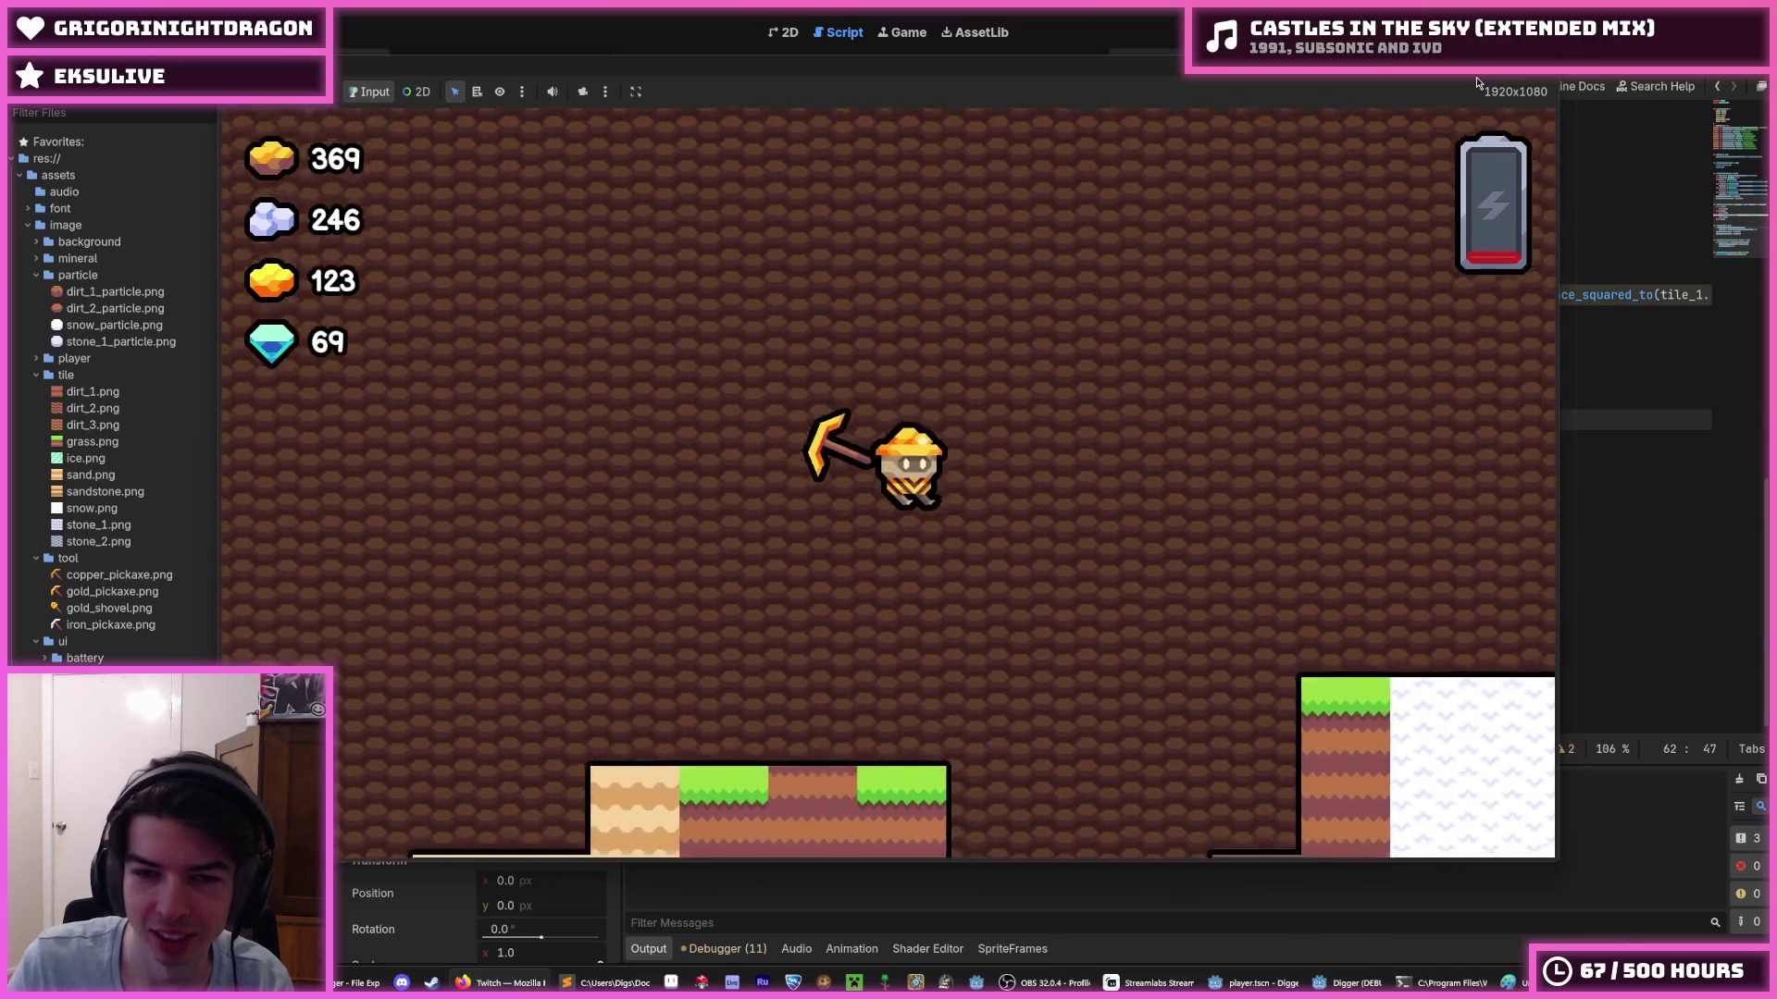
key("d")
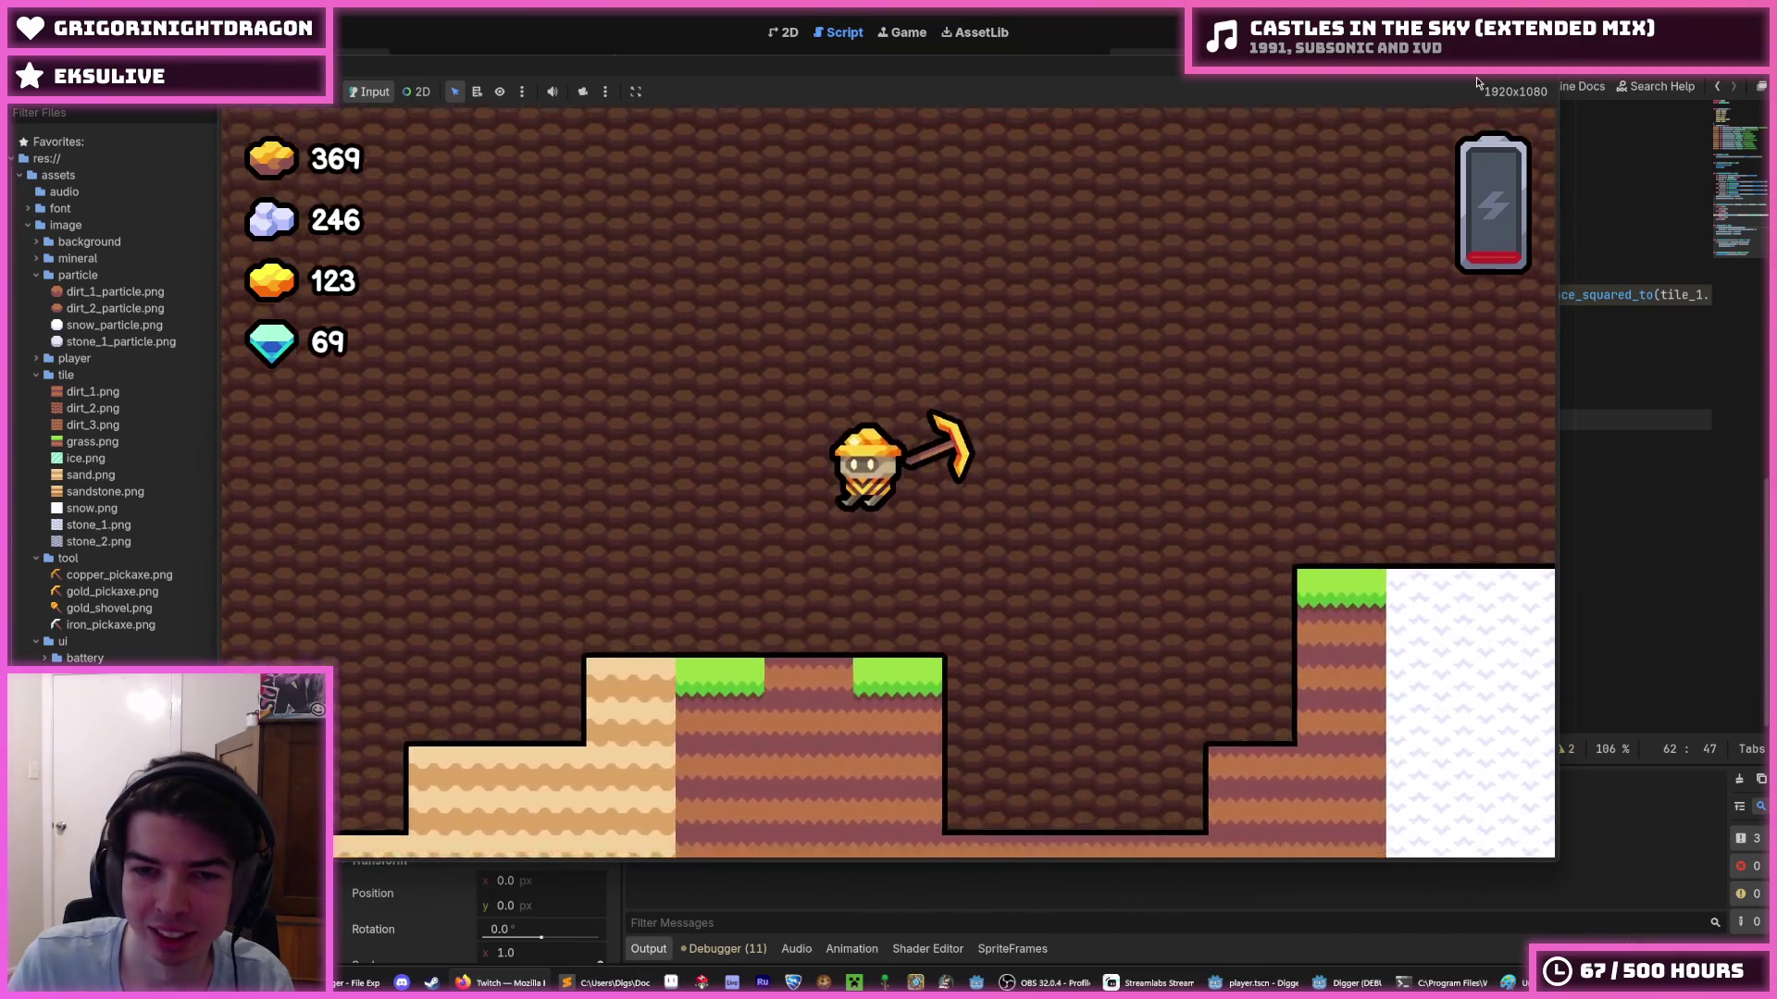
key("a")
key("d")
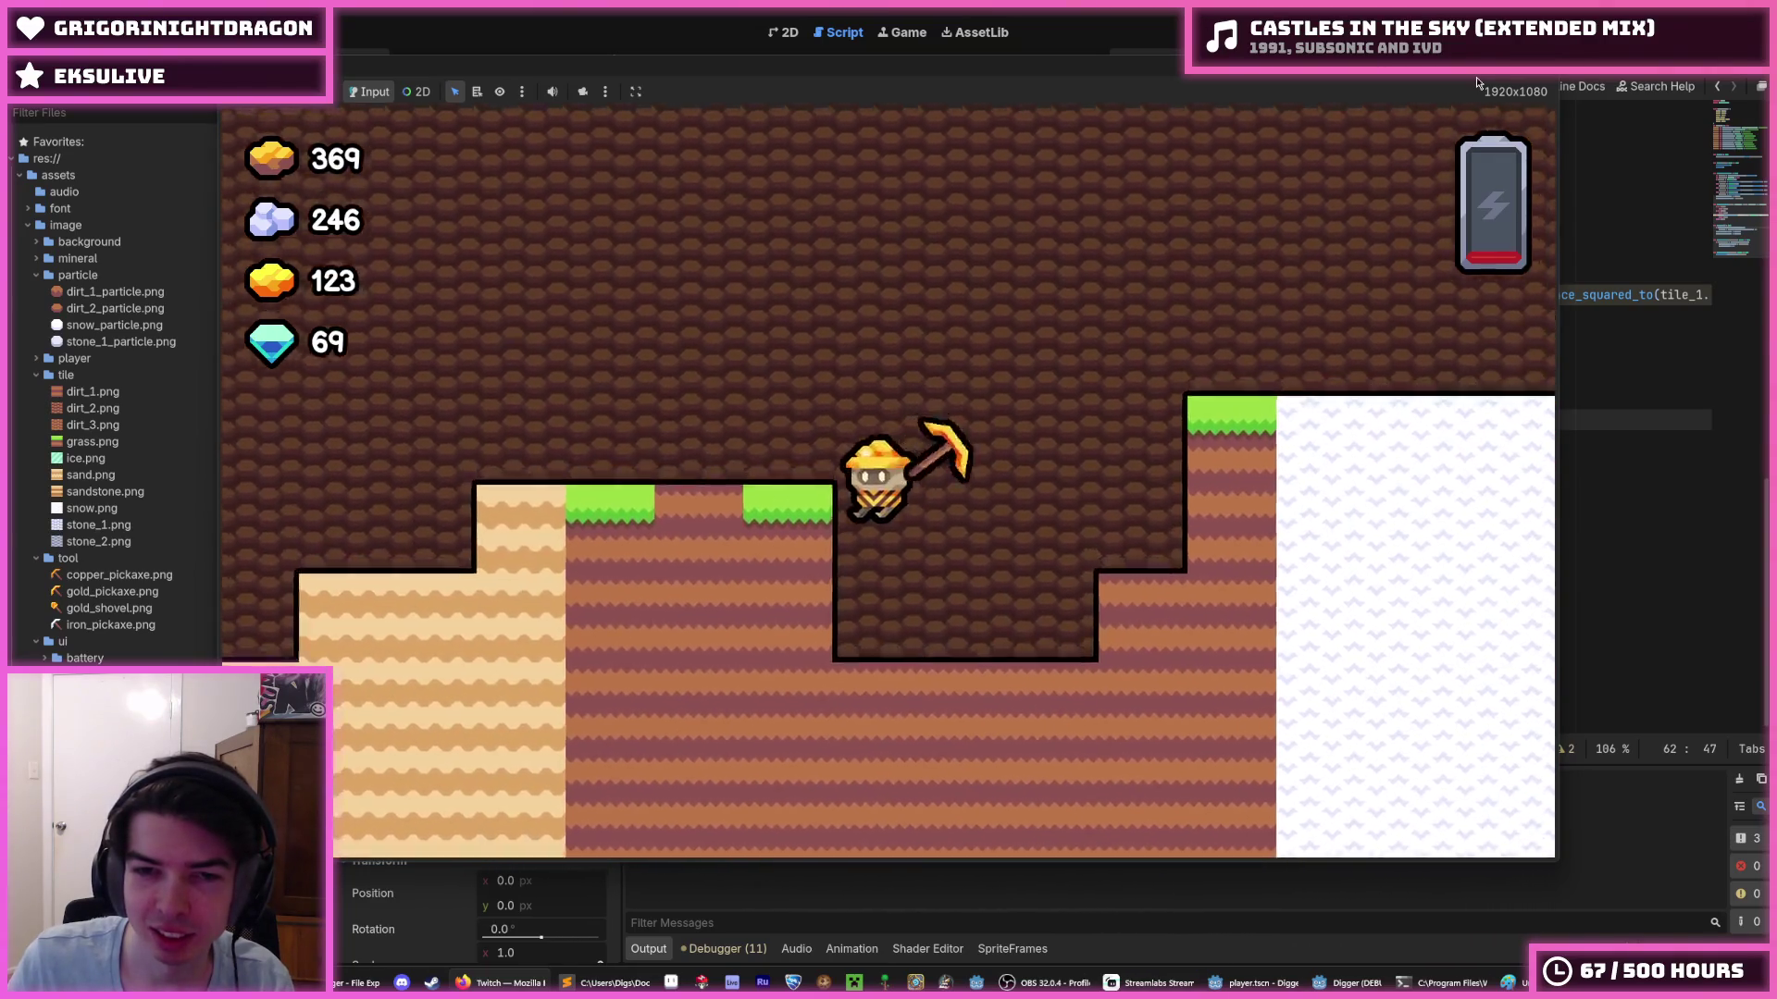
key("a")
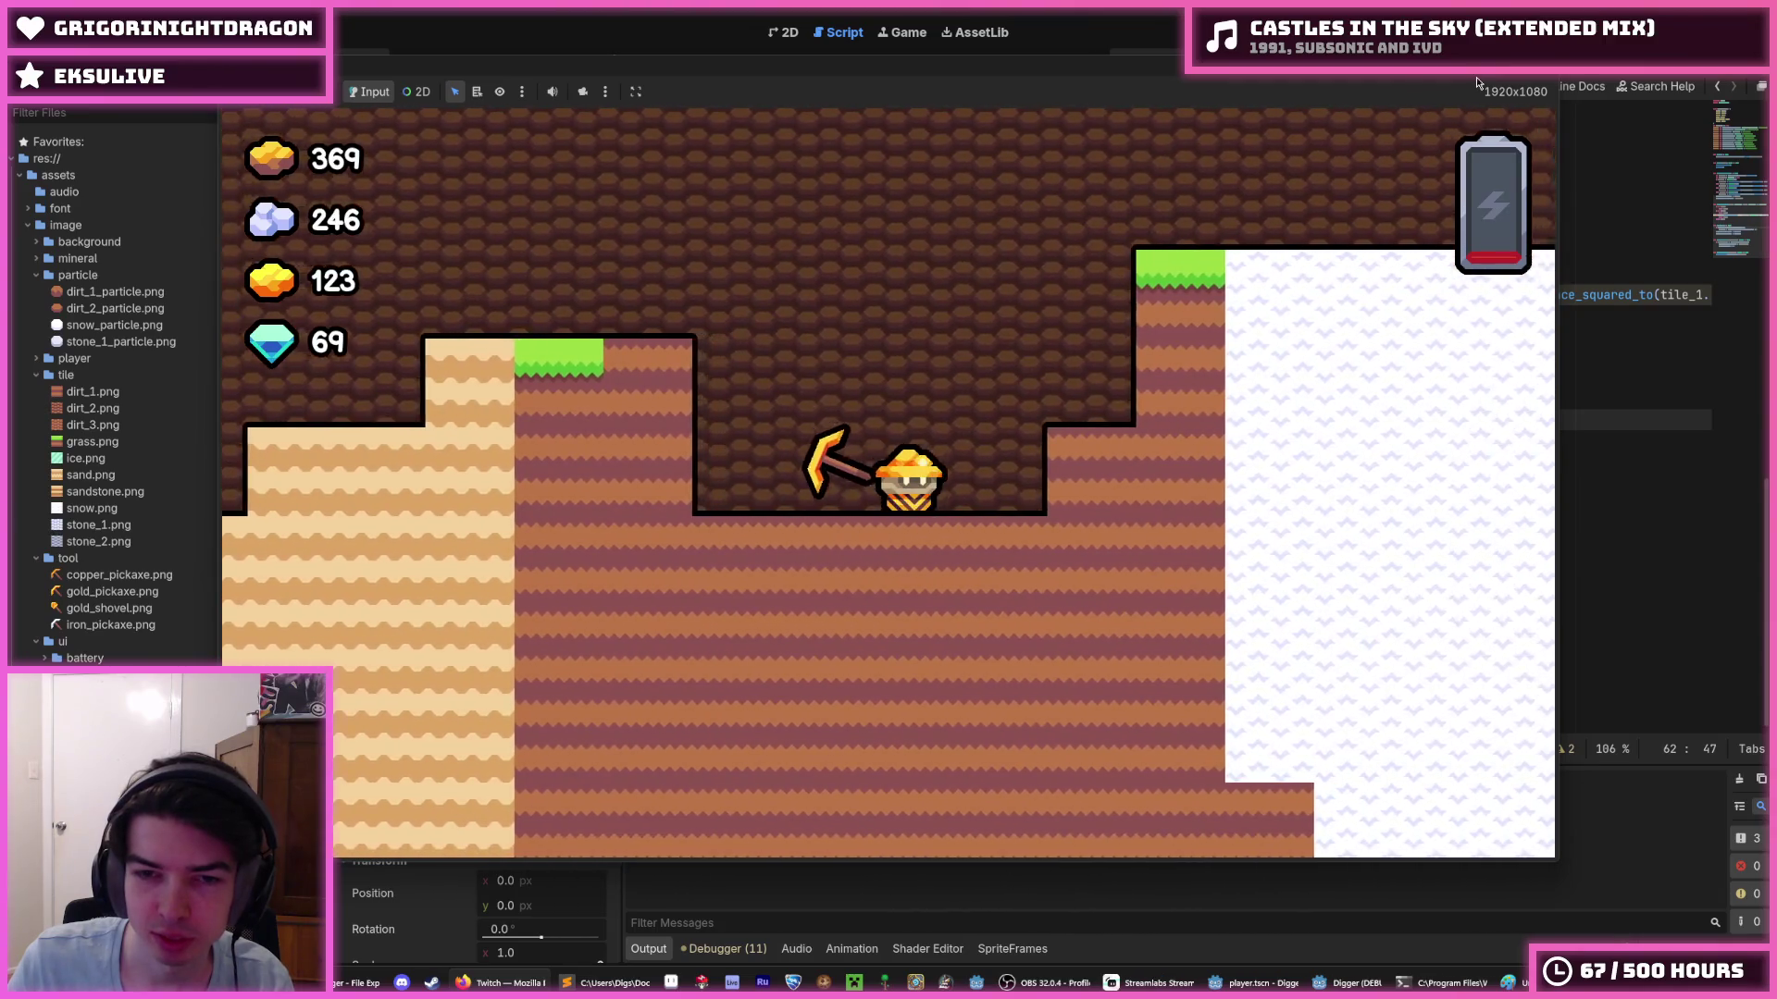
key("d")
key("s")
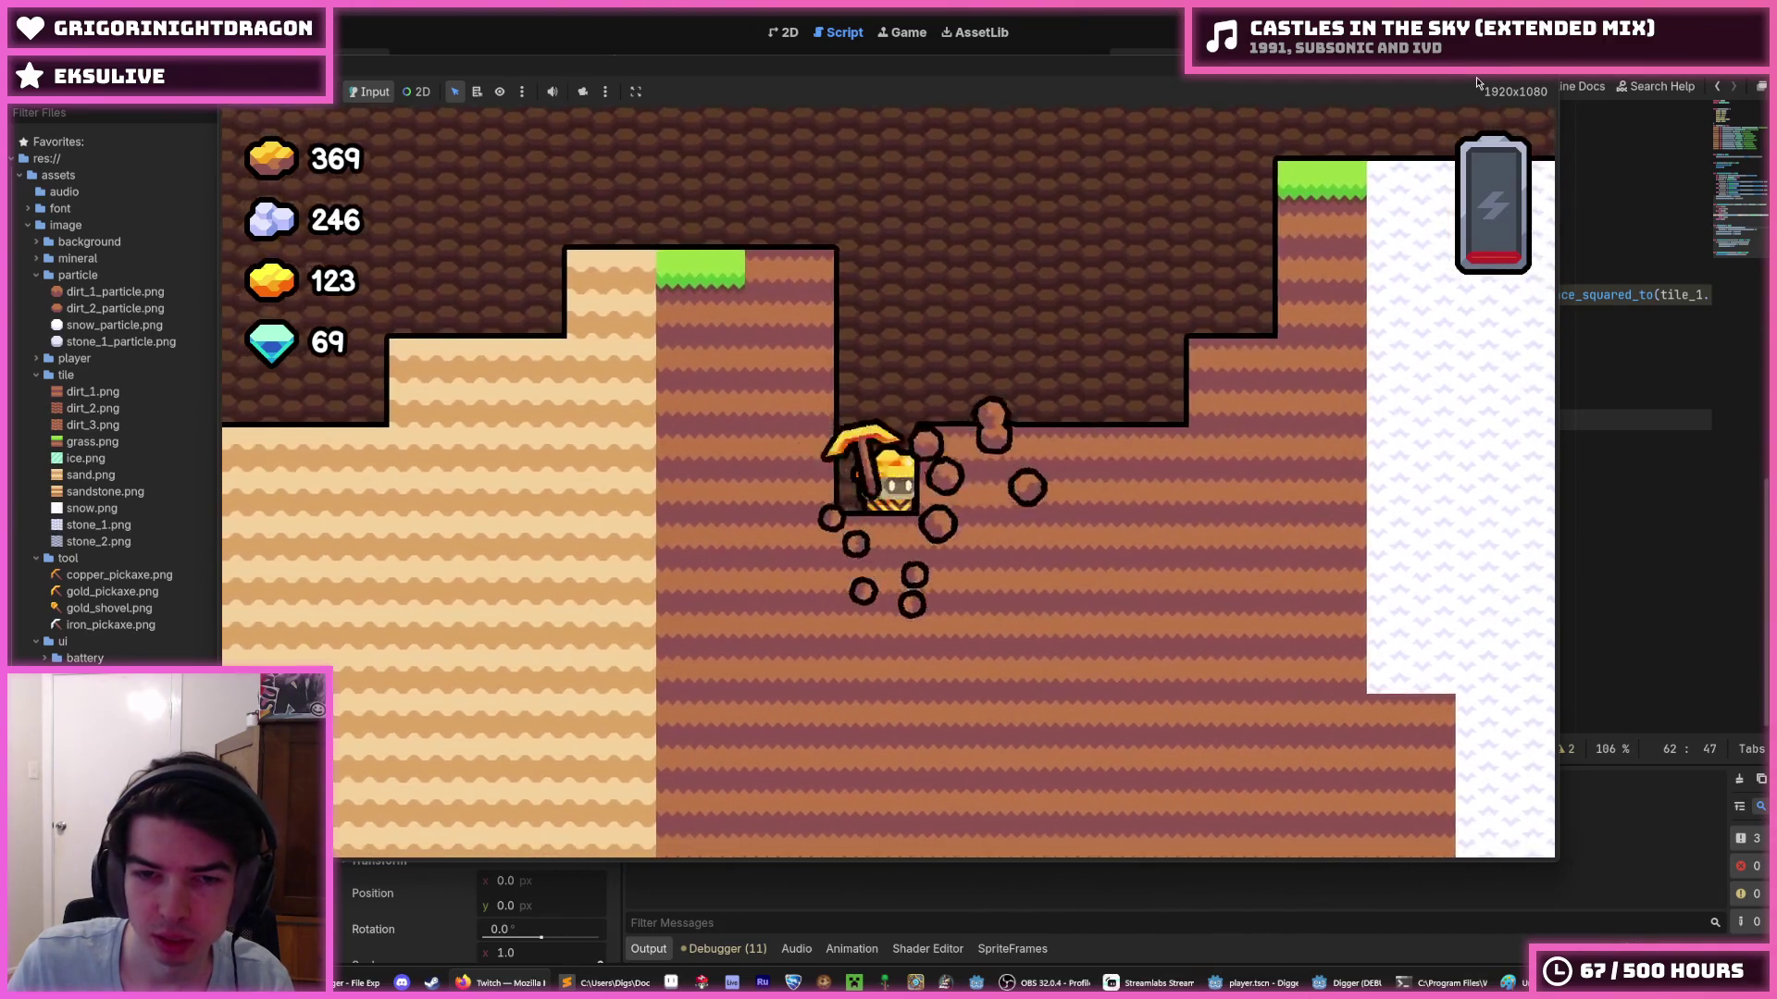
key("d")
key("d")
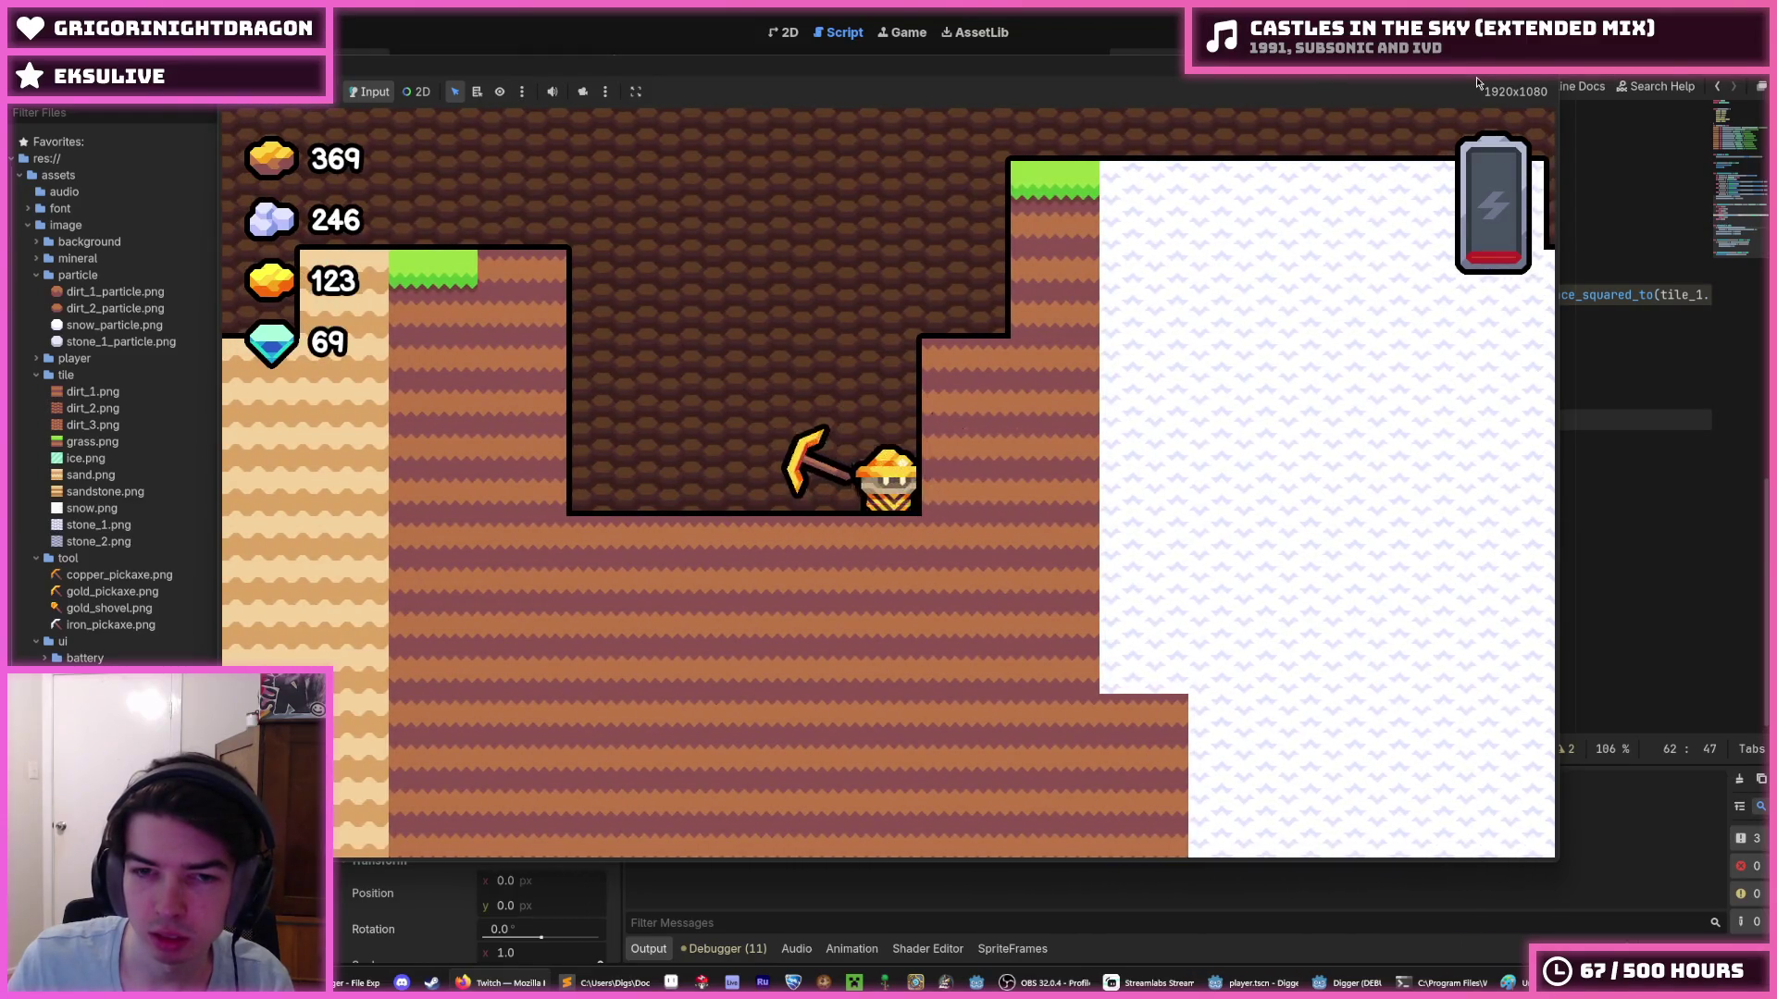
key("s")
key("a")
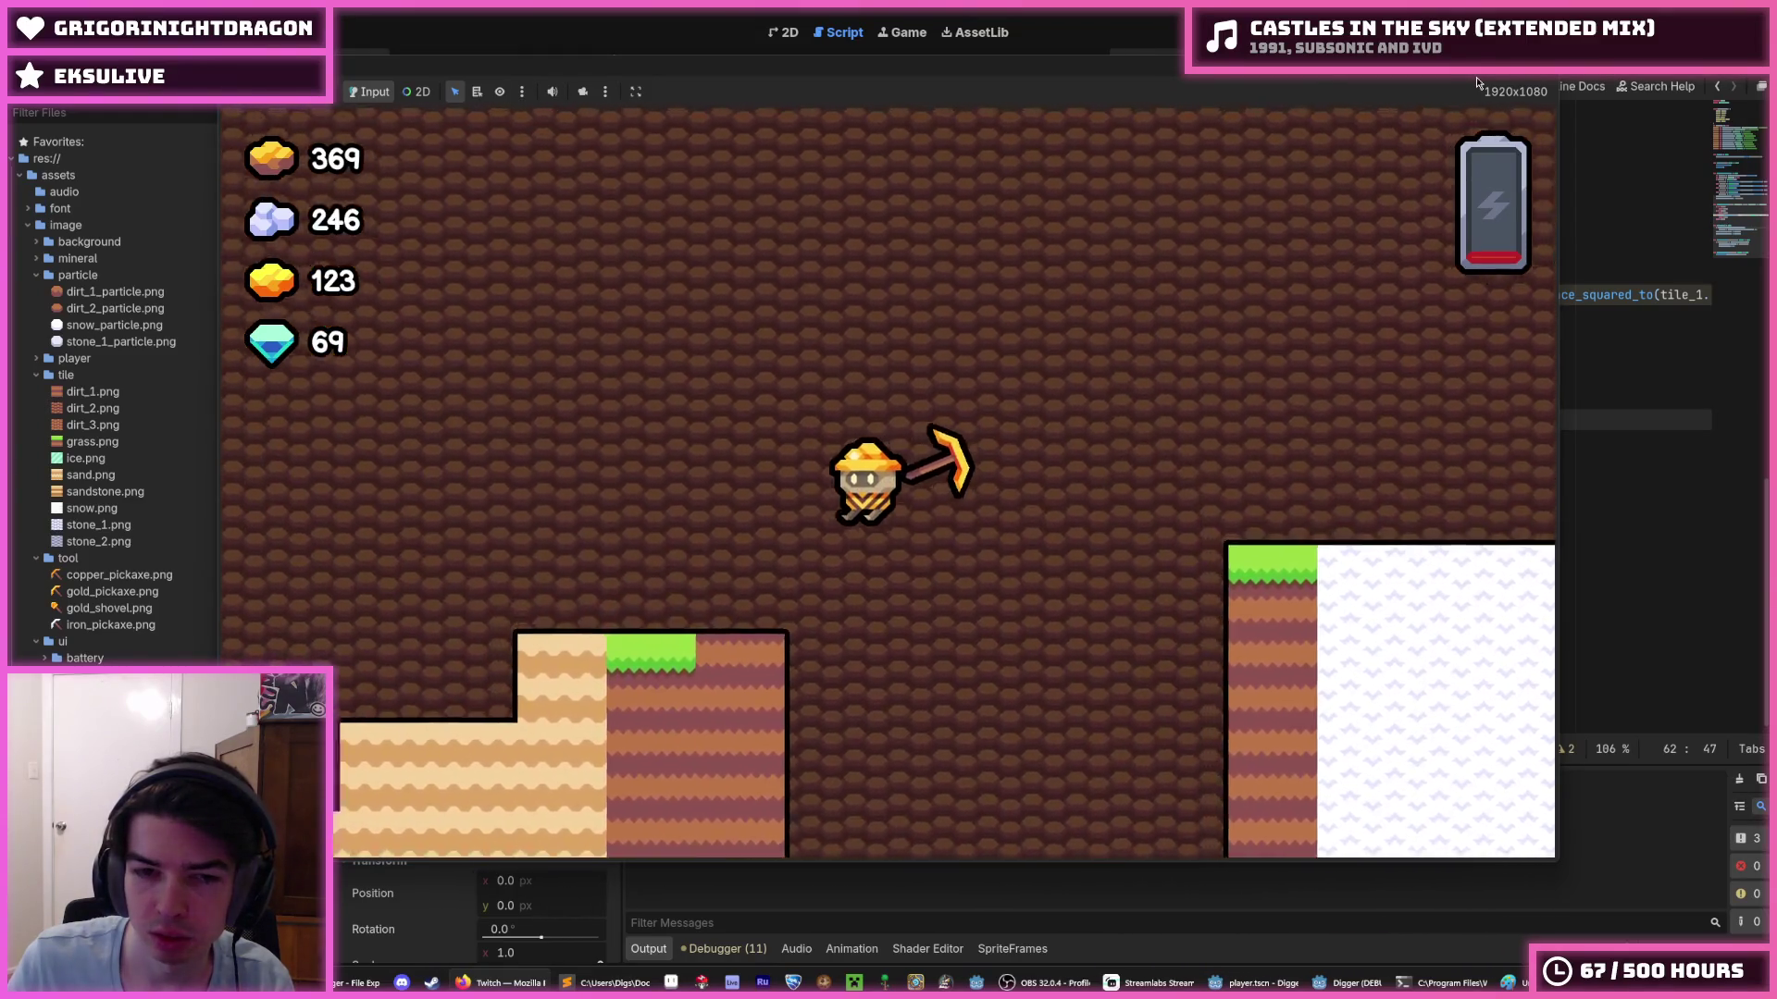
key("F8")
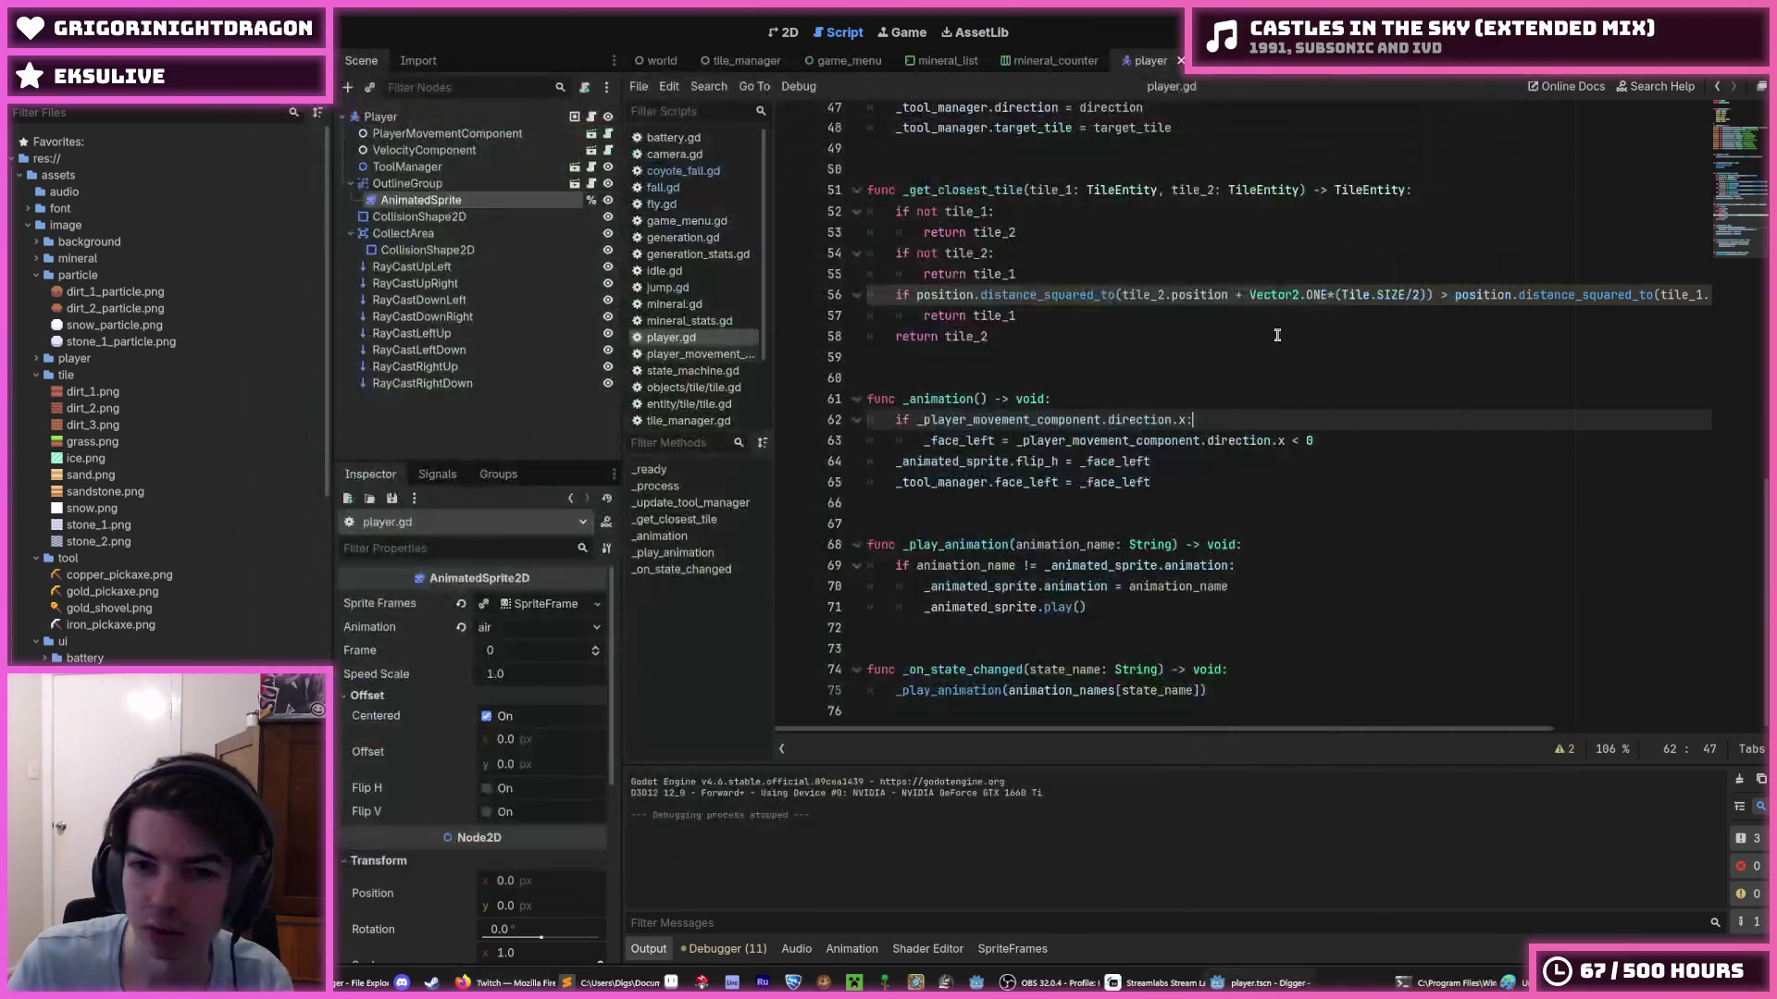
scroll(1253, 362, "up", 8)
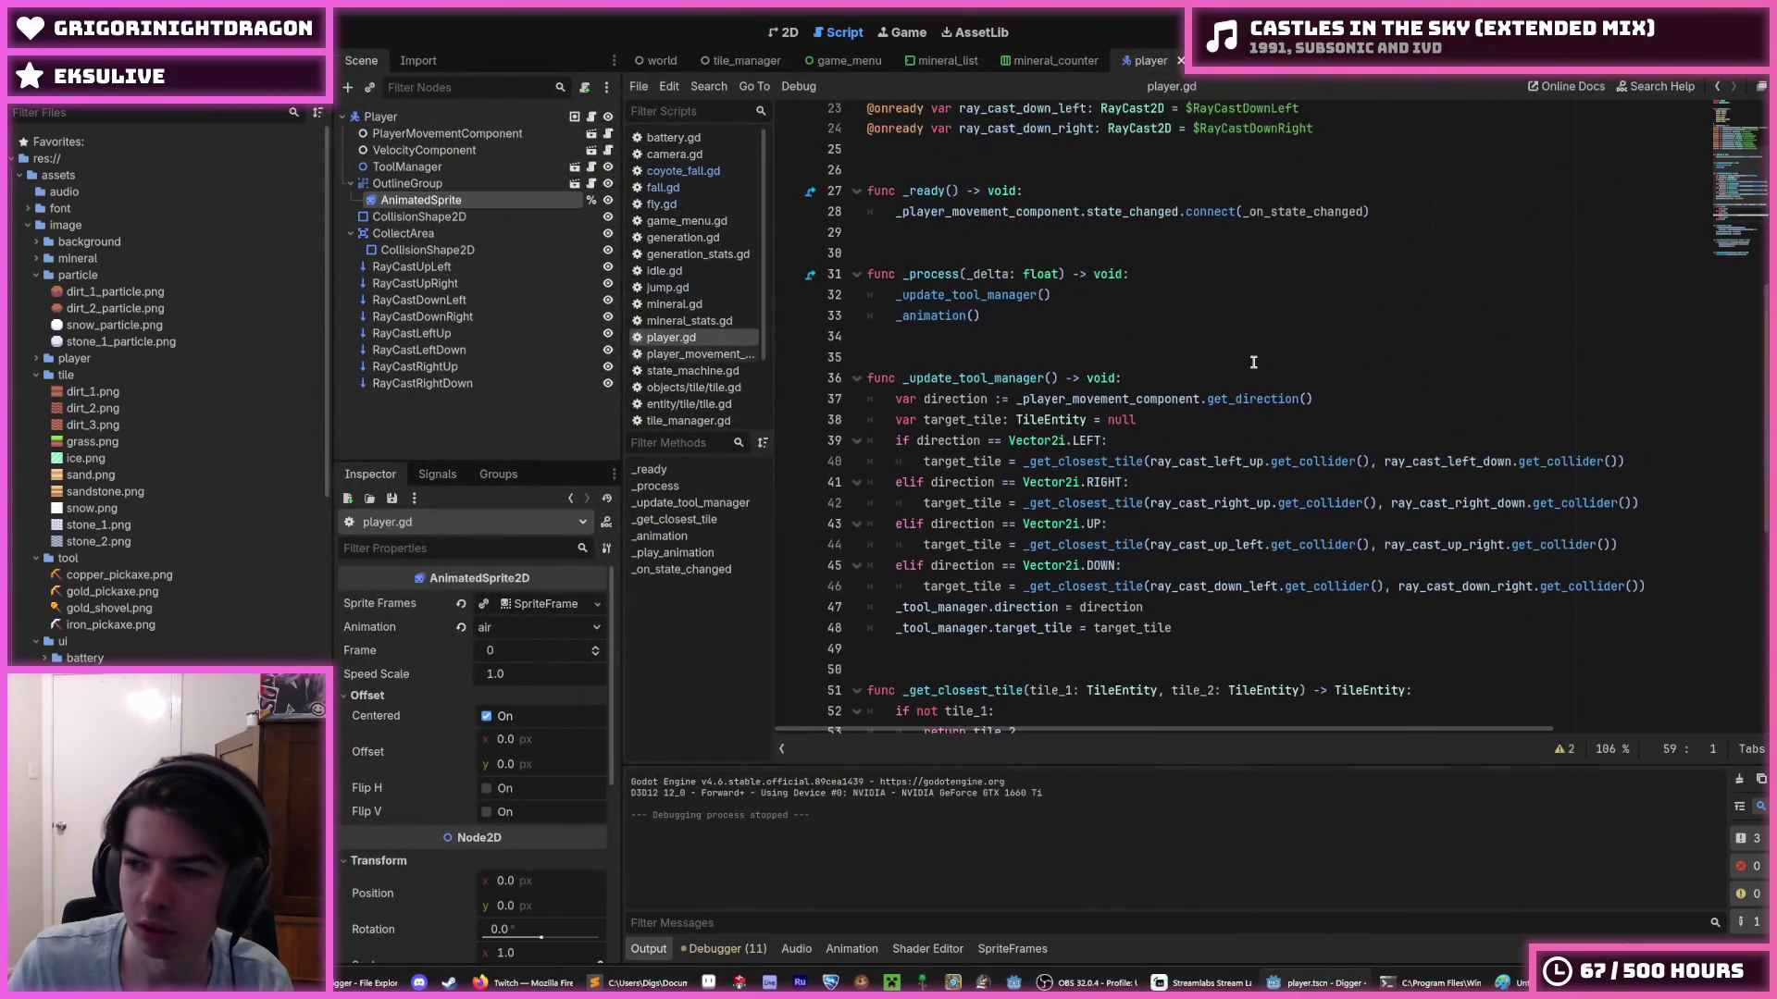
scroll(1253, 362, "down", 11)
left_click(1198, 425)
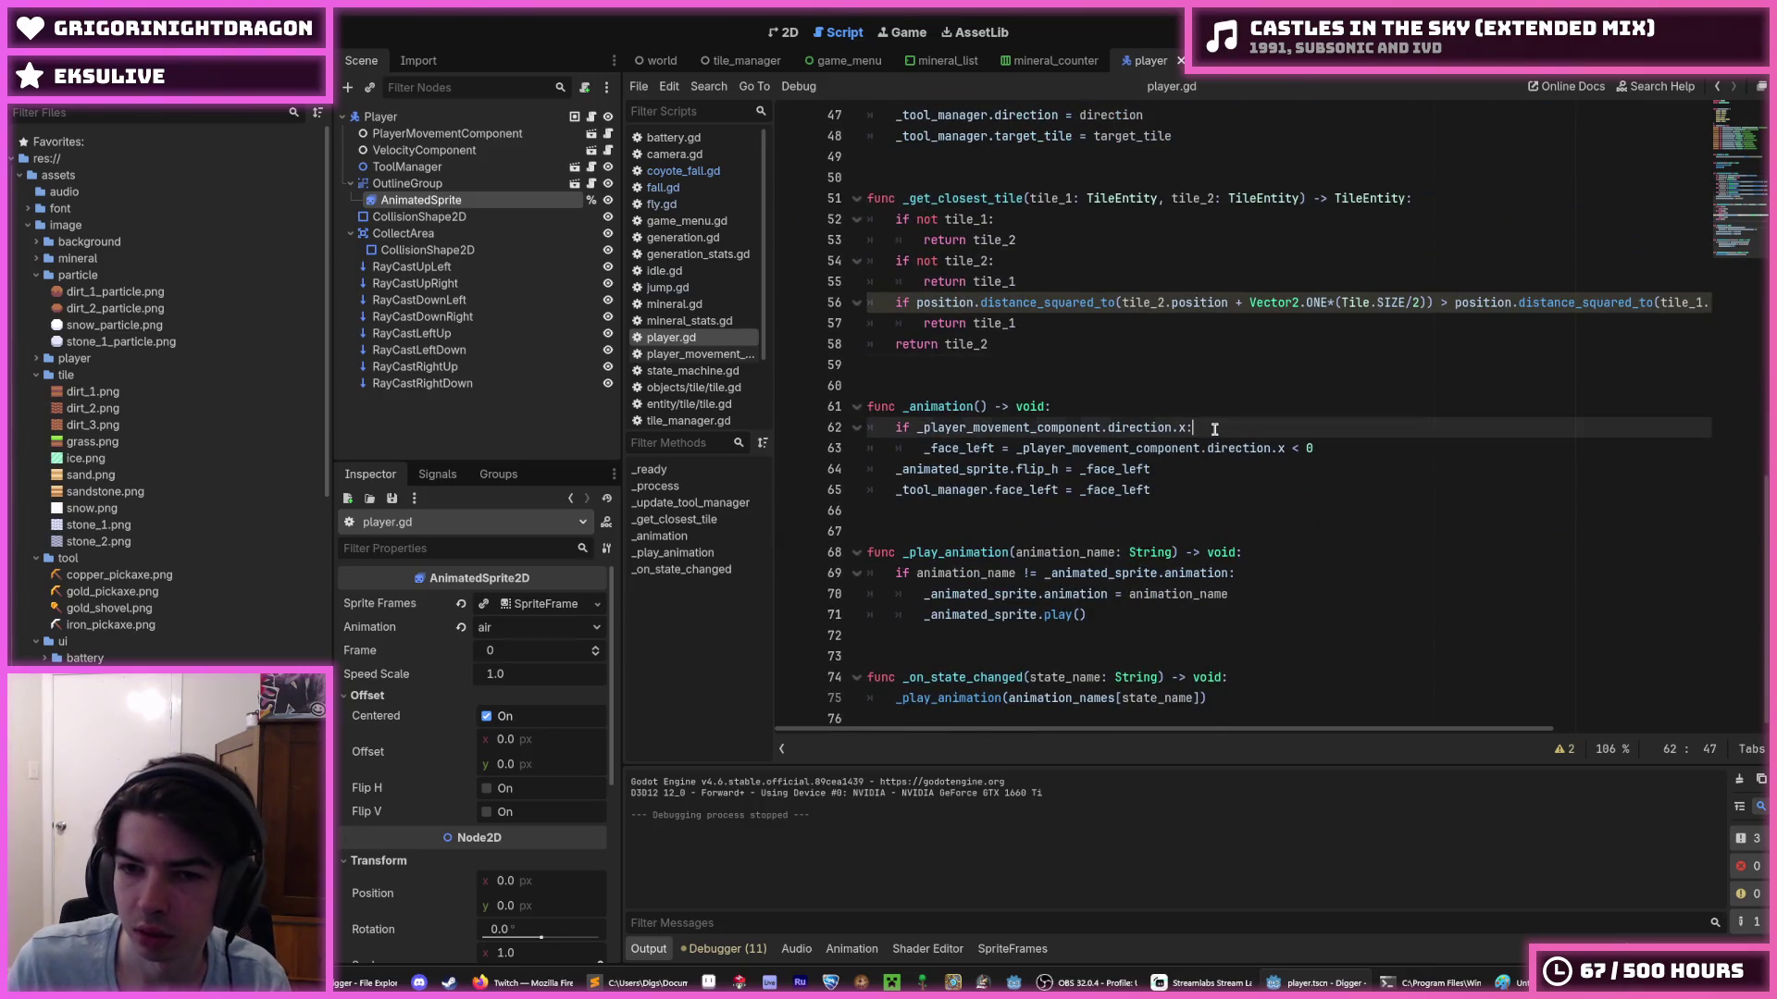
left_click(1179, 411)
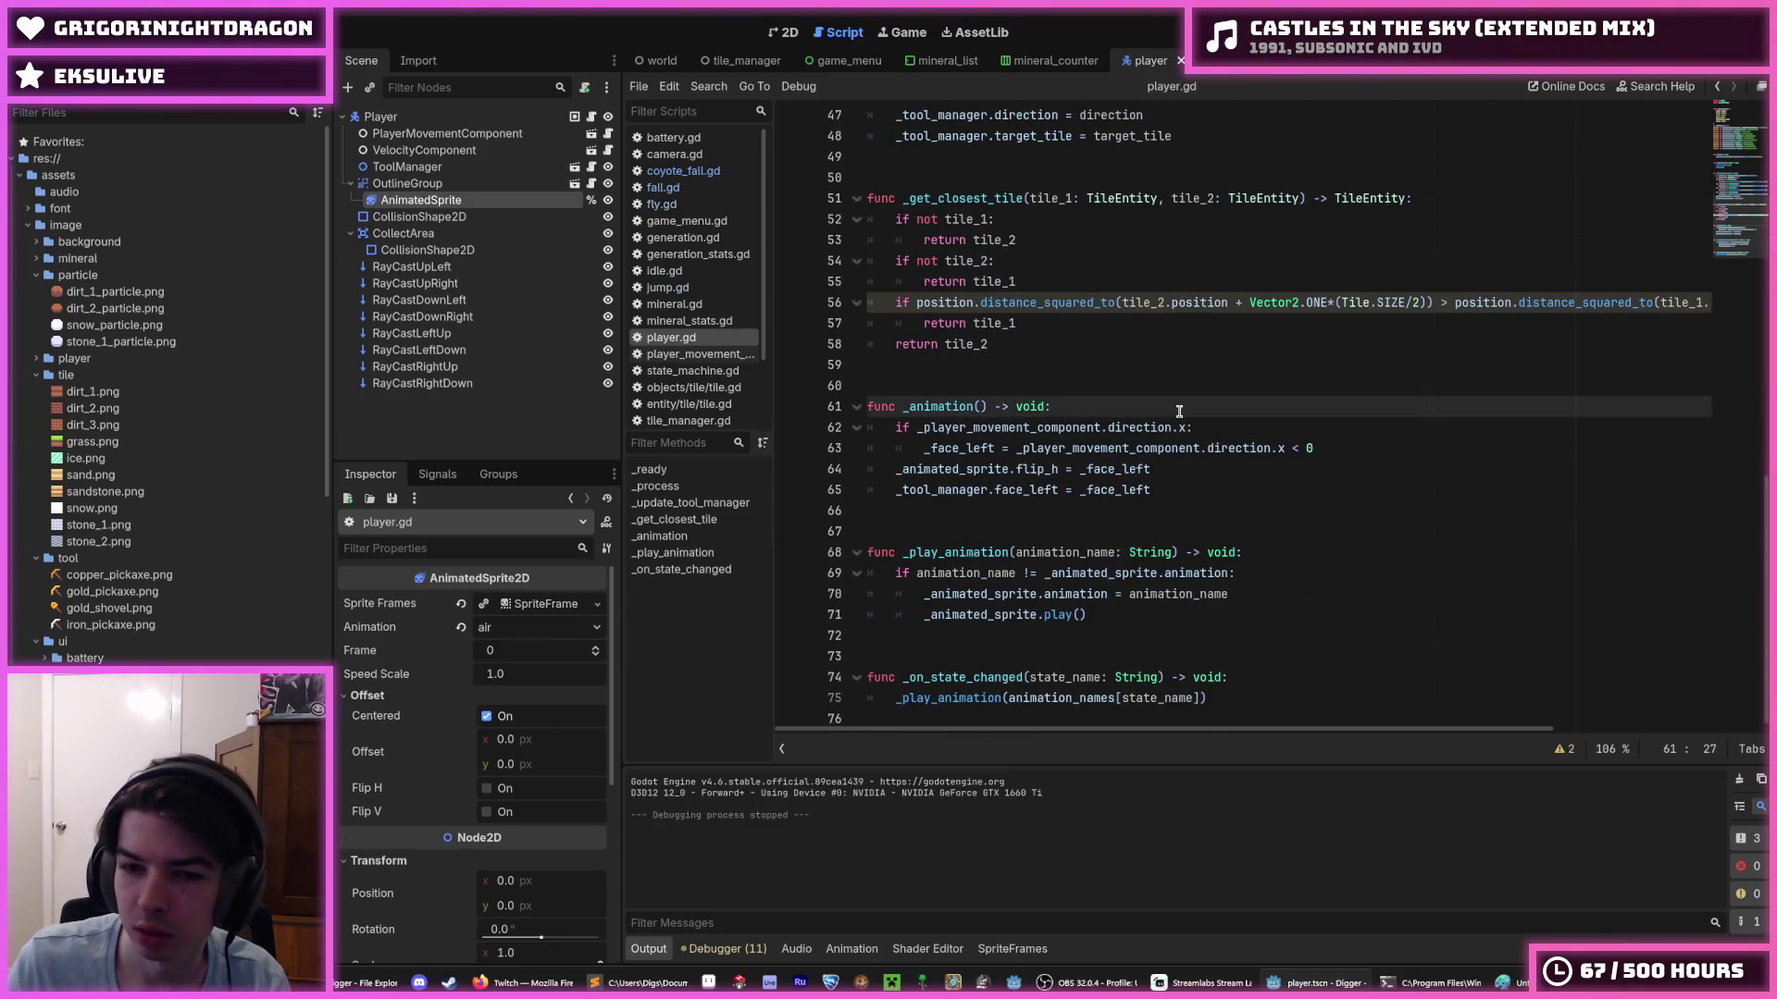
left_click(1226, 555)
left_click(1279, 589)
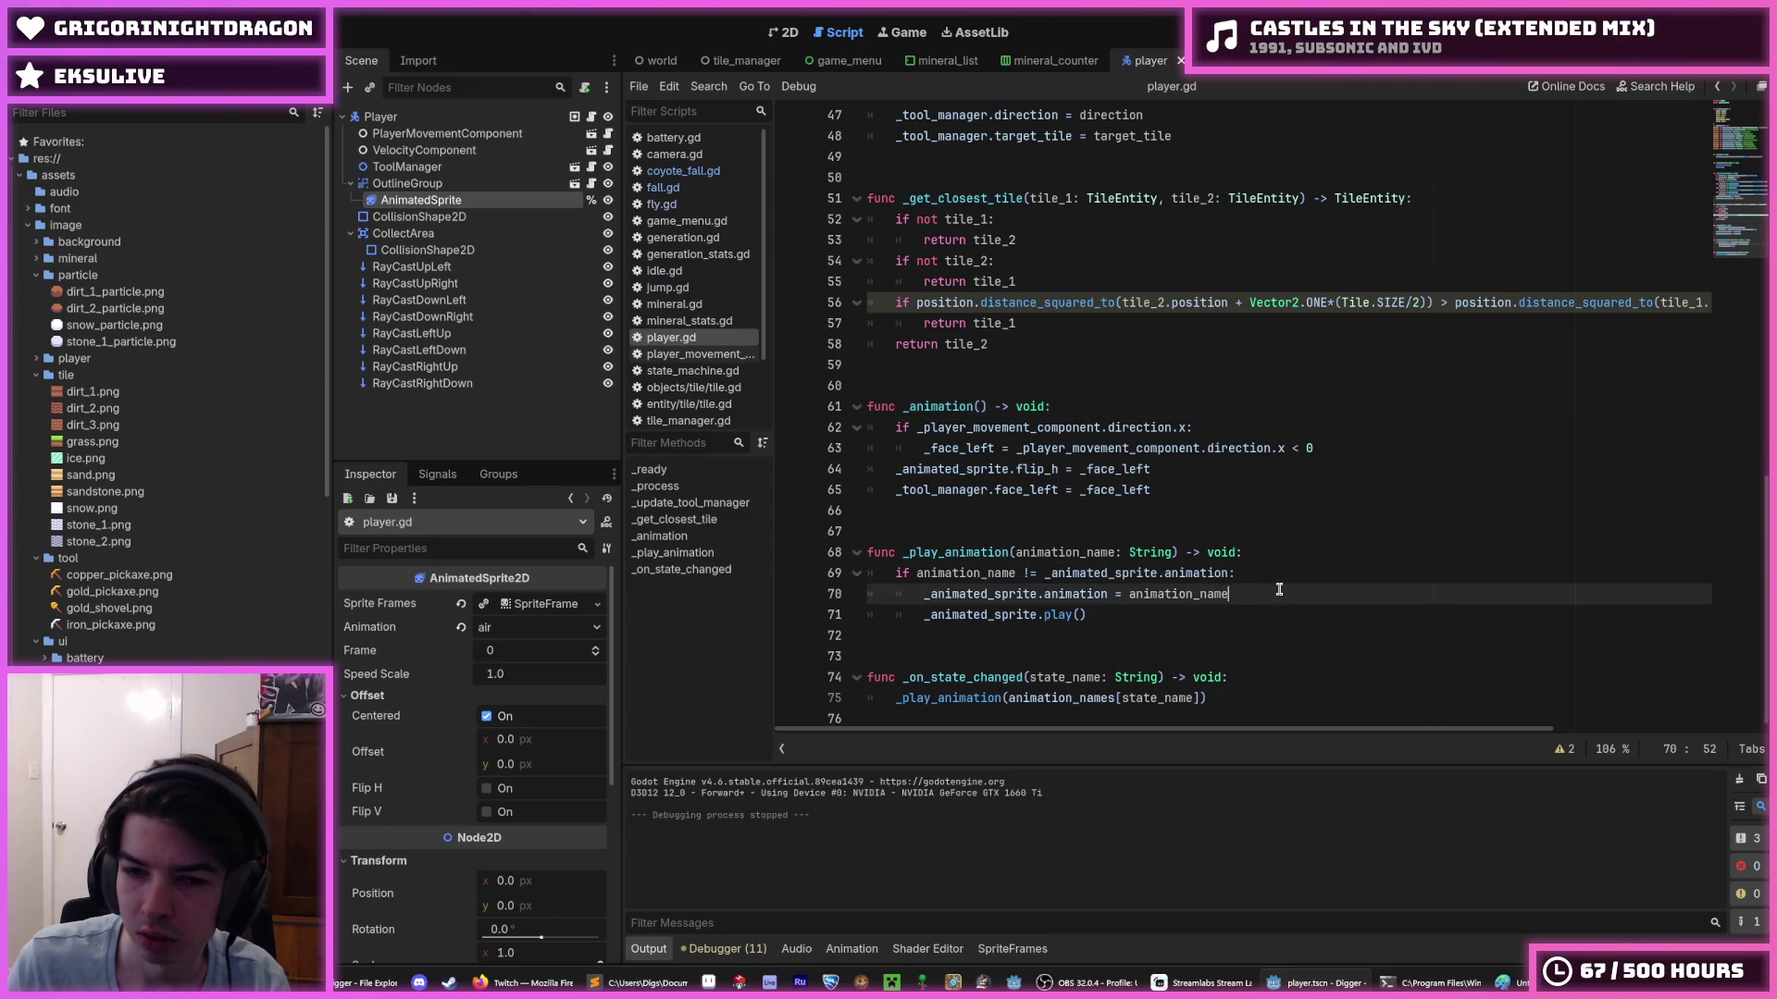
key("alt+Tab")
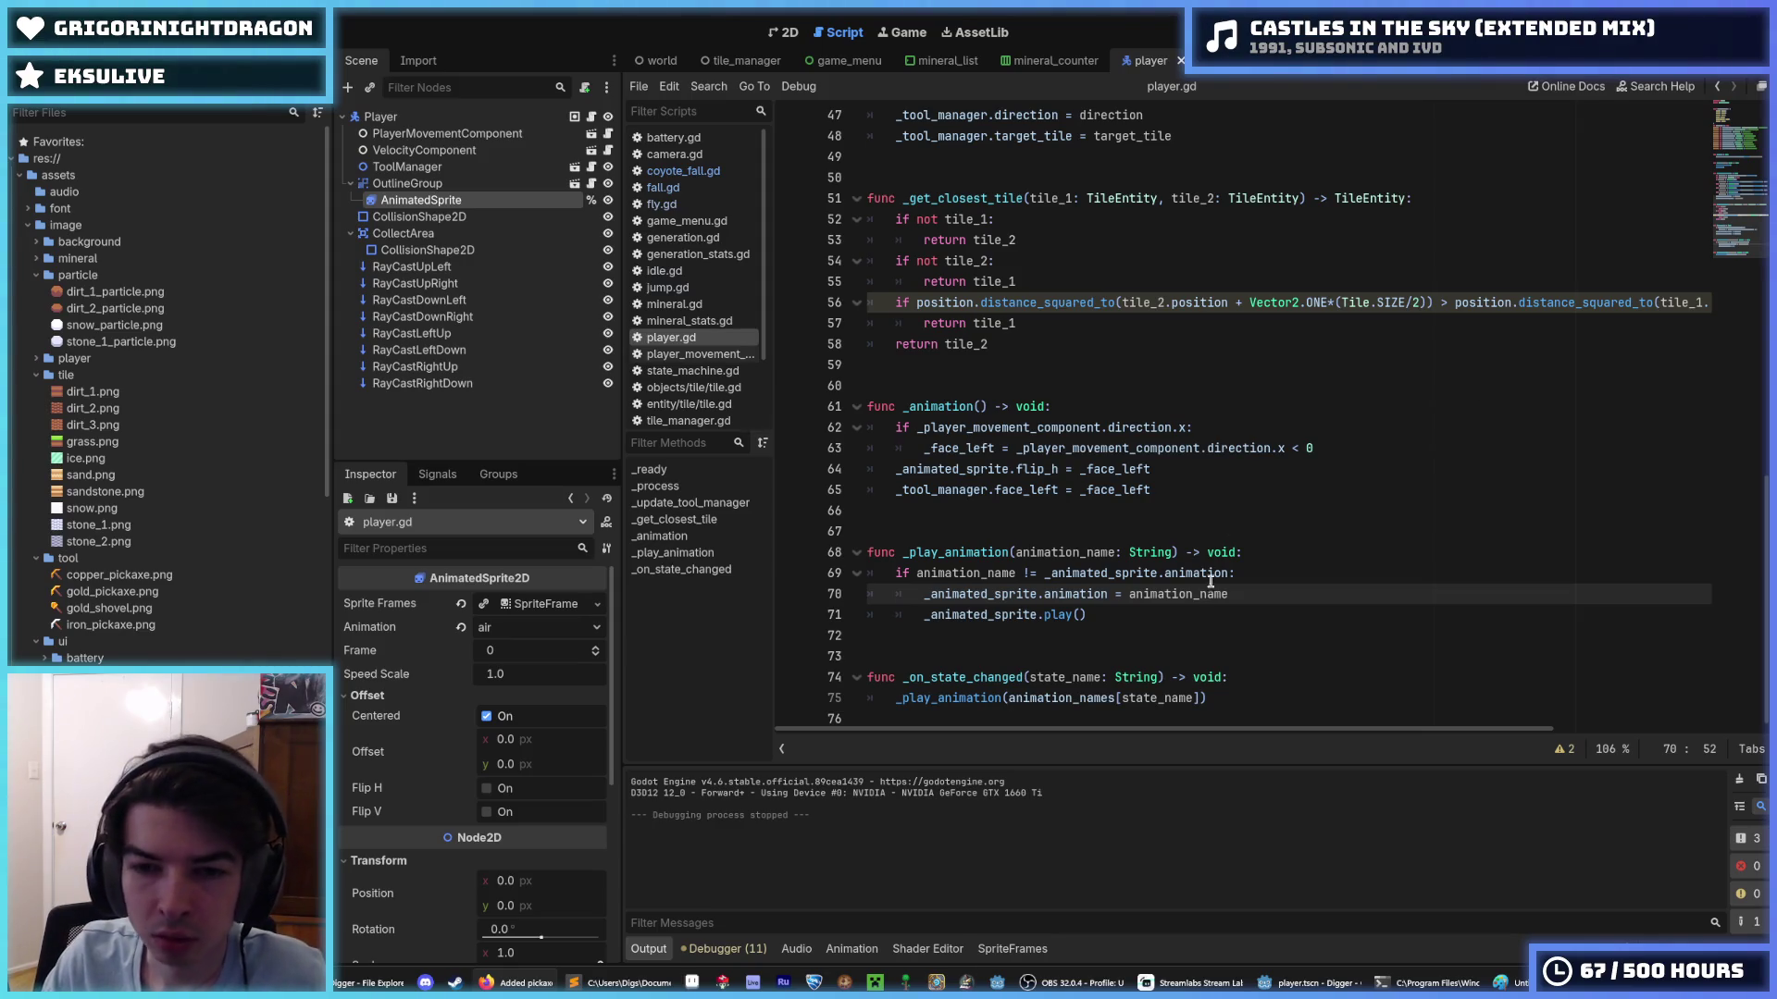
- Replace lines 69–71 of _play_animation with the crouch-aware animation code and save
left_click_drag(1092, 616, 889, 571)
type("if animation_name != _sprite.animation: \t\tvar crouch := _sprite.animation == \"air\" \t\t_sprite.animation = animation_name \t\tif crouch: \t\t\tif _sprite.animation == \"idle\": \t\t\t\t_sprite.frame = 2 \t\t\telif _sprite.animation == \"walk\": \t\t\t\t_sprite.frame = 10")
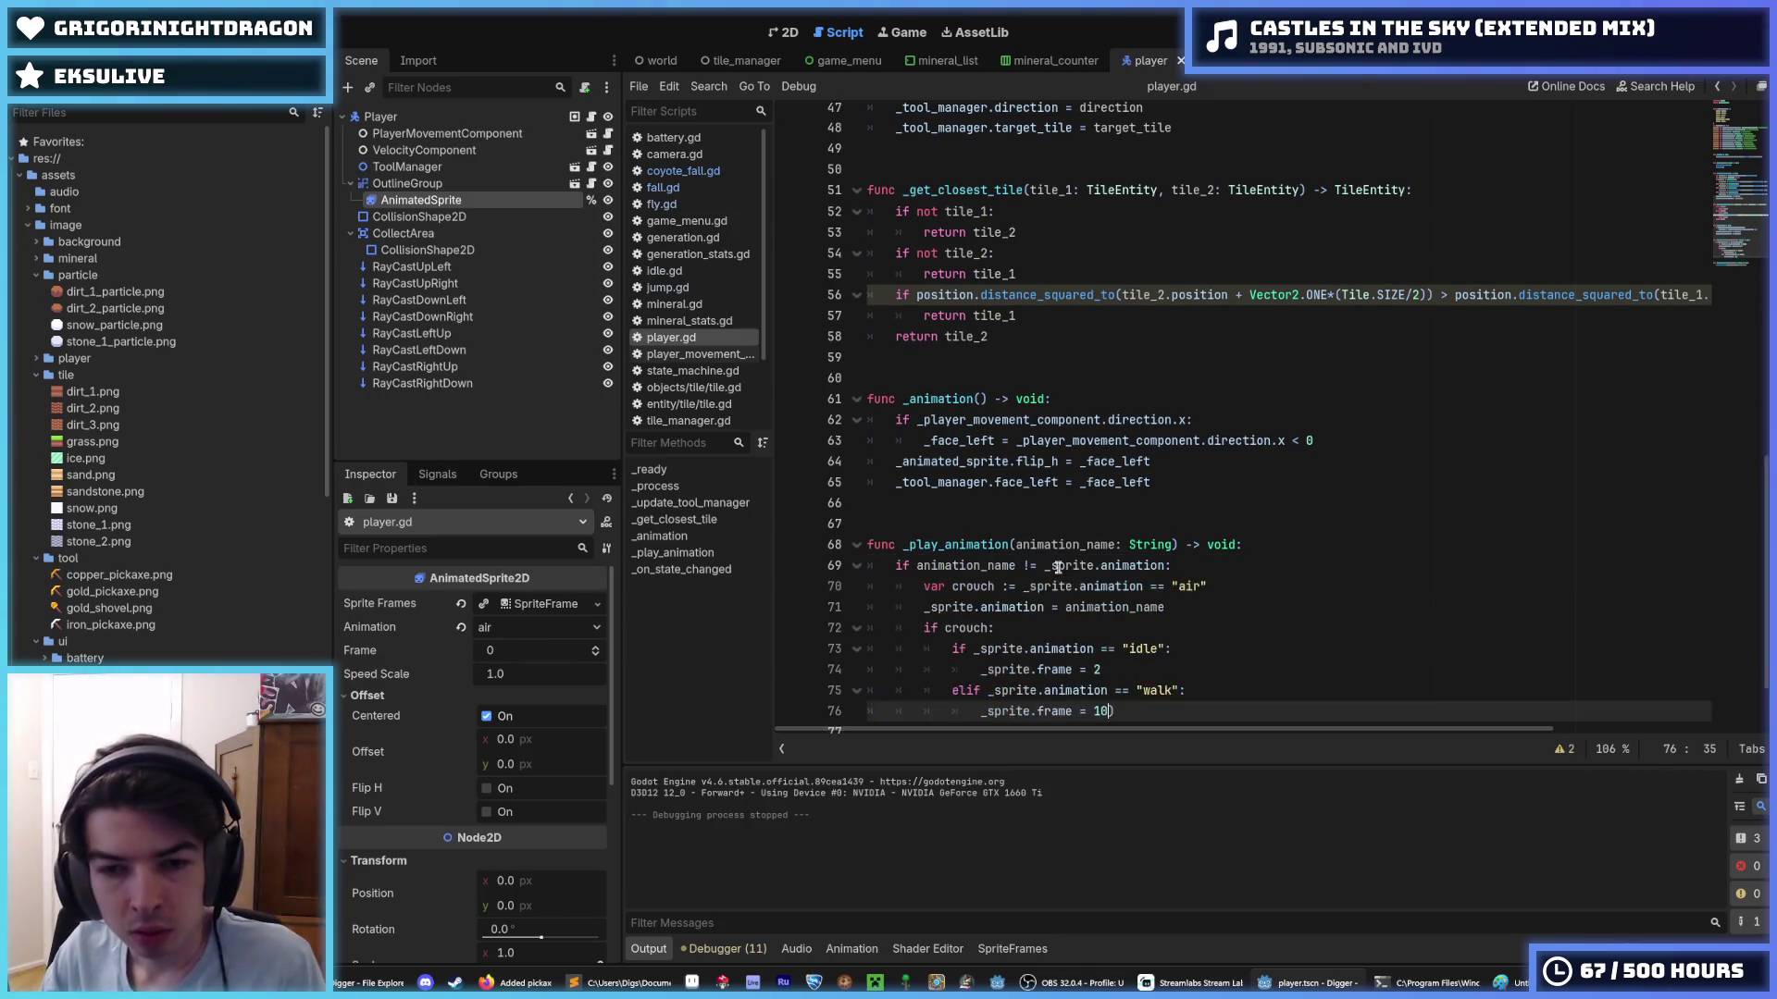
key("ctrl+z")
type("if animation_name != _sprite.animation: \t\tvar crouch := _sprite.animation == \"air\" \t\t_sprite.animation = animation_name \t\tif crouch: \t\t\tif _sprite.animation == \"idle\": \t\t\t\t_sprite.frame = 2 \t\t\telif _sprite.animation == \"walk\": \t\t\t\t_sprite.frame = 10")
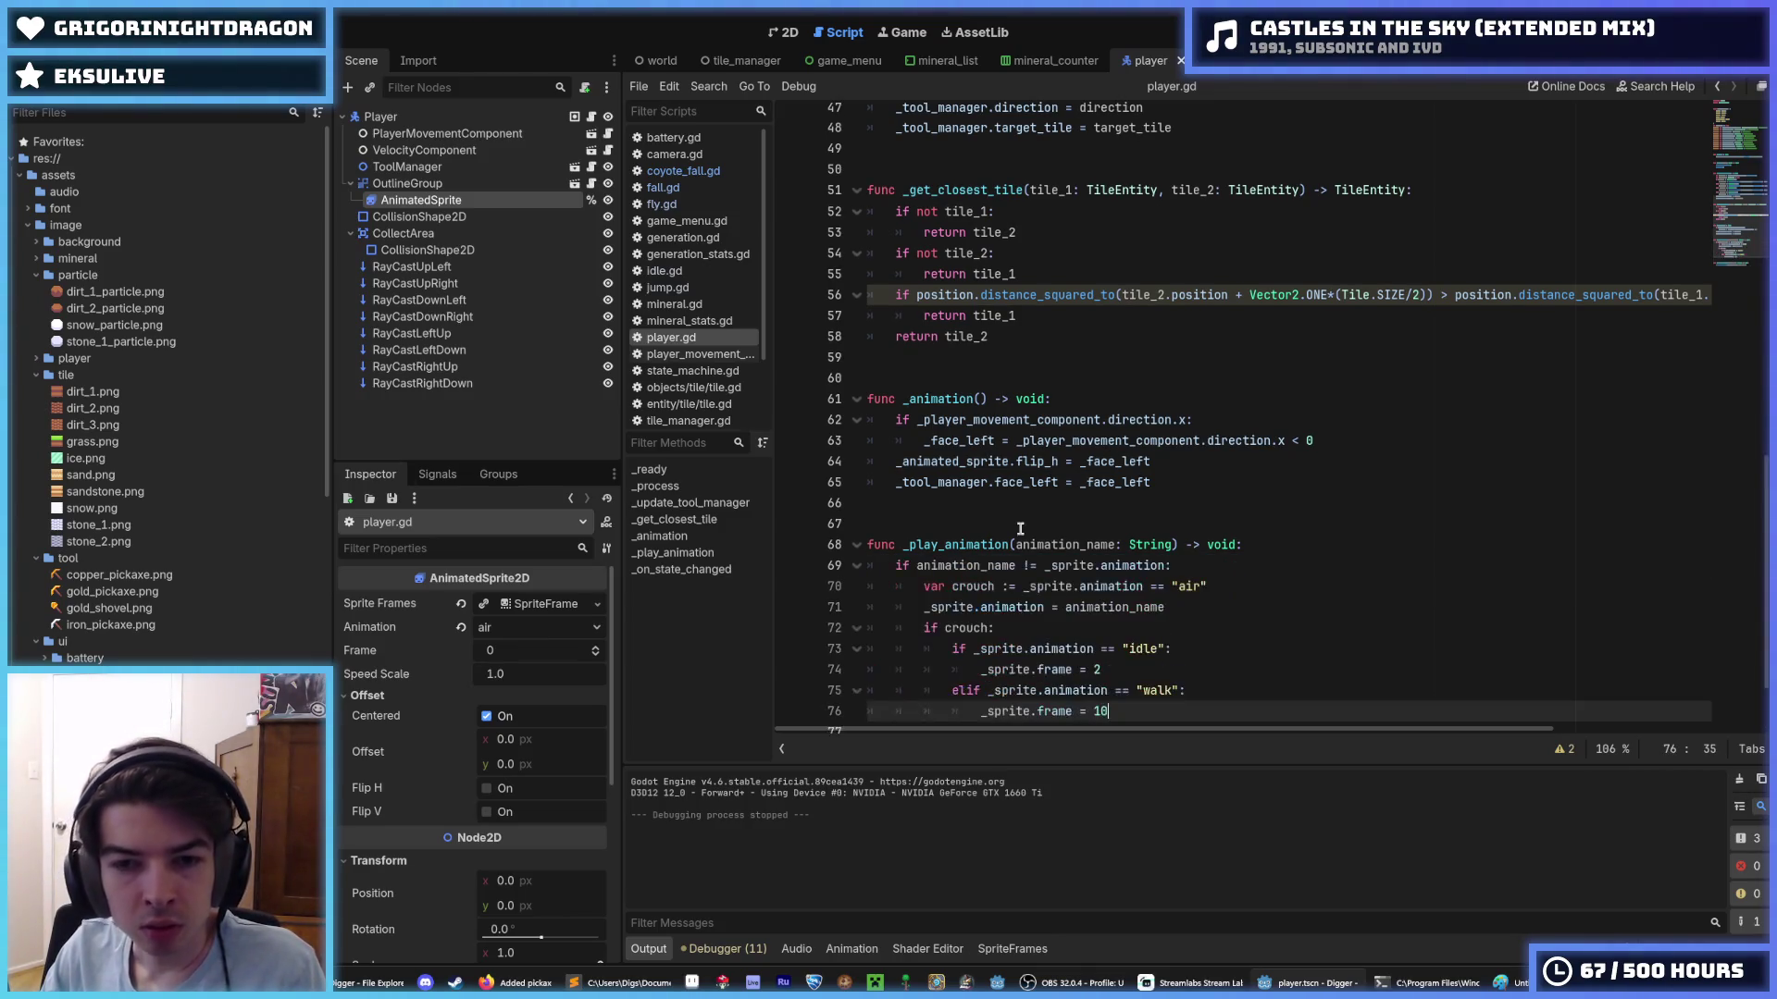
scroll(1217, 505, "down", 2)
left_click(1217, 507)
key("ctrl+s")
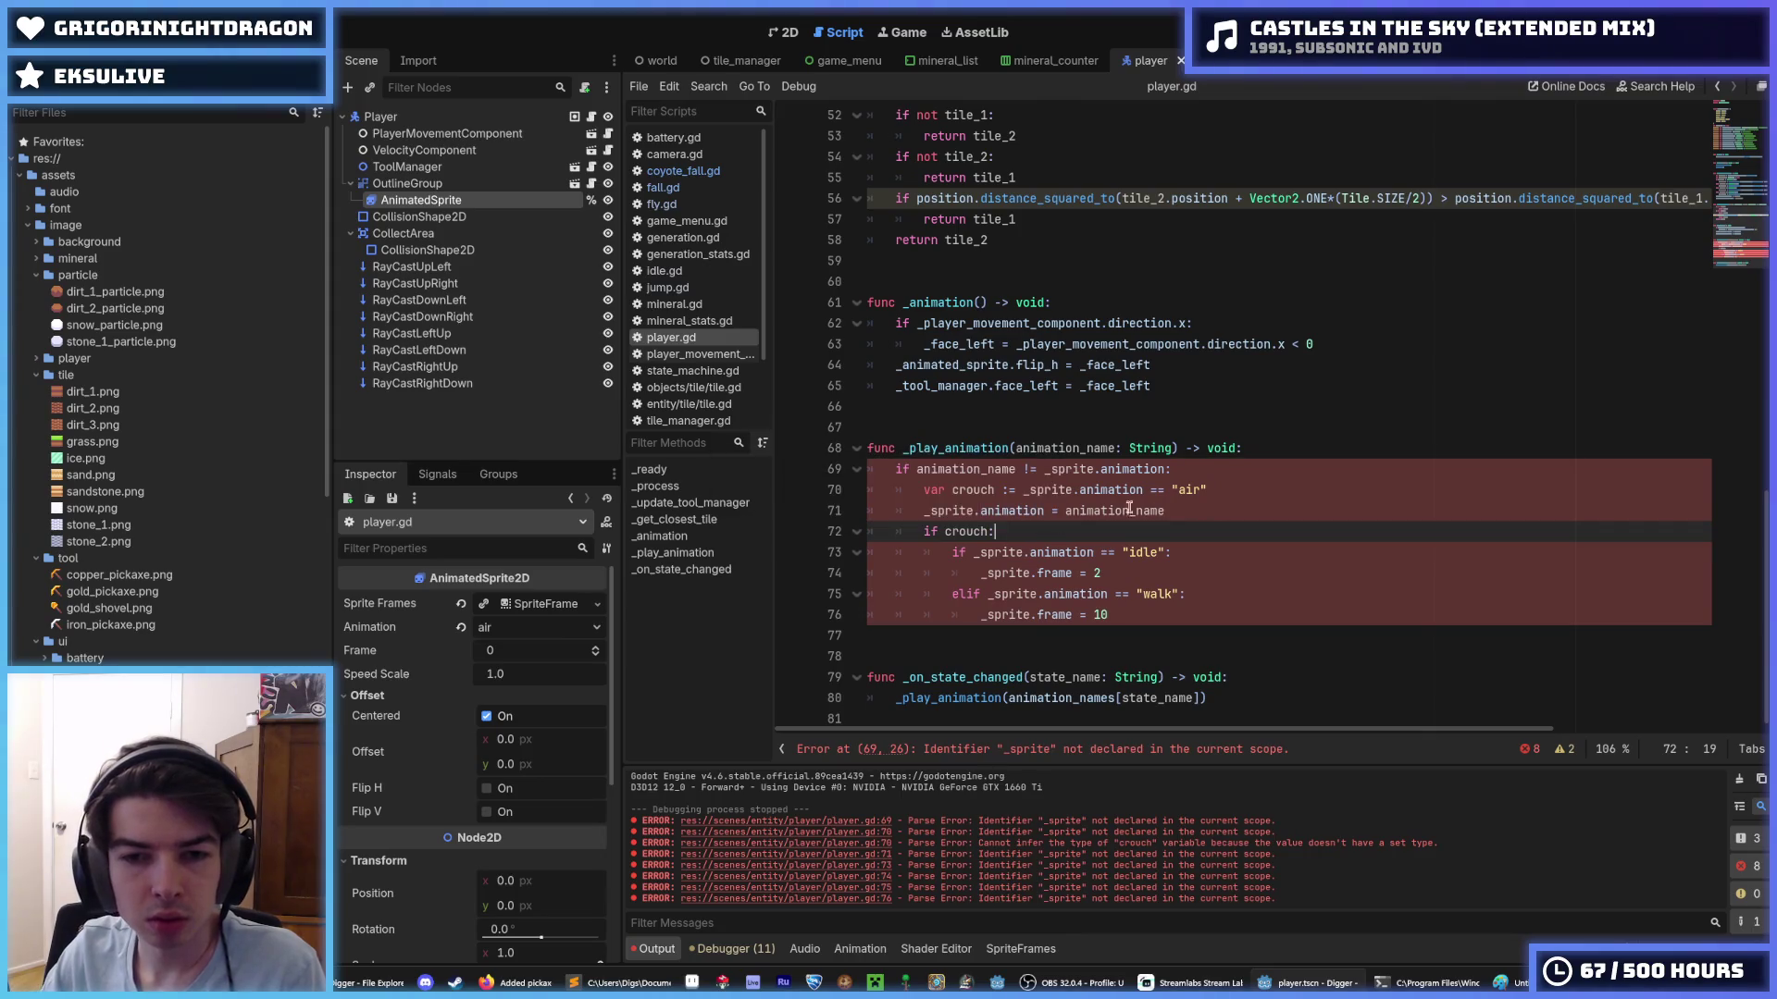
- Rename every _sprite reference to _animated_sprite and save player.gd
double_click(1070, 469)
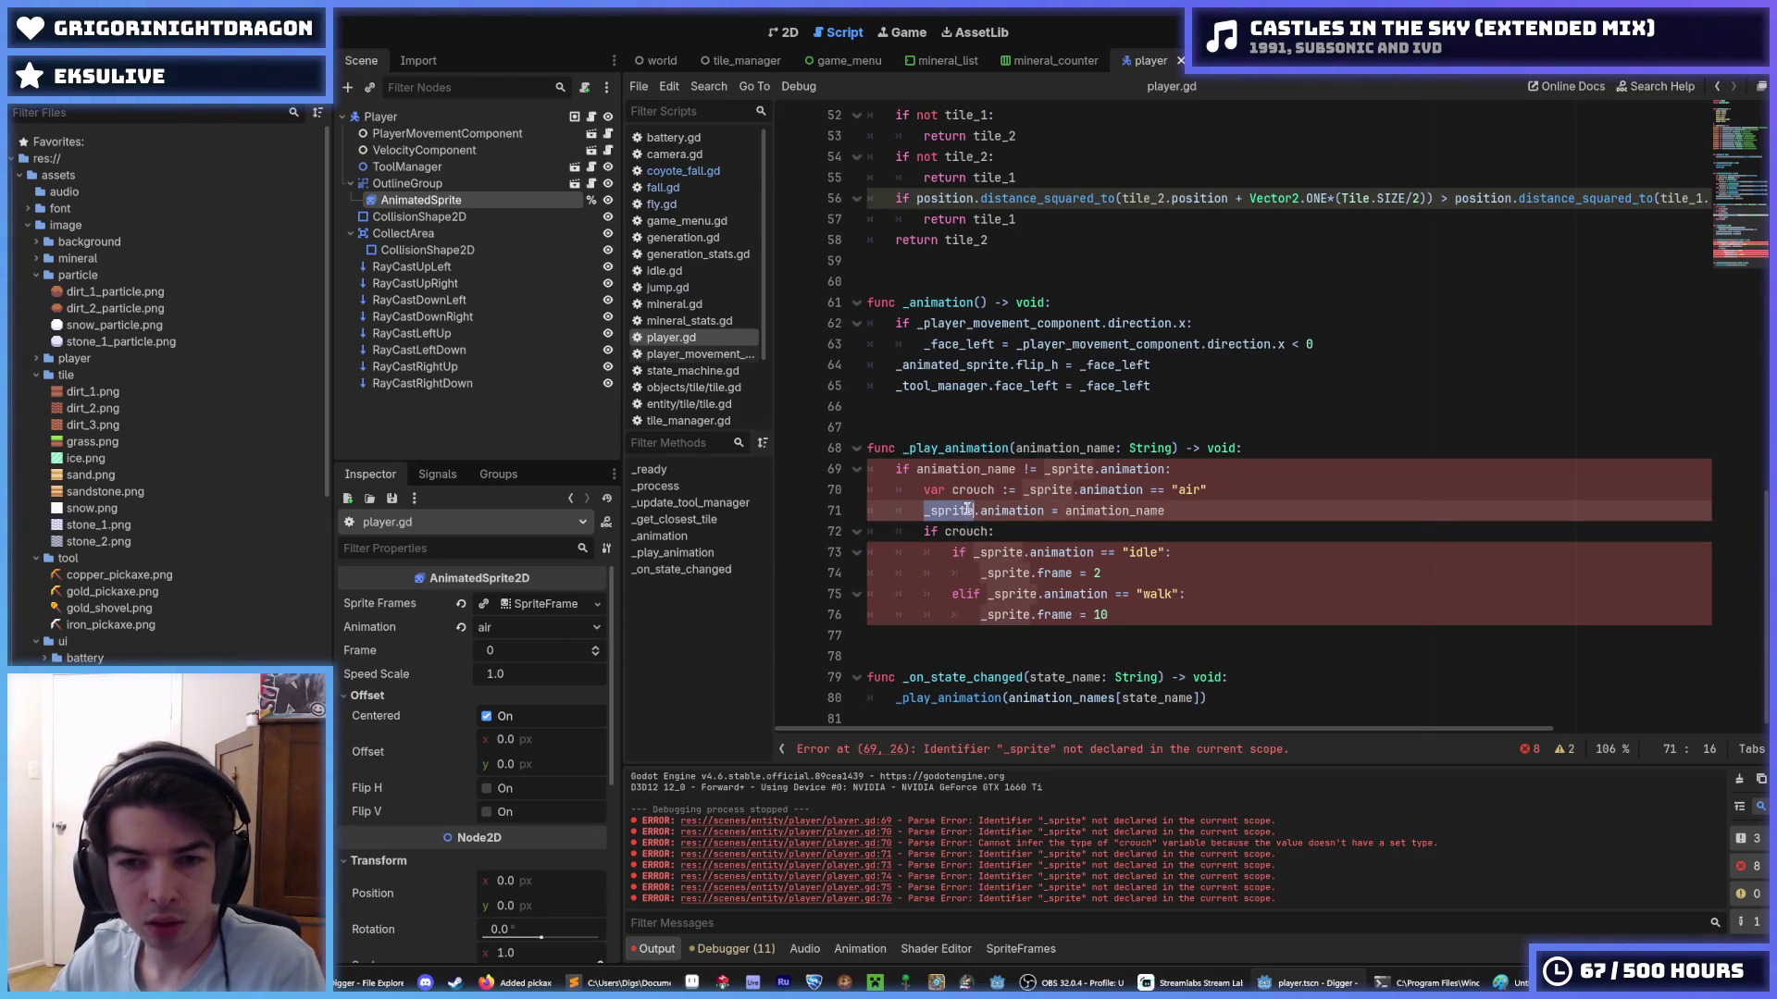
key("ctrl+d")
key("ctrl+d")
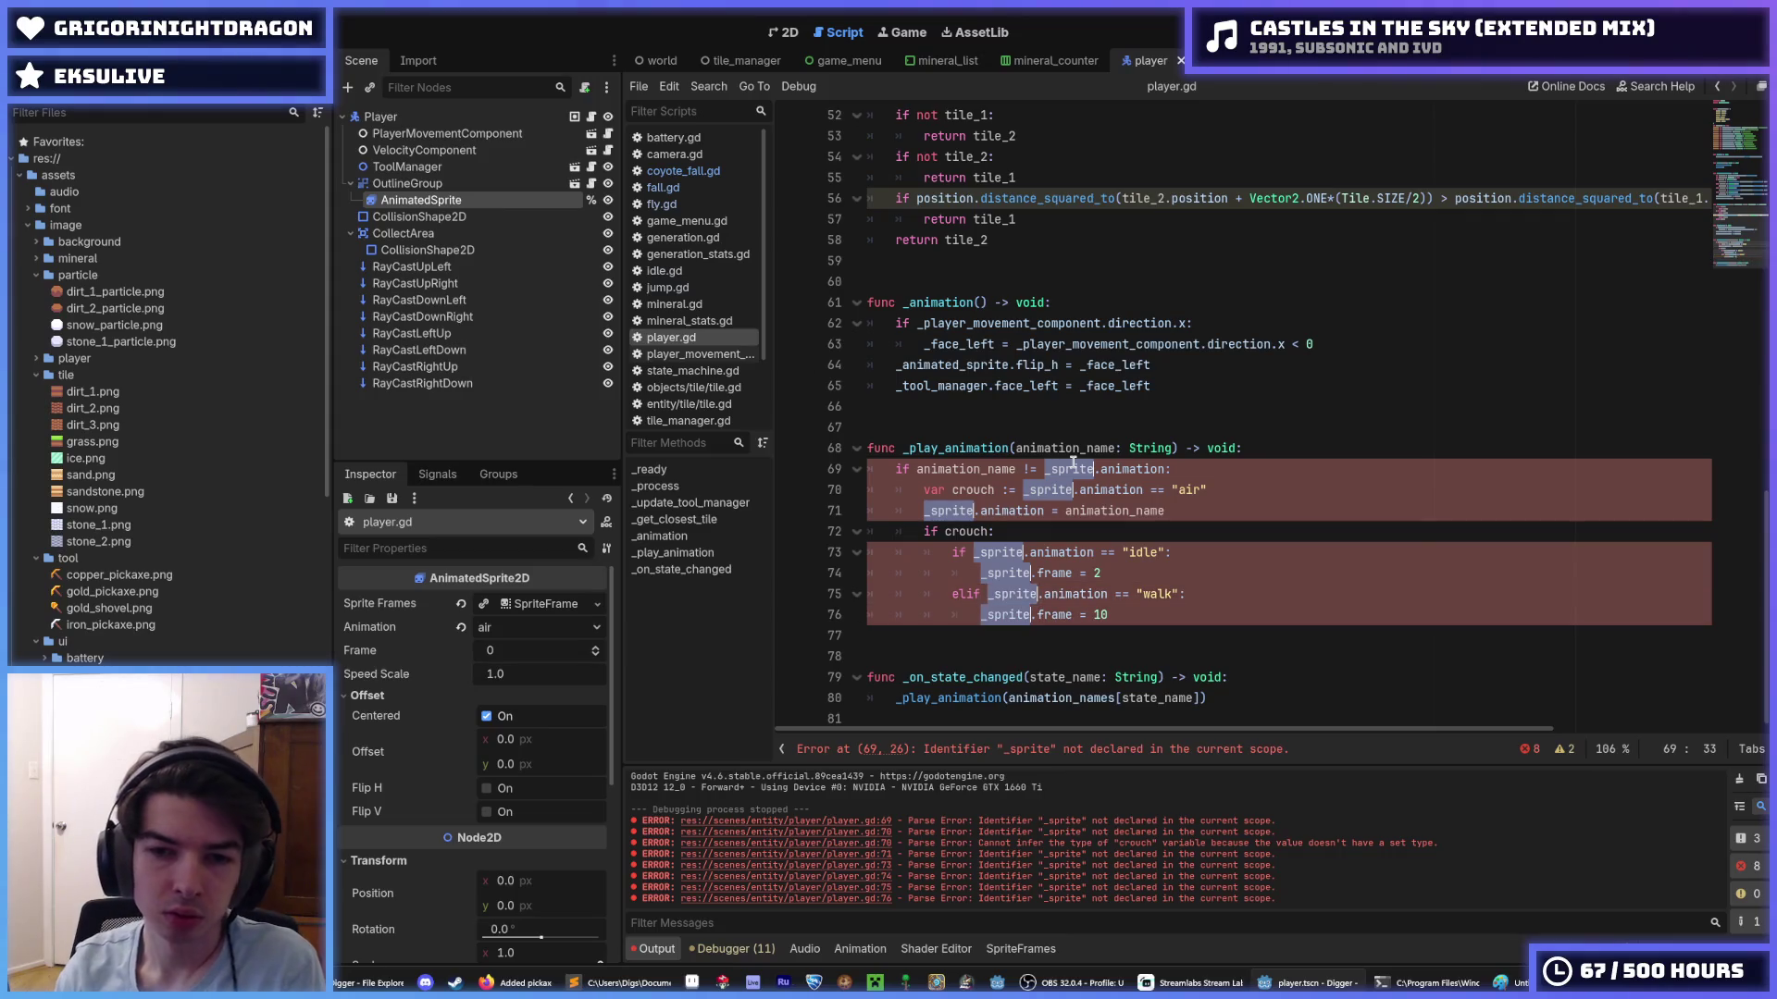
type("_animated")
type("_sprite")
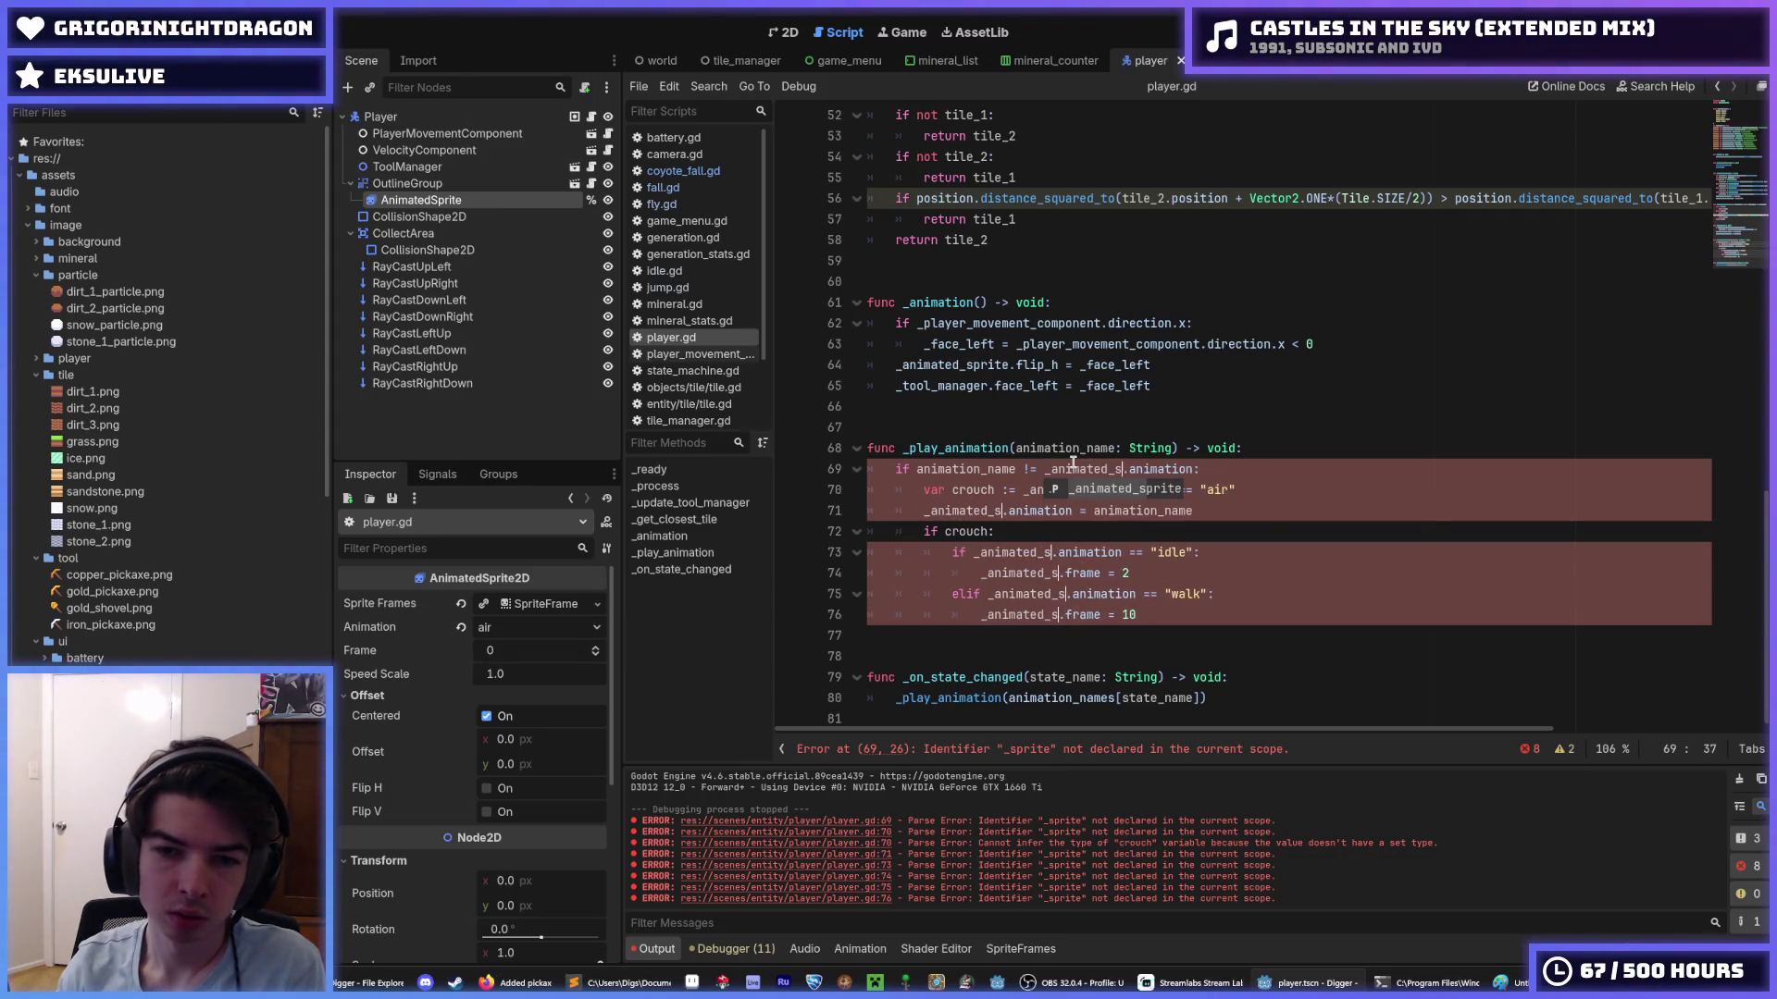
left_click(1367, 467)
key("ctrl+s")
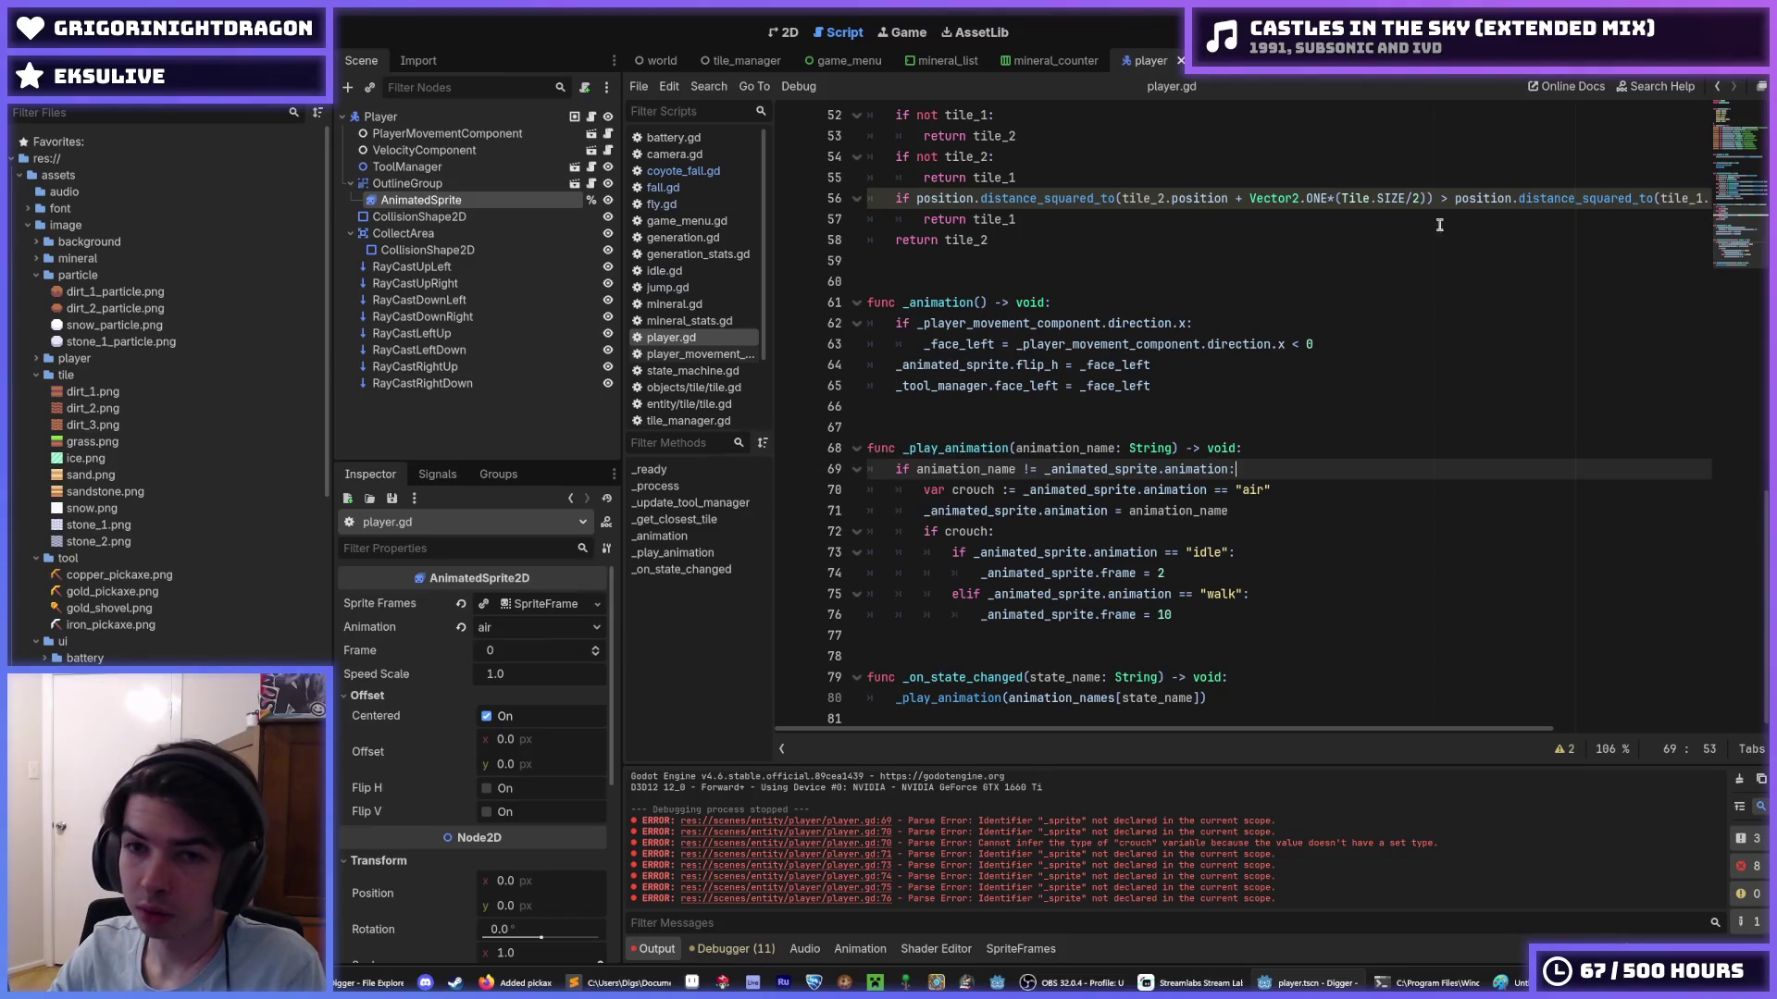
key("F5")
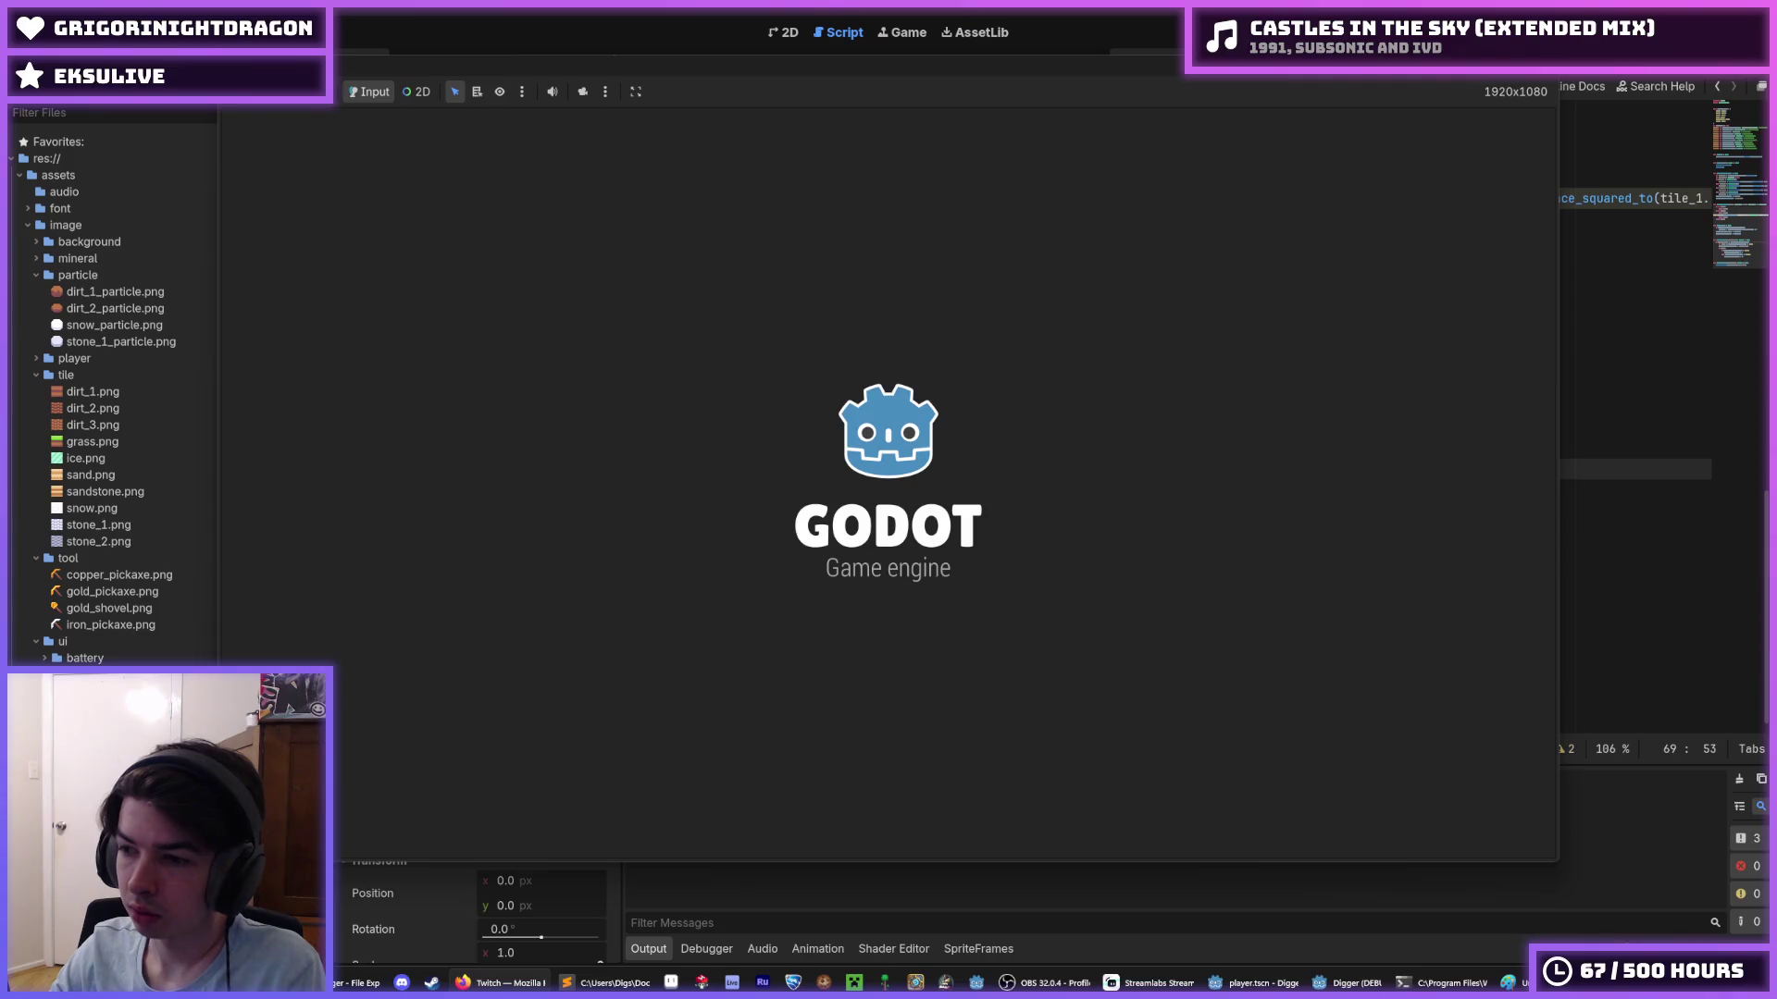
key("a")
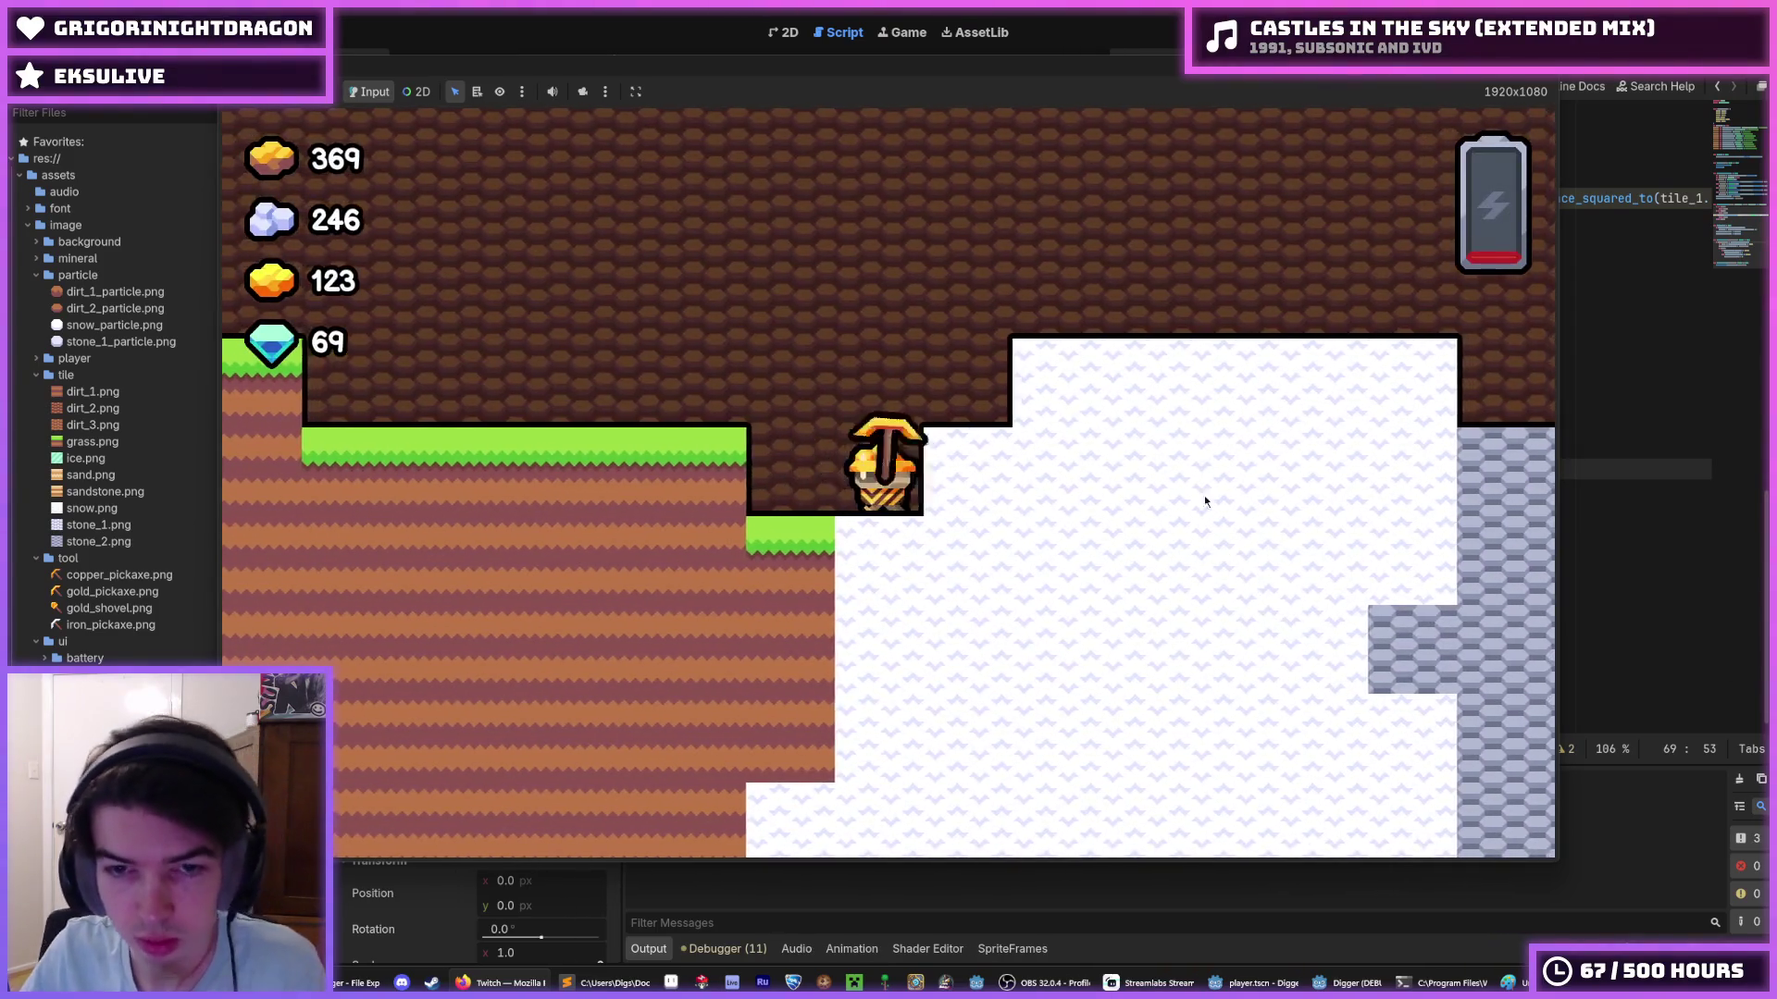
key("a")
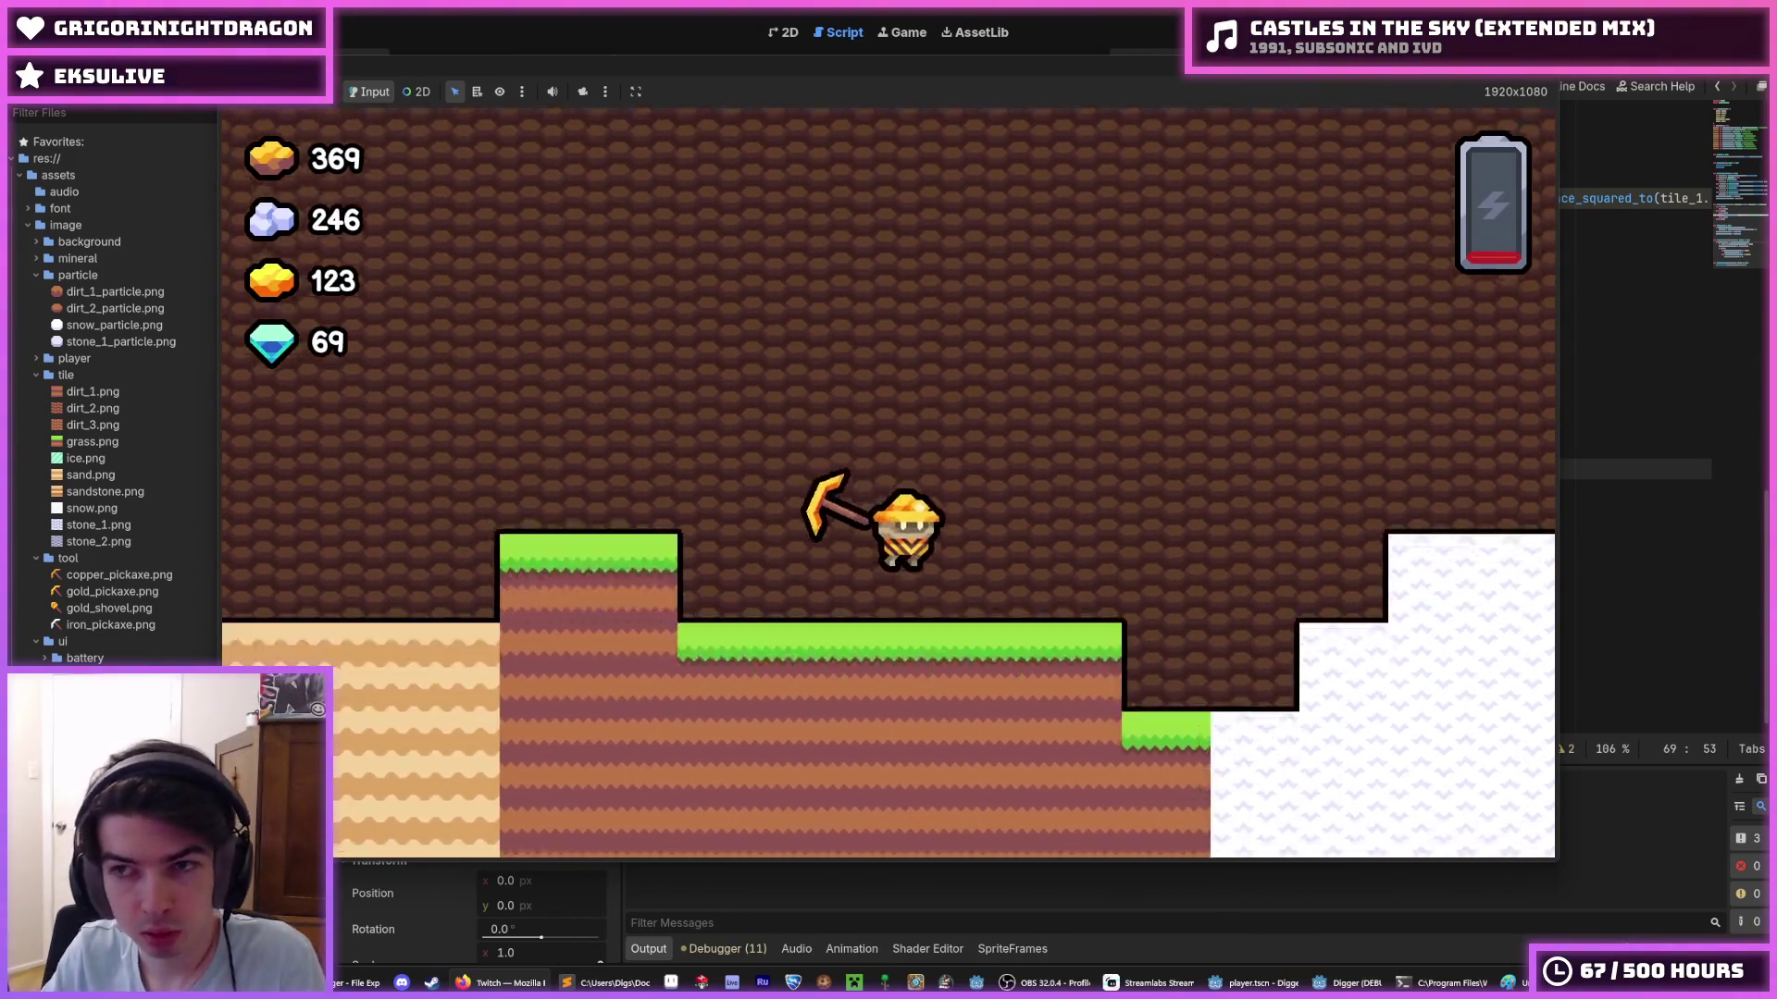
key("F8")
- Inspect the Player, OutlineGroup, AnimatedSprite, body collision rectangle and CollectArea circle shape nodes
left_click(502, 115)
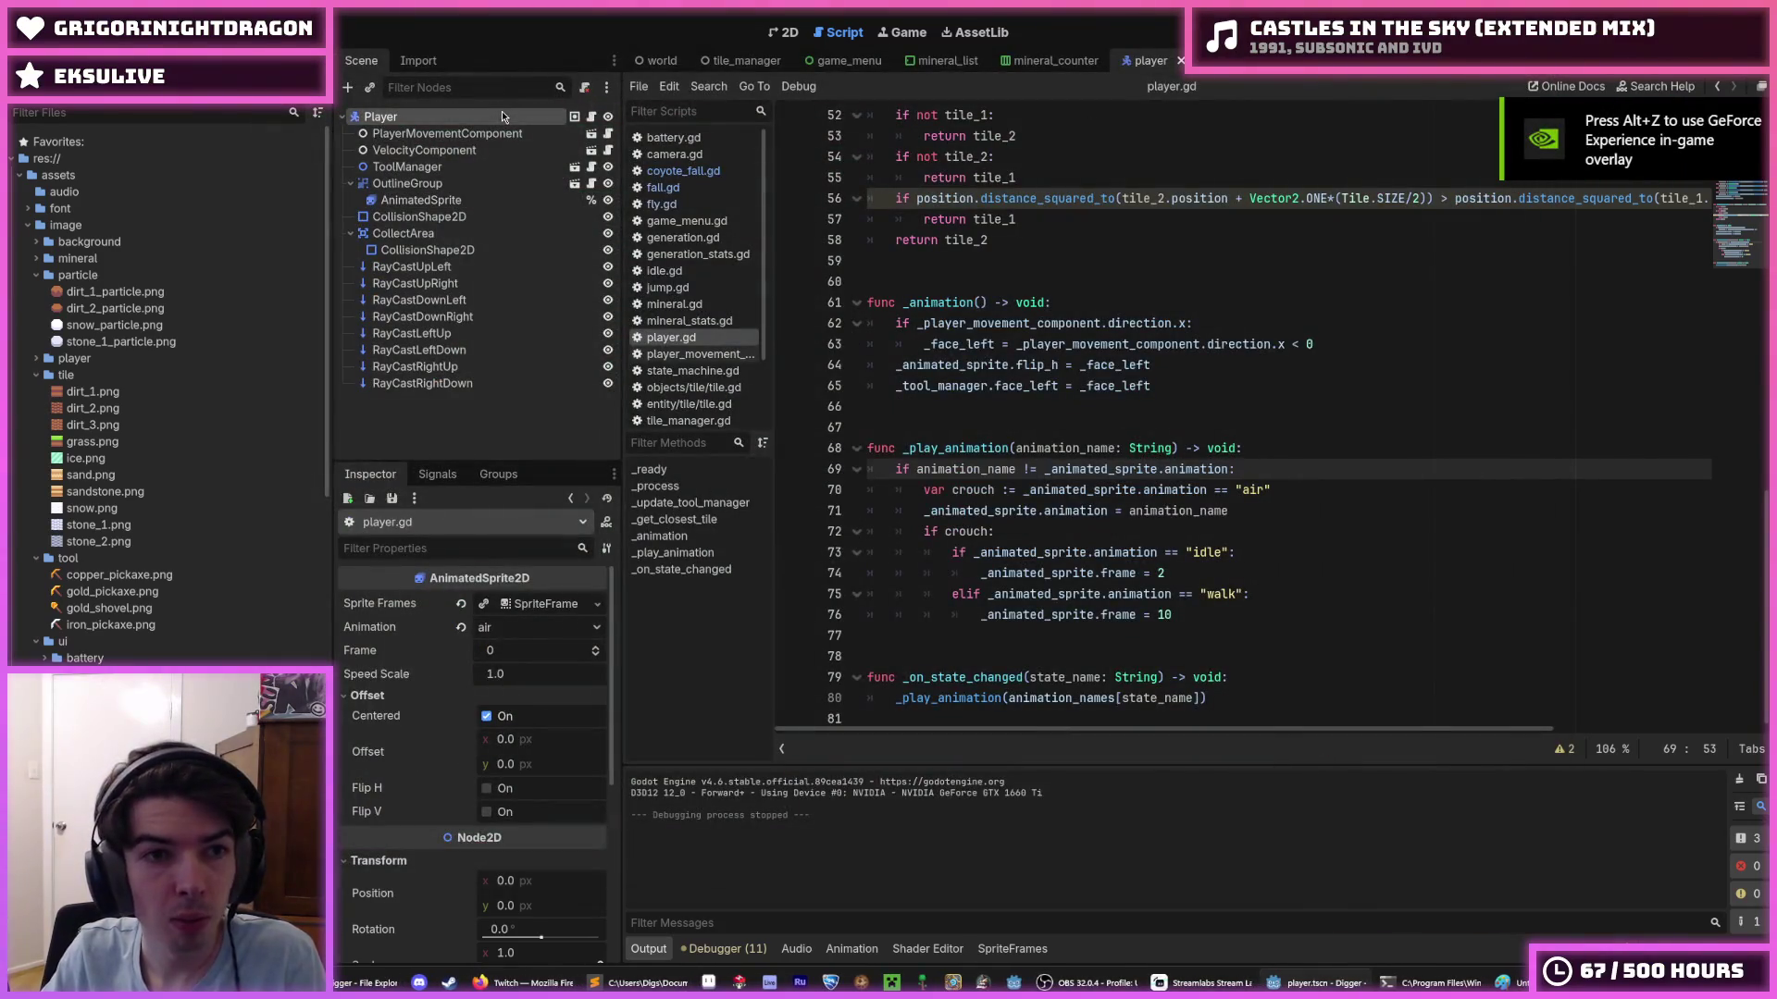
left_click(775, 33)
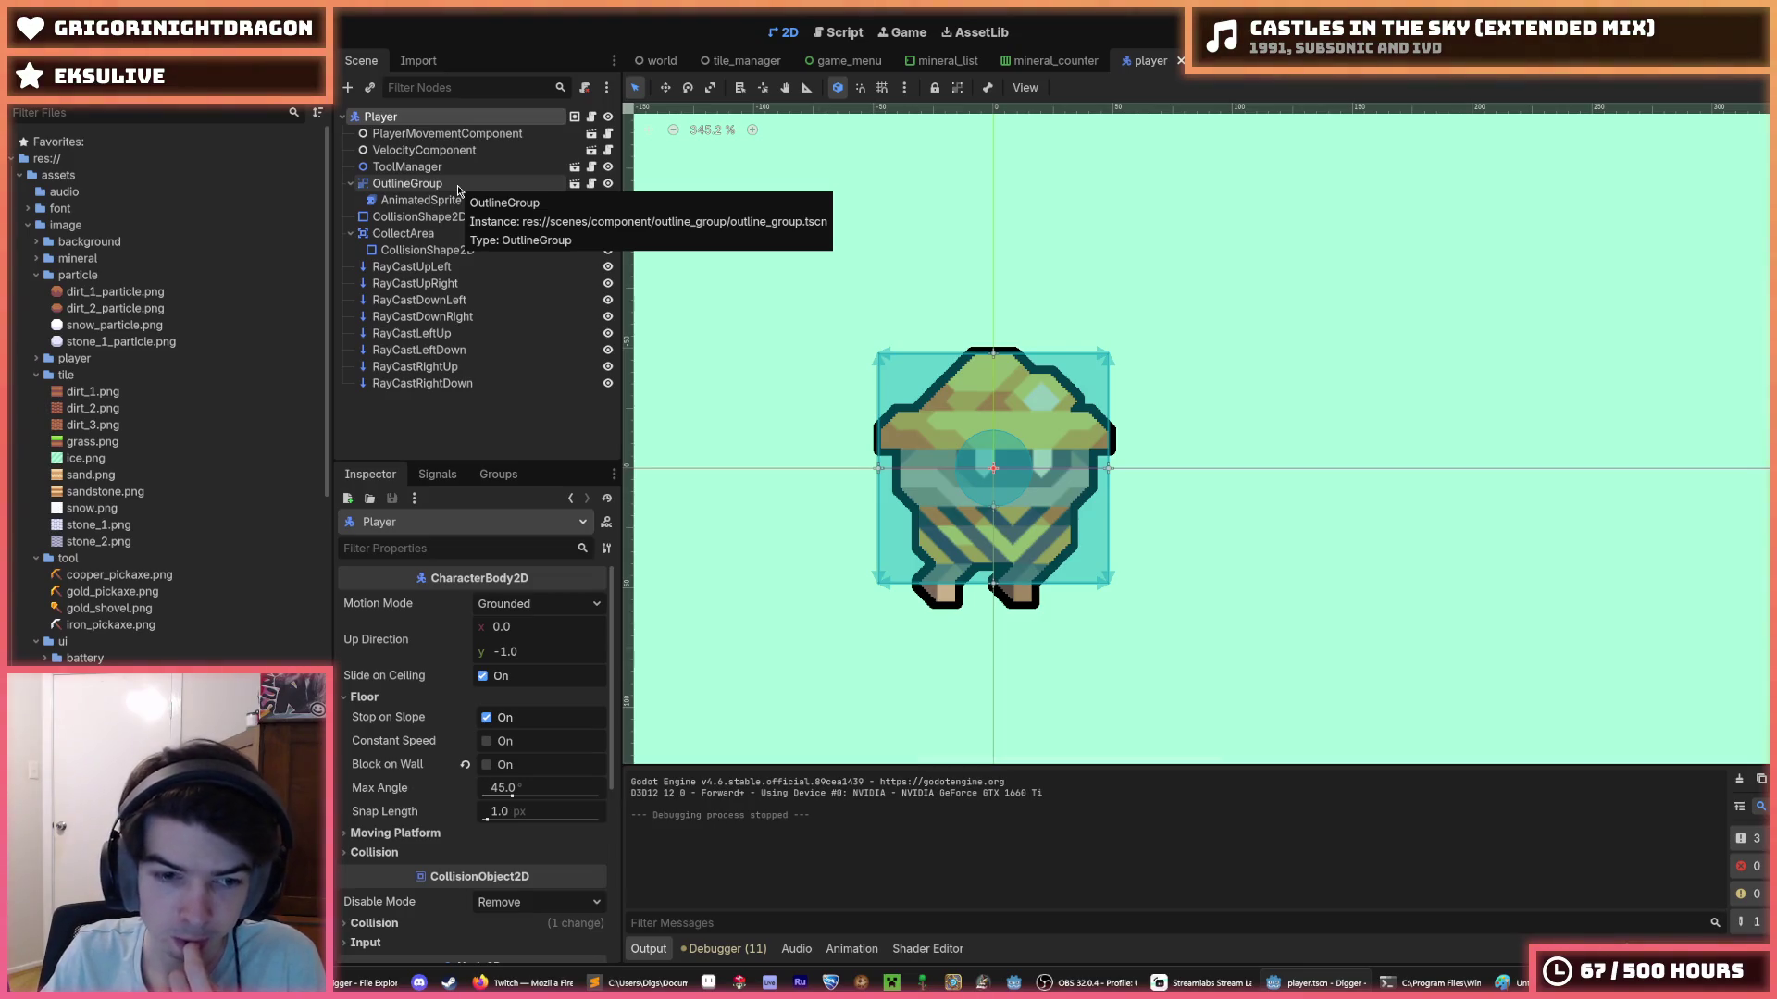
left_click(457, 186)
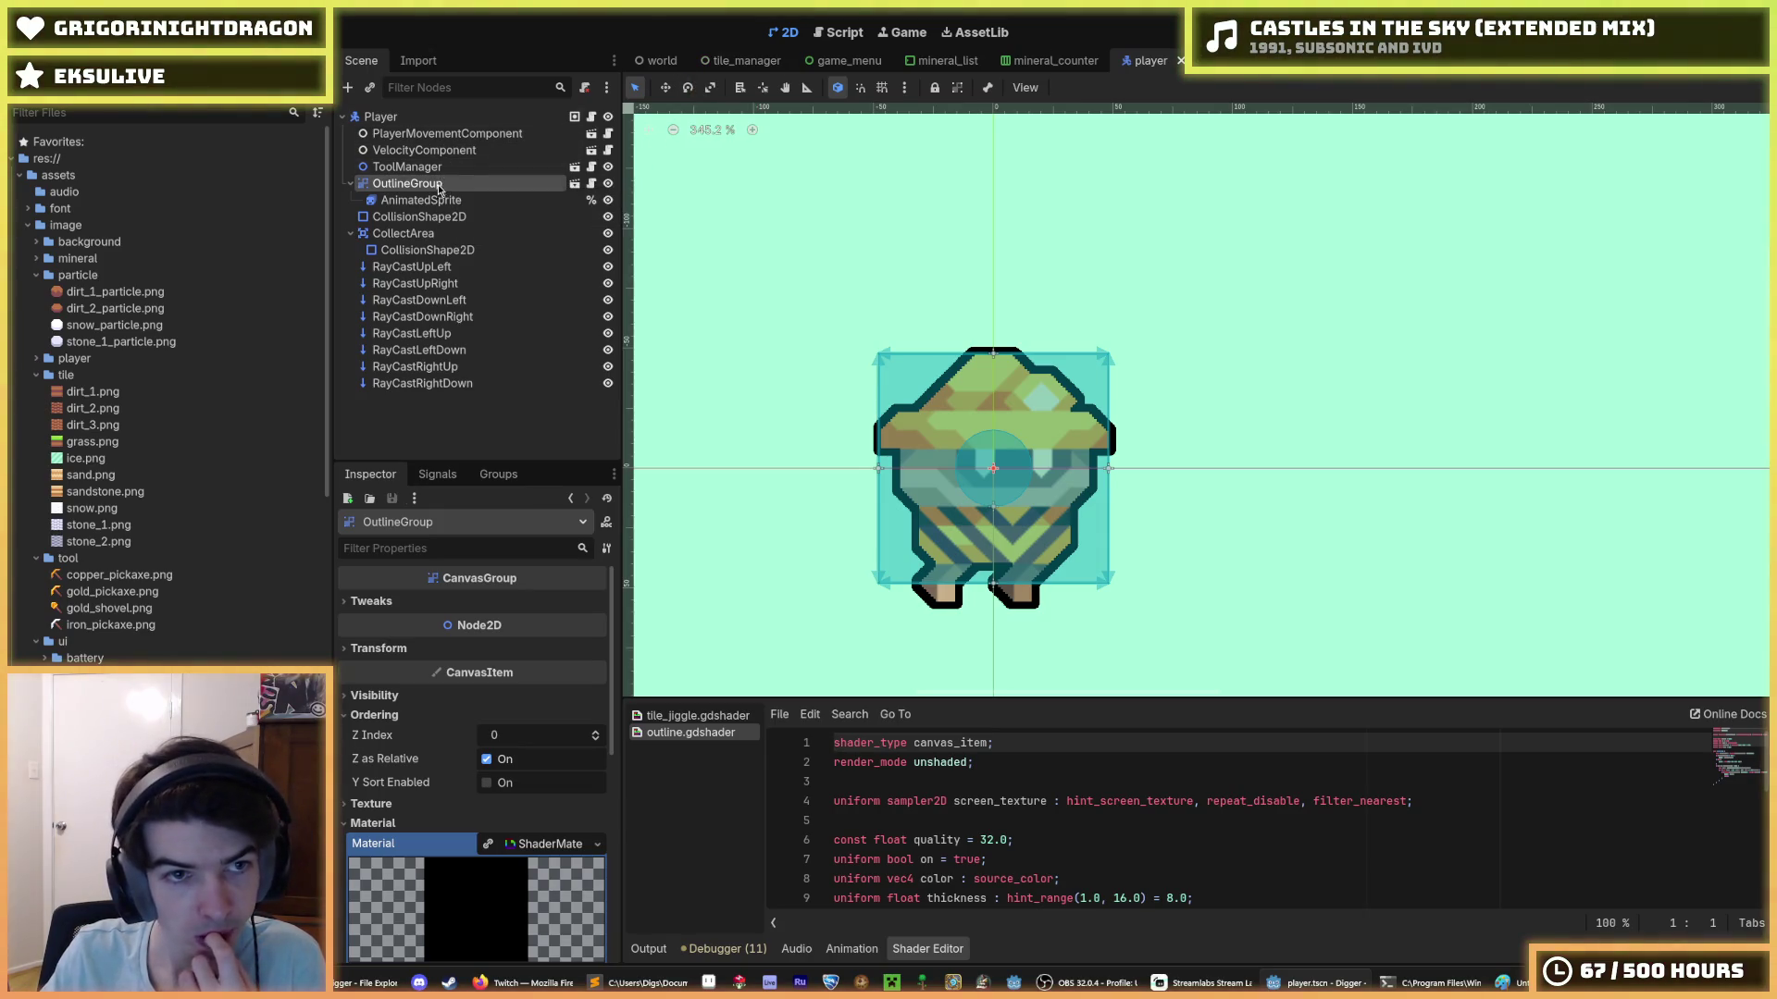
left_click(444, 200)
left_click(435, 189)
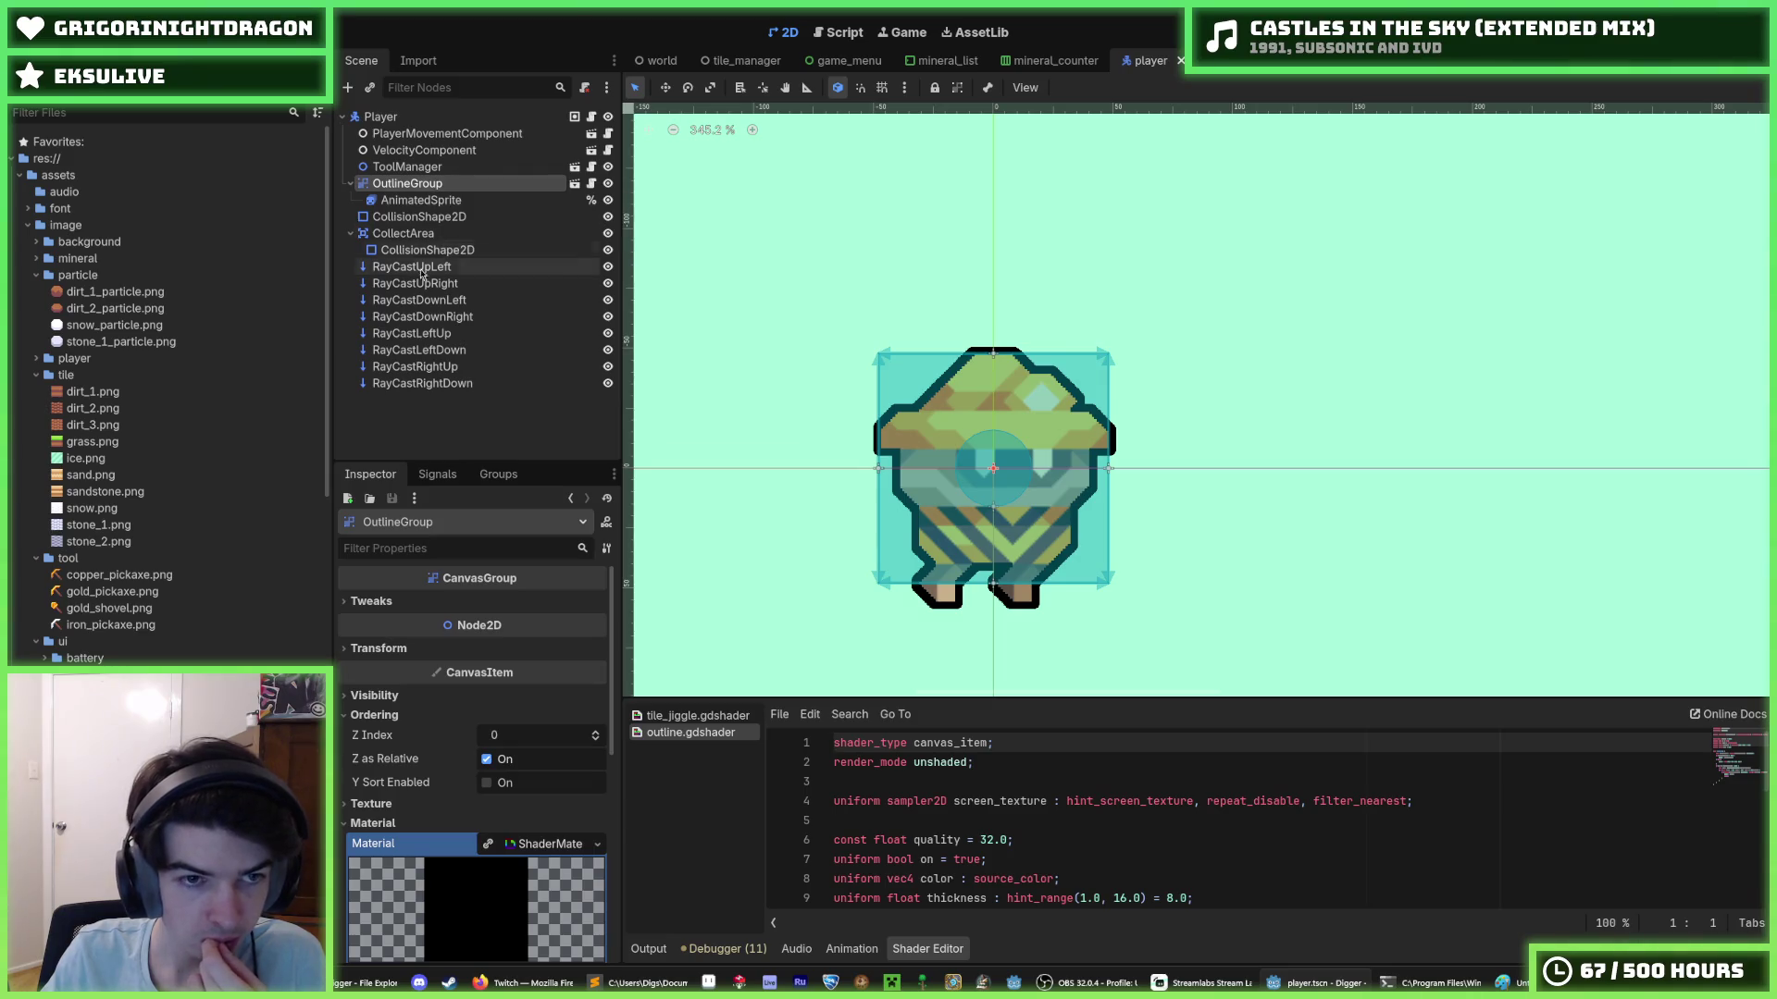
left_click(437, 218)
left_click(439, 236)
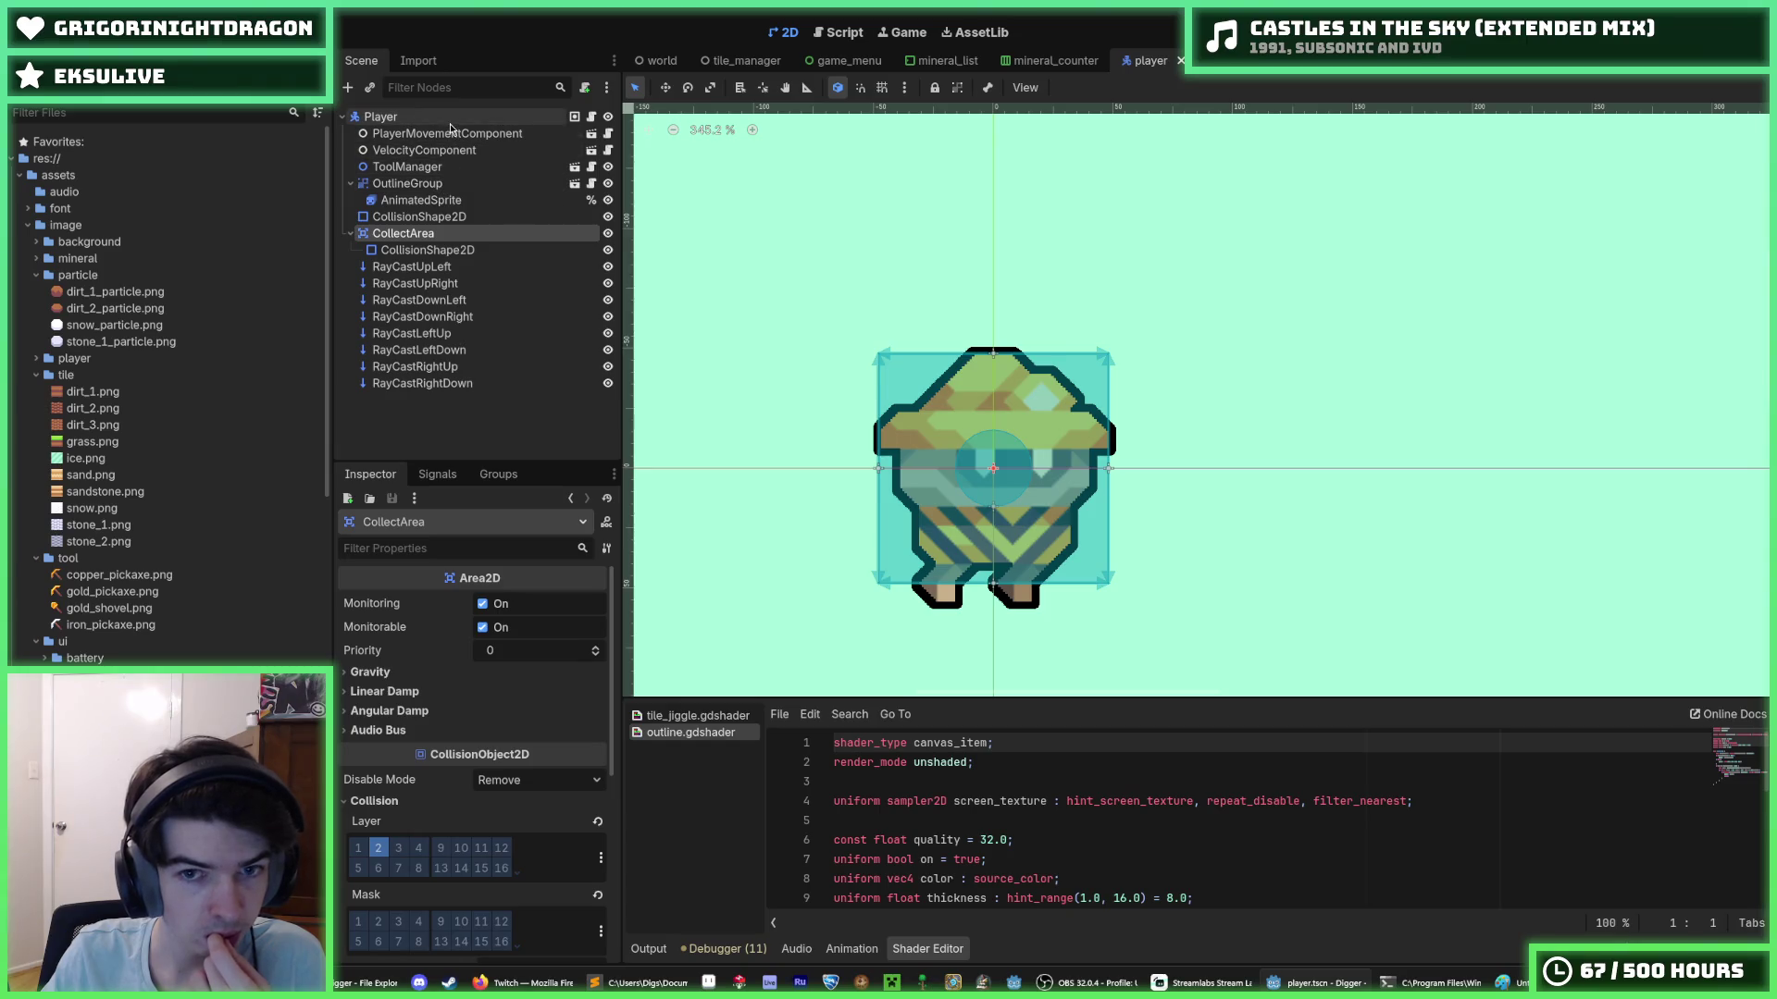
left_click(455, 250)
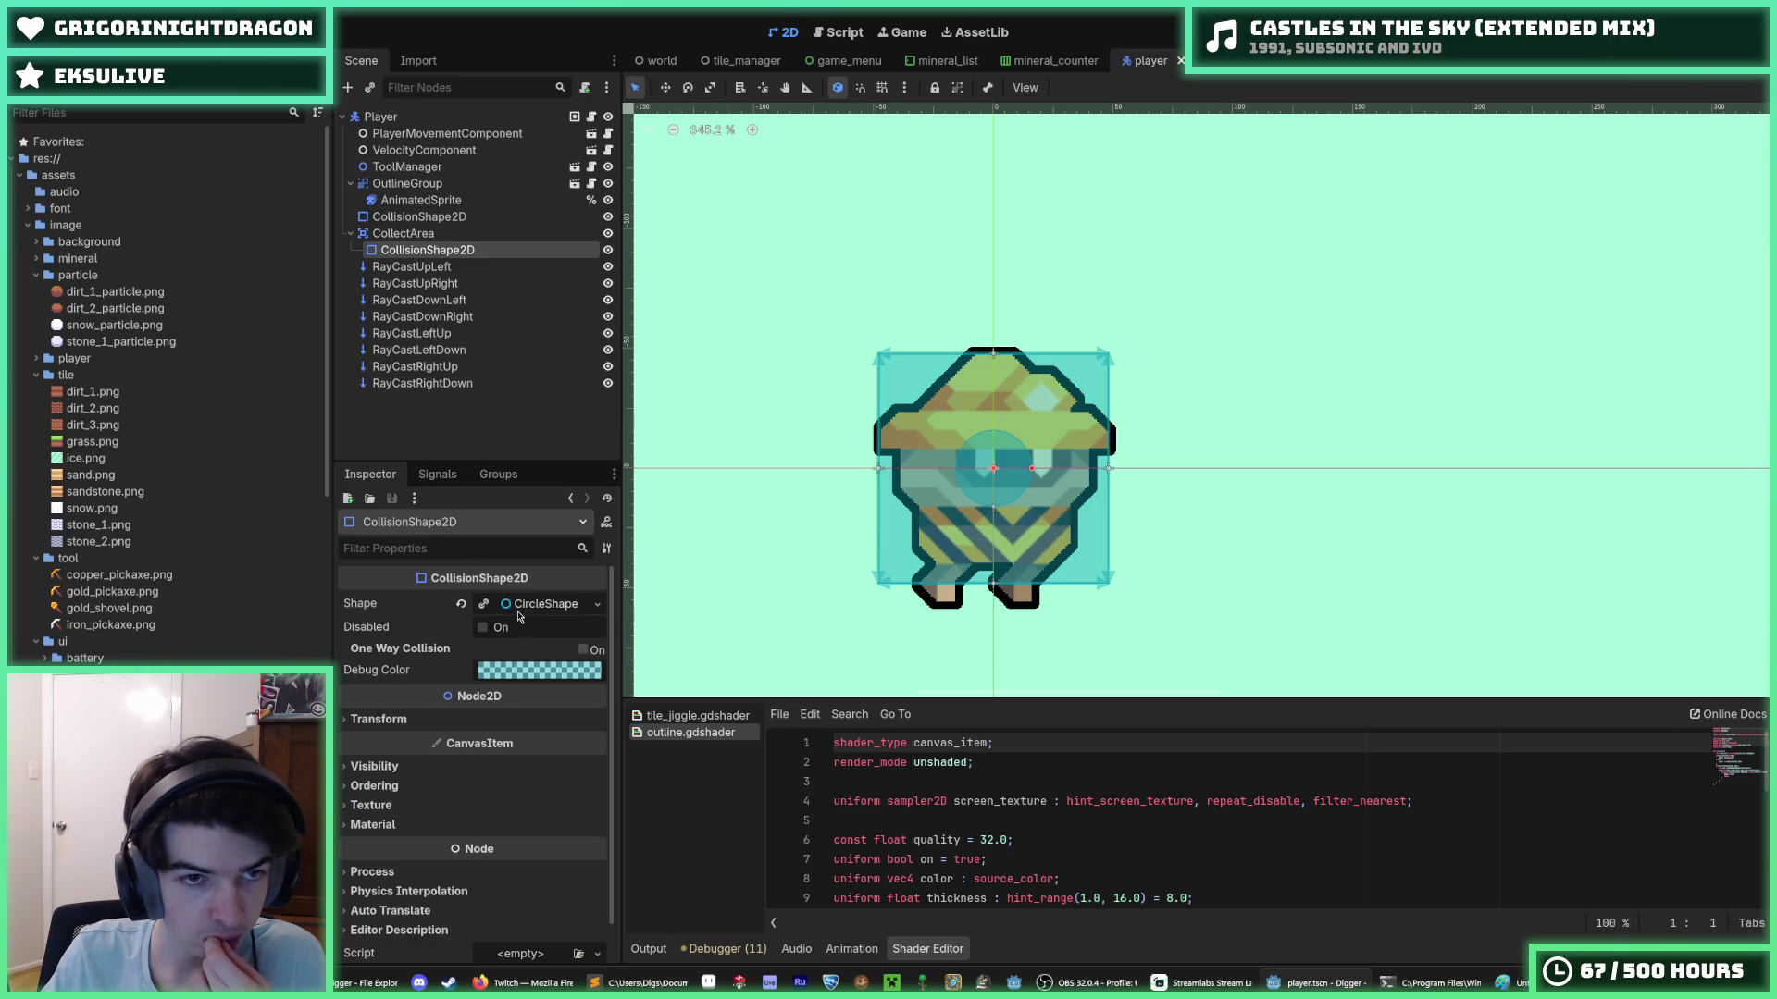
left_click(419, 217)
left_click(537, 633)
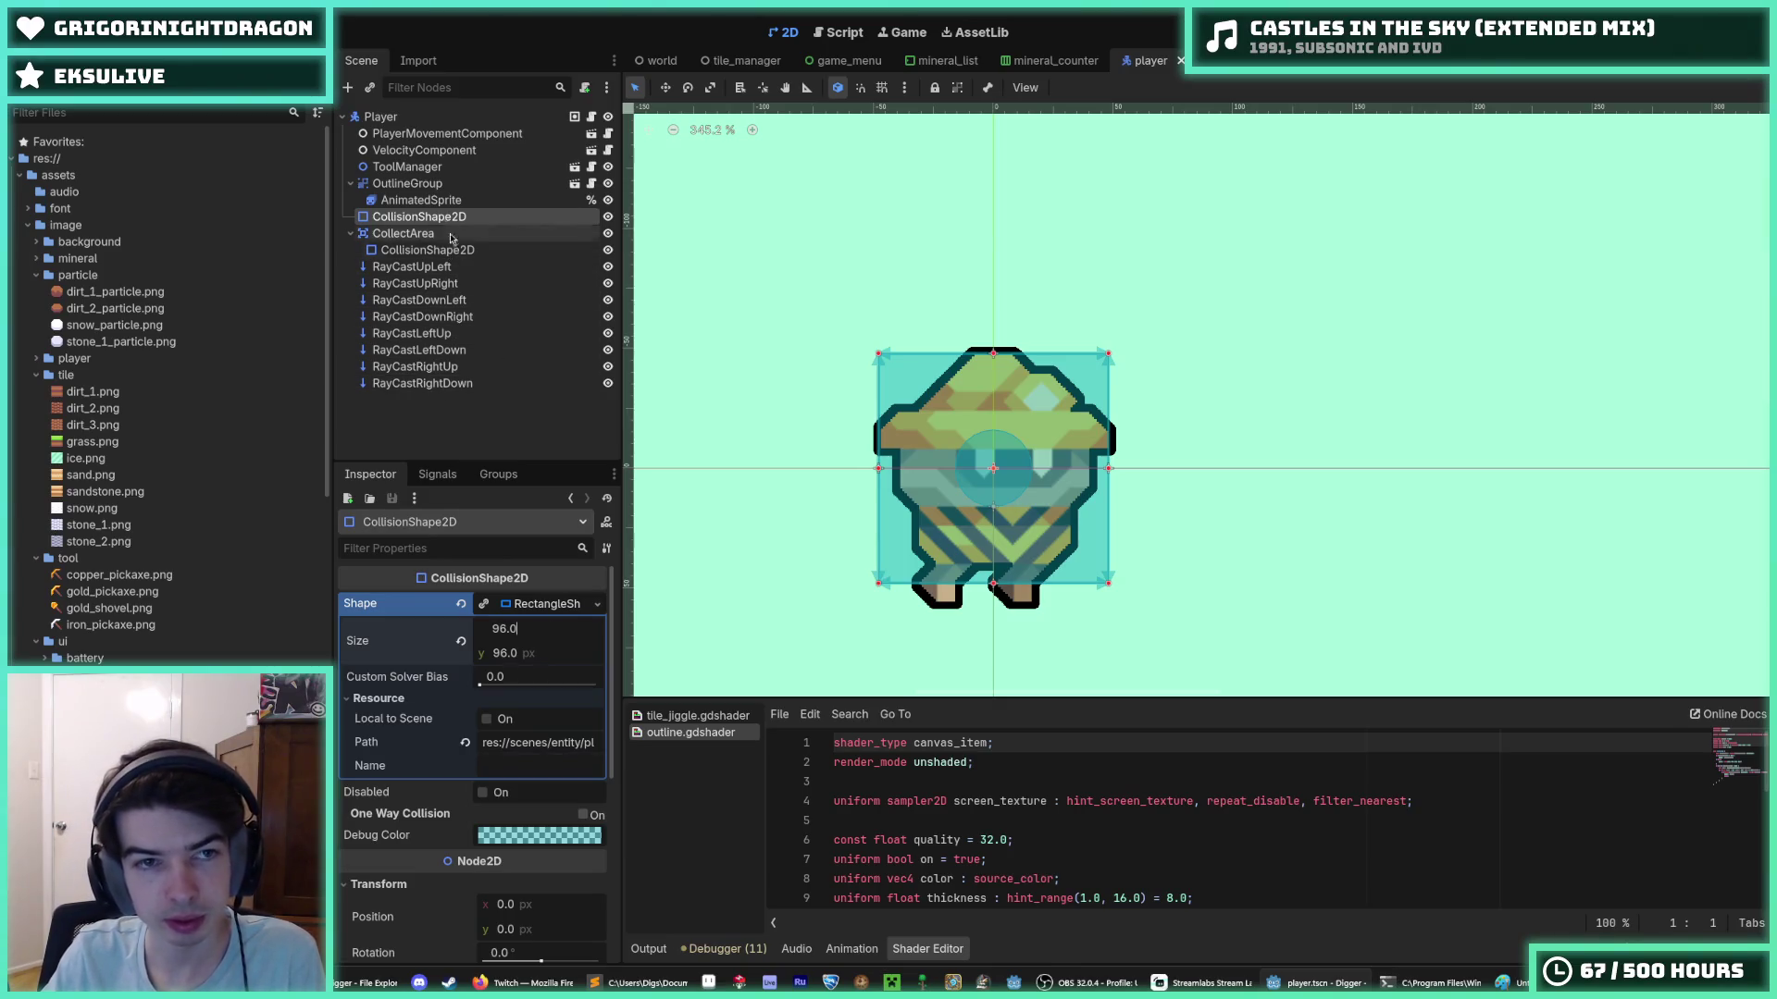
- Recheck the collision shapes, AnimatedSprite, ToolManager position and OutlineGroup's material settings
left_click(404, 120)
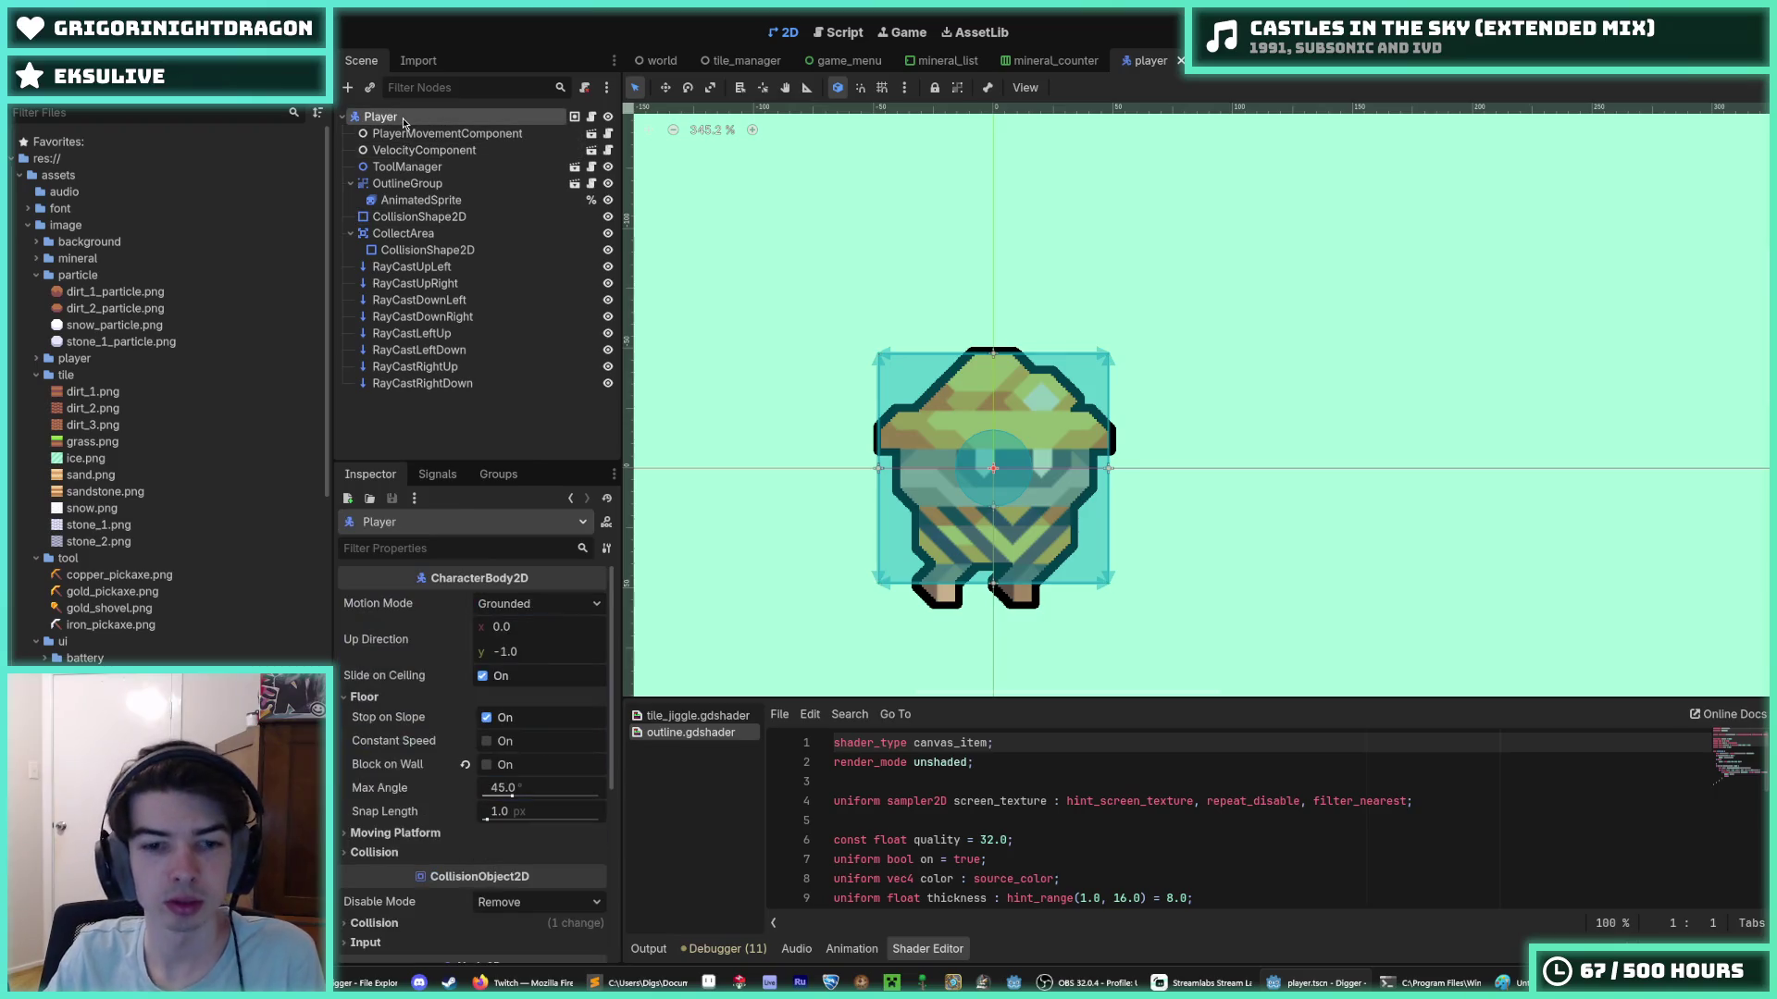
left_click(415, 250)
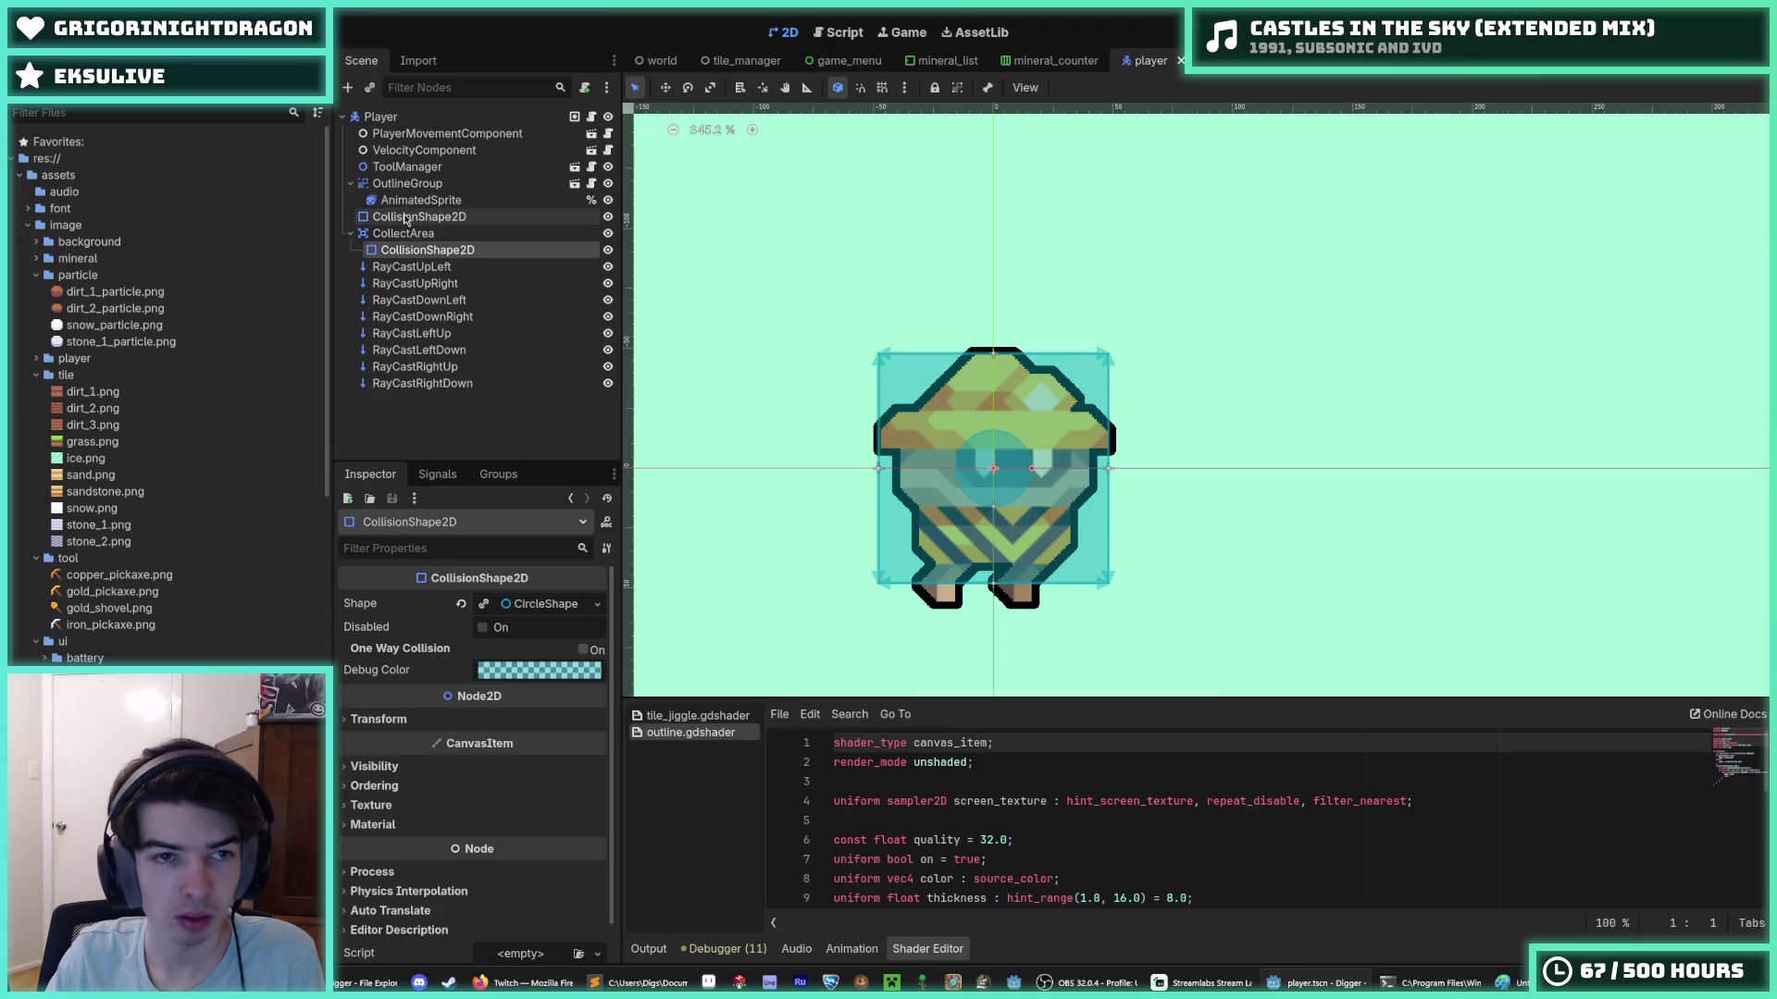
left_click(408, 219)
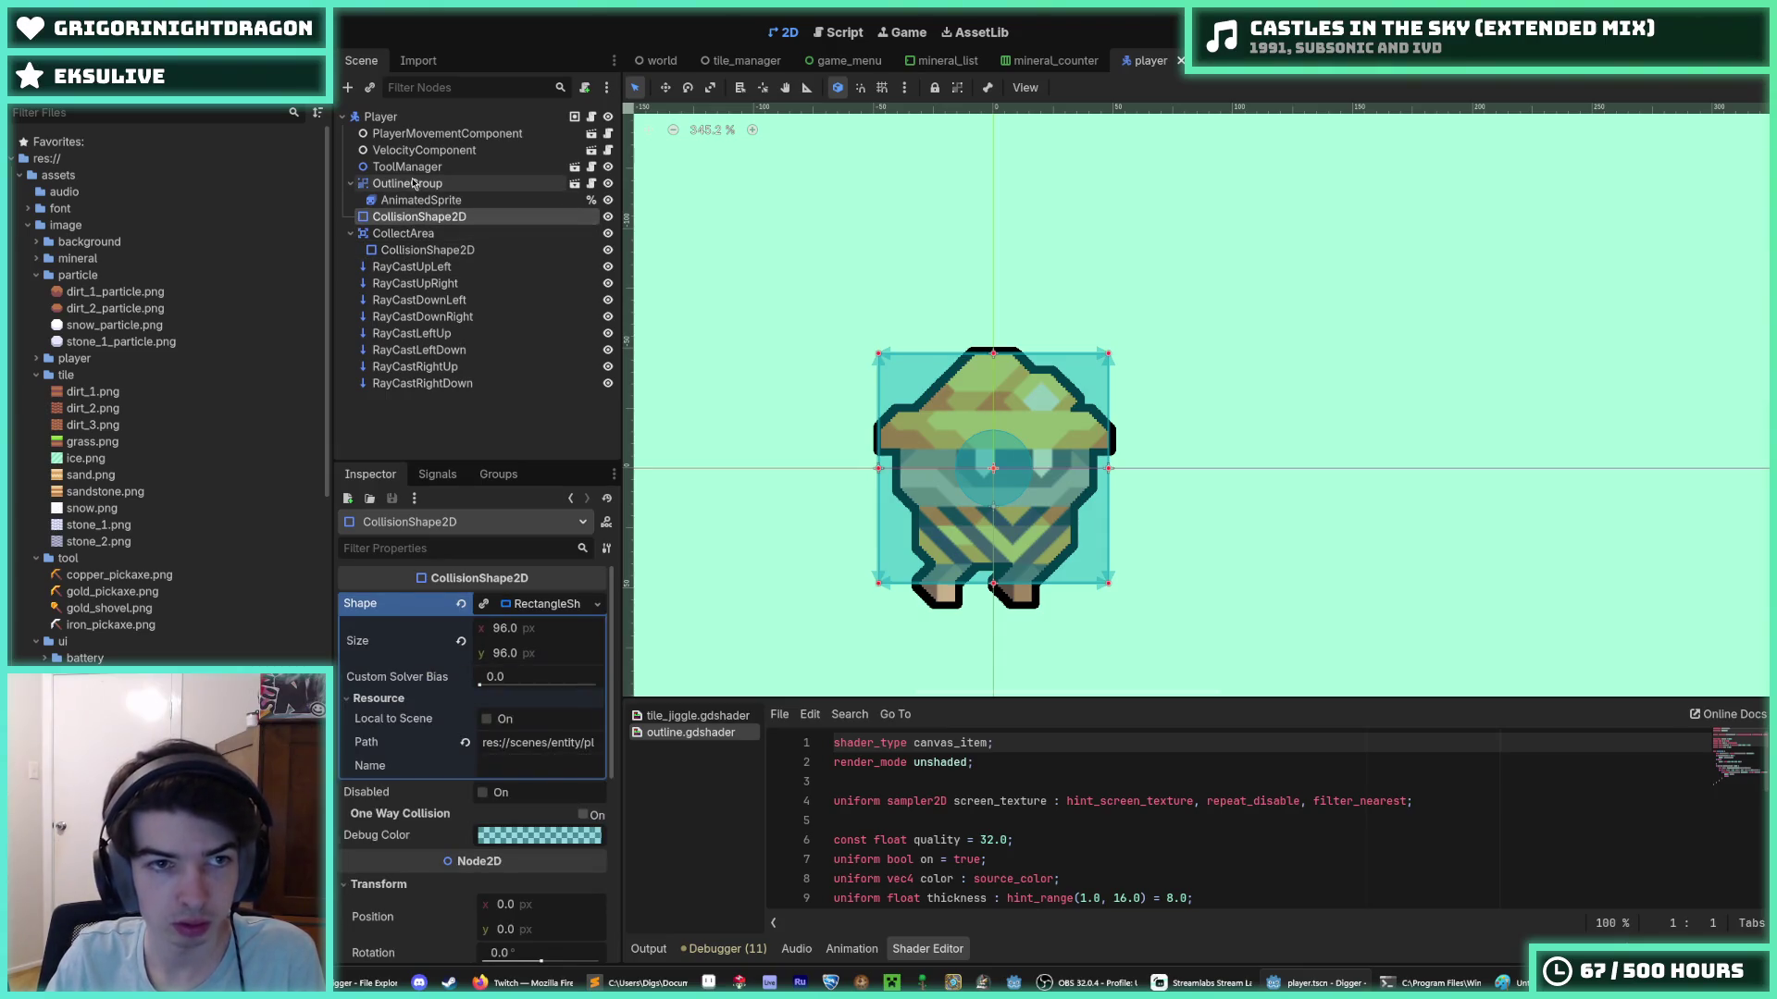
left_click(421, 200)
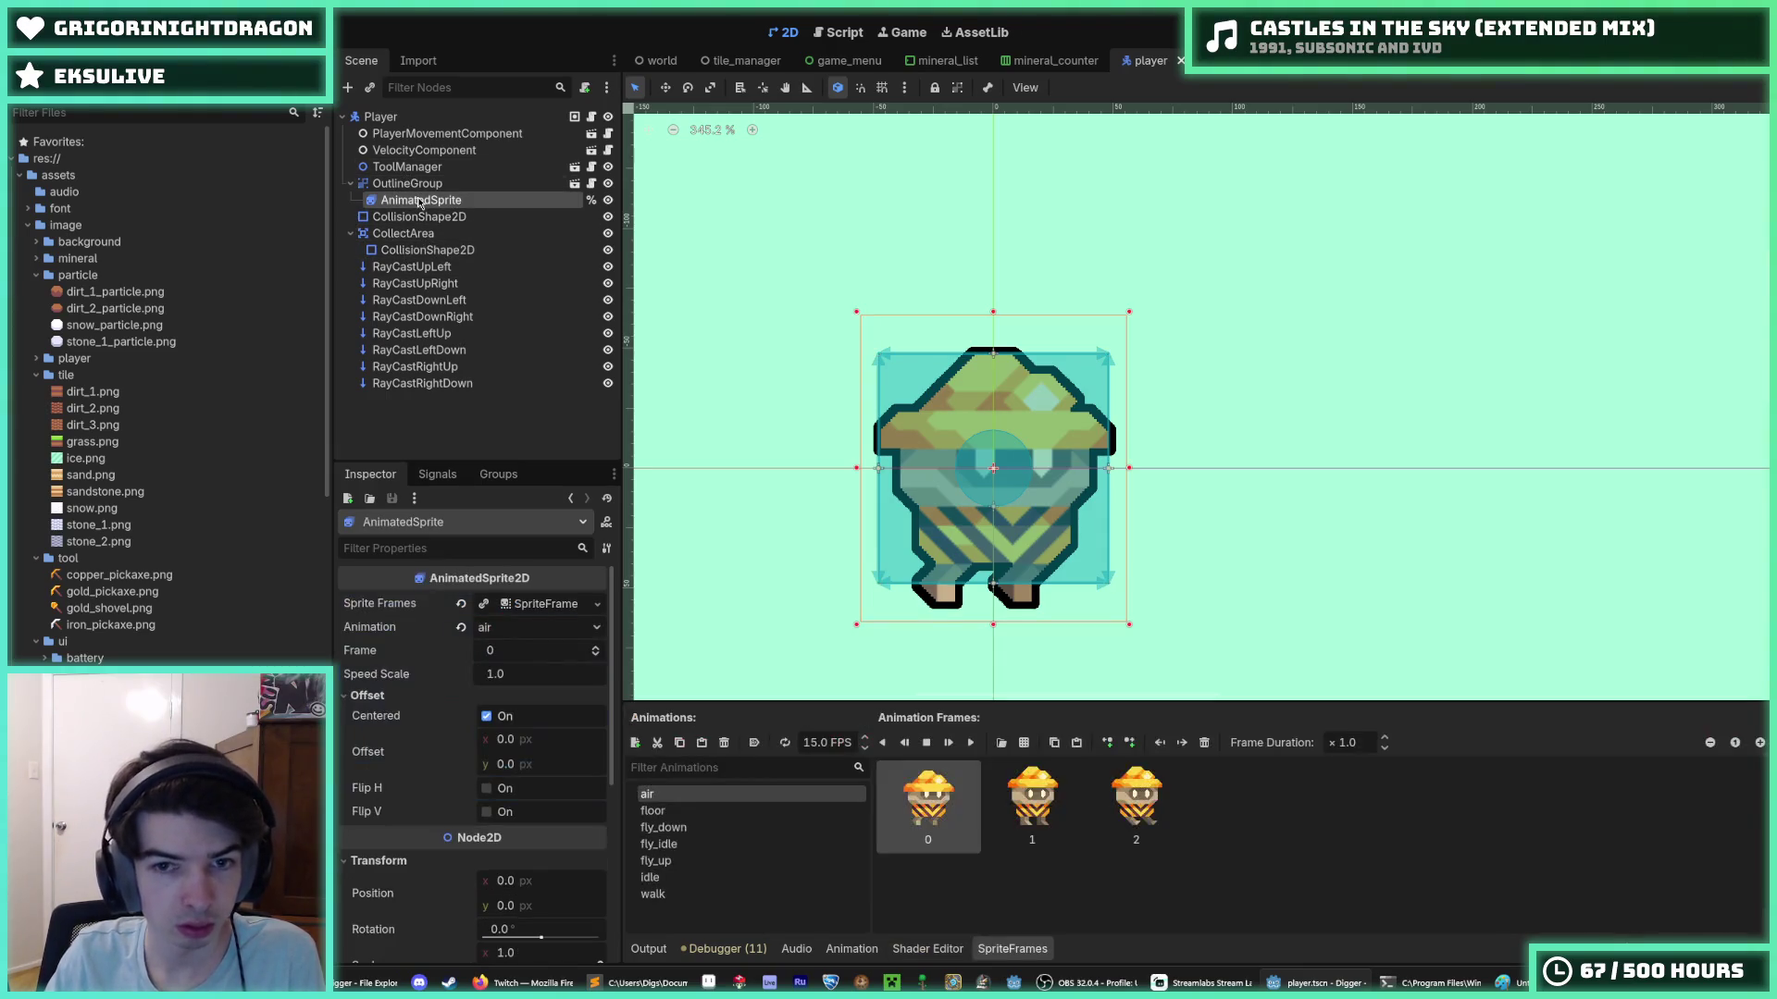
scroll(444, 667, "down", 5)
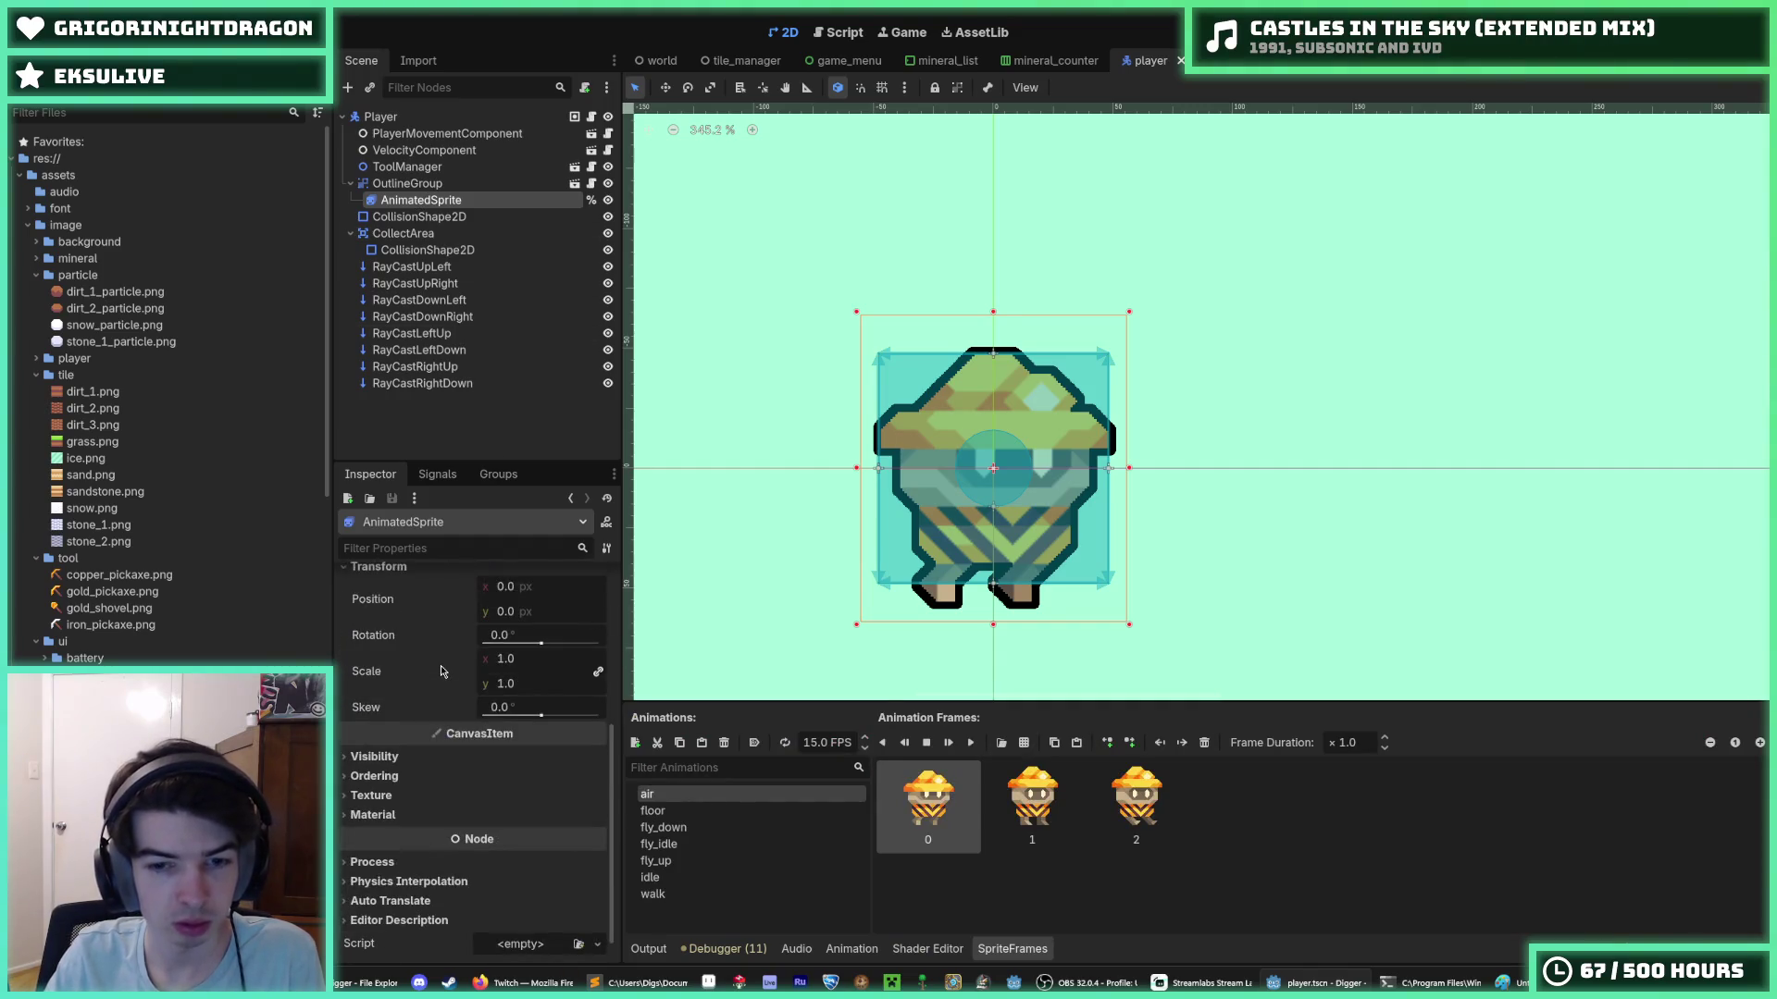
scroll(441, 670, "up", 3)
scroll(441, 670, "up", 2)
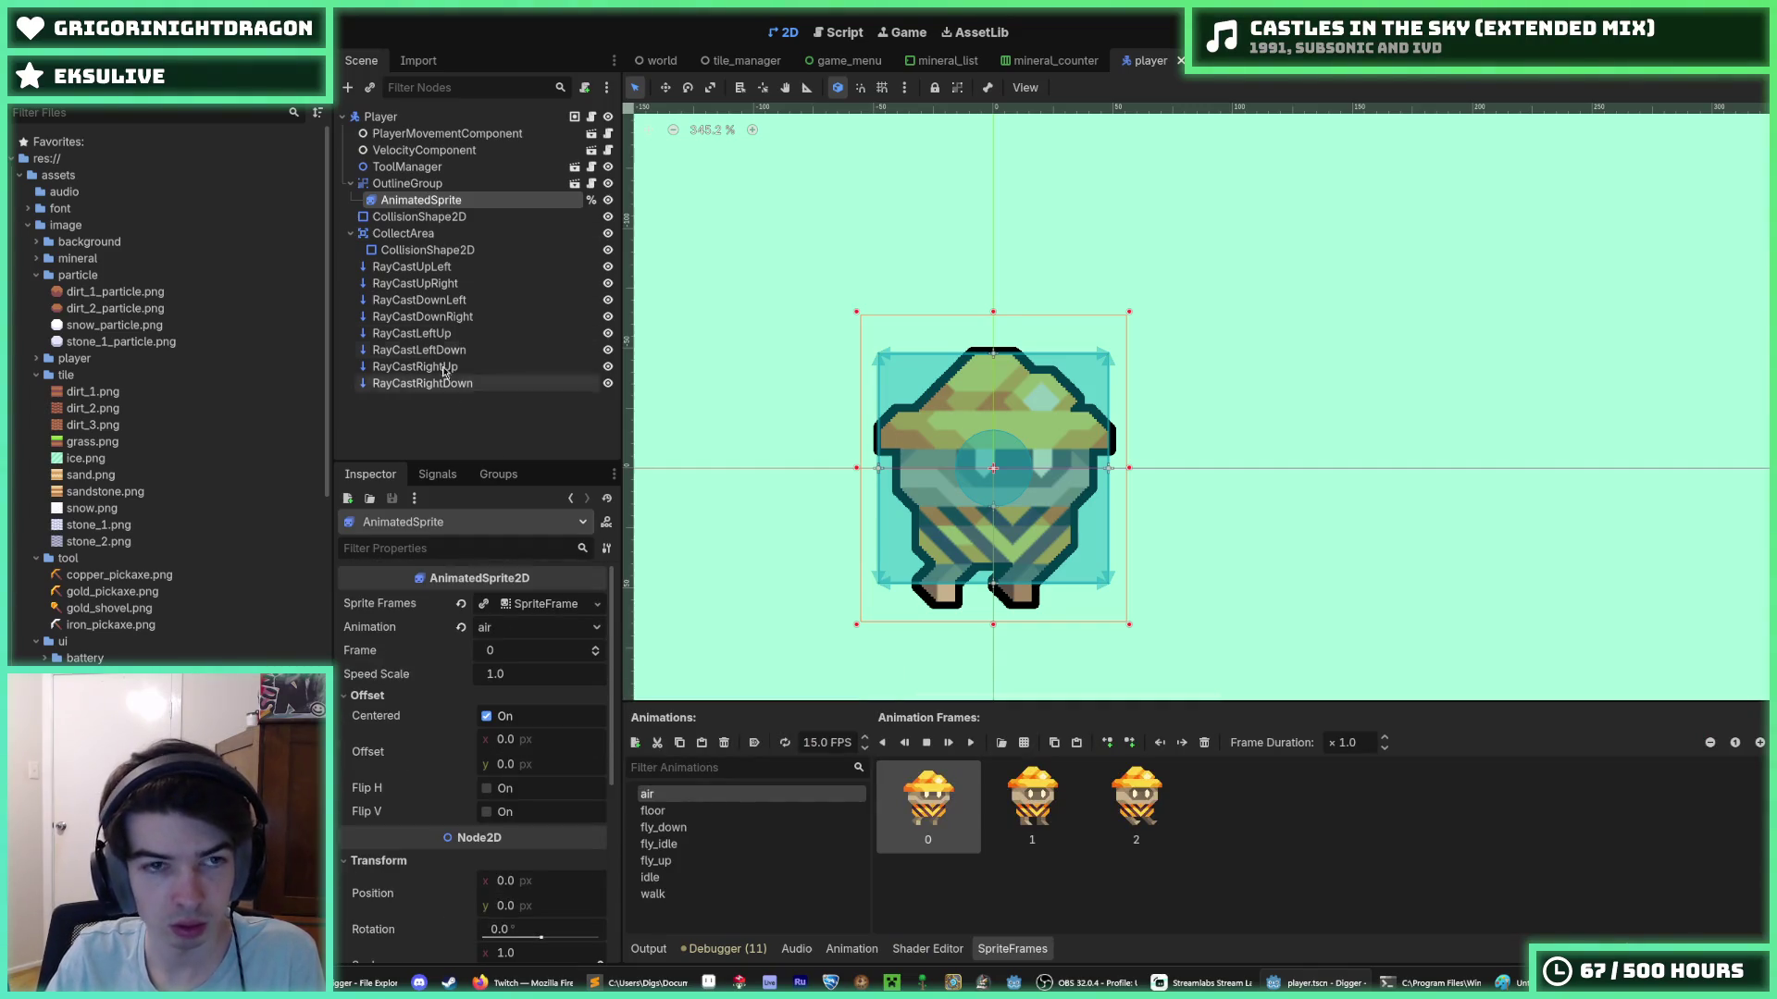
left_click(417, 169)
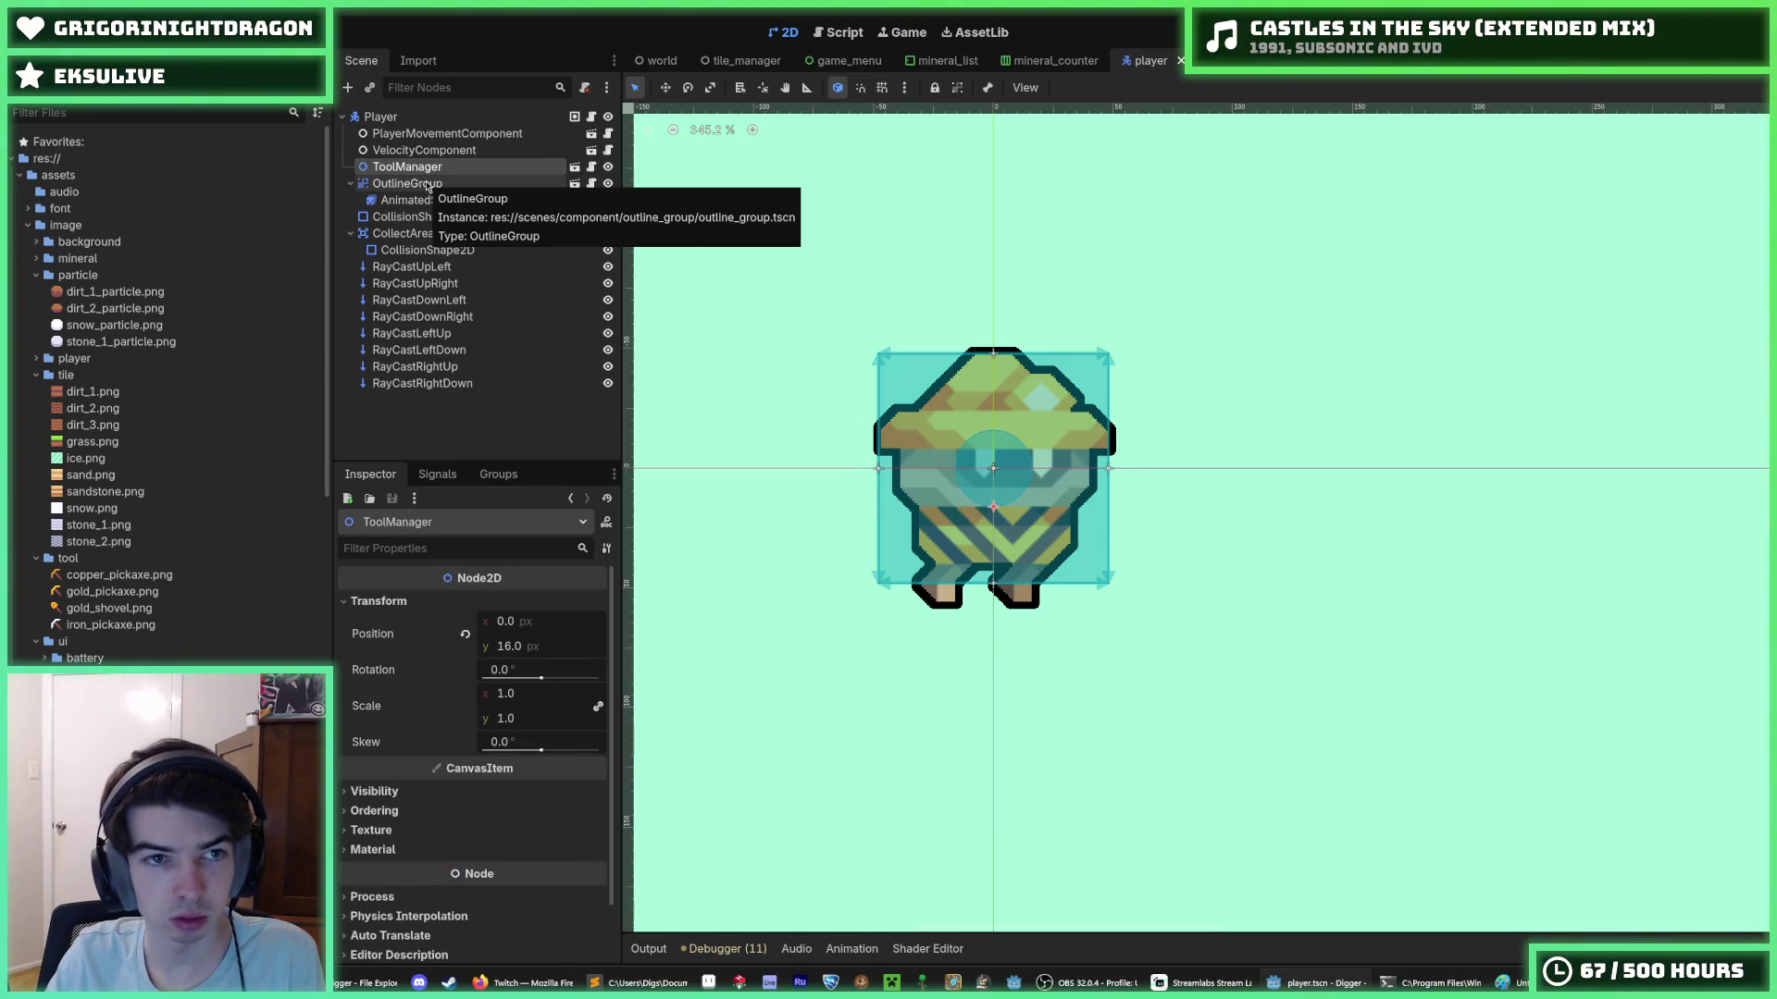
left_click(428, 185)
left_click(358, 824)
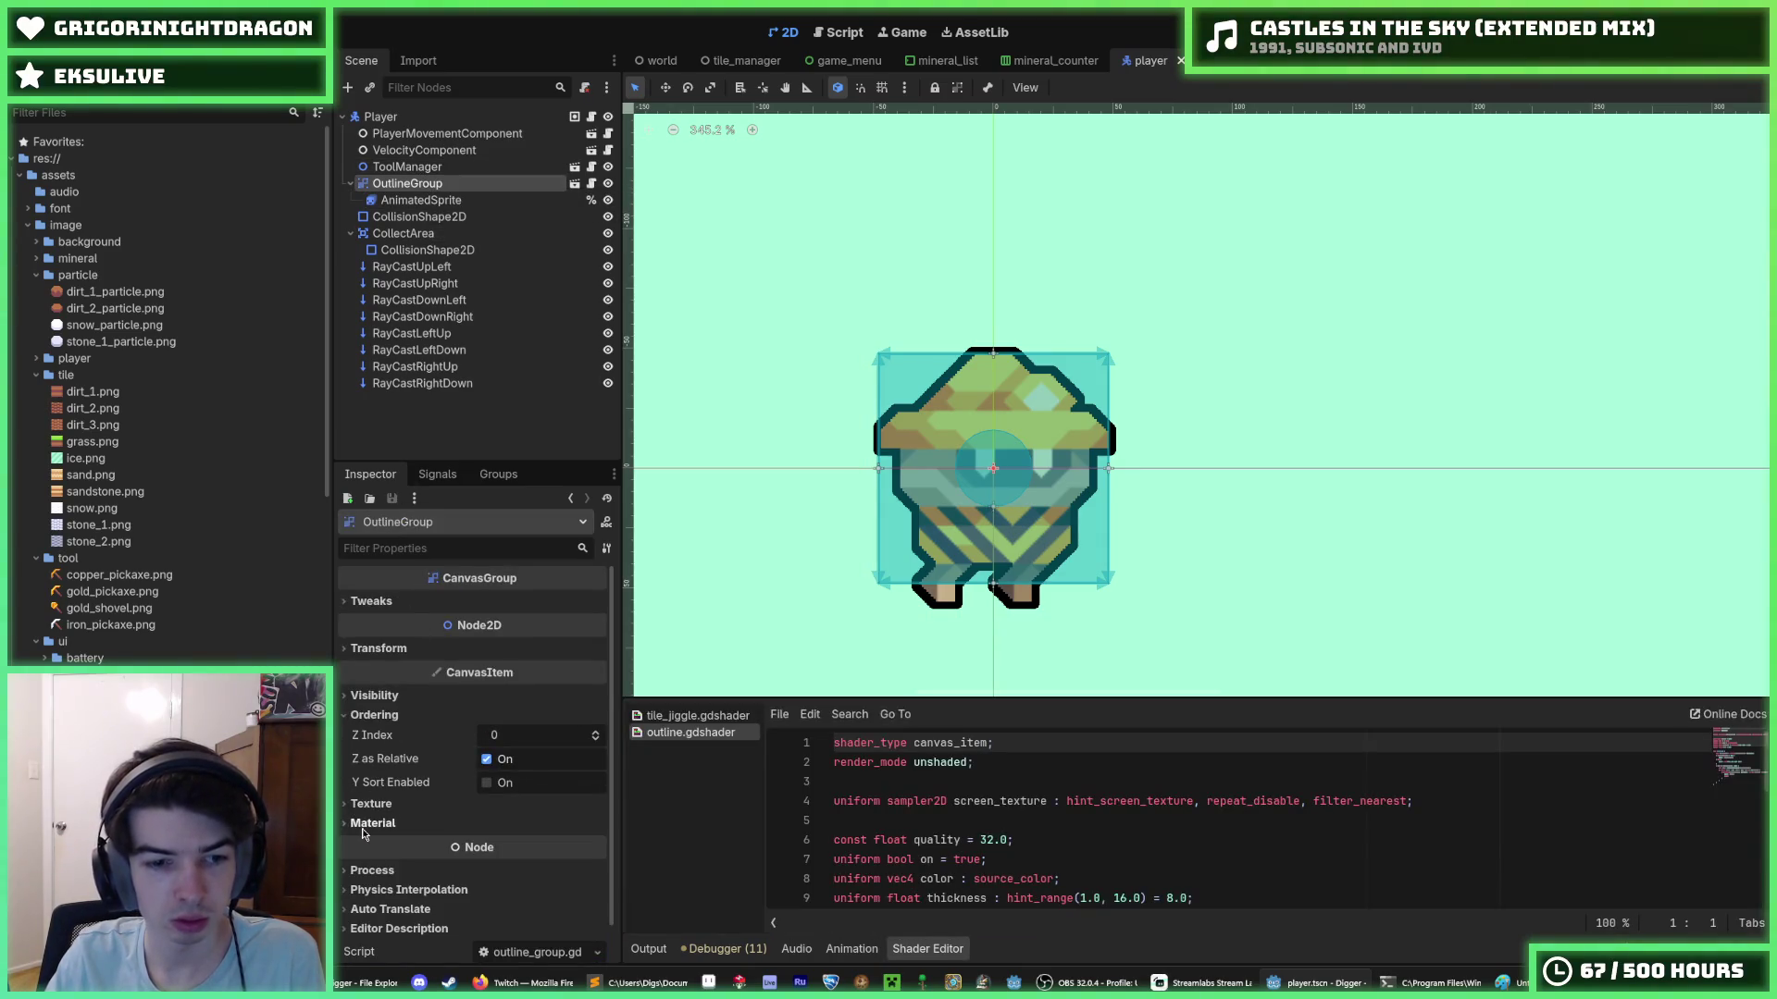
left_click(407, 168)
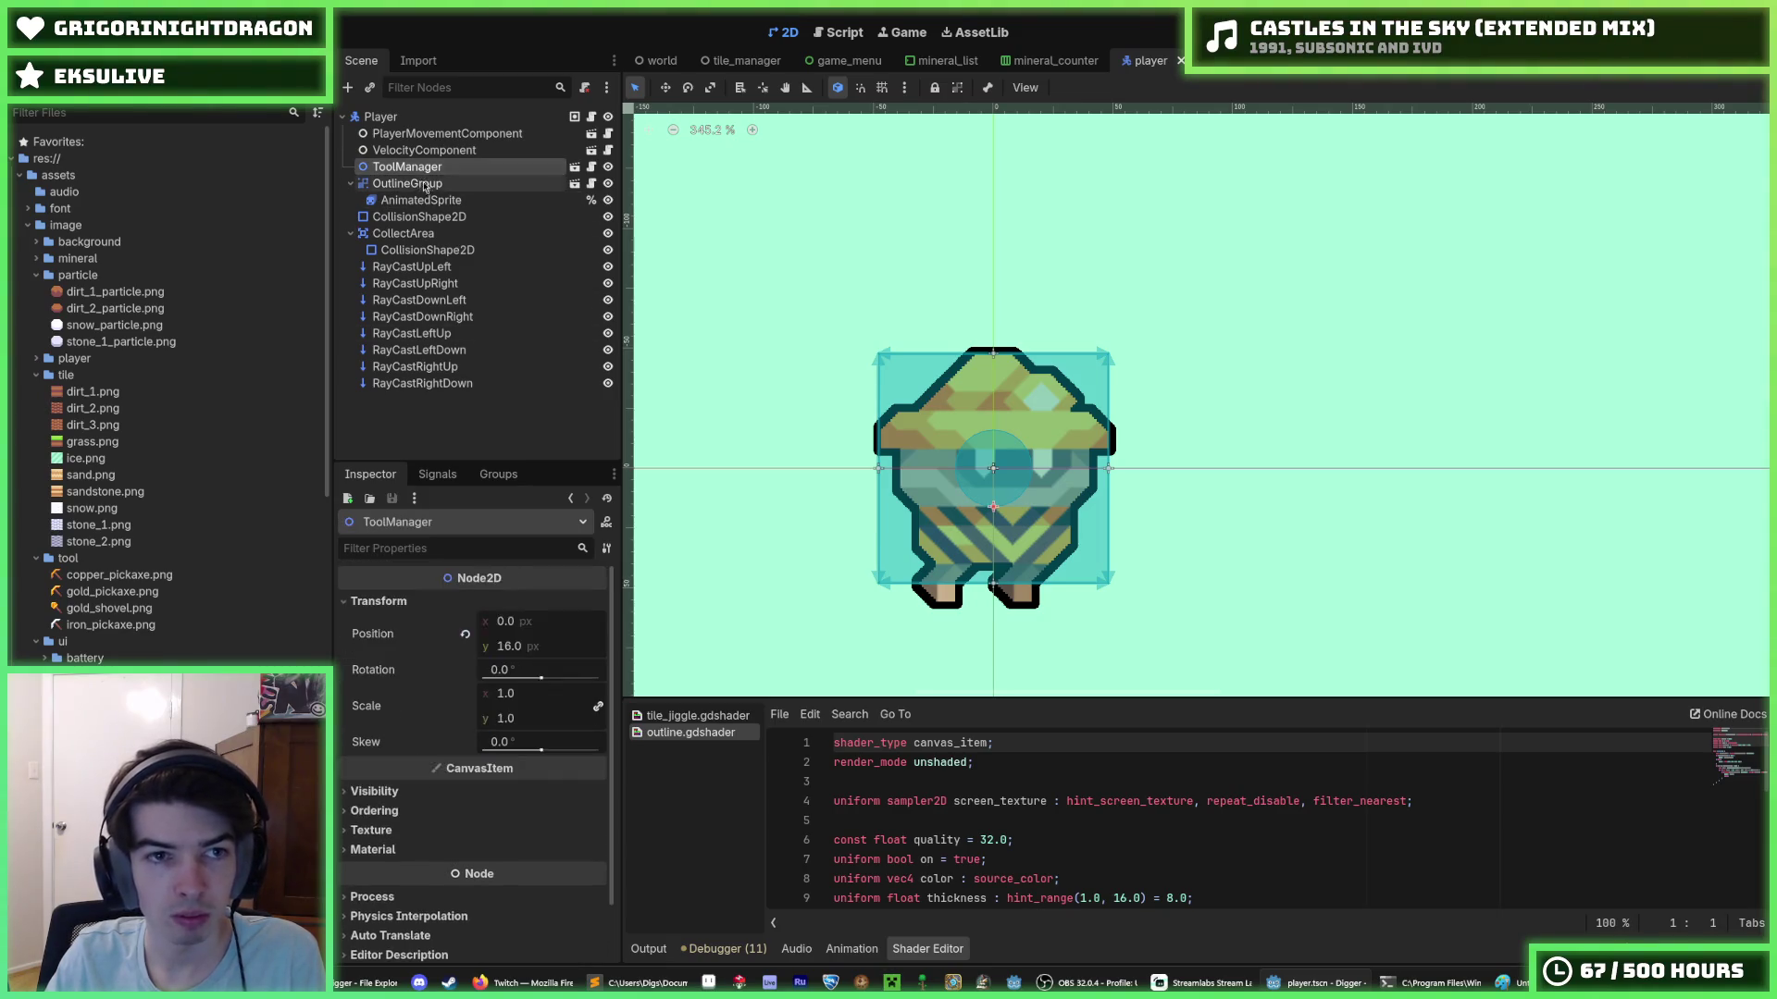
left_click(421, 199)
left_click(407, 167)
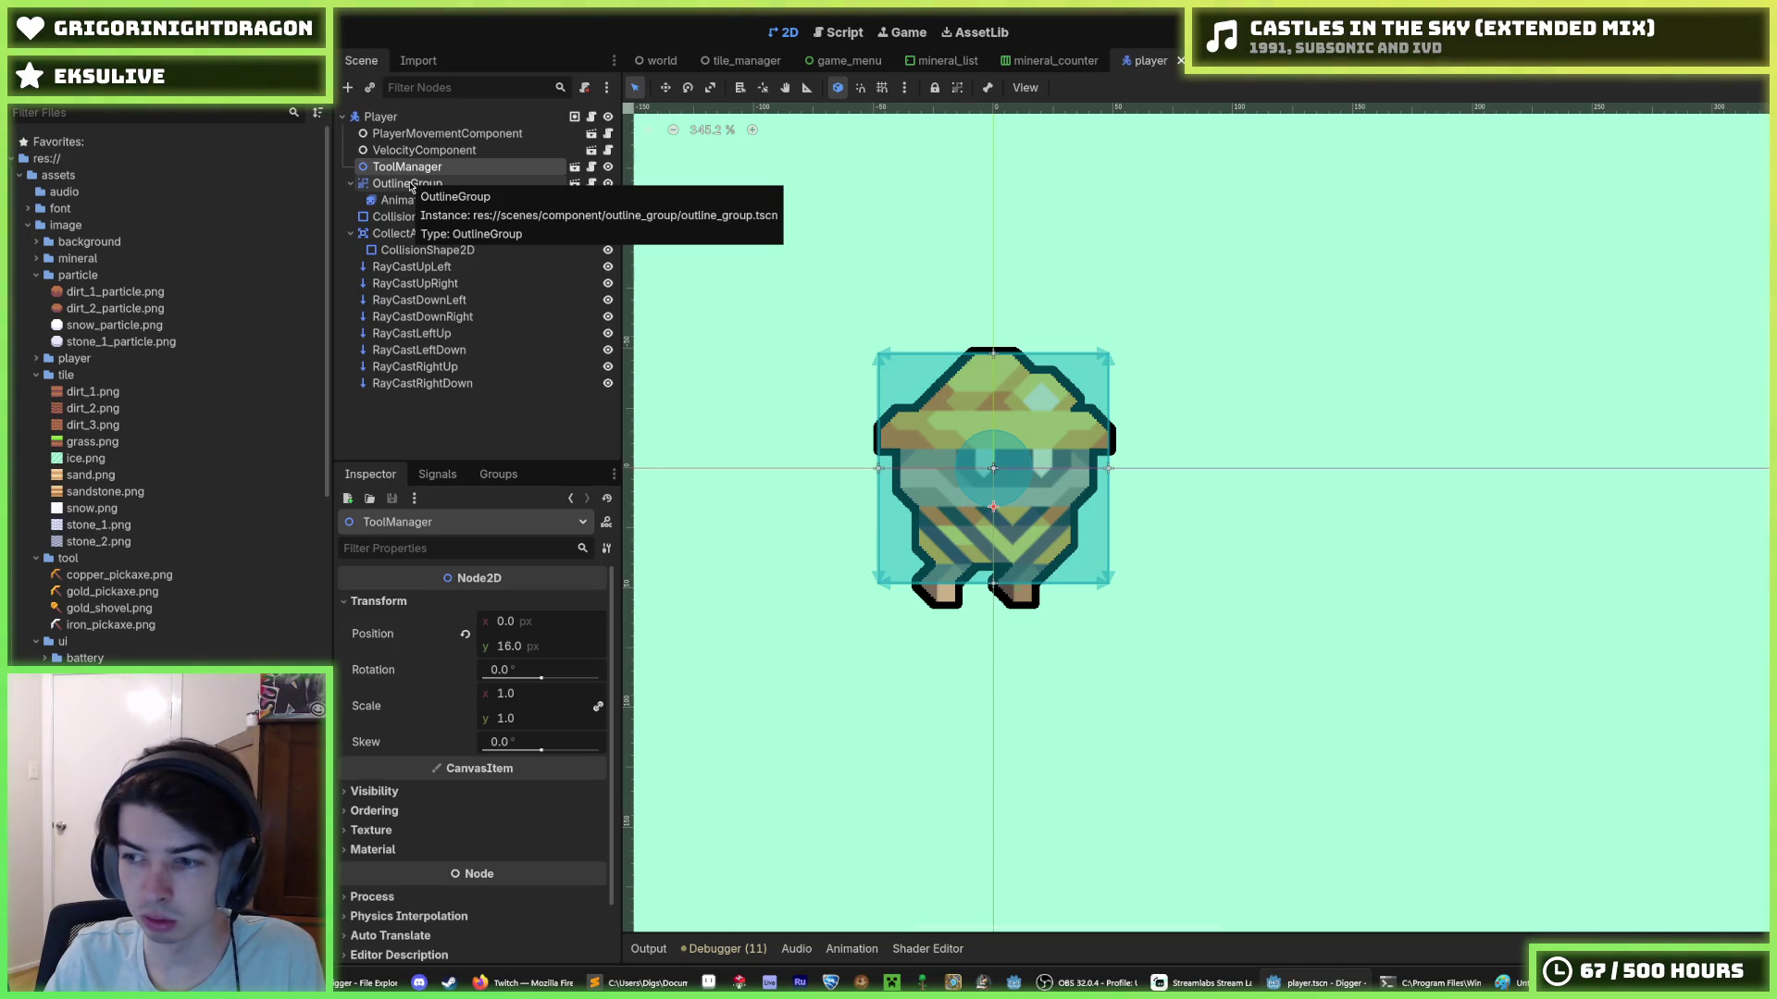
left_click(410, 184)
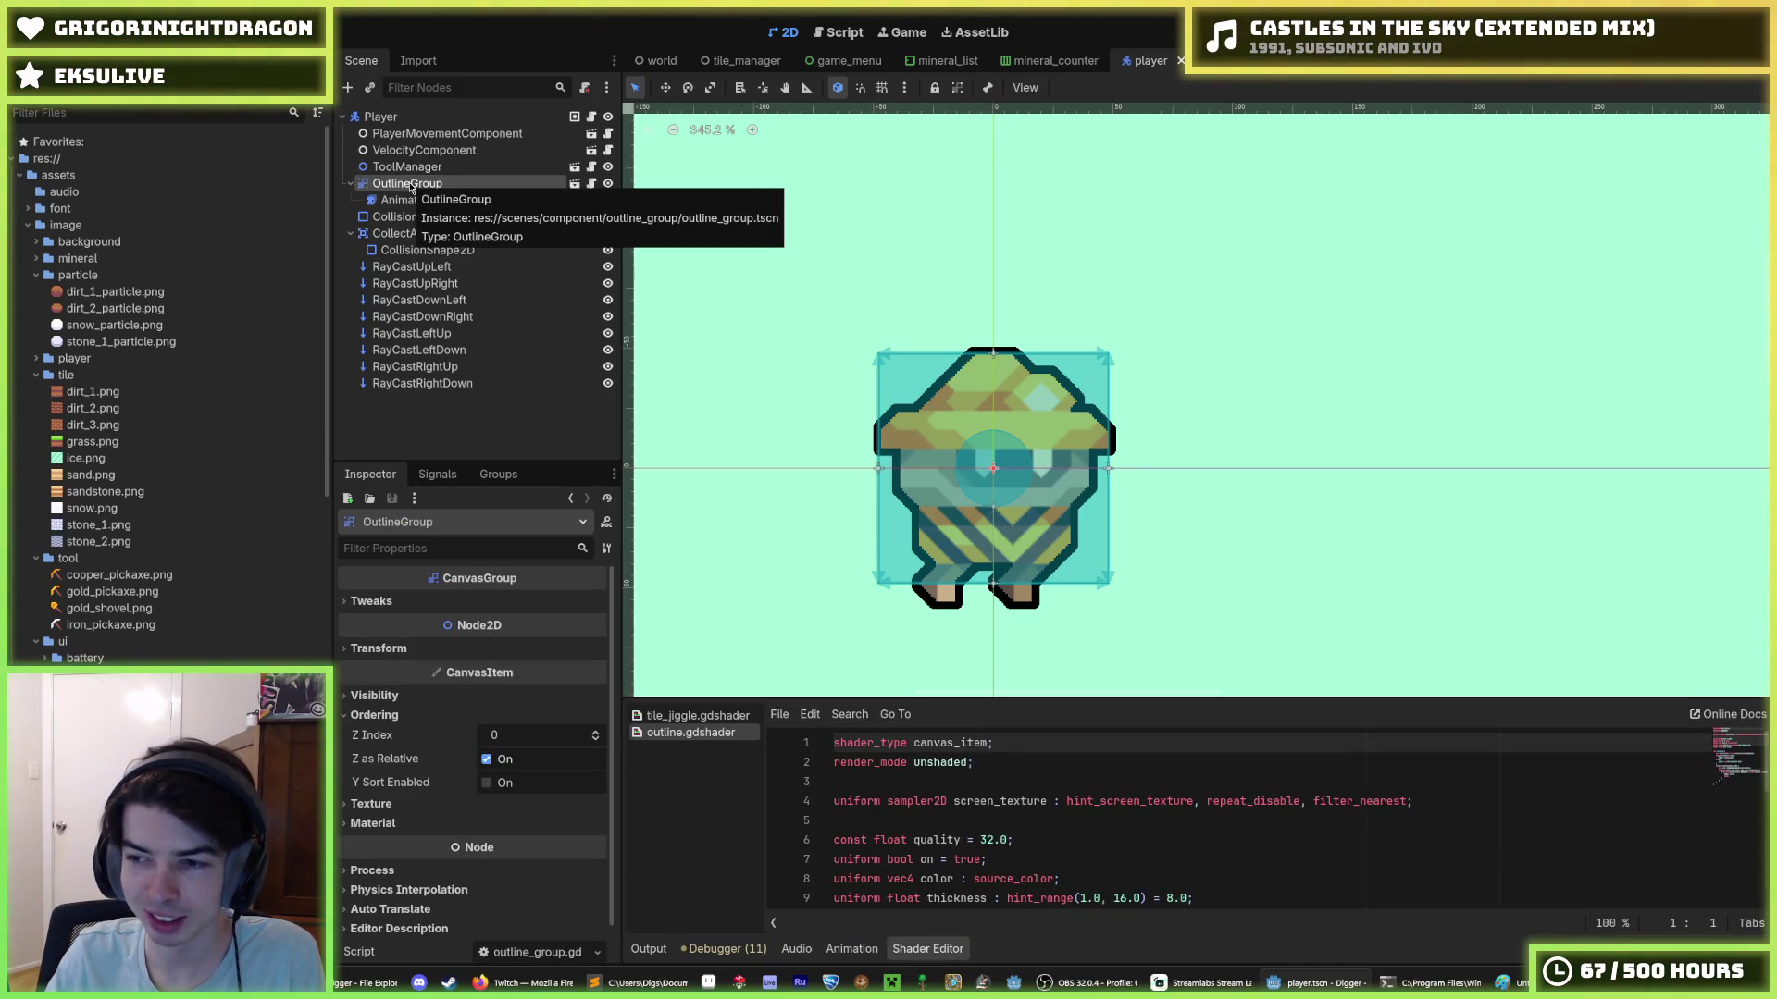
- Save the player scene and set OutlineGroup's Transform position y to -16
key("ctrl+s")
key("ctrl+s")
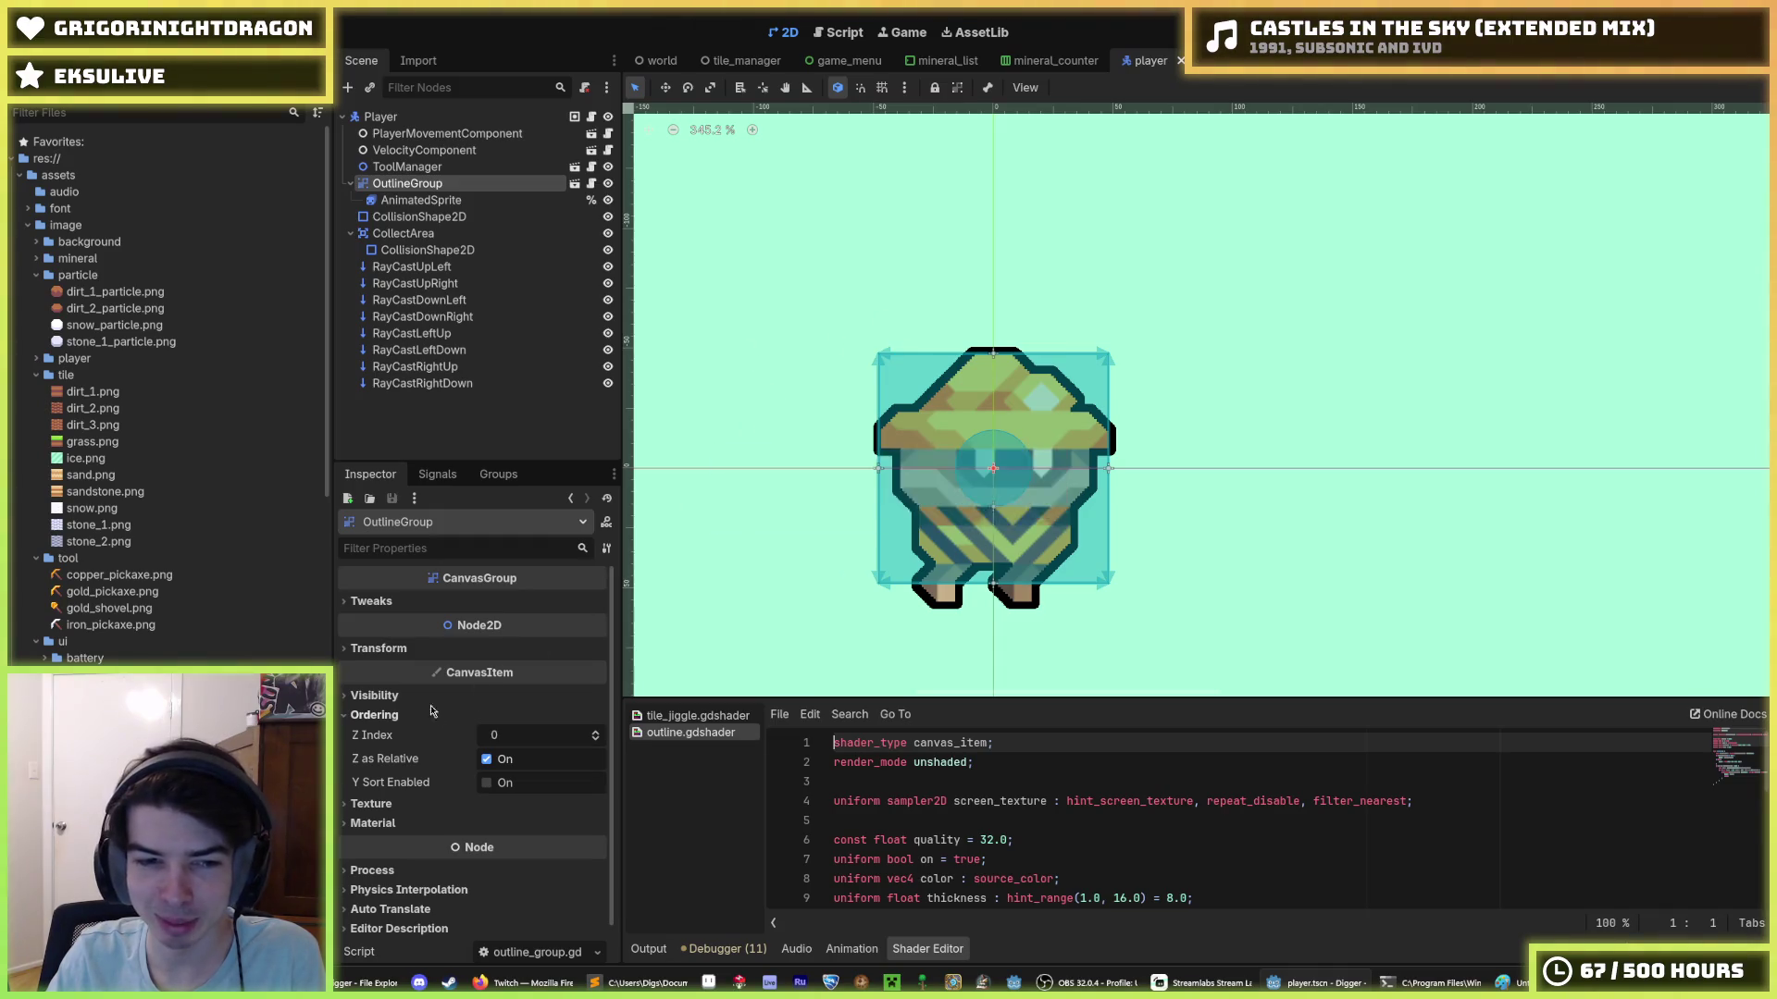
key("ctrl+s")
left_click(381, 649)
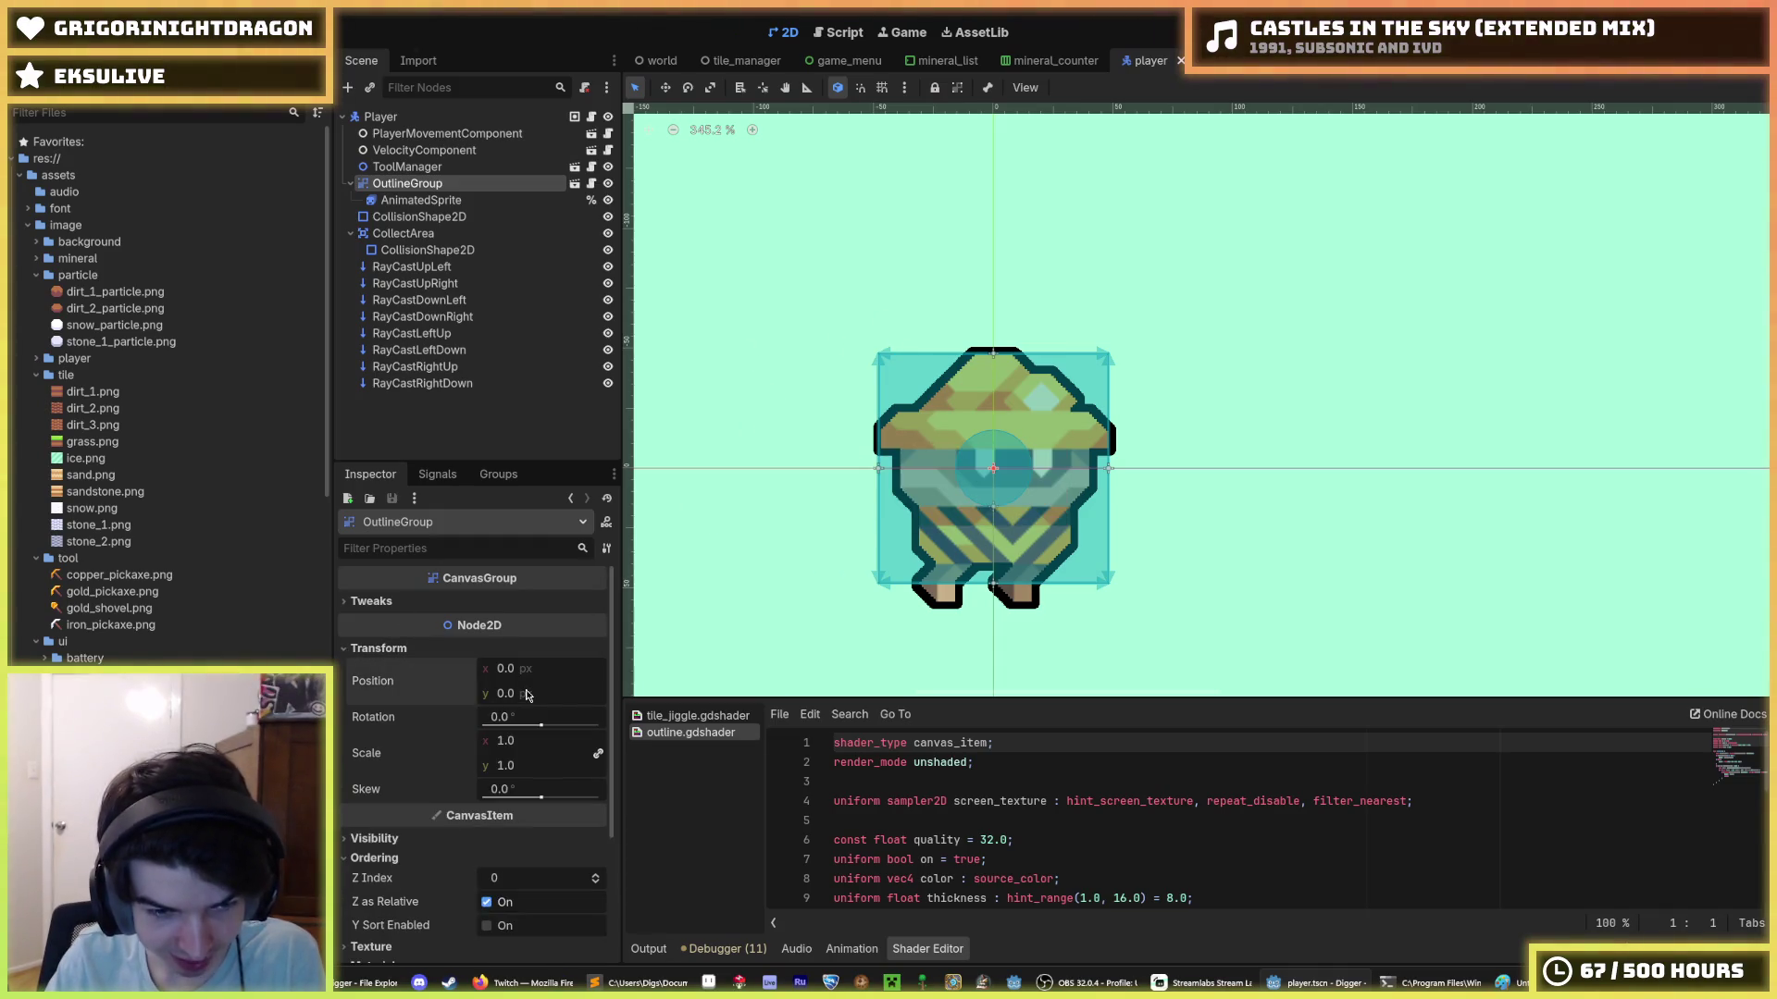
type("6")
key("Return")
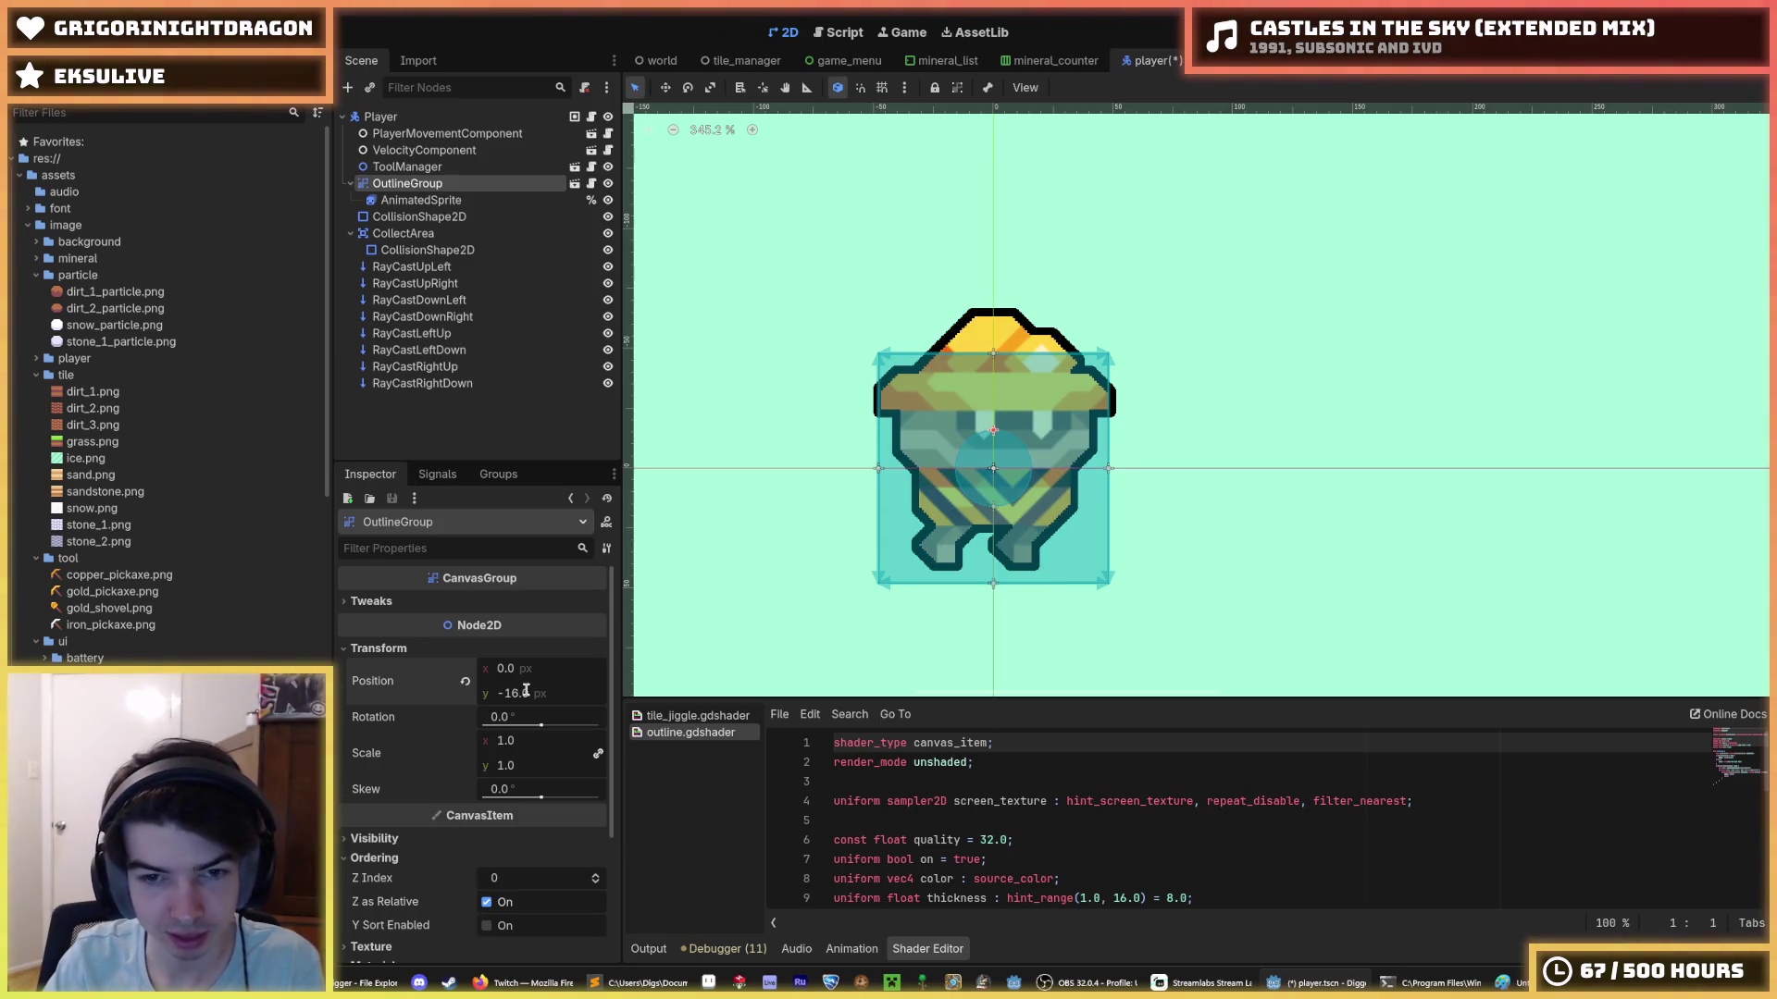
left_click(526, 691)
key("Return")
- Test-run the game twice, walking the miner left and right, then stop it
key("F5")
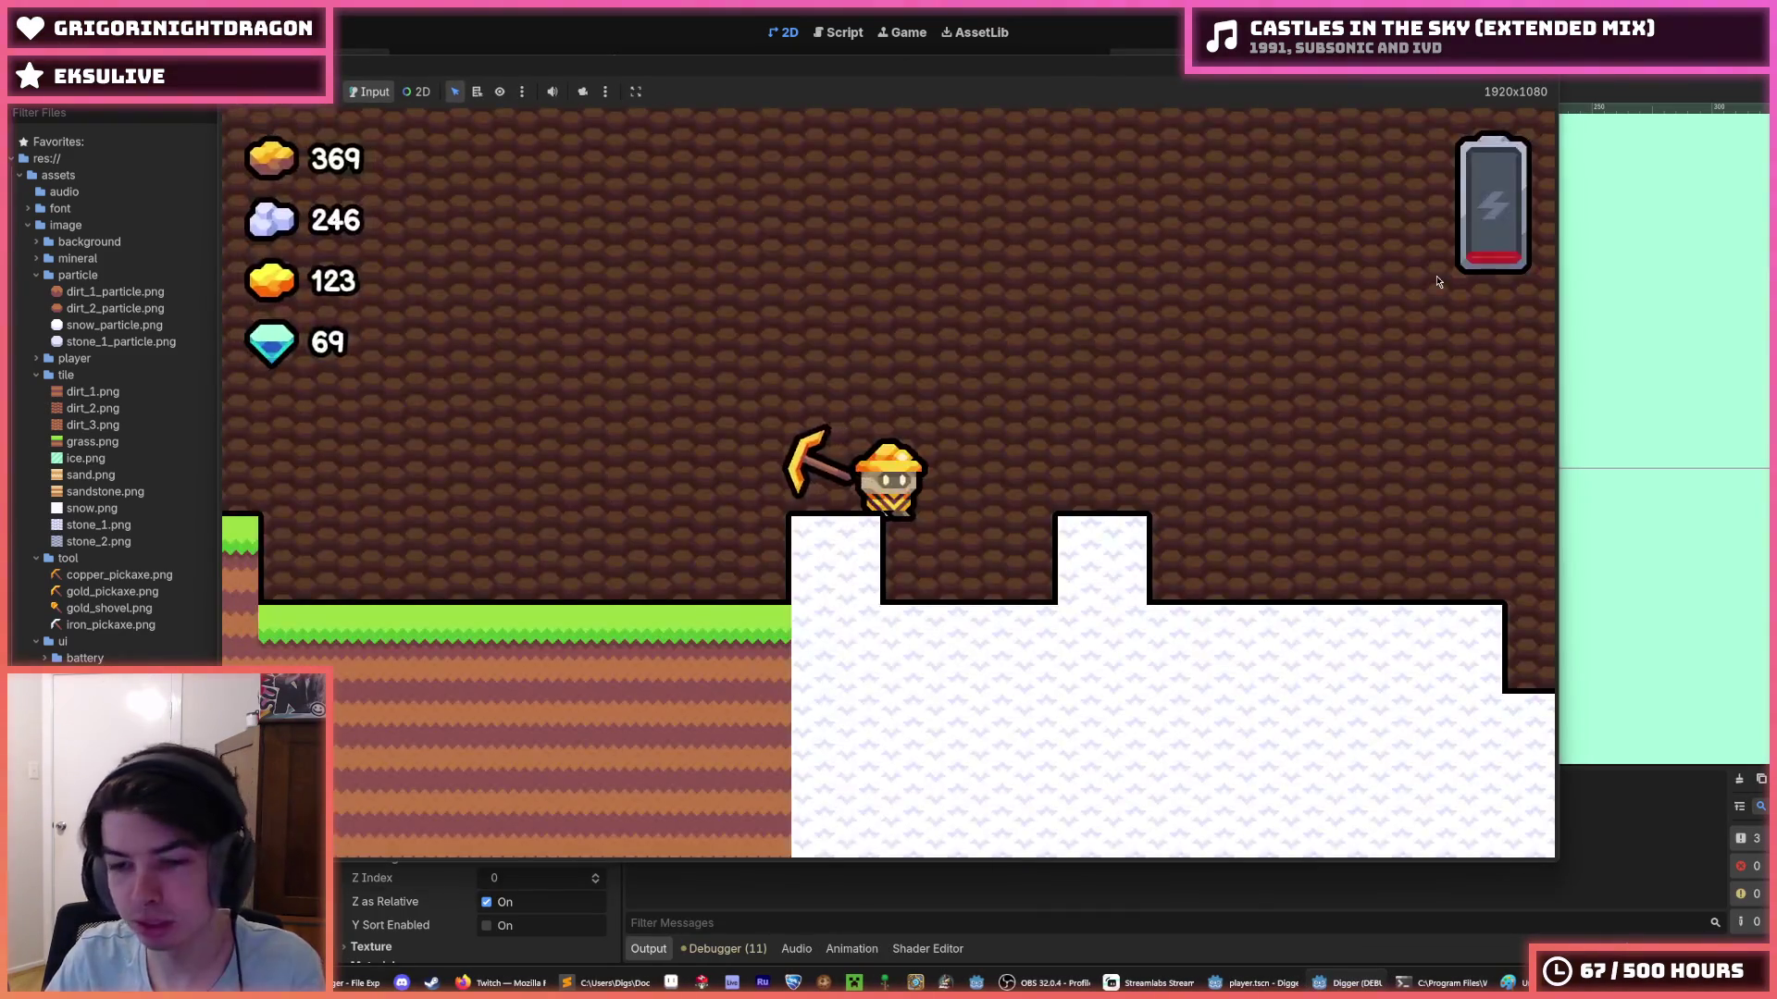
key("d")
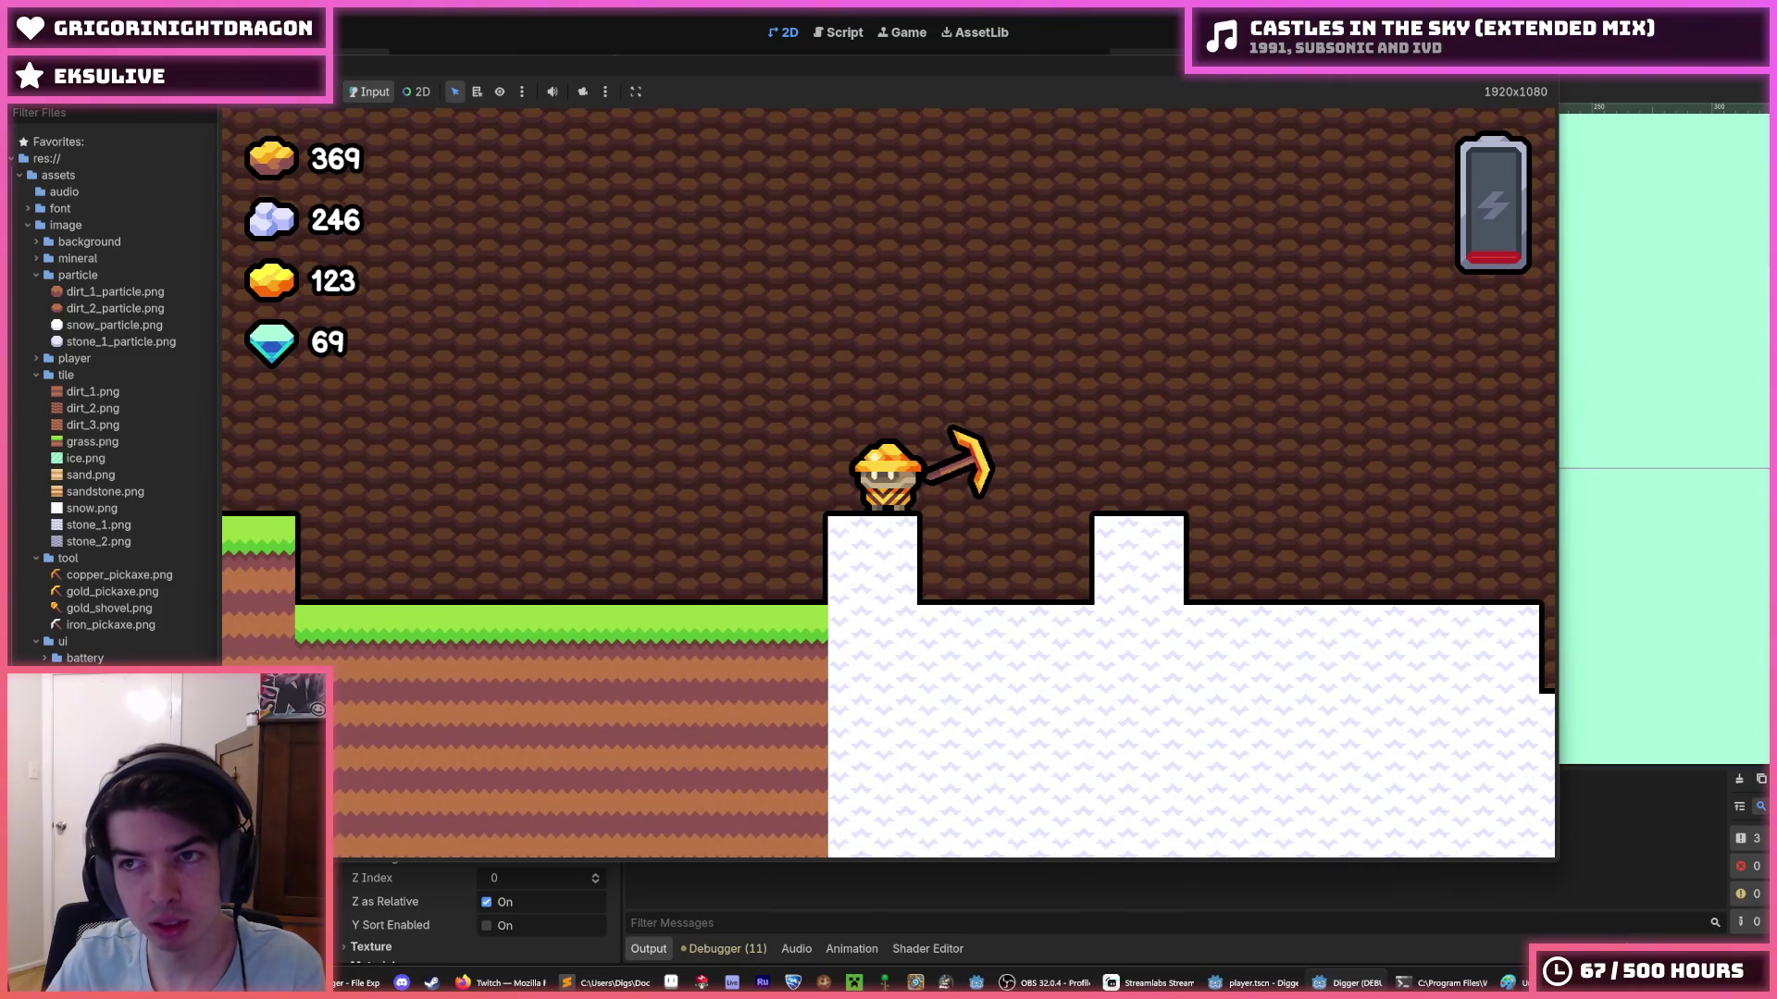
key("F8")
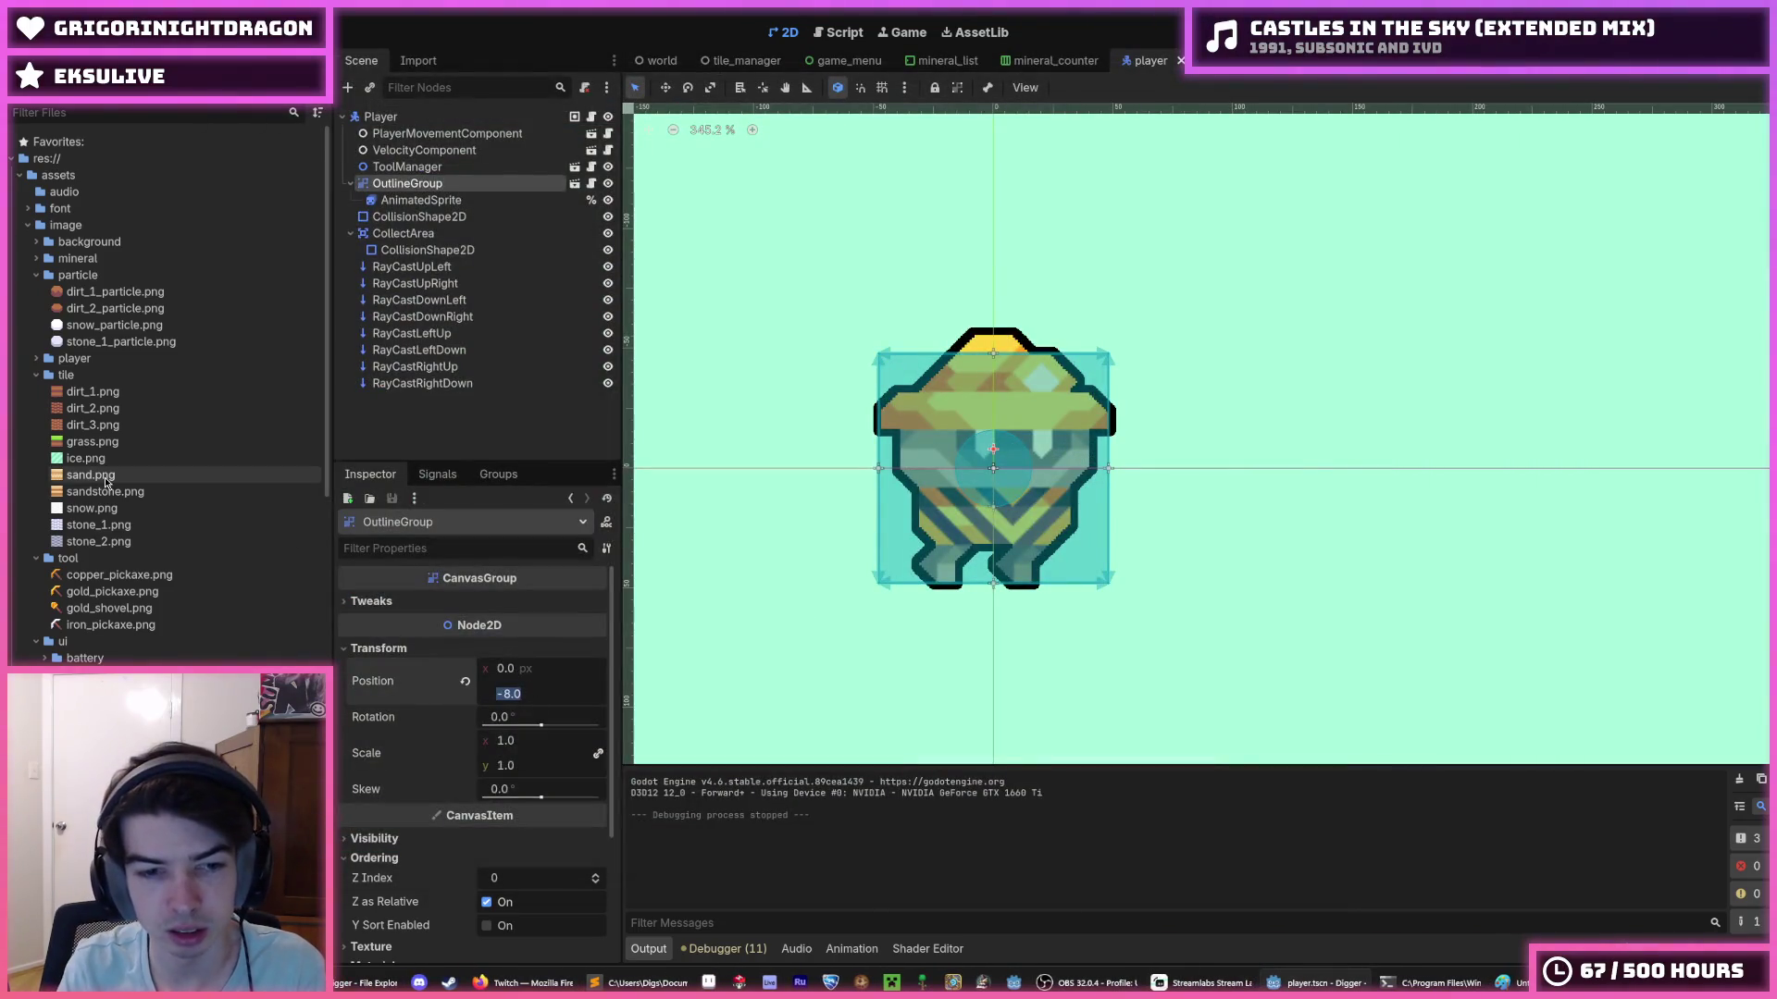
key("F5")
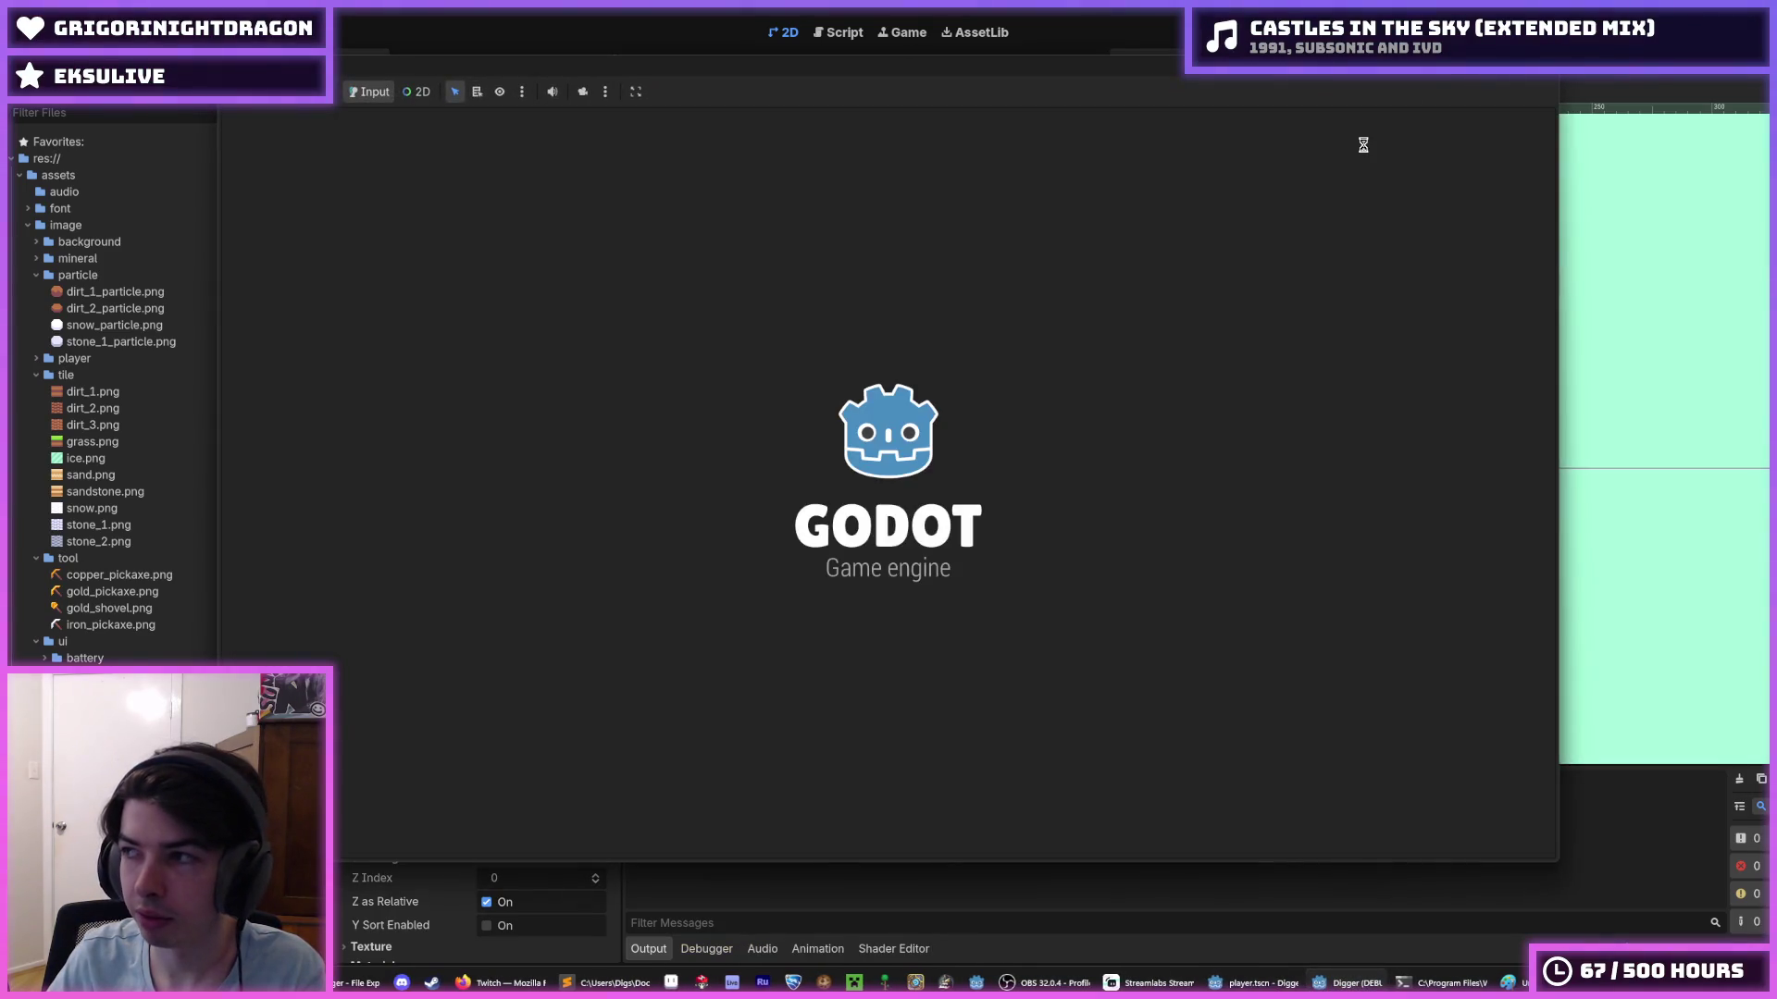
key("a")
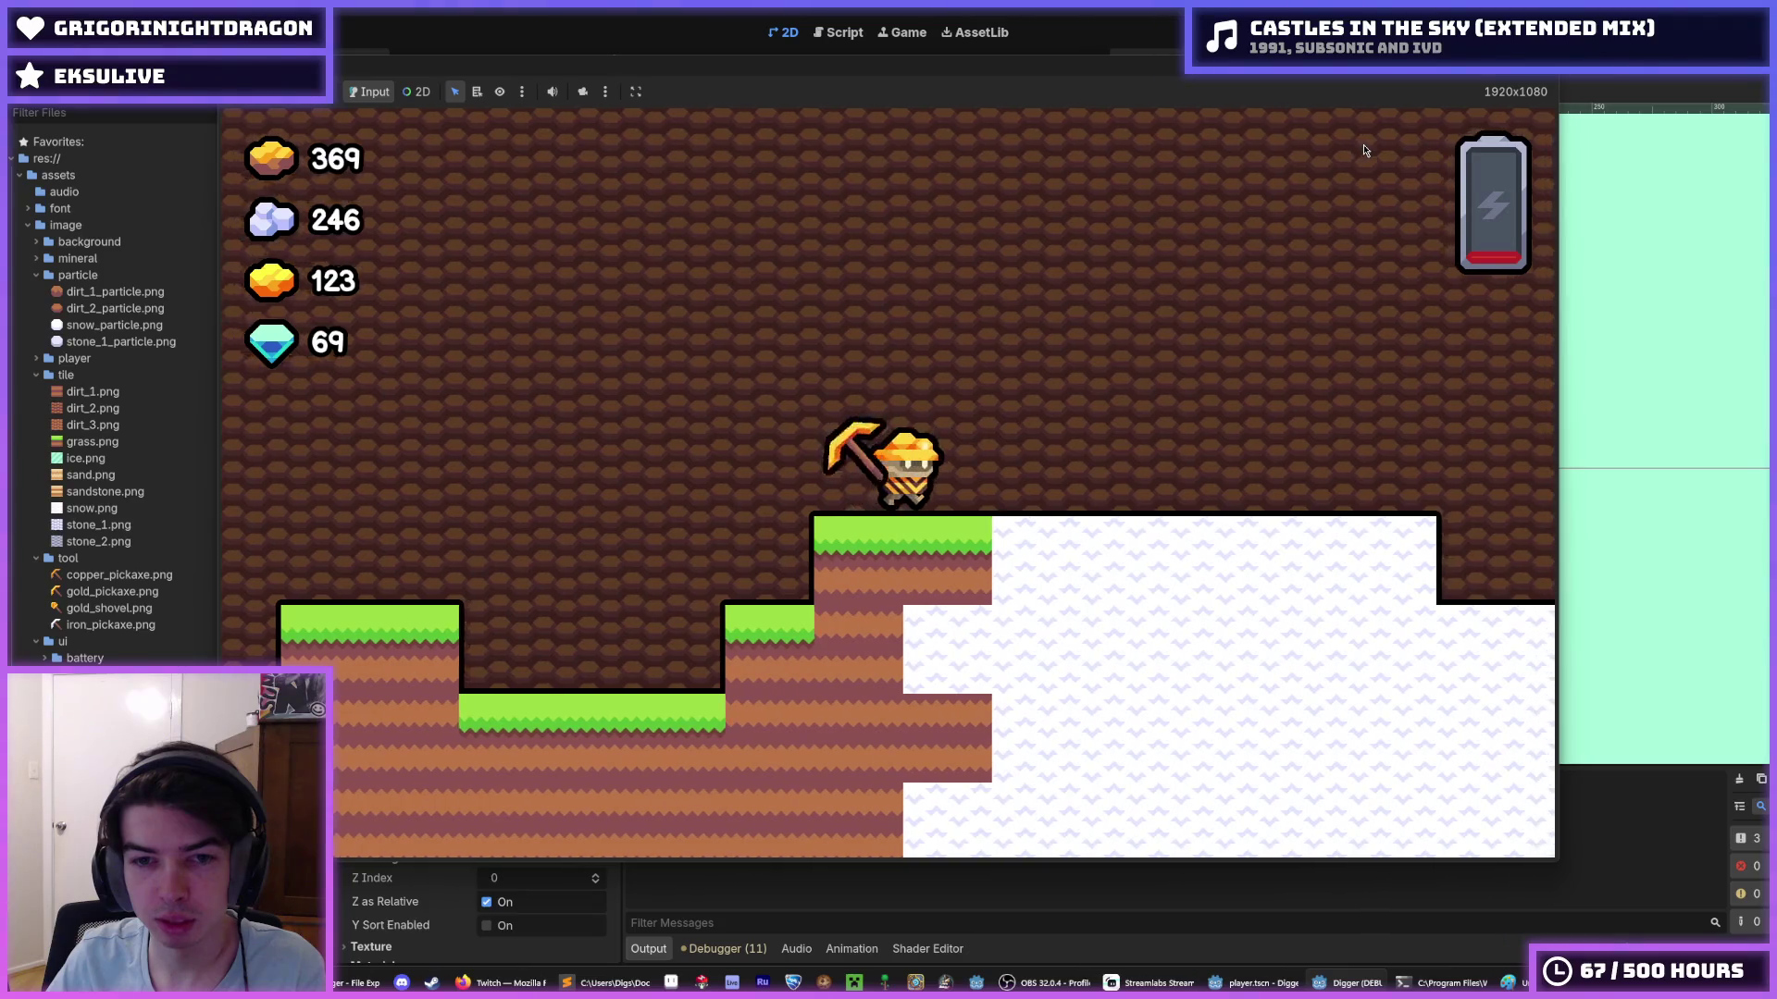
key("d")
key("a")
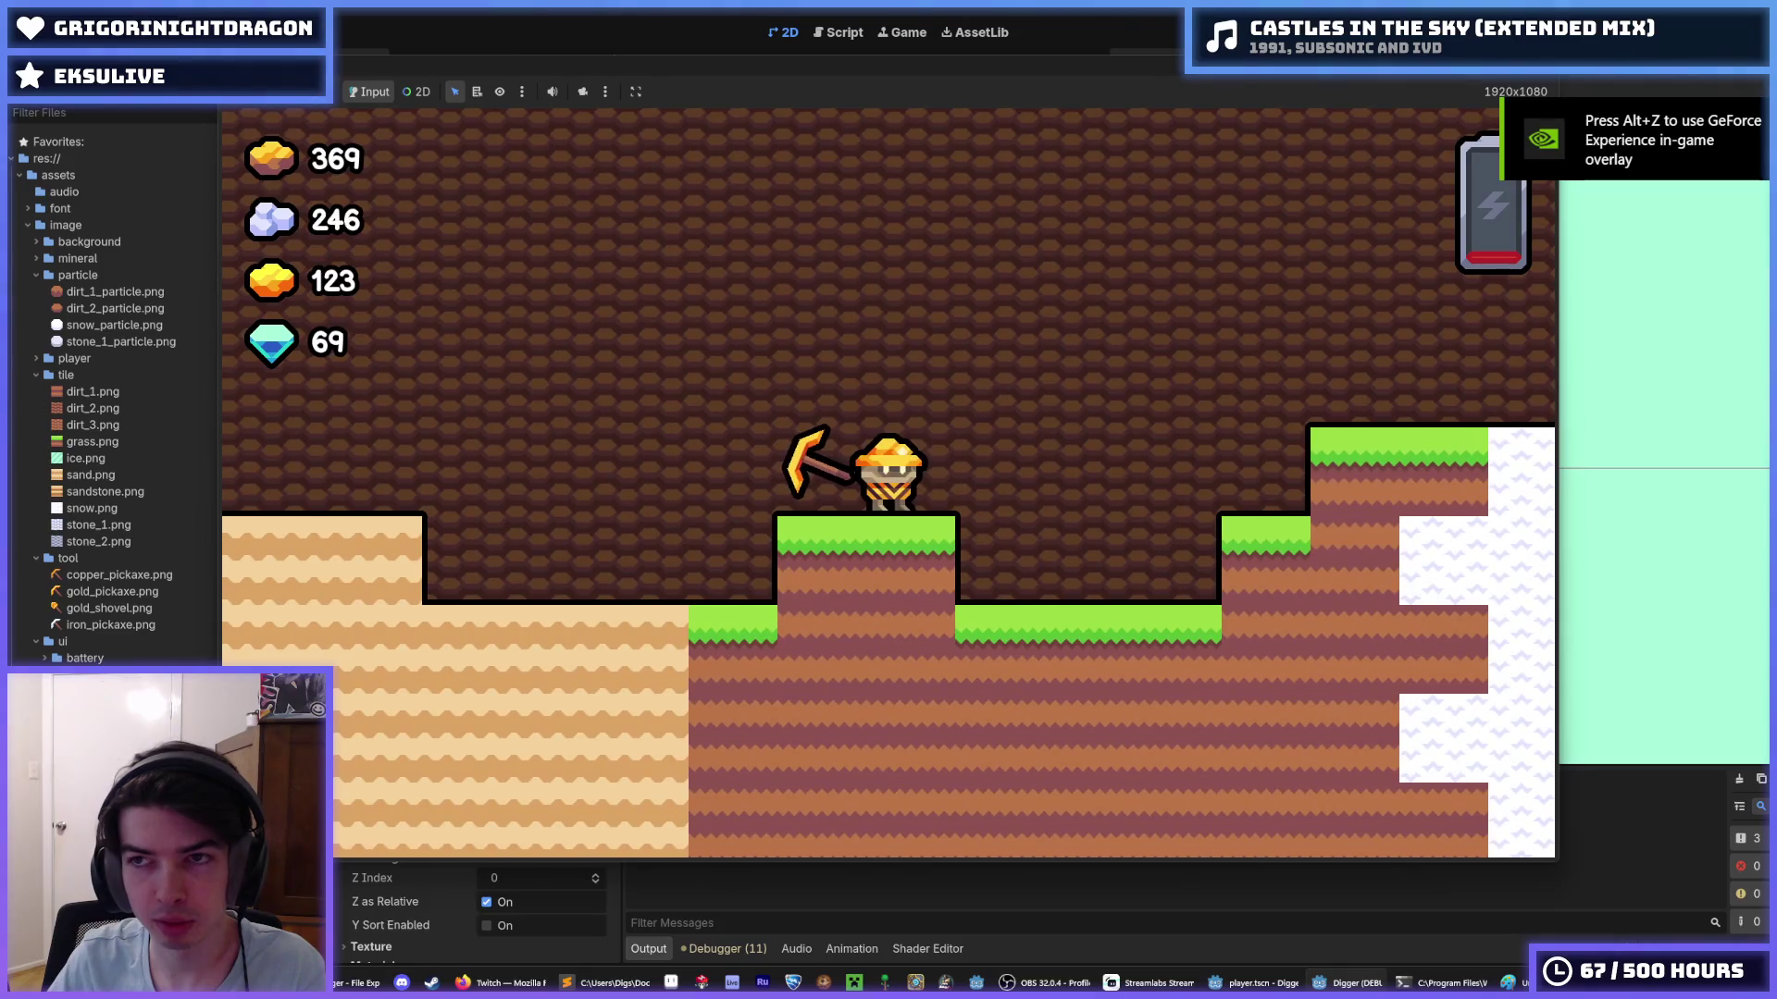
key("F8")
- In player.gd, step through the animation, crouch and walk-frame lines of _play_animation
left_click(842, 34)
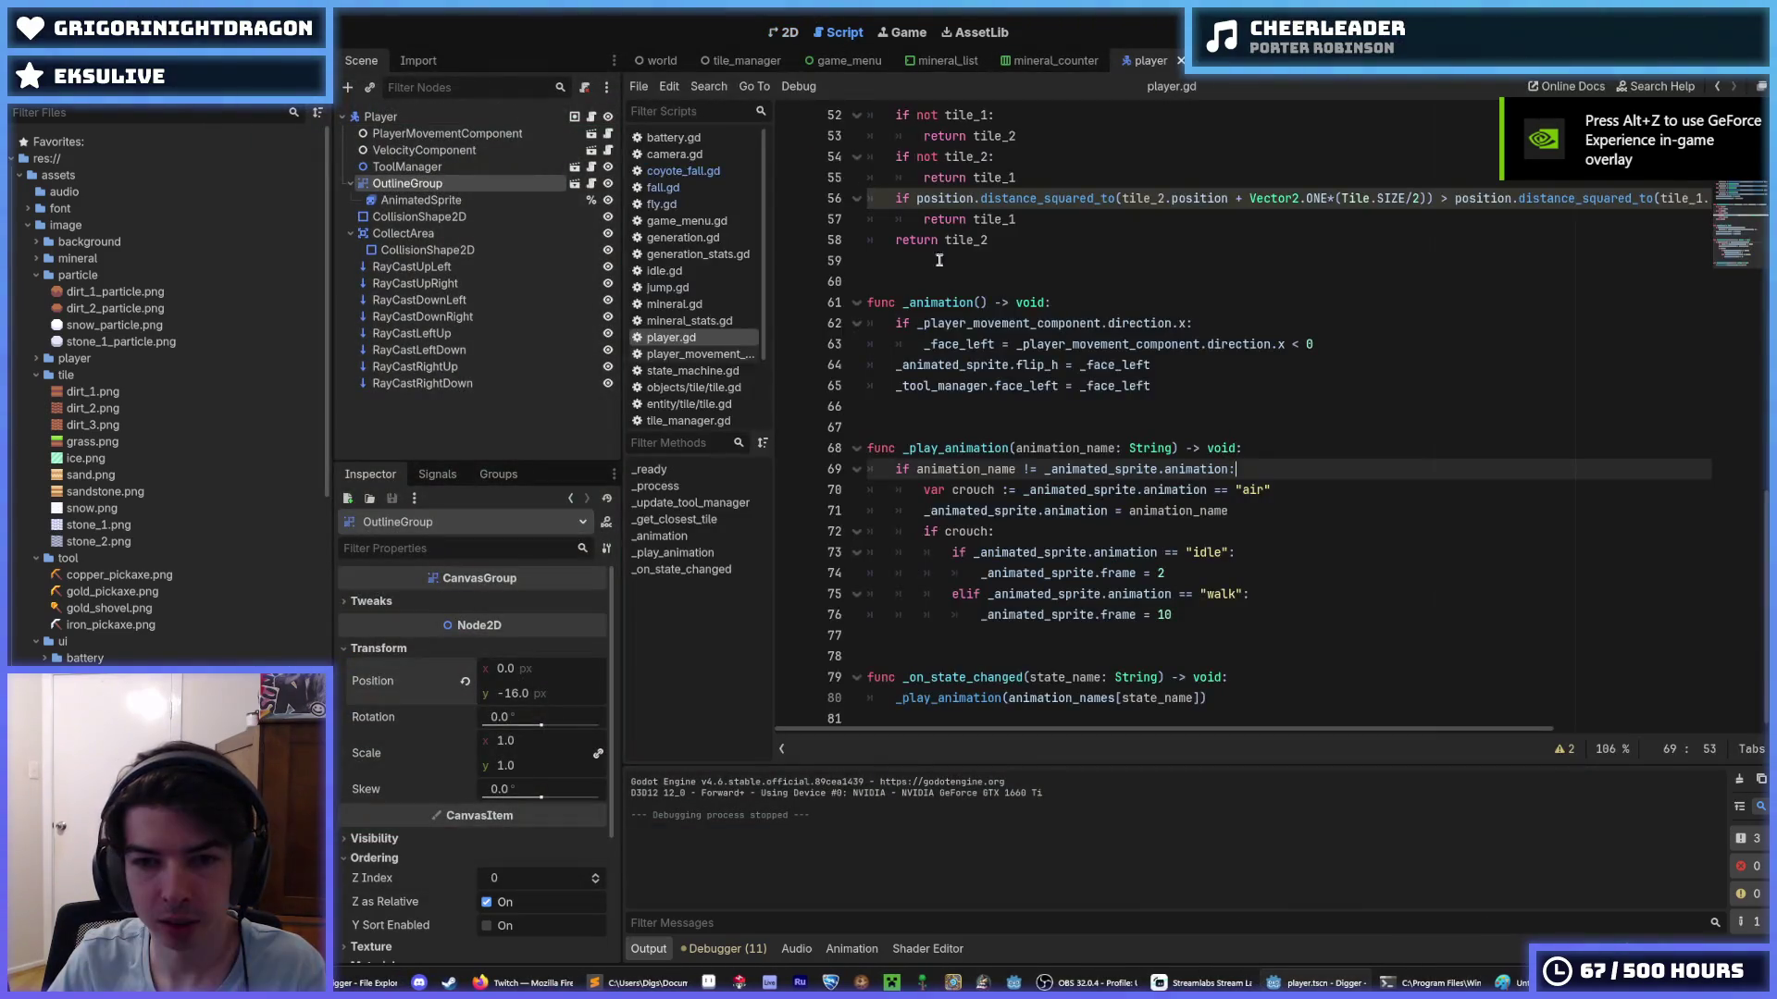
left_click(1210, 611)
left_click(1231, 511)
left_click(1268, 495)
left_click(1283, 504)
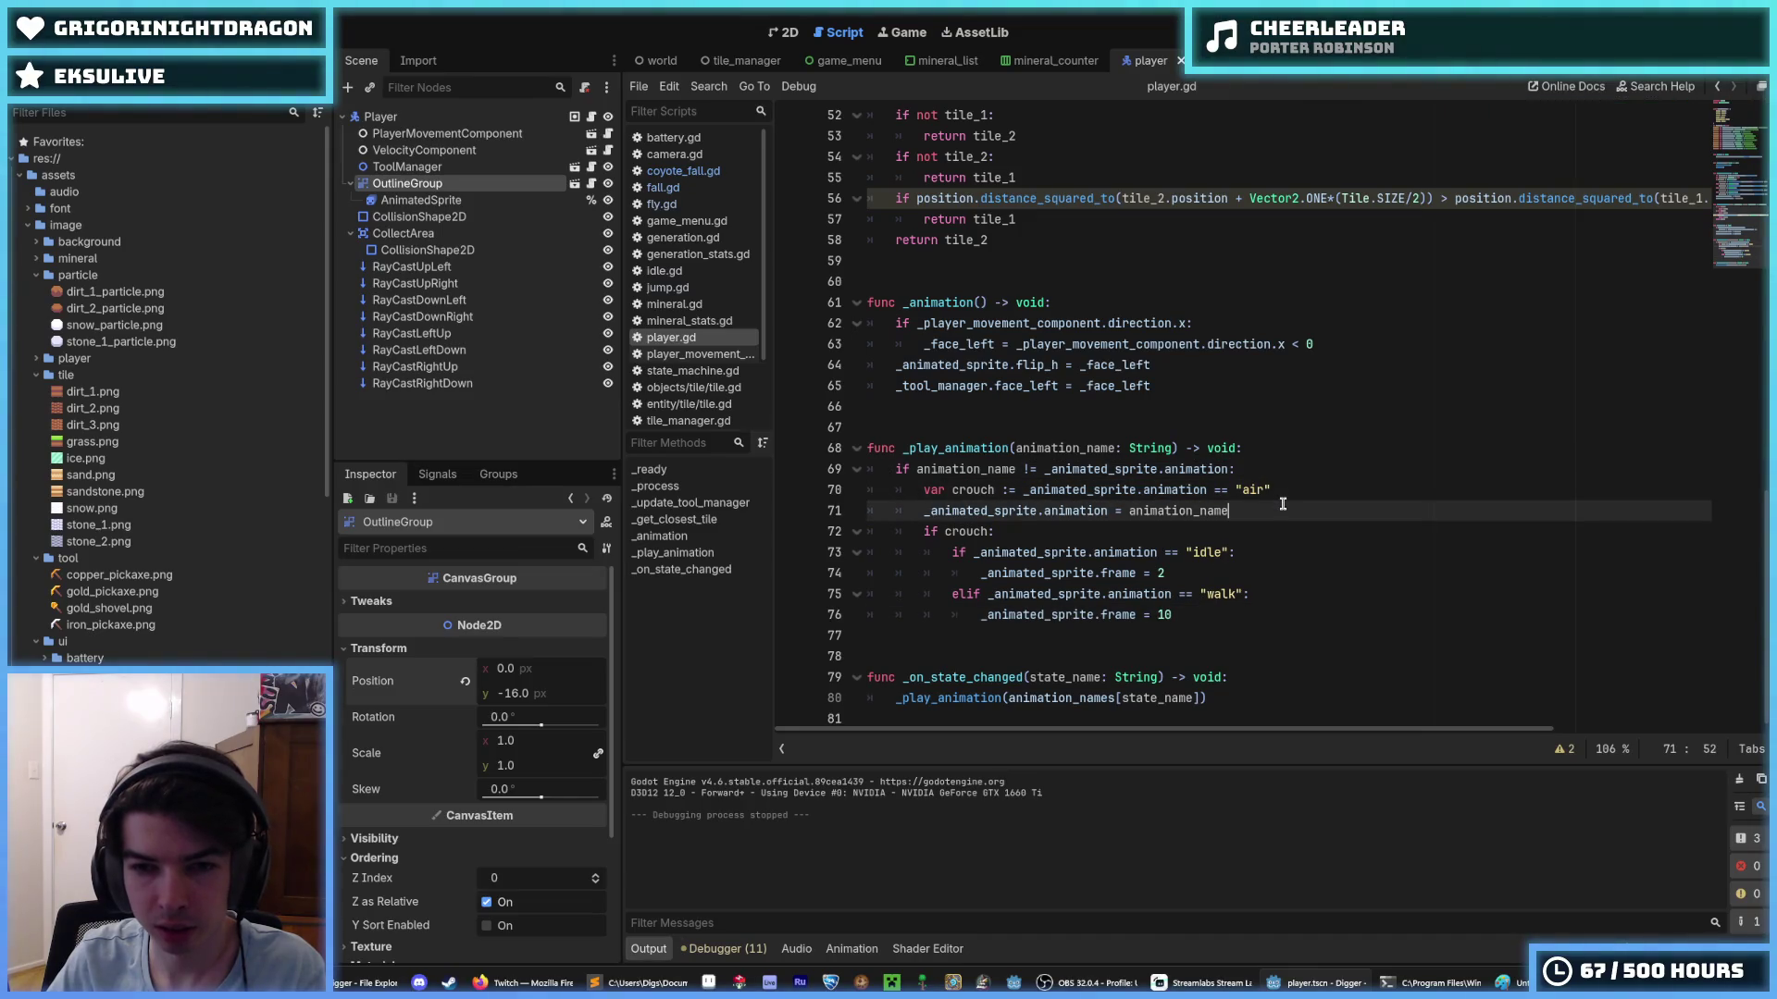
left_click(1301, 488)
left_click(1295, 504)
left_click(1309, 488)
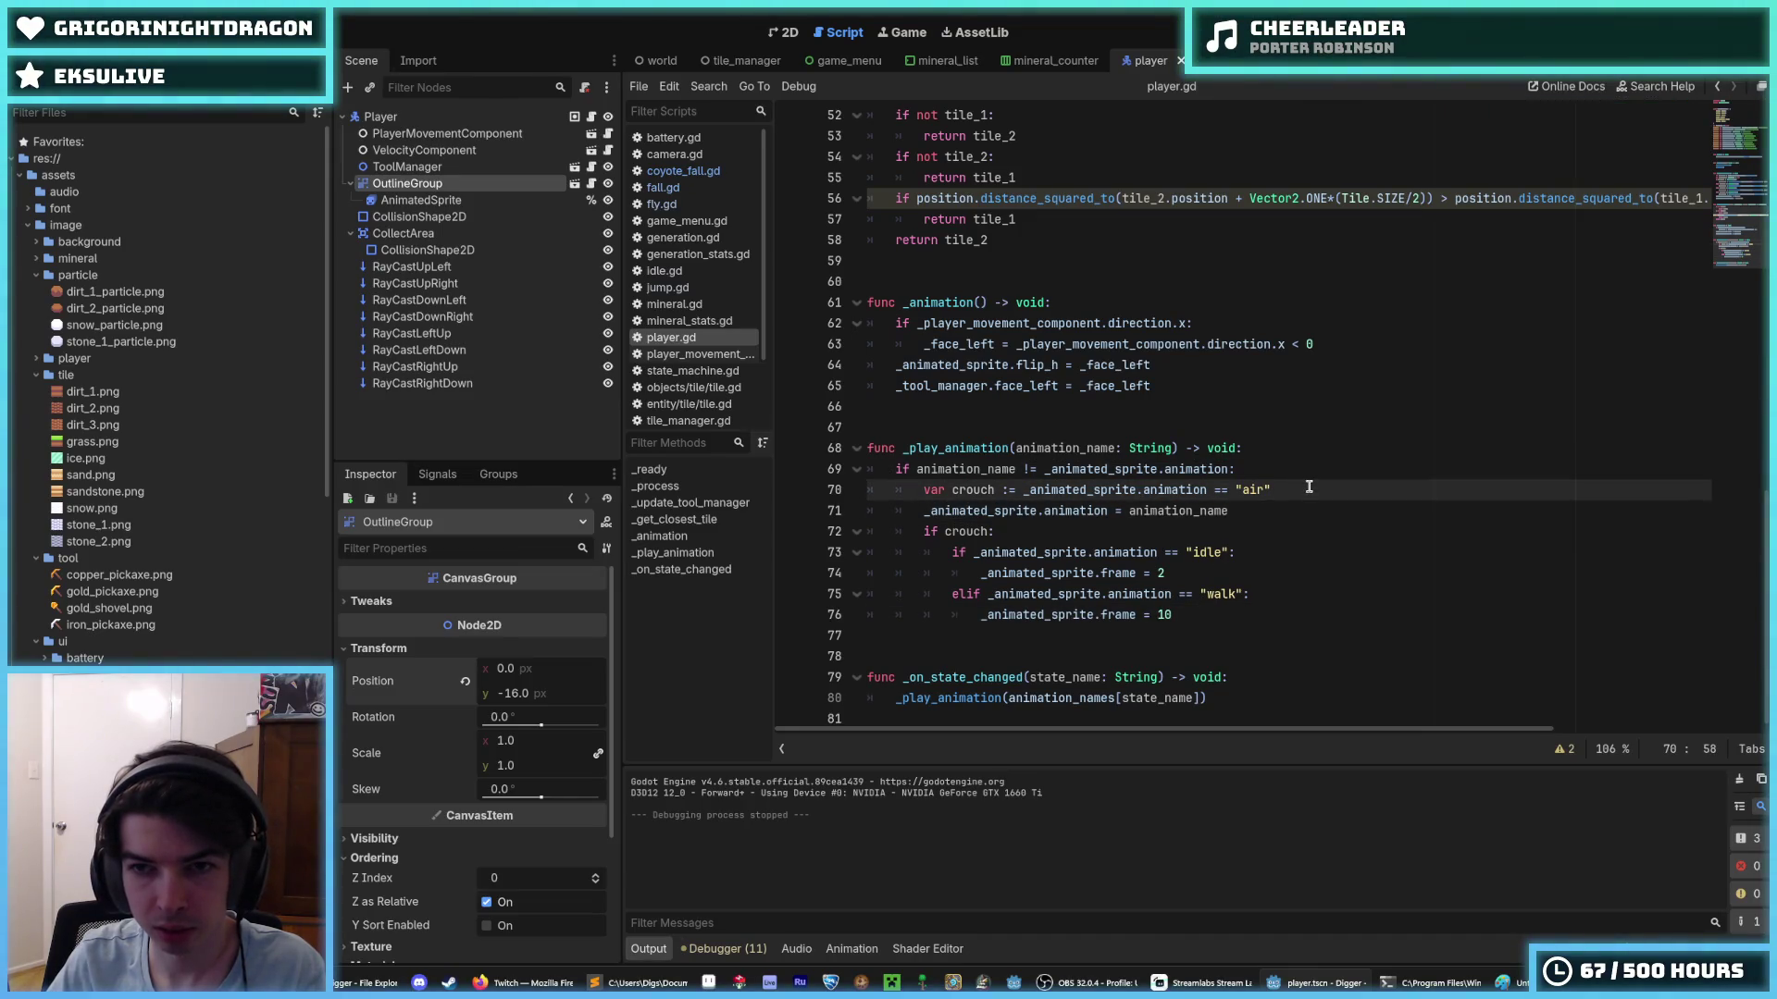
left_click(1233, 515)
left_click(1231, 531)
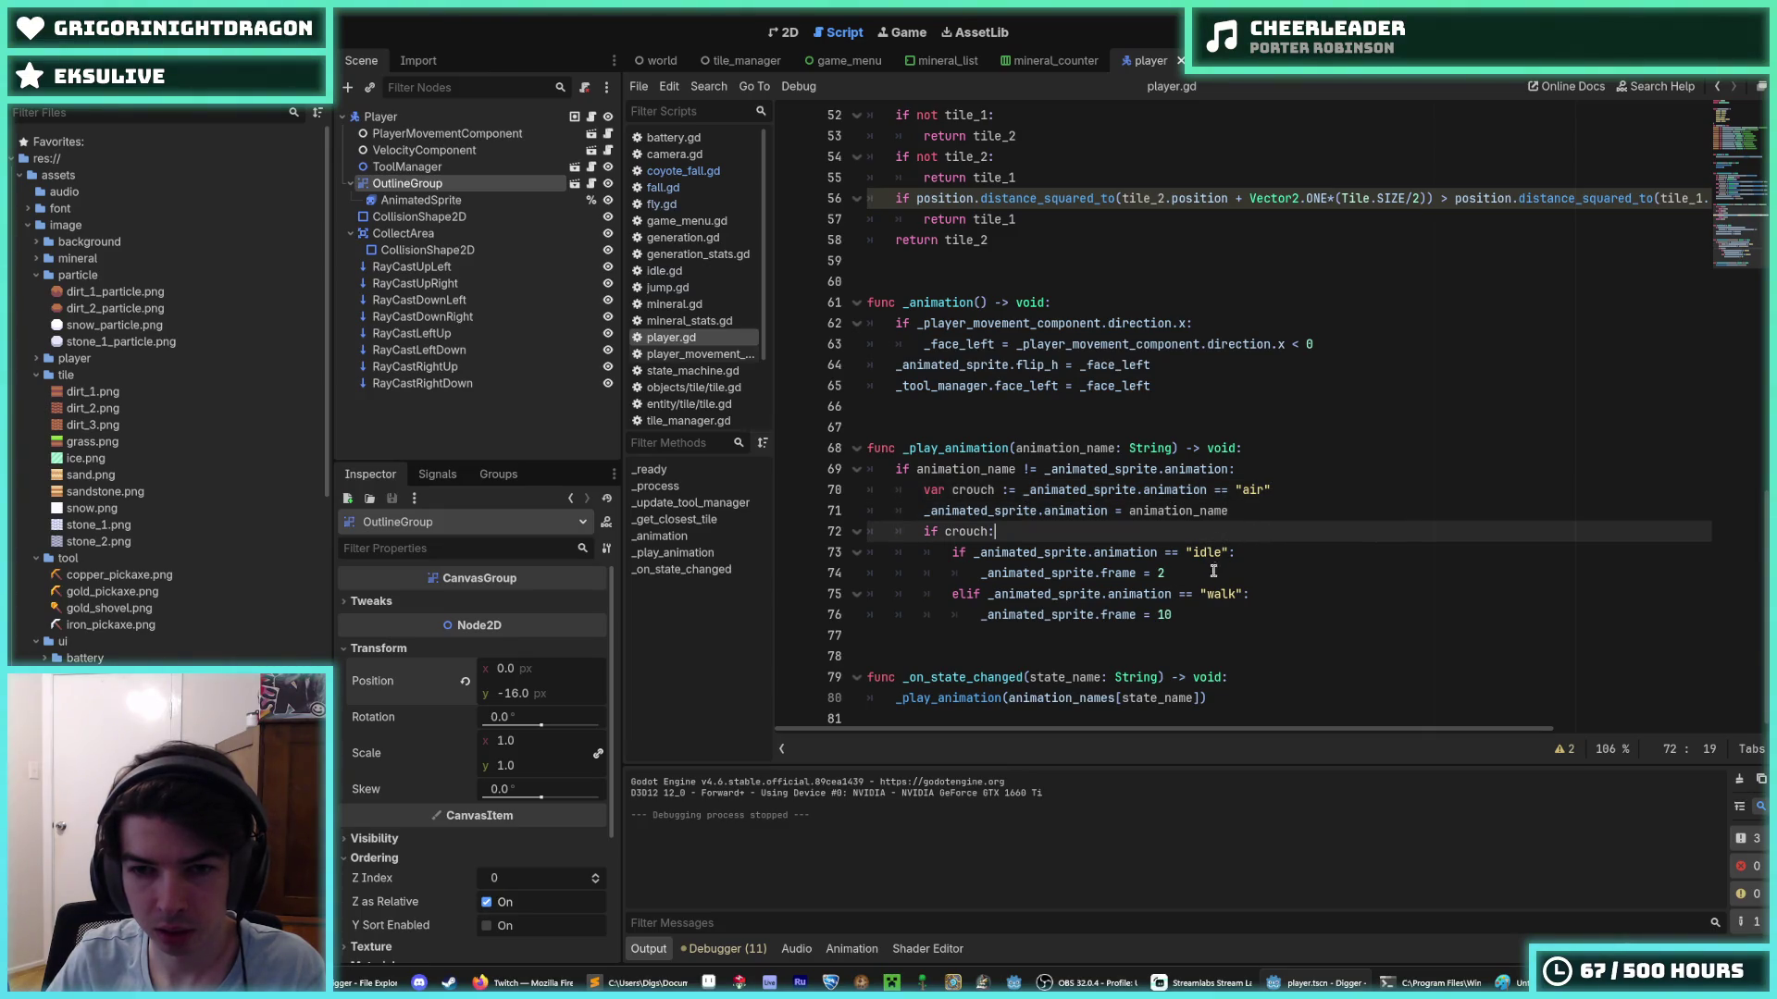
left_click(1222, 614)
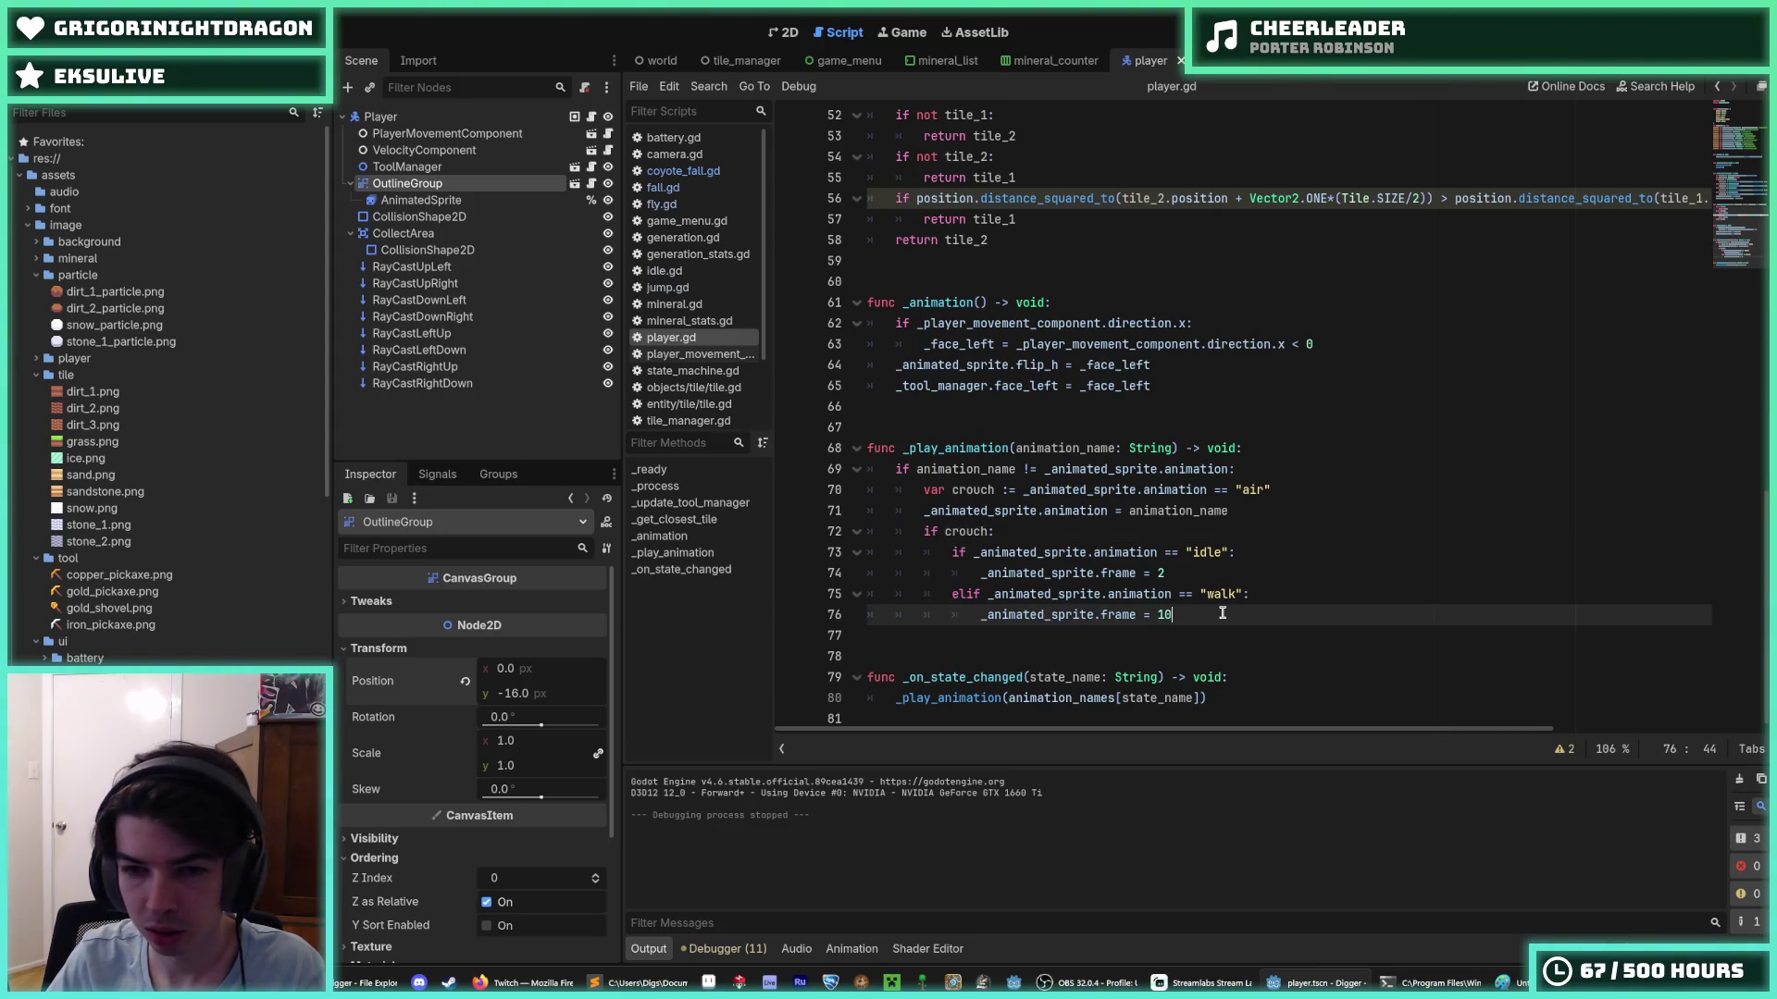
left_click(1250, 511)
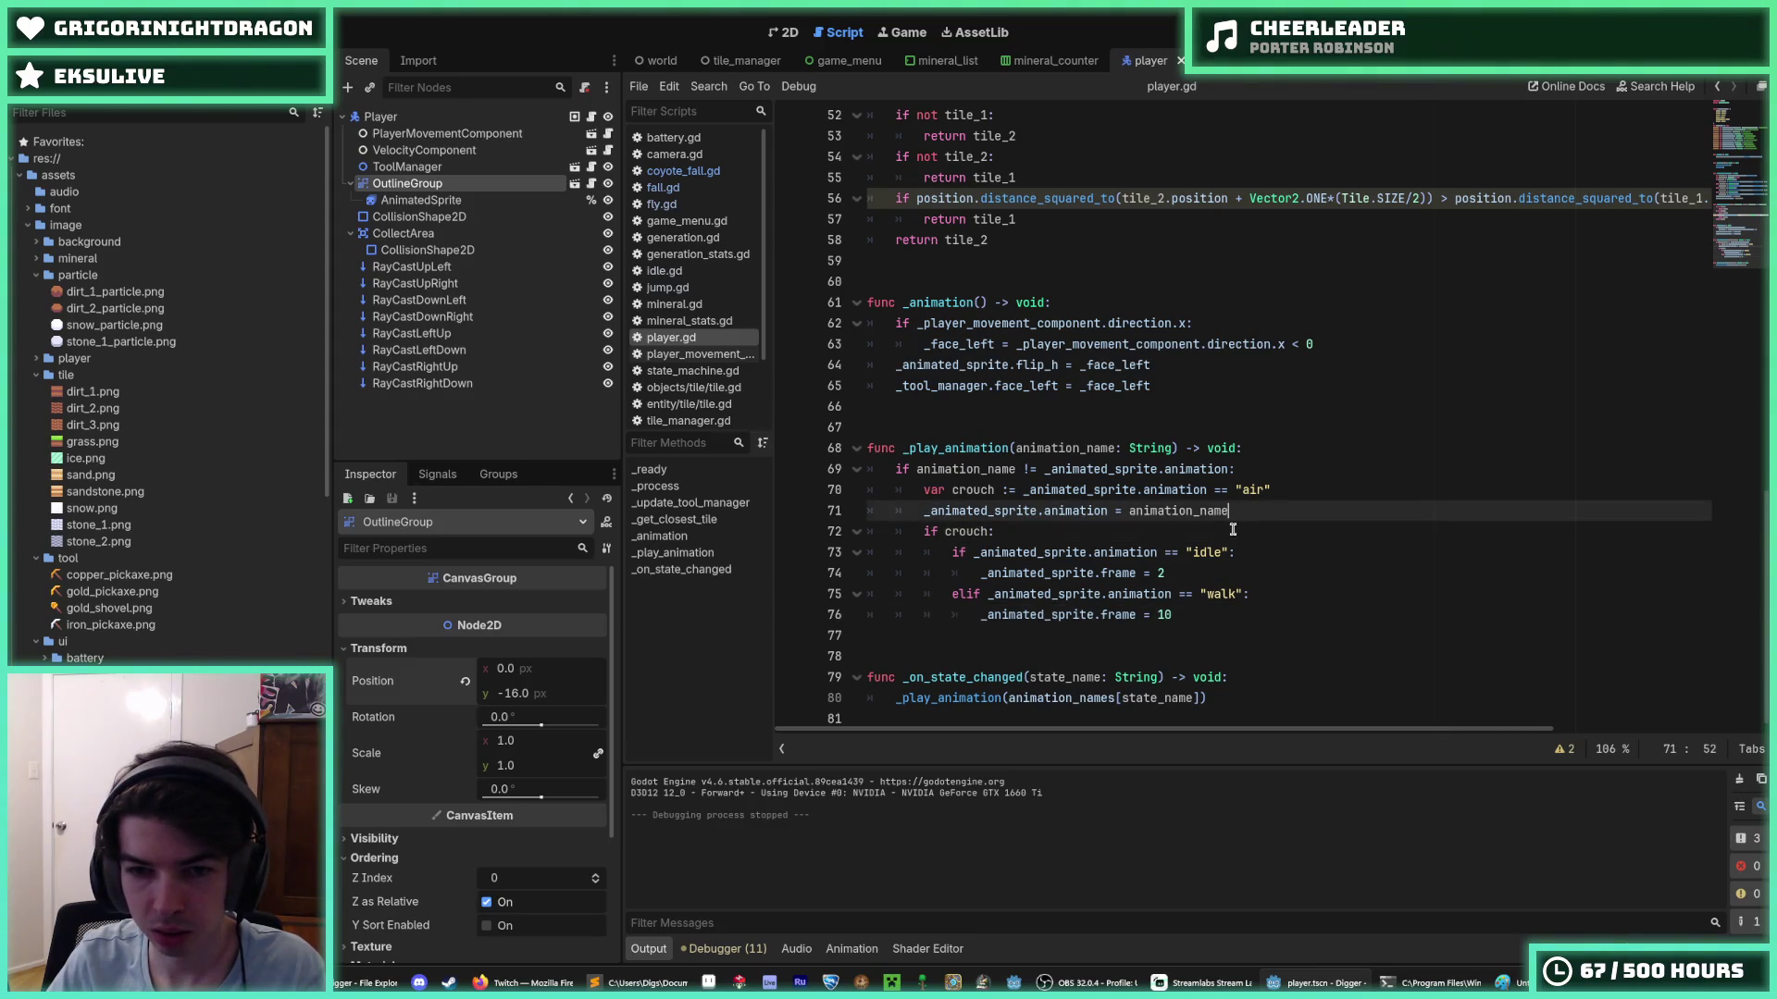
left_click(1234, 531)
left_click(1234, 511)
- Review the _animated_sprite, animation_name, _play_animation call and _on_state_changed references
double_click(995, 512)
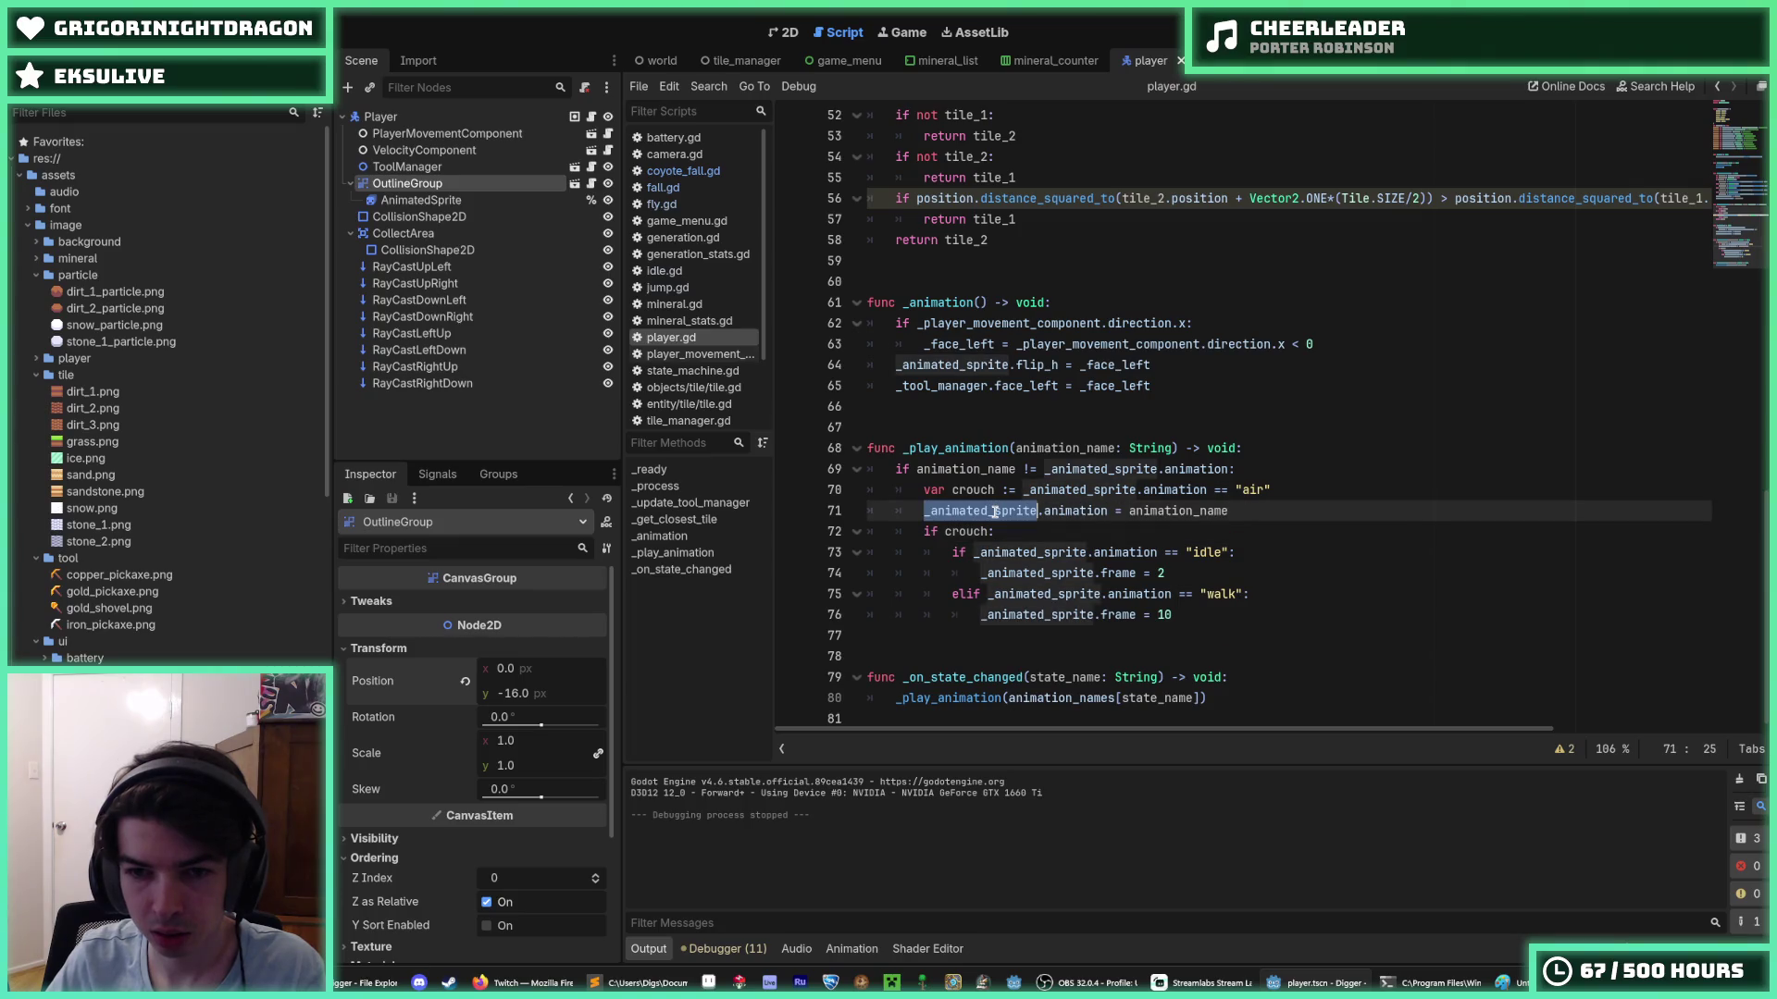
double_click(1073, 511)
mouse_move(659, 987)
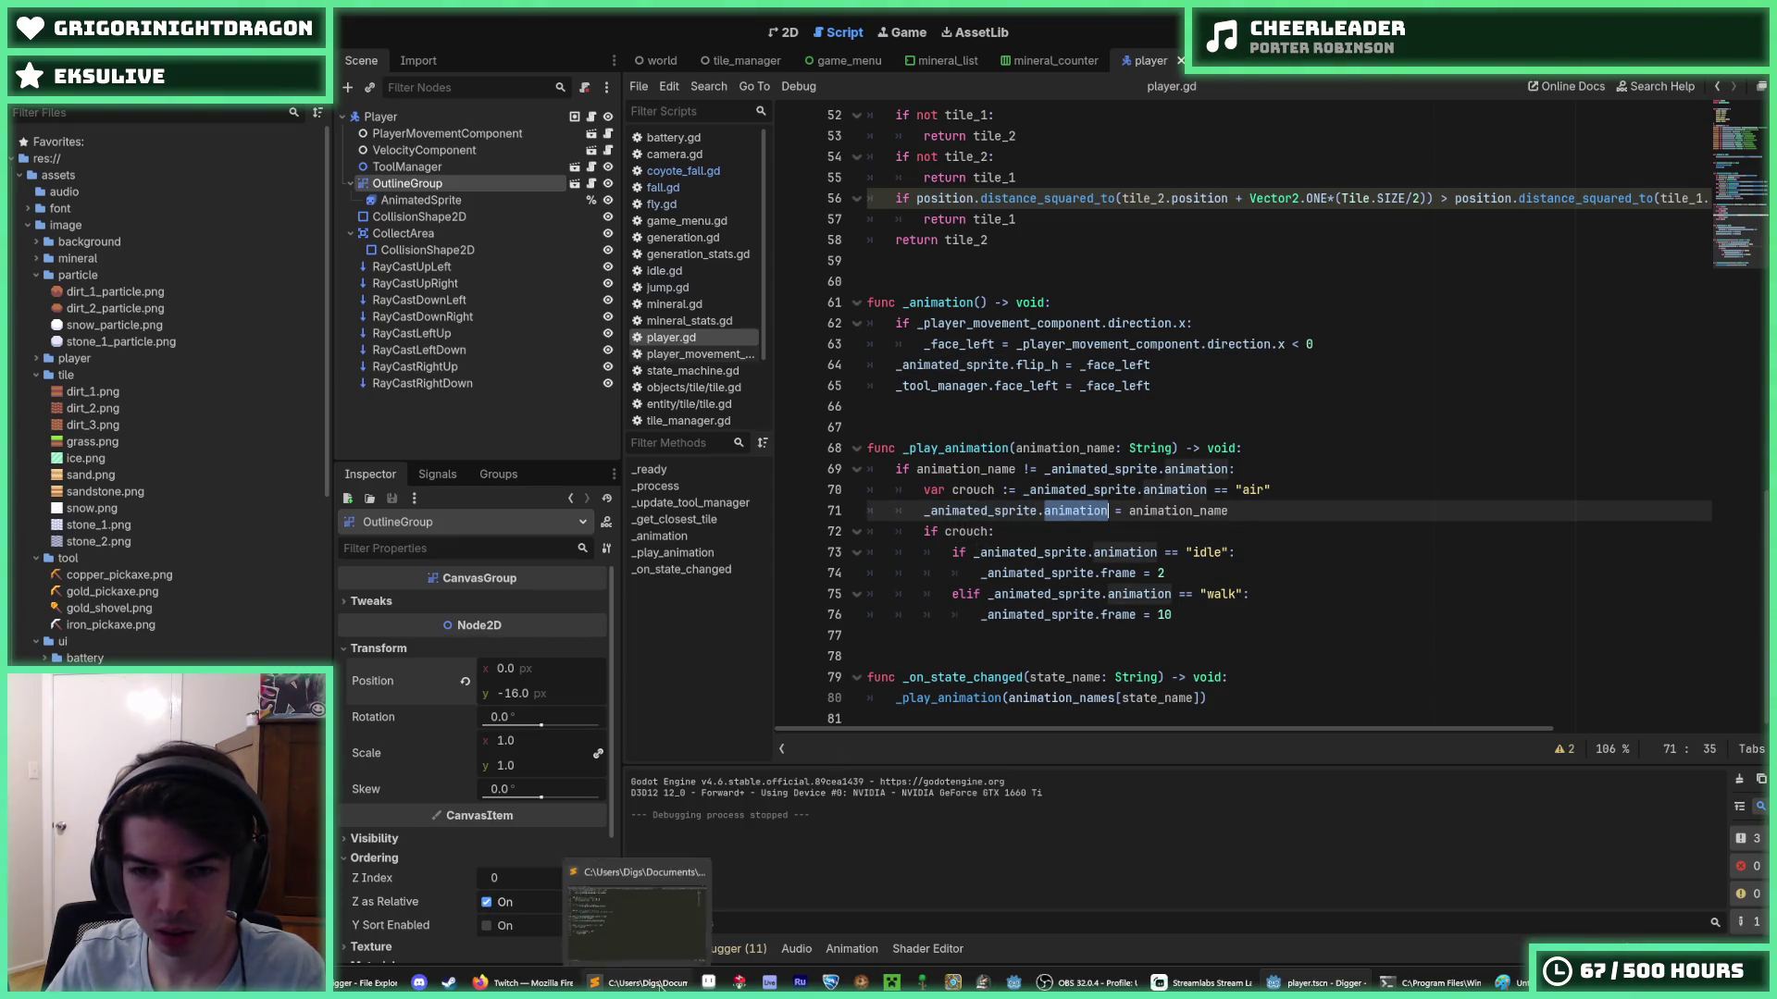
left_click(1240, 573)
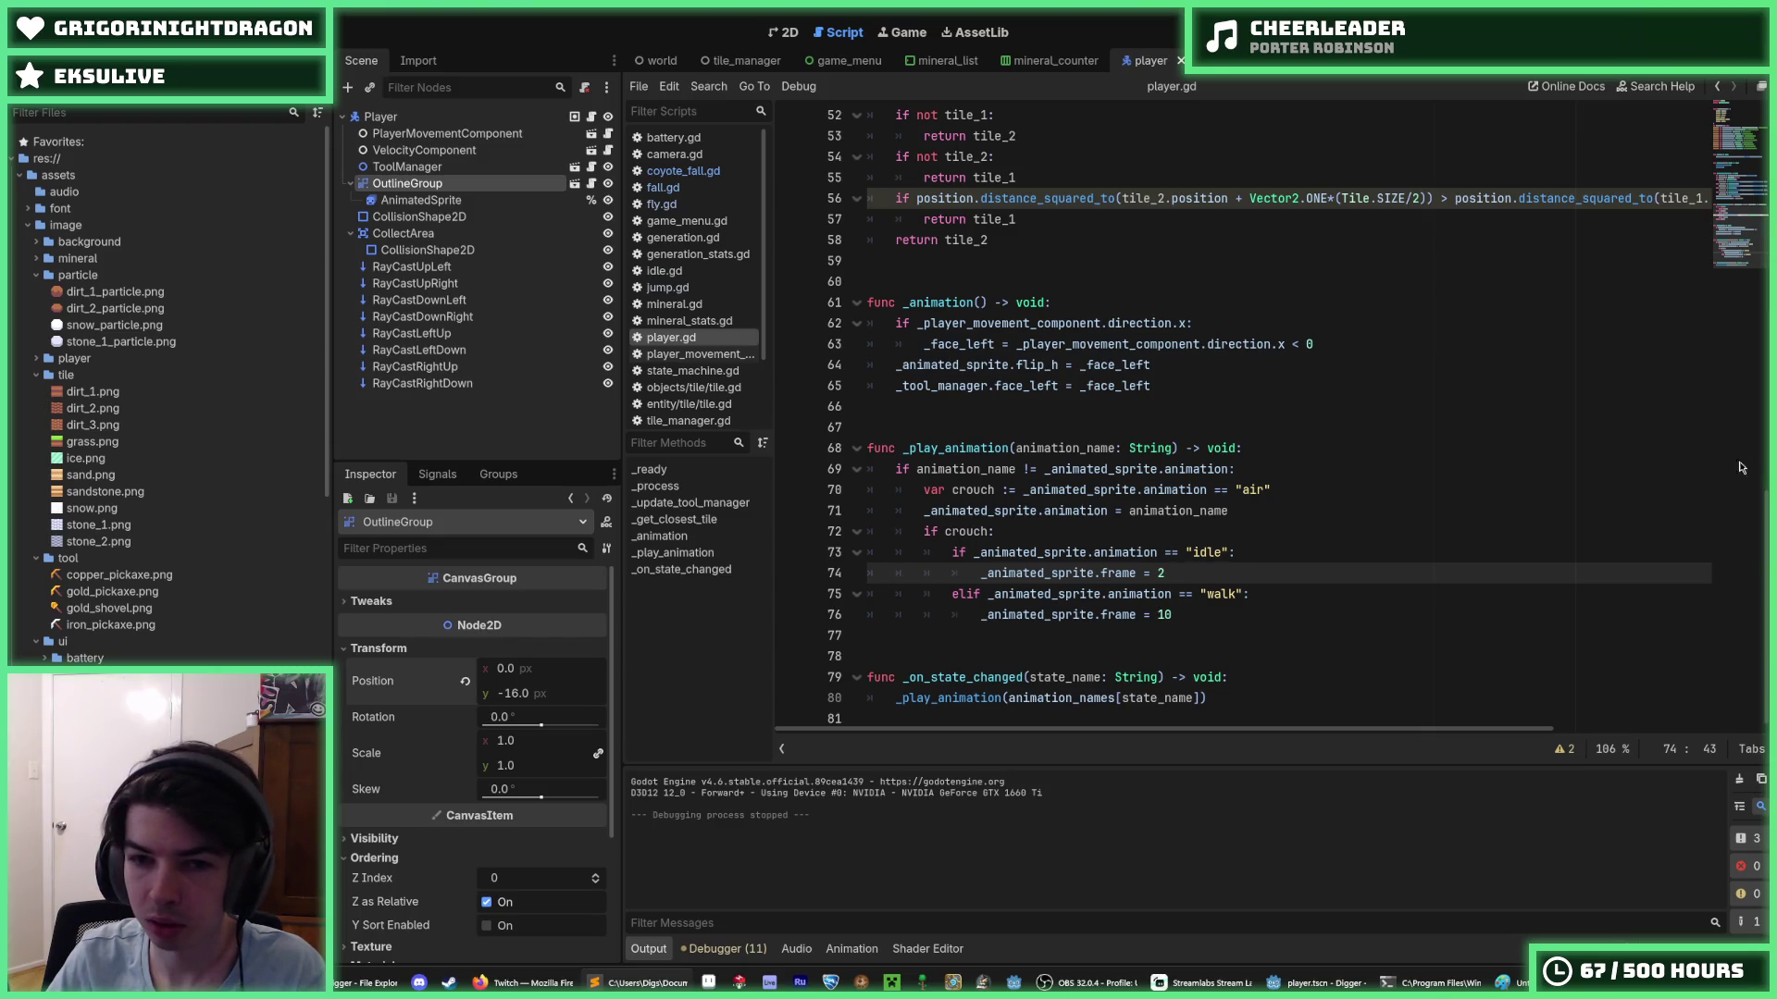
left_click(1136, 510)
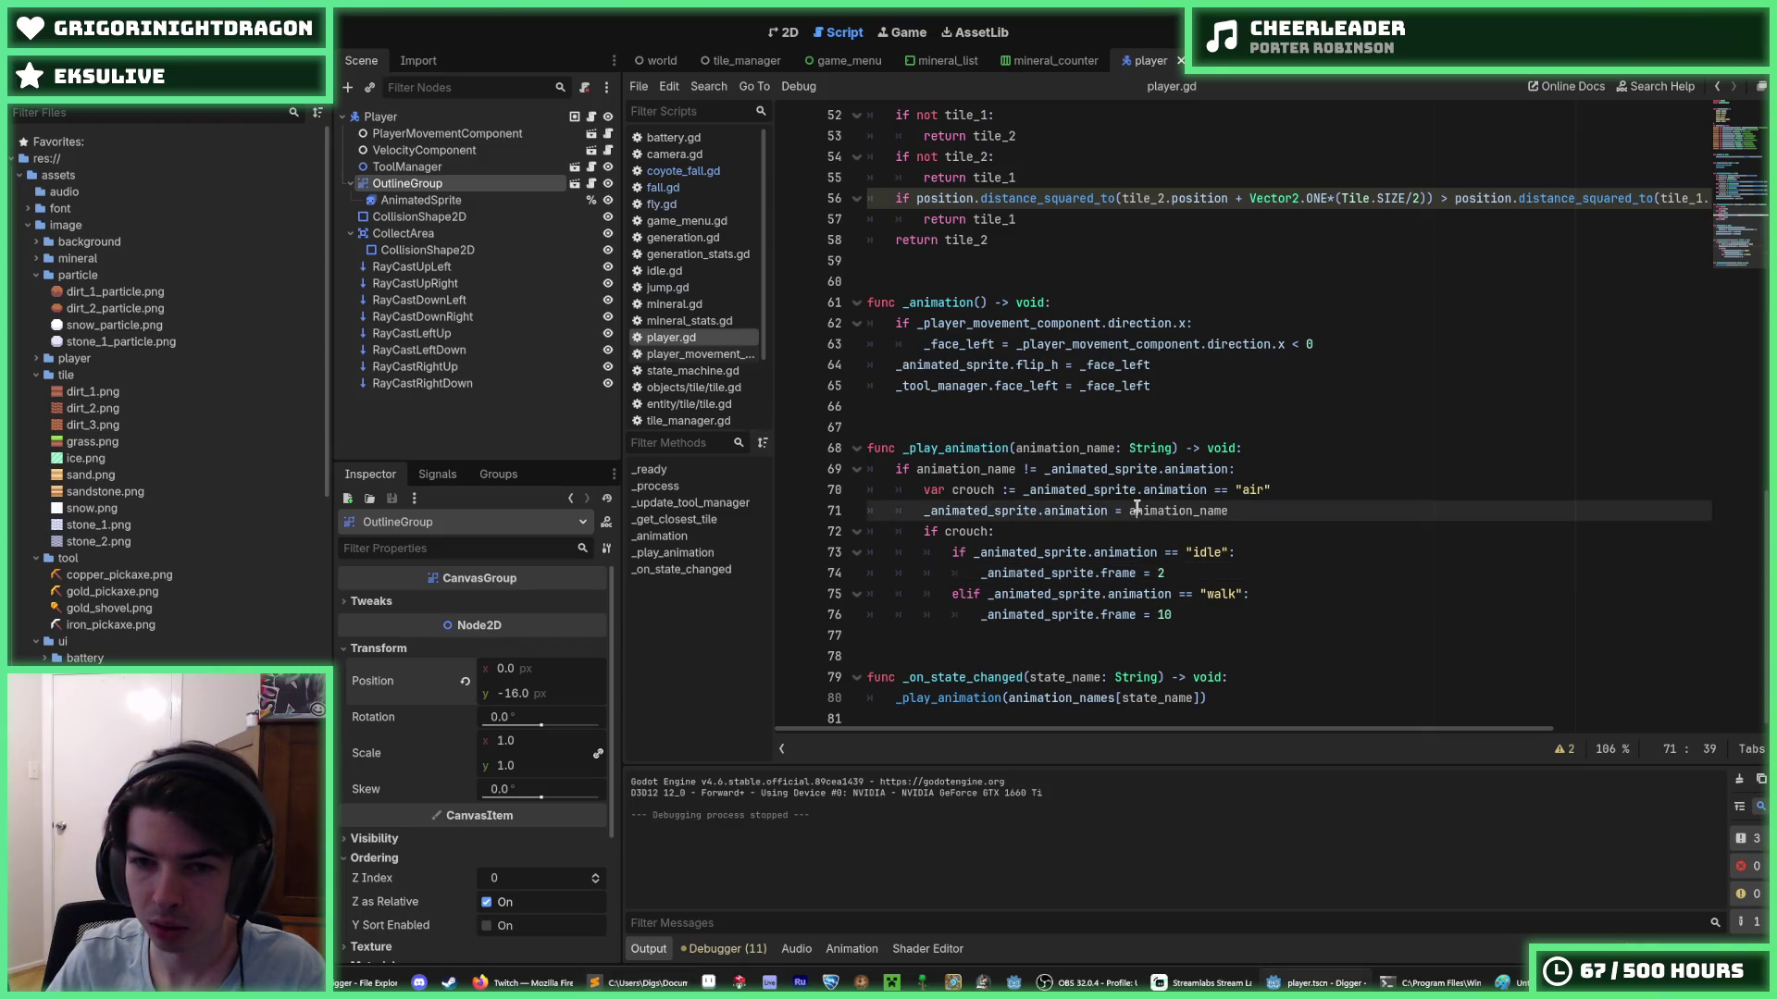
double_click(1059, 447)
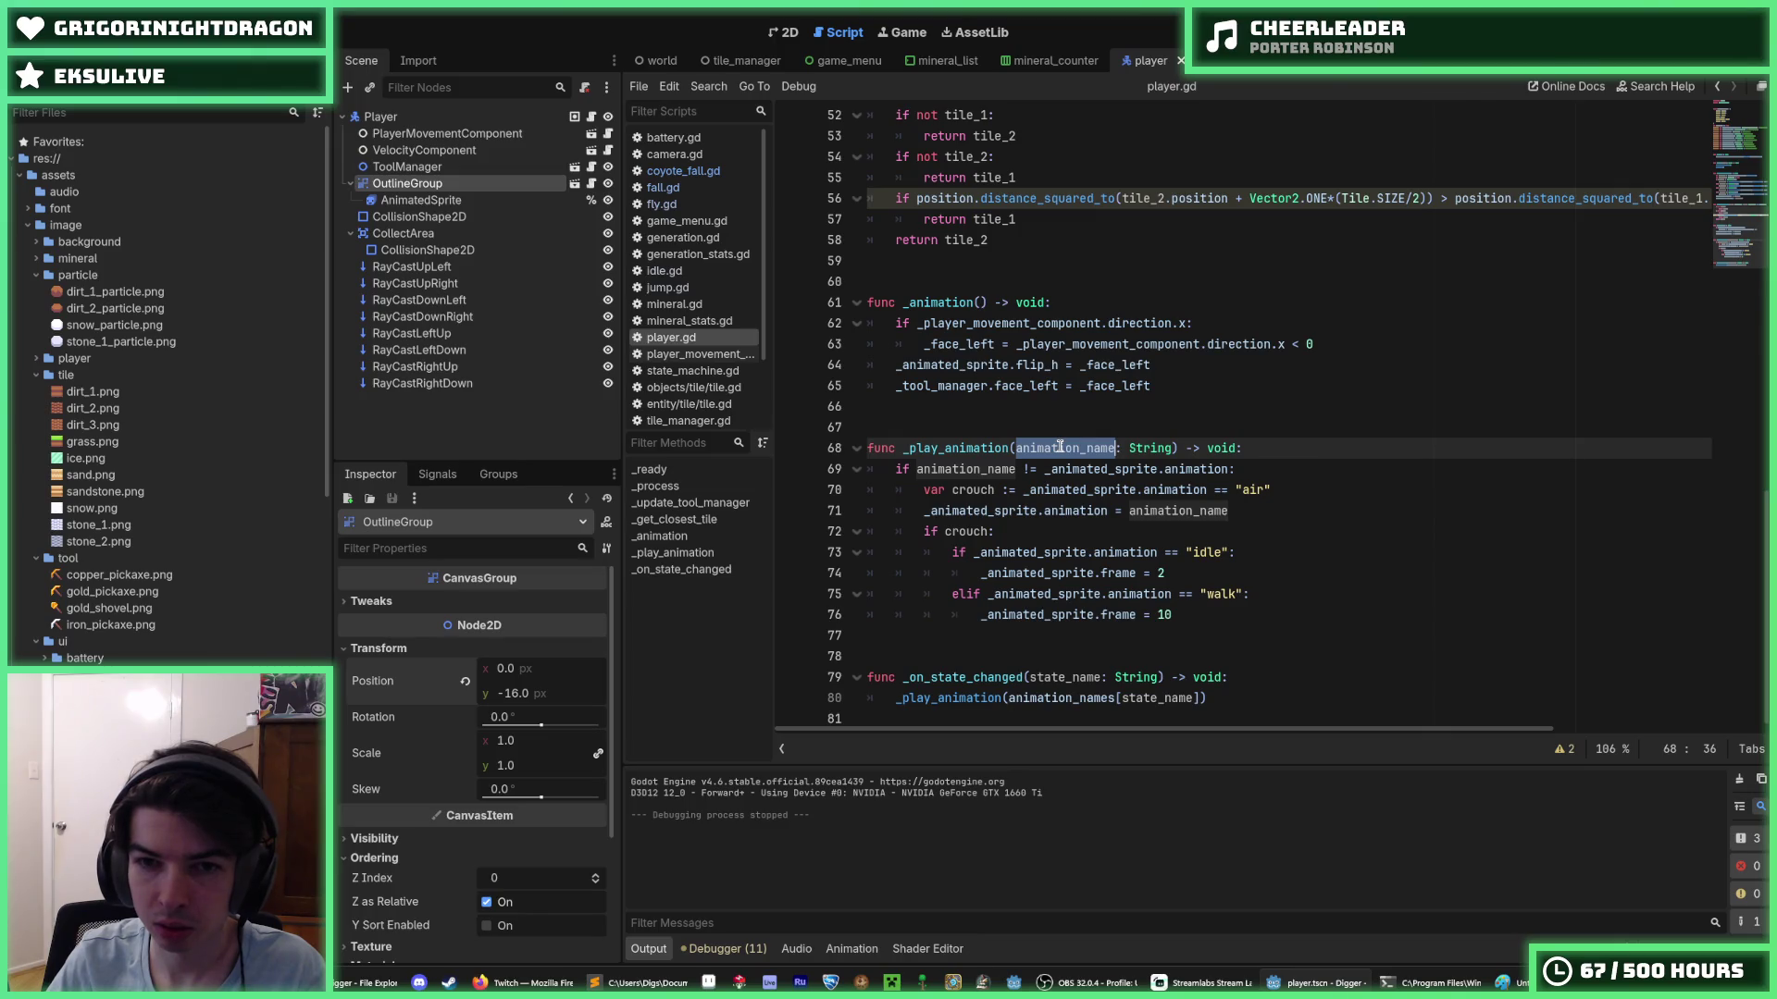
scroll(1060, 447, "up", 5)
scroll(1060, 447, "down", 5)
double_click(1075, 697)
double_click(1002, 698)
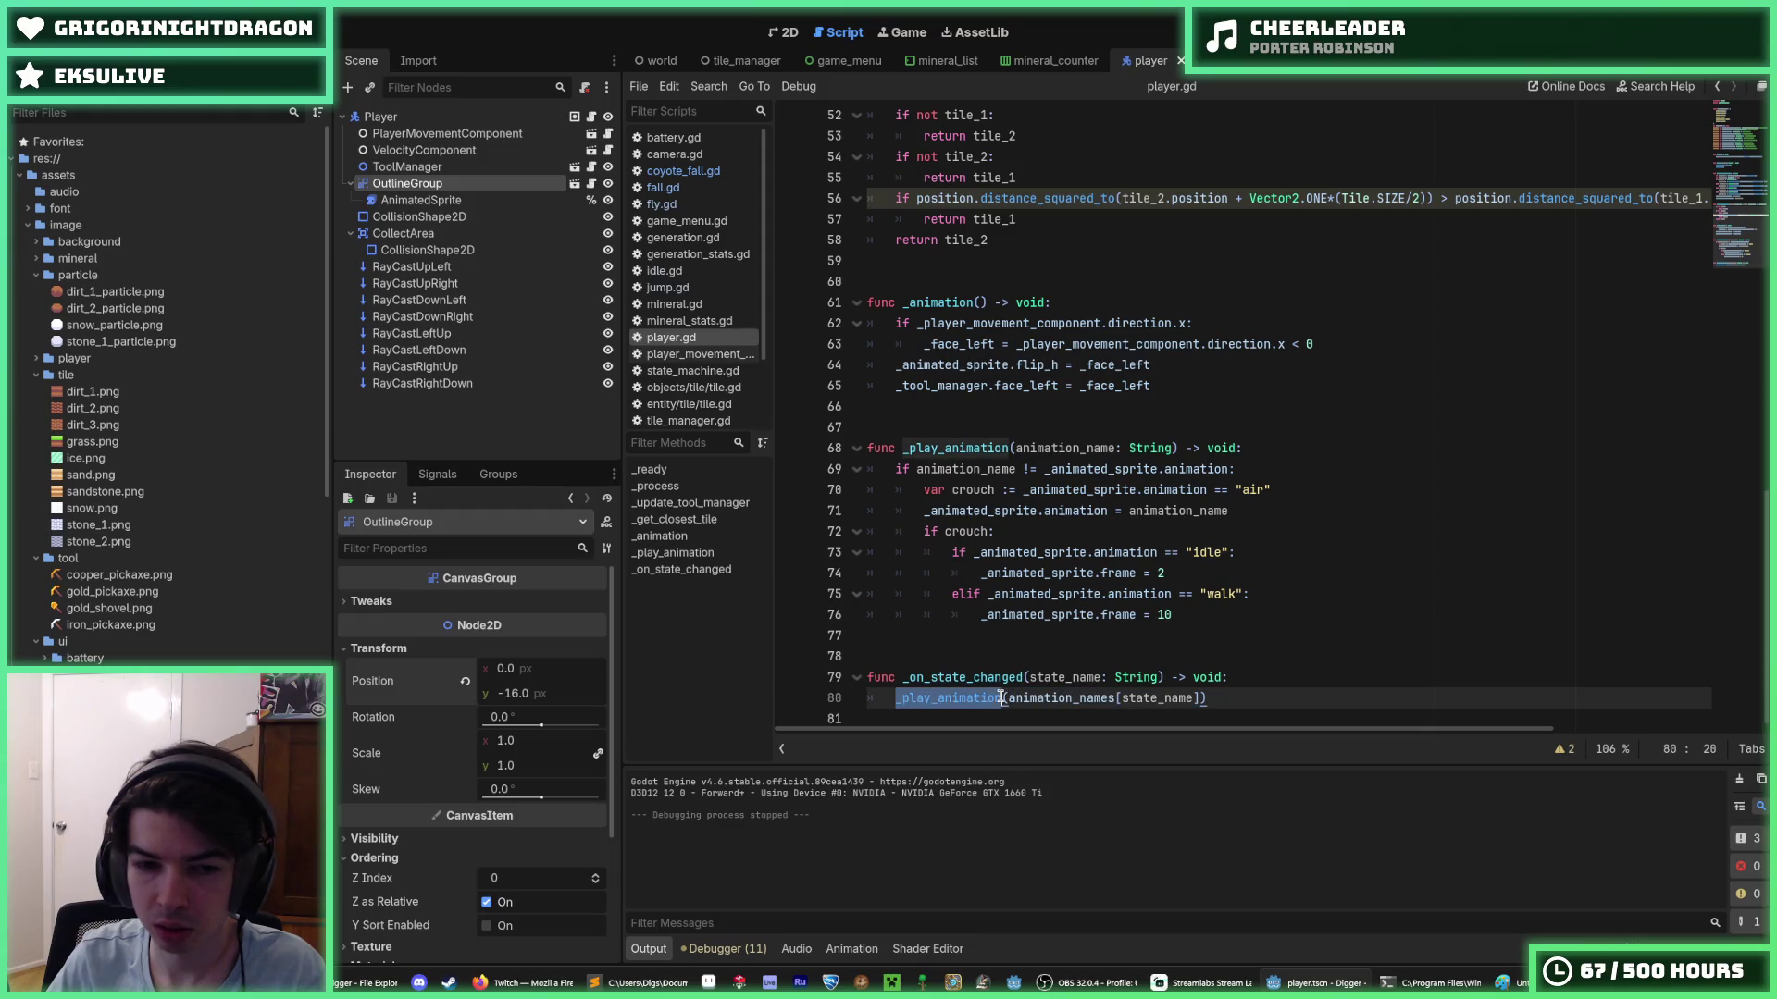
double_click(1011, 678)
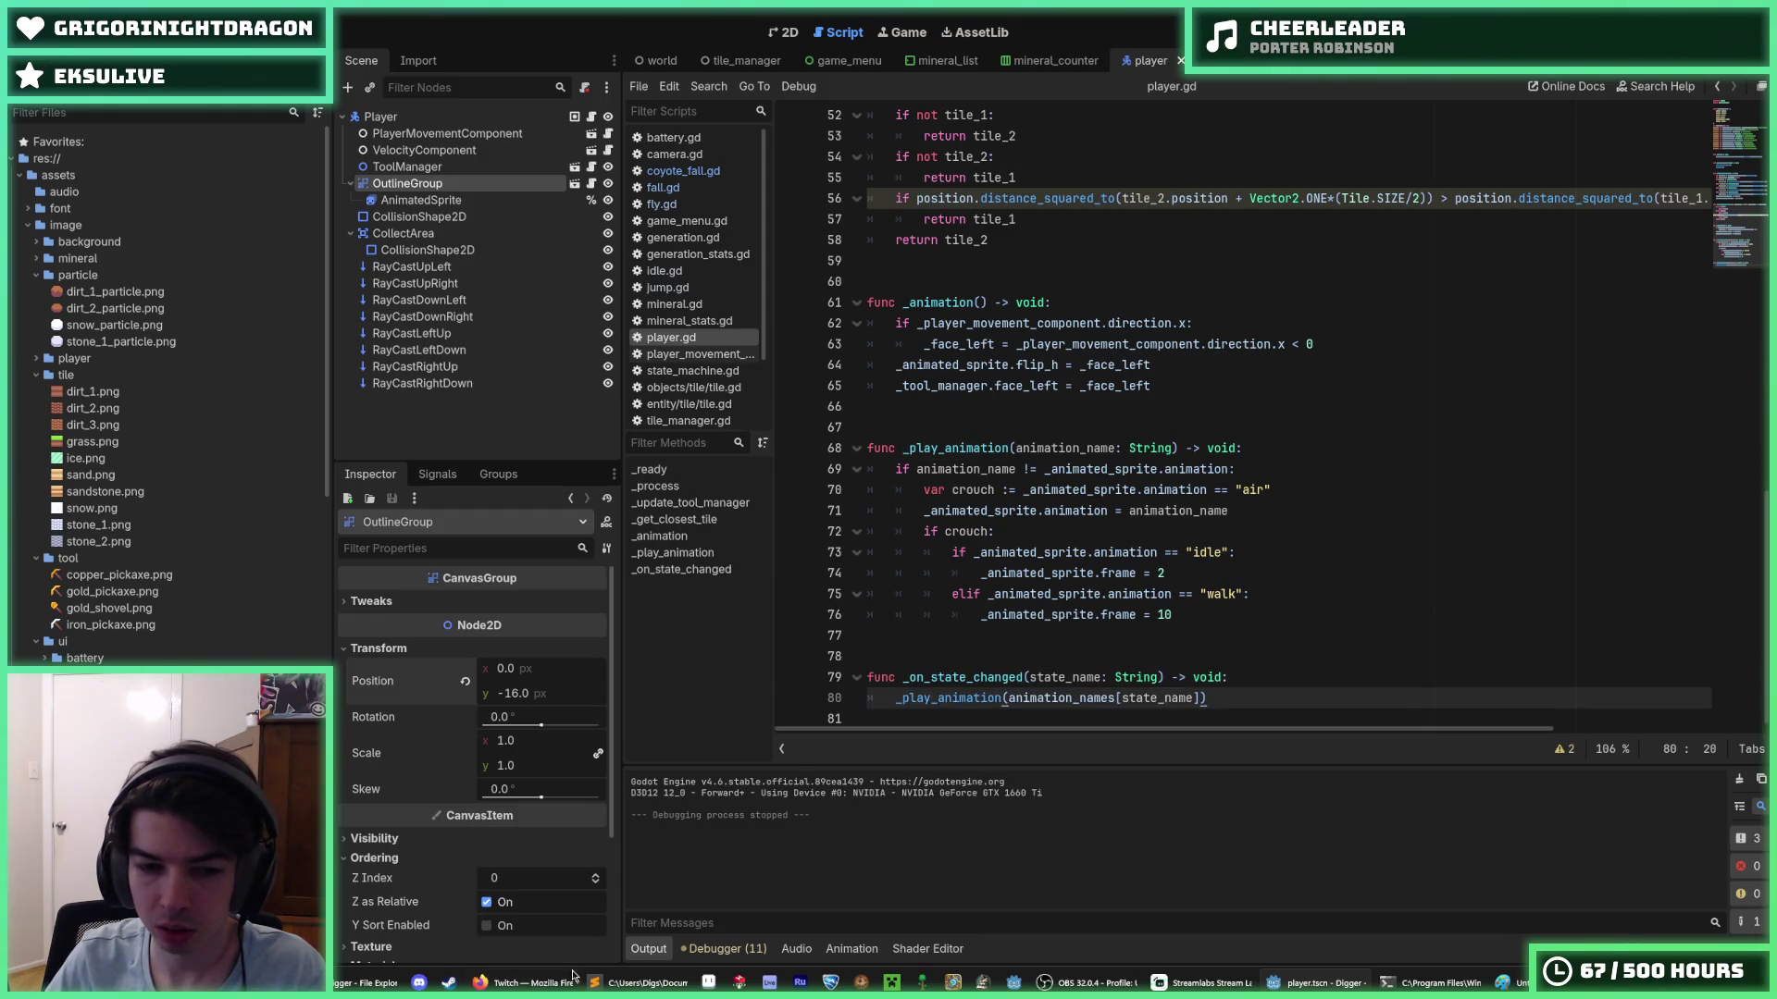
left_click(1126, 636)
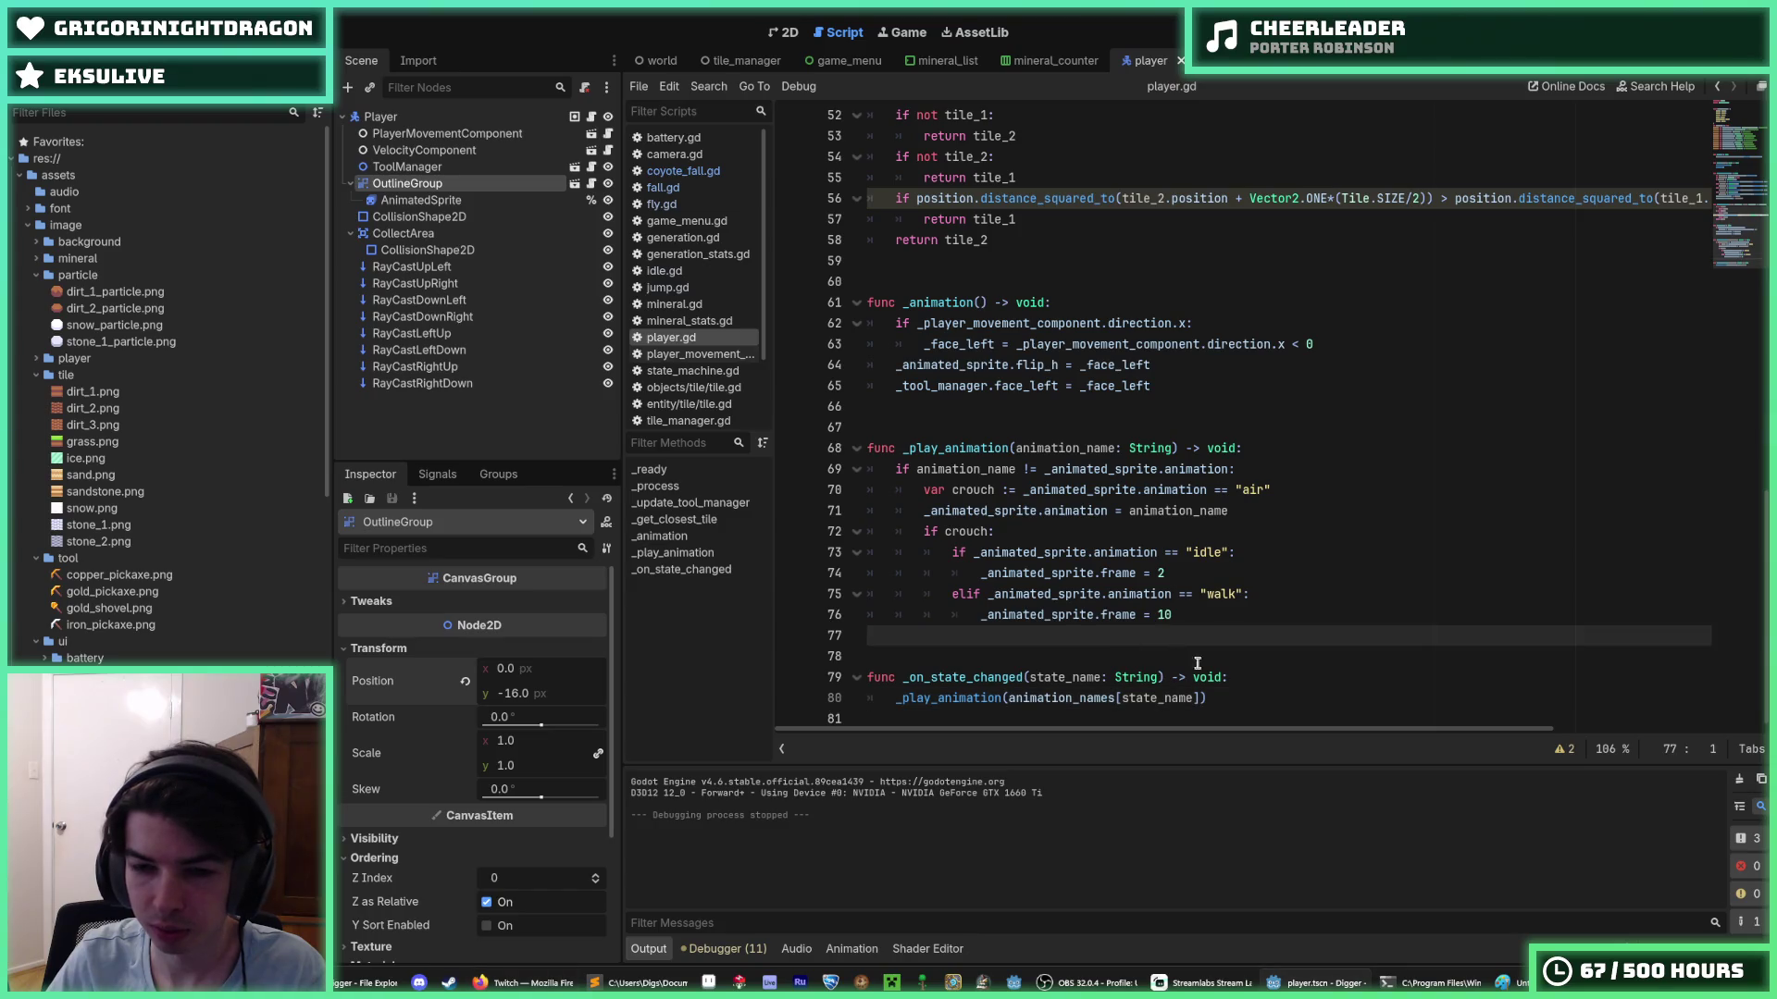
left_click(1240, 675)
left_click(1282, 678)
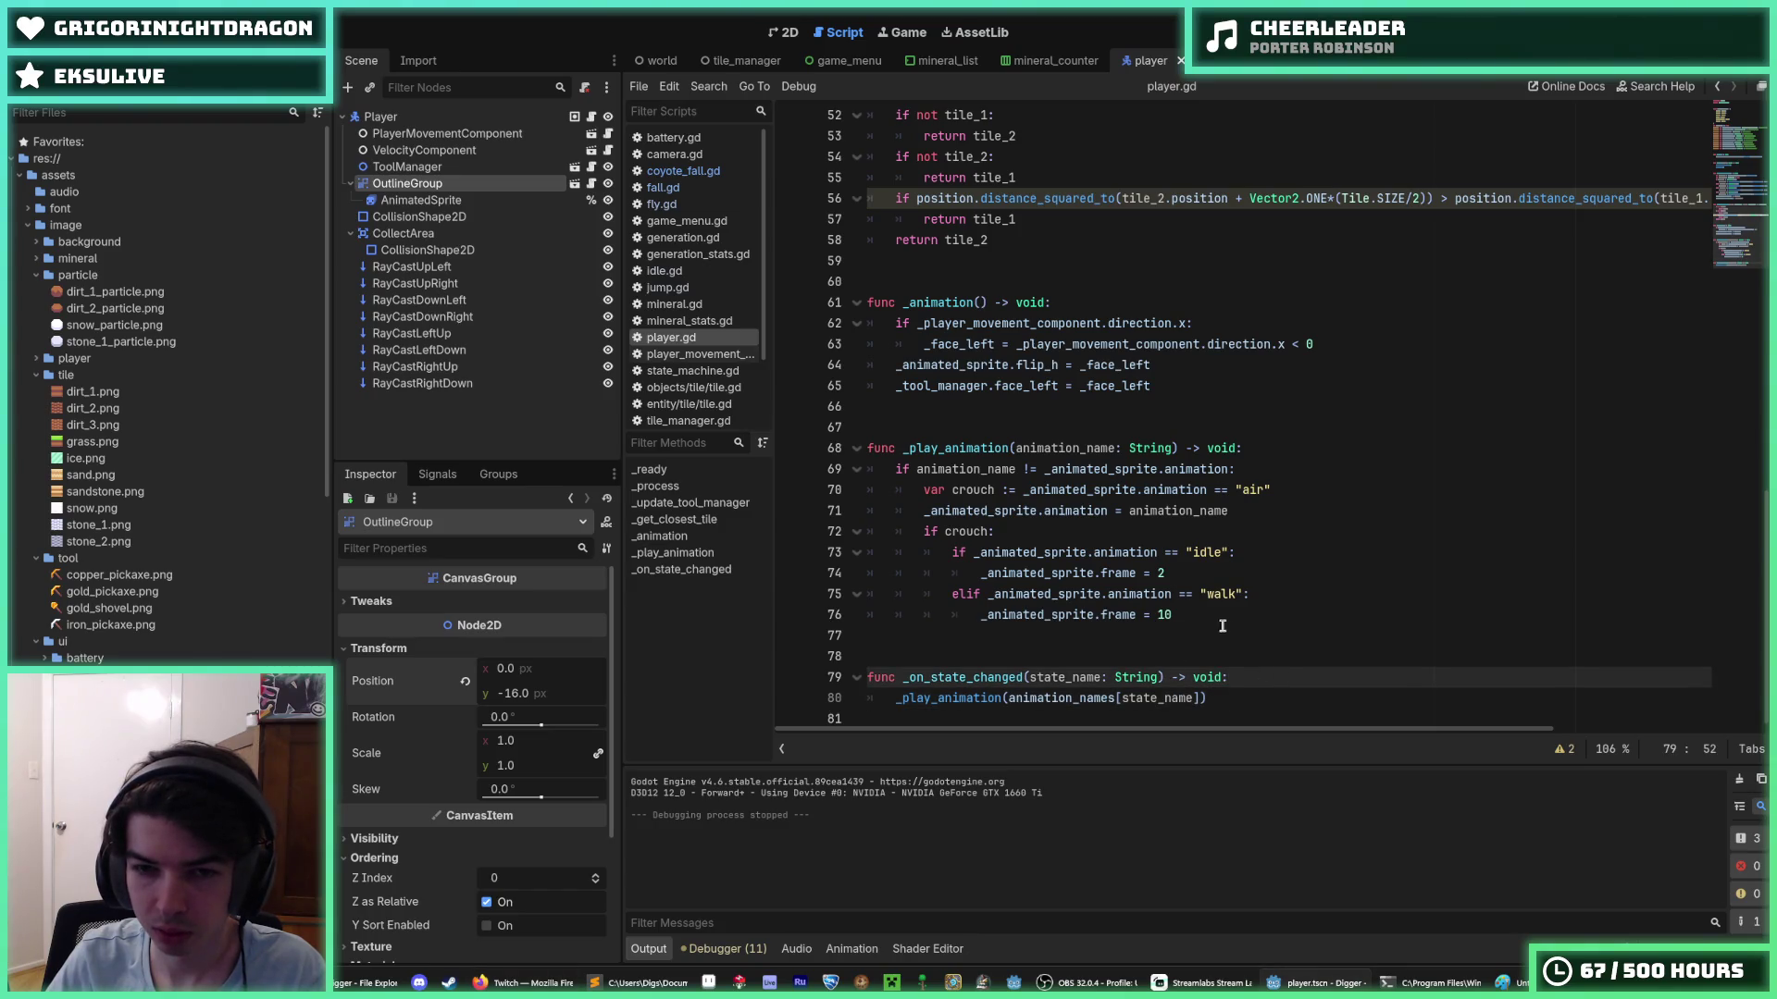
- Comment out the crouch frame-setting lines 72–76 and run the game
mouse_move(1200, 614)
left_mouse_down()
mouse_move(907, 553)
mouse_move(969, 539)
left_mouse_up()
key("ctrl+k")
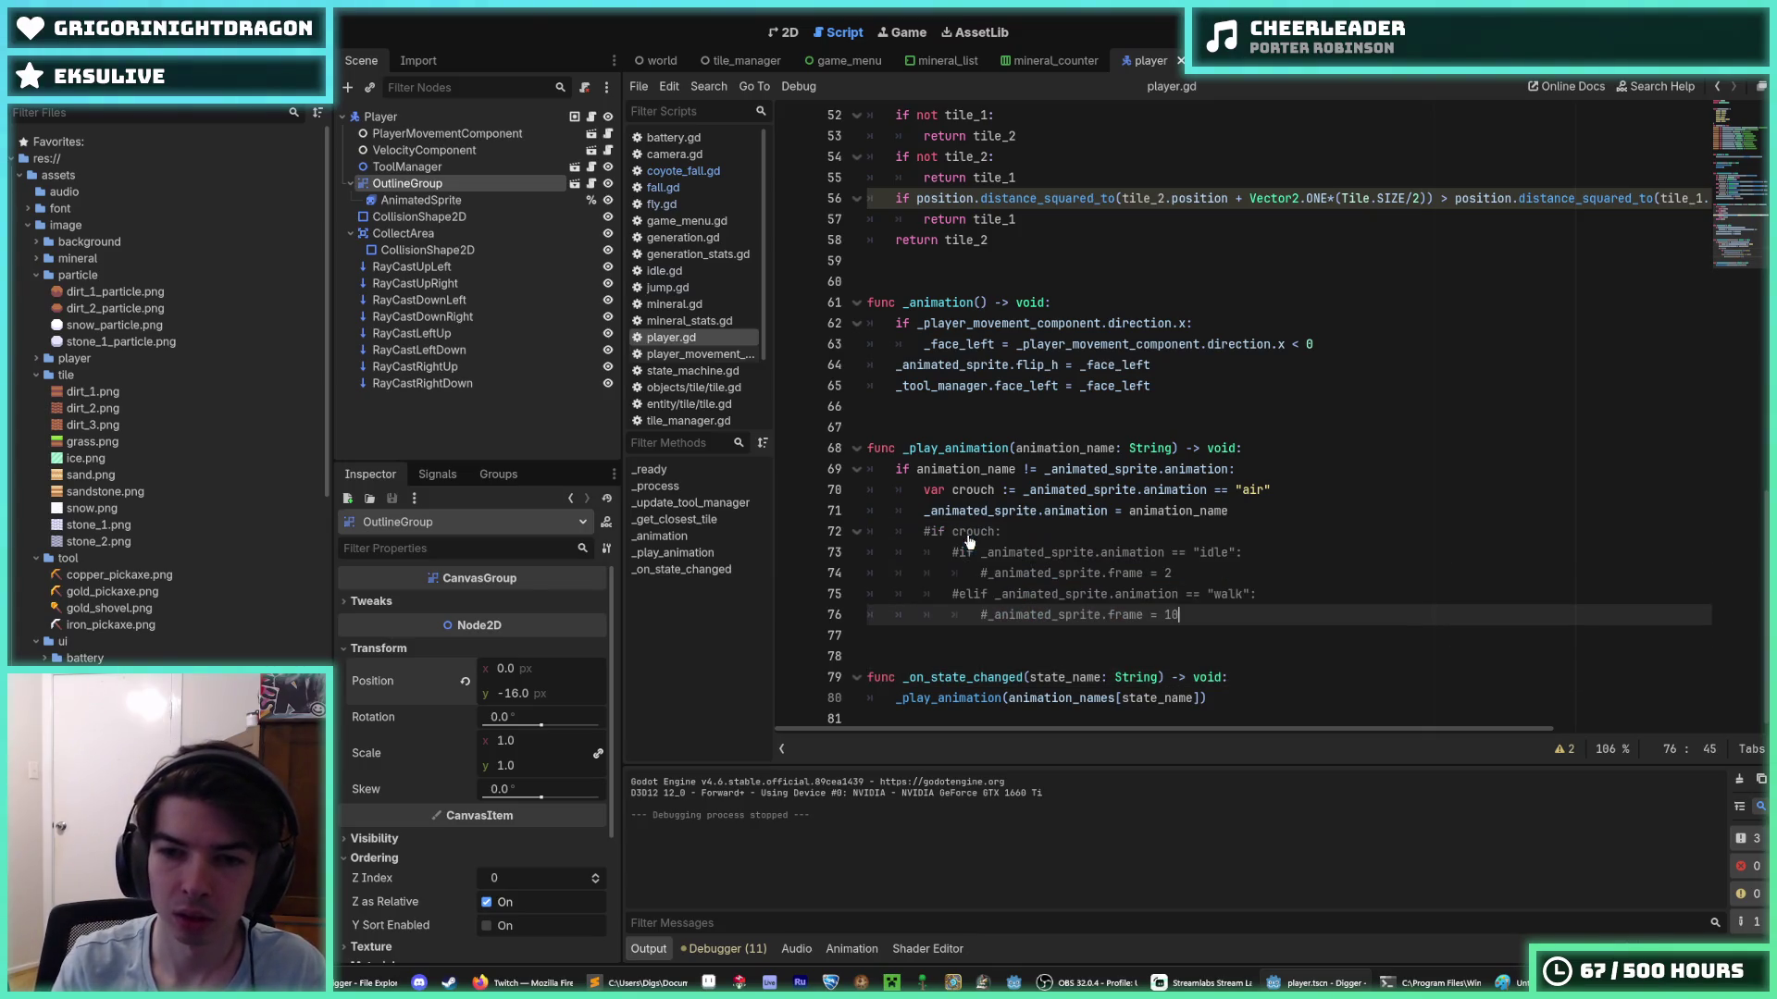
key("F5")
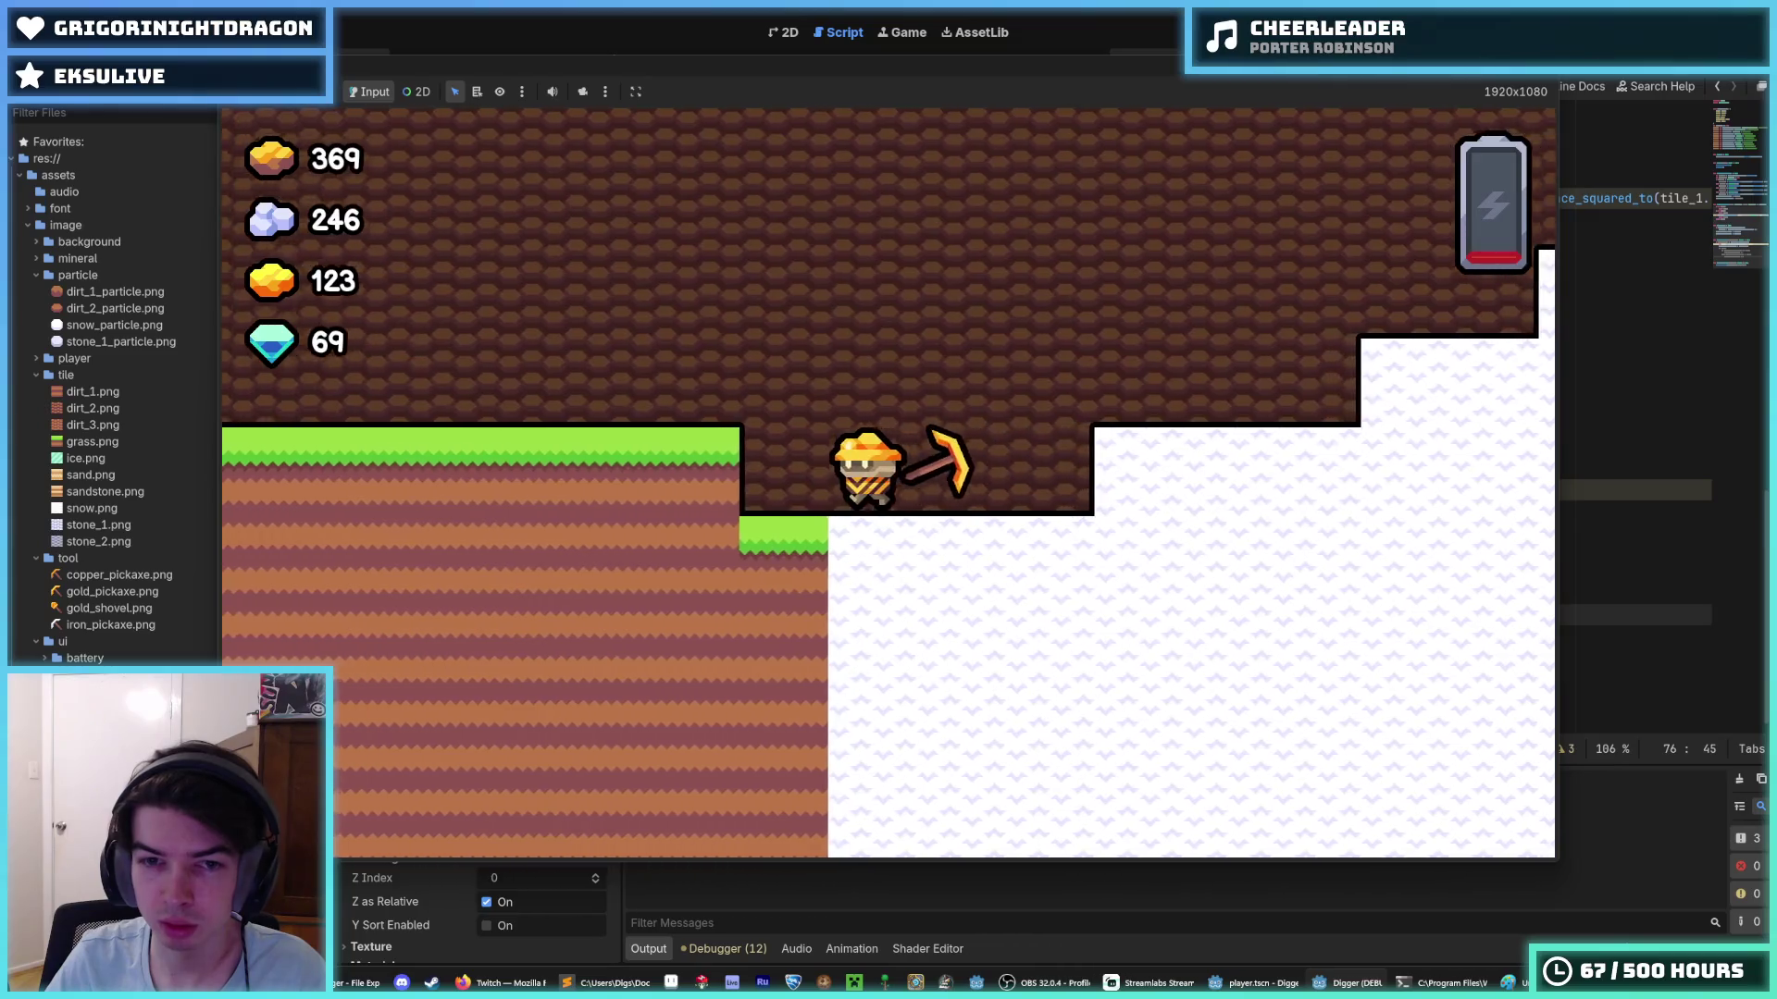
- Fly the miner up, left and right around the pit and ledges, then stop the game
key("w")
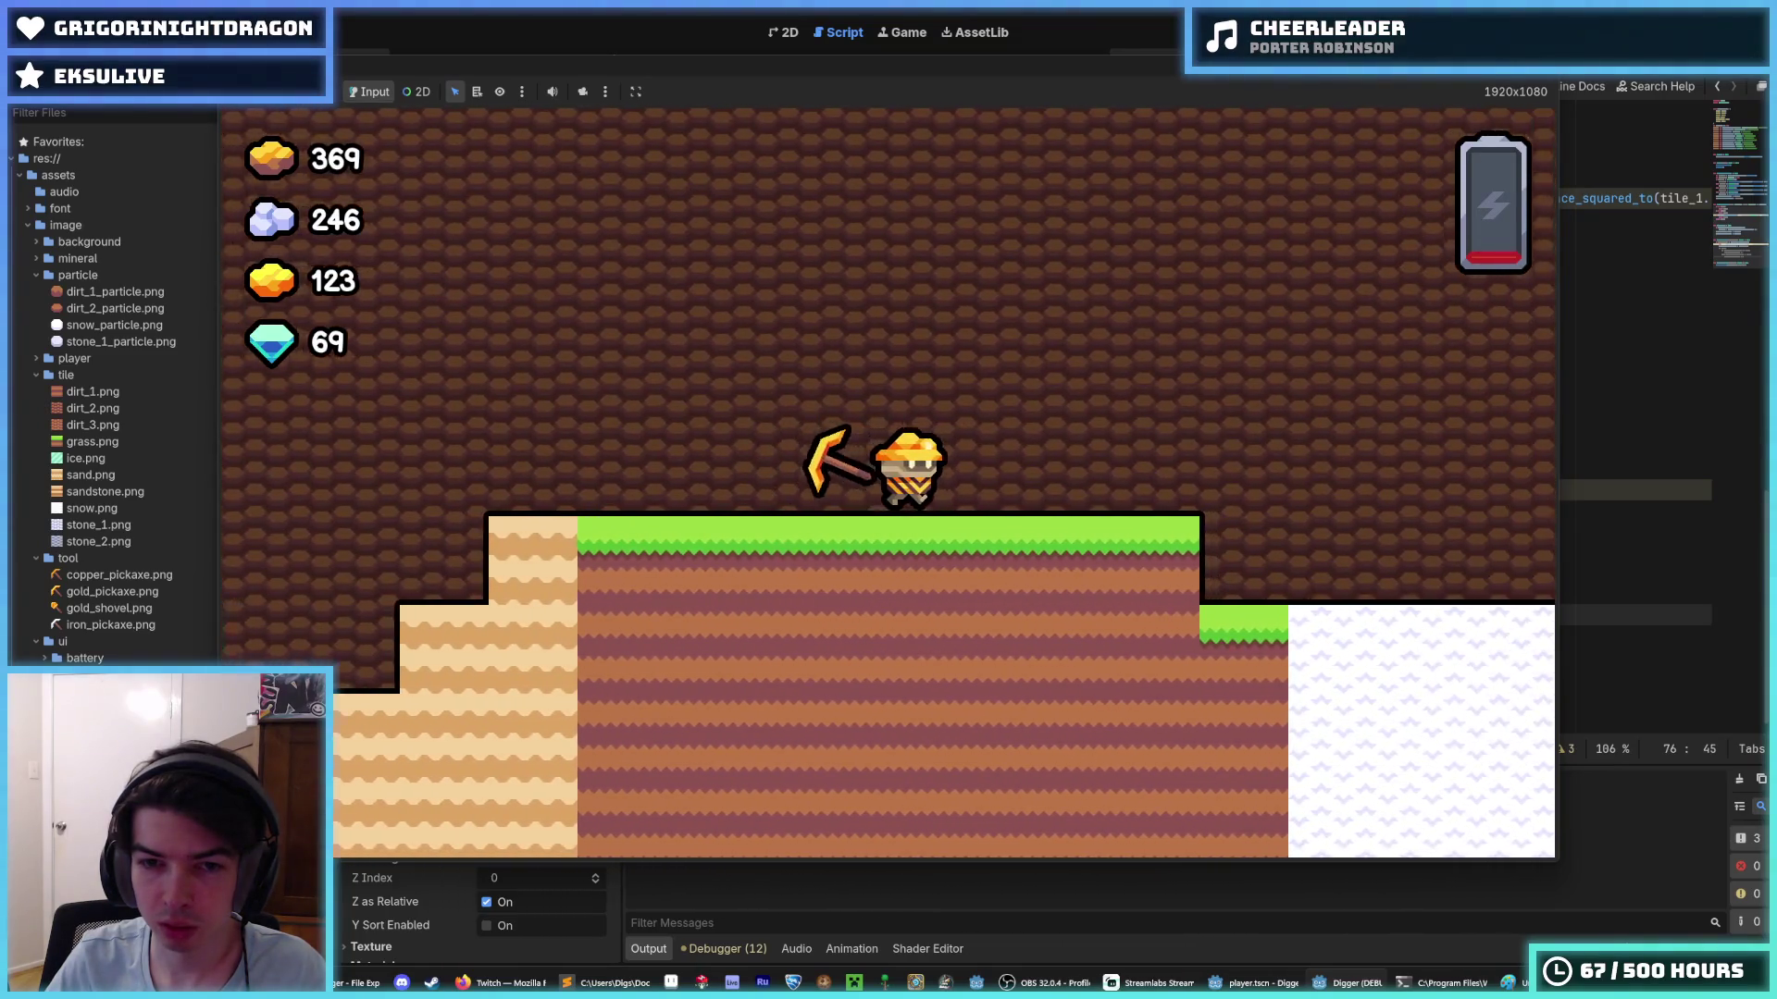
key("a")
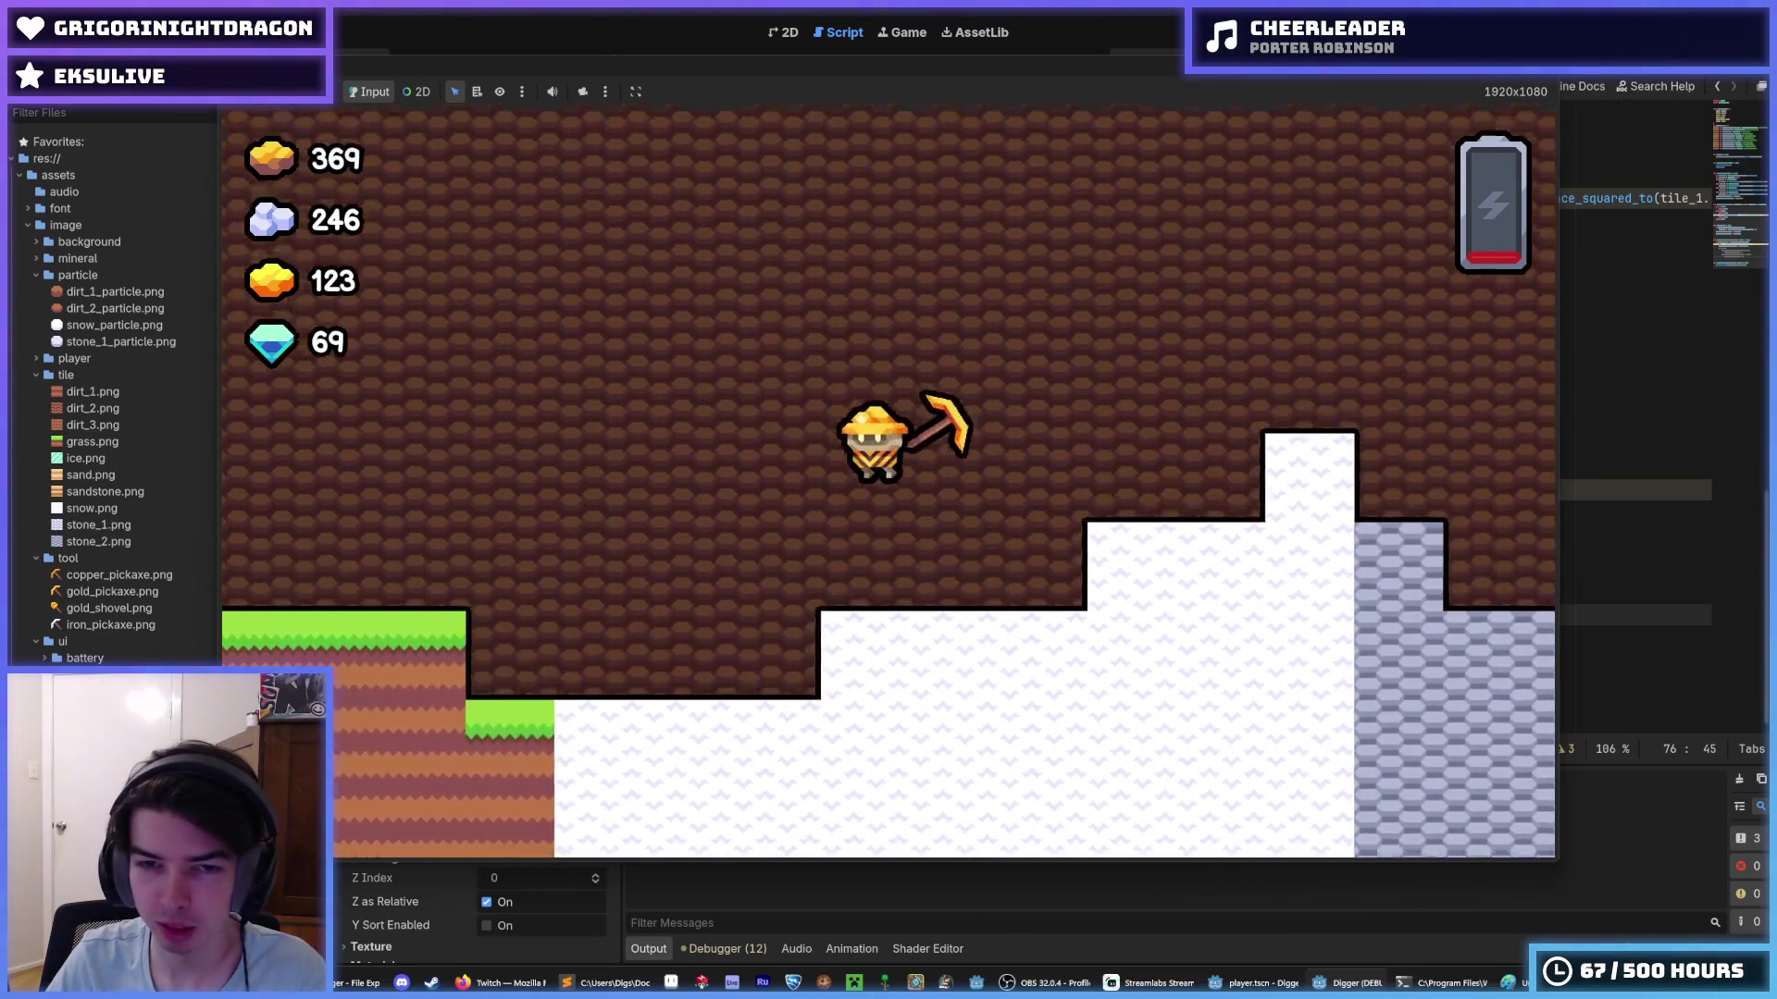
key("a")
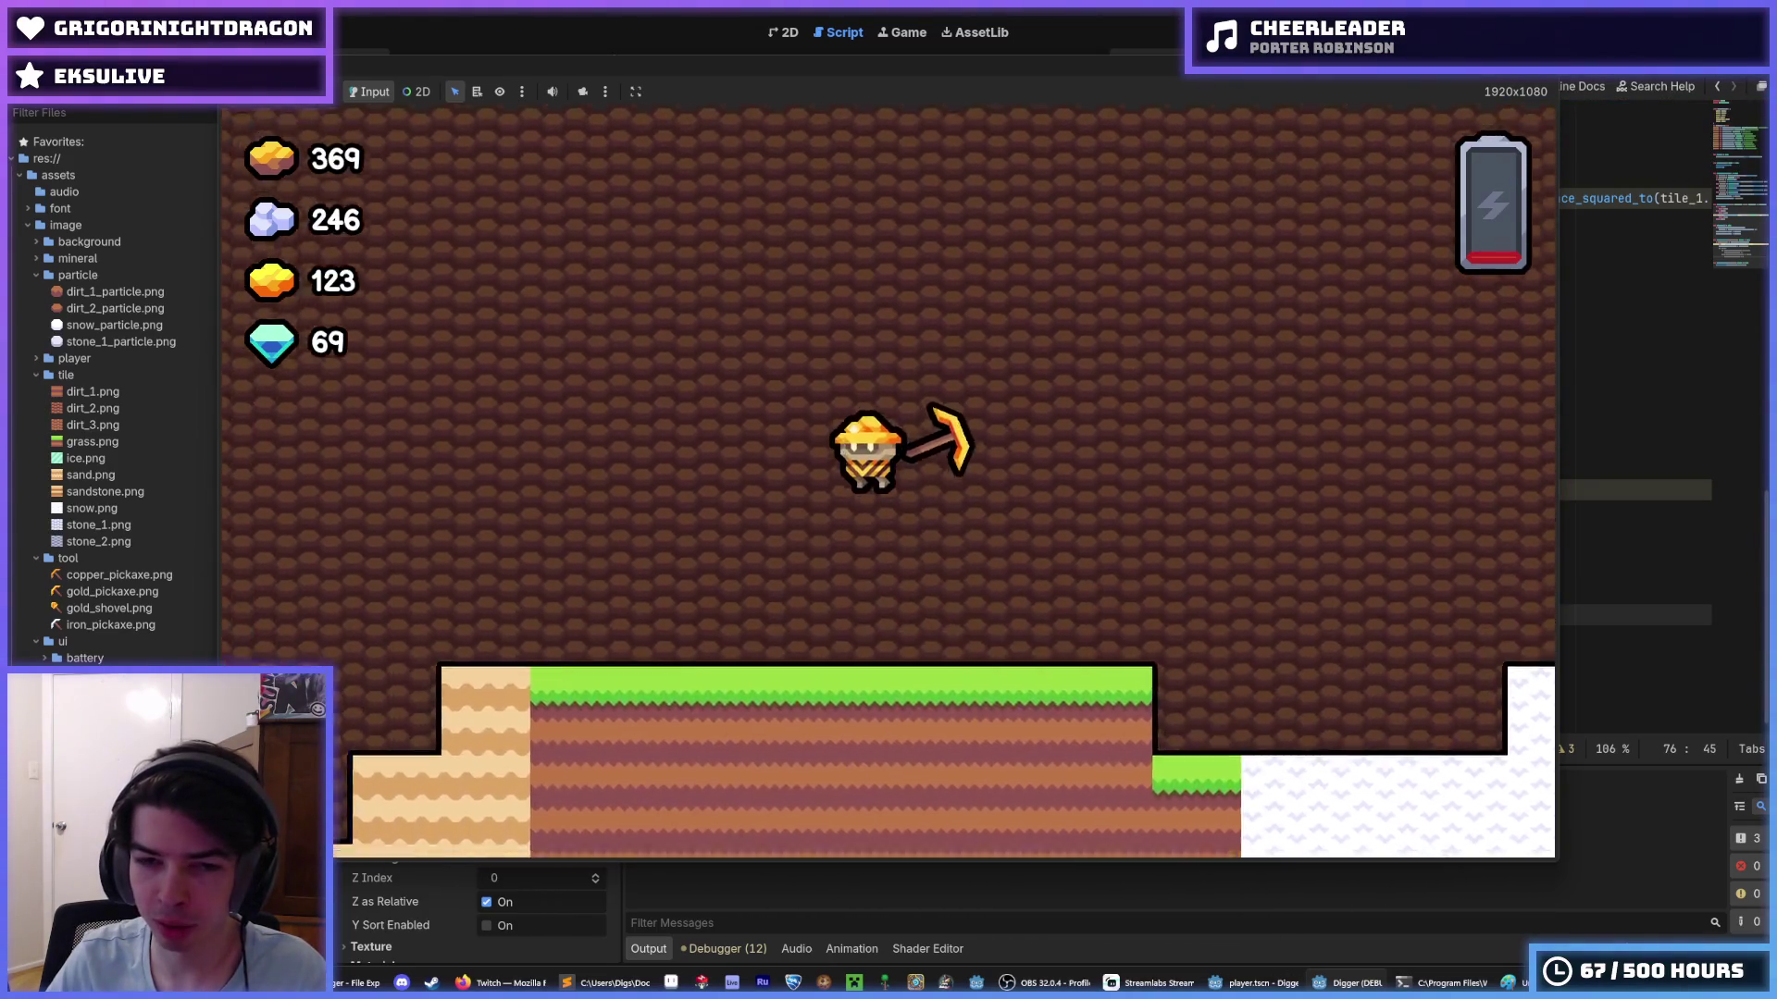
key("w")
key("a")
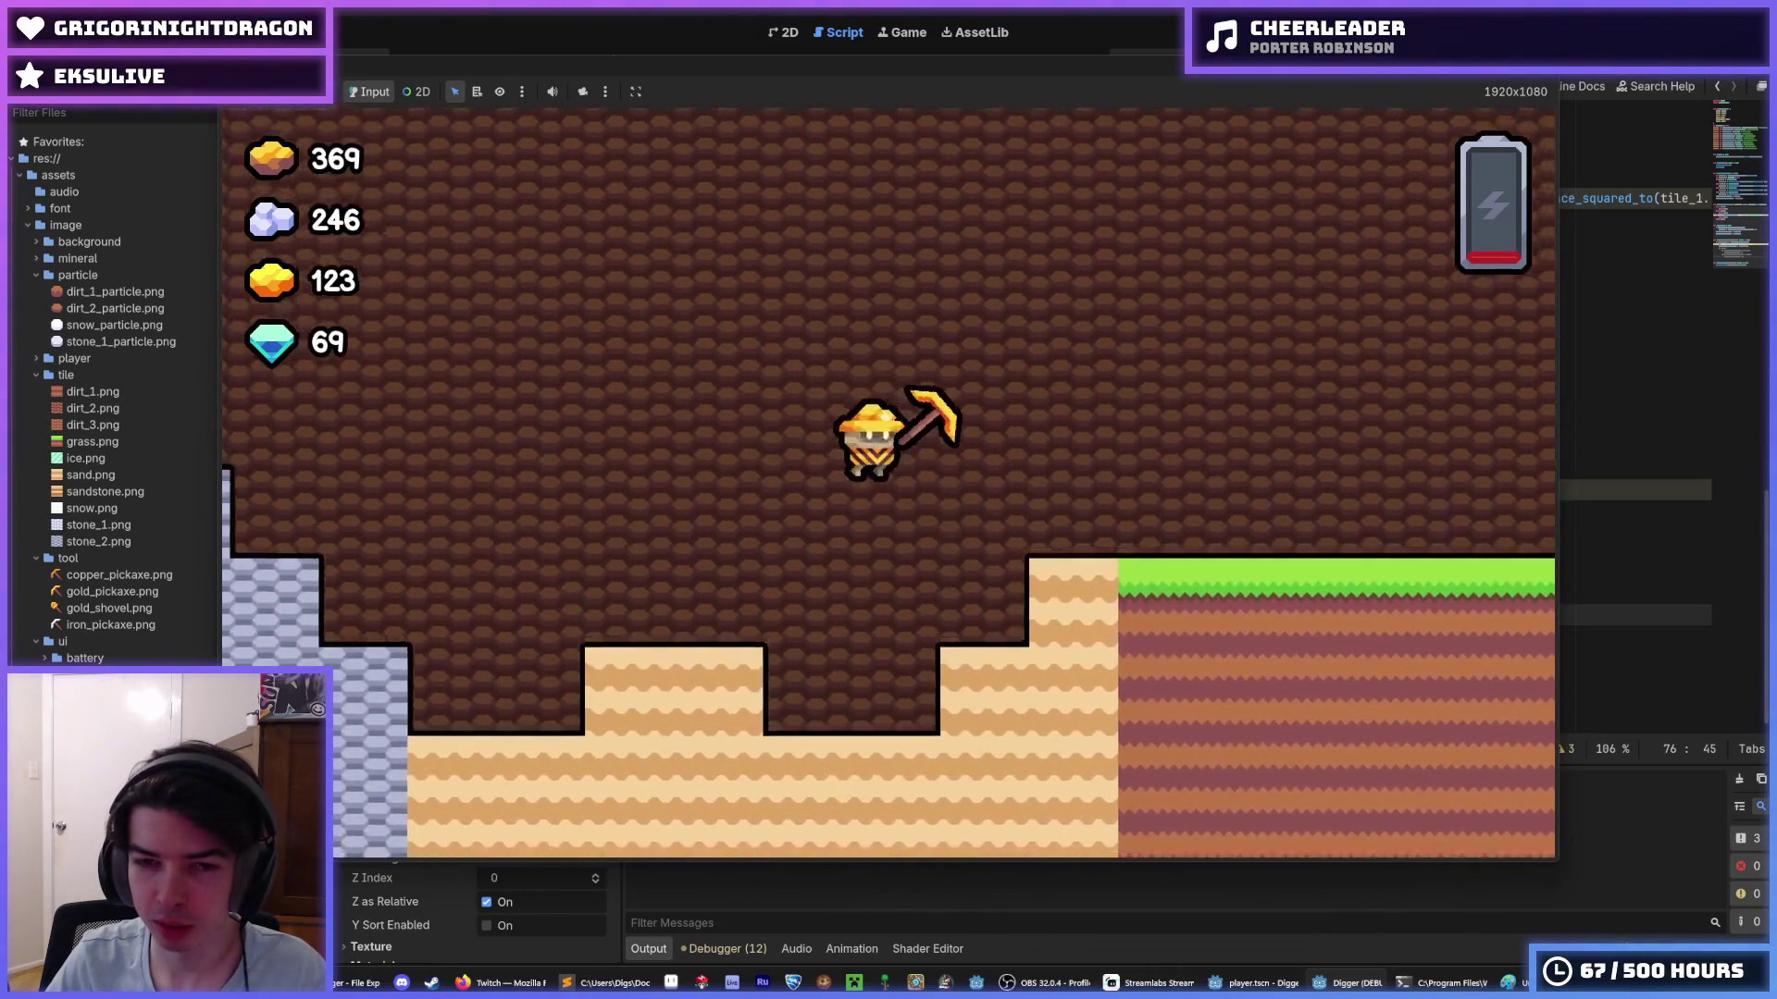
key("w")
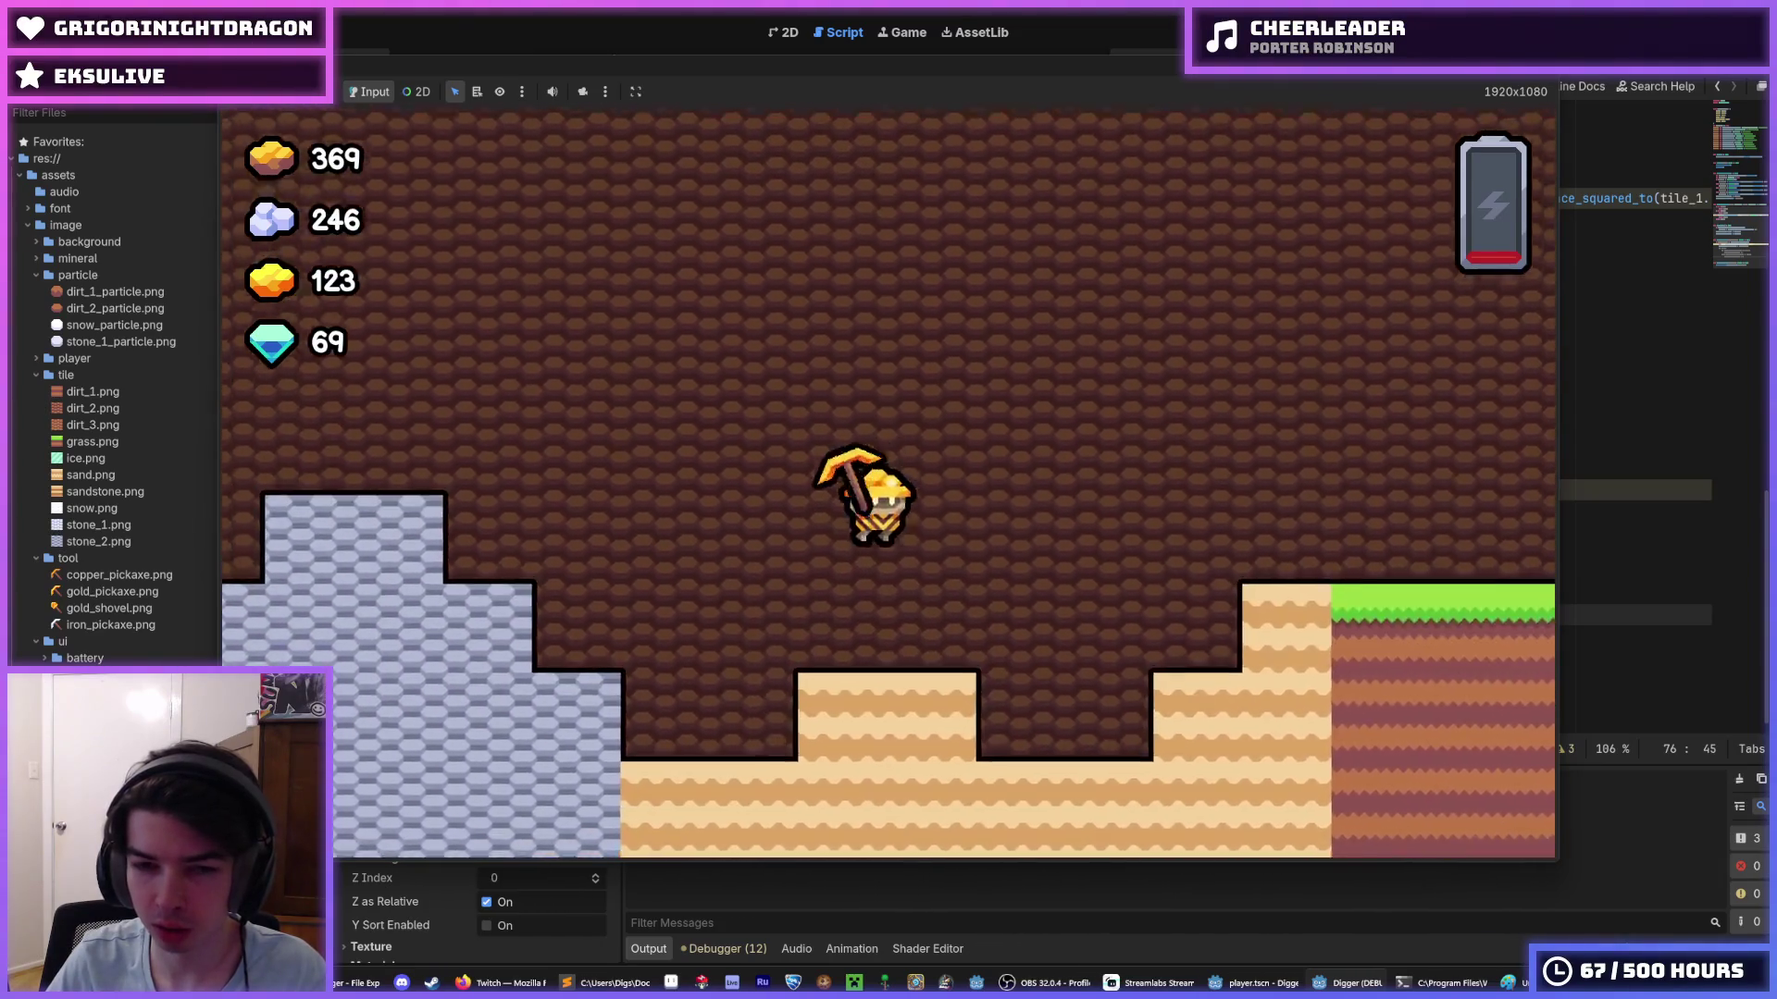
key("d")
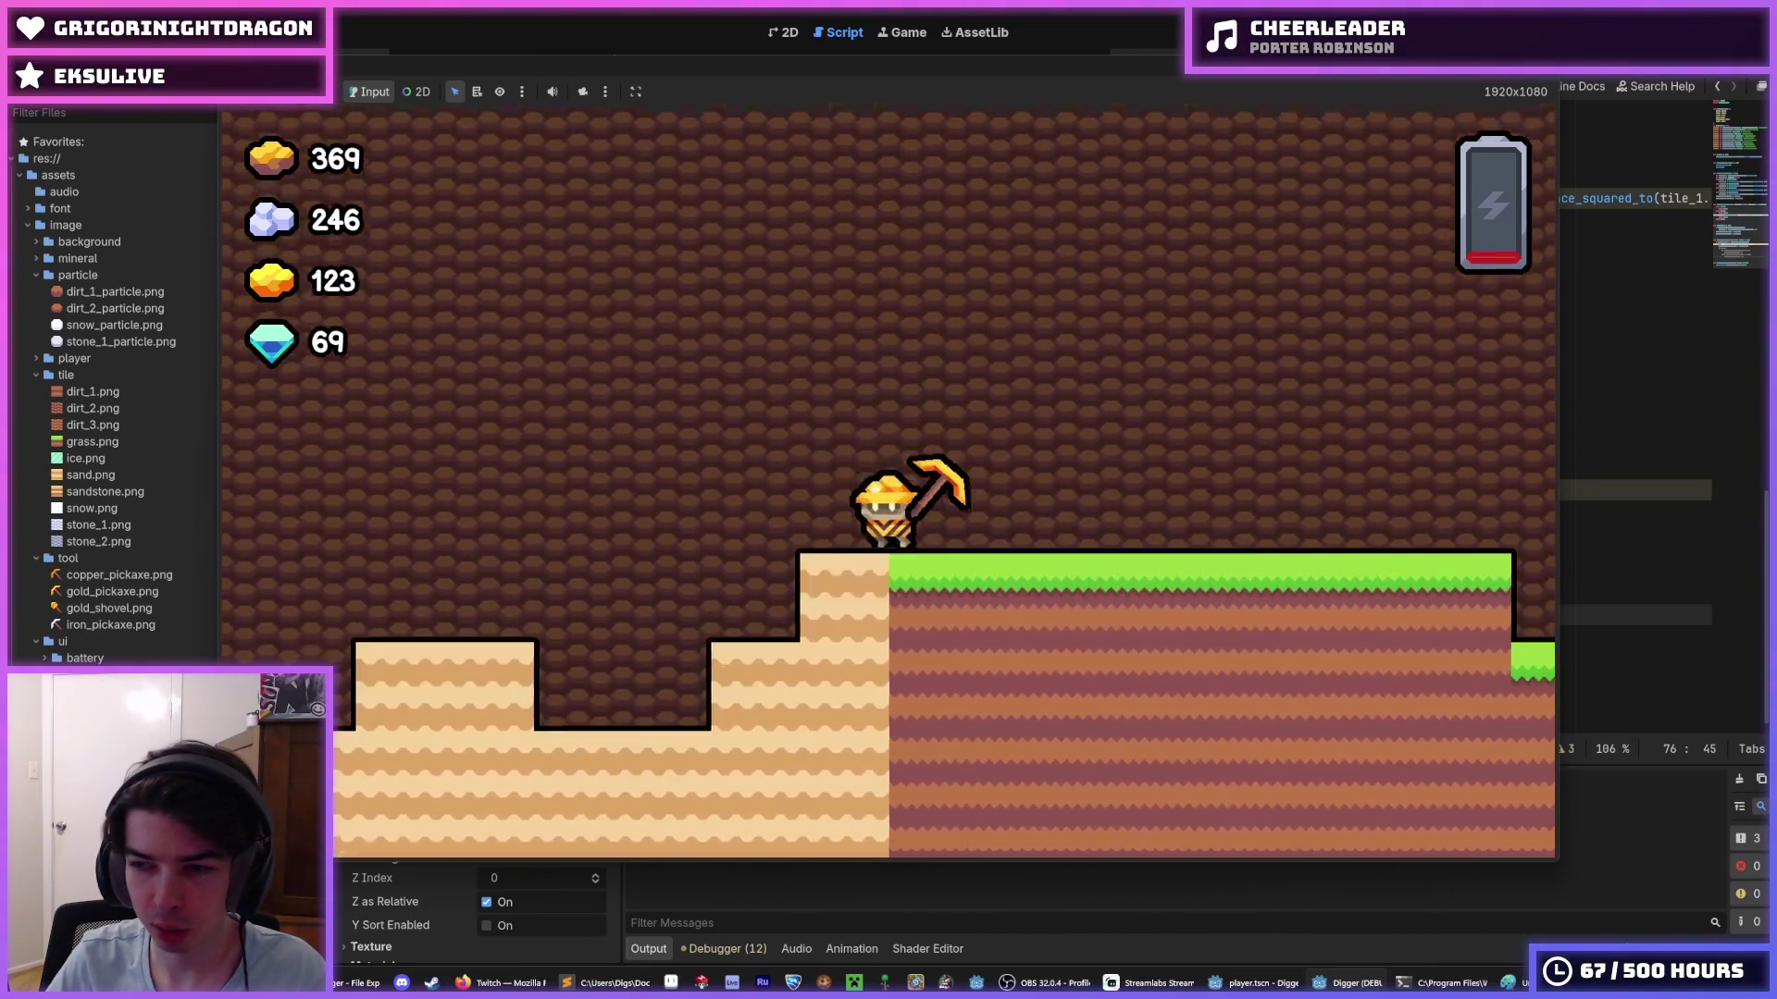
key("a")
key("a")
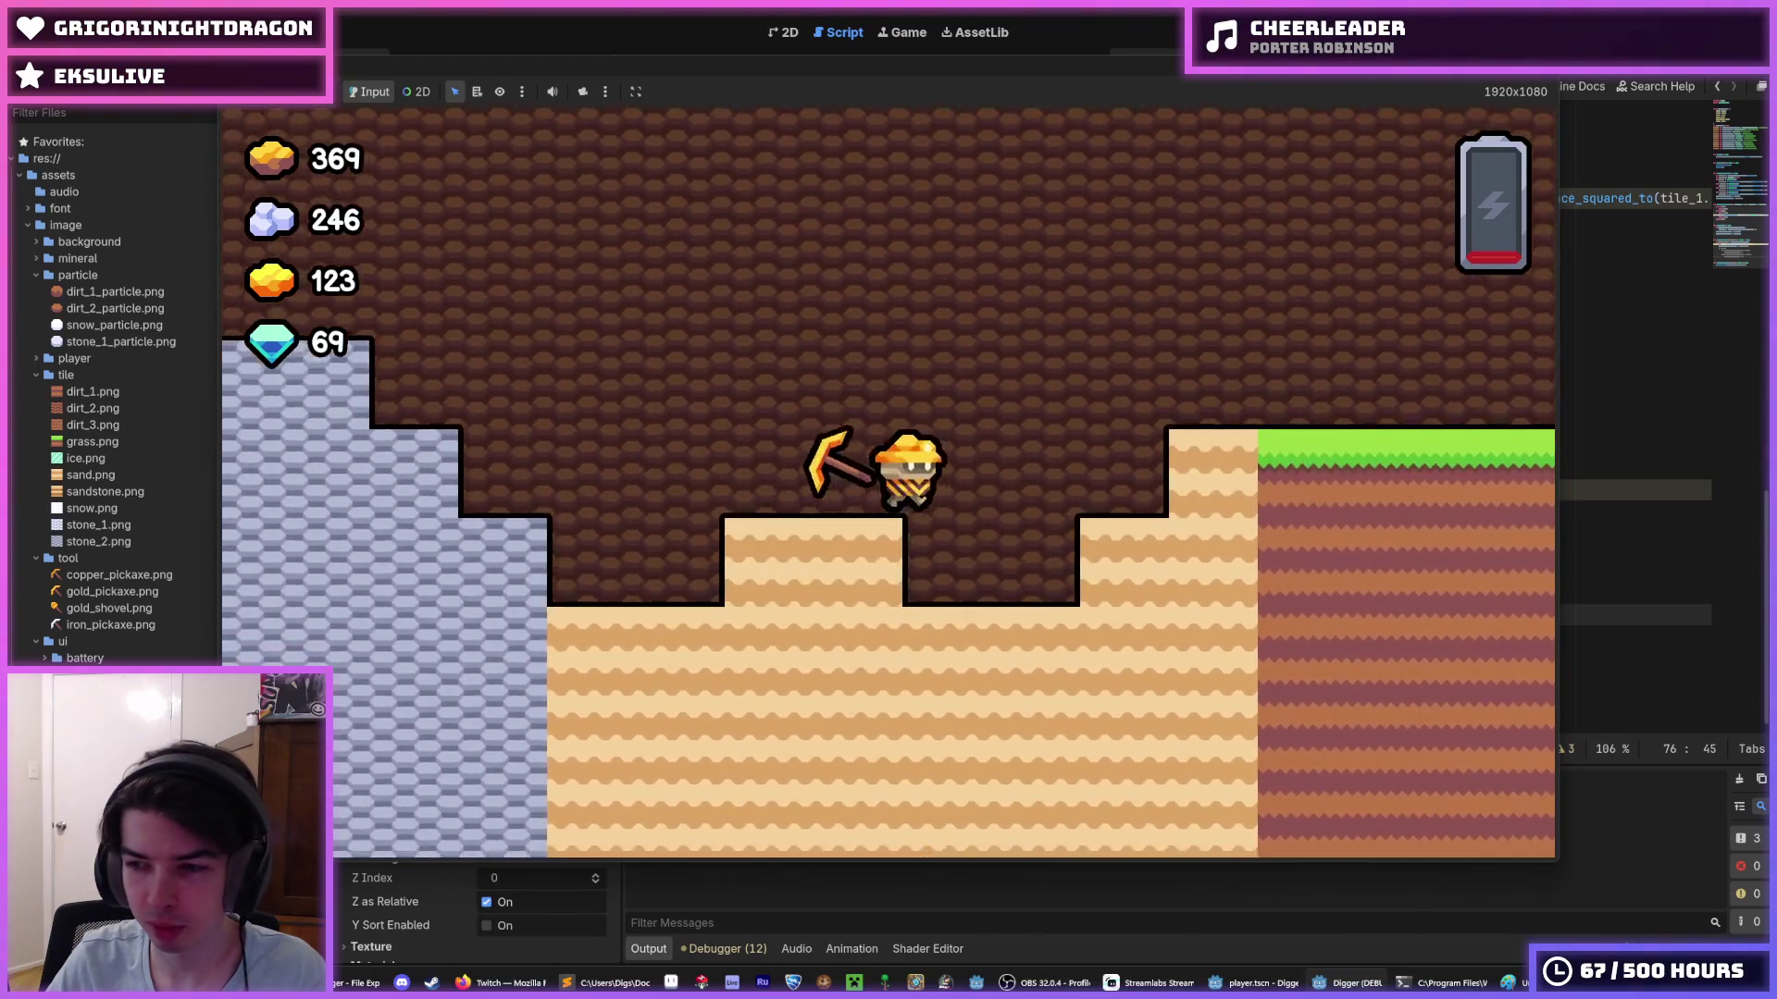
key("w")
key("d")
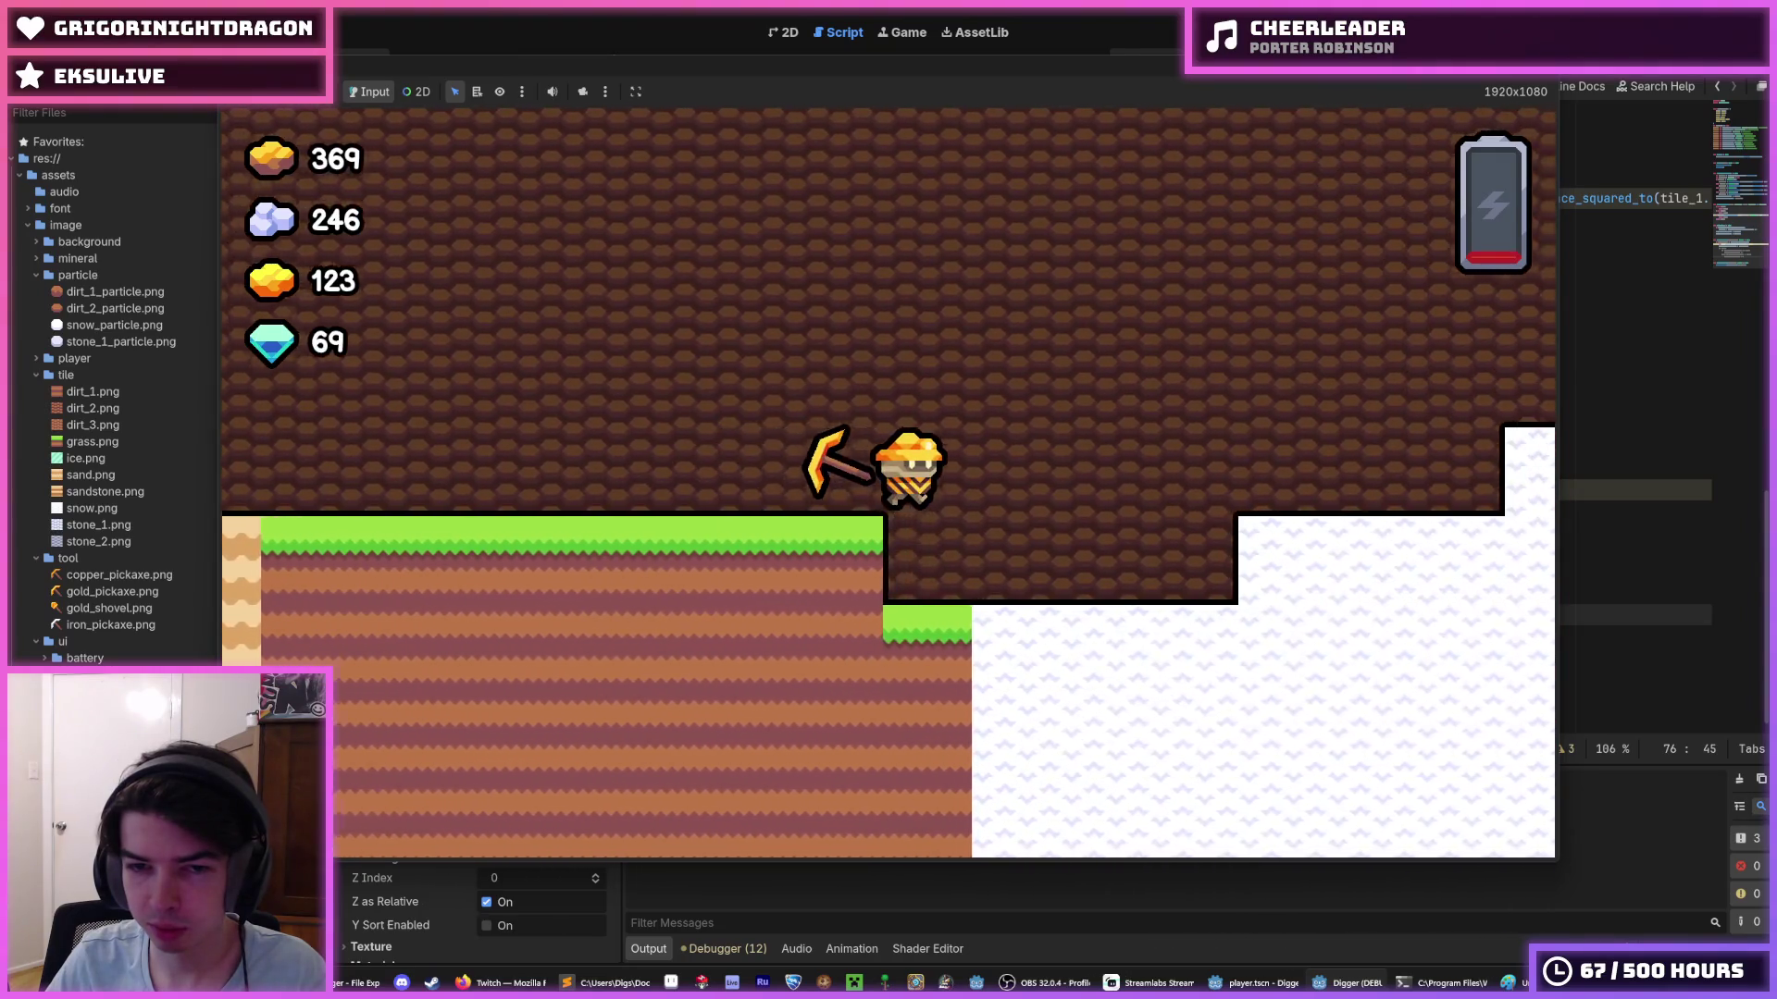
key("a")
key("a")
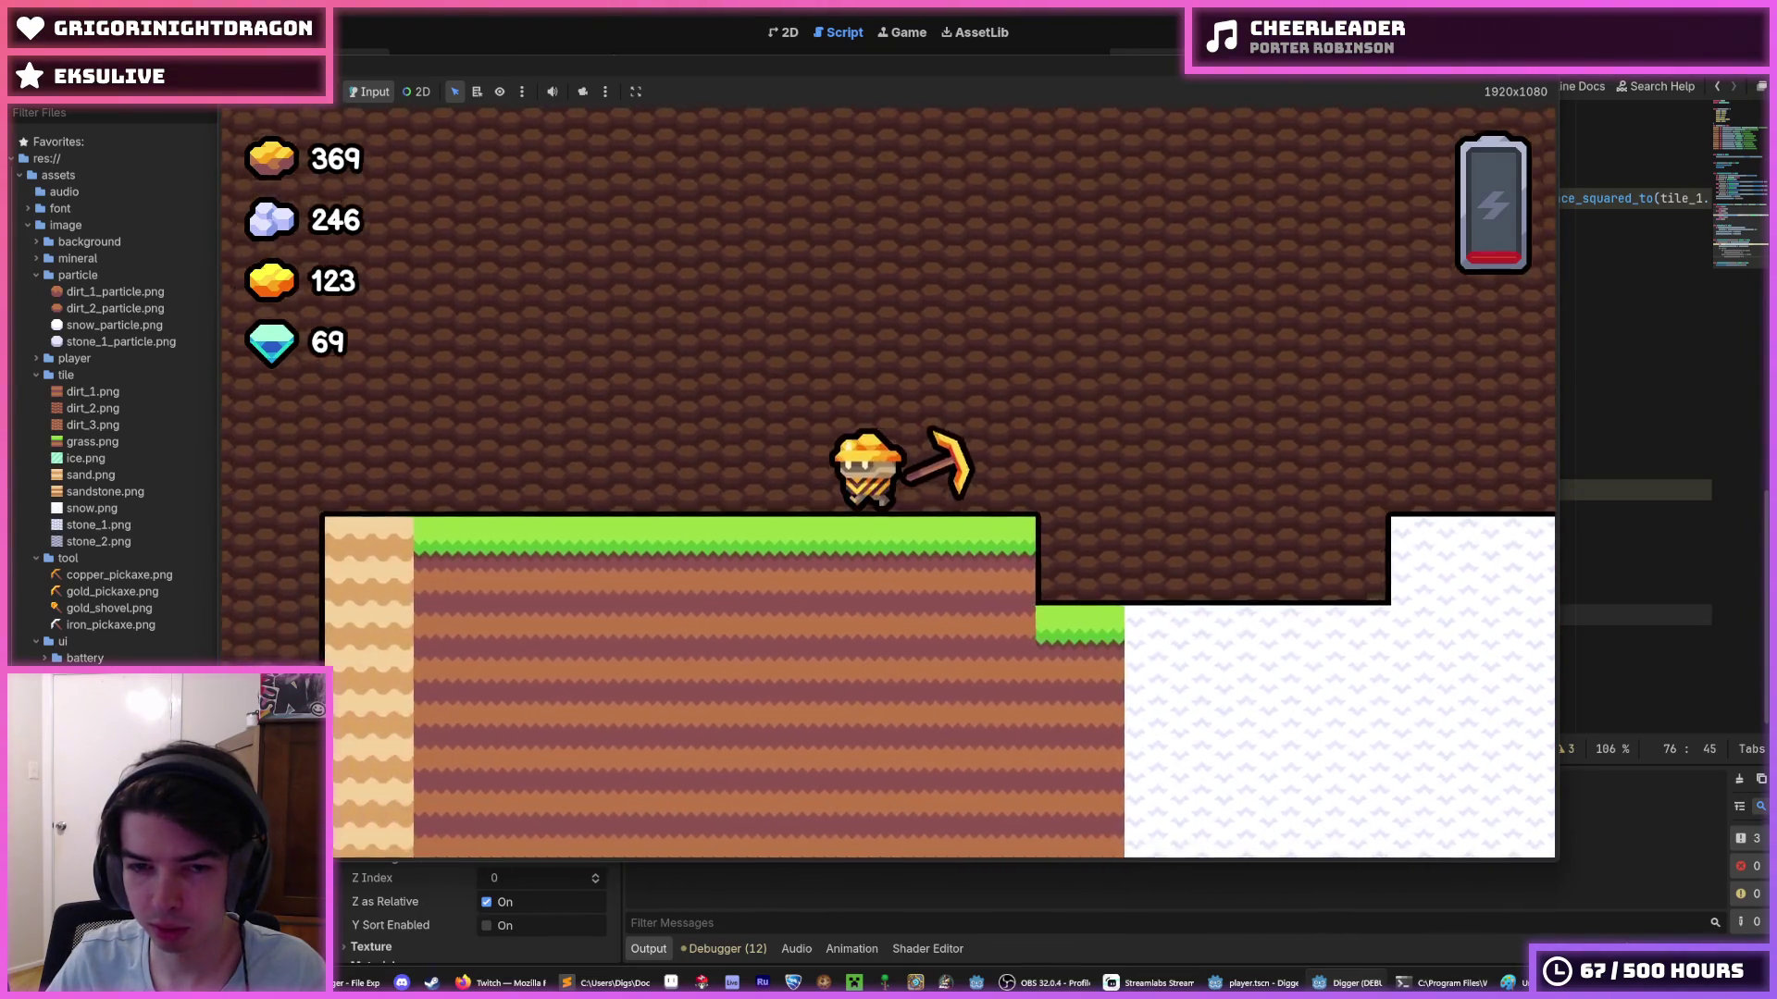
key("F8")
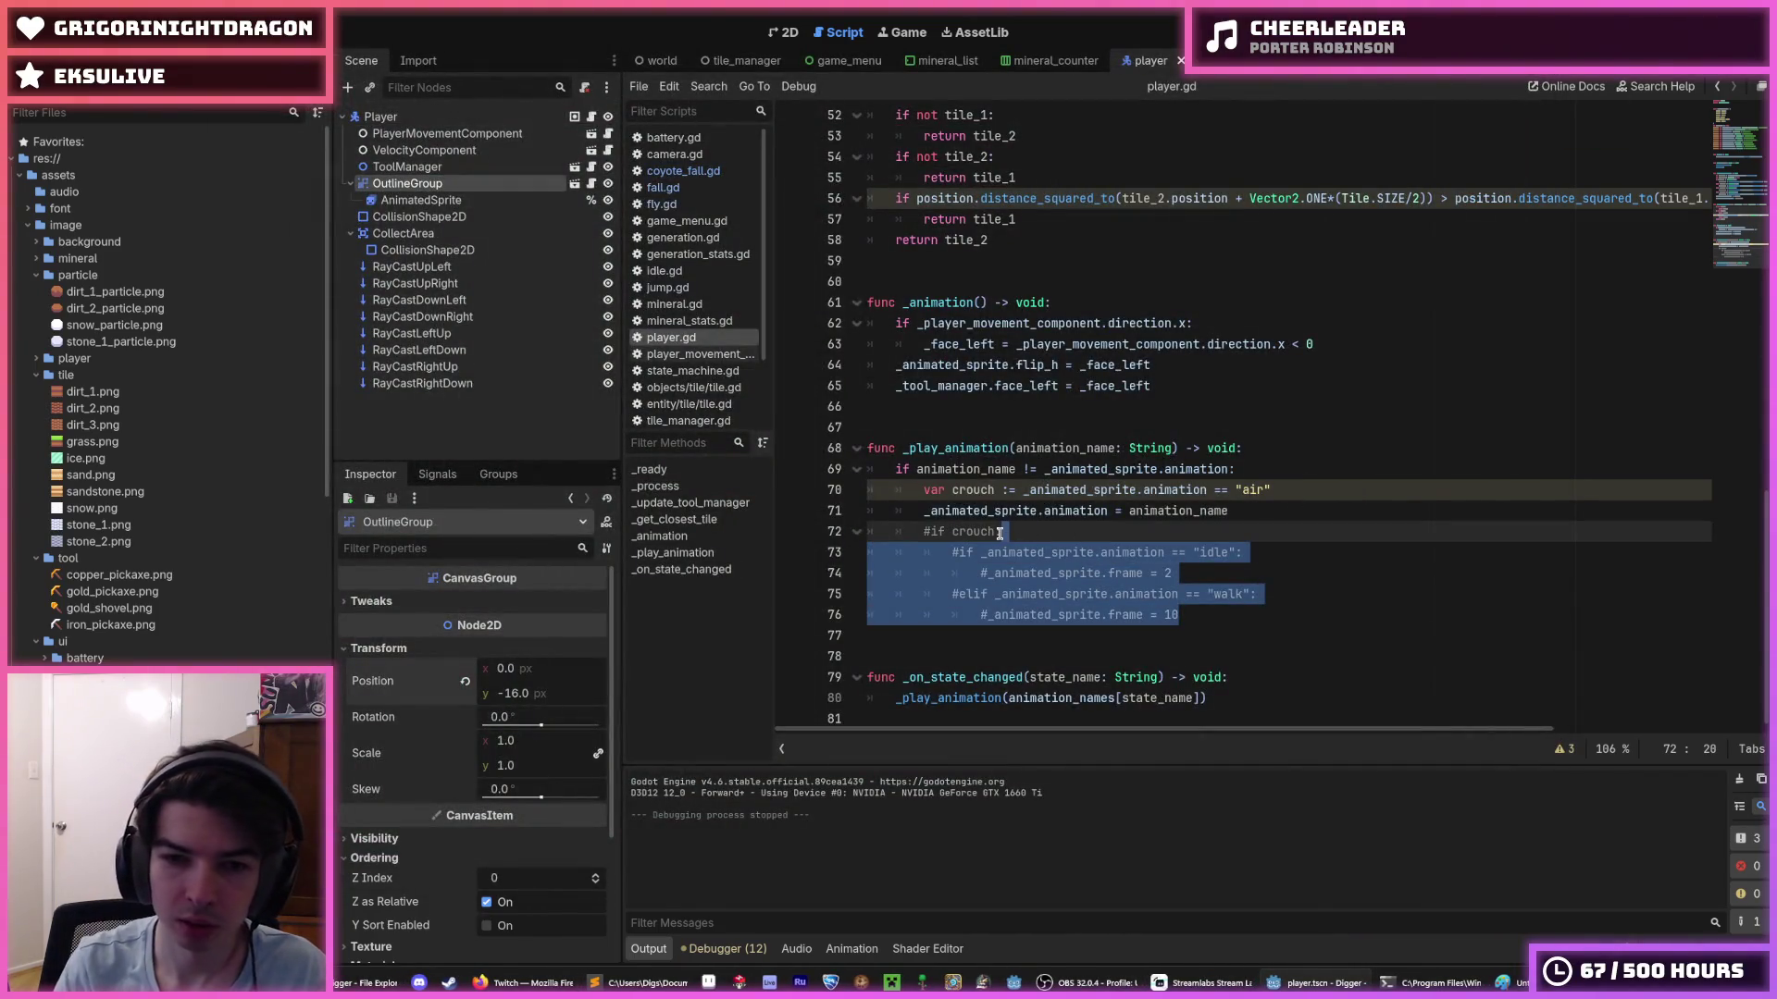
- Uncomment the crouch block lines 72–76 and save the script and scene
key("ctrl+k")
key("ctrl+s")
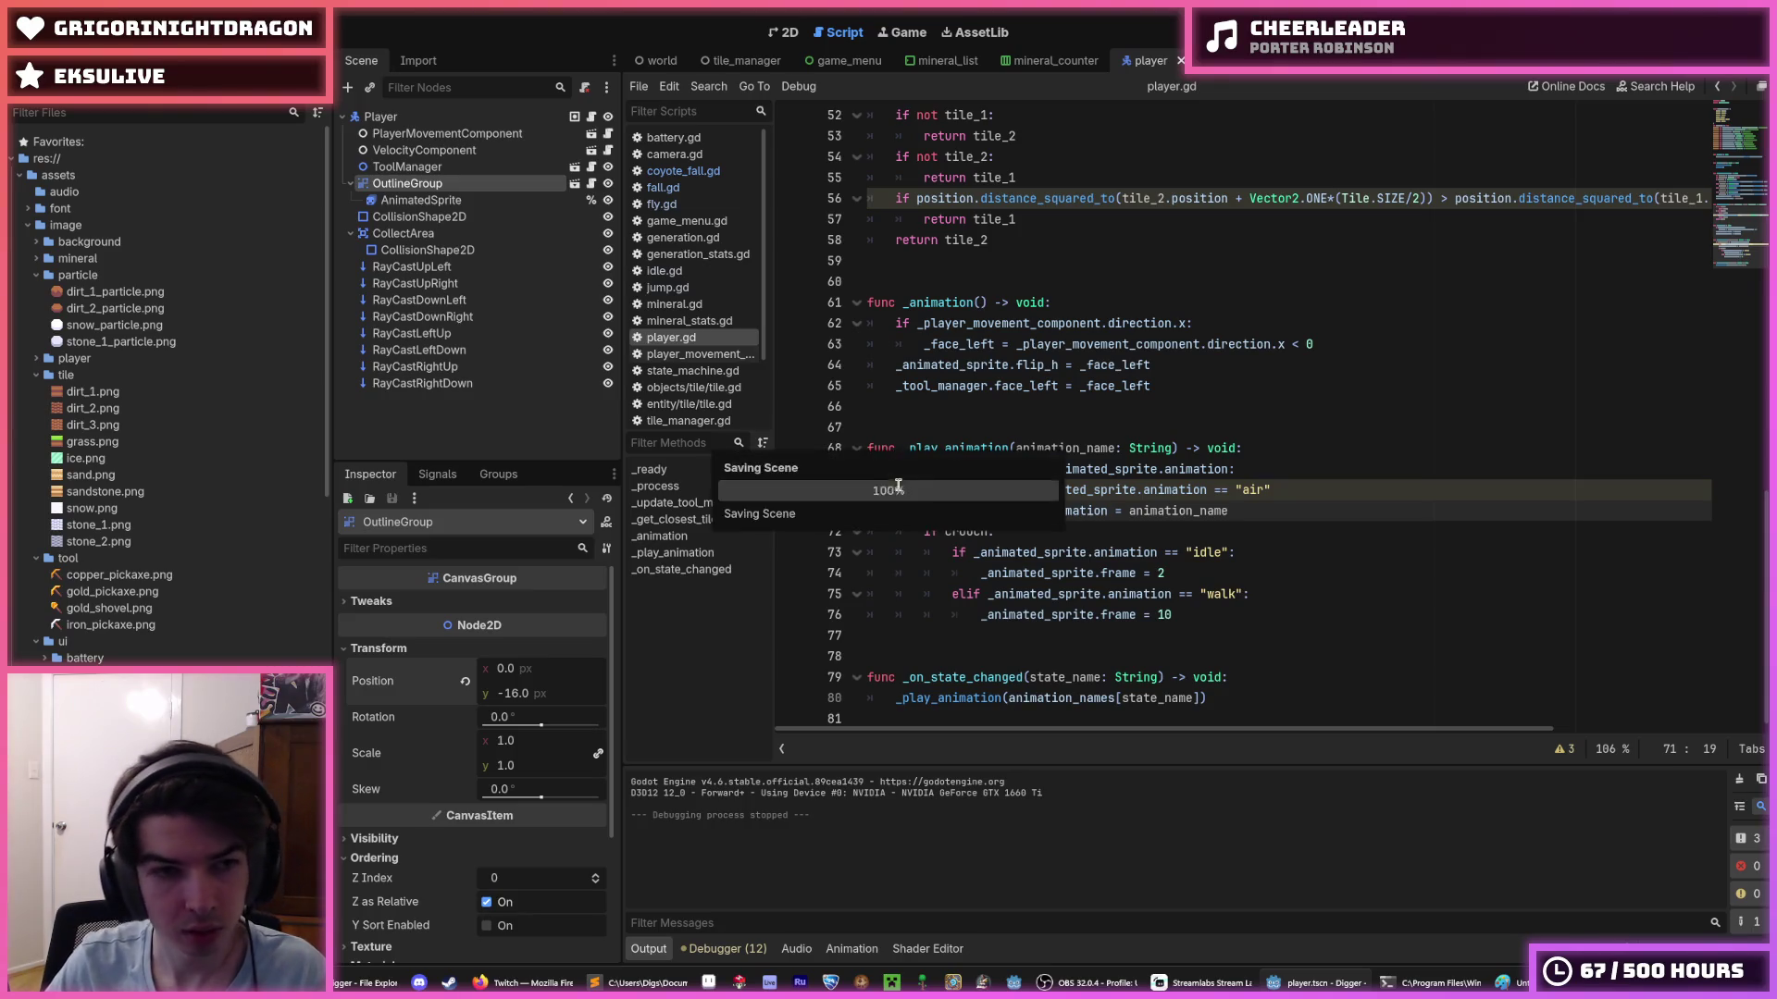
left_click(470, 114)
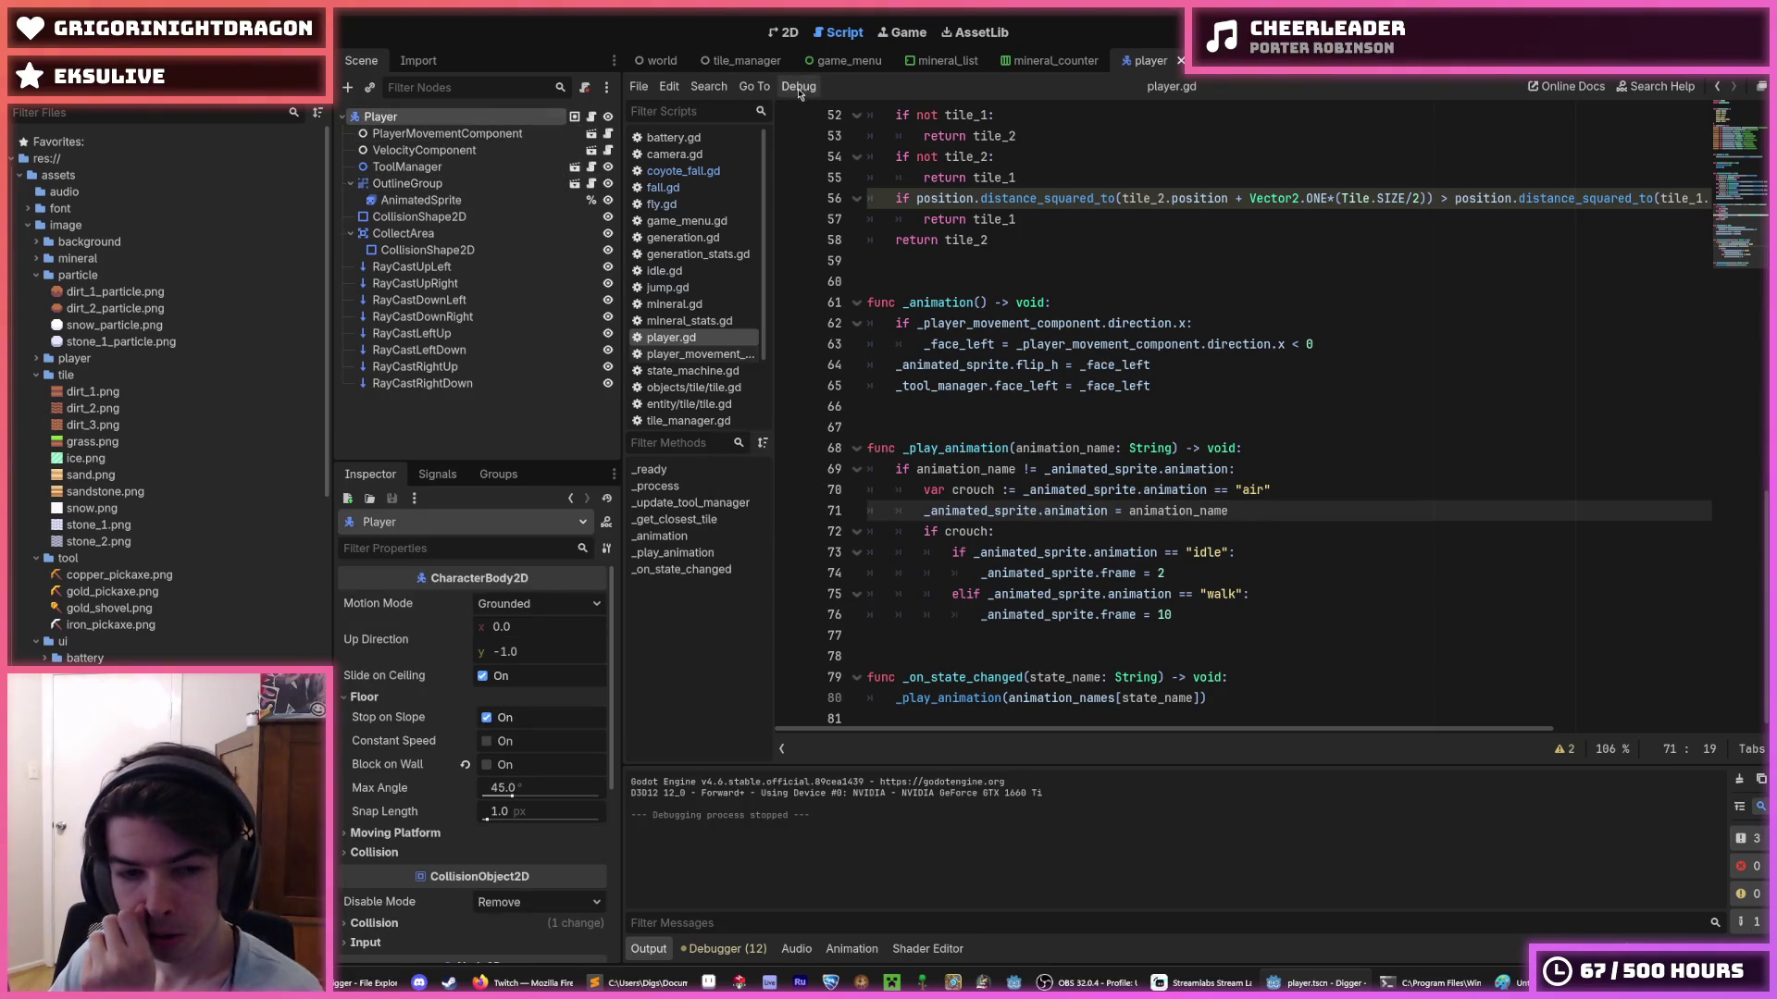
- Preview the AnimatedSprite's idle, walk, air and floor animations, then open player.gd
left_click(785, 31)
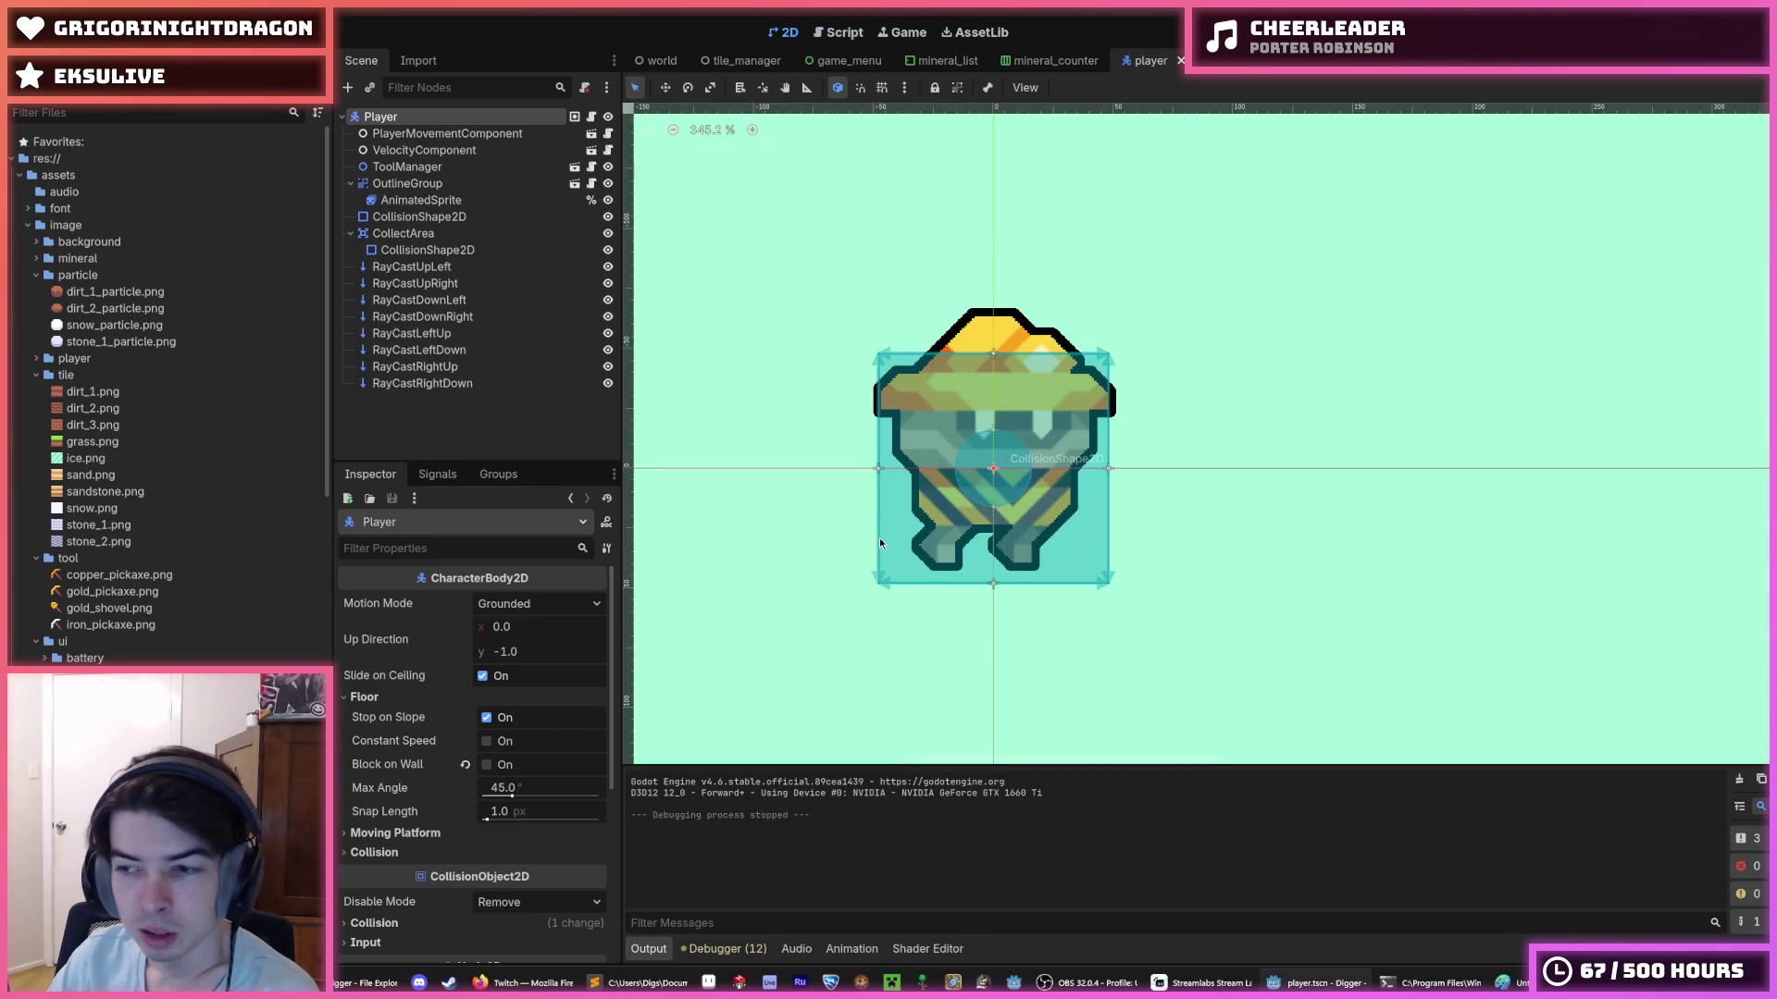
left_click(851, 949)
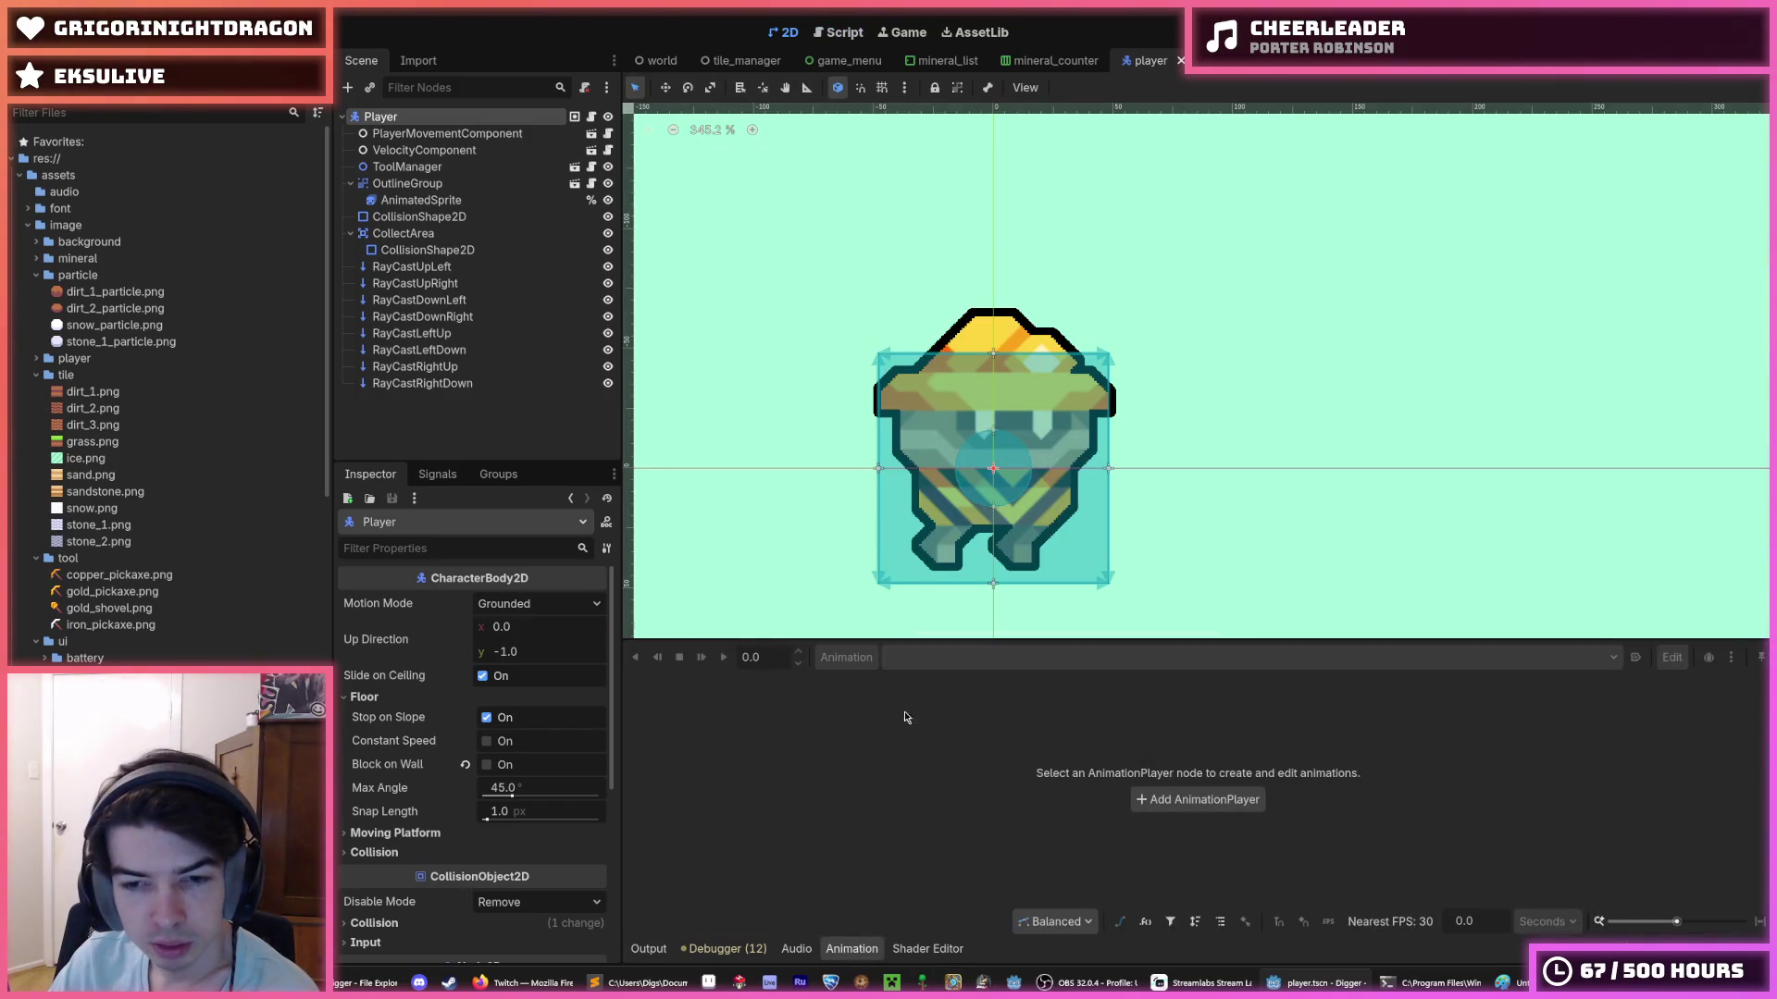
left_click(433, 201)
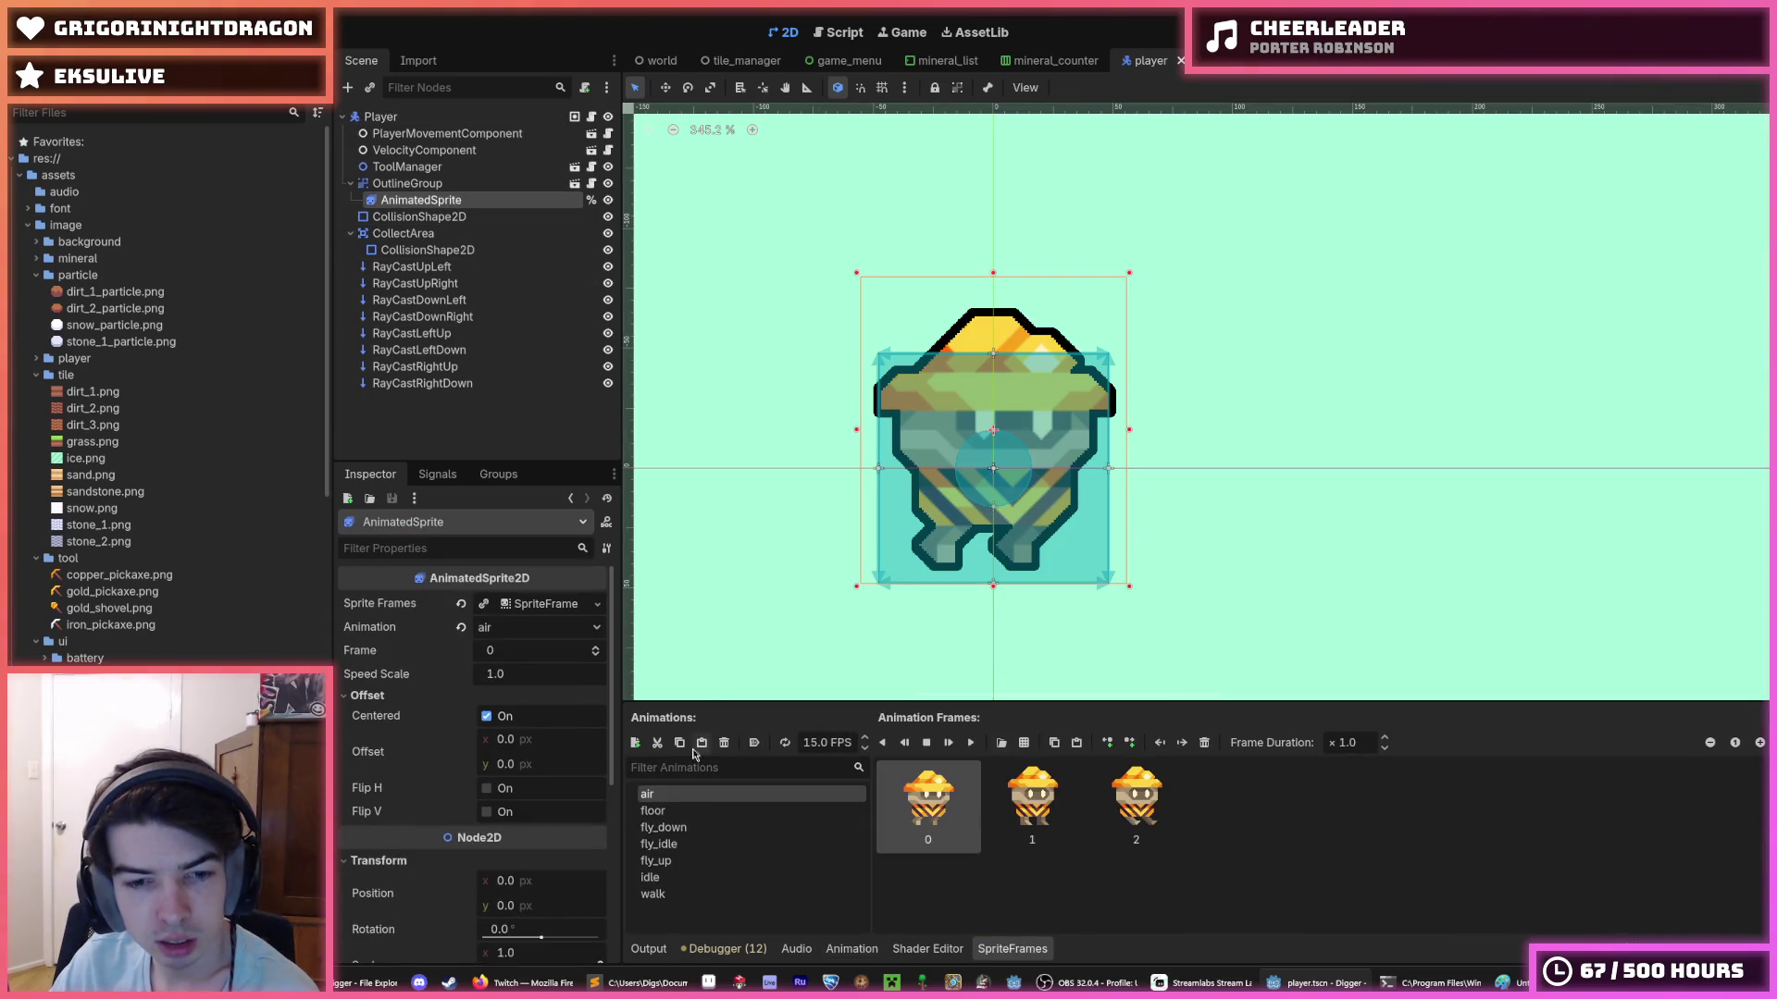
double_click(653, 876)
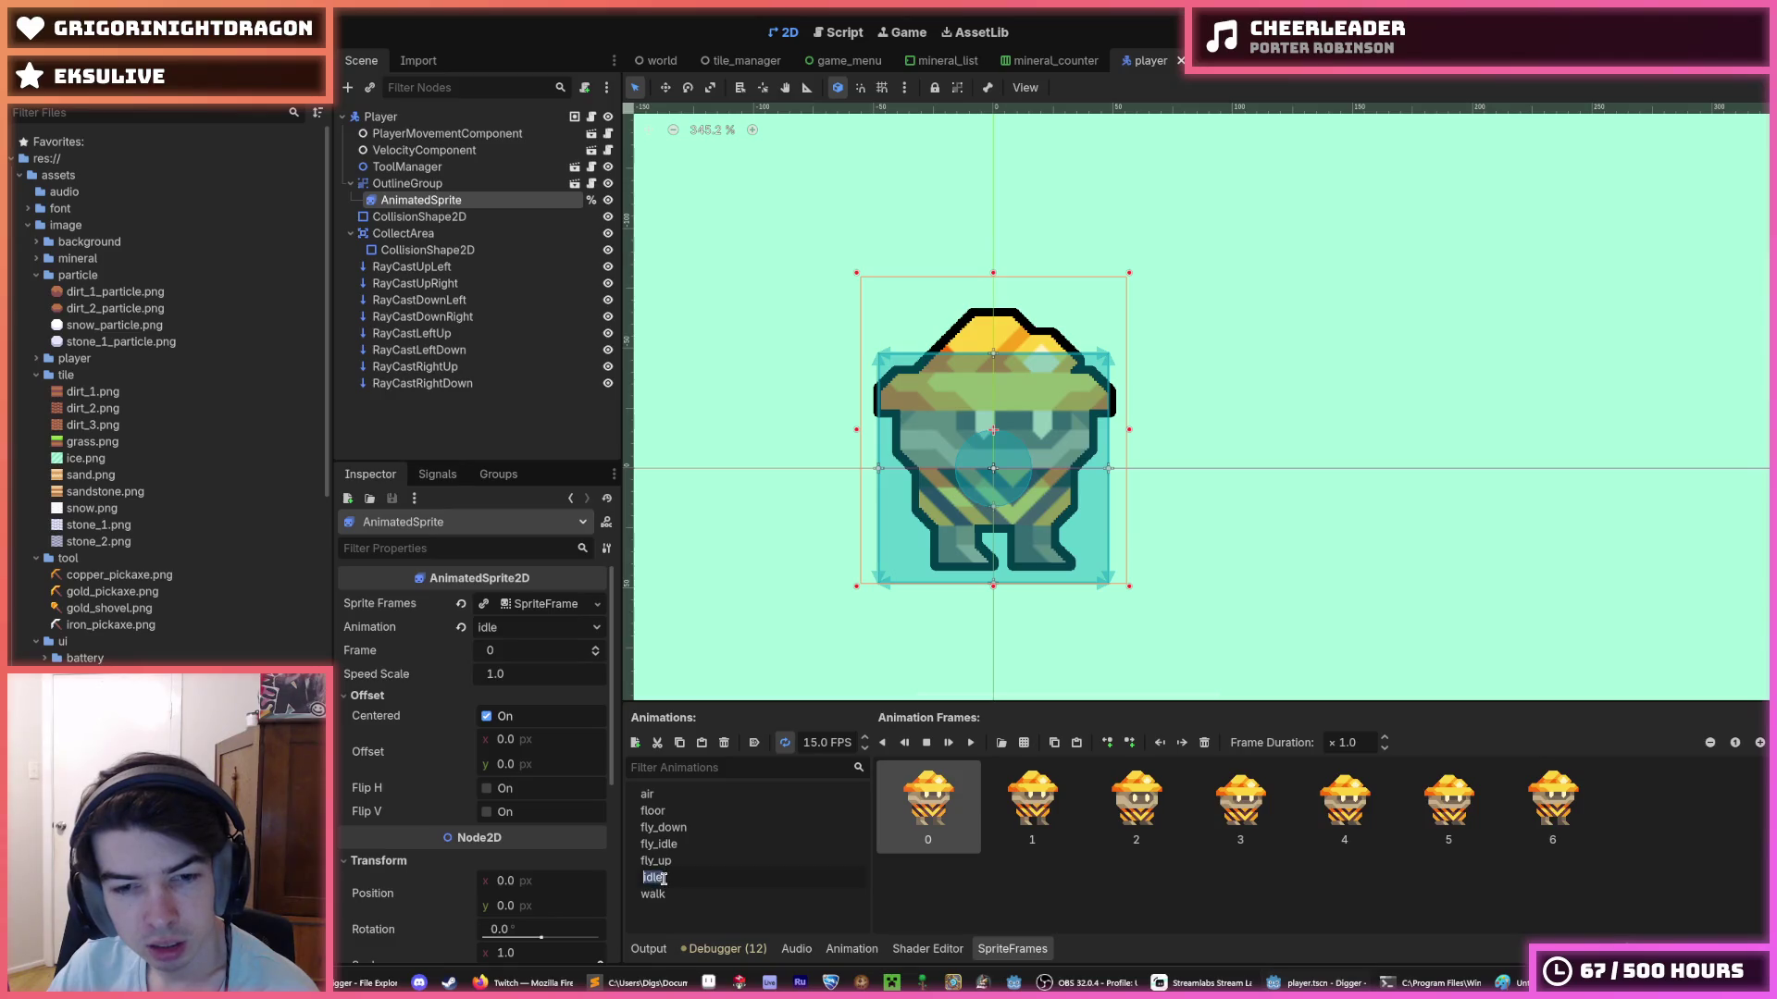
key("Return")
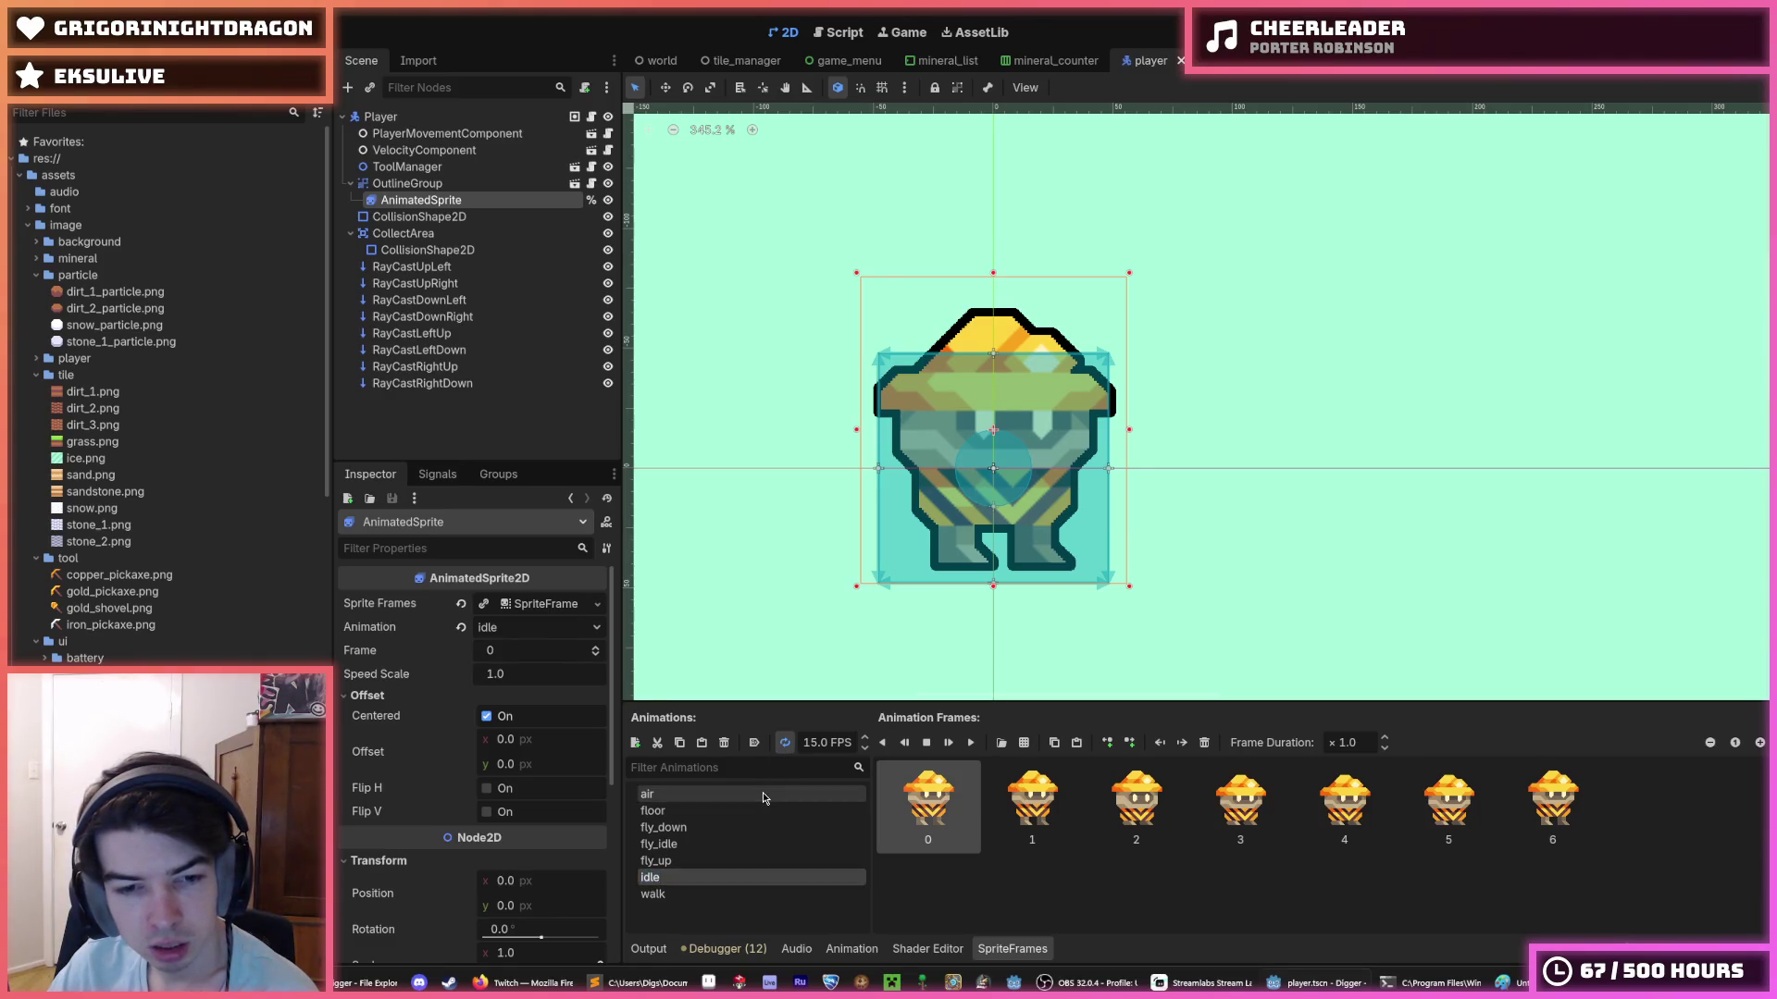
left_click(708, 894)
left_click(675, 795)
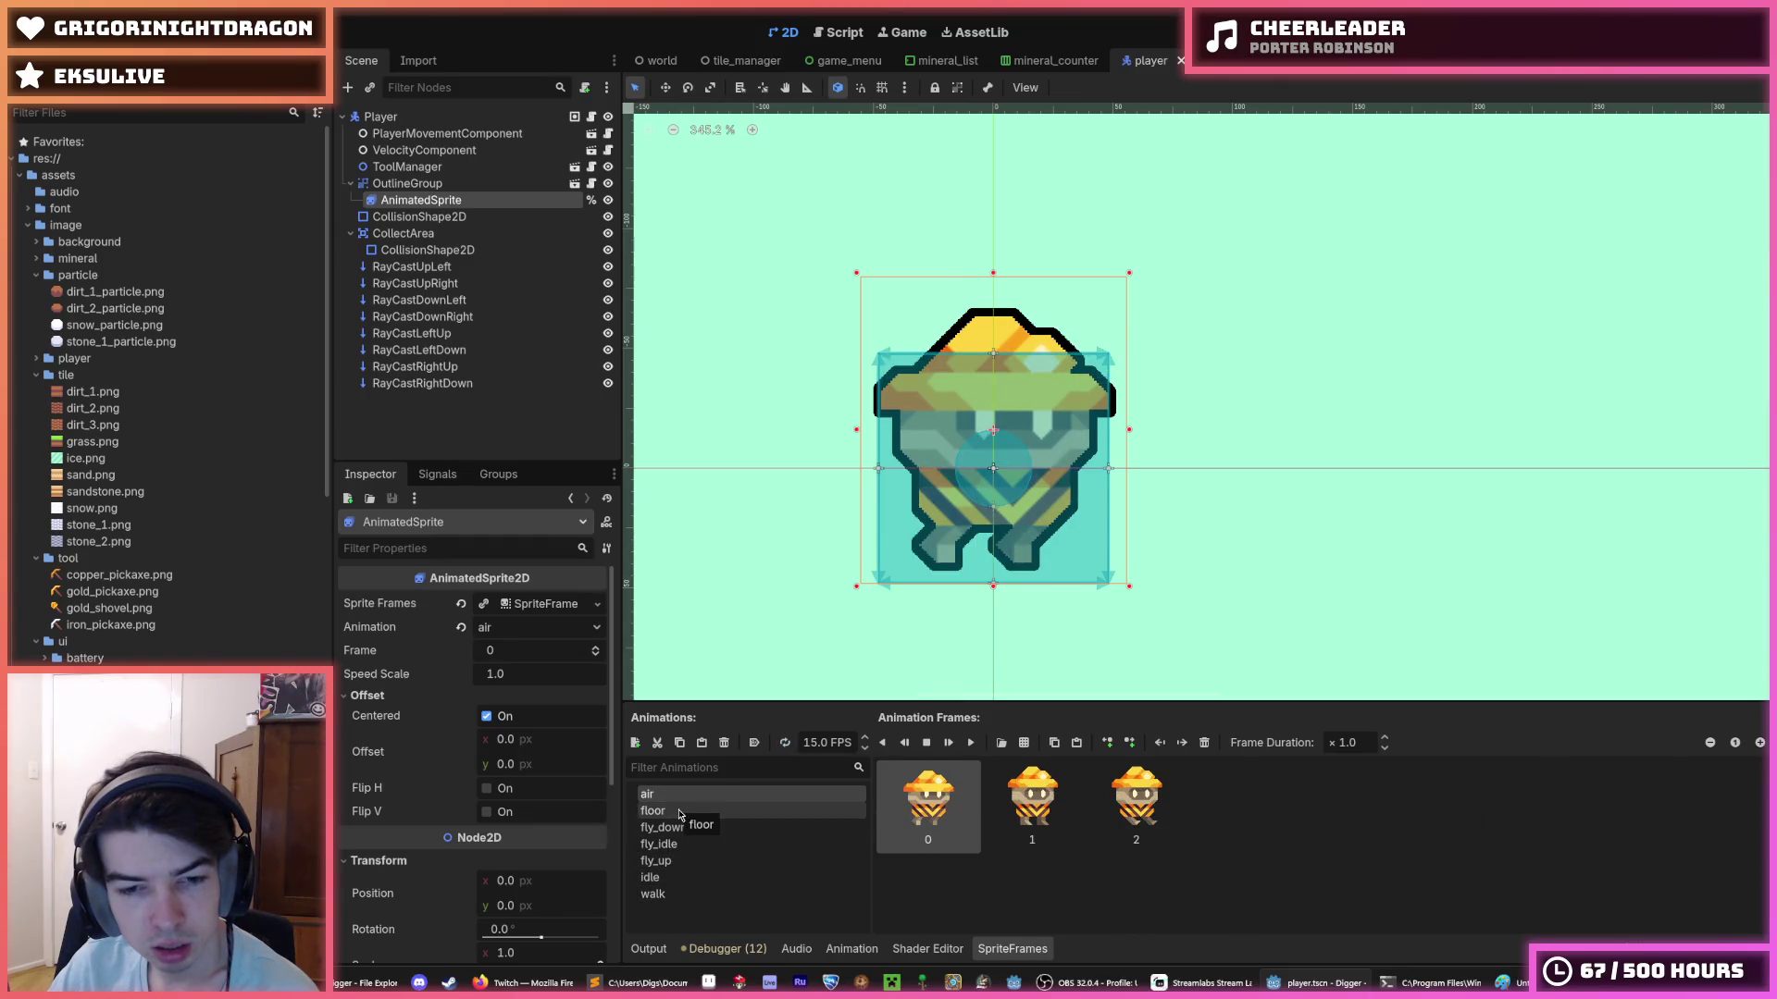
left_click(681, 812)
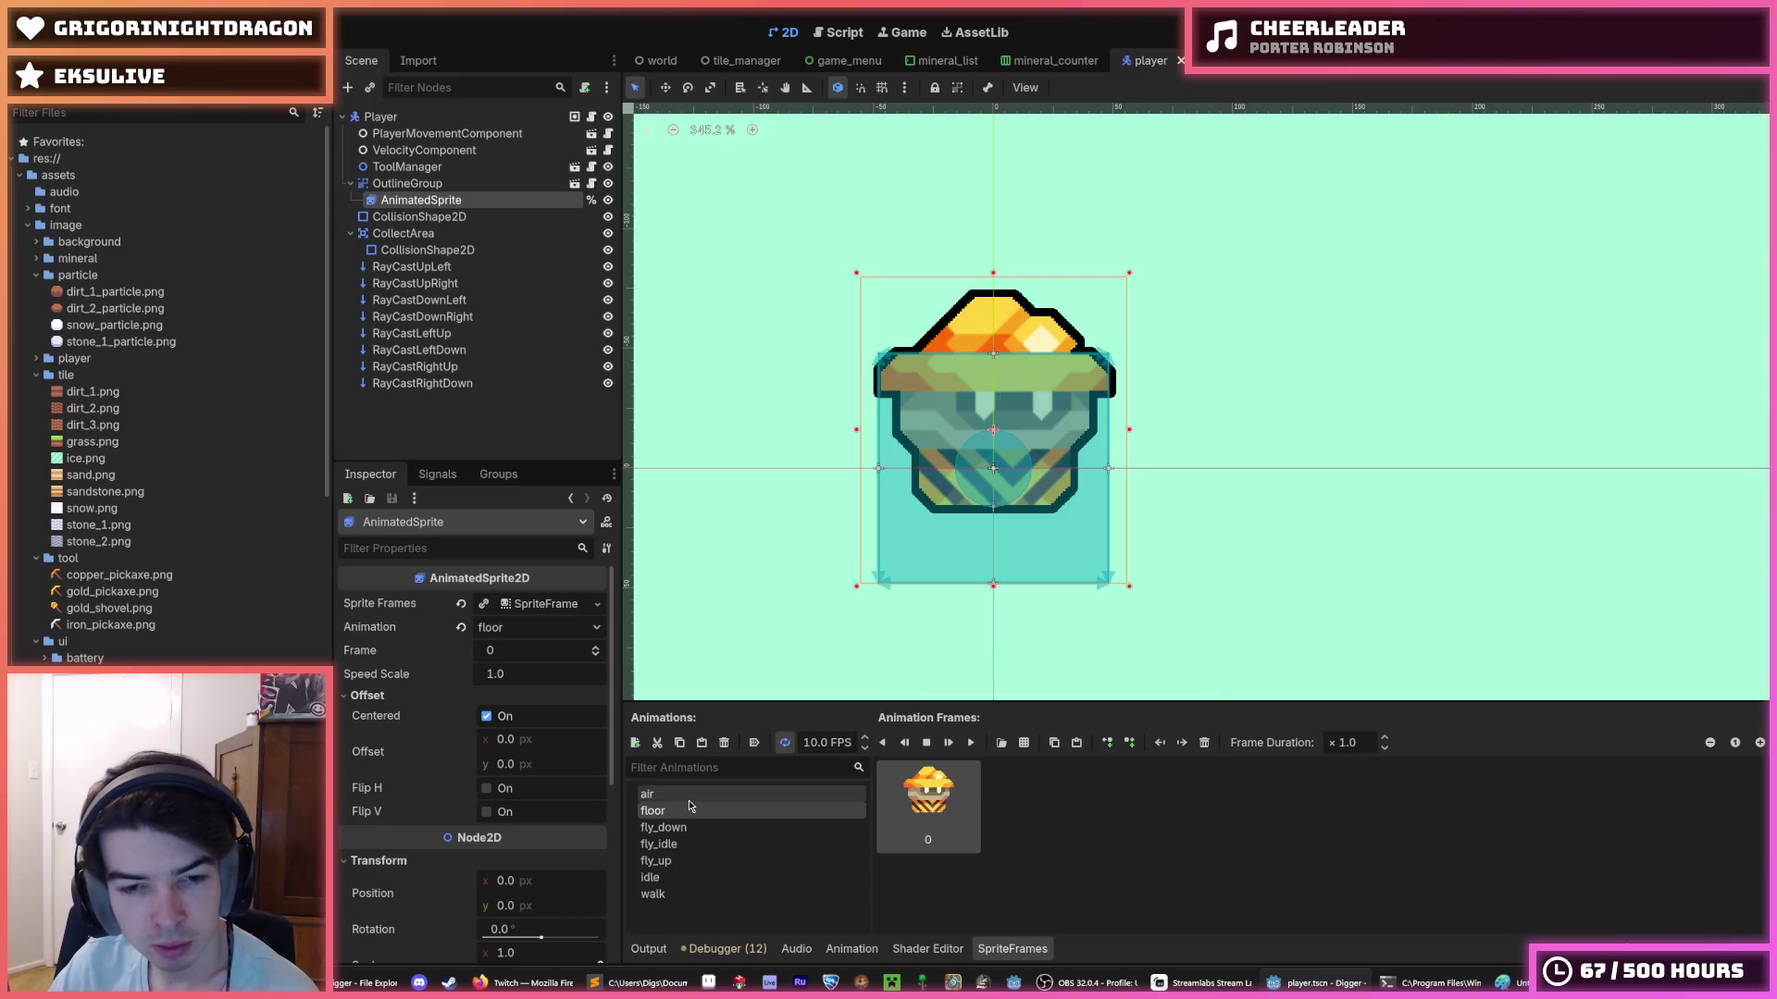
left_click(679, 795)
left_click(572, 116)
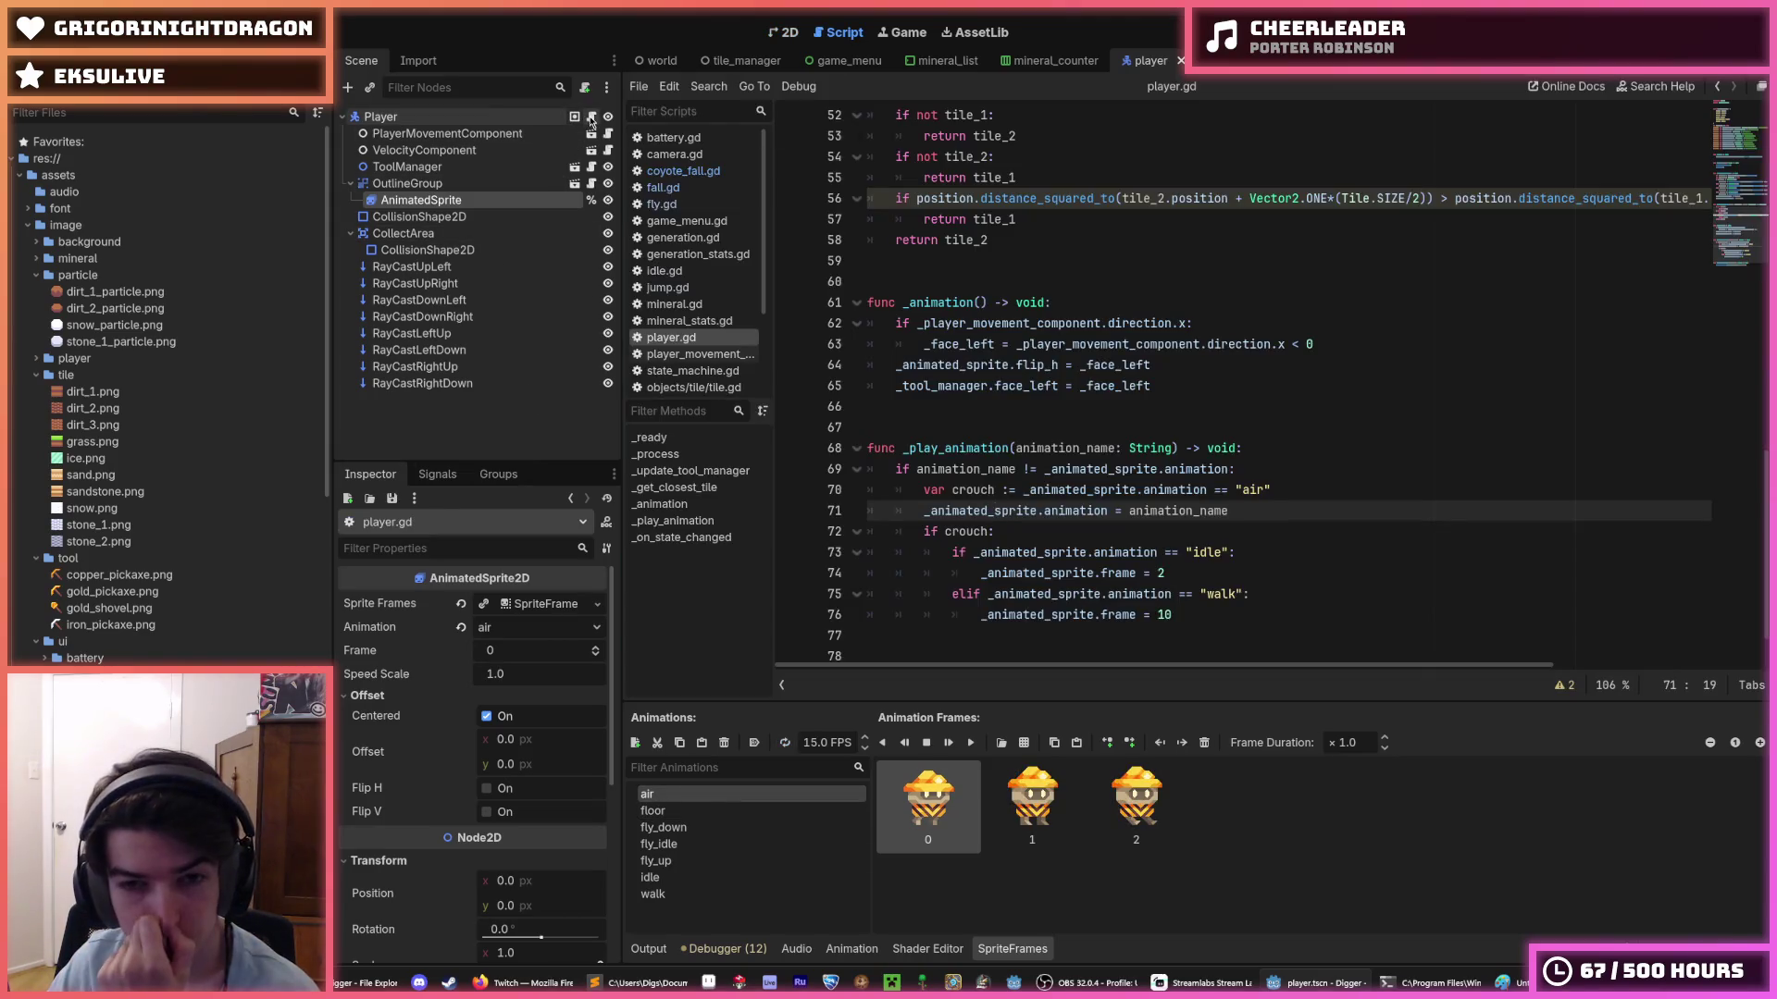
scroll(1122, 475, "down", 1)
scroll(1122, 475, "up", 9)
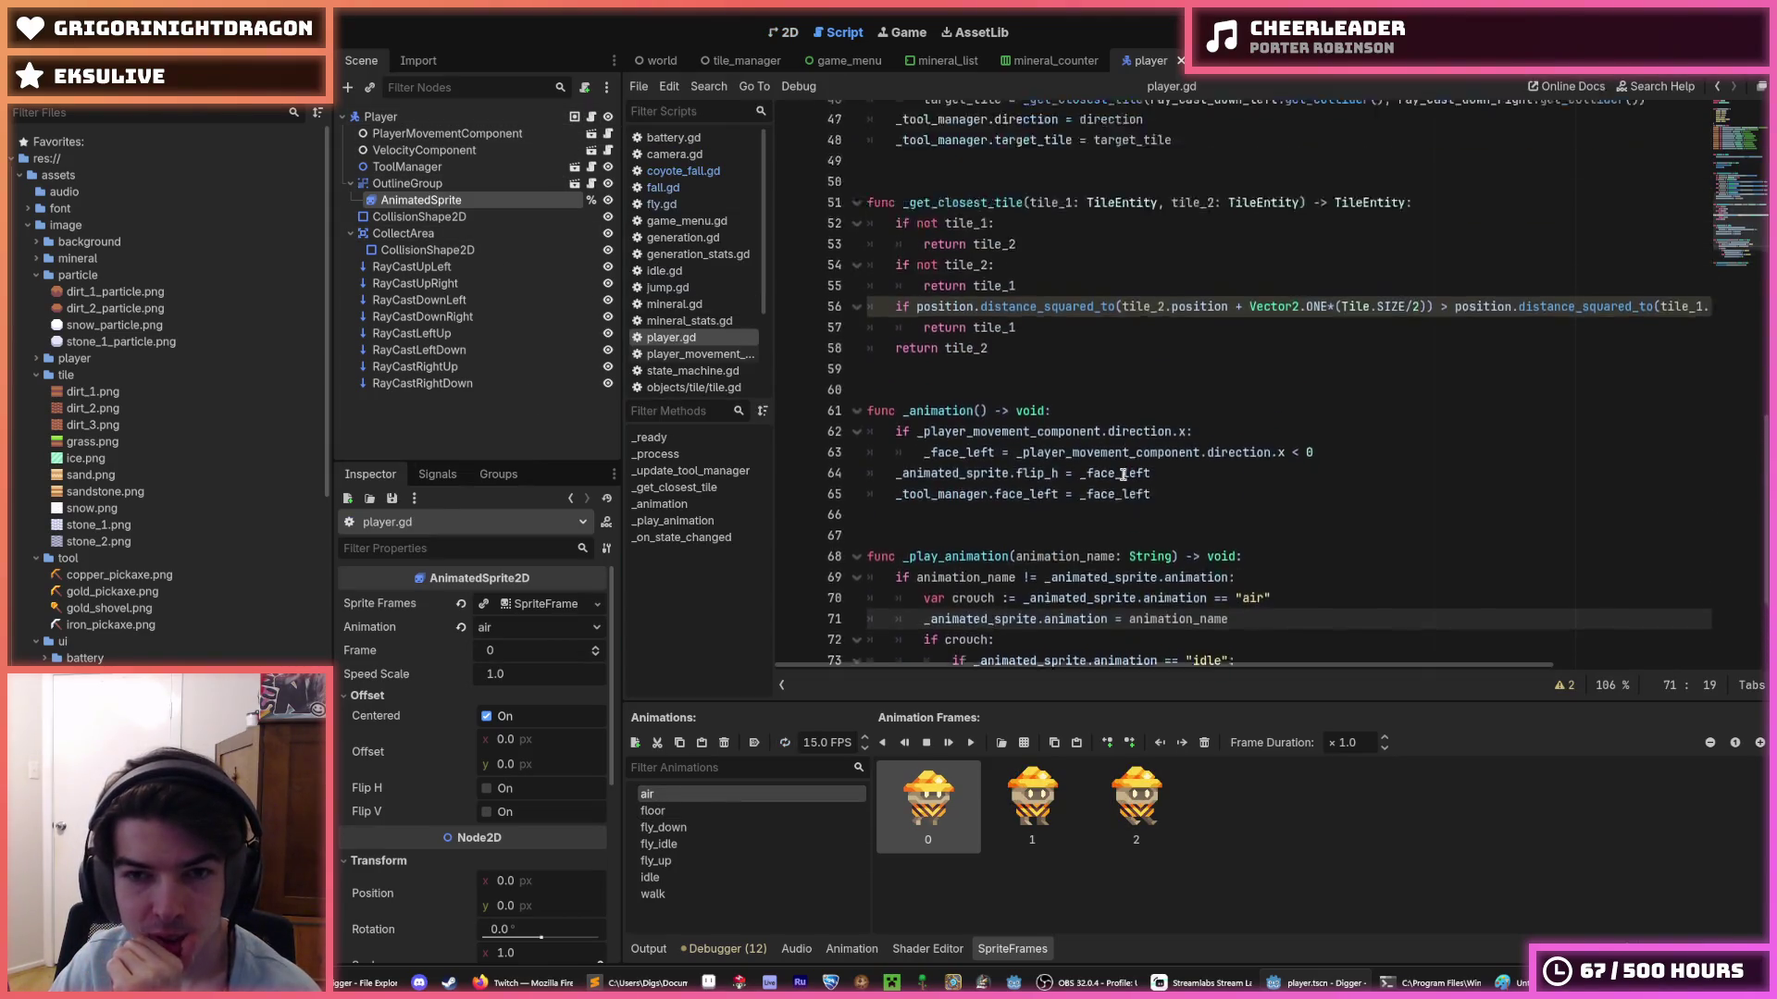
scroll(1126, 474, "up", 6)
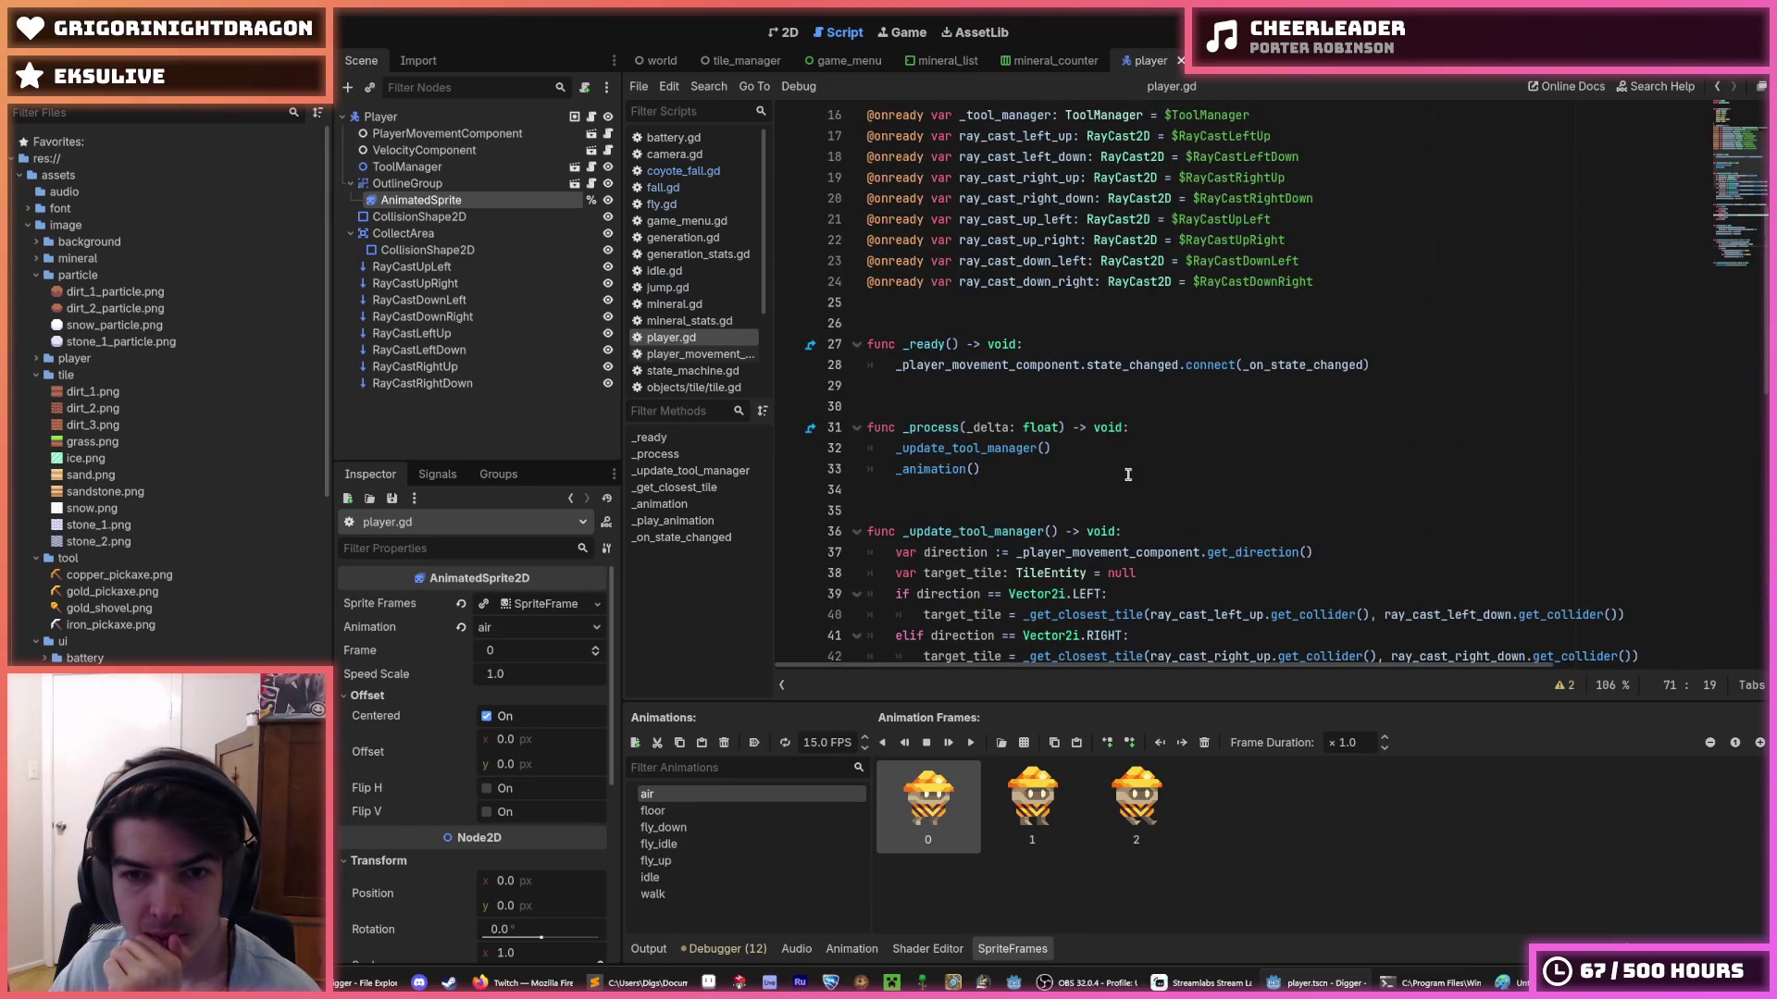
scroll(1115, 490, "down", 14)
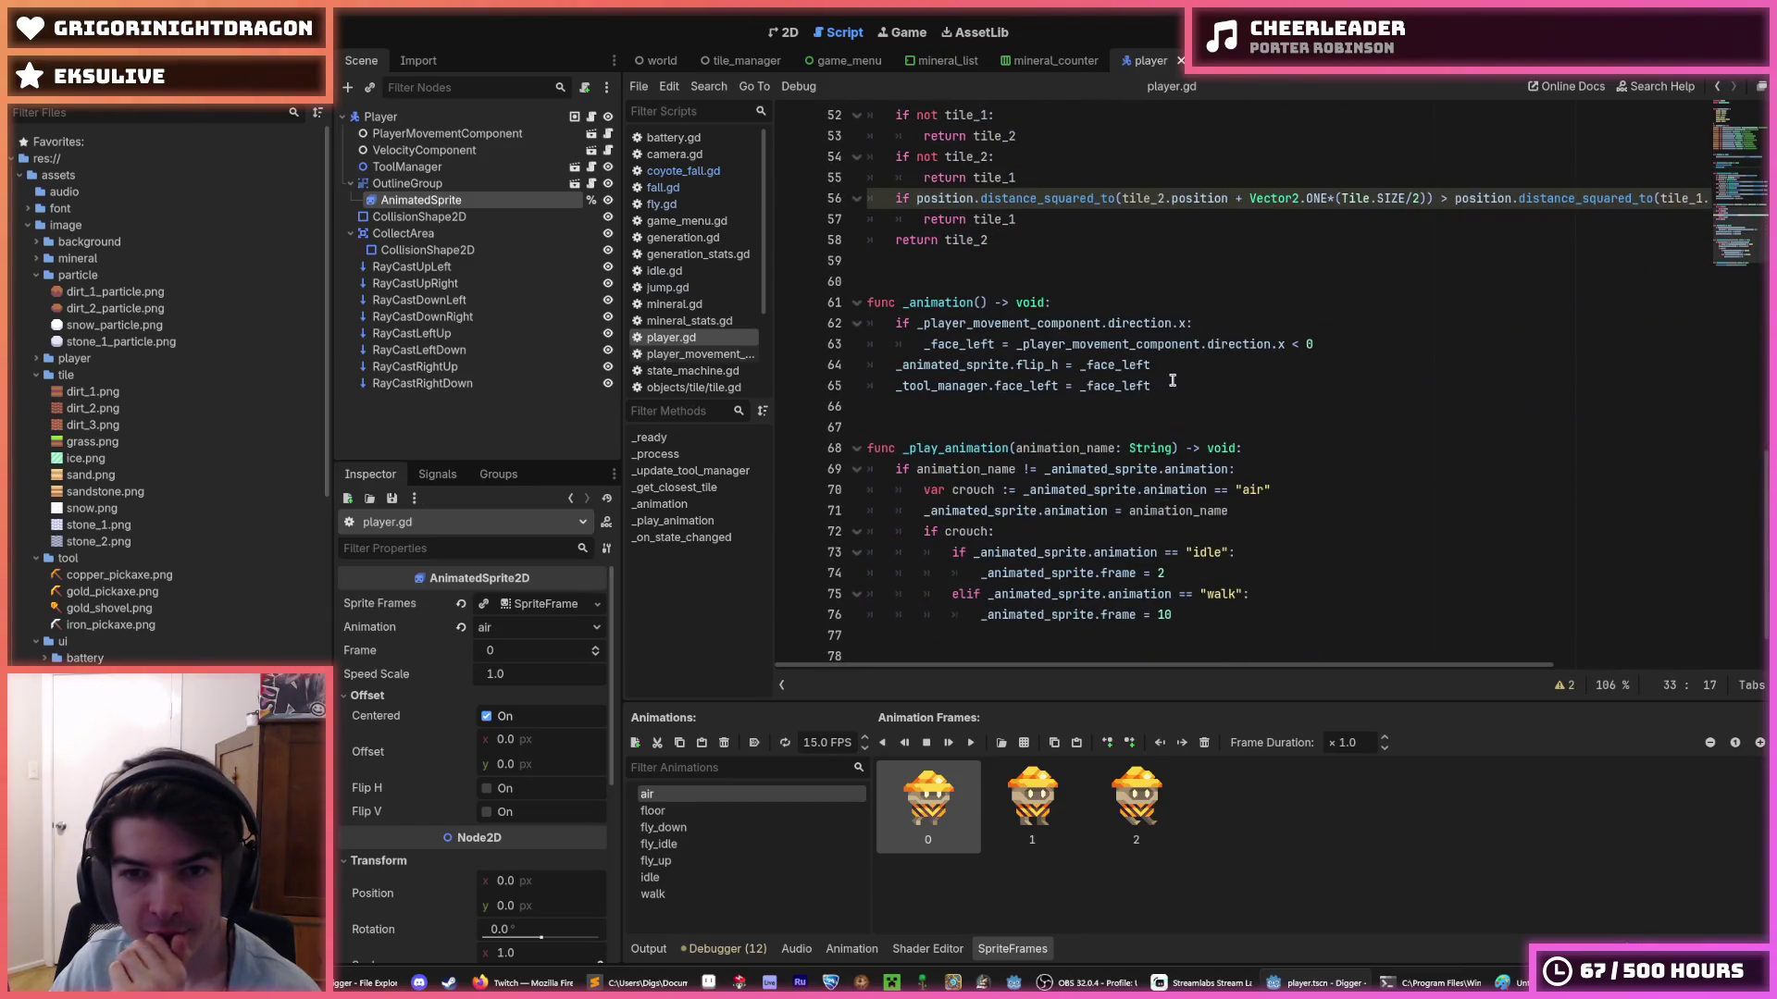
left_click(1173, 381)
left_click(1177, 371)
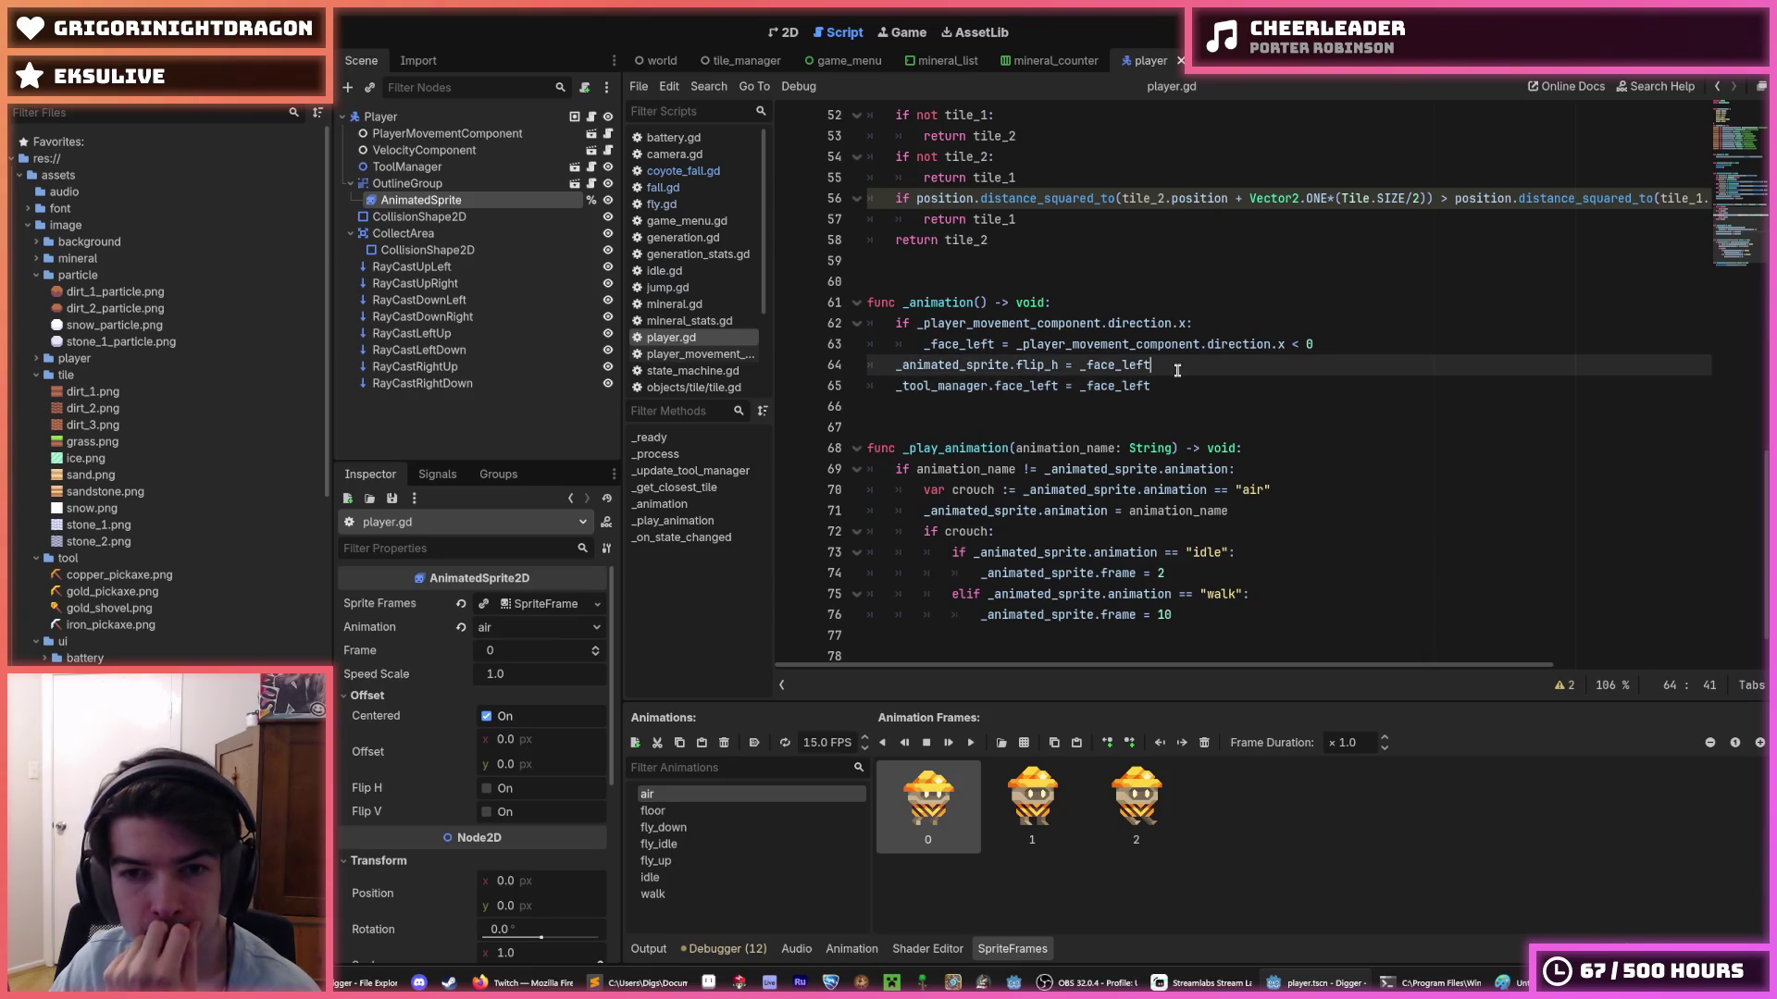
scroll(1178, 370, "down", 1)
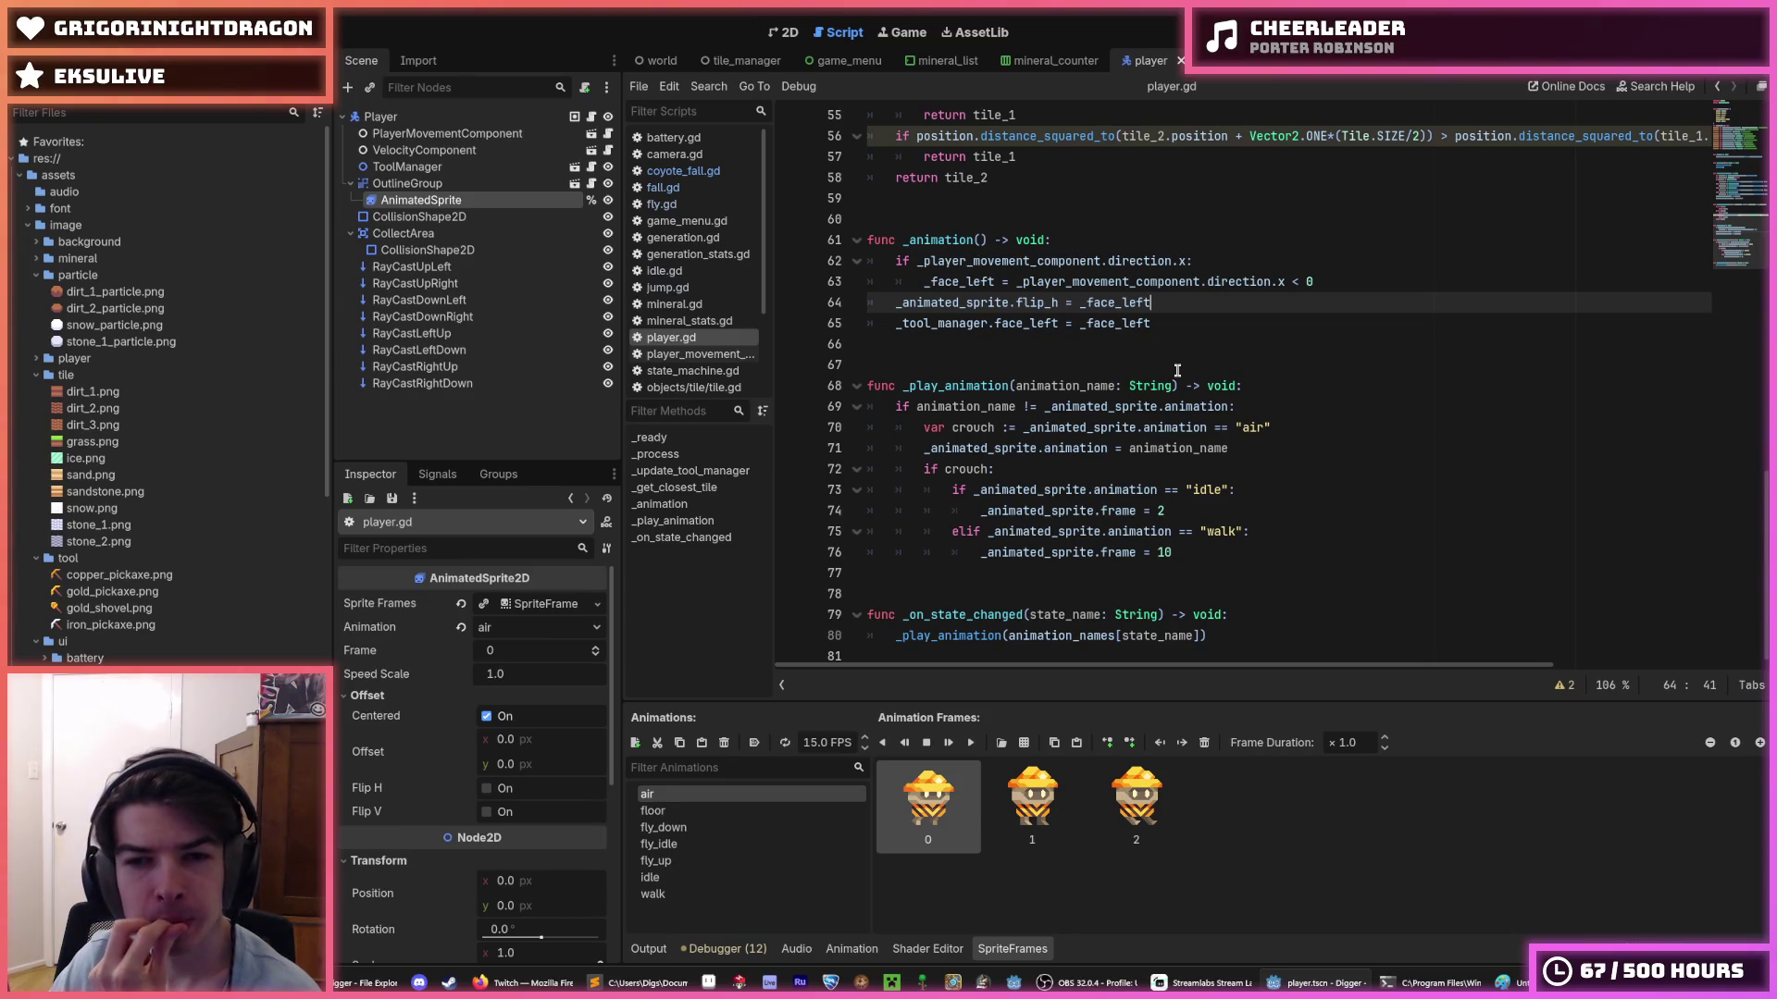
double_click(1134, 405)
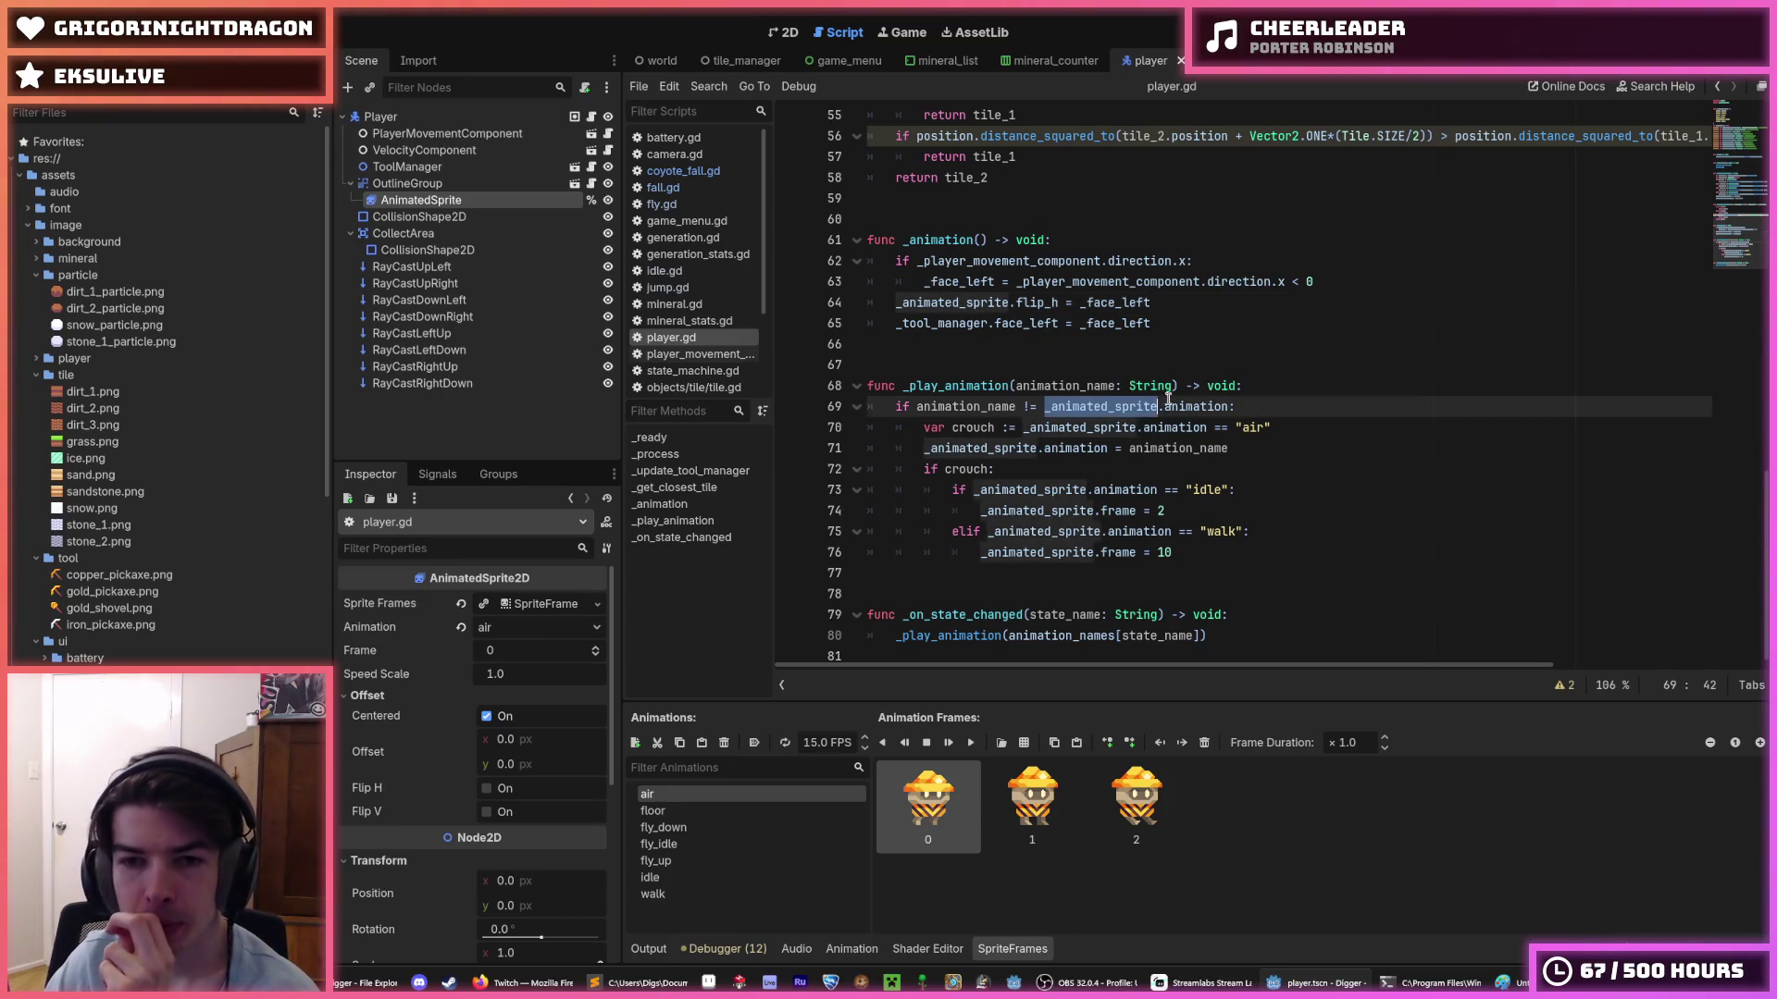
mouse_move(1185, 405)
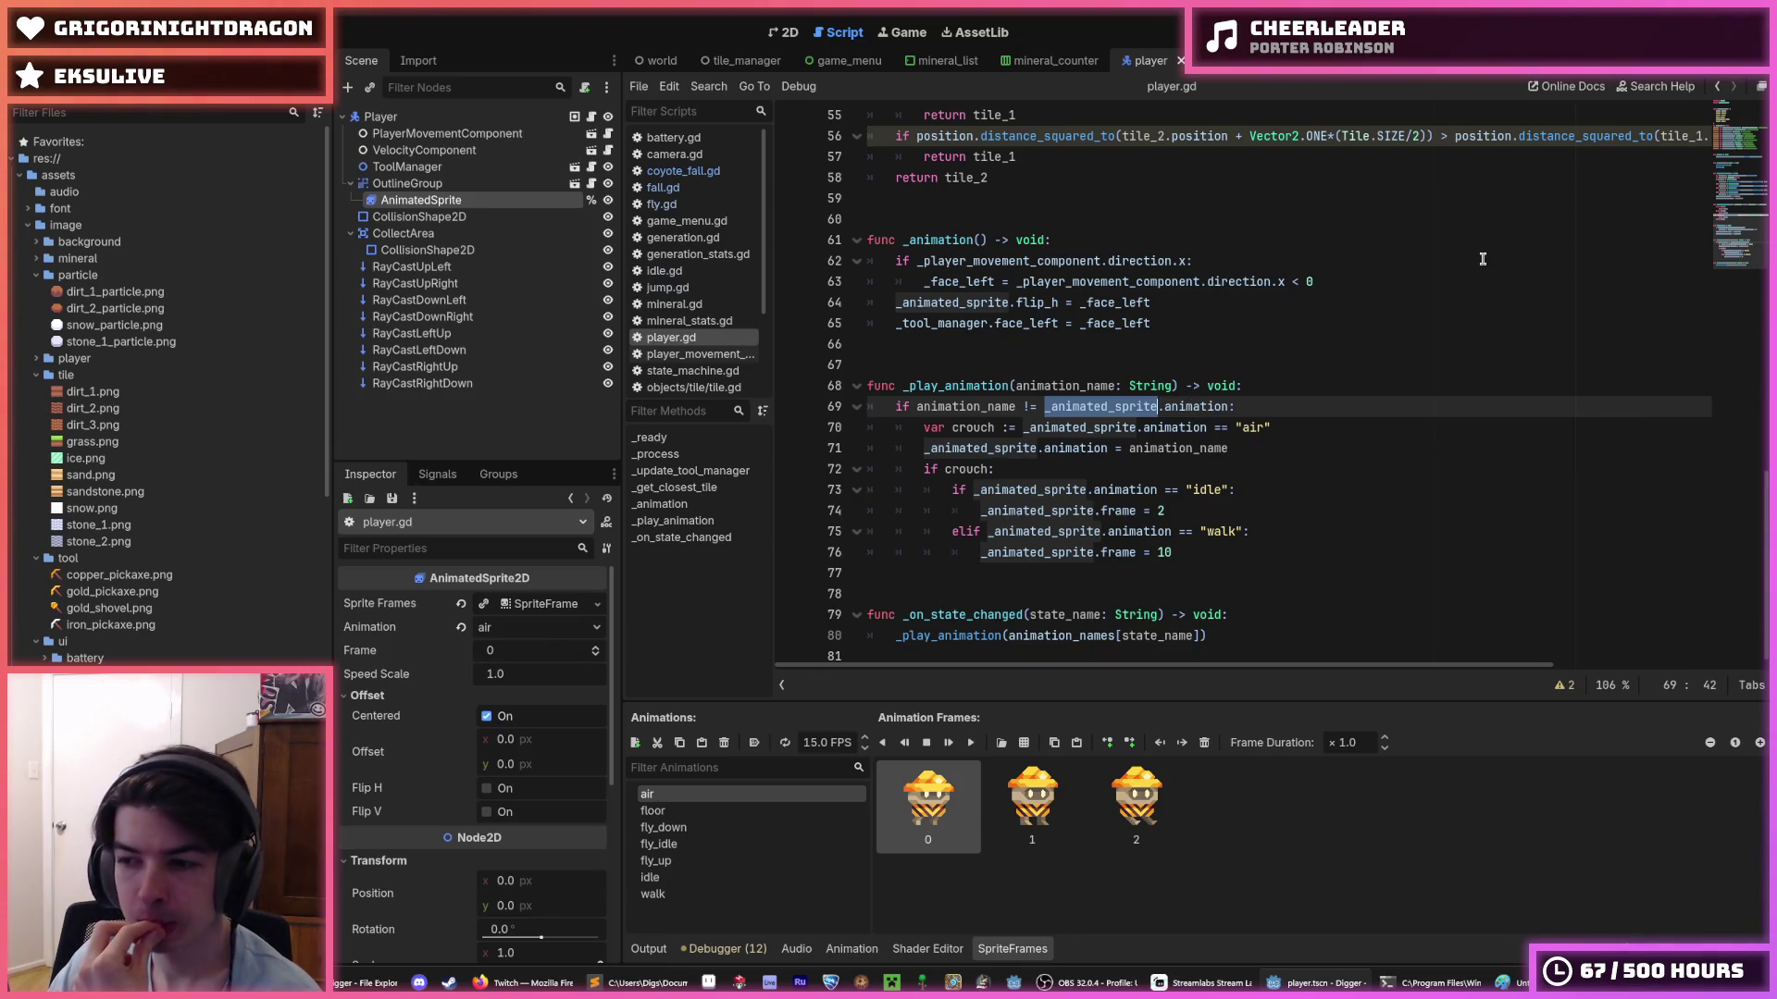
left_click(1295, 431)
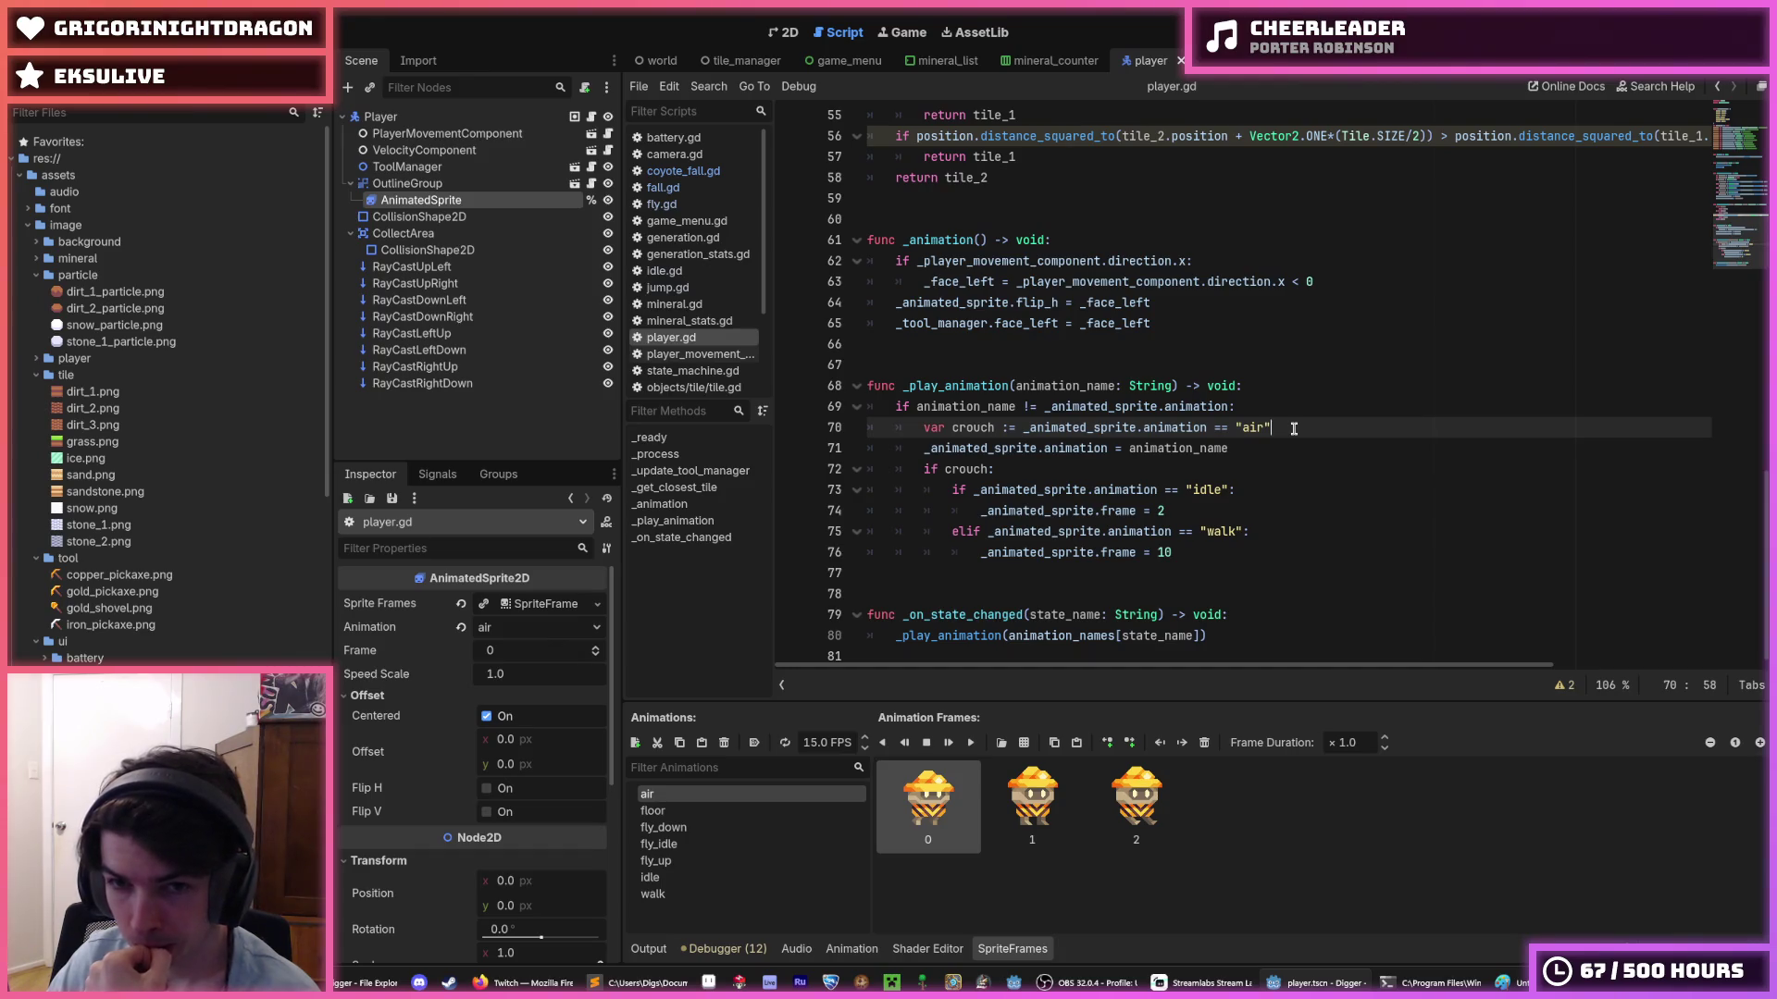
double_click(1108, 406)
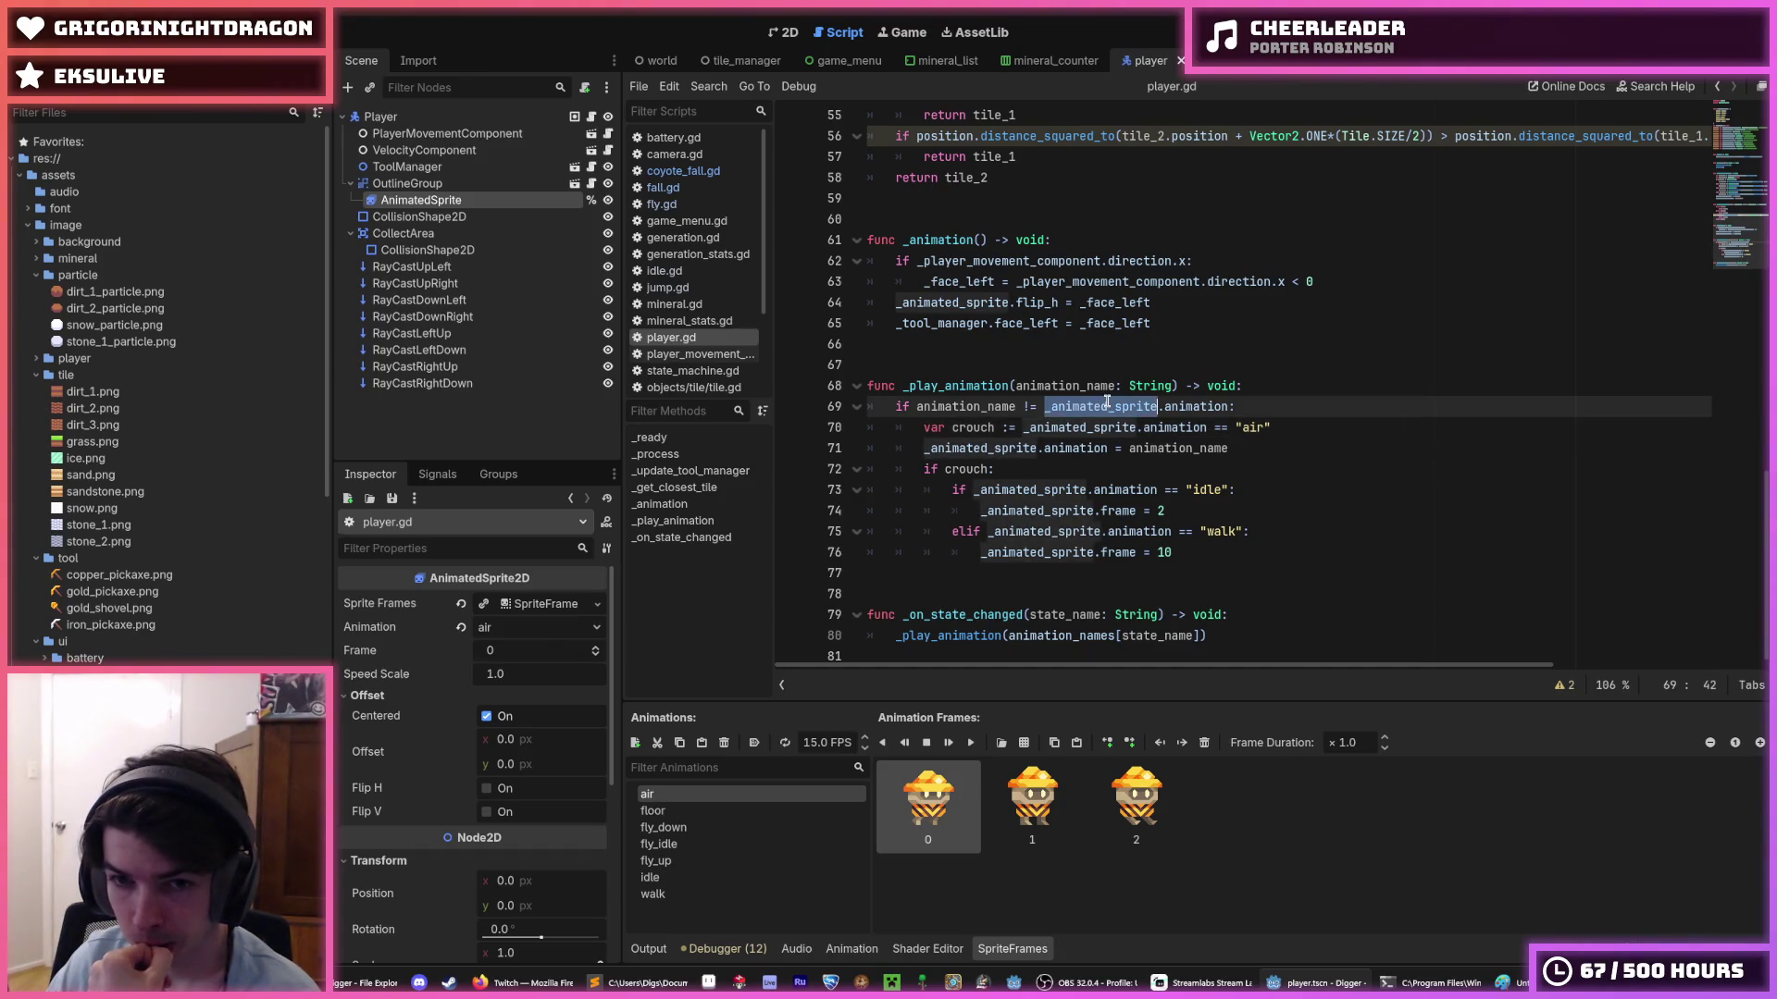
left_click(1108, 405)
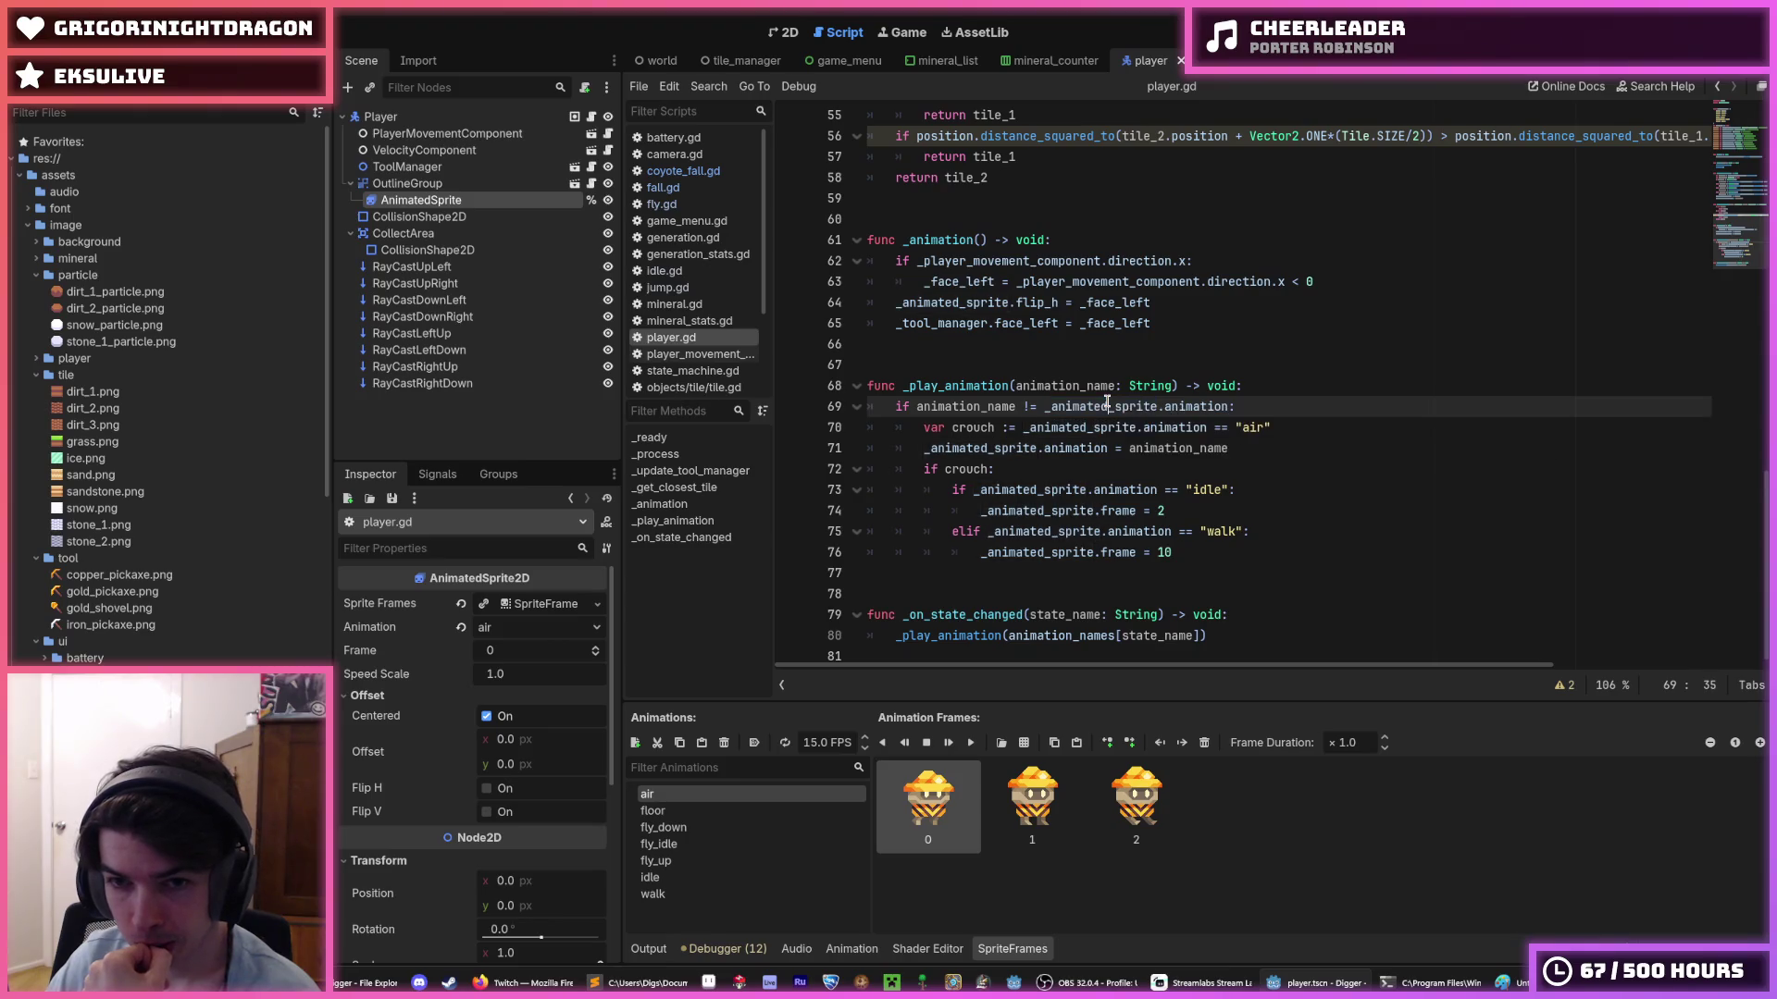
double_click(1107, 406)
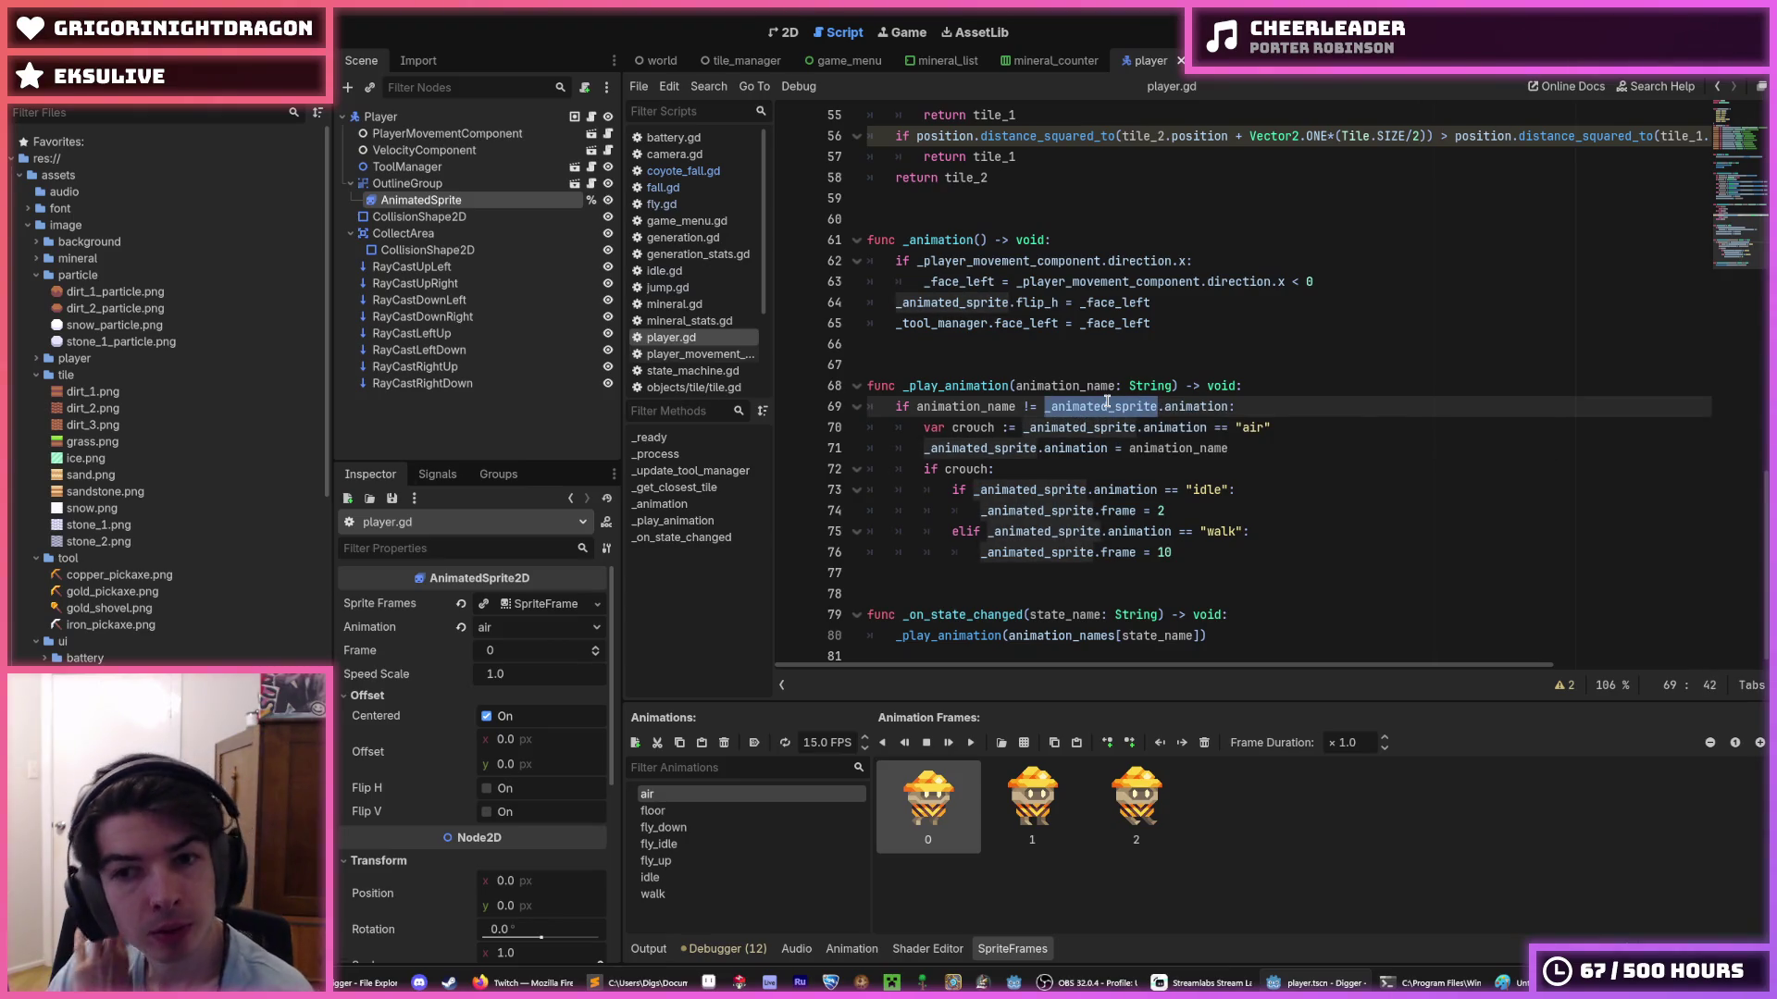
left_click(1095, 406)
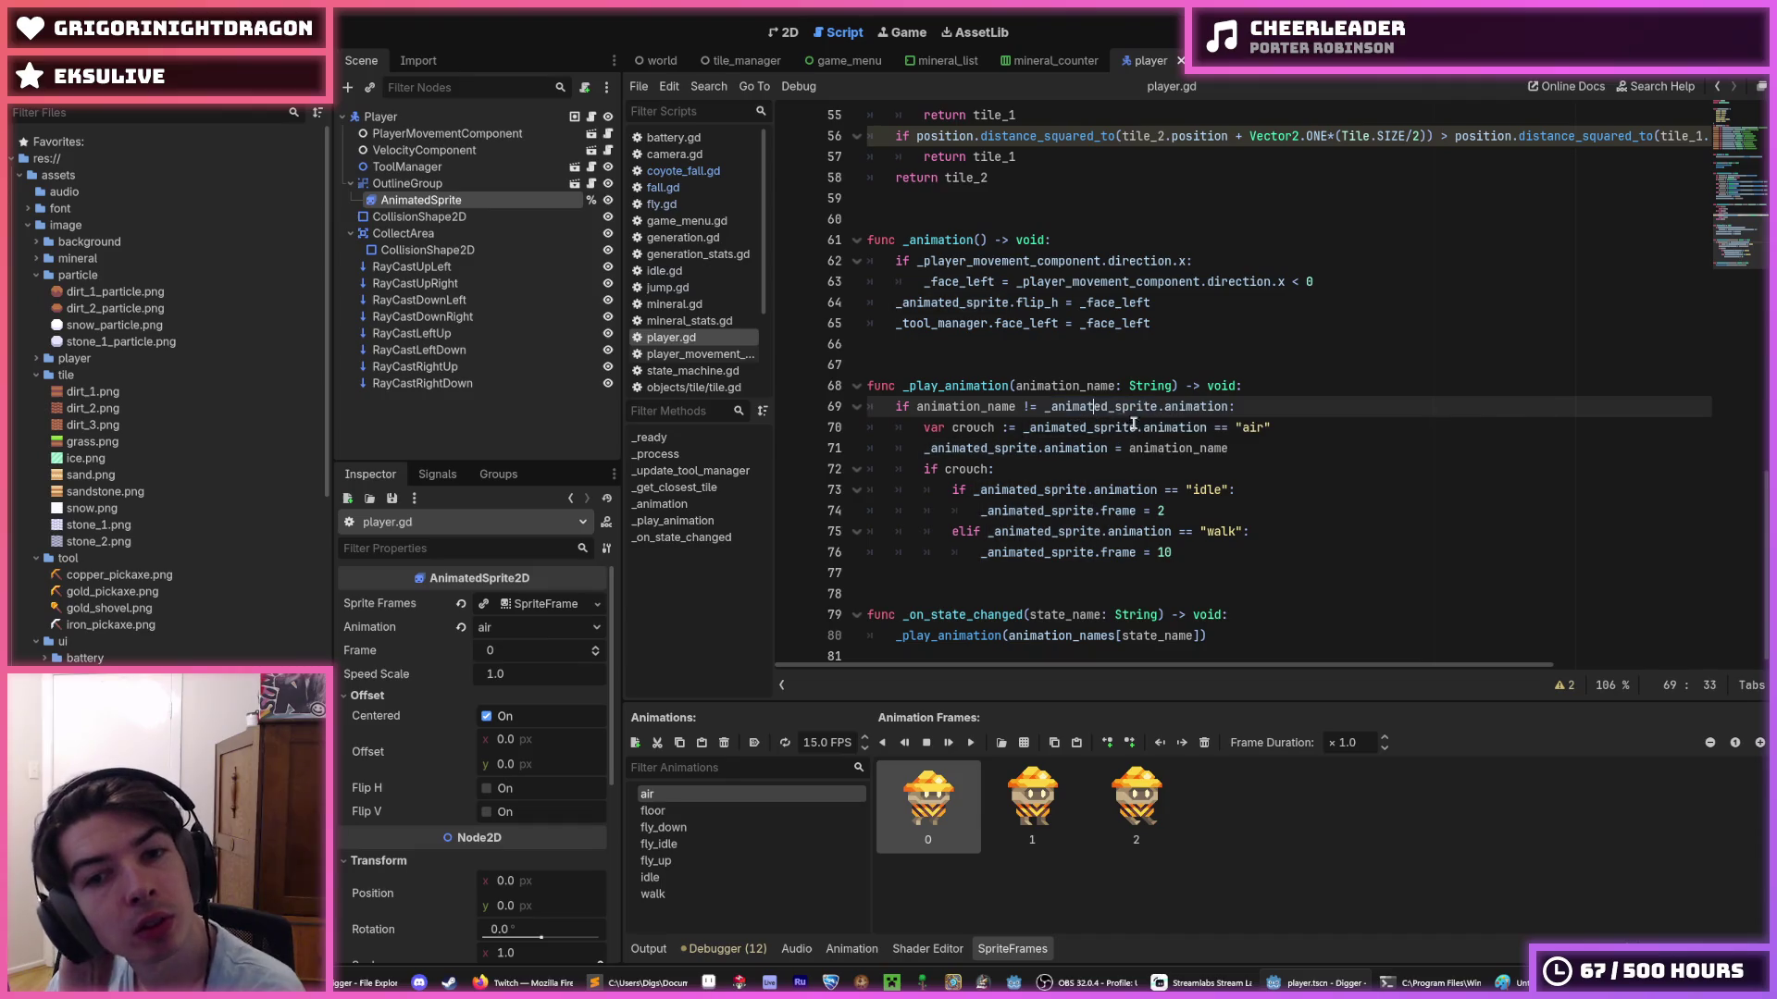
double_click(1245, 428)
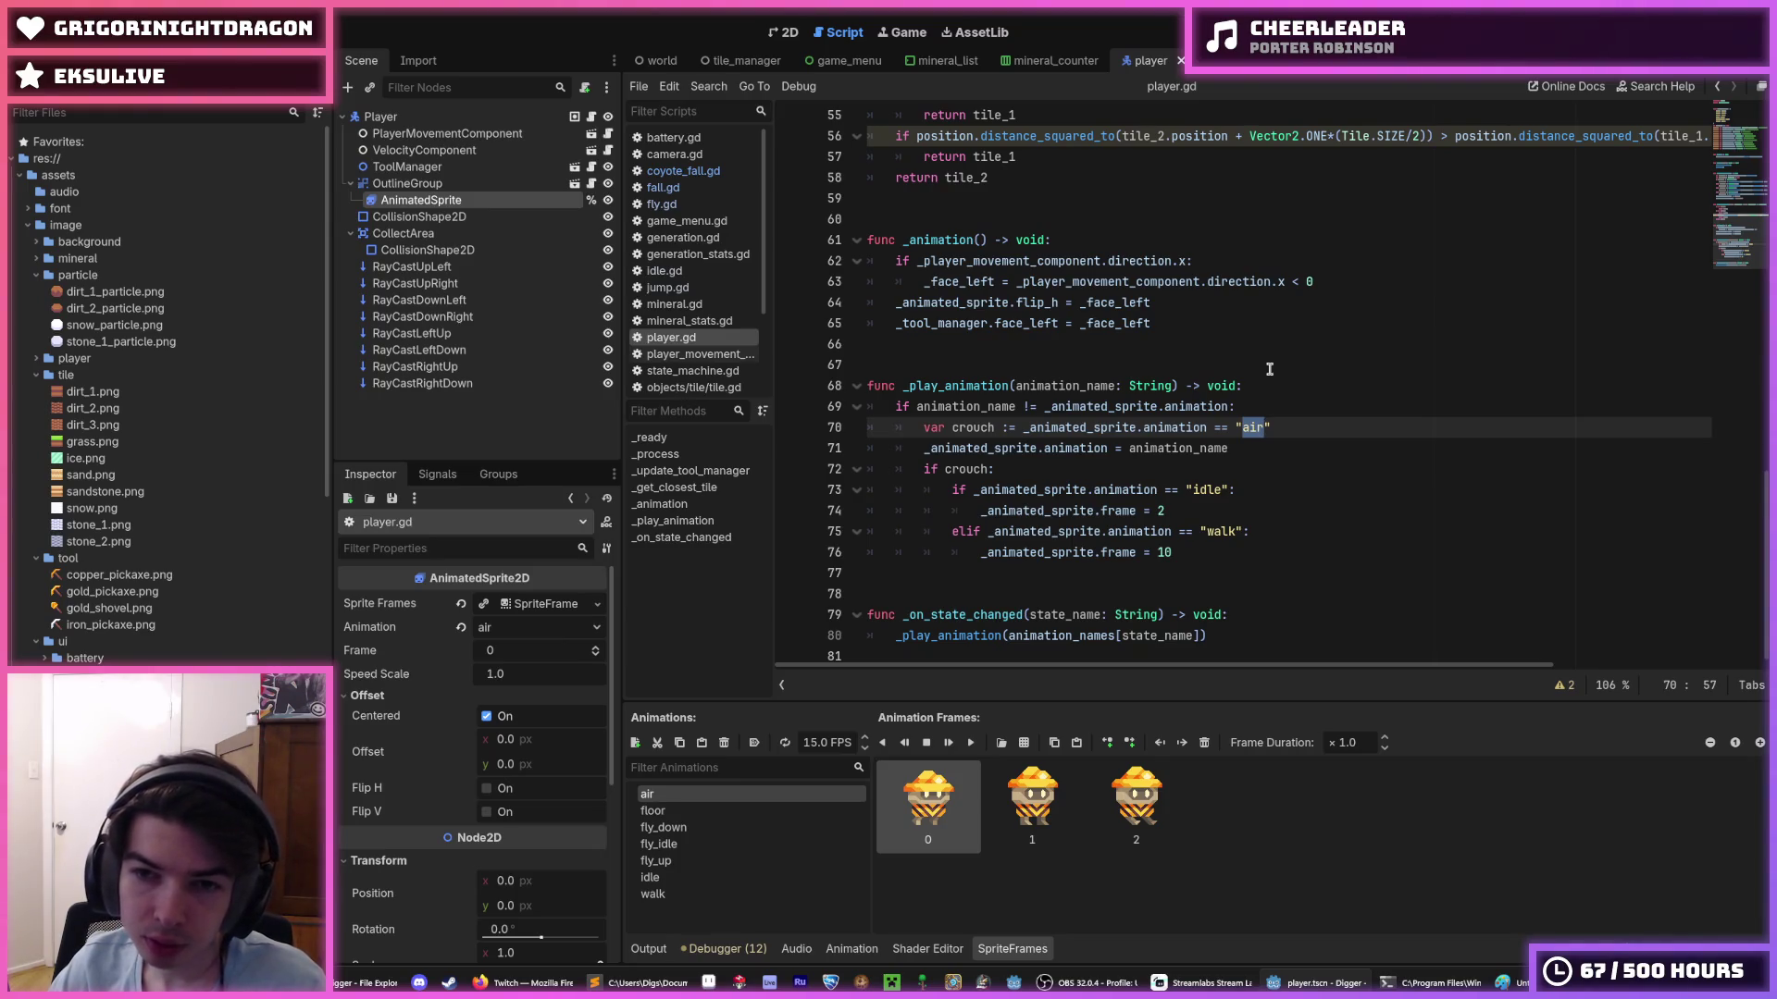
scroll(1209, 400, "up", 15)
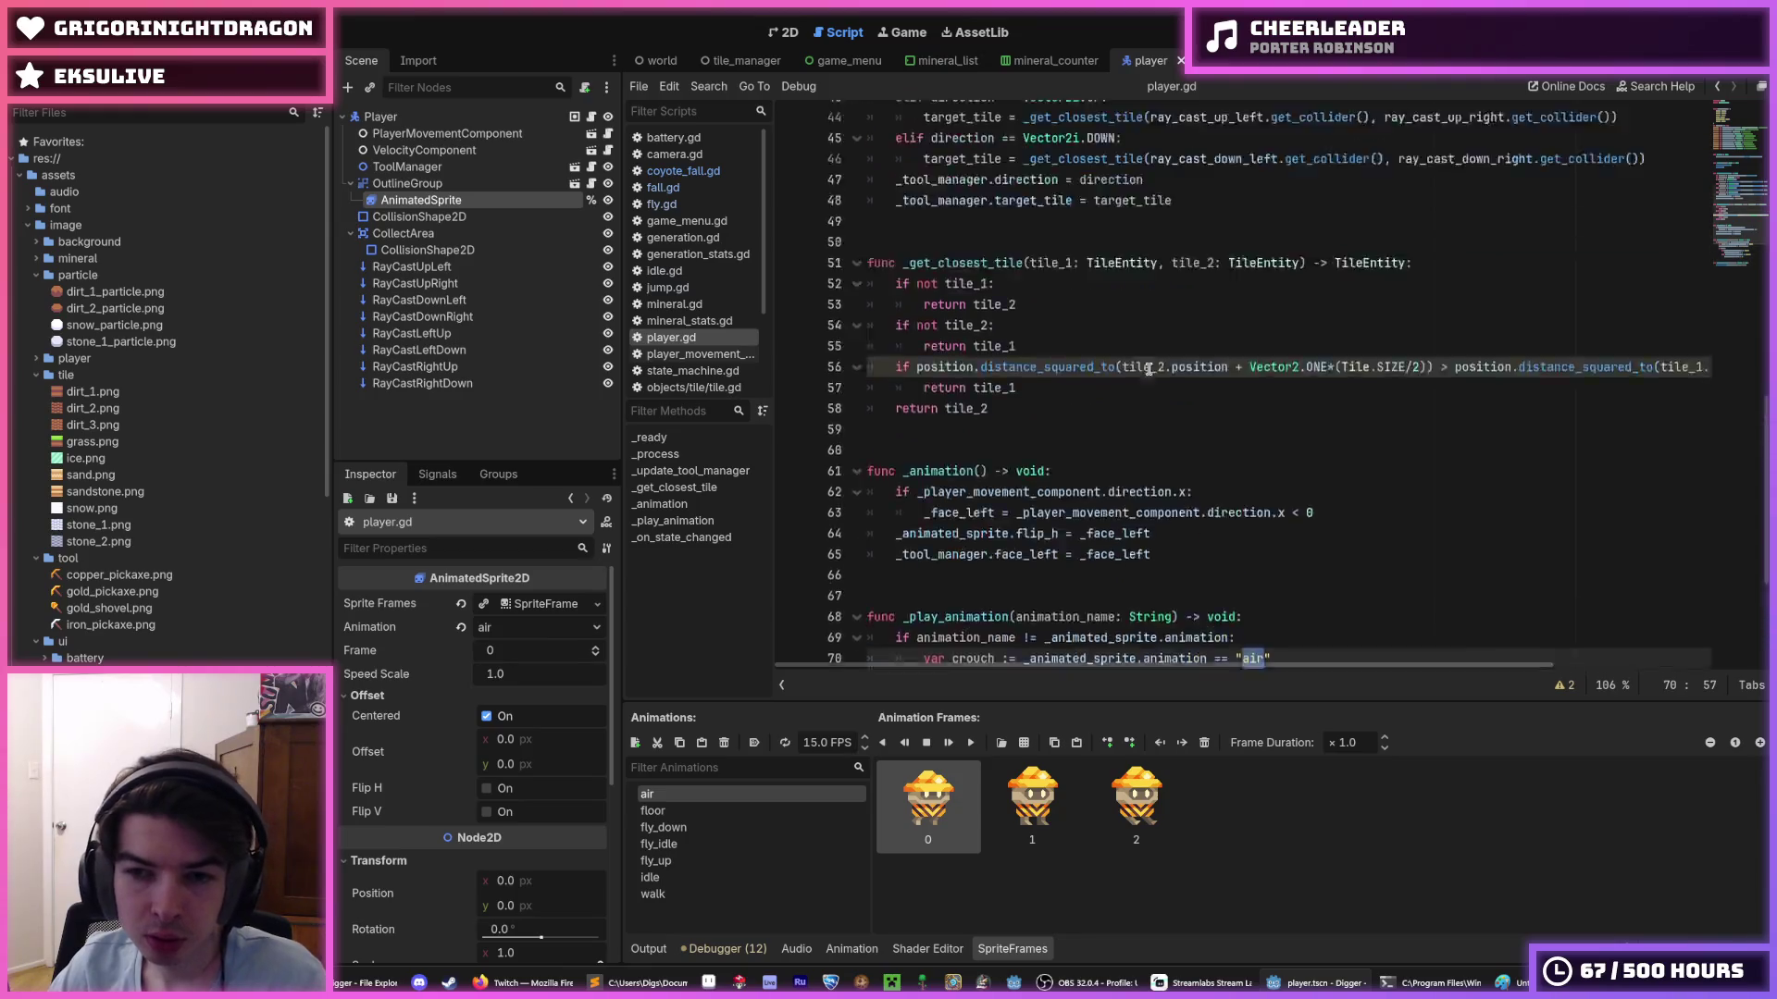
left_click(1049, 304)
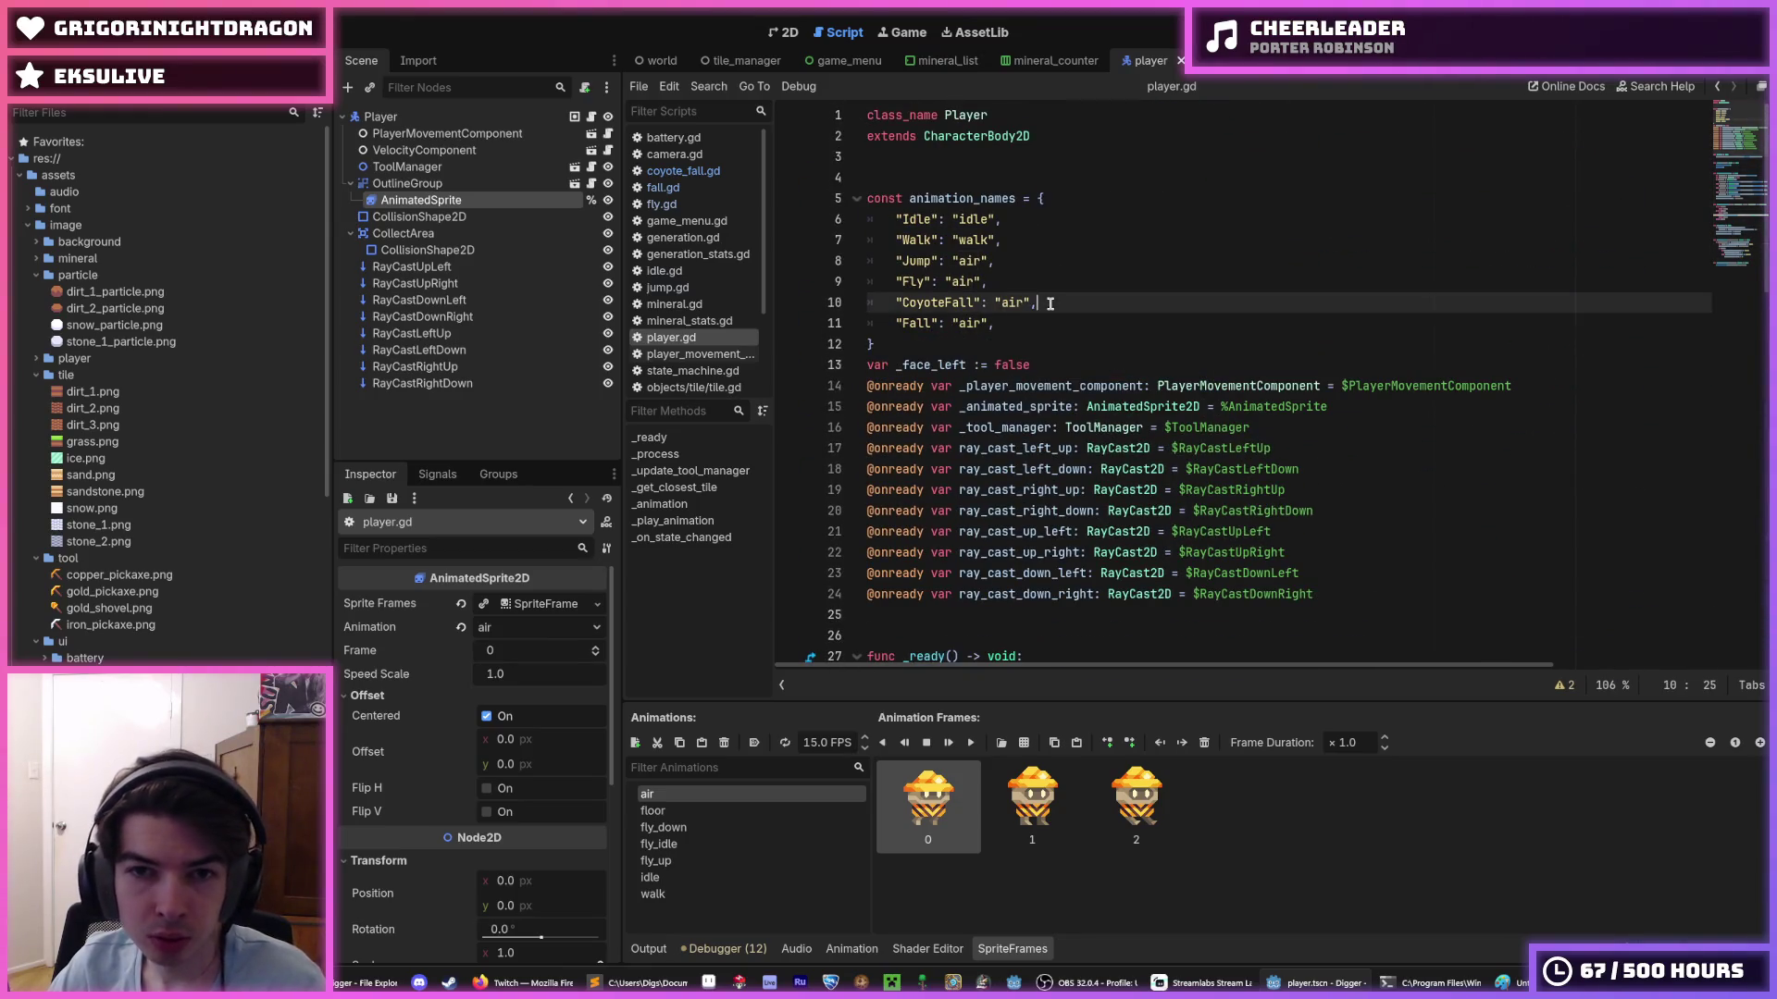
left_click(1008, 267)
left_click(1008, 285)
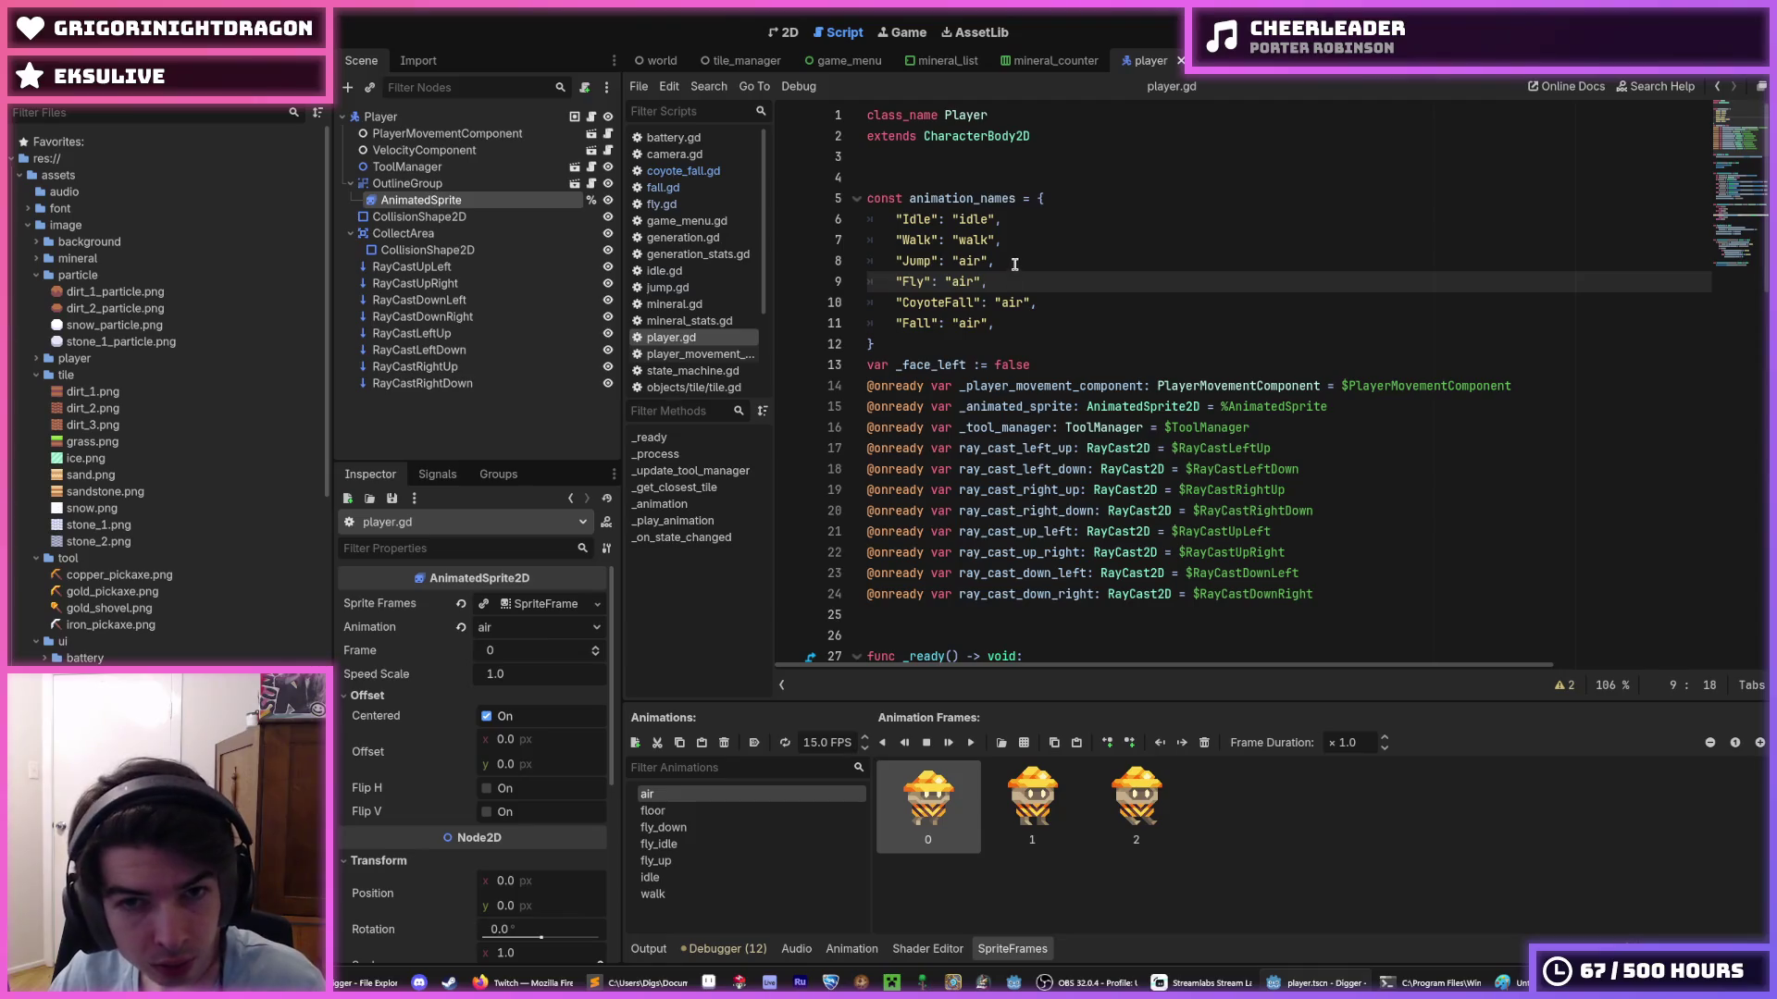
double_click(972, 261)
double_click(974, 239)
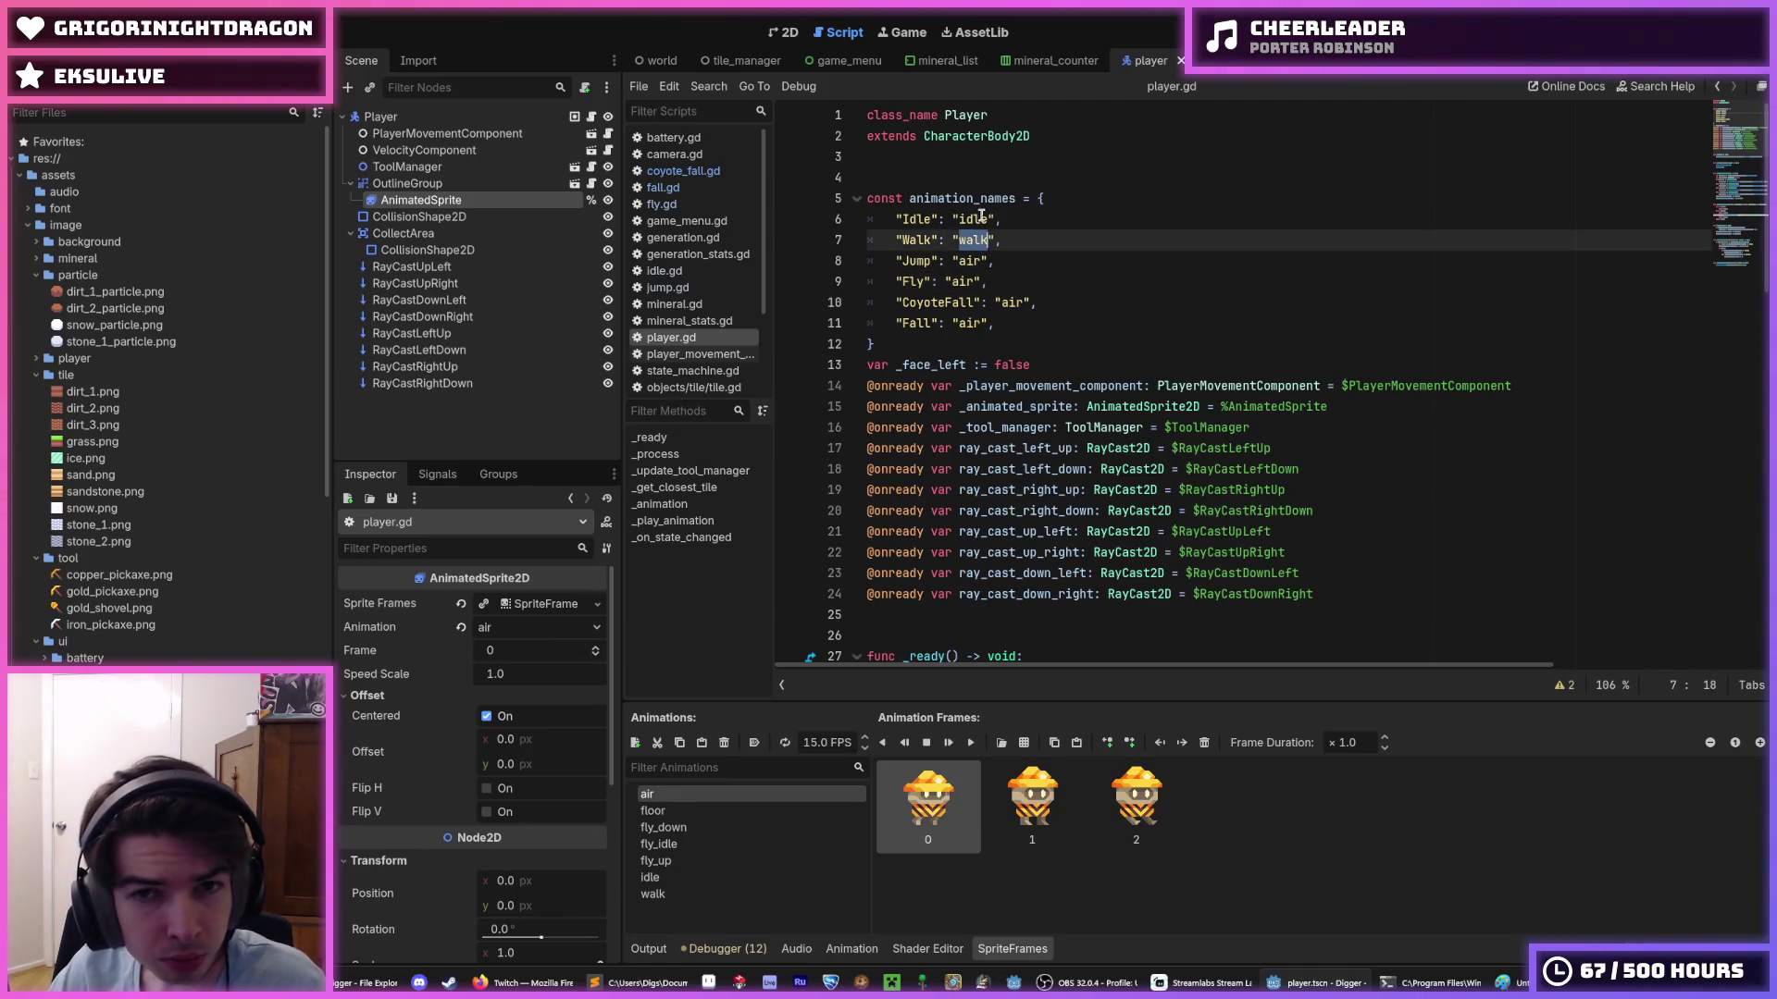
double_click(980, 218)
left_click(980, 219)
scroll(1079, 351, "down", 15)
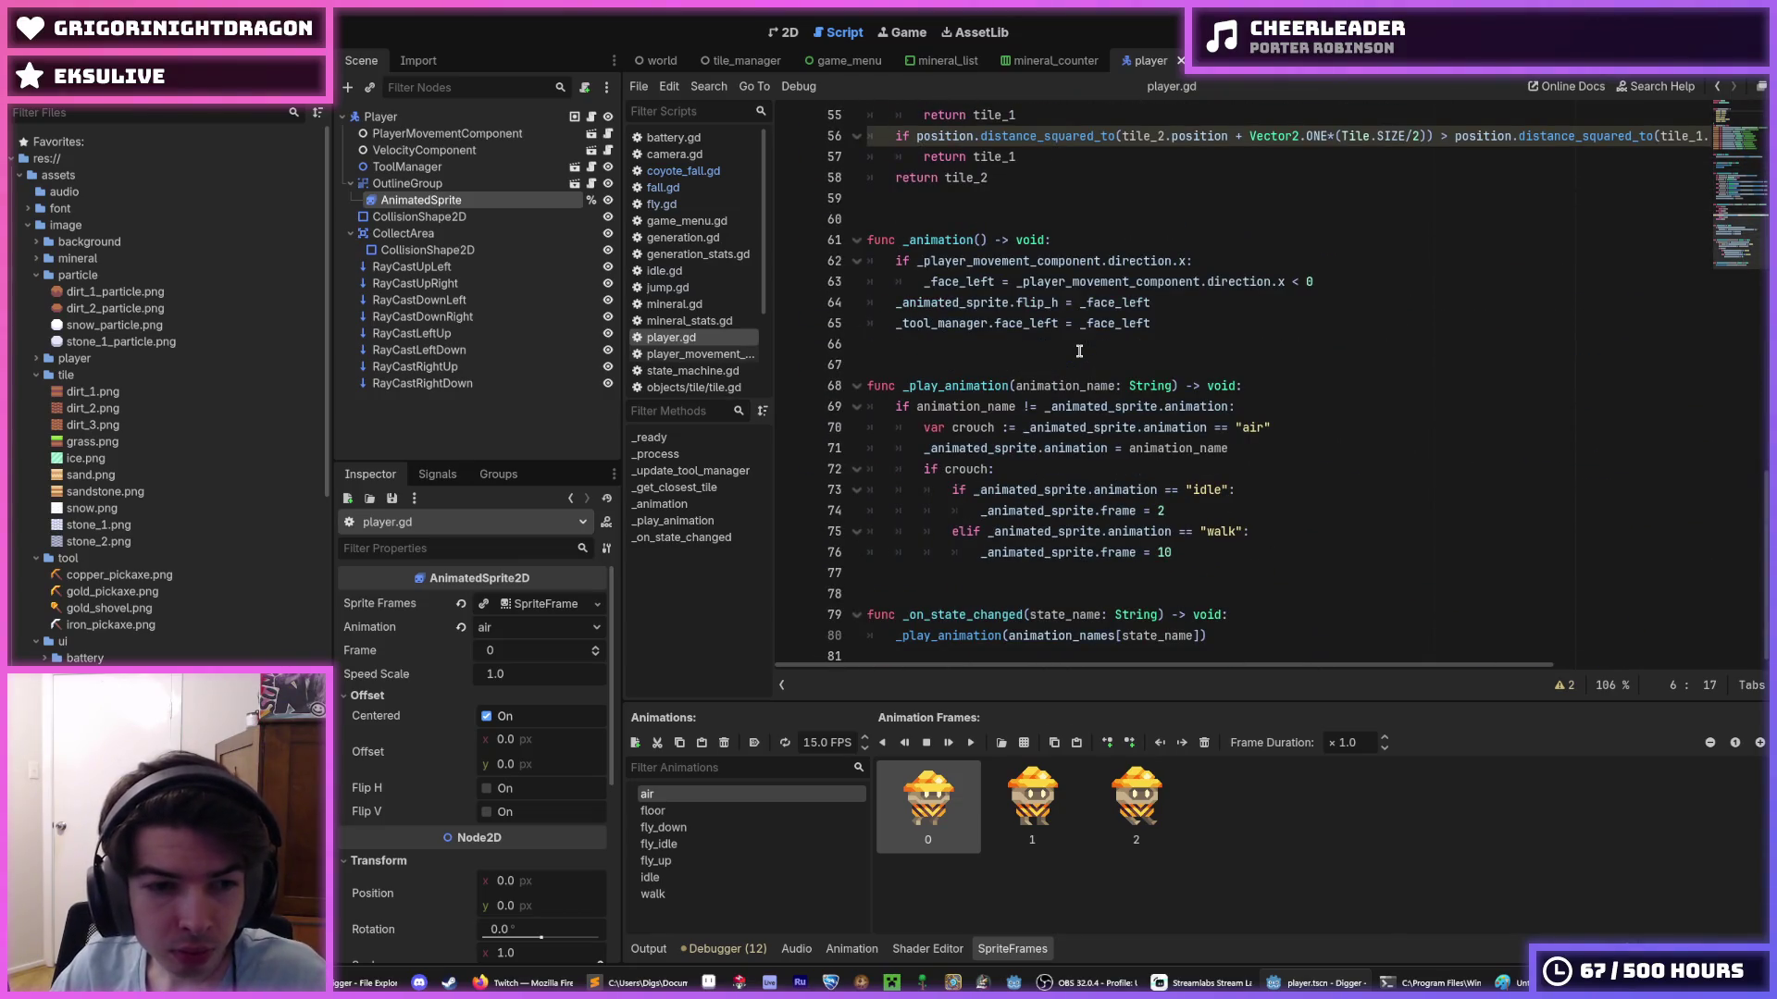
left_click(1280, 605)
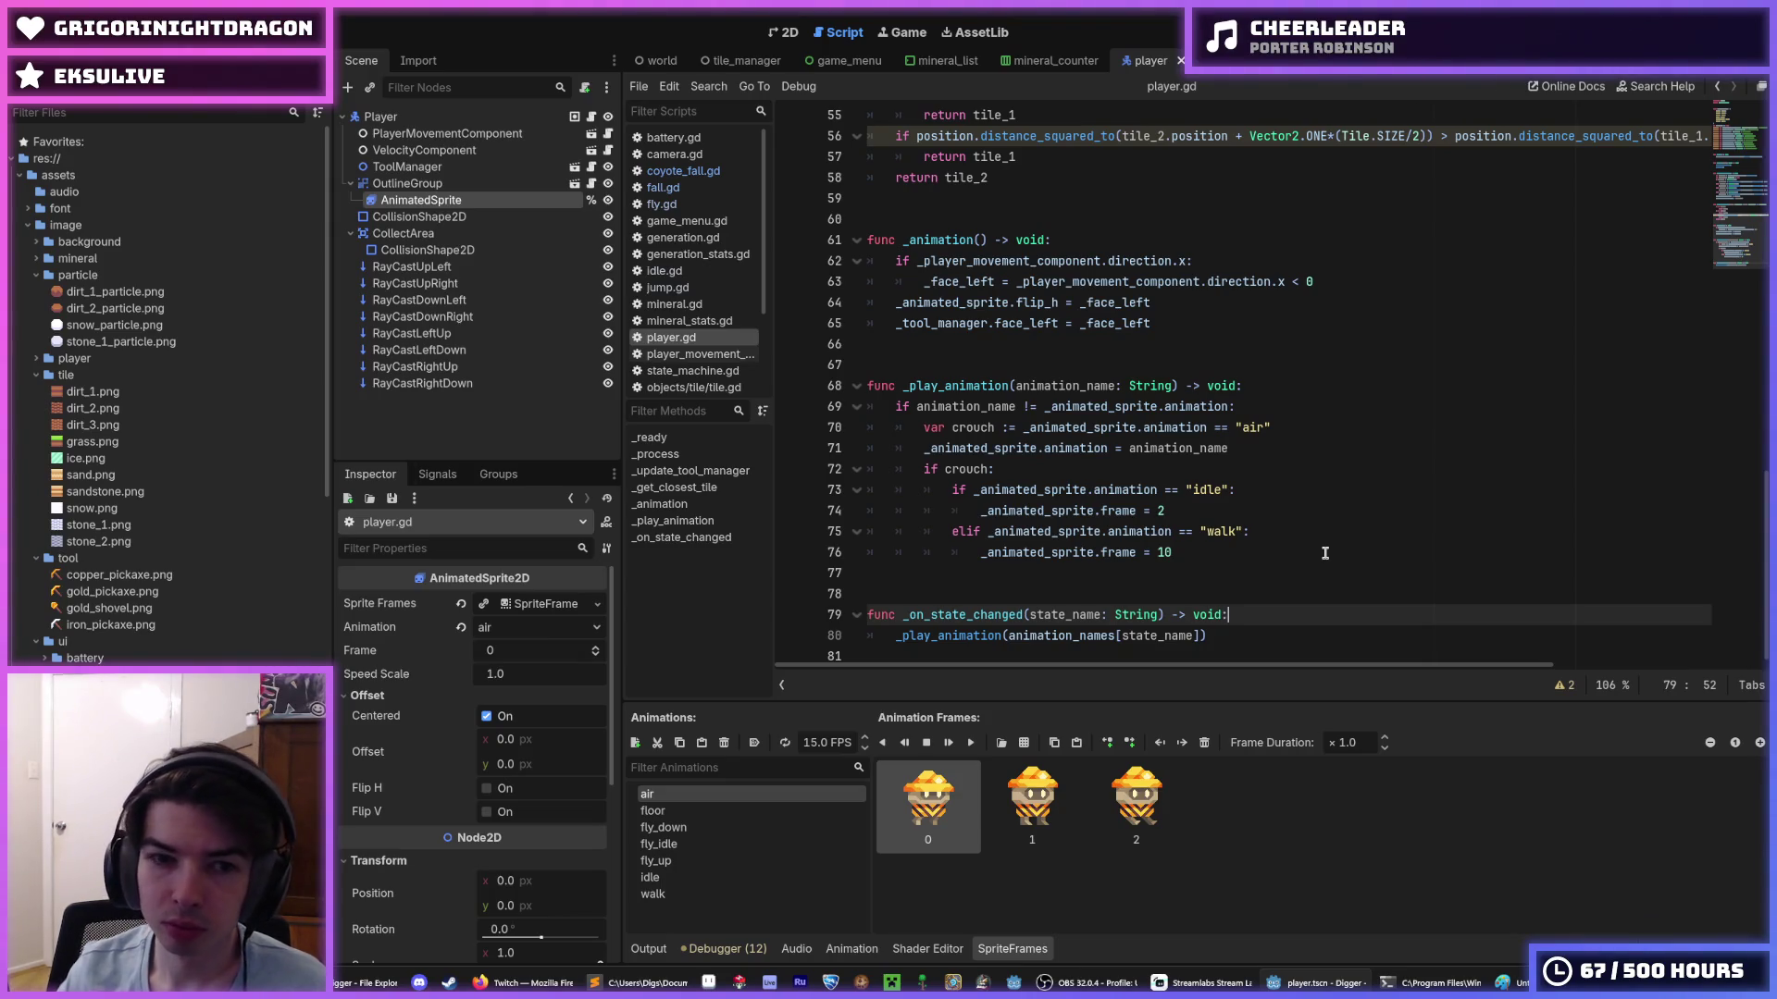
- Set the AnimatedSprite's animation to fly_up, showing its three frames
left_click(694, 878)
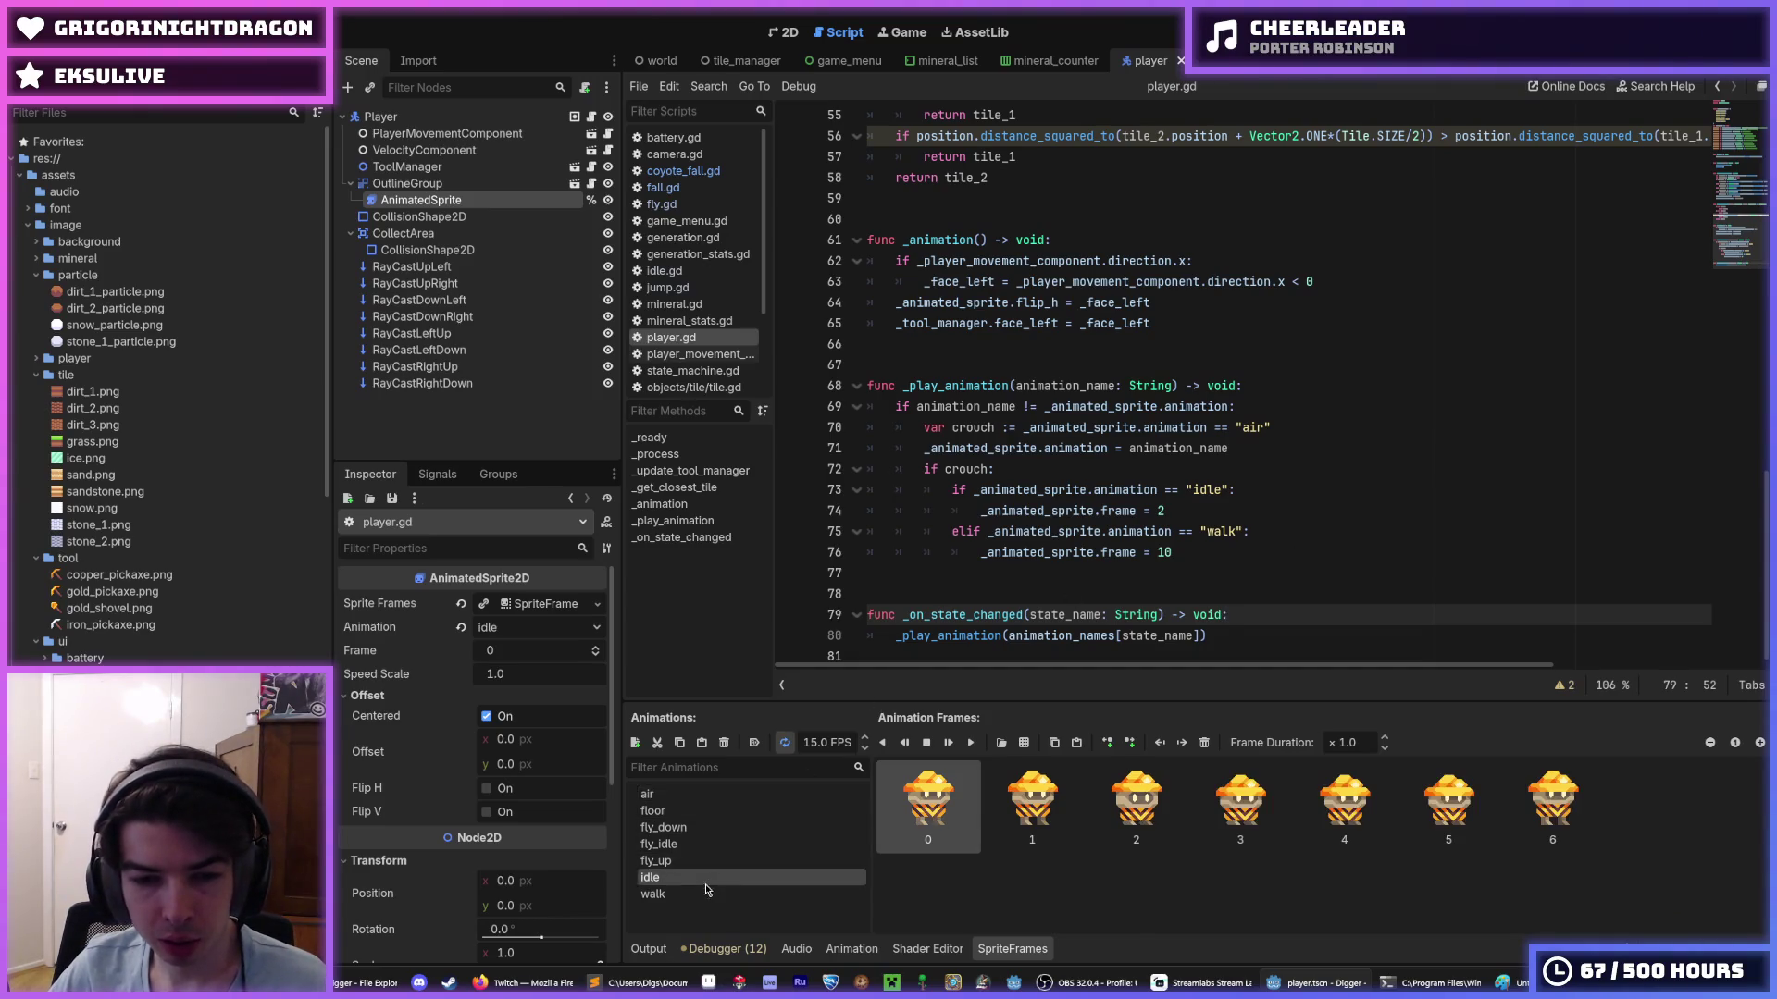
left_click(694, 894)
left_click(694, 877)
left_click(694, 862)
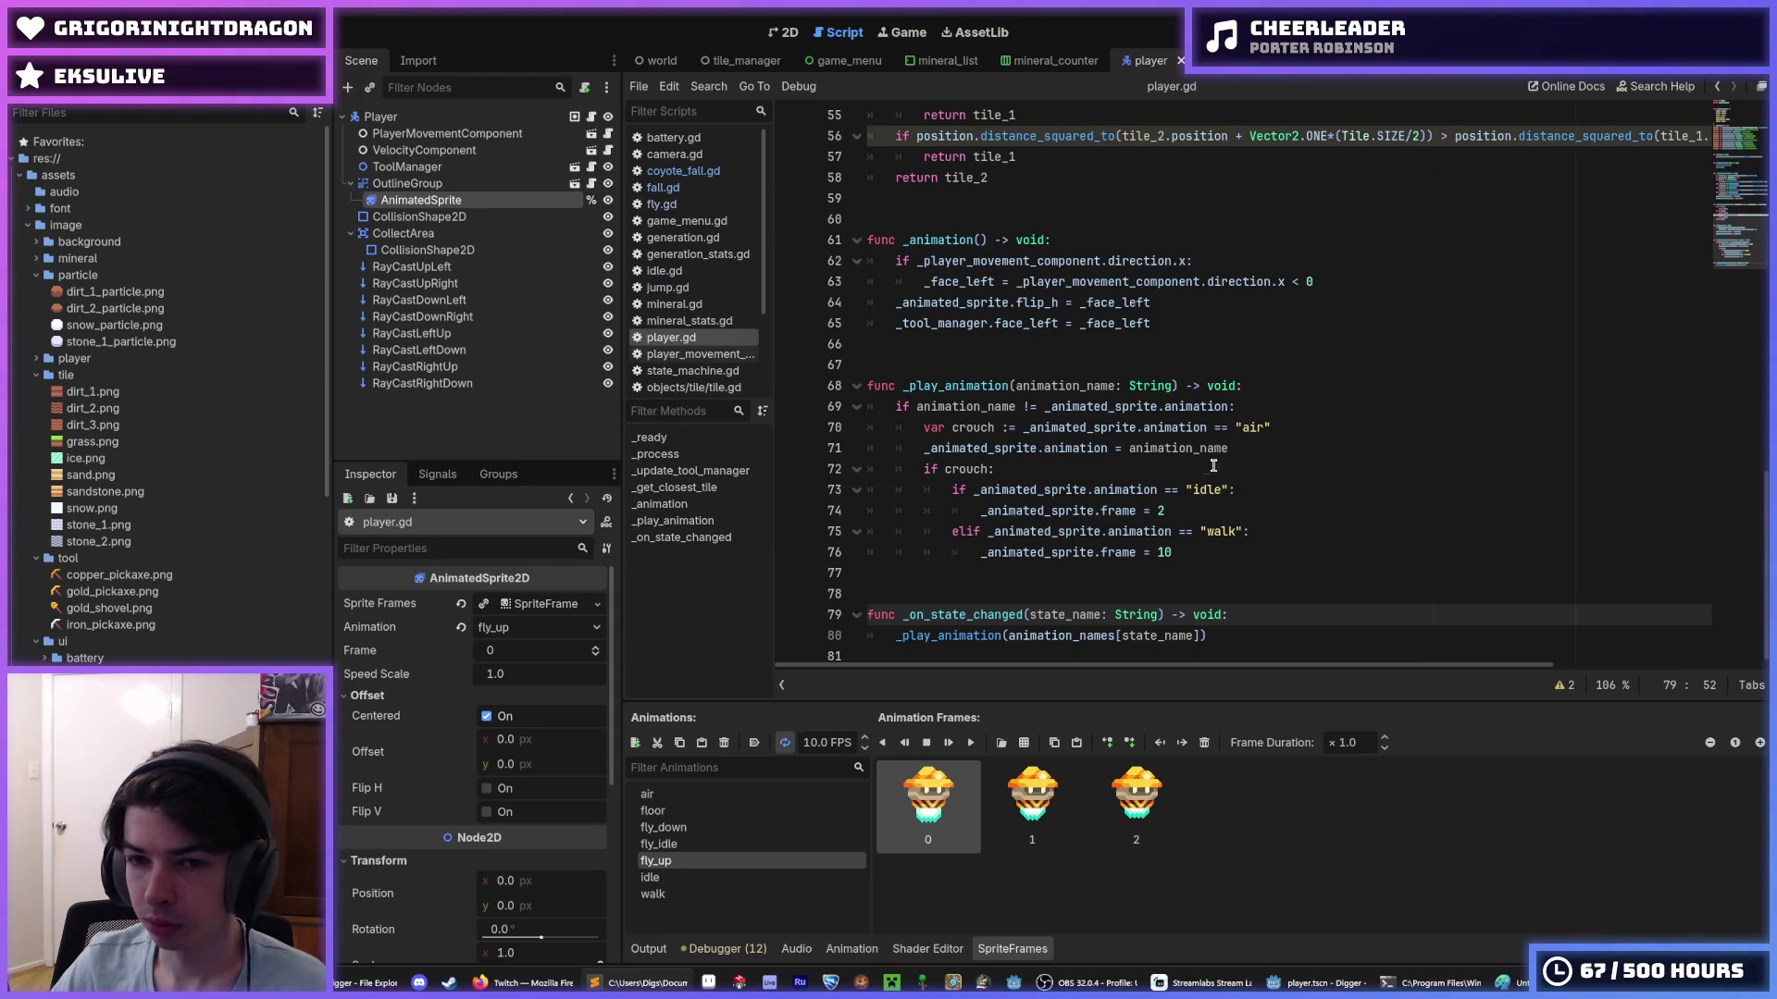
- Check the browser briefly, then put the caret on blank line 66 of player.gd
left_click(1259, 448)
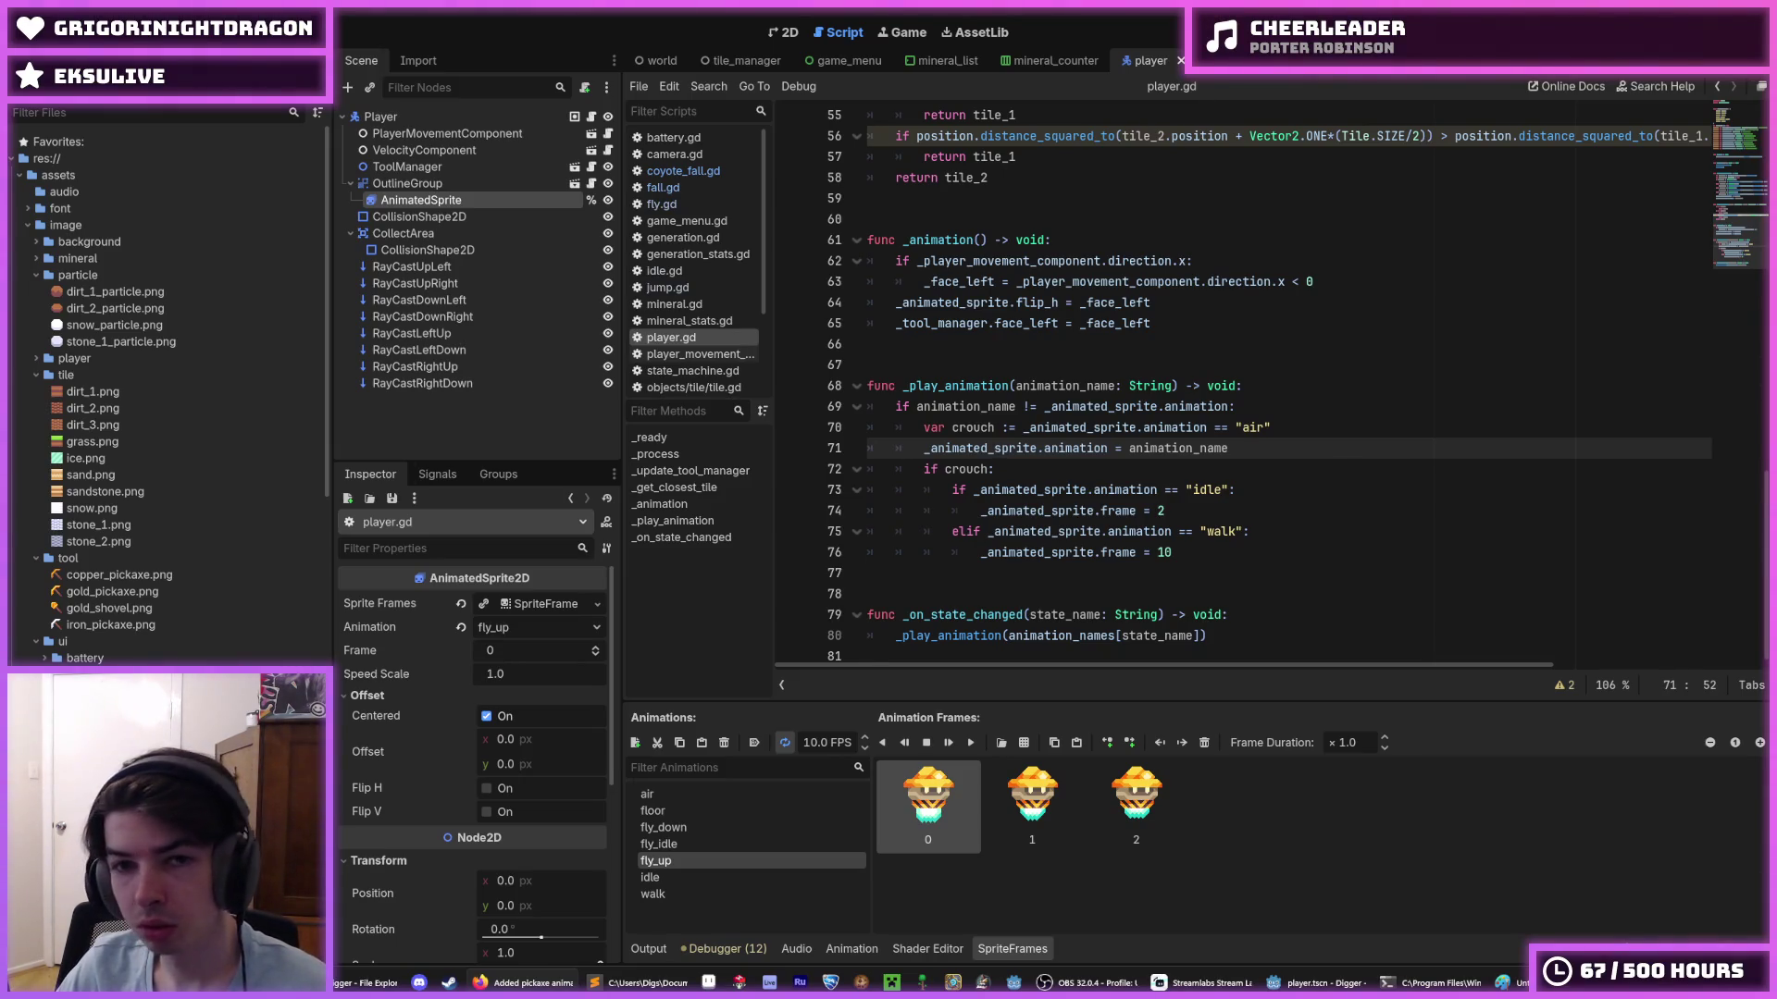
scroll(1203, 521, "up", 7)
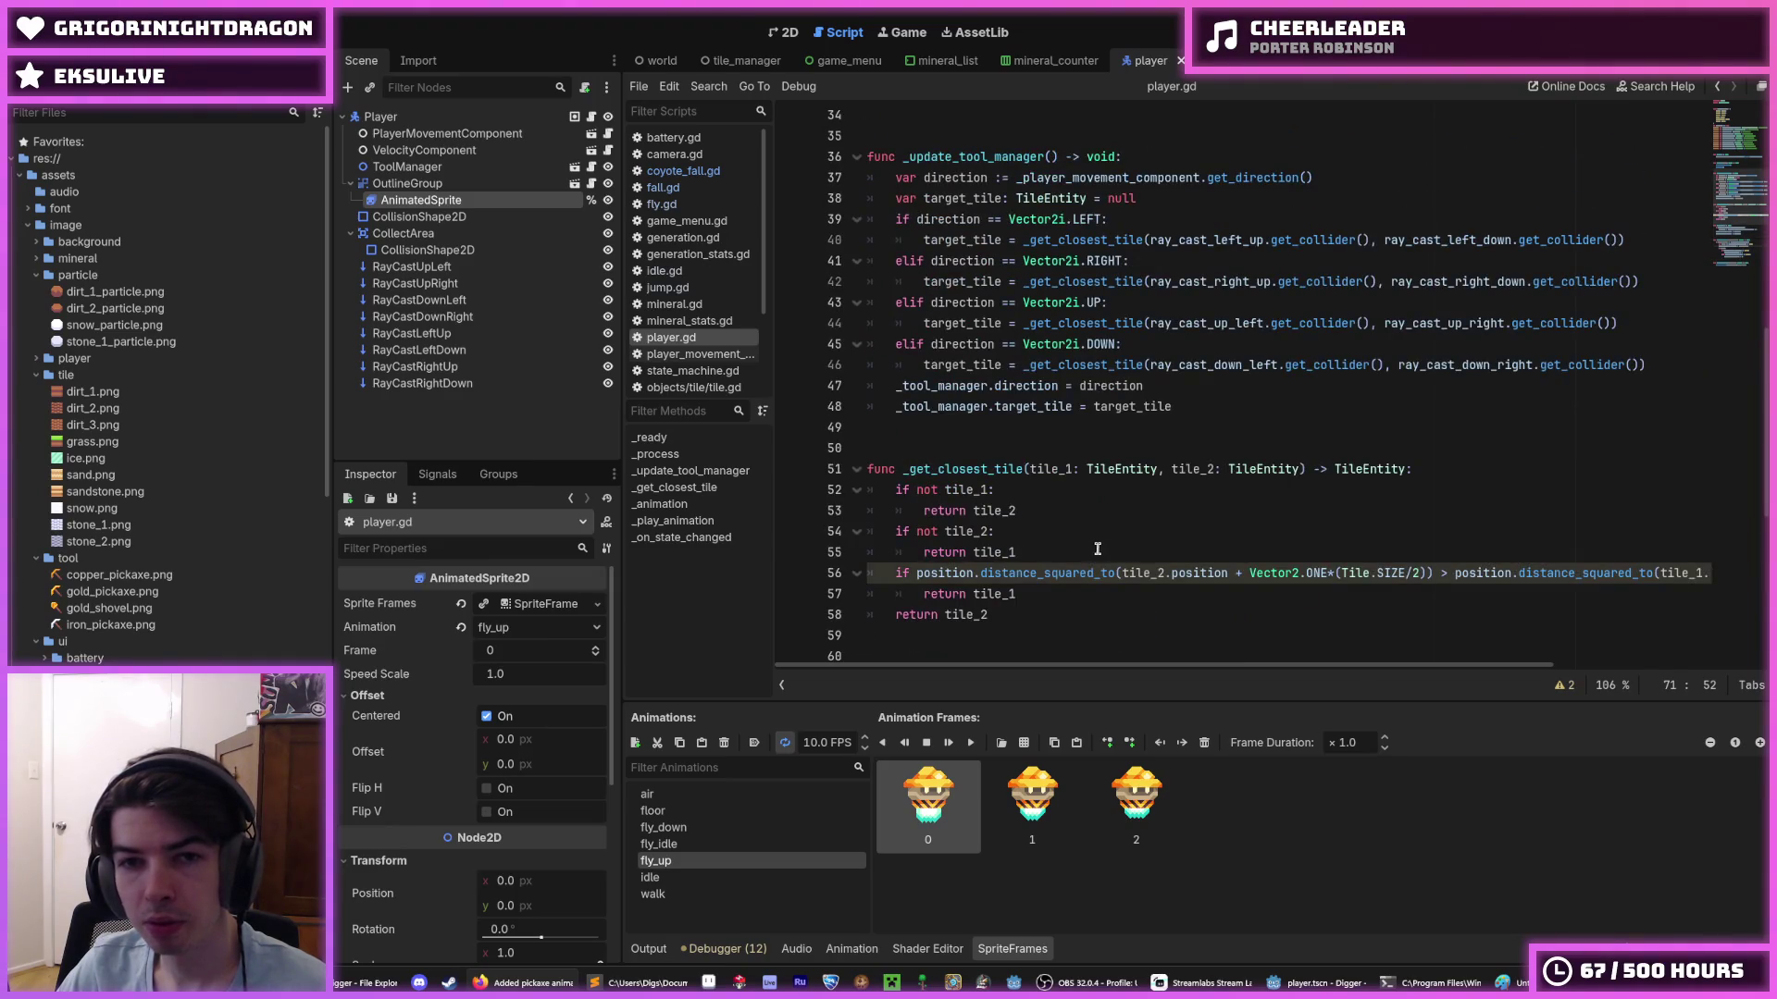
scroll(1096, 463, "up", 4)
left_click(1092, 386)
scroll(1083, 398, "down", 9)
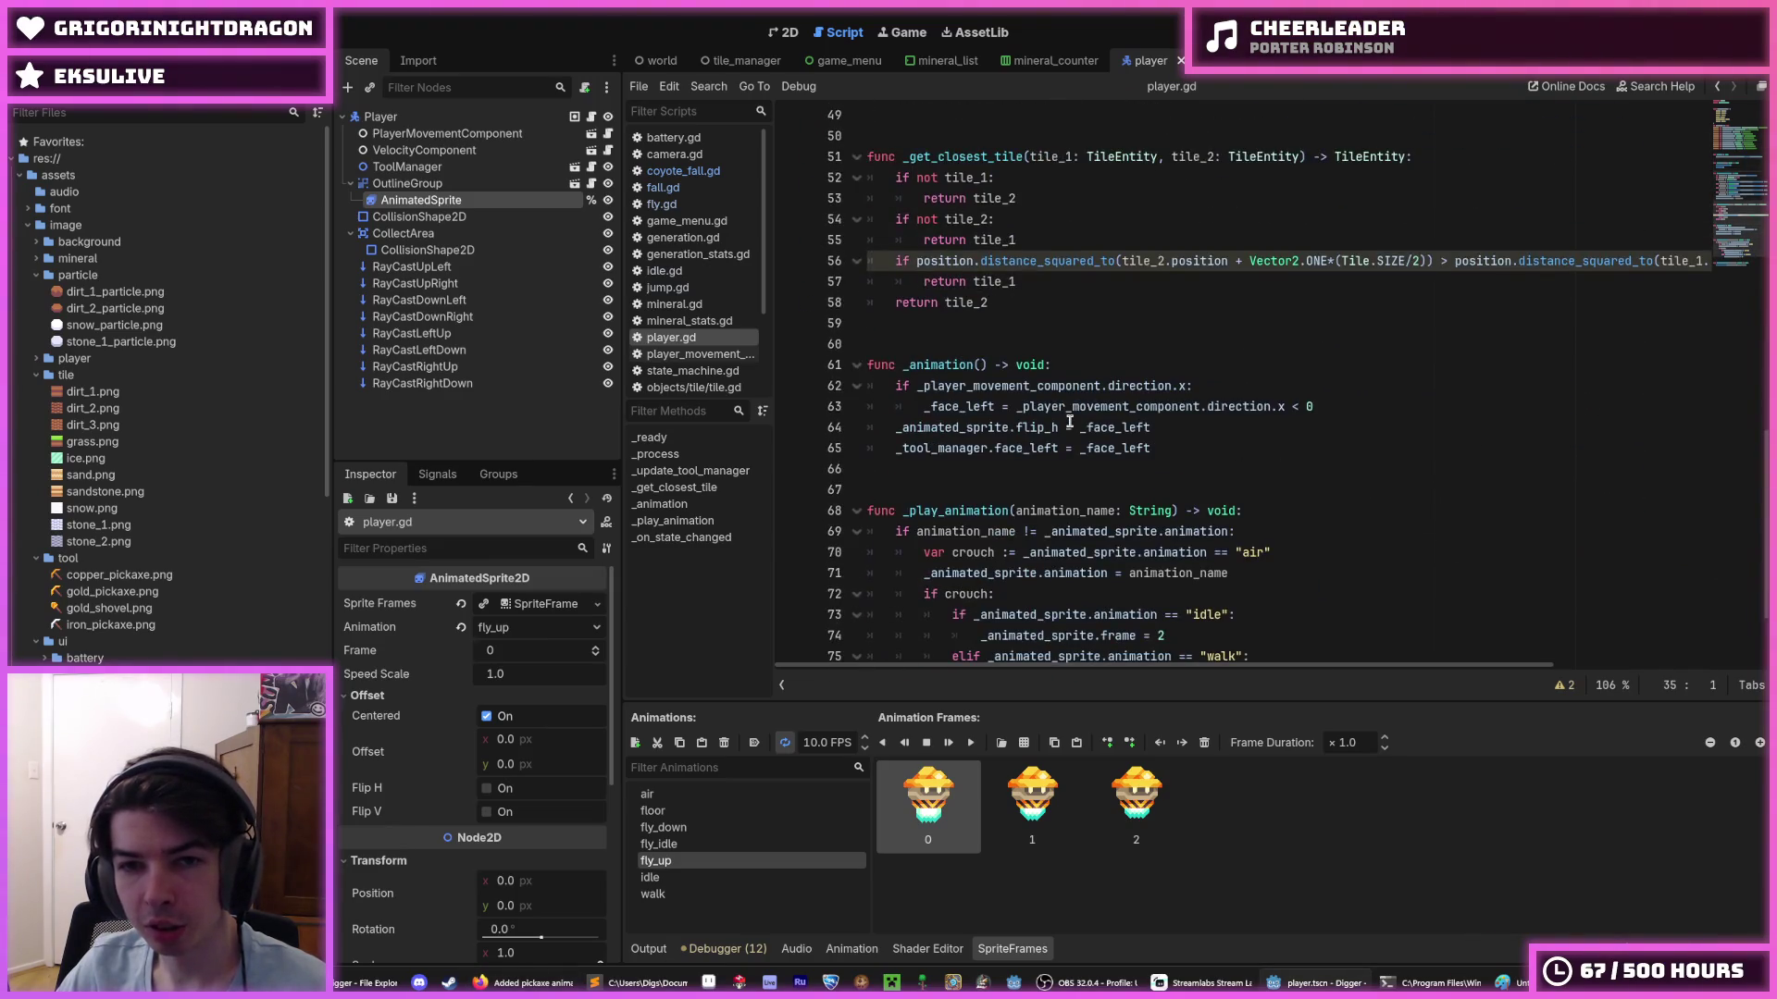
scroll(1069, 421, "up", 1)
key("alt+Tab")
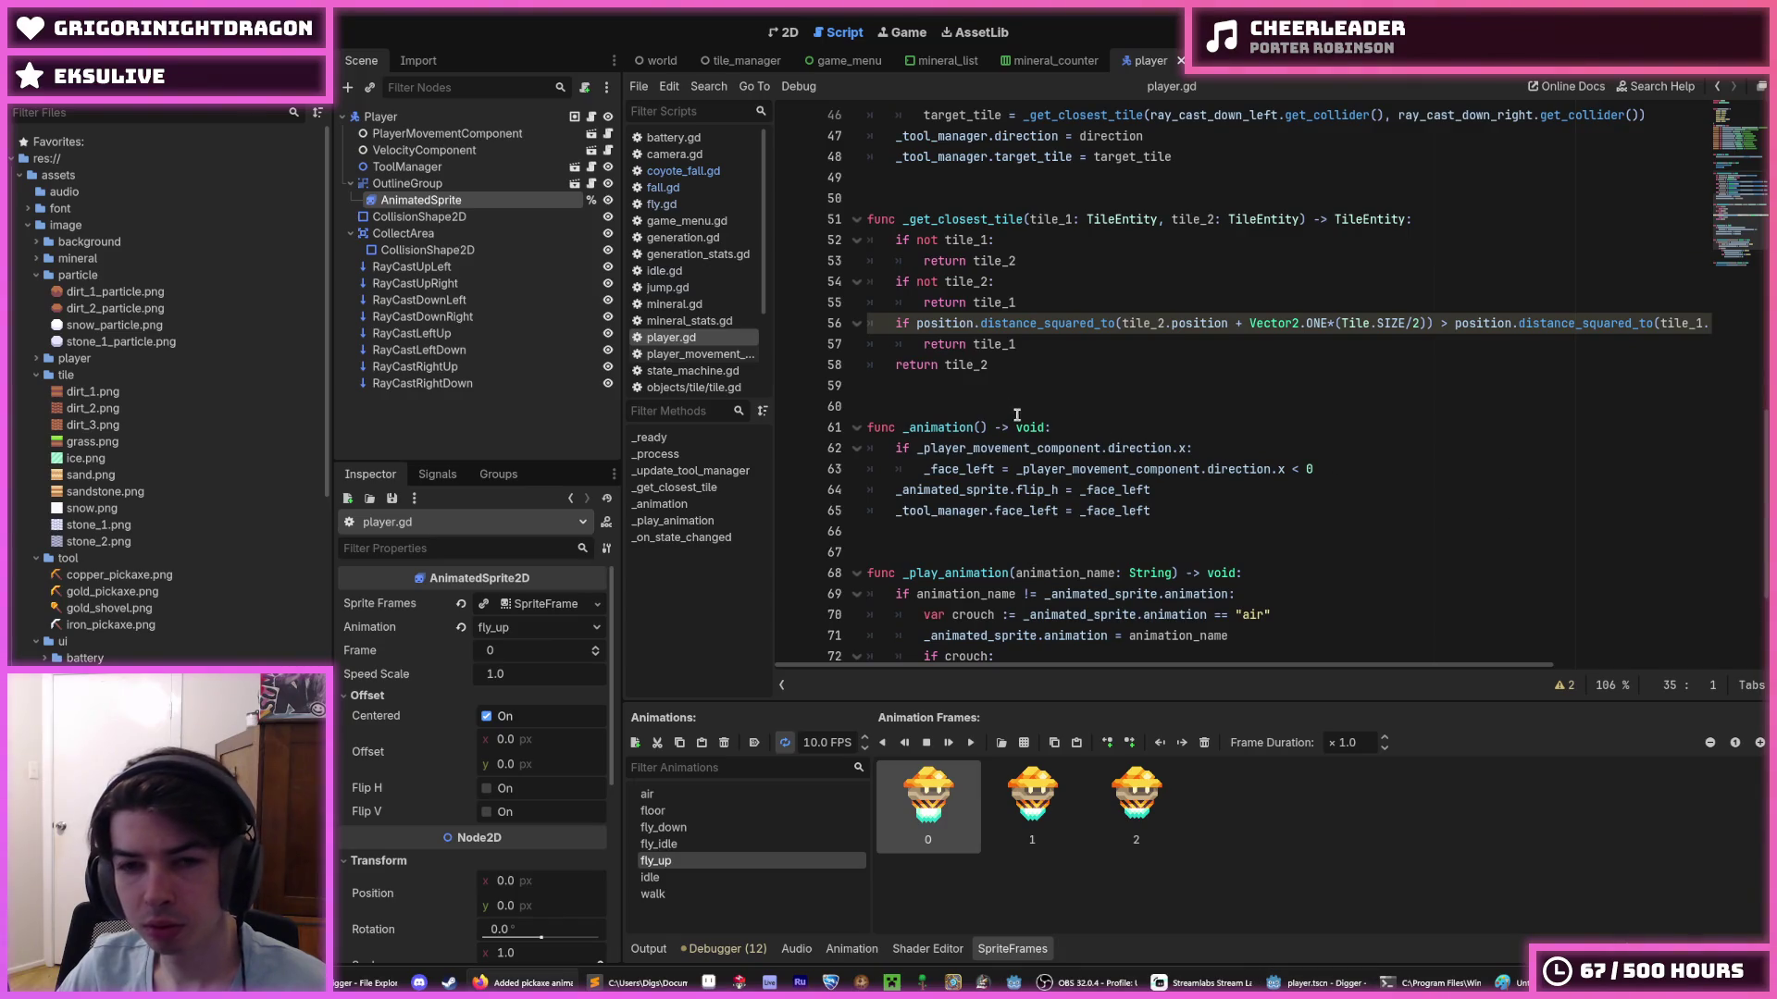
left_click(1017, 386)
scroll(1018, 407, "down", 2)
left_click(1024, 408)
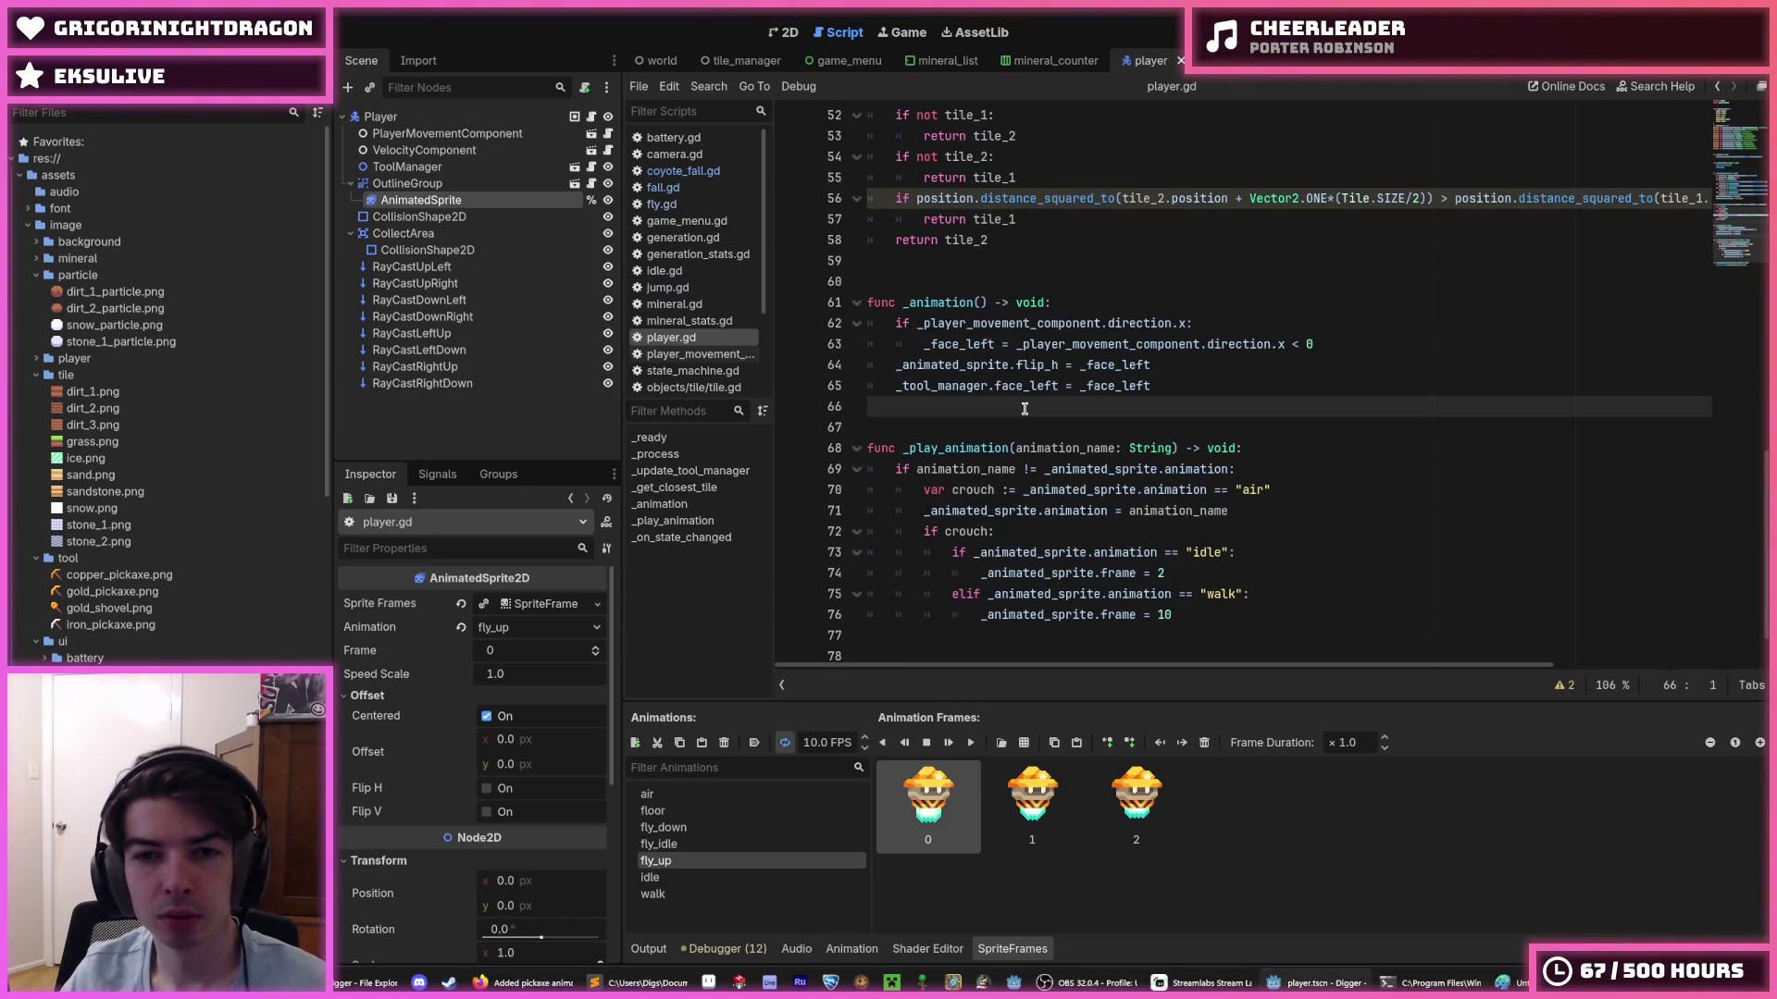
- Paste the _update_animation_frame function, call it from _animation(), and save
key("ctrl+v")
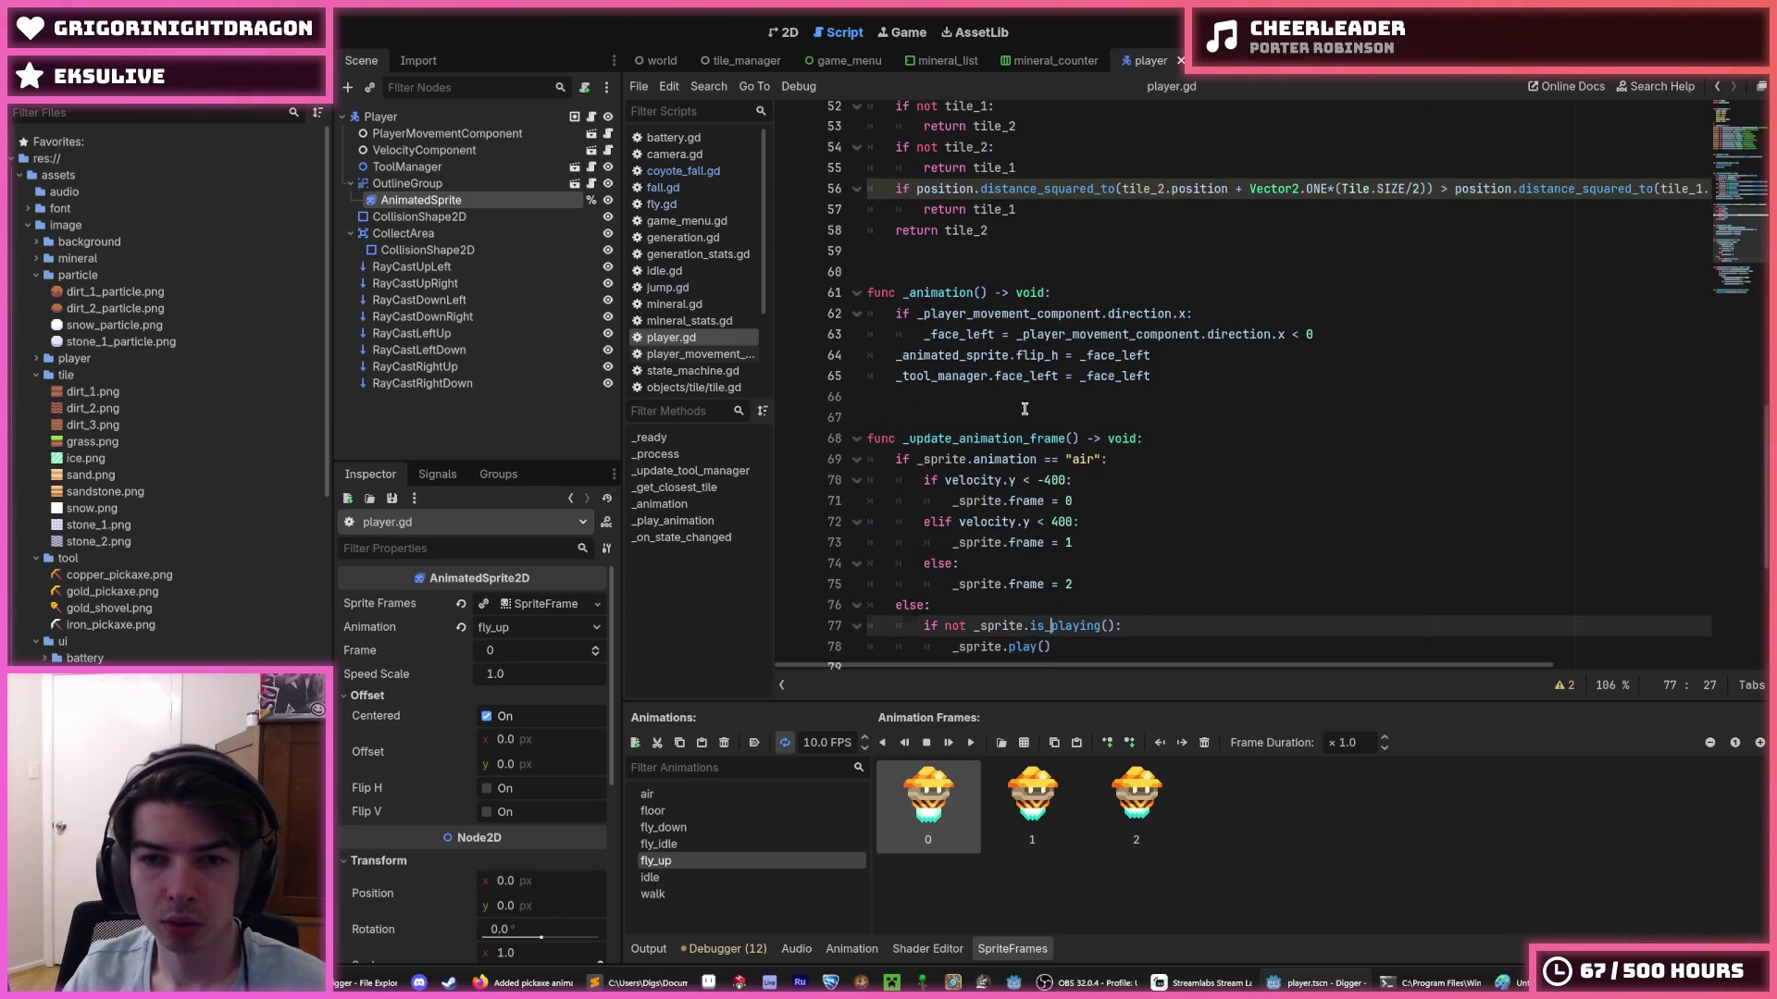
left_click(1024, 408)
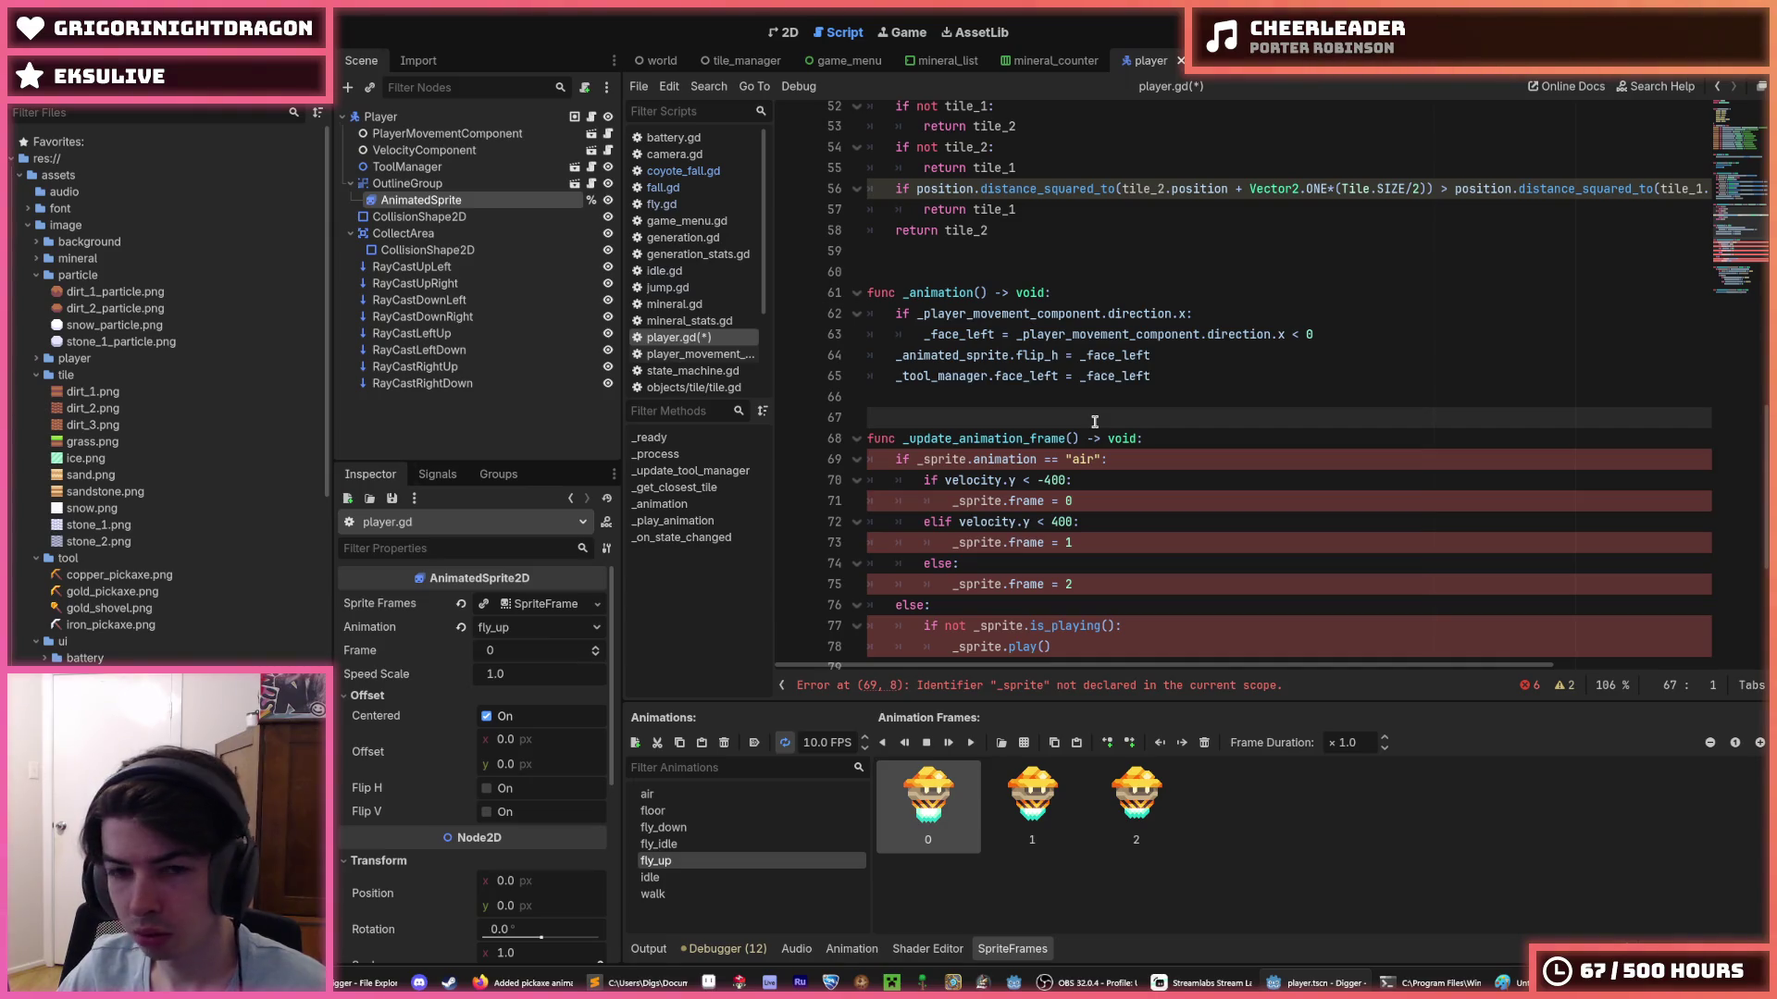
scroll(1095, 422, "down", 2)
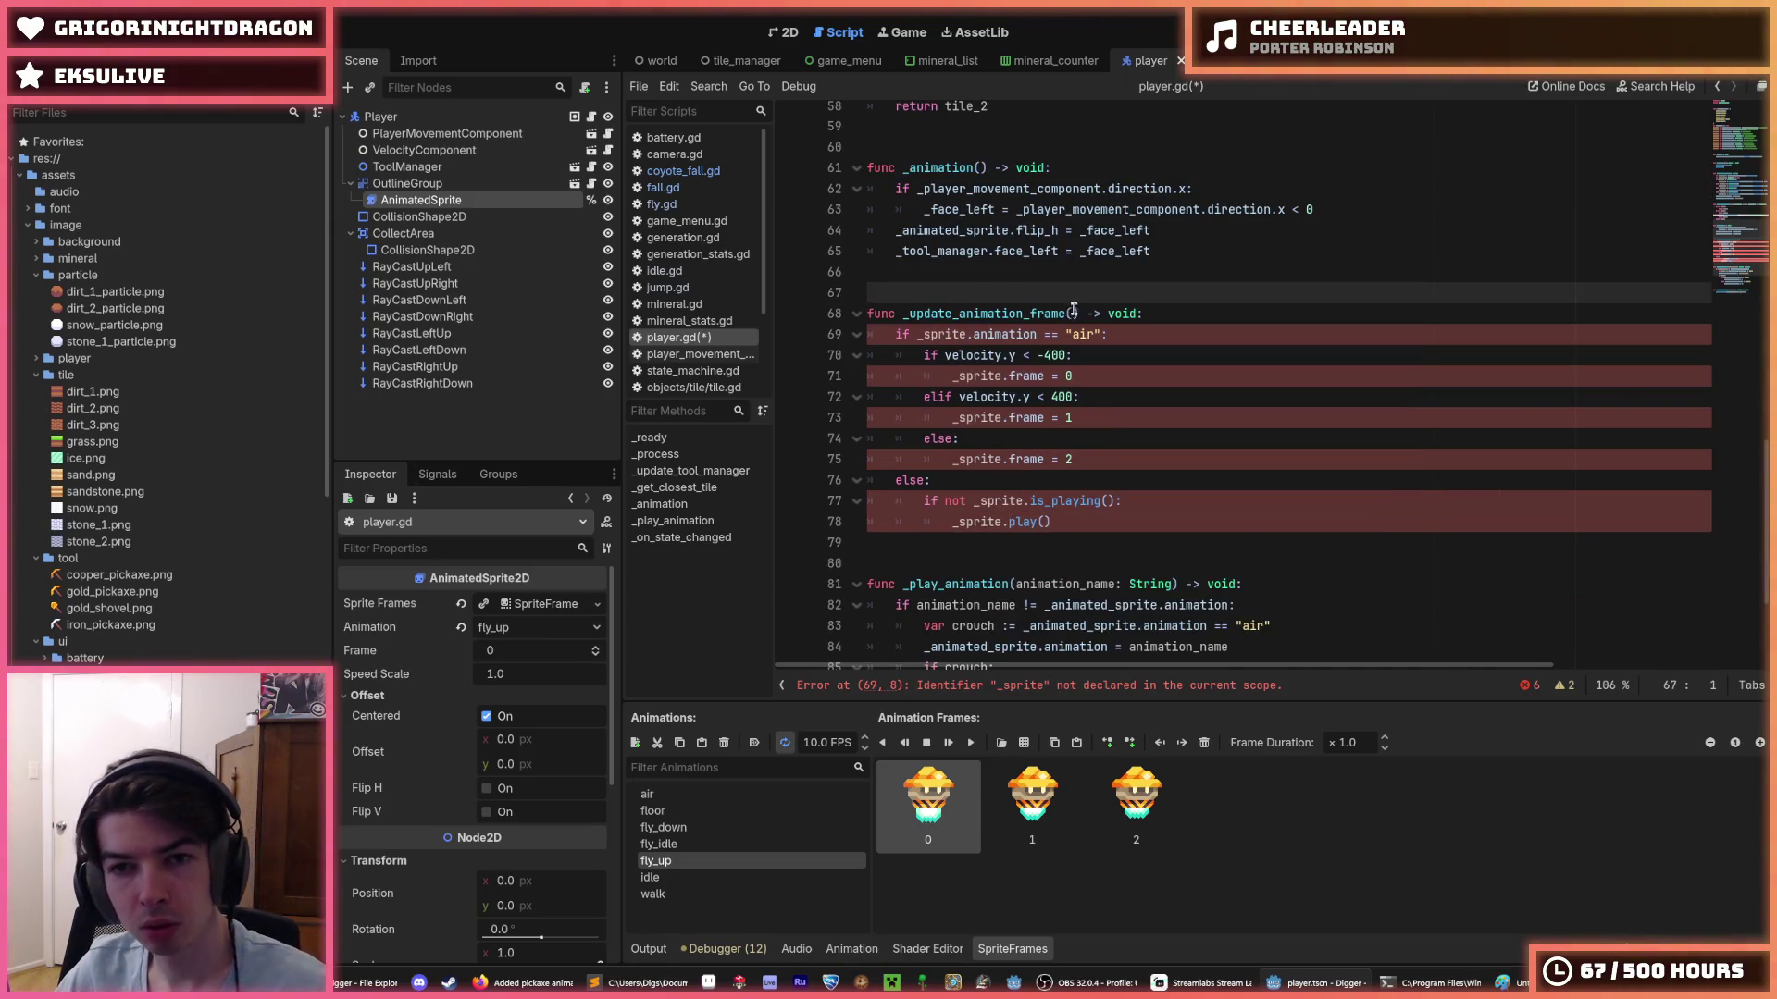
left_click_drag(1076, 313, 963, 312)
left_click(1079, 167)
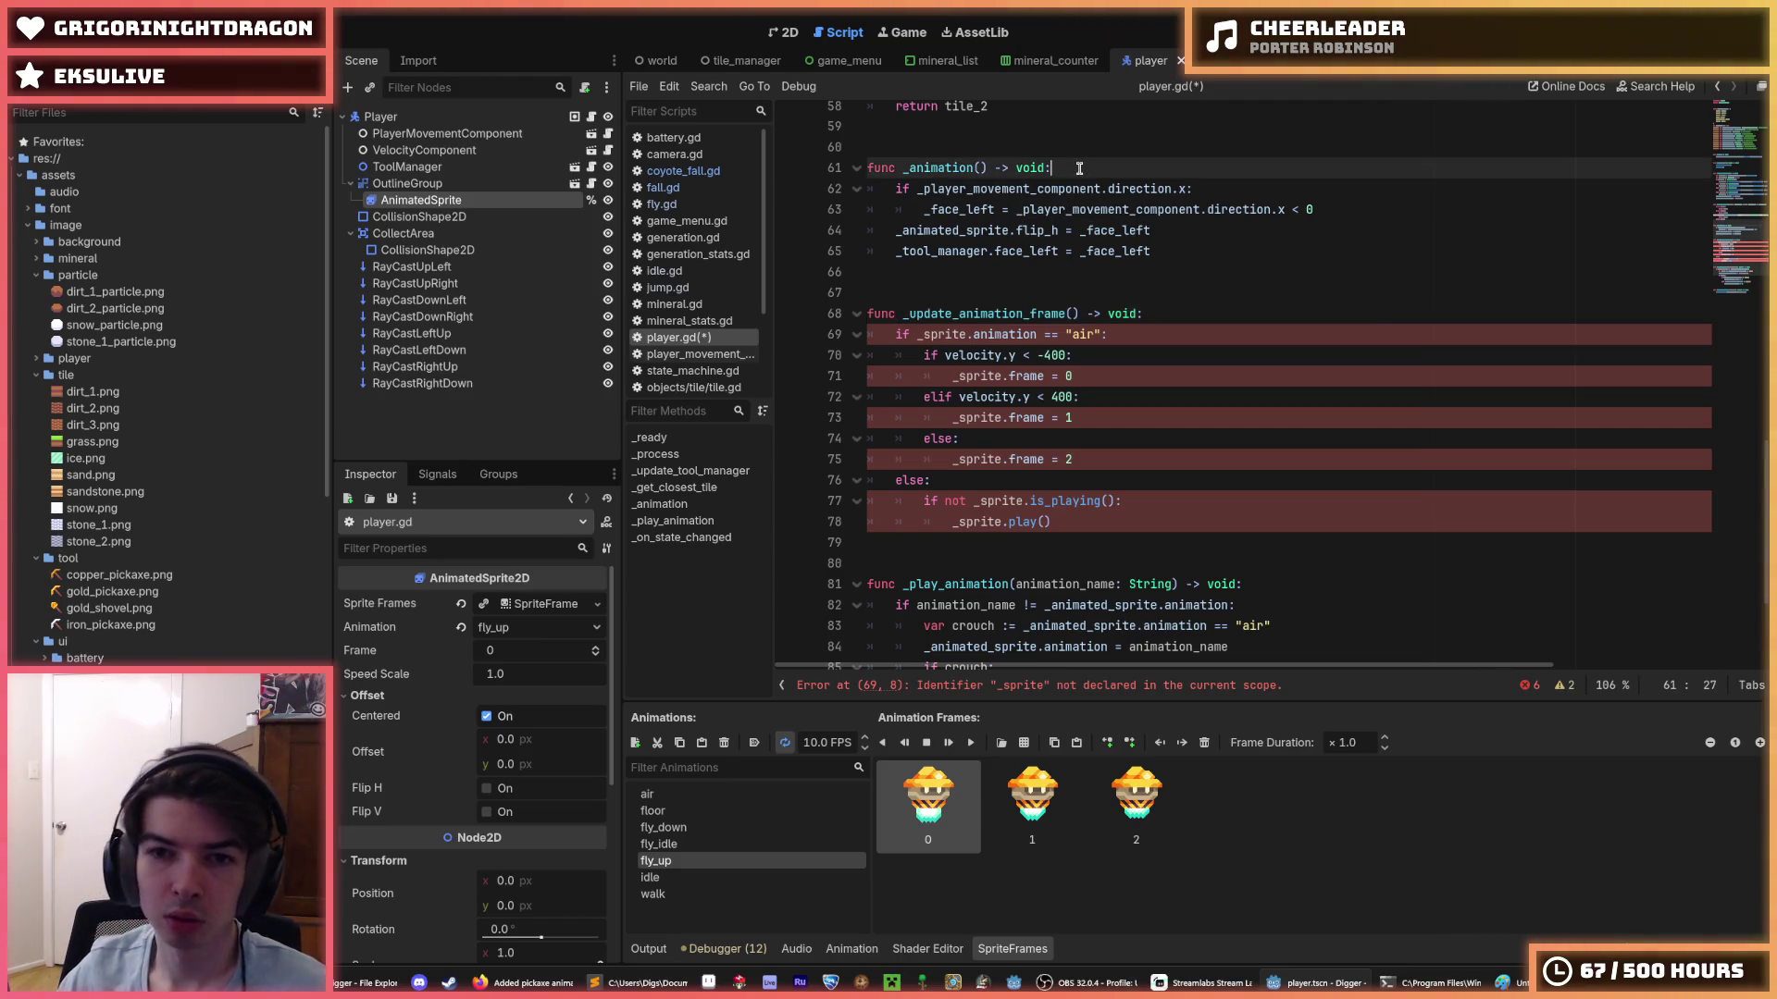
key("Return")
type("_update_animation_frame()")
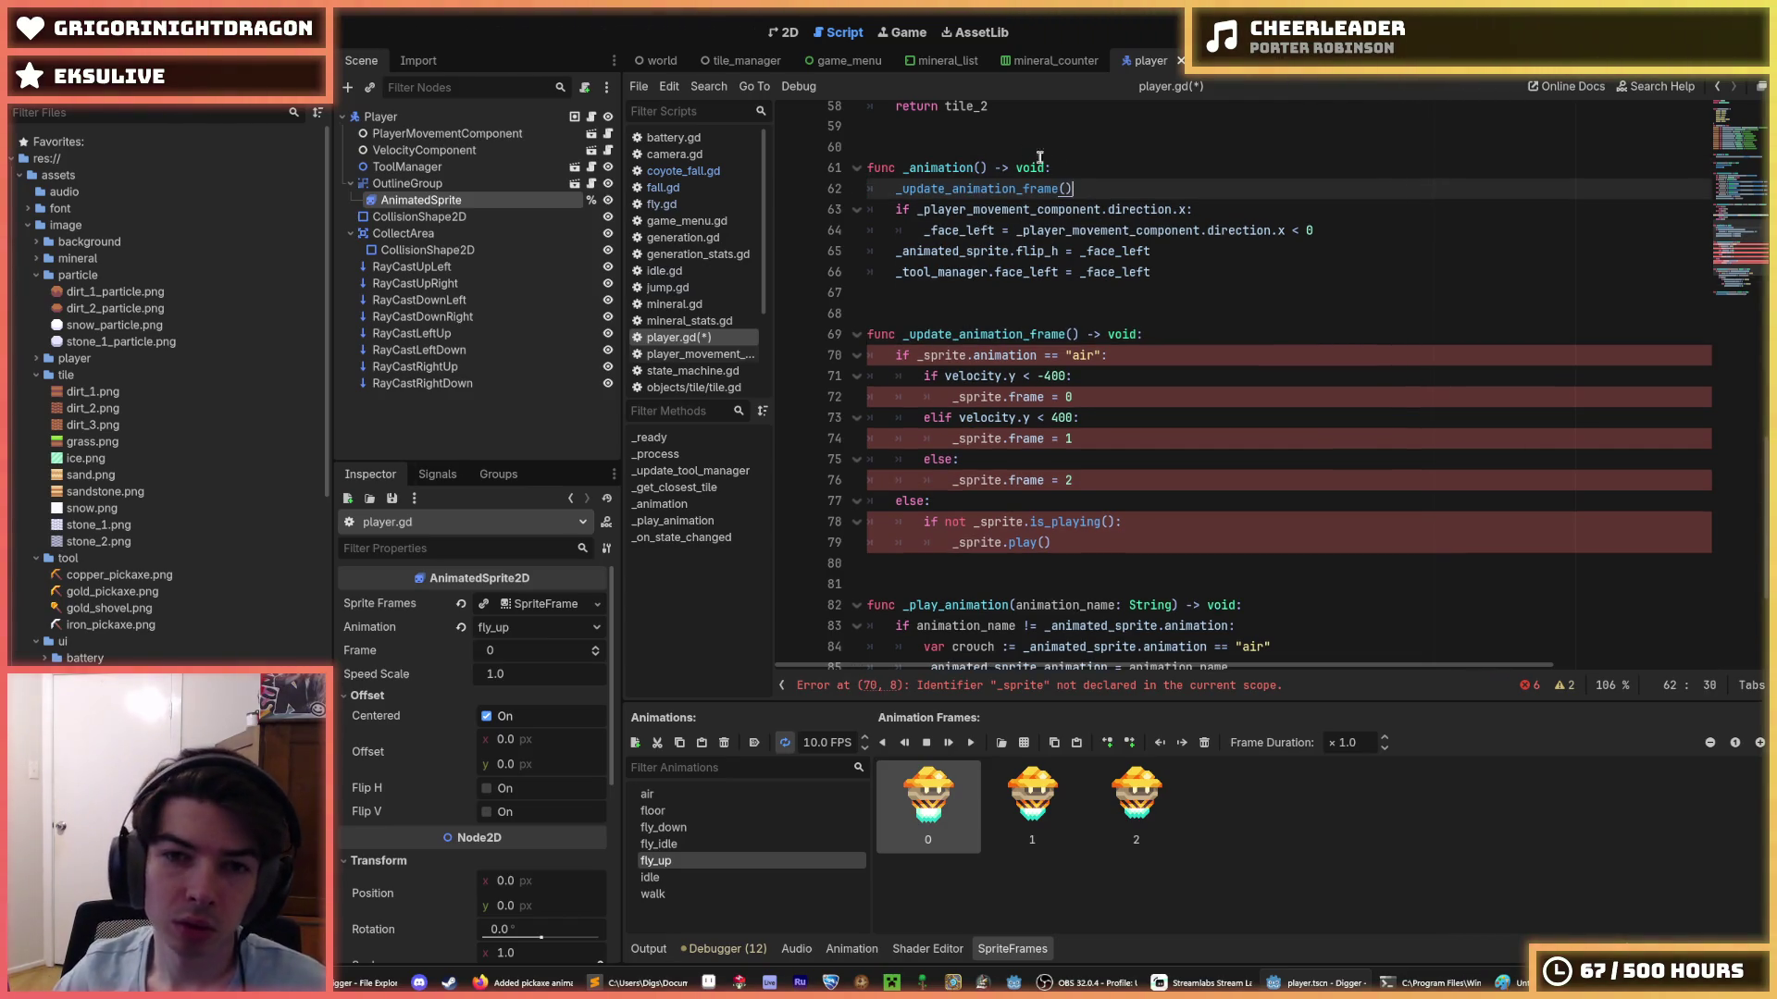
key("ctrl+s")
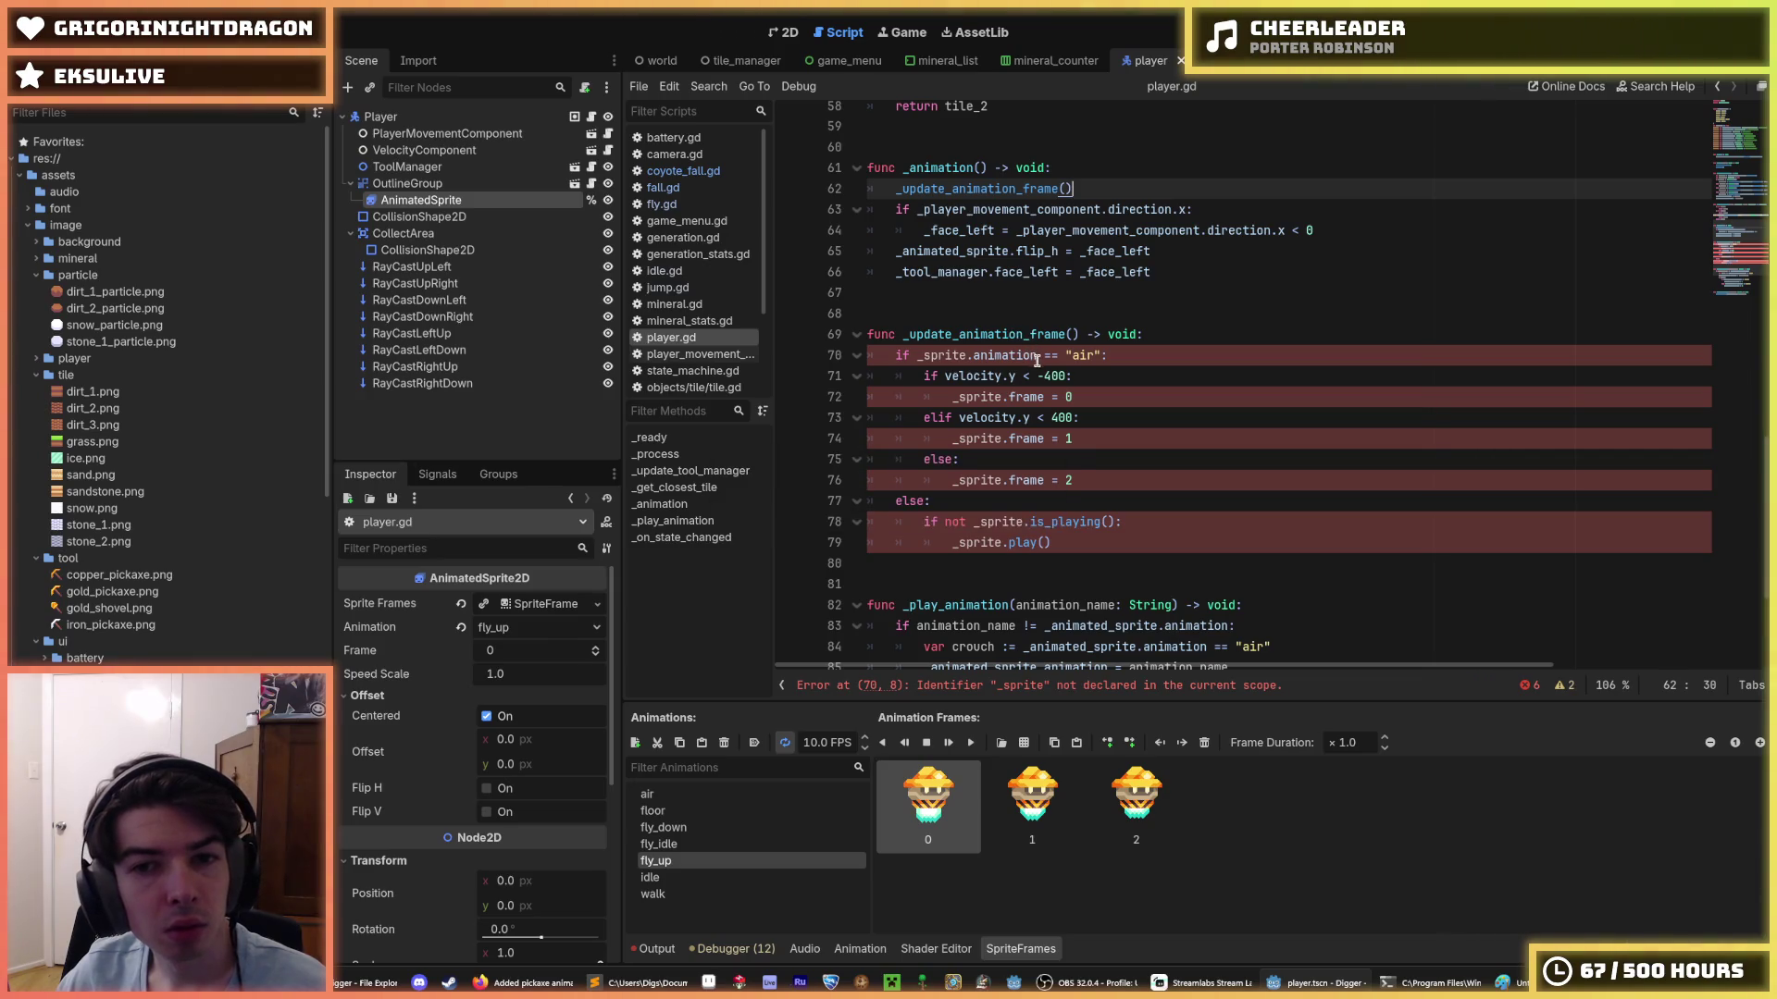
- Rename every _sprite reference to _animated_sprite, save, and run the game
left_click(962, 355)
double_click(963, 354)
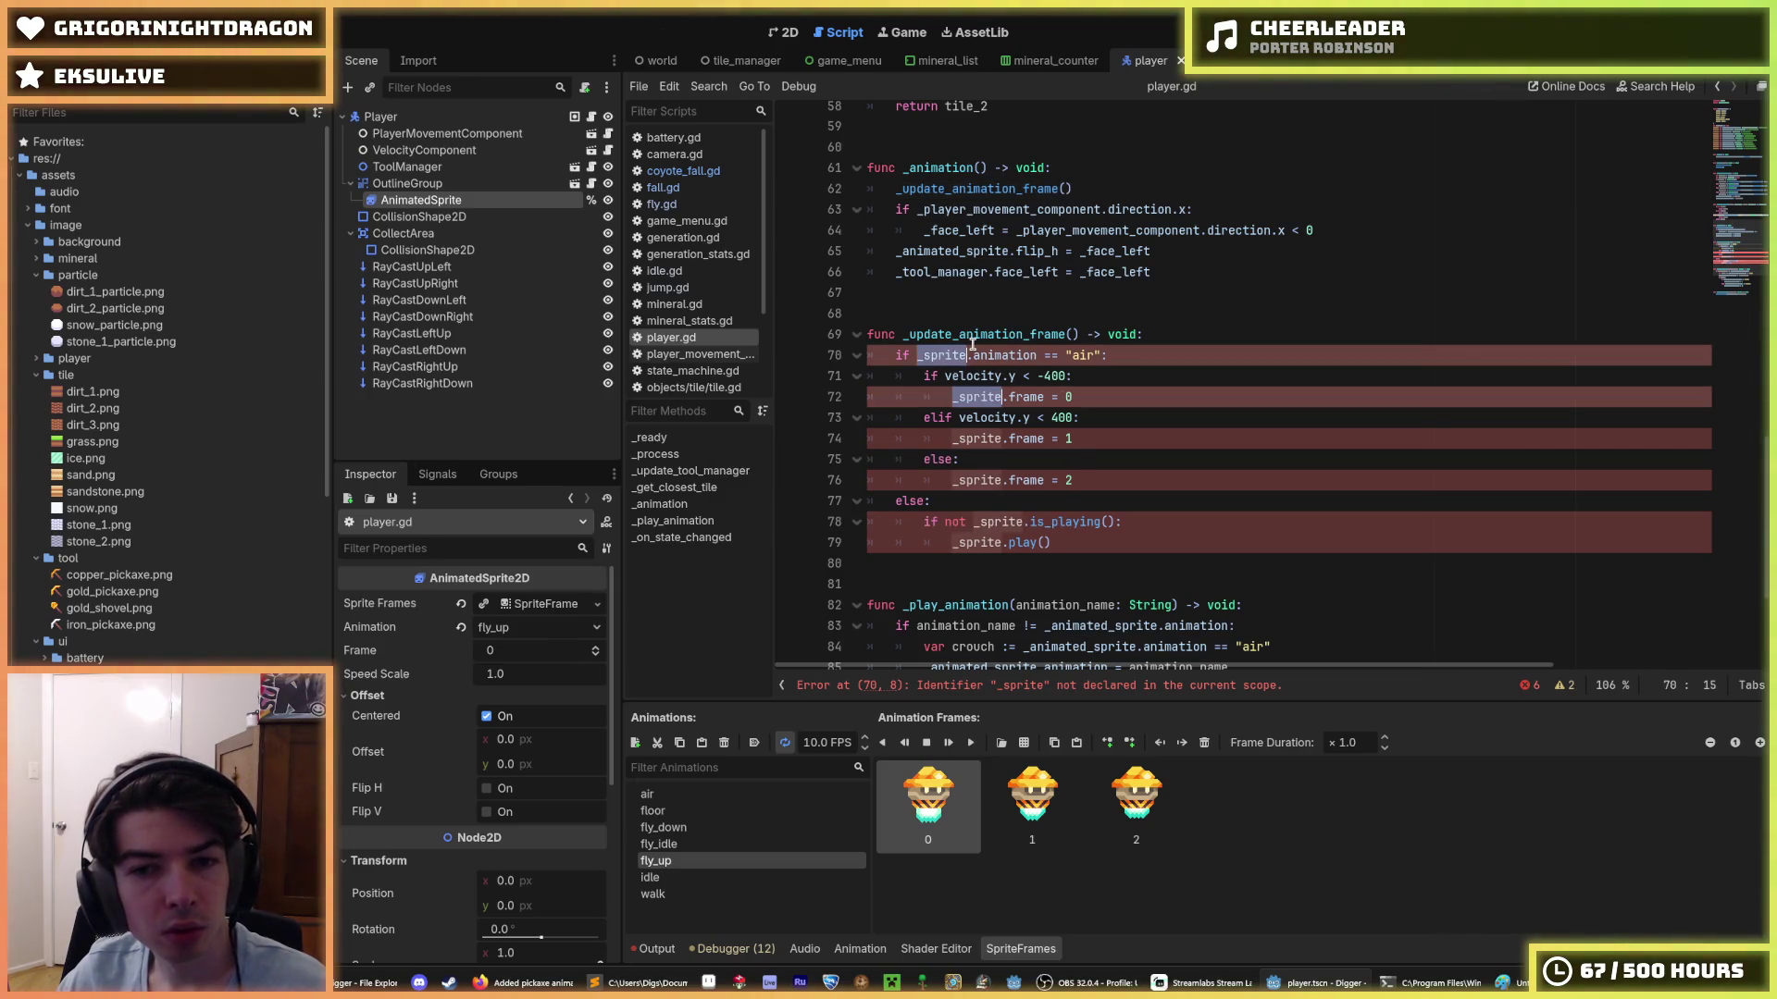
key("ctrl+d")
key("ctrl+d")
key("ctrl+d")
key("Left")
key("Right")
type("anim")
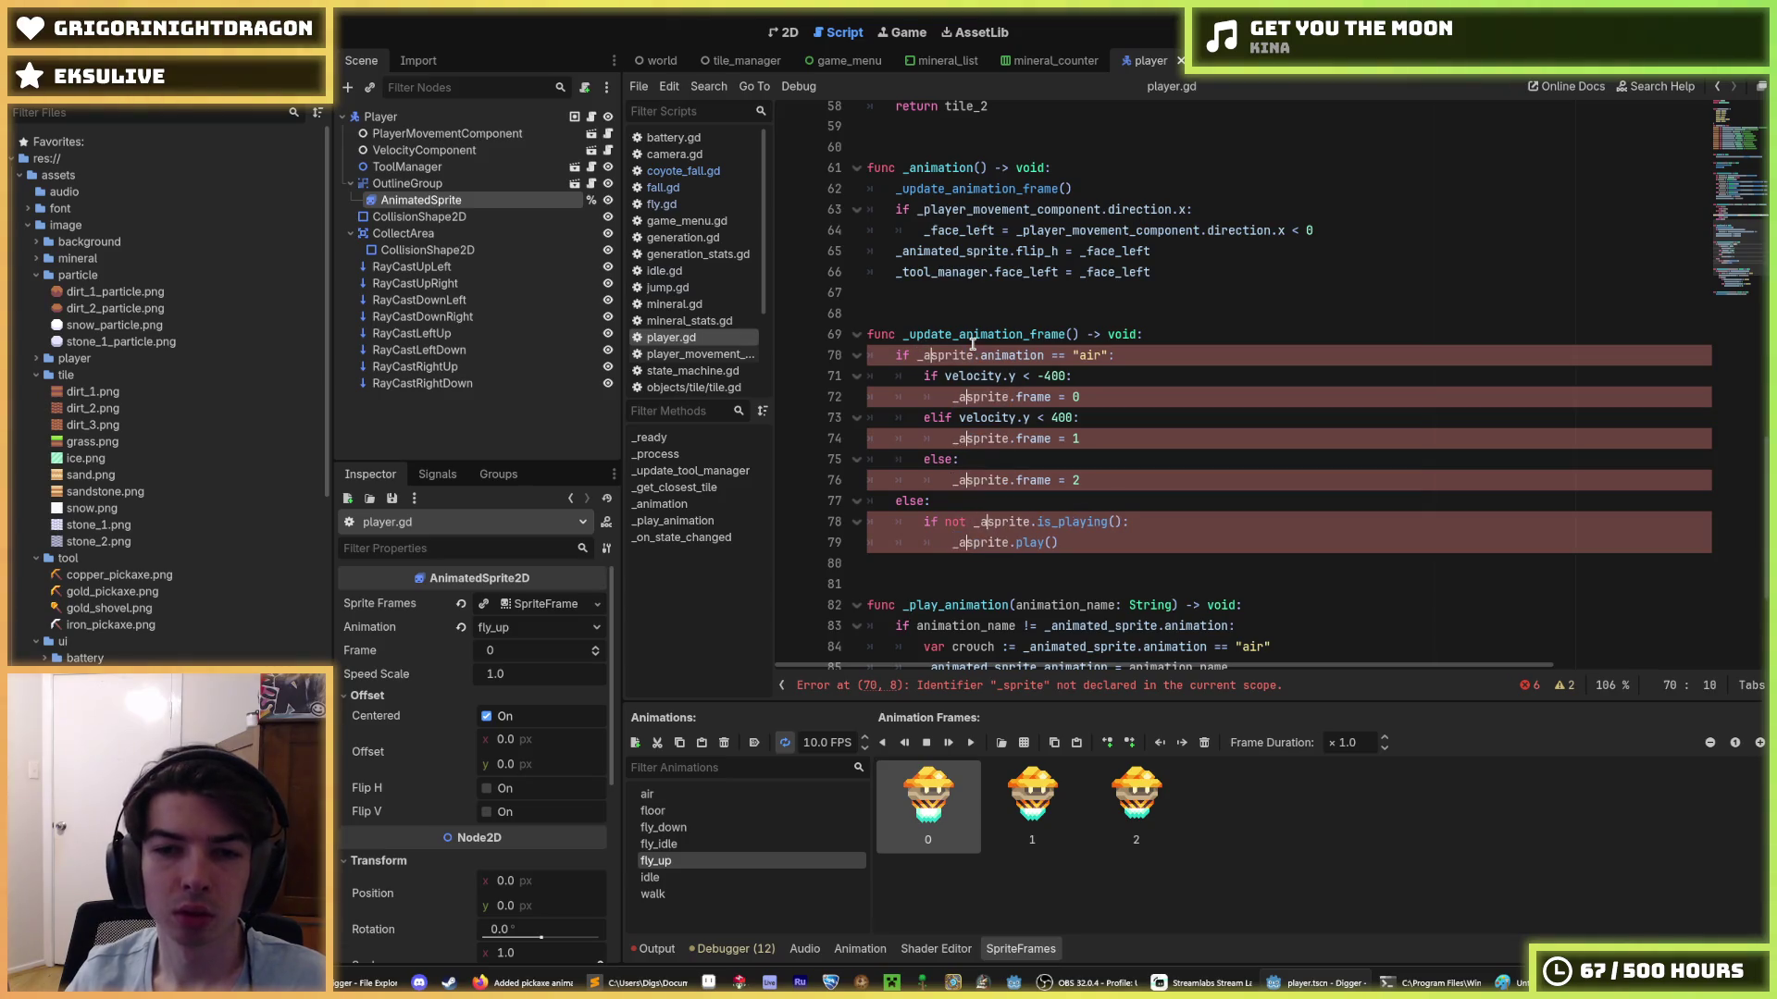
type("ated_")
left_click(1268, 272)
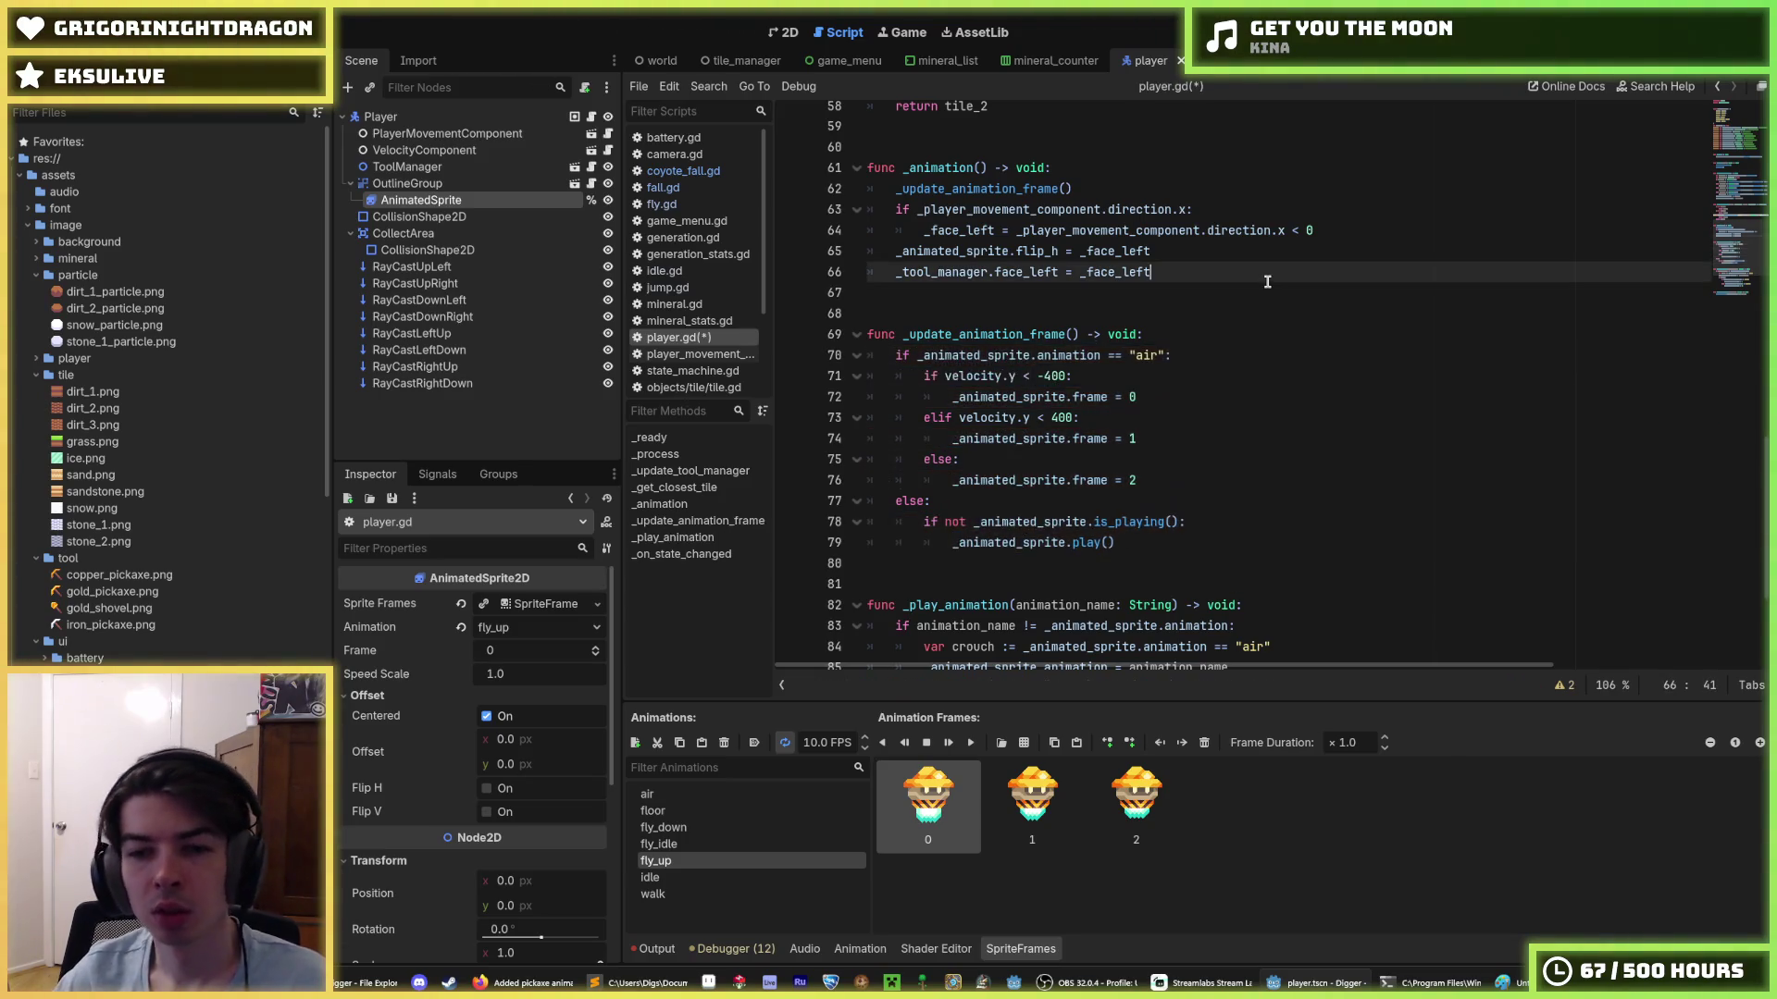
key("ctrl+s")
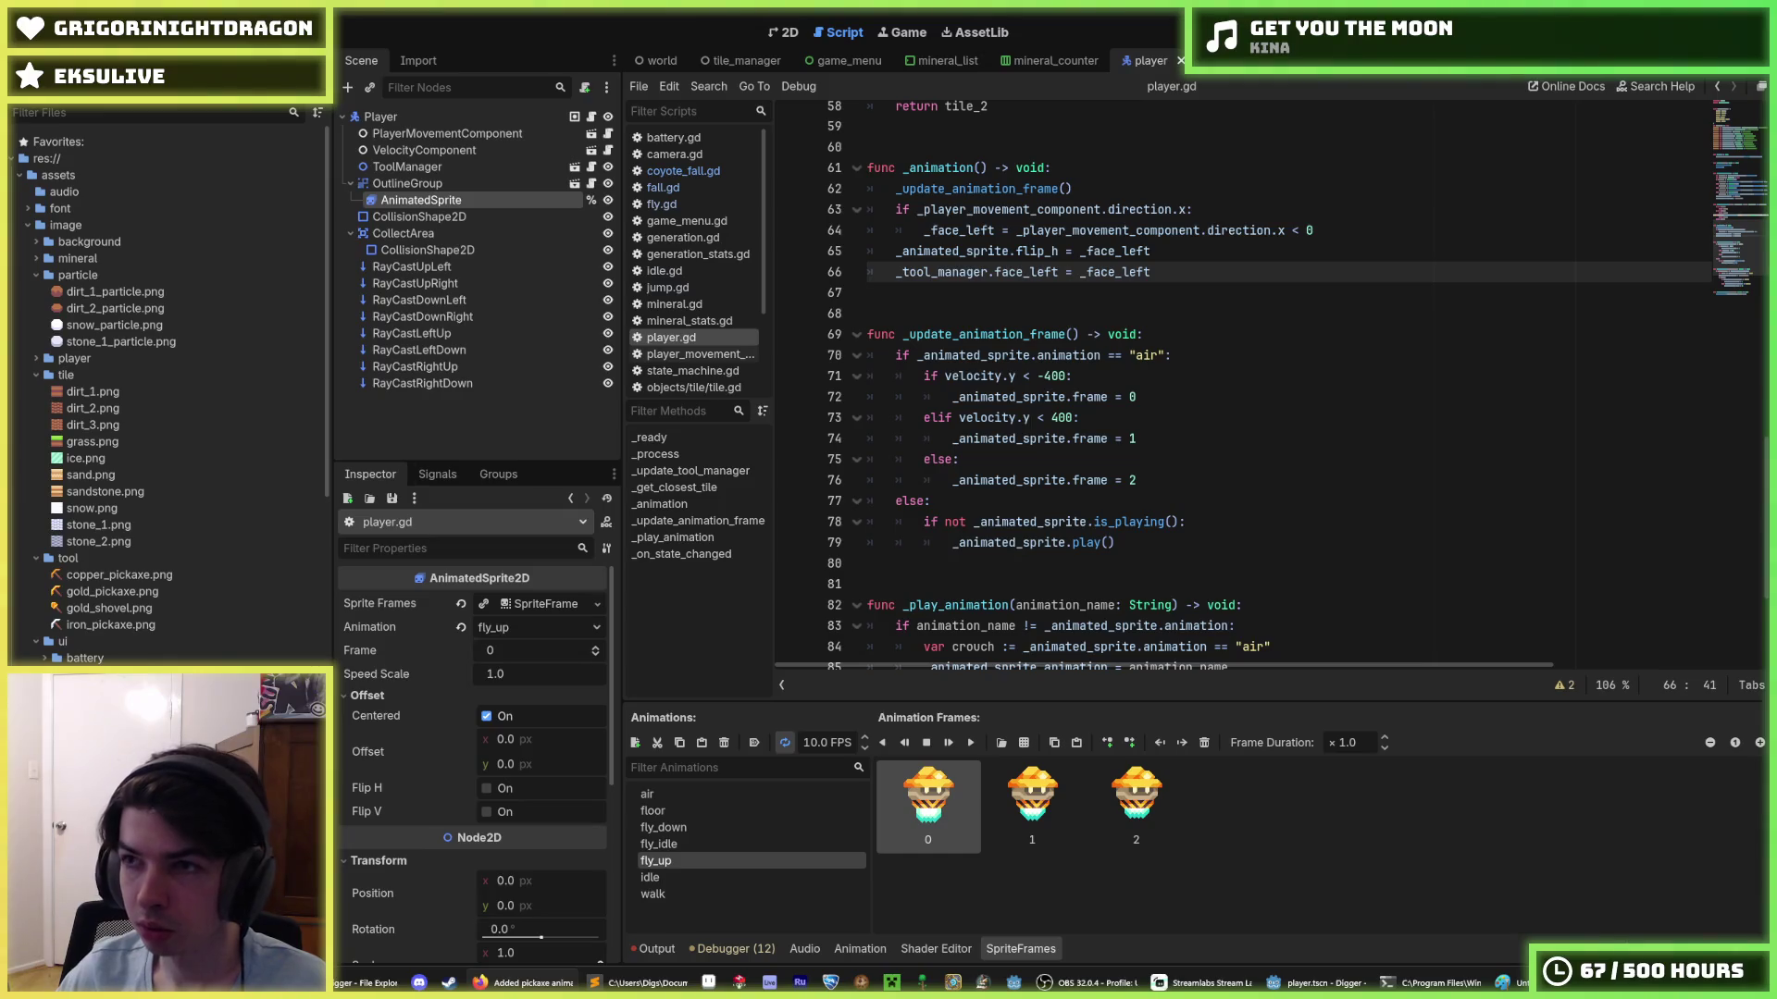
left_click(1018, 313)
key("F5")
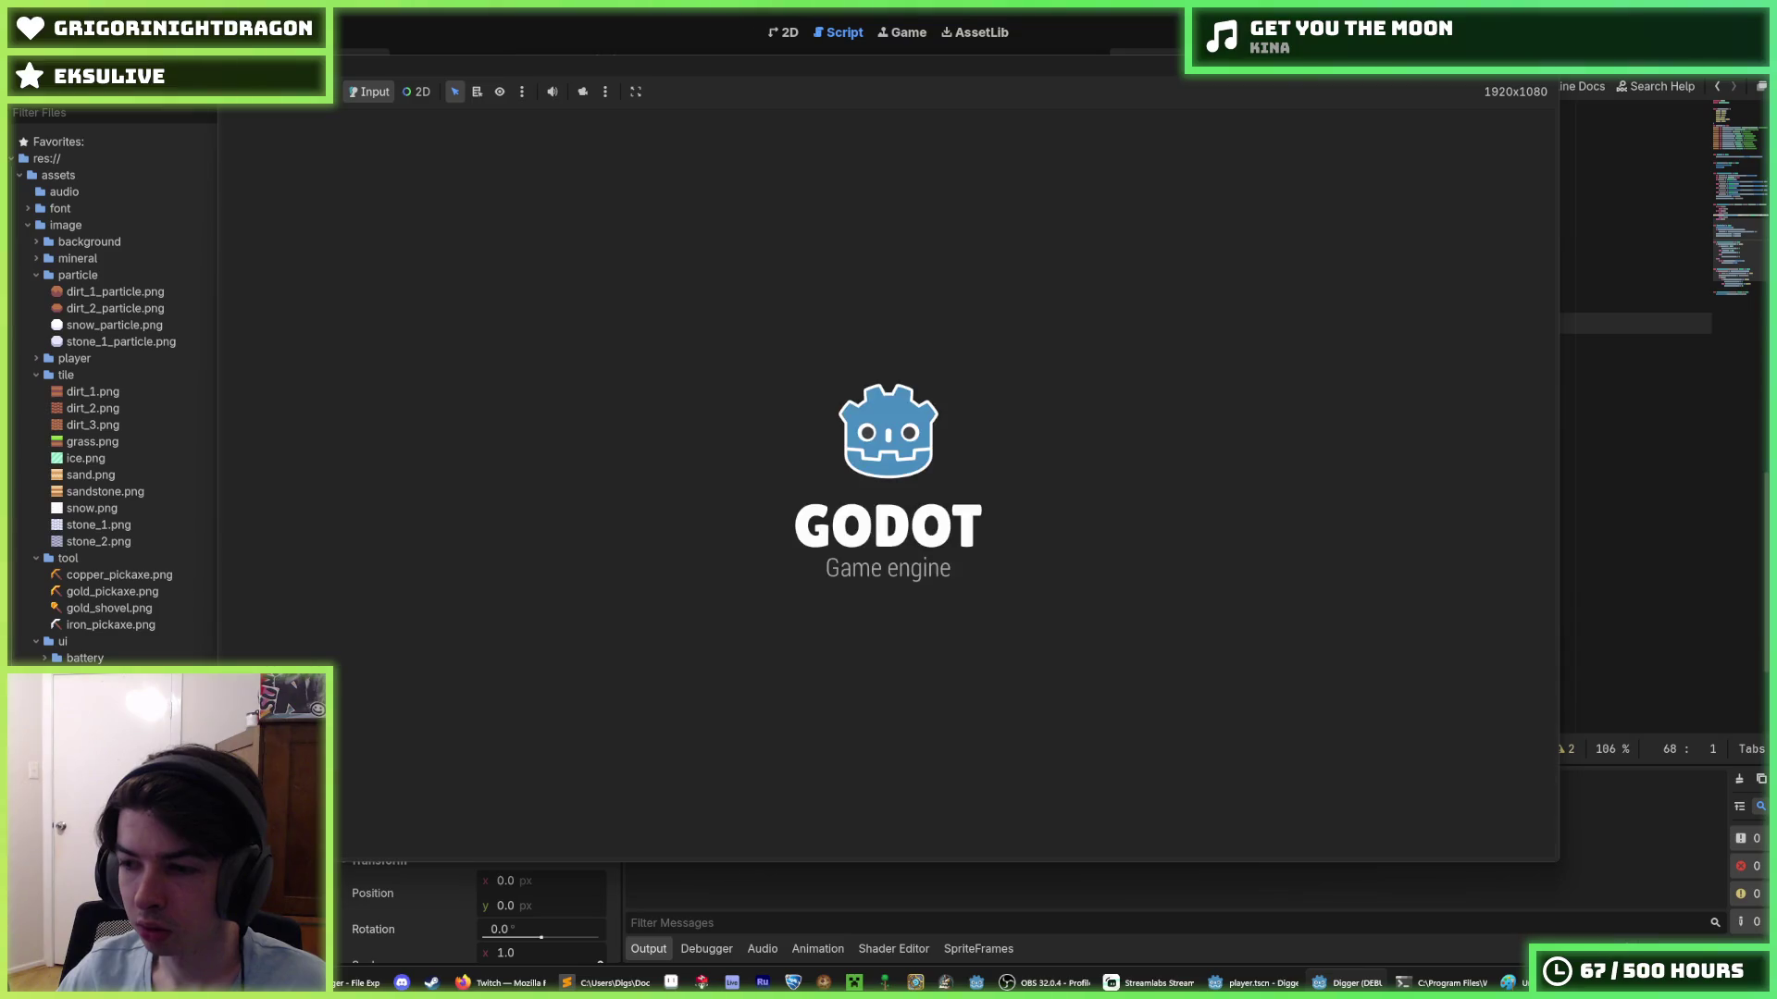
- Fly the miner around above the surface, turning left and right before landing
key("a")
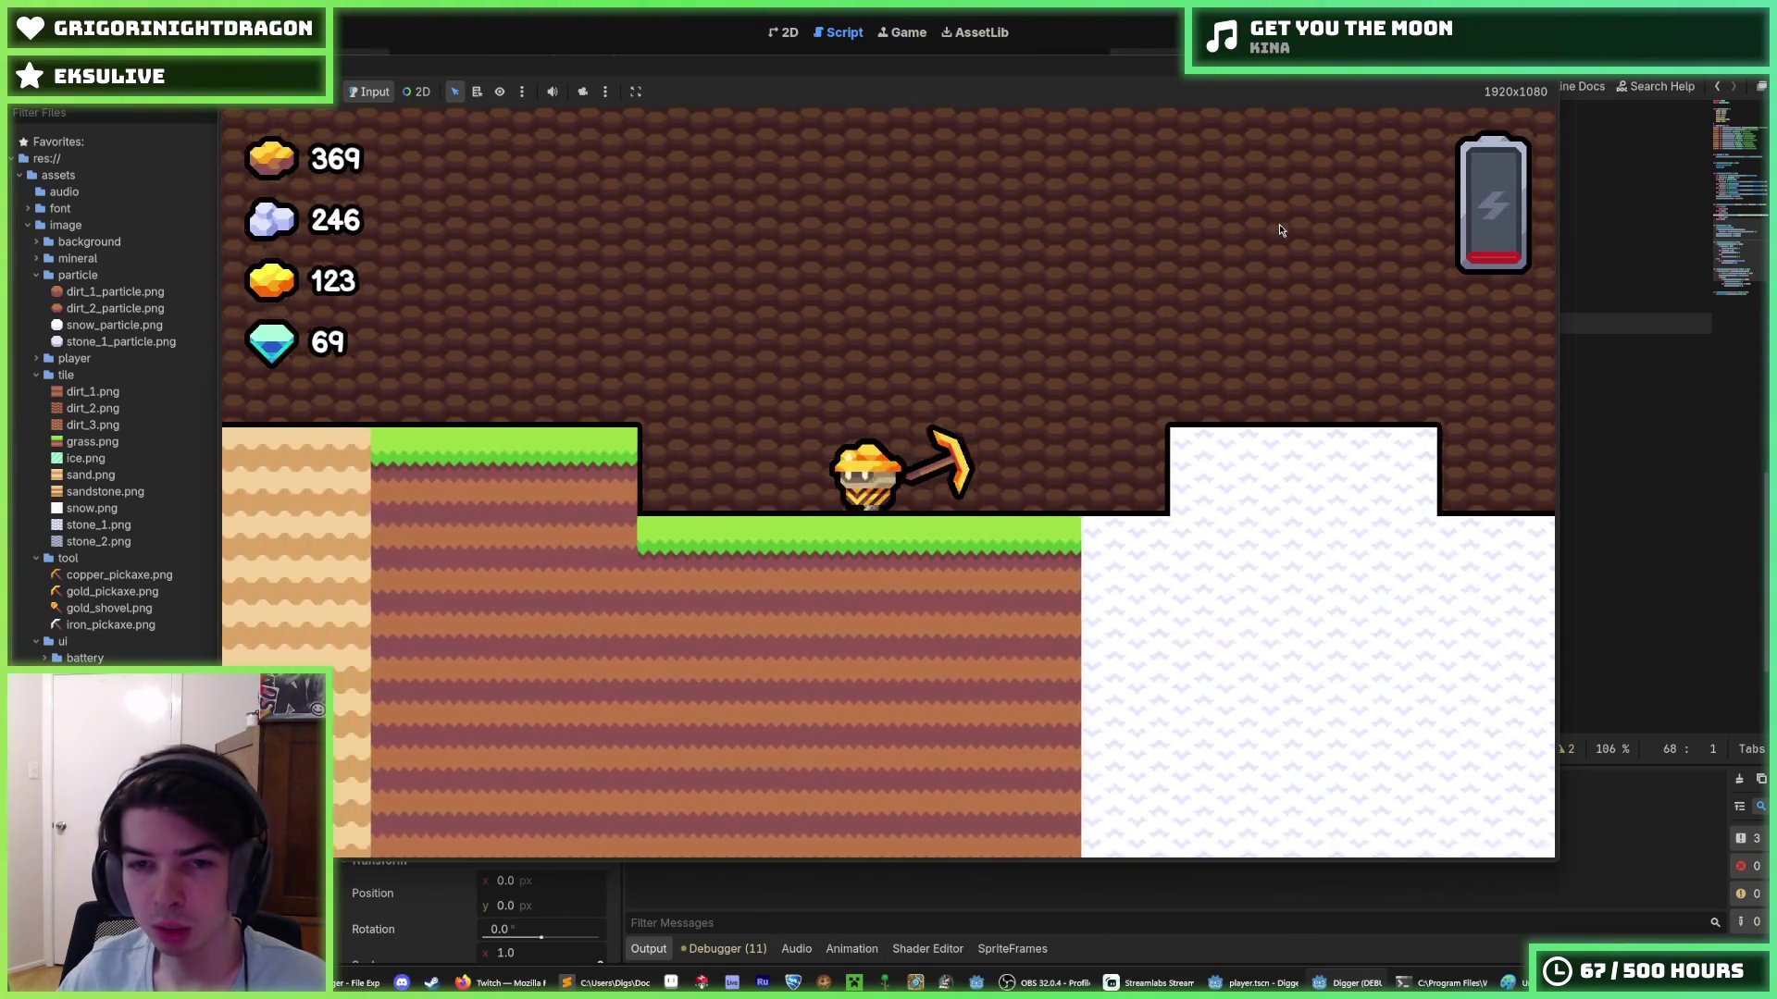
key("a")
key("space")
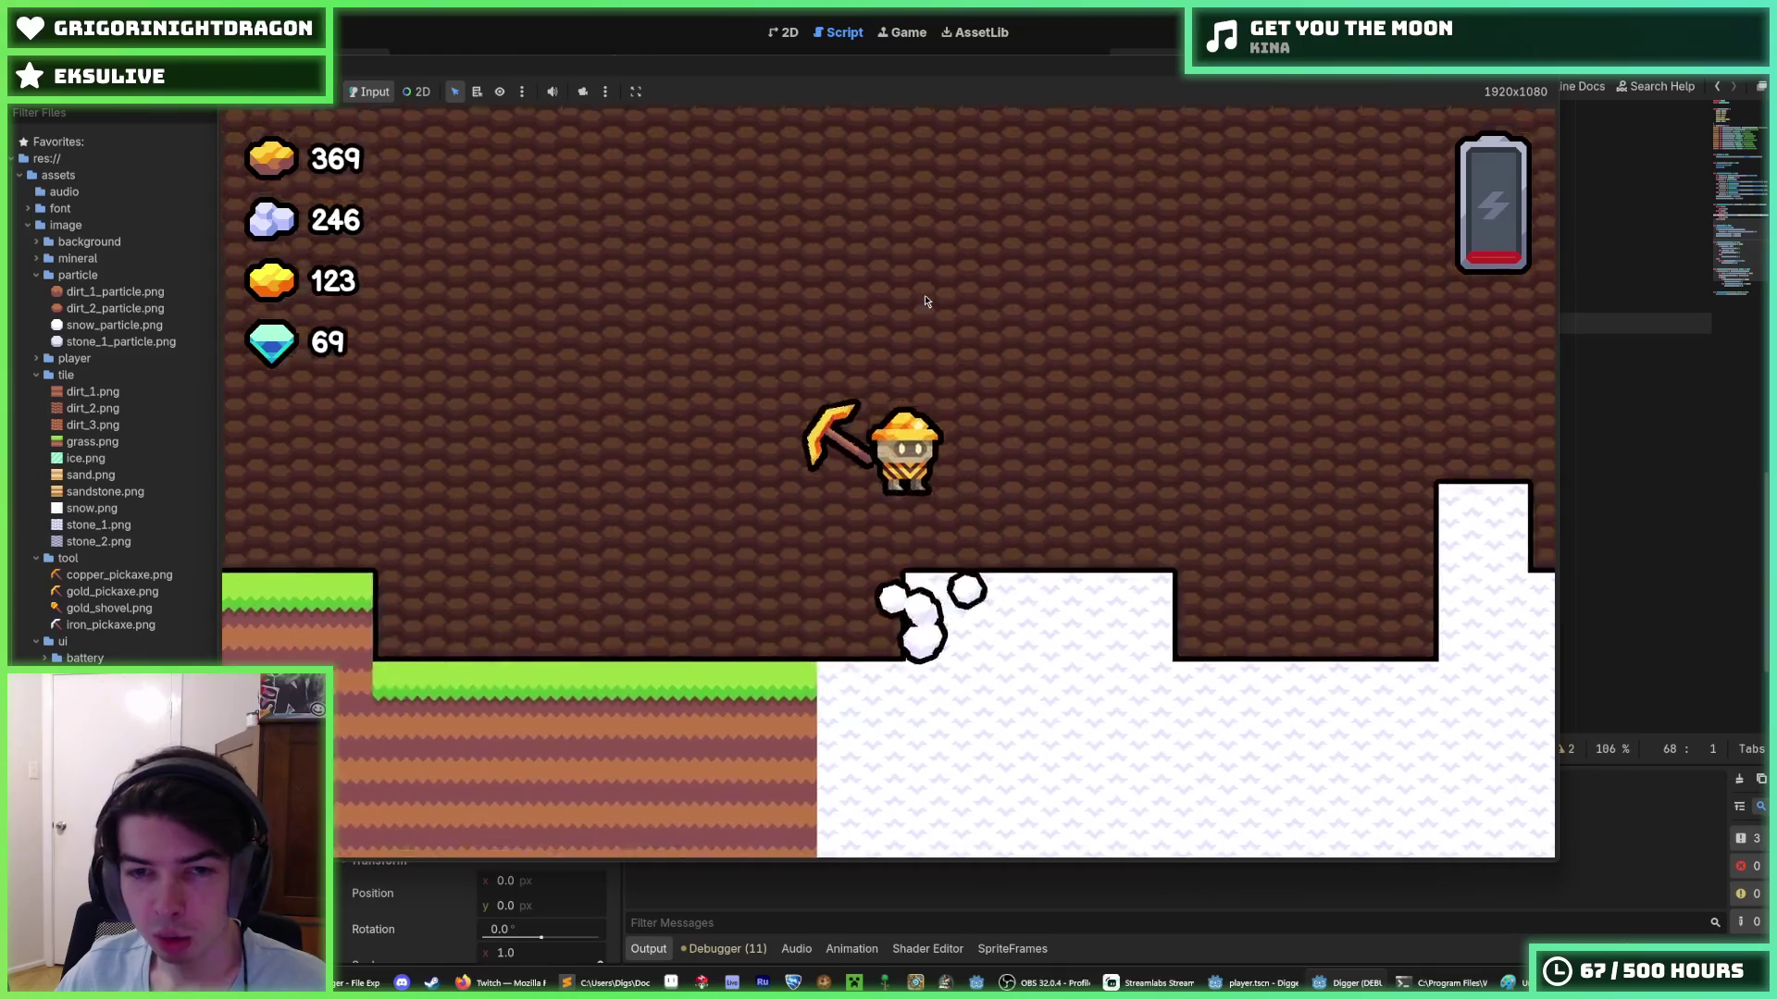
key("d")
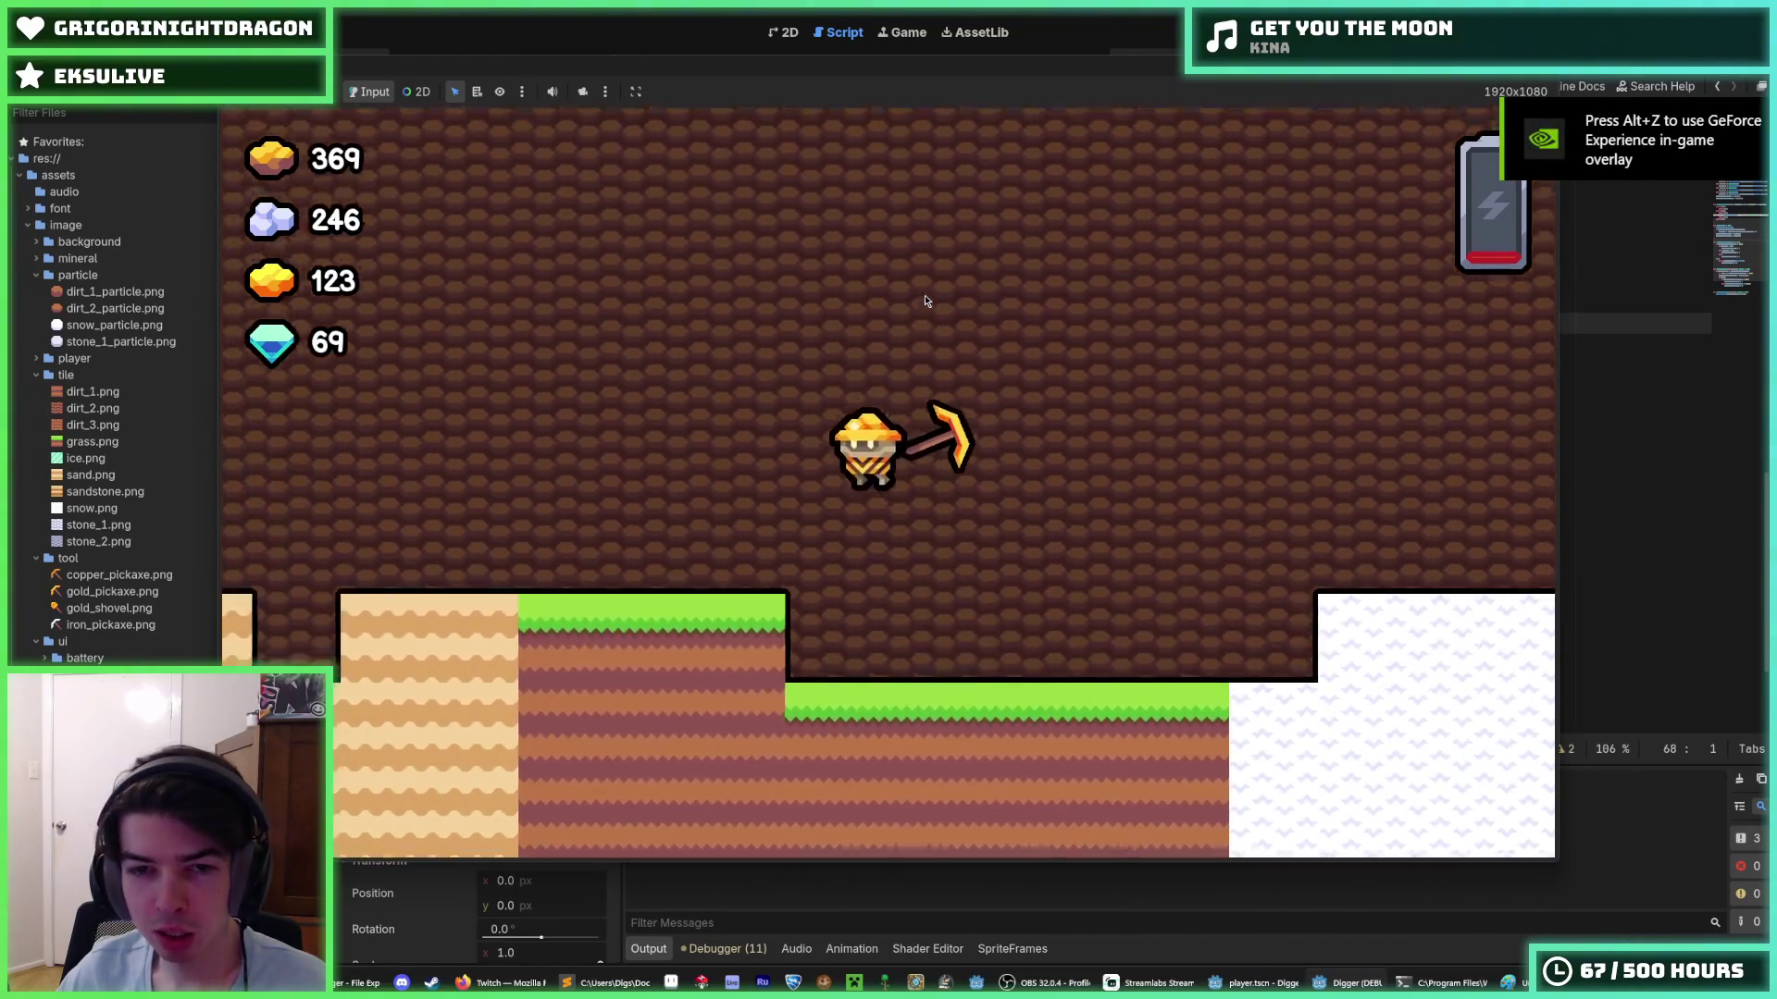
key("space")
key("a")
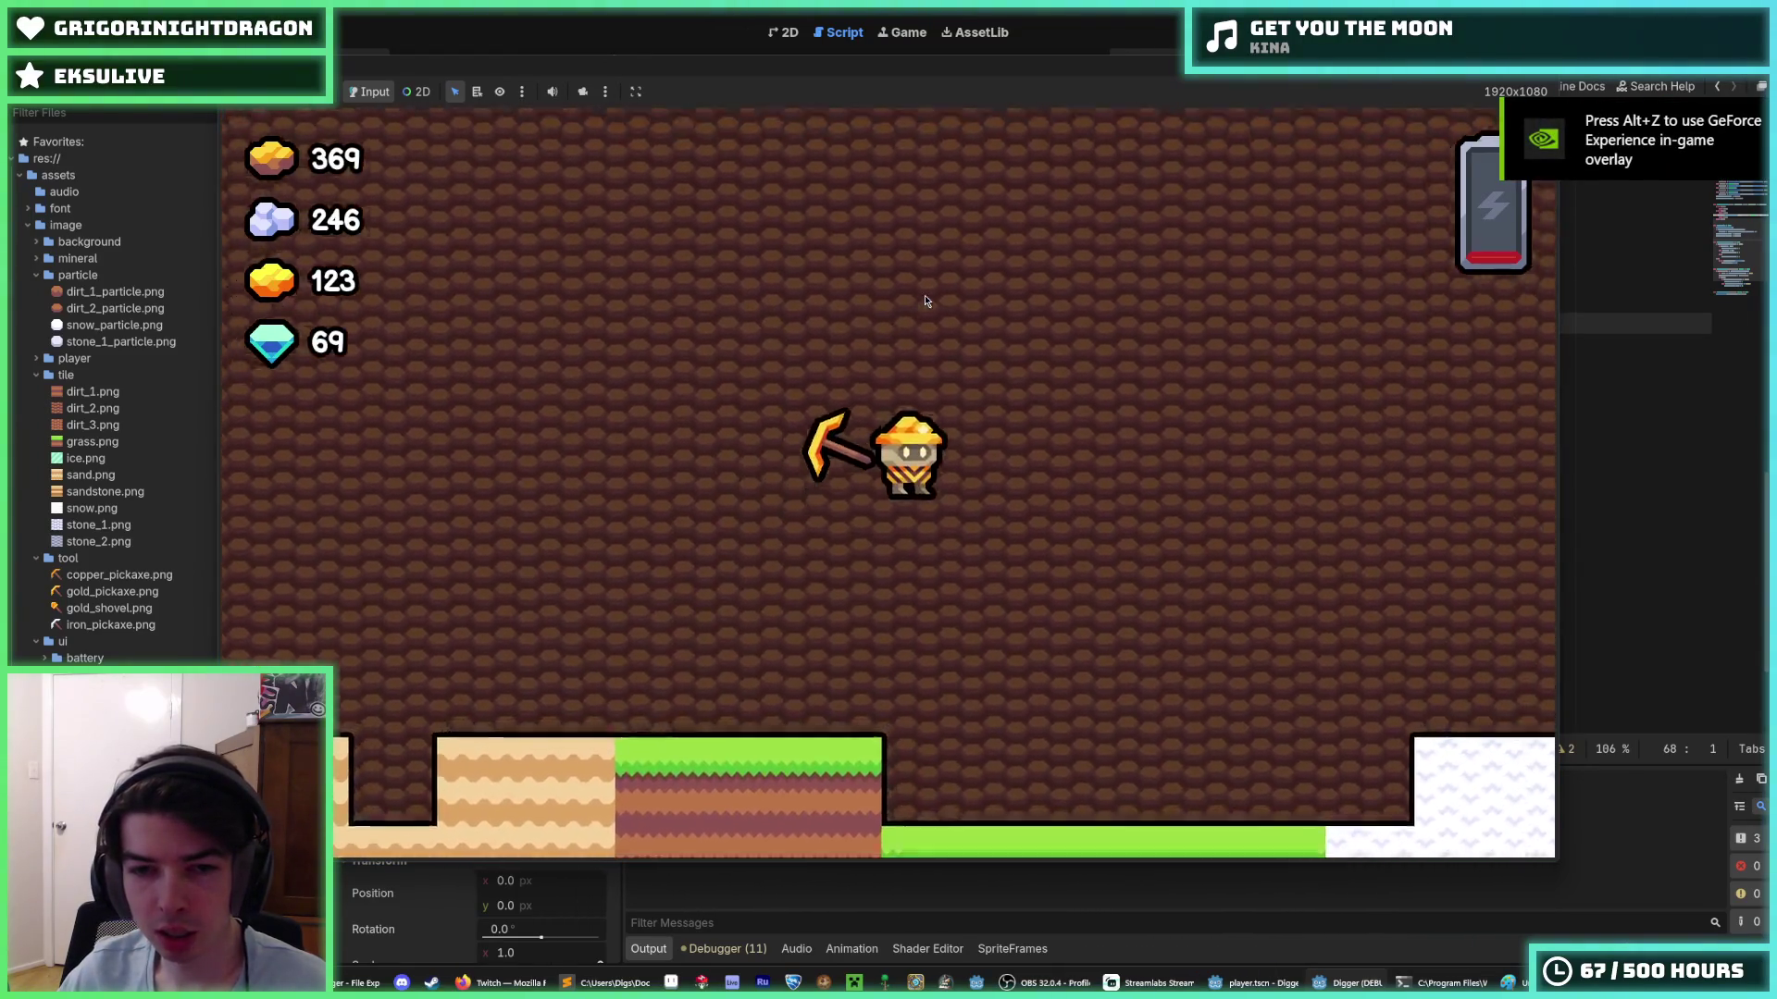
key("d")
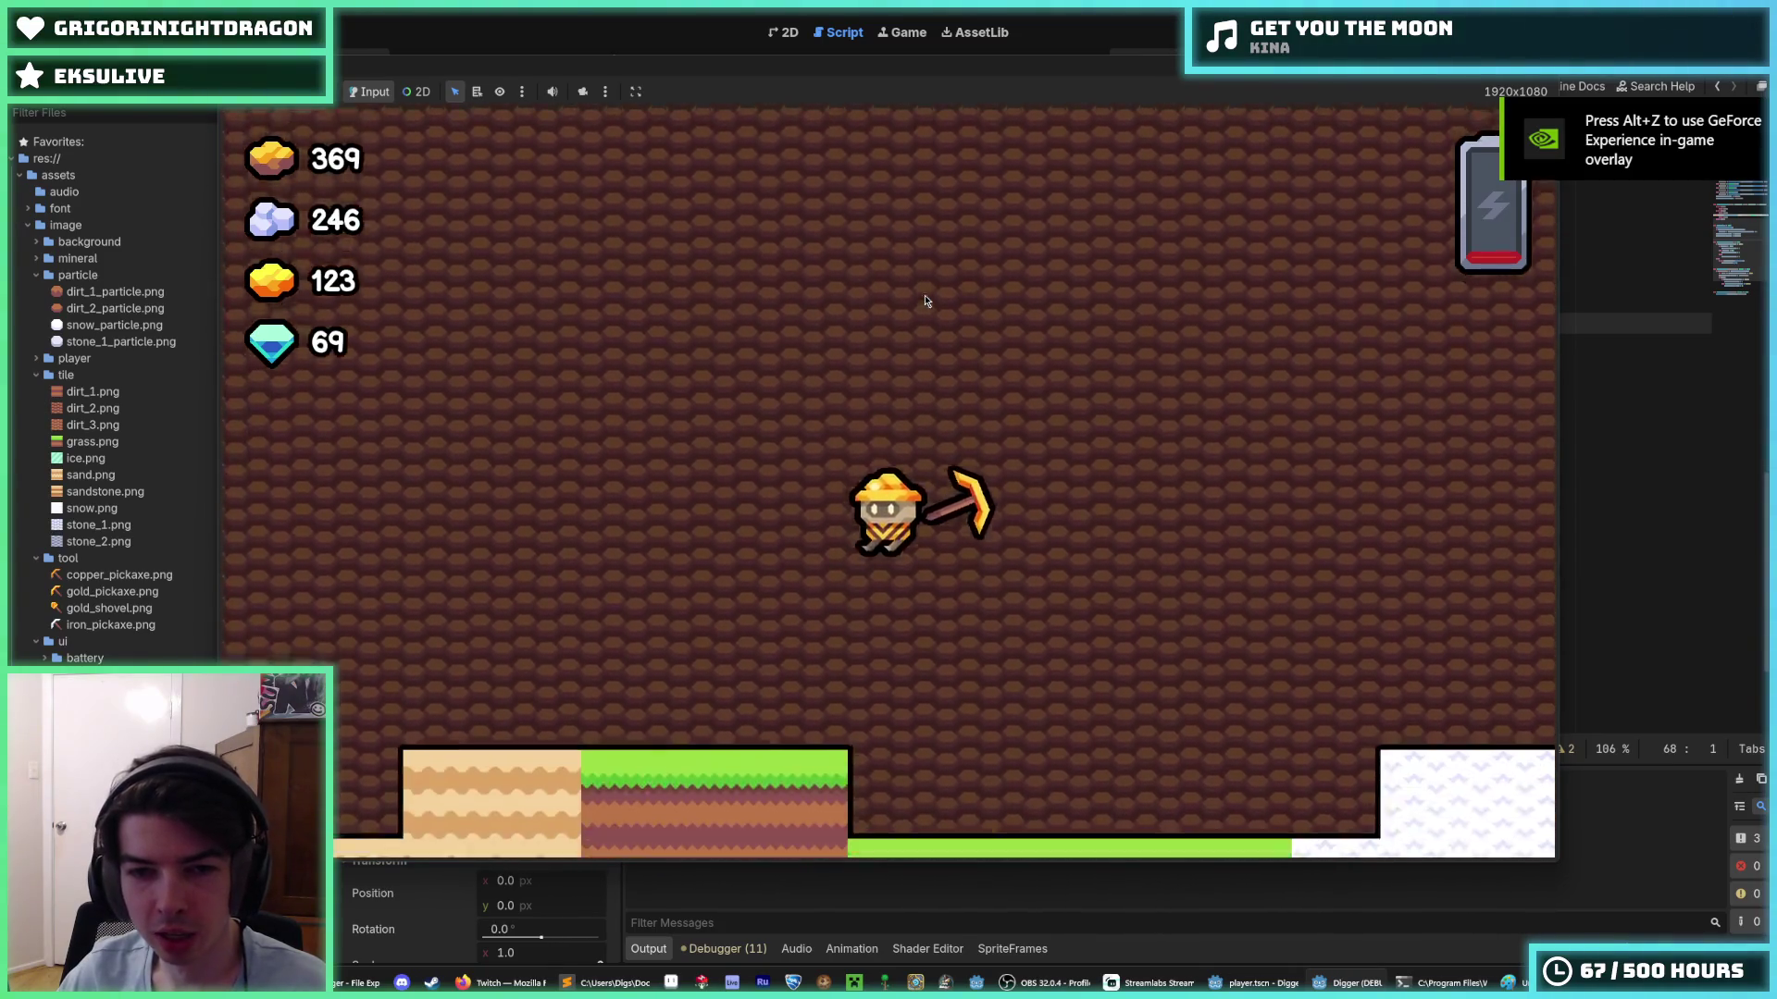
key("a")
key("d")
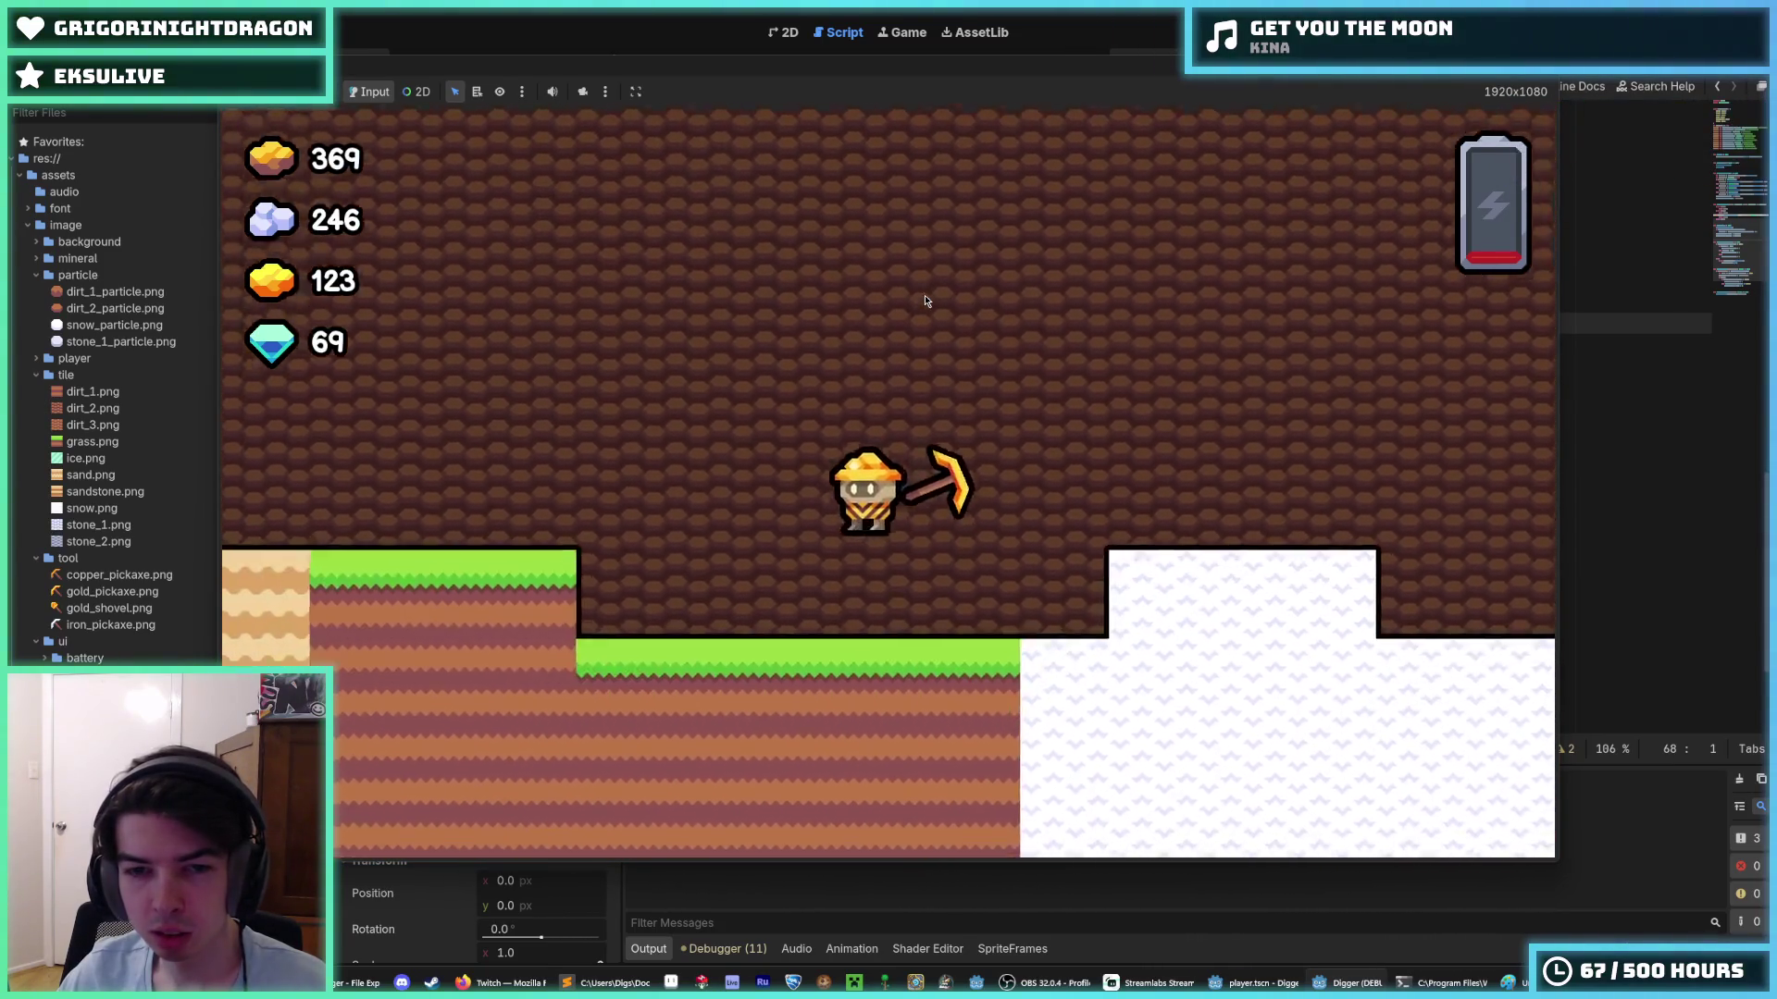
key("a")
key("d")
- Dig straight down through the dirt, detour left to the sand edge, then continue down into the gold vein
key("s")
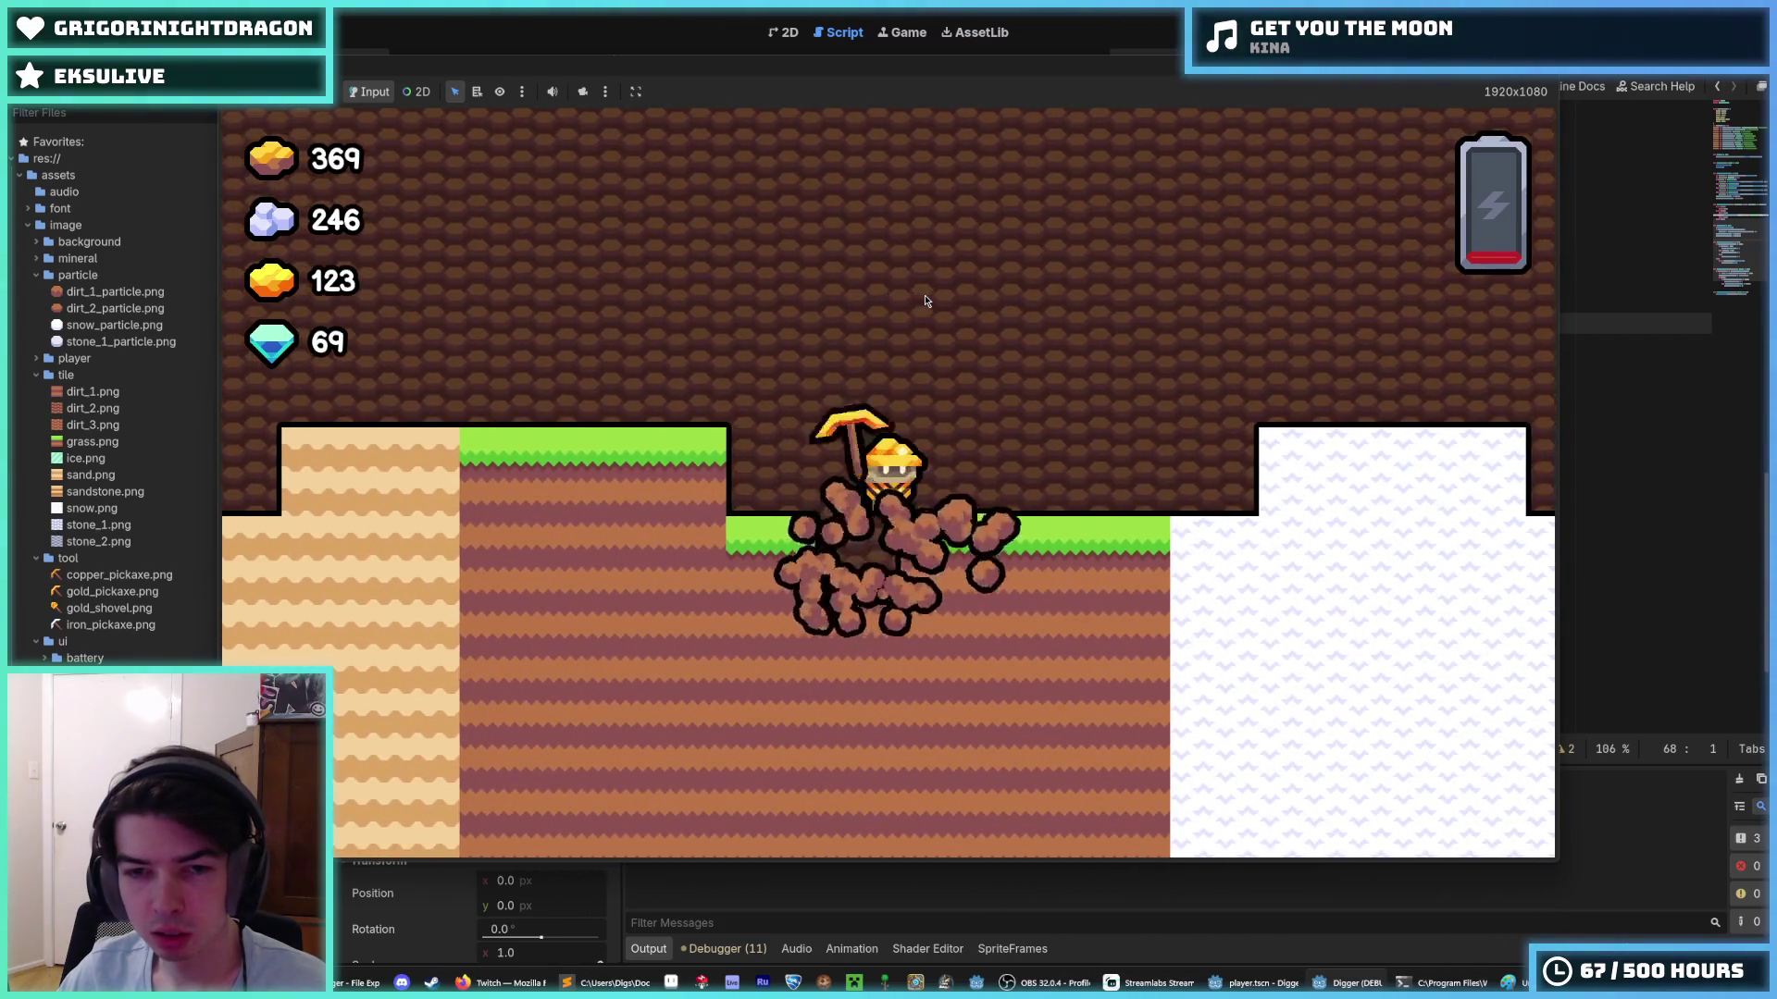
key("s")
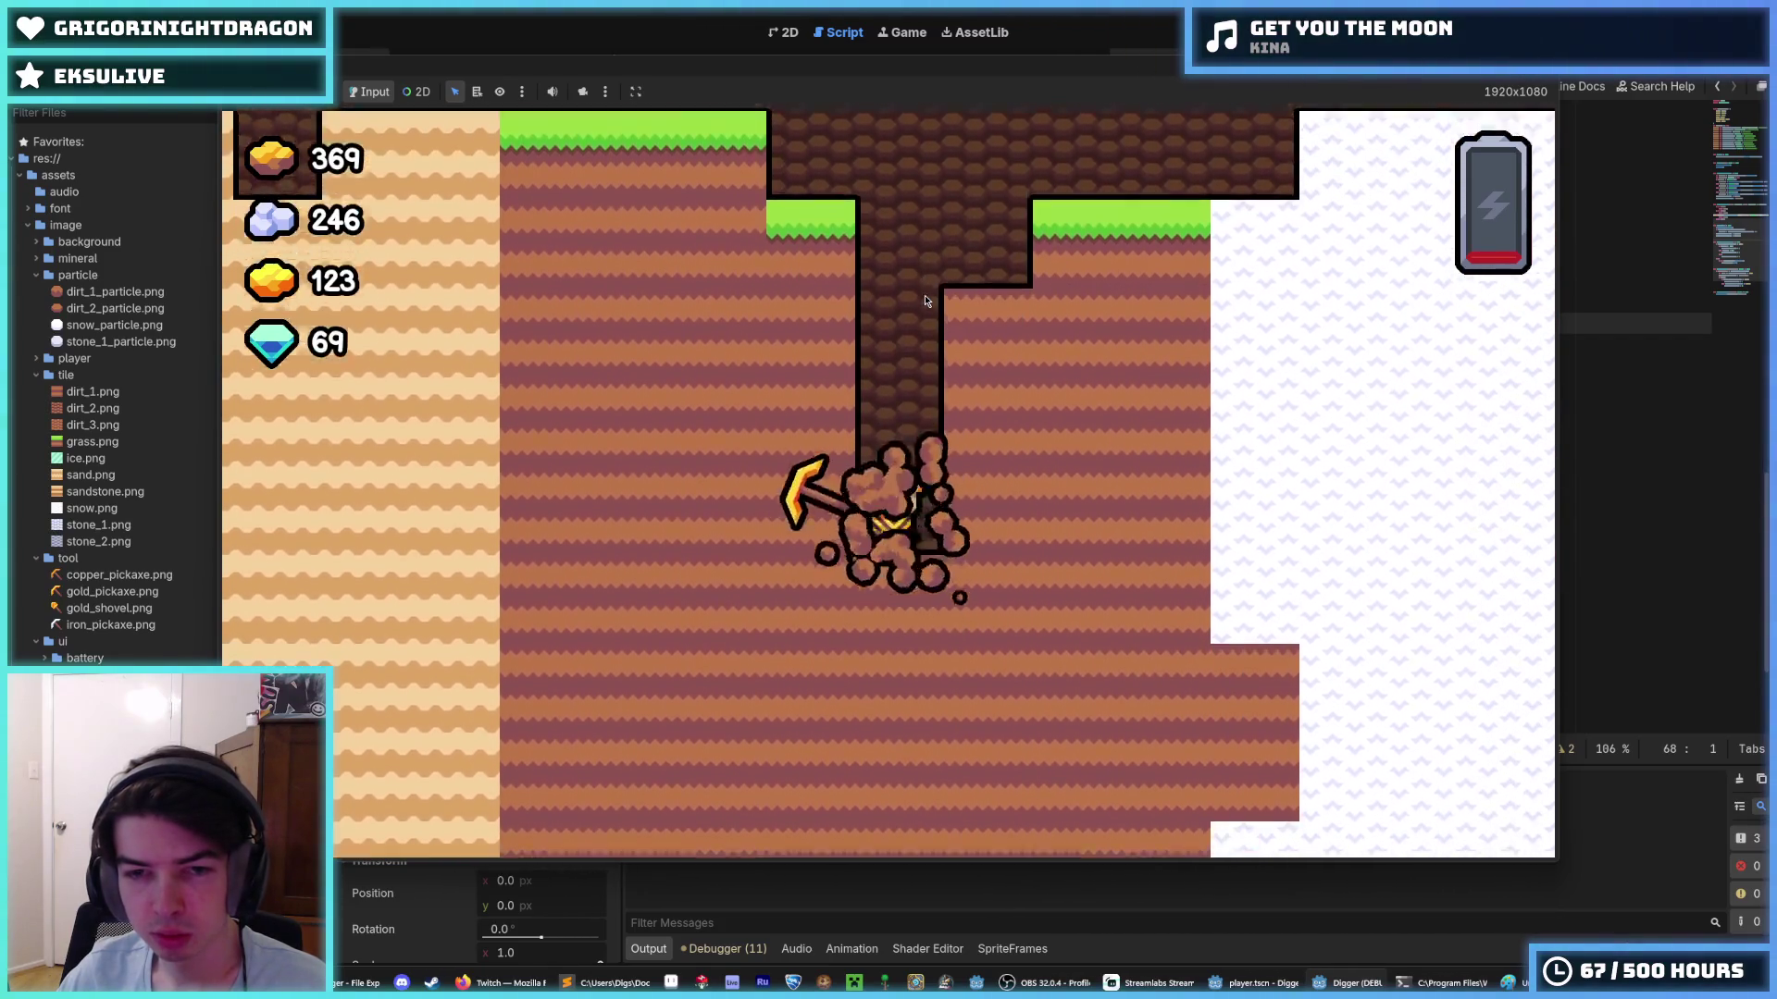
key("s")
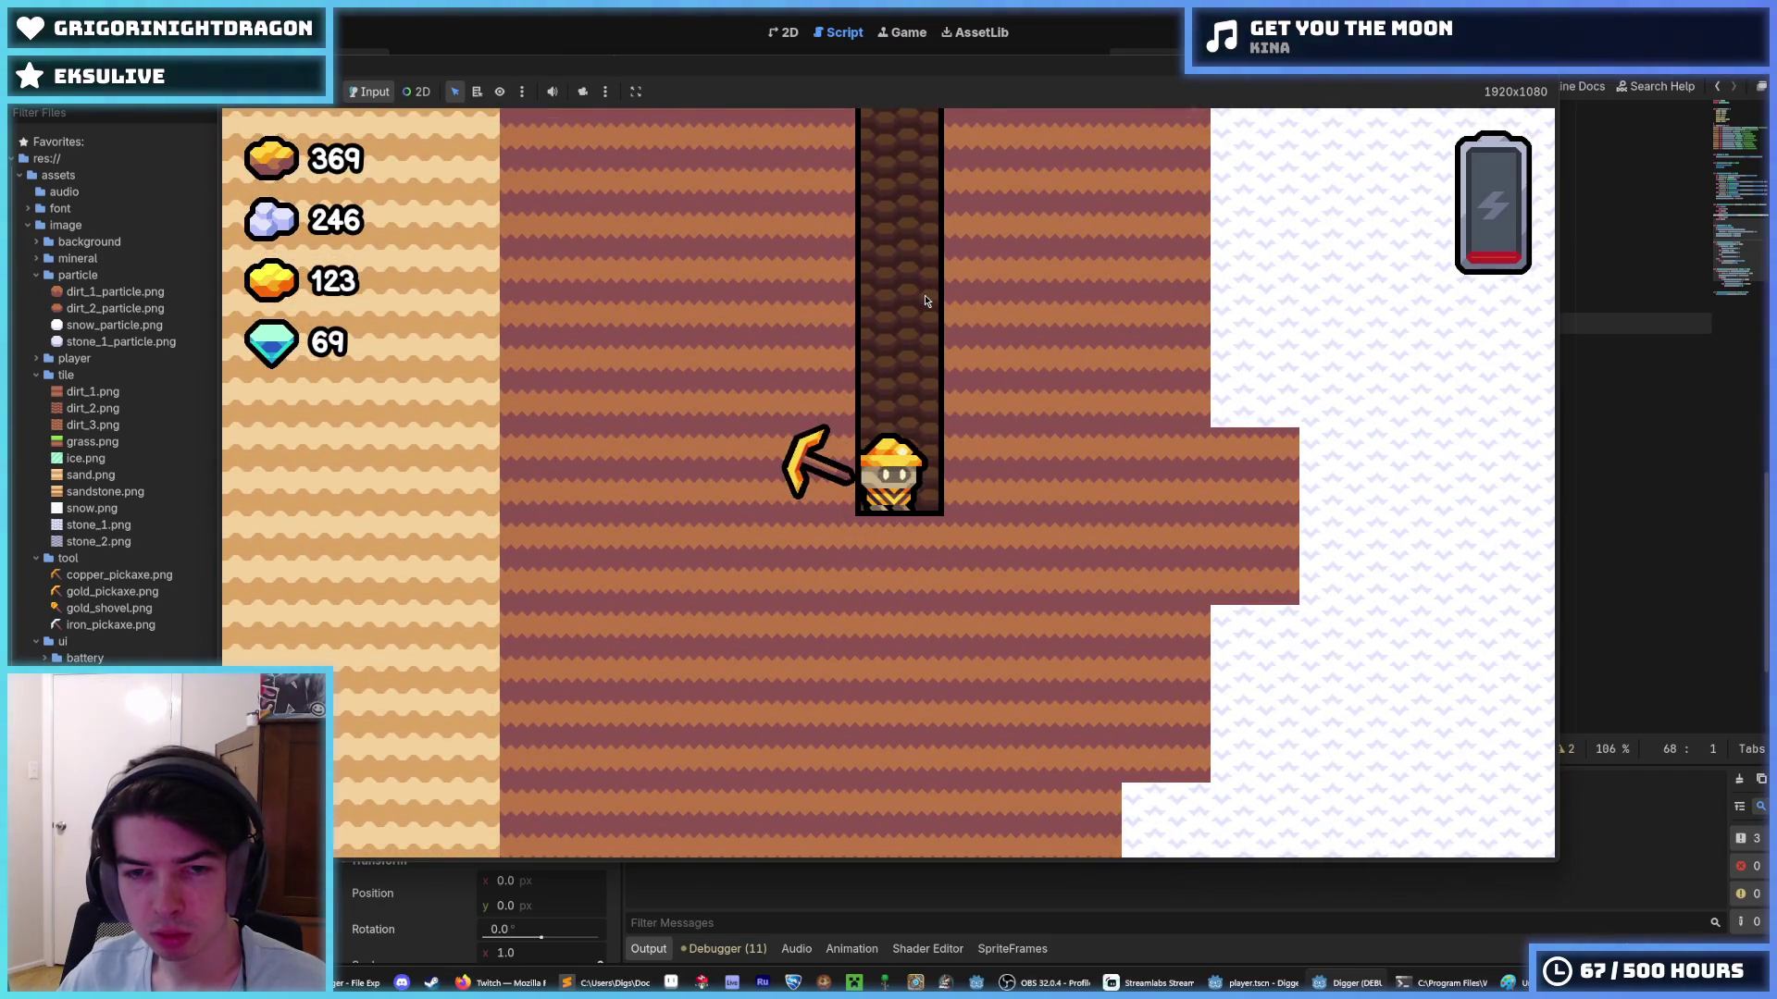
key("a")
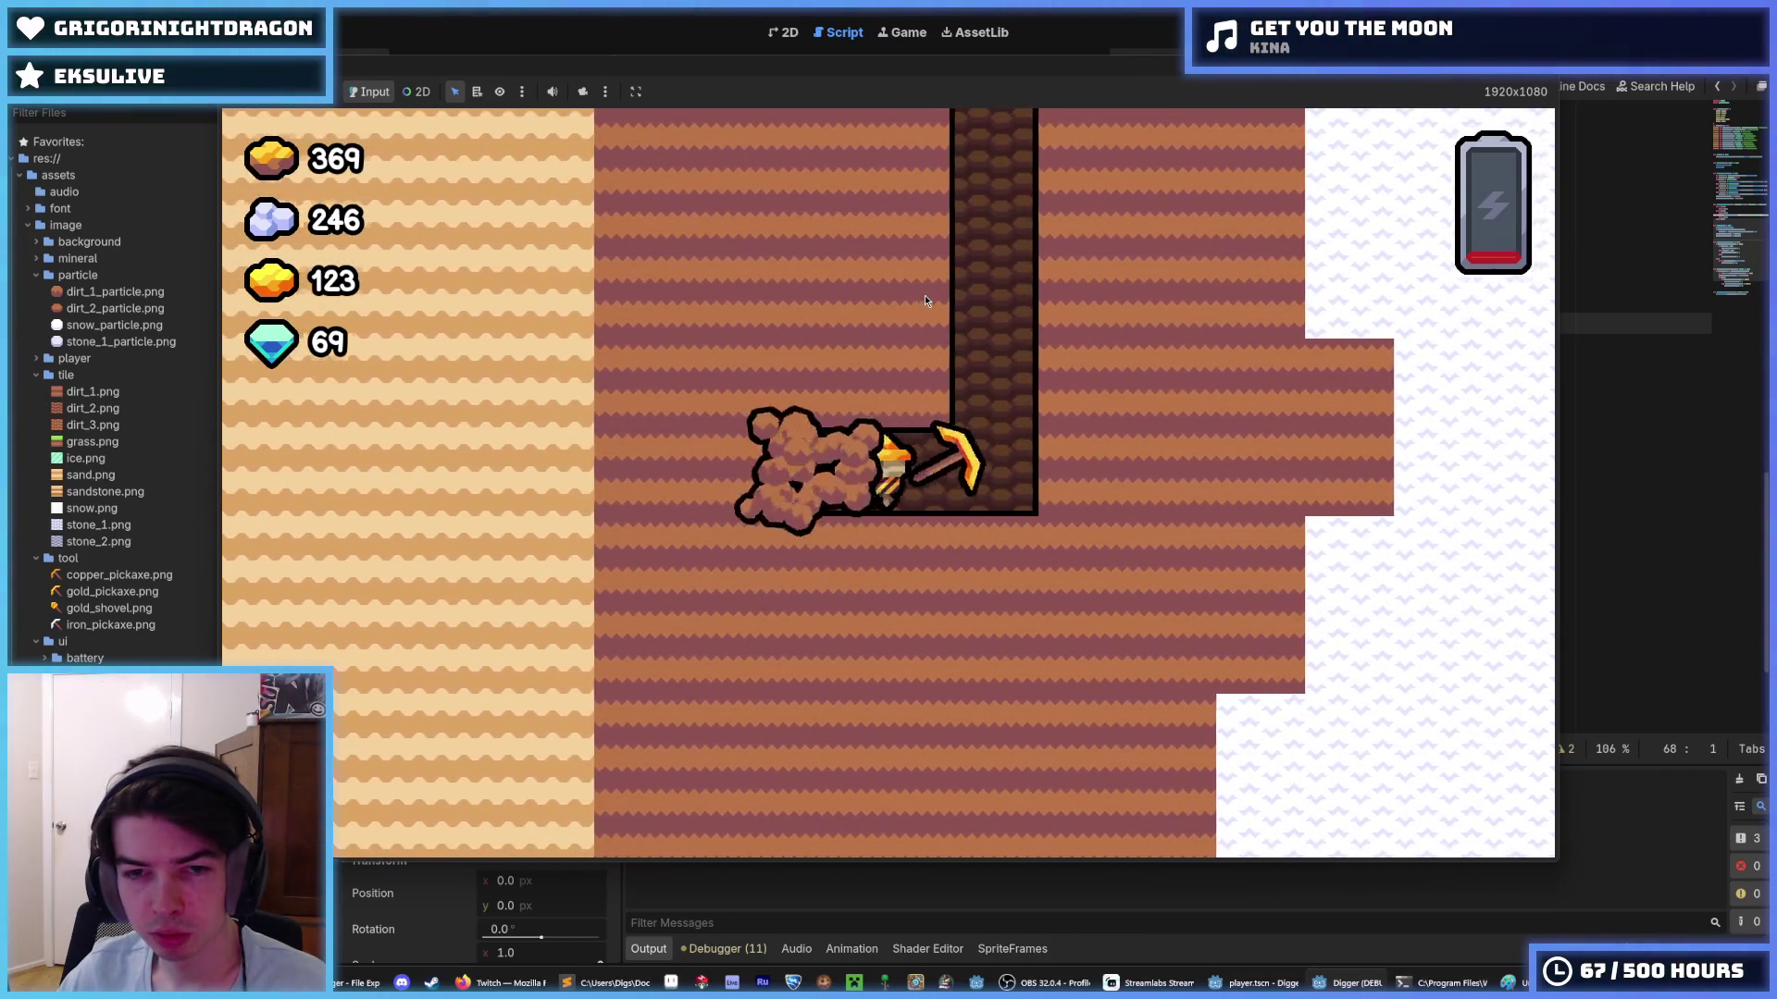
key("a")
key("d")
key("s")
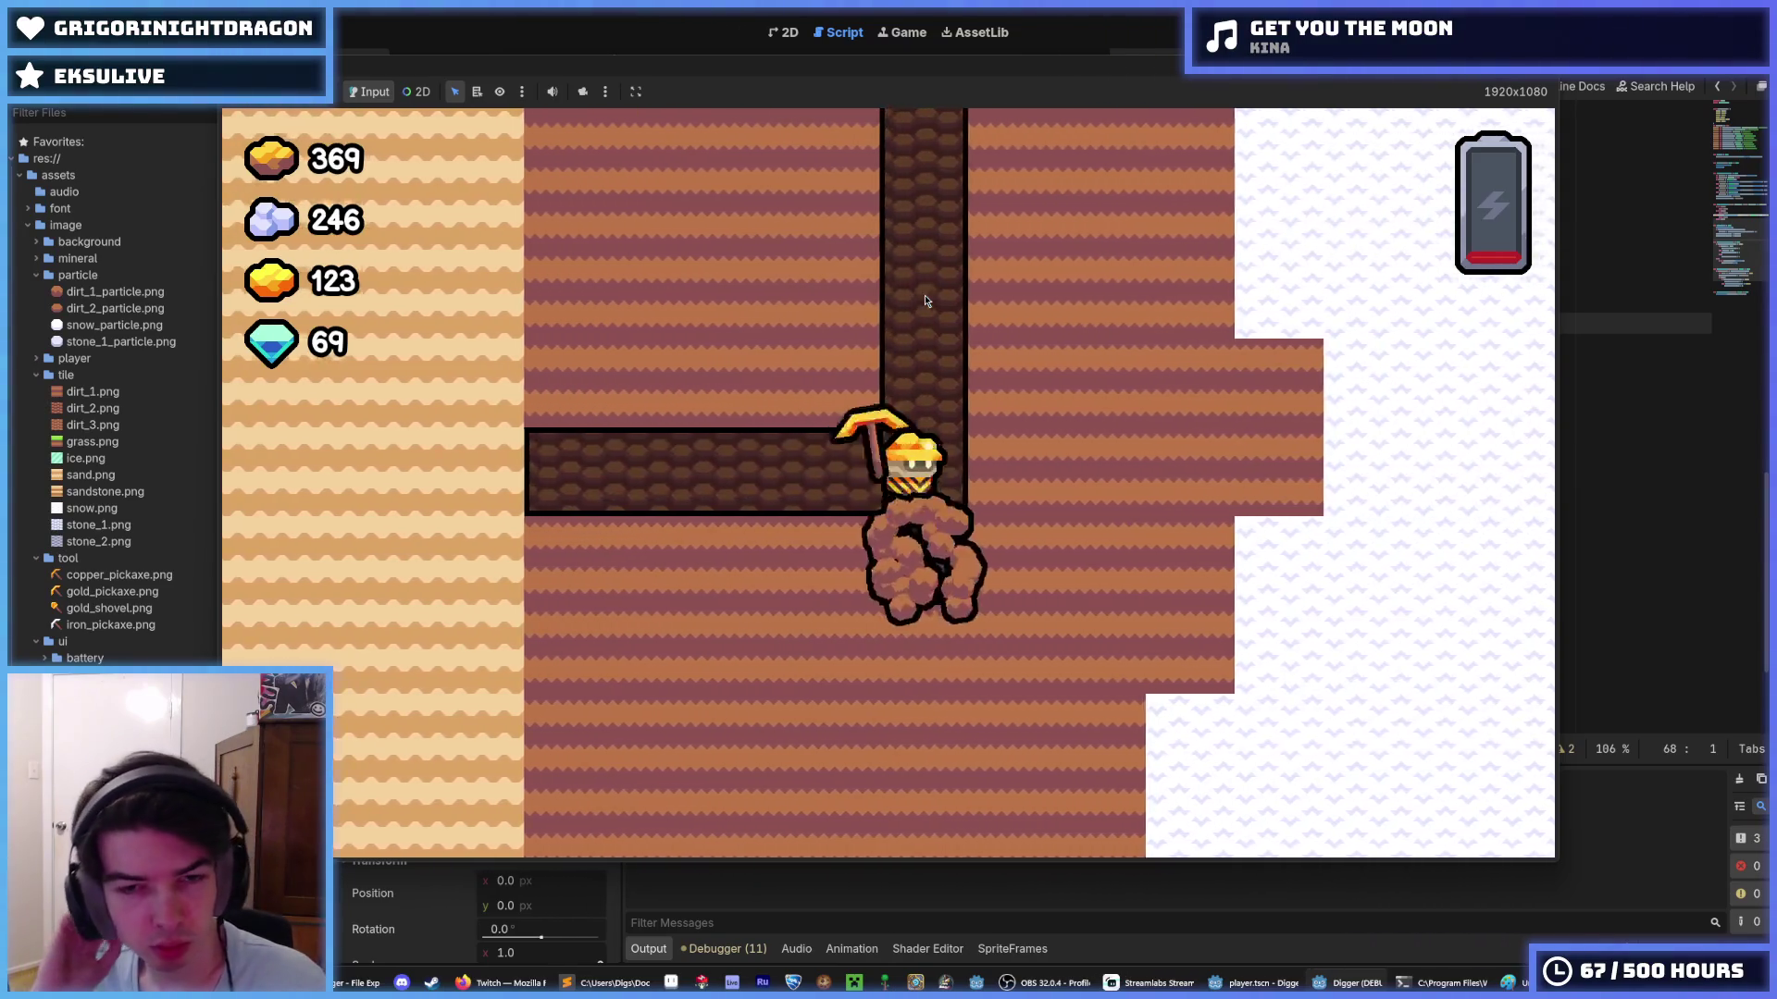
key("s")
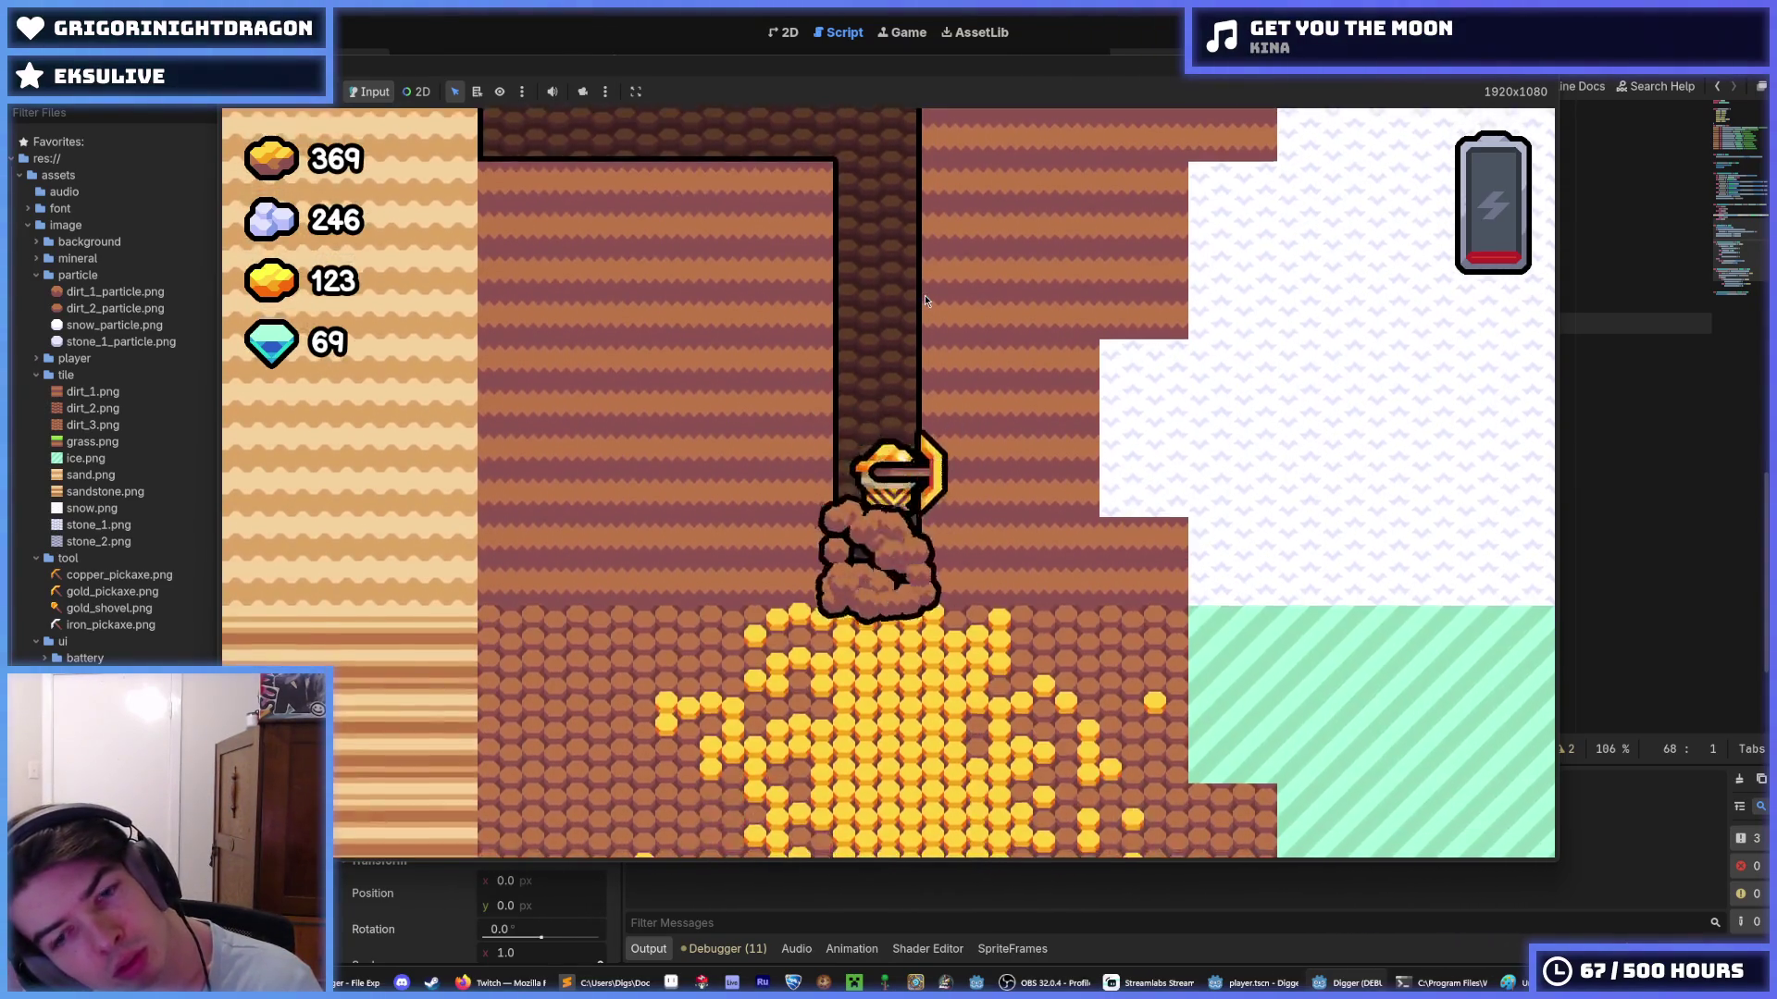
key("s")
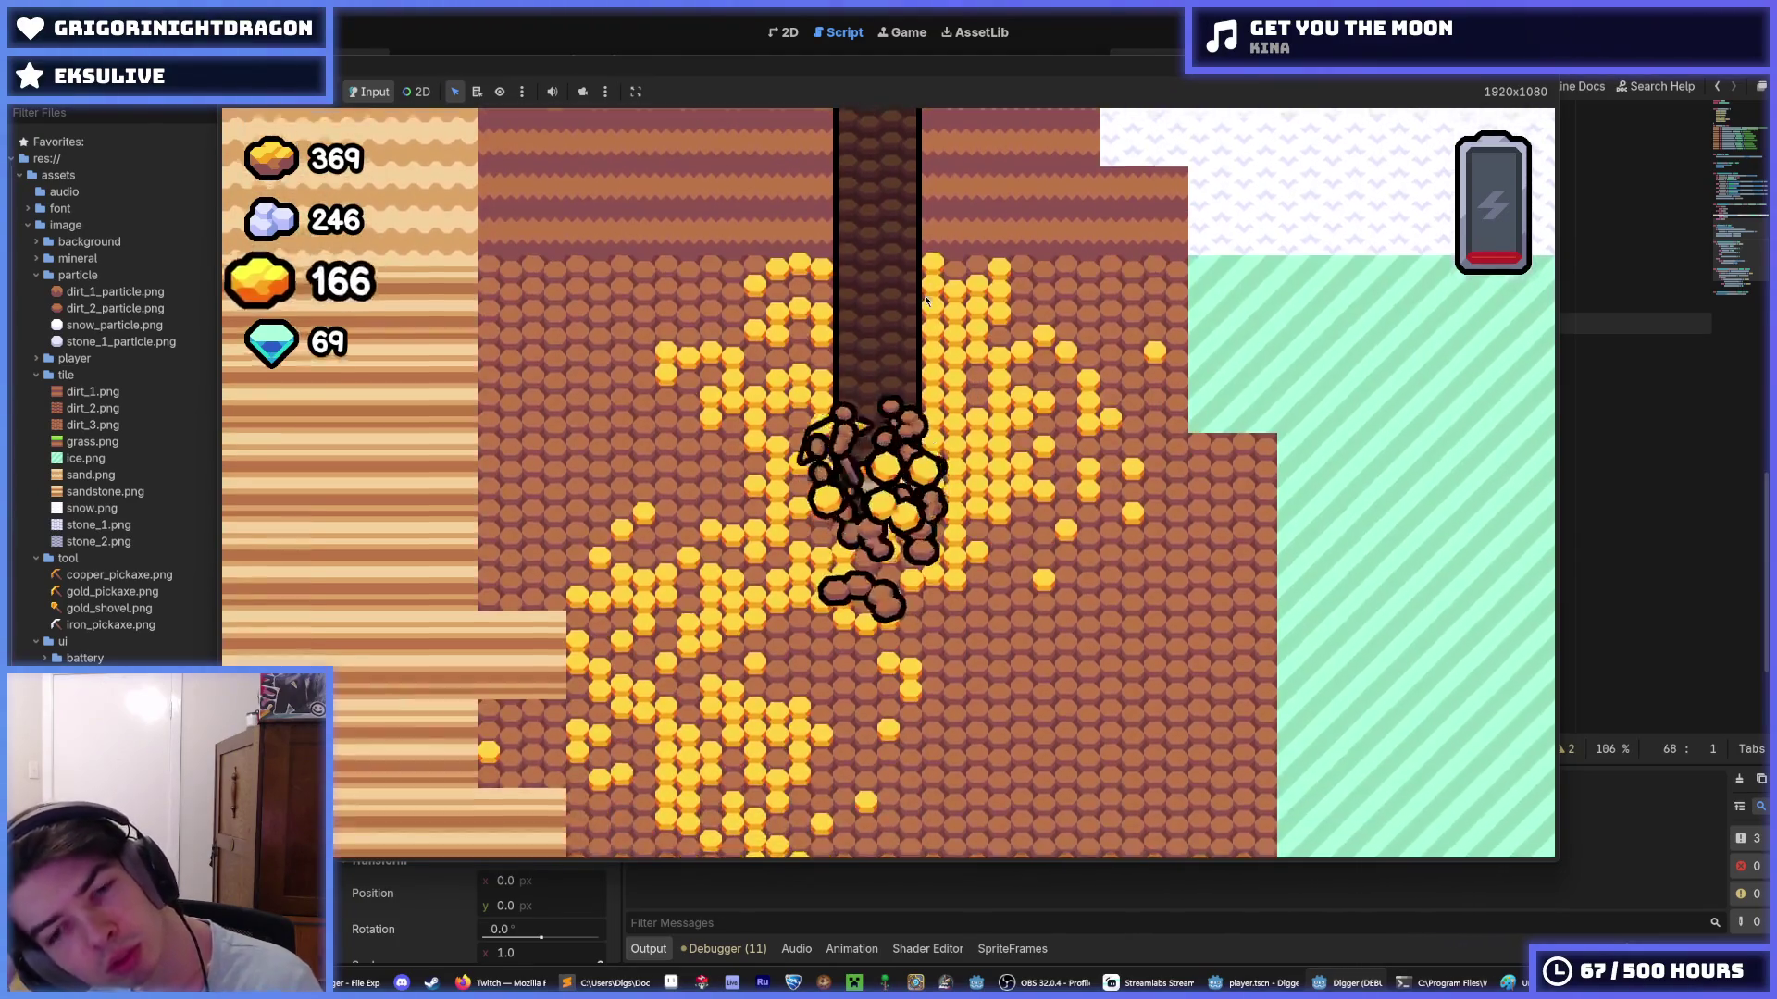
- Dig right and upward through the gold, then turn back and forth against the snow blocks
key("d")
key("w")
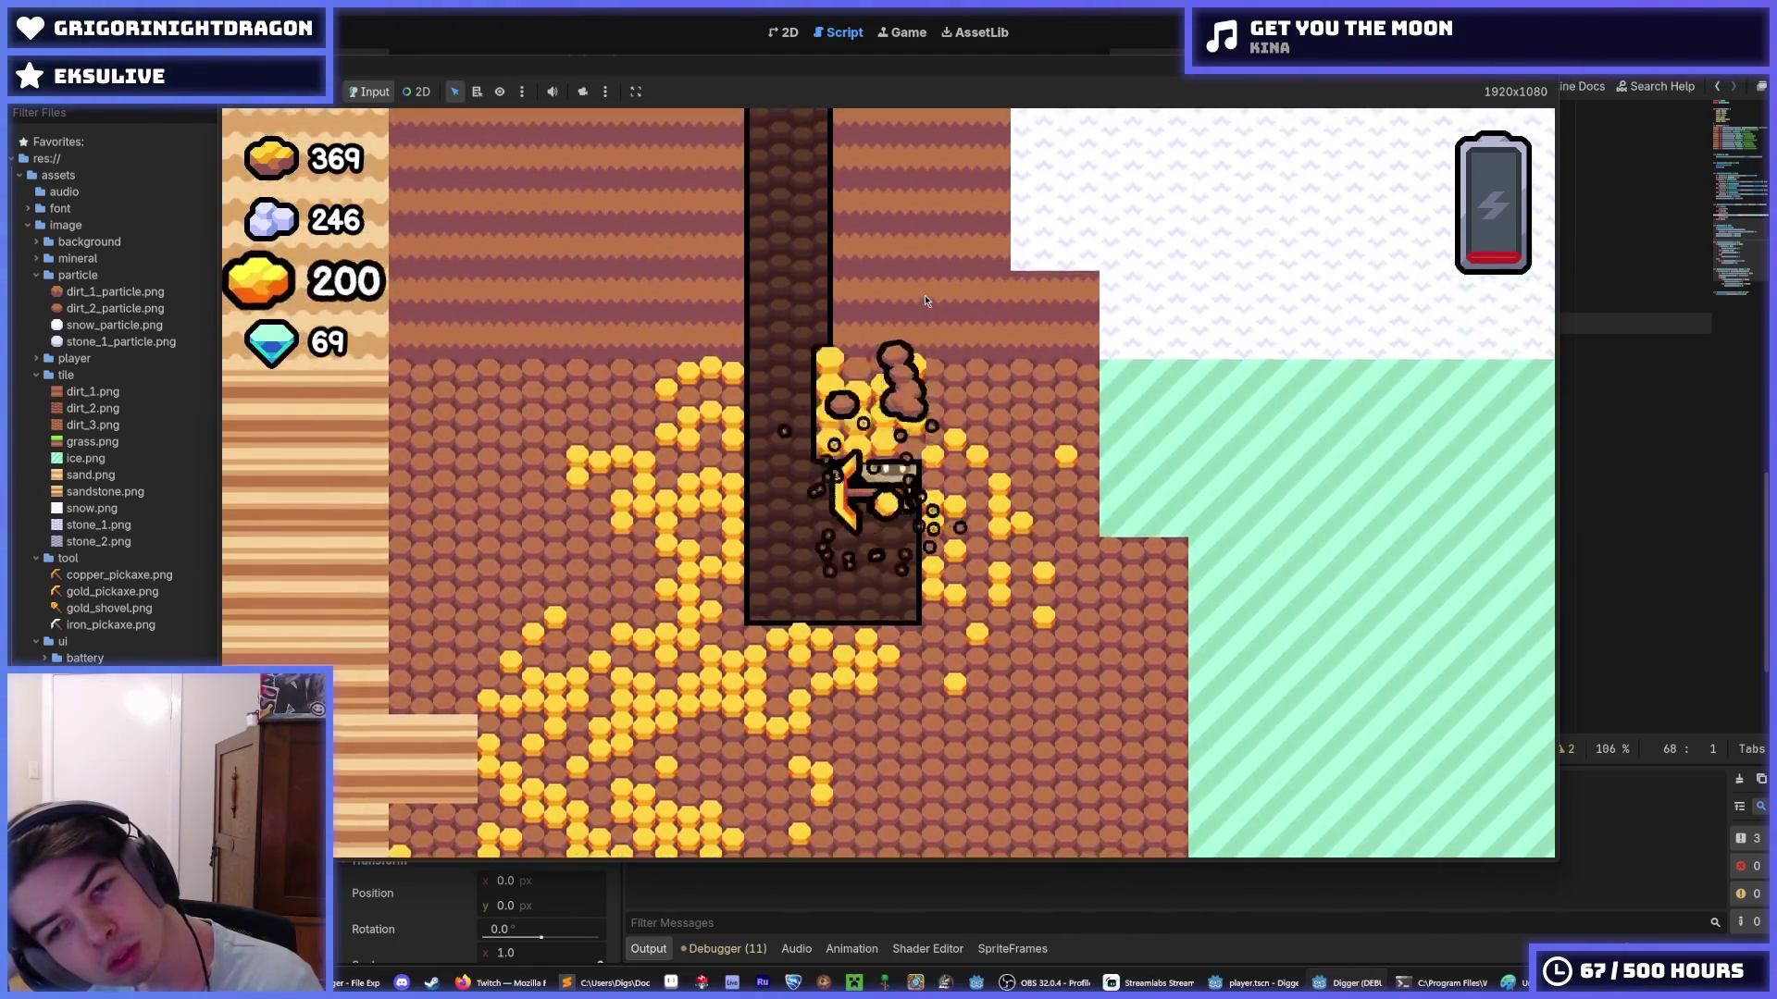
key("d")
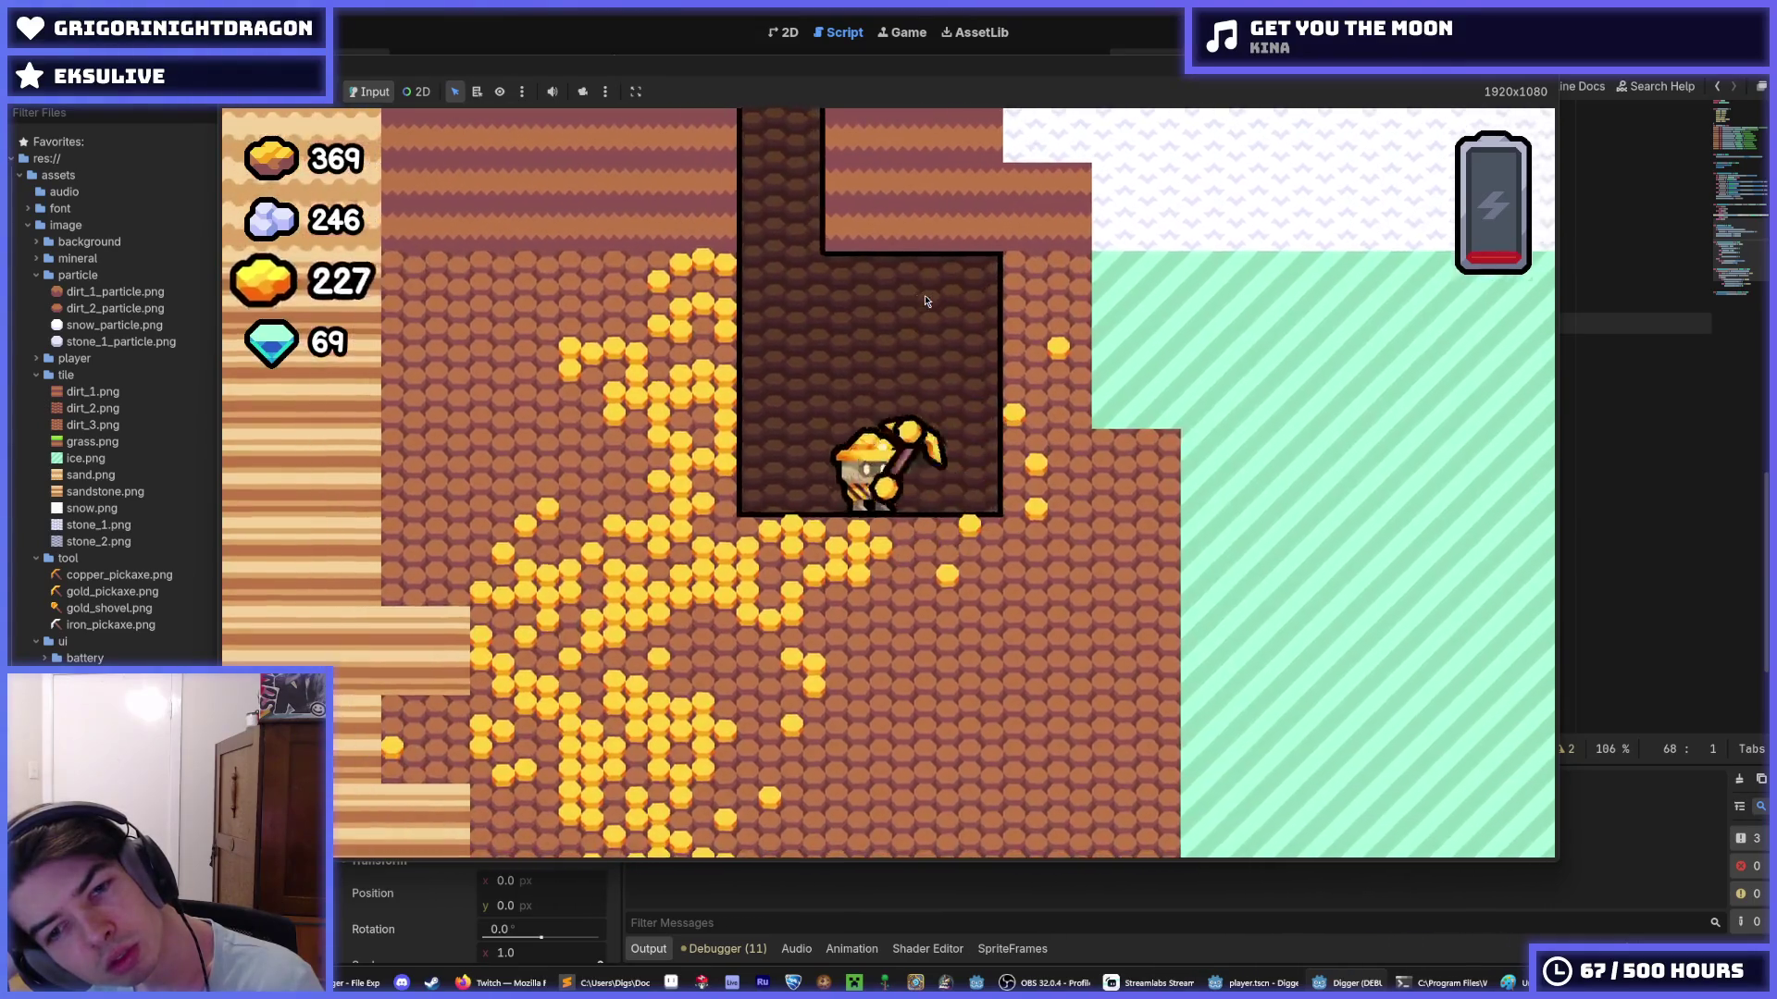
key("w")
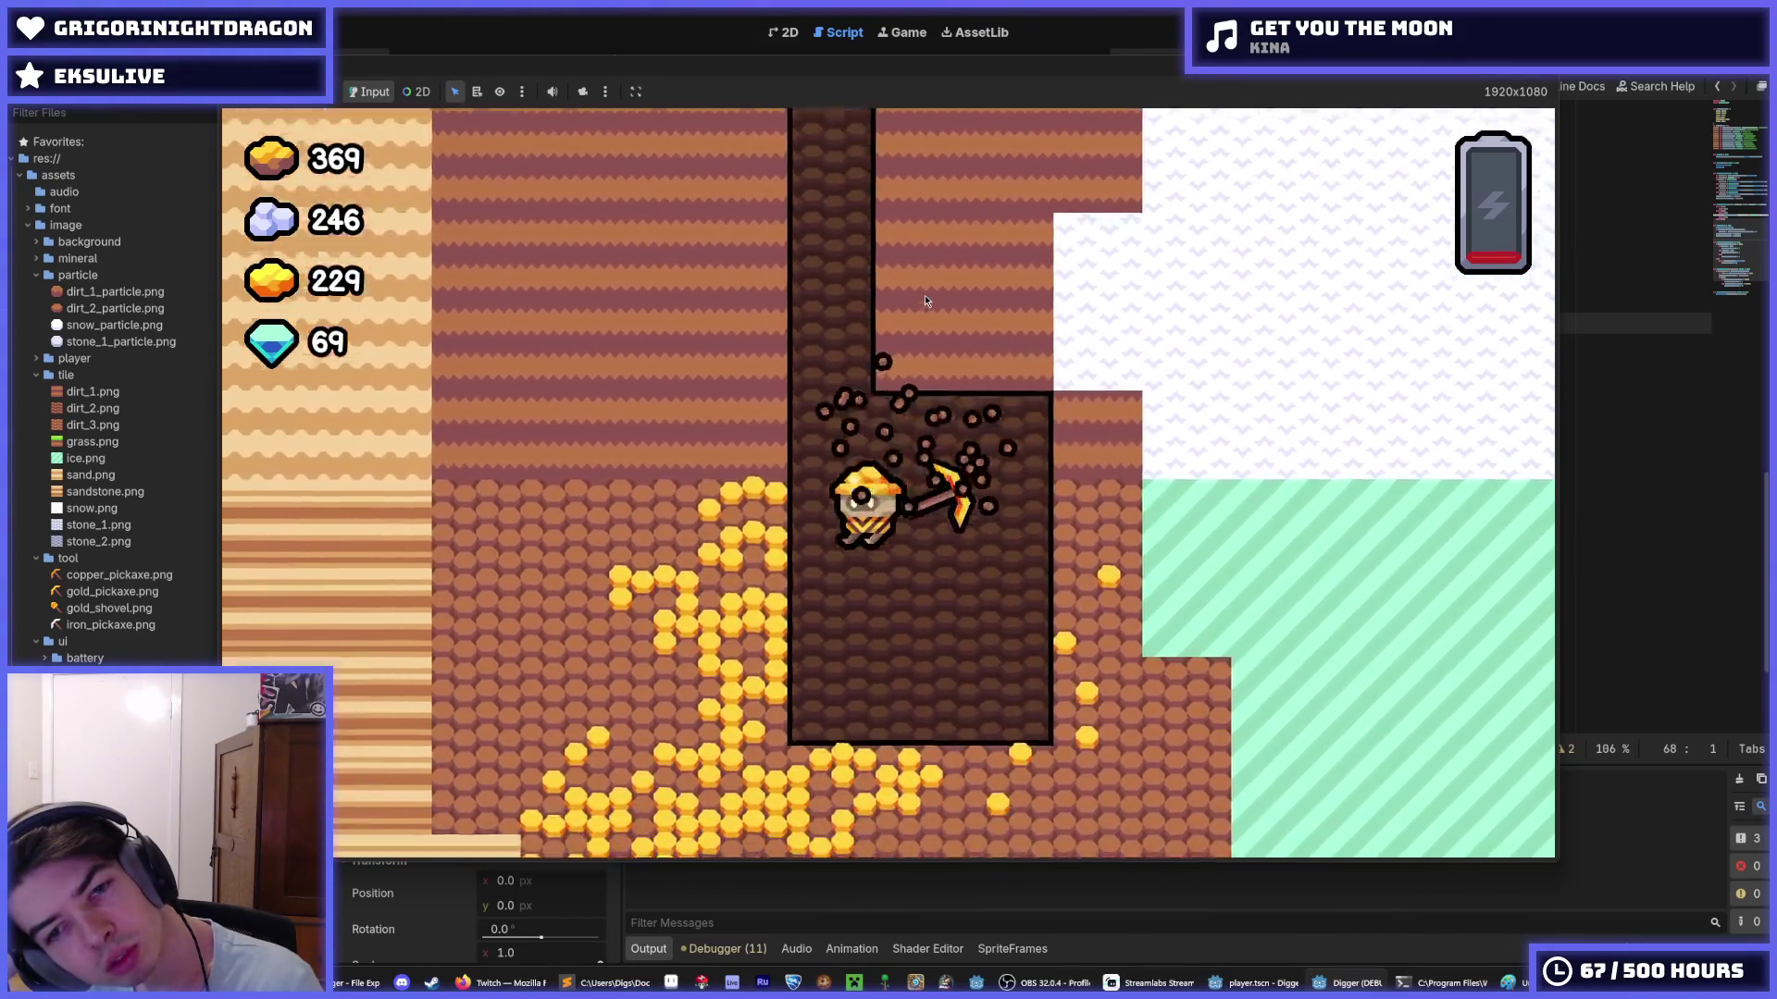
key("d")
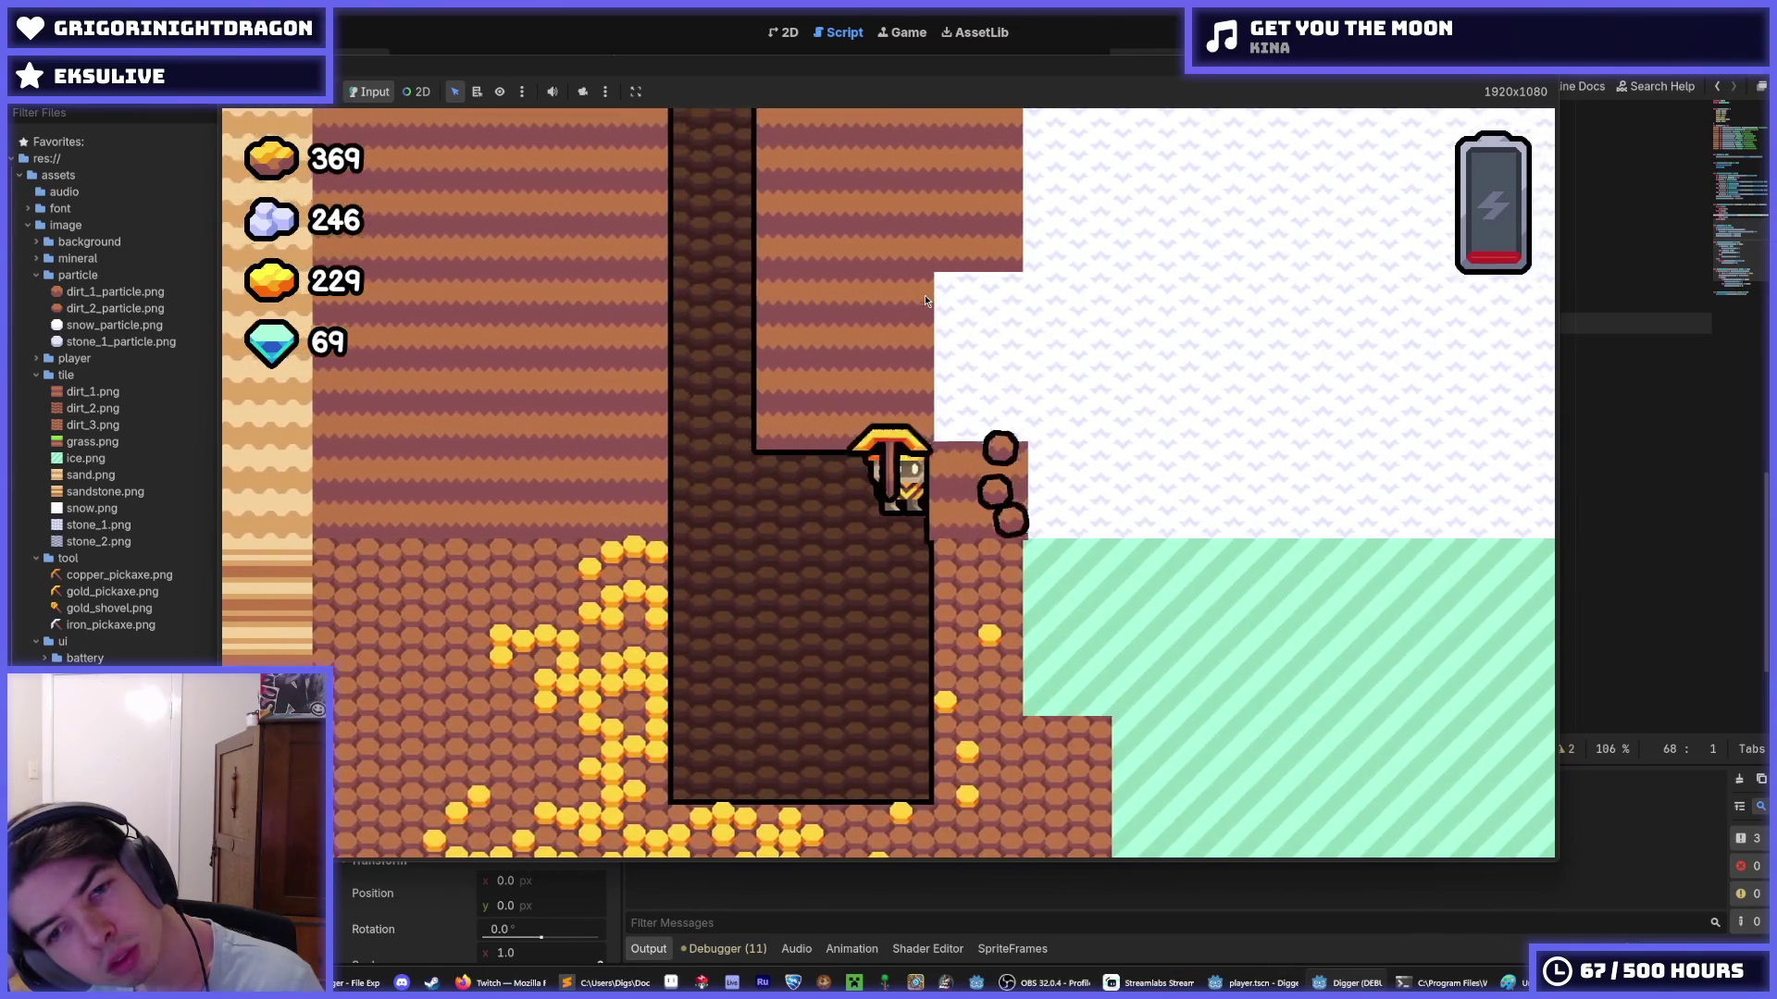
key("a")
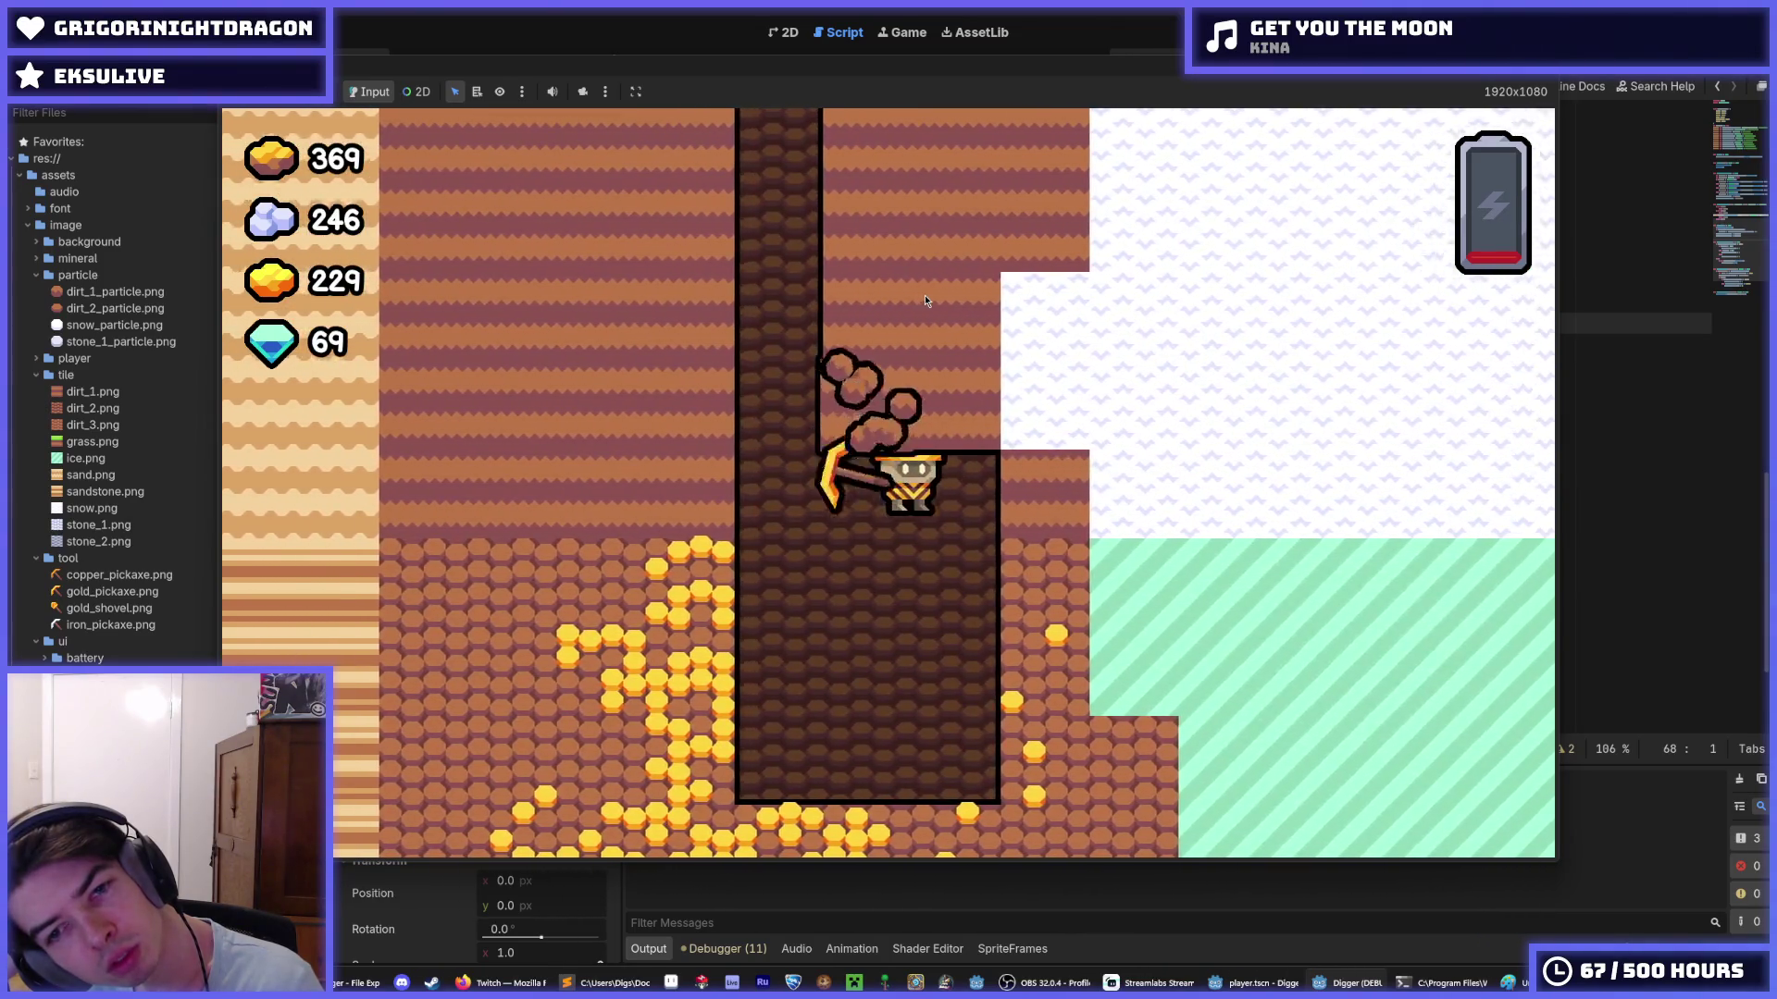
key("d")
key("a")
key("d")
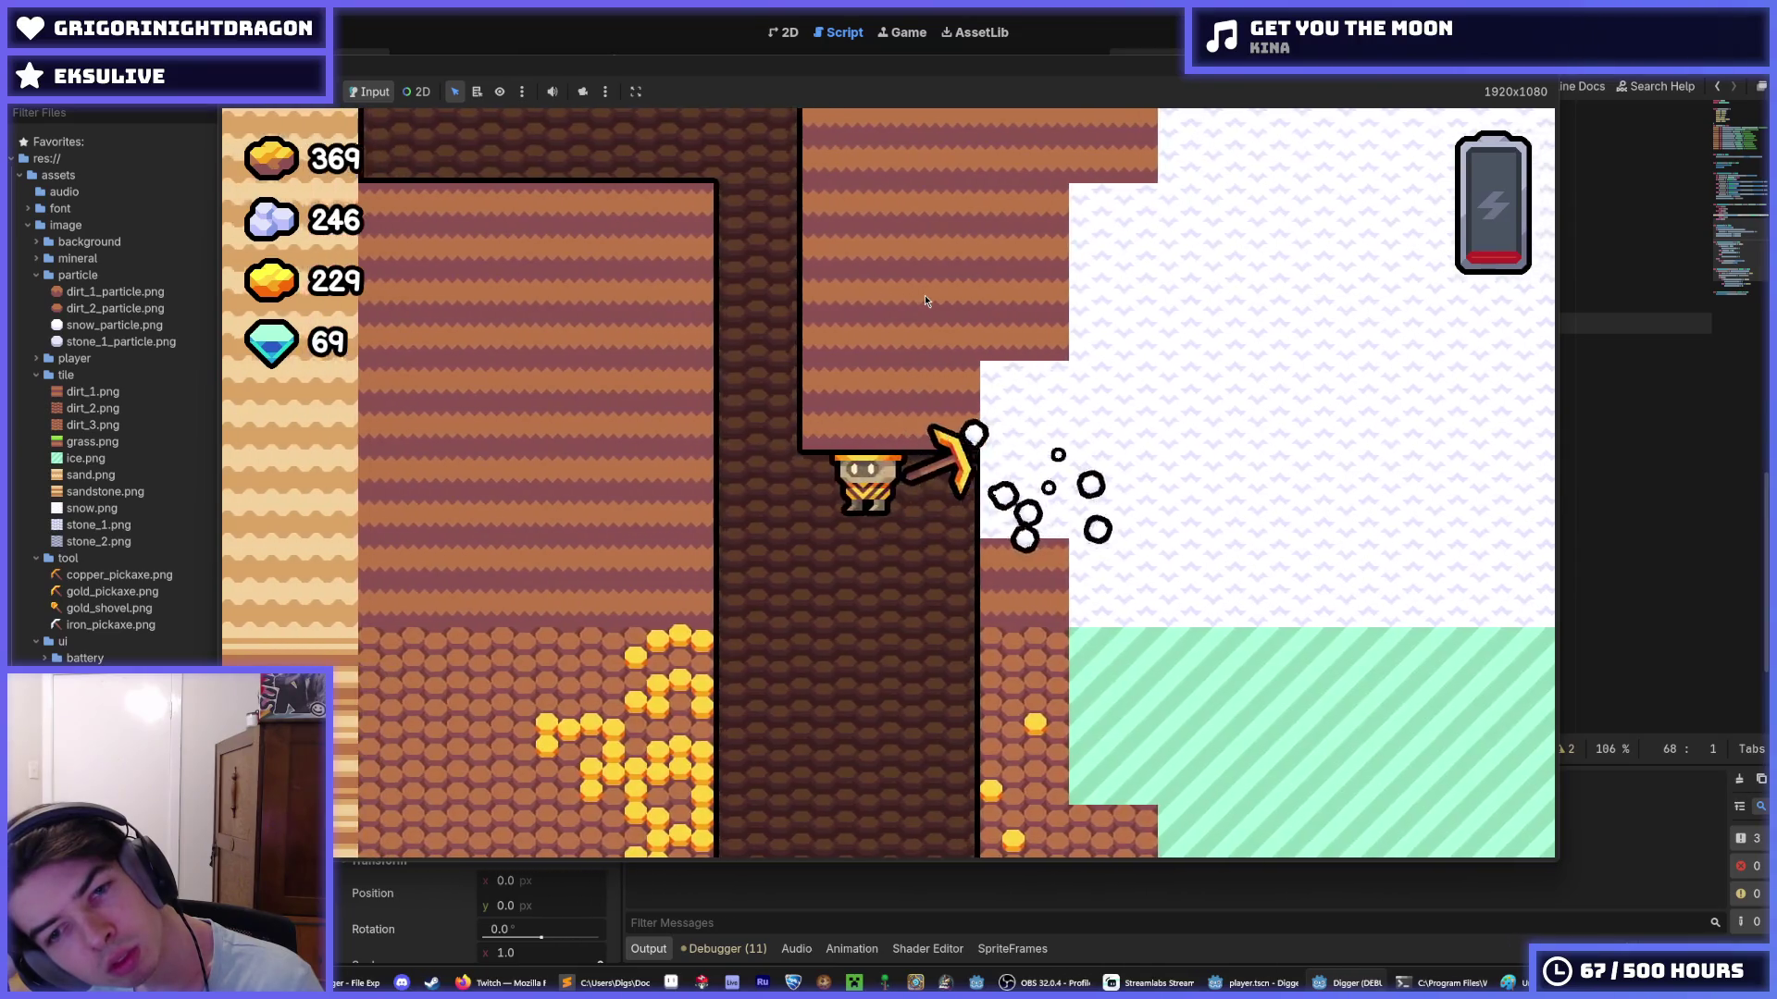
key("a")
key("d")
key("a")
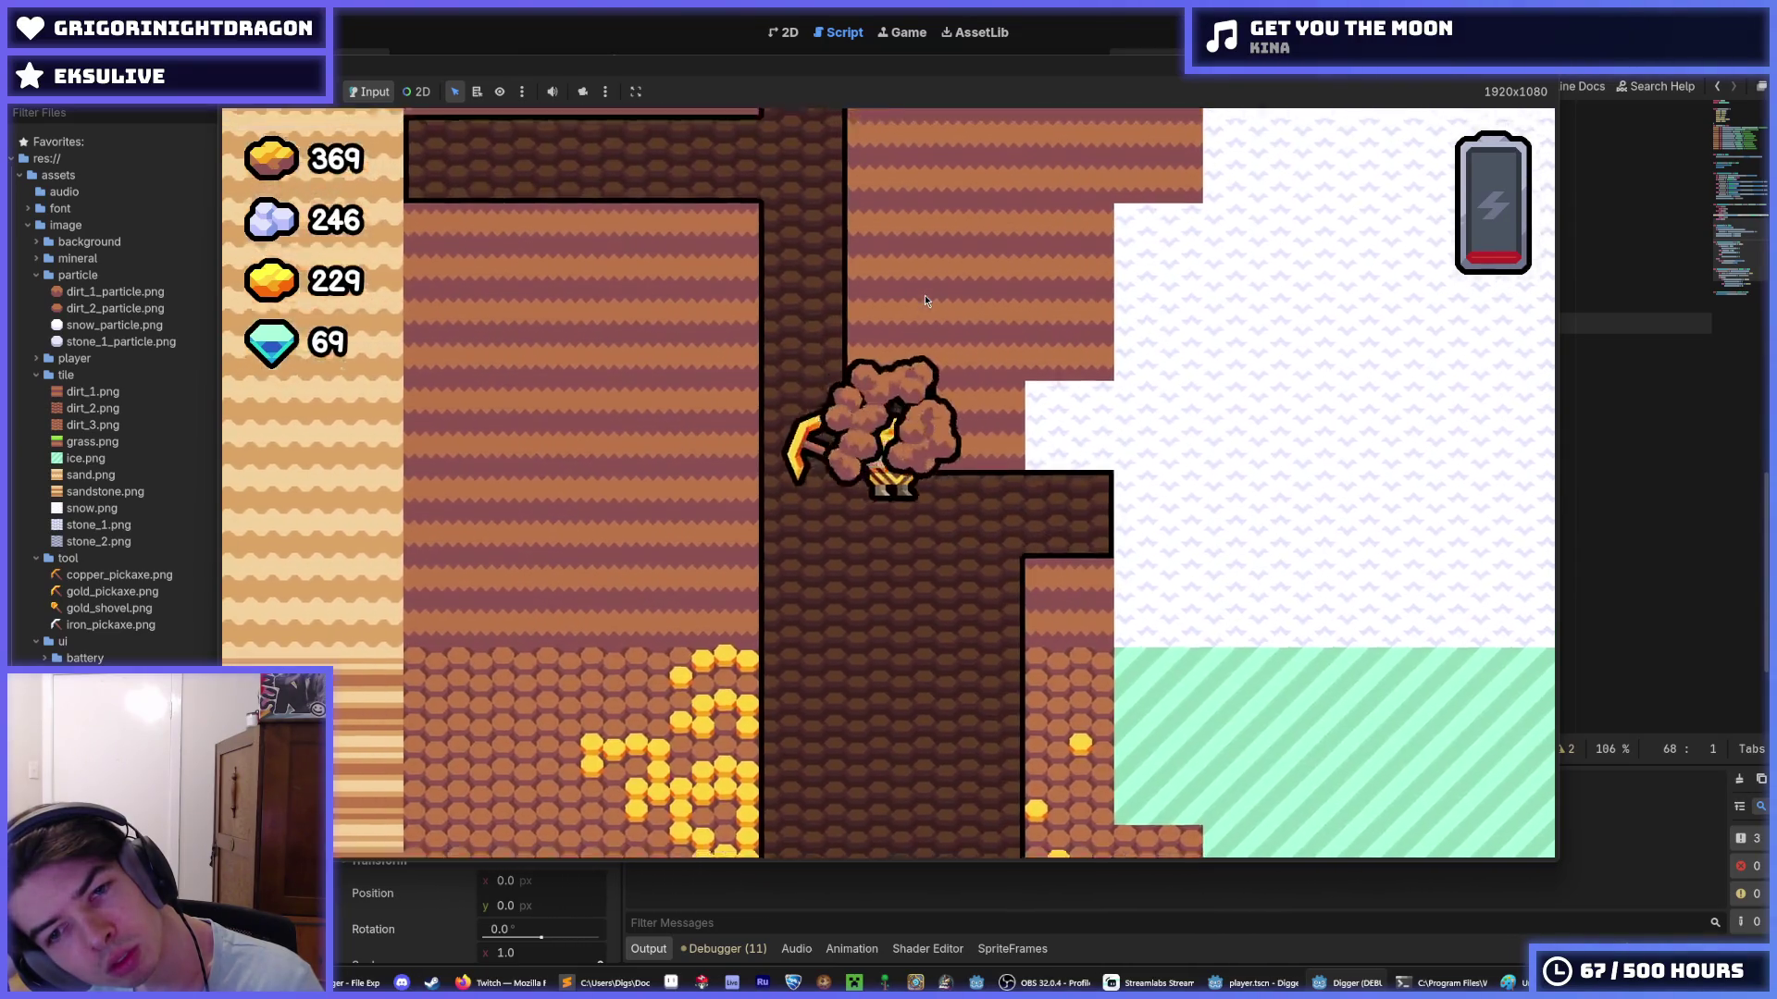
key("d")
- Tunnel up, down and sideways with the arrow keys, climbing to the surface and dropping back down the shaft
key("Up")
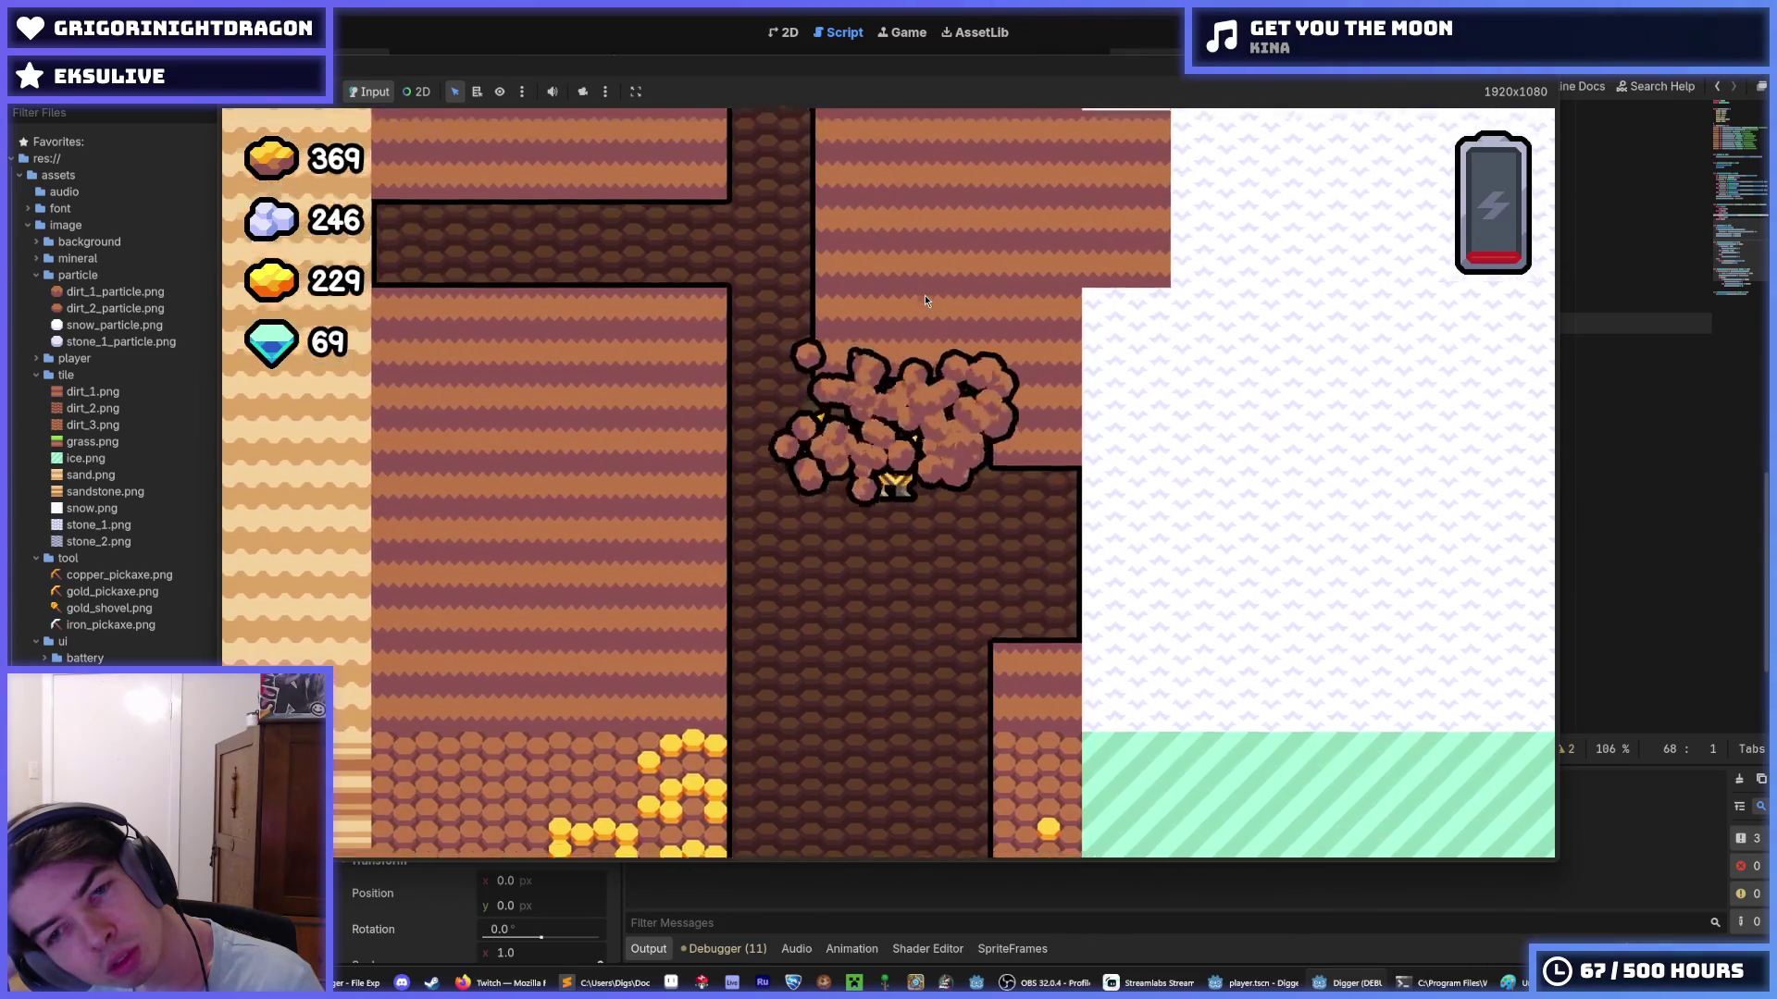
key("Right")
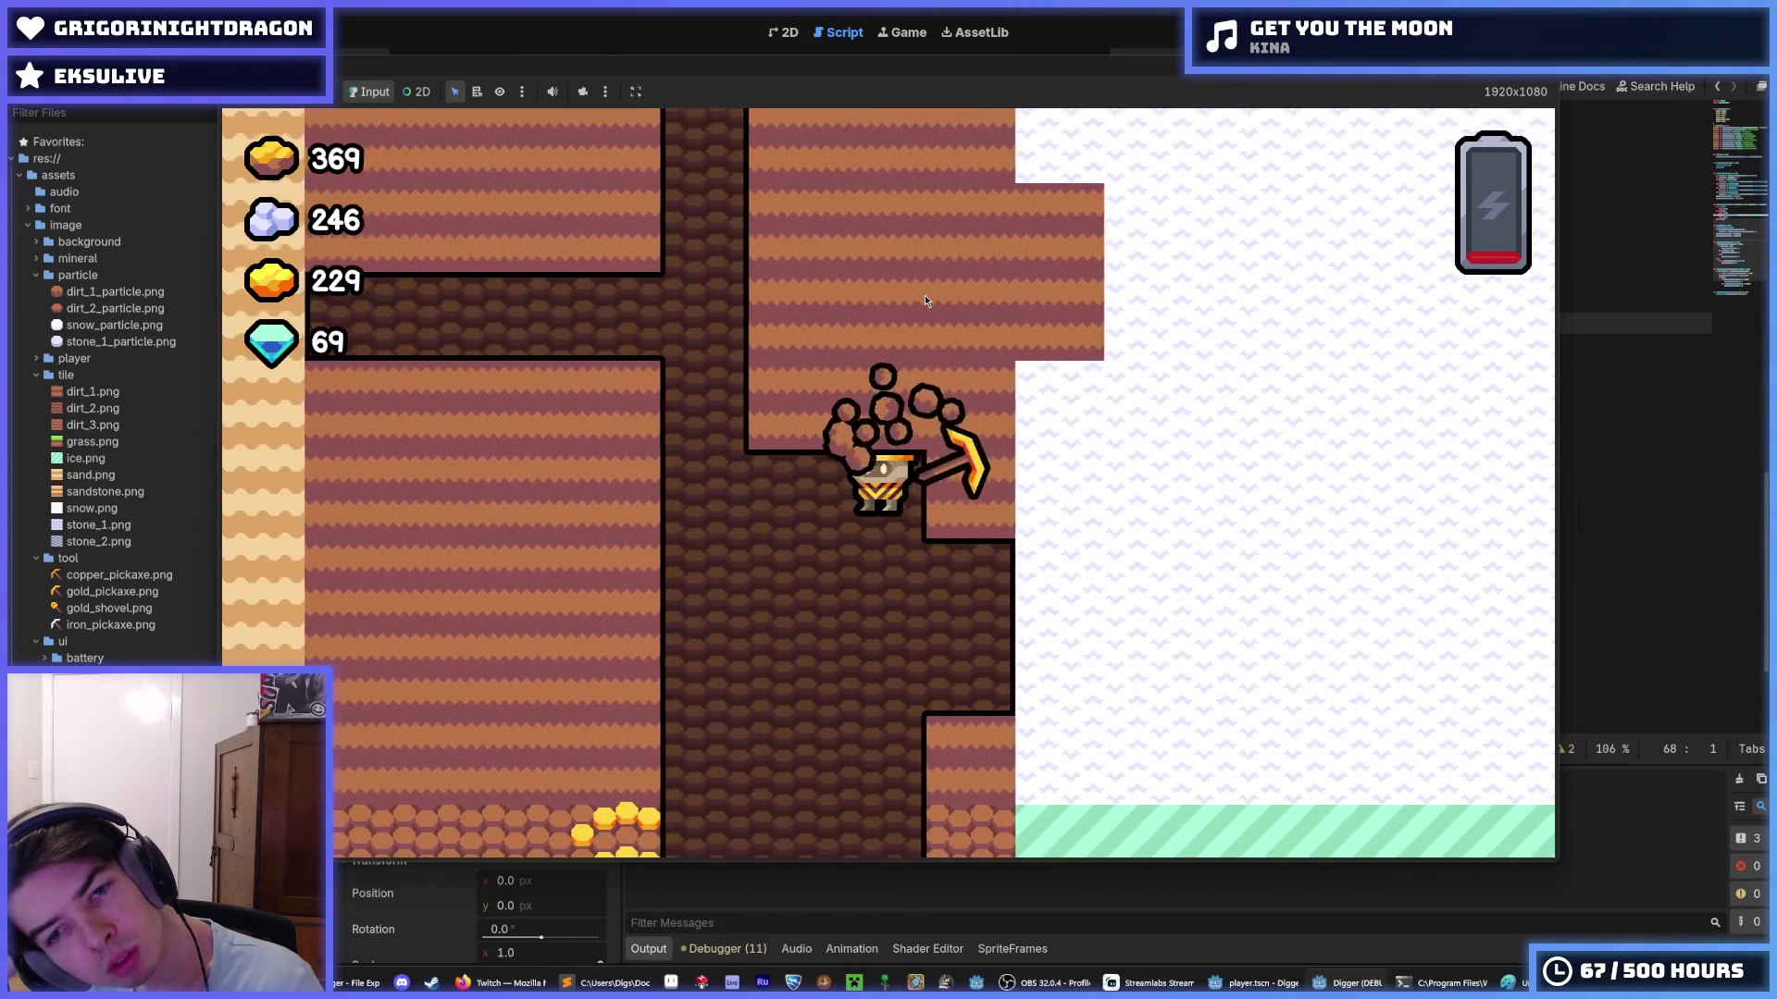
key("Left")
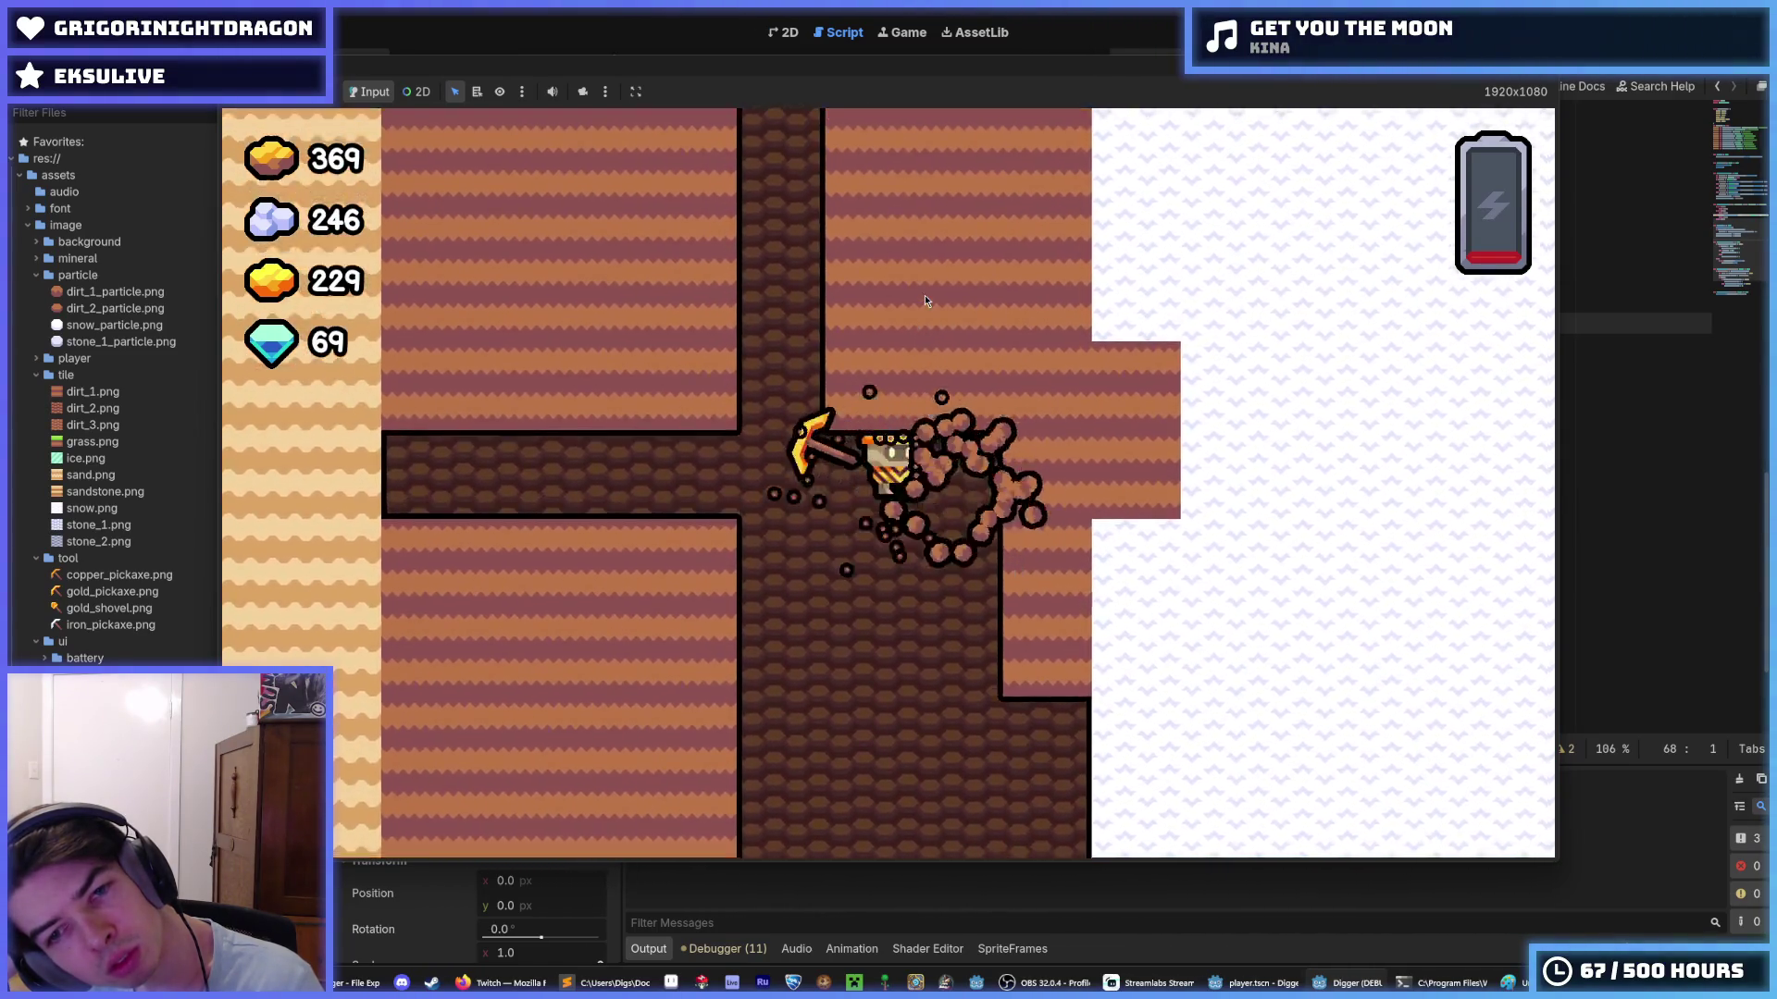
key("Up")
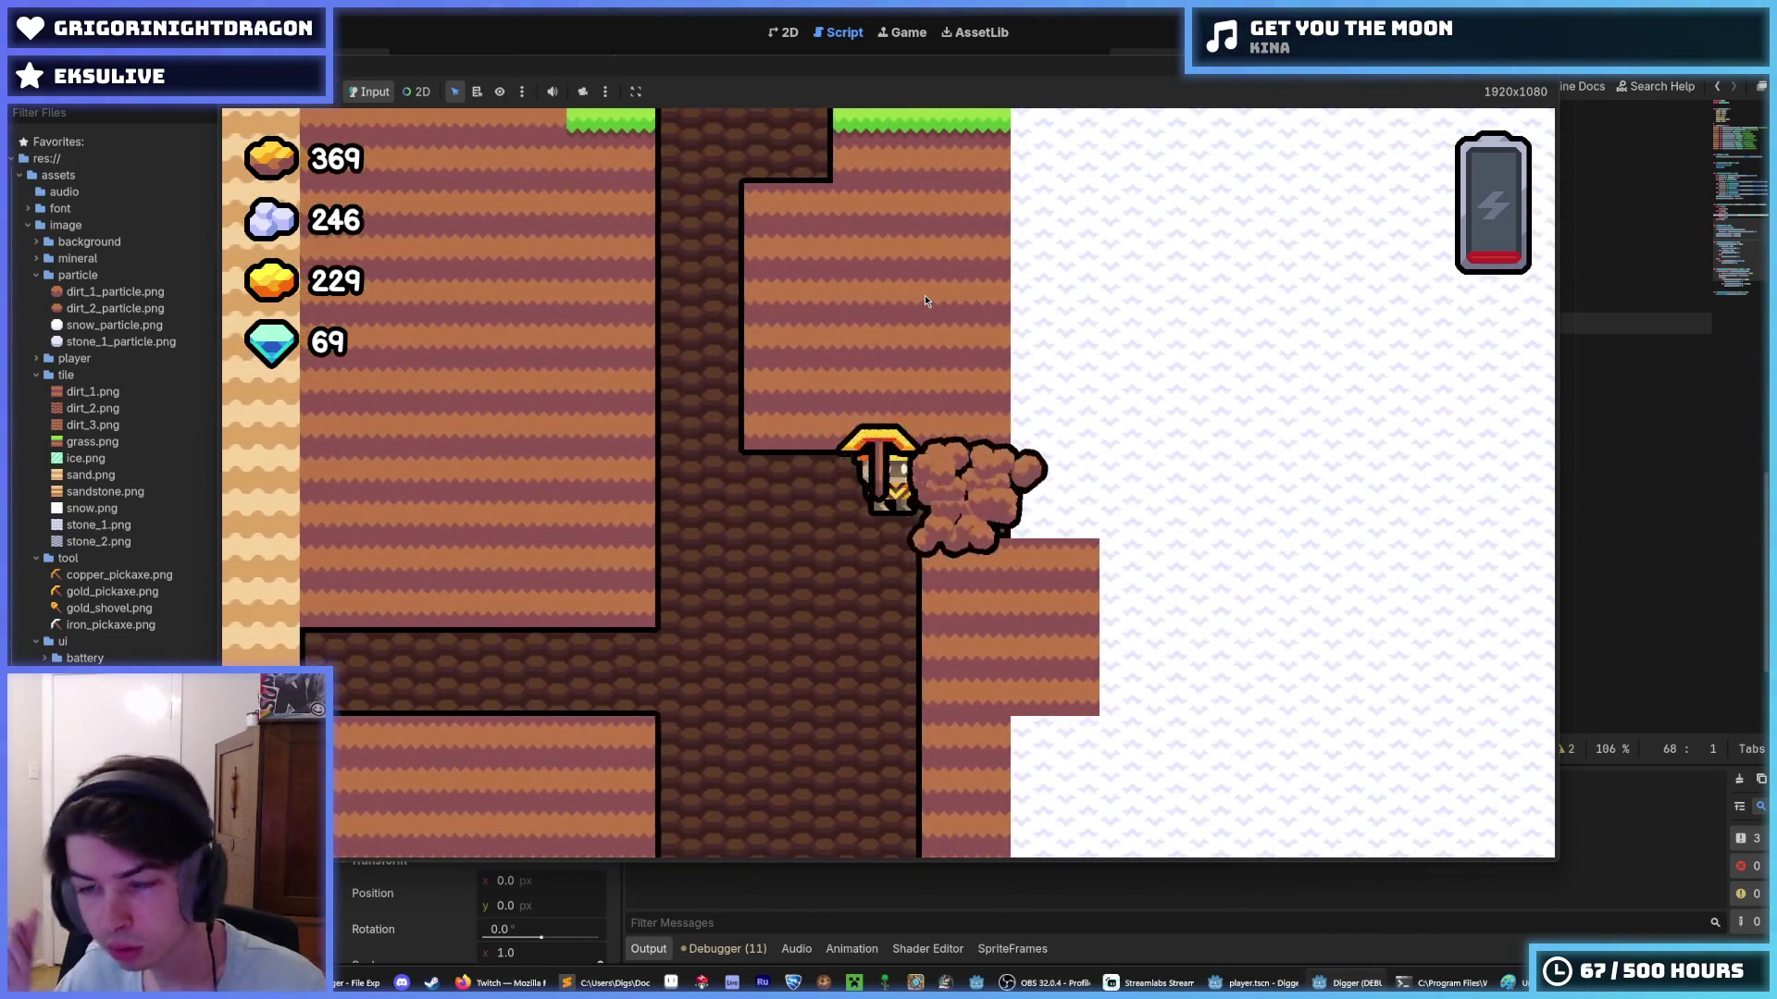
key("Down")
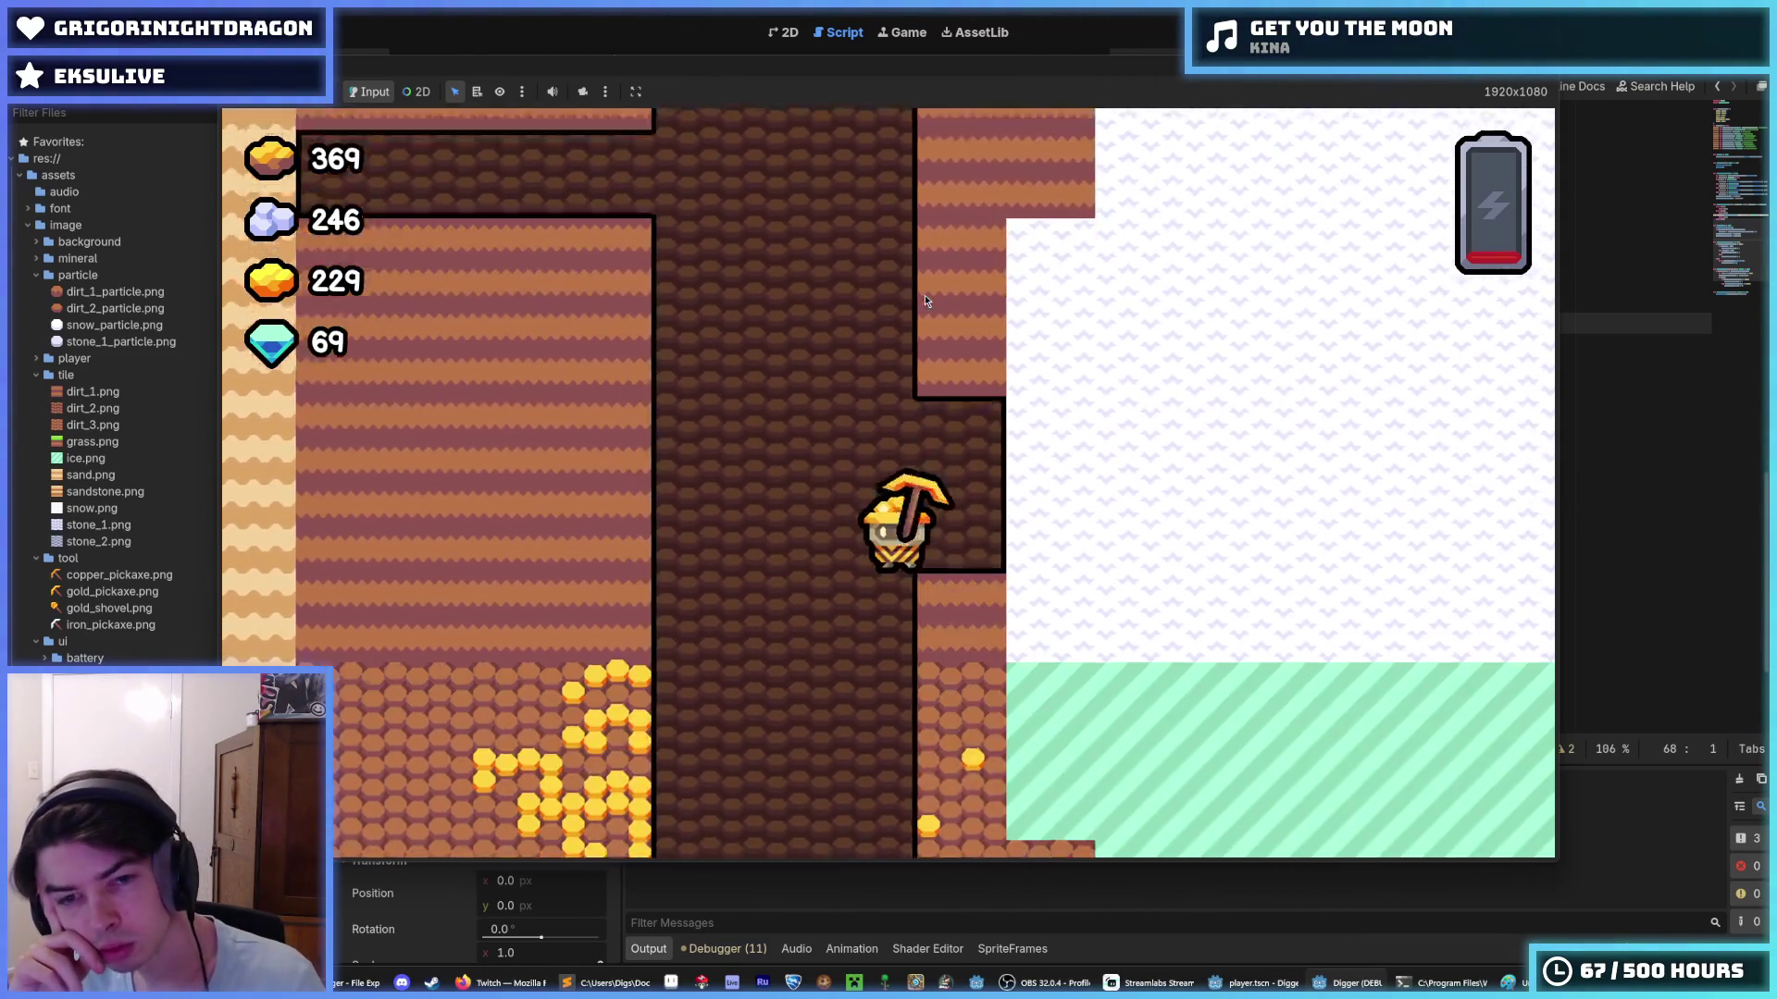
key("Right")
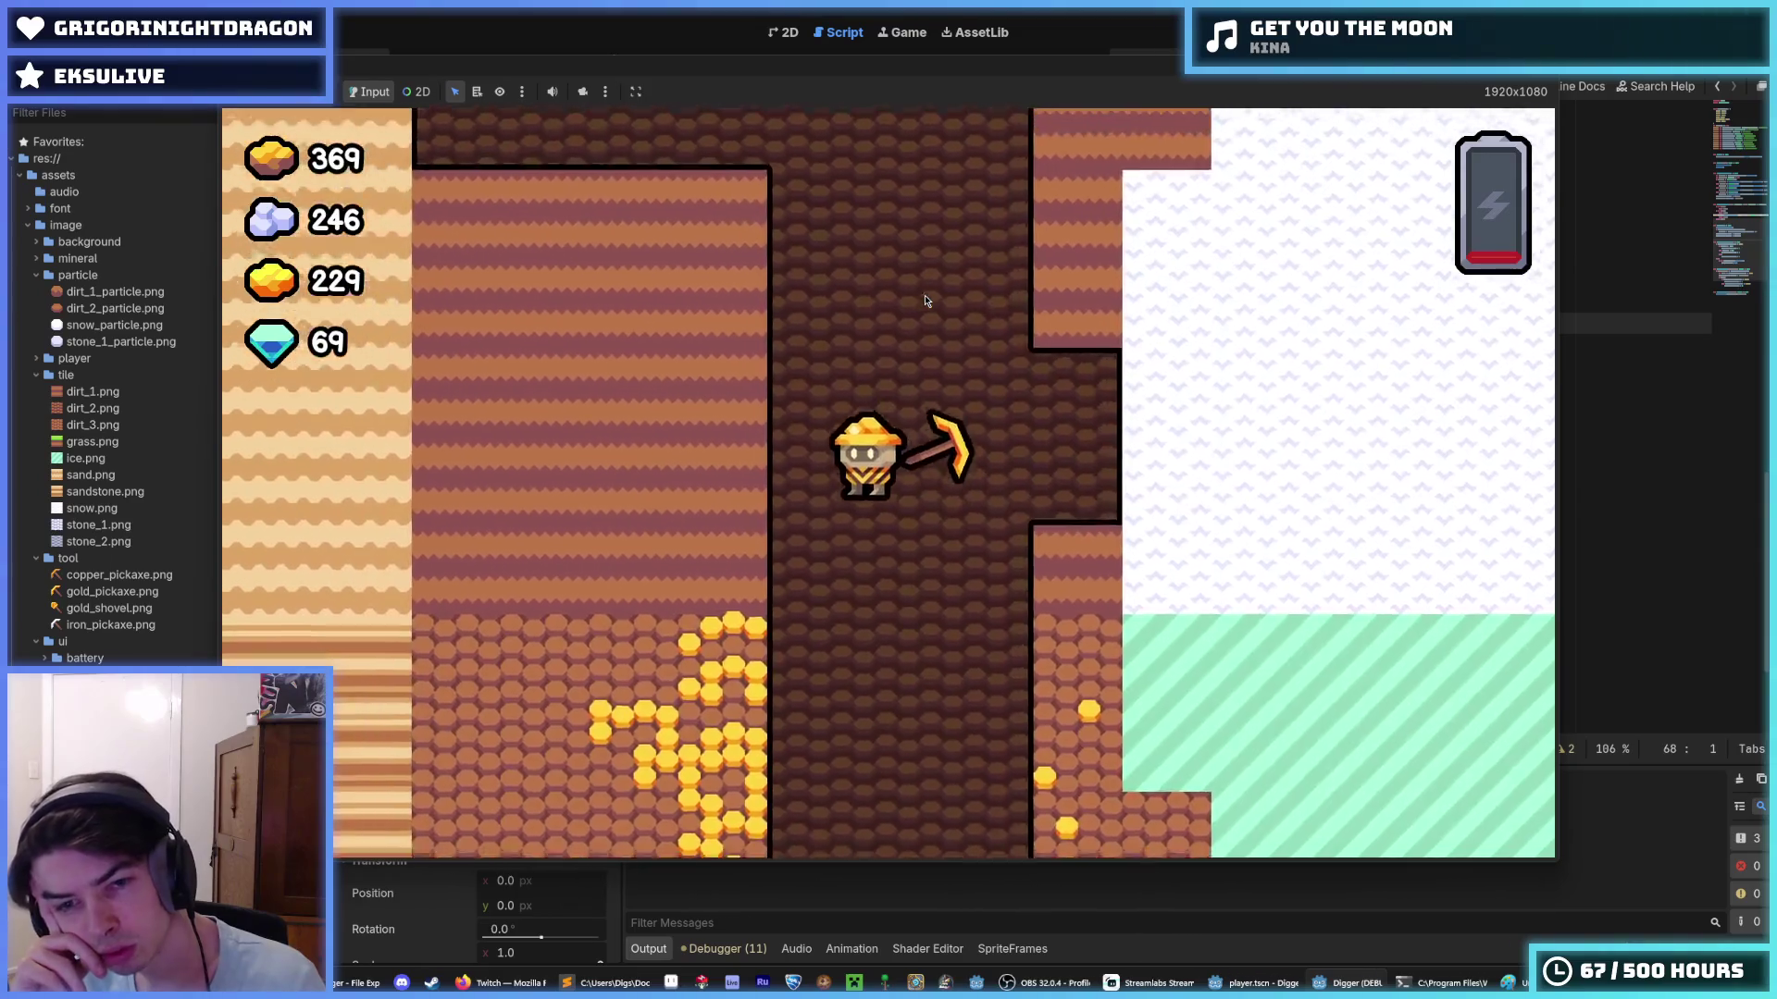
key("Left")
key("Right")
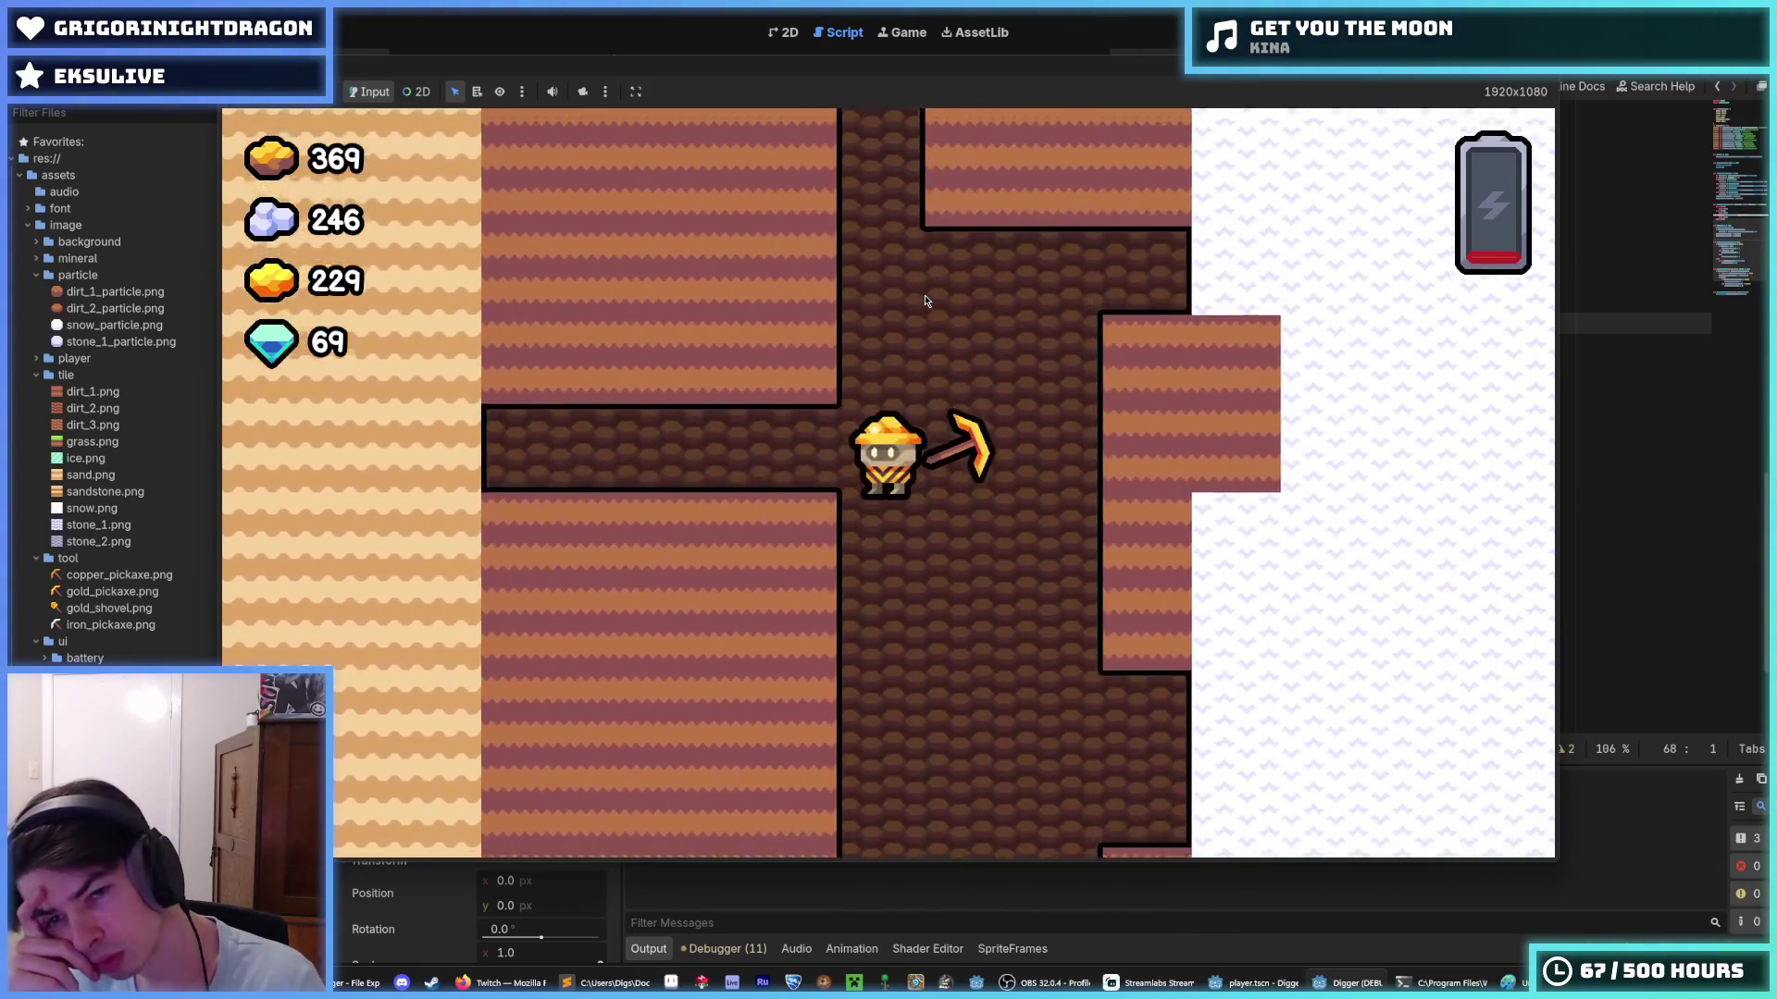
key("Up")
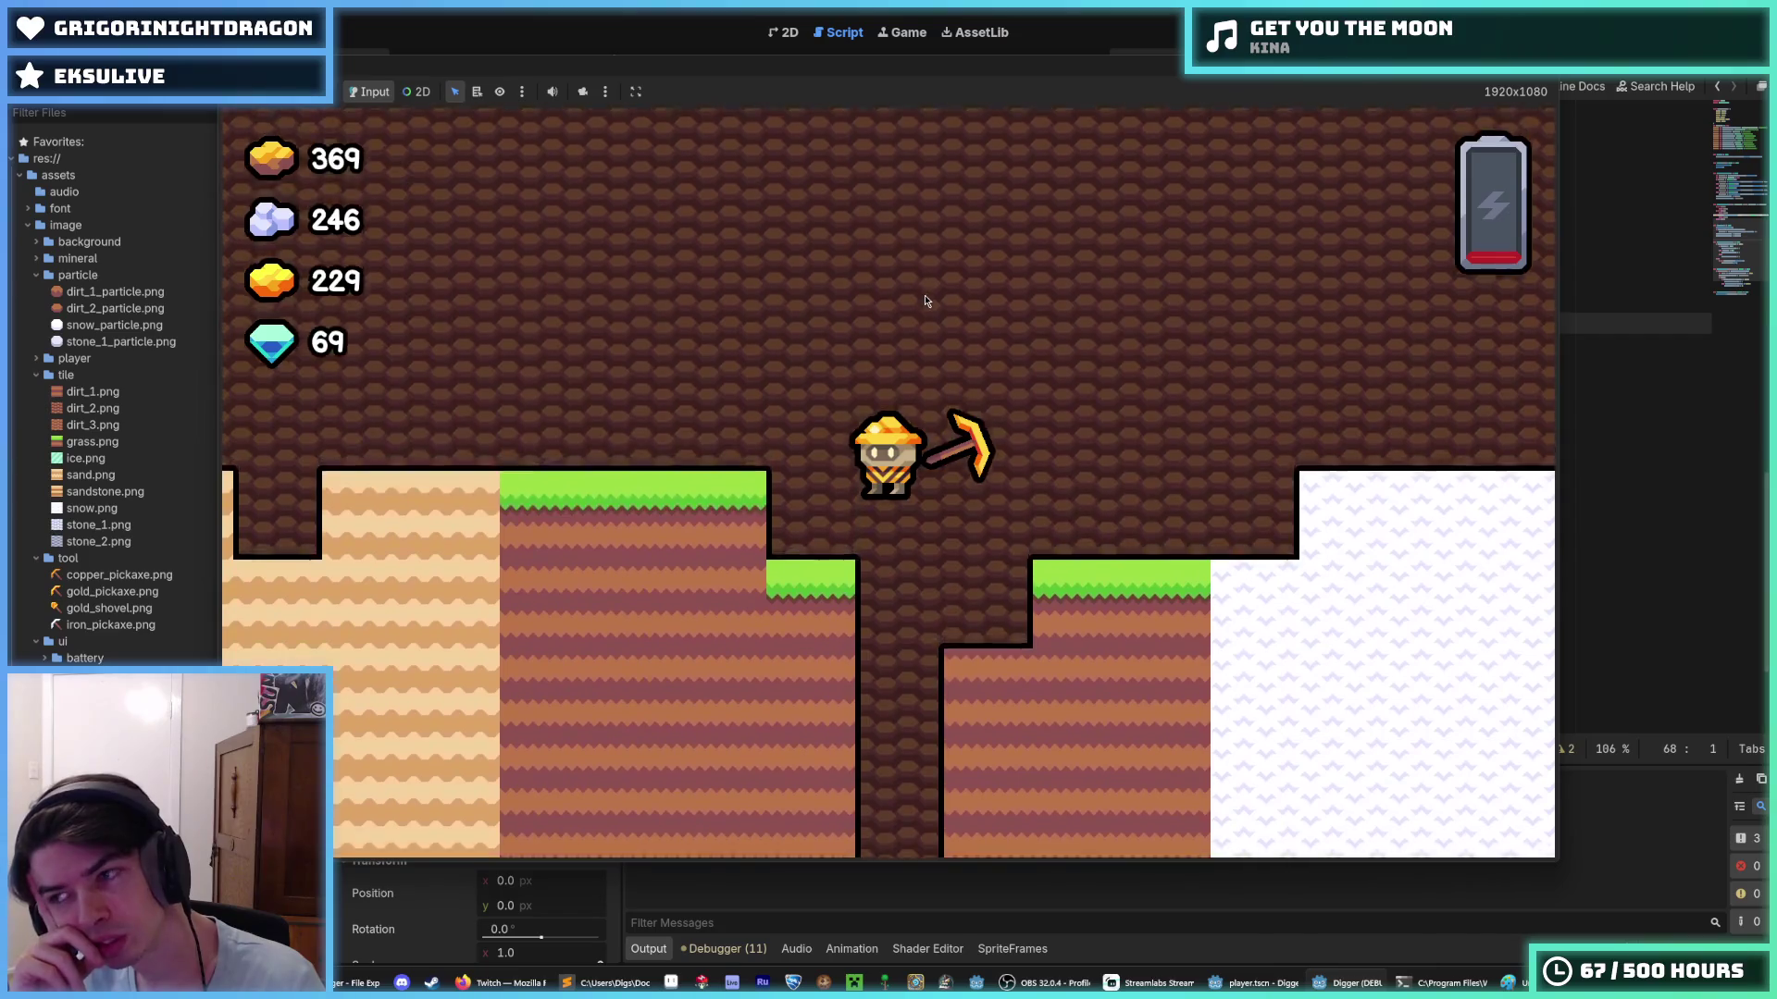
key("Up")
key("Down")
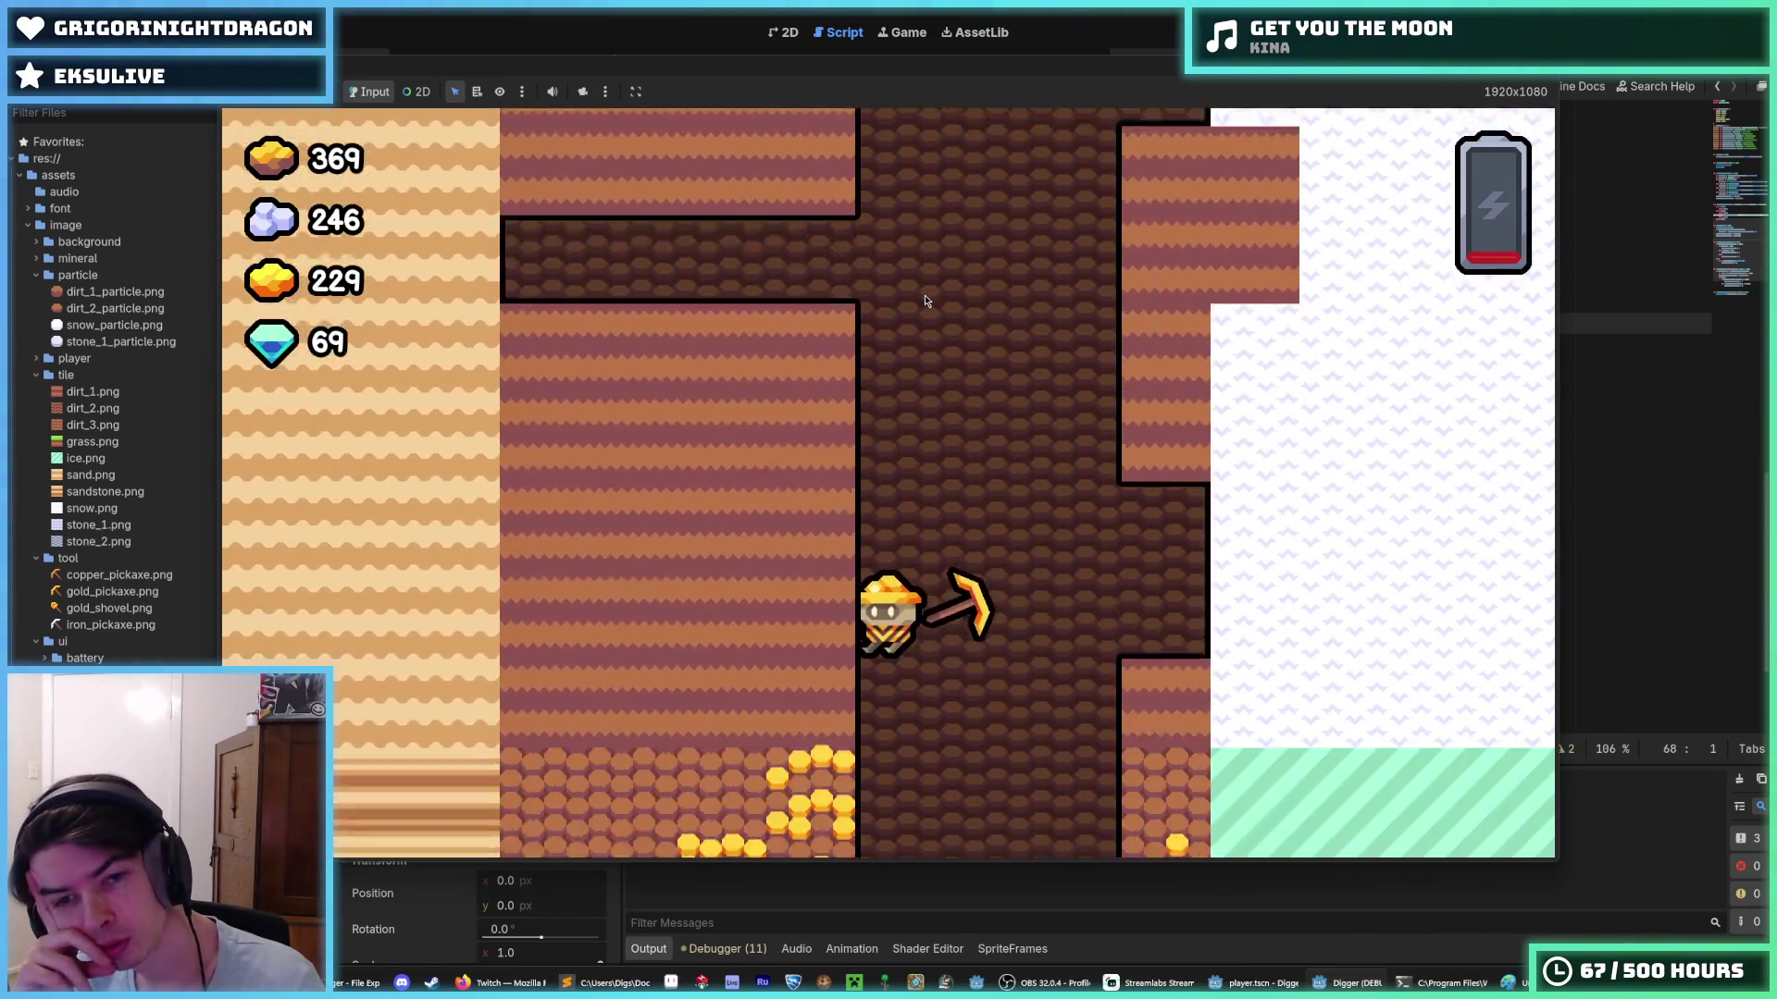
- Dig left, up and down through the gold ore, clearing a tunnel and swinging the pickaxe both ways
key("Left")
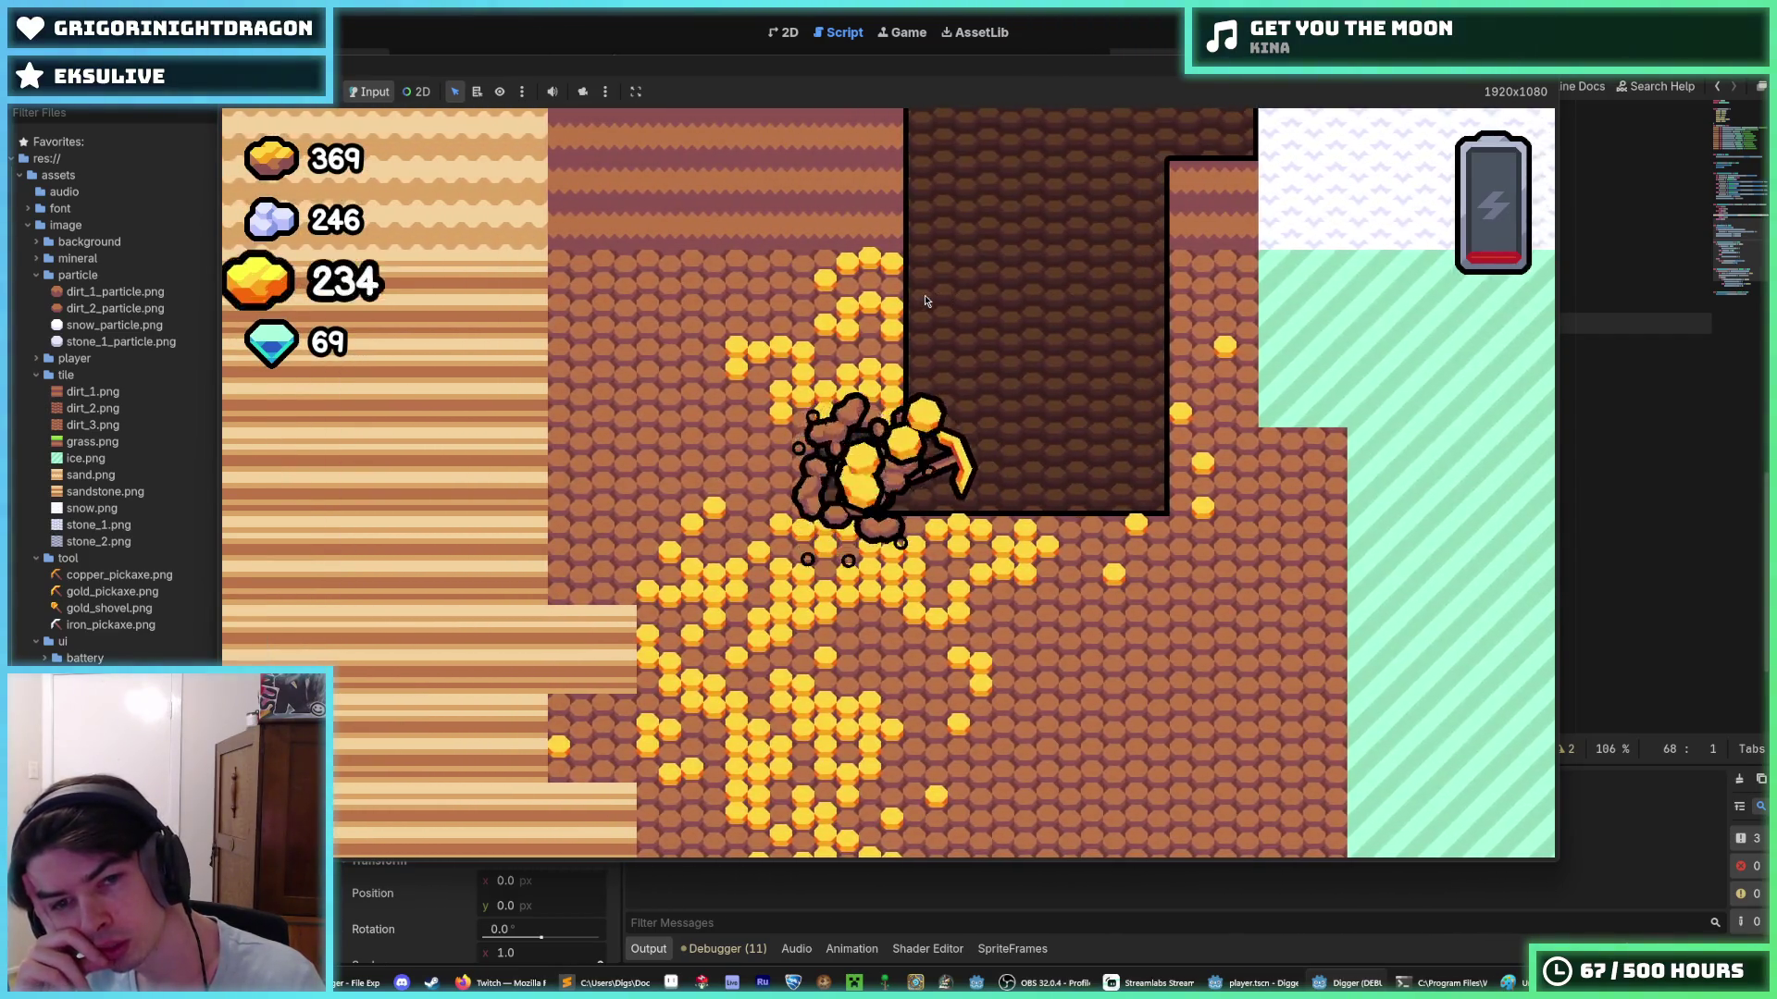
key("Left")
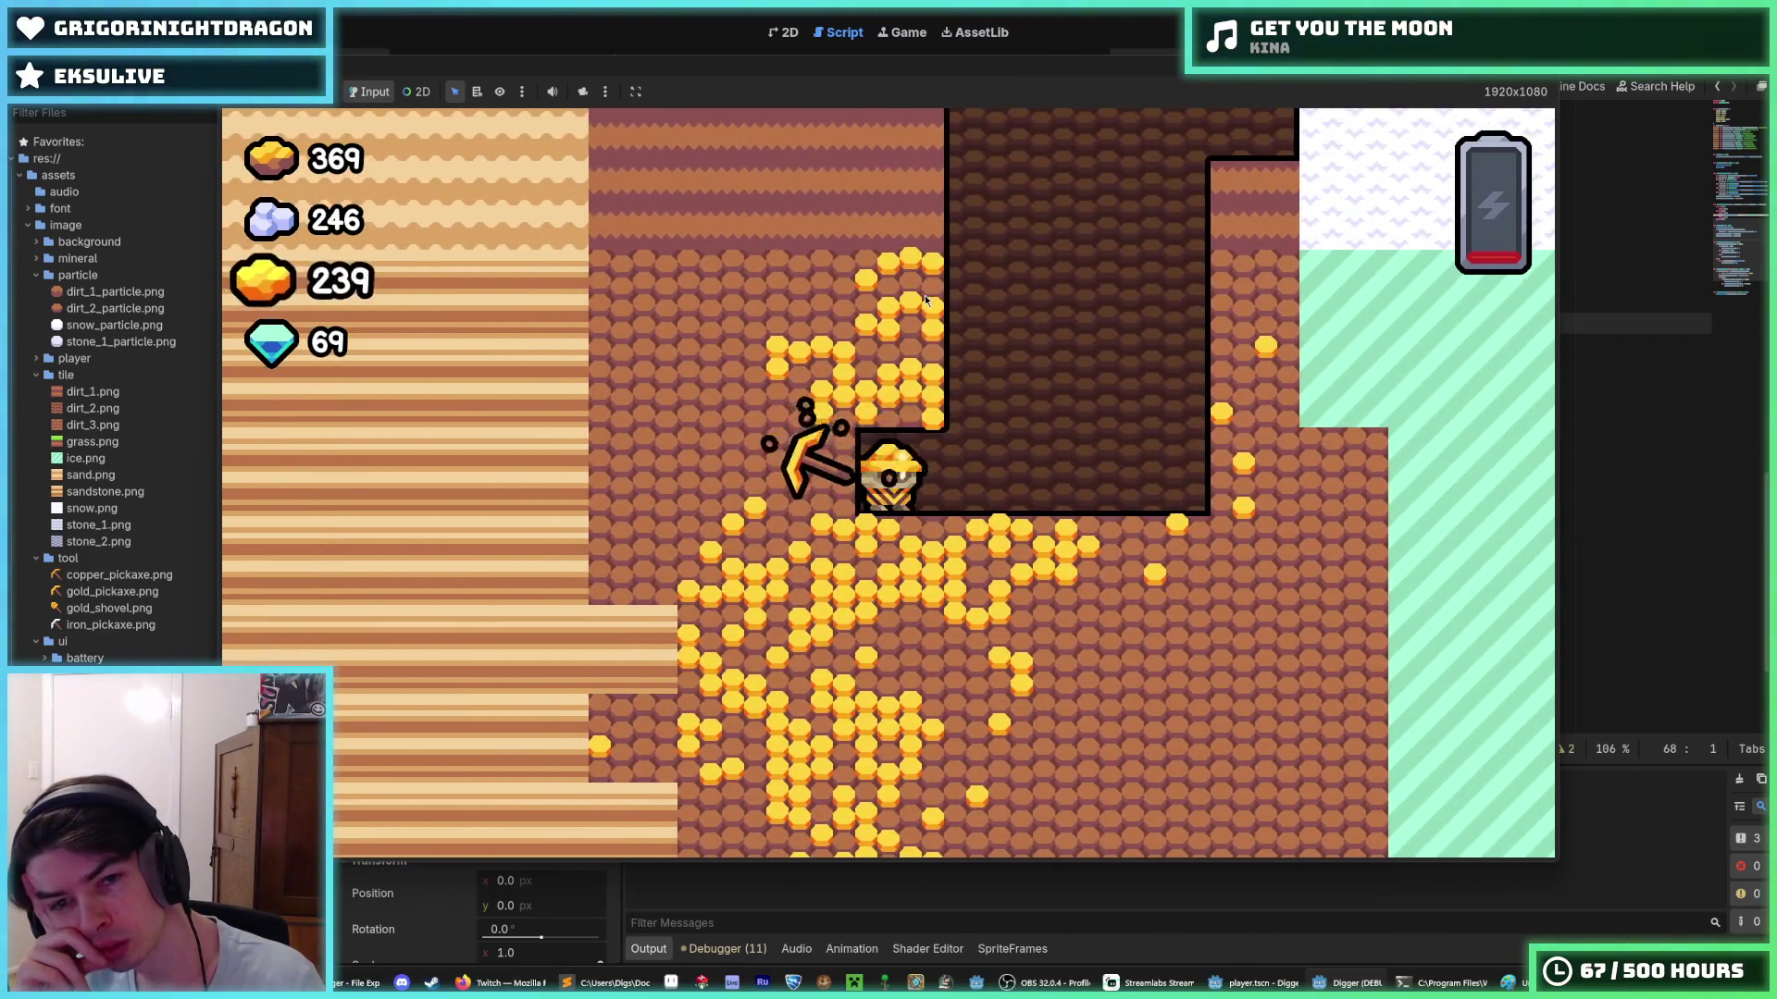
key("Up")
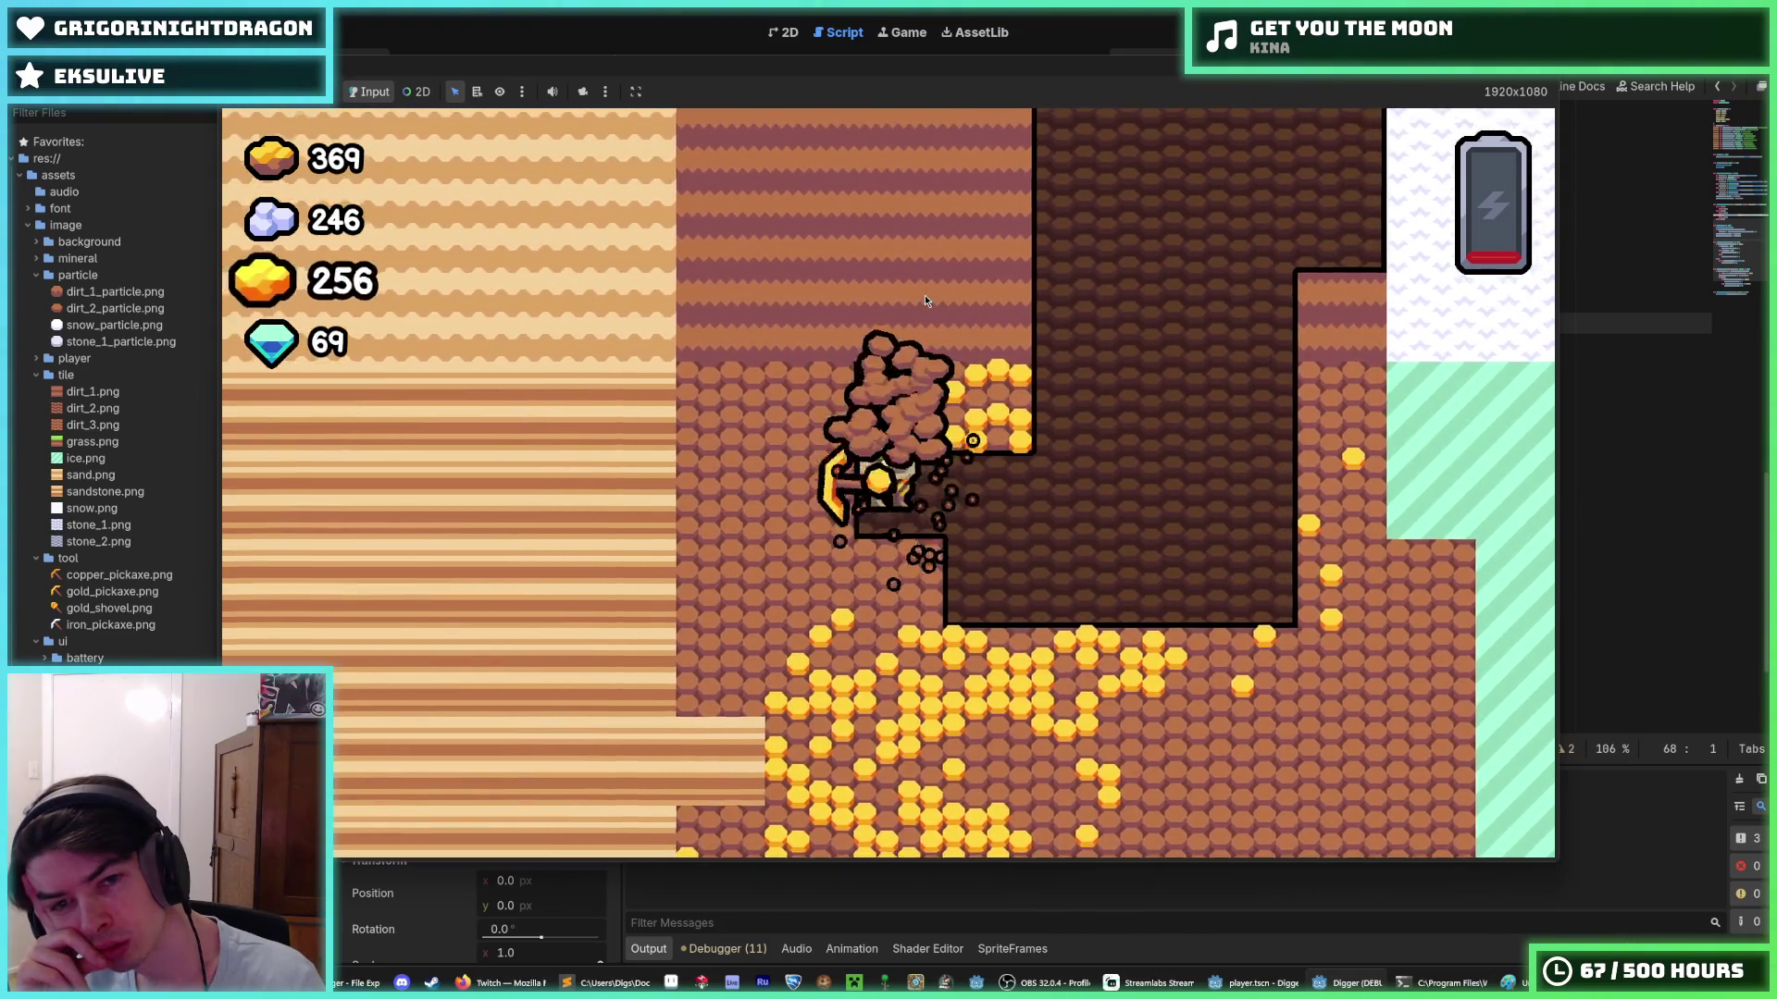
key("Right")
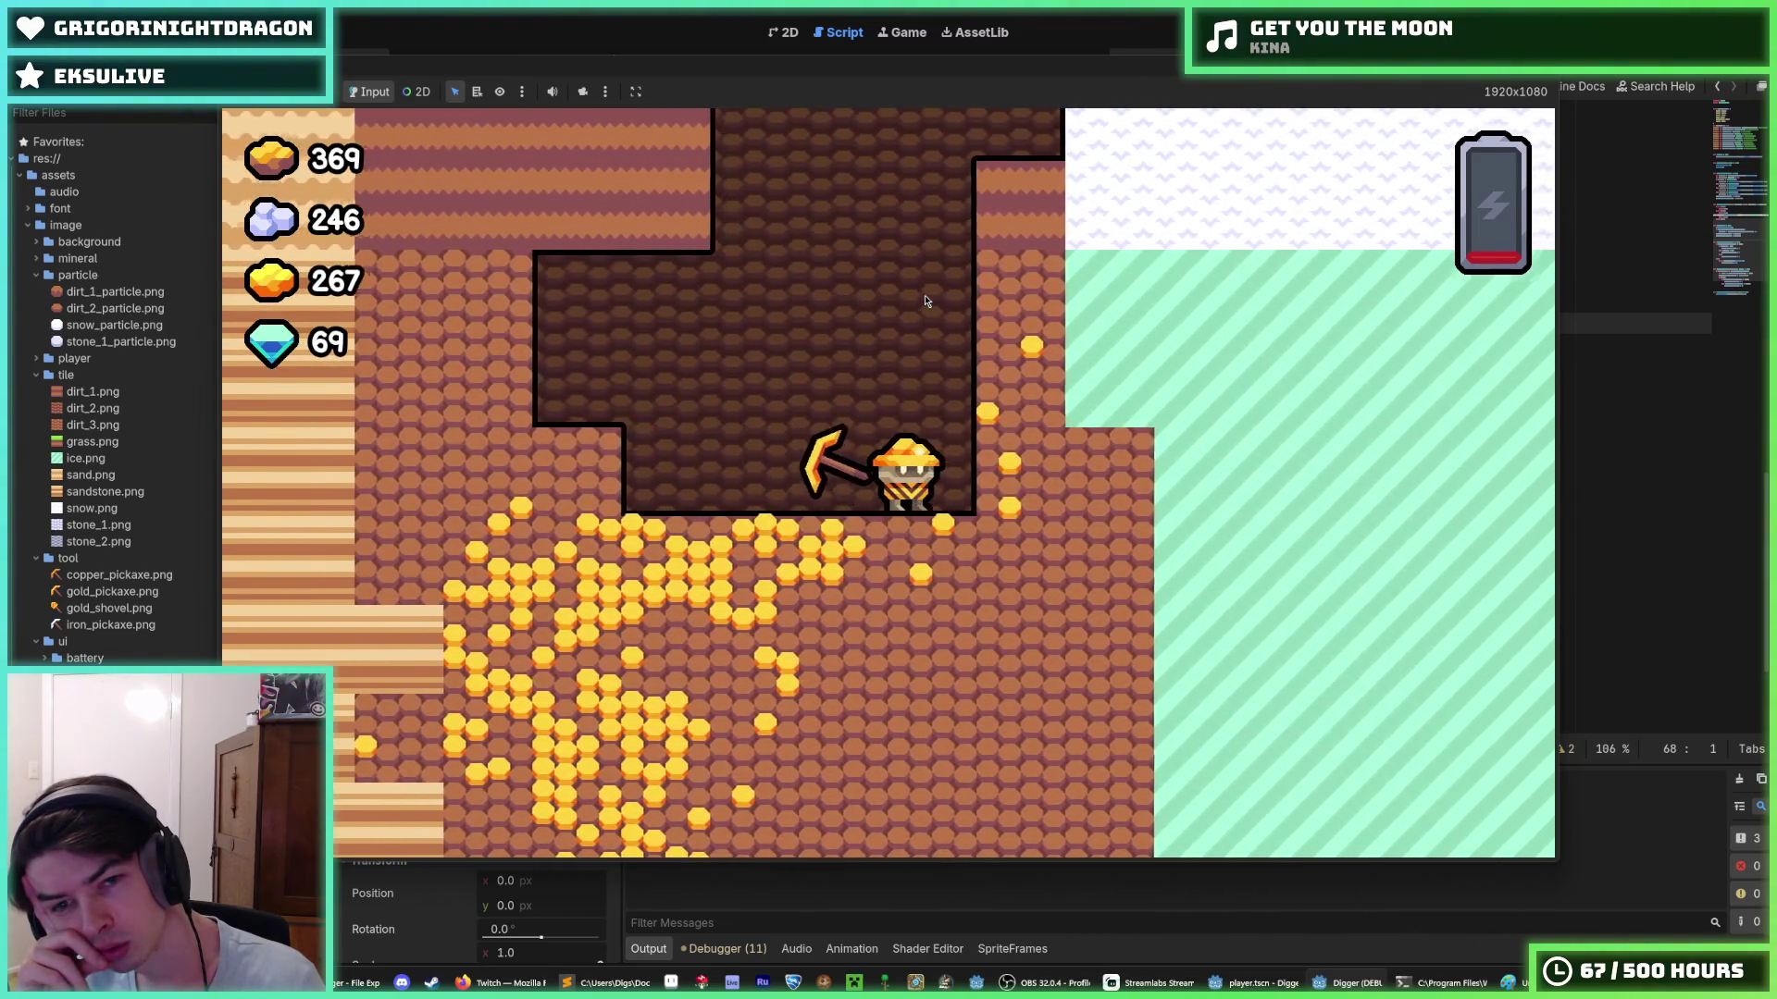
key("Right")
key("Left")
key("Down")
key("Left")
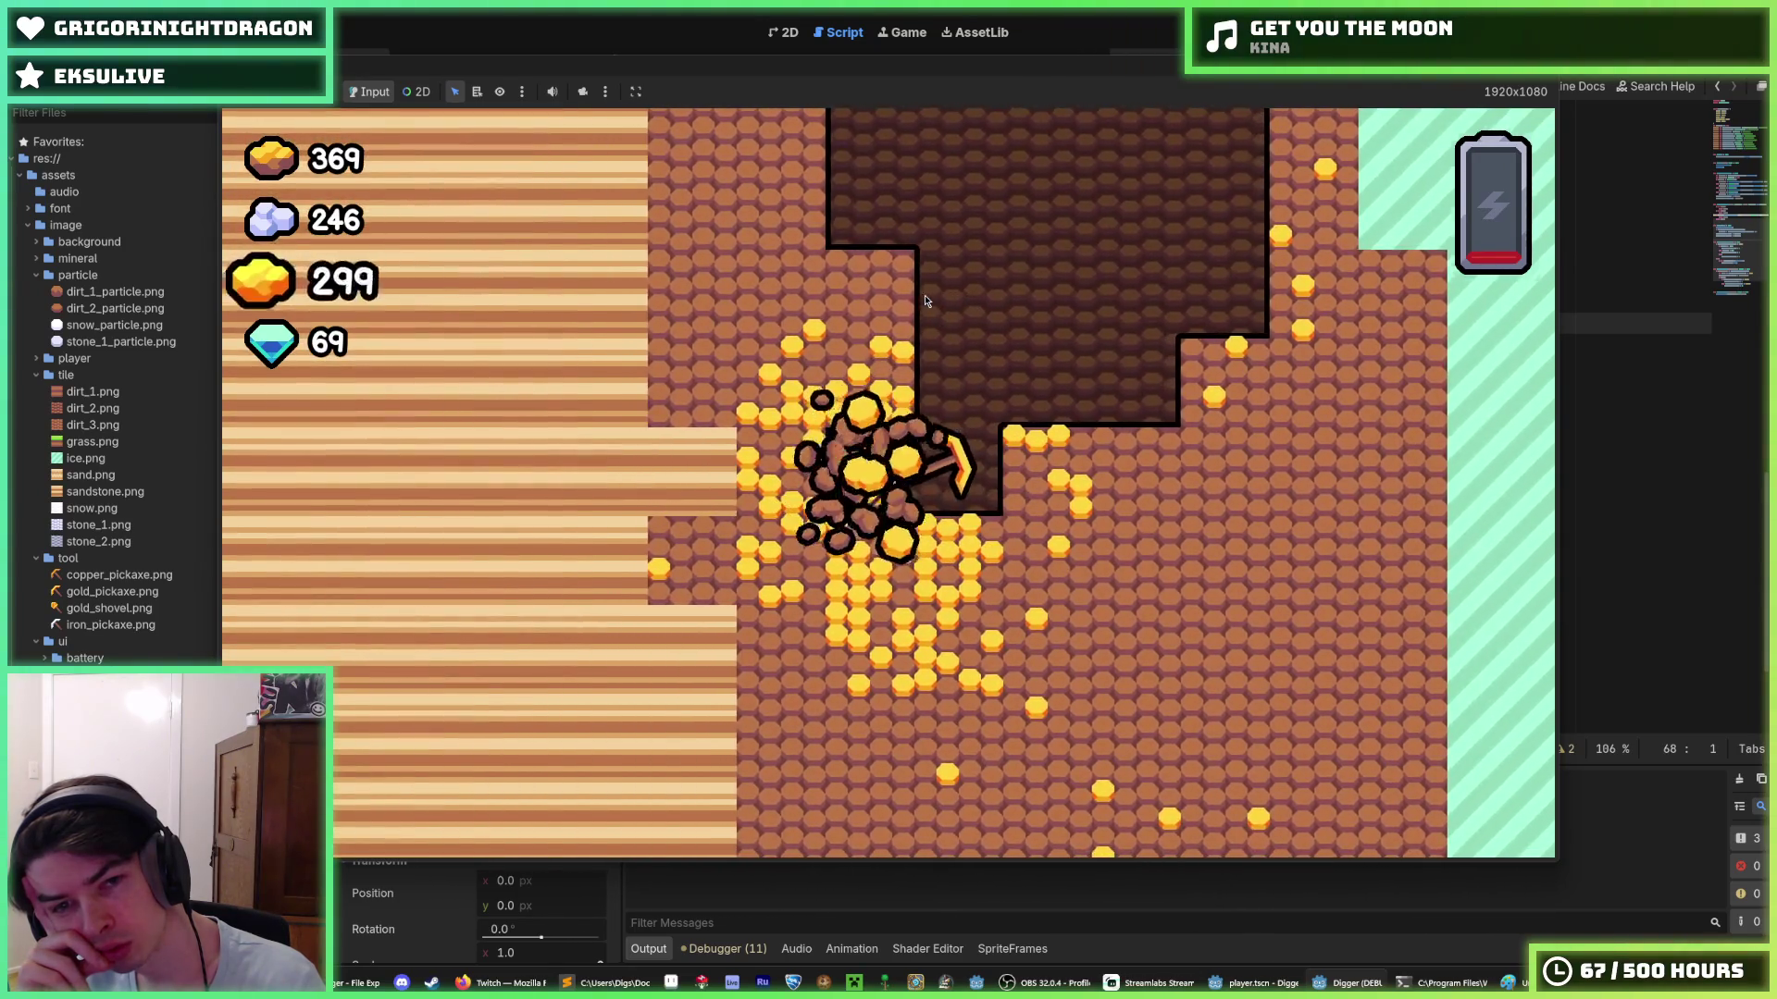
key("Left")
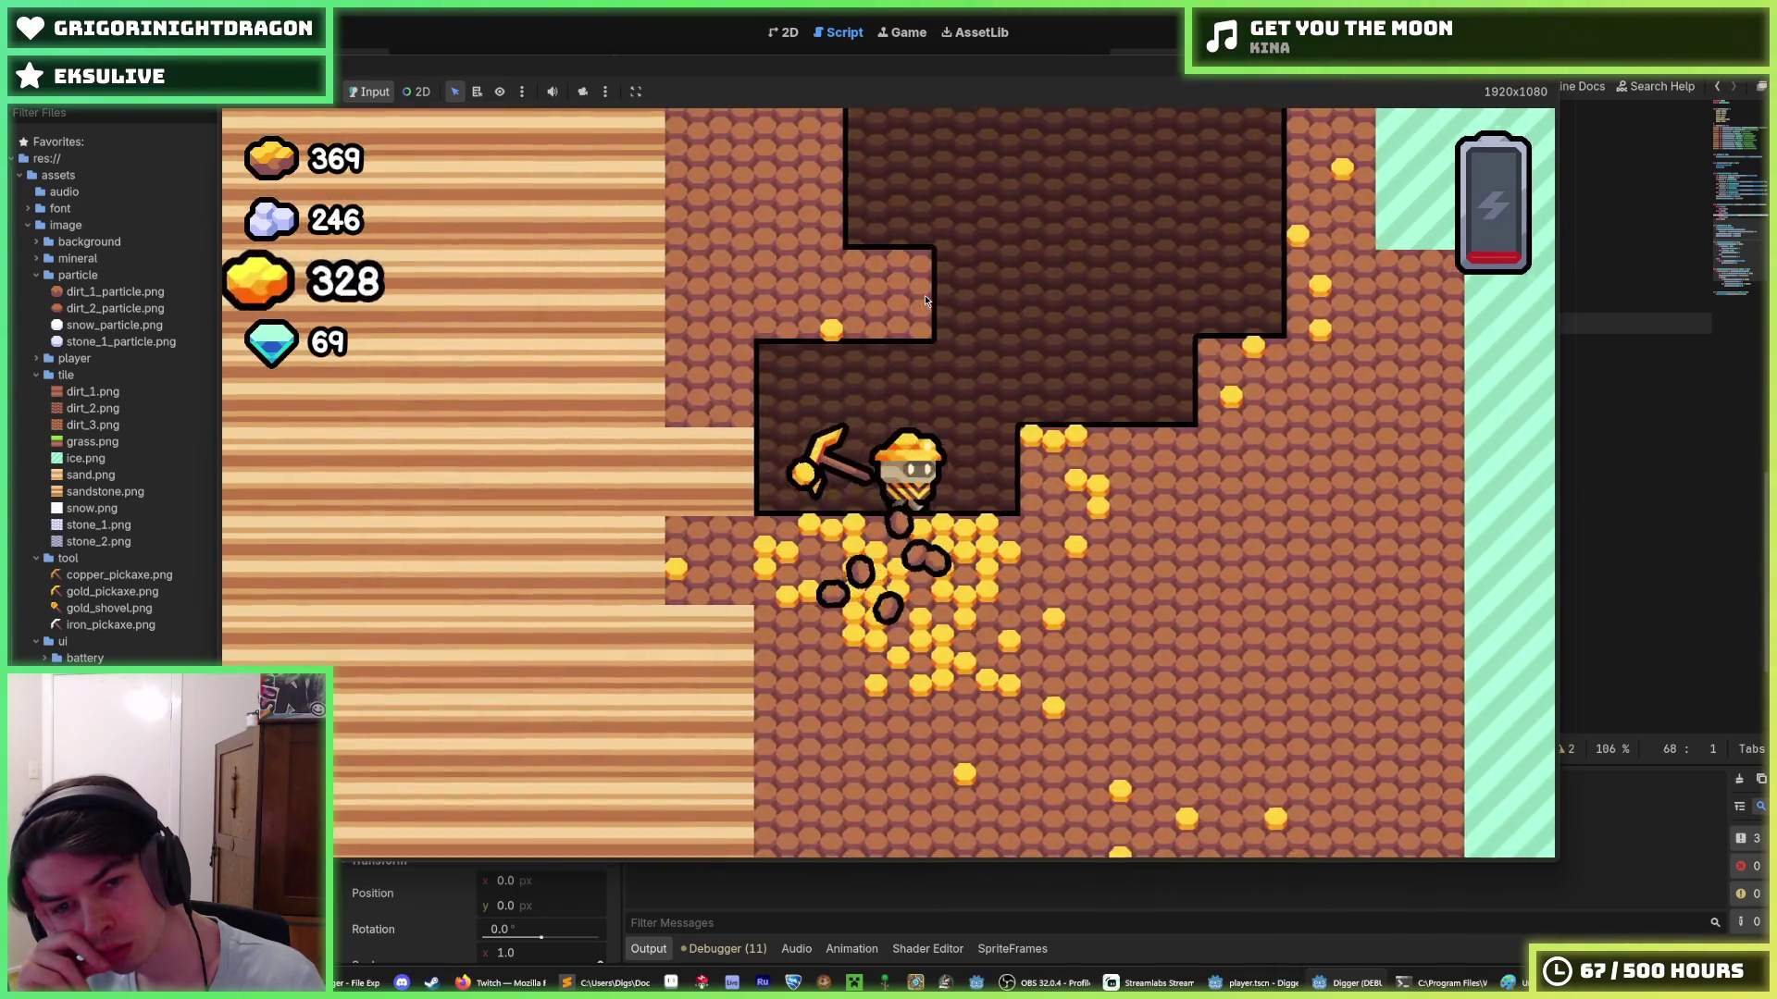
key("Up")
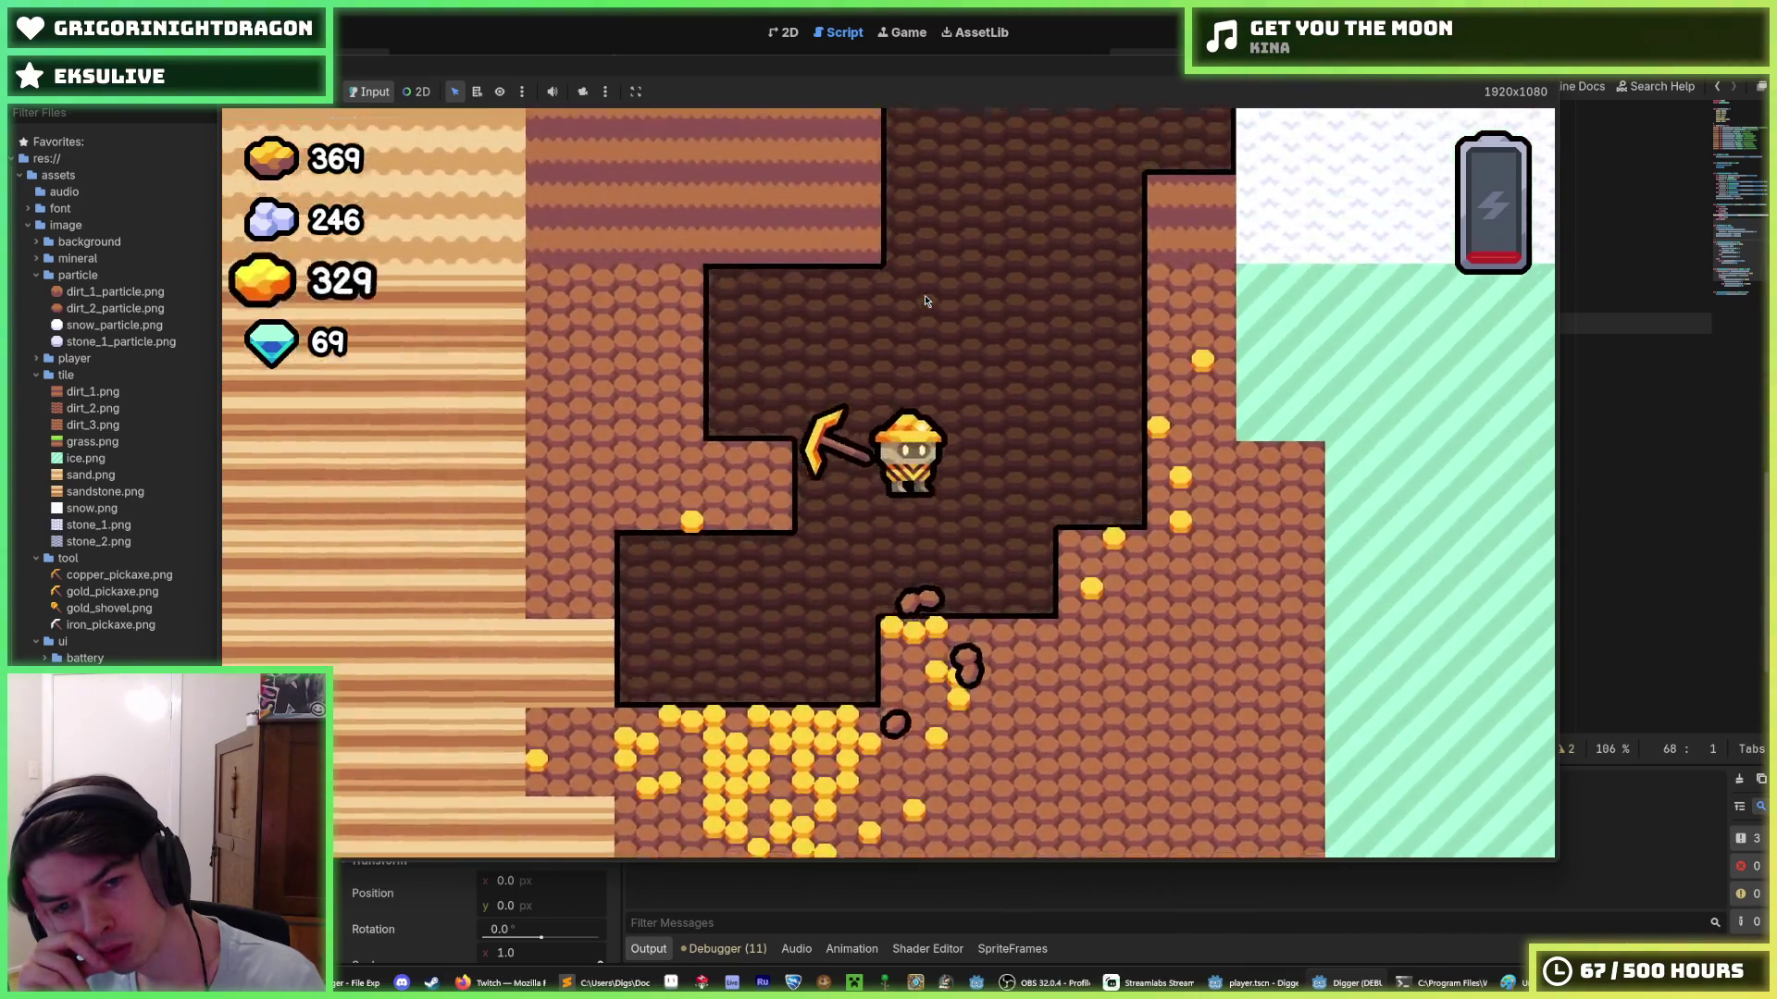
key("Right")
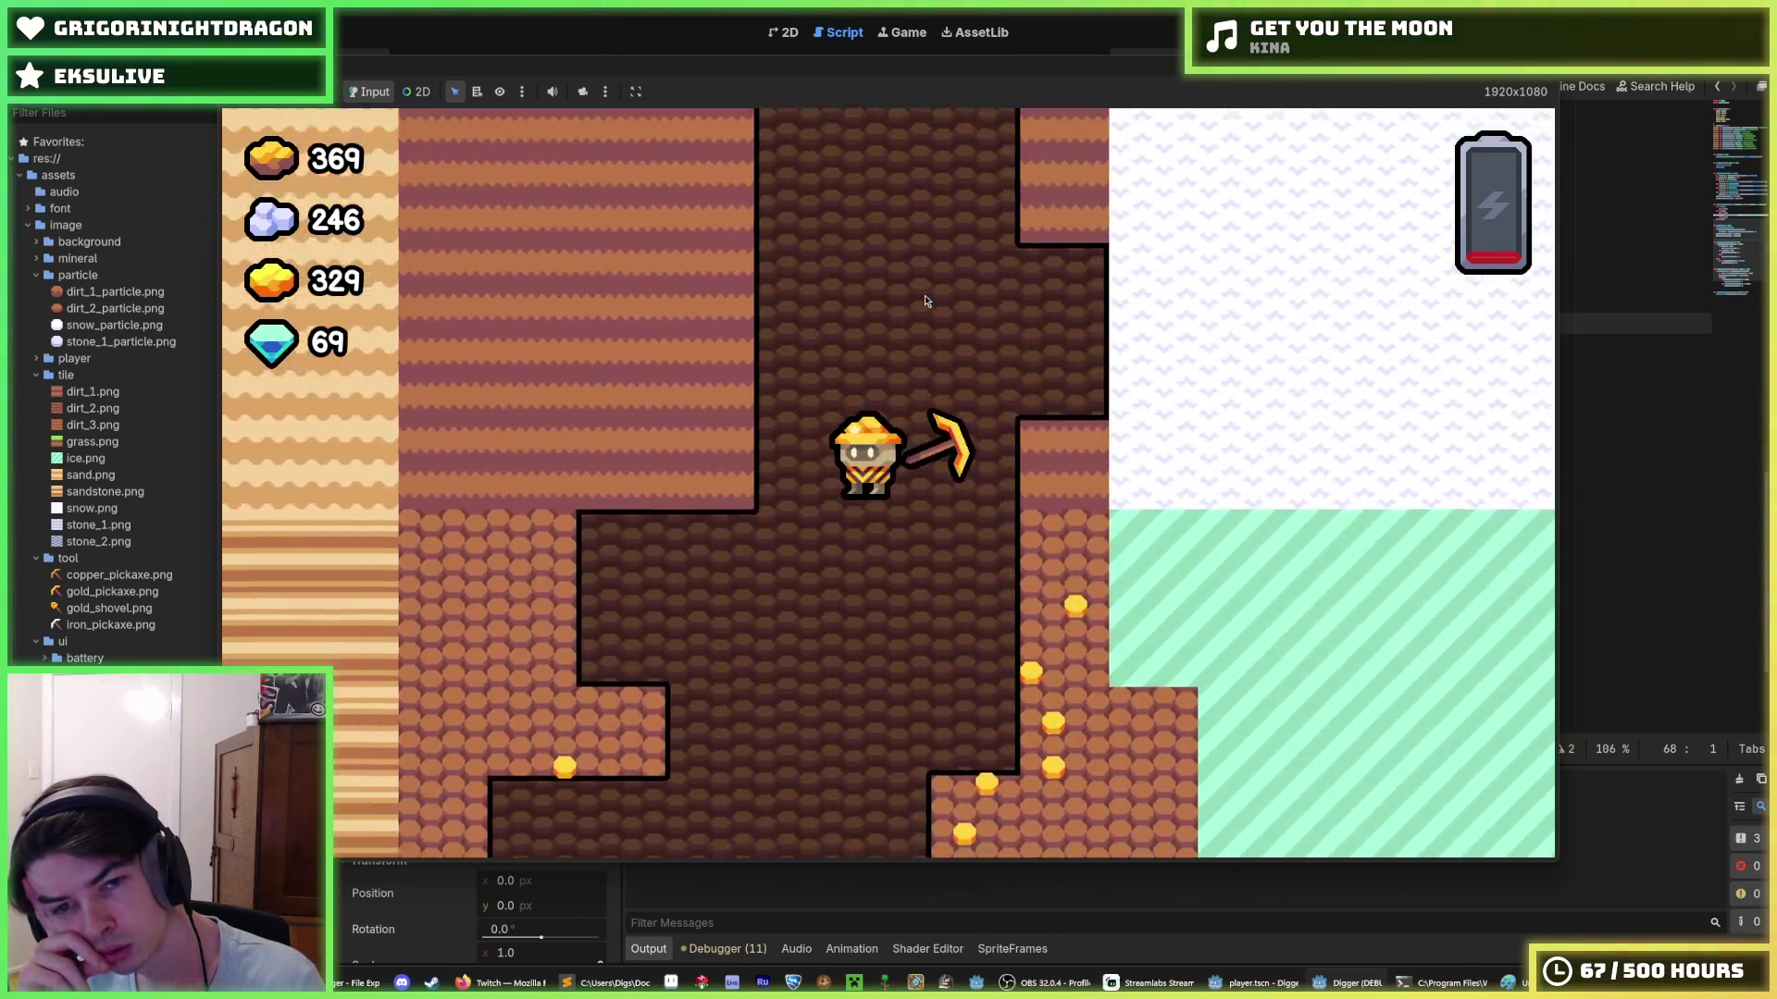
key("Left")
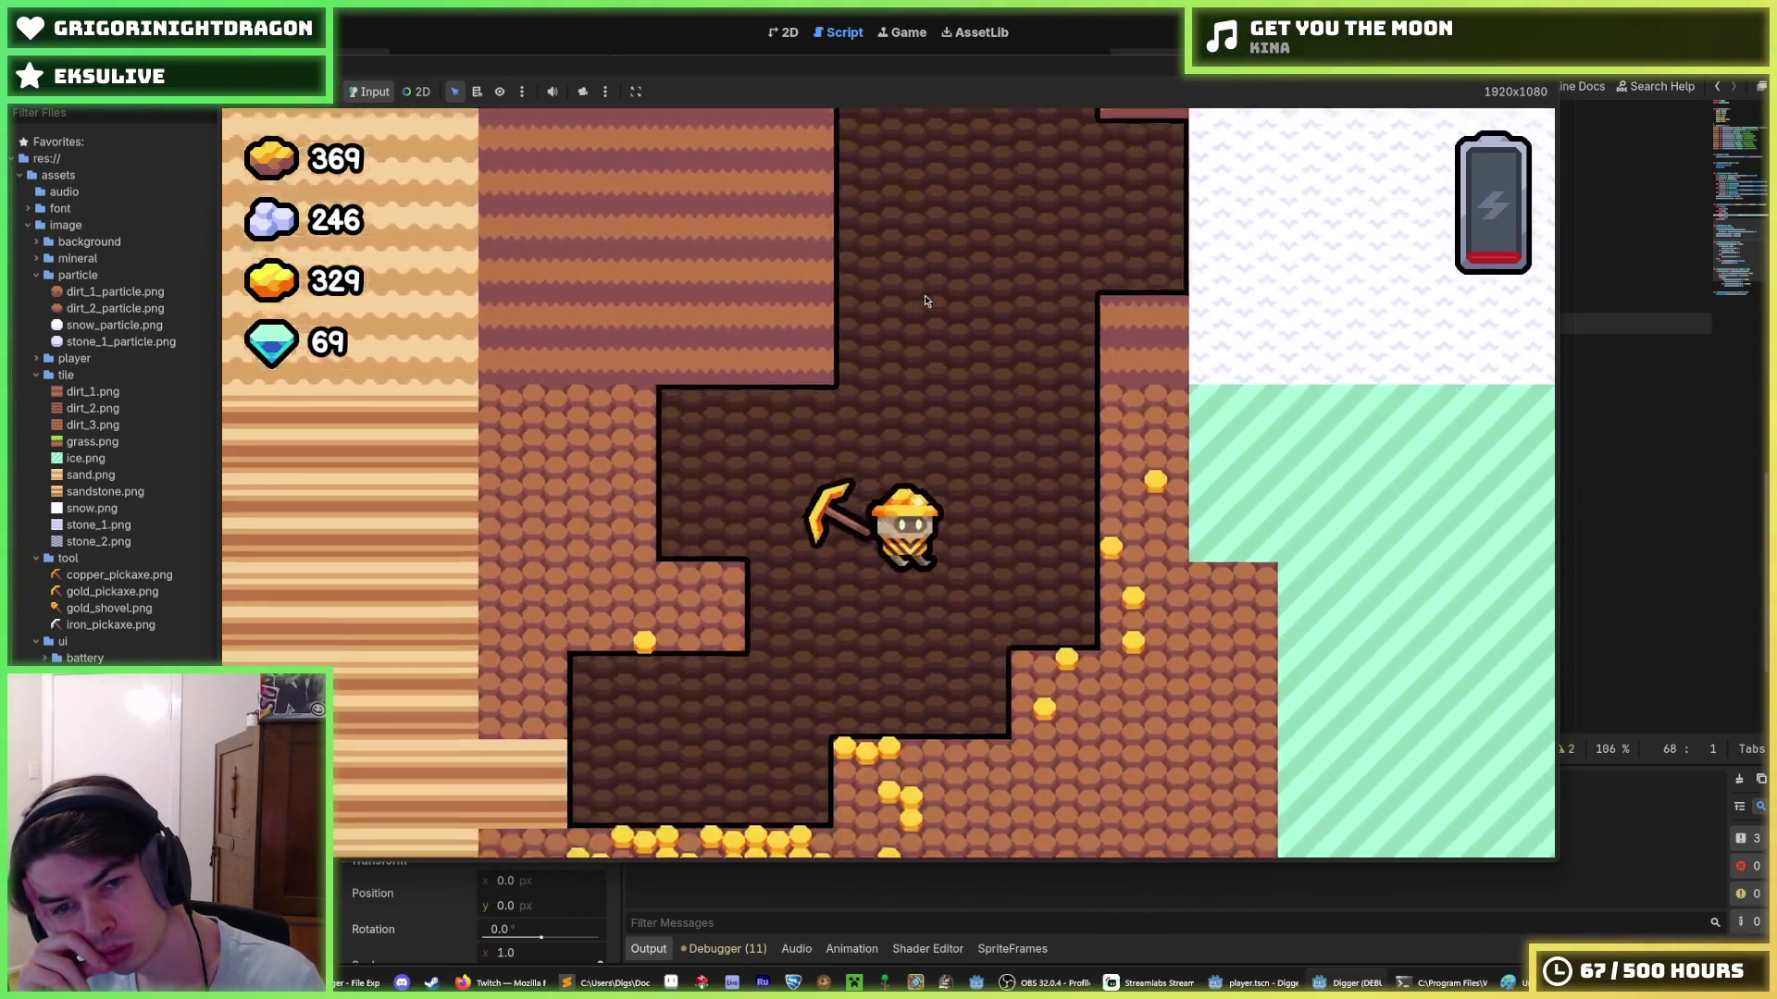
key("Right")
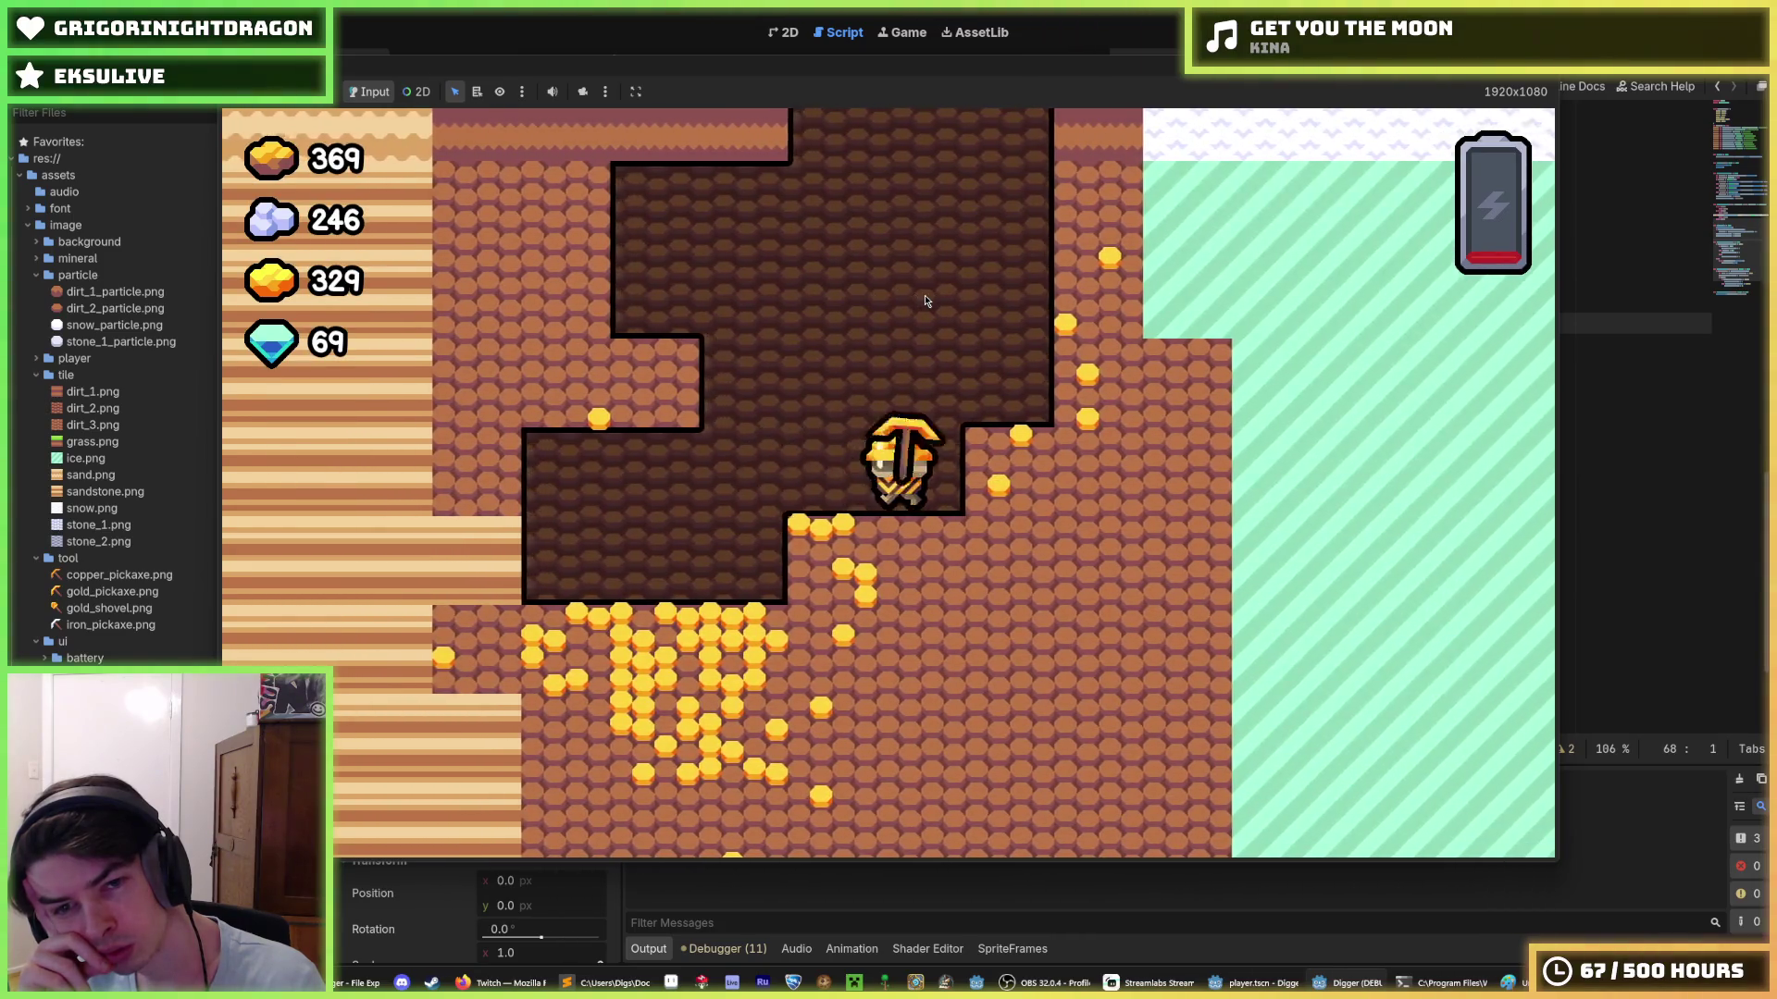
- Mine down and sideways through more ore toward the ice area, raising the gold count to 399
key("Down")
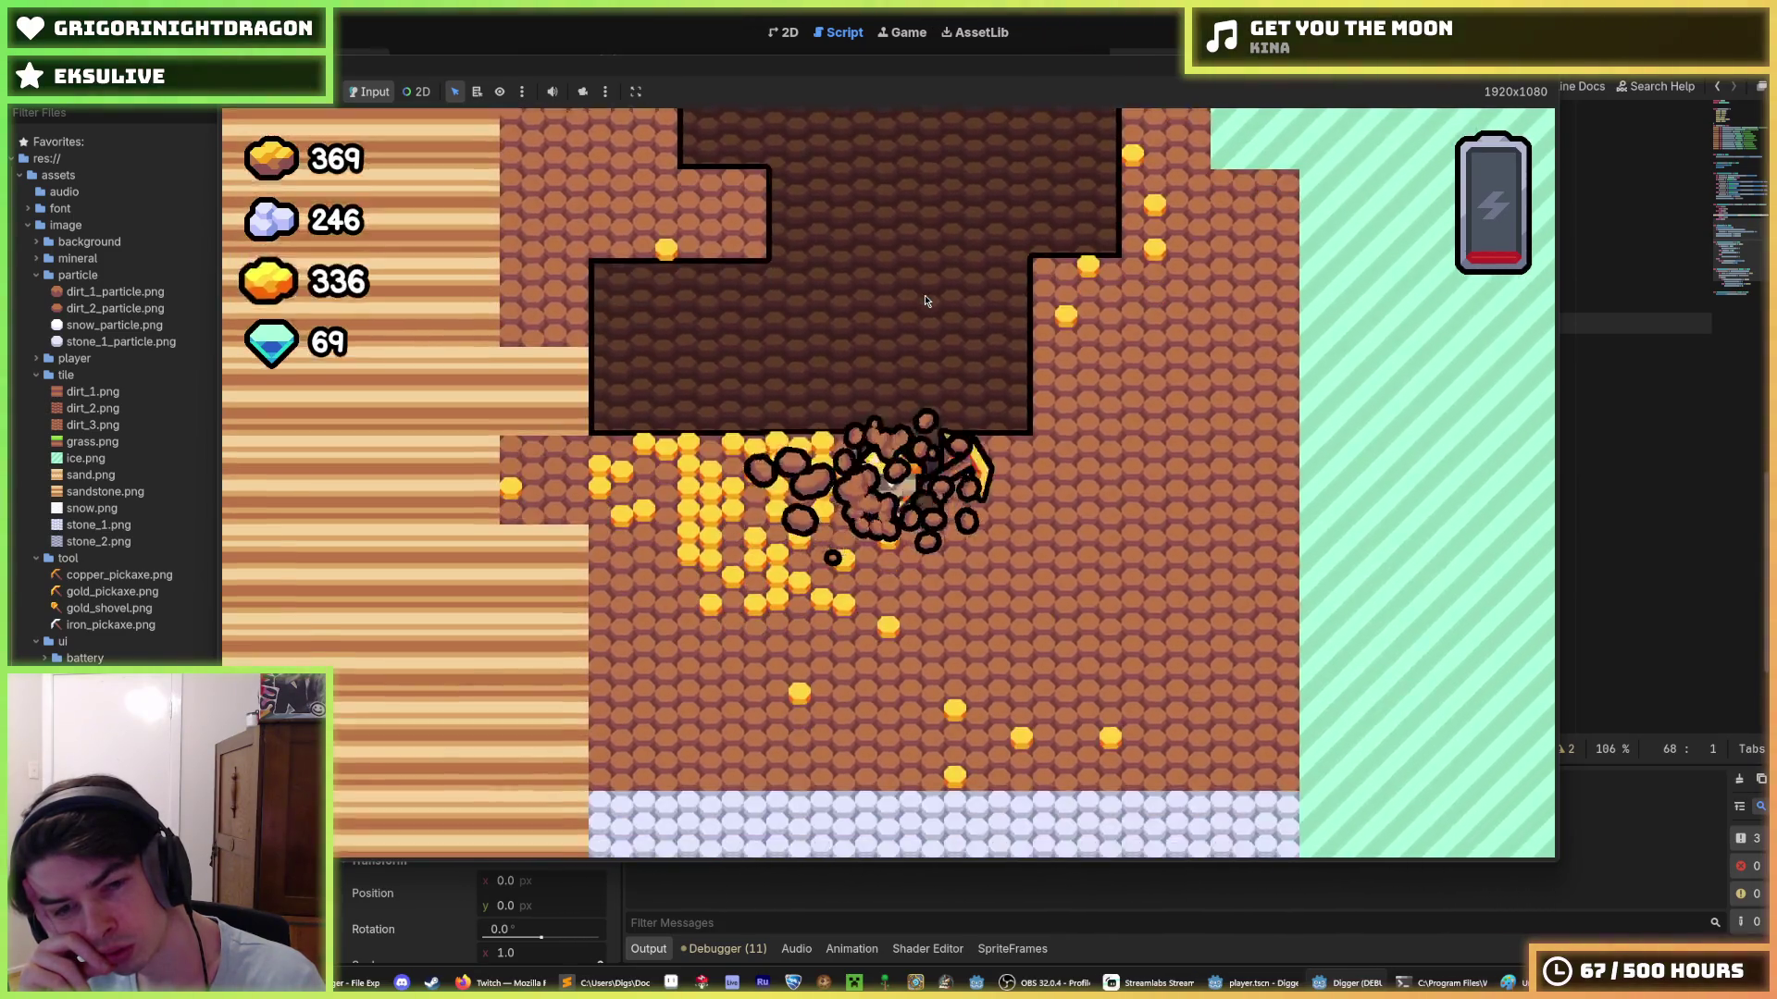
key("Left")
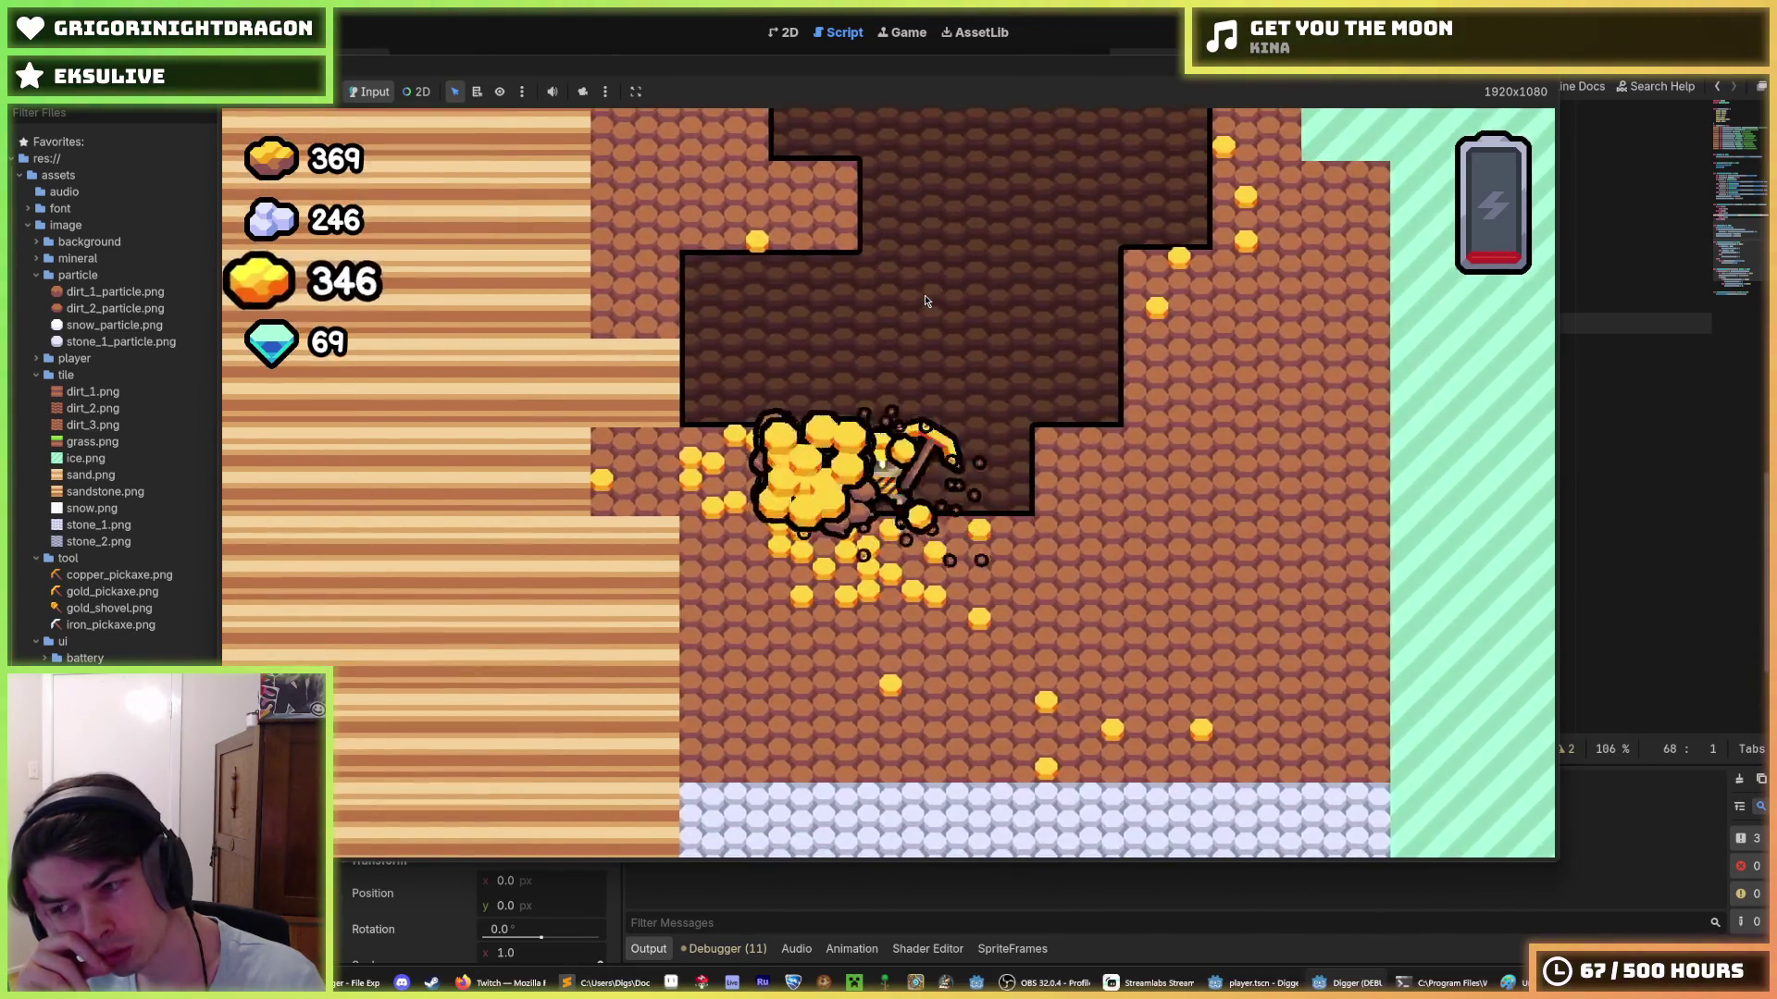
key("Right")
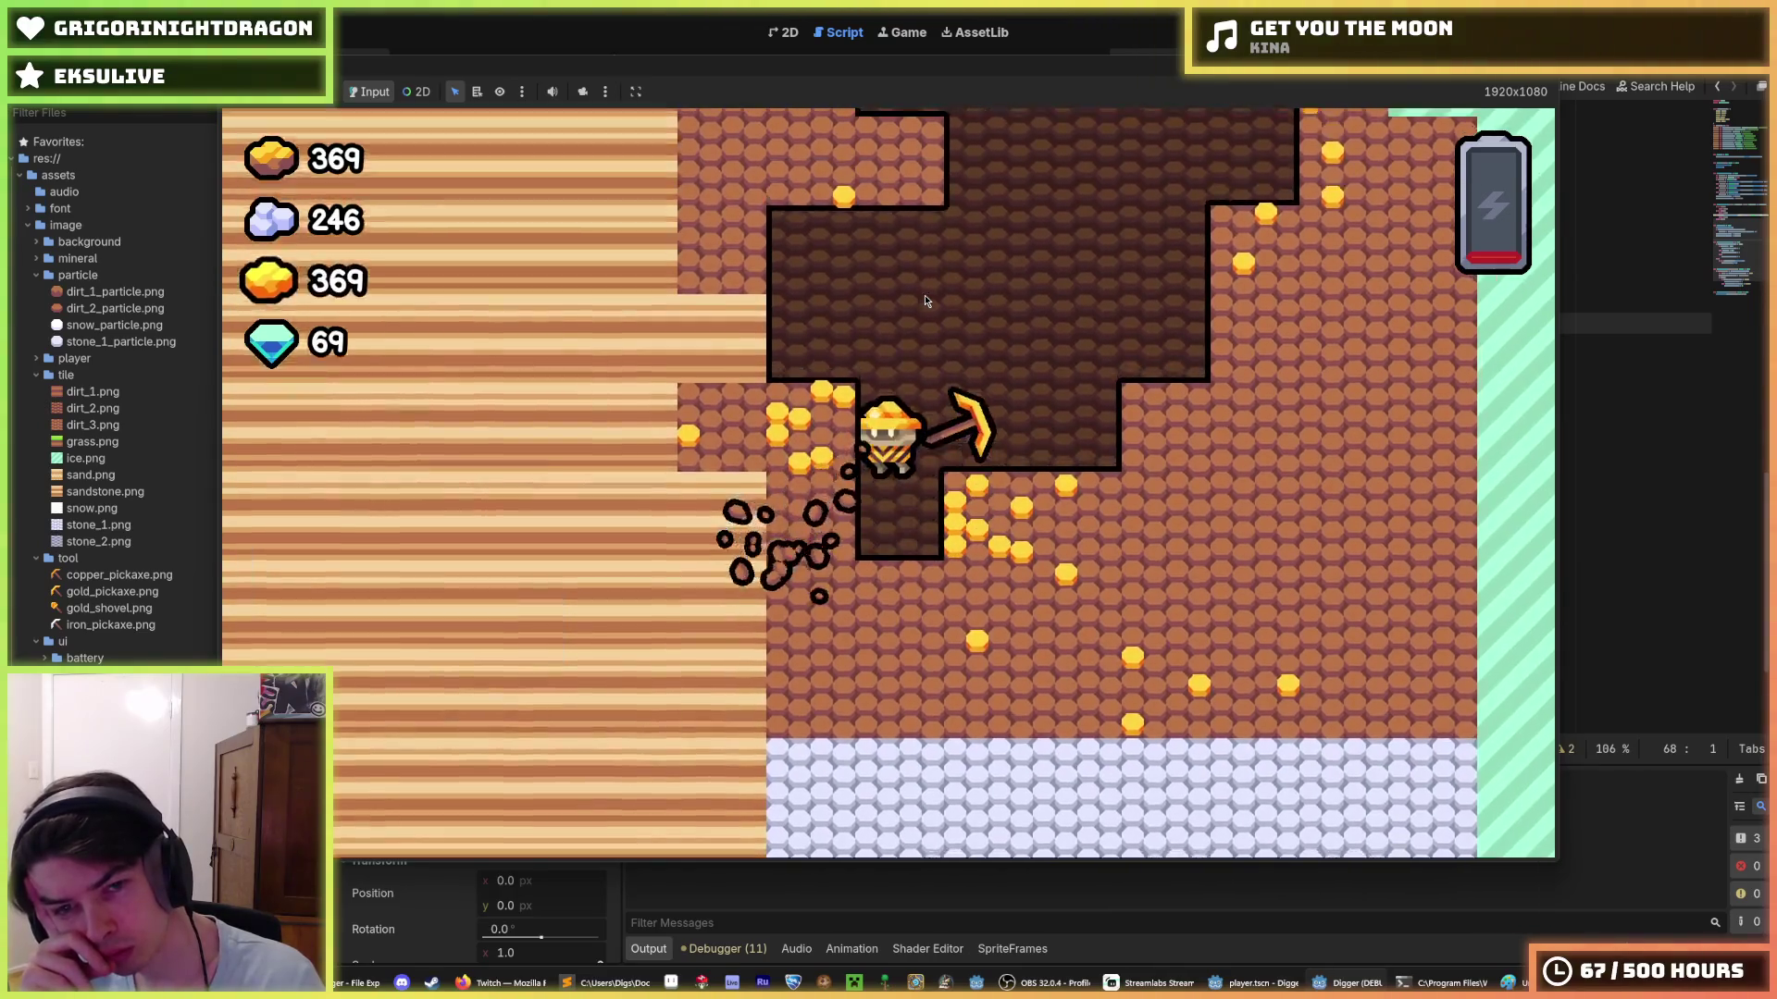
key("Down")
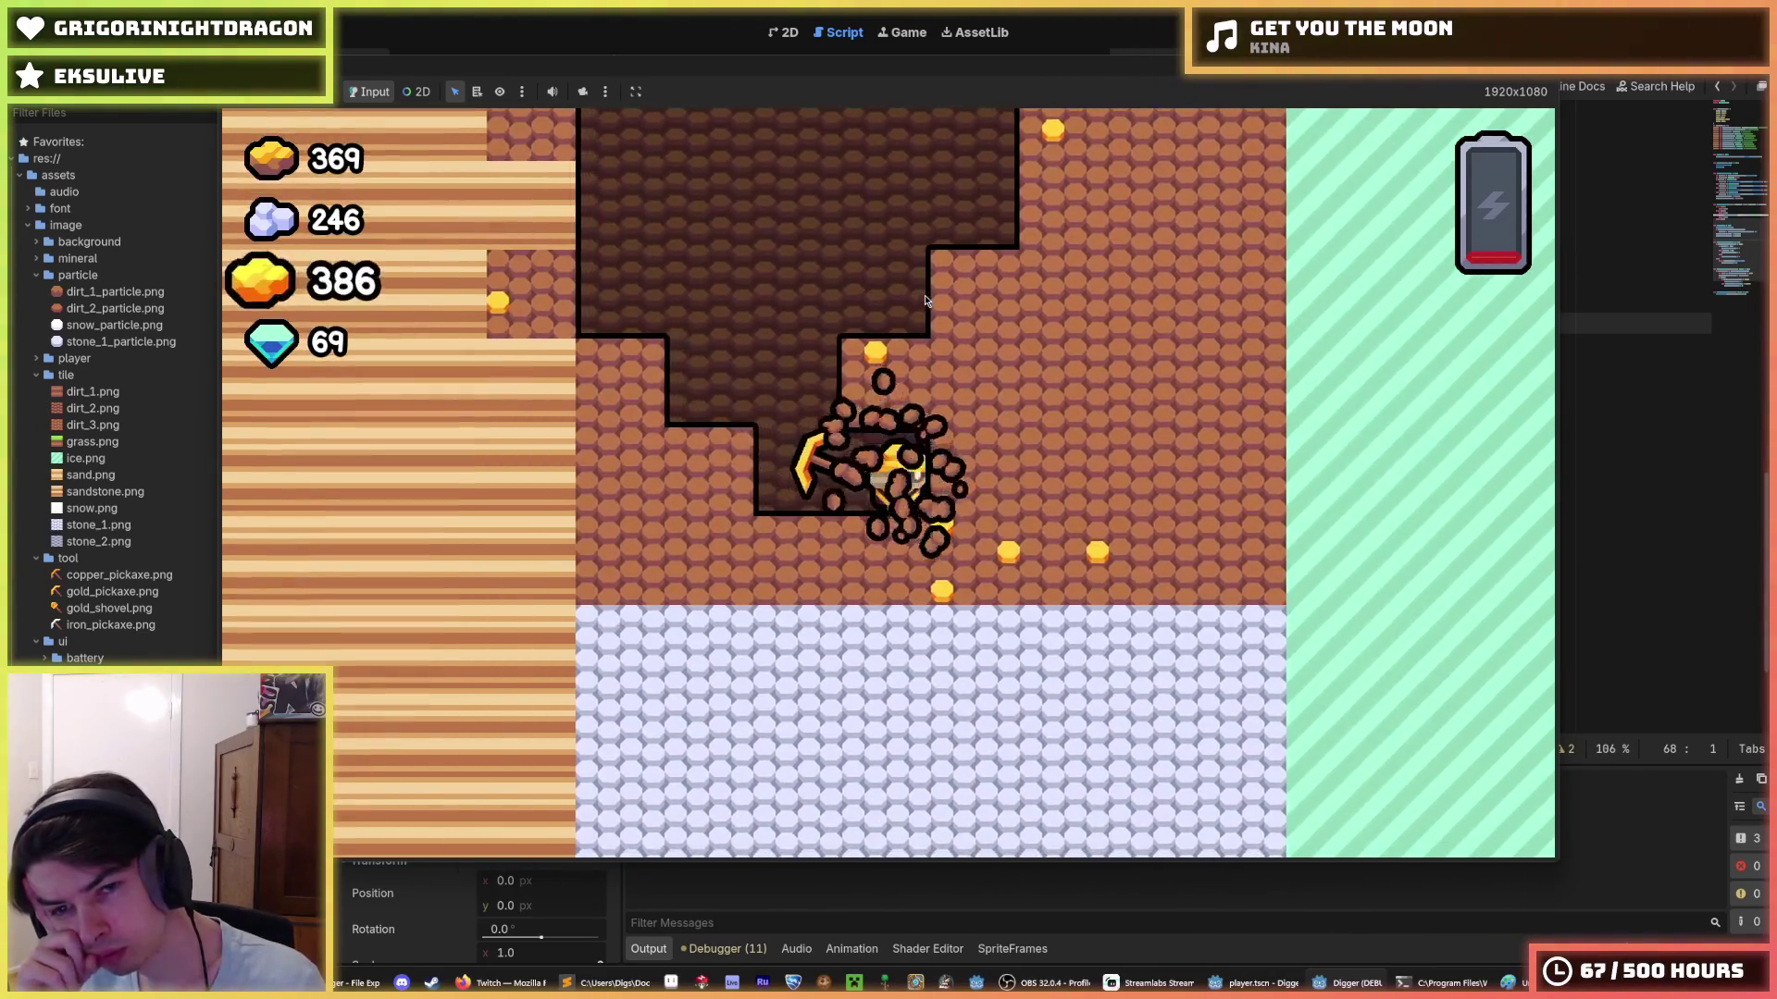
key("Up")
key("Right")
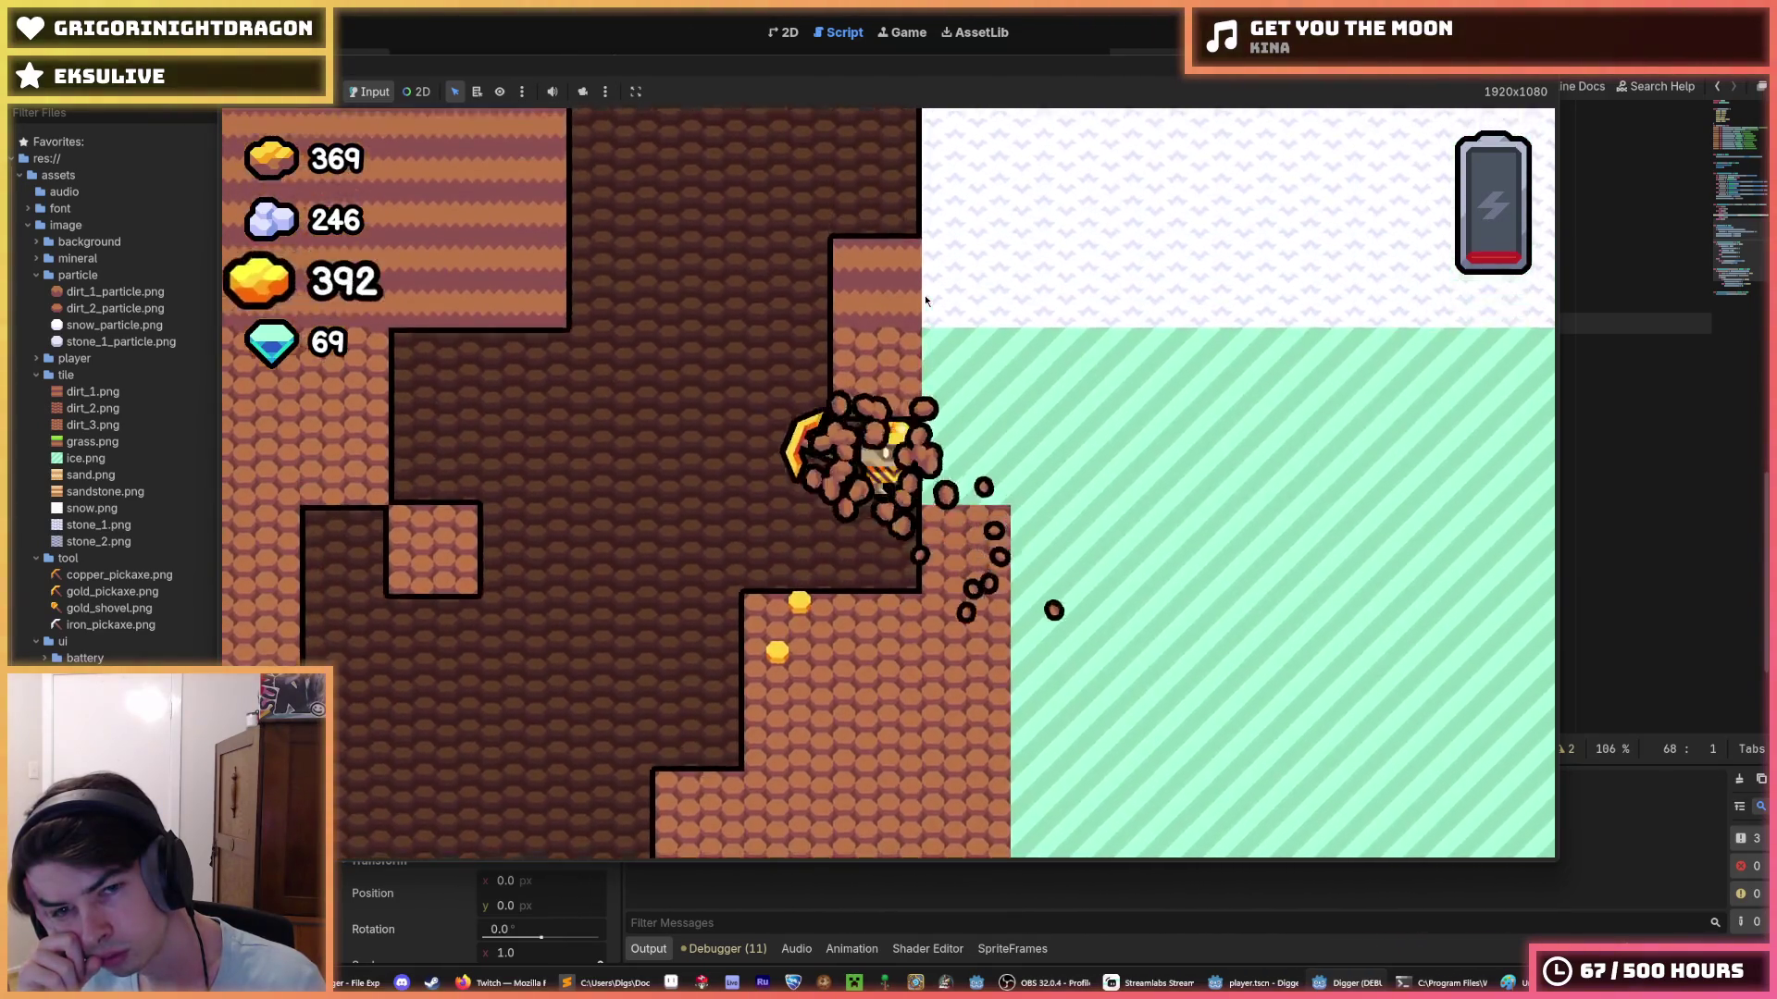
key("Left")
key("Down")
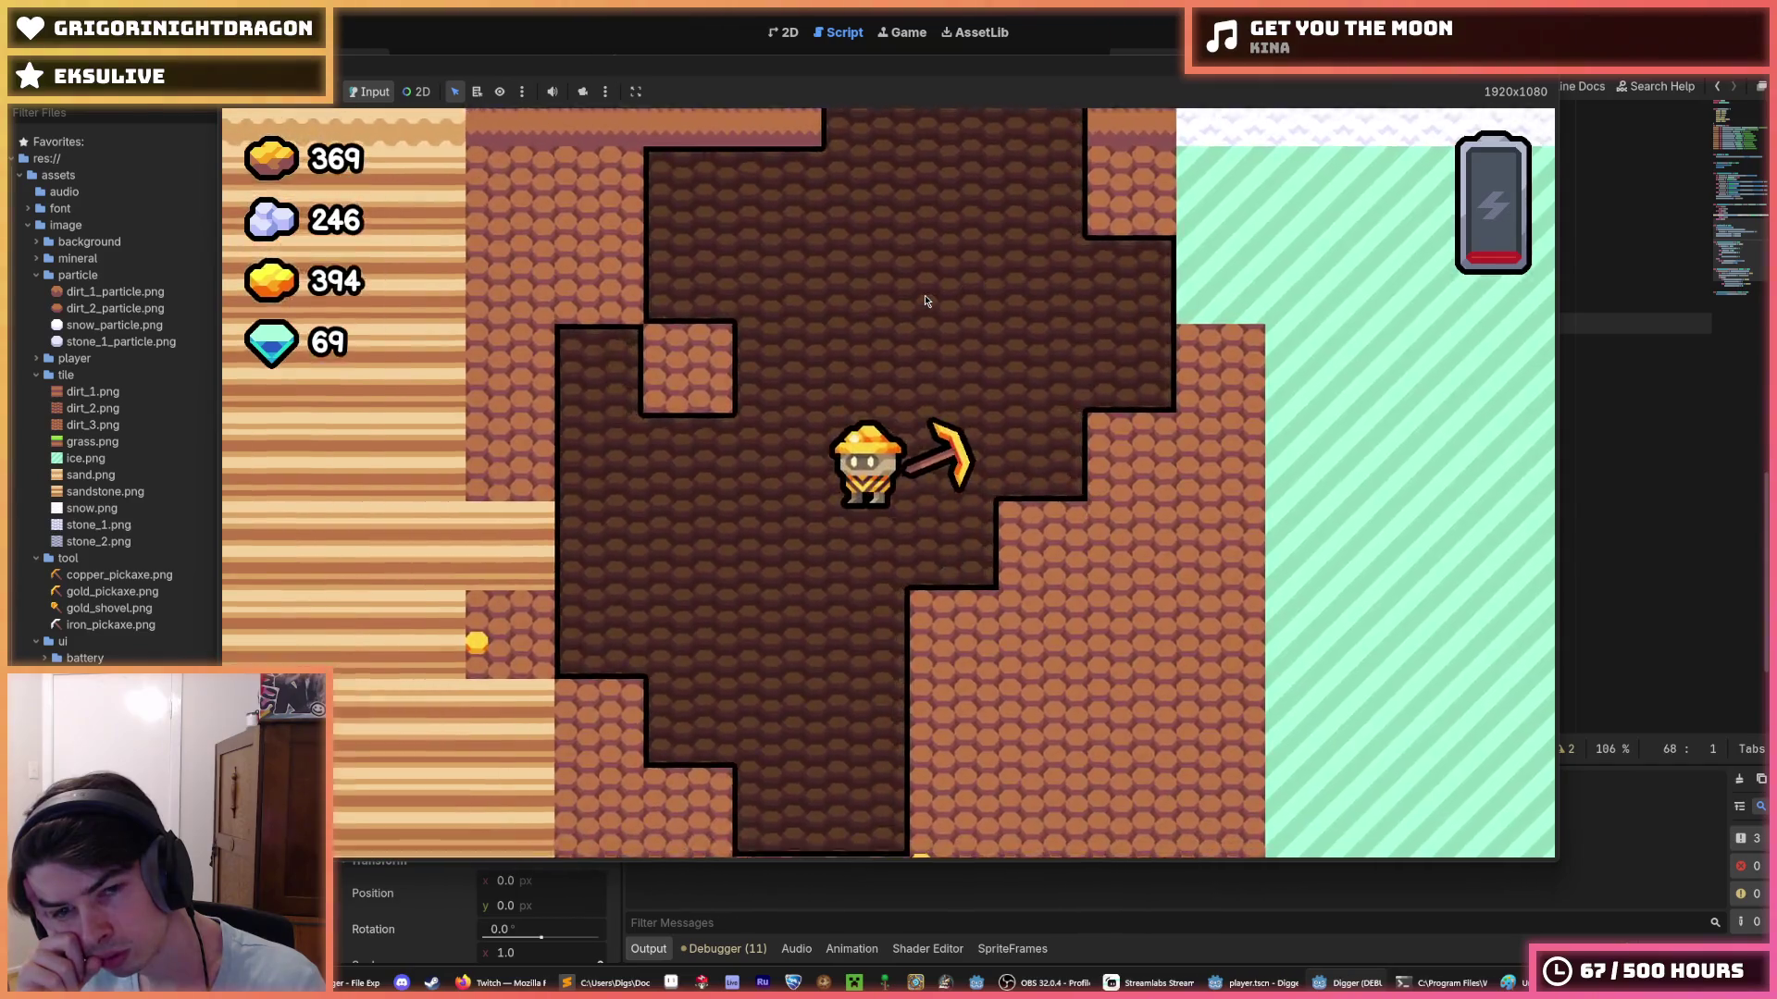
key("Left")
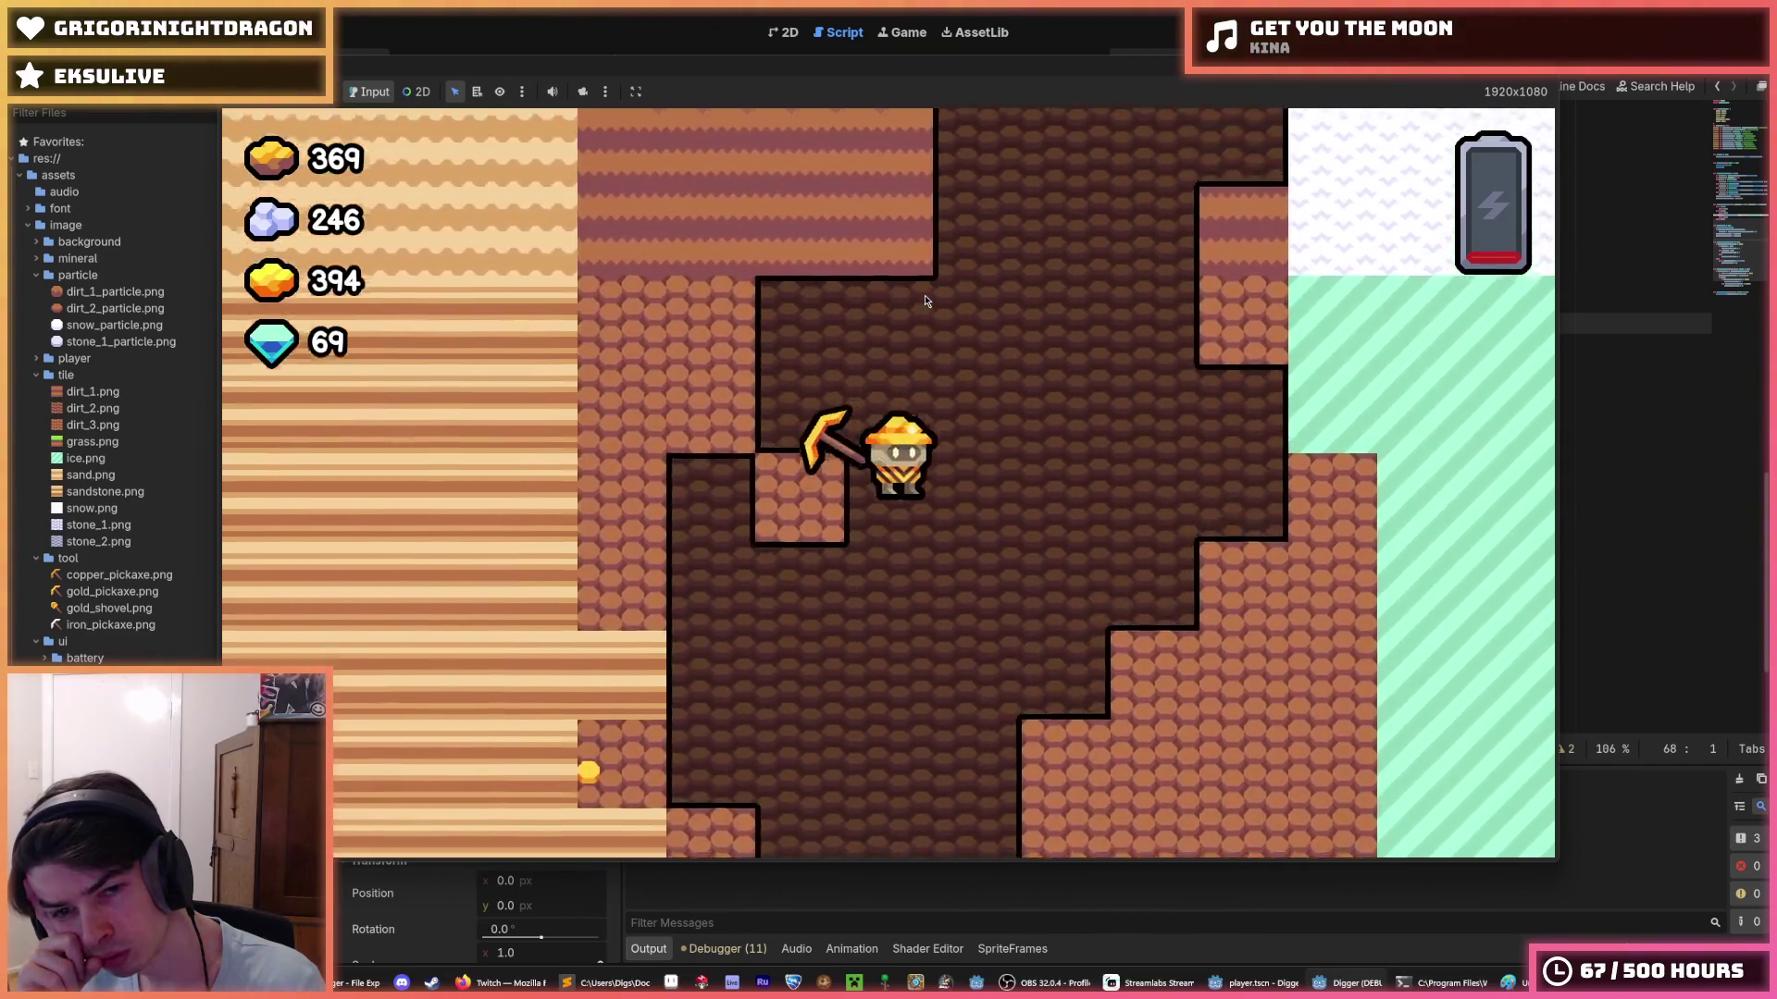
key("Down")
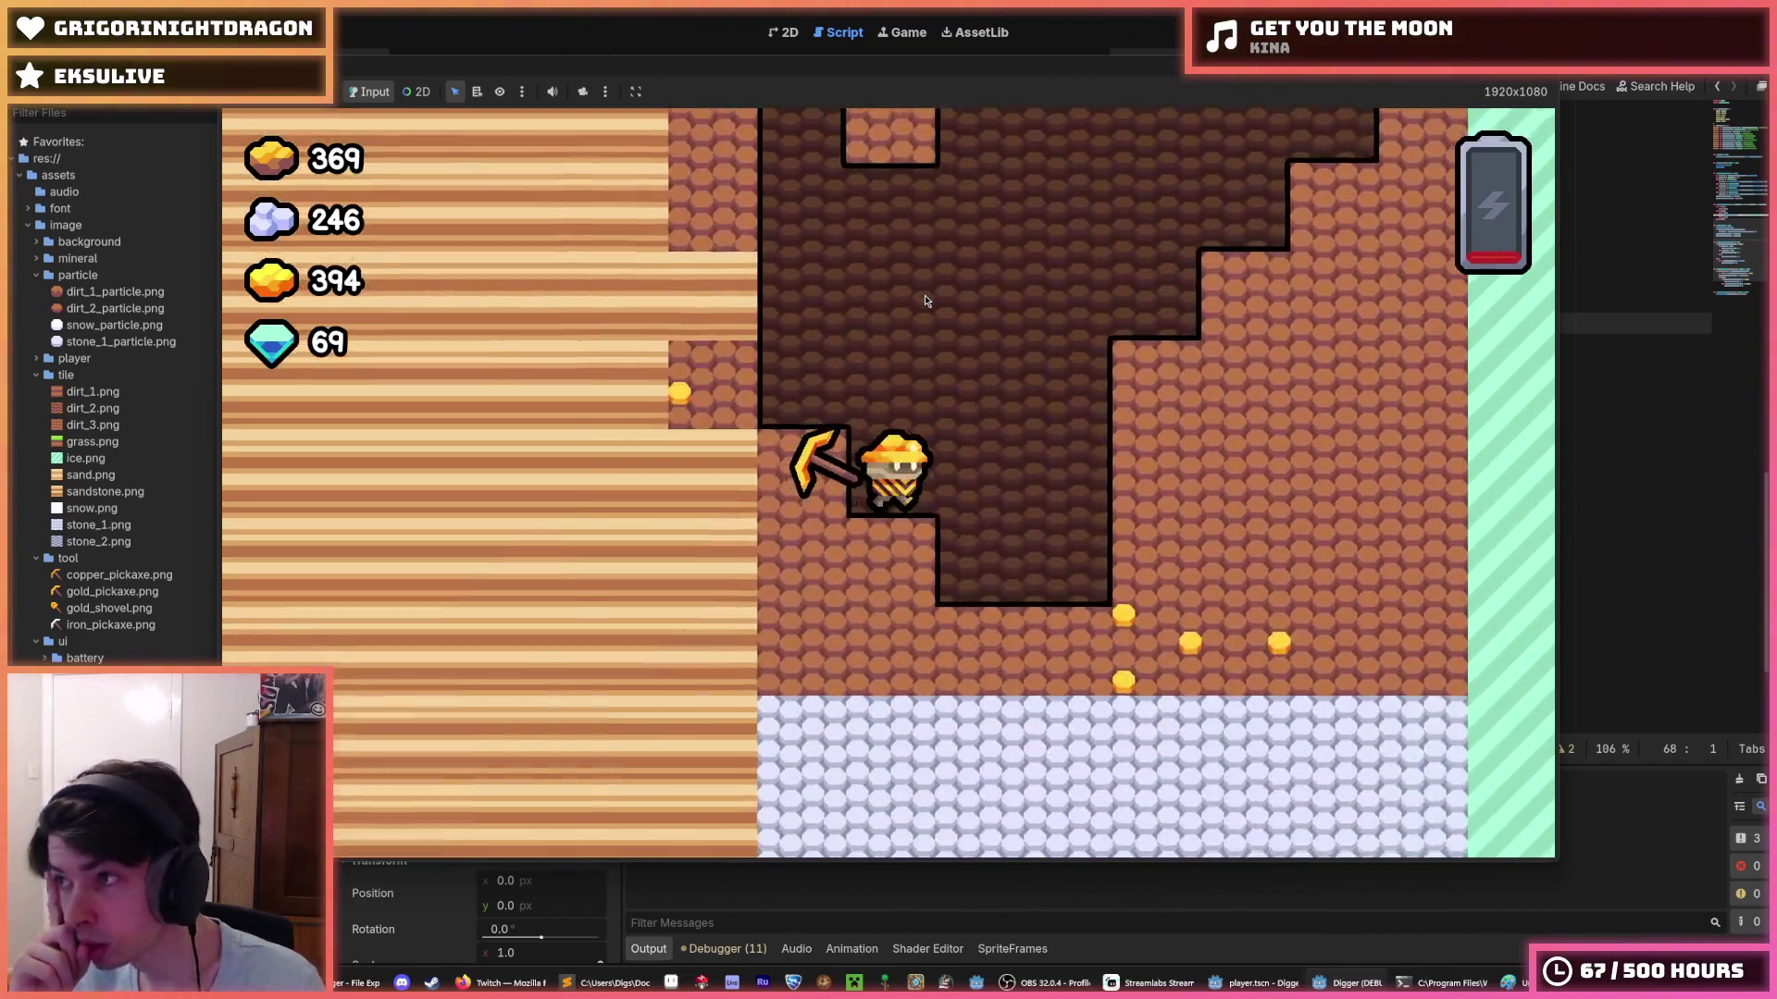
- Dig right through gold ore, back left to the sand wall, and down into the ore below
key("Right")
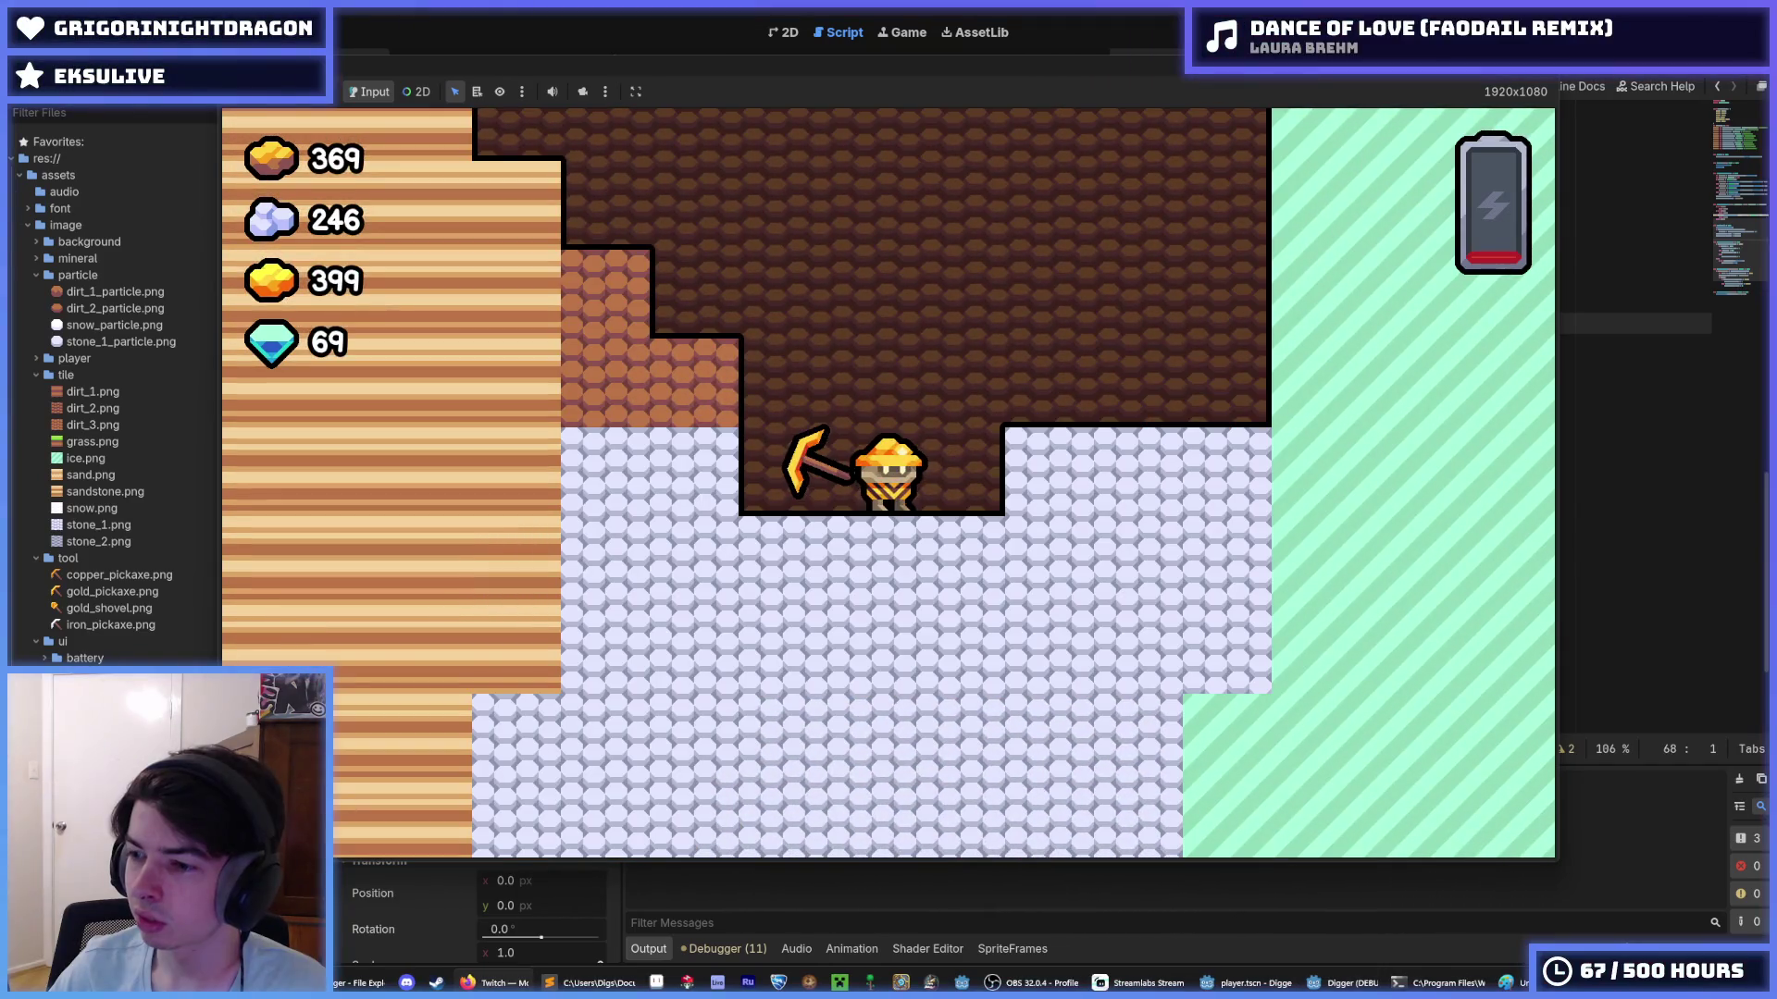
key("Left")
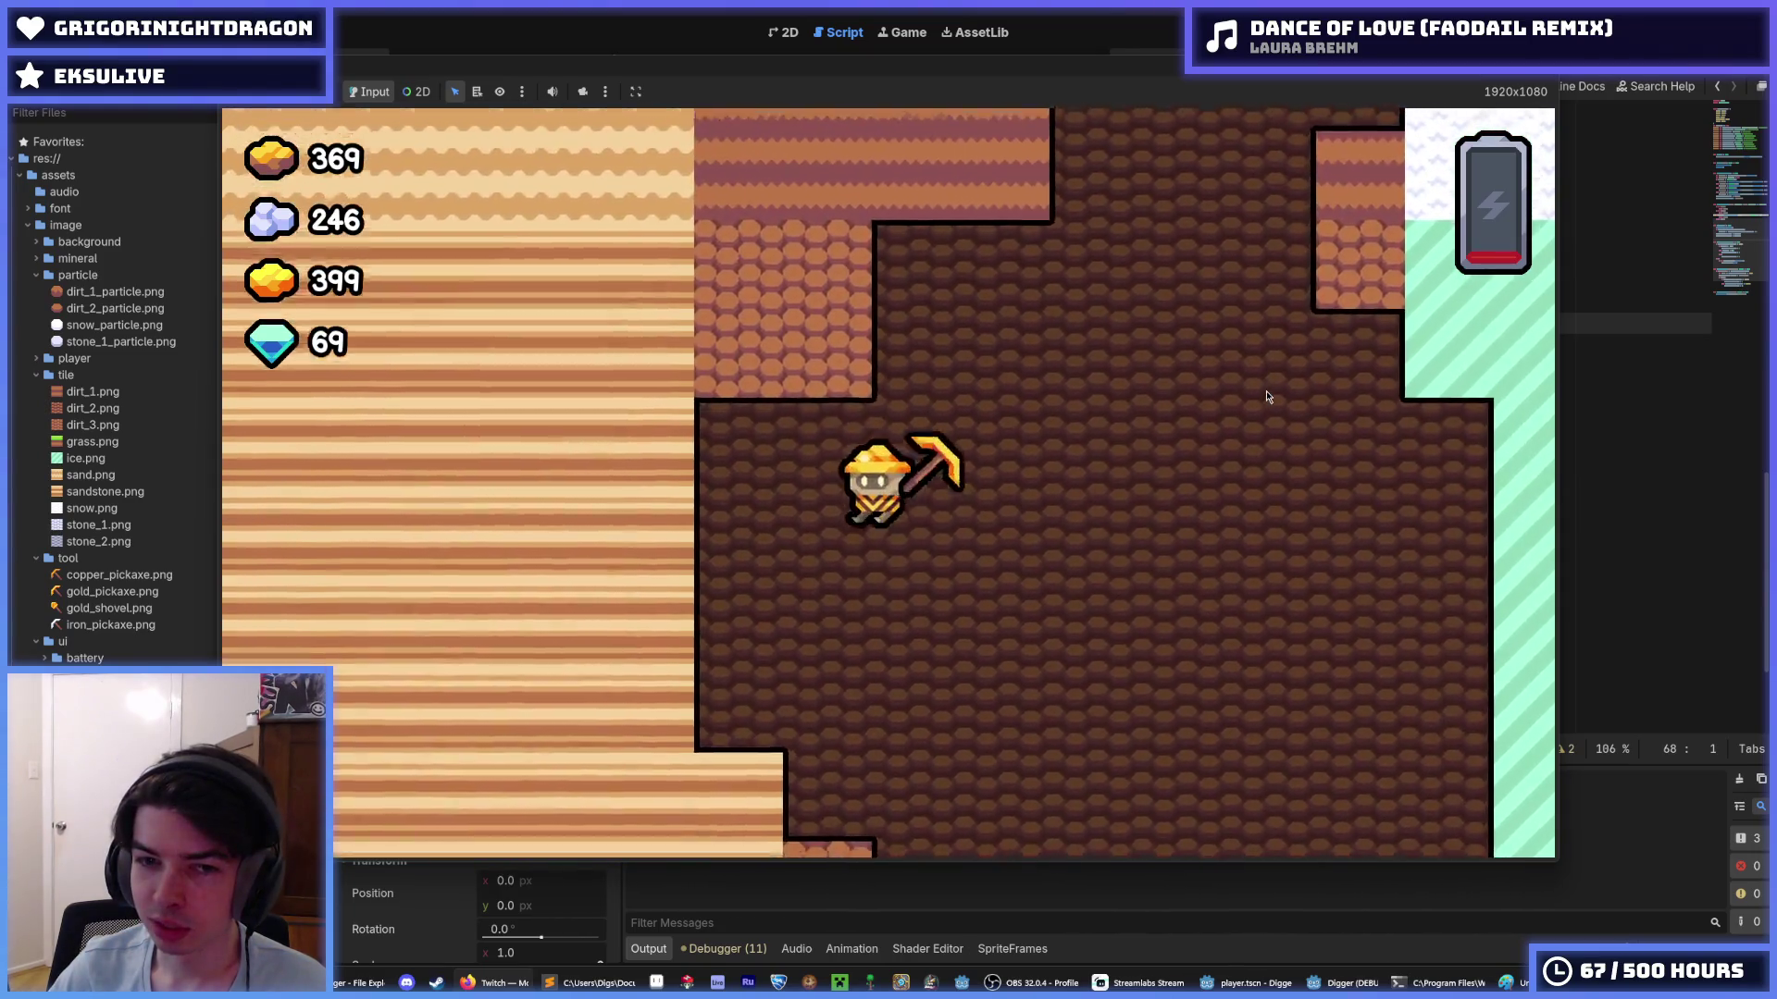
key("Down")
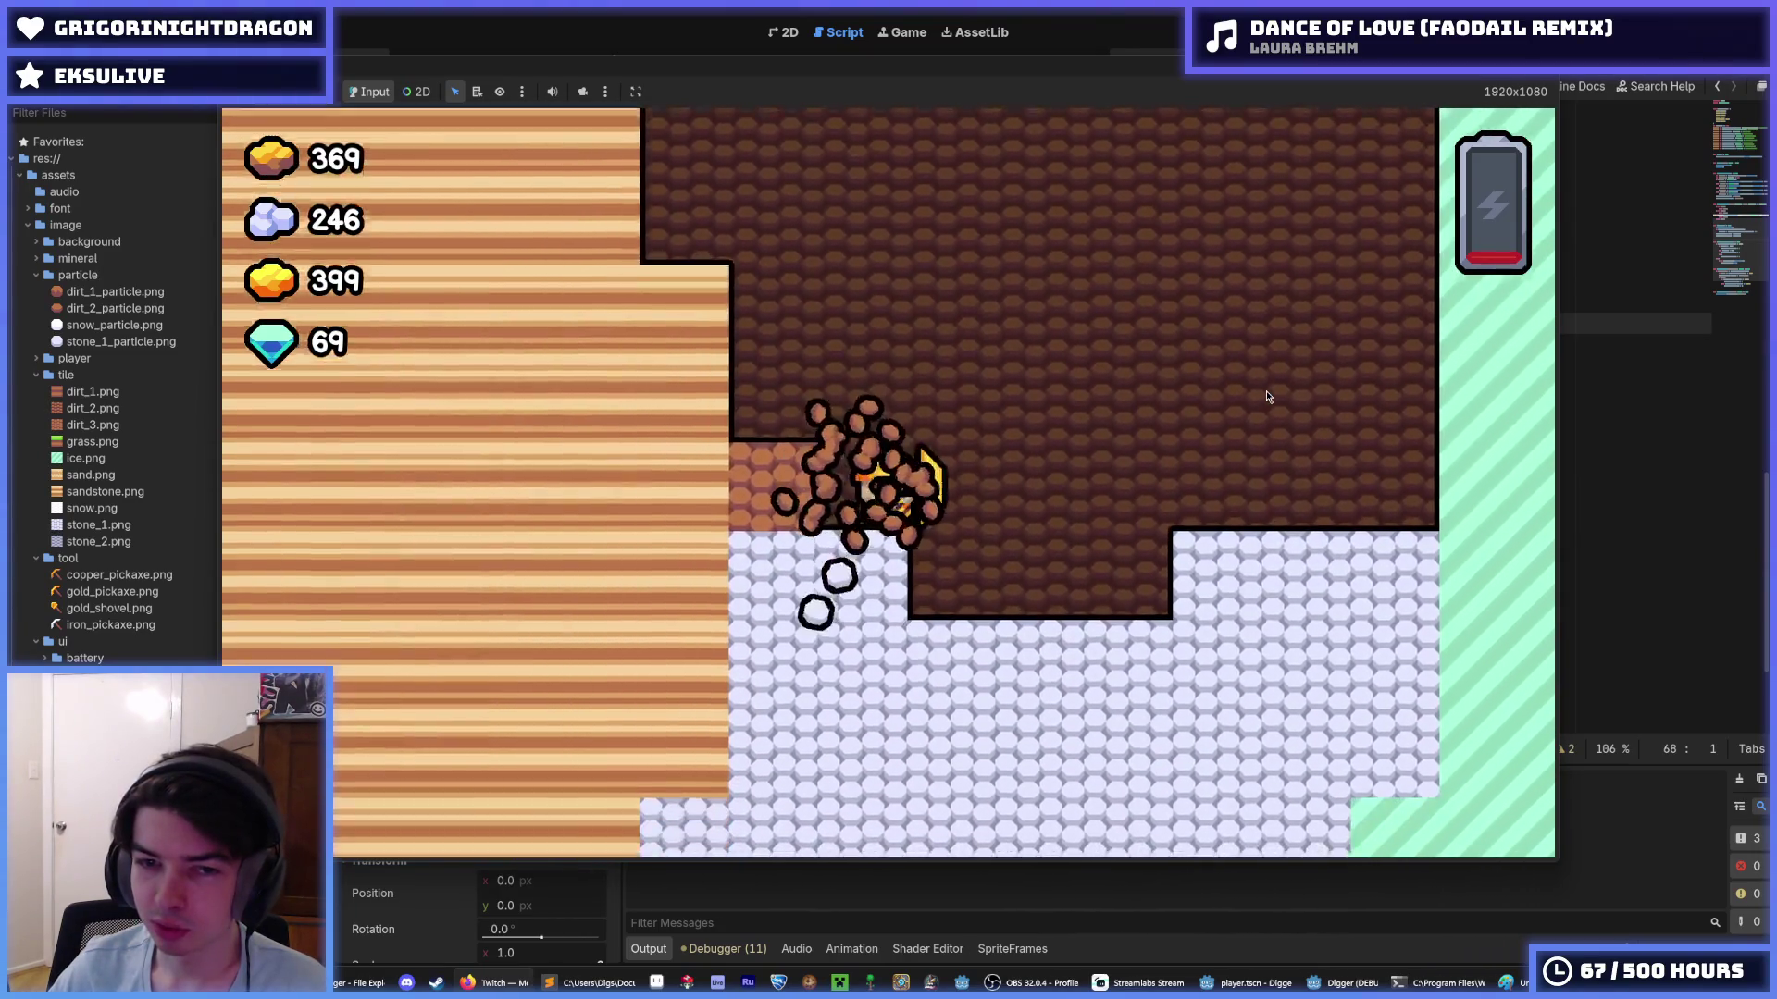
key("Right")
key("Left")
- Flip the miner left and right repeatedly to check its facing changes
key("Right")
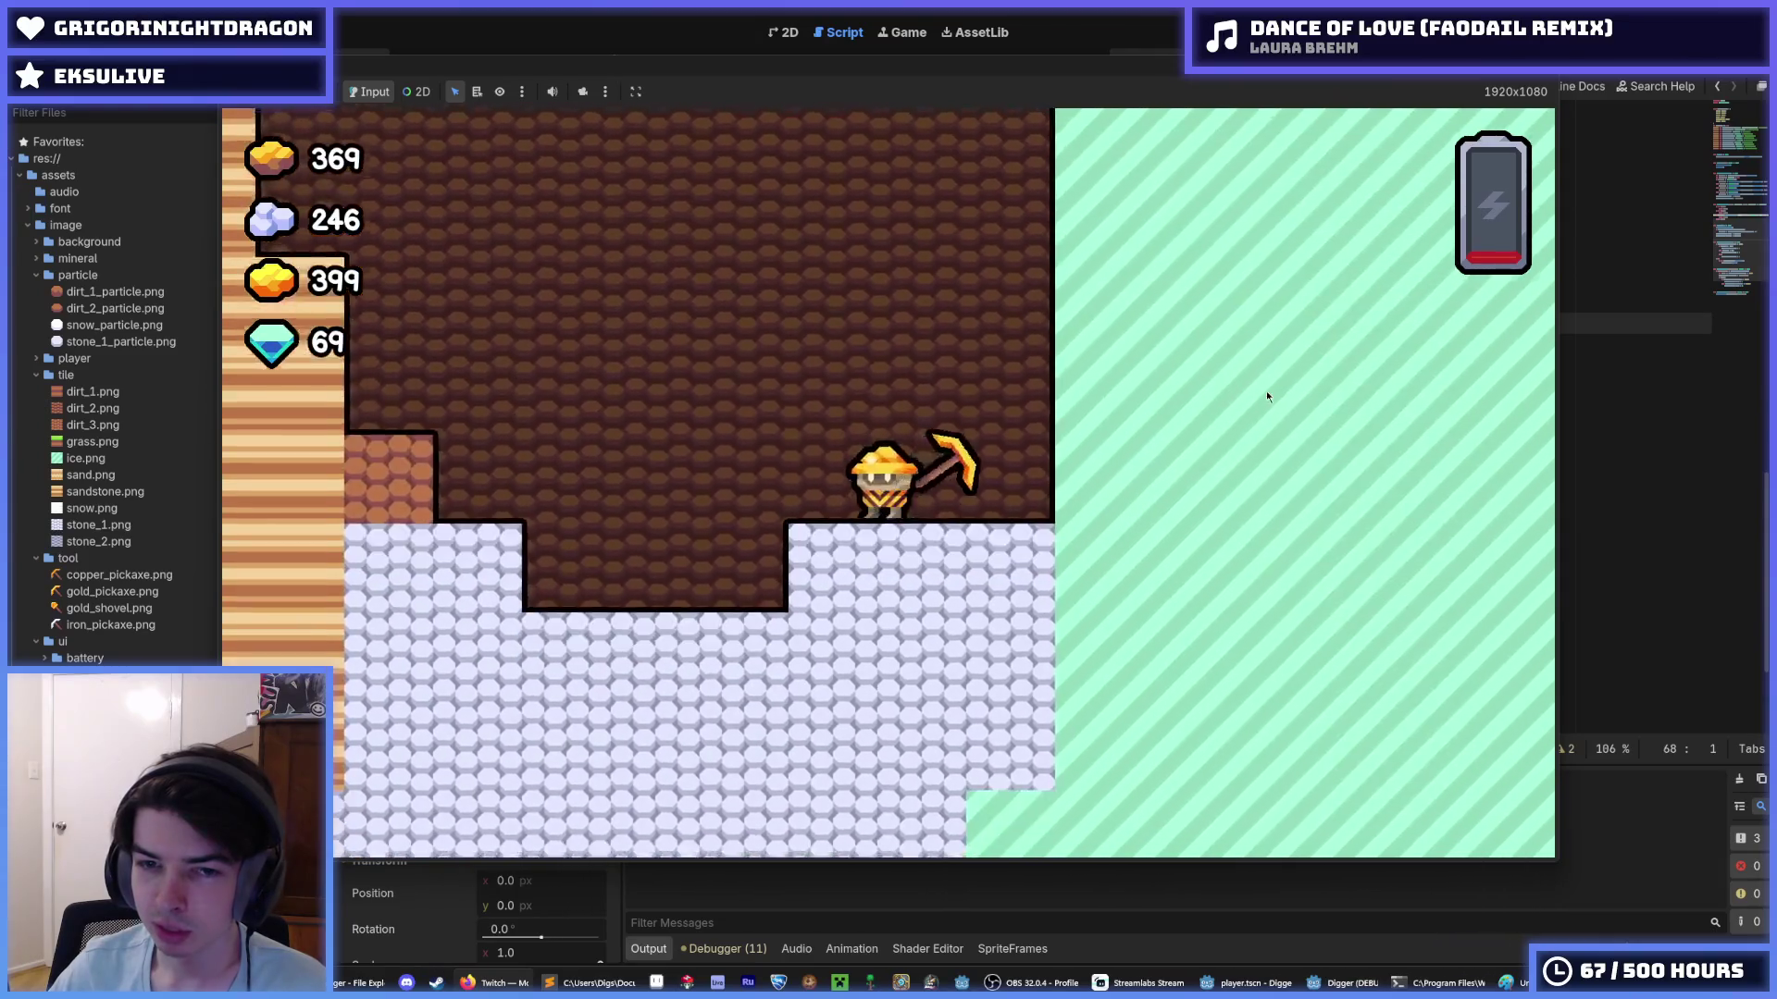
key("Left")
key("Right")
key("Left")
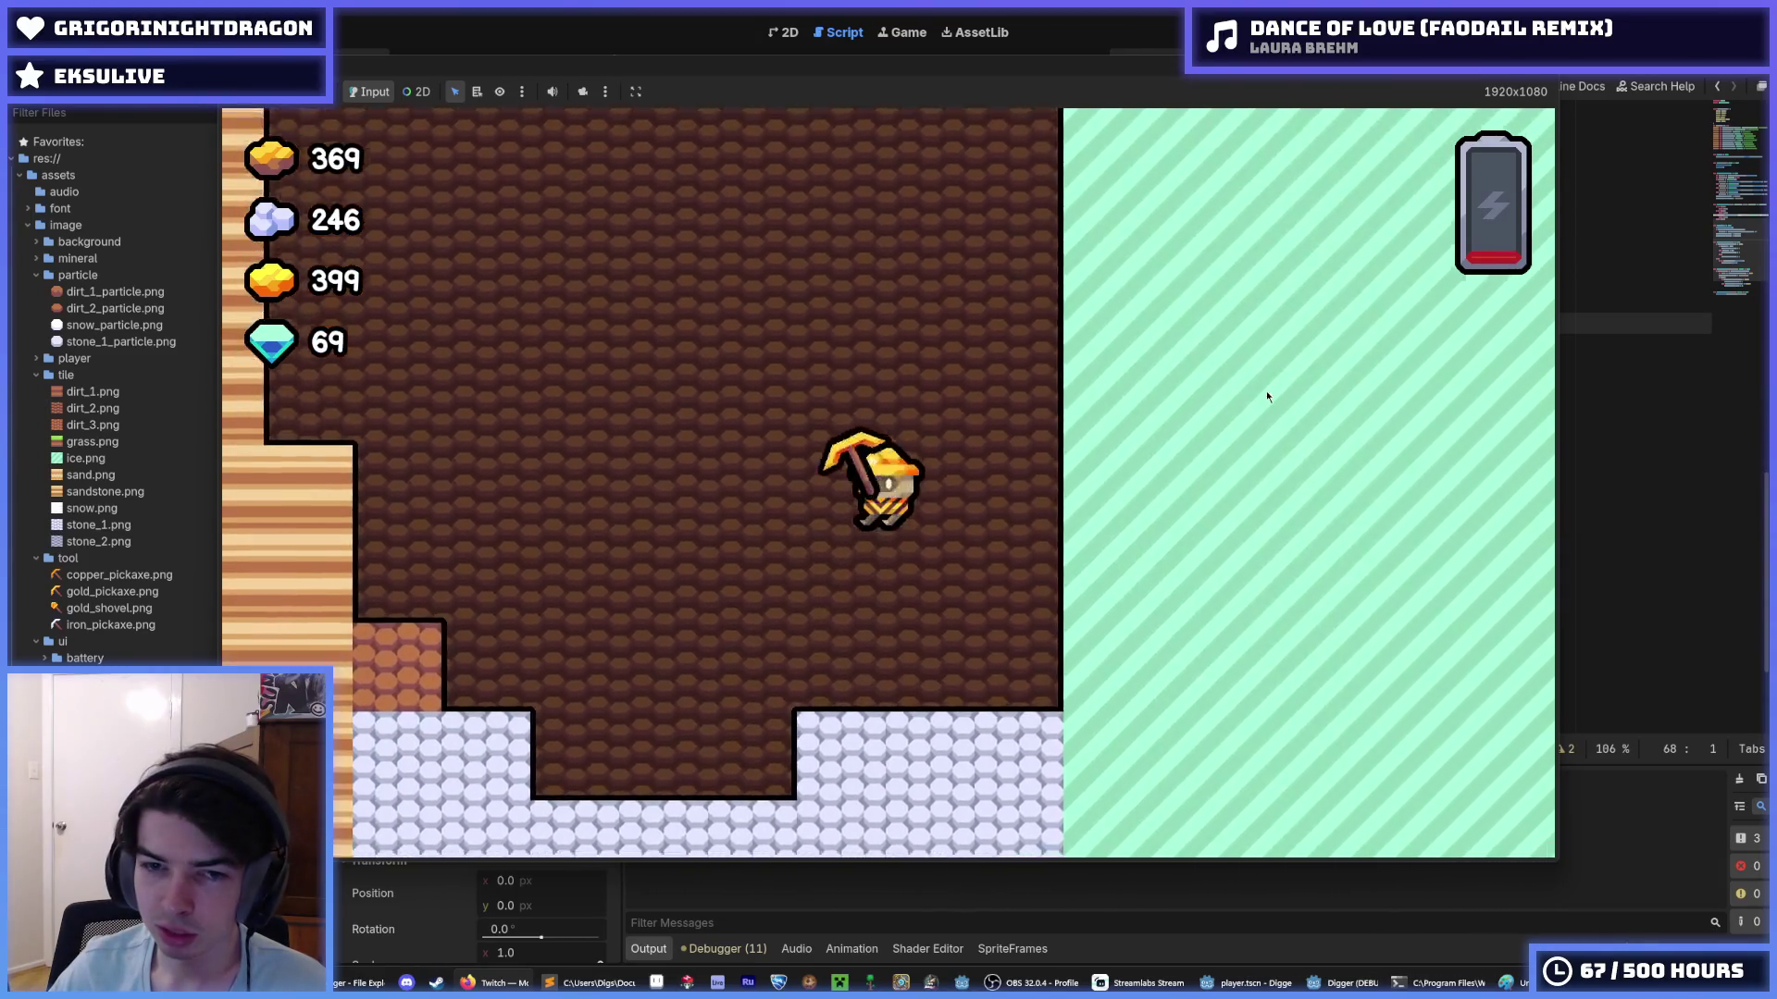
key("Right")
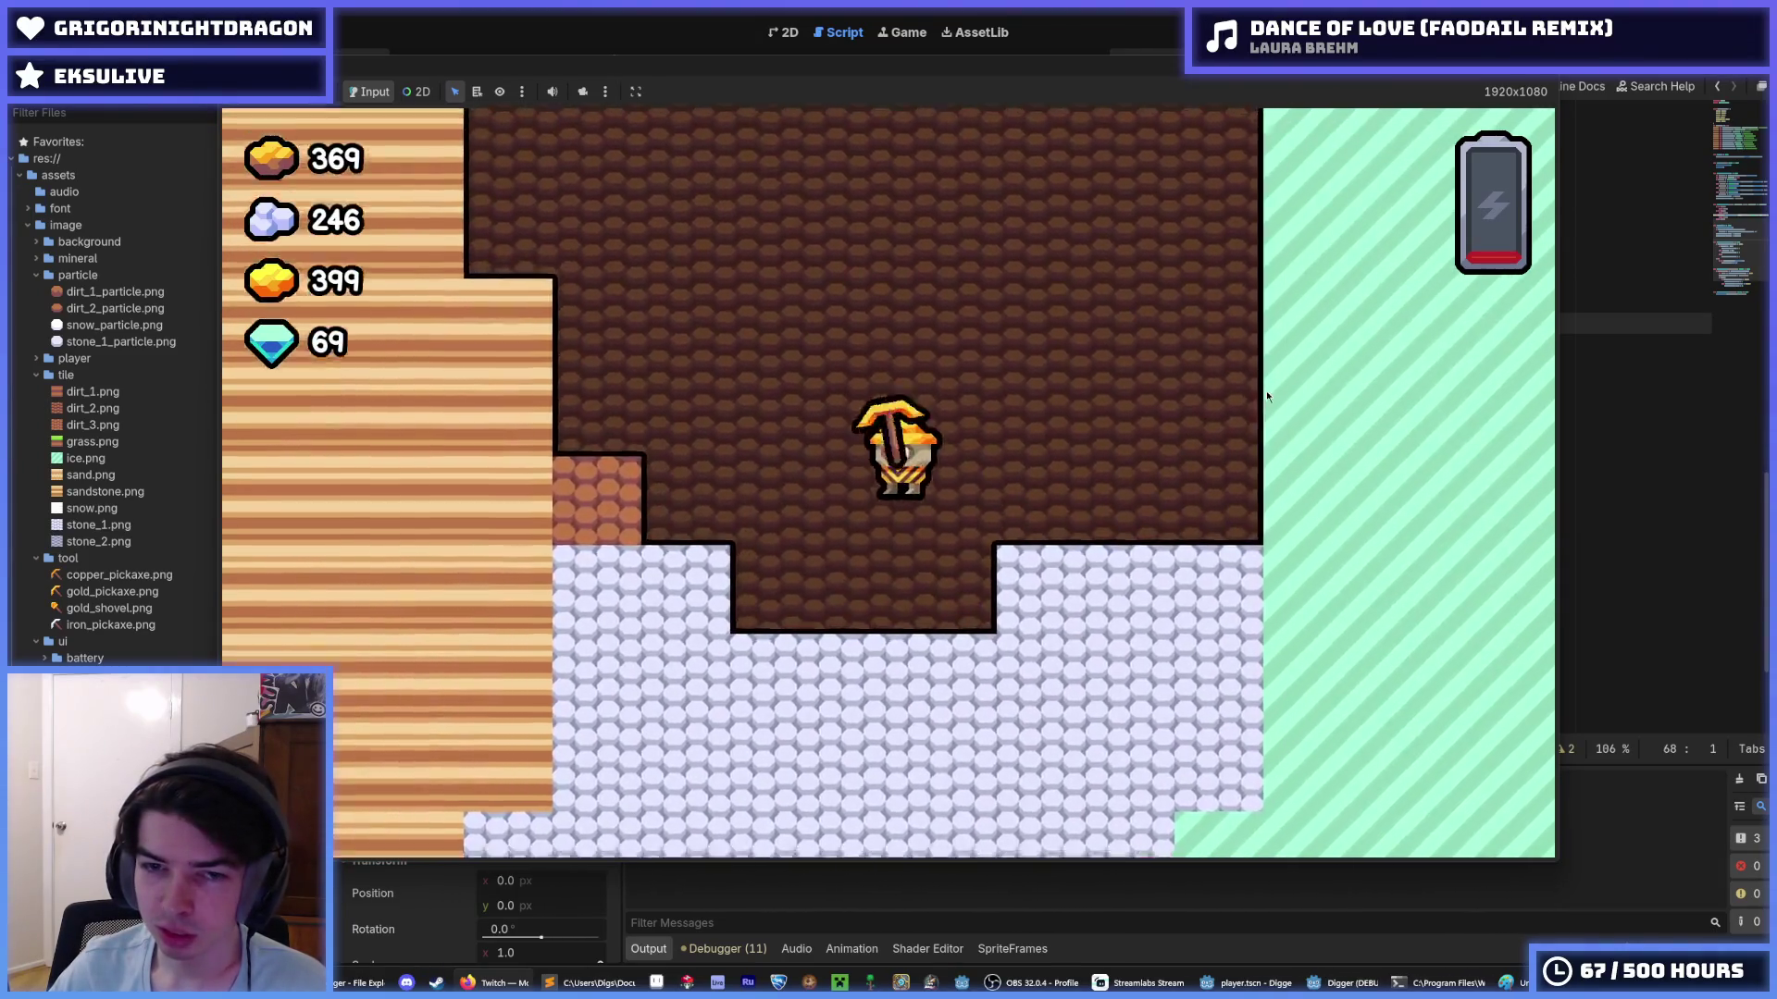
key("Left")
key("Right")
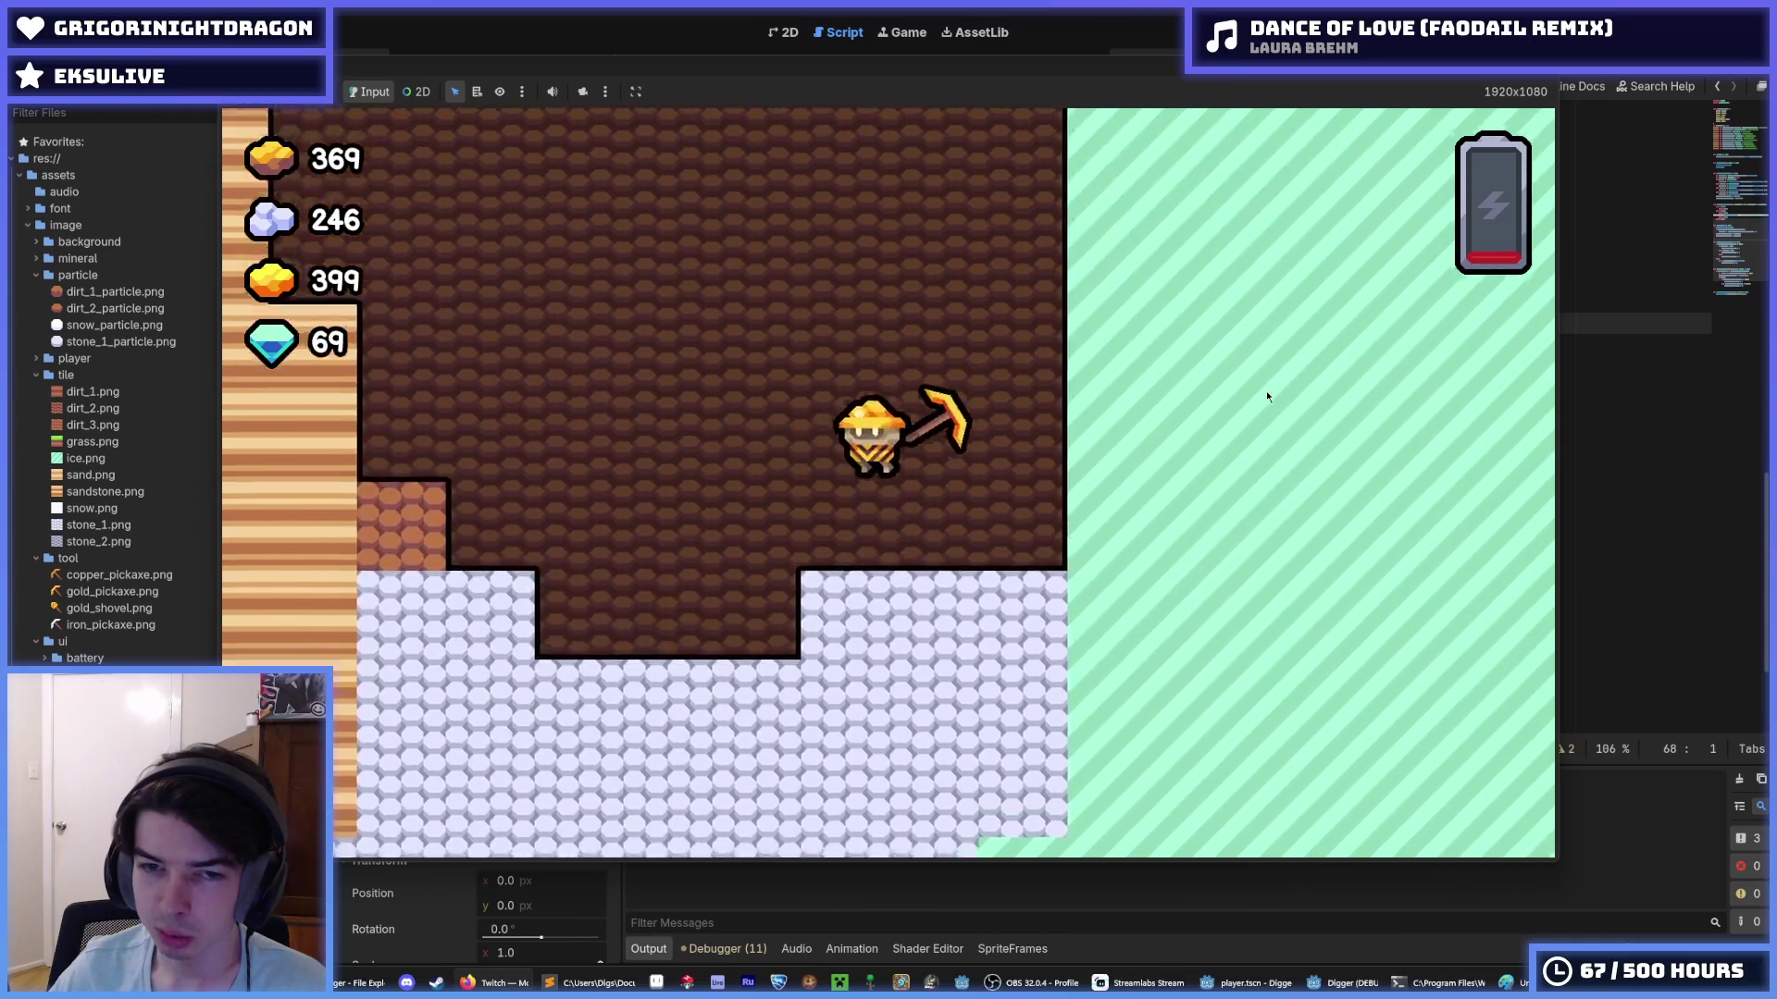
key("Left")
key("Right")
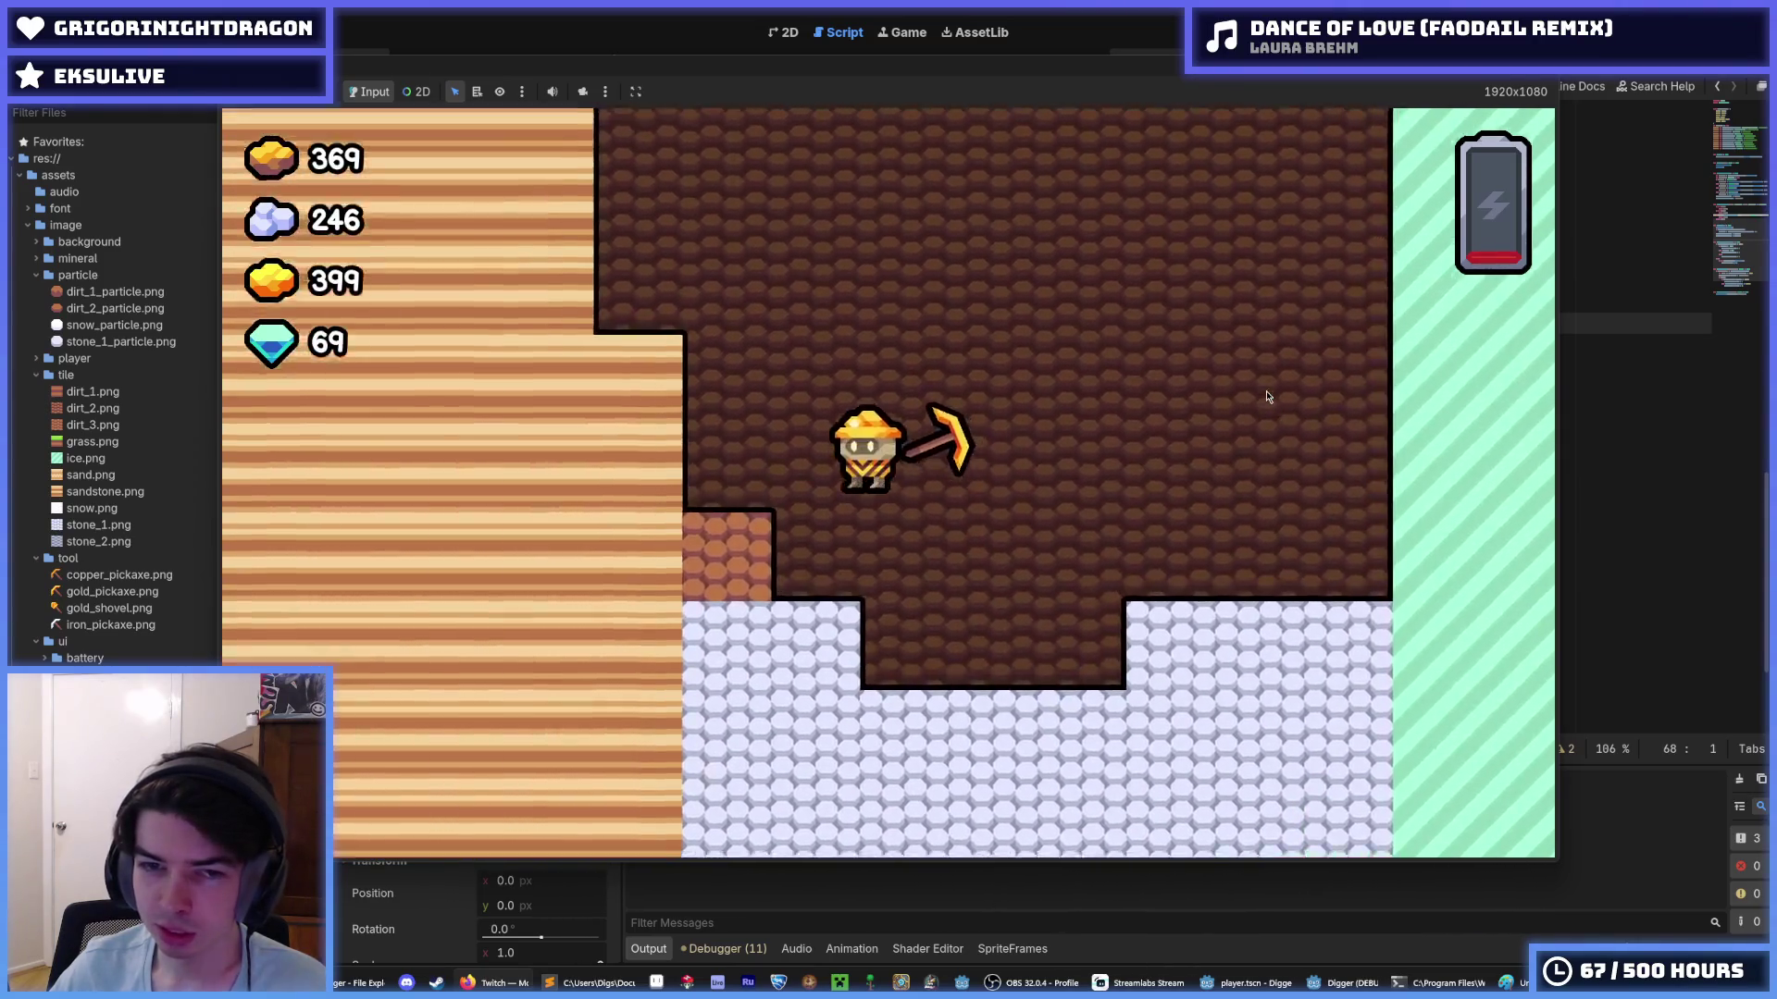
key("Left")
key("Right")
key("Left")
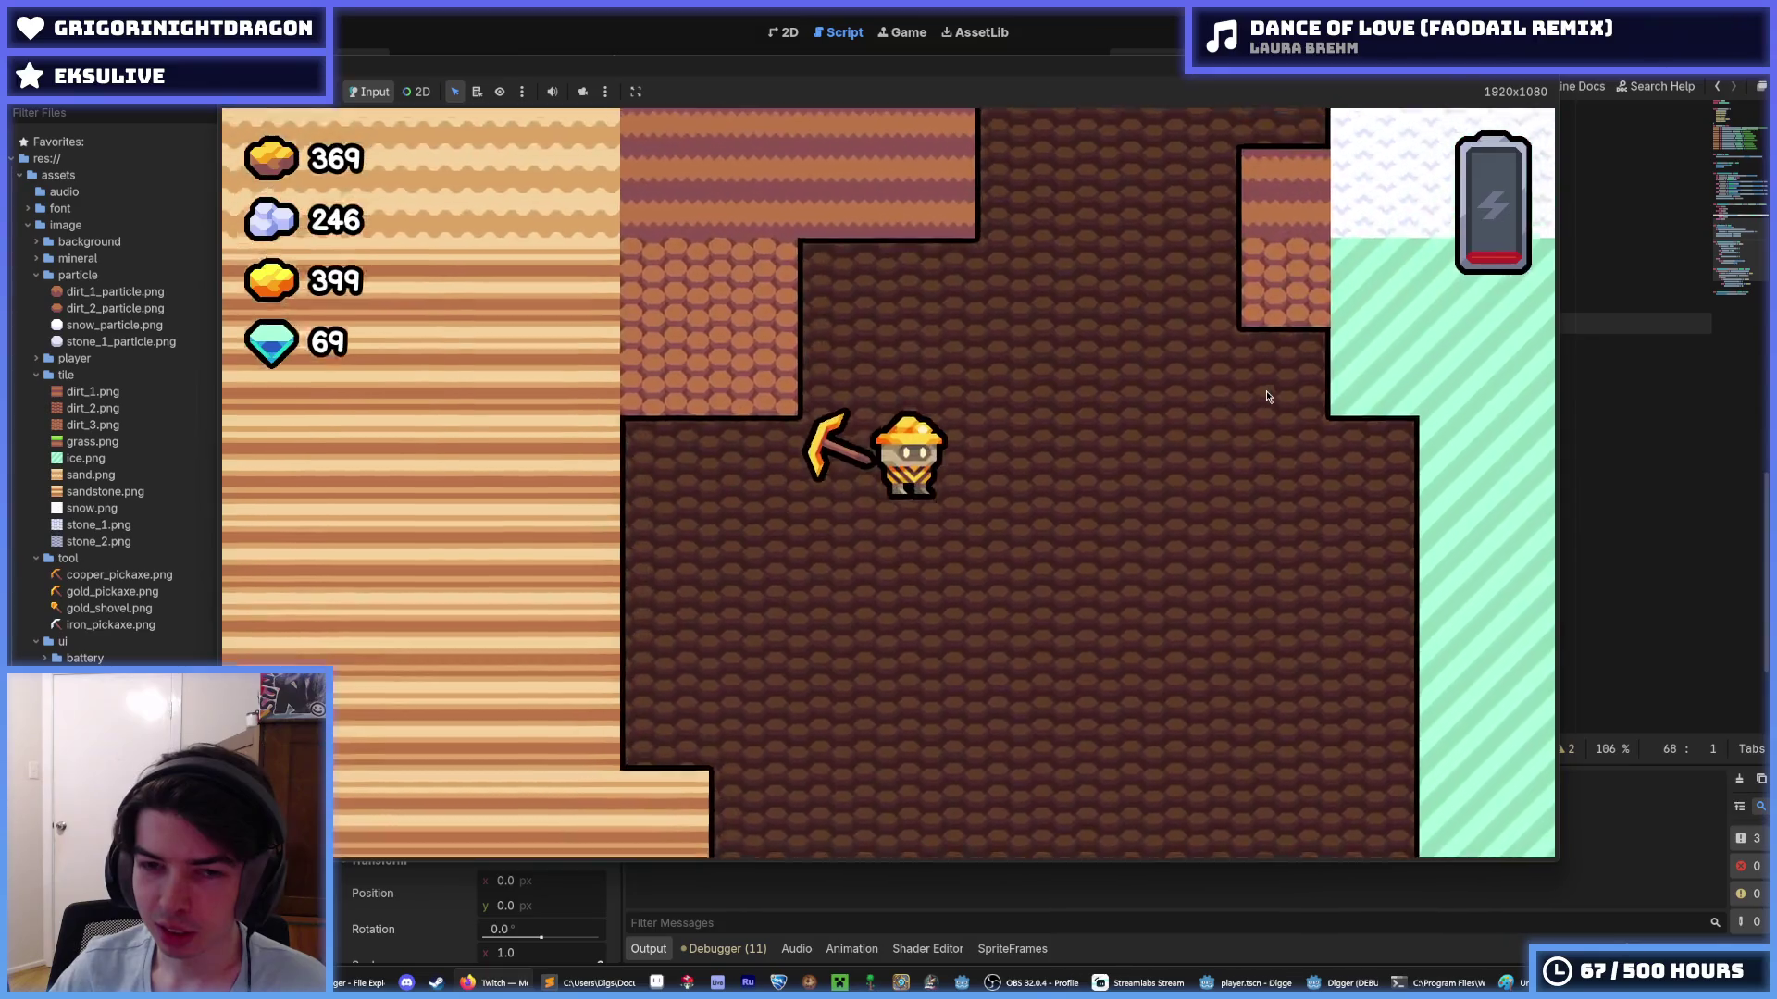
- Move the miner down and sideways through the tunnel, then close the game window
key("Down")
key("Left")
key("Left")
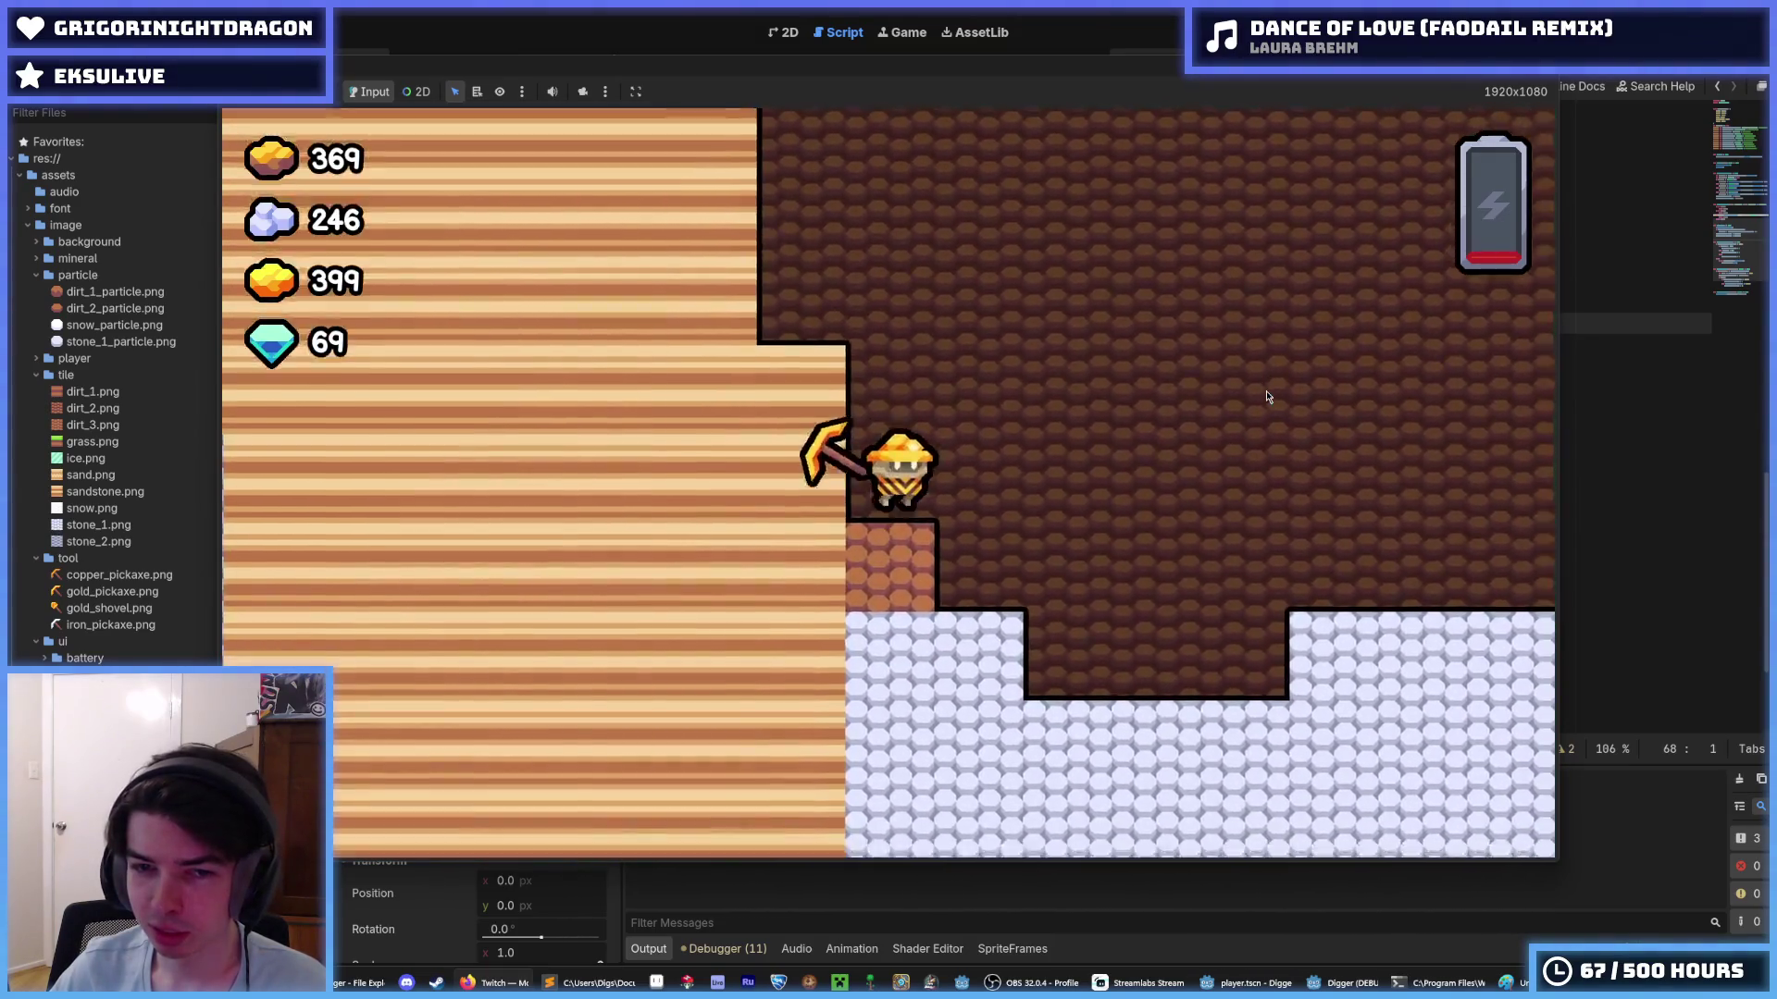
key("Right")
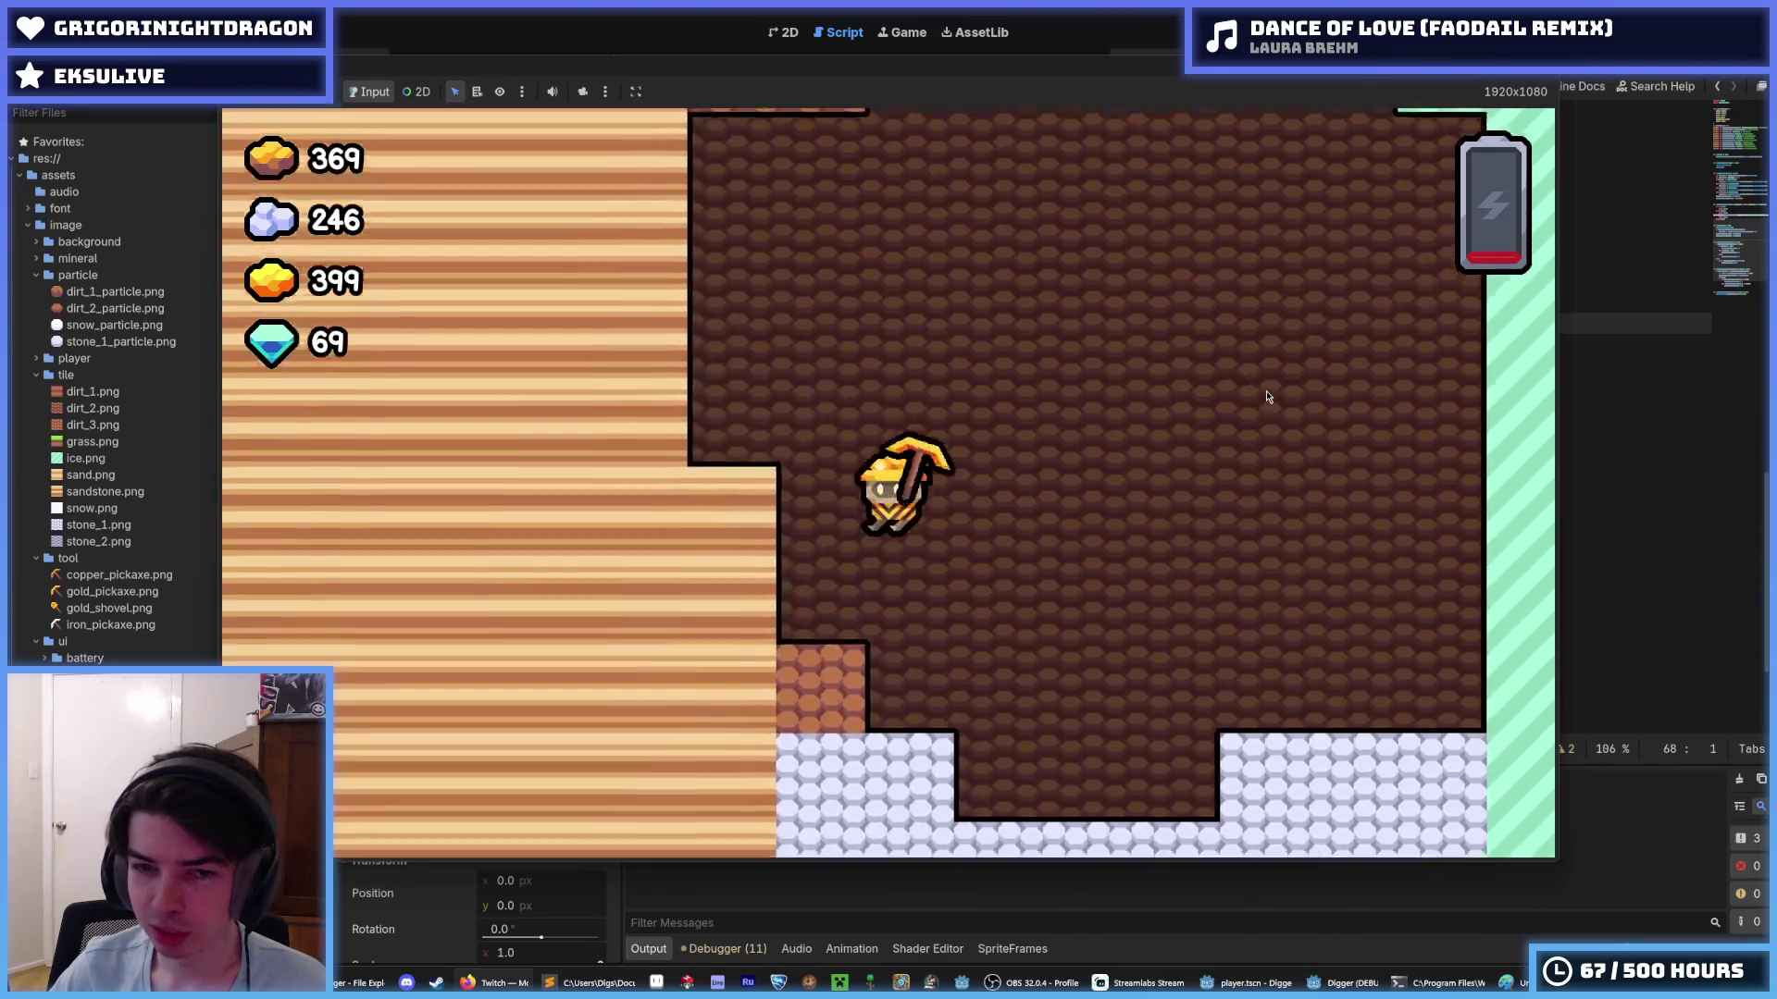
key("Left")
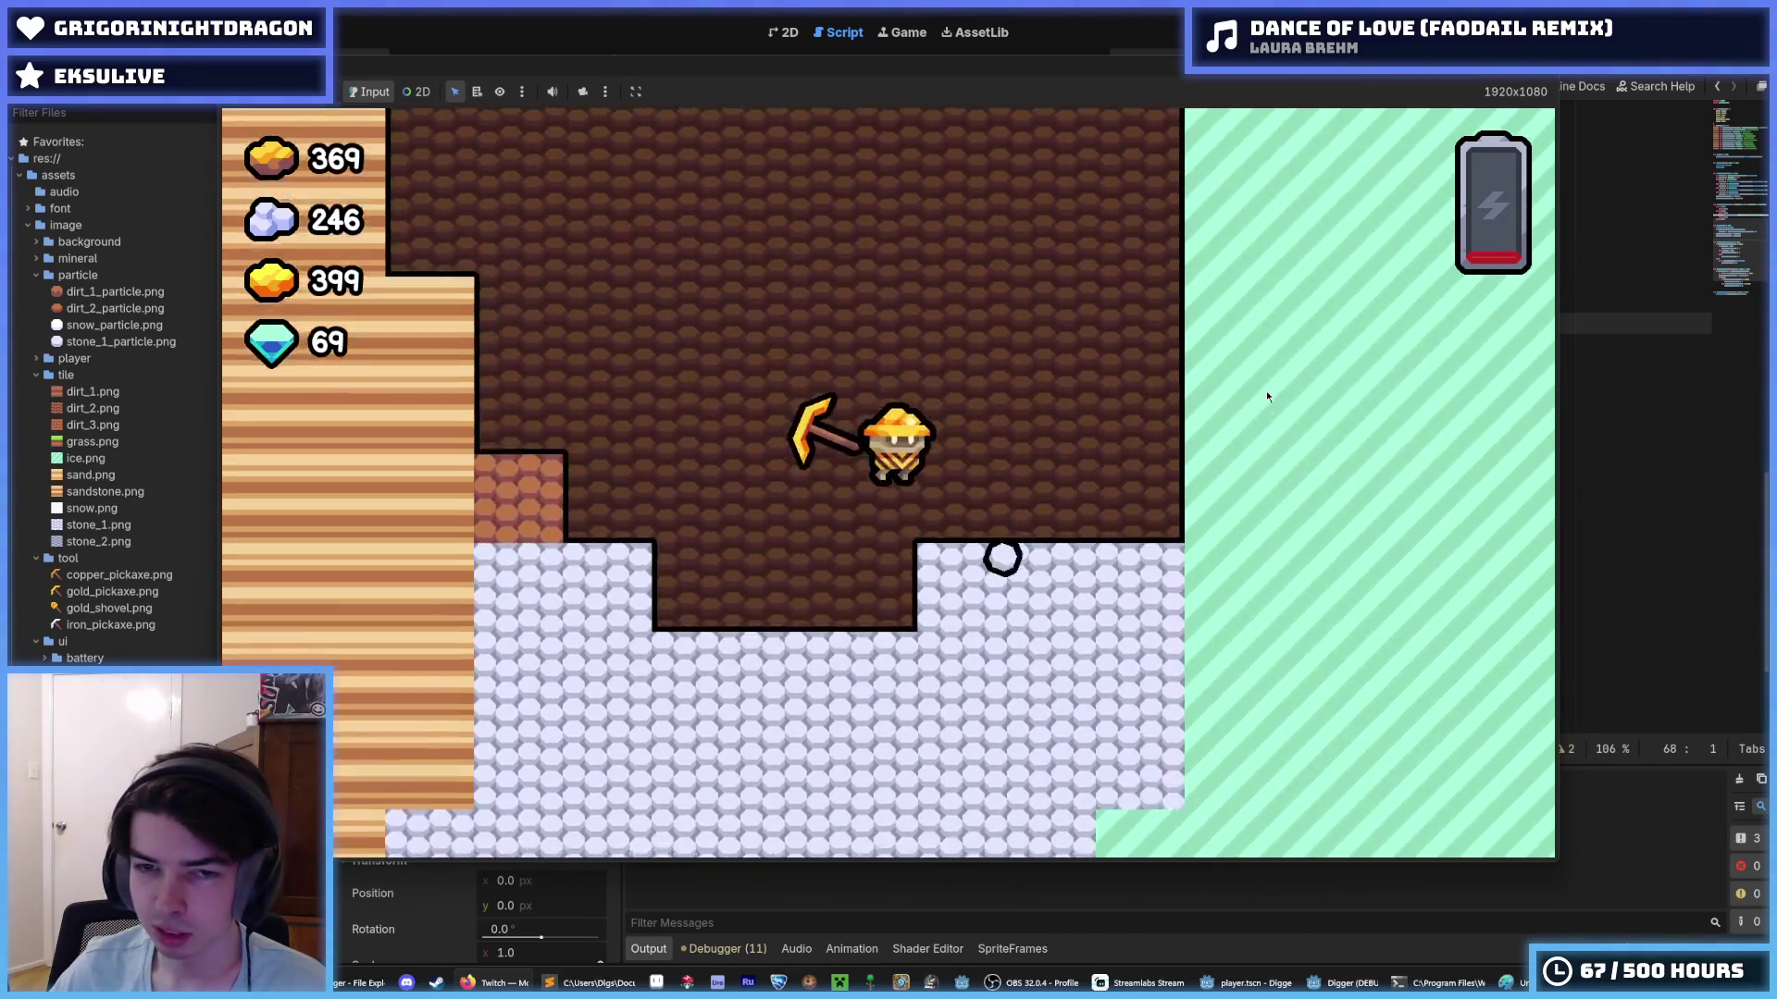
key("Right")
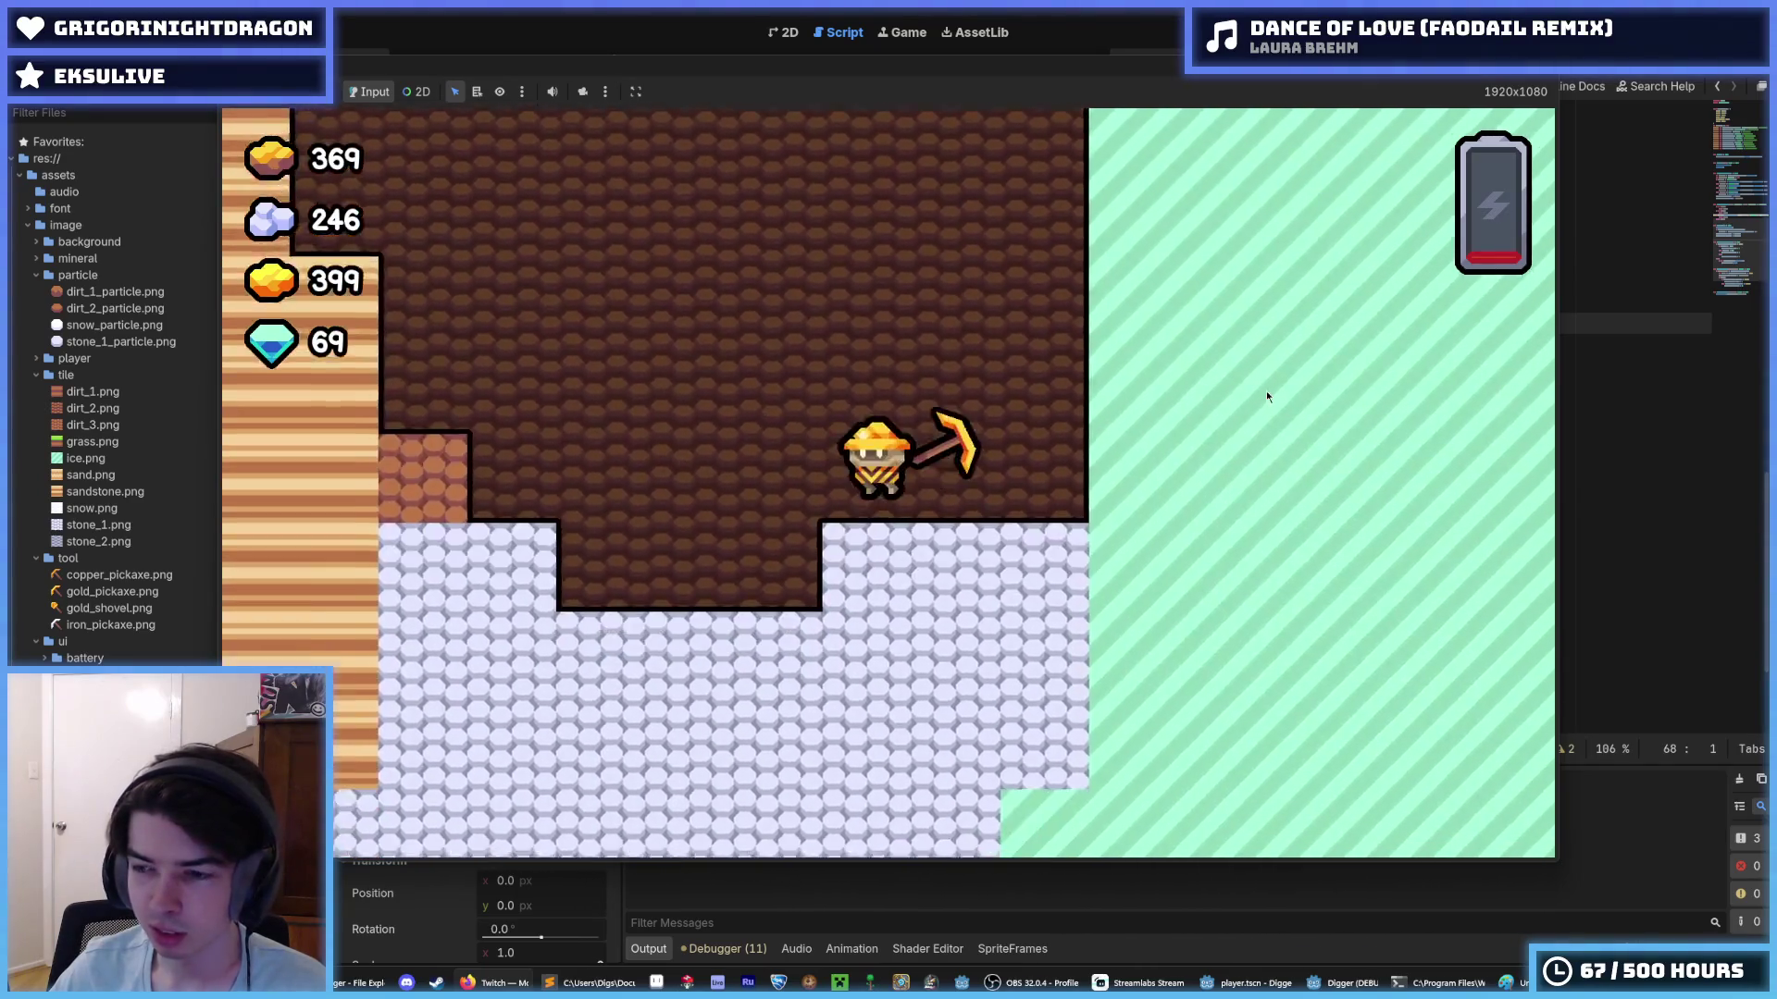
key("Left")
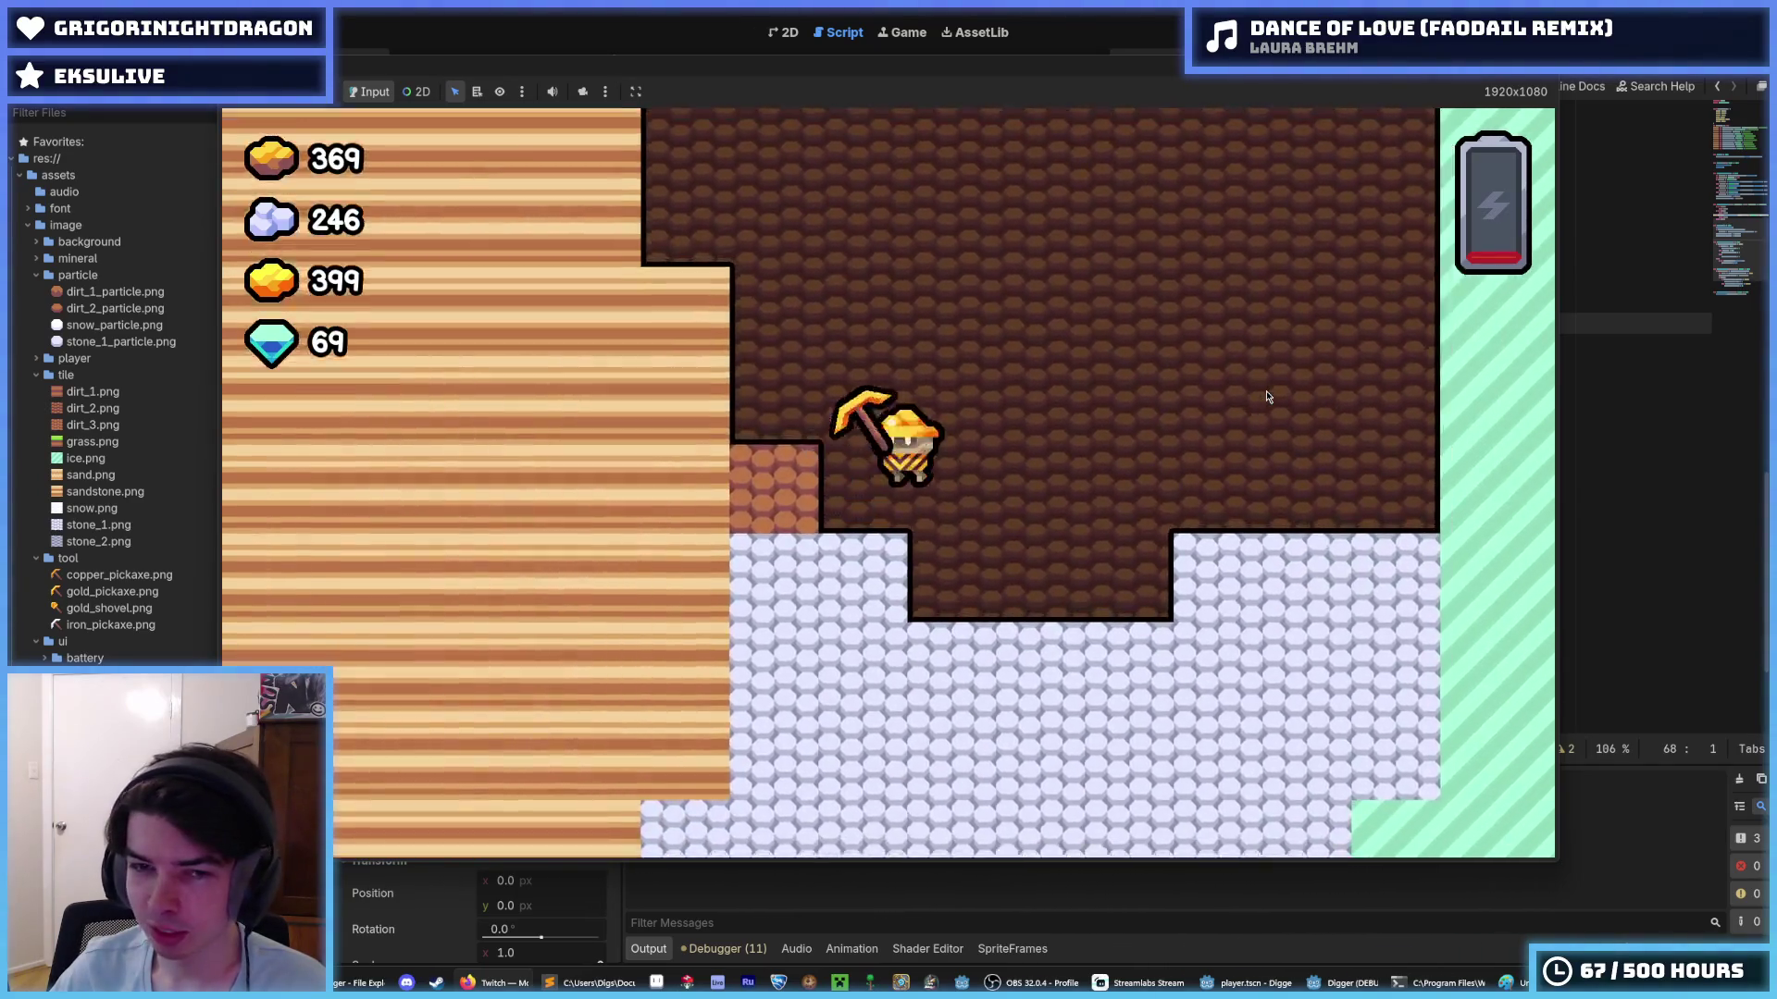
key("Right")
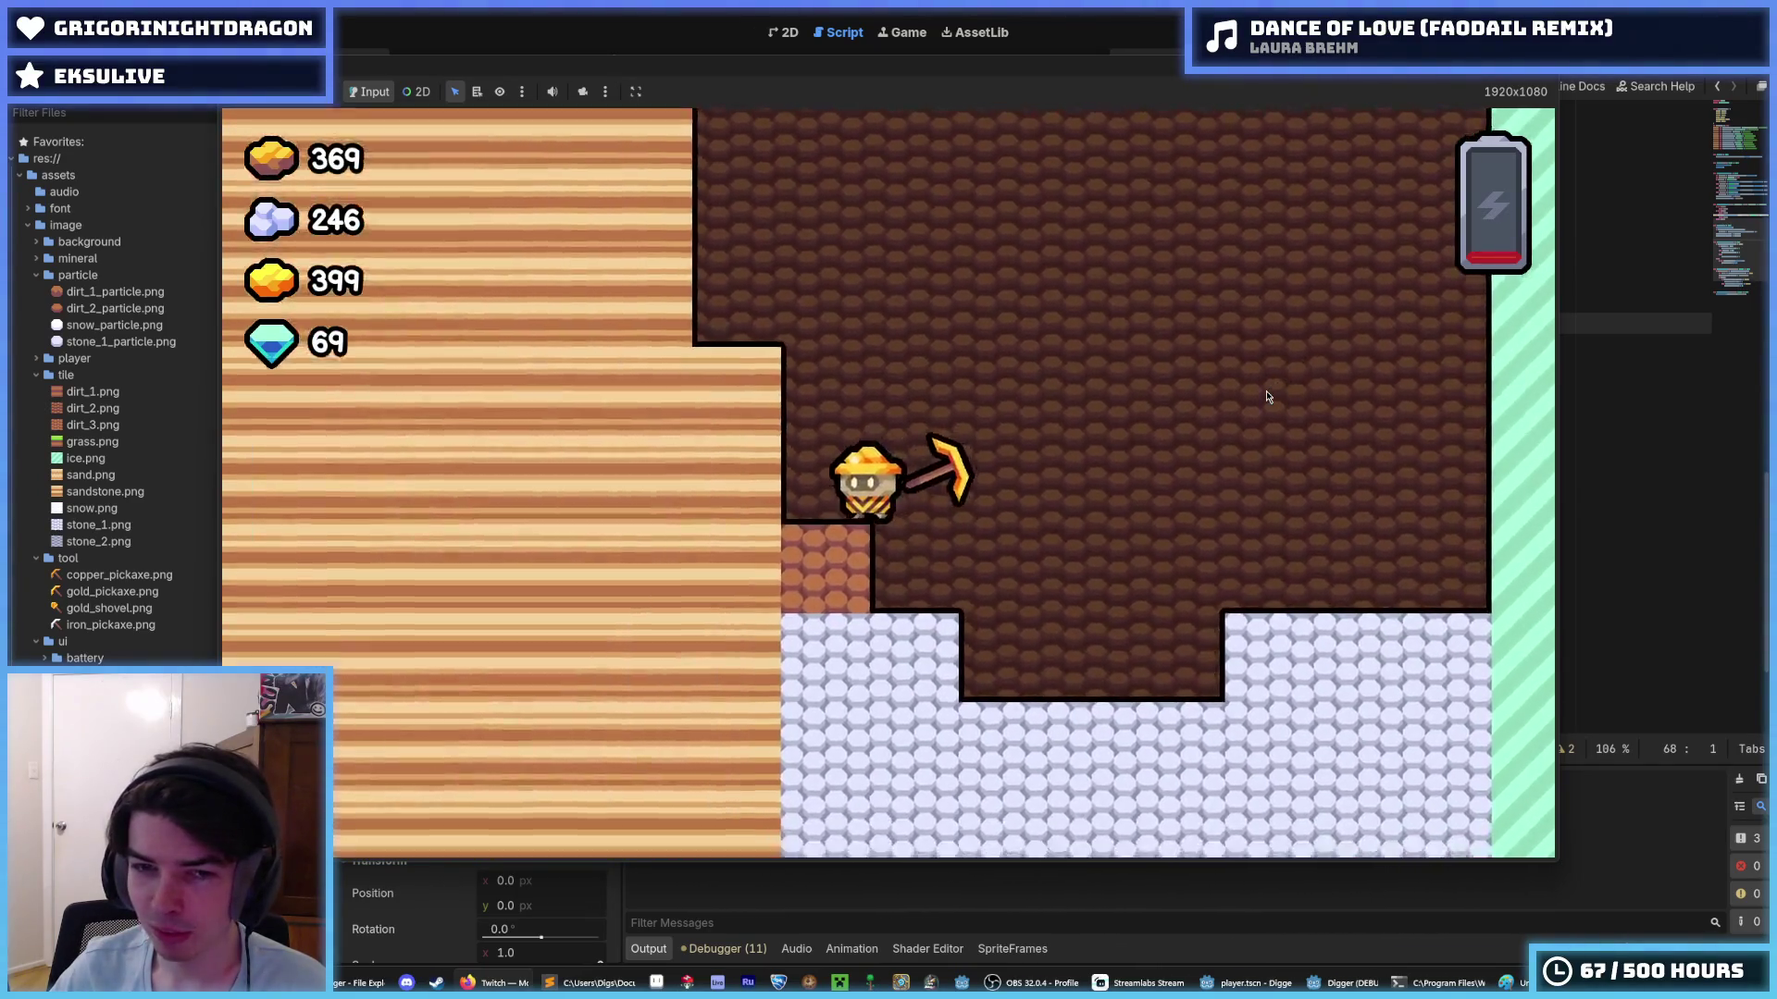
key("Left")
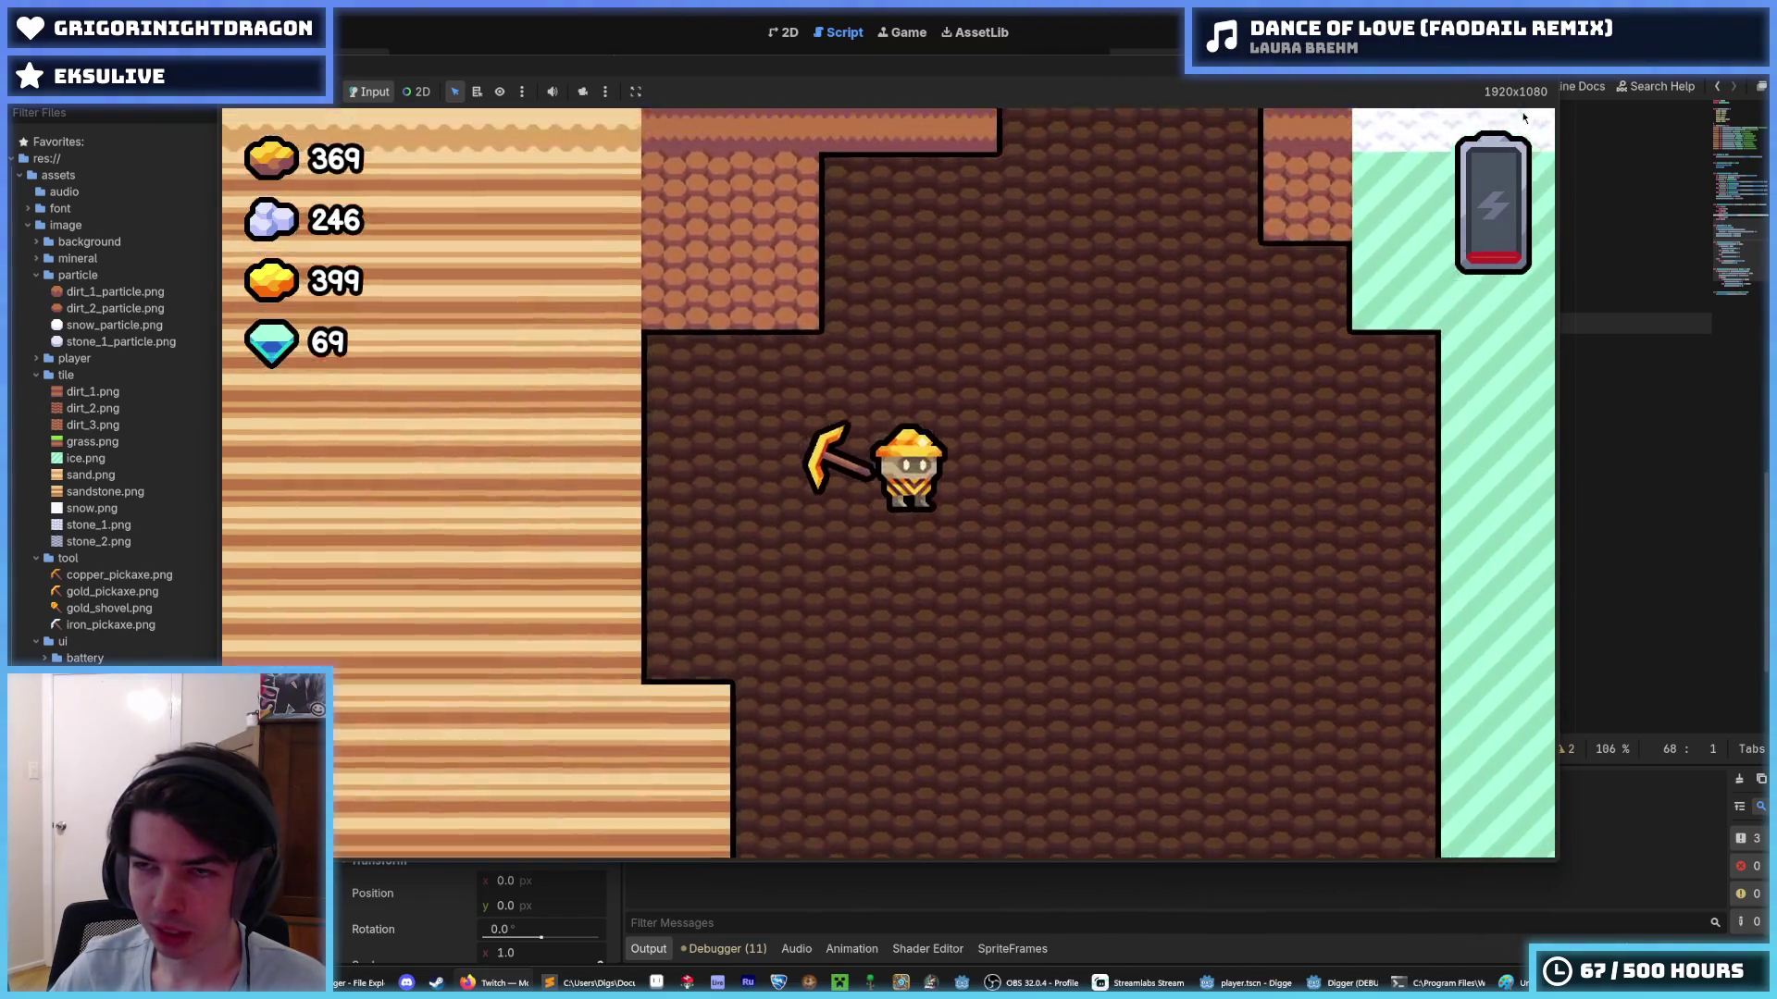
key("Down")
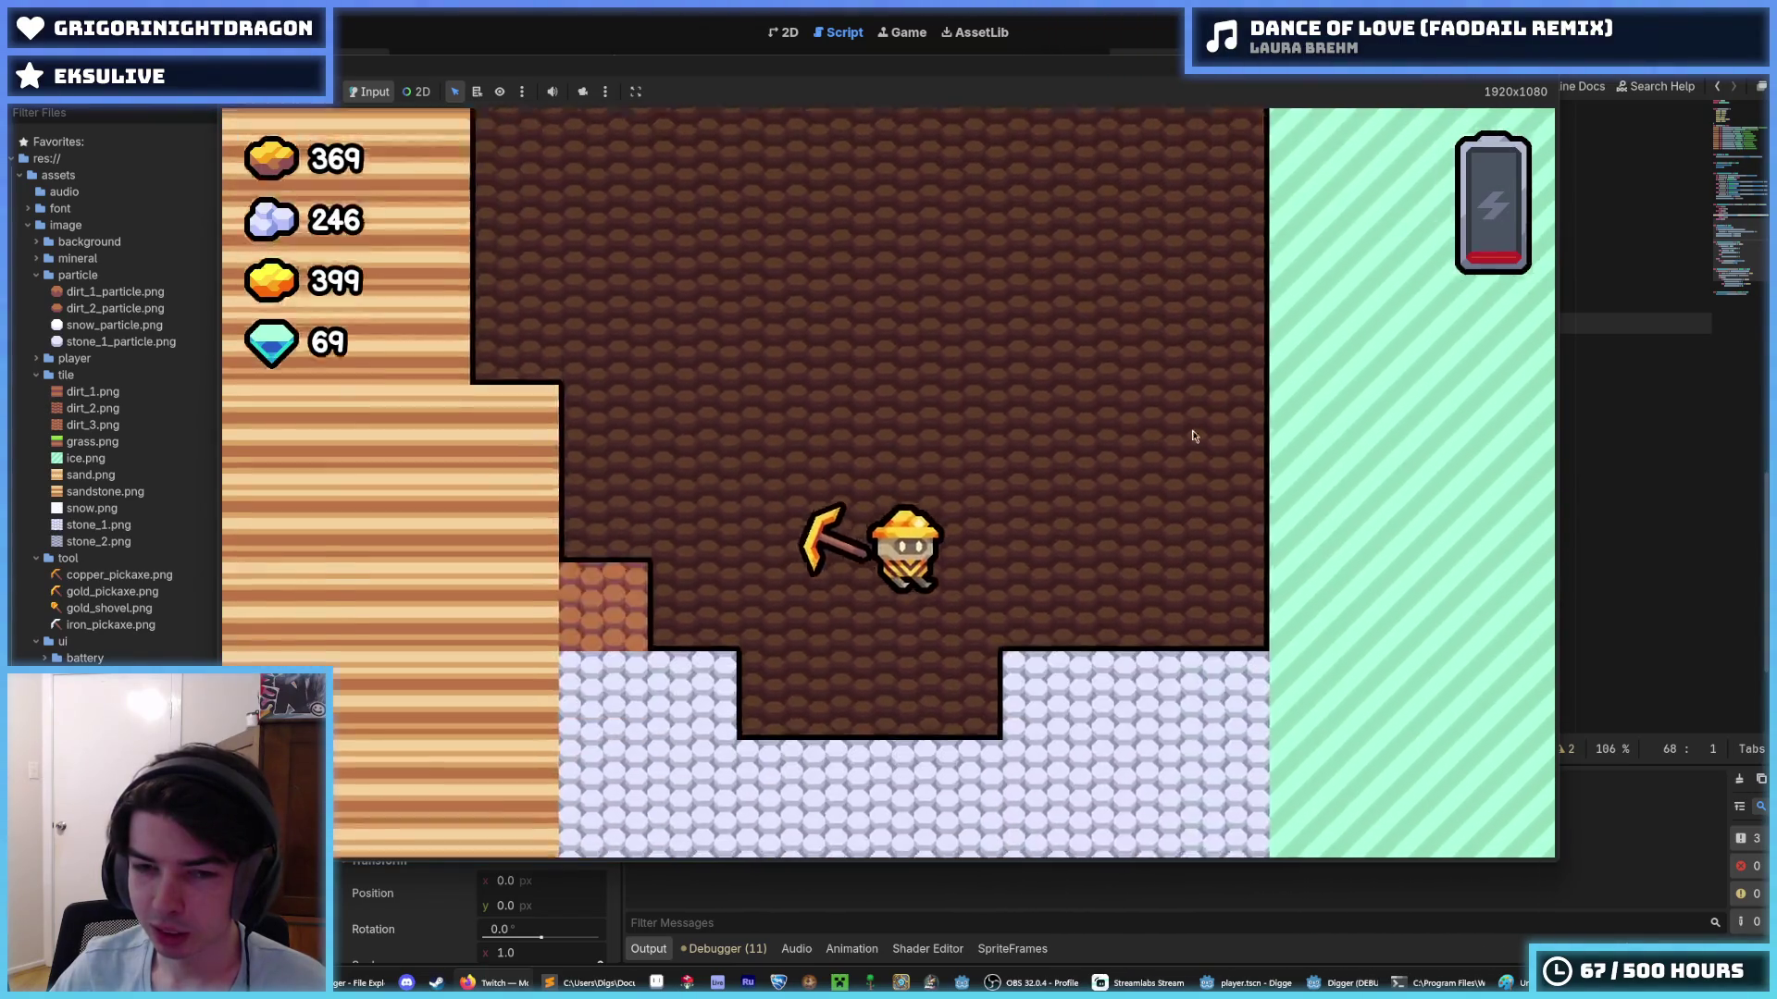
key("Right")
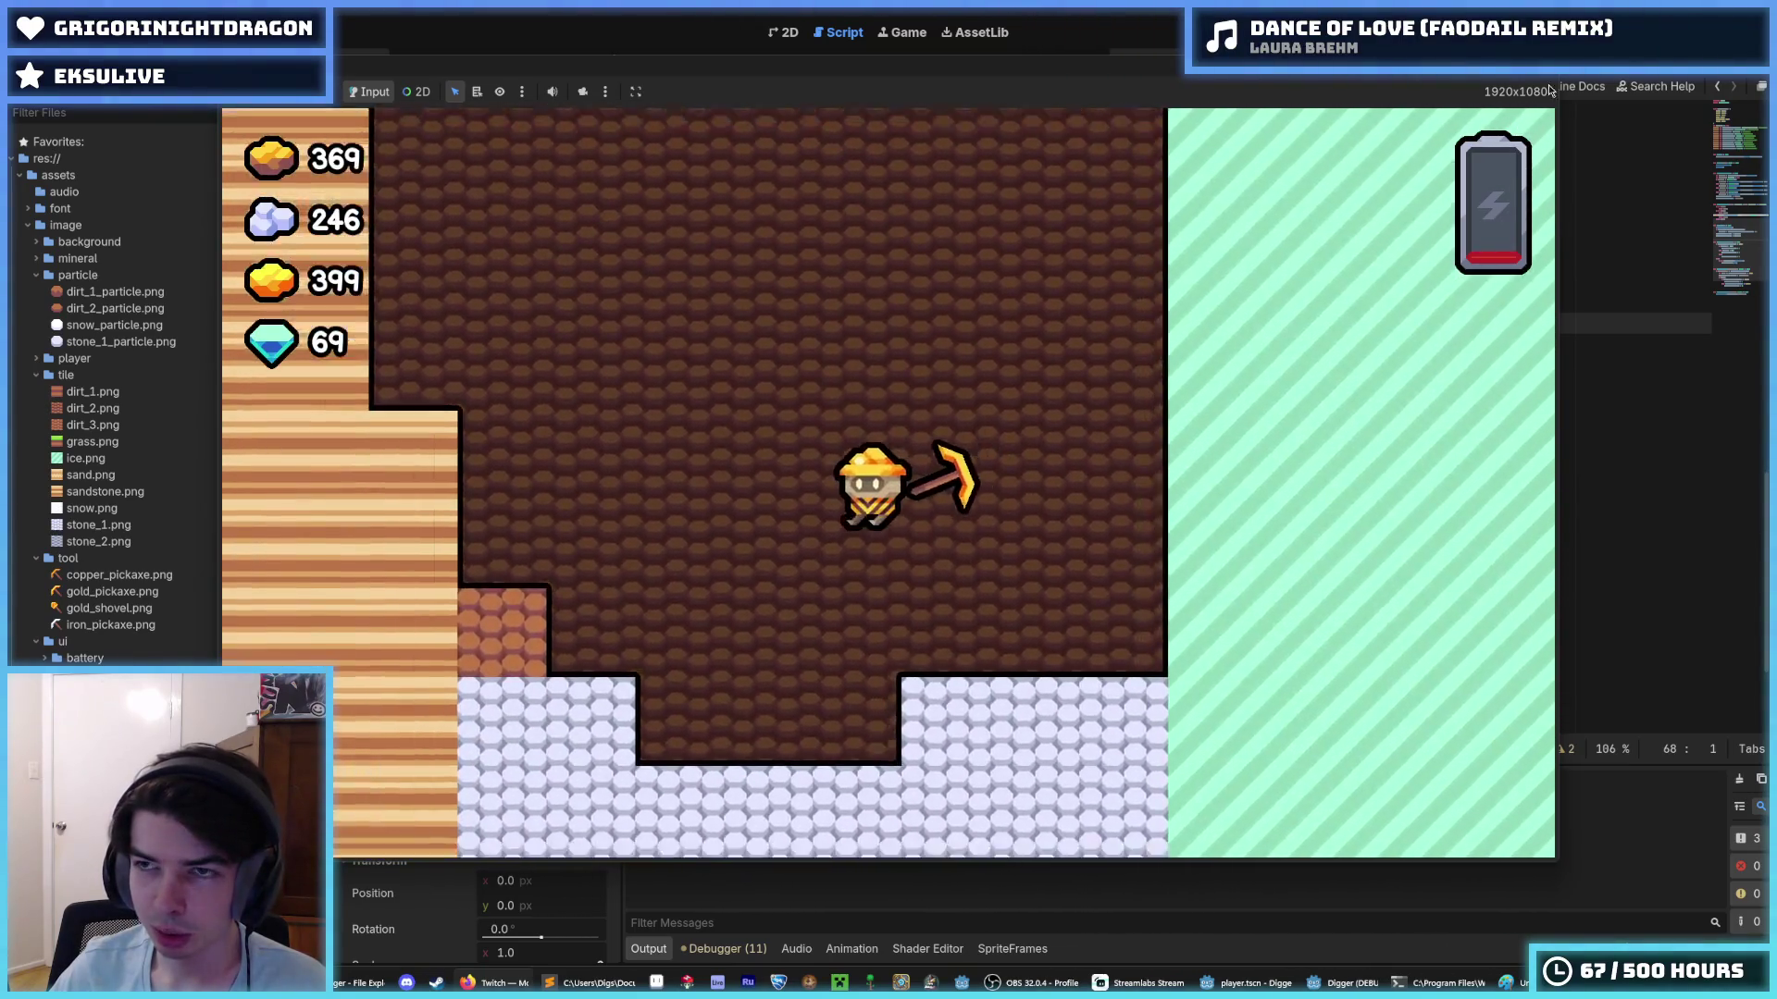
key("Down")
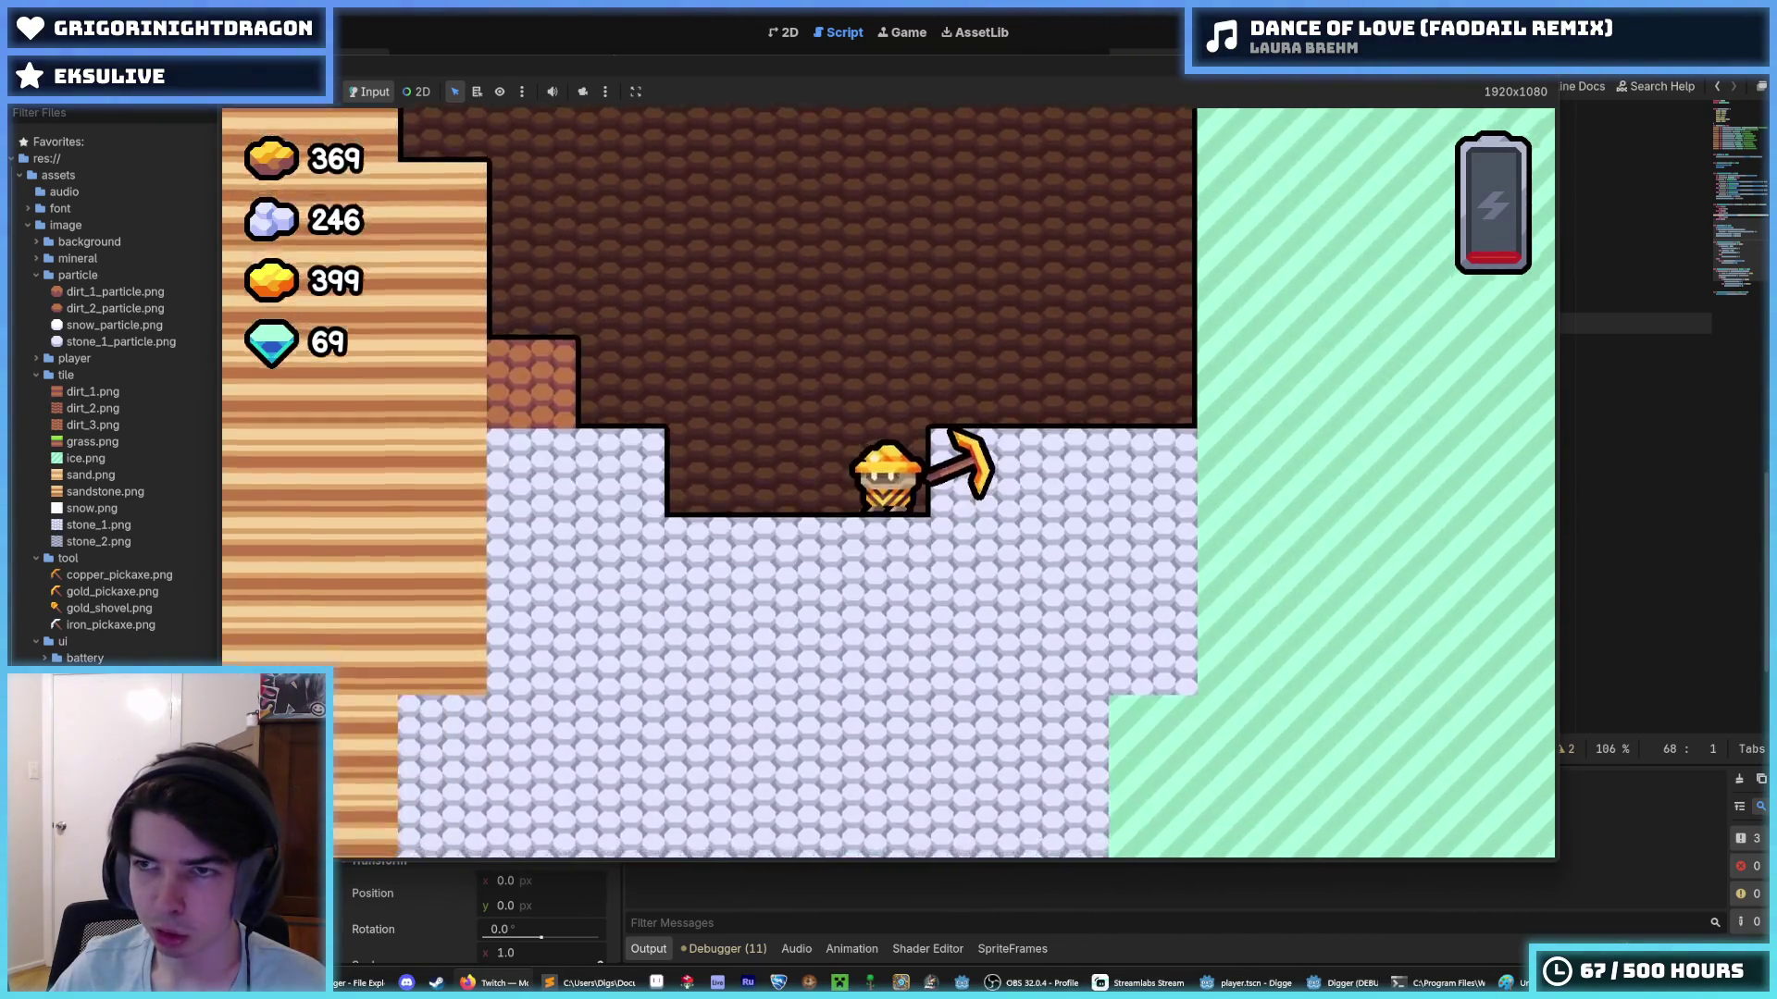
left_click(1550, 90)
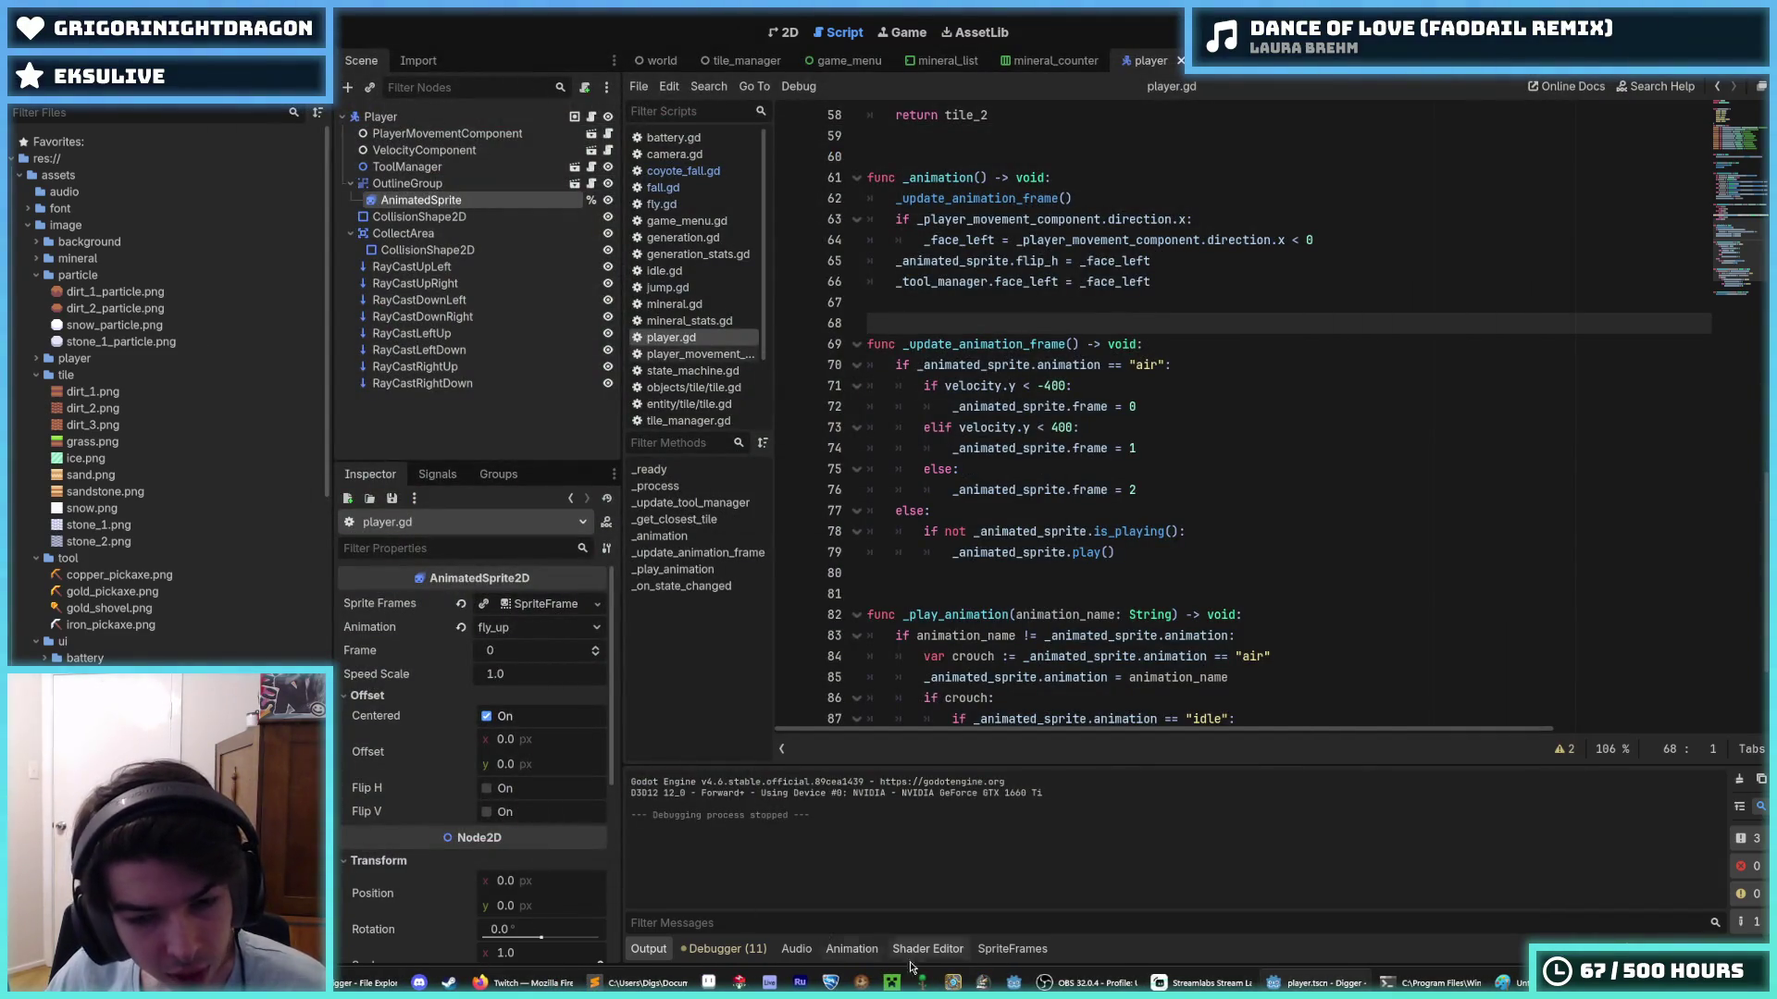
- Launch Microsoft Paint from the Windows search to get a blank canvas
key("super")
type("p")
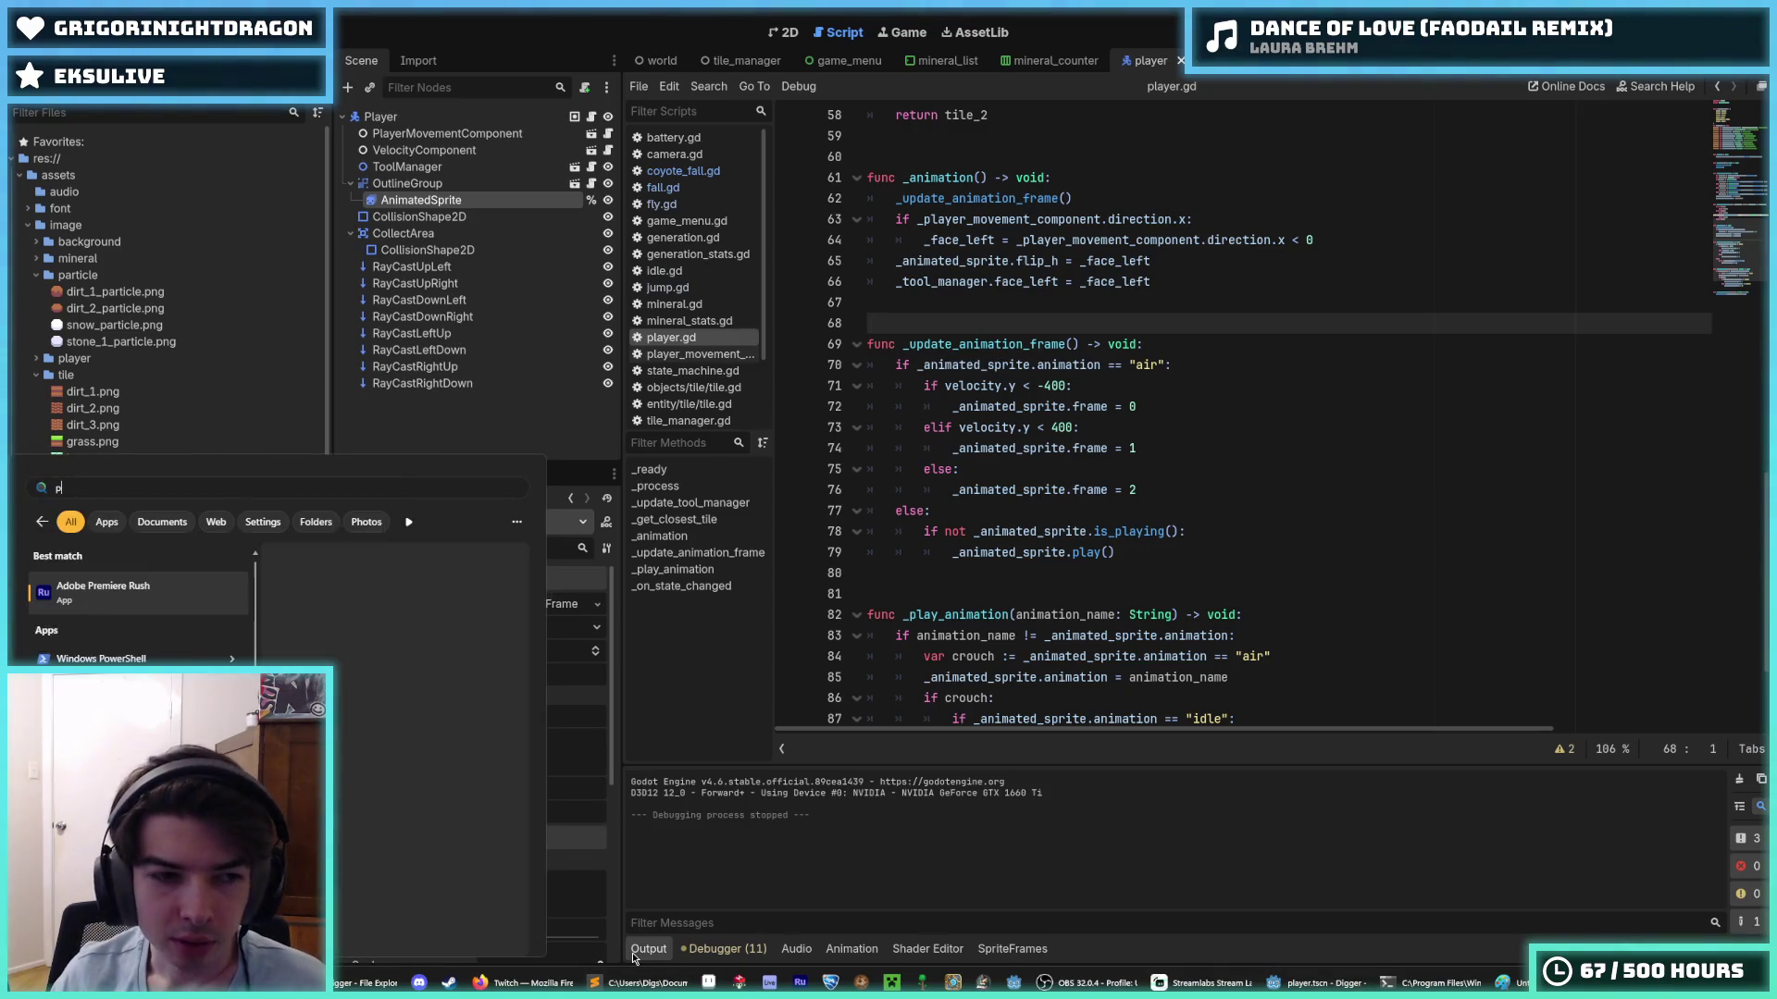
type("ru")
key("Escape")
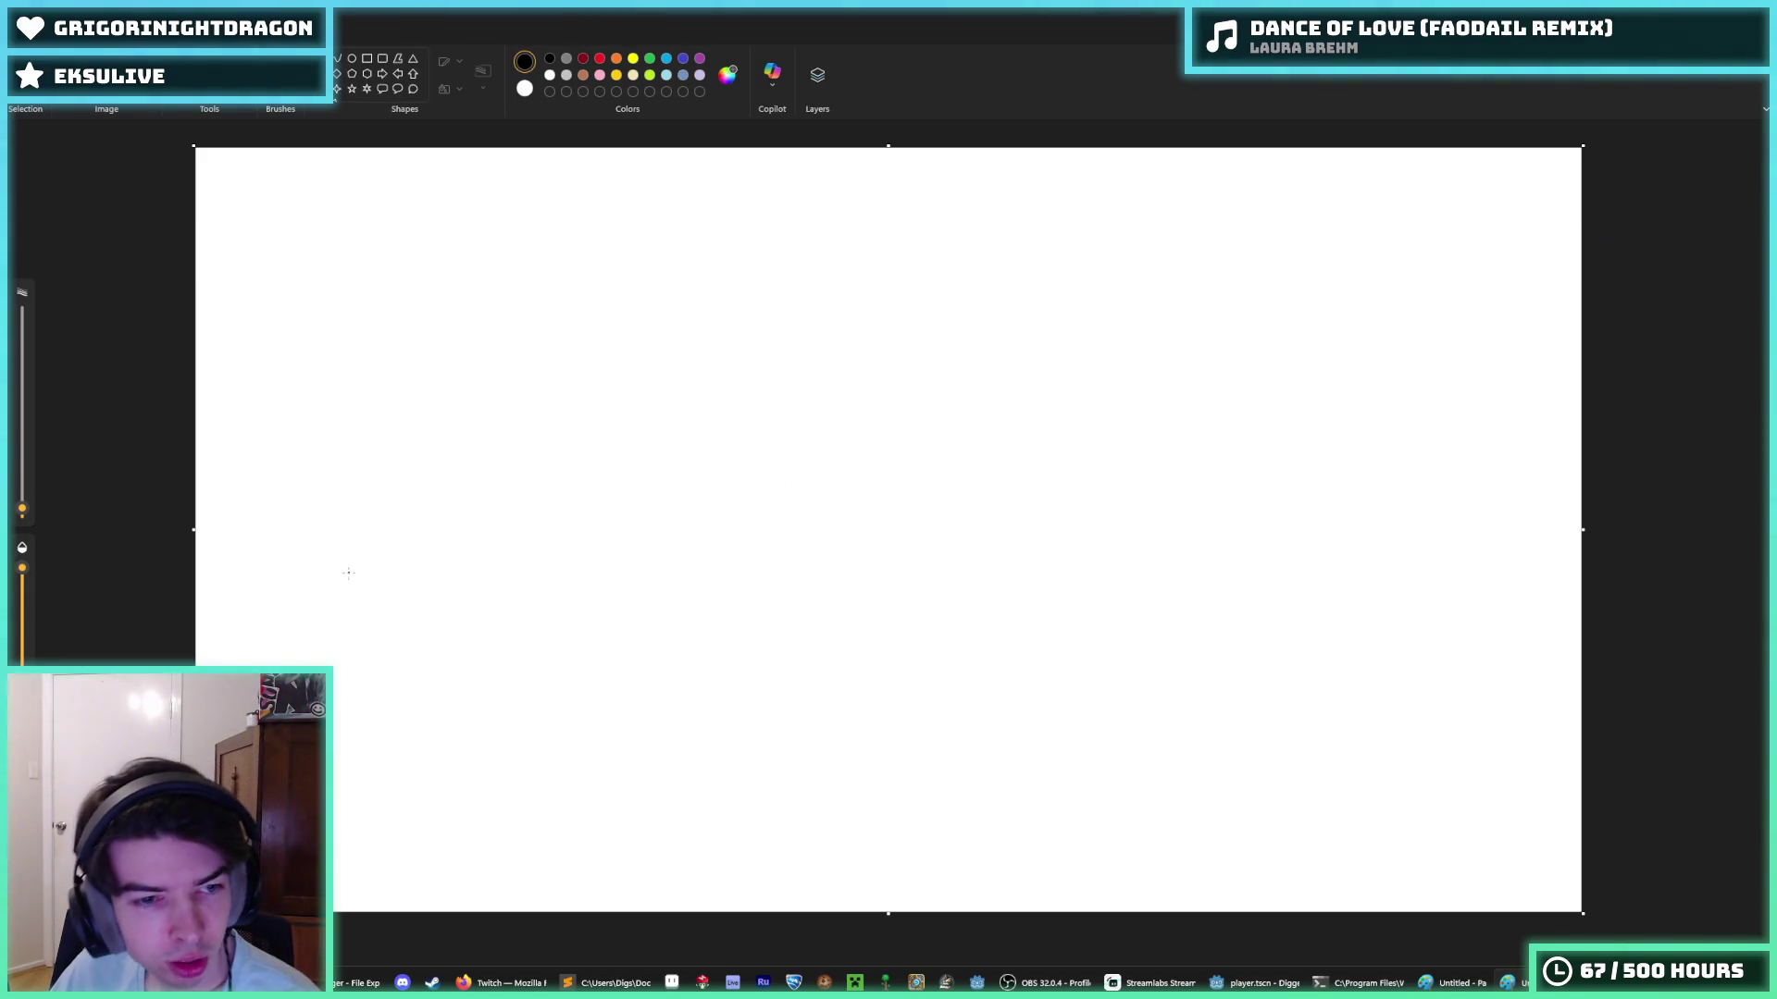
- Sketch pose circles: a lone idle circle, a walk circle with side arrows, and circles with up and diagonal arrows
mouse_move(343, 539)
left_mouse_down()
mouse_move(332, 554)
mouse_move(344, 540)
left_mouse_up()
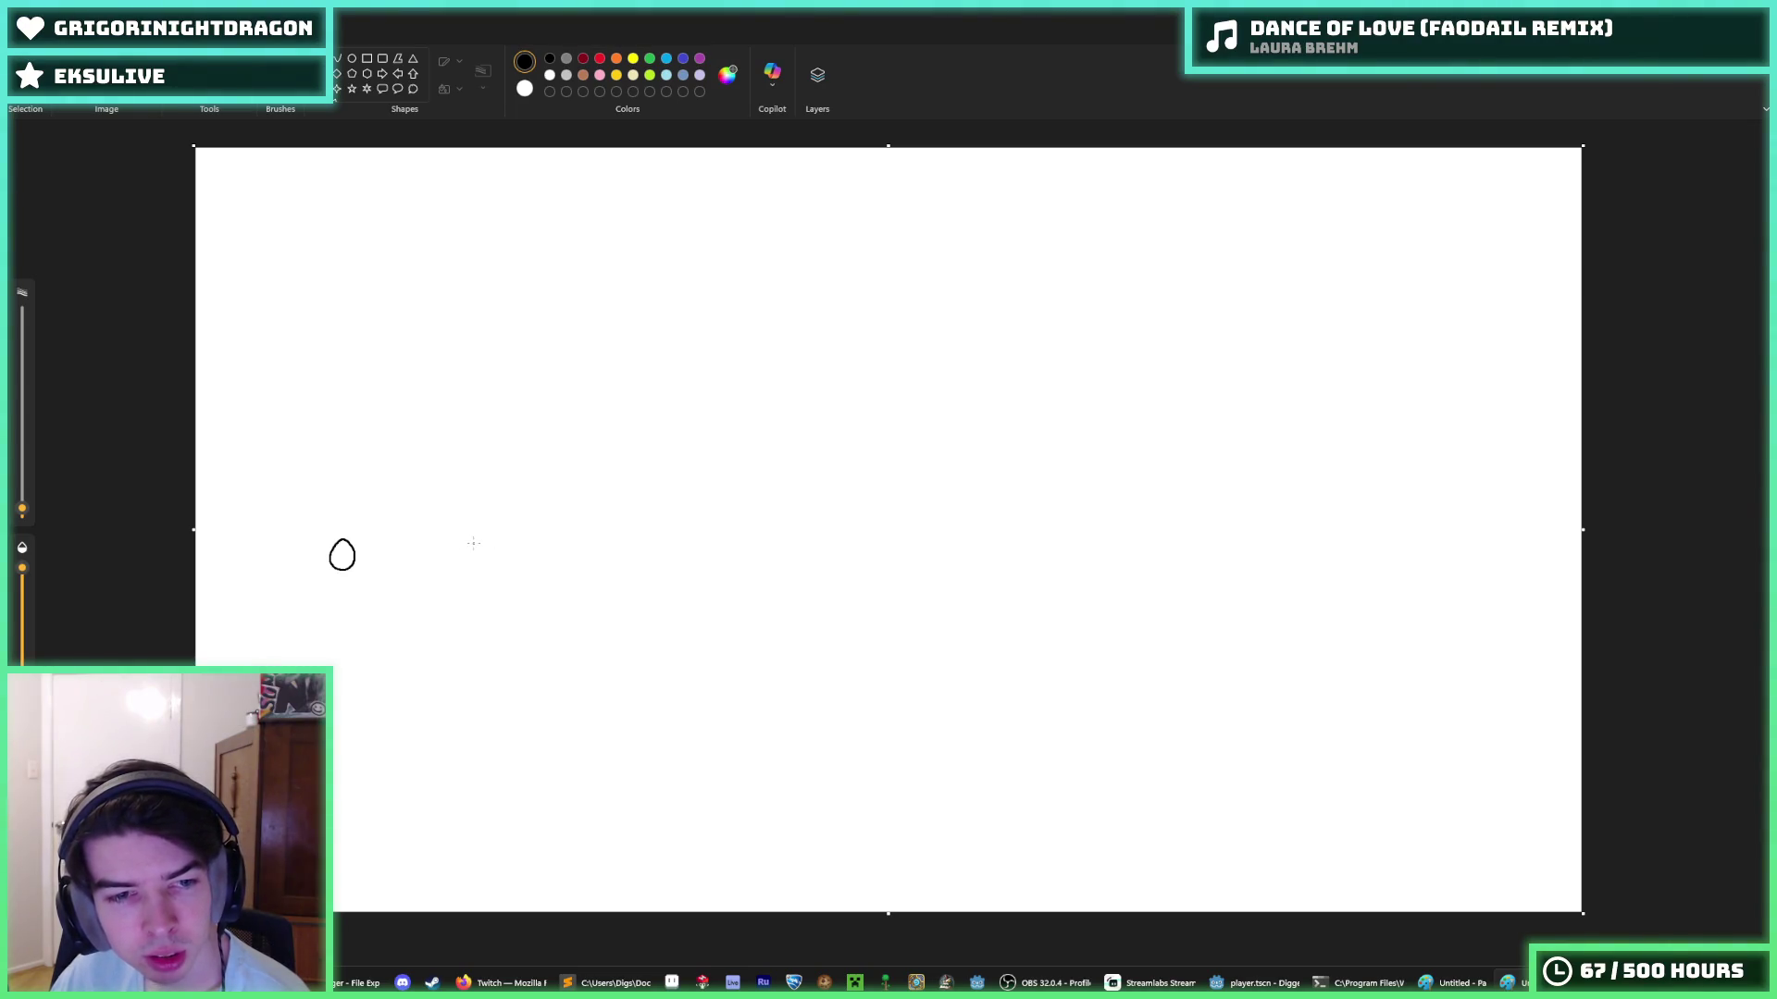
mouse_move(473, 543)
left_mouse_down()
mouse_move(480, 569)
mouse_move(471, 542)
mouse_move(527, 559)
mouse_move(420, 559)
mouse_move(435, 568)
left_mouse_up()
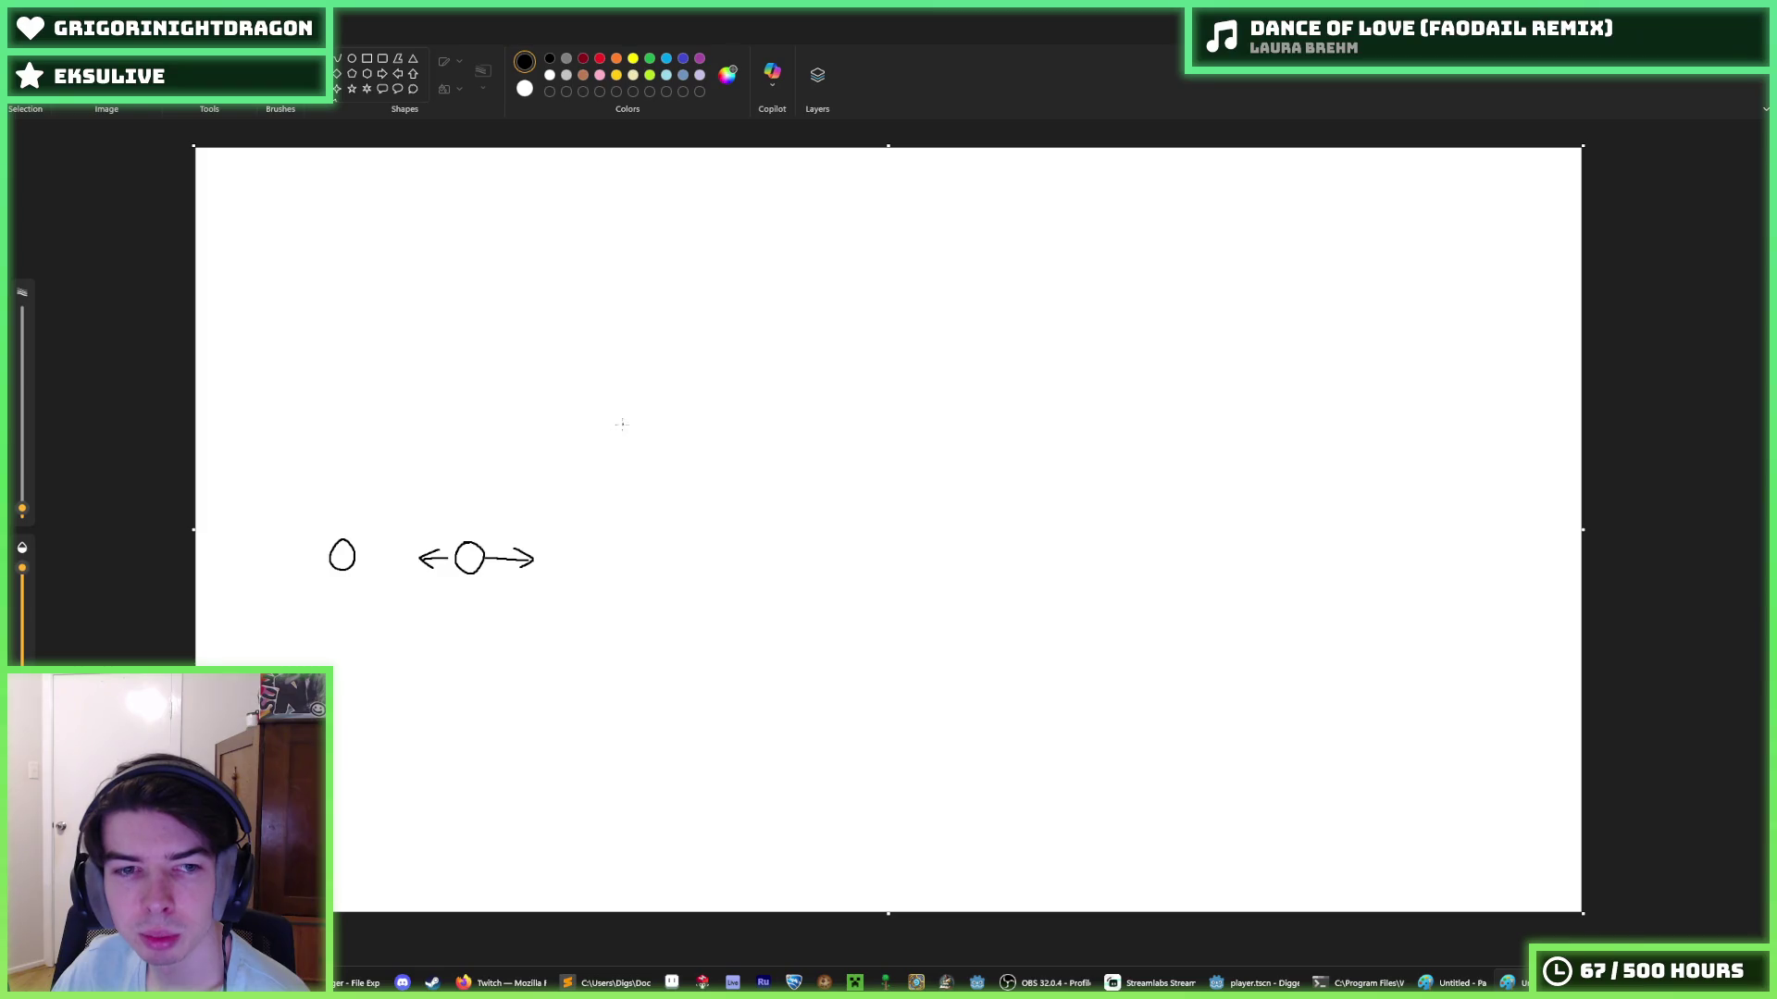
mouse_move(626, 437)
left_mouse_down()
mouse_move(626, 385)
mouse_move(658, 406)
left_mouse_up()
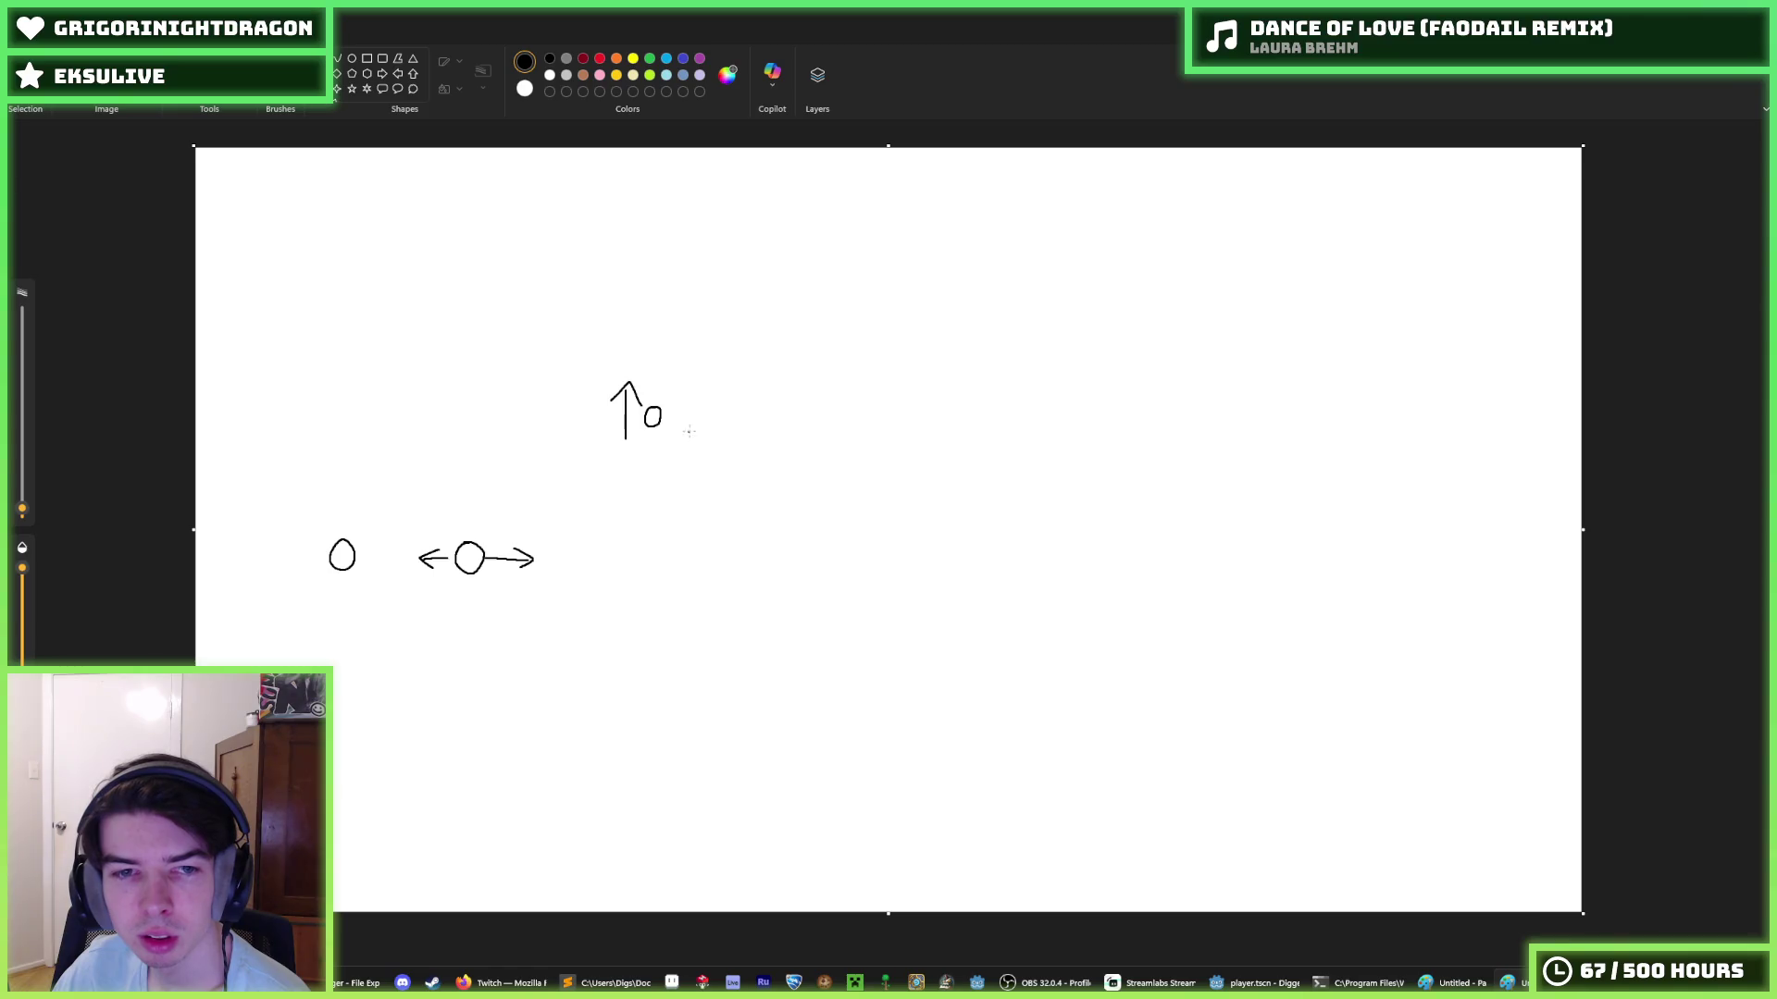
mouse_move(801, 395)
left_mouse_down()
mouse_move(850, 376)
mouse_move(858, 395)
left_mouse_up()
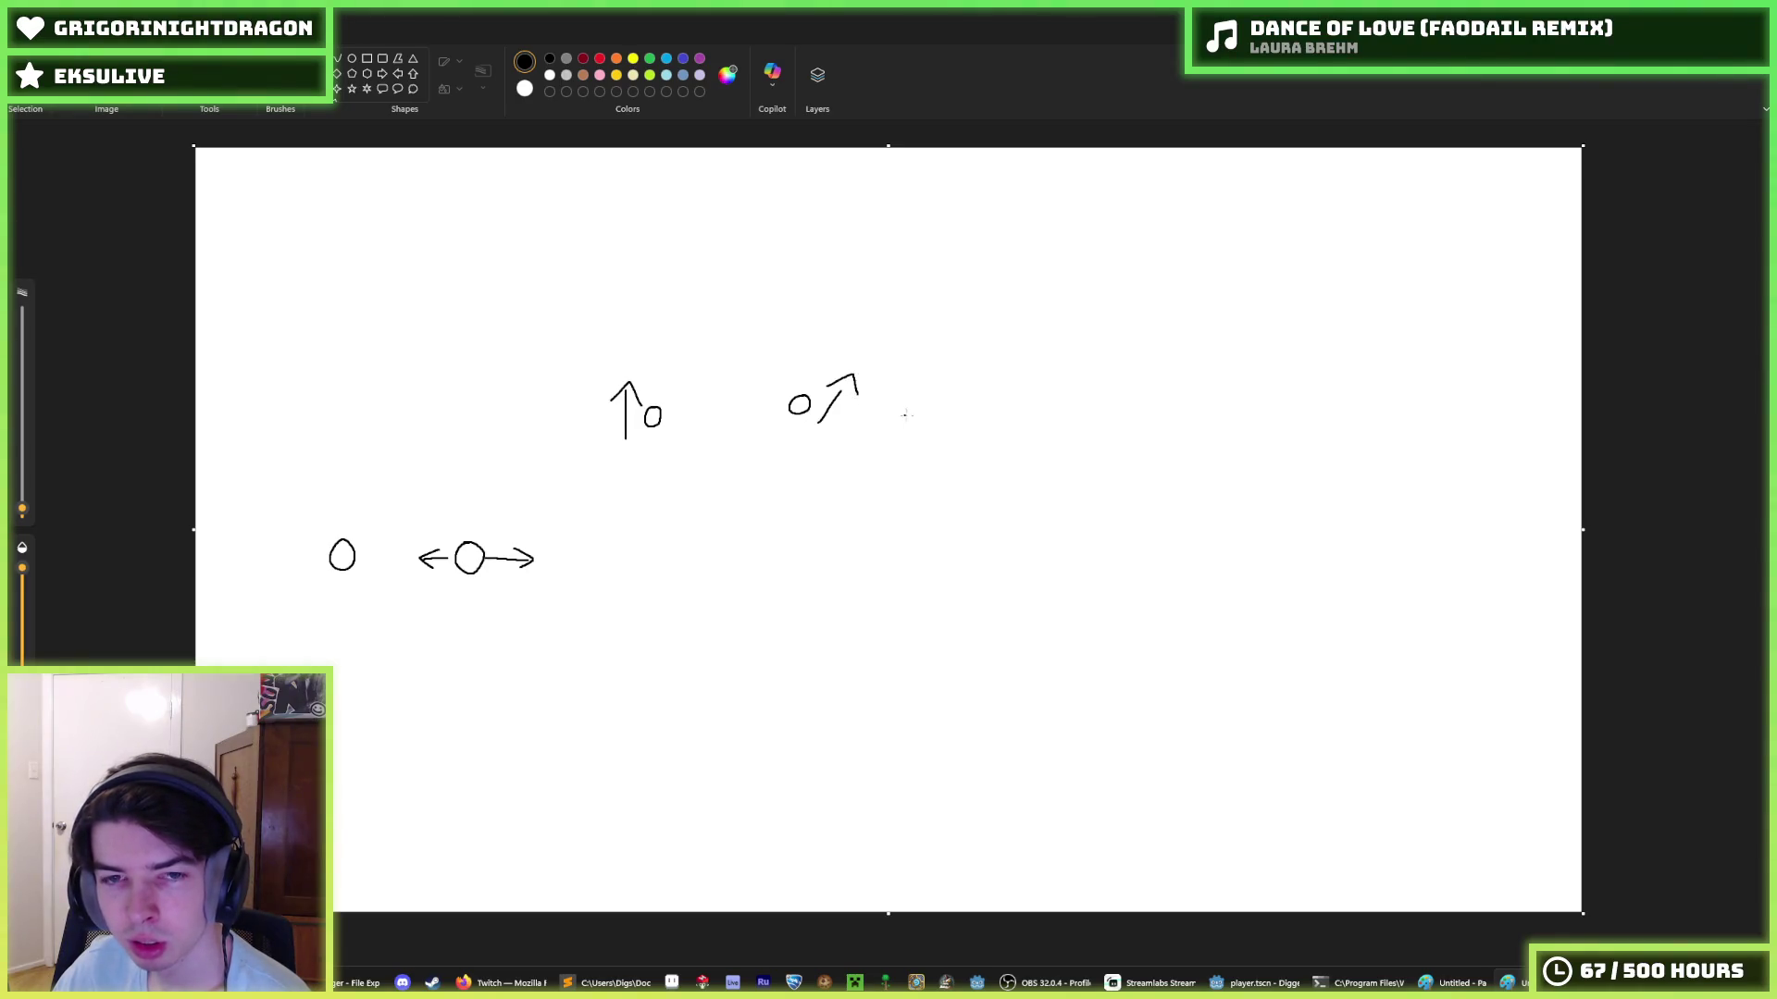
left_click_drag(978, 395, 970, 465)
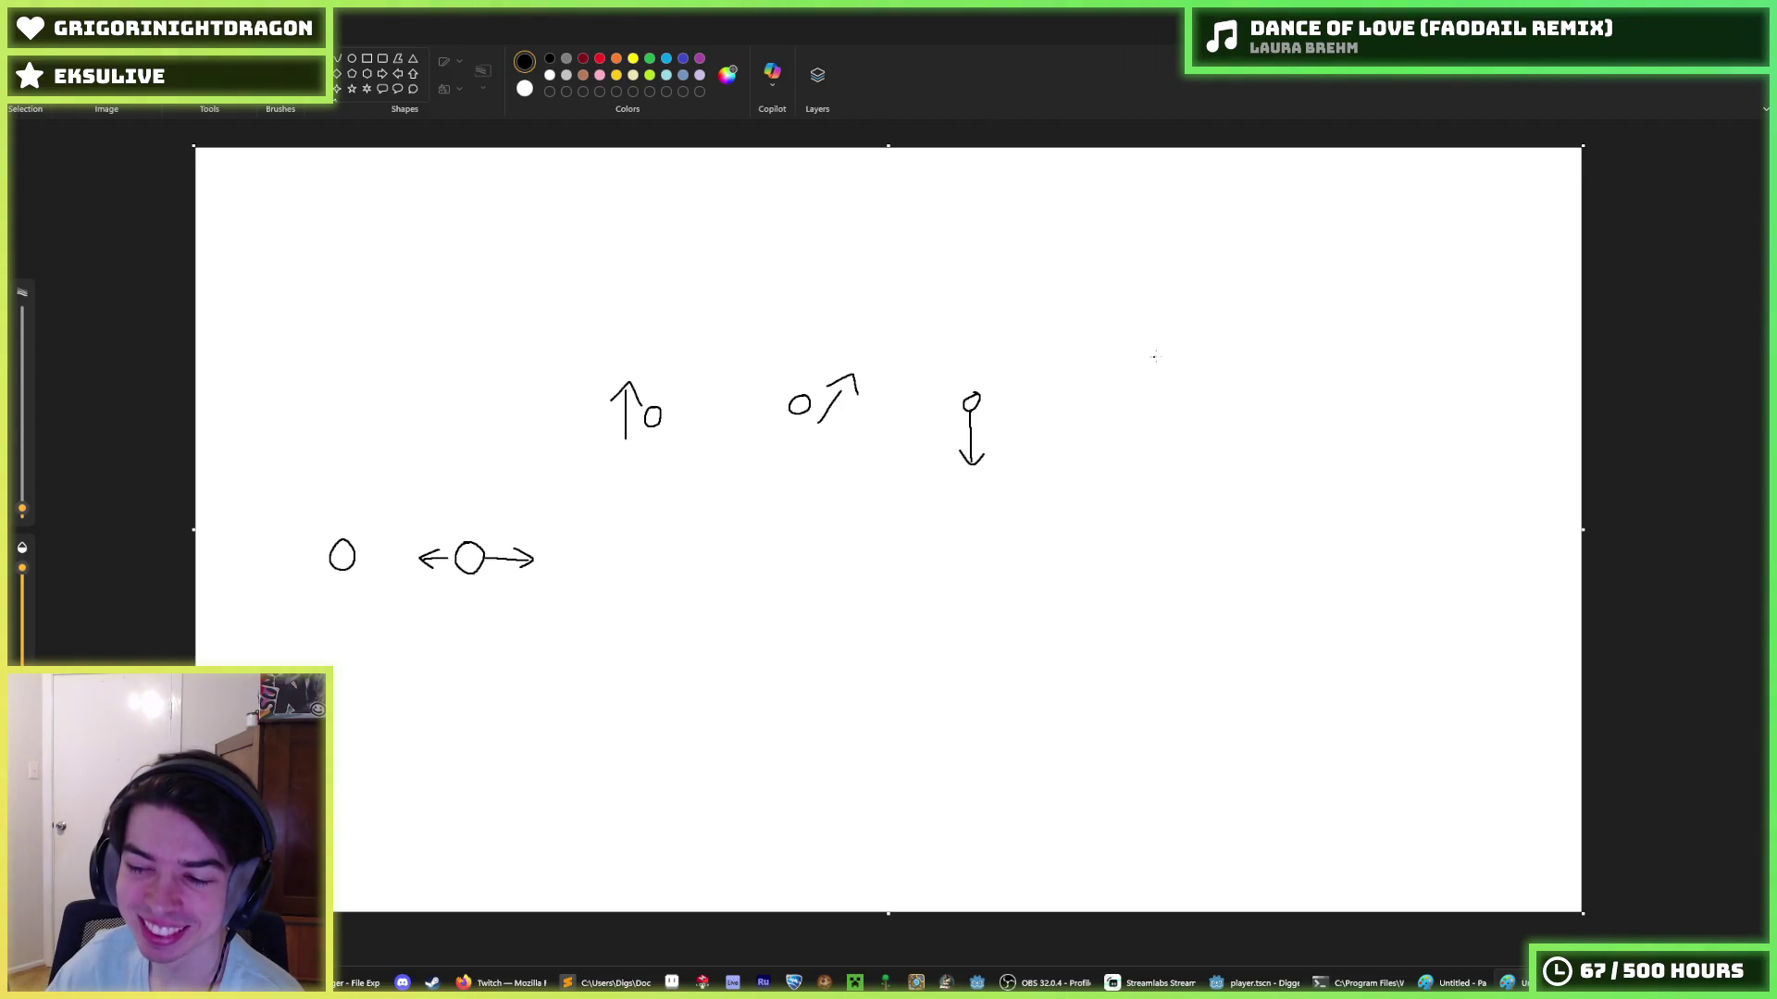
- Shift the top-row sketches right, draw a new circle with an up arrow, and move it about 40 px lower
left_click_drag(703, 443, 703, 443)
left_click_drag(704, 443, 693, 389)
key("ctrl+z")
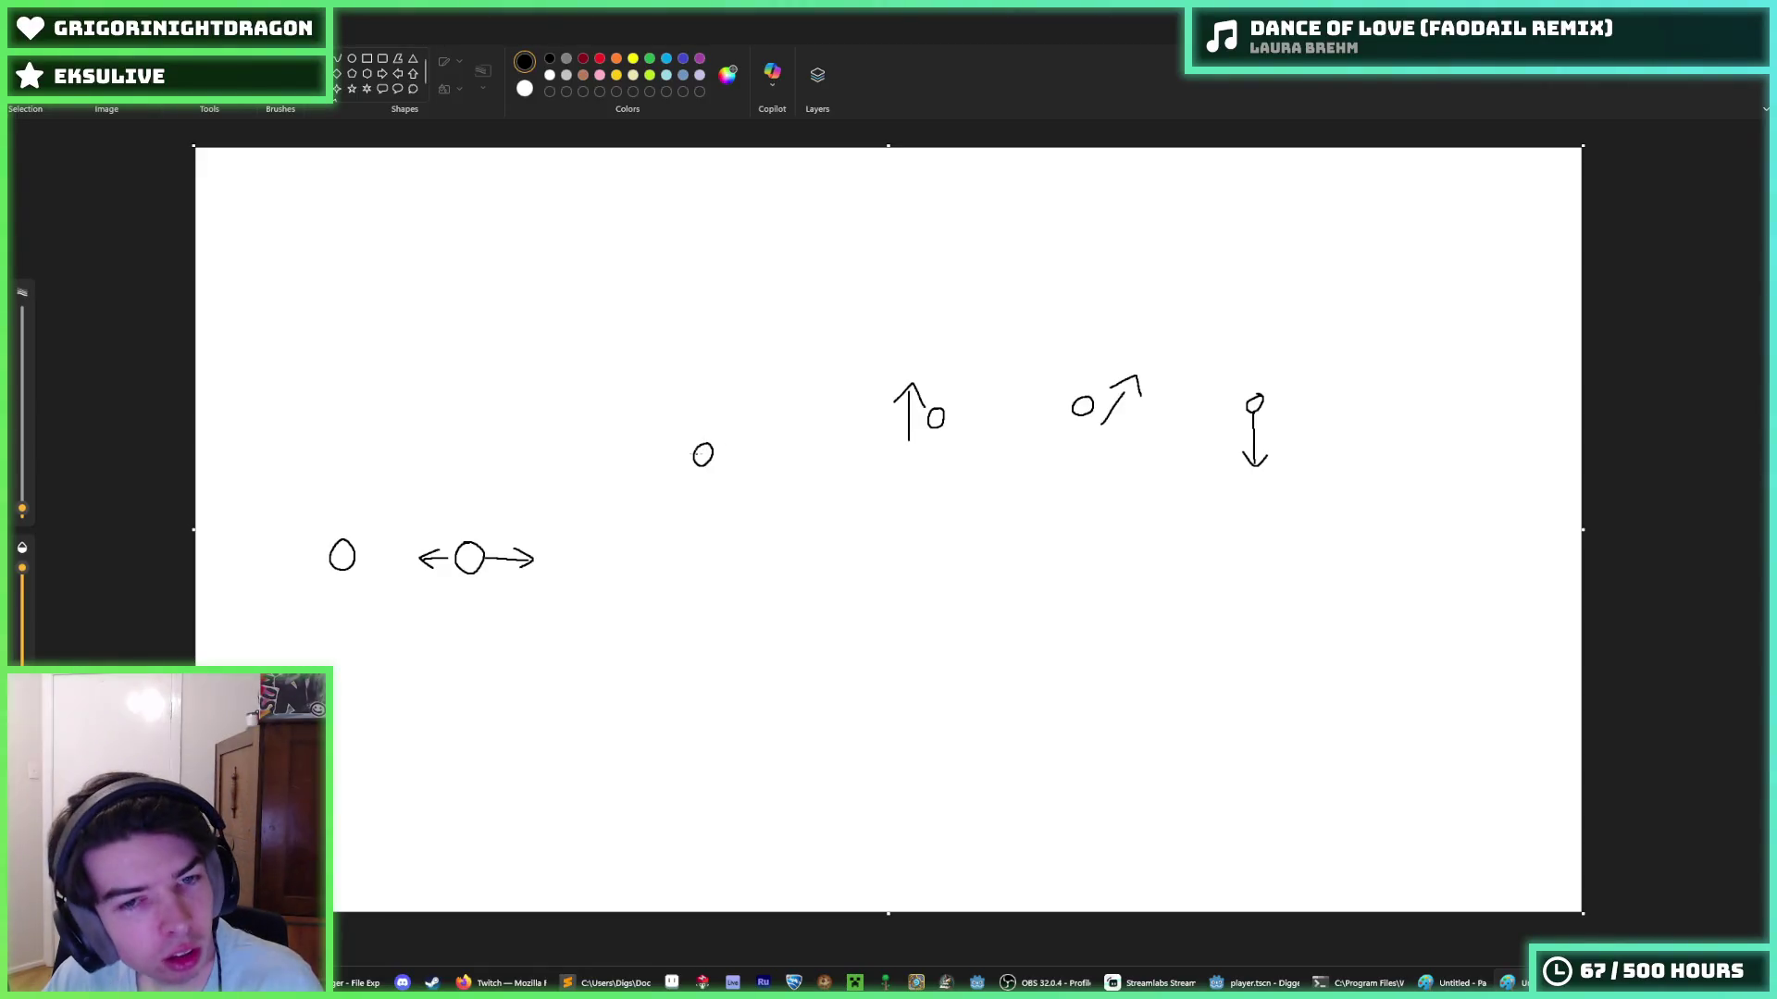
mouse_move(733, 479)
left_mouse_down()
mouse_move(738, 422)
mouse_move(752, 435)
left_mouse_up()
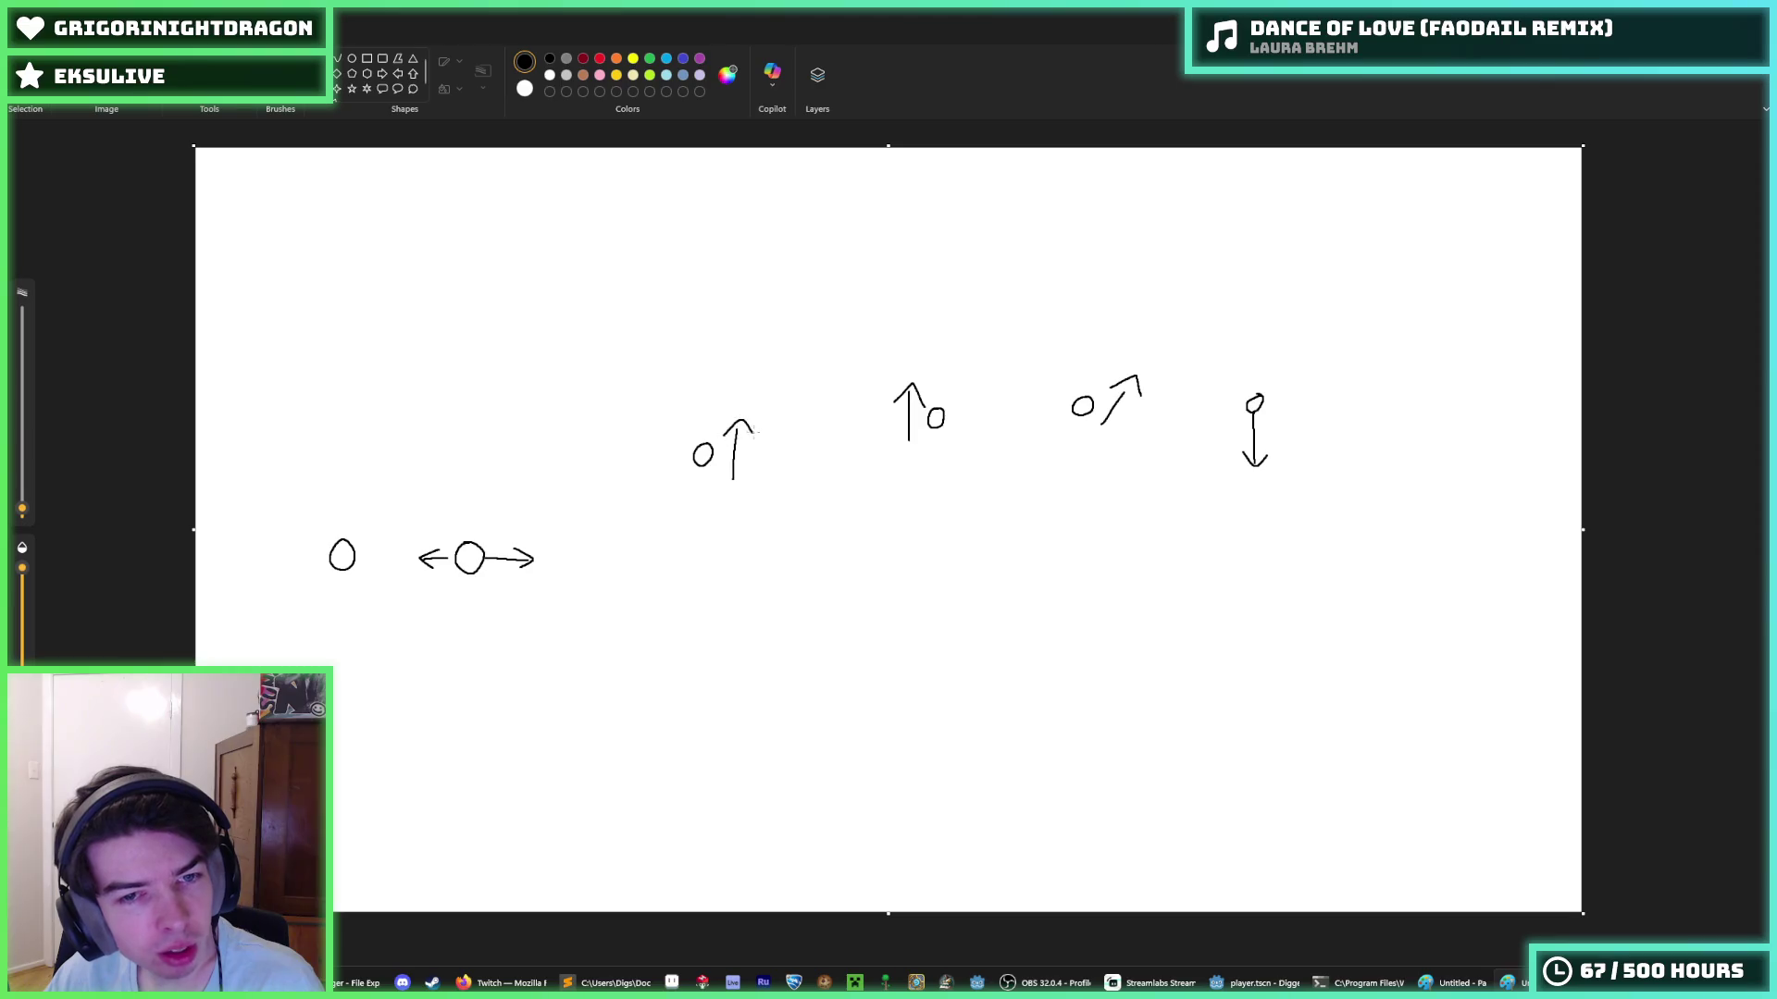
left_click_drag(781, 506, 635, 393)
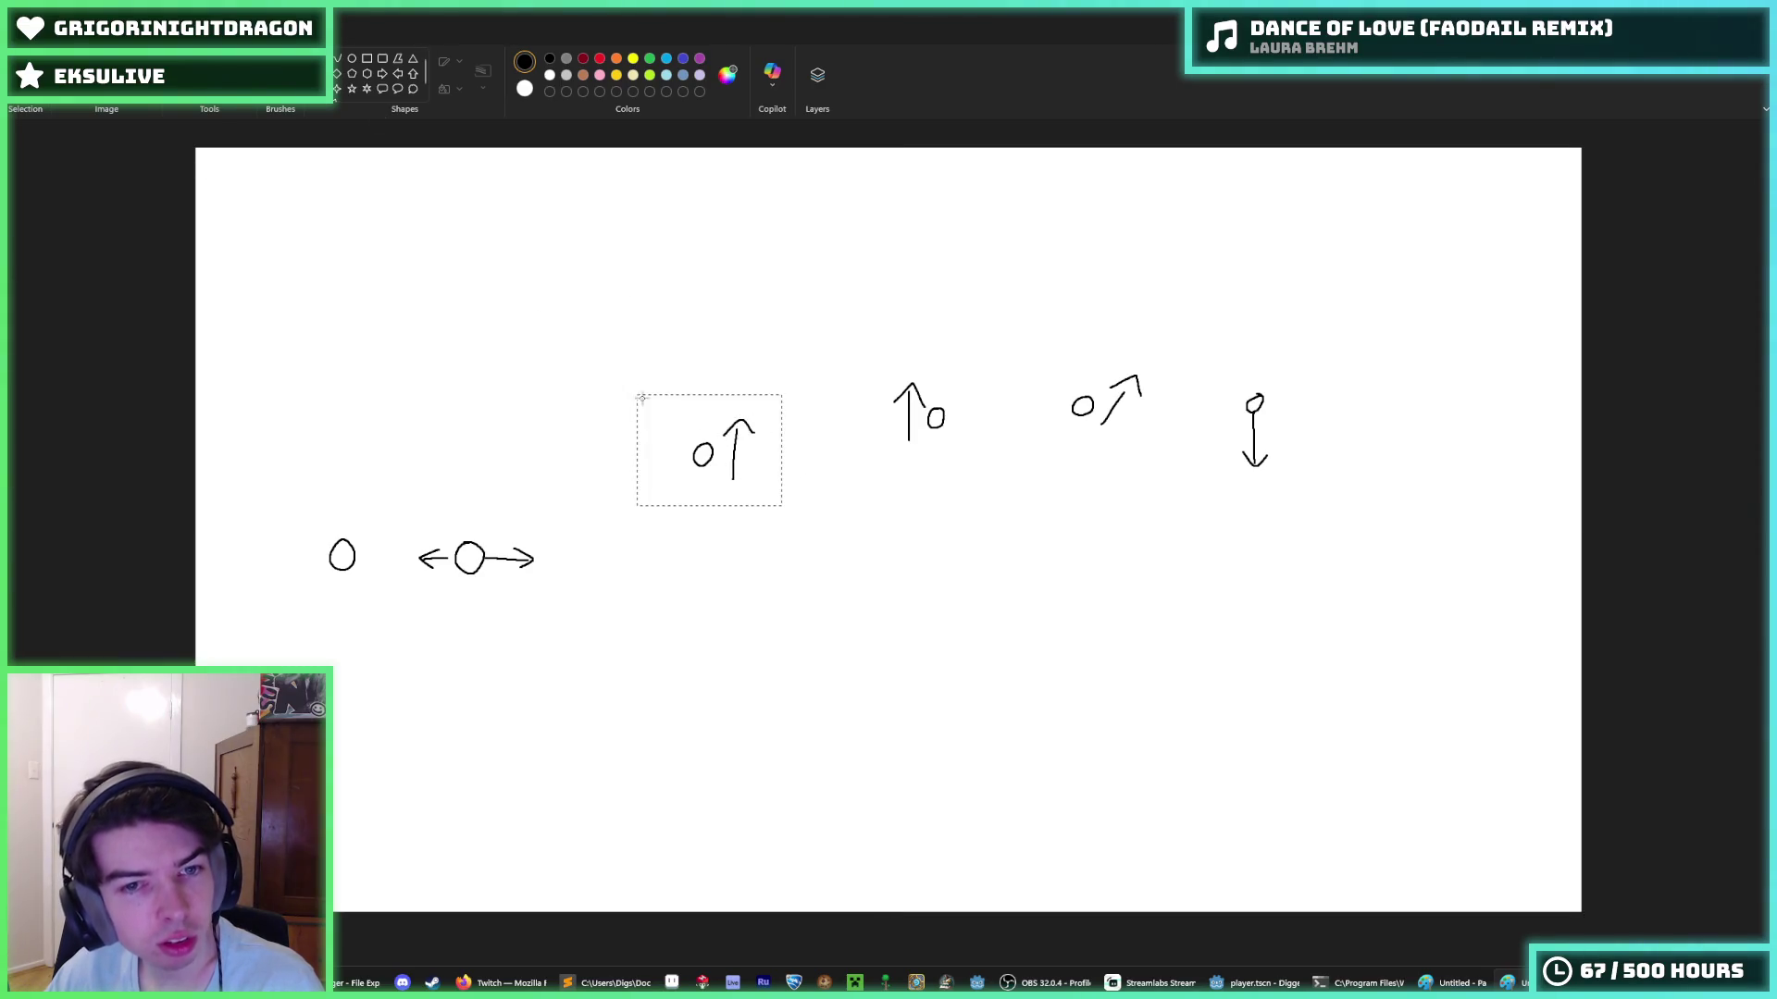
left_click_drag(722, 453, 727, 489)
left_click(891, 413)
- Try sketching legs and encircling curves, undo each attempt, then cancel the Save As prompt
left_click(195, 65)
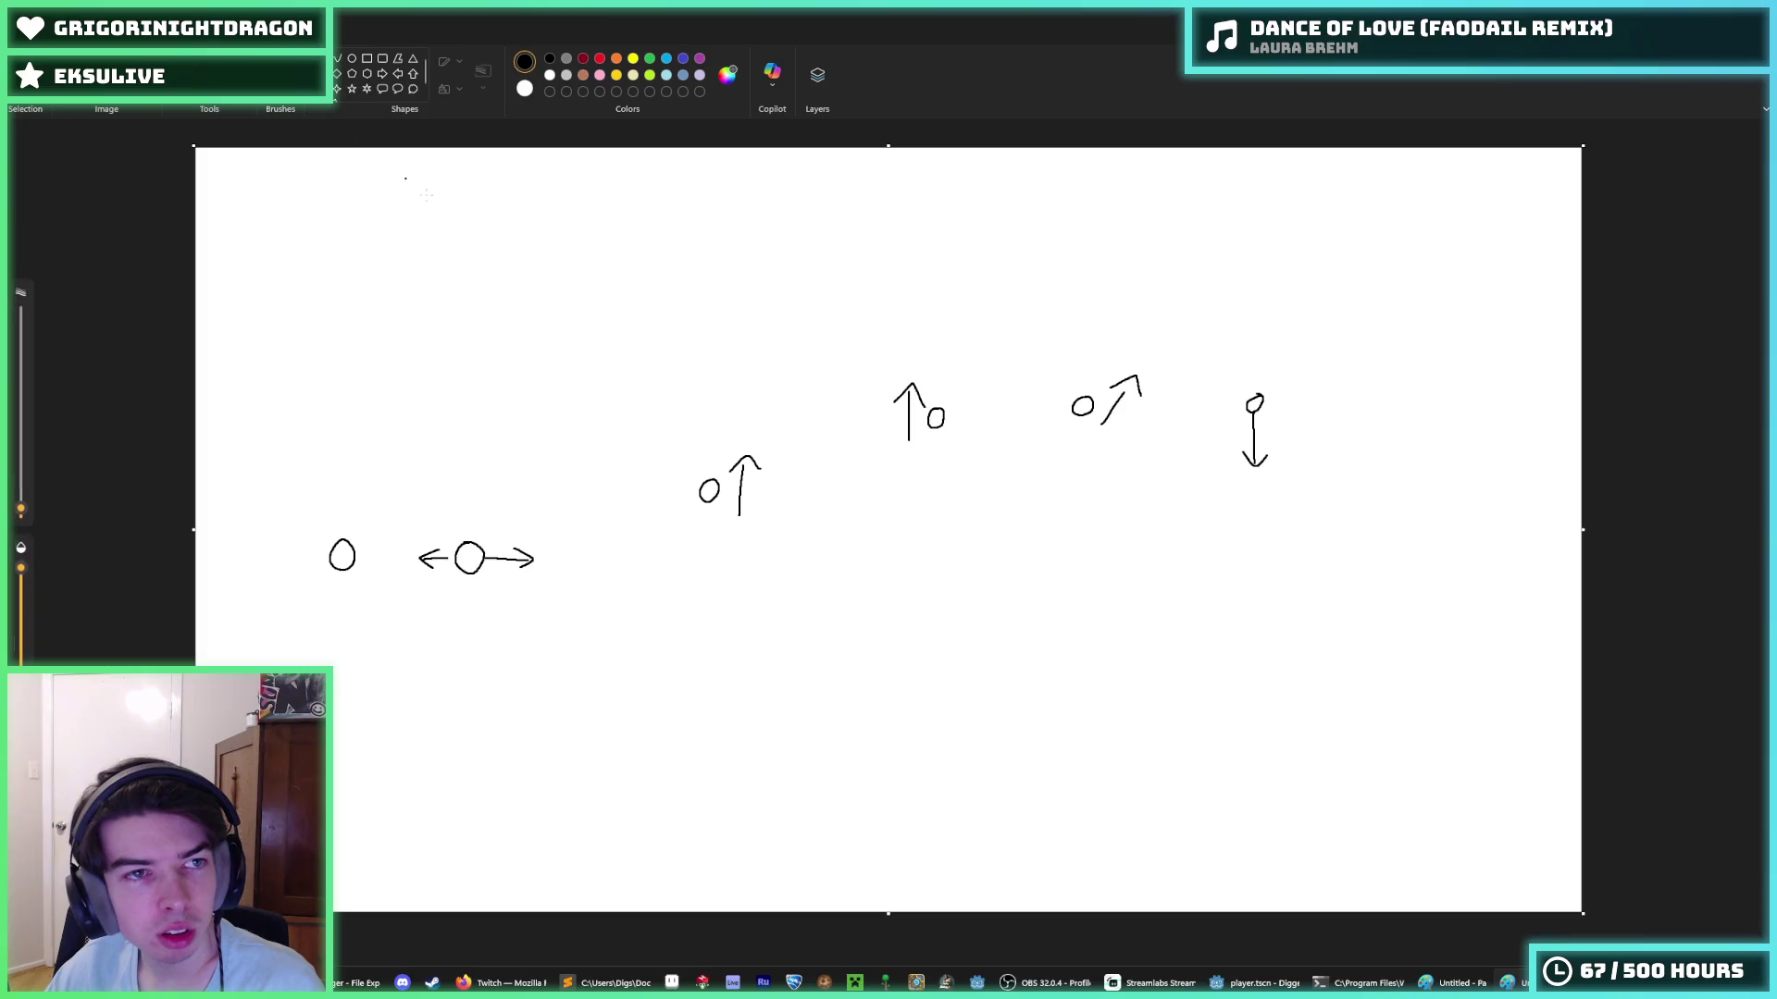
mouse_move(692, 515)
left_mouse_down()
mouse_move(701, 534)
mouse_move(744, 531)
left_mouse_up()
mouse_move(921, 435)
left_mouse_down()
mouse_move(919, 454)
mouse_move(965, 463)
left_mouse_up()
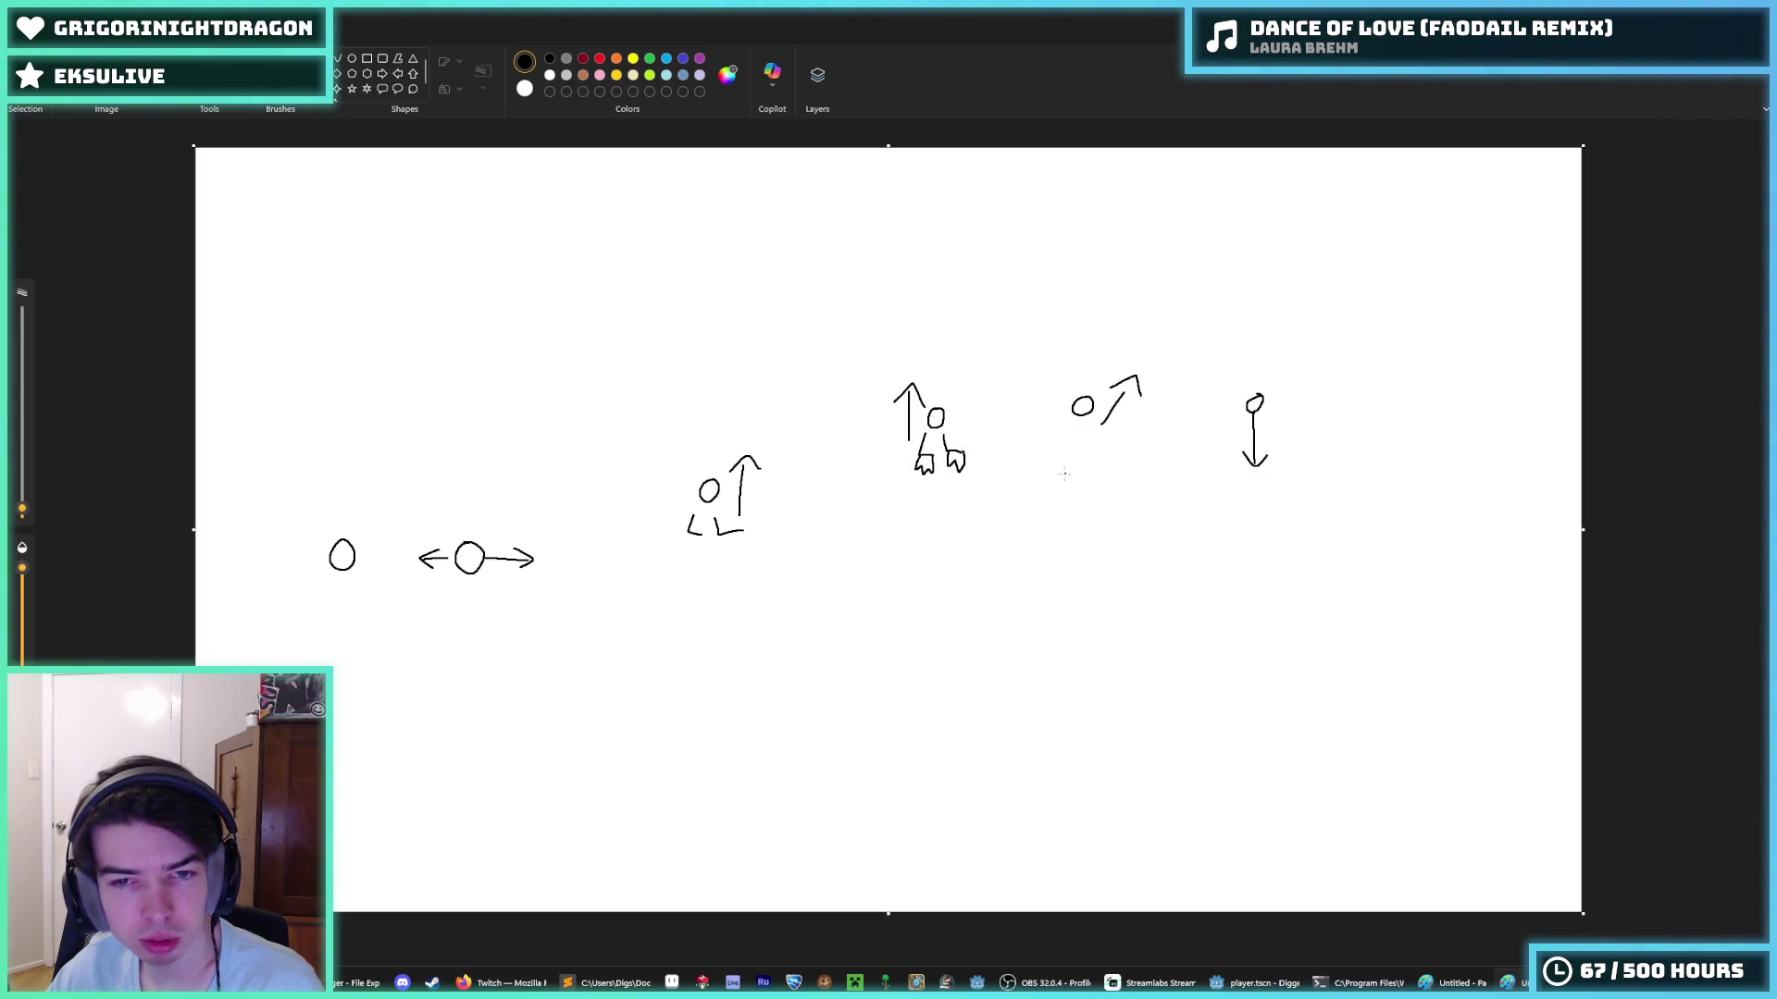
key("ctrl+z")
key("ctrl+z")
key("ctrl+z")
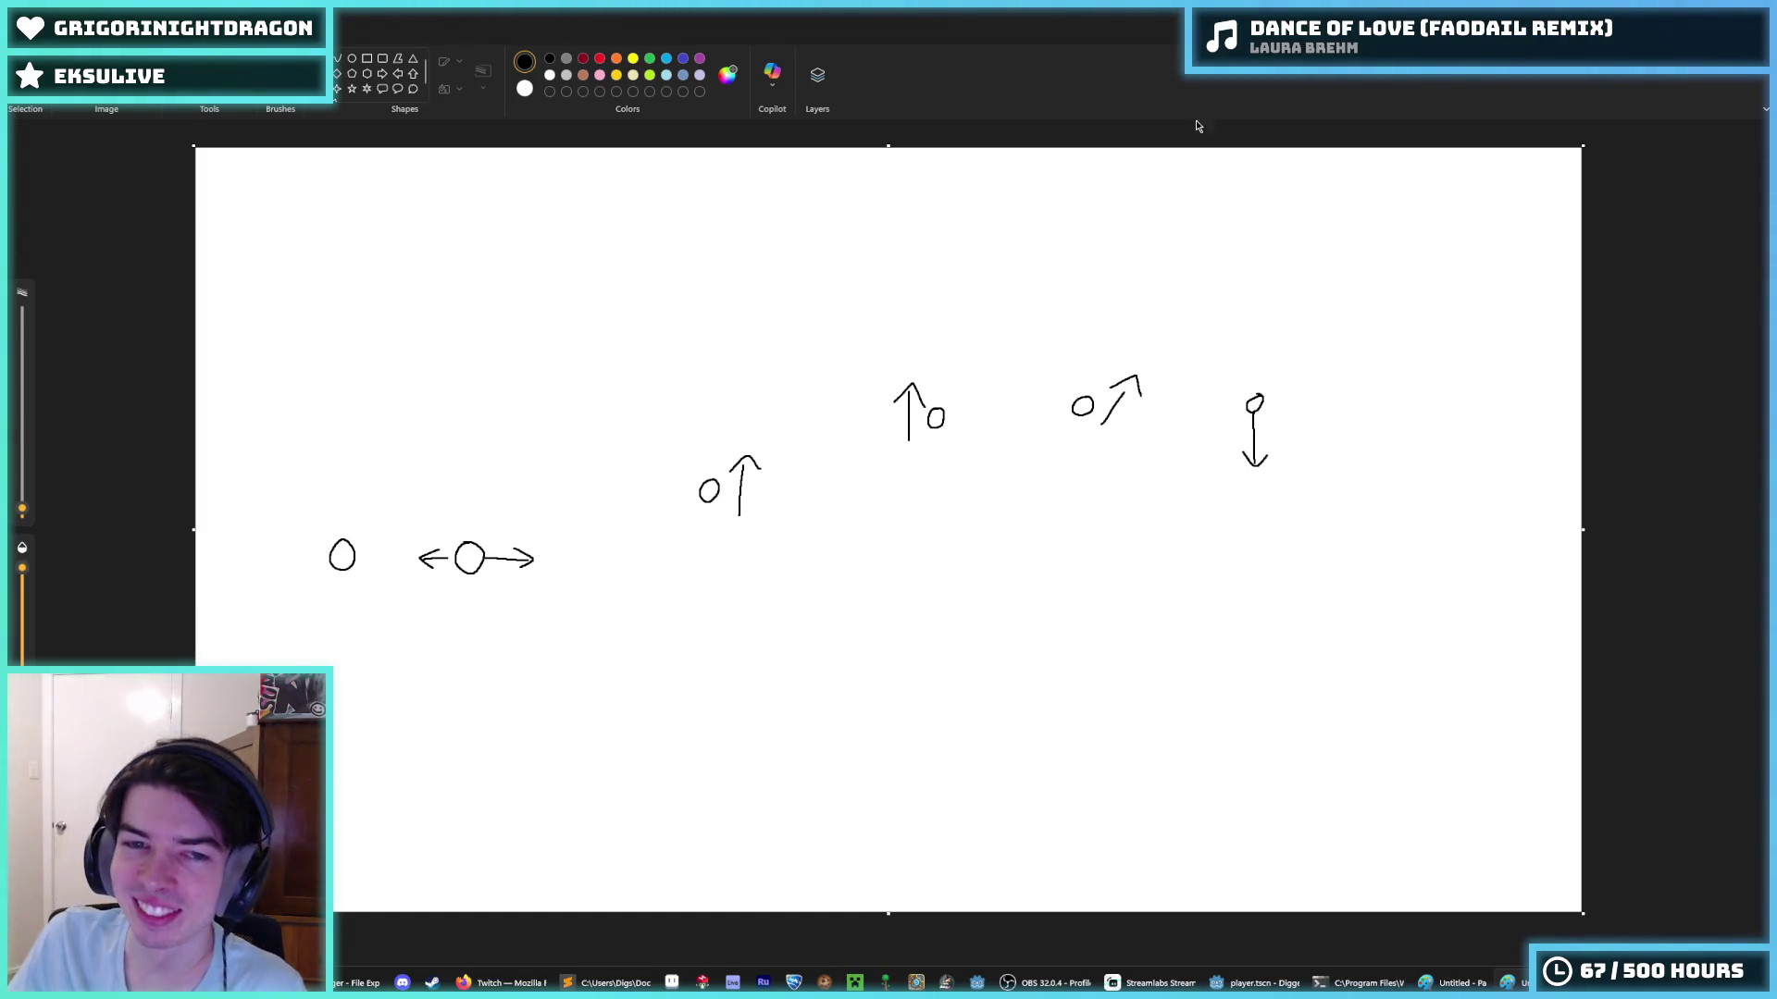
mouse_move(373, 415)
left_mouse_down()
mouse_move(320, 455)
mouse_move(1474, 419)
mouse_move(326, 475)
left_mouse_up()
key("ctrl+z")
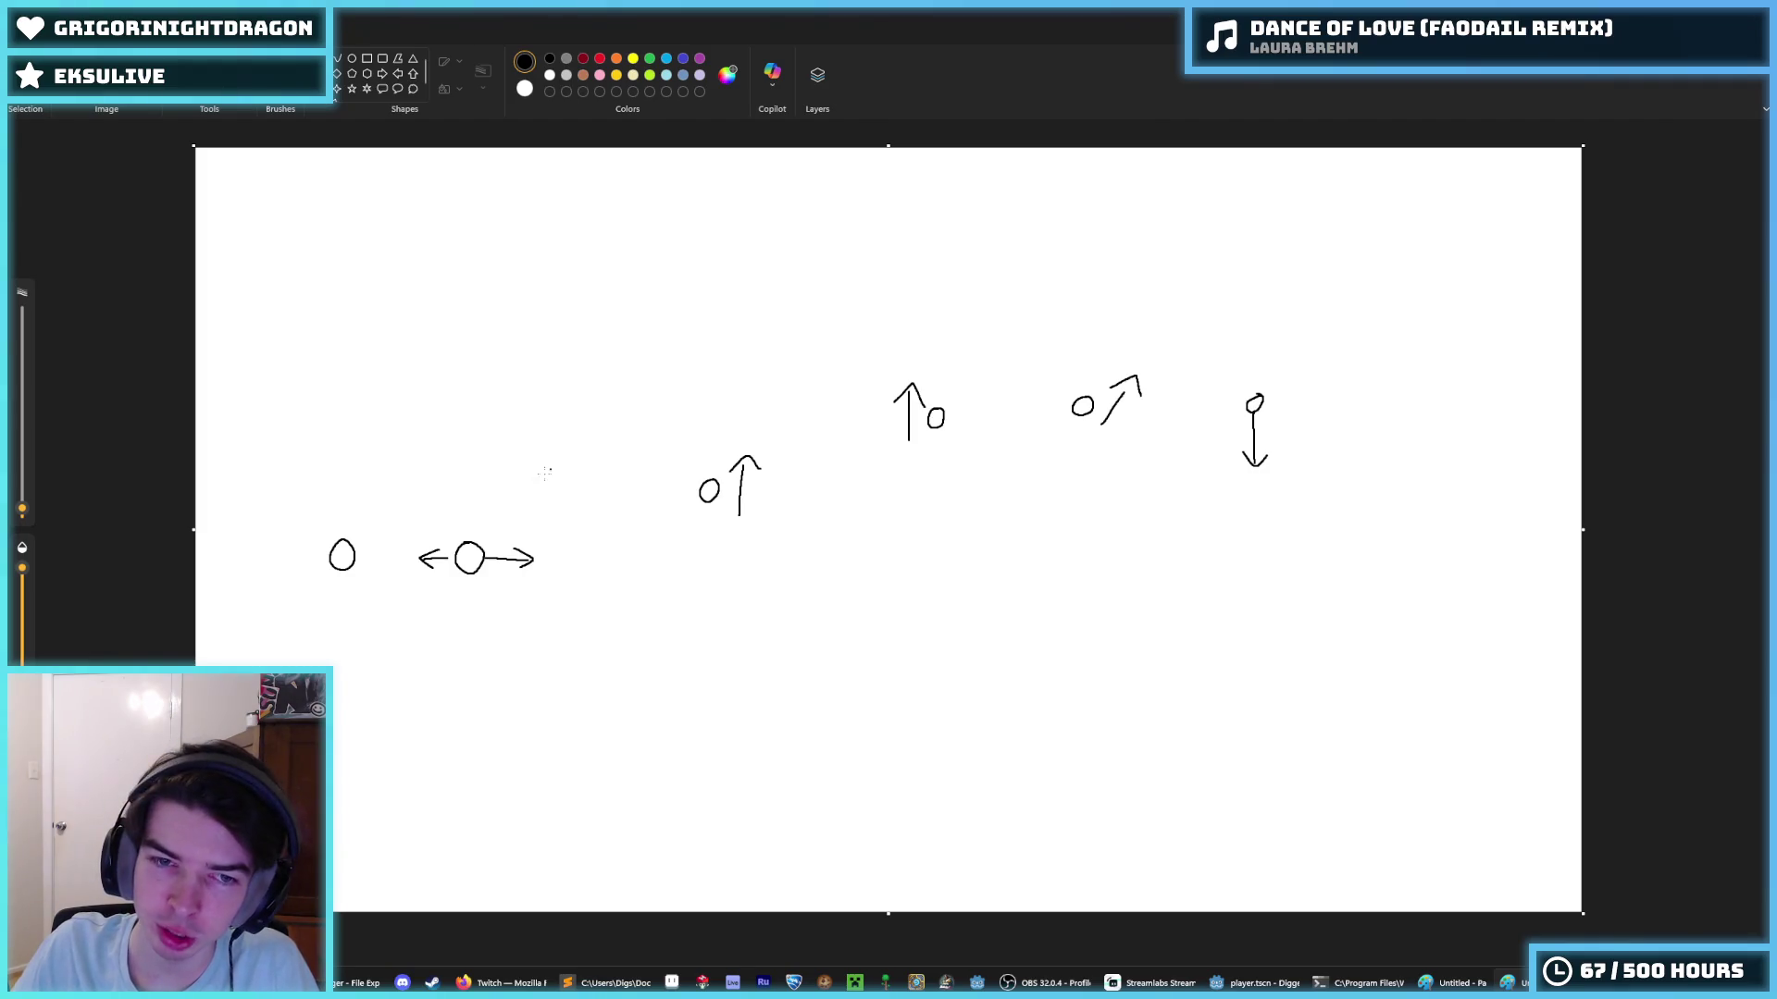
mouse_move(544, 473)
left_mouse_down()
mouse_move(592, 666)
mouse_move(629, 480)
left_mouse_up()
key("ctrl+z")
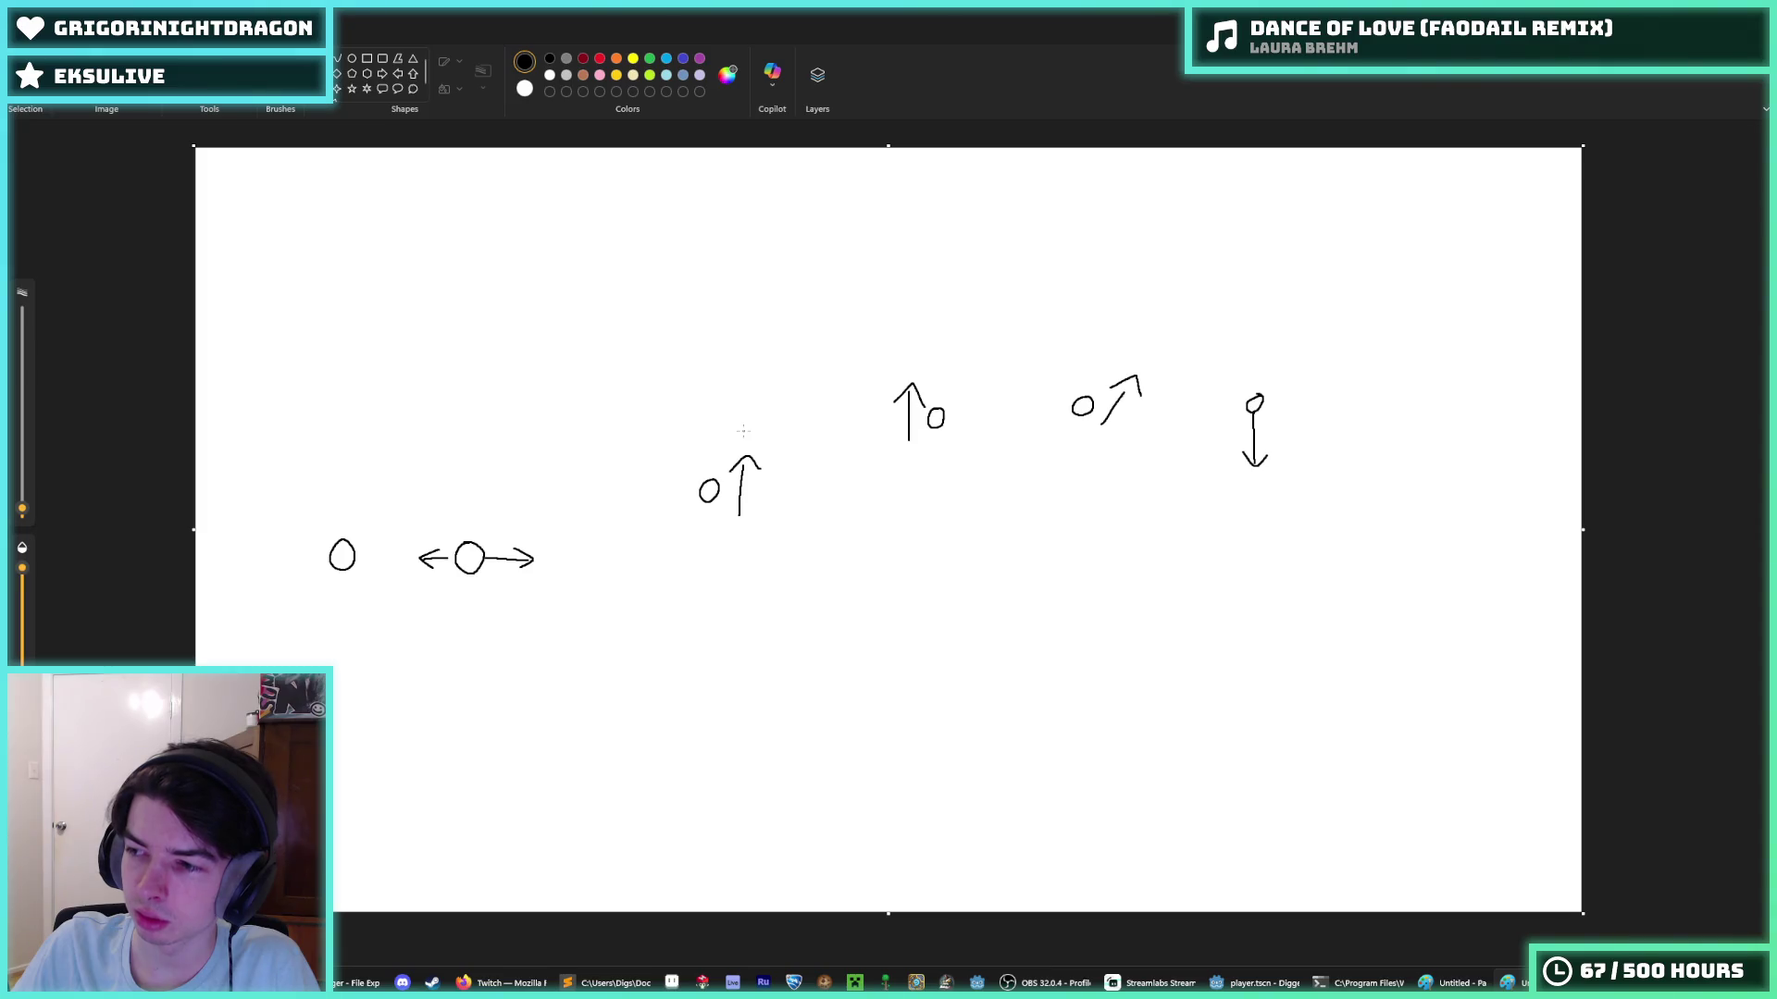
key("ctrl+s")
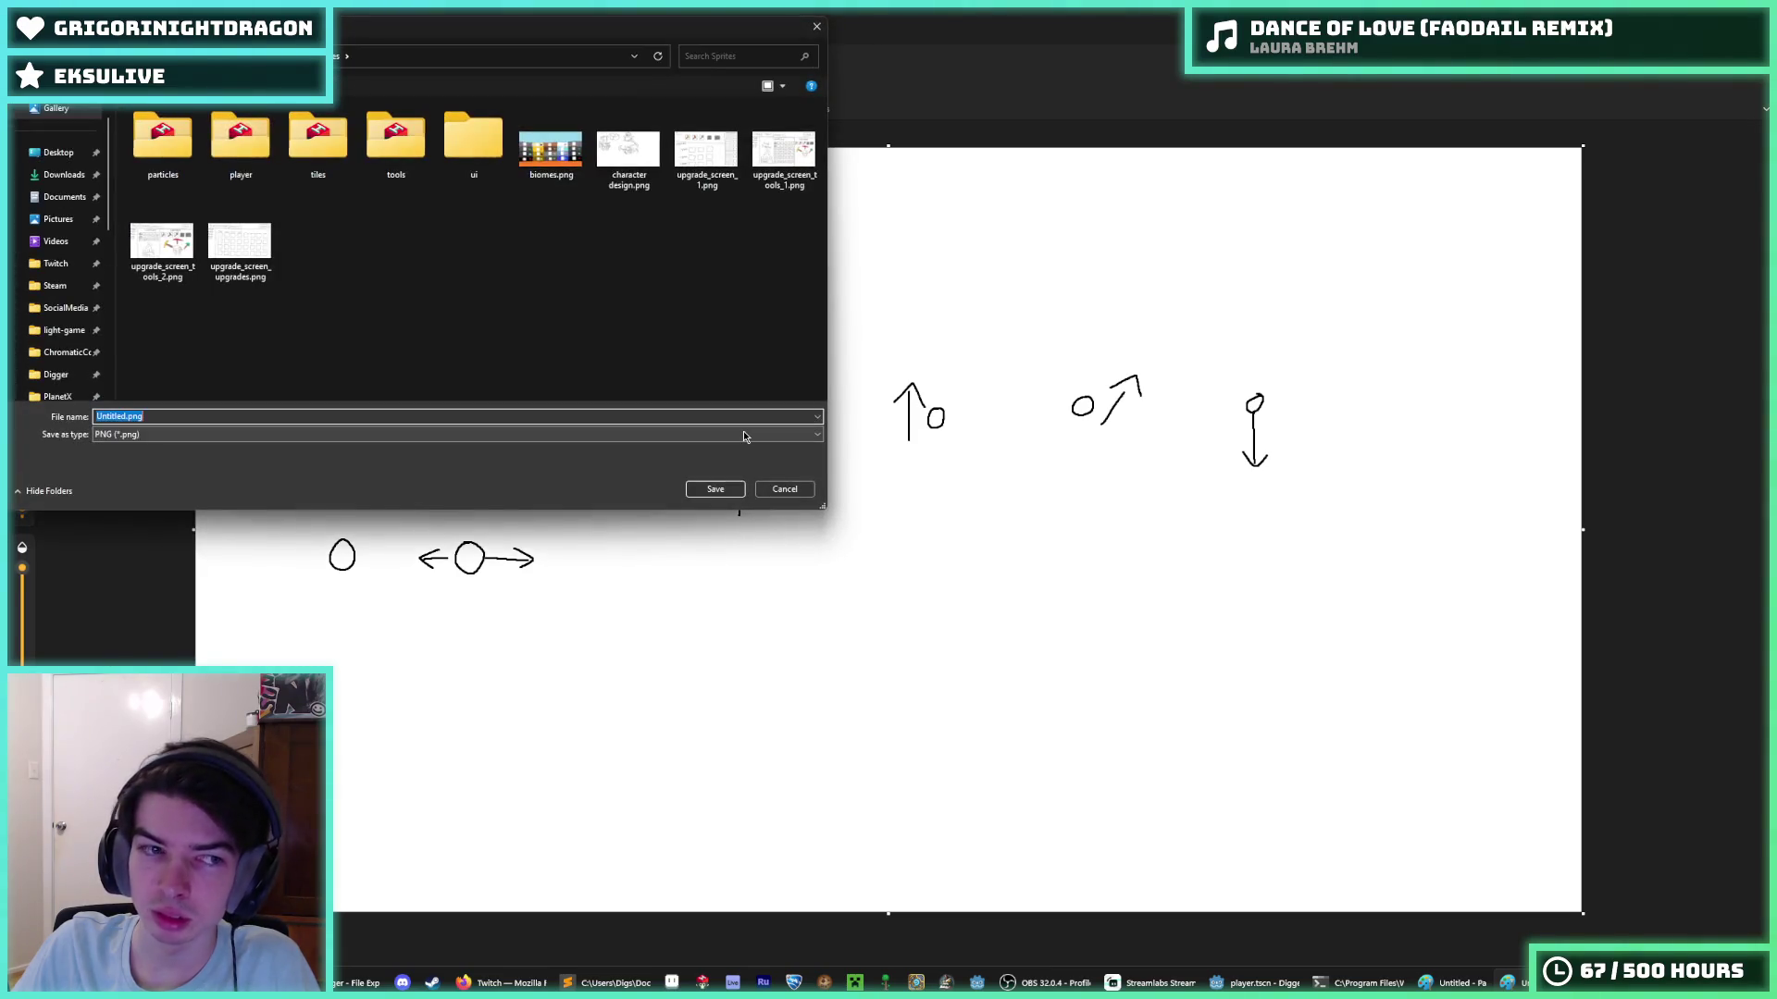
key("Escape")
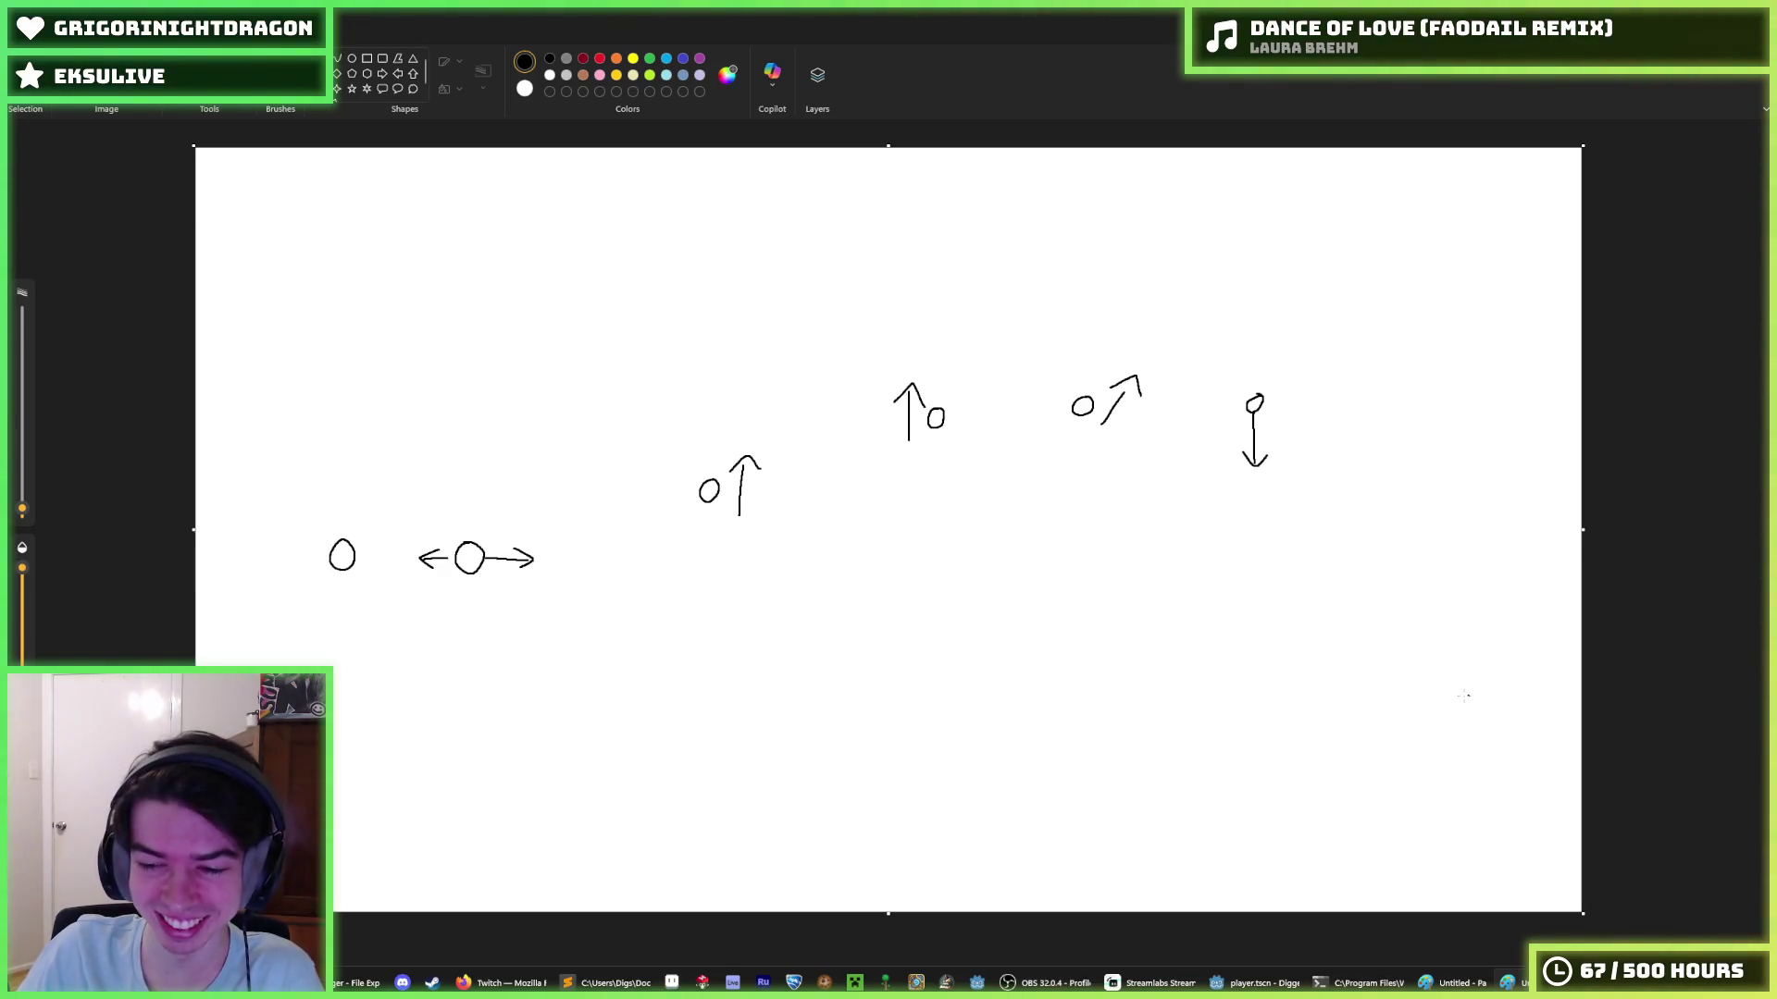
- Return to Godot and review lines 78–79 of player.gd's _update_animation_frame code
left_click(1254, 982)
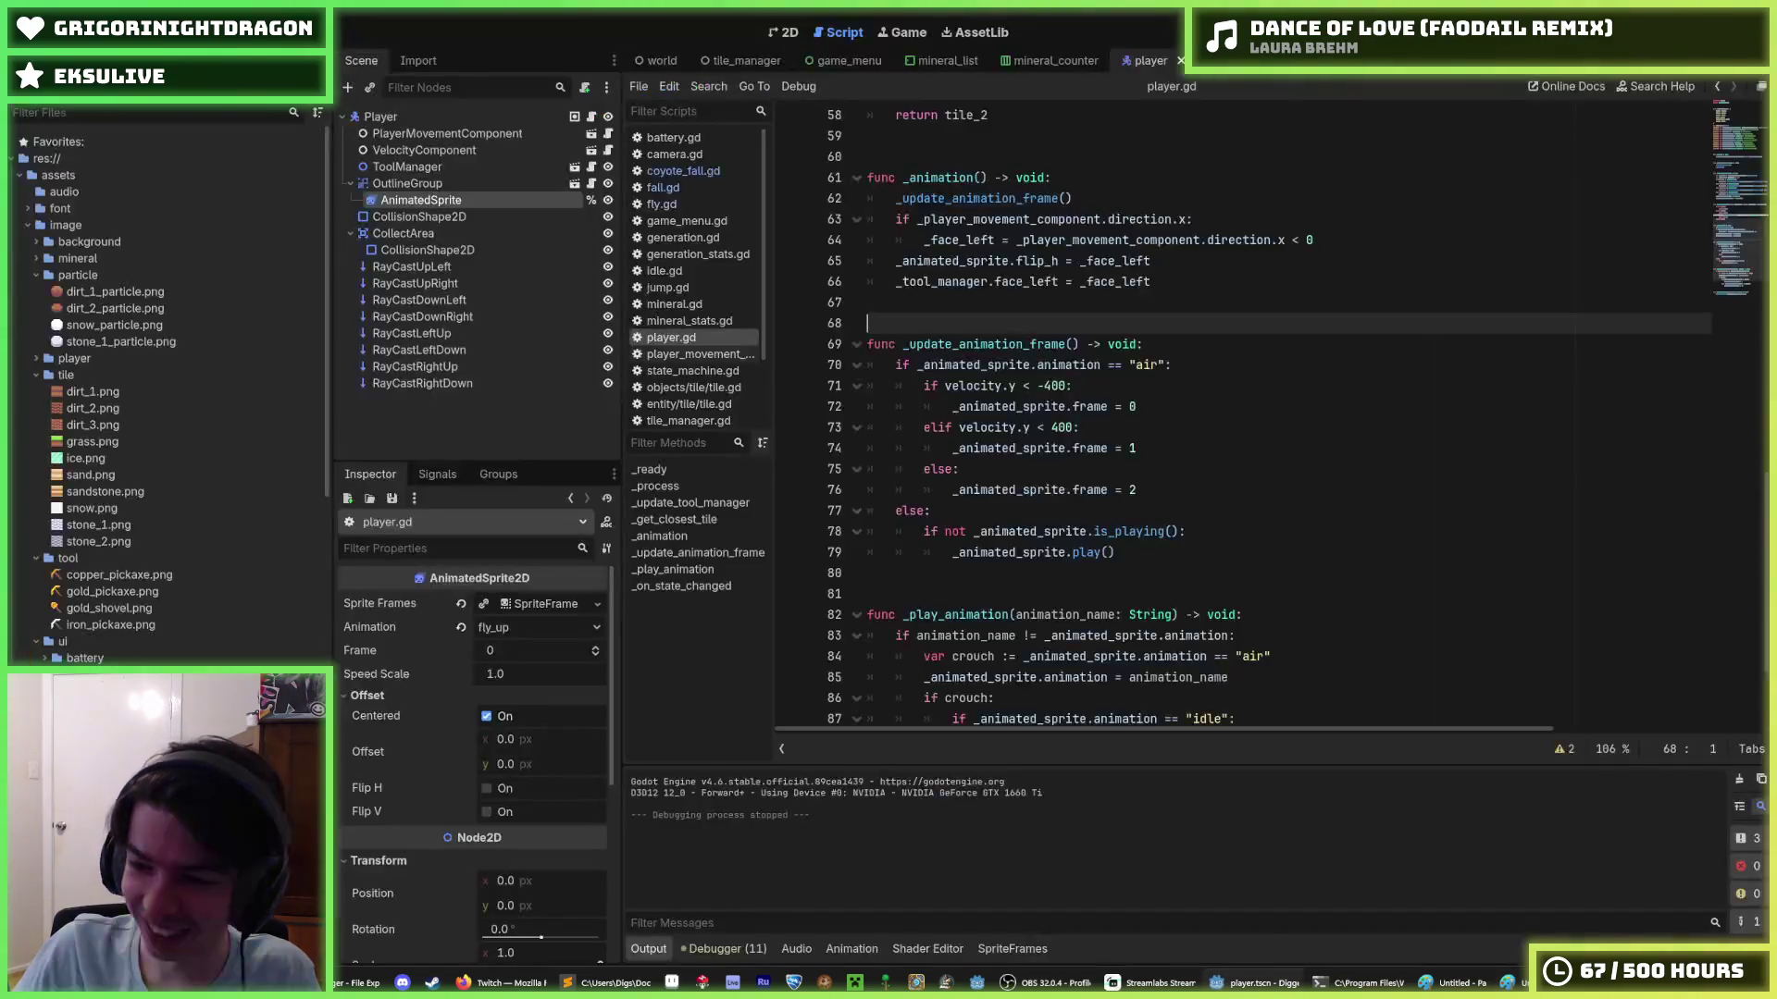
left_click(1189, 557)
left_click(1197, 535)
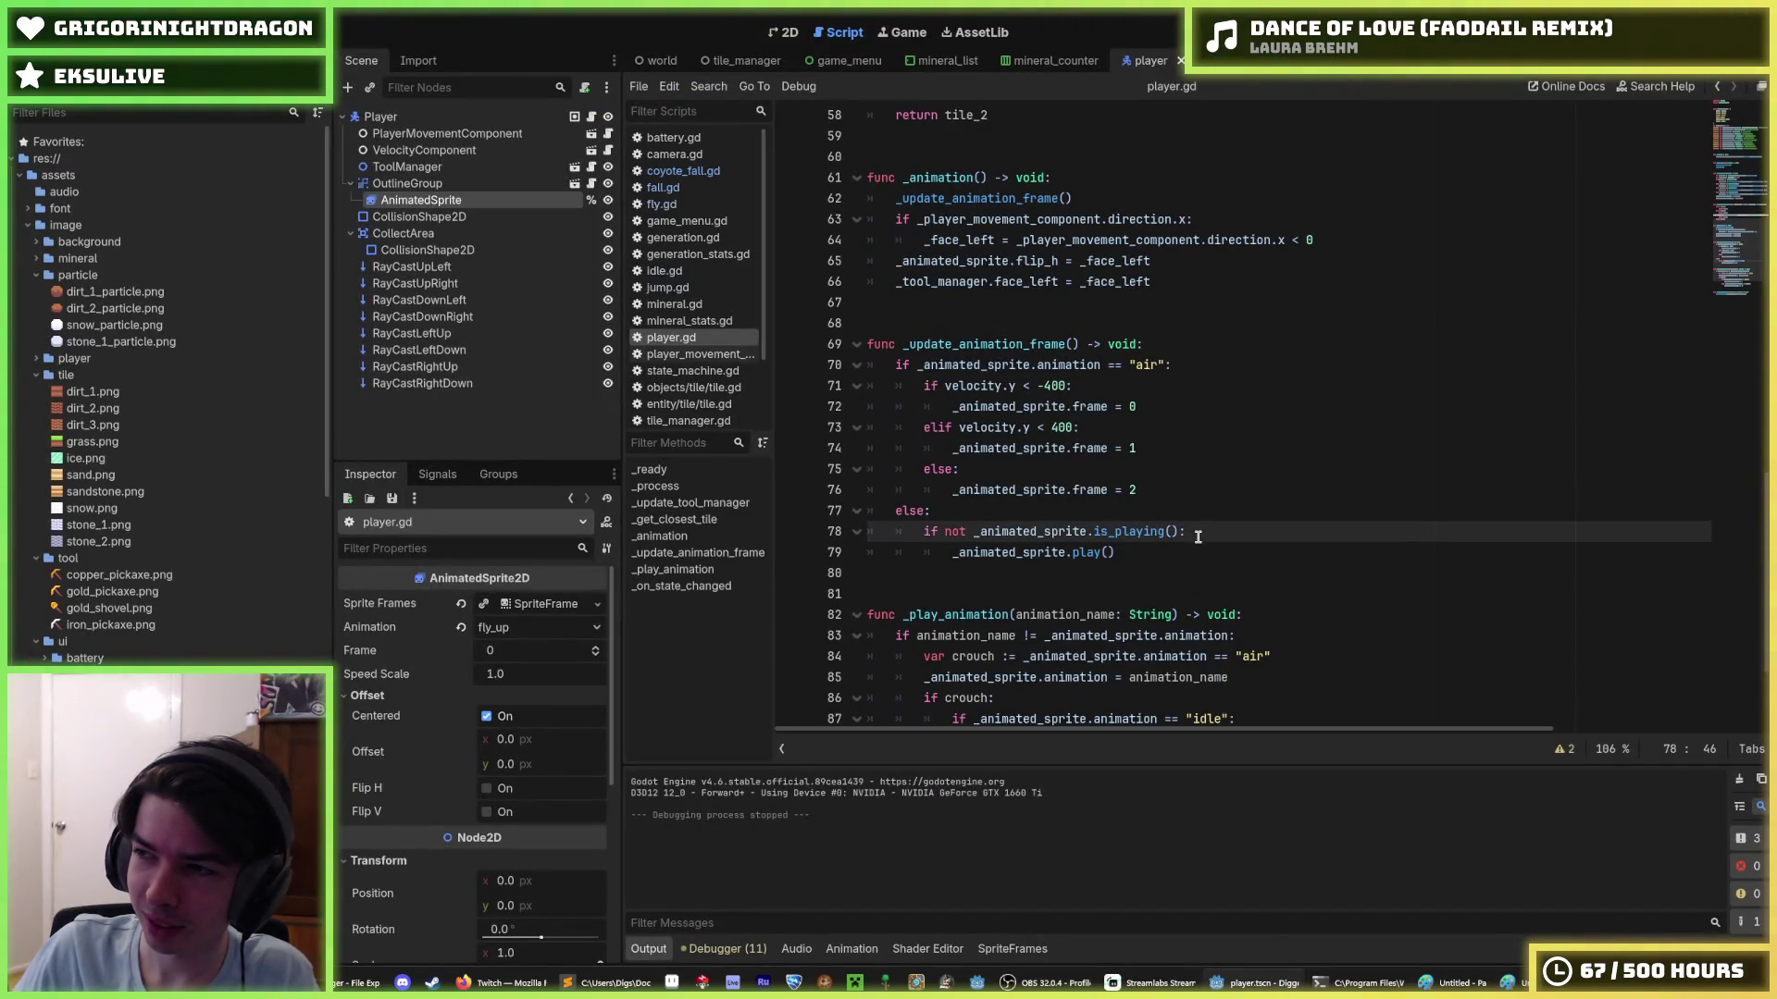
left_click(1191, 551)
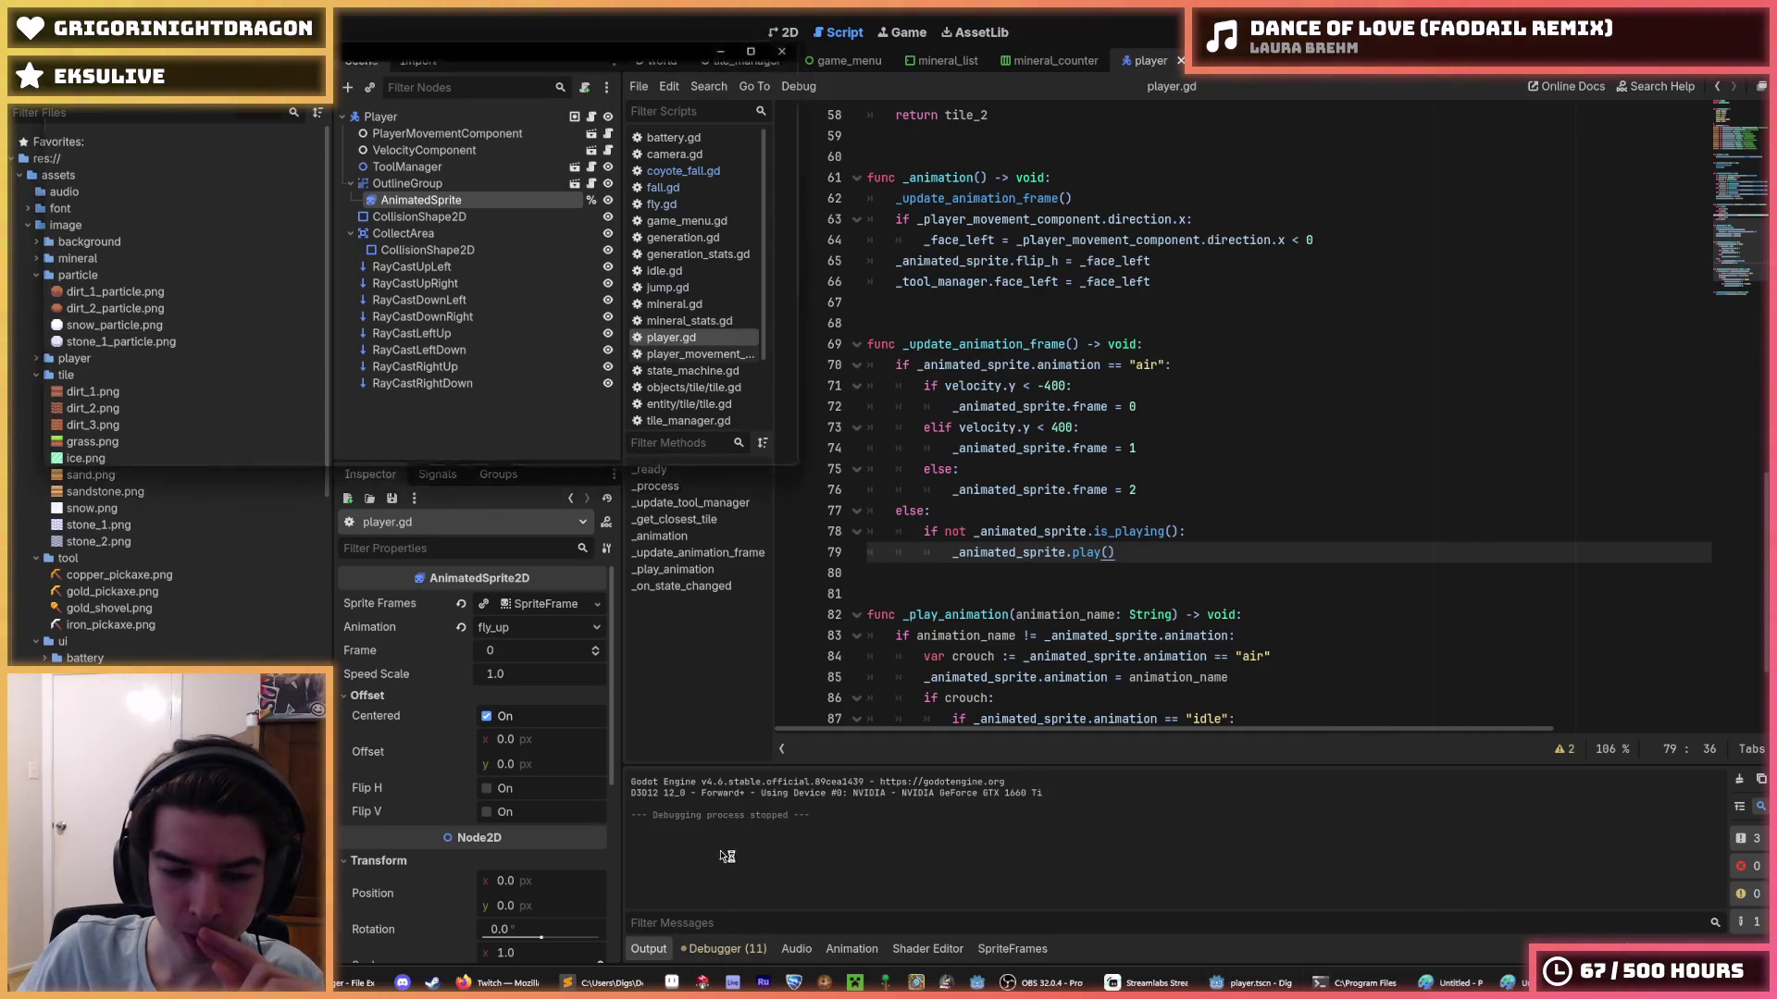
left_click(1240, 984)
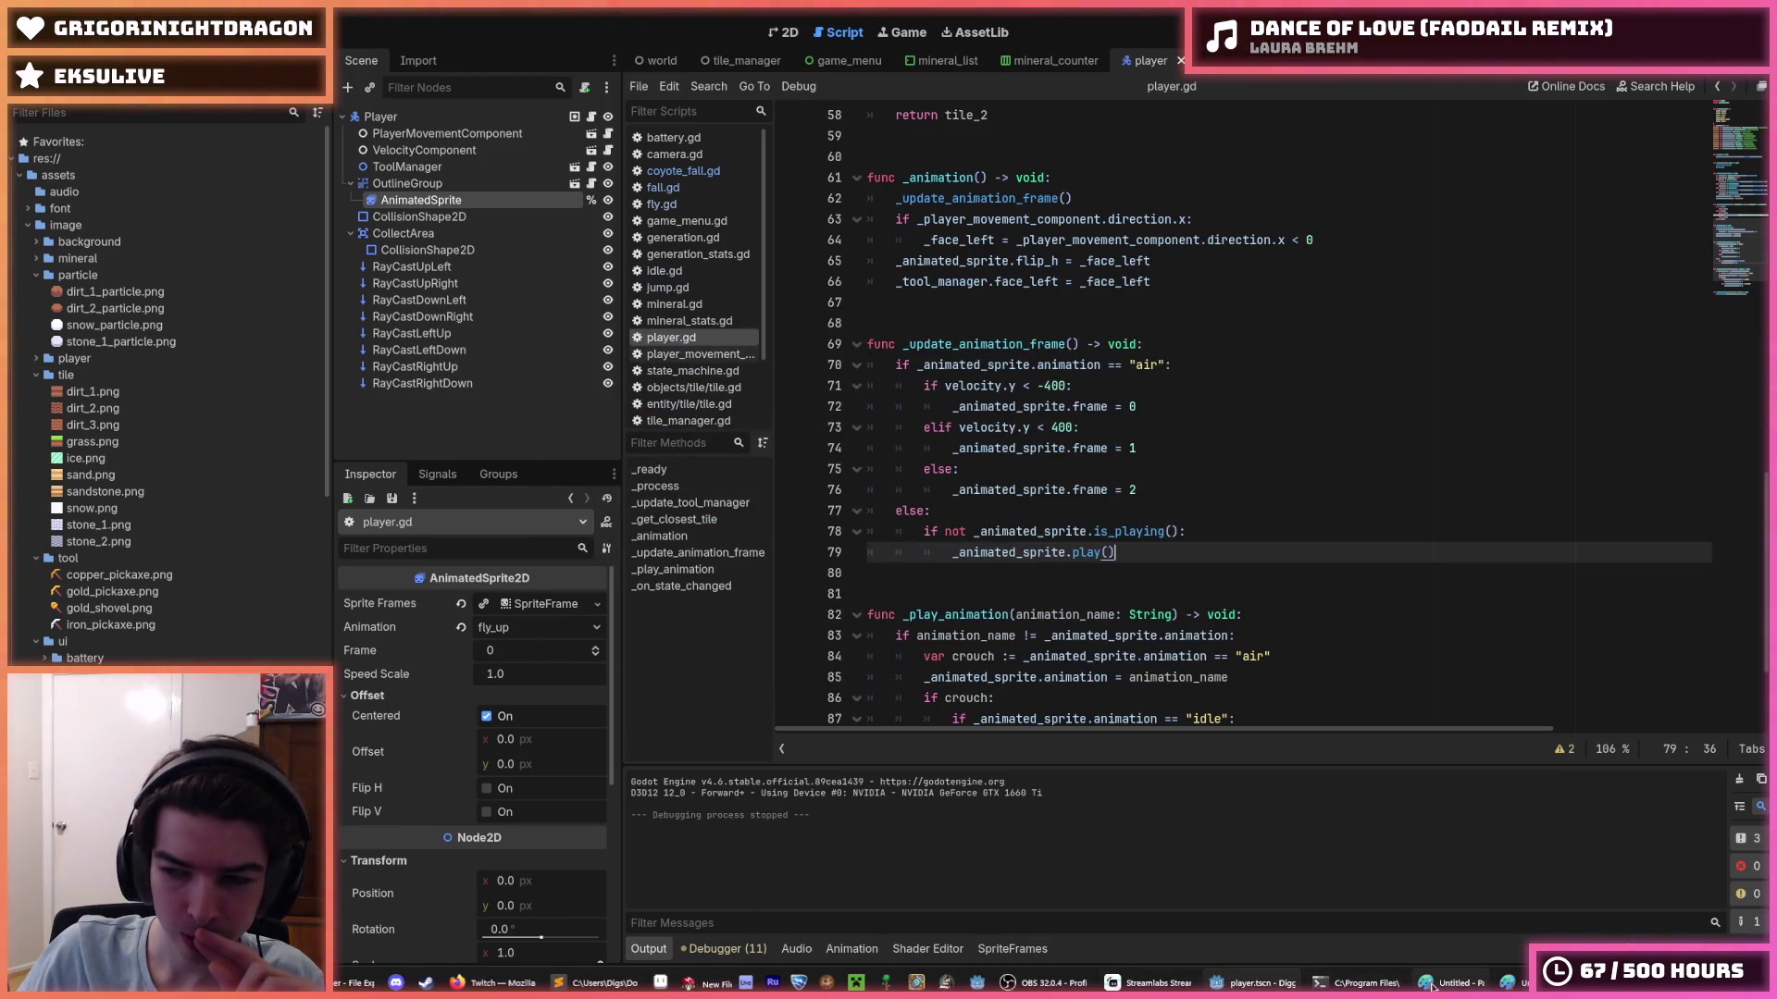
mouse_move(1240, 984)
mouse_move(1069, 984)
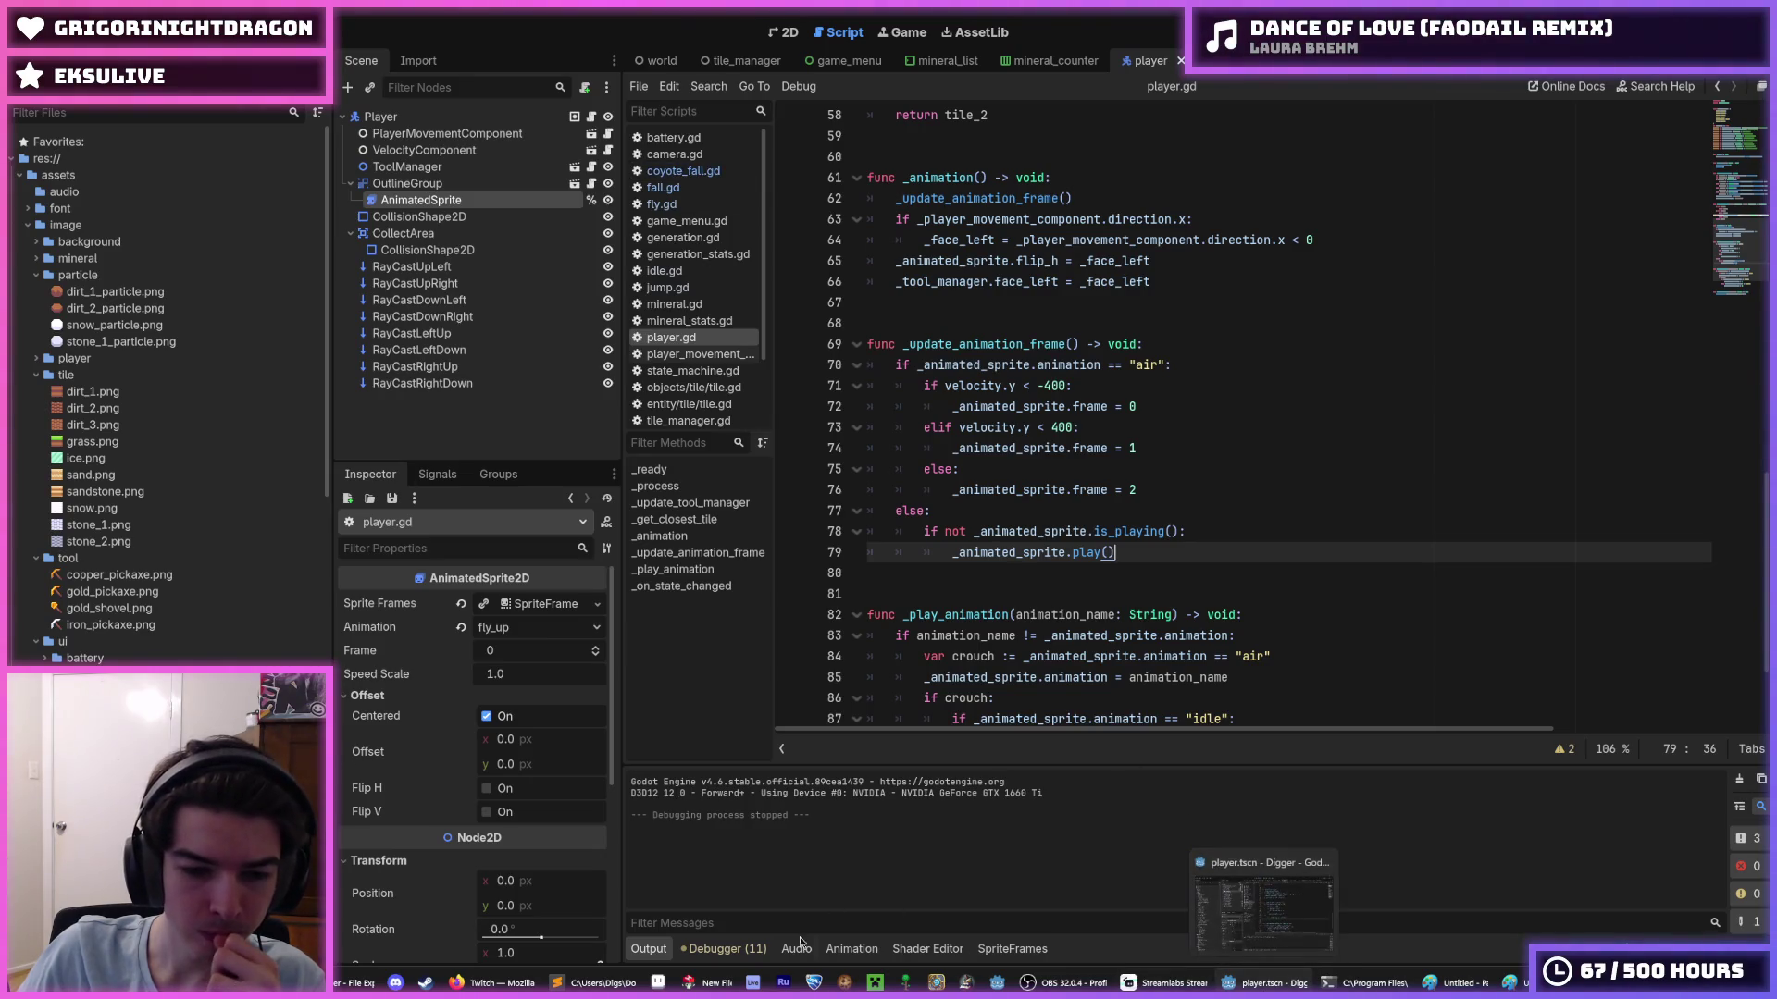
mouse_move(708, 983)
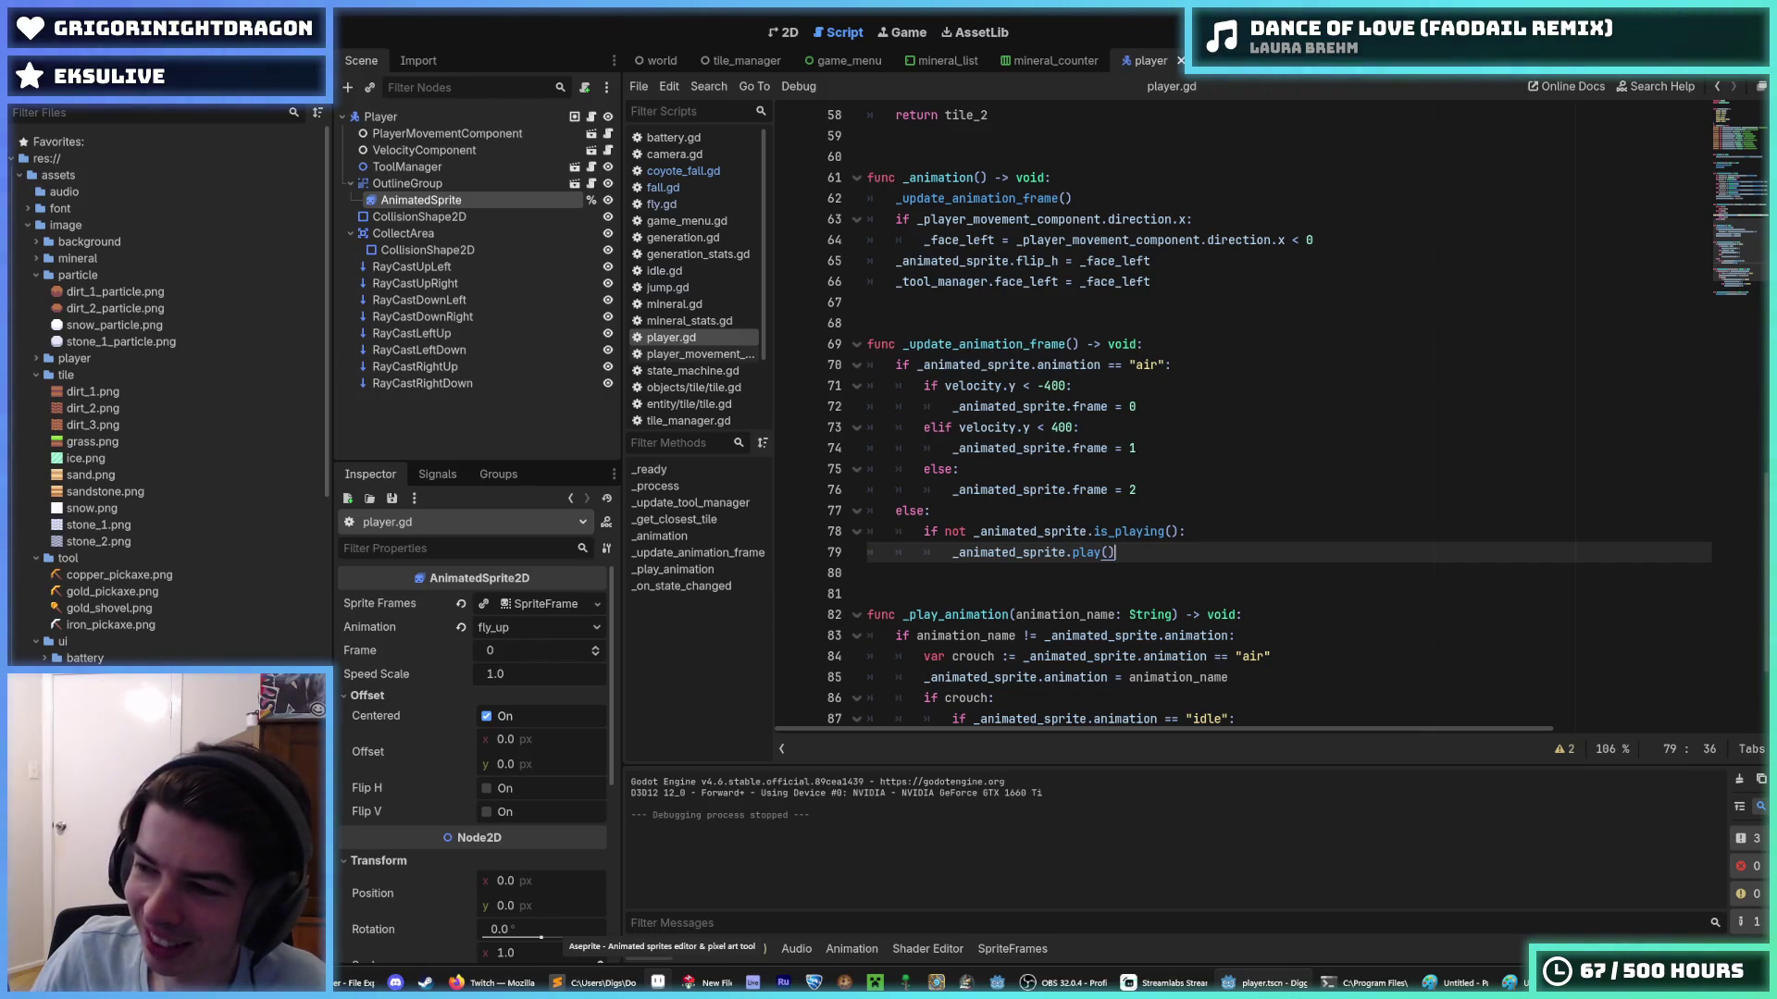
- Preview the diamond_icon and gold_icon recent files in Hexels' New File dialog
left_click(701, 983)
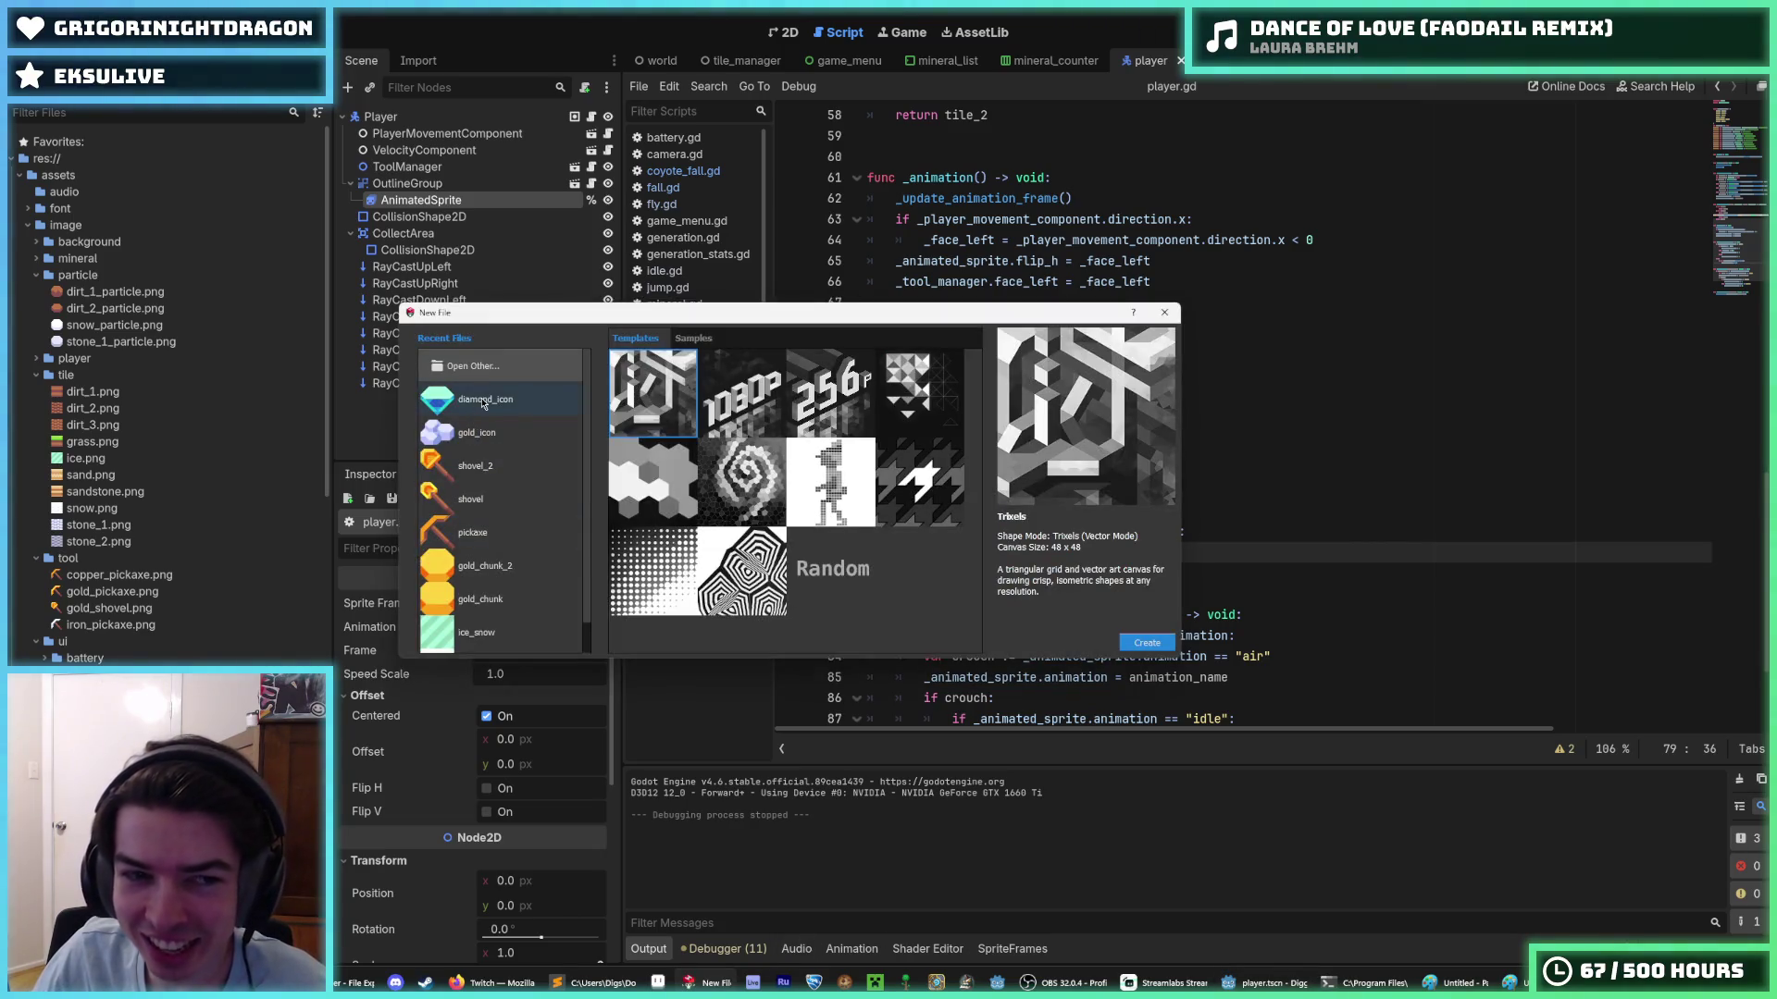
left_click(502, 428)
left_click(495, 413)
left_click(506, 432)
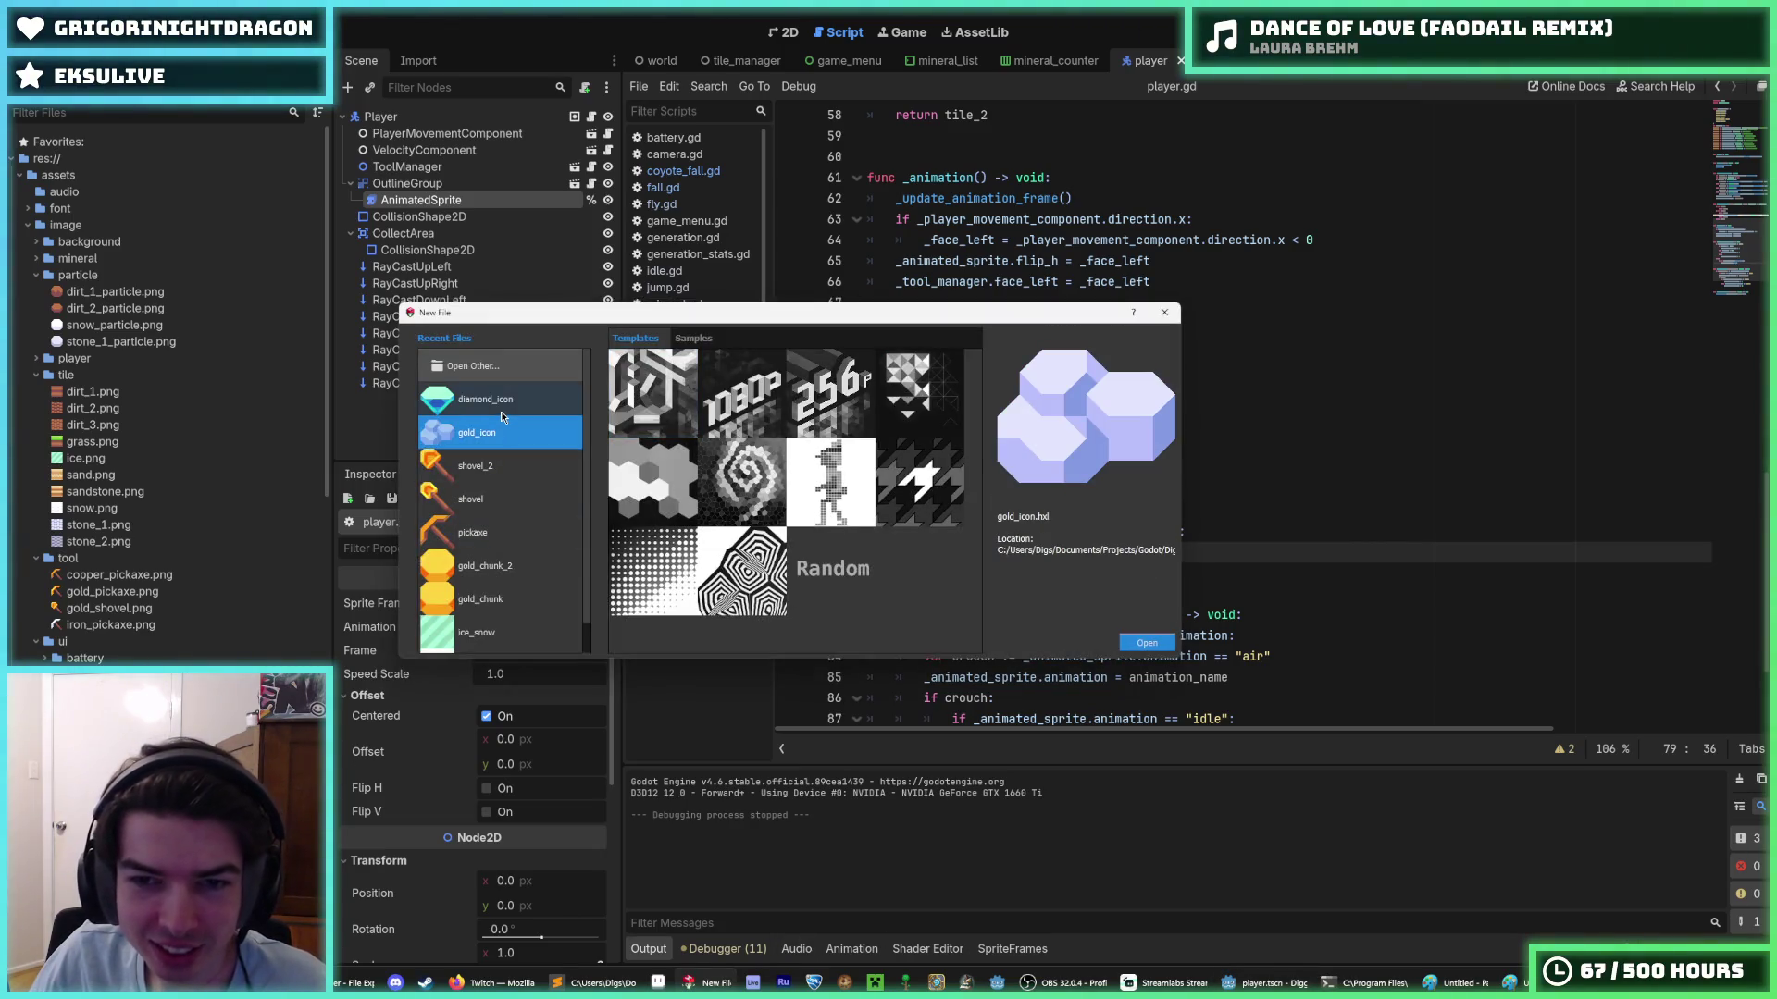
left_click(511, 408)
left_click(514, 439)
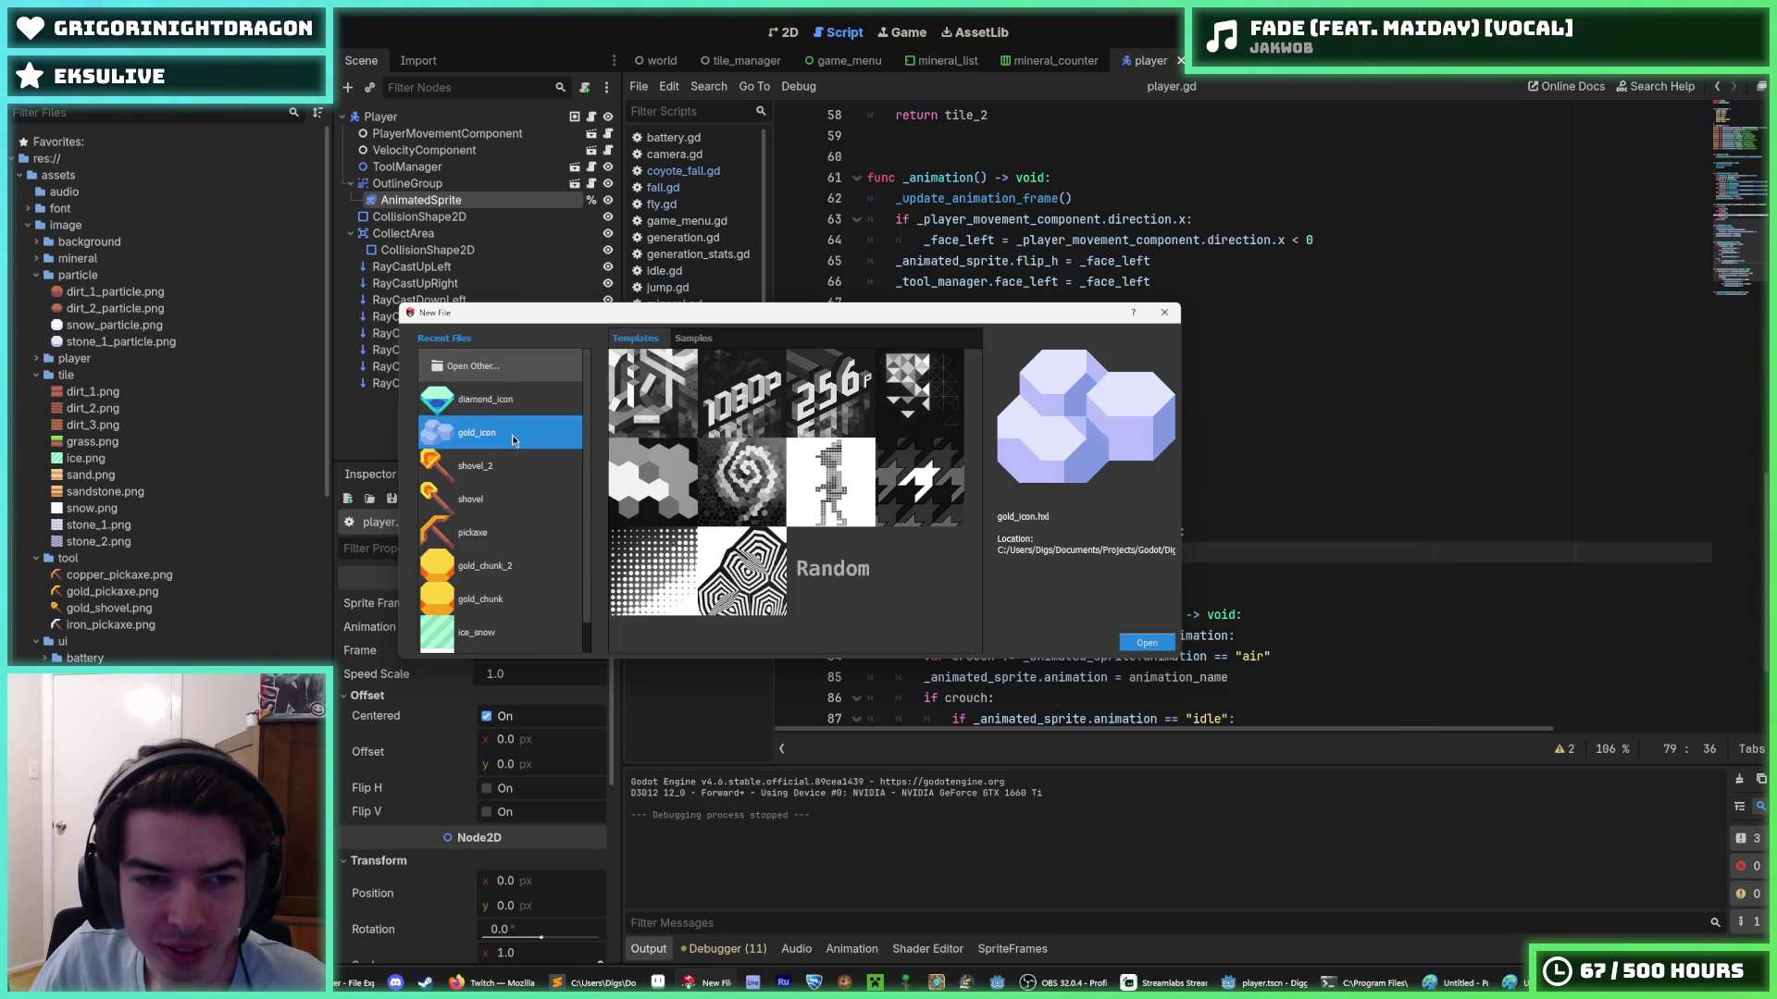
scroll(515, 440, "down", 1)
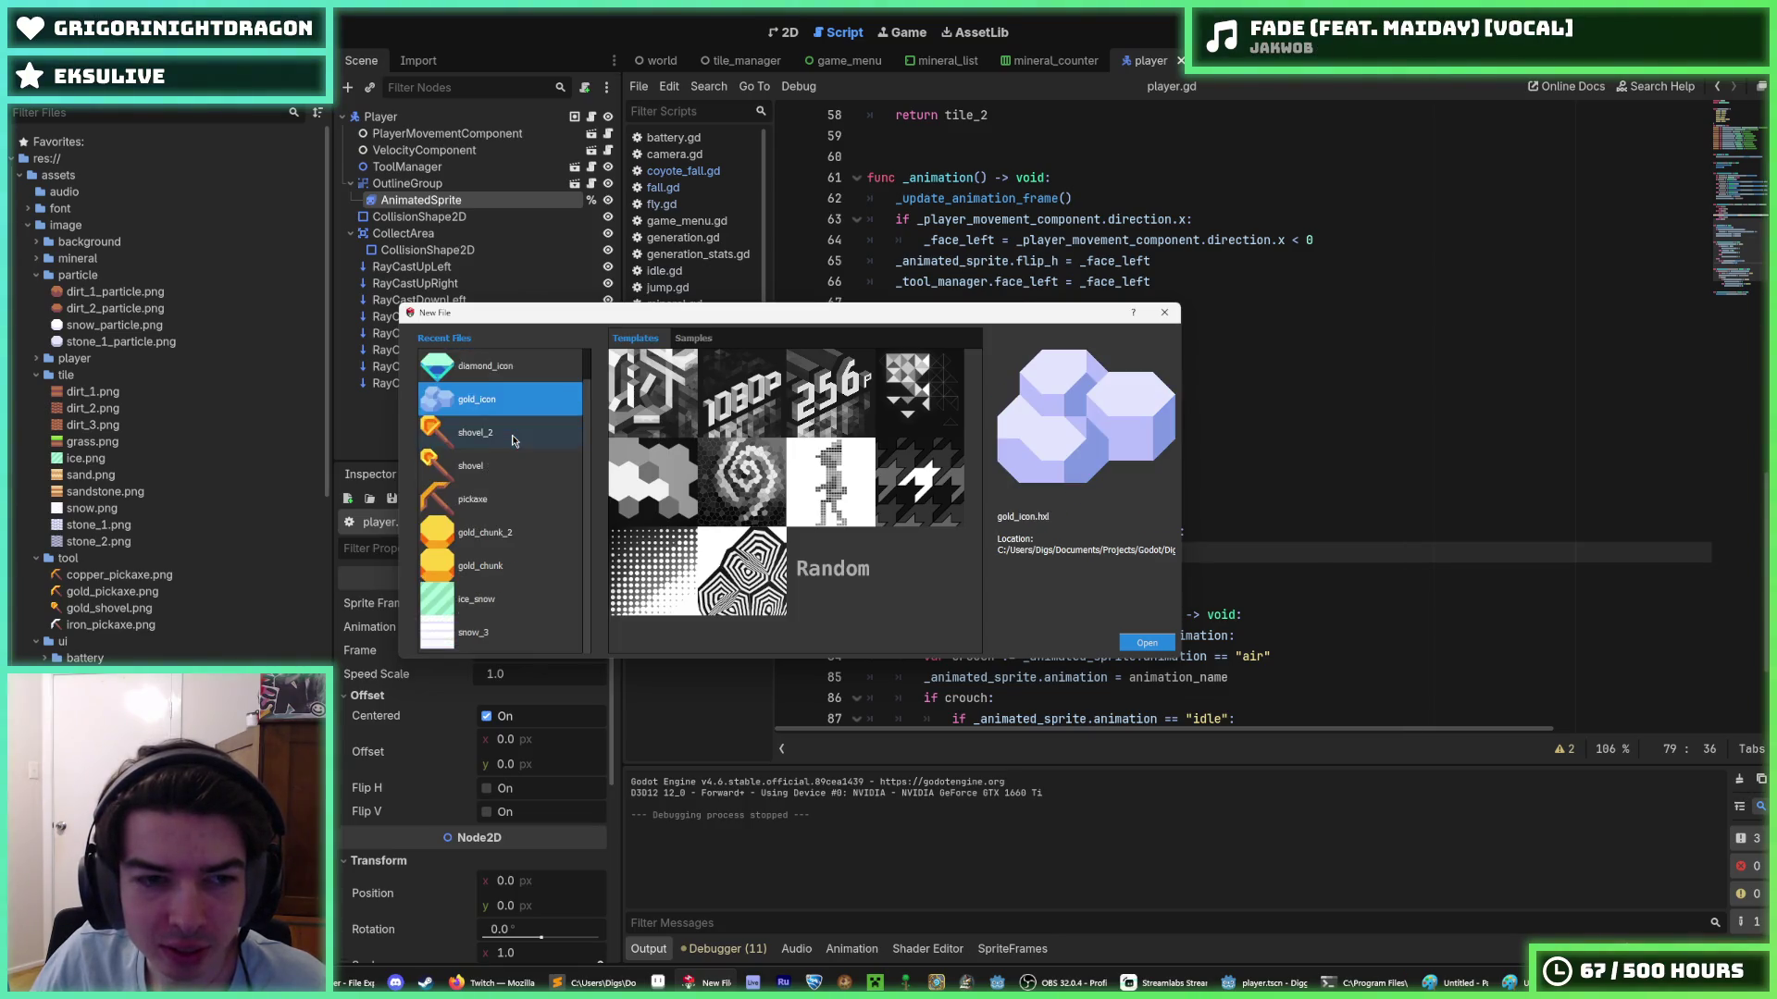
scroll(514, 440, "up", 1)
scroll(513, 404, "down", 1)
scroll(513, 405, "up", 1)
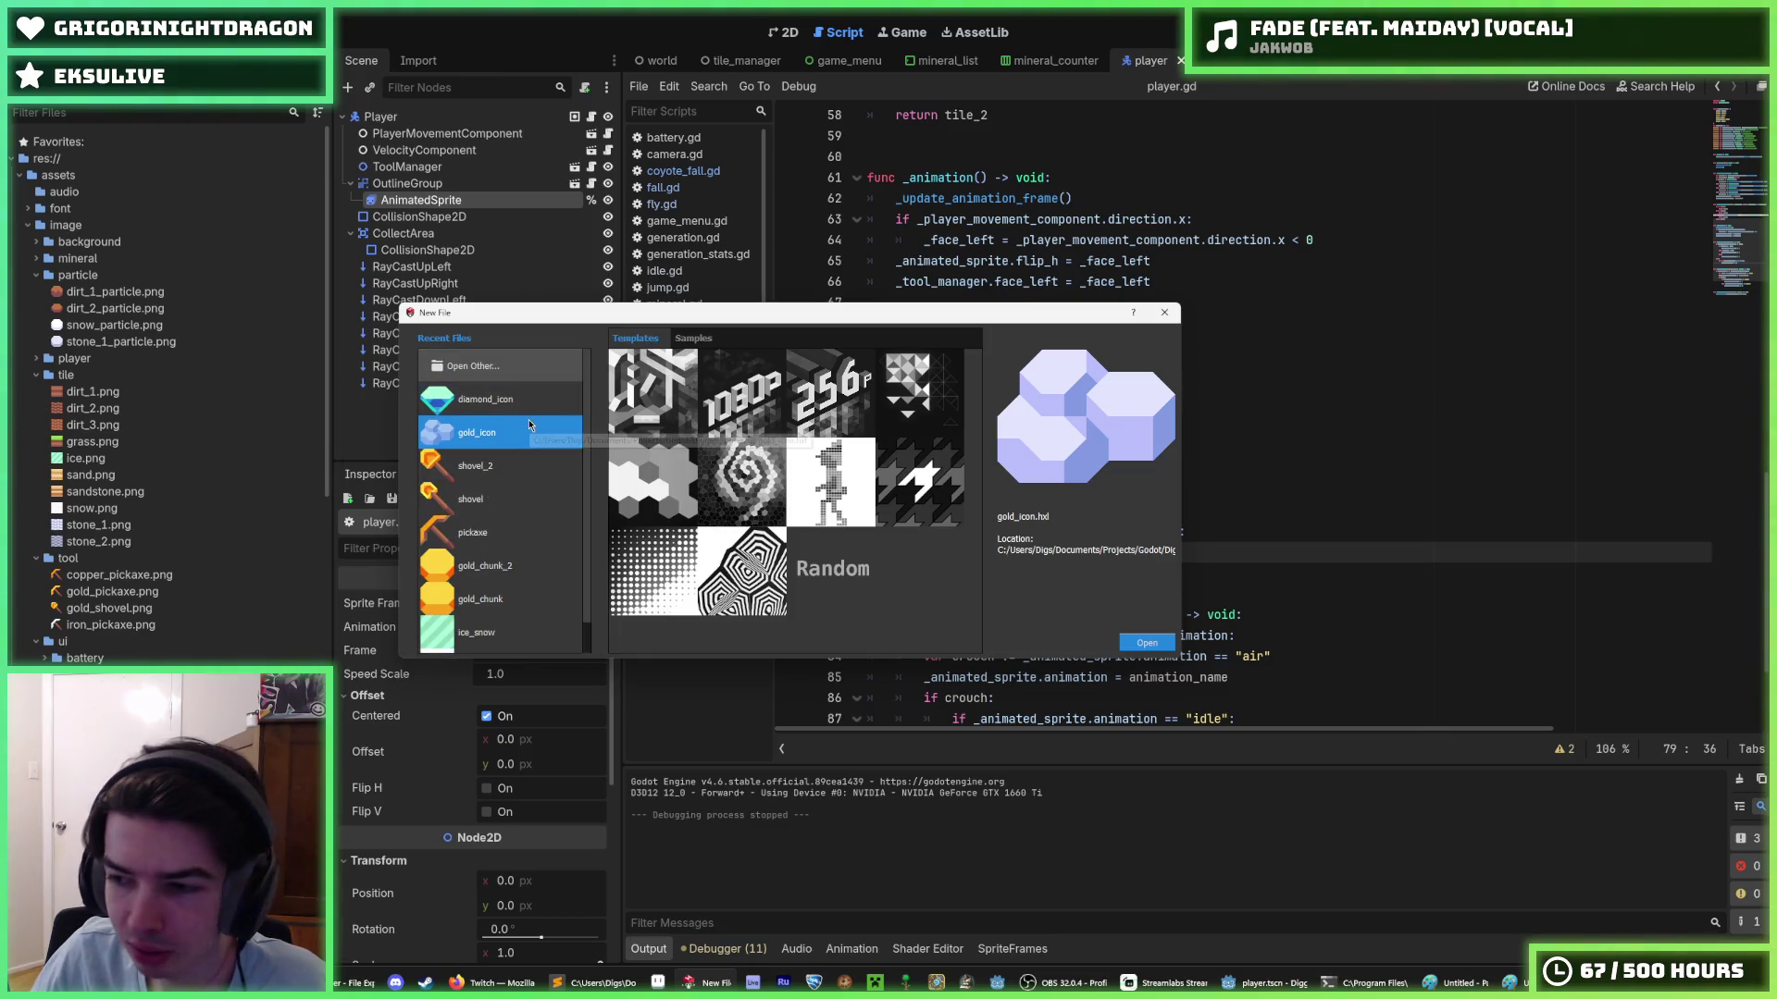
left_click(534, 398)
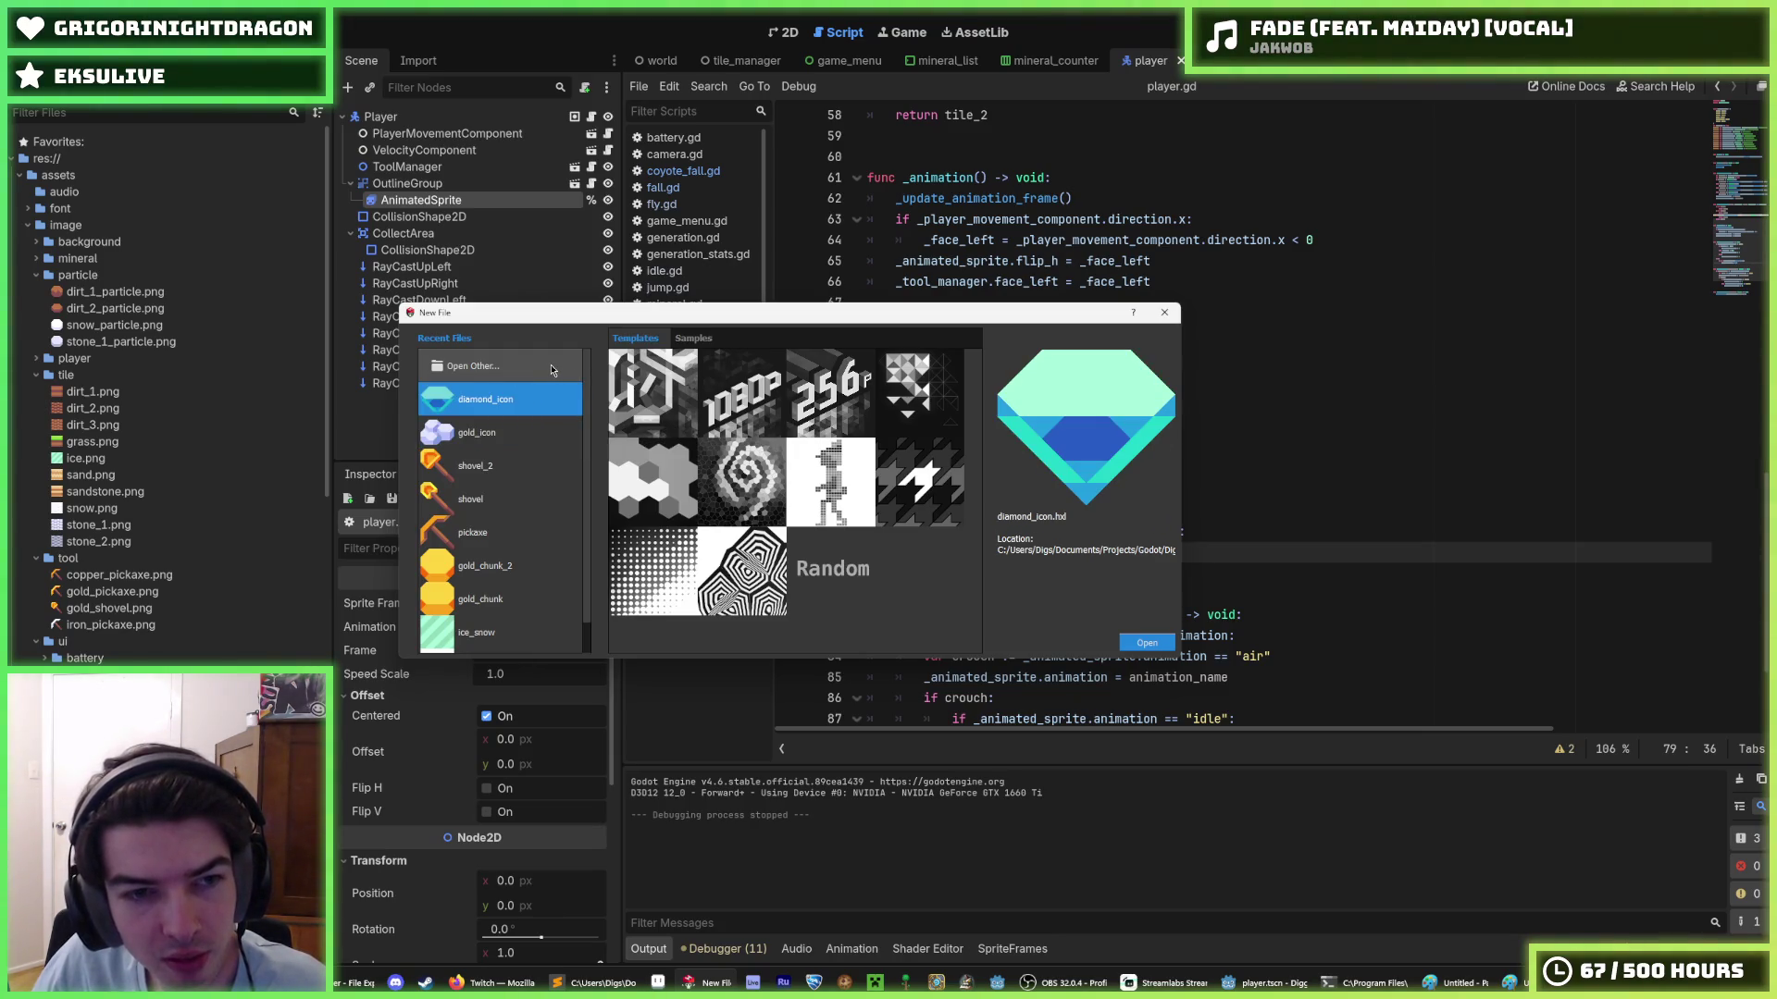
- Browse to Sprites > player and open digger_air.hxl
left_click(553, 369)
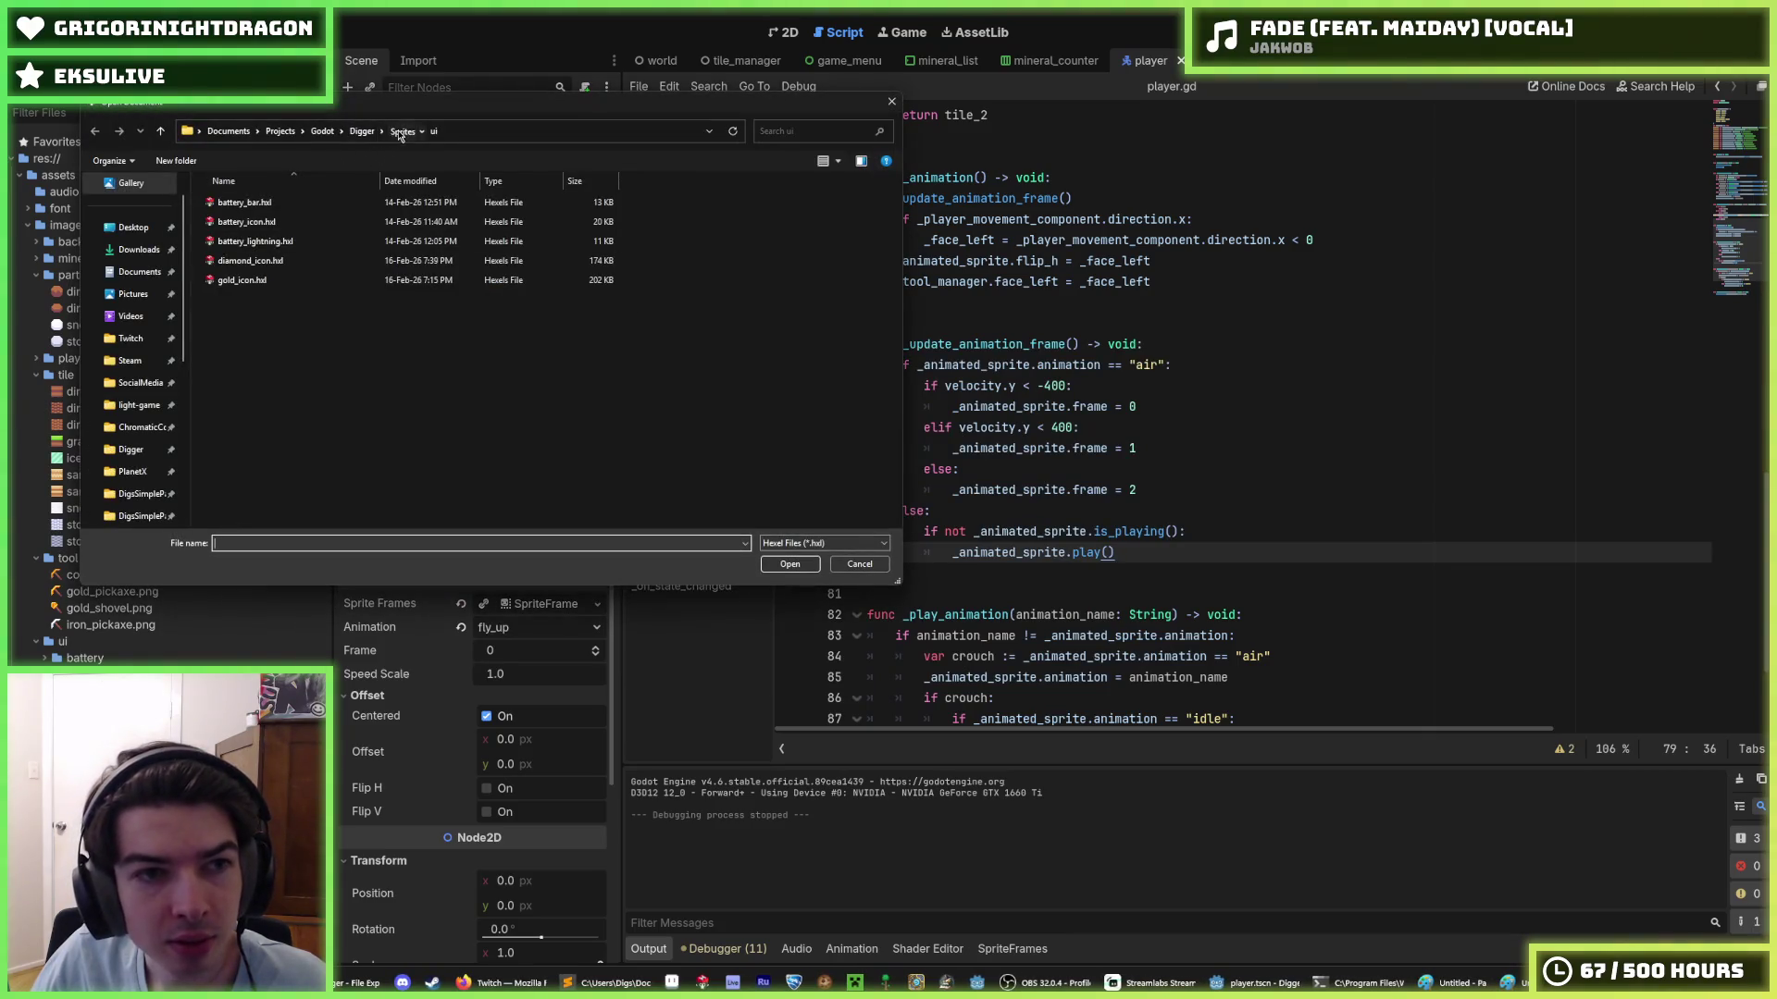
left_click(400, 135)
double_click(276, 223)
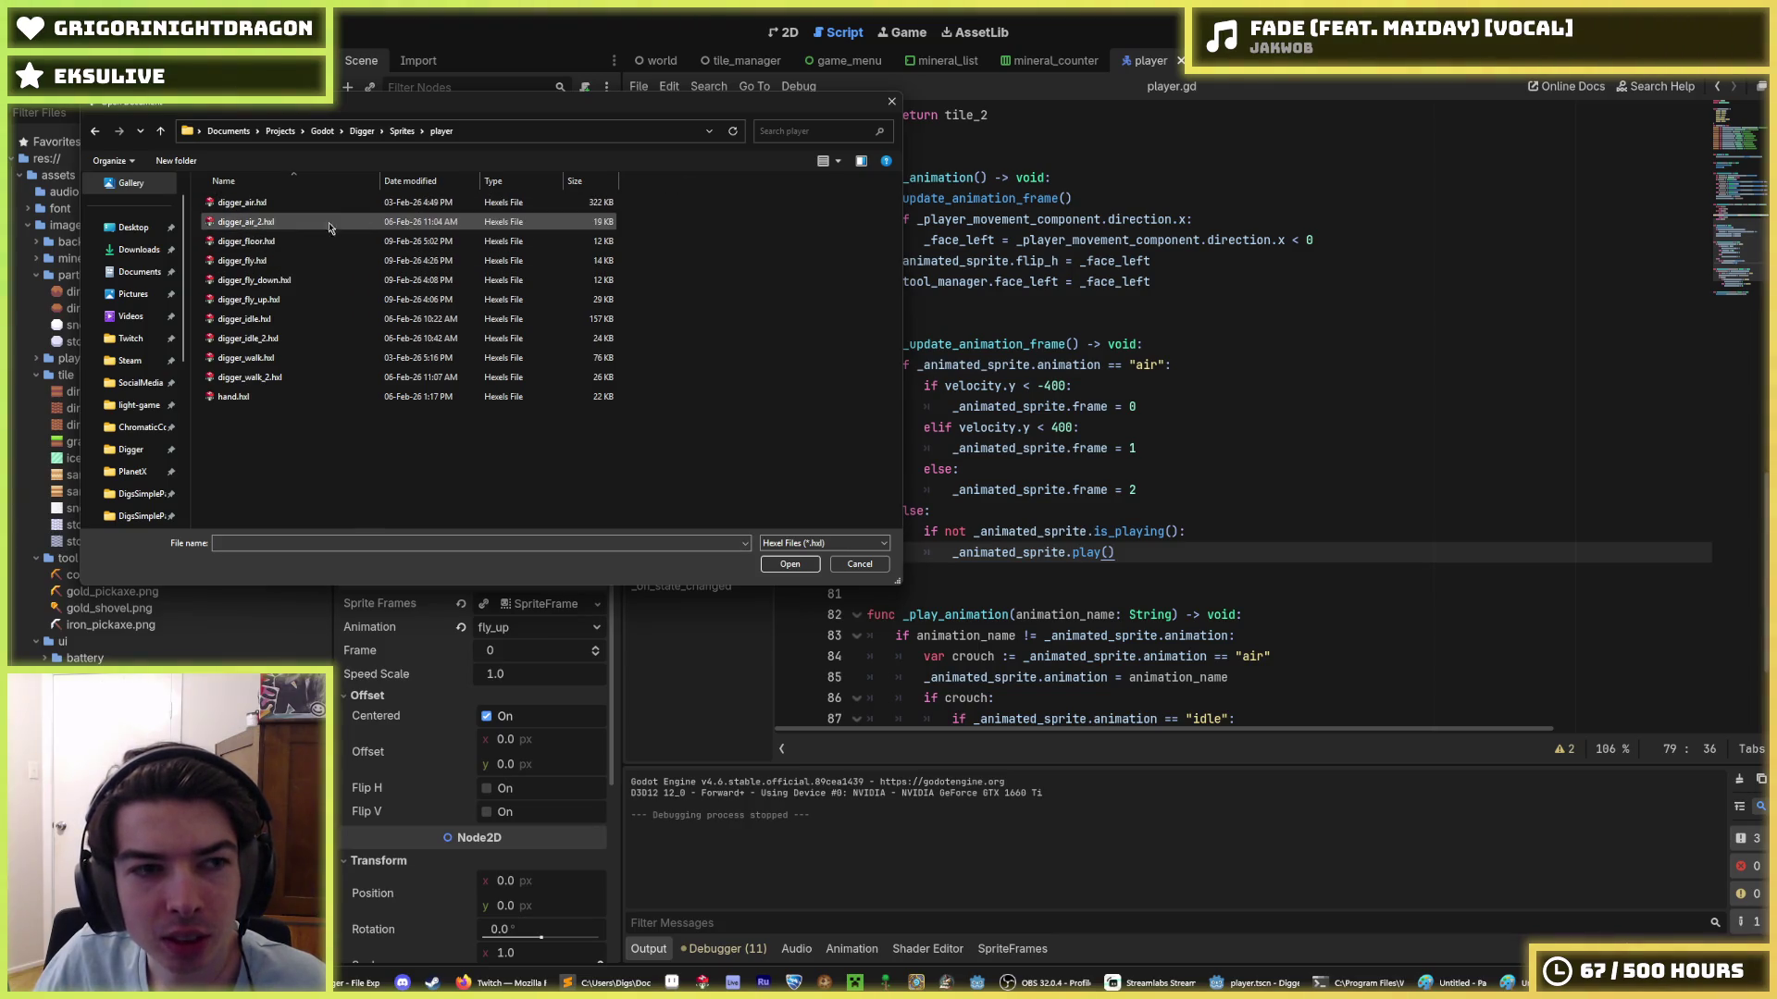
double_click(278, 201)
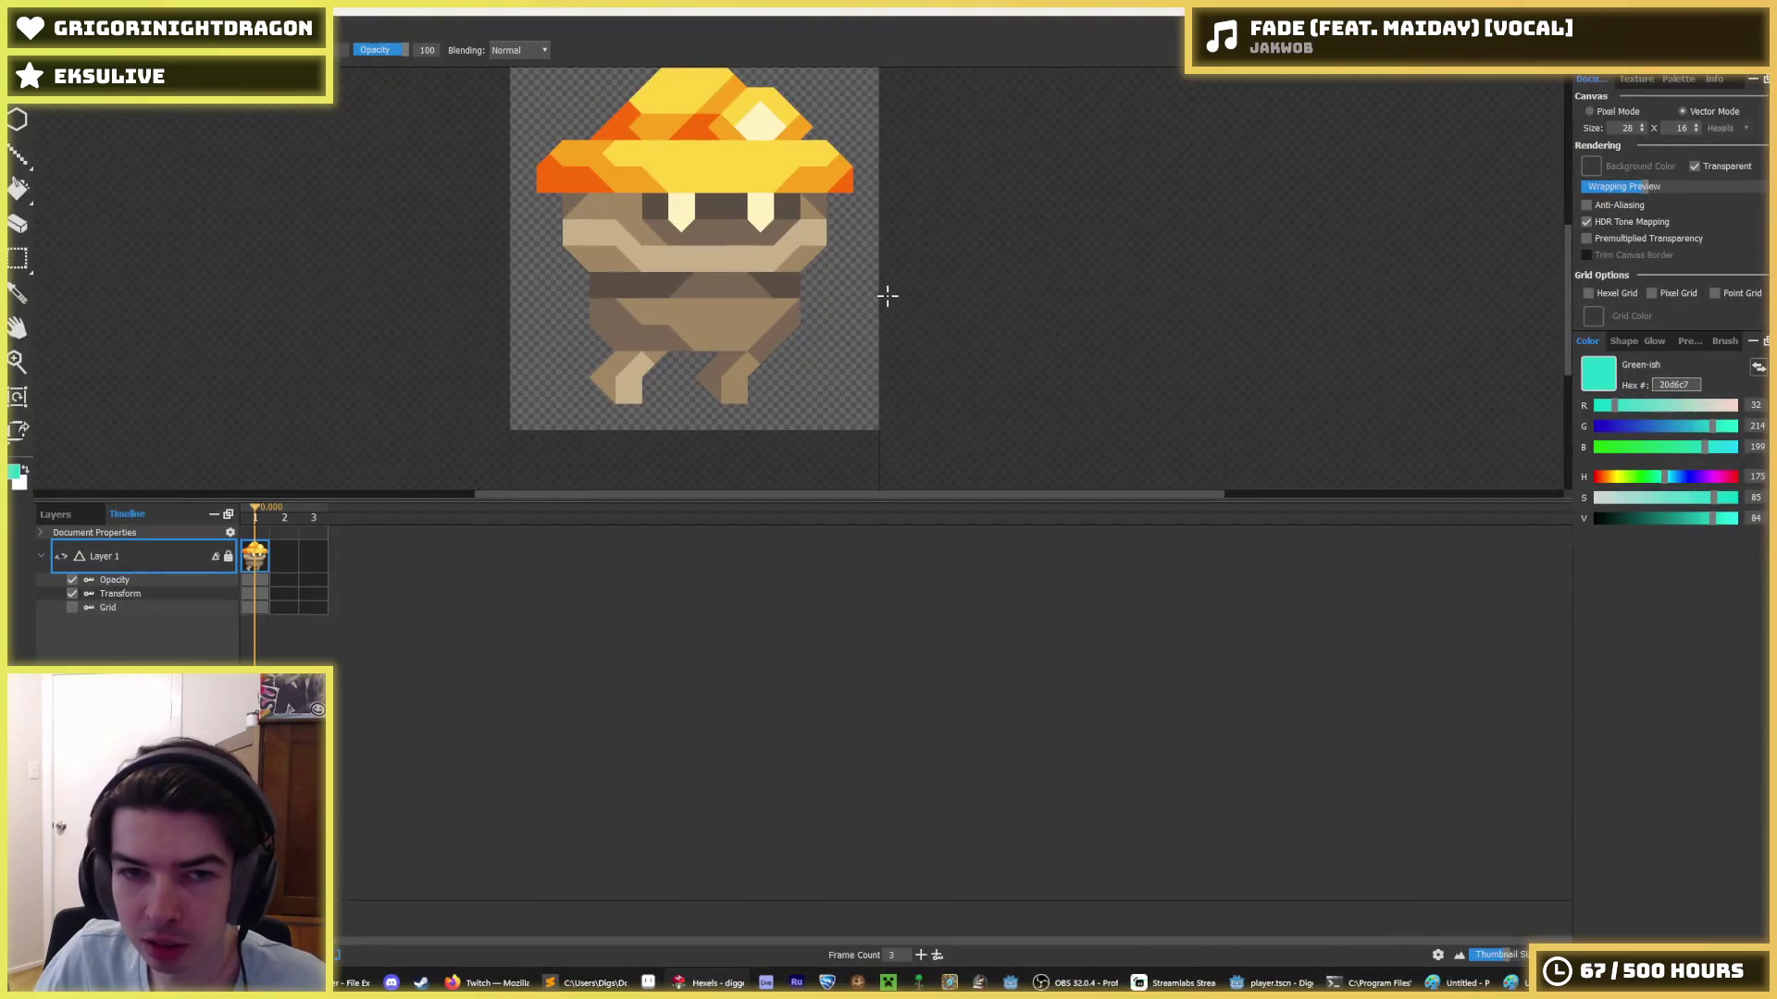
- In Sprites/player, delete the old digger_air, digger_walk and digger_idle files
left_click(1272, 983)
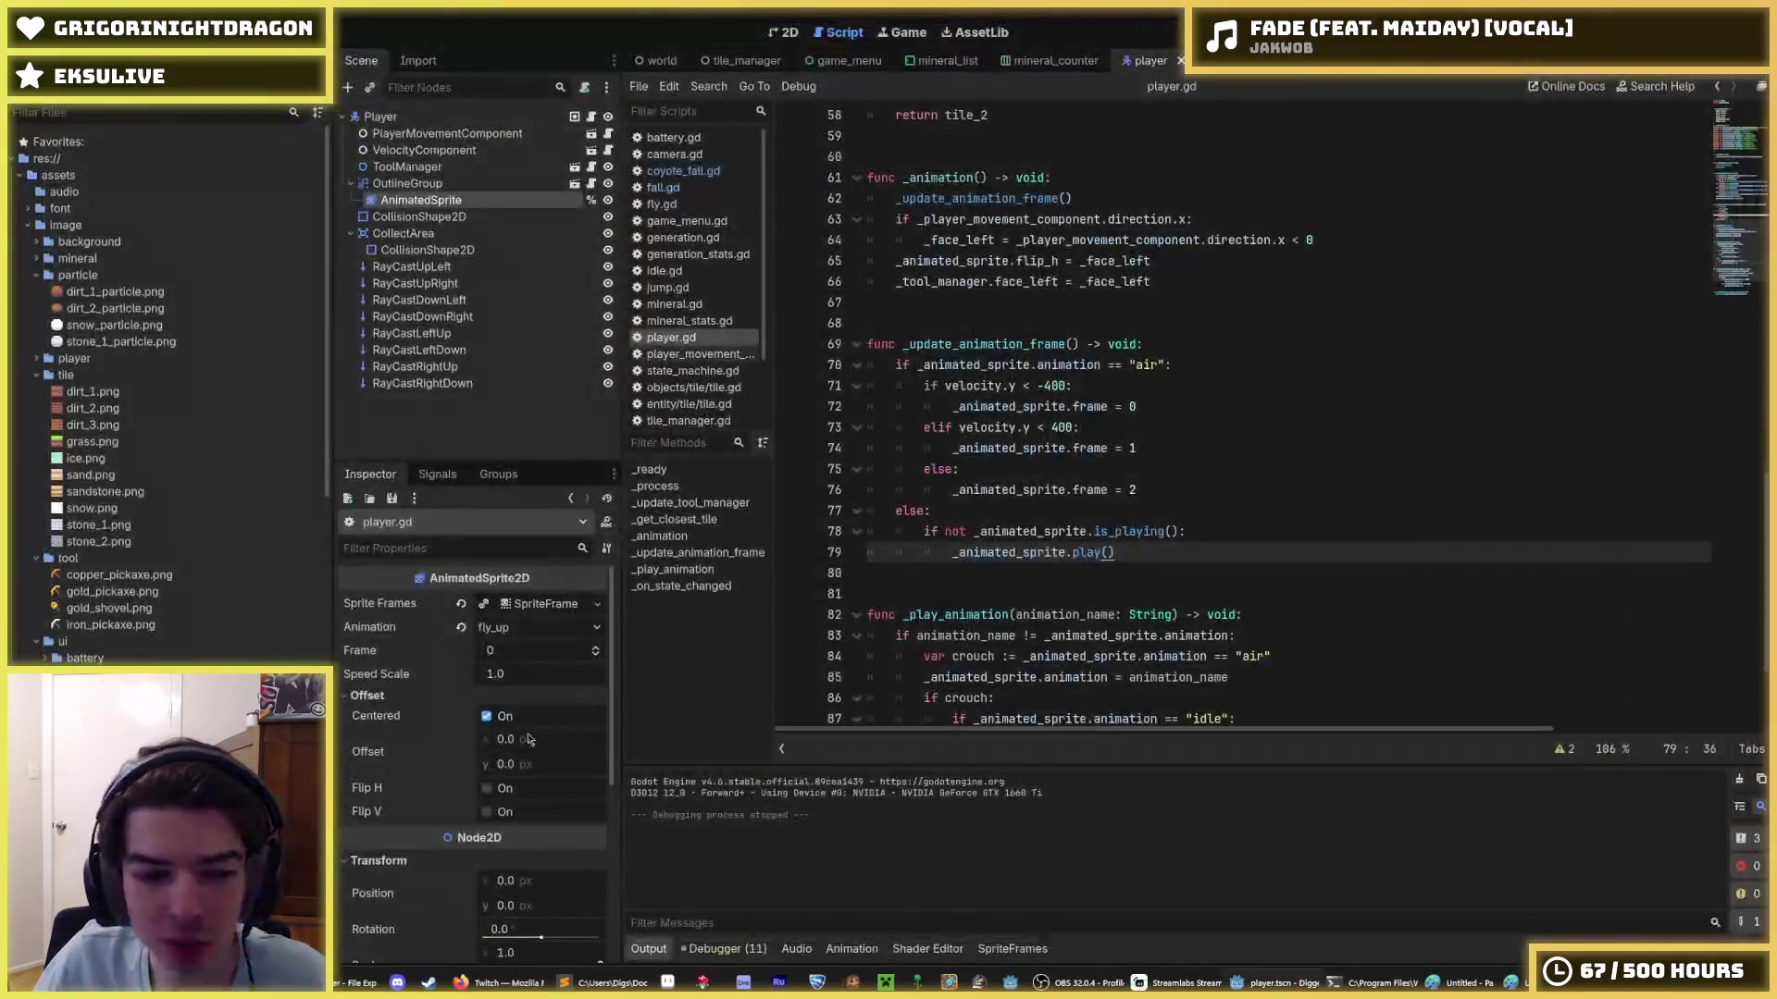
left_click(340, 982)
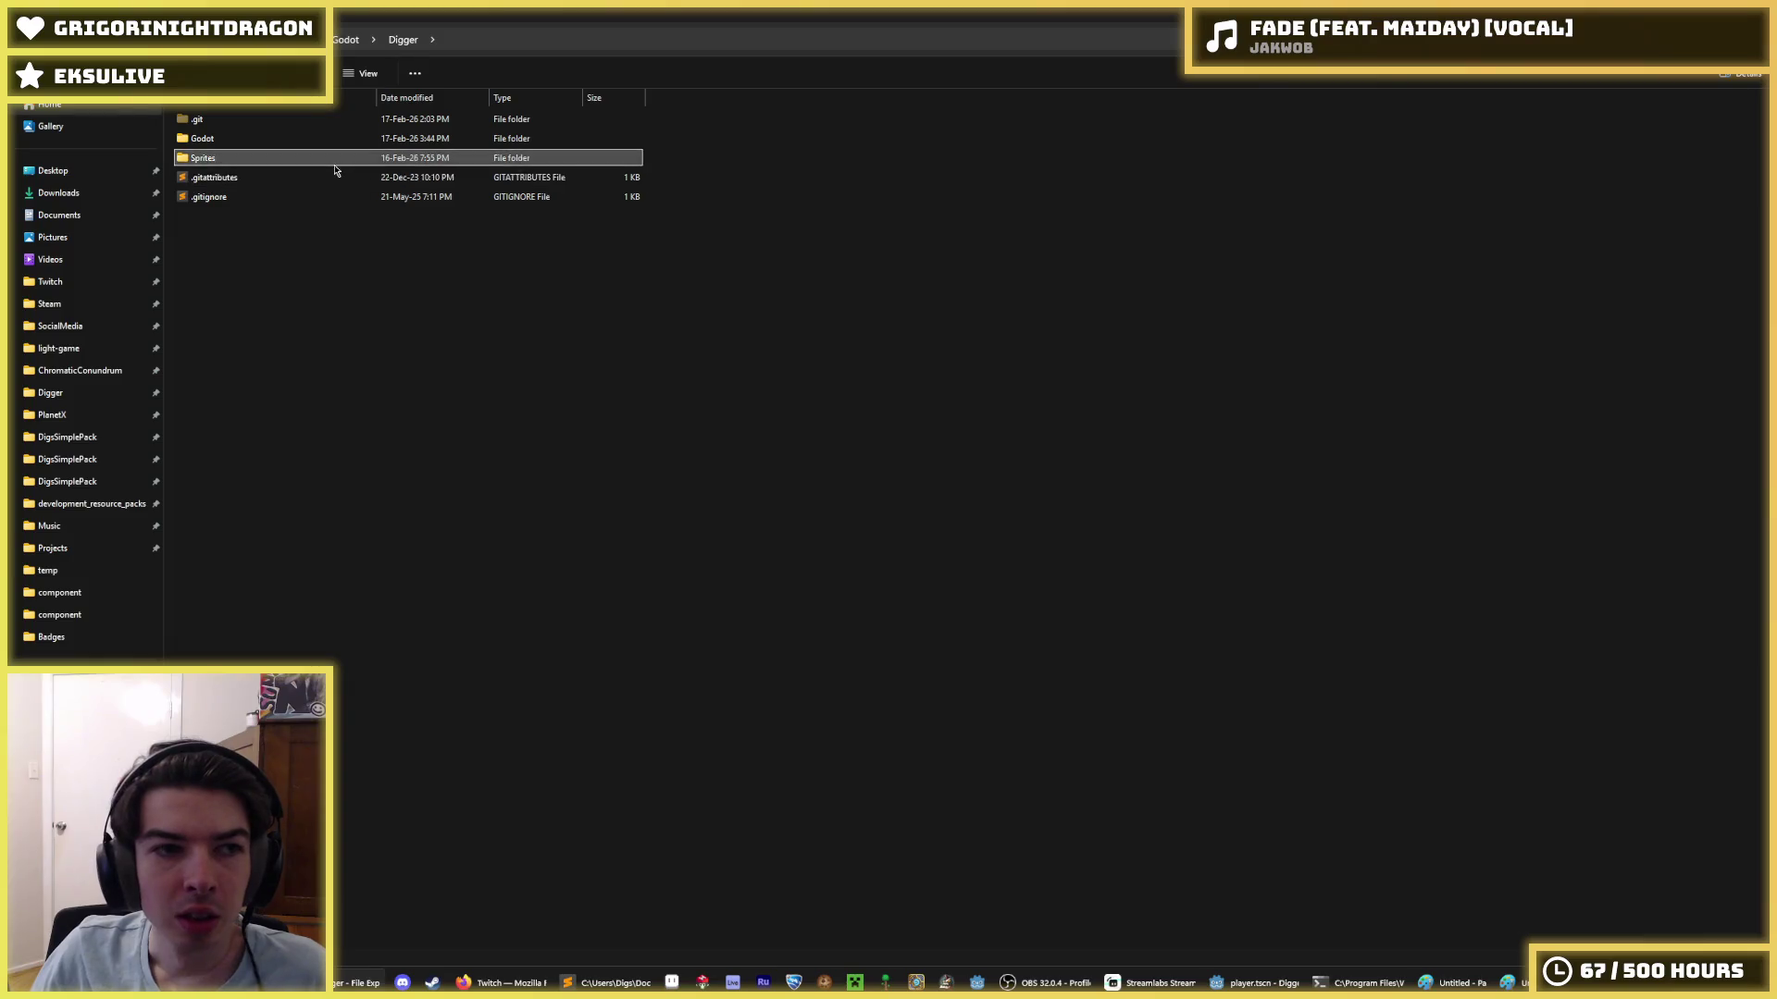
double_click(305, 158)
double_click(269, 139)
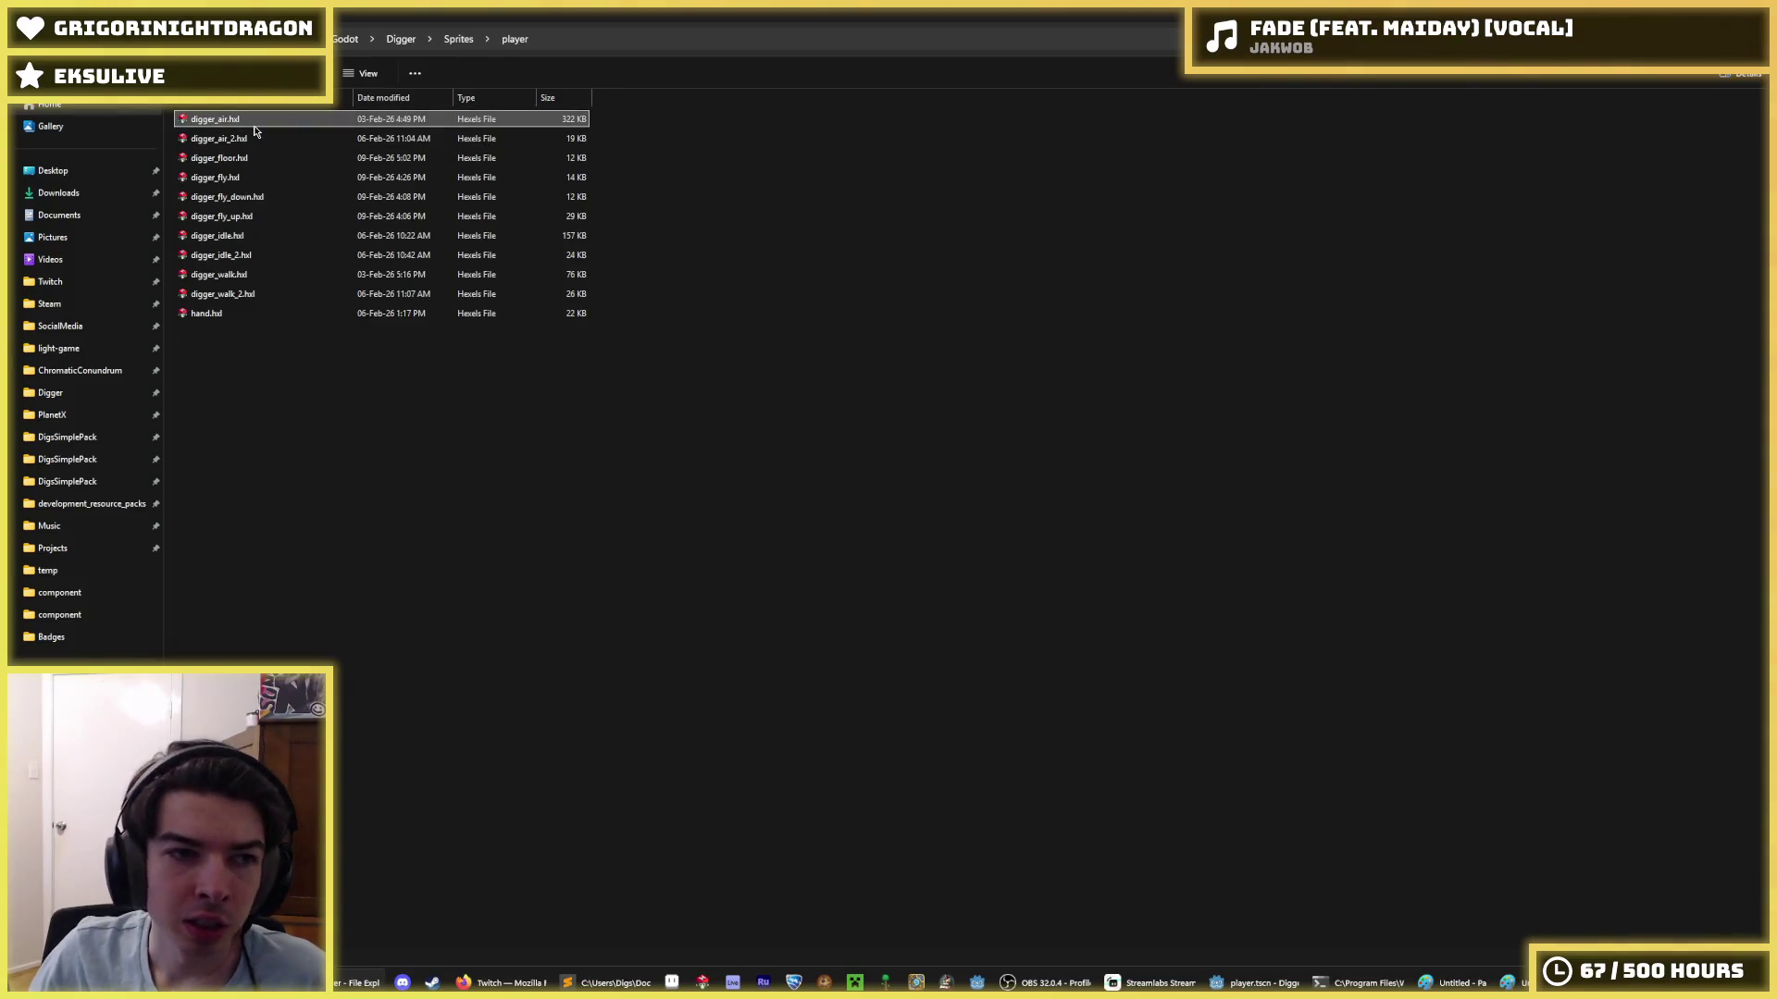
key("Delete")
key("Down")
key("Down")
key("Down")
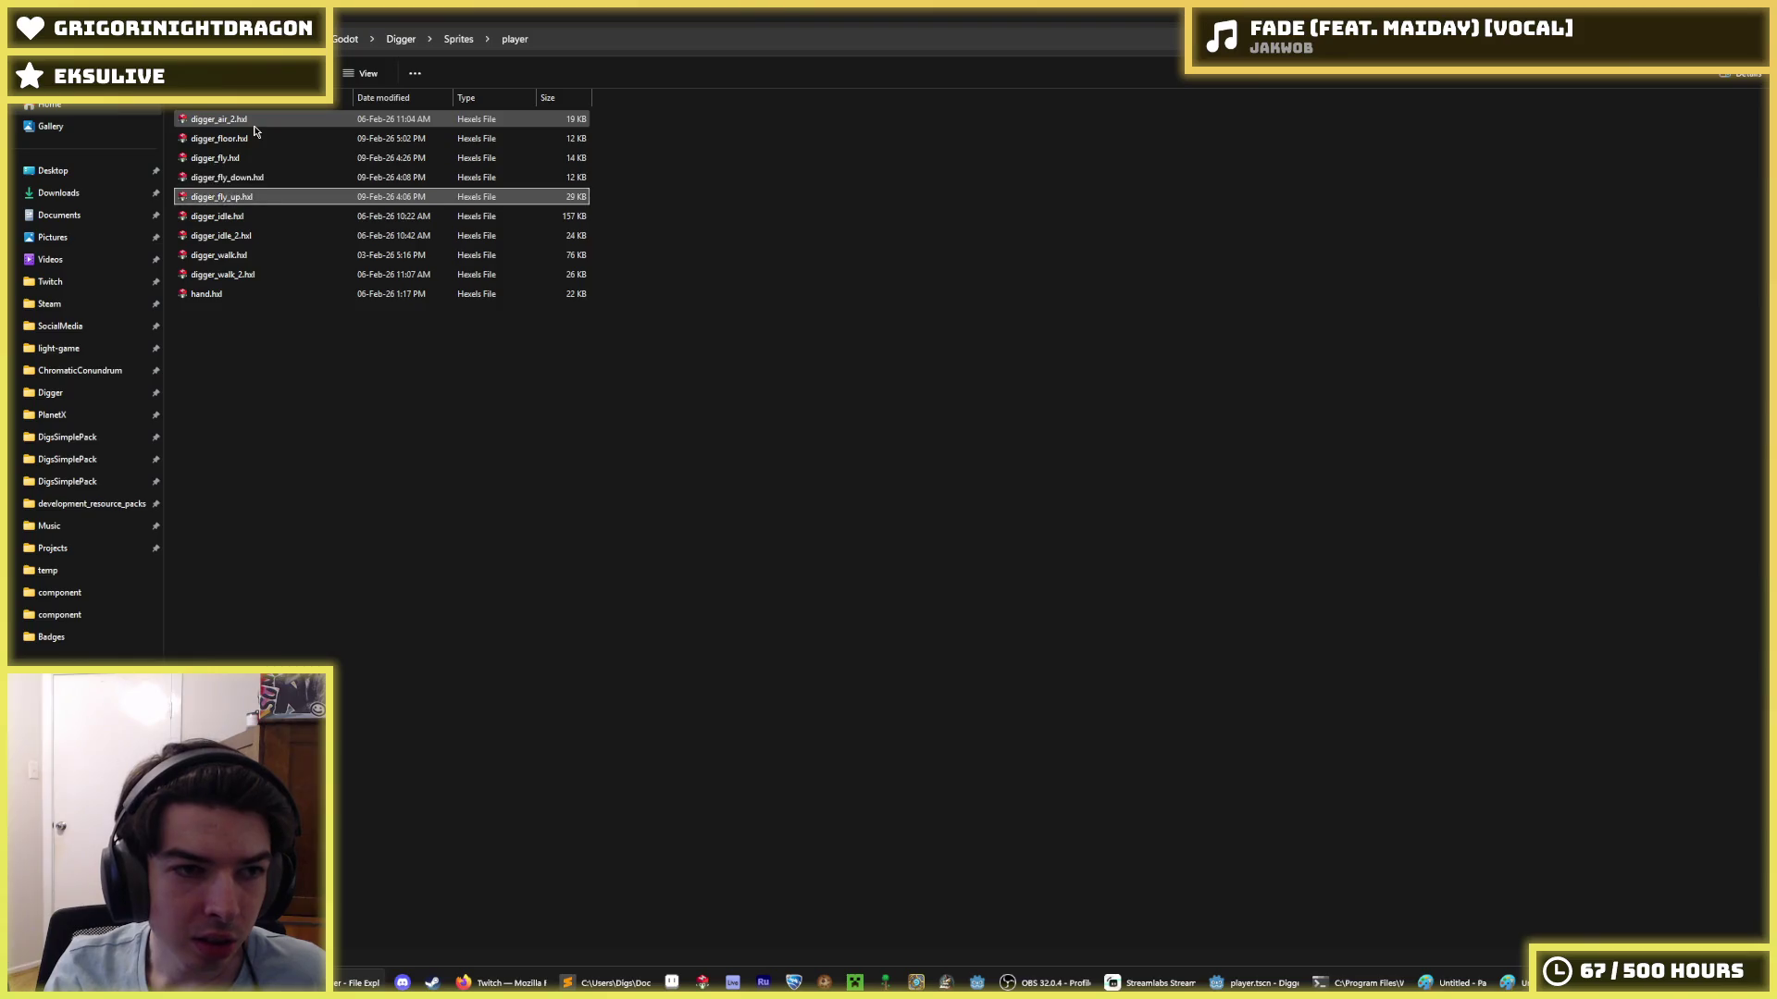
key("Down")
key("Down")
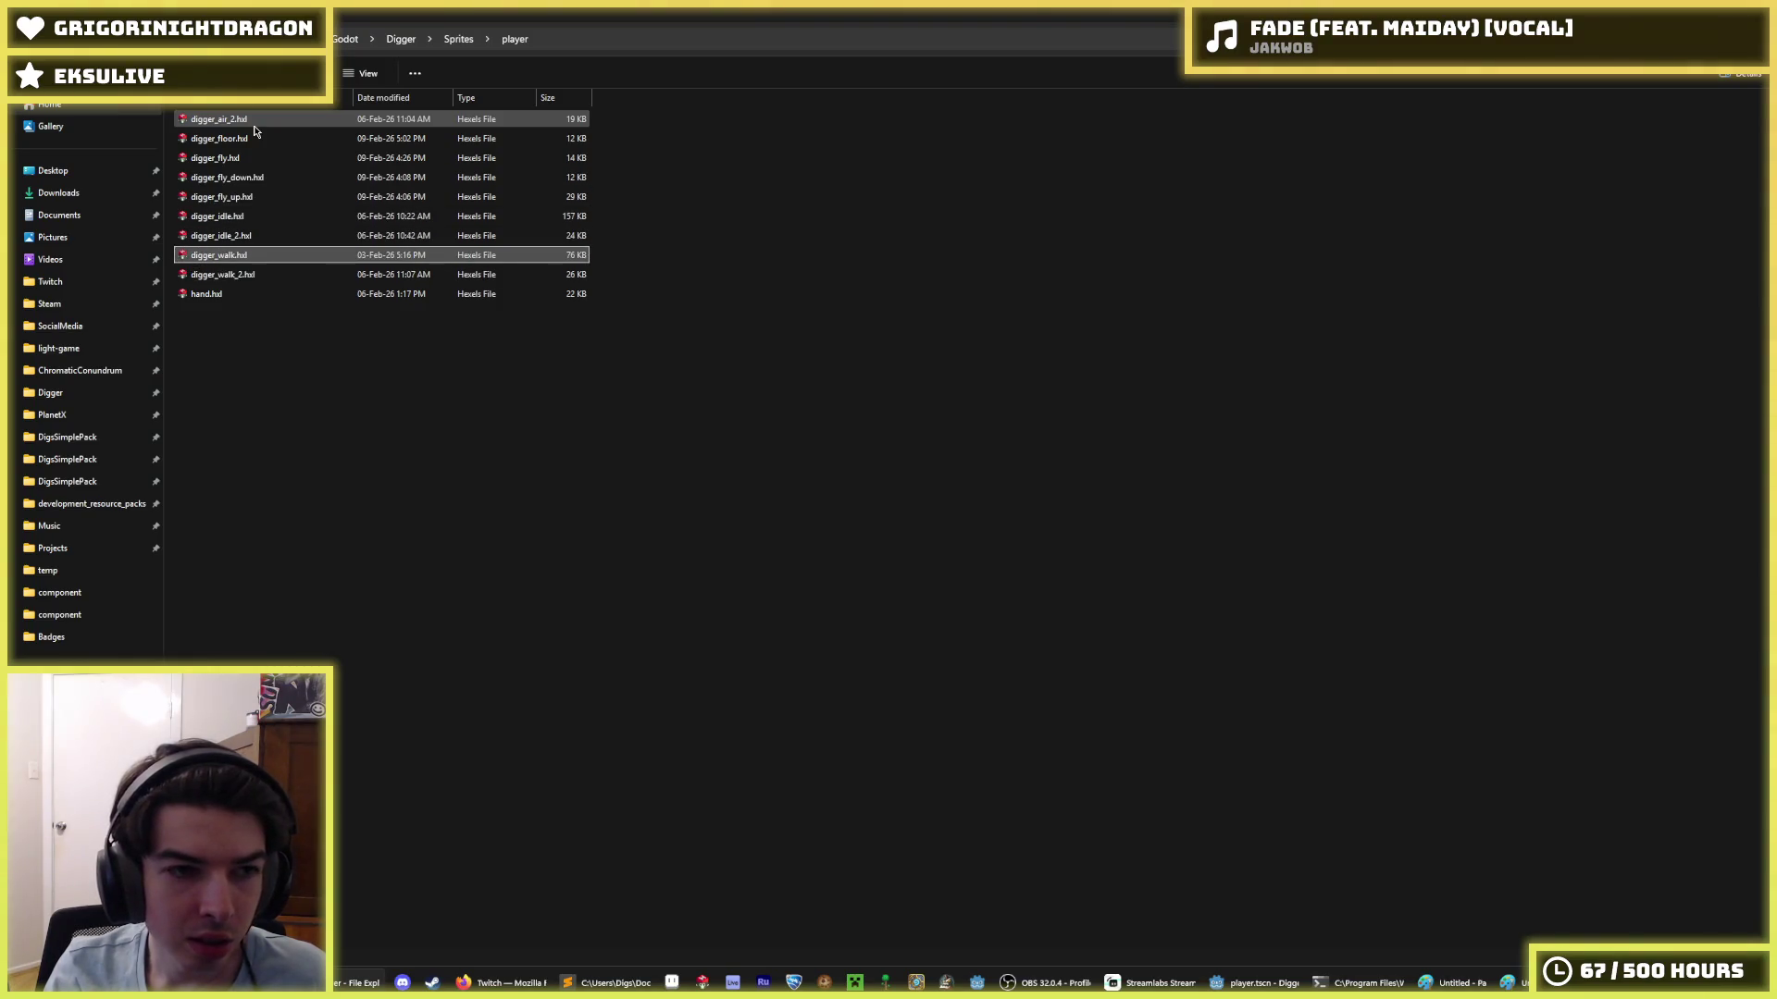
key("Delete")
key("Up")
key("Up")
key("Delete")
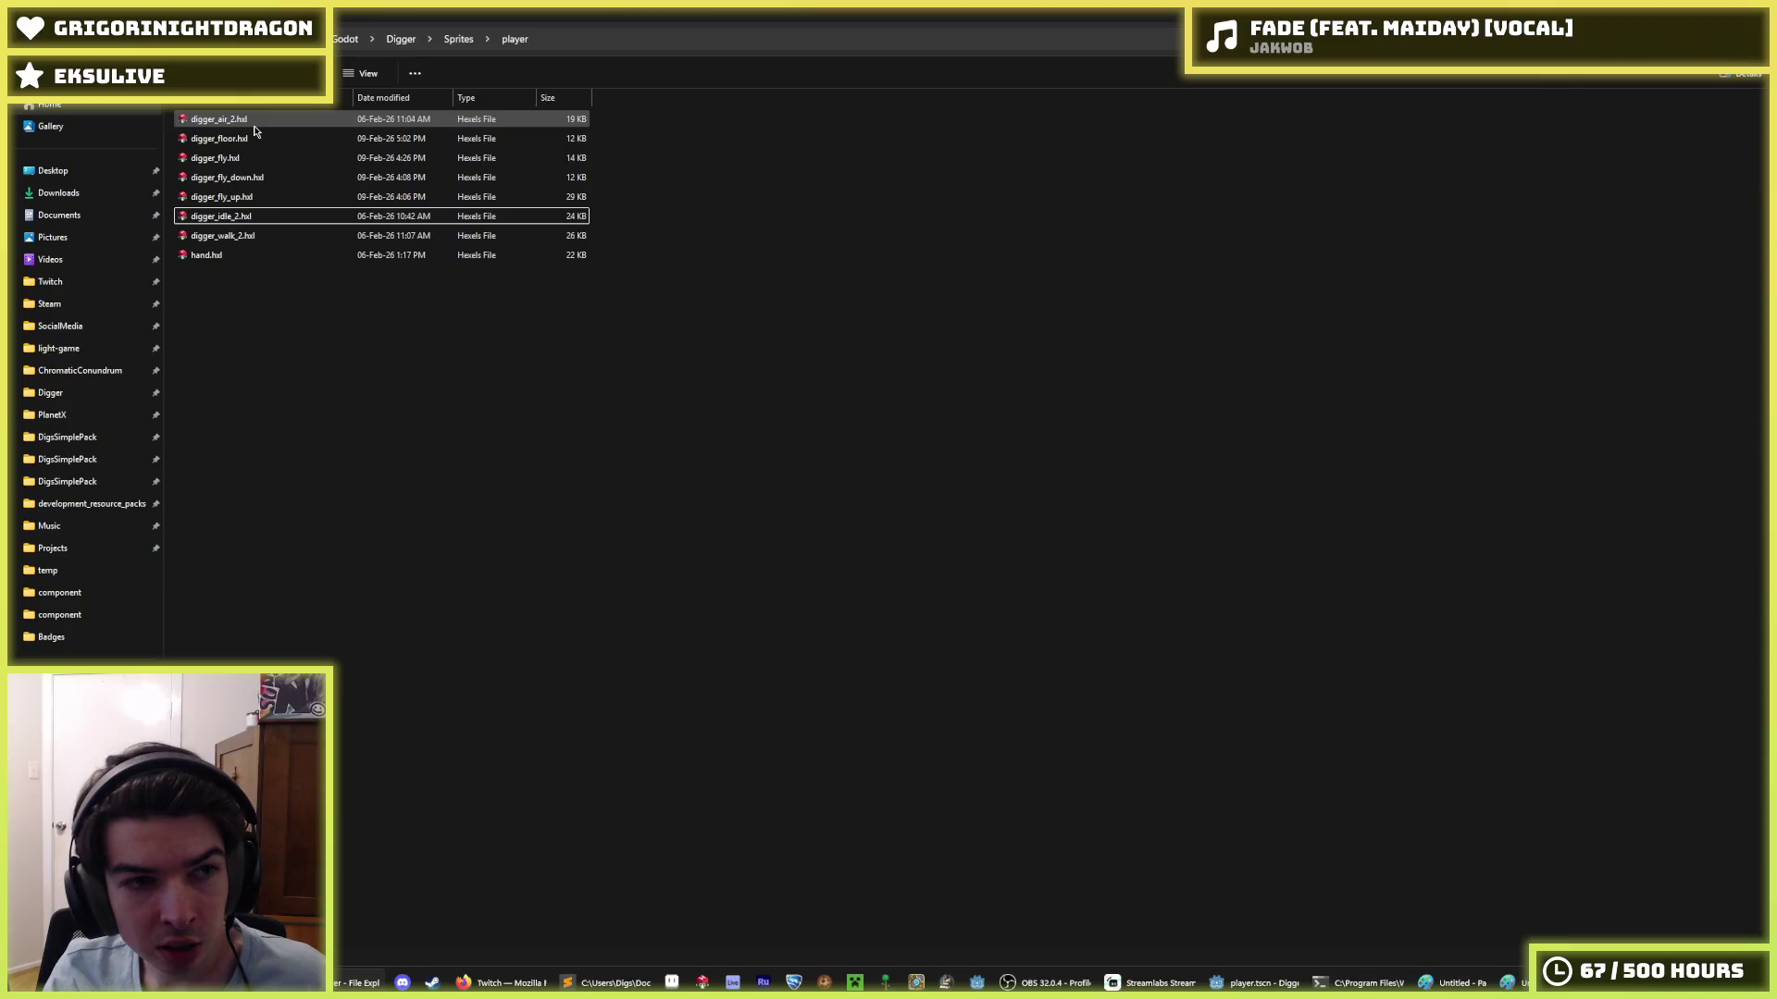
key("Up")
key("Up")
key("Up")
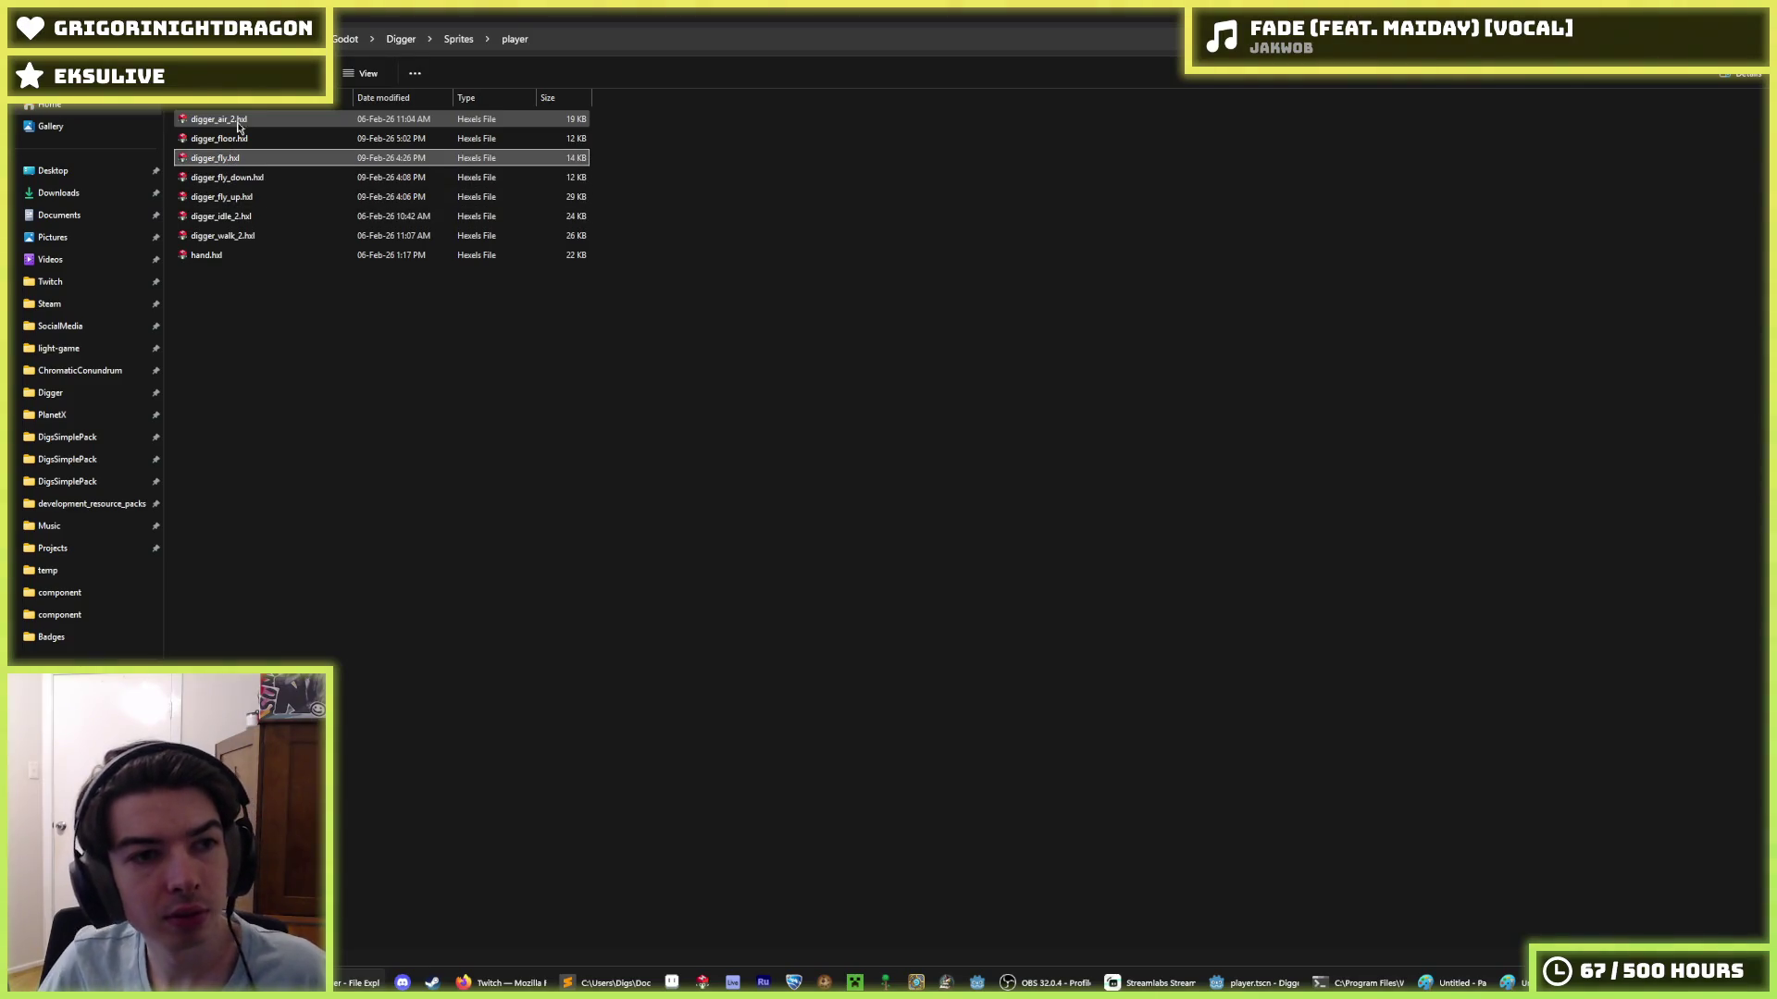
- Create an old_fly folder and move the three fly sprites and digger_floor into it
right_click(296, 308)
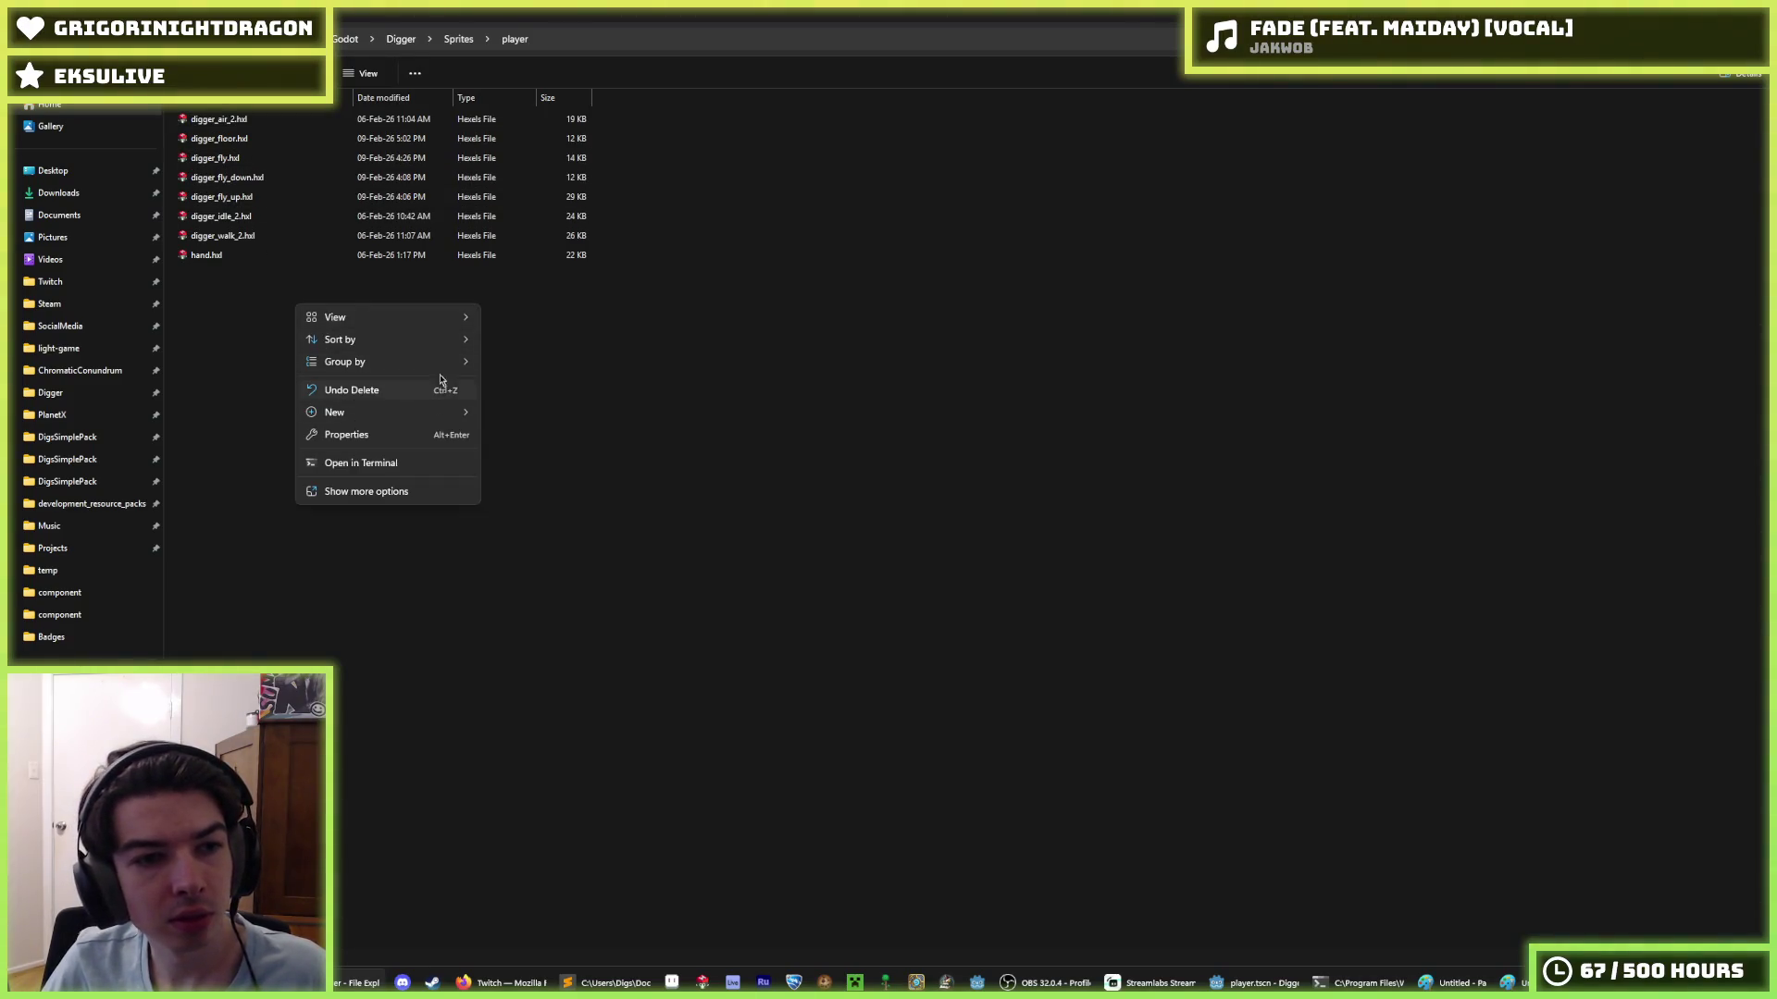
left_click(491, 418)
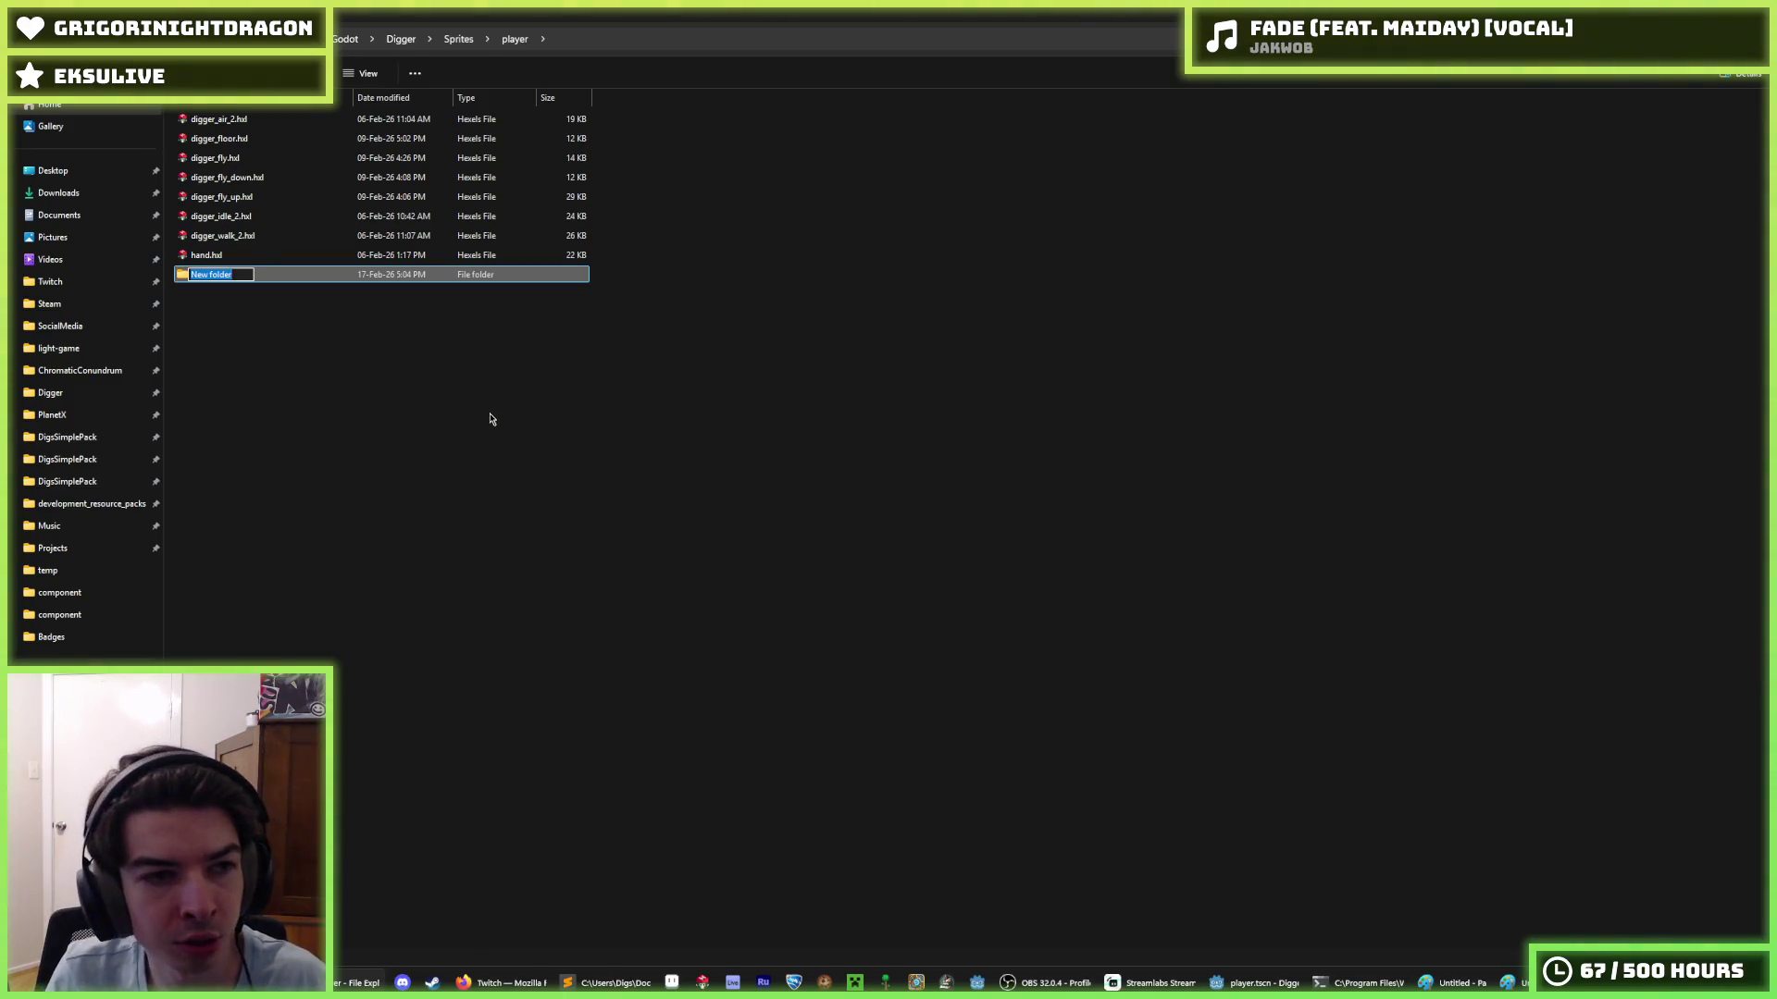
type("old_fly")
key("Return")
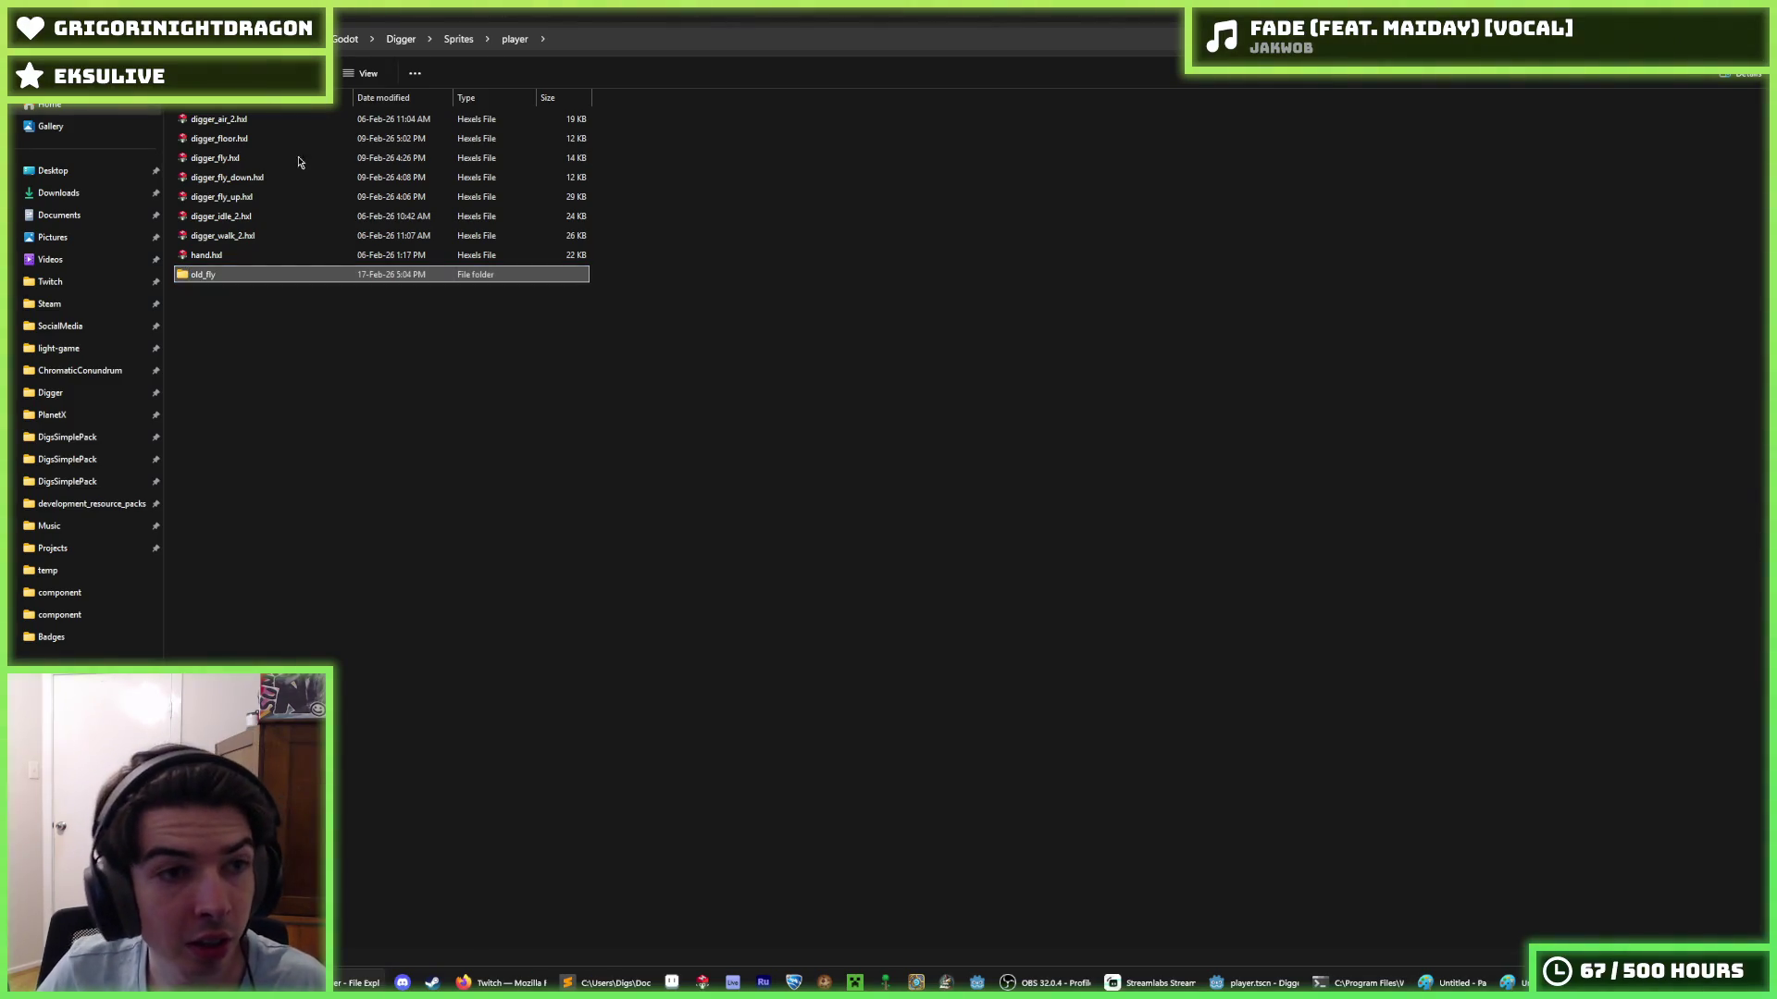
left_click_drag(298, 162, 245, 286)
left_click_drag(248, 139, 253, 208)
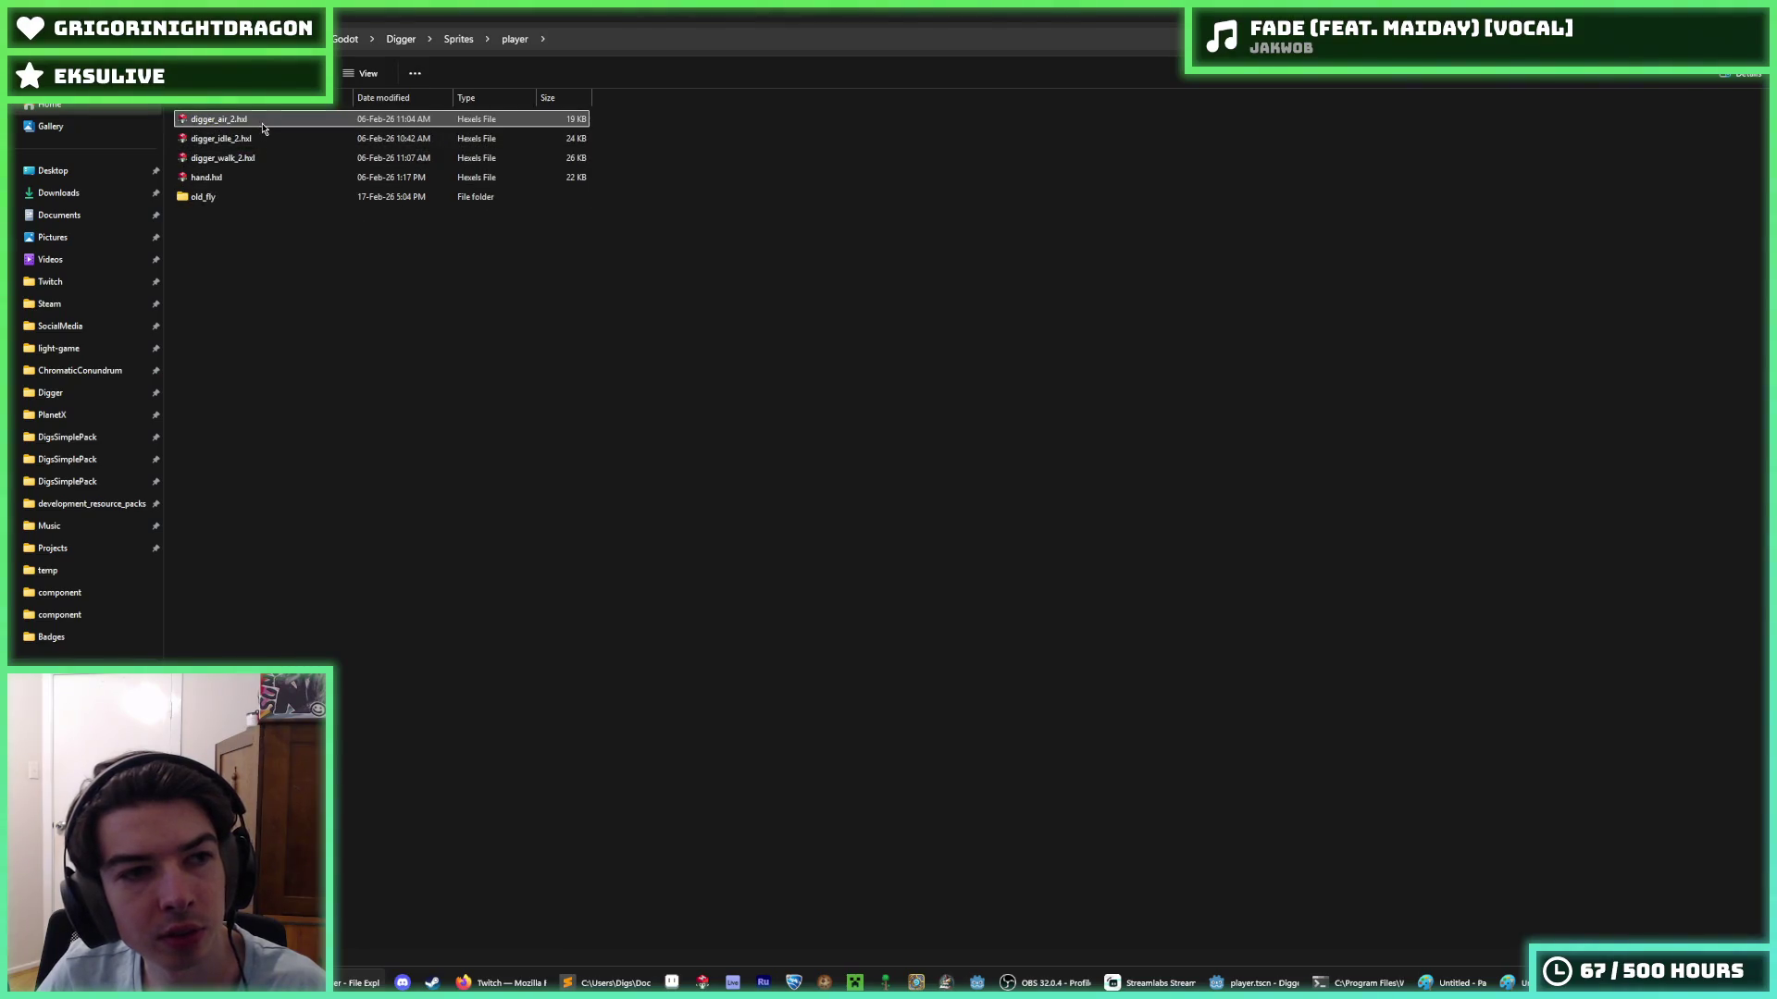
- Rename digger_air_2, digger_idle_2 and digger_walk_2 to drop the _2 suffix
key("F2")
key("Right")
key("BackSpace")
key("BackSpace")
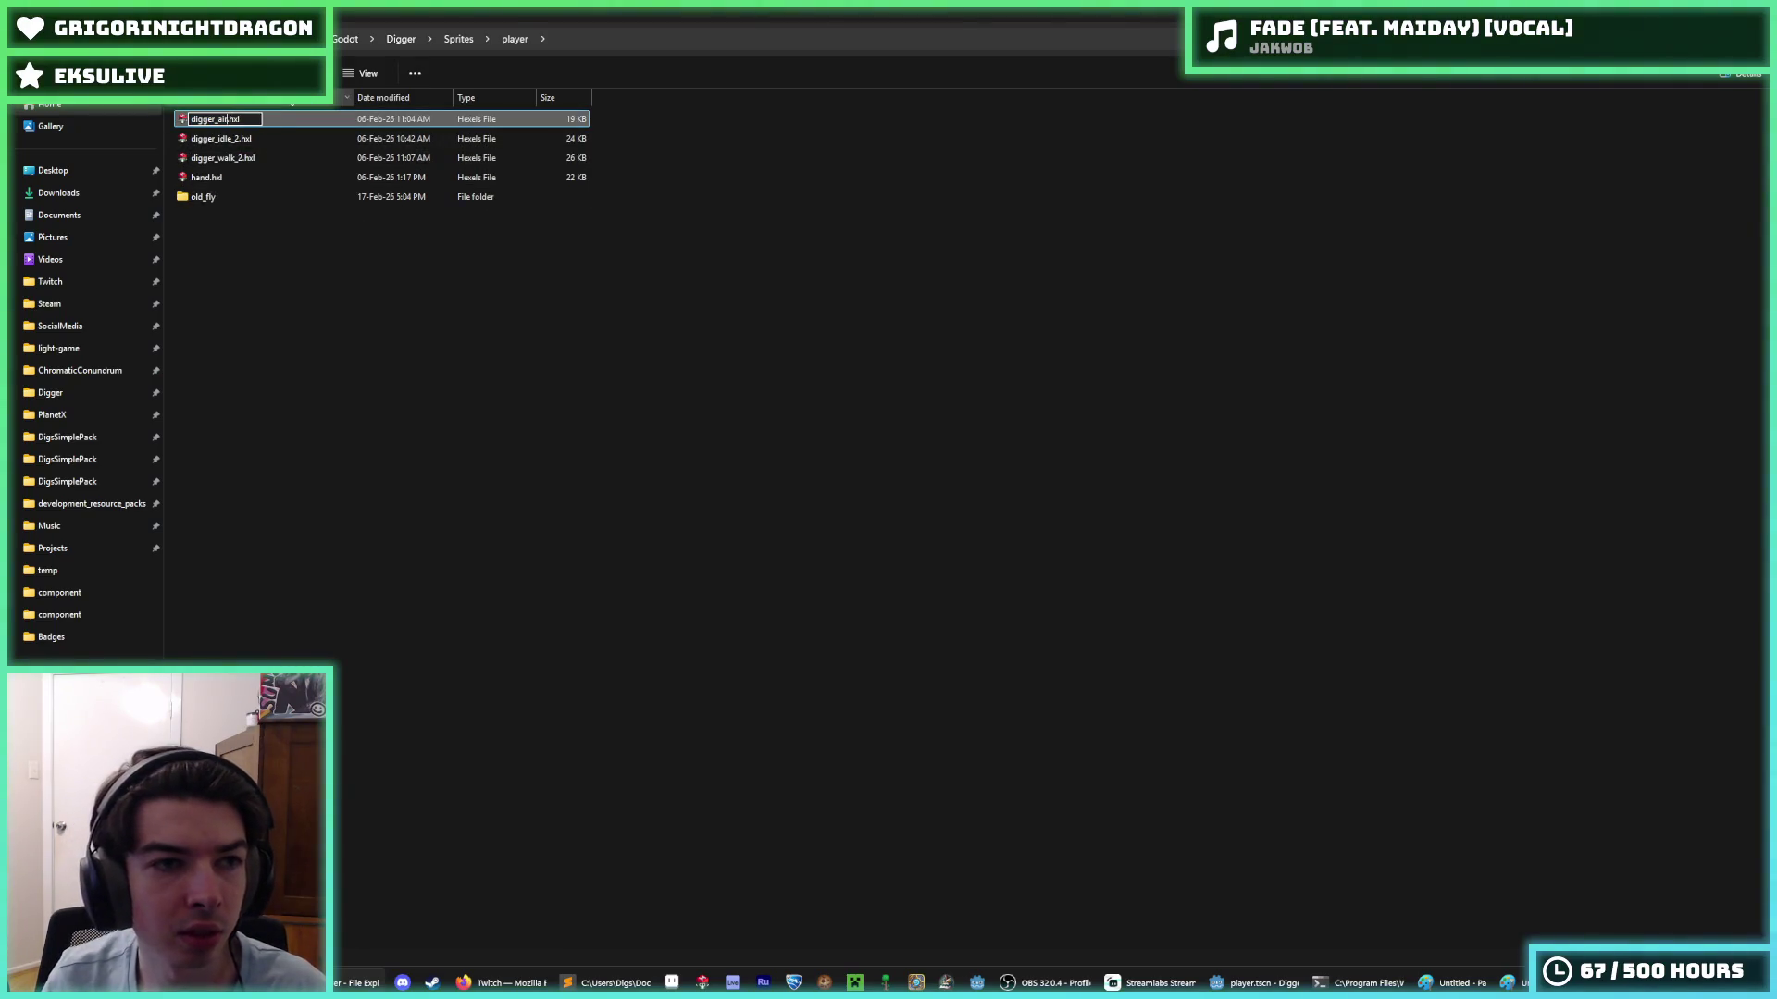
key("Tab")
key("Right")
key("BackSpace")
key("BackSpace")
key("Tab")
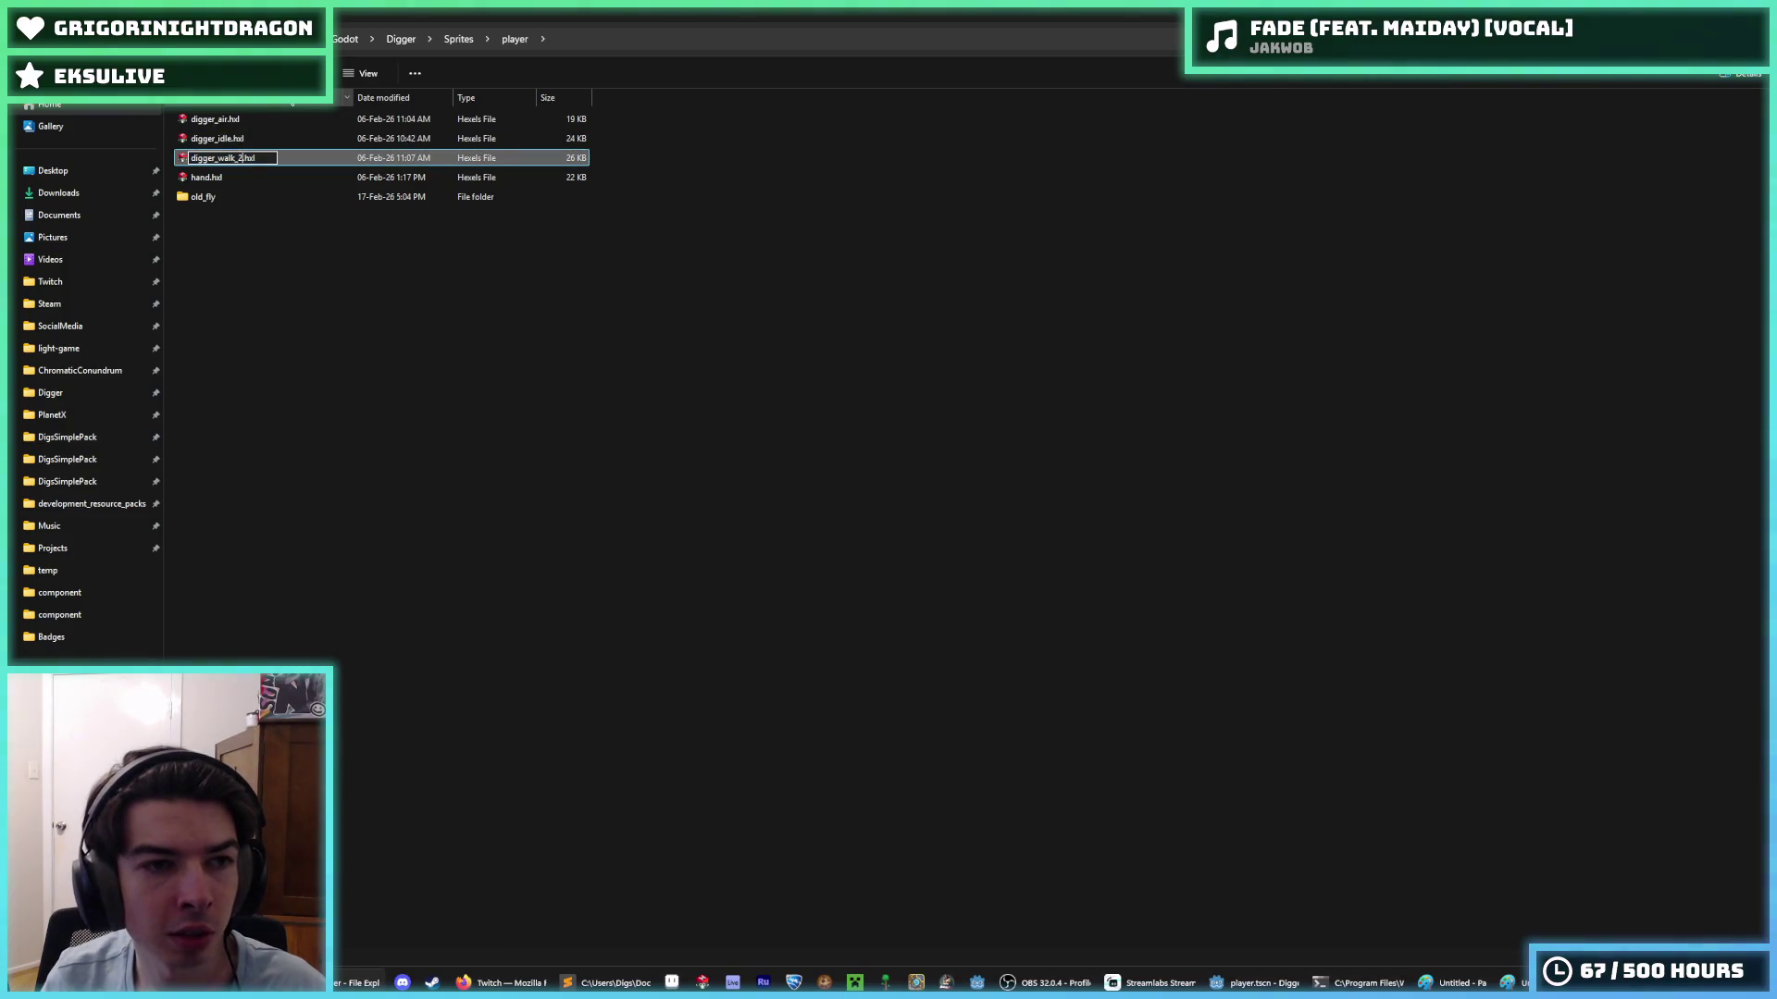
key("Right")
key("BackSpace")
key("BackSpace")
key("Return")
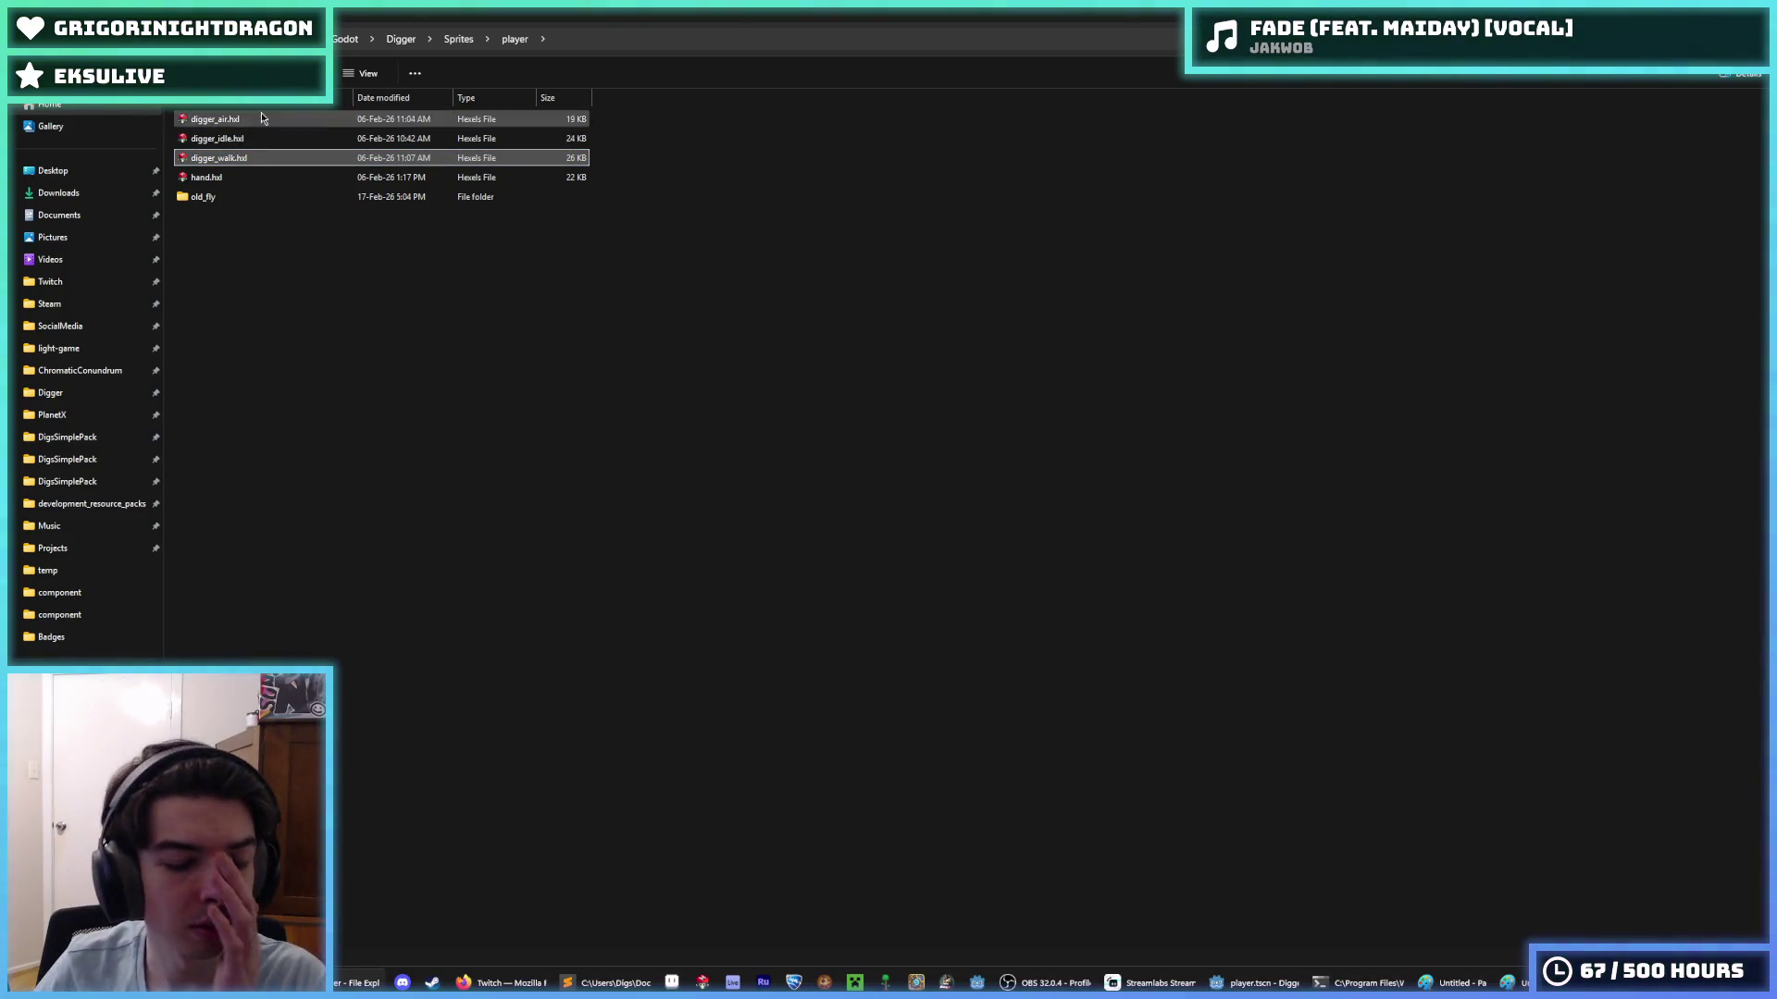
left_click(670, 827)
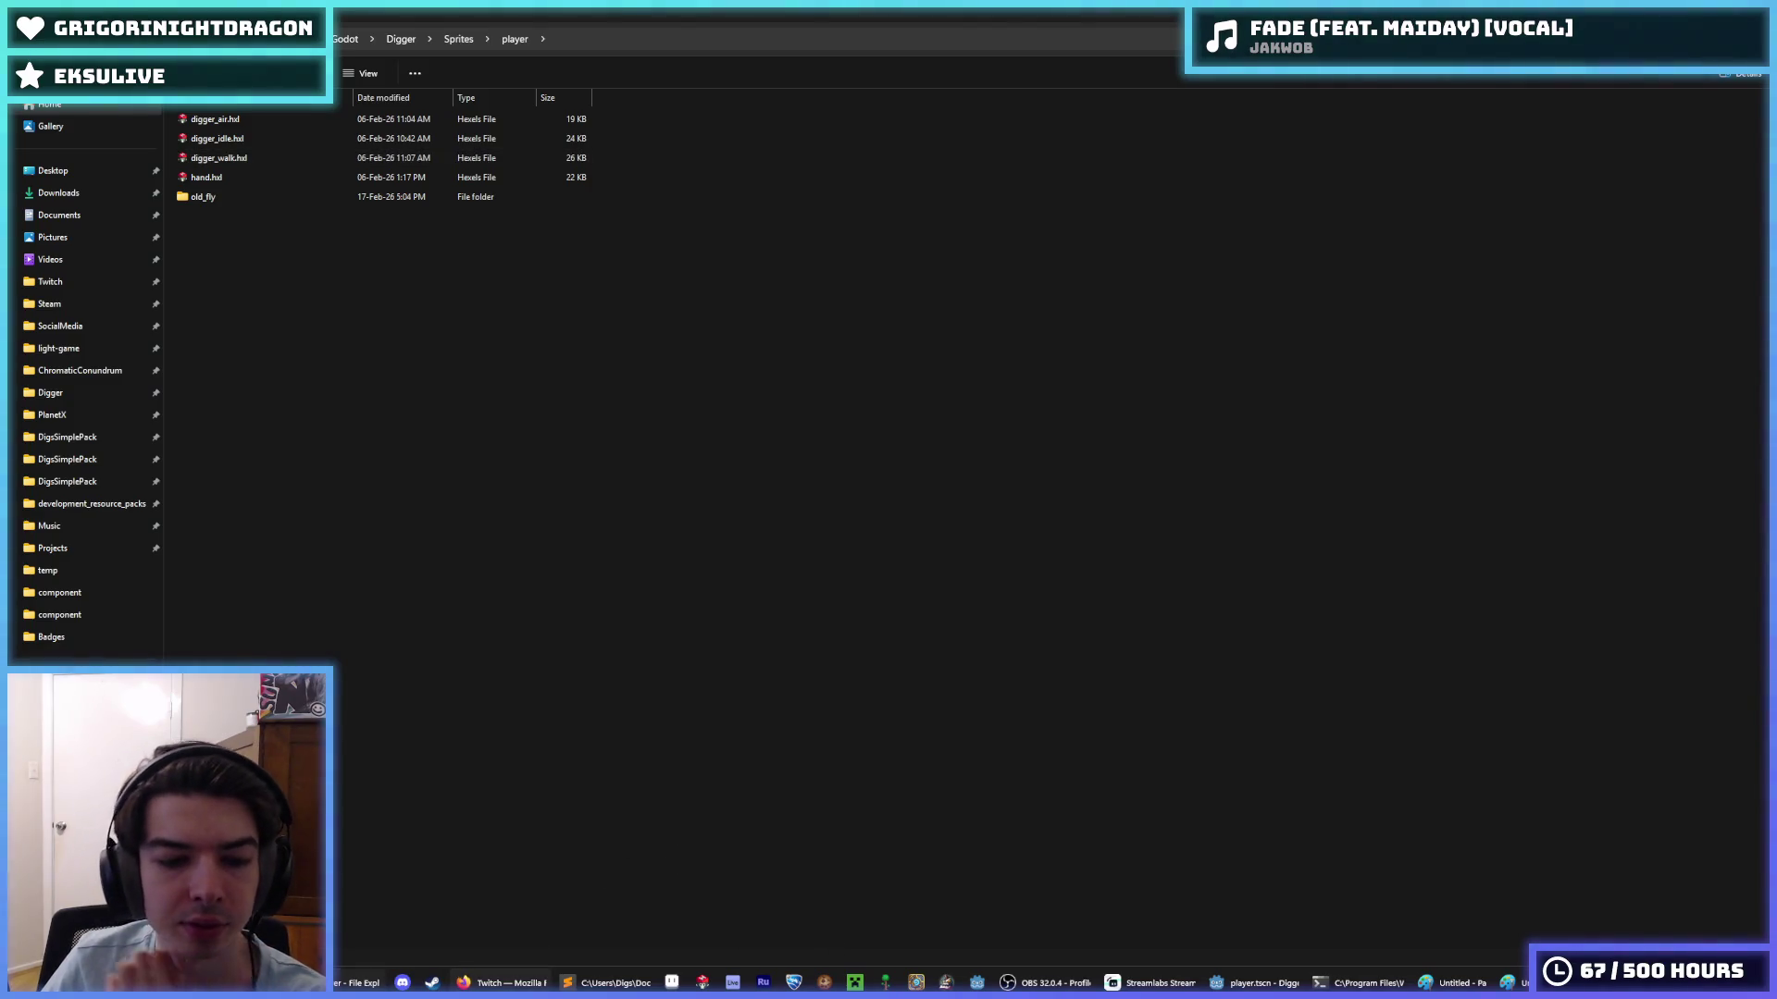
left_click(917, 766)
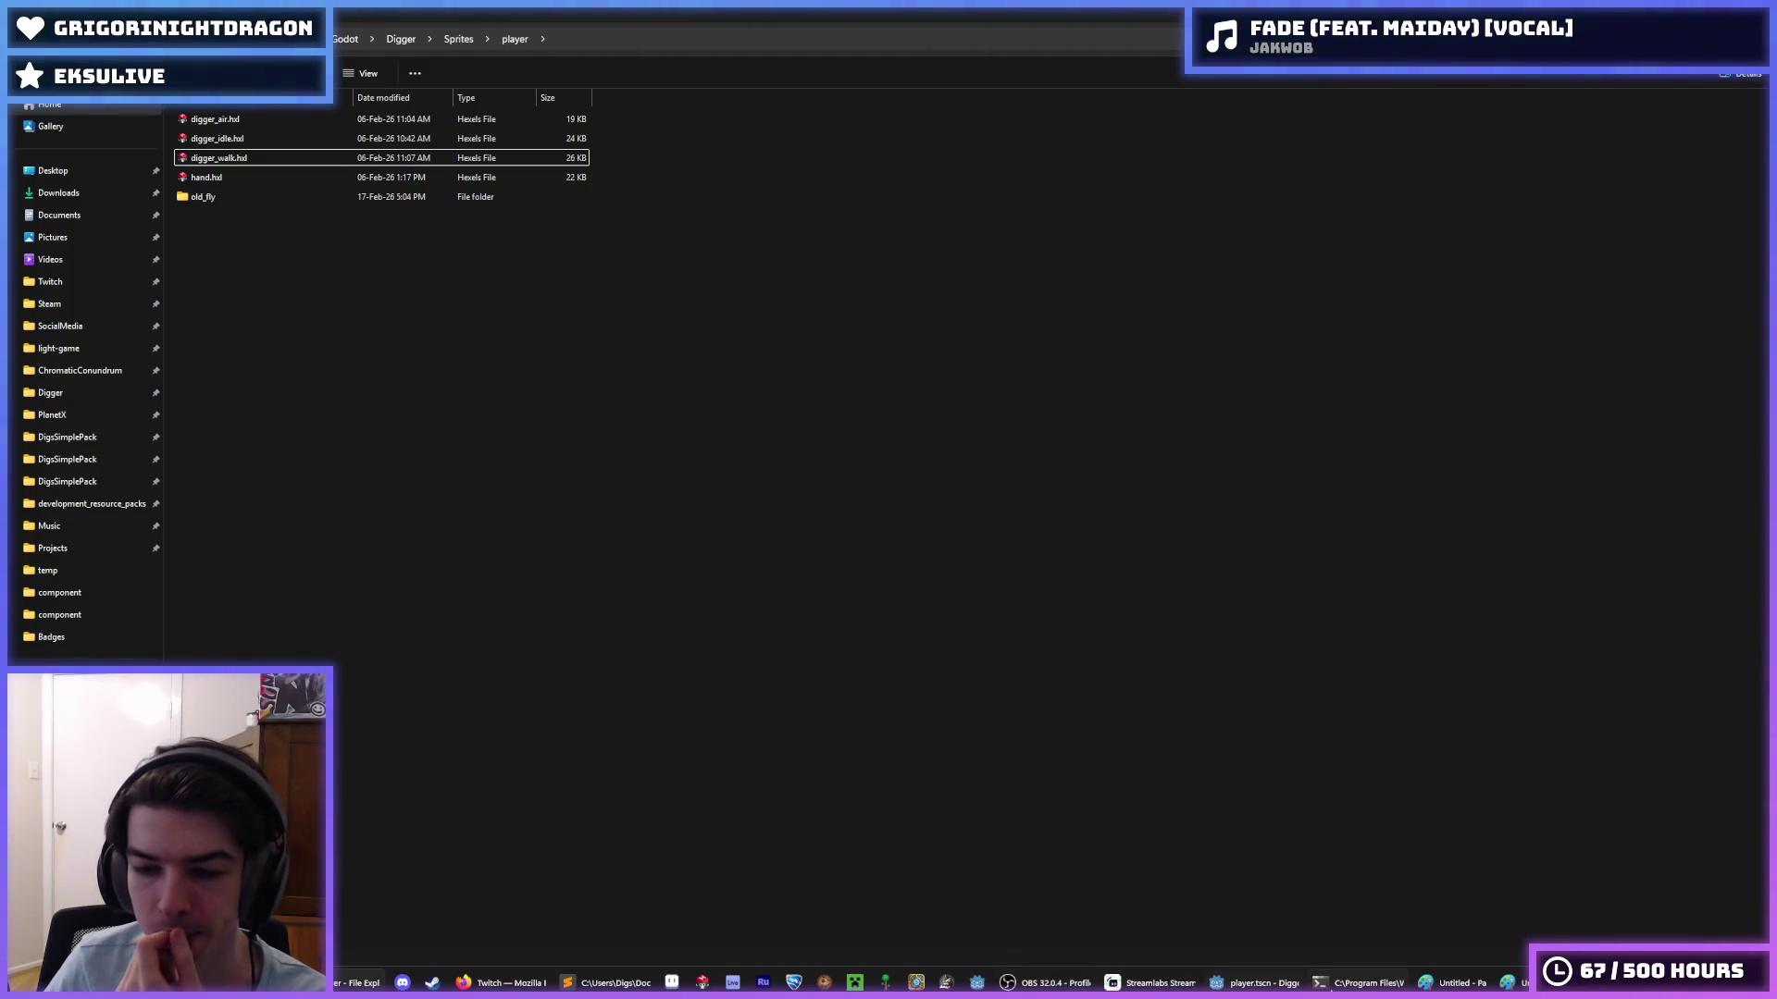
left_click(1257, 982)
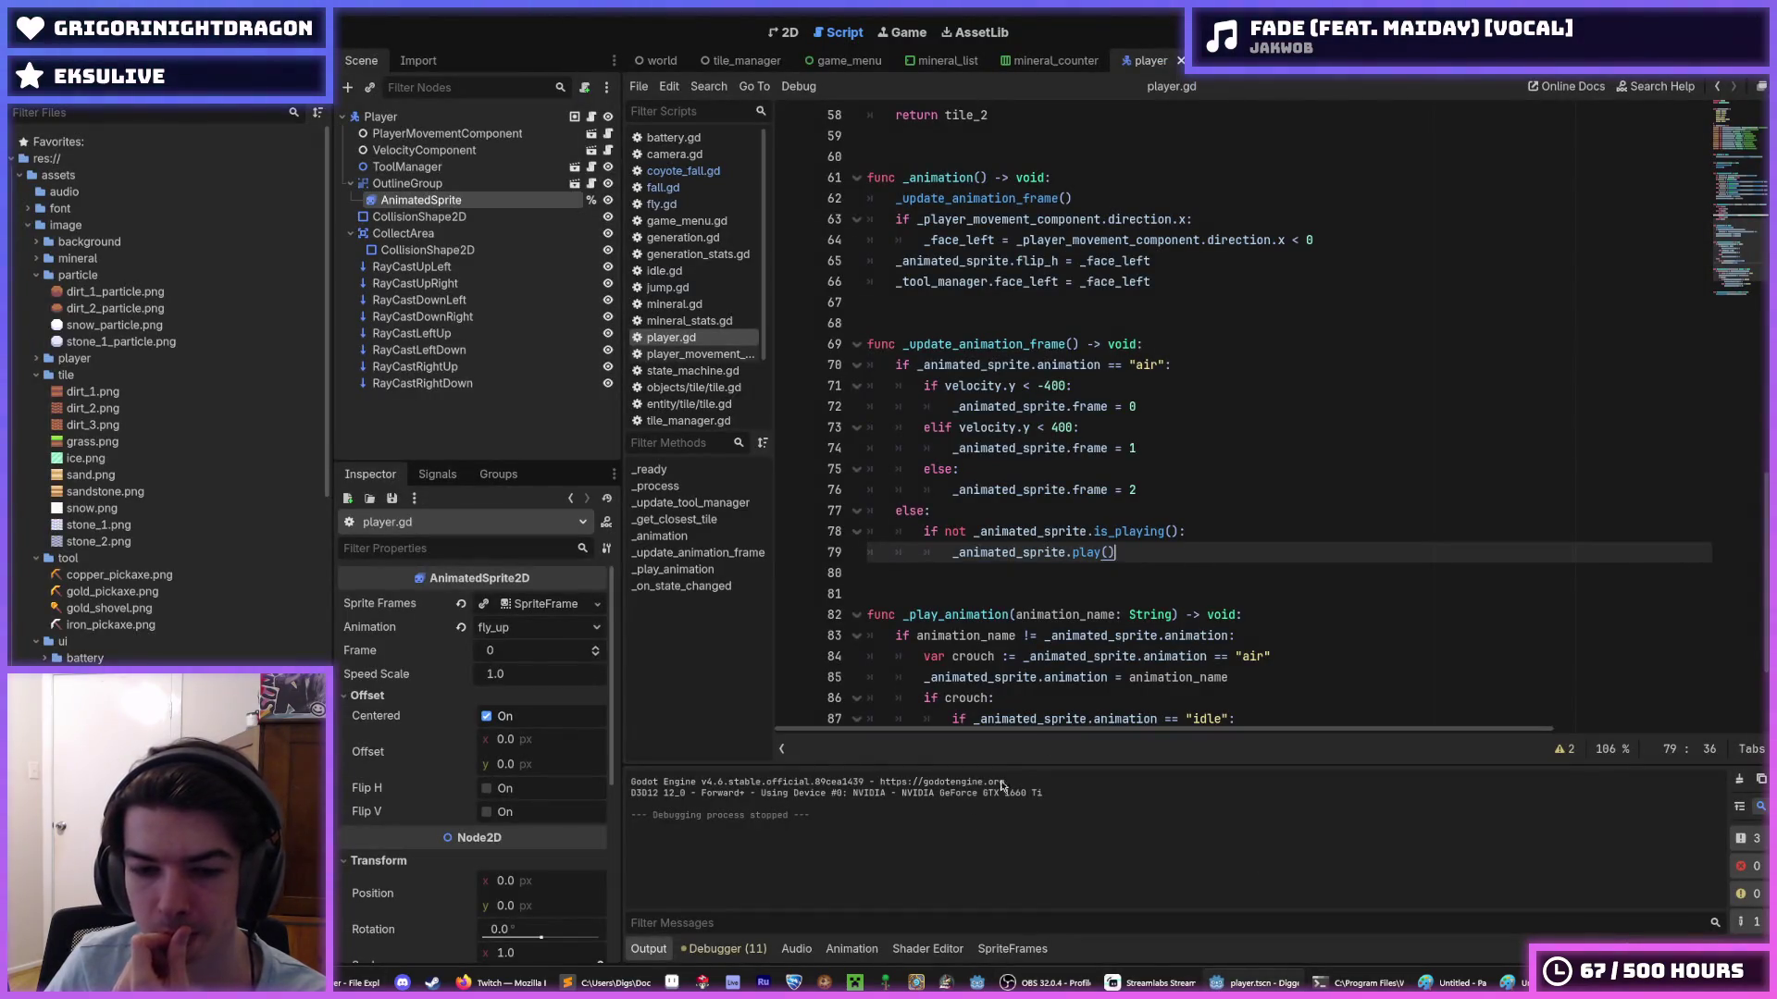
- Launch Hexels and open the renamed digger_air.hxl from the player folder
left_click(700, 984)
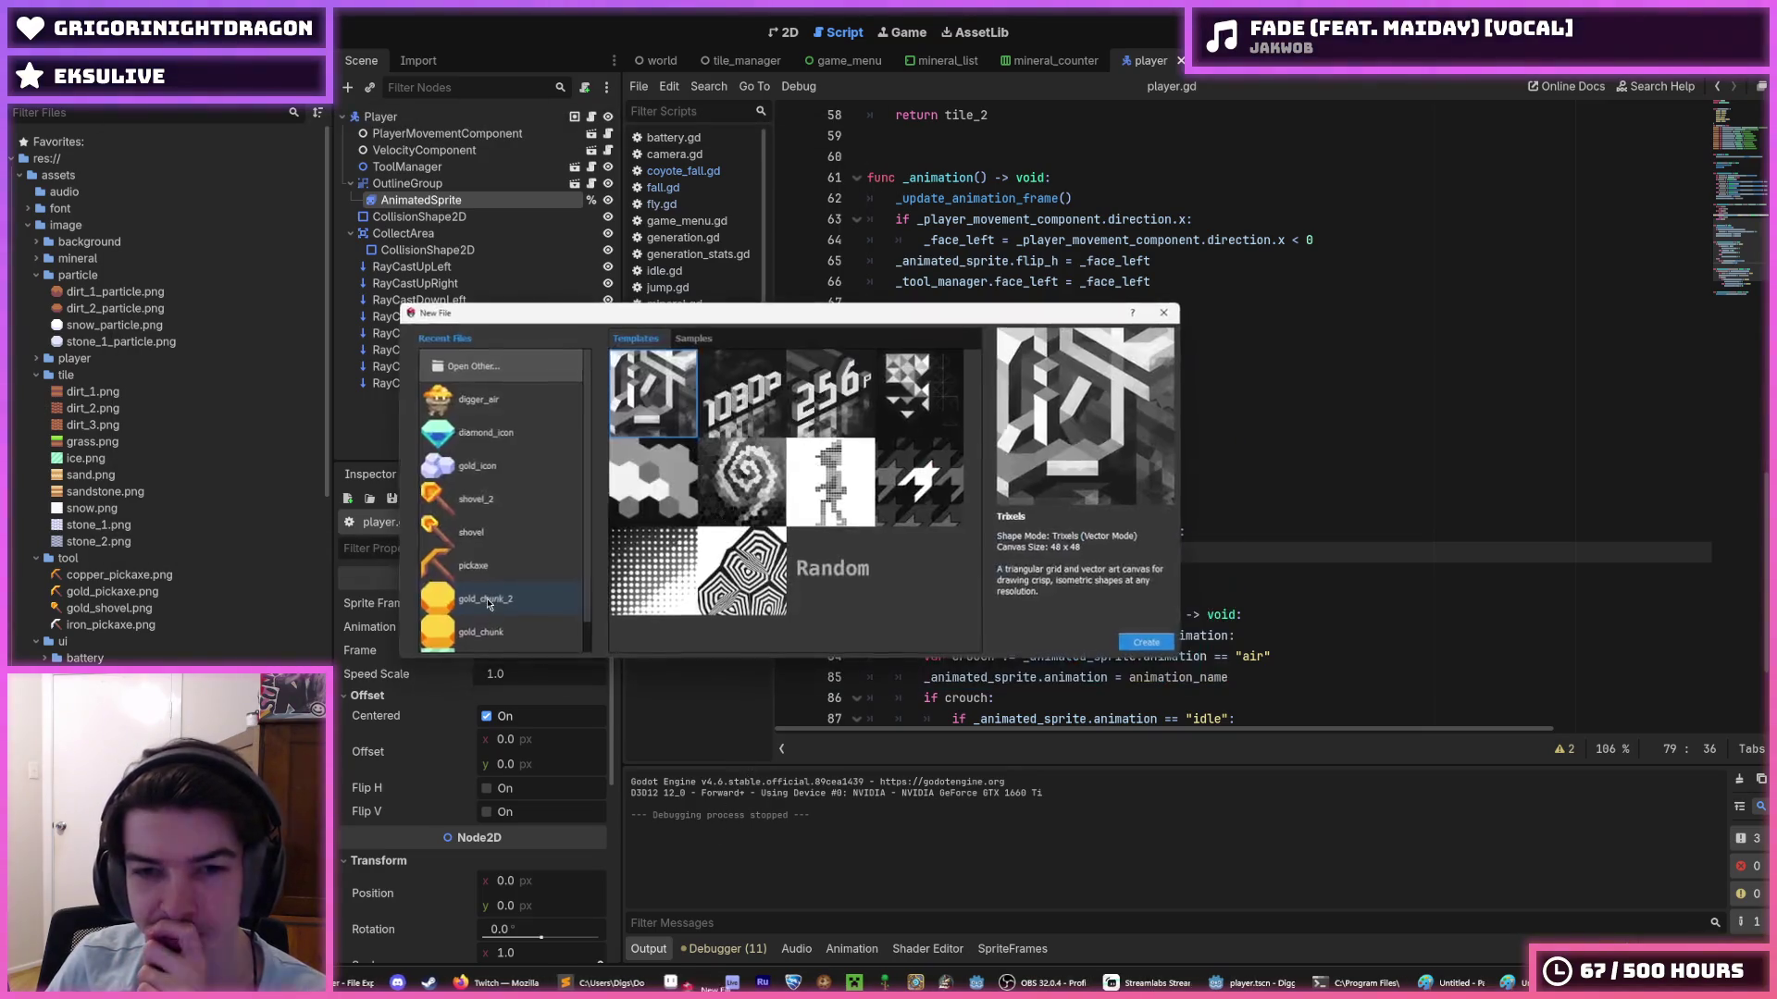
left_click(535, 365)
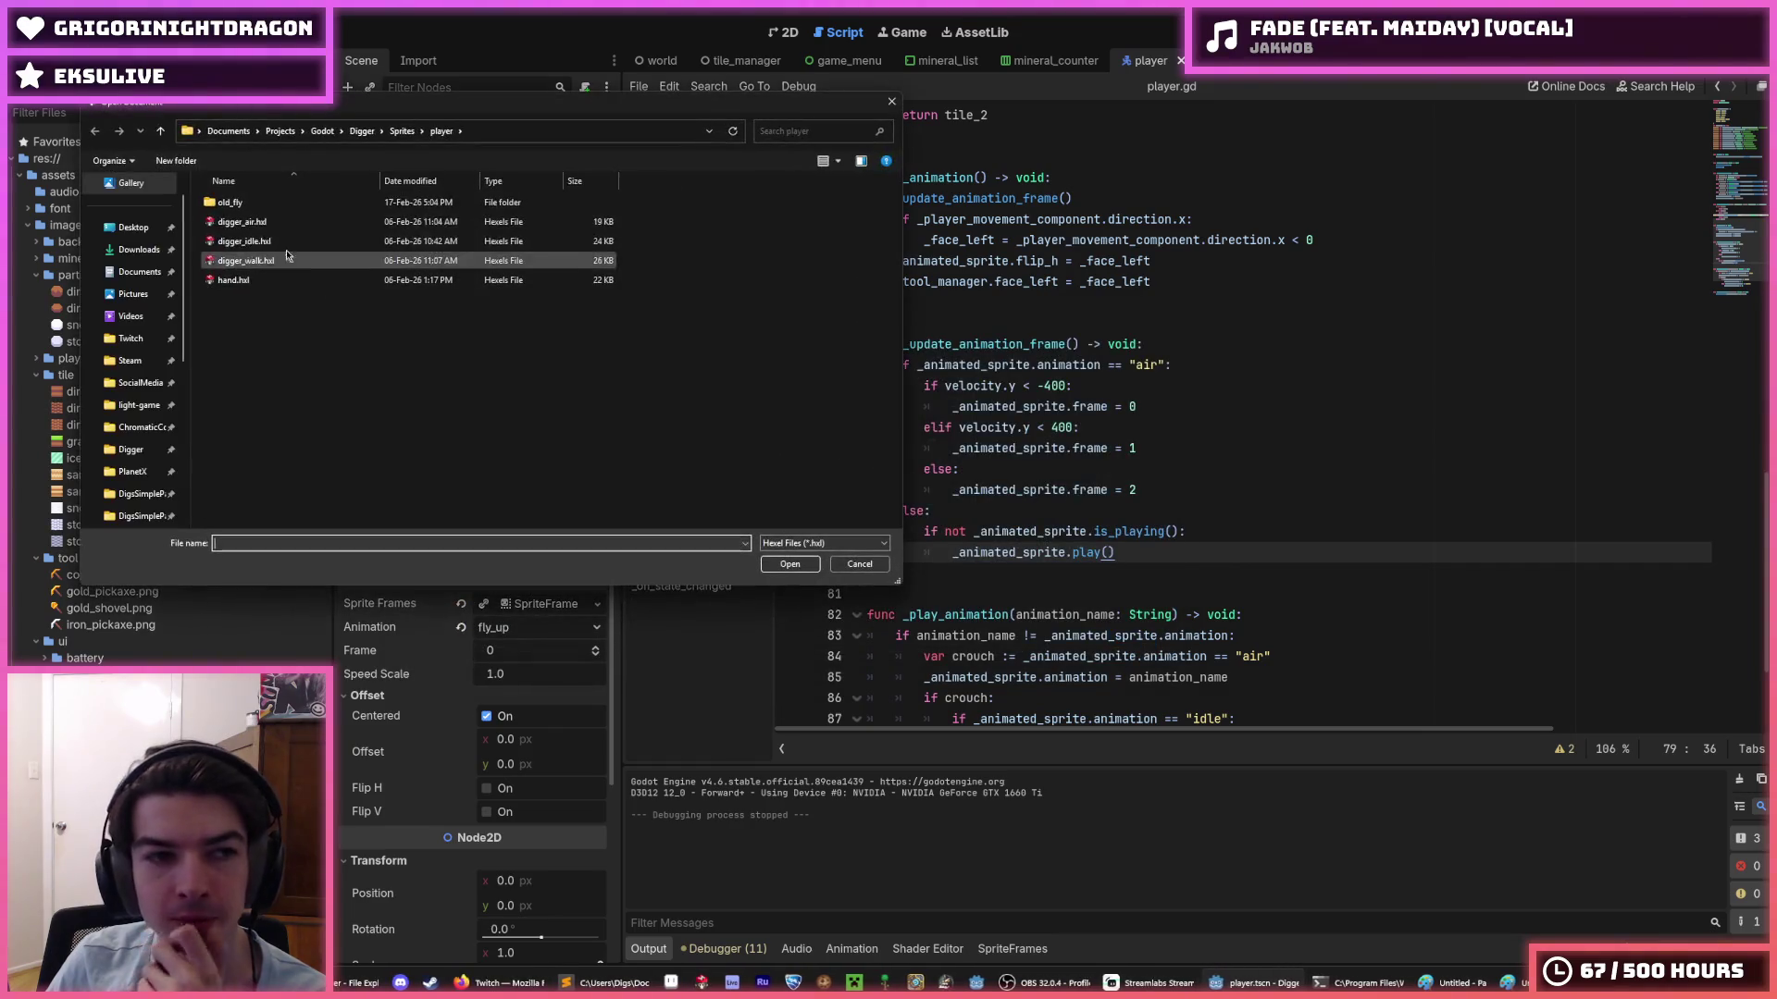
left_click(280, 226)
double_click(281, 230)
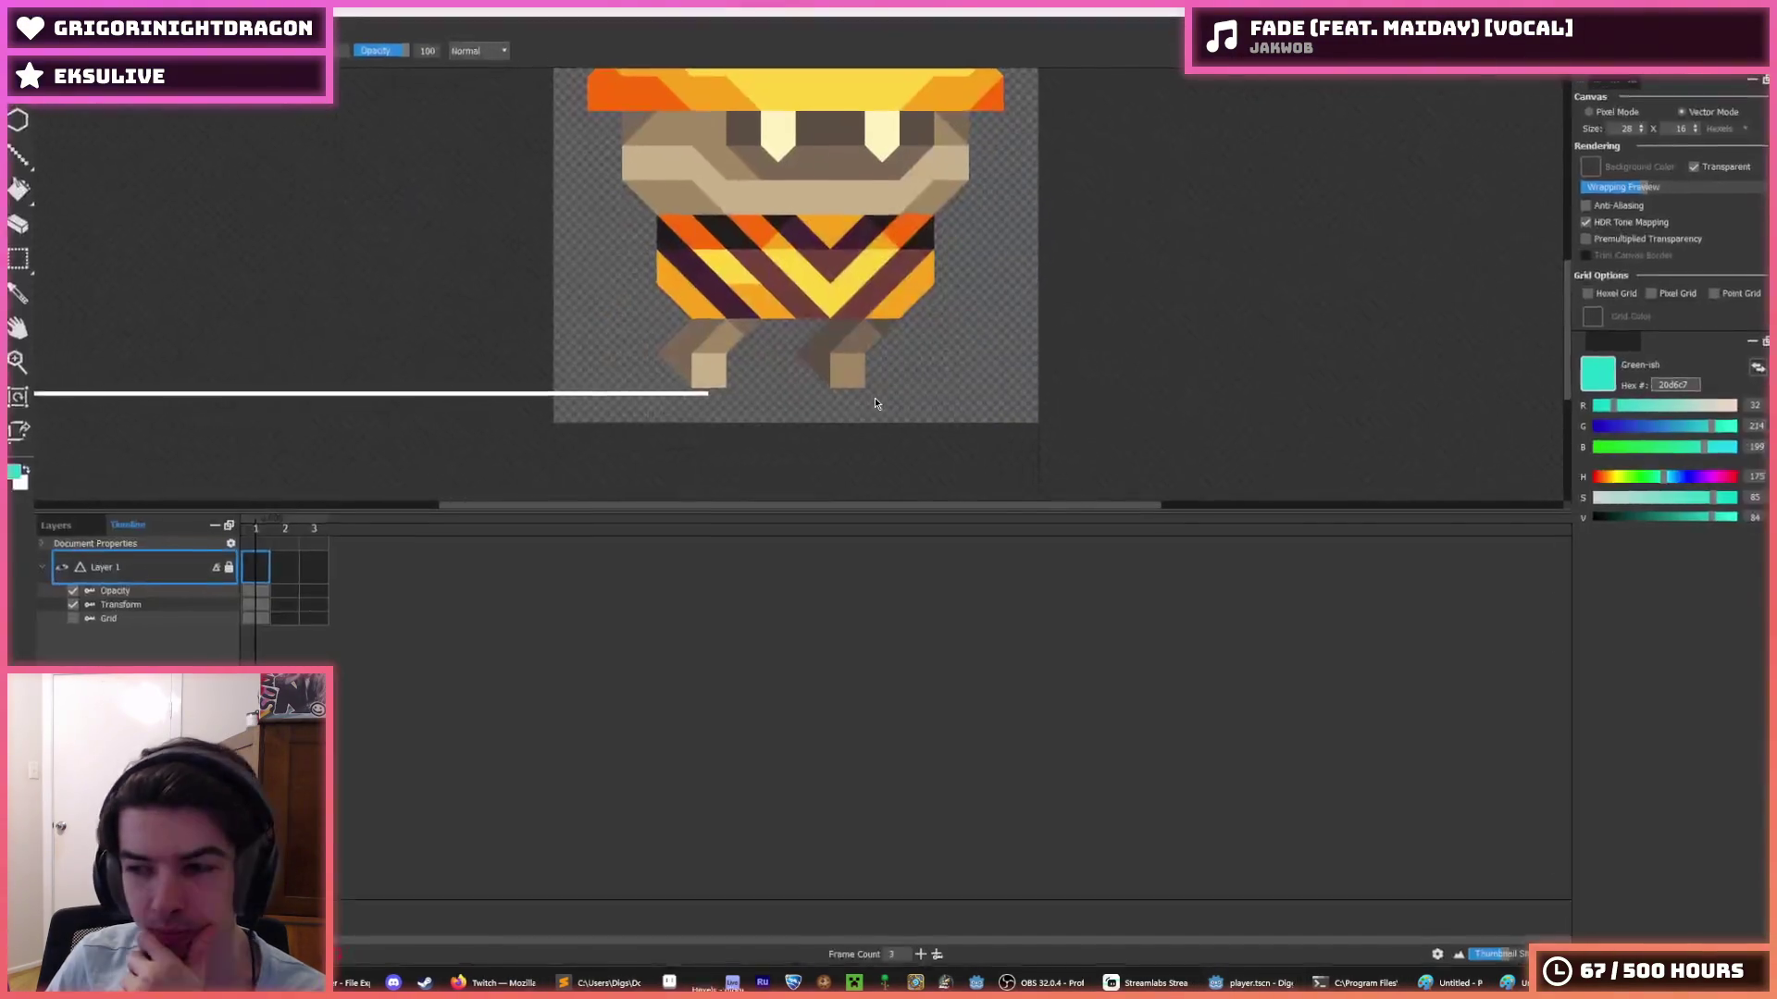
- Try the eyedropper, check the colour palette, pan the sprite and select the whole canvas
key("i")
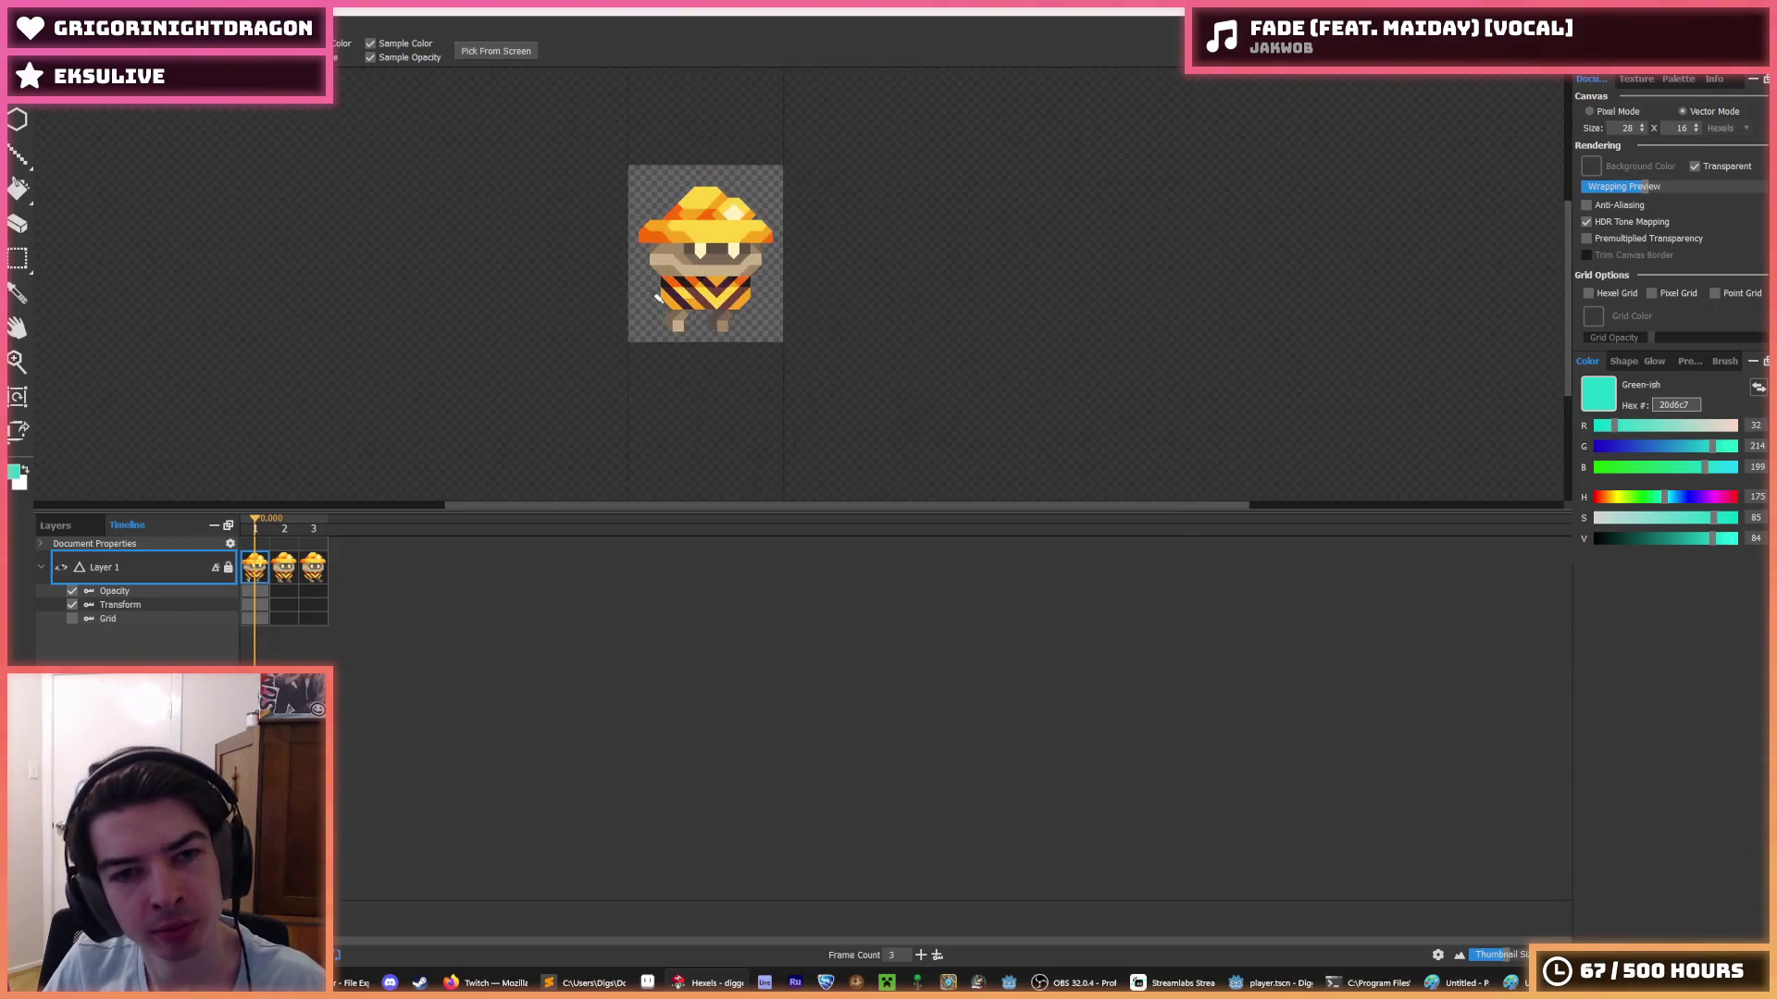
key("b")
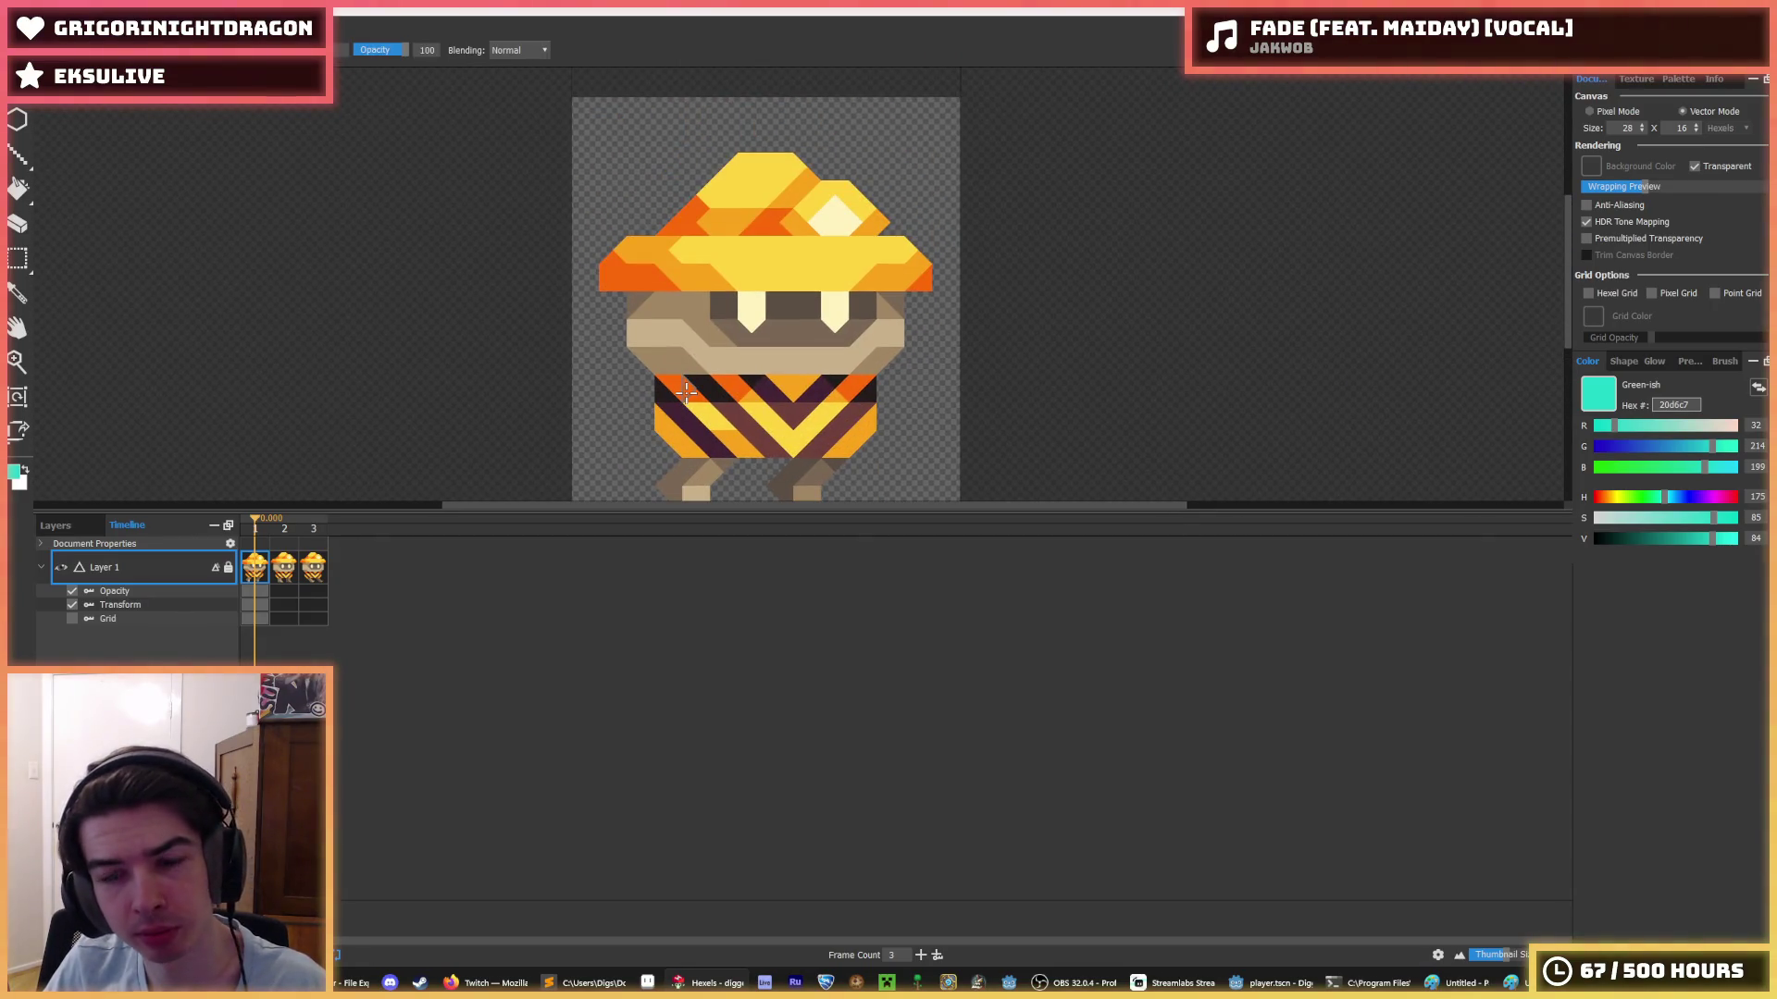
left_click(1636, 79)
left_click(1678, 78)
left_click_drag(944, 406, 1034, 323)
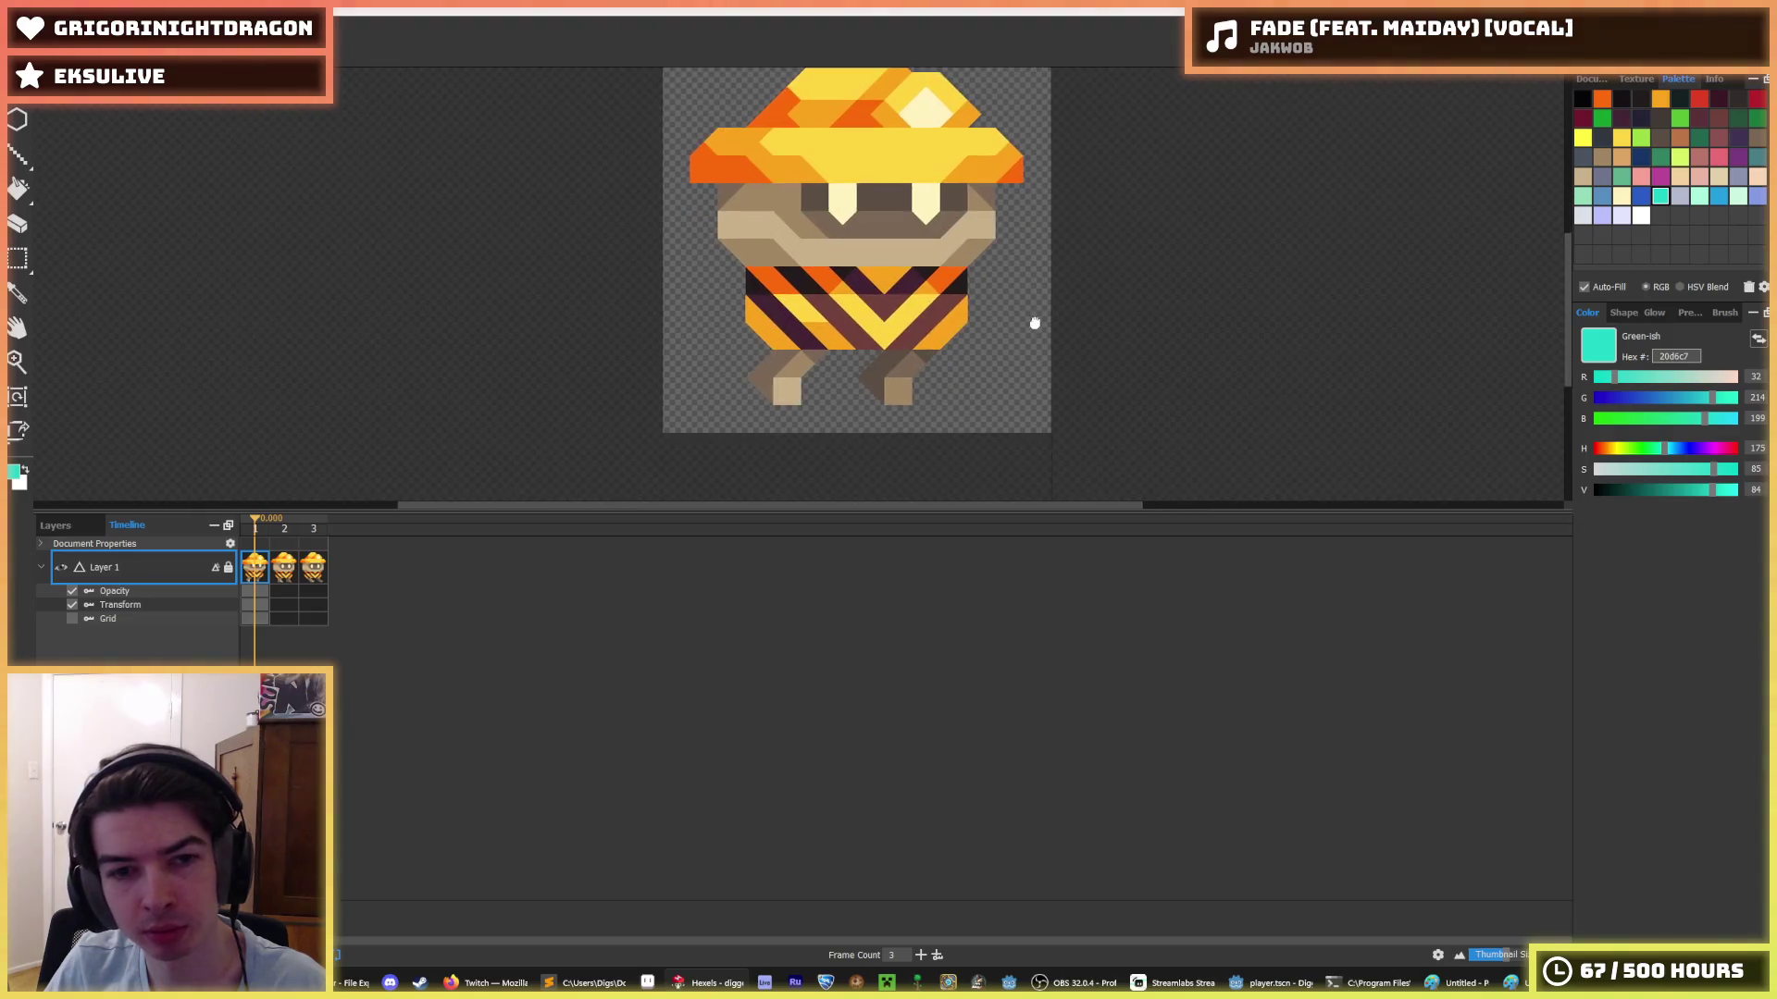
key("b")
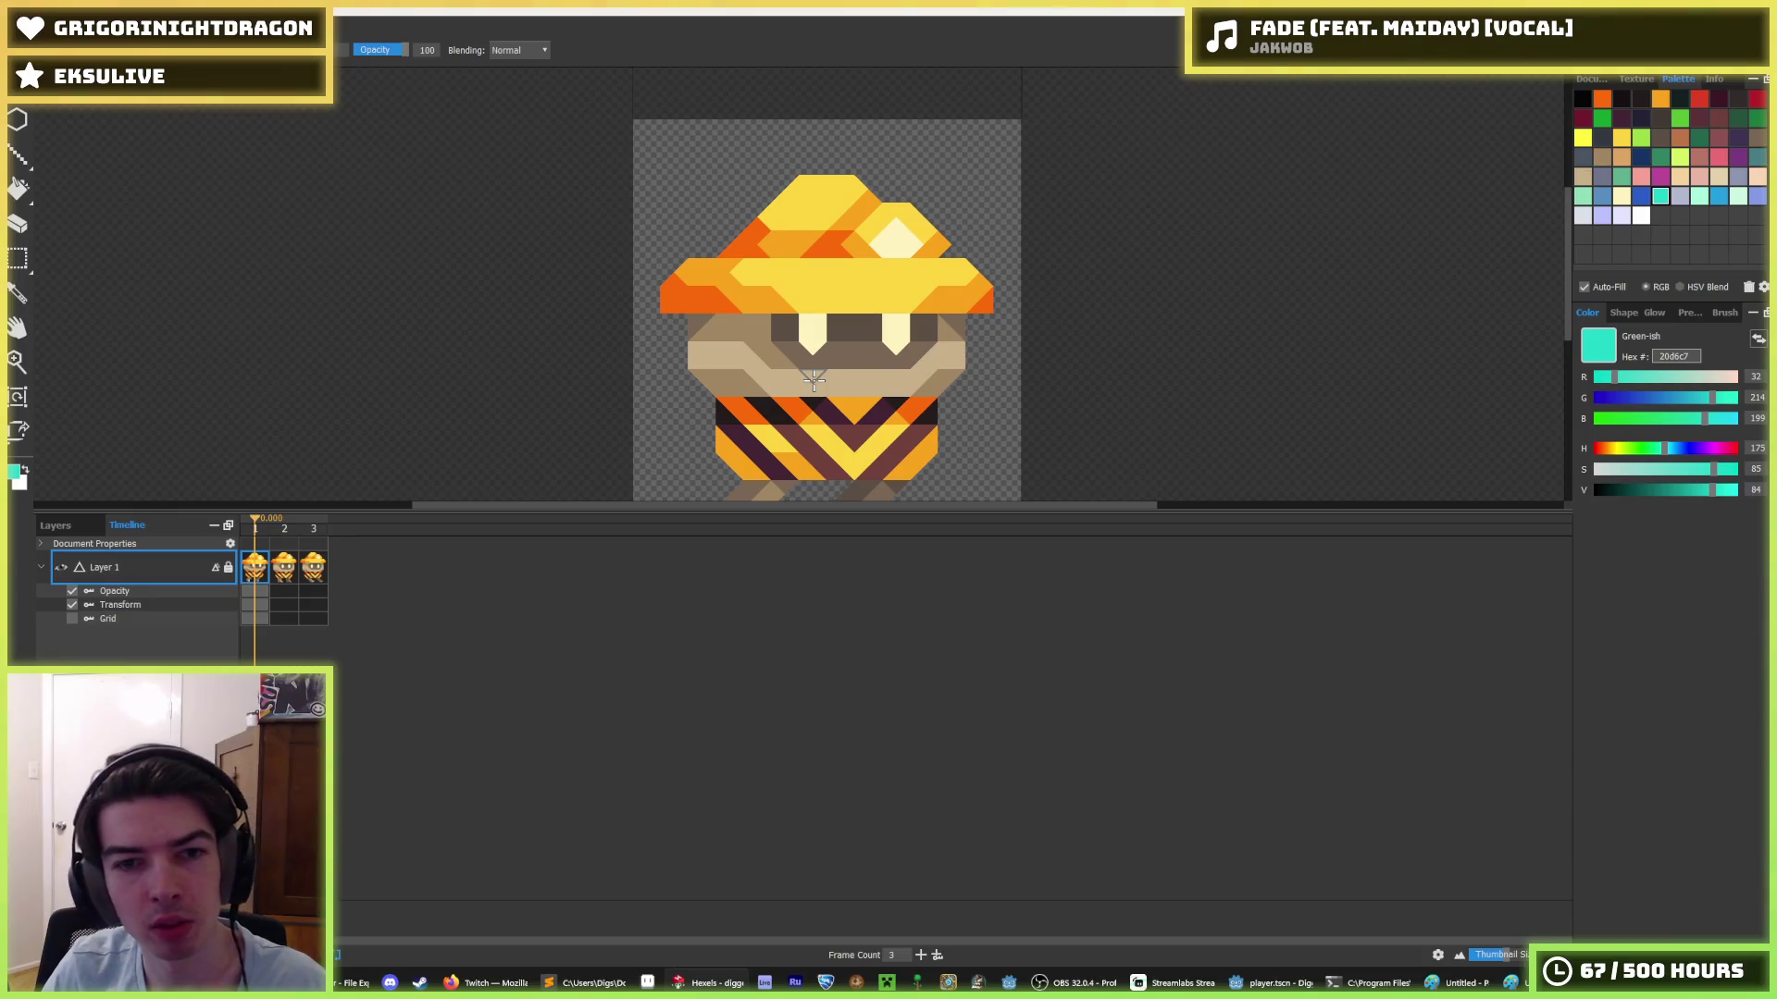
key("ctrl+a")
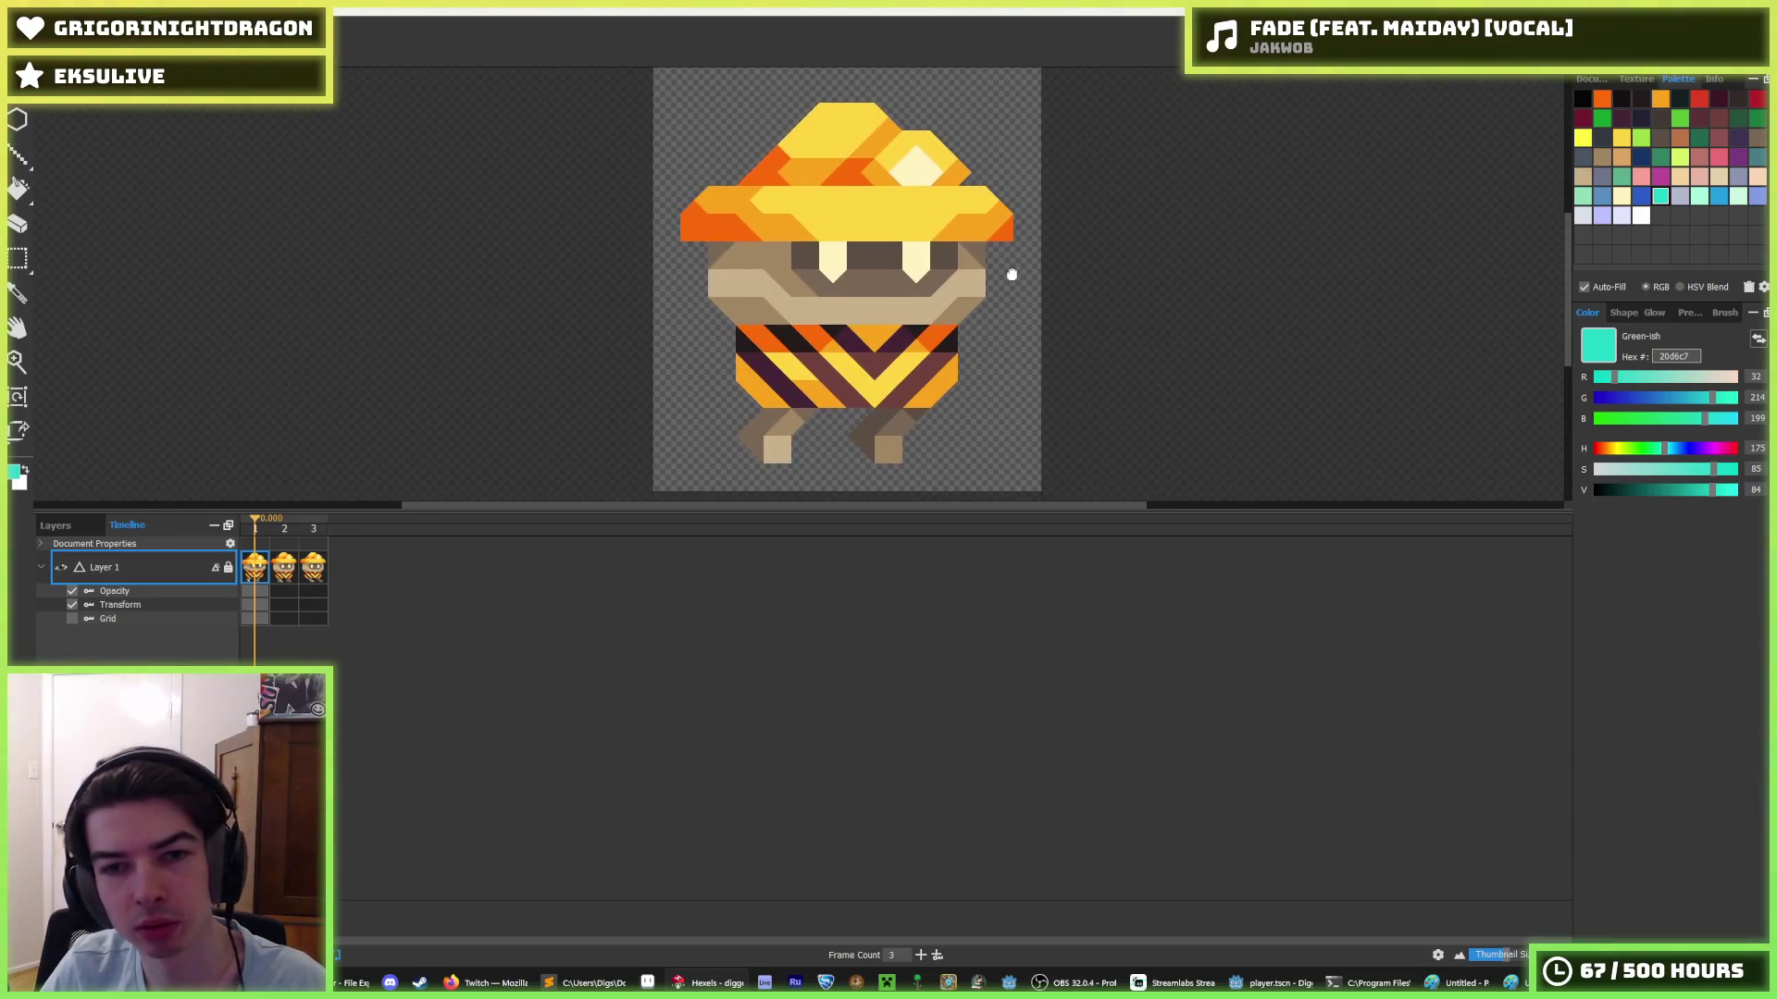
- Review the Texture and Document settings, then drag the timeline splitter down to enlarge the canvas
left_click(1633, 80)
left_click(1590, 80)
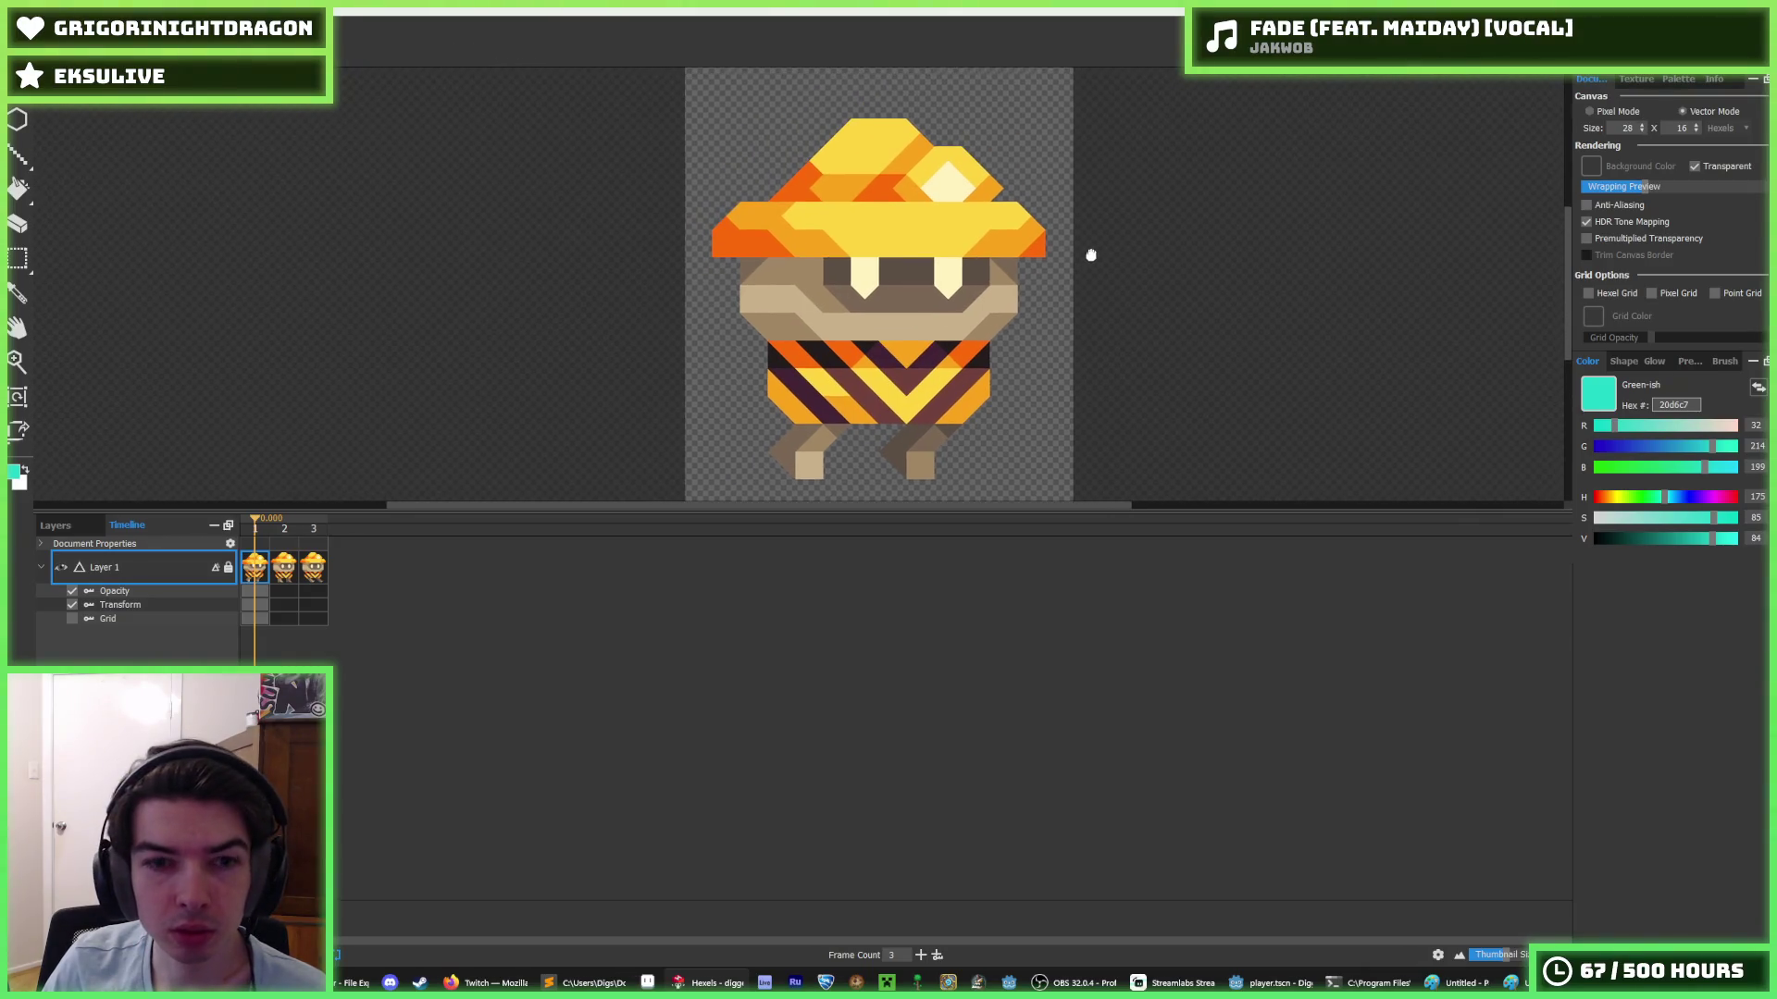
left_click_drag(966, 513, 924, 746)
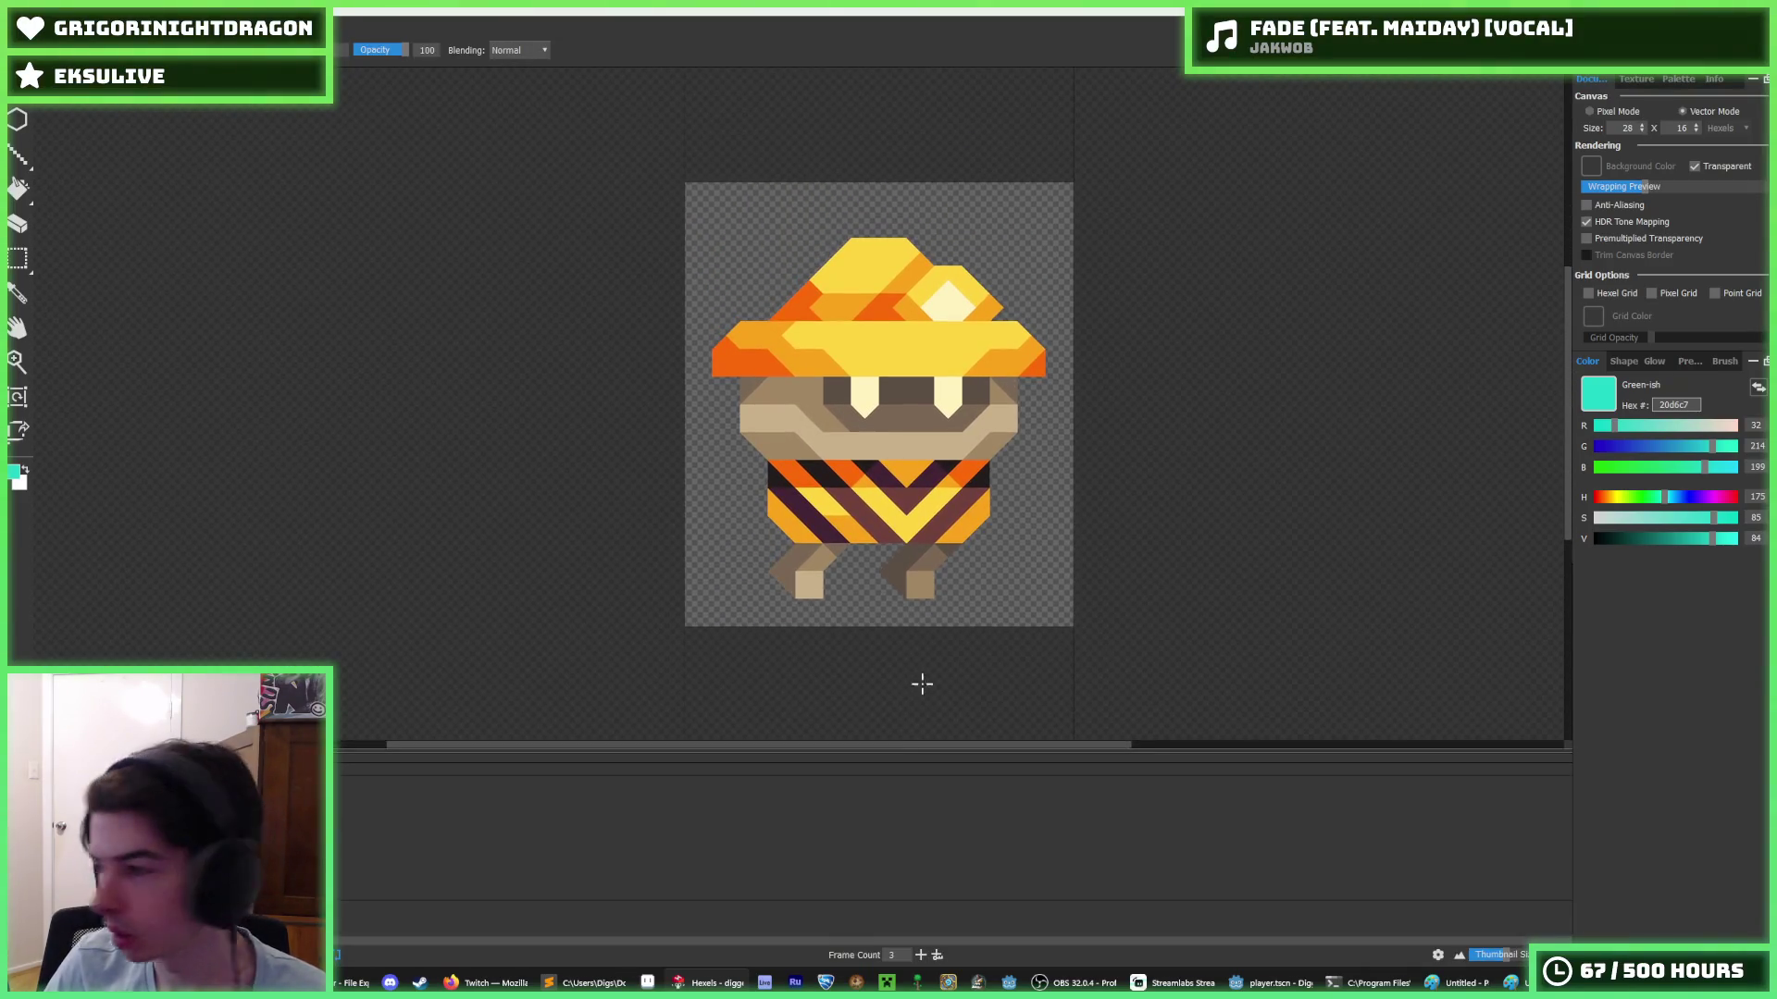
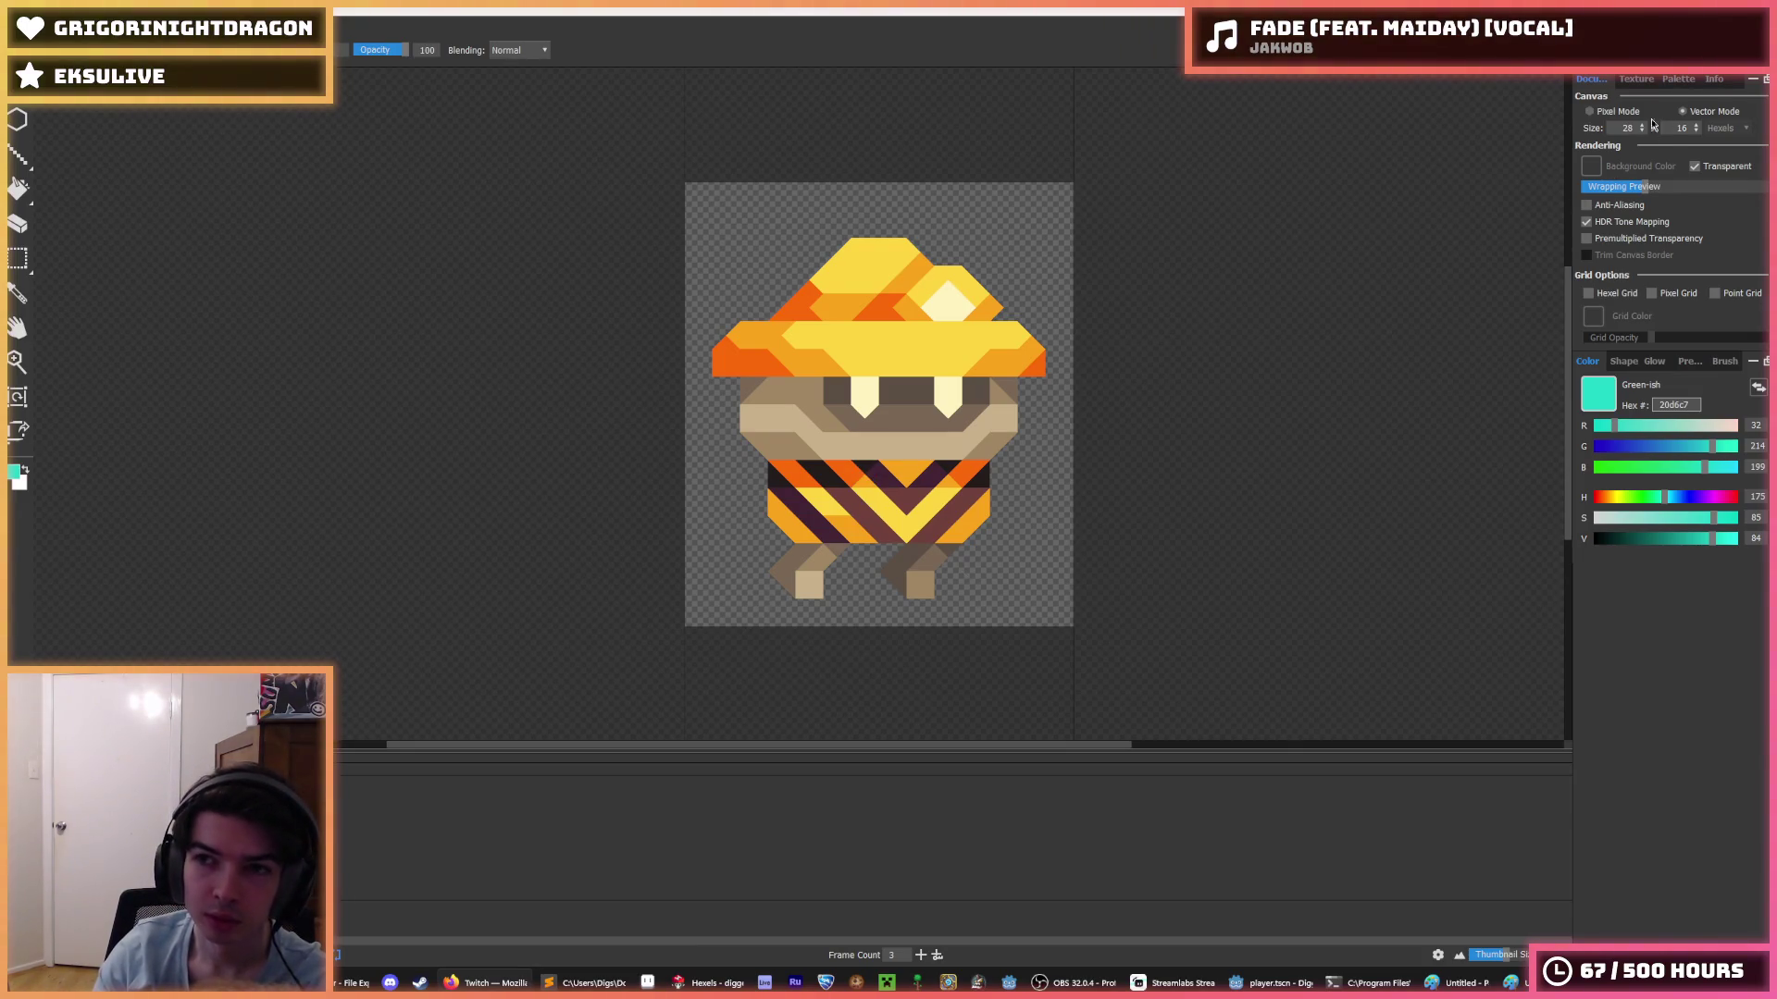
- Look over the colour palette swatches, then return to the canvas size settings
left_click(1678, 80)
left_click(1593, 81)
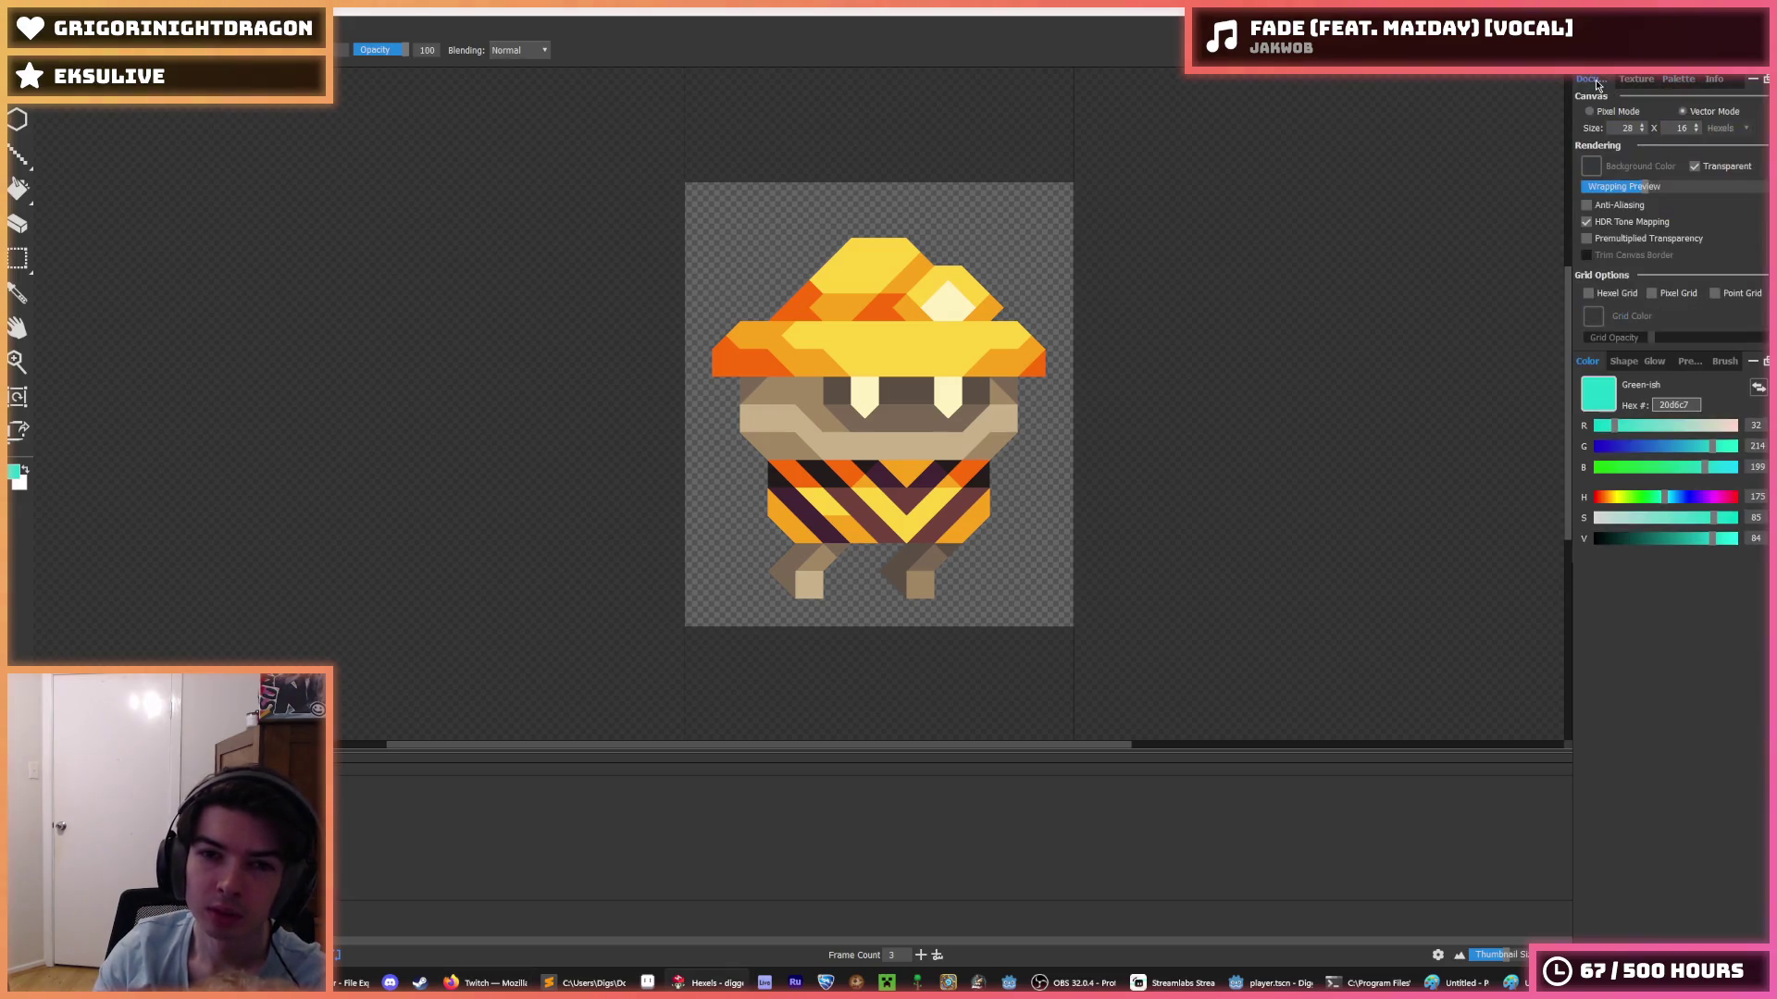
left_click(1677, 81)
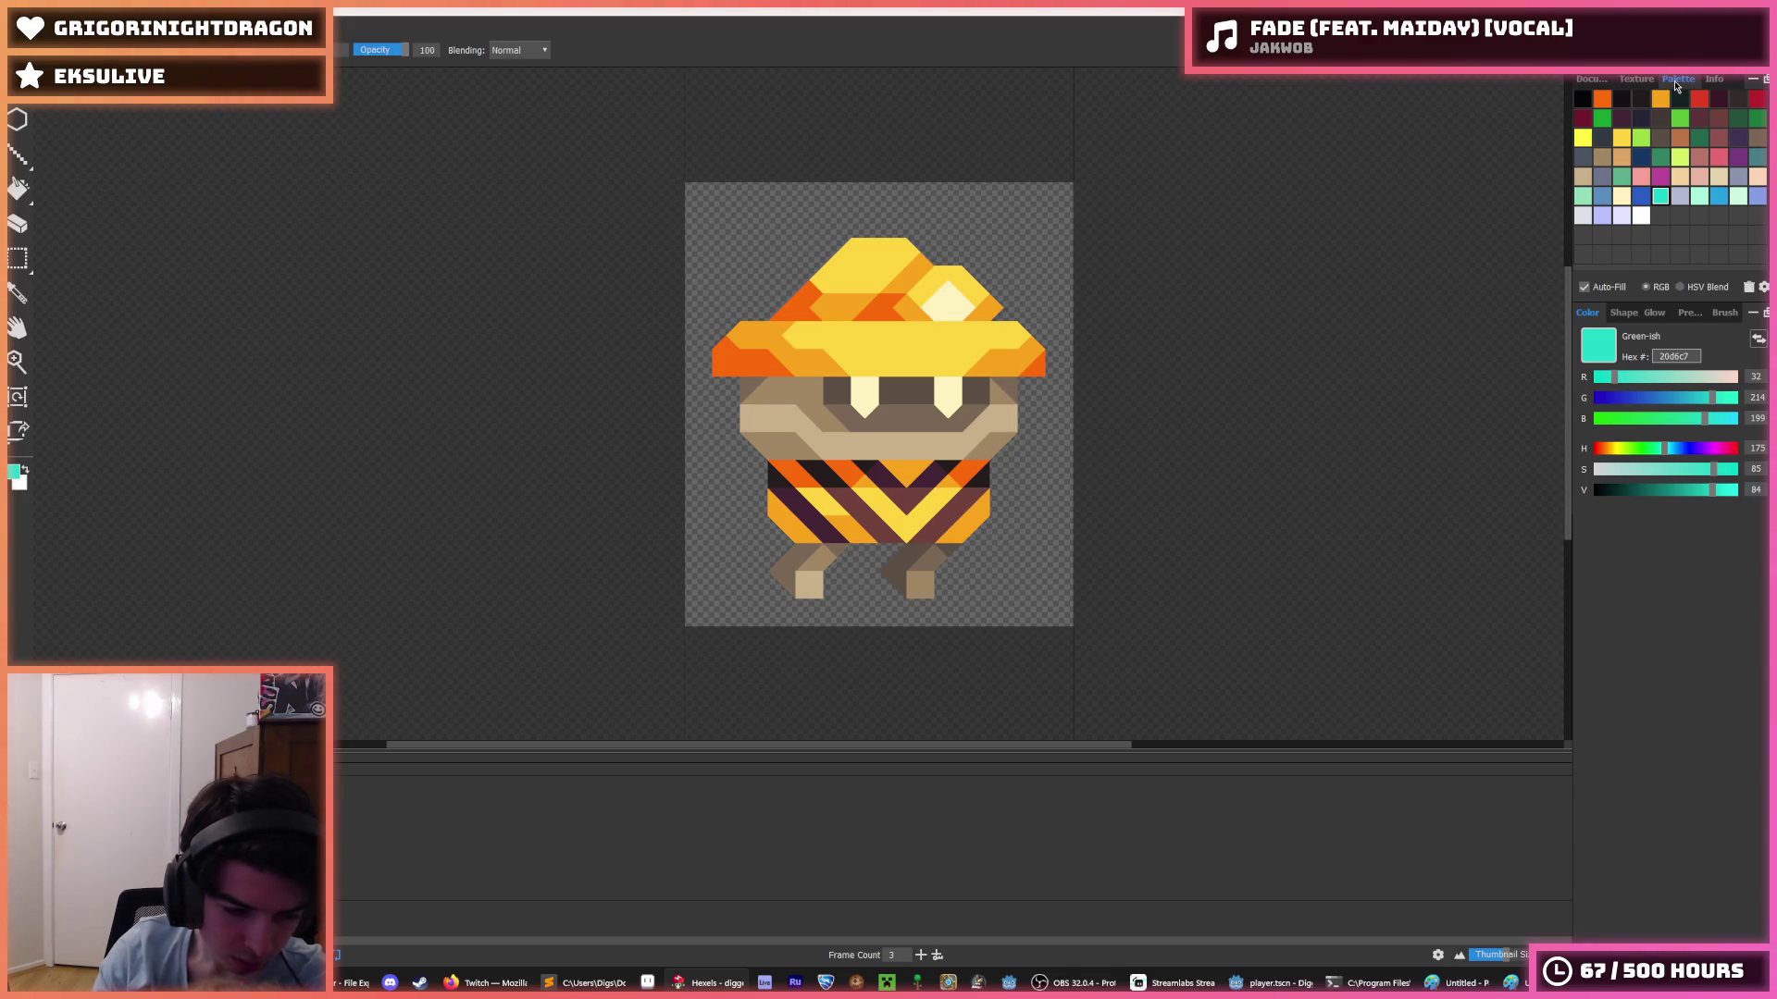
left_click(1591, 81)
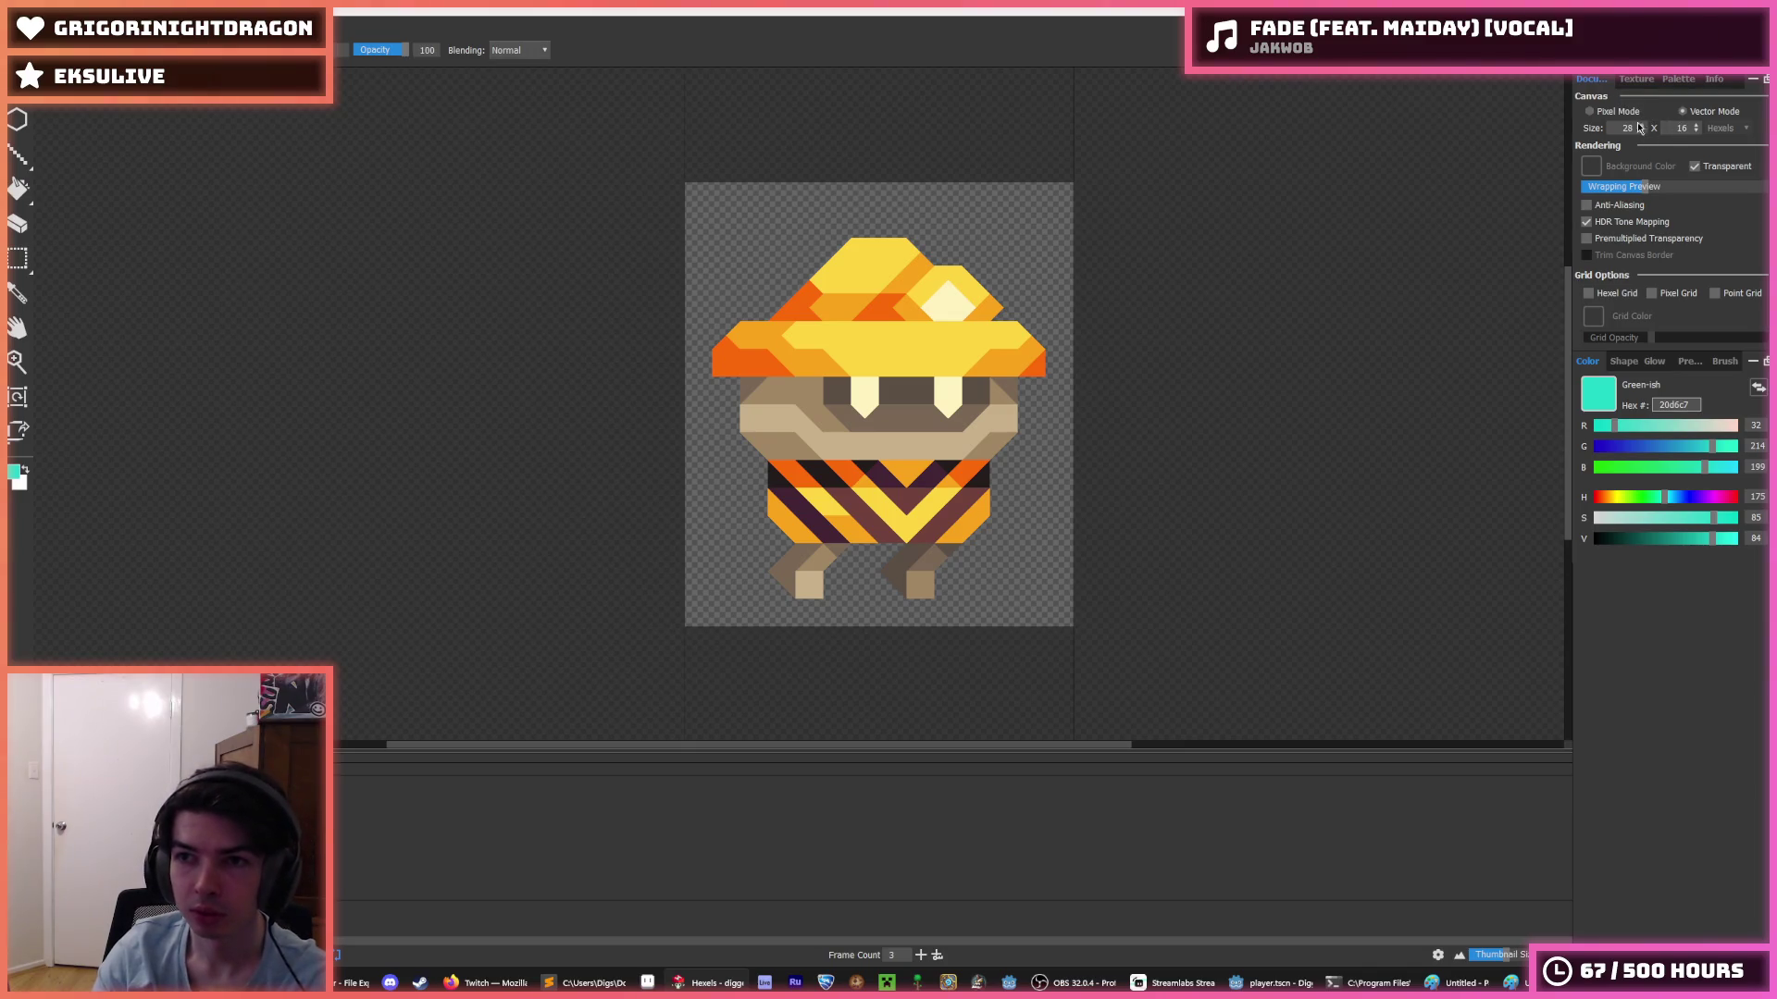
- Keep the canvas width at 28 and raise the height from 16 to 18
left_click(1643, 126)
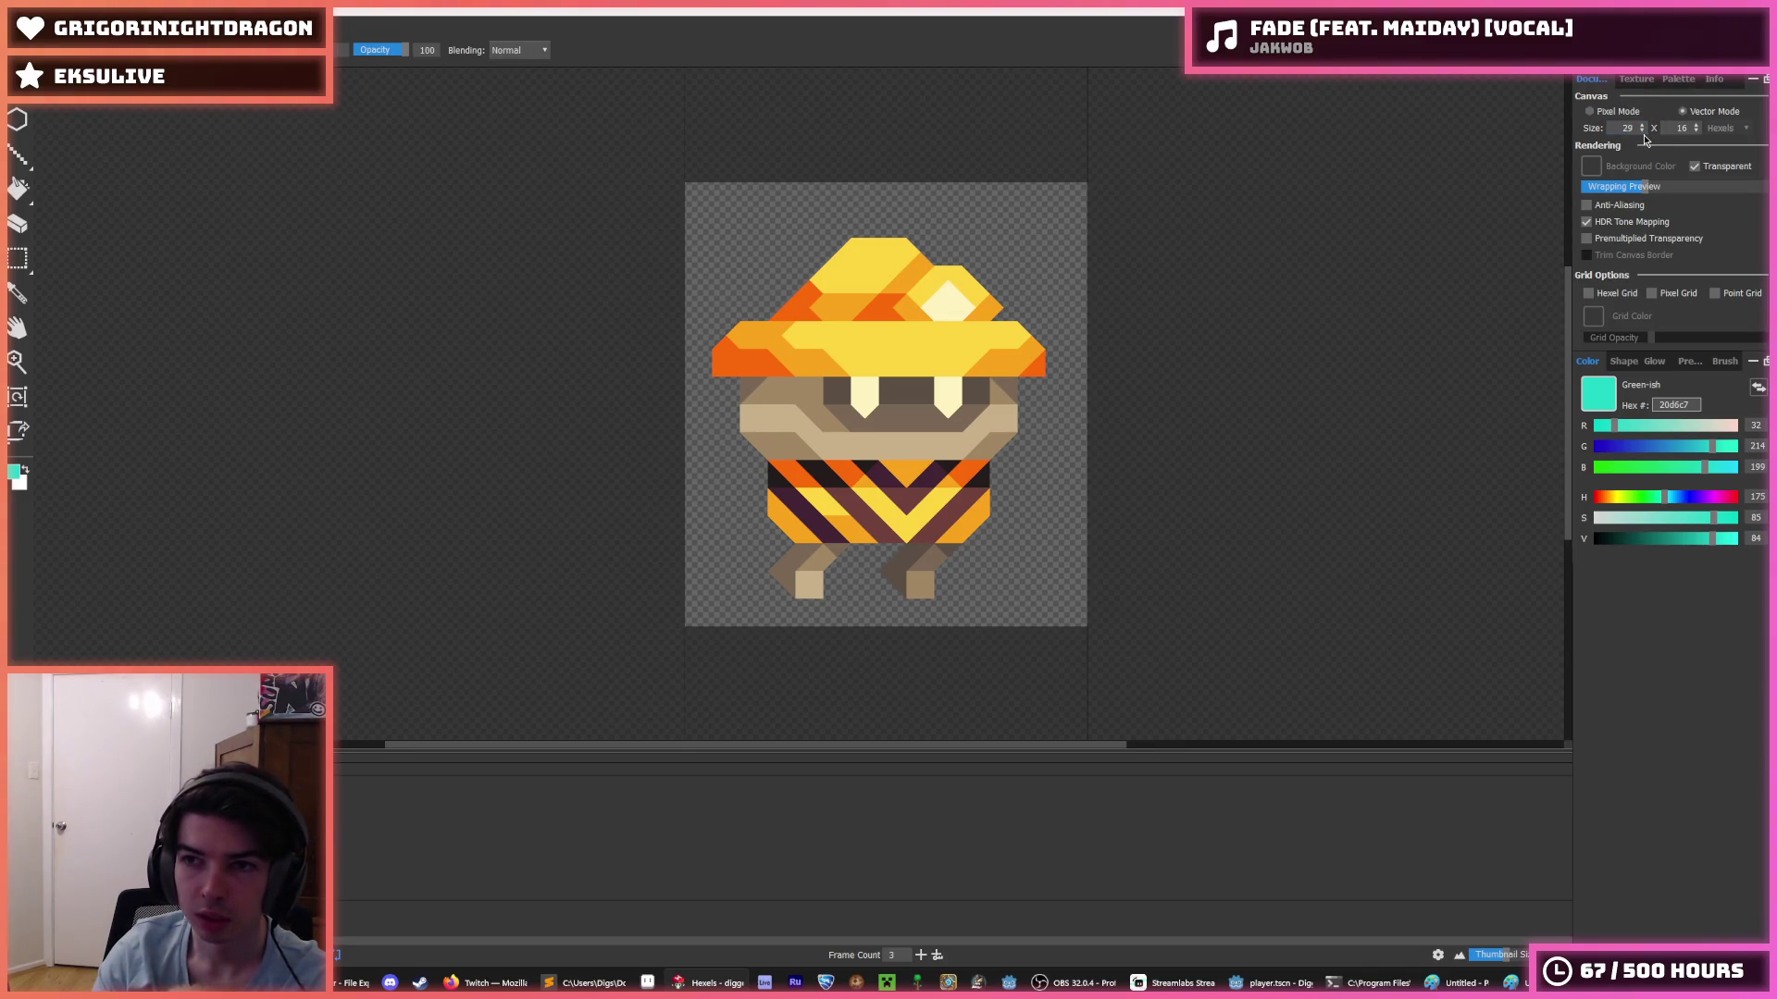
left_click(1643, 132)
left_click(1697, 126)
left_click(1697, 126)
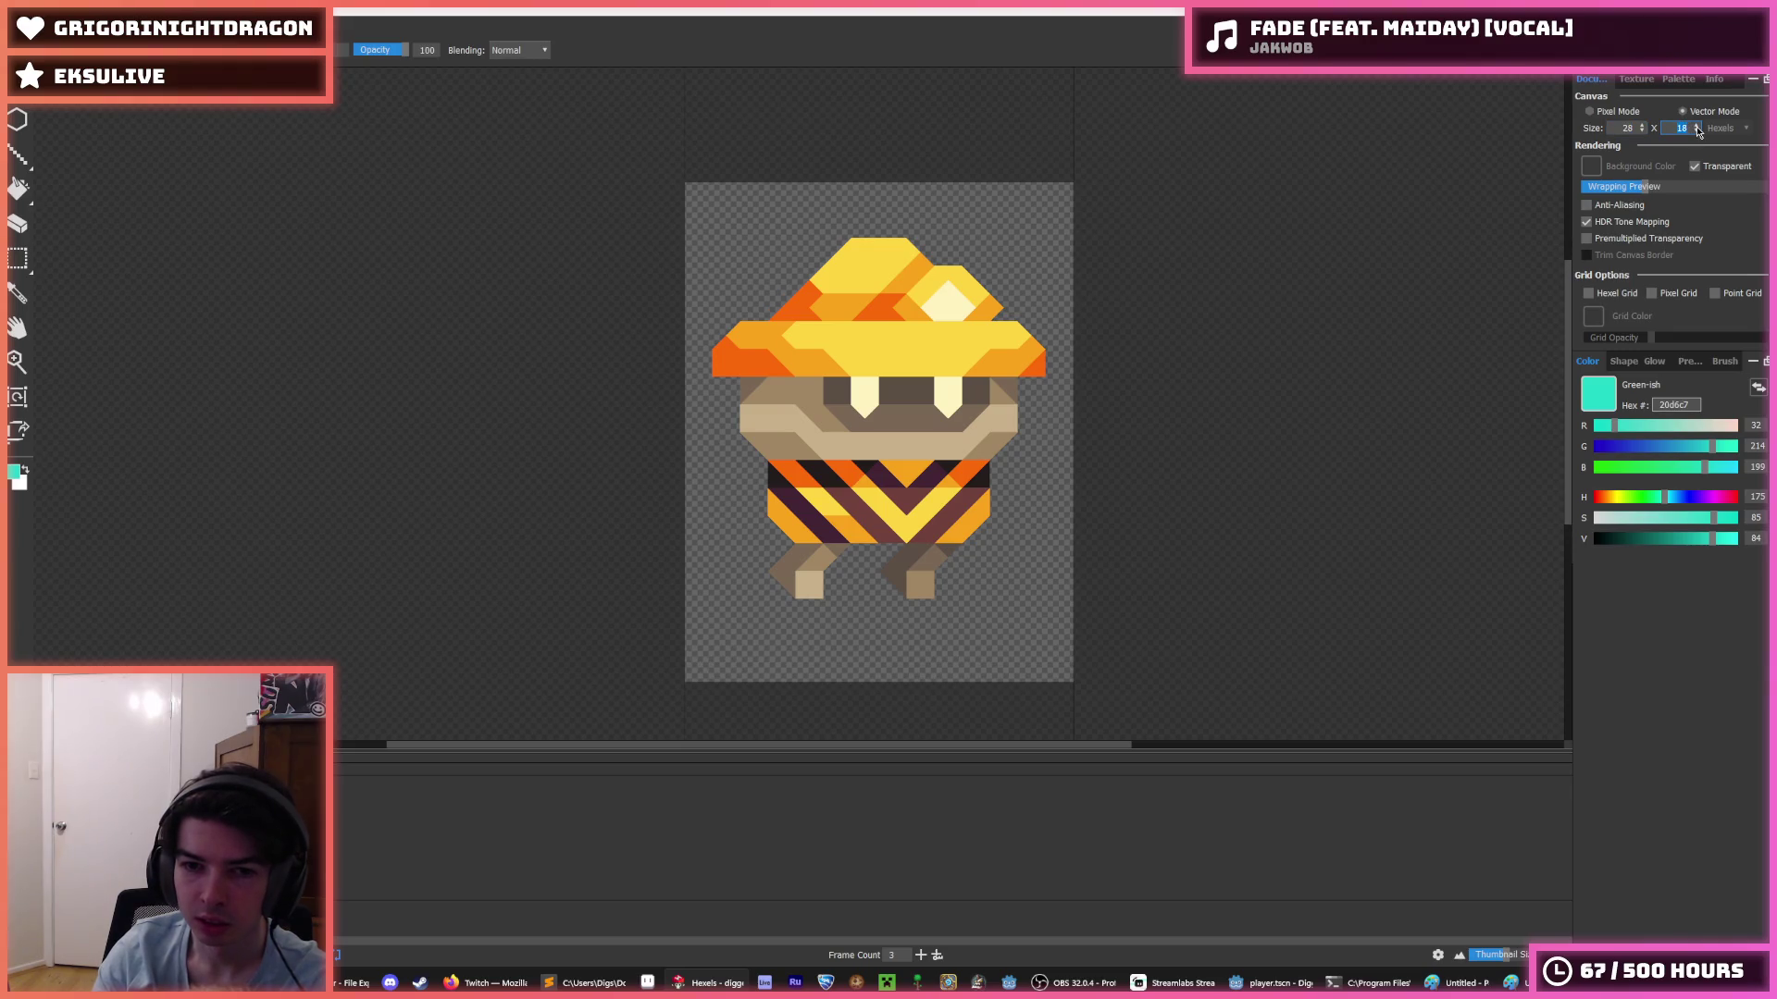
- Toggle between the colour picker and brush tools, ending on the brush
key("i")
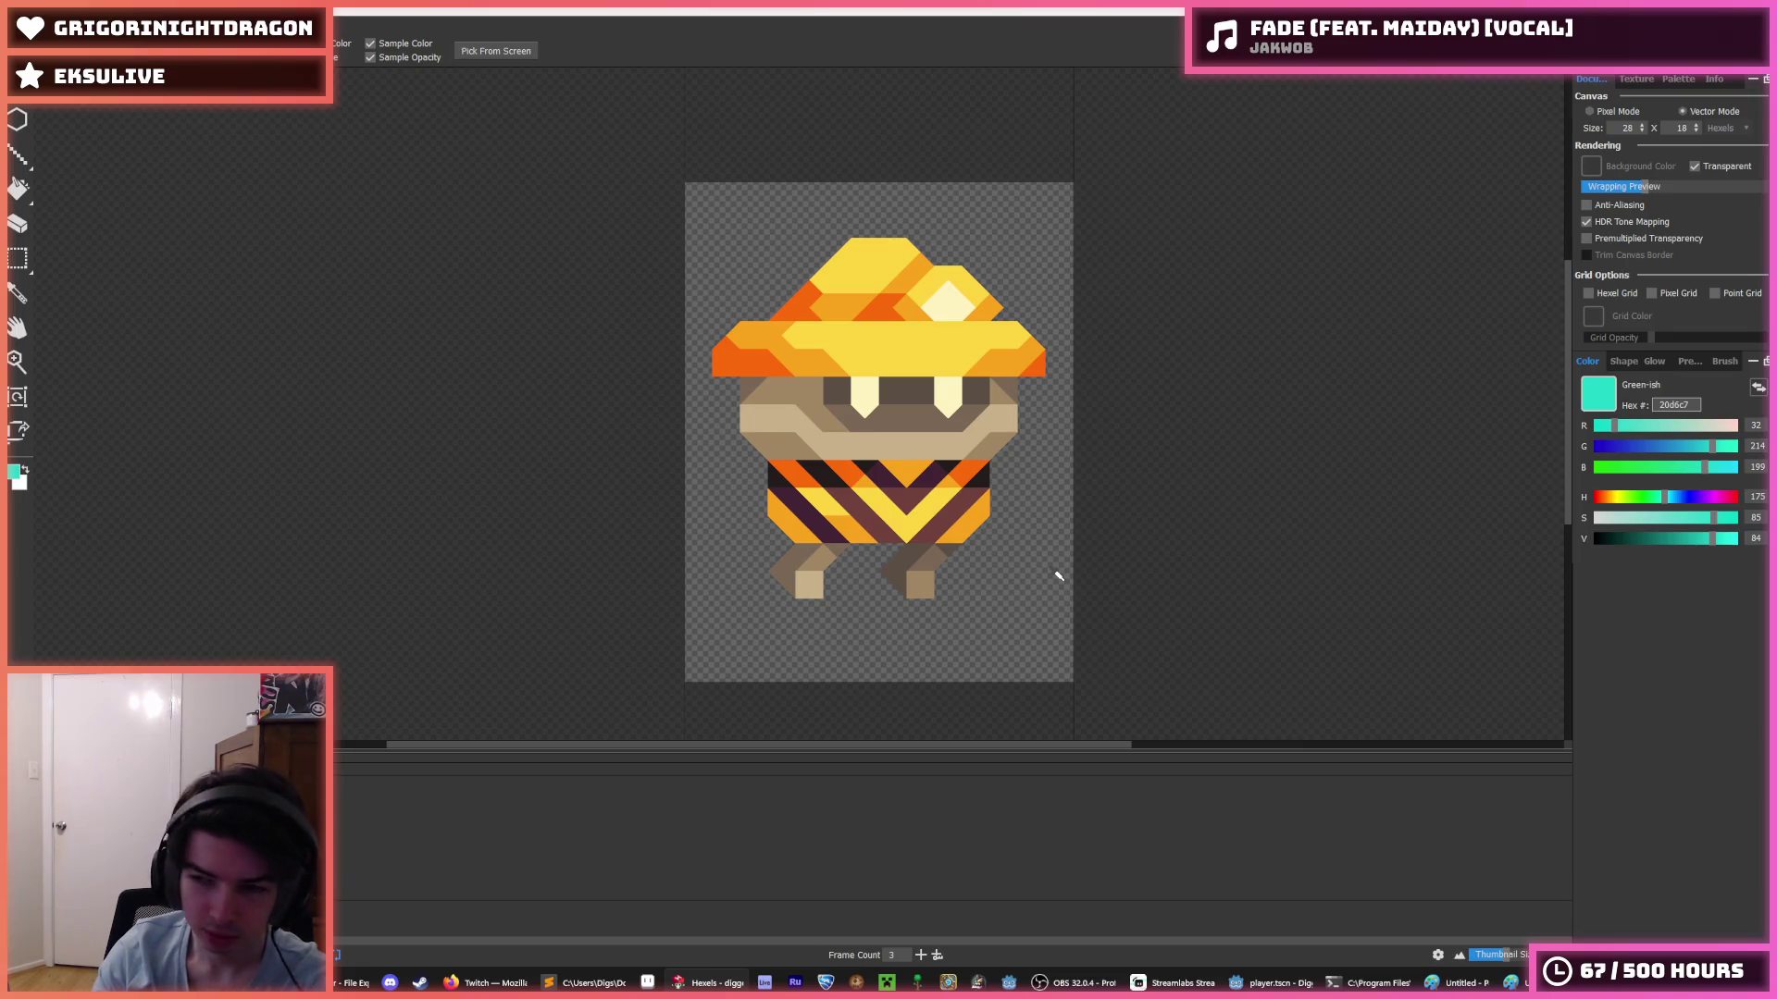
key("b")
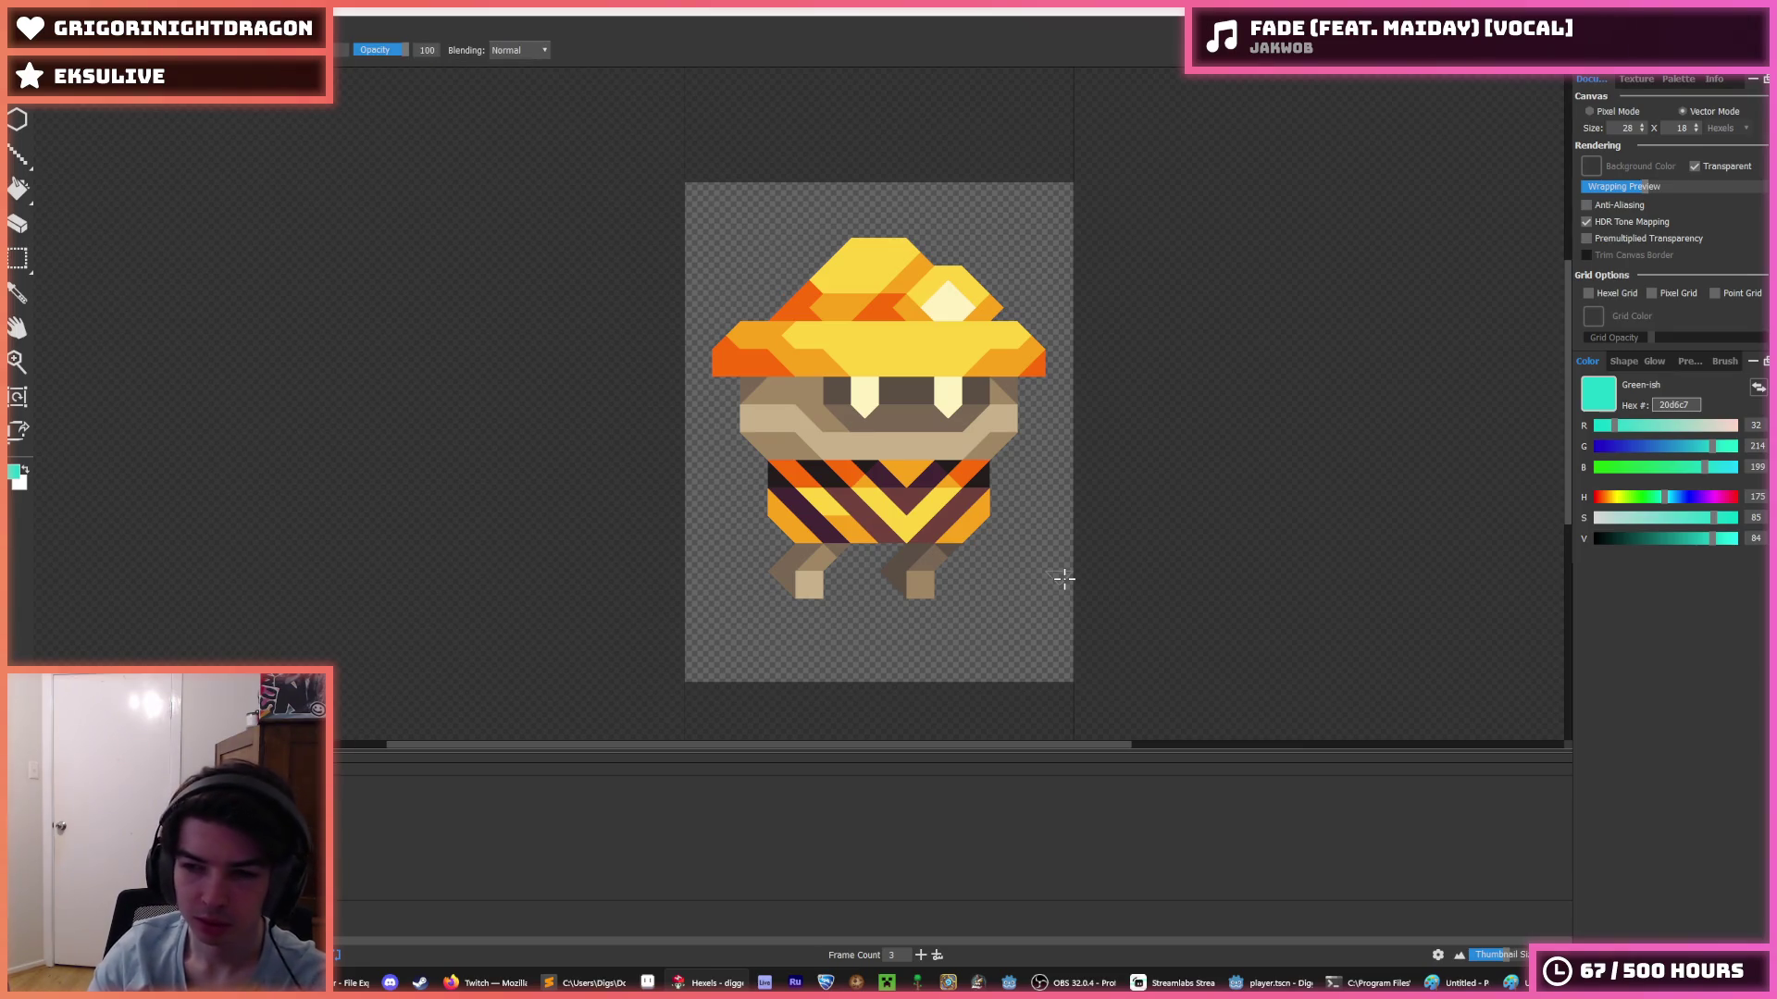
key("i")
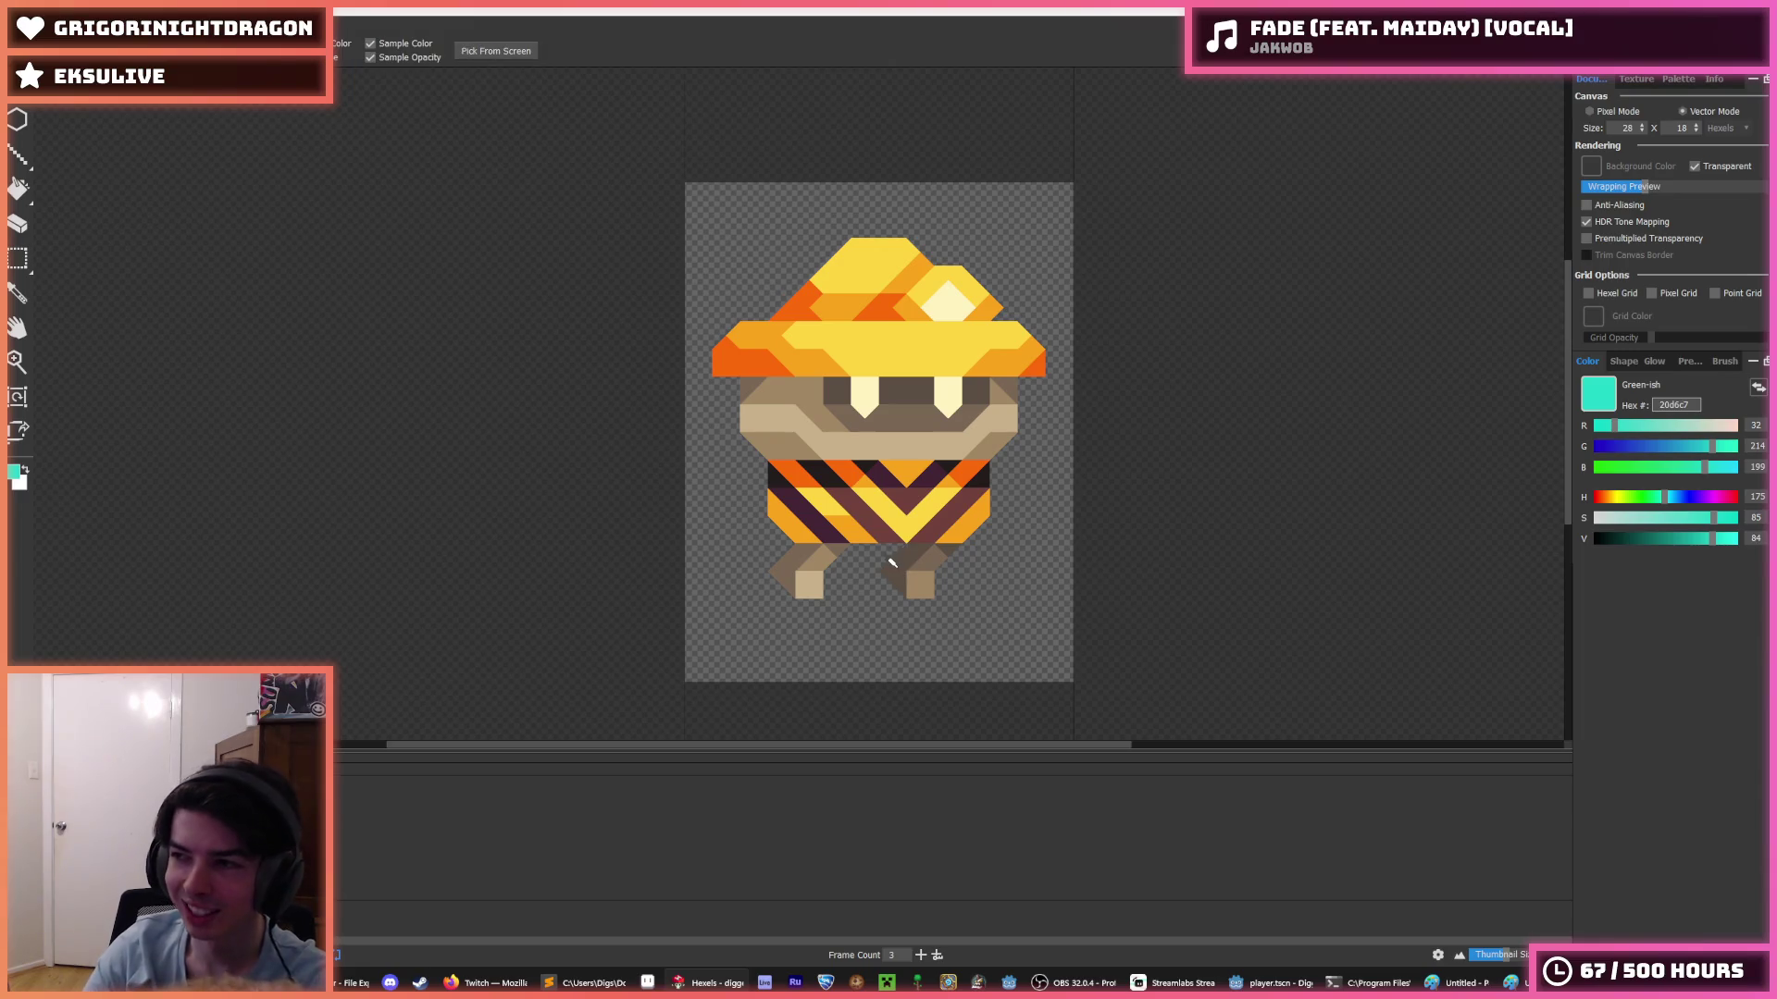
key("b")
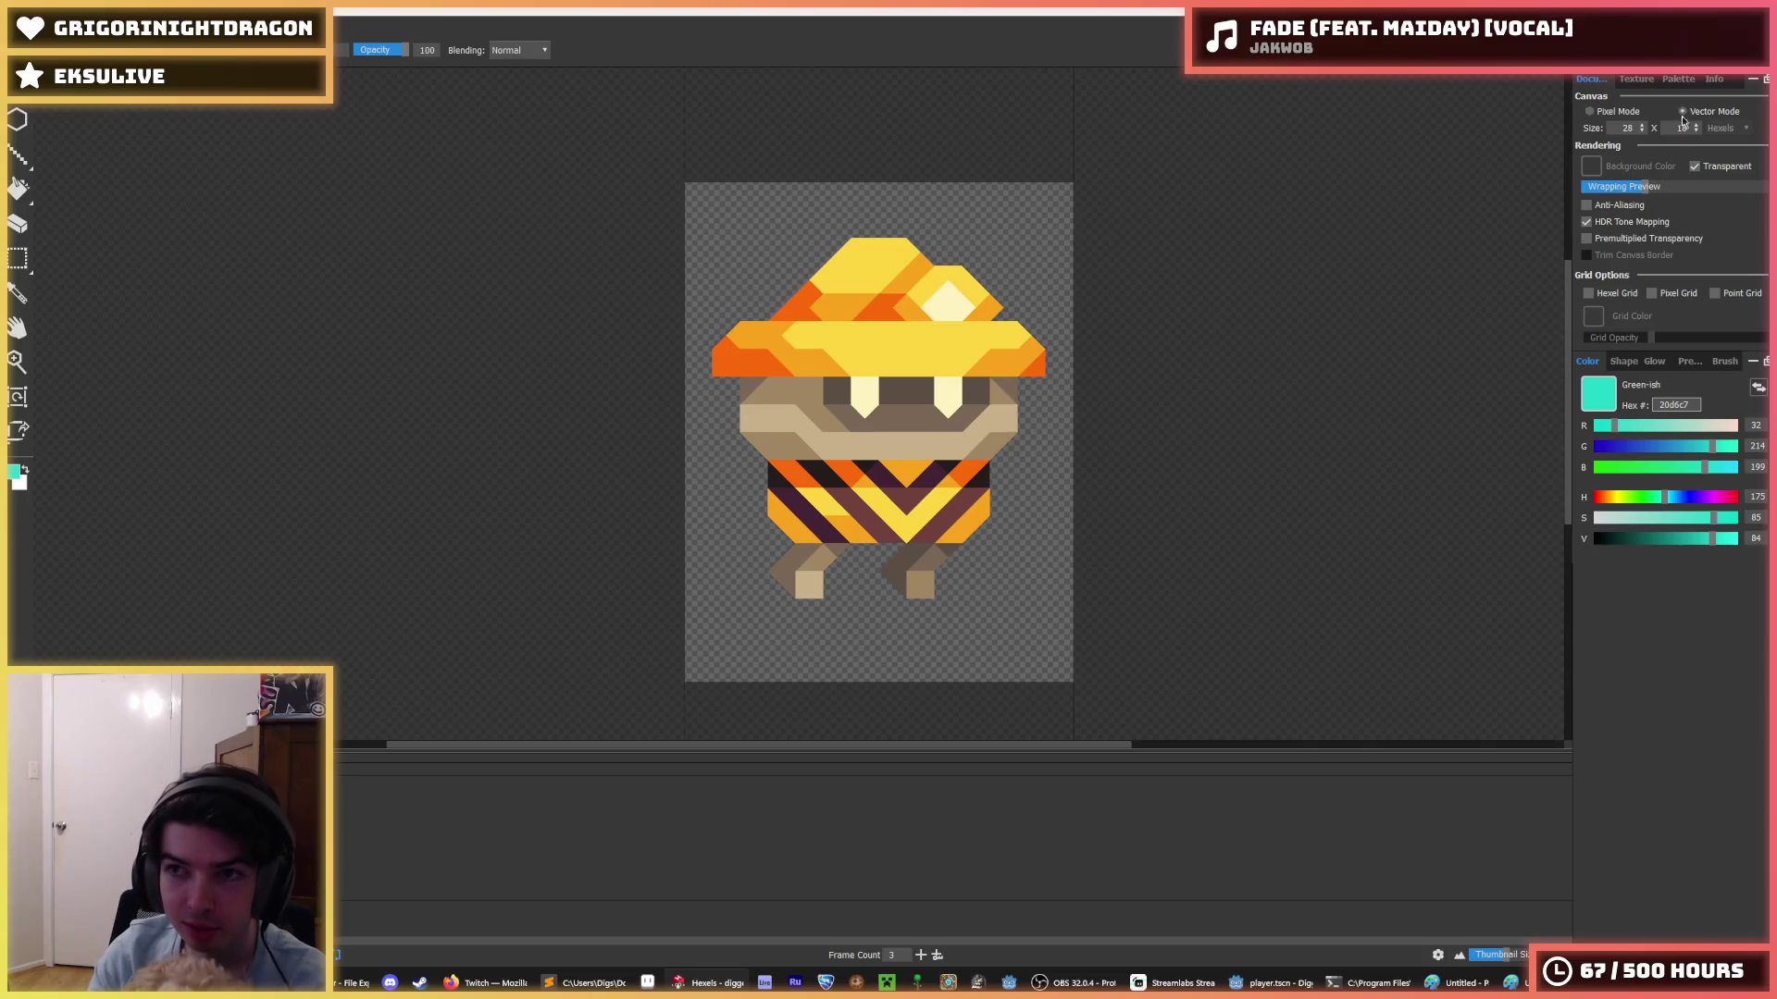
- Save As with the file name digger_fly in the player folder
left_click(1678, 81)
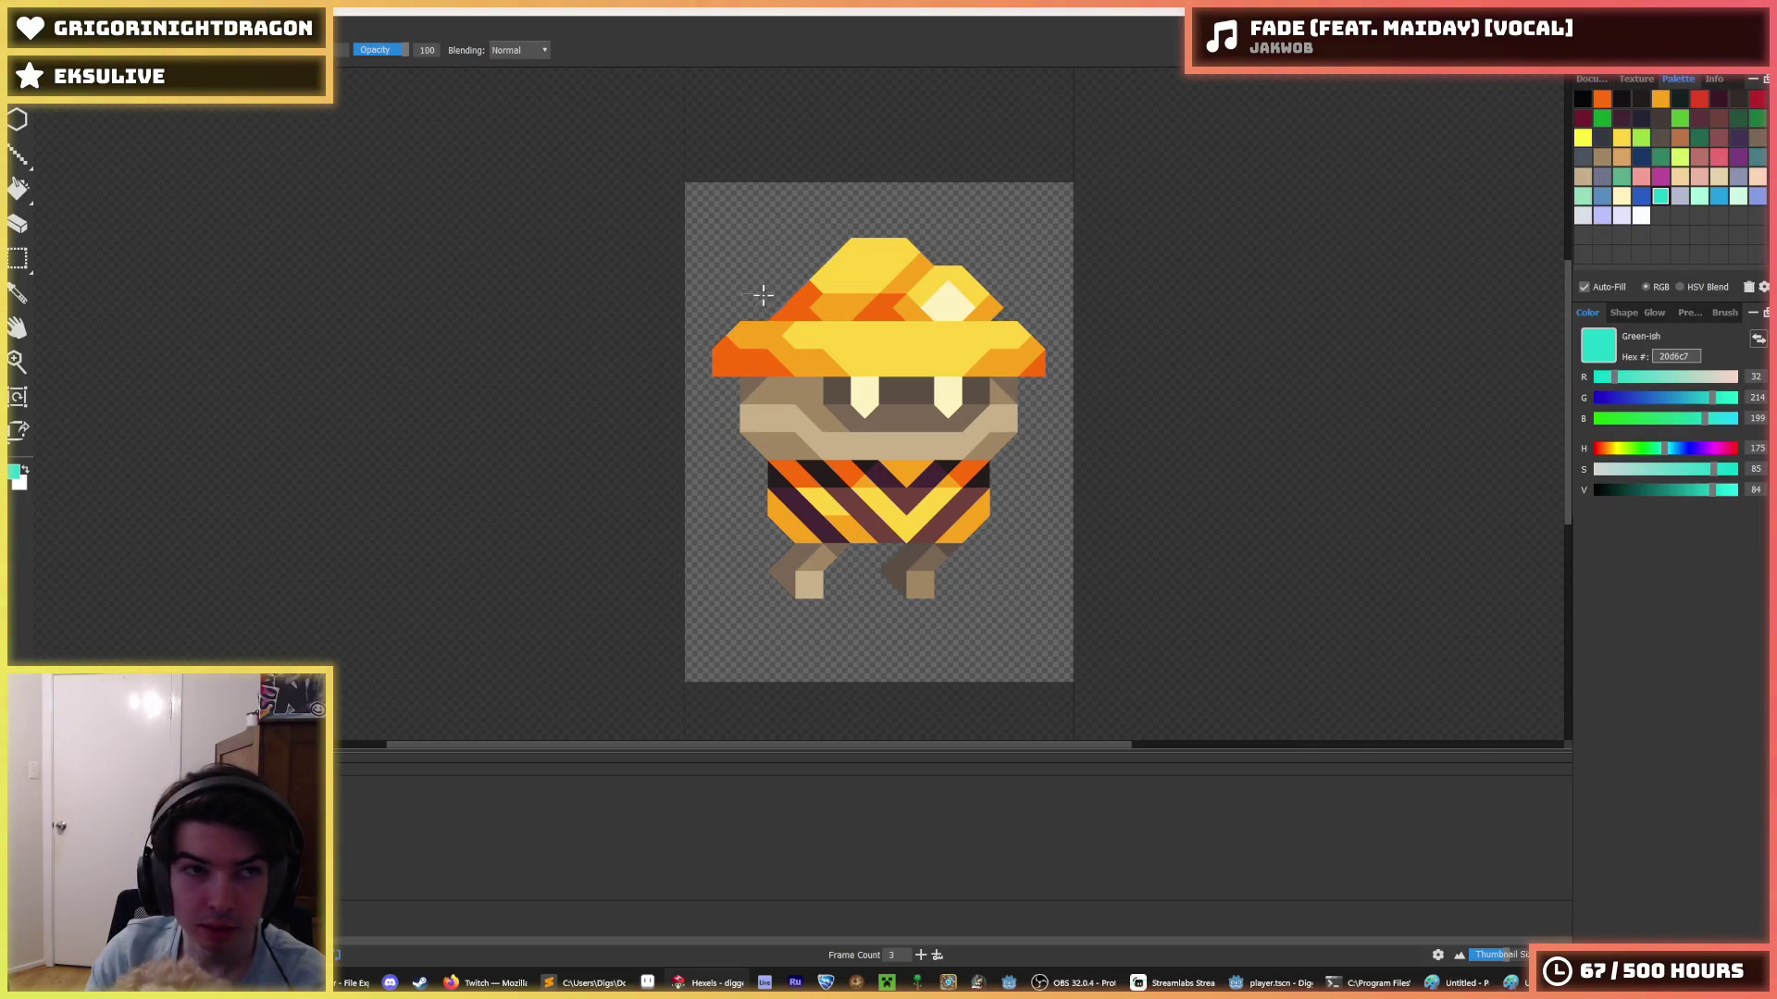
key("ctrl+shift+s")
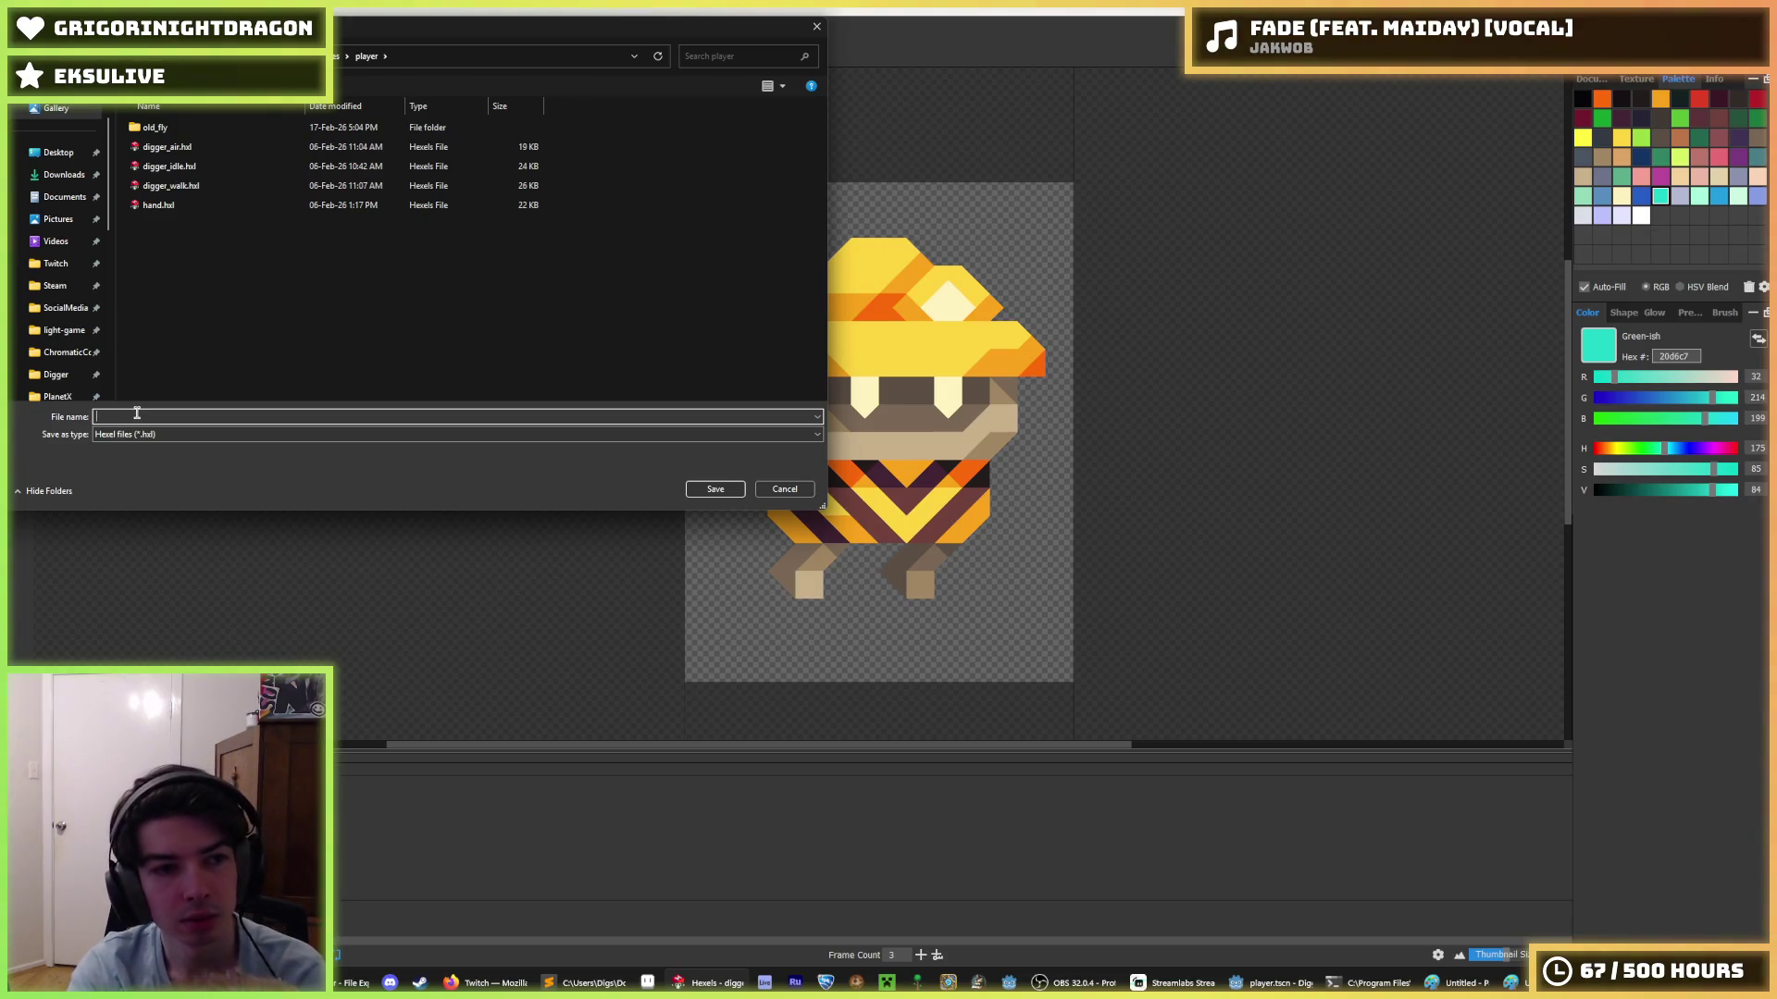
type("digger_fly")
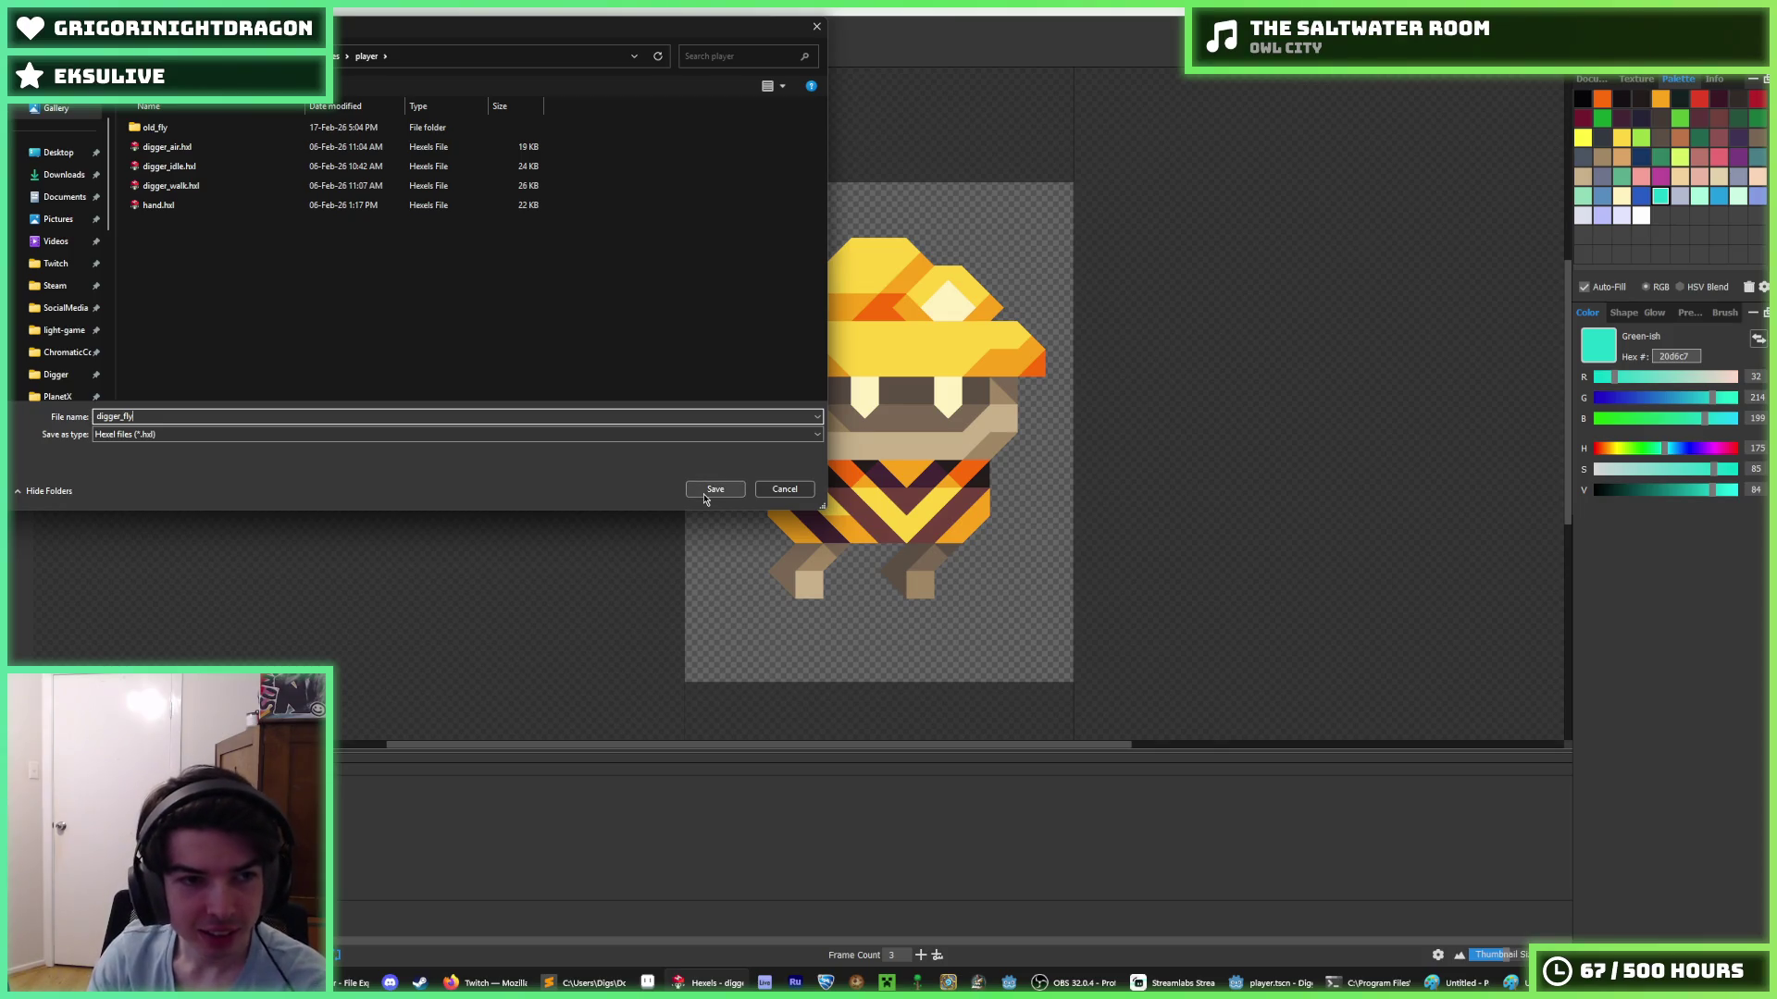
left_click(705, 497)
scroll(800, 634, "up", 2)
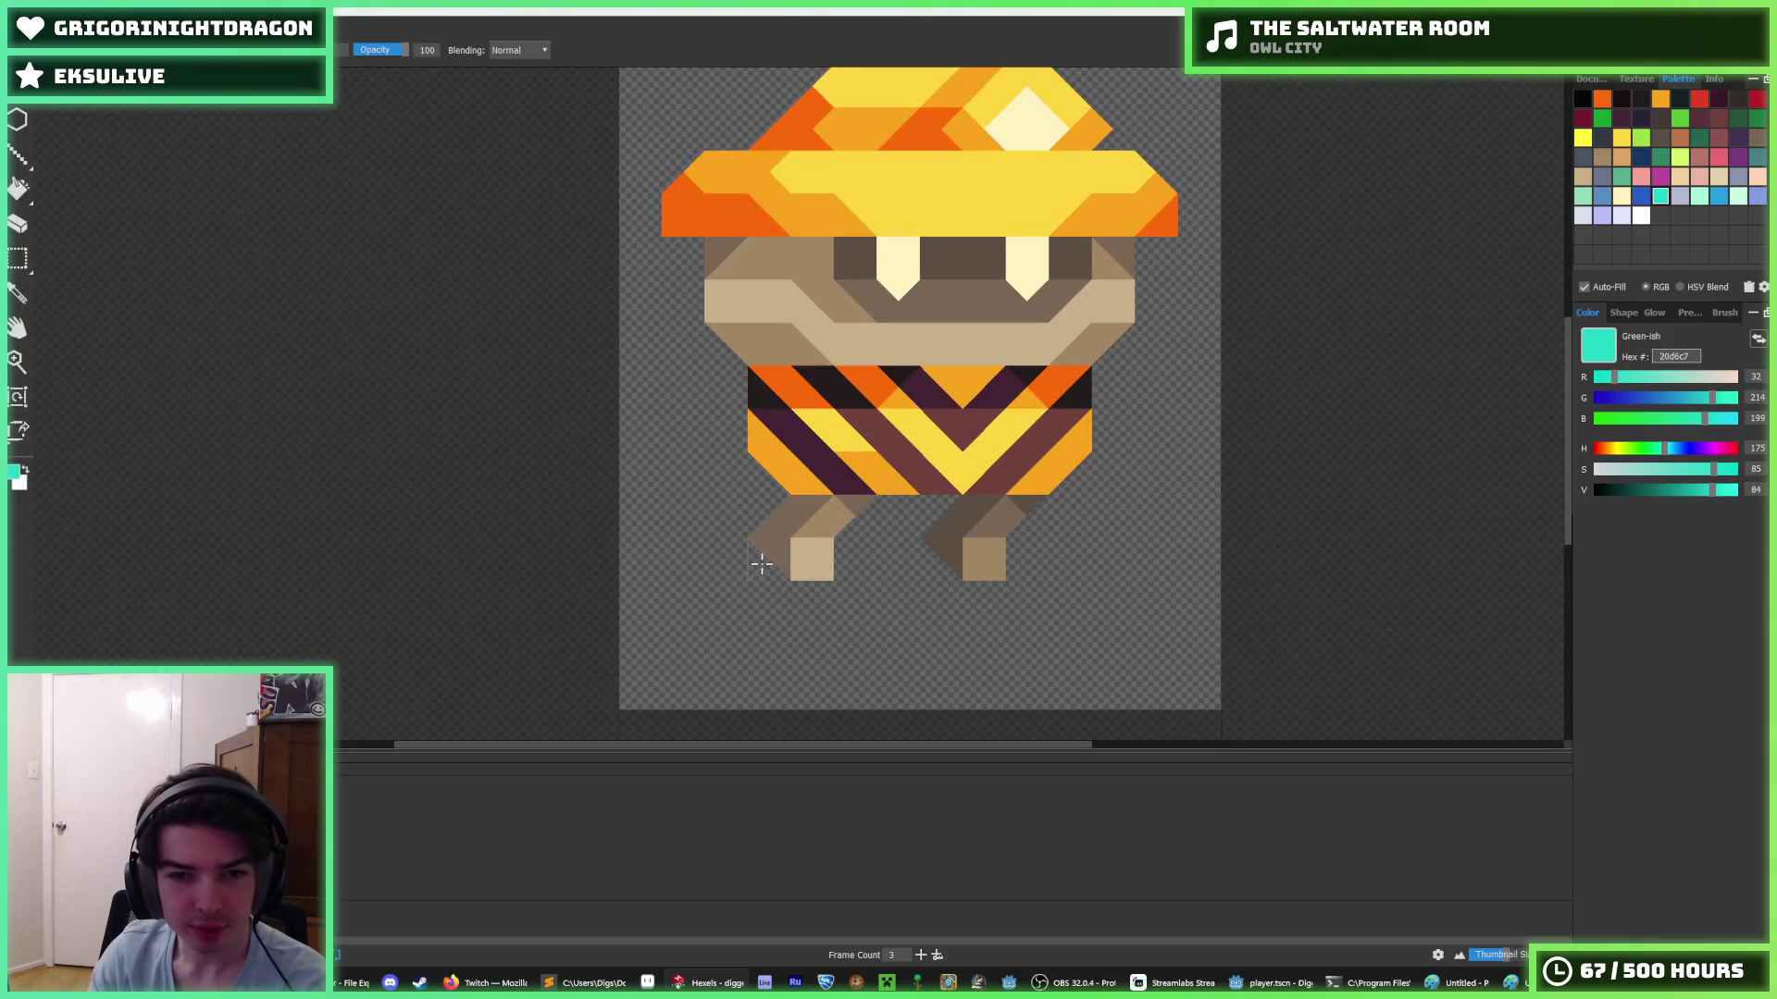
- Paint cyan 20d6c7 triangles over the digger's left foot
mouse_move(761, 564)
left_mouse_down()
mouse_move(773, 592)
mouse_move(819, 602)
mouse_move(768, 611)
mouse_move(745, 572)
mouse_move(778, 610)
mouse_move(772, 652)
mouse_move(814, 606)
mouse_move(744, 648)
mouse_move(768, 652)
mouse_move(722, 602)
mouse_move(680, 624)
mouse_move(765, 675)
mouse_move(801, 645)
mouse_move(698, 646)
mouse_move(714, 602)
mouse_move(727, 615)
left_mouse_up()
key("e")
key("b")
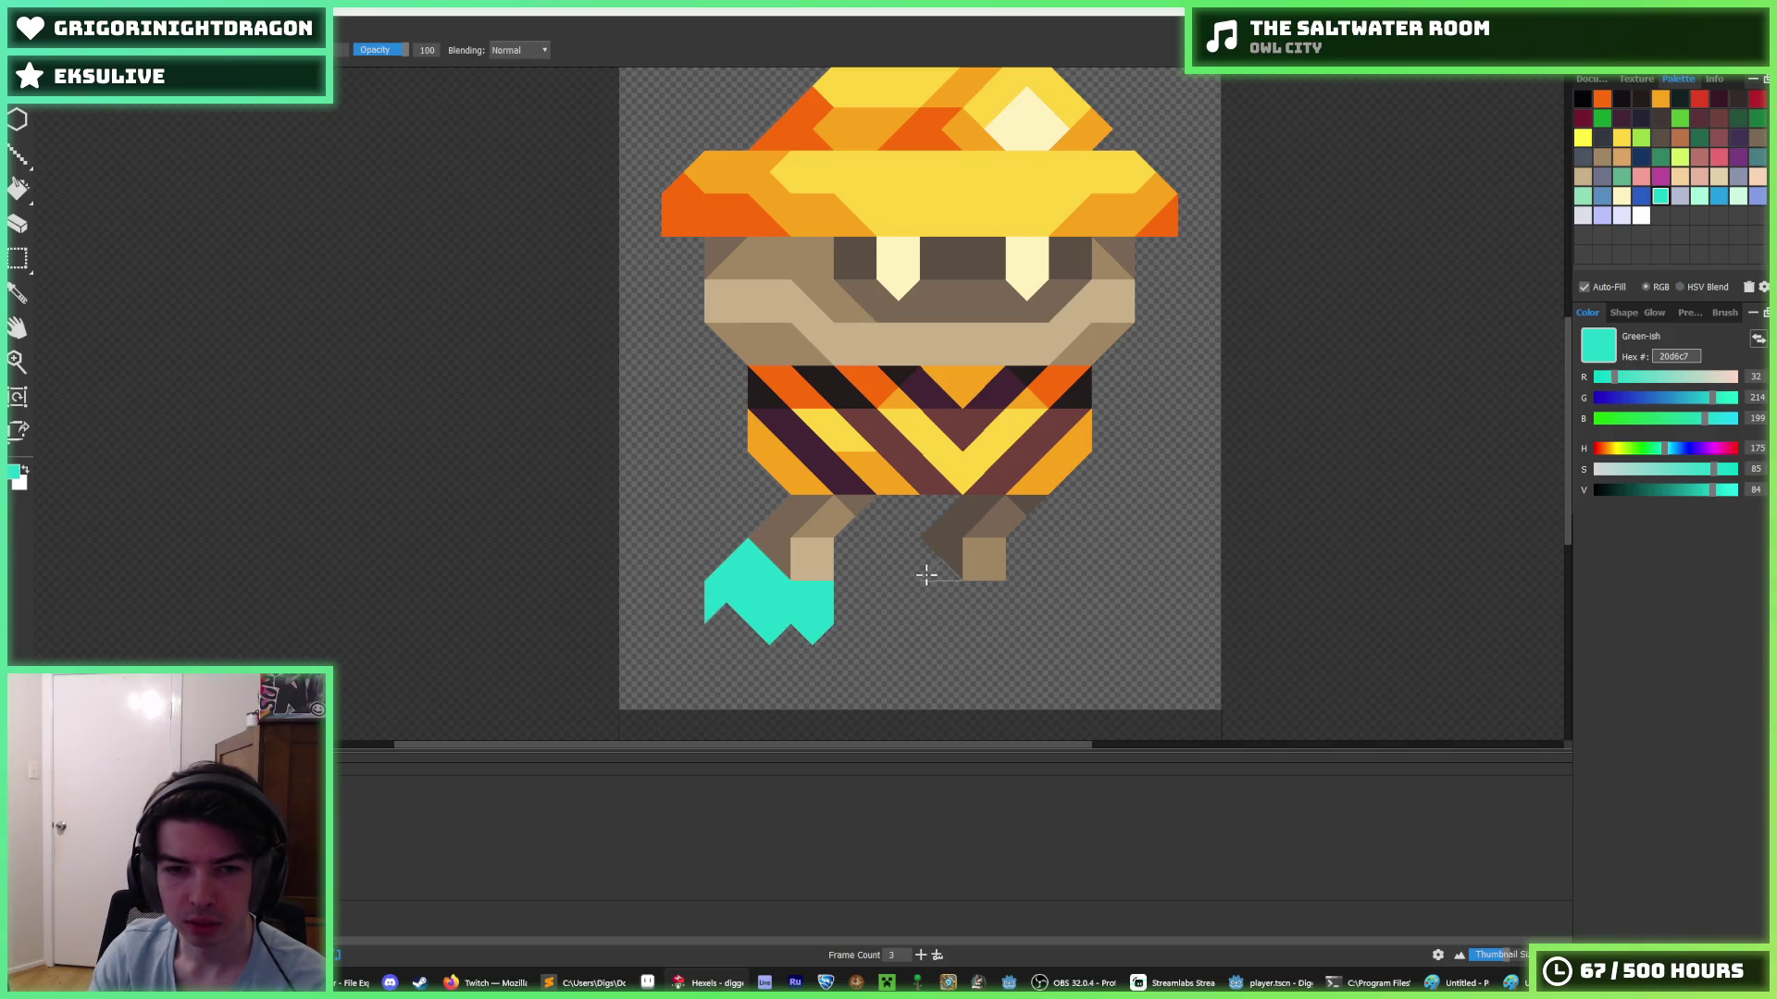
scroll(927, 574, "down", 5)
scroll(852, 602, "up", 4)
- Erase stray cyan triangles under the boot and cut, then repaint, a notch
key("e")
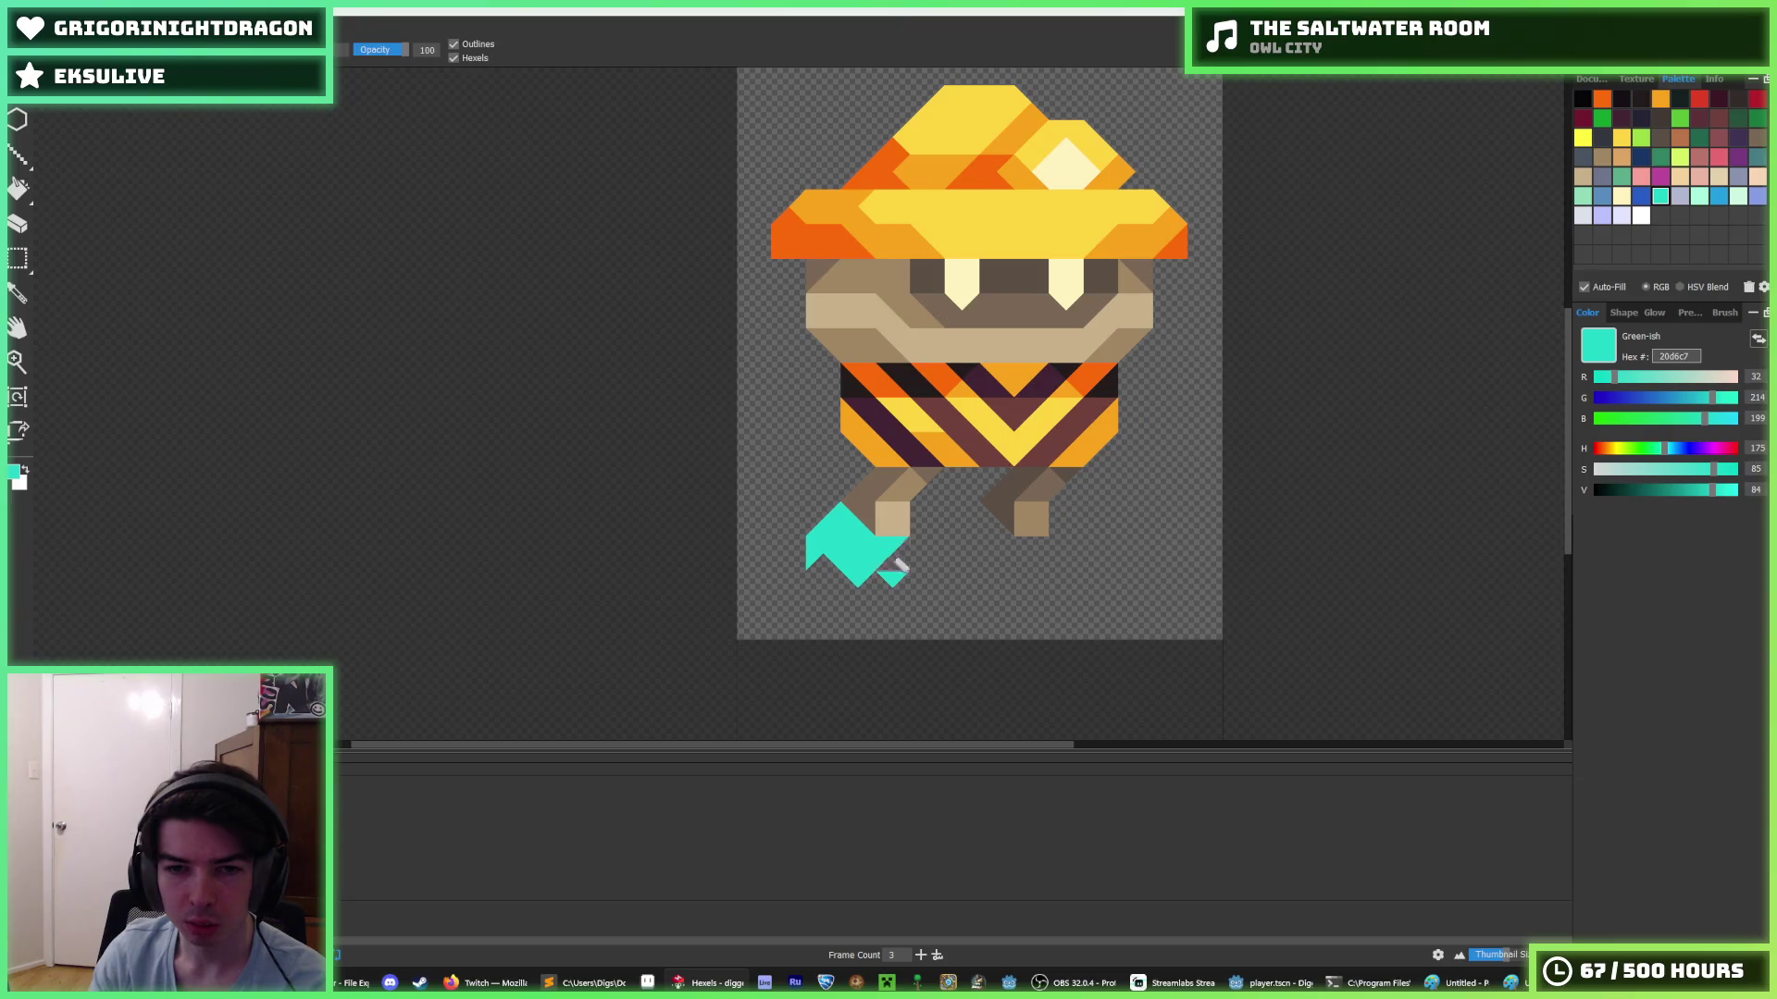
left_click(891, 580)
key("b")
left_click(833, 585)
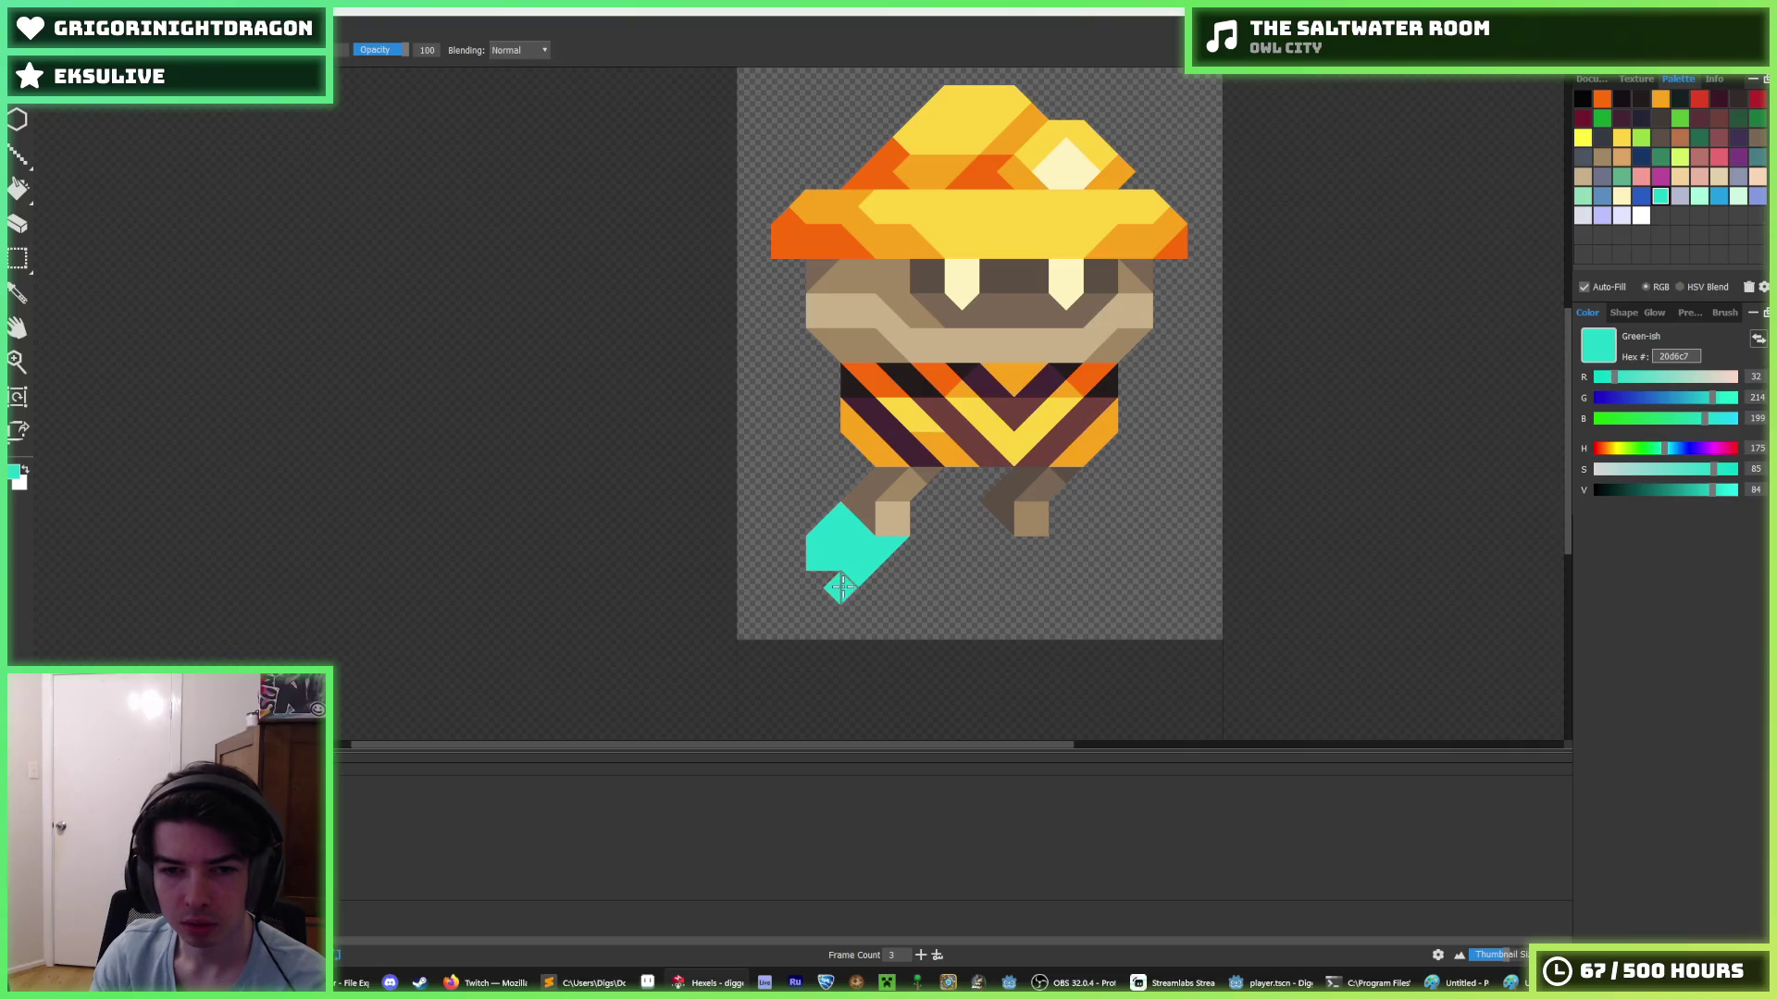
key("e")
left_click(840, 583)
left_click(833, 548)
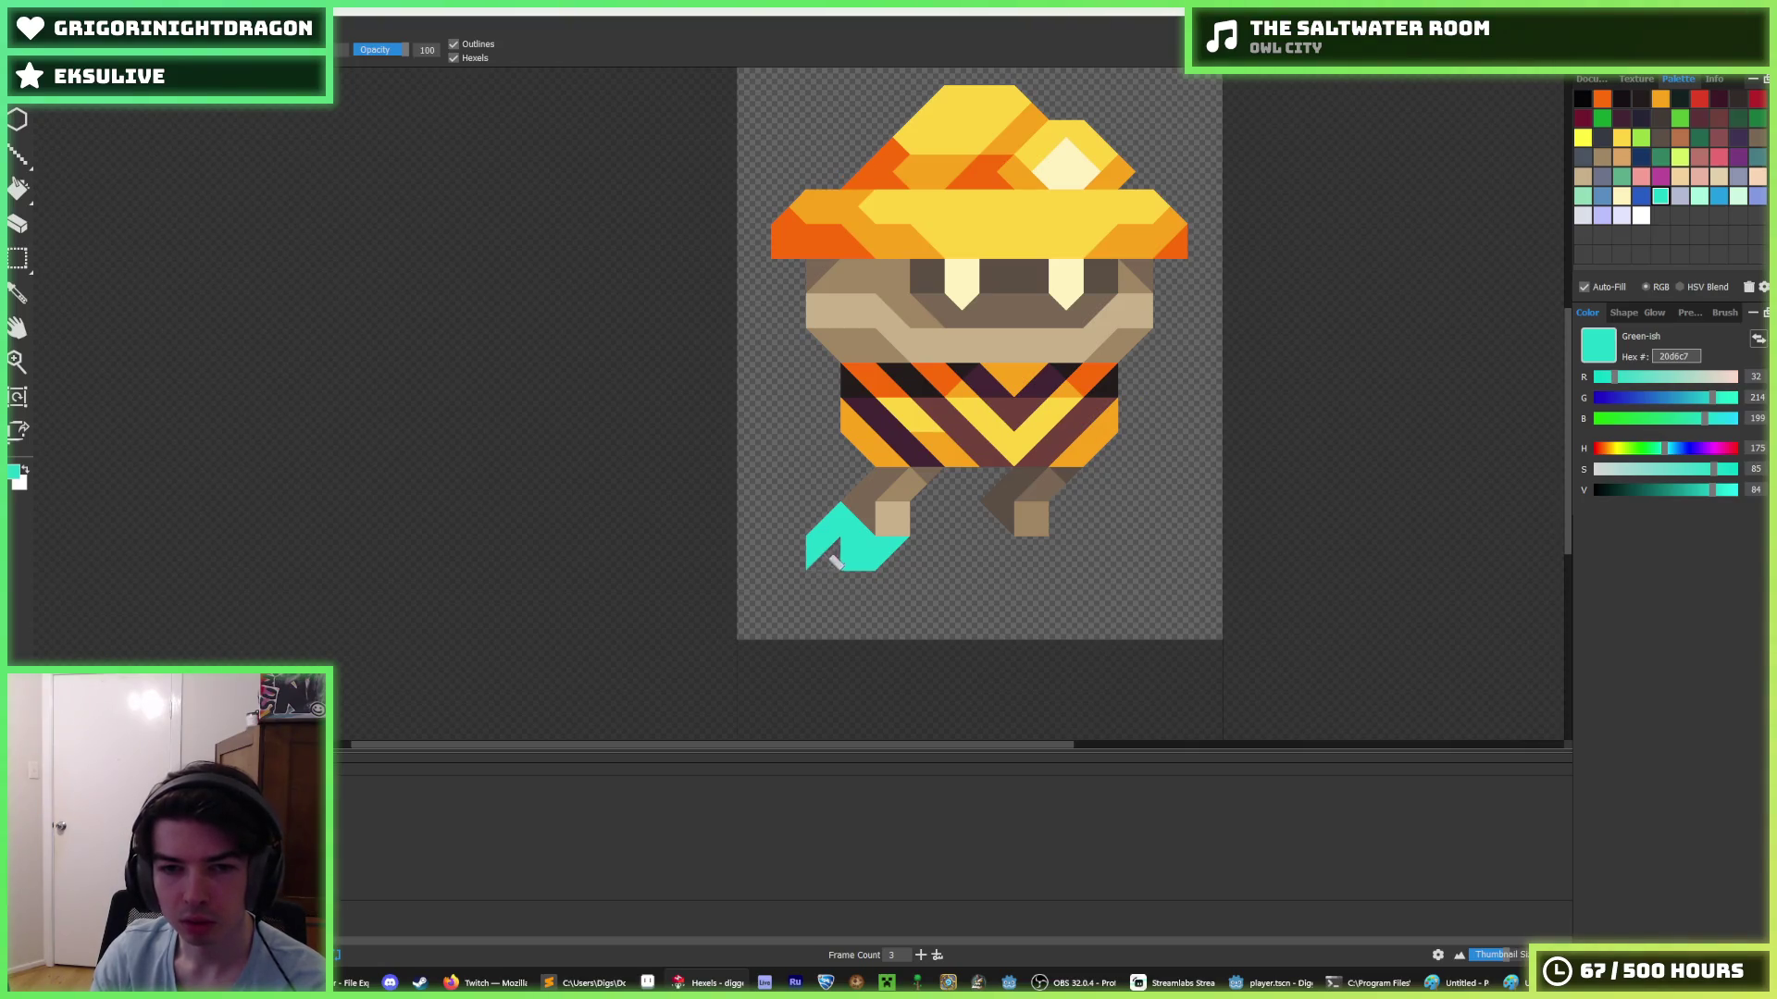
key("b")
left_click(837, 553)
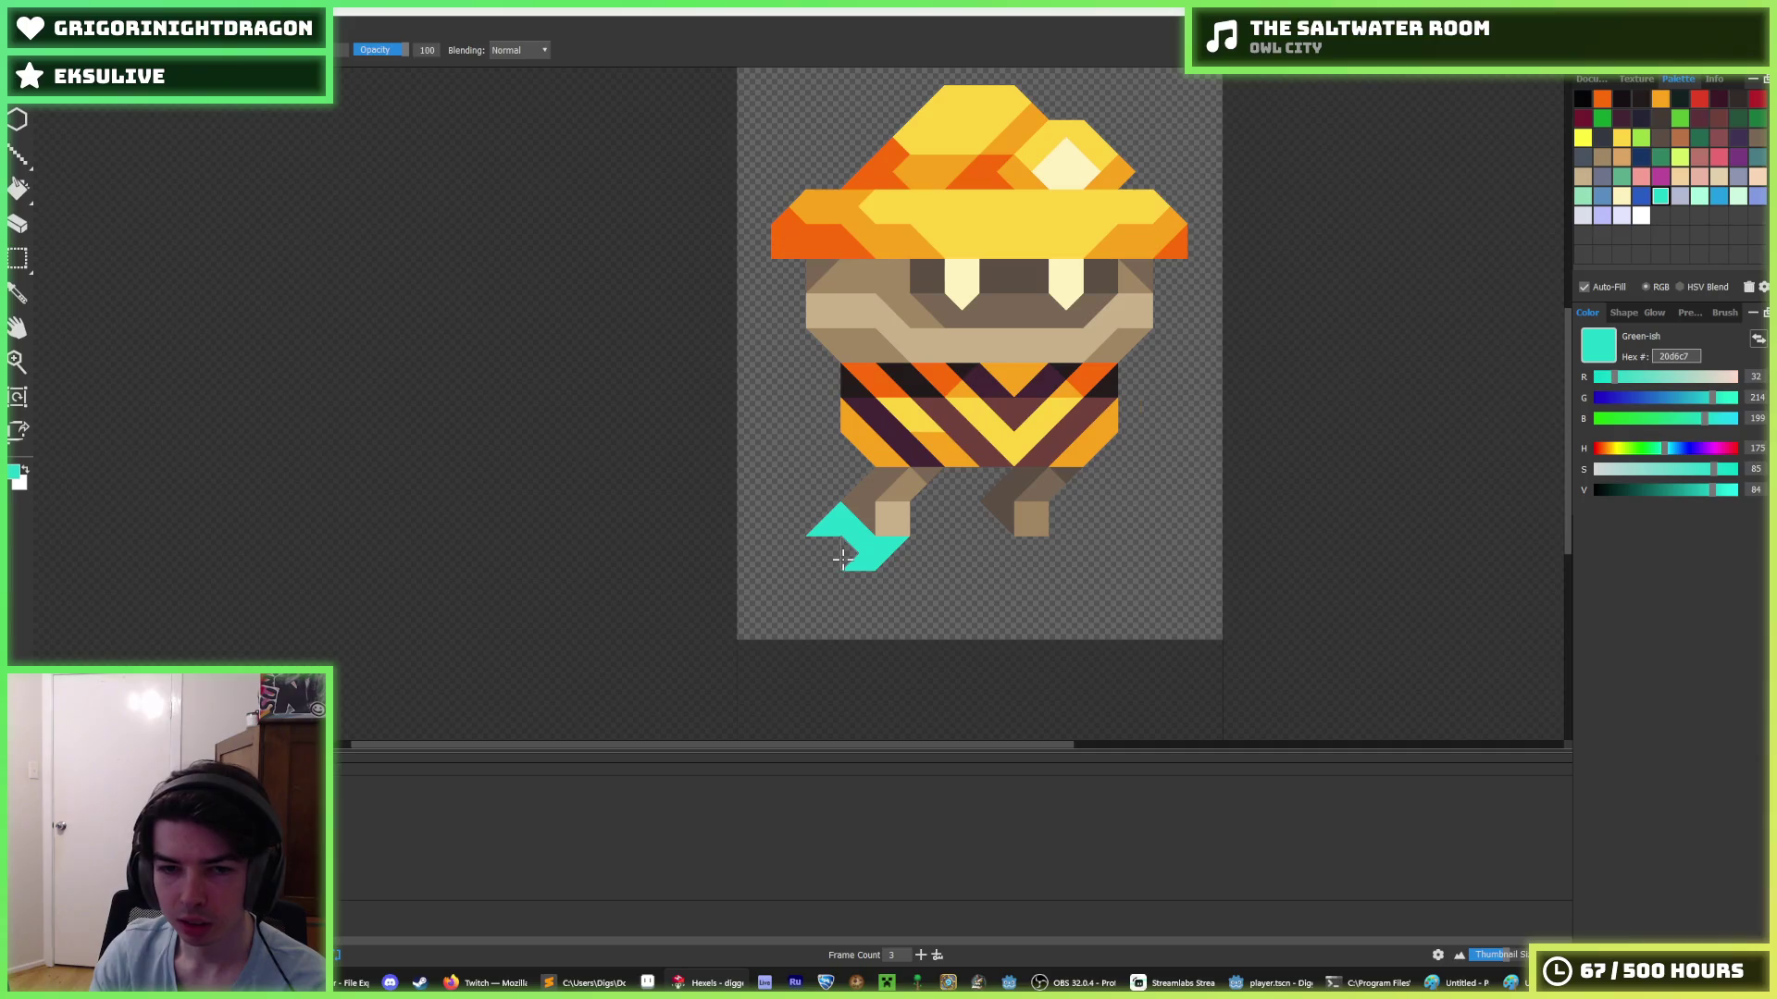
- Reshape the cyan boot's bottom edge, alternating between erasing and painting triangles
key("e")
left_click(842, 556)
key("b")
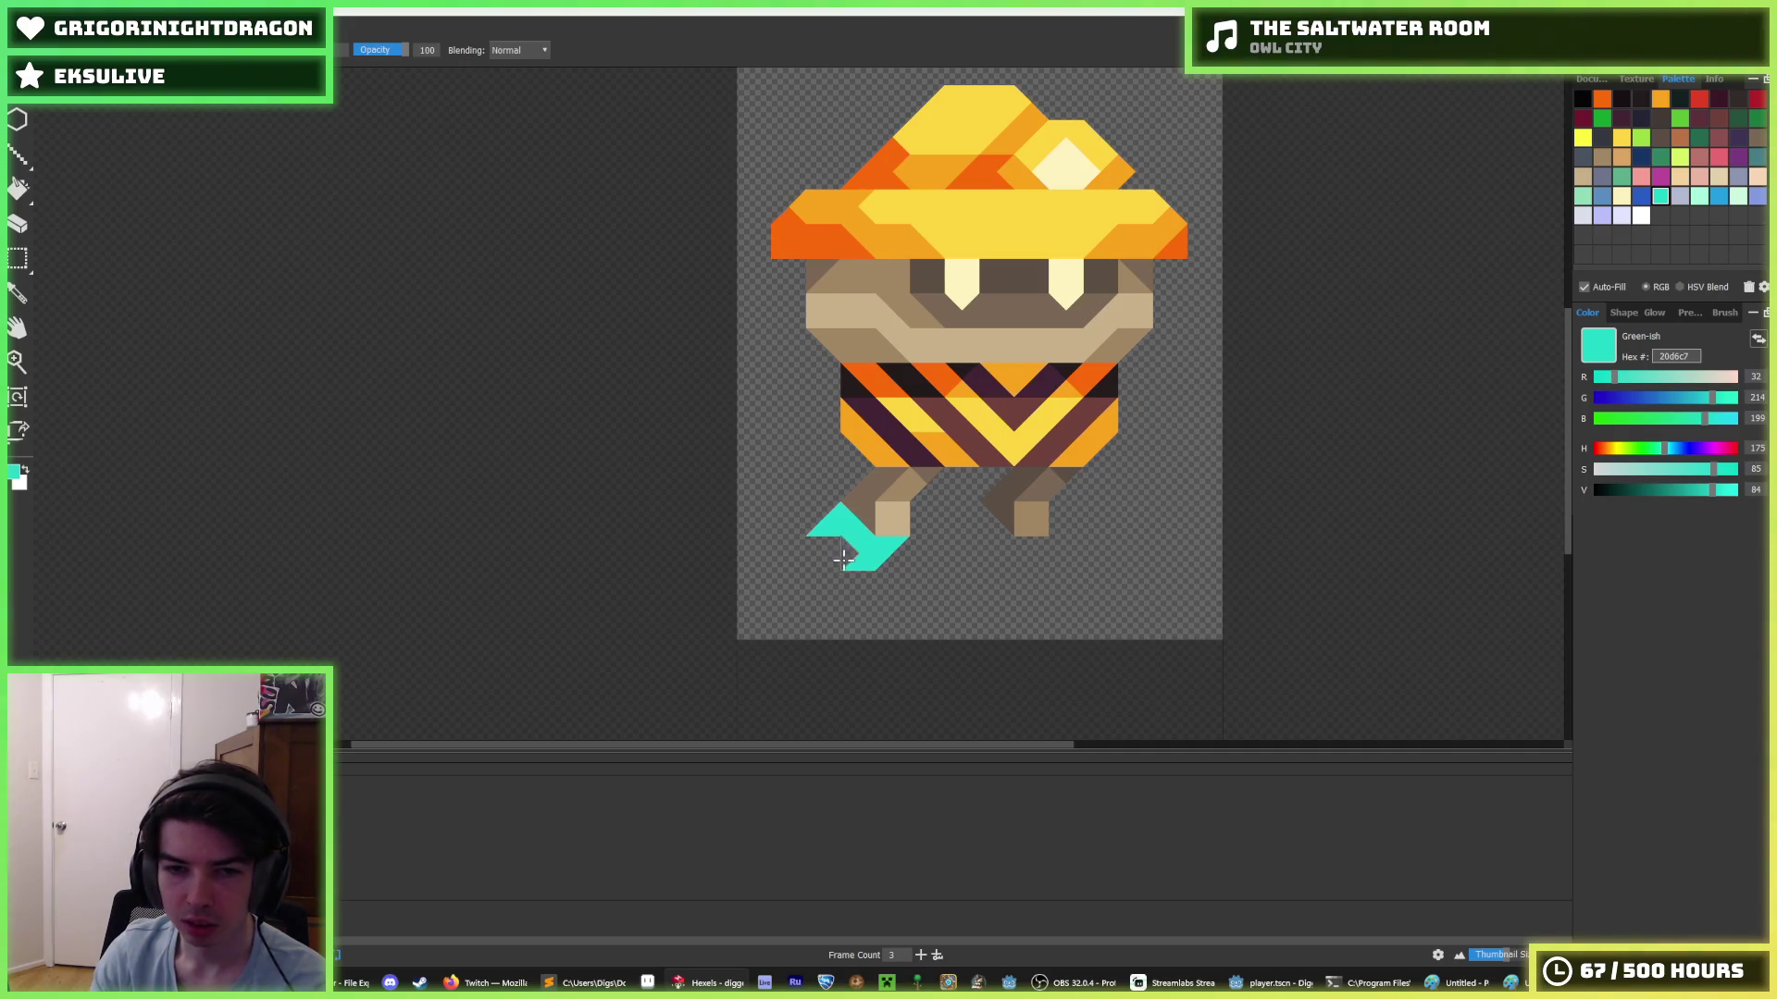
left_click(847, 560)
key("e")
left_click(852, 569)
key("b")
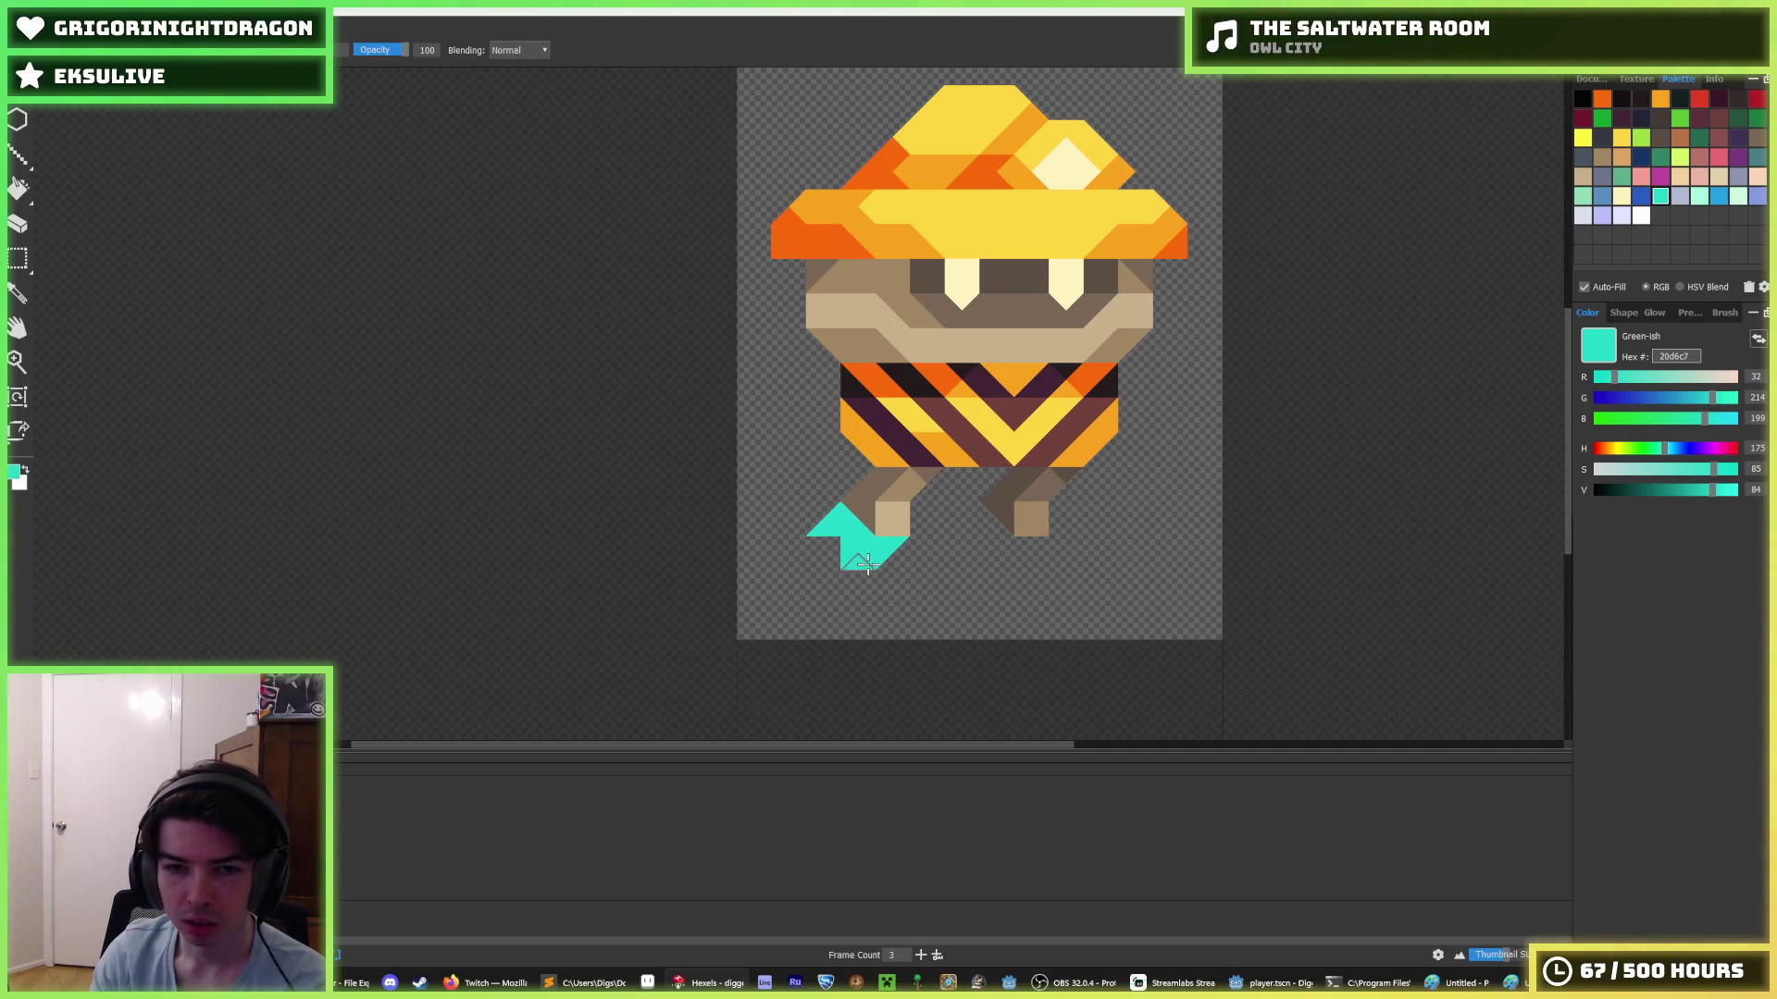
key("i")
scroll(944, 559, "down", 5)
scroll(930, 567, "up", 5)
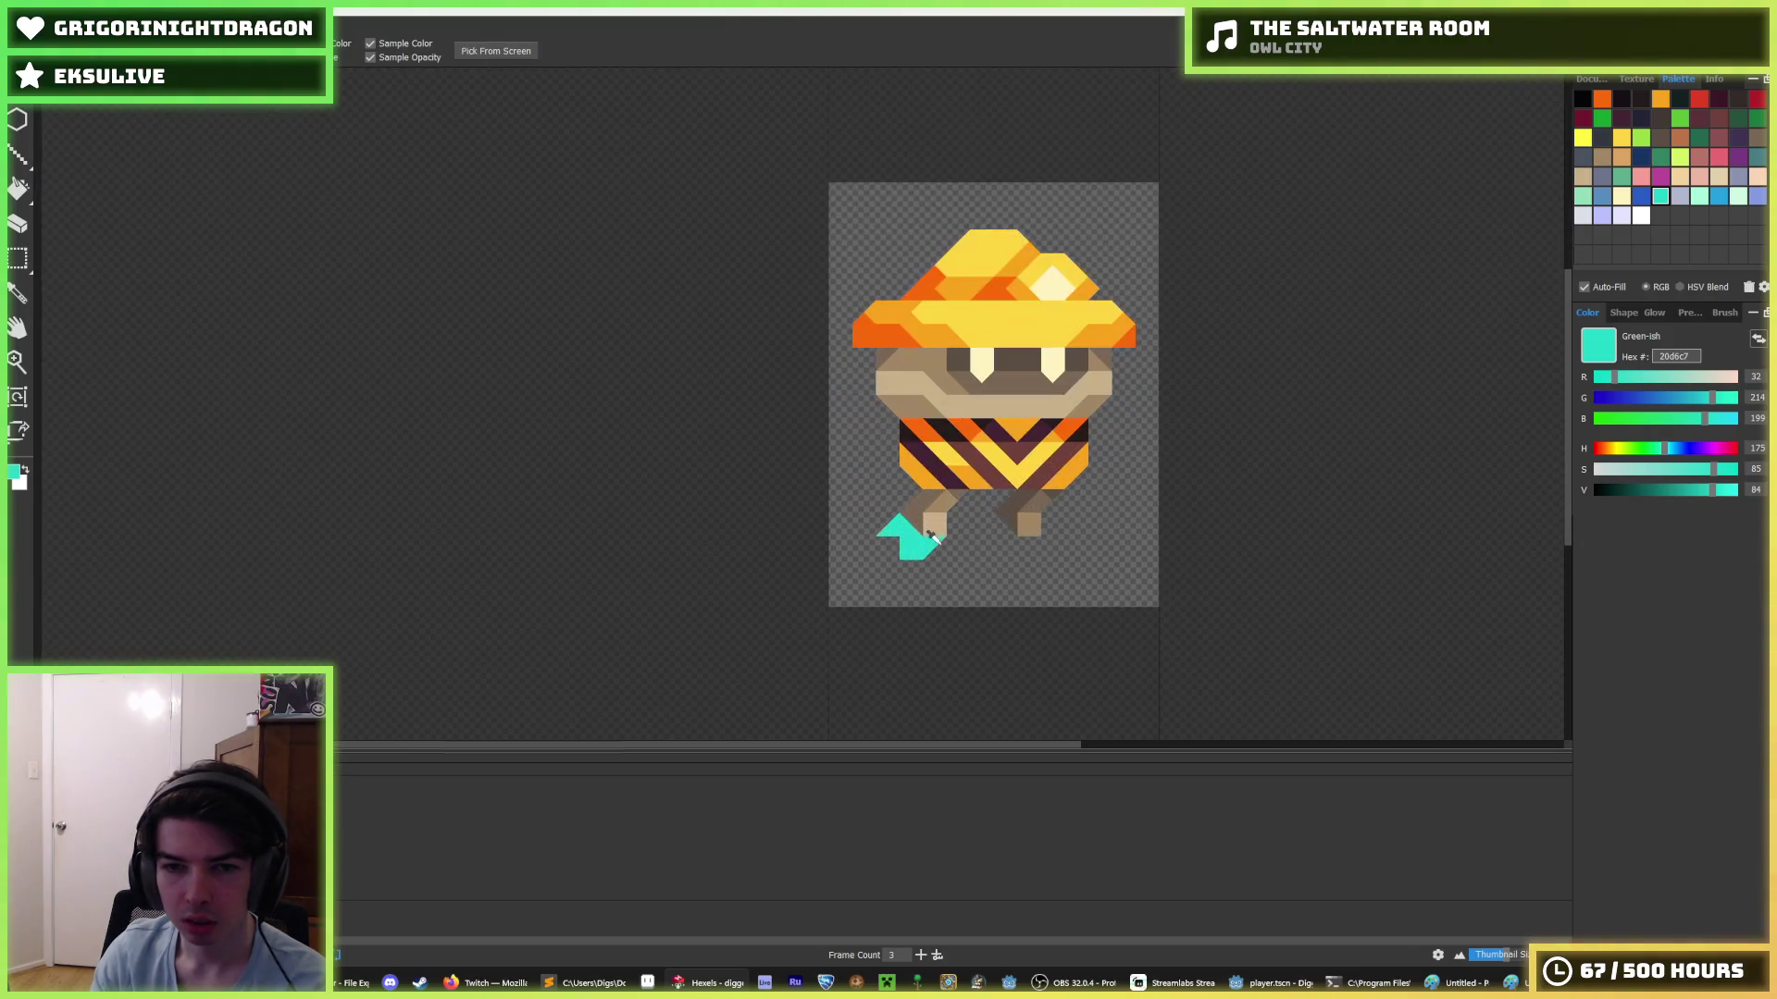
- Choose pale green a6fcdb and paint highlight triangles on the boot
key("b")
left_click(1699, 196)
scroll(935, 504, "up", 3)
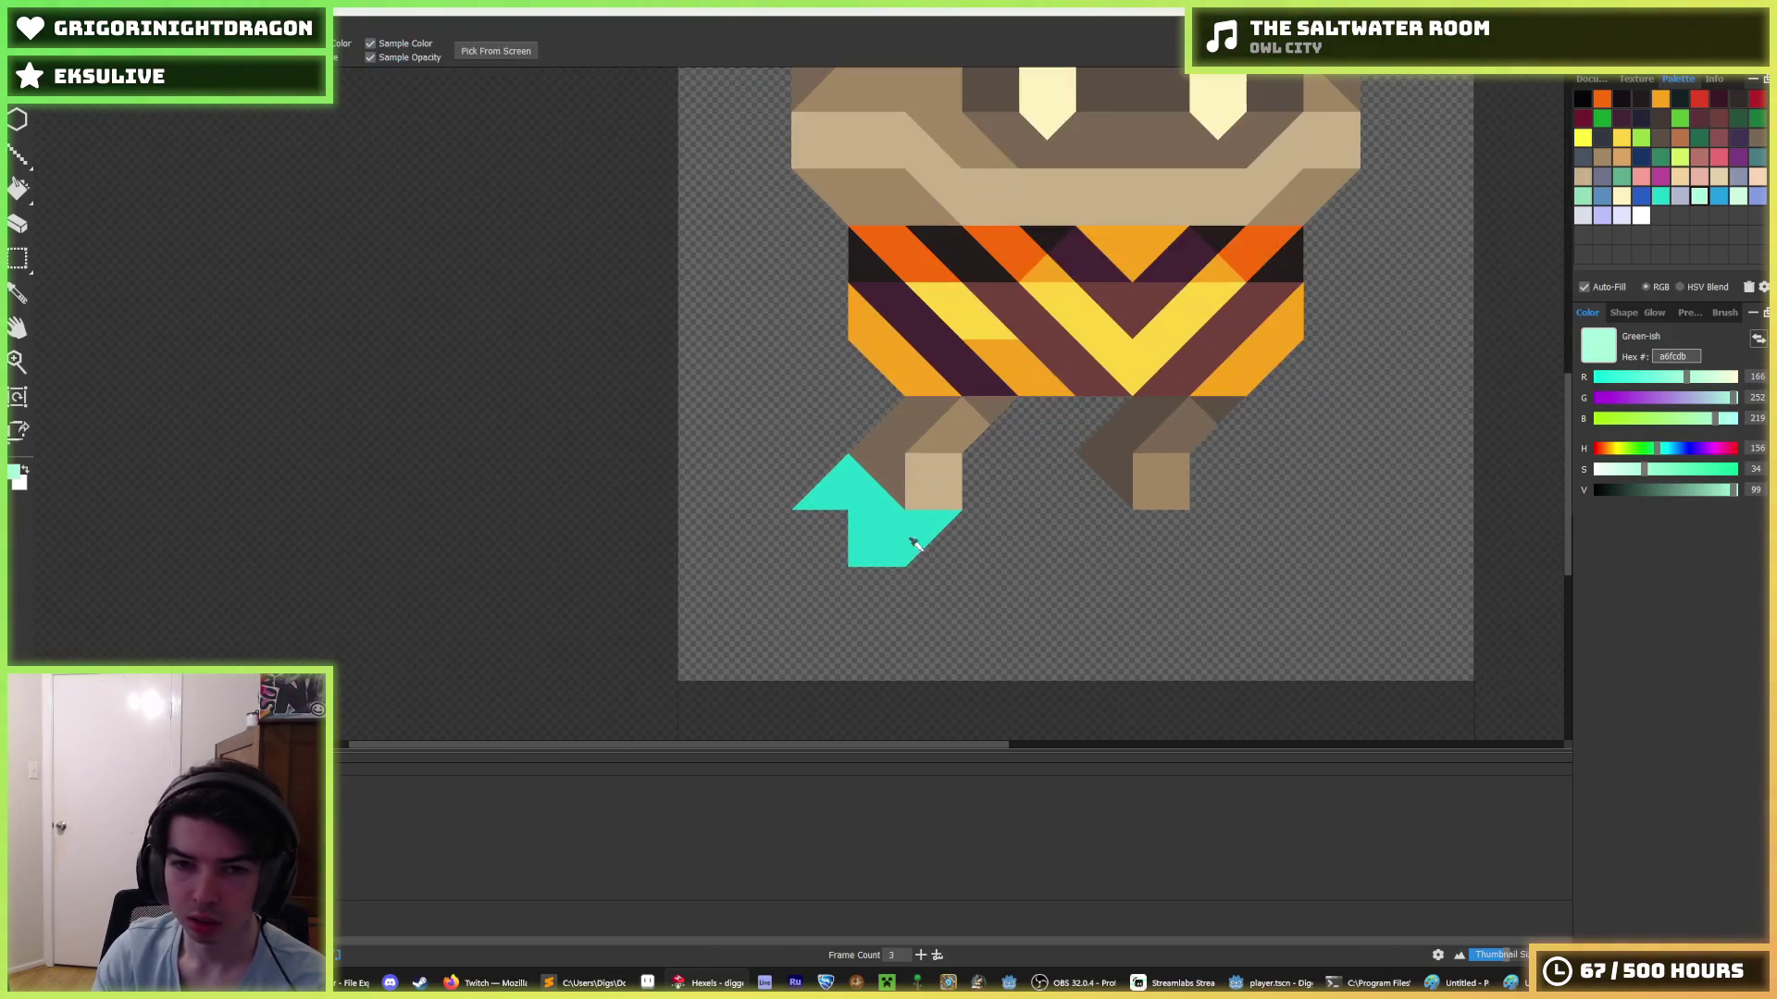
left_click(865, 504)
left_click(888, 541)
left_click(931, 518)
left_click(931, 518)
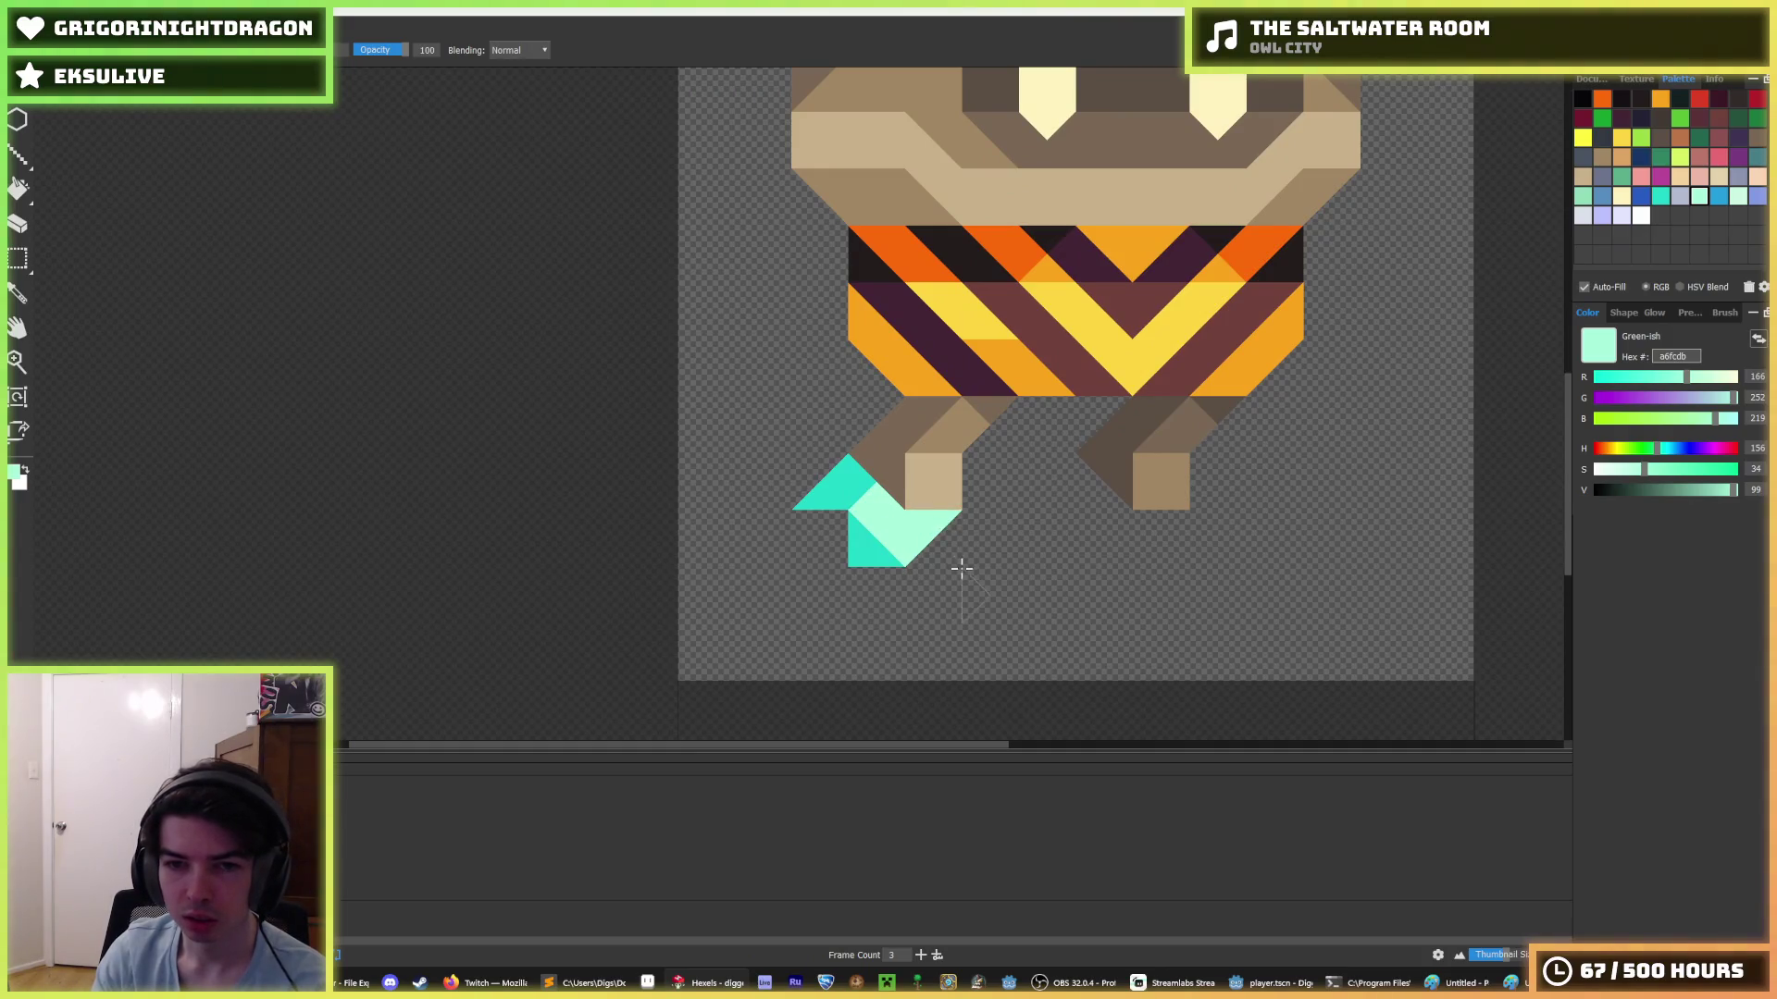
- Paint the right half of the boot's top pale green
key("i")
scroll(960, 567, "down", 5)
scroll(944, 551, "up", 4)
key("b")
left_click(890, 580)
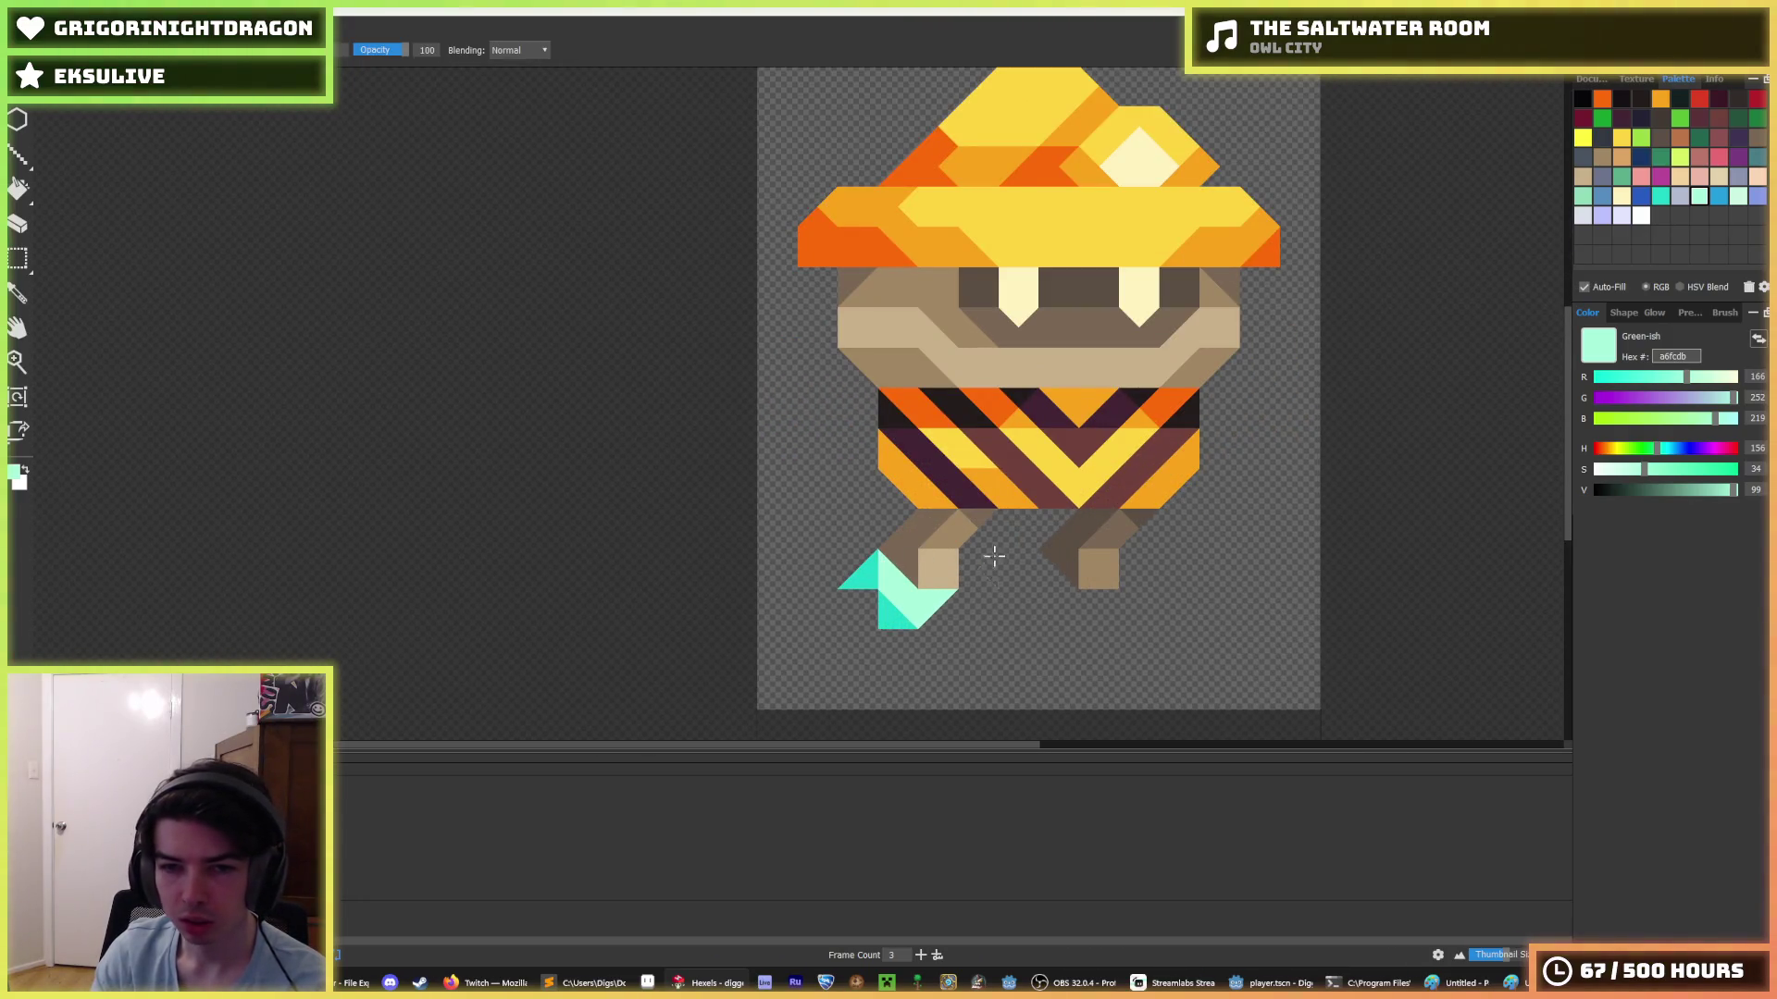
key("i")
key("b")
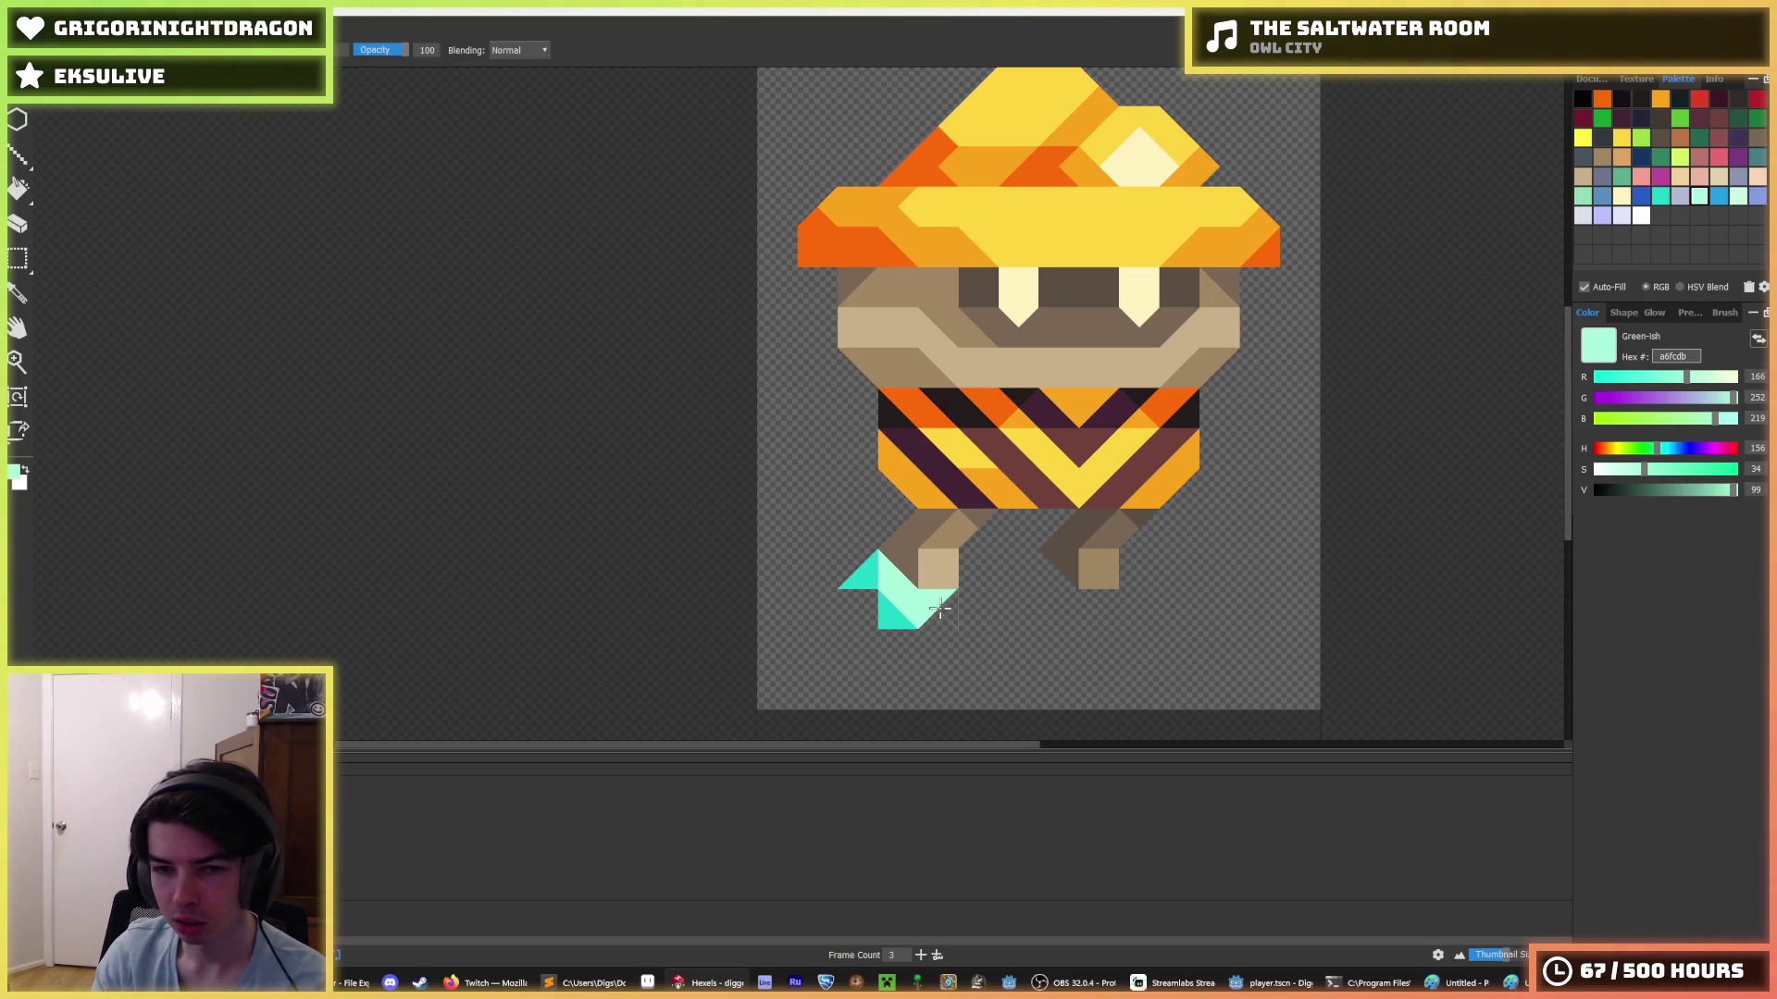
- Pick the pale green from the boot and paint its left and bottom triangles
key("i")
left_click(903, 612)
scroll(977, 602, "down", 5)
scroll(976, 602, "up", 5)
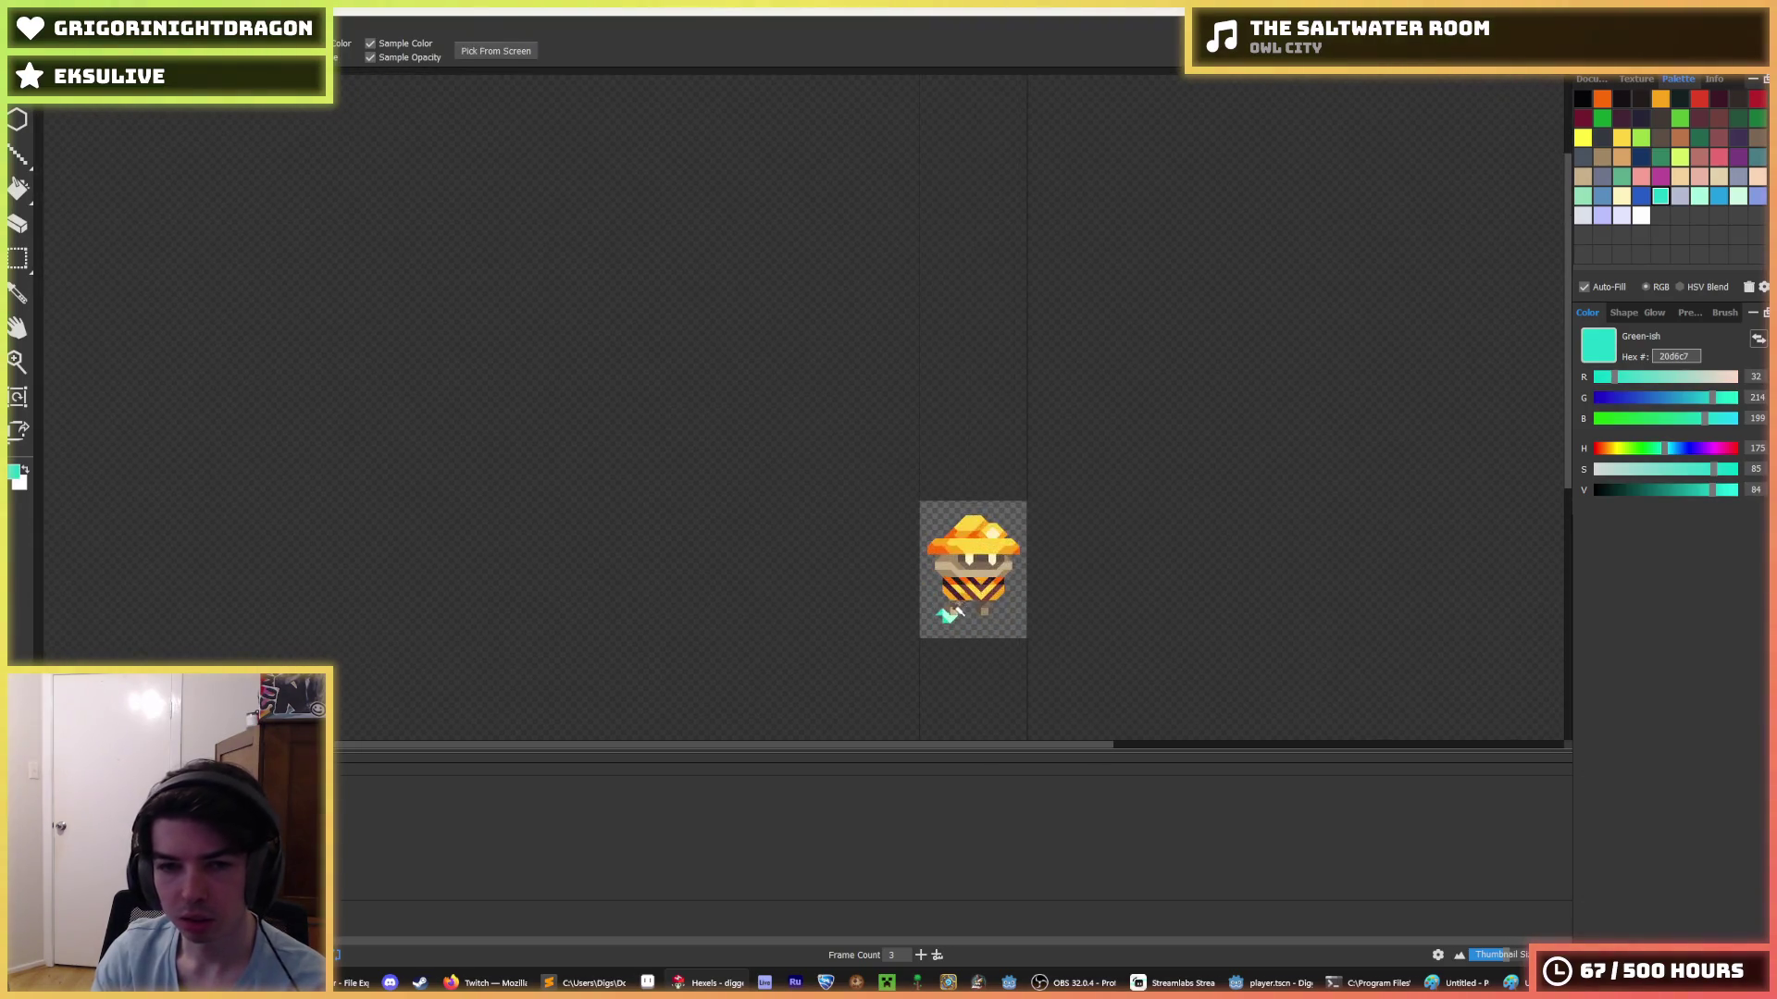
scroll(981, 620, "down", 4)
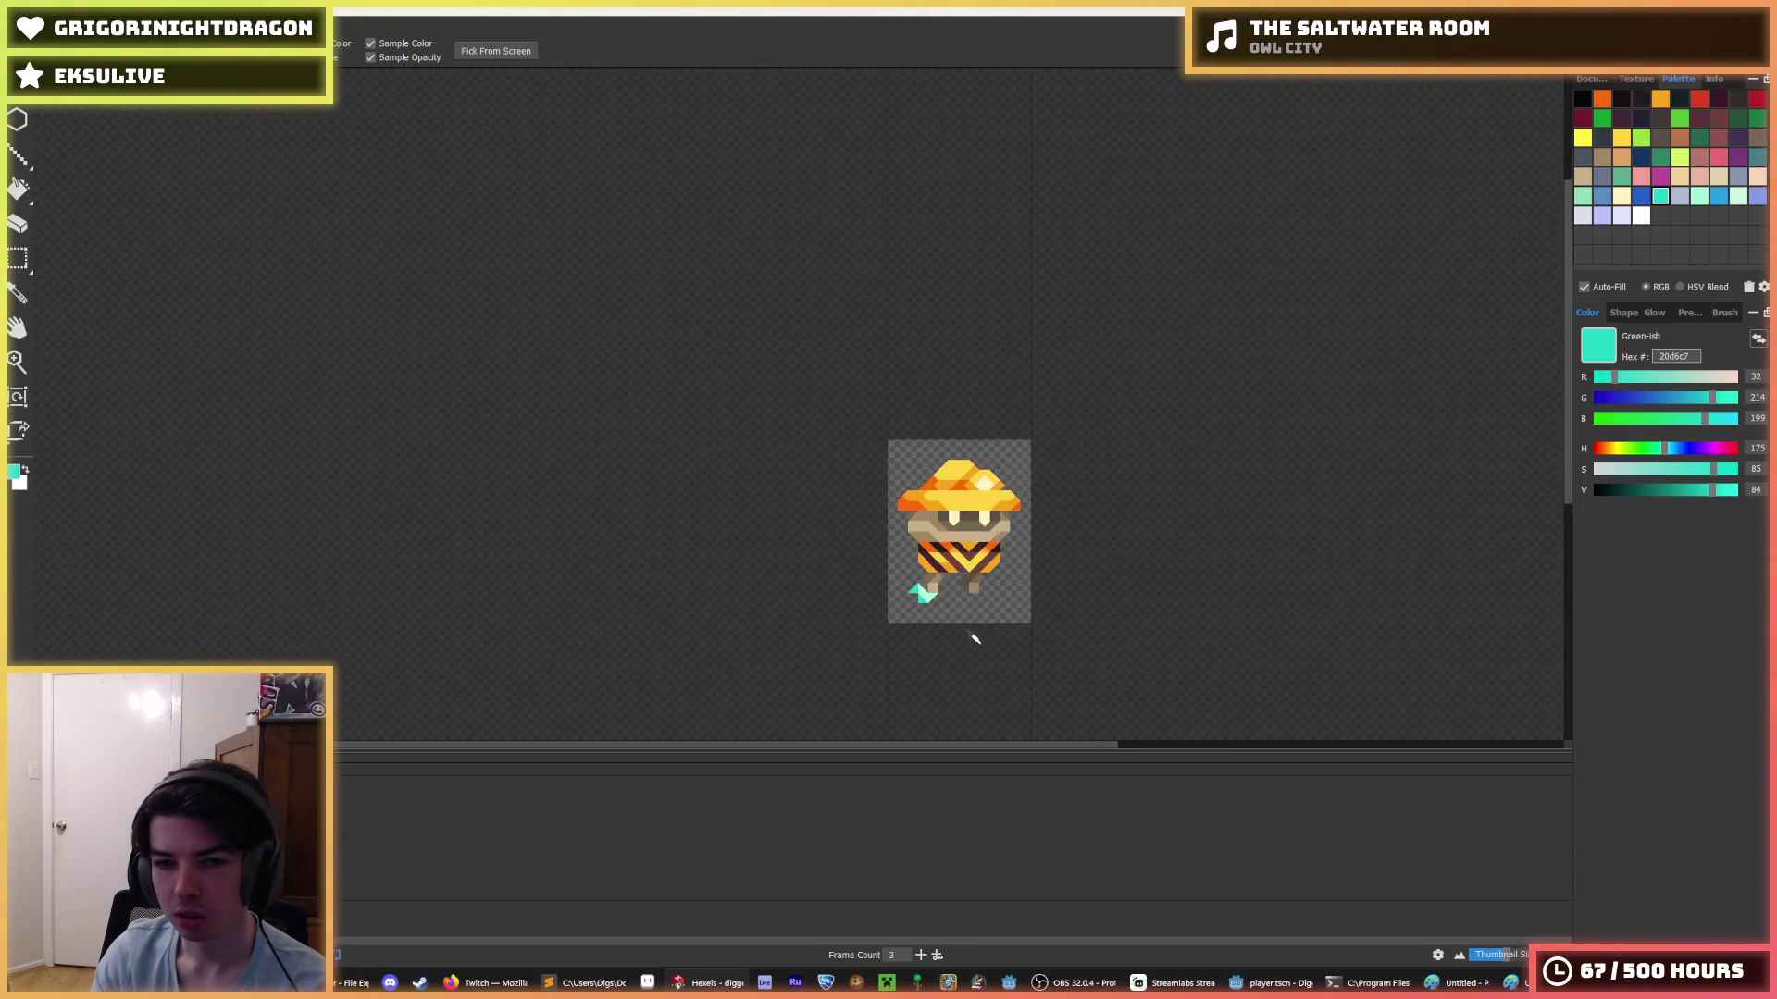
scroll(972, 634, "up", 5)
left_click(764, 534)
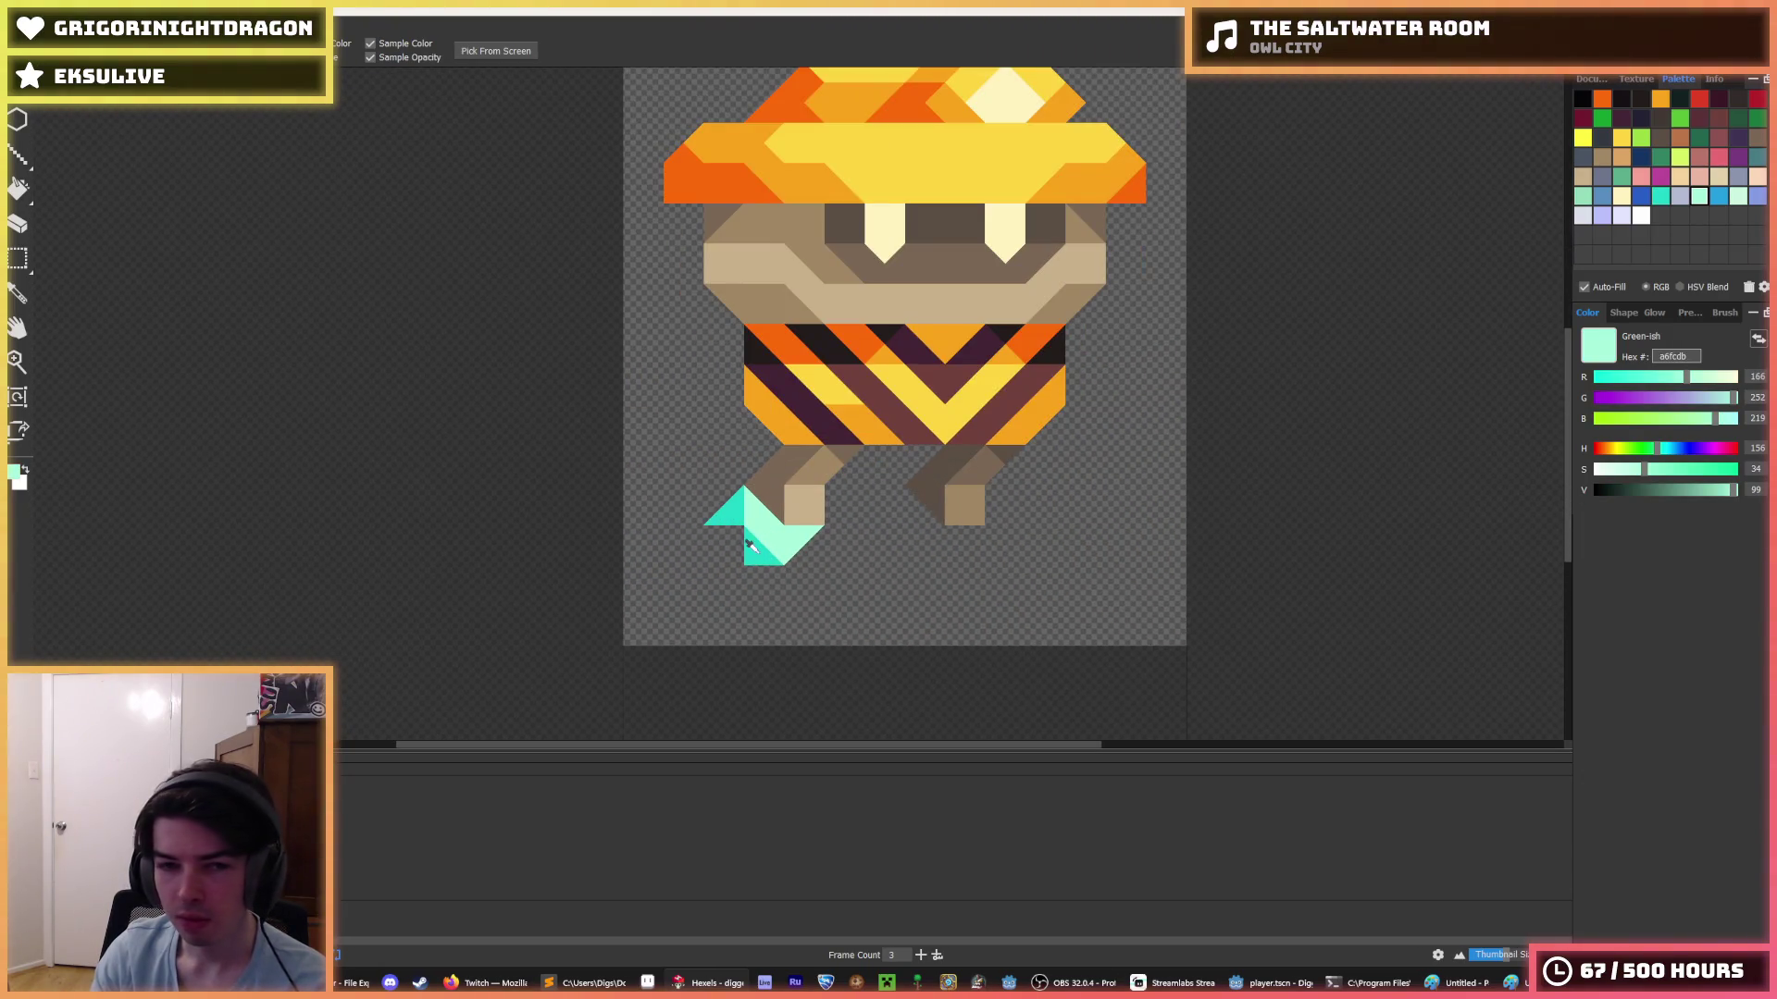
key("b")
mouse_move(747, 548)
left_mouse_down()
mouse_move(731, 536)
mouse_move(763, 569)
mouse_move(794, 567)
left_mouse_up()
- Erase the mint boot's lower-left corner and zoom out to check the character
key("i")
scroll(865, 541, "down", 5)
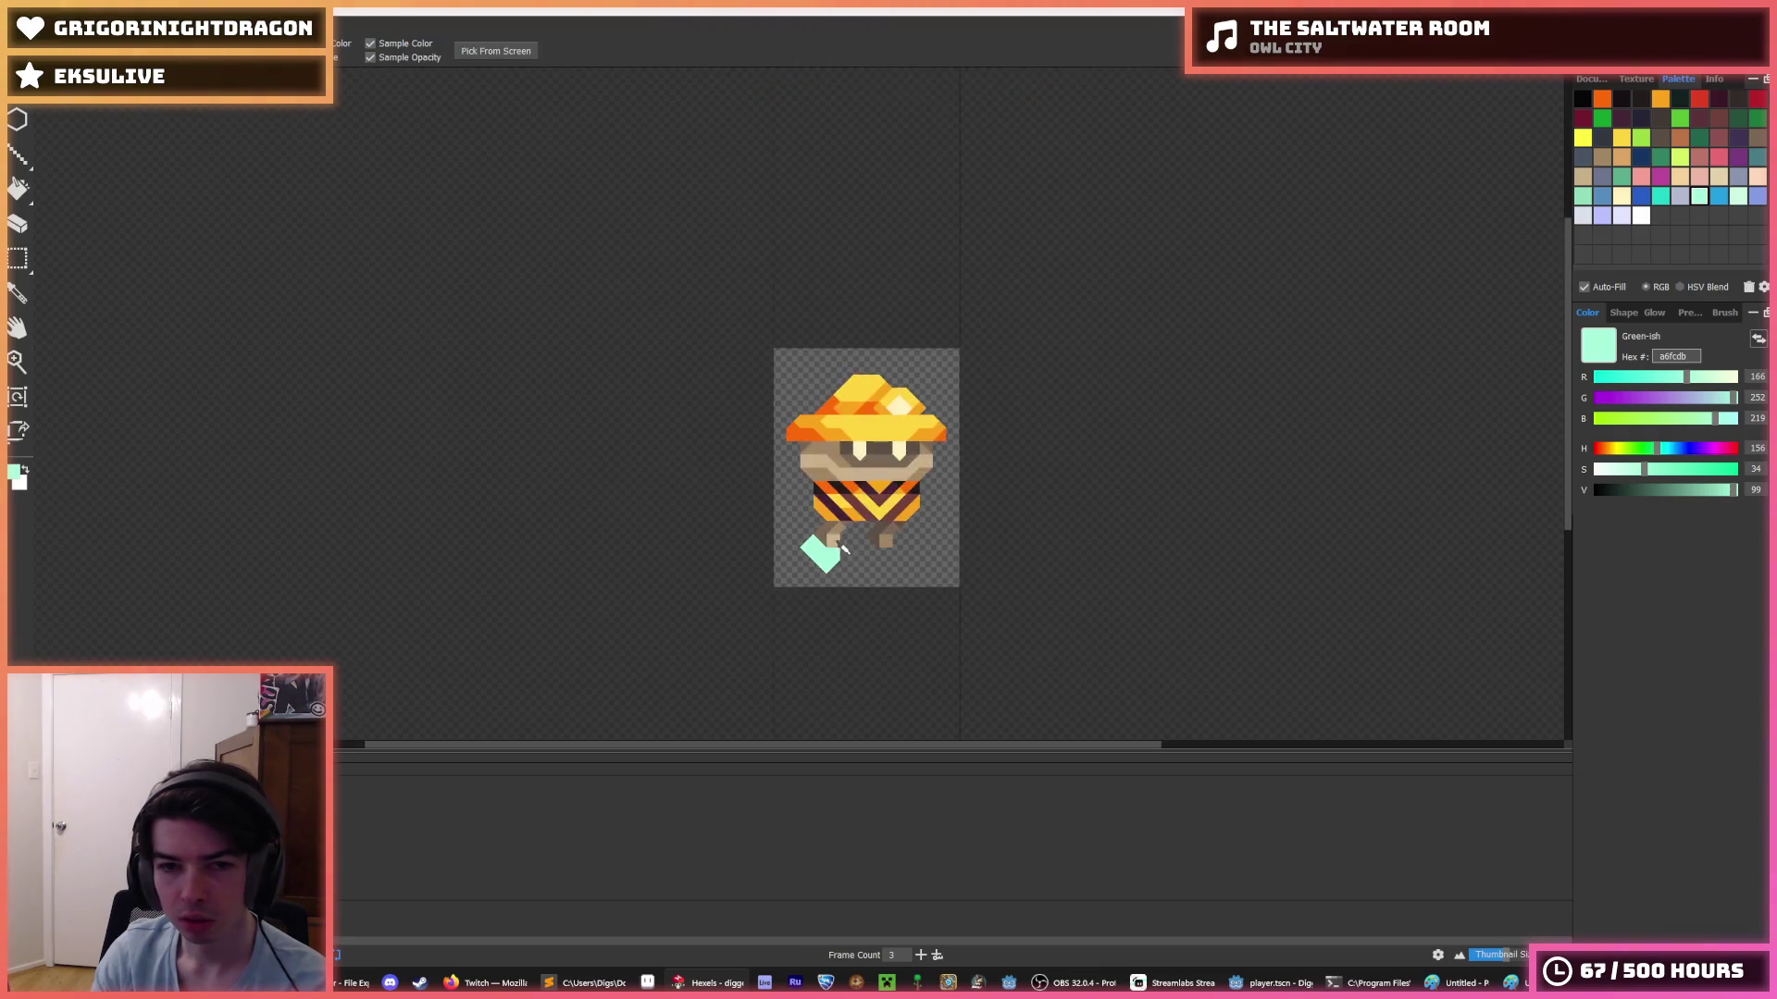
scroll(867, 534, "up", 5)
key("b")
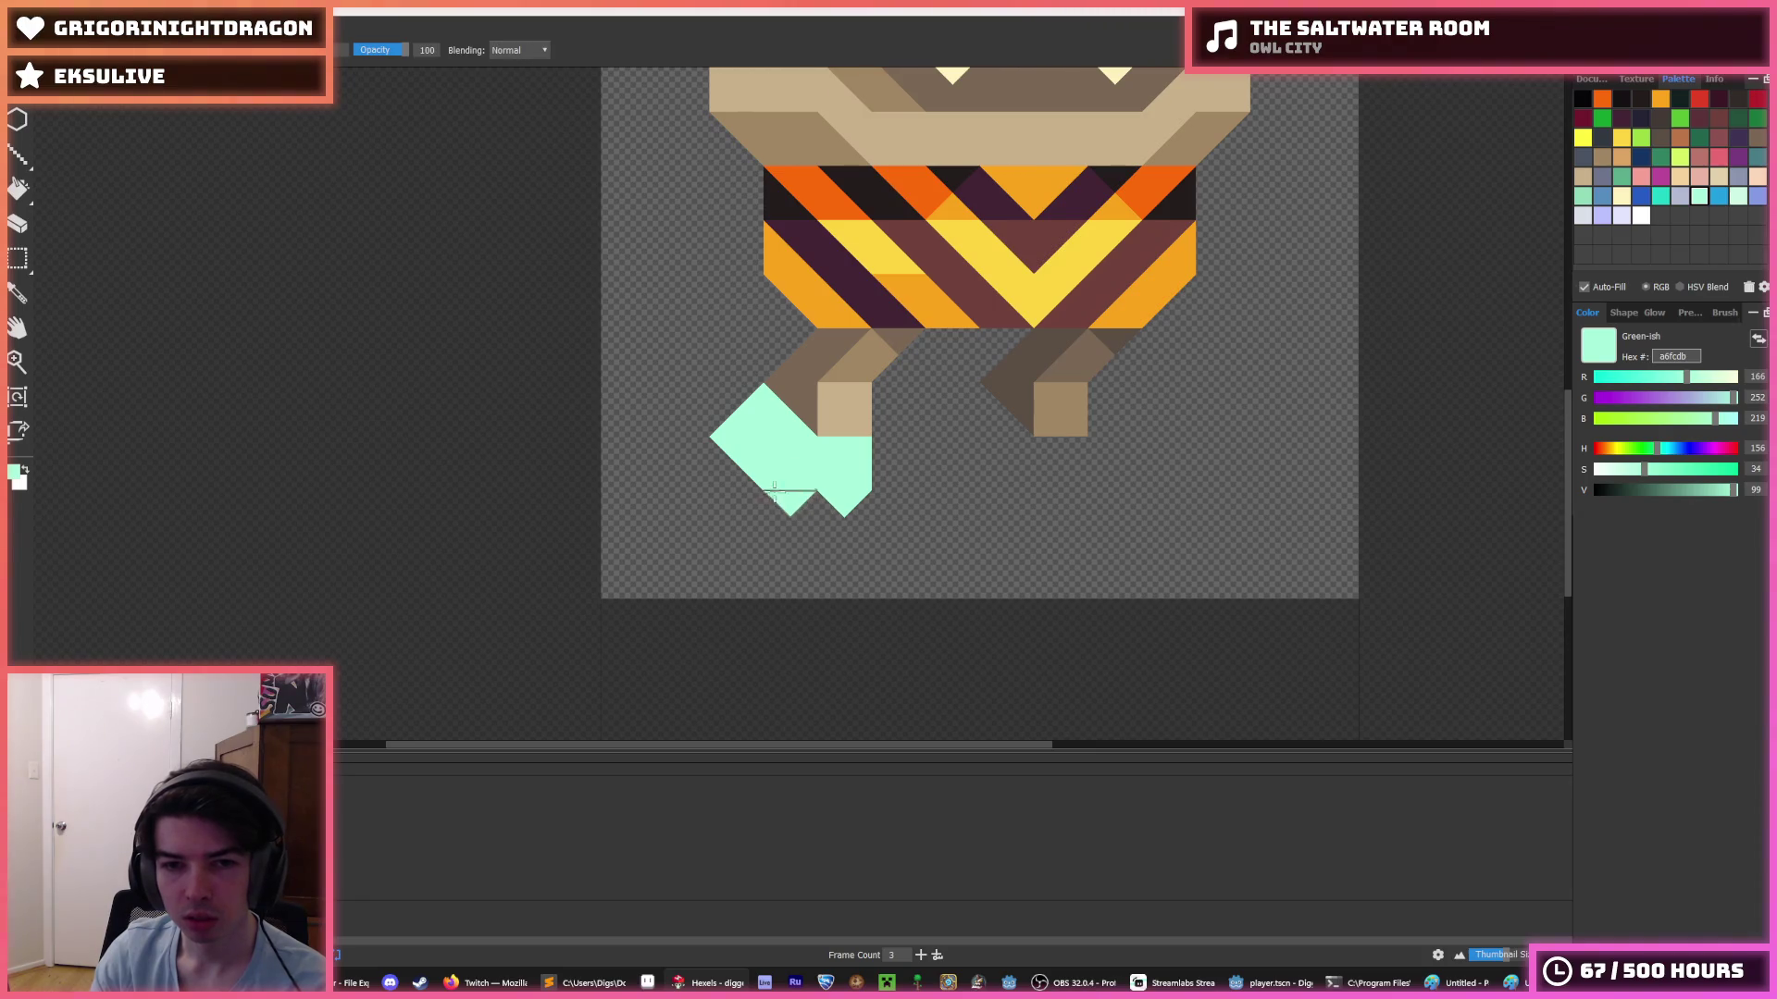
right_click(752, 439)
scroll(928, 478, "down", 5)
key("i")
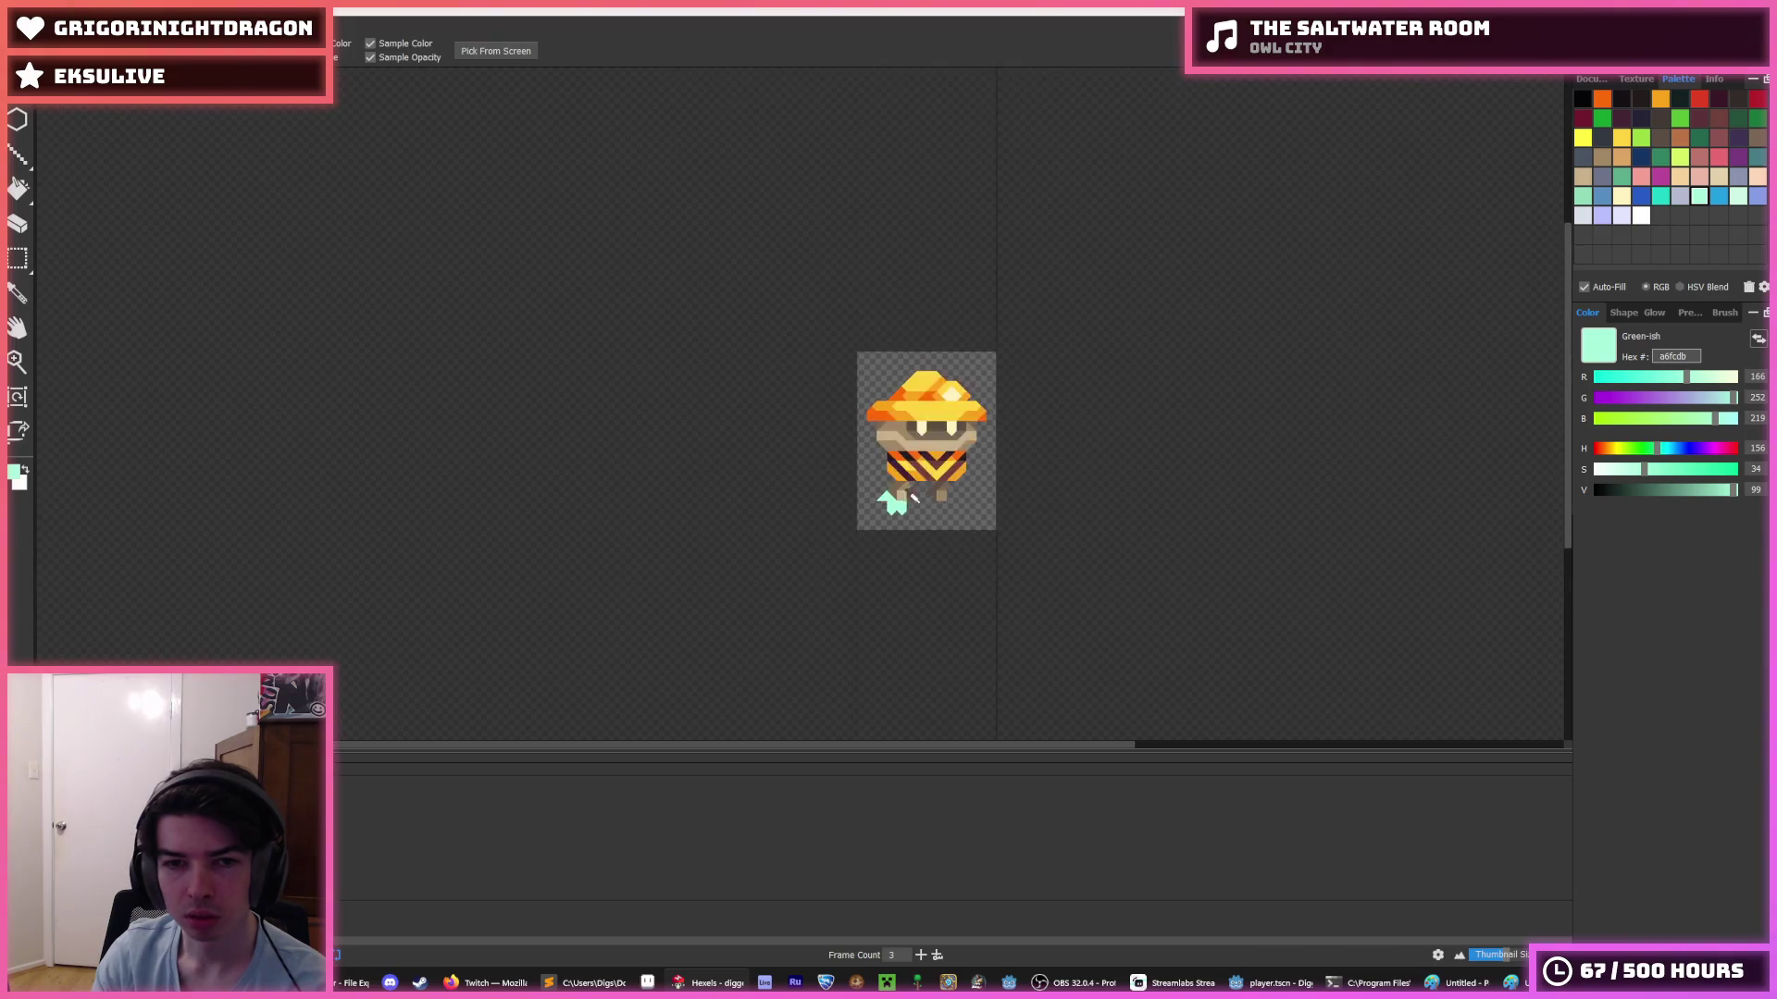
scroll(911, 499, "up", 5)
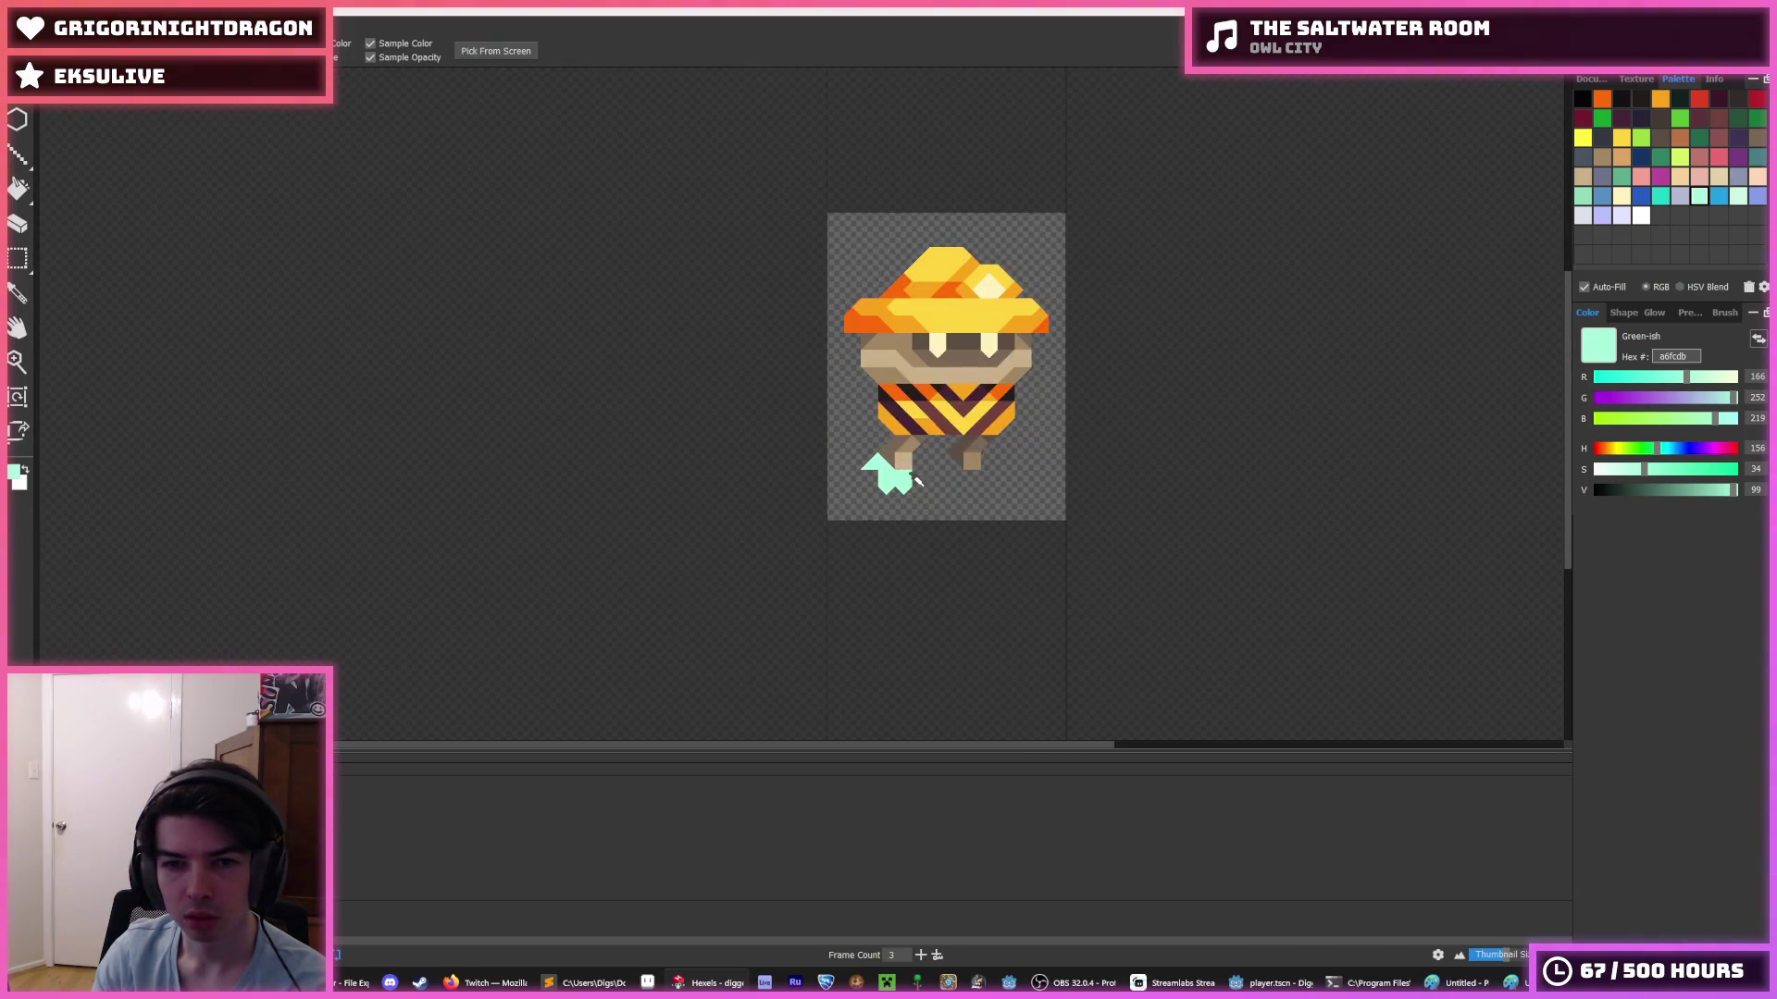
- Zoom out and back in several times to preview the sprite and its mint boot
key("b")
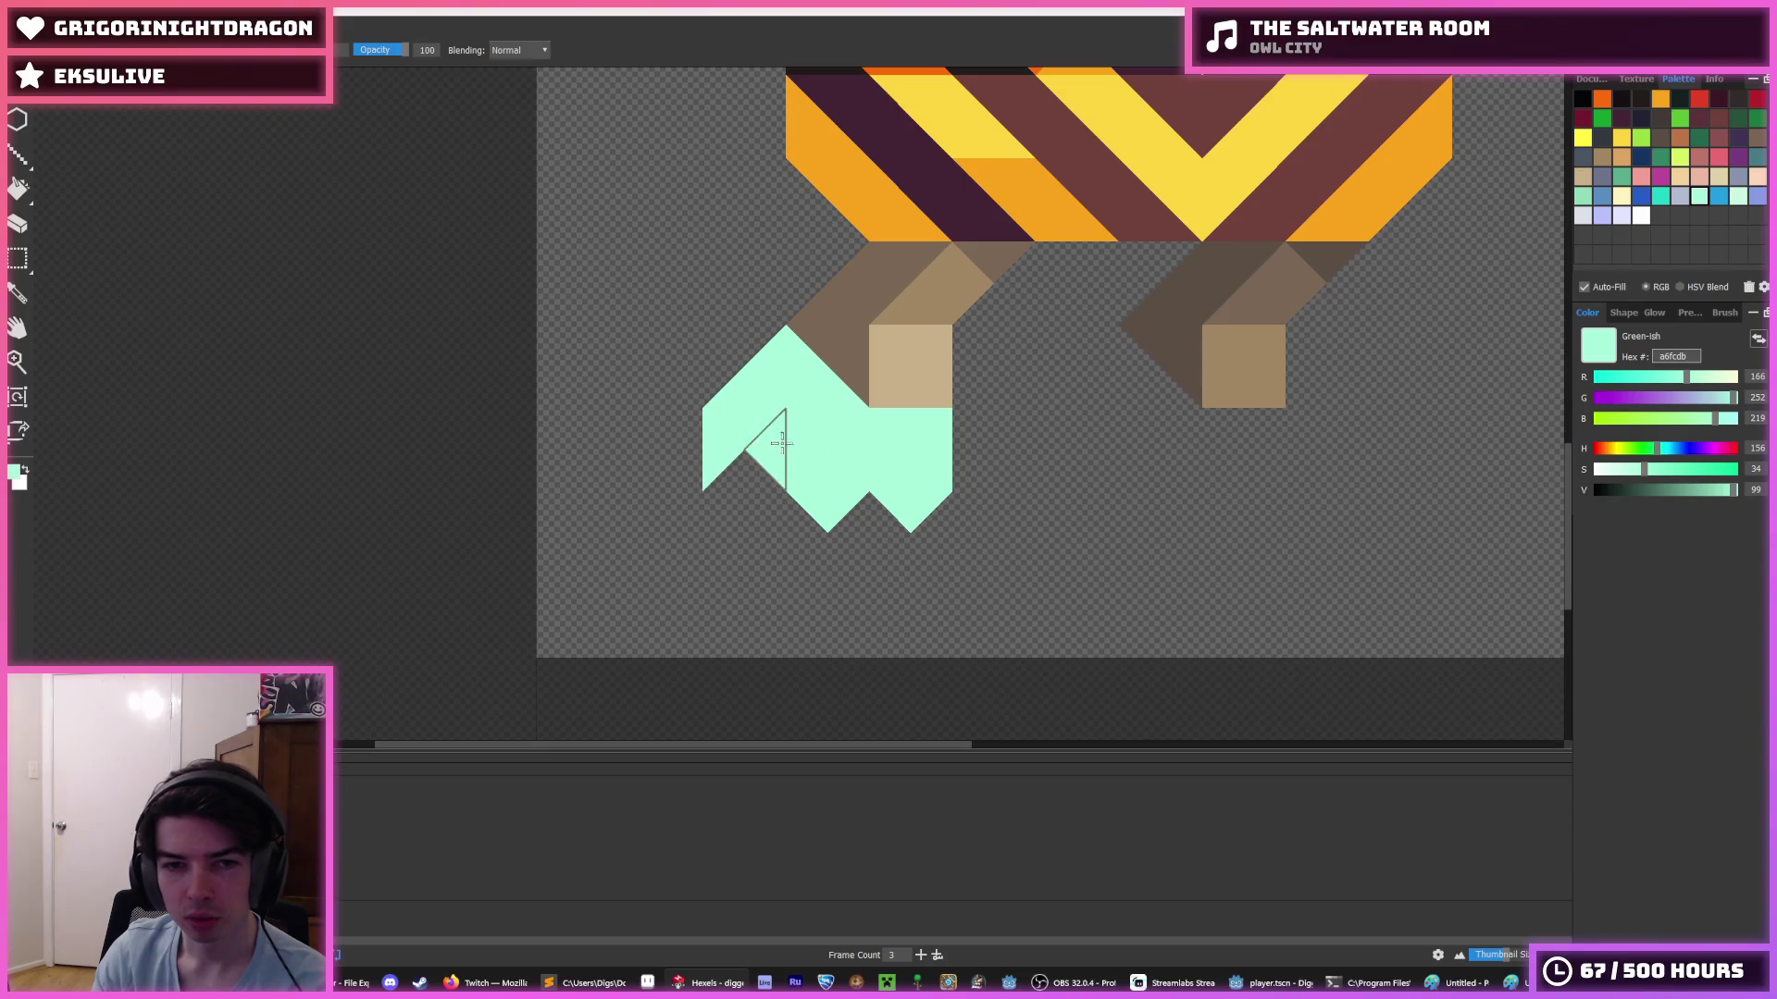
scroll(902, 486, "down", 5)
key("i")
scroll(902, 486, "up", 5)
key("b")
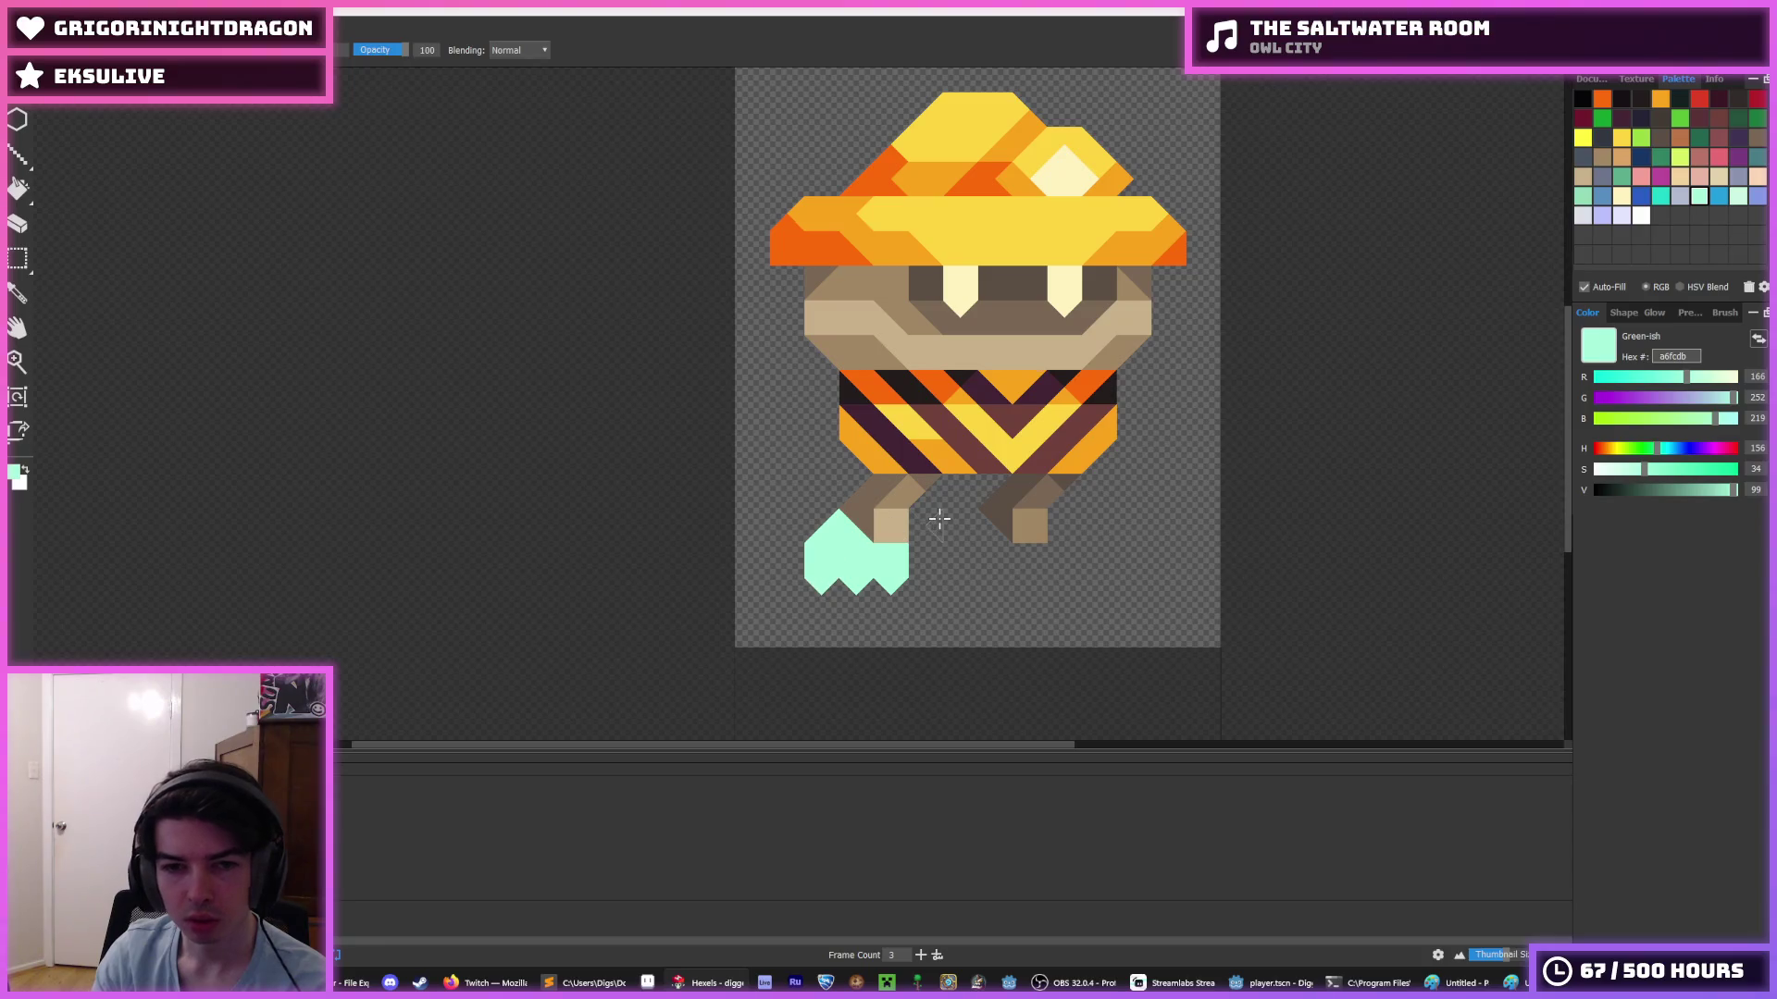
scroll(937, 509, "down", 5)
key("i")
scroll(944, 537, "up", 2)
scroll(943, 537, "up", 3)
key("b")
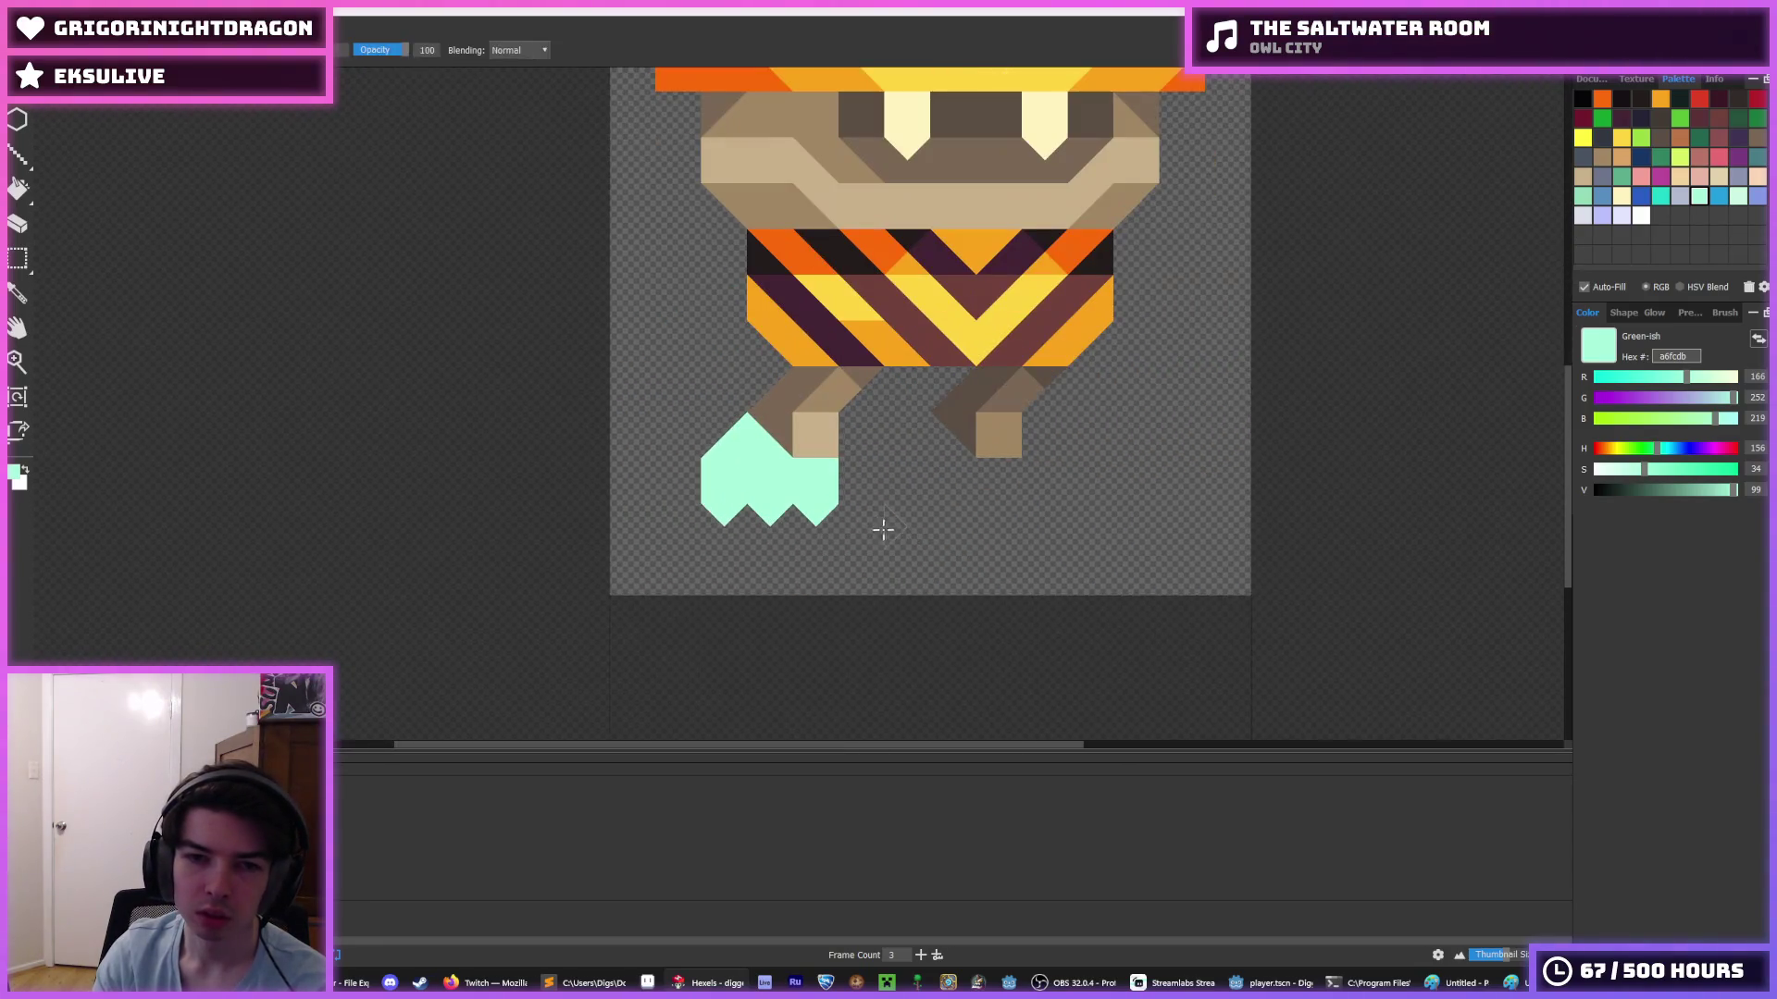
scroll(825, 475, "down", 5)
key("i")
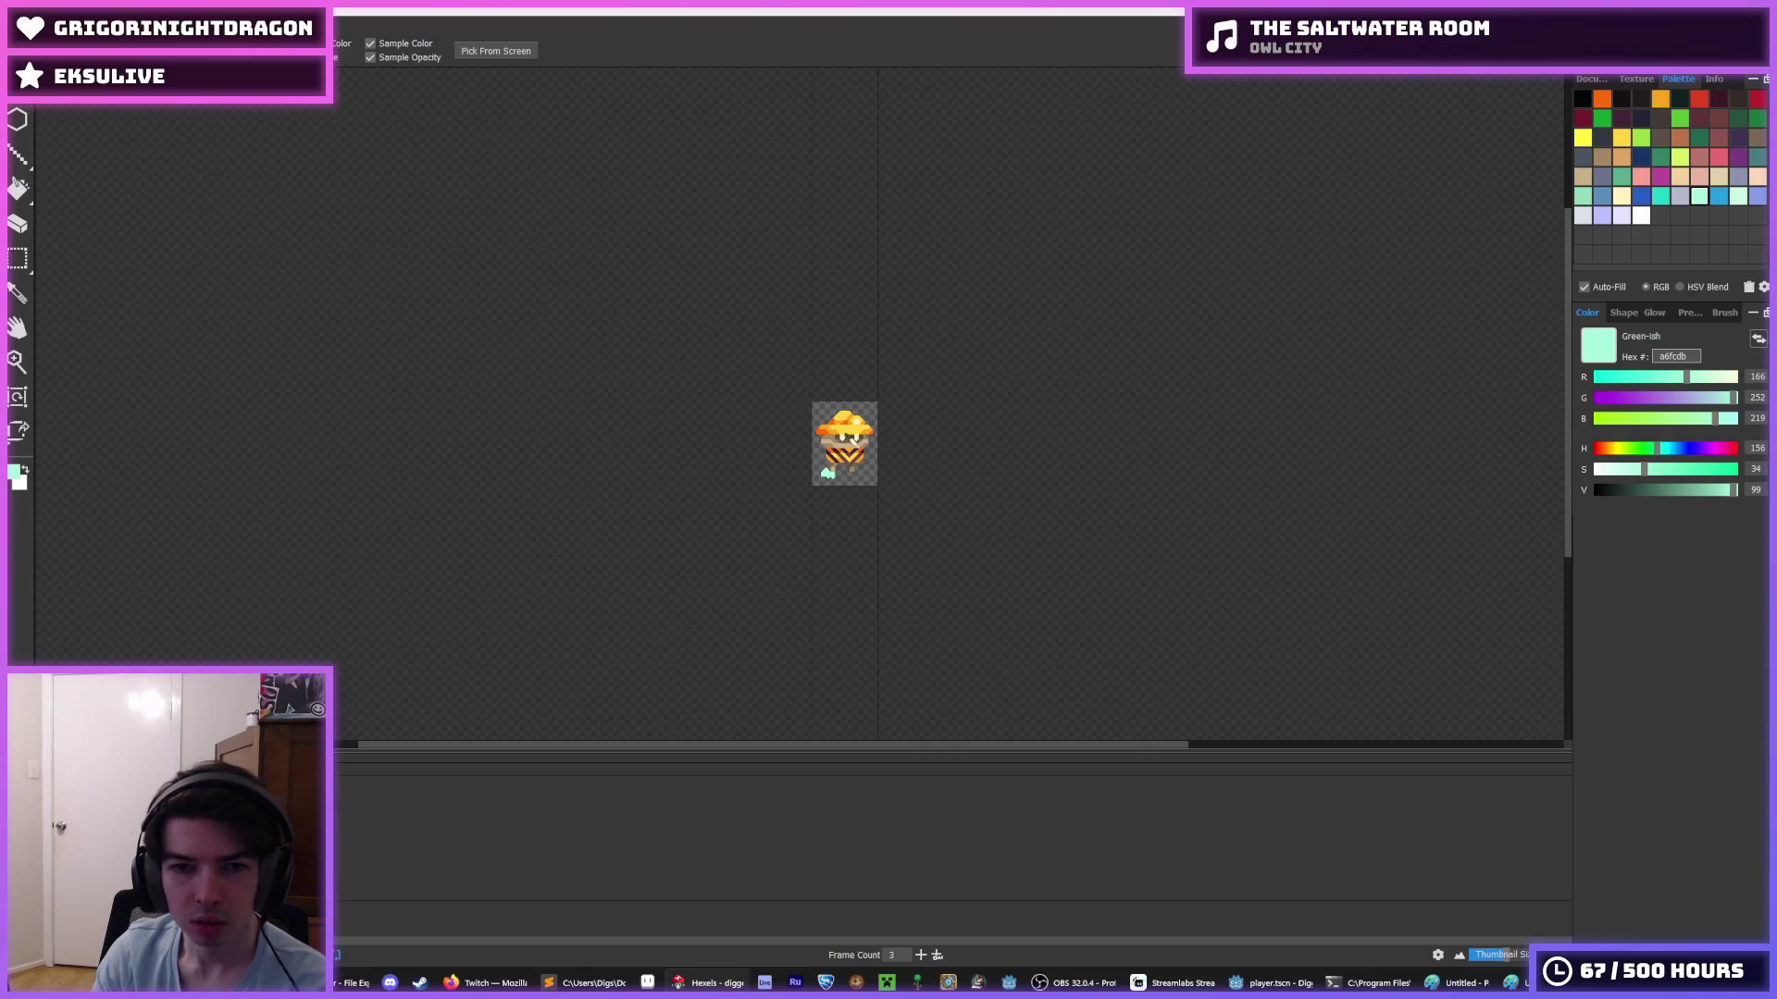
scroll(833, 458, "up", 4)
scroll(778, 470, "up", 1)
key("b")
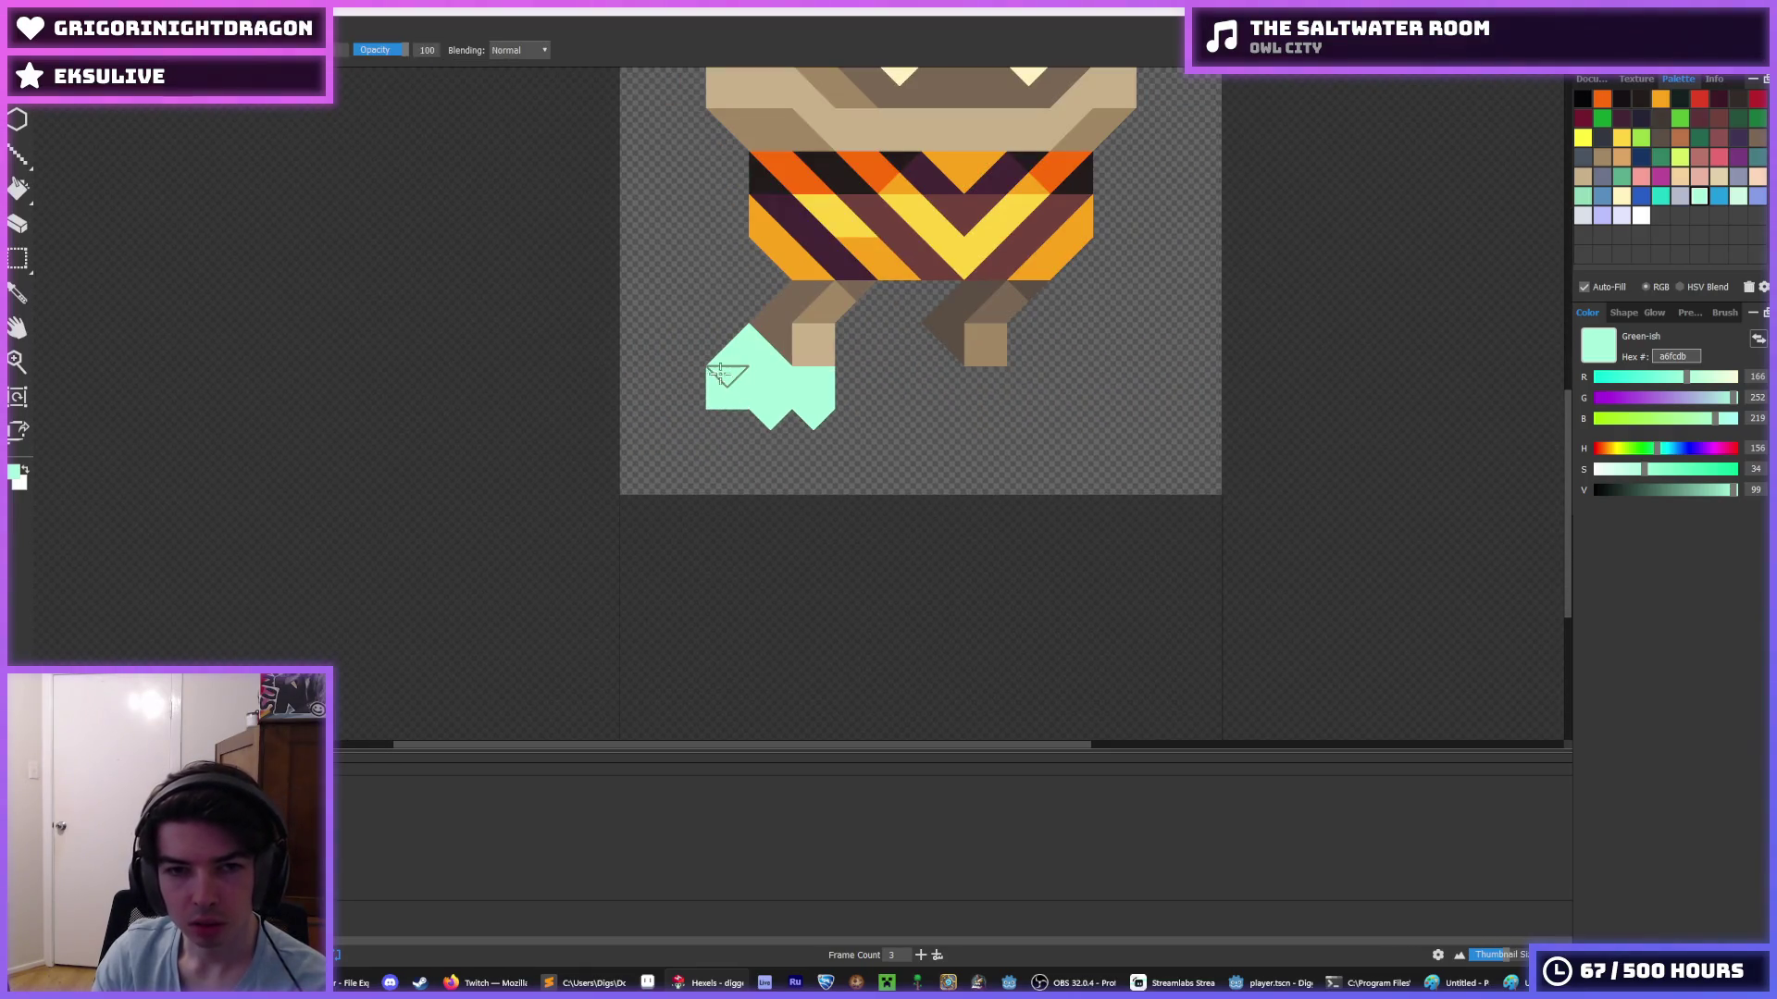
- Erase triangles along the mint boot's left side, then undo the change
mouse_move(713, 373)
left_mouse_down()
mouse_move(696, 388)
mouse_move(735, 344)
mouse_move(774, 383)
mouse_move(736, 396)
mouse_move(739, 352)
mouse_move(731, 389)
mouse_move(822, 377)
left_mouse_up()
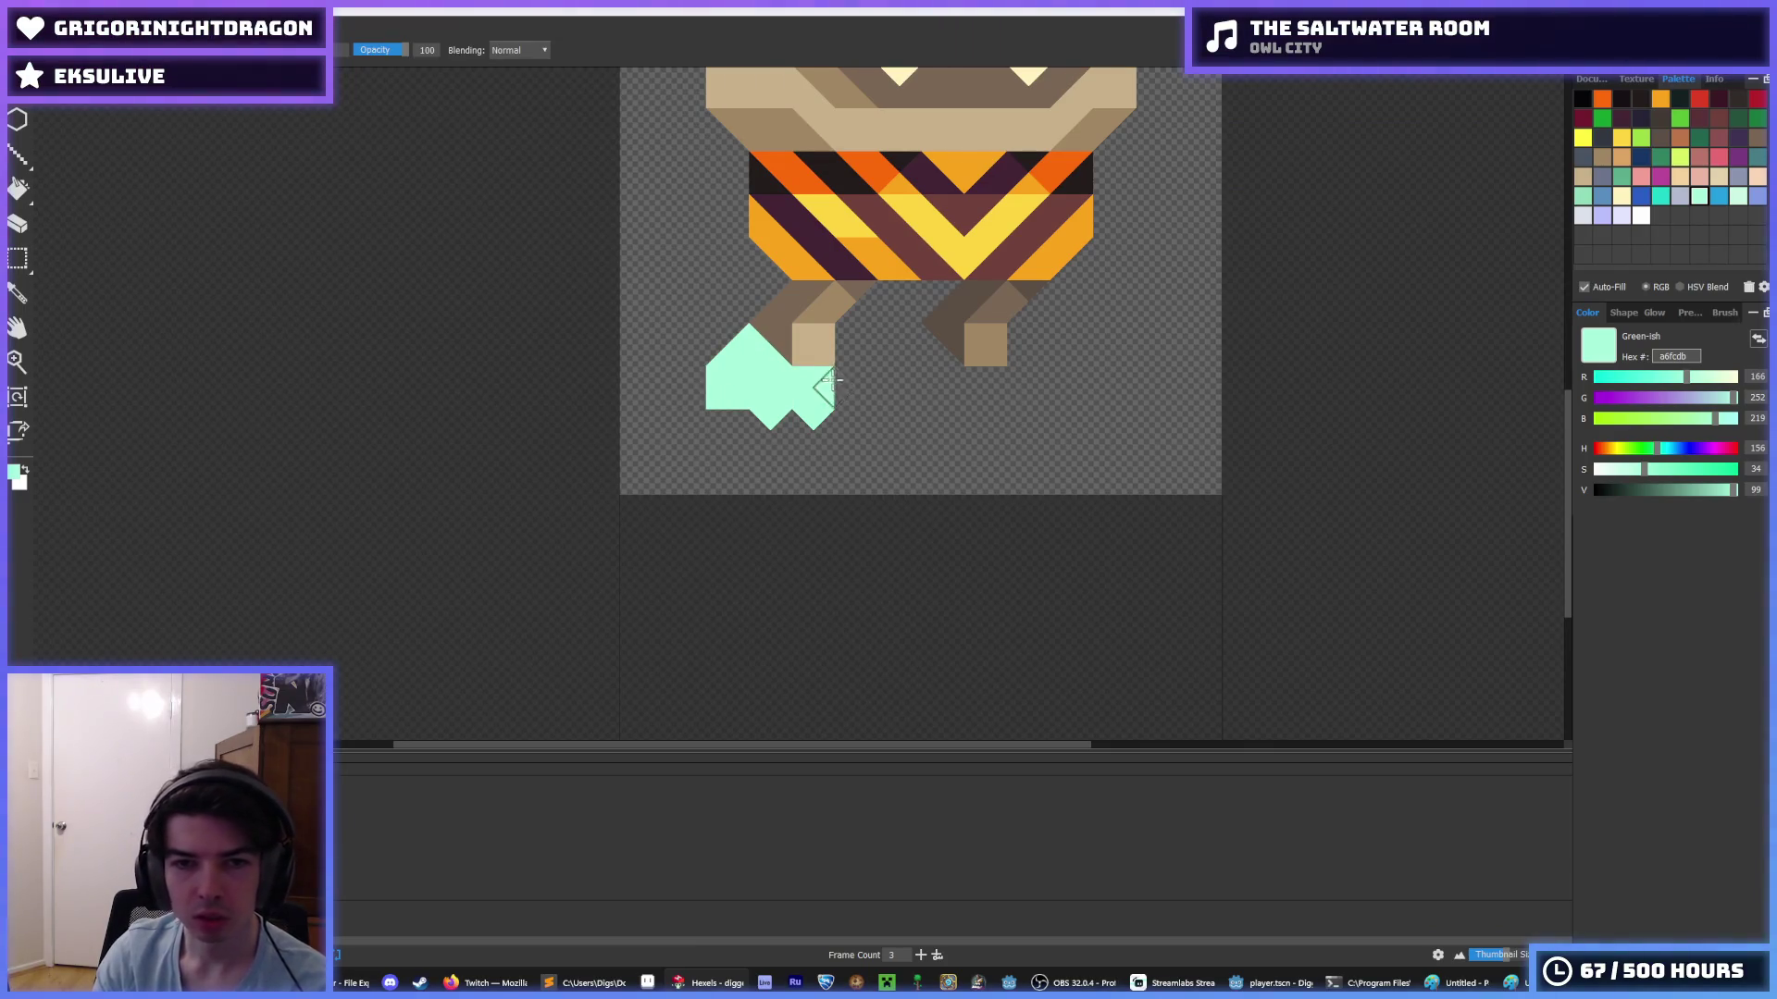
key("ctrl+z")
key("i")
scroll(825, 408, "down", 5)
scroll(830, 406, "up", 3)
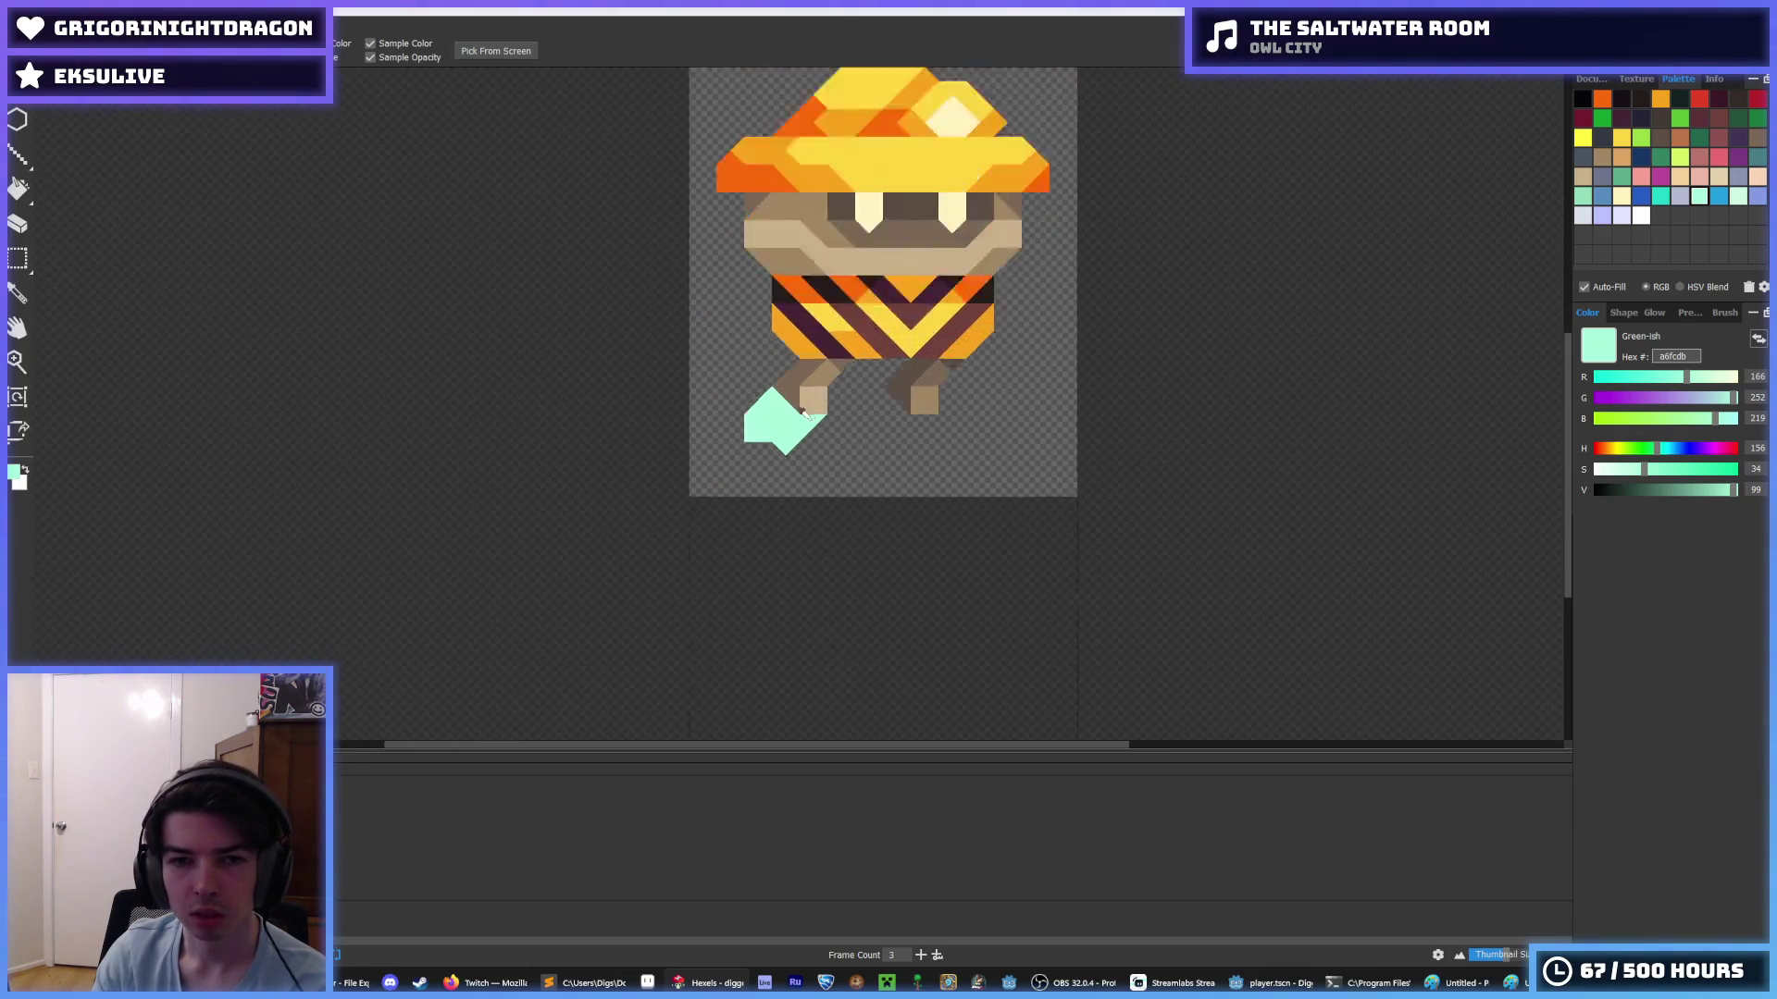
key("b")
- Fill the transparent notch and gaps on the boot's left with mint, extending it downward
left_click(731, 453)
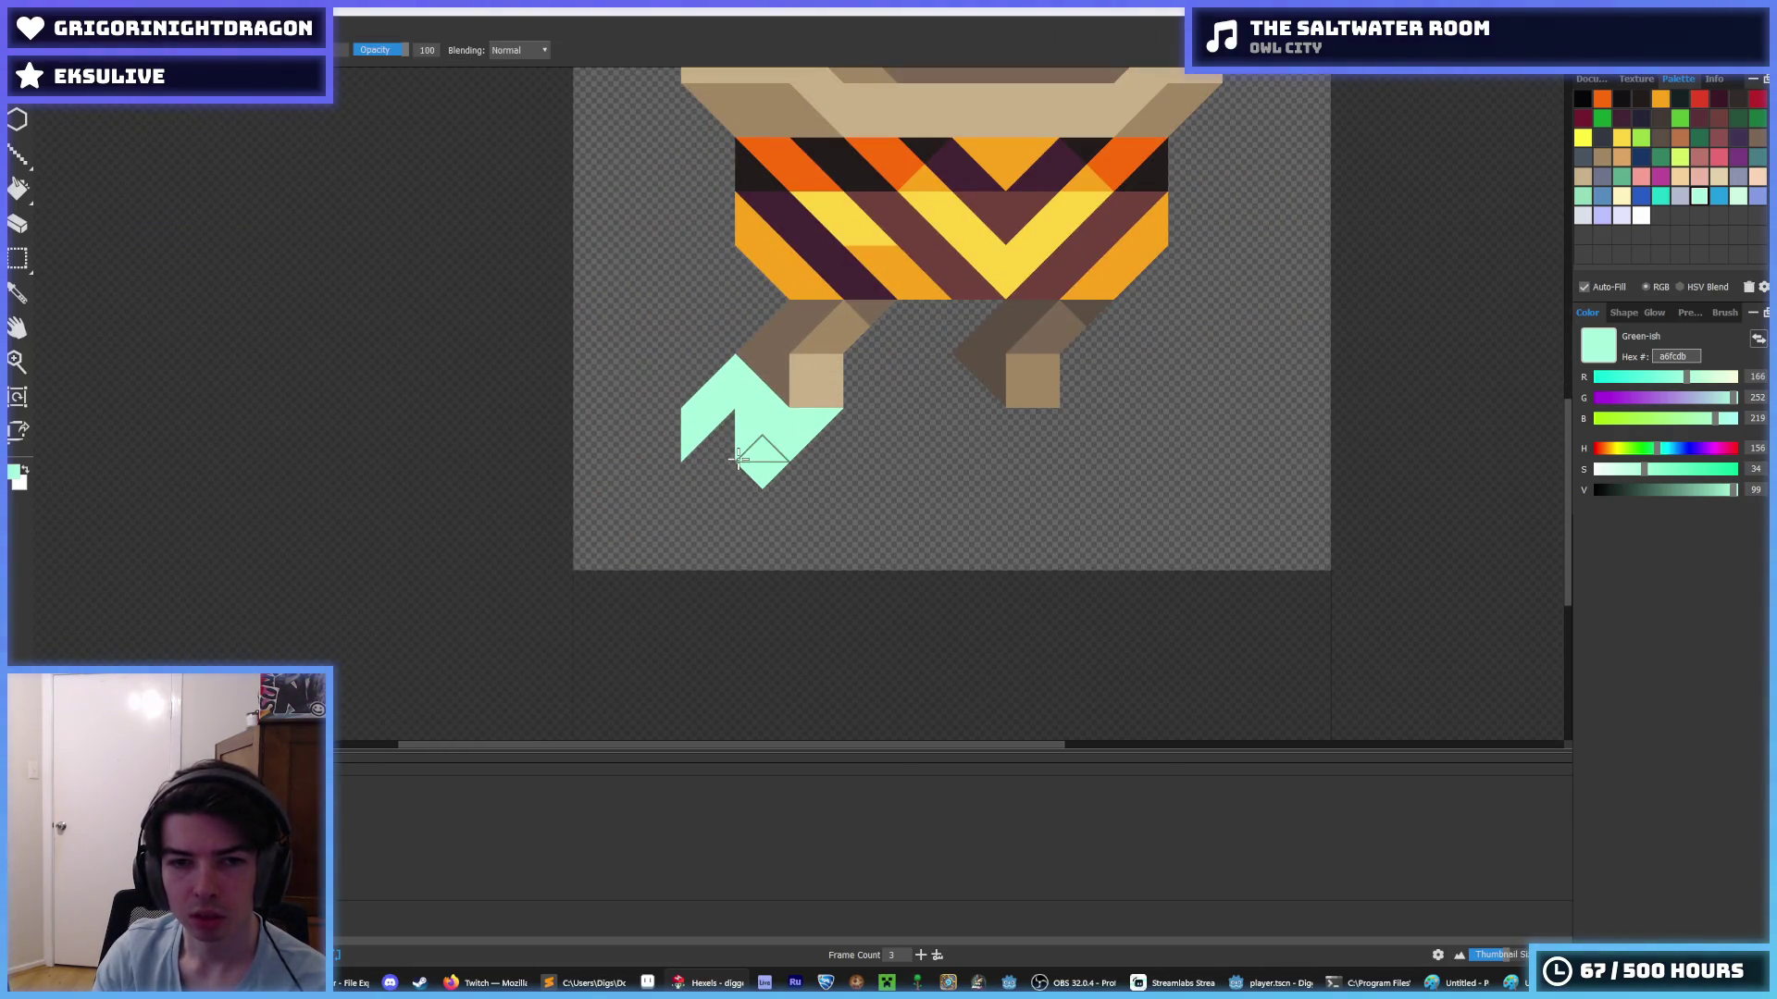
left_click(722, 428)
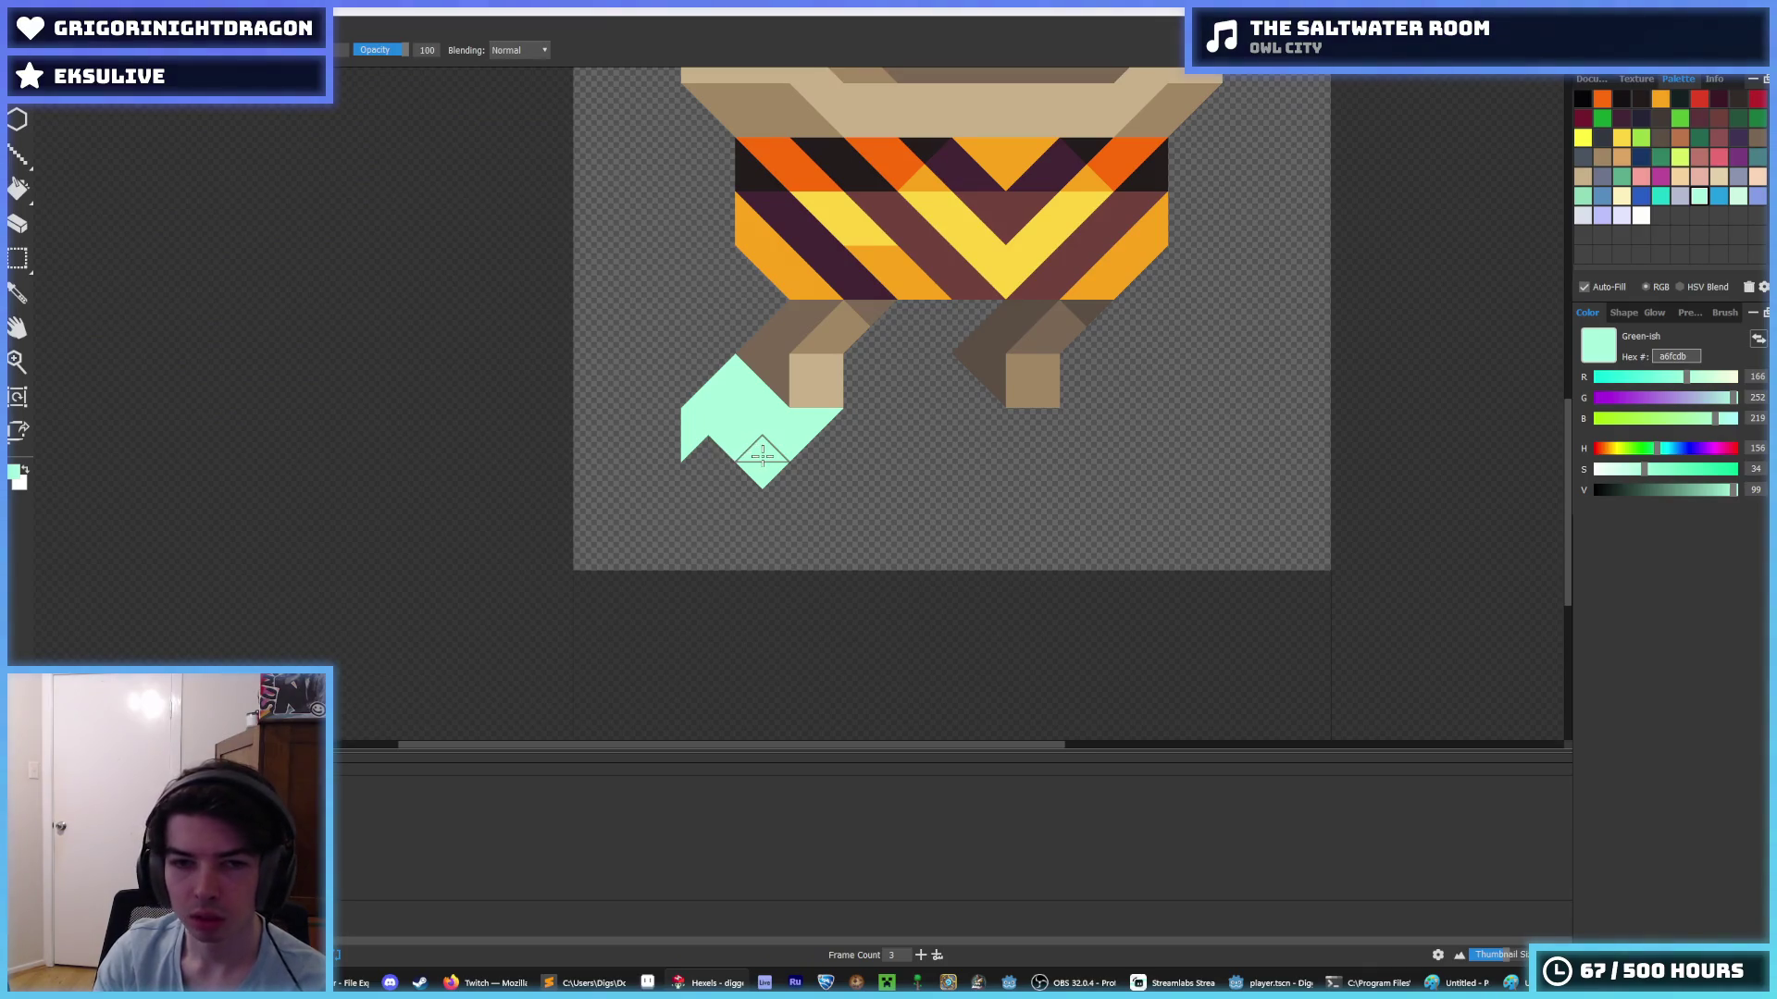
left_click(698, 451)
scroll(780, 451, "down", 3)
scroll(780, 450, "up", 3)
left_click(737, 475)
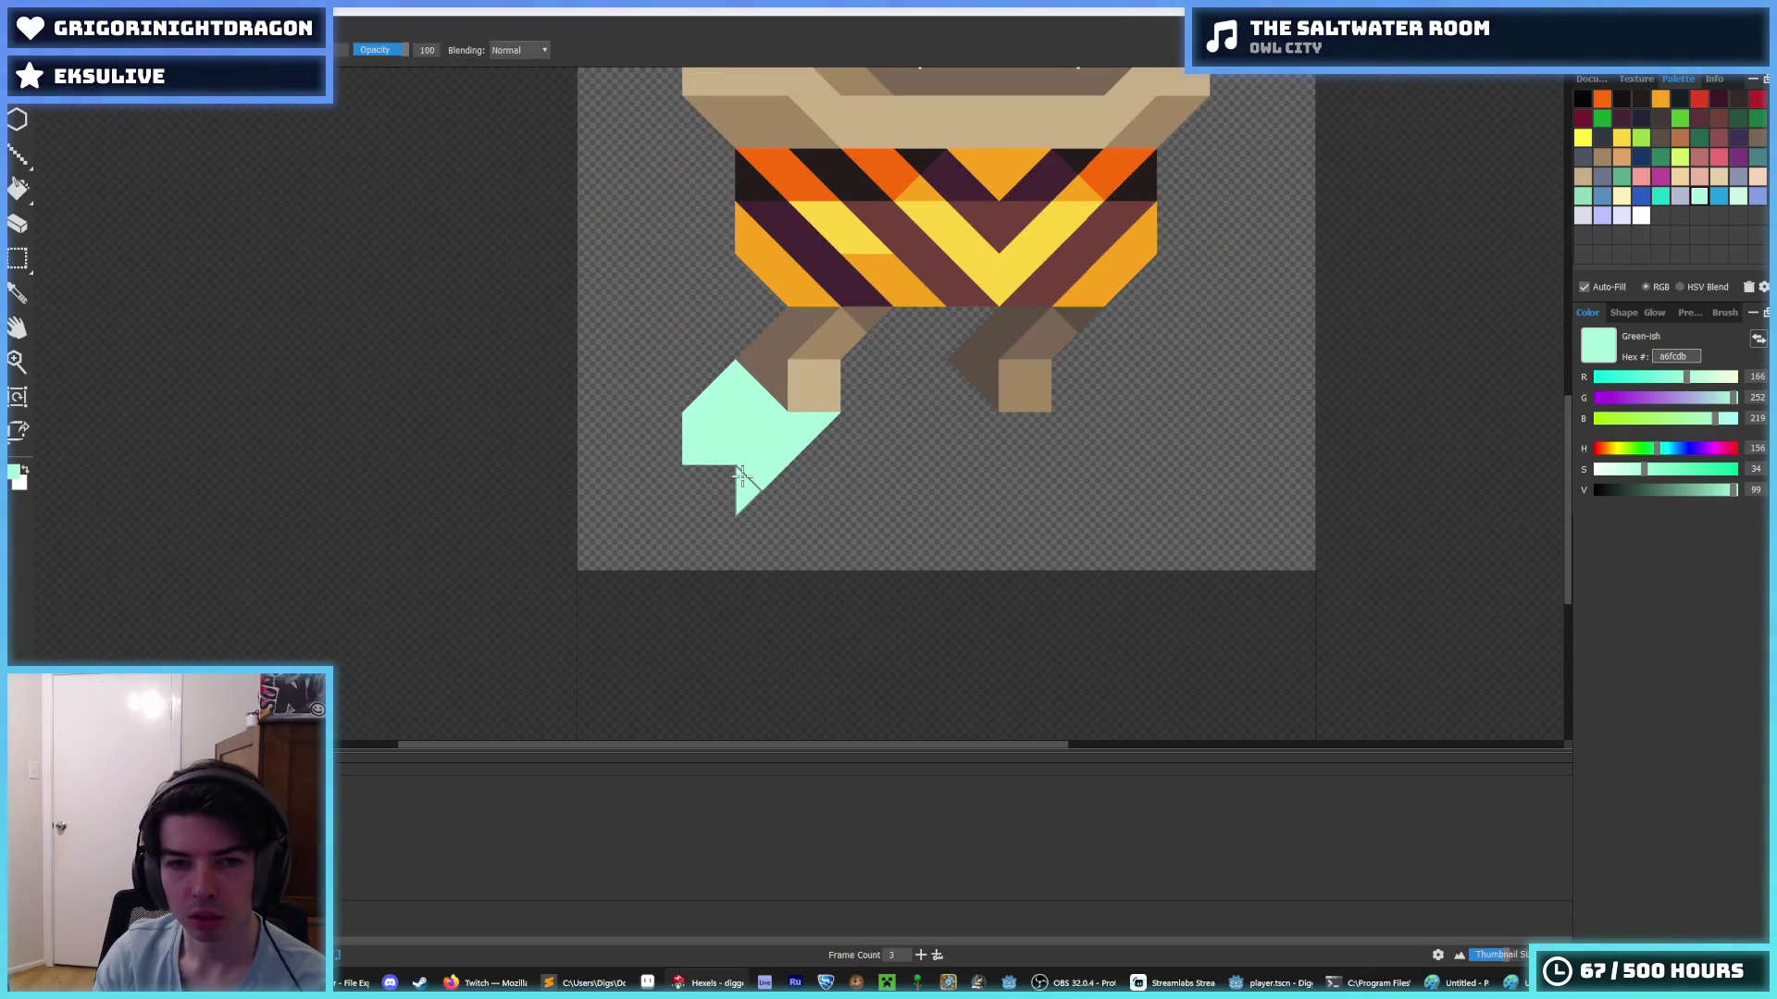
- Replace the triangle below the boot with a mint triangle at its lower left
key("e")
scroll(726, 479, "down", 3)
scroll(727, 479, "up", 2)
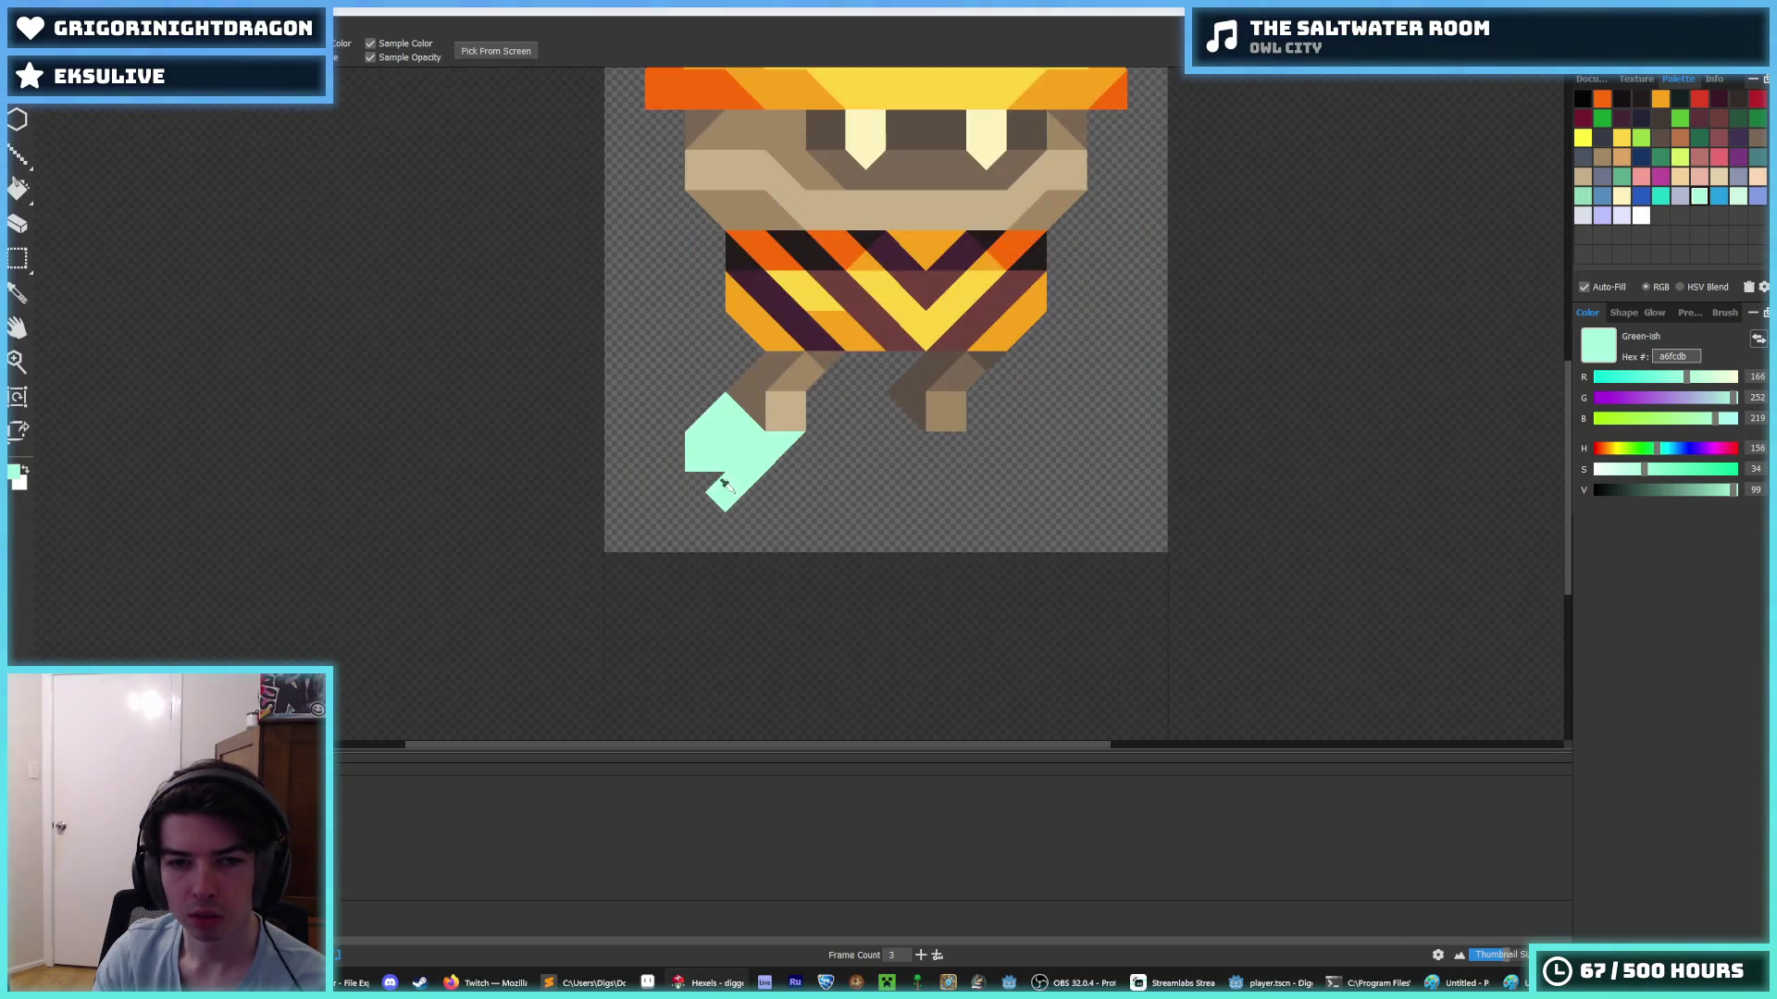
left_click(719, 495)
key("b")
left_click(716, 483)
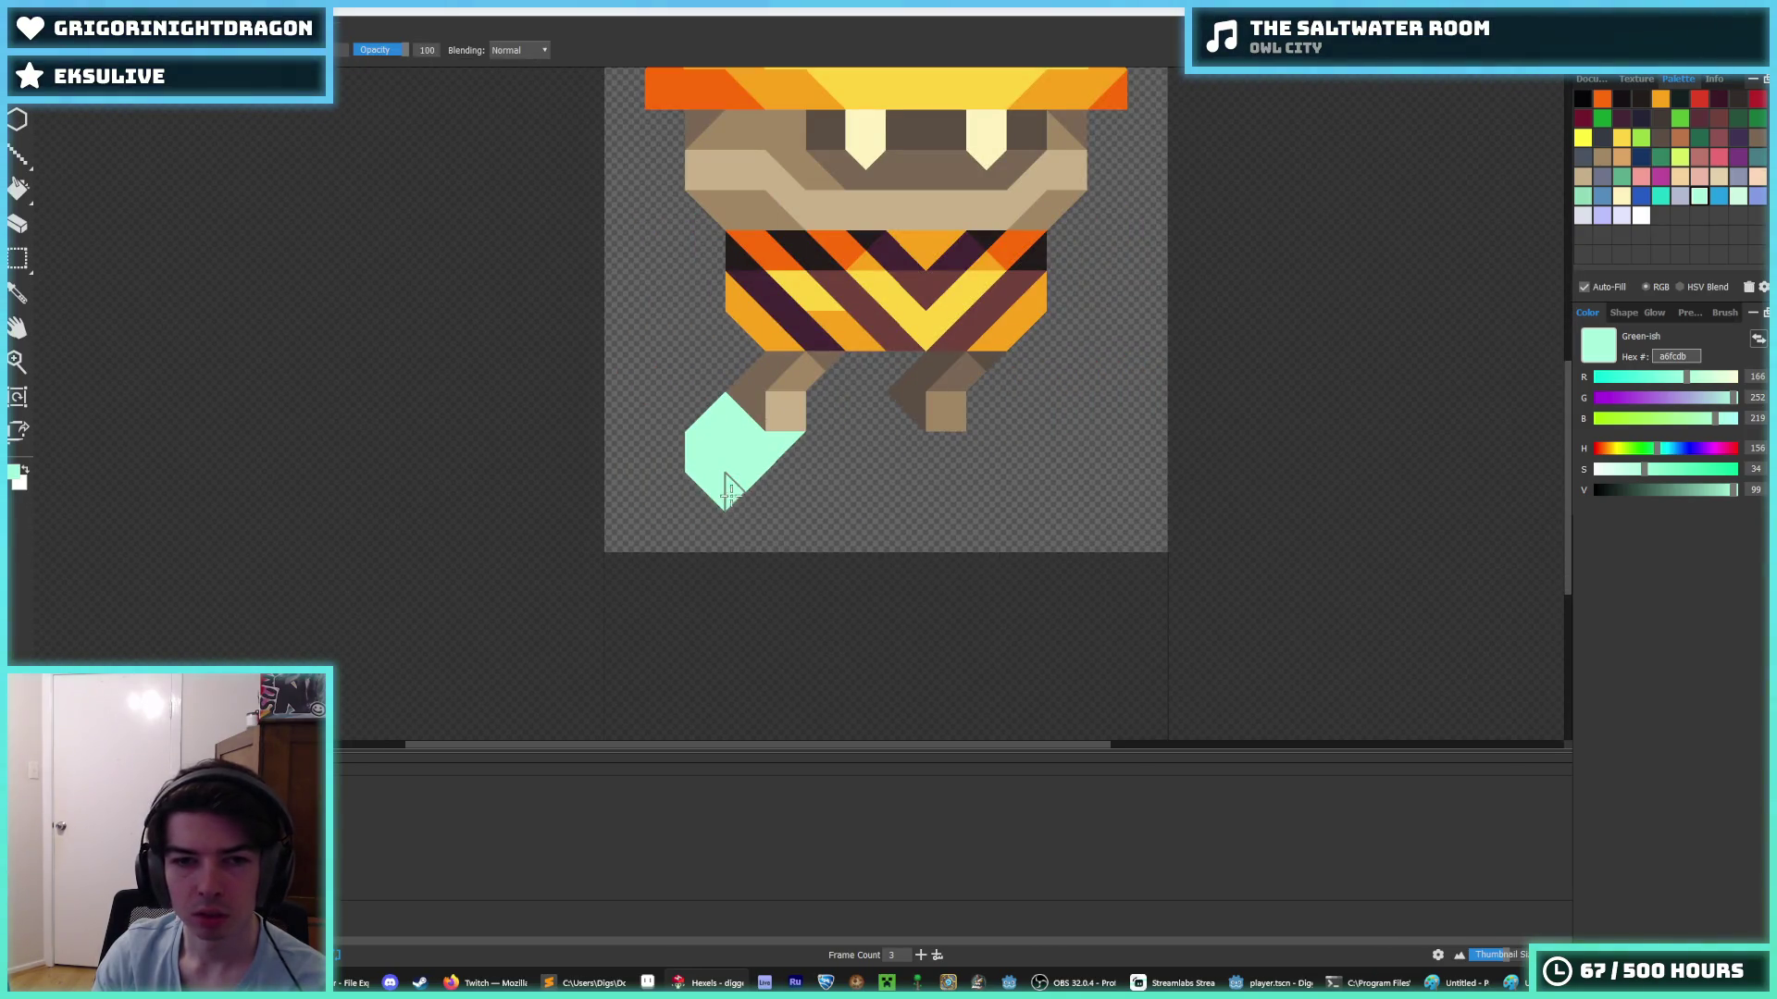
- Remove the mint tail at the boot's bottom and fill its missing lower-left triangles
key("e")
left_click(713, 489)
key("b")
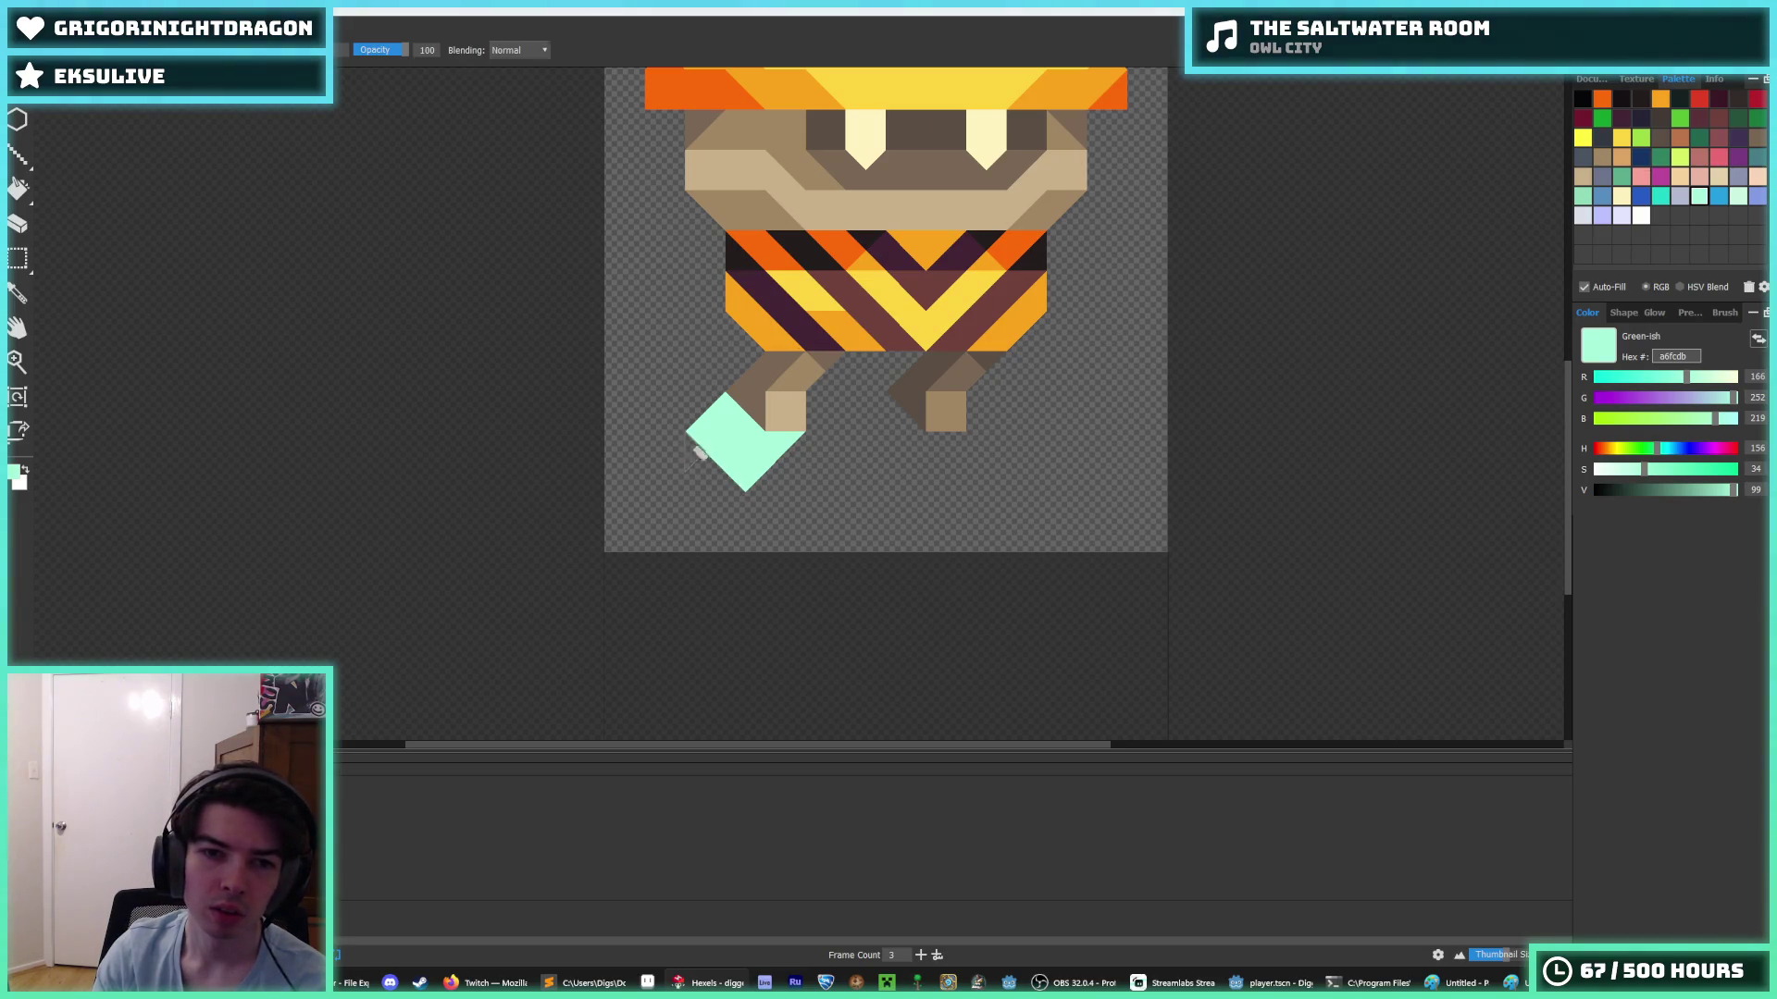
left_click(717, 465)
left_click(701, 460)
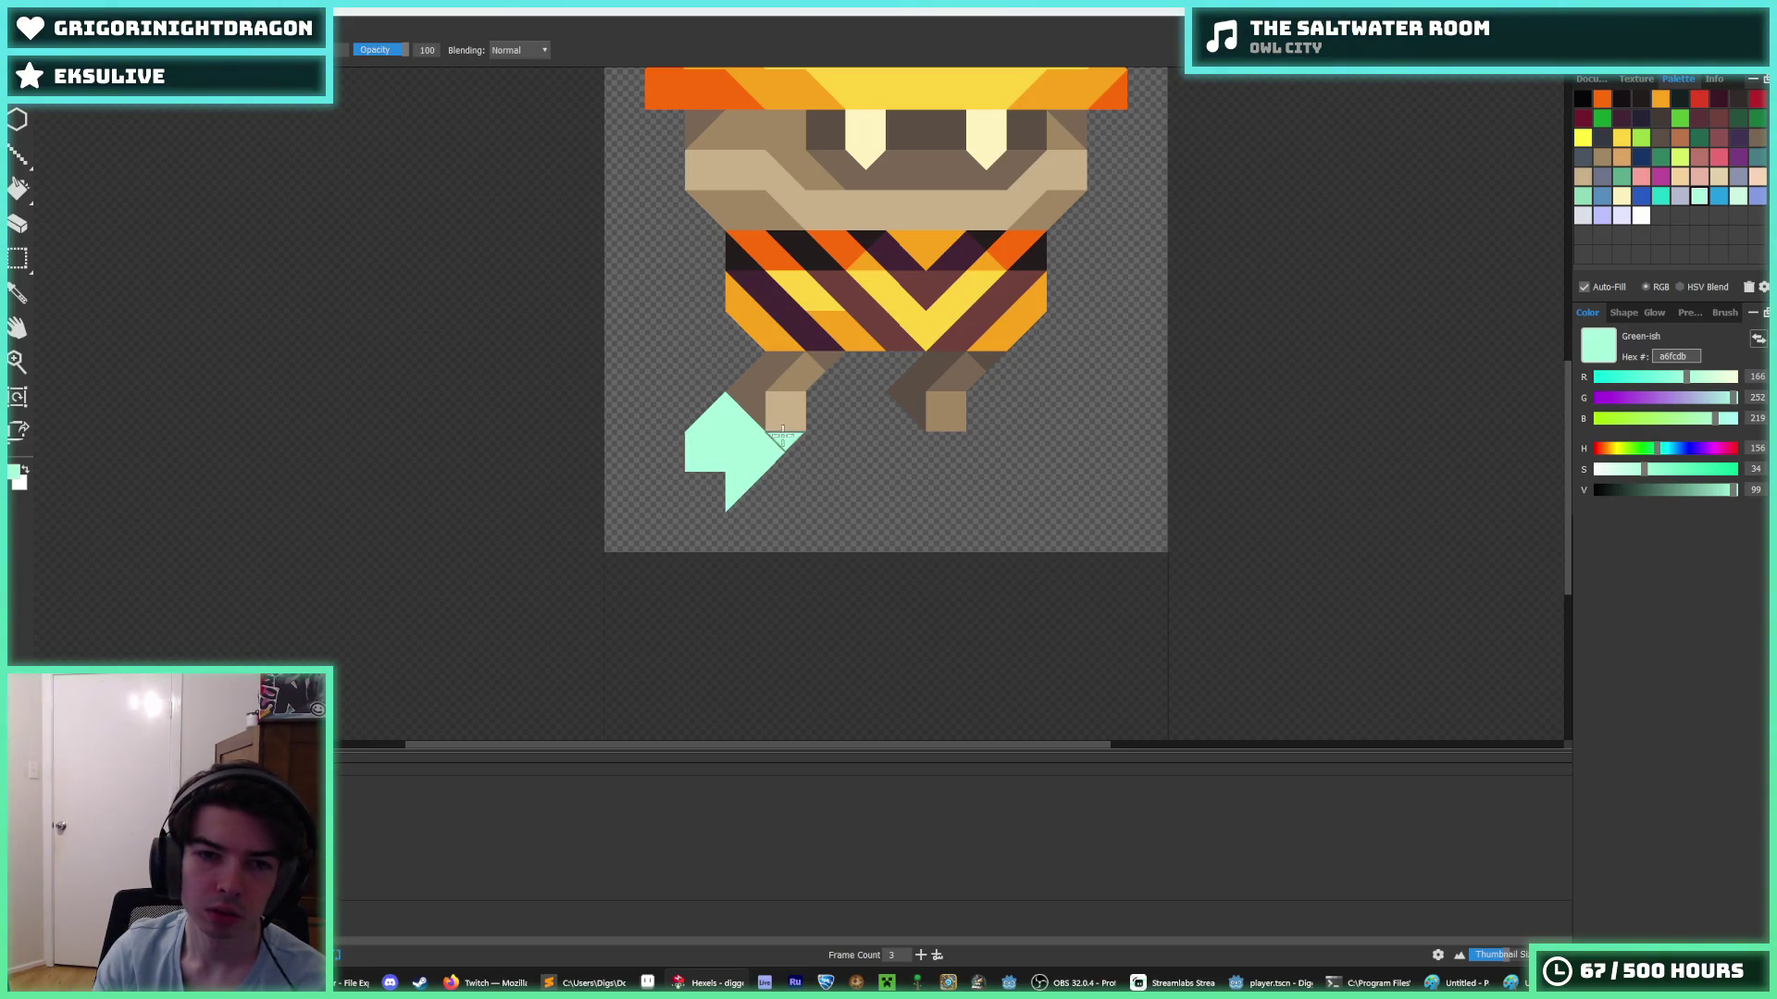
scroll(702, 459, "down", 3)
scroll(676, 459, "up", 3)
- Trim the boot's lower tip and lower-left triangles, alternating between erasing and painting
key("e")
left_click(676, 444)
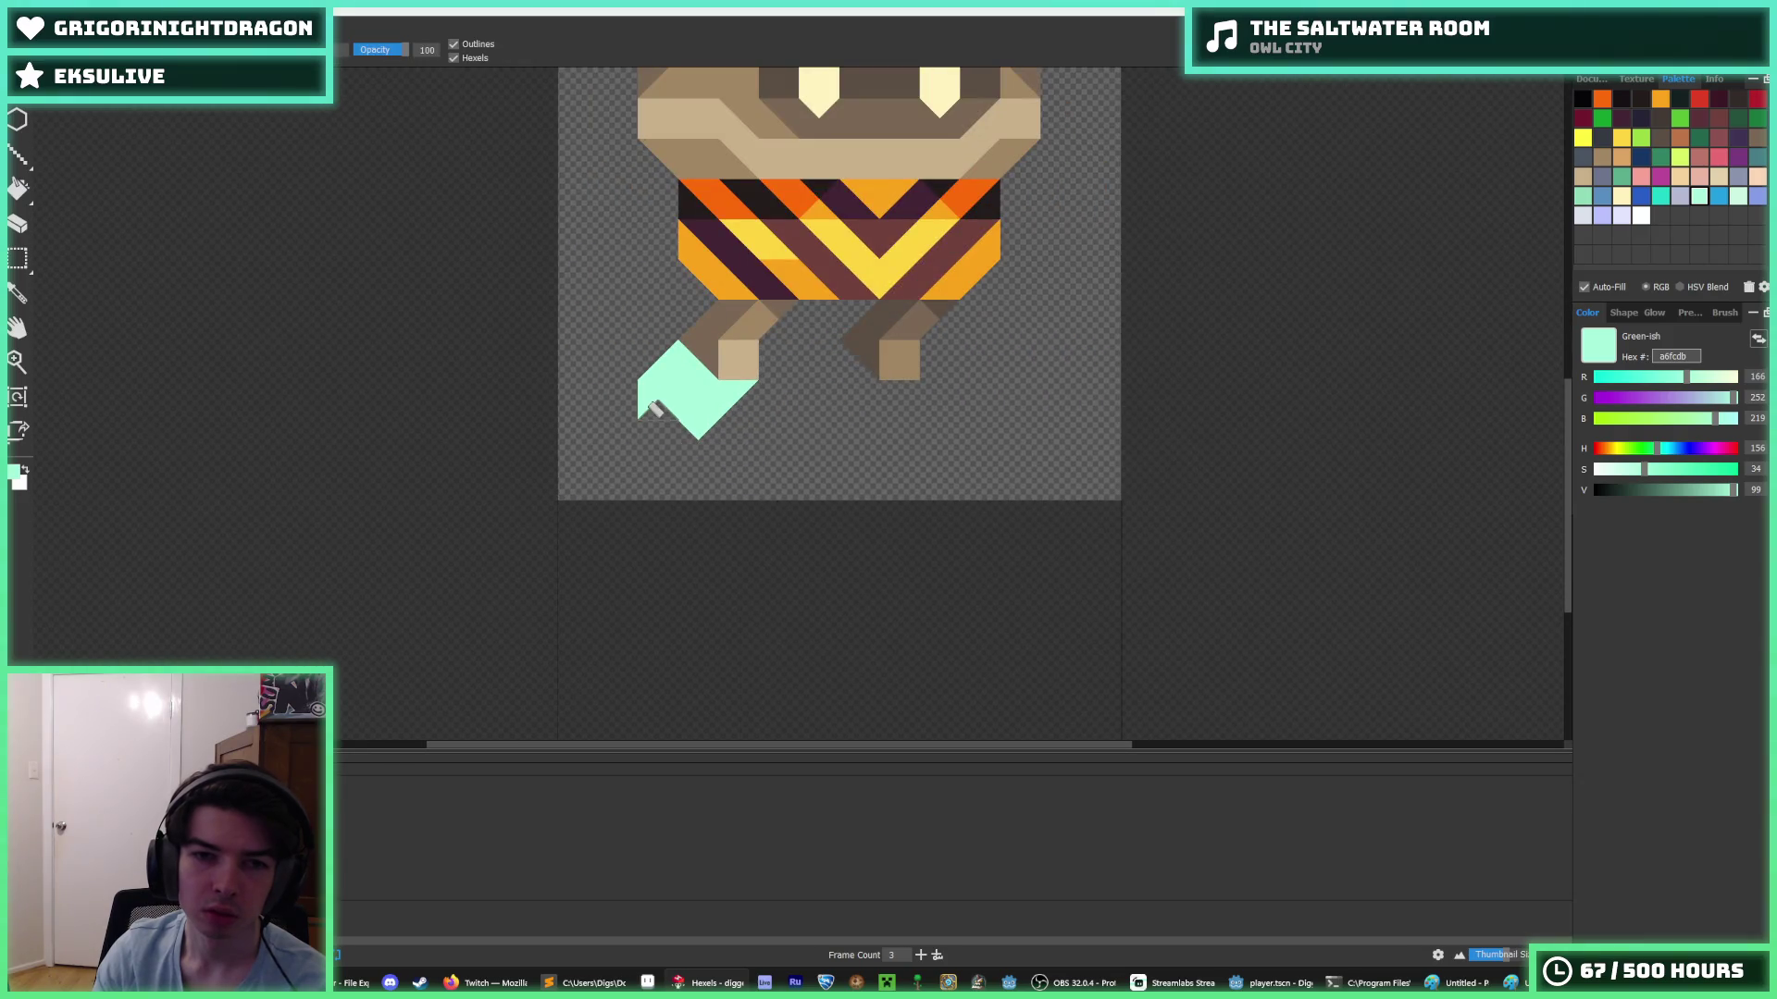
key("b")
left_click(712, 403)
key("e")
left_click(659, 407)
key("b")
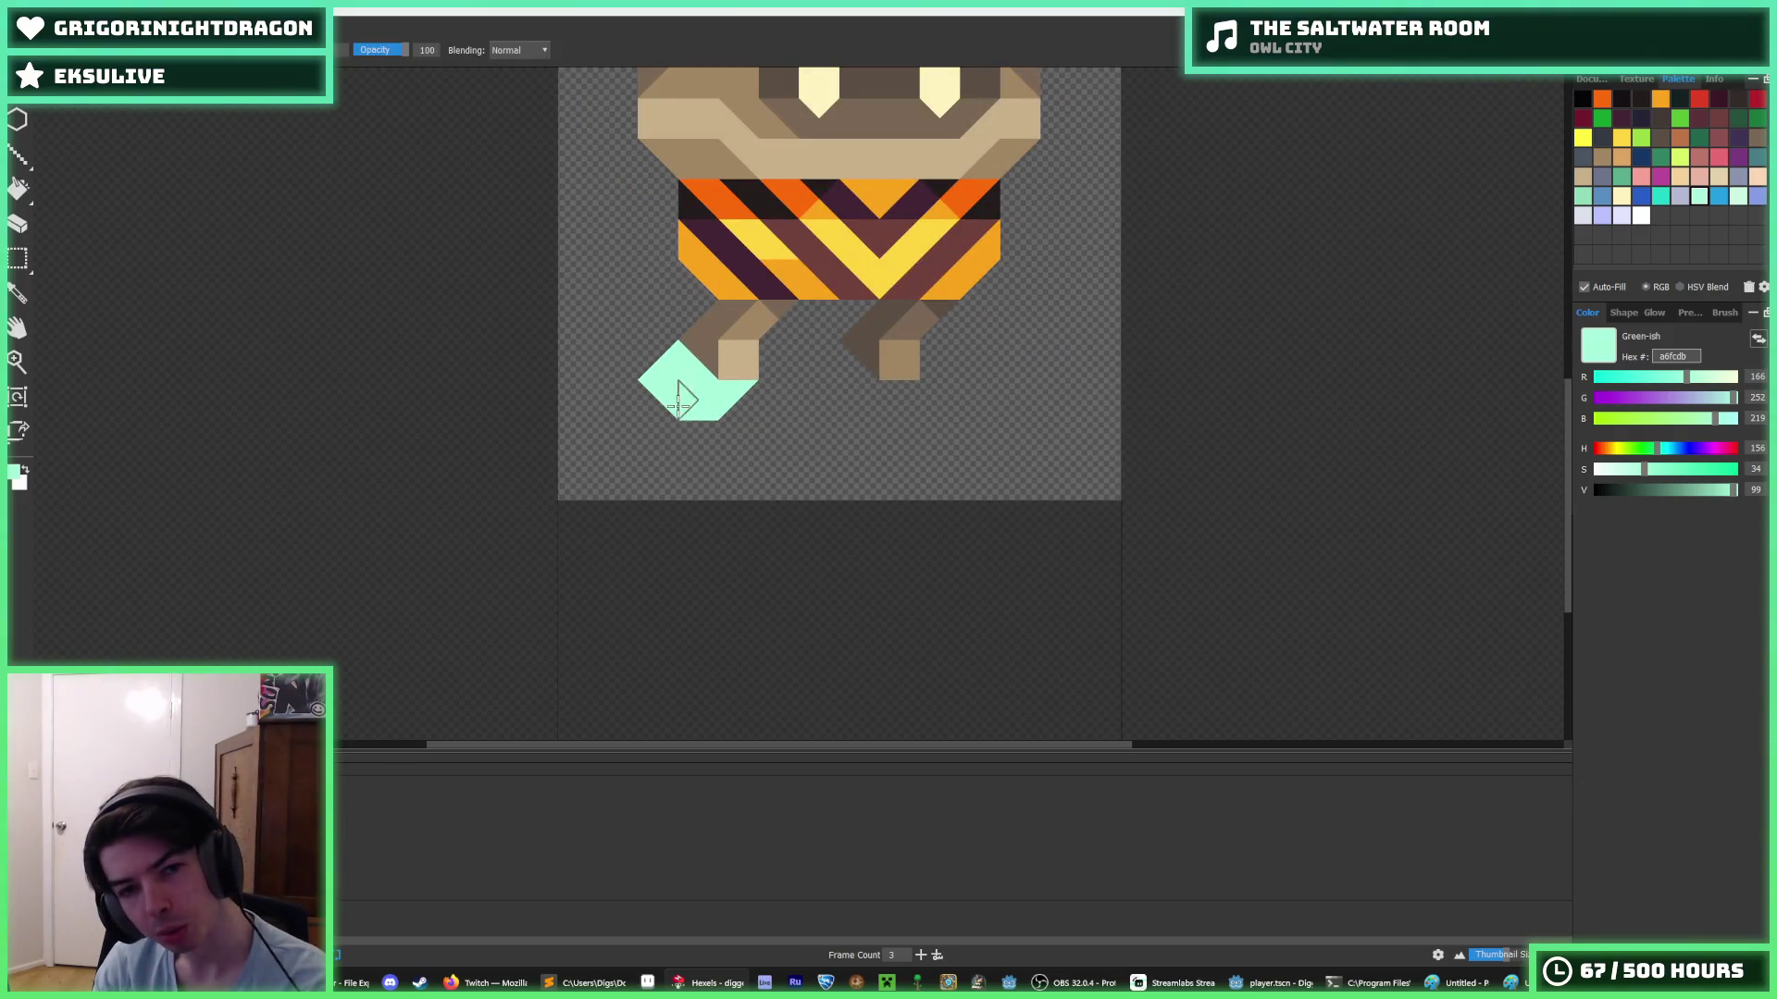
key("e")
left_click(679, 400)
key("b")
key("e")
left_click(699, 414)
key("b")
- Fill the mint chevron into a solid boot, touch up its outline, and preview zoomed out
left_click(705, 414)
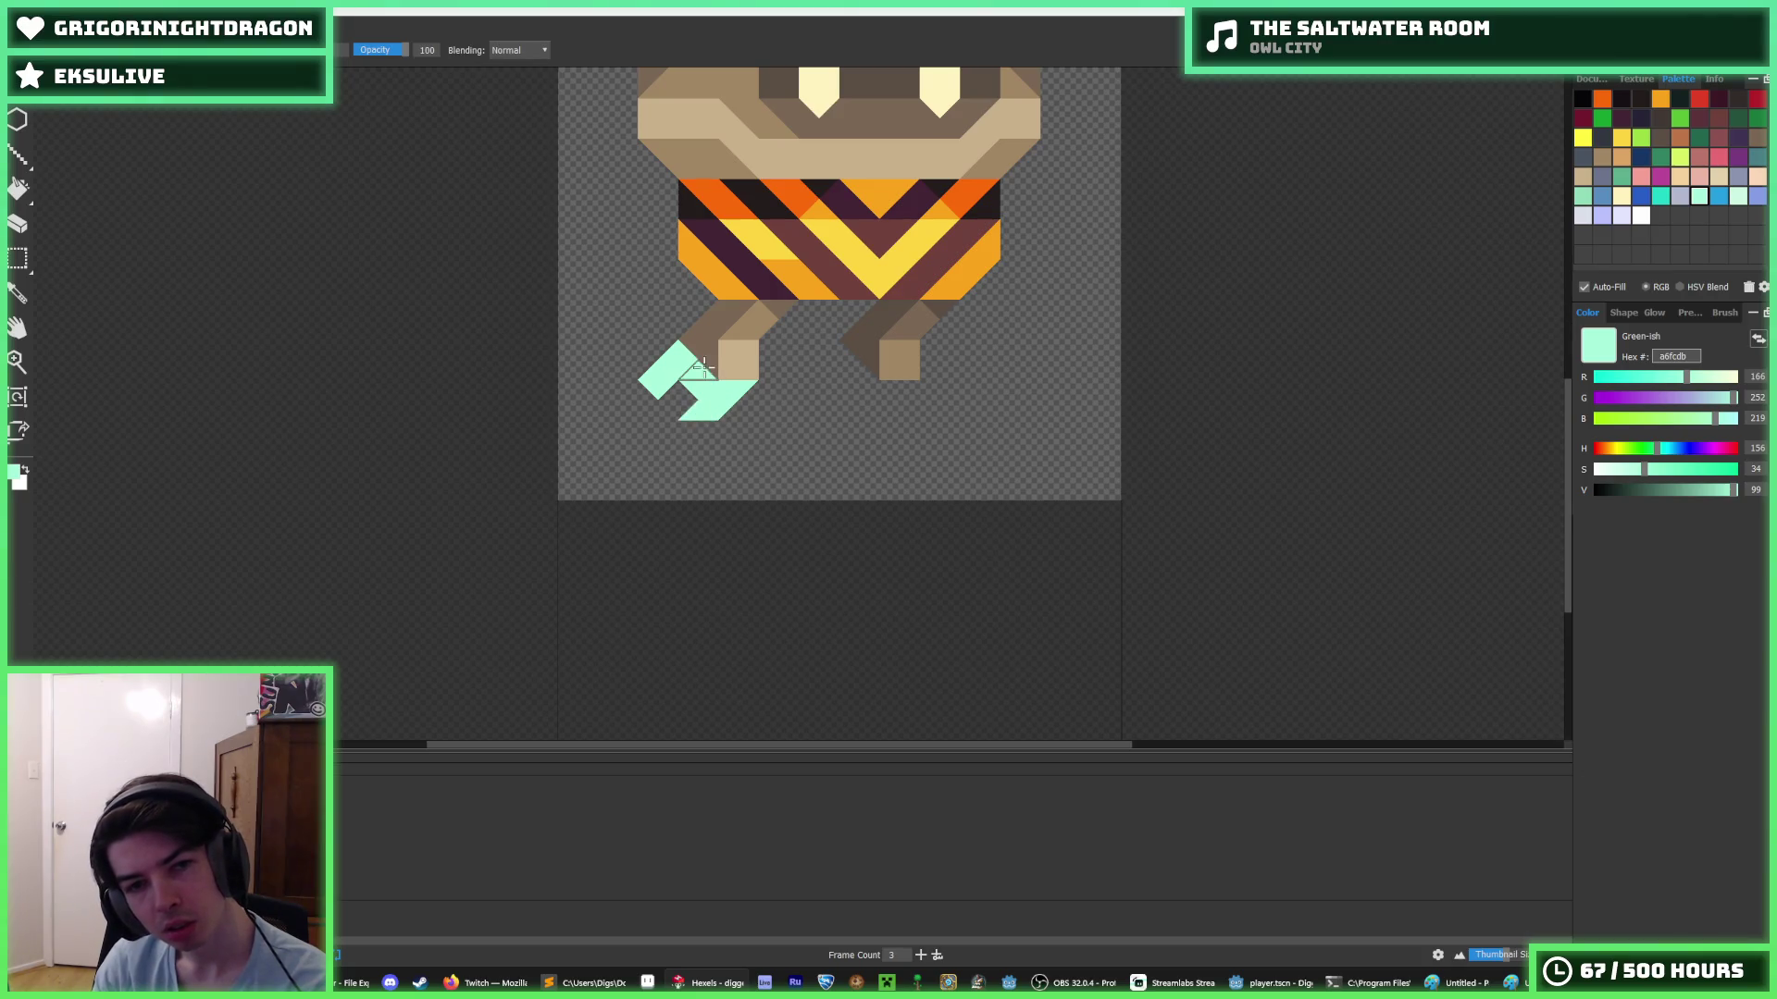
left_click(689, 398)
left_click(671, 398)
left_click(668, 396)
left_click(668, 397)
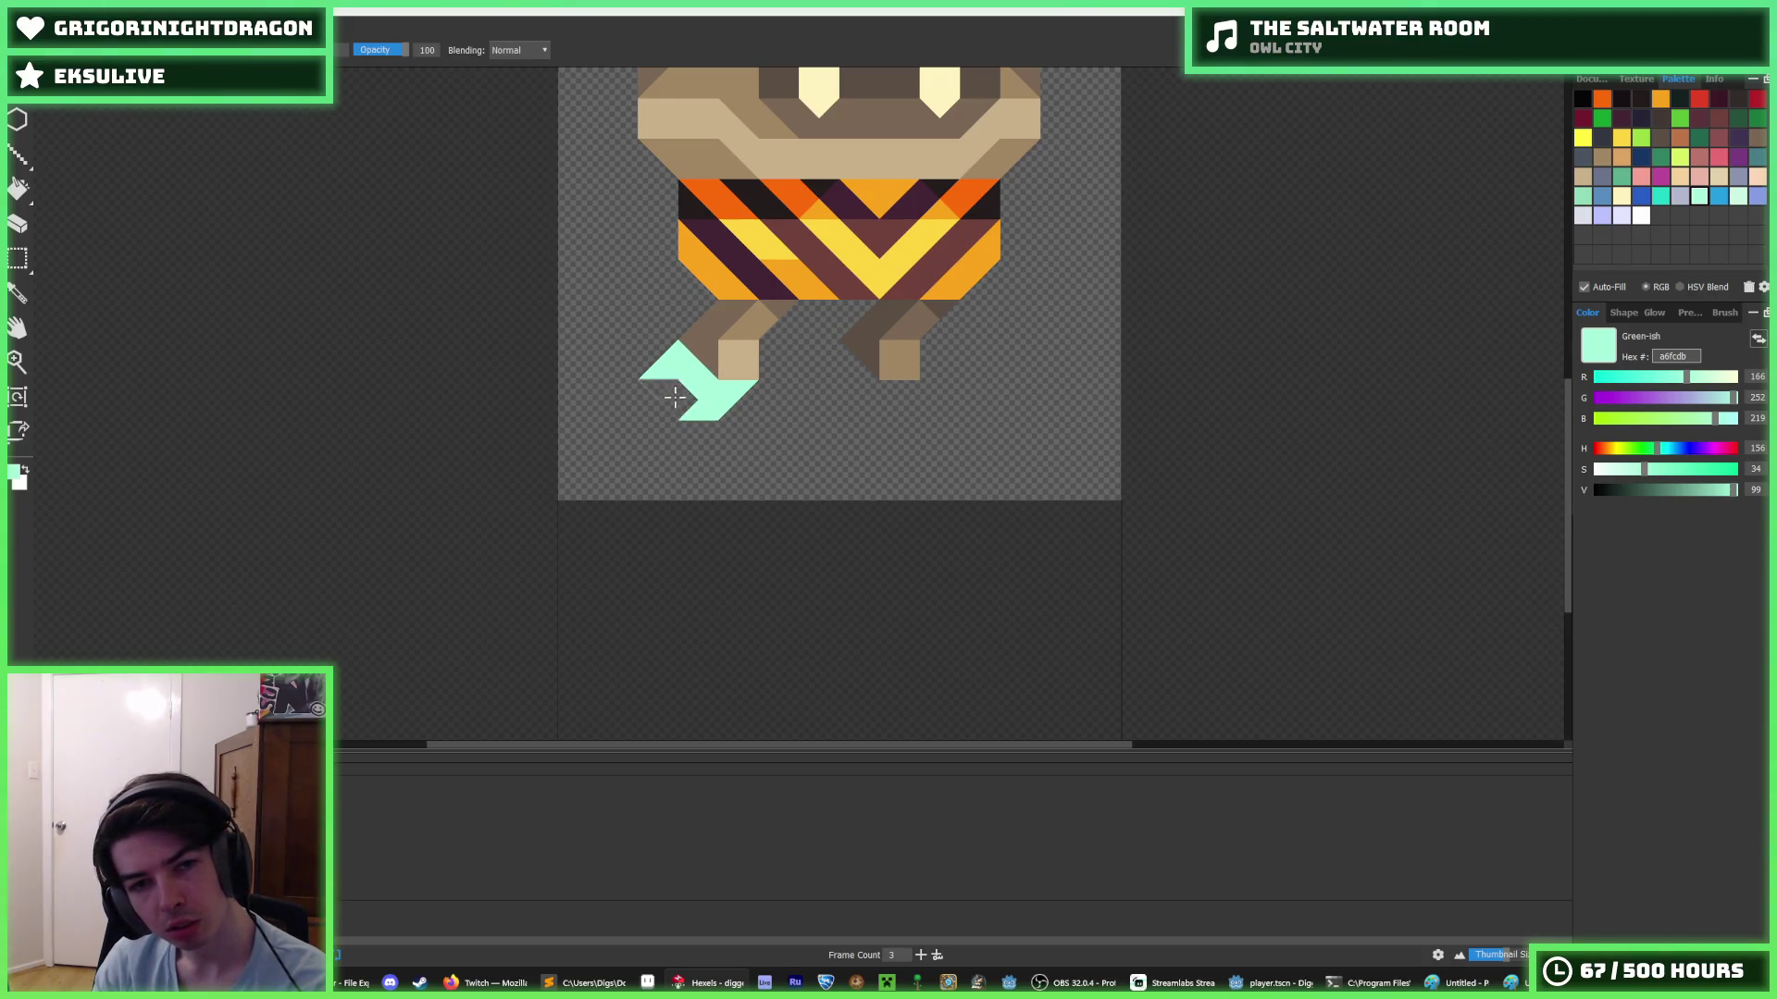
left_click(685, 407)
scroll(805, 392, "down", 4)
key("i")
scroll(817, 389, "down", 2)
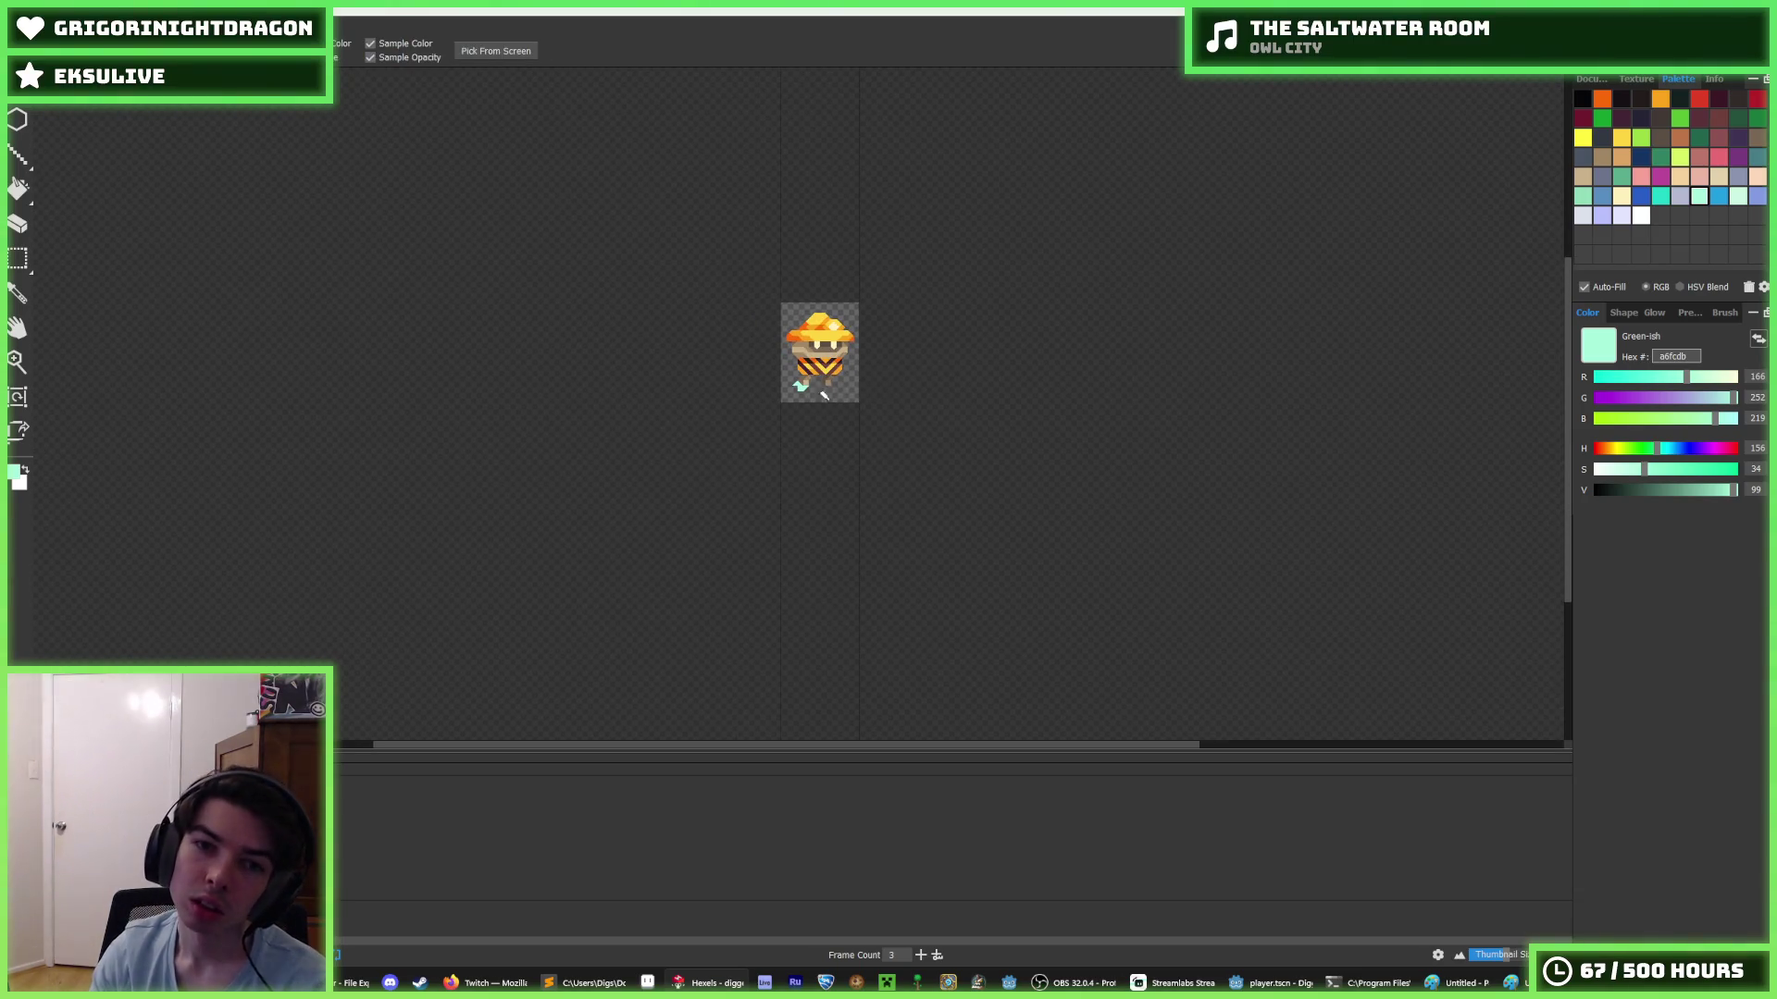
scroll(809, 389, "up", 6)
key("b")
scroll(894, 277, "up", 2)
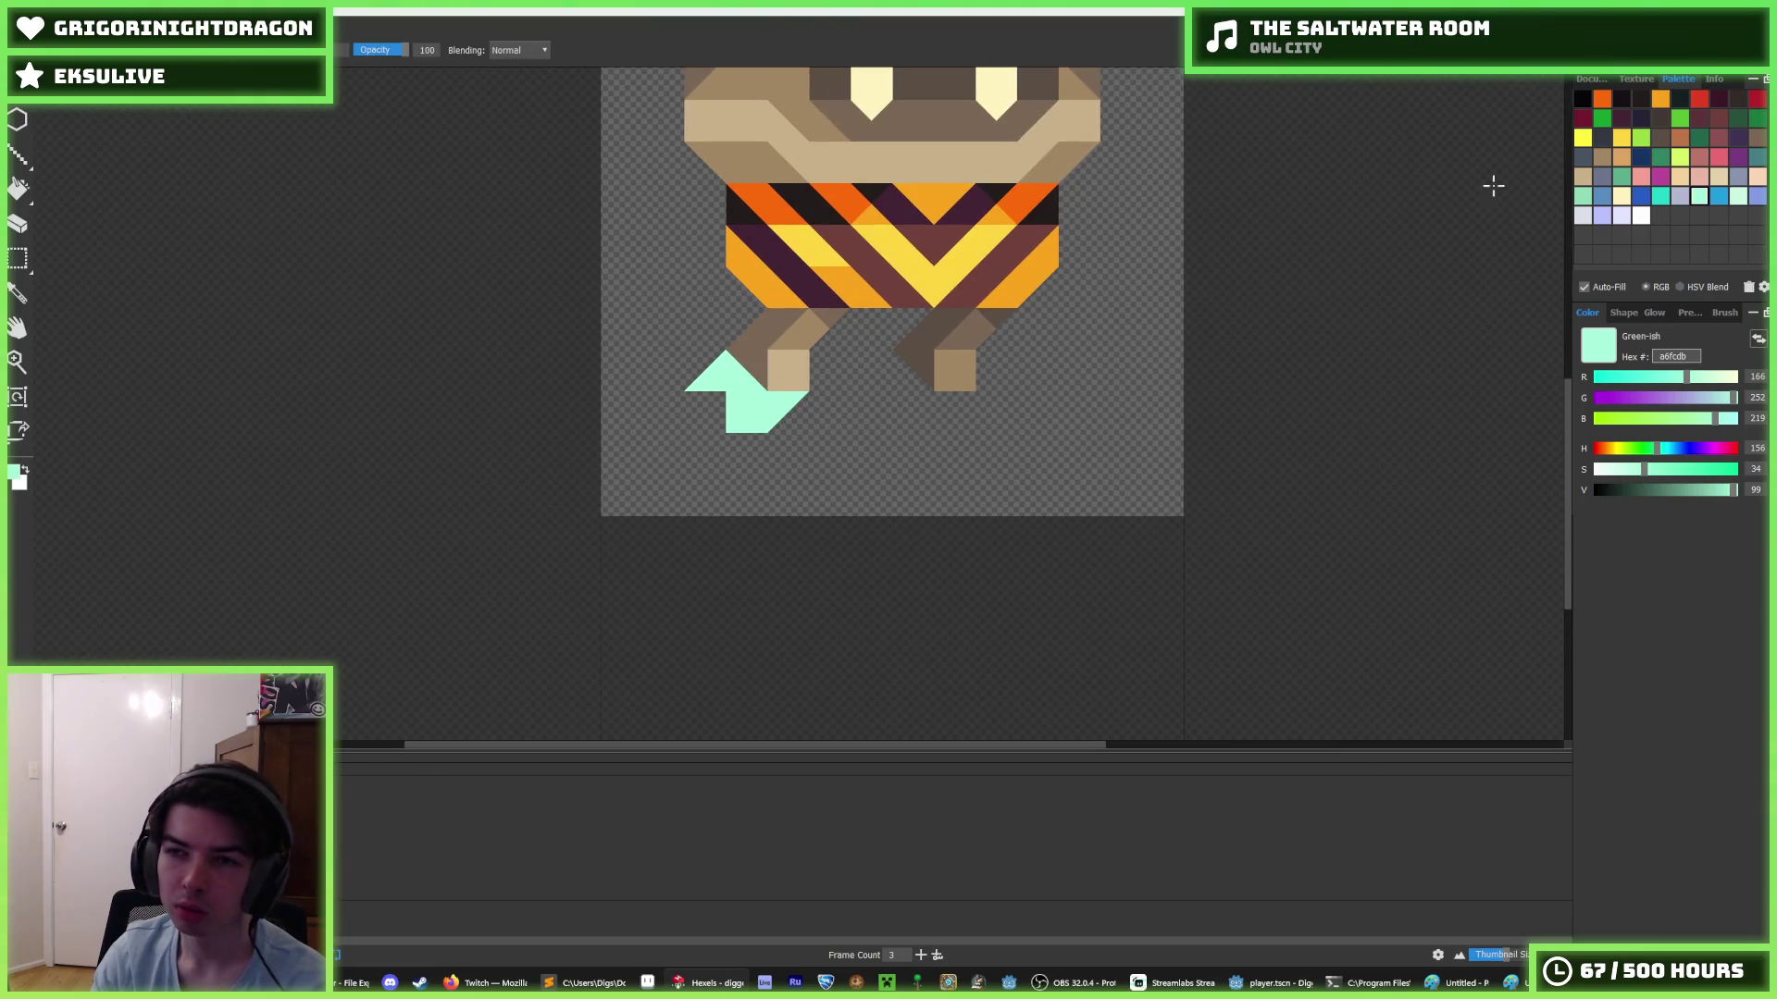
- Touch up the left boot with teal 20d6c7 lower-left and mint a6fcdb lower-right triangles
left_click(1661, 196)
mouse_move(731, 407)
left_mouse_down()
mouse_move(782, 412)
mouse_move(703, 393)
mouse_move(712, 374)
mouse_move(759, 412)
mouse_move(796, 403)
mouse_move(767, 406)
left_mouse_up()
left_click(746, 390, "alt")
left_click(734, 410, "alt")
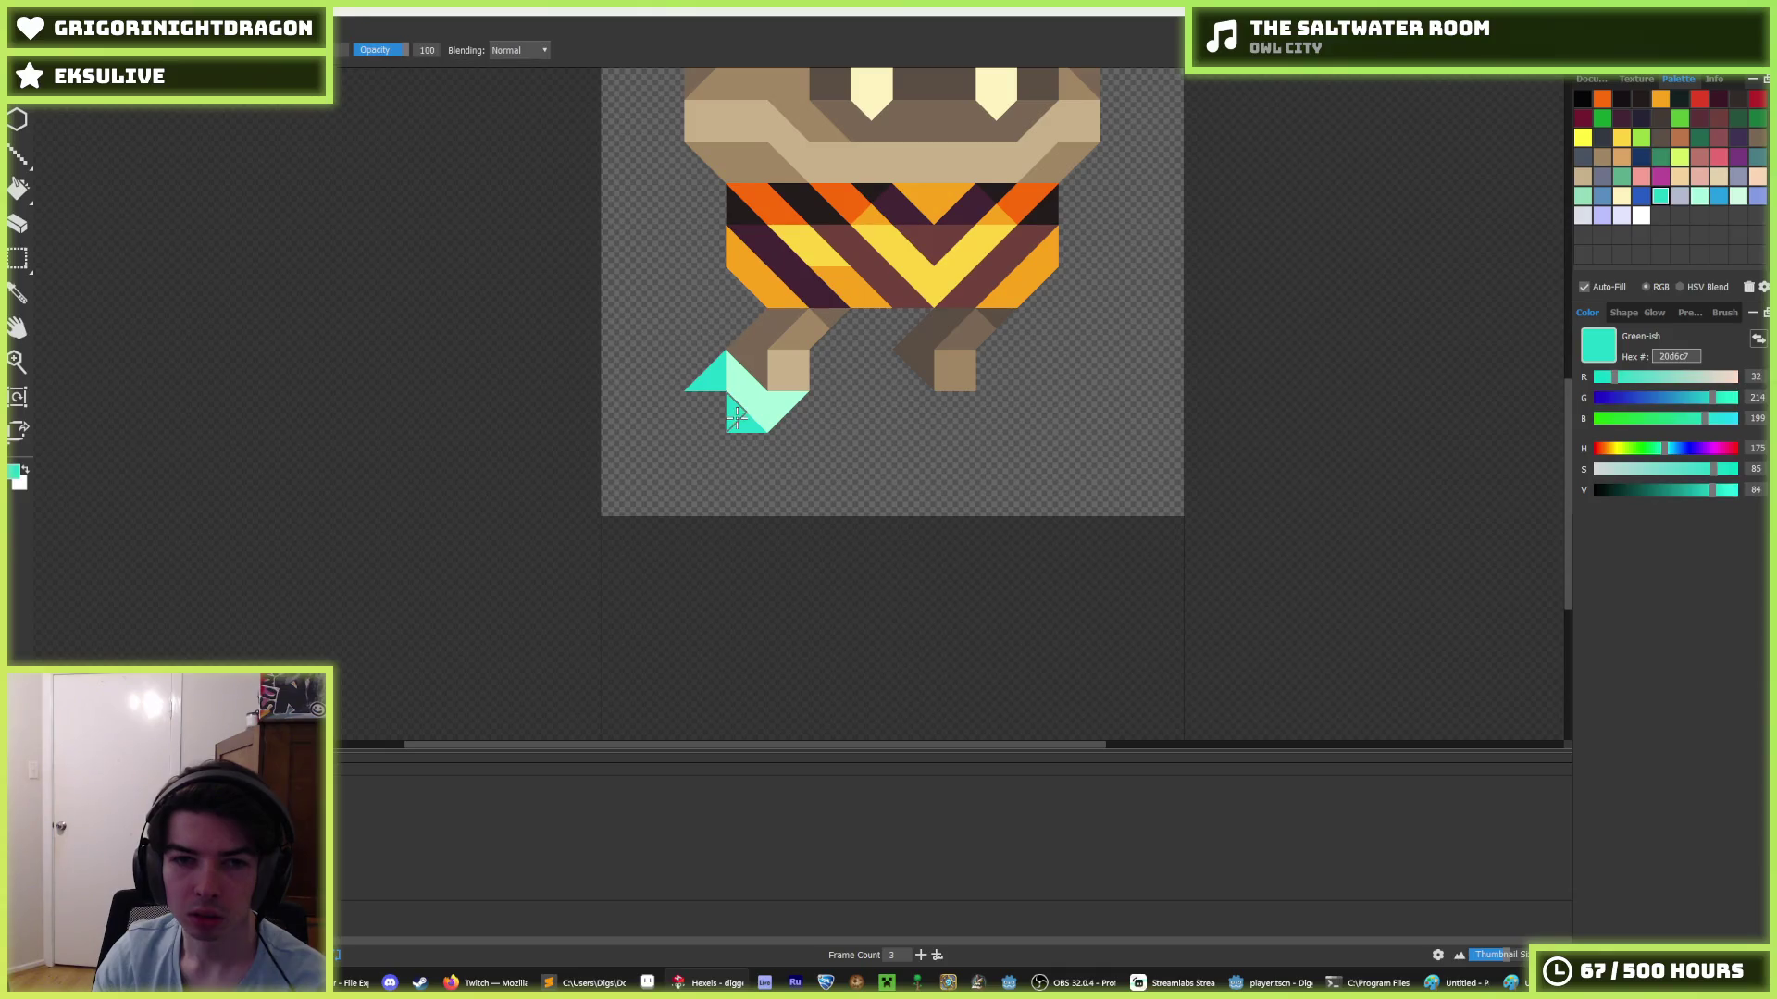
left_click(754, 396, "alt")
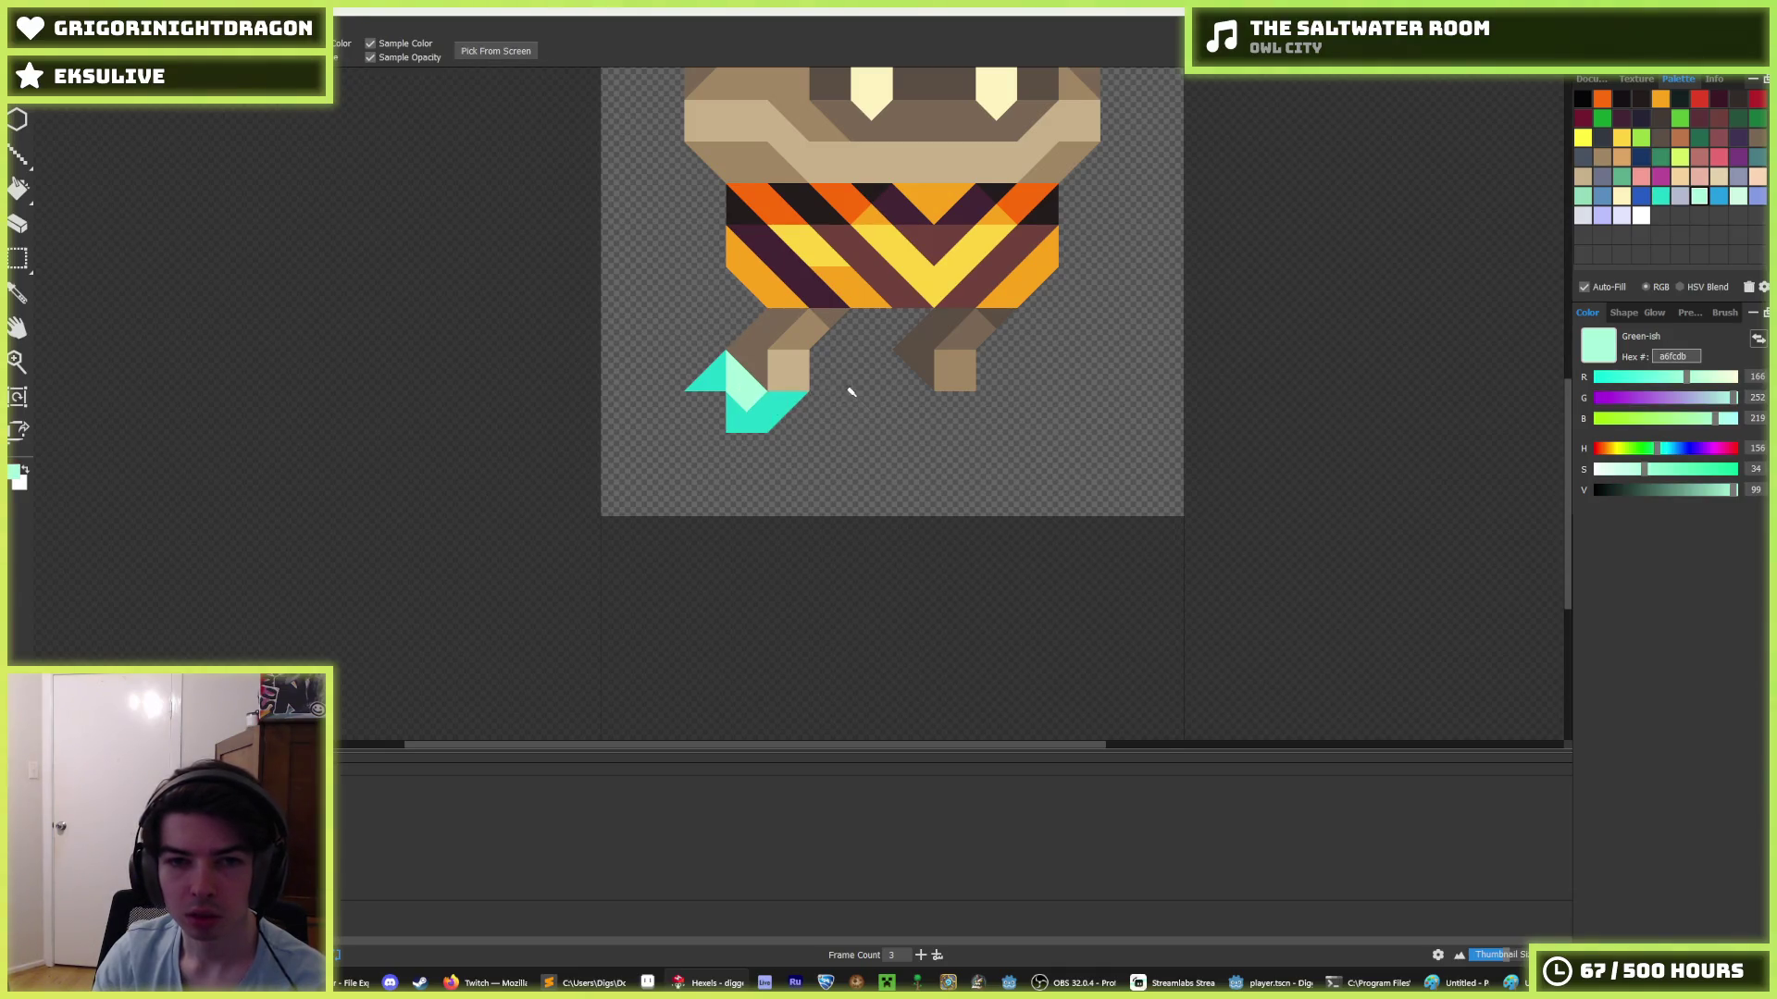
scroll(795, 402, "down", 5)
scroll(797, 398, "up", 3)
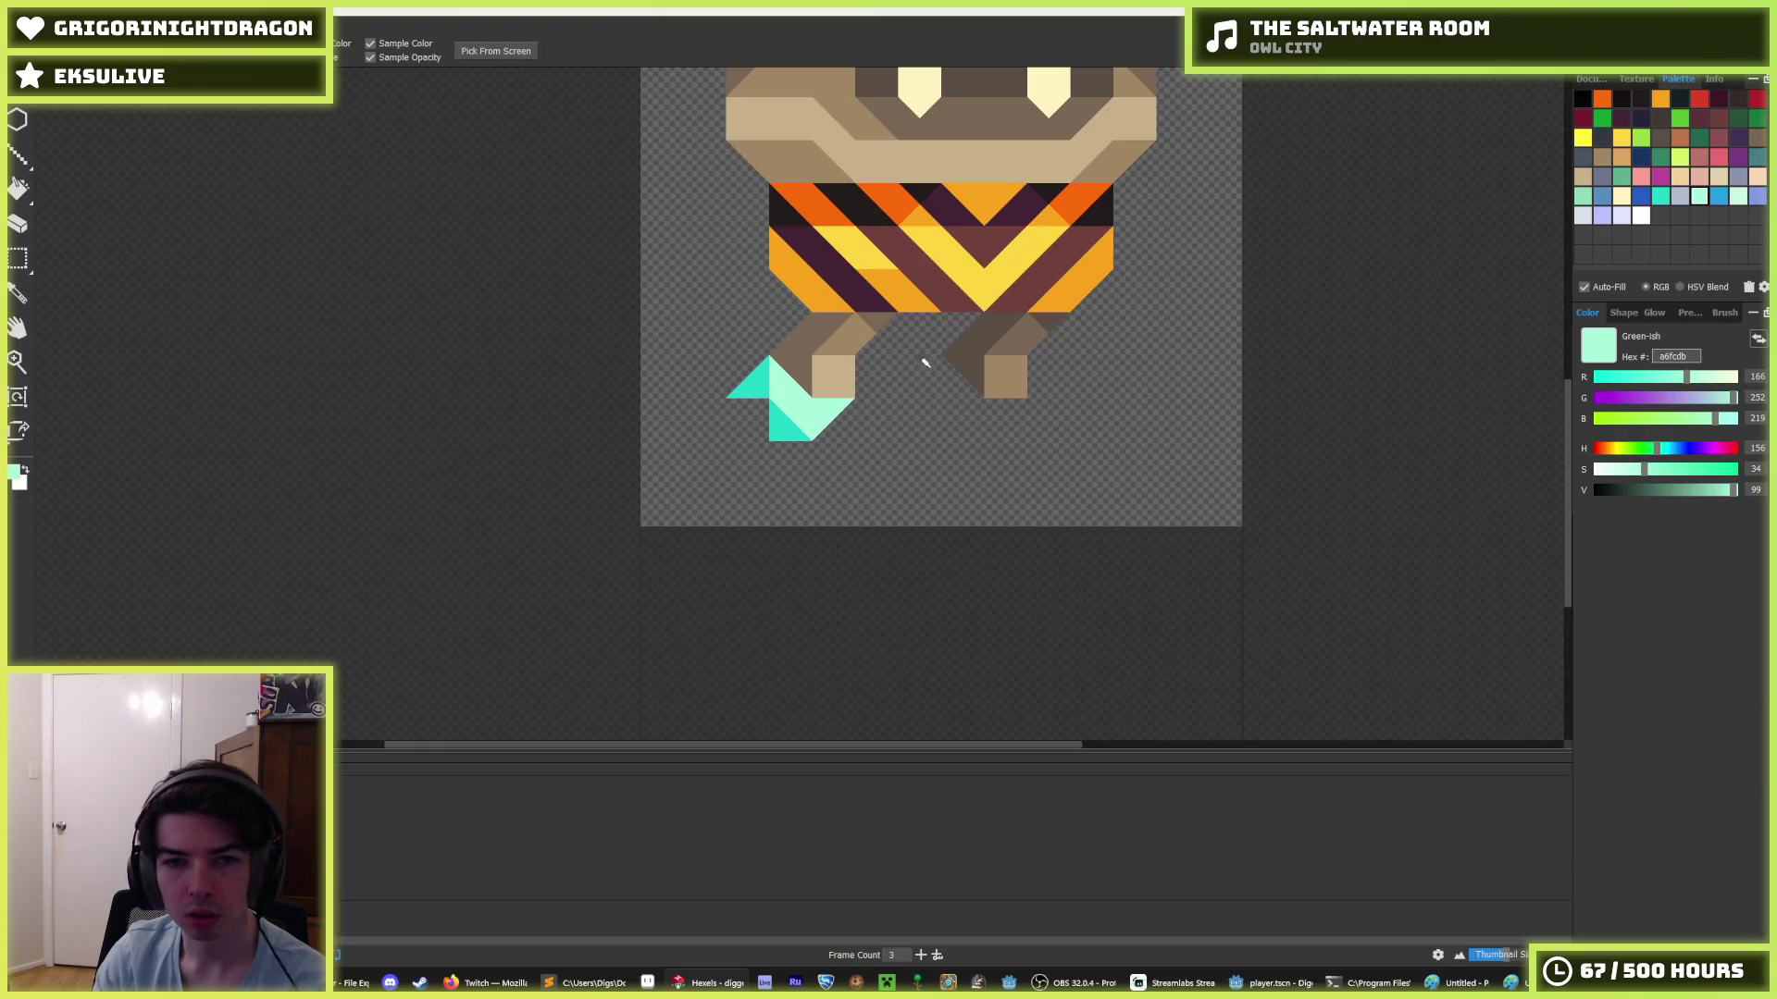
scroll(991, 357, "down", 5)
scroll(984, 349, "up", 4)
scroll(833, 384, "up", 2)
- Marquee-select the boot's teal triangle and move it to a new position
key("m")
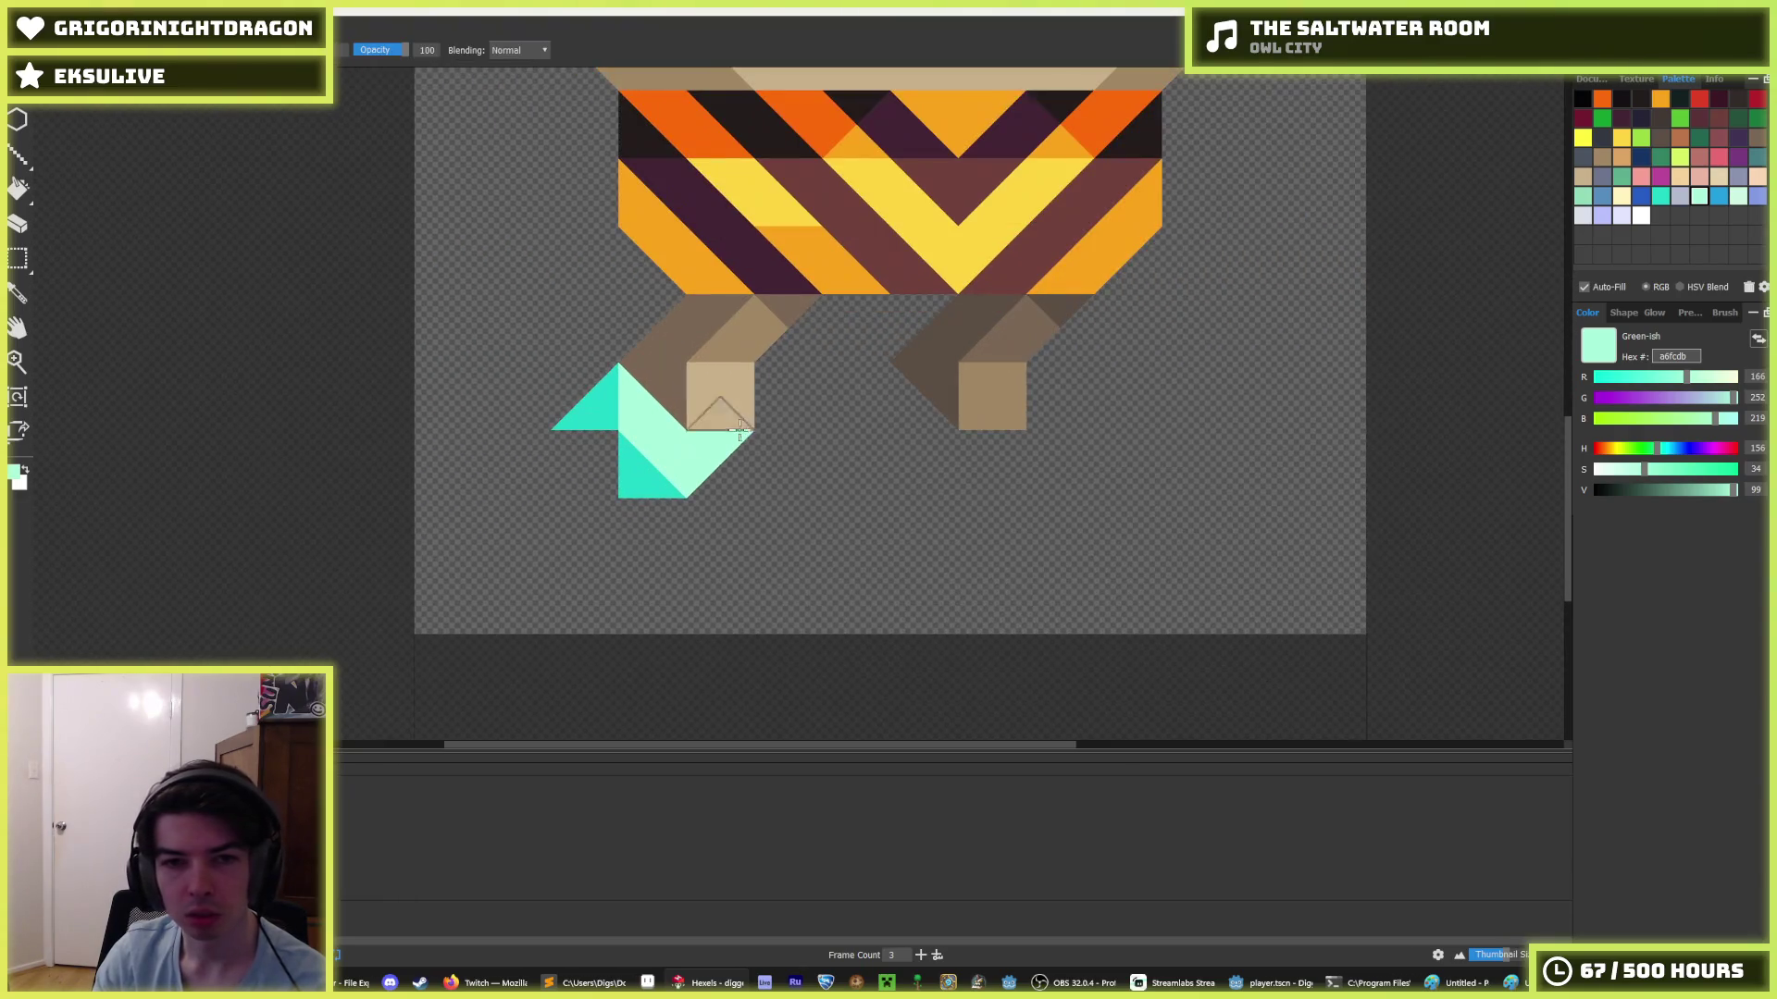
mouse_move(555, 435)
left_mouse_down()
mouse_move(741, 546)
mouse_move(641, 427)
left_mouse_up()
left_click(841, 414)
- Paint mint triangles on the right foot and fill its lower triangles with teal sampled from the left boot
key("b")
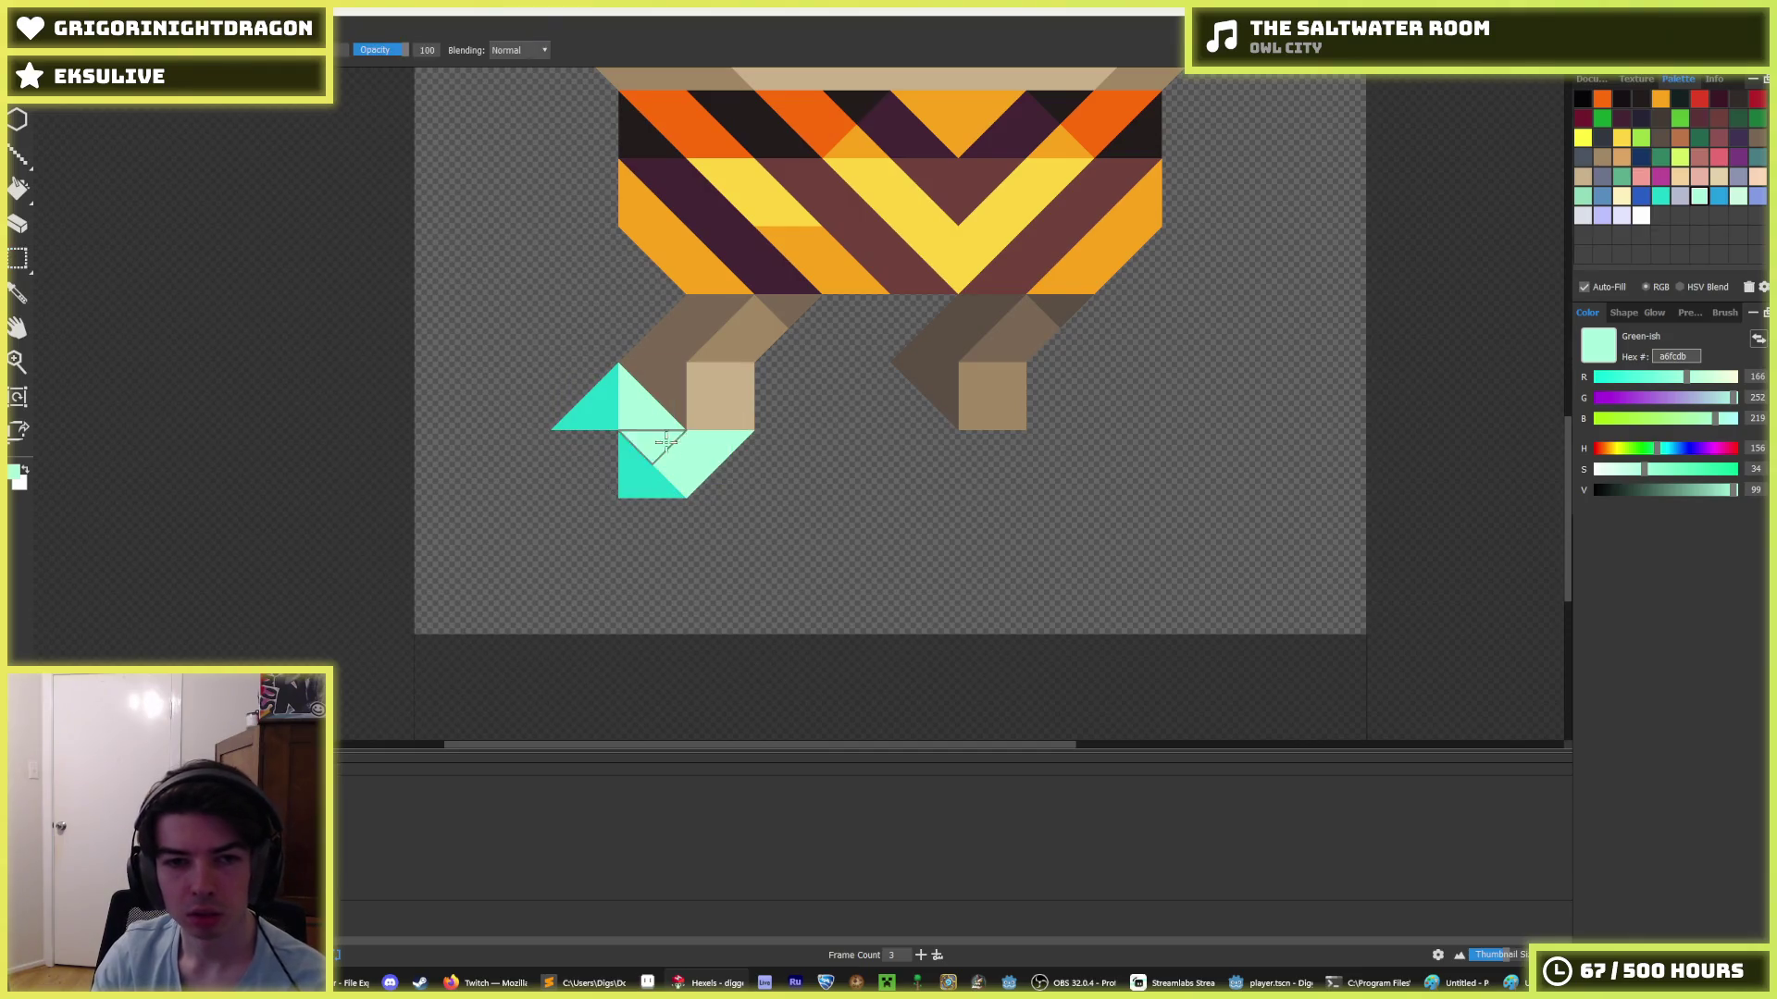
mouse_move(903, 379)
left_mouse_down()
mouse_move(925, 426)
mouse_move(994, 458)
left_mouse_up()
left_click(995, 458)
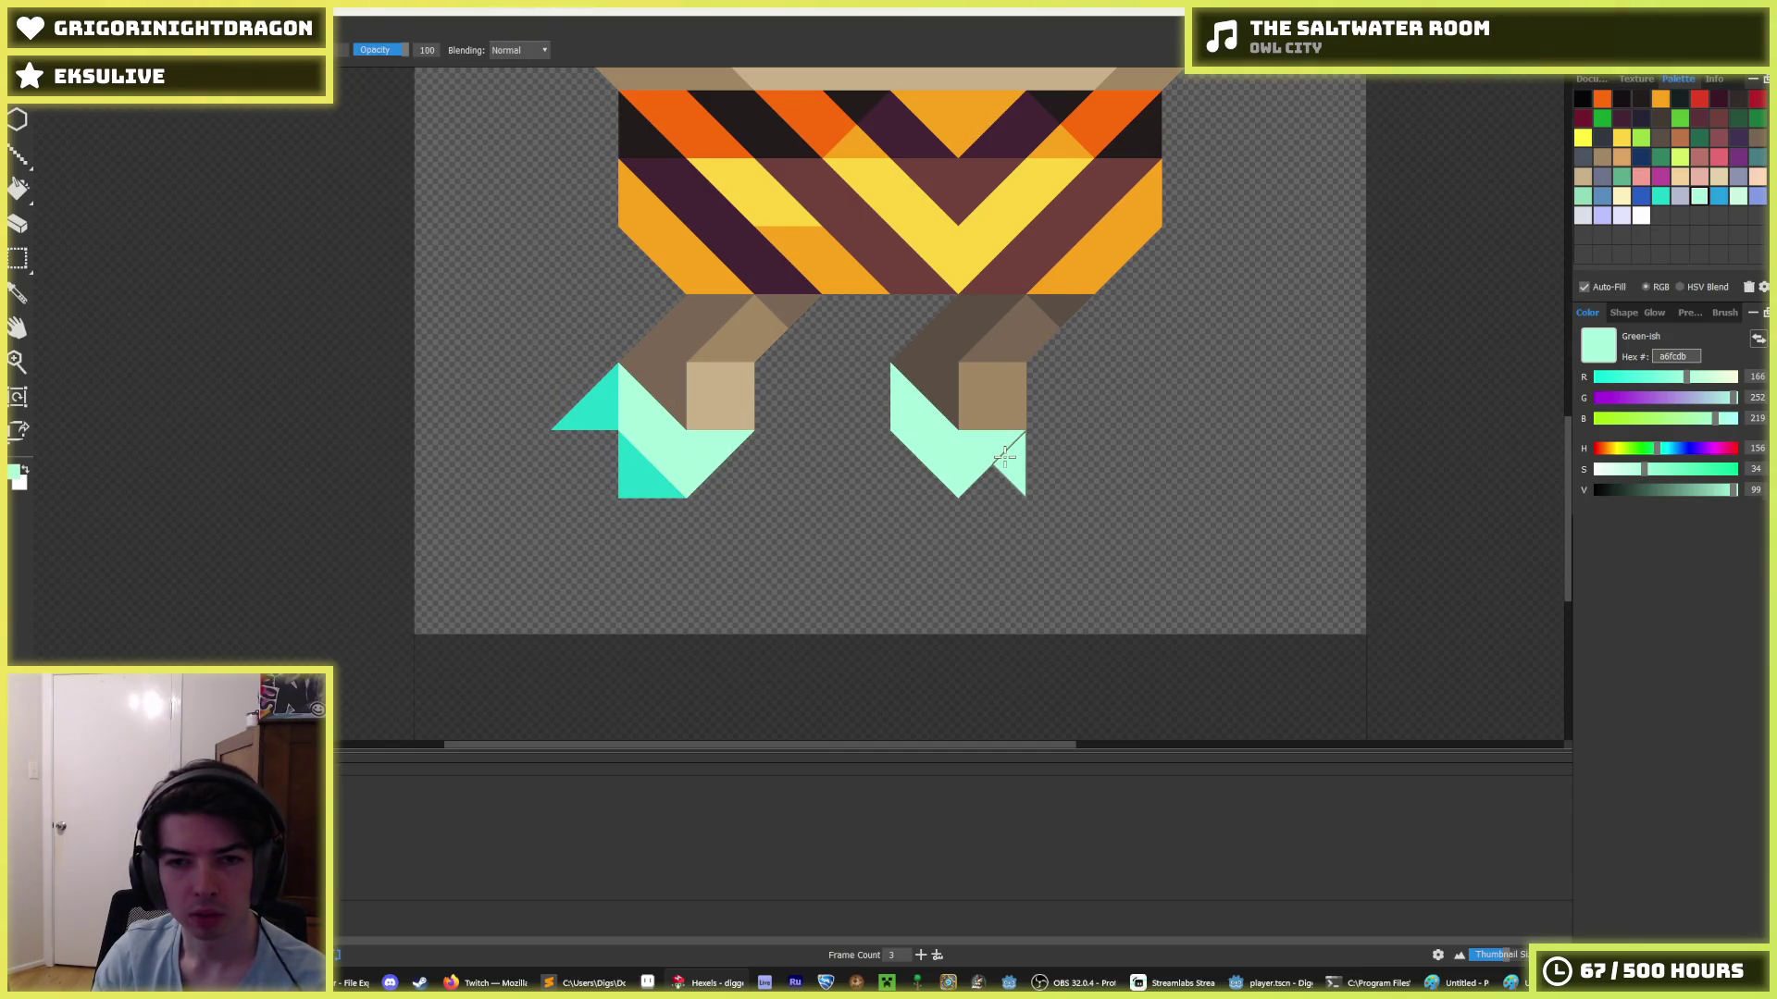
left_click(627, 468, "alt")
left_click(913, 471)
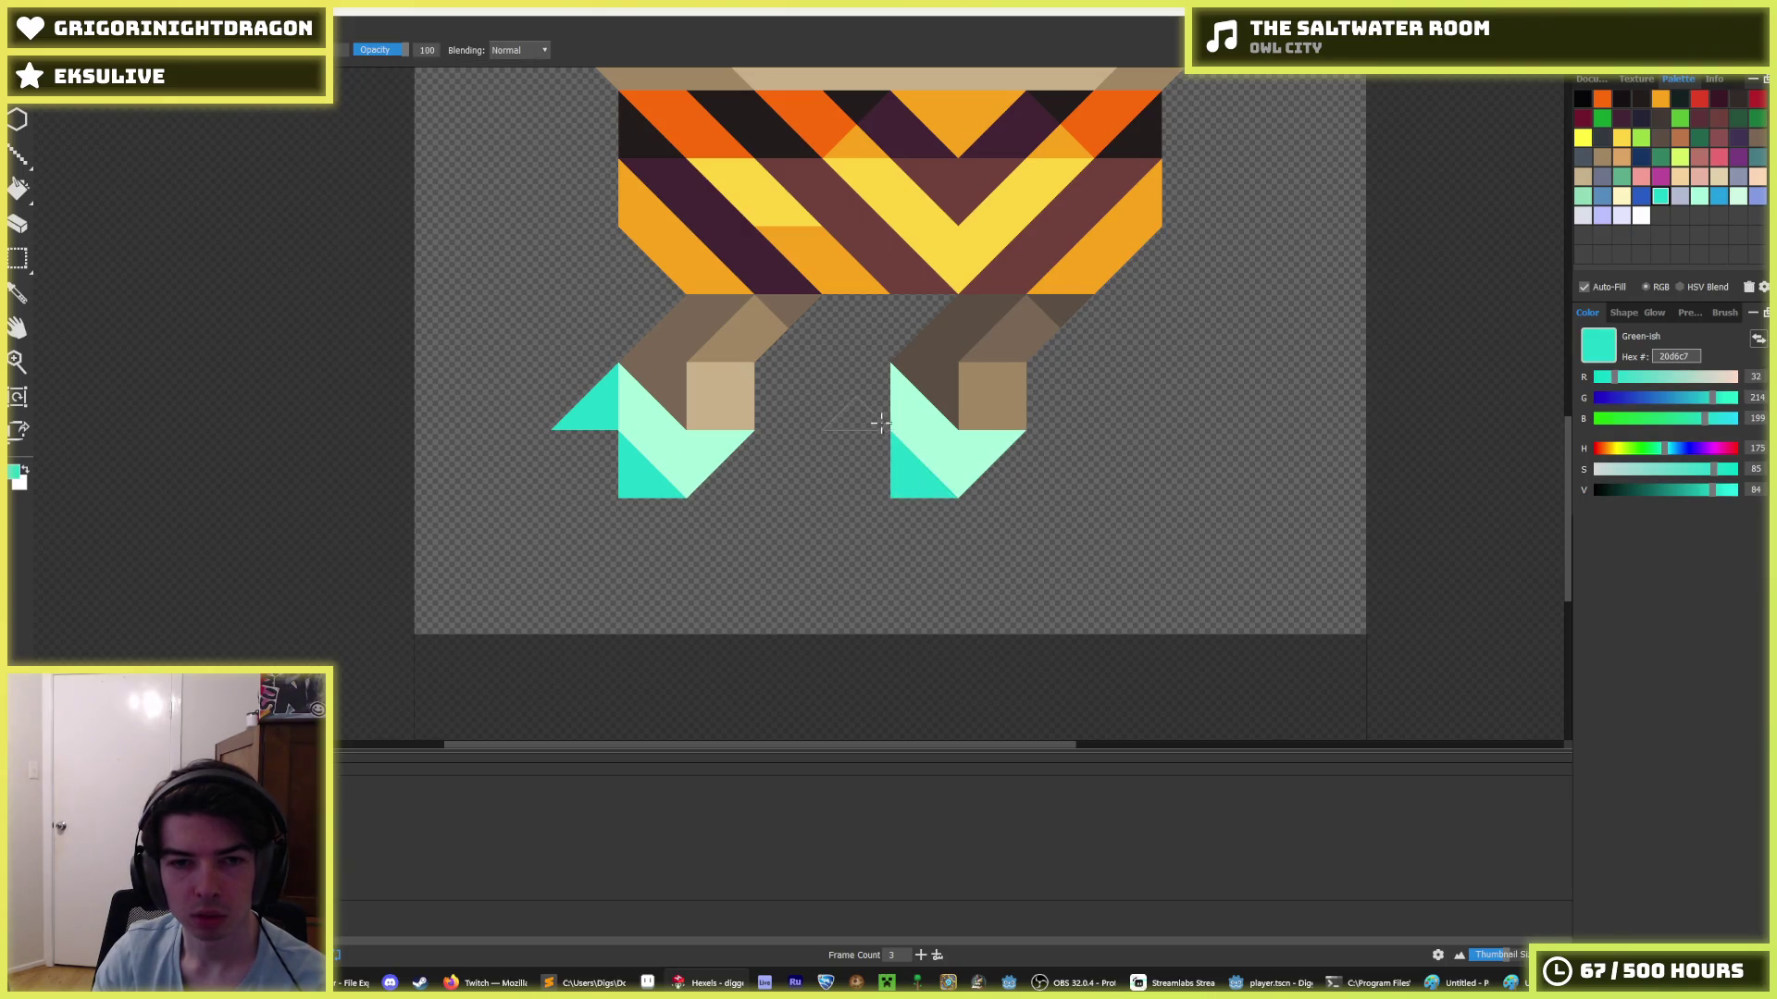
left_click(865, 398)
left_click(856, 421)
scroll(1064, 376, "down", 5)
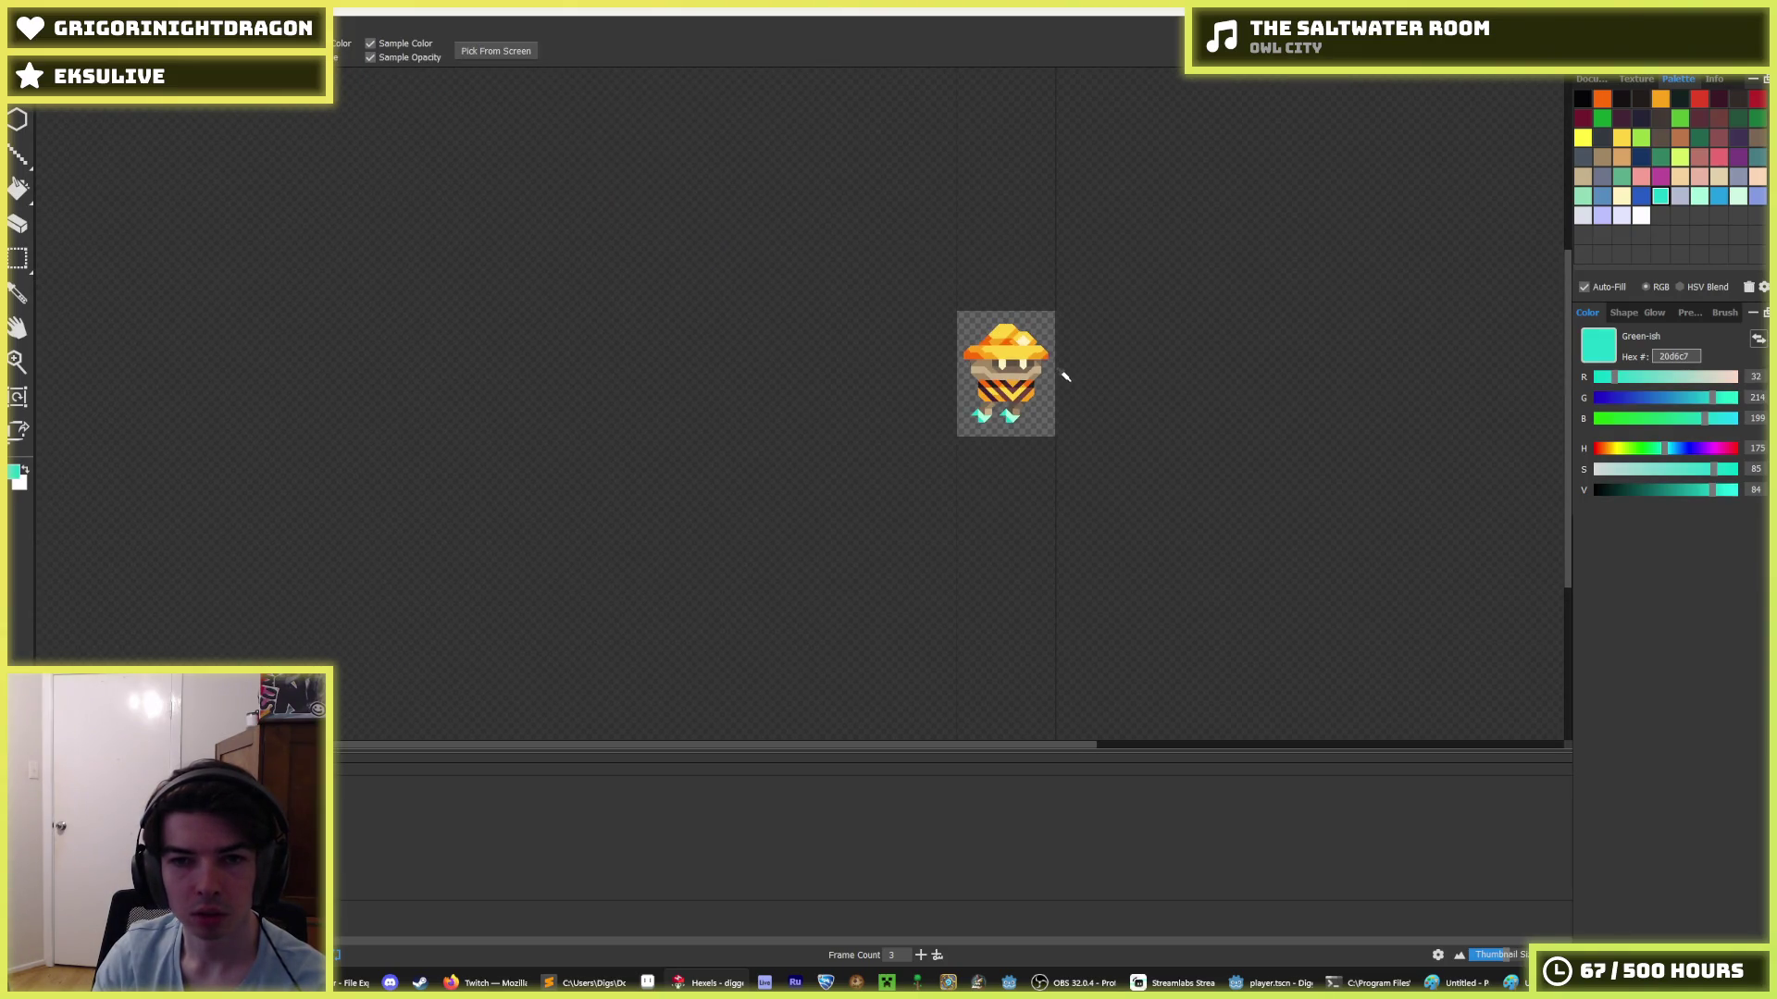
scroll(1064, 376, "down", 3)
scroll(1067, 375, "up", 8)
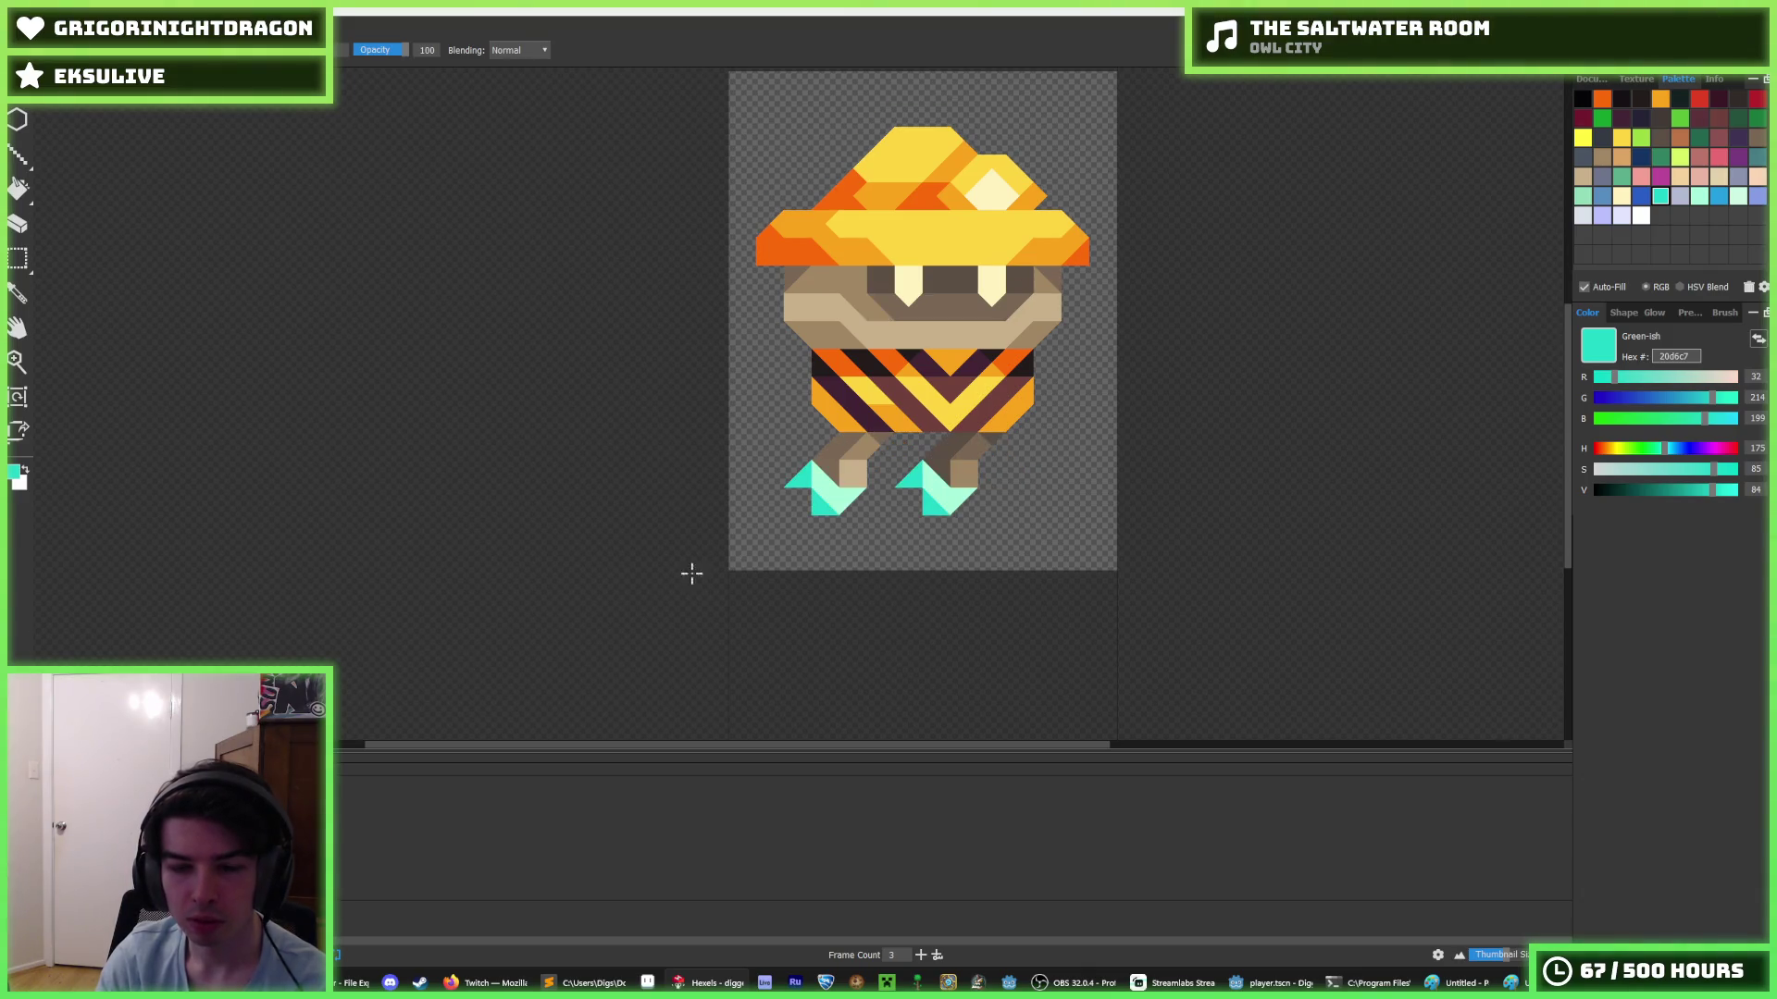
- Marquee-select the area around both boots and paint solid teal boots inside it
key("m")
left_click_drag(783, 487, 990, 540)
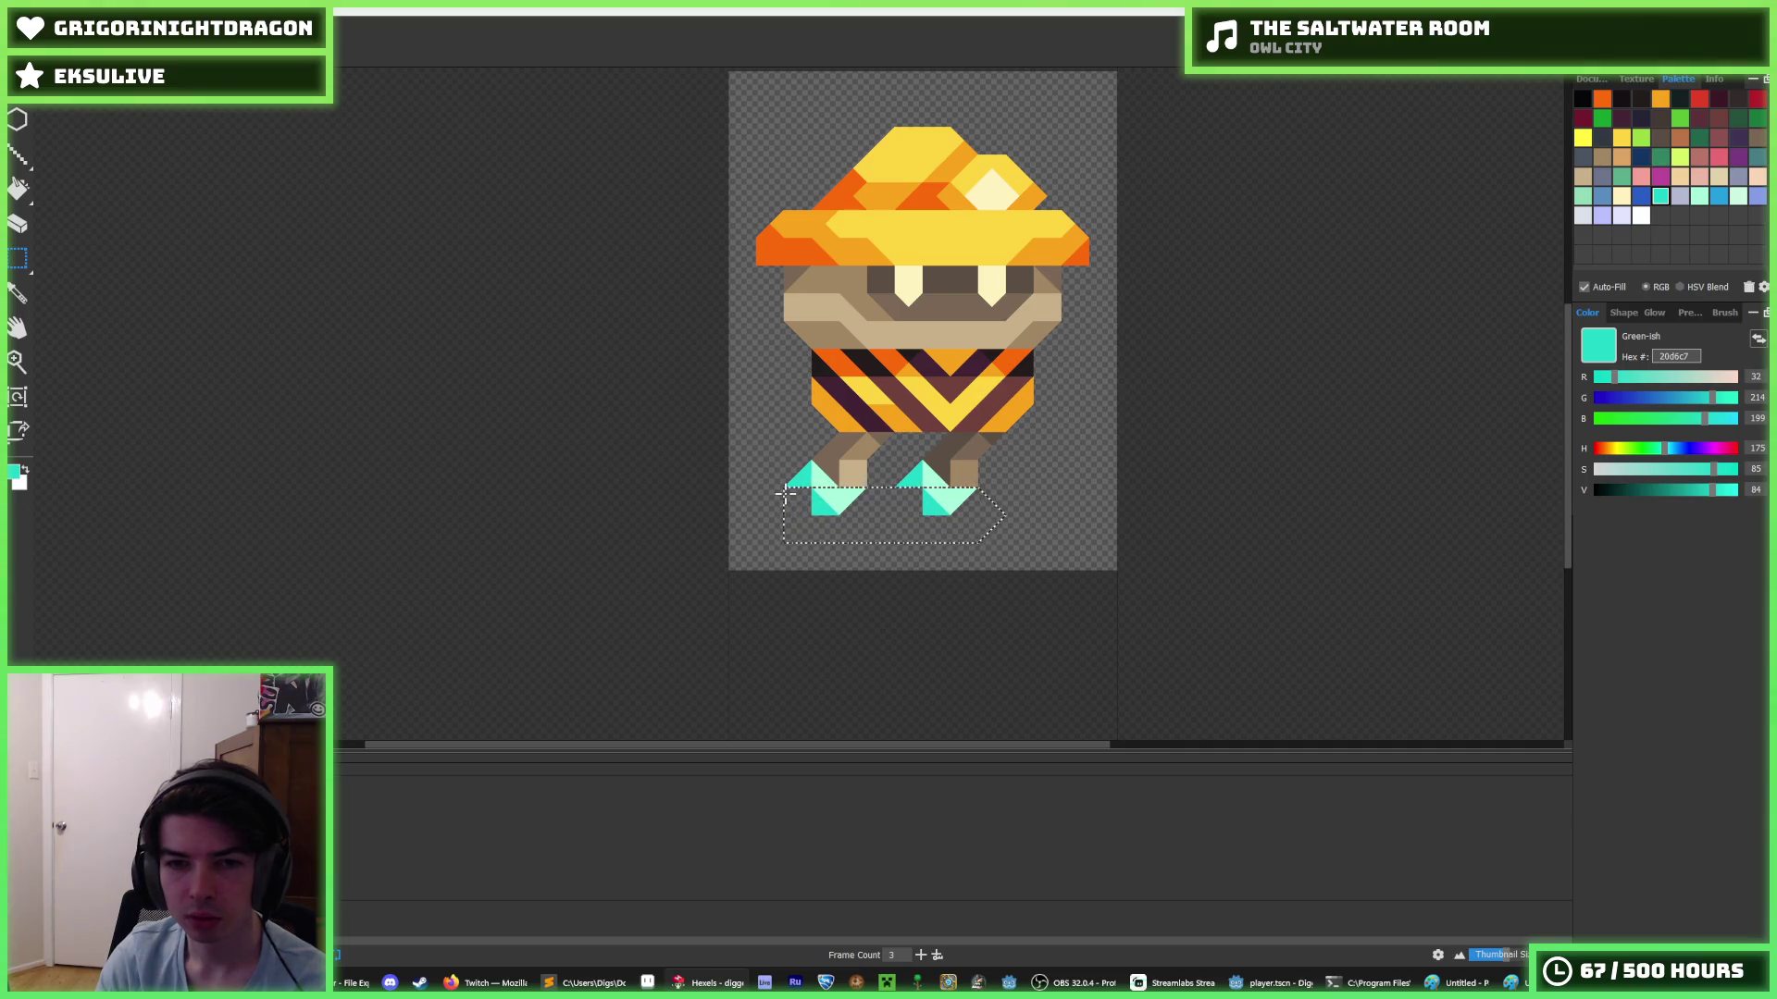
scroll(990, 539, "up", 1)
scroll(991, 539, "up", 1)
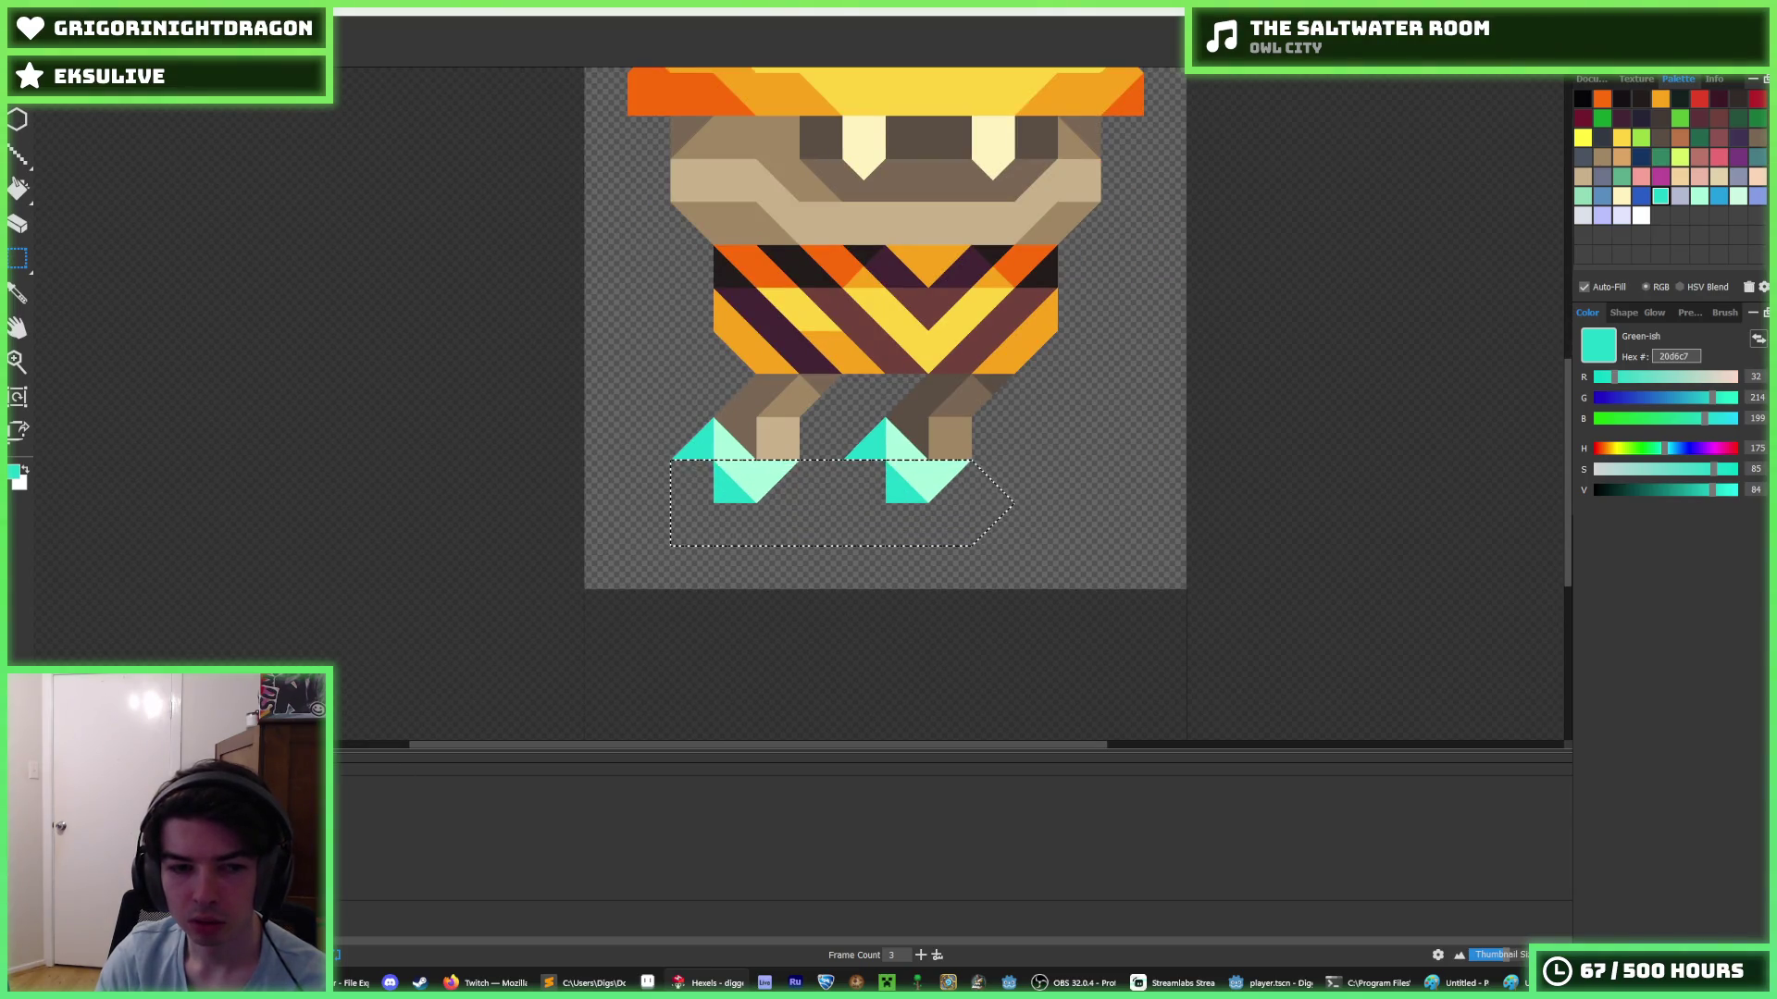
key("b")
mouse_move(789, 474)
left_mouse_down()
mouse_move(794, 495)
mouse_move(970, 463)
mouse_move(981, 490)
mouse_move(962, 500)
mouse_move(1036, 477)
left_mouse_up()
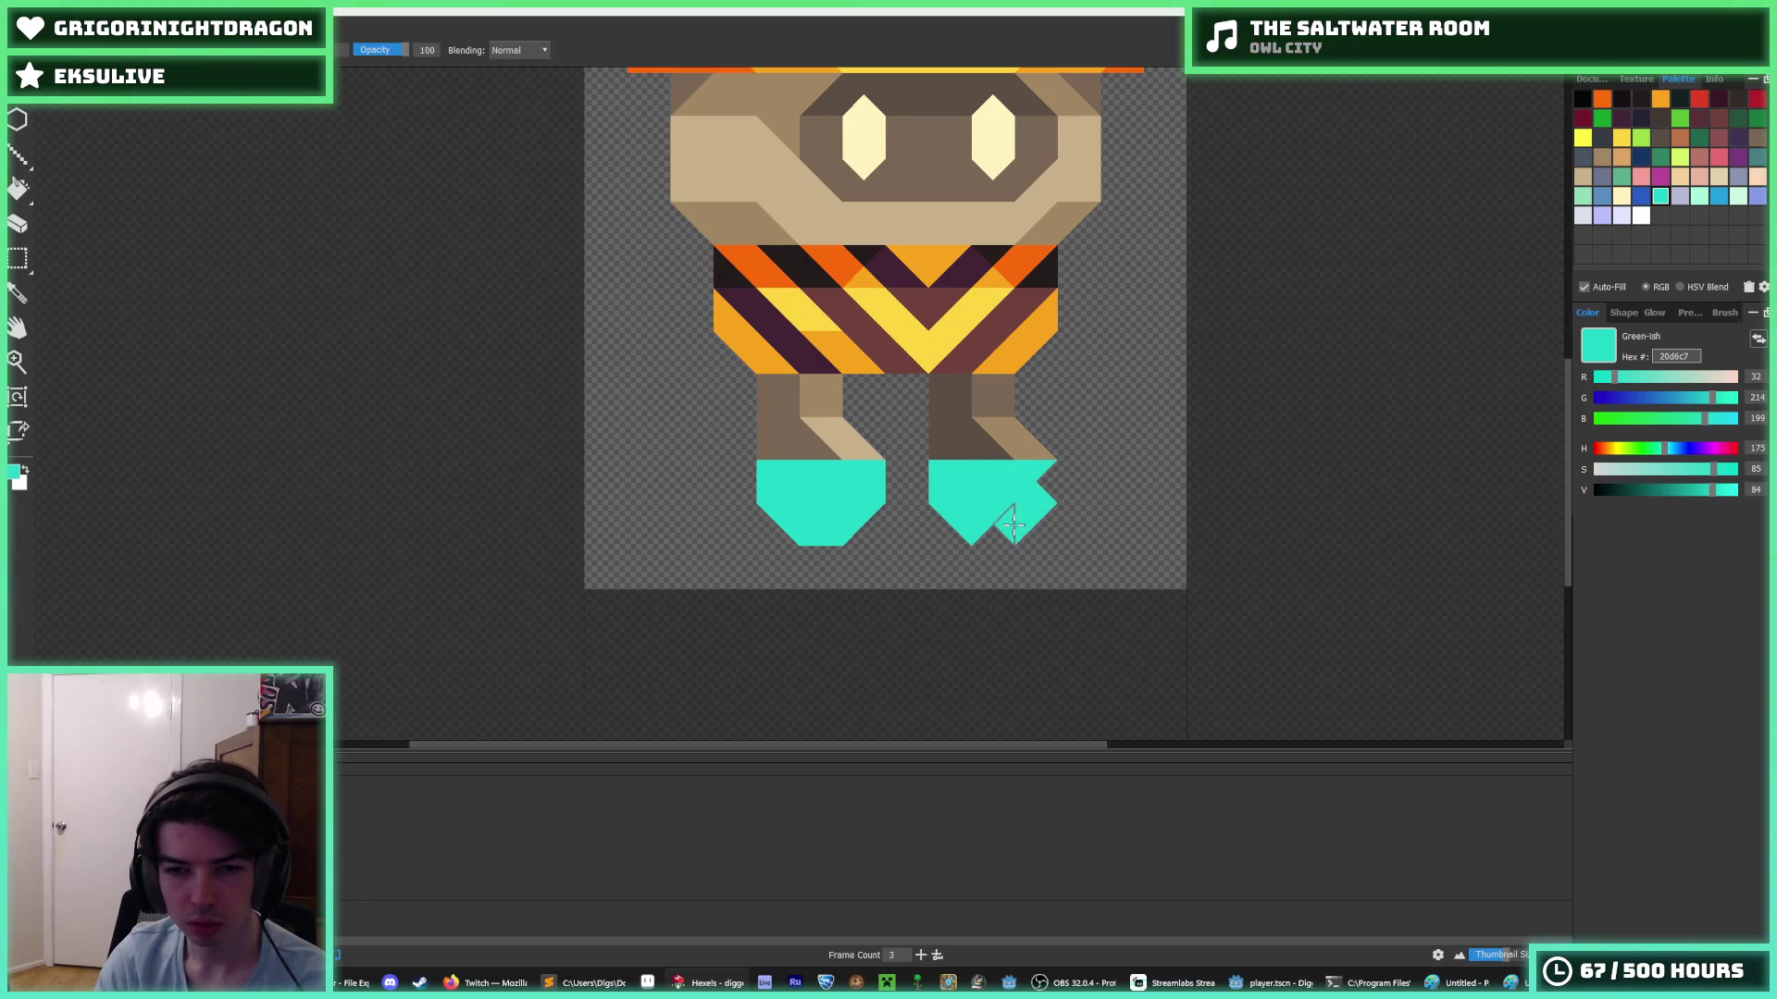
- Erase the boot bottoms into zigzag points and fill out the left boot in teal
mouse_move(823, 532)
left_mouse_down()
mouse_move(806, 509)
mouse_move(966, 526)
left_mouse_up()
key("i")
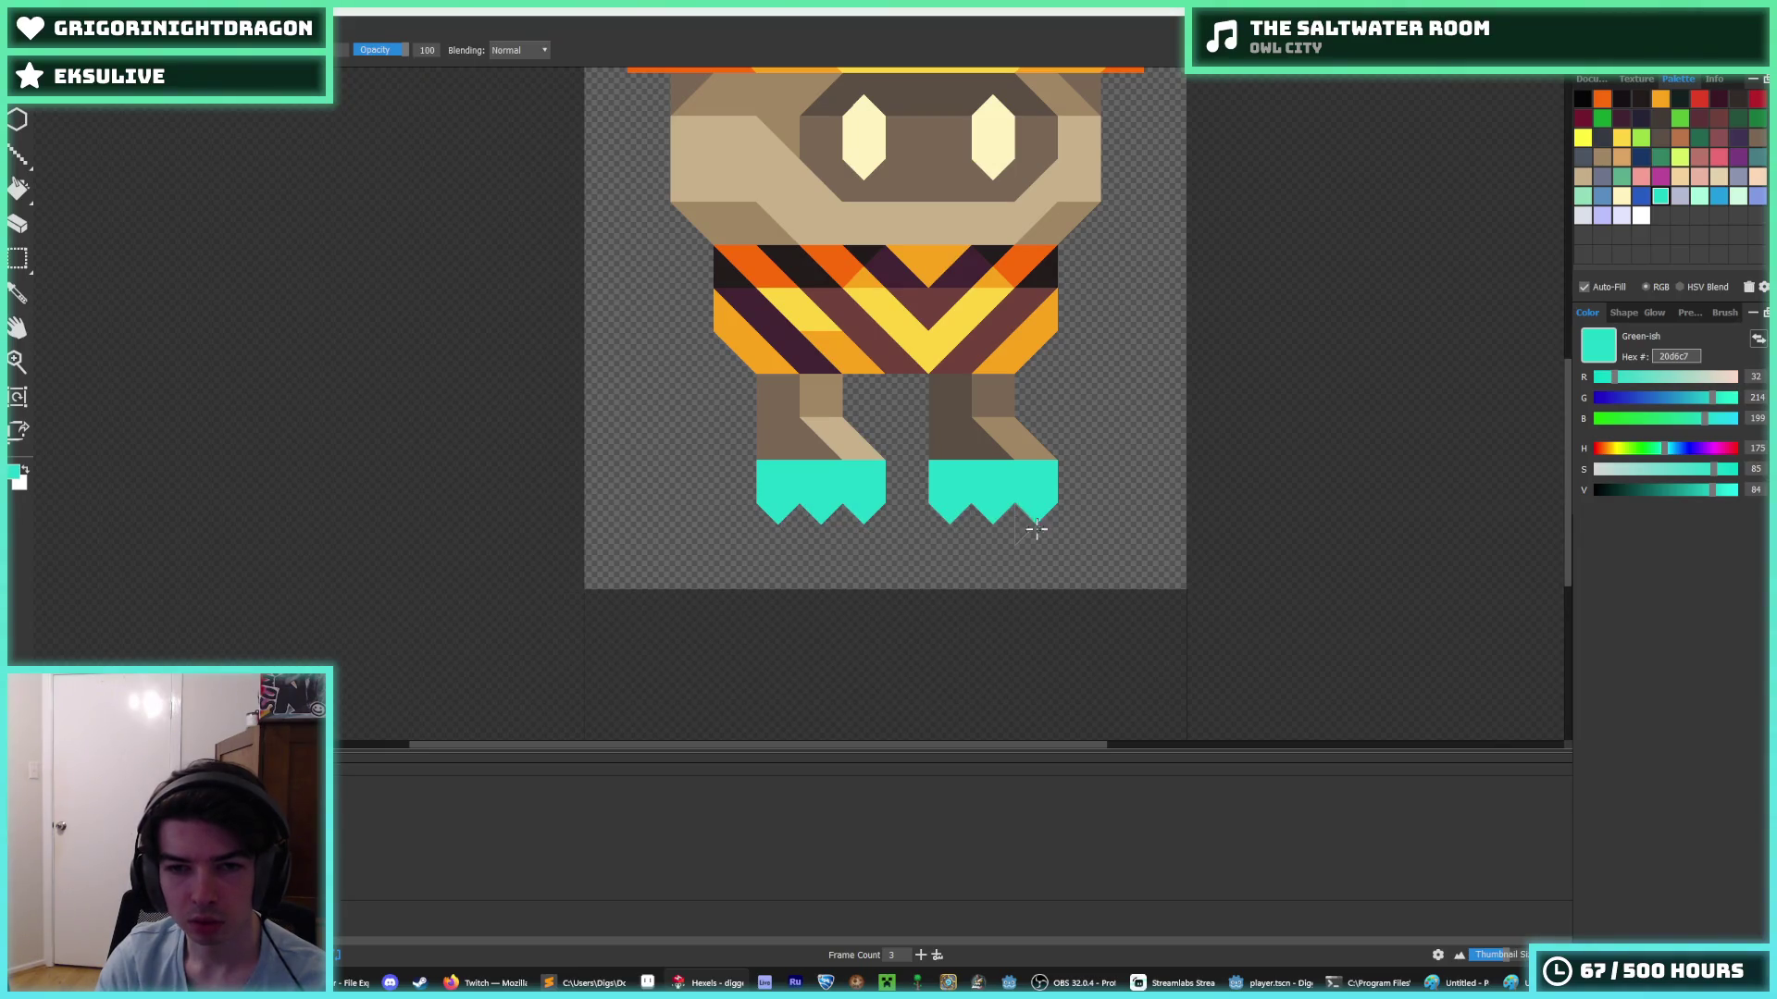
scroll(1039, 527, "down", 5)
scroll(1086, 530, "up", 5)
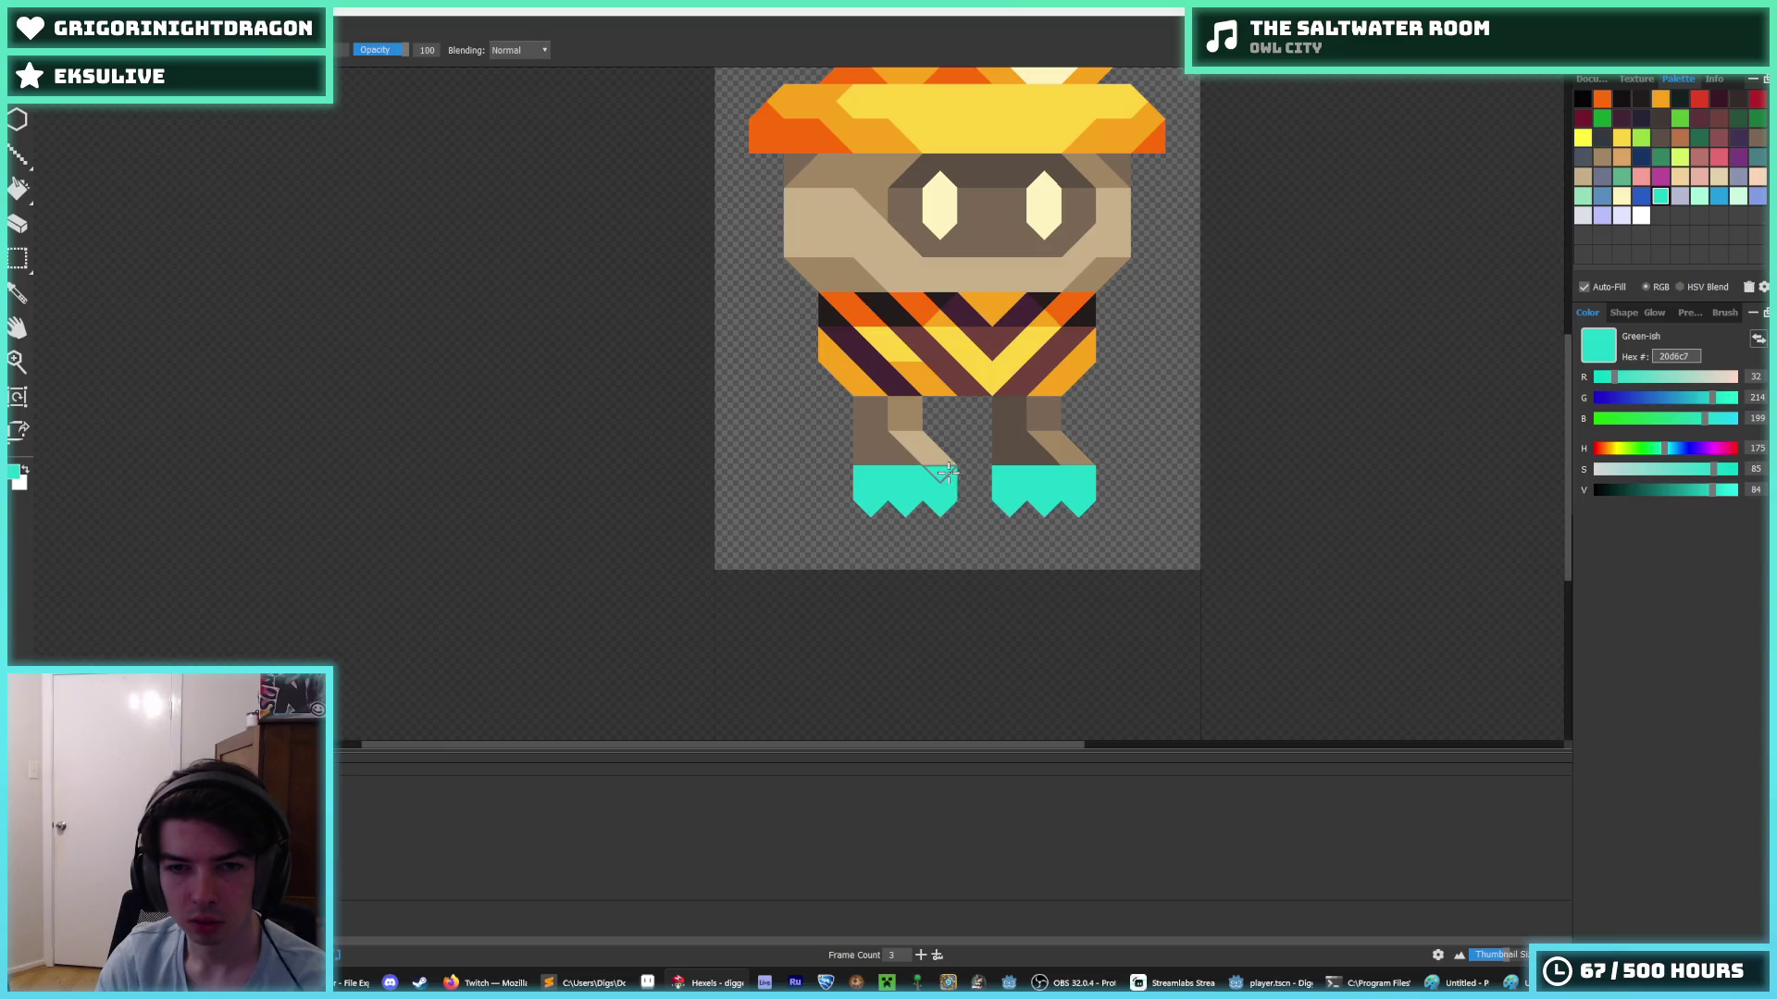
key("b")
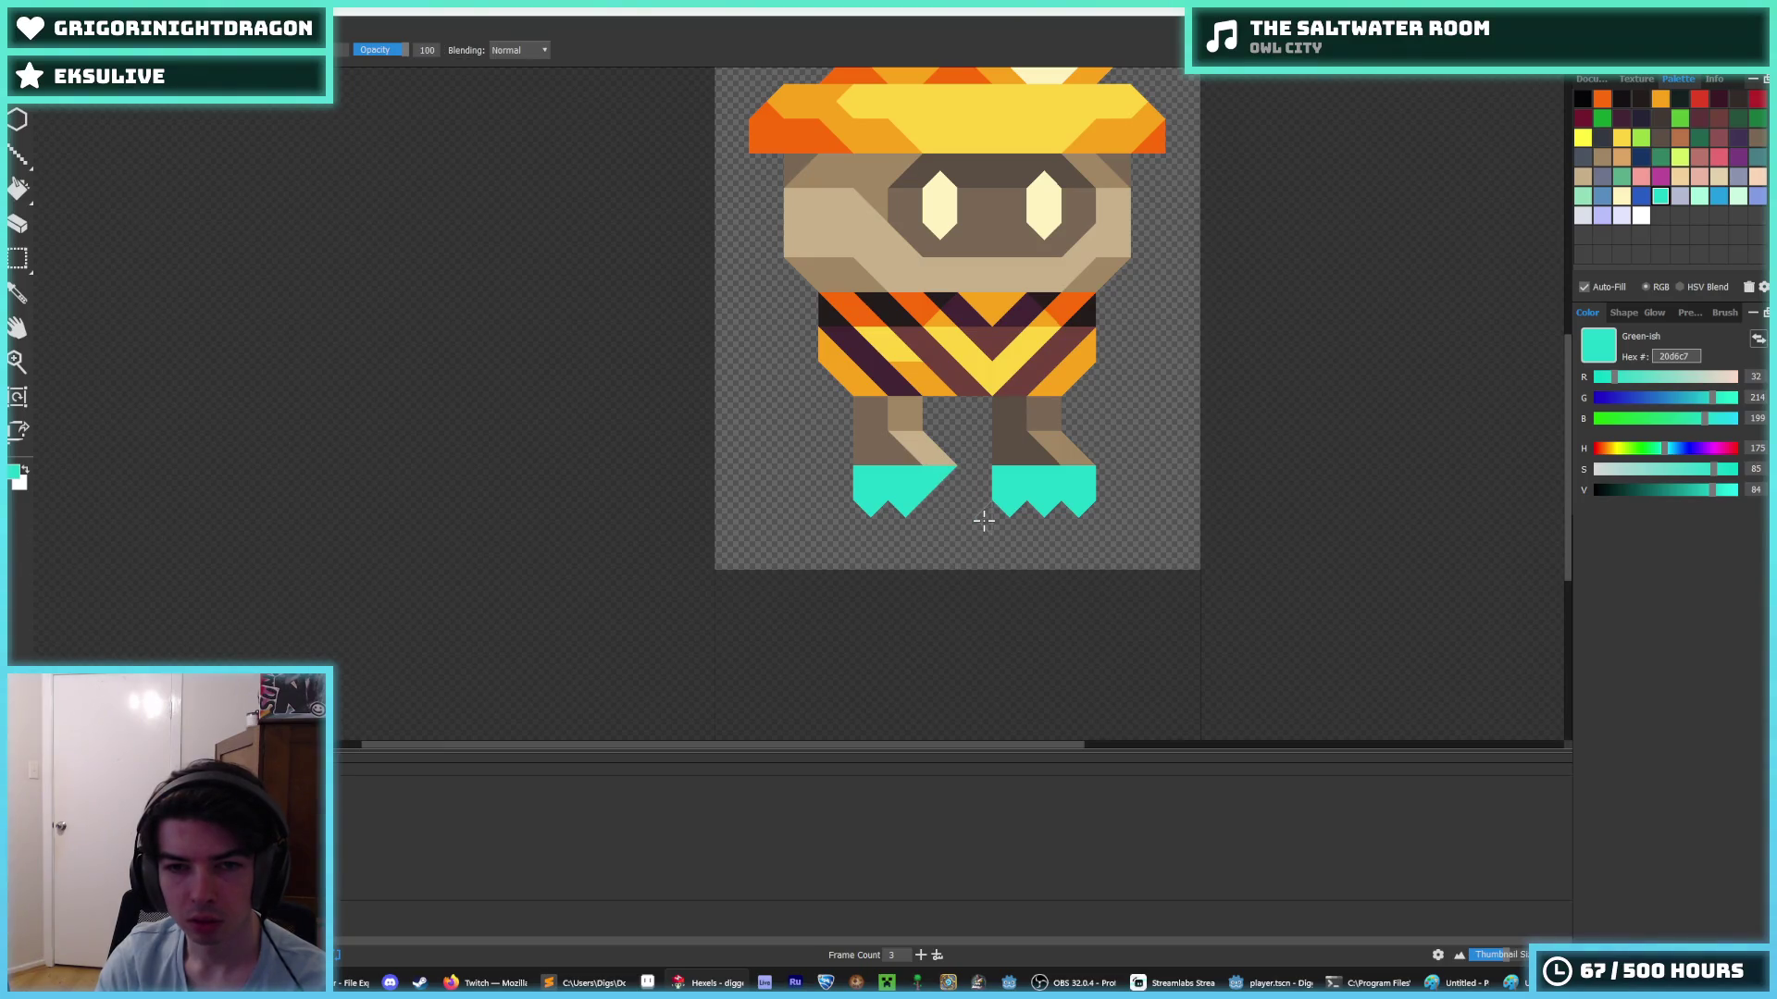
left_click(944, 491)
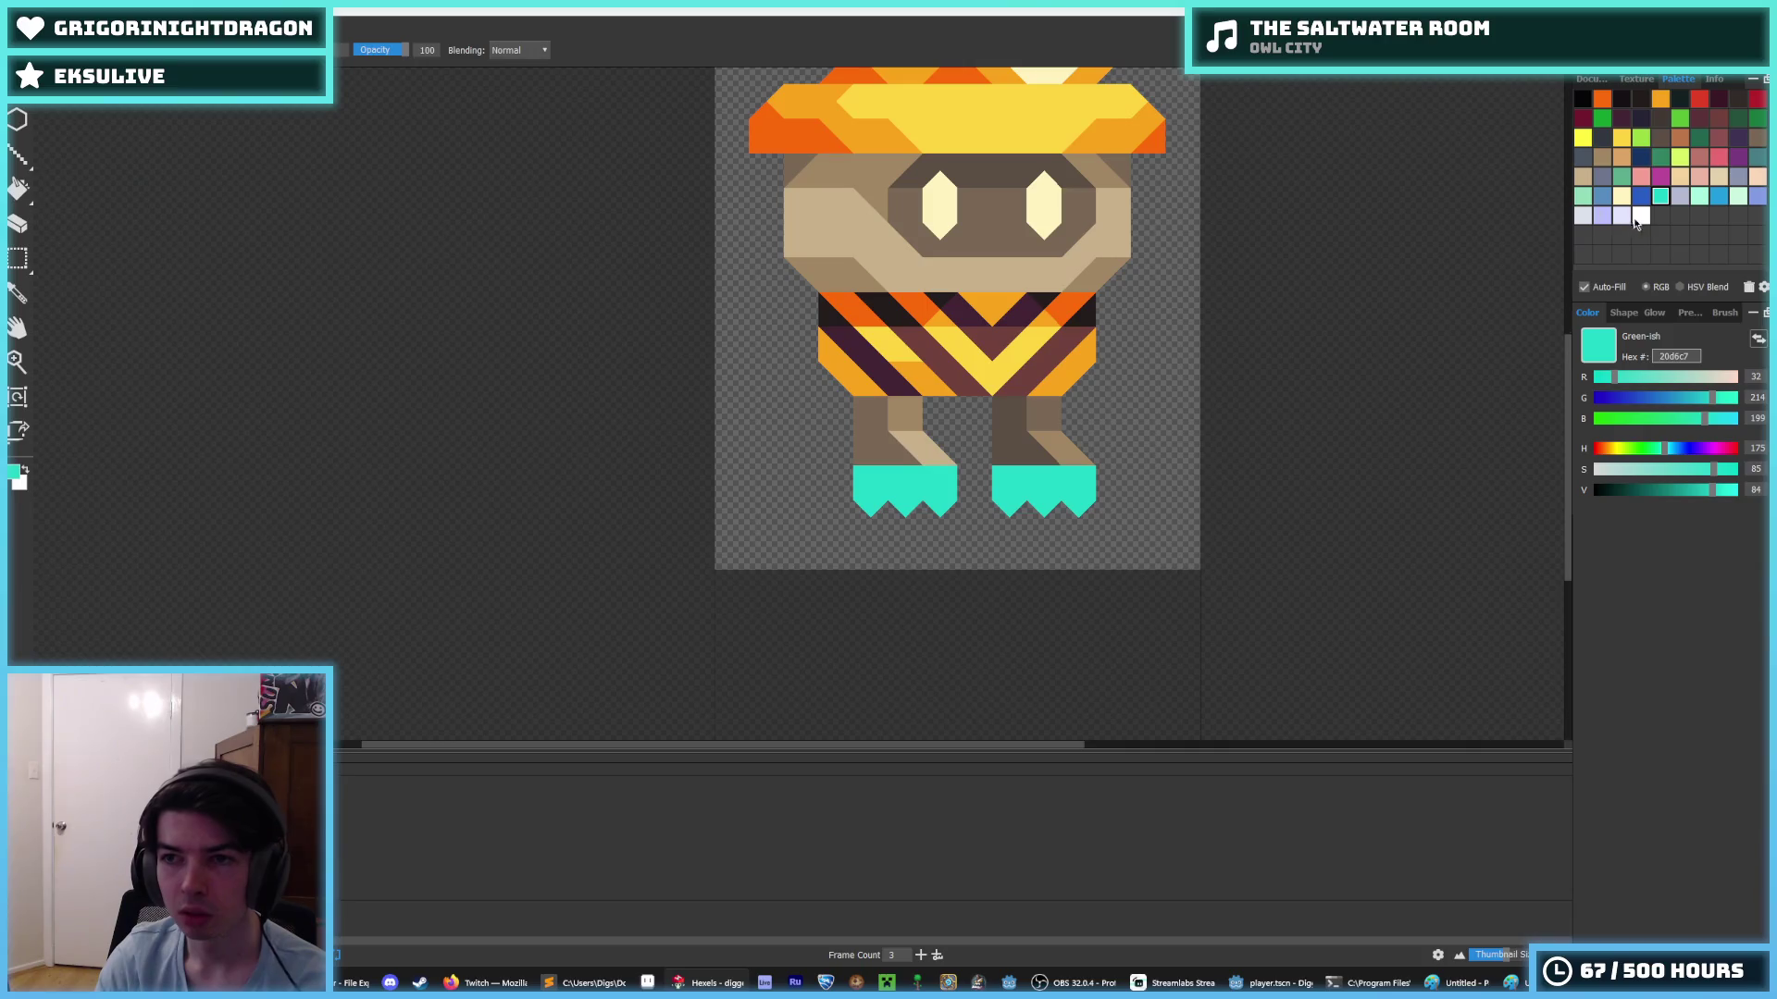
left_click(1699, 195)
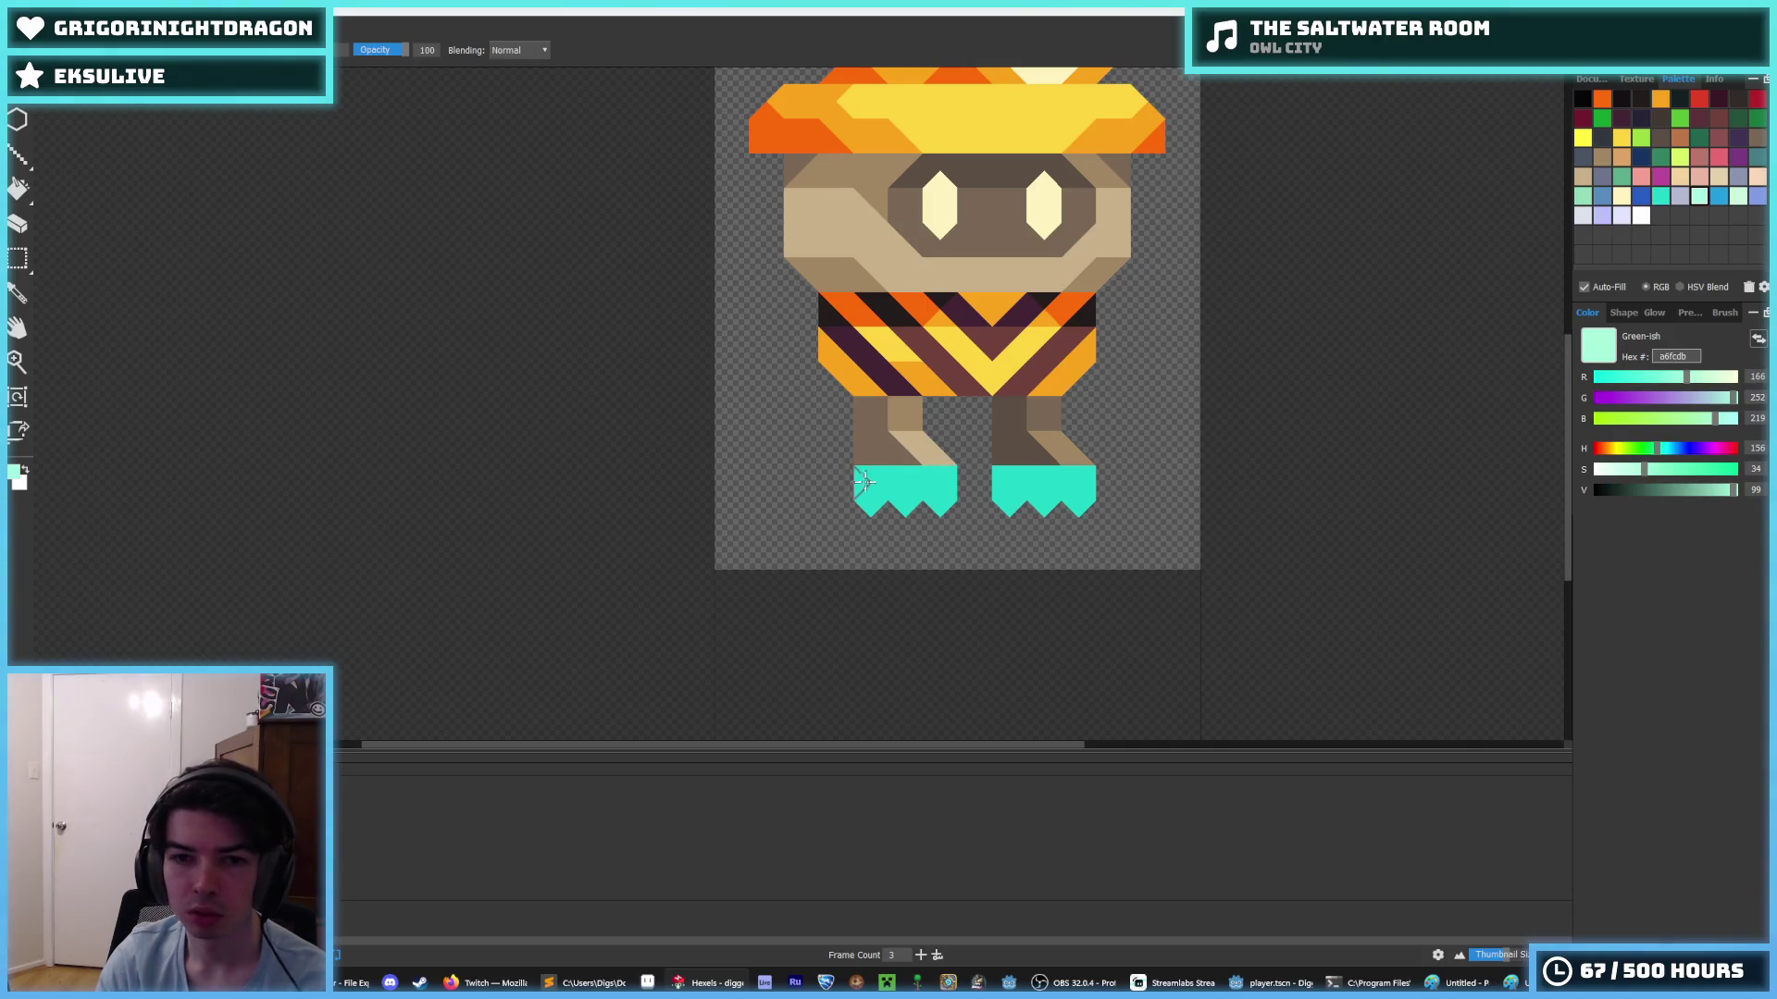
- Paint the left boot's top mint, then flood-fill its light cells with paler mint cdf7e2
left_click(933, 475)
left_click(1734, 195)
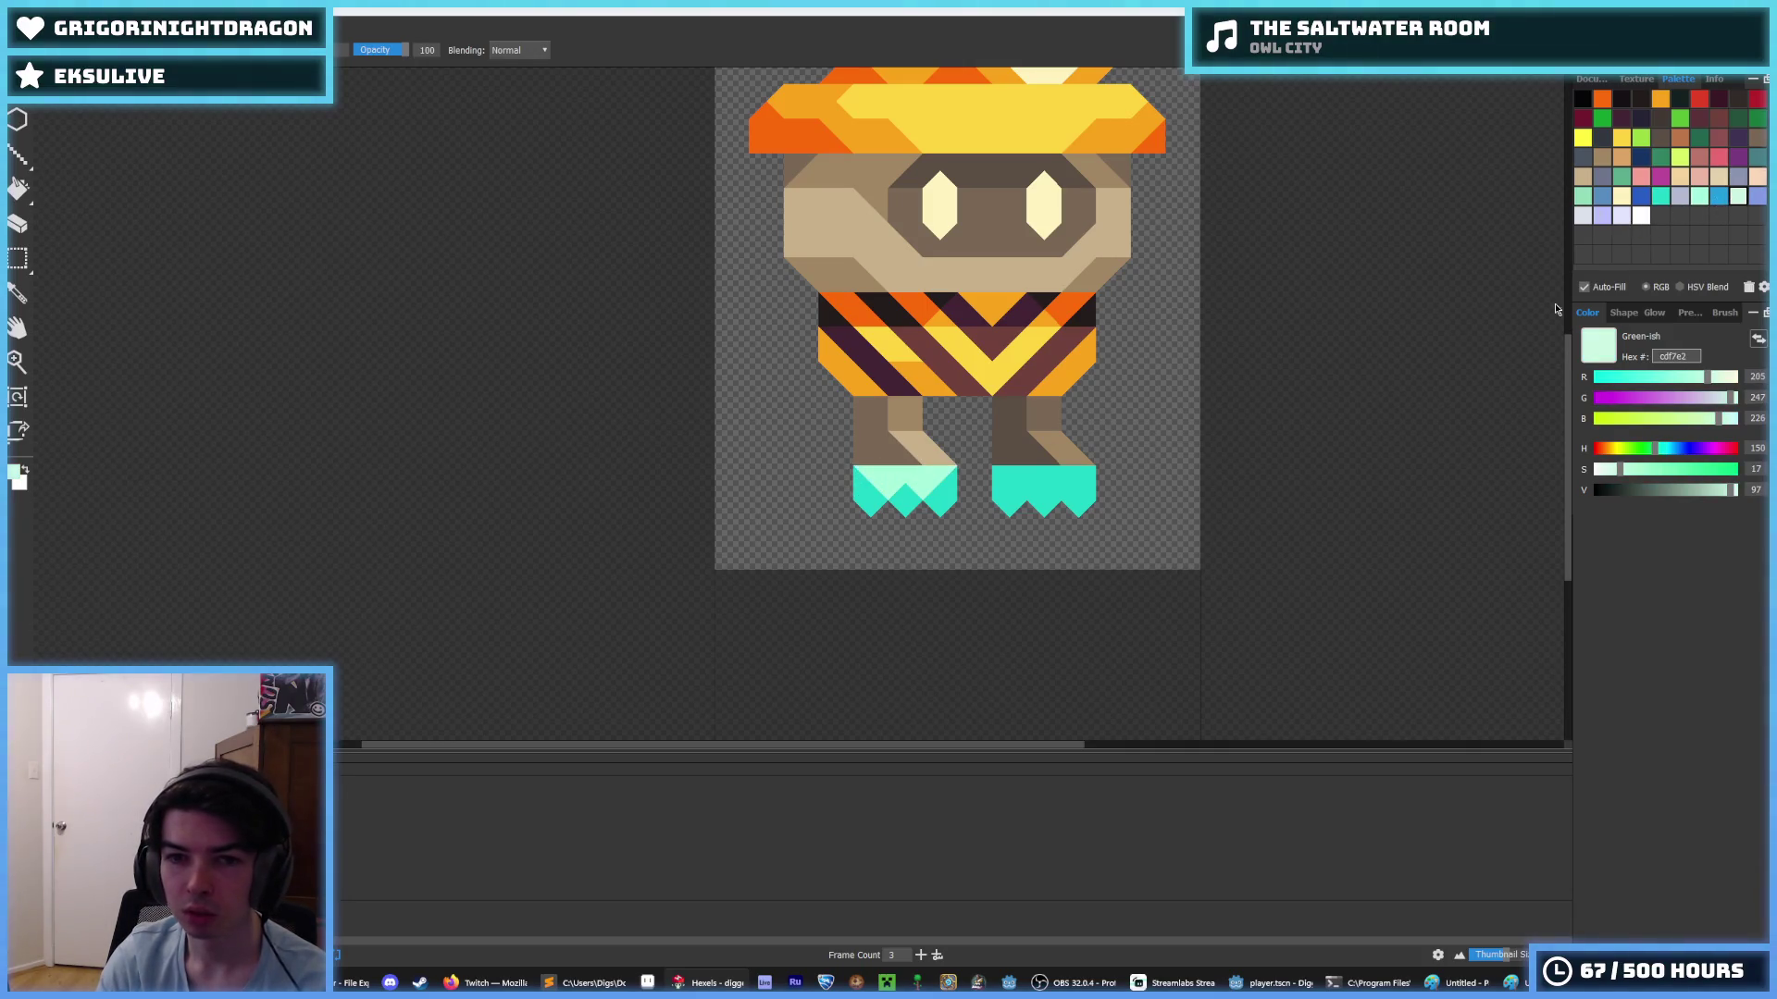
key("g")
left_click(905, 478)
scroll(1064, 435, "down", 5)
scroll(1059, 439, "up", 4)
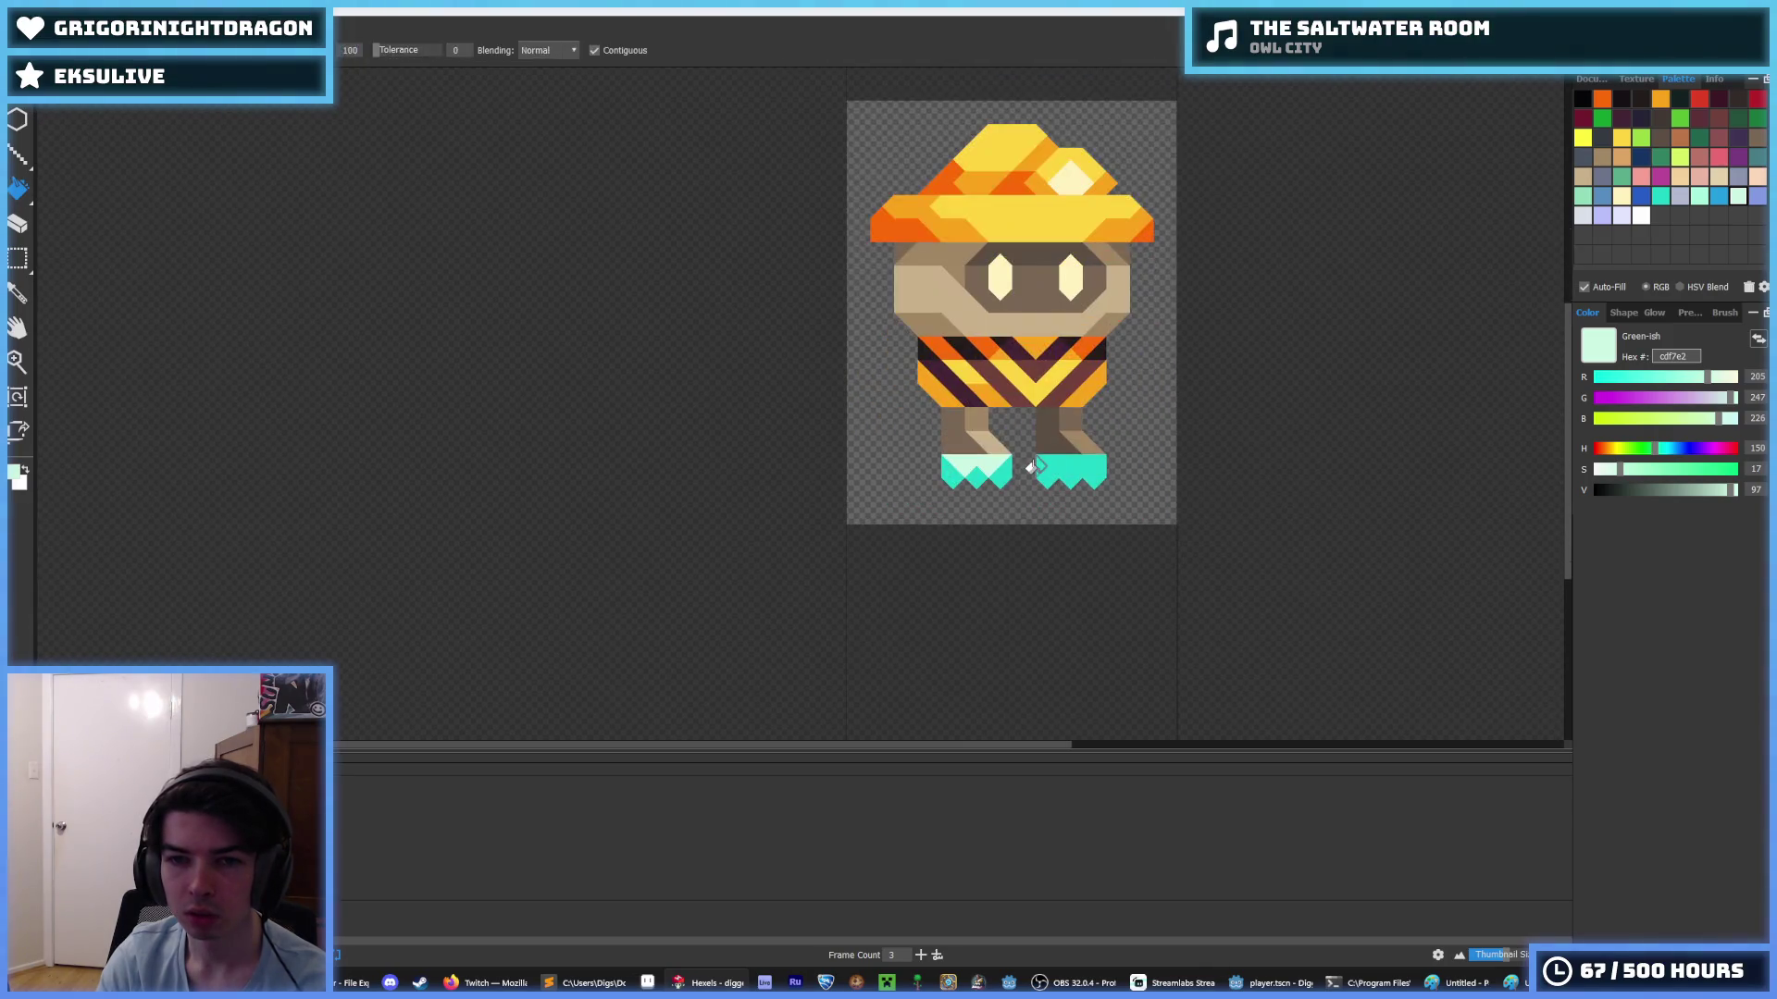
scroll(1052, 445, "down", 4)
scroll(1052, 445, "up", 5)
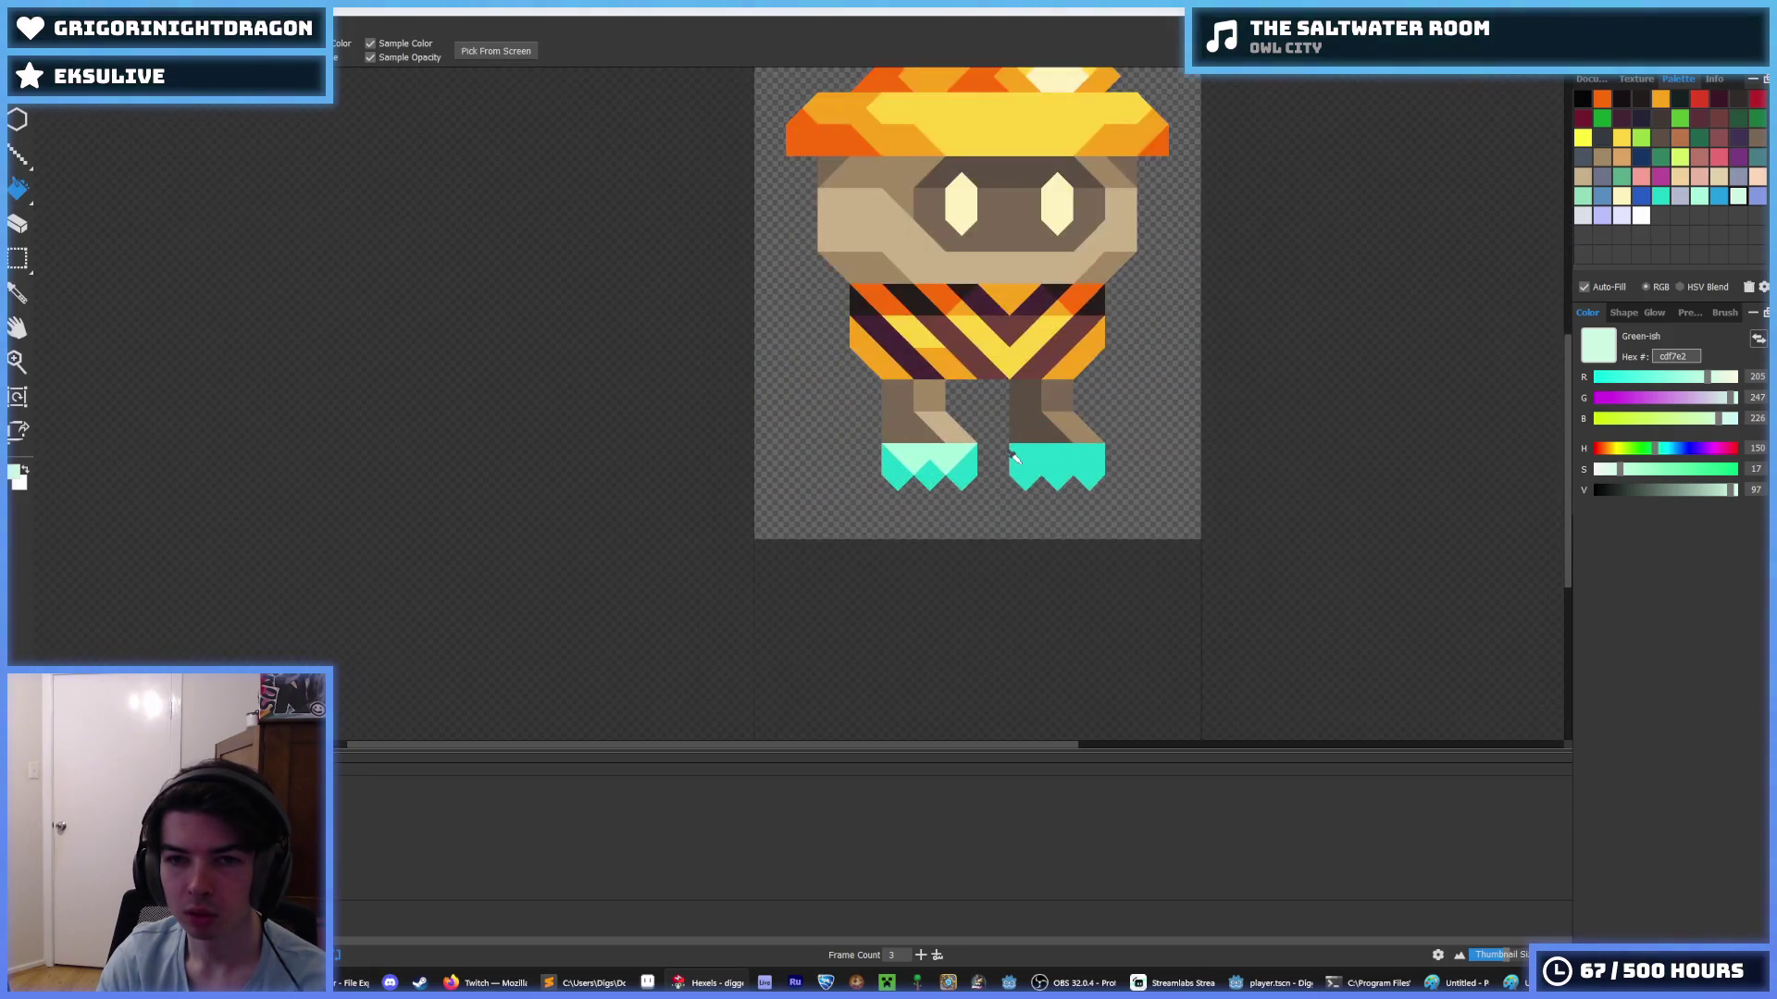
- Paint the right boot's upper triangles mint a6fcdb and extend its bottom in teal 20d6c7
left_click(809, 500, "alt")
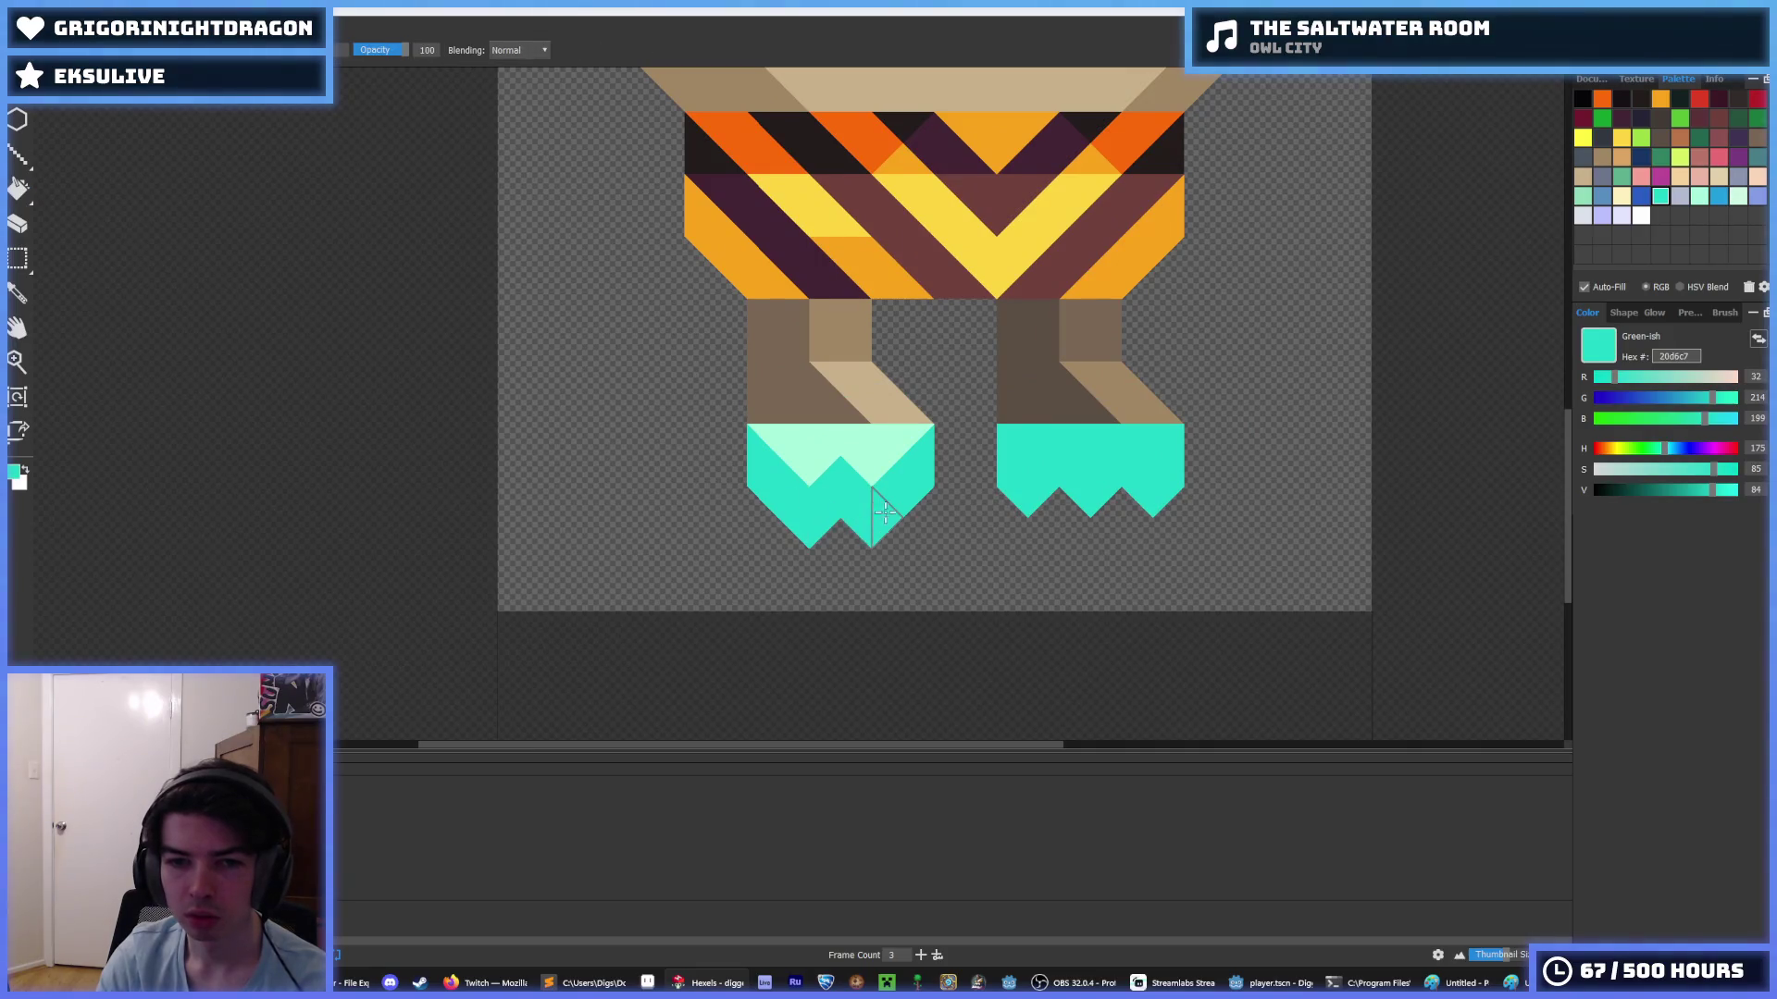
scroll(958, 454, "down", 5)
scroll(928, 449, "up", 5)
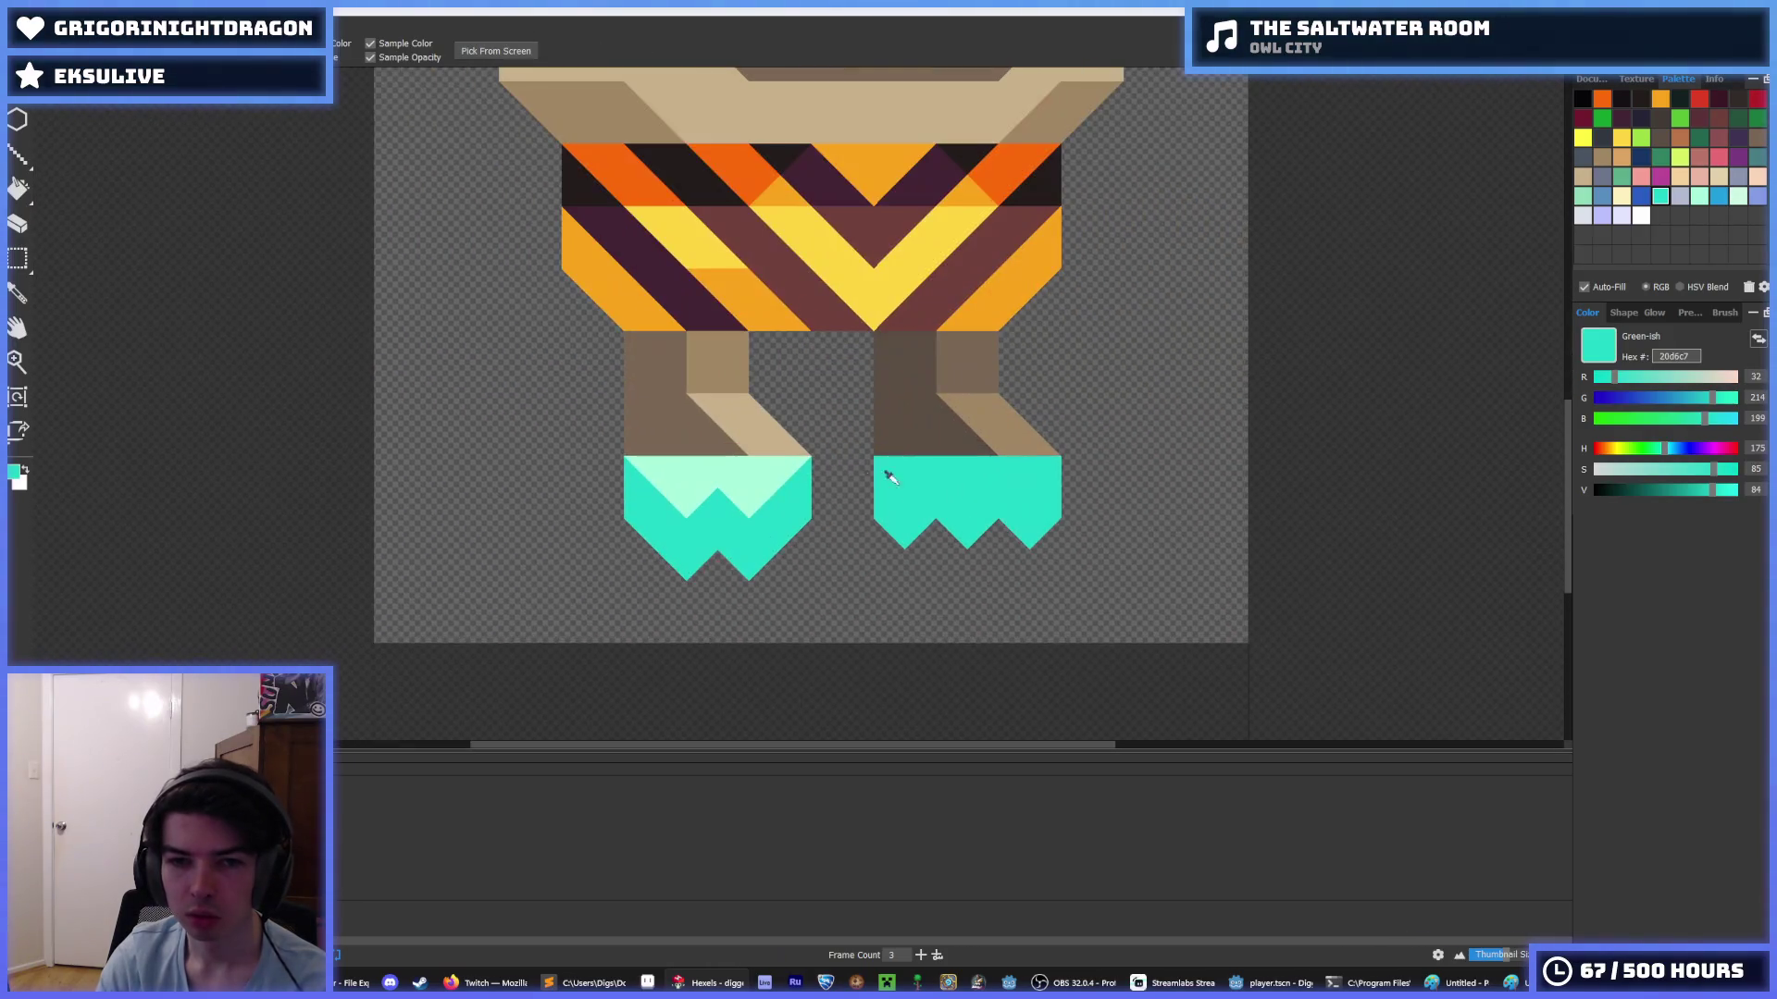
left_click(884, 477, "alt")
left_click_drag(887, 481, 1019, 468)
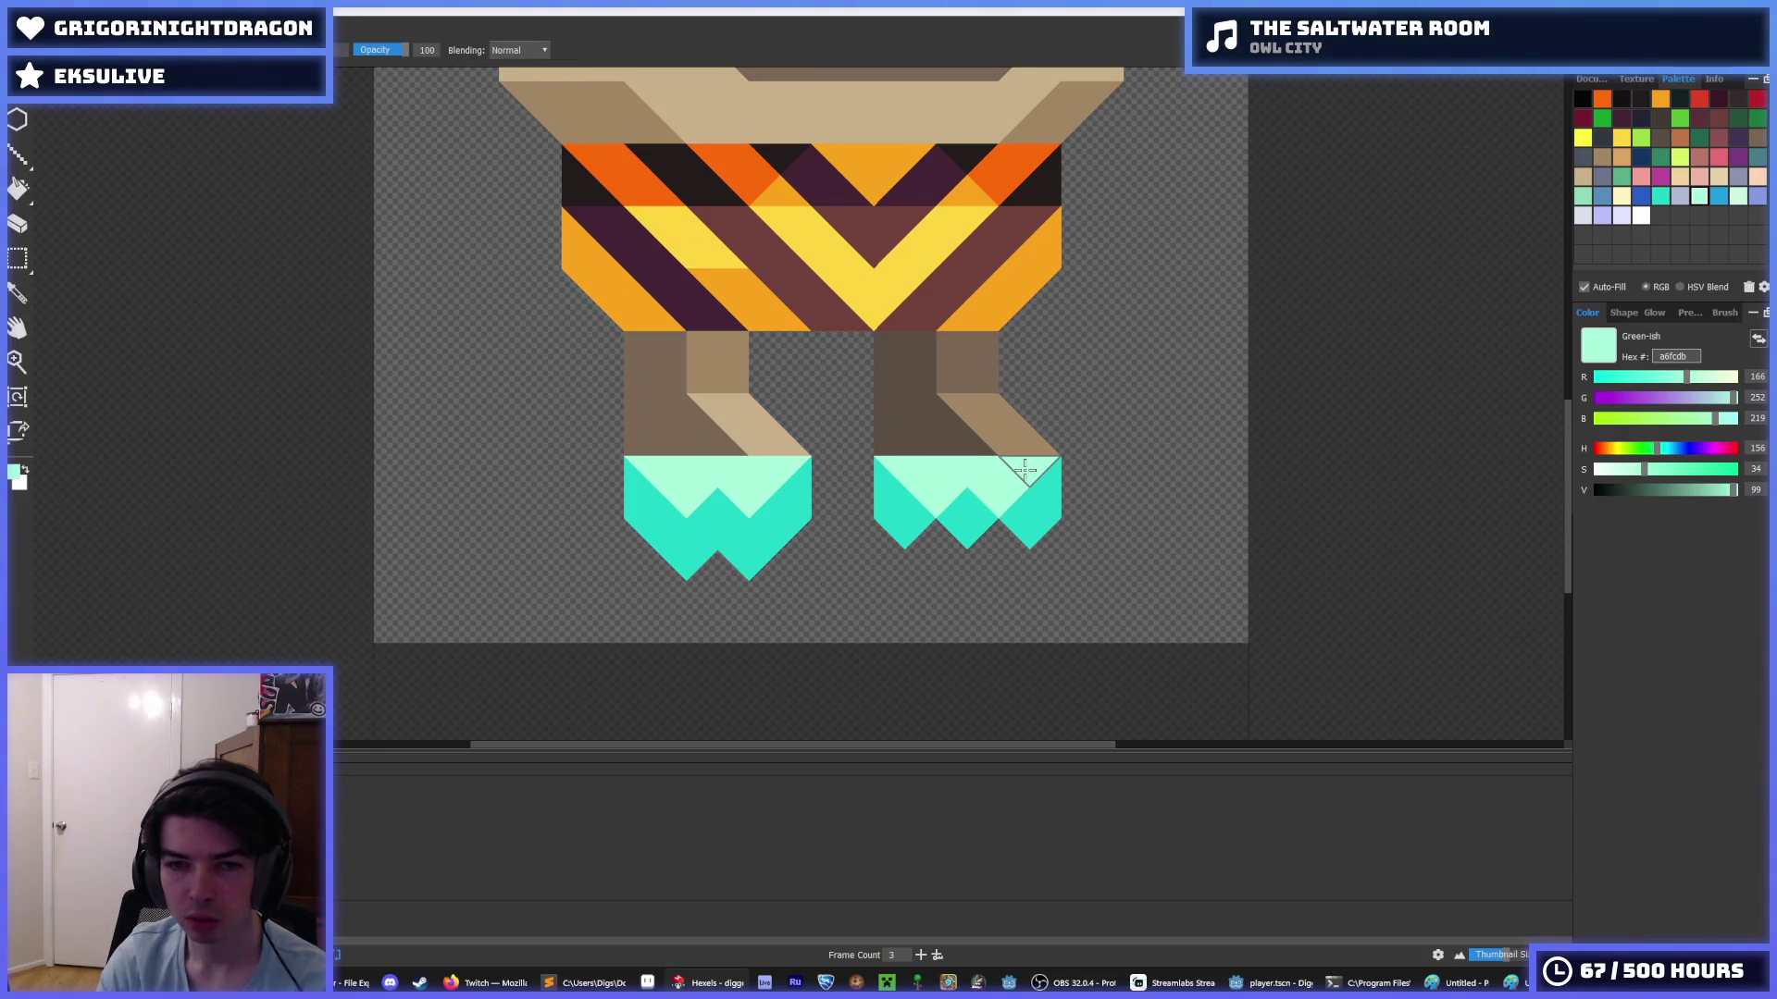
left_click(1012, 491, "alt")
left_click_drag(1004, 541, 933, 554)
scroll(935, 518, "down", 3)
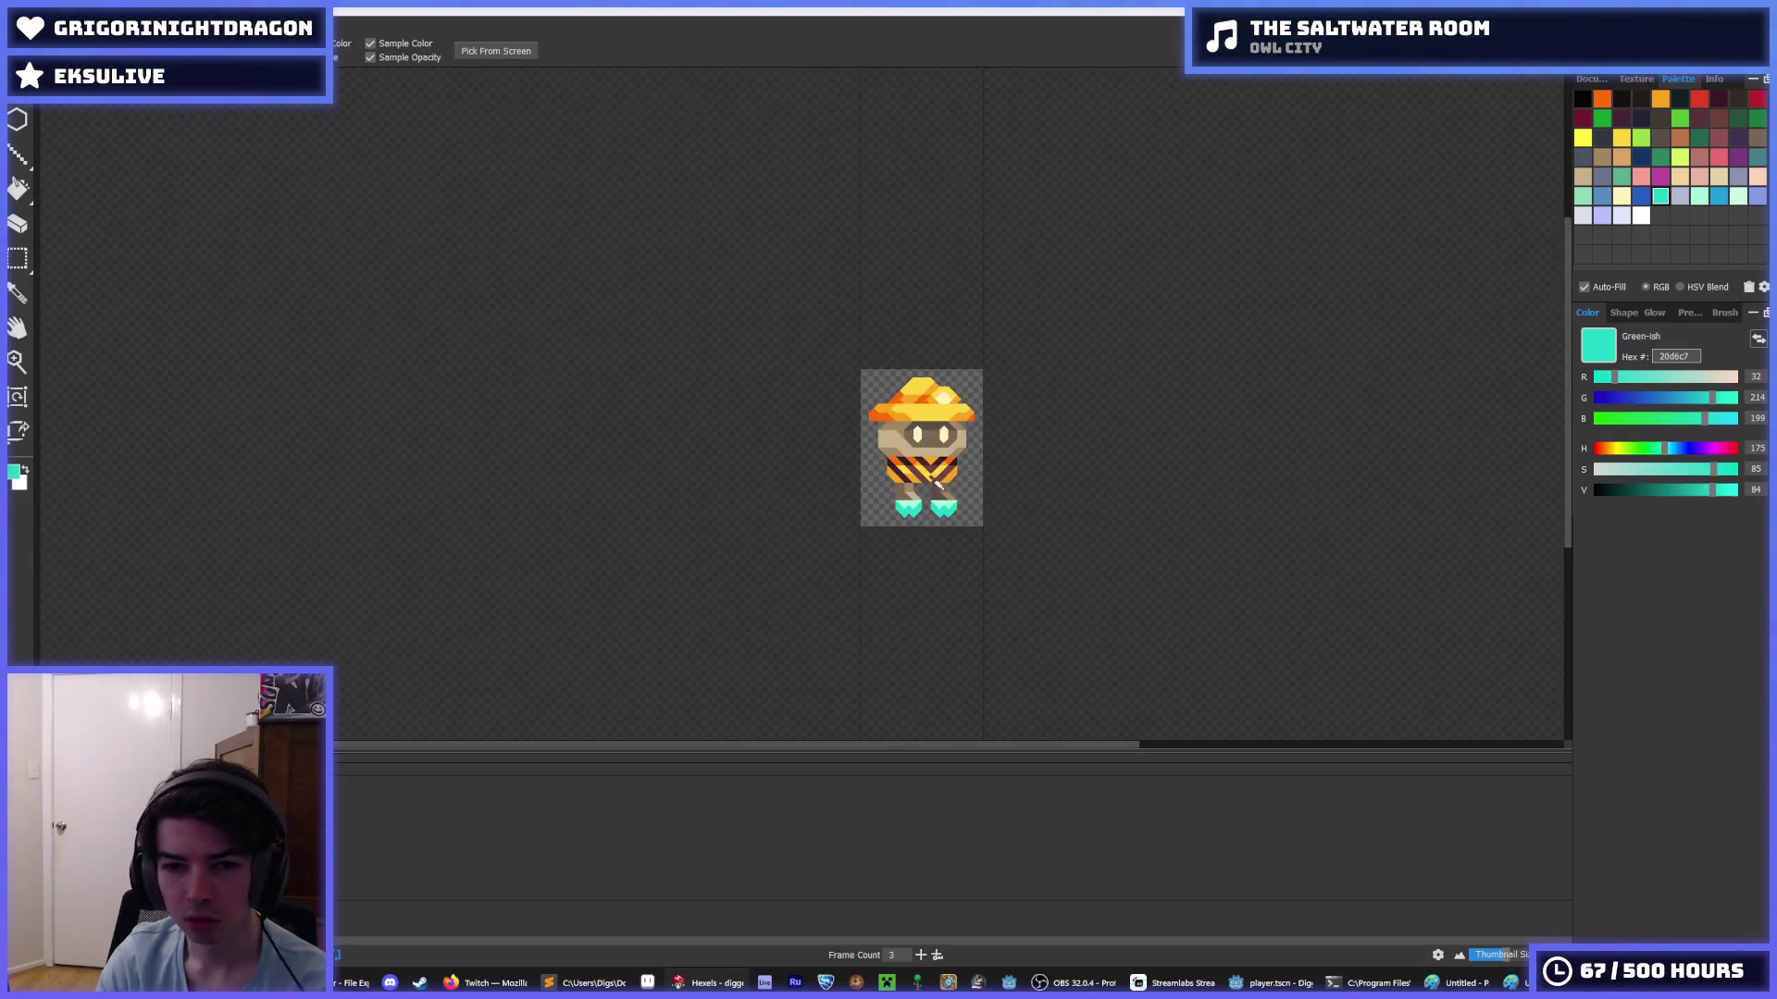
scroll(953, 463, "down", 2)
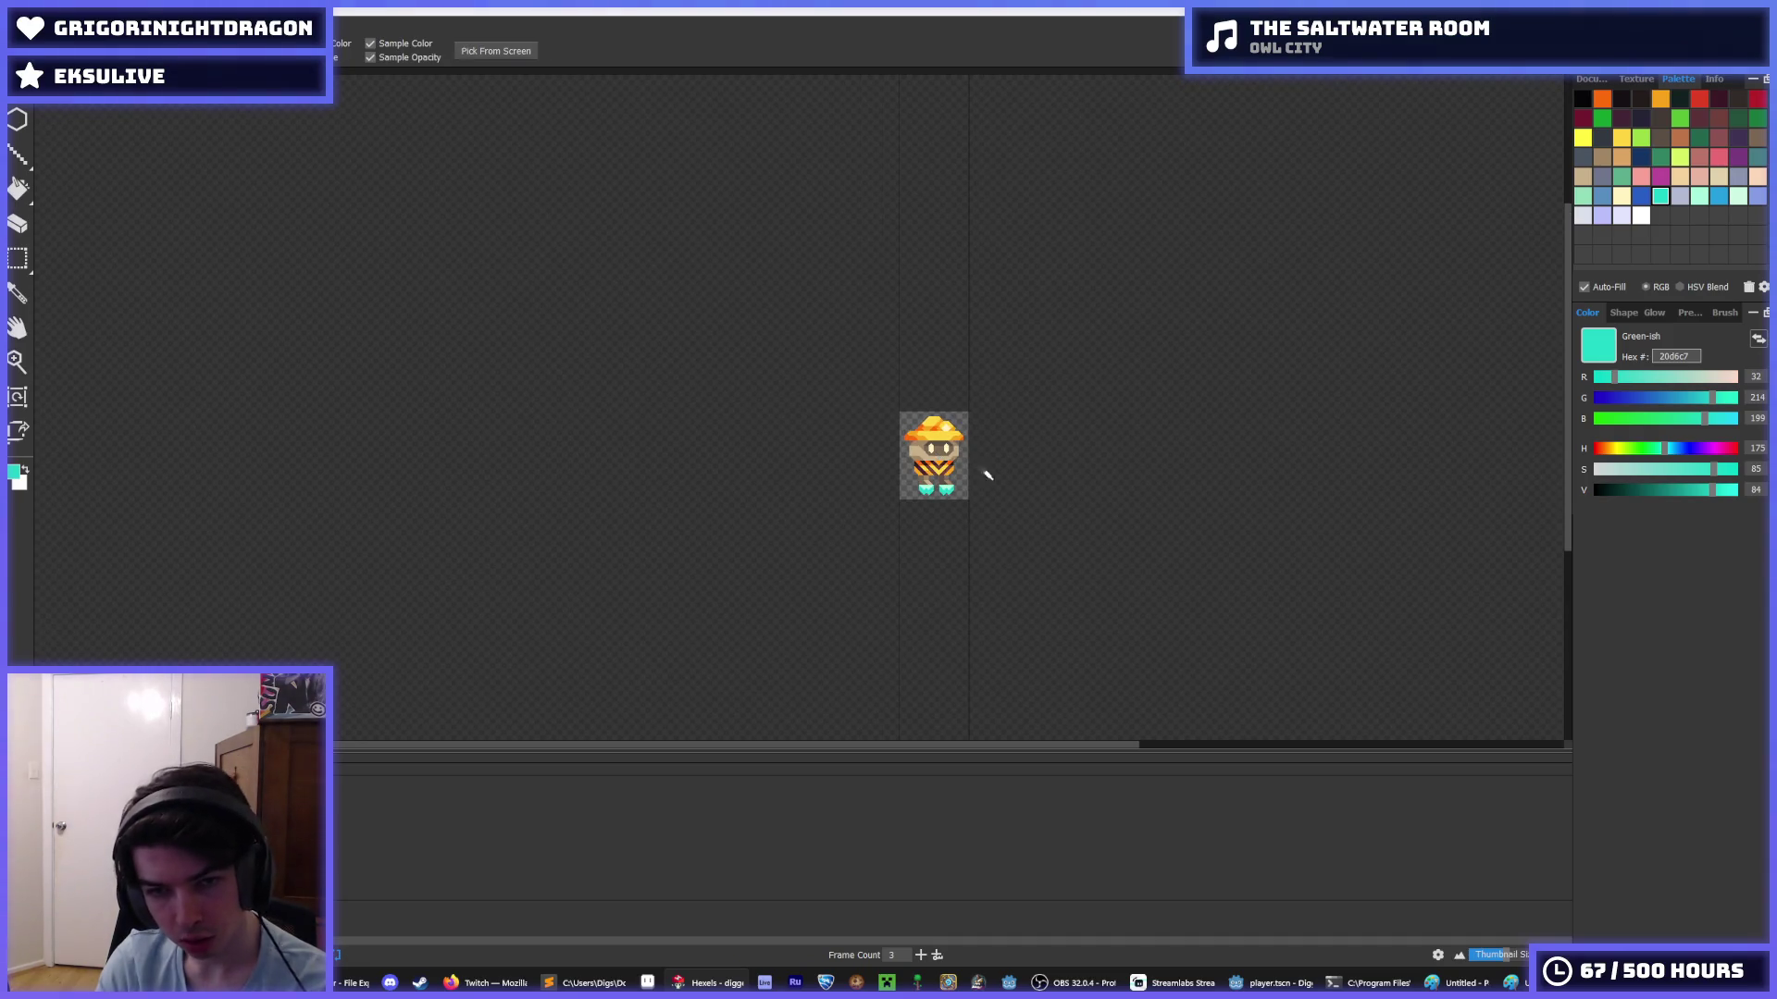
scroll(941, 510, "up", 2)
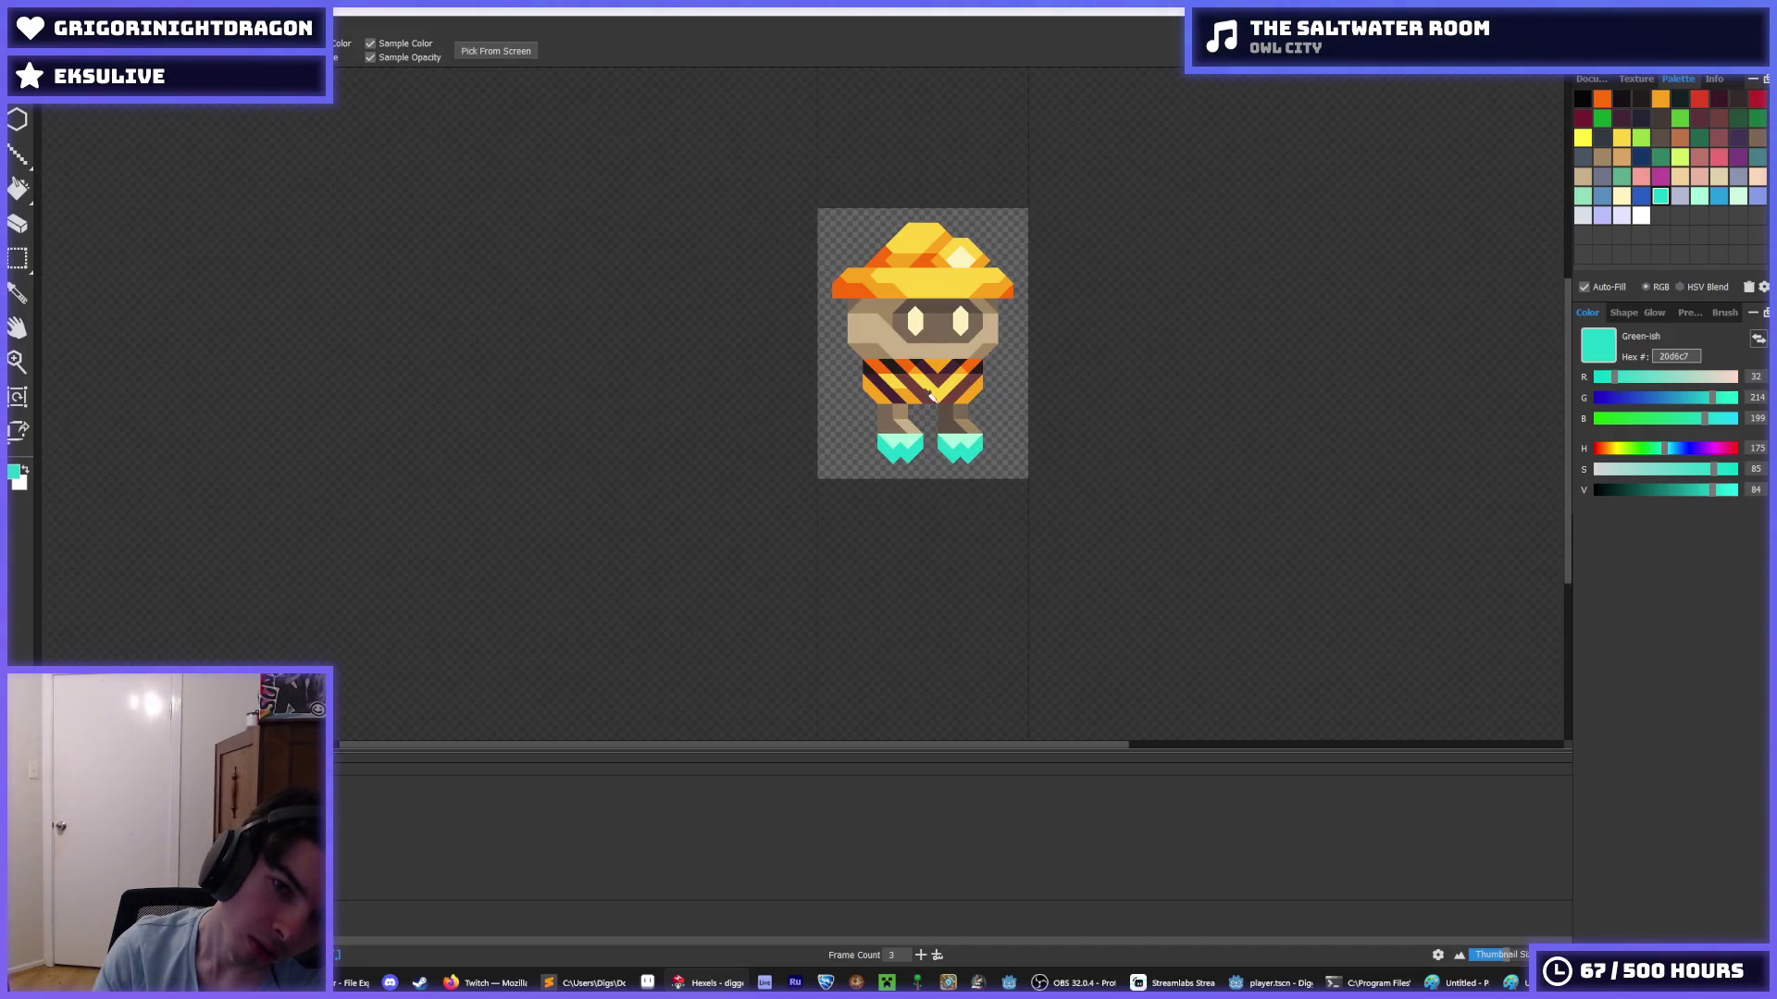
scroll(934, 490, "up", 4)
- Erase the left boot's lower triangles and teal sliver into a clean V bottom
key("e")
mouse_move(888, 435)
left_mouse_down()
mouse_move(849, 528)
mouse_move(896, 464)
left_mouse_up()
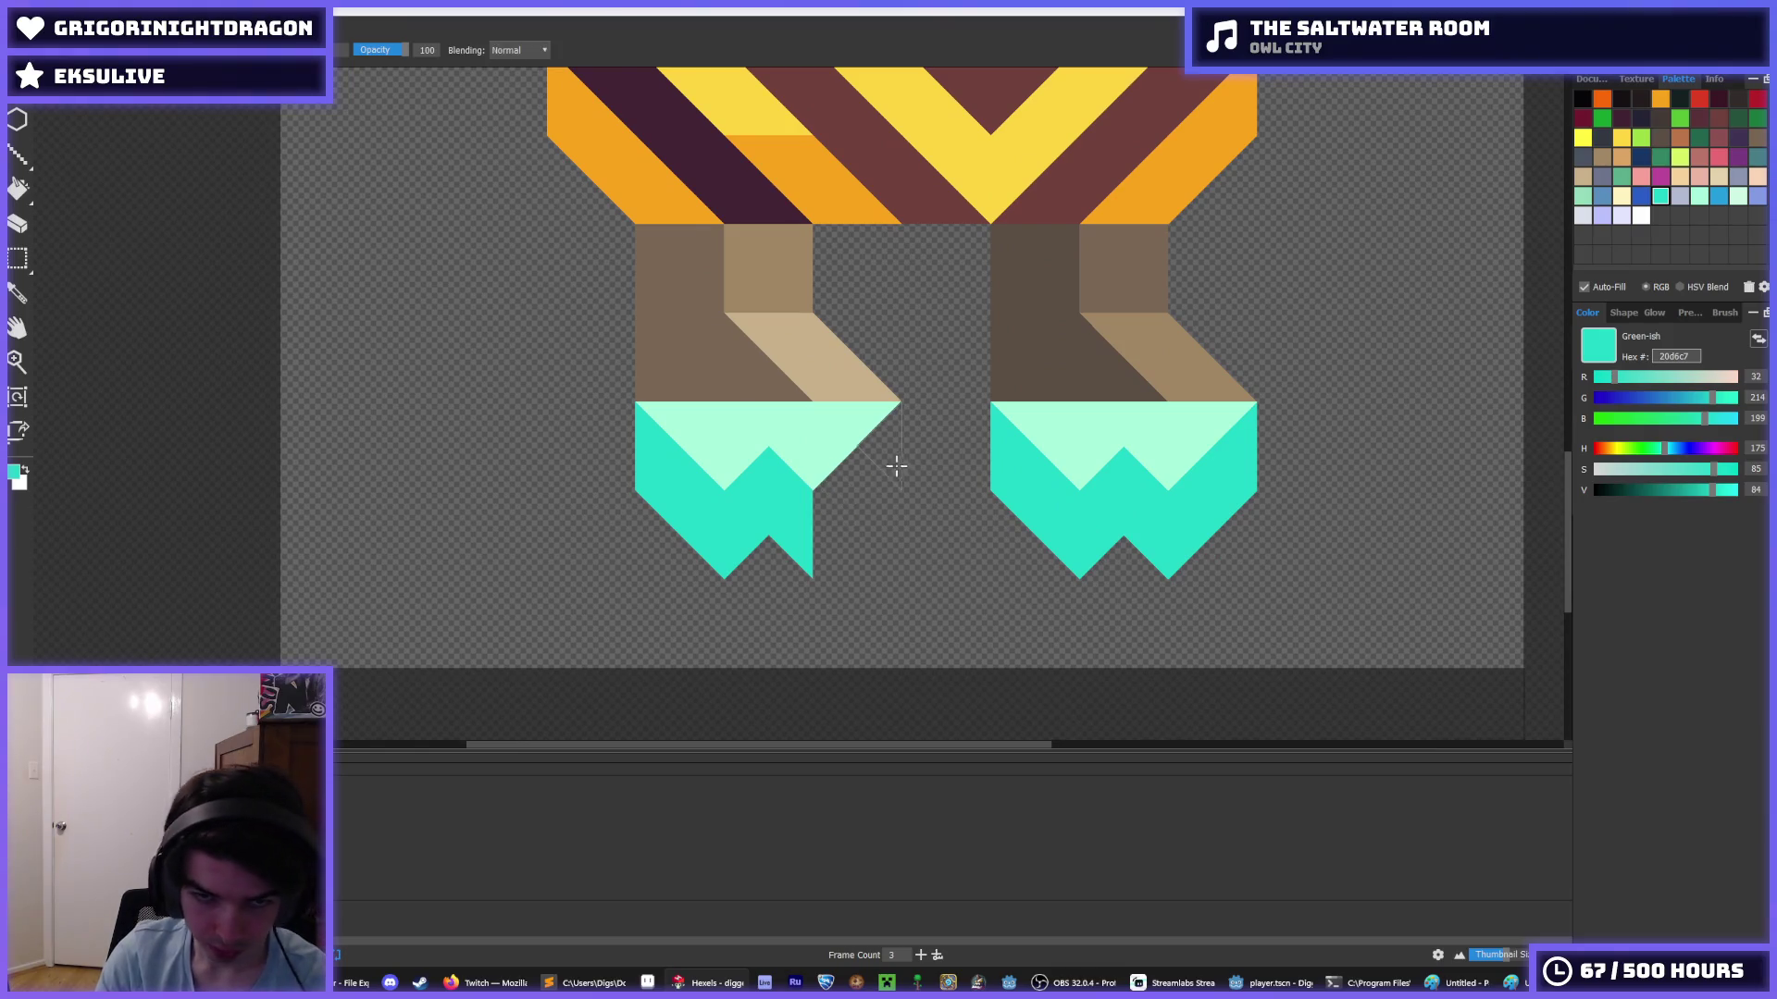
key("i")
scroll(953, 481, "down", 5)
scroll(954, 480, "up", 5)
key("e")
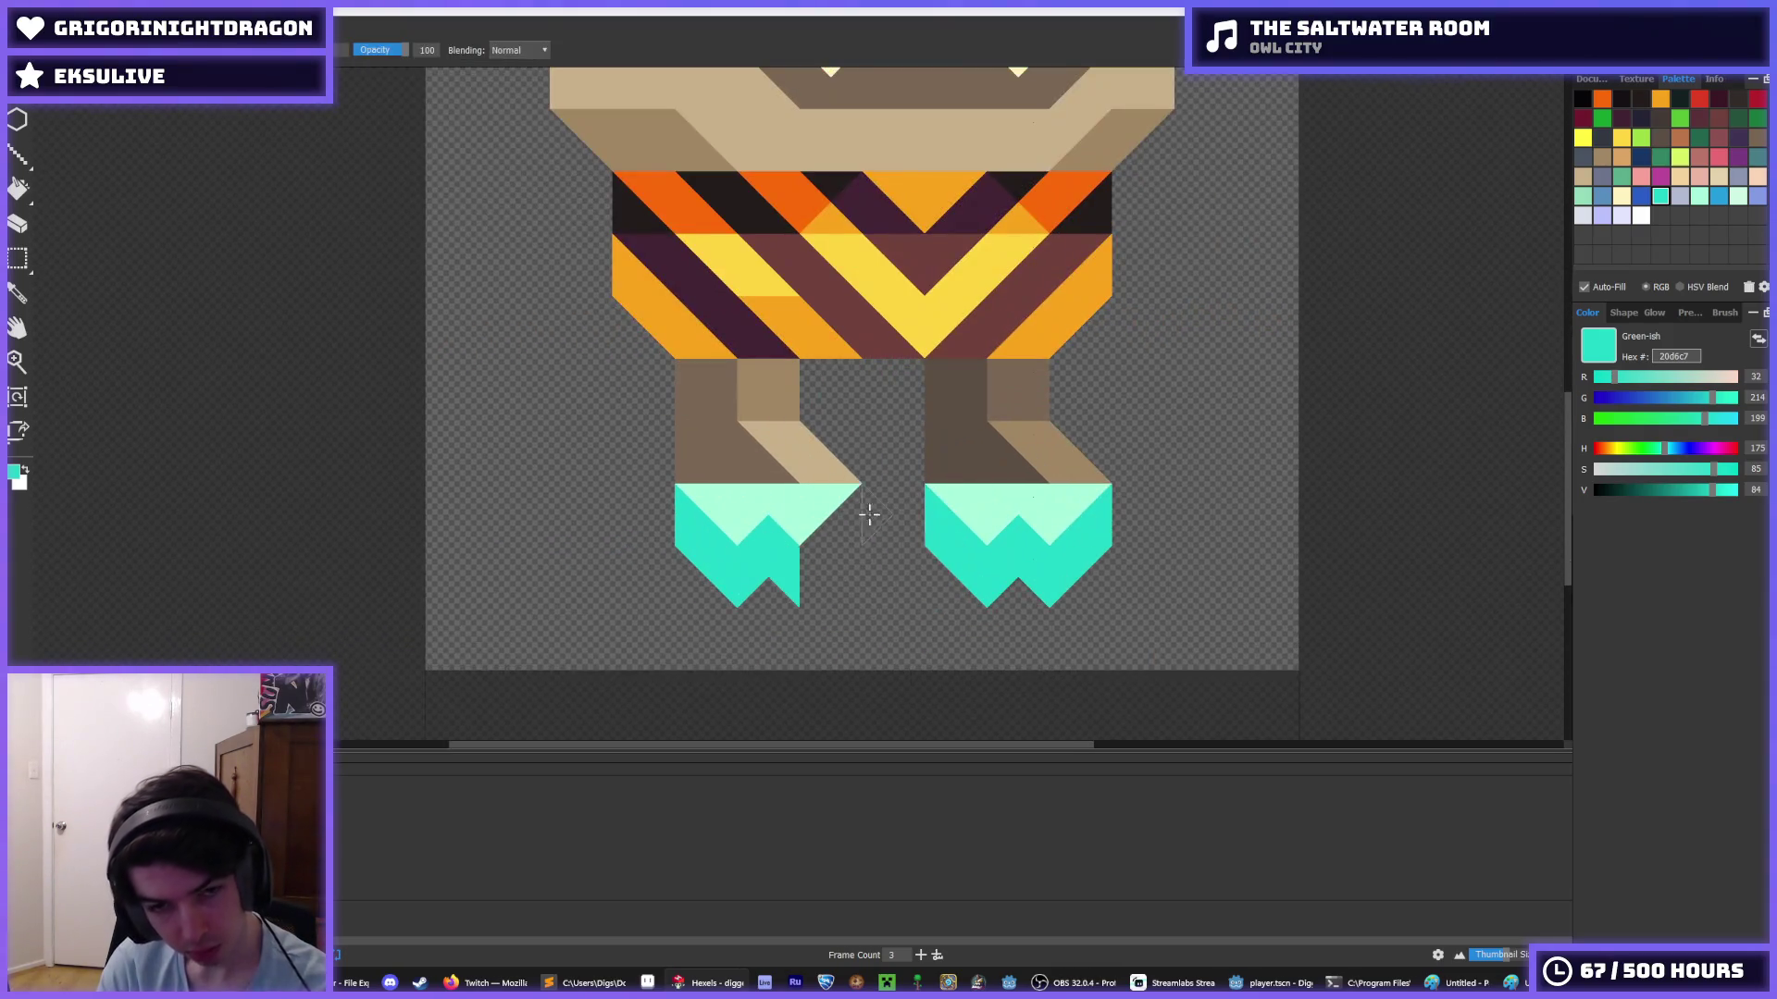
key("ctrl+z")
left_click_drag(793, 574, 863, 512)
key("e")
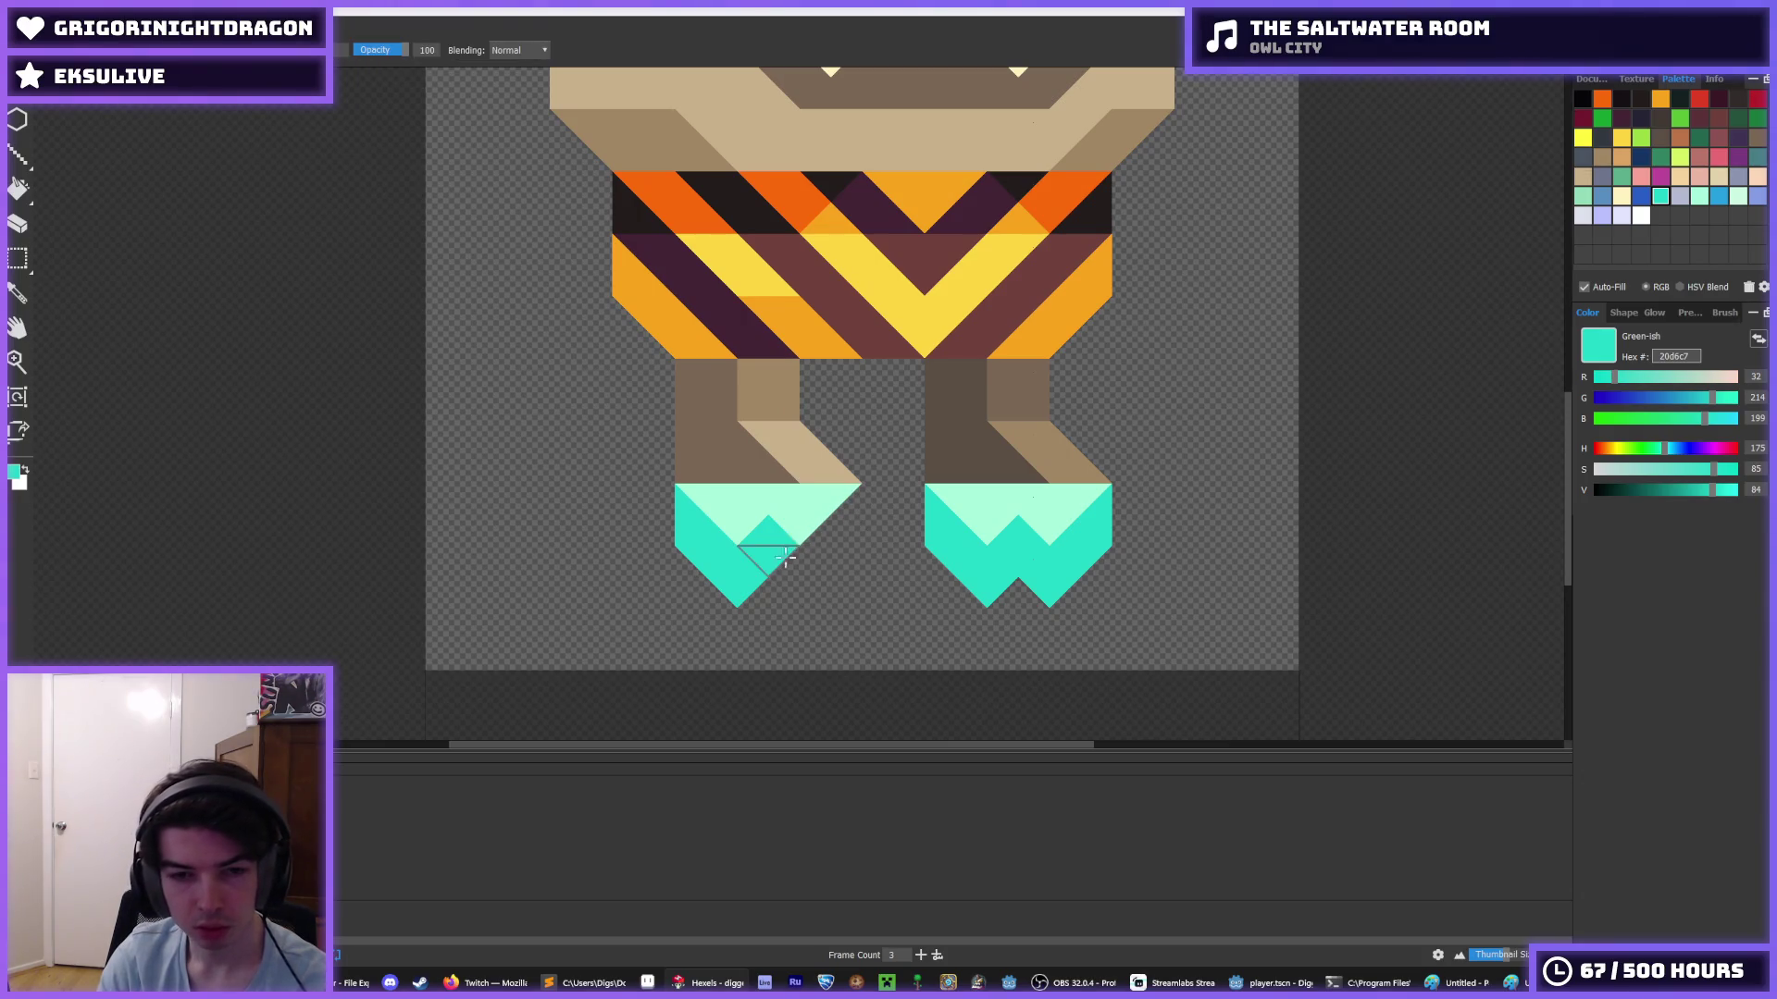
left_click(741, 583)
key("i")
scroll(879, 518, "down", 6)
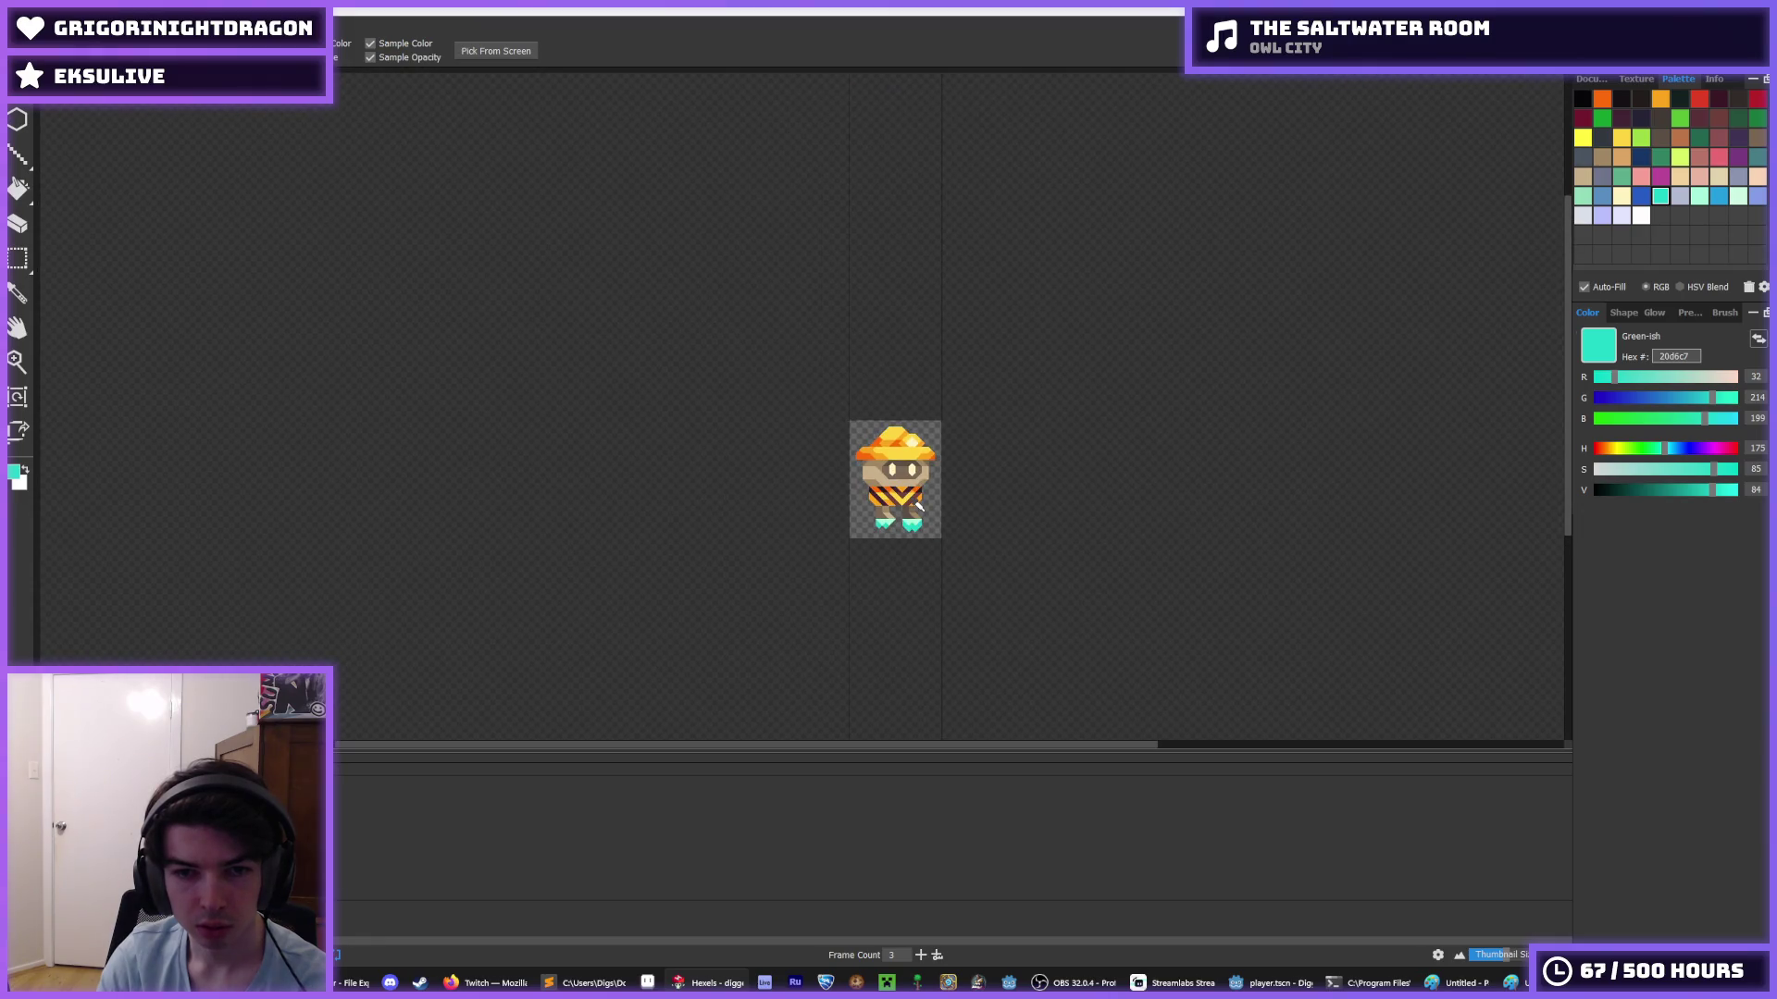
- Tidy the boots: add a teal triangle, remove the right boot's tip, and trim the left boot
scroll(919, 505, "up", 8)
key("b")
left_click(864, 597)
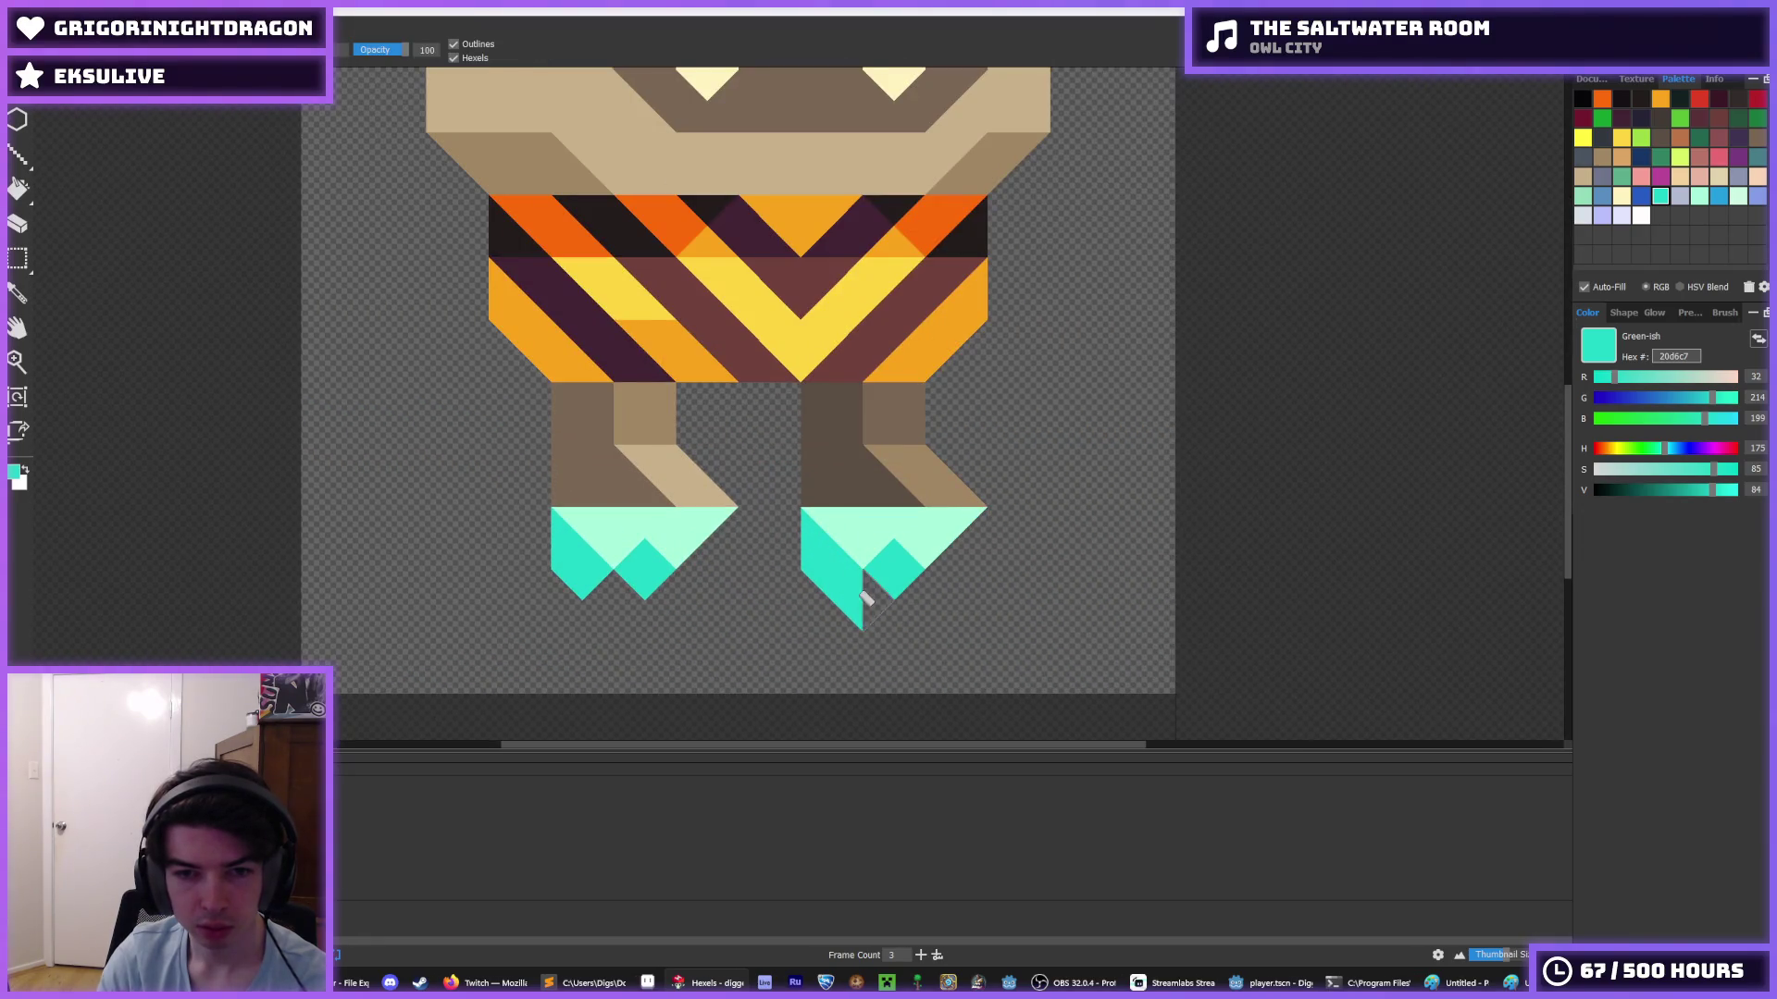
key("e")
left_click(860, 611)
left_click(935, 537)
left_click(859, 549)
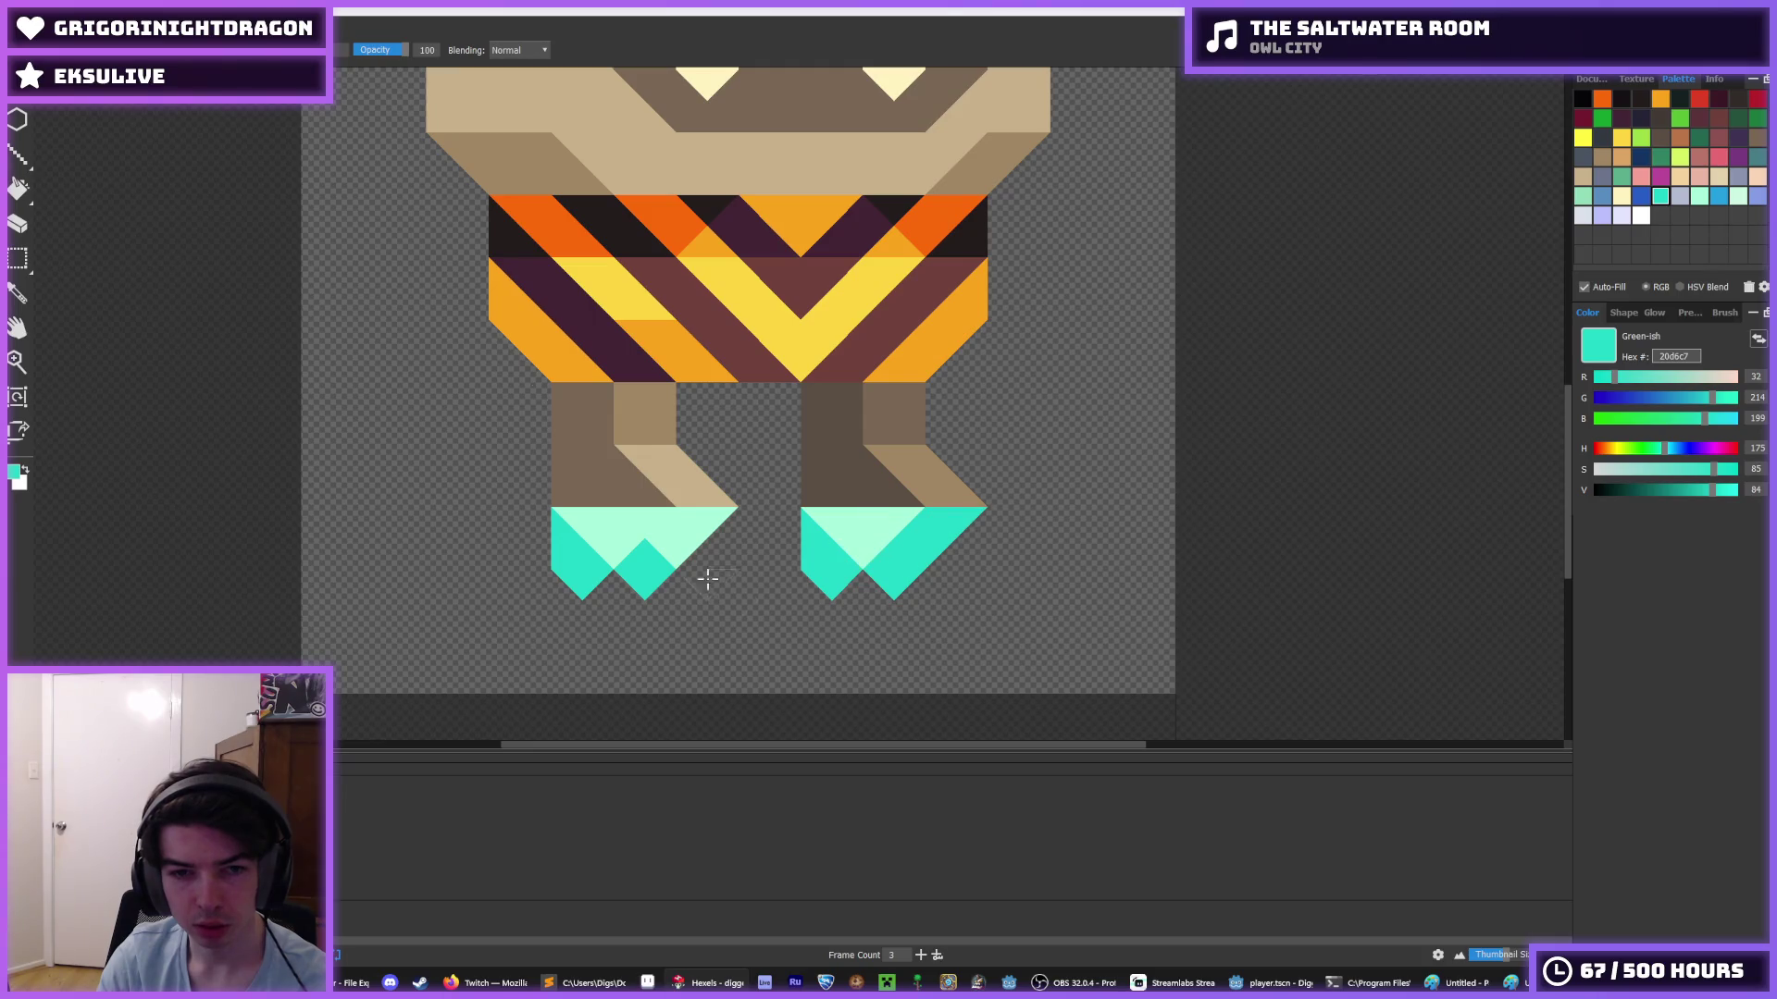
mouse_move(708, 579)
left_mouse_down()
mouse_move(647, 546)
mouse_move(708, 532)
left_mouse_up()
key("i")
scroll(870, 458, "down", 6)
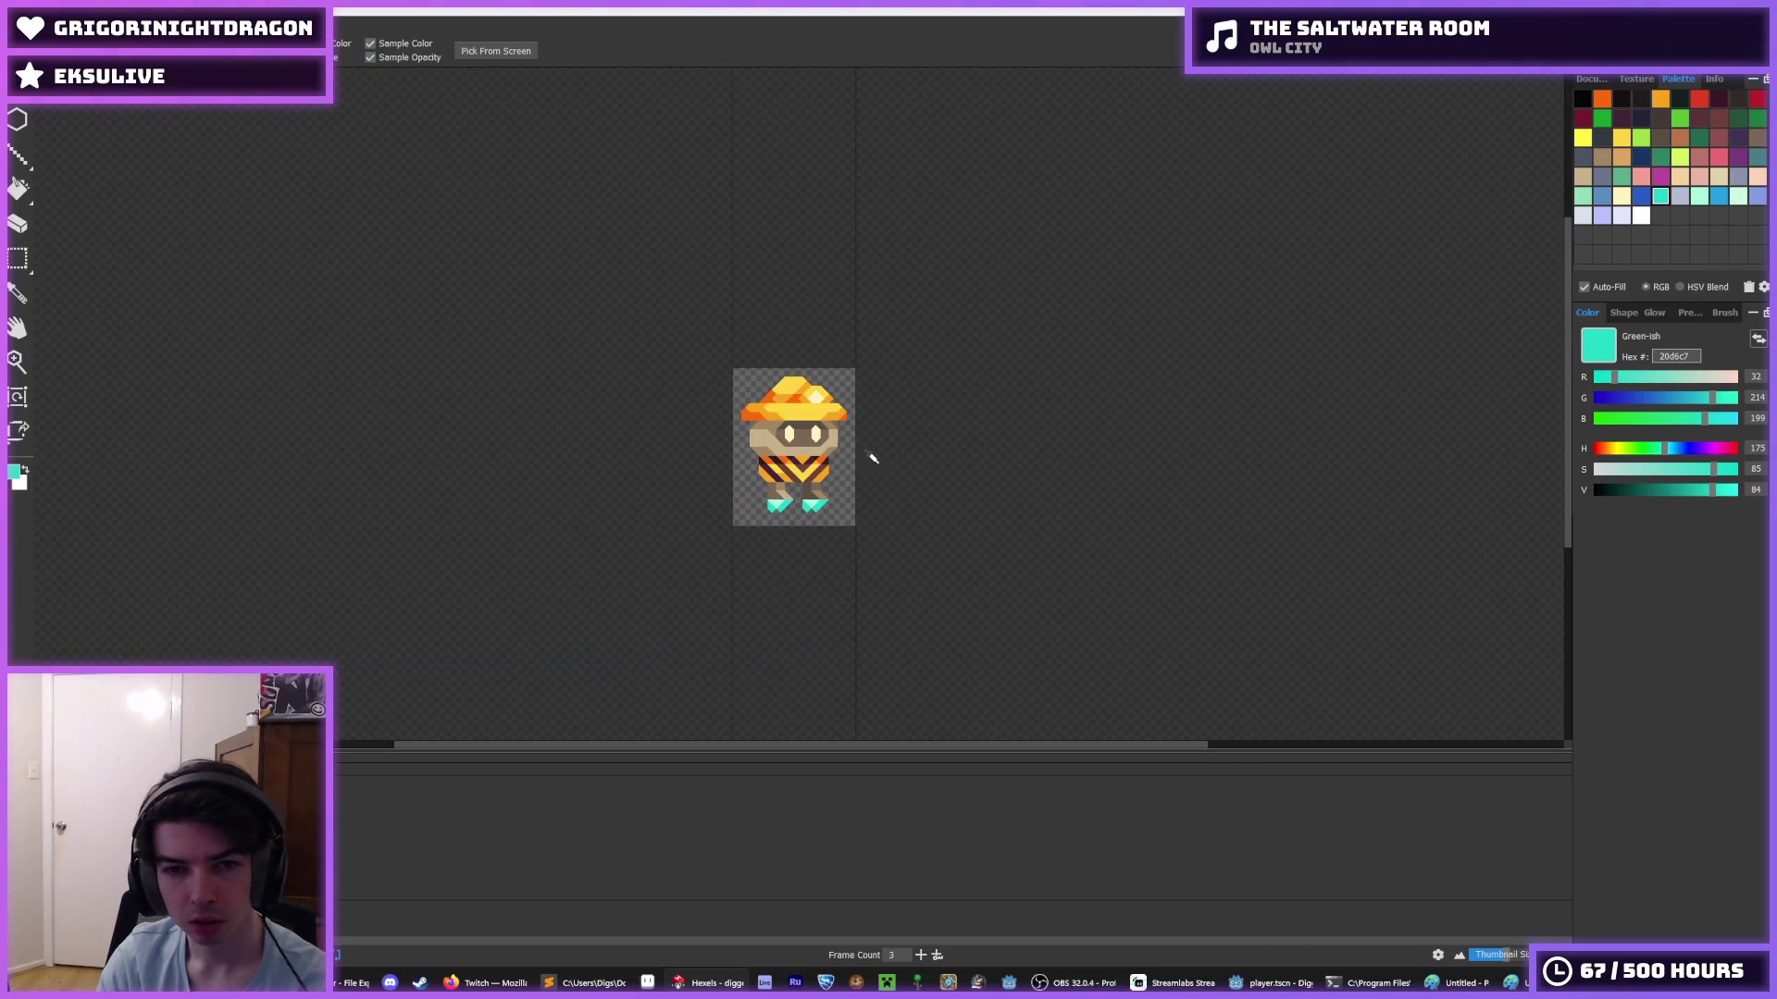
scroll(870, 456, "down", 2)
key("e")
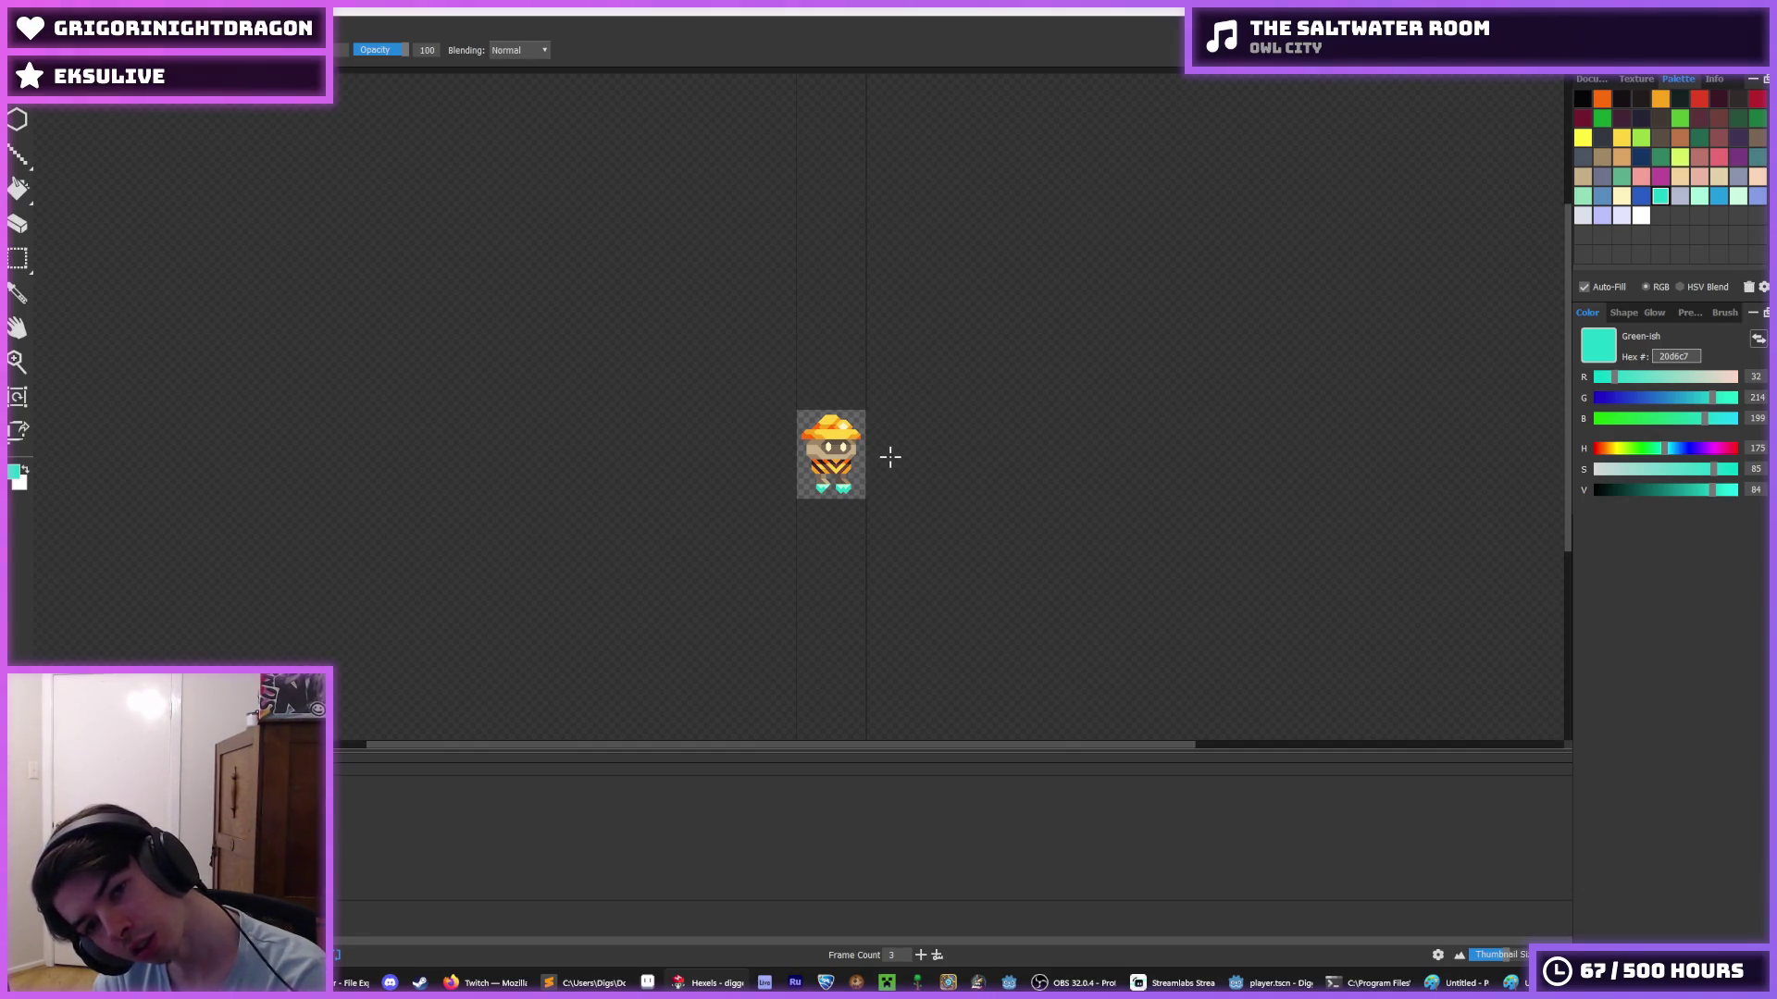
scroll(890, 456, "up", 8)
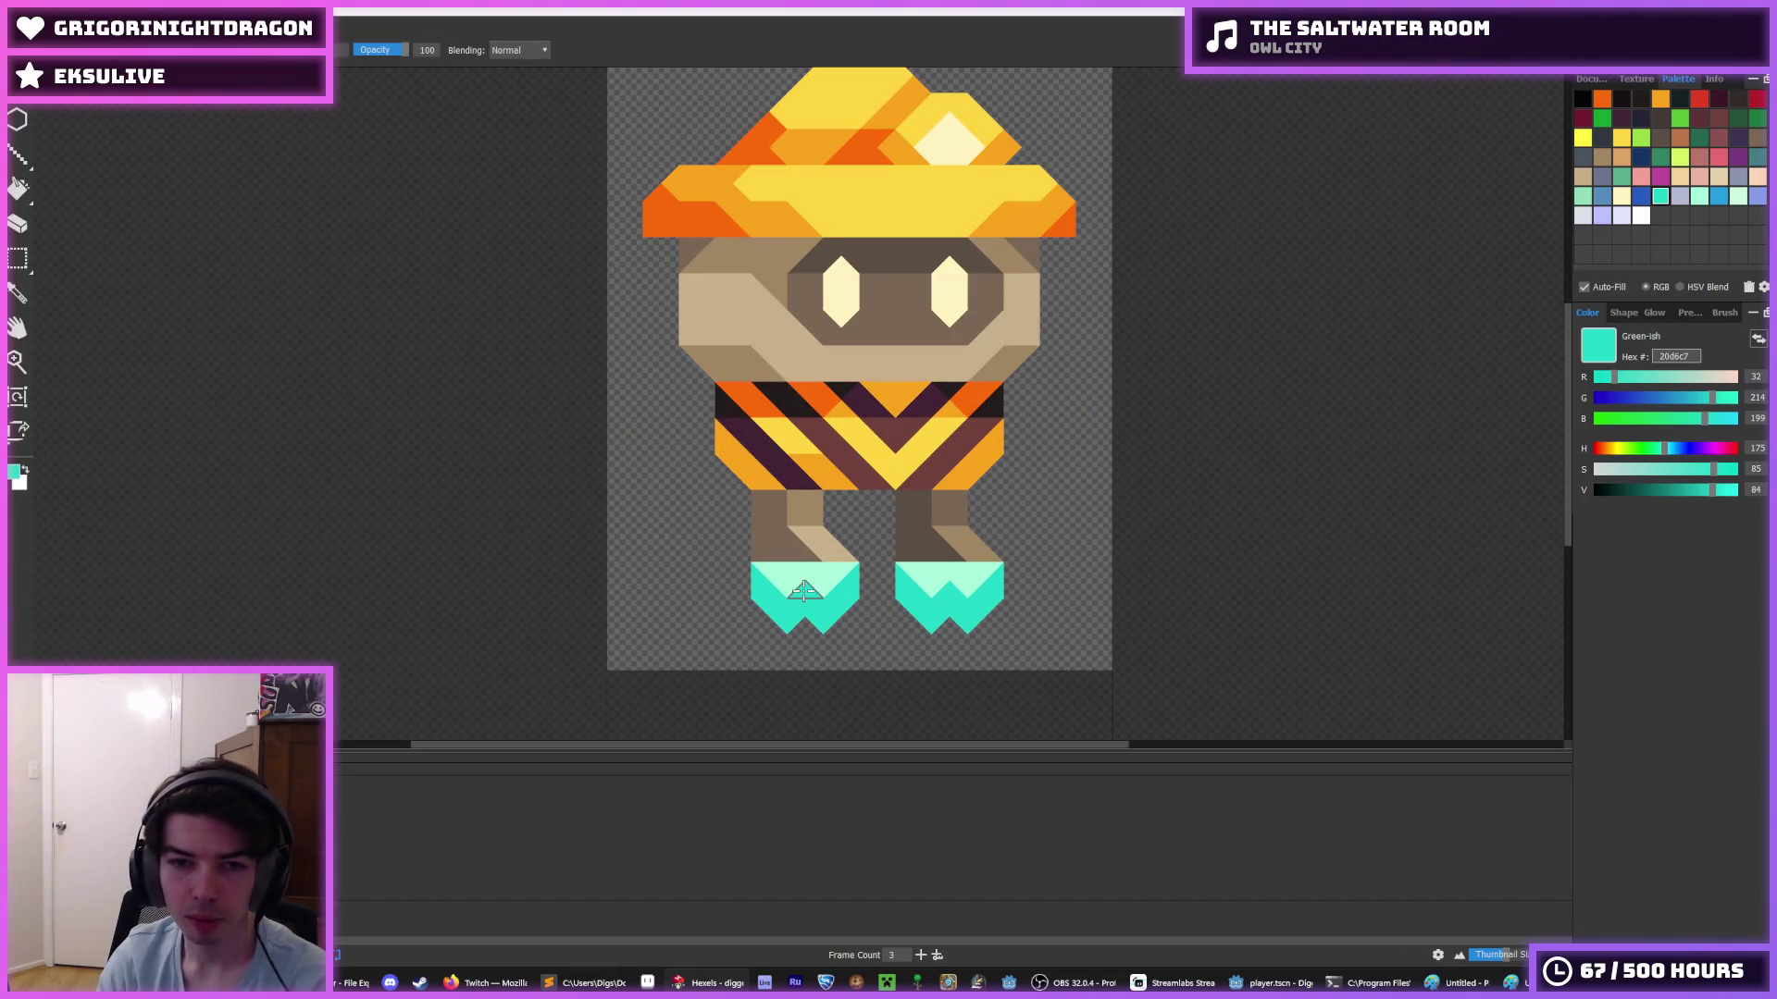
- Sample the legs' light brown a08662 and darker grey-brown 796755 tones
left_click(785, 551, "alt")
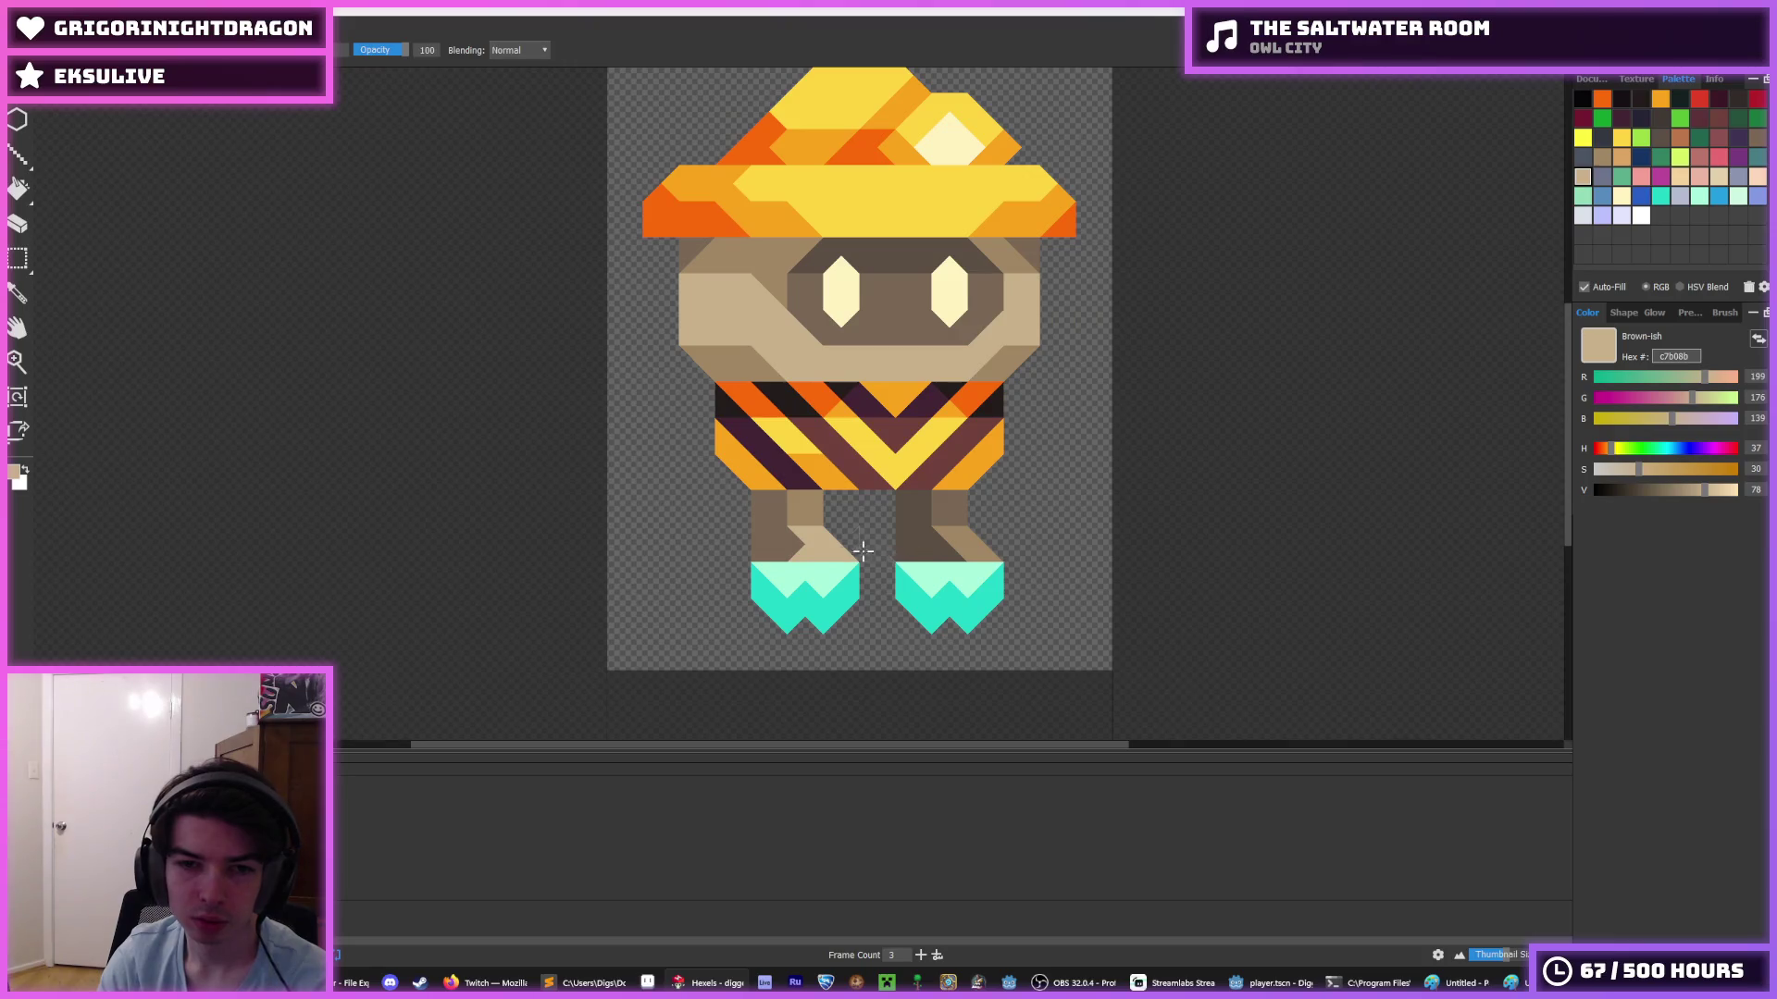
left_click(792, 520, "alt")
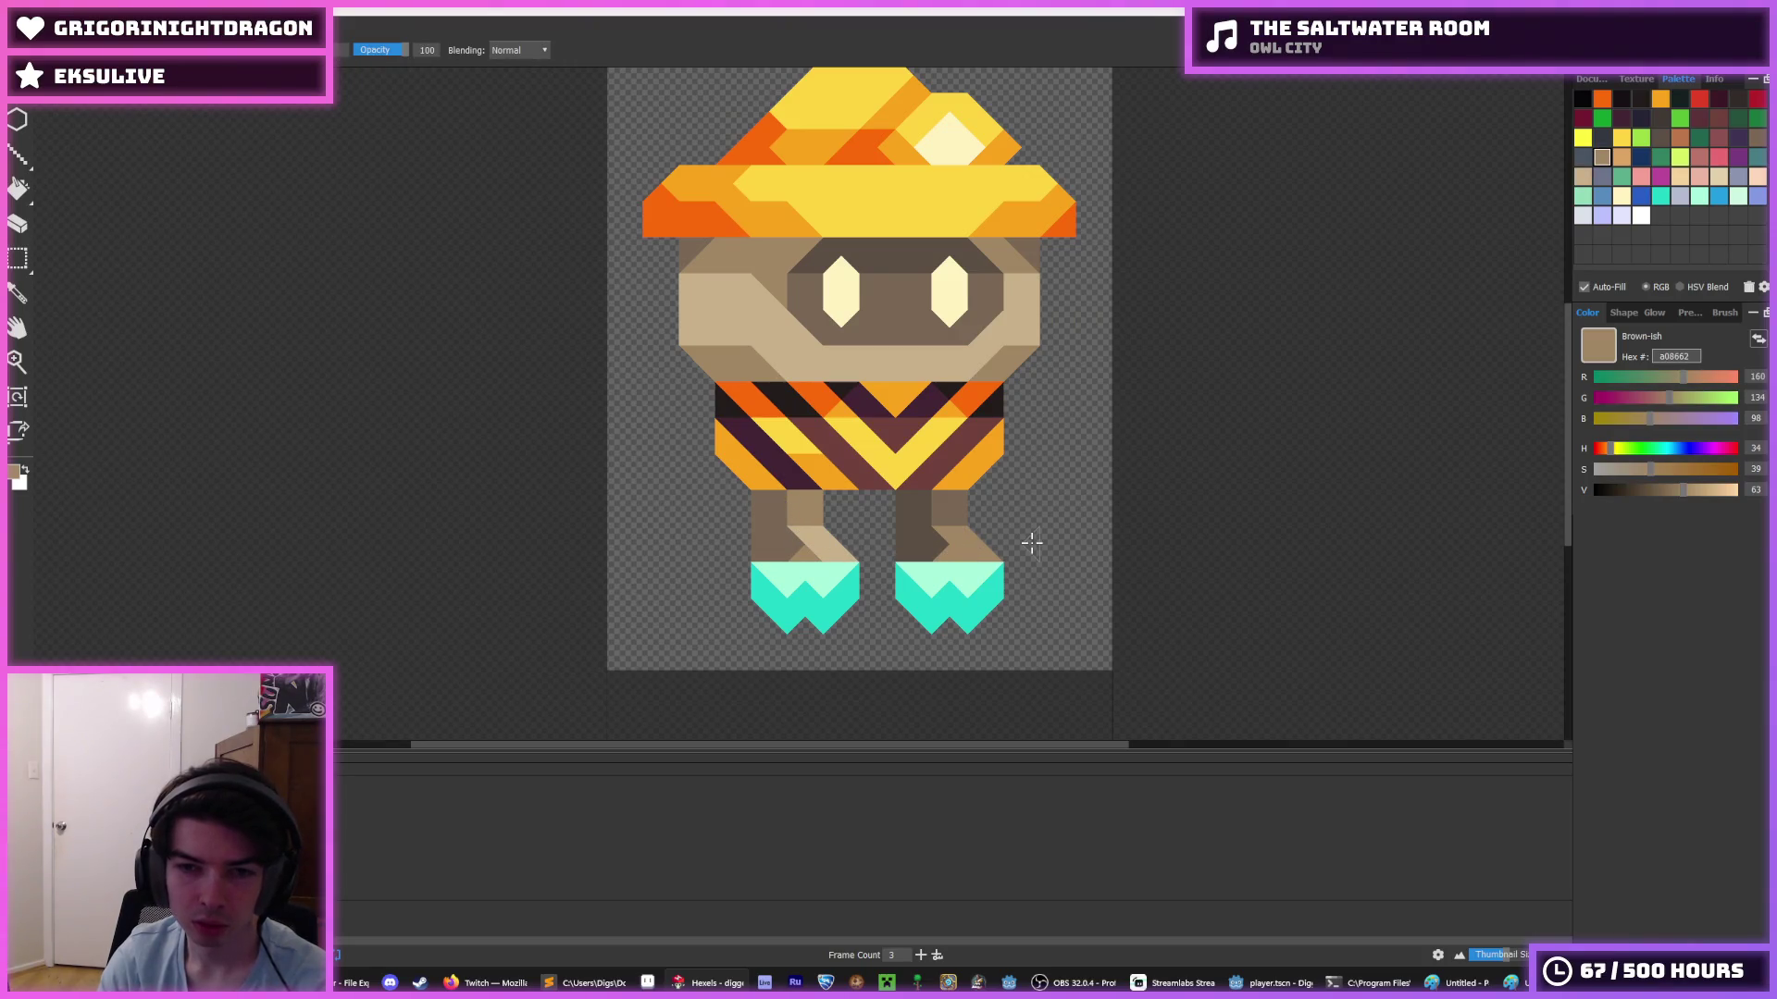
left_click(946, 532, "alt")
scroll(1062, 532, "down", 3)
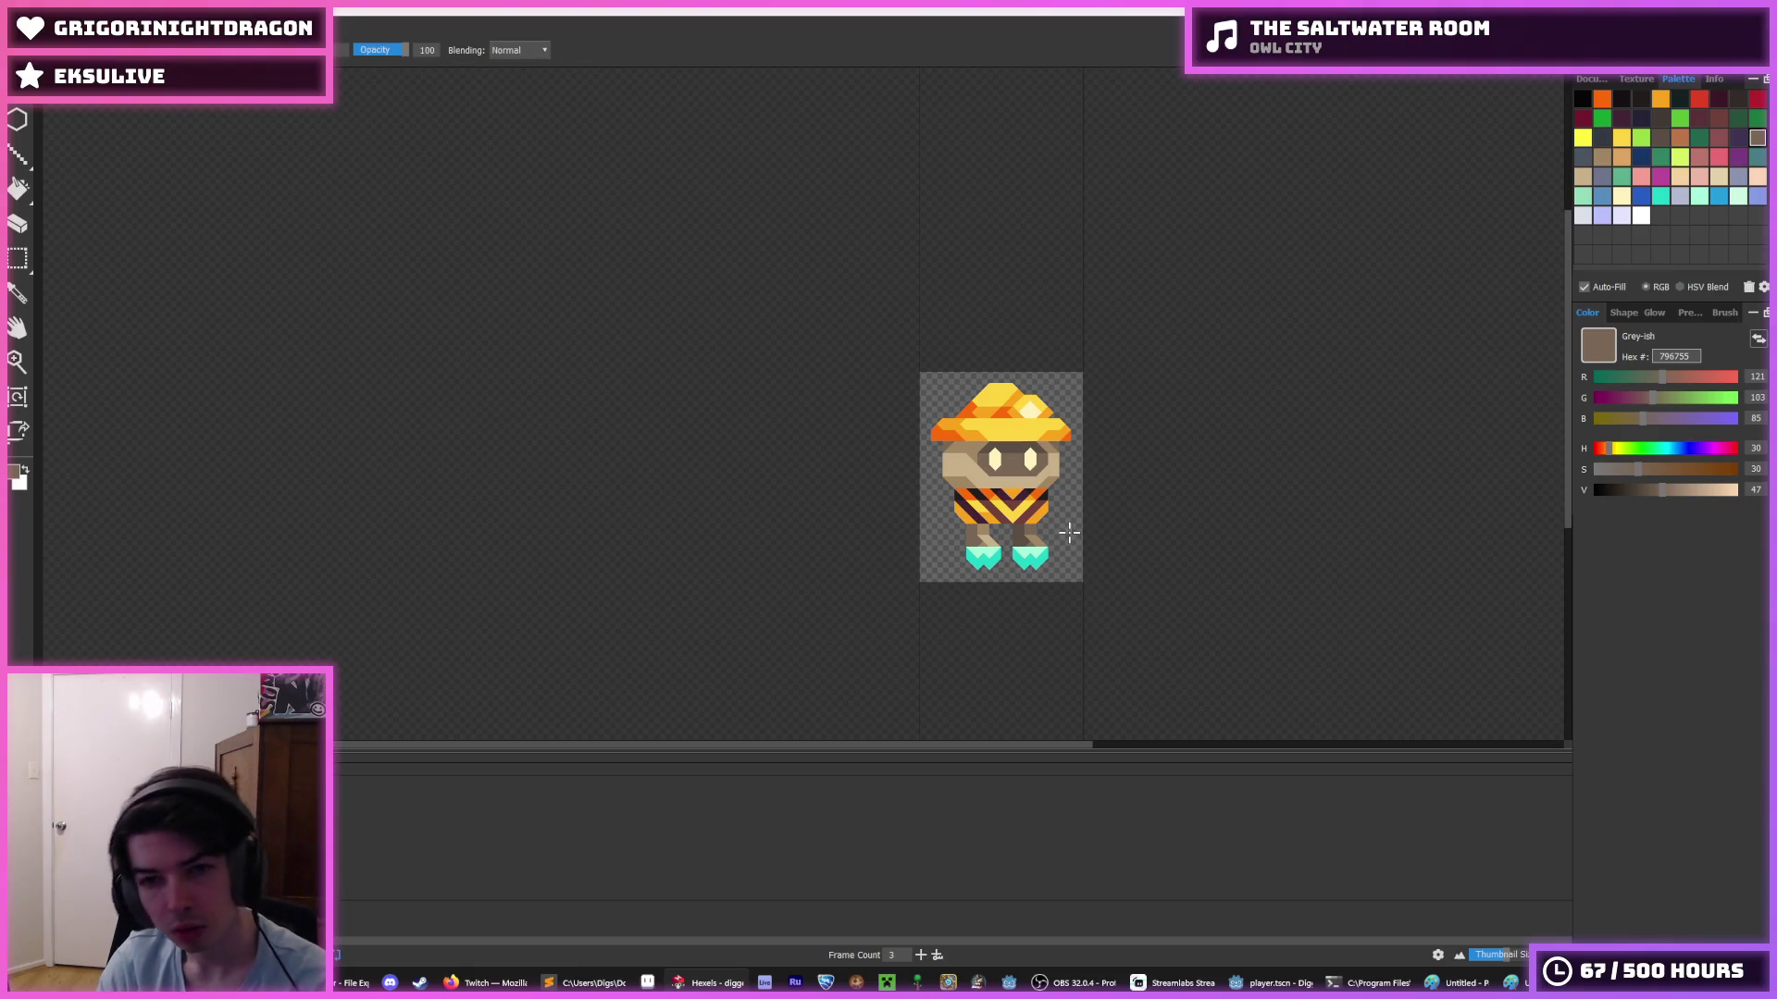
scroll(1069, 533, "down", 1)
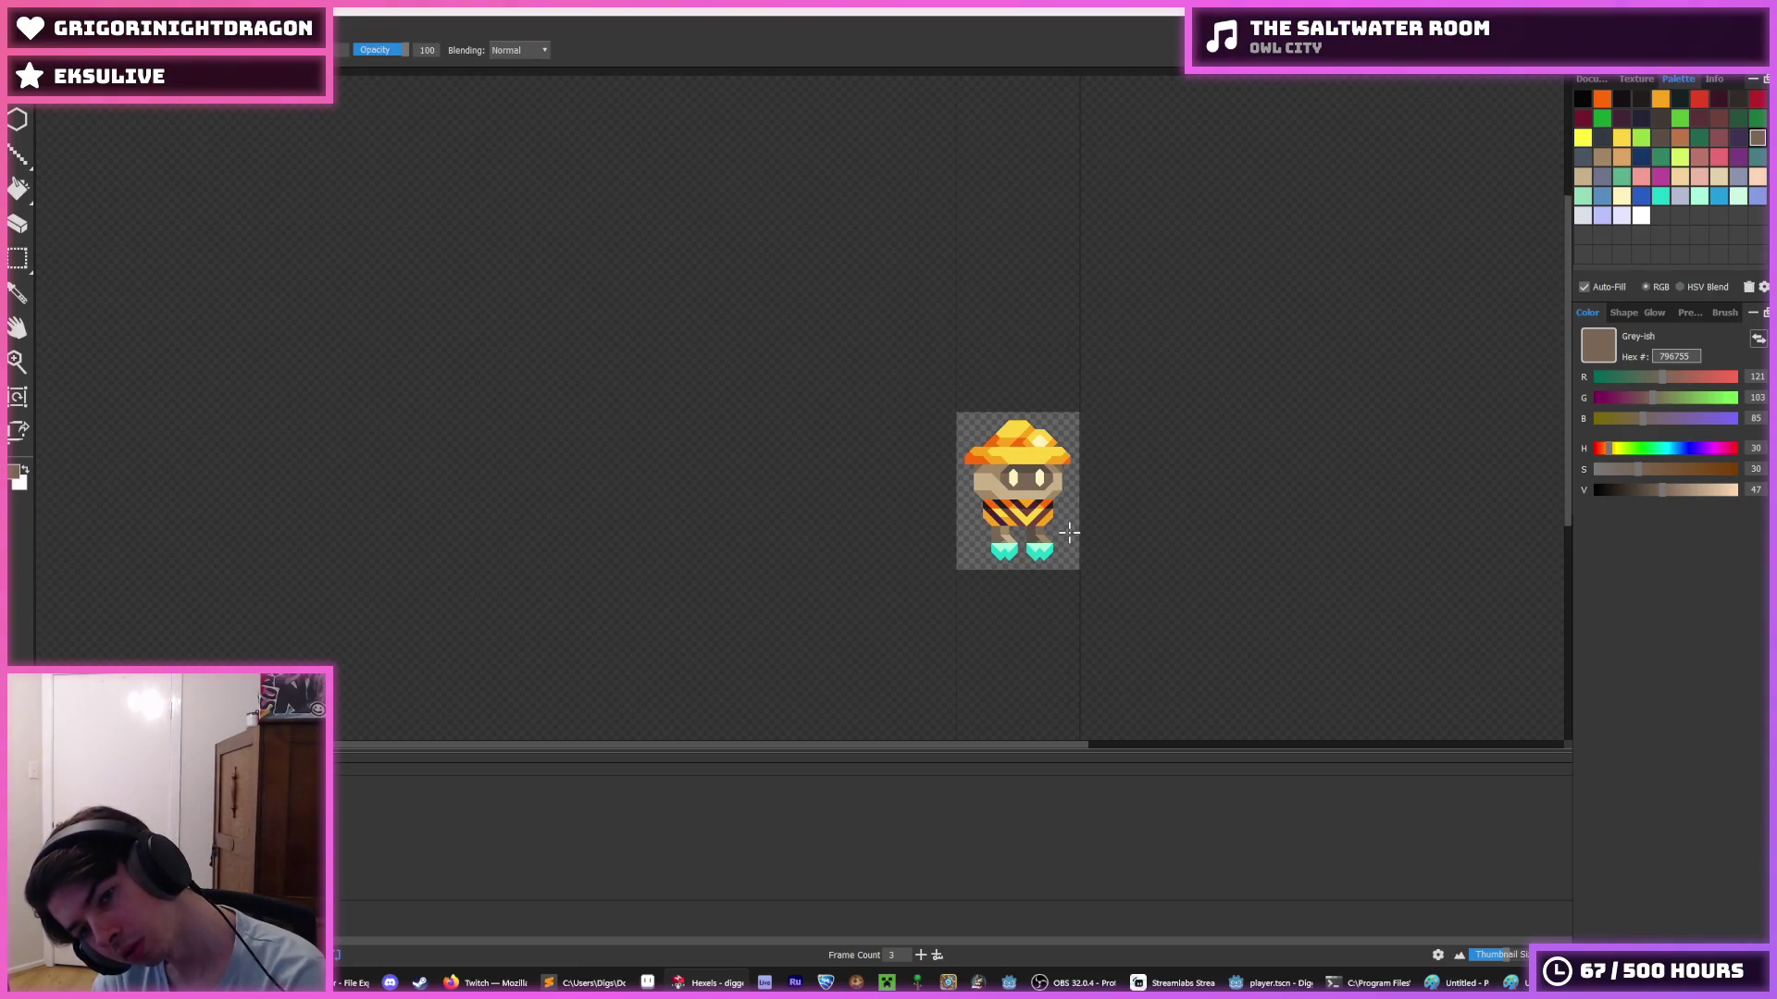
scroll(1069, 532, "up", 2)
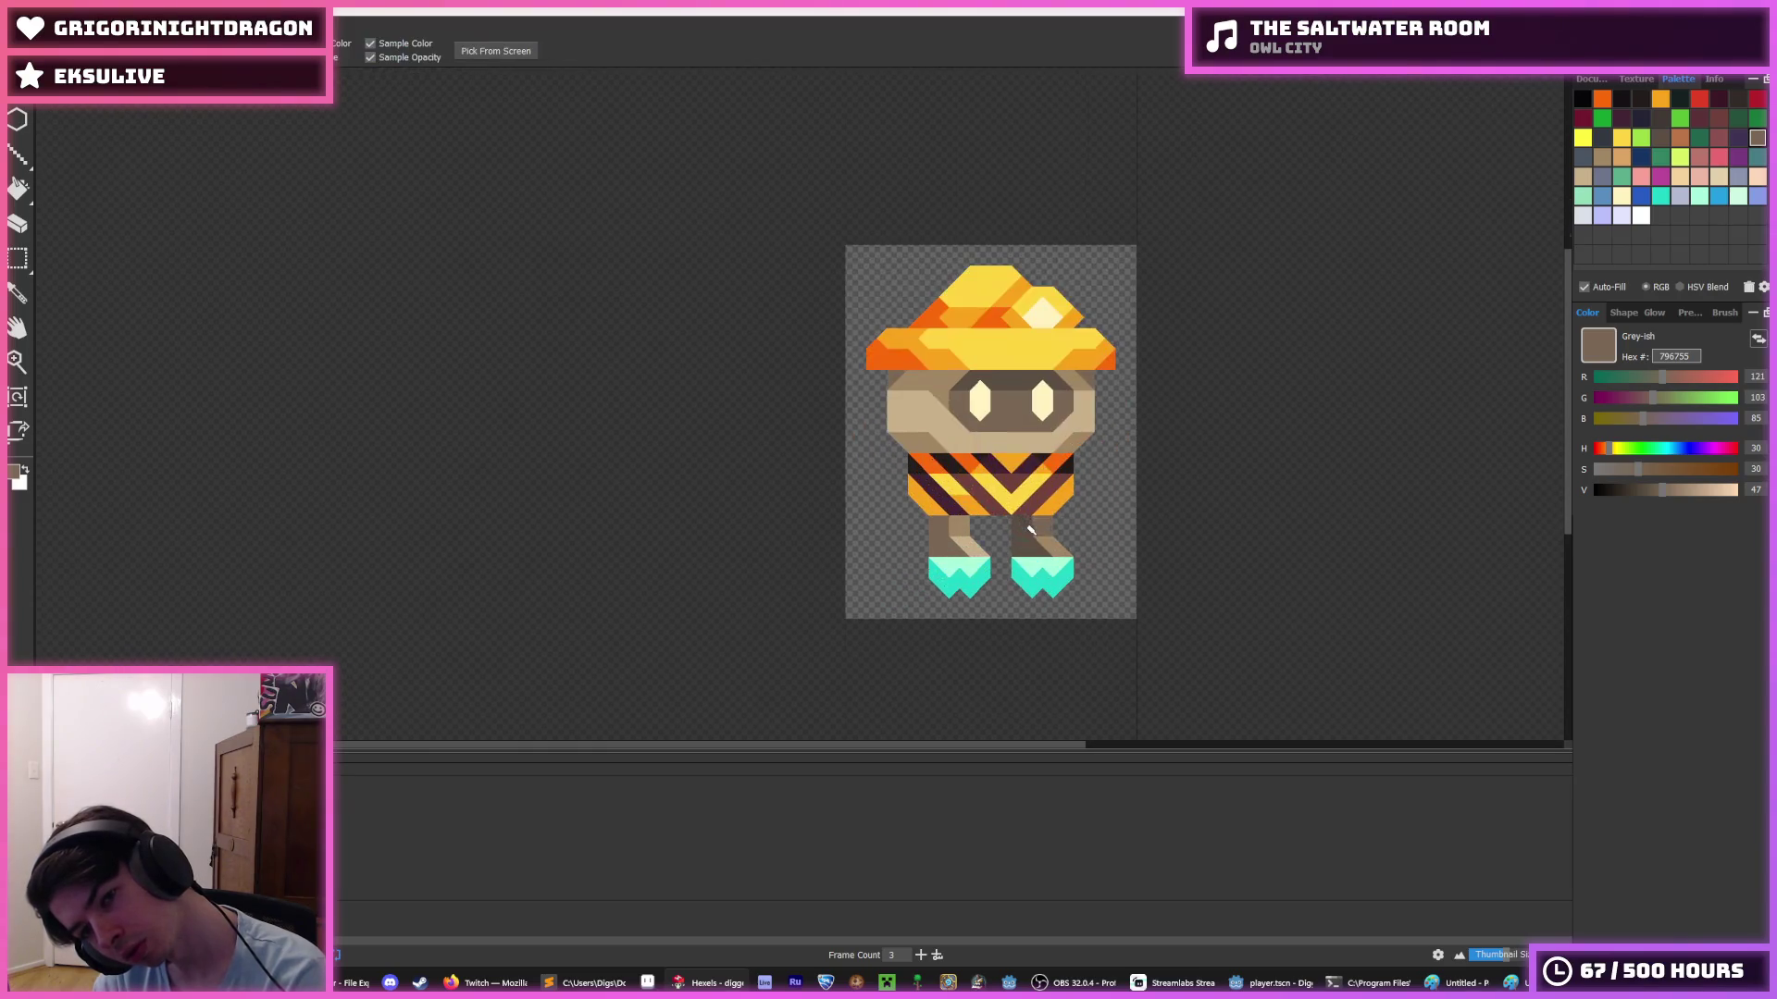
scroll(975, 549, "up", 3)
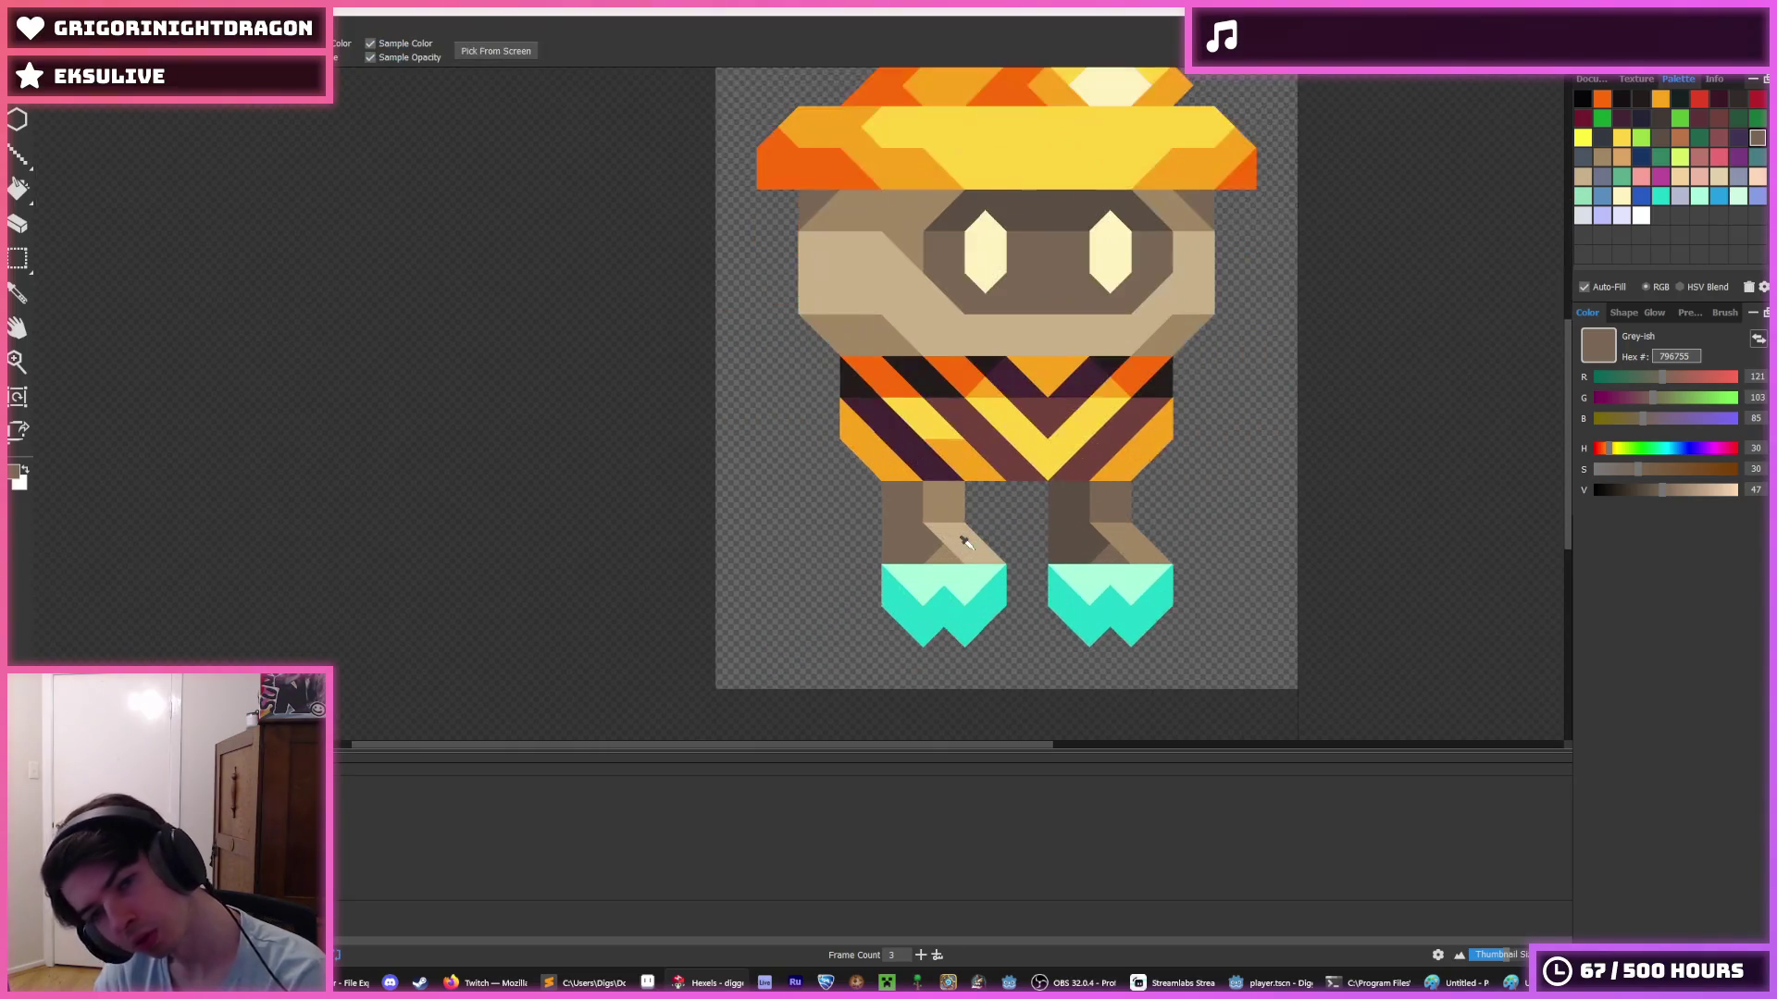
- Resample the light brown and dark leg shades to refine the lower-leg shading
left_click(919, 512, "alt")
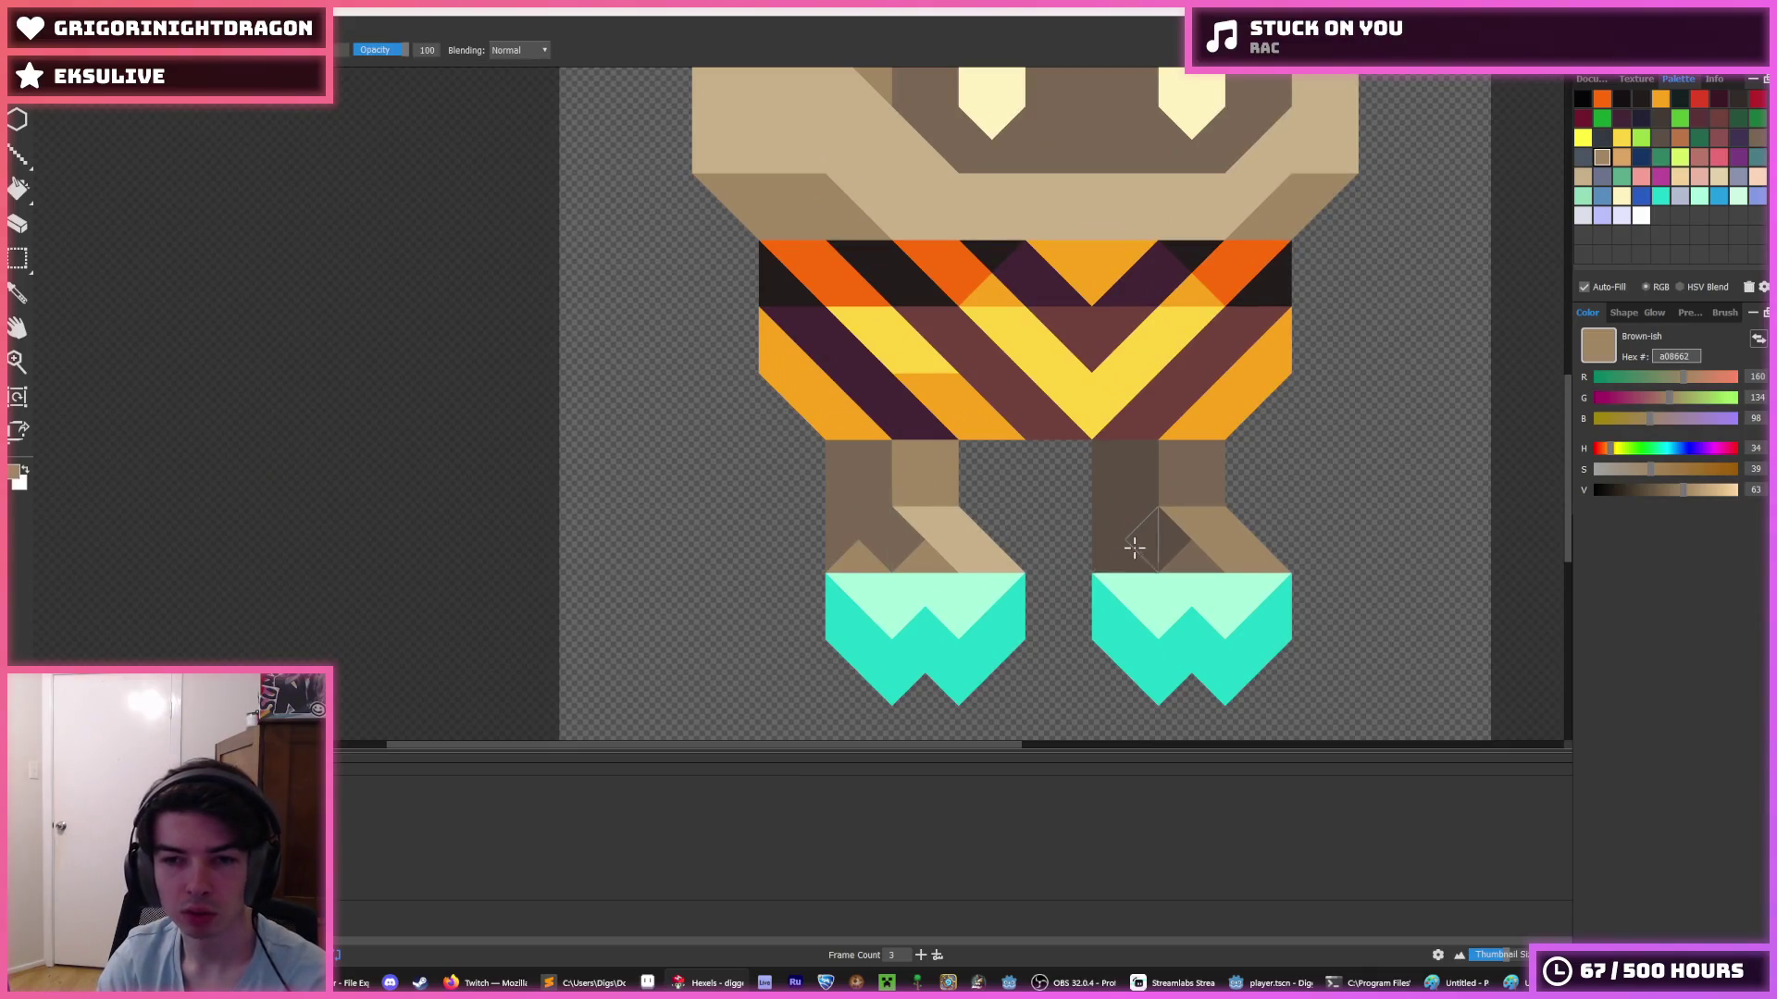
left_click(1180, 558, "alt")
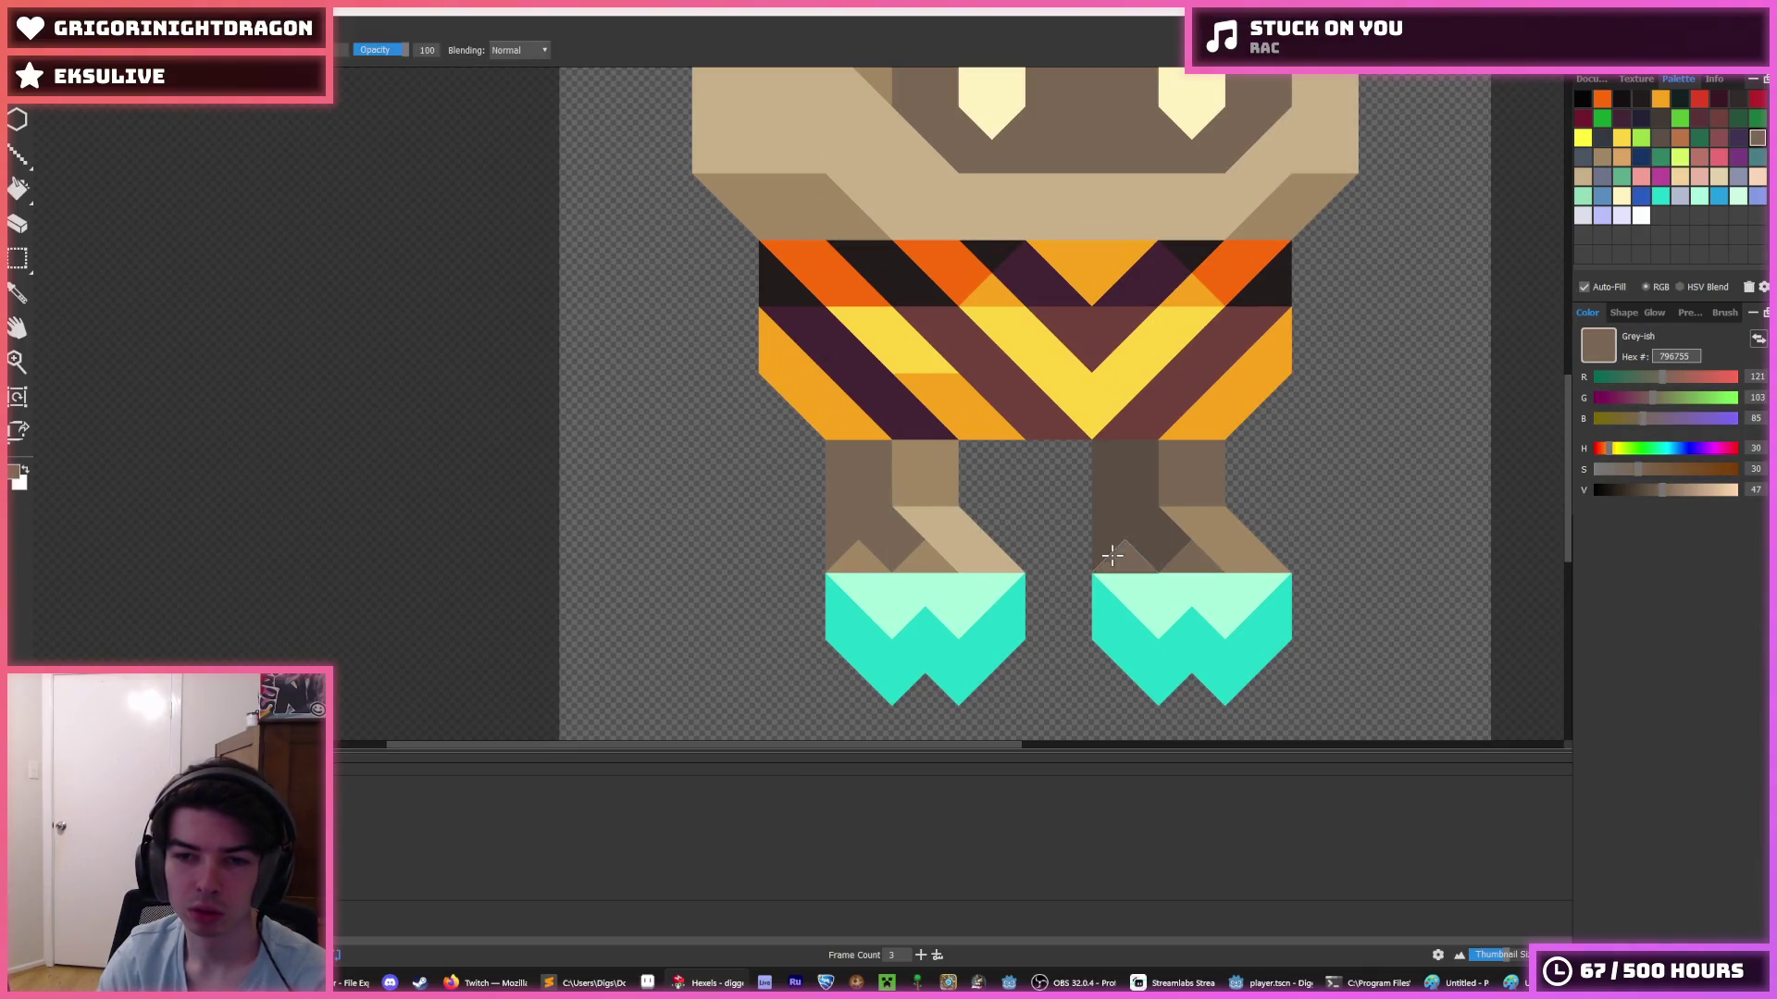
scroll(1231, 532, "down", 5)
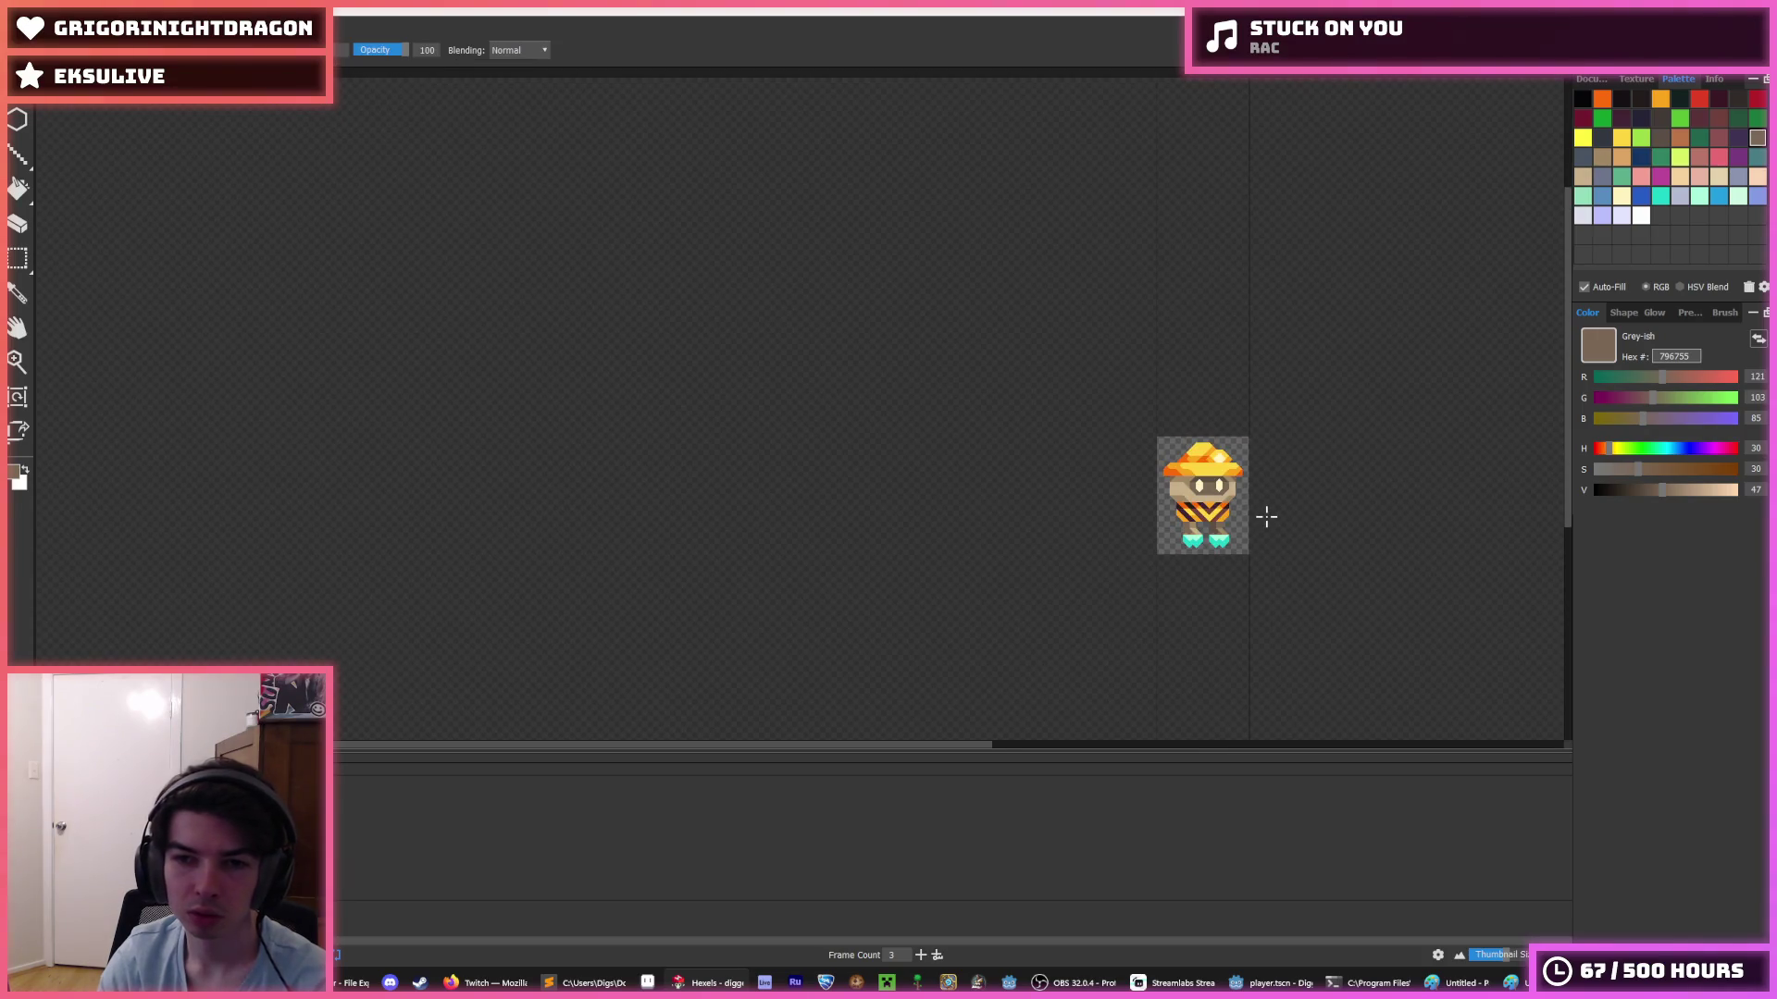
scroll(1258, 514, "up", 5)
left_click(1010, 521, "alt")
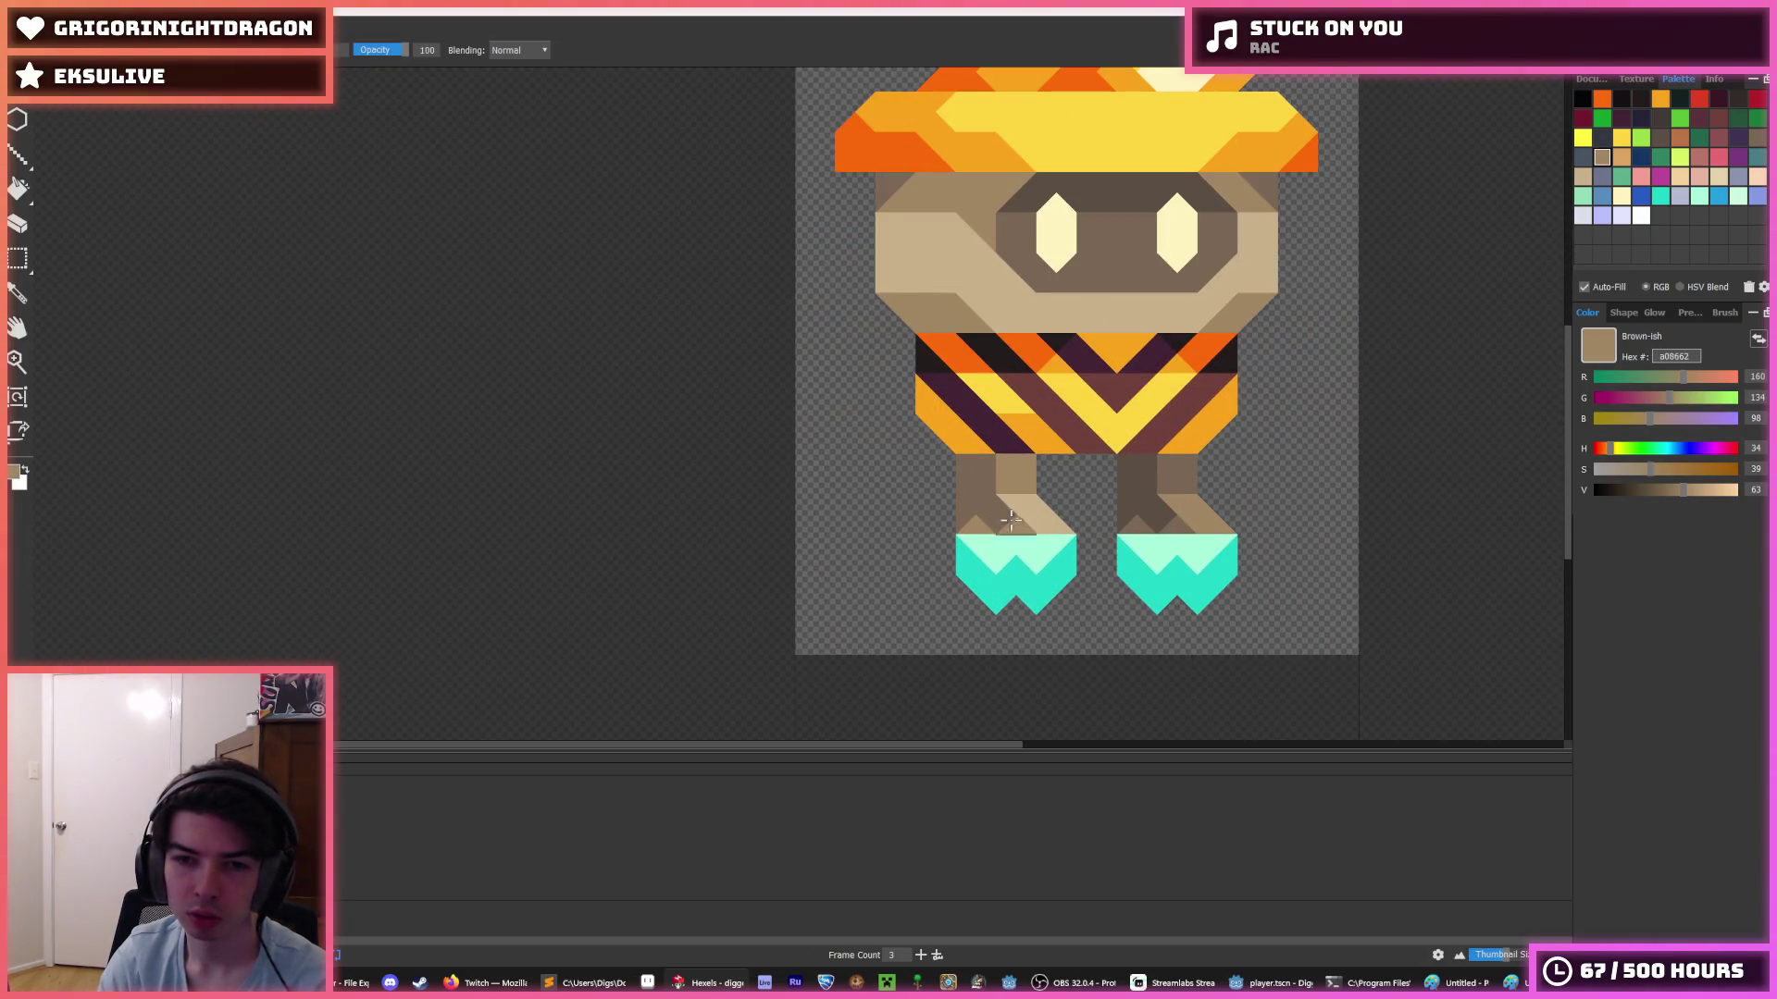
left_click(1163, 518, "alt")
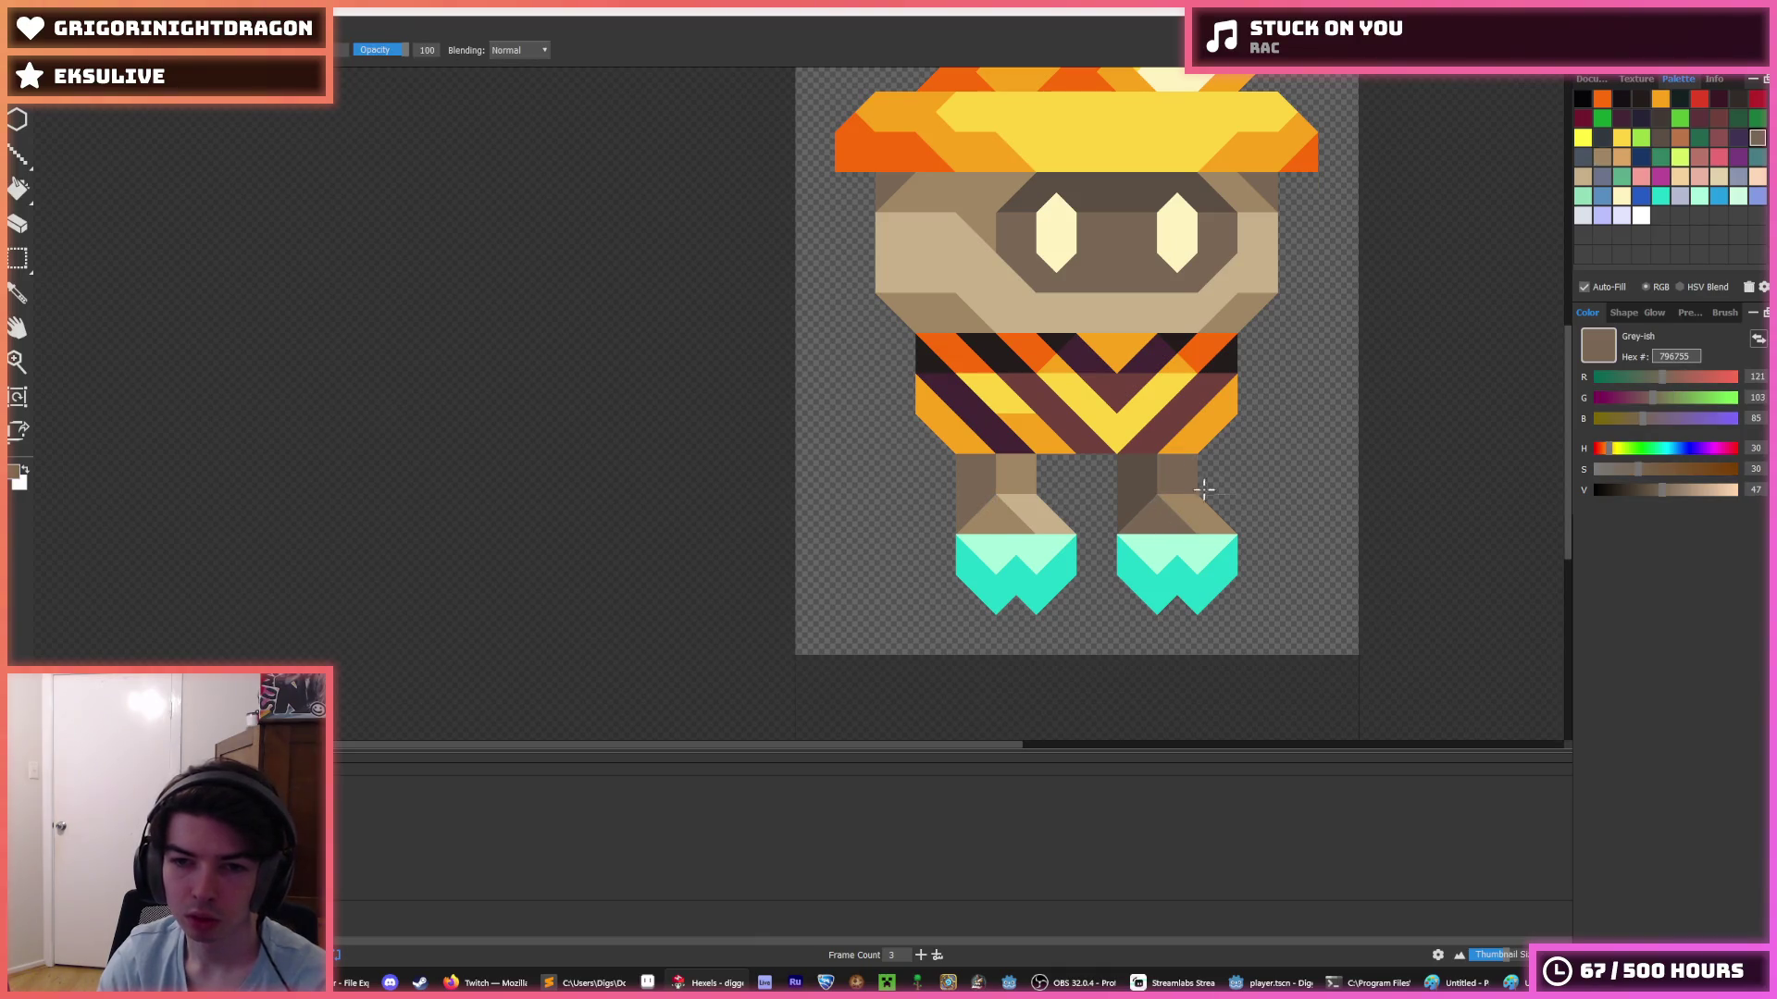
scroll(1204, 491, "down", 3)
scroll(1262, 467, "down", 2)
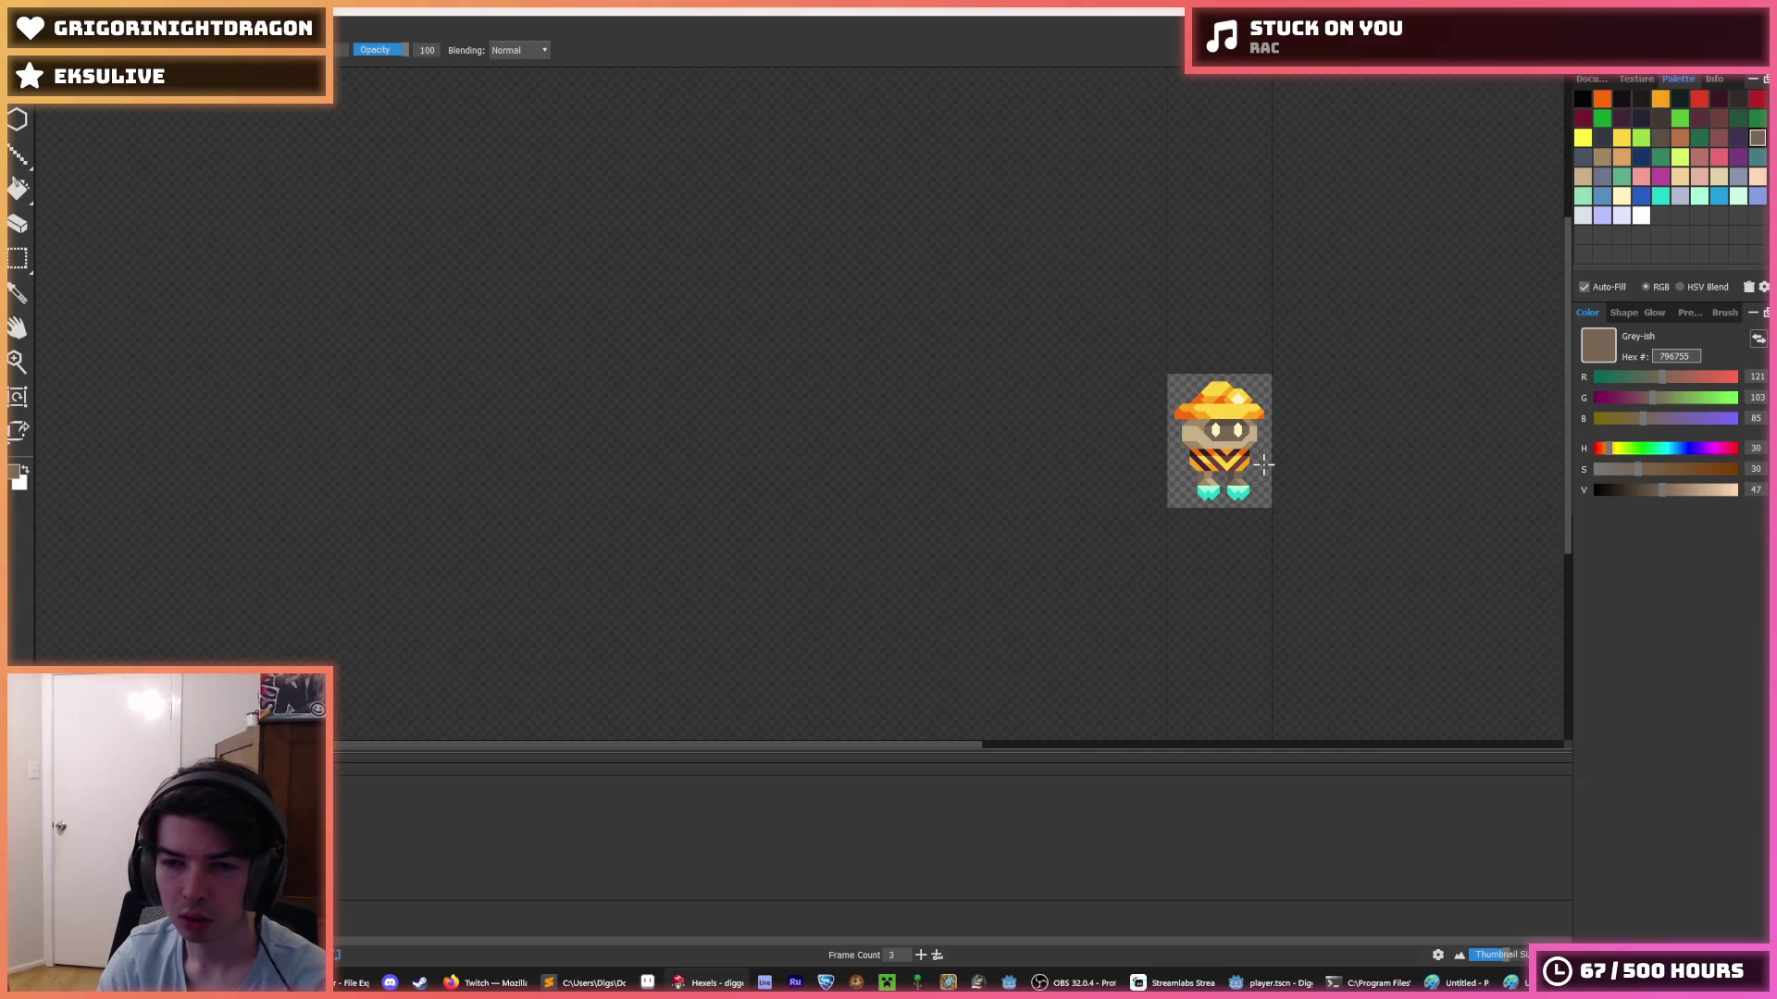
scroll(1263, 465, "up", 4)
key("alt")
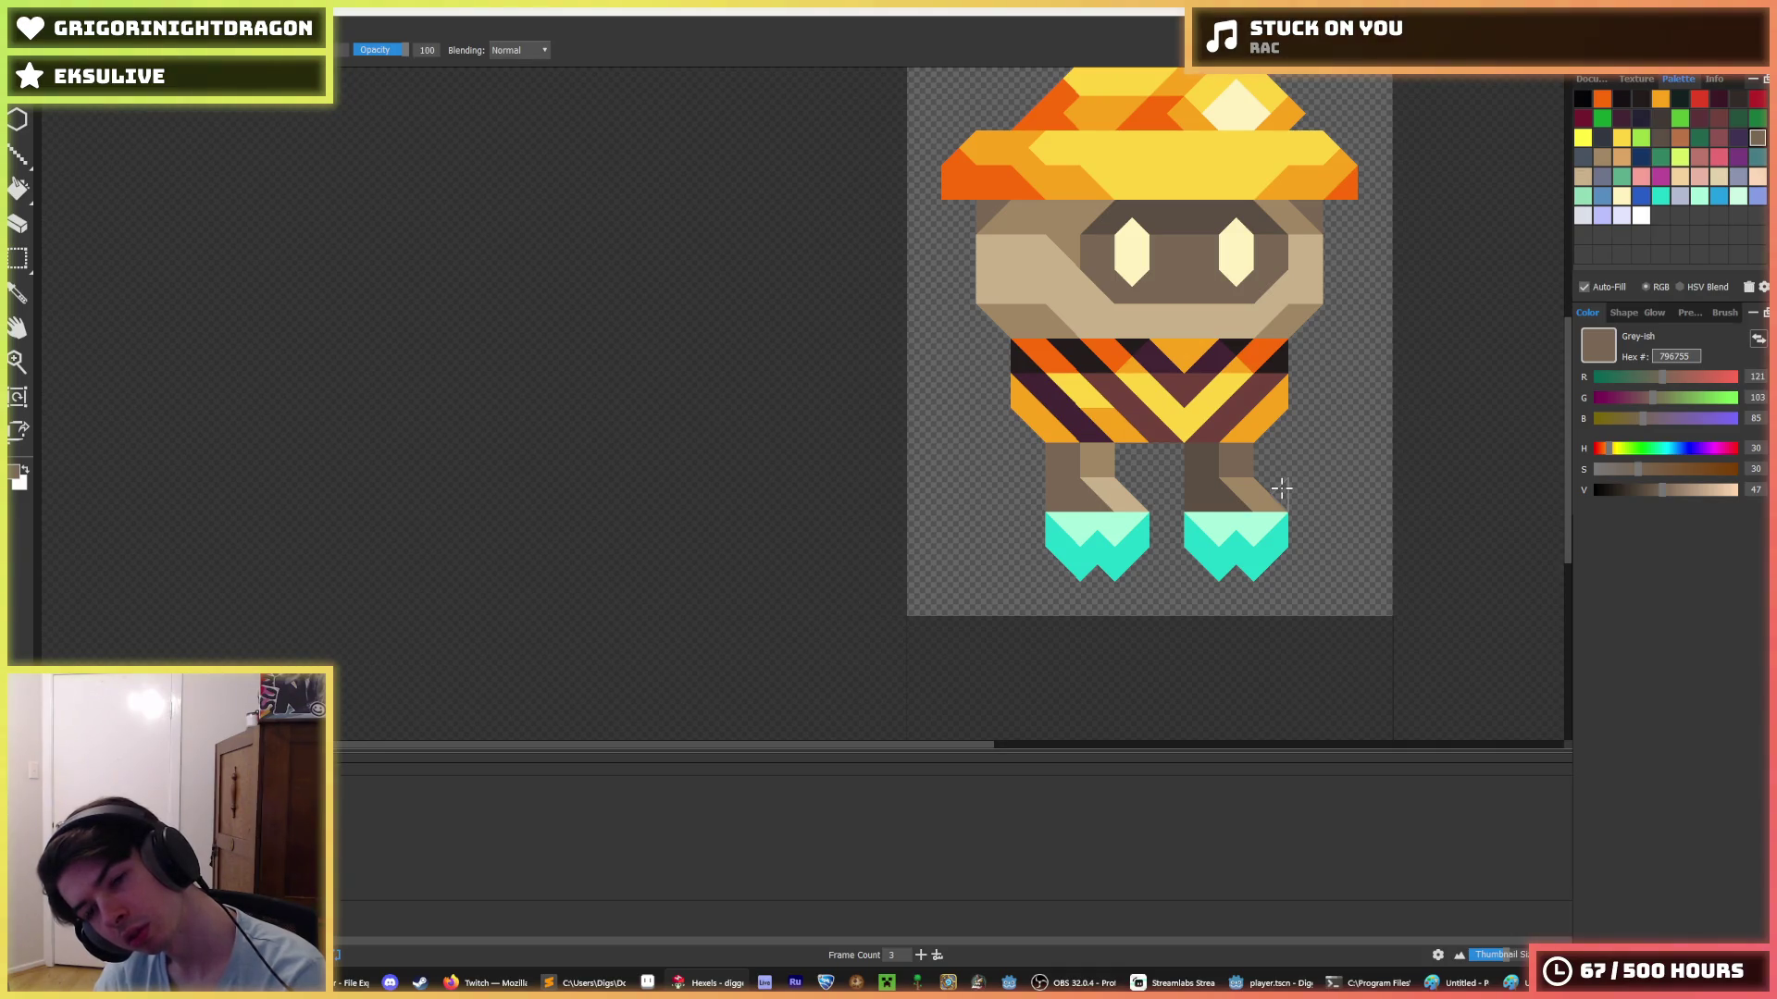
- On the next frame, sample the boot teal and paint teal below and down-left of the left boot
key("period")
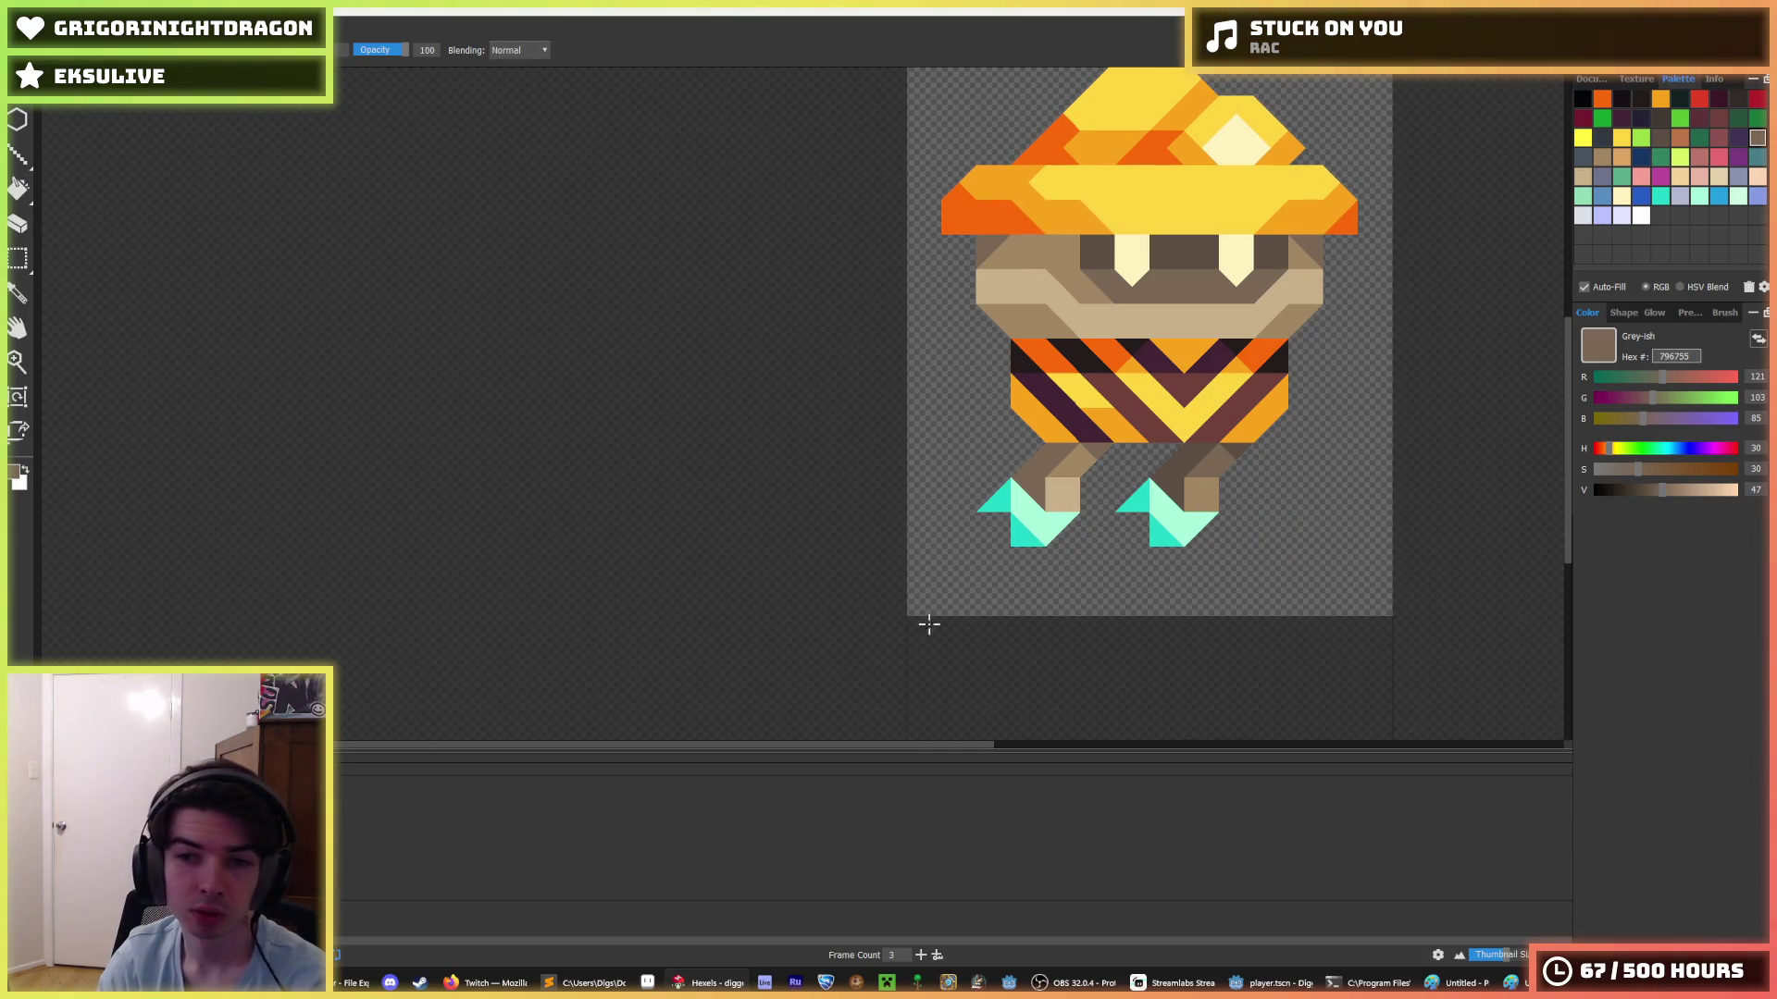
scroll(957, 569, "down", 3)
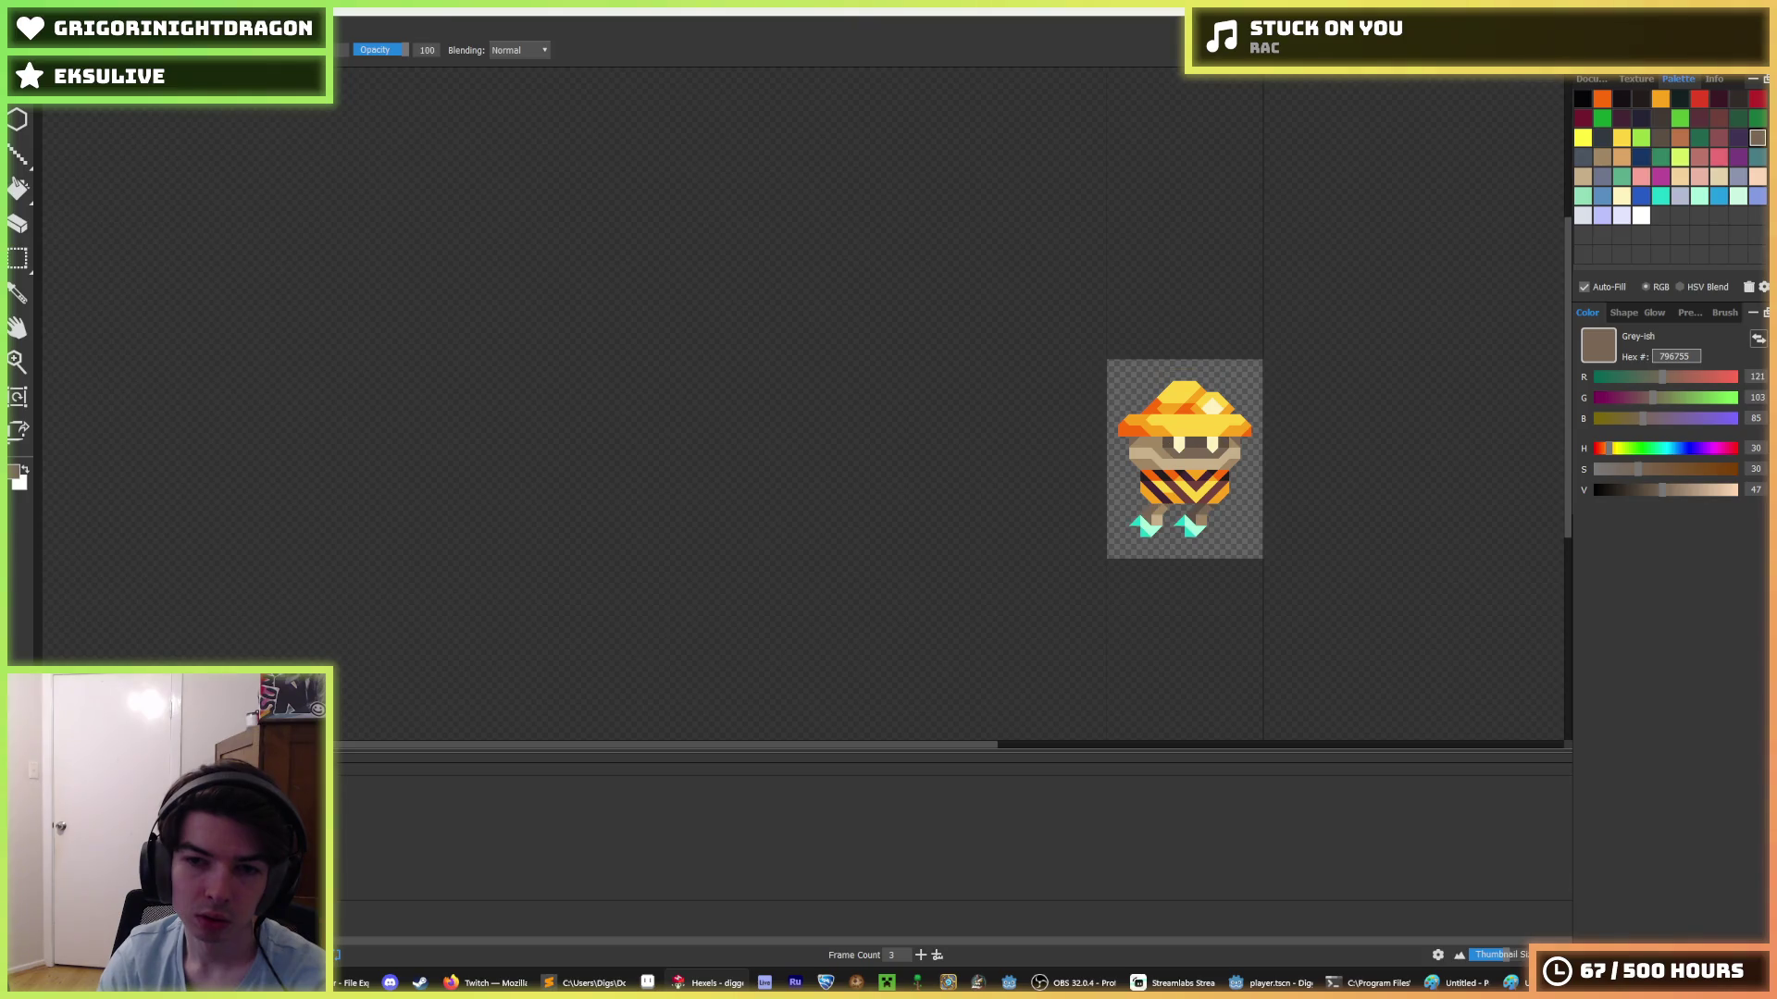
key("i")
scroll(1092, 431, "up", 5)
left_click(1032, 442)
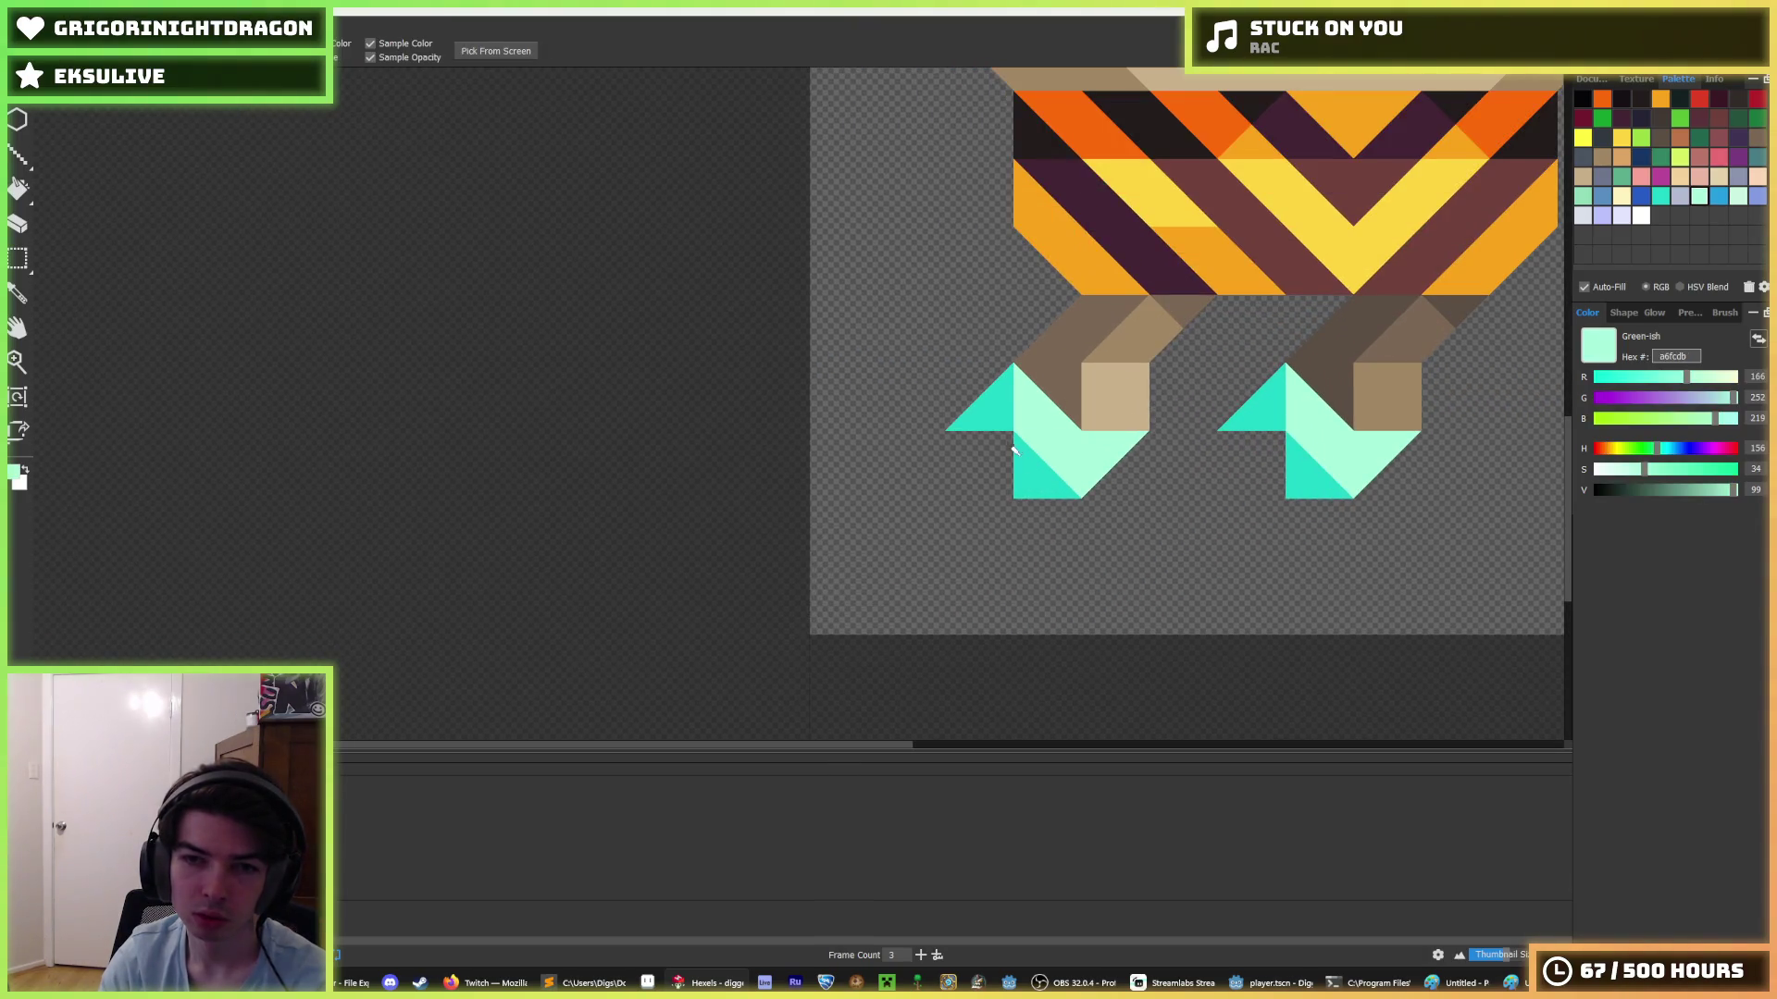
key("b")
mouse_move(963, 440)
left_mouse_down()
mouse_move(1027, 529)
mouse_move(991, 527)
mouse_move(1017, 525)
left_mouse_up()
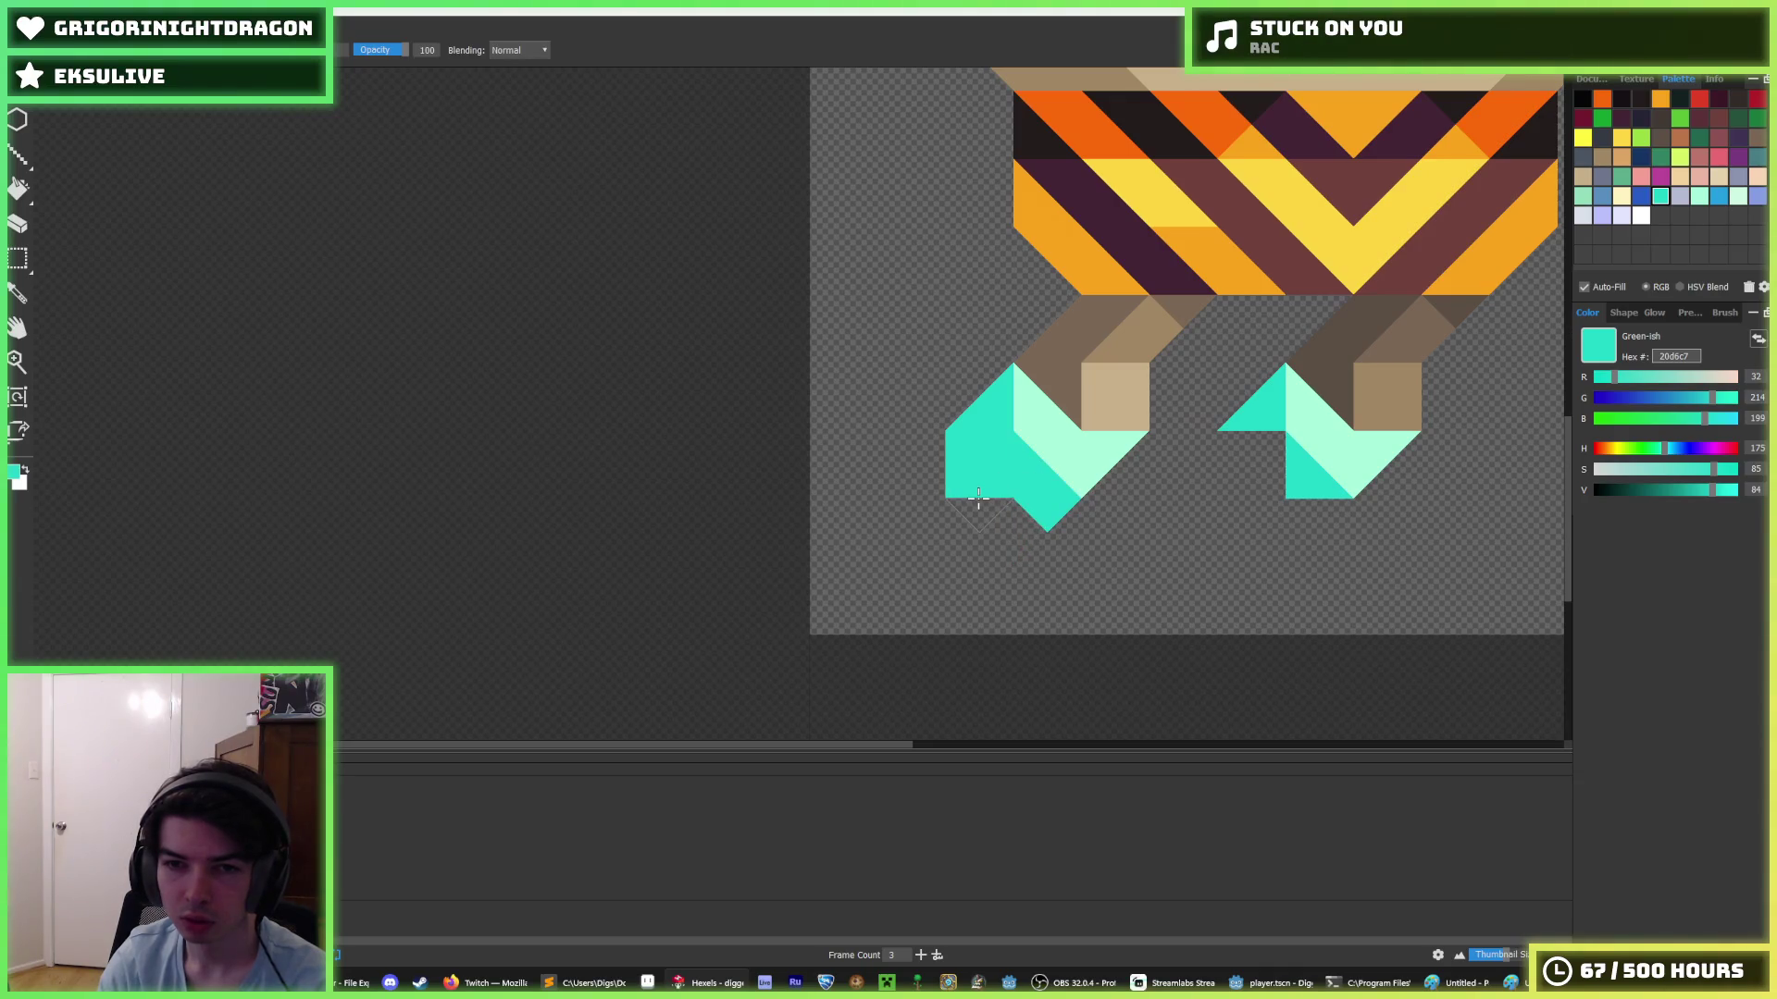
mouse_move(936, 463)
left_mouse_down()
mouse_move(963, 519)
mouse_move(925, 493)
mouse_move(893, 519)
mouse_move(918, 502)
mouse_move(1018, 536)
left_mouse_up()
- Remove stray teal, fill under the boot's light tip, and erase its lower-left lobe
key("e")
key("b")
left_click(1057, 507)
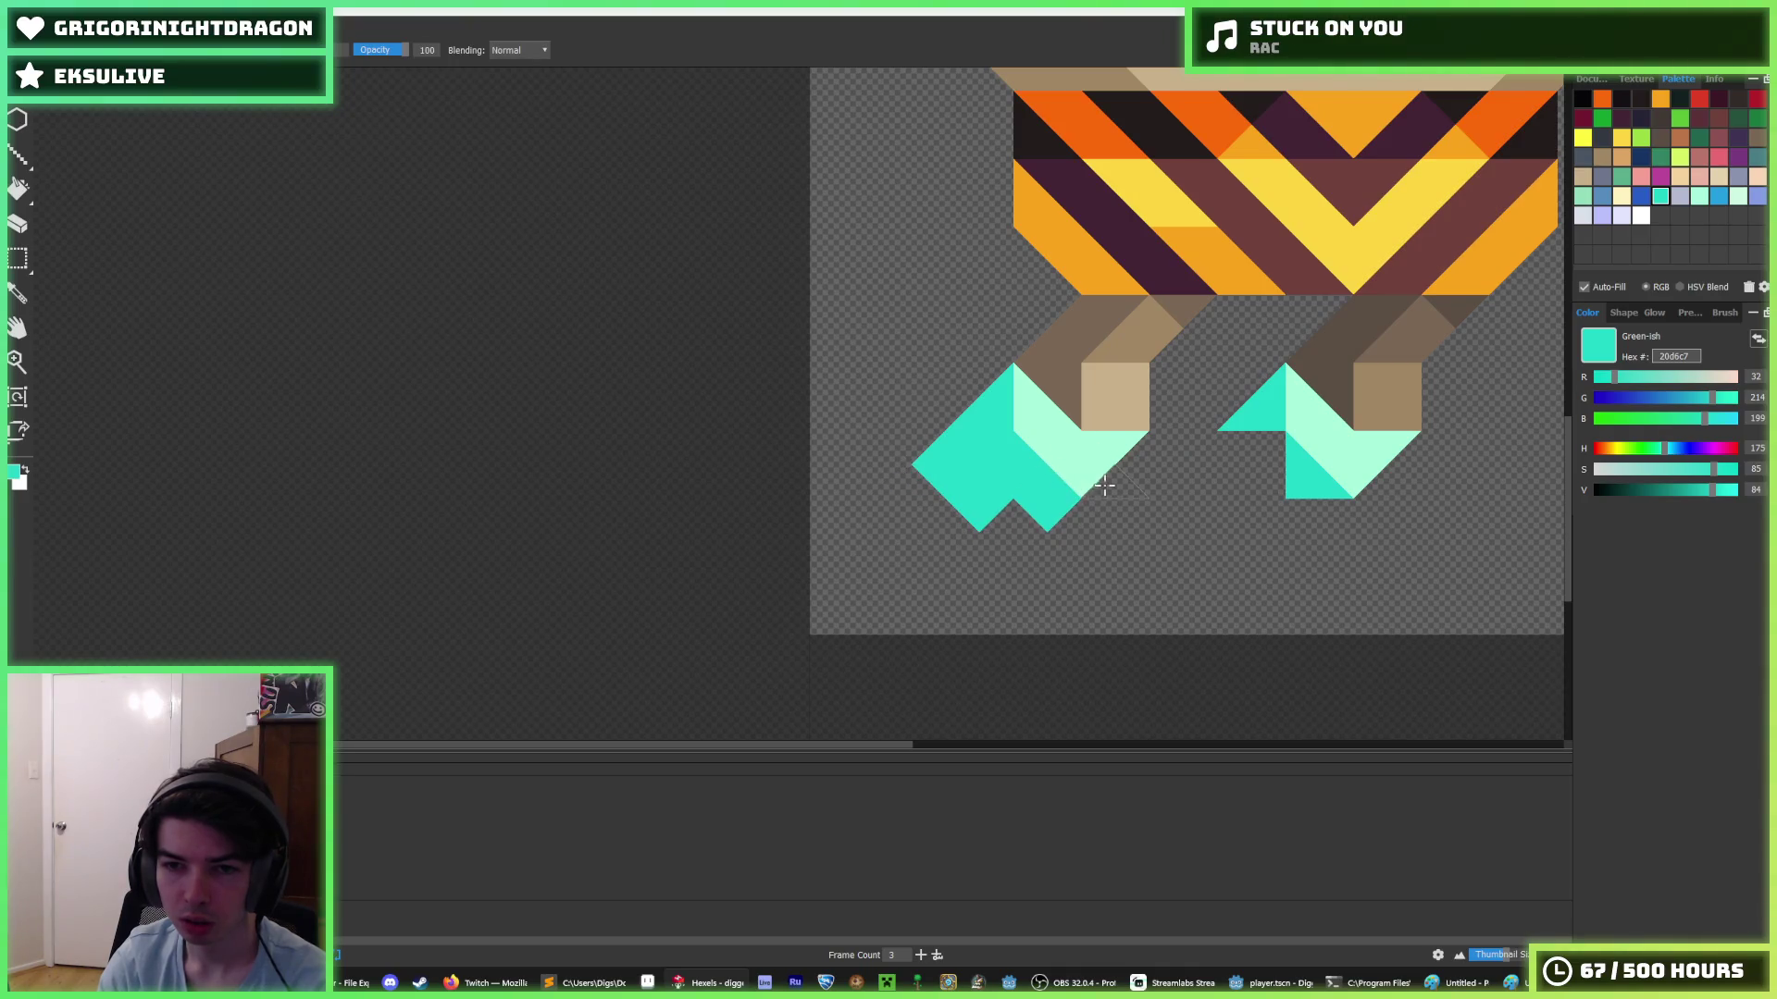
mouse_move(1104, 485)
left_mouse_down()
mouse_move(1129, 463)
mouse_move(1079, 521)
mouse_move(1003, 516)
mouse_move(932, 456)
left_mouse_up()
key("e")
key("b")
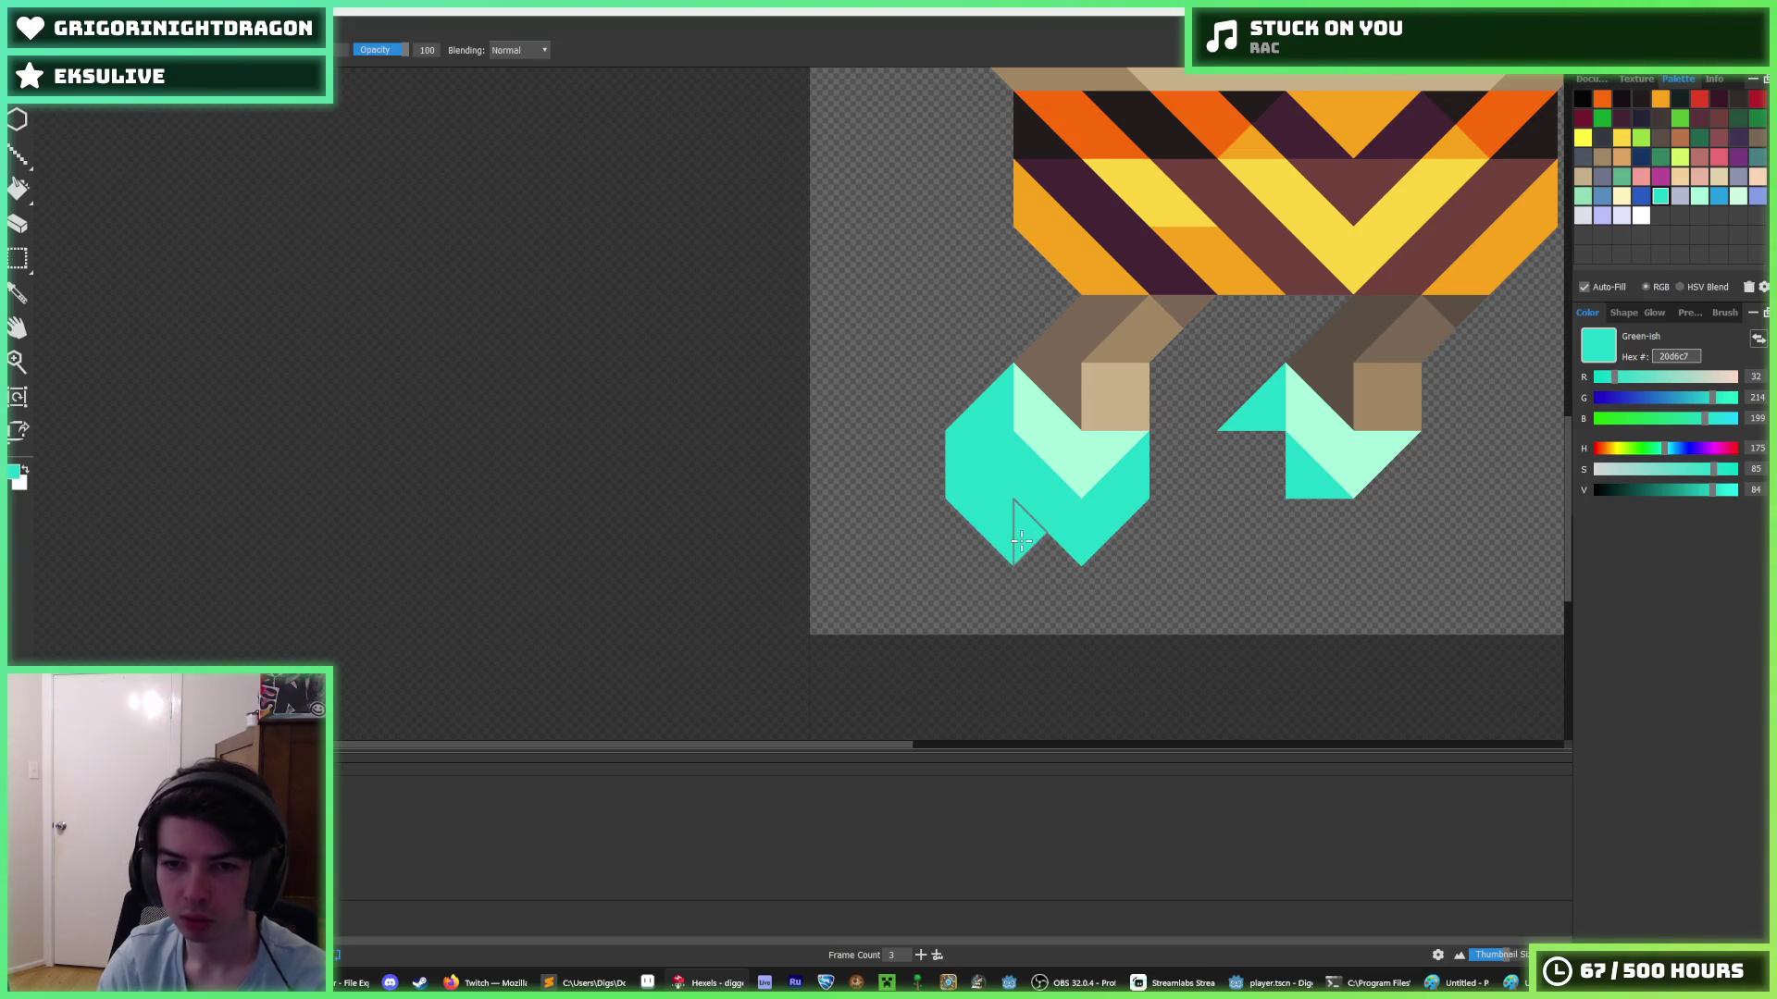
scroll(1011, 516, "down", 4)
scroll(1050, 508, "up", 5)
key("e")
mouse_move(963, 547)
left_mouse_down()
mouse_move(916, 564)
mouse_move(902, 541)
mouse_move(916, 518)
mouse_move(999, 569)
left_mouse_up()
key("b")
- Sample the light mint and paint a highlight triangle on the left boot
key("i")
scroll(1083, 543, "down", 5)
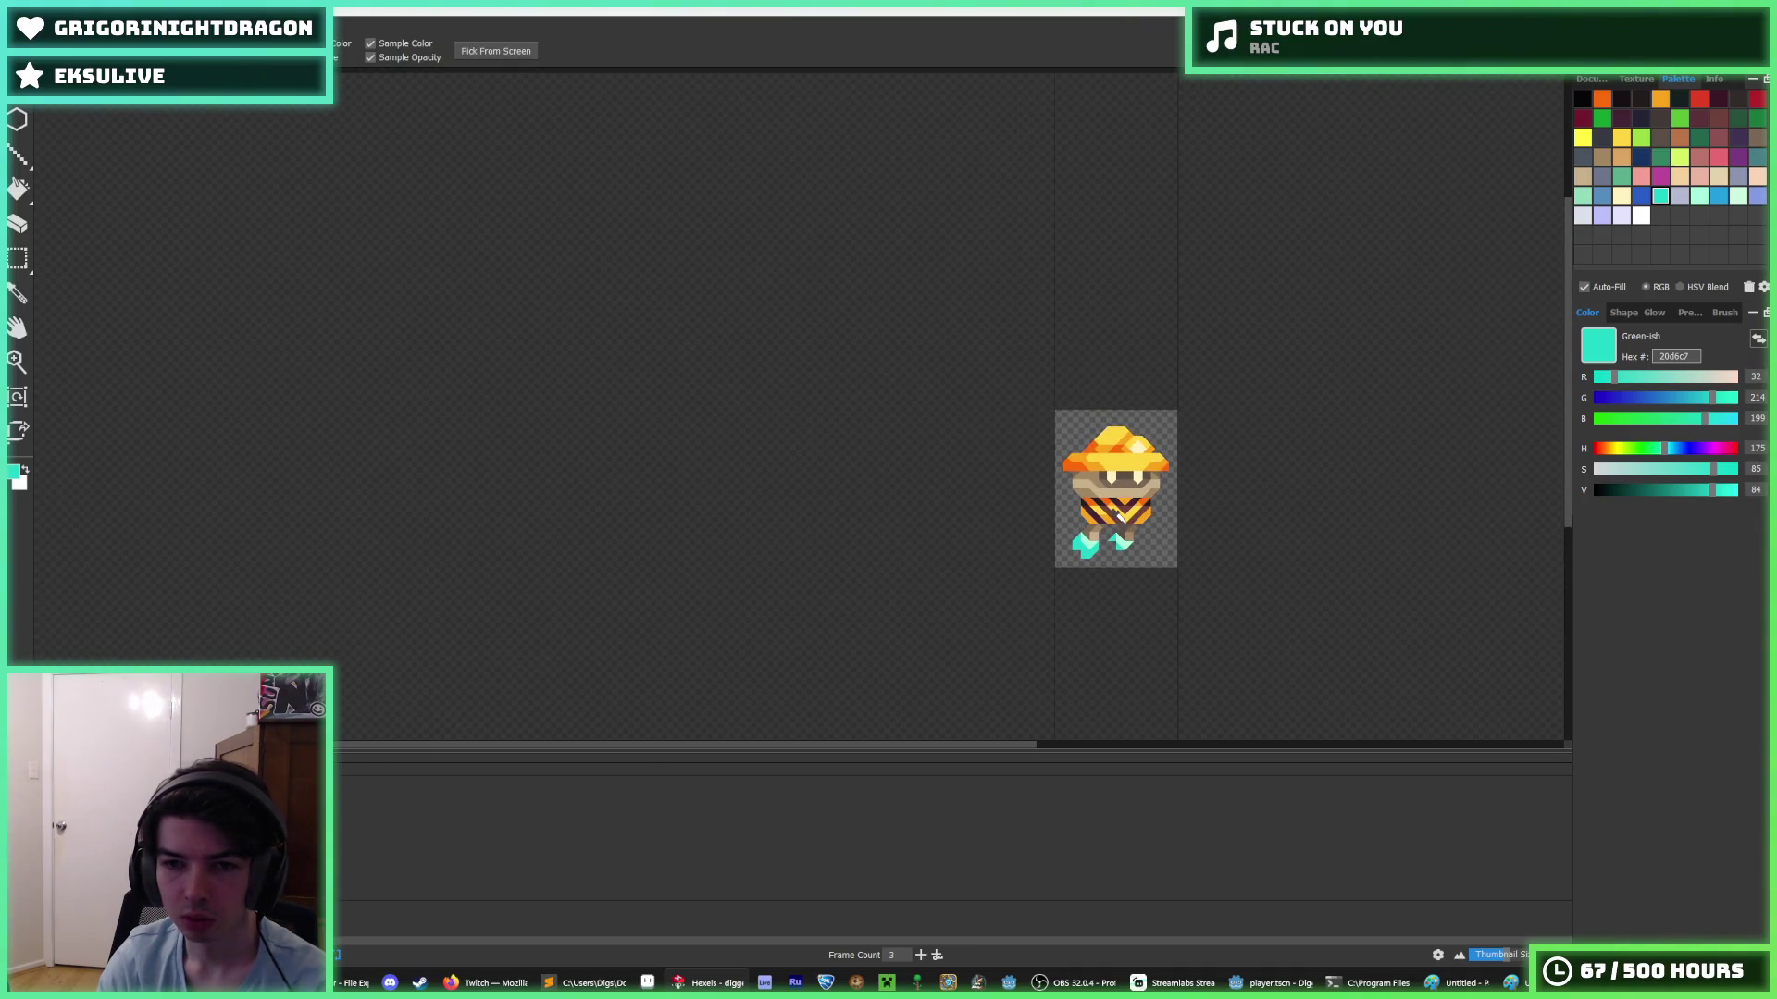
scroll(1104, 546, "up", 4)
key("b")
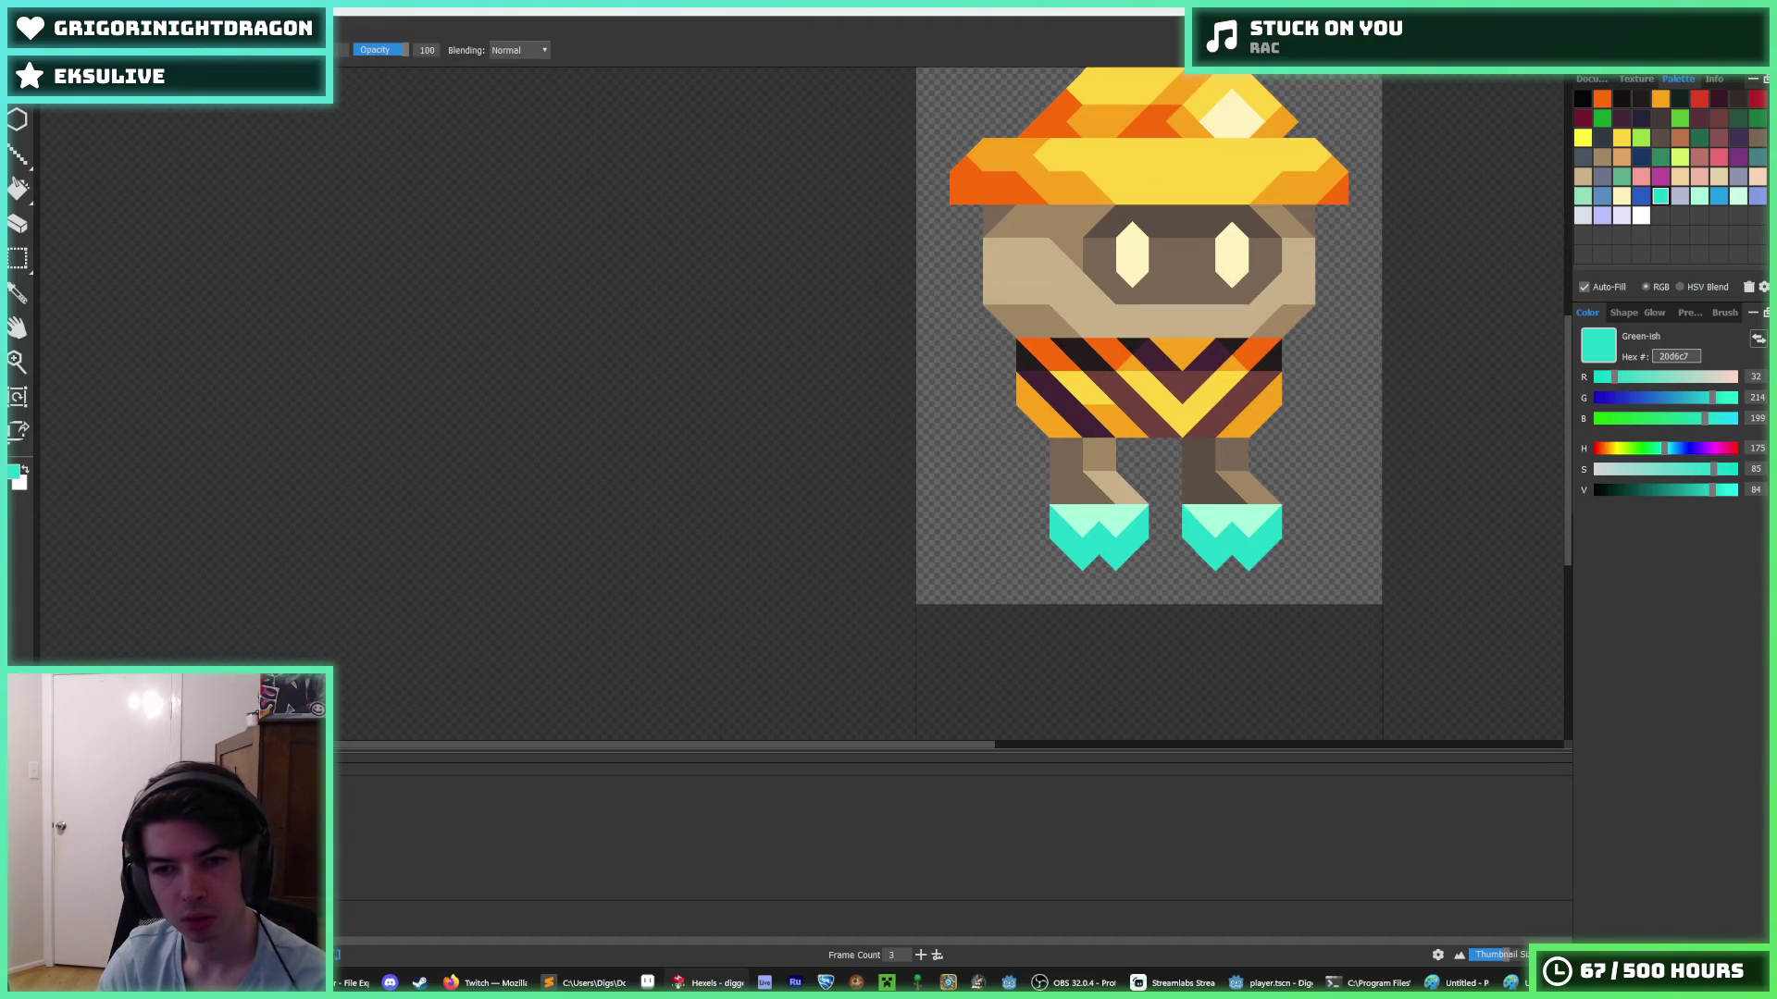
key("i")
scroll(1062, 577, "down", 1)
scroll(1062, 577, "down", 2)
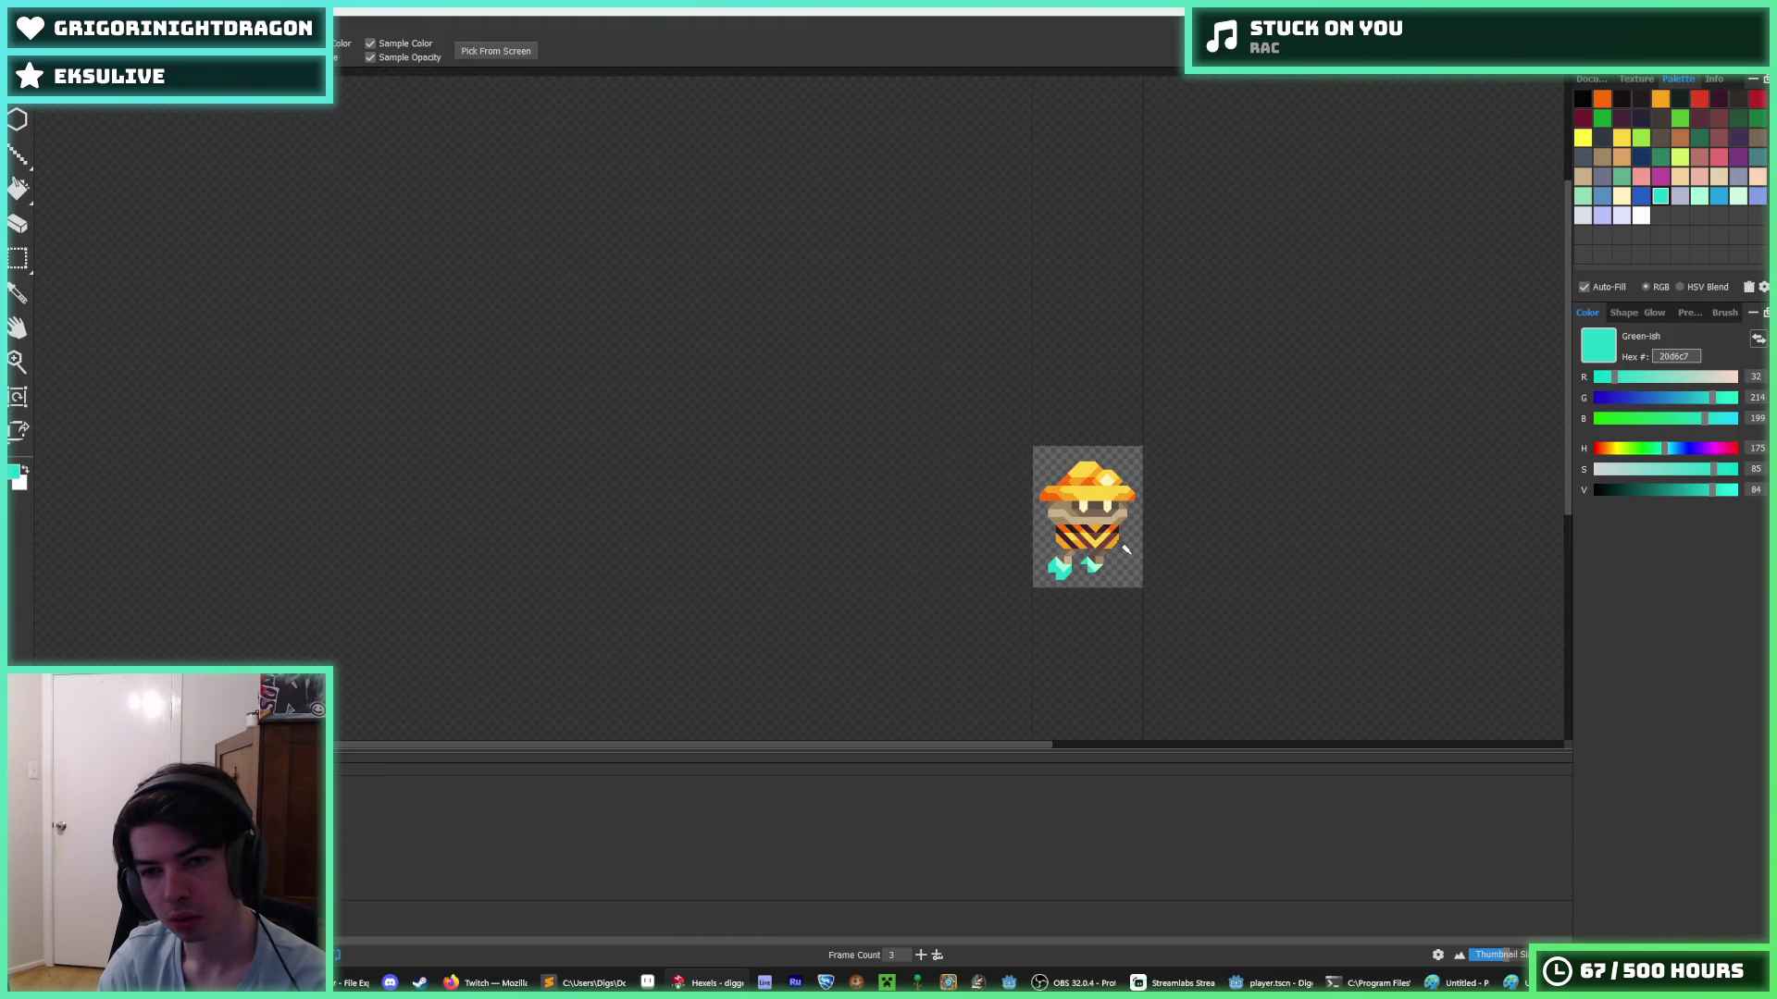
scroll(1073, 569, "up", 5)
left_click(916, 436)
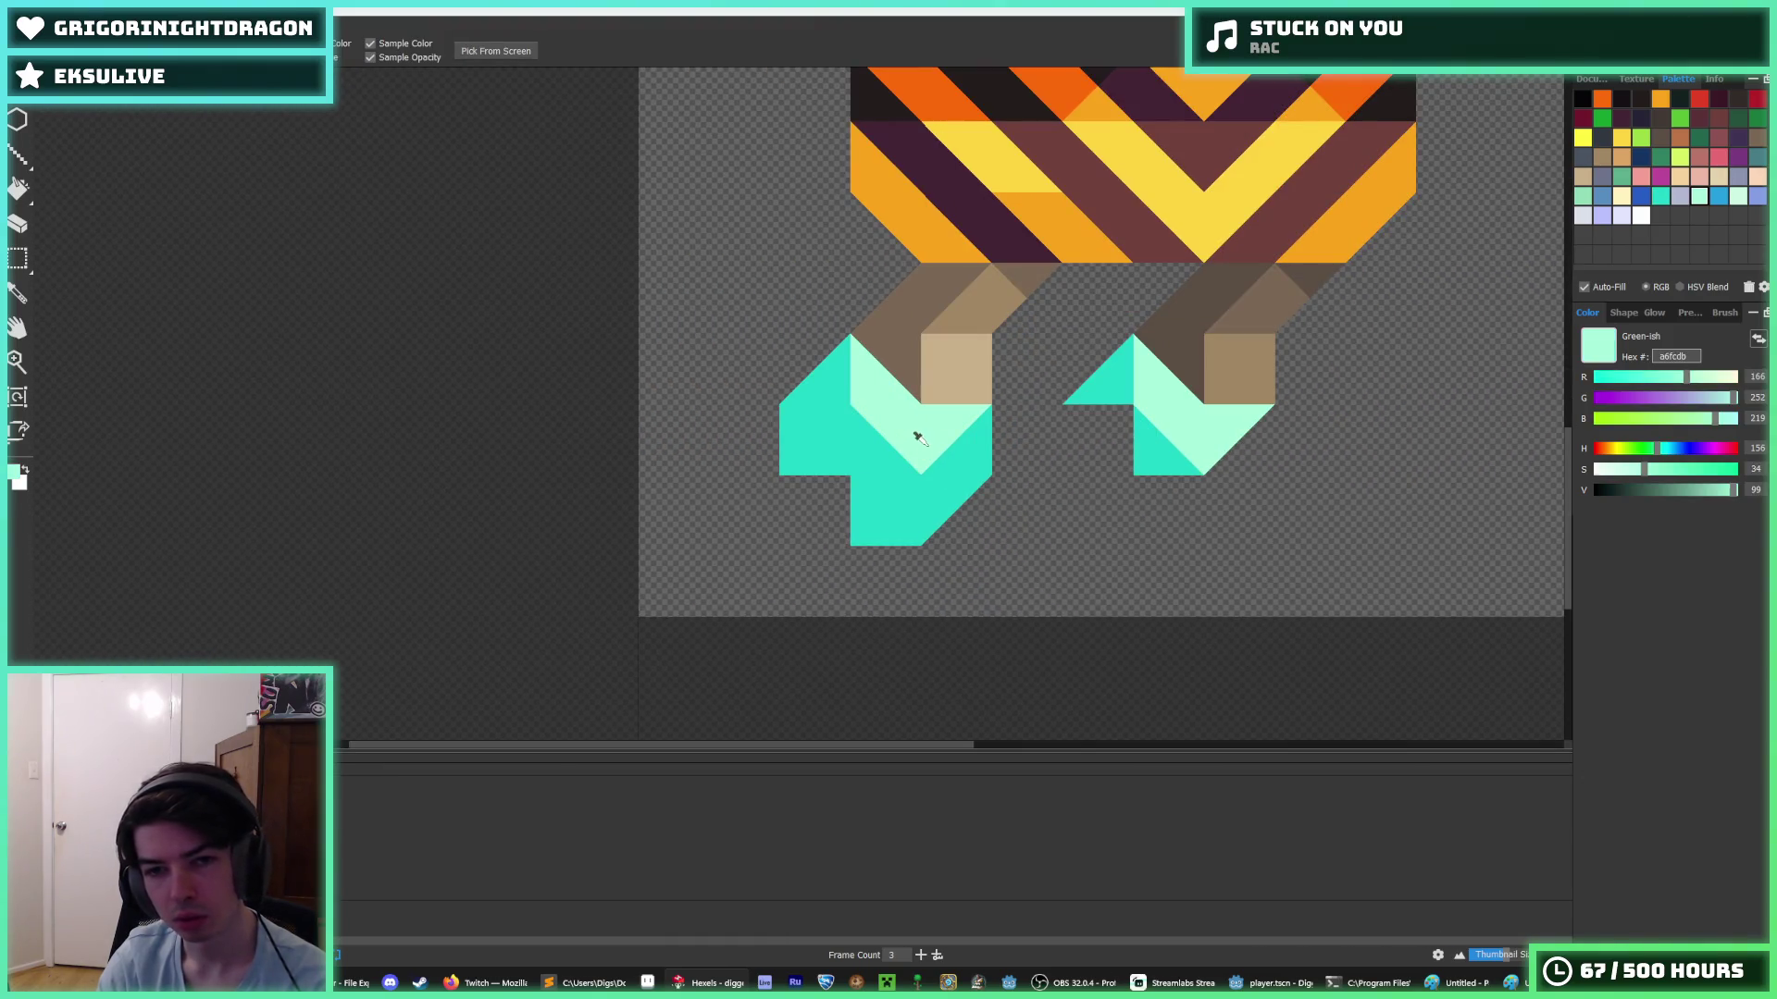
key("b")
left_click(905, 454)
scroll(905, 453, "down", 3)
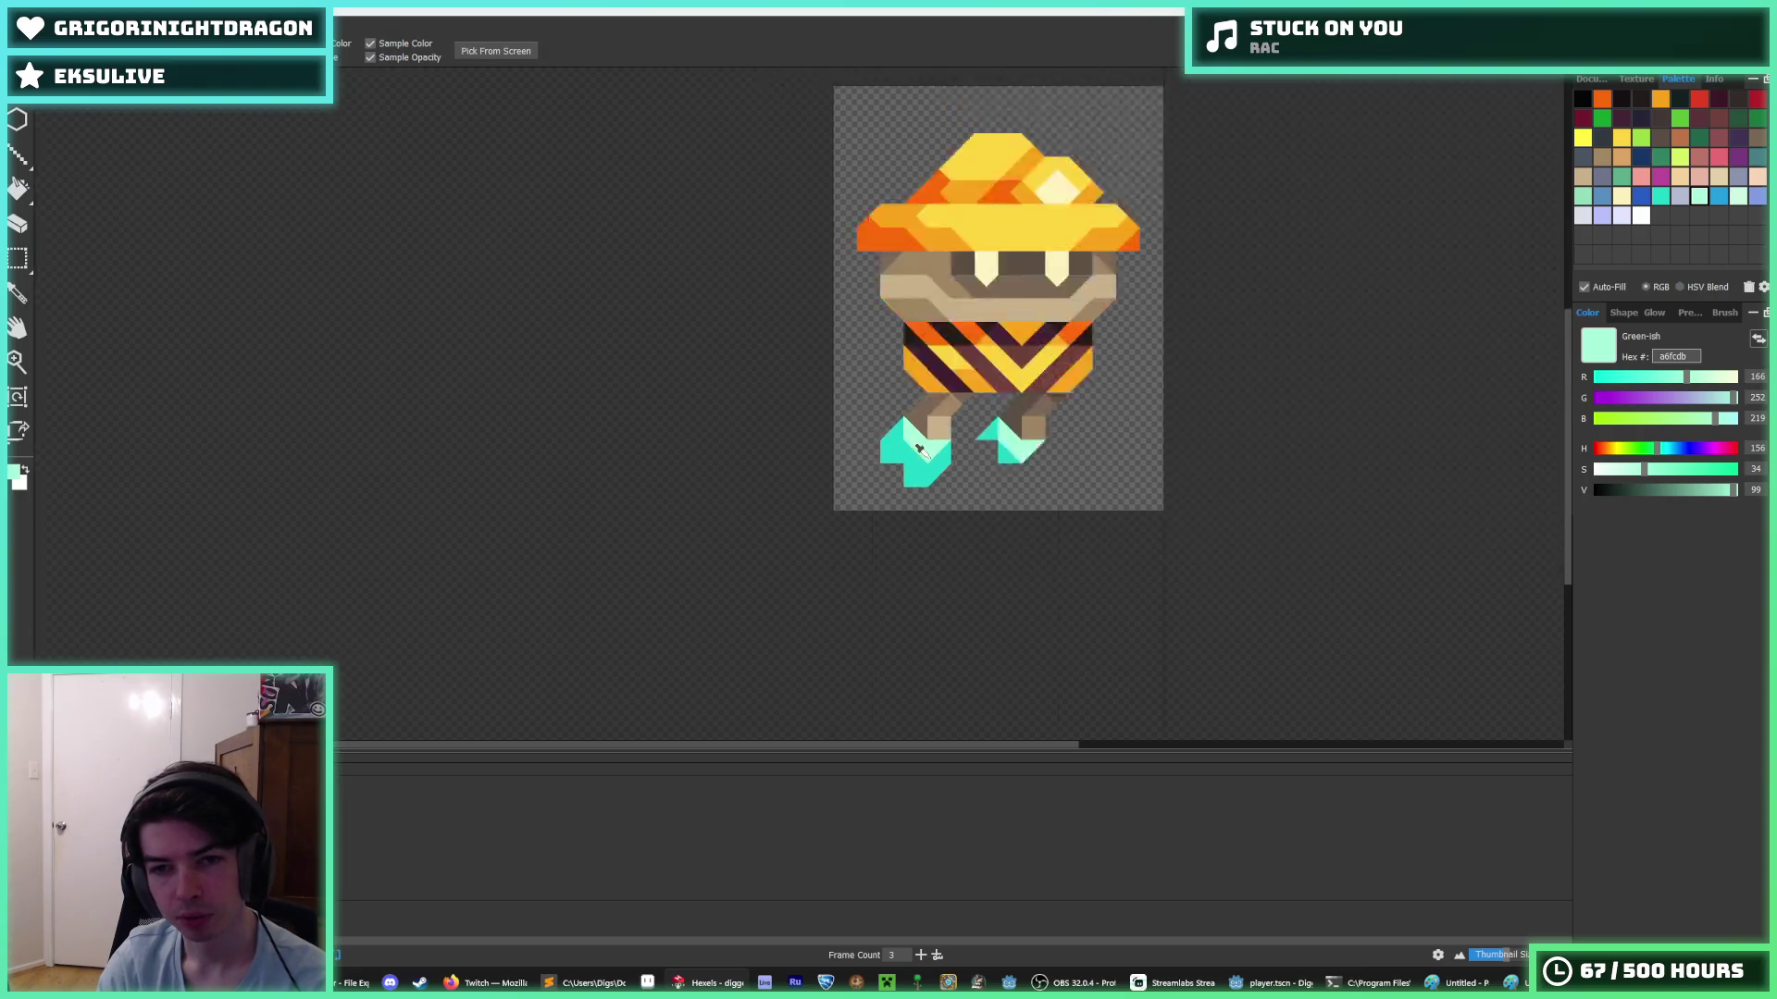
scroll(944, 475, "up", 4)
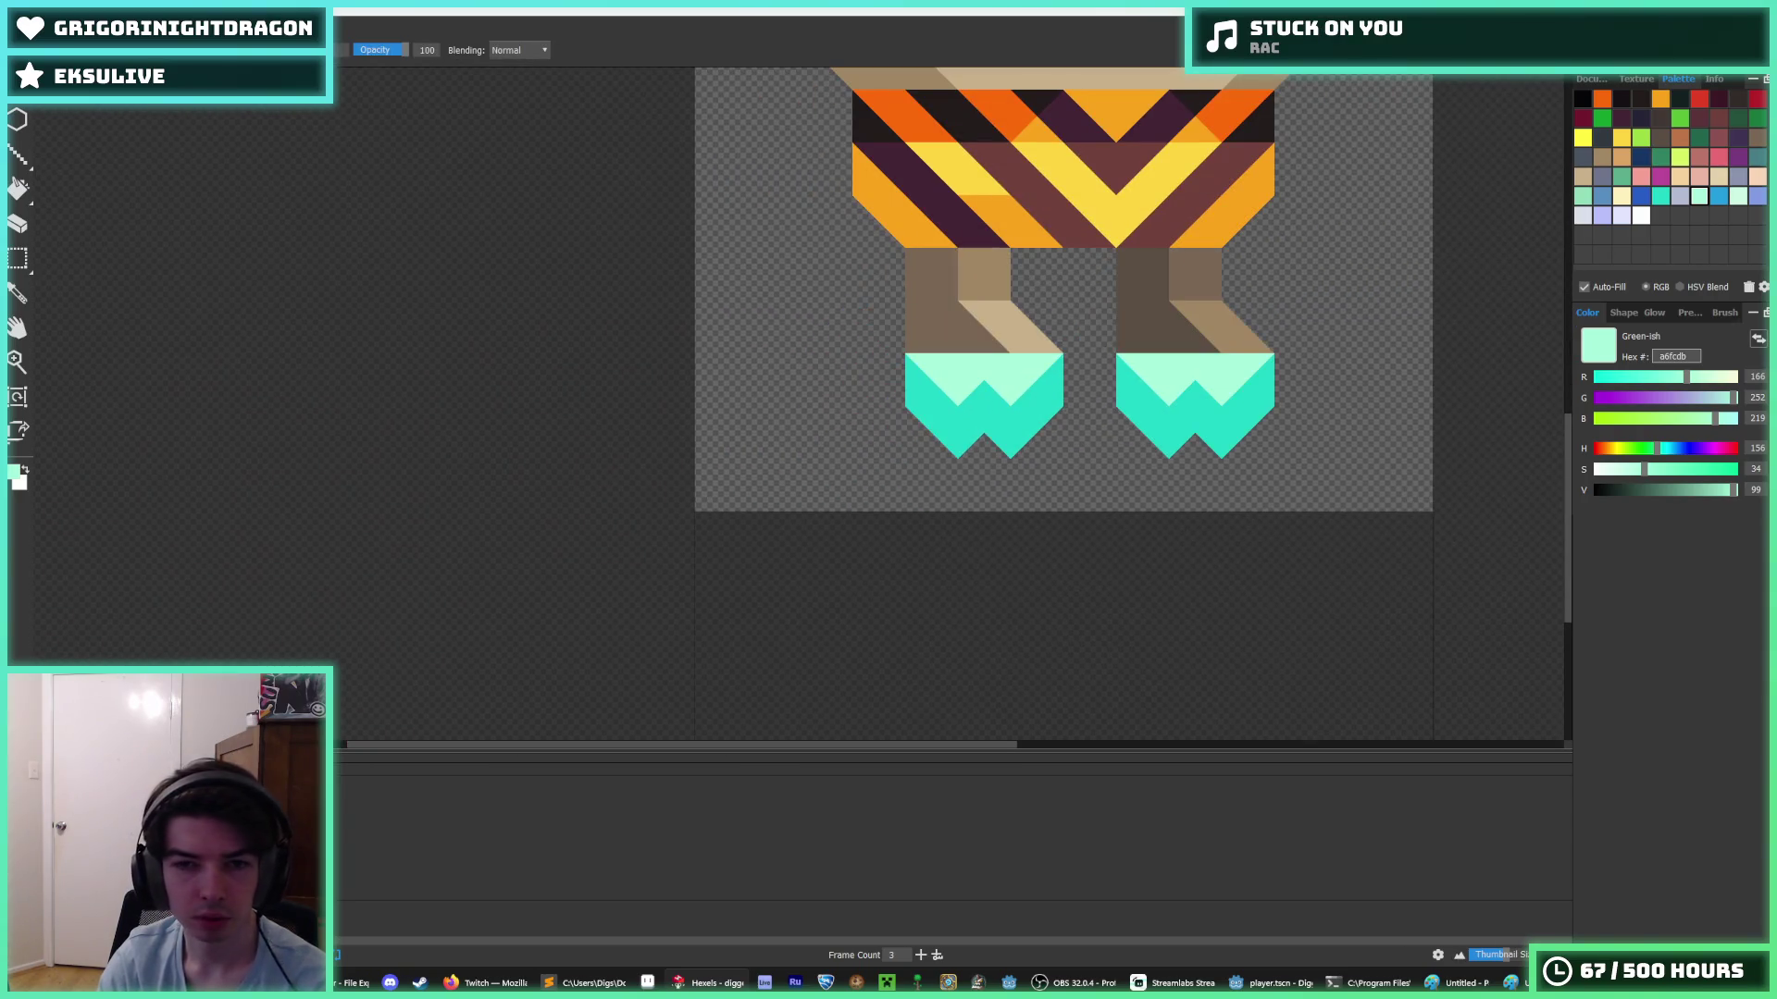
- Pan over the legs and feet to review the reshaped boots
left_click_drag(933, 445, 853, 505)
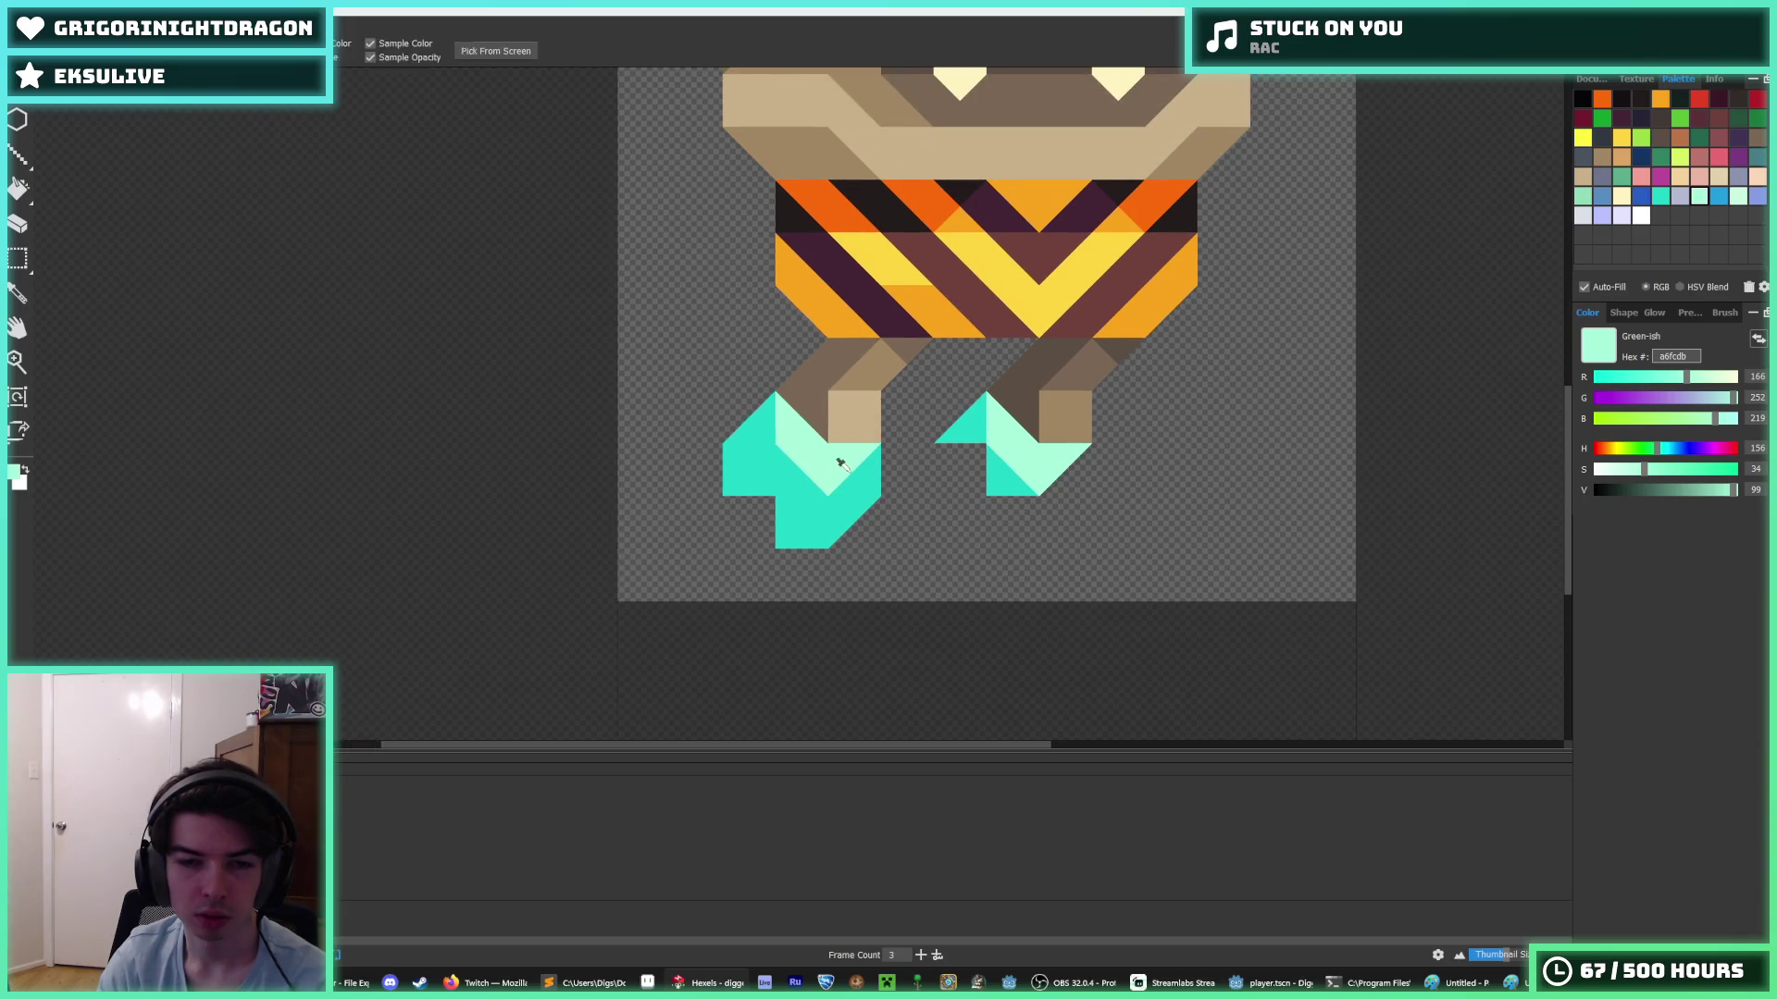
key("e")
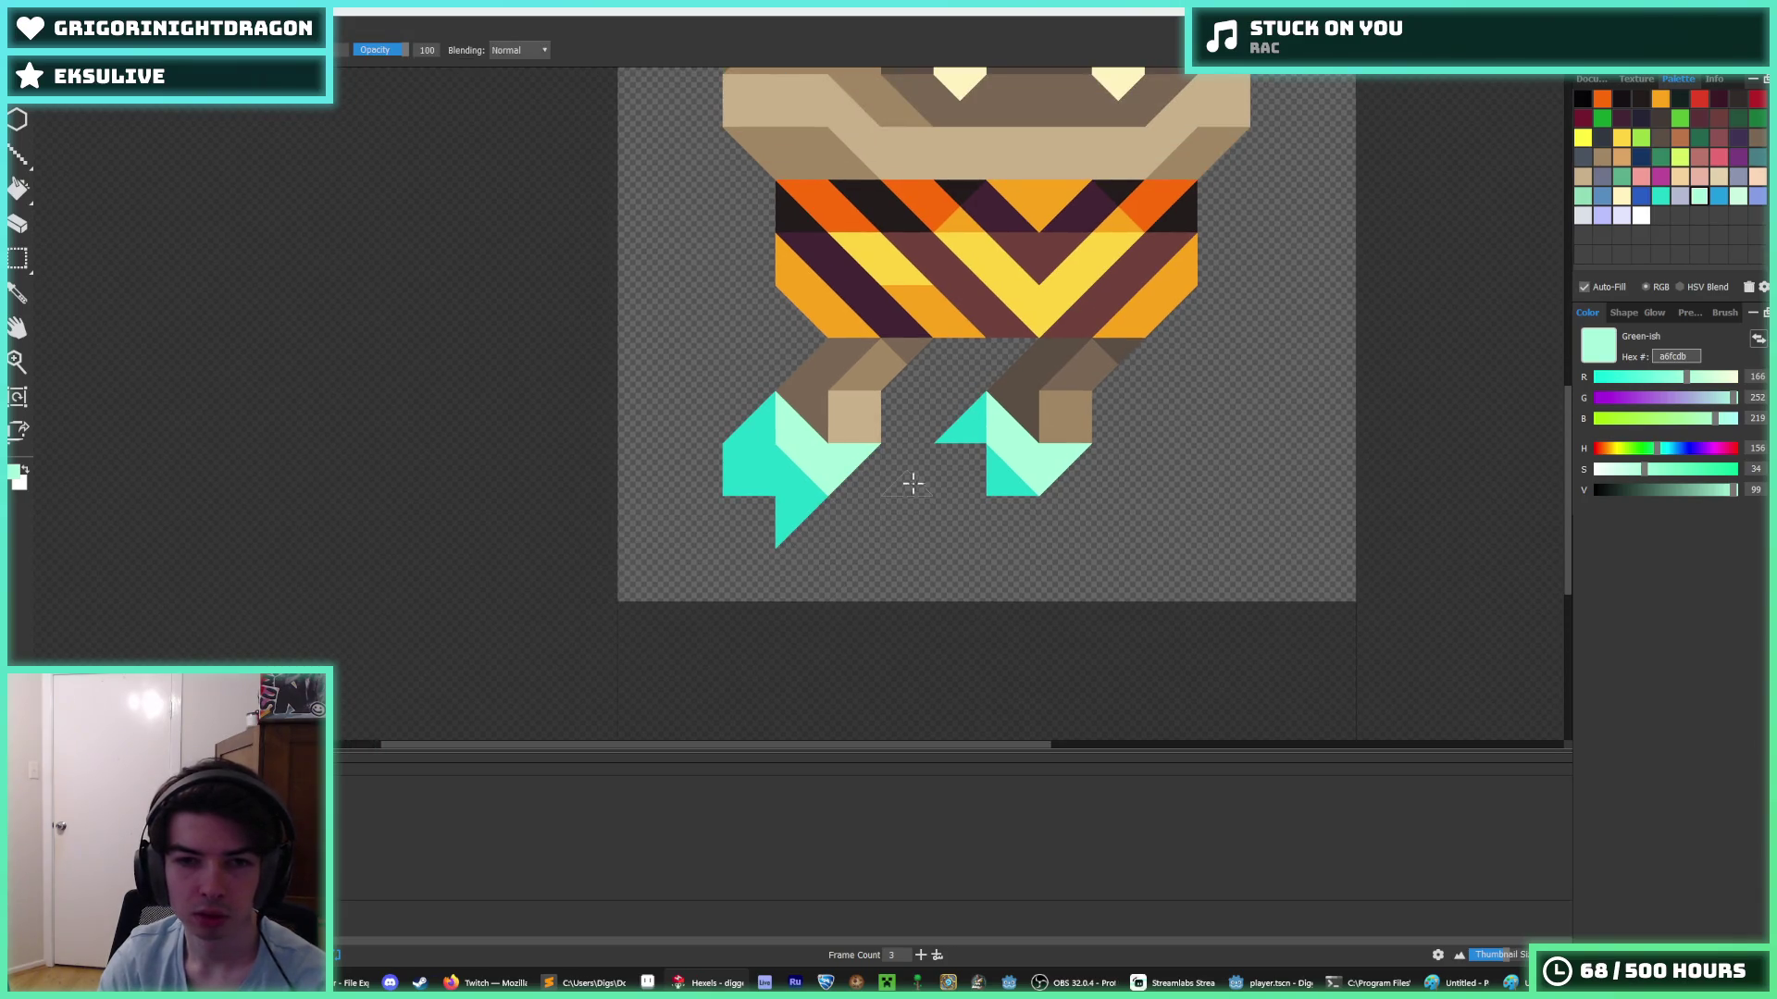
scroll(913, 484, "down", 4)
key("b")
scroll(1019, 450, "down", 1)
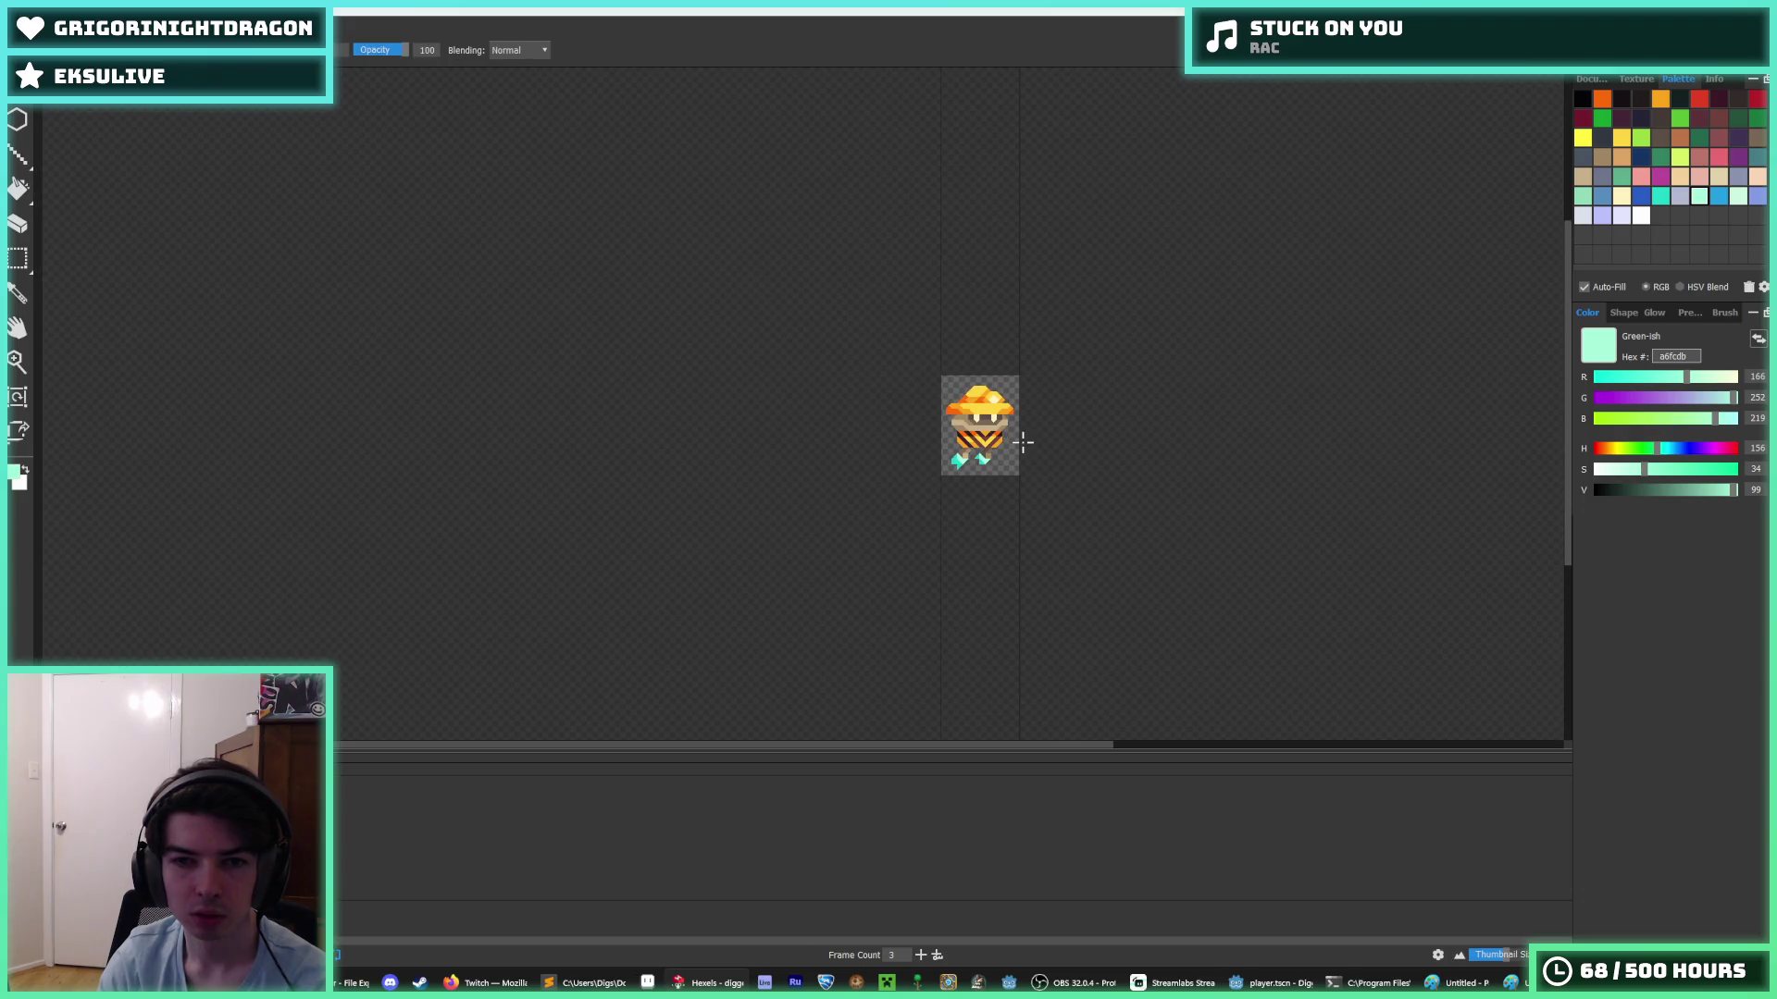
scroll(1004, 419, "up", 5)
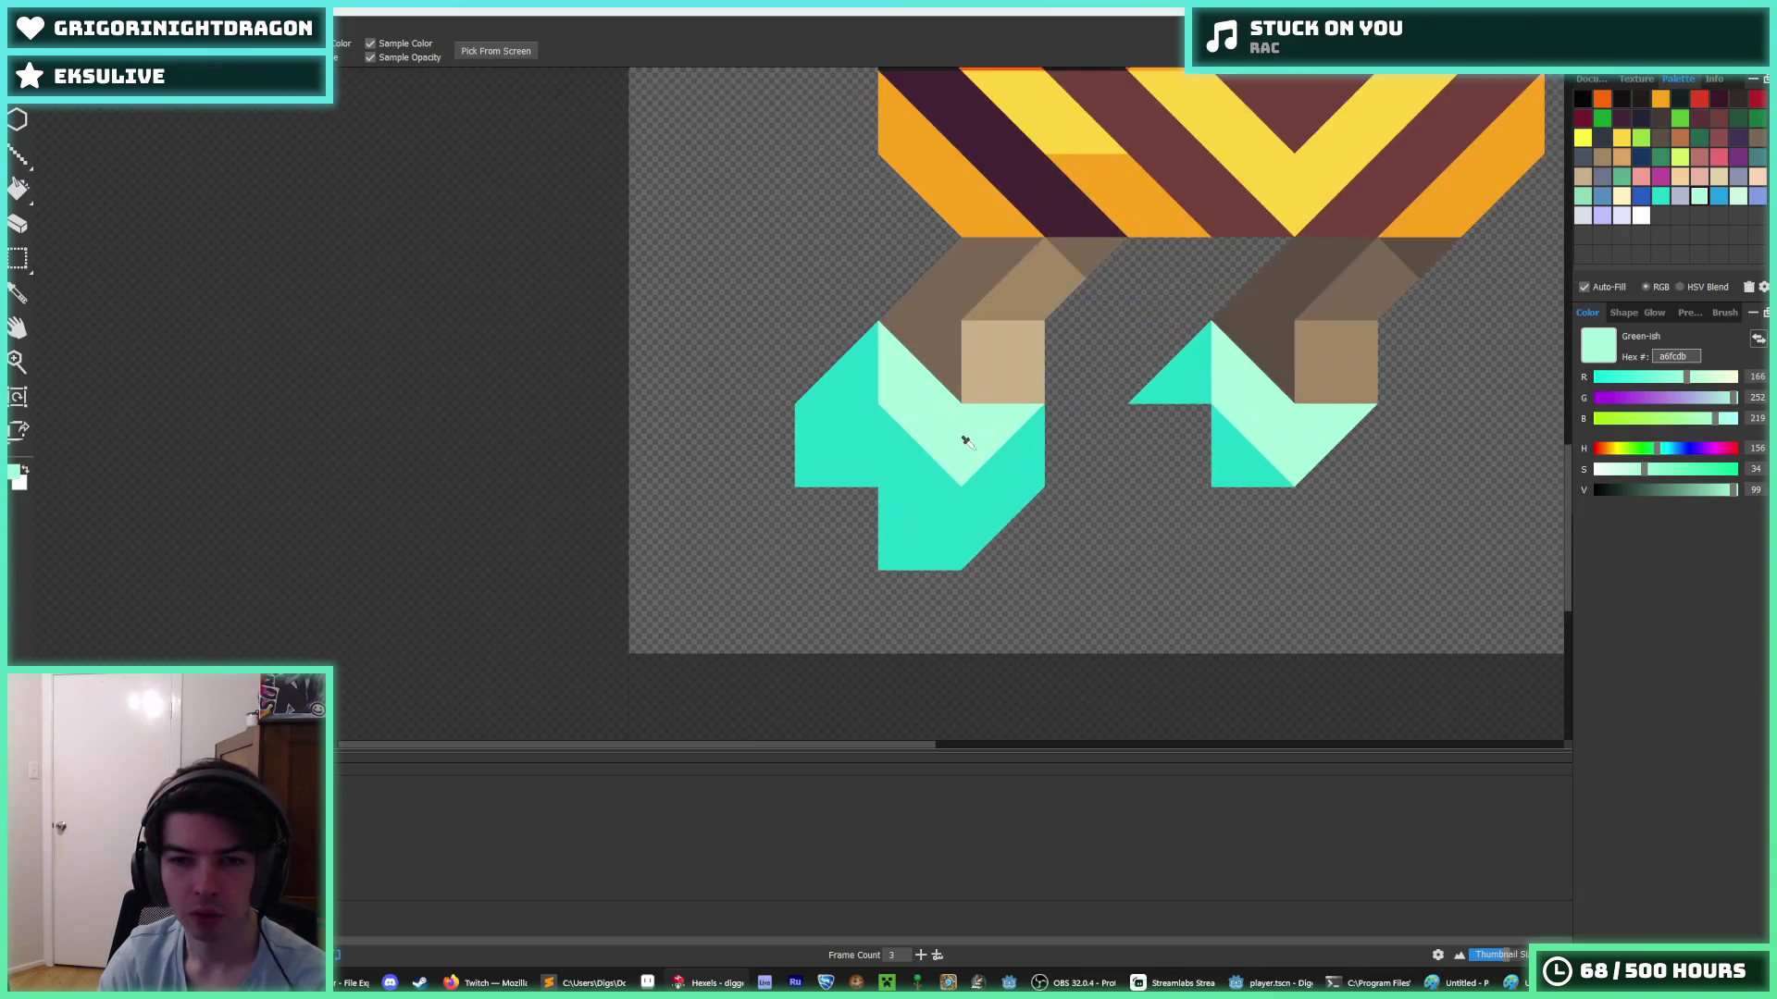
- Reshape the left boot in teal 20d6c7, adding and removing triangles along its left and bottom edges
left_click(897, 508, "alt")
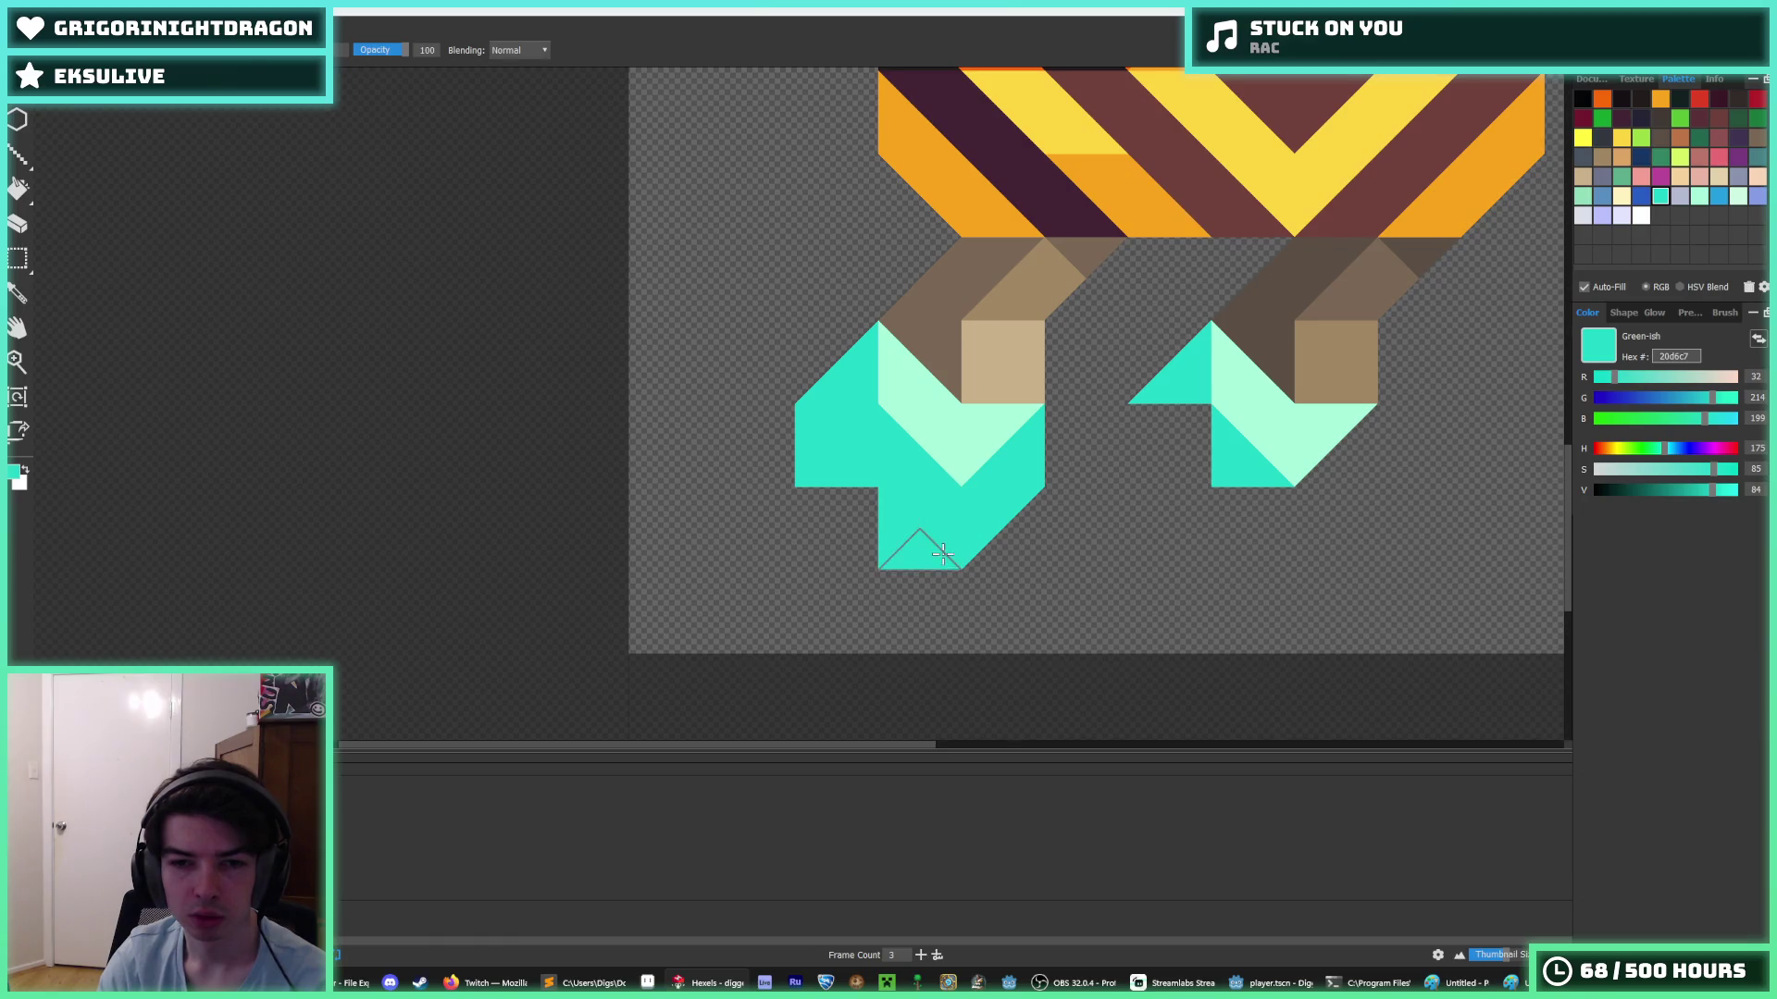
left_click(919, 556)
left_click(836, 504)
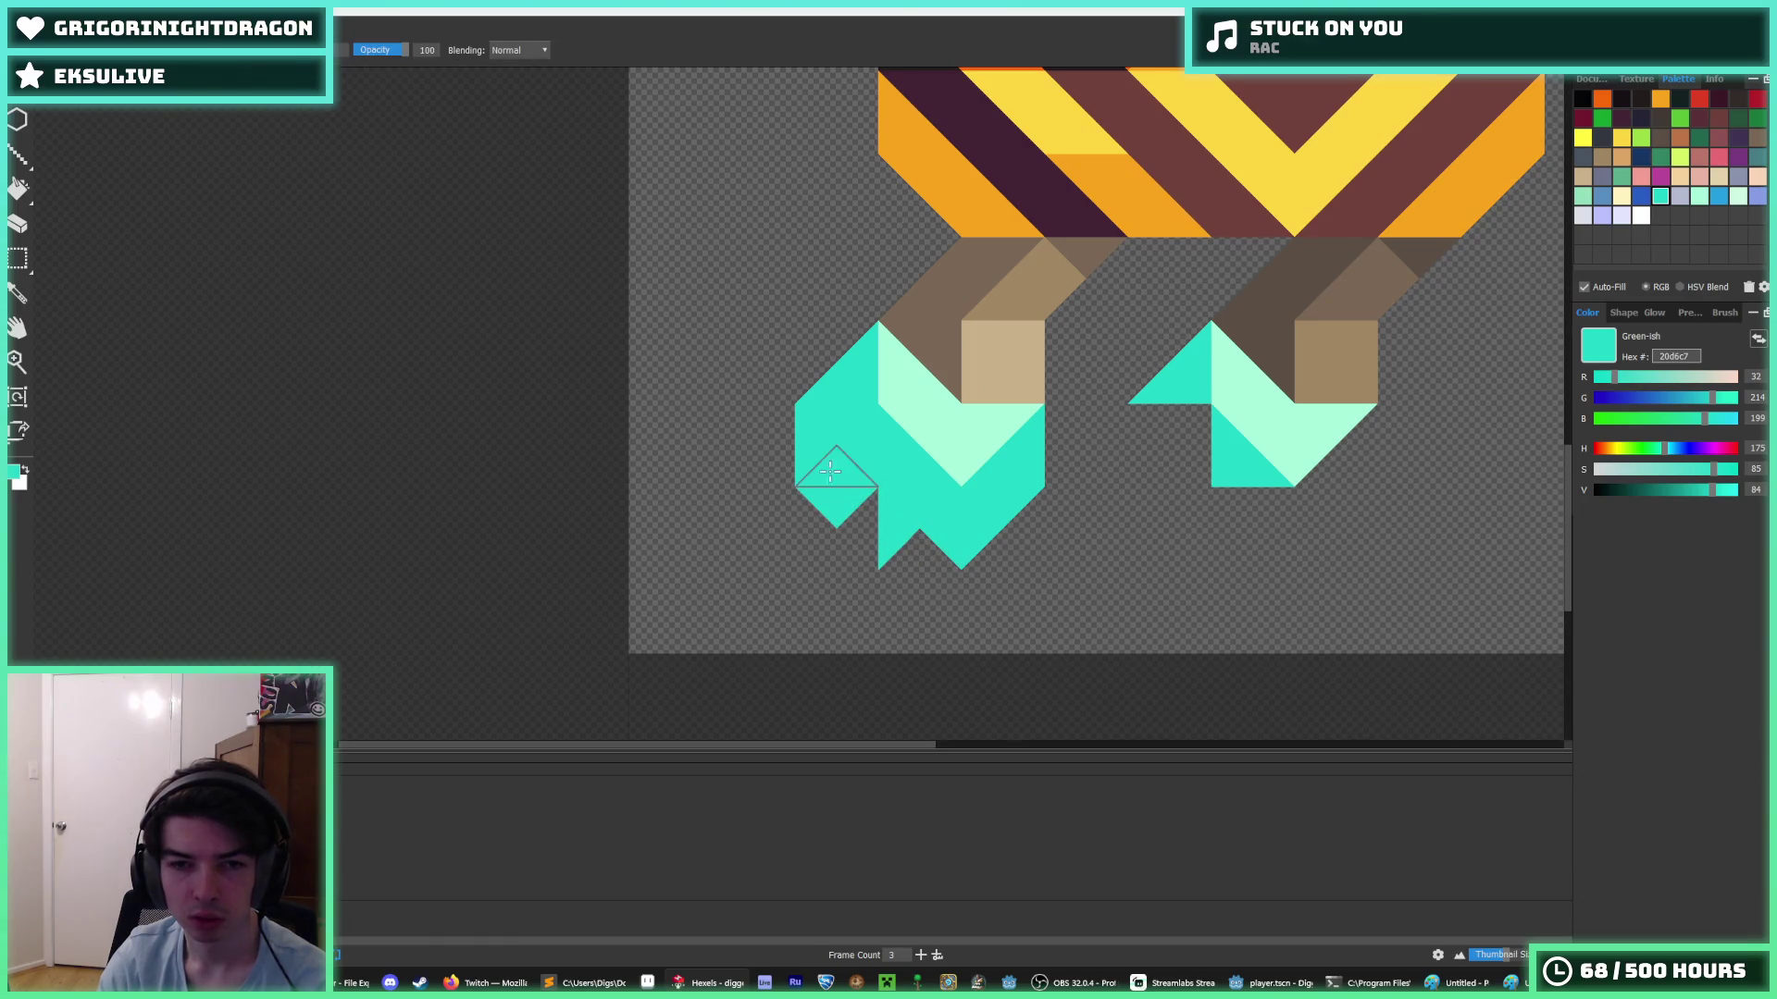
left_click(837, 468)
right_click(839, 493)
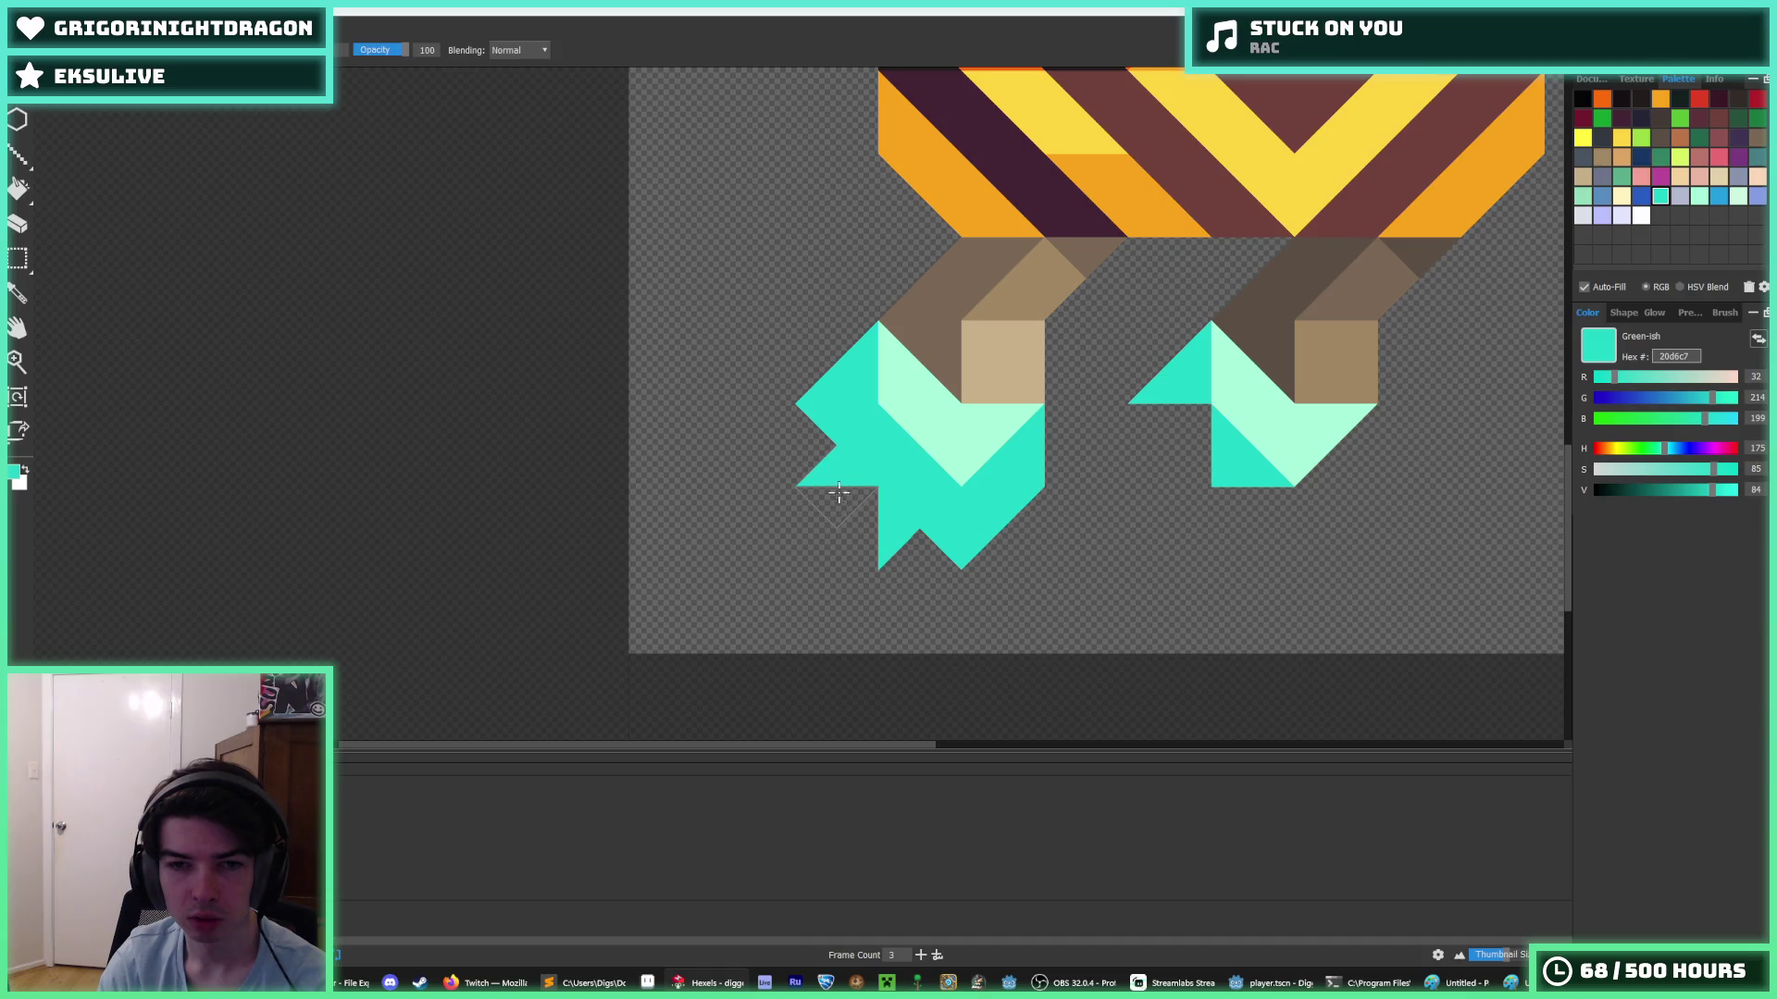
left_click(803, 434)
left_click(900, 550)
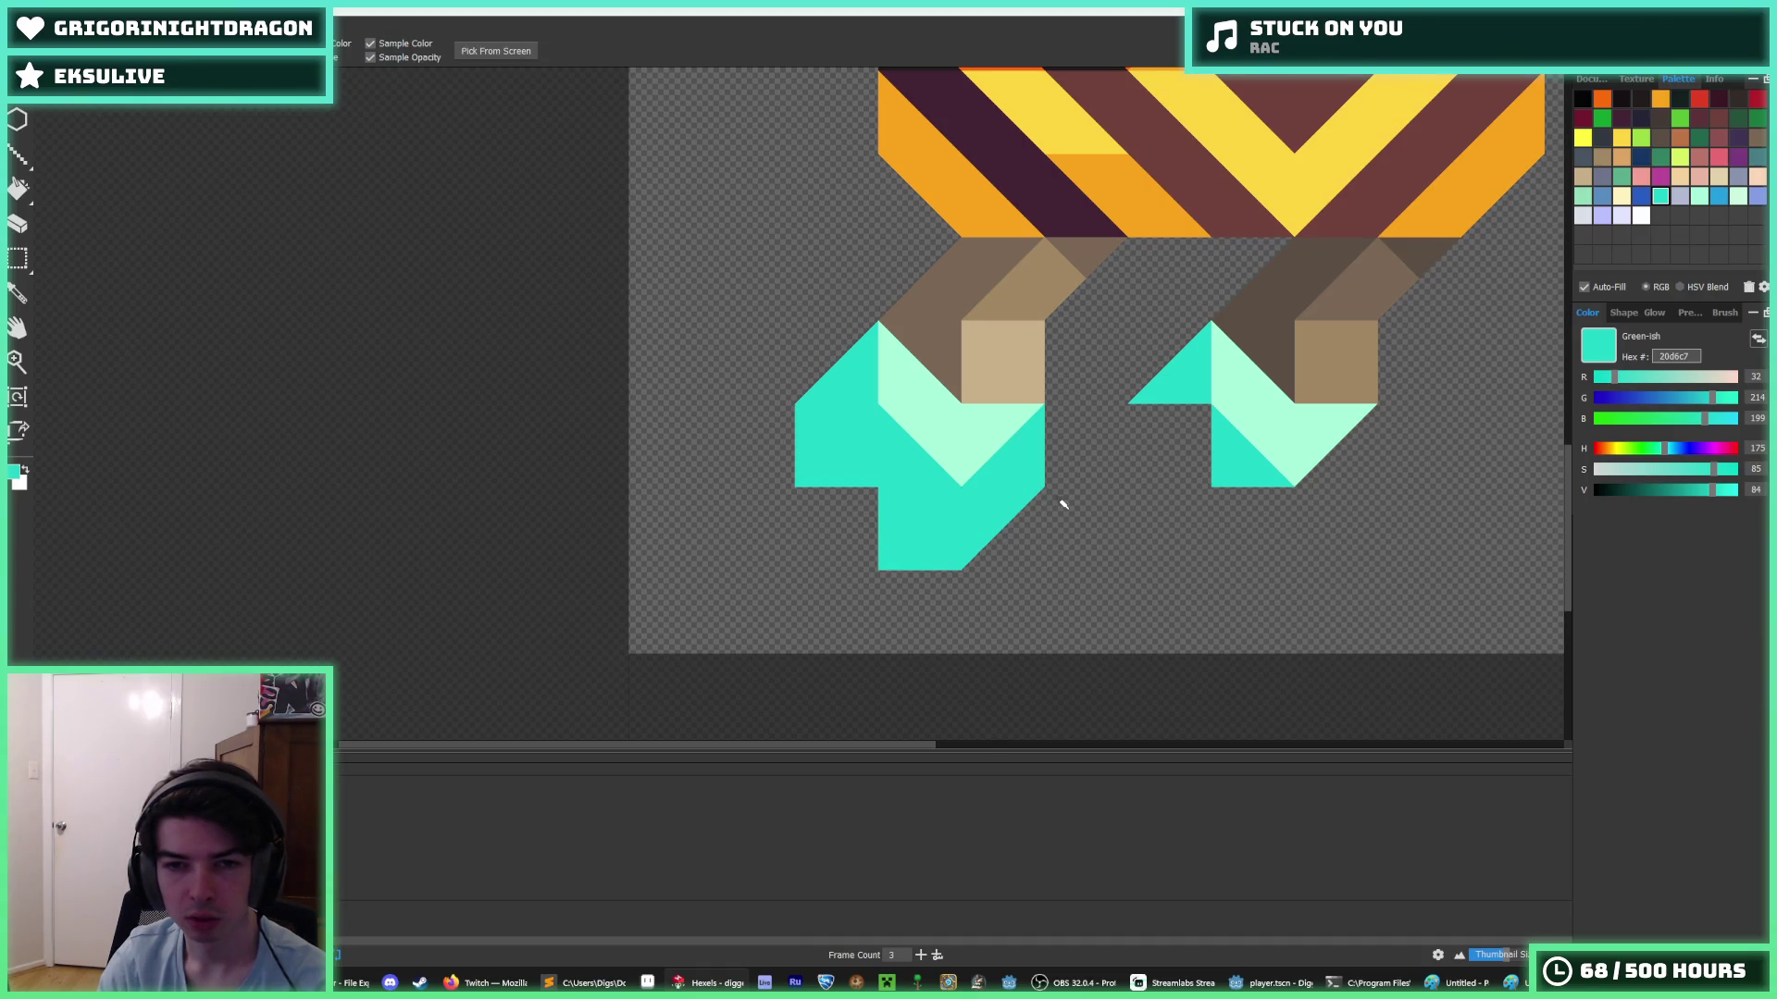
scroll(1058, 500, "up", 3)
scroll(971, 508, "down", 4)
left_click(856, 506)
key("ctrl+z")
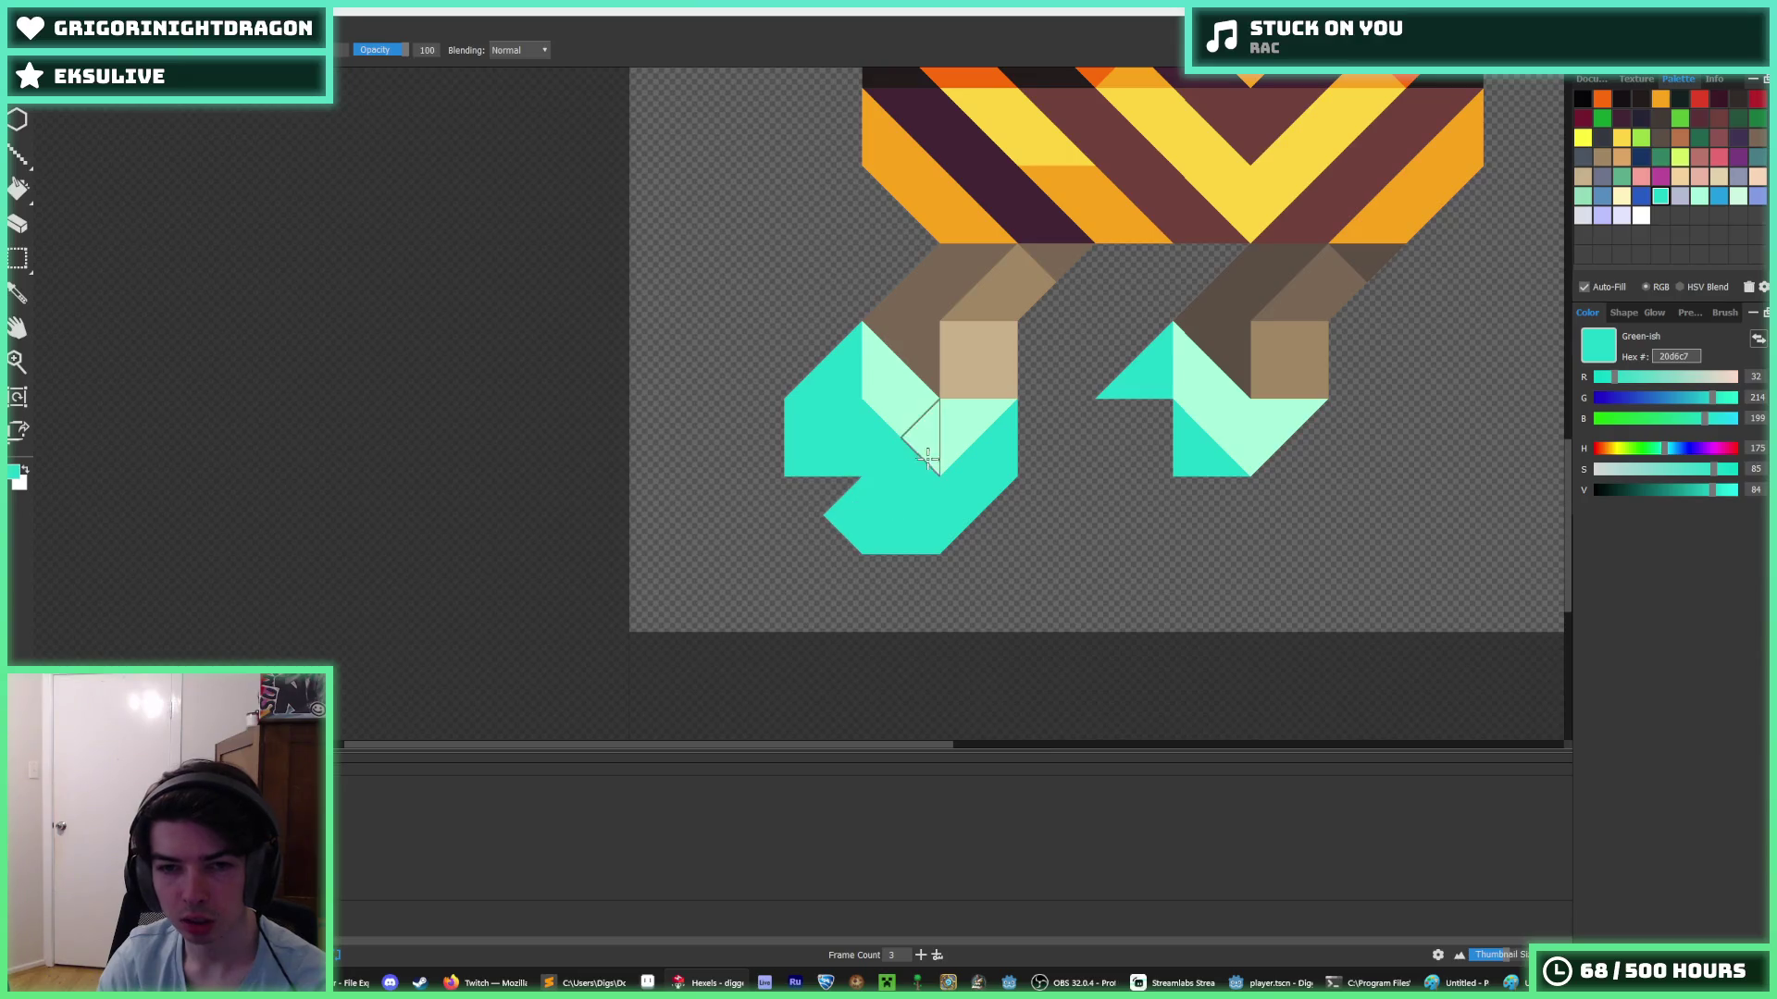
scroll(925, 481, "down", 5)
scroll(925, 482, "up", 4)
key("ctrl+z")
scroll(962, 452, "down", 5)
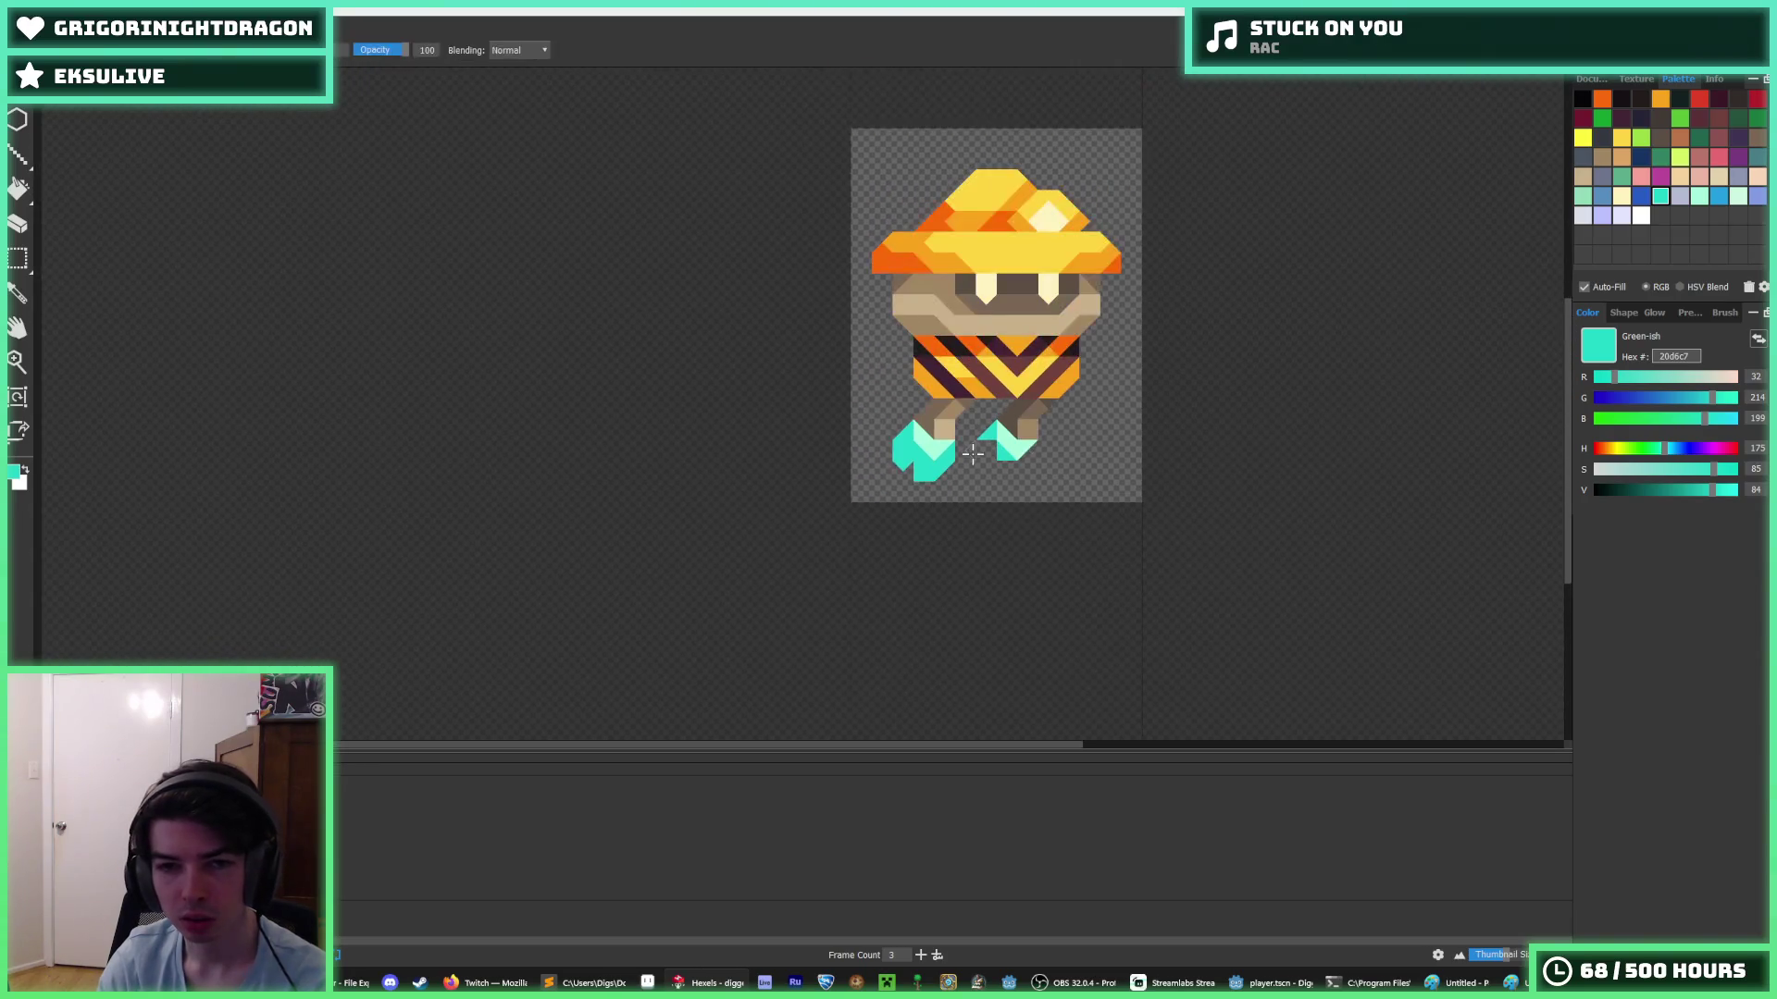
scroll(926, 449, "up", 6)
- Paint mint a6fcdb triangles down the left boot and turn one boot triangle dark teal
left_click(863, 445, "alt")
mouse_move(860, 431)
left_mouse_down()
mouse_move(893, 486)
mouse_move(945, 471)
left_mouse_up()
key("i")
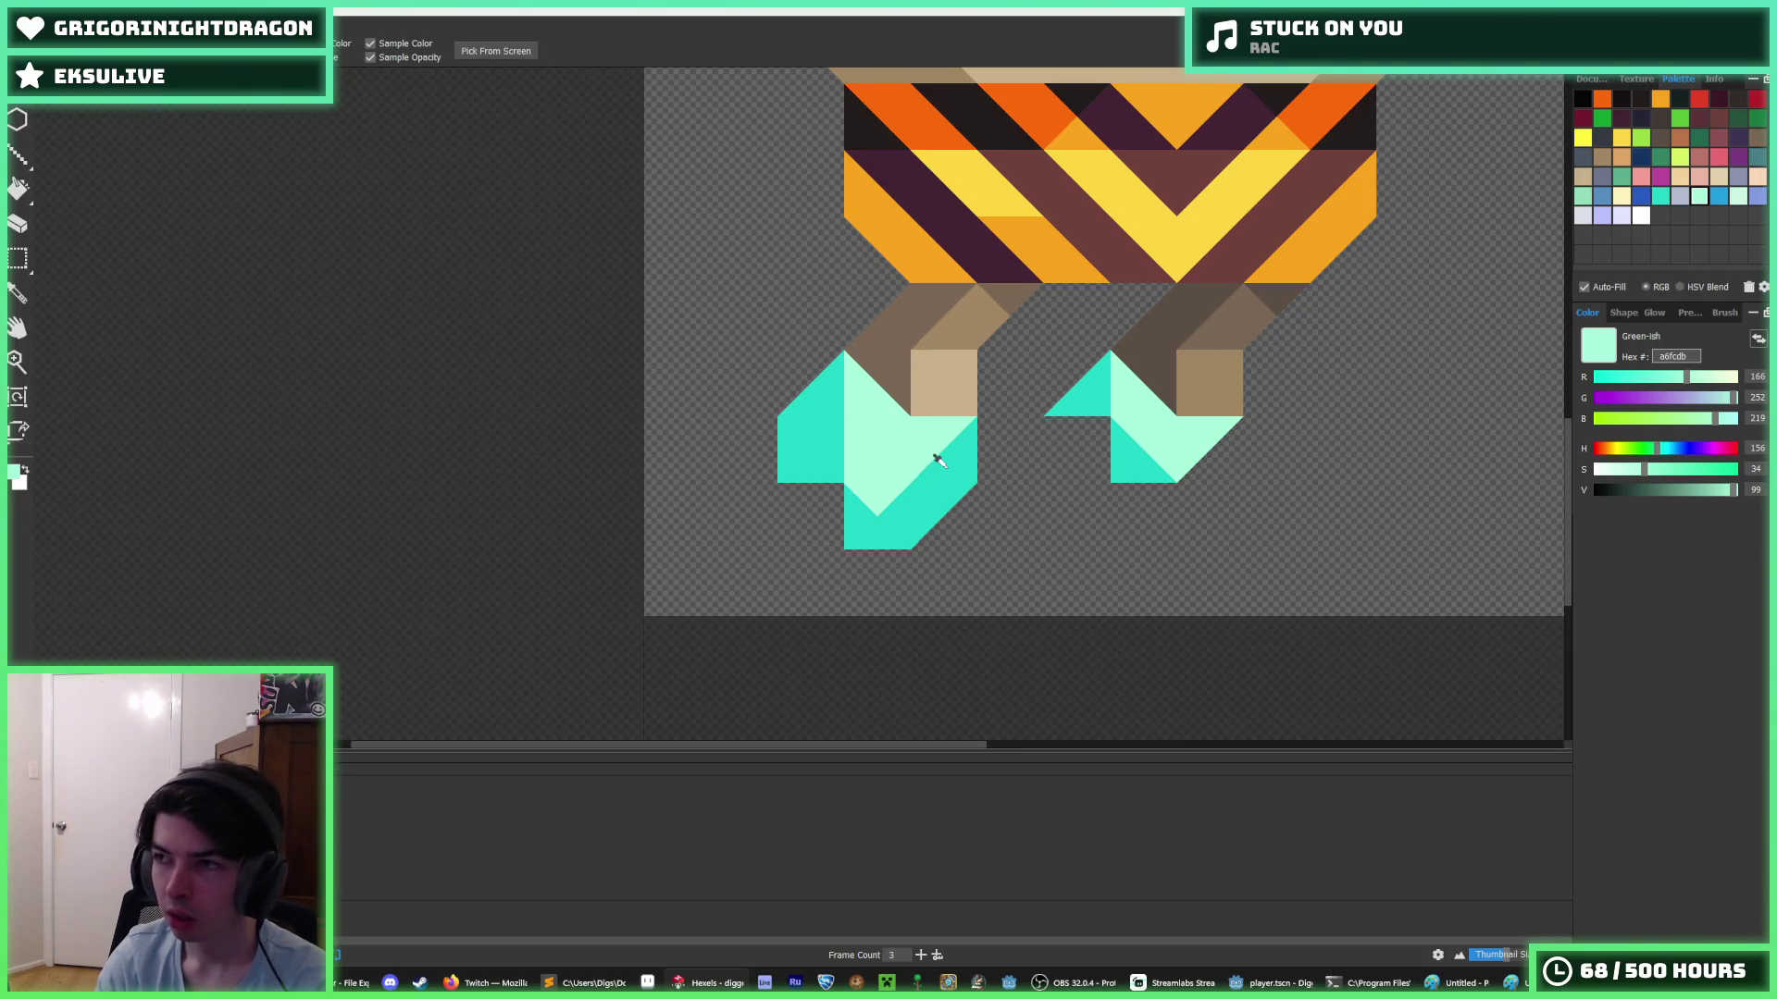
key("b")
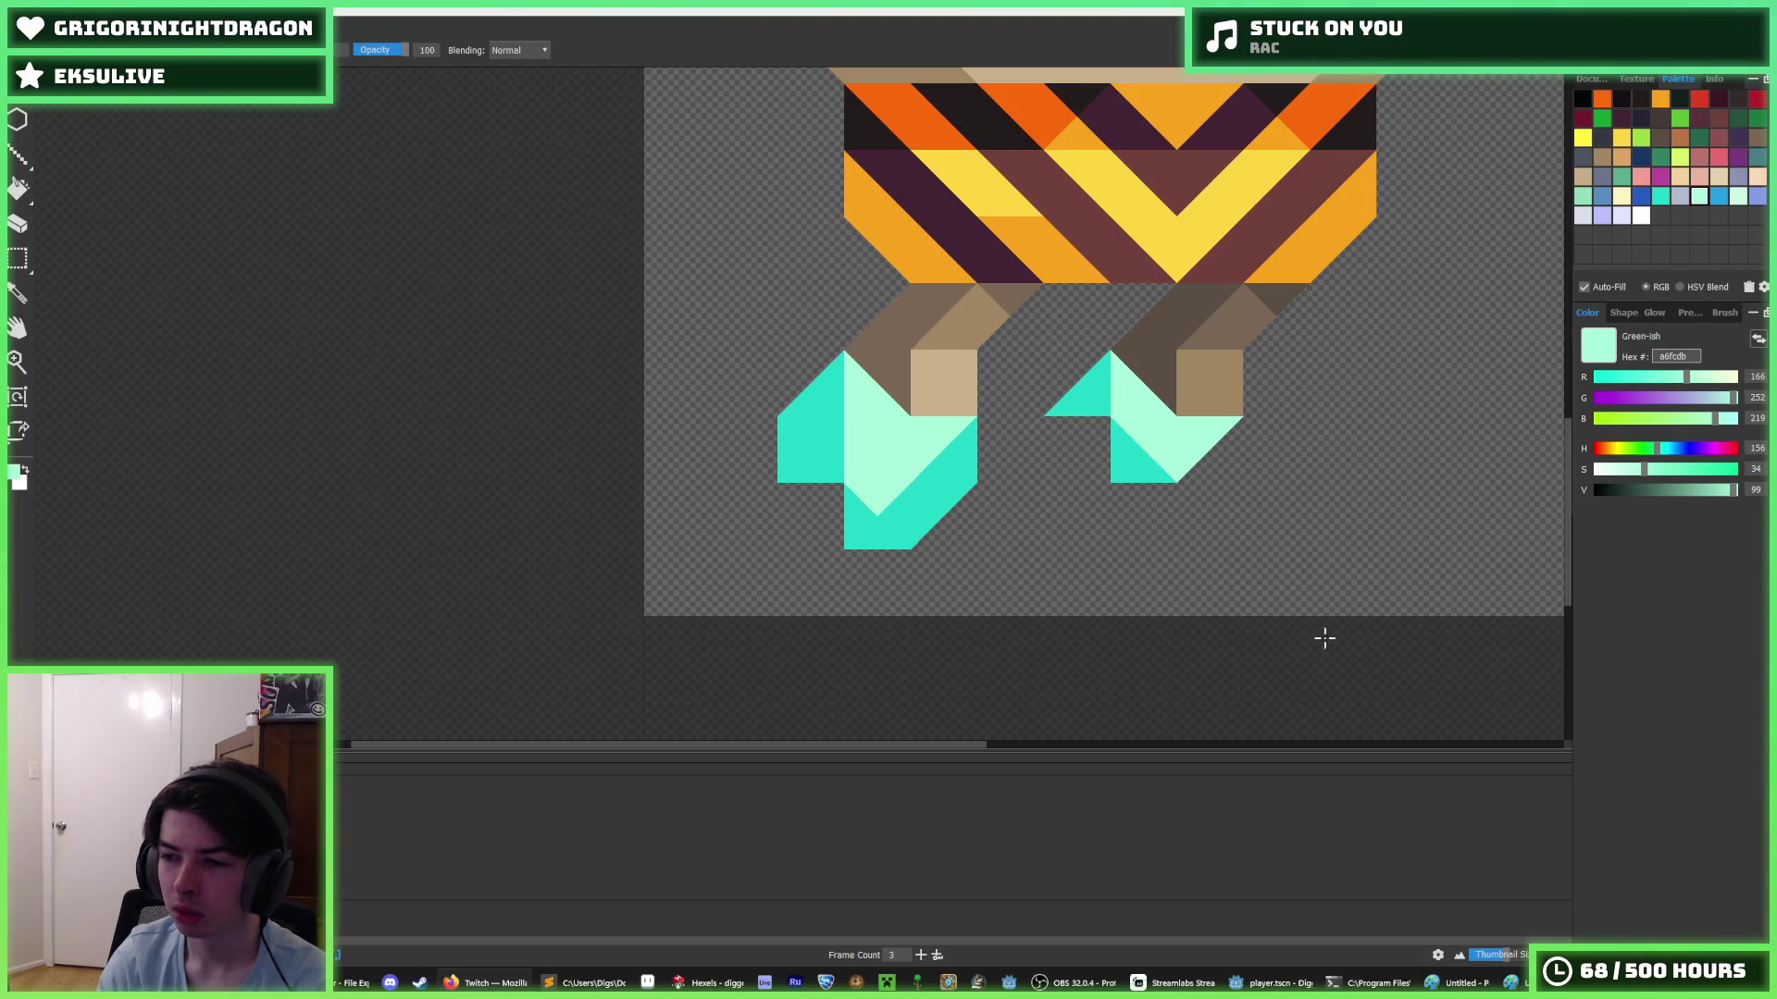
key("i")
scroll(1238, 592, "down", 5)
scroll(1238, 574, "up", 2)
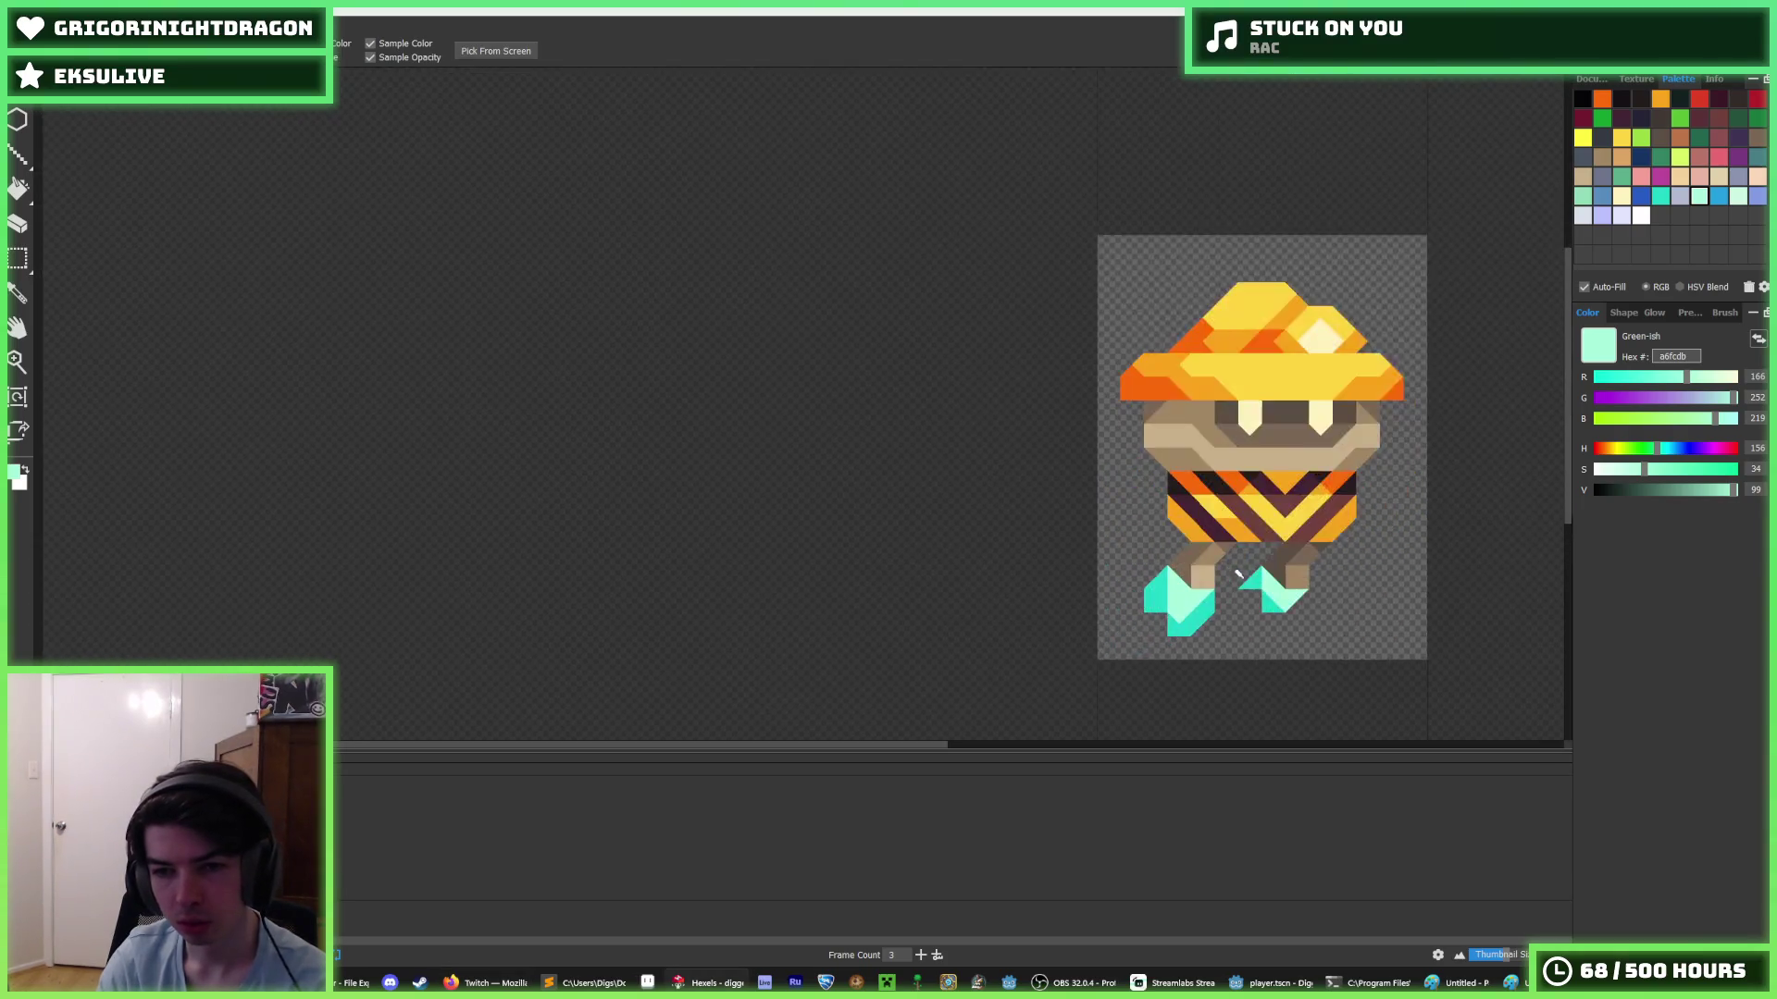
scroll(1238, 575, "up", 5)
left_click(1082, 635)
key("b")
left_click(1064, 595)
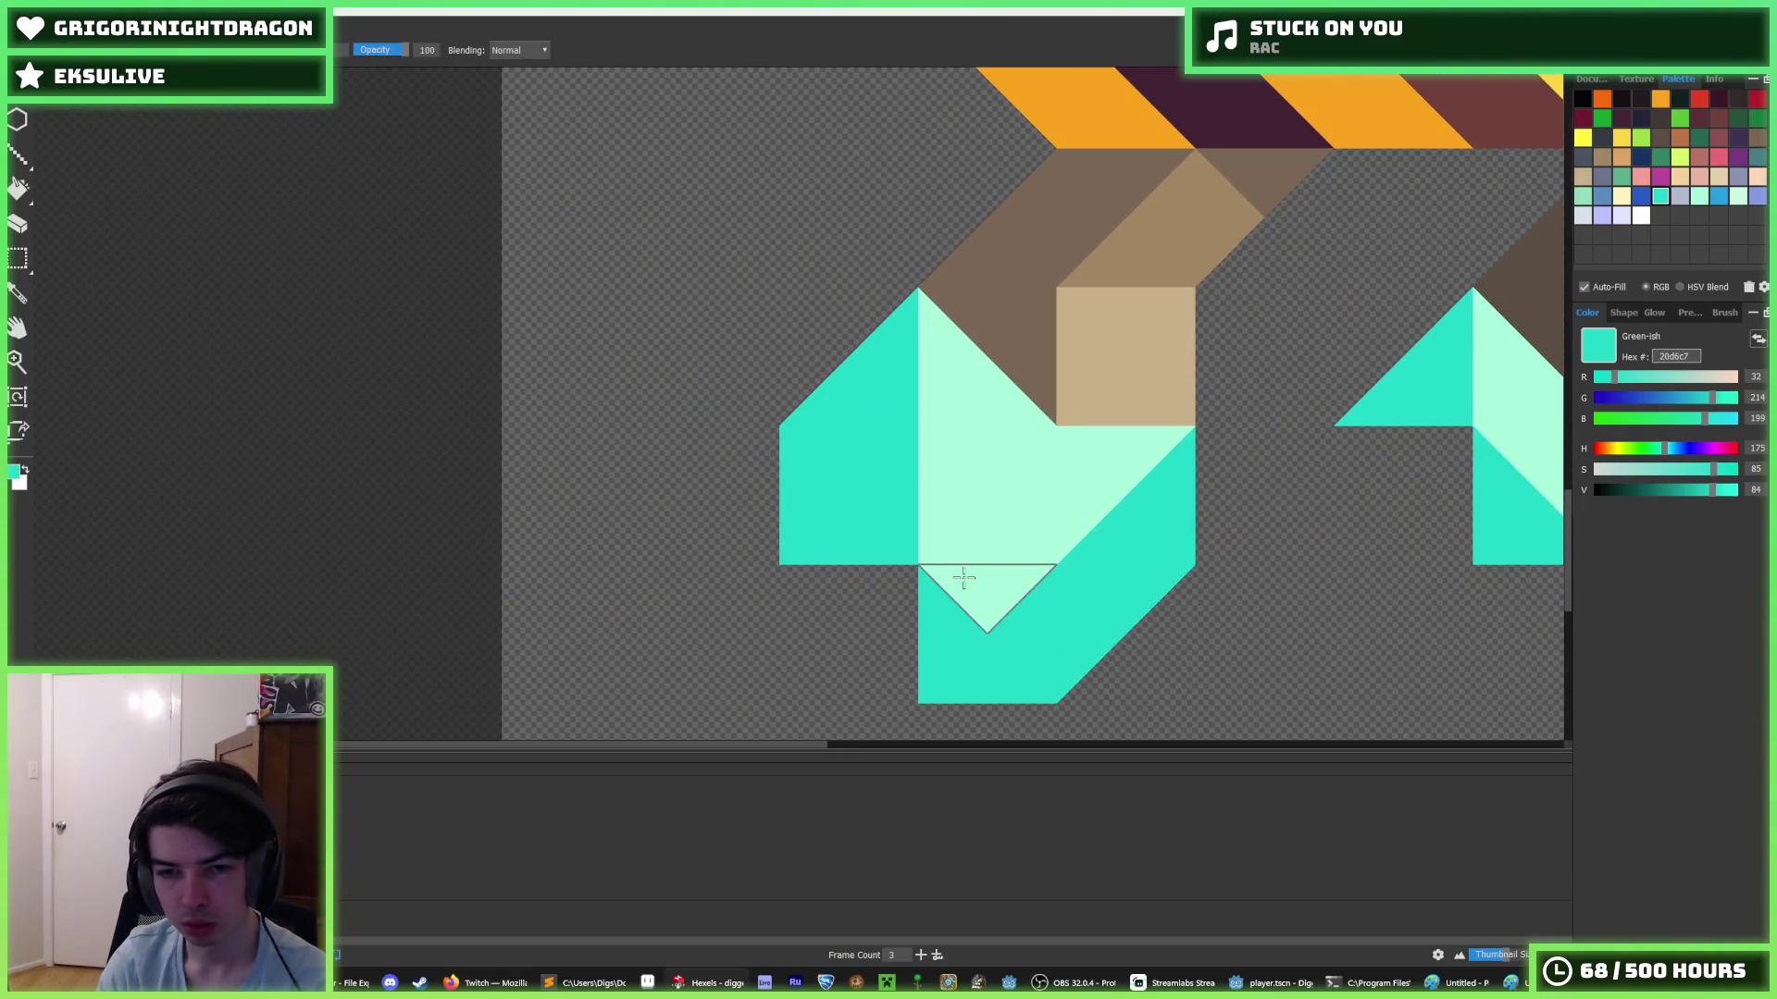
- Add another mint a6fcdb highlight on the lower part of the left boot
key("i")
scroll(1154, 513, "down", 5)
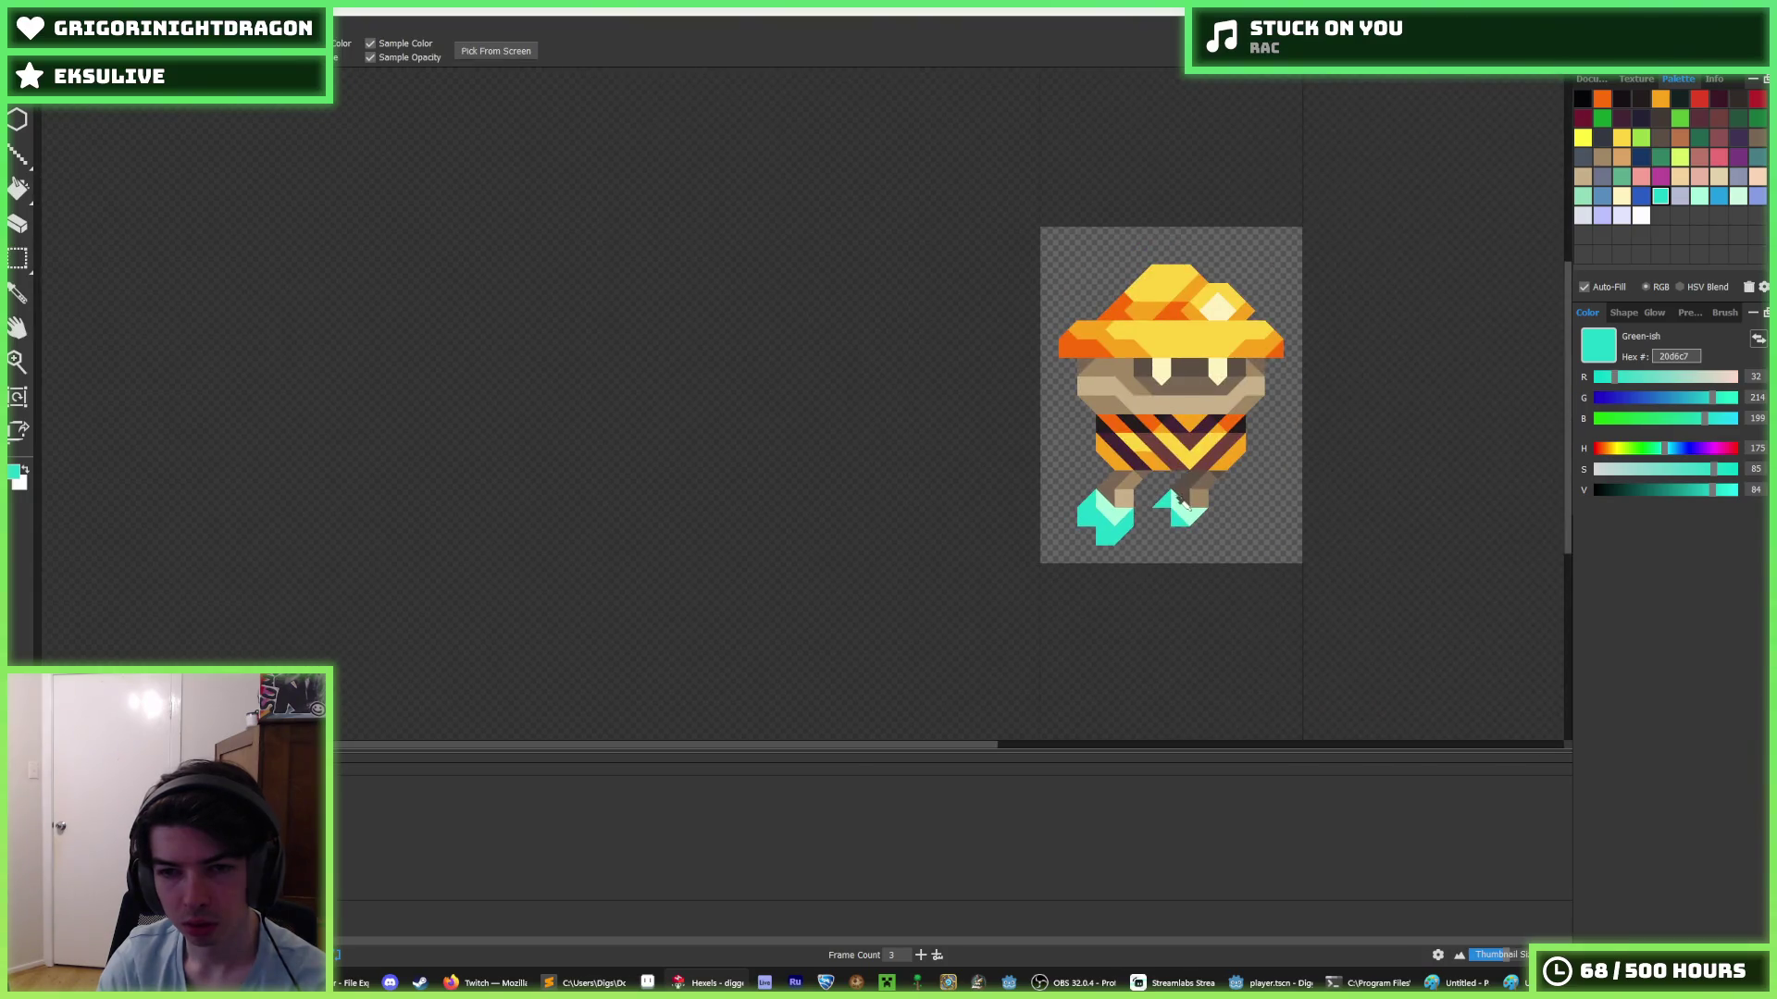
scroll(1182, 500, "up", 5)
left_click(952, 508)
key("b")
left_click(925, 542)
key("i")
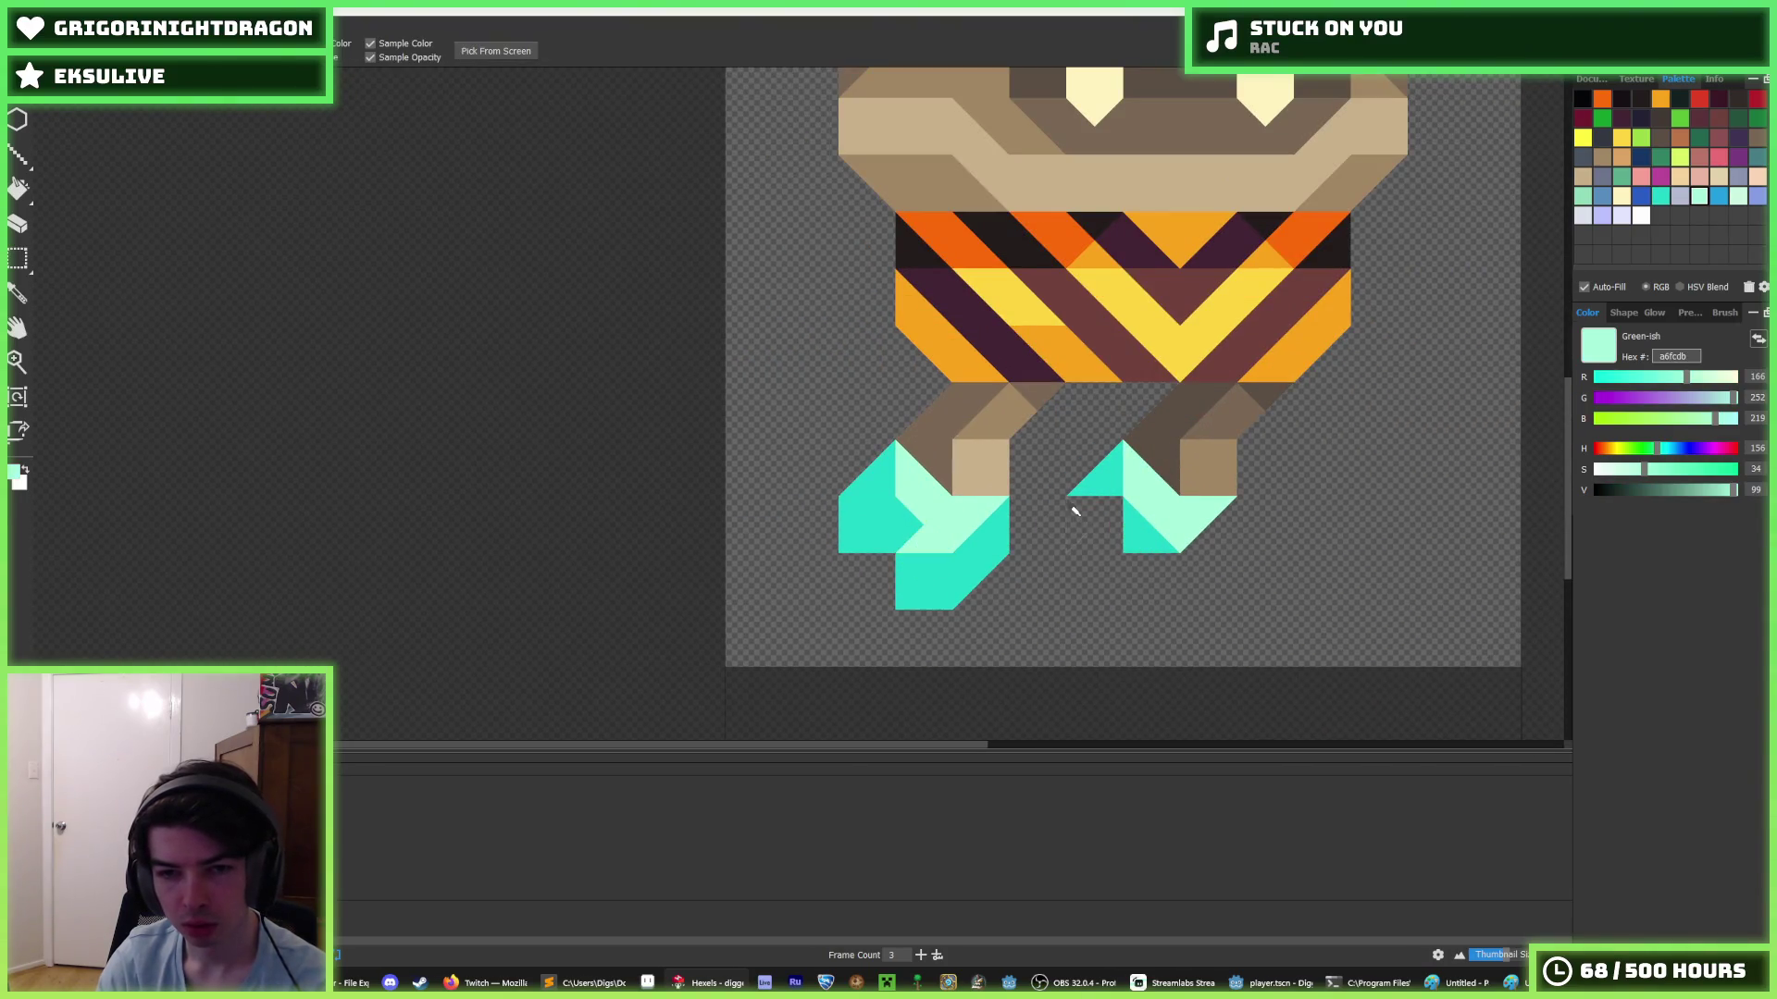
scroll(1075, 512, "down", 5)
key("b")
key("i")
scroll(1052, 515, "up", 6)
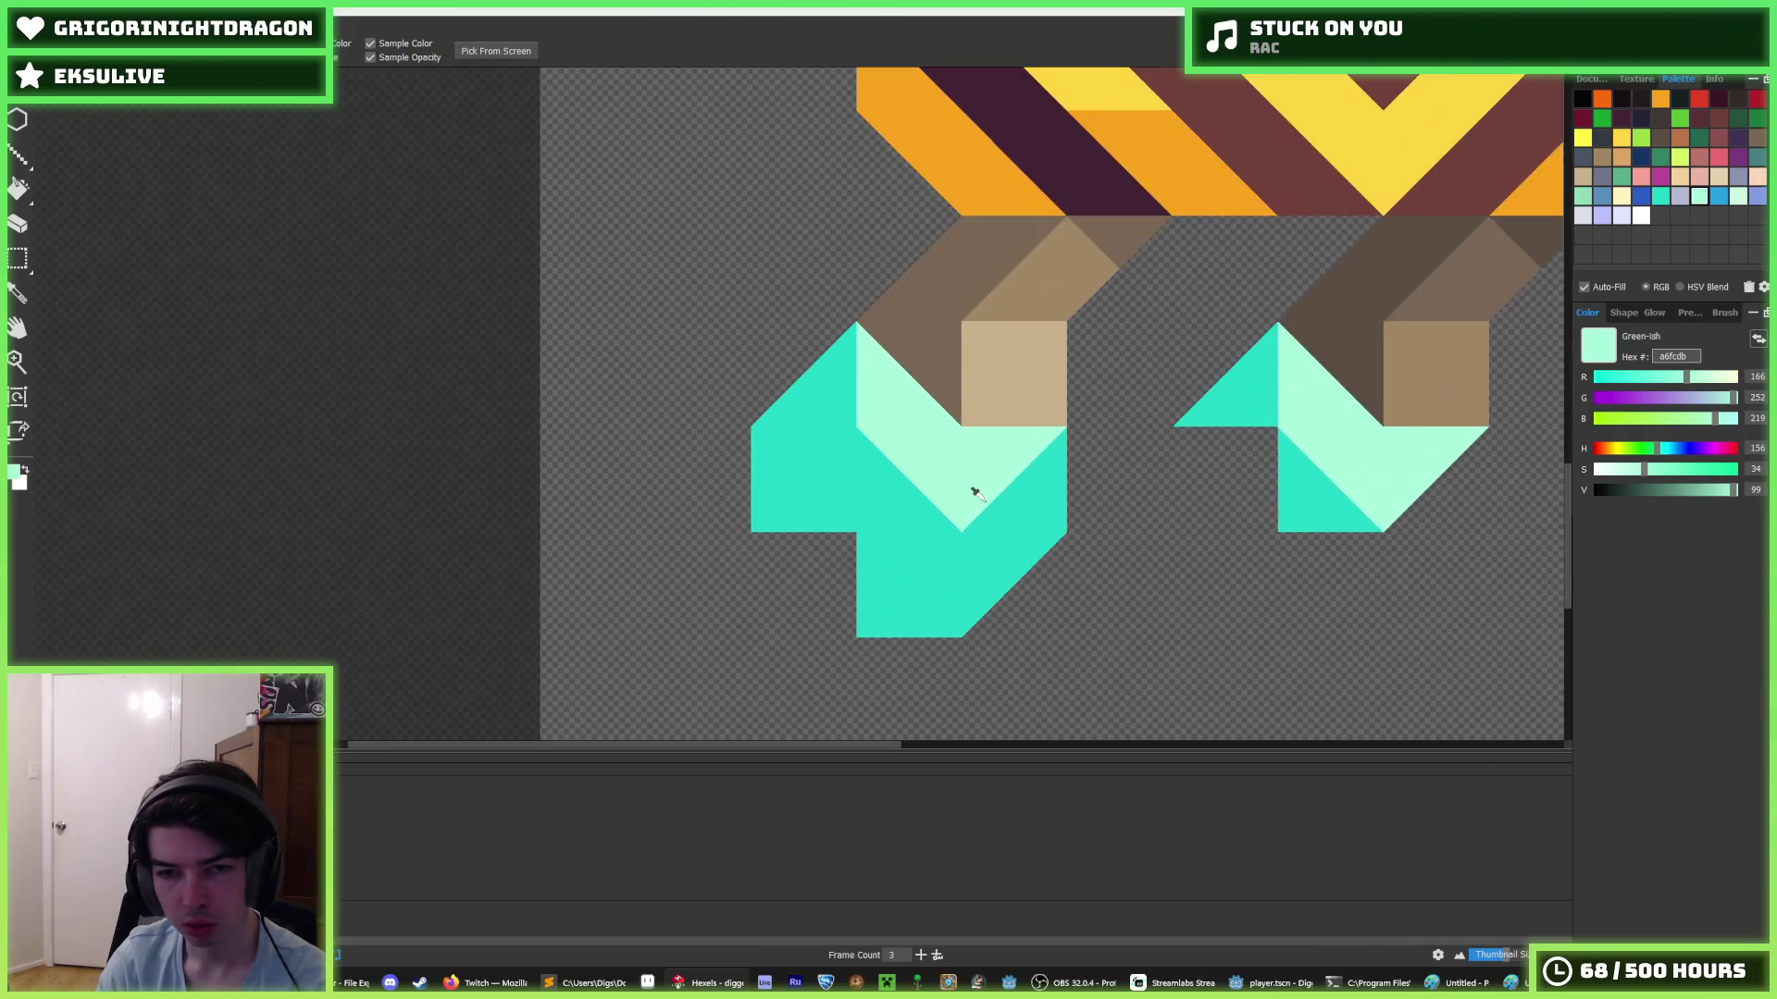
scroll(953, 481, "right", 5)
- Fill the blocks beneath the right boot's upper triangle teal, replacing its mint triangle
left_click(1003, 463)
key("b")
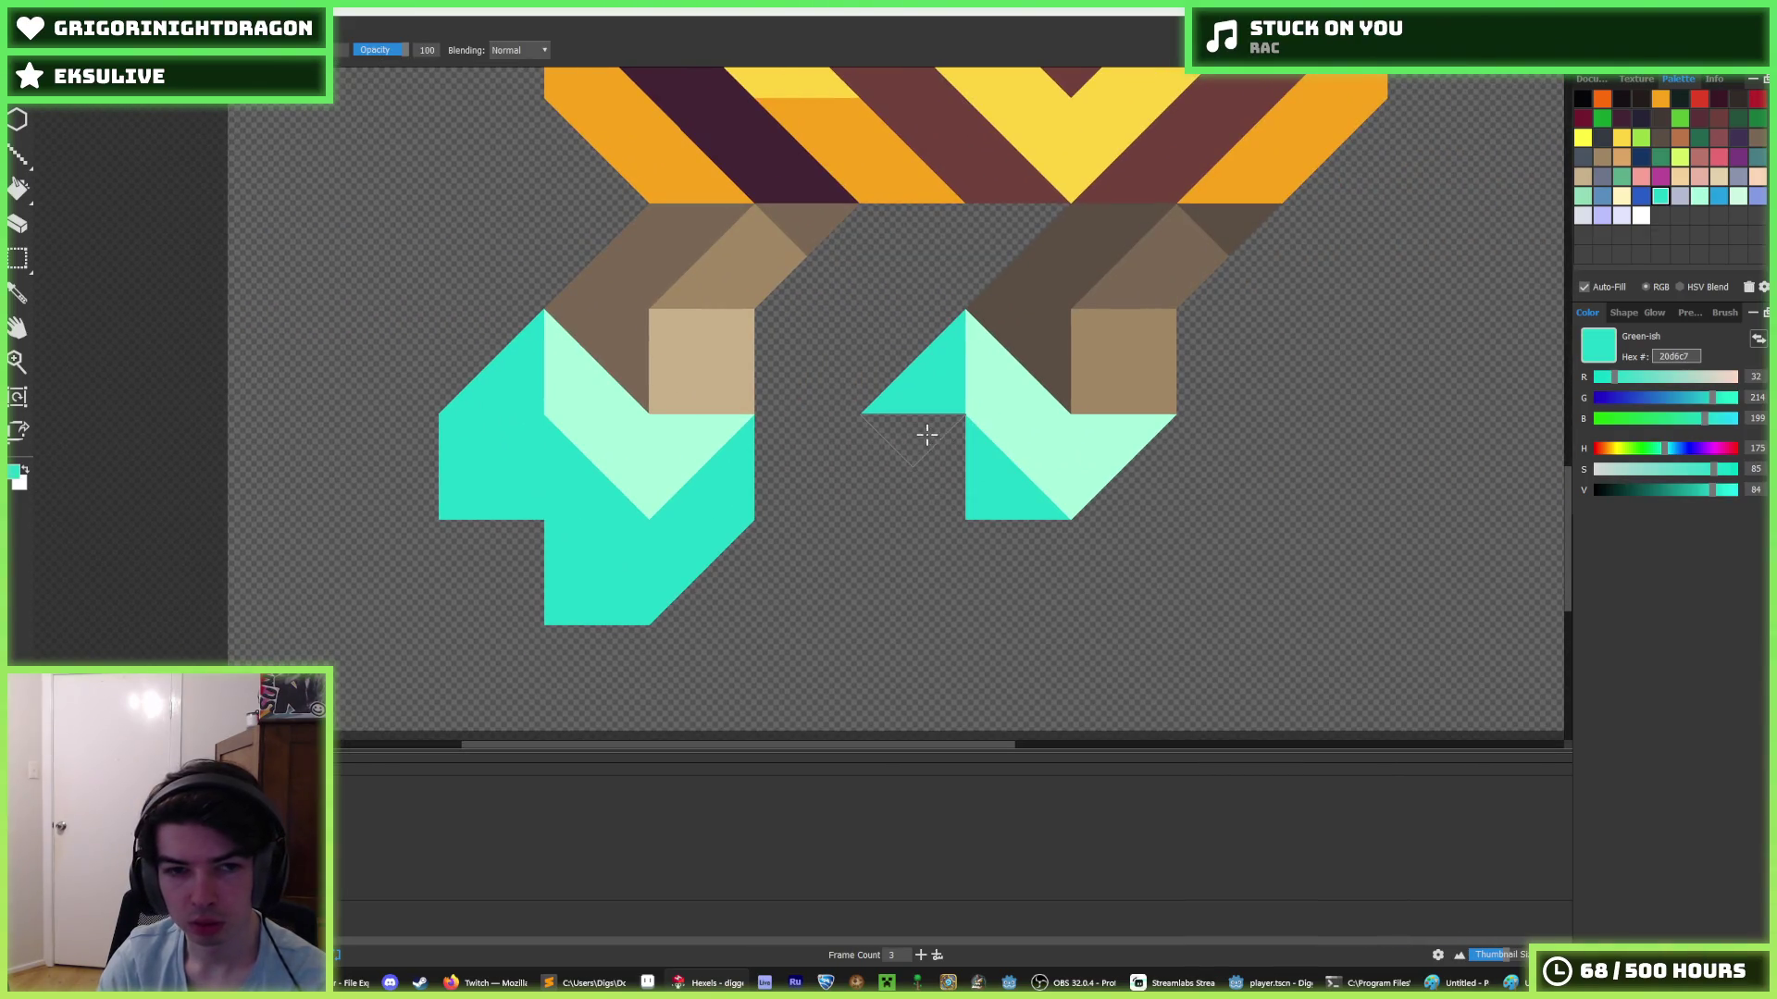
left_click(916, 467)
left_click(1037, 574)
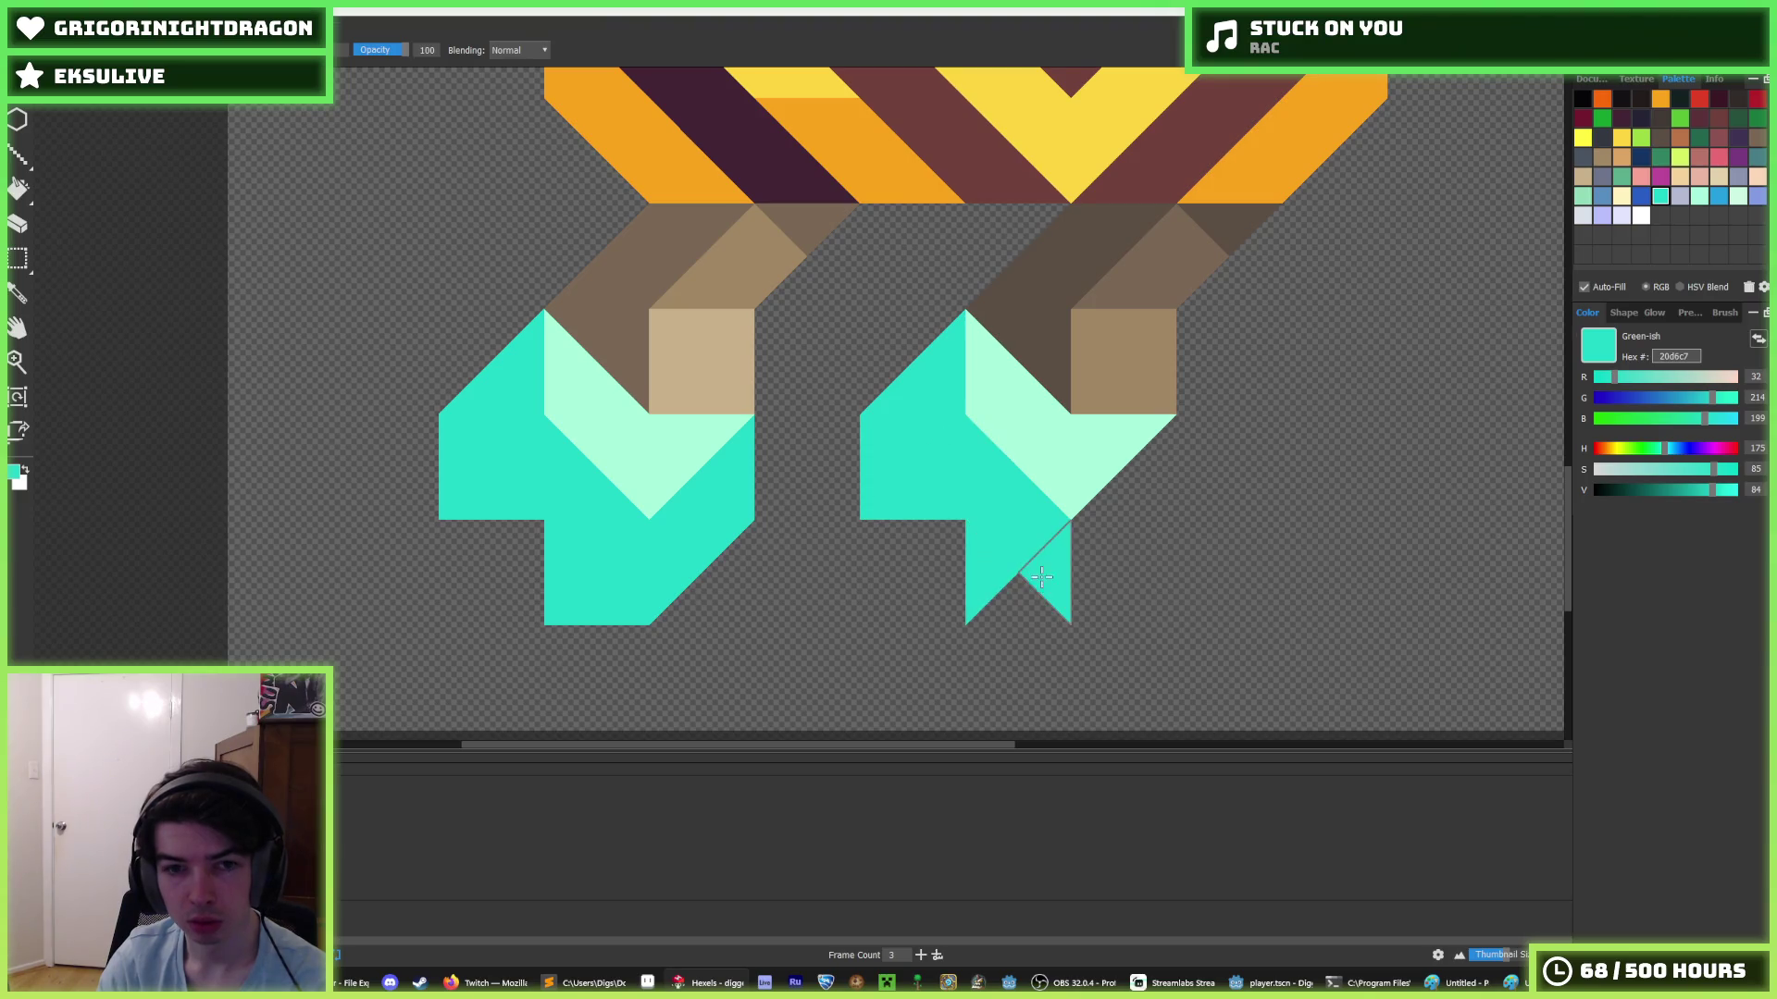
left_click(1138, 463)
- Zoom out and recentre the view on the whole digger sprite
key("i")
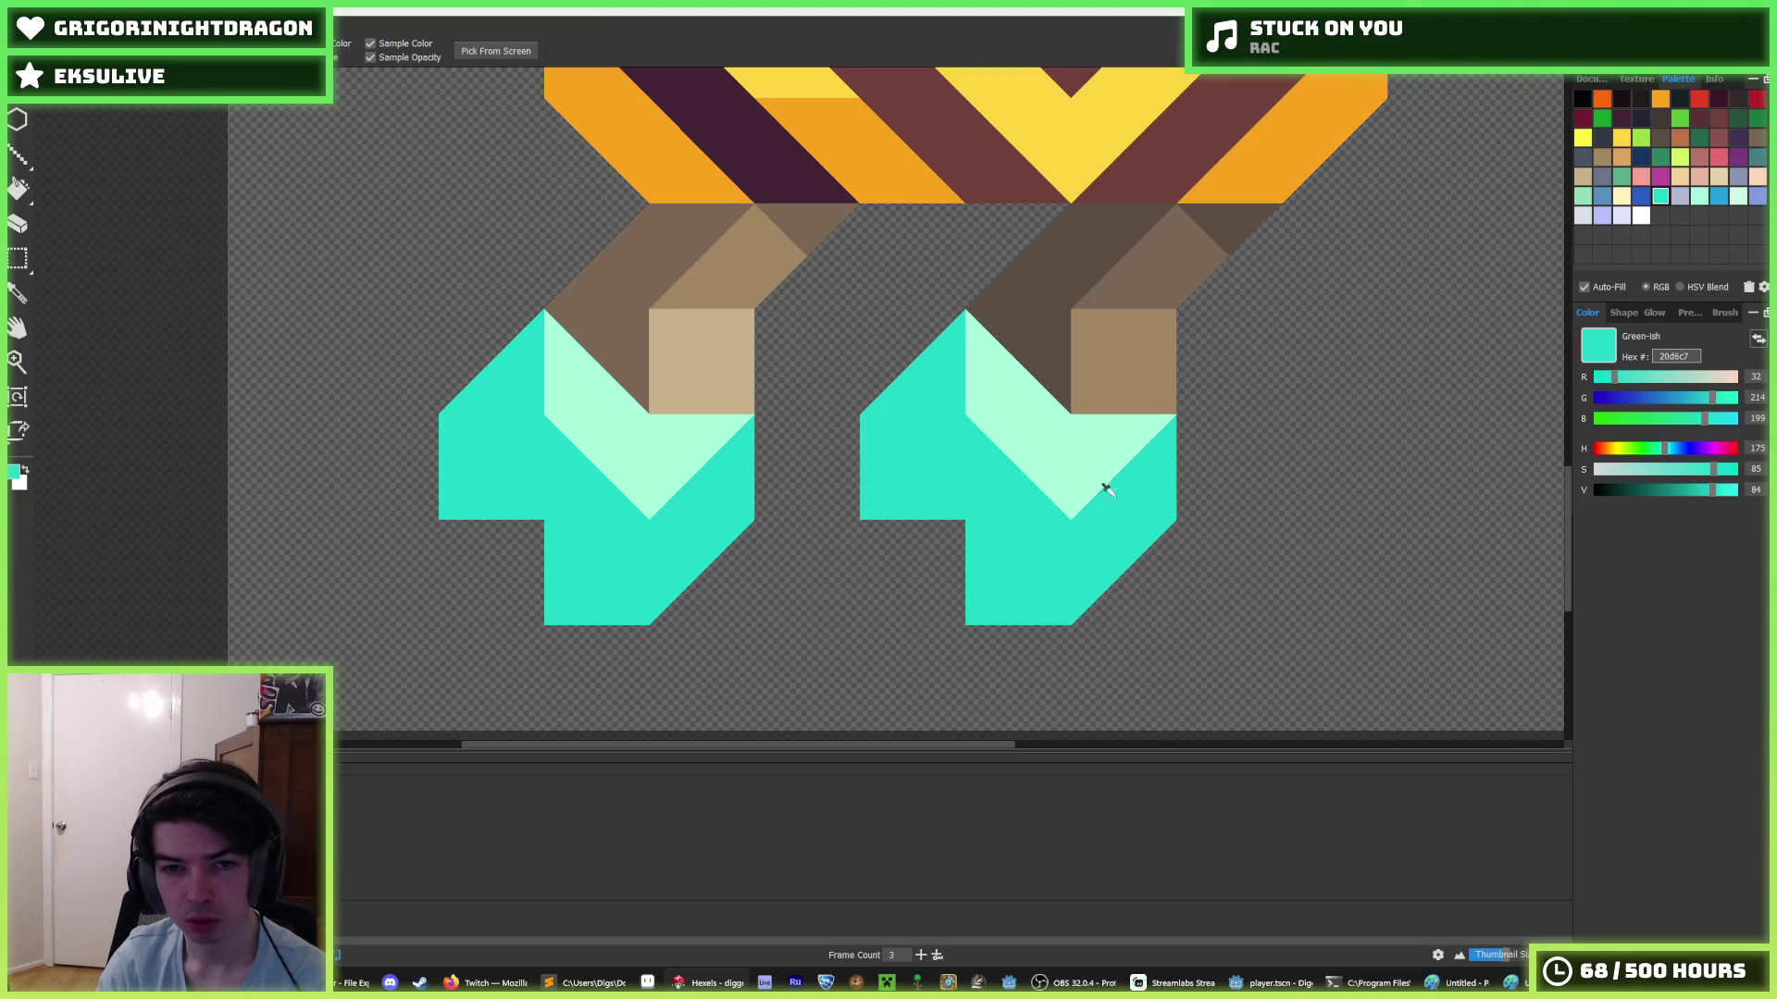
scroll(1101, 491, "down", 5)
scroll(1090, 497, "down", 2)
key("b")
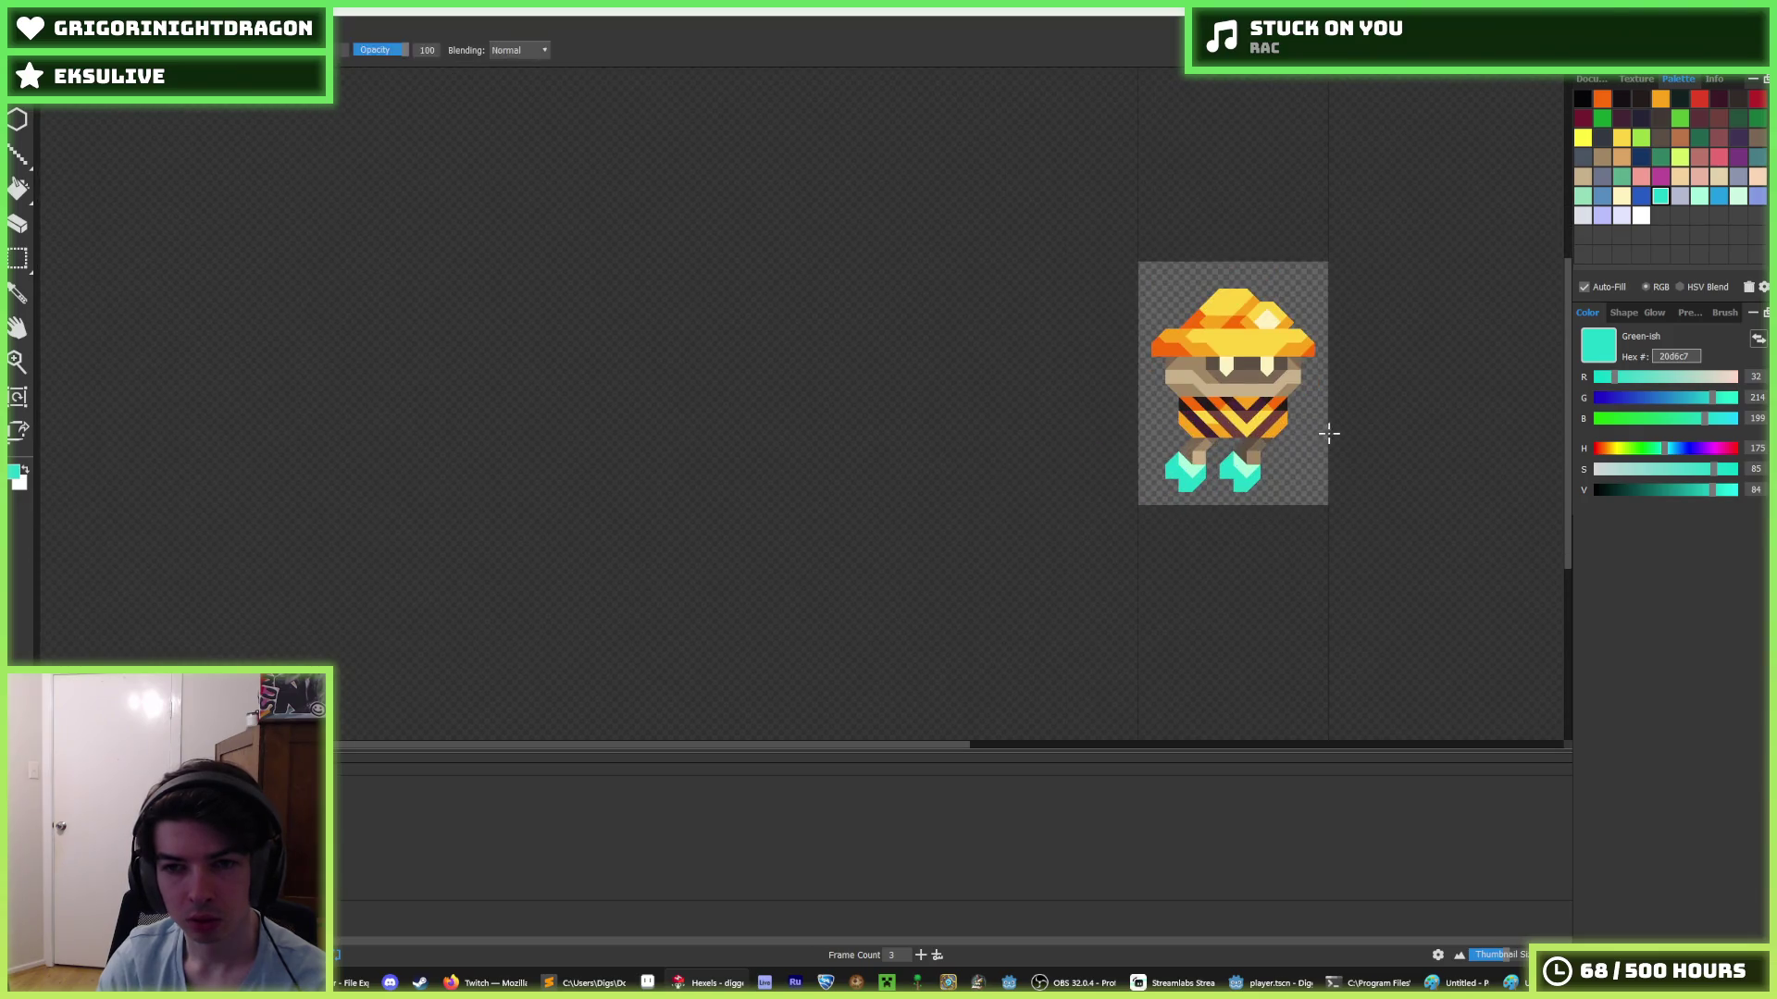
left_click_drag(1329, 429, 1019, 513)
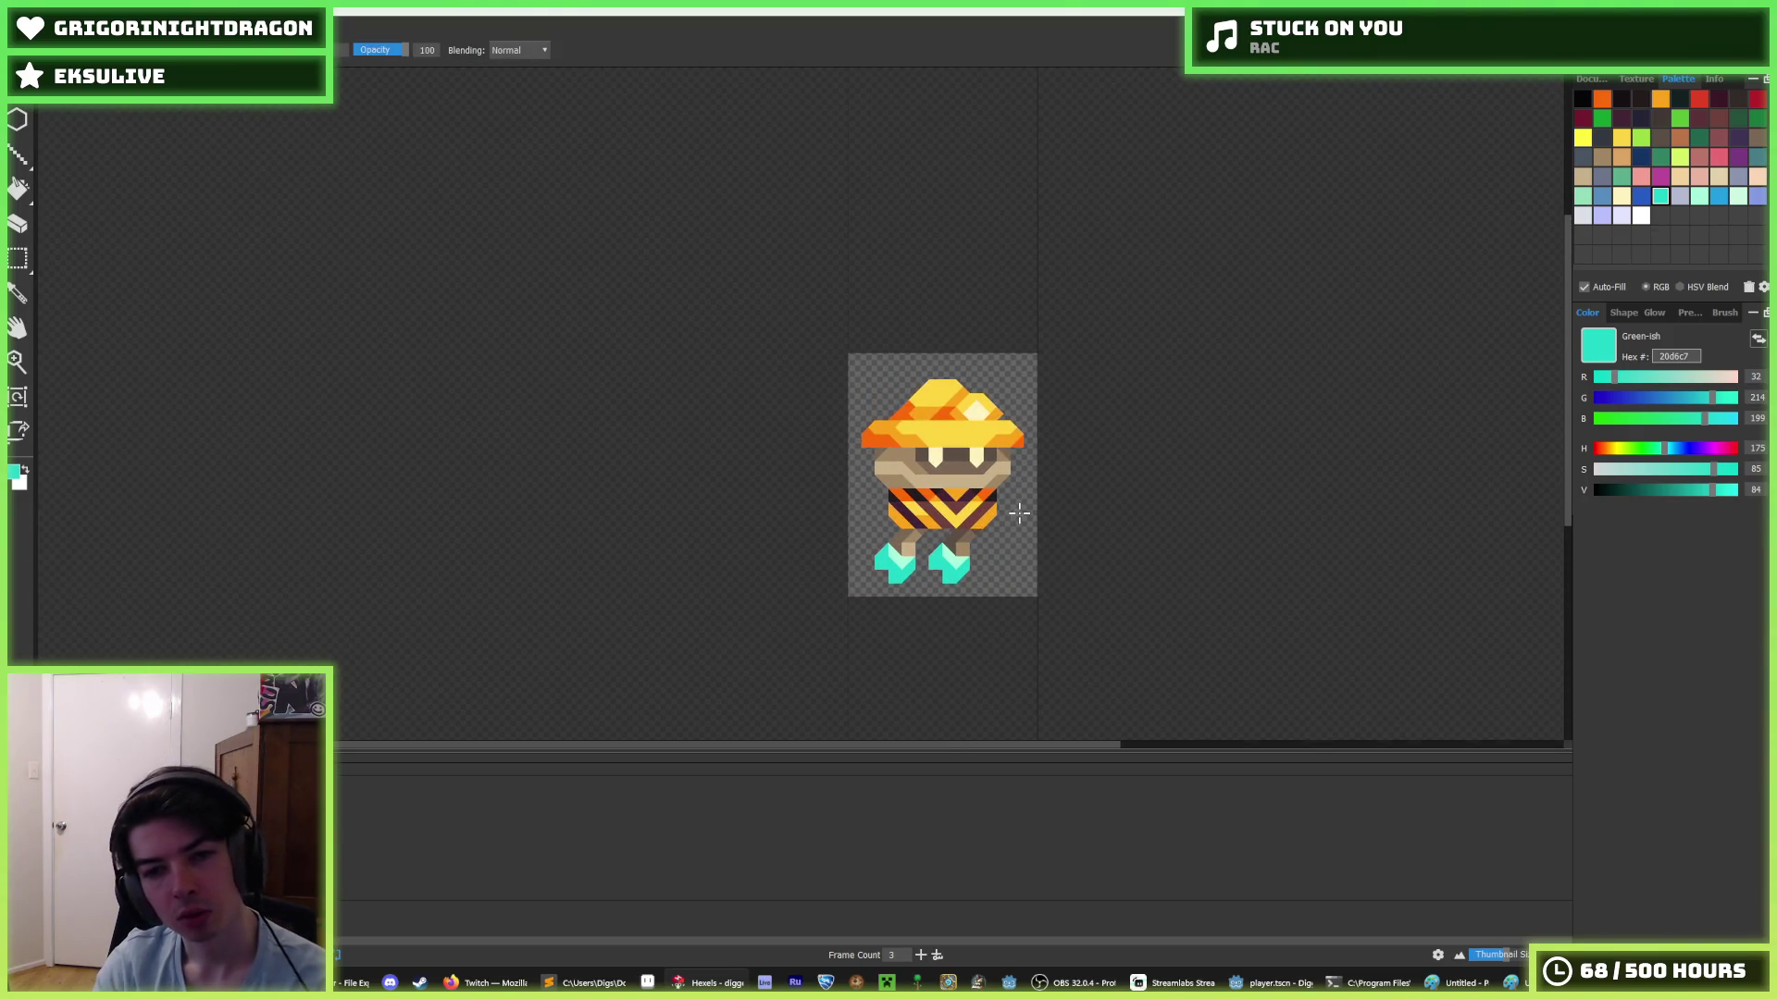
key("i")
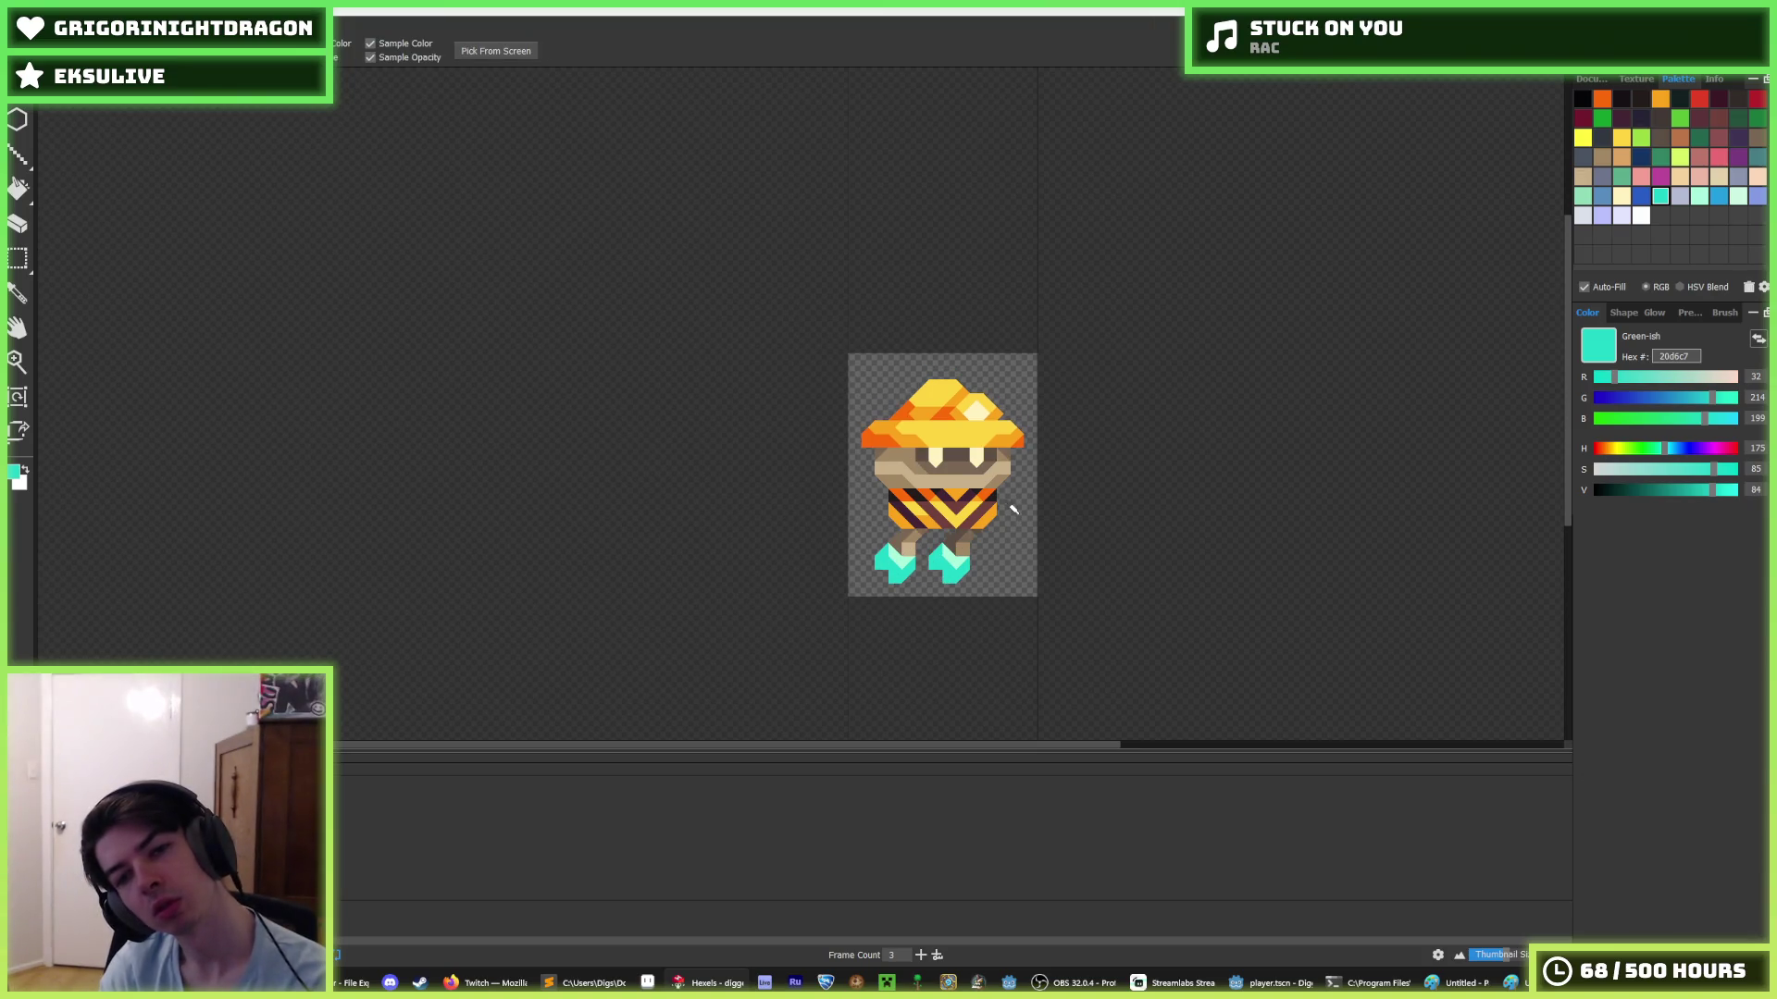
scroll(1016, 511, "down", 3)
key("b")
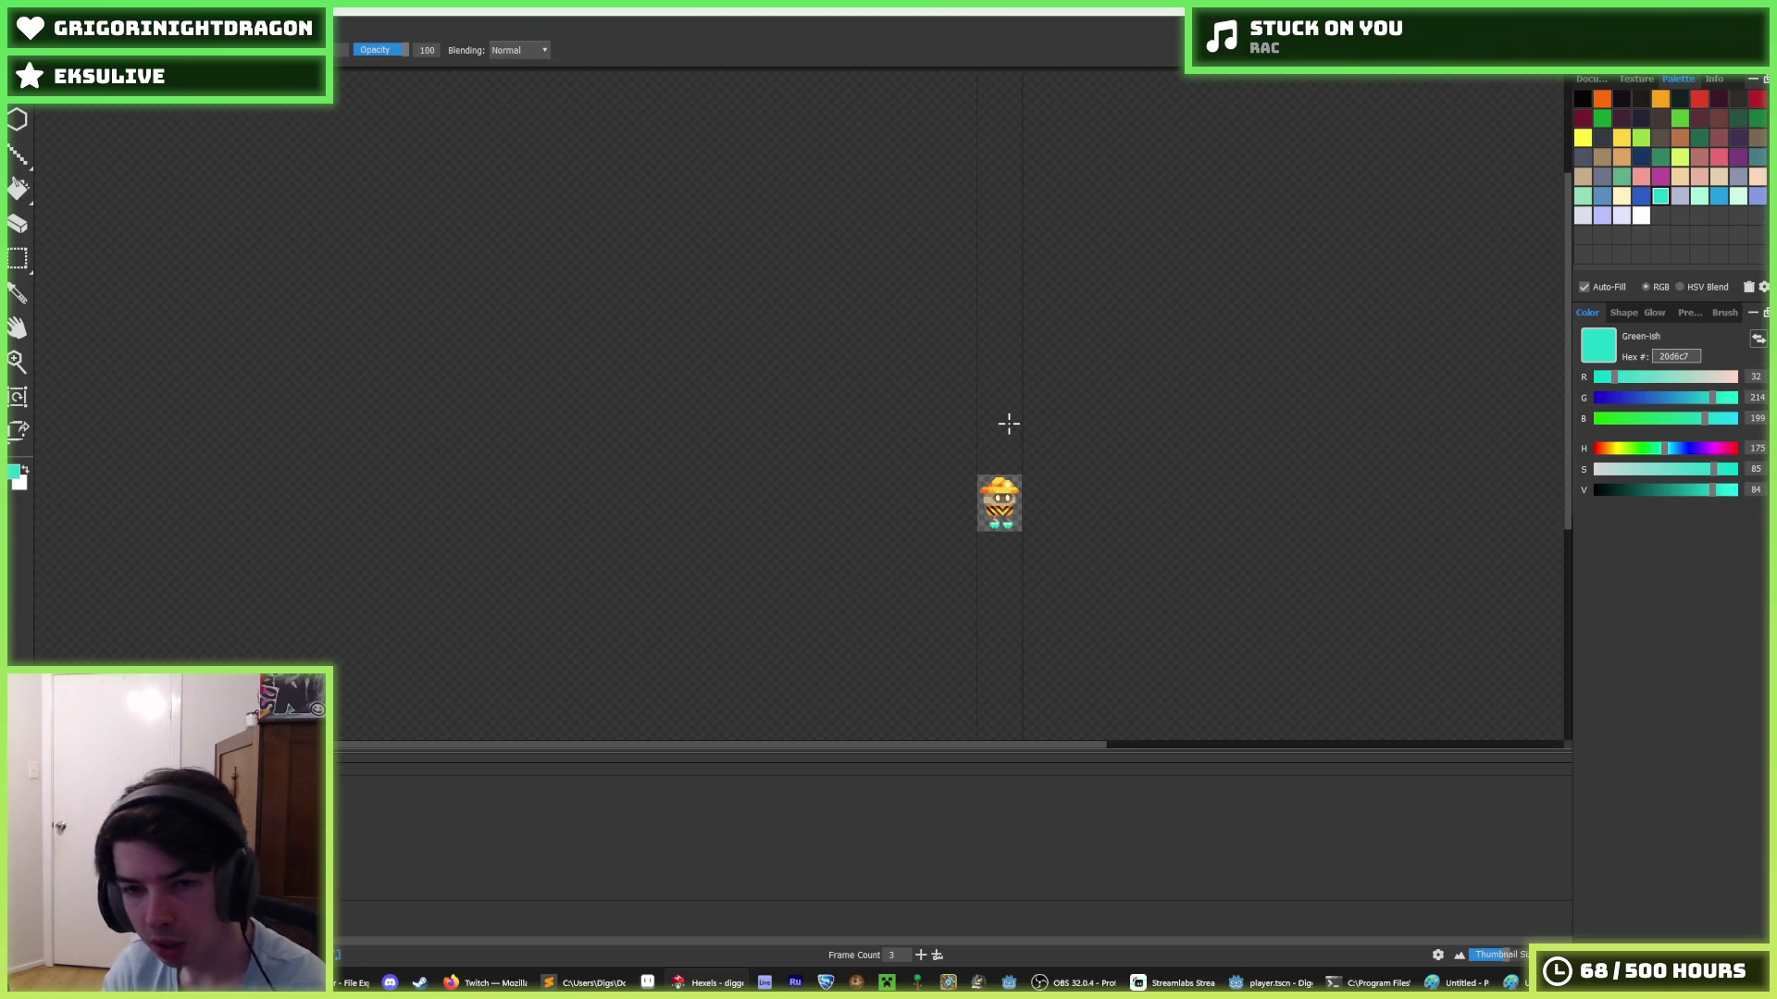
scroll(996, 504, "up", 5)
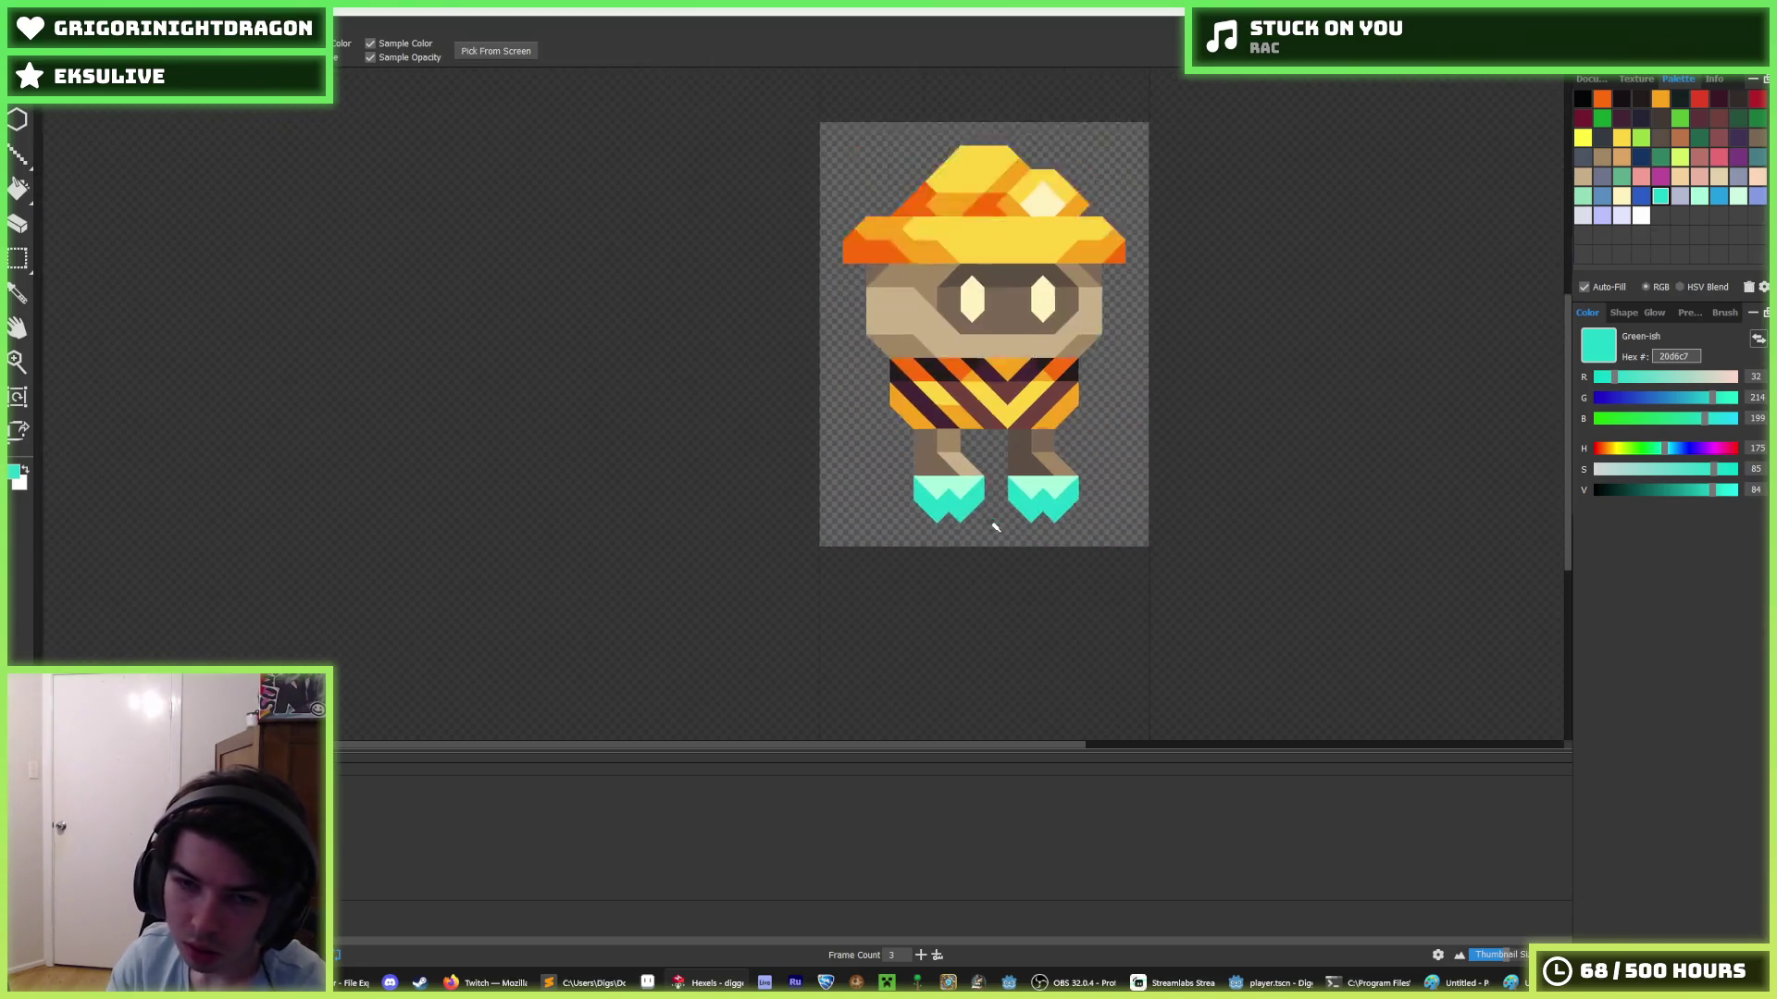
left_click_drag(985, 483, 825, 648)
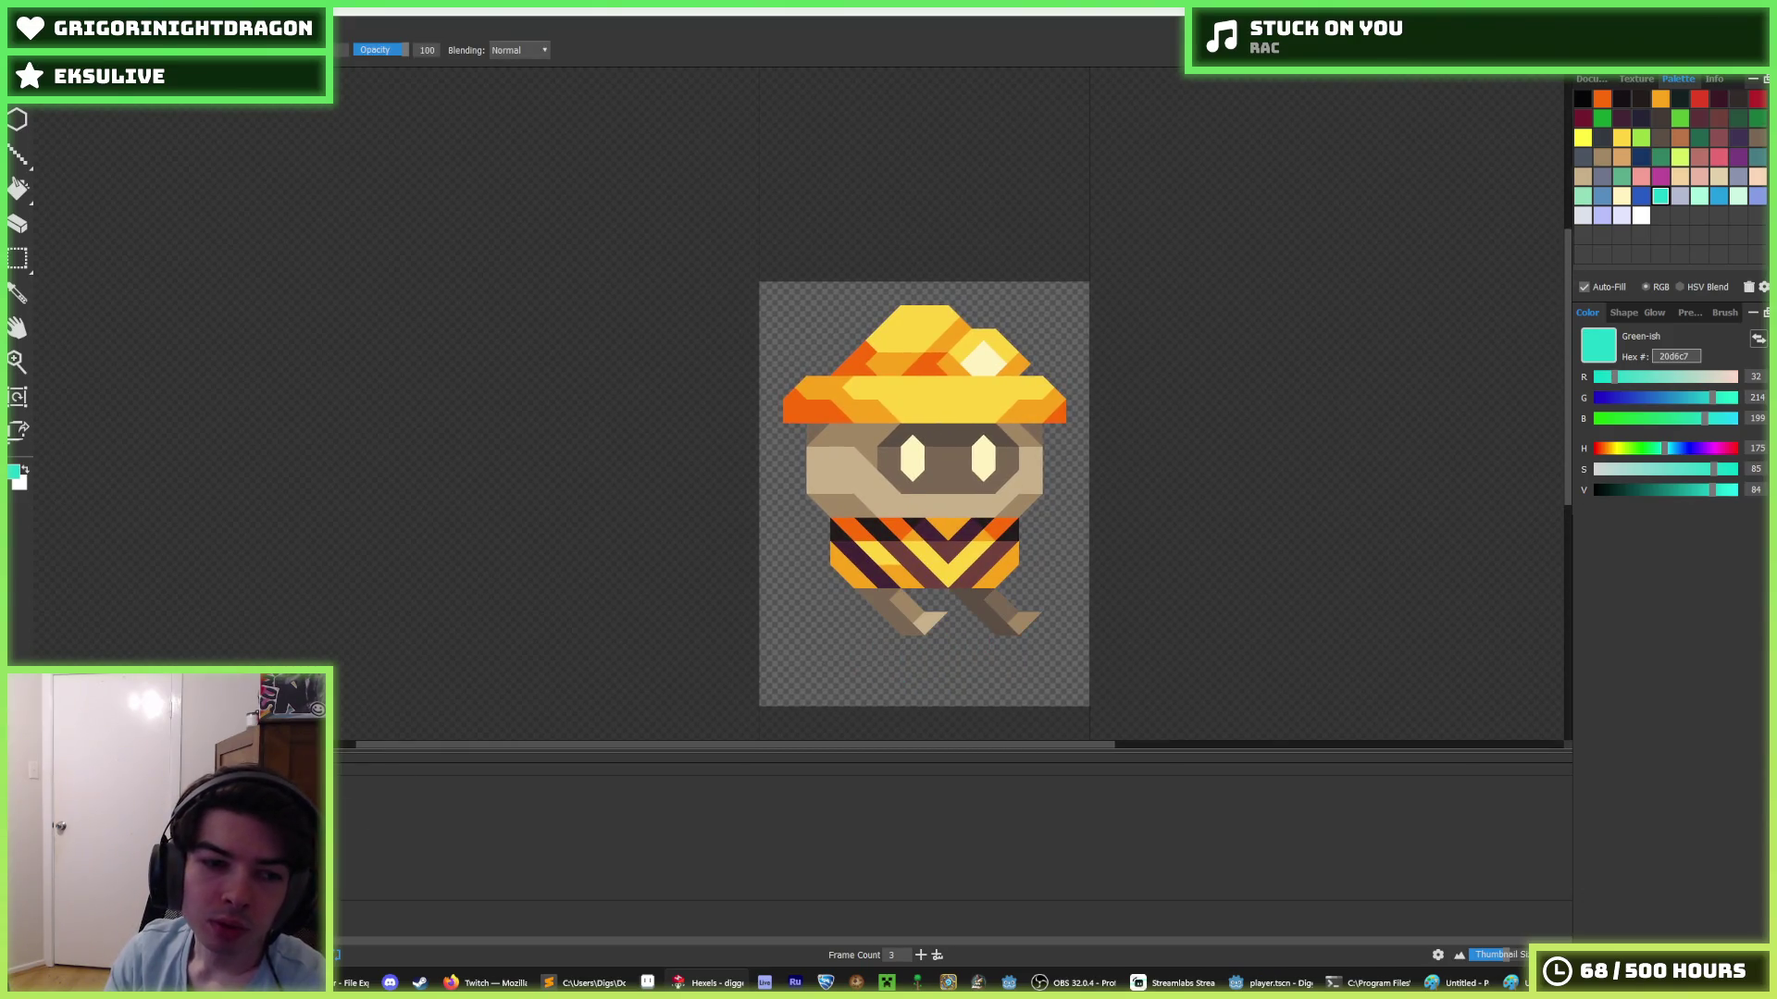
- Delete the current animation frame from the timeline and dismiss the save dialog
right_click(298, 814)
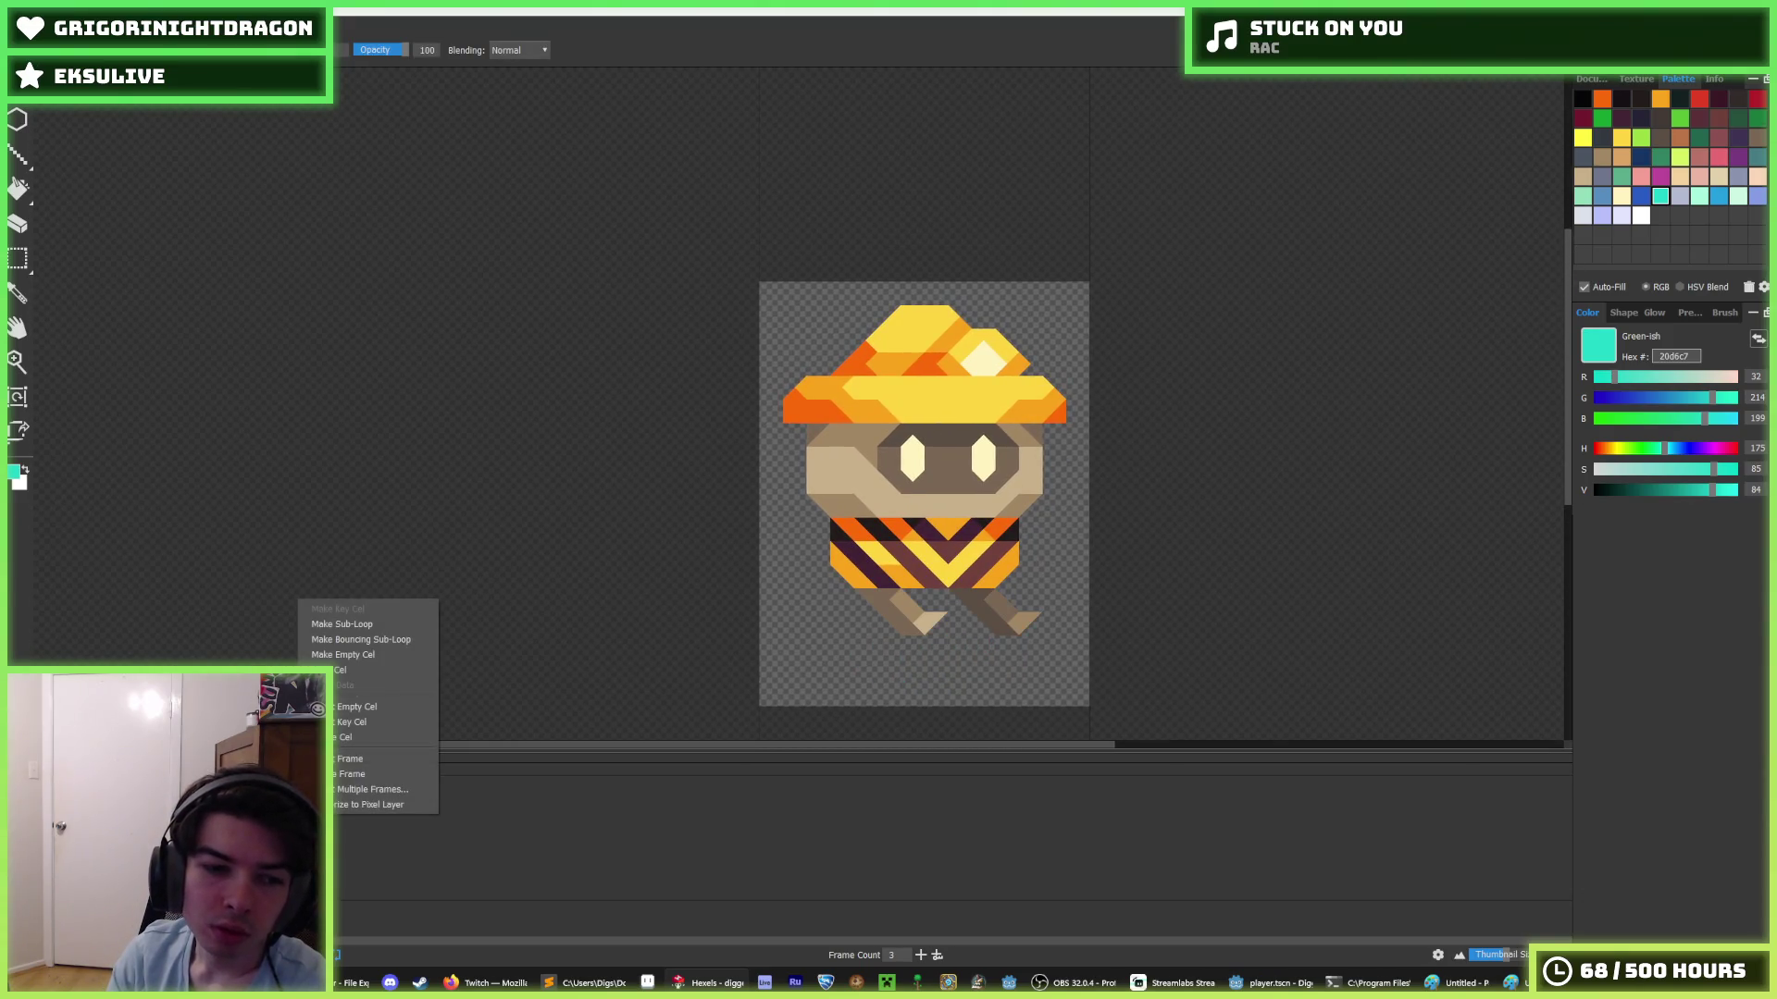
left_click(364, 778)
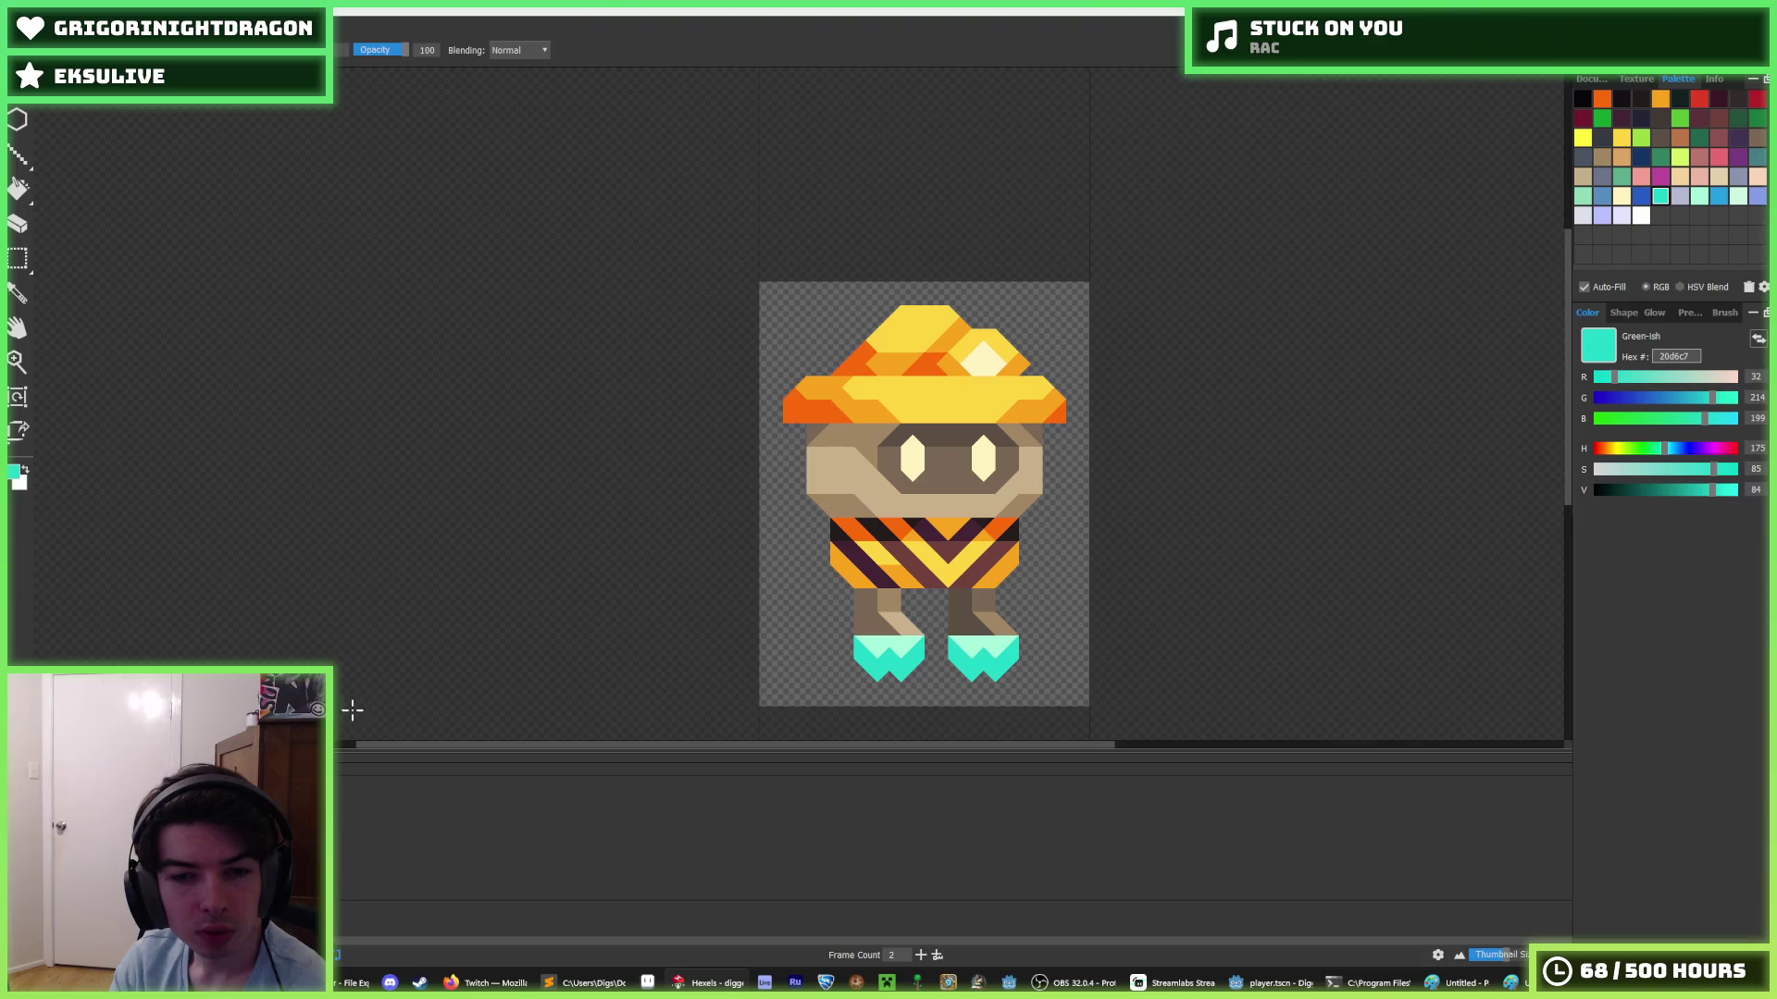
key("ctrl+s")
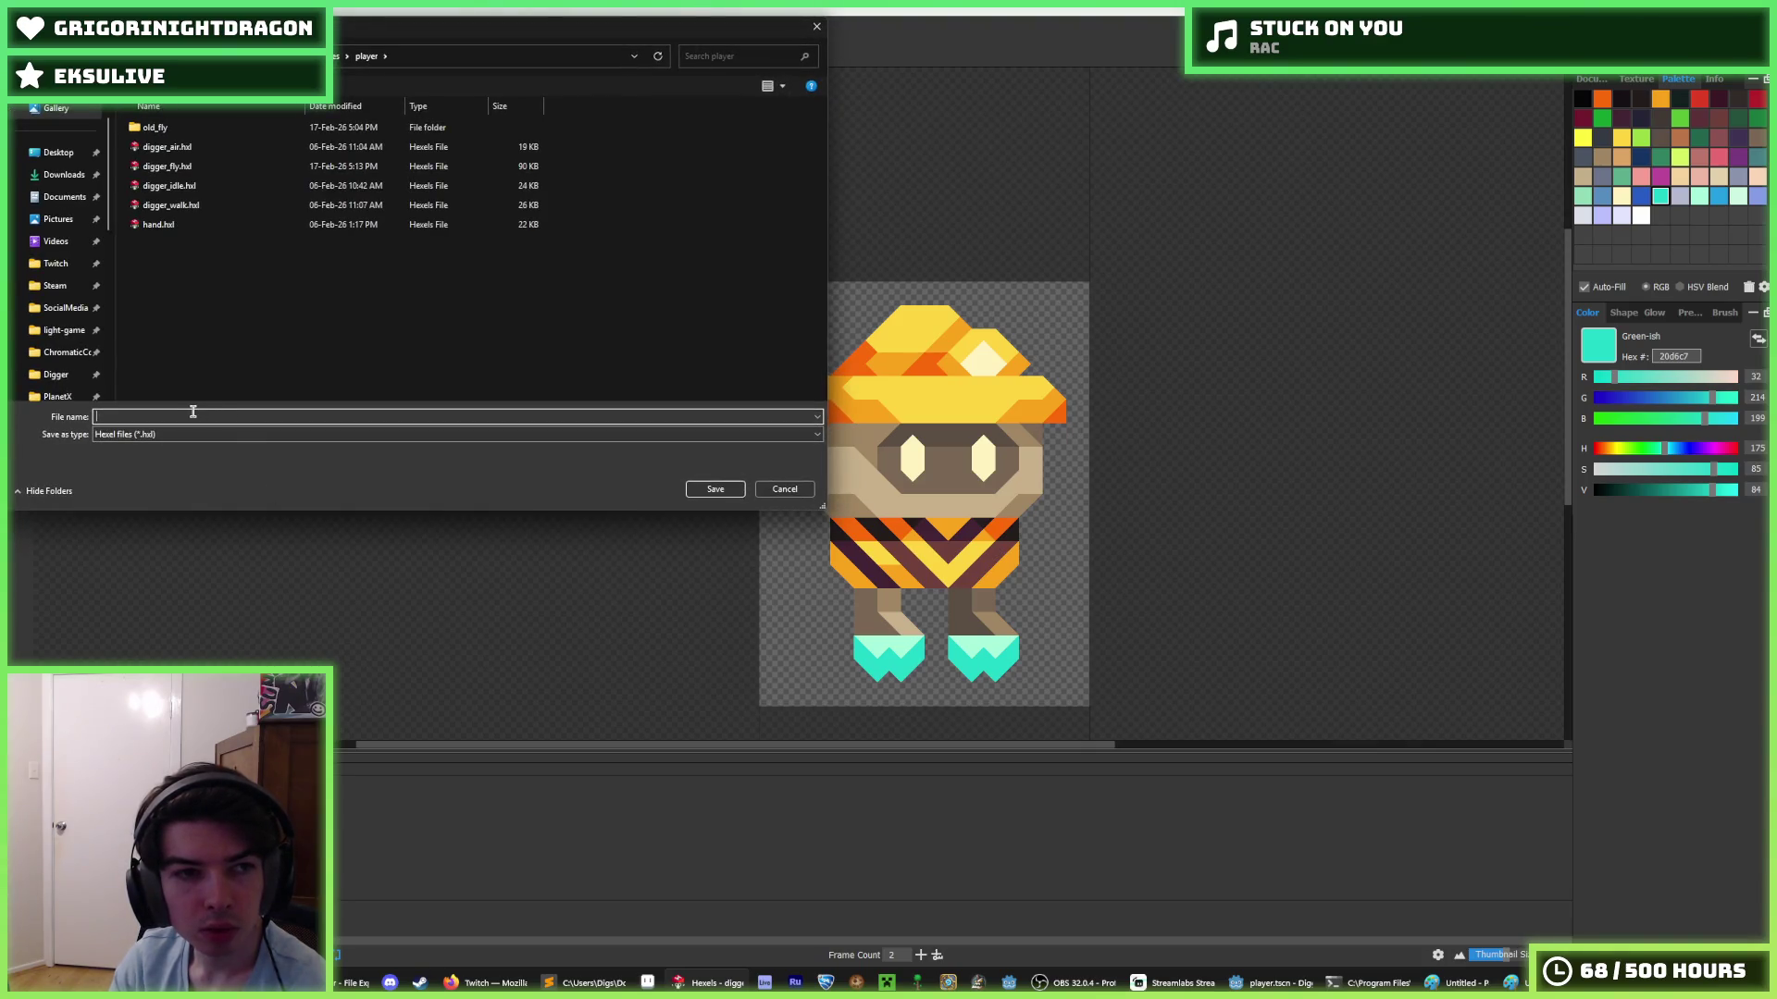
left_click(784, 489)
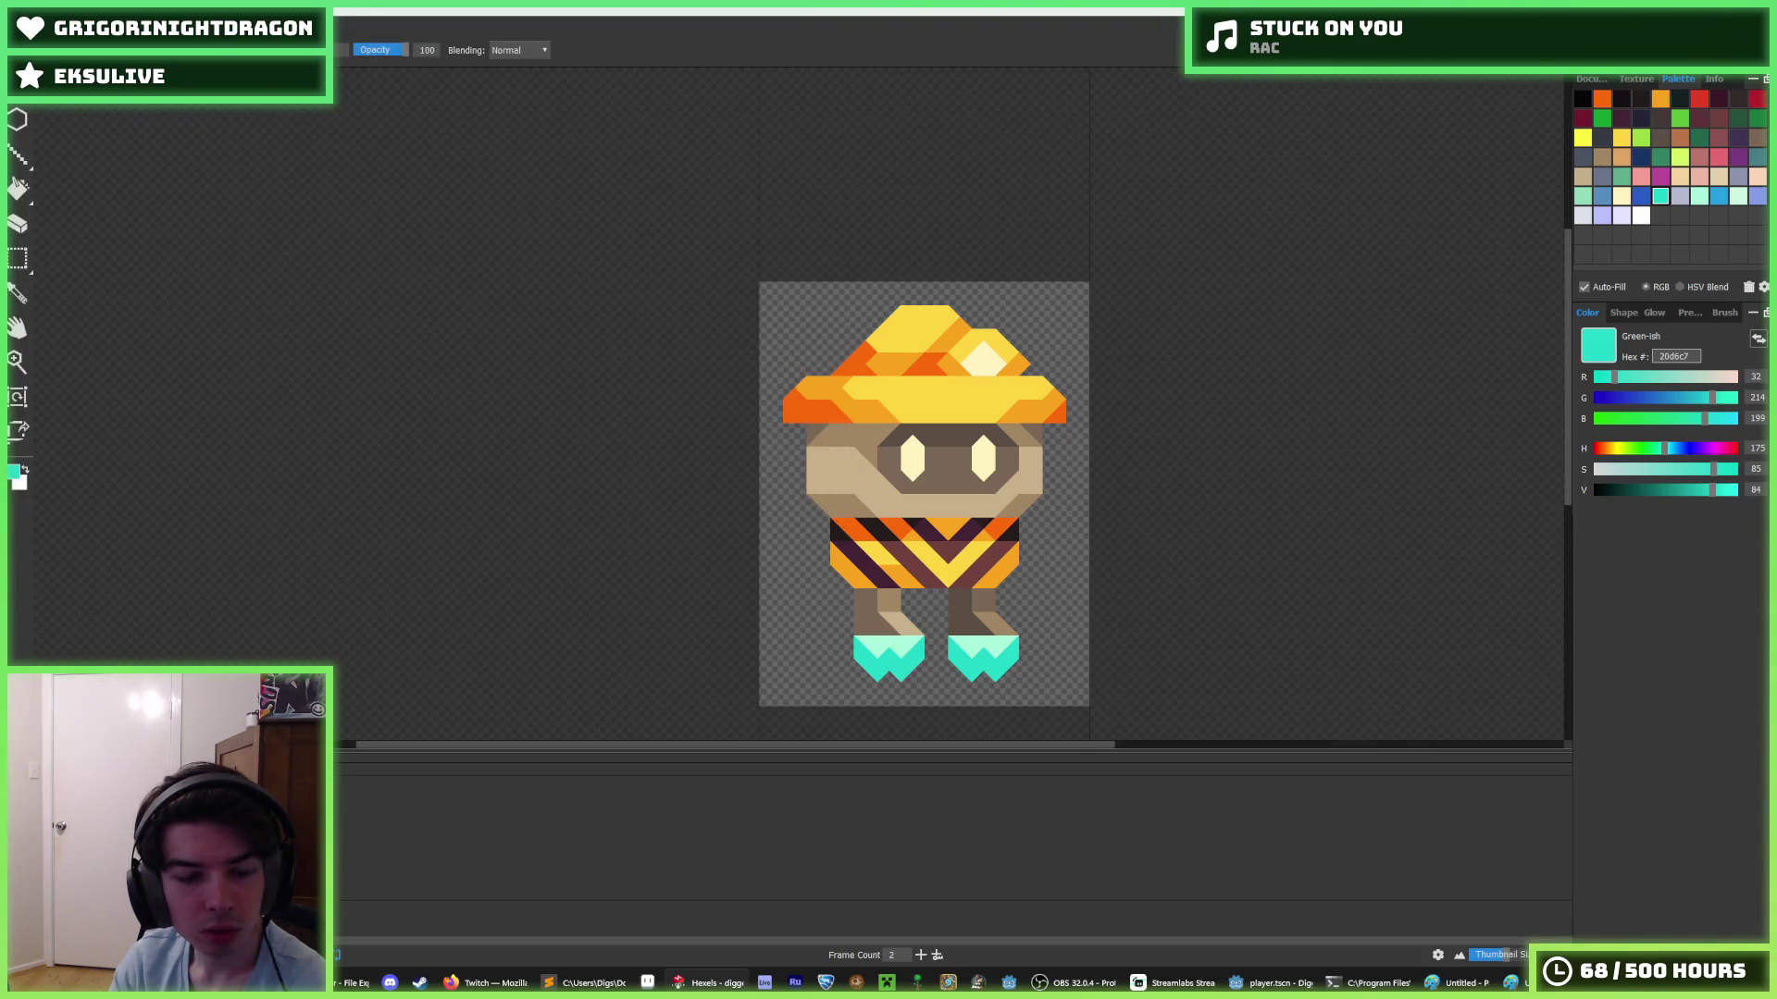
- Check the cel and layer options, then step to the second walk-cycle frame
right_click(351, 826)
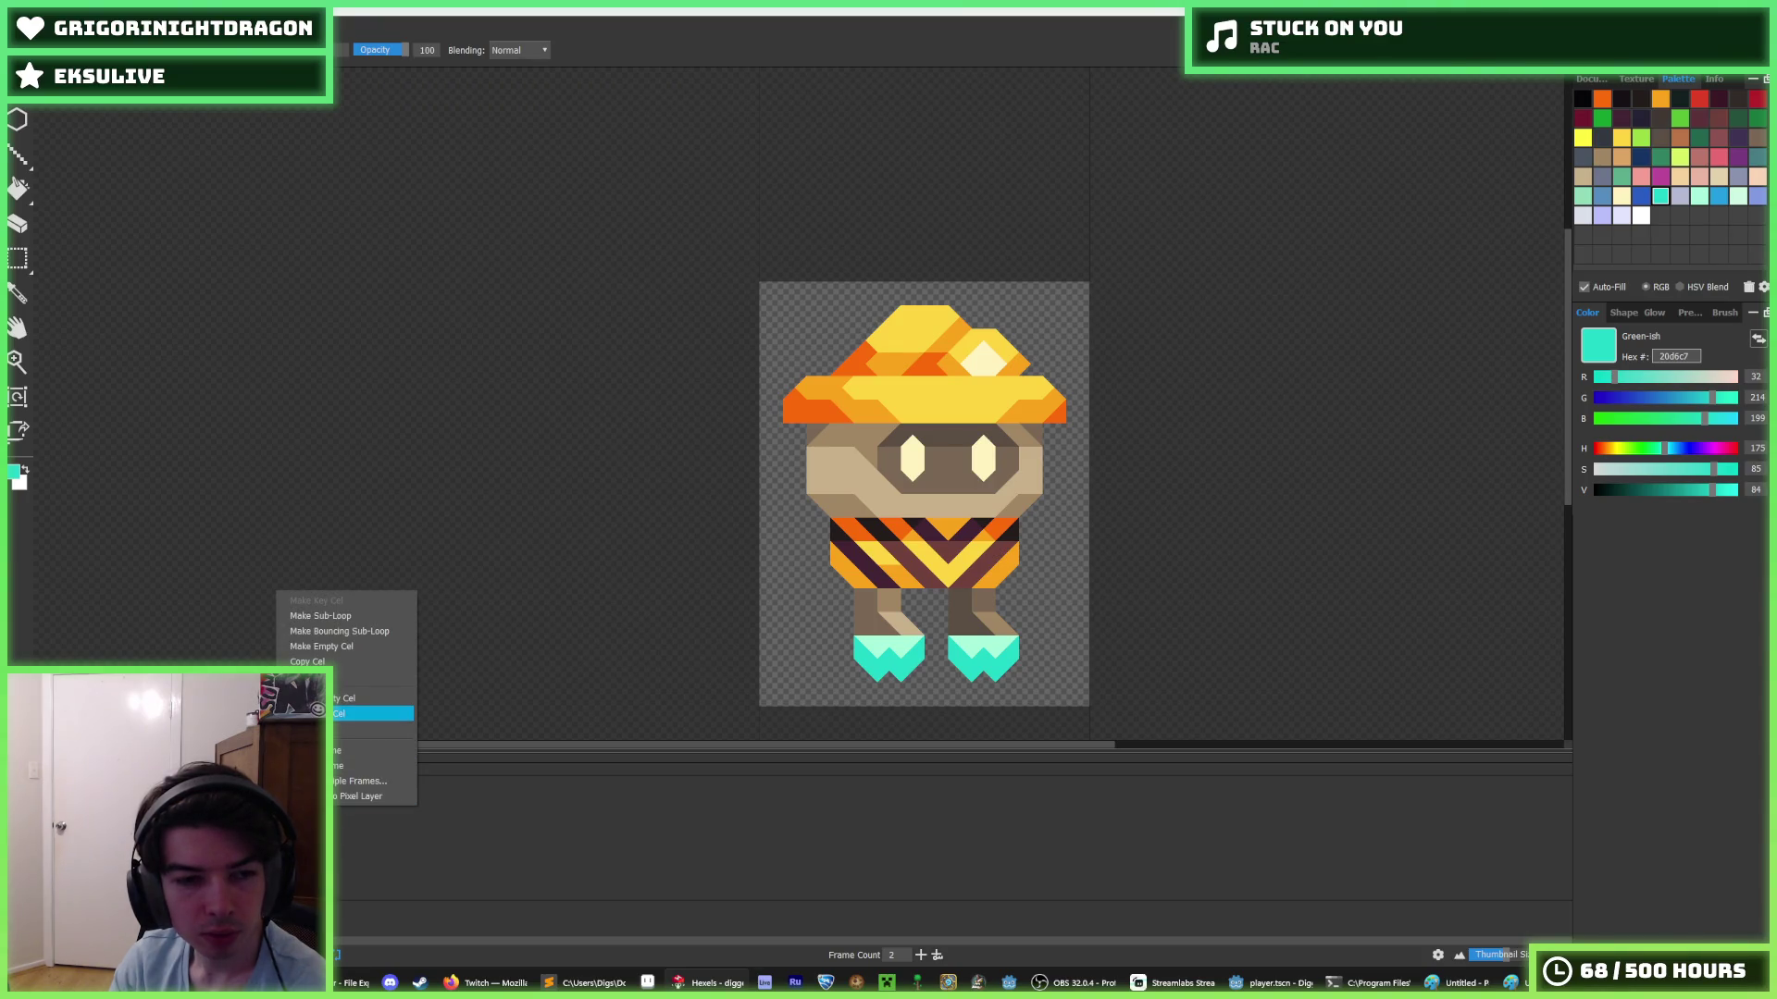
key("Escape")
right_click(352, 826)
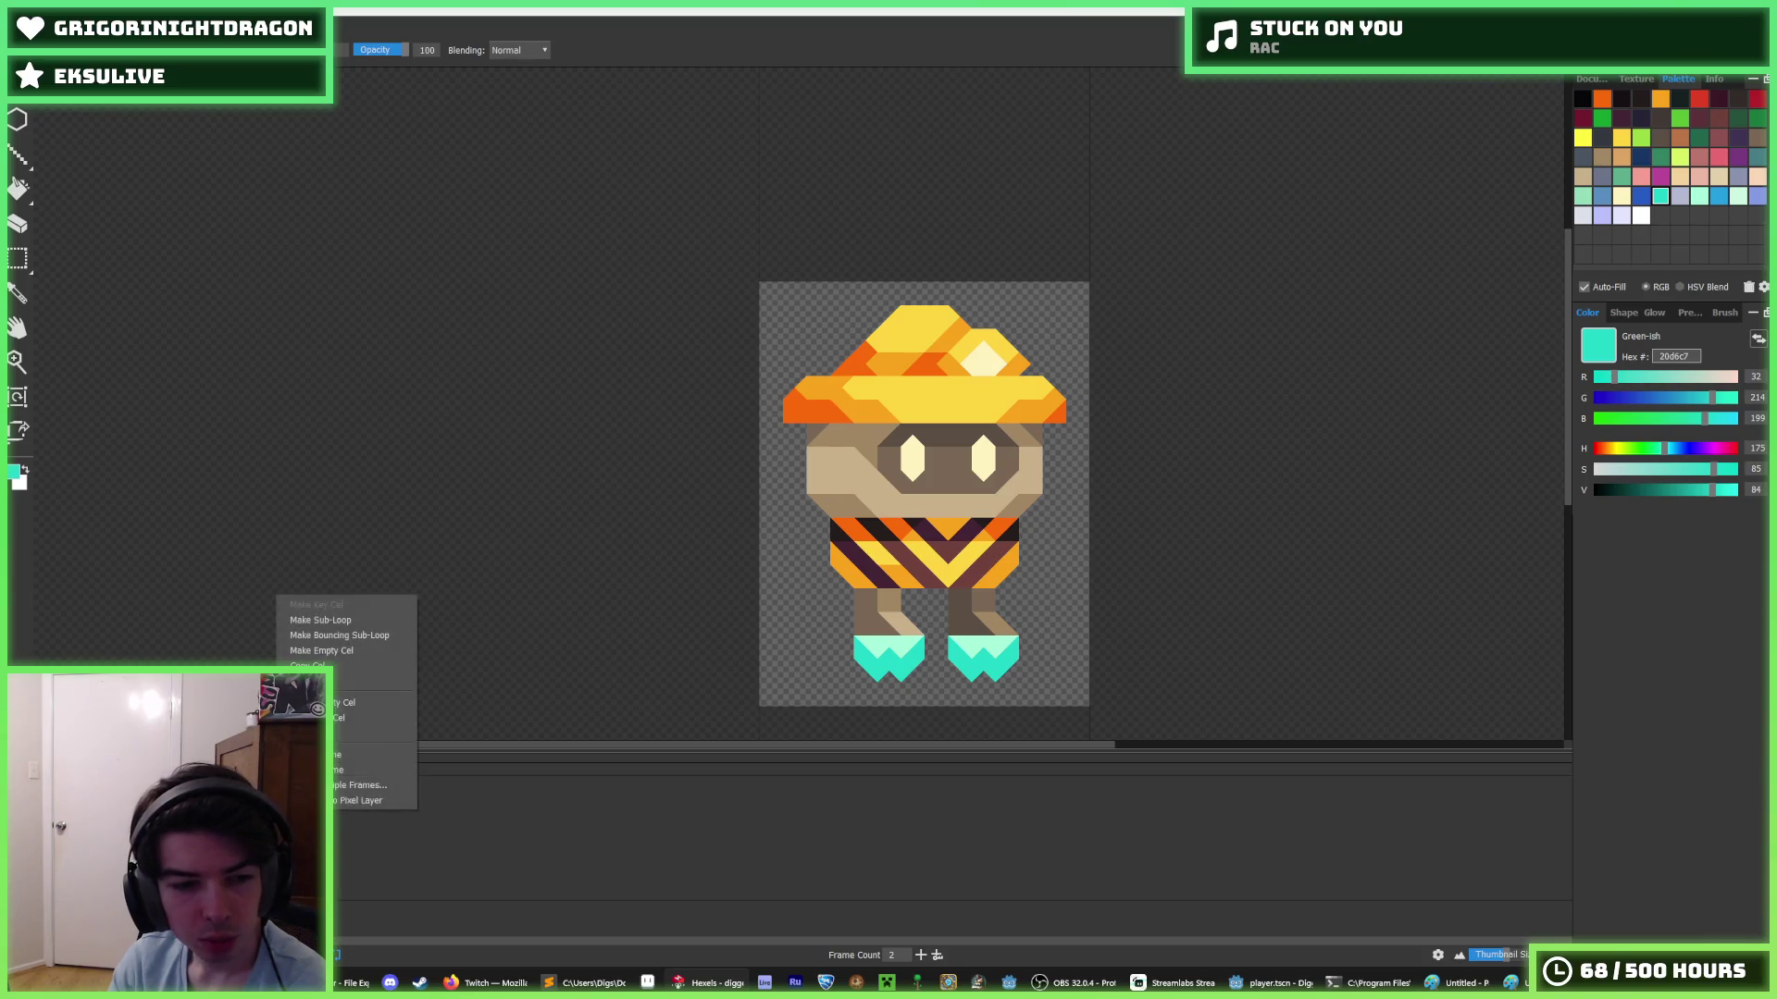
right_click(246, 656)
left_click(246, 655)
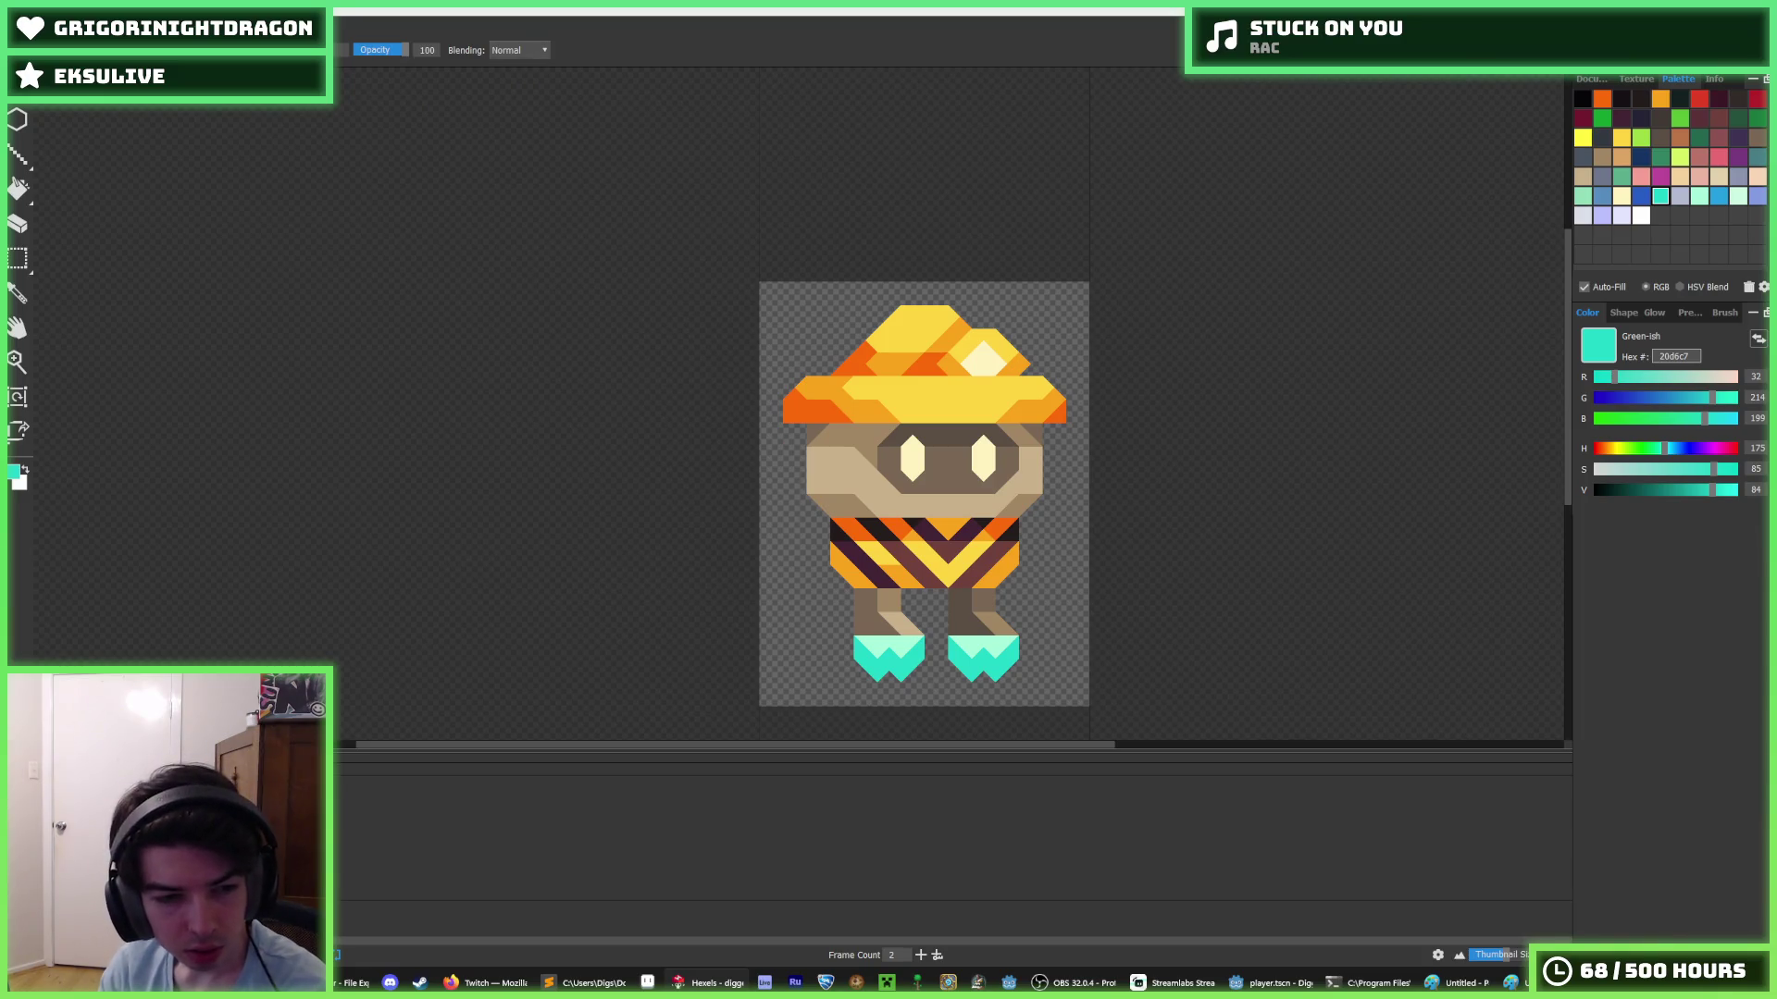
key("space")
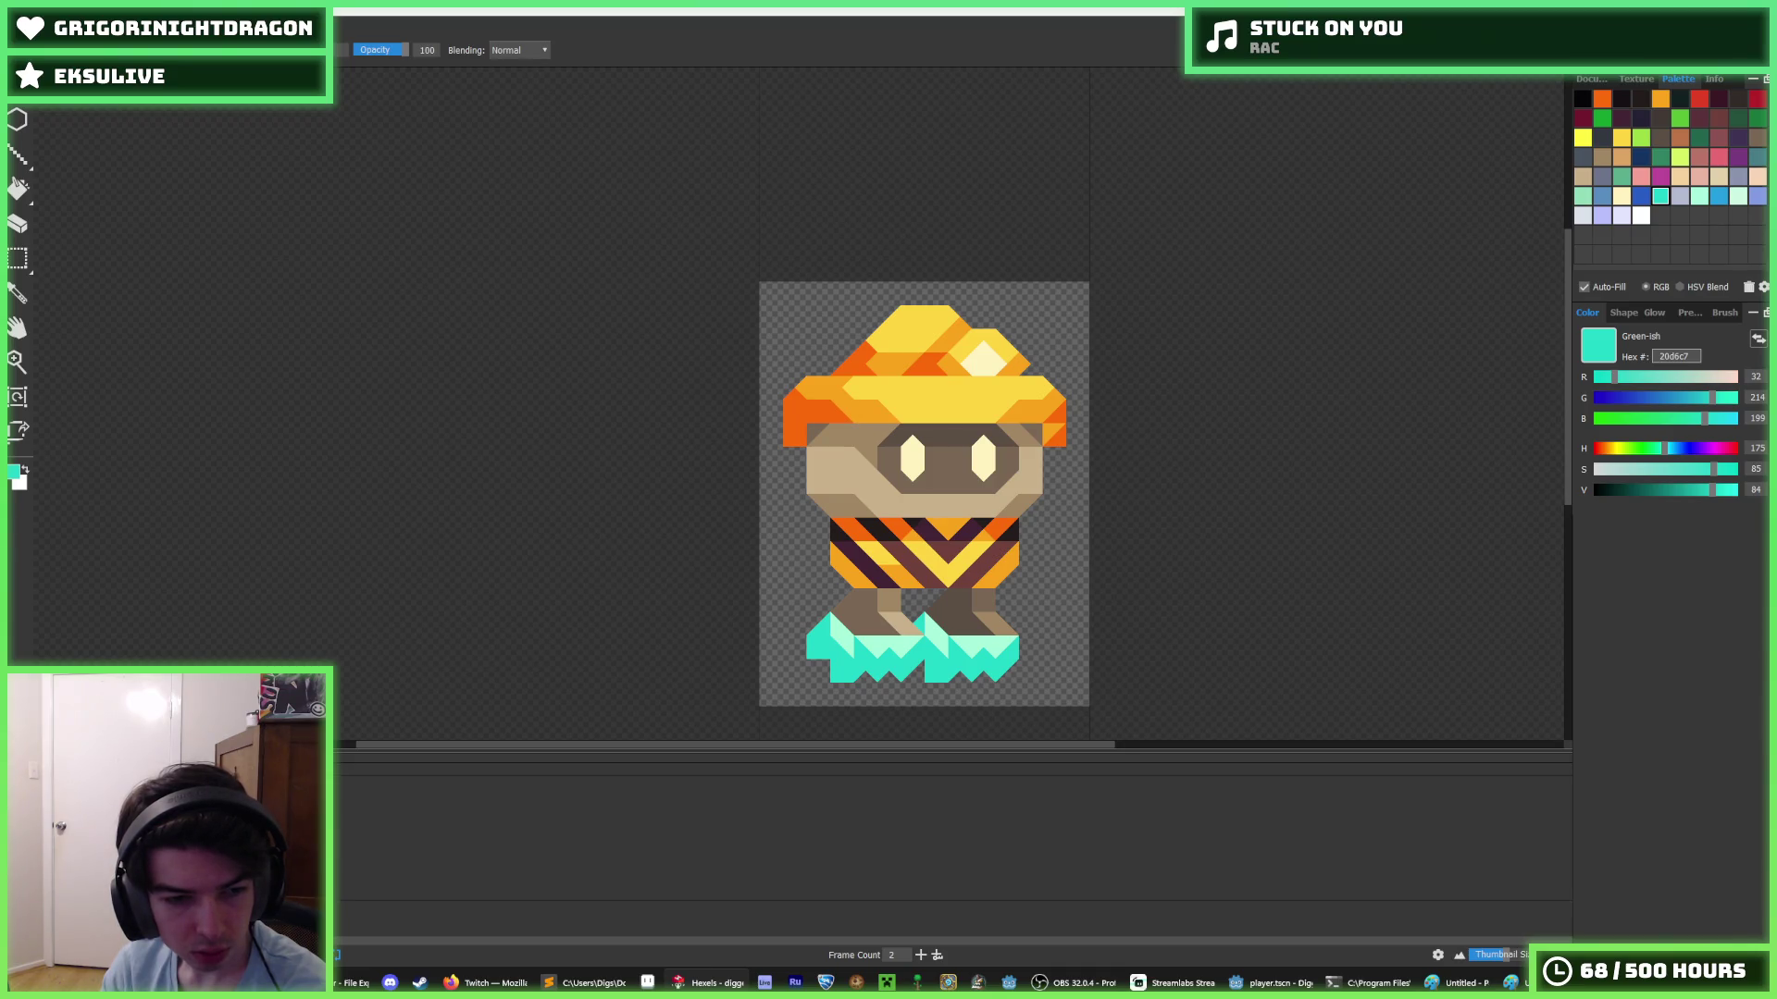
- Insert a third frame into the walk-cycle animation
right_click(280, 591)
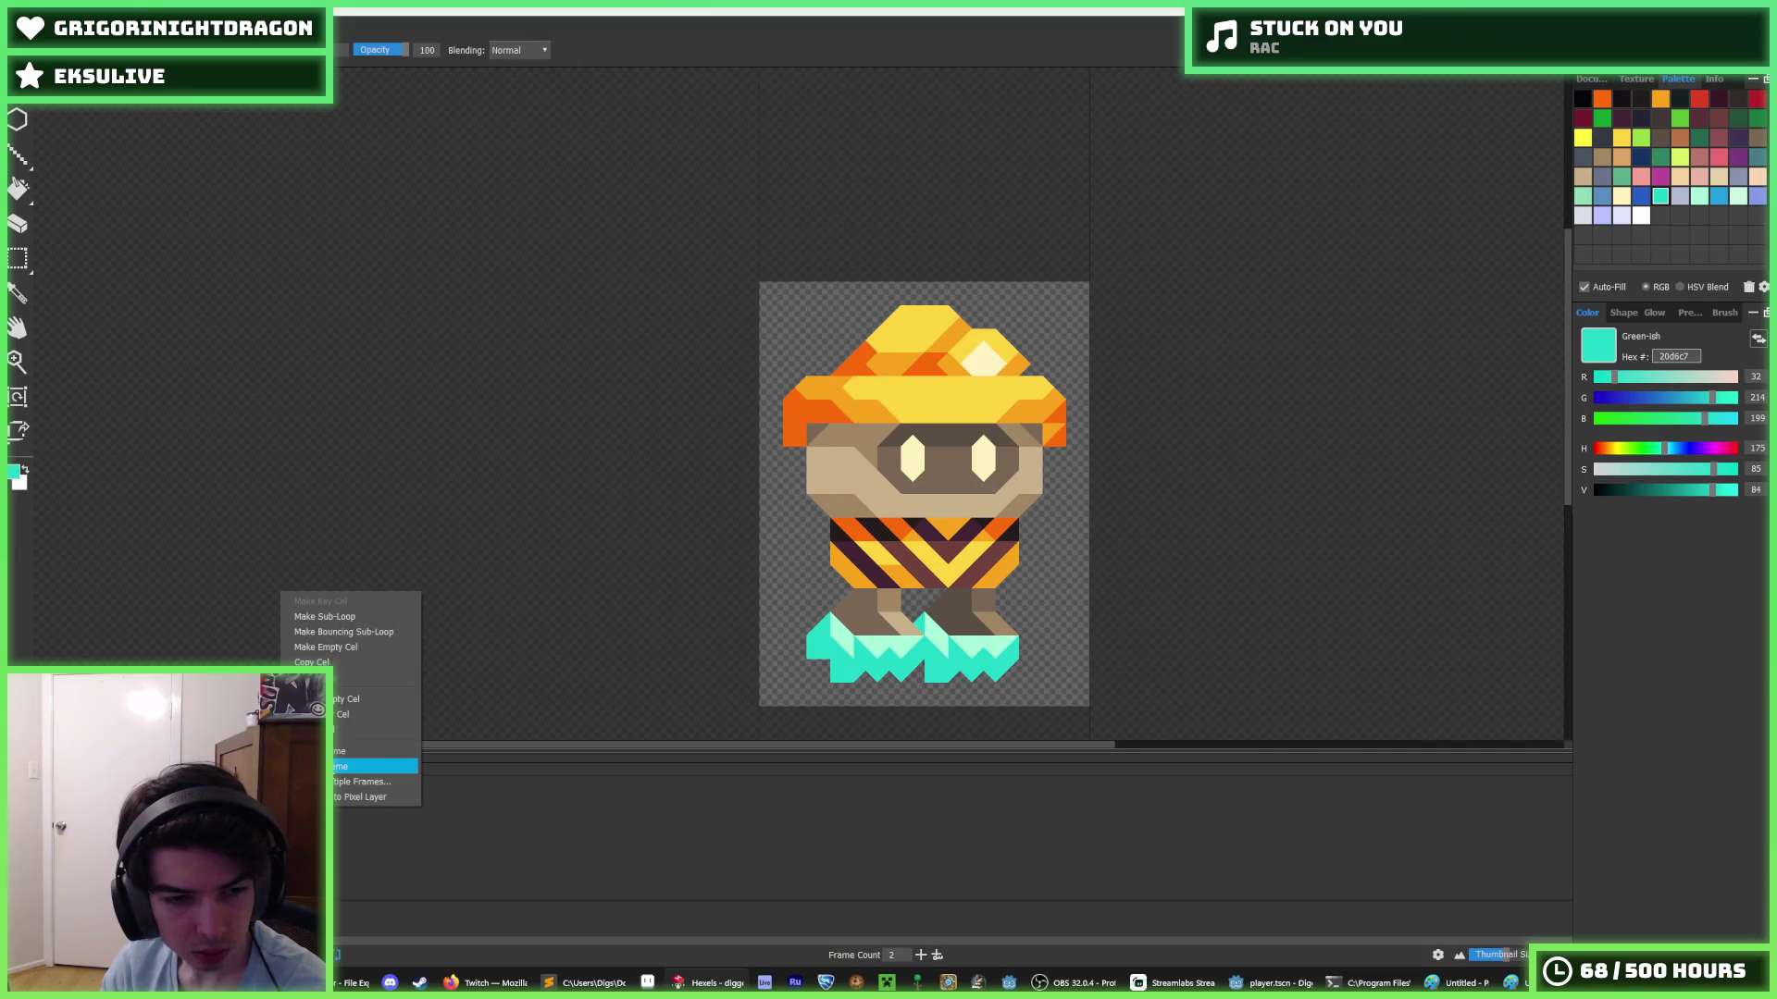
left_click(342, 756)
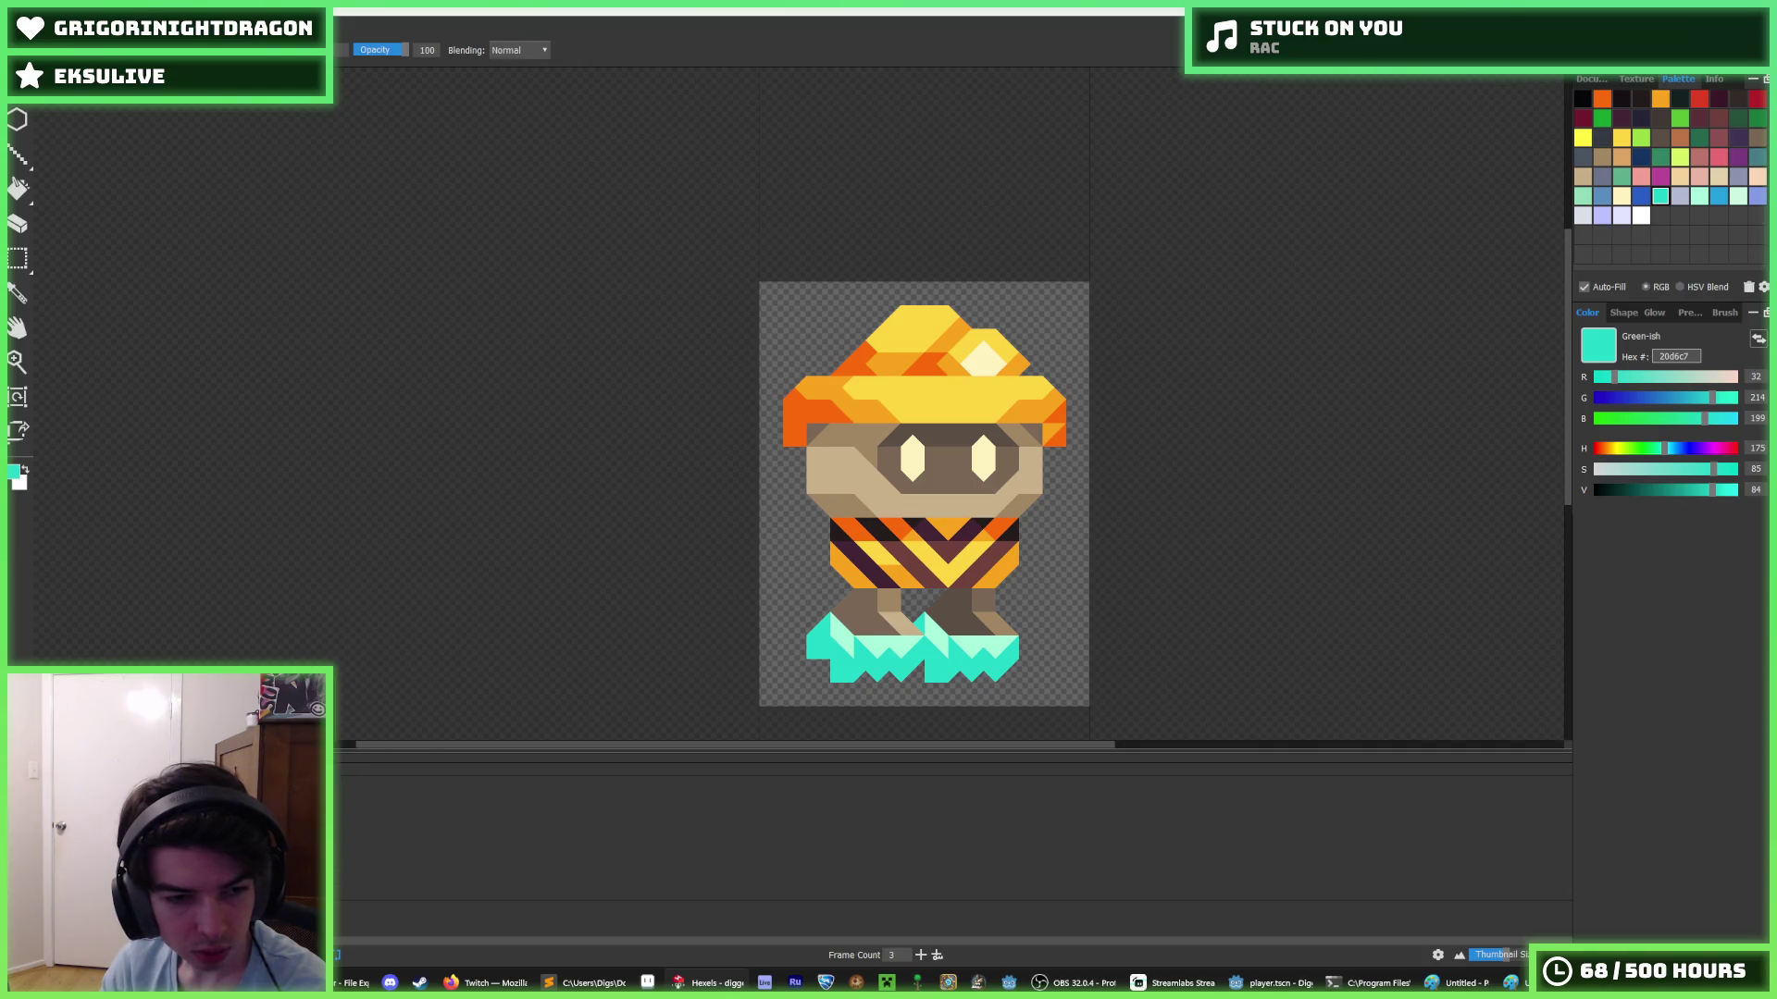
right_click(280, 628)
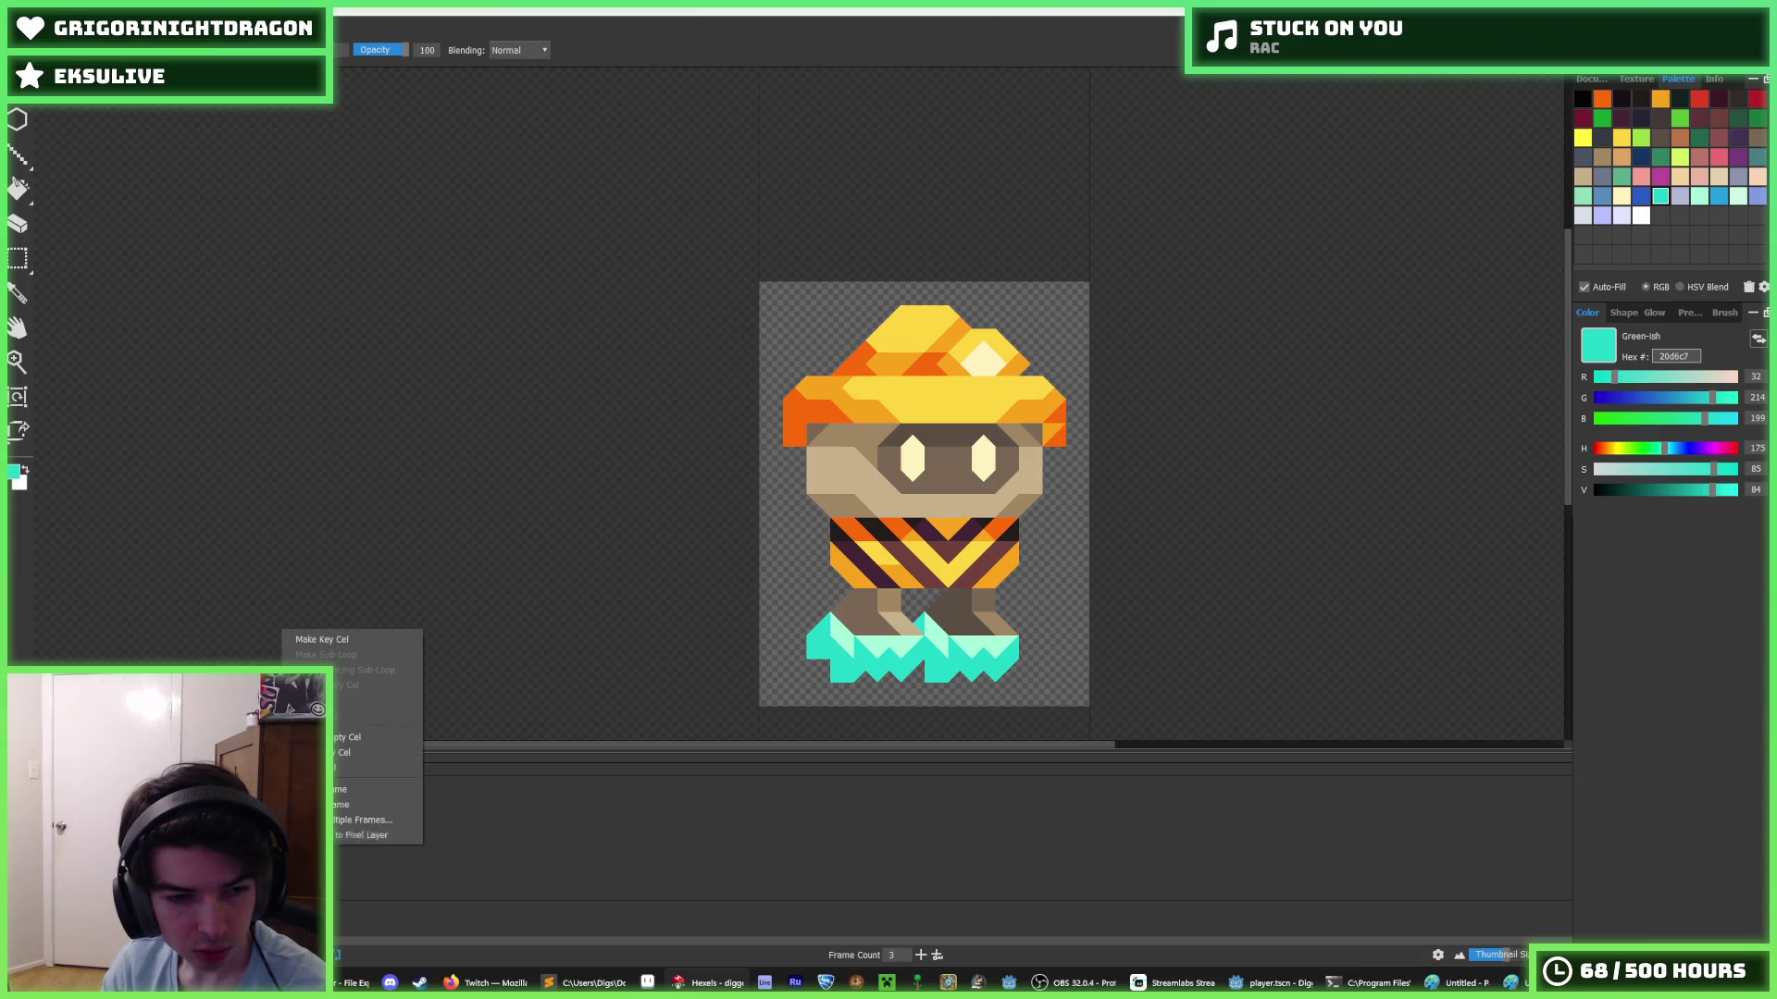
key("Escape")
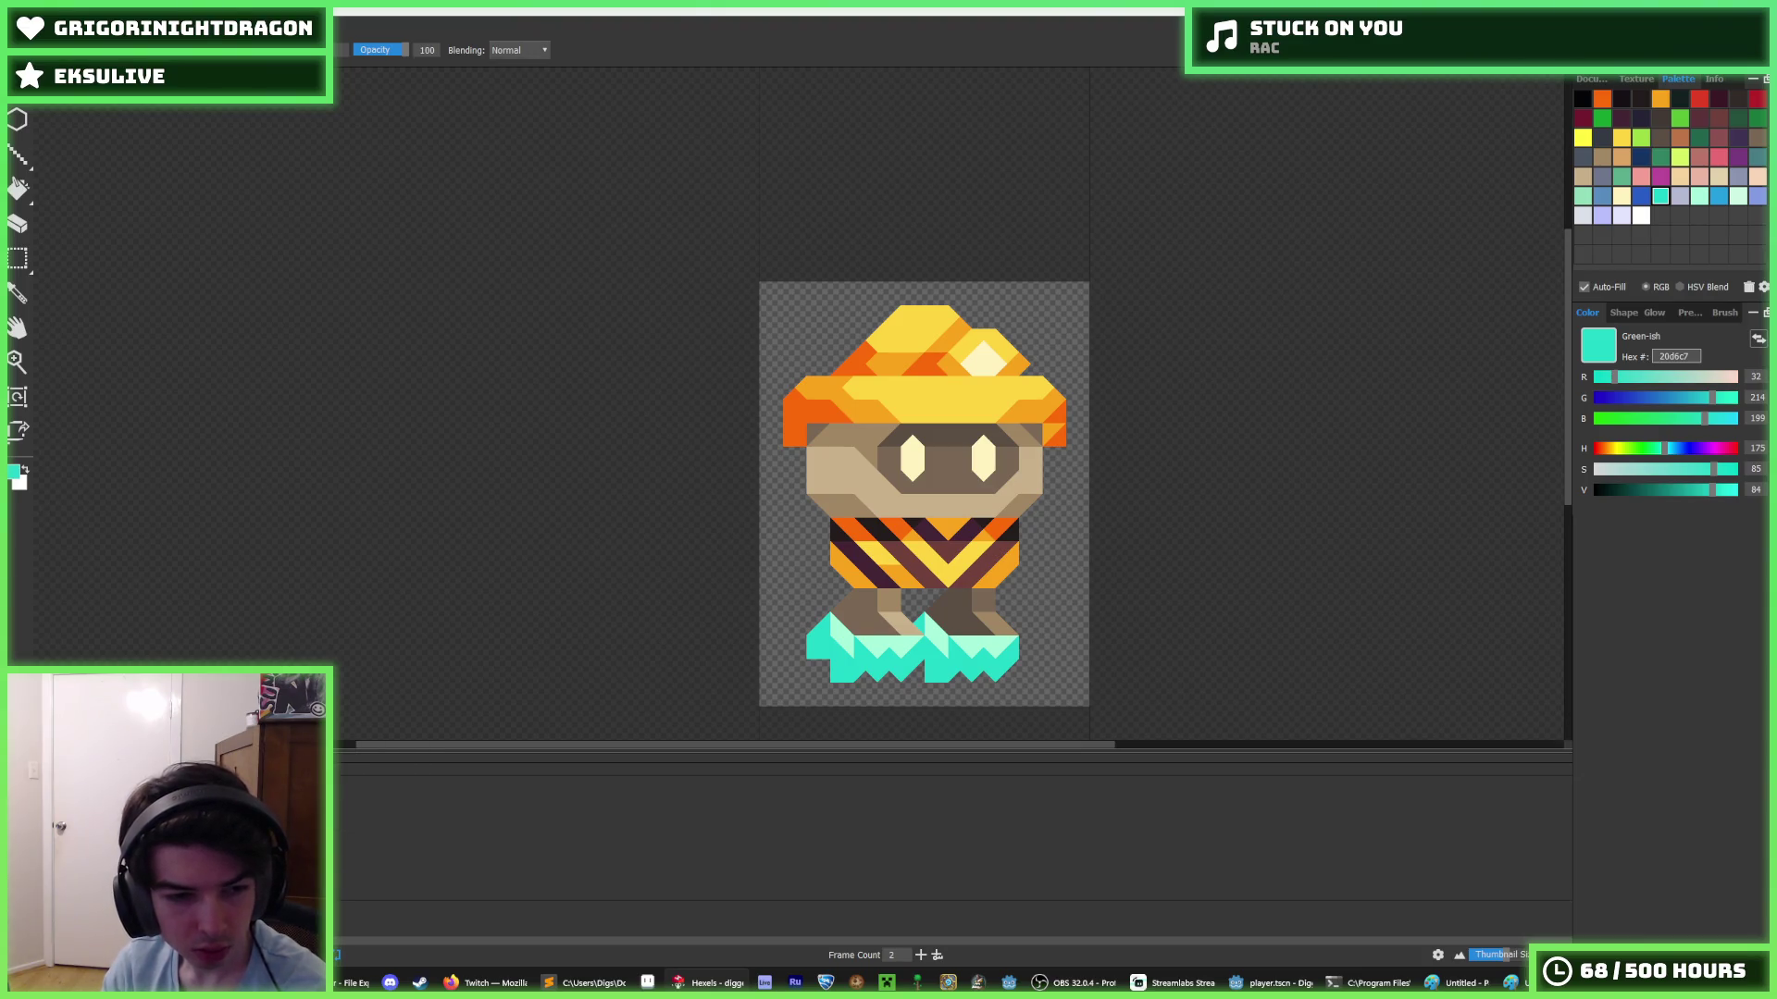
right_click(282, 620)
left_click(355, 740)
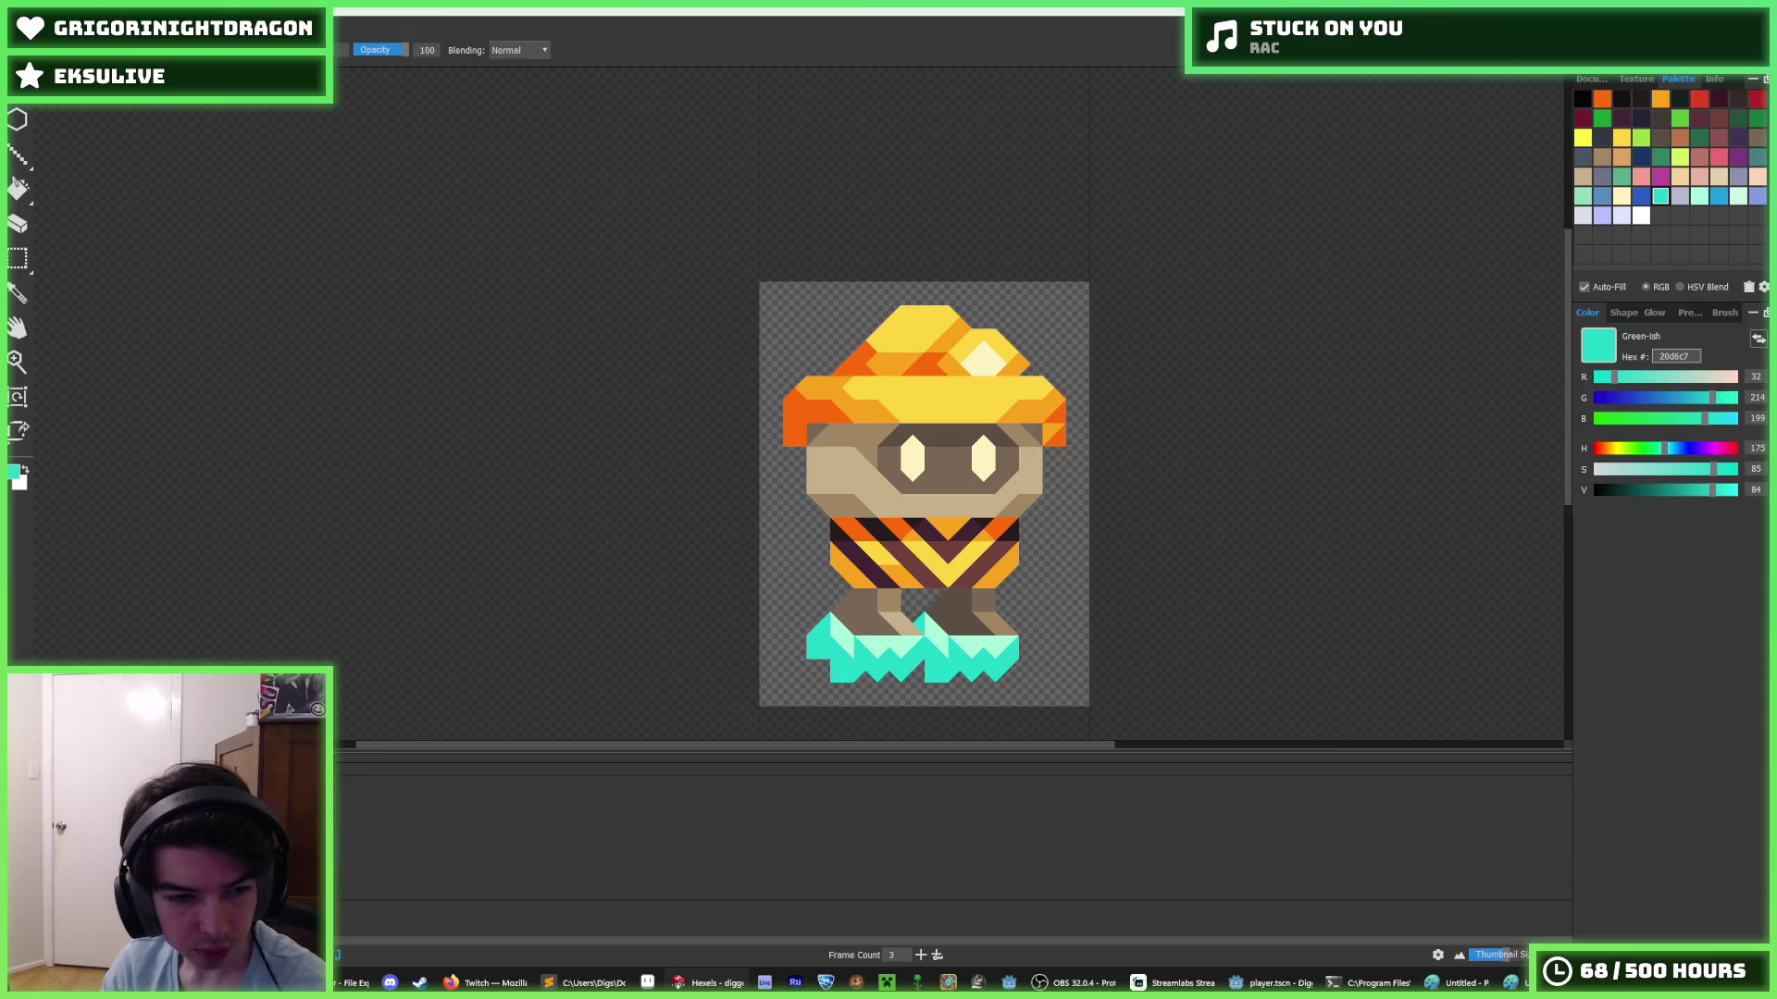
- Make the current cel a key cel, then empty a cel, and move to the next frame
right_click(281, 618)
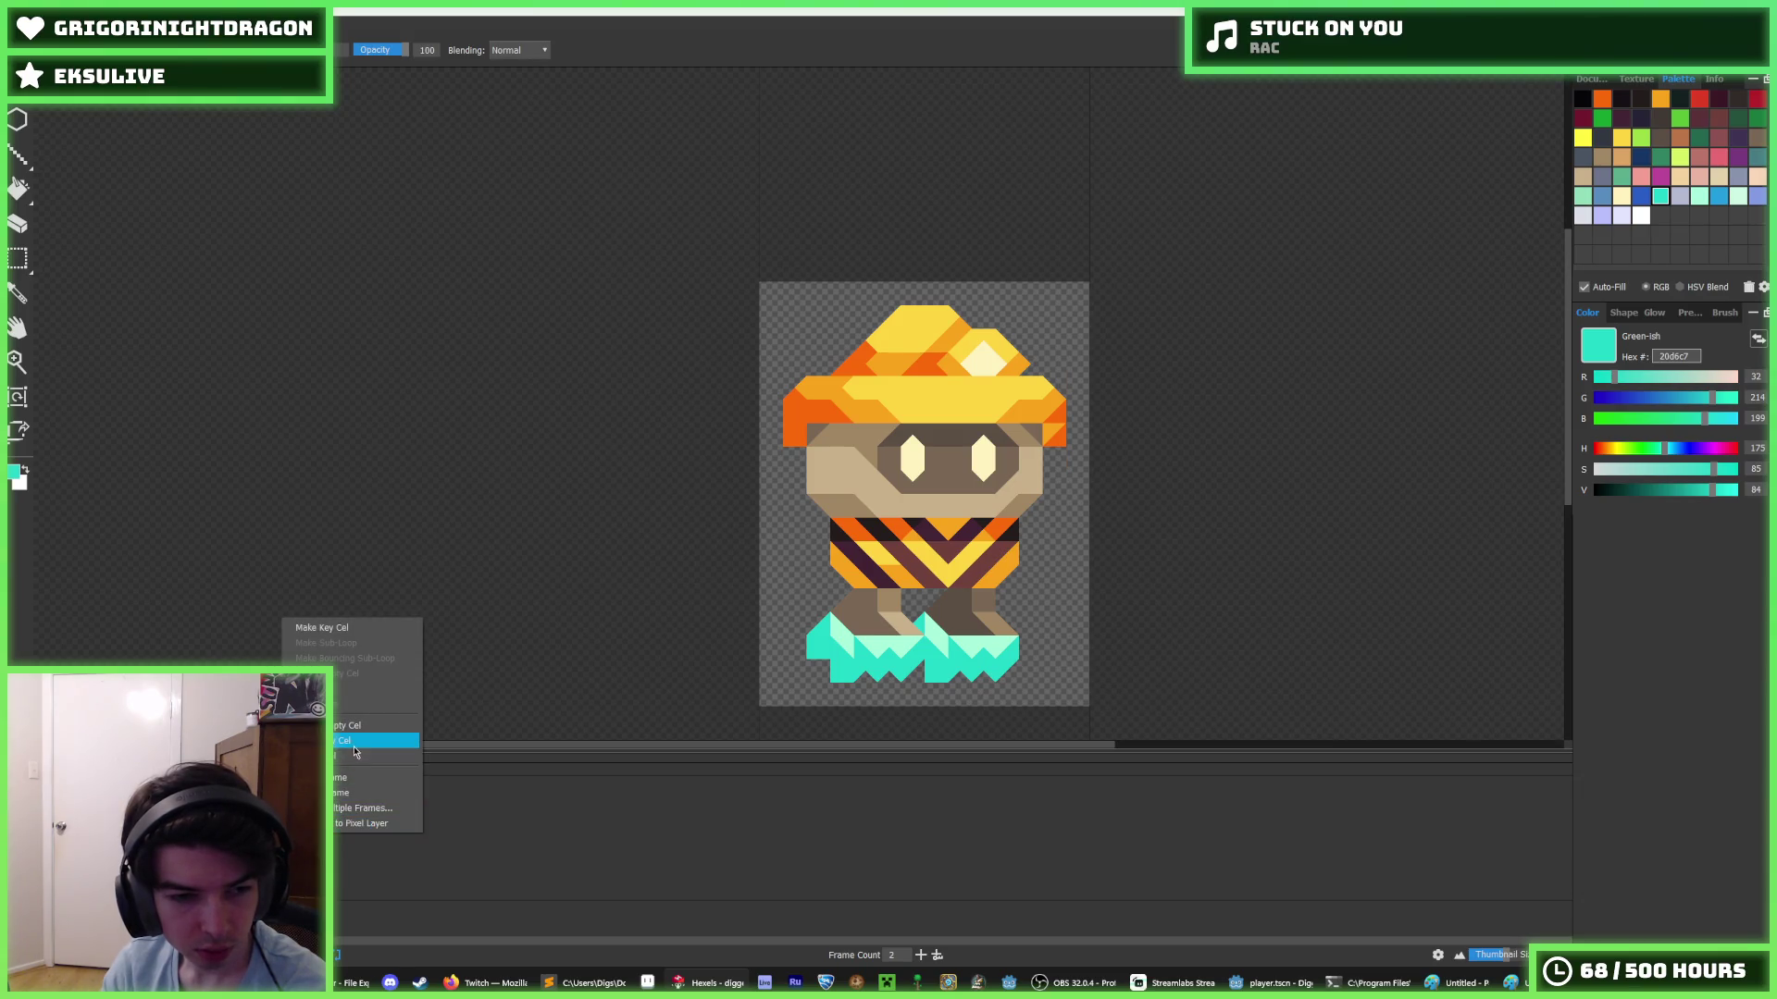
left_click(319, 629)
right_click(279, 602)
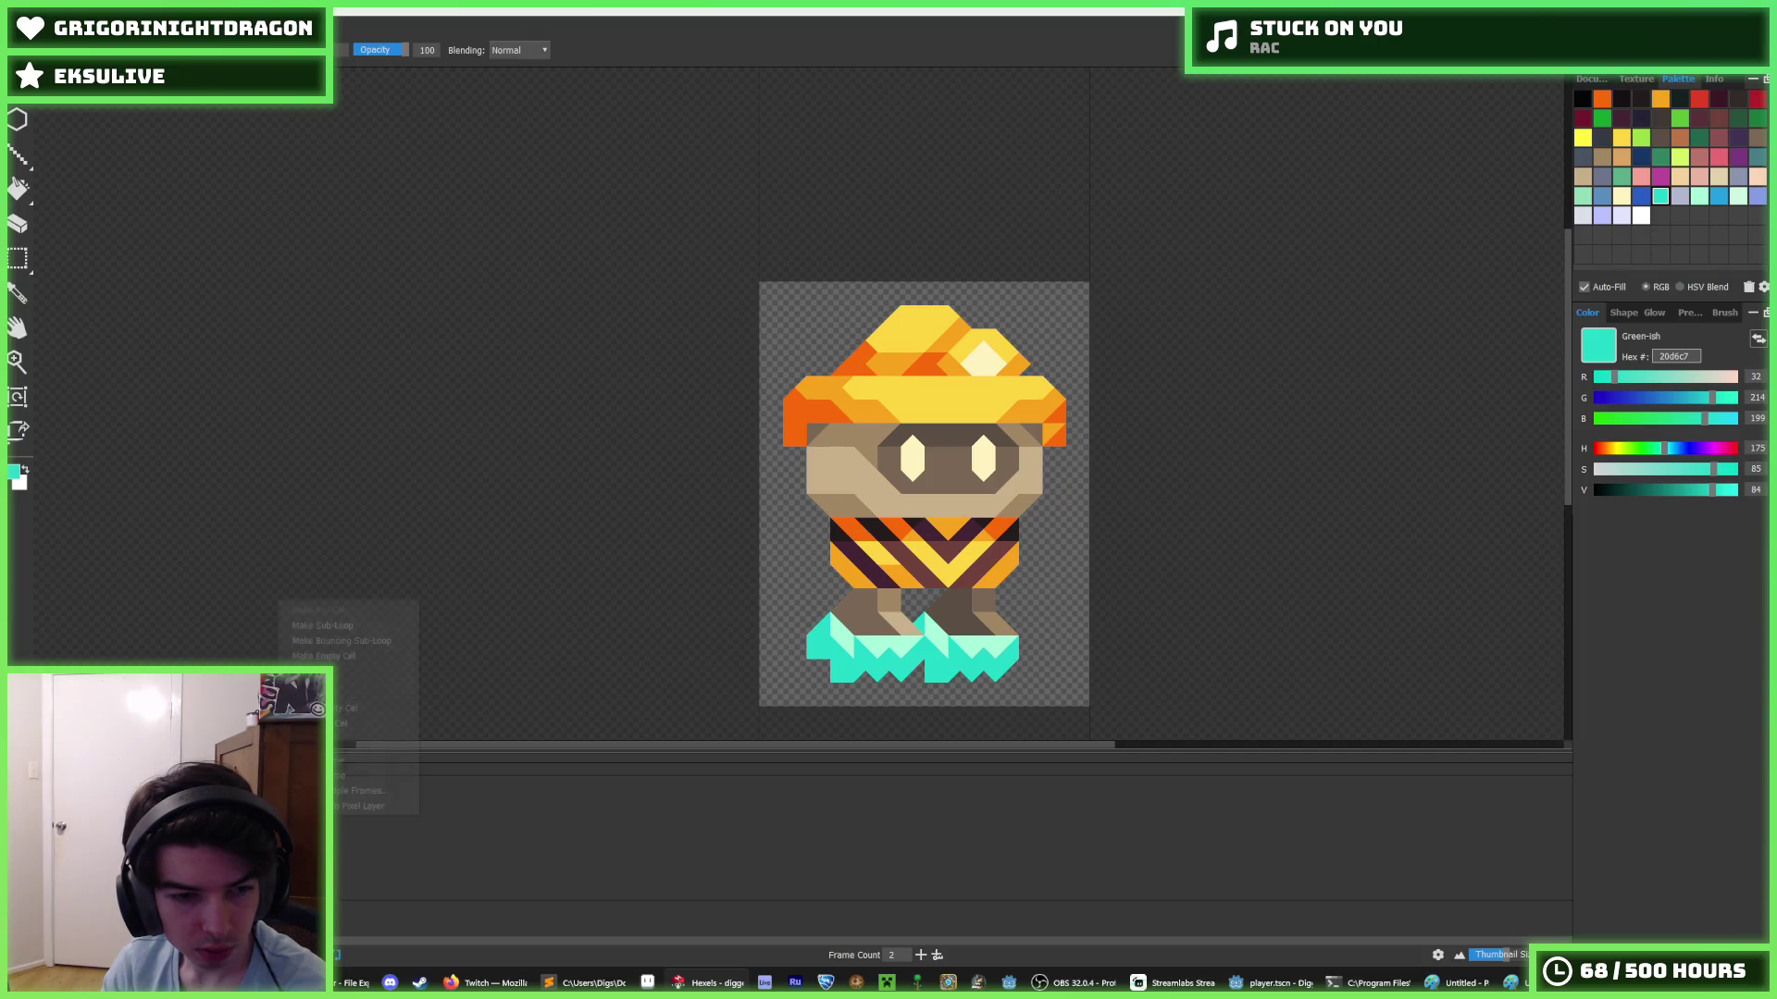
left_click(323, 656)
right_click(253, 602)
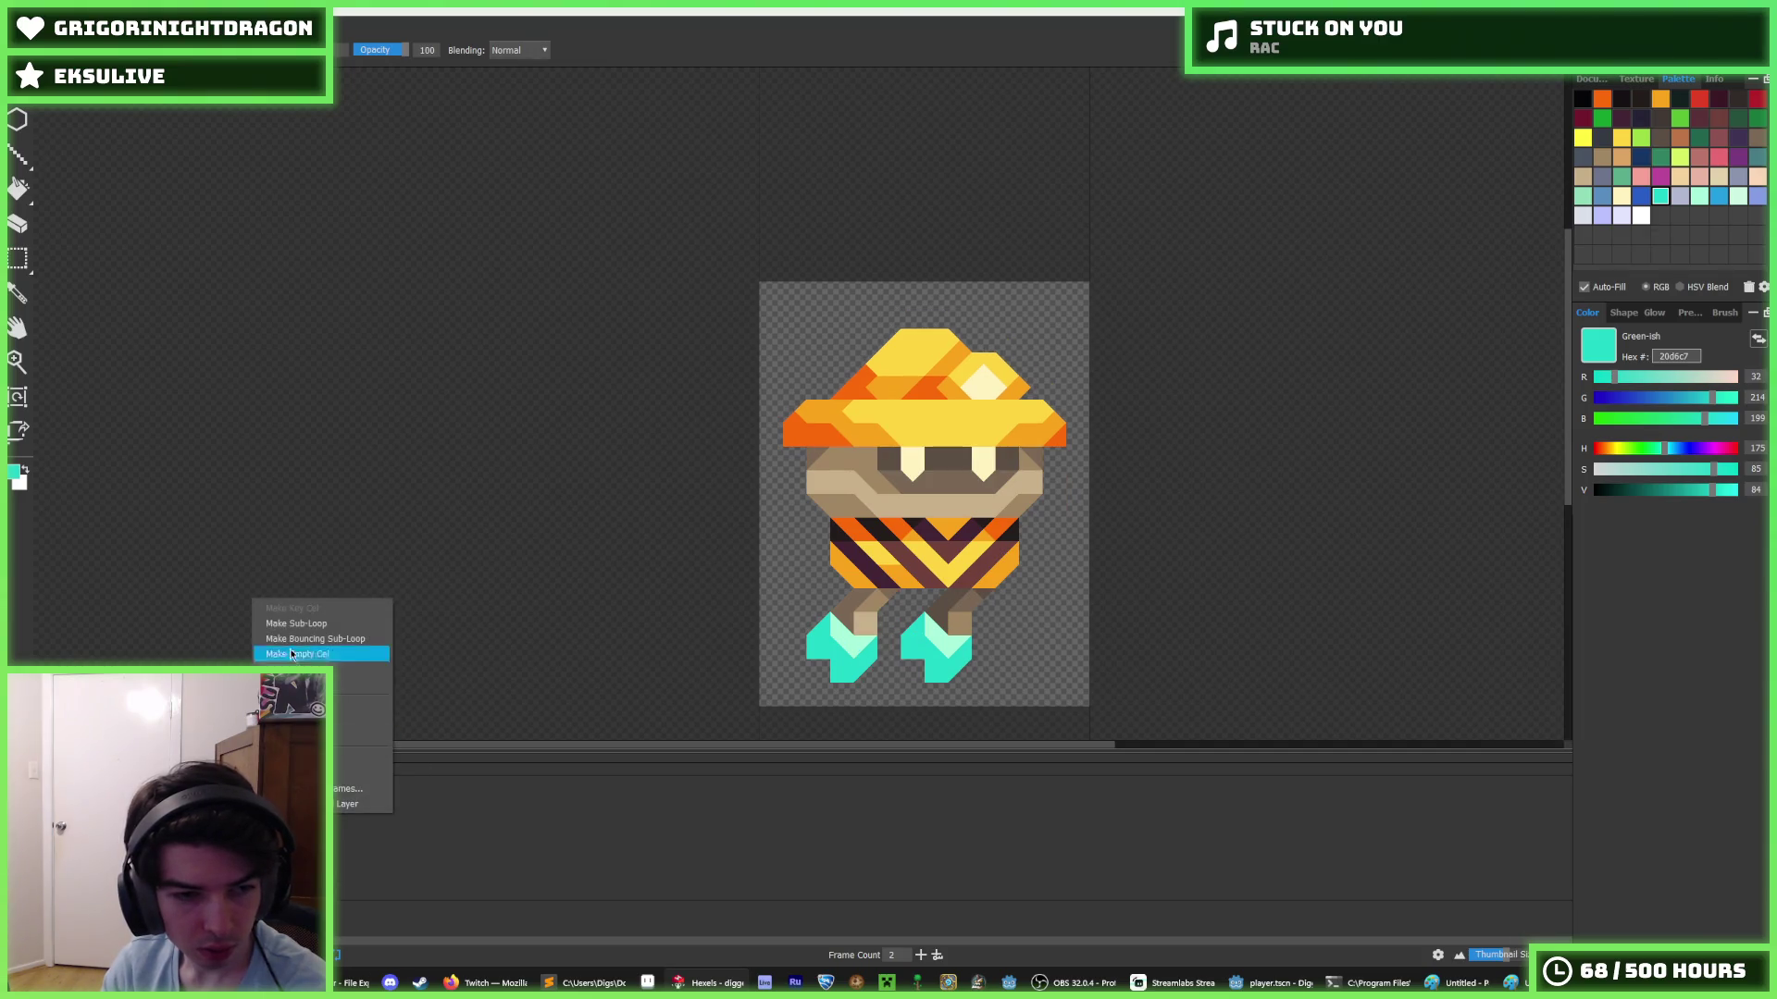
key("Escape")
key("Right")
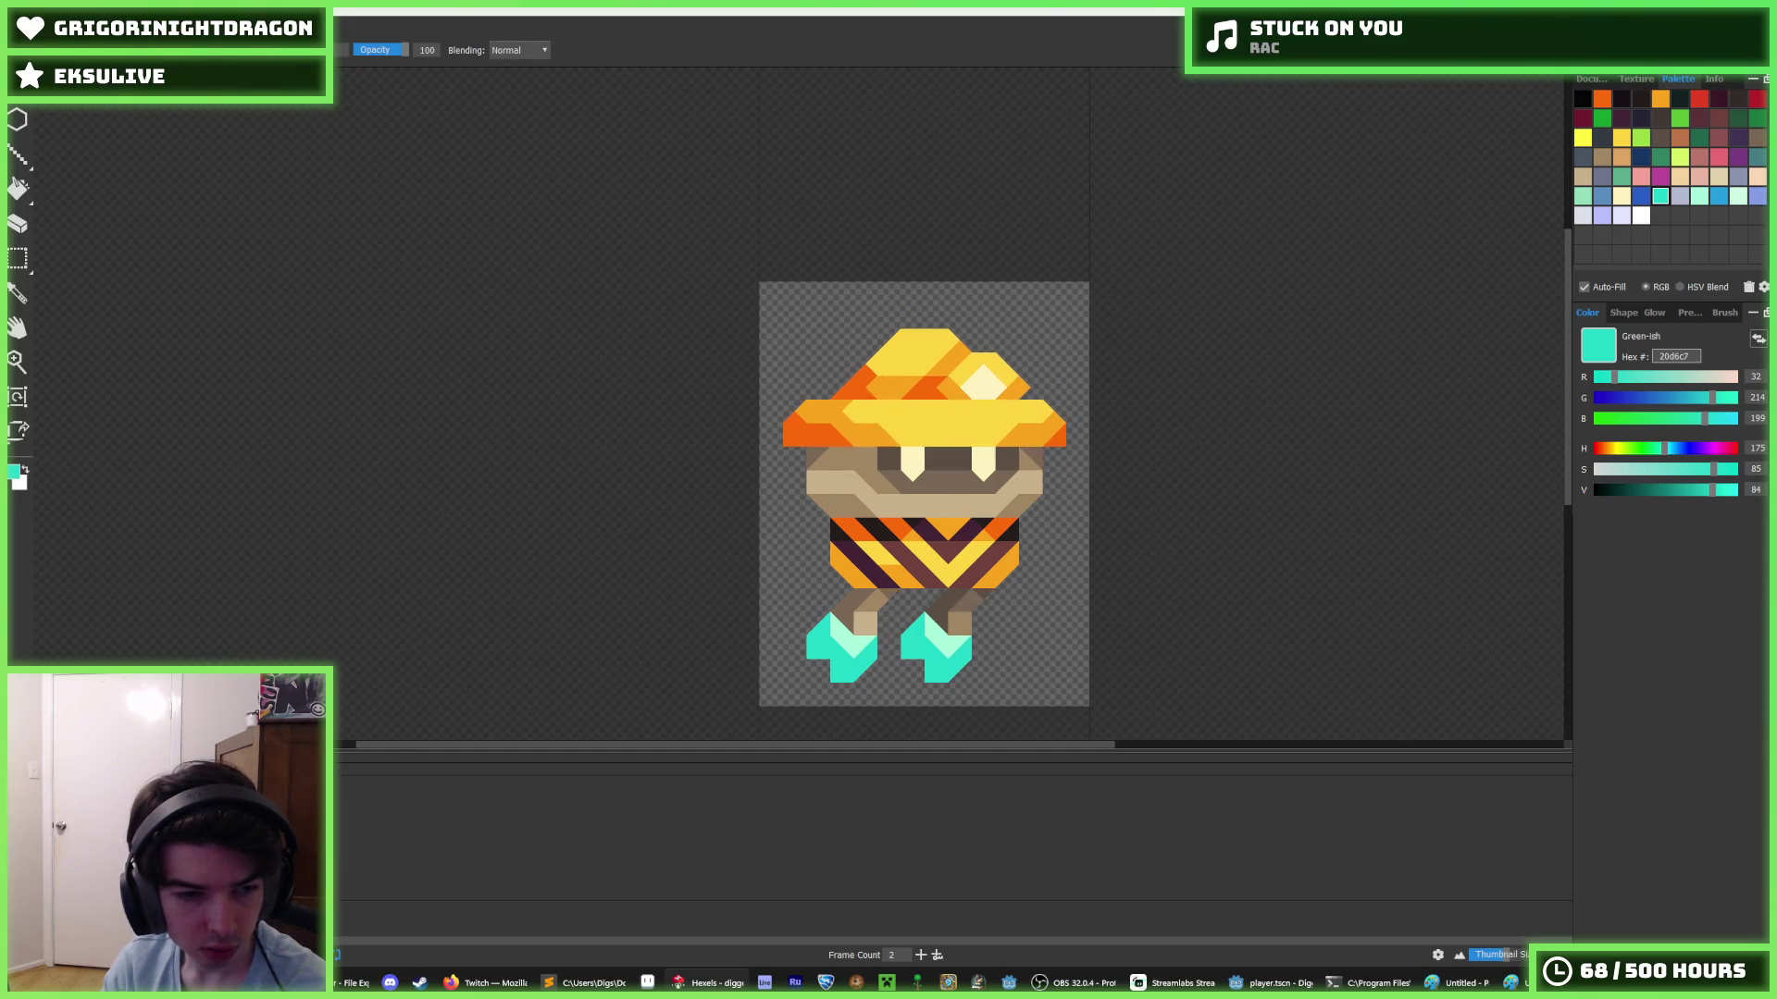
- Delete a frame and show the pose with the lowered hat
right_click(258, 625)
left_click(352, 798)
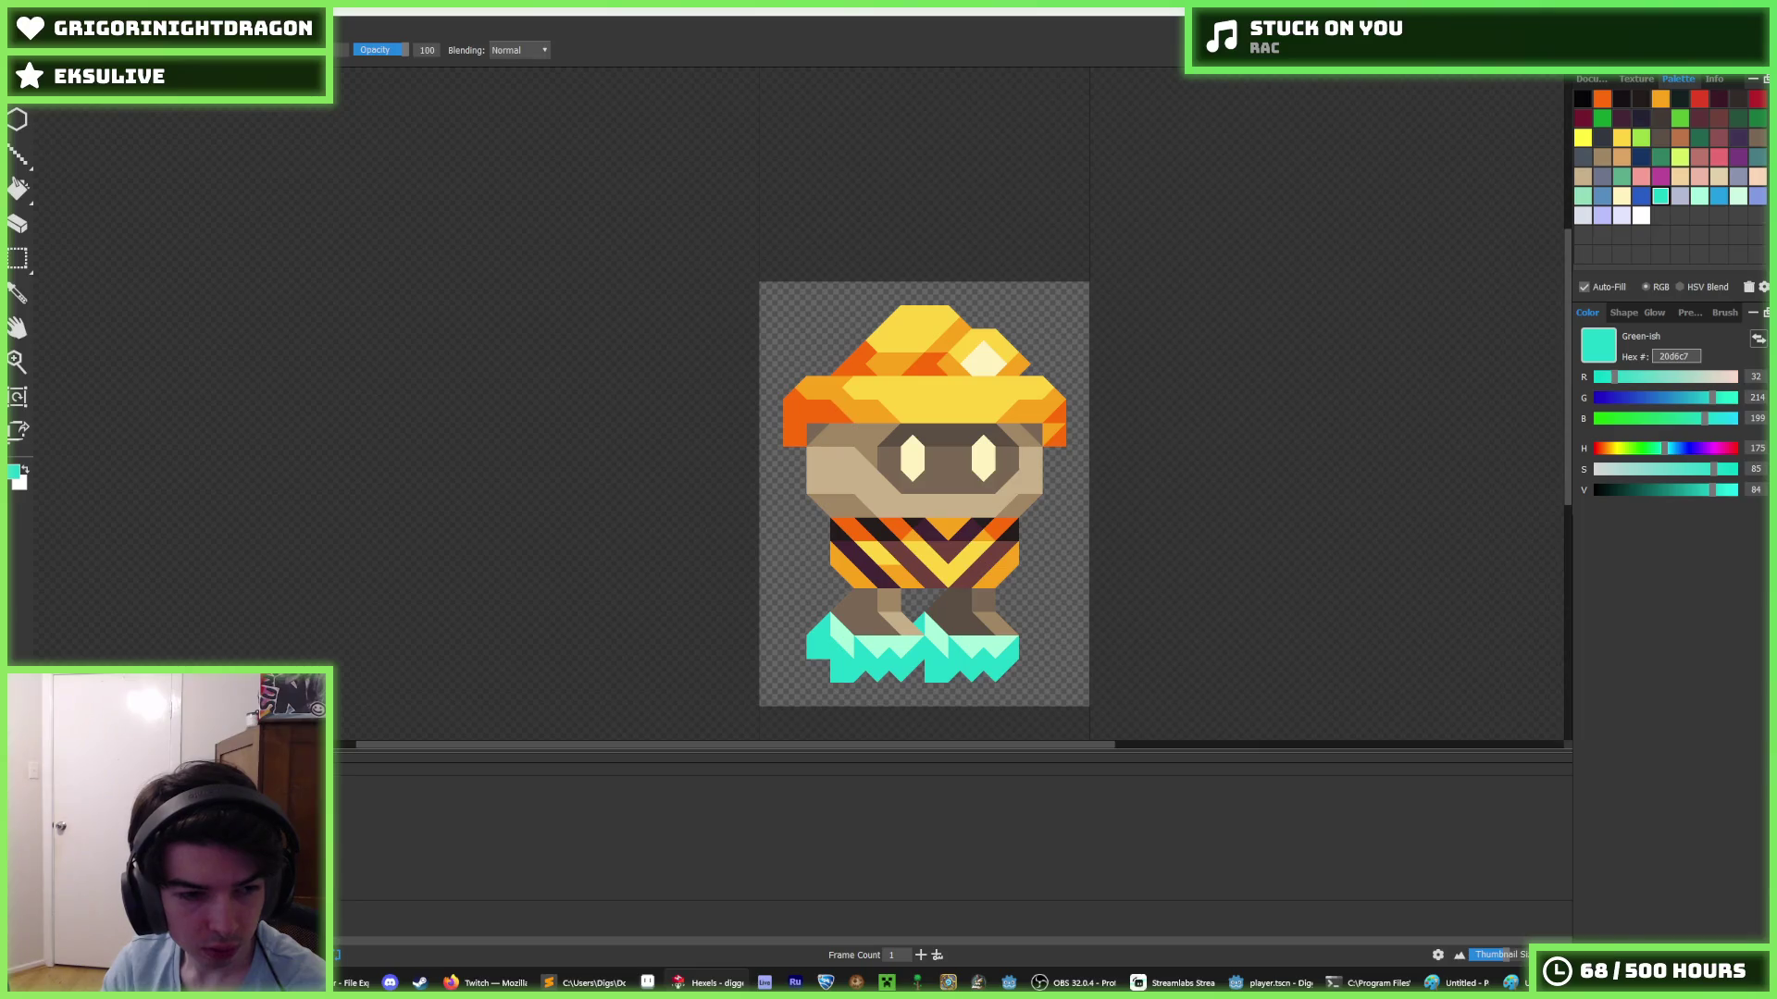
left_click(953, 838)
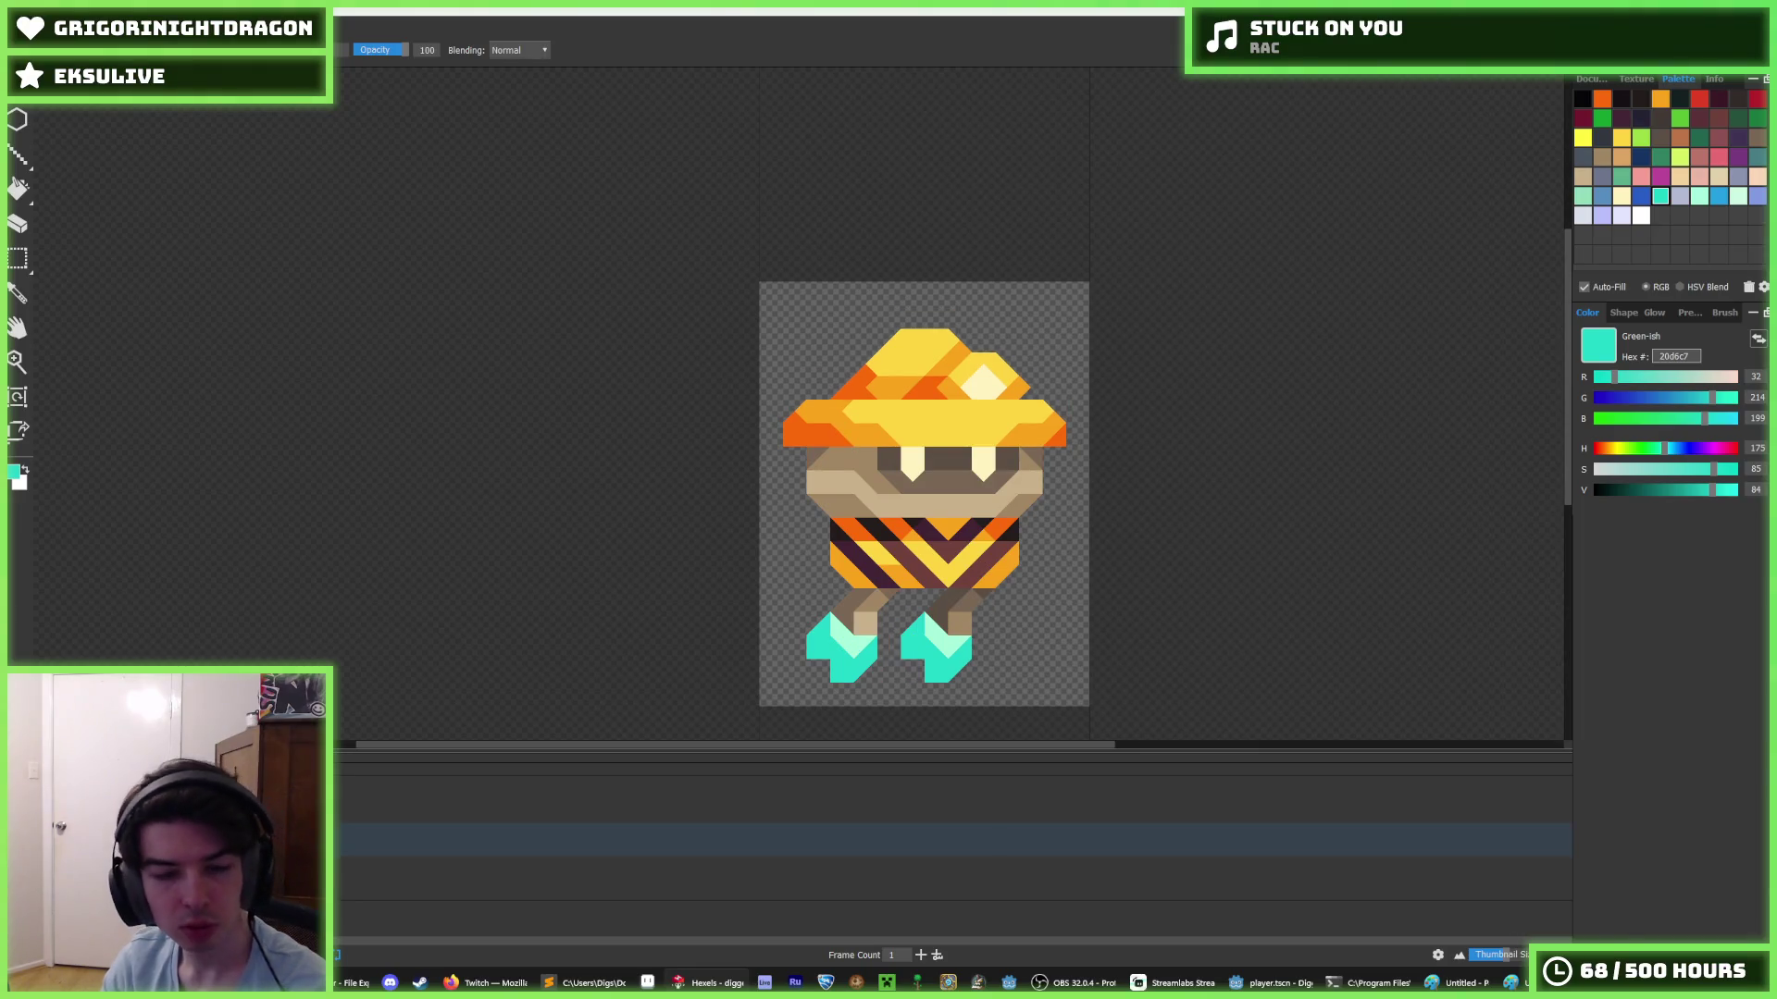
key("i")
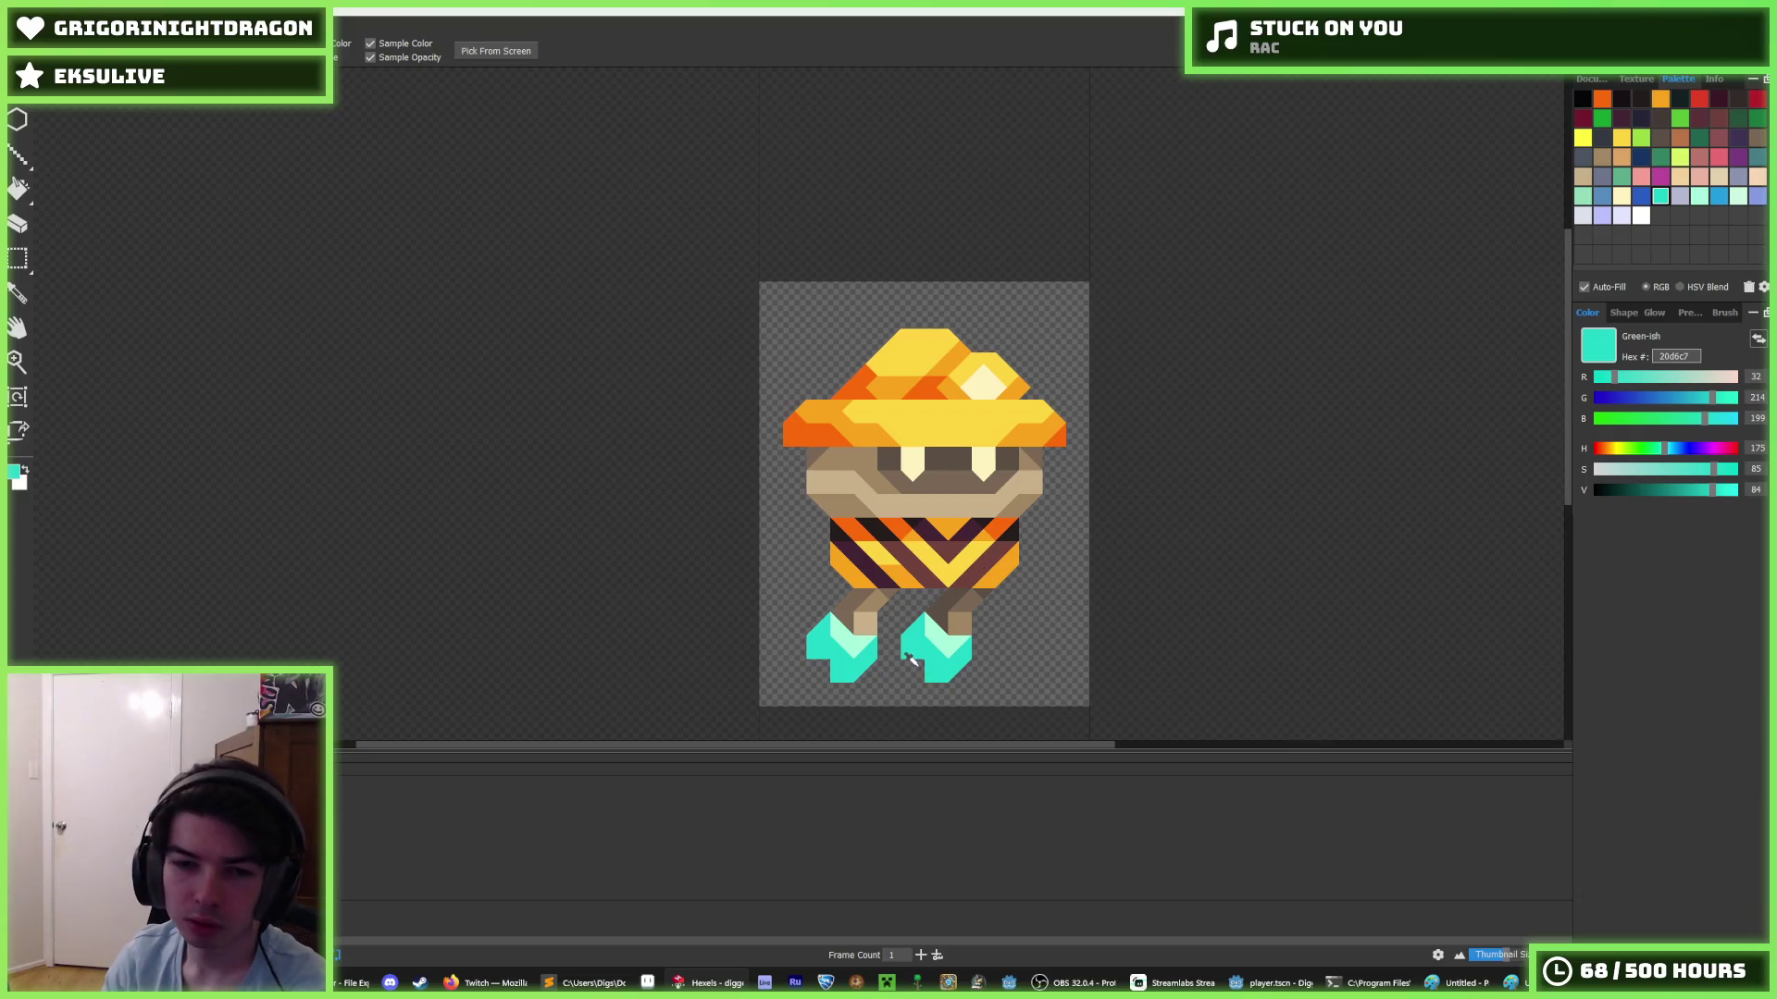
key("b")
right_click(261, 633)
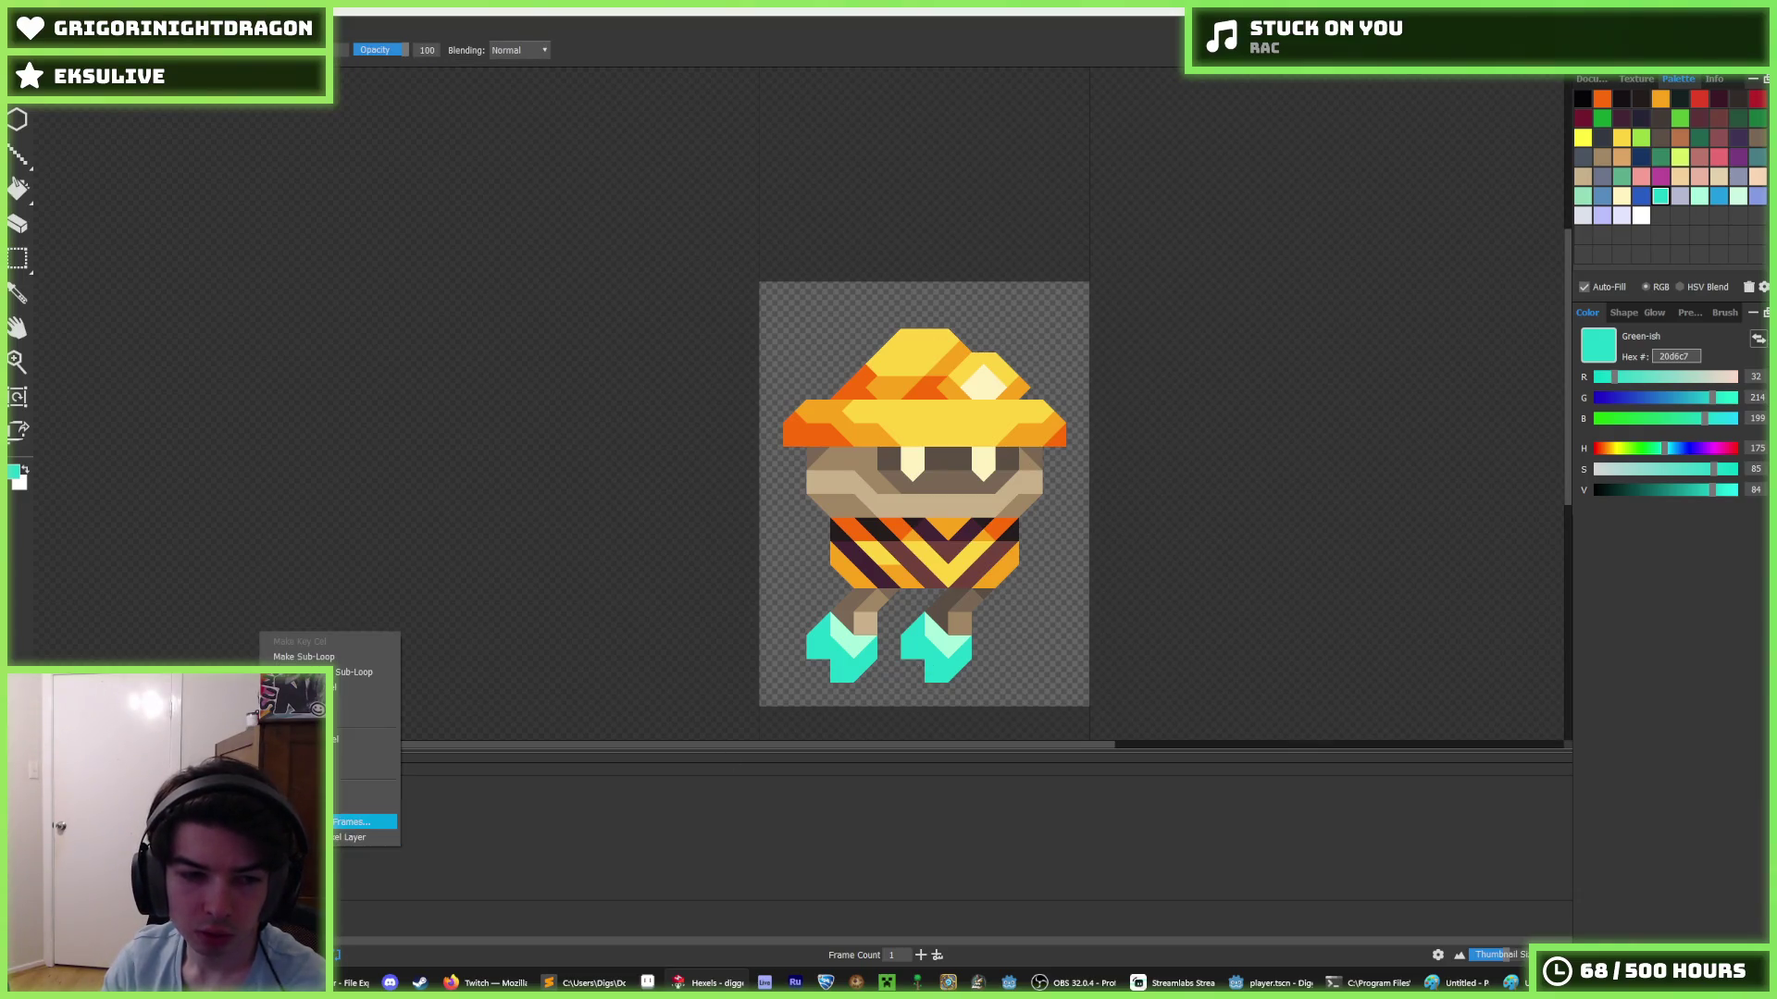
key("Escape")
- Select another walk pose and insert a frame so the animation counts two frames
left_click(422, 806)
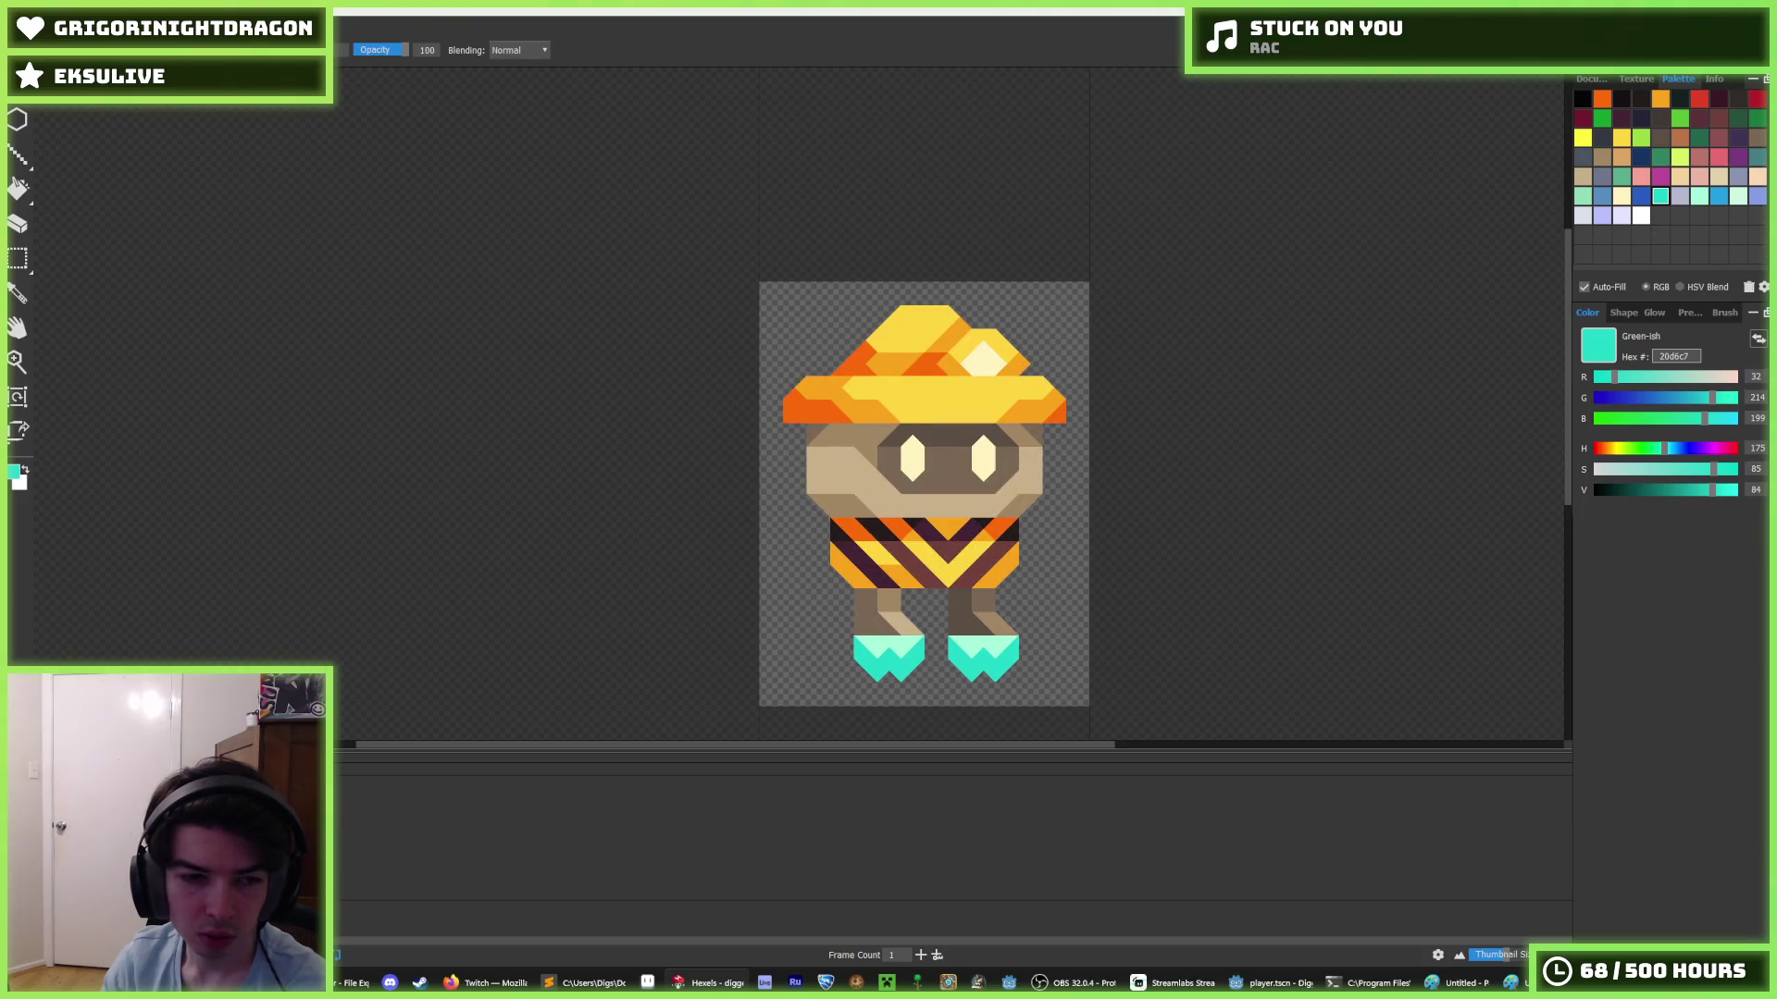
right_click(255, 806)
left_click(341, 717)
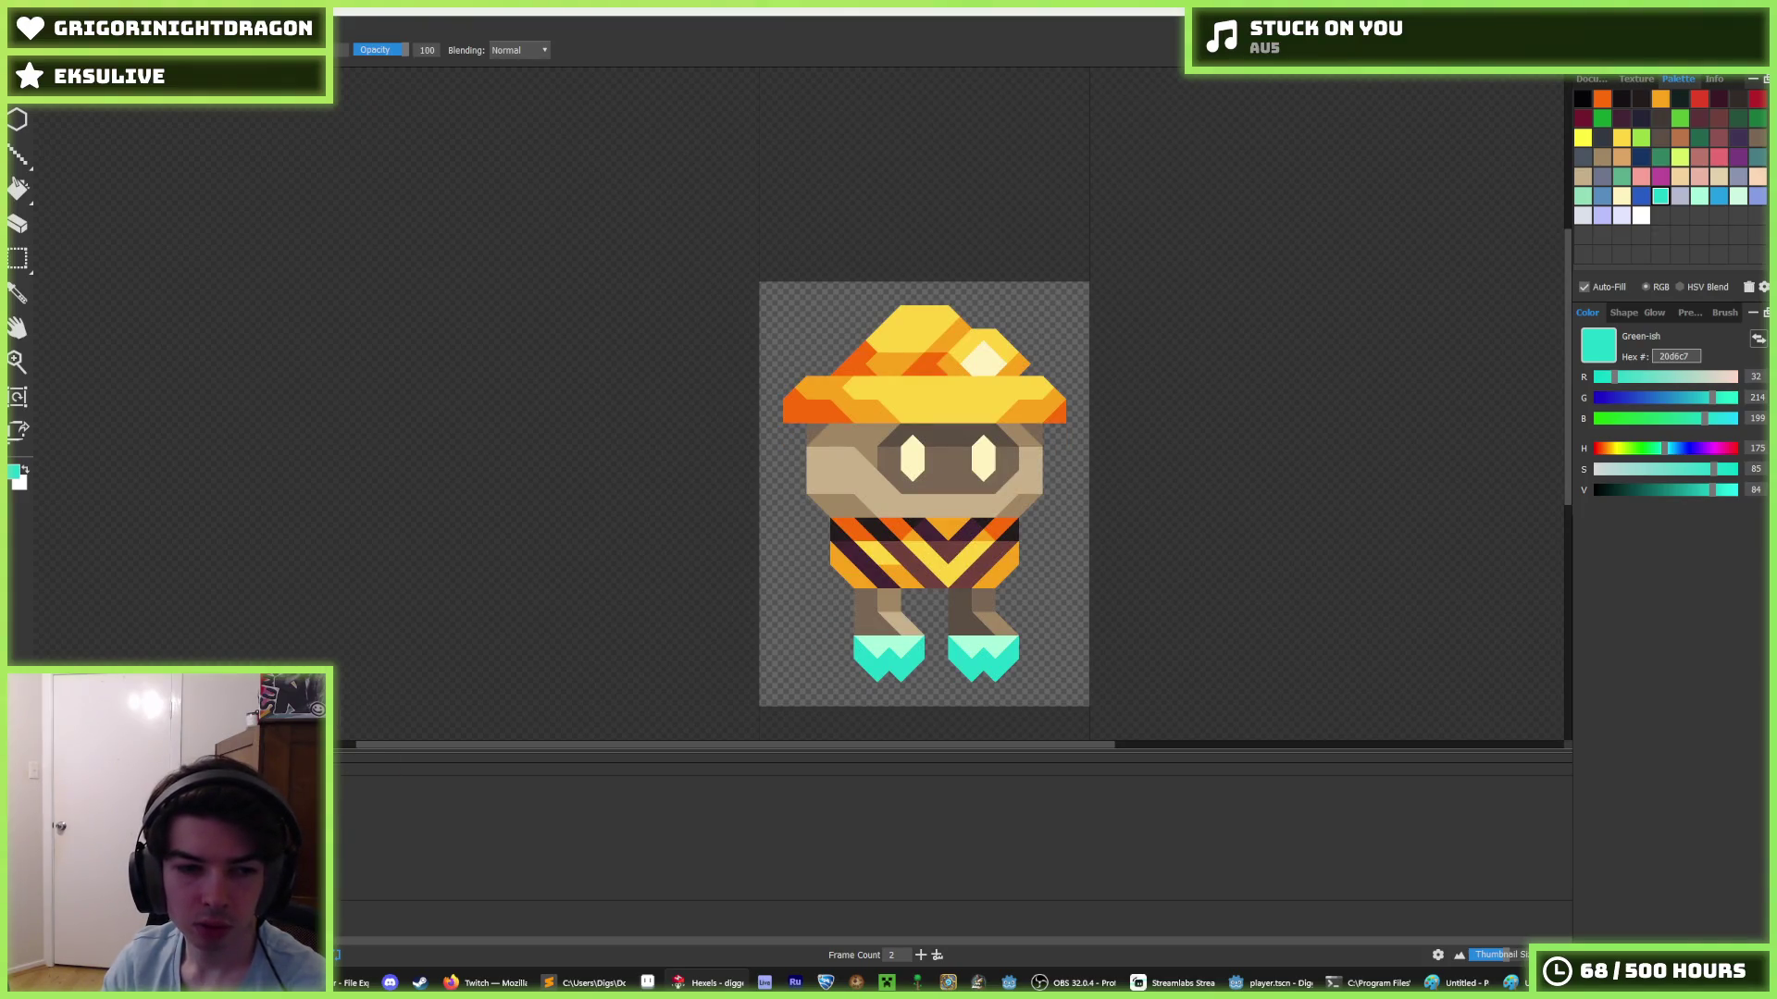
right_click(282, 621)
left_click(334, 626)
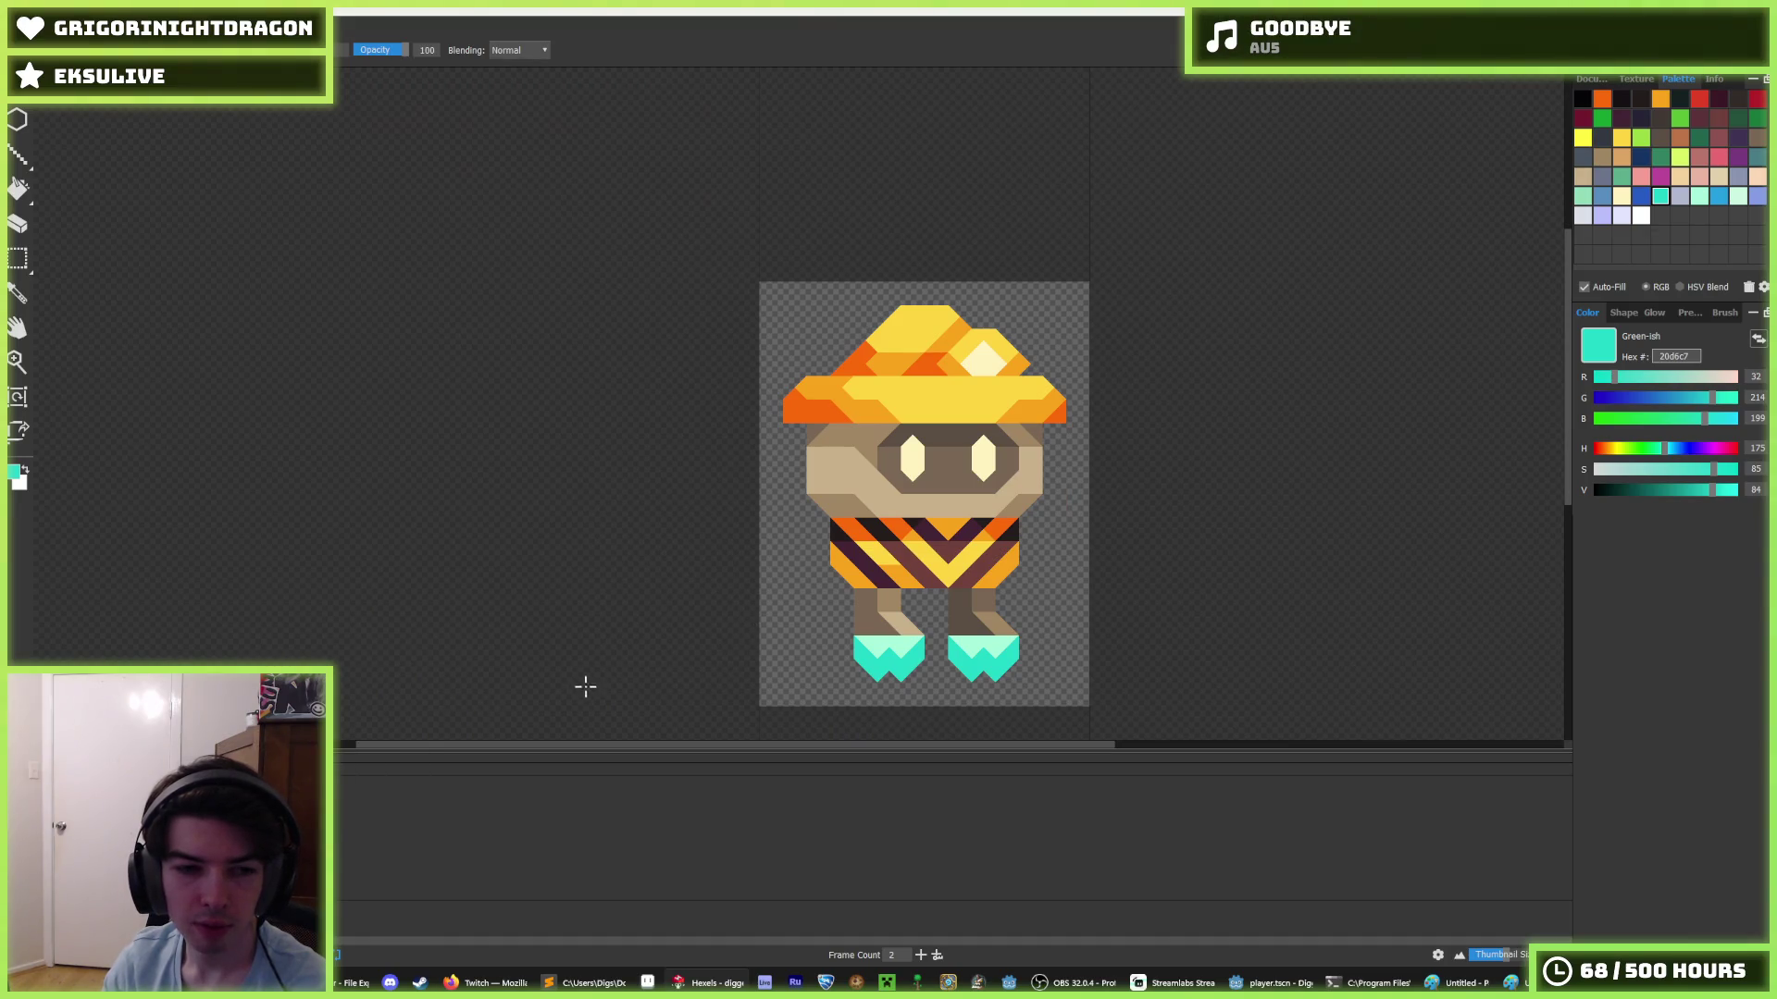
- Erase the lower zigzag of the left teal boot
key("i")
scroll(879, 651, "up", 2)
key("e")
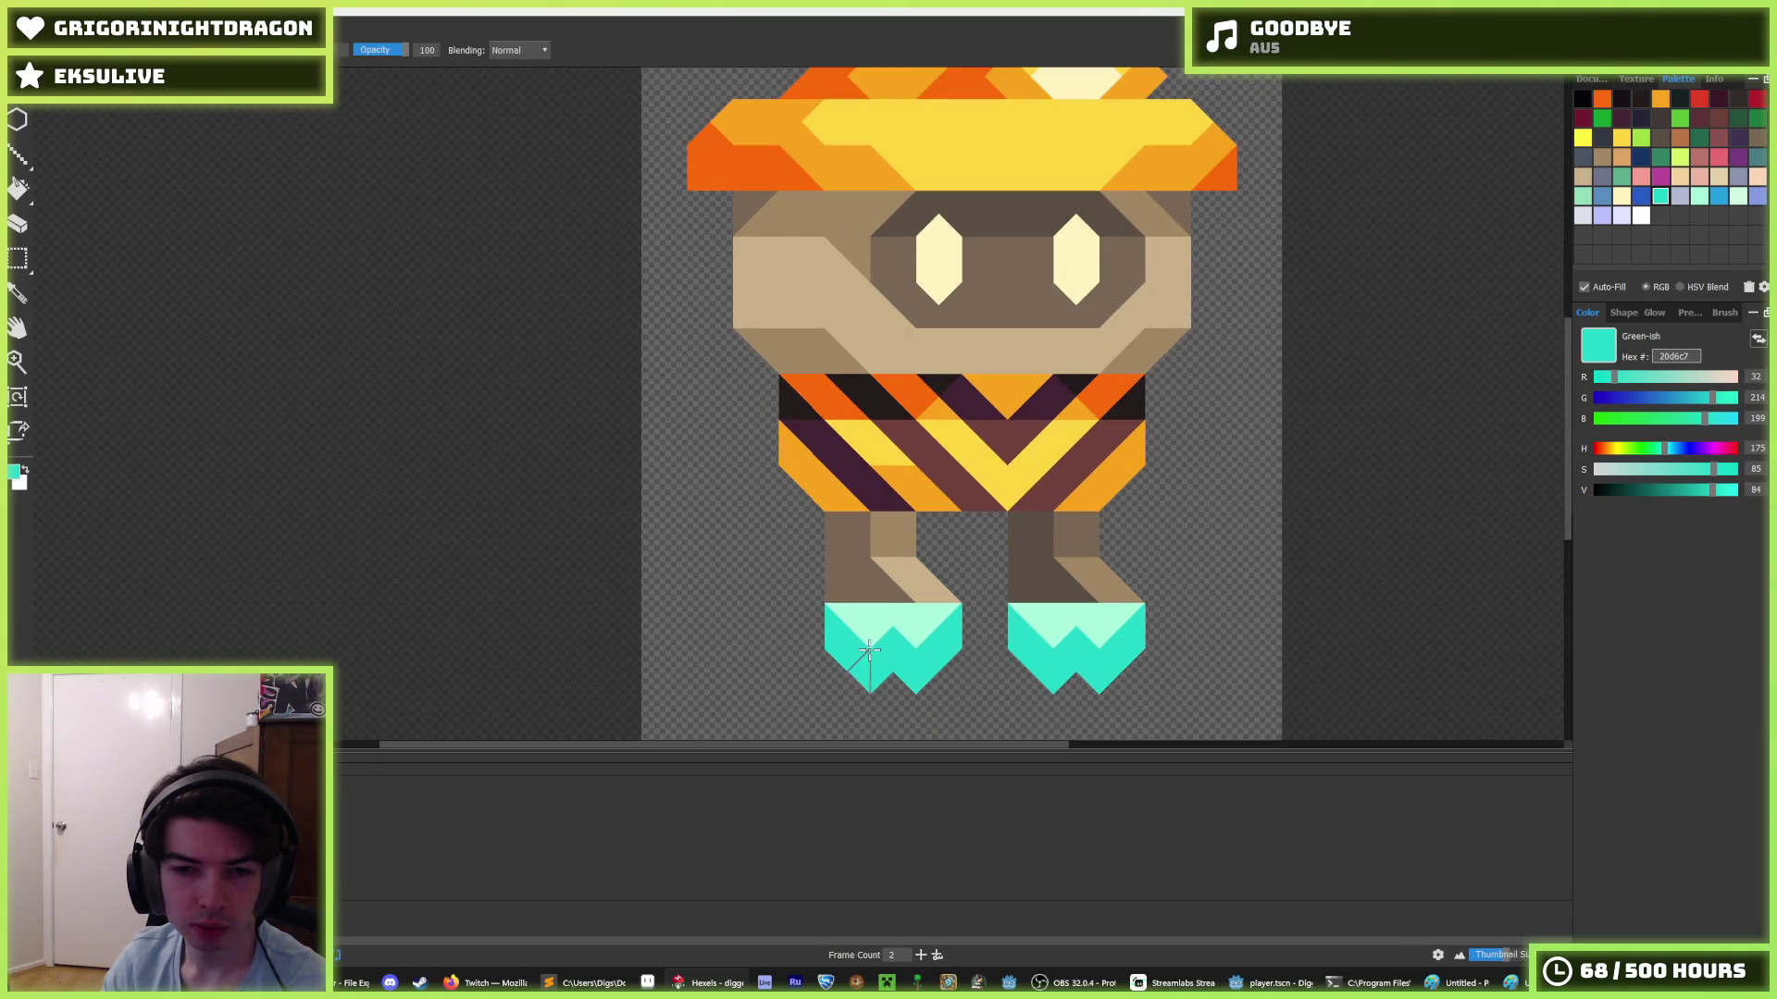
left_click_drag(868, 671, 953, 661)
key("b")
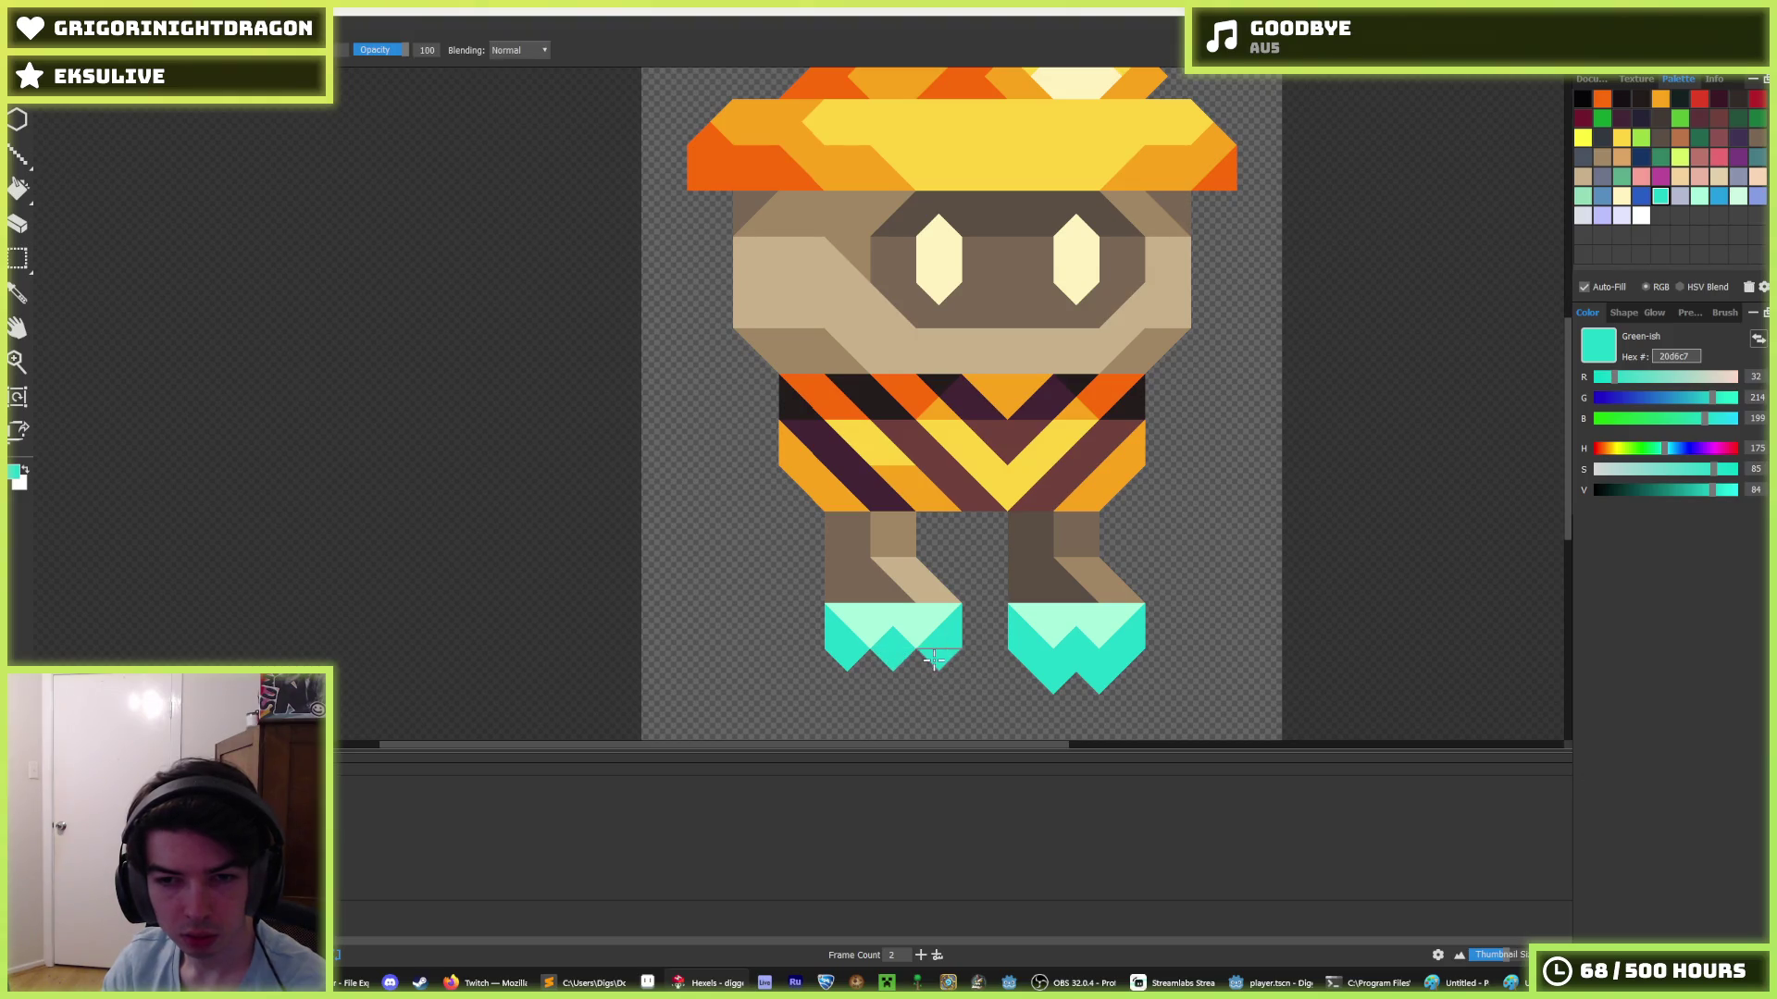
- Erase several teal triangles and the teal diamond from the left foot
key("i")
scroll(911, 638, "down", 3)
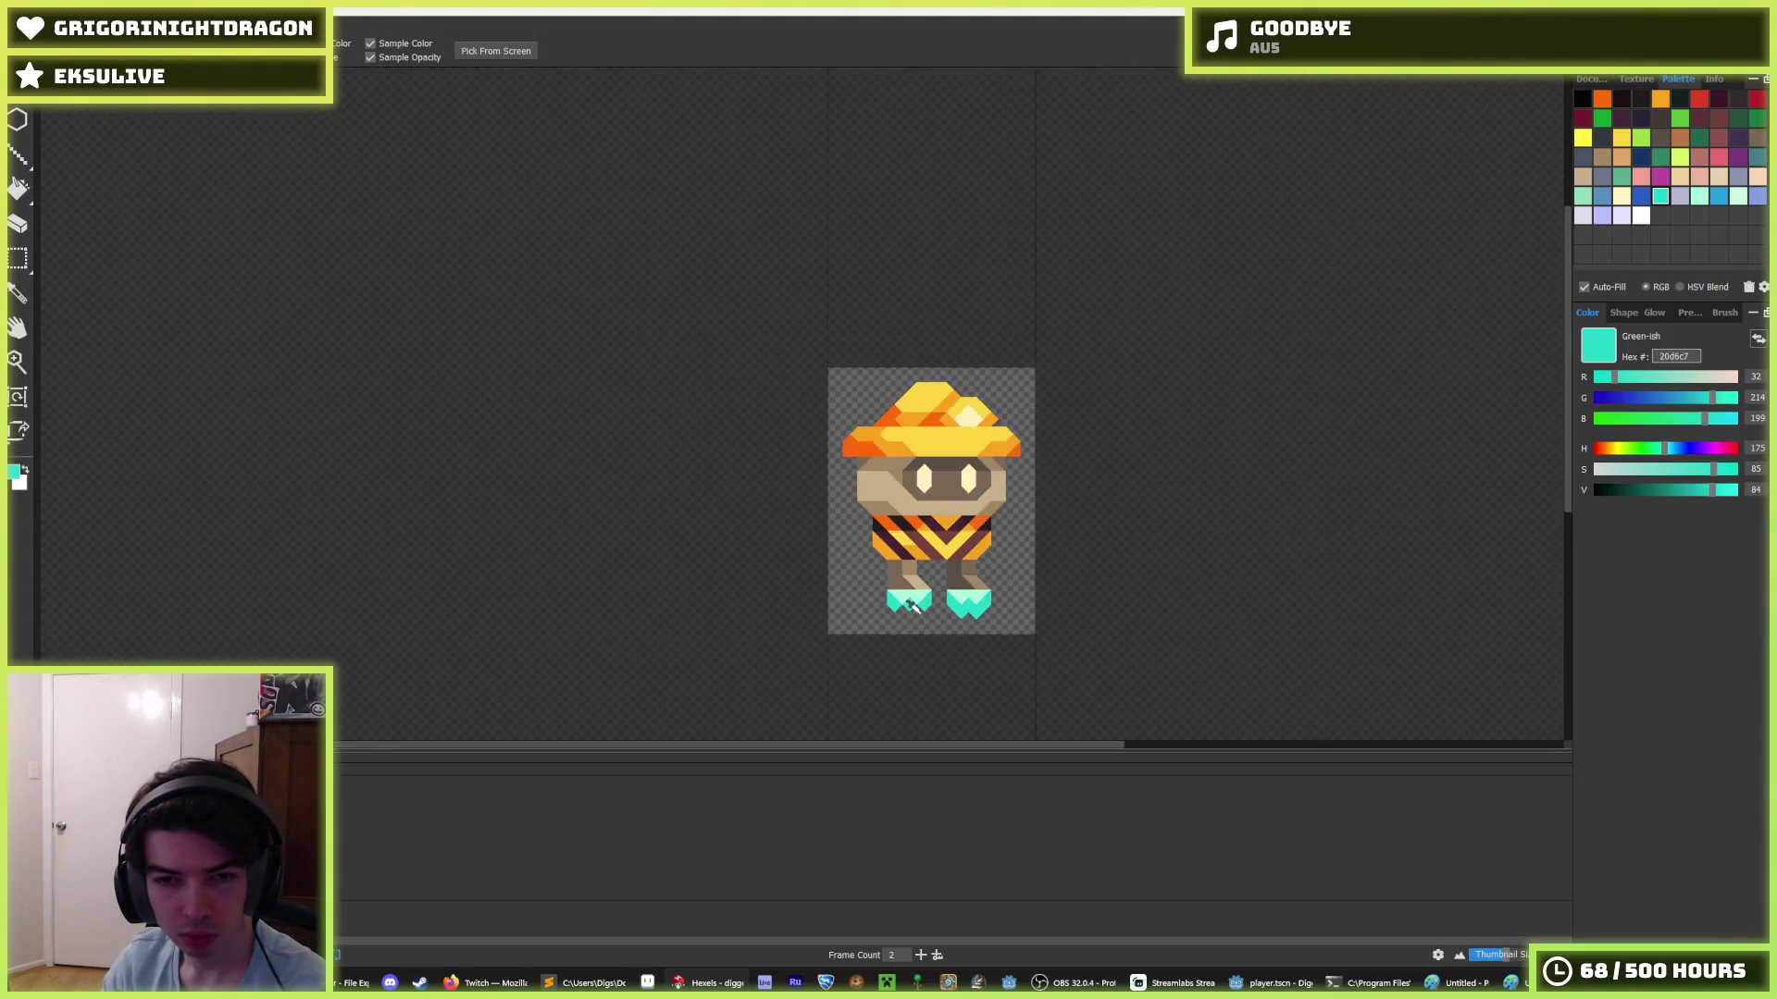
scroll(924, 613, "up", 2)
scroll(923, 613, "up", 3)
key("e")
left_click(907, 518)
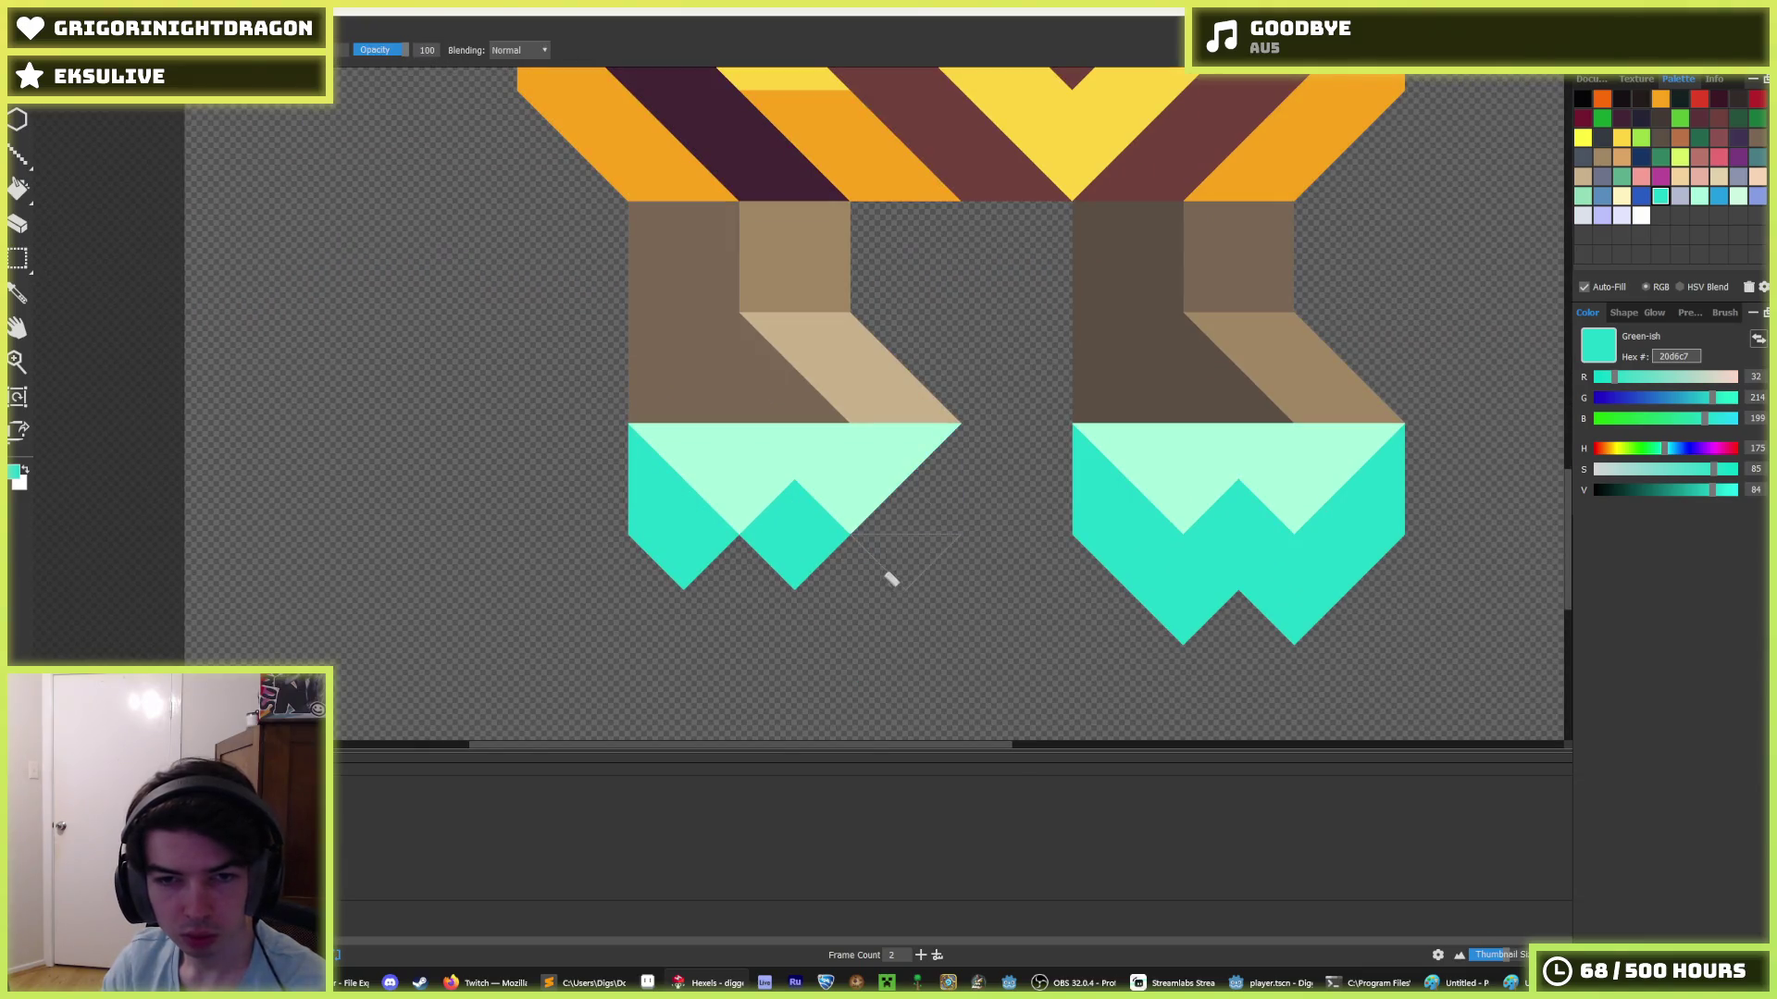
left_click(652, 500)
left_click(685, 555)
left_click_drag(781, 512, 781, 592)
- Repaint the left foot's mint triangles solid teal 20d6c7
key("b")
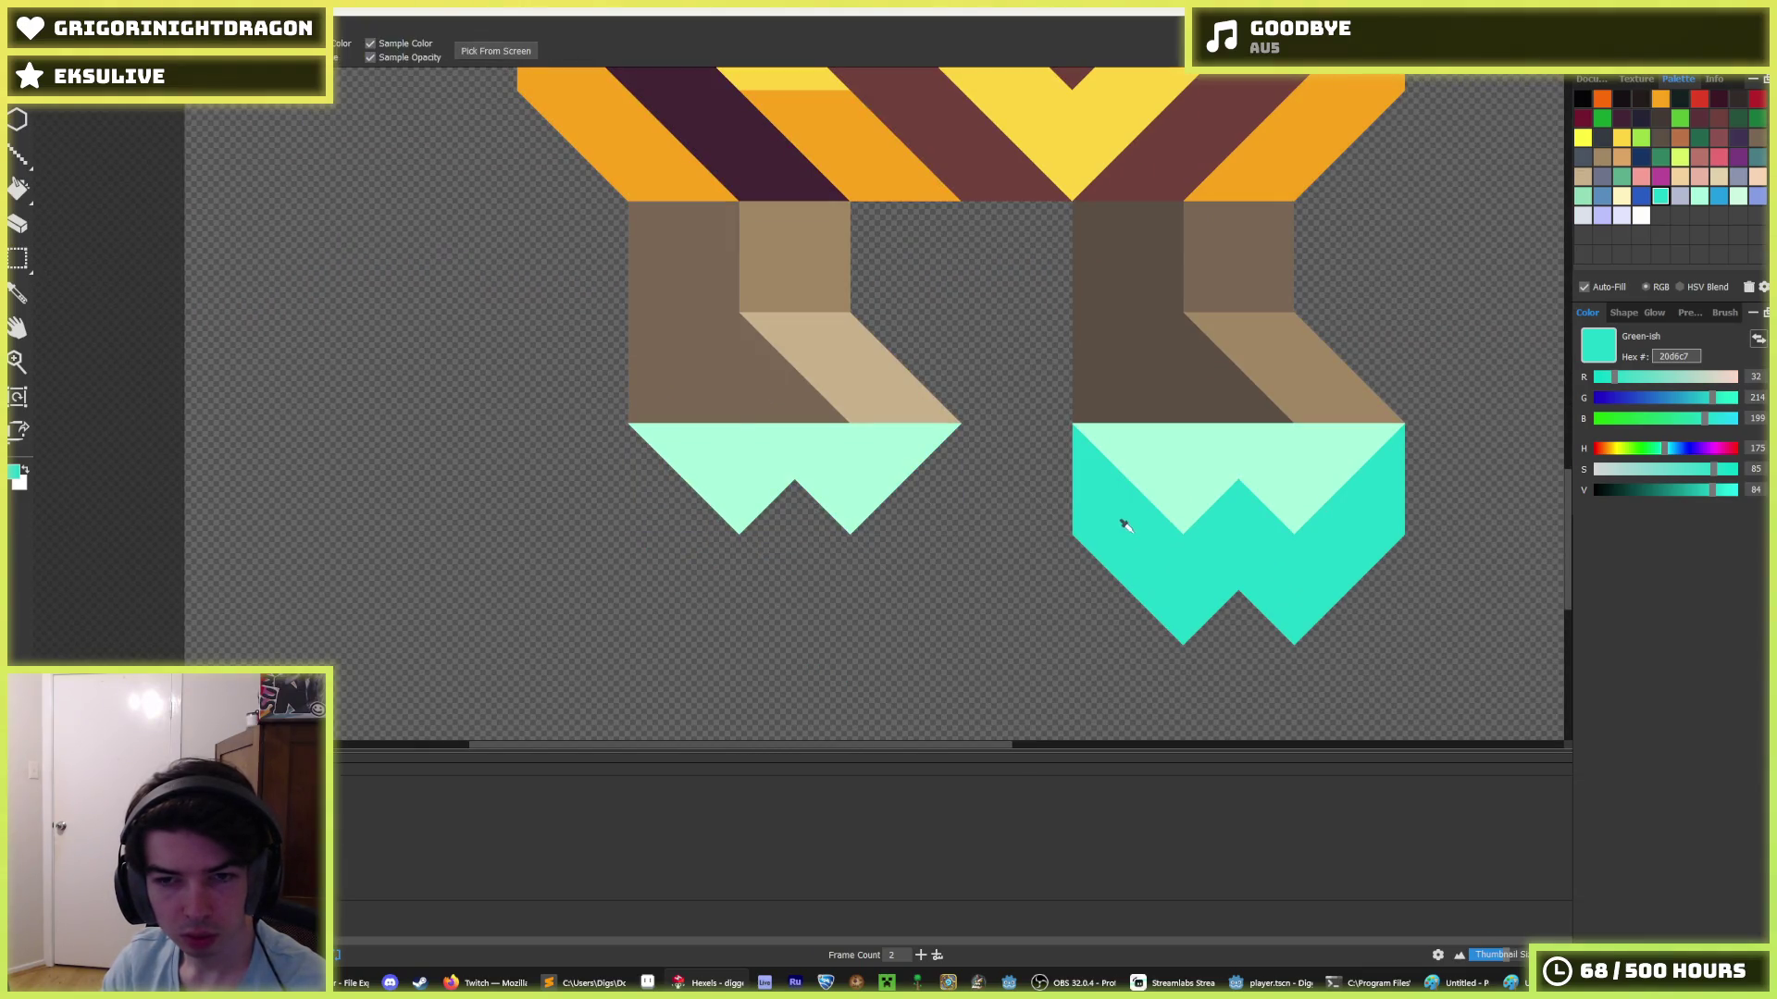
mouse_move(752, 491)
left_mouse_down()
mouse_move(704, 491)
mouse_move(805, 456)
mouse_move(879, 460)
mouse_move(793, 456)
mouse_move(774, 587)
mouse_move(860, 647)
mouse_move(893, 601)
mouse_move(953, 586)
mouse_move(837, 580)
left_mouse_up()
key("i")
scroll(774, 587, "down", 4)
scroll(819, 581, "up", 3)
scroll(818, 581, "up", 2)
- Add a third frame to the animation from the timeline's cel options
key("e")
key("b")
right_click(292, 594)
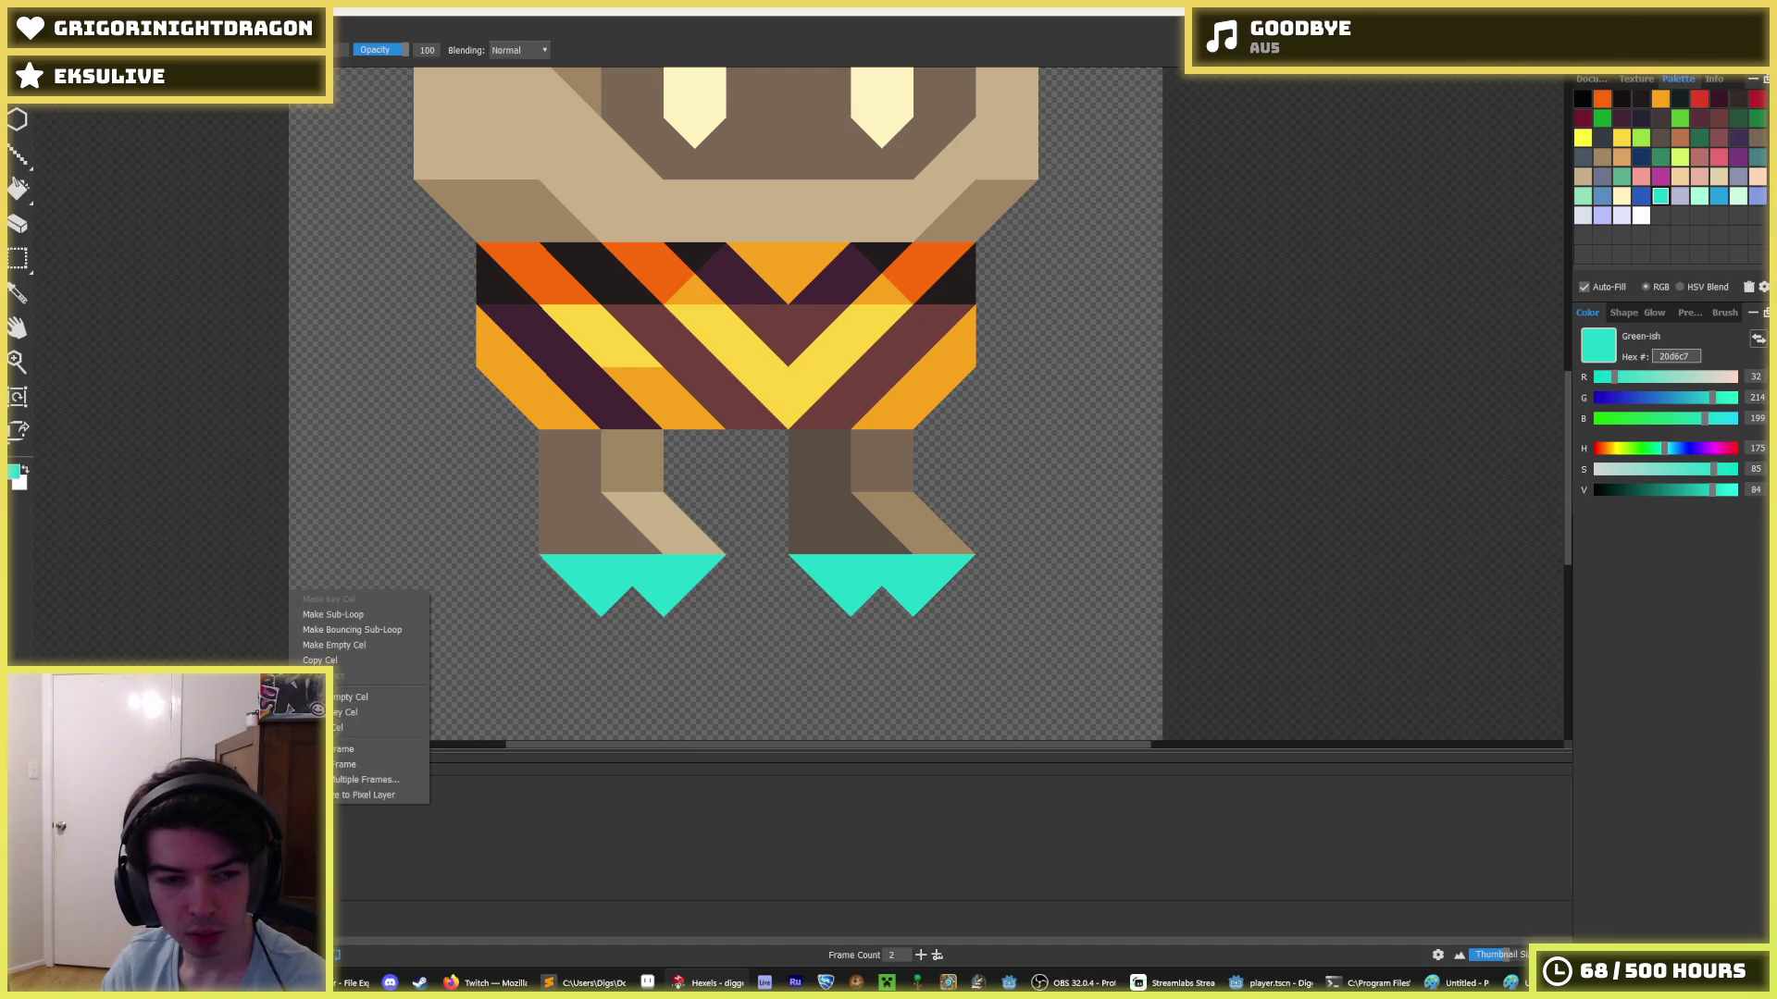
left_click(342, 712)
- Repaint the left foot teal below with a row of light mint triangles across its top
key("e")
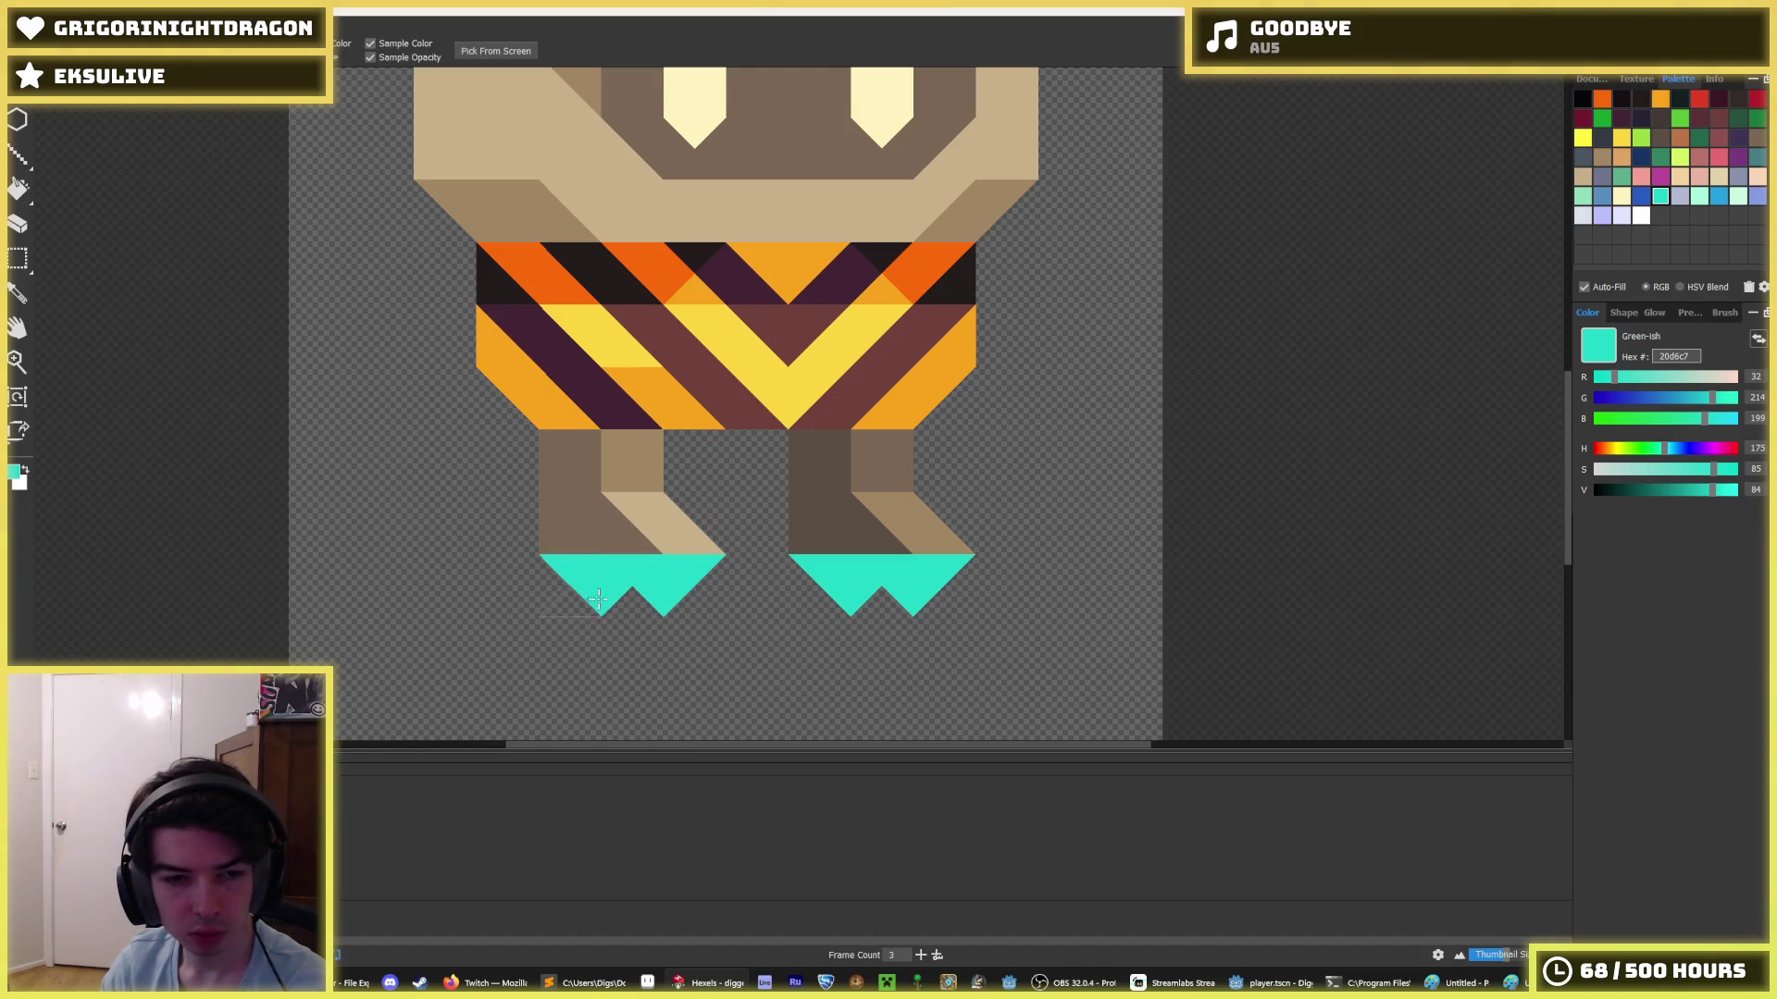
key("b")
mouse_move(558, 584)
left_mouse_down()
mouse_move(614, 594)
mouse_move(592, 634)
mouse_move(708, 592)
mouse_move(694, 643)
left_mouse_up()
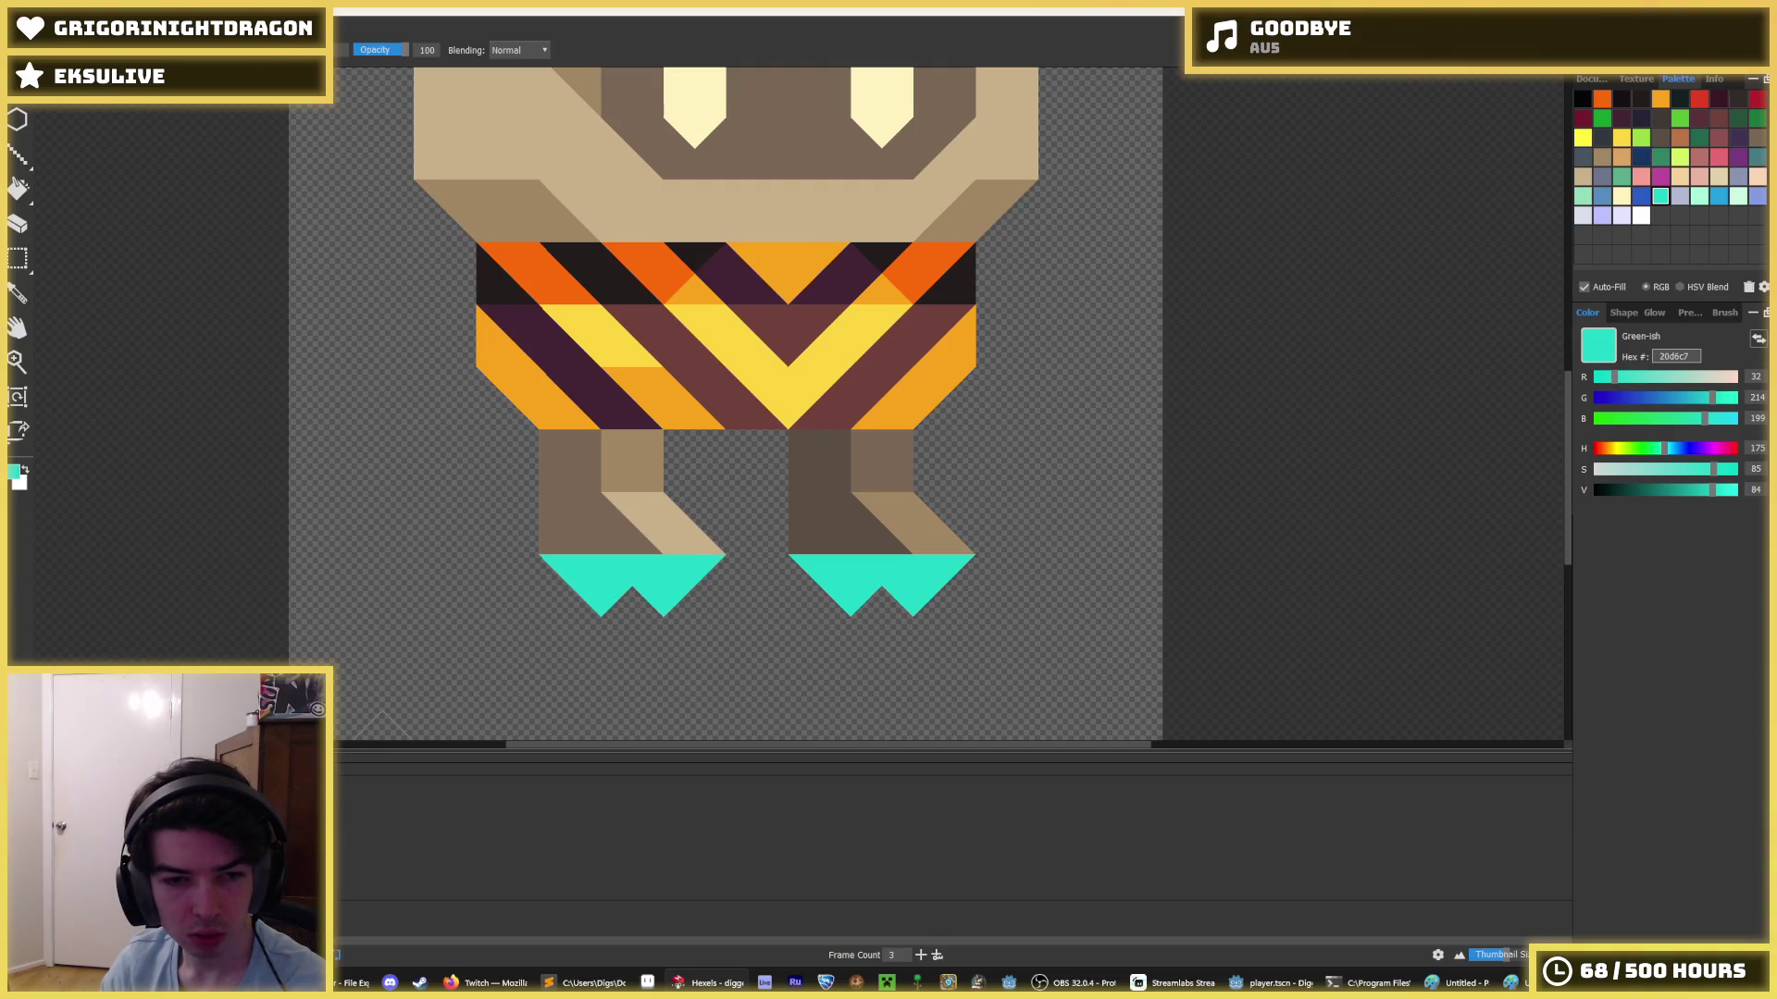
left_click(622, 575, "alt")
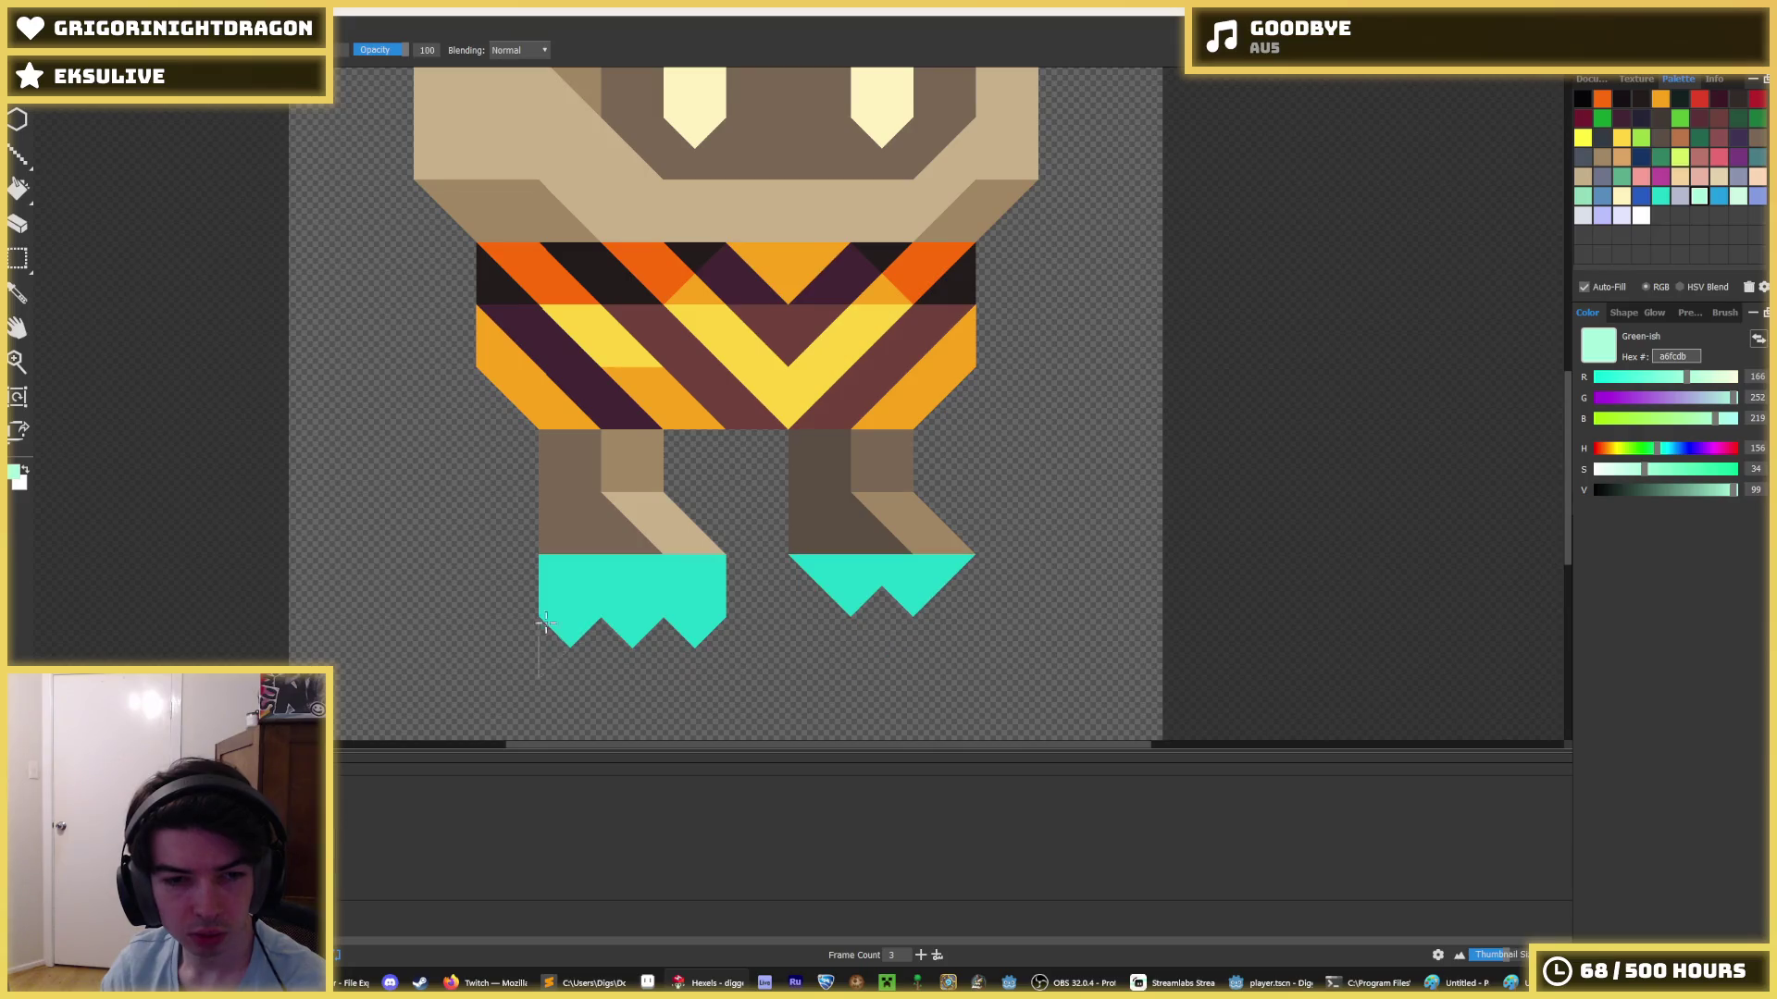
mouse_move(566, 569)
left_mouse_down()
mouse_move(597, 585)
mouse_move(696, 571)
mouse_move(615, 592)
mouse_move(694, 592)
left_mouse_up()
left_click(602, 615, "alt")
left_click(637, 631)
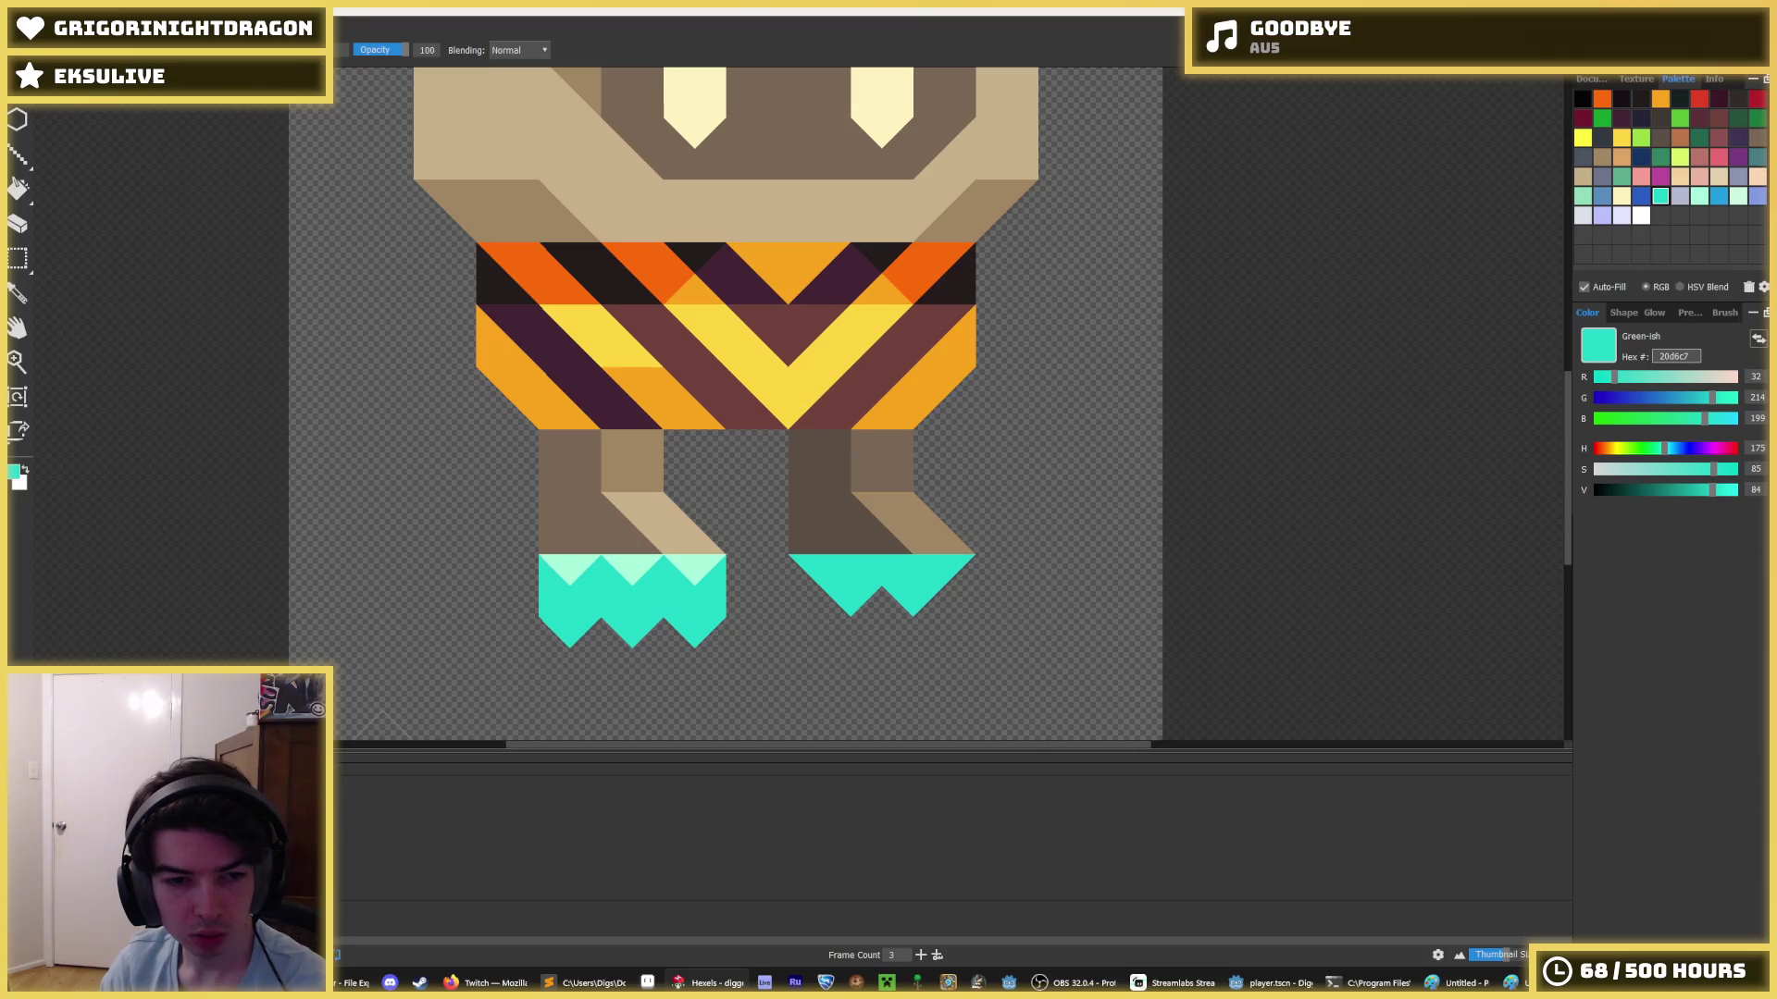
left_click_drag(555, 592, 626, 614)
left_click(628, 560, "alt")
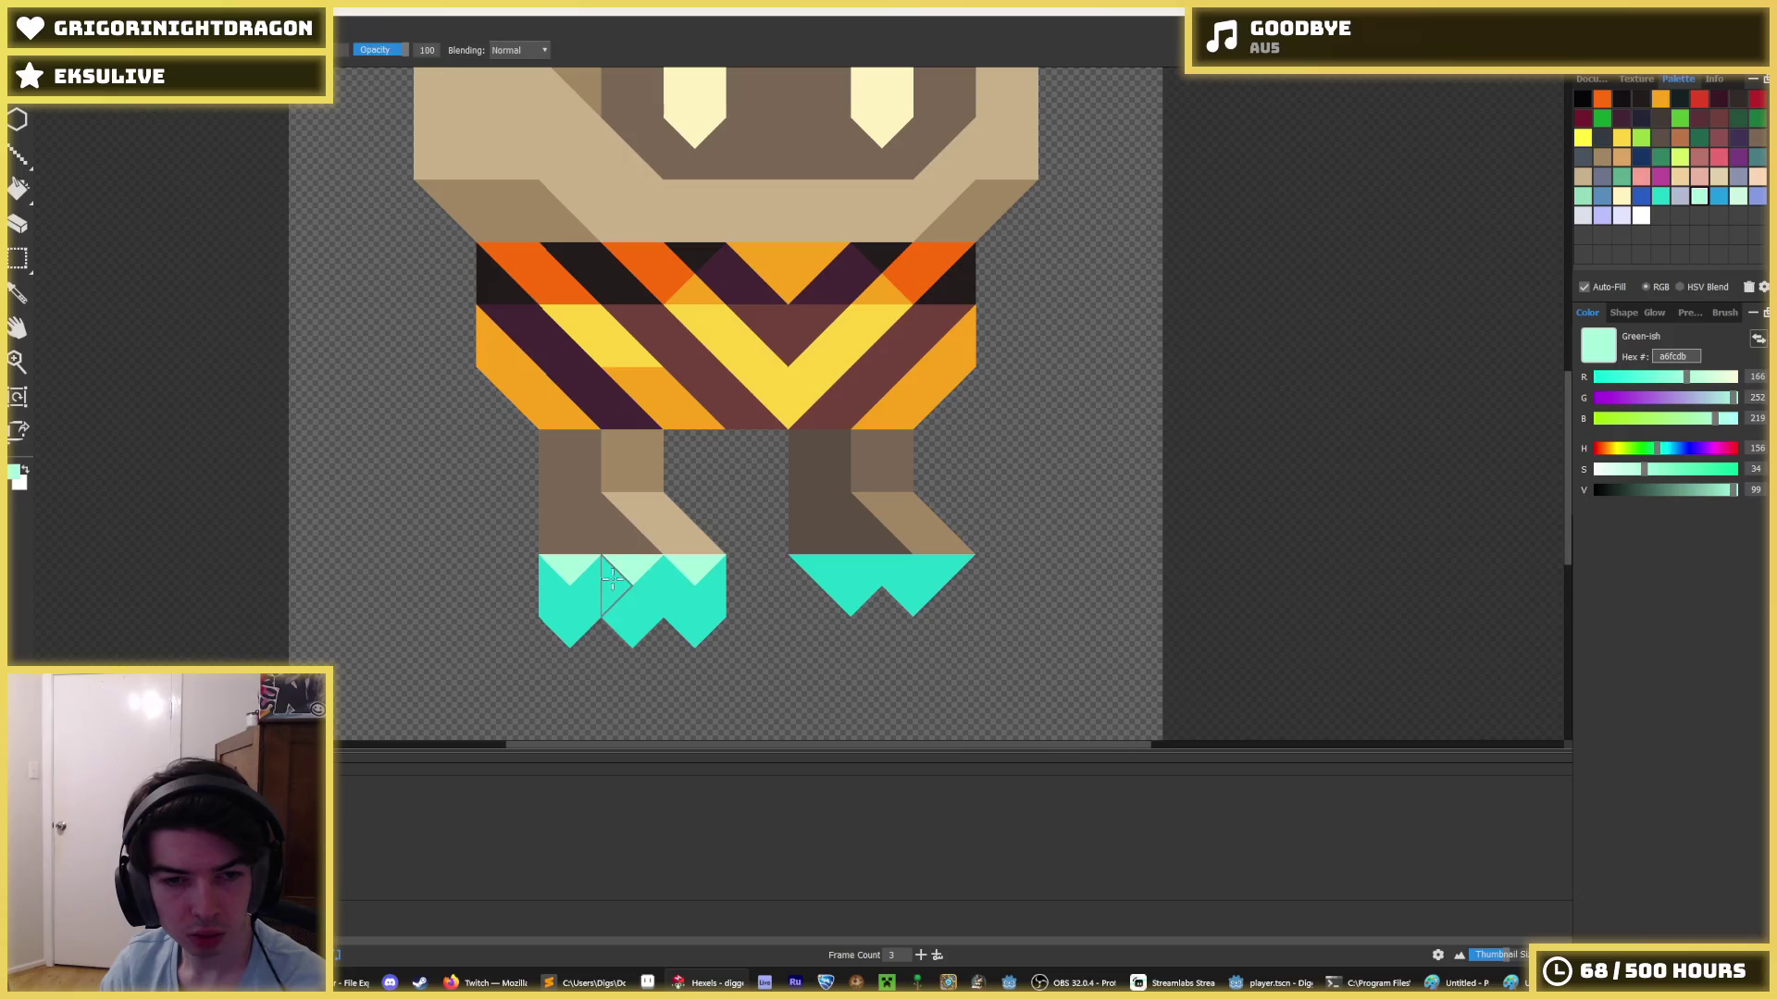
scroll(627, 555, "down", 5)
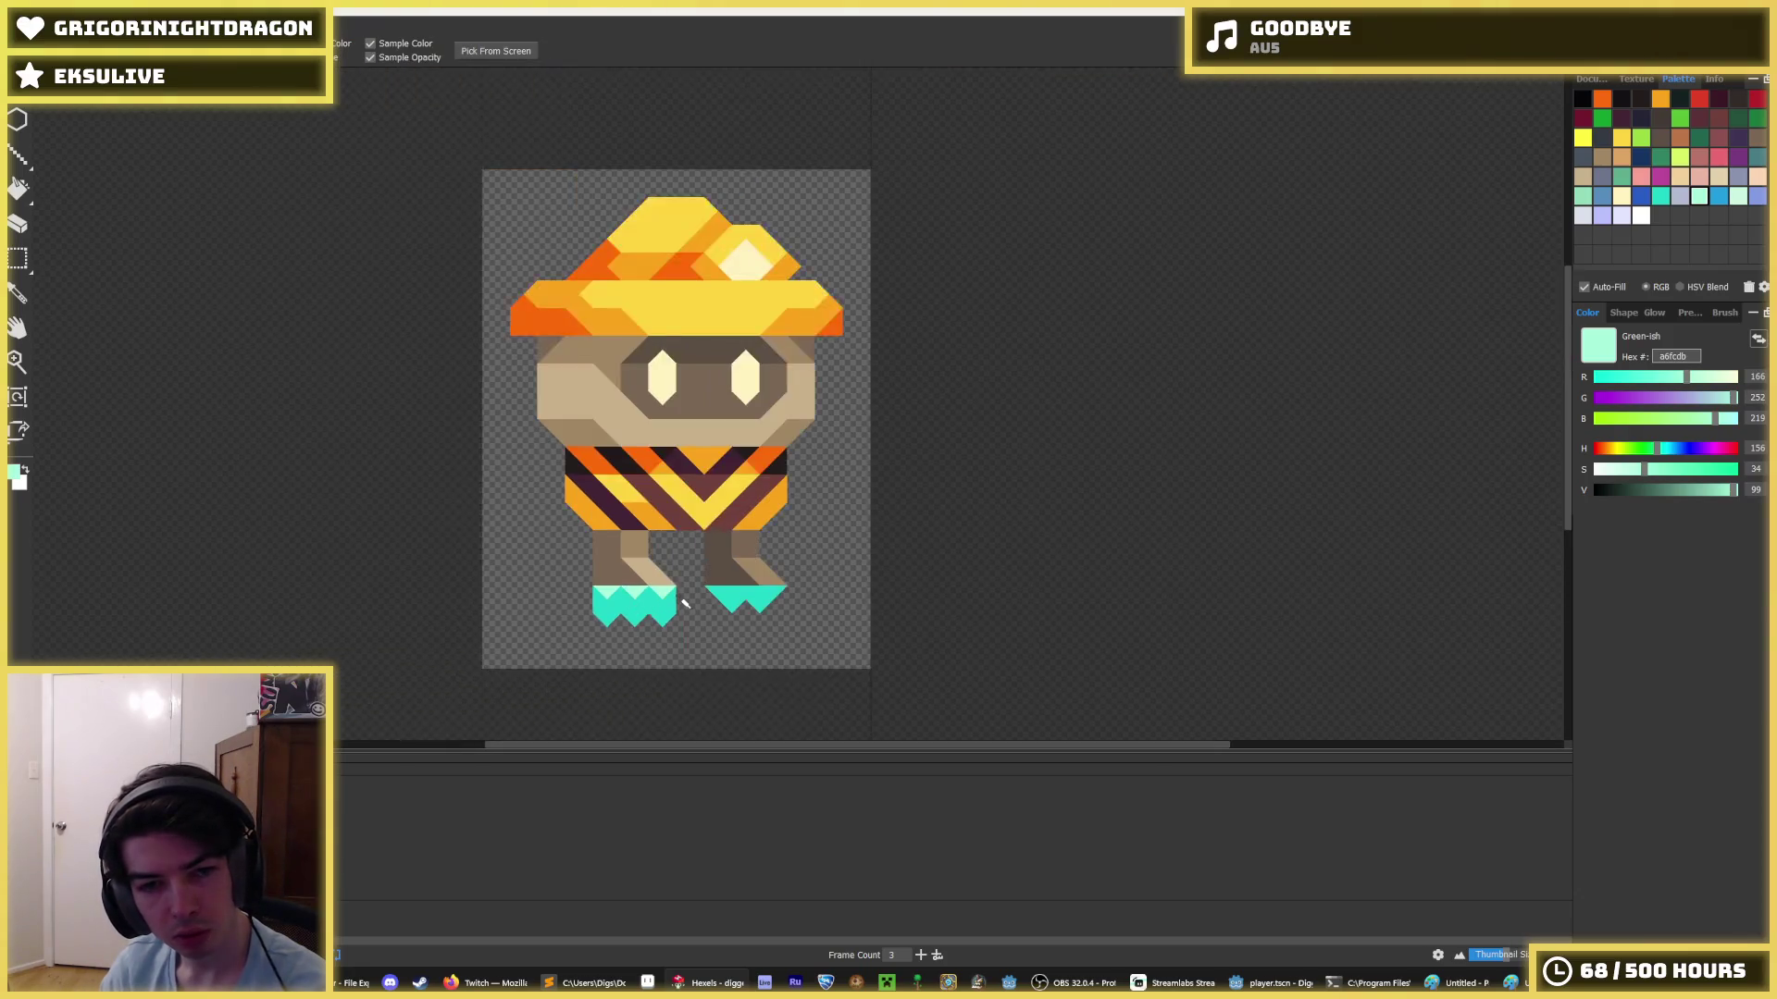
scroll(638, 606, "up", 3)
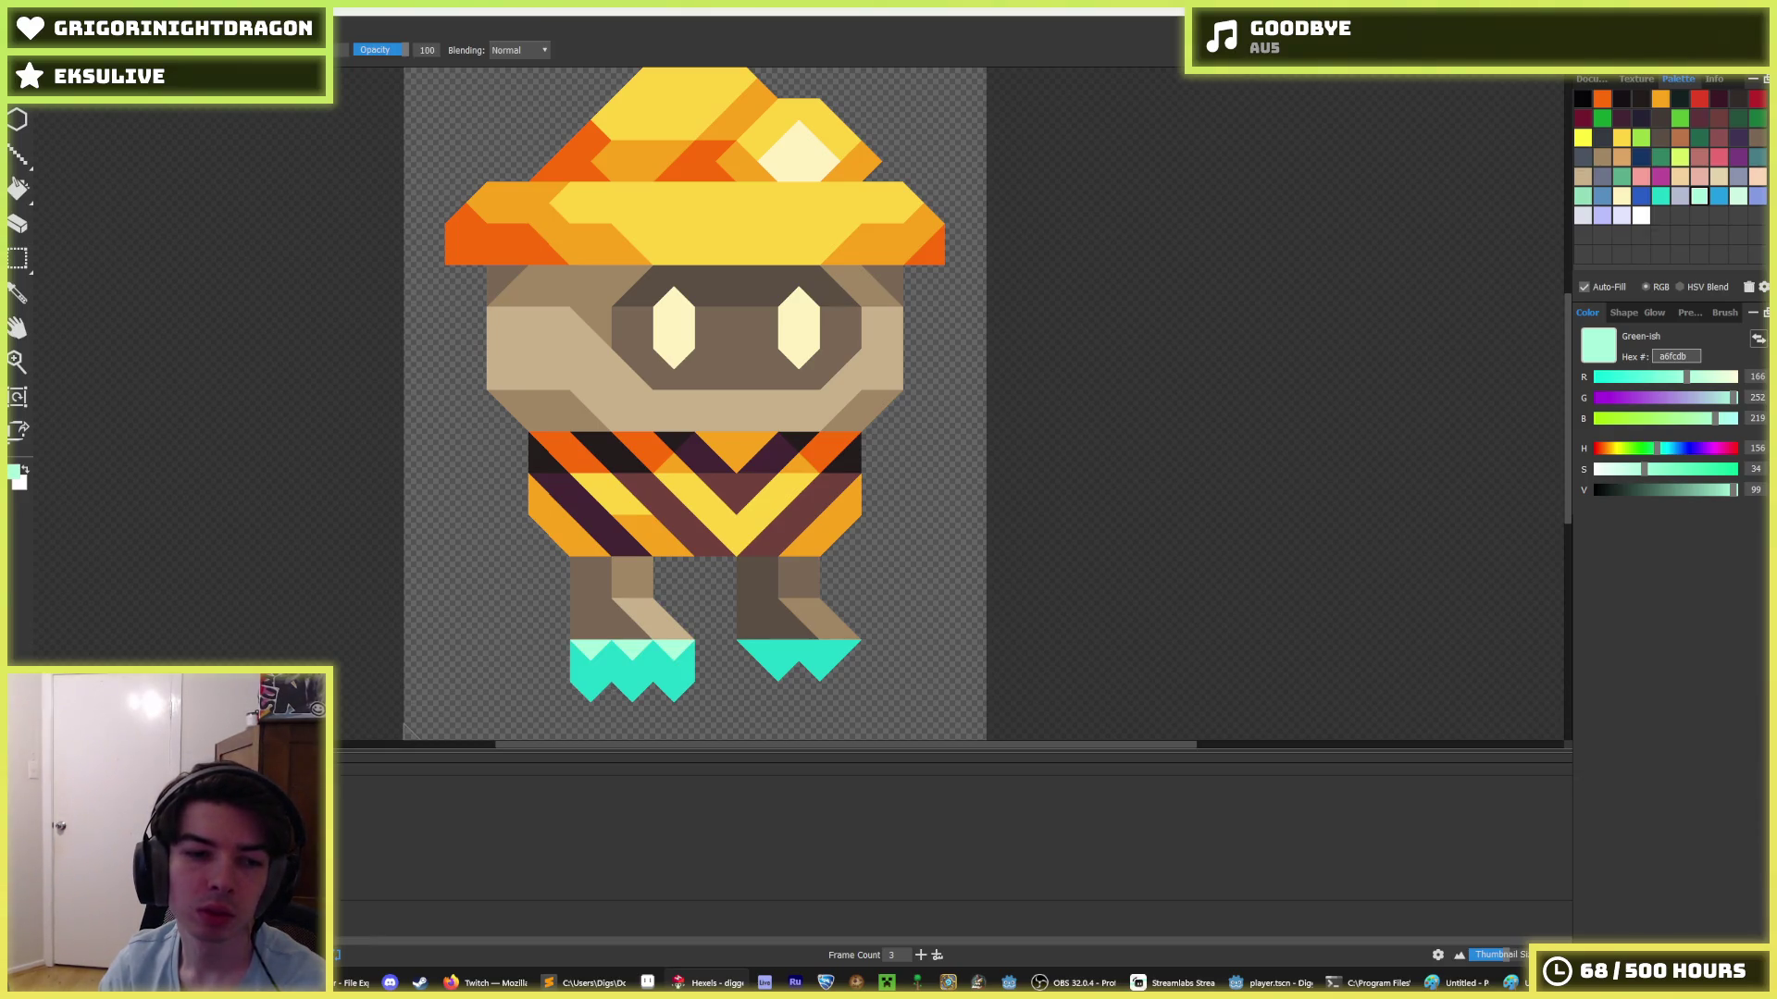
- Marquee-select the left teal boot and copy its shape onto the right foot
left_click(651, 693, "alt")
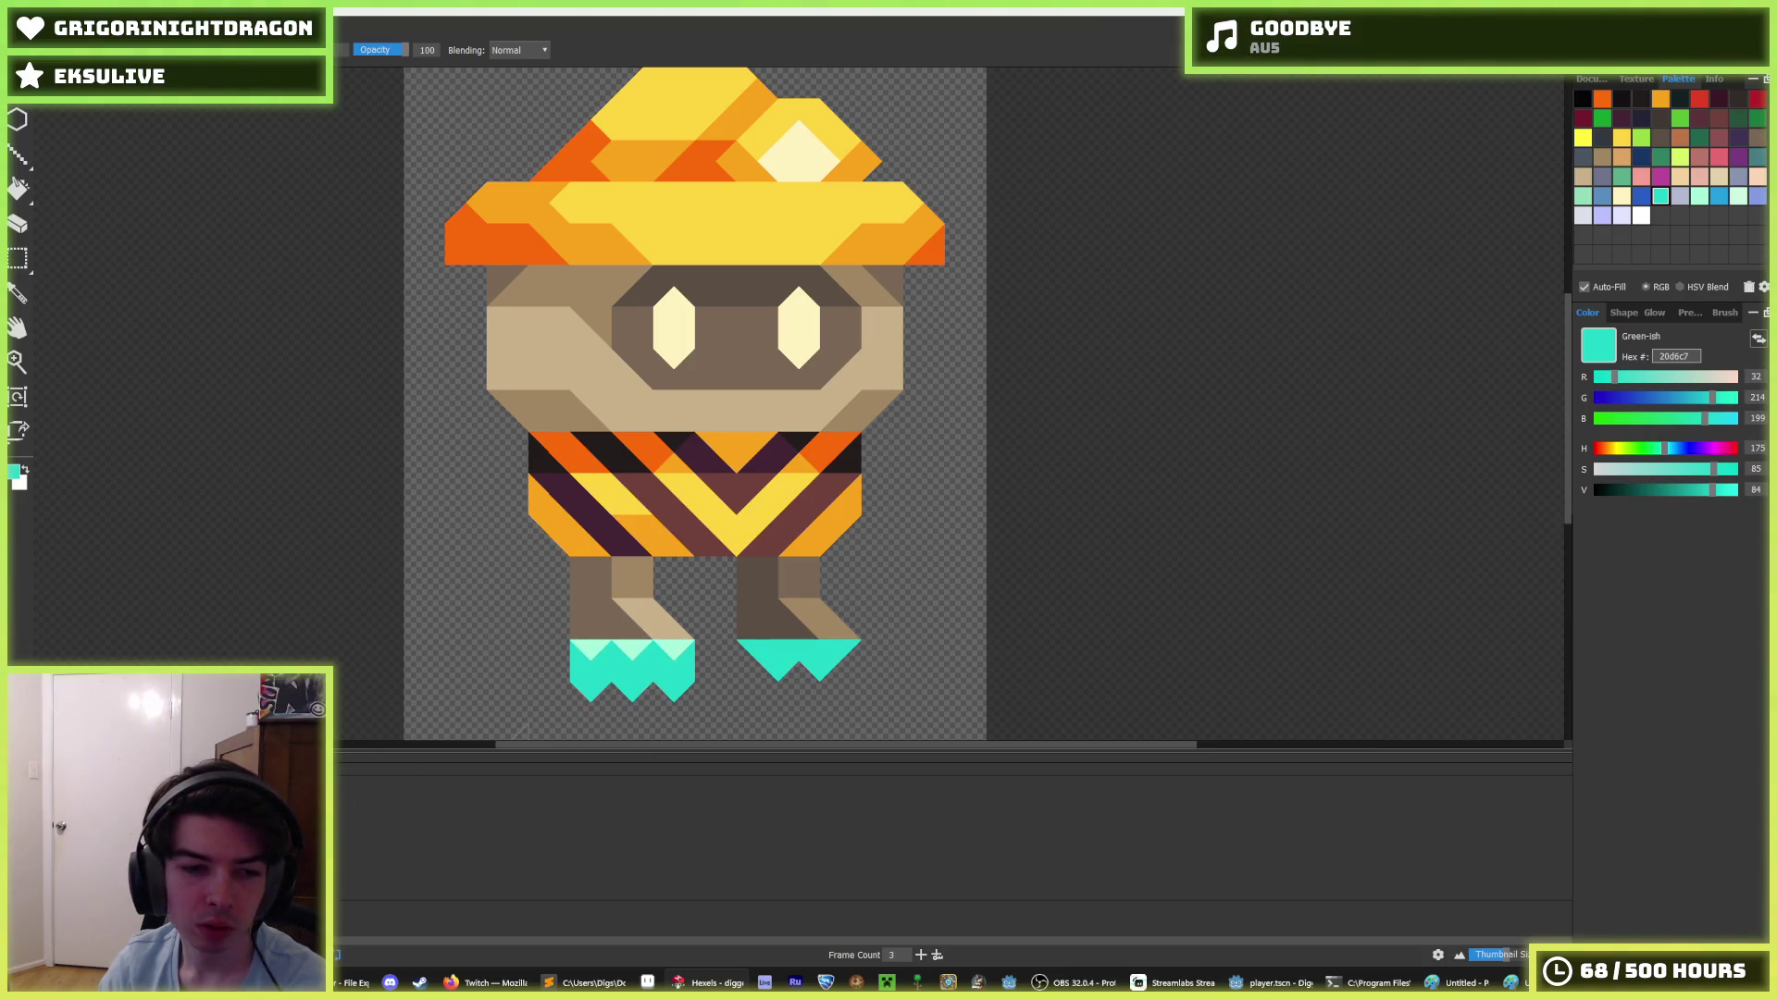
key("m")
left_click_drag(696, 699, 546, 646)
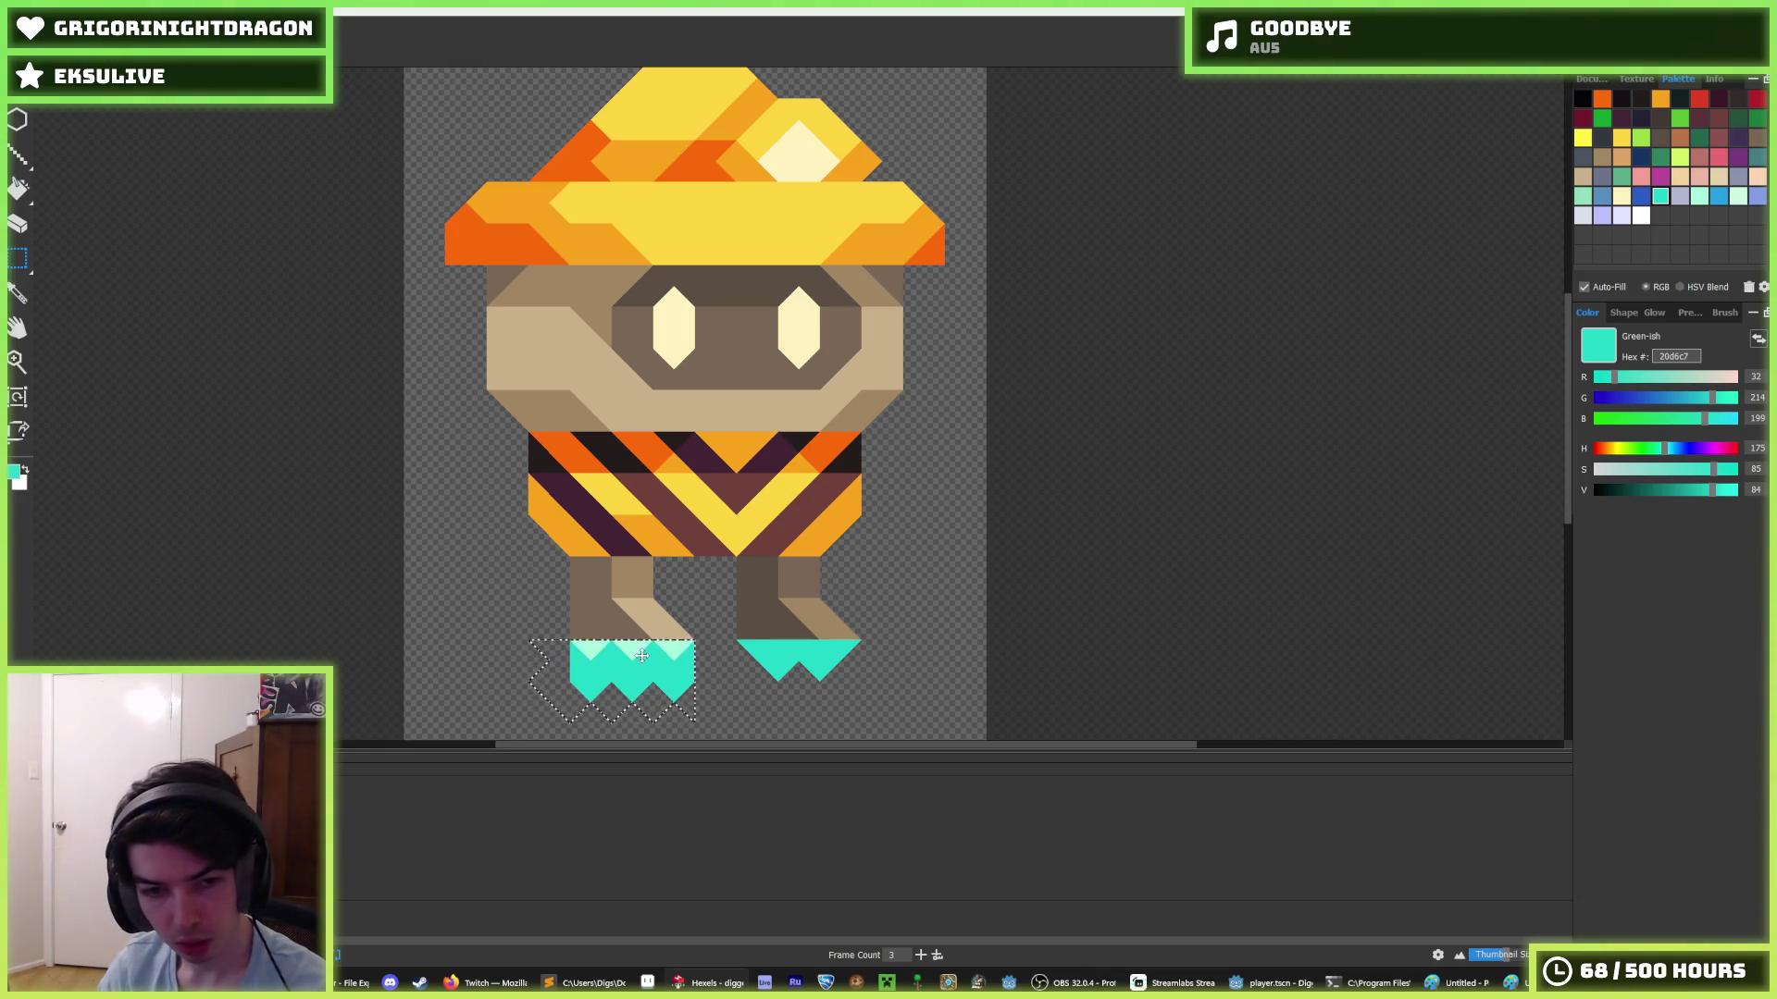
left_click_drag(906, 639, 941, 641)
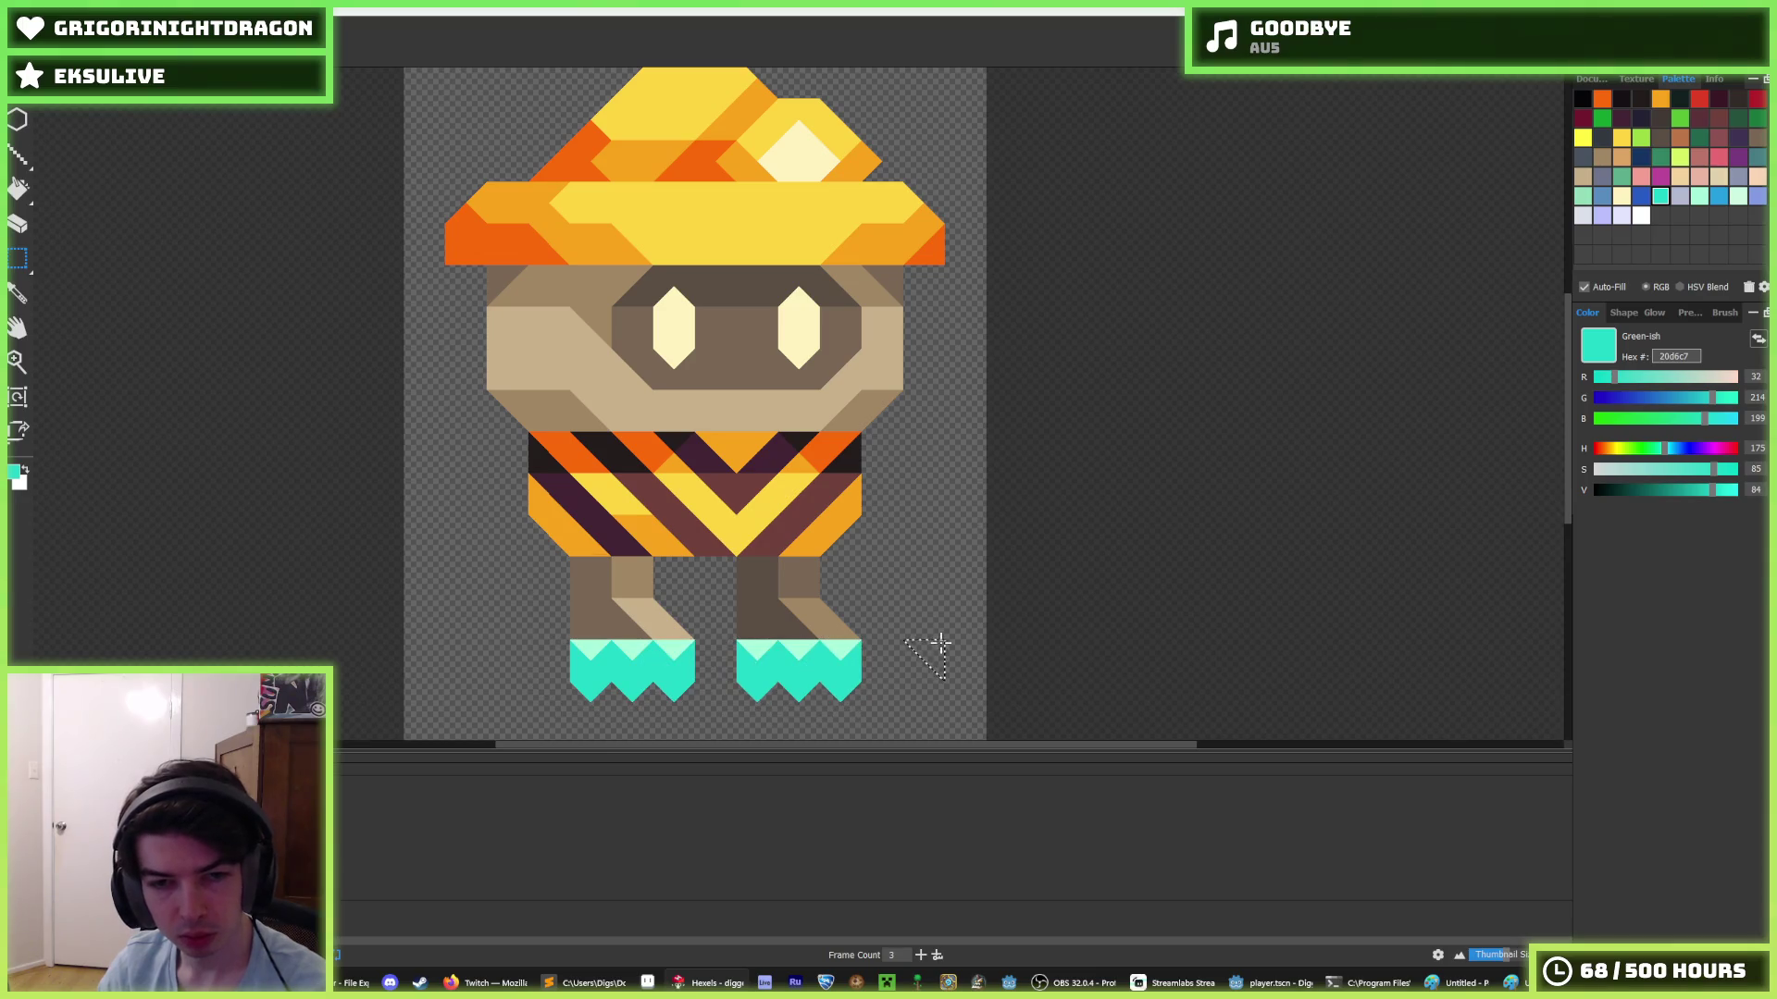
scroll(652, 683, "down", 5)
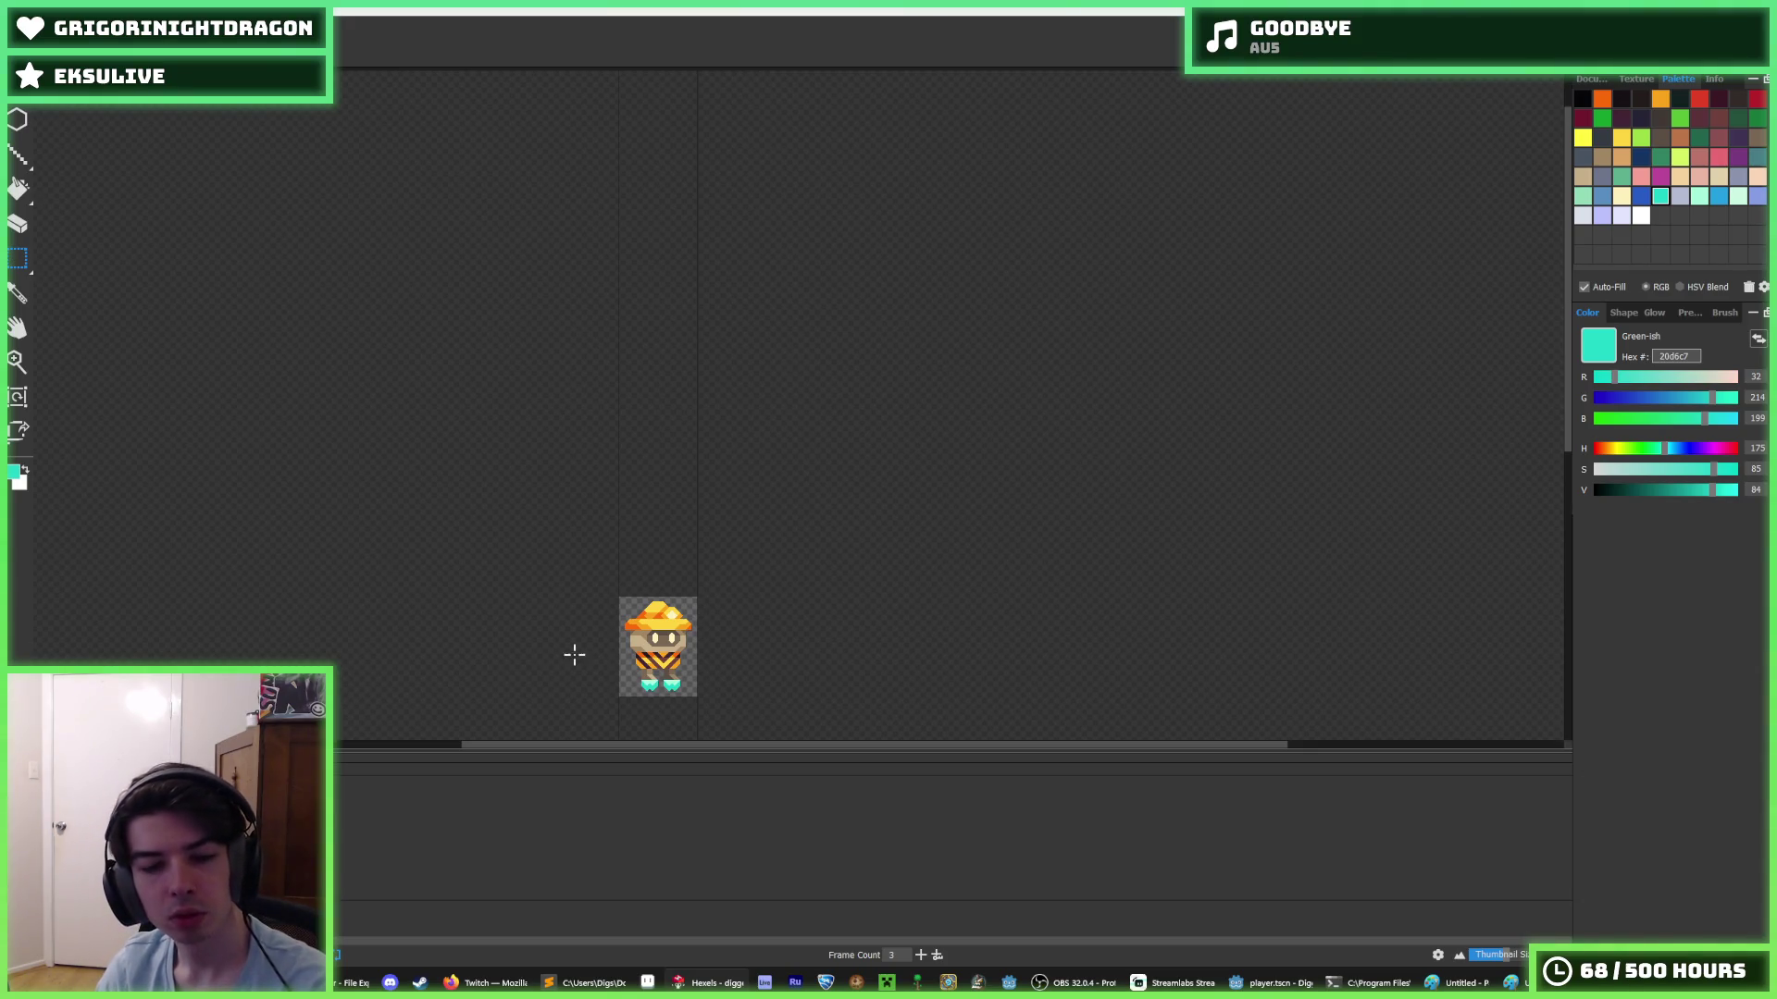
scroll(574, 655, "up", 5)
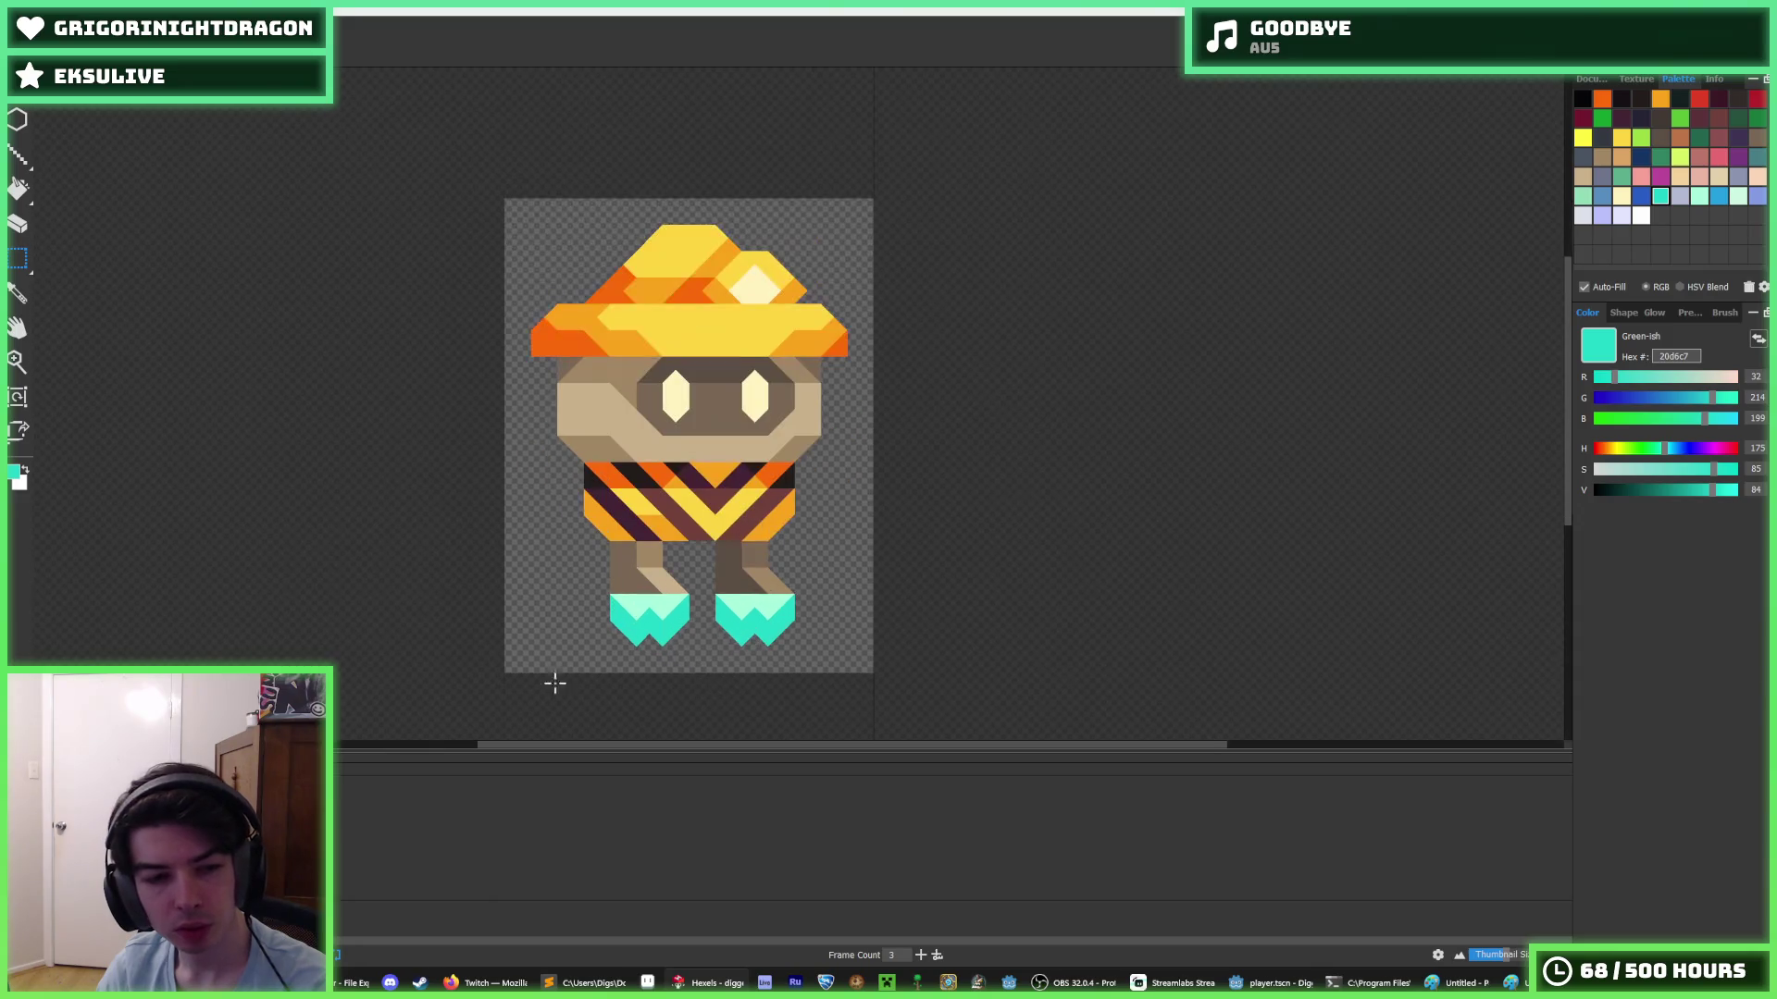
key("ctrl+z")
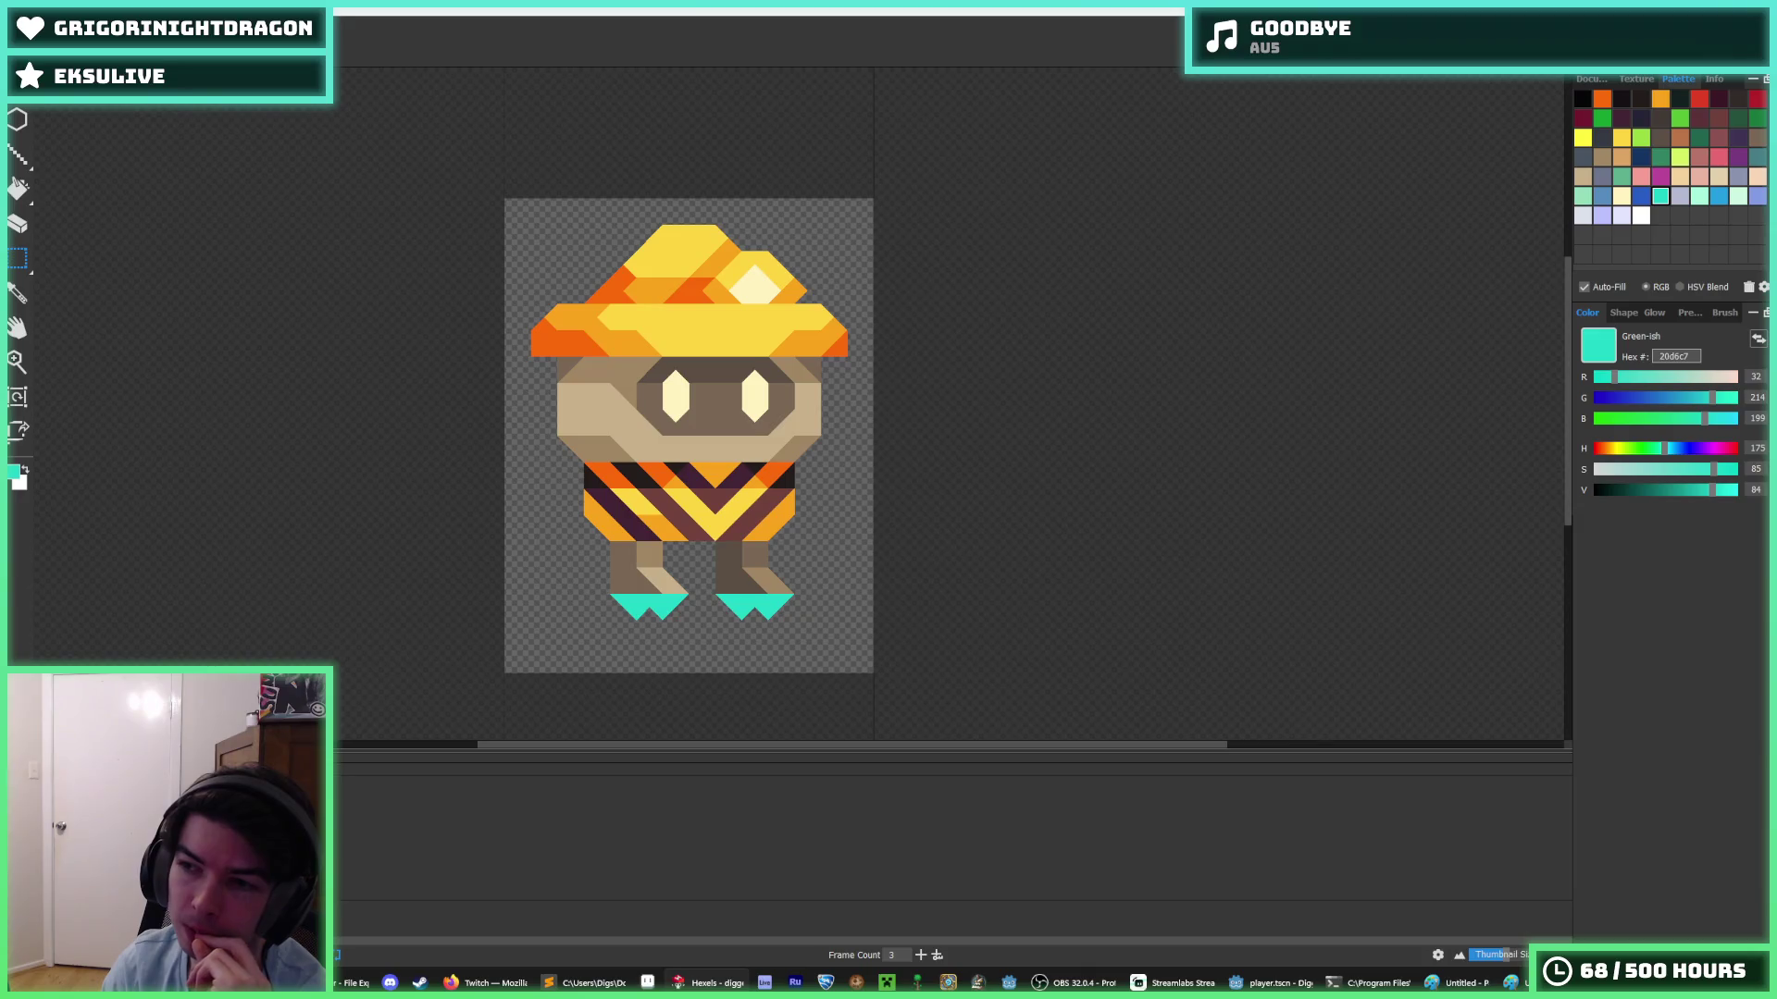
key("ctrl+z")
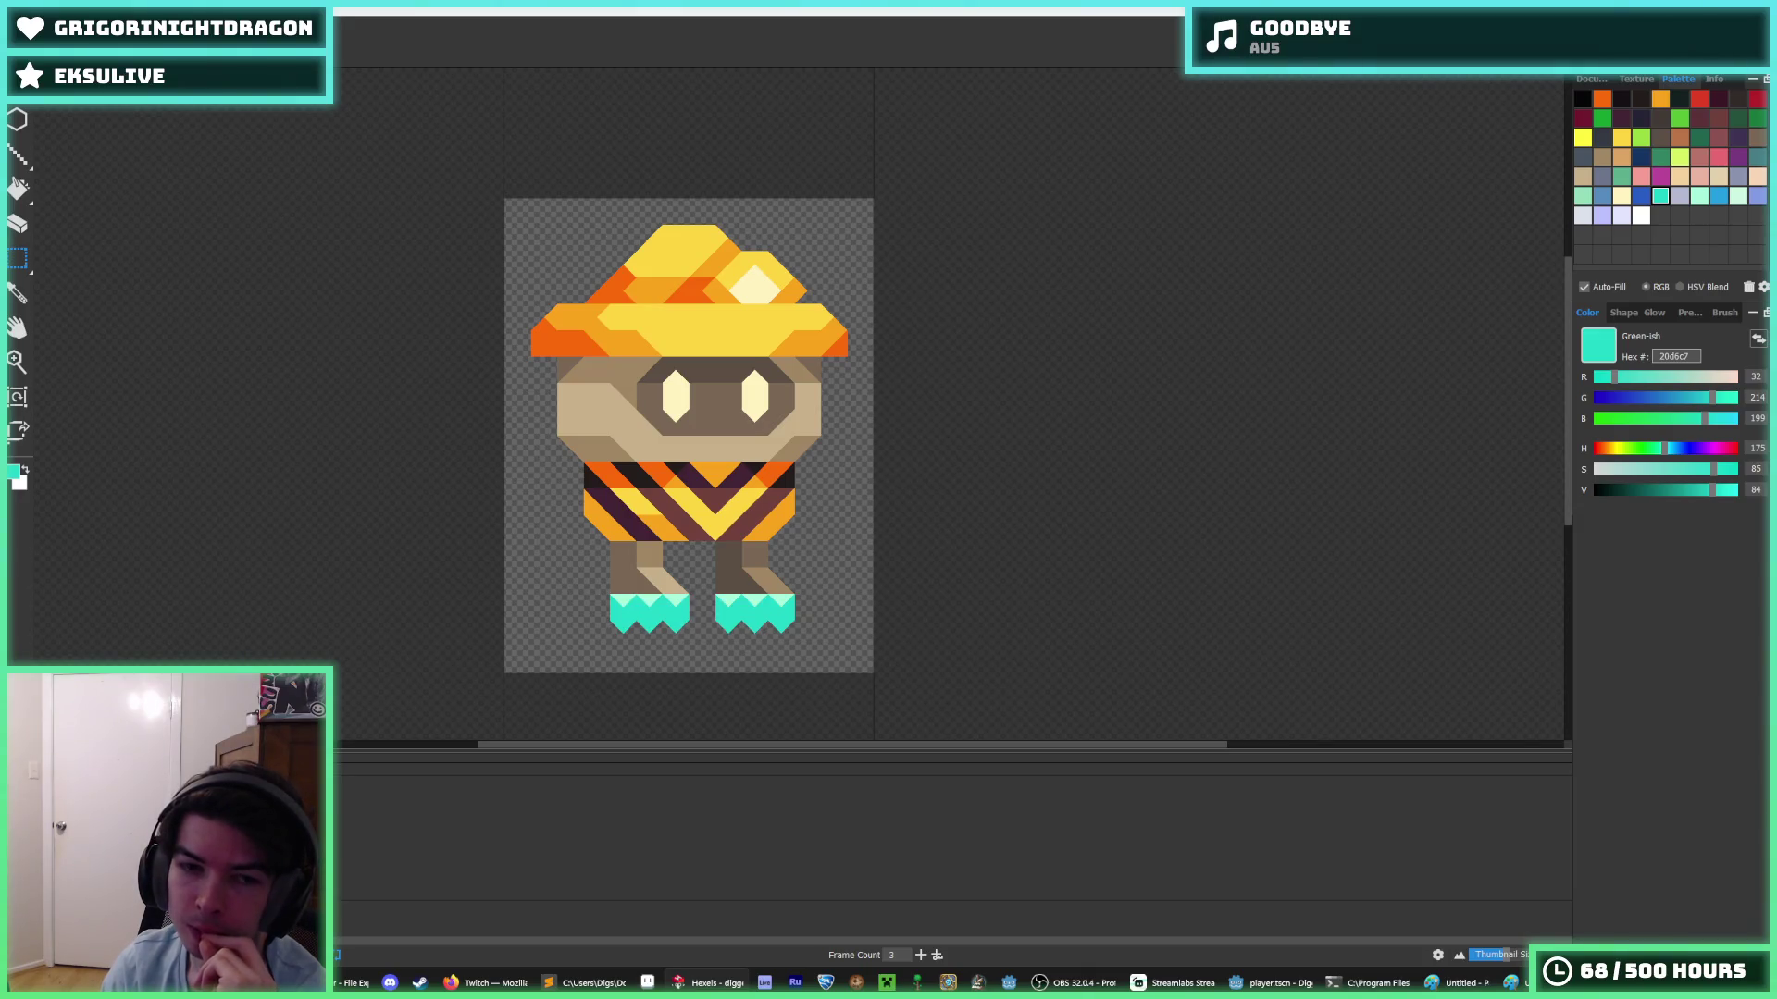
key("ctrl+y")
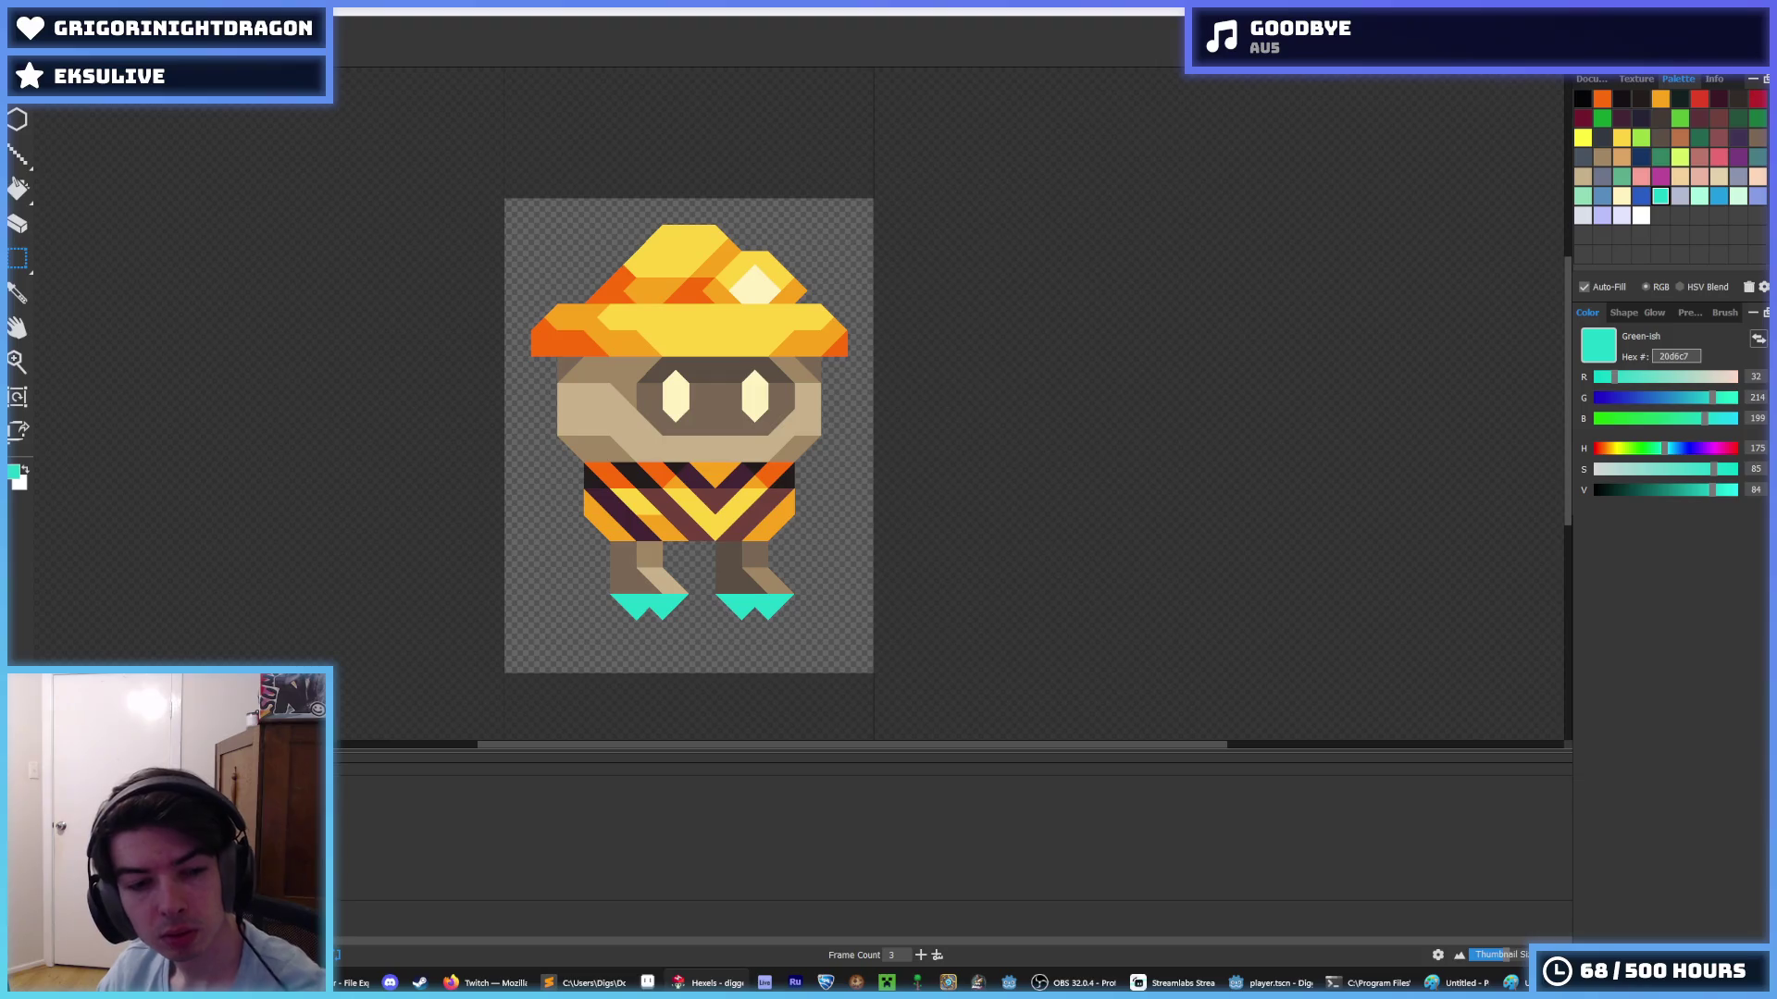
key("ctrl+z")
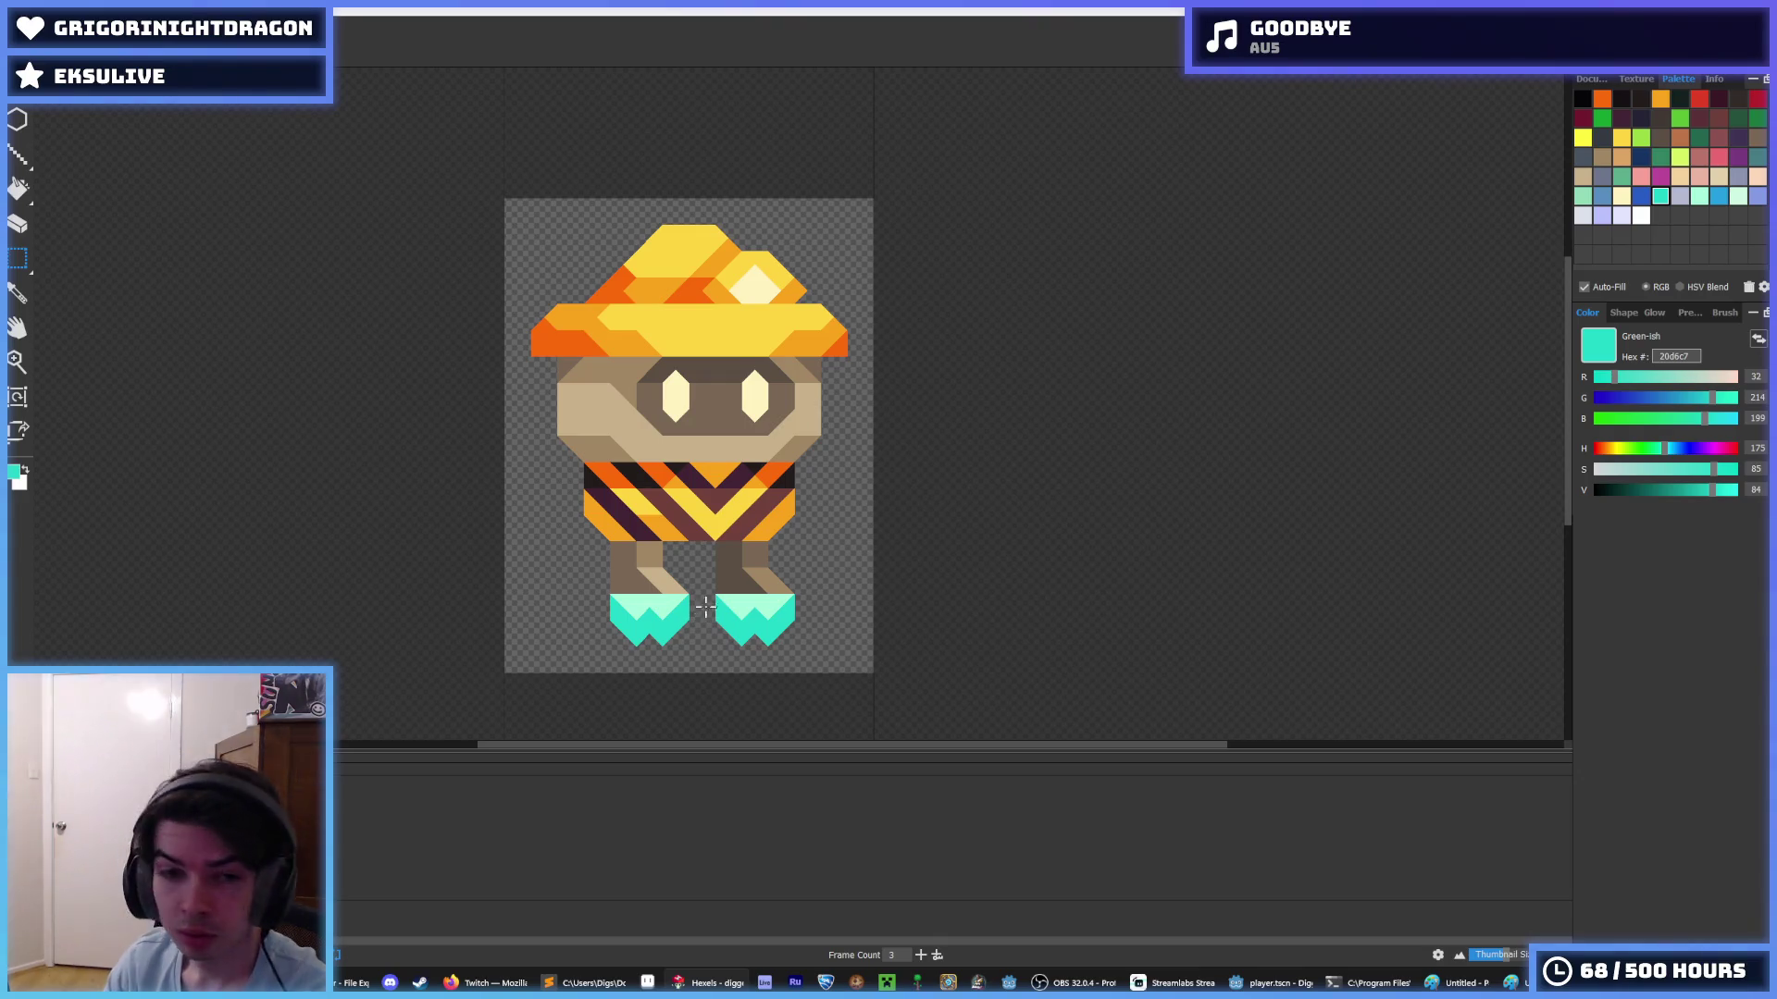
- Restore the taller, lighter boots and insert a new key cel in the timeline
key("ctrl+y")
key("ctrl+z")
key("ctrl+z")
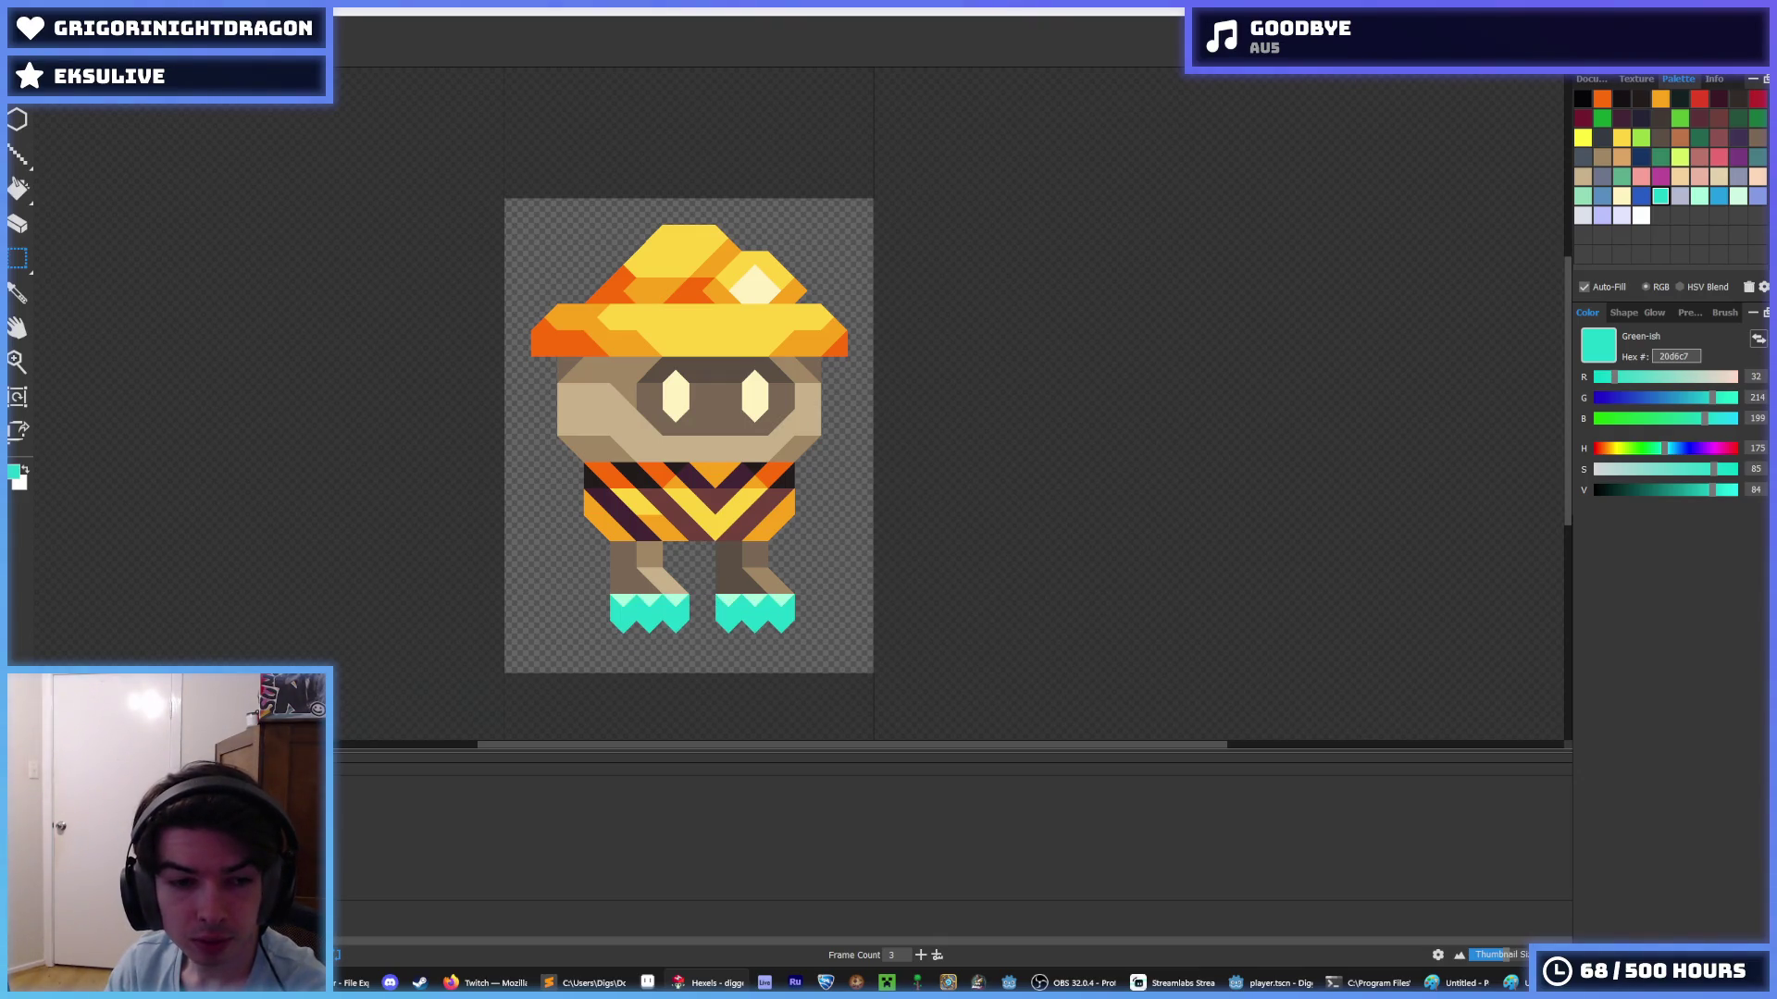
right_click(279, 818)
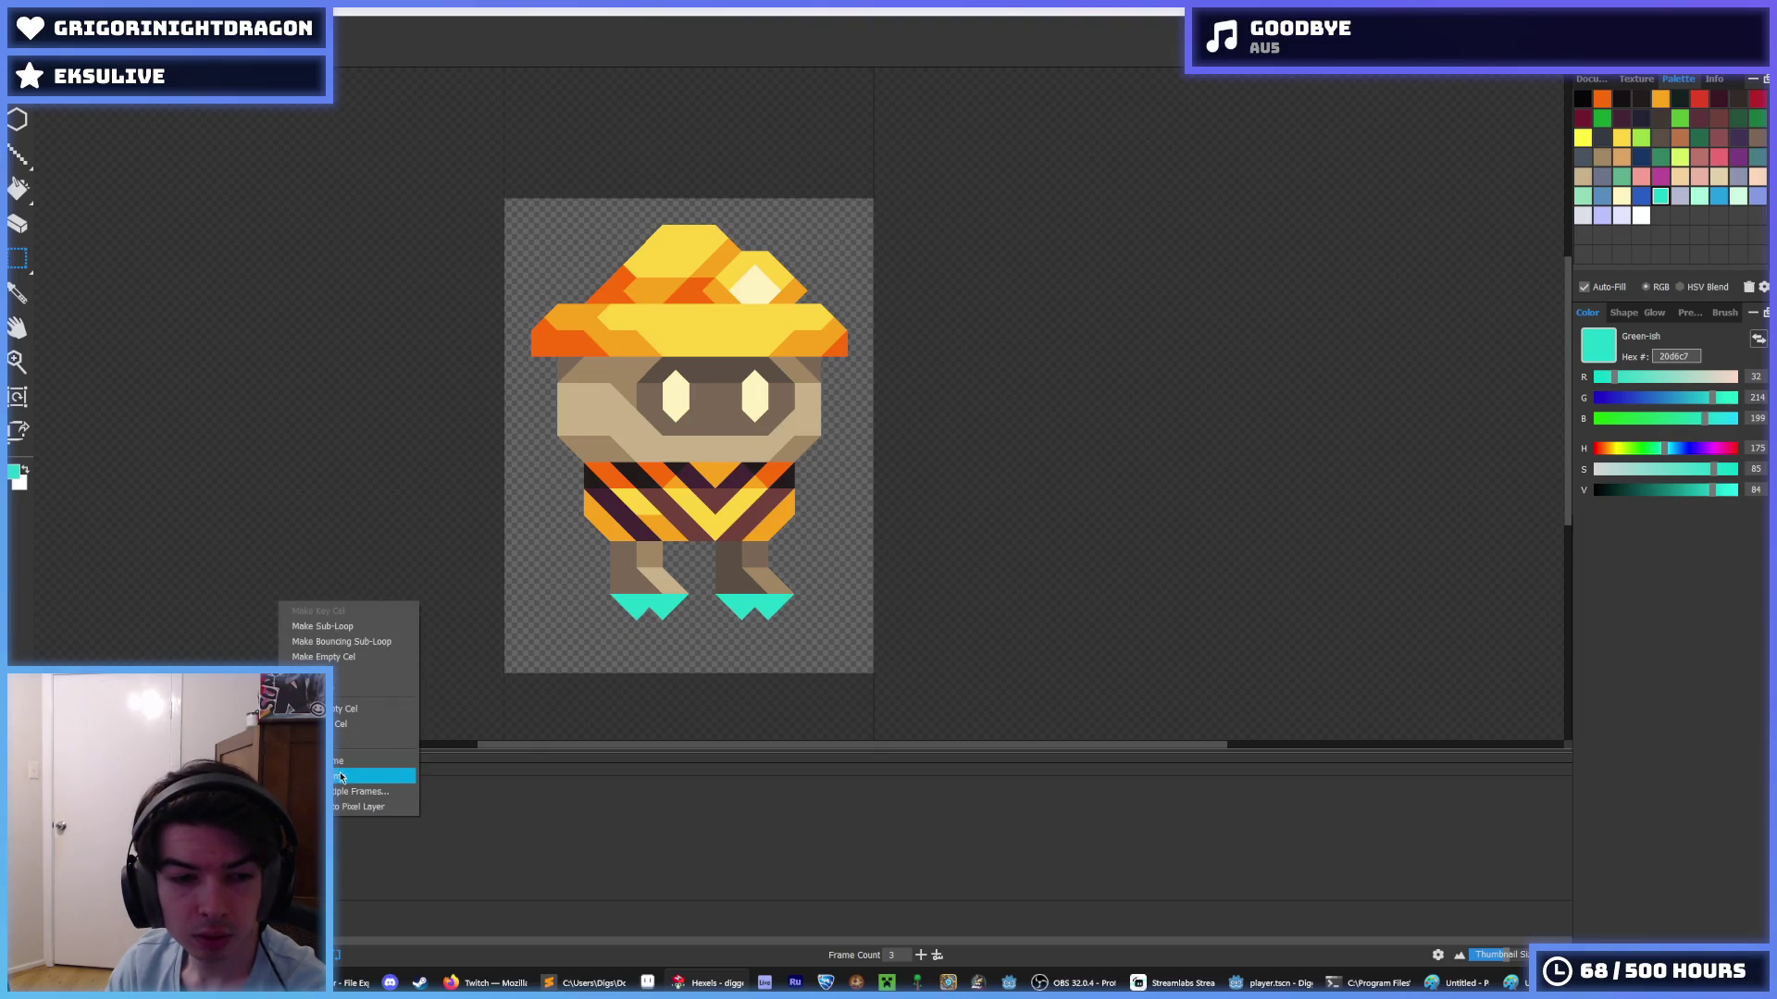
left_click(338, 724)
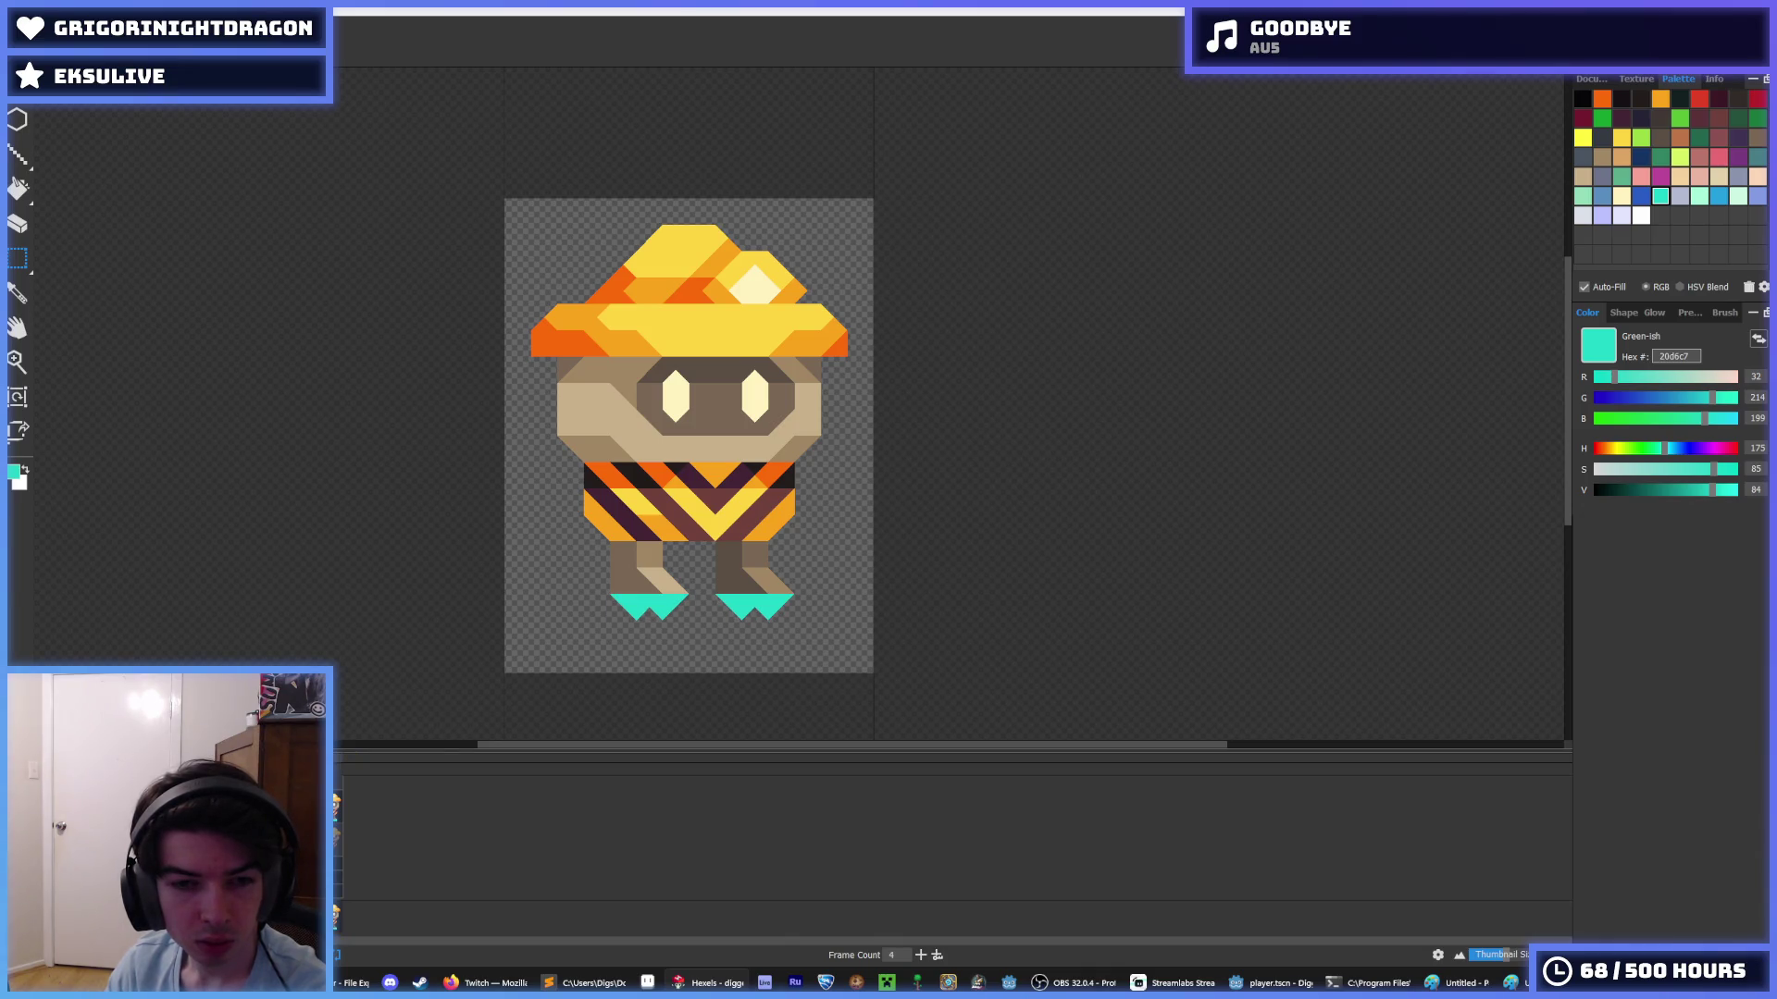
right_click(305, 812)
key("Escape")
right_click(335, 814)
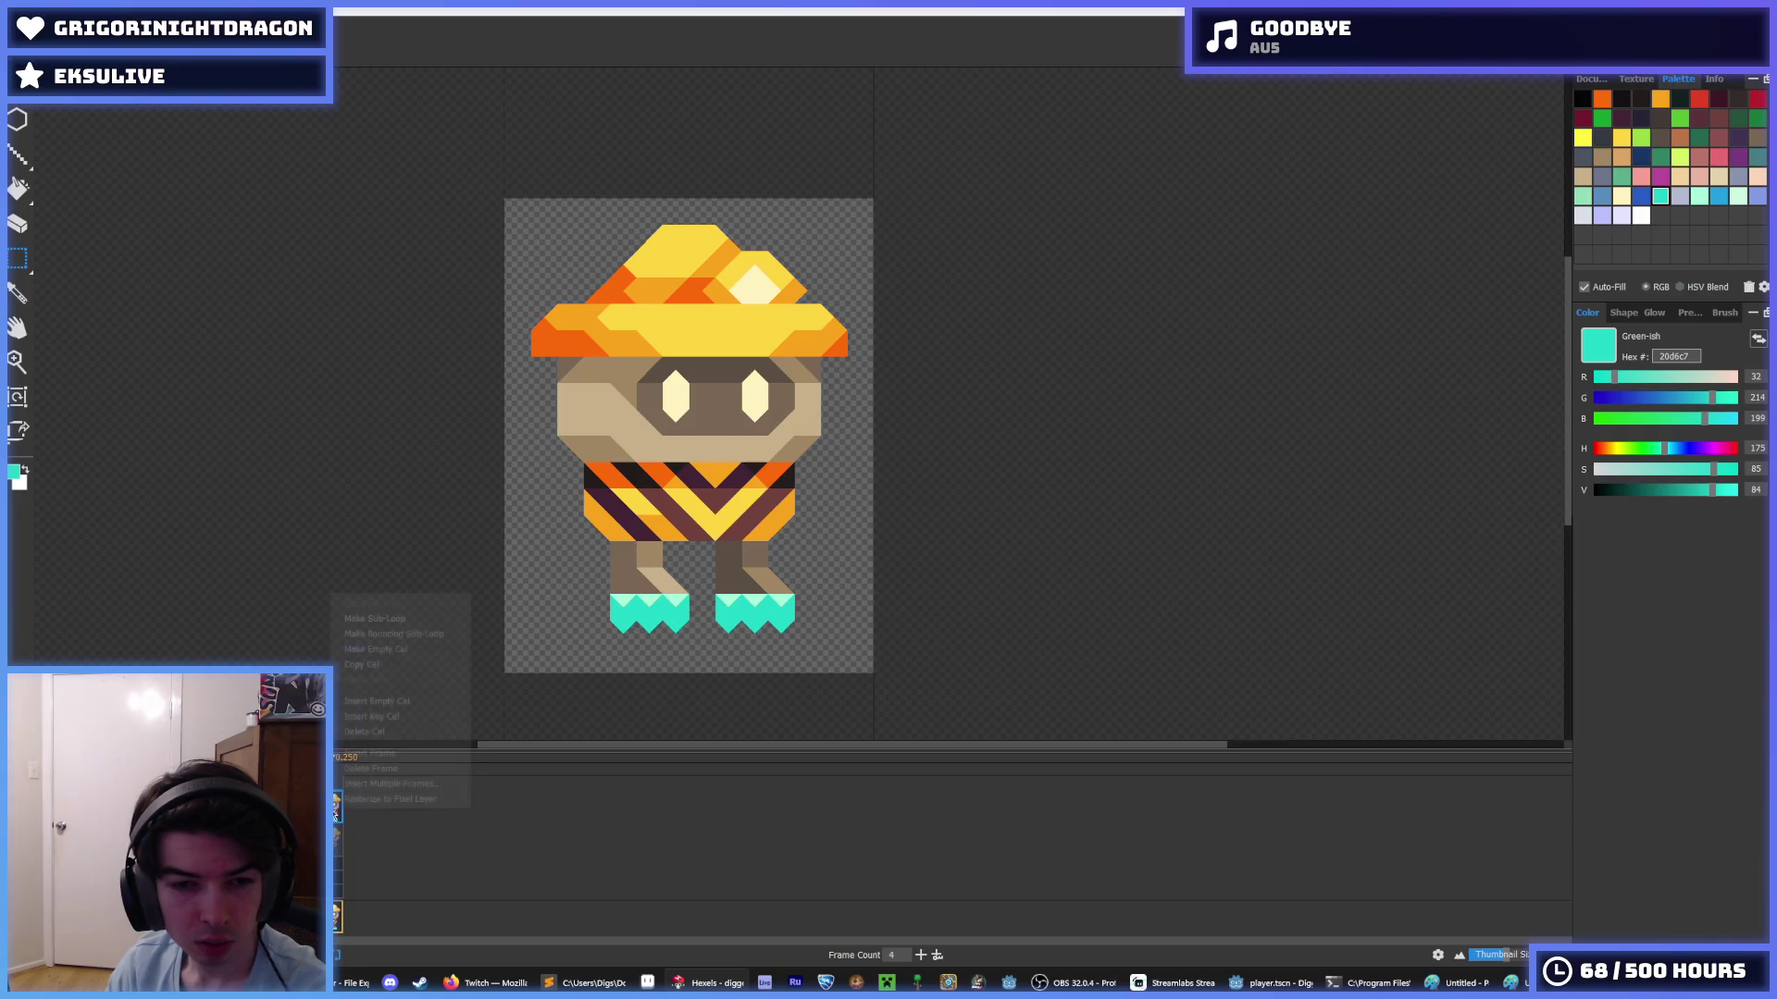
left_click(398, 717)
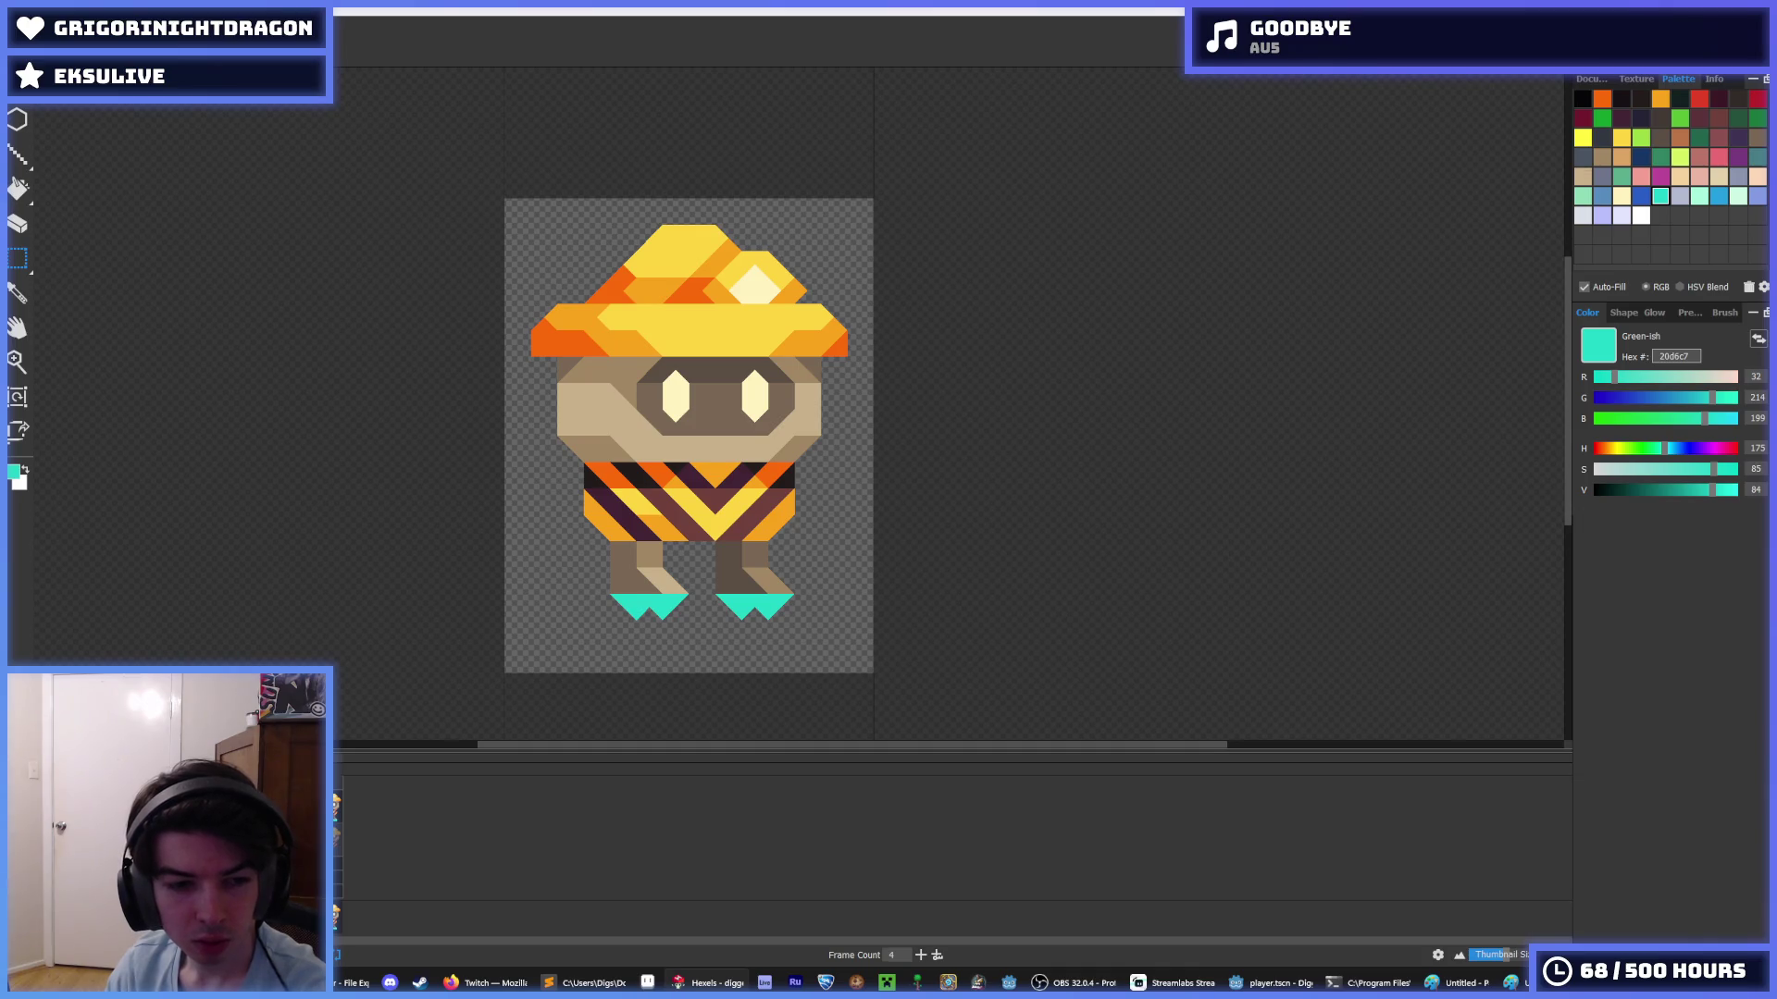
- Undo the extra frame and boot edit, then insert a key cel so Frame Count reads 4
key("ctrl+z")
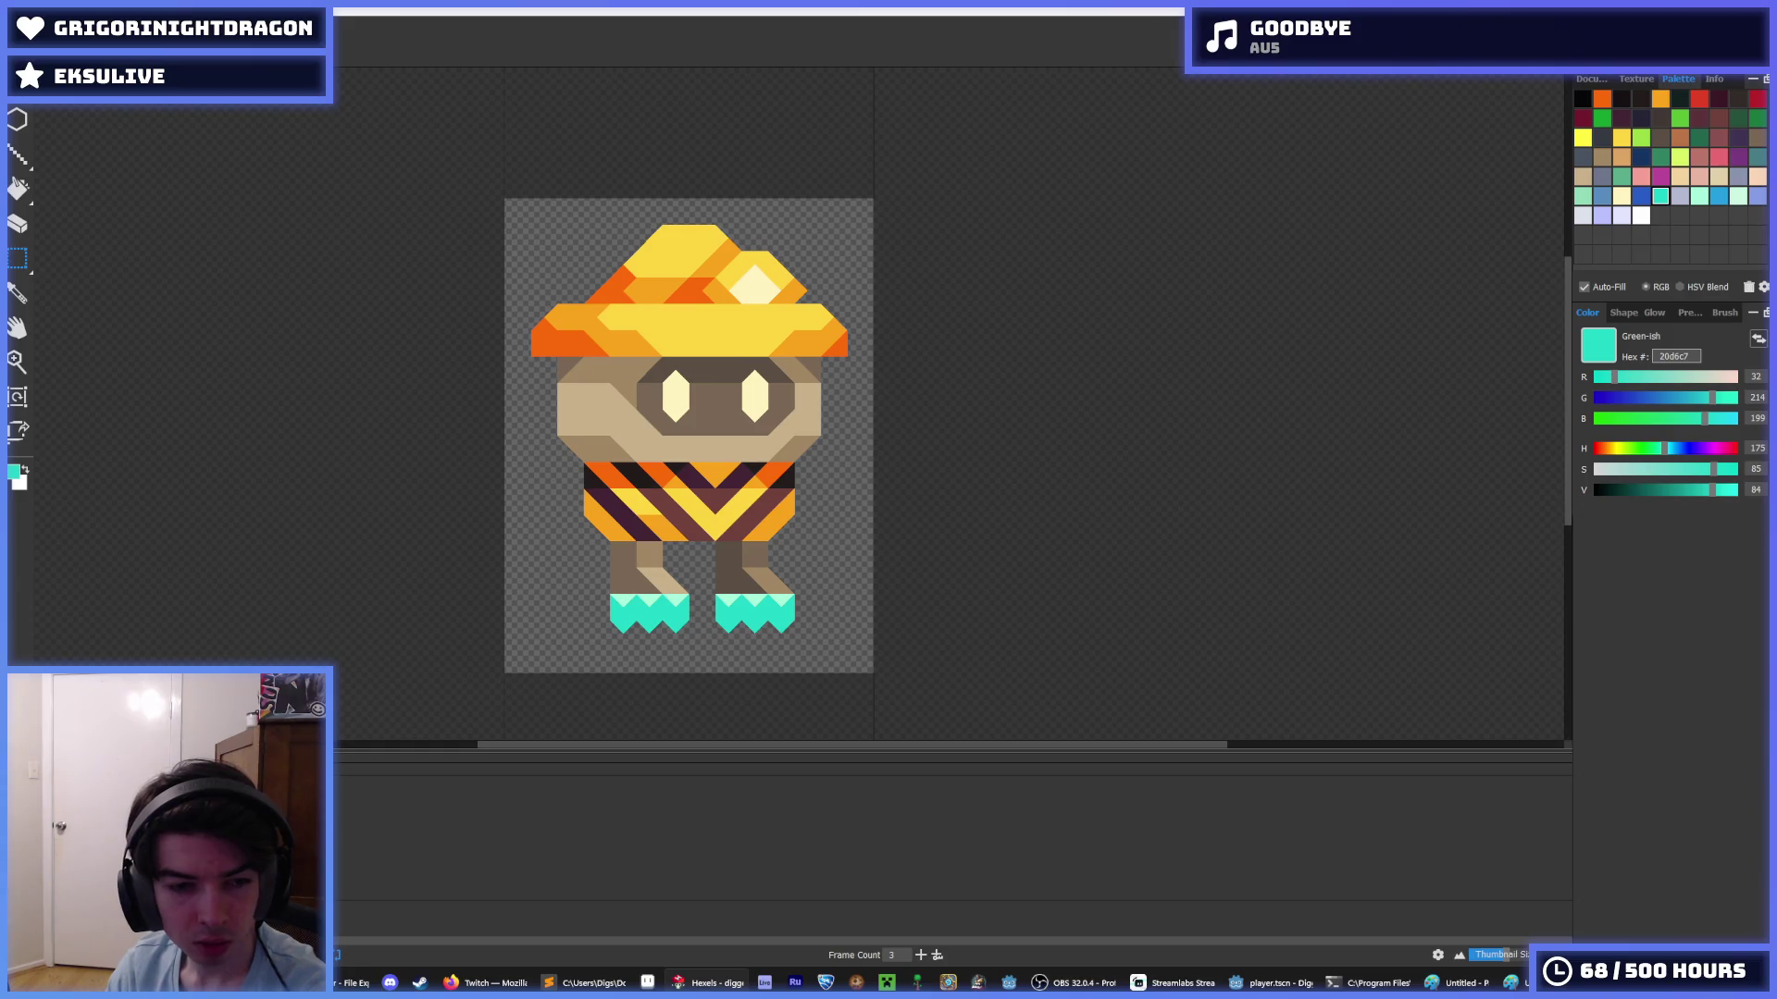
key("ctrl+z")
scroll(519, 556, "down", 5)
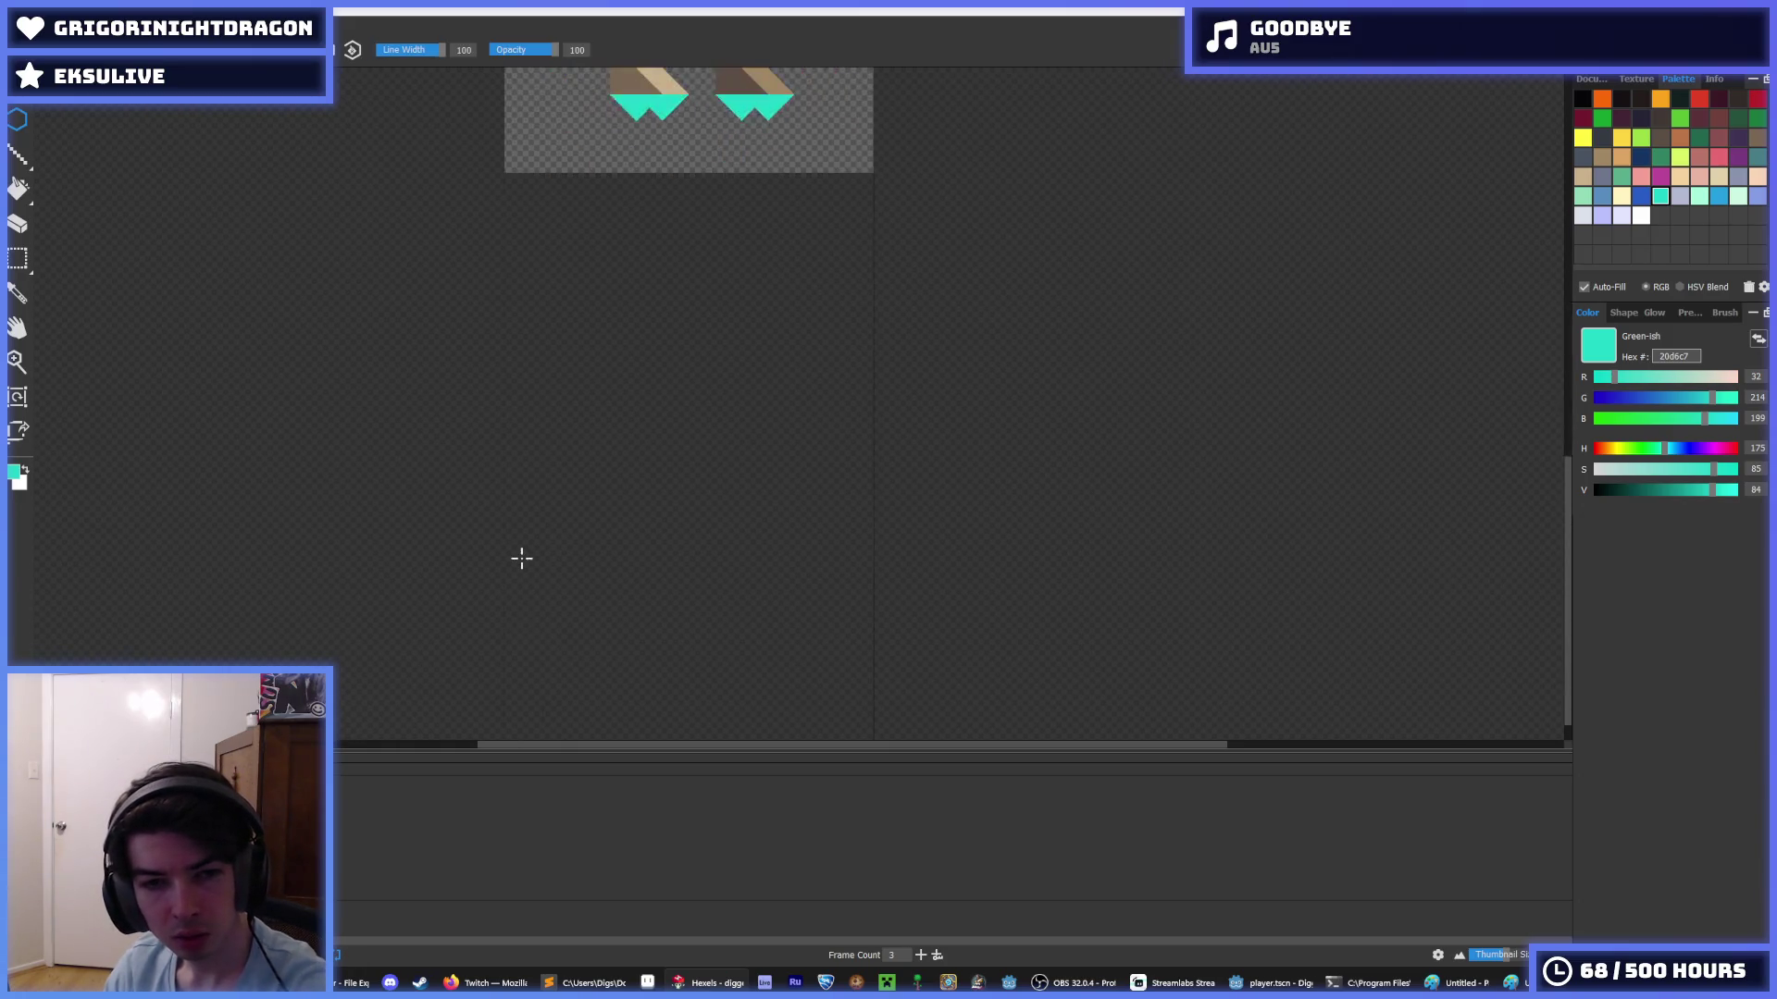
scroll(520, 551, "up", 4)
scroll(515, 483, "down", 4)
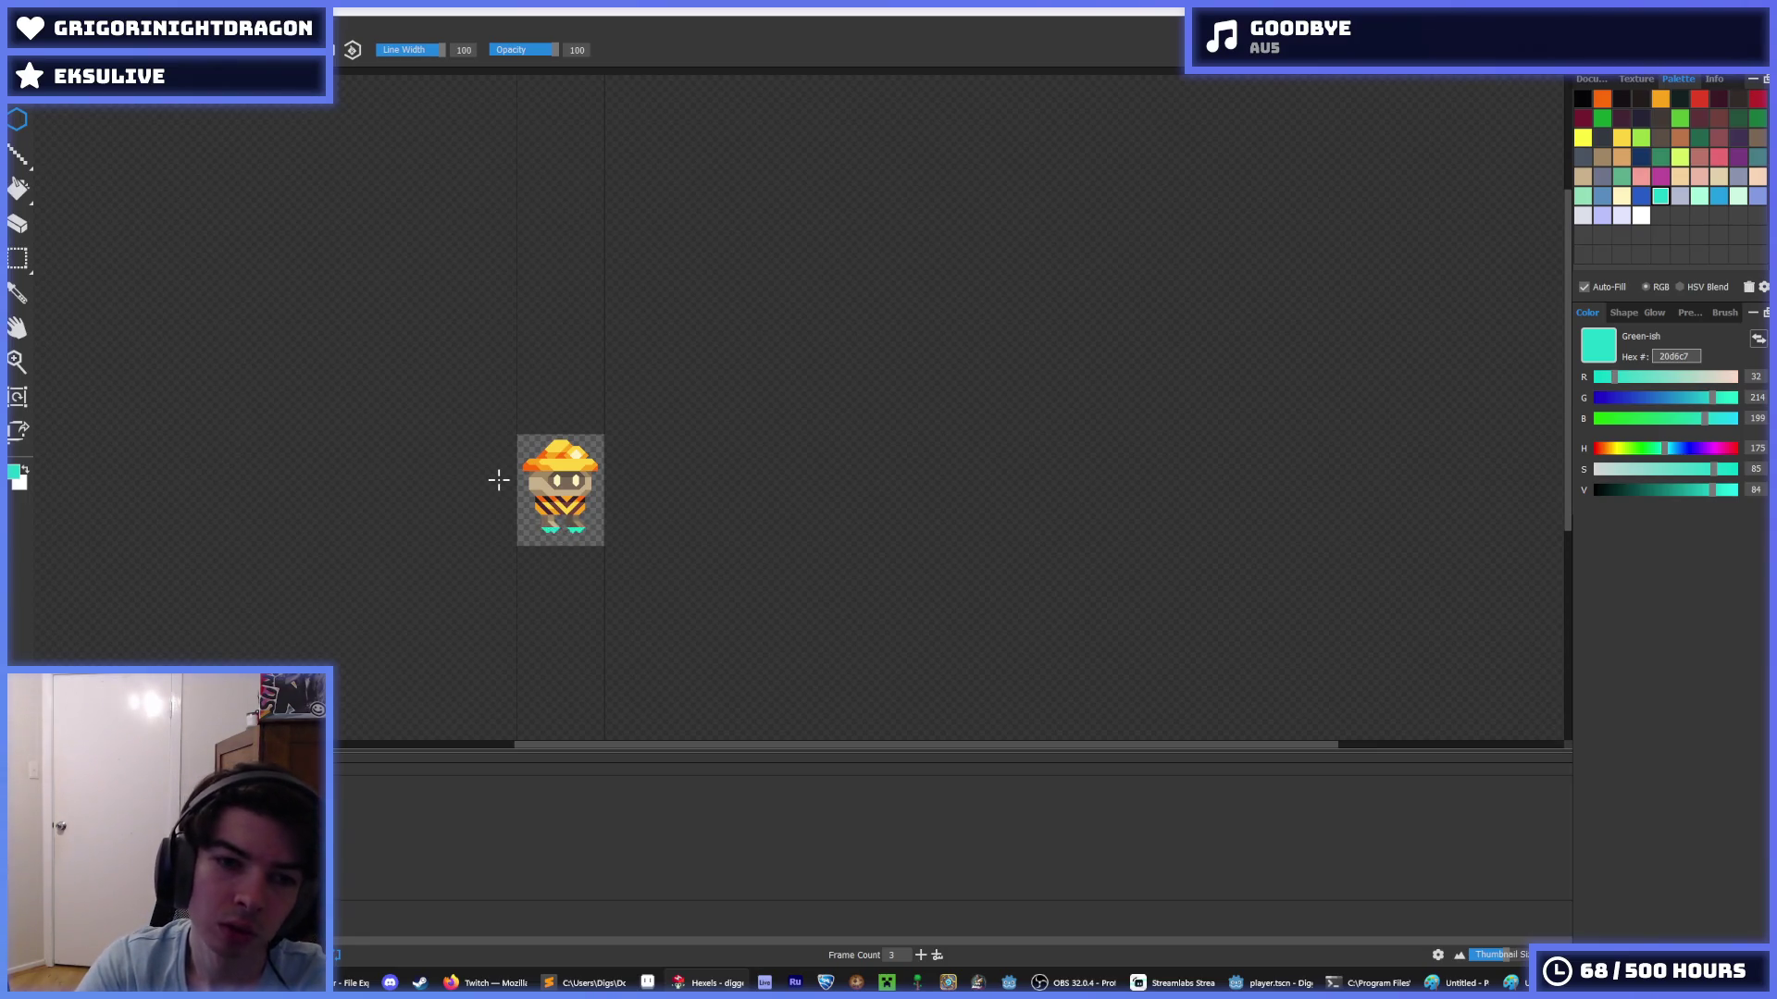
scroll(498, 479, "up", 3)
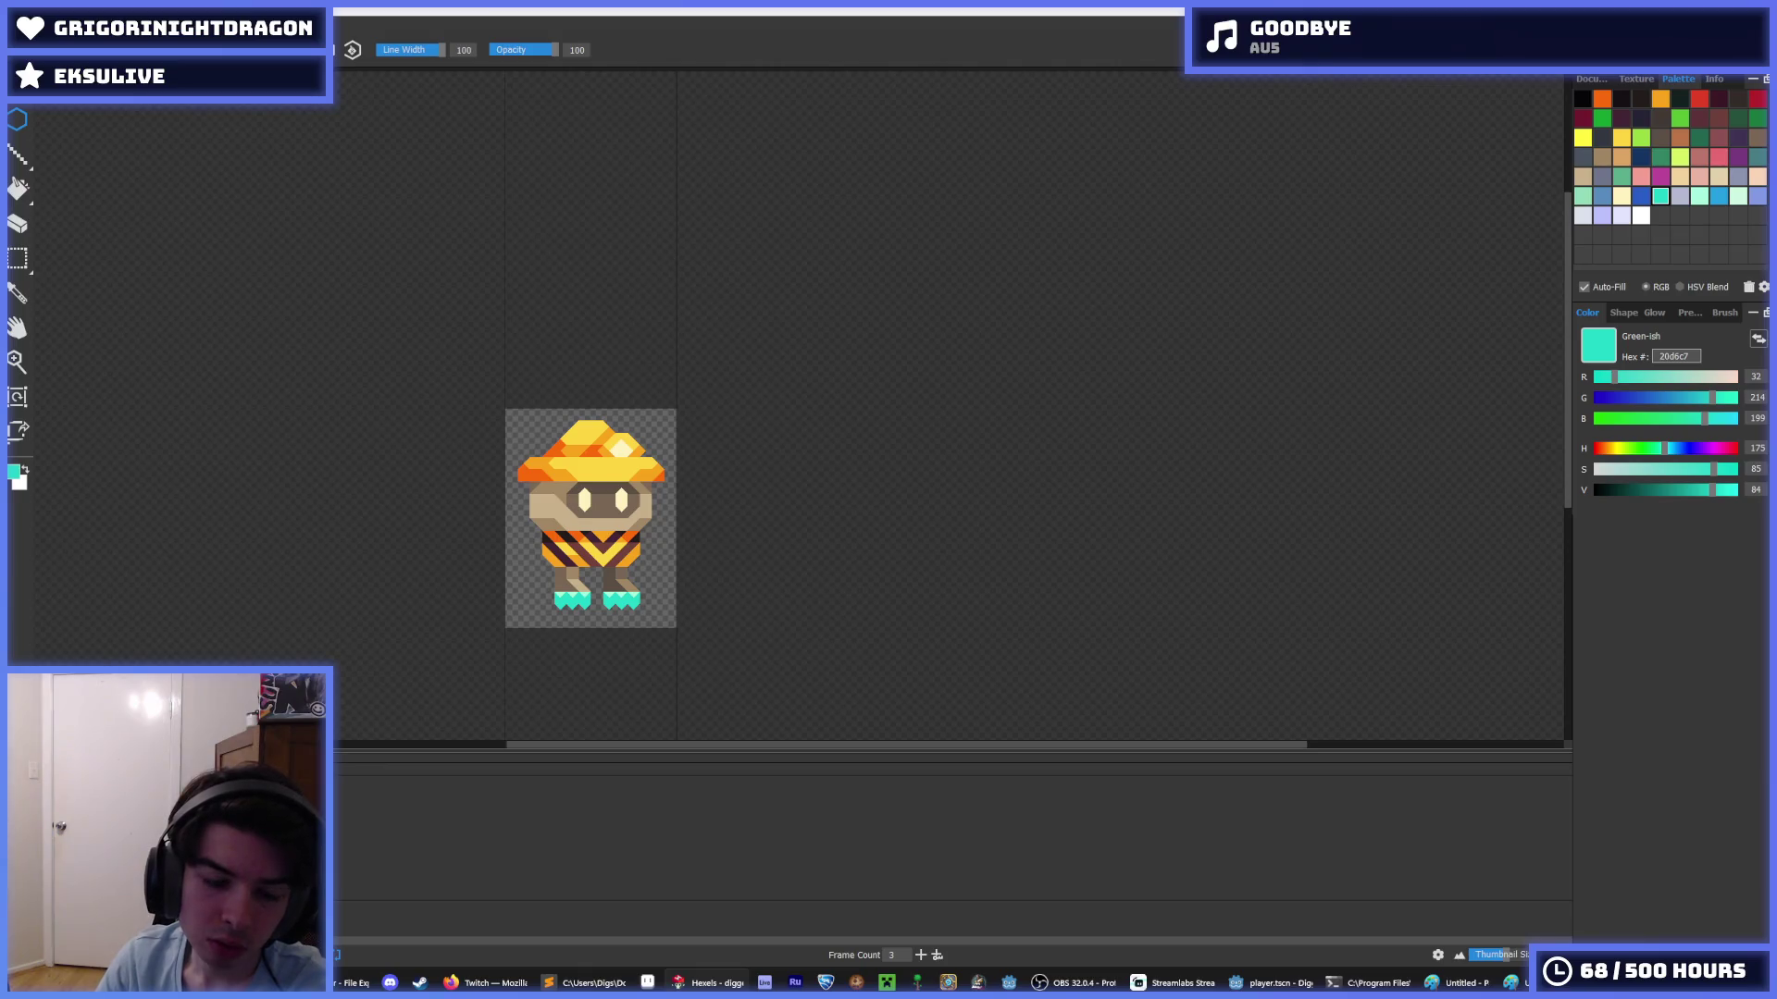
right_click(283, 801)
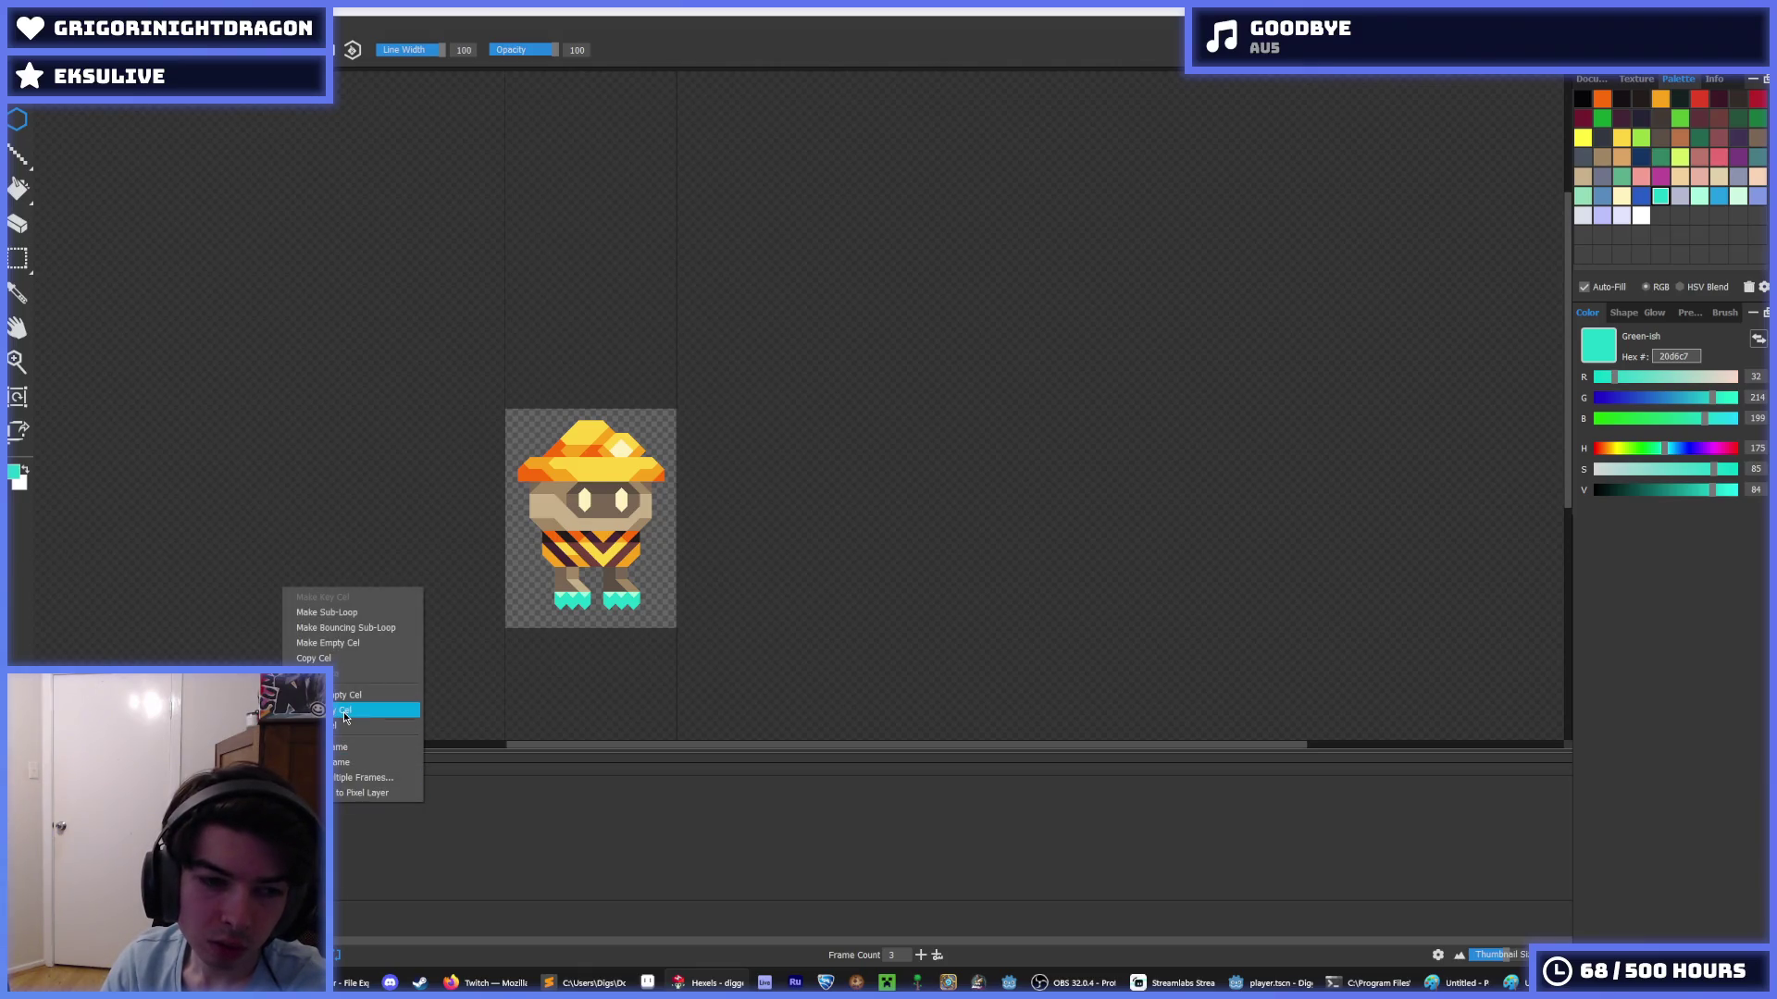
left_click(345, 710)
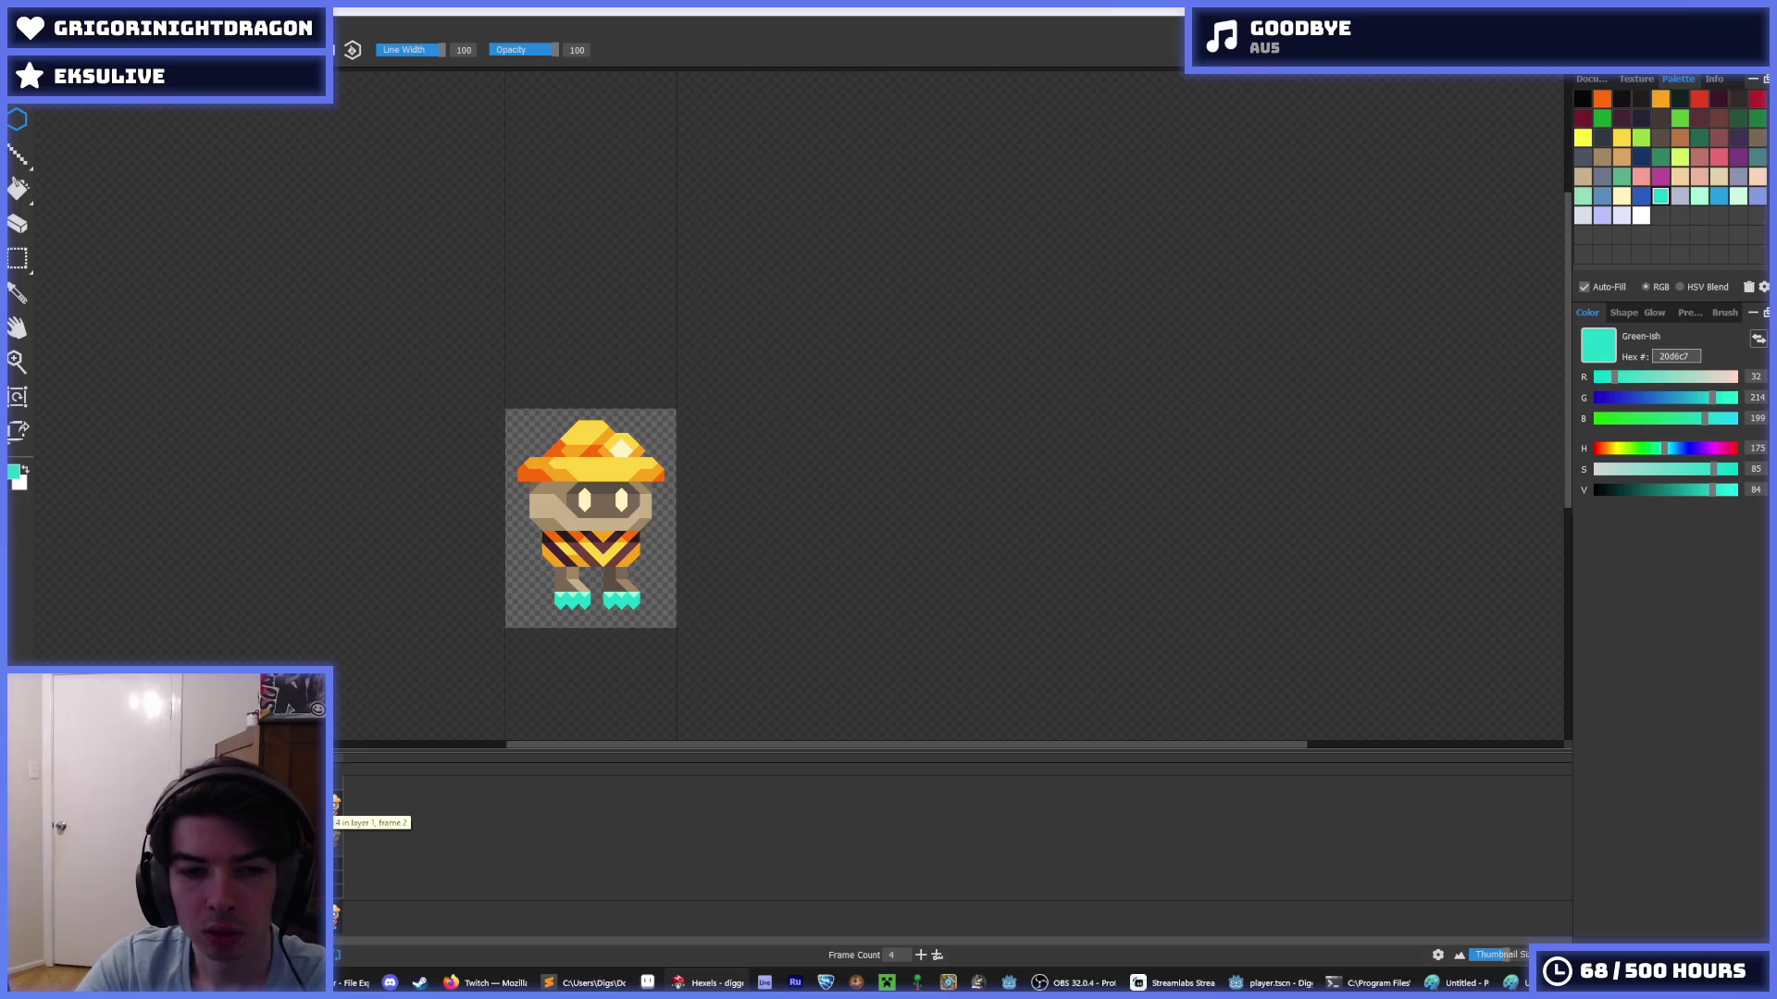
- Zoom in on the digger to inspect the new frame, ending with the brush active
key("i")
scroll(424, 670, "down", 5)
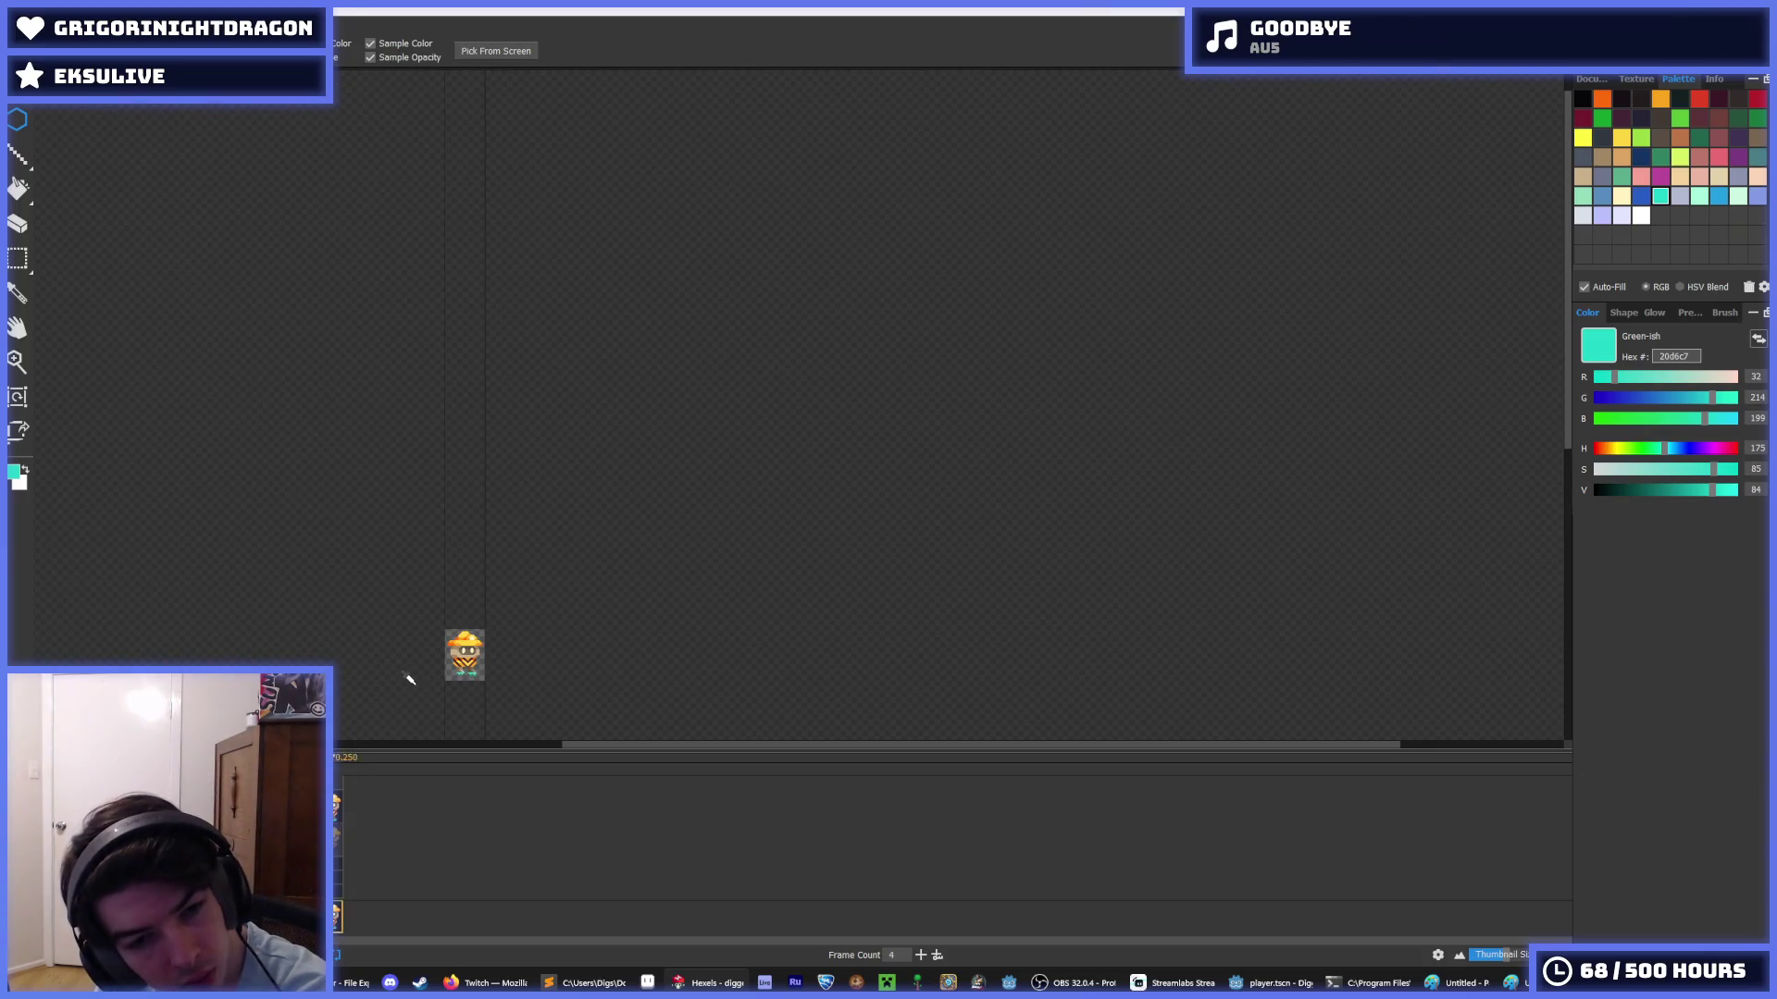
scroll(424, 670, "up", 3)
scroll(431, 626, "up", 1)
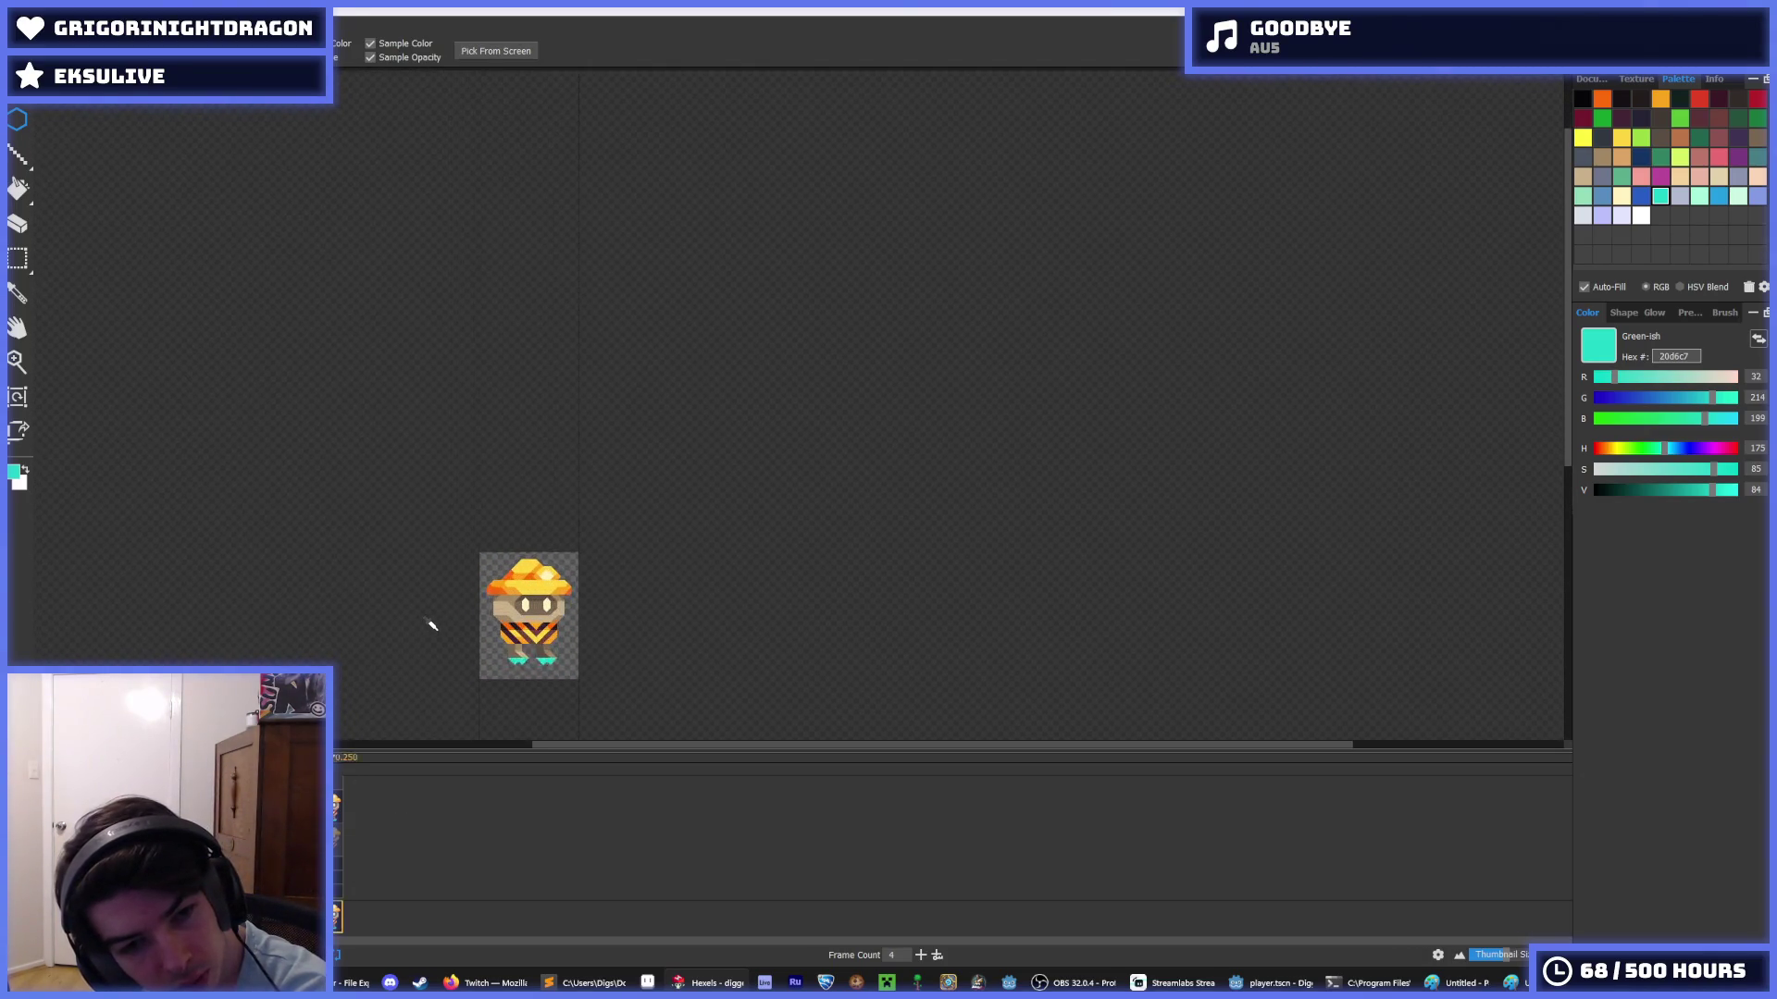
scroll(431, 626, "up", 1)
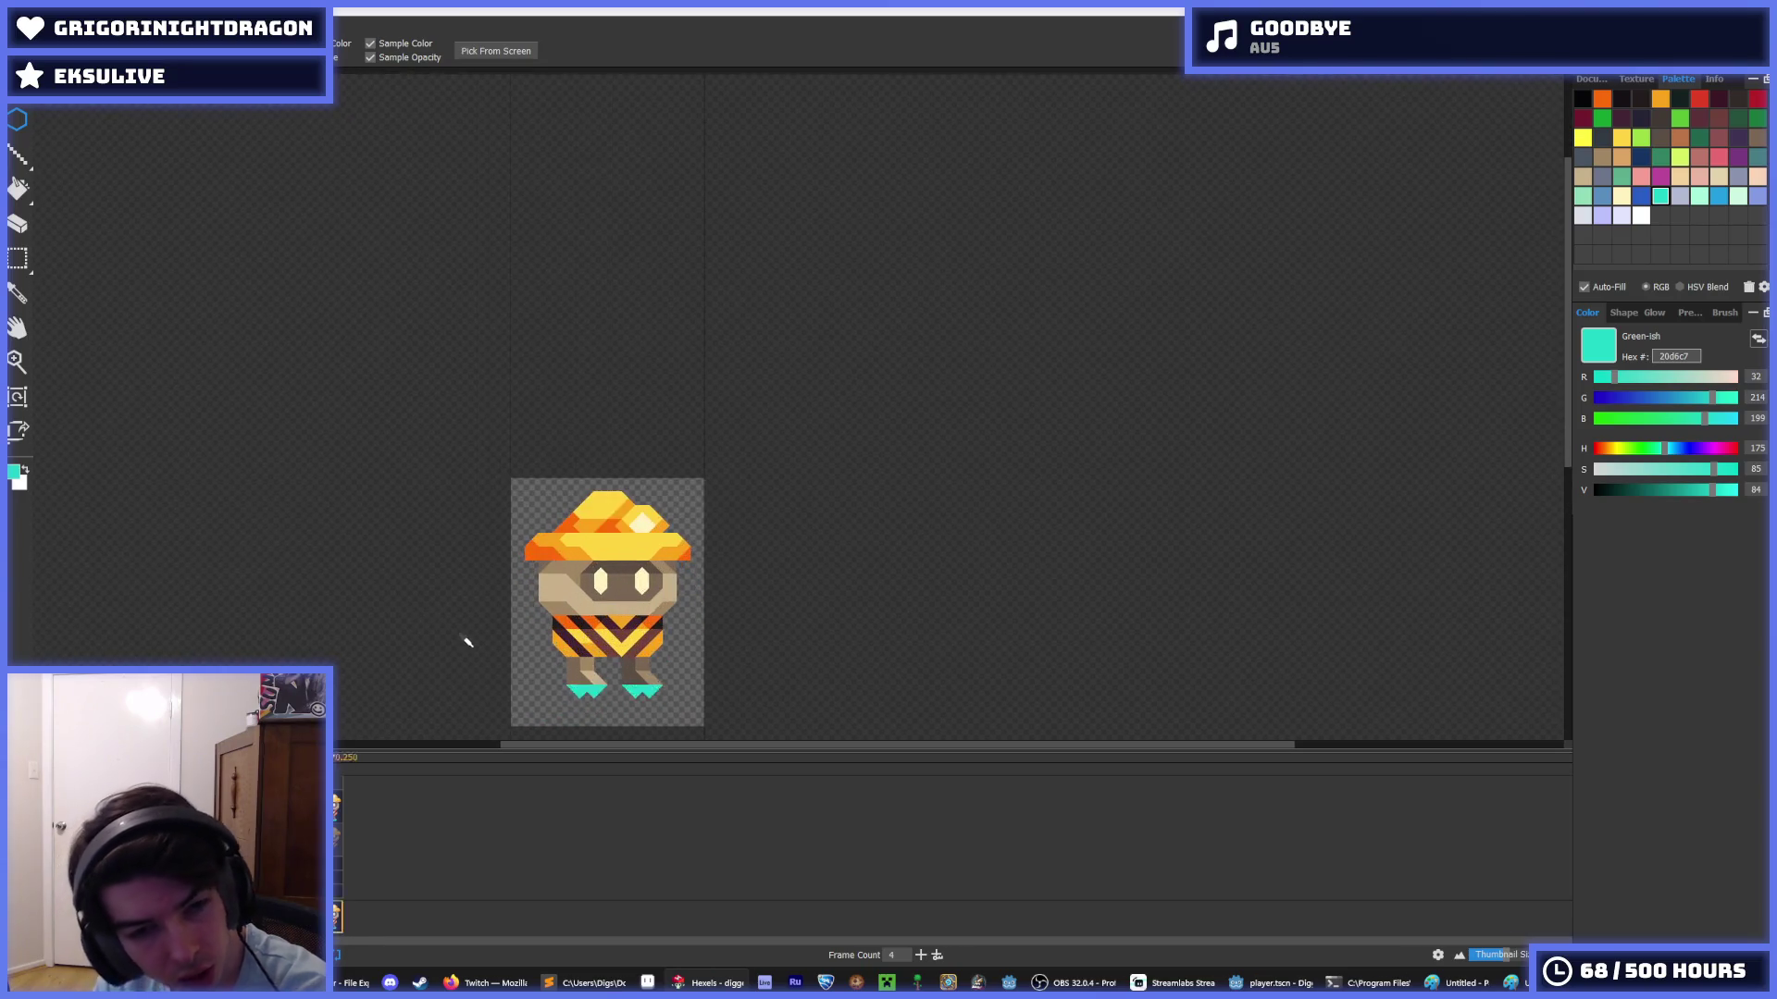
scroll(453, 633, "up", 1)
key("b")
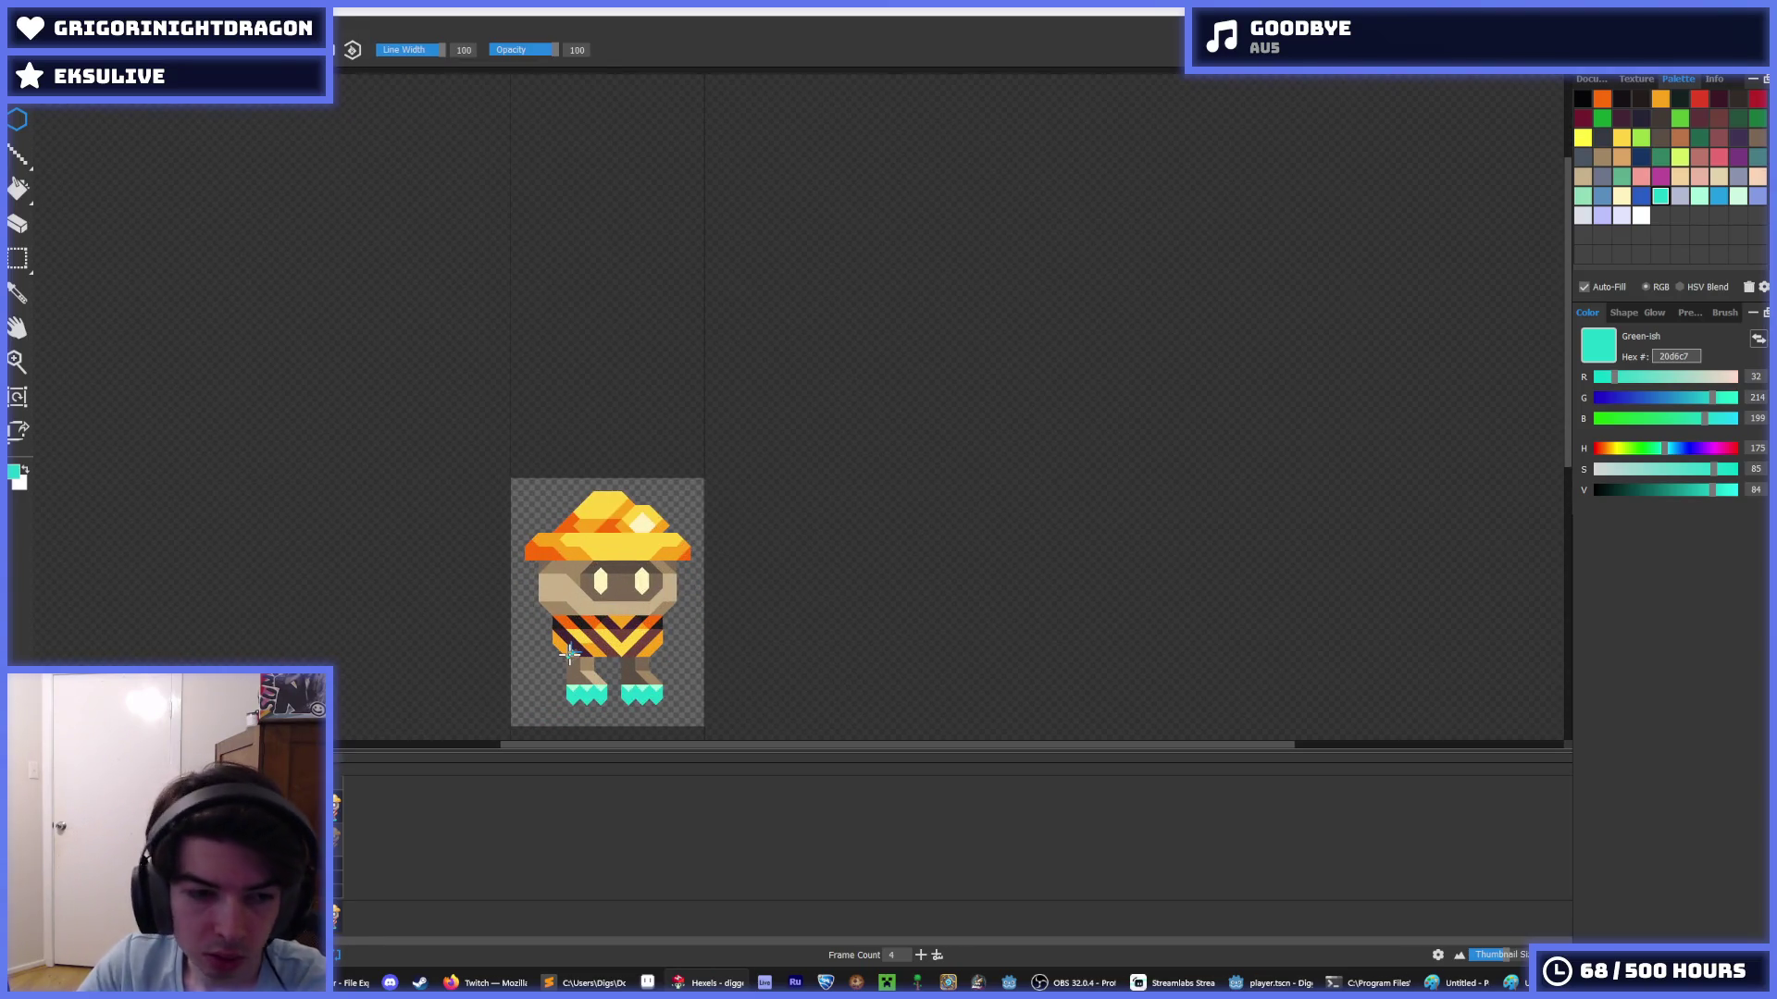
scroll(551, 668, "up", 2)
- Paint light-teal highlights on the boot tops in two adjacent animation frames
left_click(530, 682, "alt")
mouse_move(530, 682)
left_mouse_down()
mouse_move(579, 689)
mouse_move(546, 731)
left_mouse_up()
key("ctrl+z")
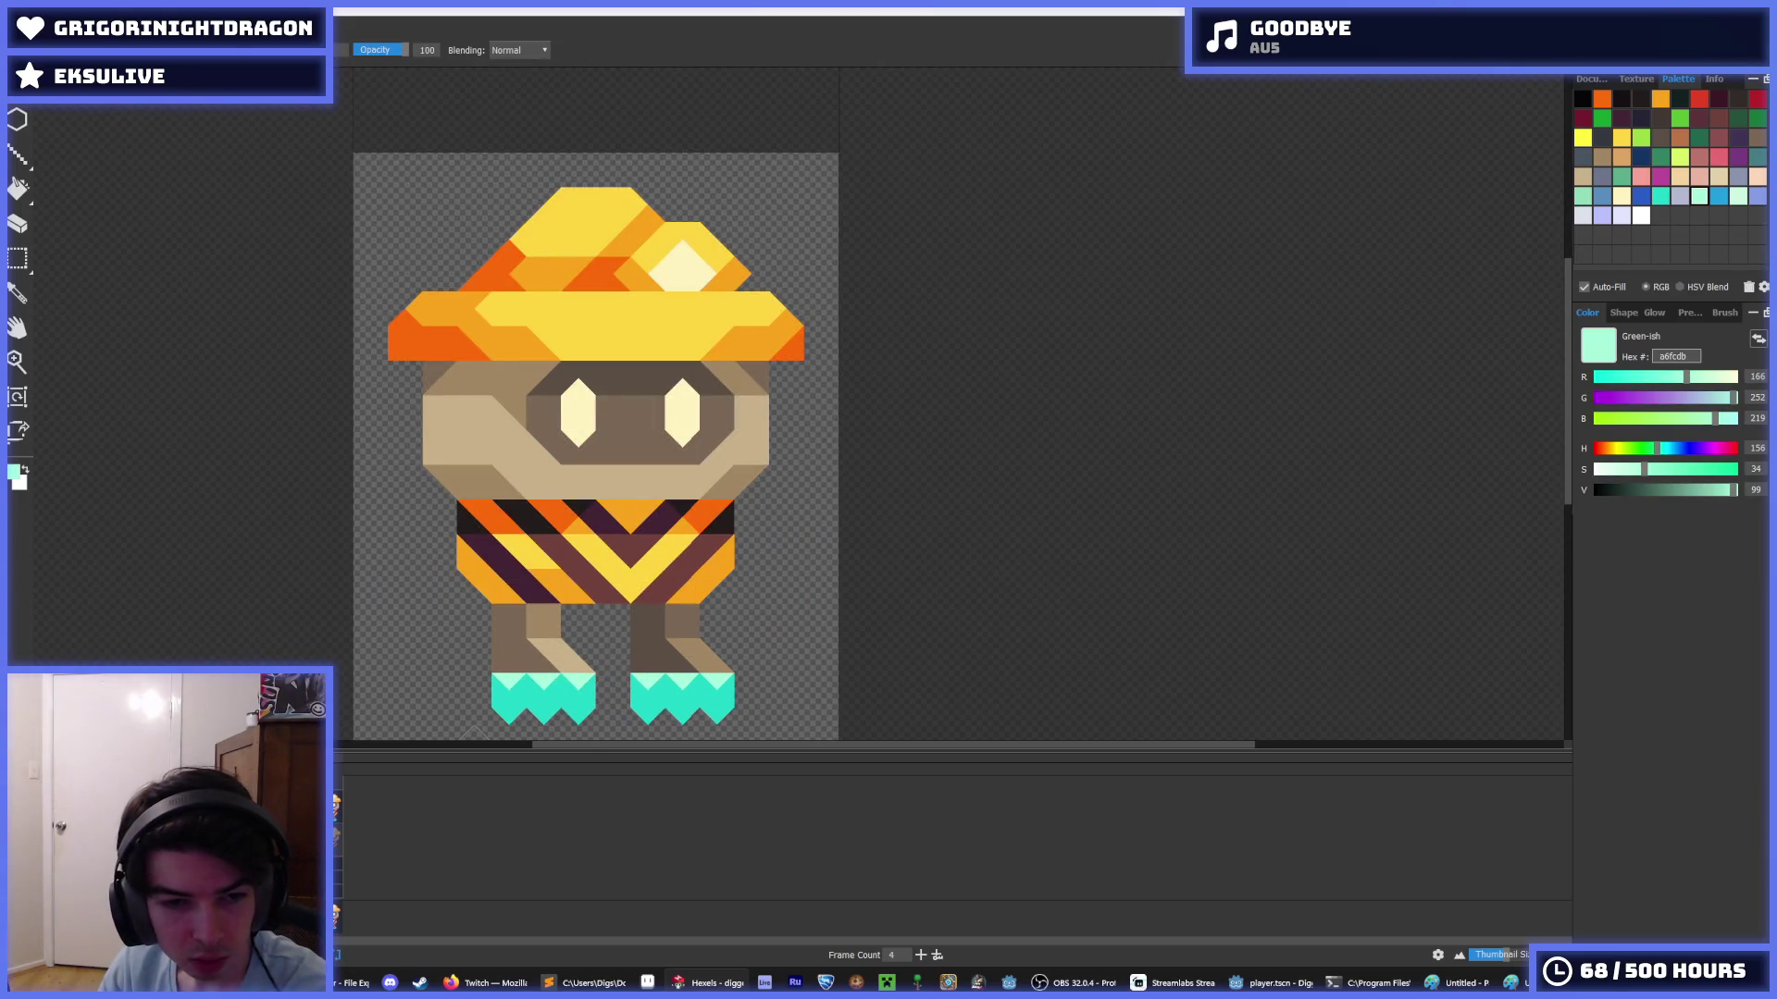
left_click_drag(503, 670, 525, 680)
key("period")
left_click_drag(668, 680, 696, 678)
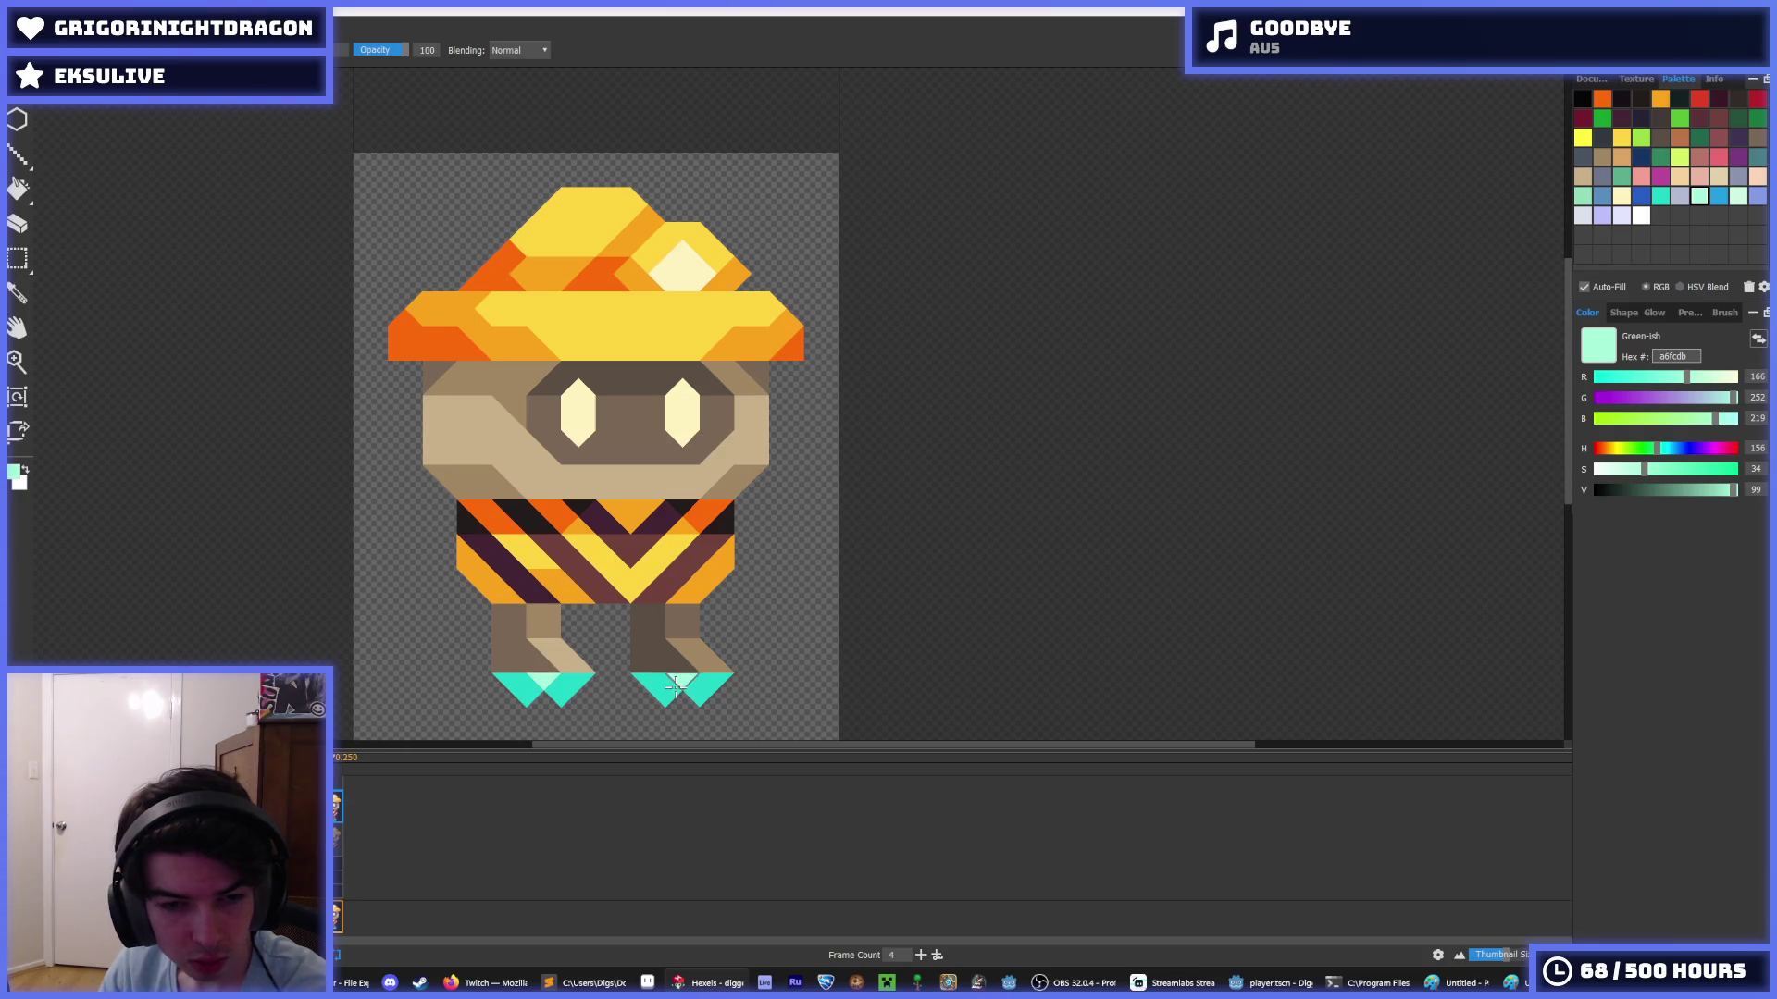
key("comma")
- Raise the sprite higher in the view and sample a colour from it
scroll(640, 735, "down", 5)
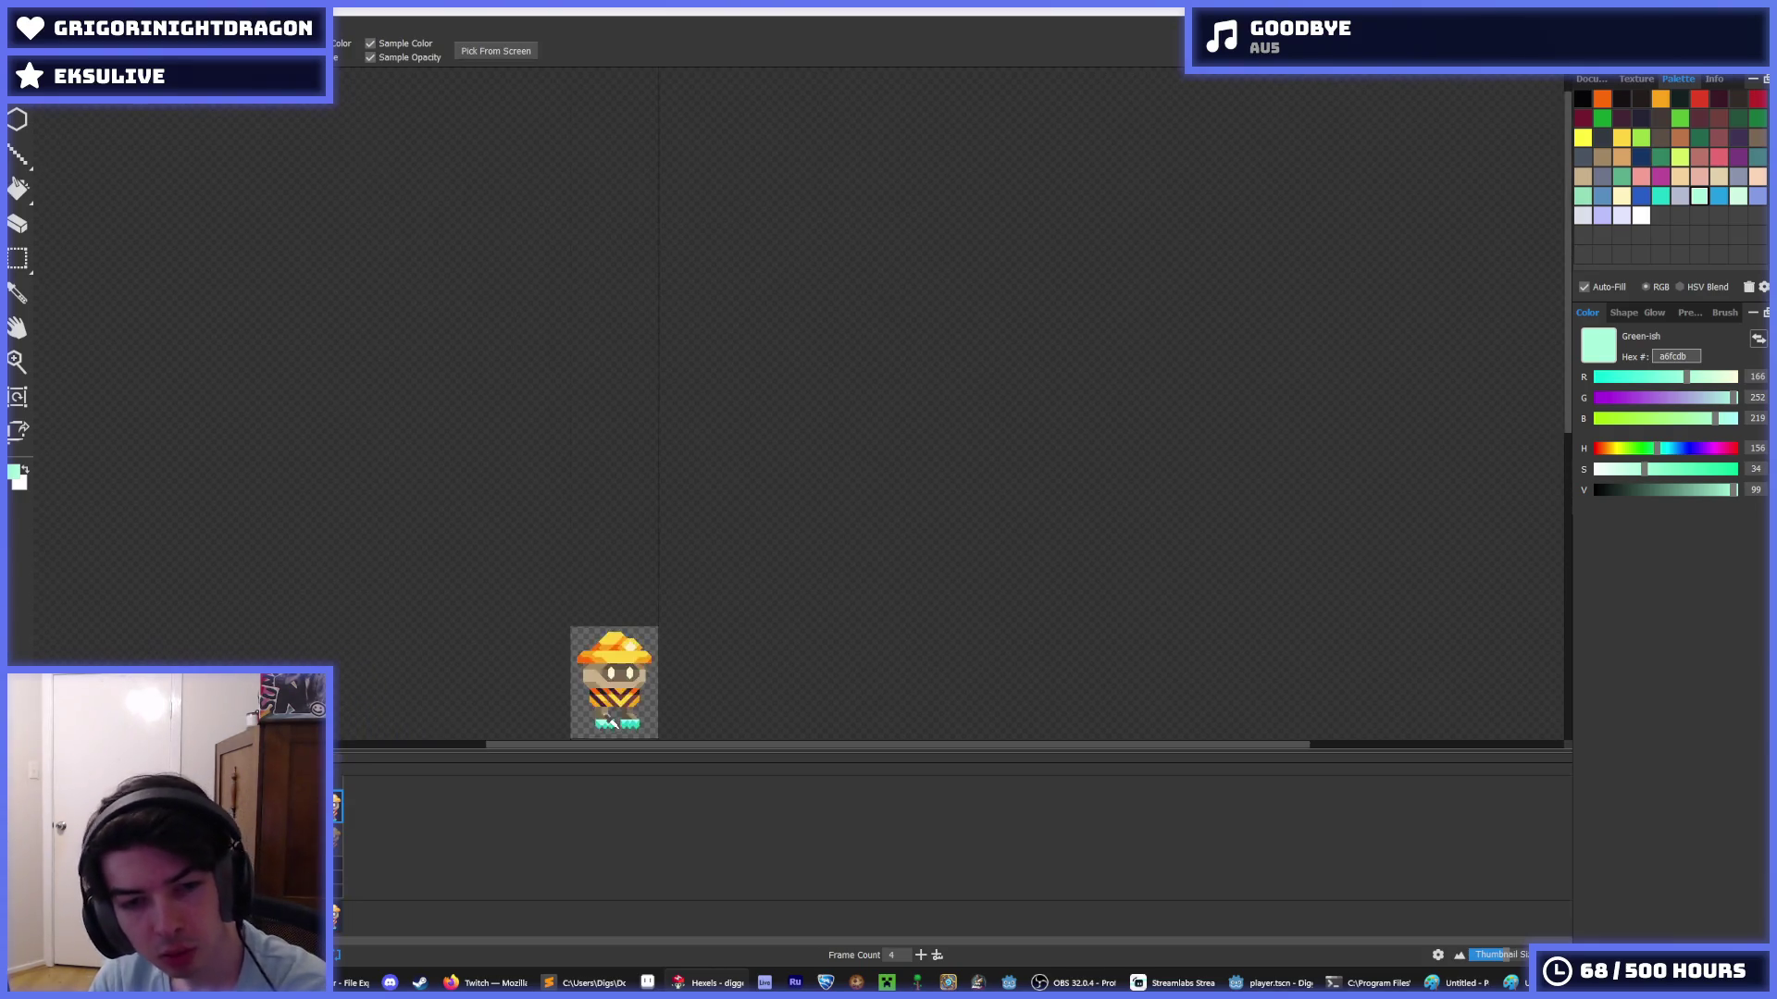
left_click_drag(657, 651, 660, 604)
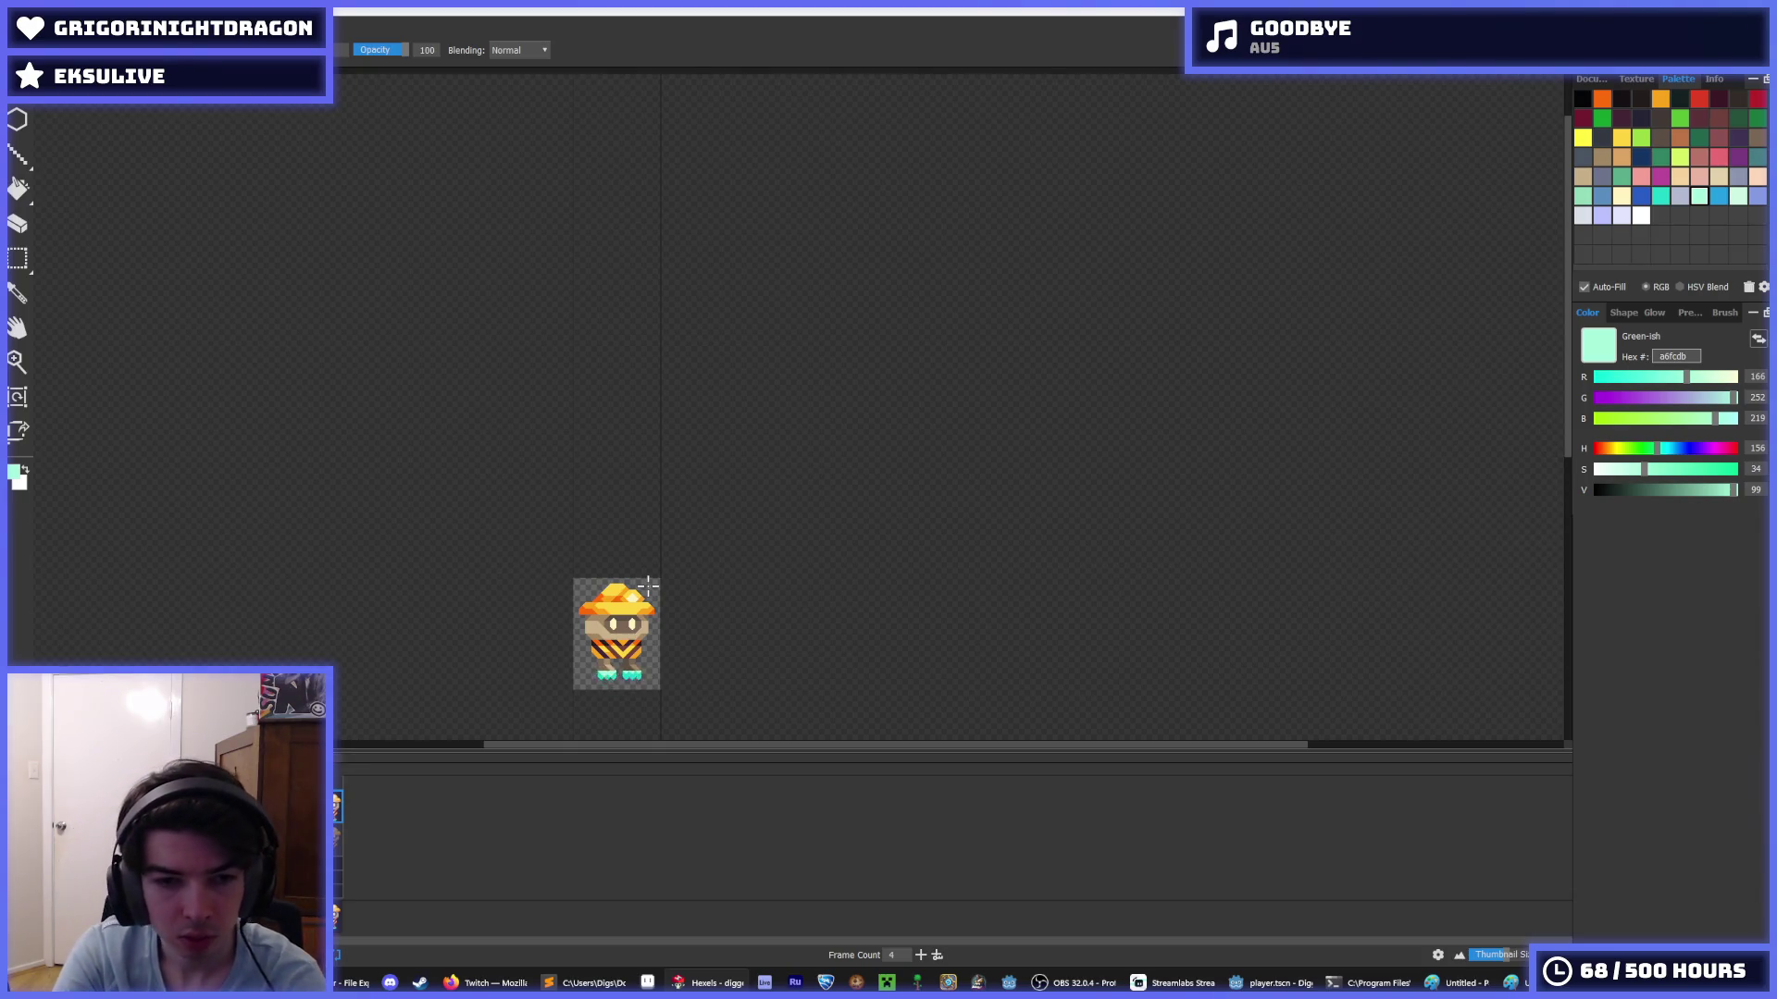
key("i")
scroll(650, 690, "up", 3)
scroll(555, 608, "up", 2)
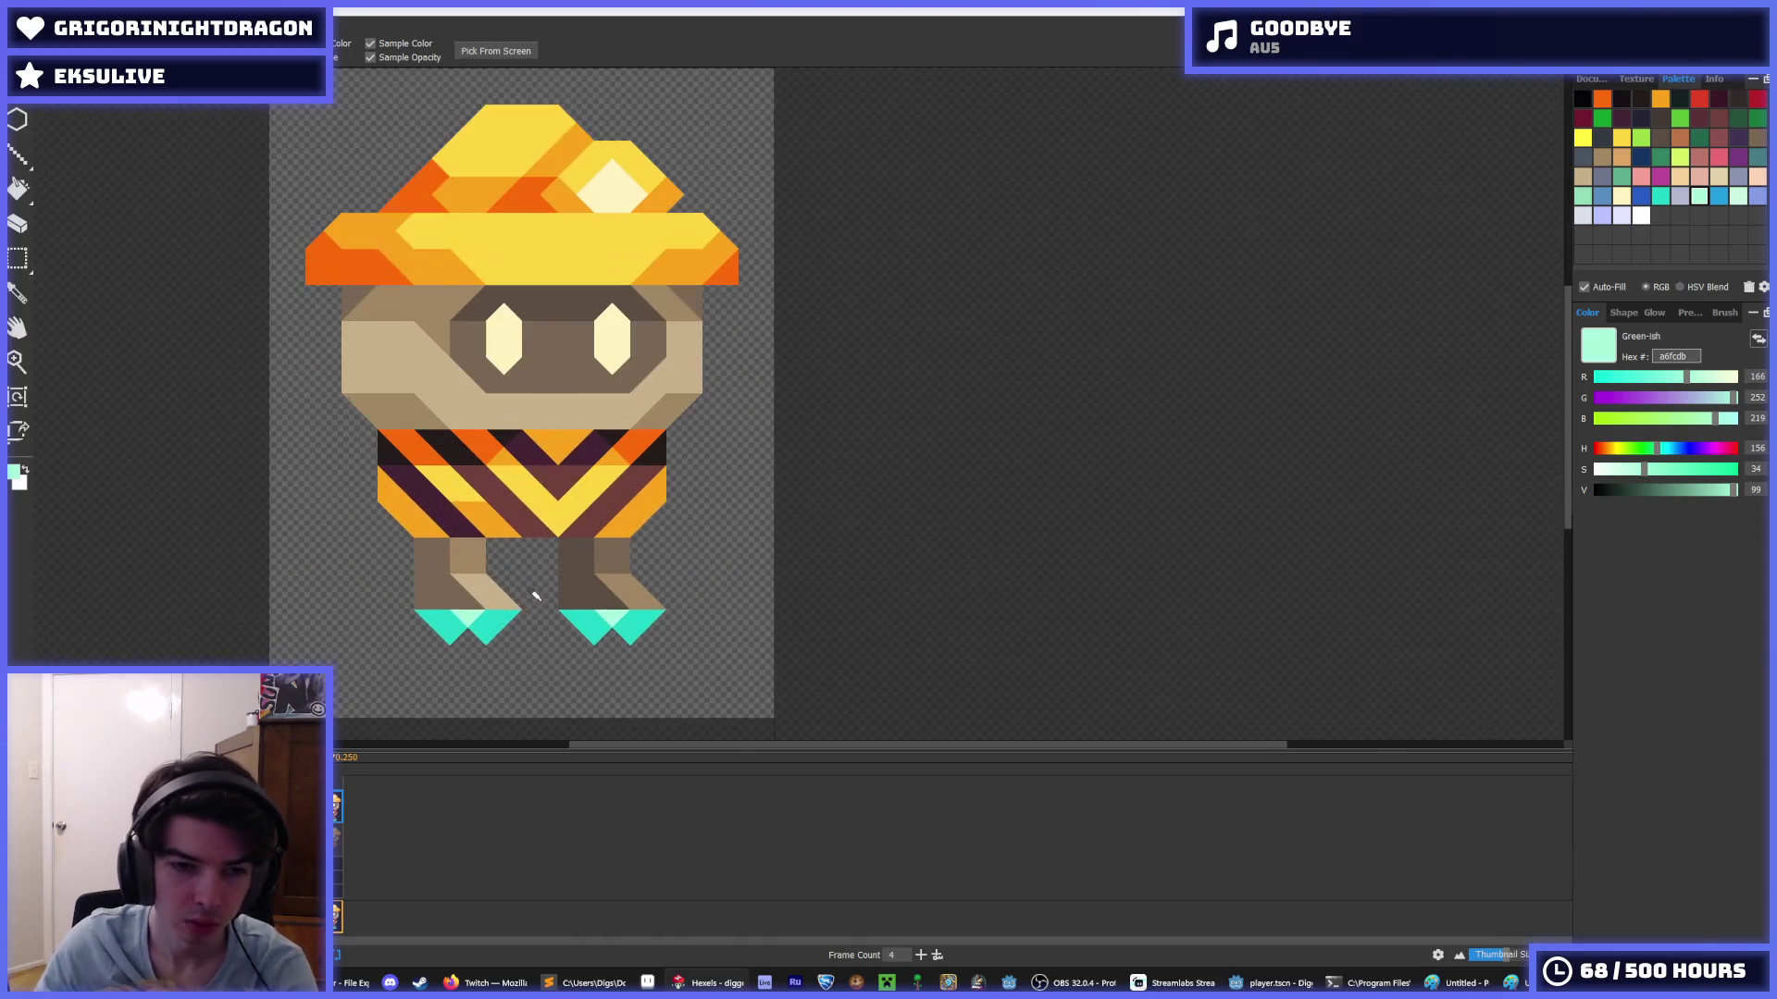
key("b")
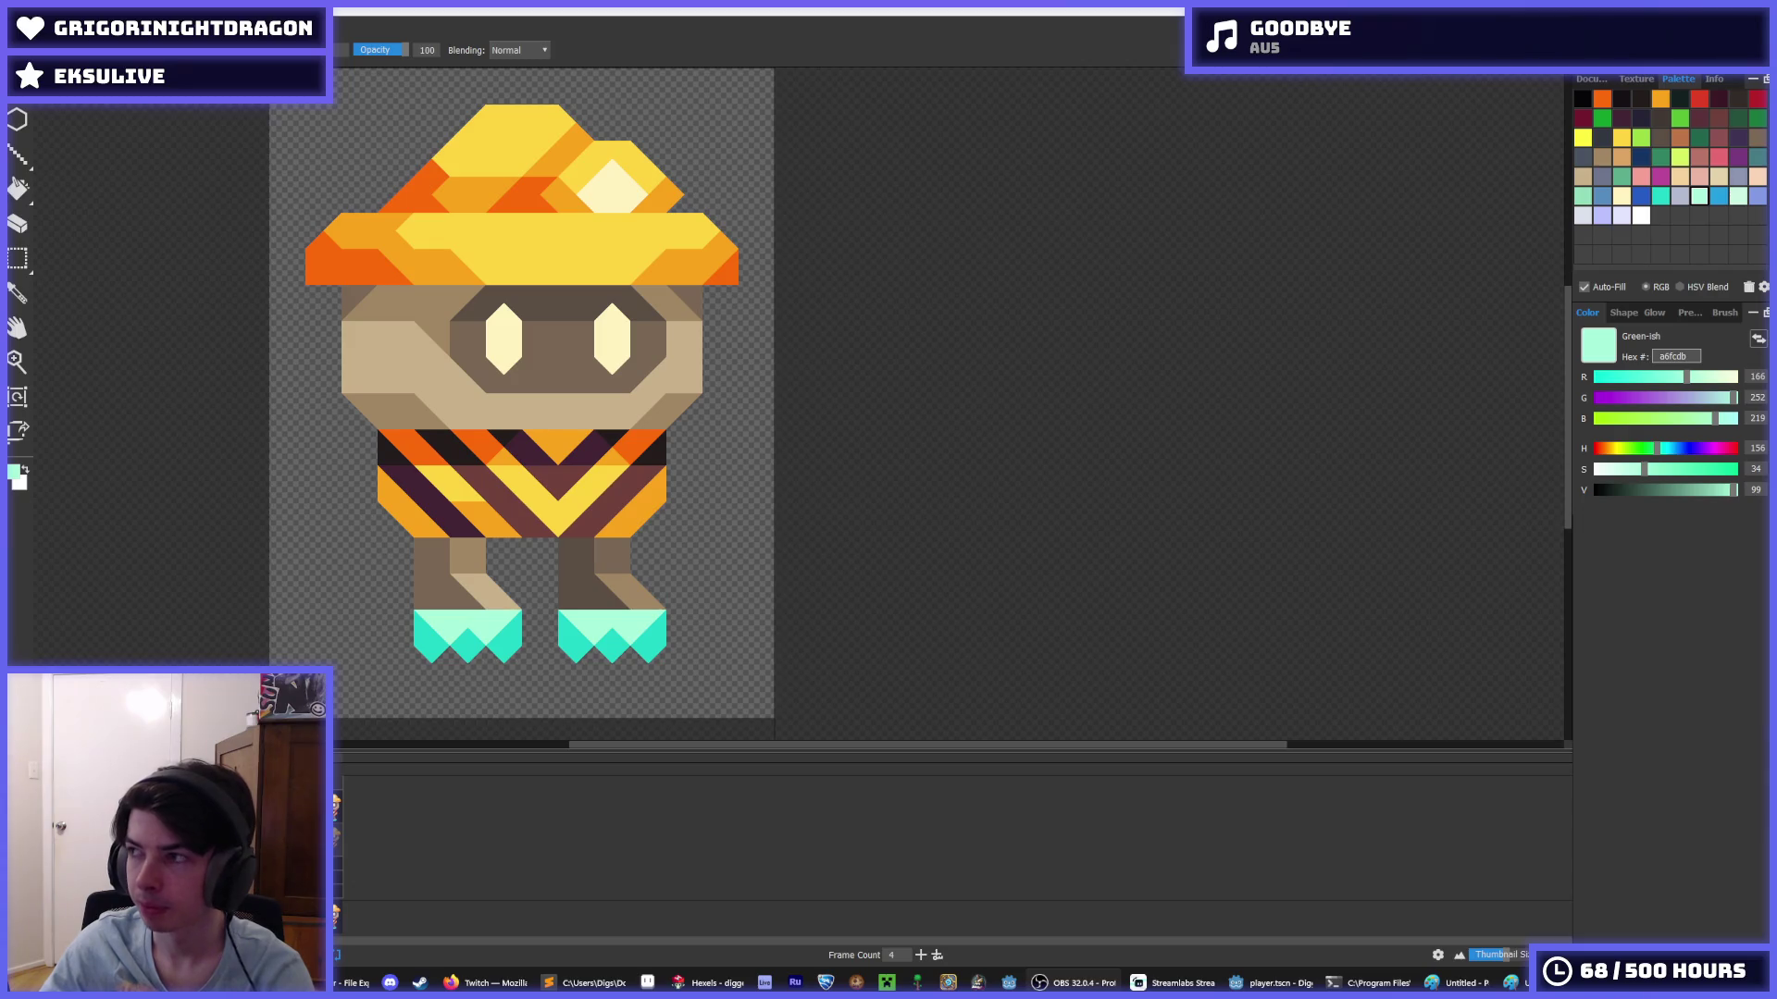
key("alt+Tab")
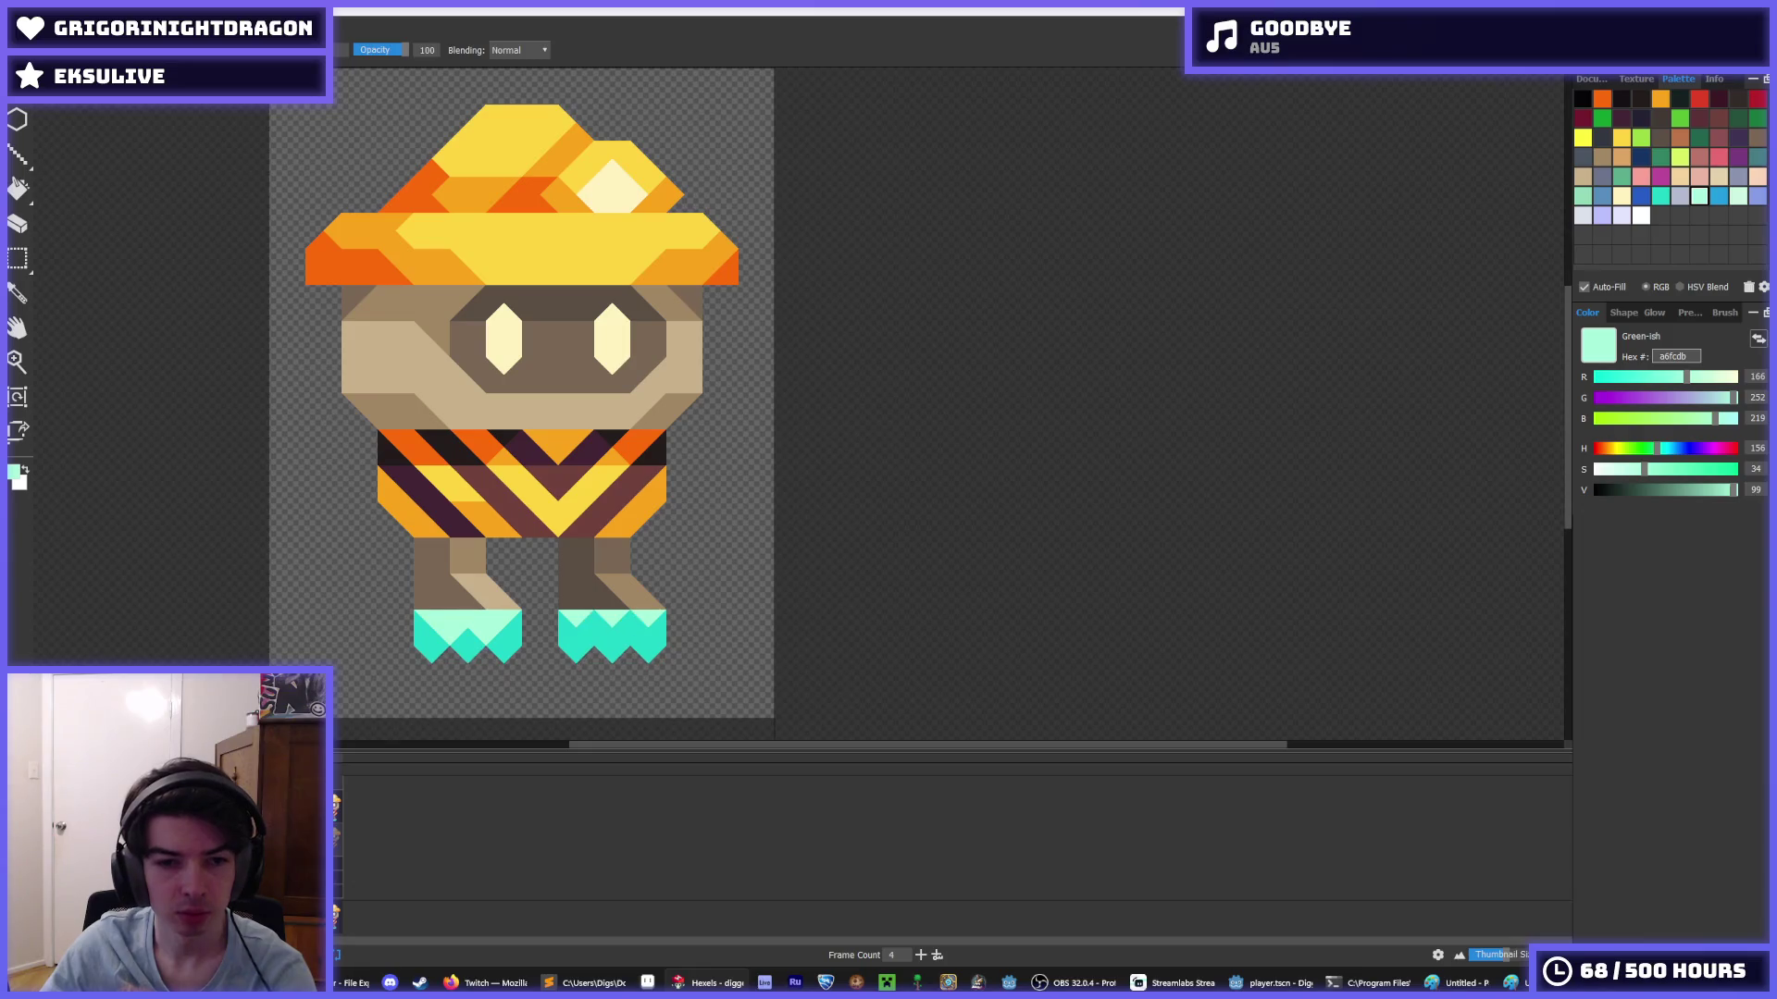
- Paint a light green a6fcdb highlight across the right boot's top row
left_click_drag(593, 624, 634, 627)
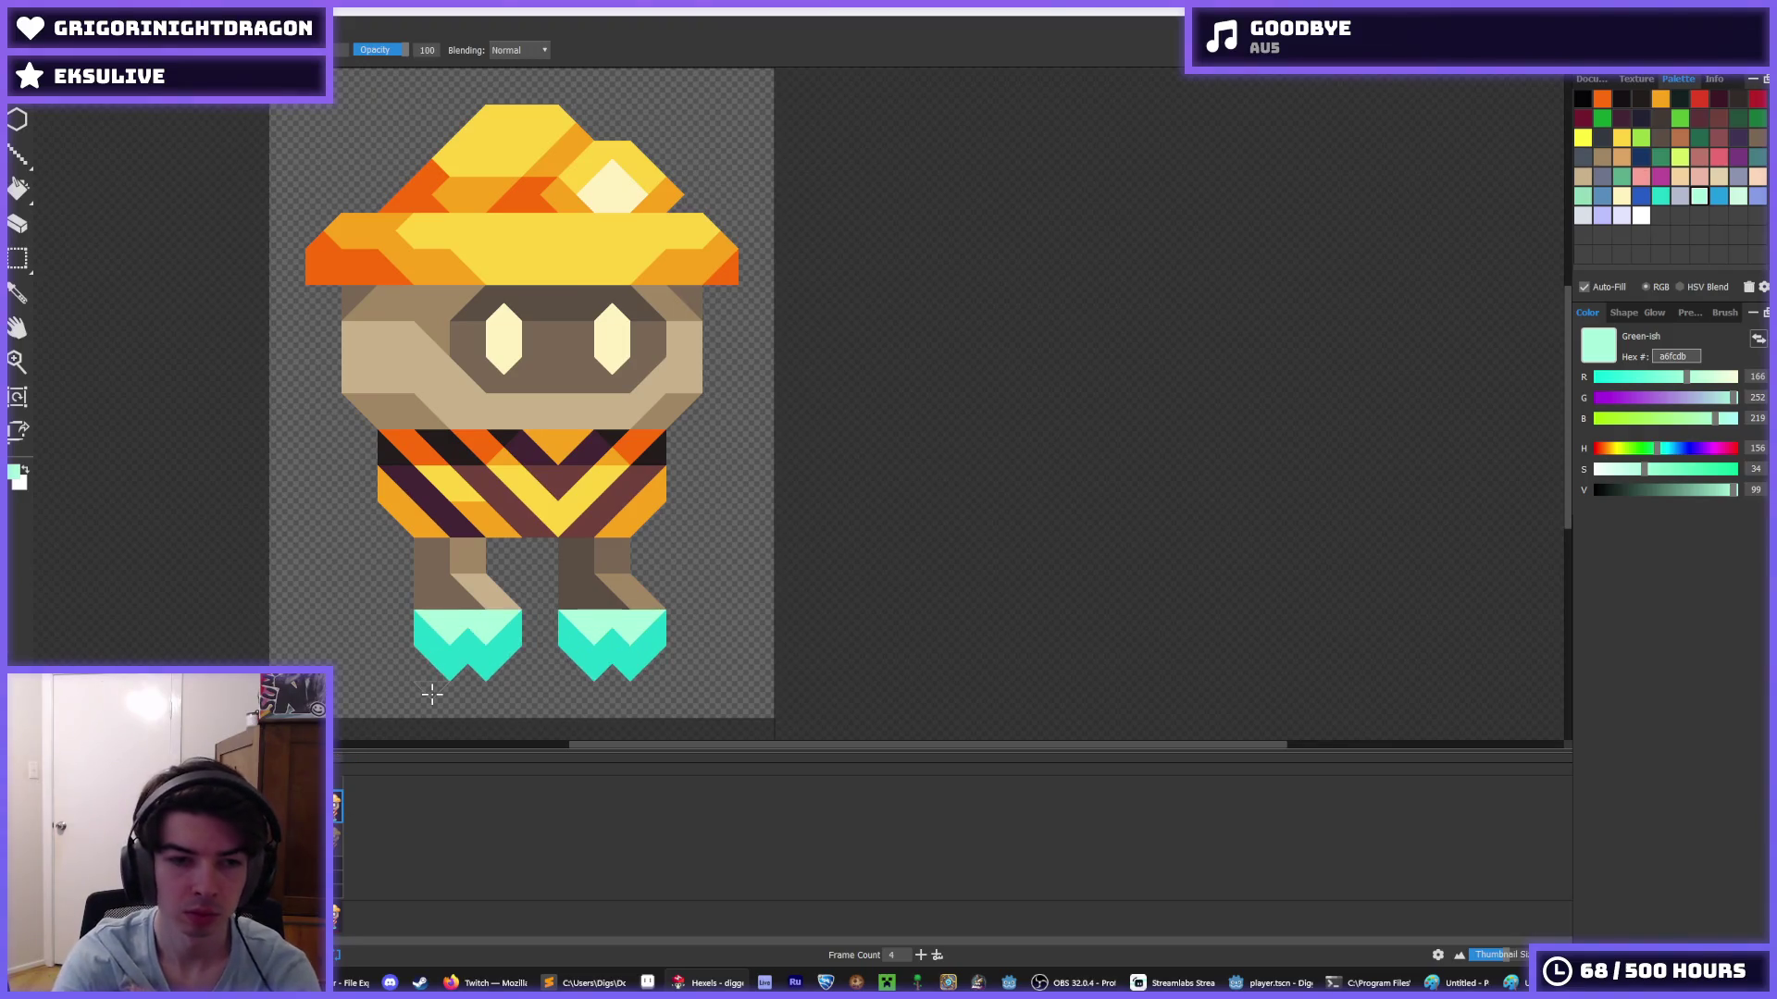
key("i")
scroll(333, 508, "down", 5)
scroll(349, 503, "up", 2)
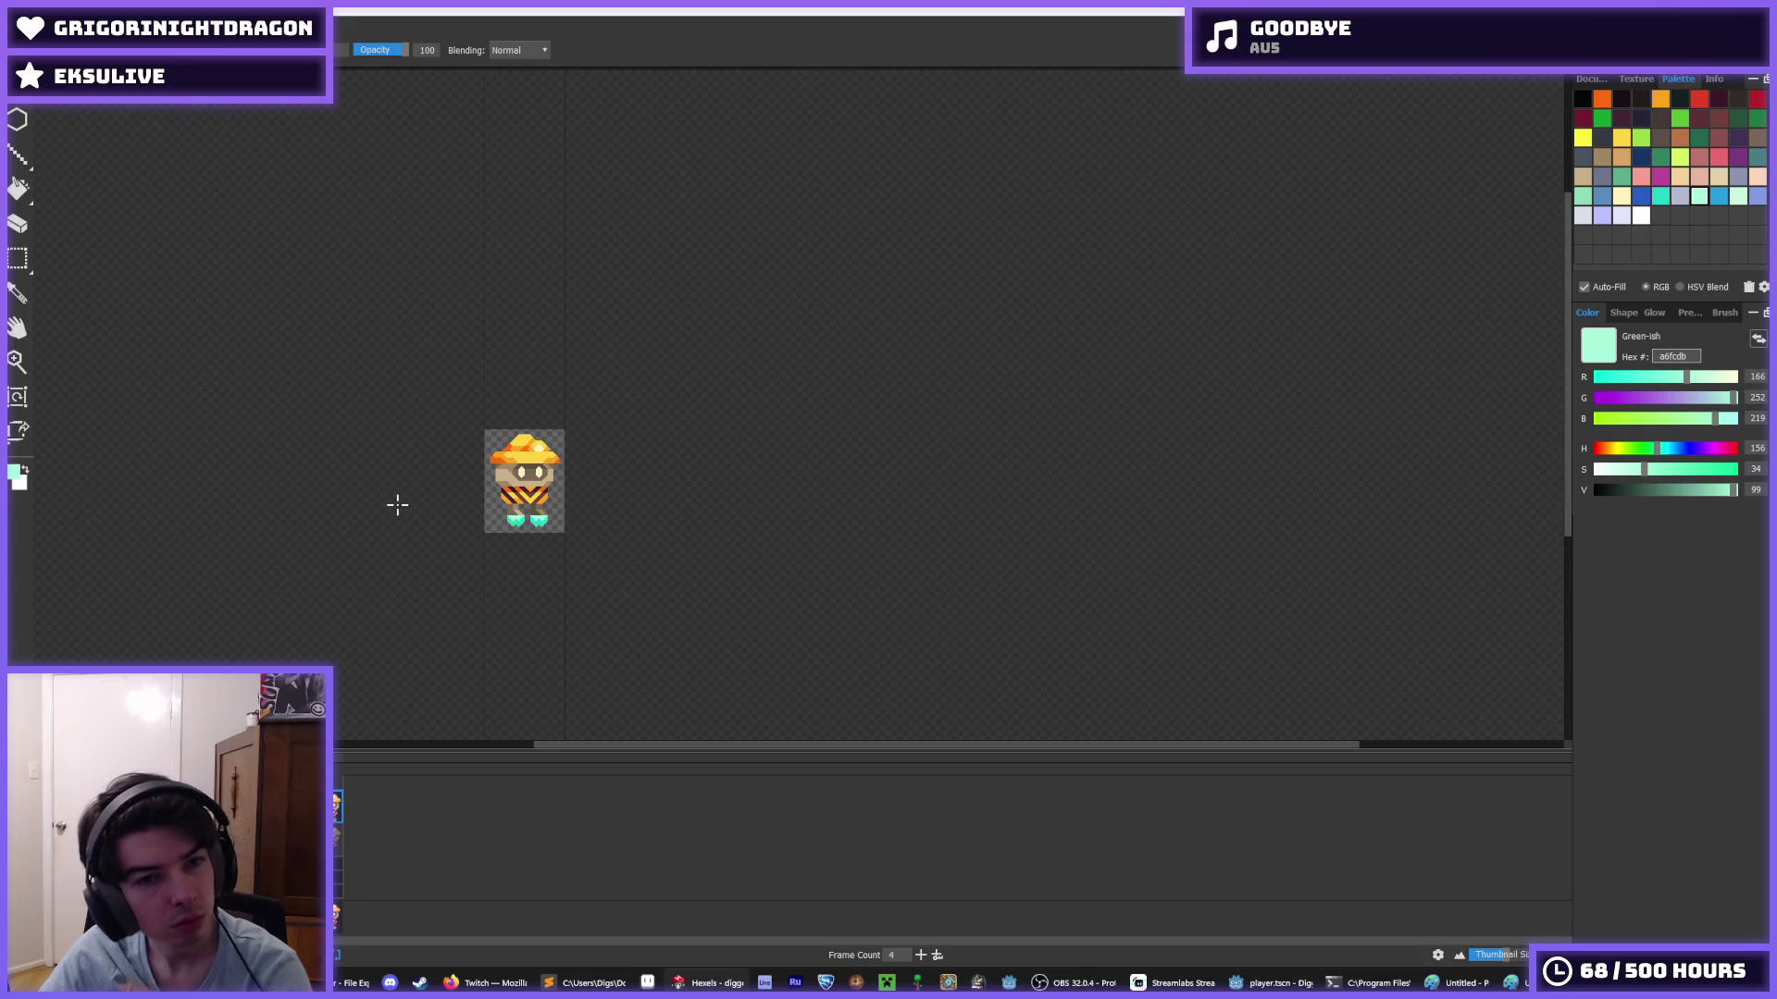
scroll(391, 501, "down", 1)
scroll(391, 500, "up", 1)
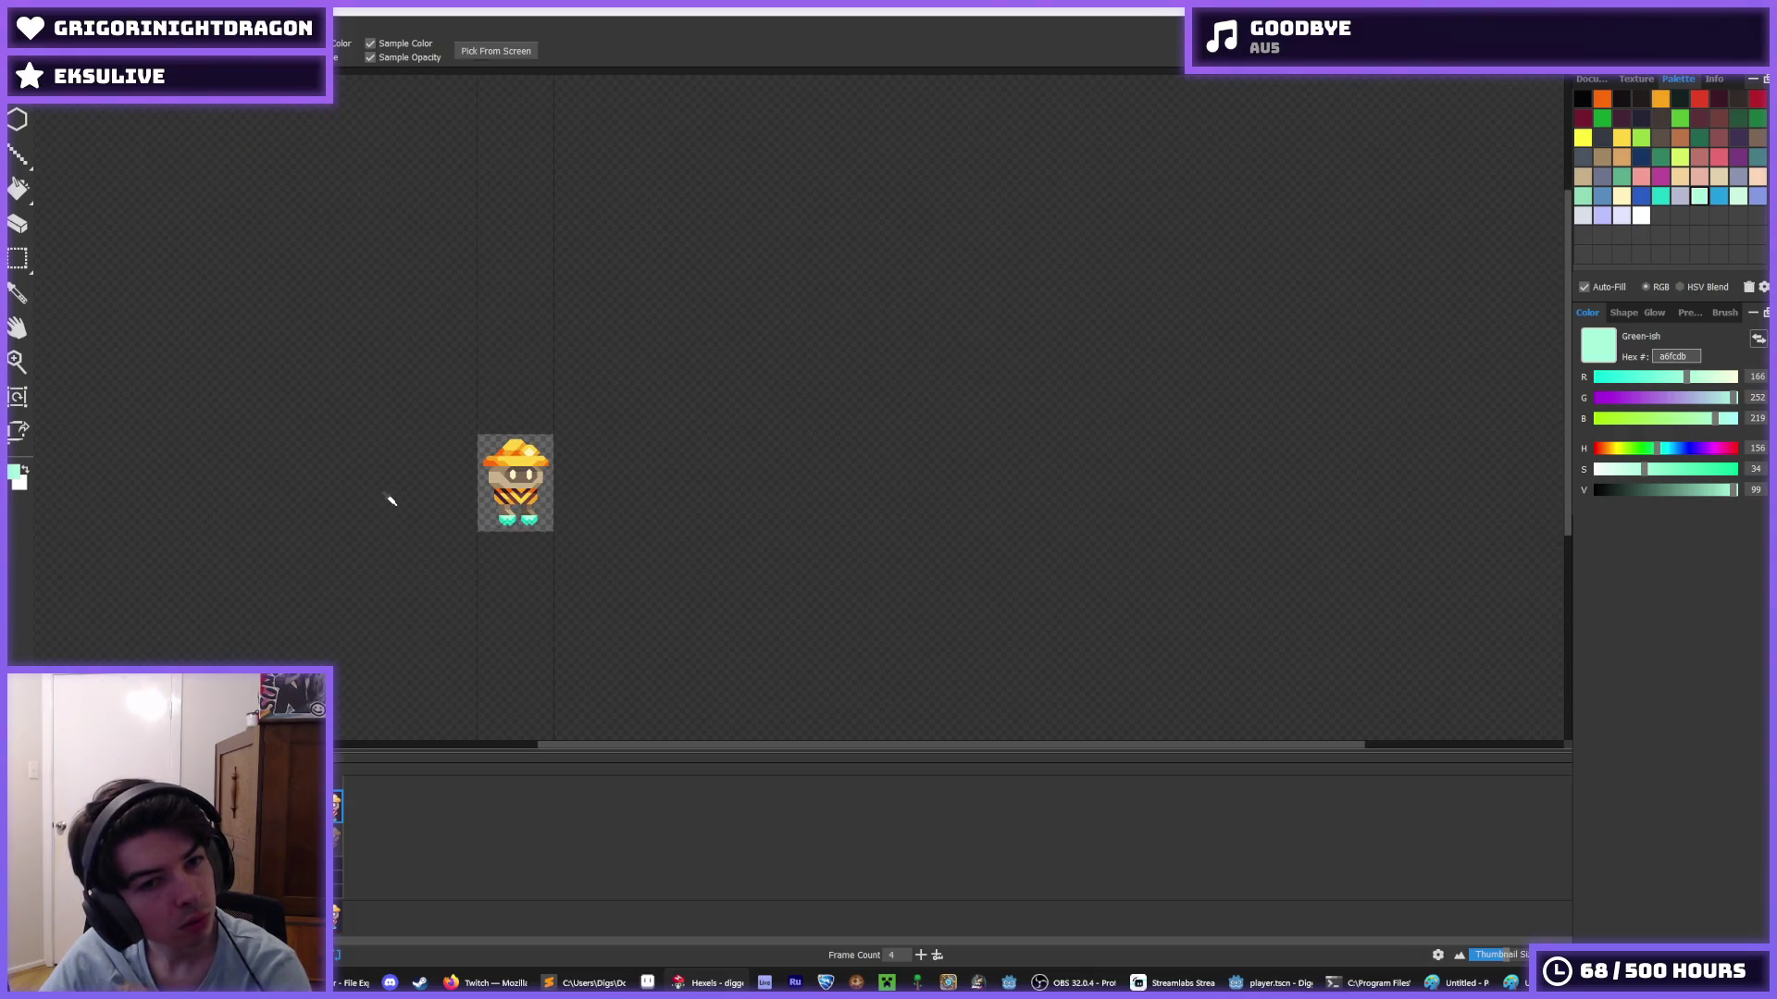
key("b")
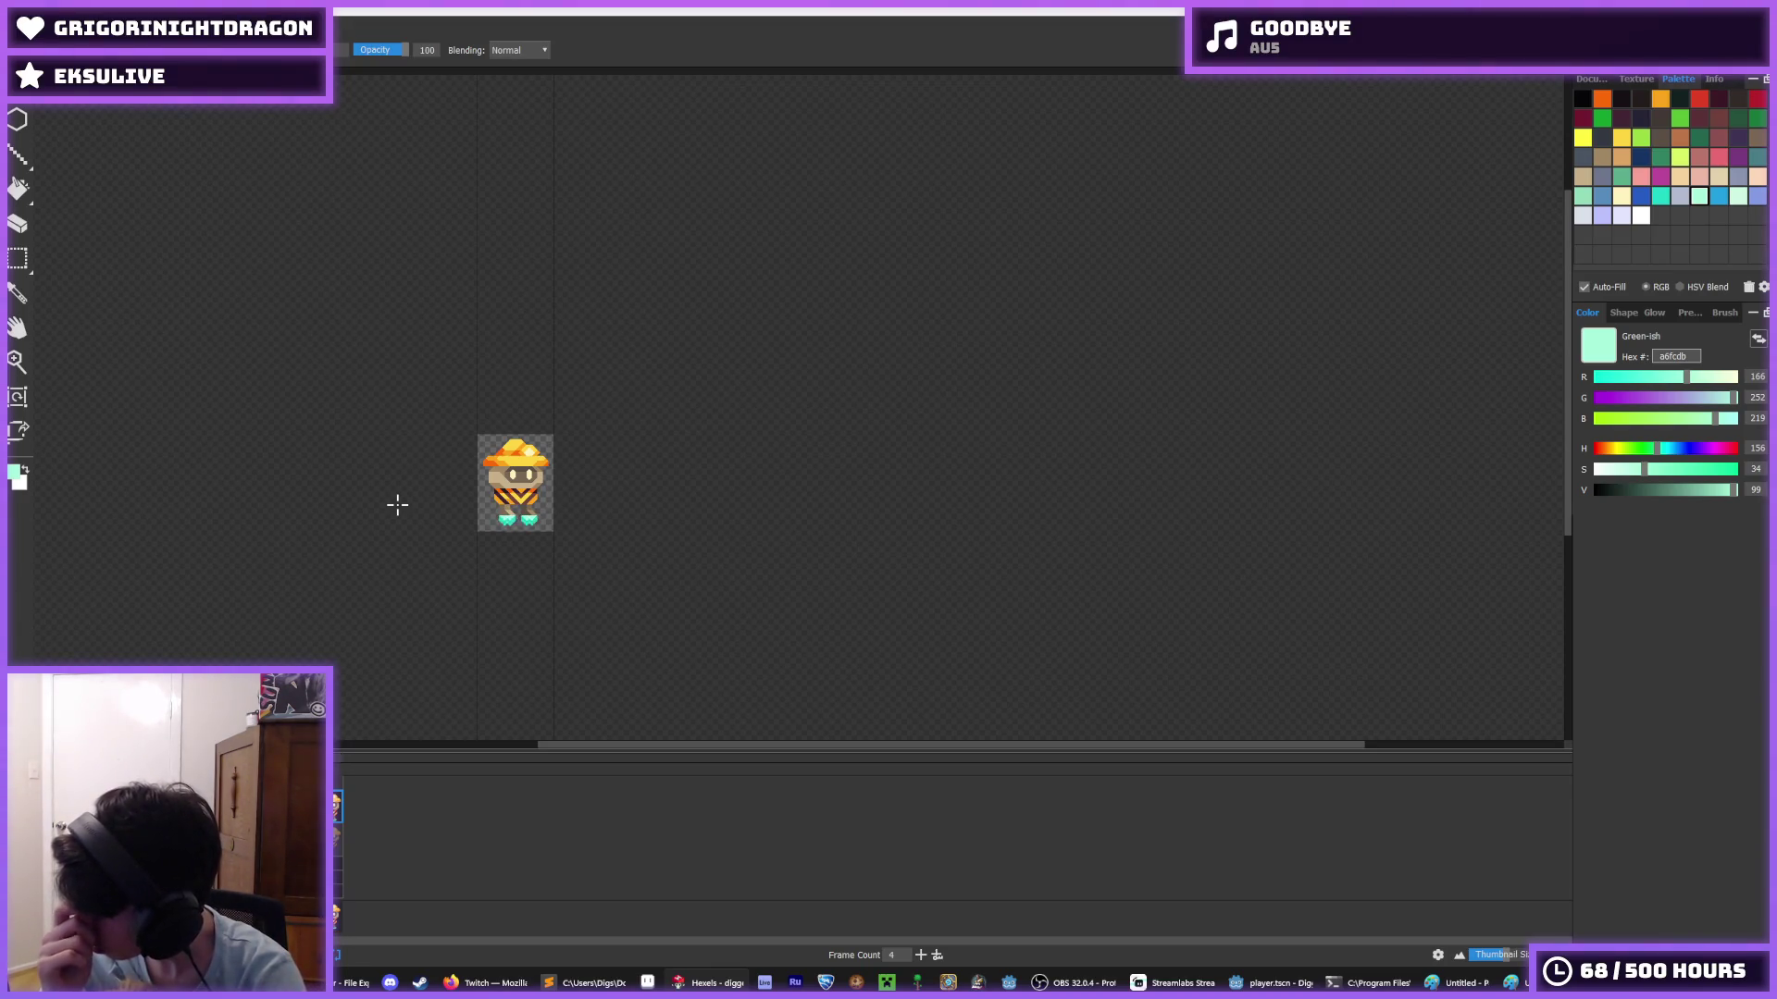
- Zoom in and out repeatedly to review the boot highlights in the animation
key("i")
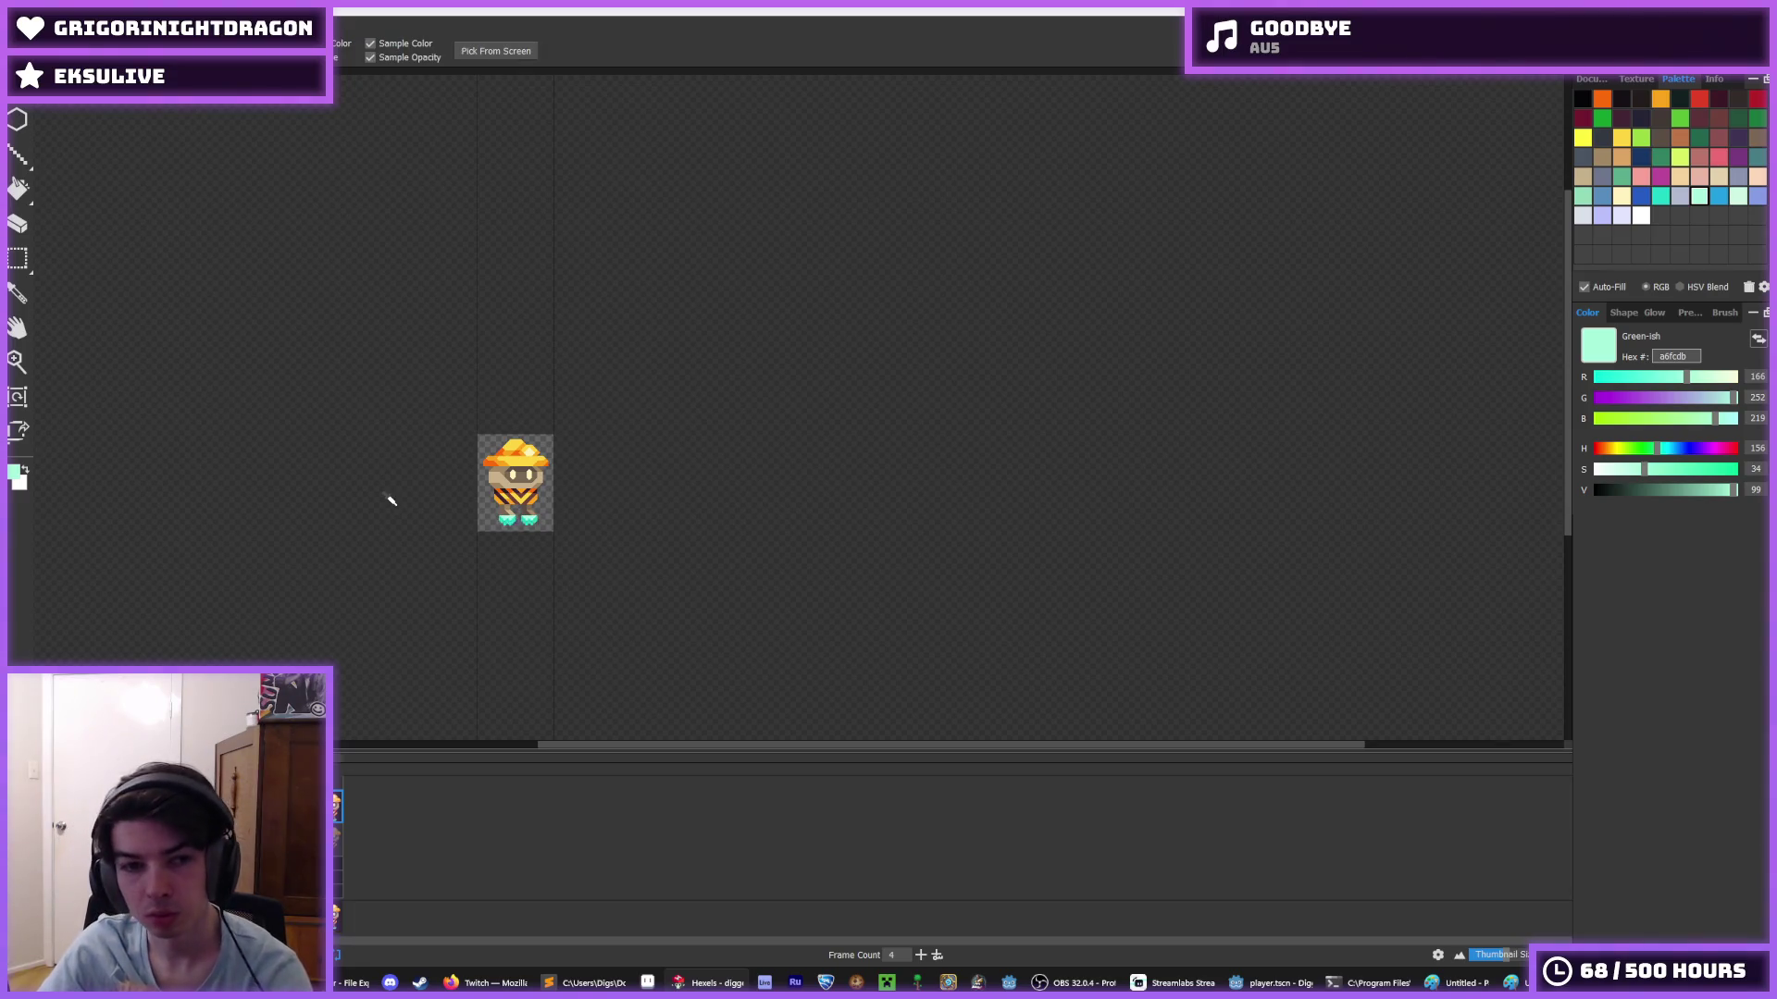
scroll(523, 497, "down", 2)
scroll(500, 499, "up", 3)
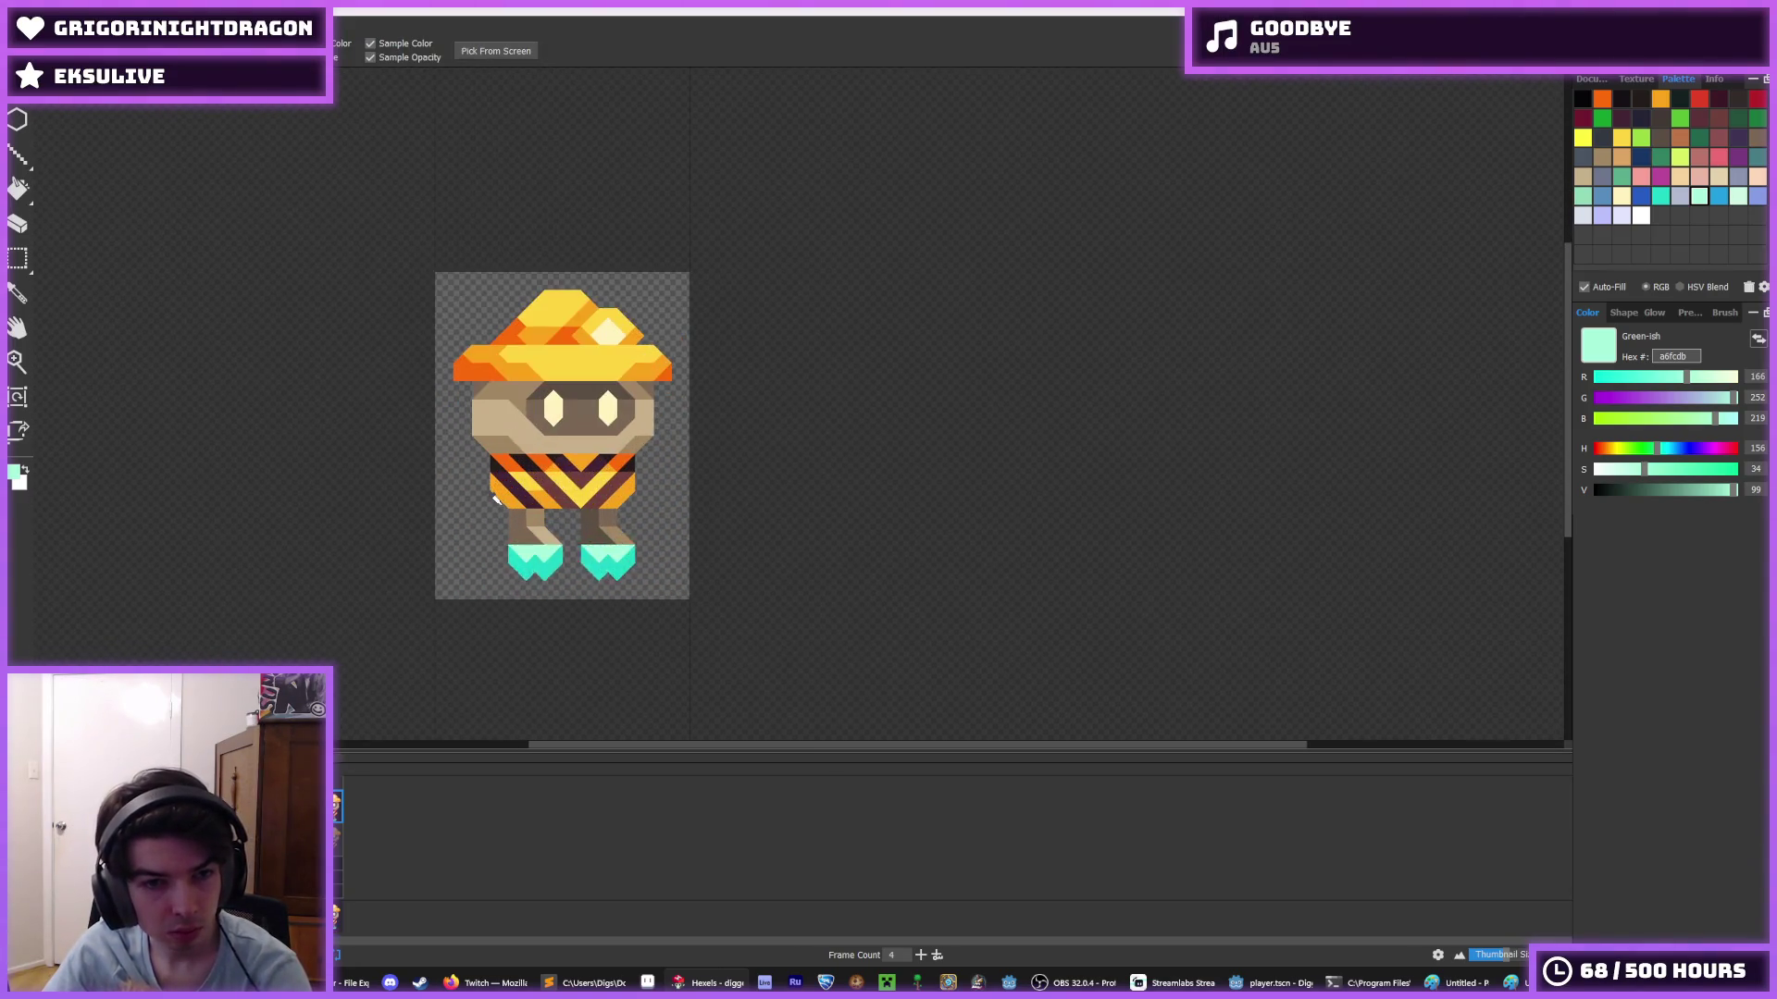
scroll(497, 499, "down", 2)
scroll(496, 500, "up", 1)
scroll(496, 500, "up", 1)
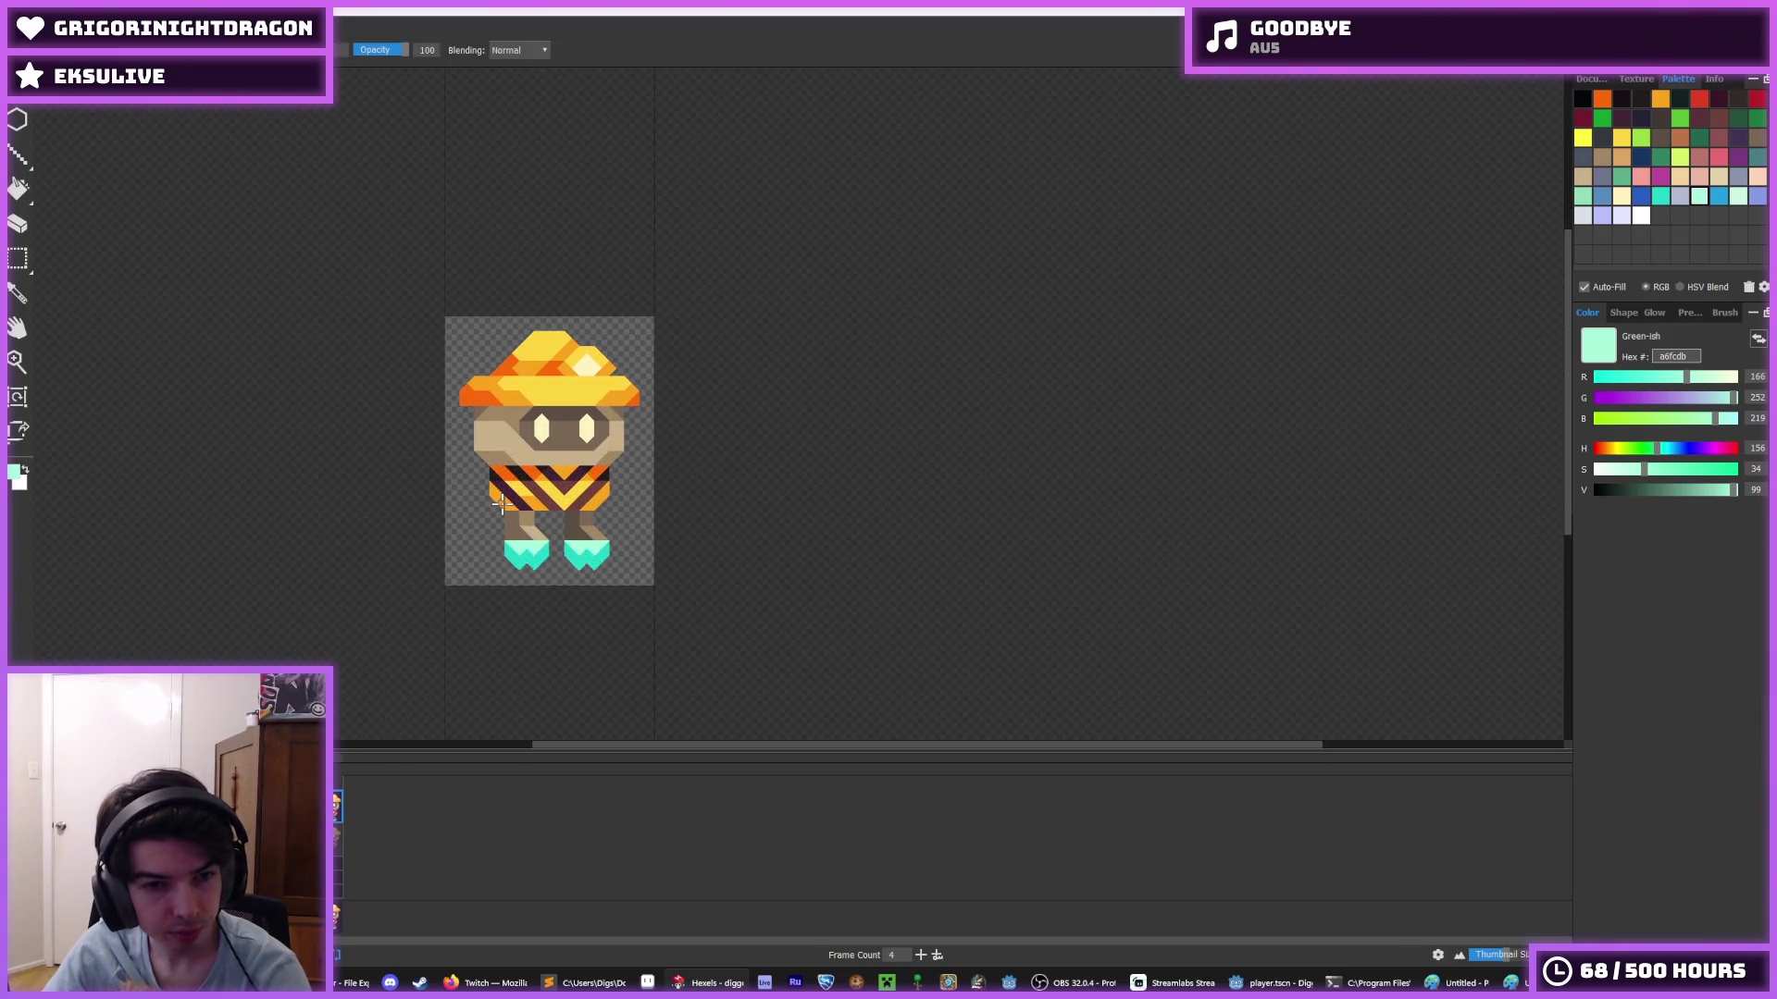
scroll(496, 500, "down", 2)
scroll(496, 500, "down", 2)
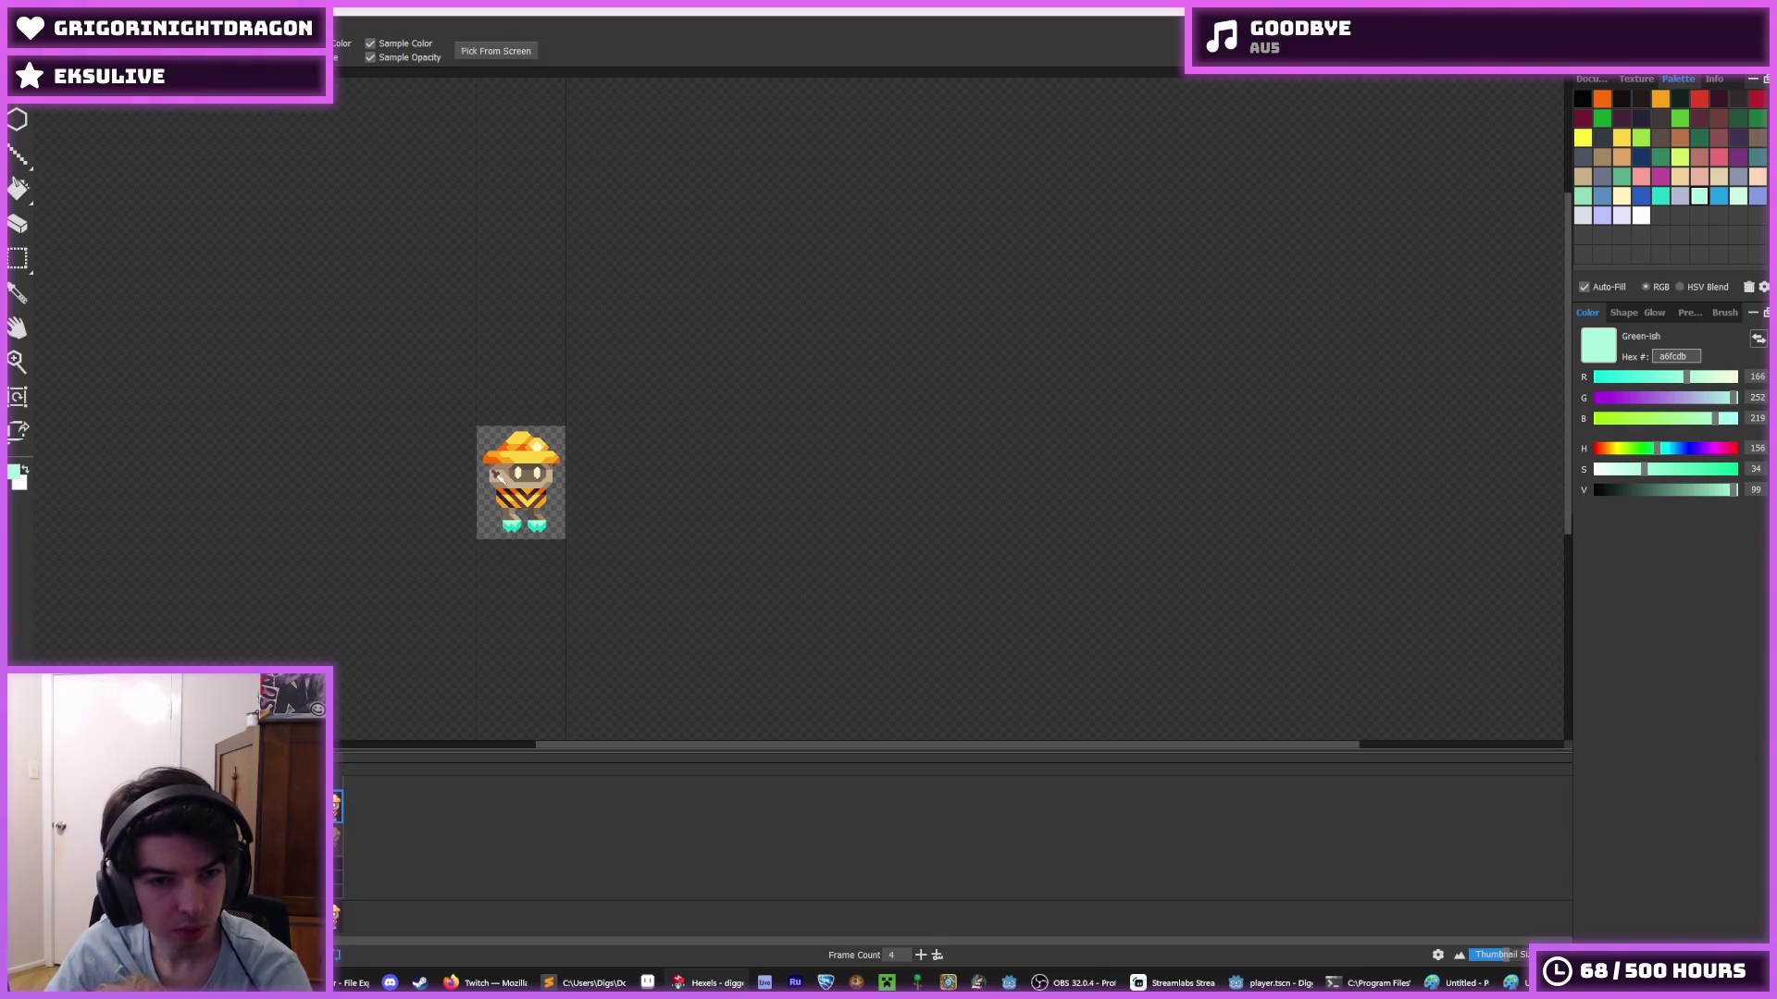
scroll(500, 475, "down", 1)
scroll(500, 475, "up", 3)
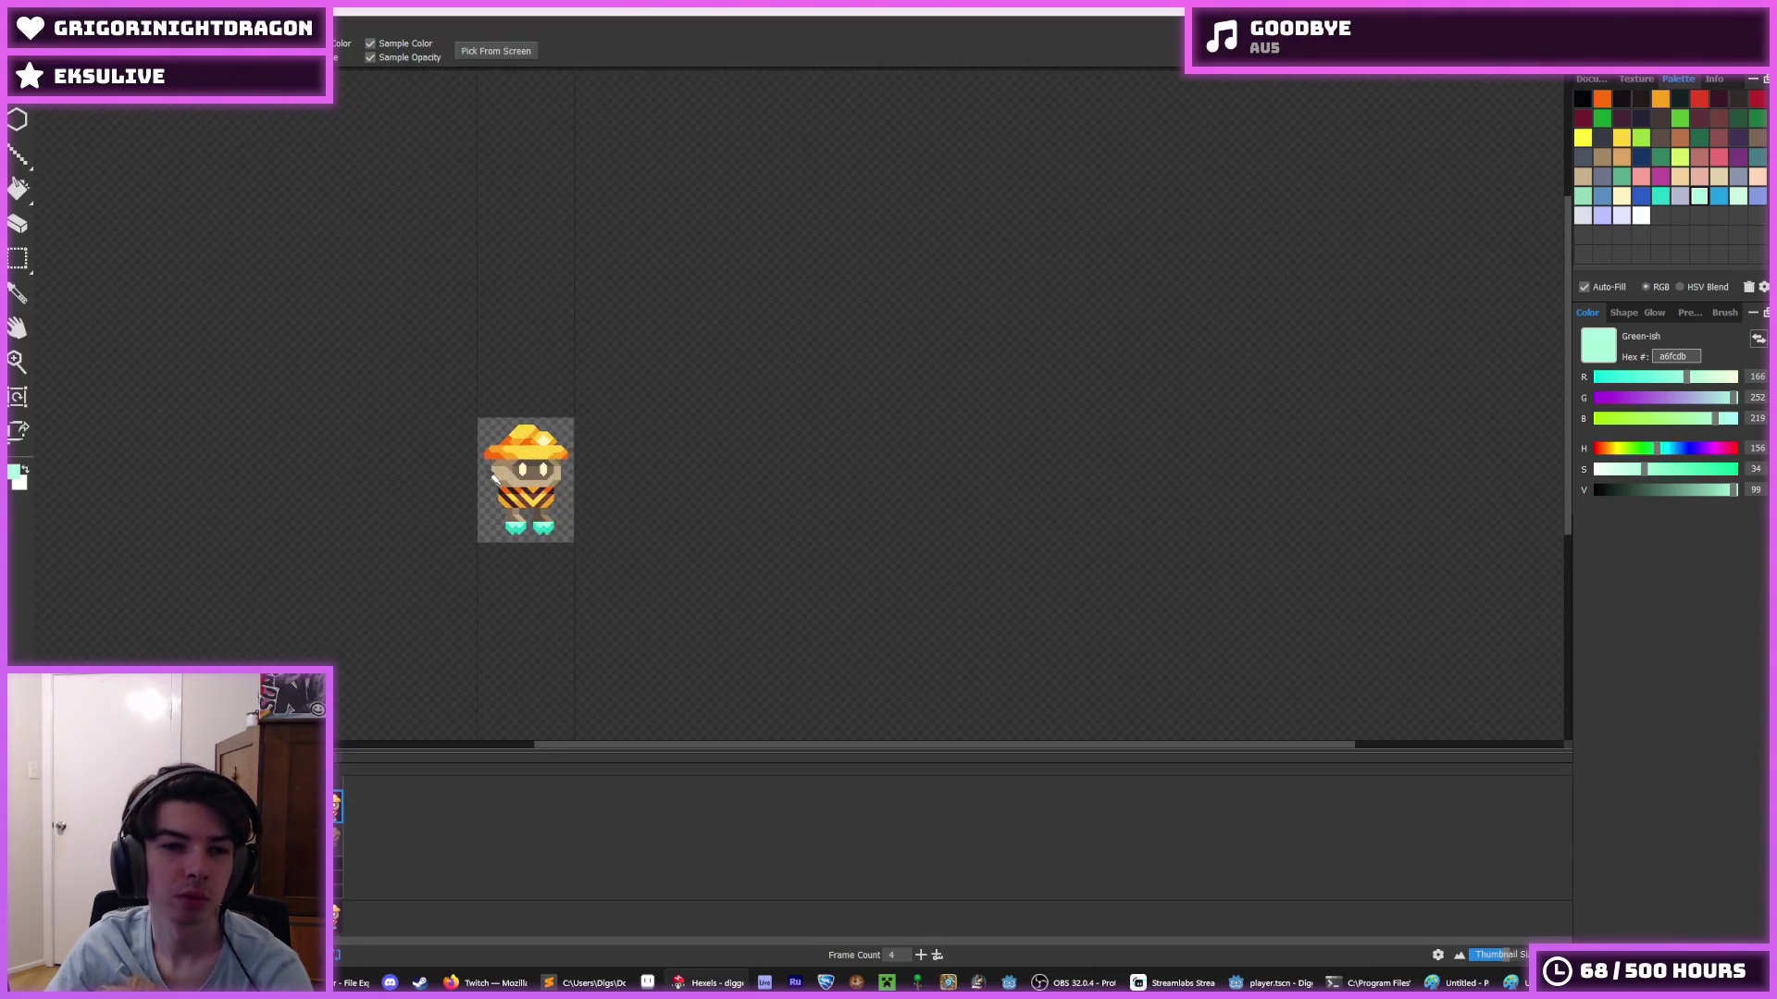
scroll(465, 487, "up", 1)
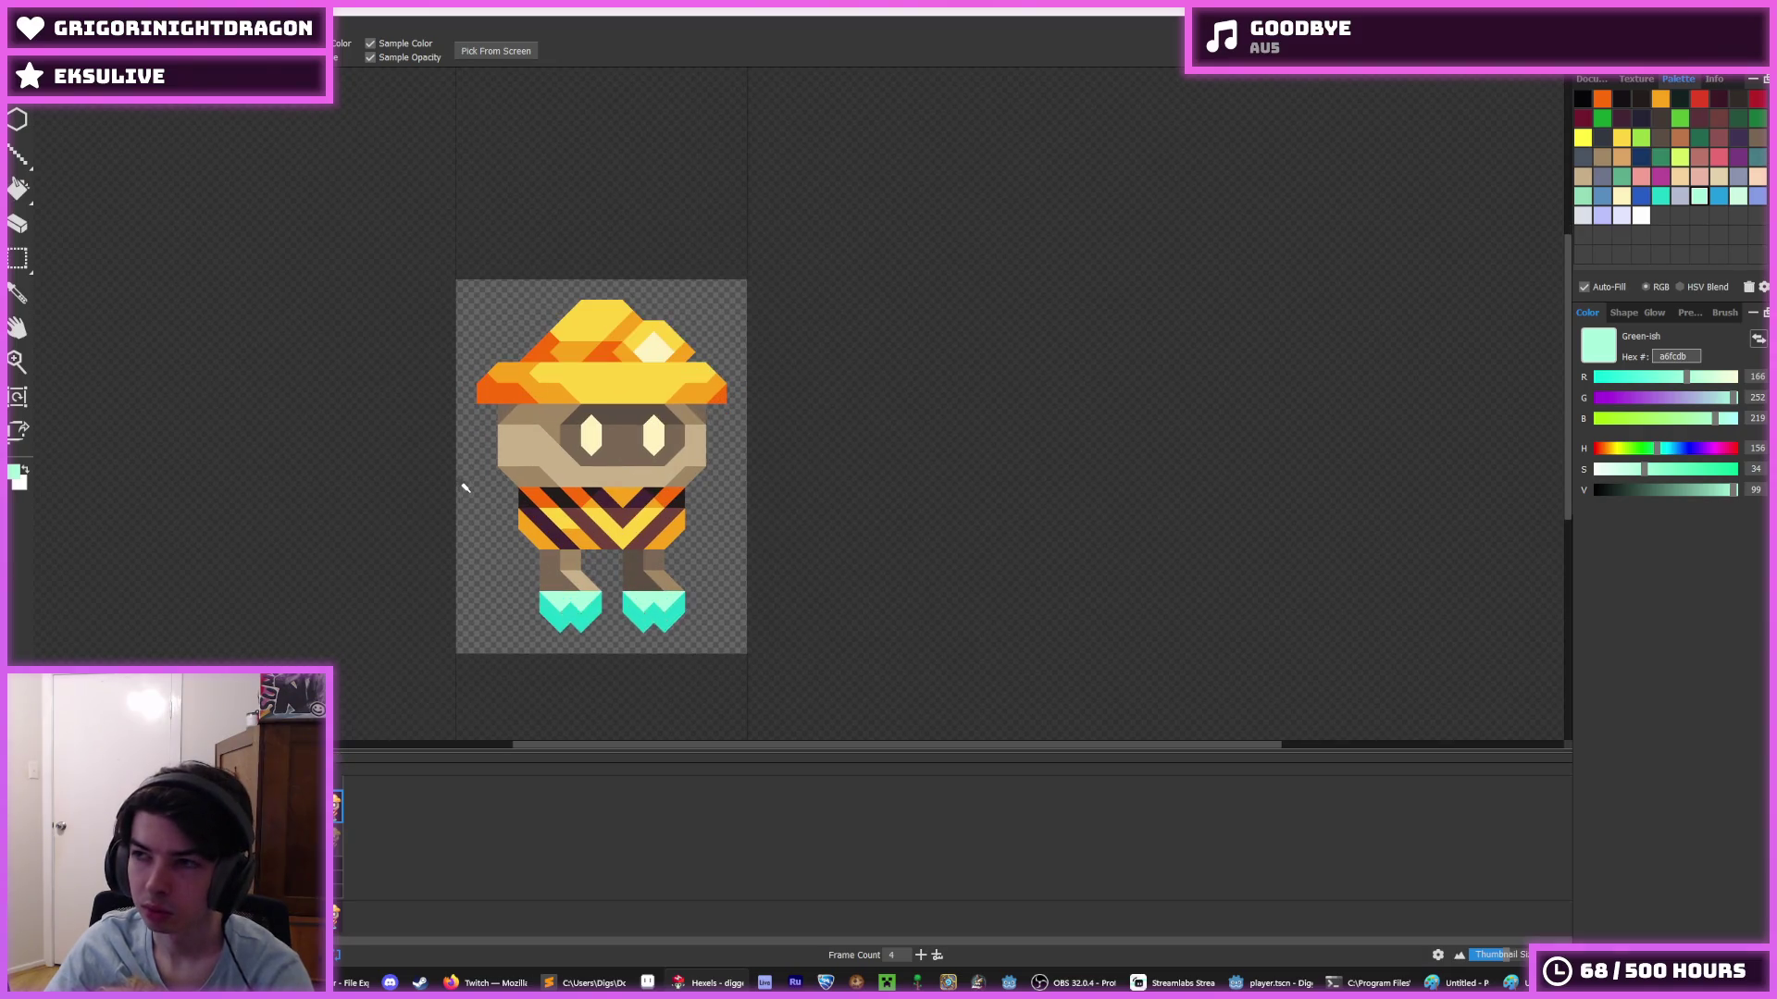
key("b")
scroll(471, 491, "down", 2)
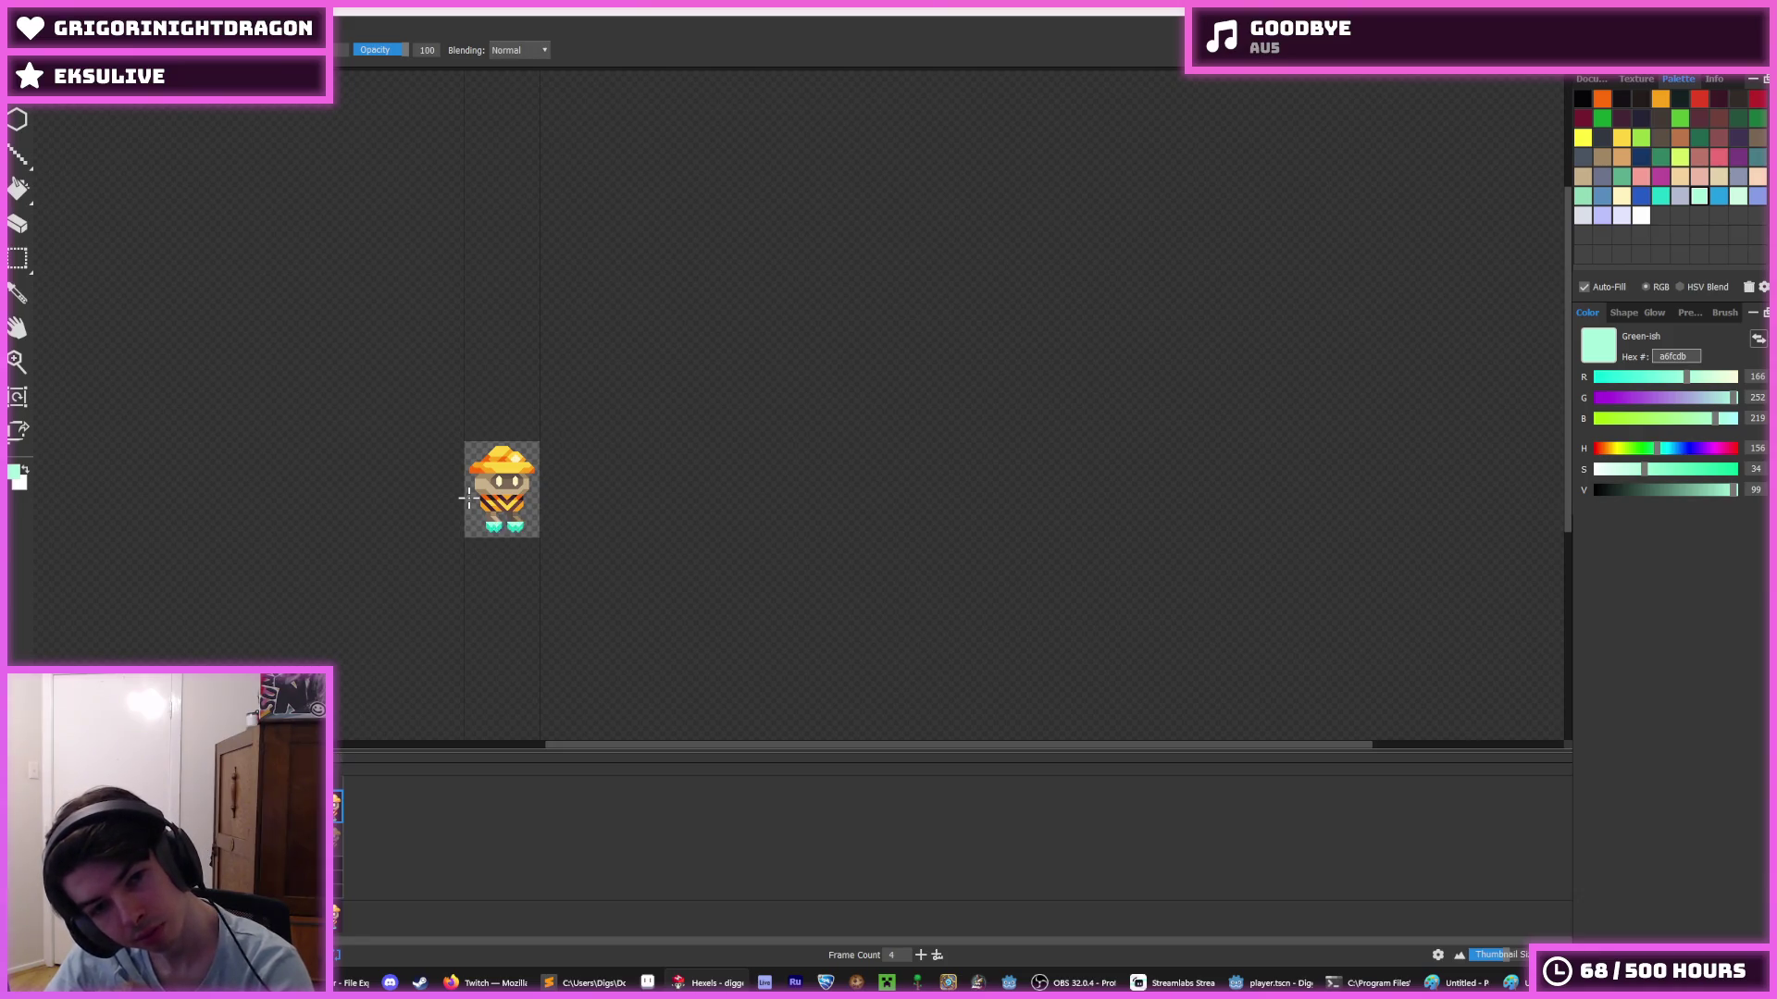
key("i")
scroll(471, 496, "up", 3)
key("b")
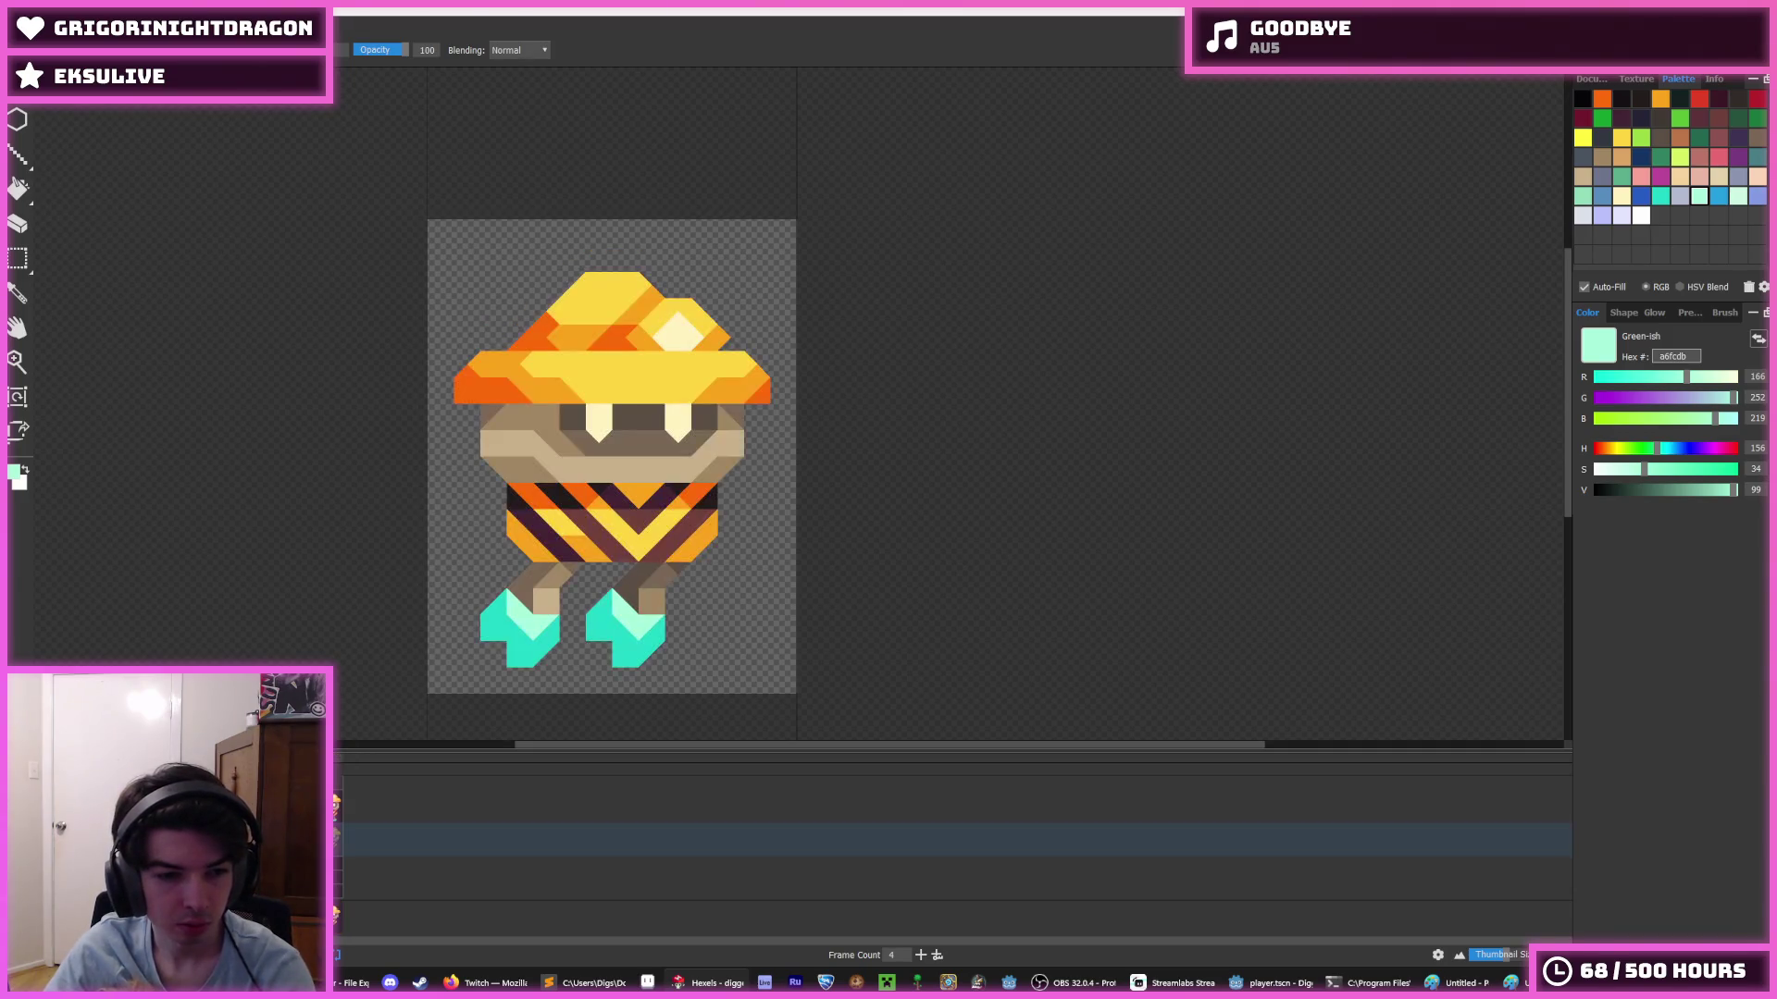
- Make the lifted-feet frame's cel a key cel
right_click(302, 916)
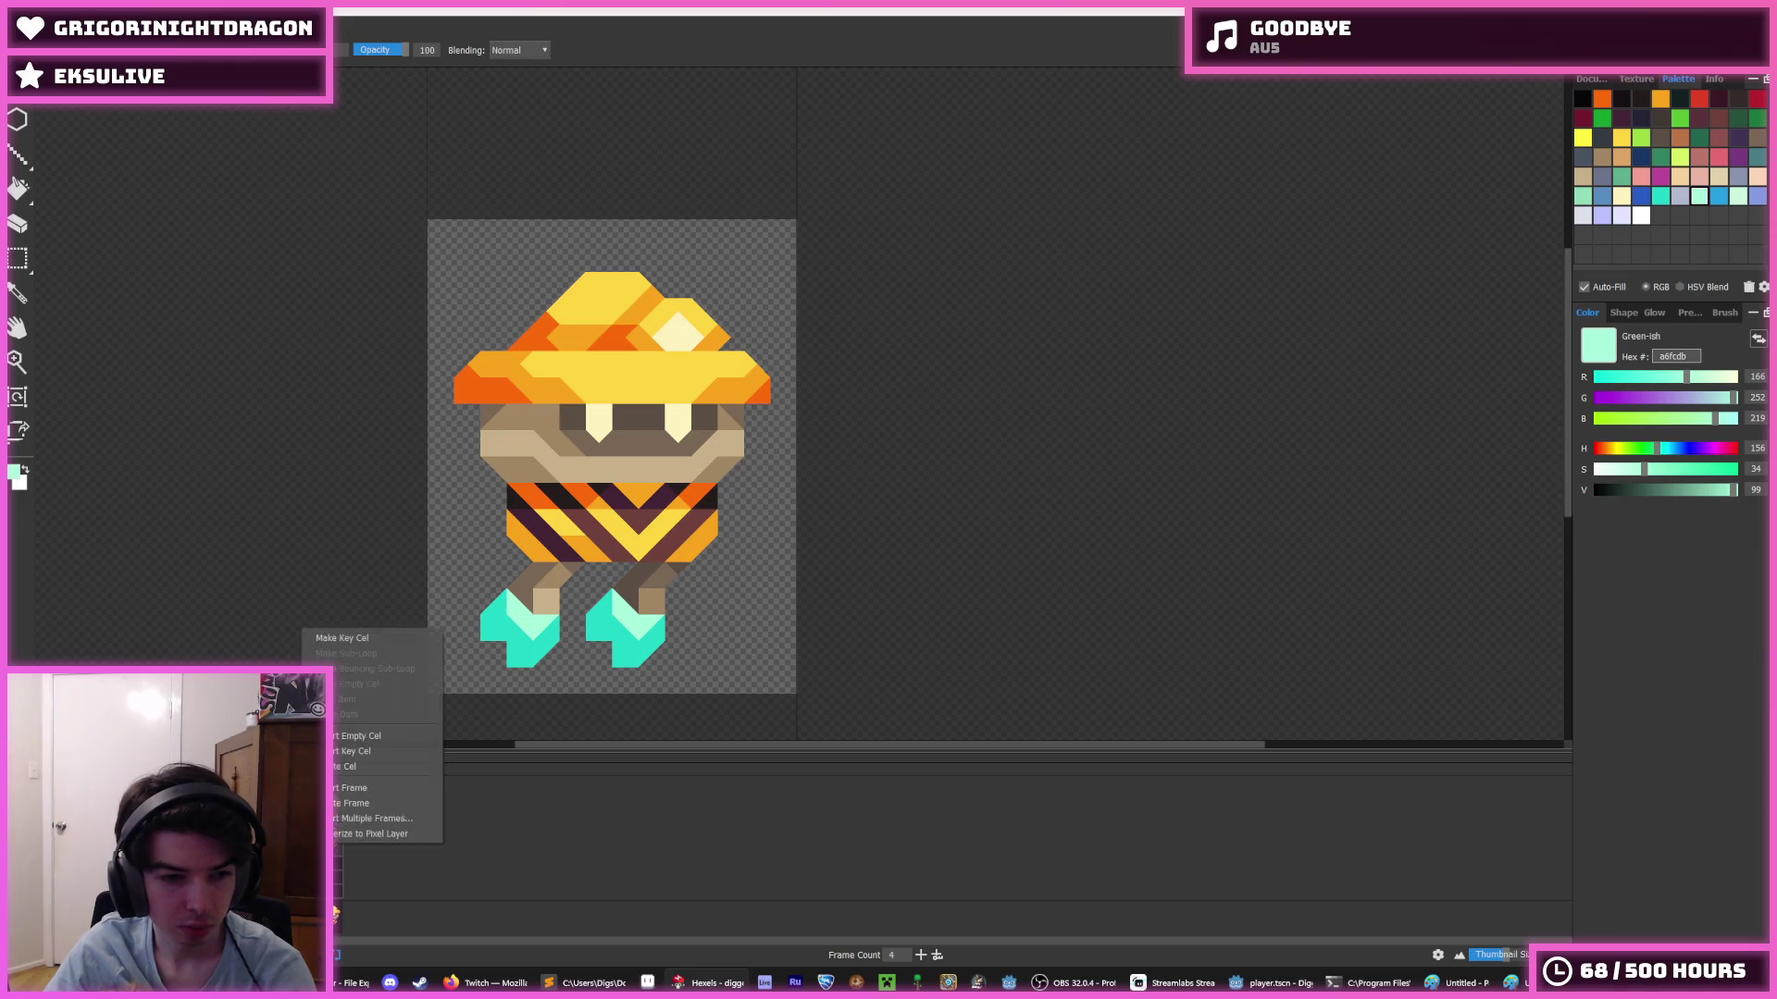
left_click(352, 638)
right_click(332, 916)
left_click(369, 636)
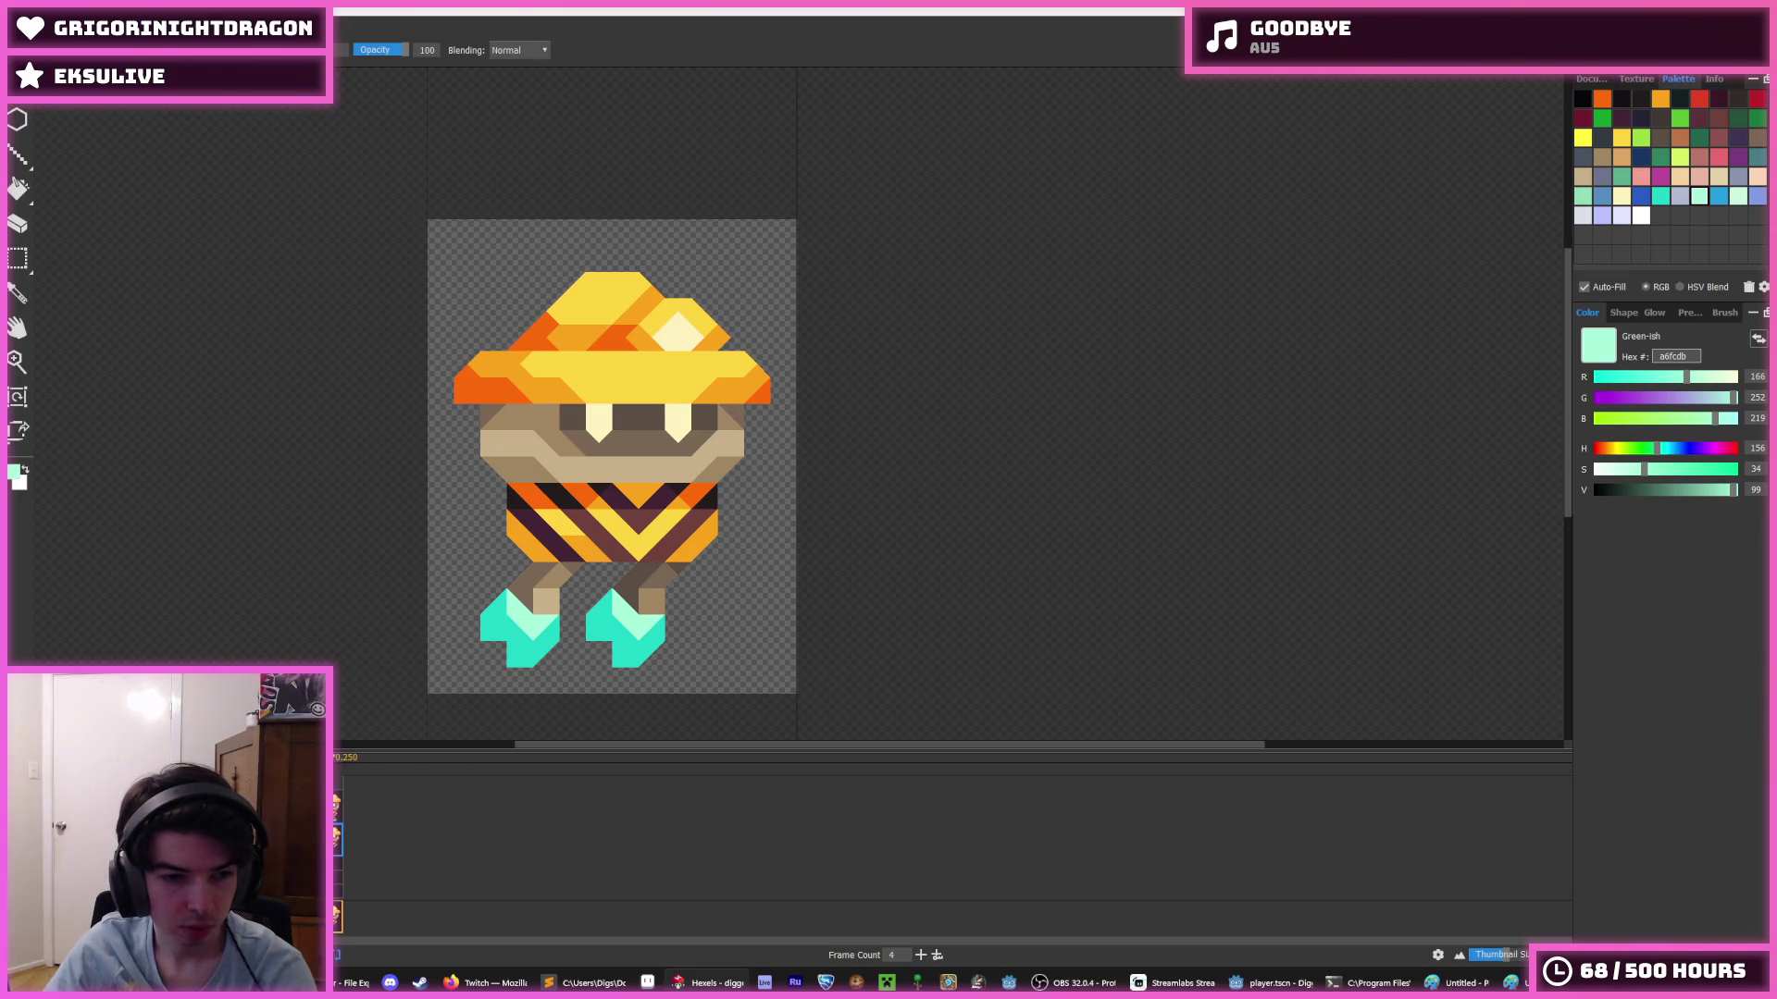
- Try erasing the left boot's bottom, sampling teal 20d6c7, then undo the reshaping
key("i")
scroll(518, 663, "up", 3)
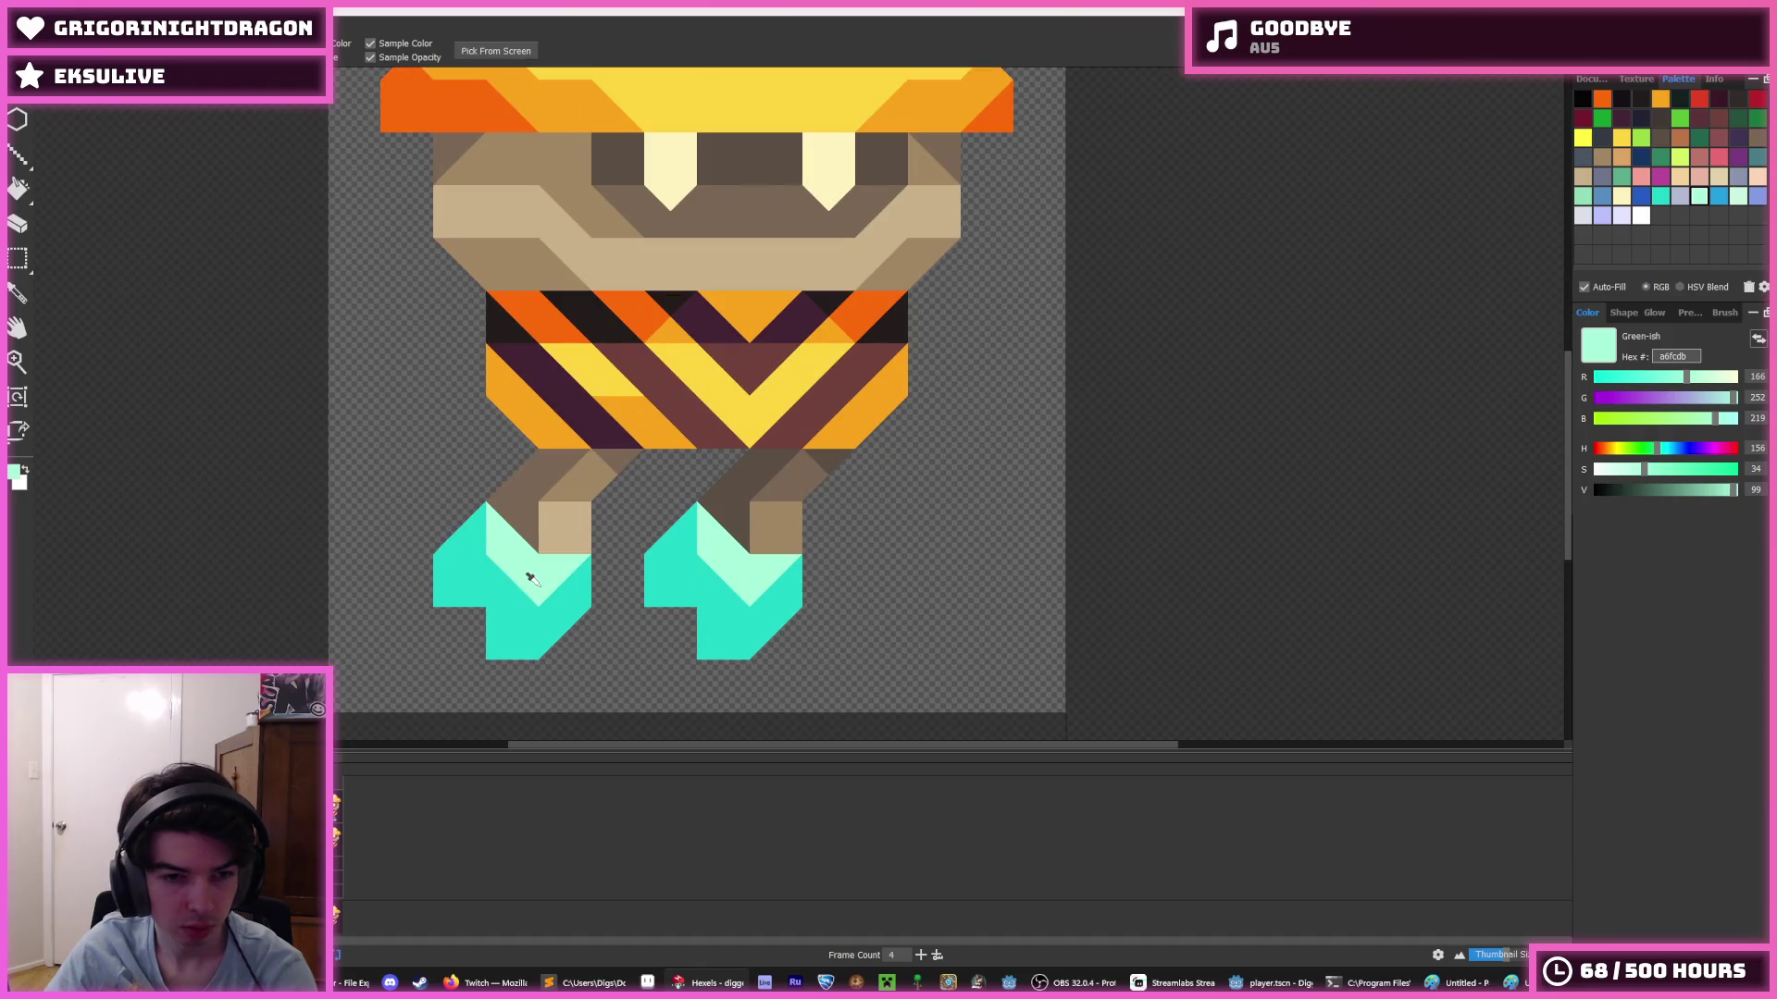
key("b")
mouse_move(460, 667)
left_mouse_down()
mouse_move(532, 631)
mouse_move(483, 625)
mouse_move(429, 567)
mouse_move(450, 555)
mouse_move(447, 574)
mouse_move(454, 555)
mouse_move(504, 615)
mouse_move(550, 628)
left_mouse_up()
key("i")
left_click(550, 629)
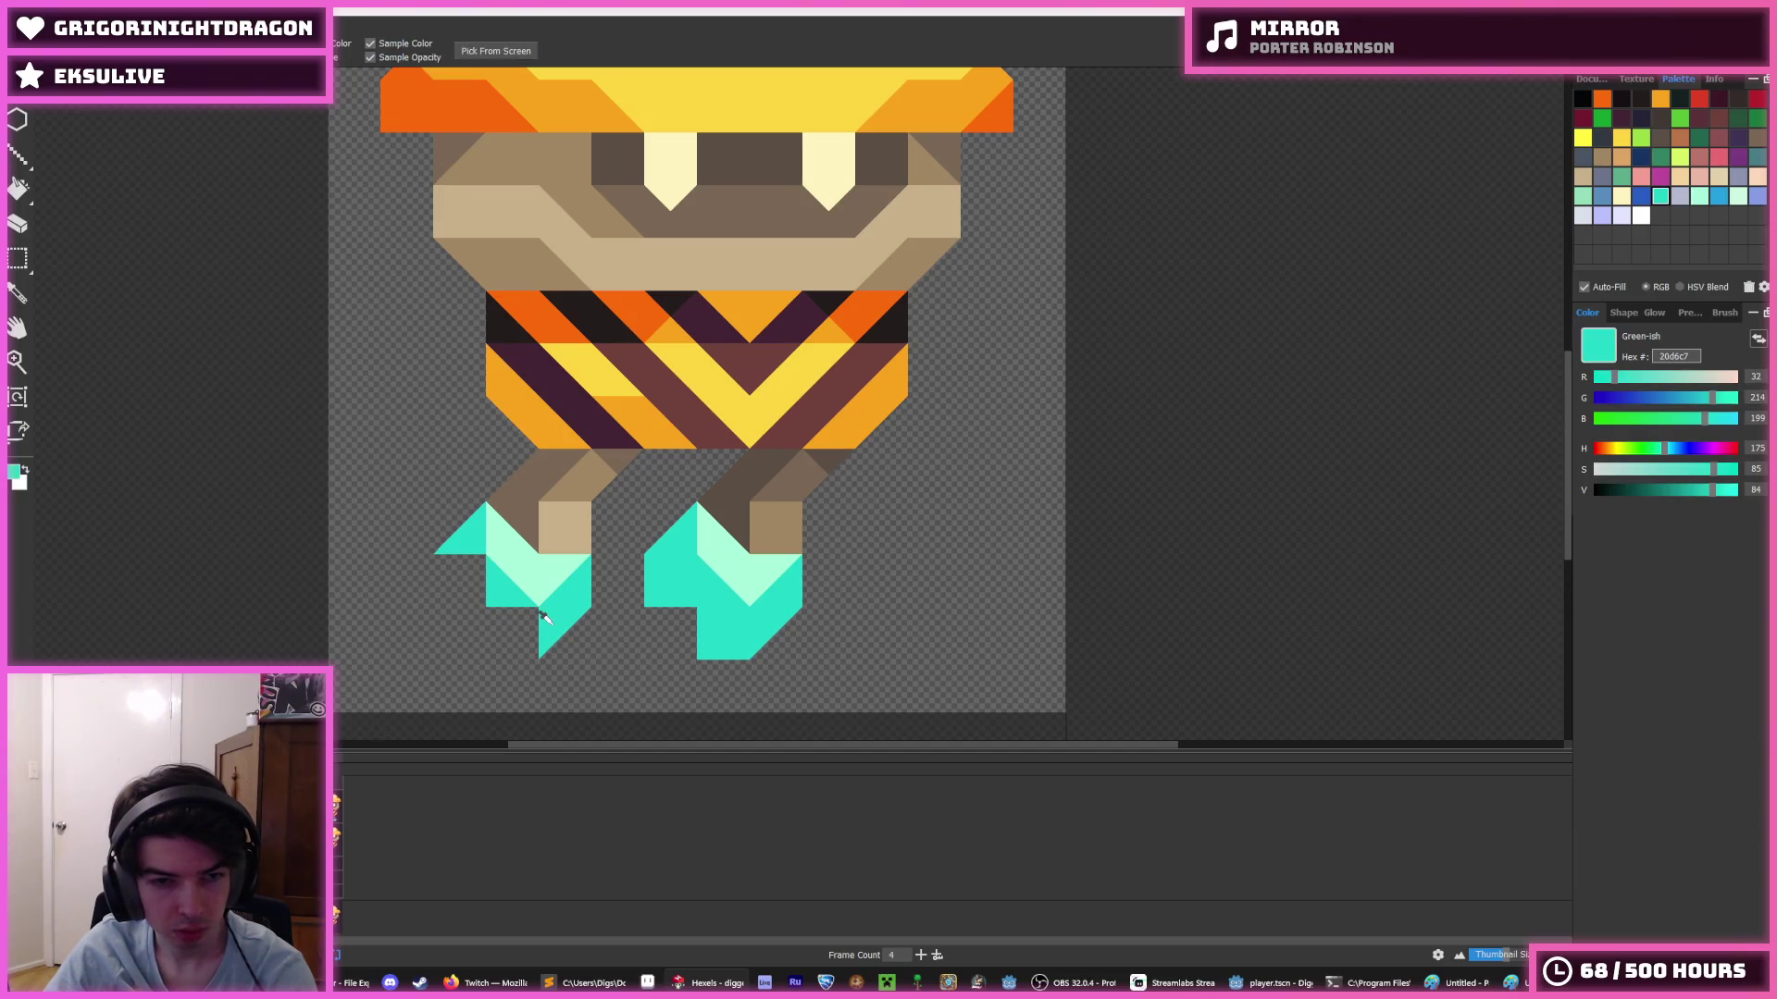
scroll(541, 615, "down", 3)
scroll(539, 614, "up", 2)
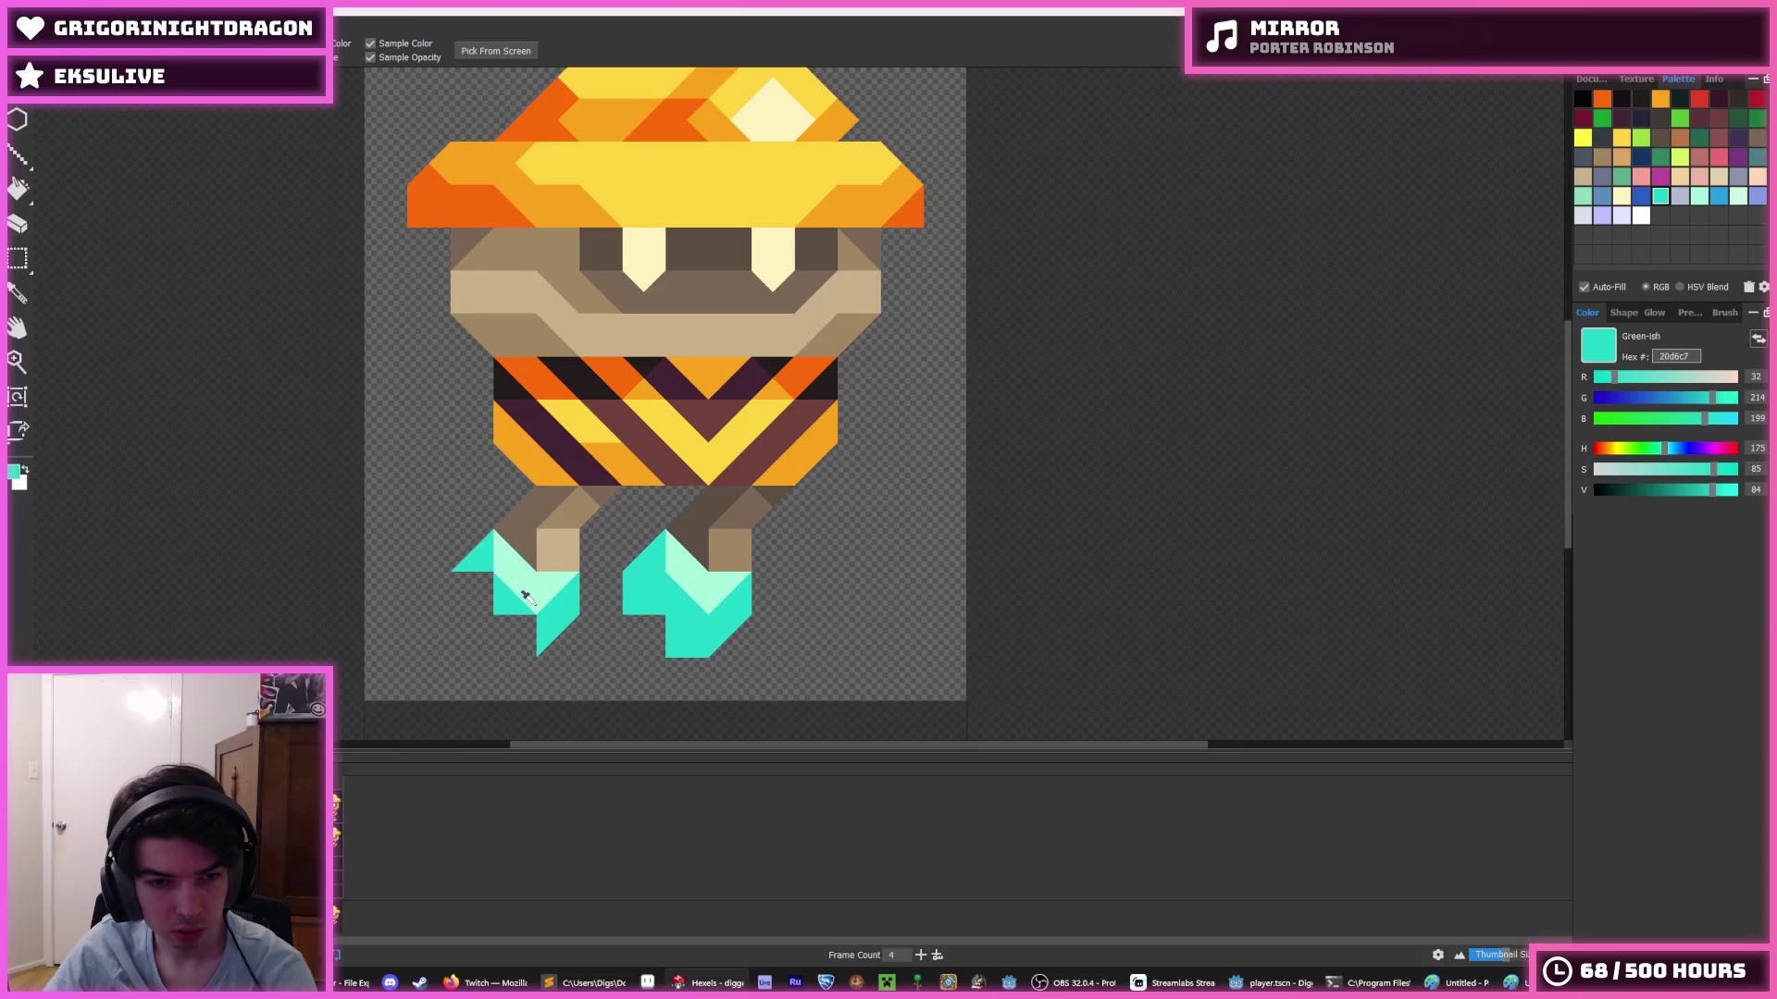
key("b")
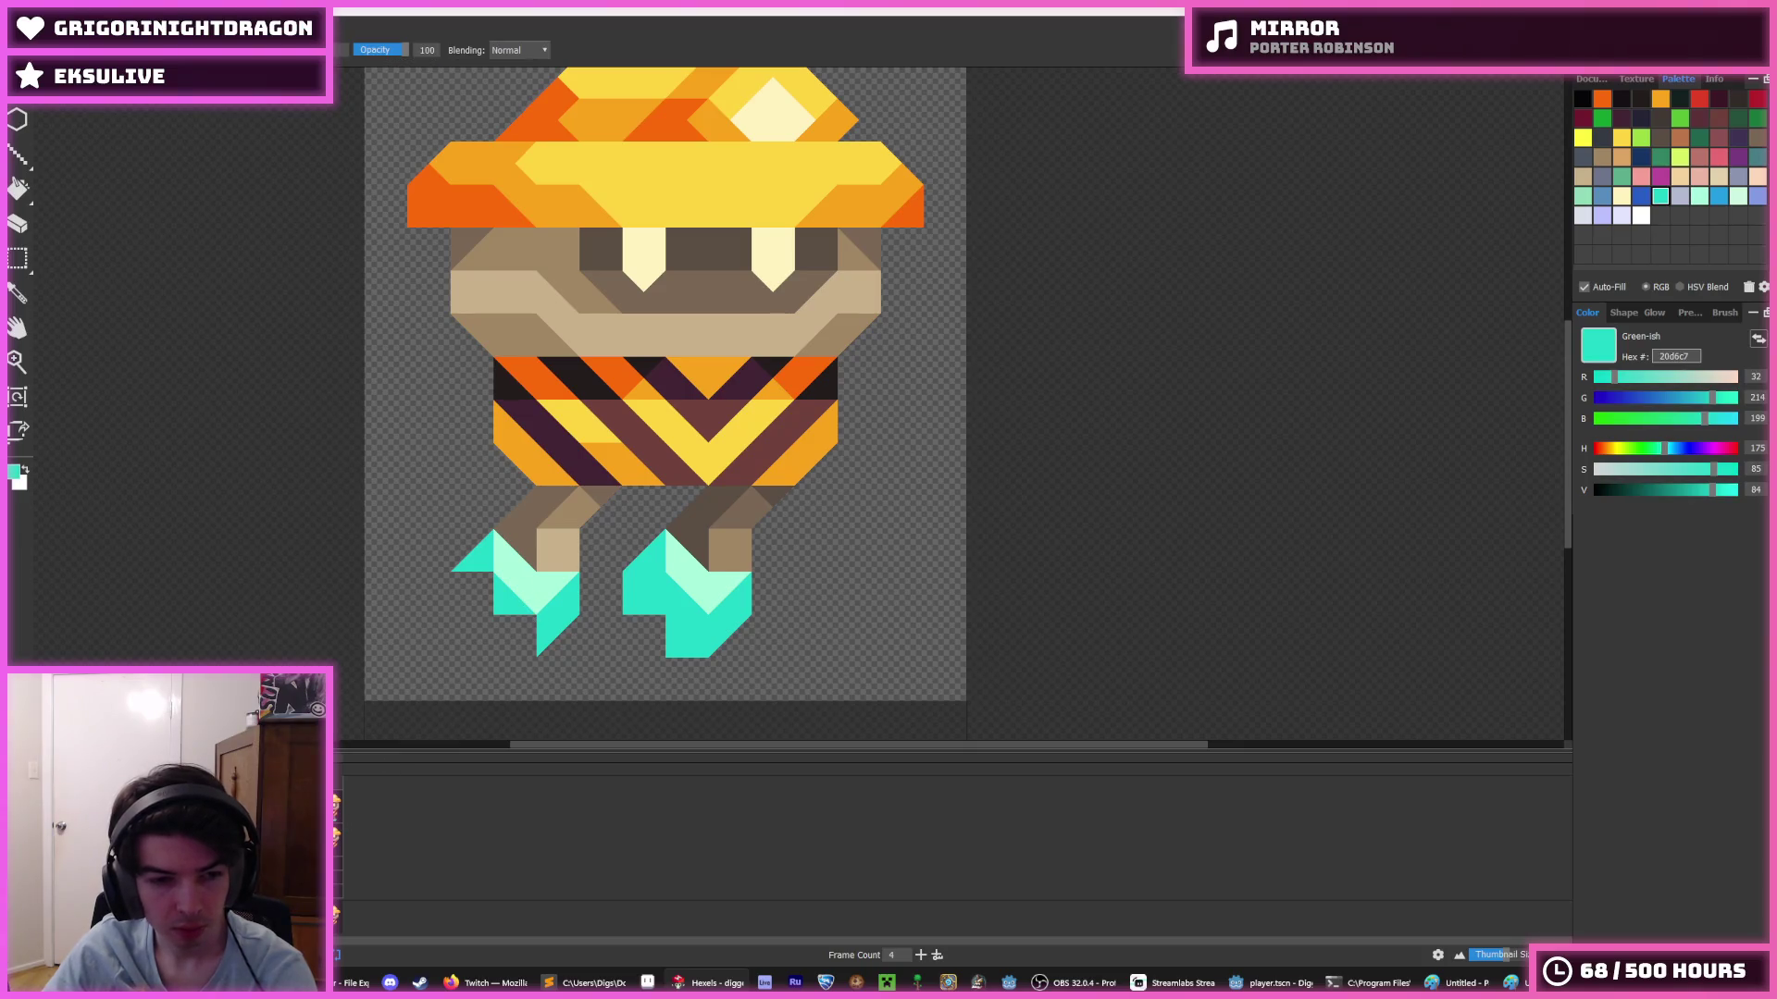
key("m")
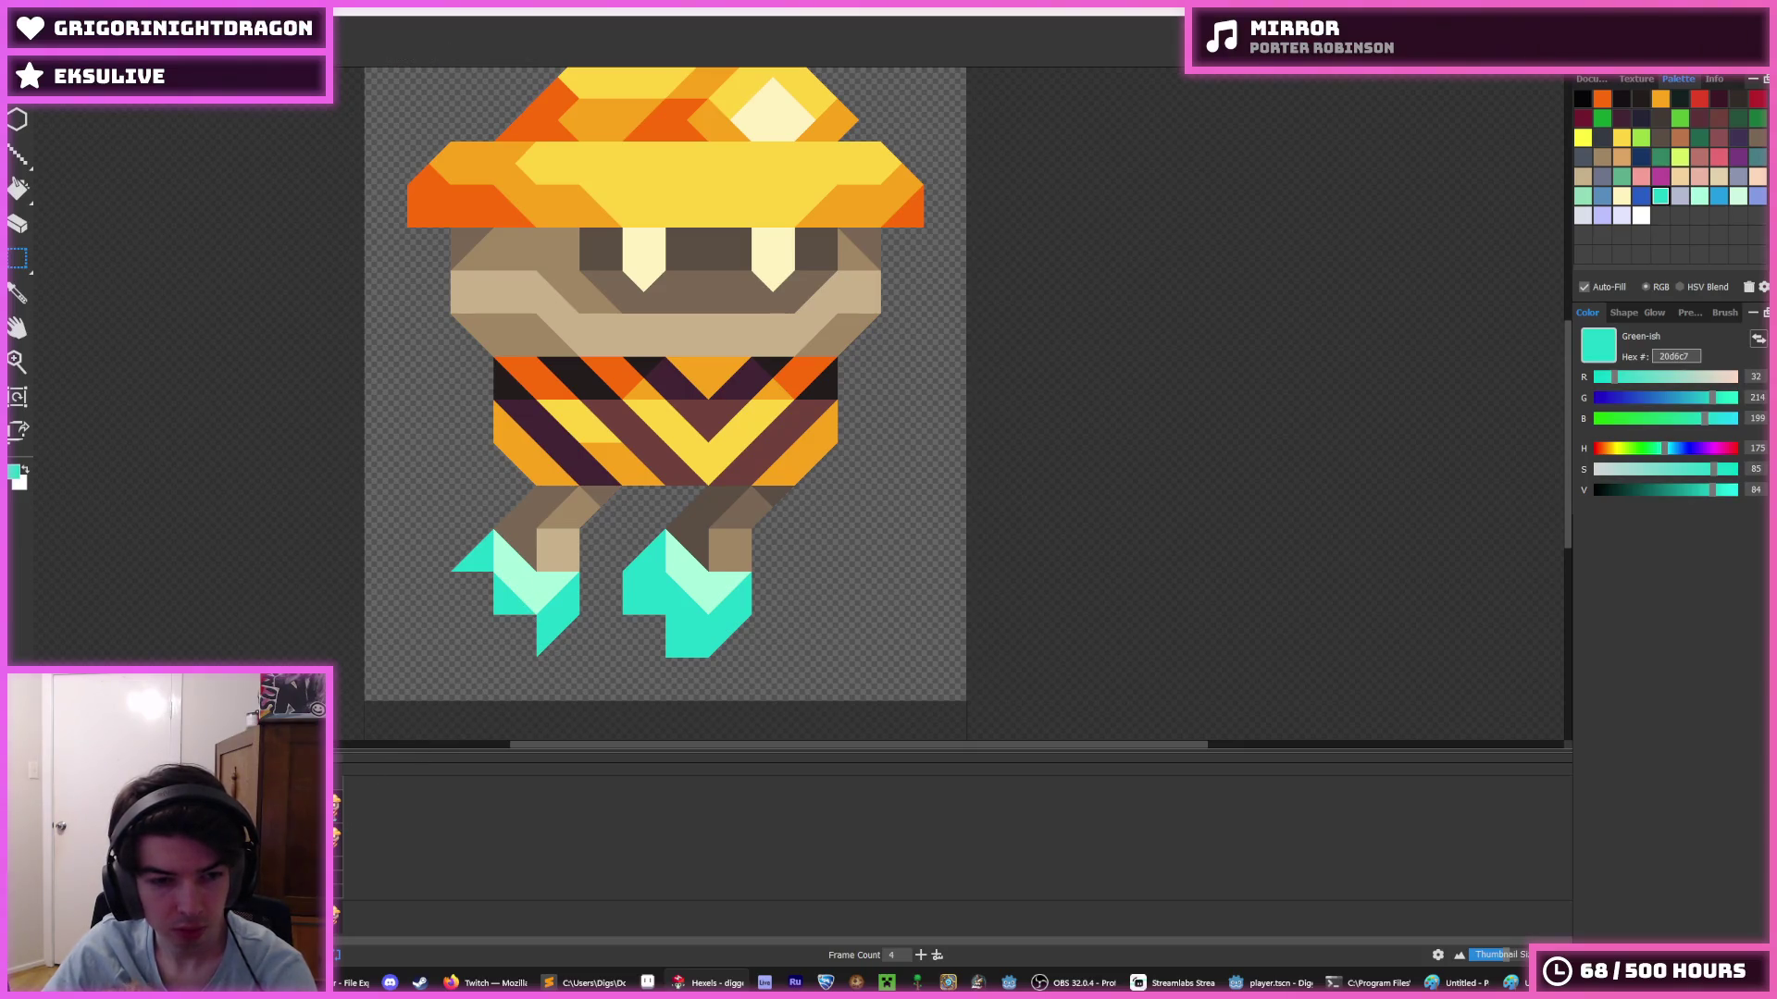
key("ctrl+z")
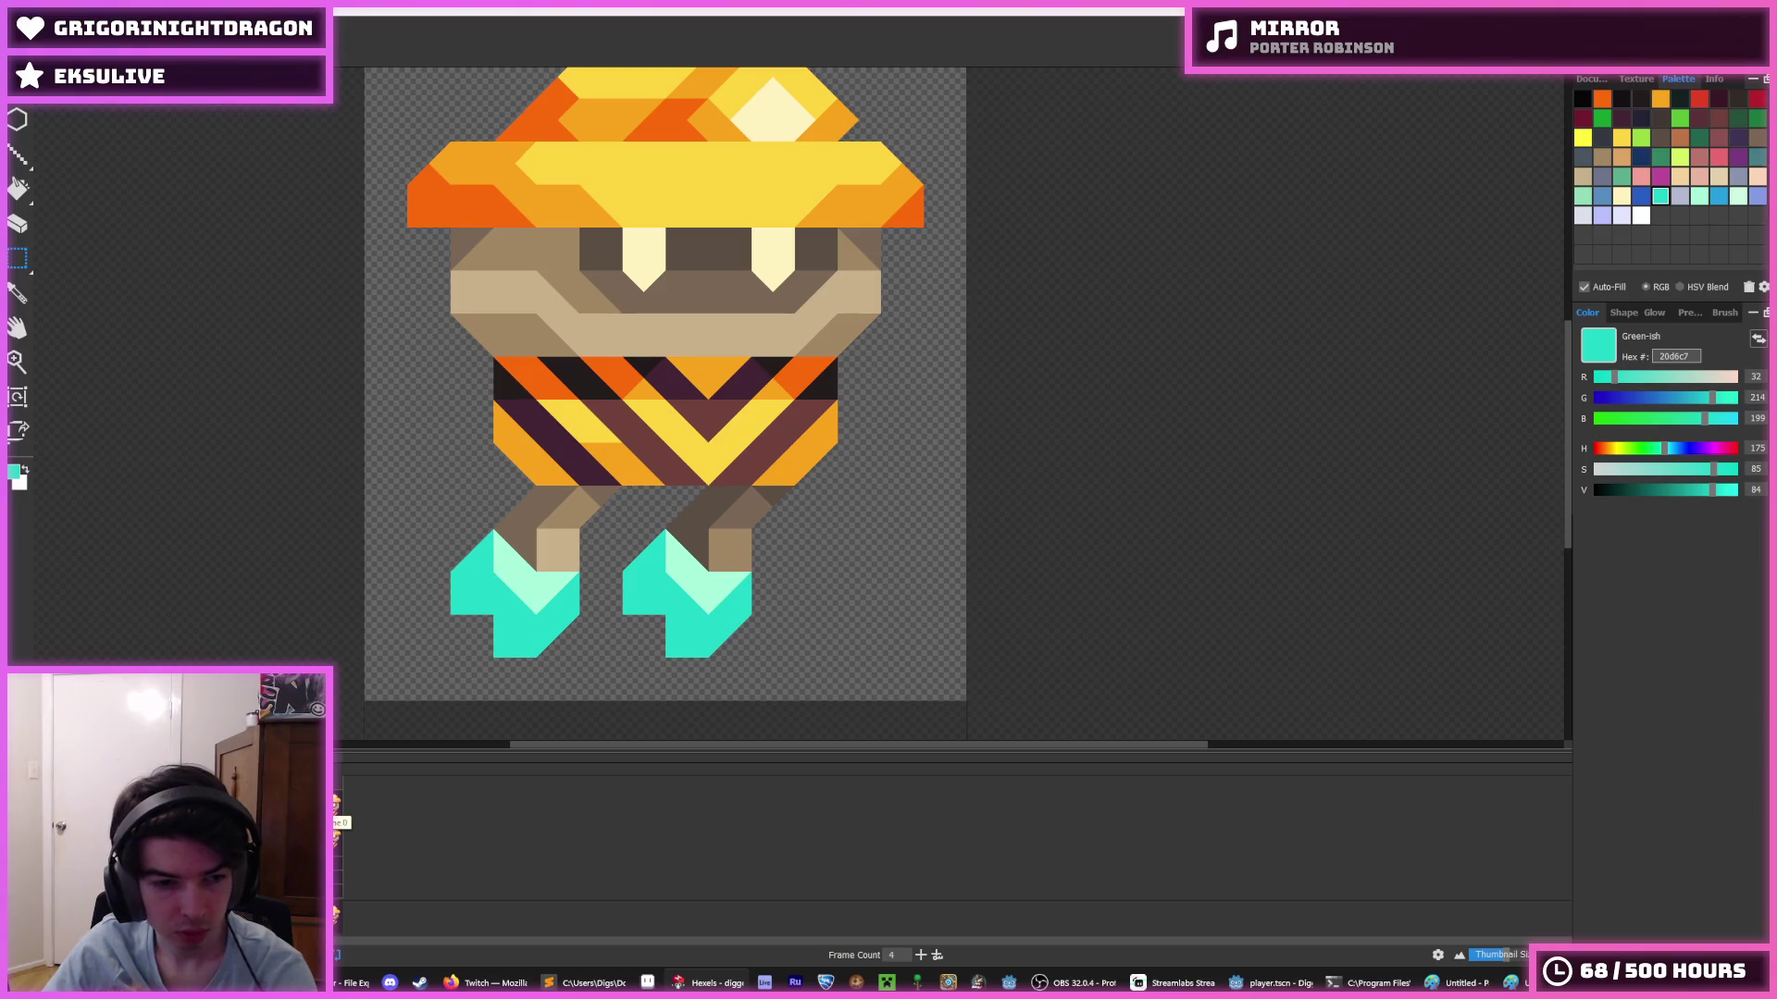
- Select the second animation frame and open then close Layer 2's properties
left_click(336, 839)
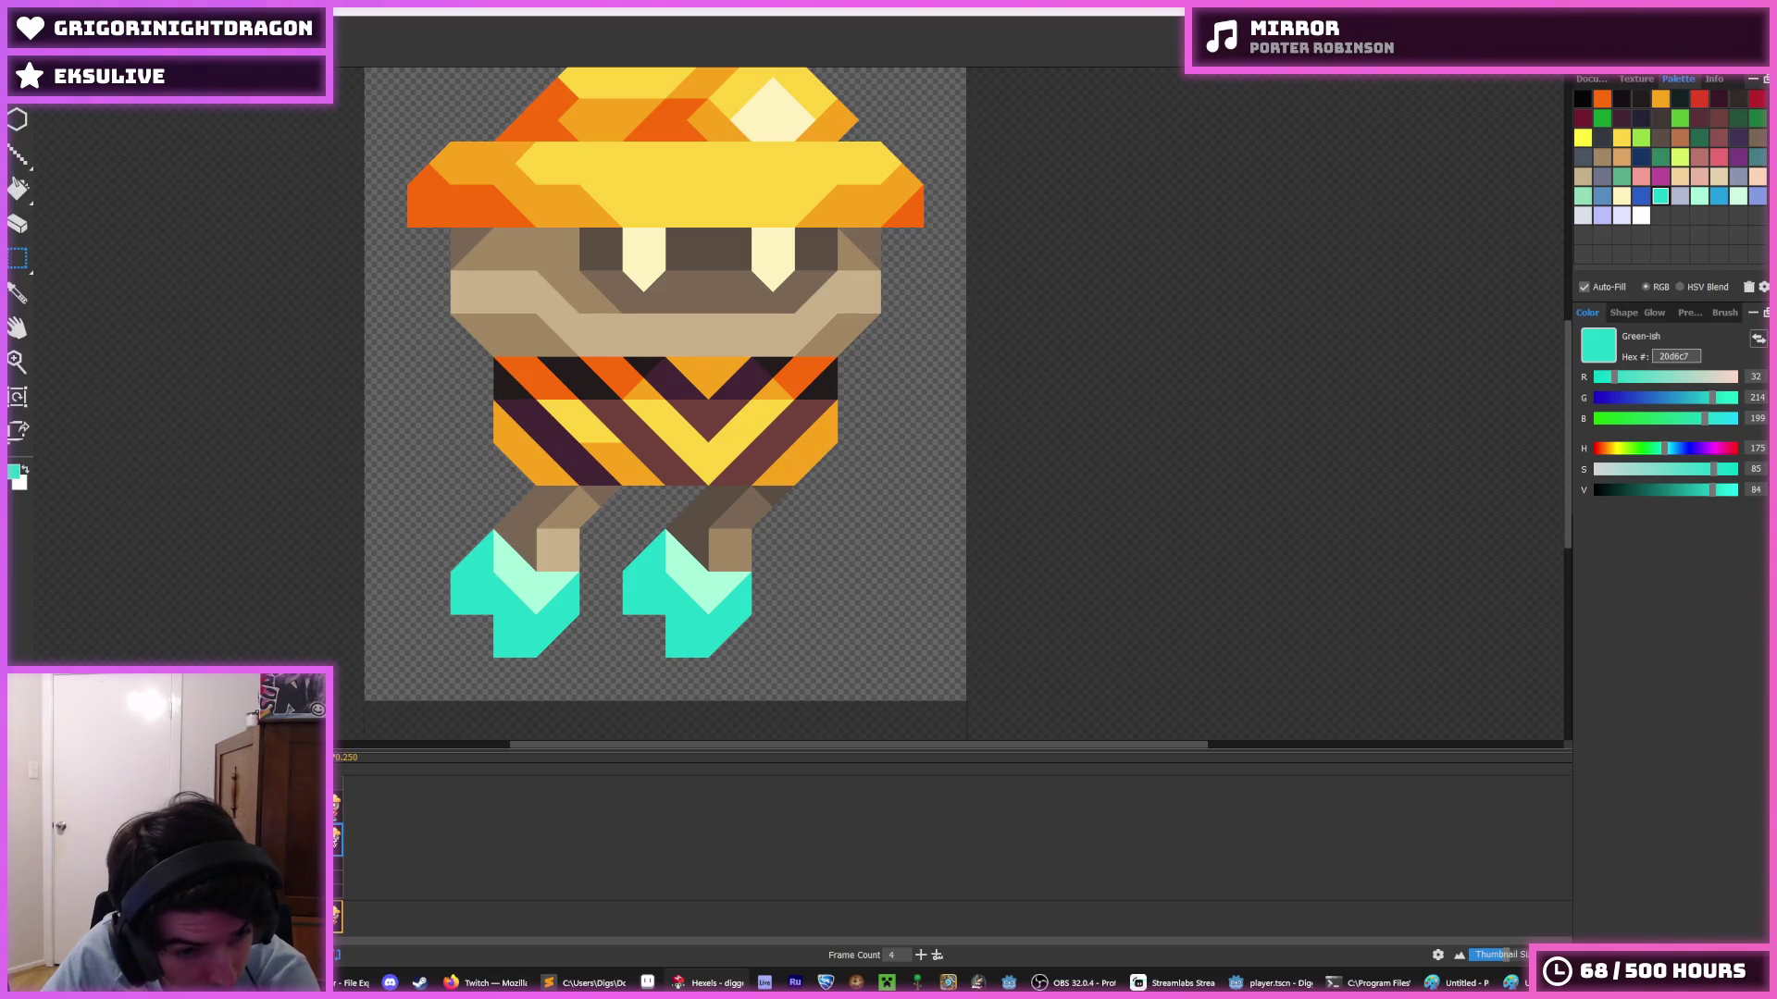
double_click(337, 916)
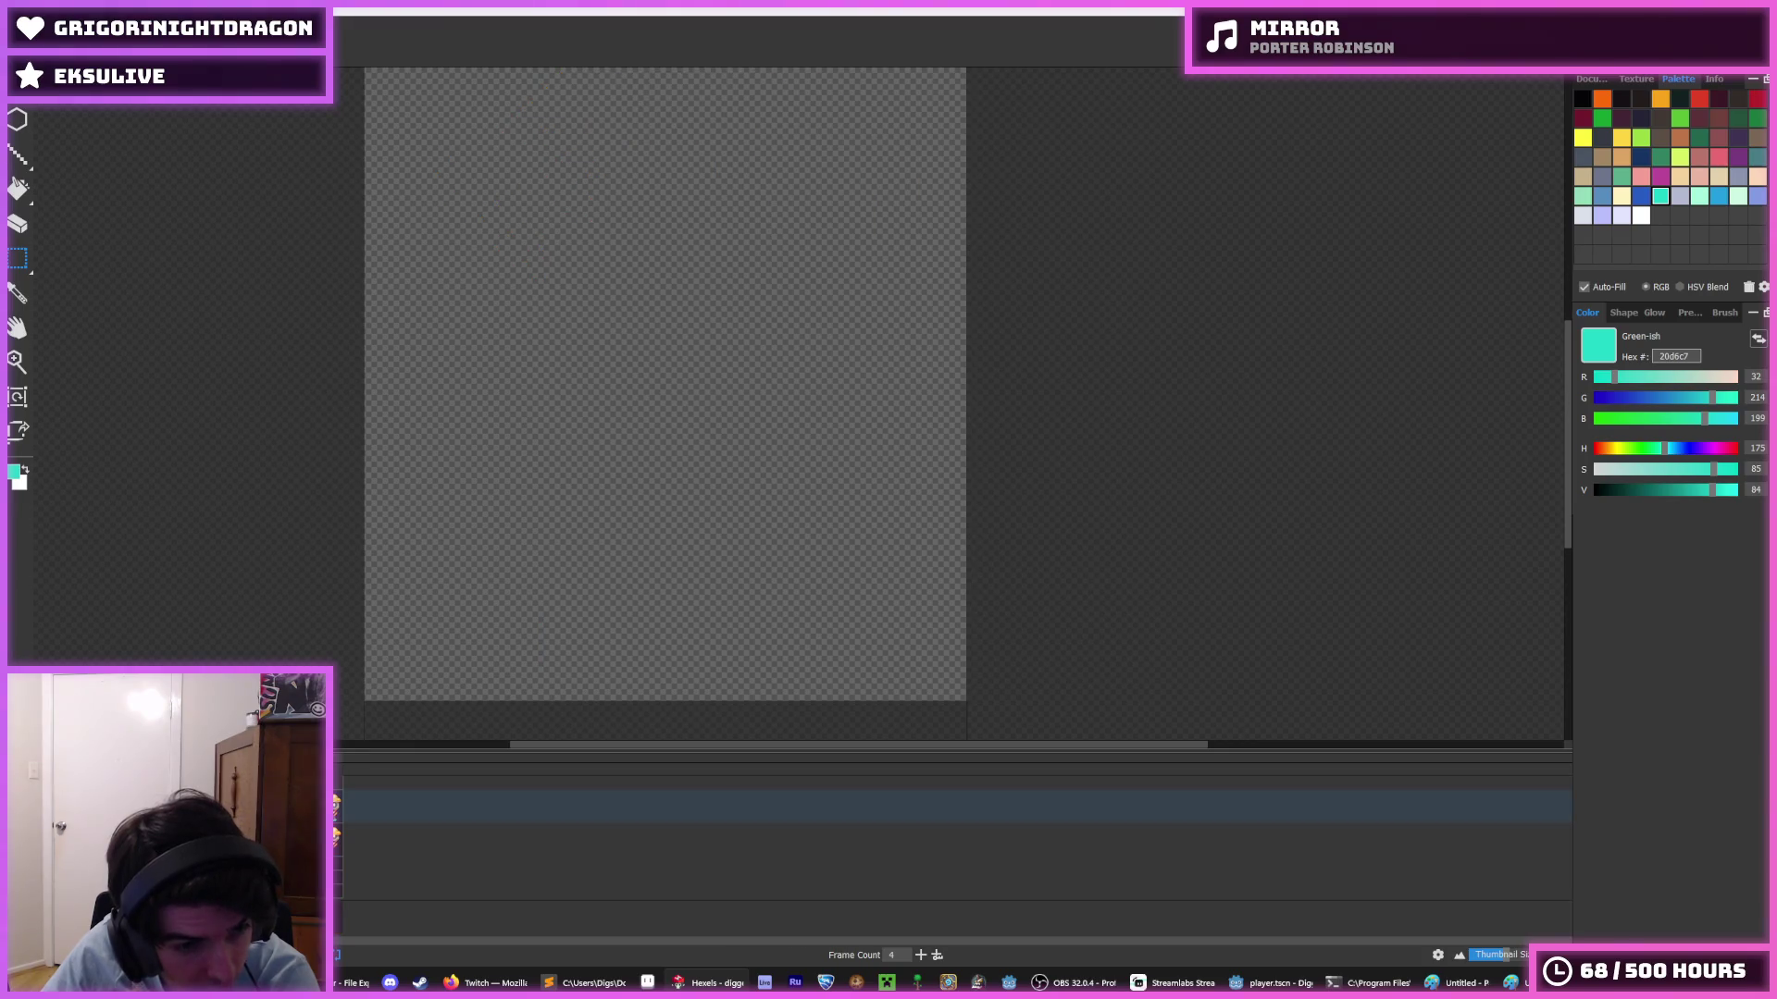
left_click(1010, 654)
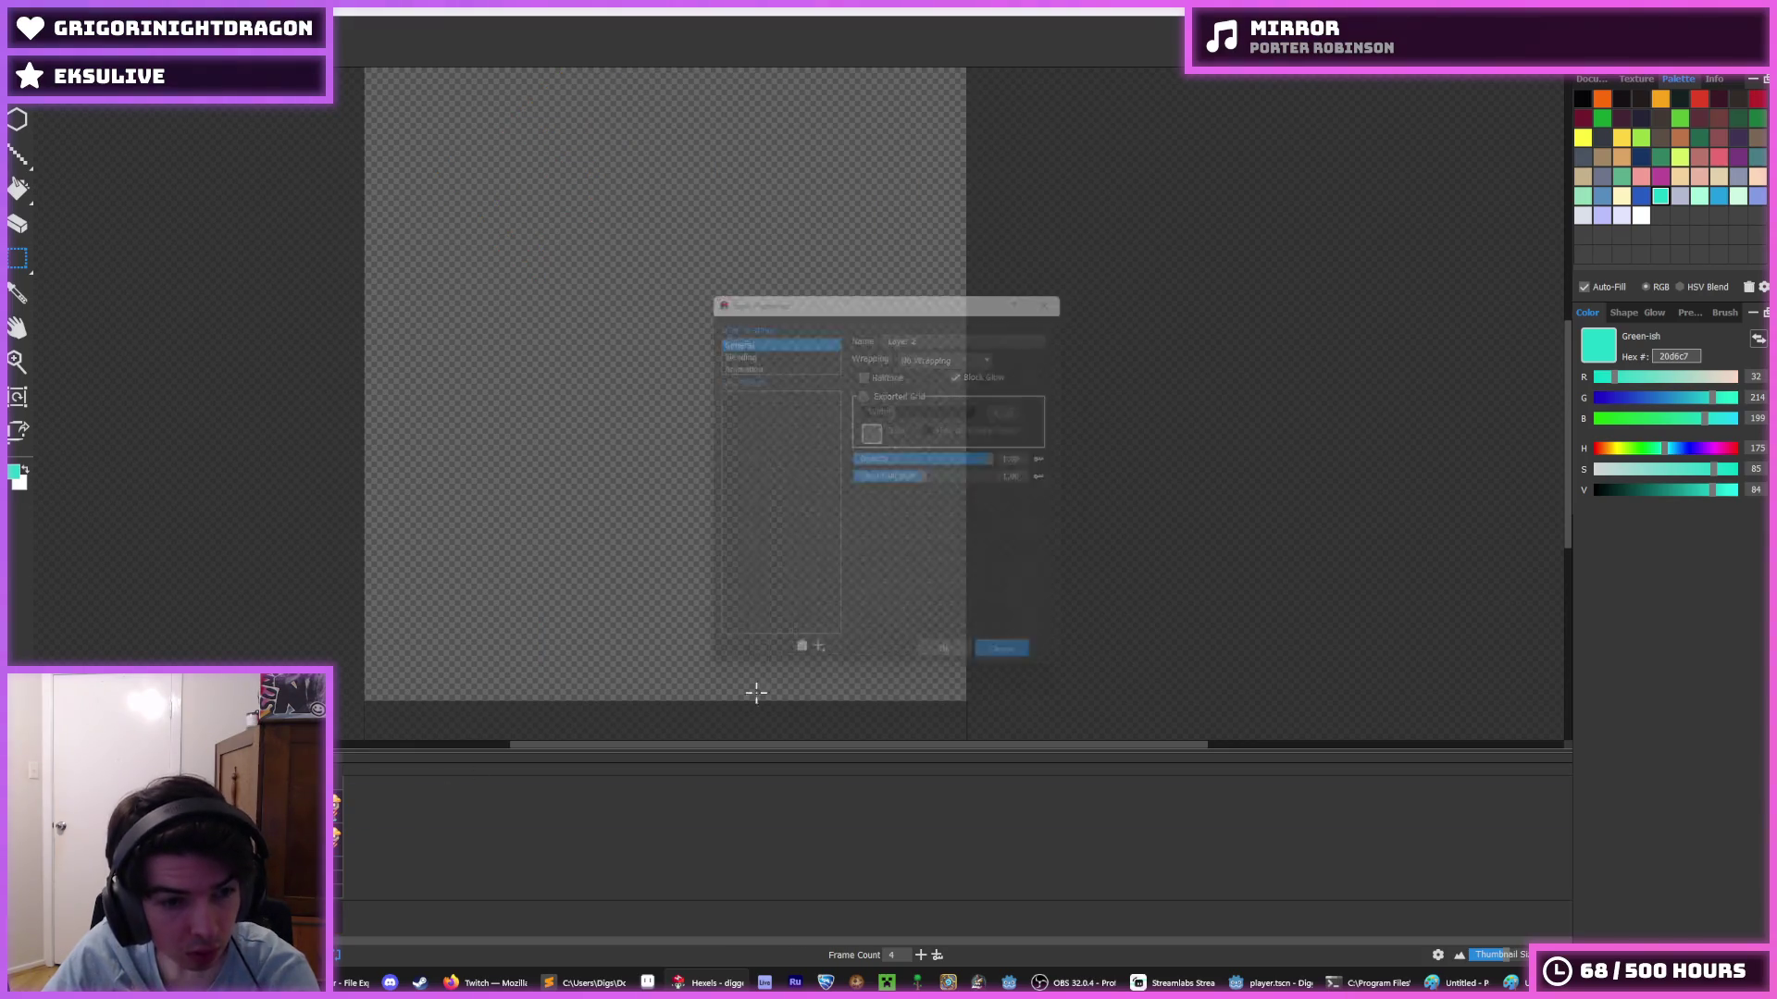
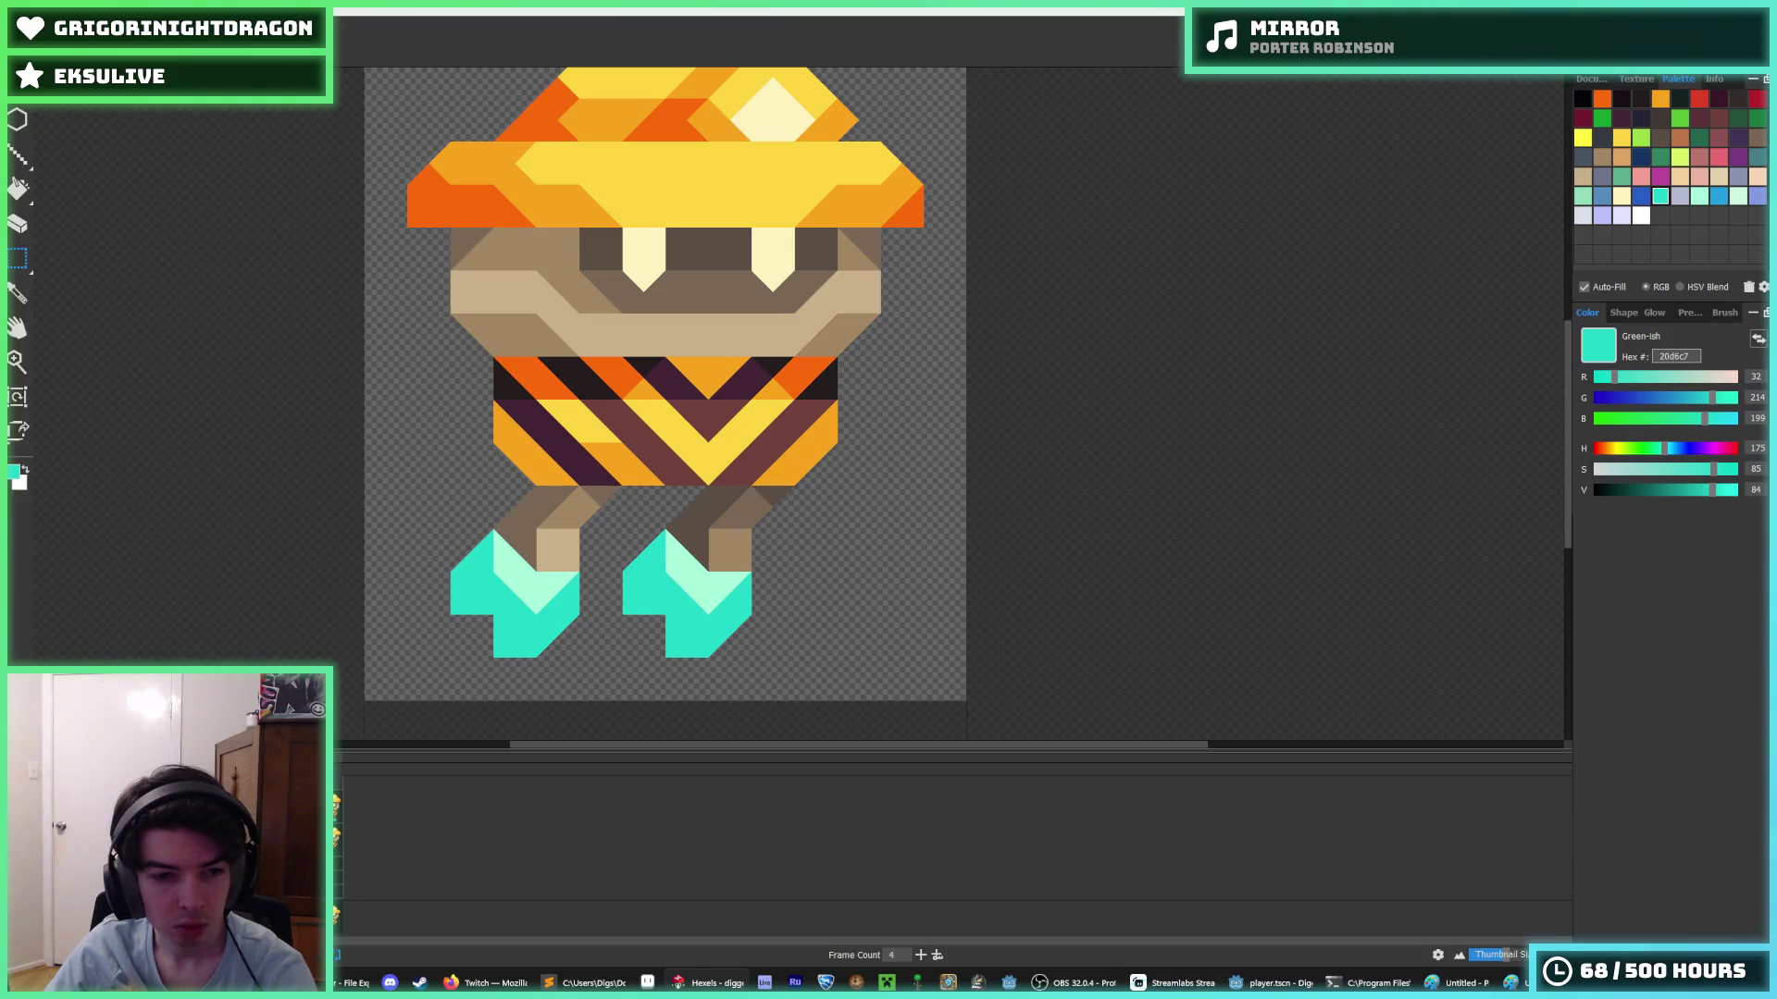
- Erase two outer teal triangles from the right foot with the Eraser
key("e")
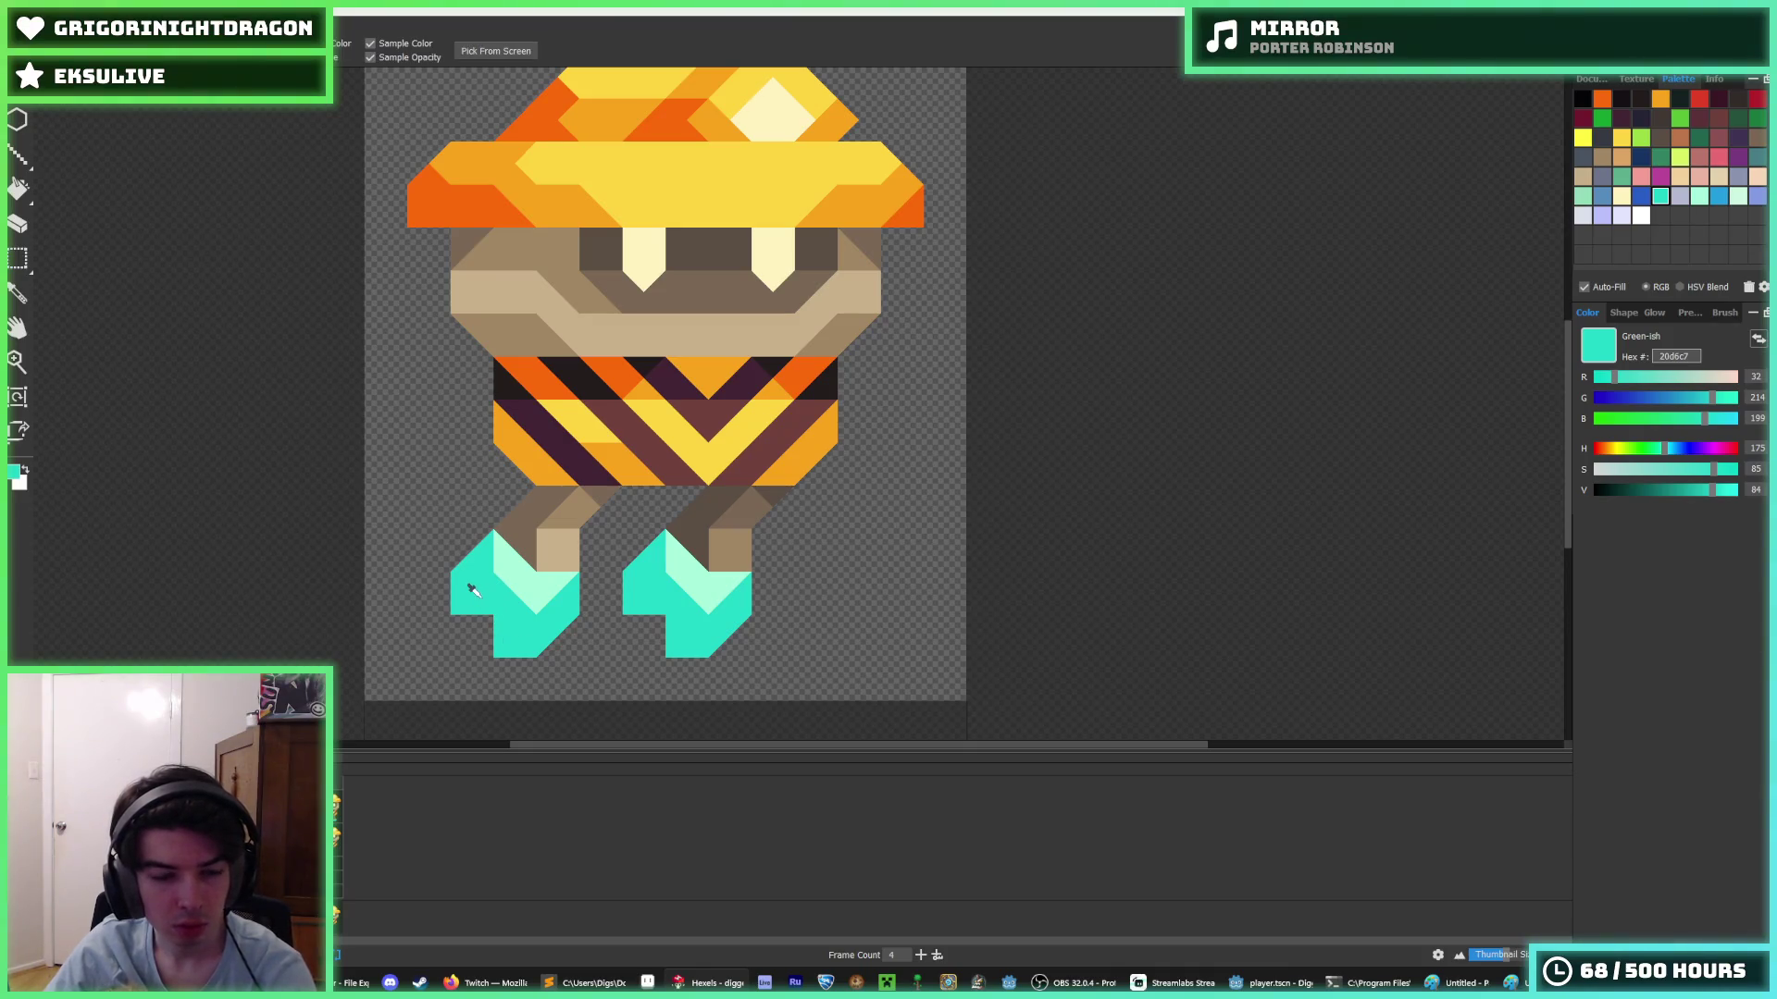
key("b")
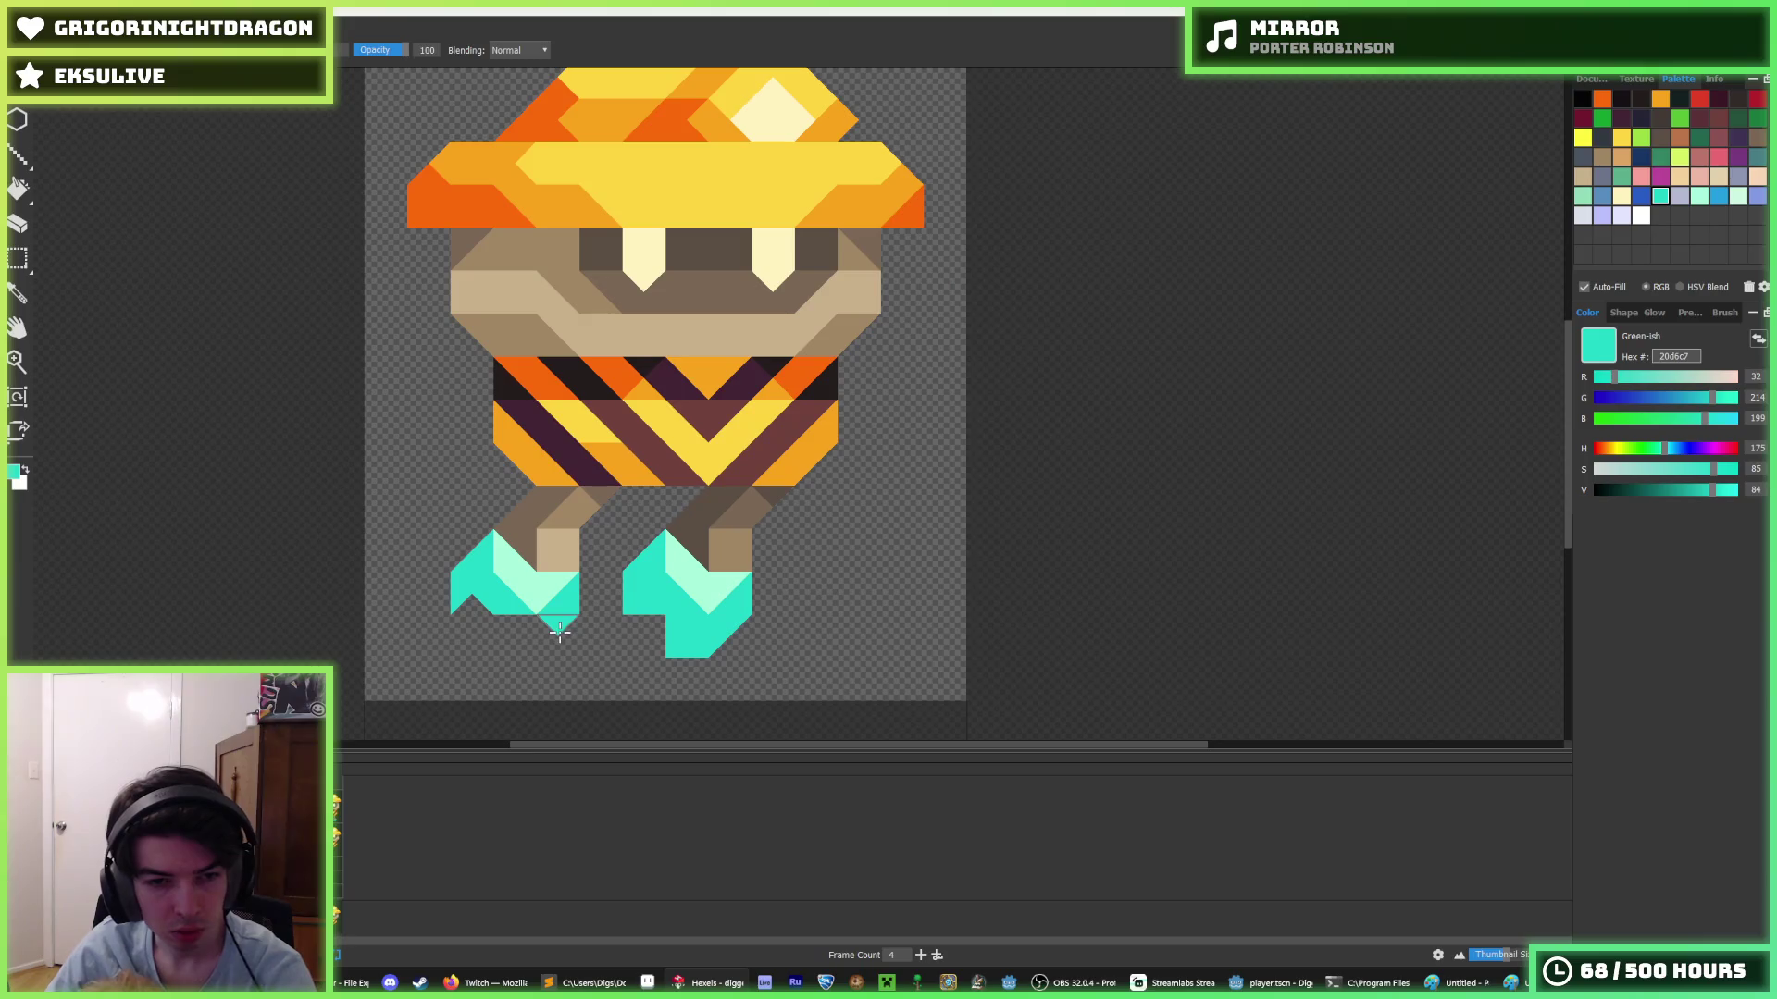
key("e")
key("b")
key("e")
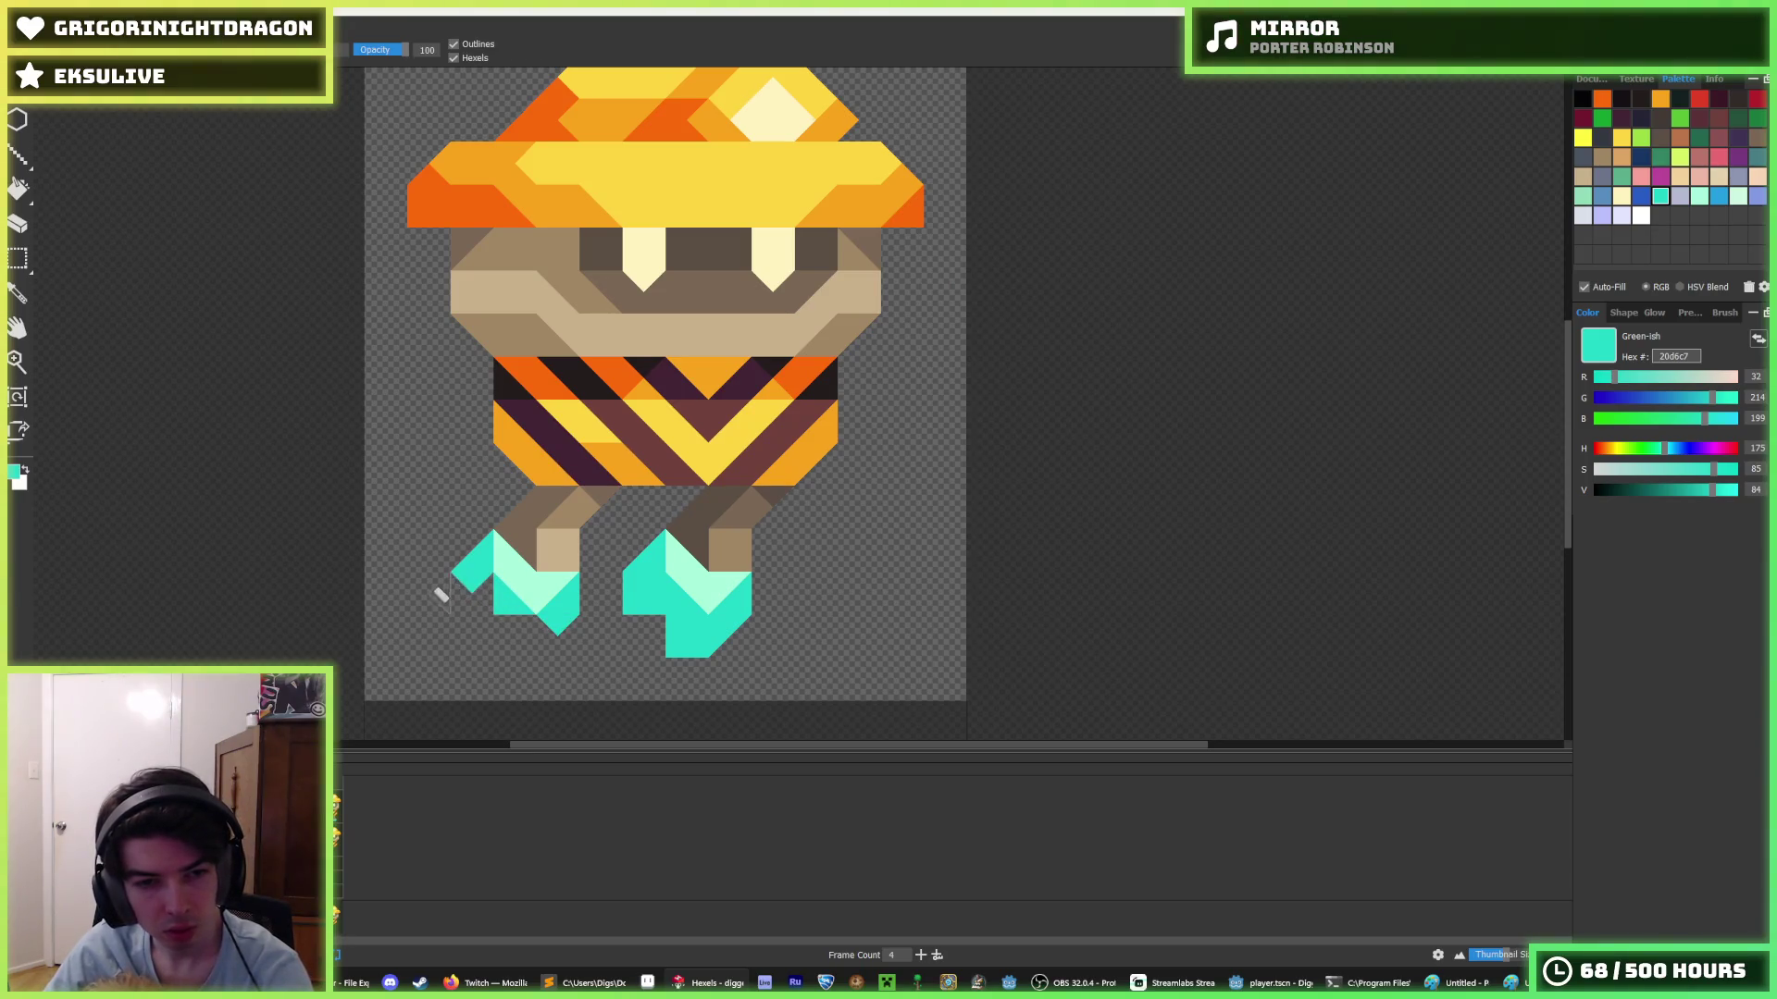
key("b")
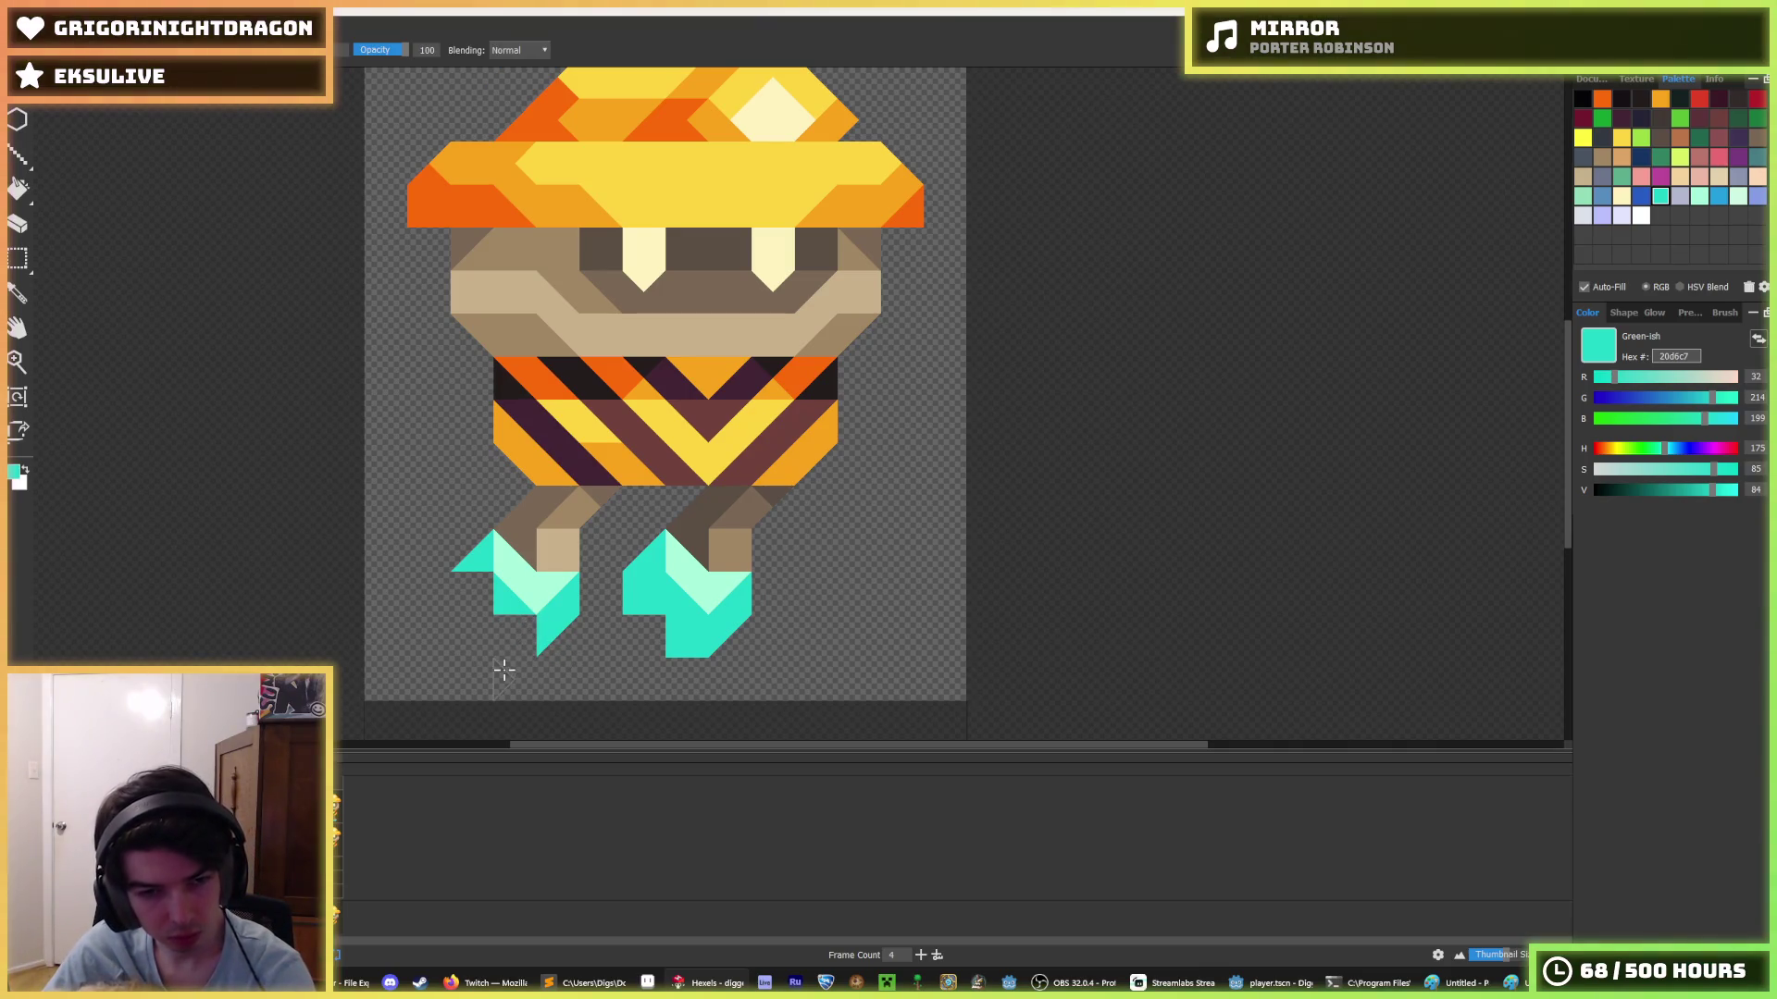
key("m")
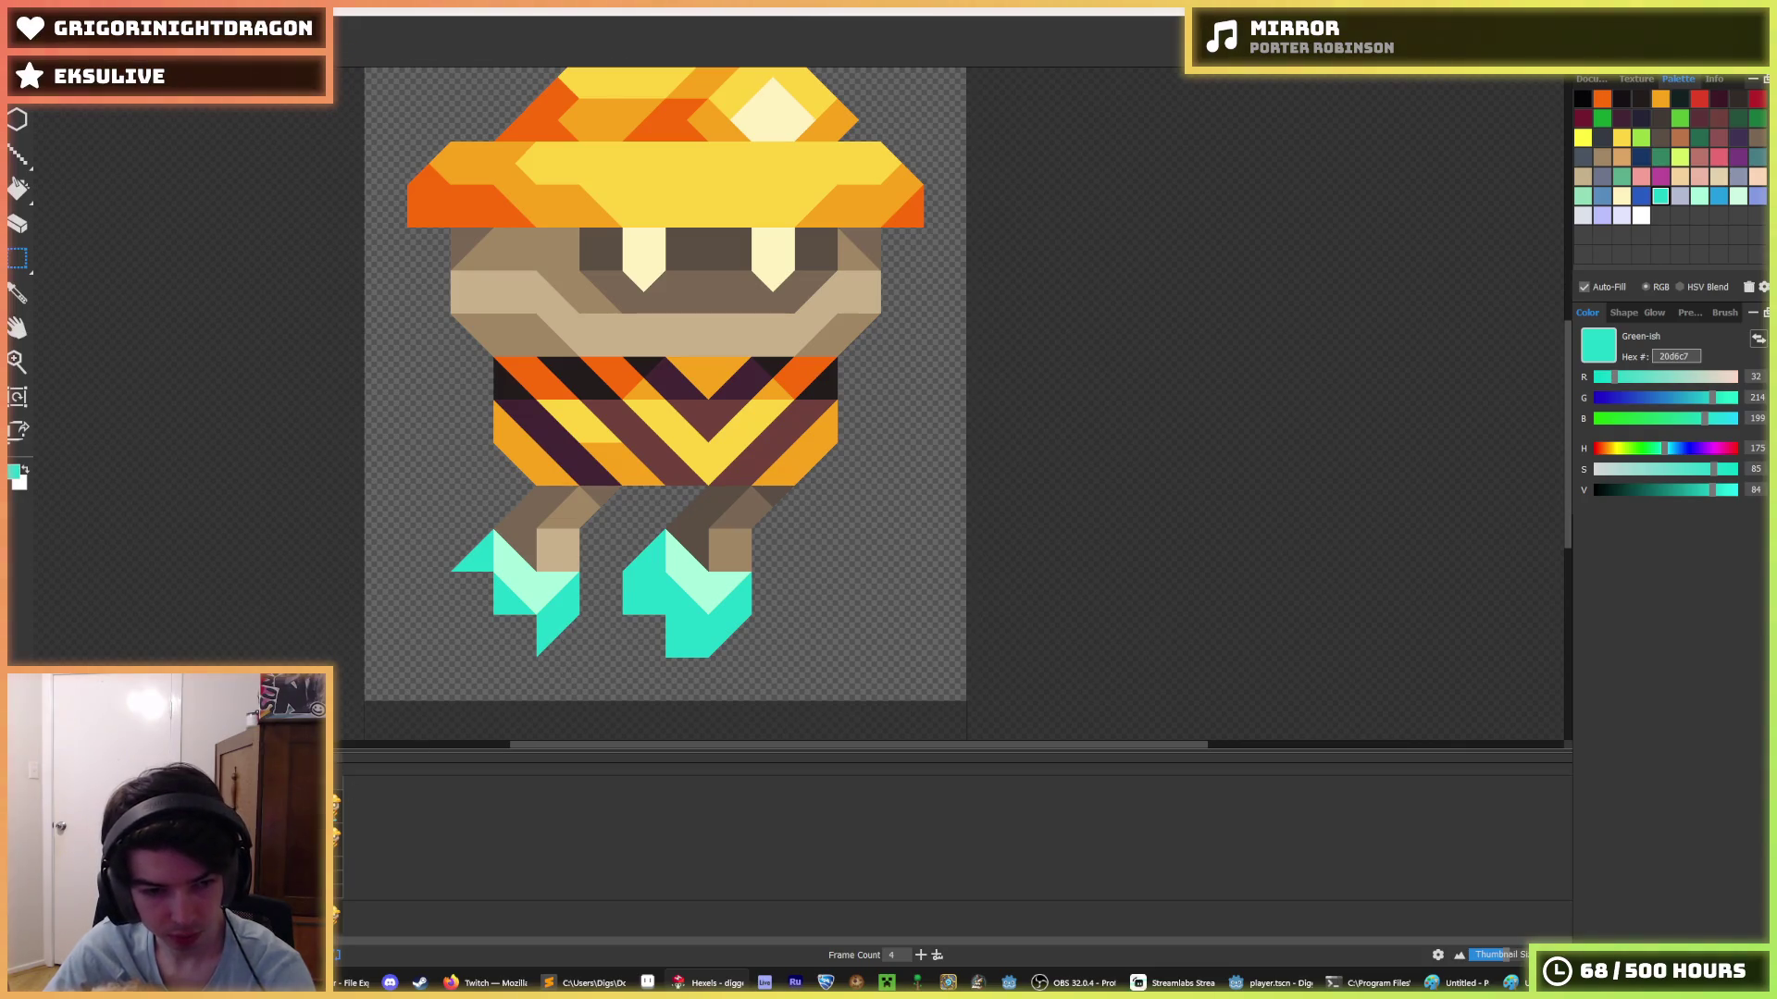
key("e")
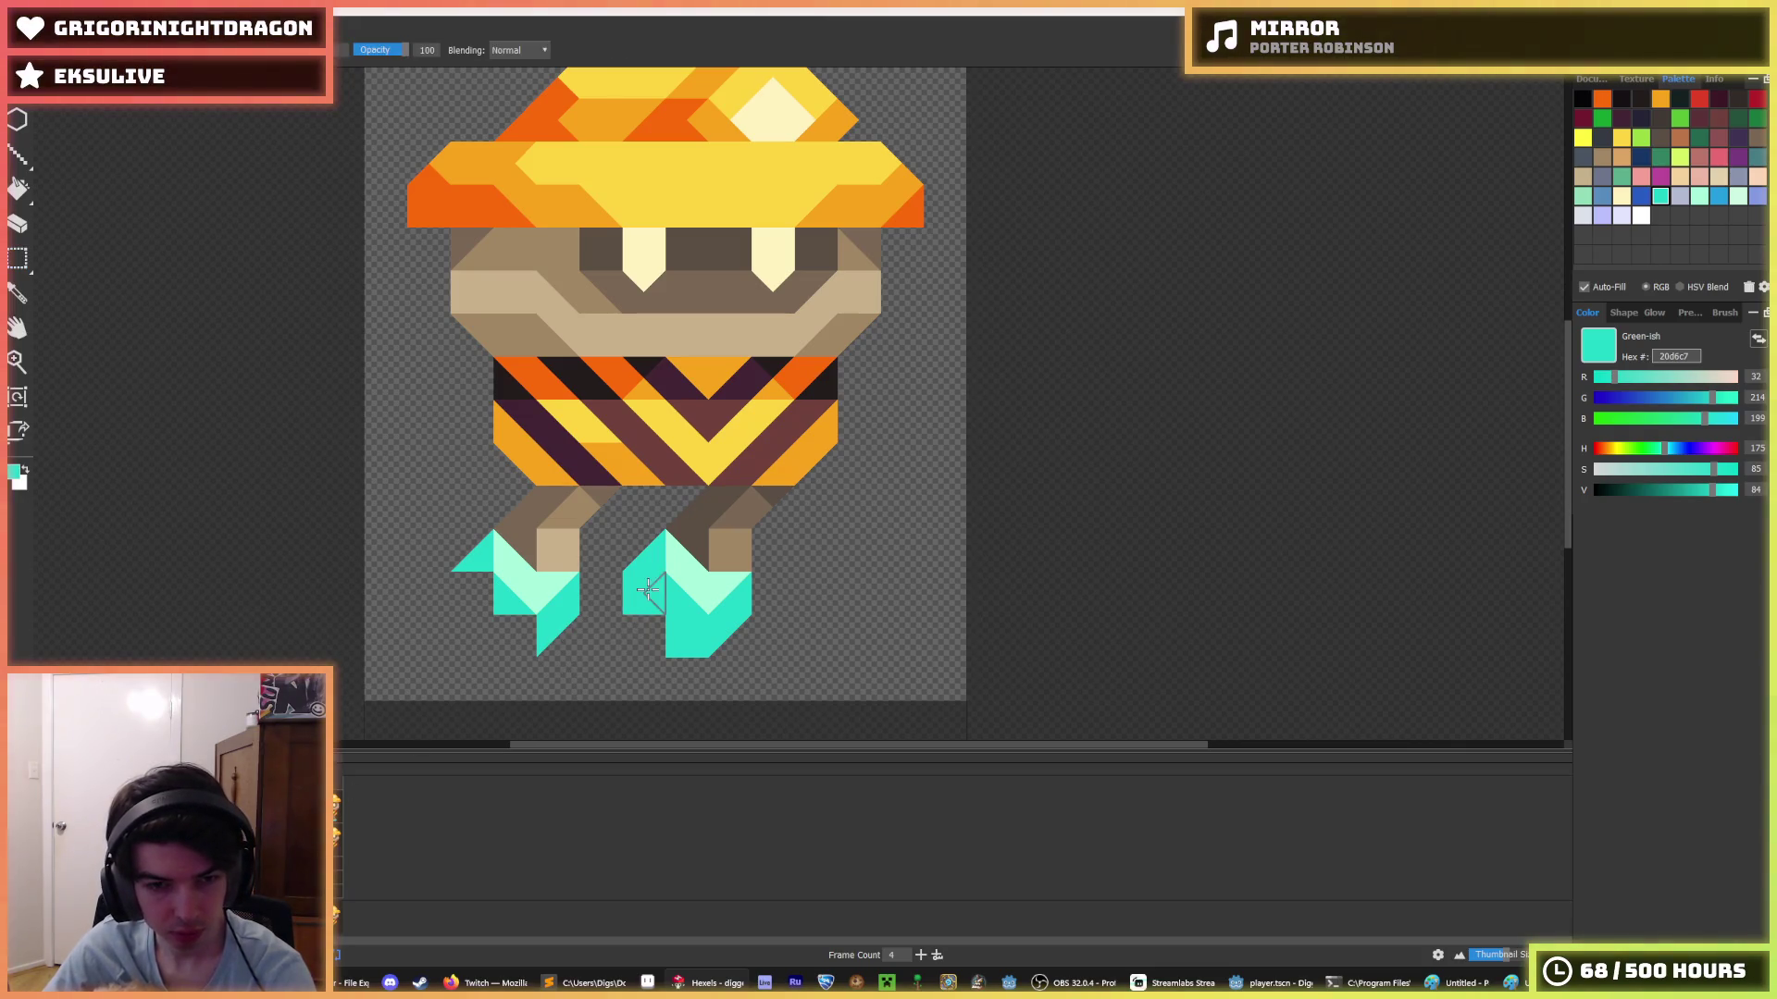
left_click(643, 597)
left_click(685, 639)
key("b")
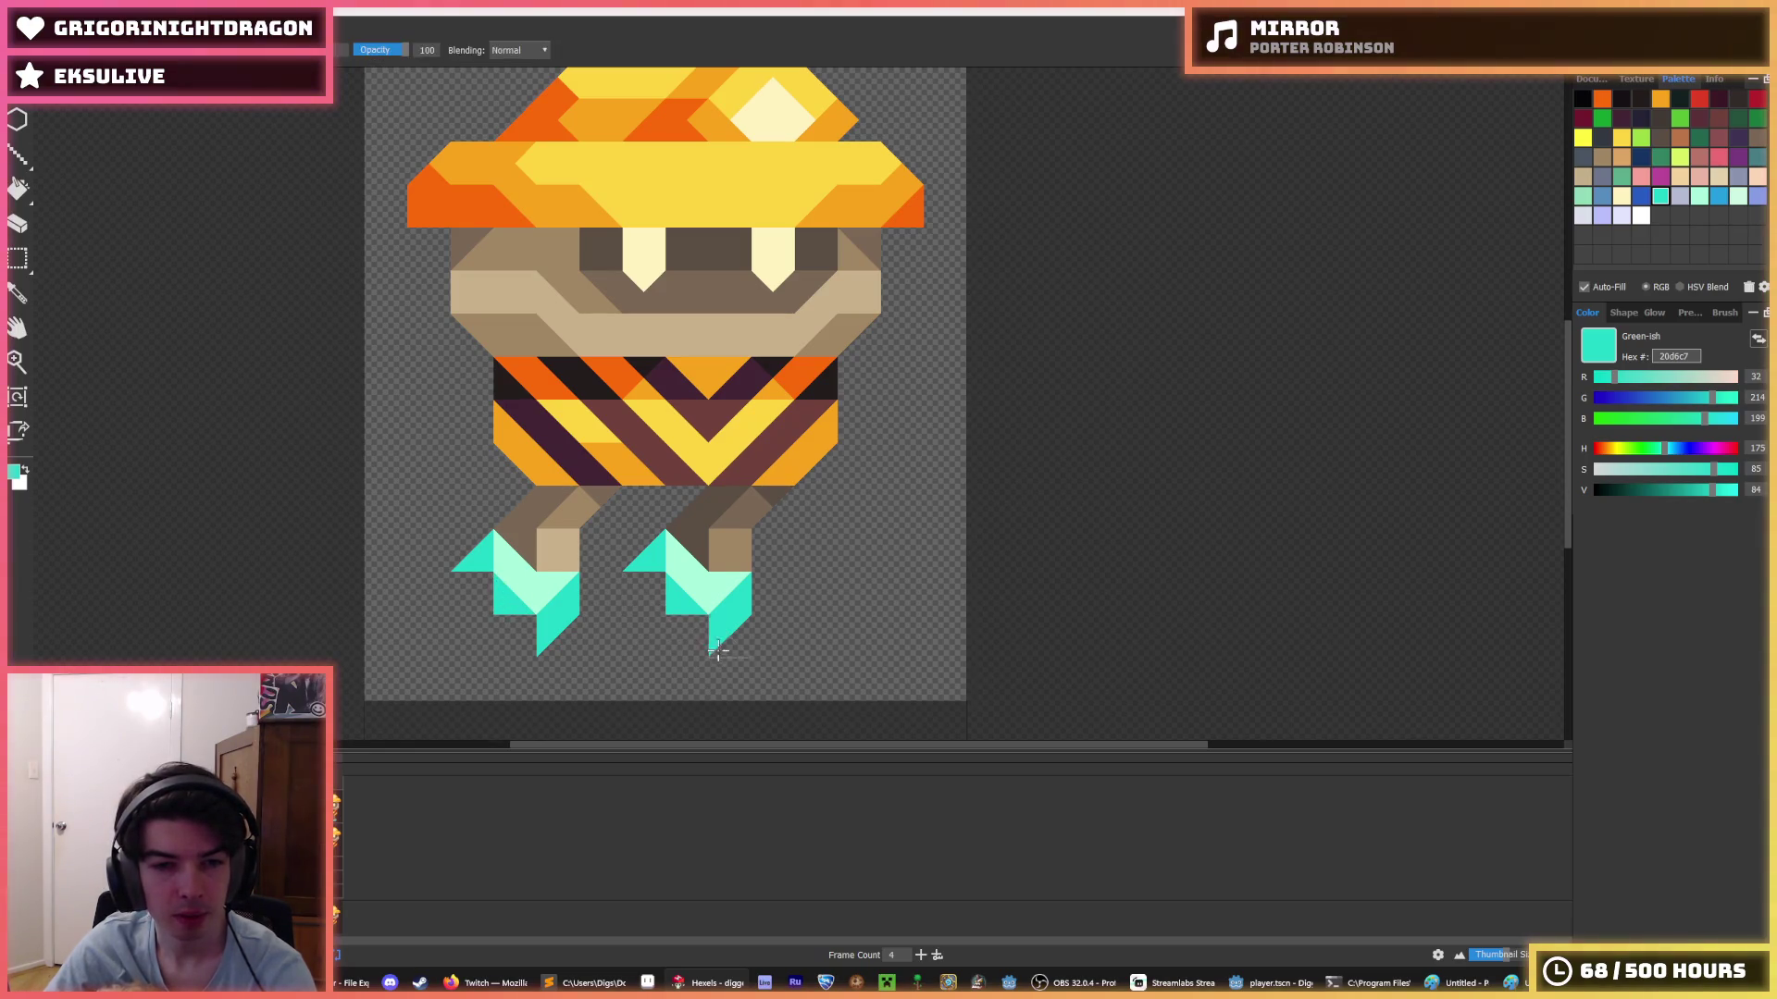
- Marquee-select the area around both teal feet, then deselect it
key("m")
left_click_drag(722, 652, 634, 600)
mouse_move(454, 560)
left_mouse_down()
mouse_move(602, 639)
mouse_move(753, 658)
left_mouse_up()
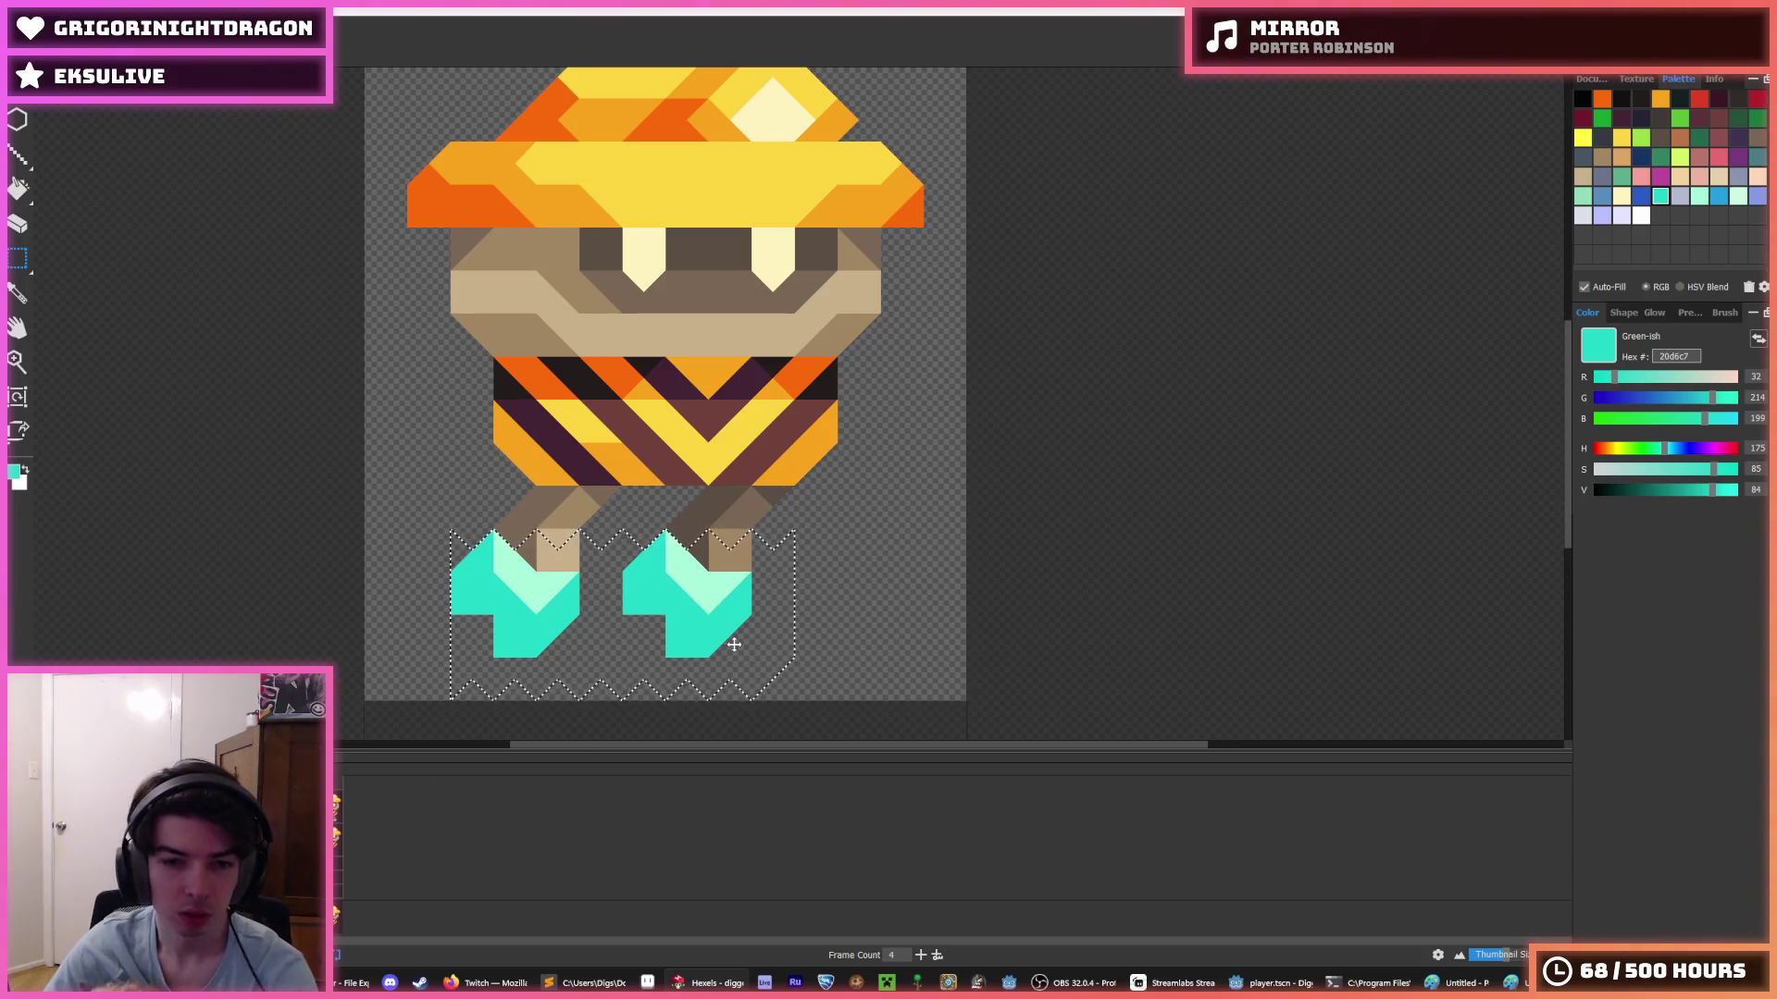
left_click(611, 689)
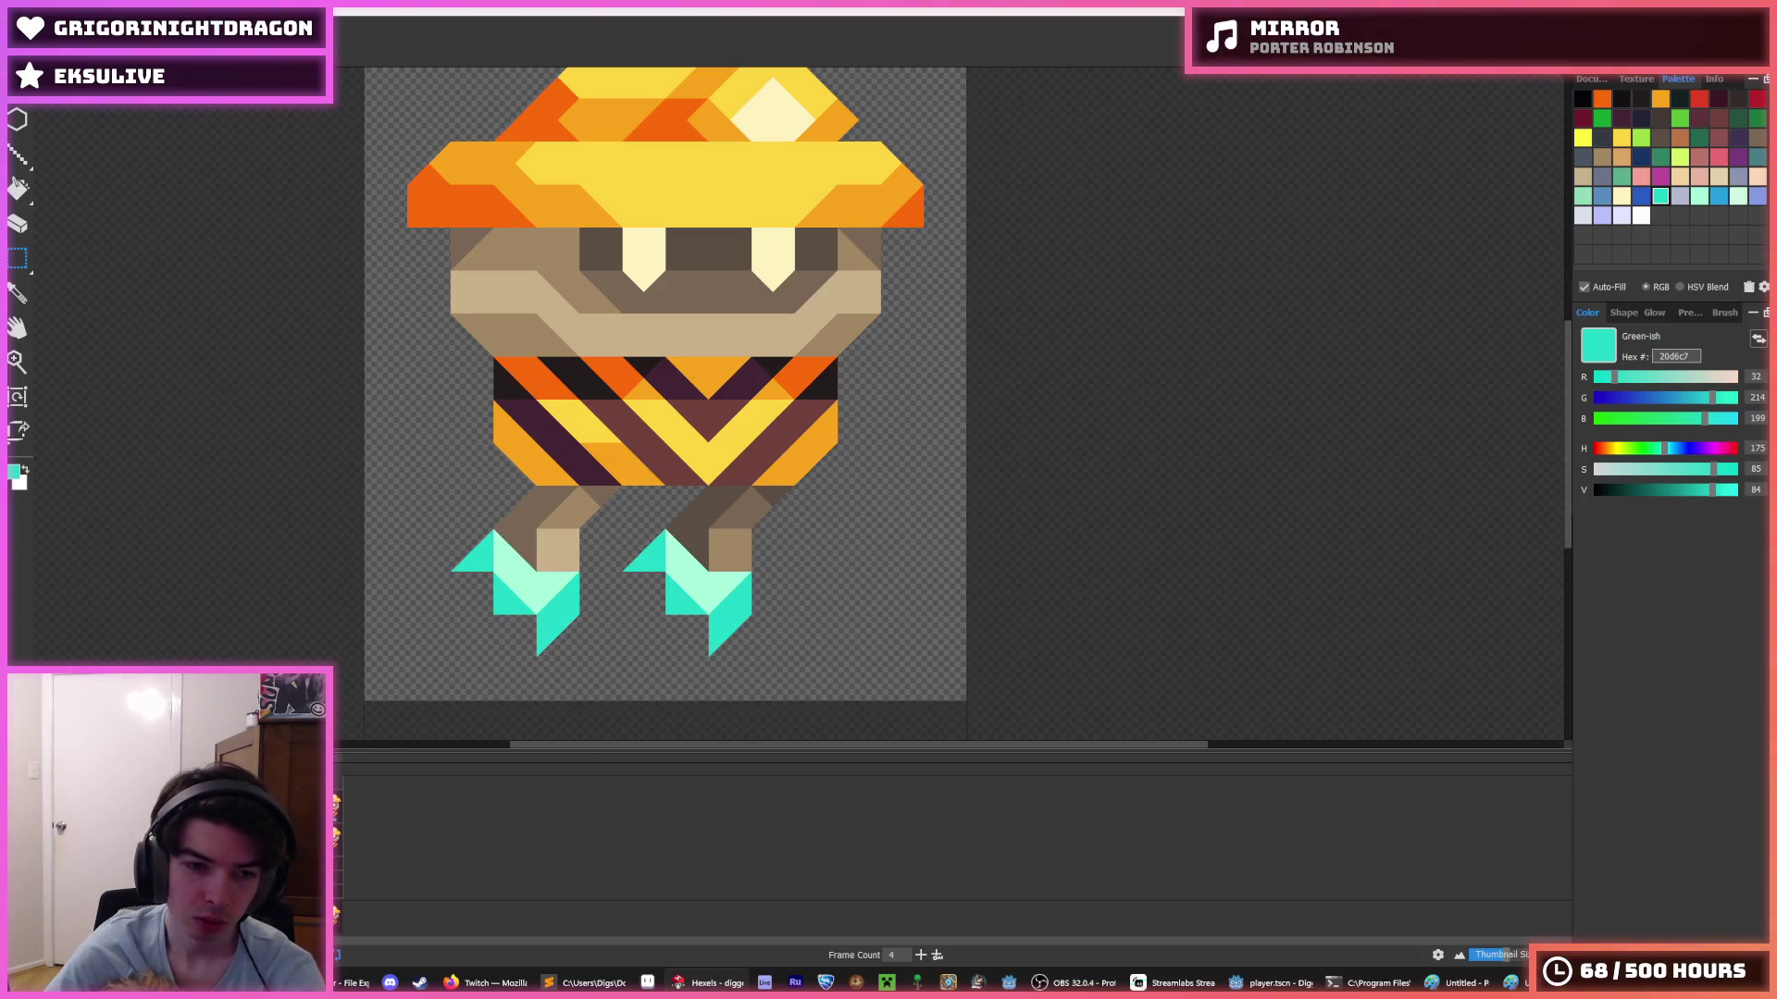
left_click_drag(794, 701, 407, 549)
key("ctrl+d")
- Fill the dark notches in both feet with the sampled tan leg colour
key("b")
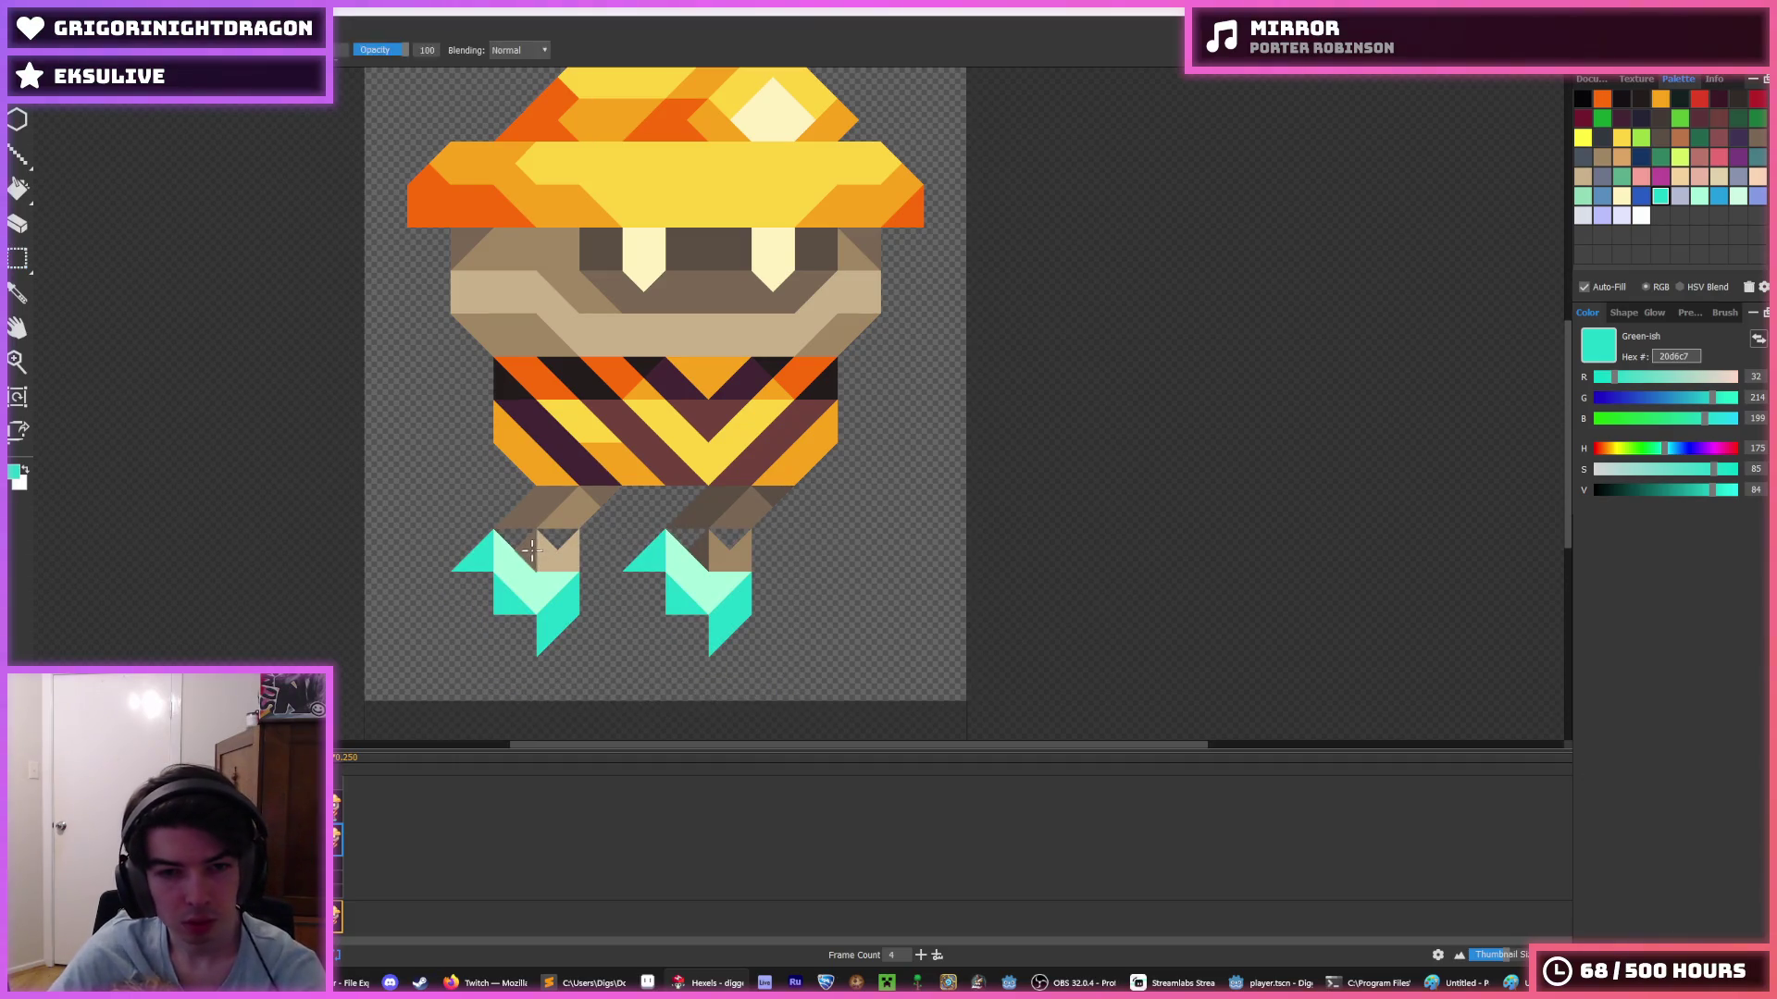
left_click(521, 532, "alt")
left_click(558, 555, "alt")
left_click(558, 539)
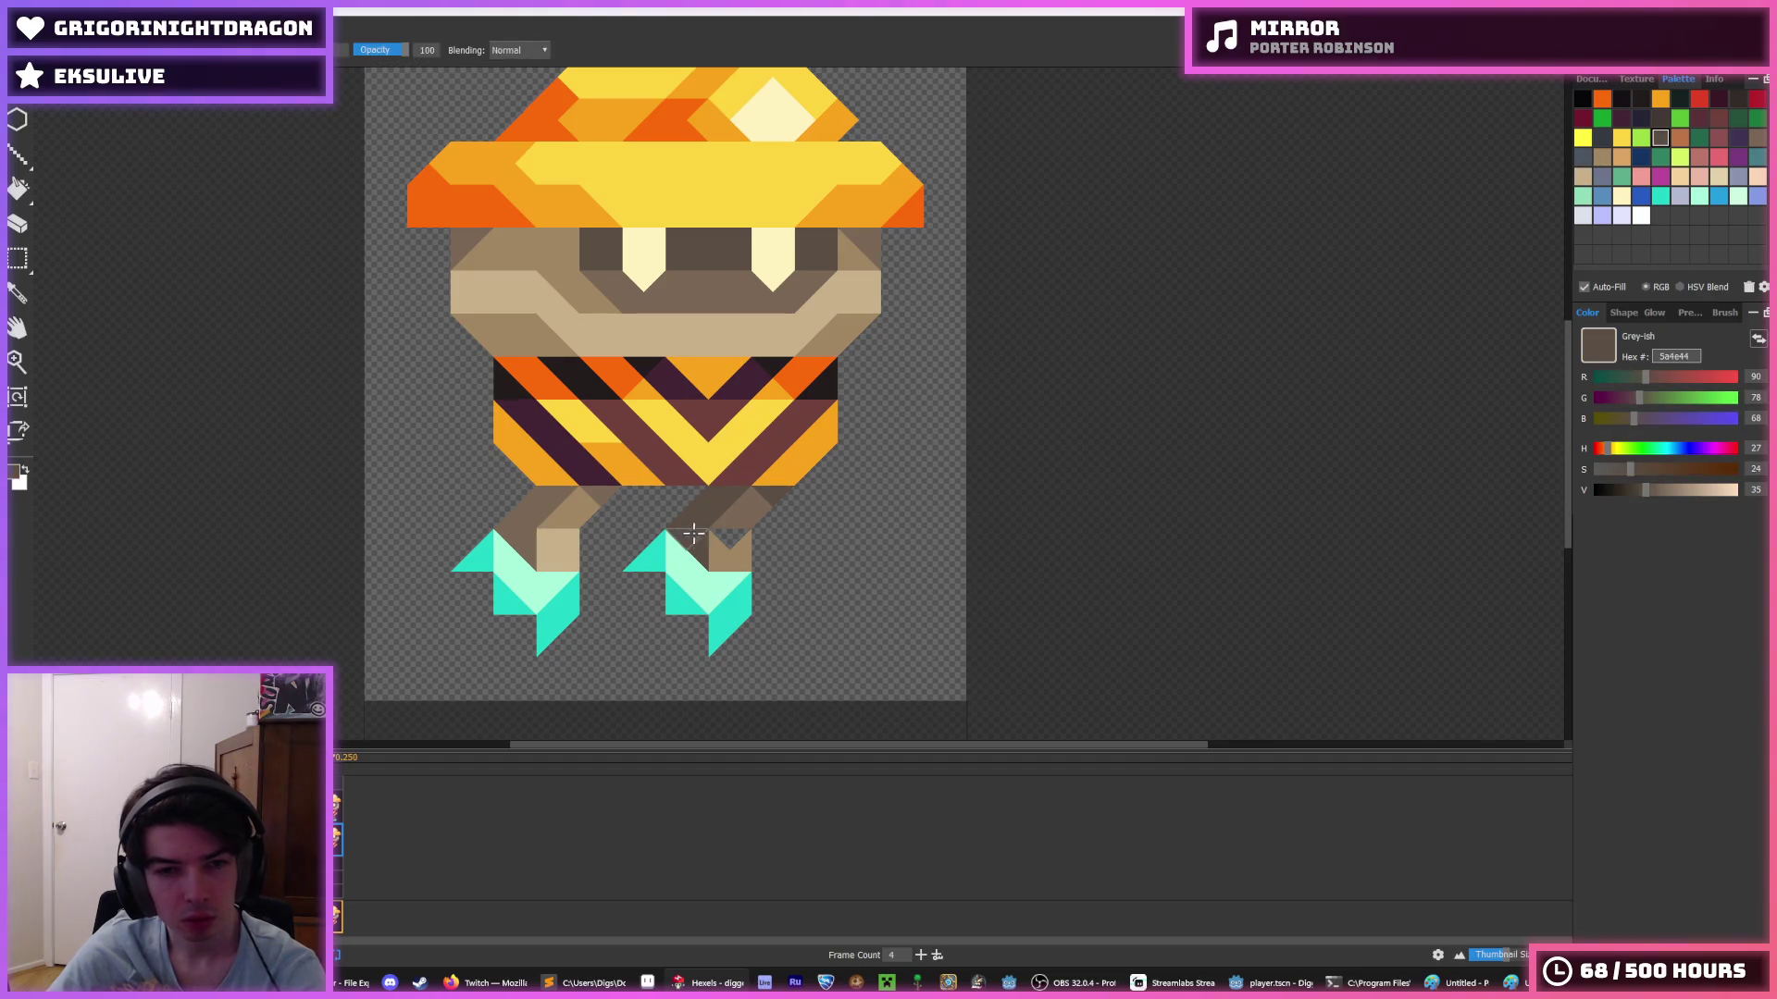
left_click(729, 538, "alt")
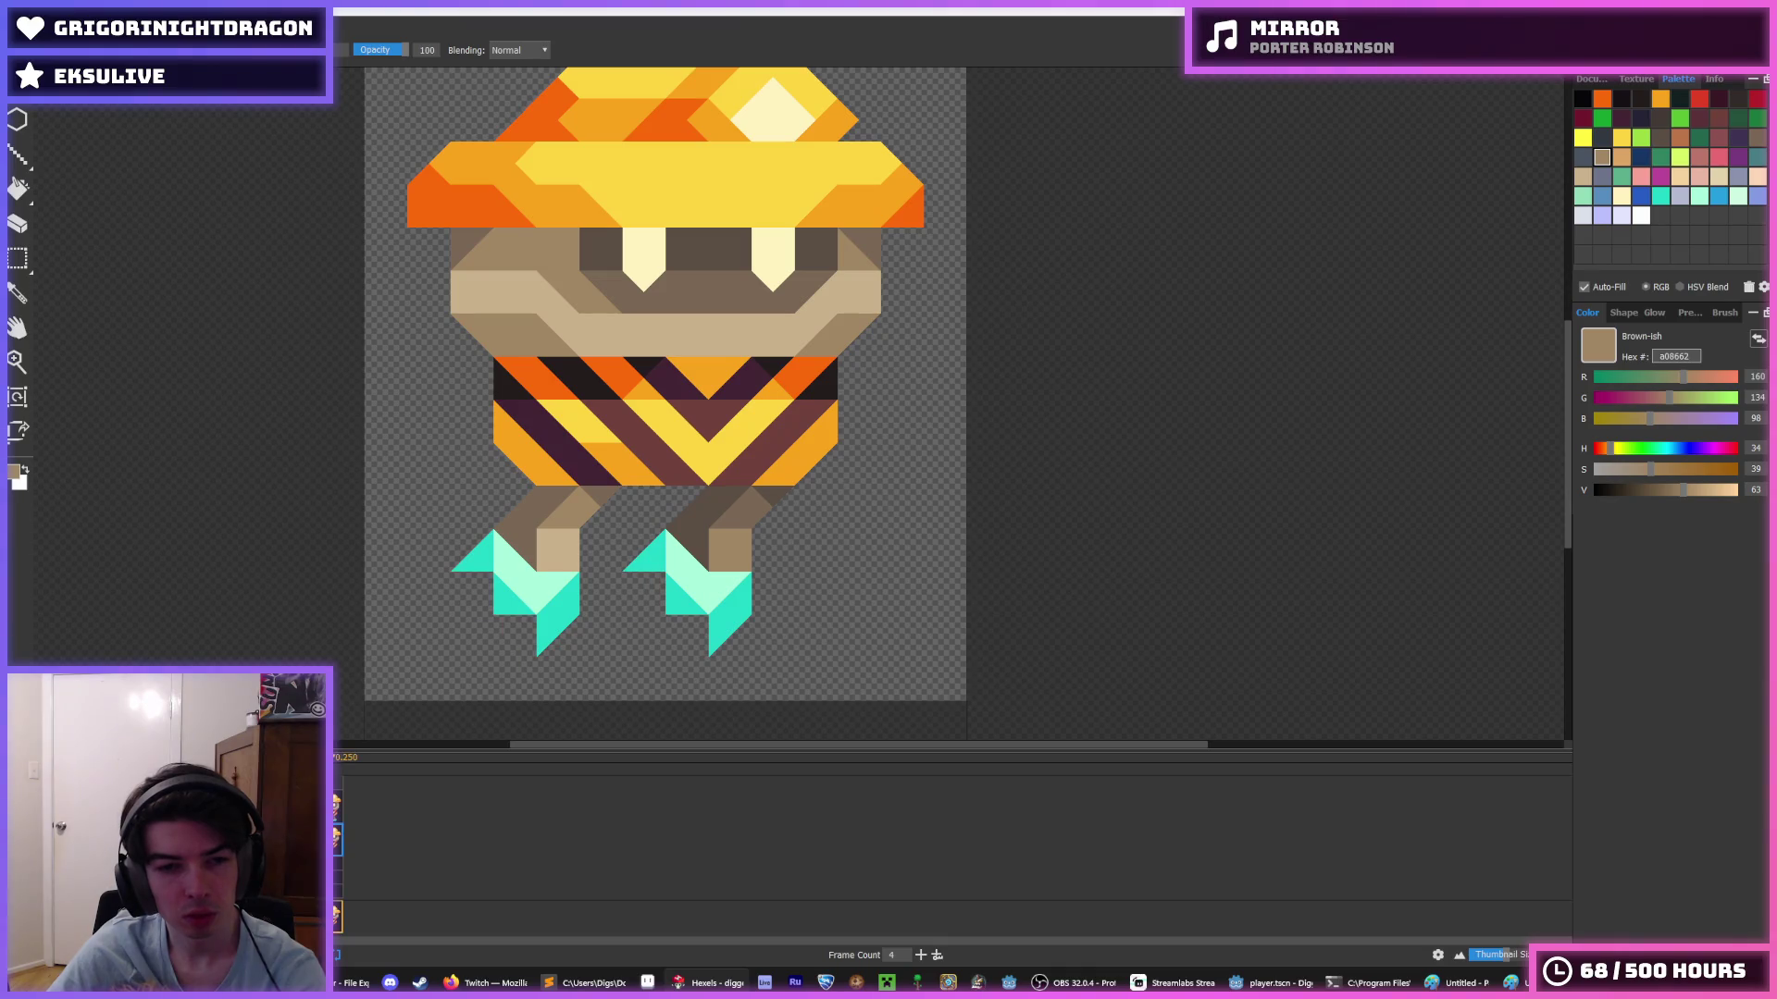
- Erase the left foot's outer teal triangles and trim its bottom tip, repainting mint areas teal
left_click(489, 605, "alt")
right_click(470, 563)
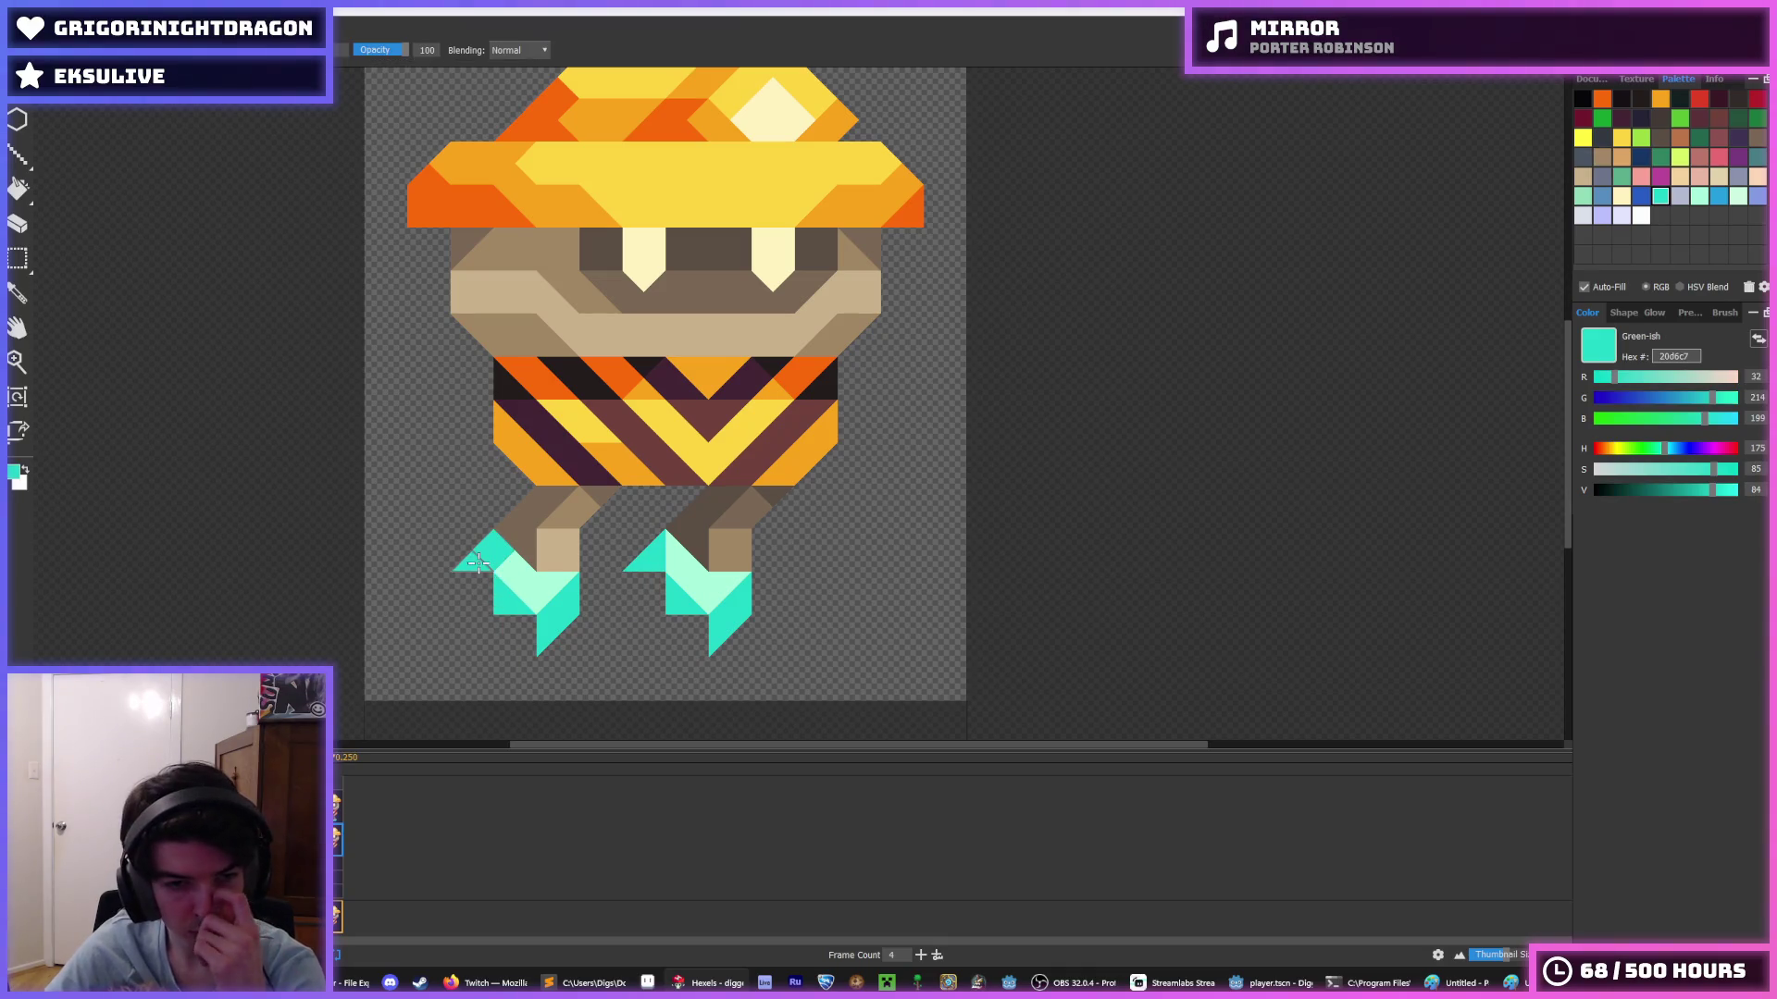
right_click(483, 546)
left_click(491, 552)
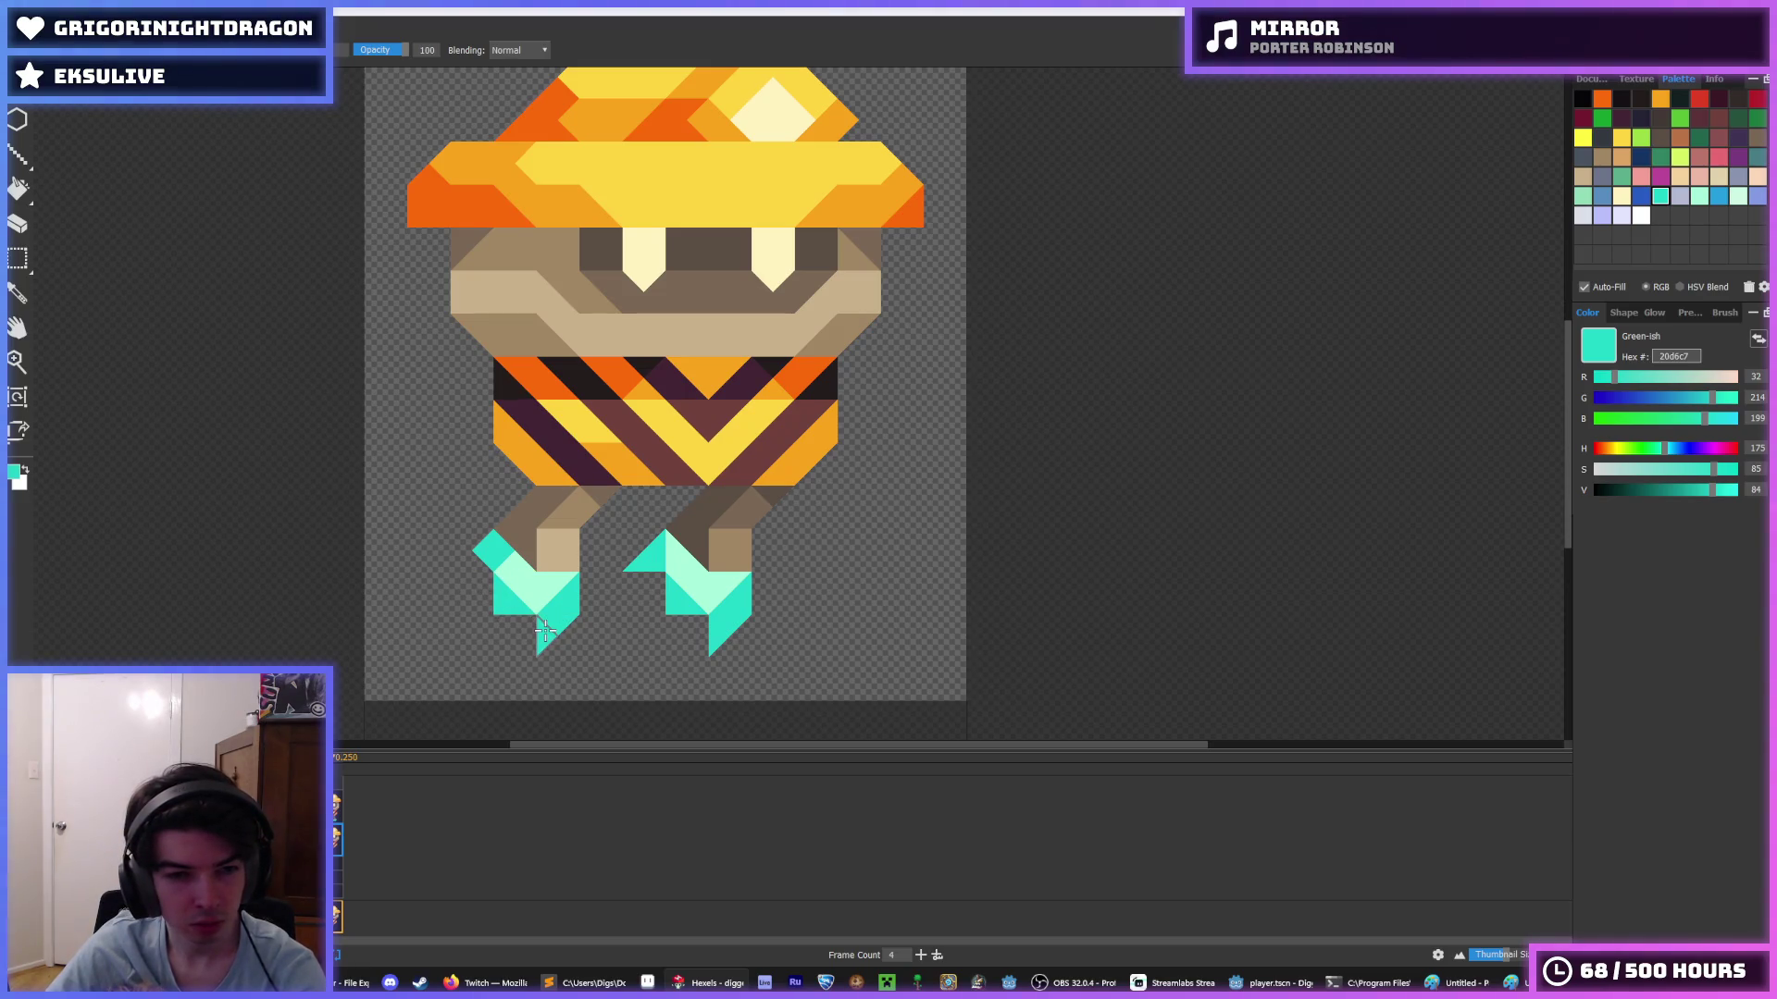
right_click(544, 631)
right_click(549, 622)
right_click(553, 629)
left_click(555, 593)
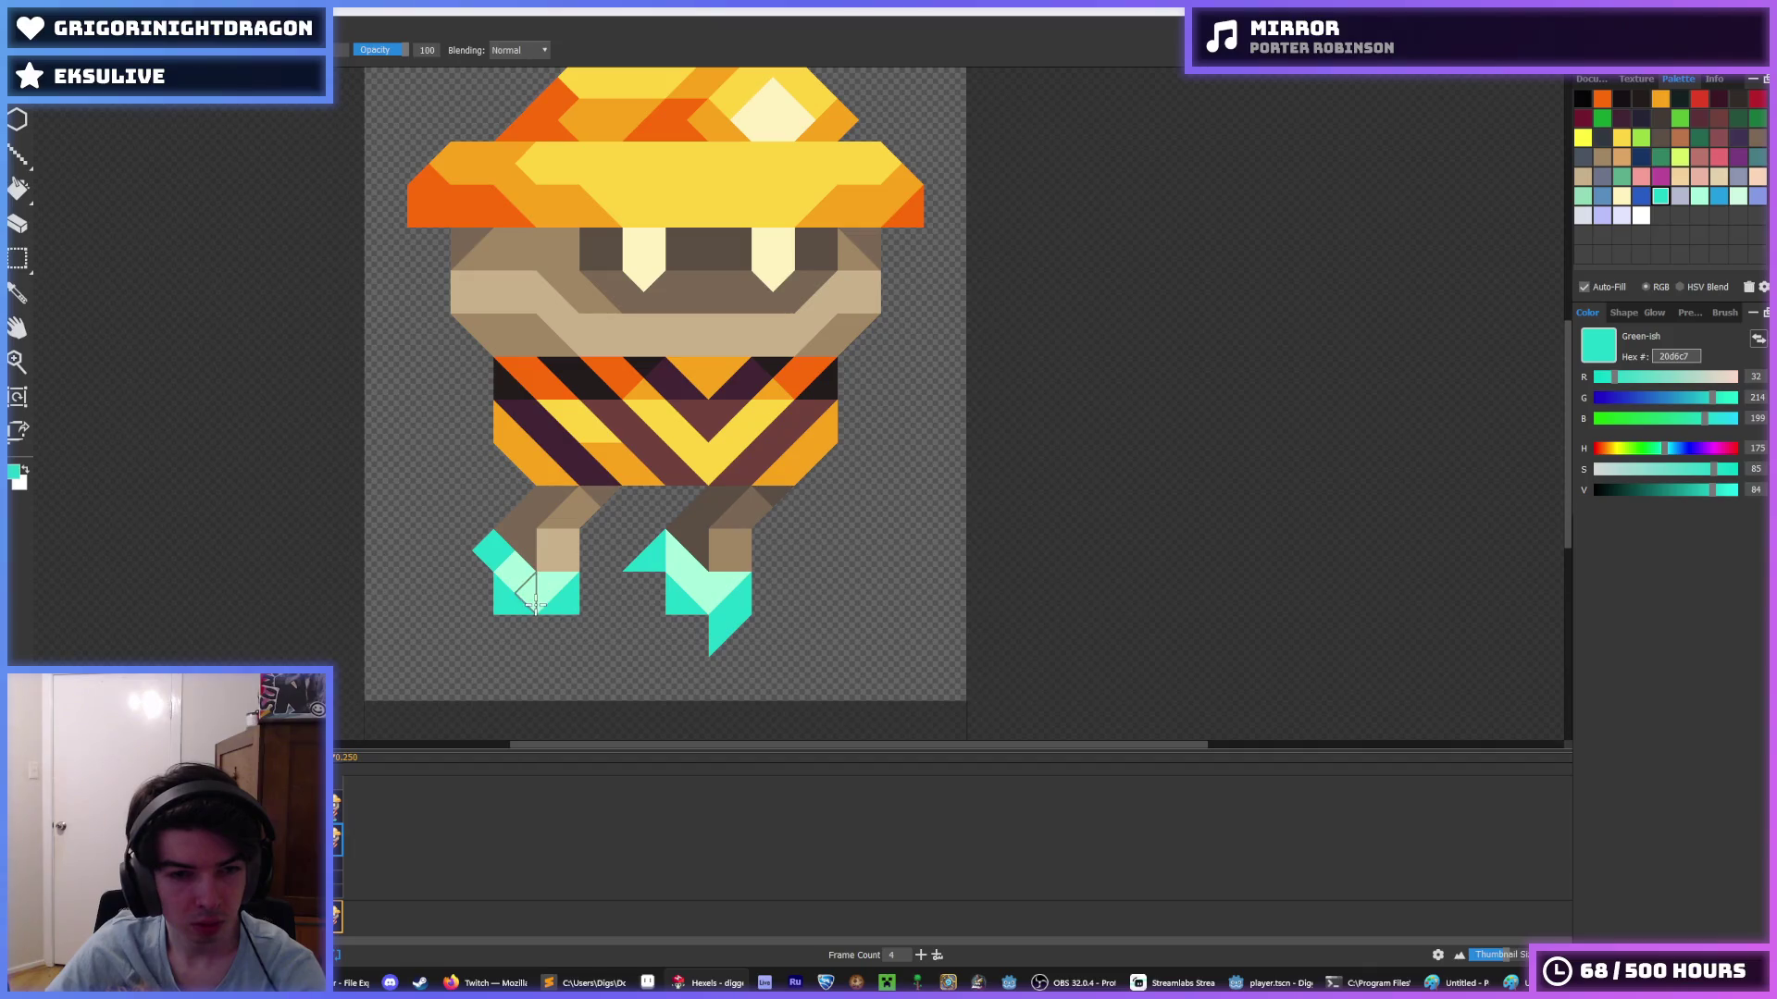
left_click(531, 603)
- Reshape the left foot's lower-left corner, pointed tip and lower block in solid teal
right_click(512, 602)
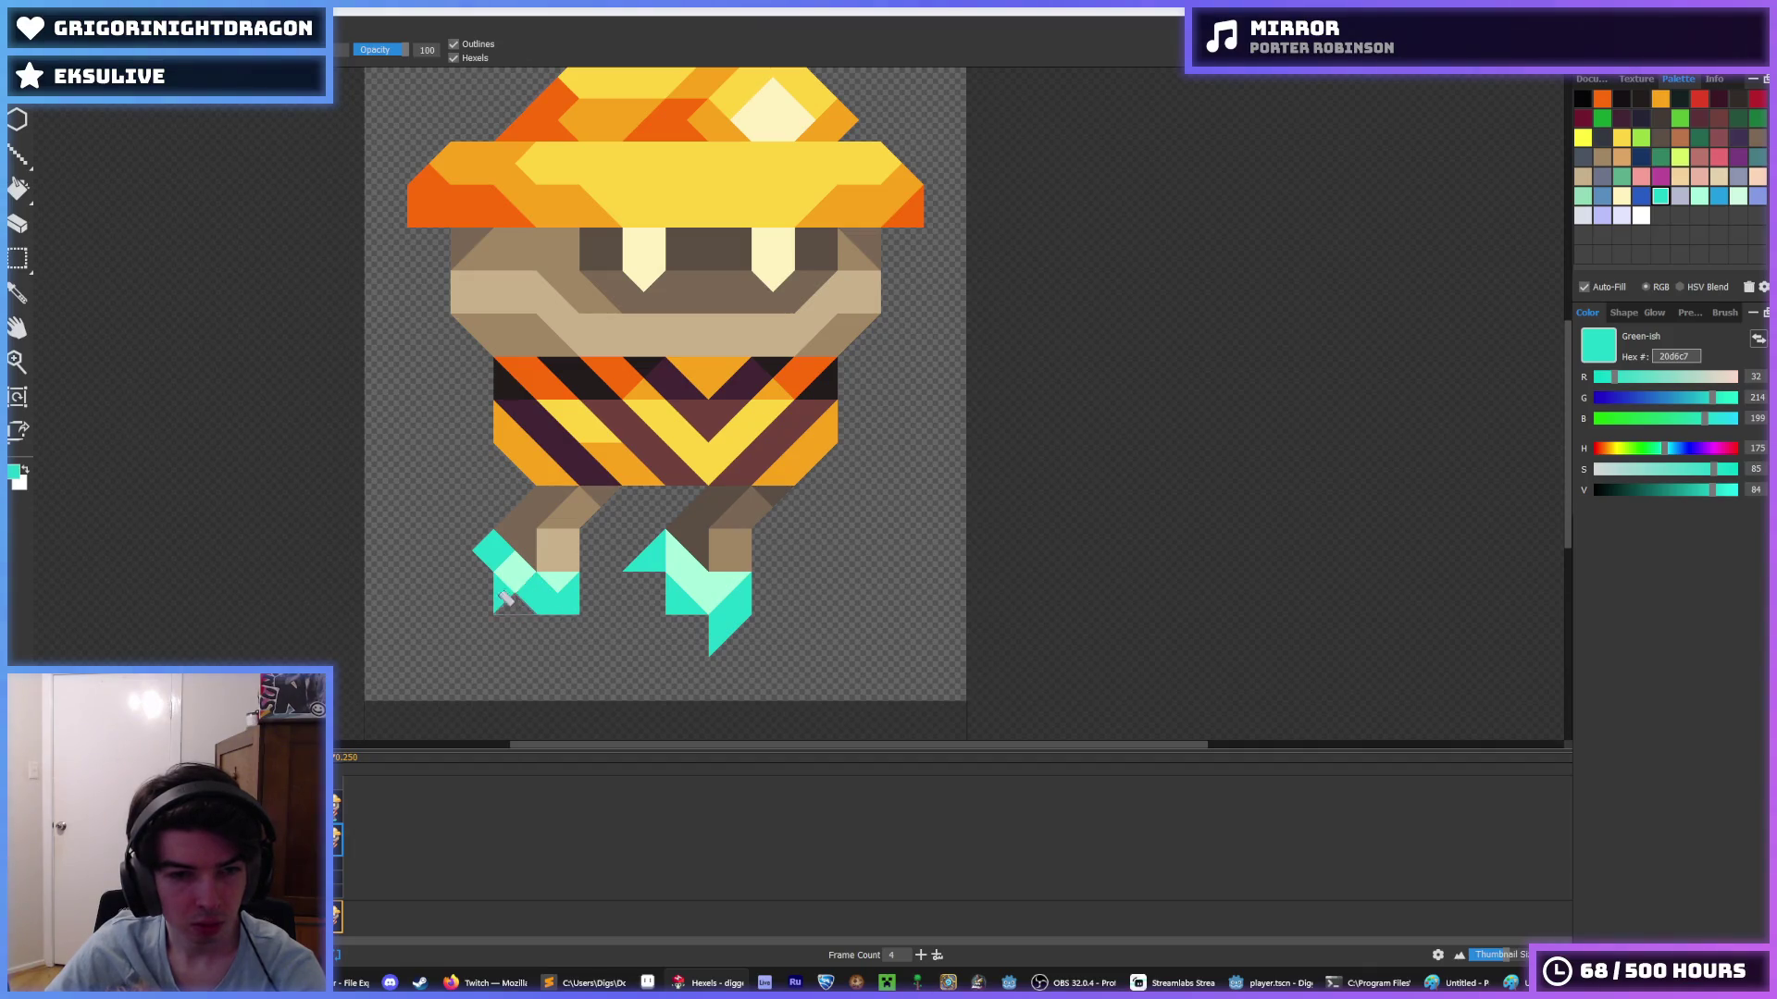
left_click(507, 568)
left_click(471, 562)
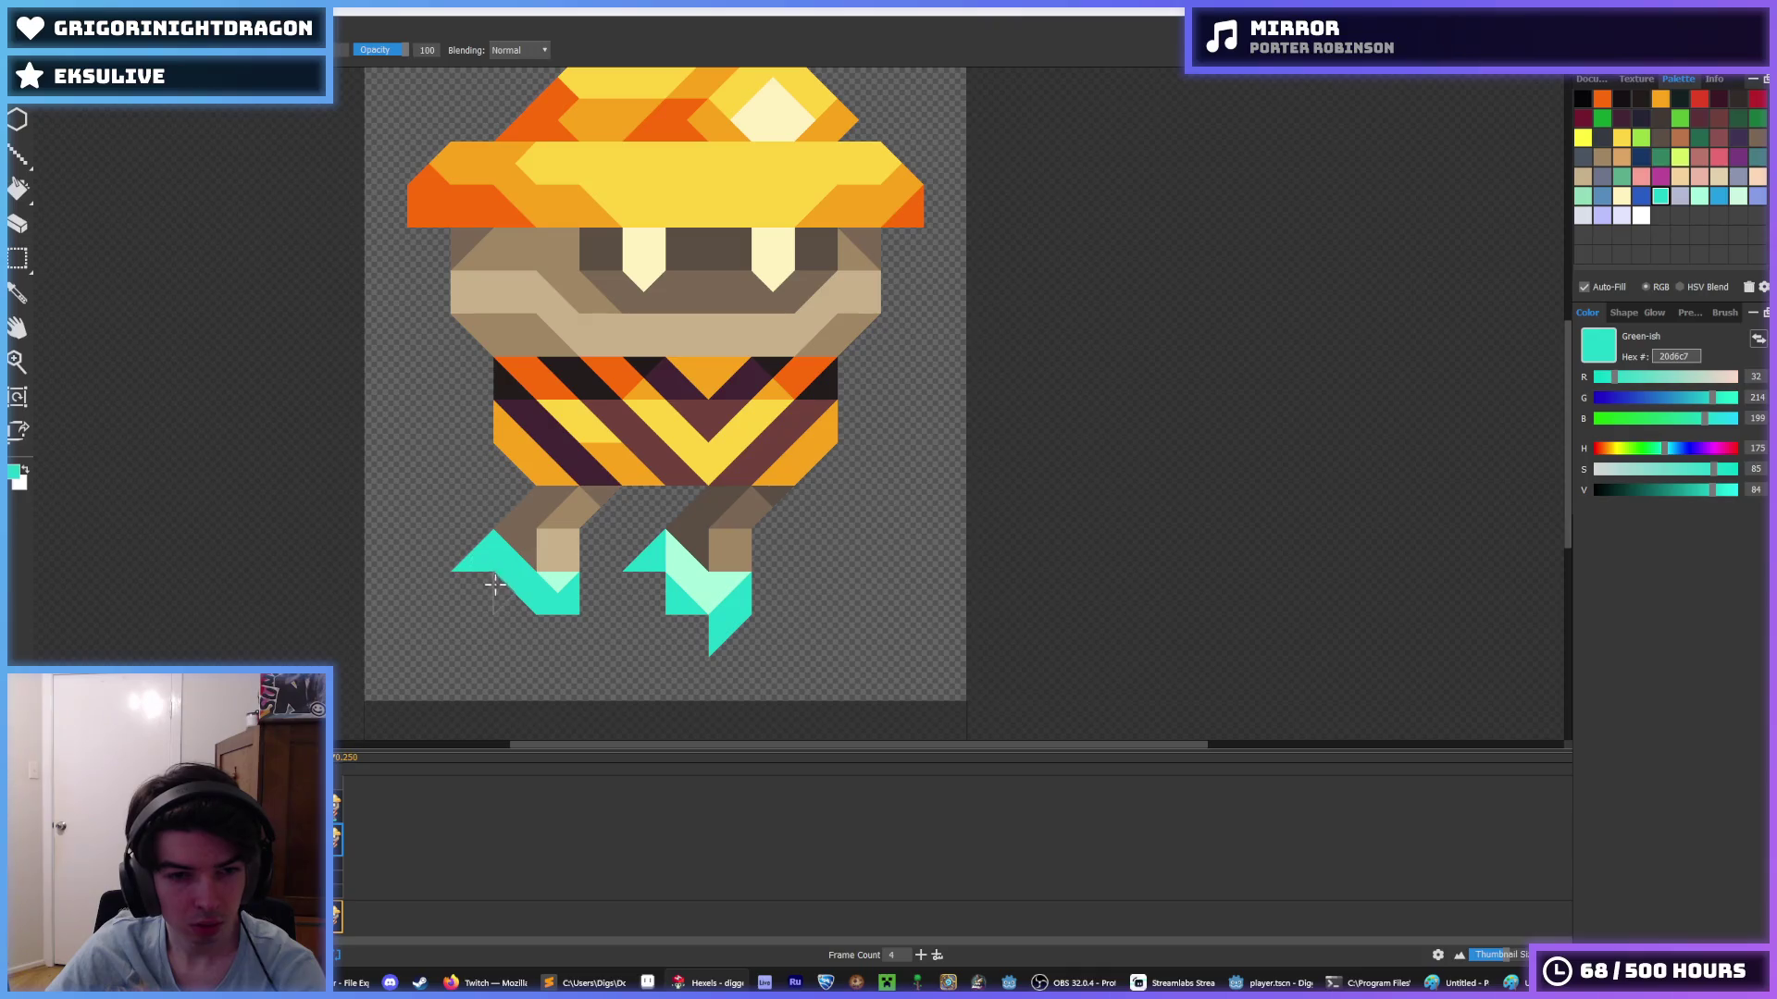
left_click(514, 597)
right_click(512, 601)
right_click(474, 560)
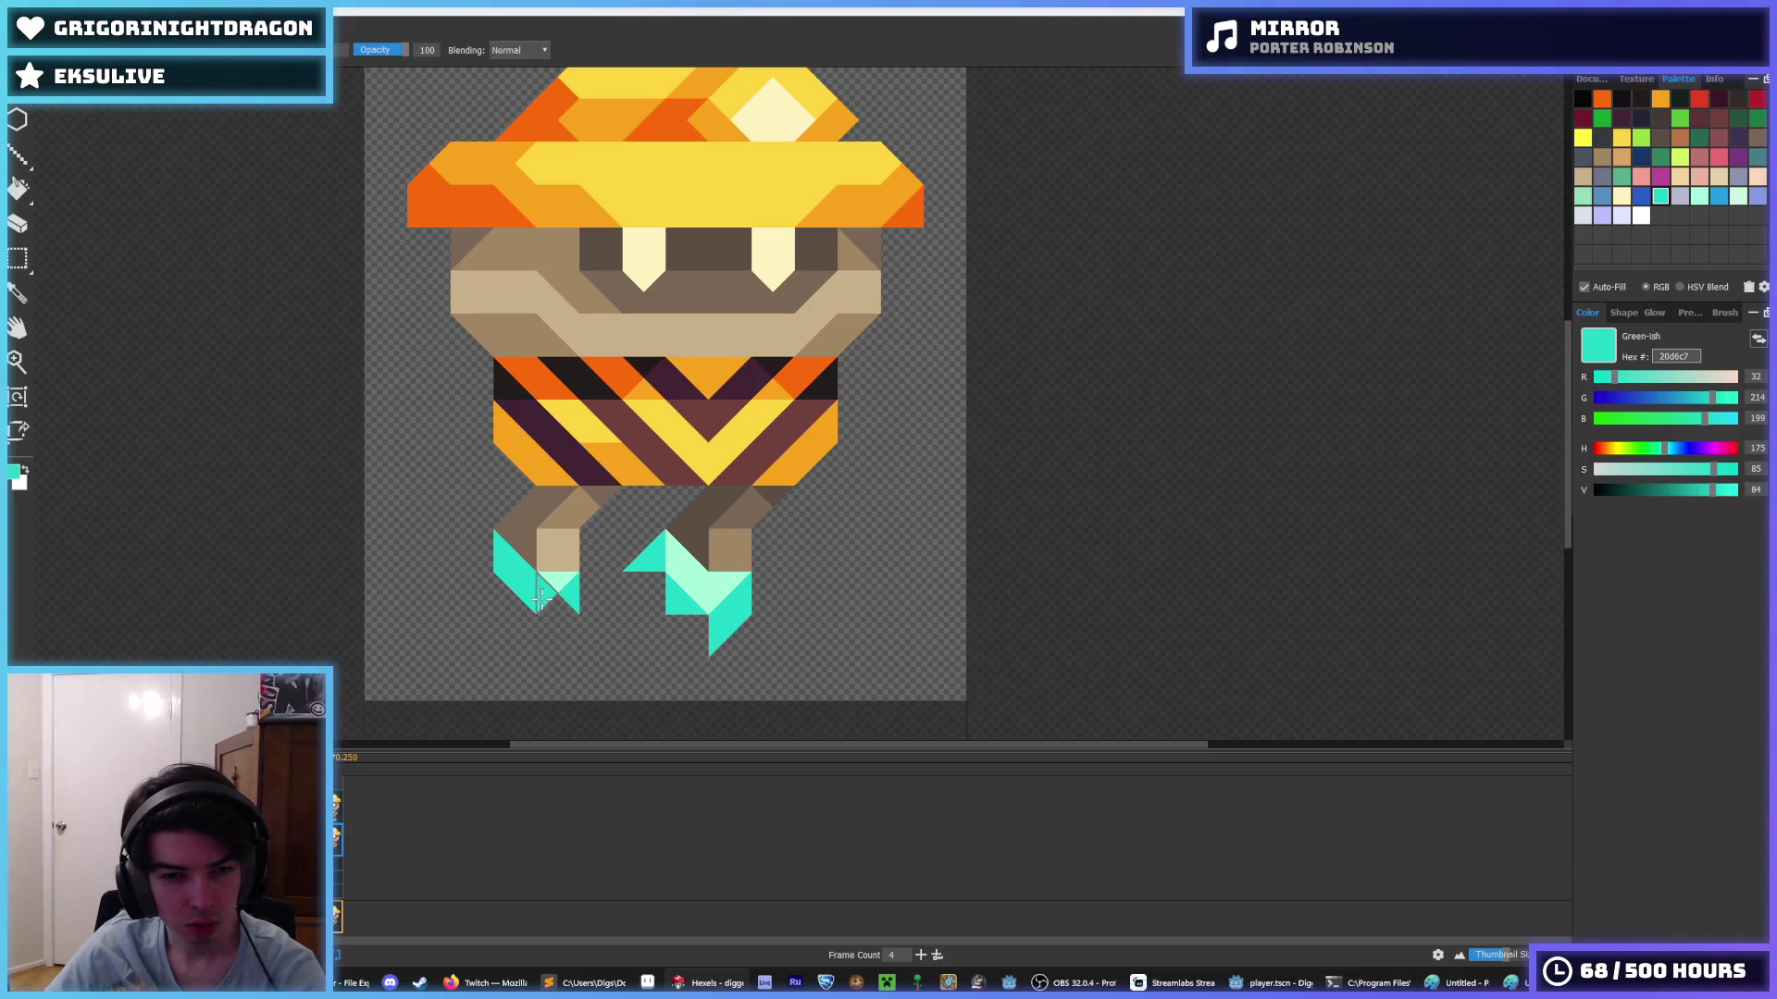
right_click(524, 591)
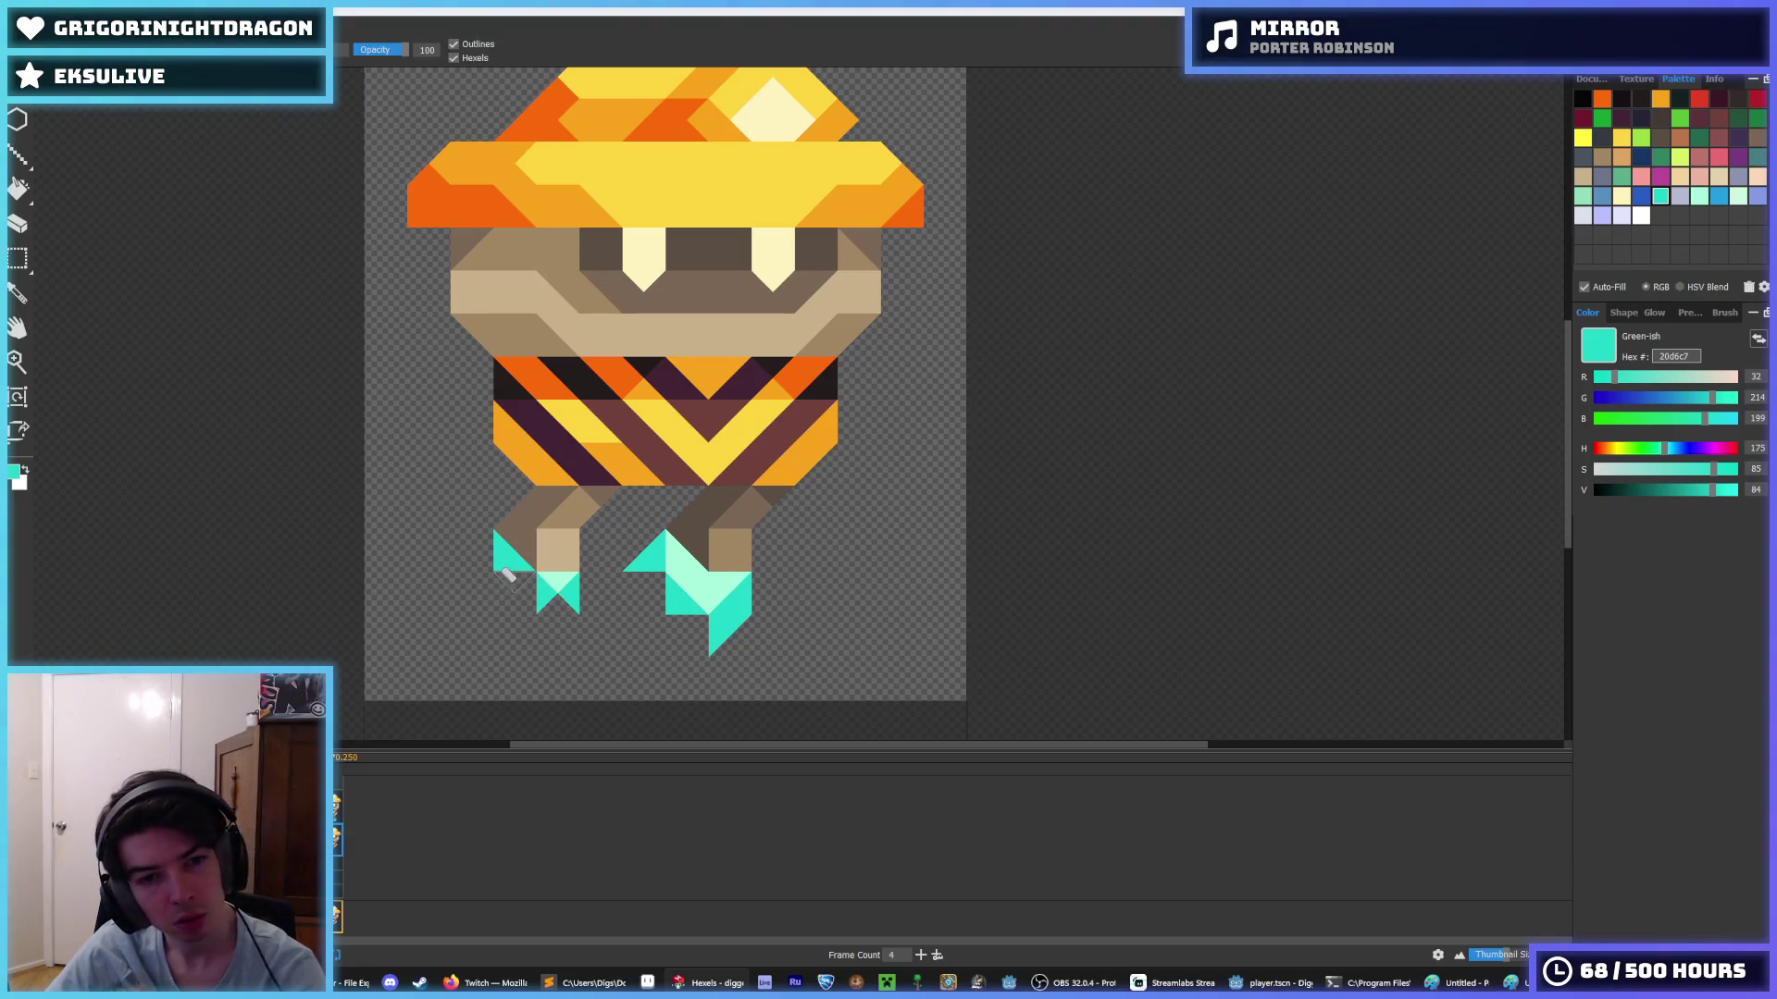
left_click(558, 587)
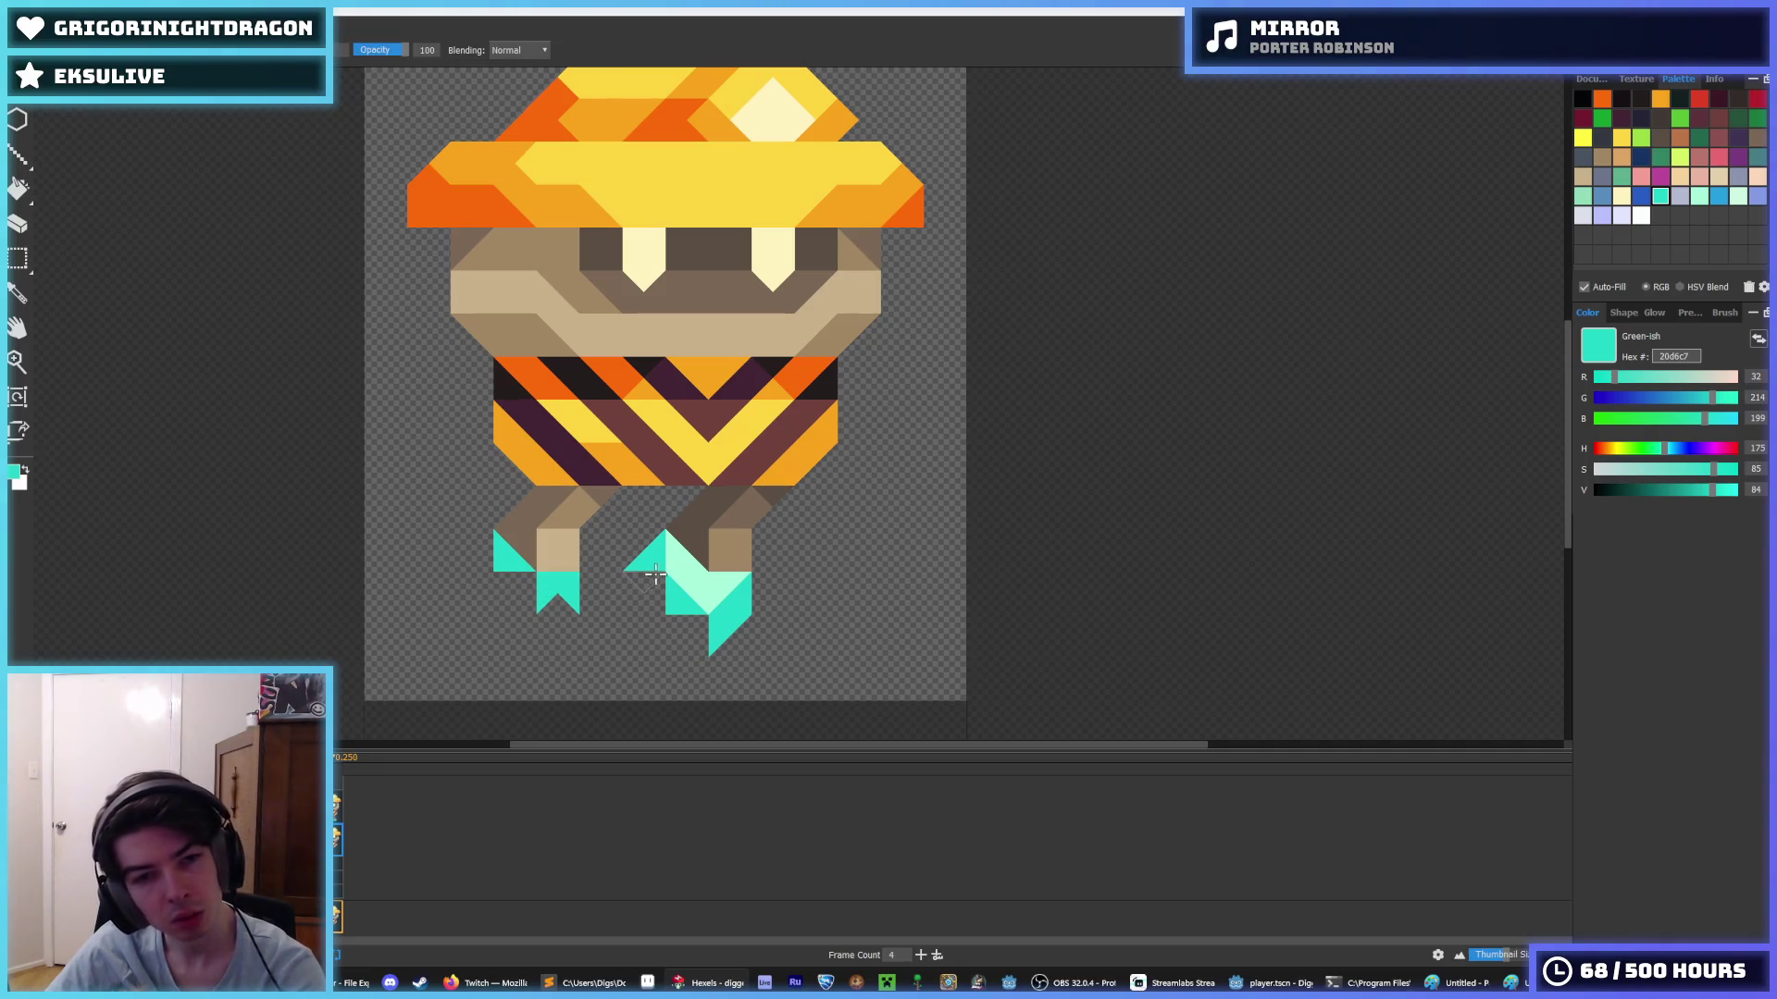
left_click(516, 593)
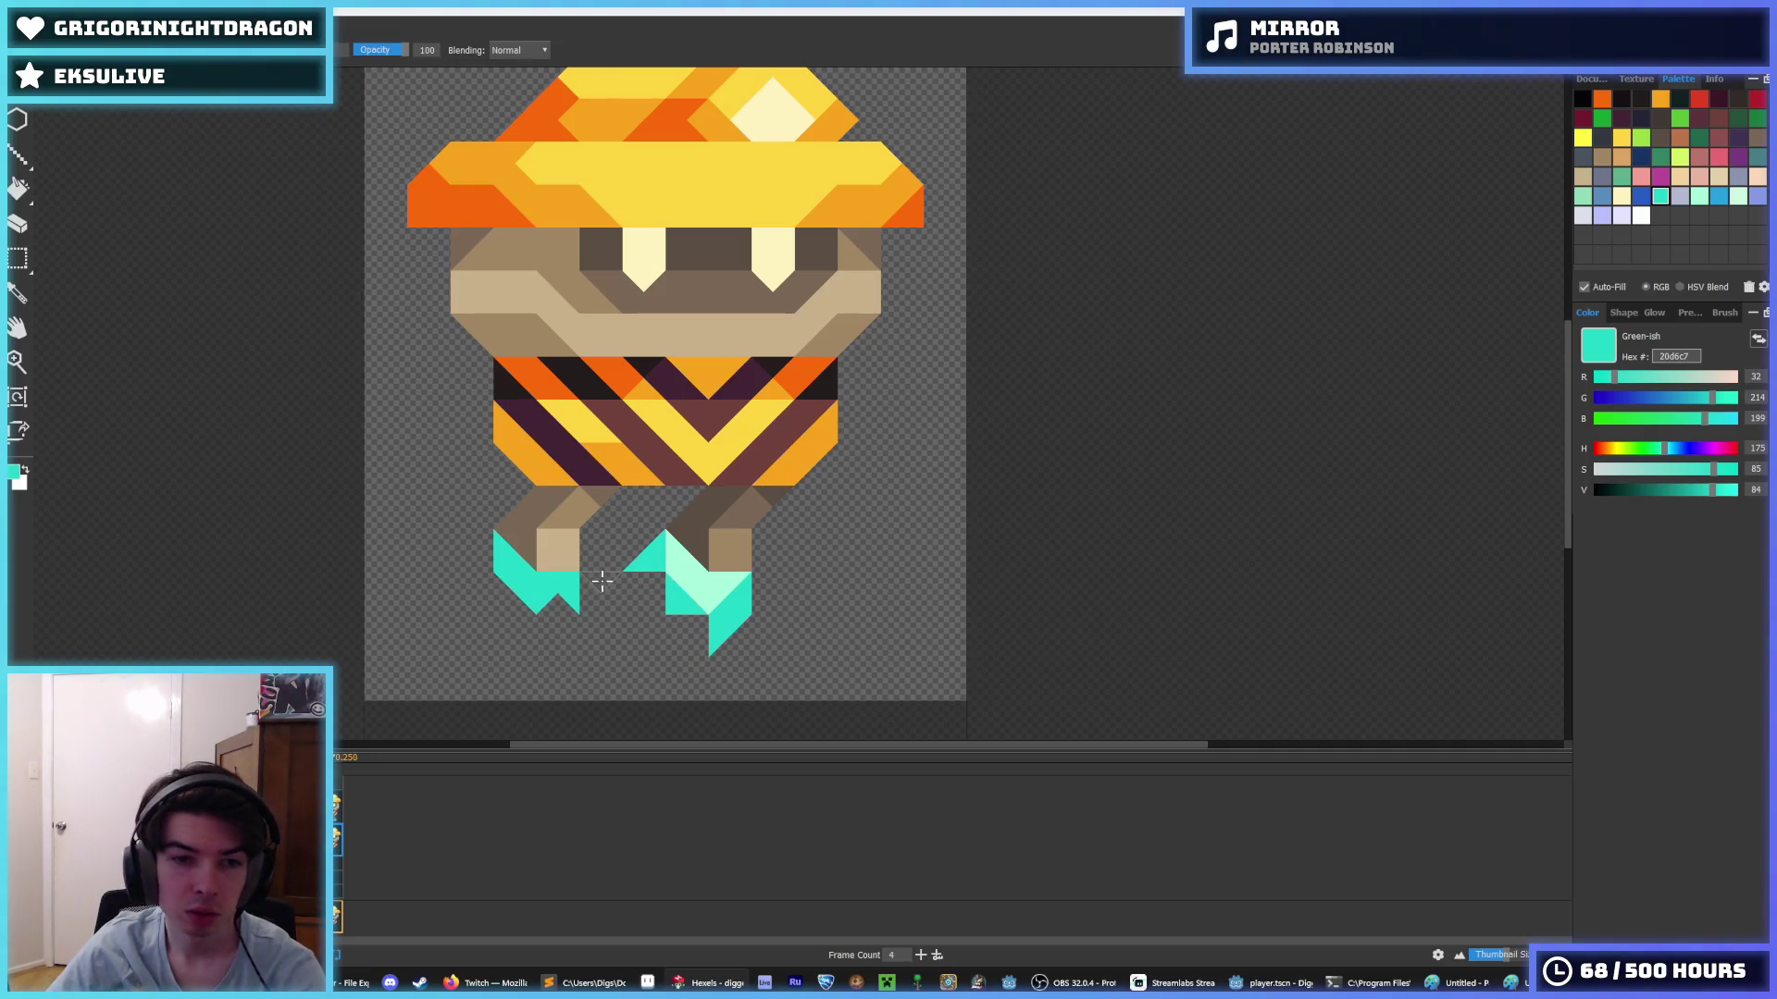
- Trim the right foot's stray teal triangles and play the animation to preview the feet
right_click(648, 558)
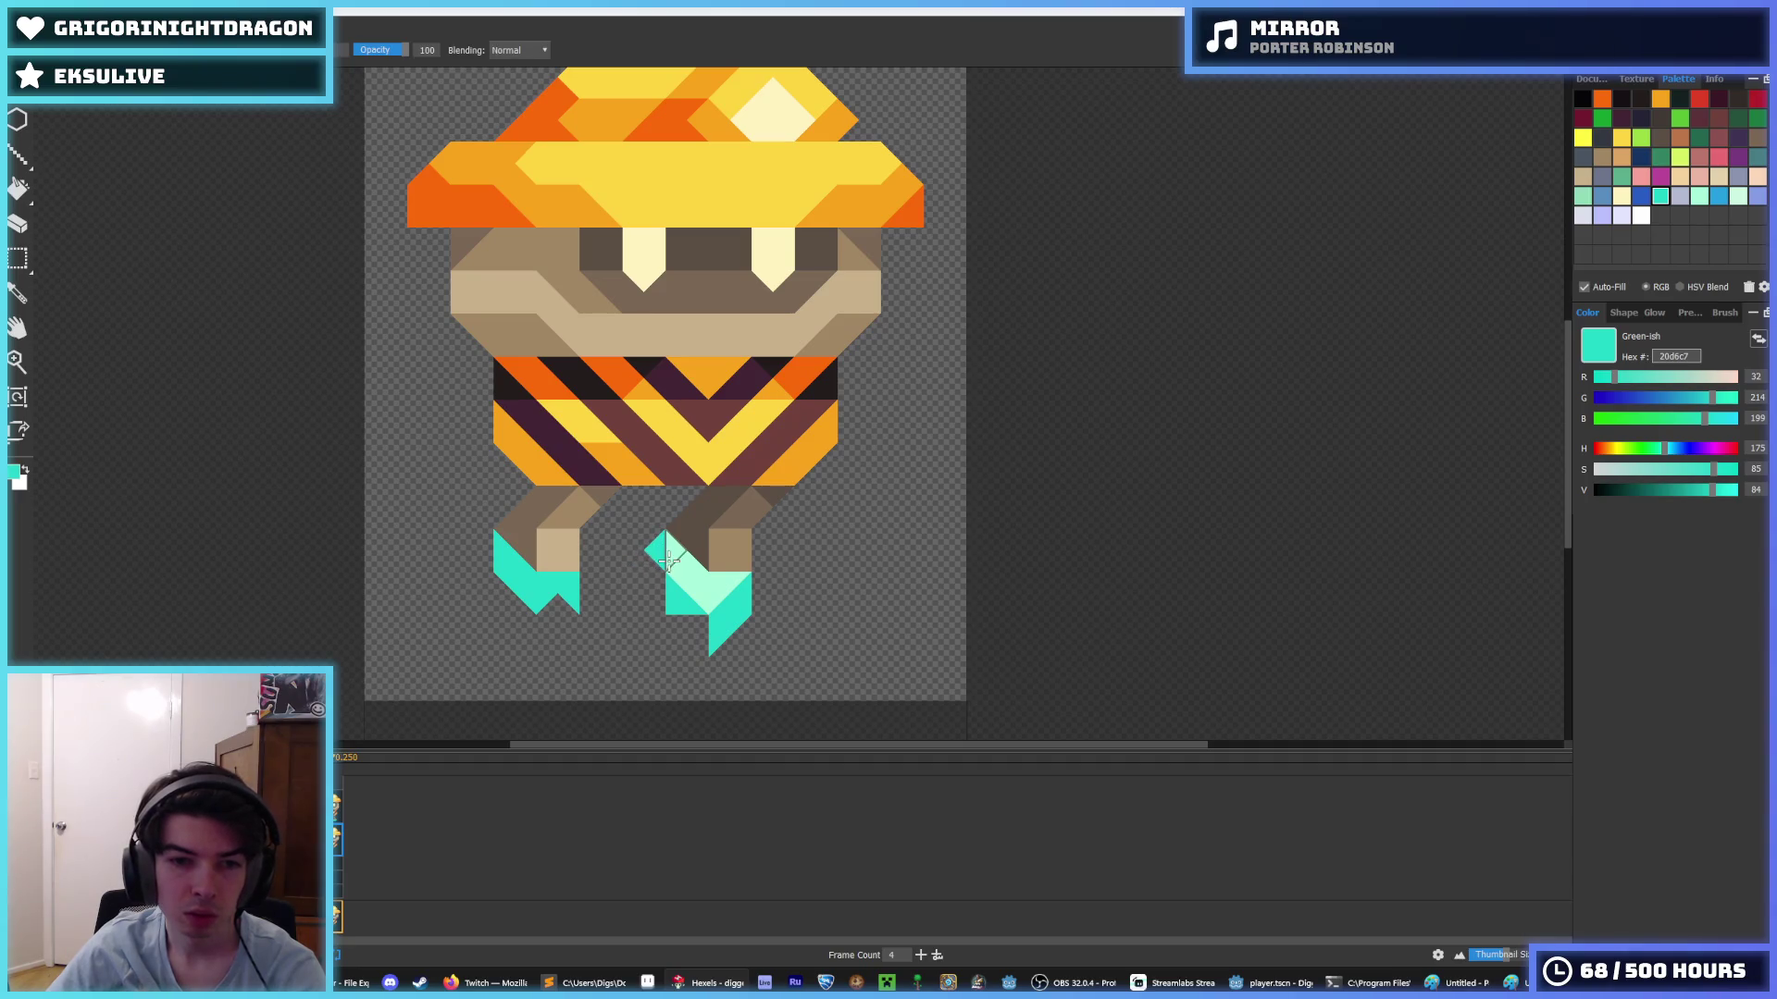
left_click(688, 575)
key("ctrl+z")
key("ctrl+z")
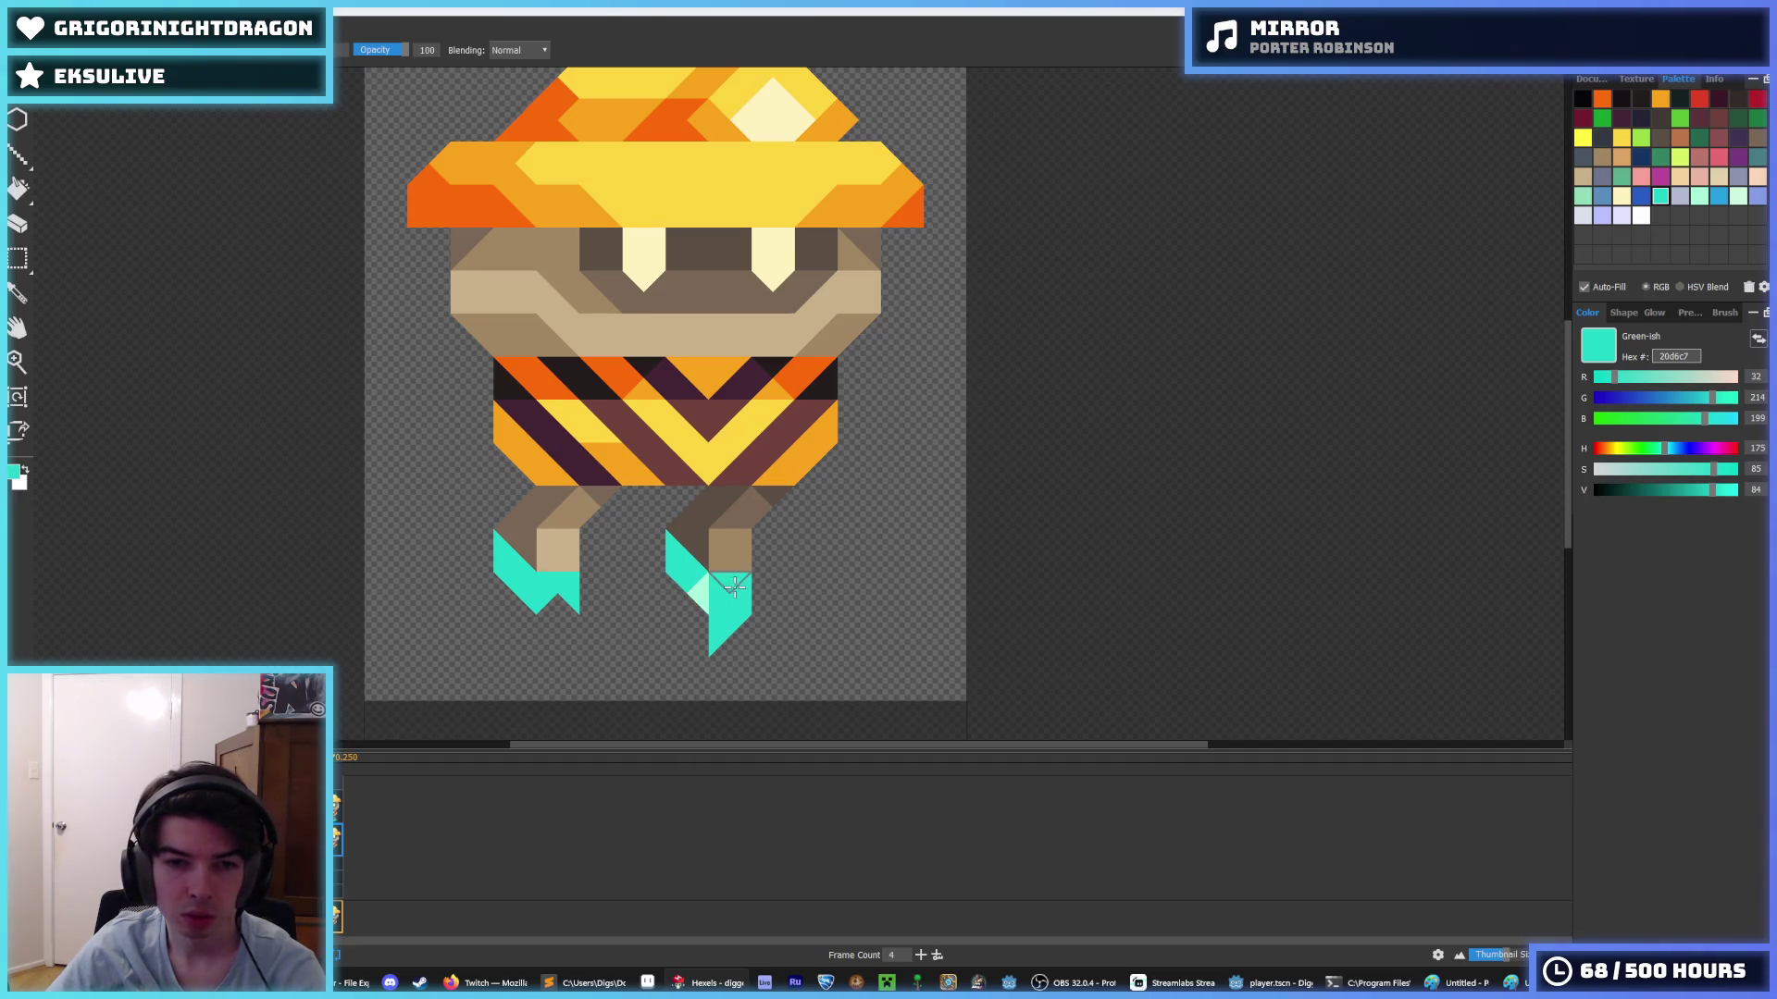
right_click(721, 623)
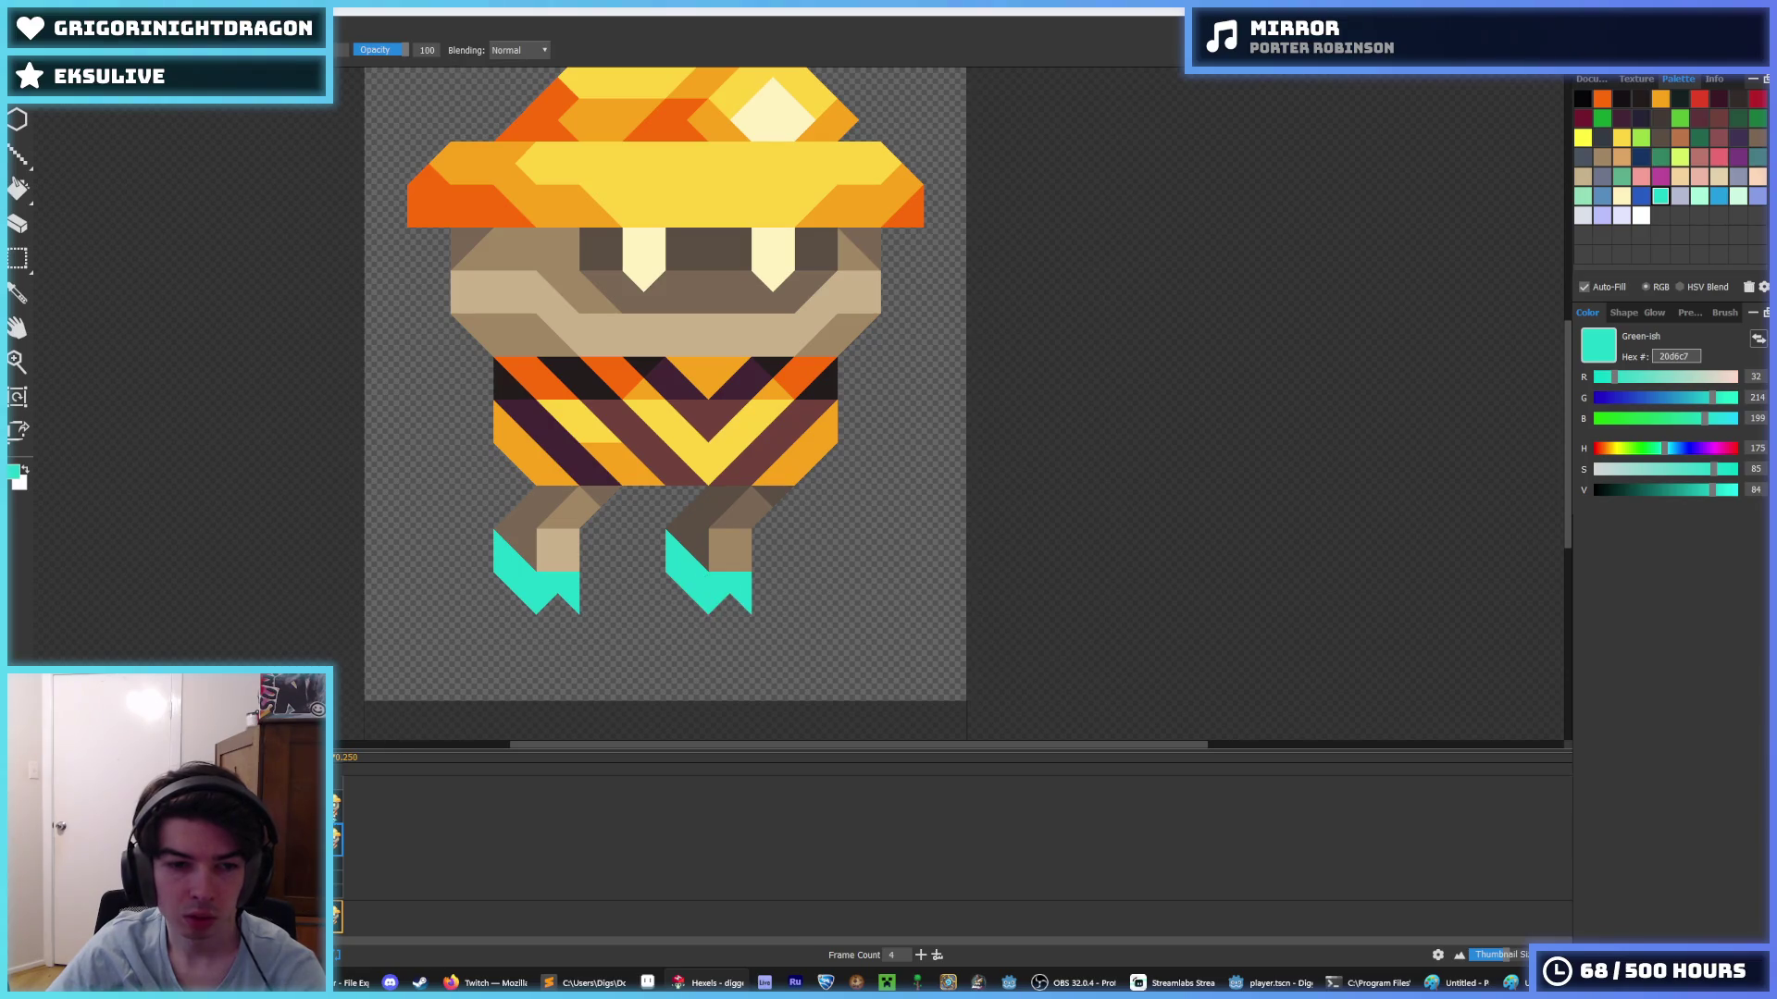
key("space")
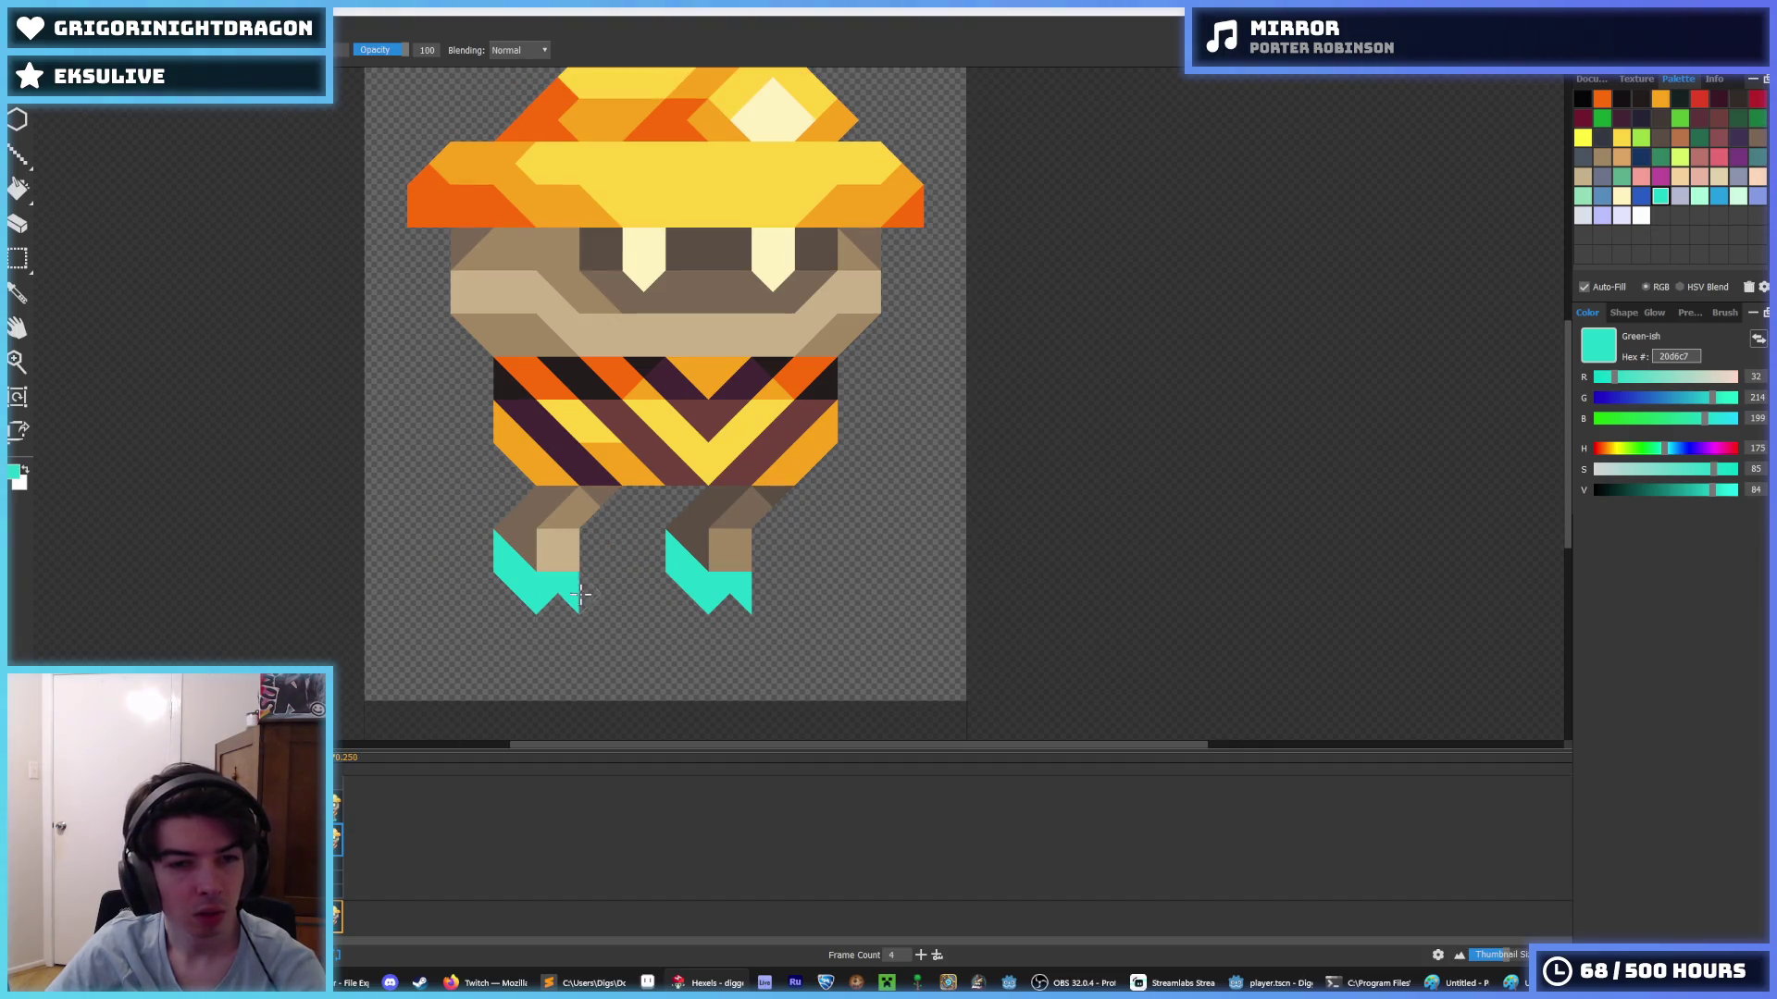
- Add light mint highlights beneath the tan blocks on both feet
left_click(1699, 195)
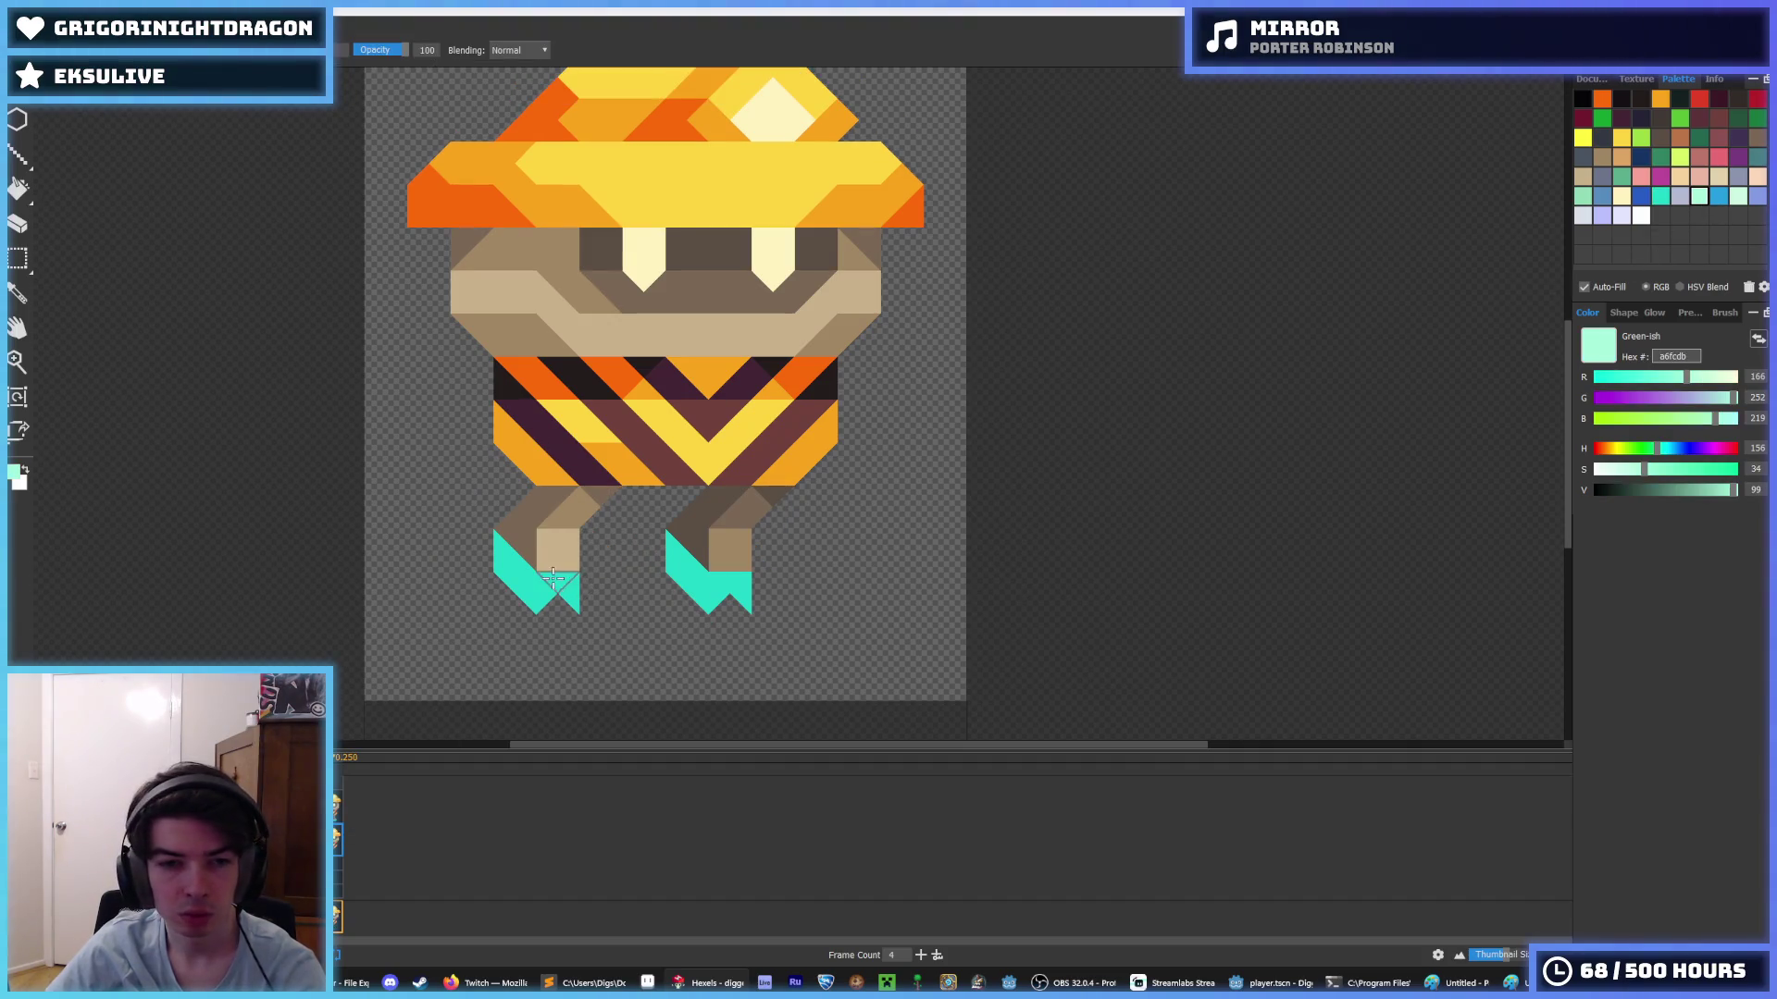
mouse_move(532, 597)
left_mouse_down()
mouse_move(517, 569)
mouse_move(528, 584)
left_mouse_up()
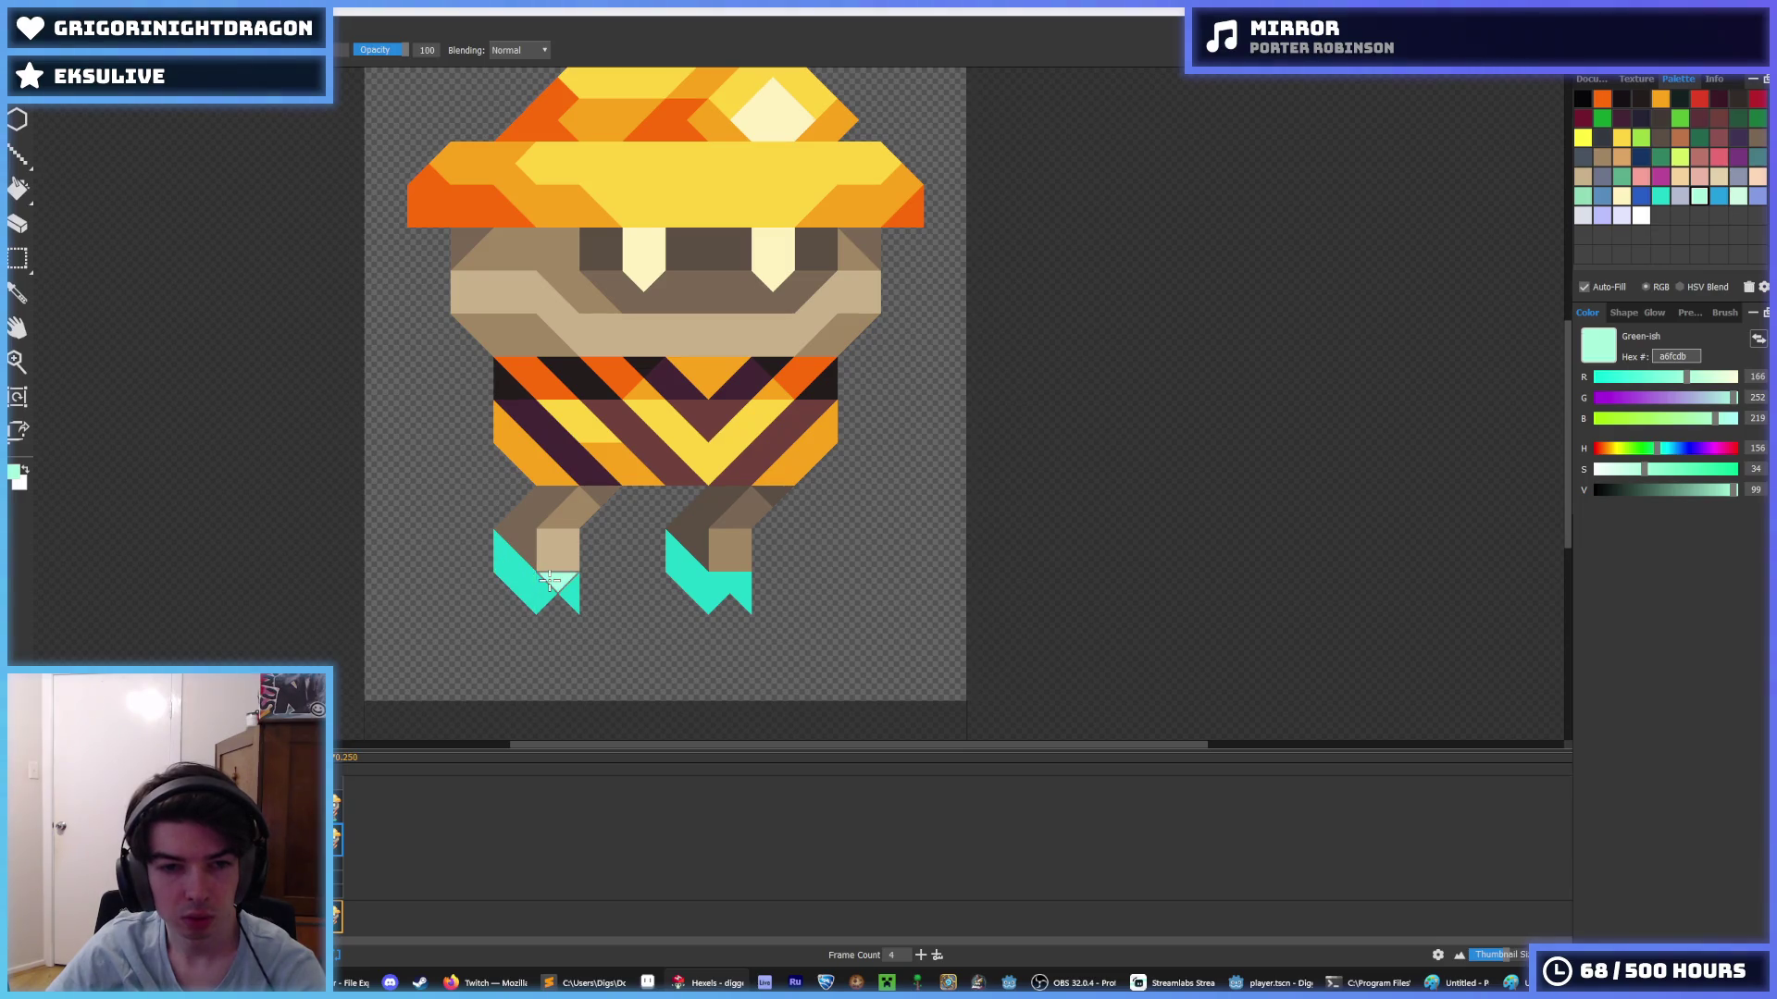
left_click(558, 581)
left_click(726, 581)
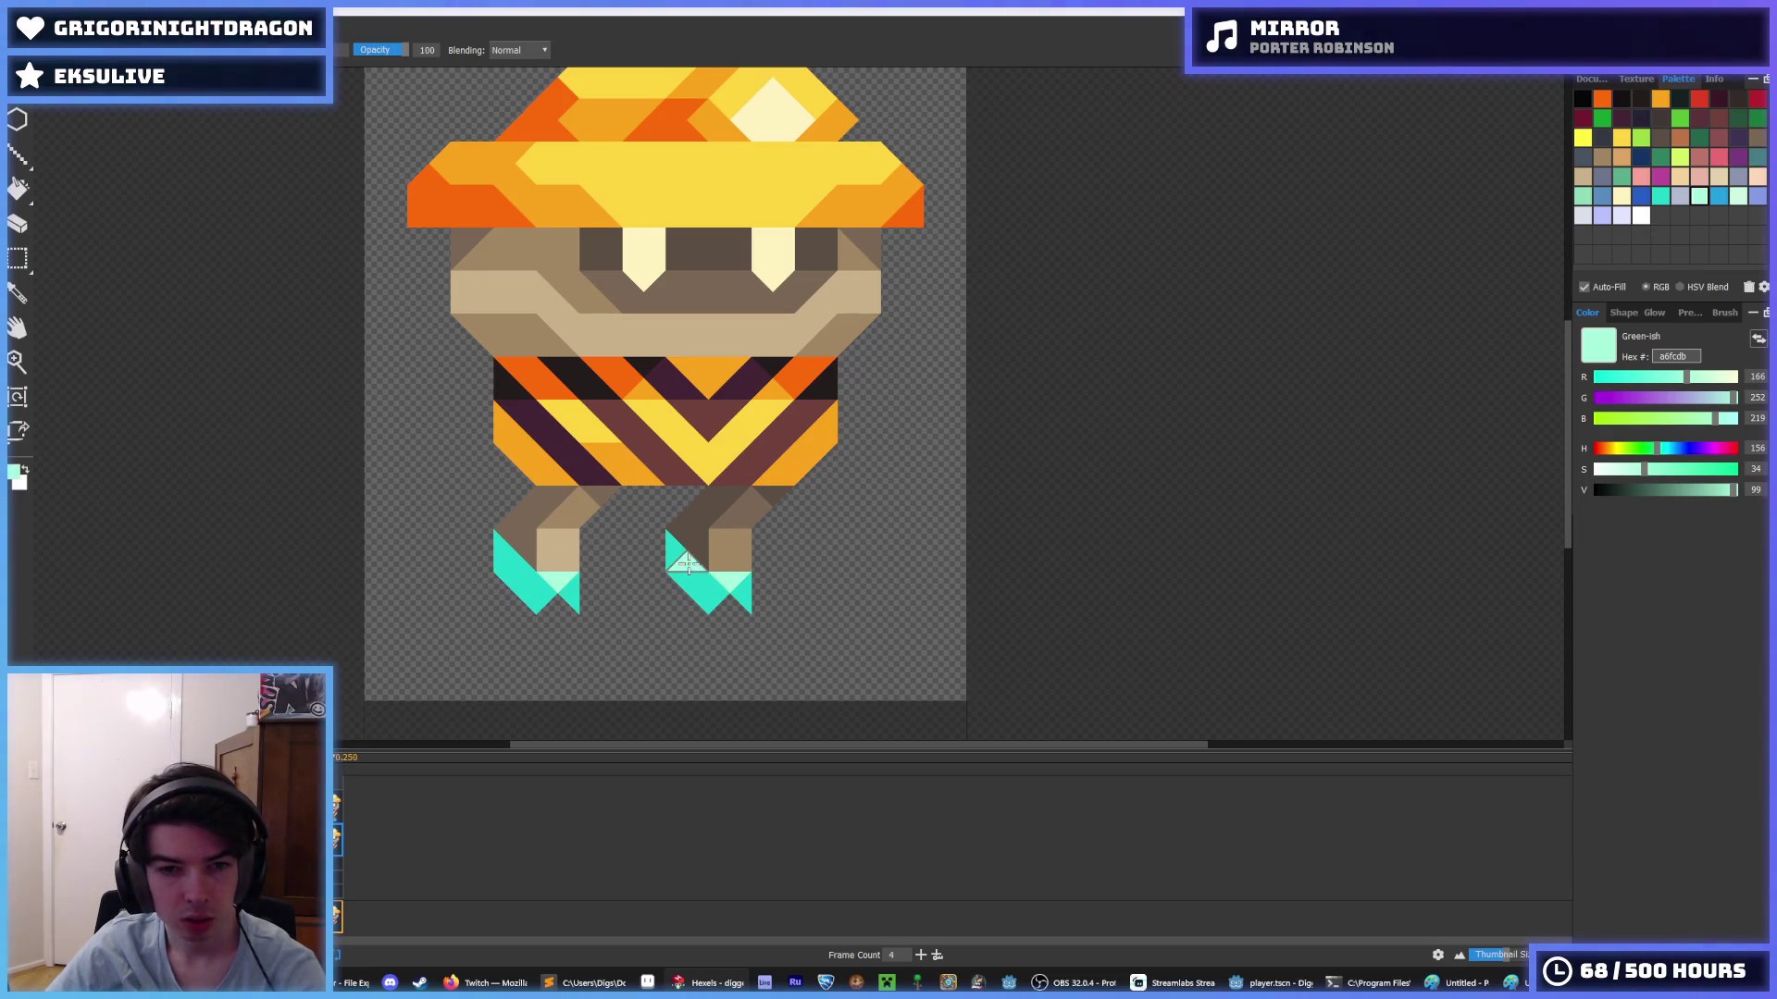
left_click(687, 563)
scroll(745, 618, "down", 5)
scroll(556, 555, "up", 6)
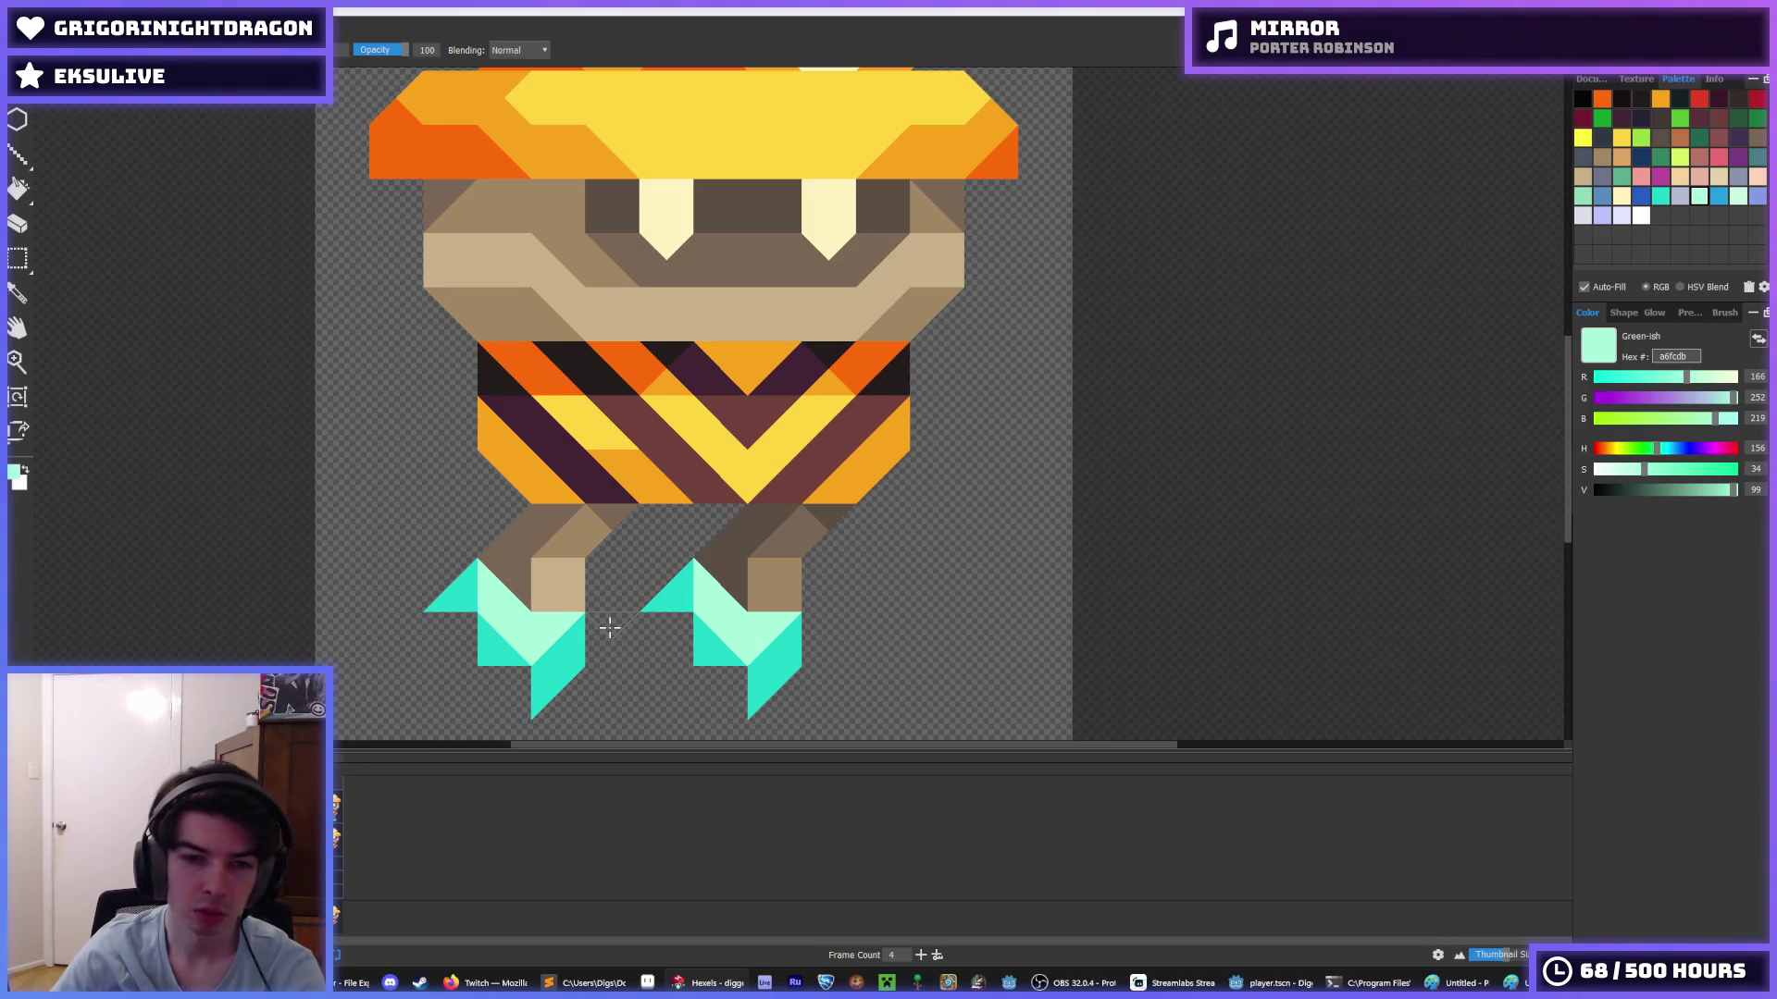
- Zoom out to review the finished flying digger sprite and open the File menu
key("i")
scroll(604, 624, "down", 5)
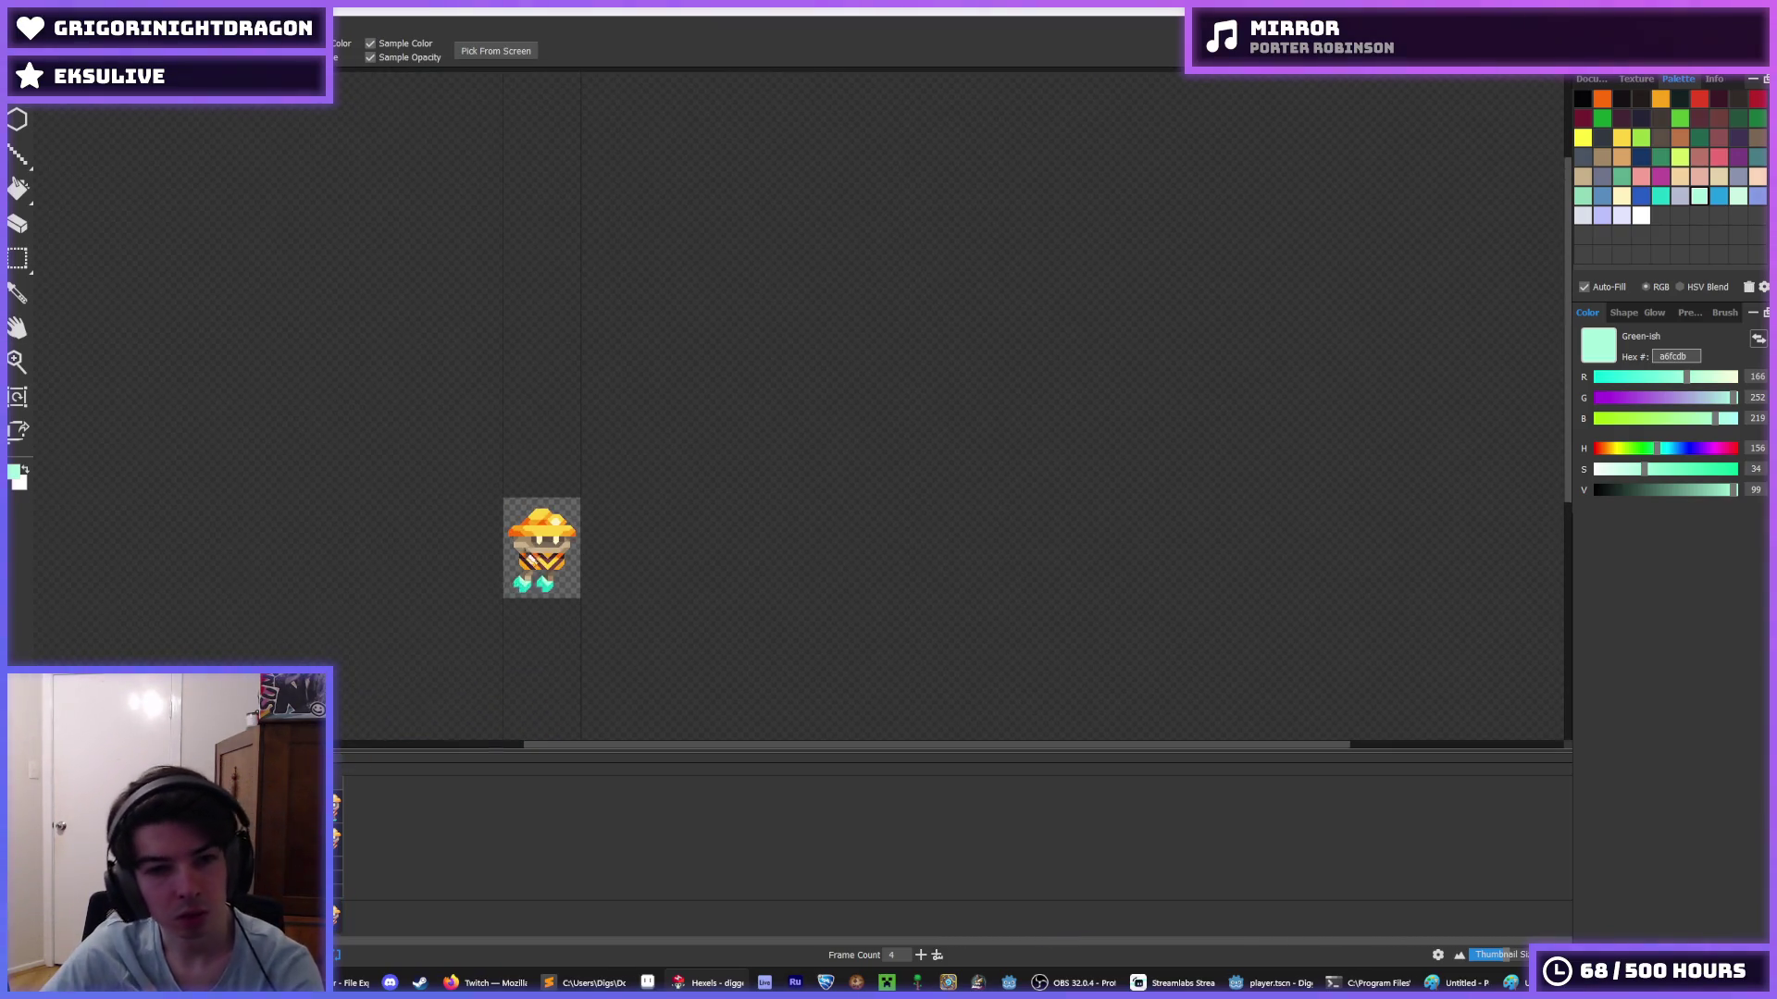
key("b")
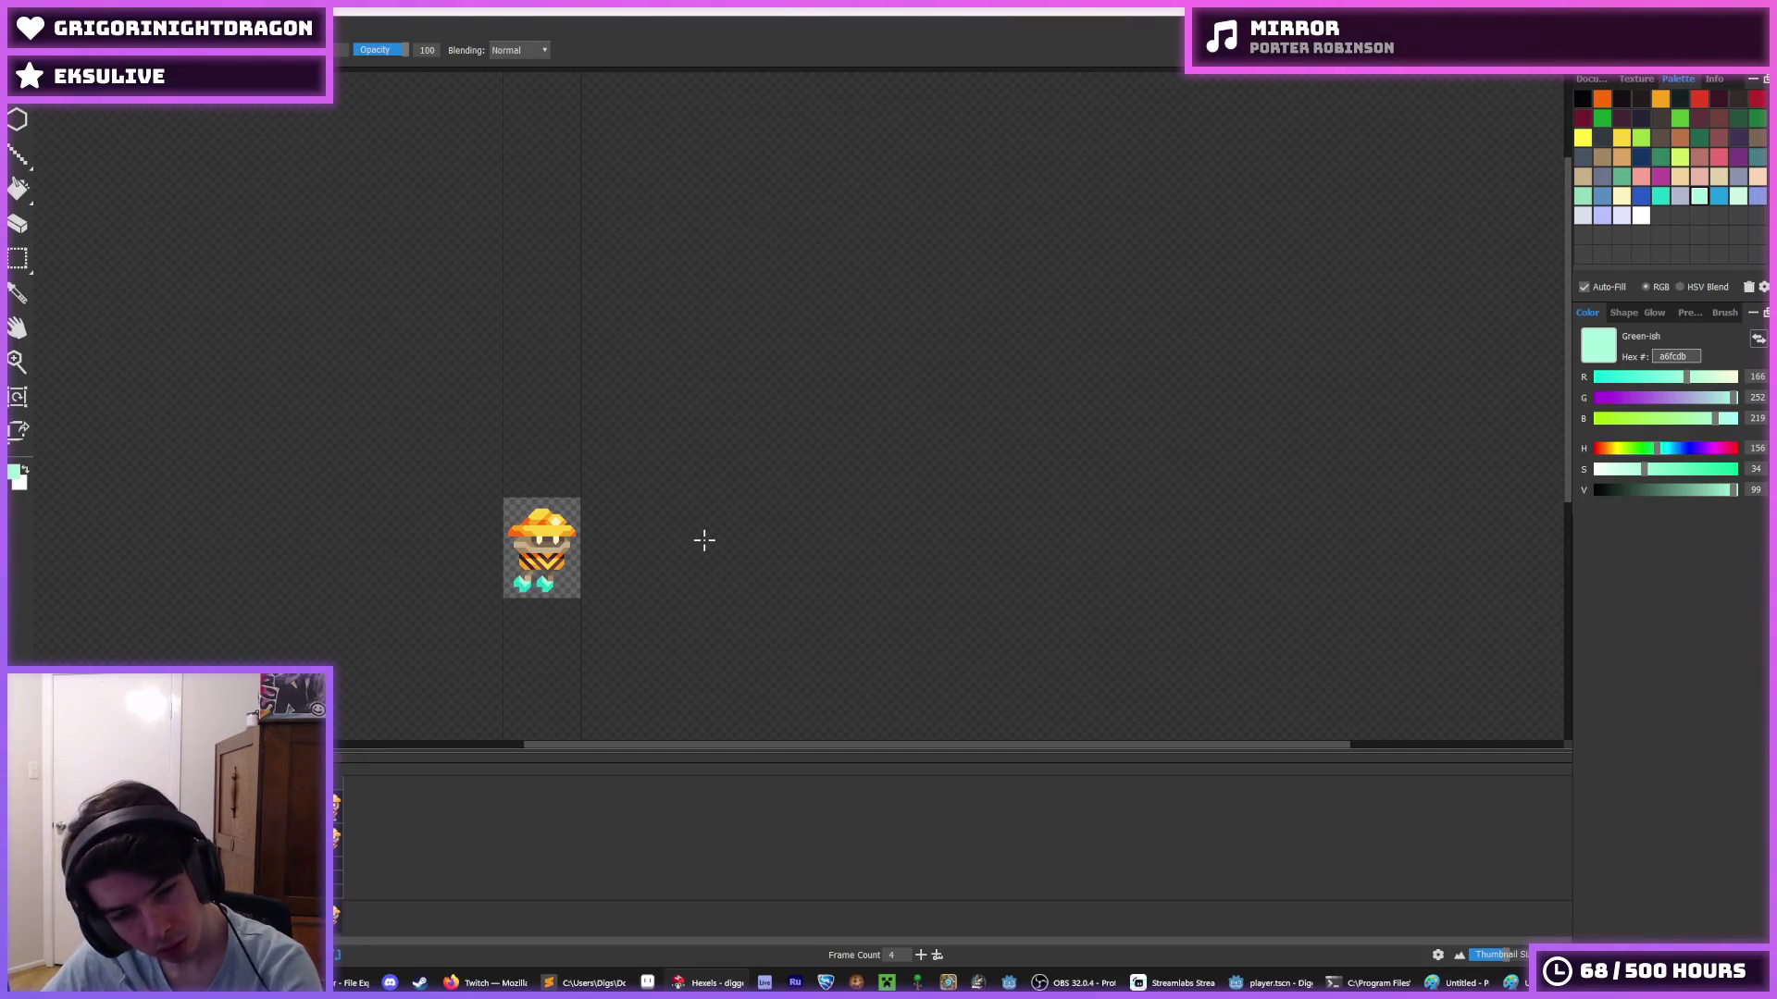
scroll(583, 547, "down", 1)
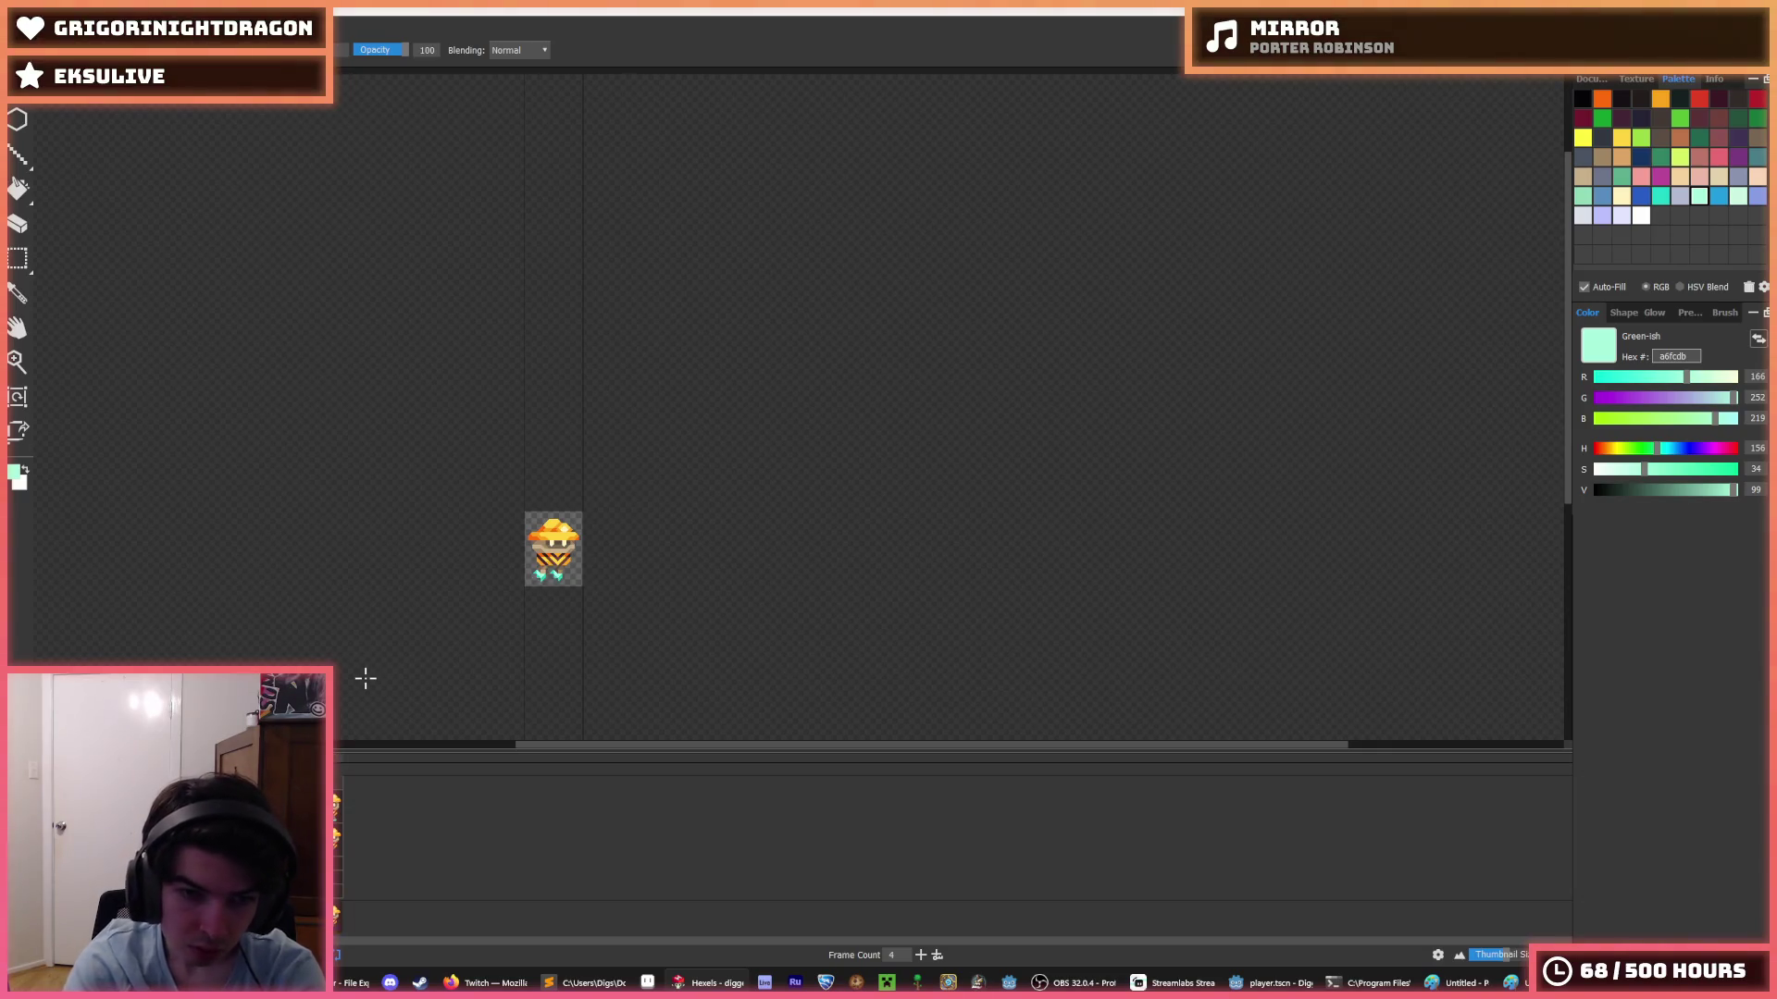
scroll(454, 574, "up", 2)
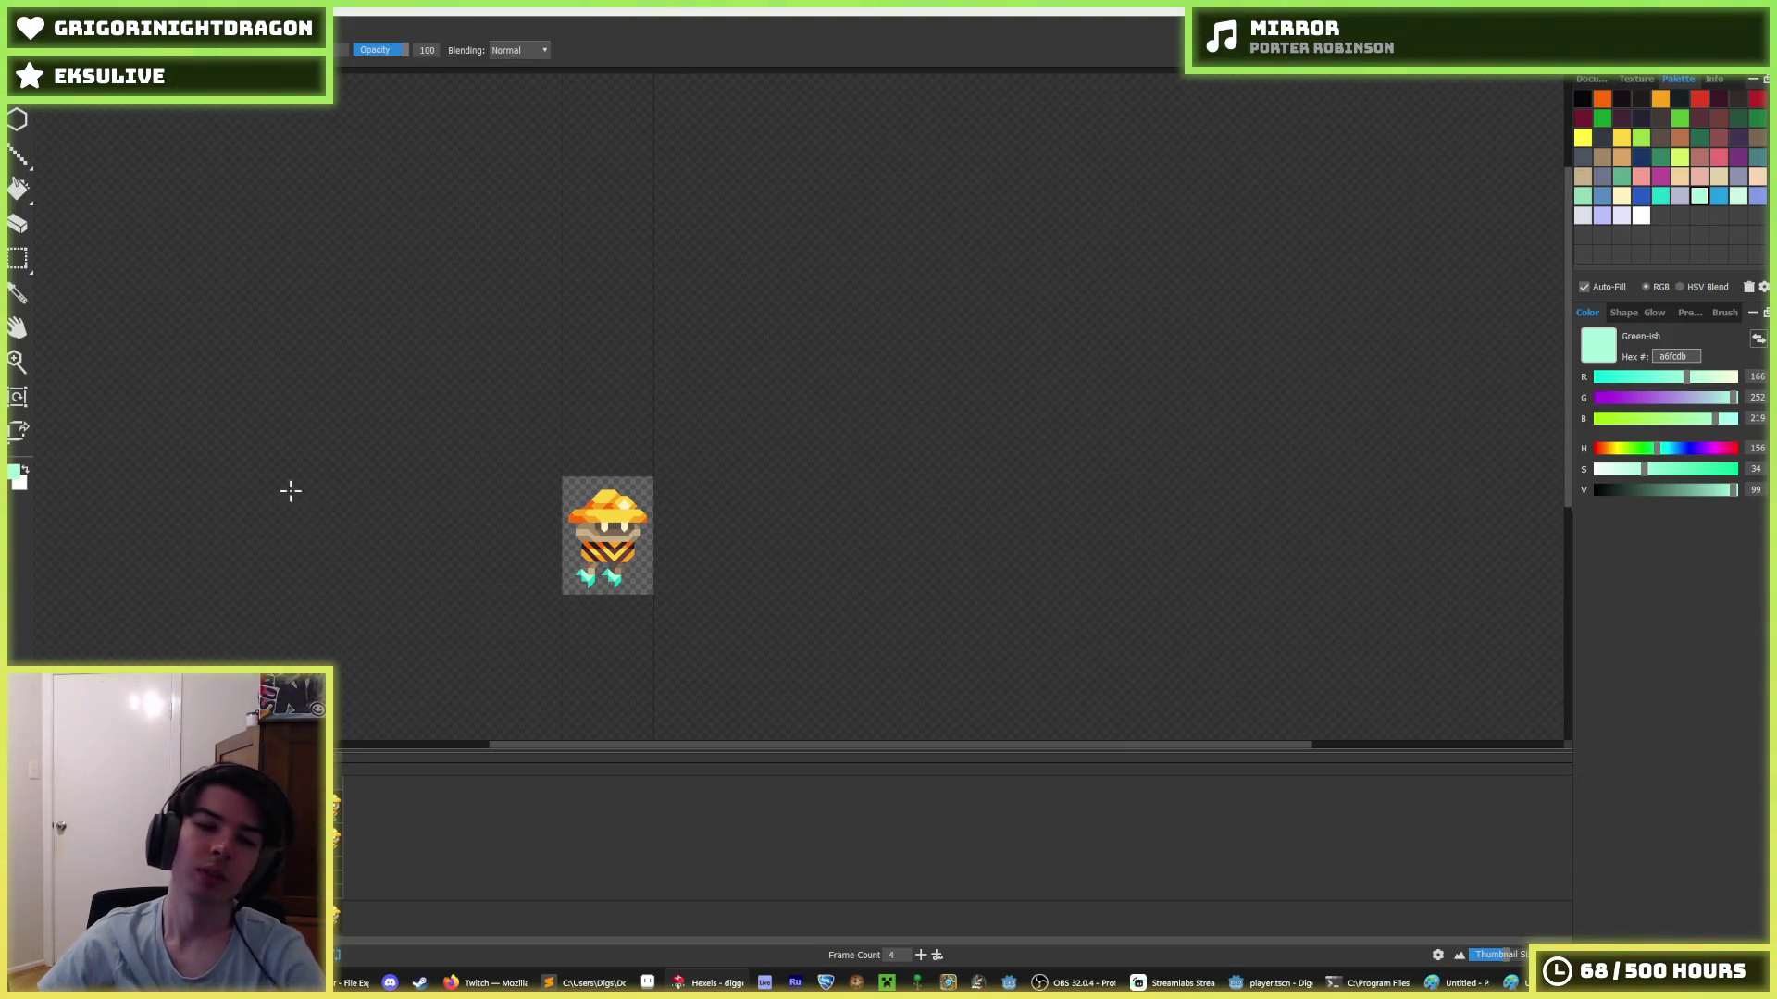
key("alt+f")
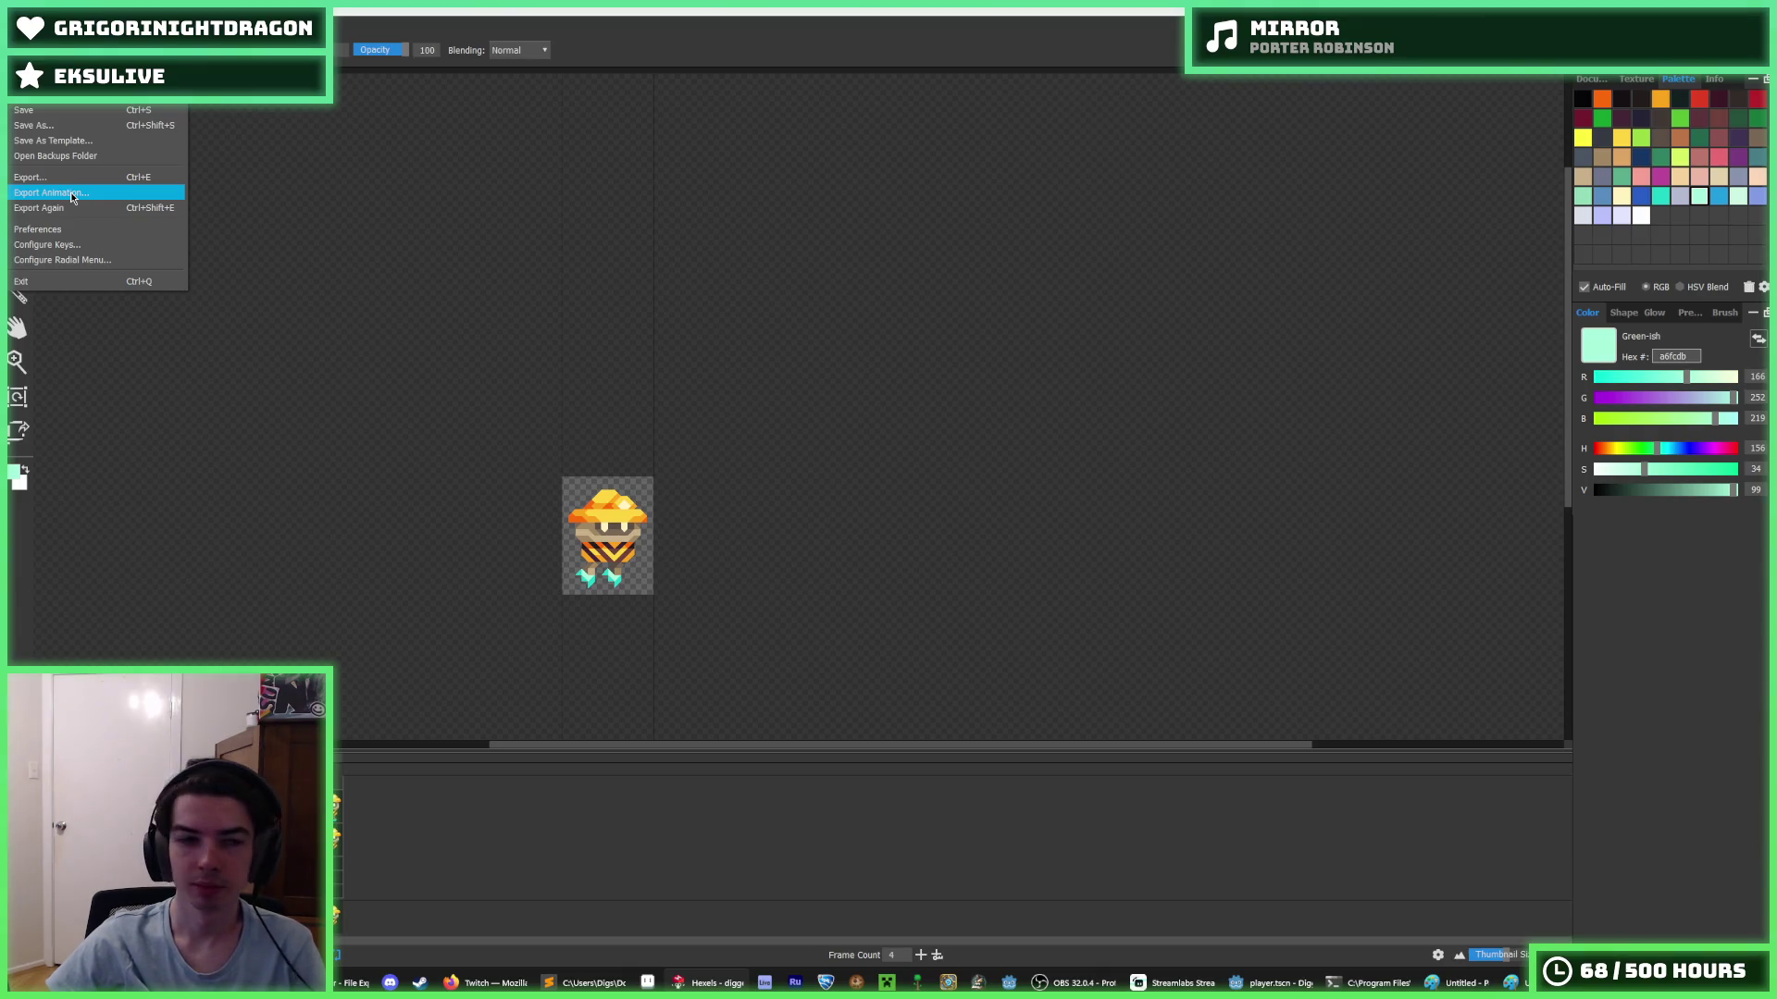
- Start a spritesheet export of frames 1–4 and delete the old fly_up.png
left_click(70, 191)
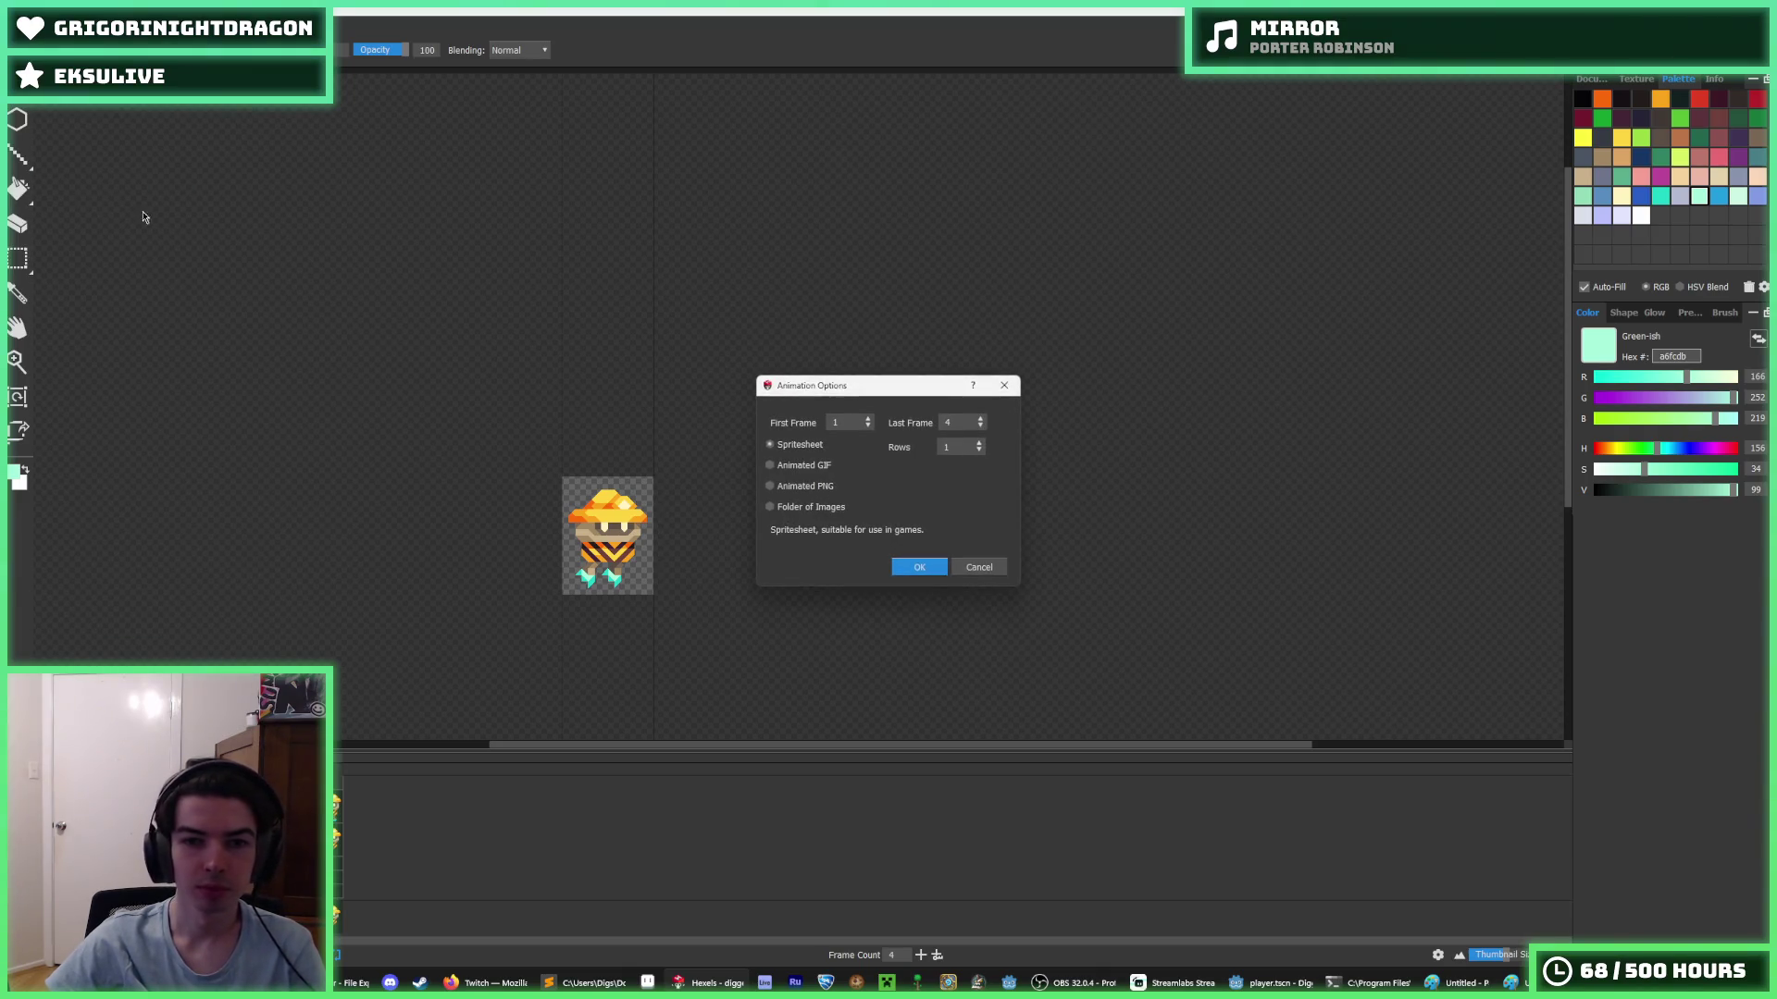
left_click(923, 567)
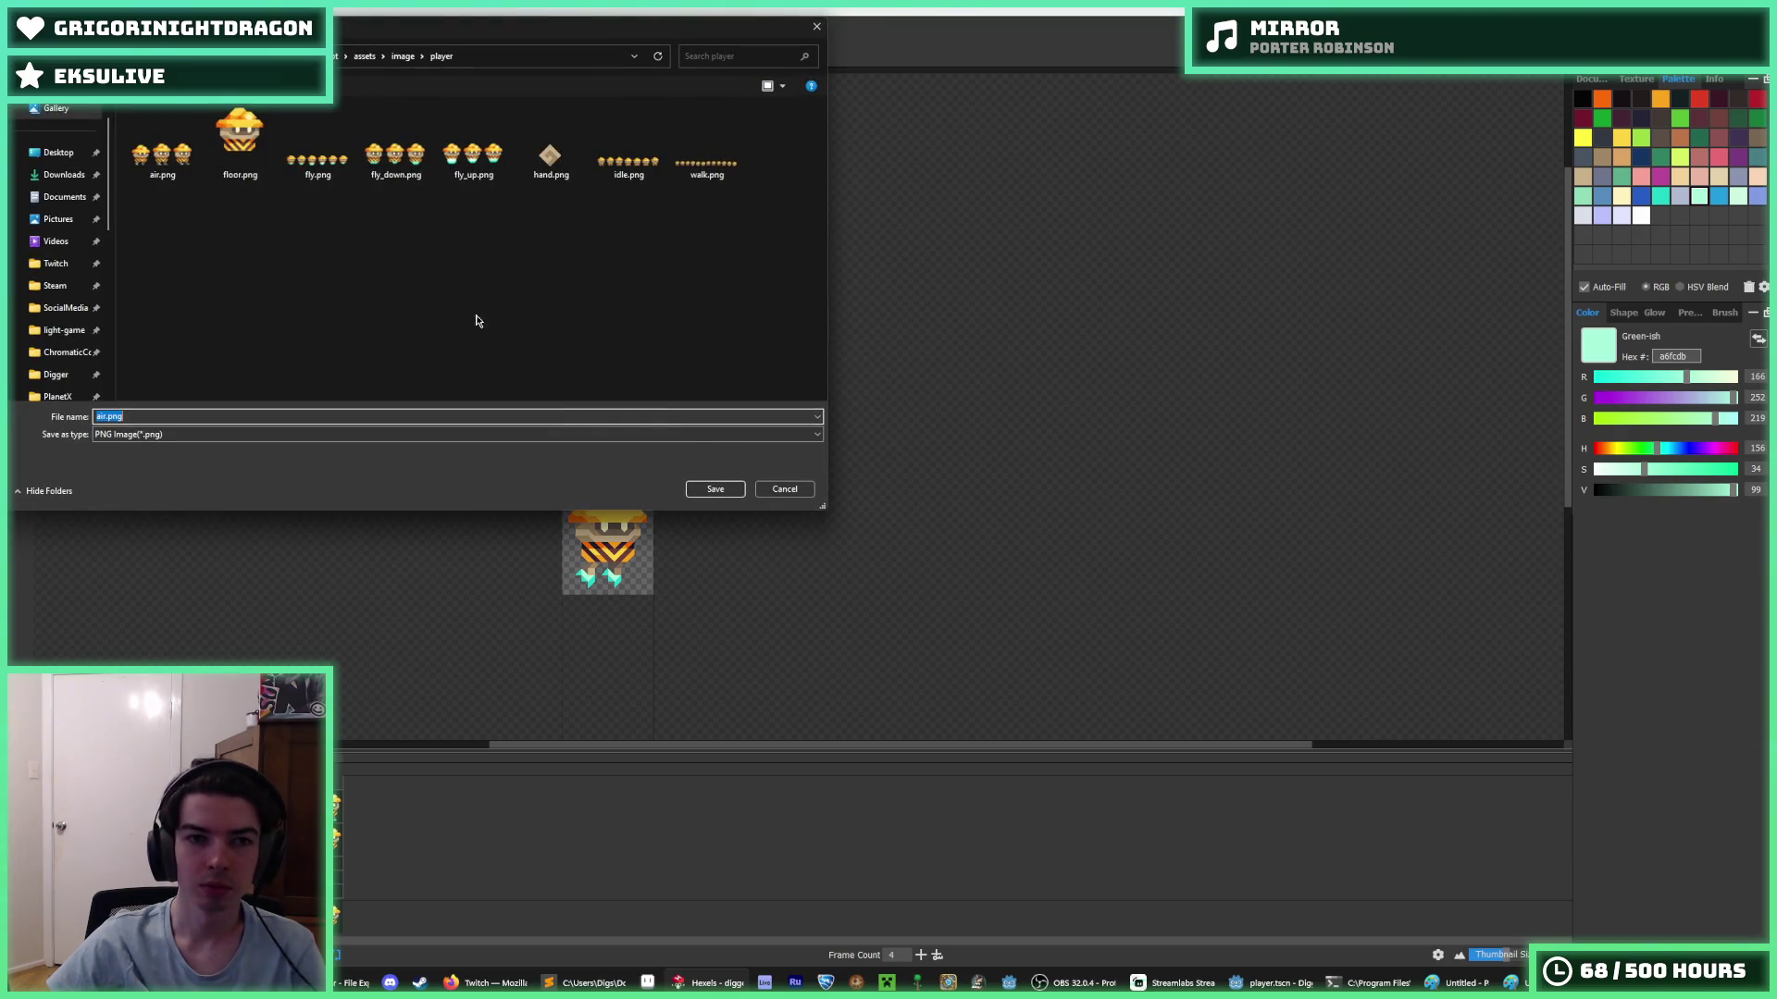
left_click(339, 157)
left_click(400, 139)
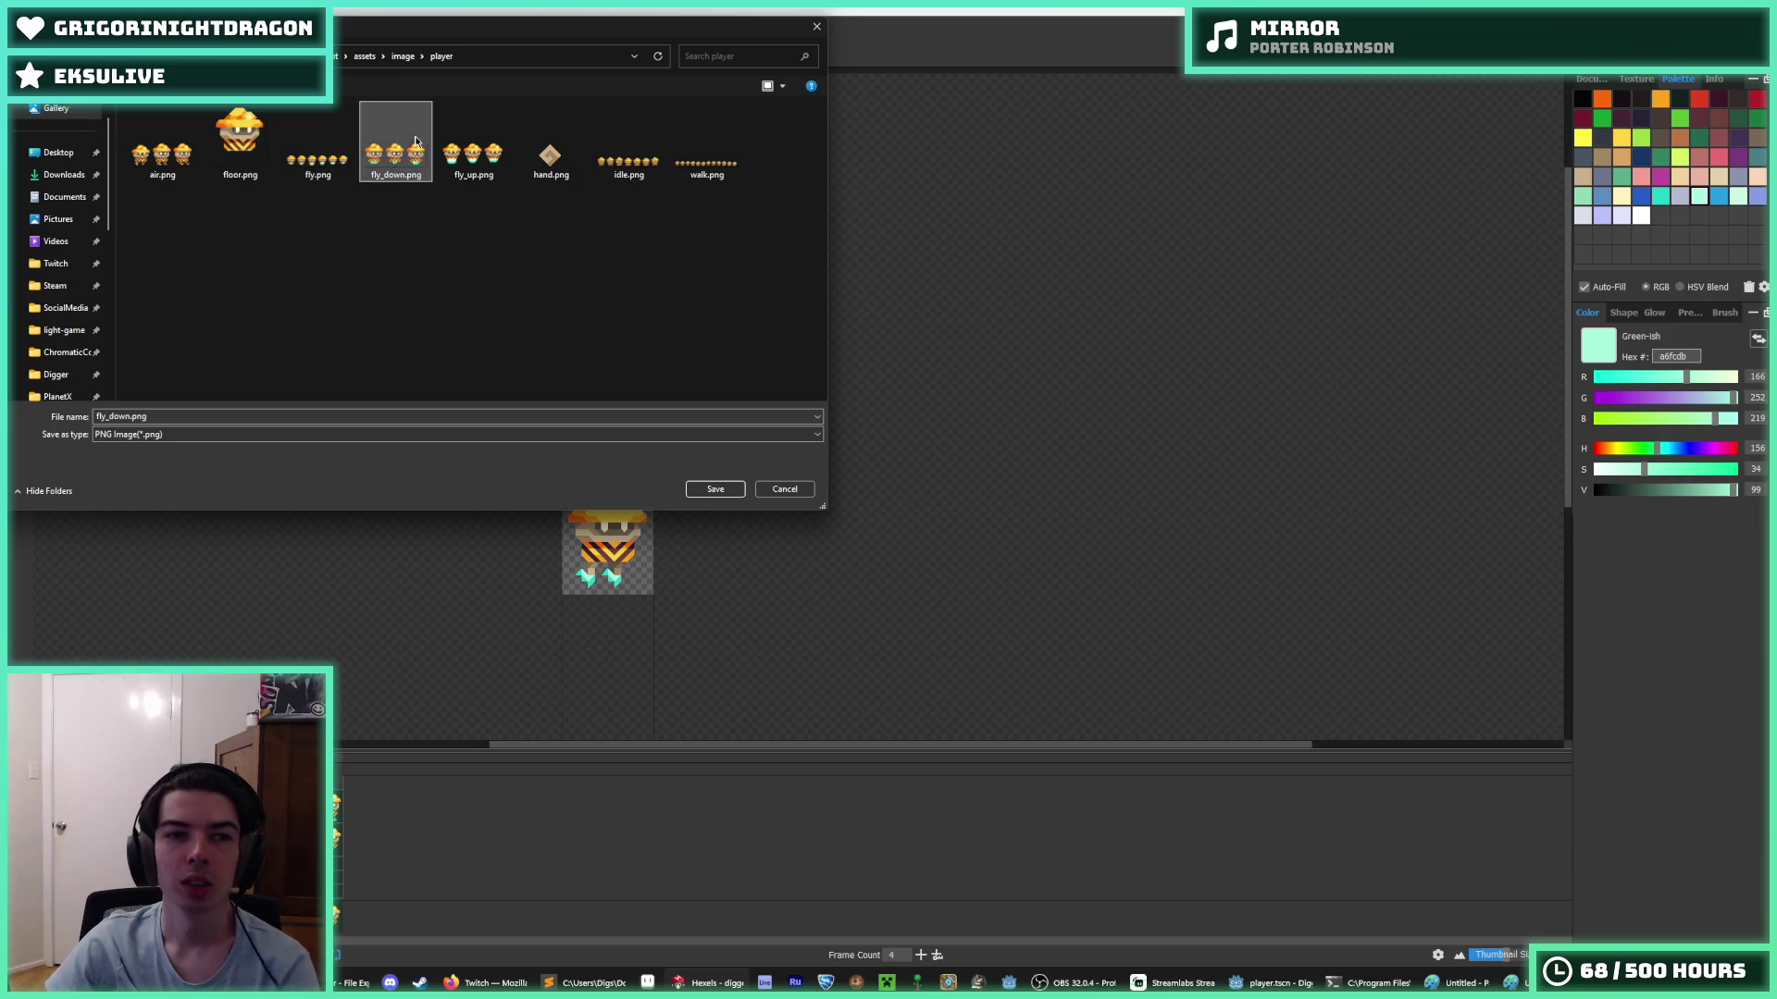
left_click(469, 153)
right_click(469, 156)
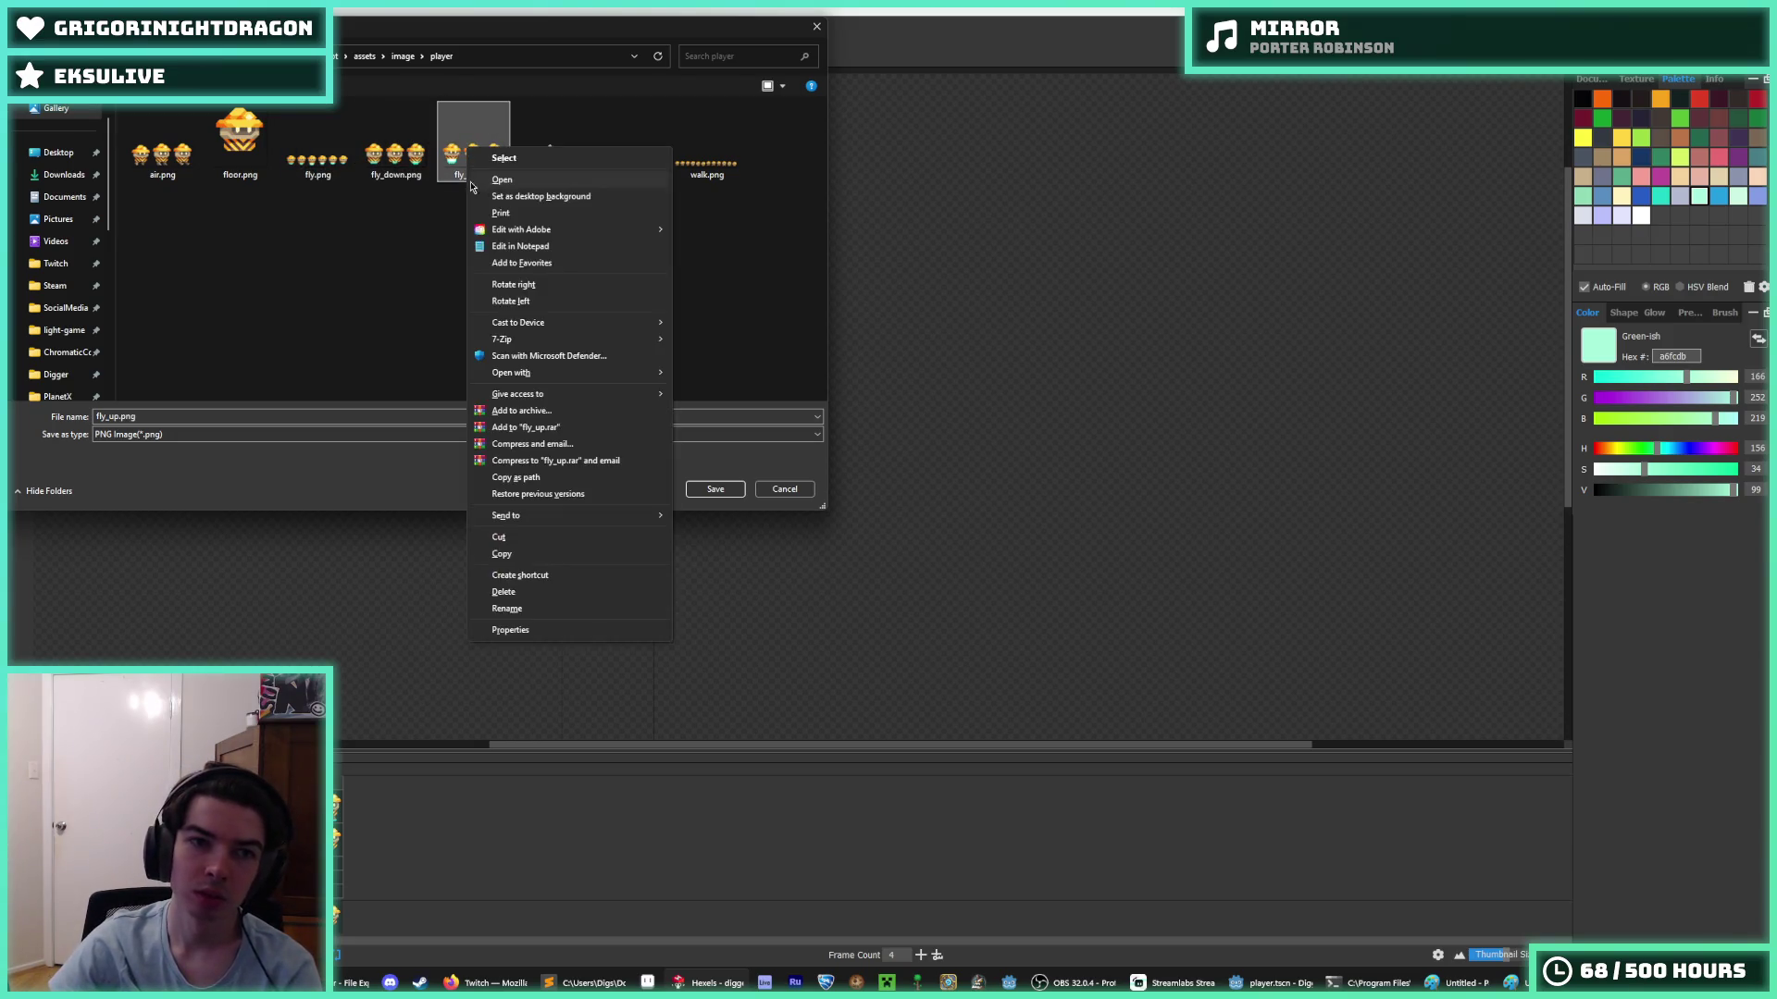
left_click(502, 592)
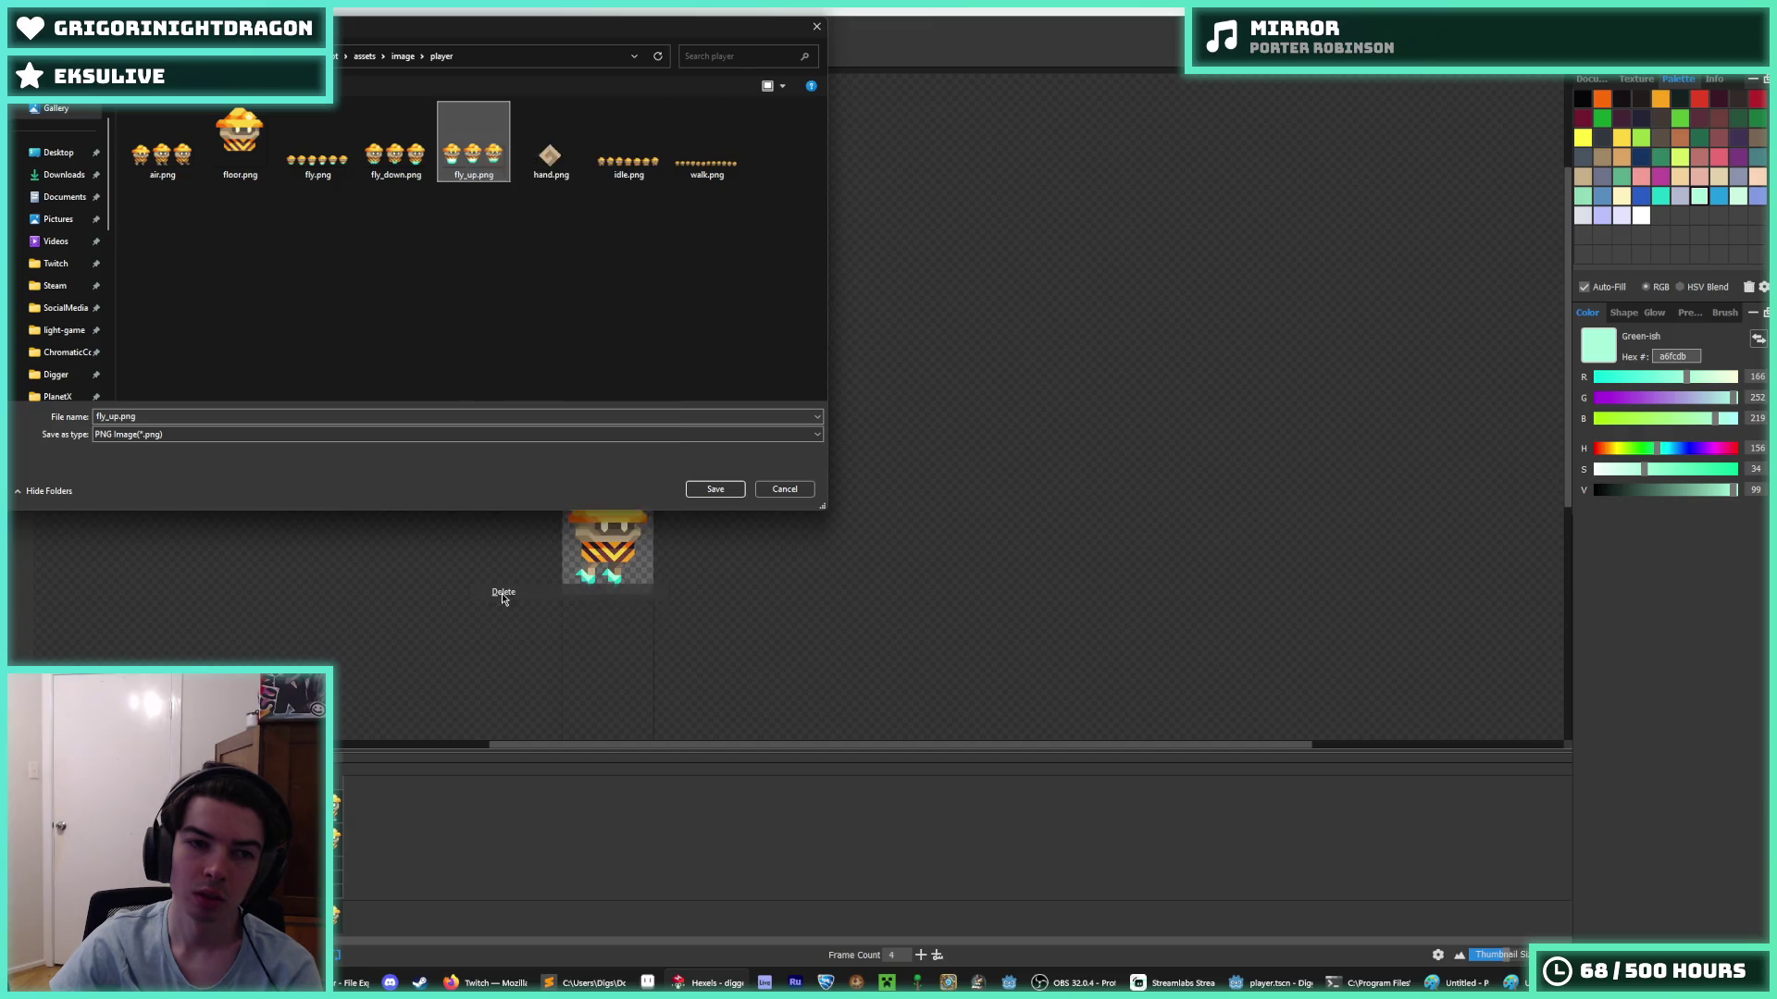
left_click(394, 167)
- Delete the old fly_down.png and fly.png from the save folder
key("shift+F10")
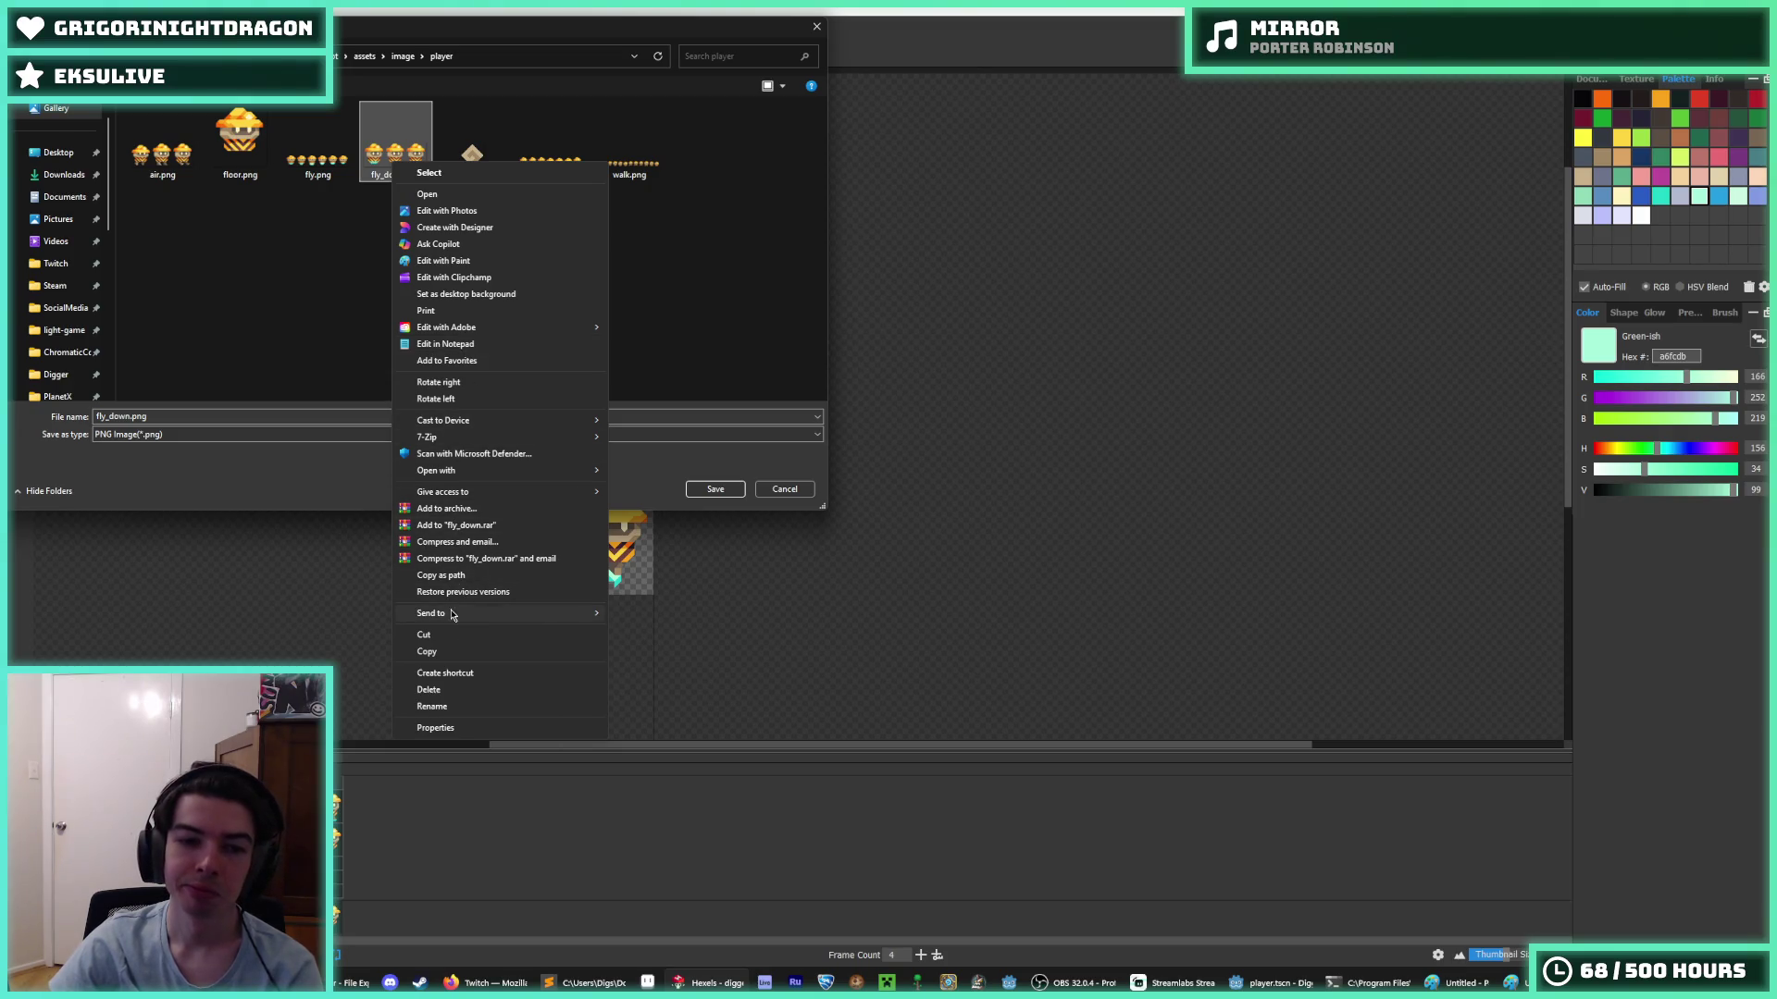
left_click(463, 690)
left_click(323, 173)
right_click(322, 173)
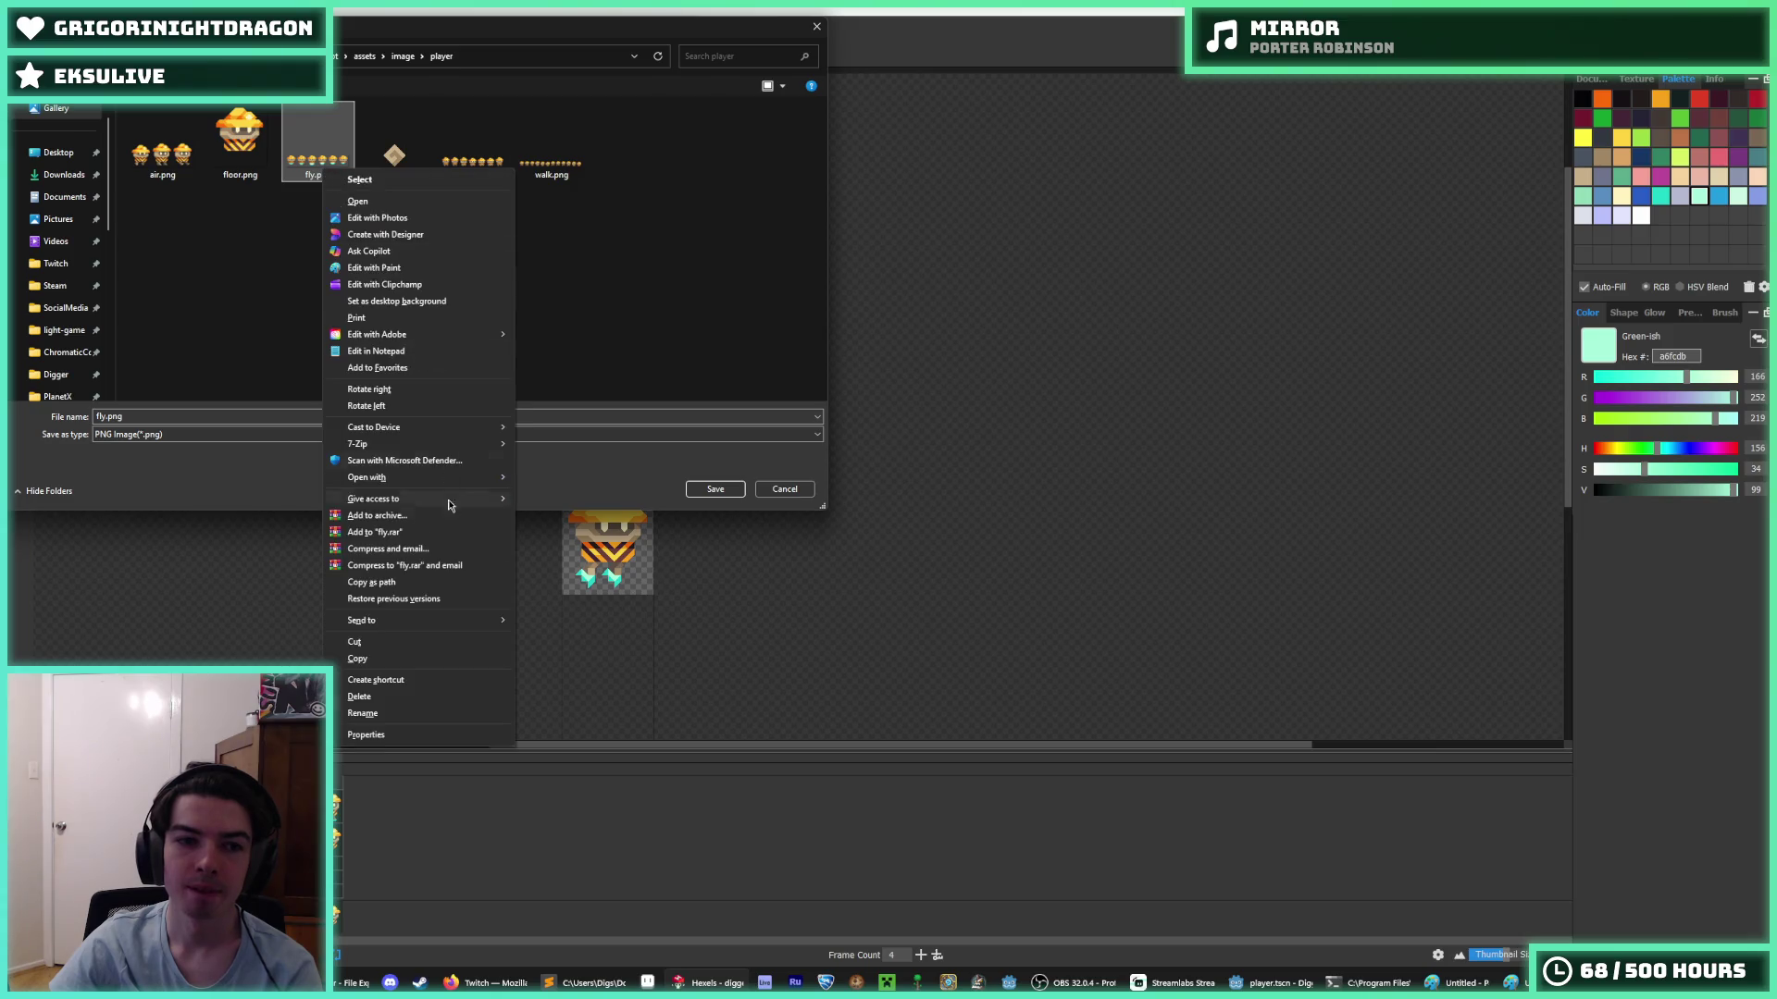
left_click(404, 696)
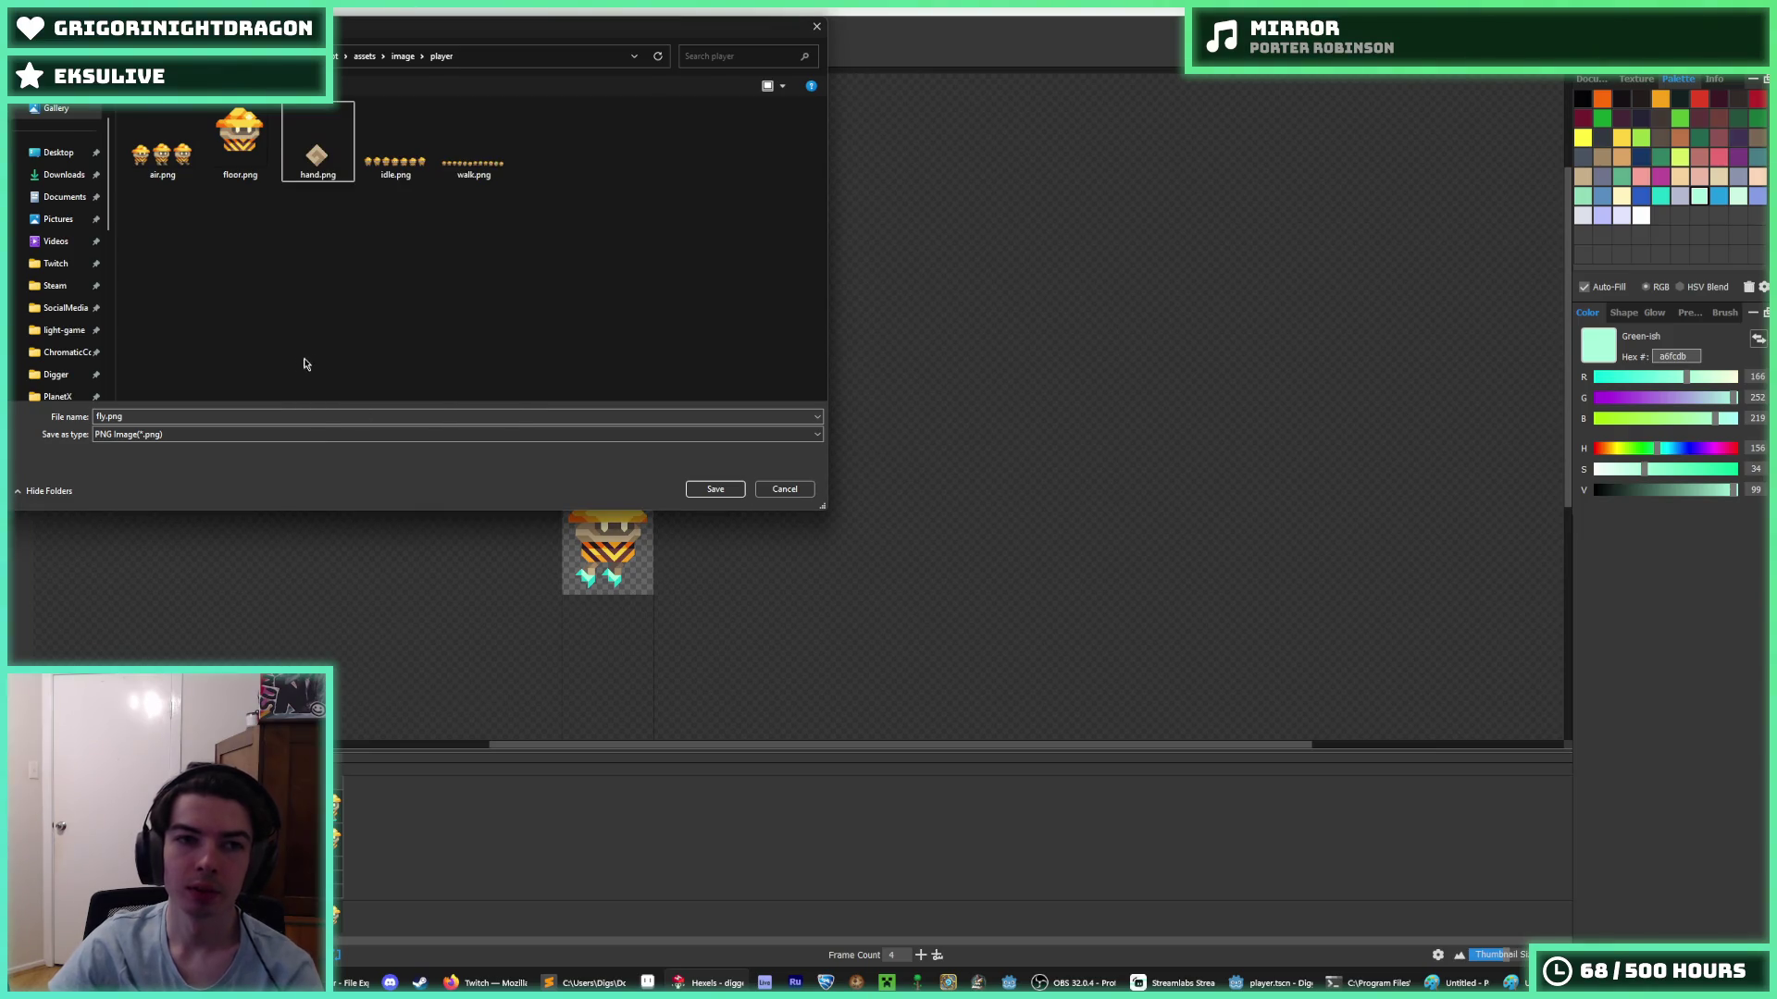
left_click(111, 419)
left_click(110, 419)
type("_forward")
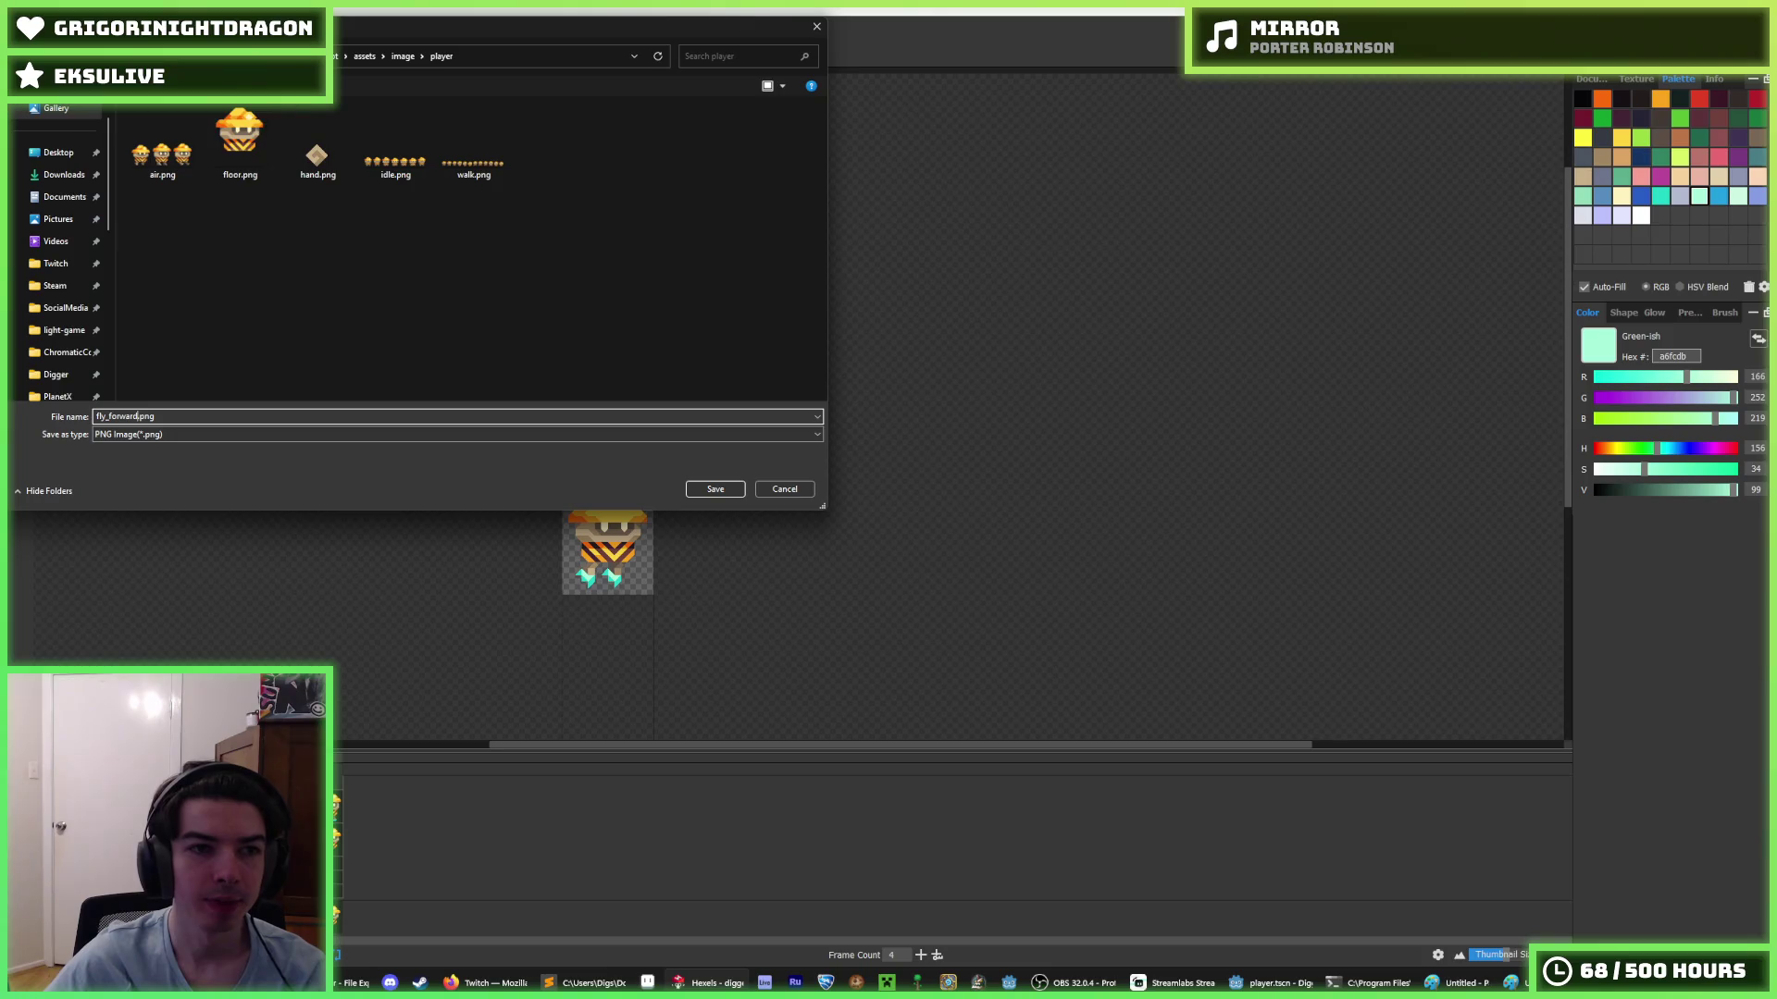
- Delete floor.png and export the spritesheet as fly_forward.png
left_click(238, 159)
right_click(238, 160)
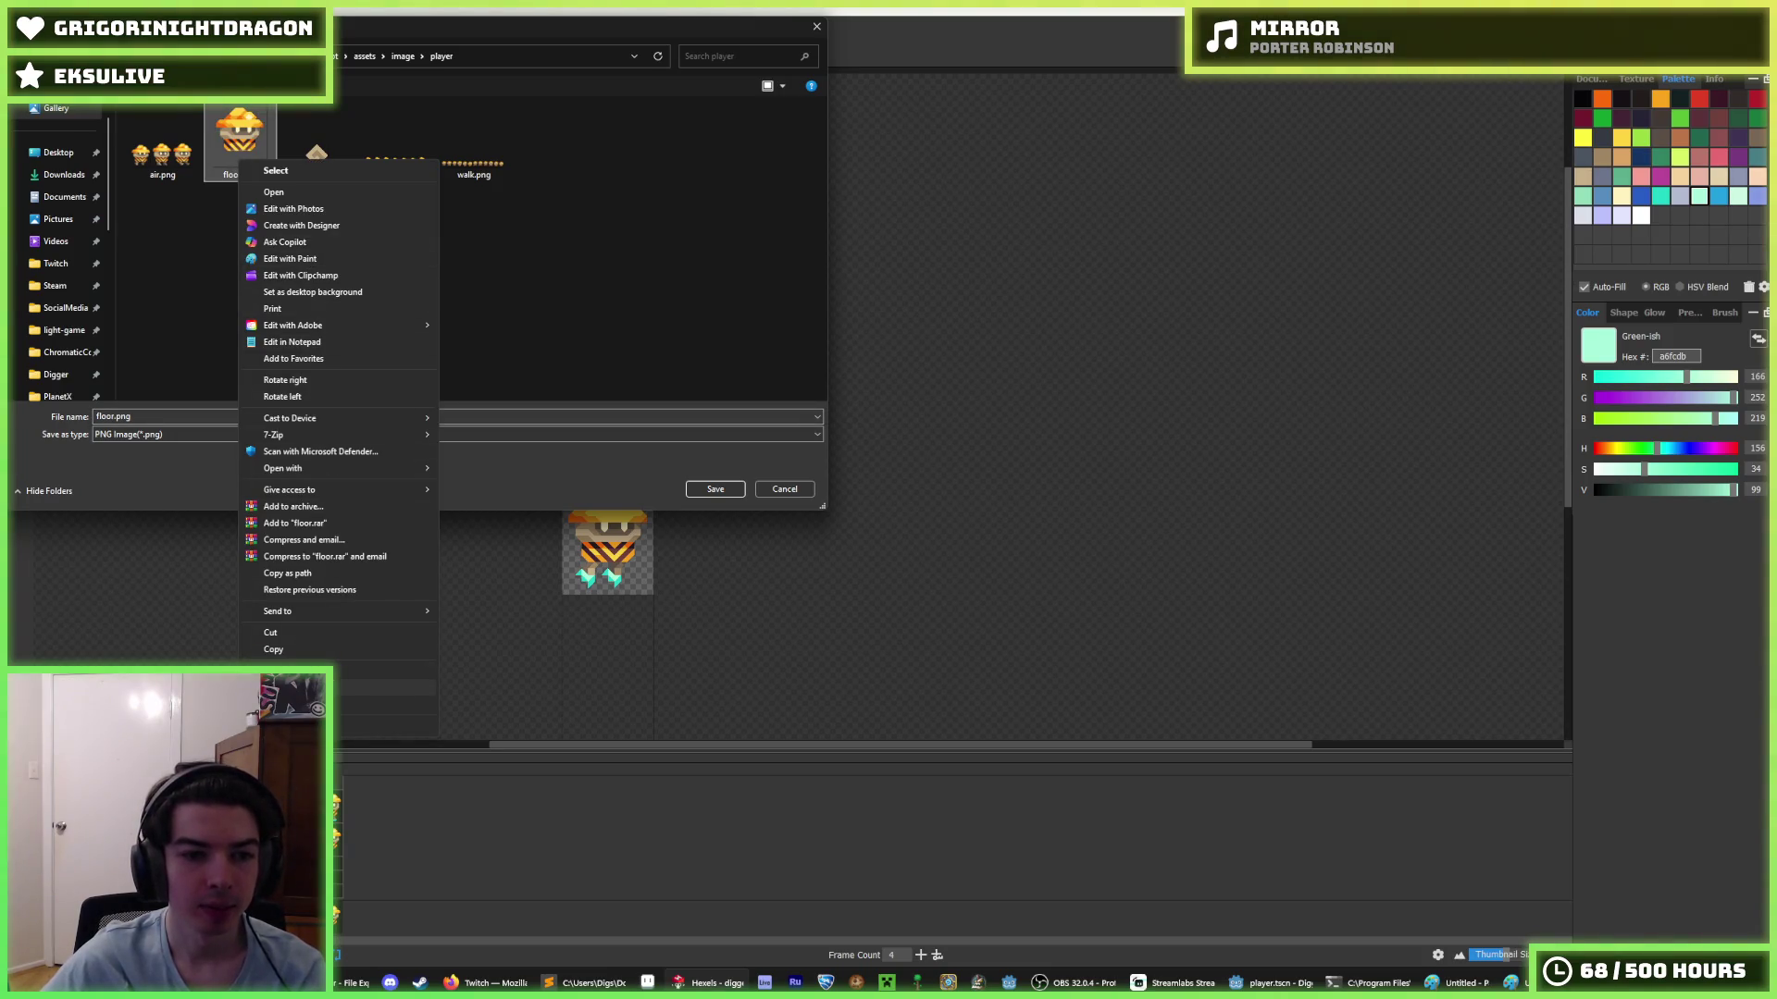
left_click(278, 688)
left_click(193, 415)
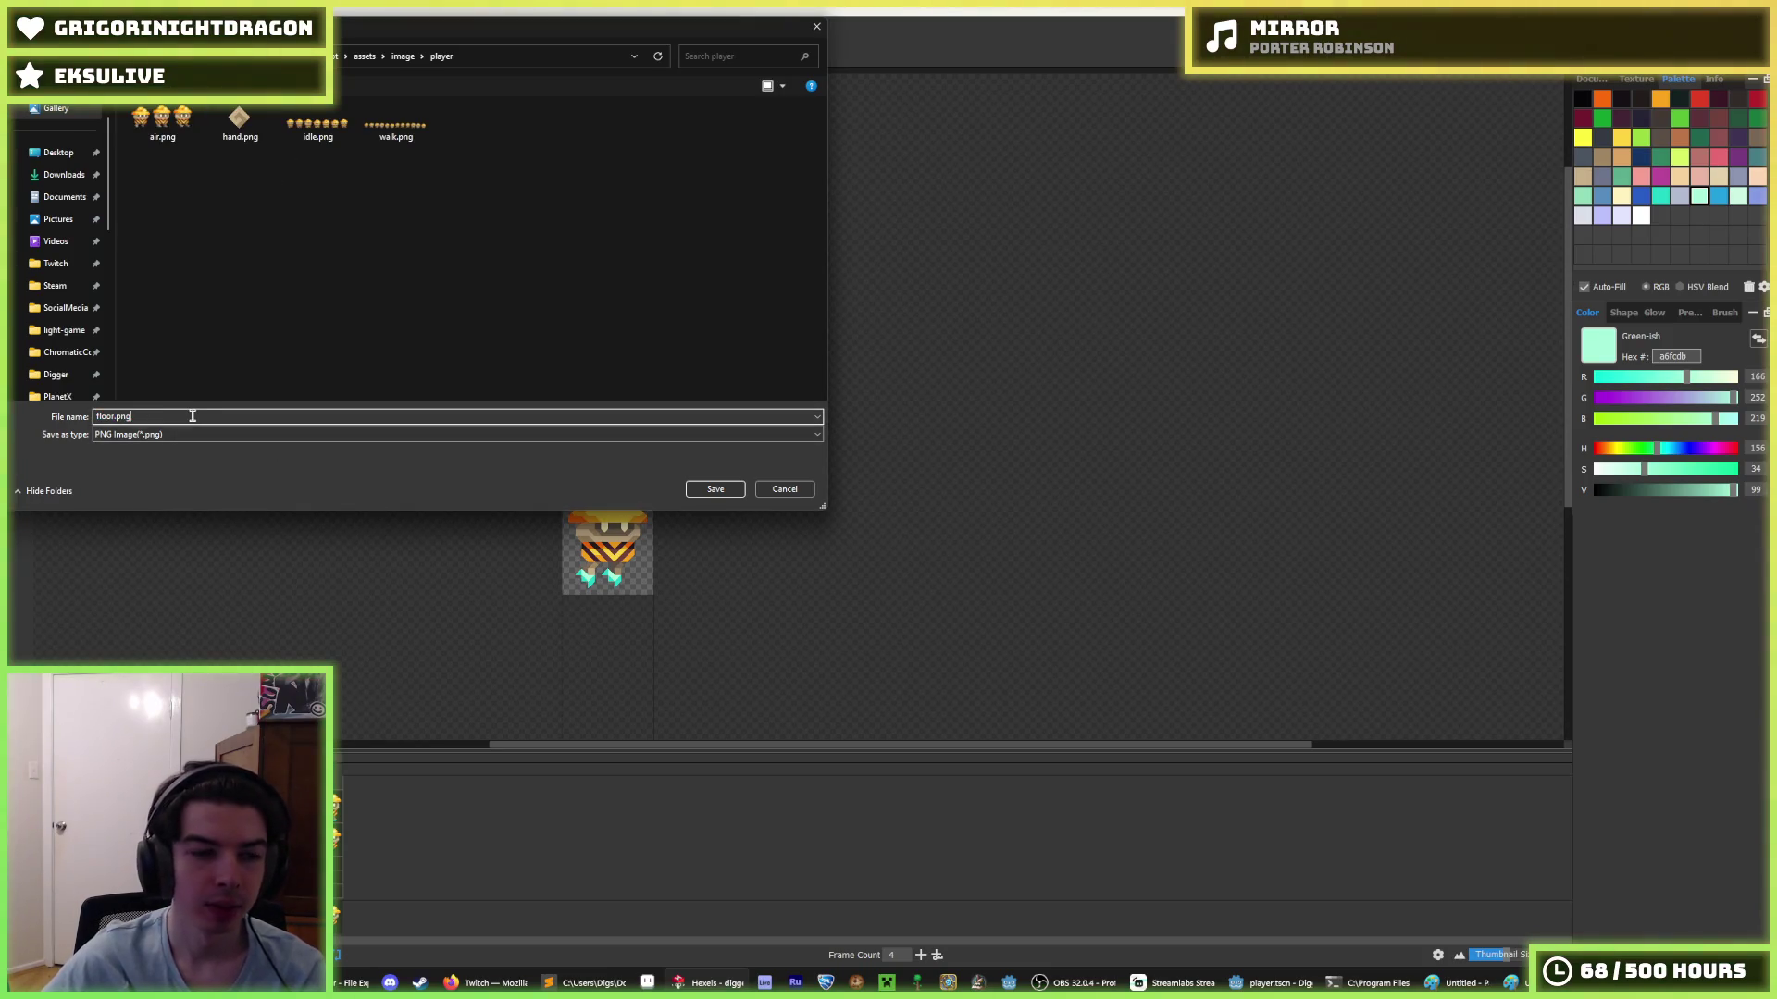
double_click(111, 417)
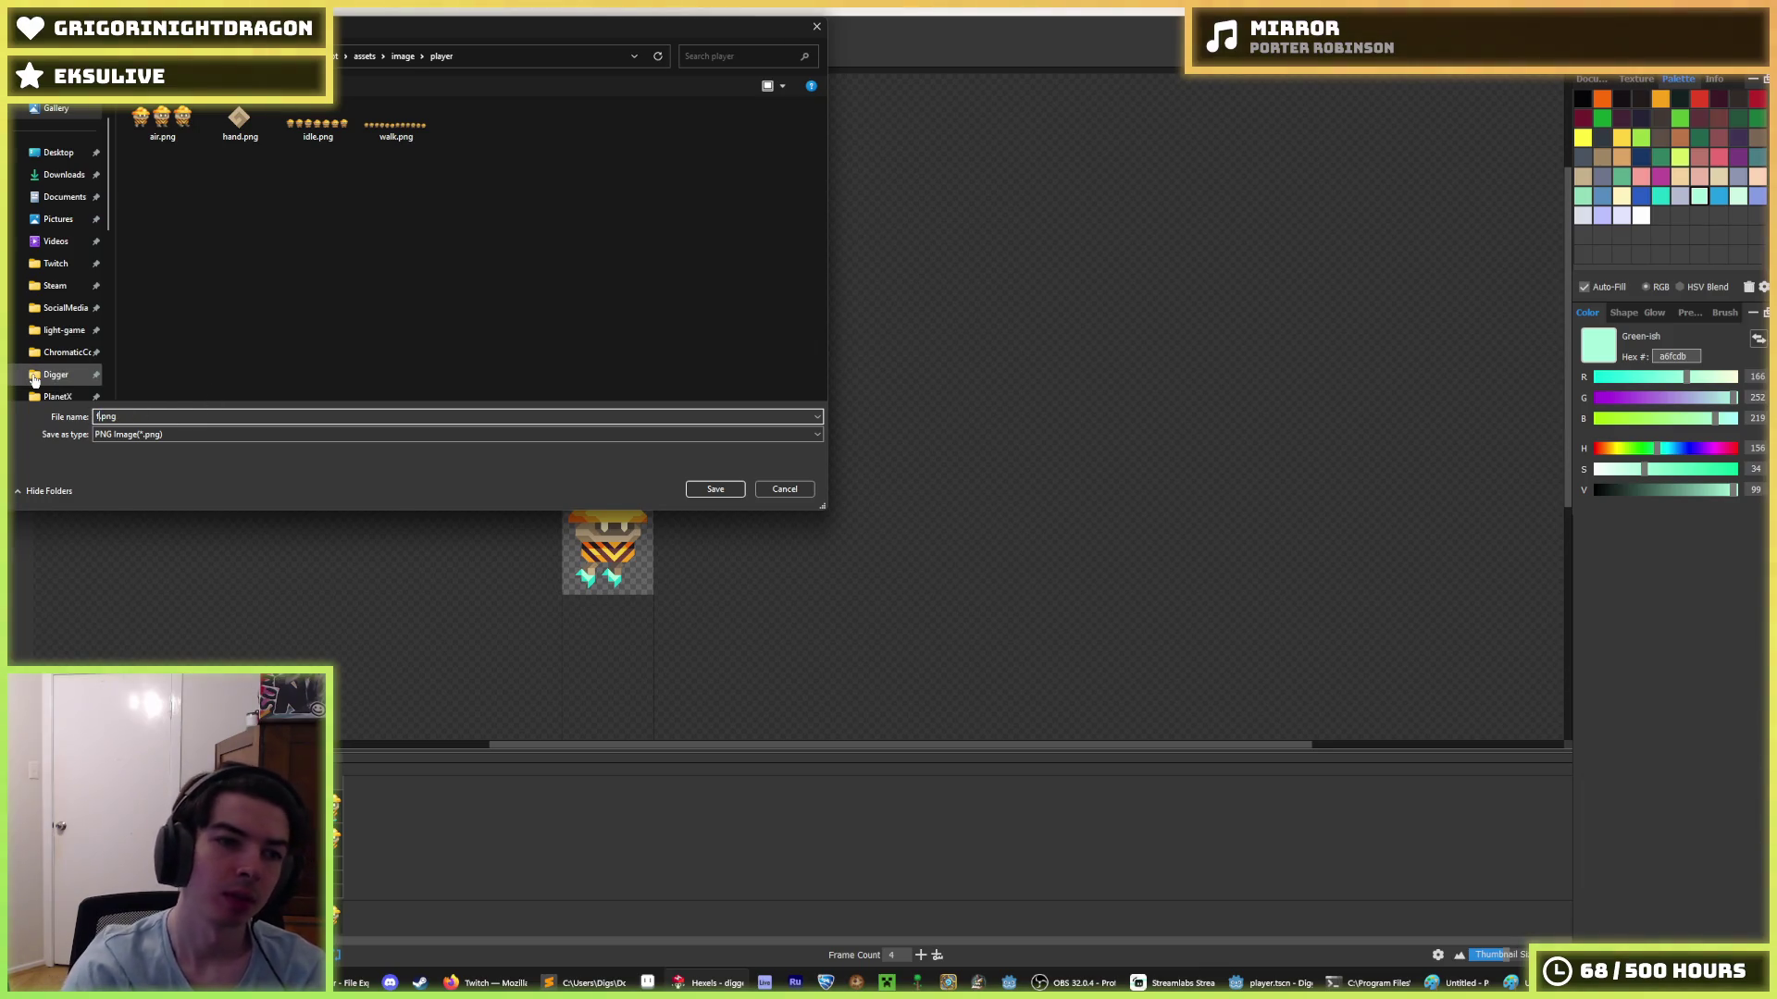
type("ly_forwa")
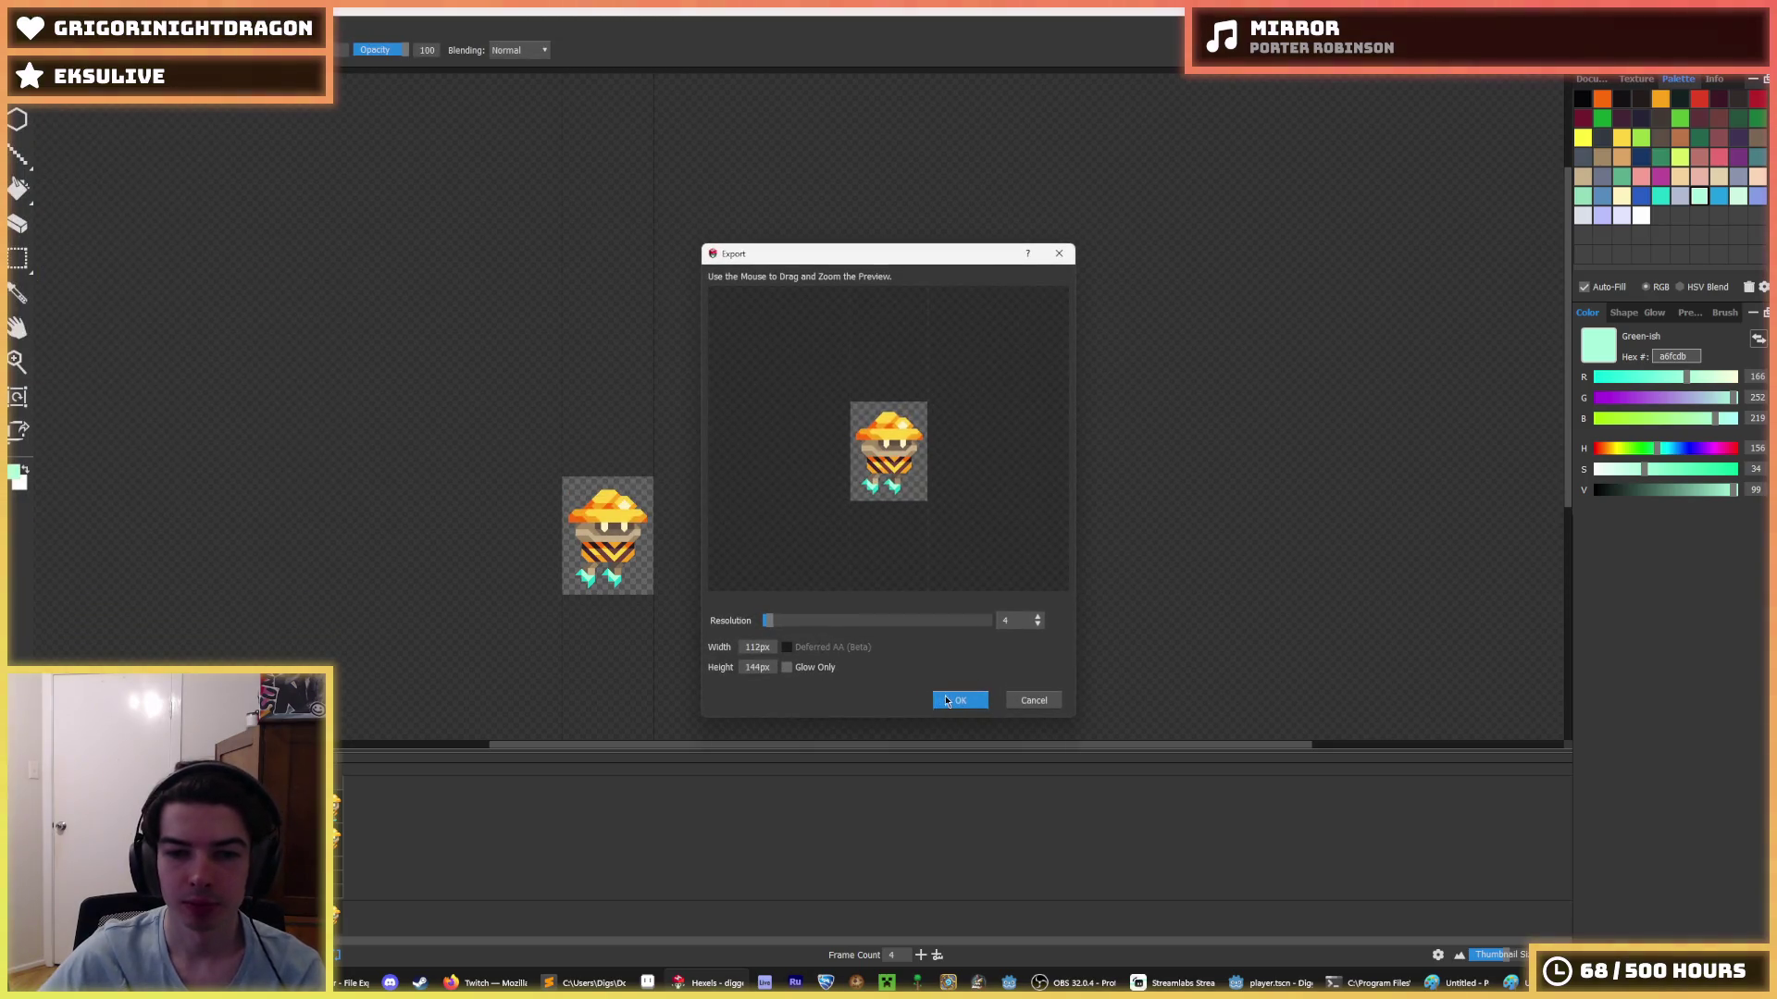
left_click(947, 702)
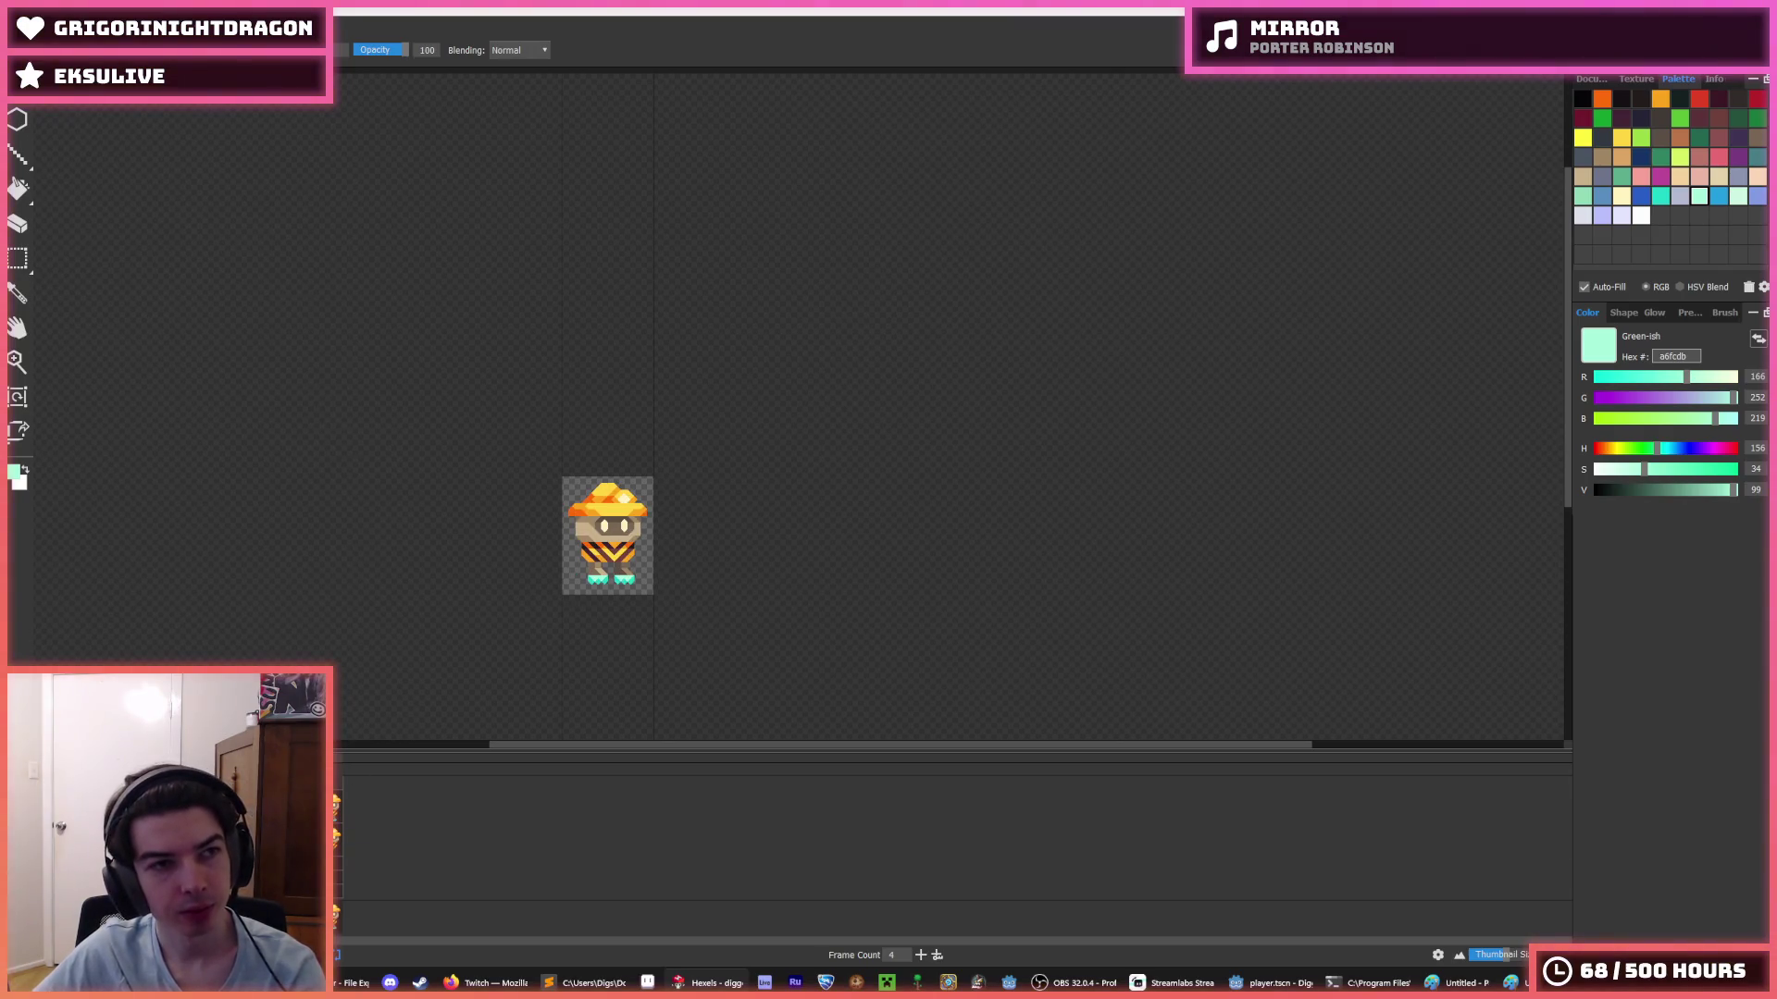
- Export the flying animation spritesheet again as fly.png
left_click(21, 28)
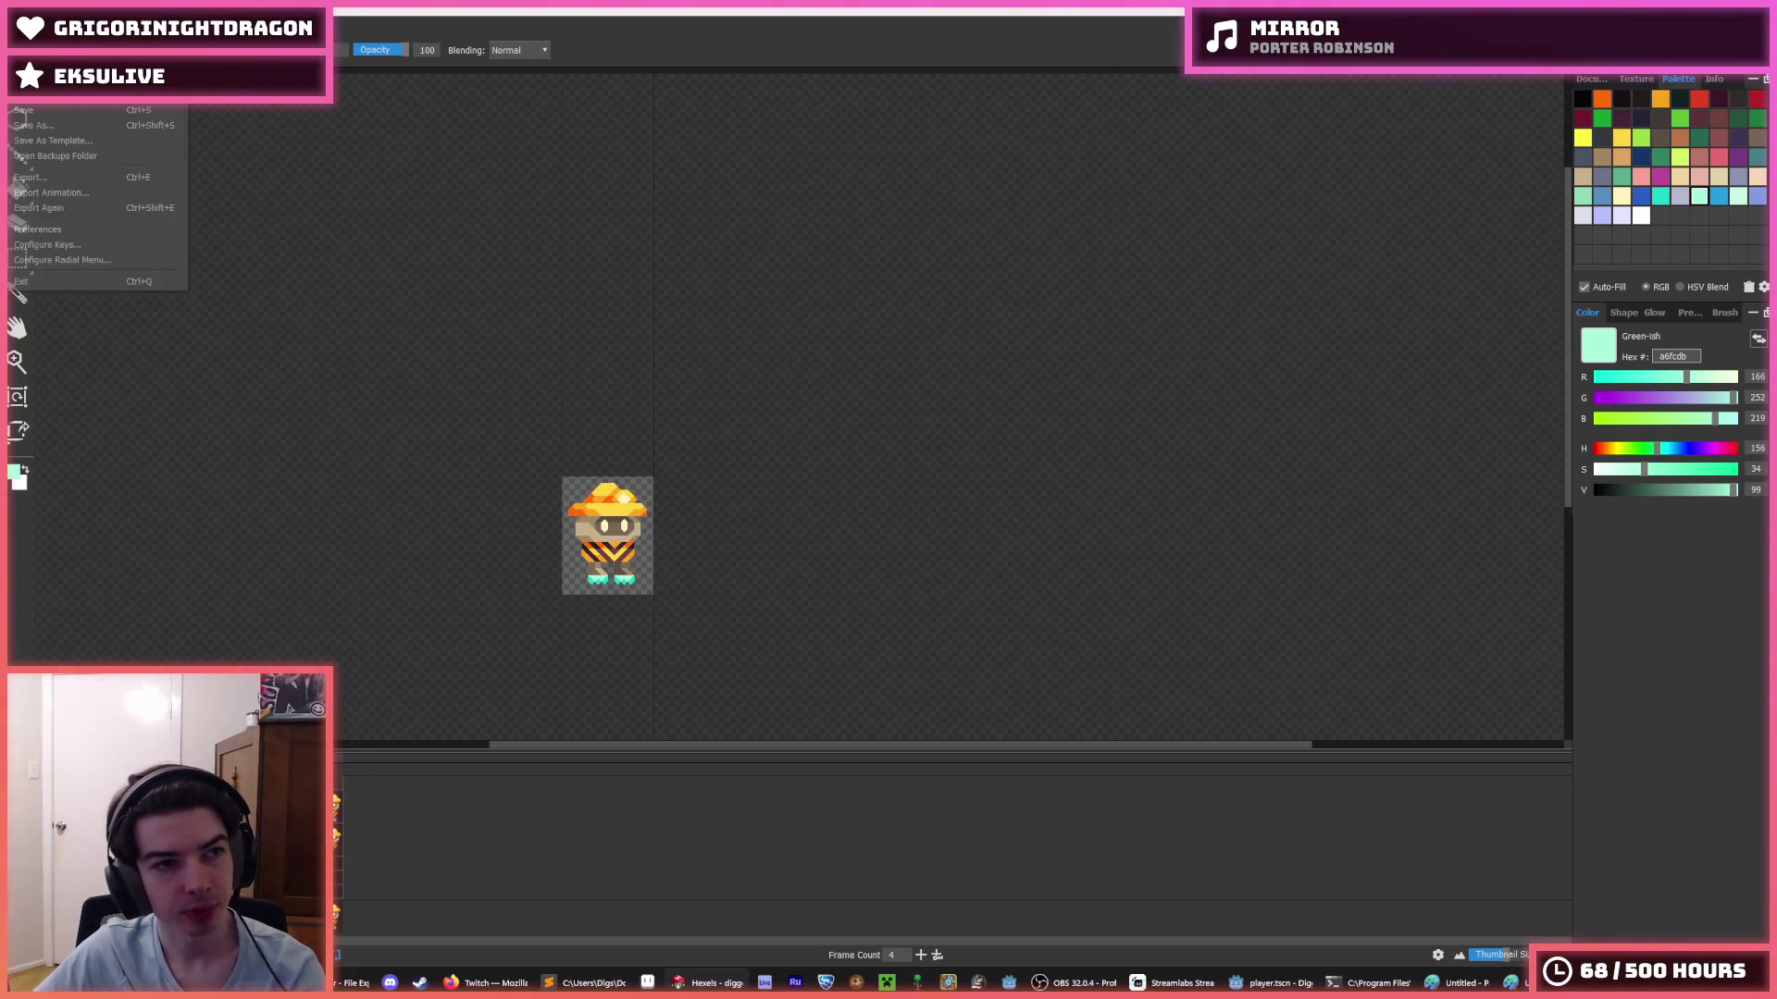
left_click(80, 195)
left_click(902, 567)
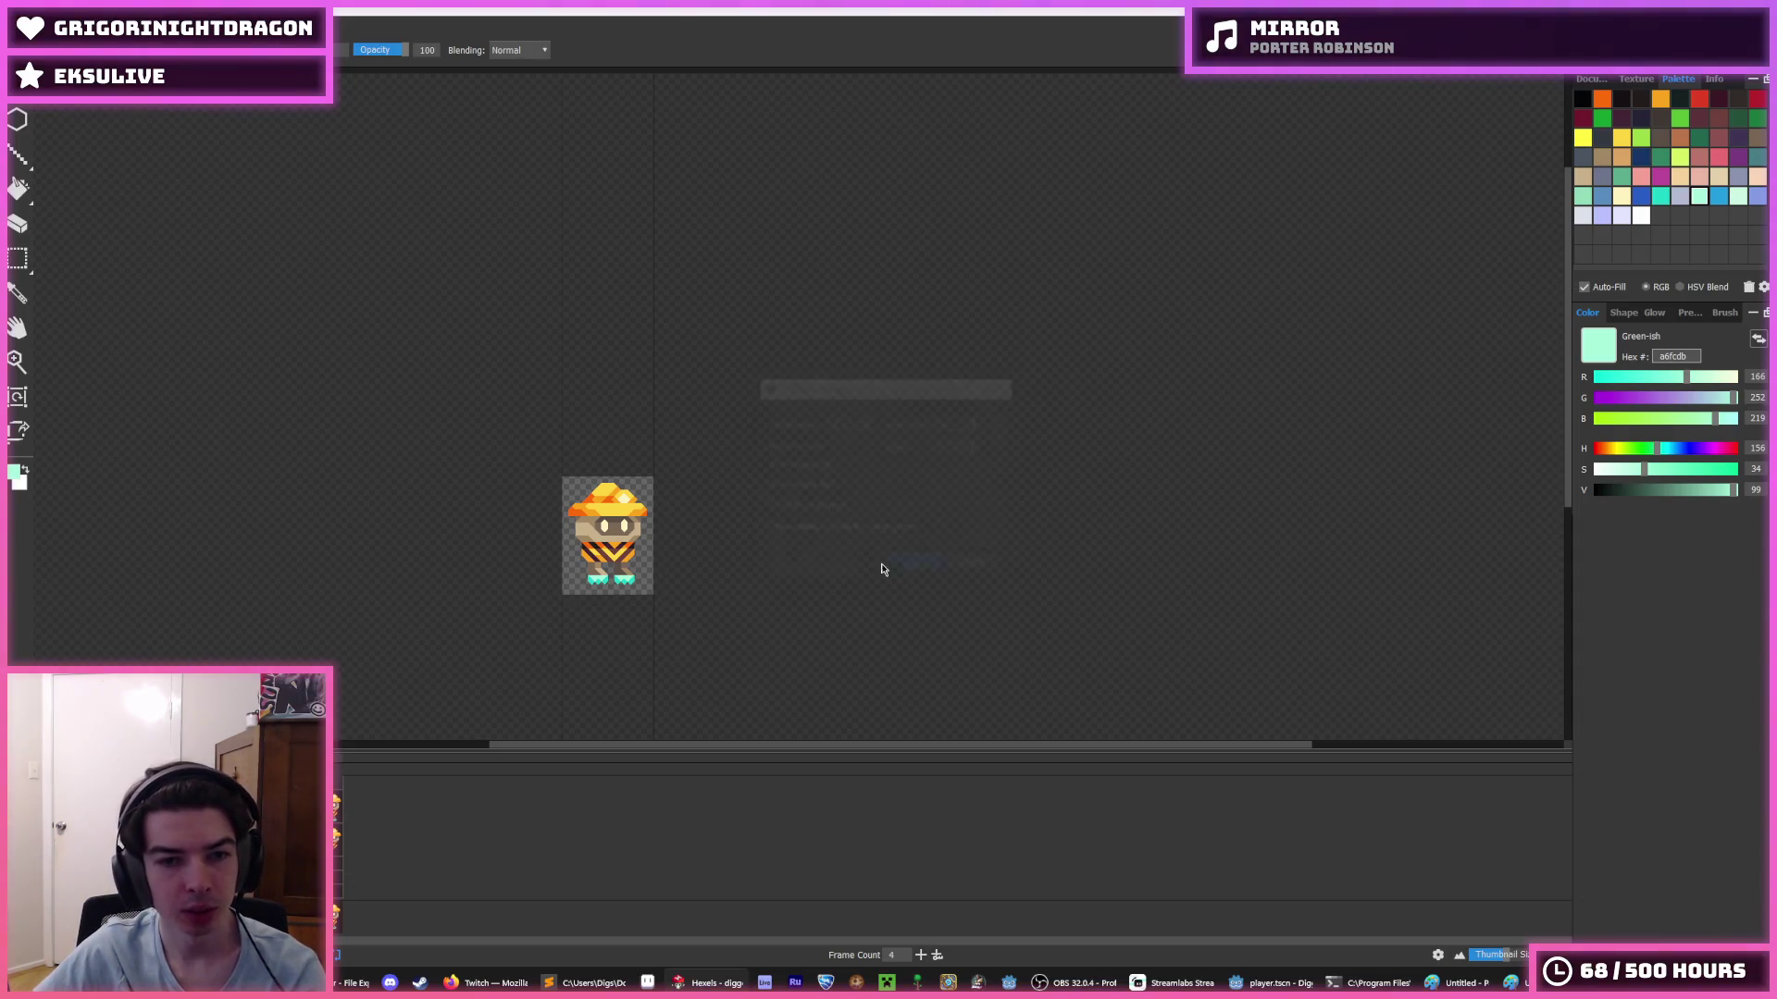
left_click(134, 417)
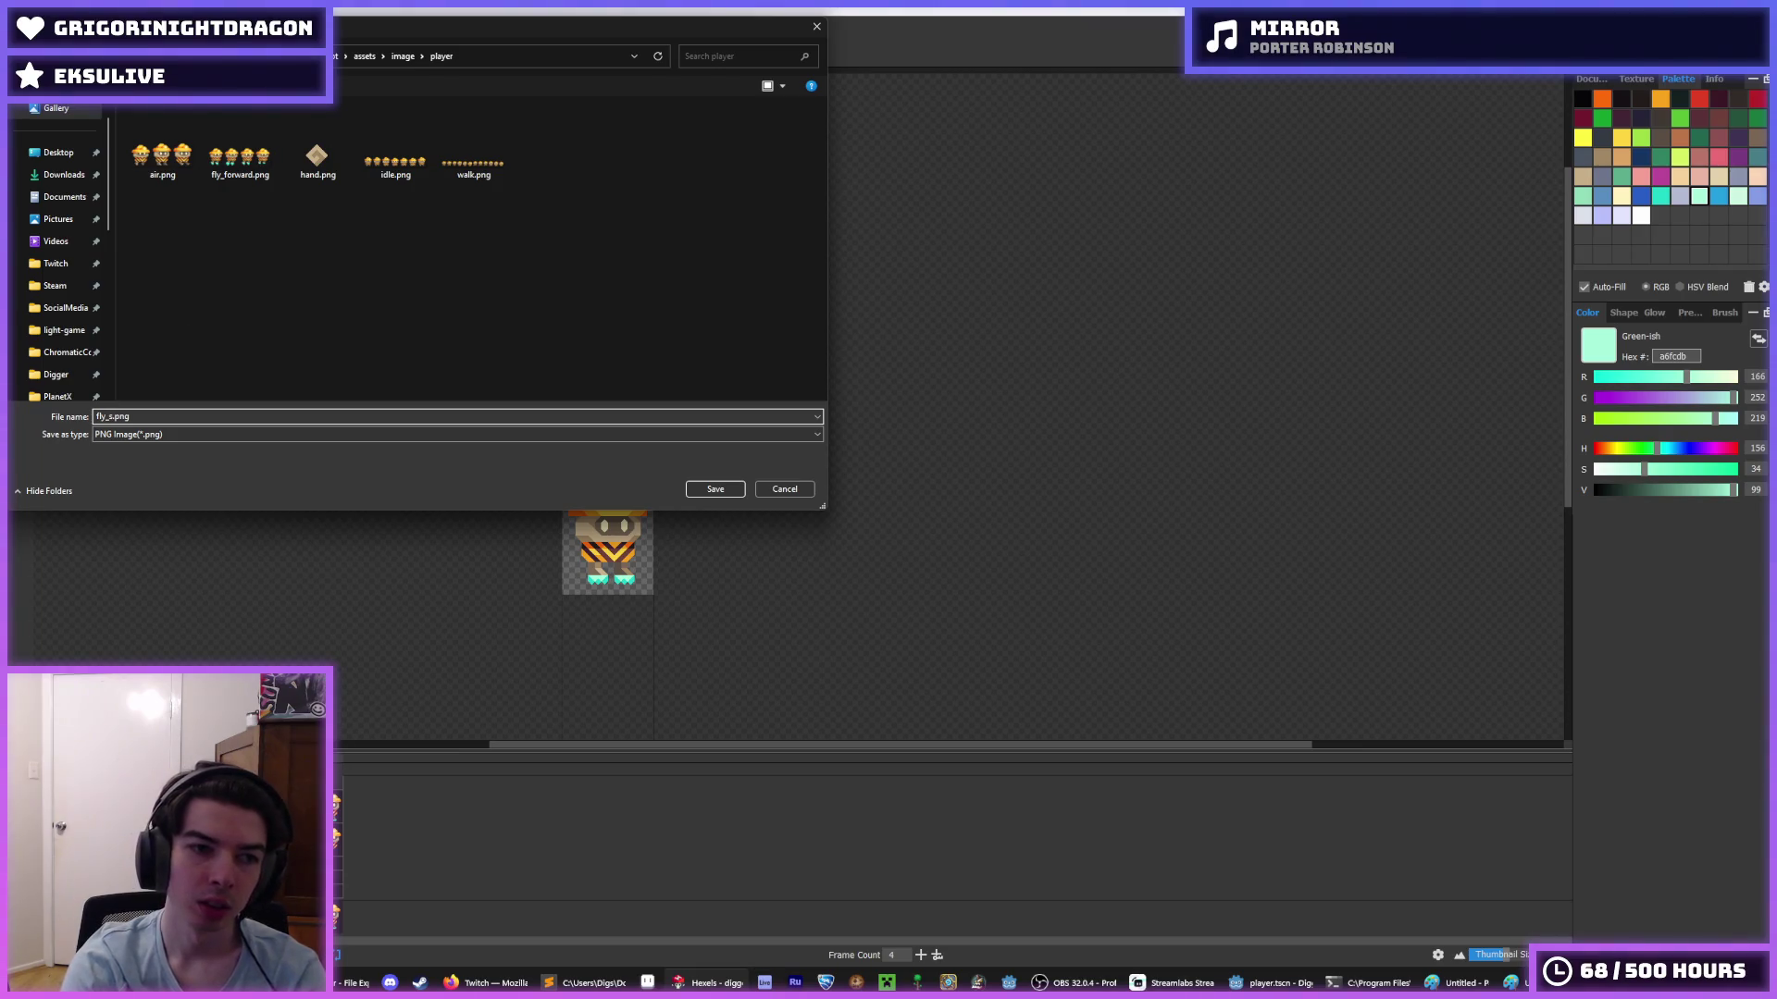
key("BackSpace")
key("BackSpace")
key("Return")
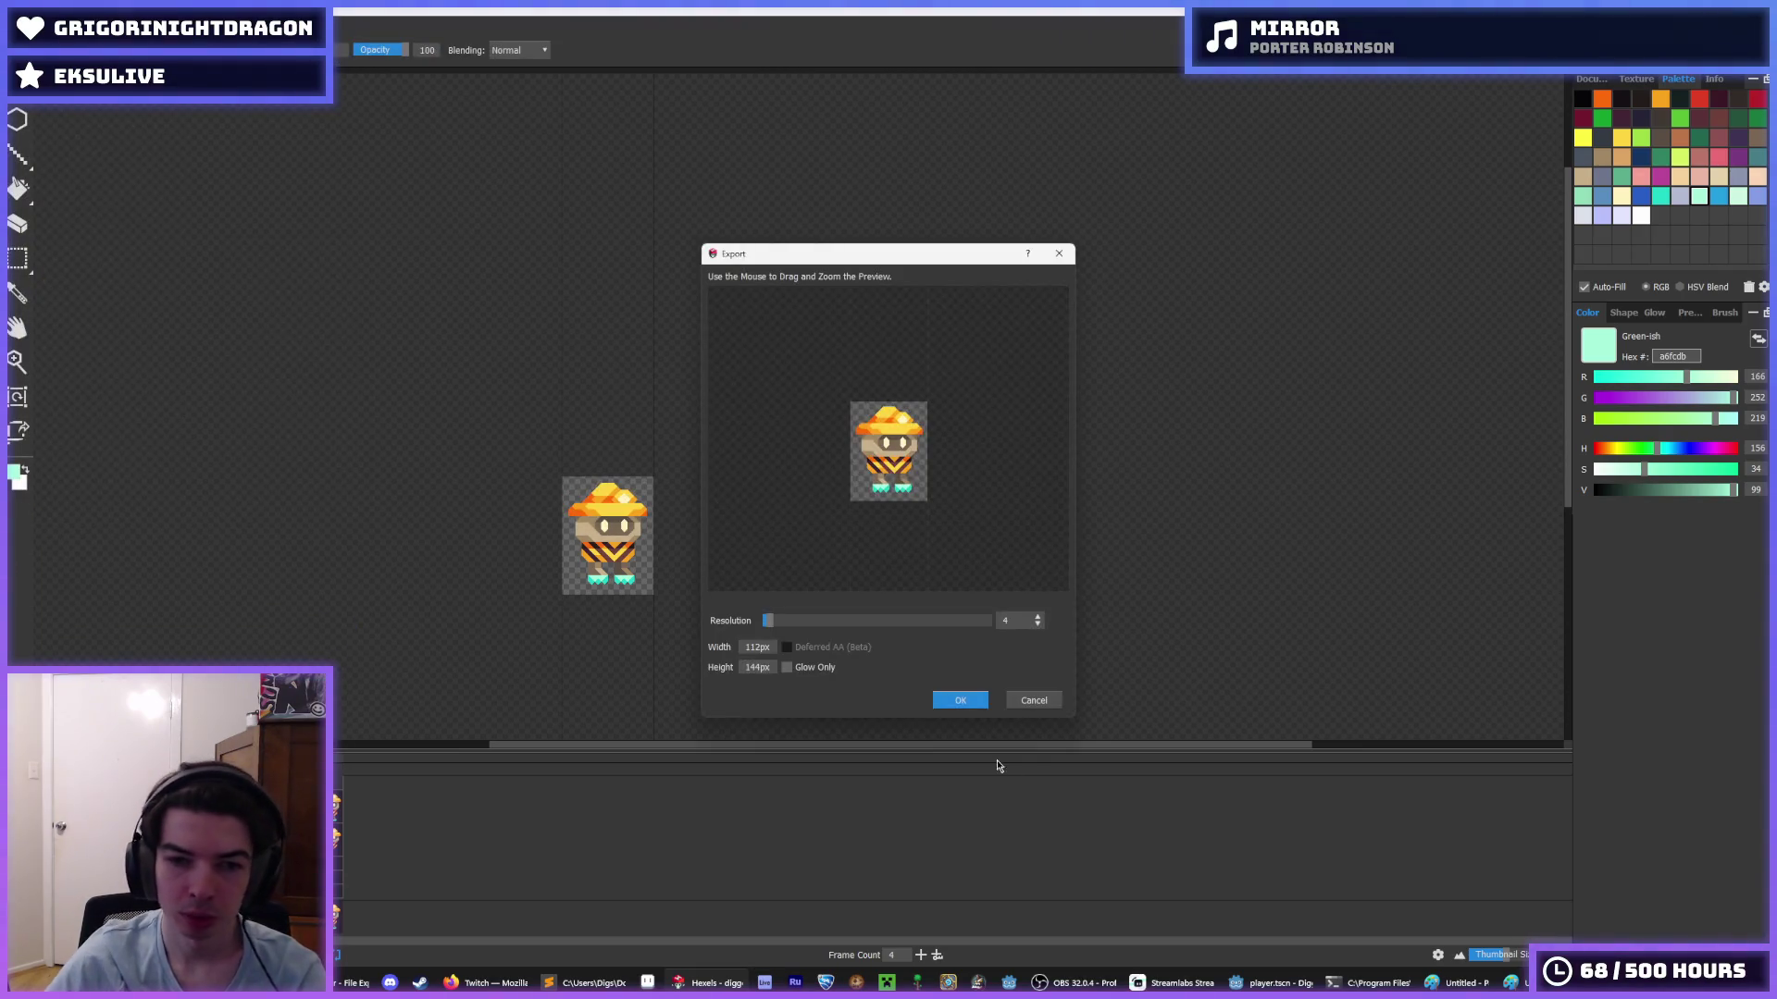
left_click(959, 700)
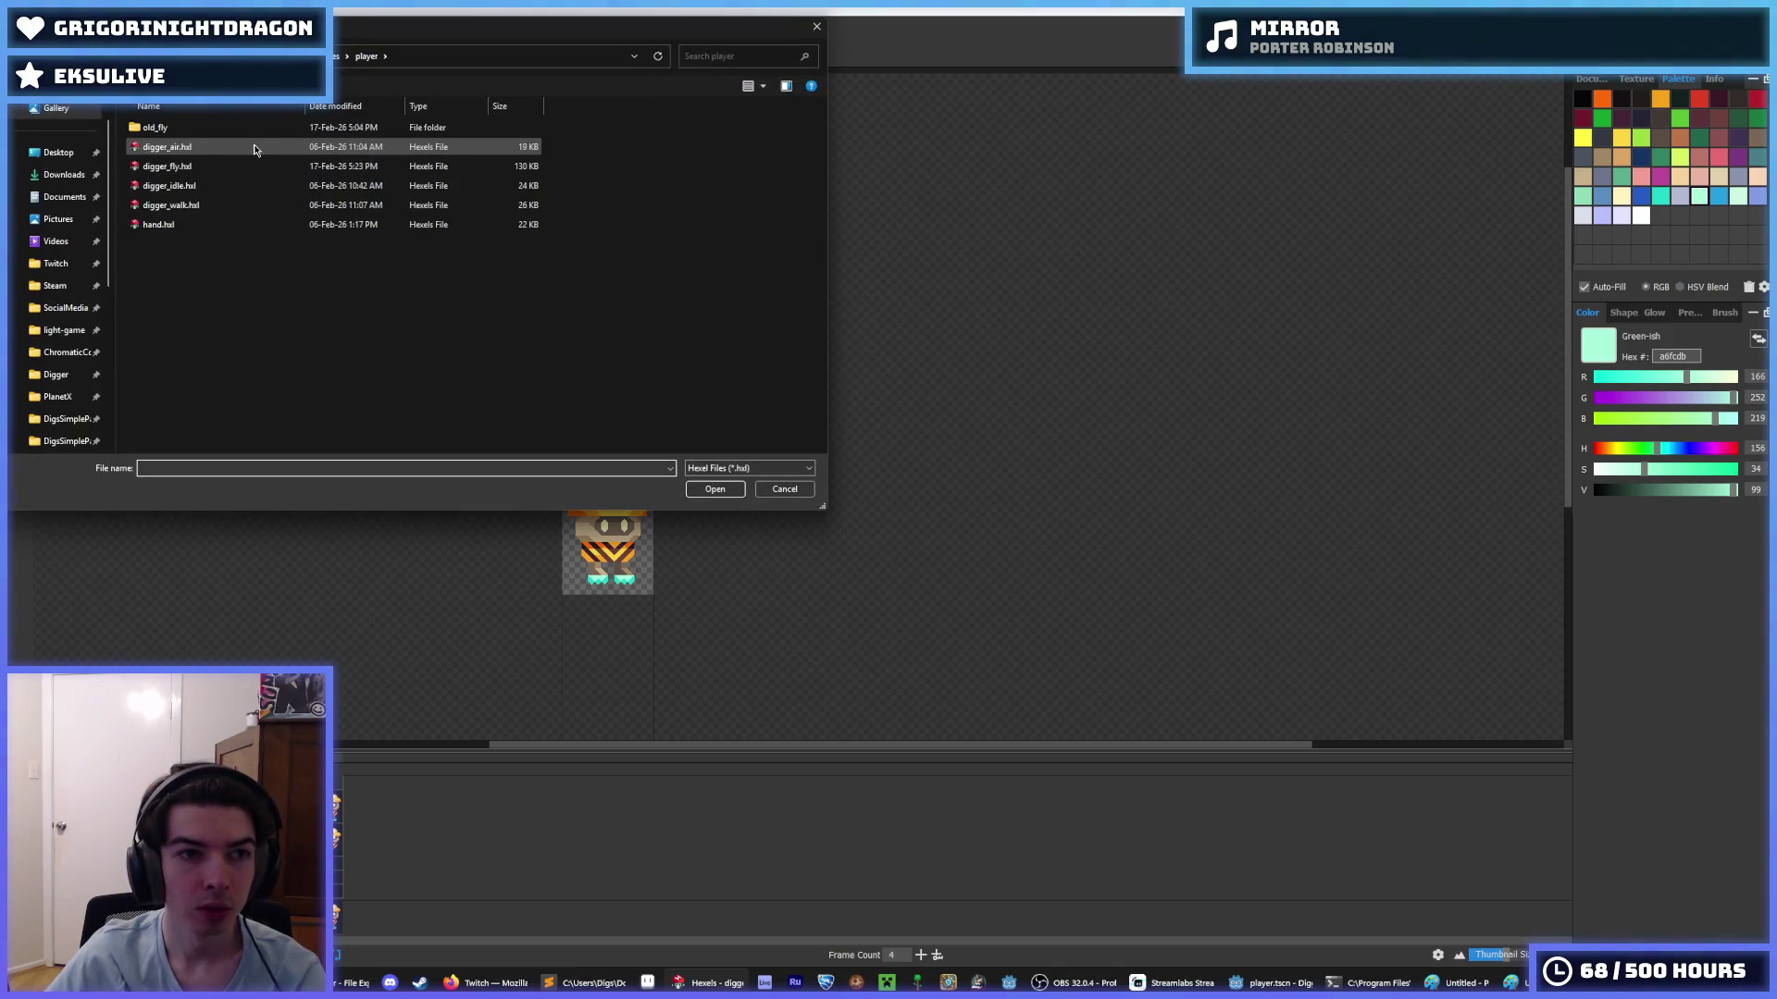
- Open the digger_idle.hxl project
left_click(248, 186)
double_click(248, 186)
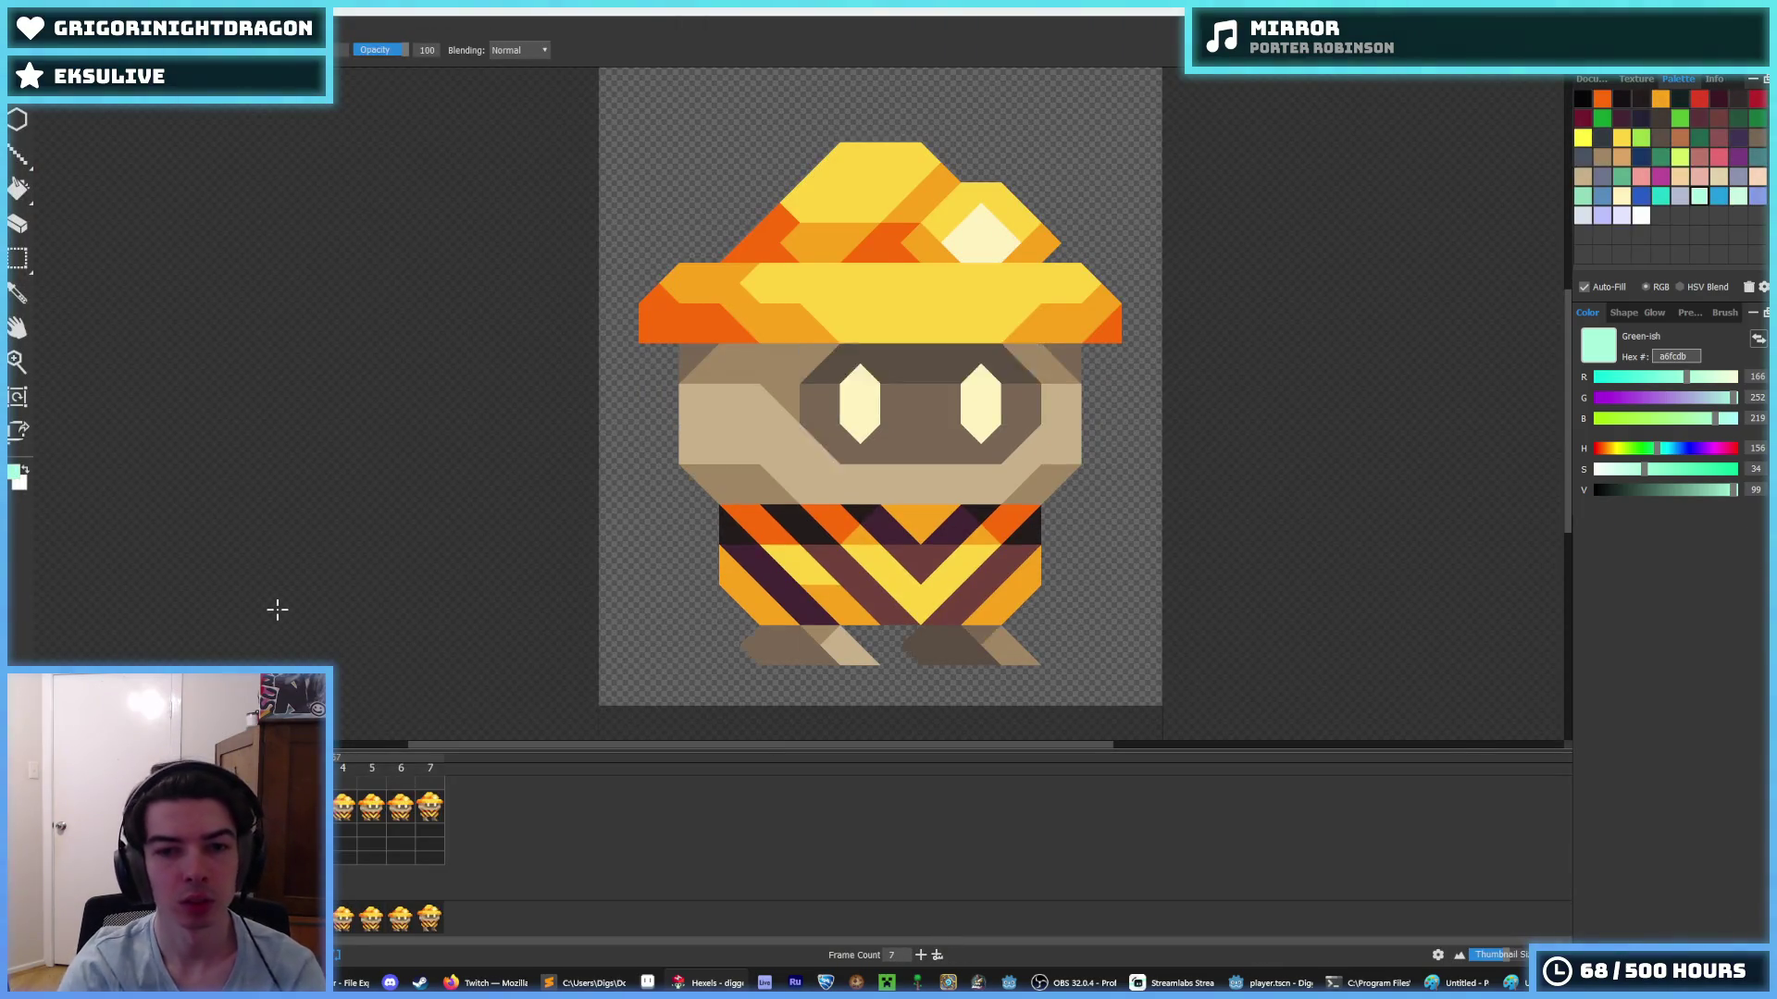
scroll(385, 489, "down", 5)
key("Return")
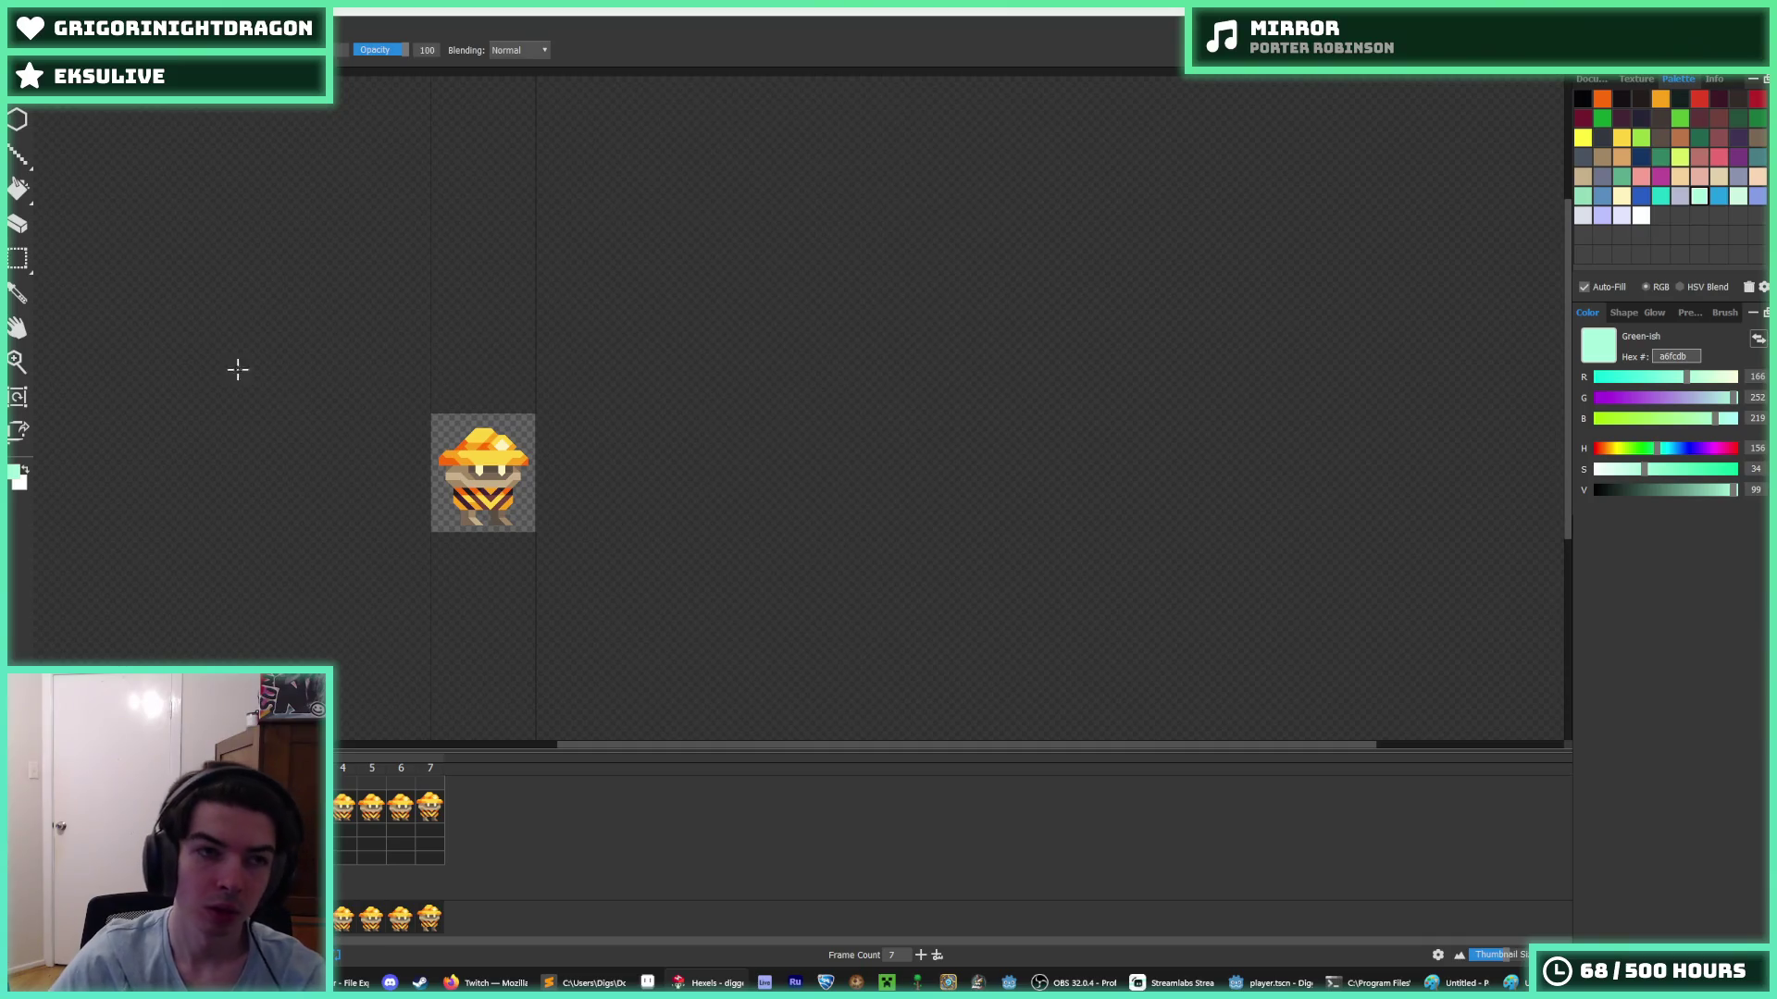
left_click(21, 28)
key("Escape")
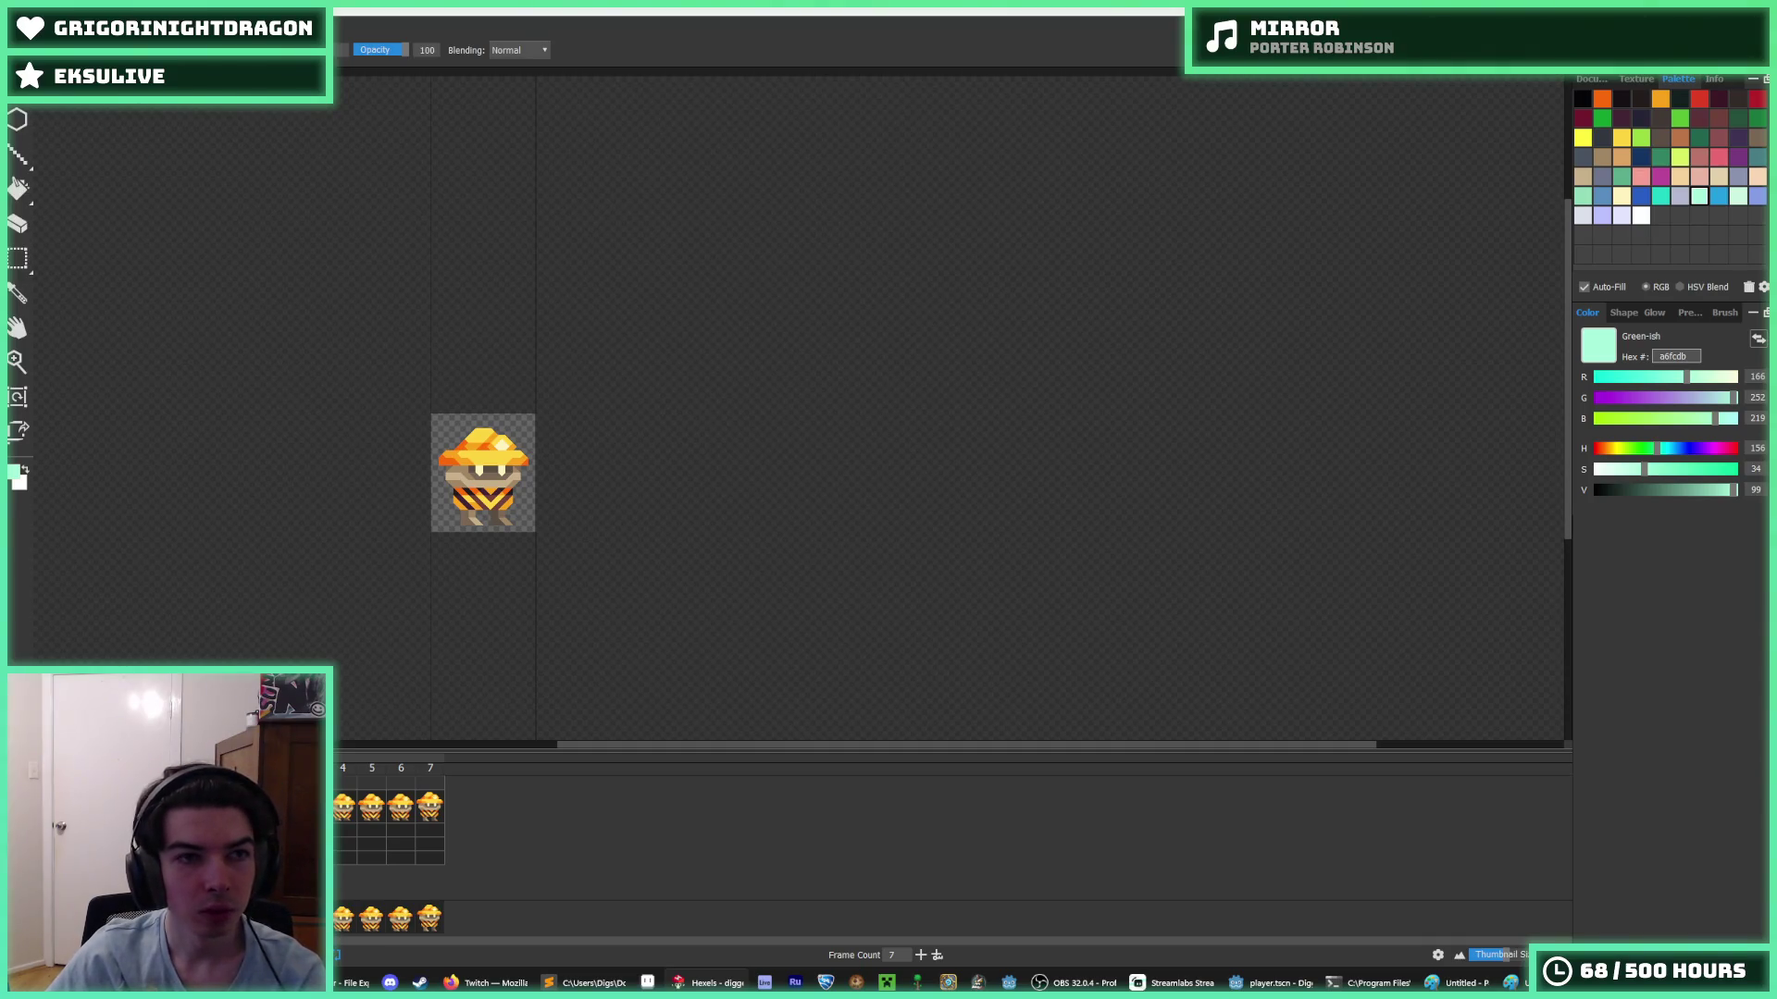
- Change the idle canvas height from 16 to 18 rows in the Document panel
left_click(1593, 80)
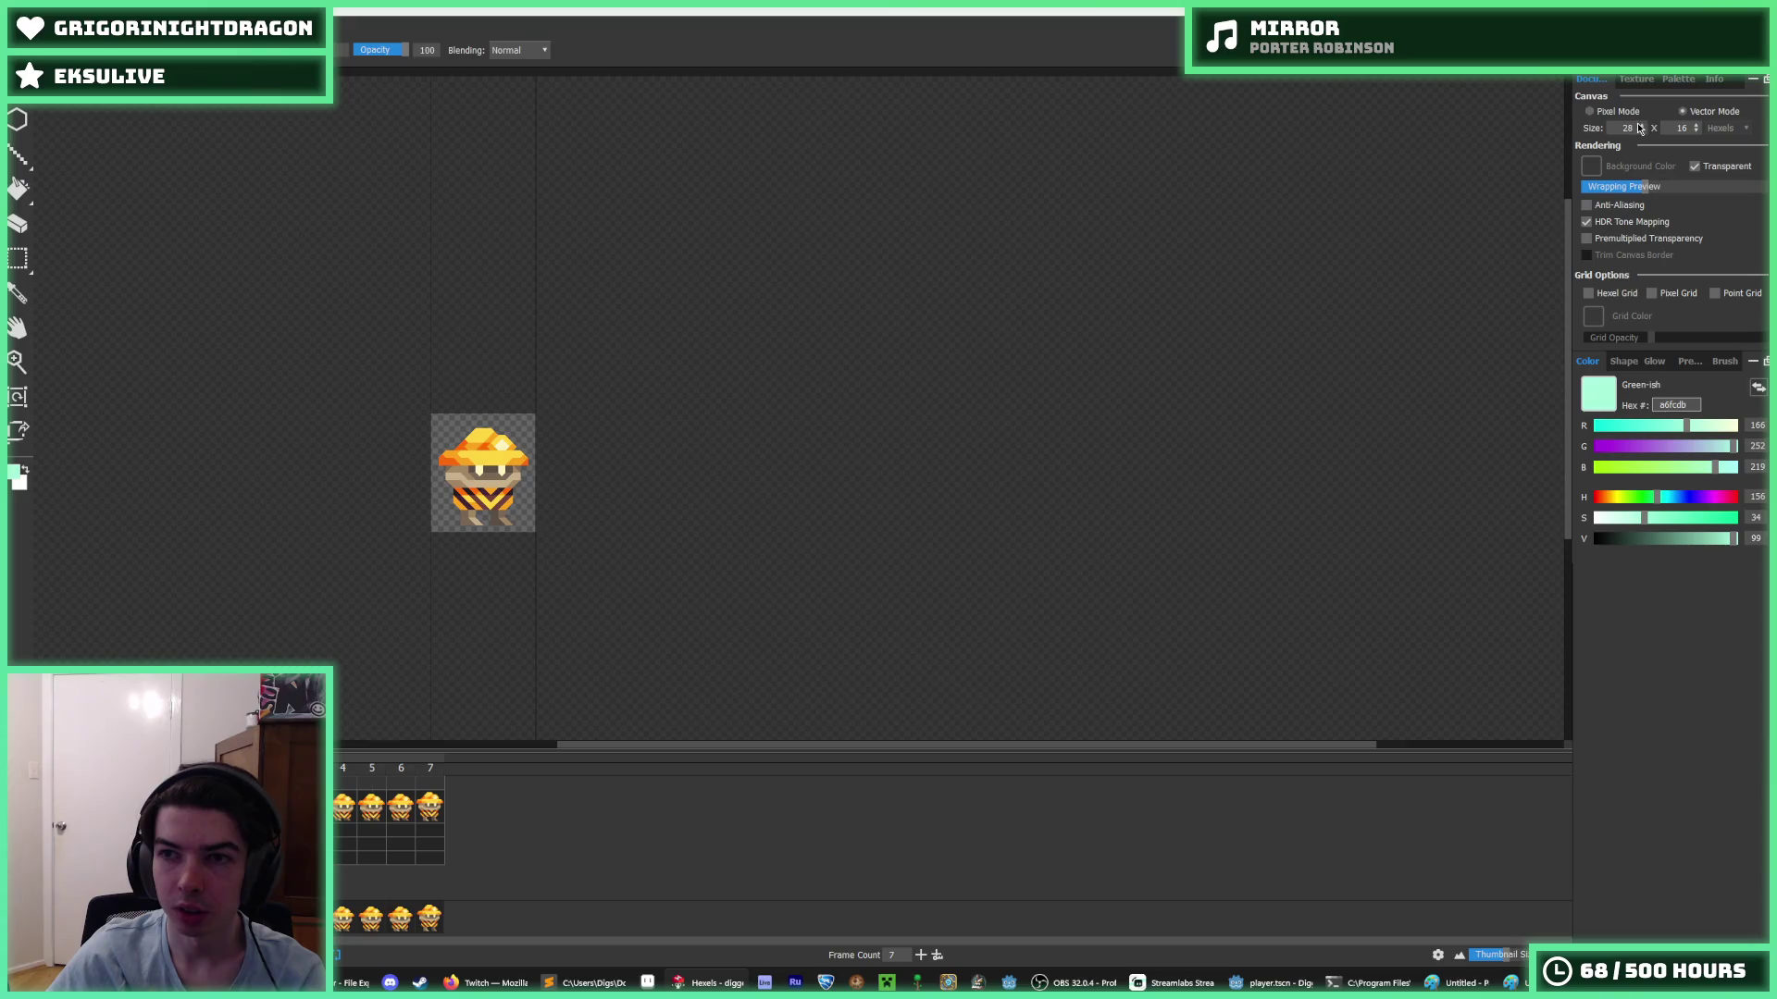
left_click(1696, 131)
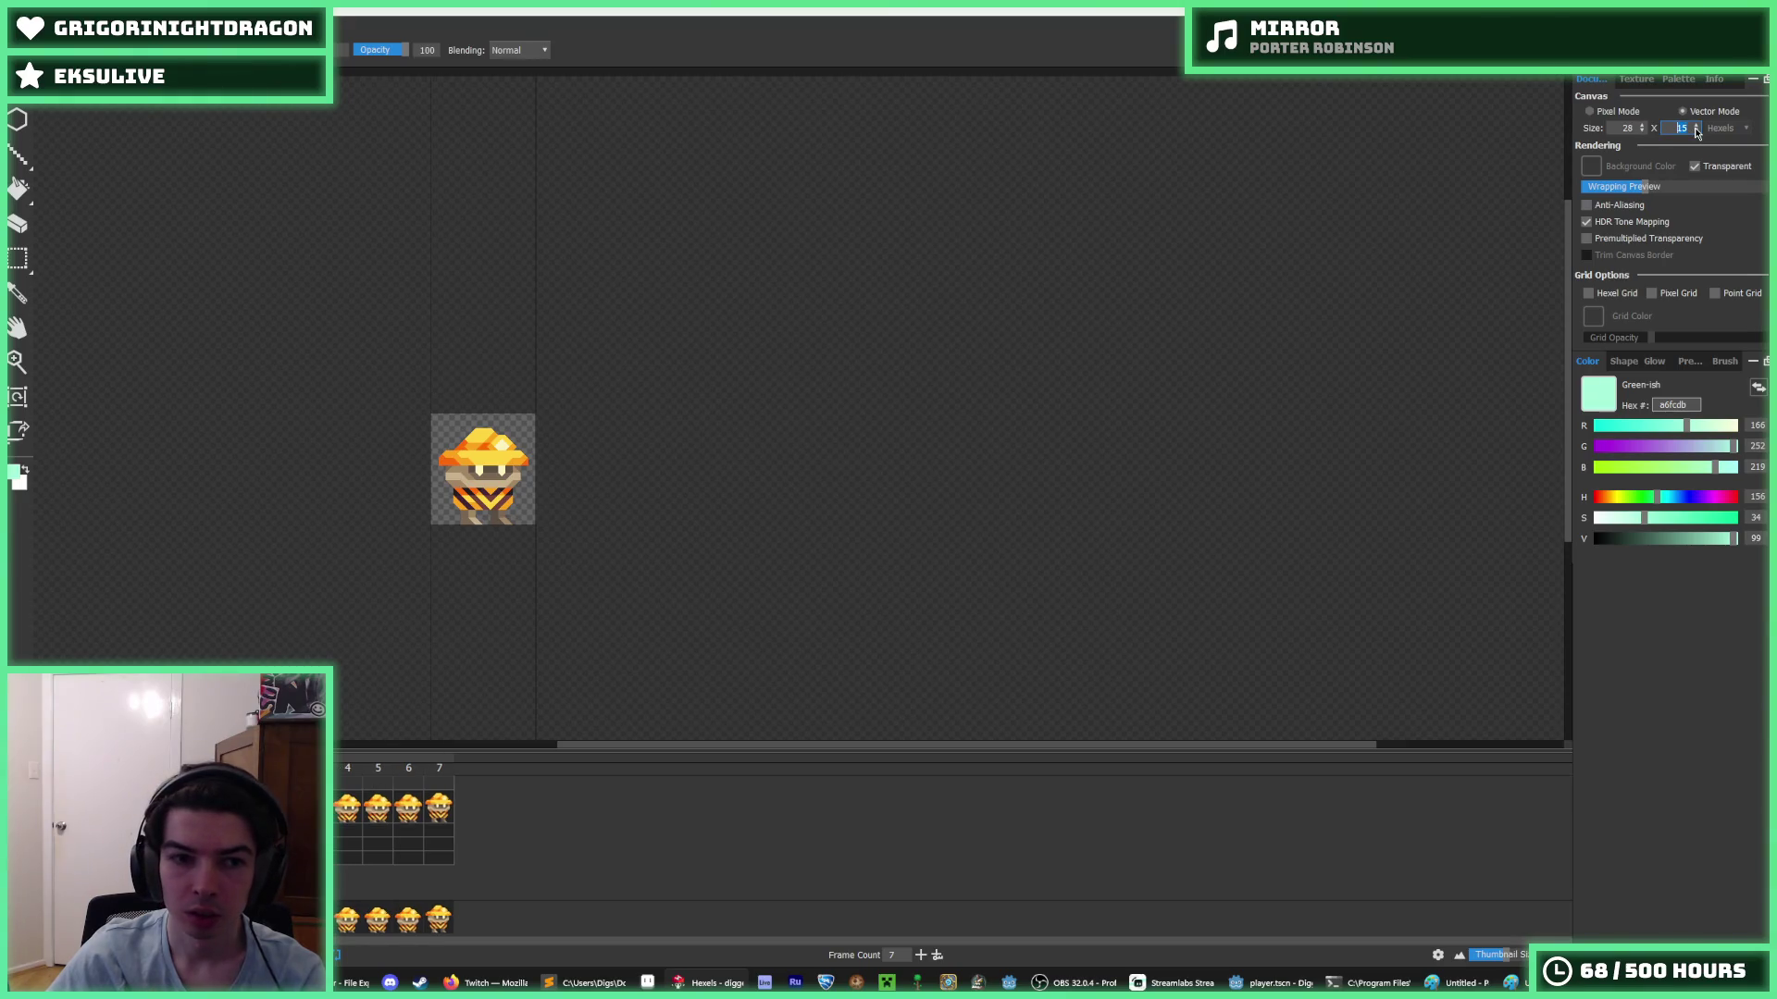
left_click(1696, 129)
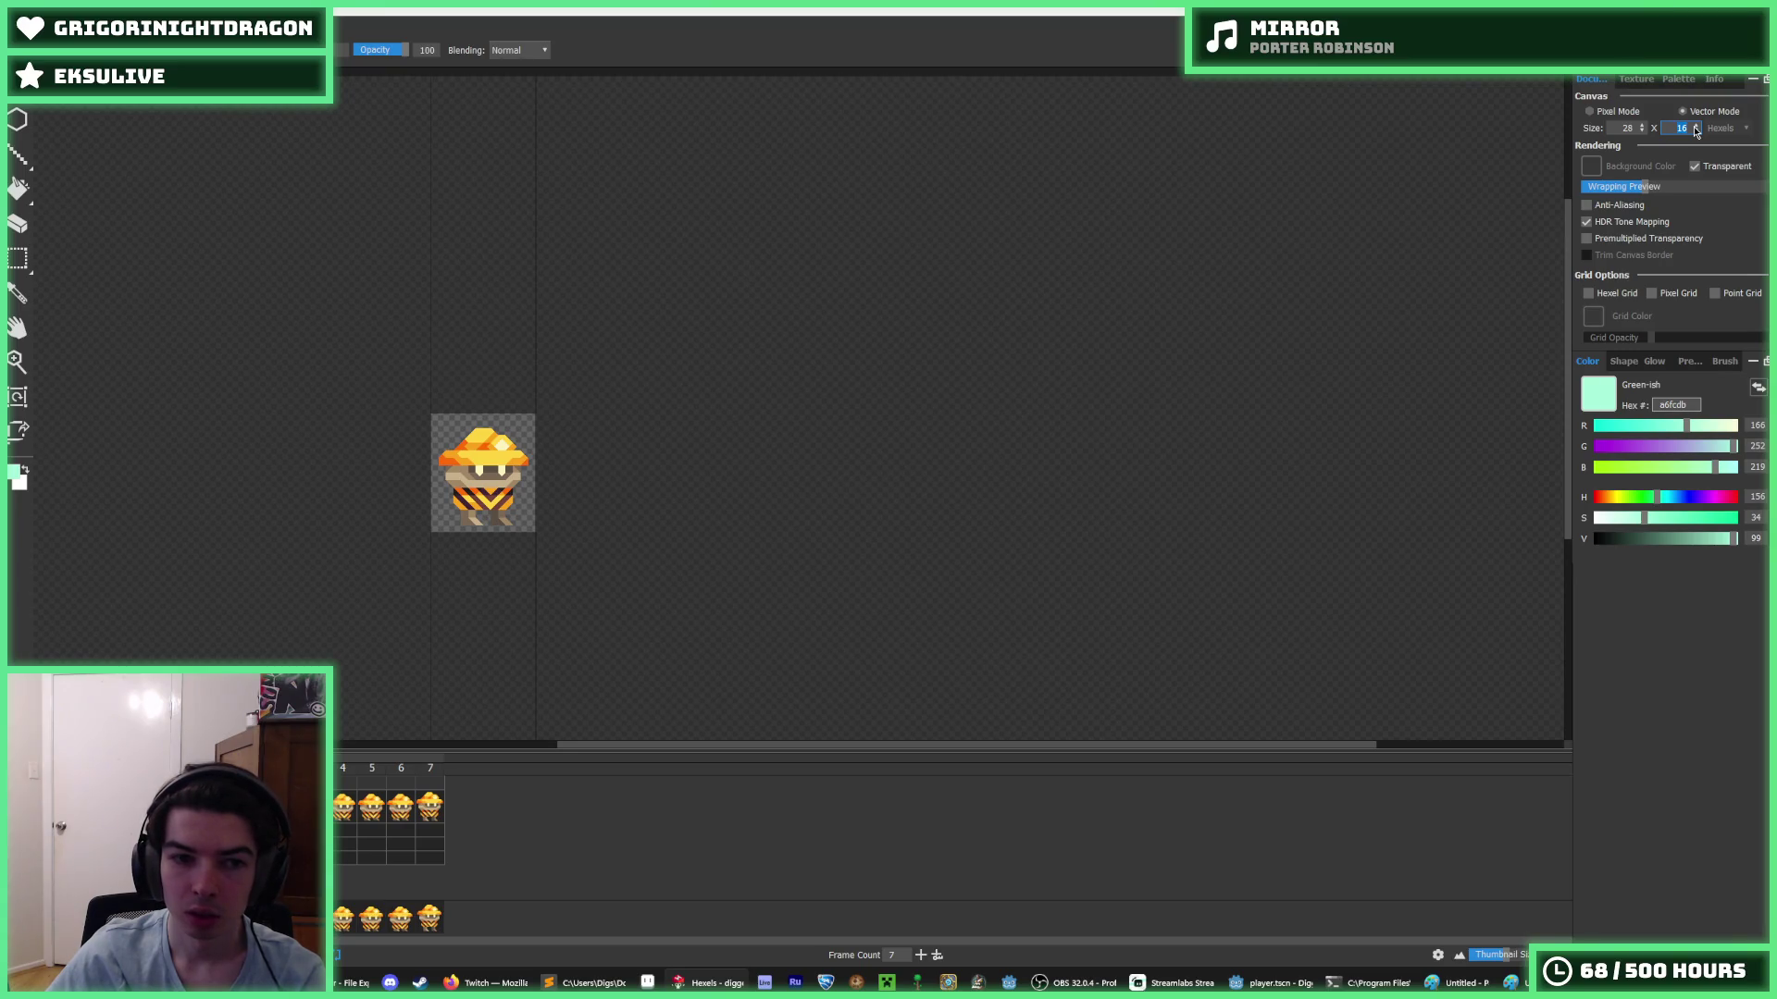
left_click(1696, 131)
left_click(1696, 130)
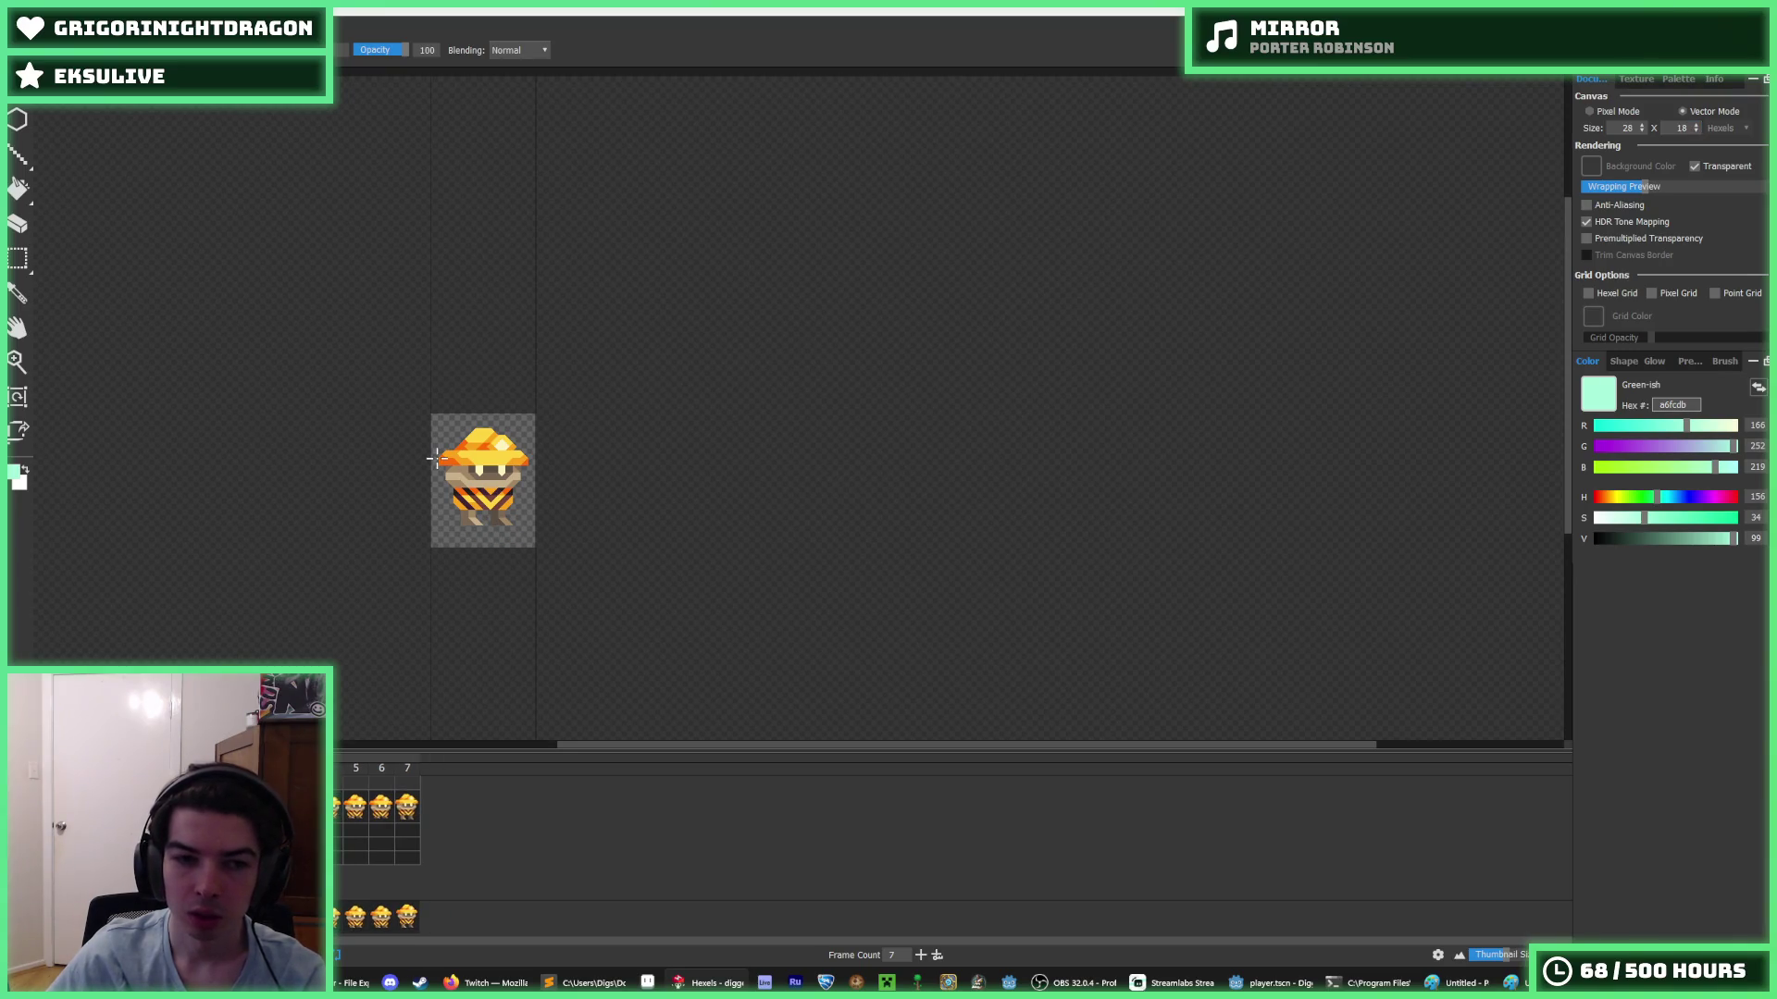
key("i")
scroll(430, 545, "up", 3)
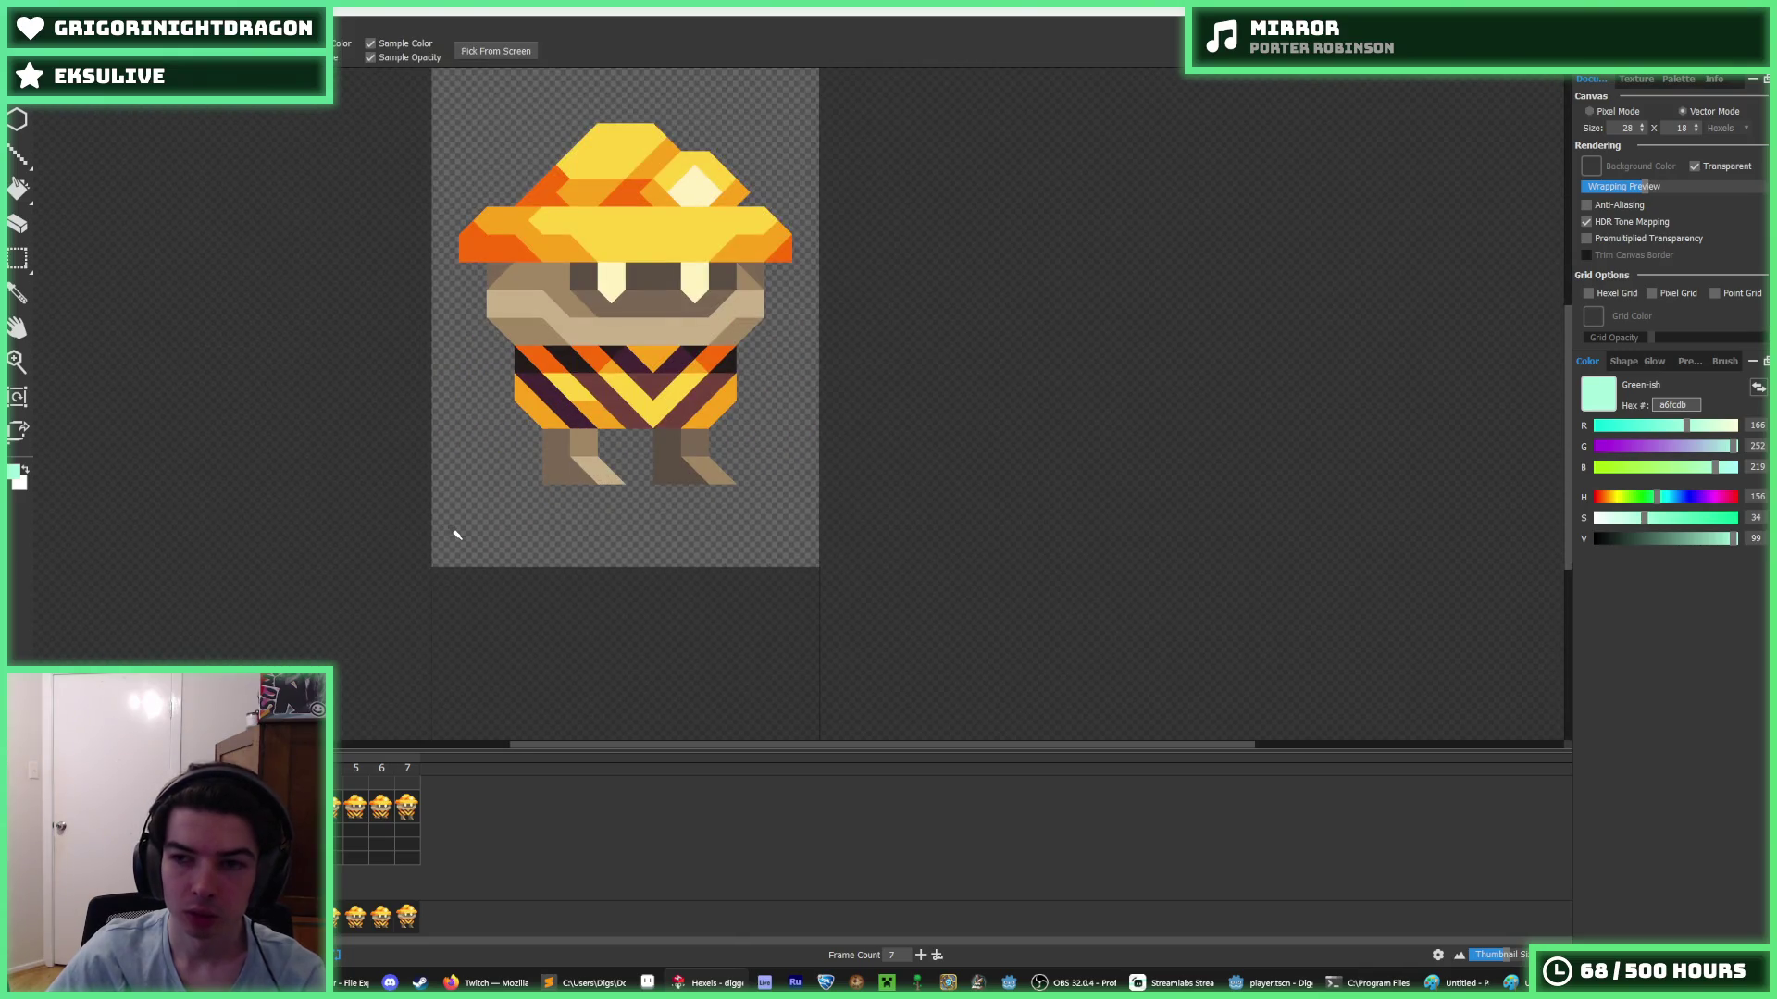
scroll(456, 535, "down", 1)
key("b")
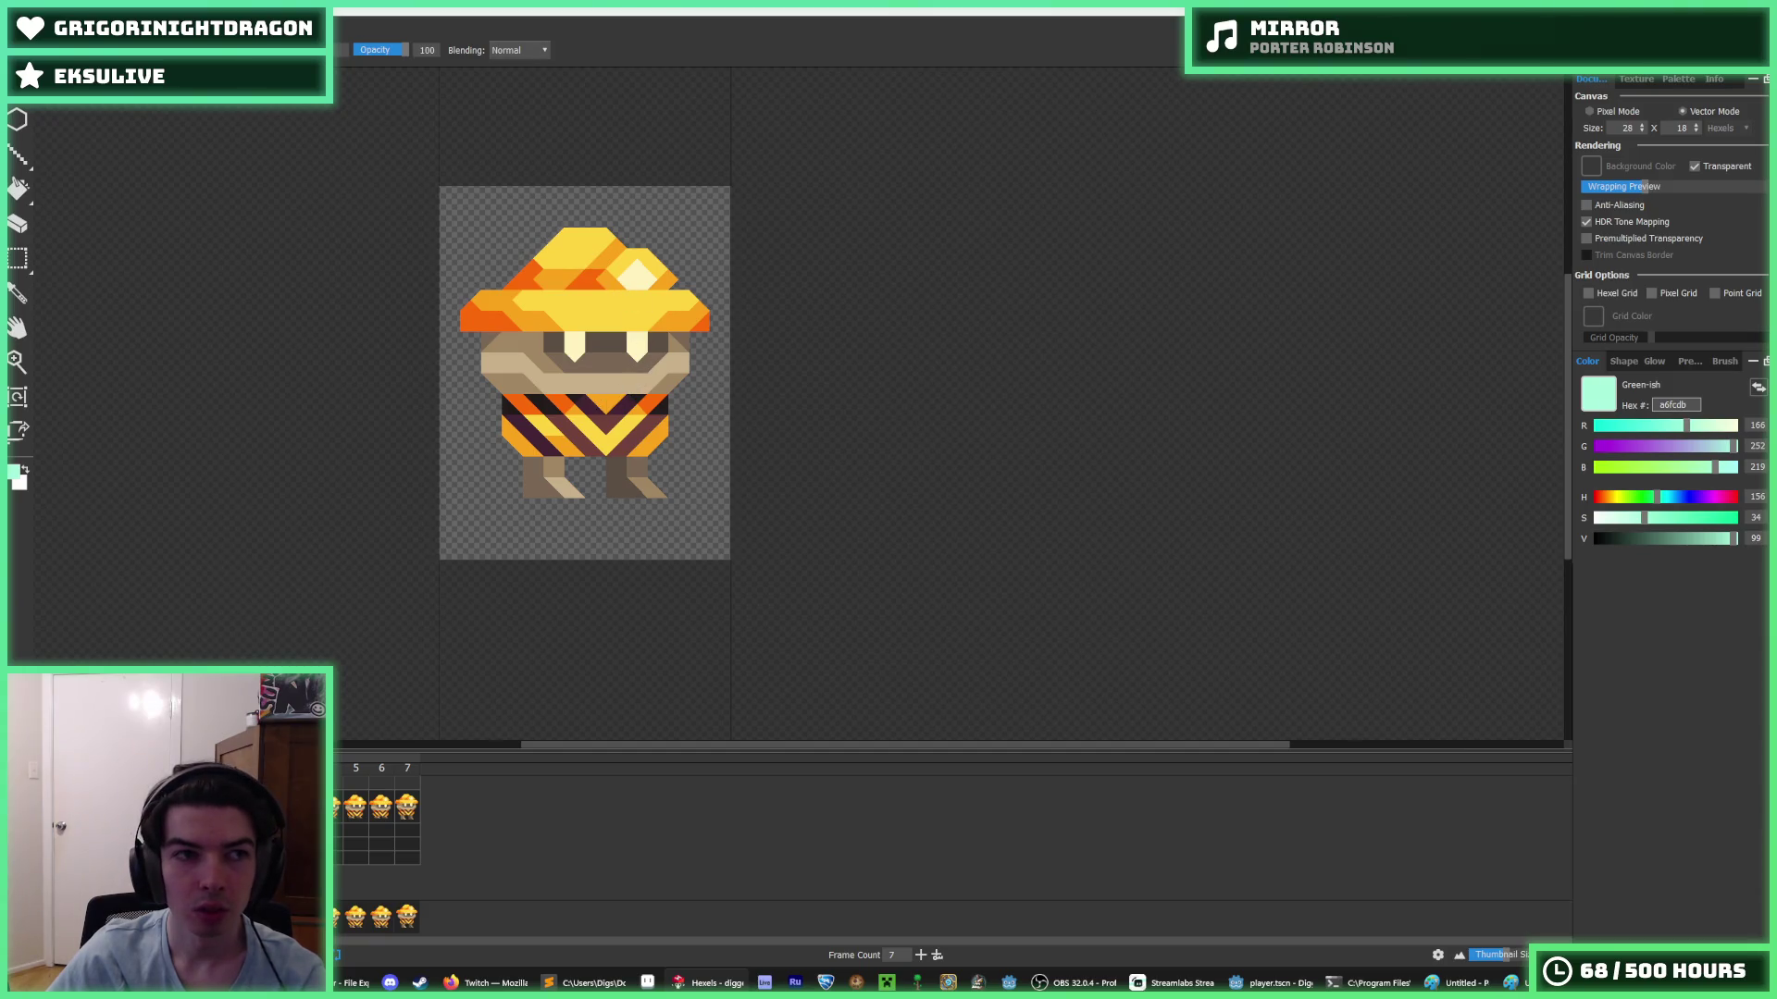
left_click(18, 32)
- Export the idle spritesheet over idle.png at resolution 4, then open the Hexels file browser
left_click(56, 194)
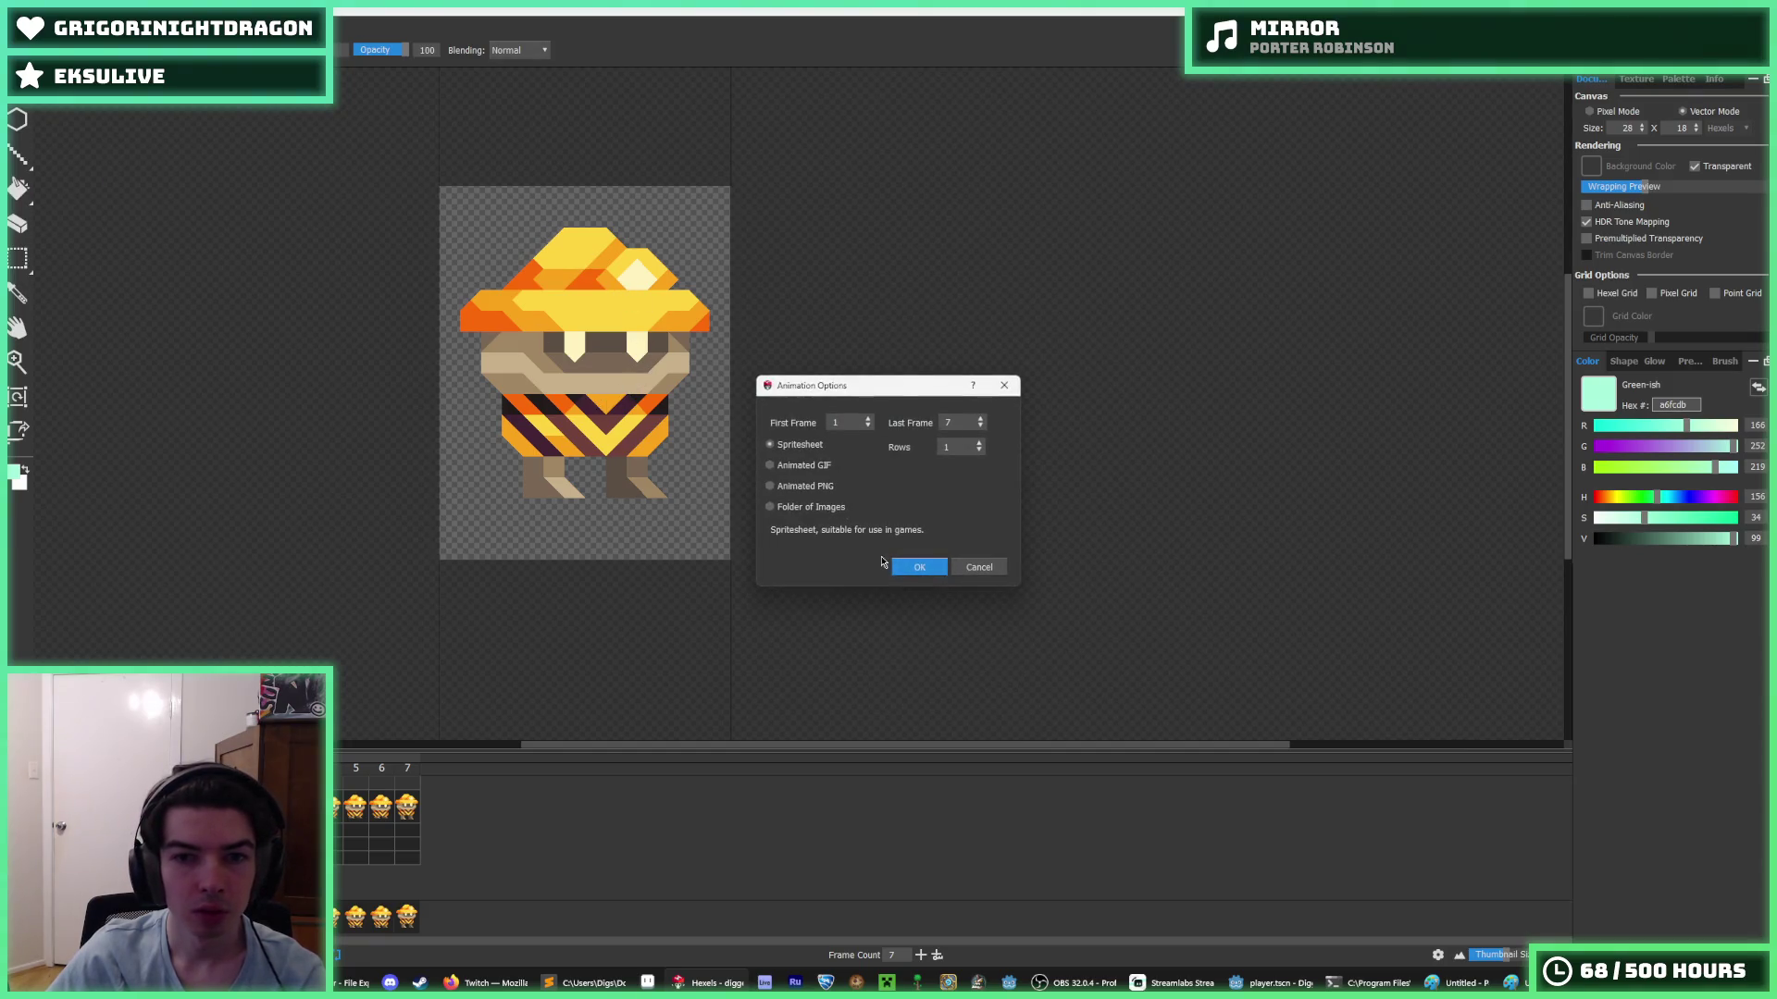
left_click(918, 567)
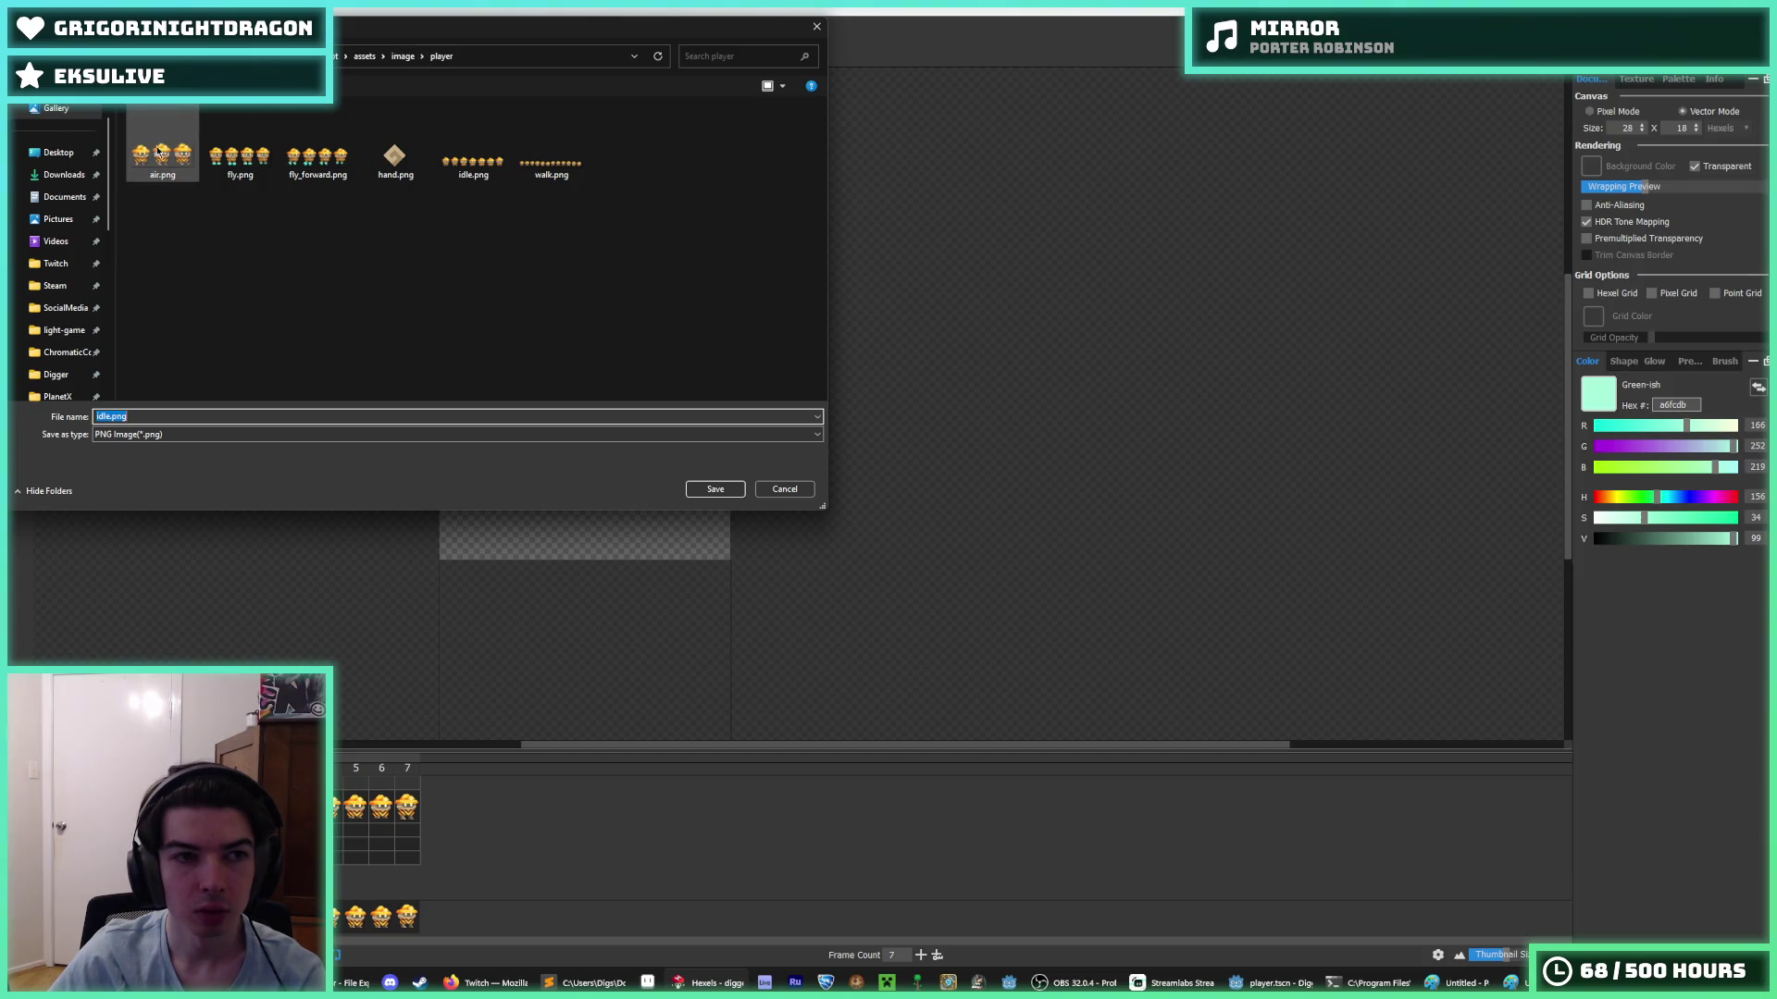
double_click(477, 132)
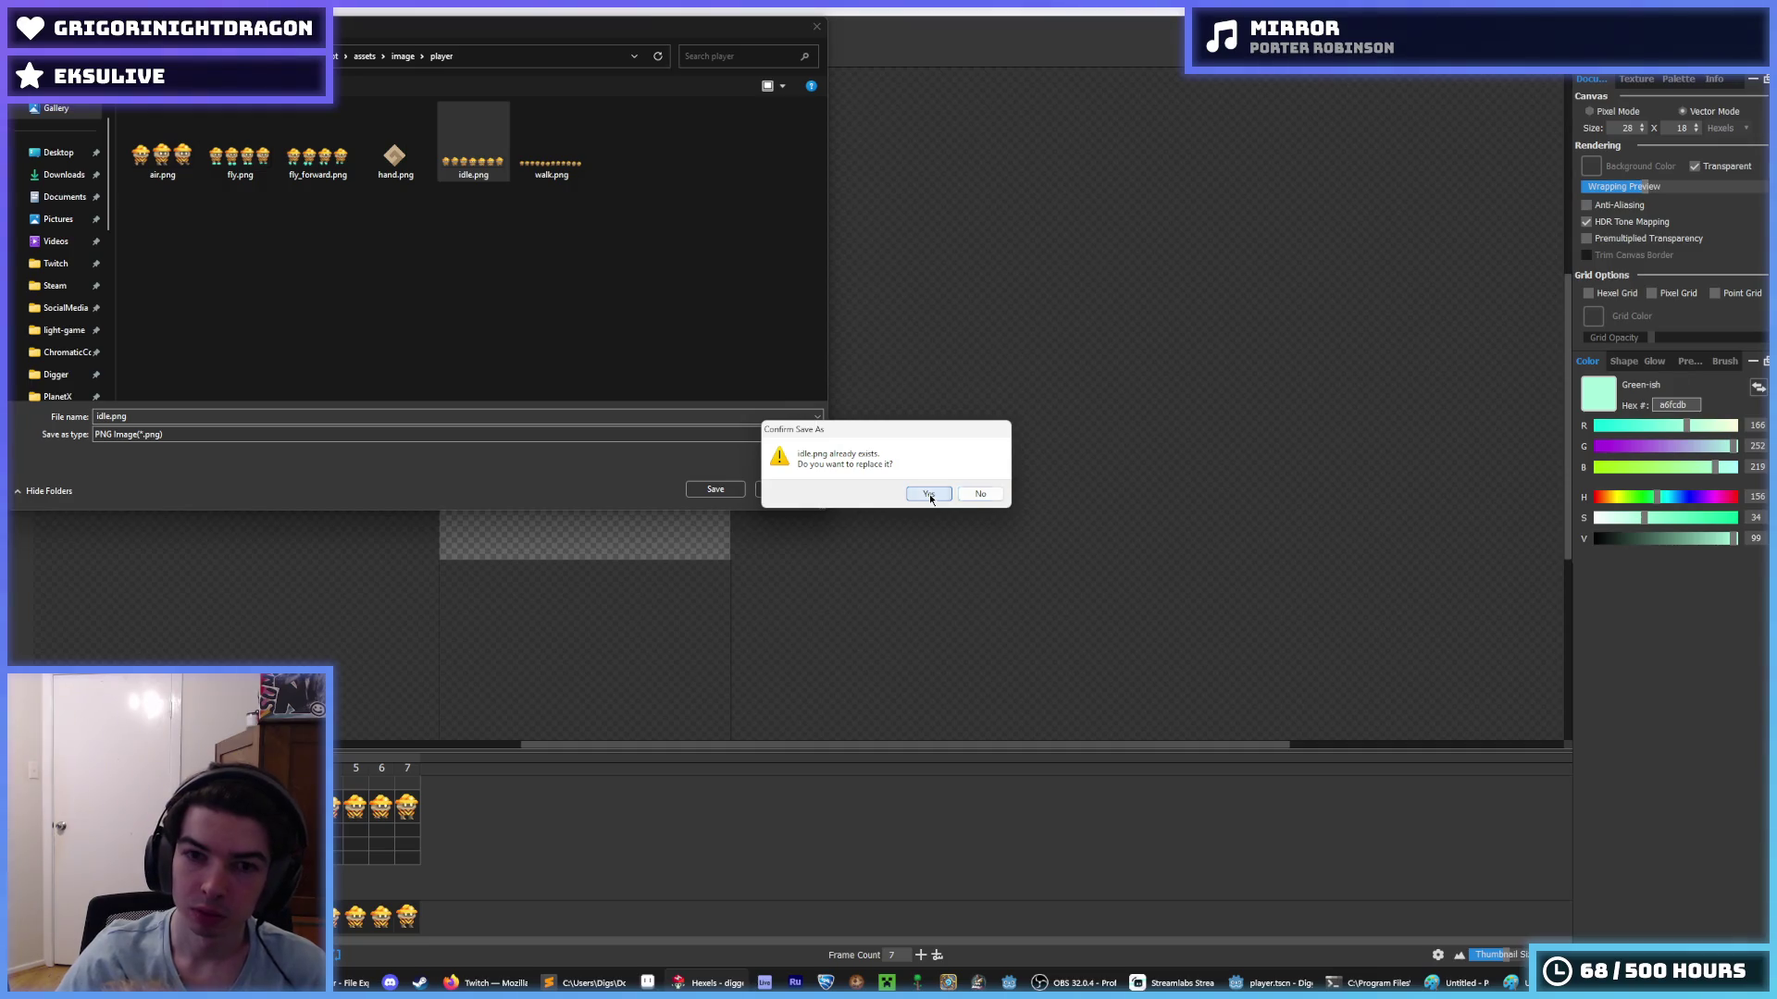
left_click(930, 492)
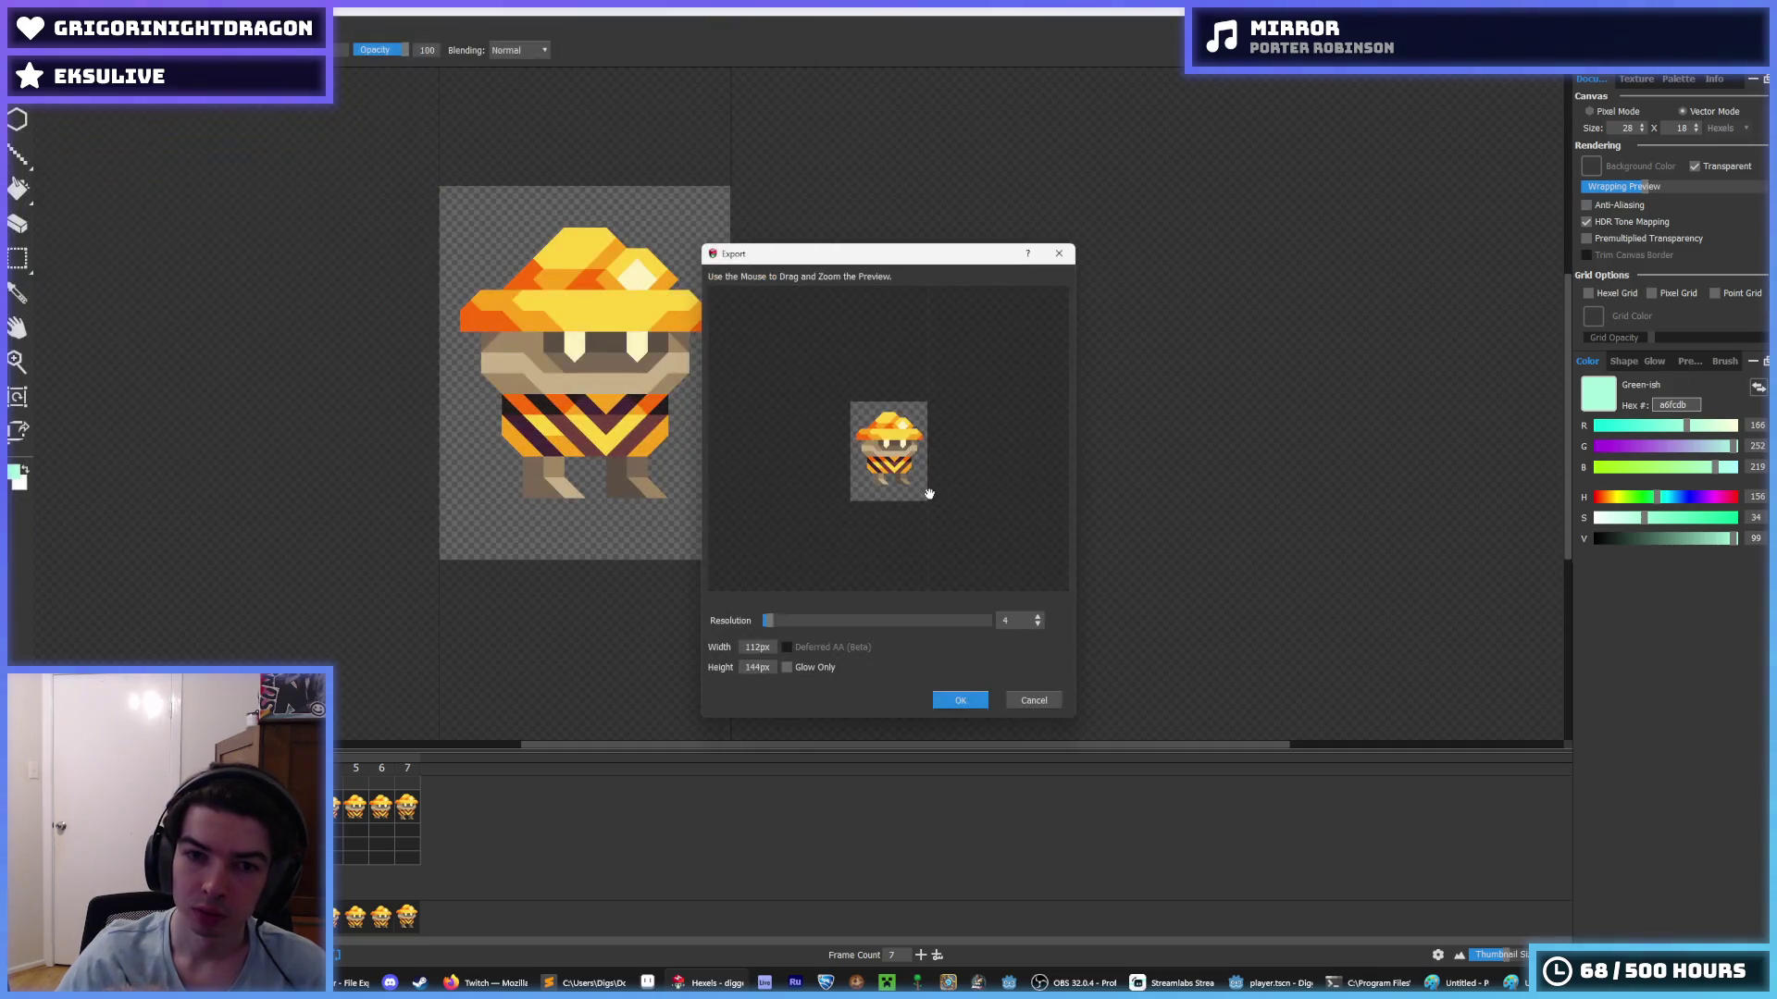
left_click(960, 701)
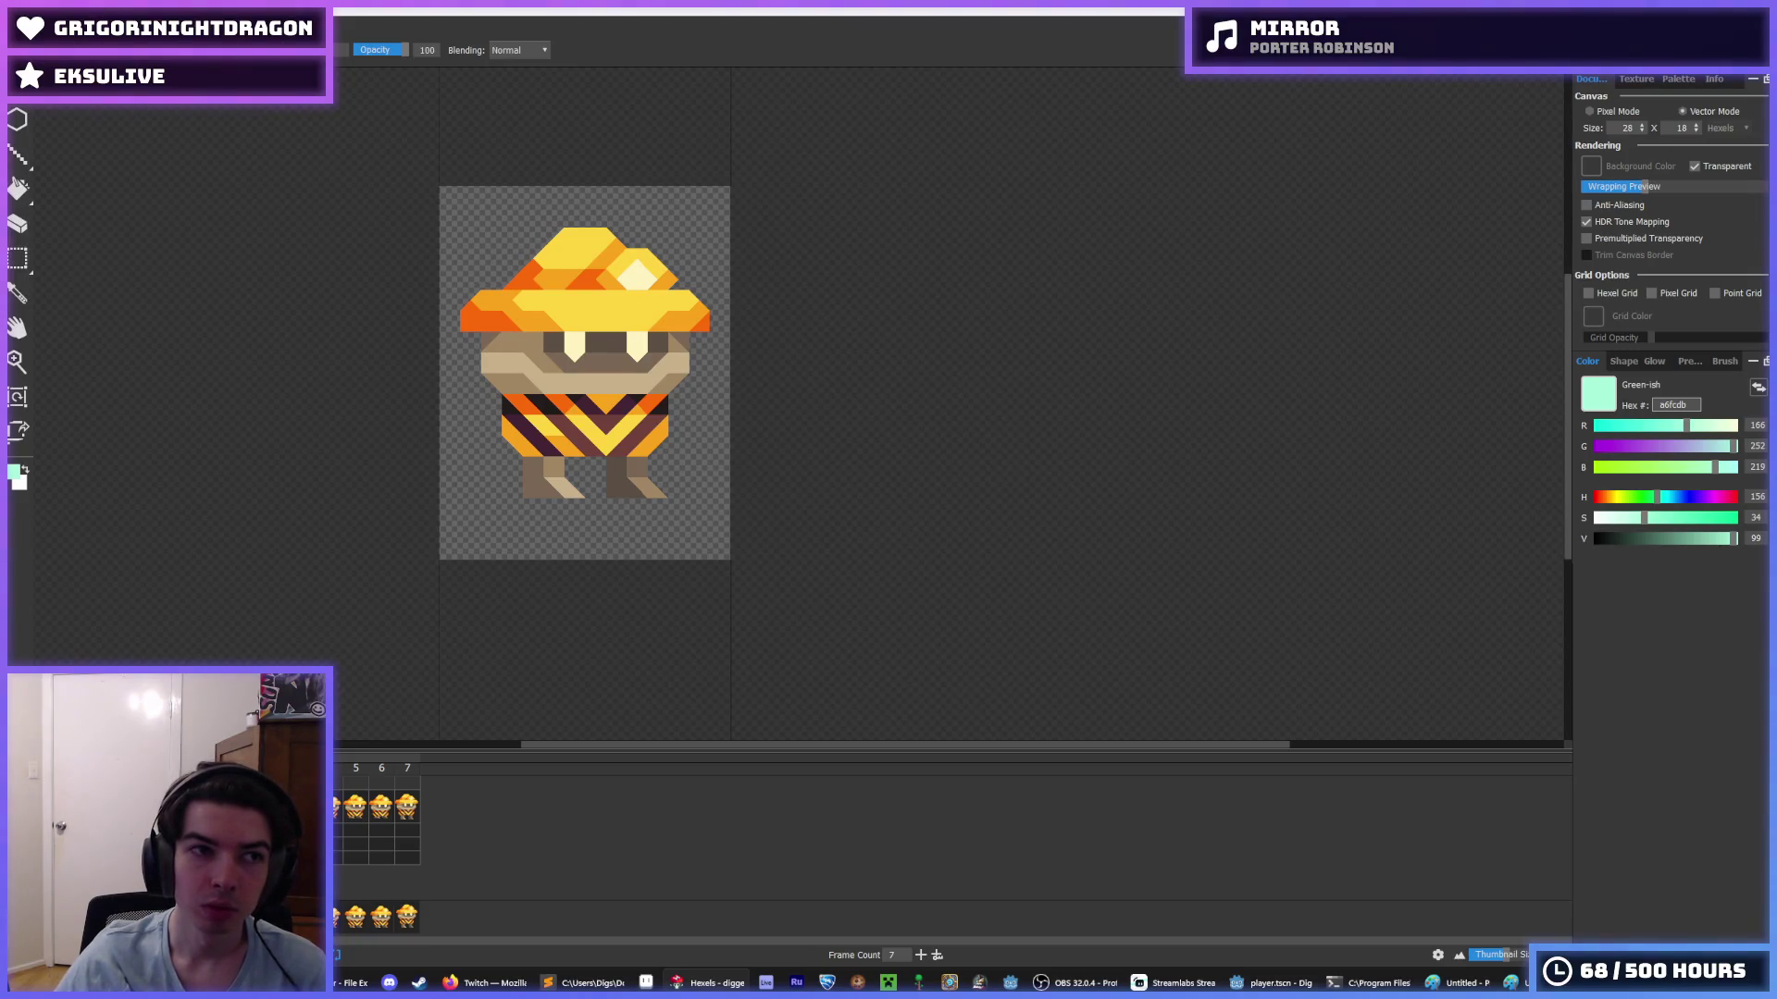
left_click(20, 21)
left_click(37, 129)
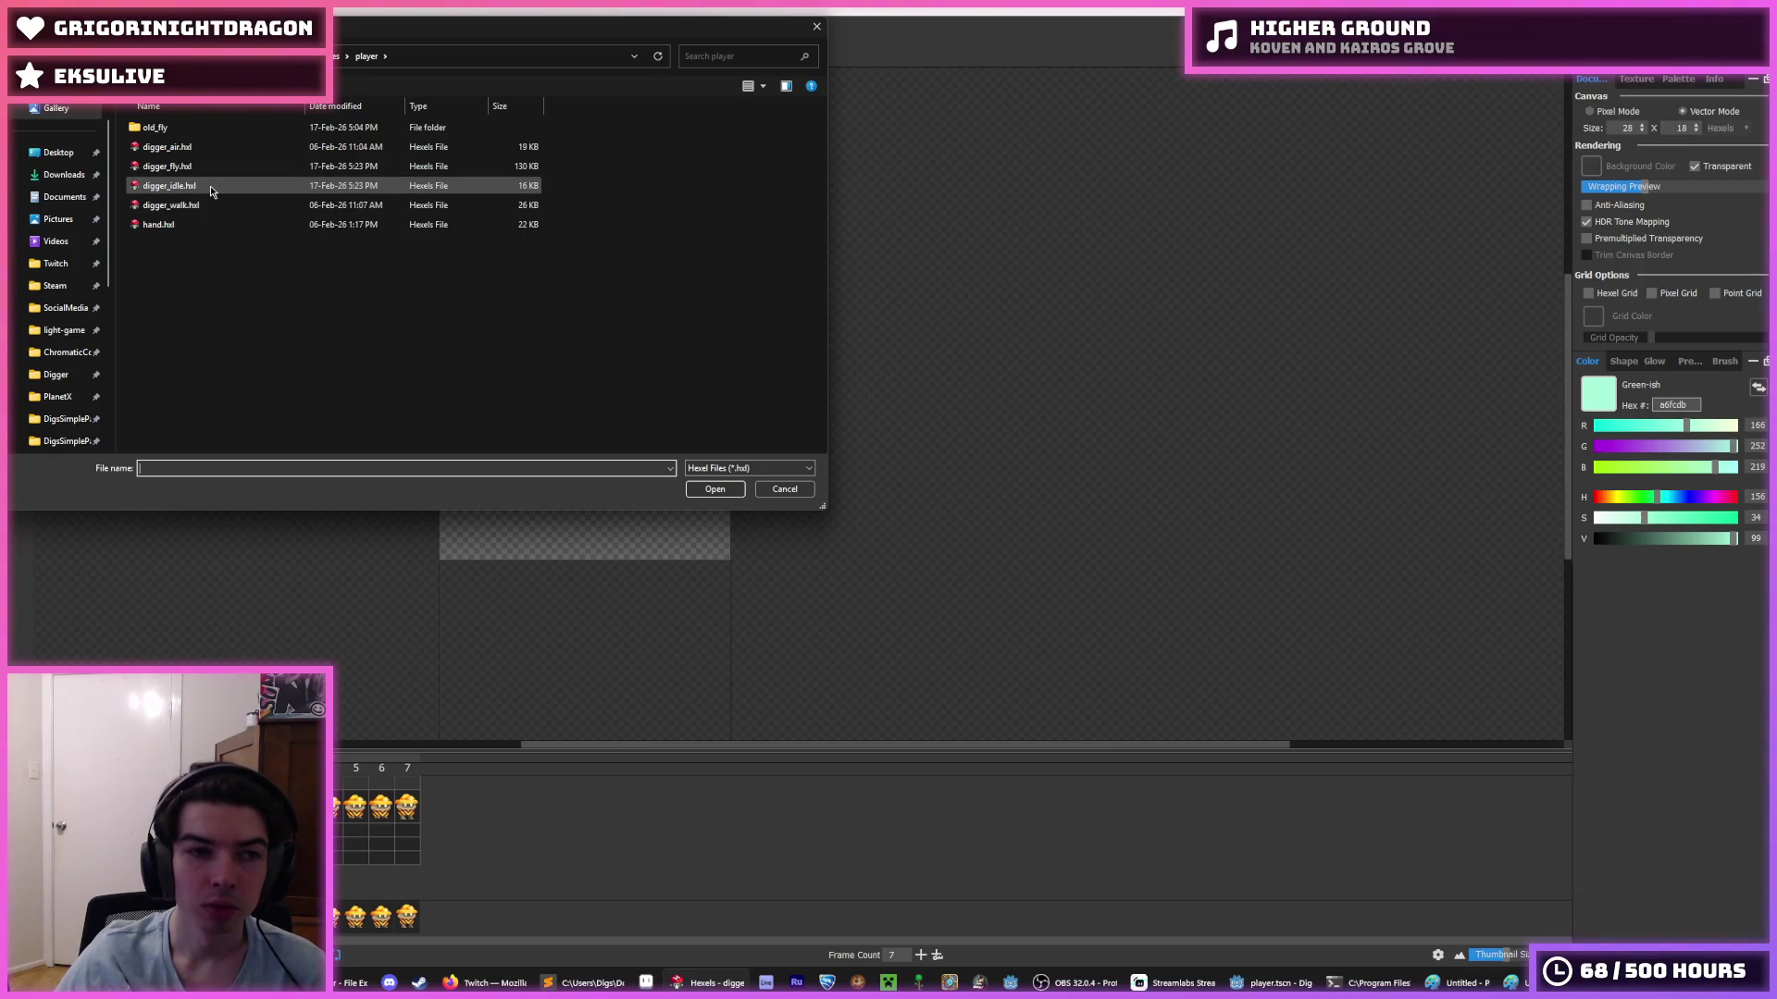
- Open digger_walk.hxl and start a 12-frame spritesheet export, cancelling to fix the canvas
double_click(212, 190)
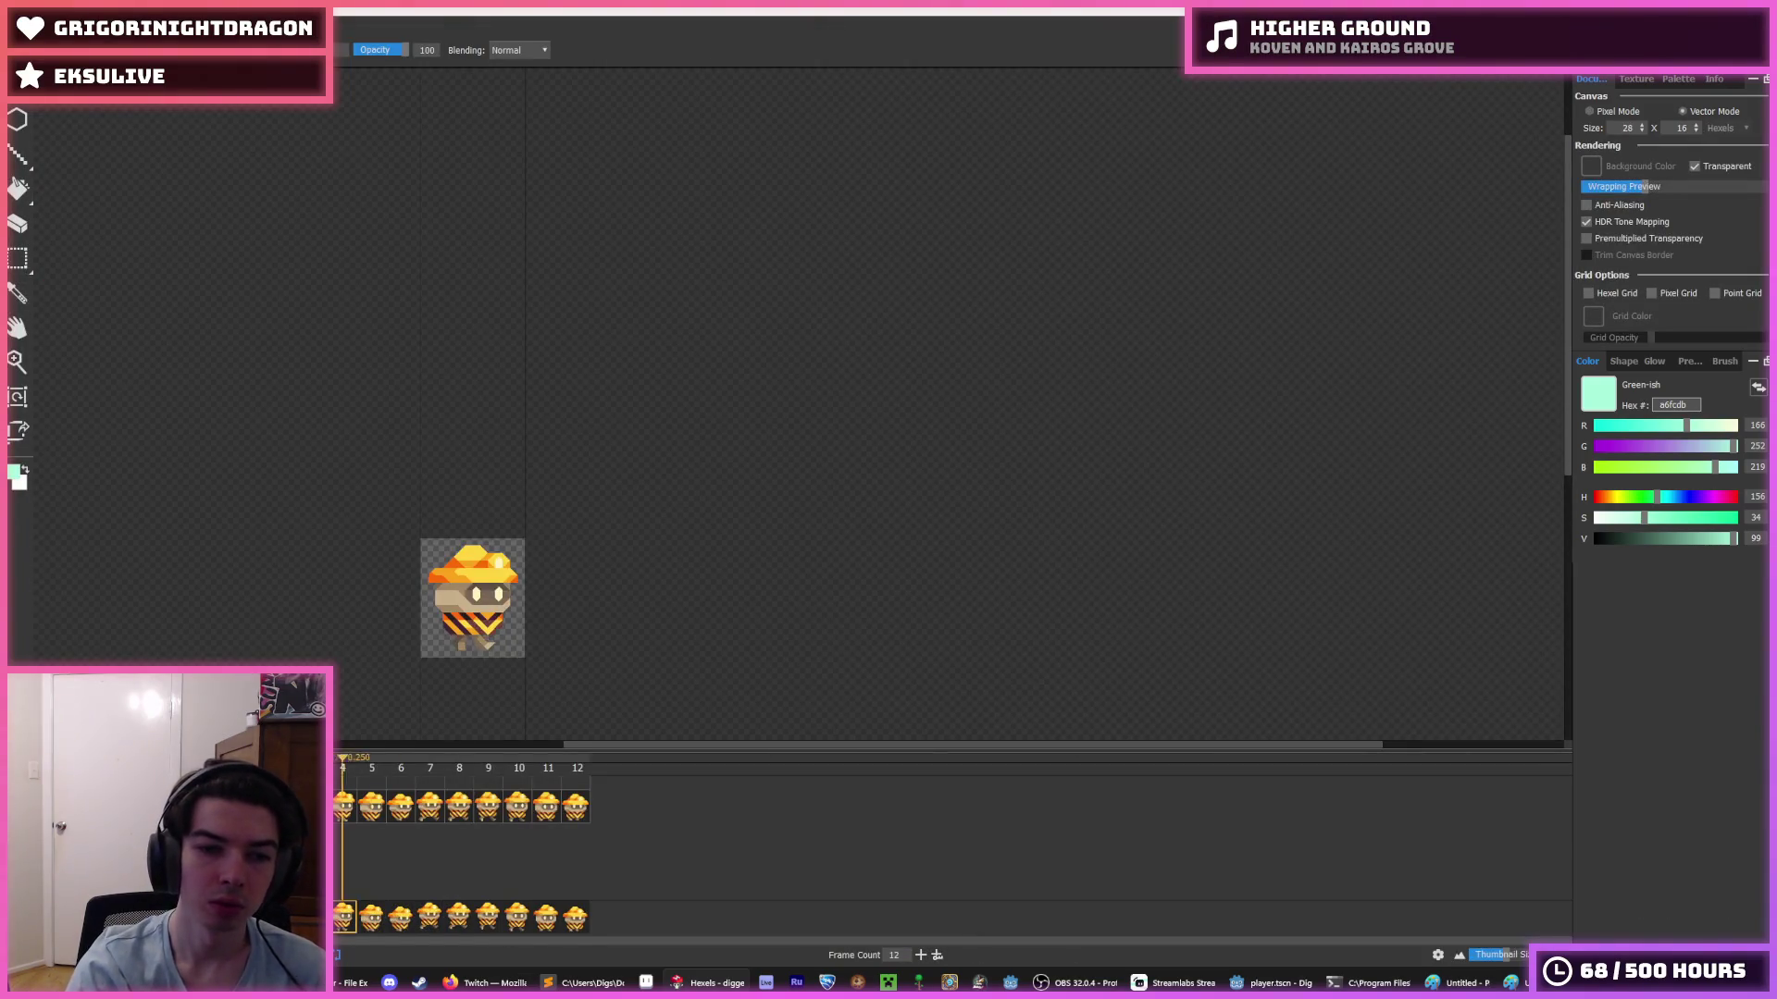
key("alt+f")
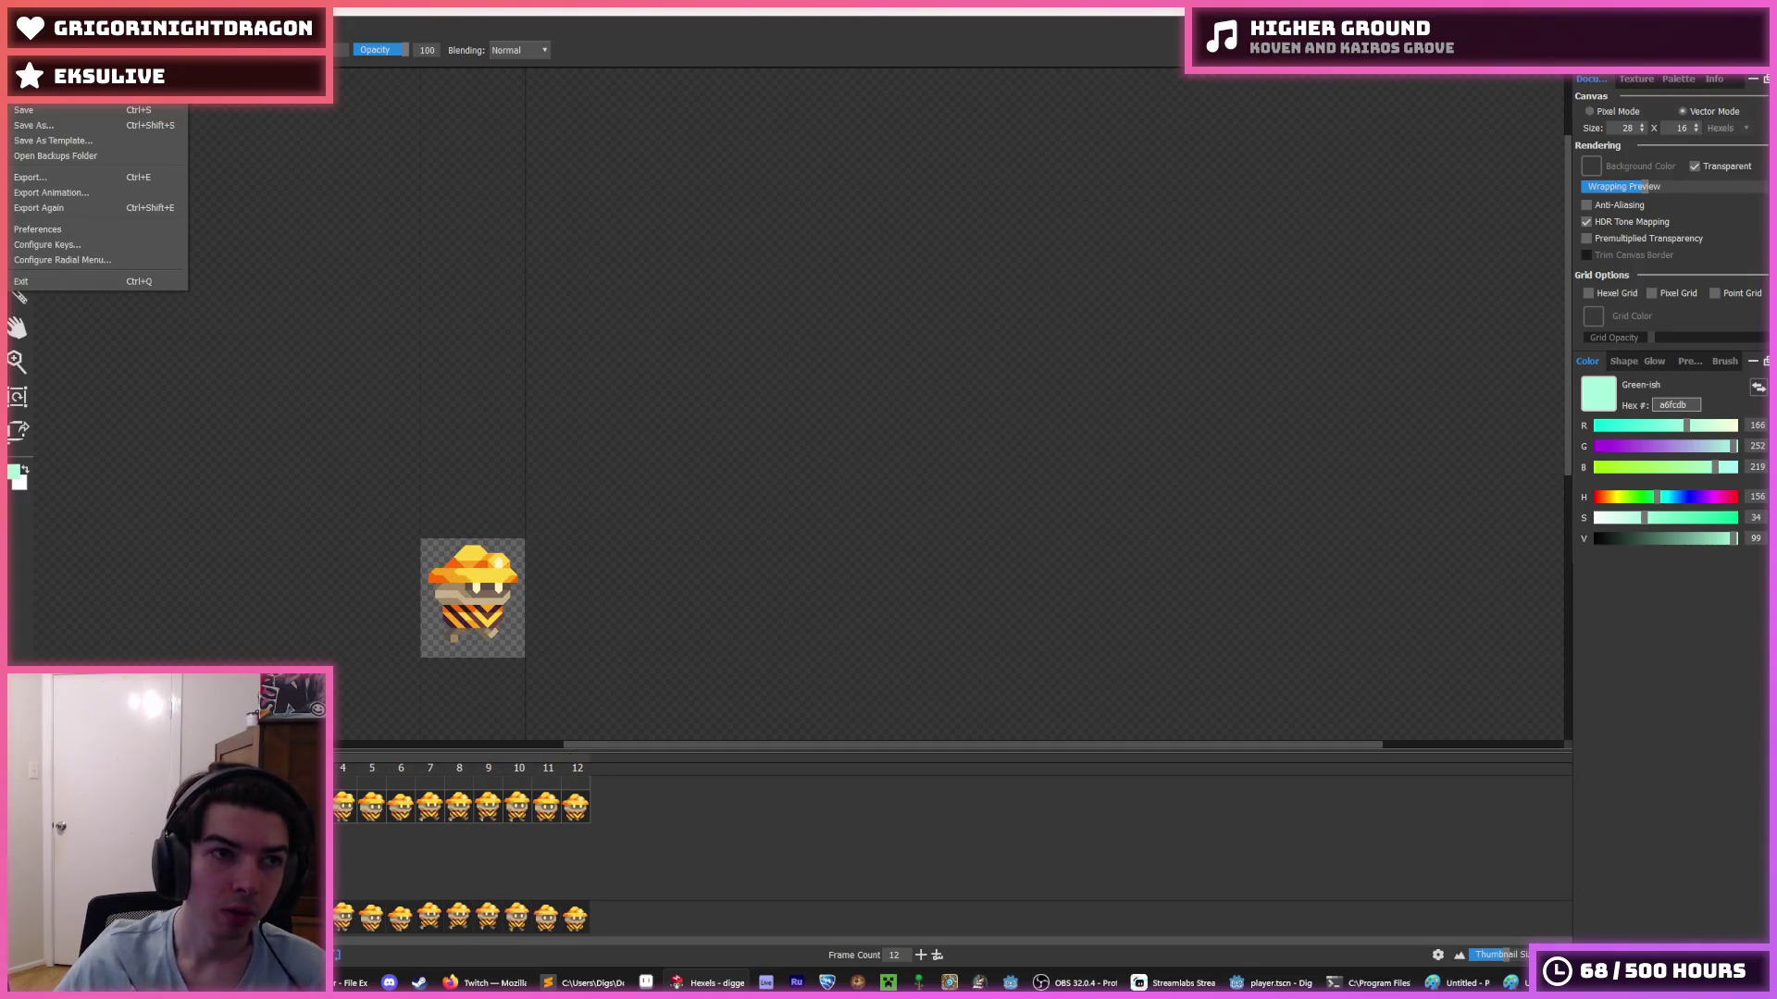
left_click(81, 192)
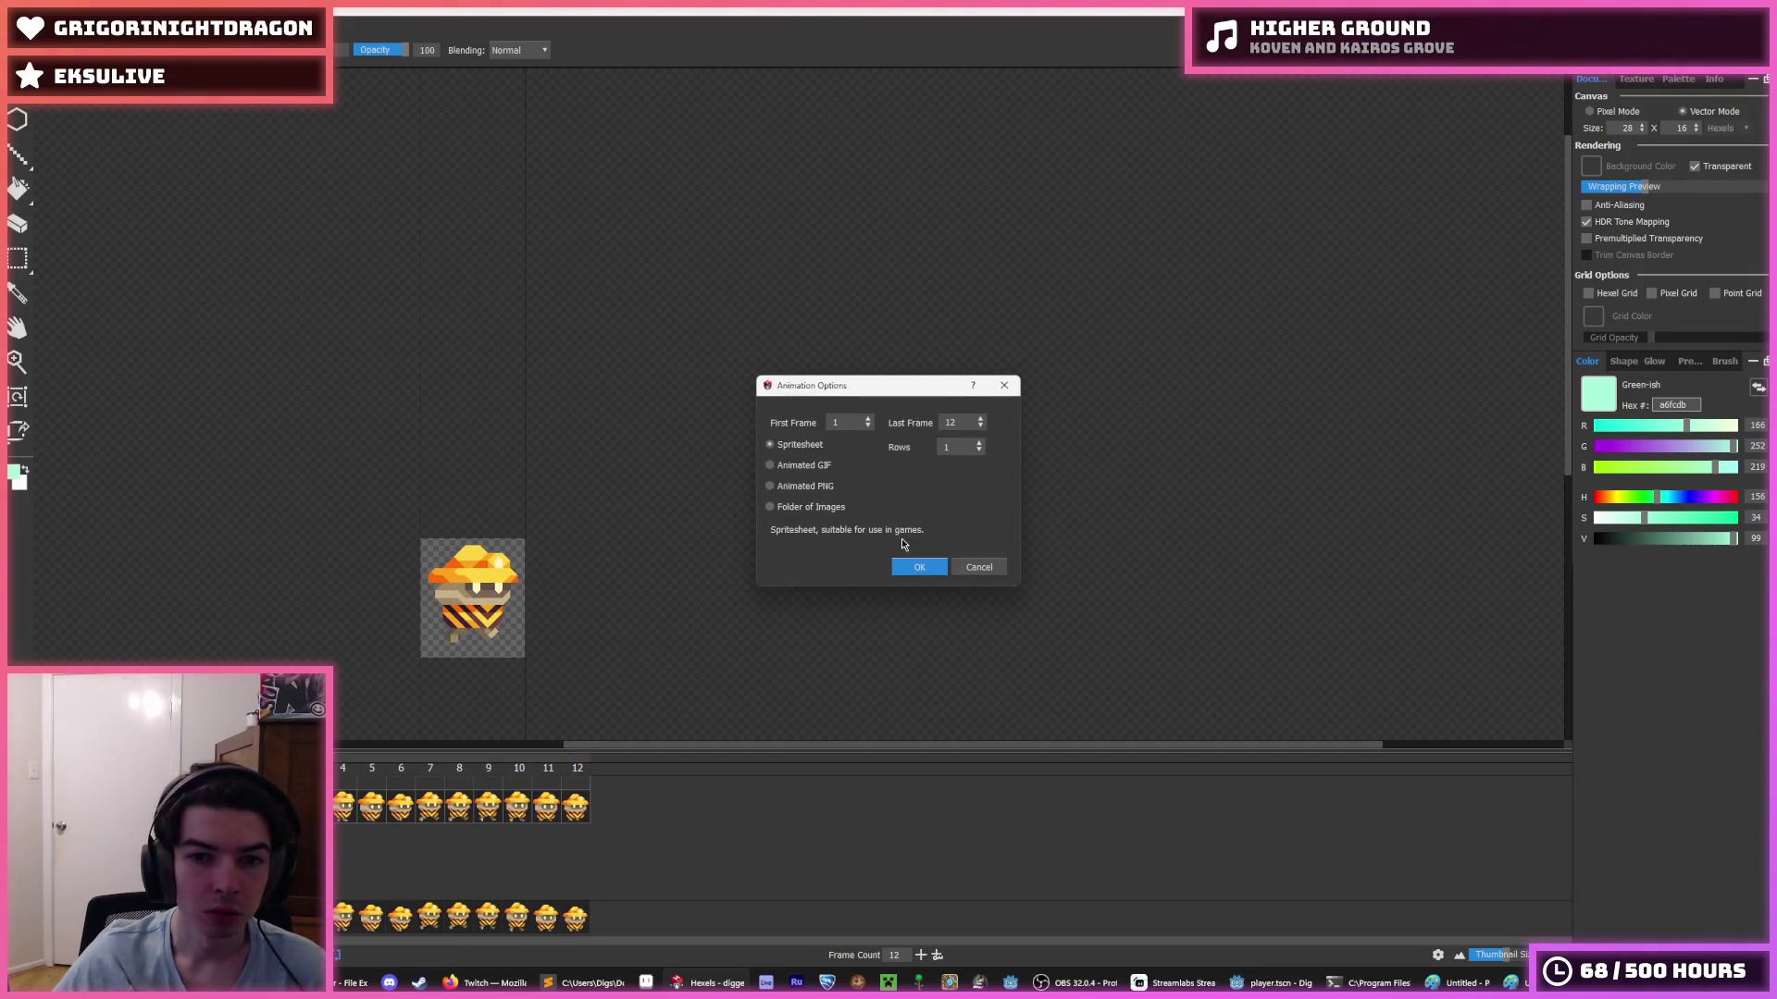
left_click(919, 567)
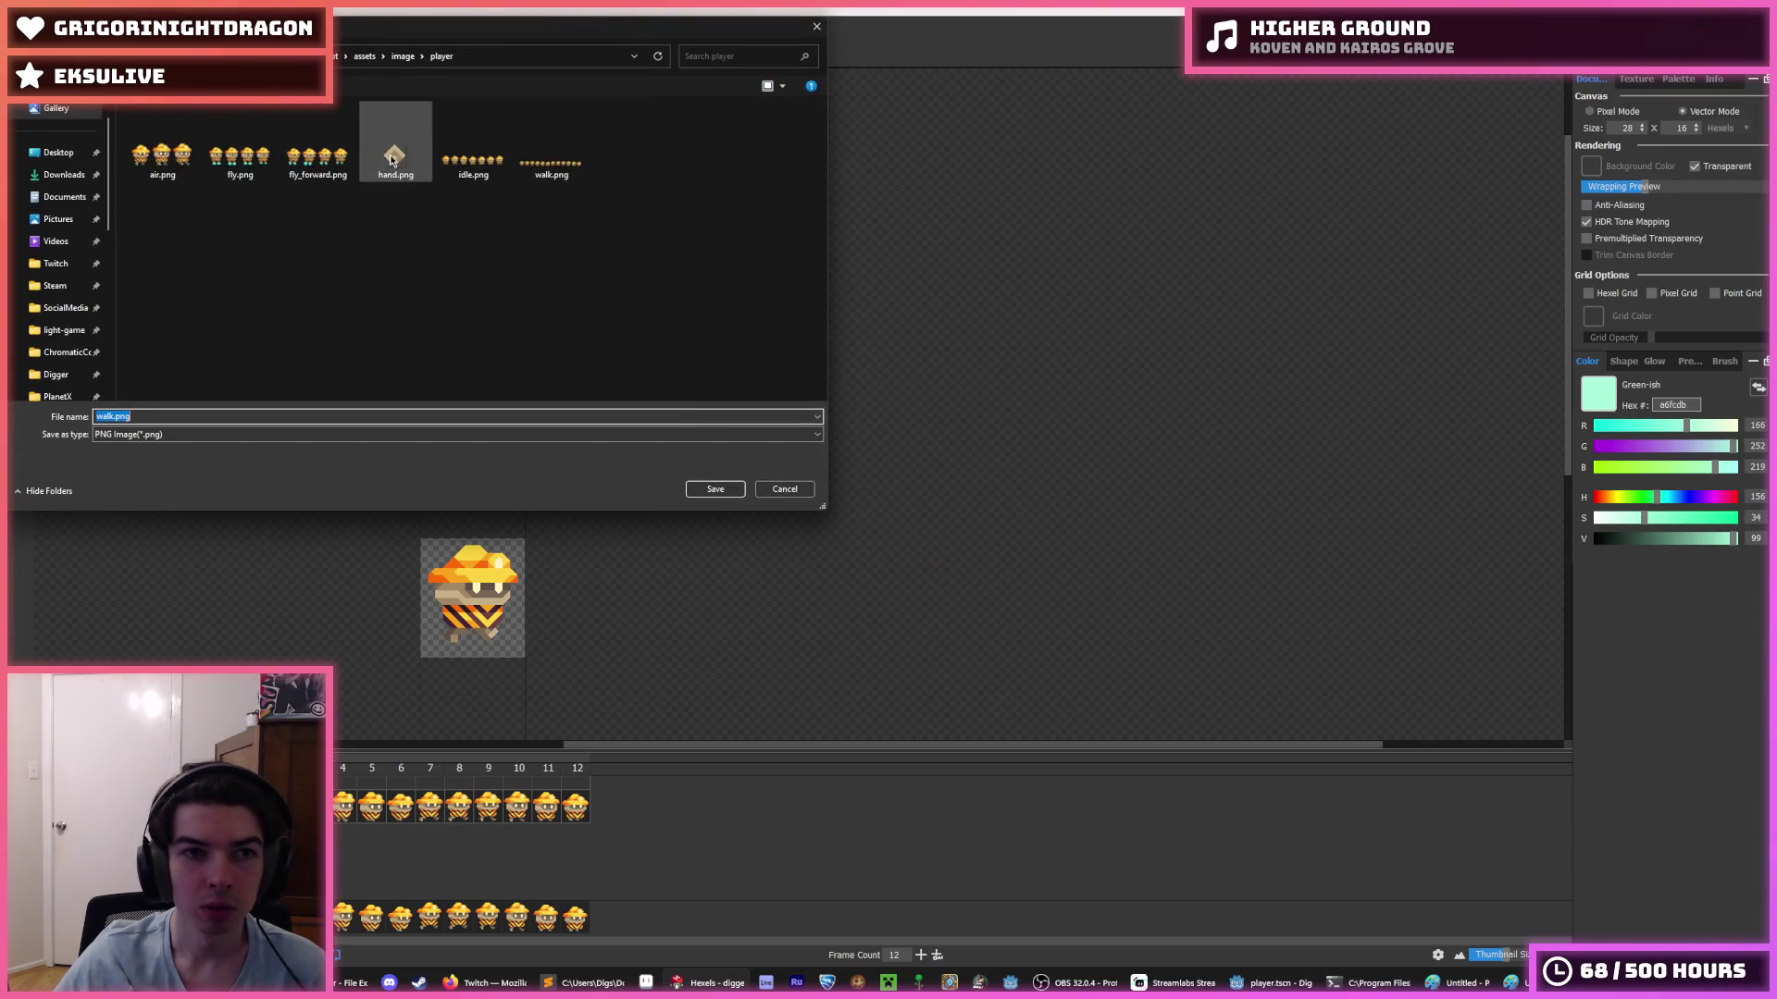
double_click(552, 162)
left_click(927, 496)
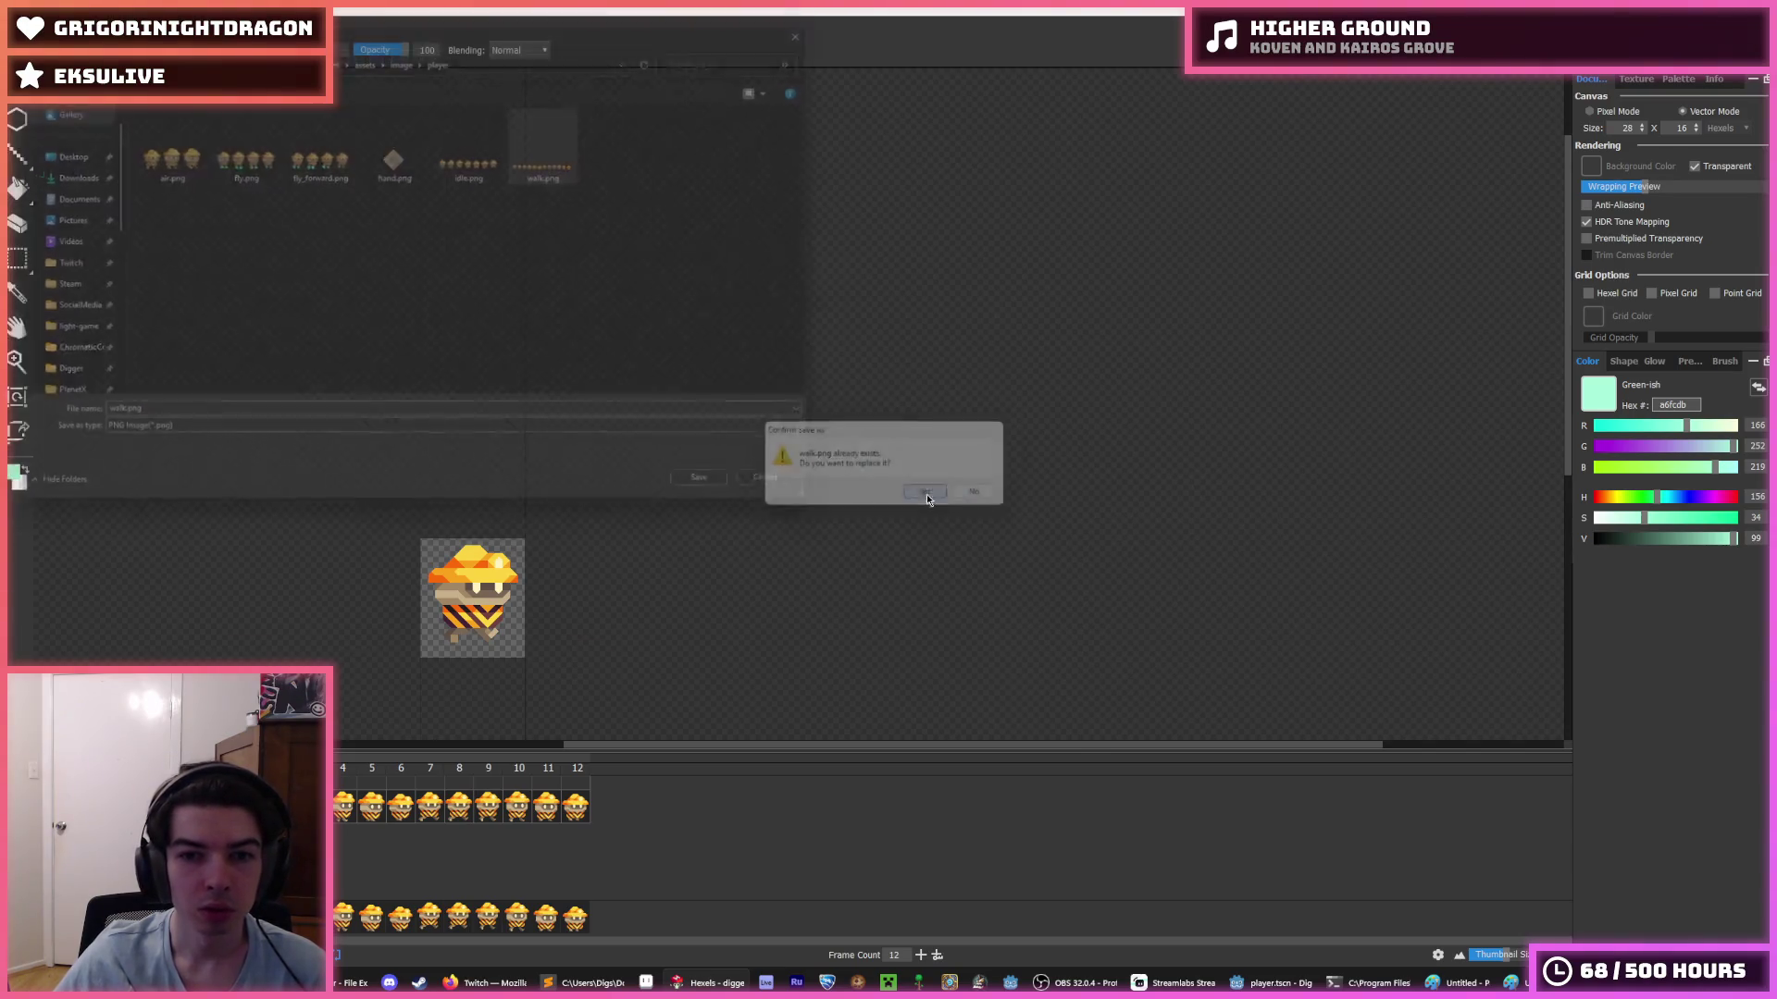
left_click(1036, 701)
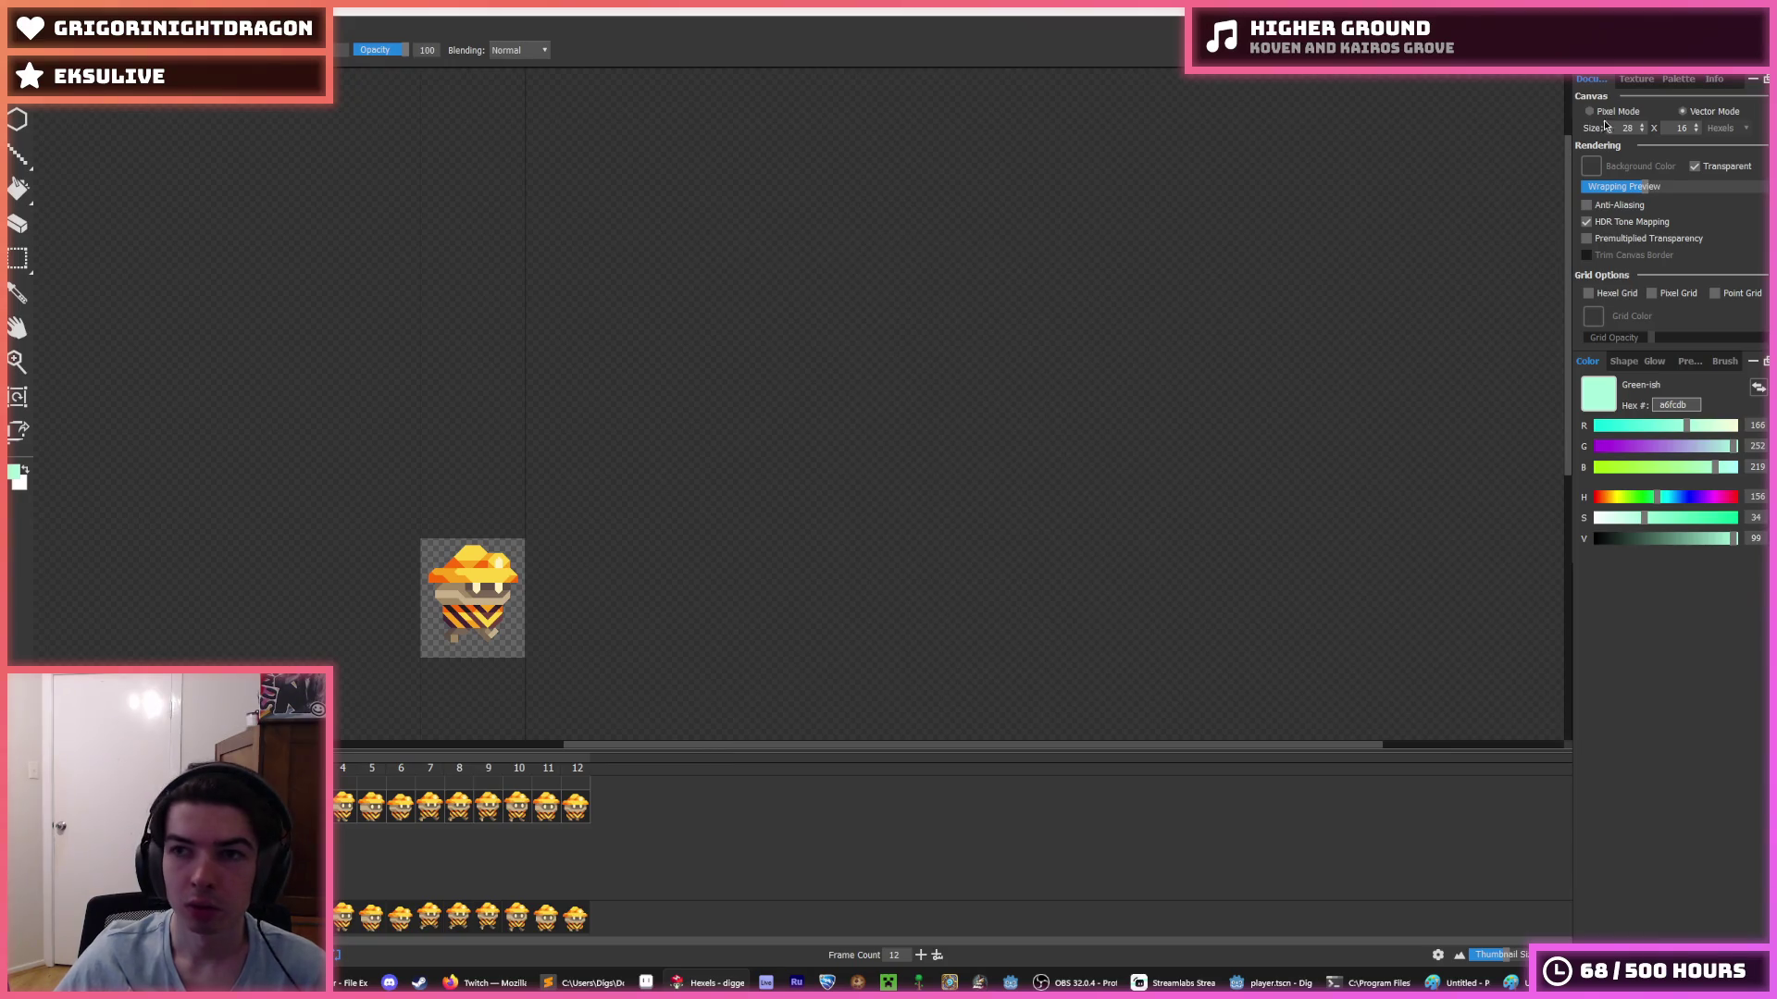
- Make the walk canvas 18 rows tall and export its spritesheet over walk.png
left_click(1696, 124)
left_click(1697, 124)
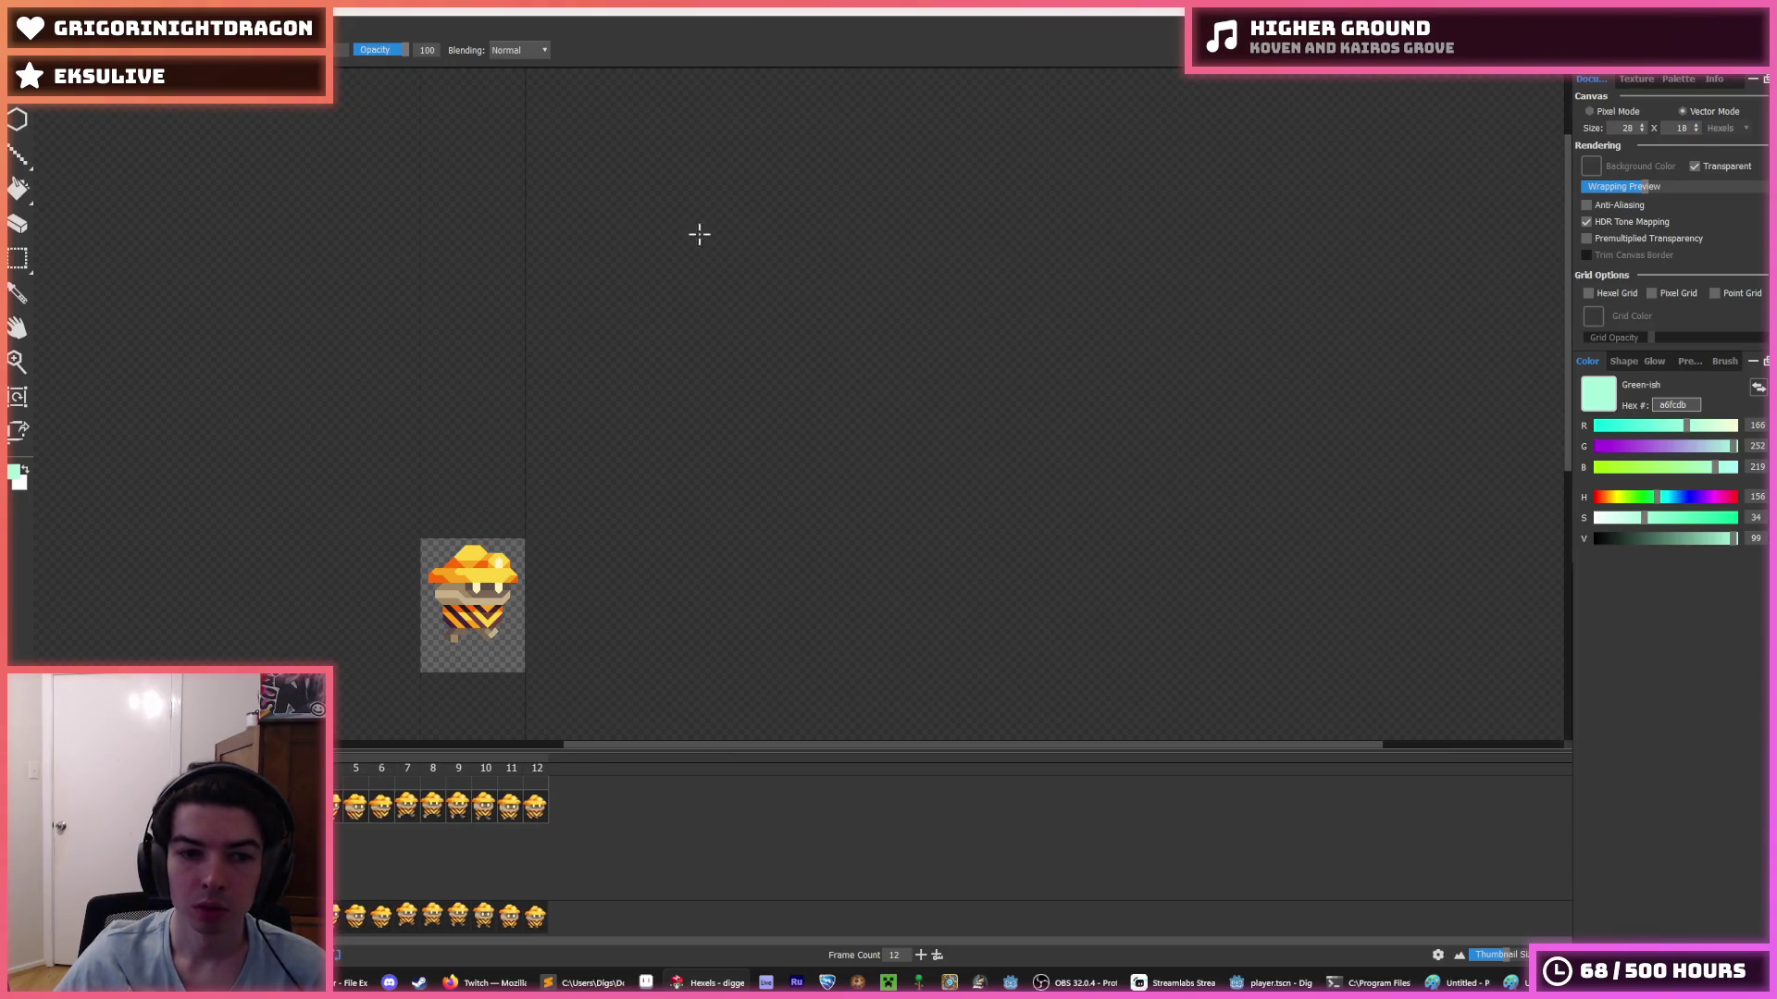
left_click(21, 28)
left_click(72, 190)
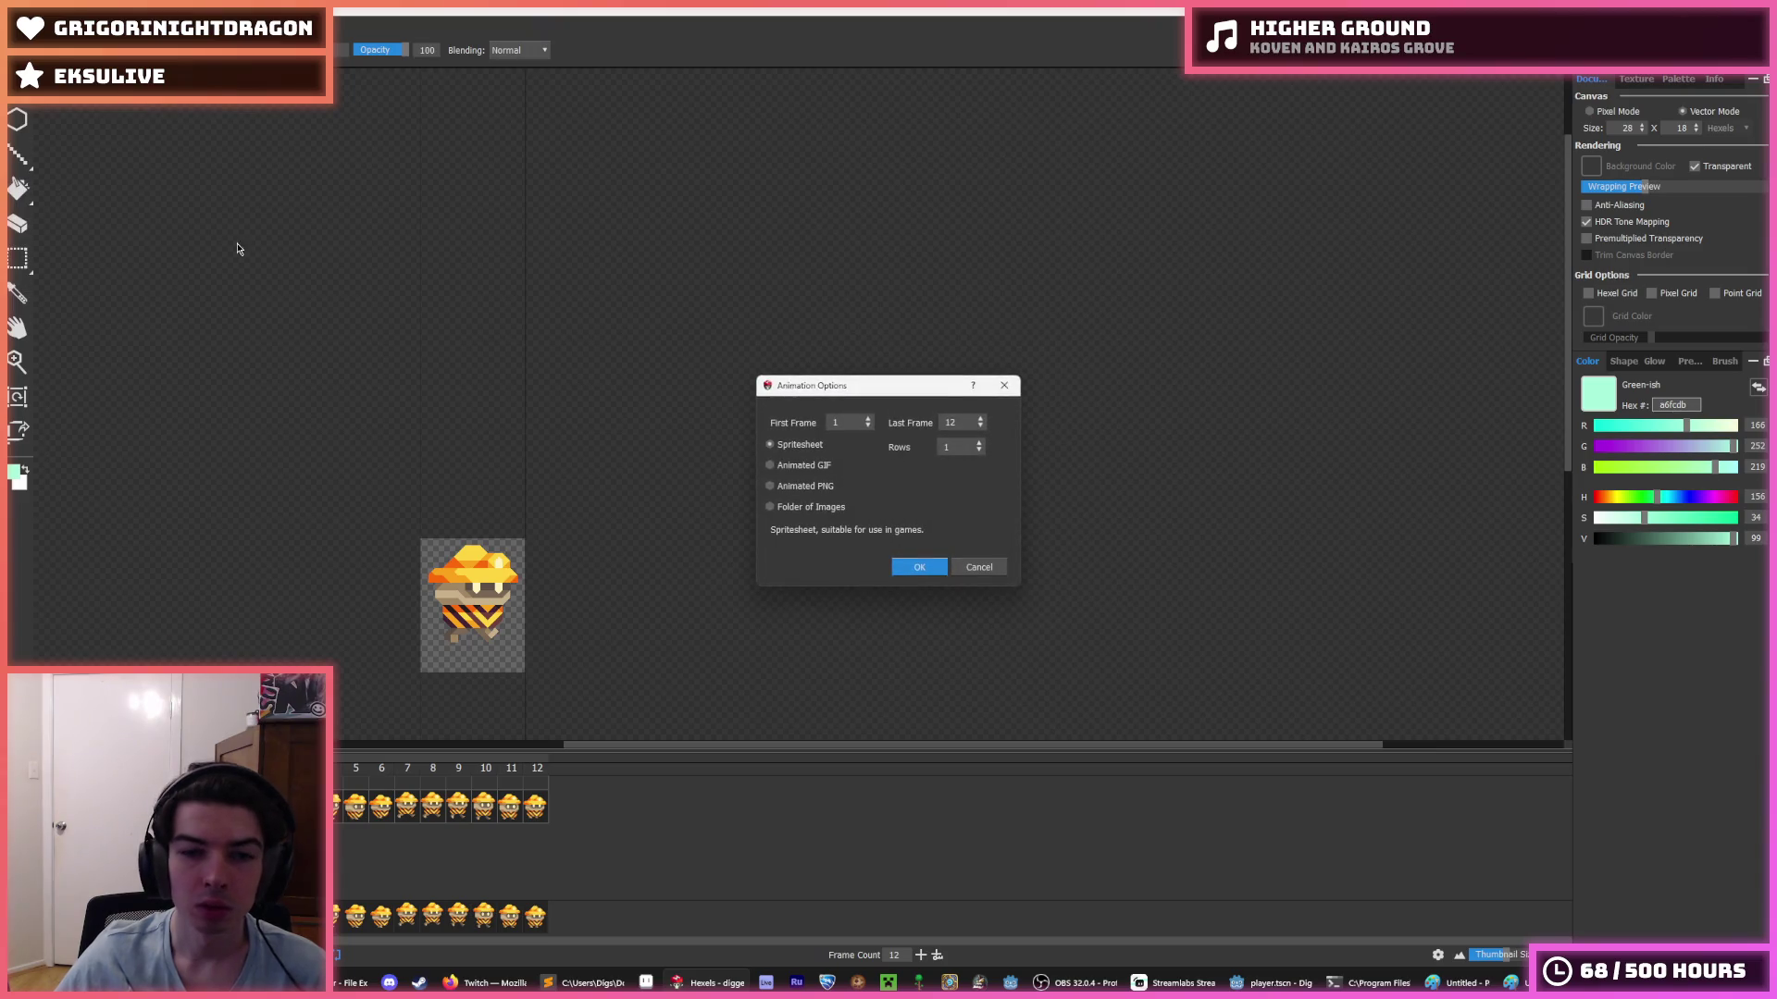
left_click(919, 566)
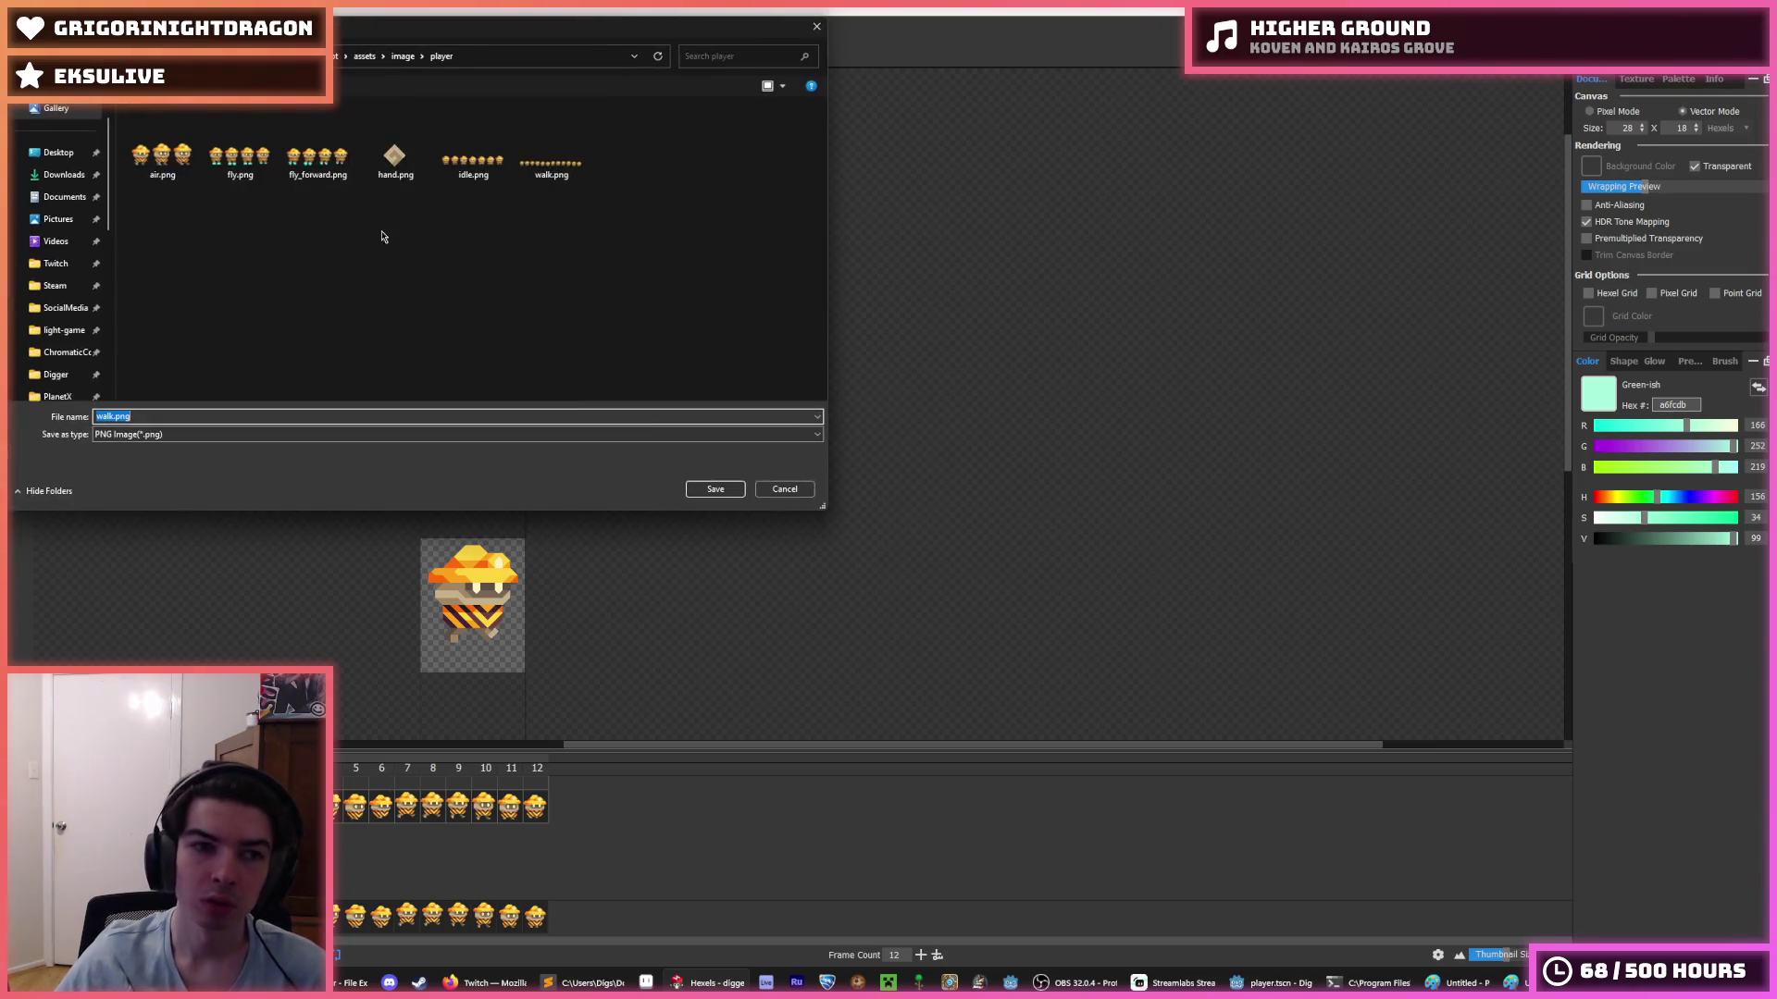
double_click(532, 158)
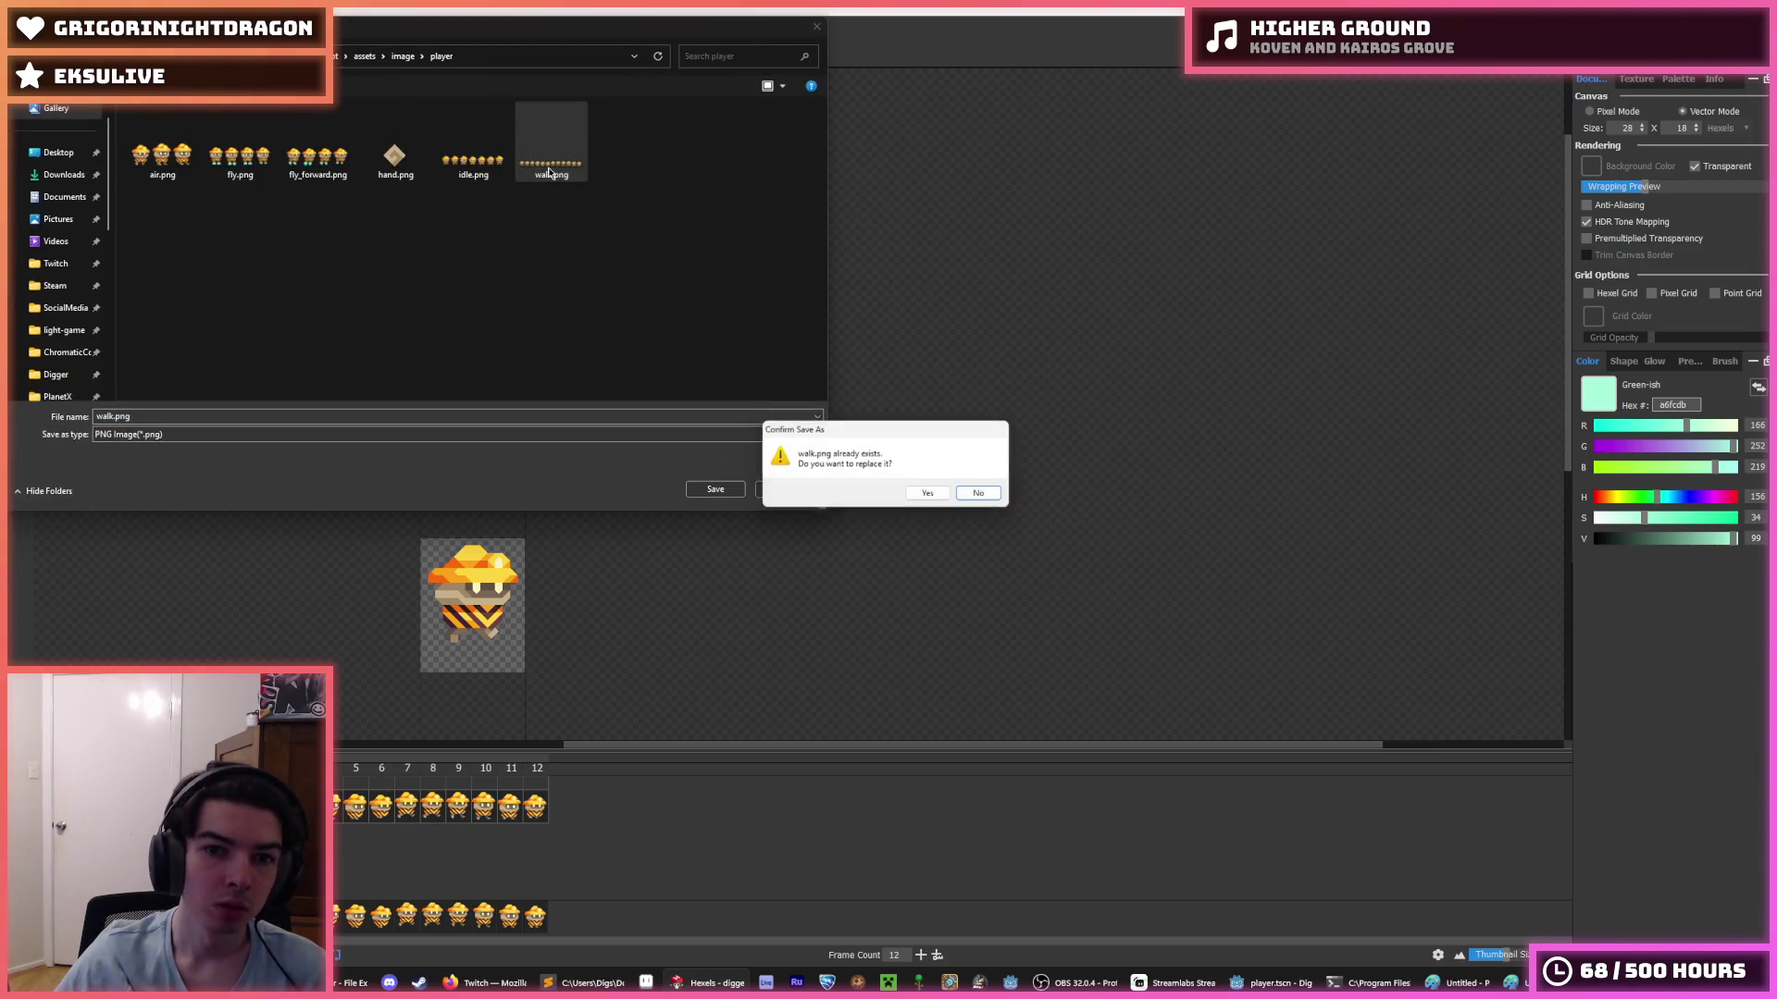
left_click(927, 495)
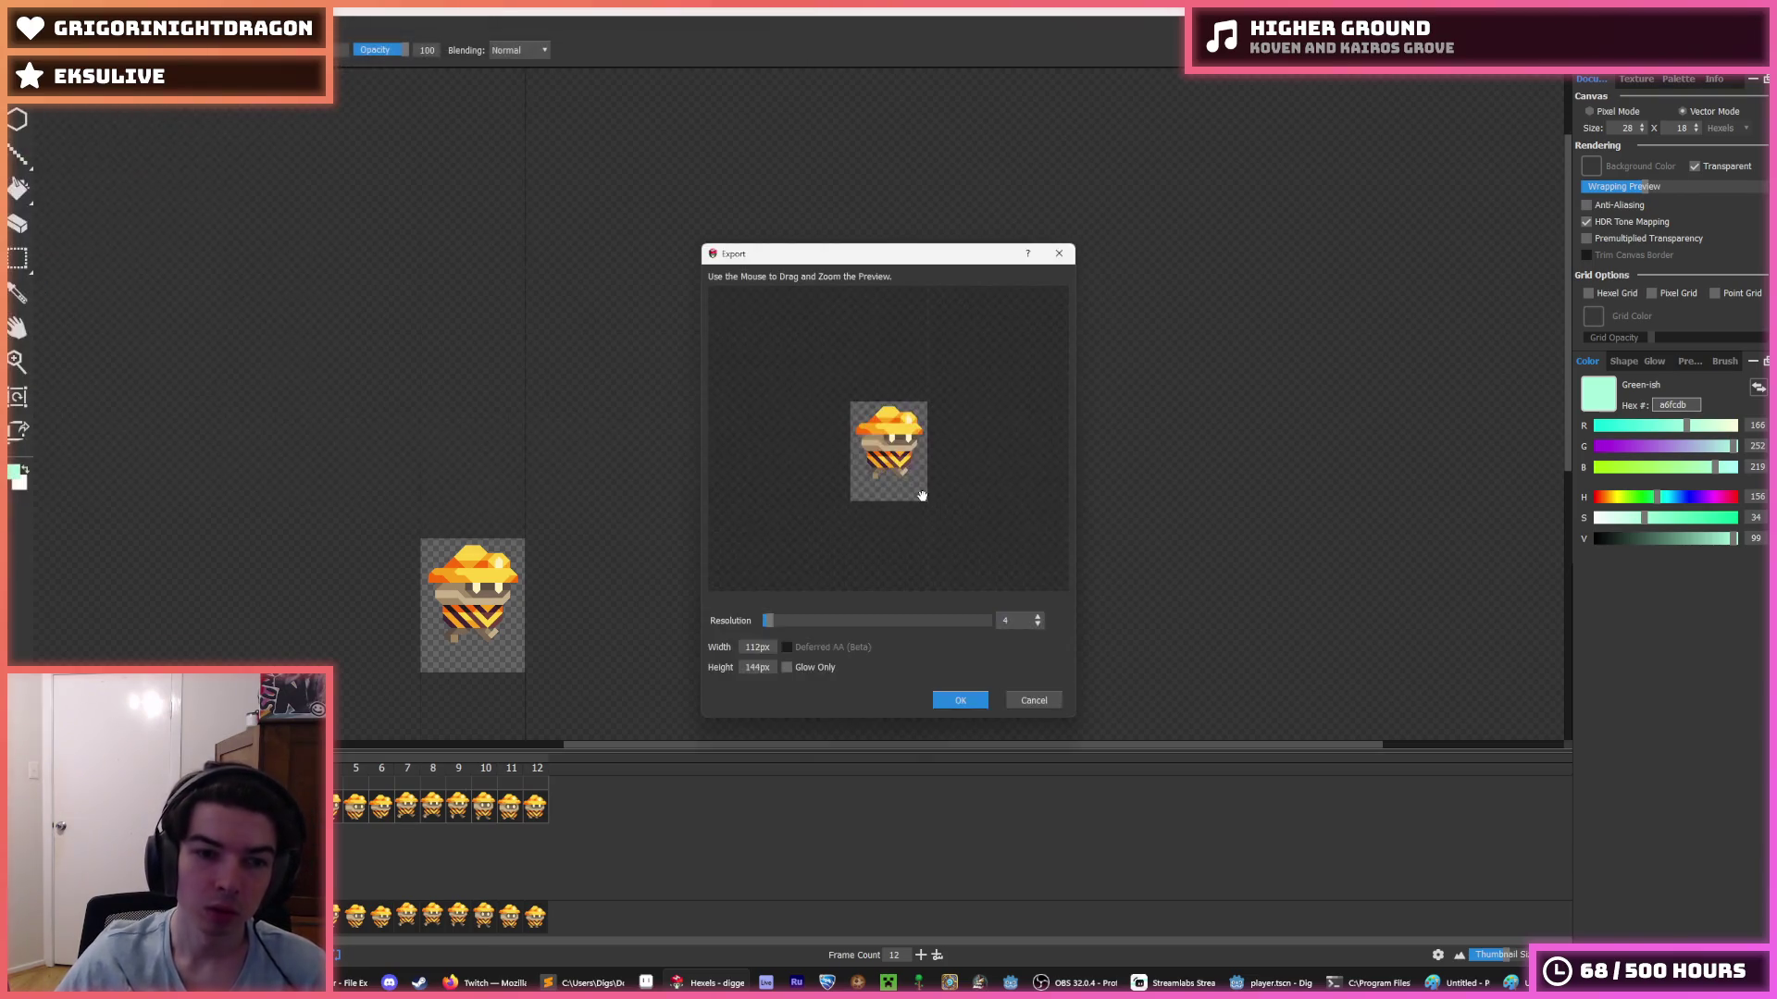
left_click(959, 701)
- Save the walk file's changes while opening another Hexels file
left_click(20, 29)
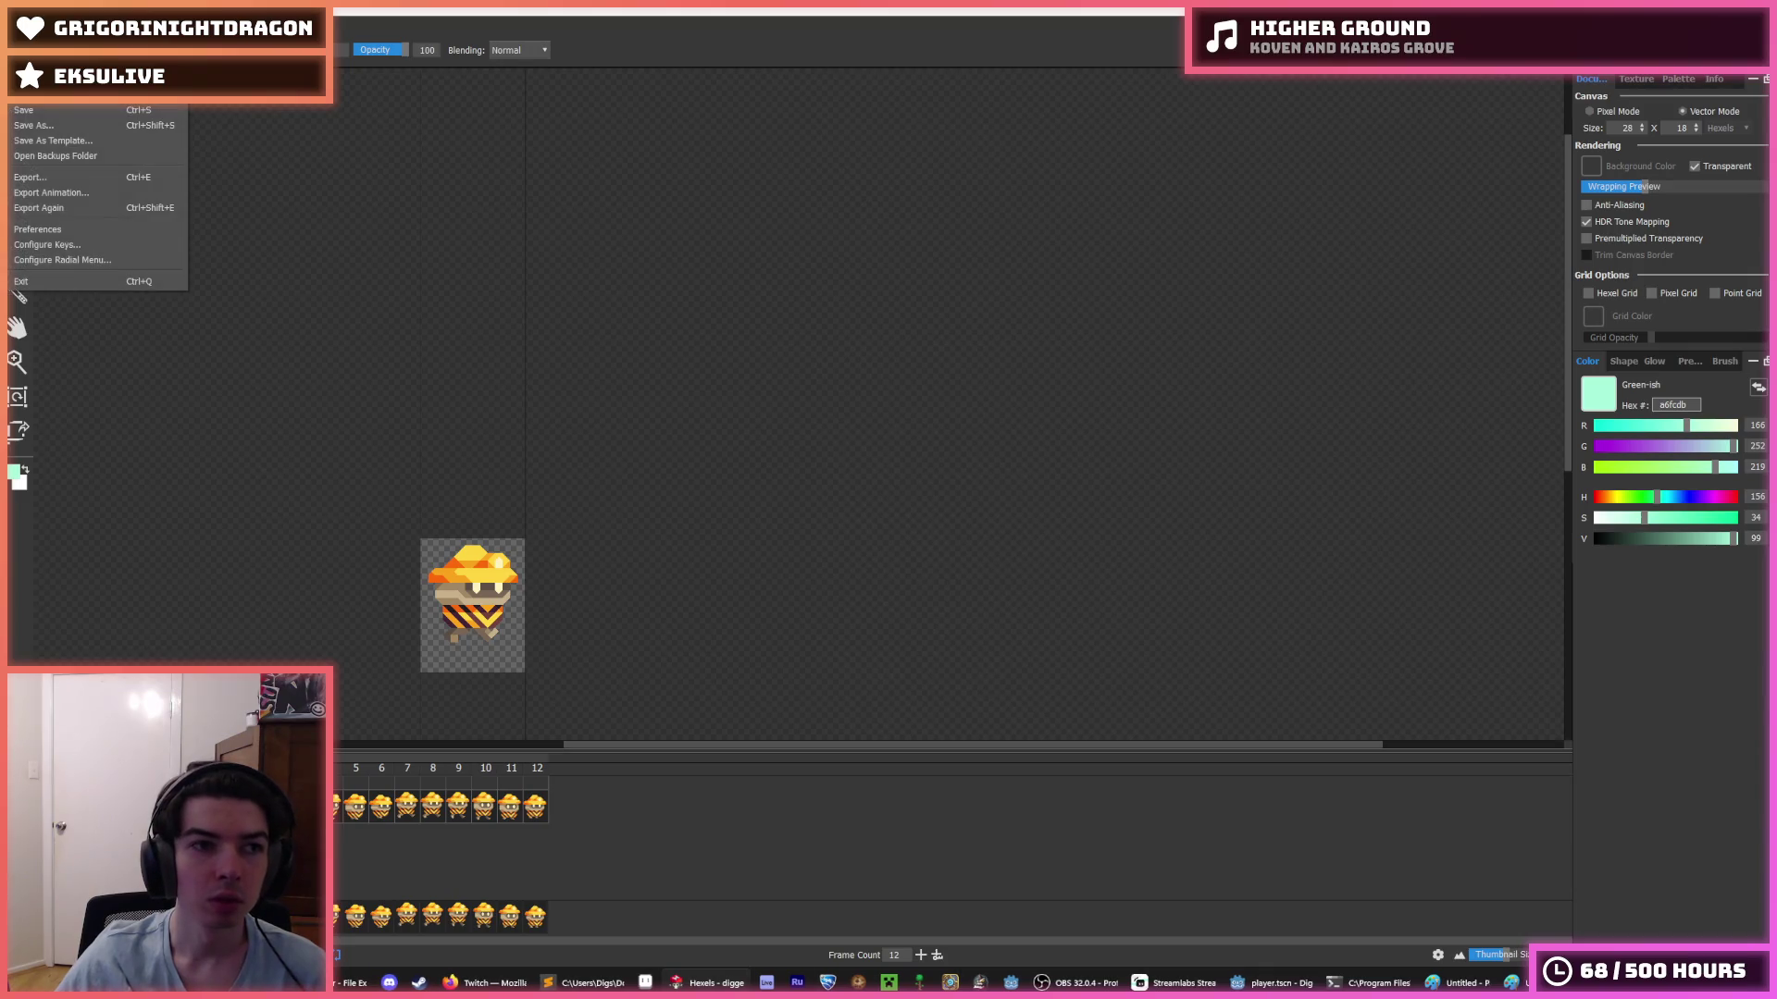
left_click(222, 106)
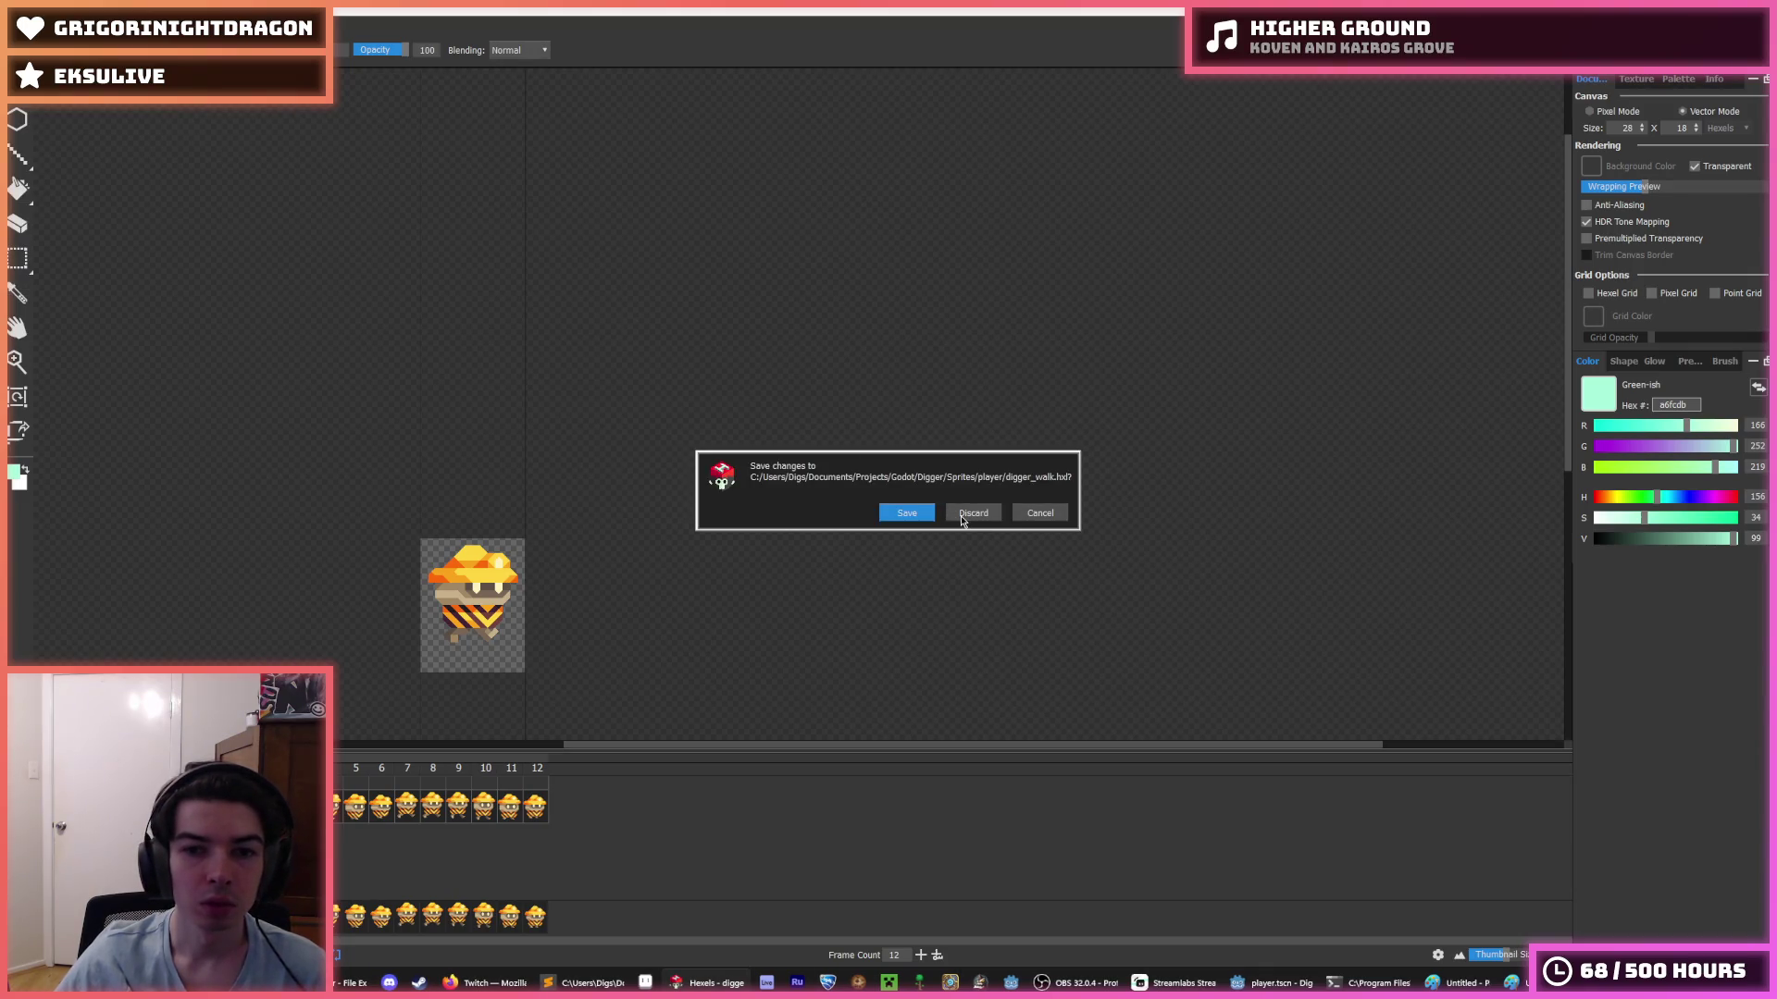
left_click(924, 515)
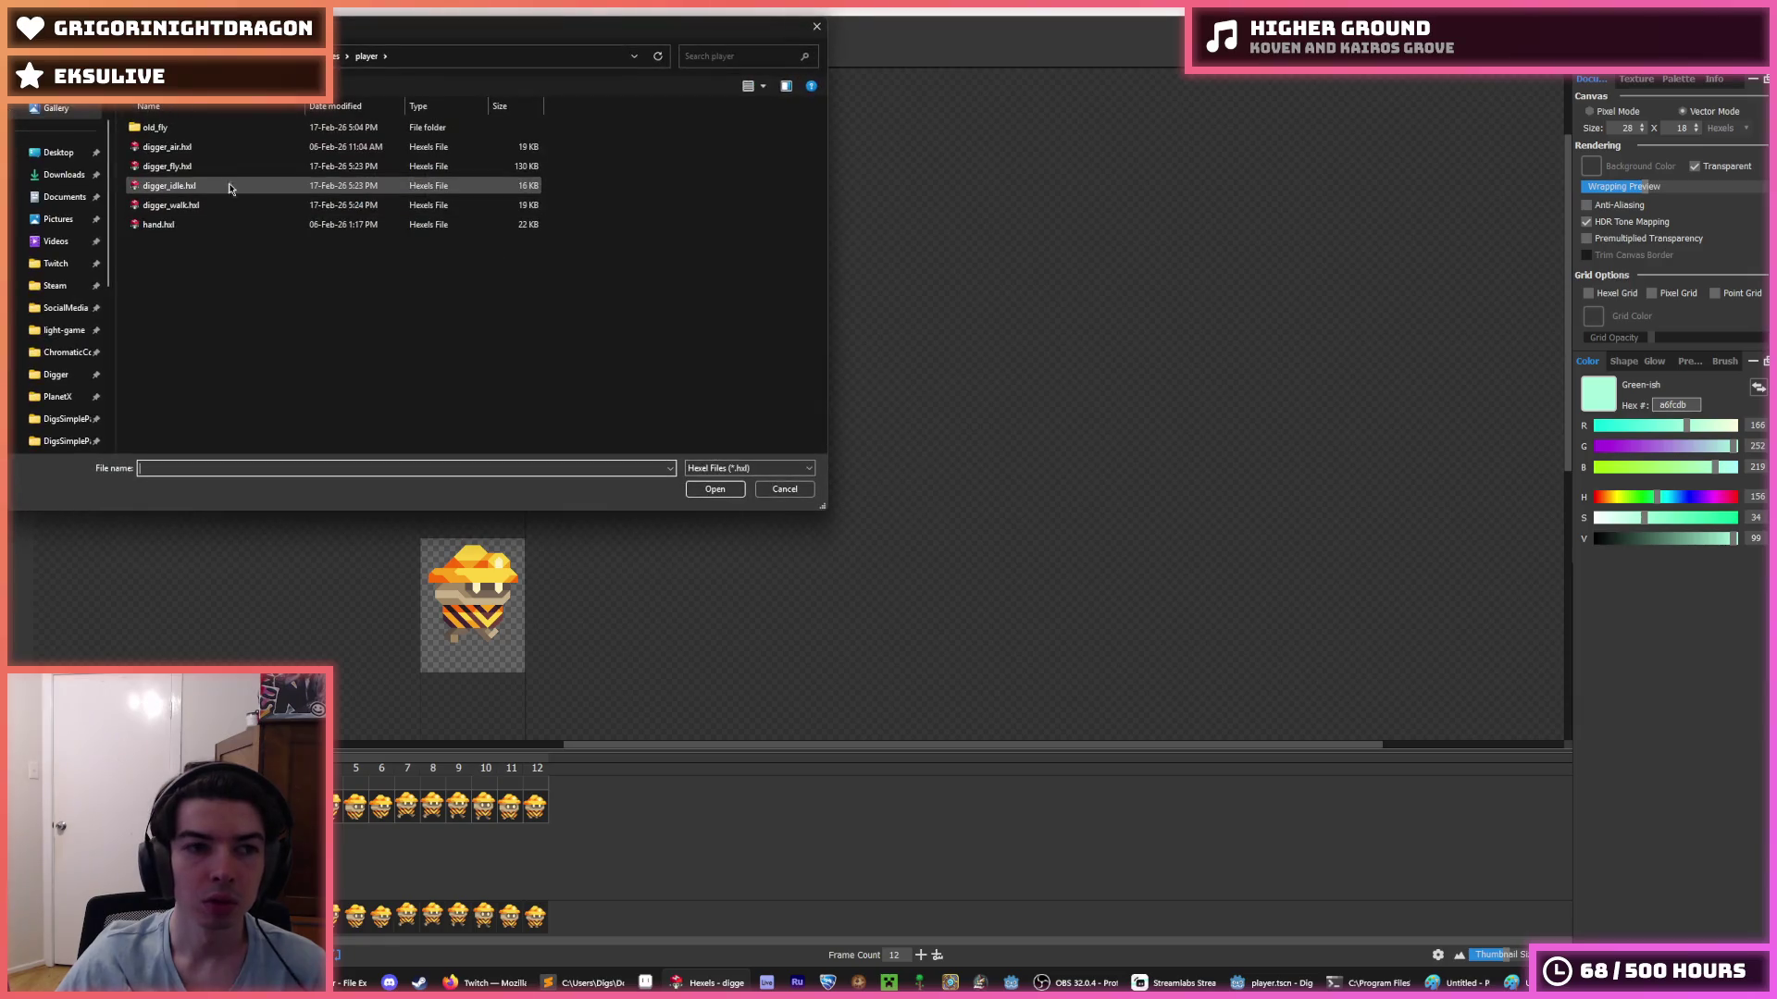
- Open the digger_air animation and resize its canvas to 18 rows tall
double_click(175, 149)
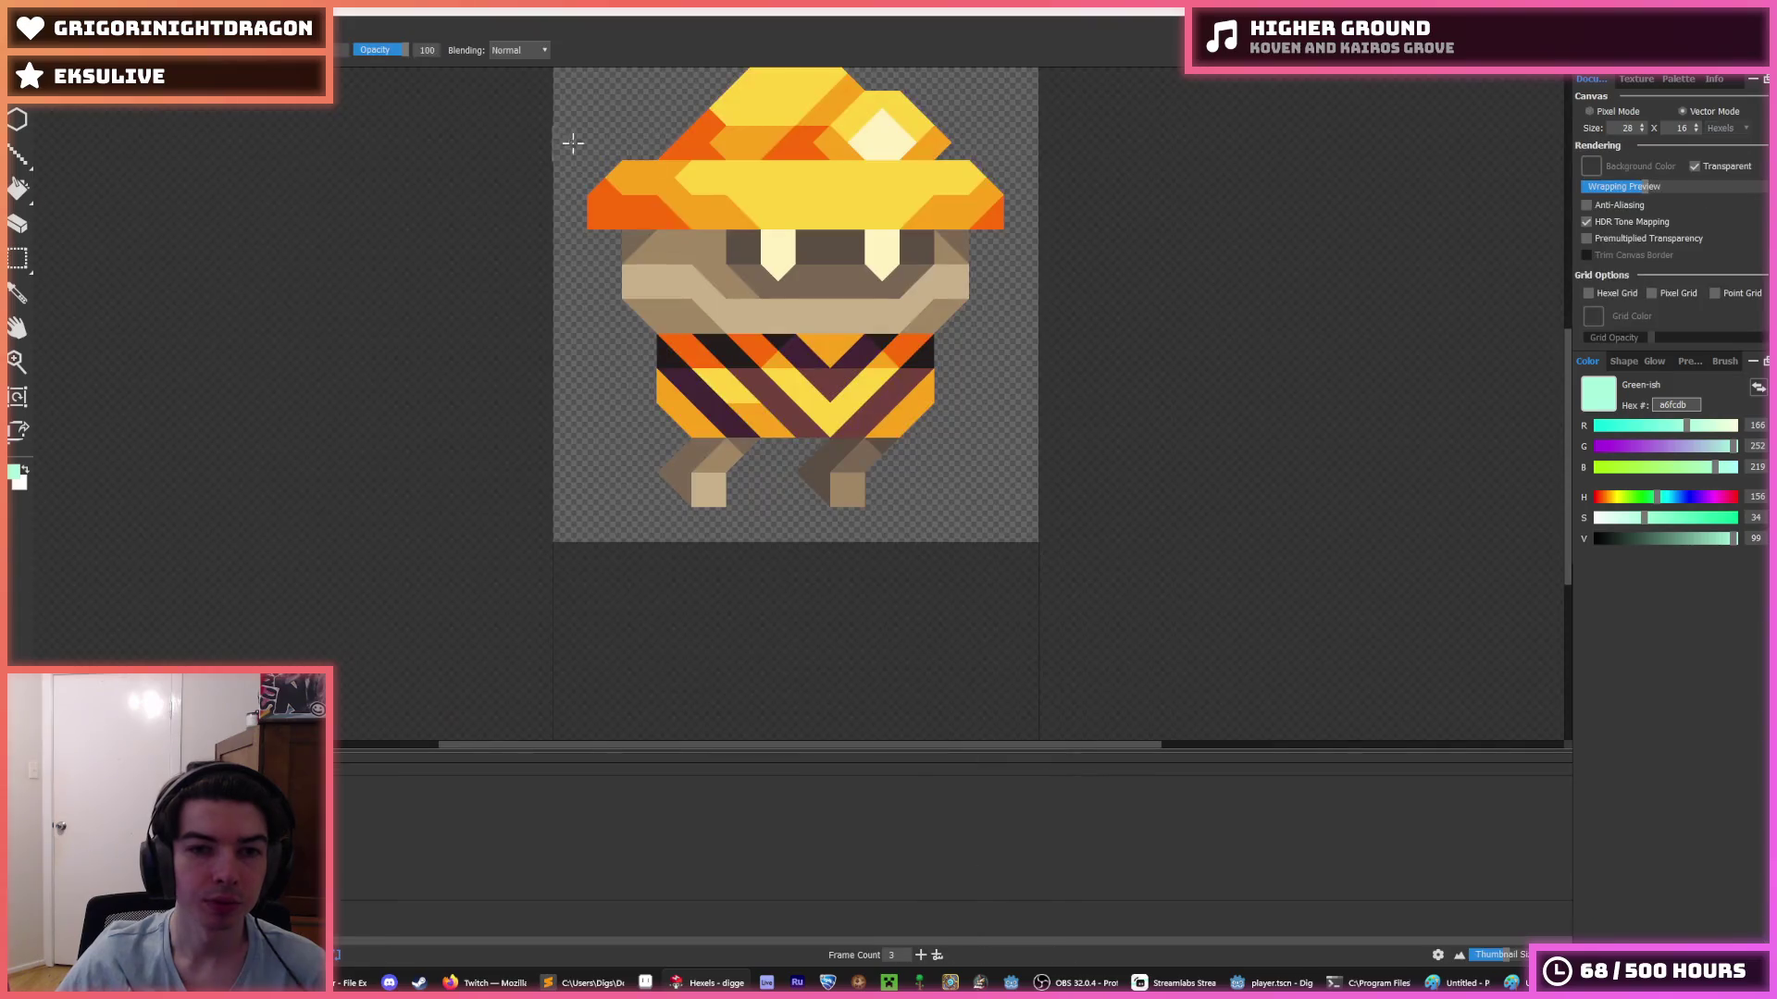
left_click(1699, 134)
left_click(1699, 134)
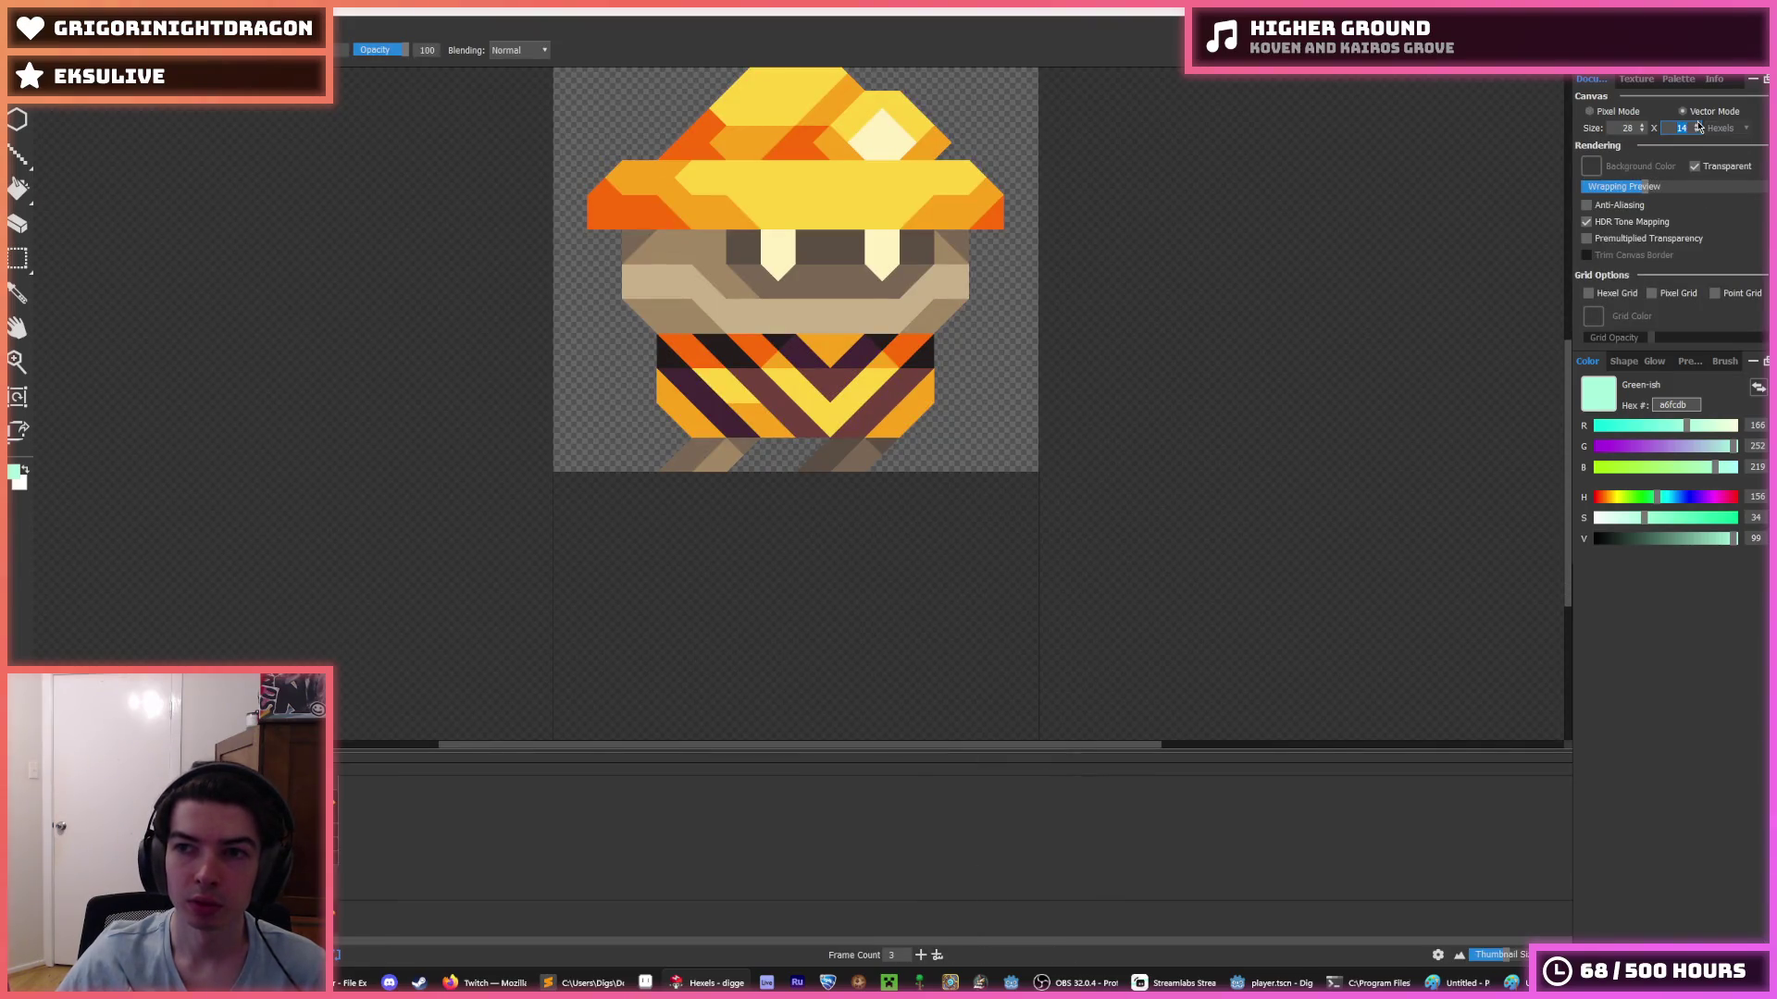
left_click(1699, 132)
left_click(1699, 124)
left_click(1699, 125)
left_click(1699, 125)
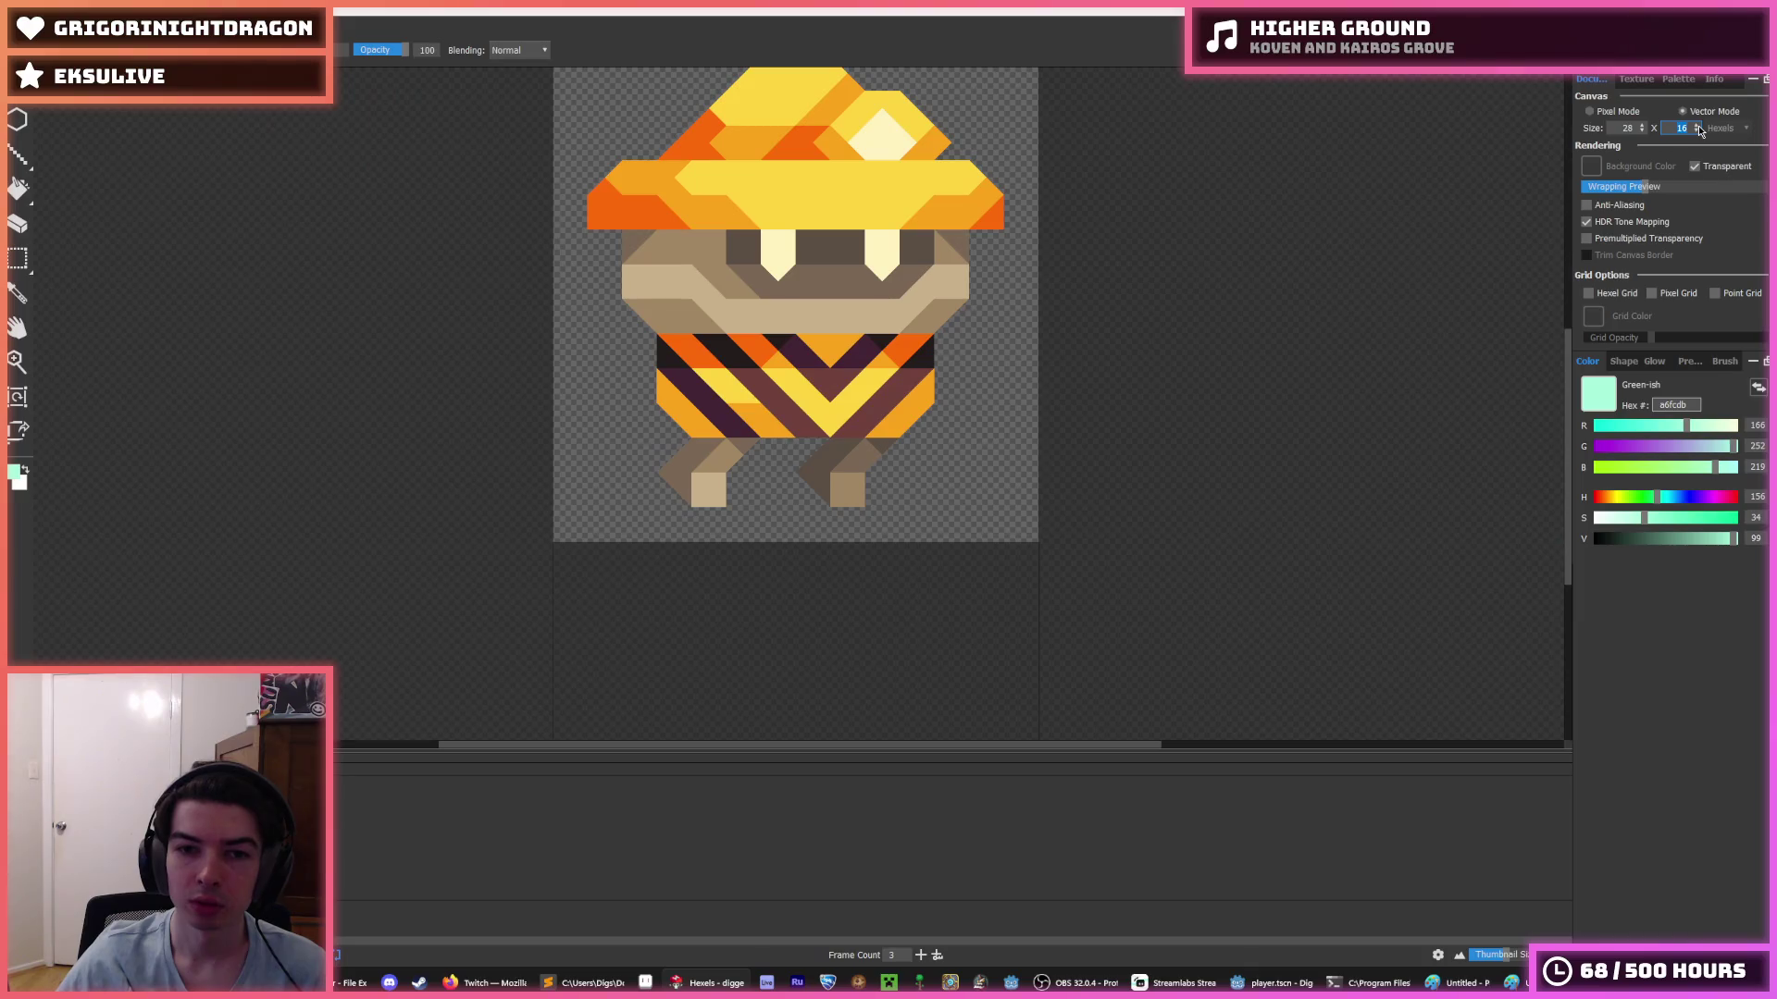
left_click(1699, 126)
left_click(1699, 126)
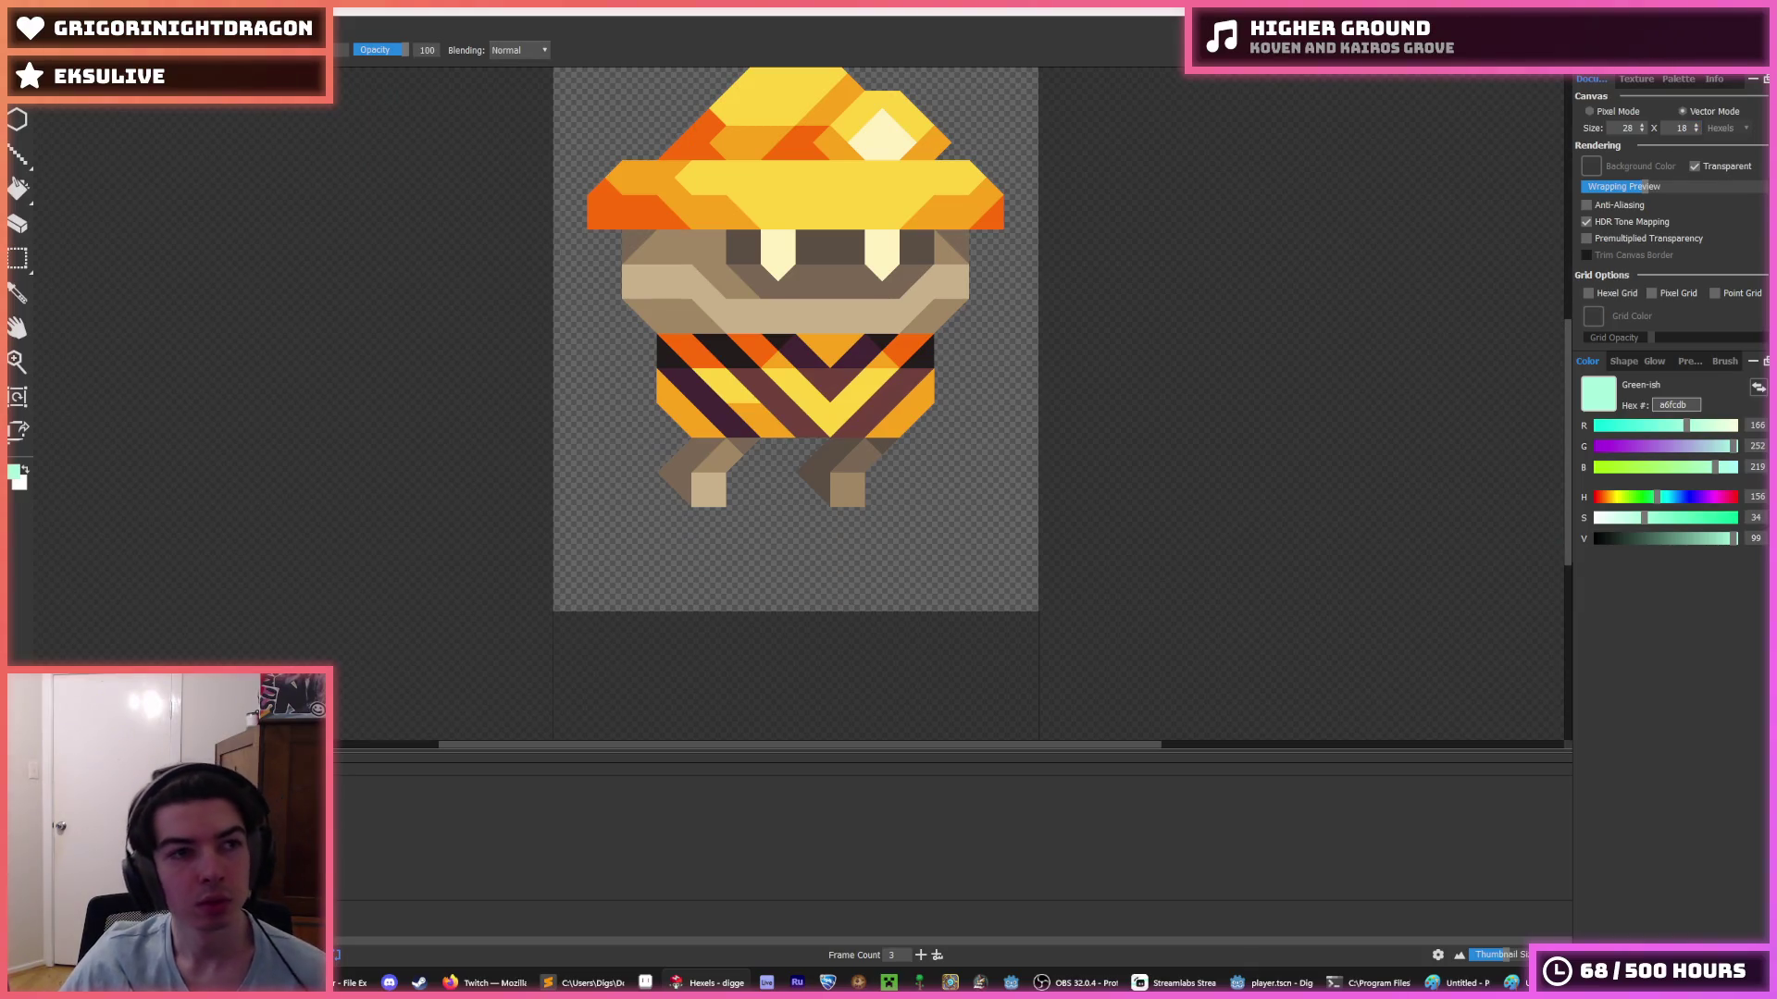
- Export frames 1–3 as a spritesheet replacing air.png, then return to Godot
key("alt+f")
key("Down")
key("Down")
key("Down")
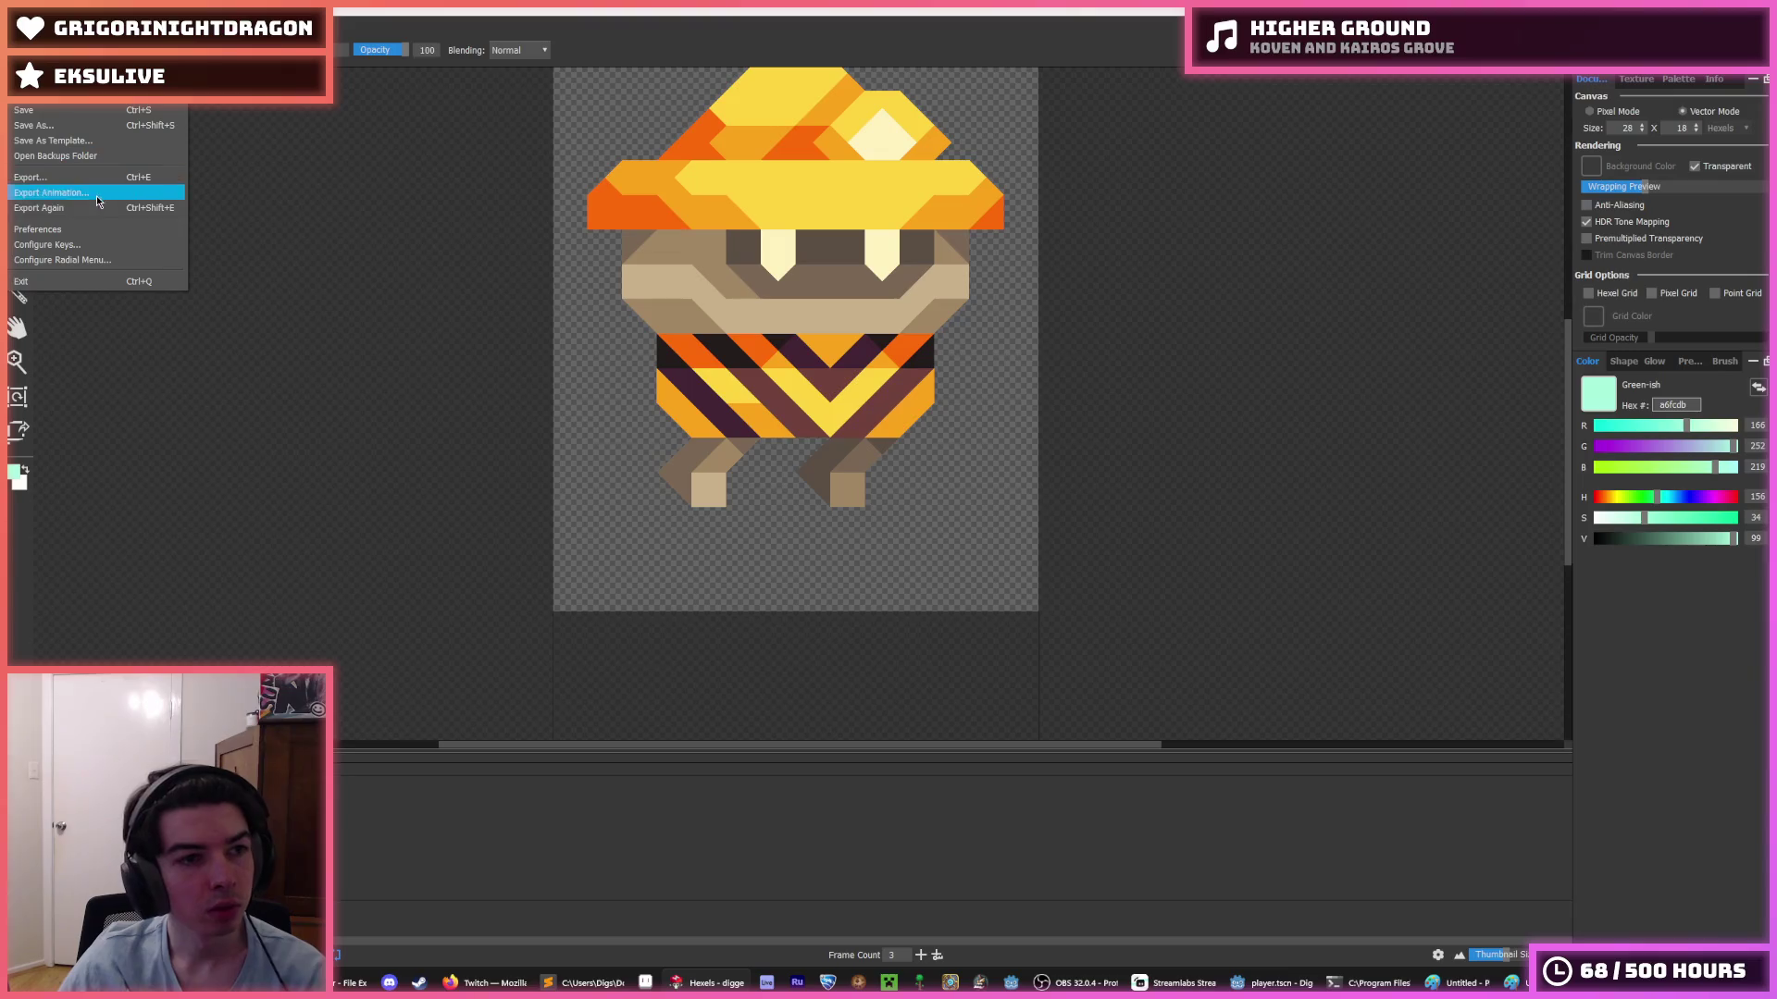
key("Return")
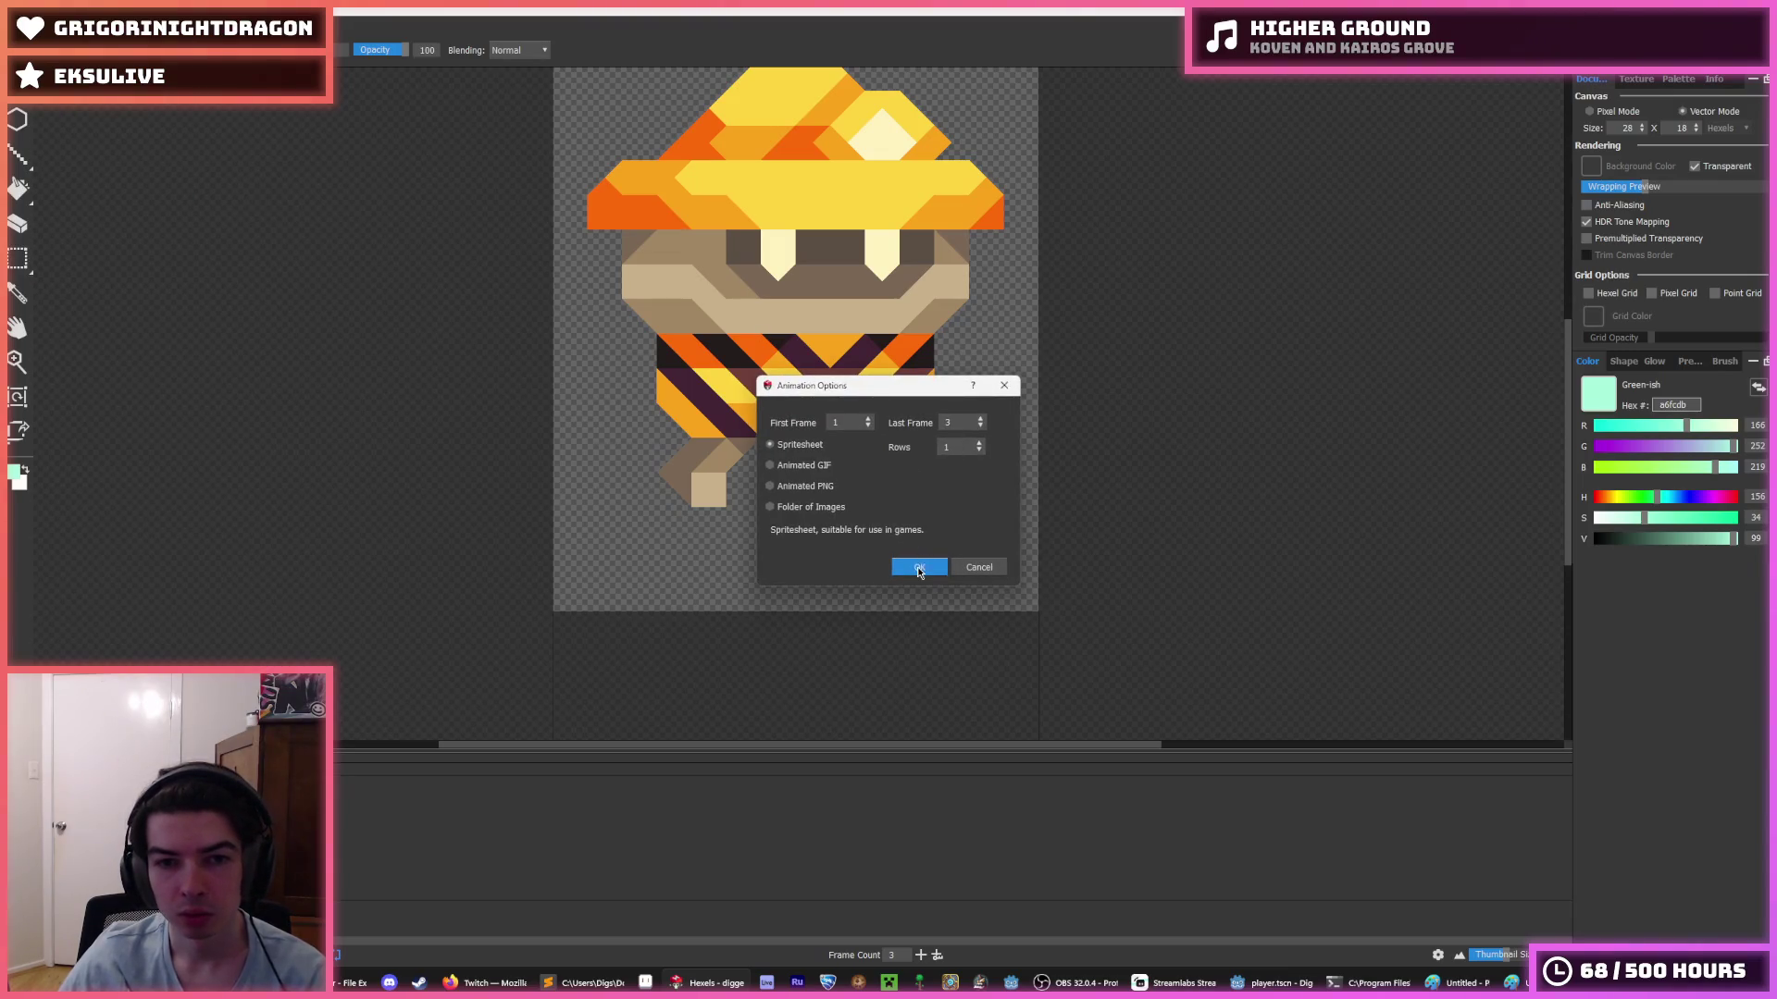
left_click(919, 568)
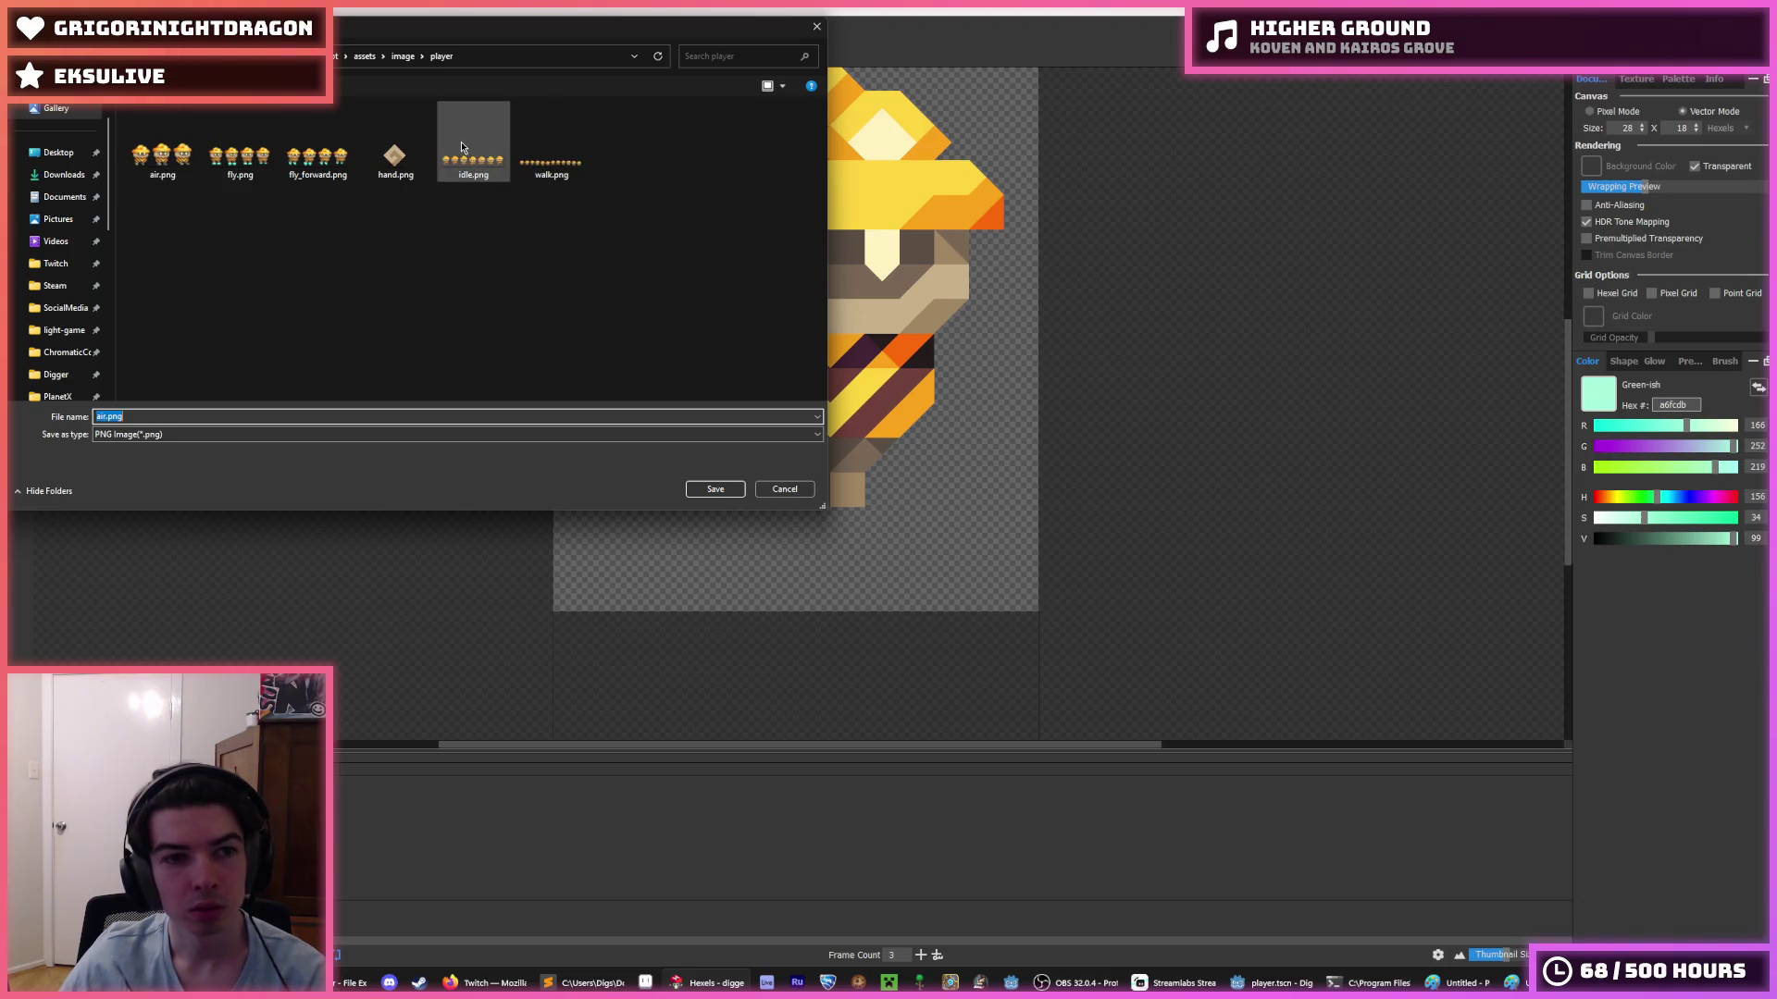
double_click(174, 159)
left_click(959, 499)
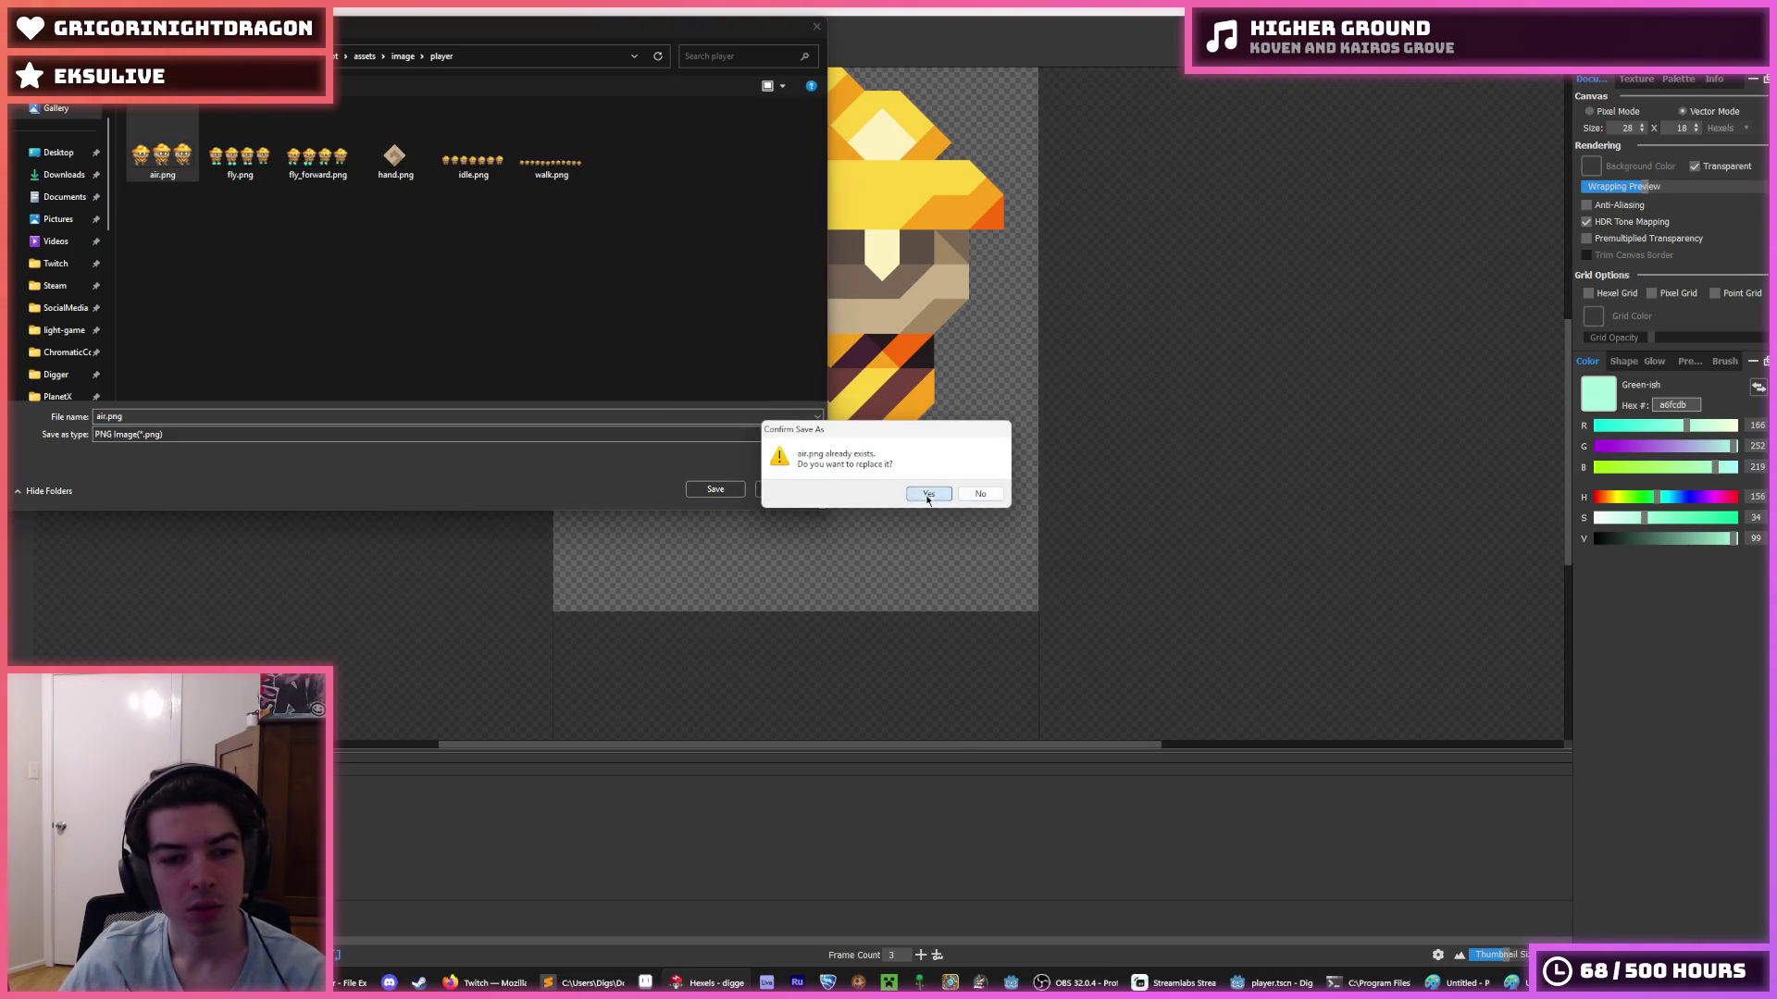
left_click(962, 706)
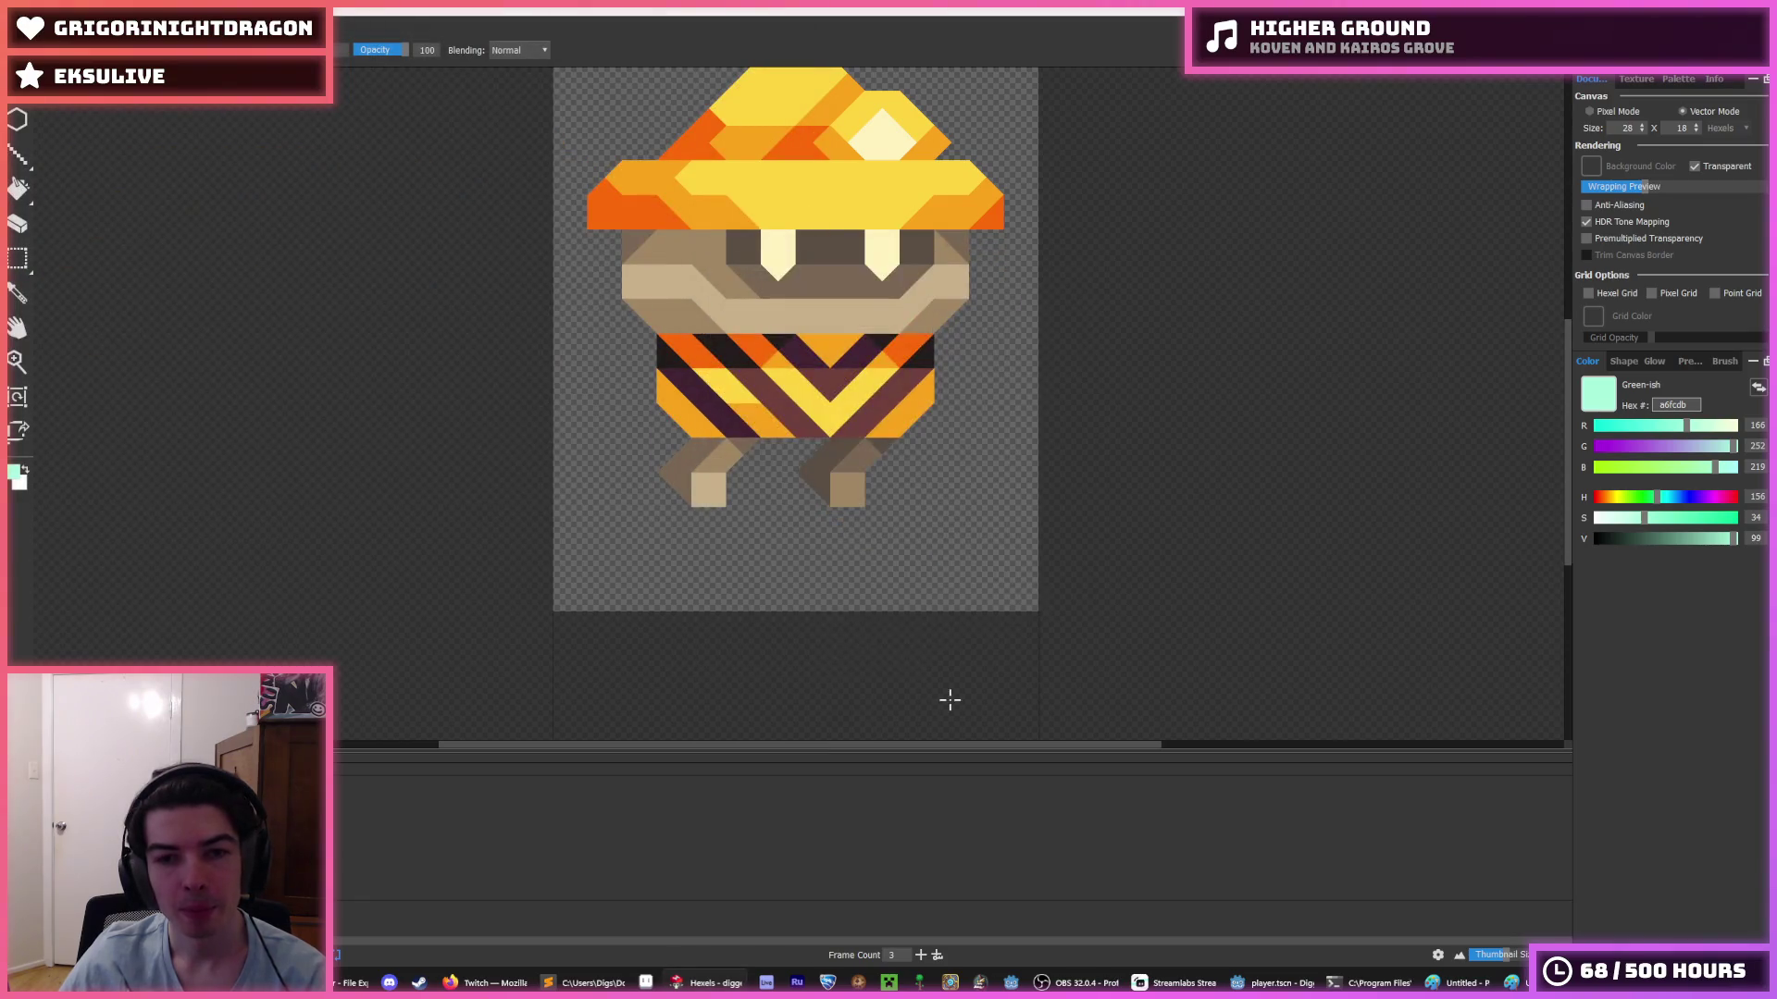
left_click(1270, 983)
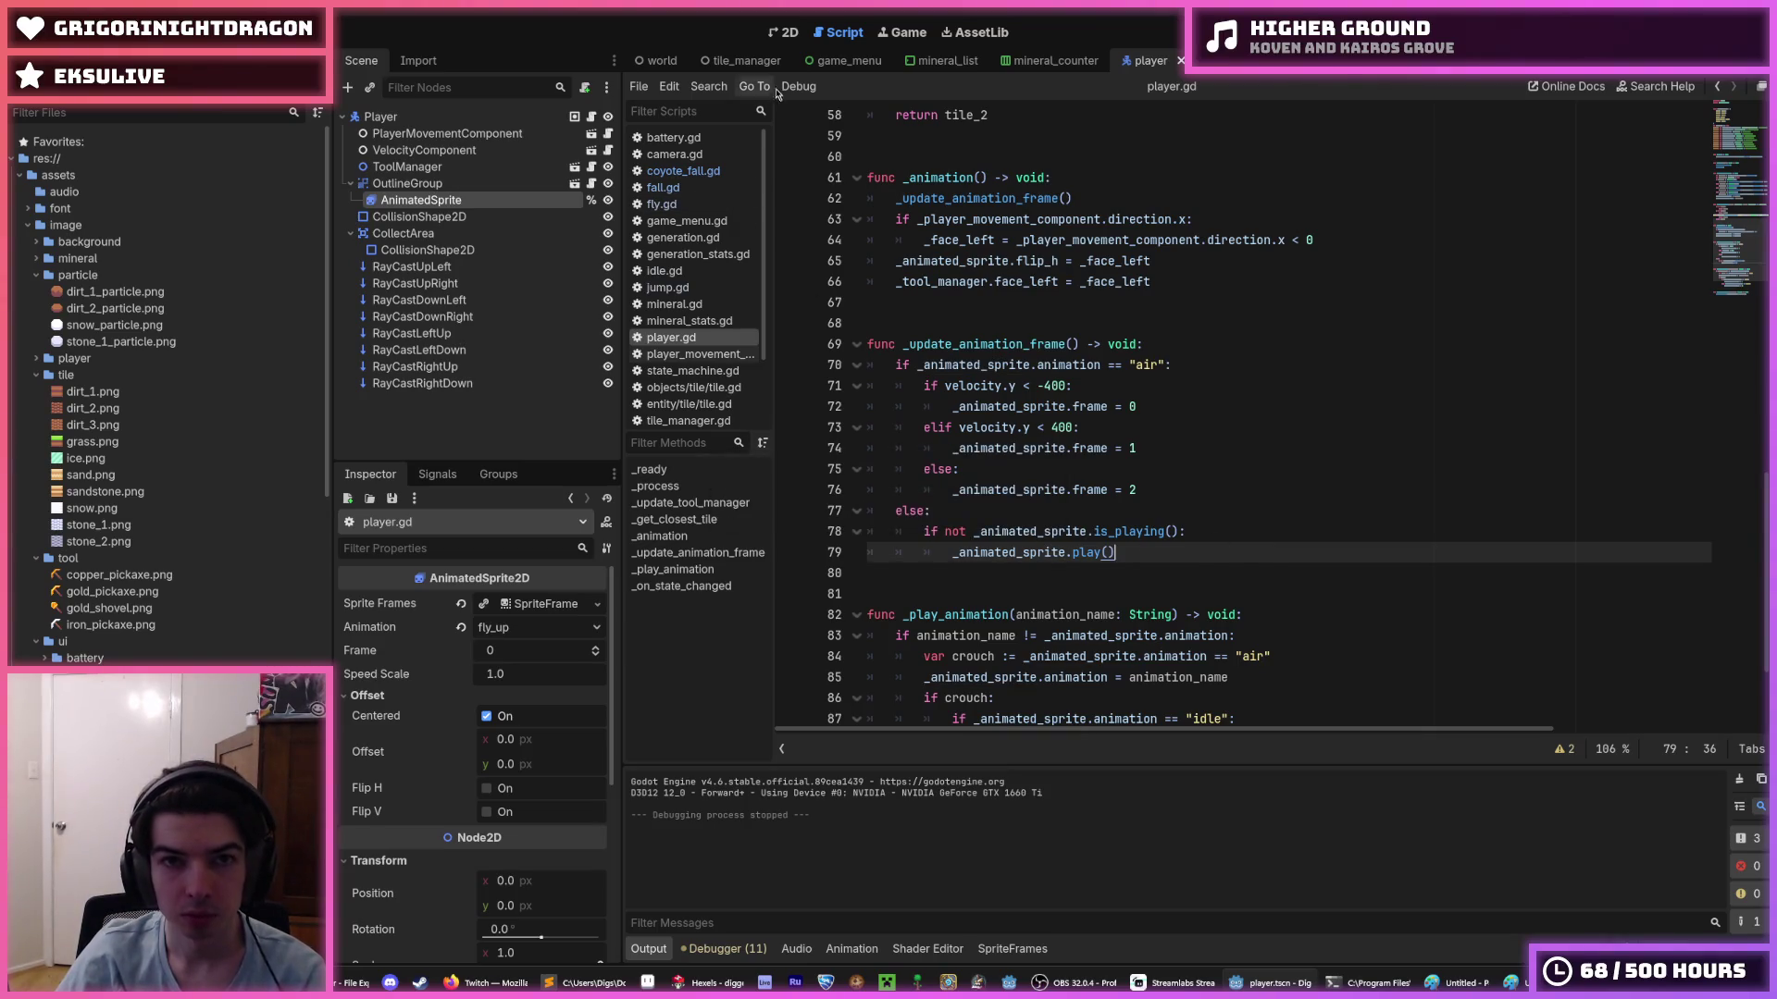
- Save the player scene in the 2D view and select AnimatedSprite to show its SpriteFrames
left_click(783, 31)
key("ctrl+s")
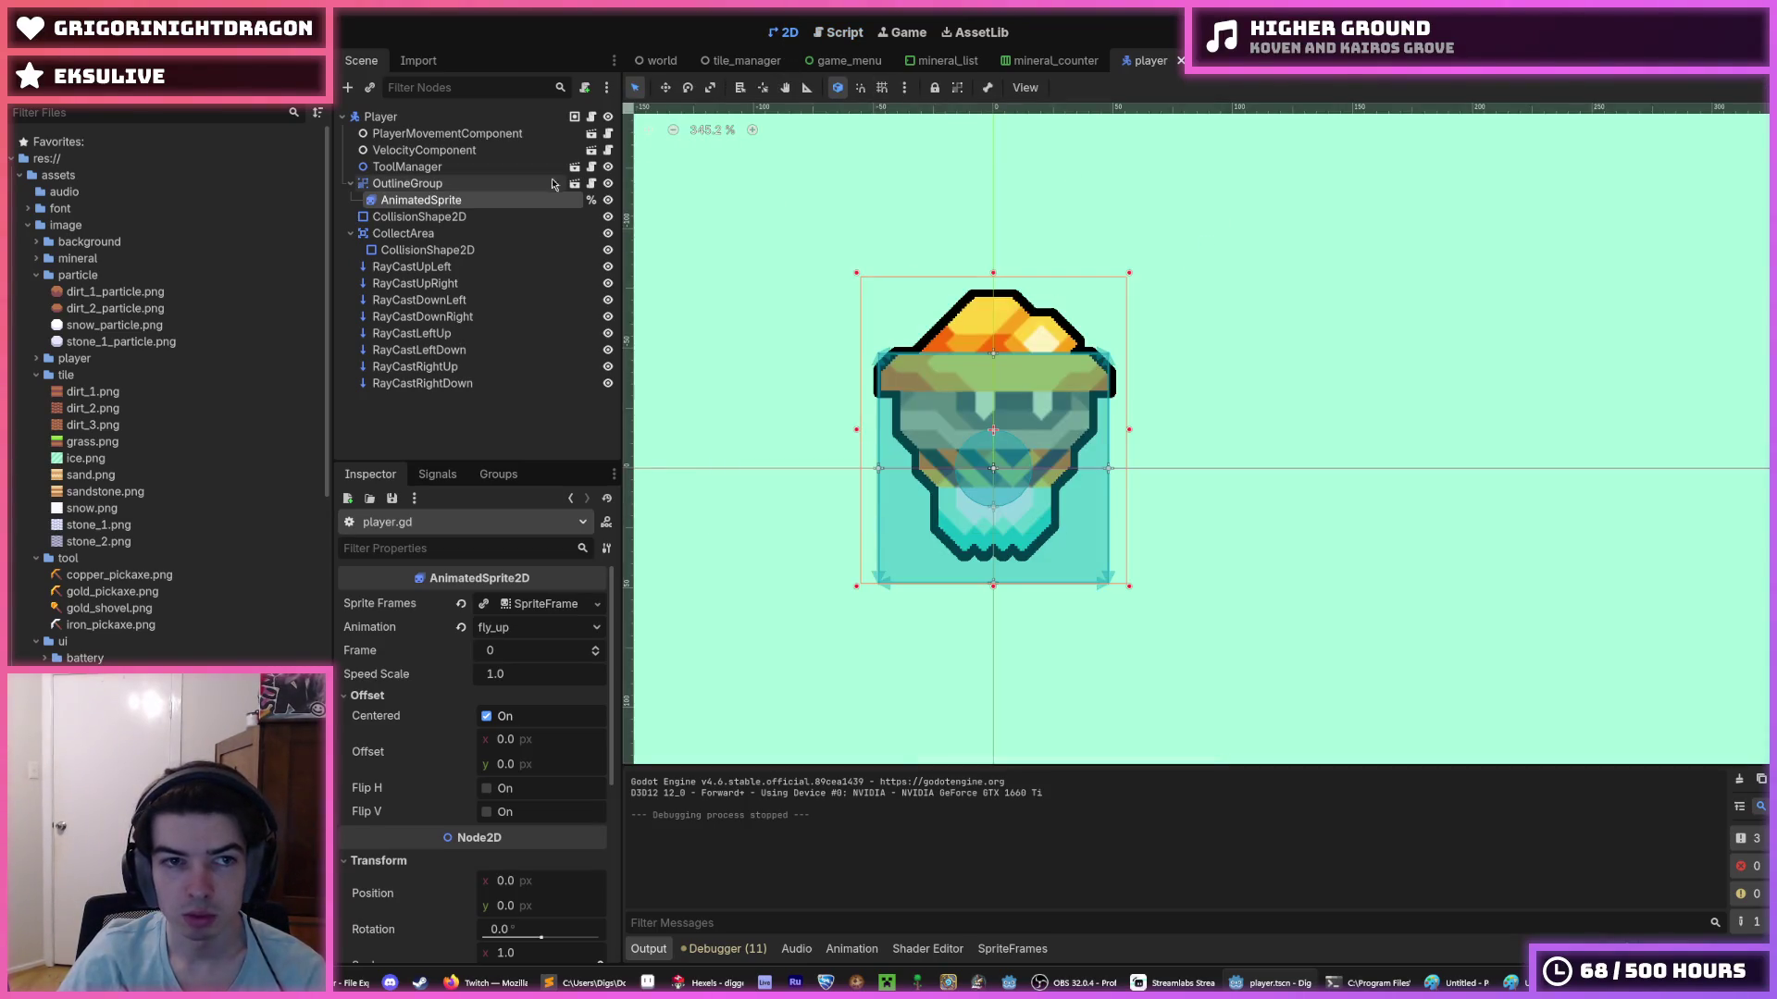
left_click(418, 217)
left_click(418, 186)
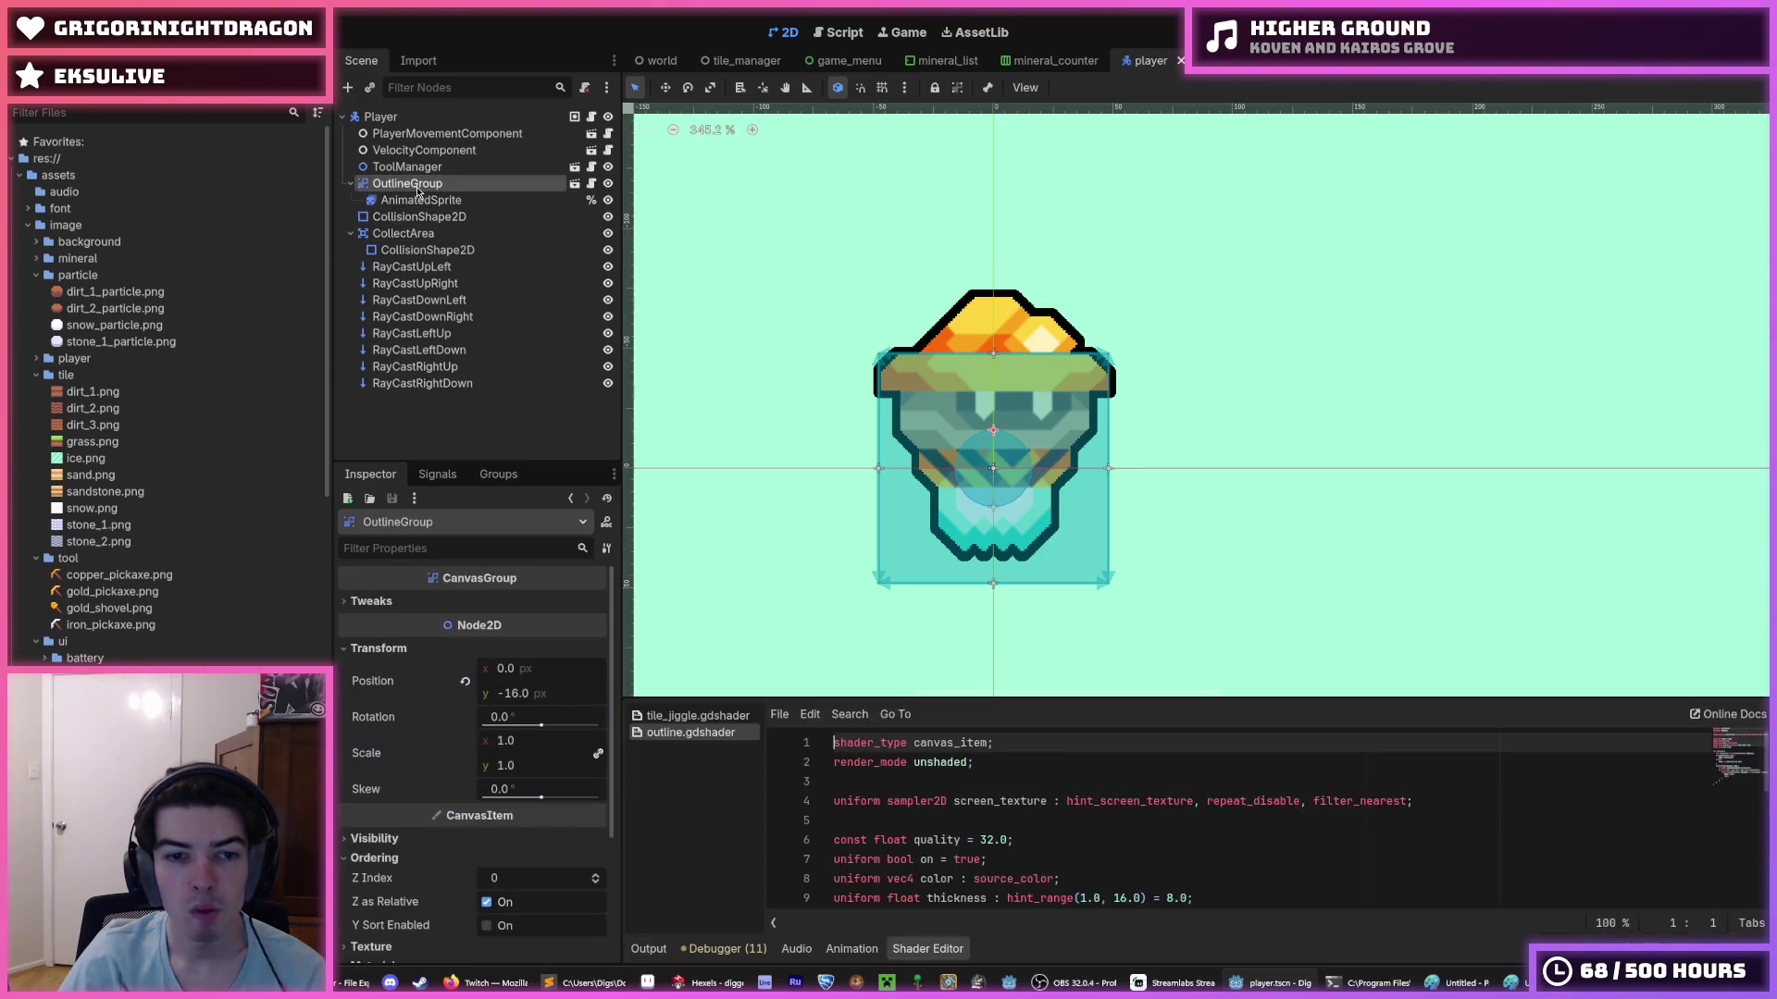
left_click(398, 117)
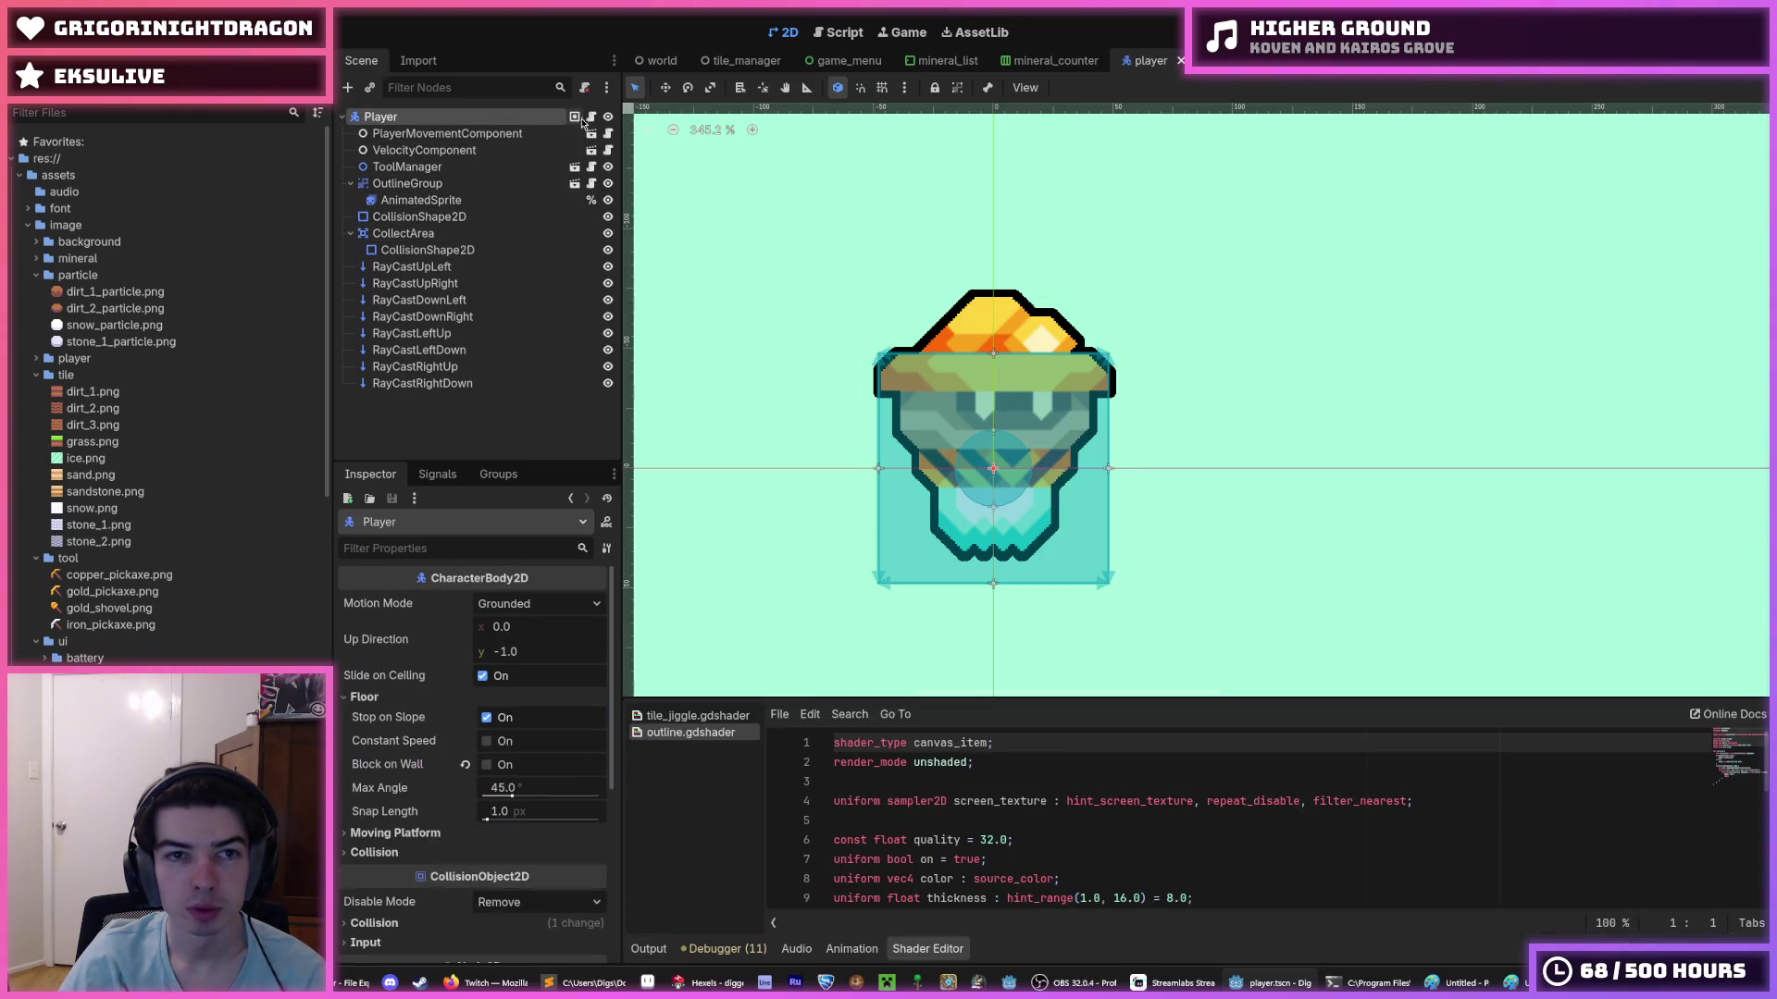
left_click(432, 168)
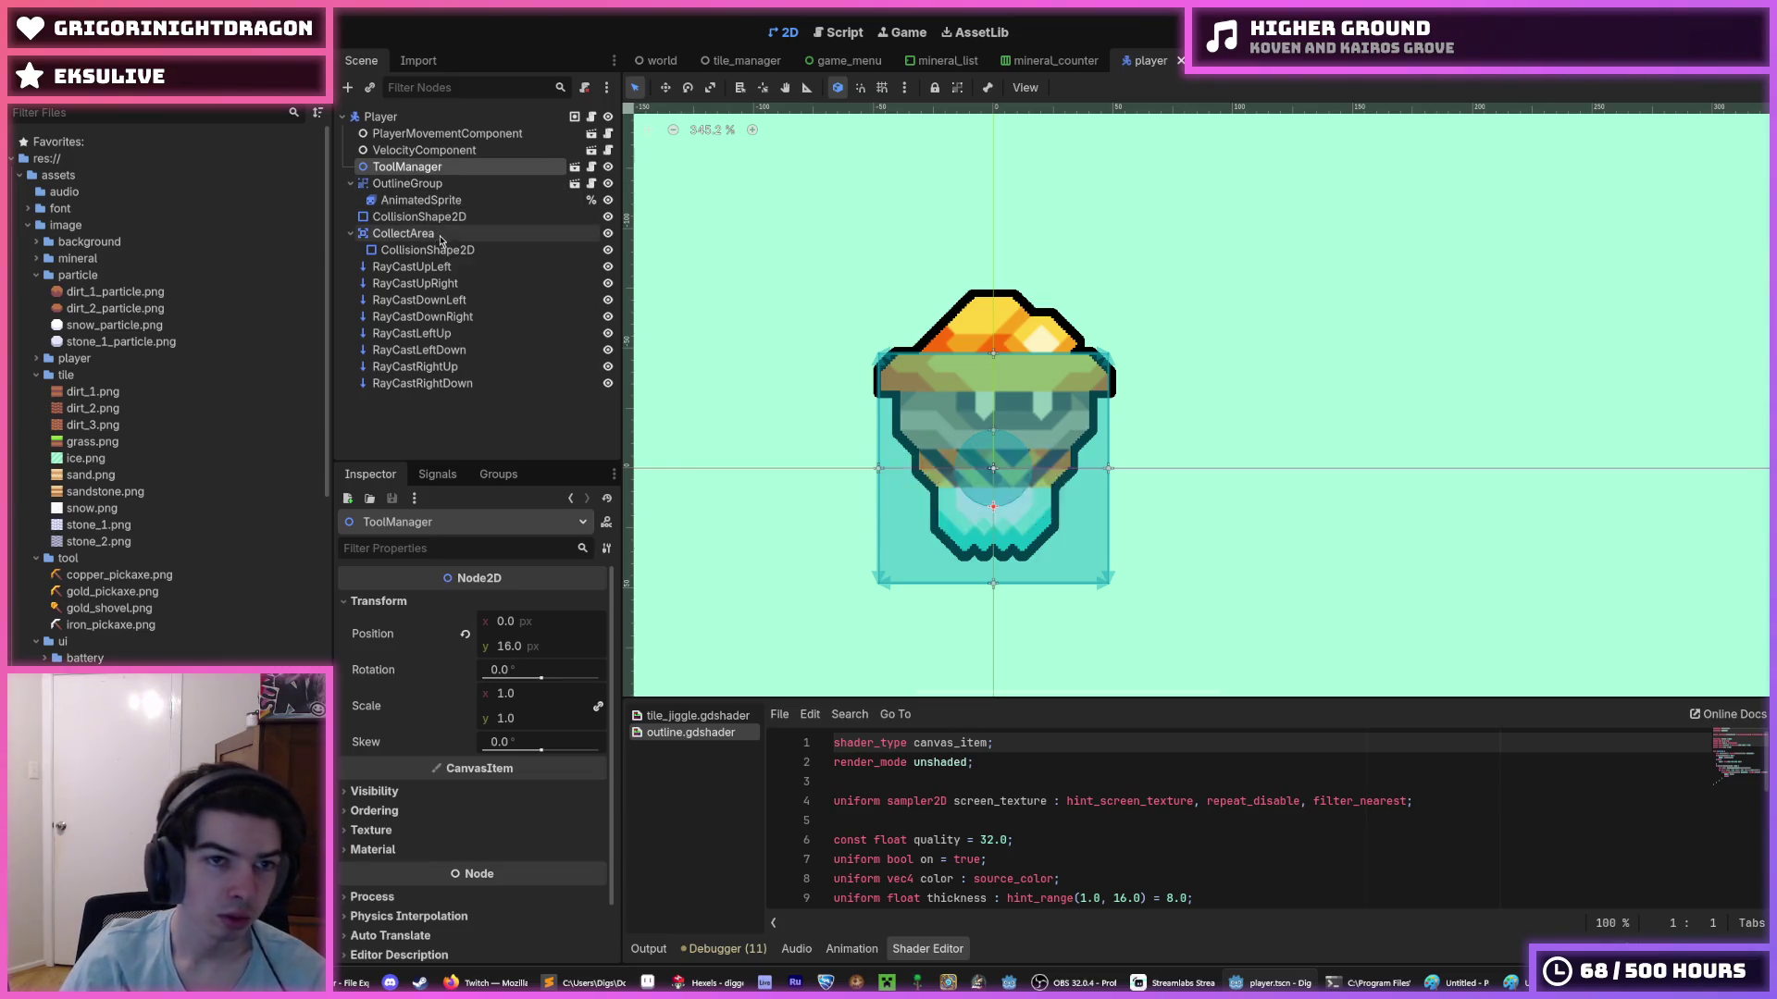
left_click(422, 200)
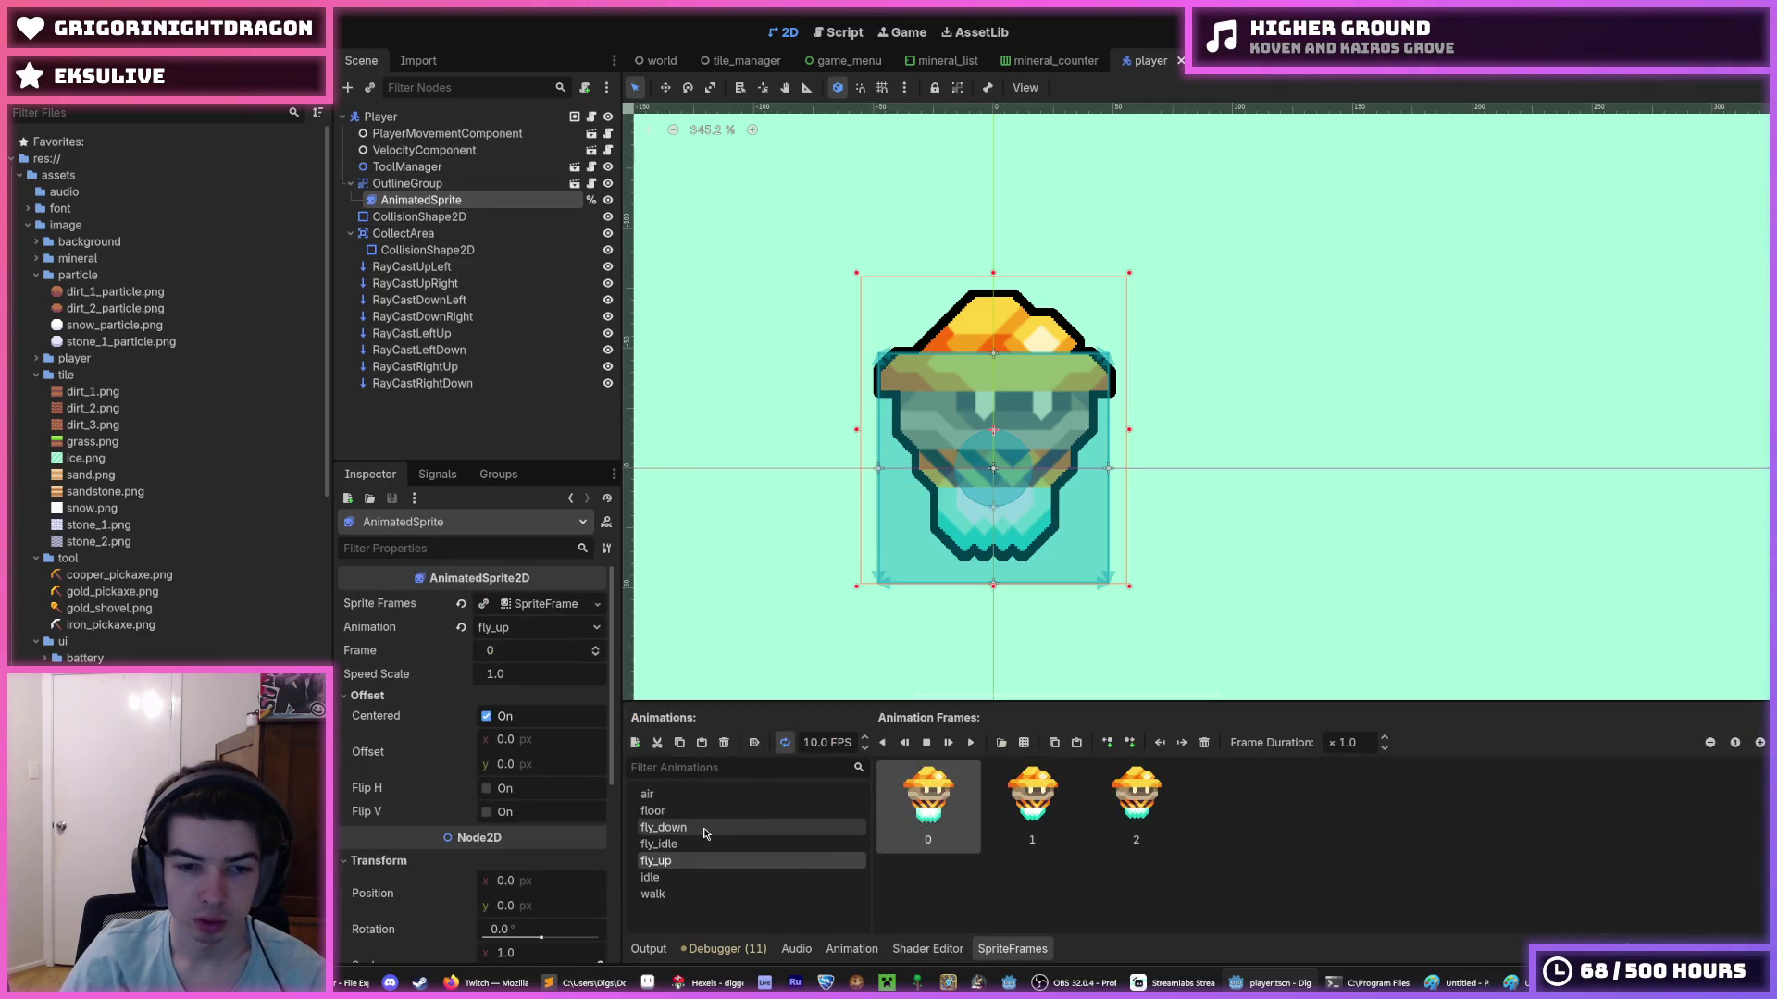
- Preview the fly_down, fly_up and fly_idle animations in turn
left_click(703, 831)
left_click(690, 860)
left_click(679, 832)
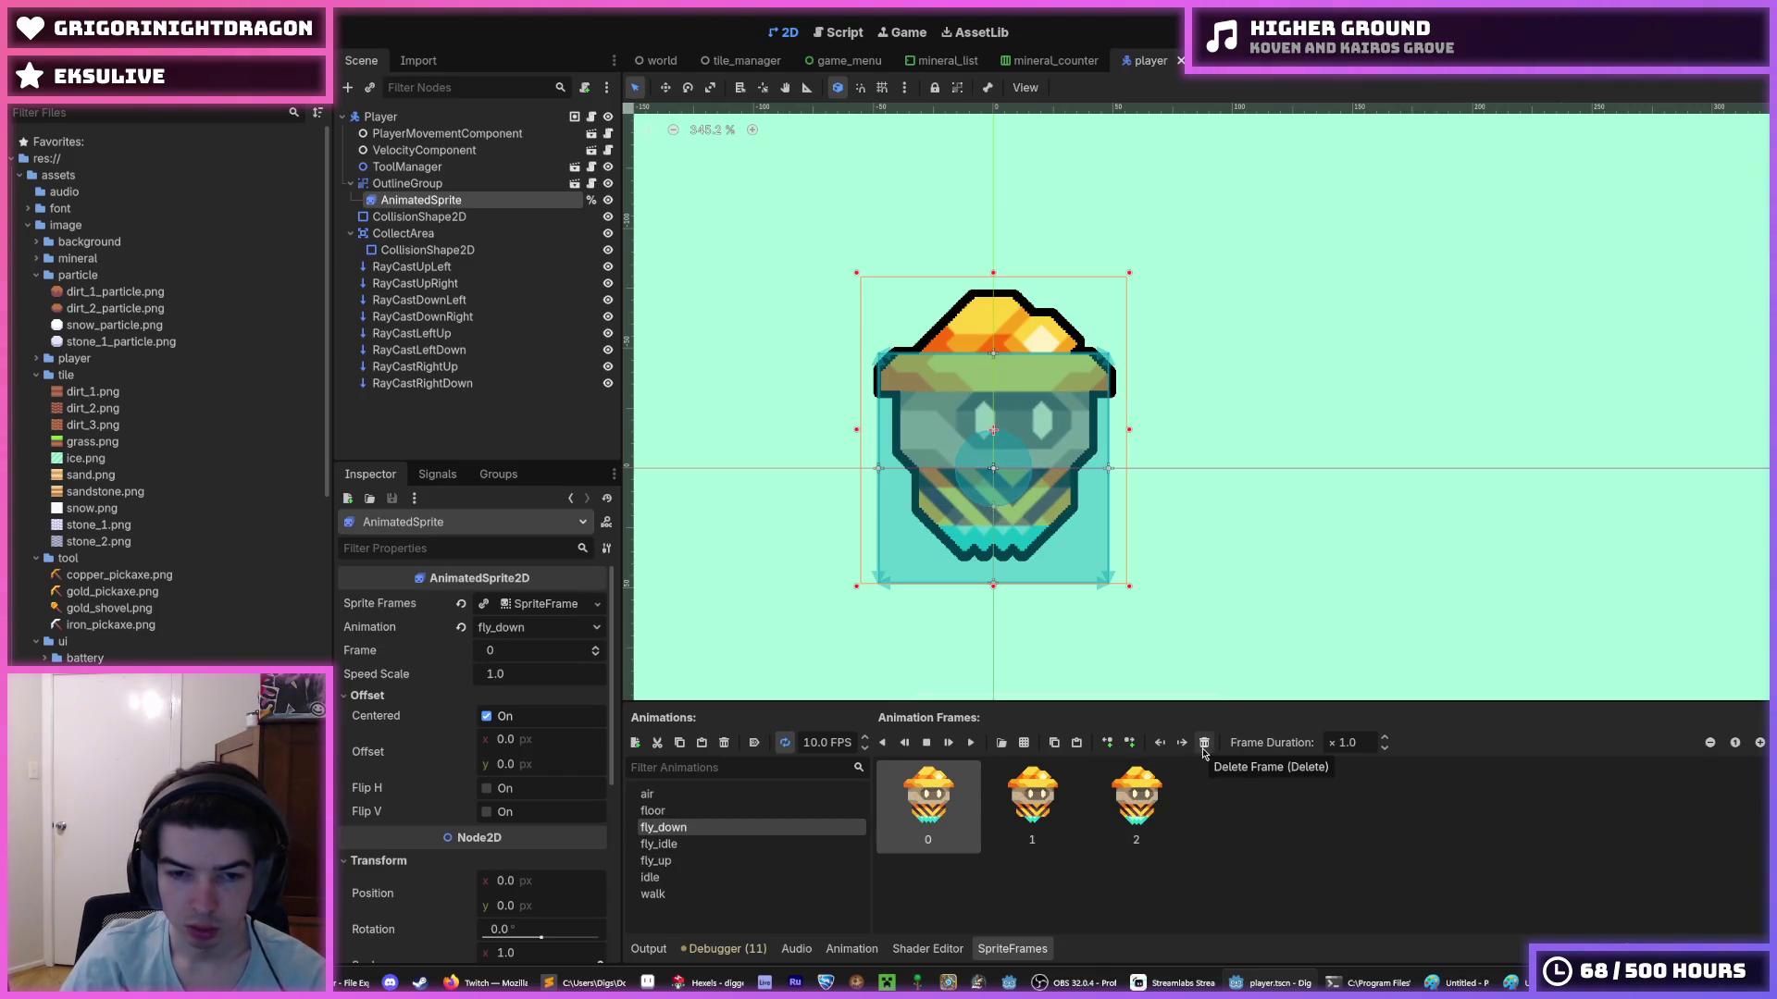
left_click(689, 863)
left_click(668, 846)
left_click(672, 861)
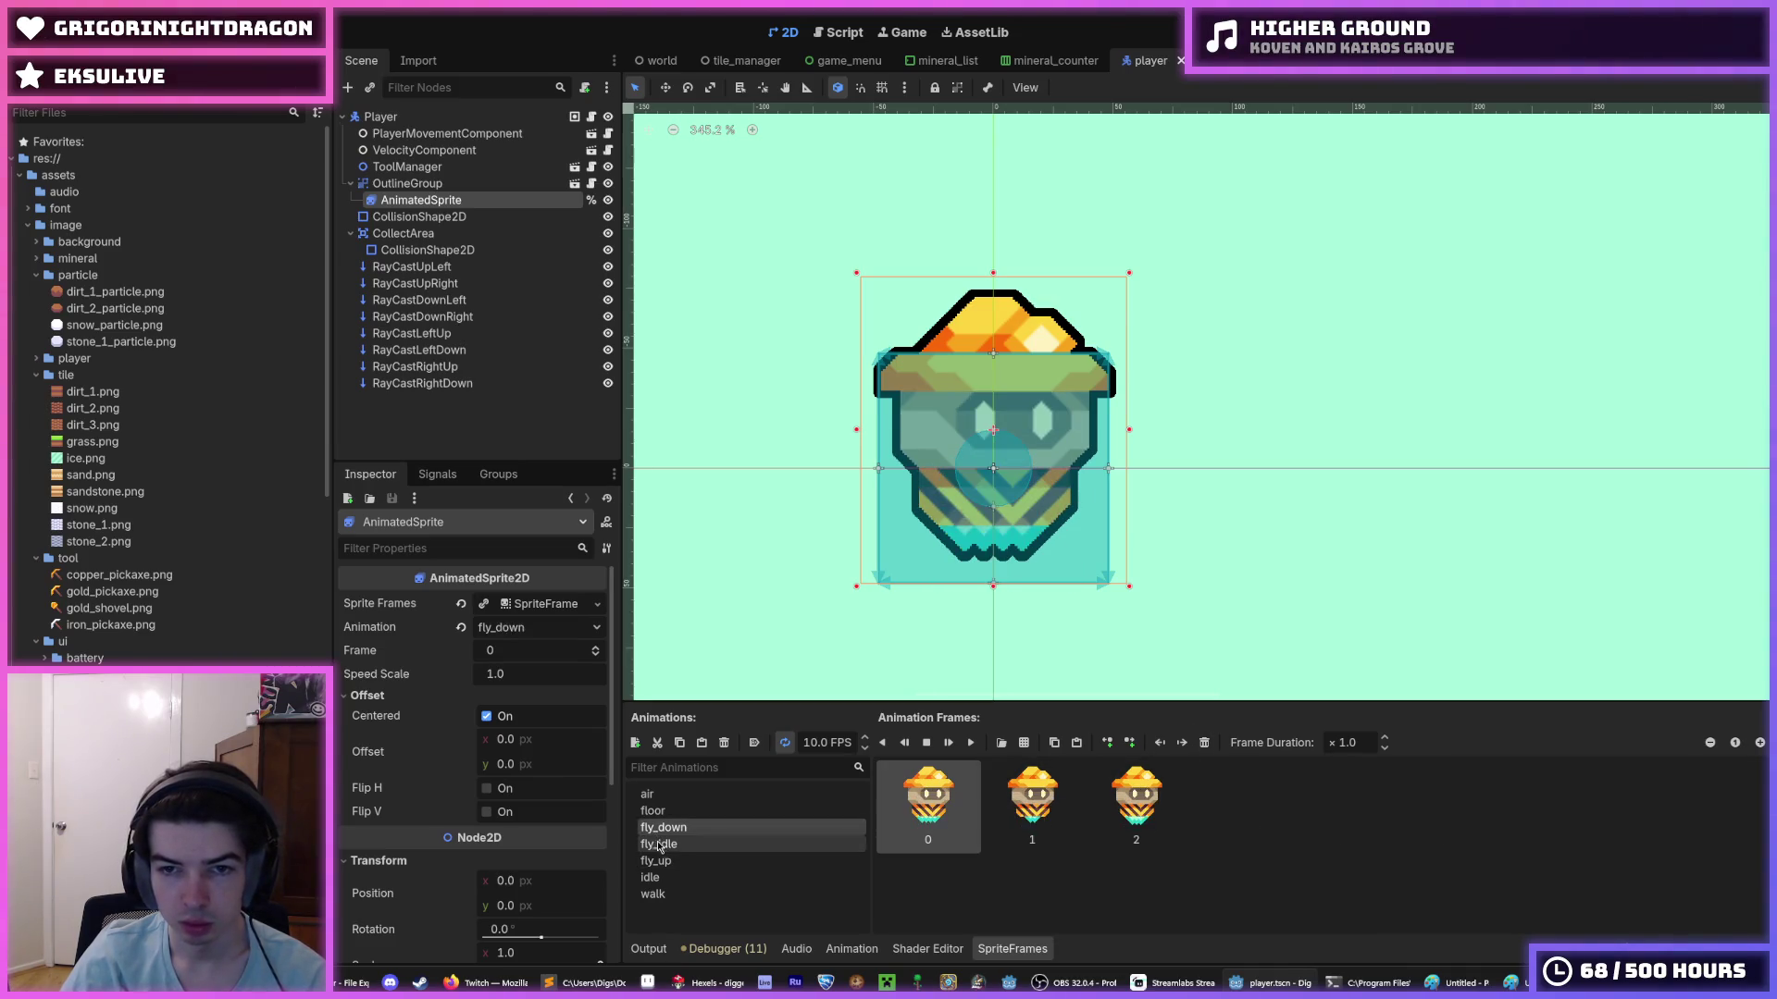
left_click(660, 845)
left_click(662, 861)
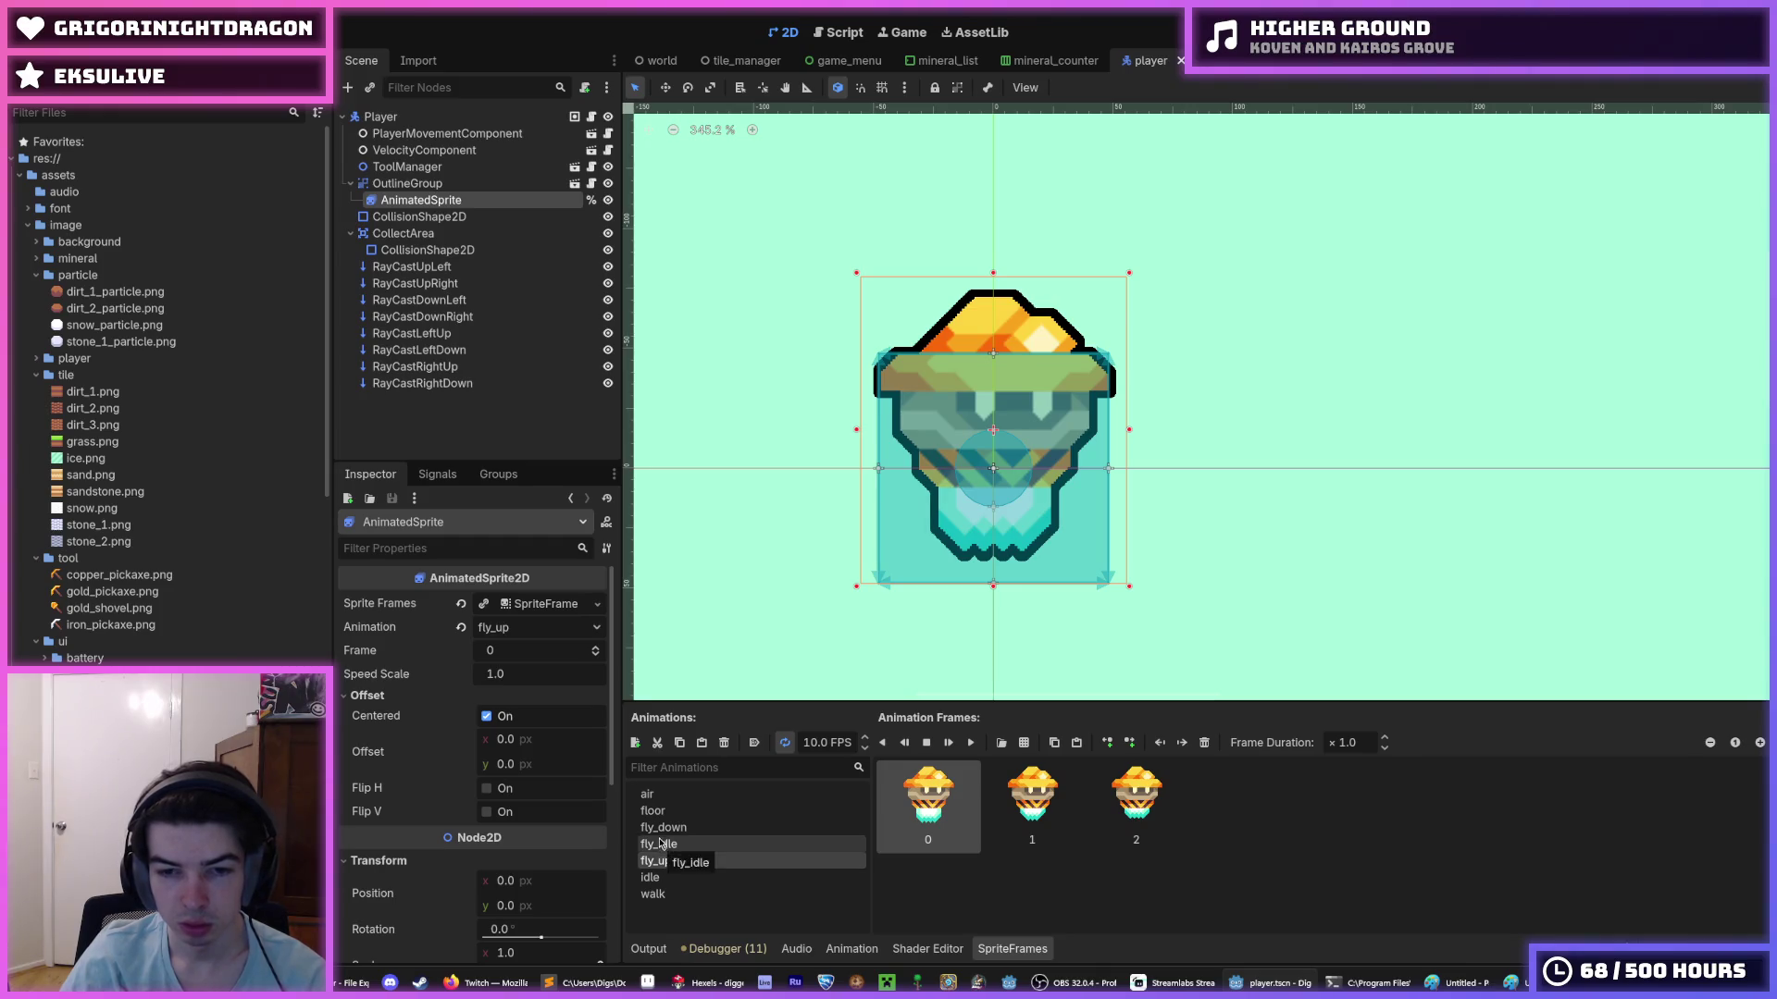
left_click(660, 830)
left_click(663, 846)
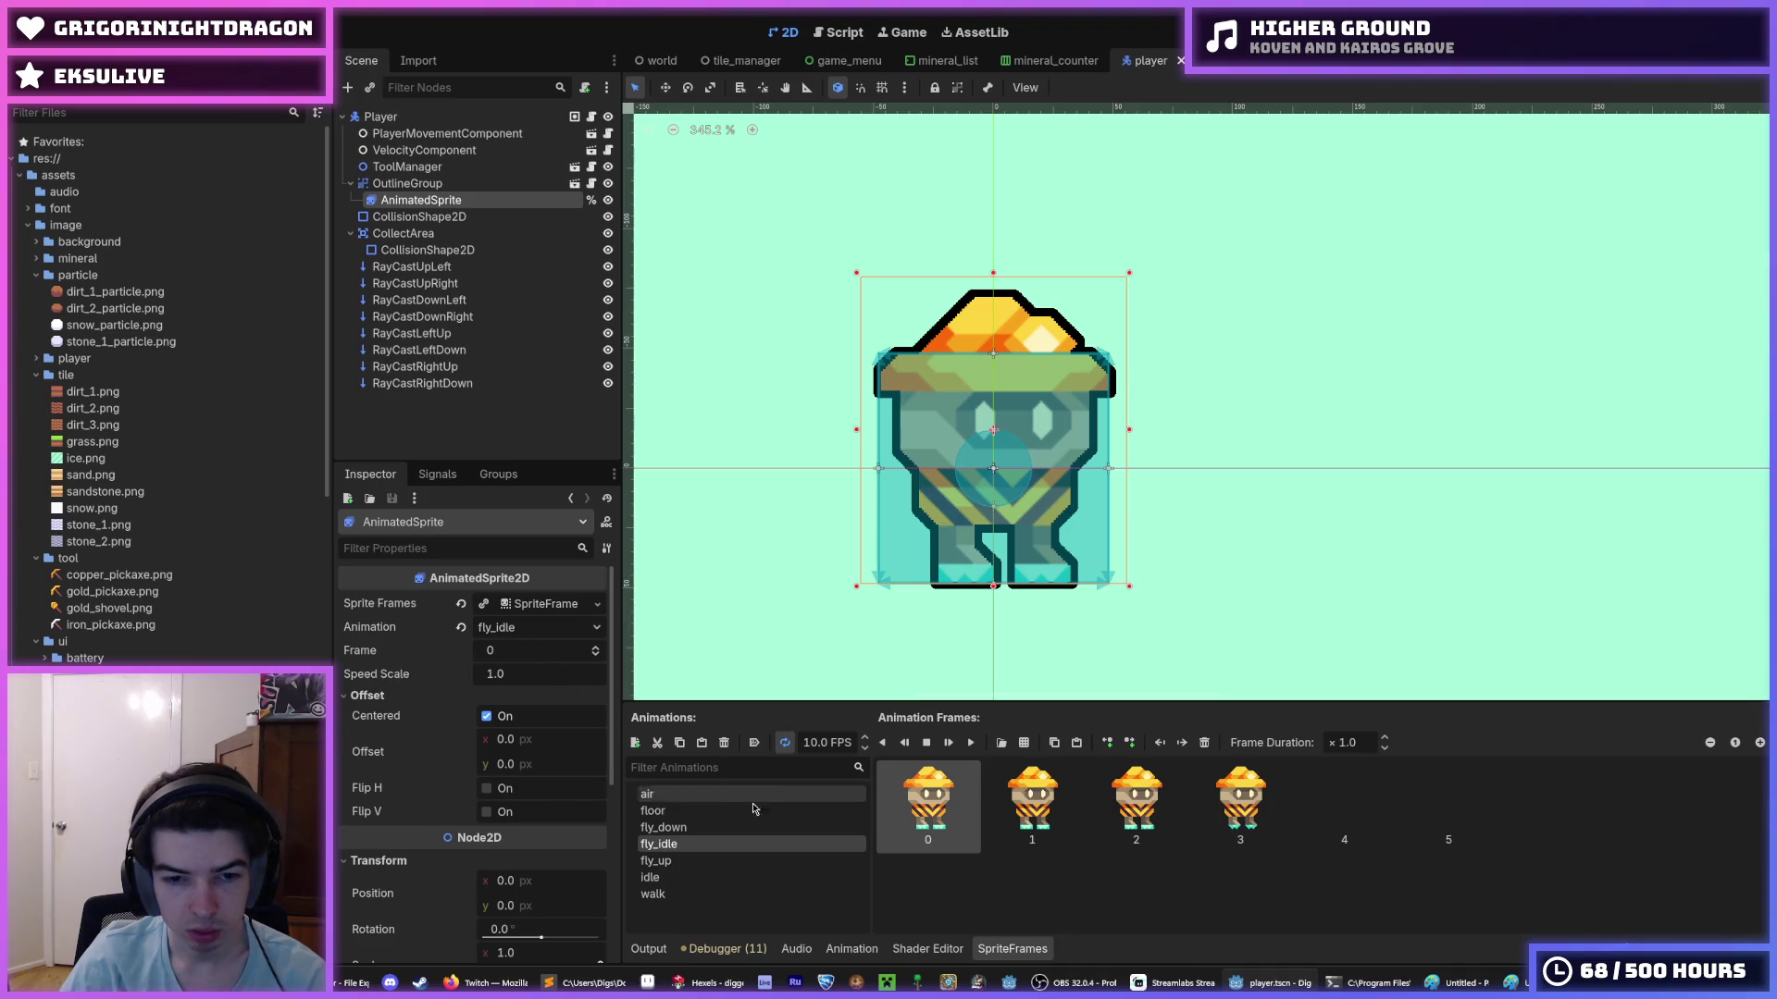
- Show the air animation's frames, comparing it with the floor animation
left_click(652, 794)
scroll(448, 551, "down", 5)
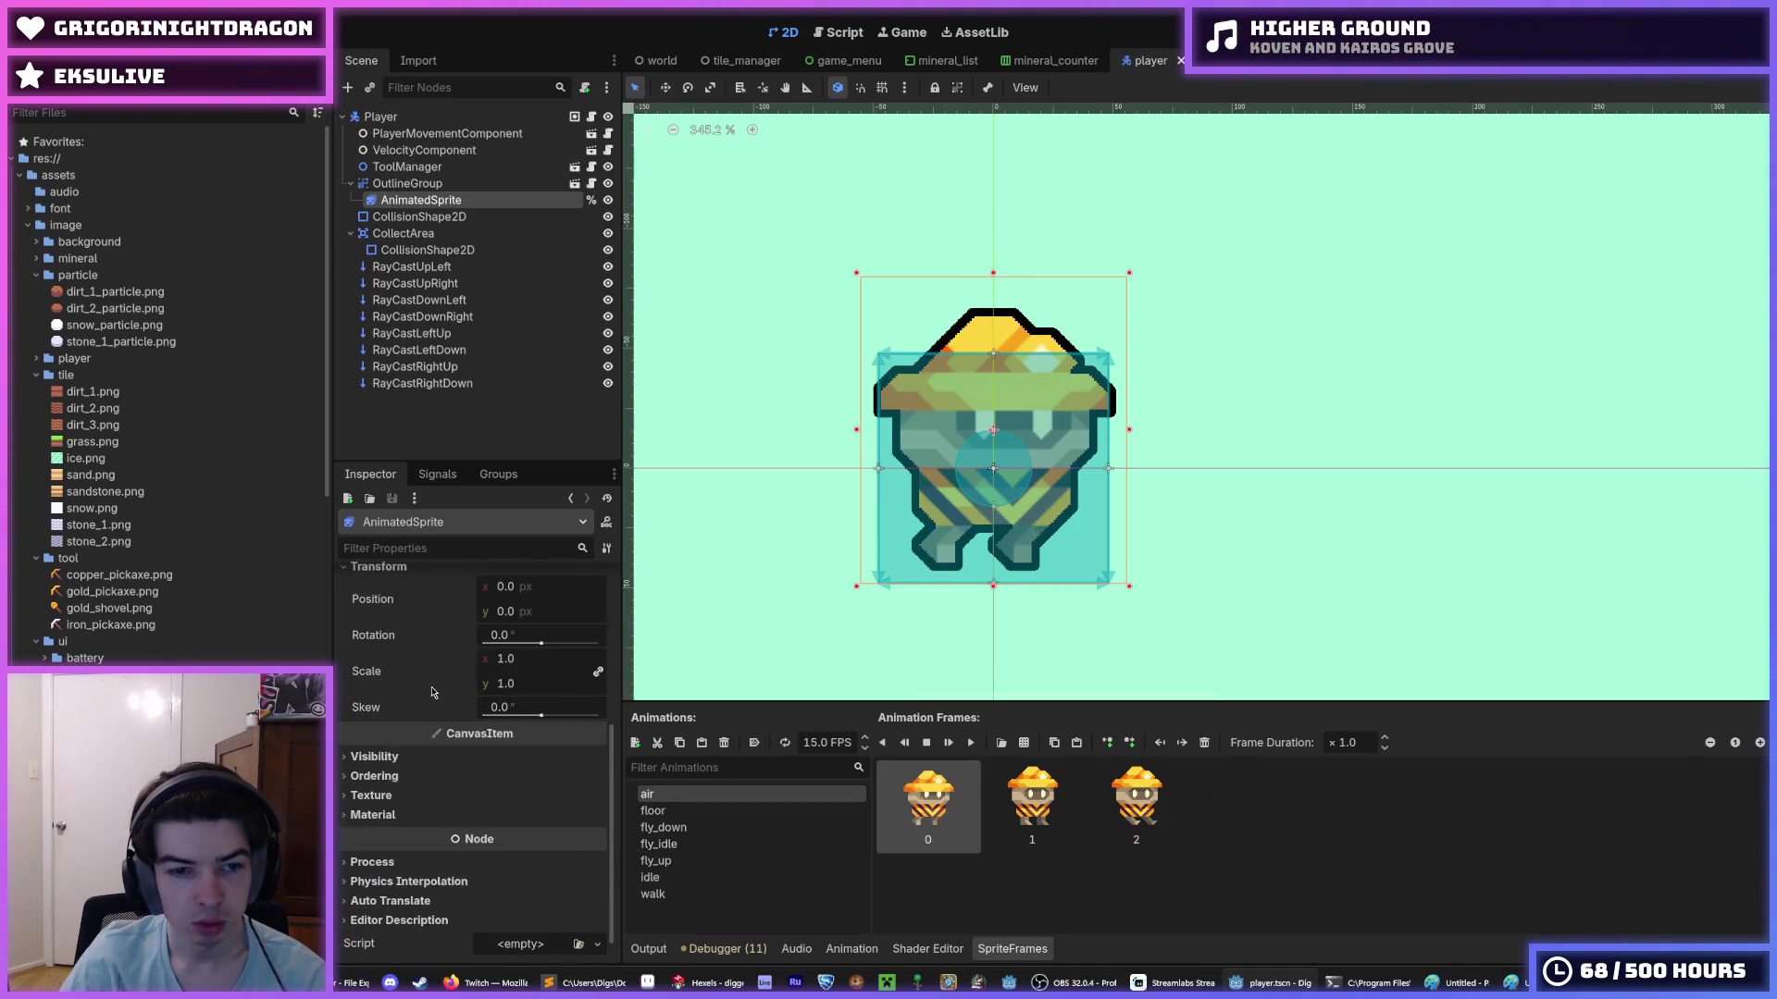
scroll(448, 550, "up", 8)
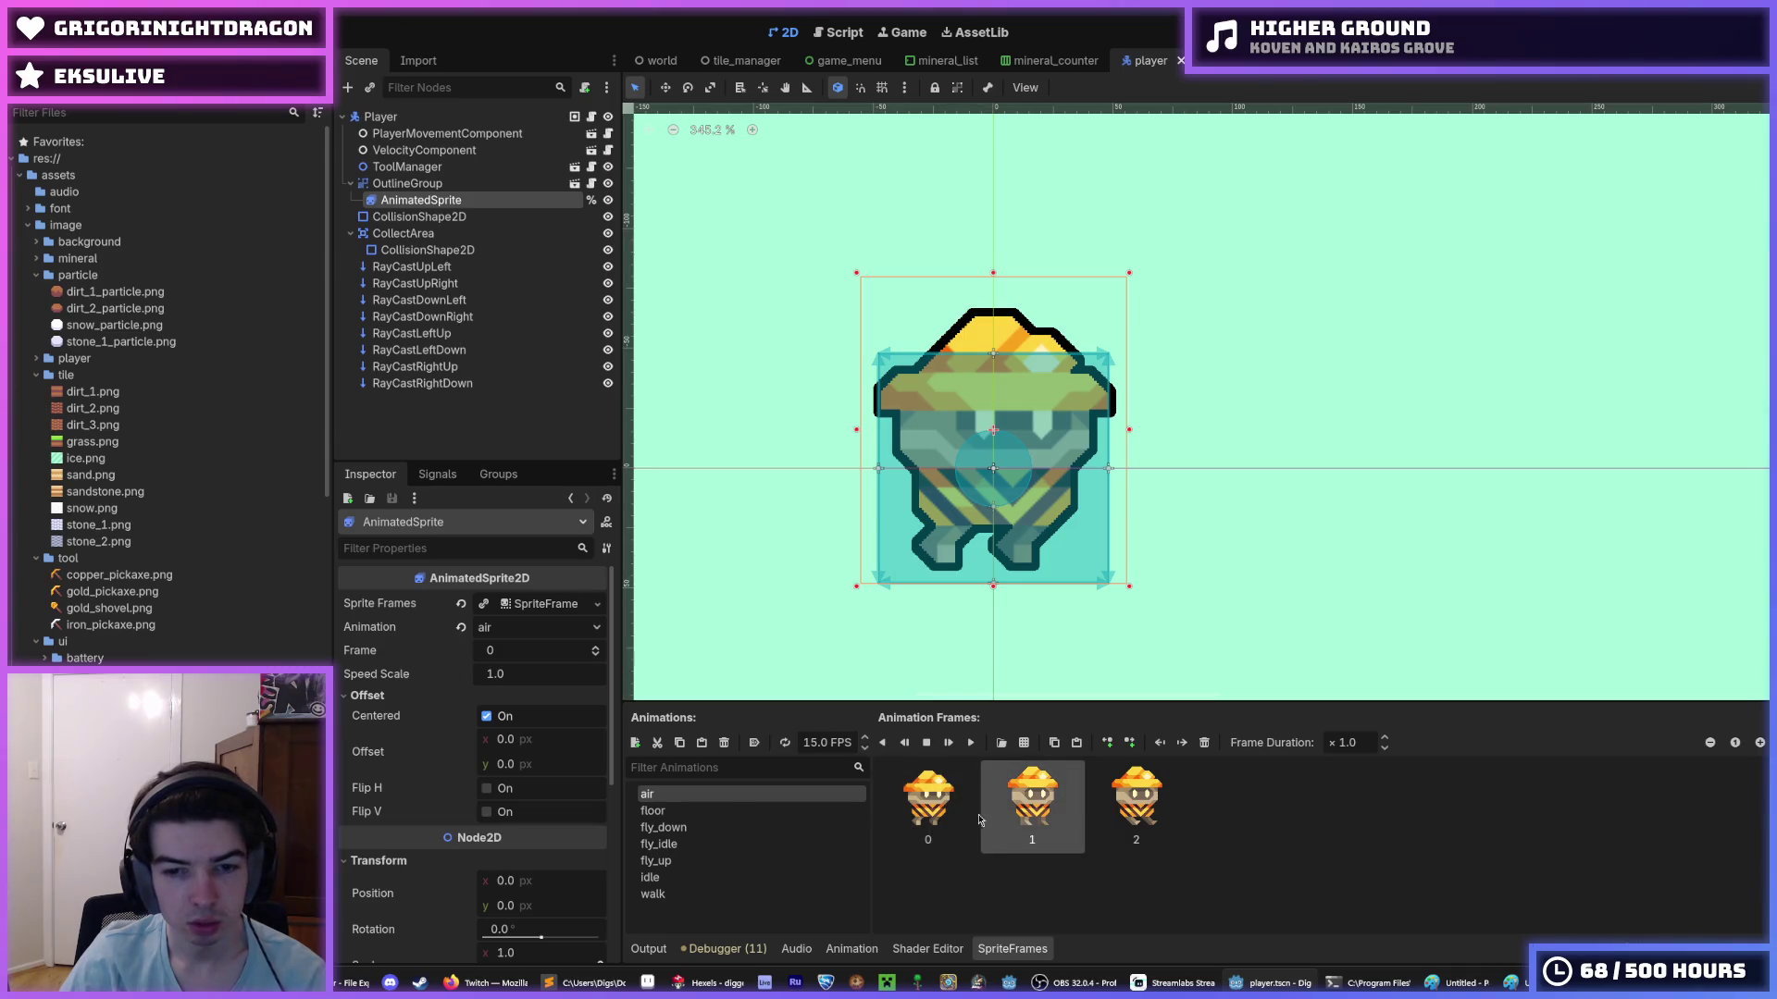
left_click(687, 811)
left_click(684, 794)
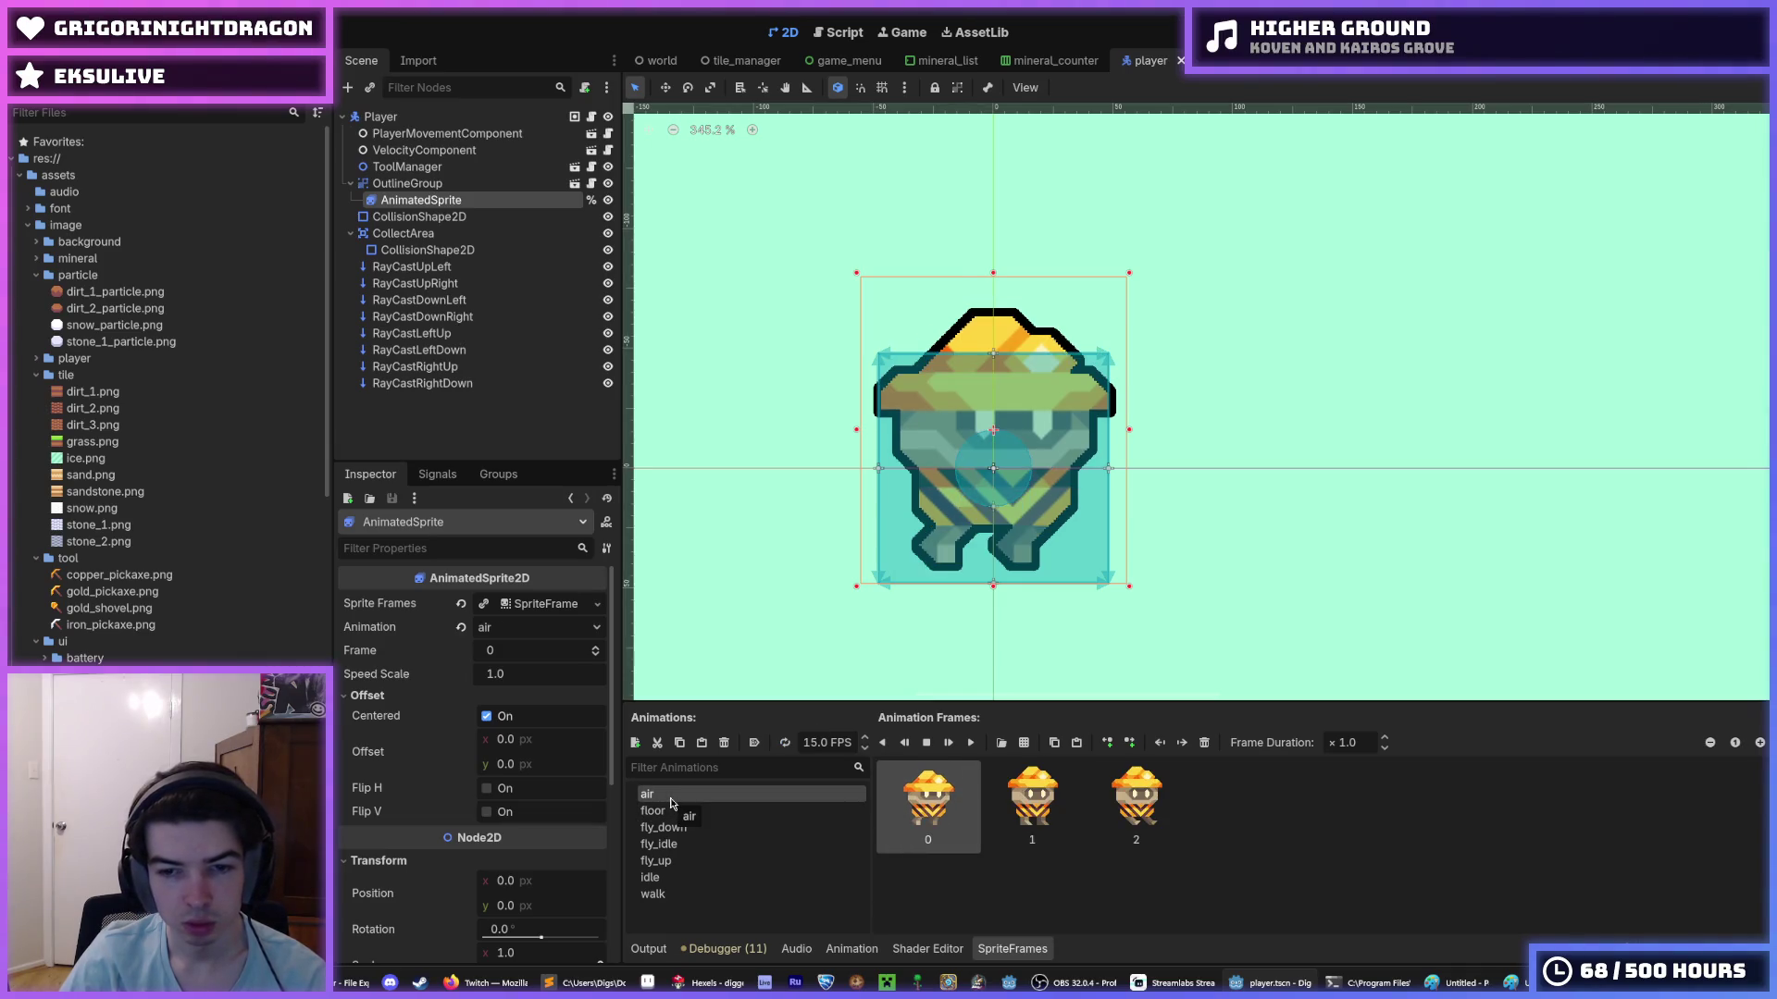
left_click(696, 812)
left_click(677, 795)
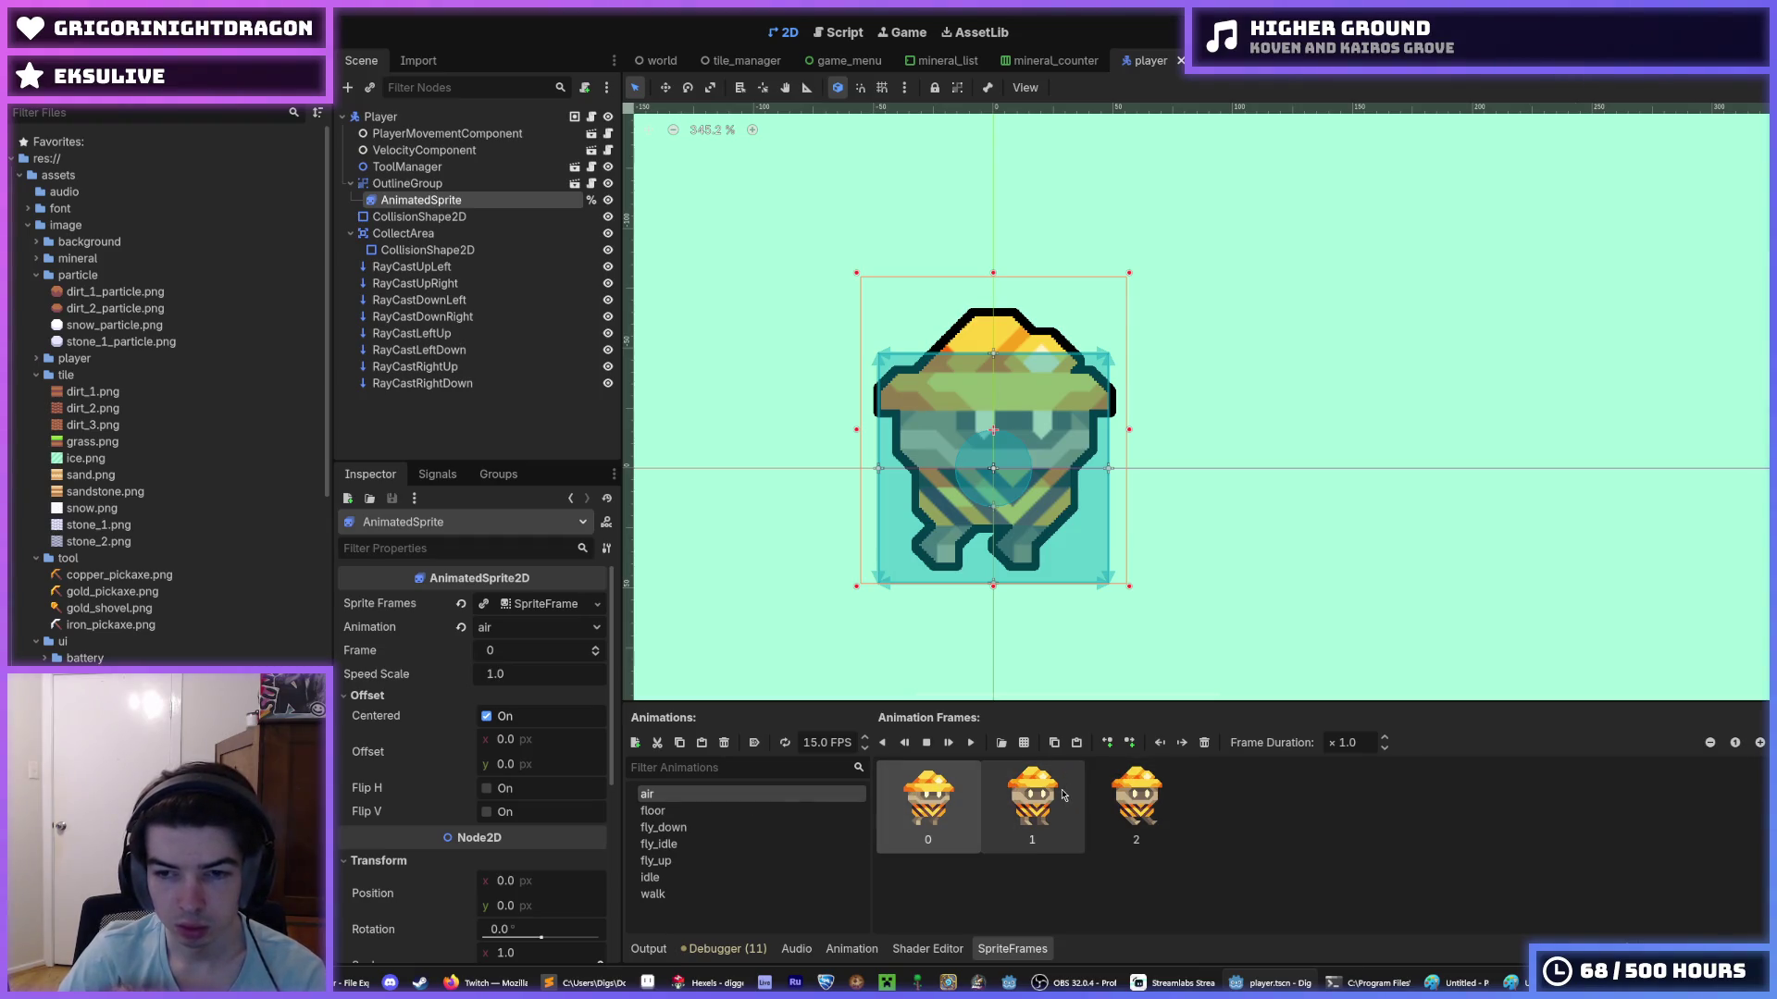
- Select all three frames of the air animation
left_click(1027, 801)
left_click(962, 810, "shift")
left_click(1129, 788)
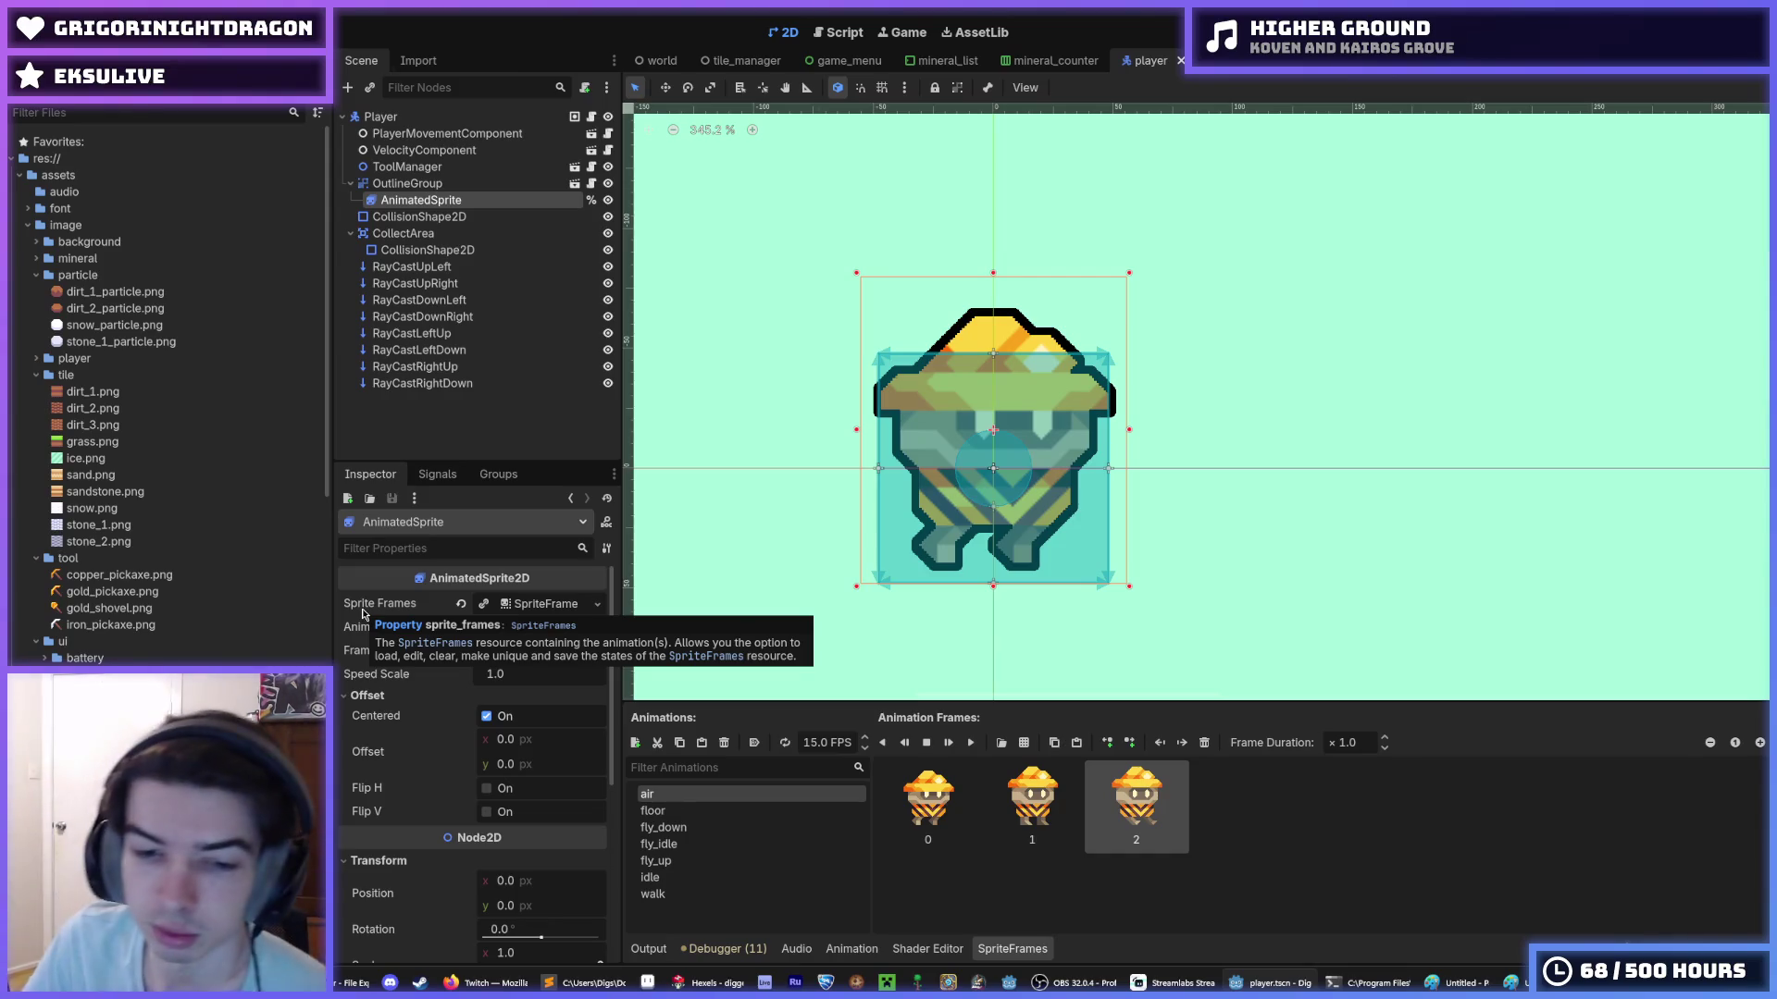
left_click(928, 801)
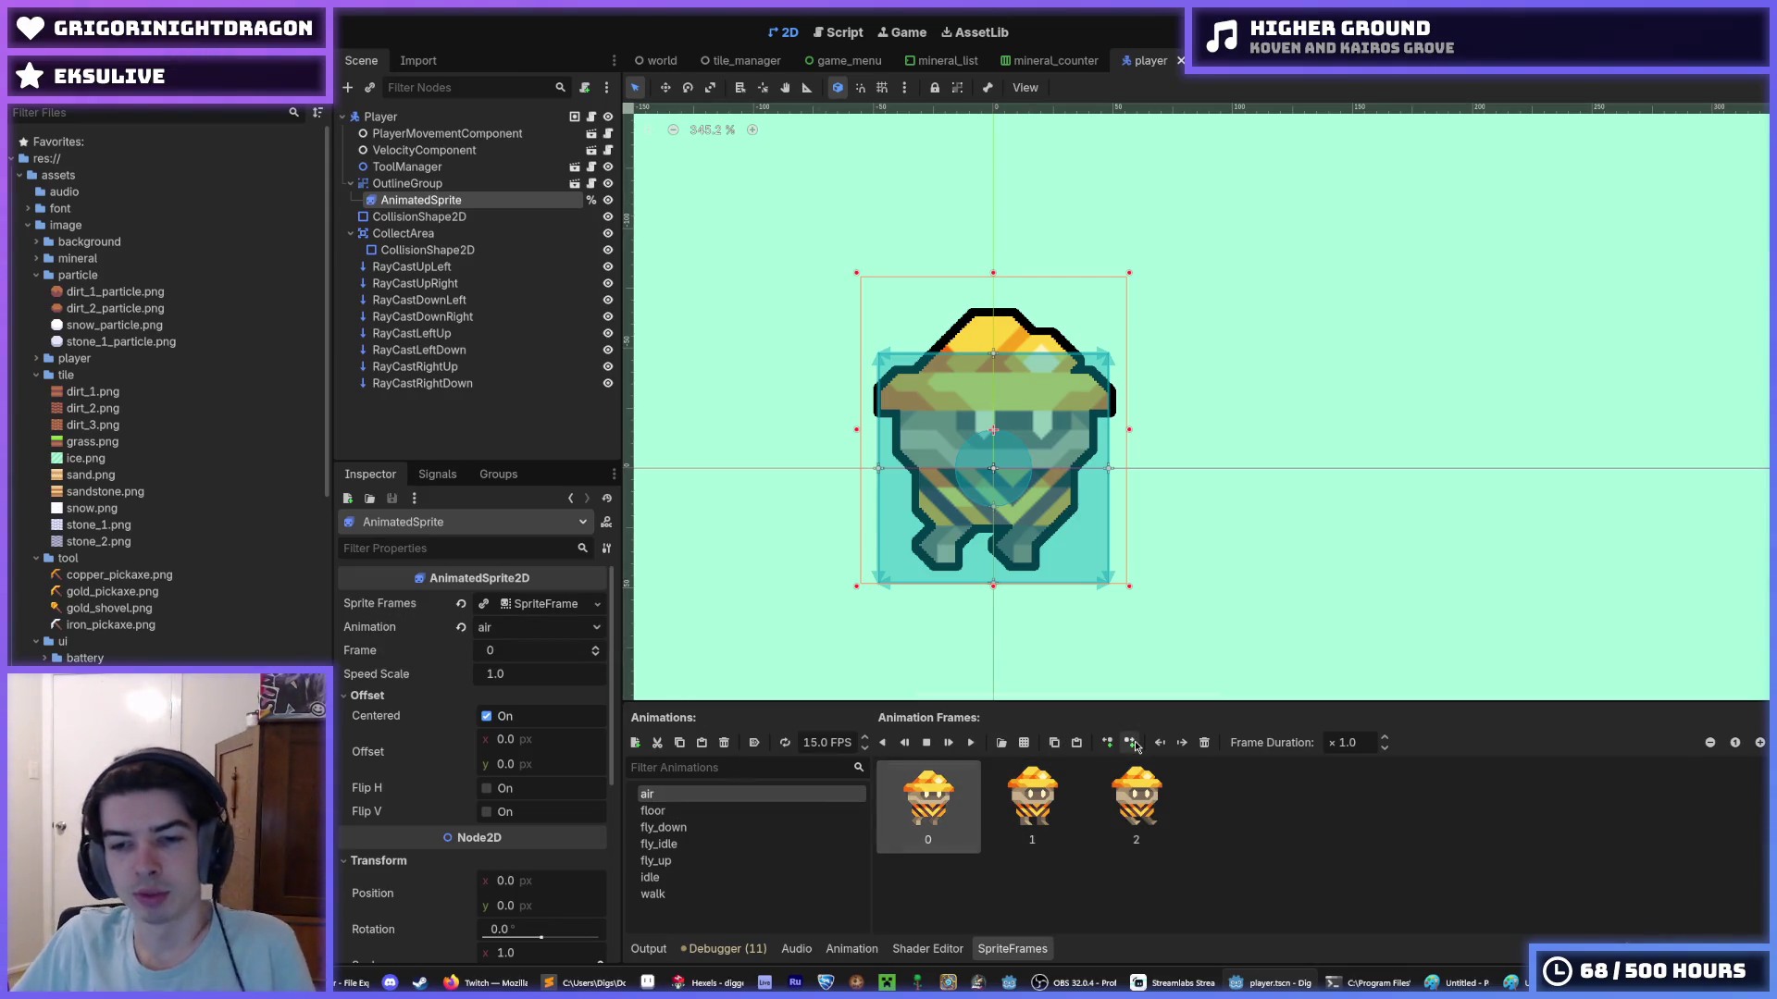
left_click(1050, 810)
left_click(932, 800)
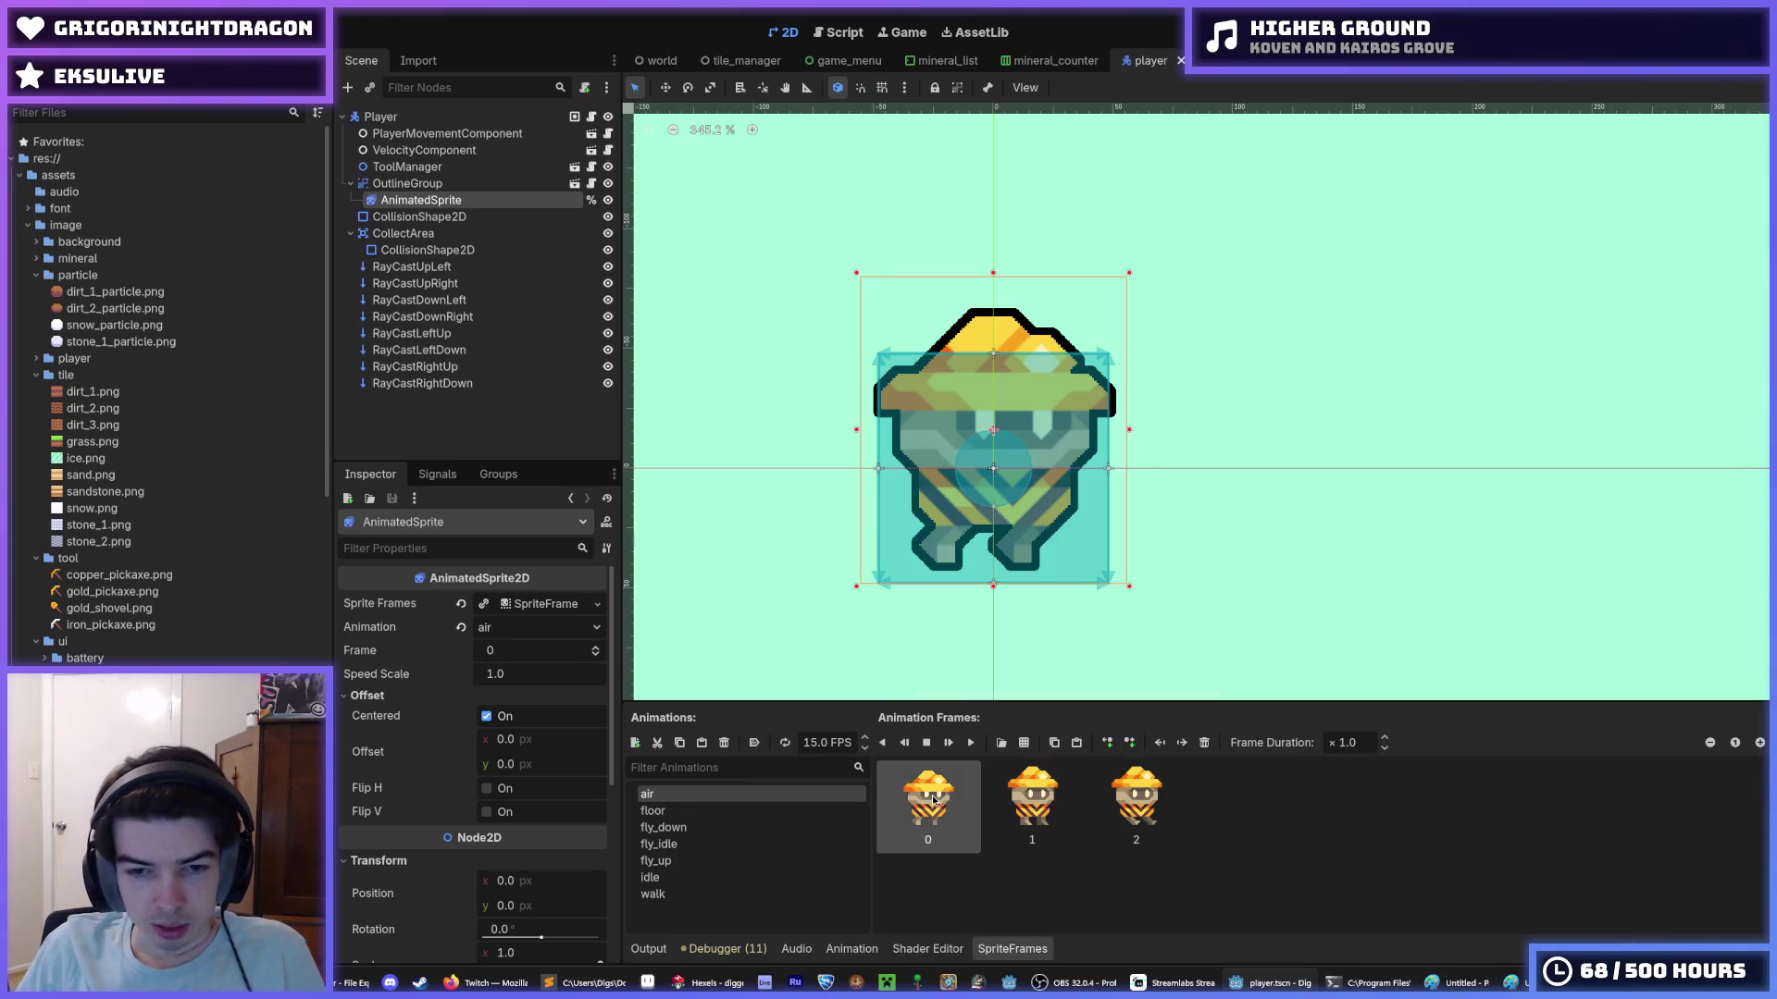
left_click(1119, 782, "shift")
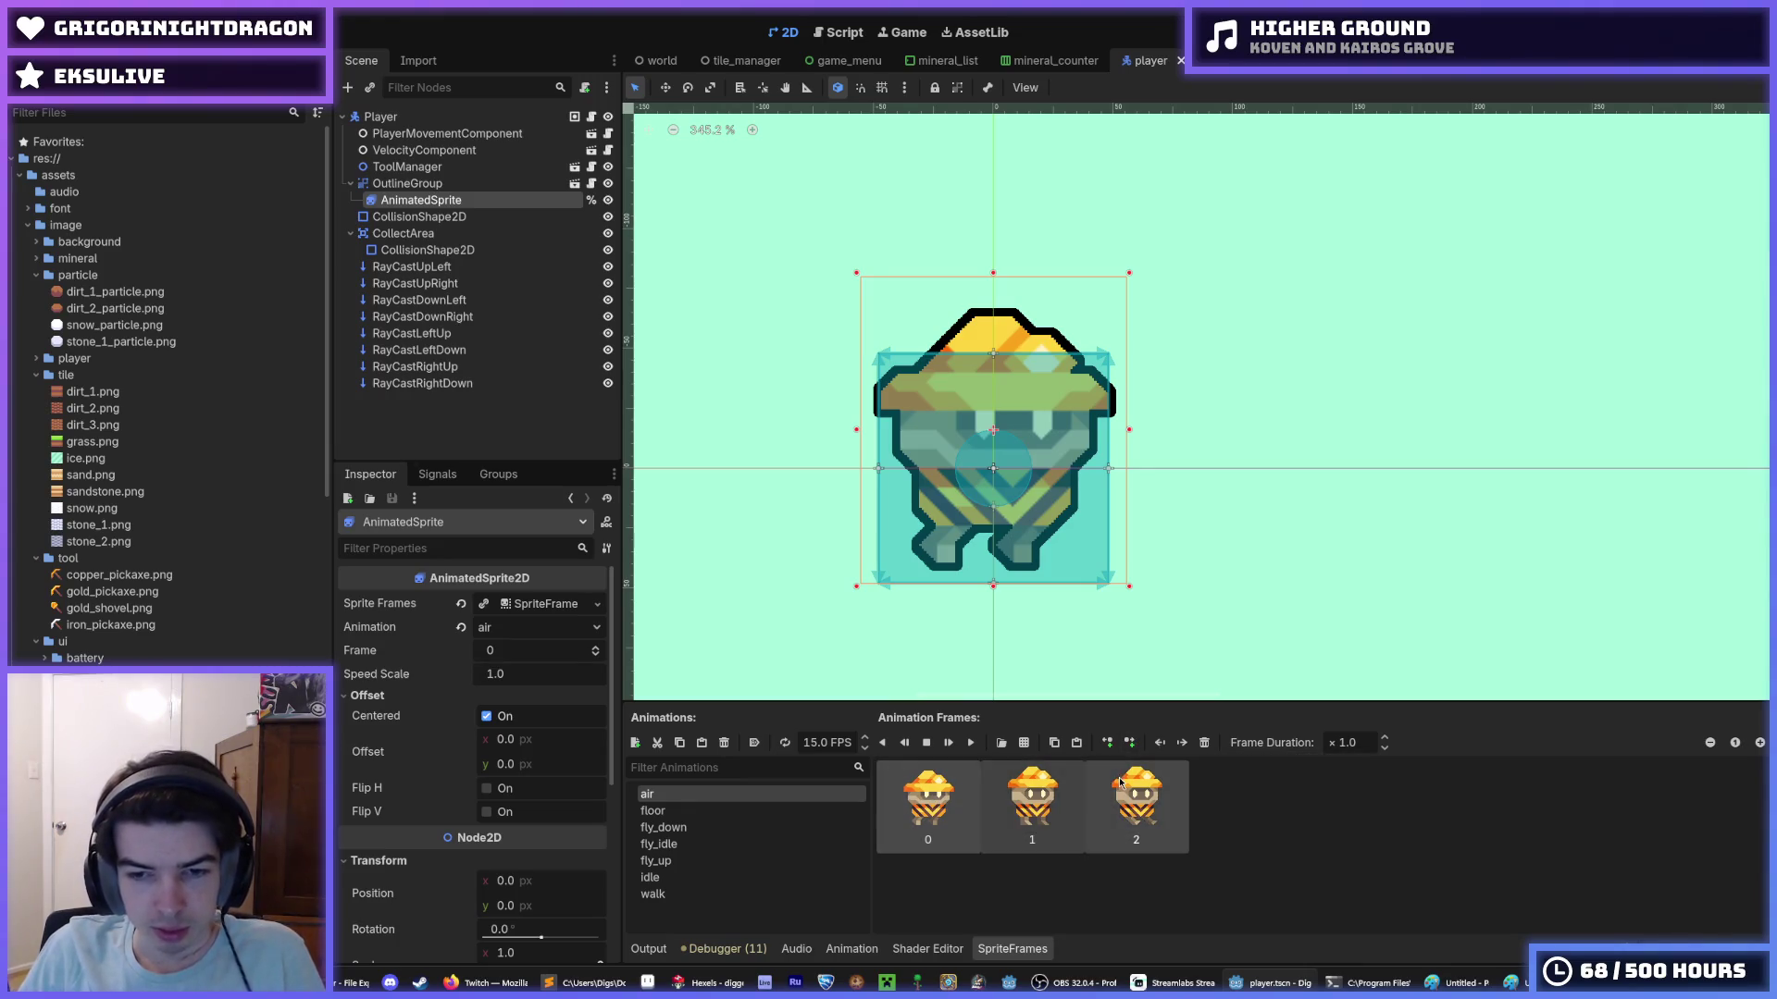
- Remove the old air frames, save, and open the re-exported sheet from the player assets folder
left_click(1204, 742)
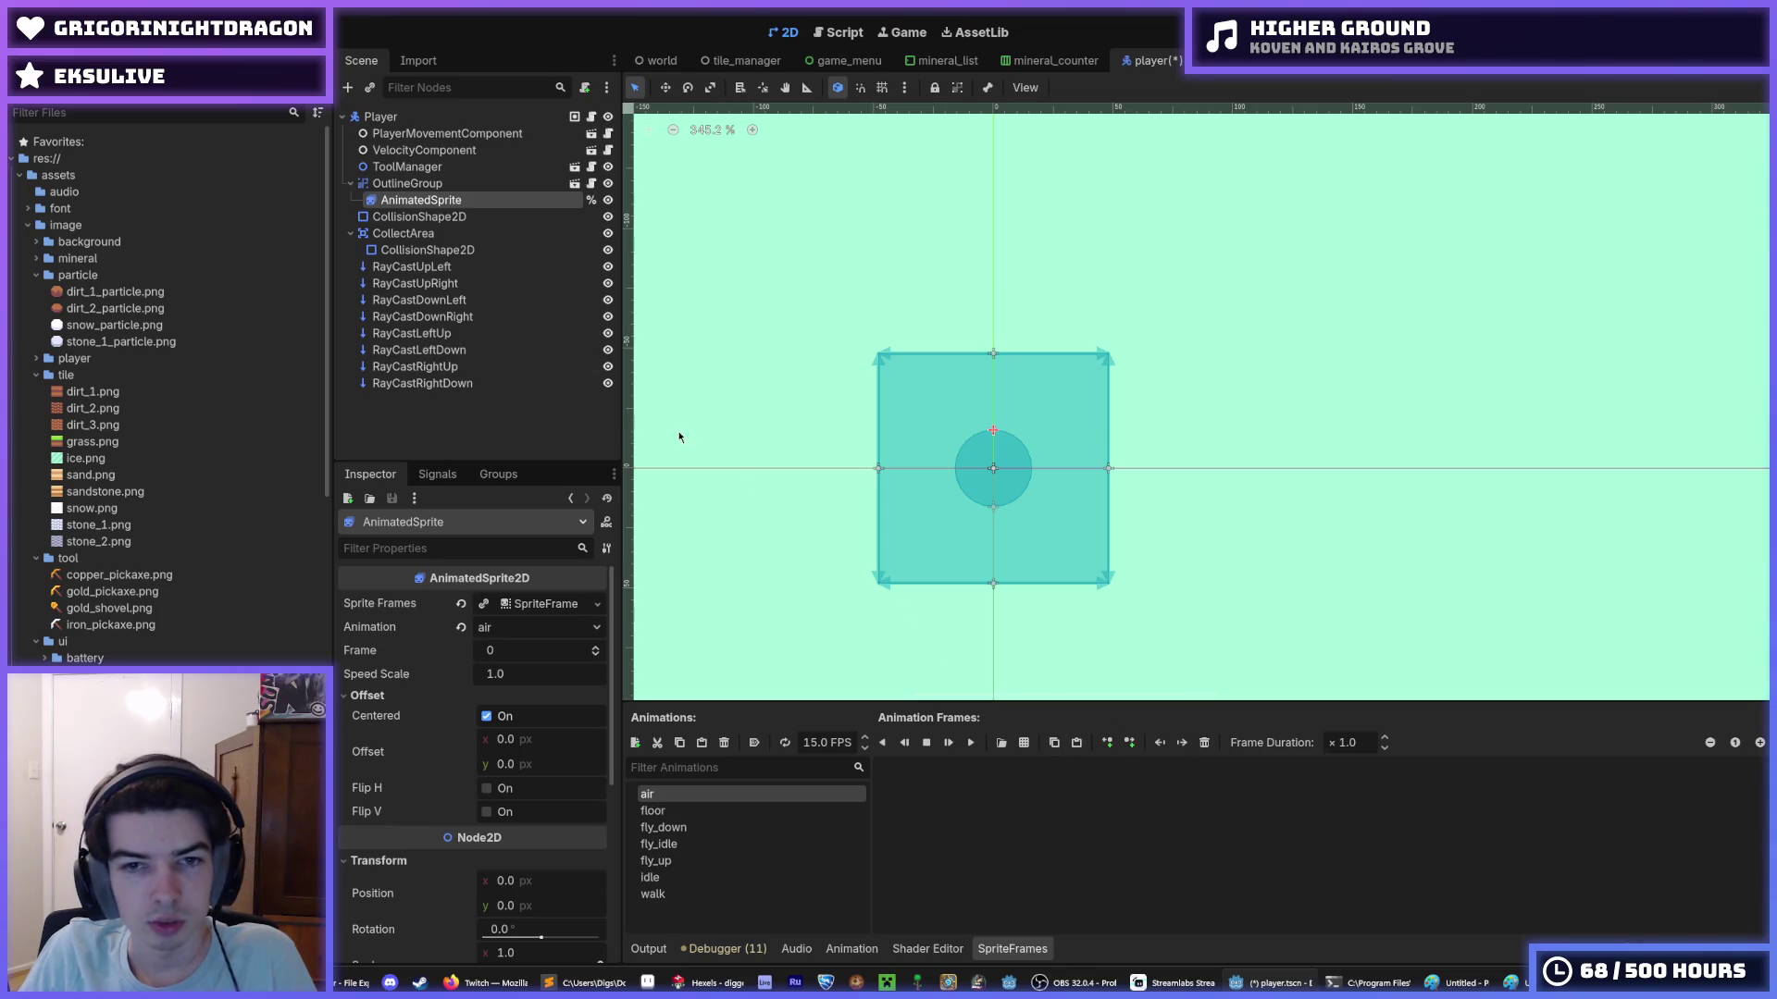
key("ctrl+s")
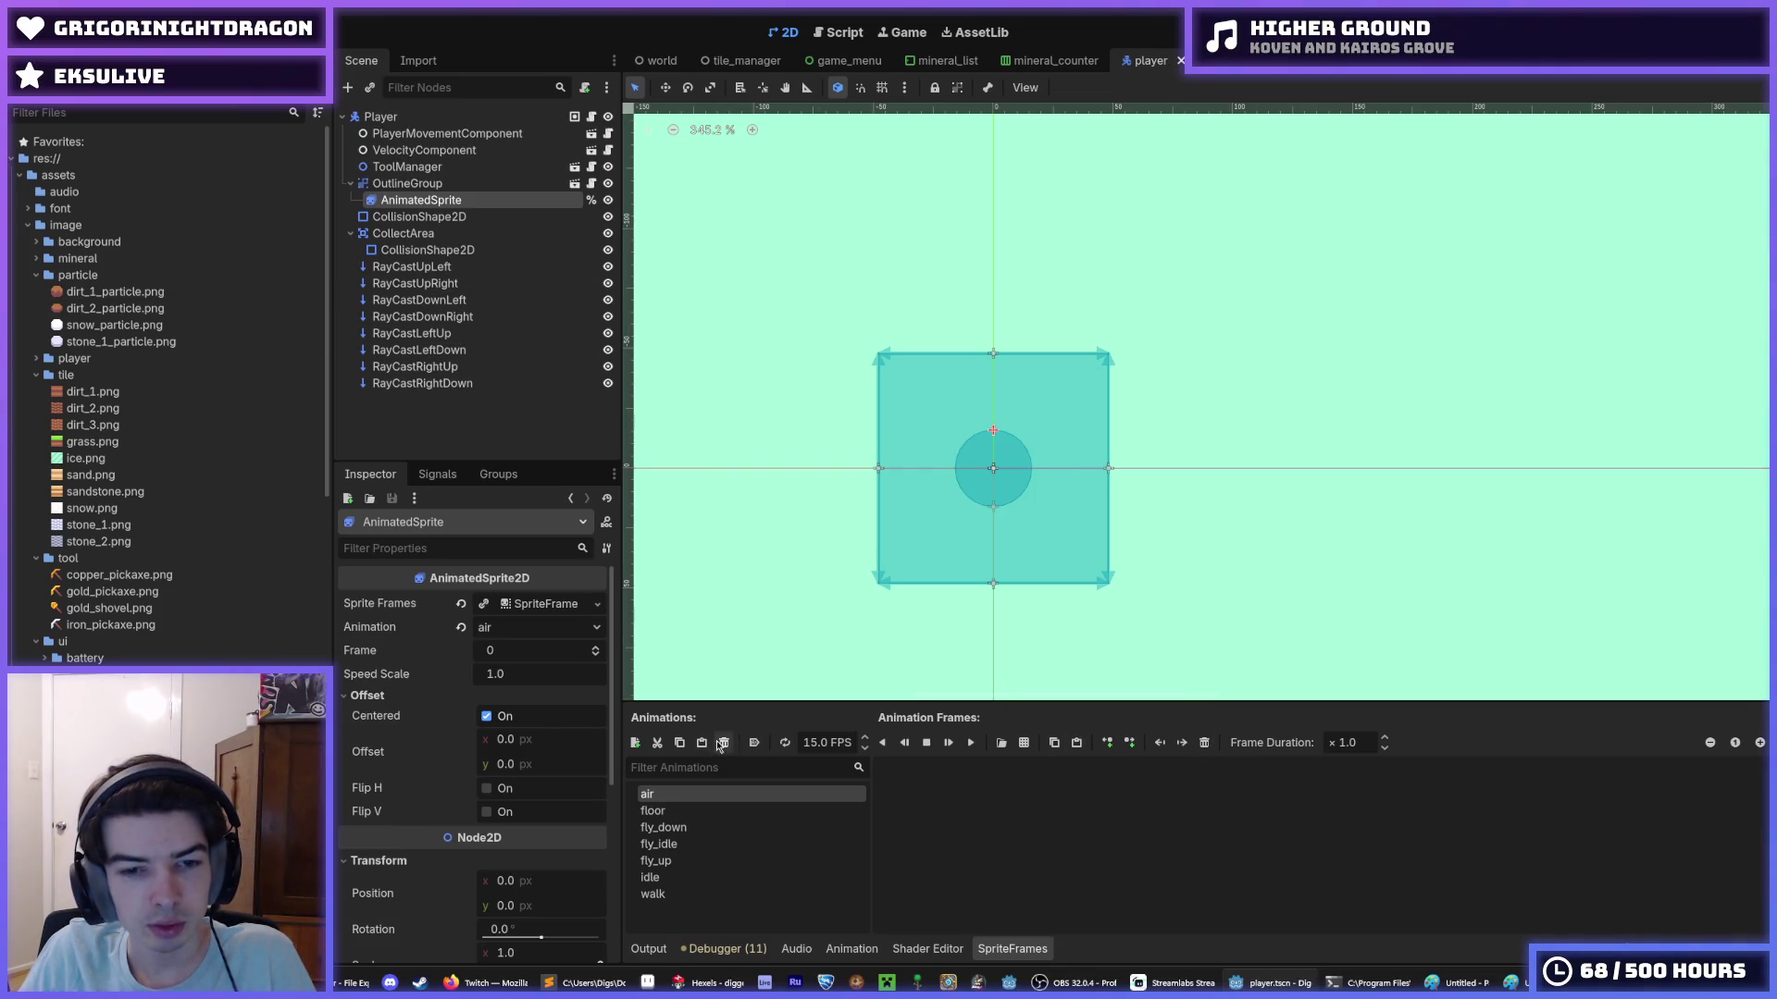
left_click(1000, 744)
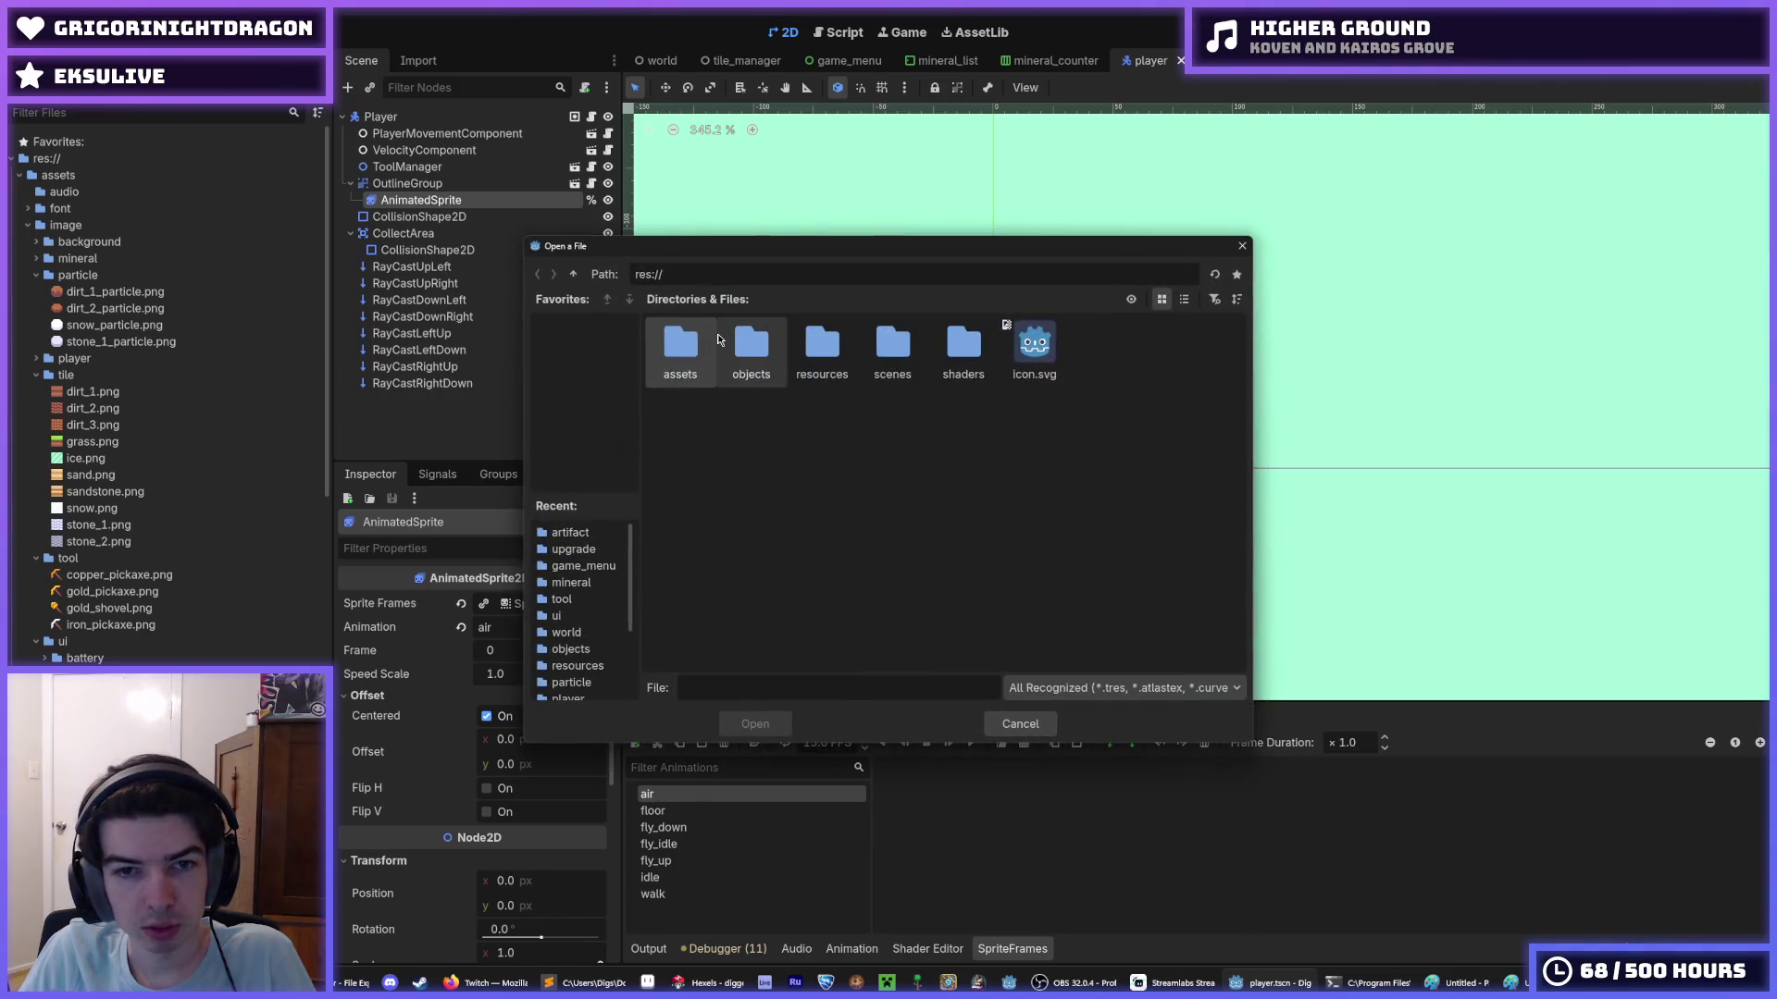
double_click(751, 350)
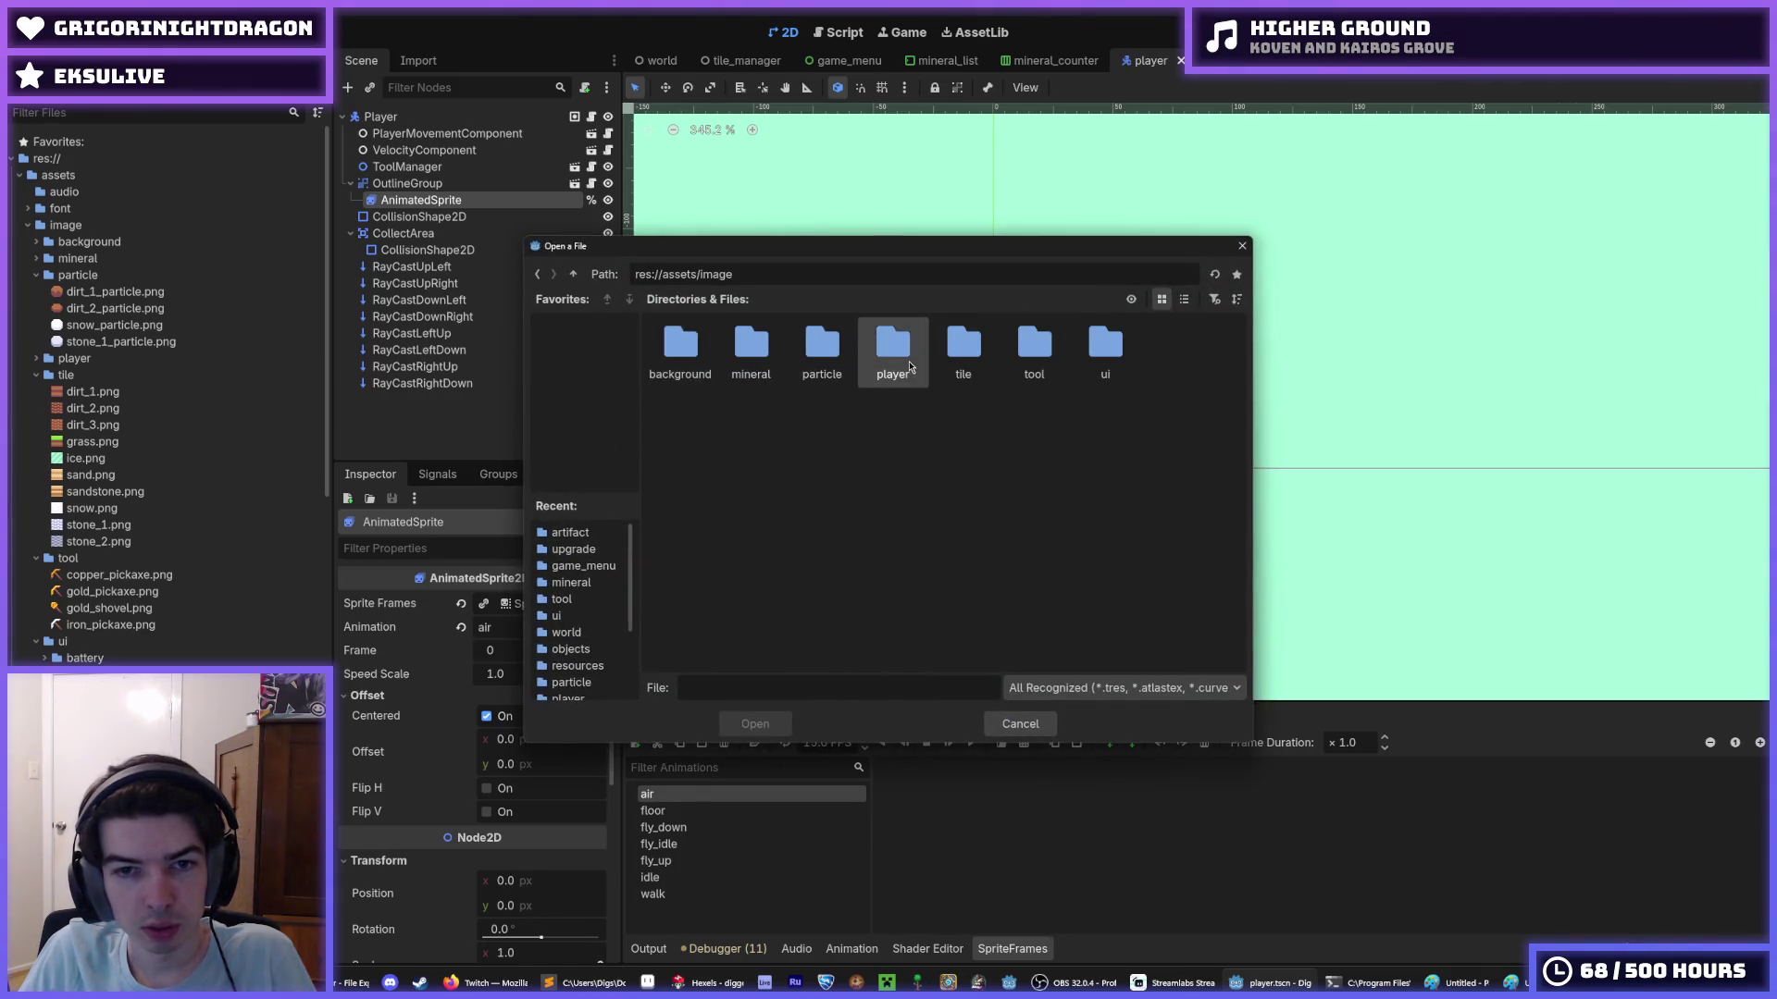
double_click(893, 350)
double_click(686, 355)
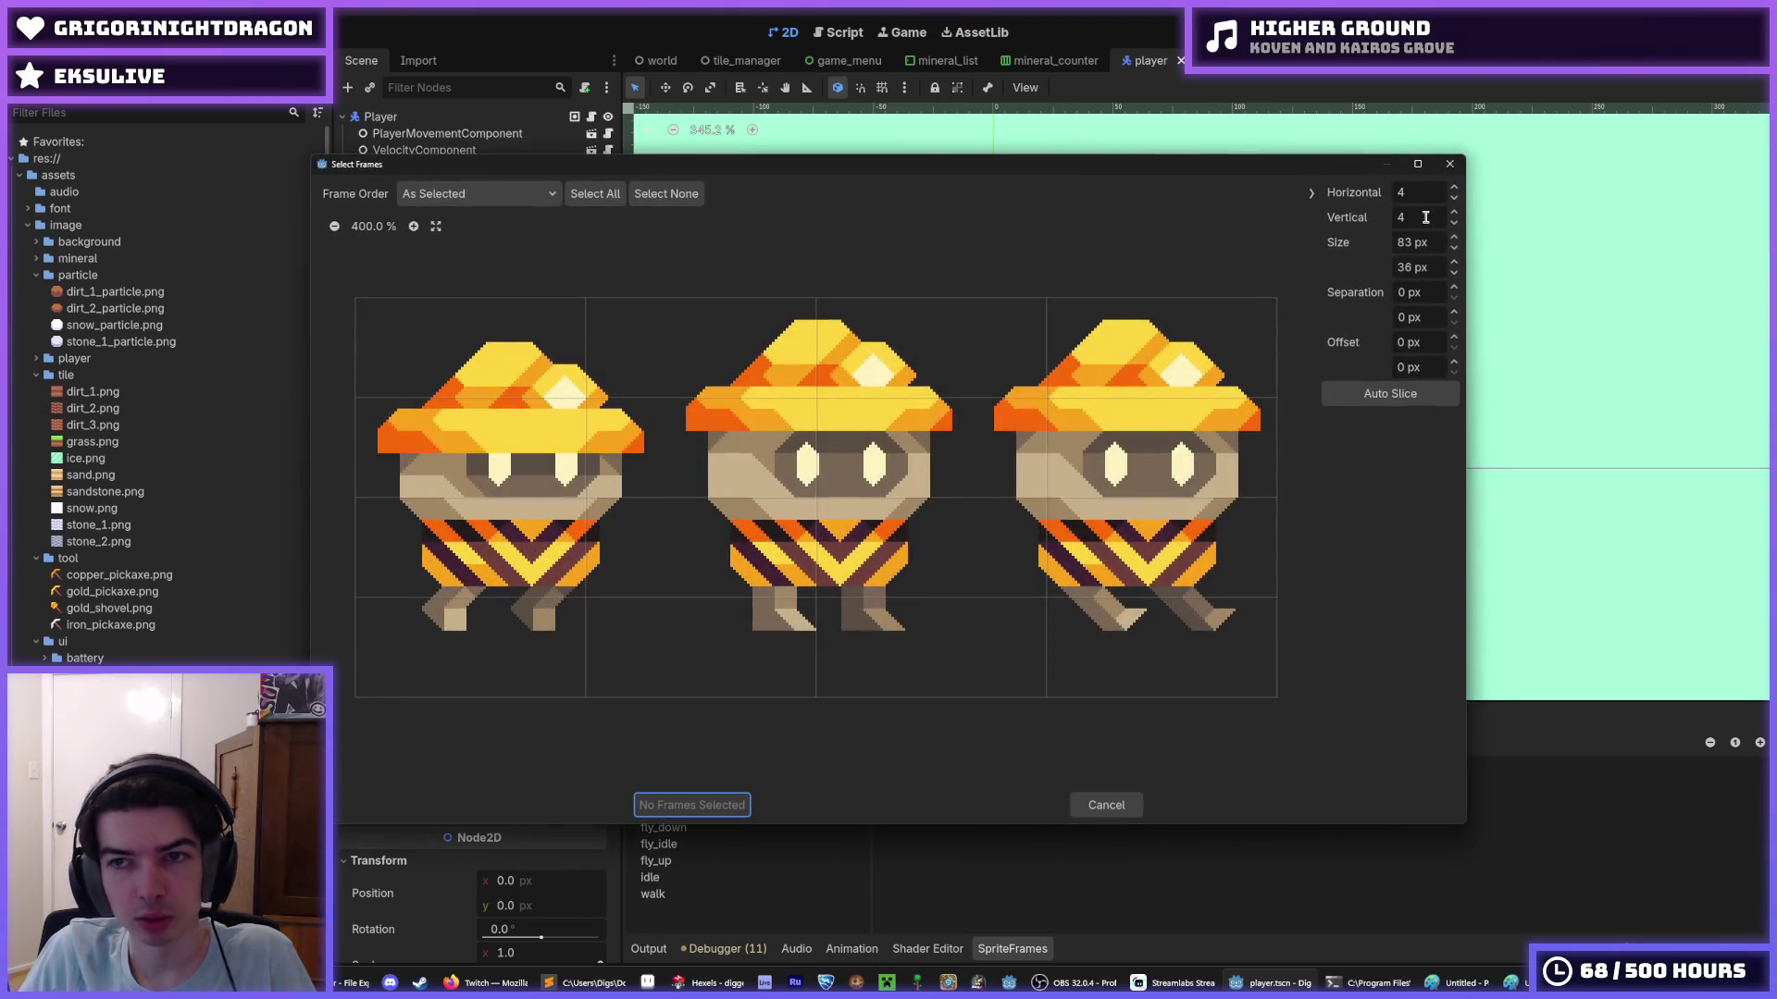
- Slice the sheet as a 3×1 grid, add the three digger frames to air, and save
double_click(1411, 192)
type("3")
key("Tab")
type("1")
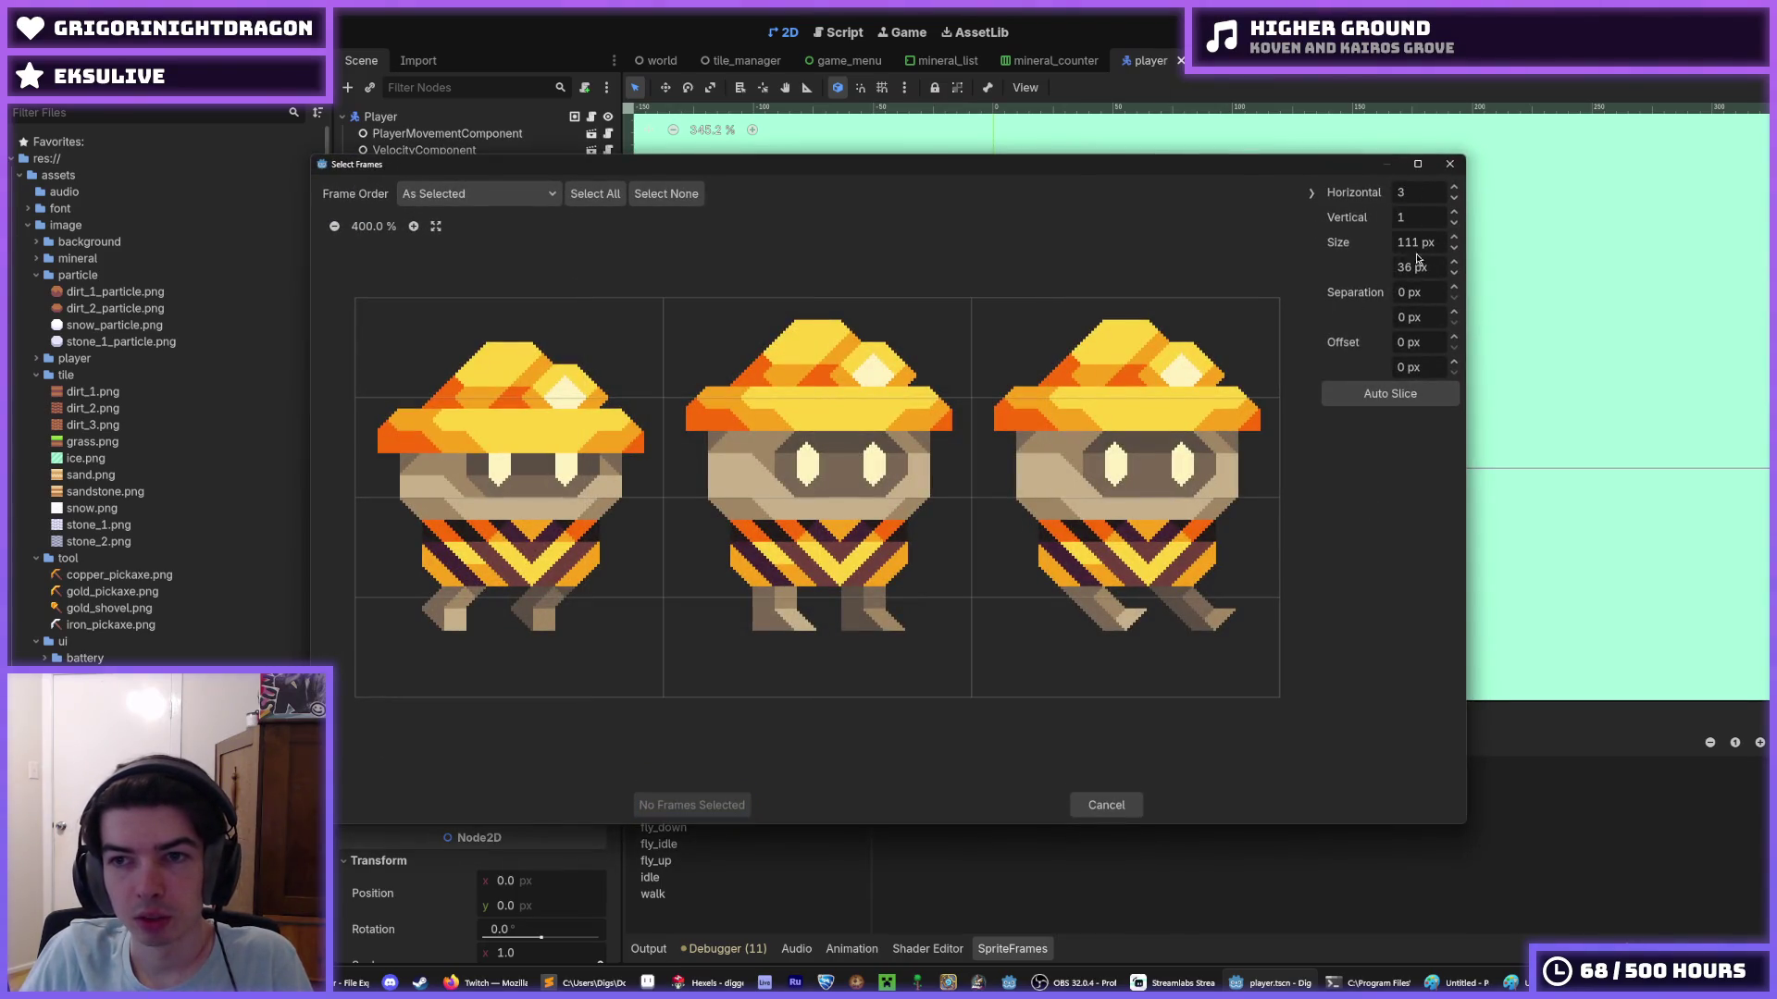
left_click(1431, 294)
left_click(1423, 297)
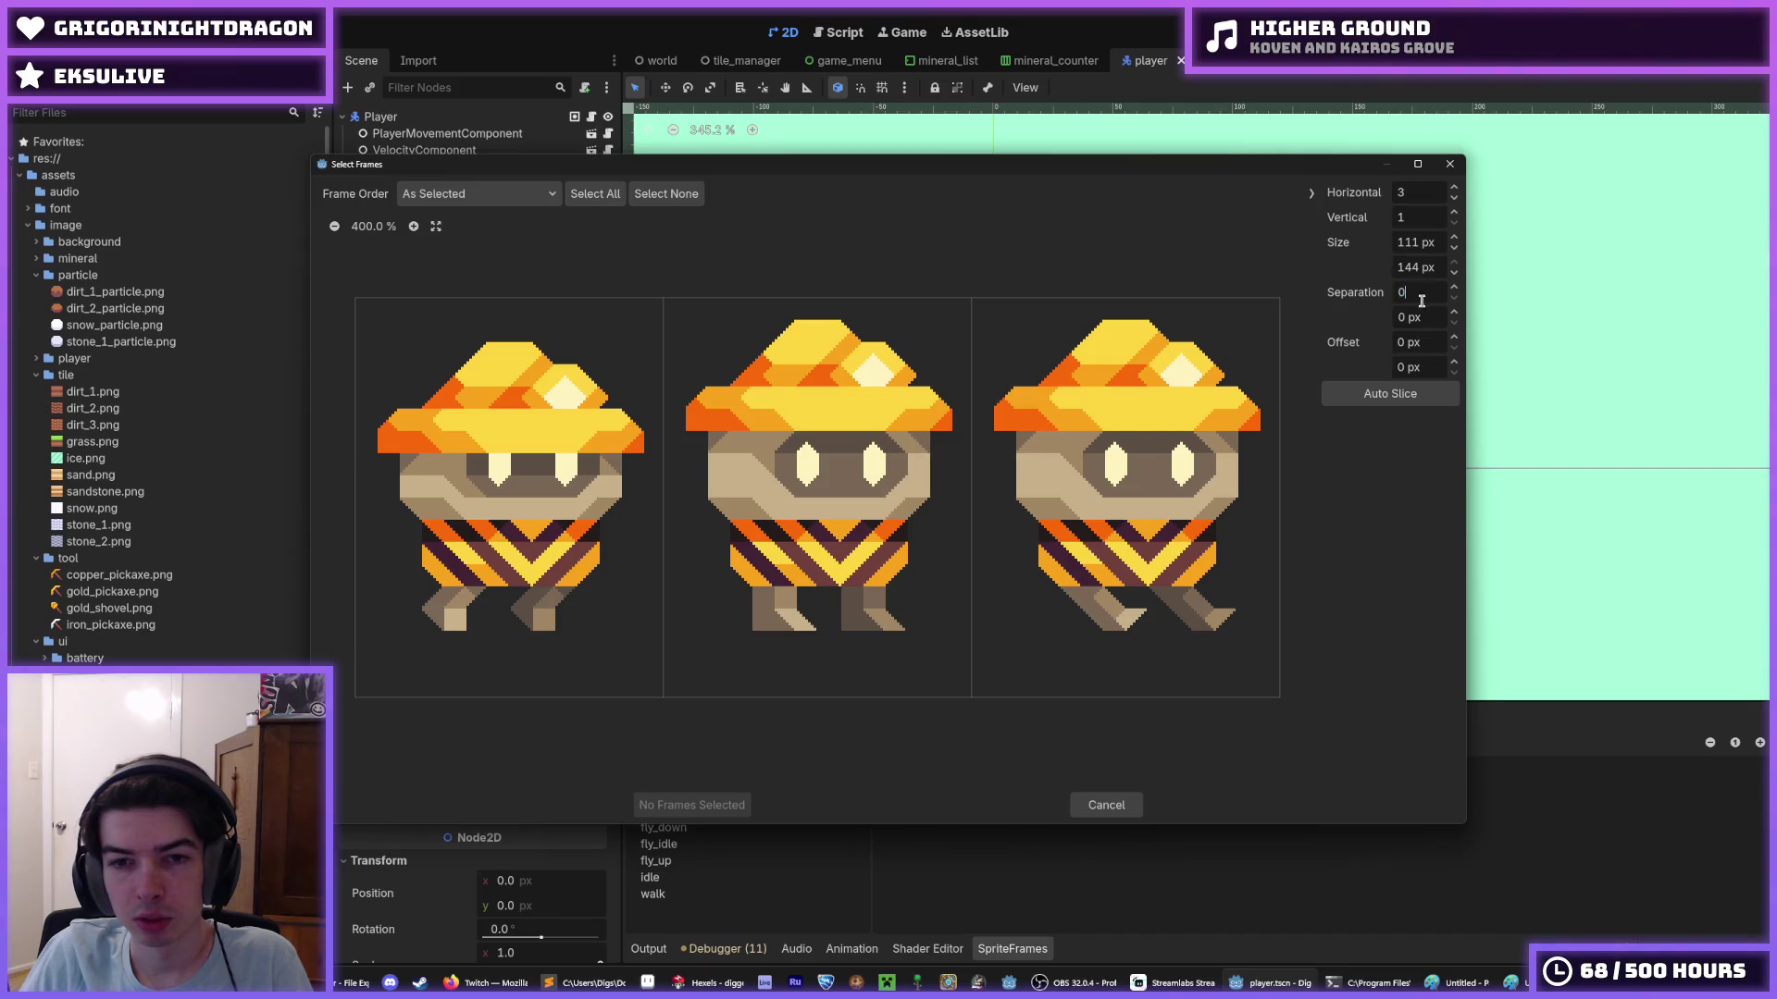
left_click_drag(591, 500, 1080, 504)
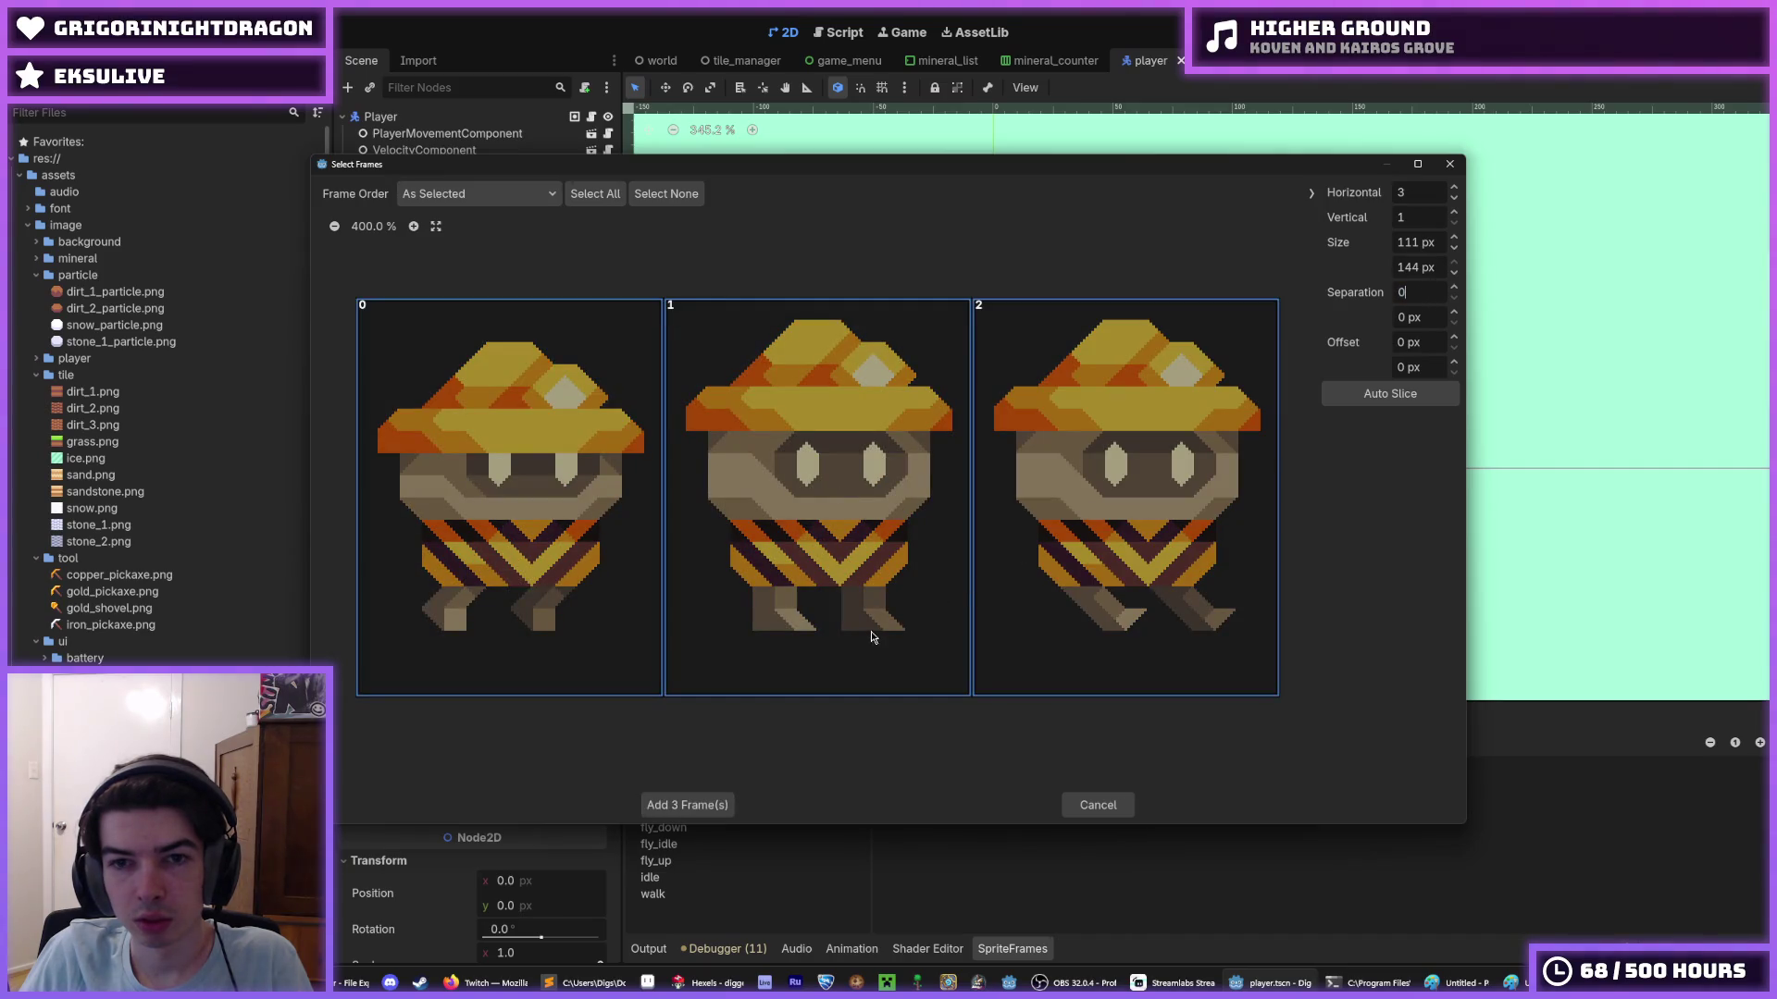
left_click(687, 804)
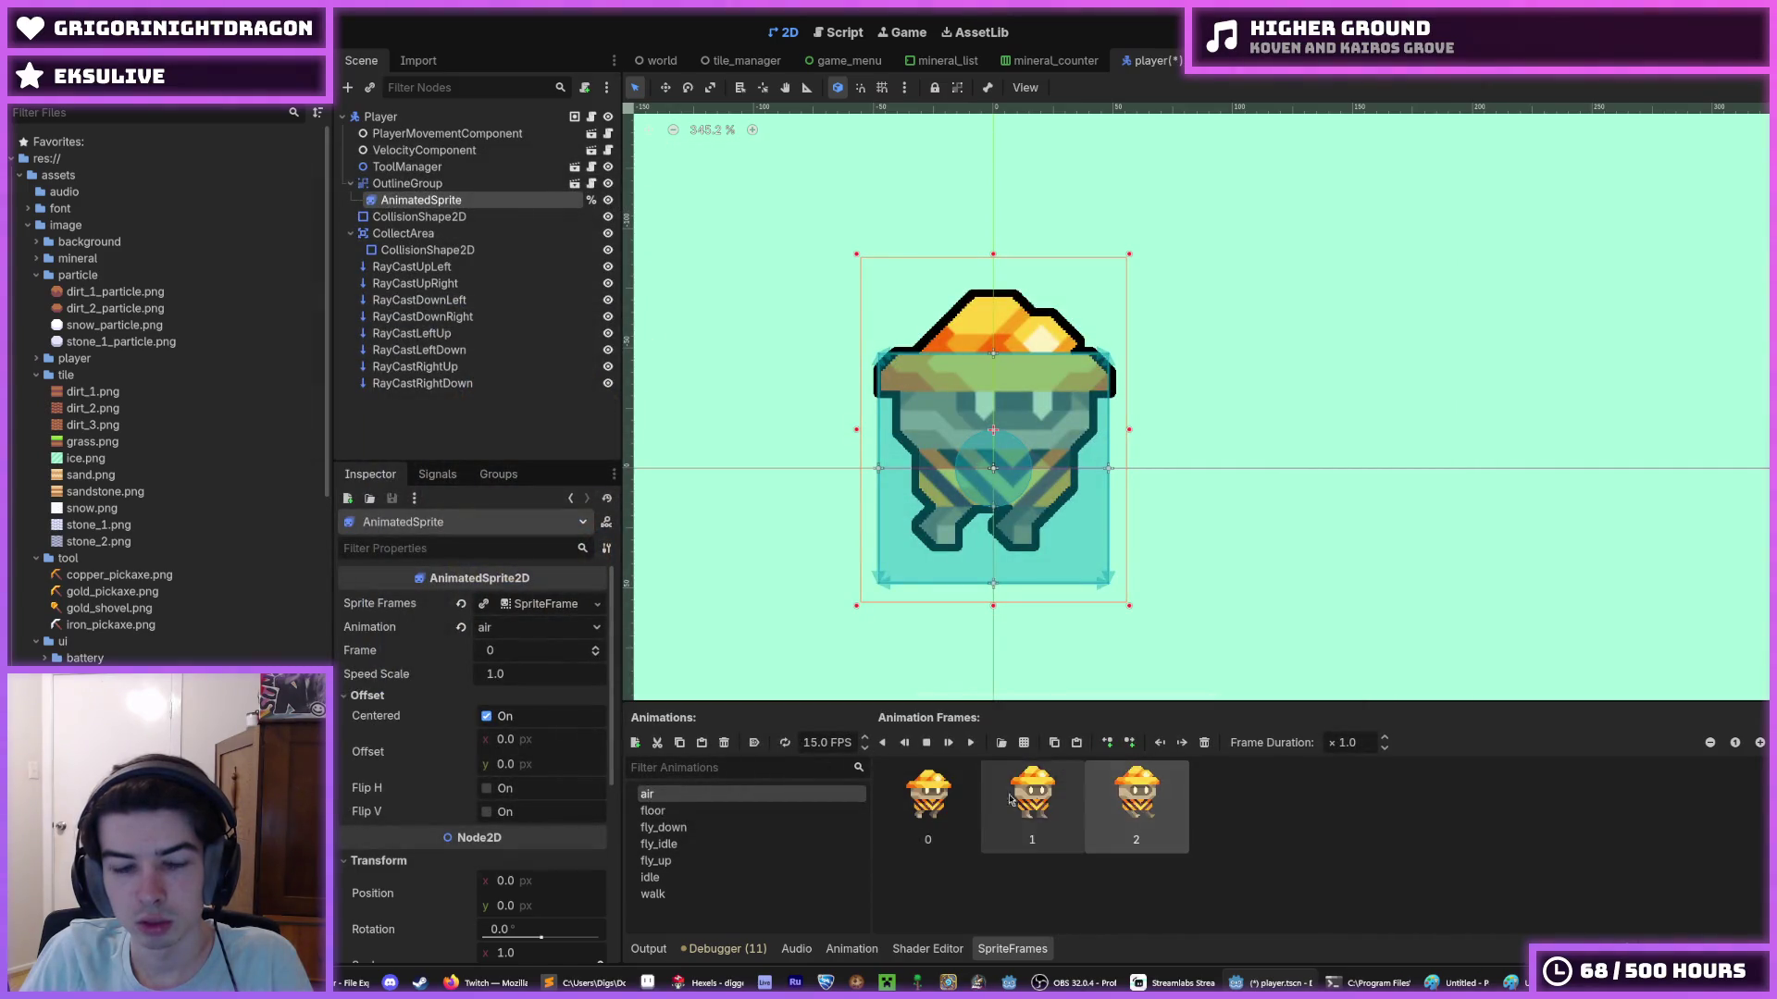
key("ctrl+s")
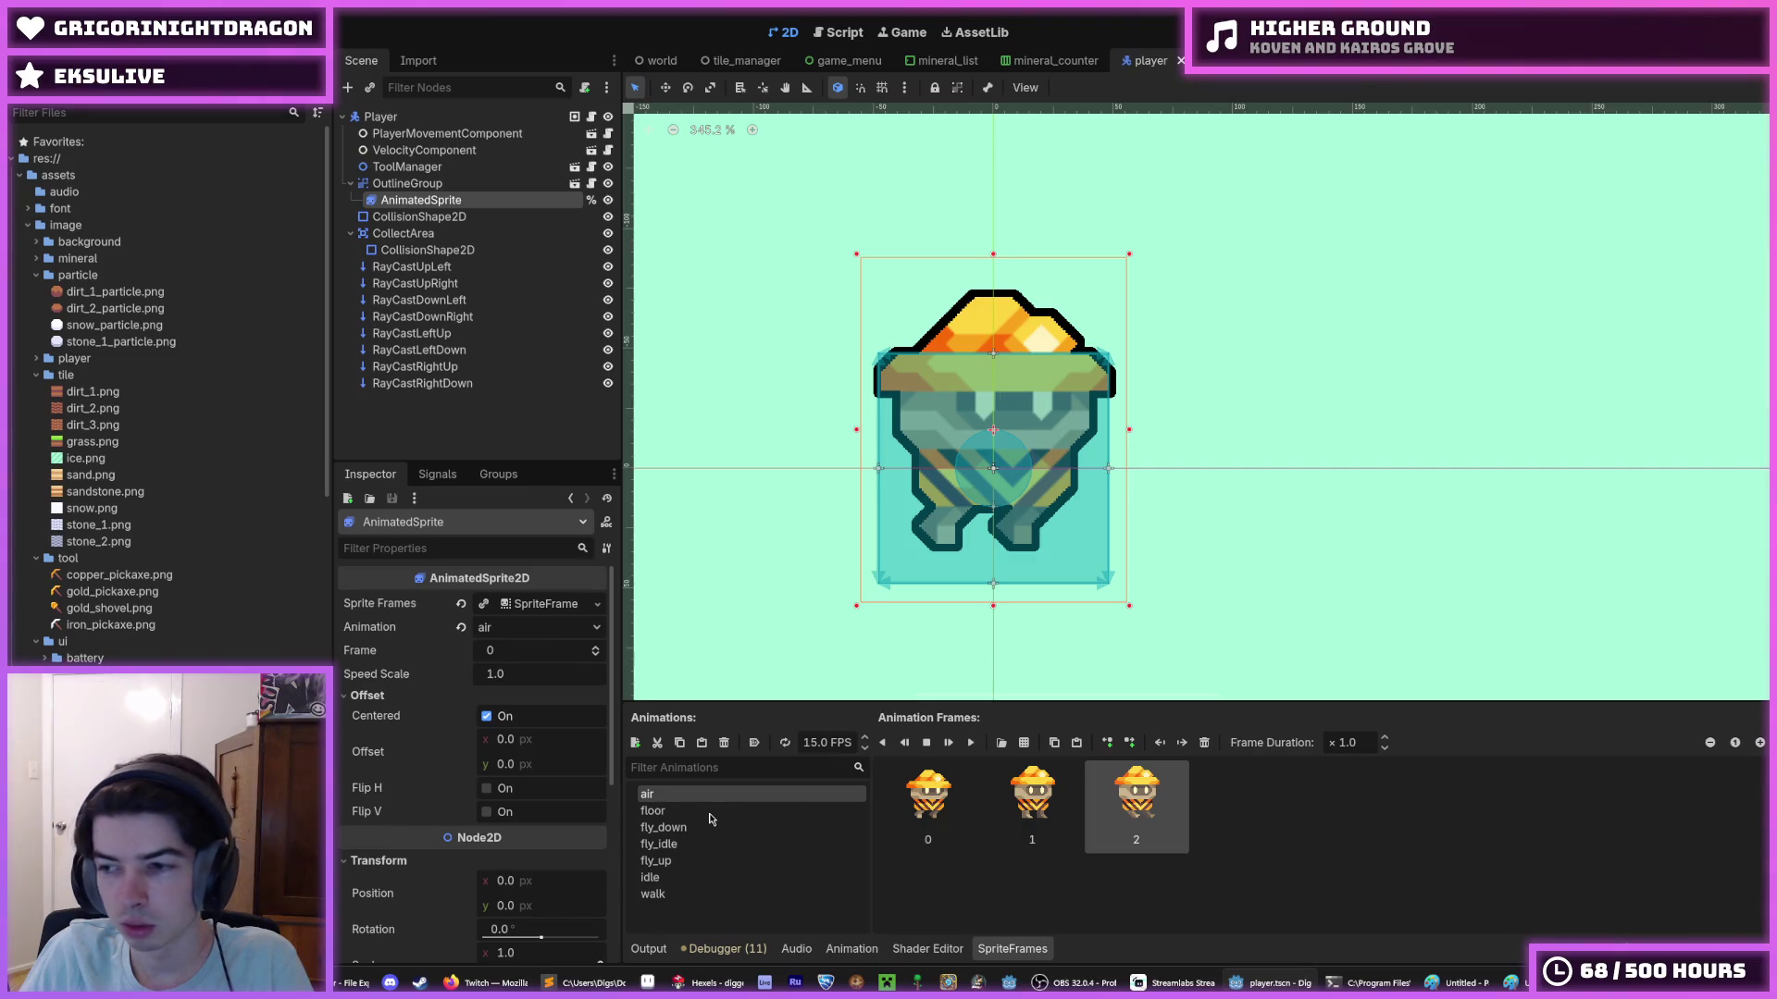
- Delete all three frames from the air animation and return to Hexels
left_click(930, 797)
left_click(1070, 804)
left_click(1136, 803, "shift")
left_click(929, 803, "ctrl")
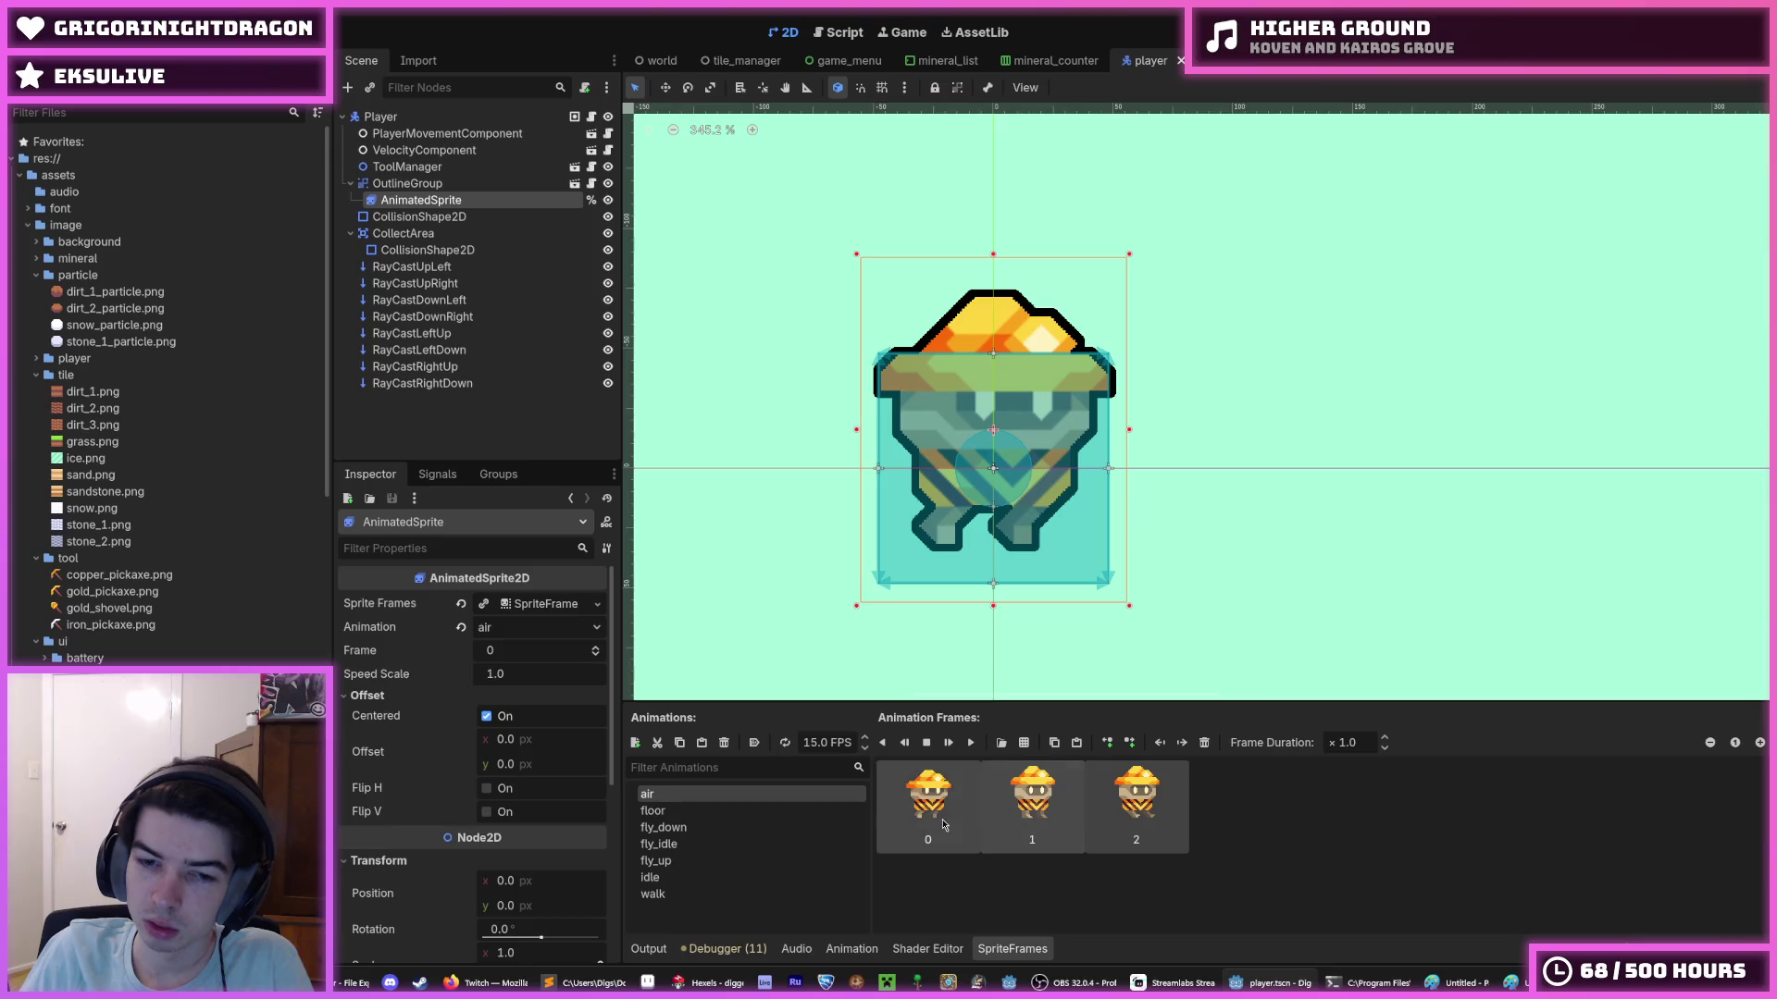
left_click(1204, 743)
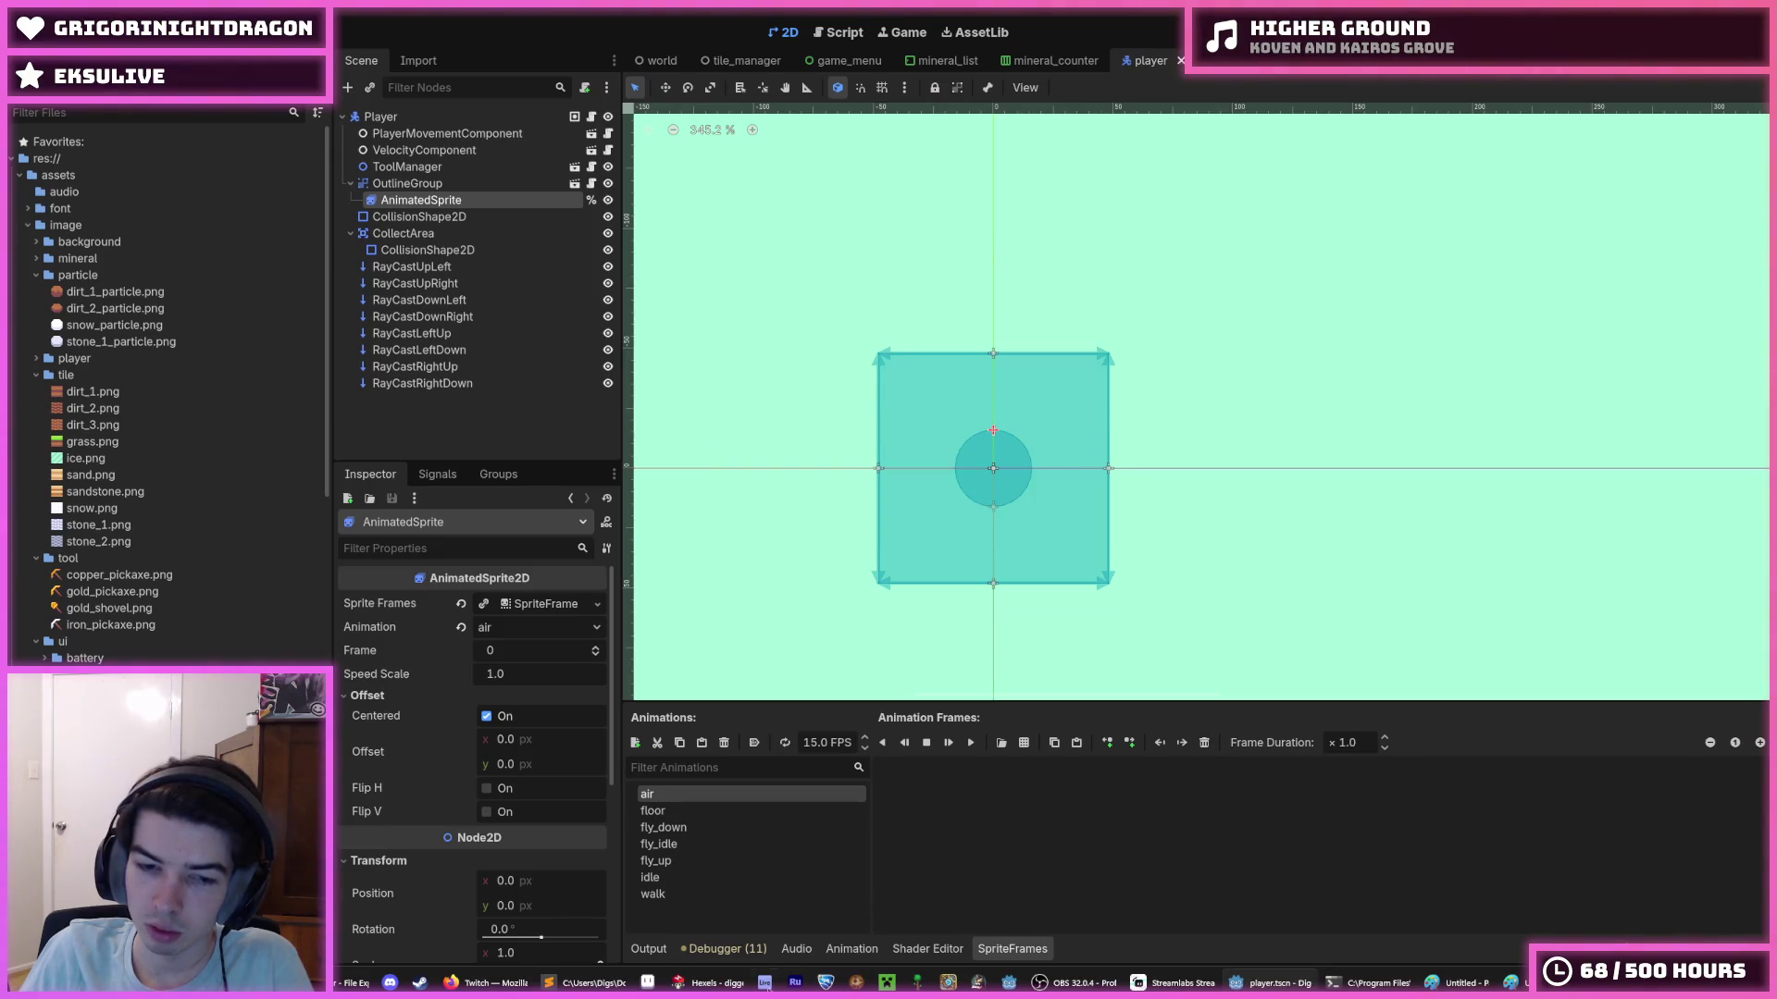
left_click(717, 983)
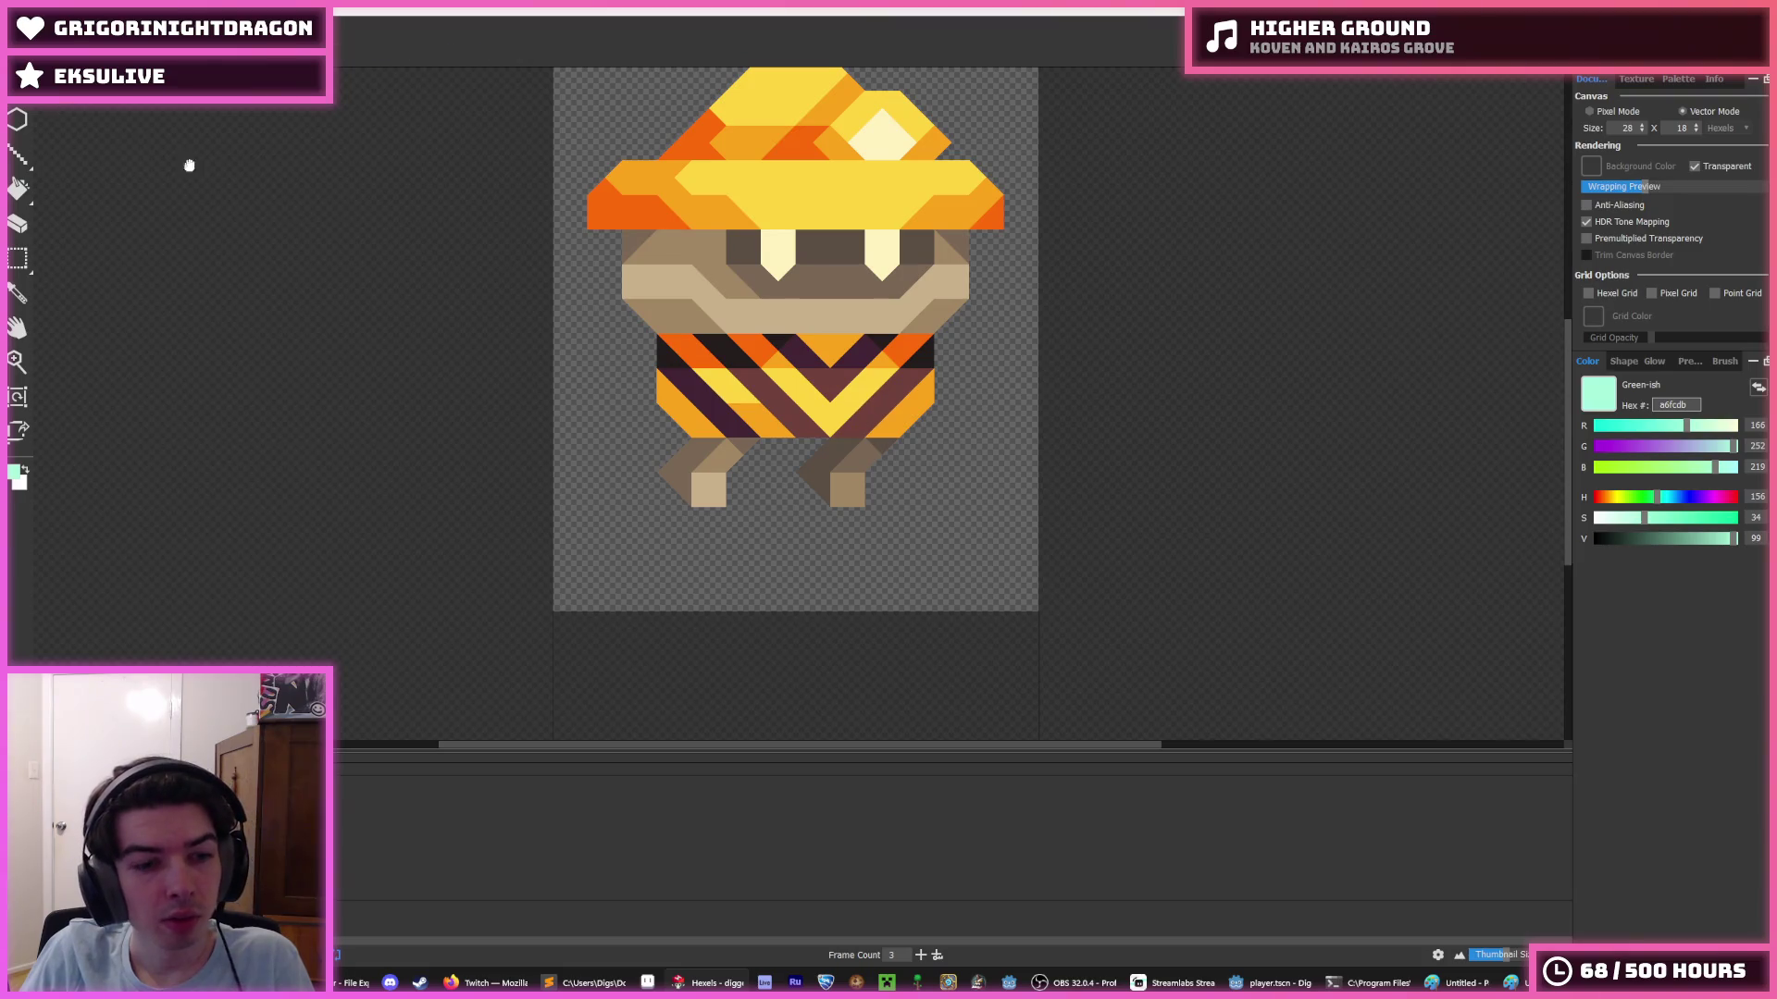
- Repeat the animation export over air.png at 112×144 px
key("ctrl+e")
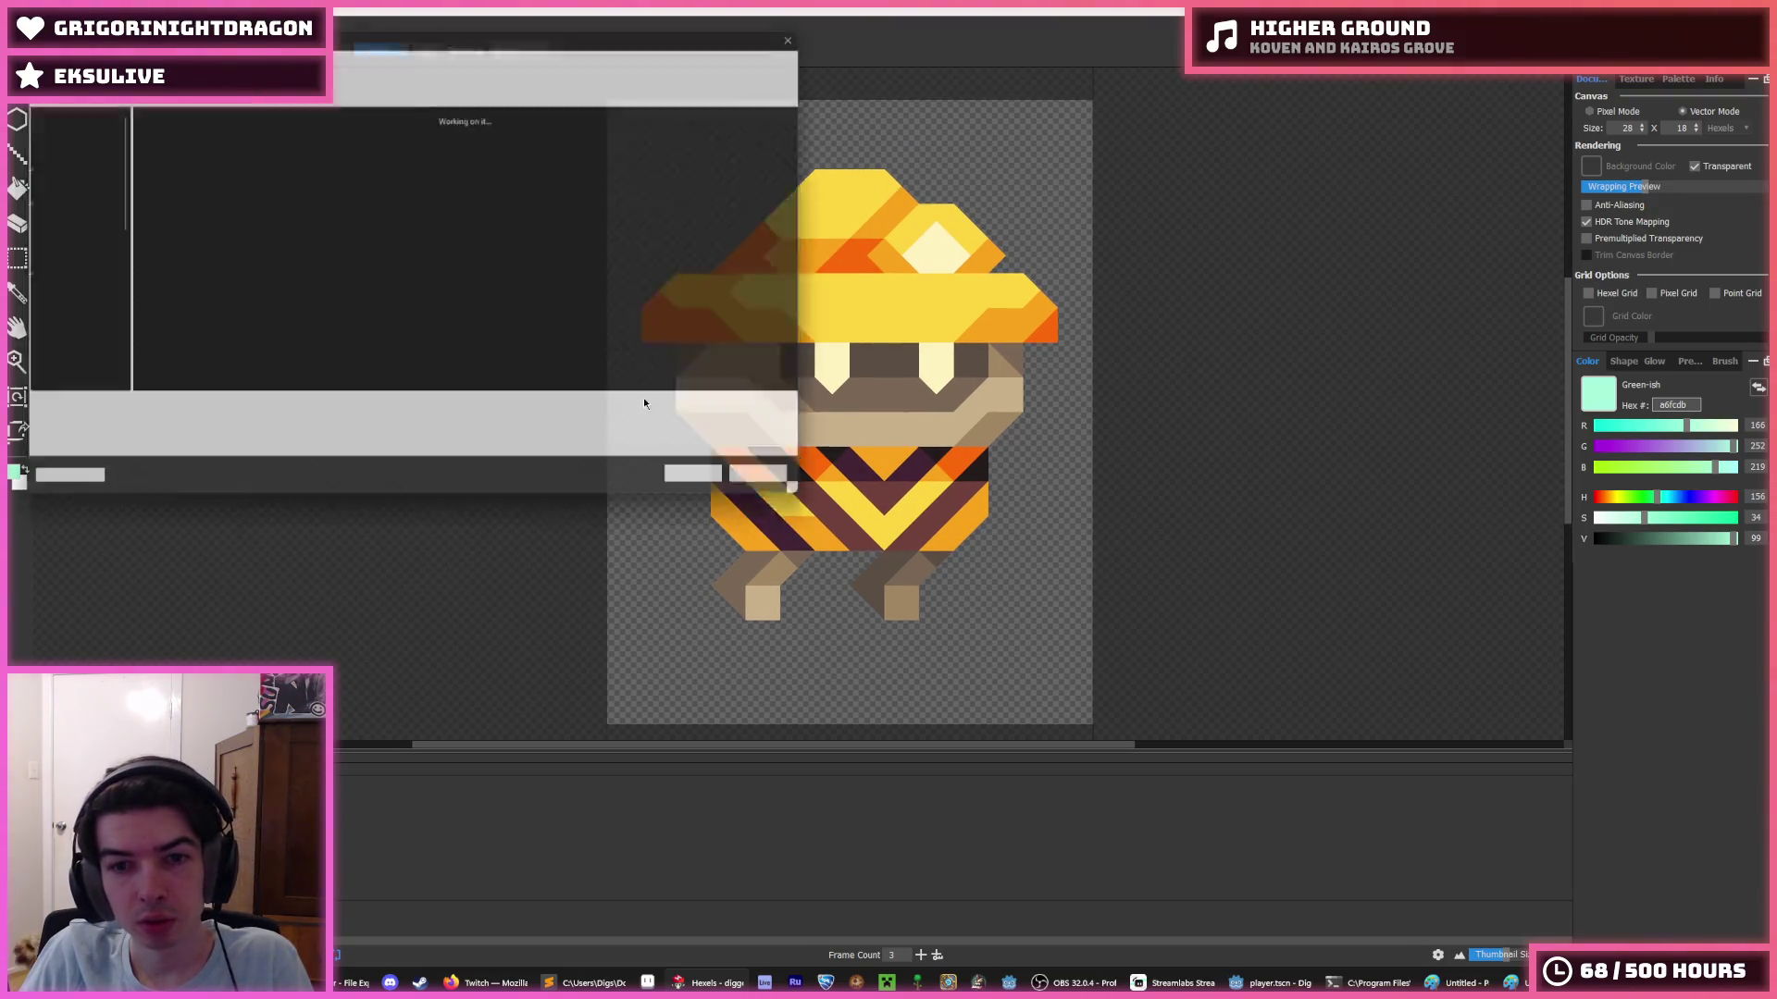
double_click(162, 159)
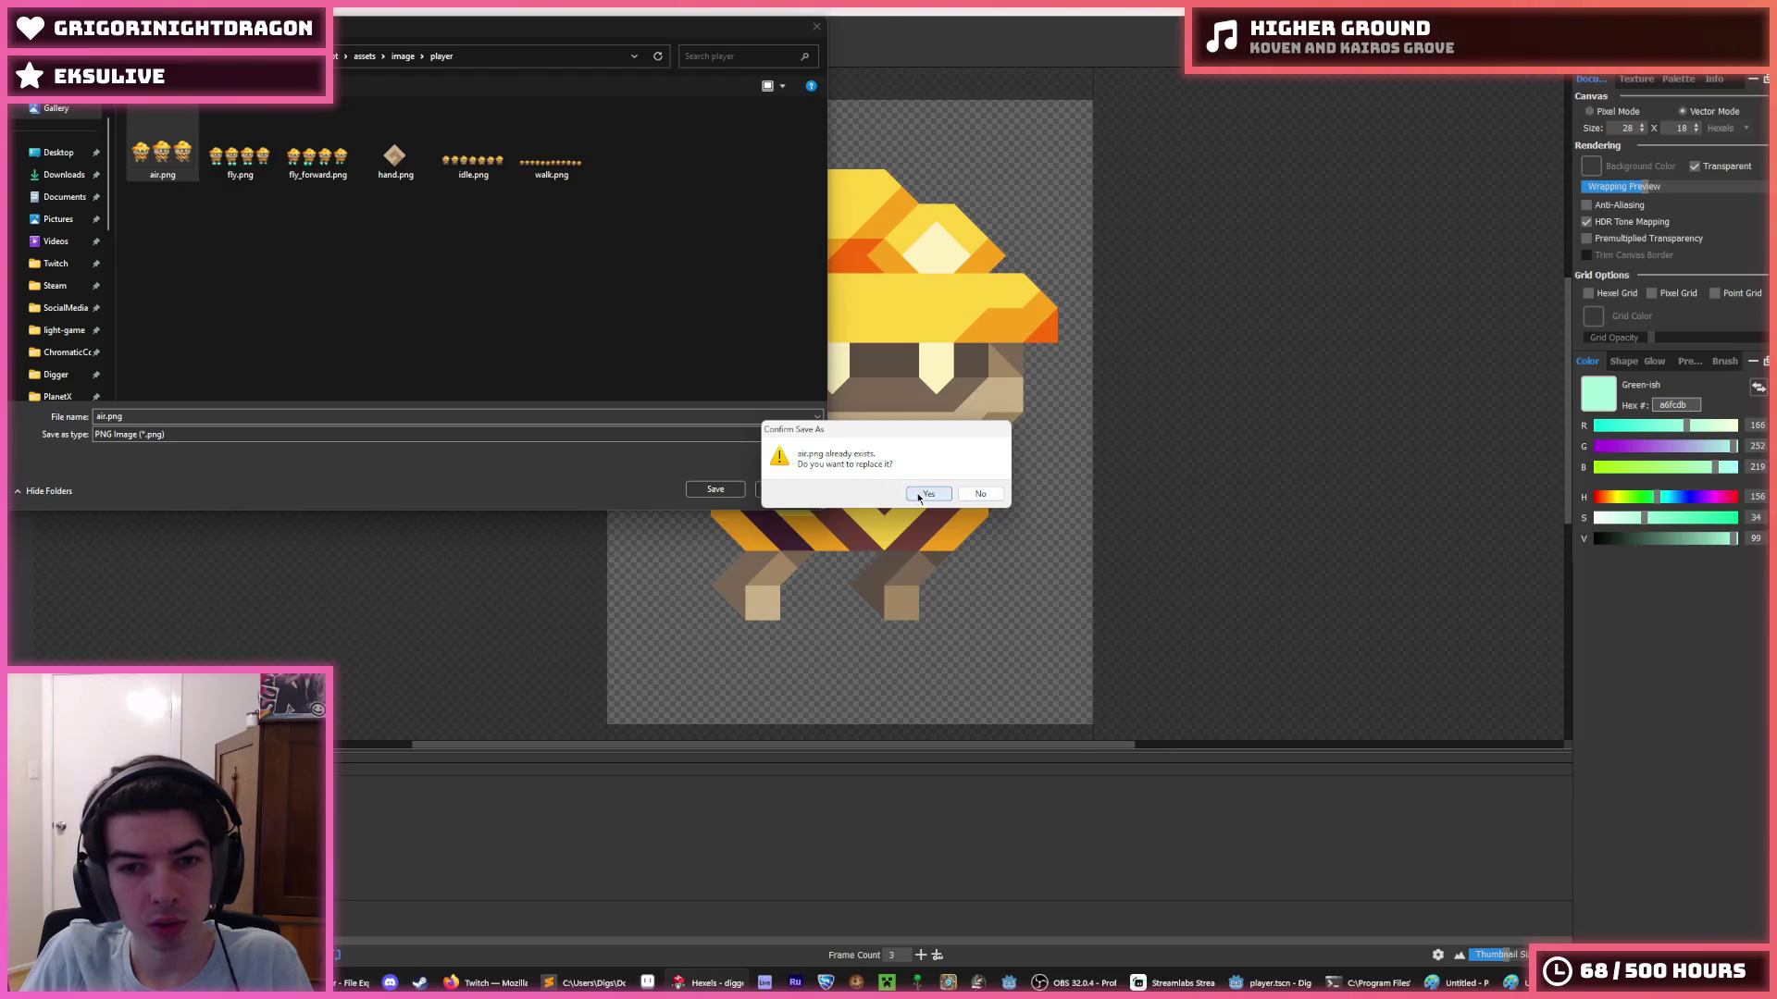
left_click(928, 495)
left_click(761, 645)
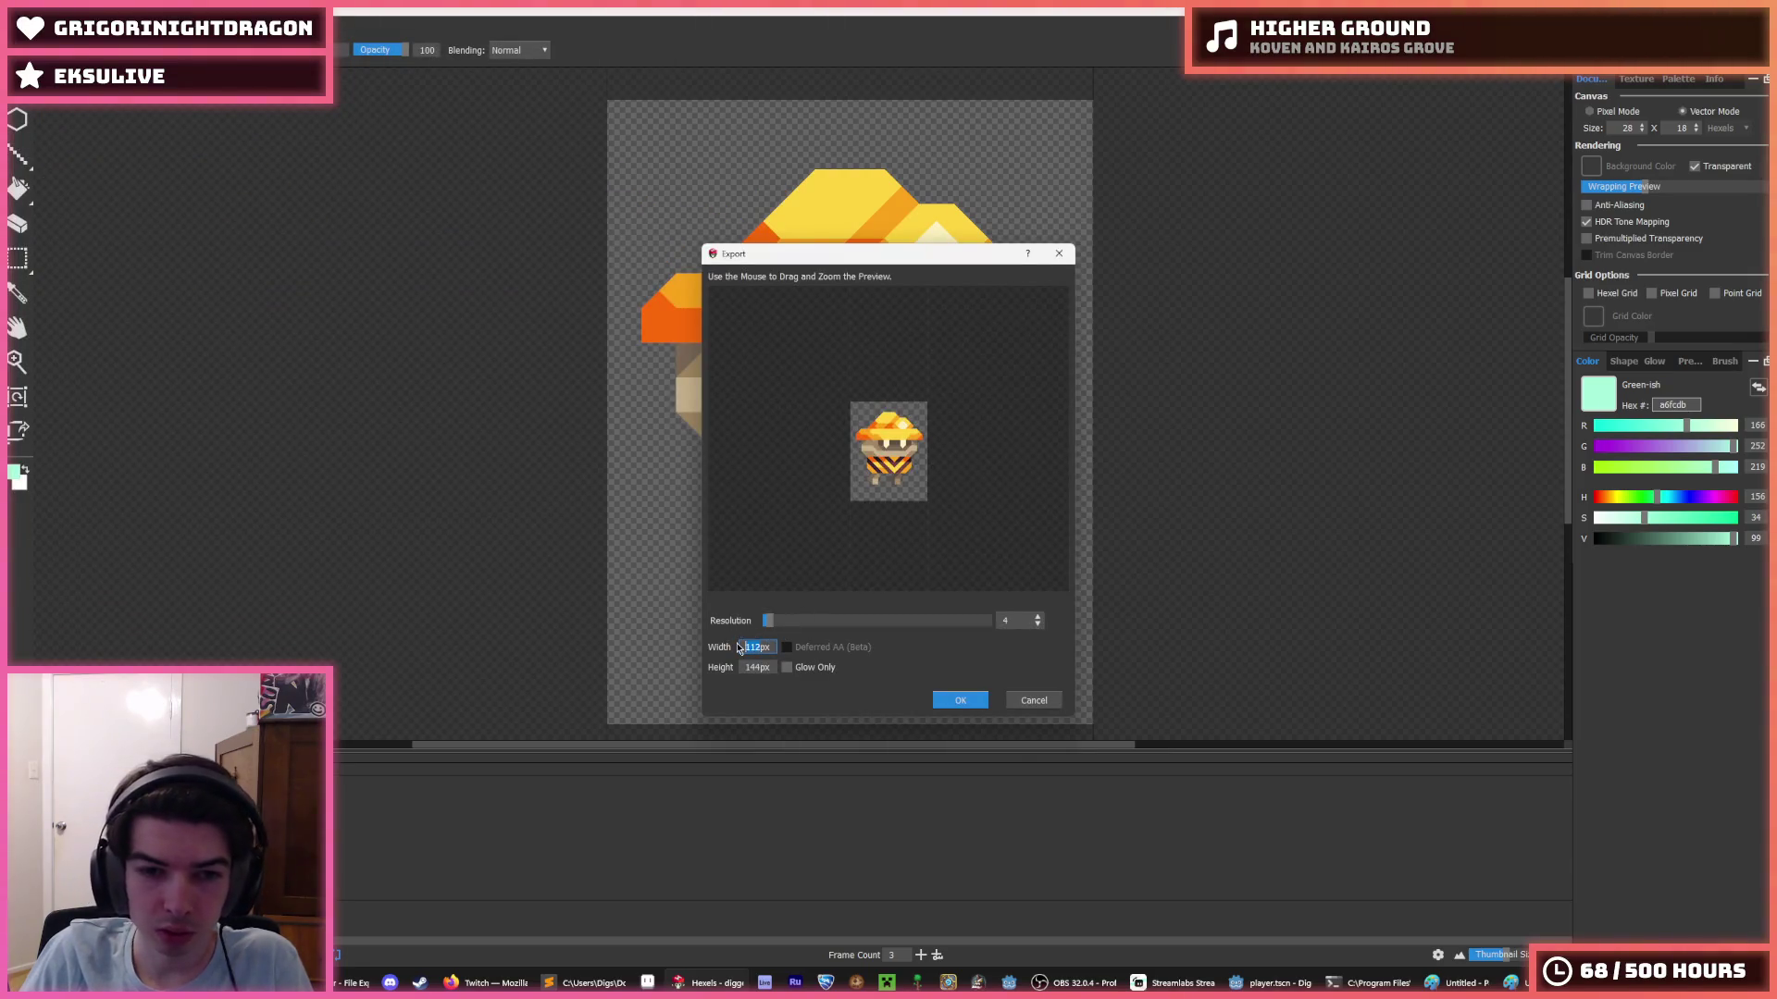
left_click(954, 704)
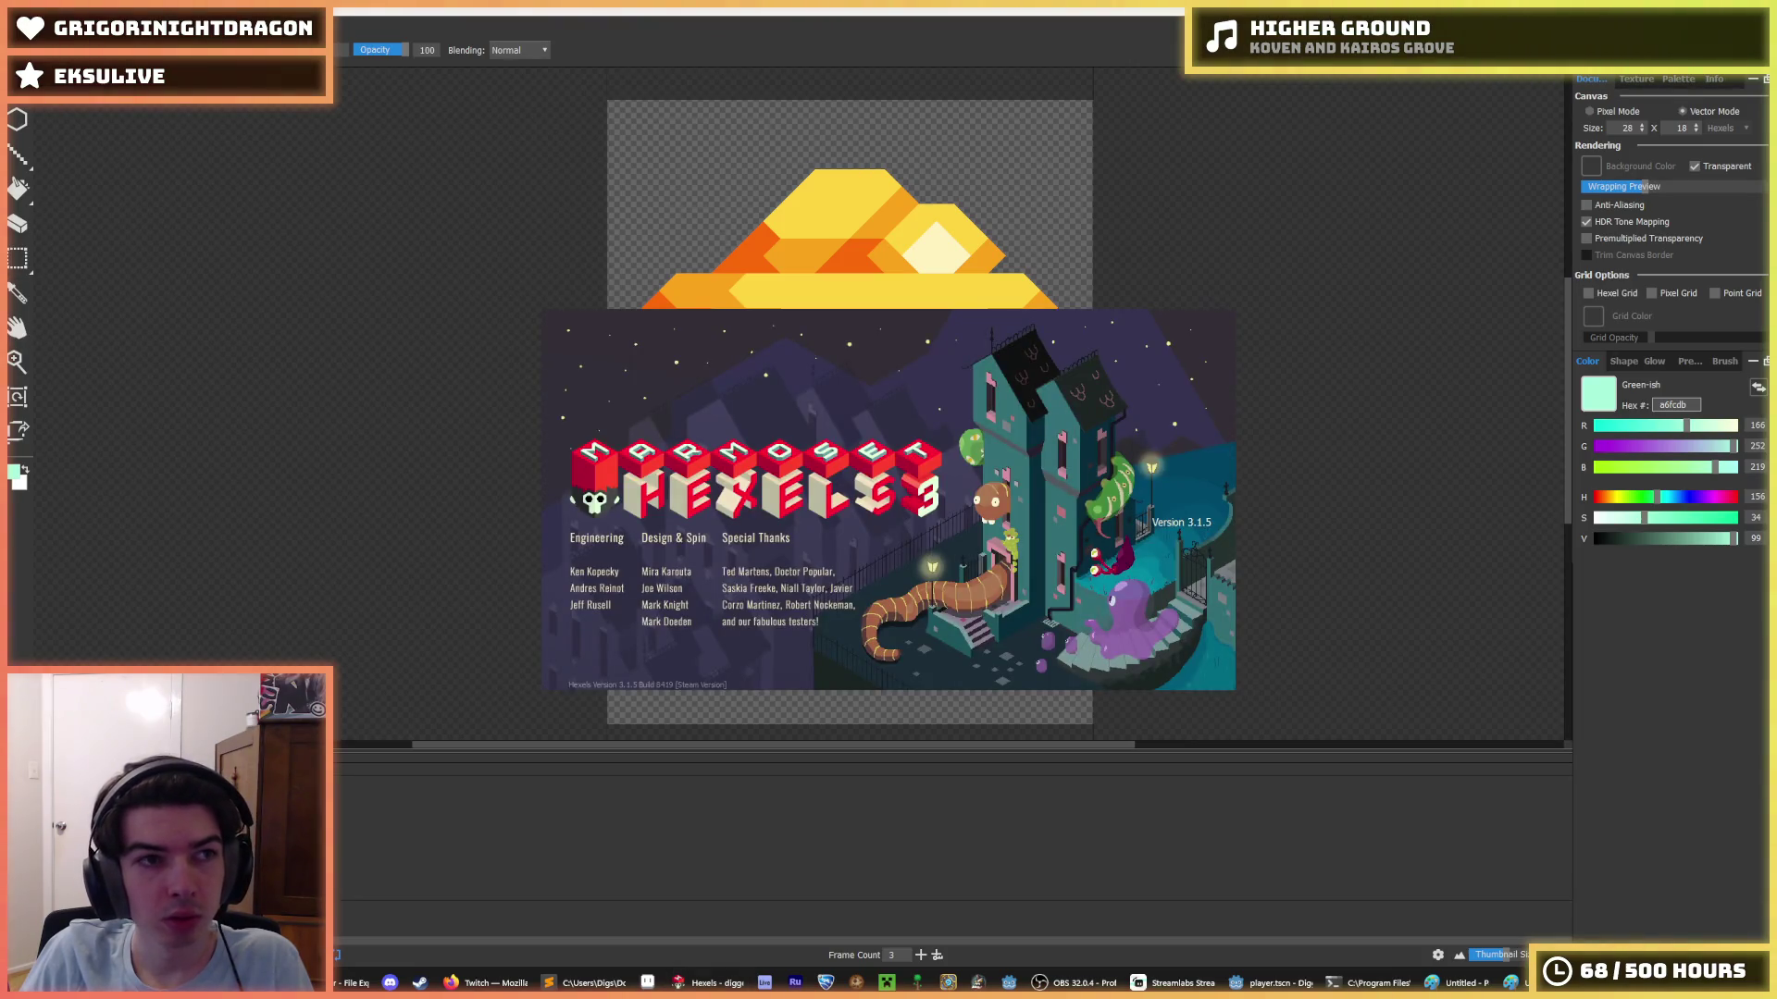
- Export the spritesheet over air.png once more, then switch to the player sprites folder
left_click(18, 28)
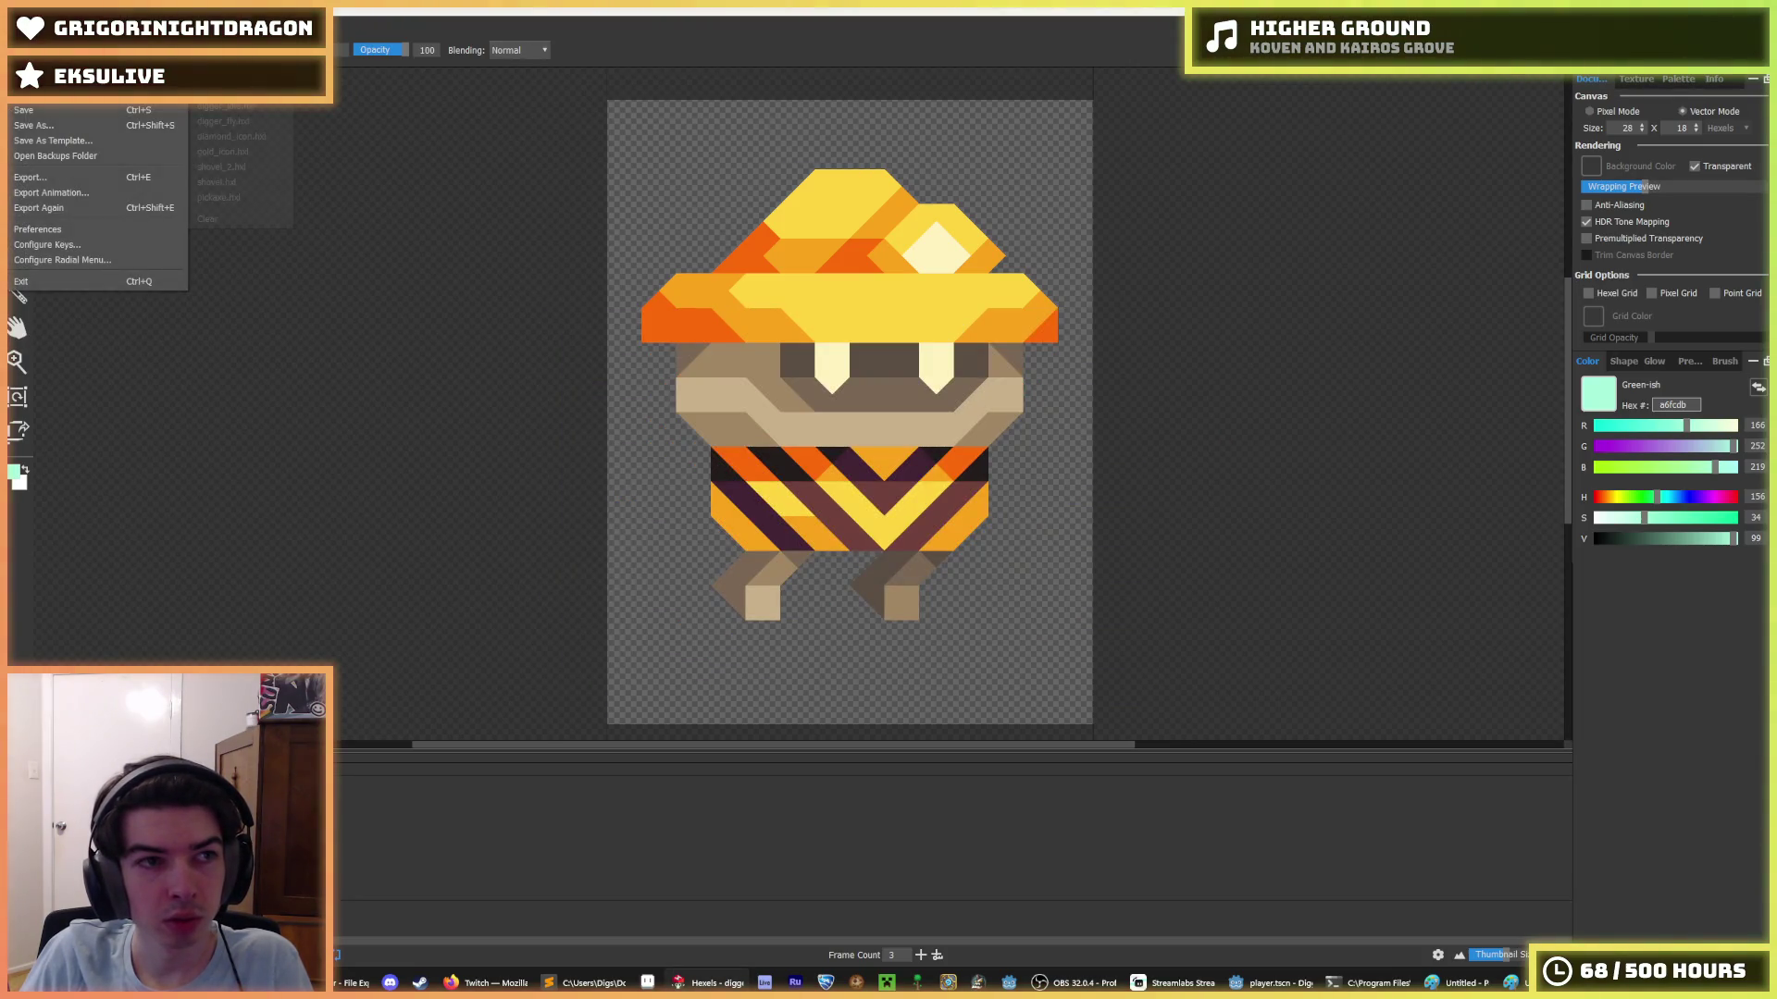
left_click(105, 193)
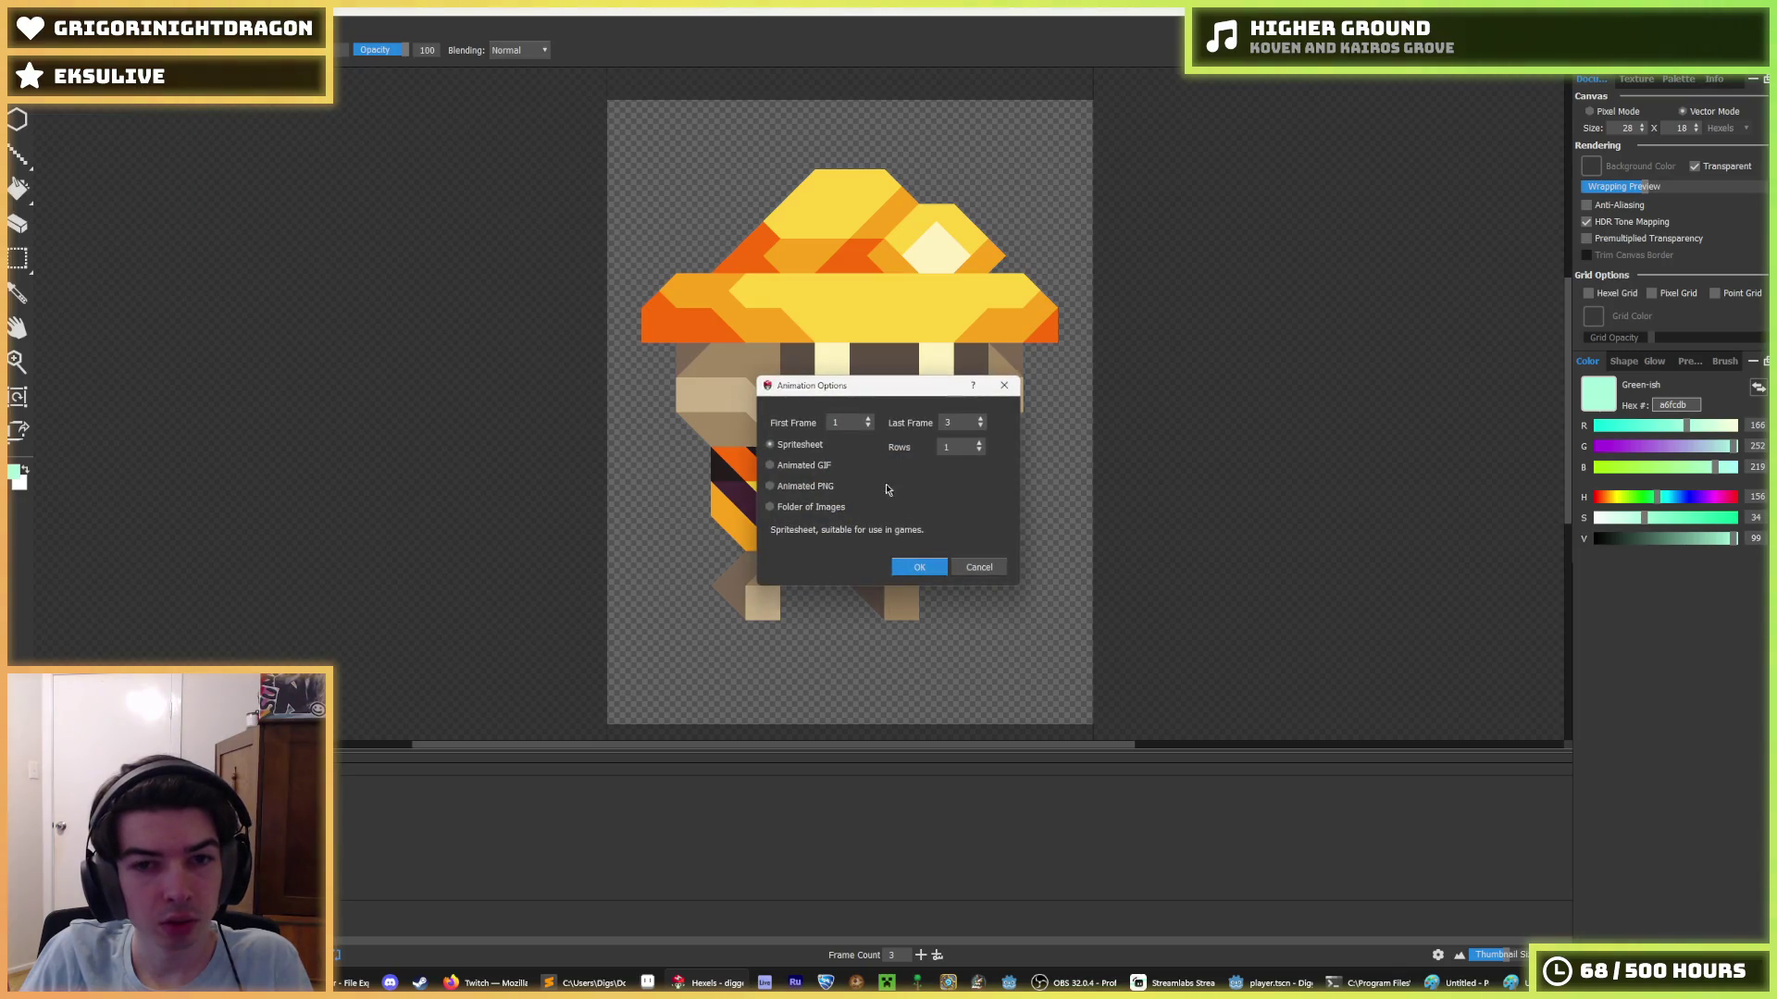
left_click(917, 567)
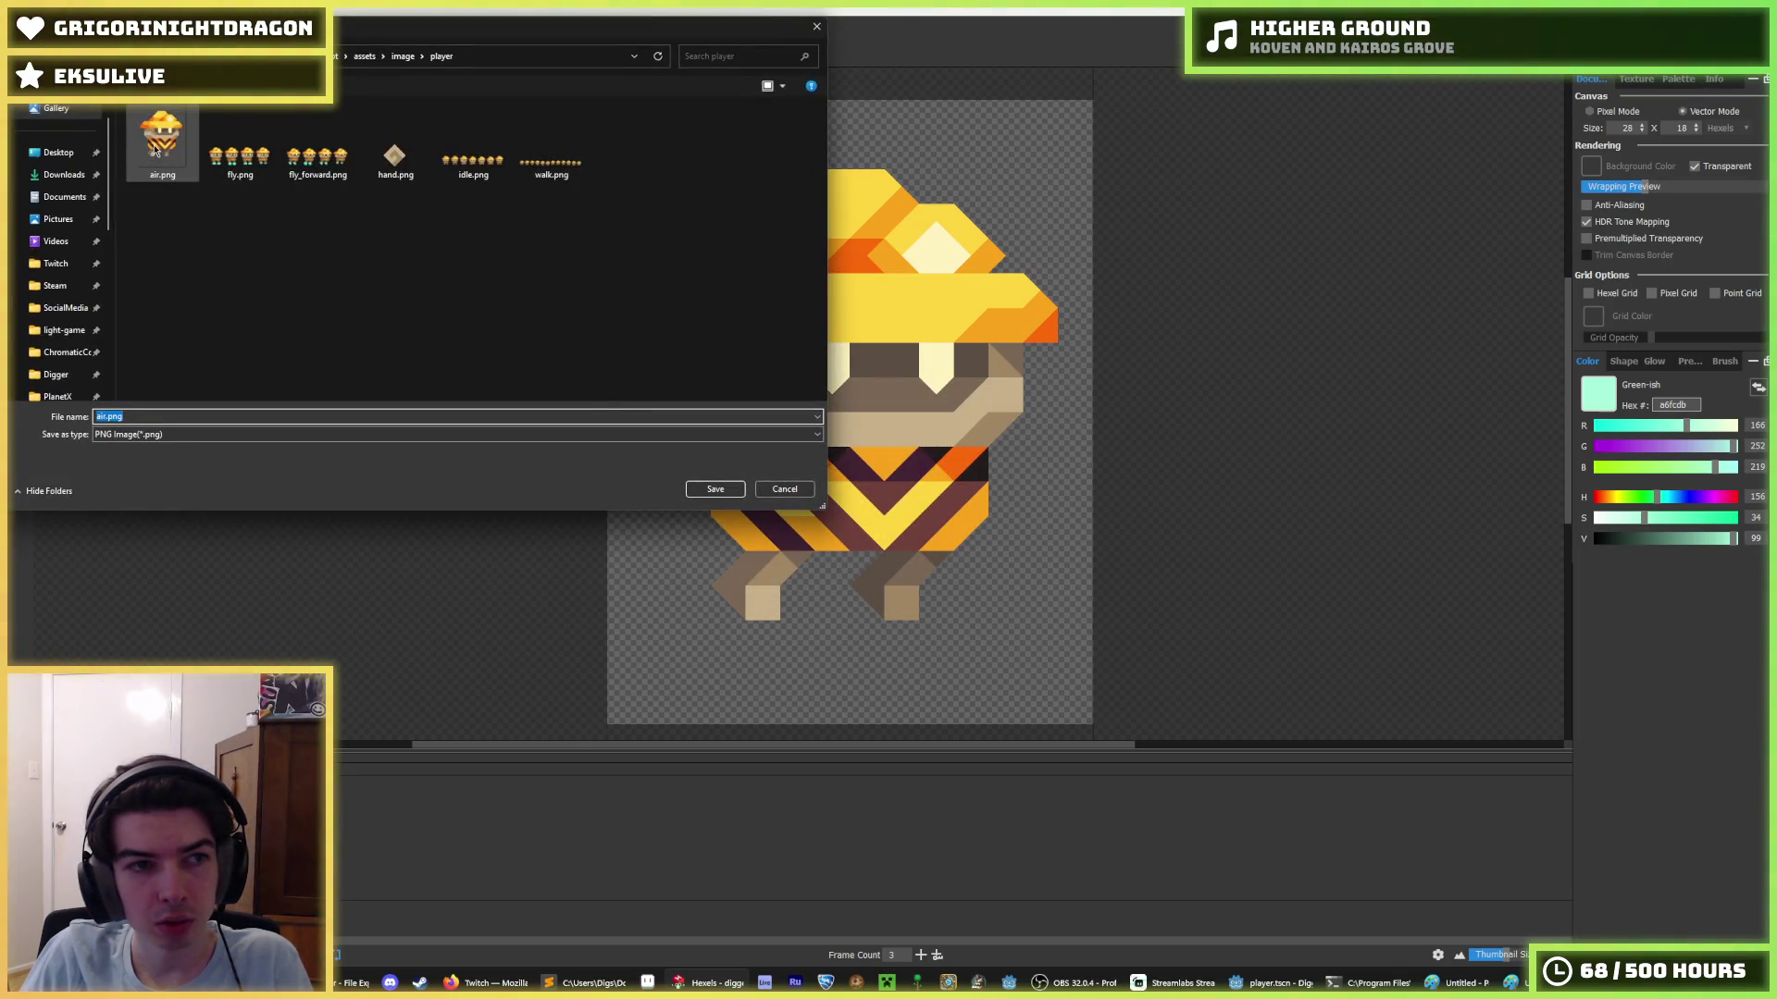
left_click(159, 148)
double_click(159, 148)
left_click(930, 496)
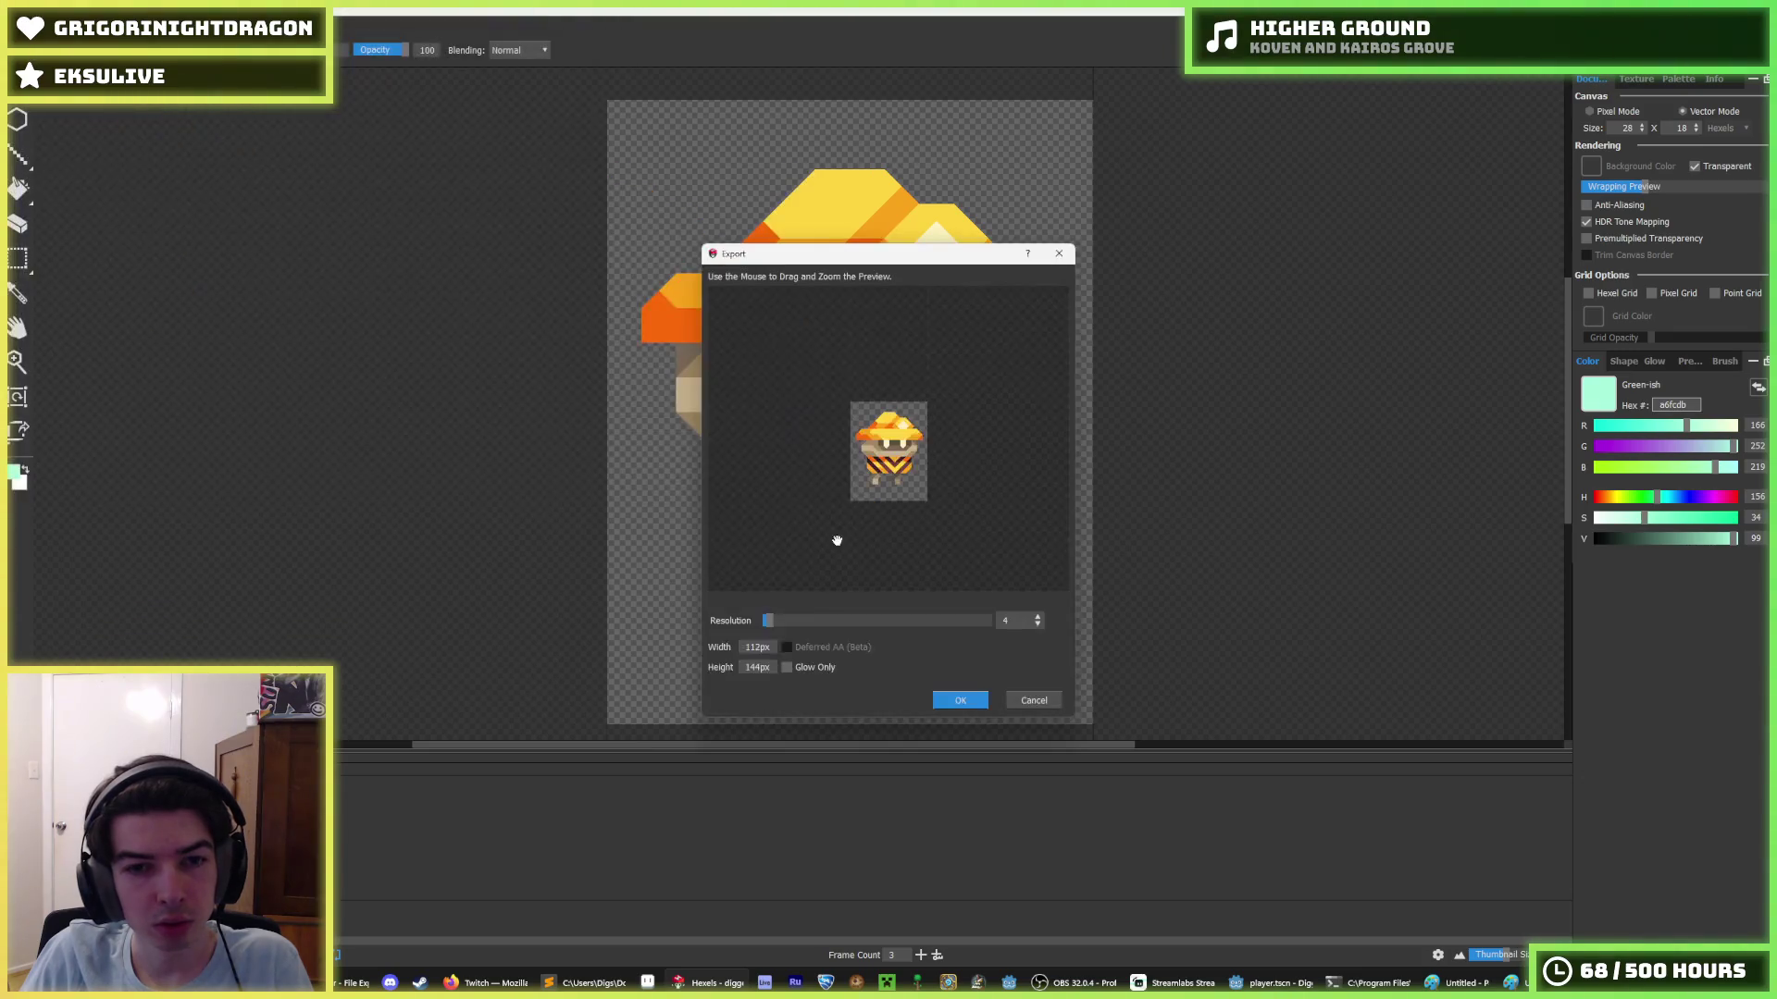
left_click(759, 646)
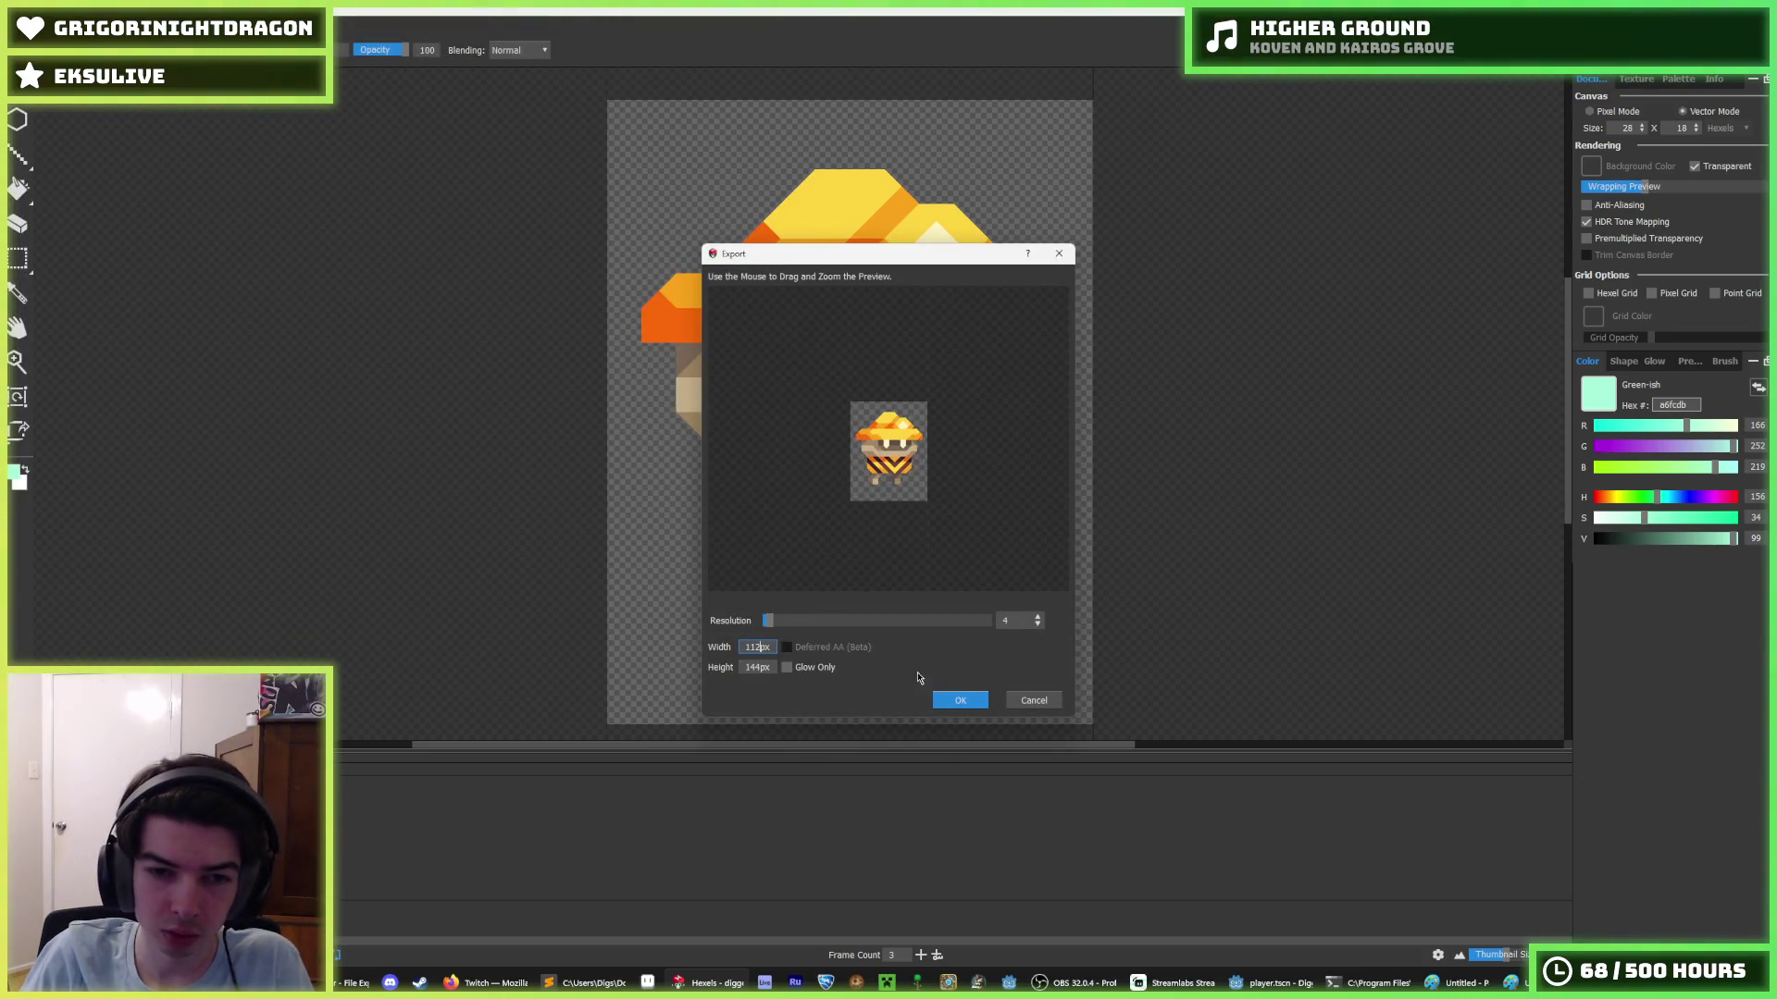
left_click(957, 699)
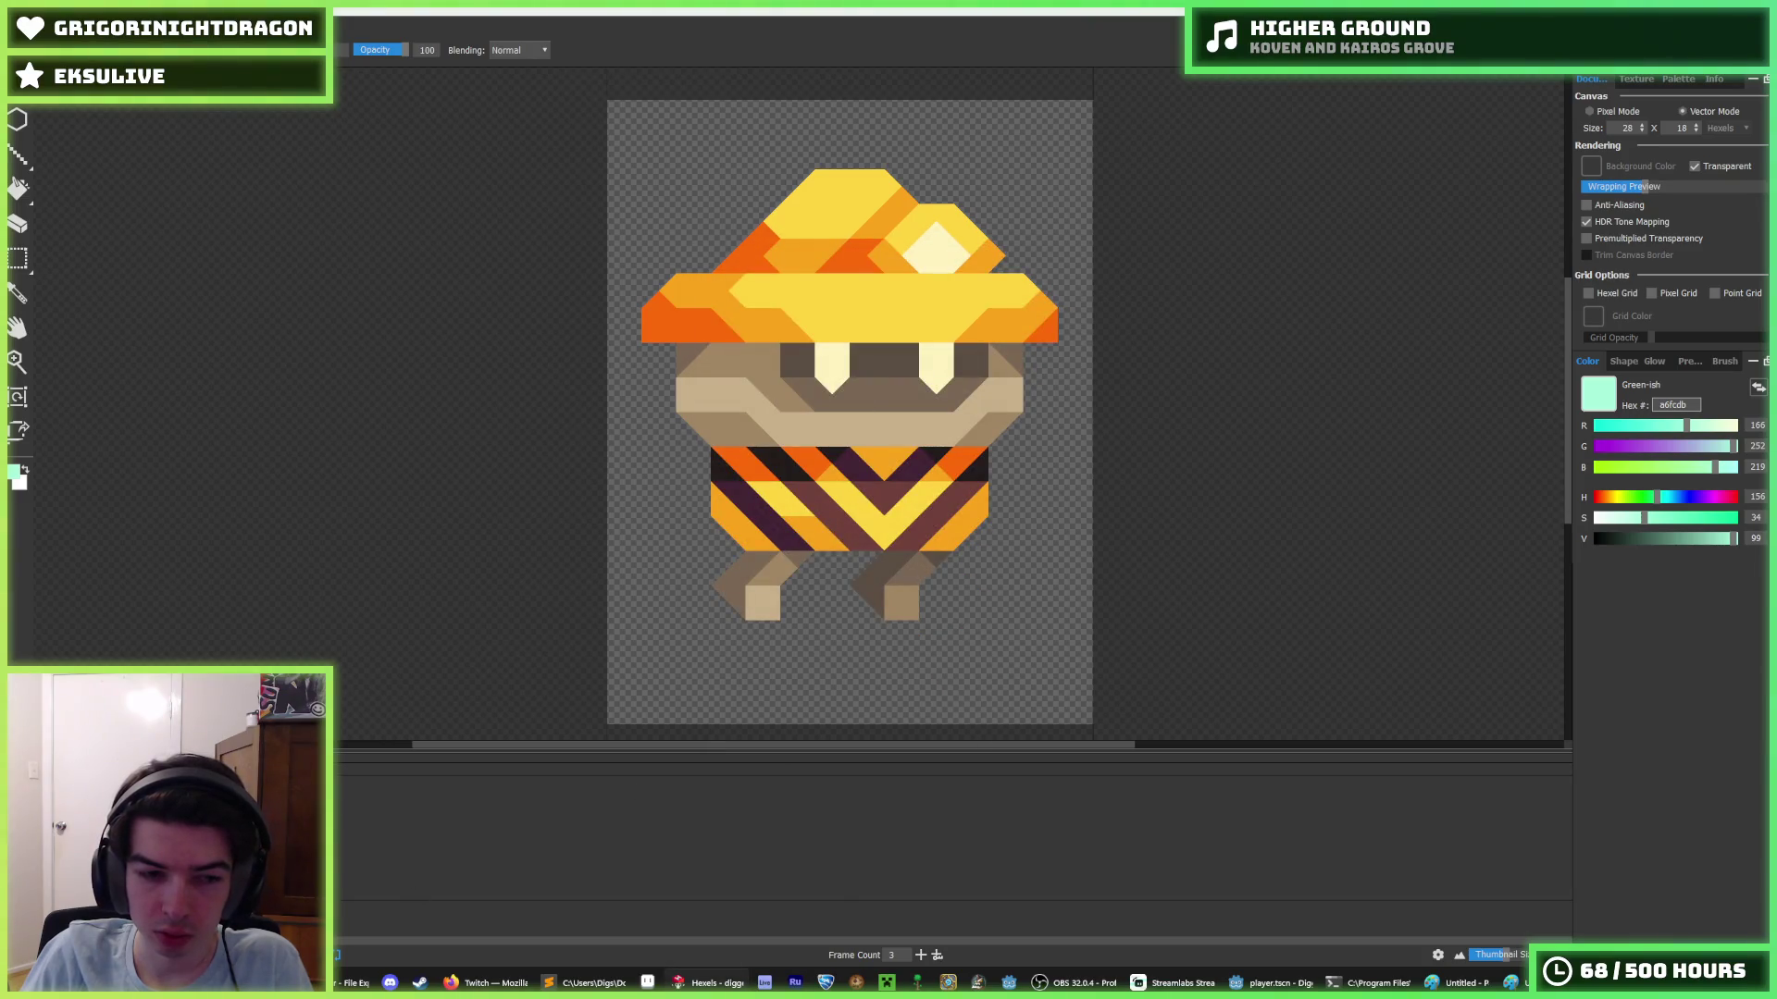
left_click(352, 983)
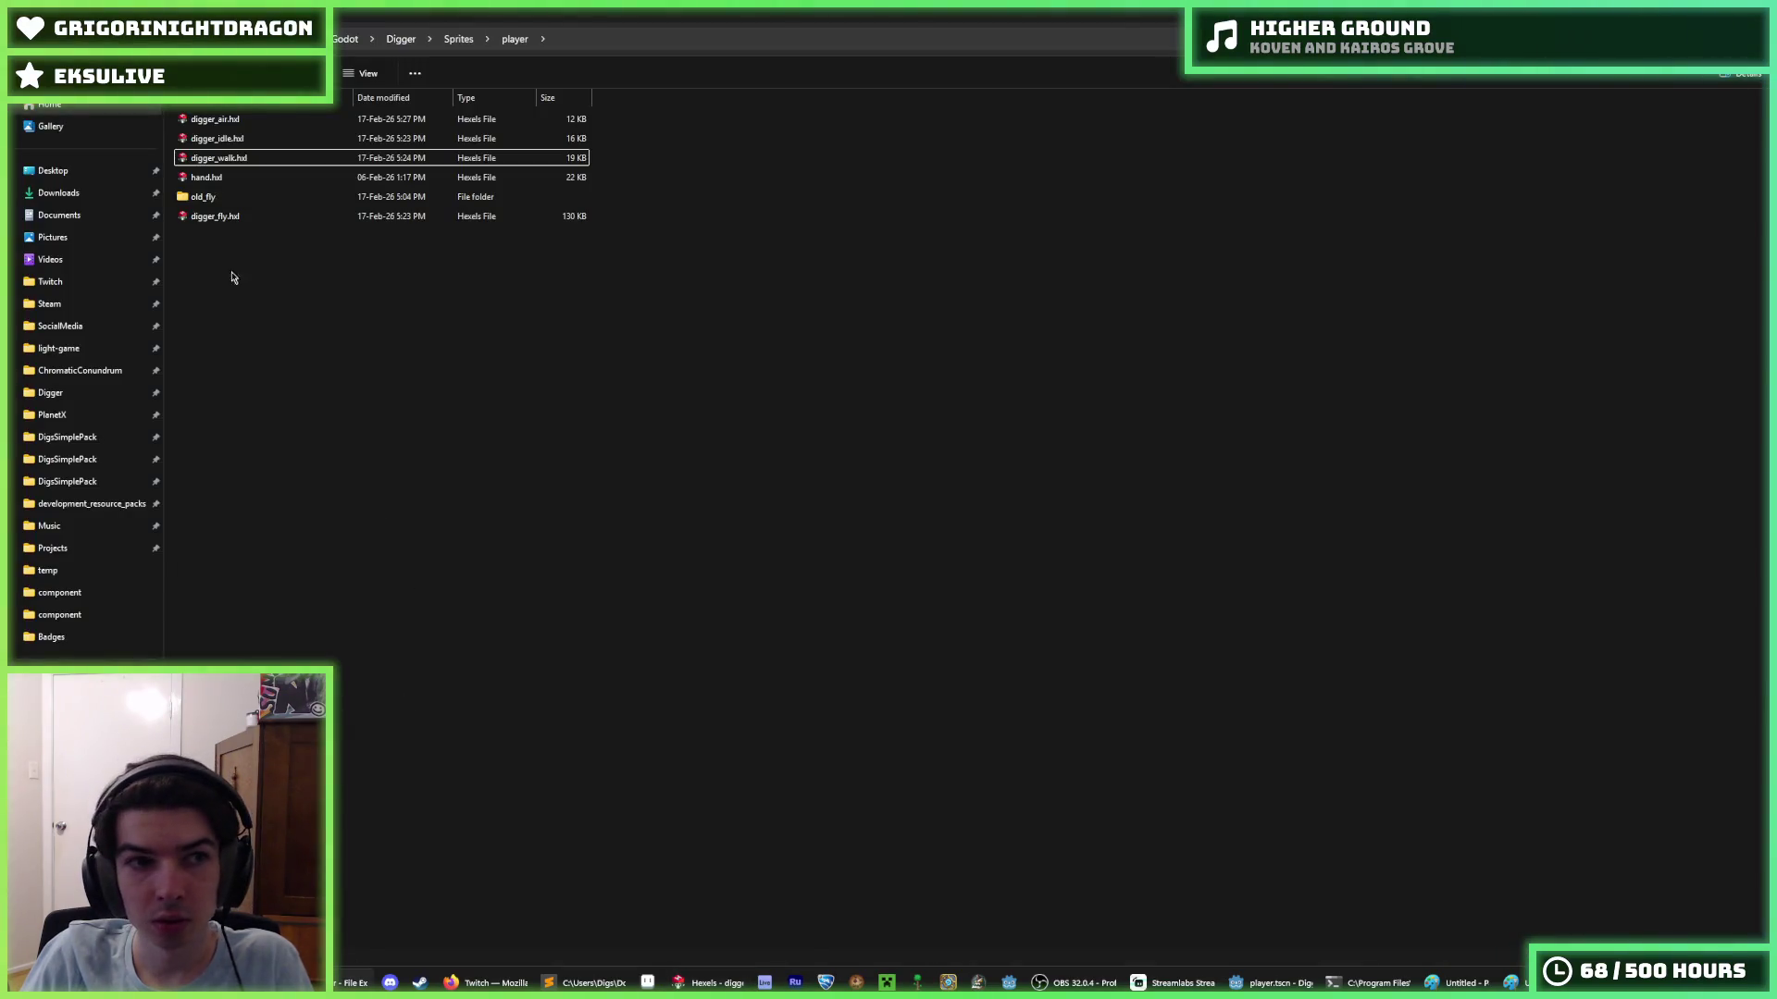
- Open the digger .hxl file from the player sprites folder in Hexels
double_click(215, 119)
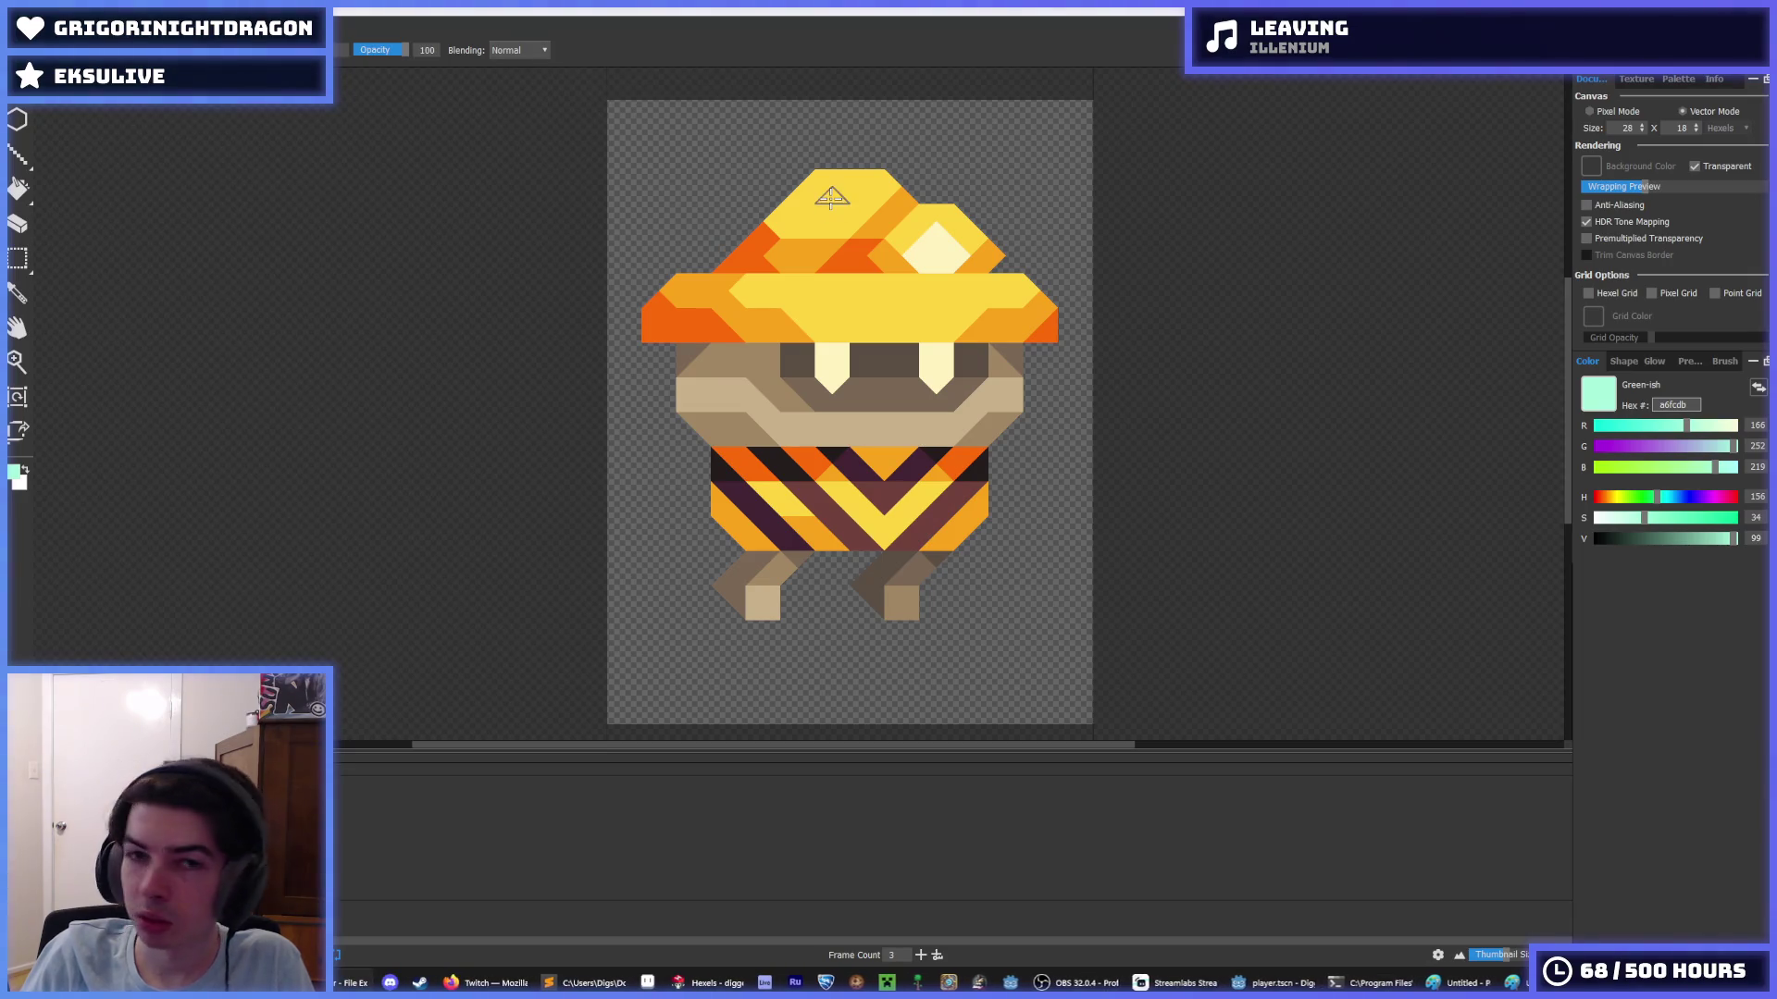
- Export the air spritesheet over air.png with the export height corrected to 144 px
key("alt+f")
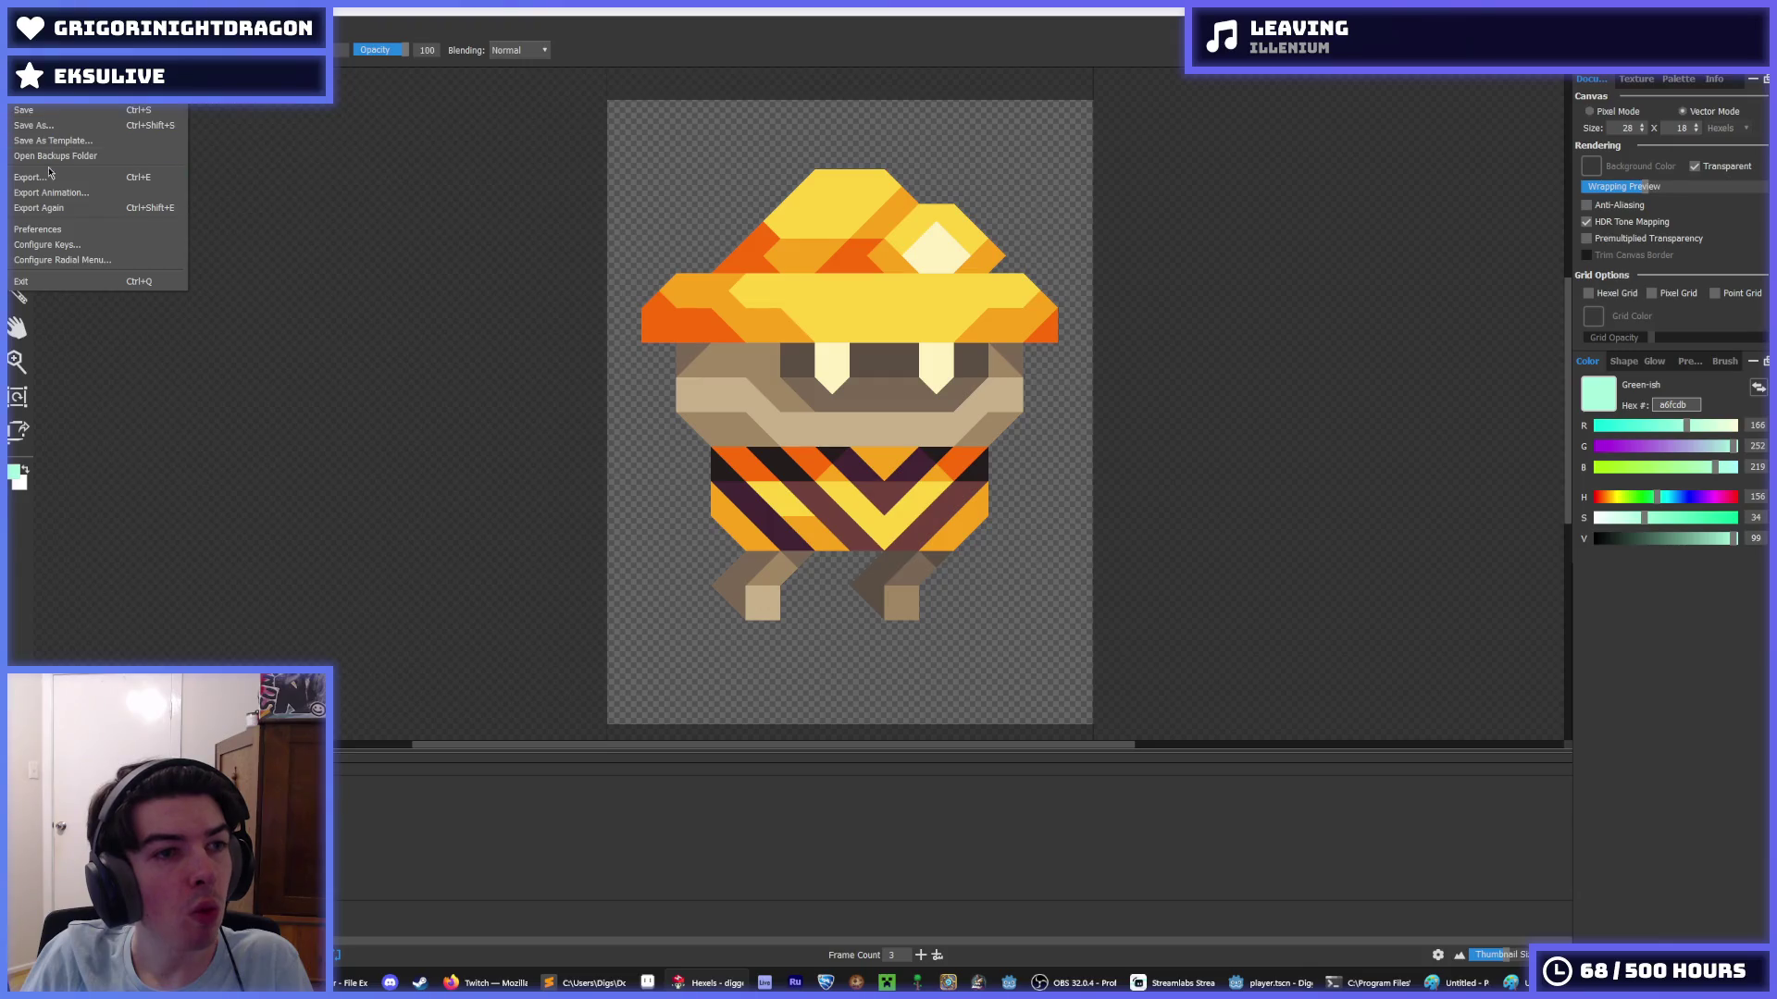
left_click(80, 192)
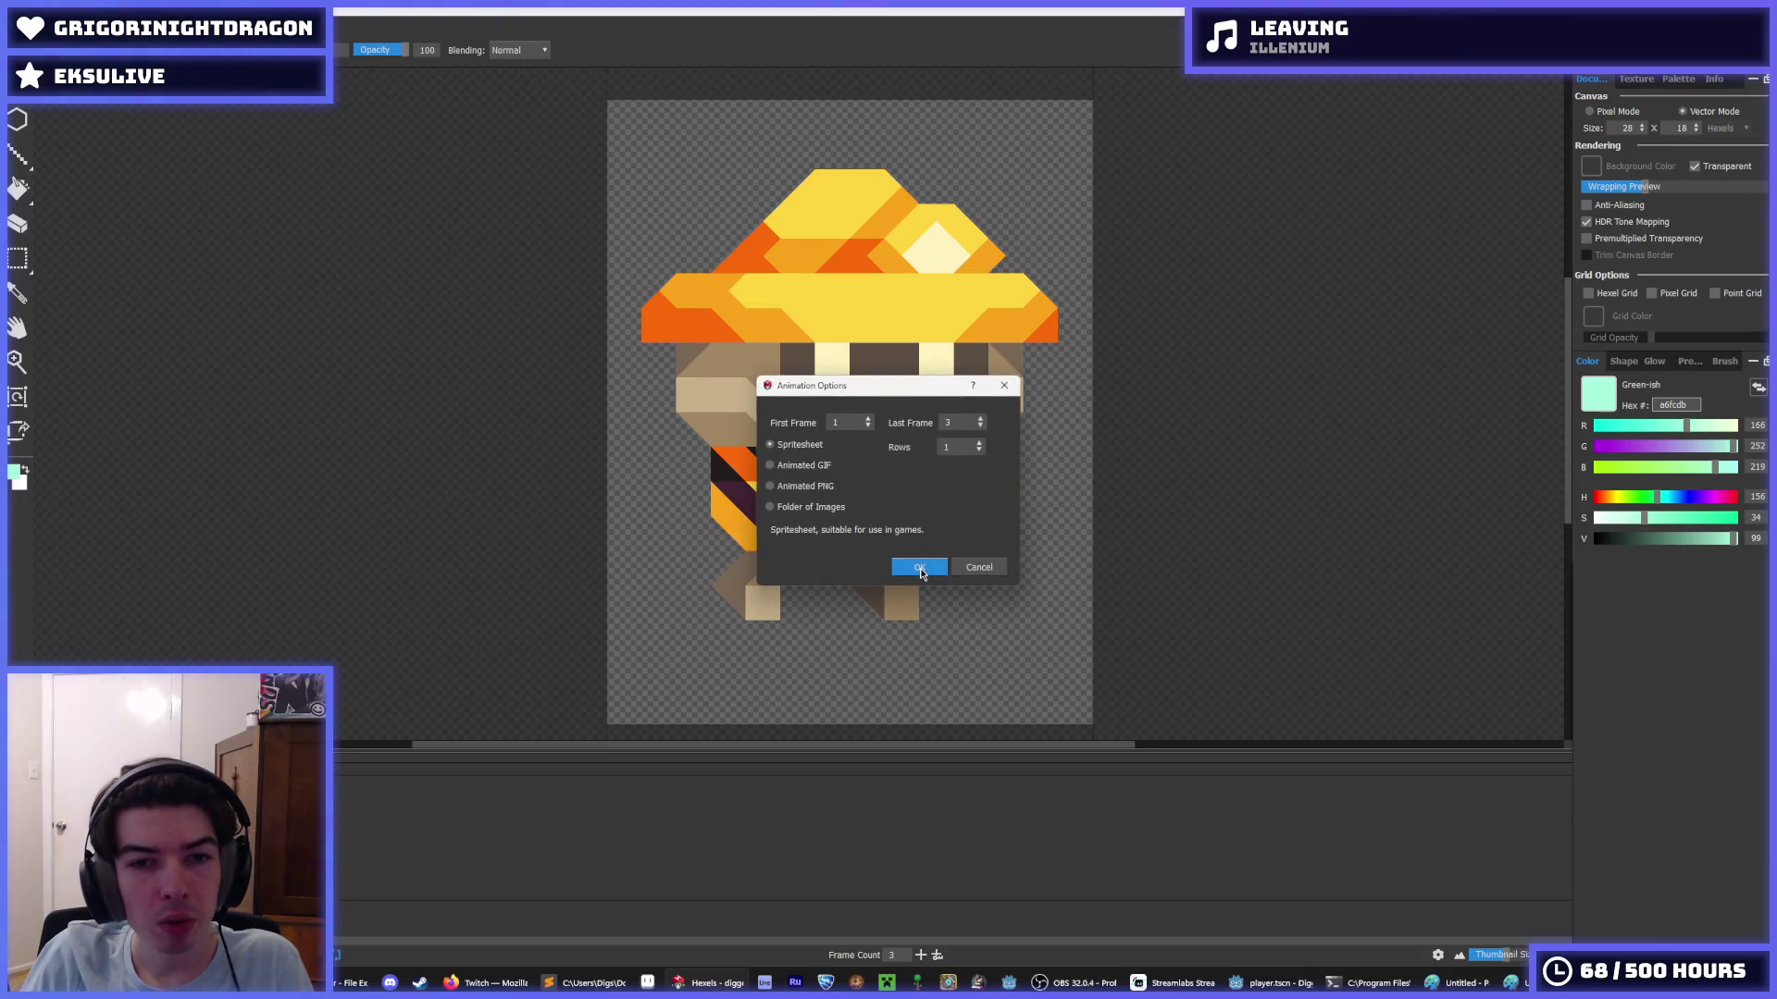
left_click(920, 570)
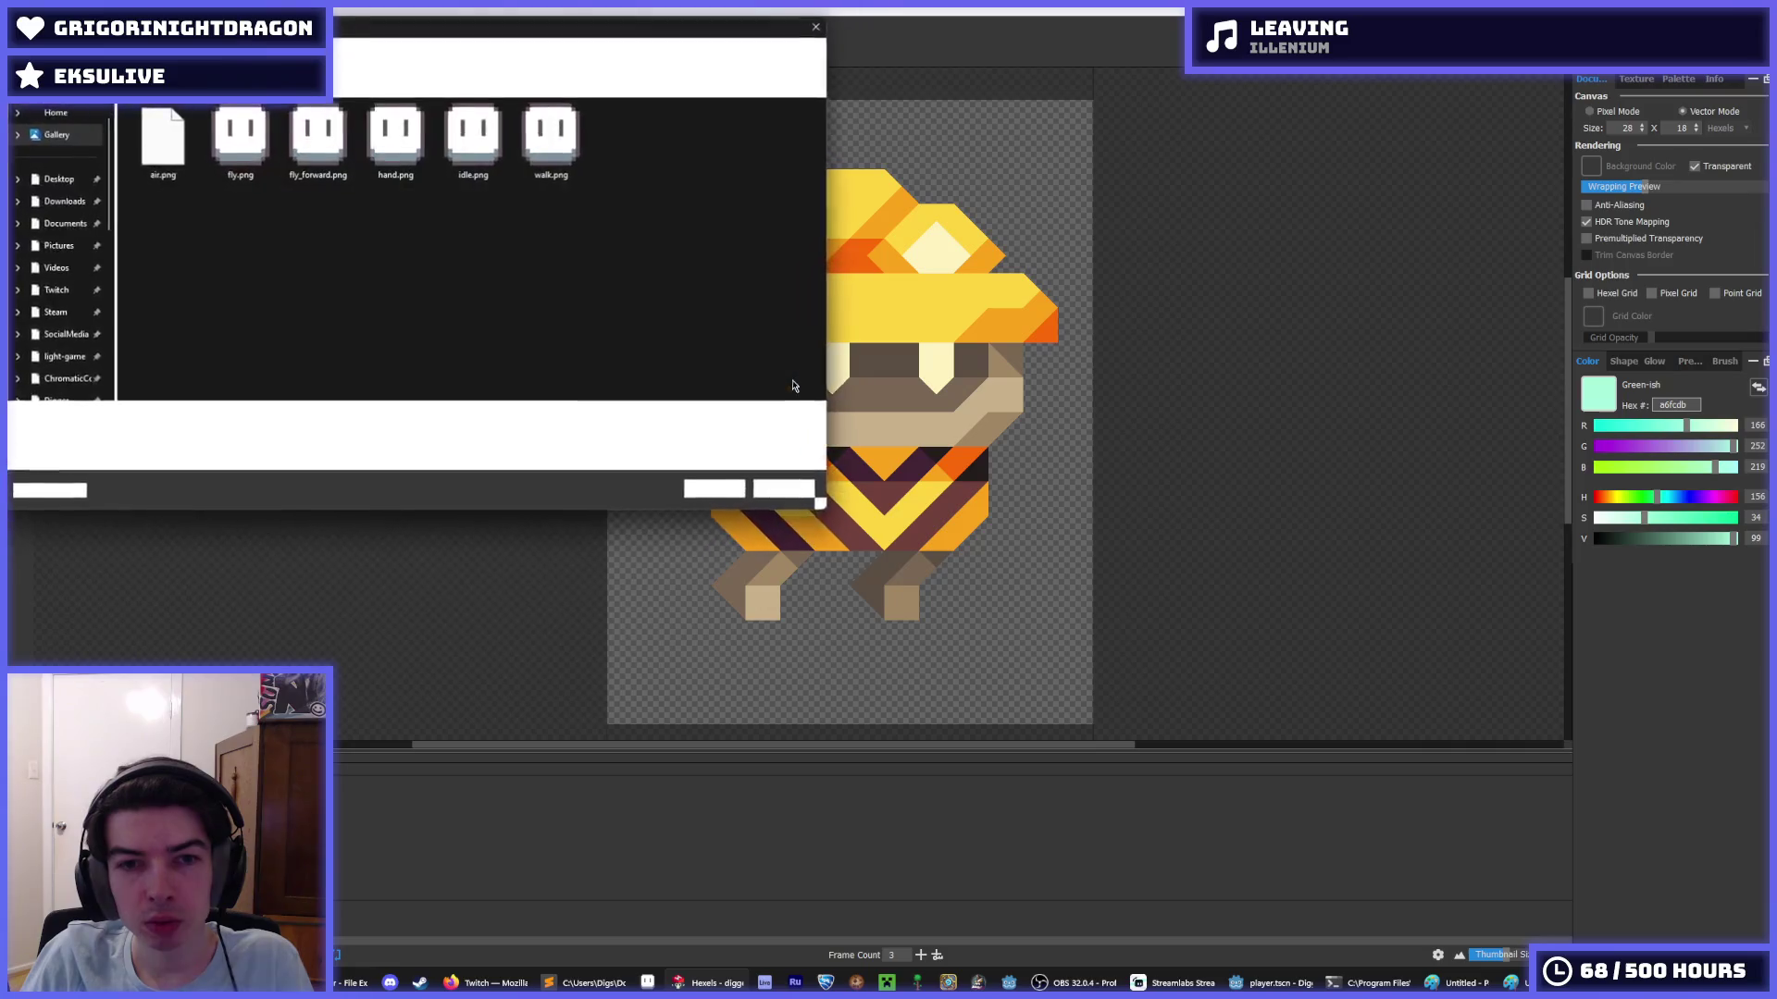
double_click(190, 176)
left_click(908, 493)
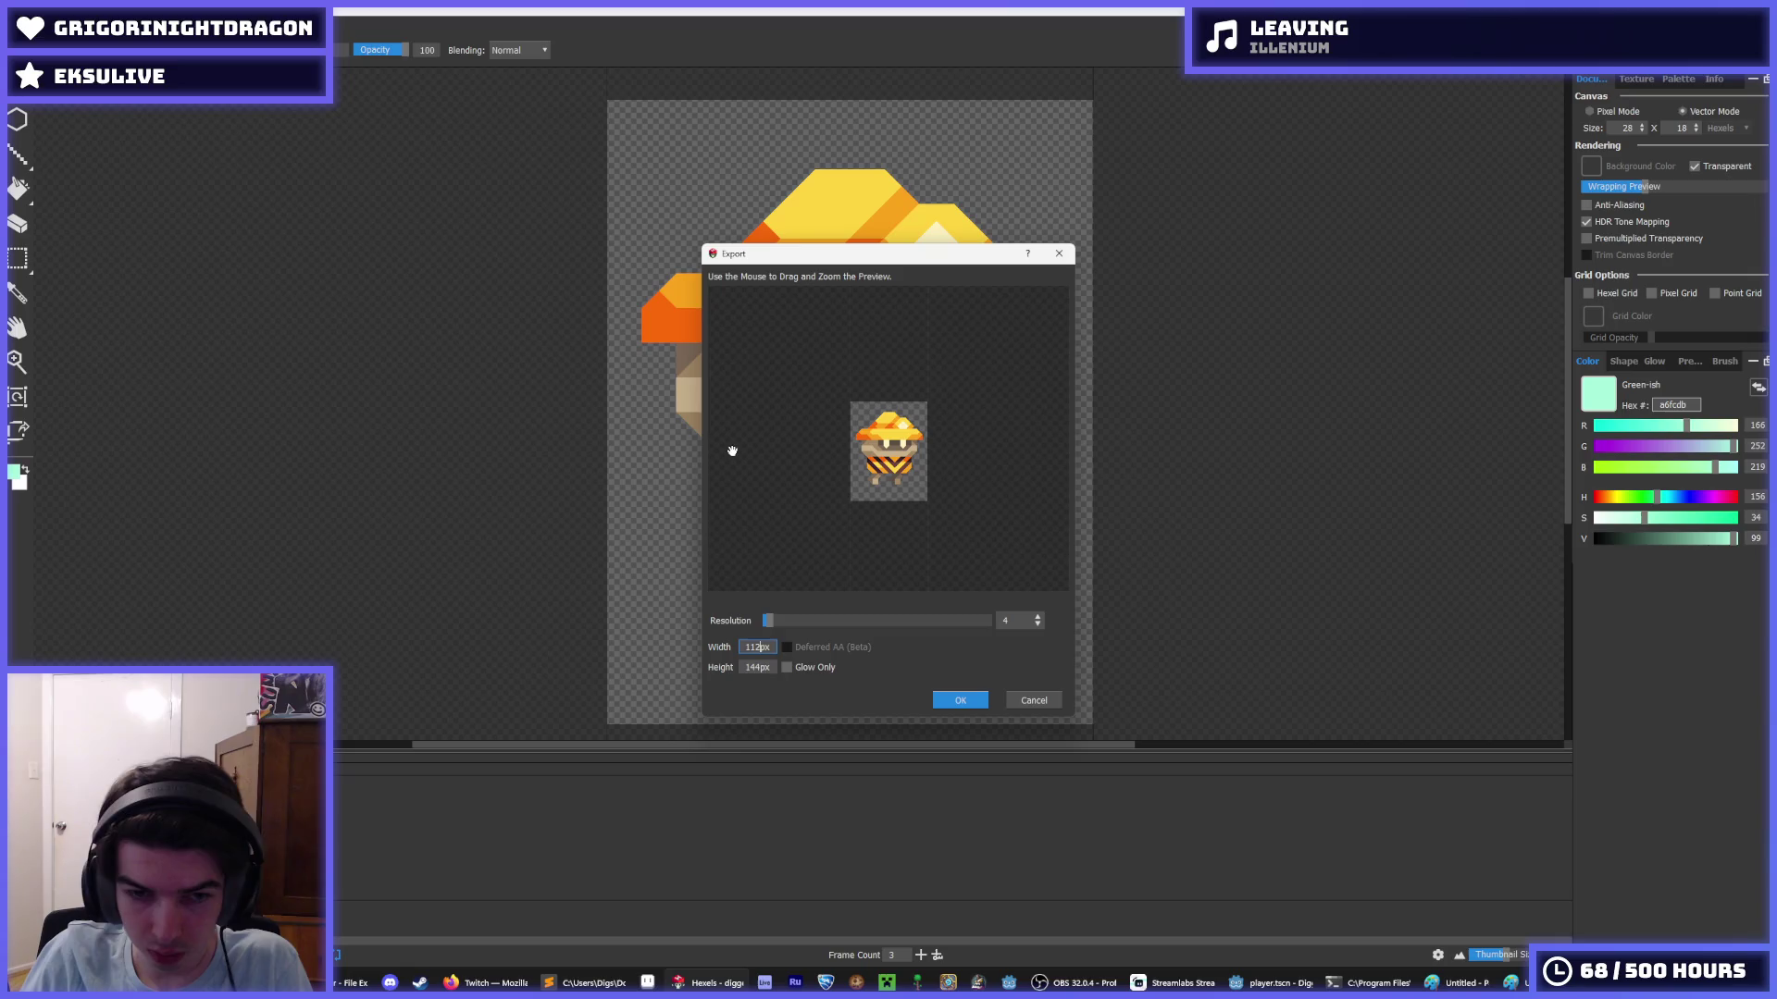
key("Tab")
type("114")
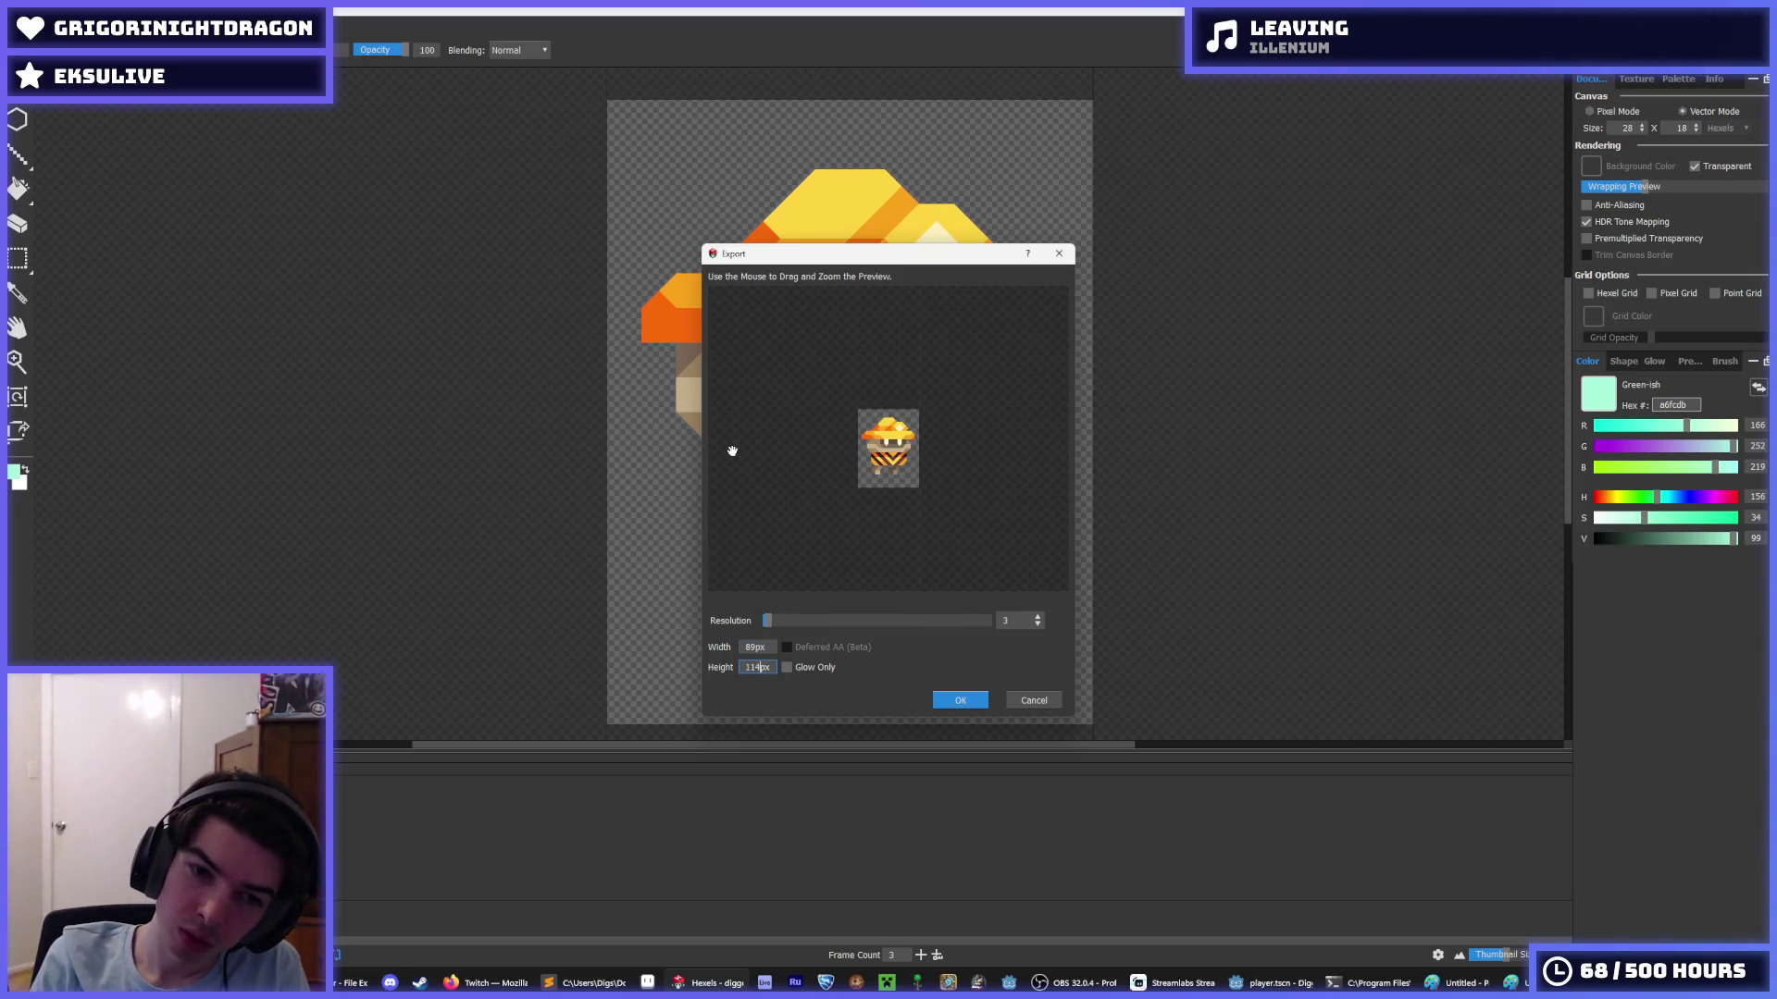
key("BackSpace")
type("4")
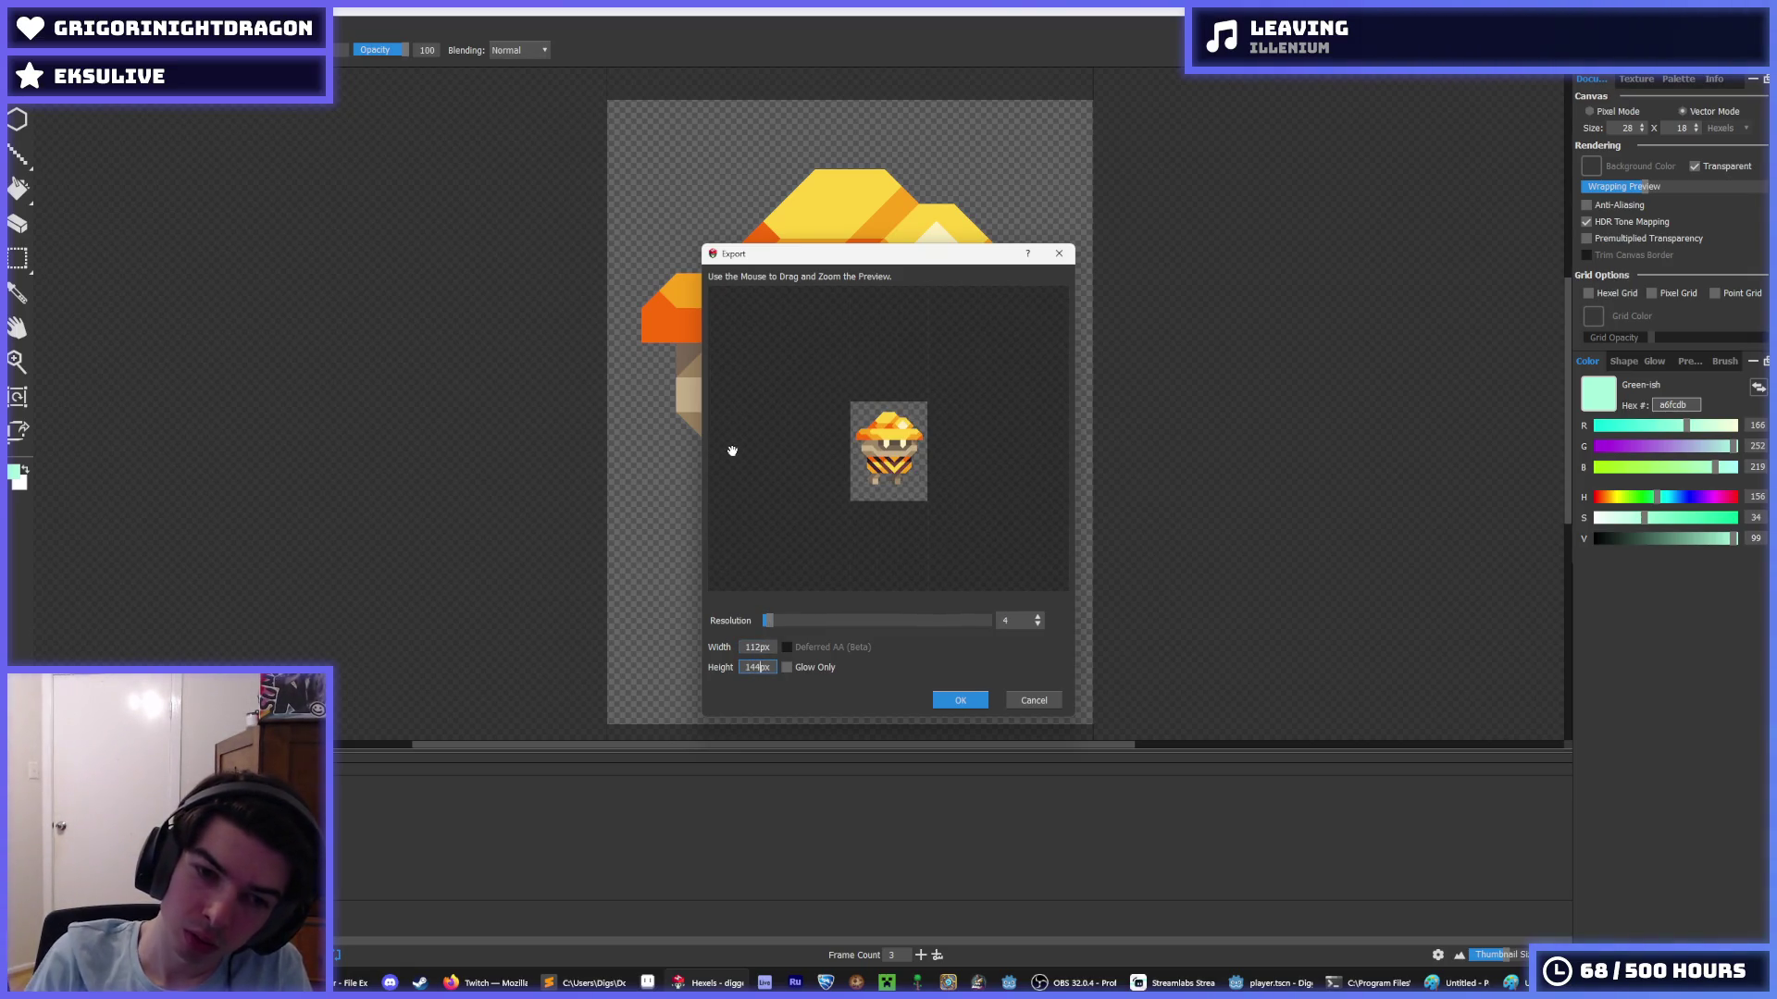
left_click(960, 700)
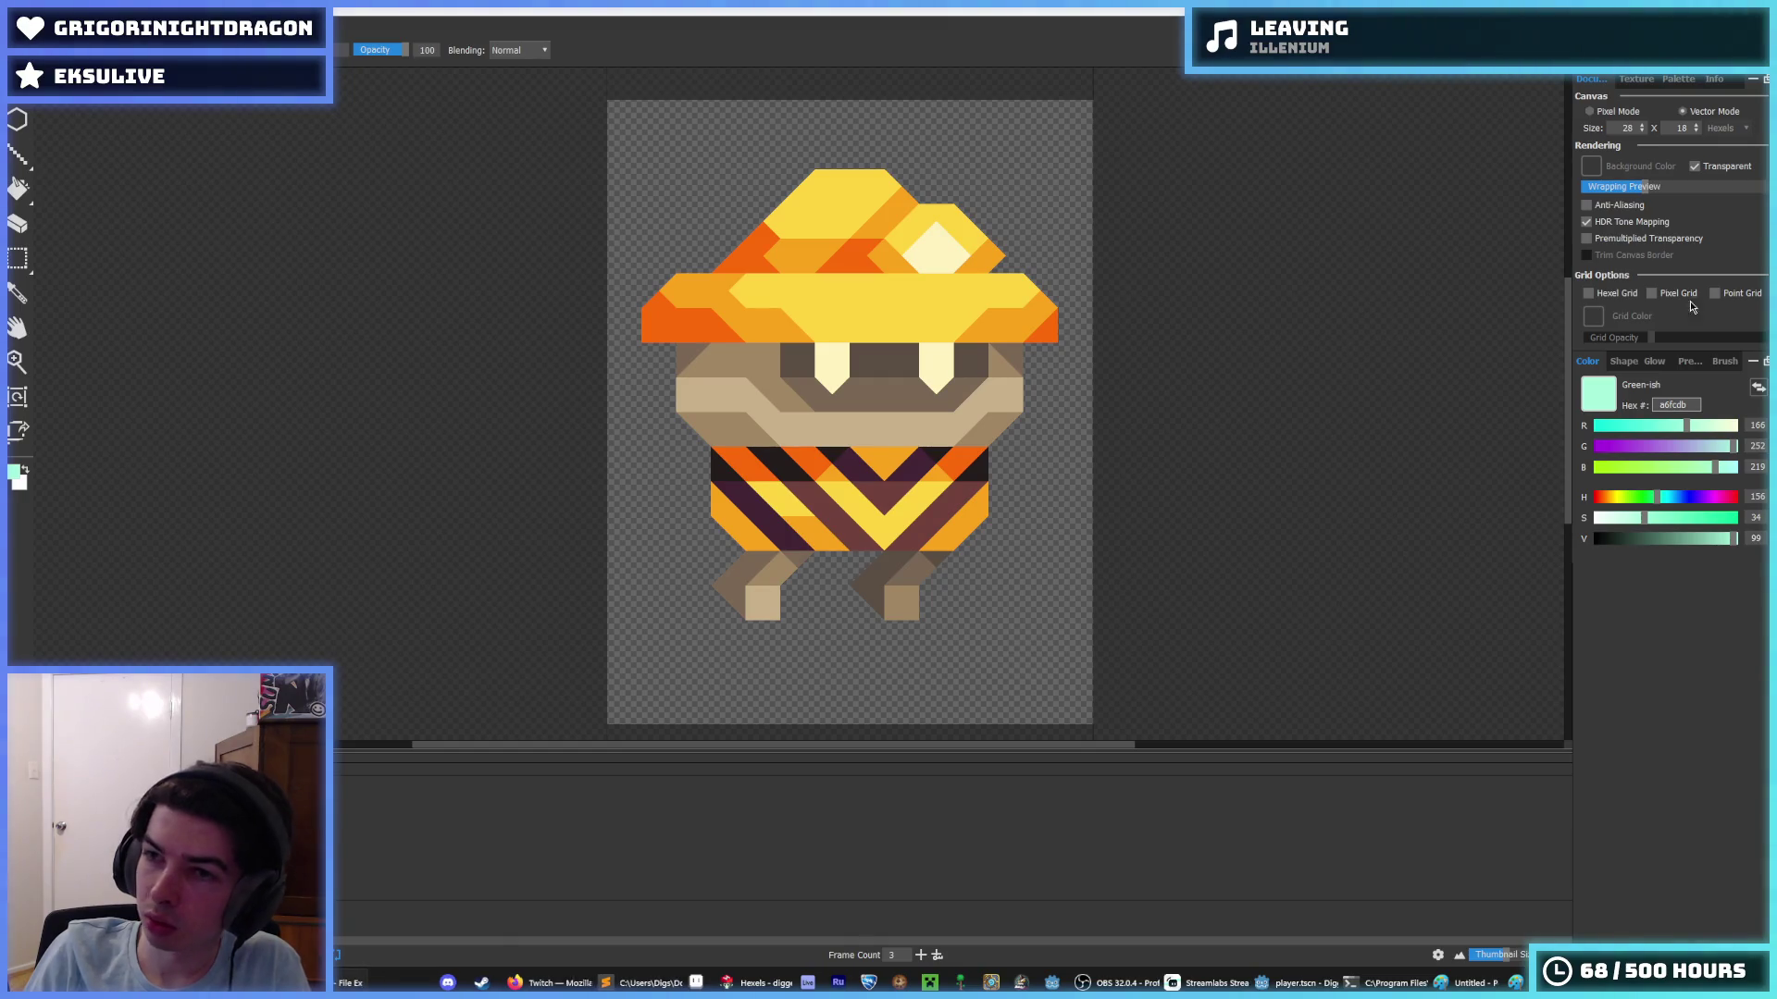
- Export over air.png again, entering 100 in the Export dialog
left_click(13, 28)
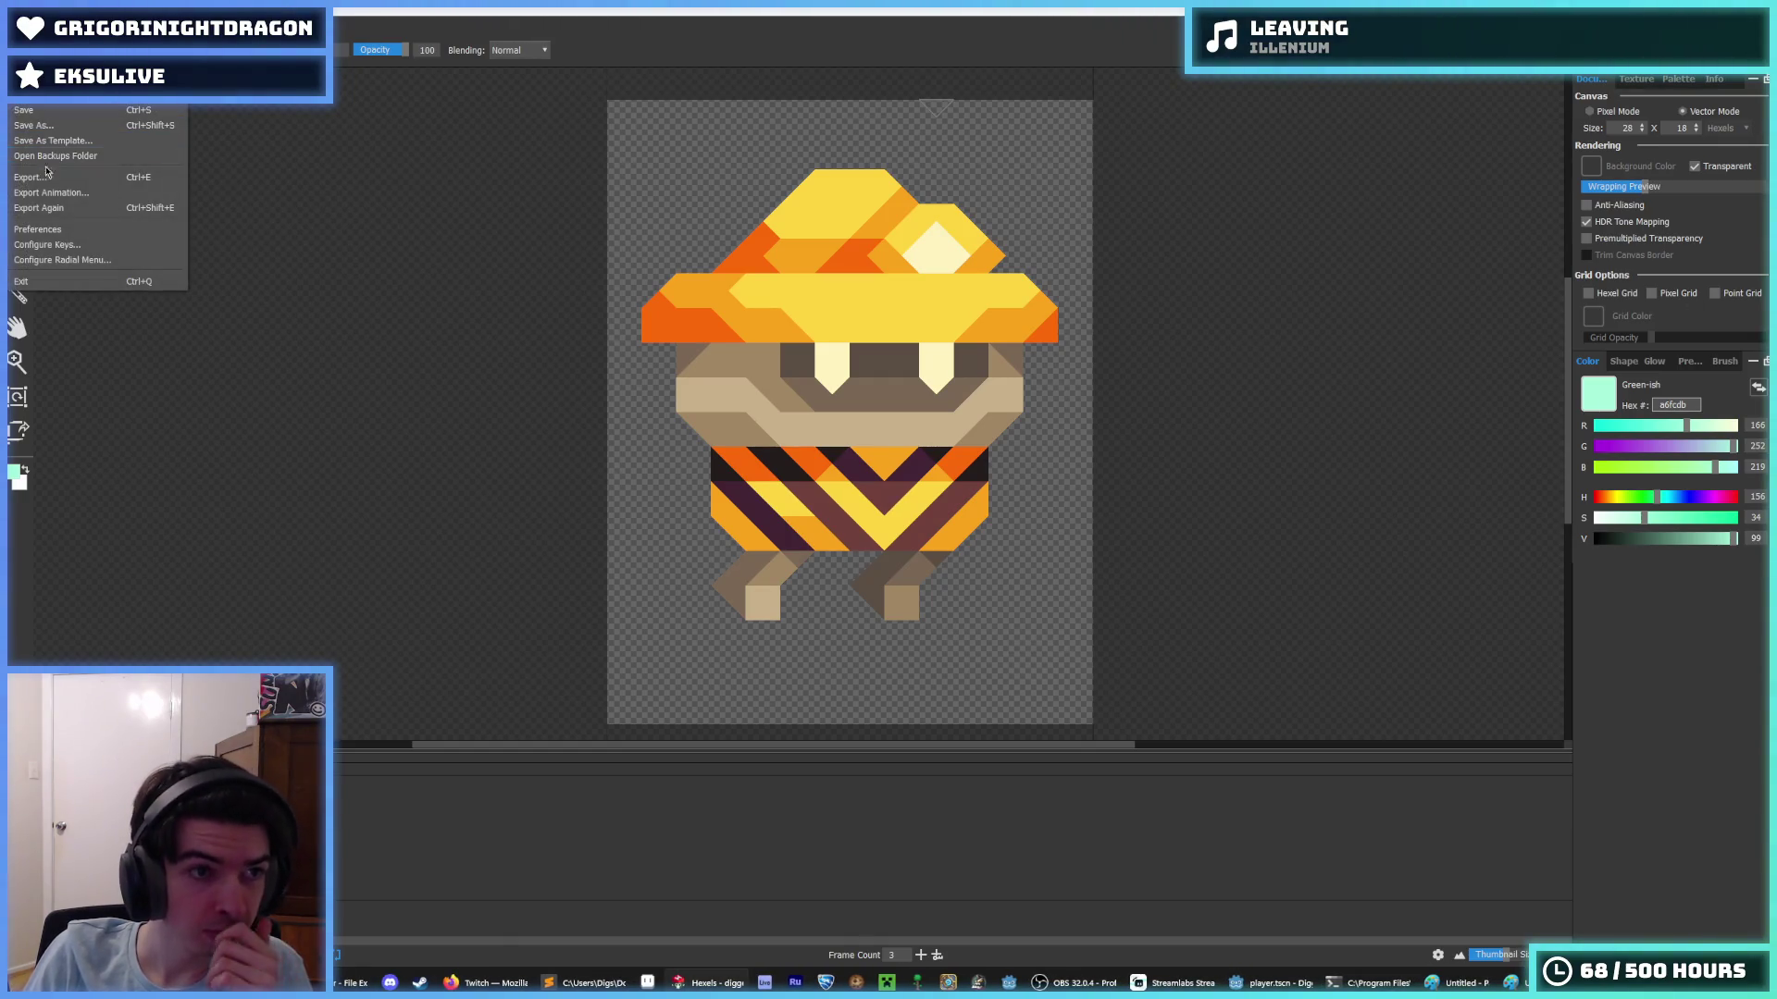
left_click(58, 194)
left_click(900, 568)
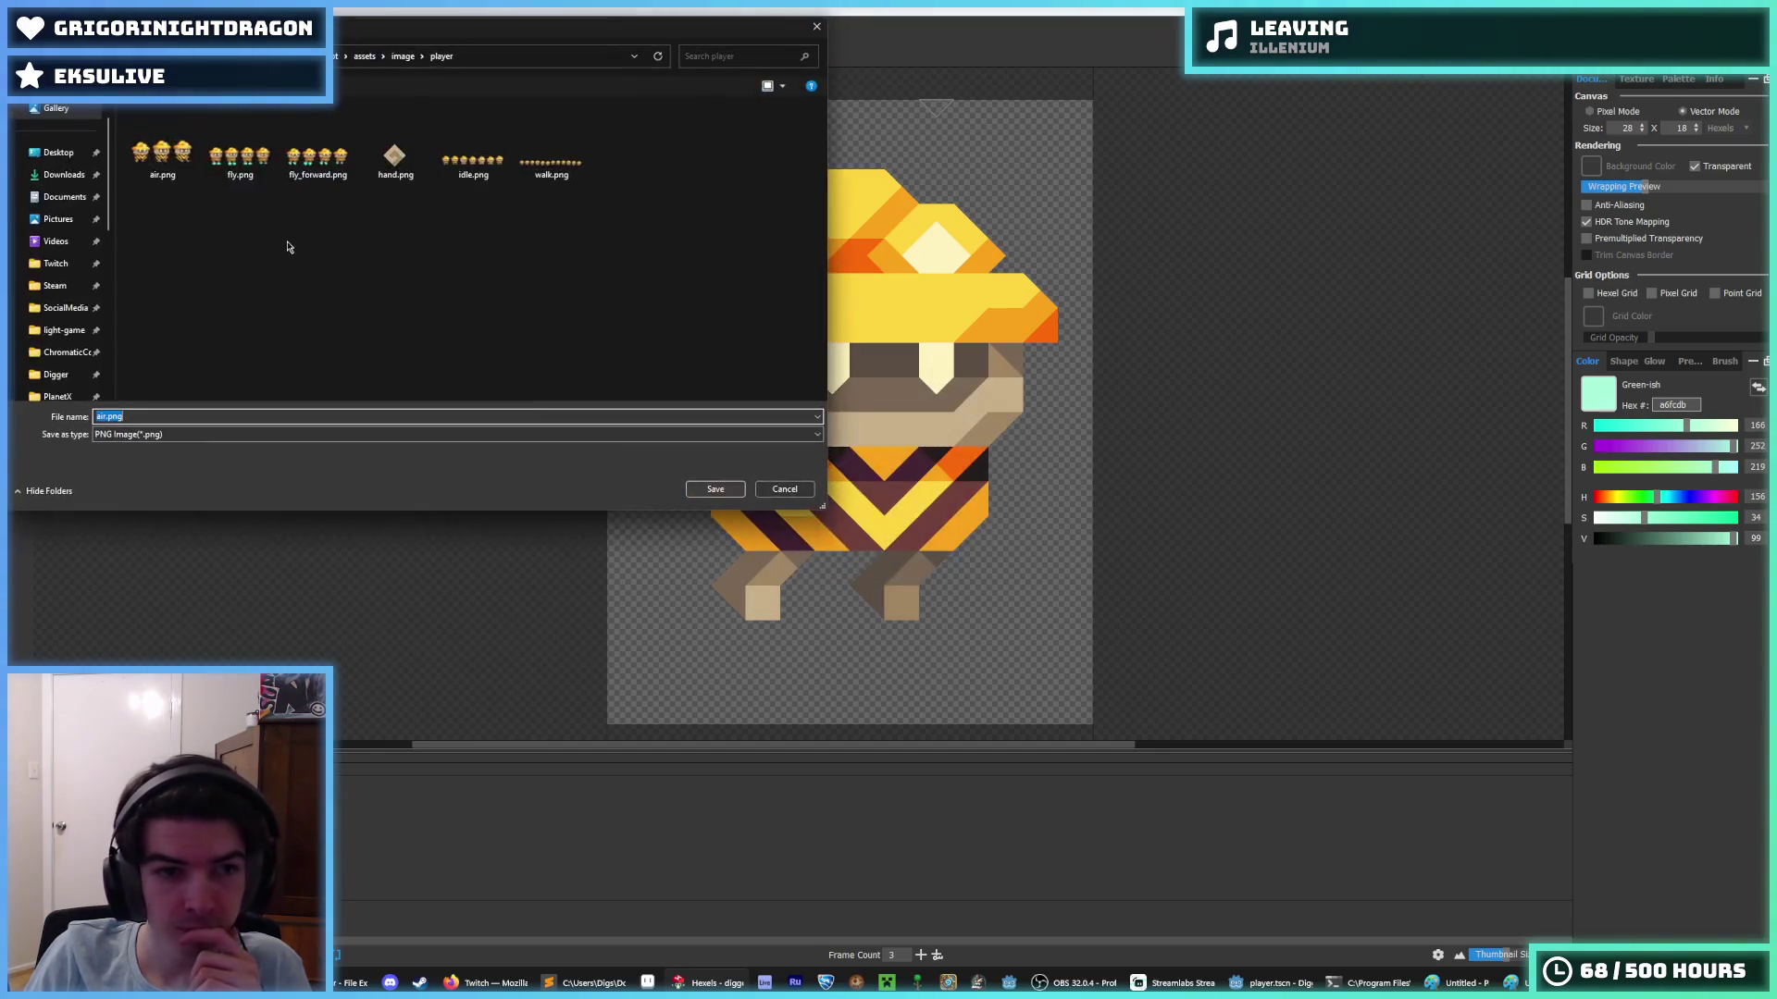
left_click(162, 156)
left_click(715, 489)
left_click(921, 493)
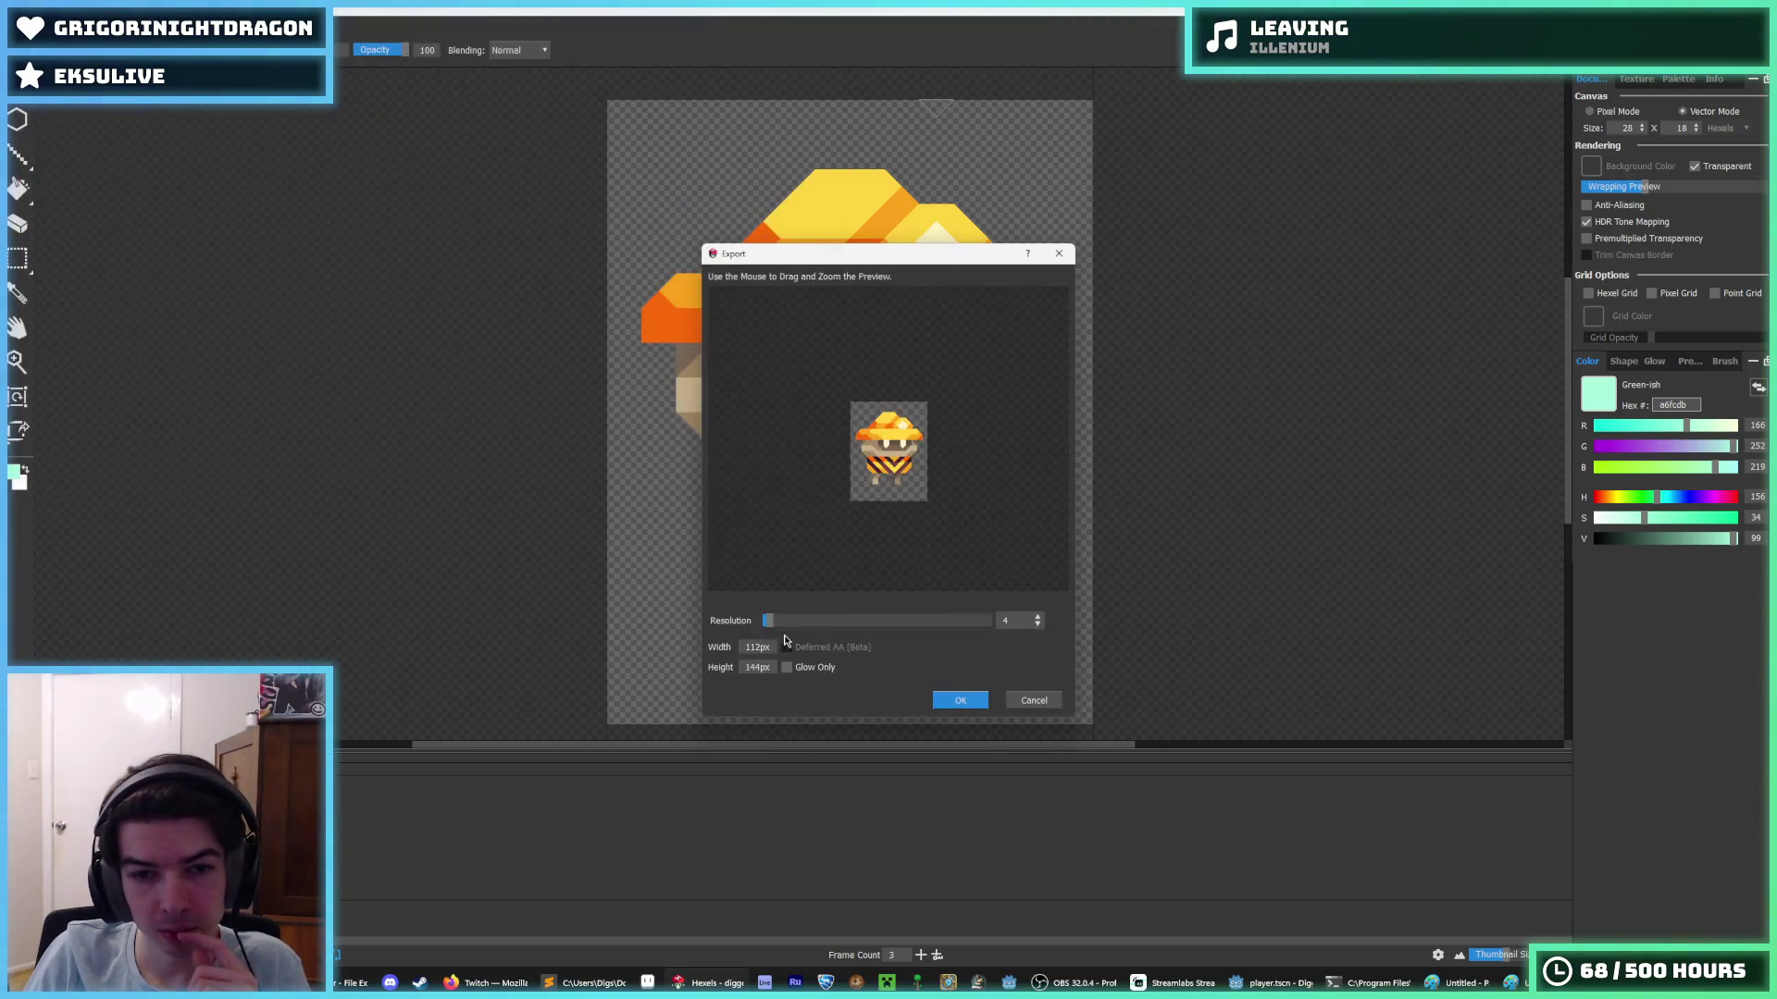
type("100")
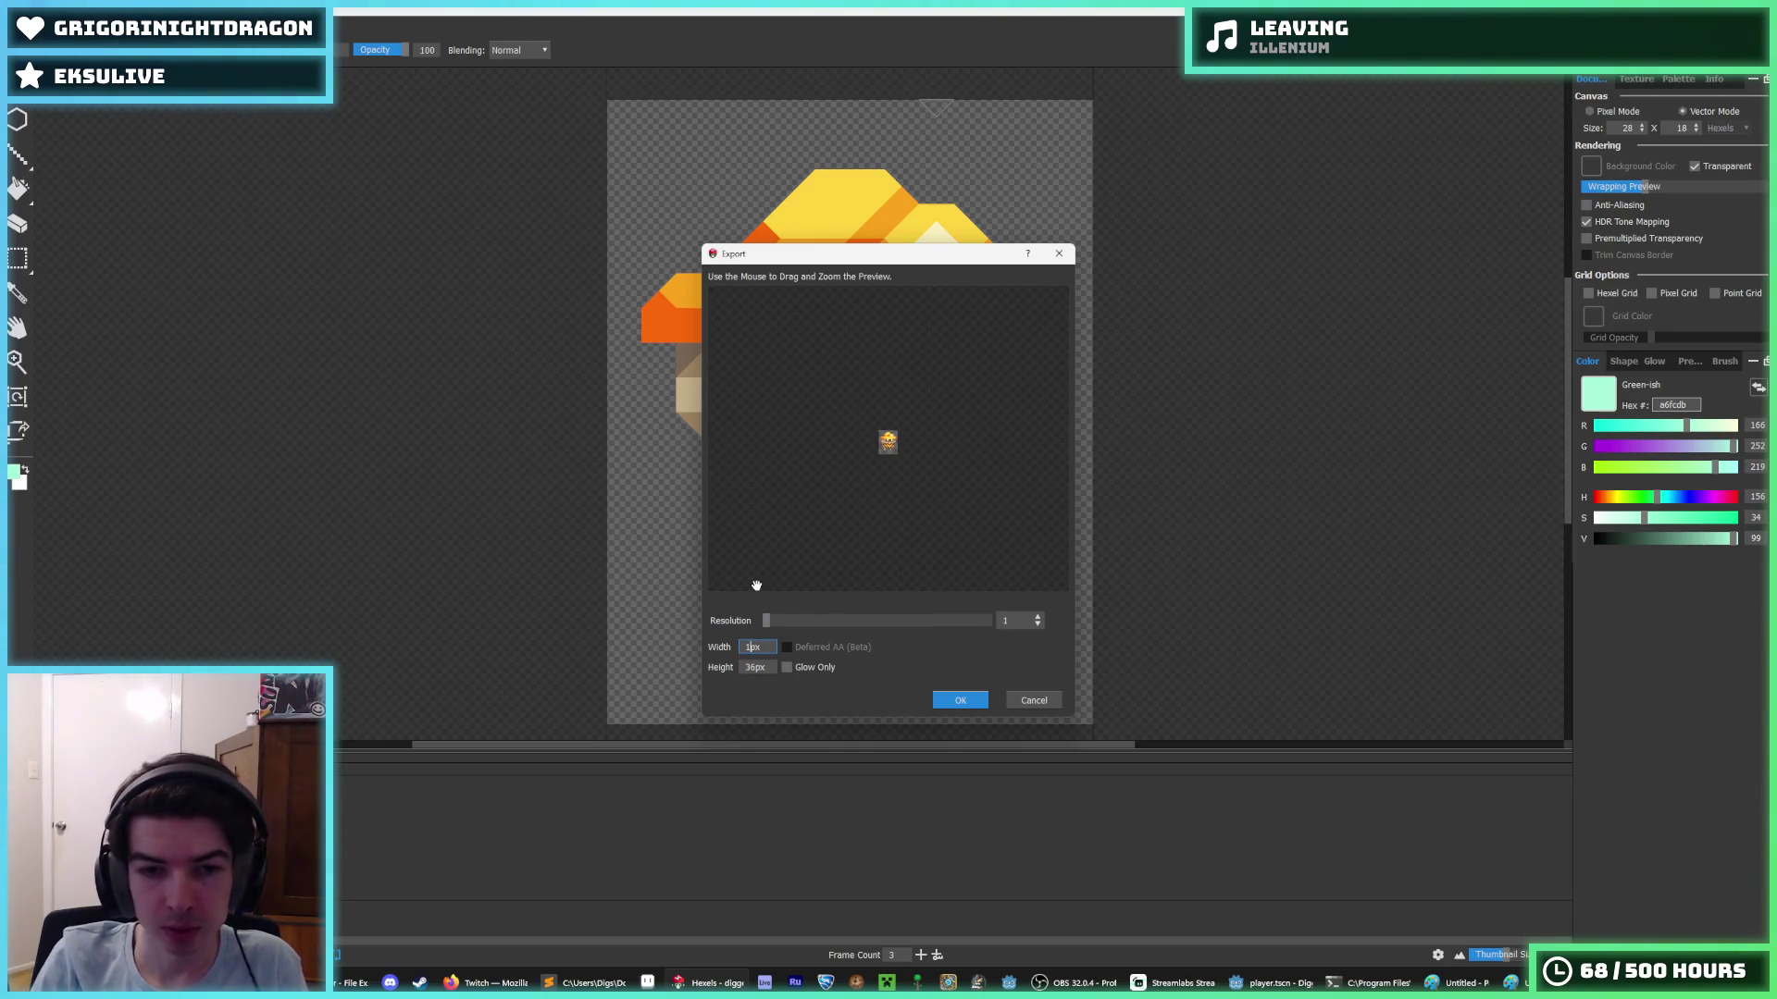
left_click(959, 700)
- Export over air.png at resolution 4, giving 112×144 px frames
left_click(18, 20)
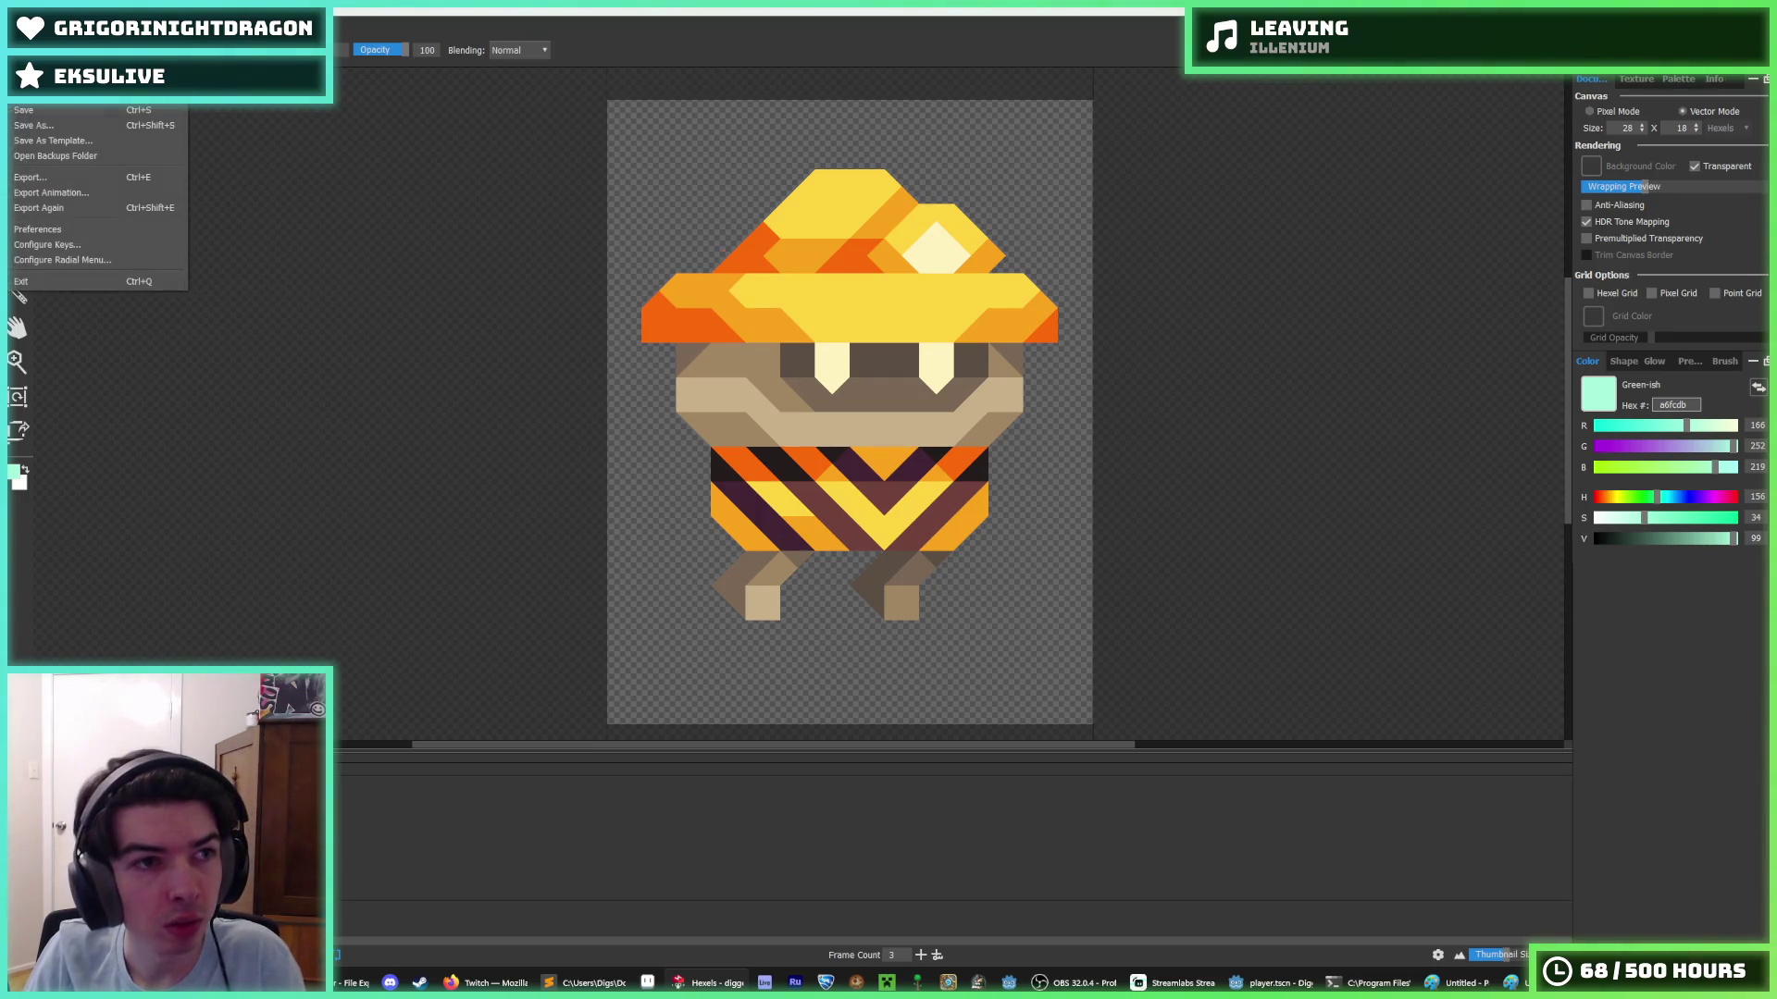
key("Escape")
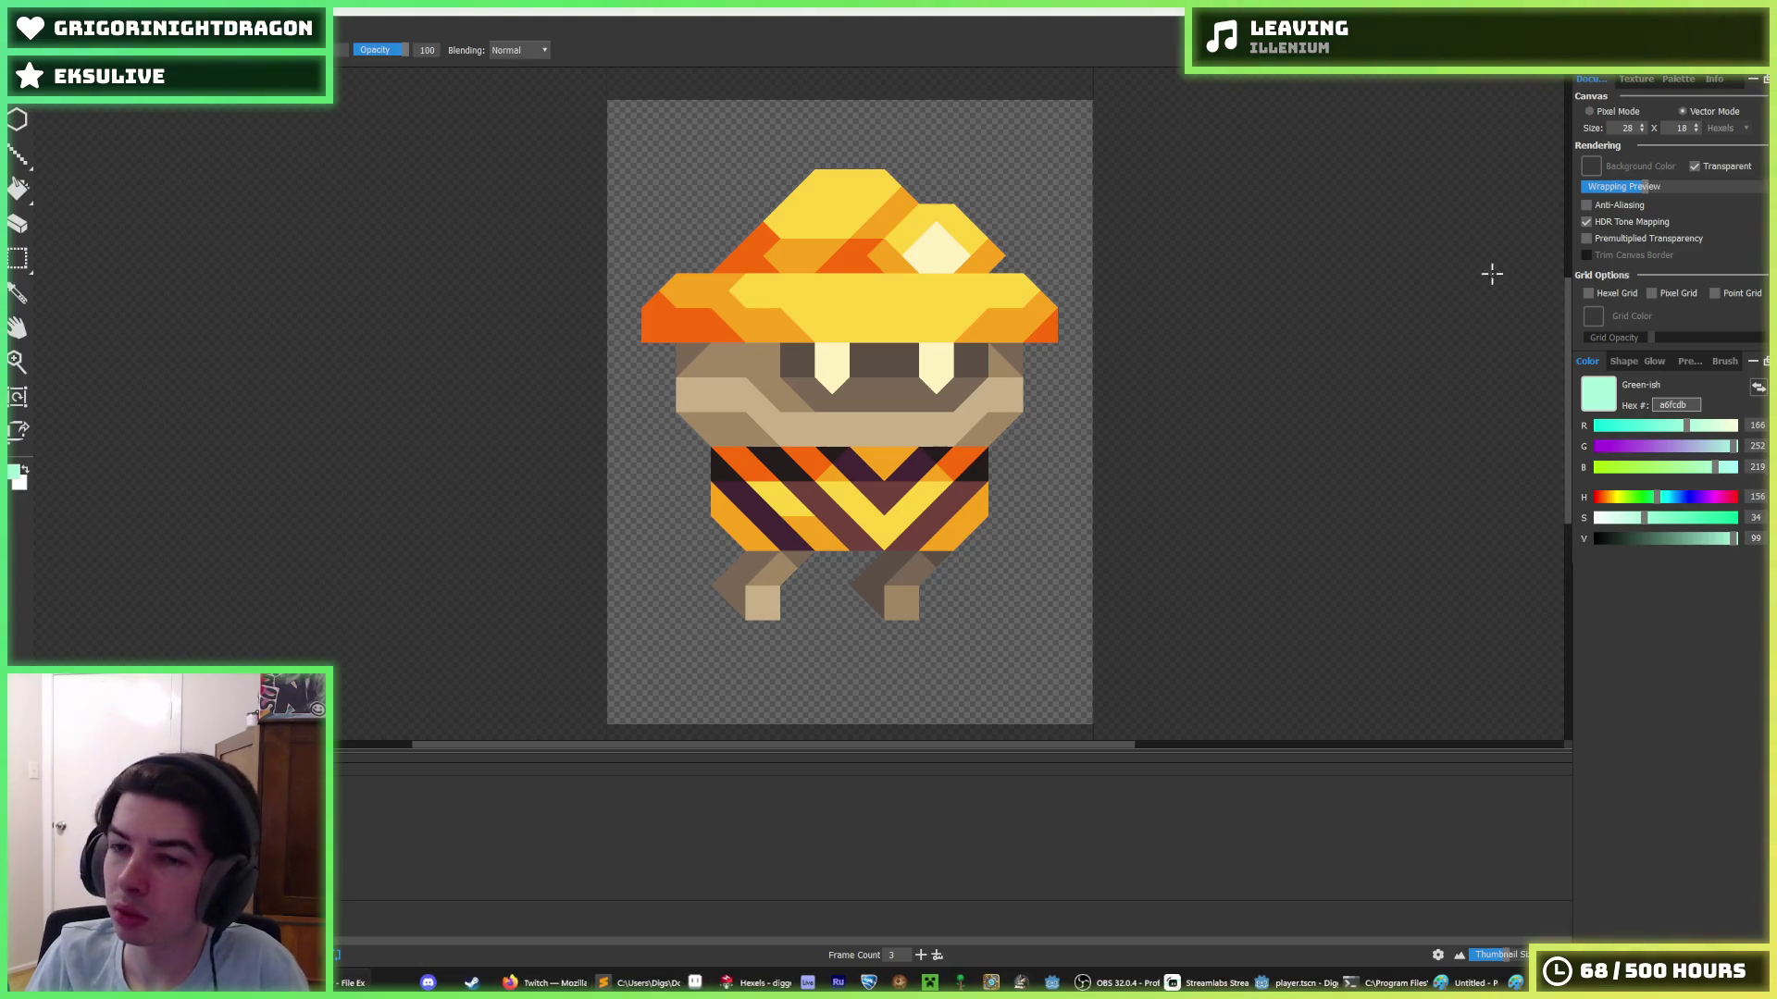
left_click(19, 20)
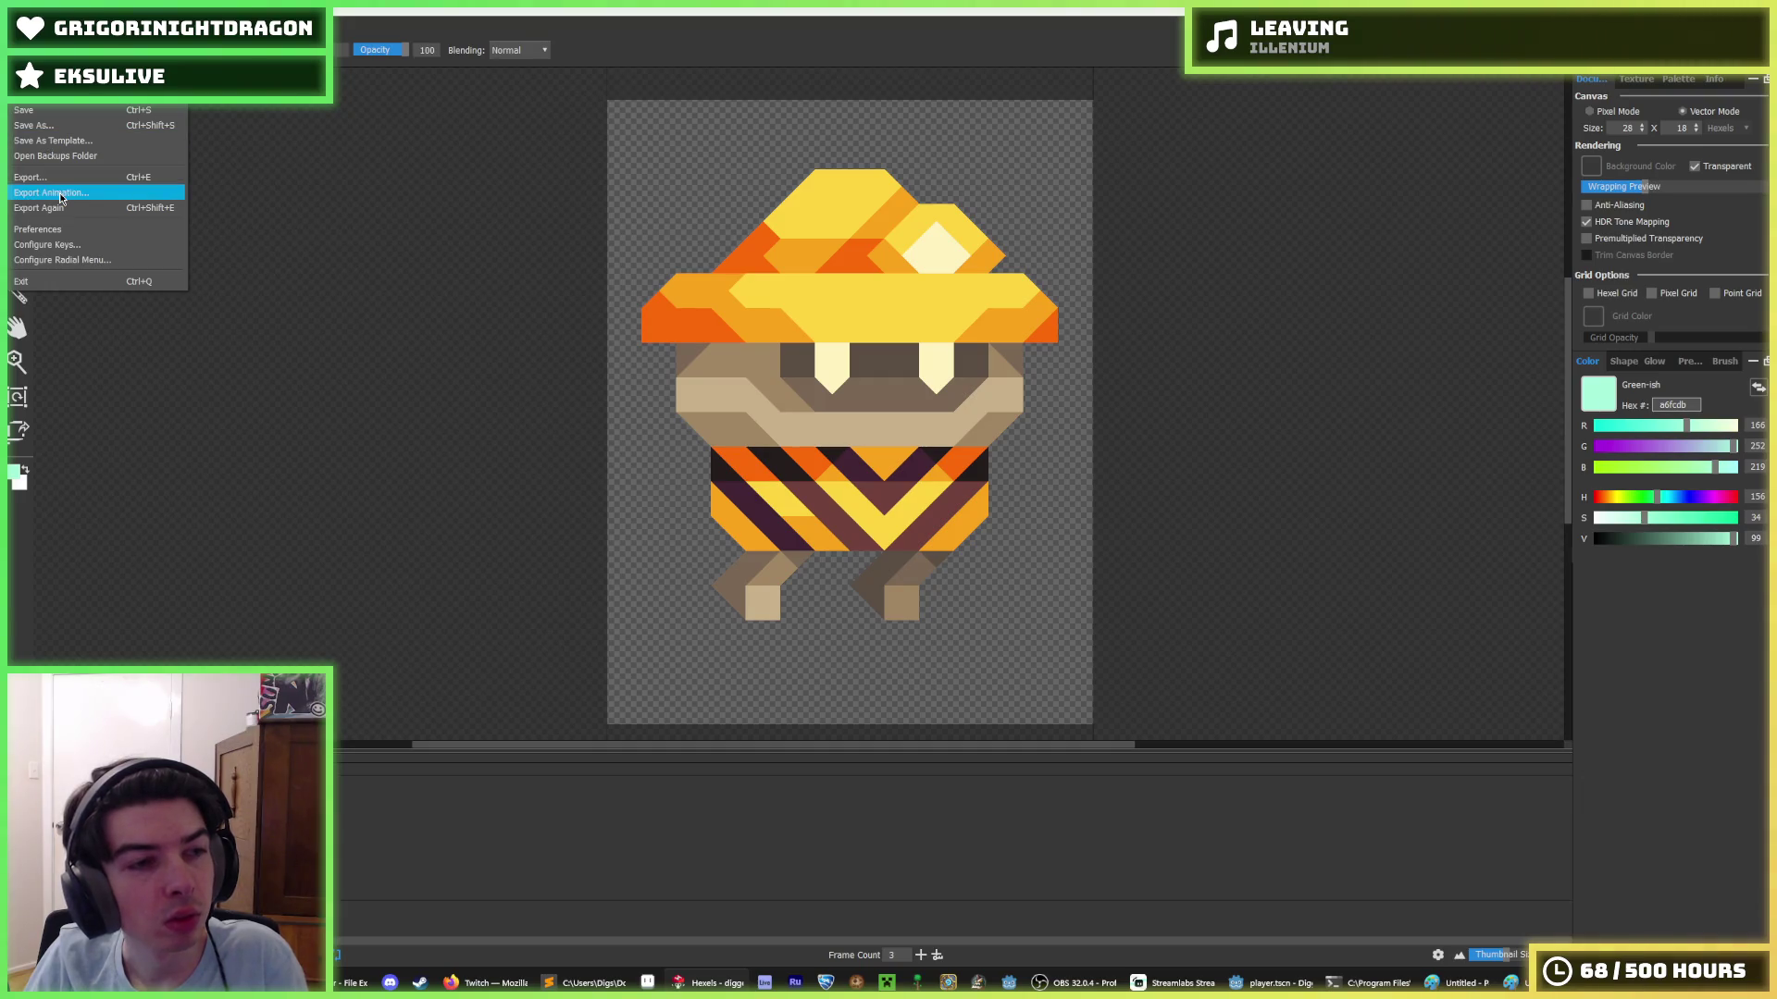
left_click(61, 195)
left_click(916, 568)
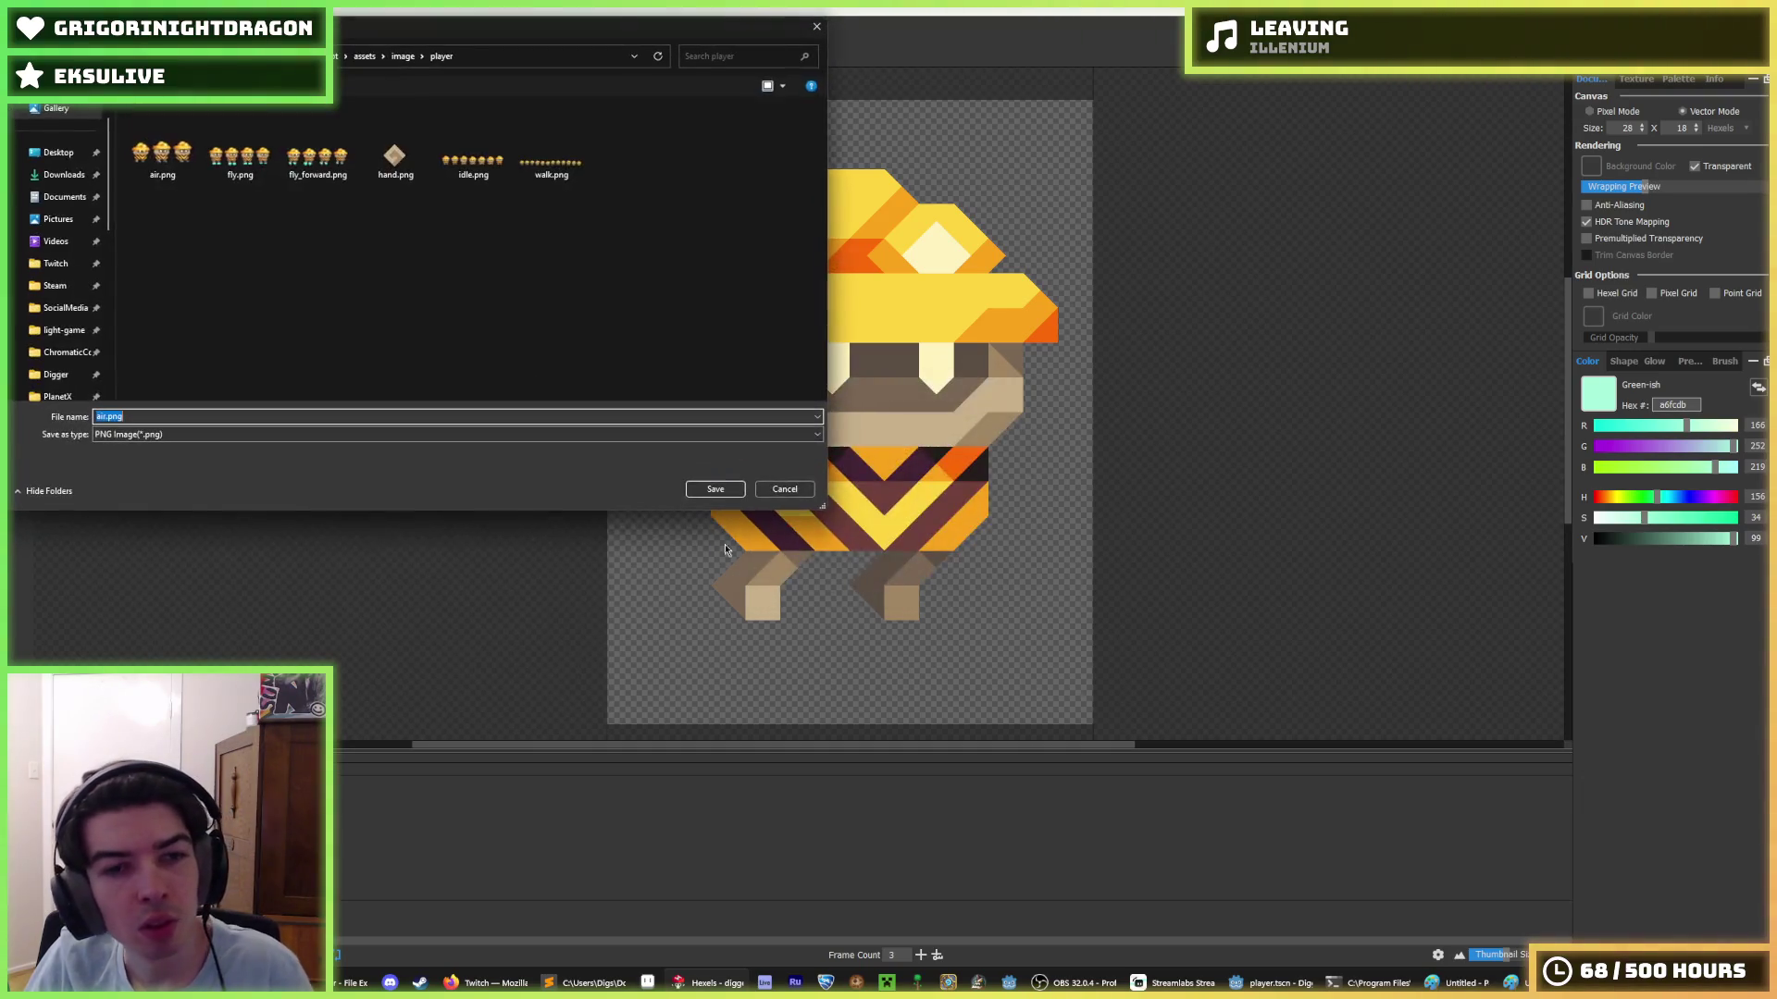
double_click(162, 157)
left_click(925, 494)
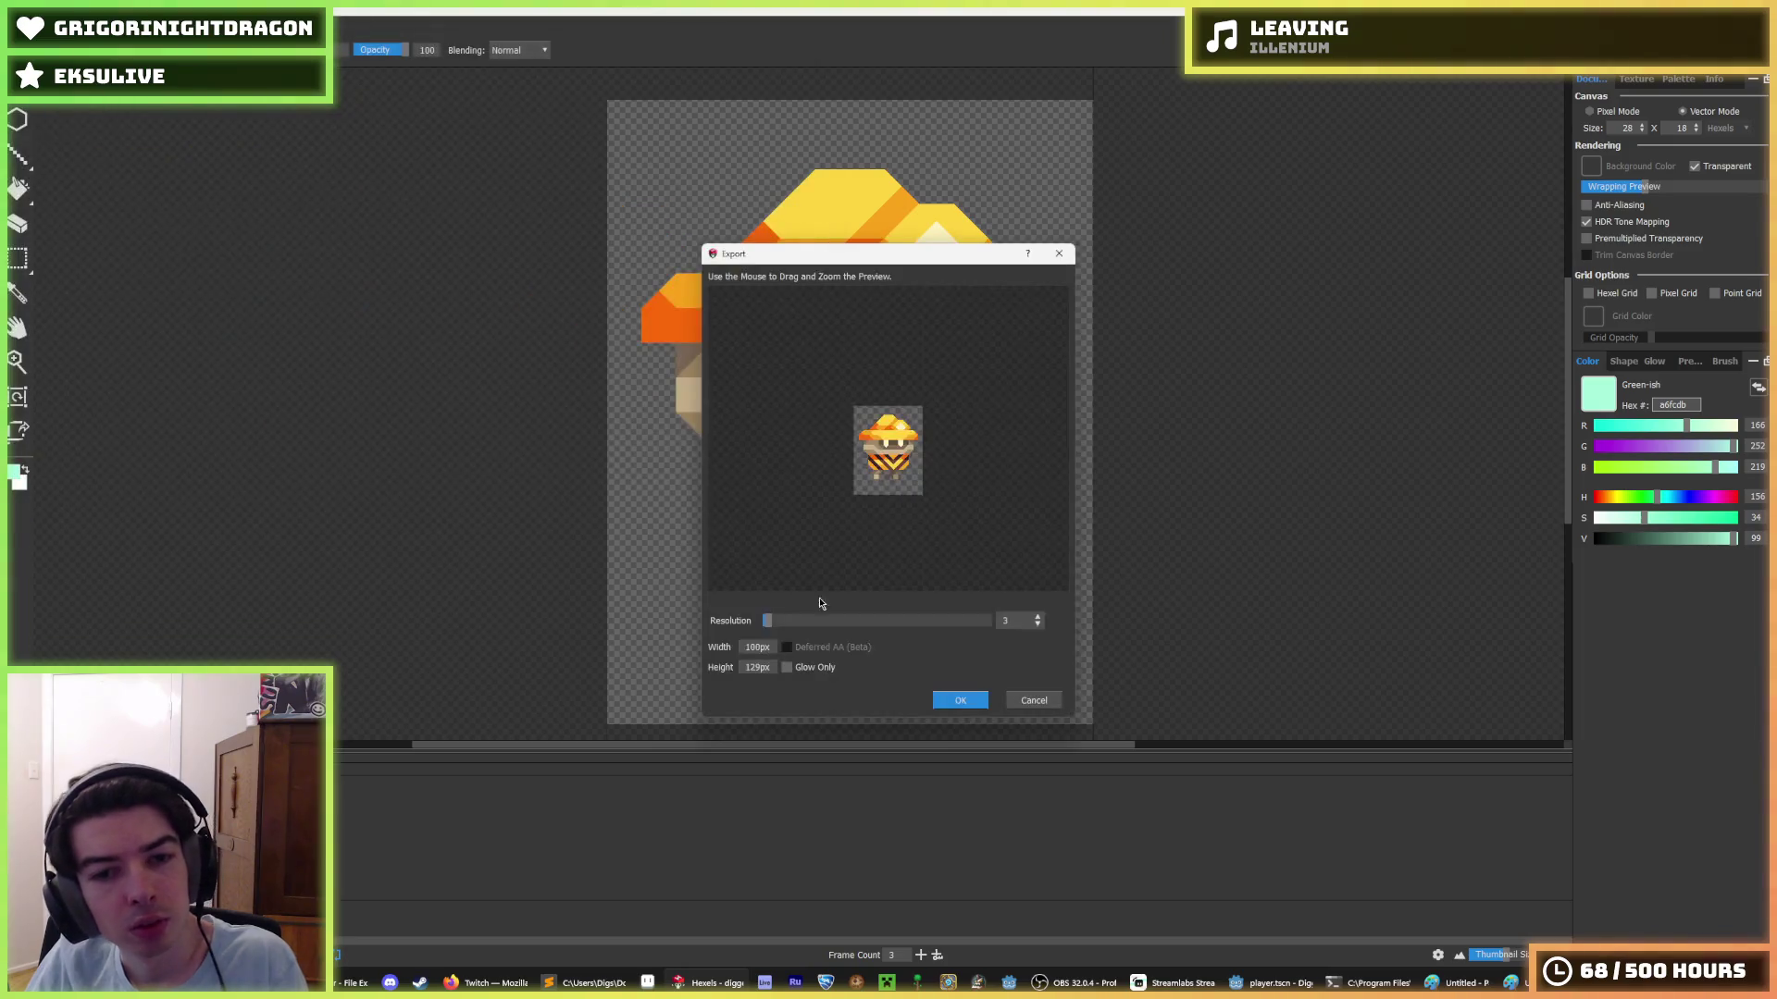
scroll(759, 646, "up", 1)
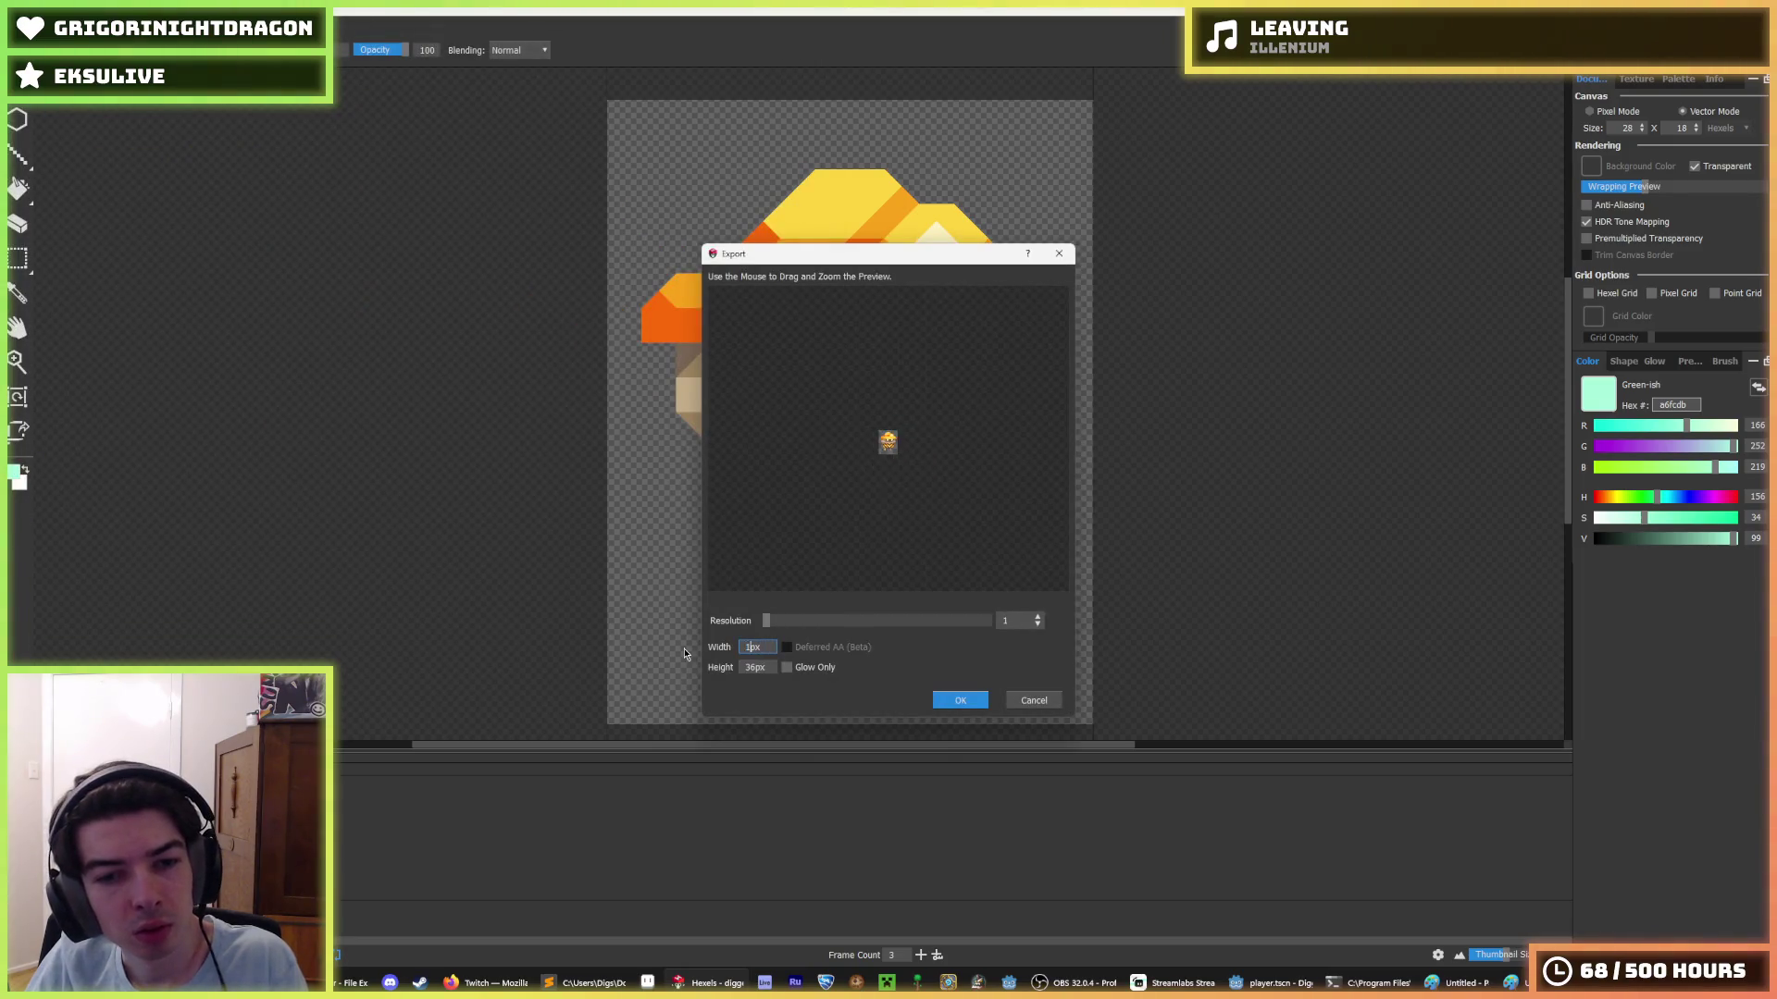
left_click(960, 702)
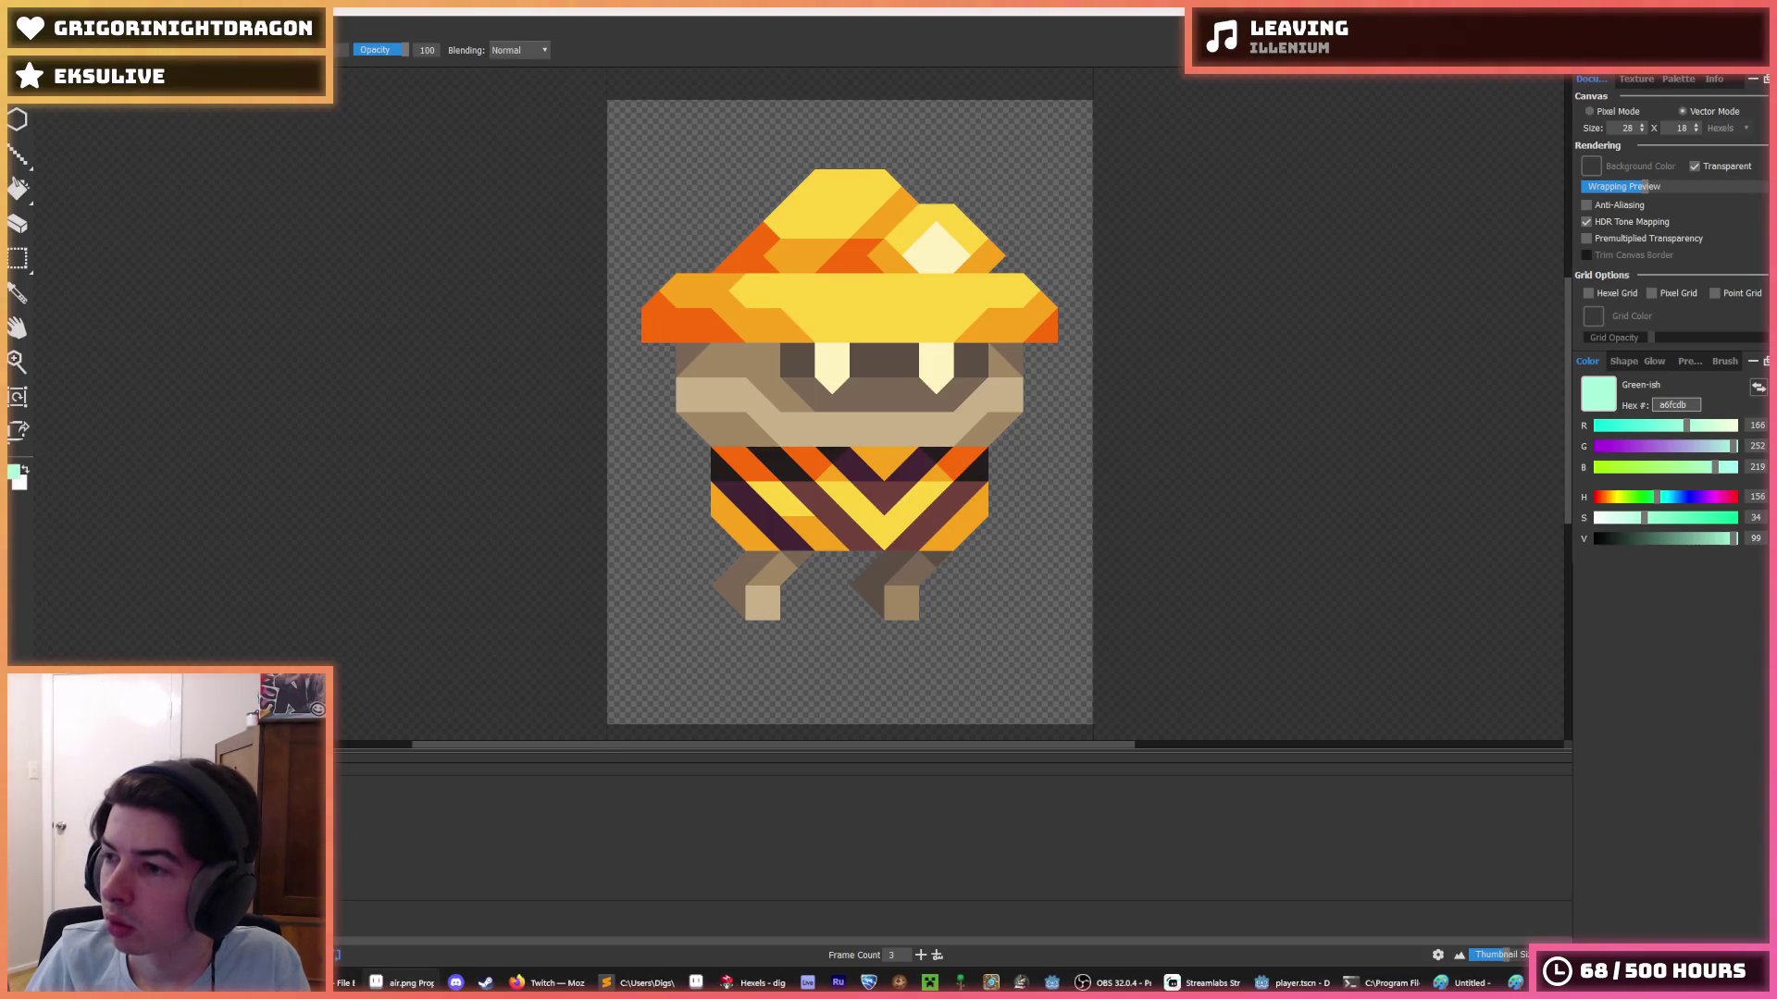
left_click(20, 92)
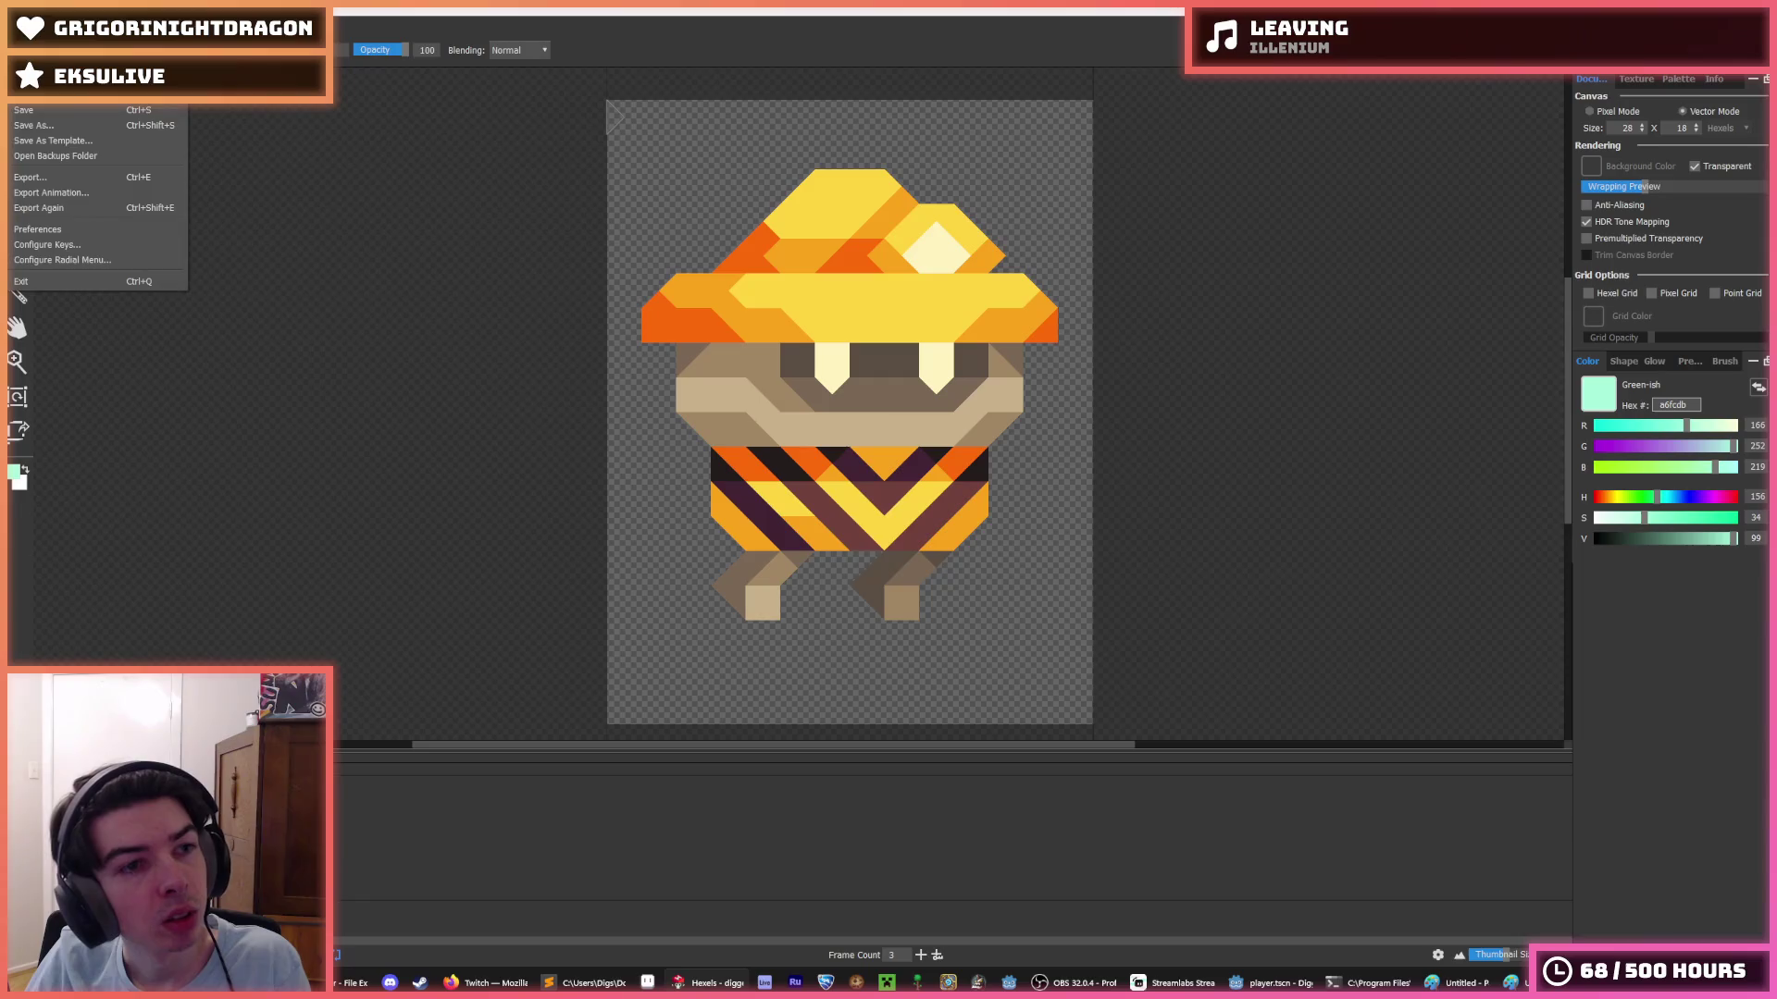
left_click(46, 193)
- Add the seven idle.png frames, sliced 7×1, to the idle animation
key("alt+Tab")
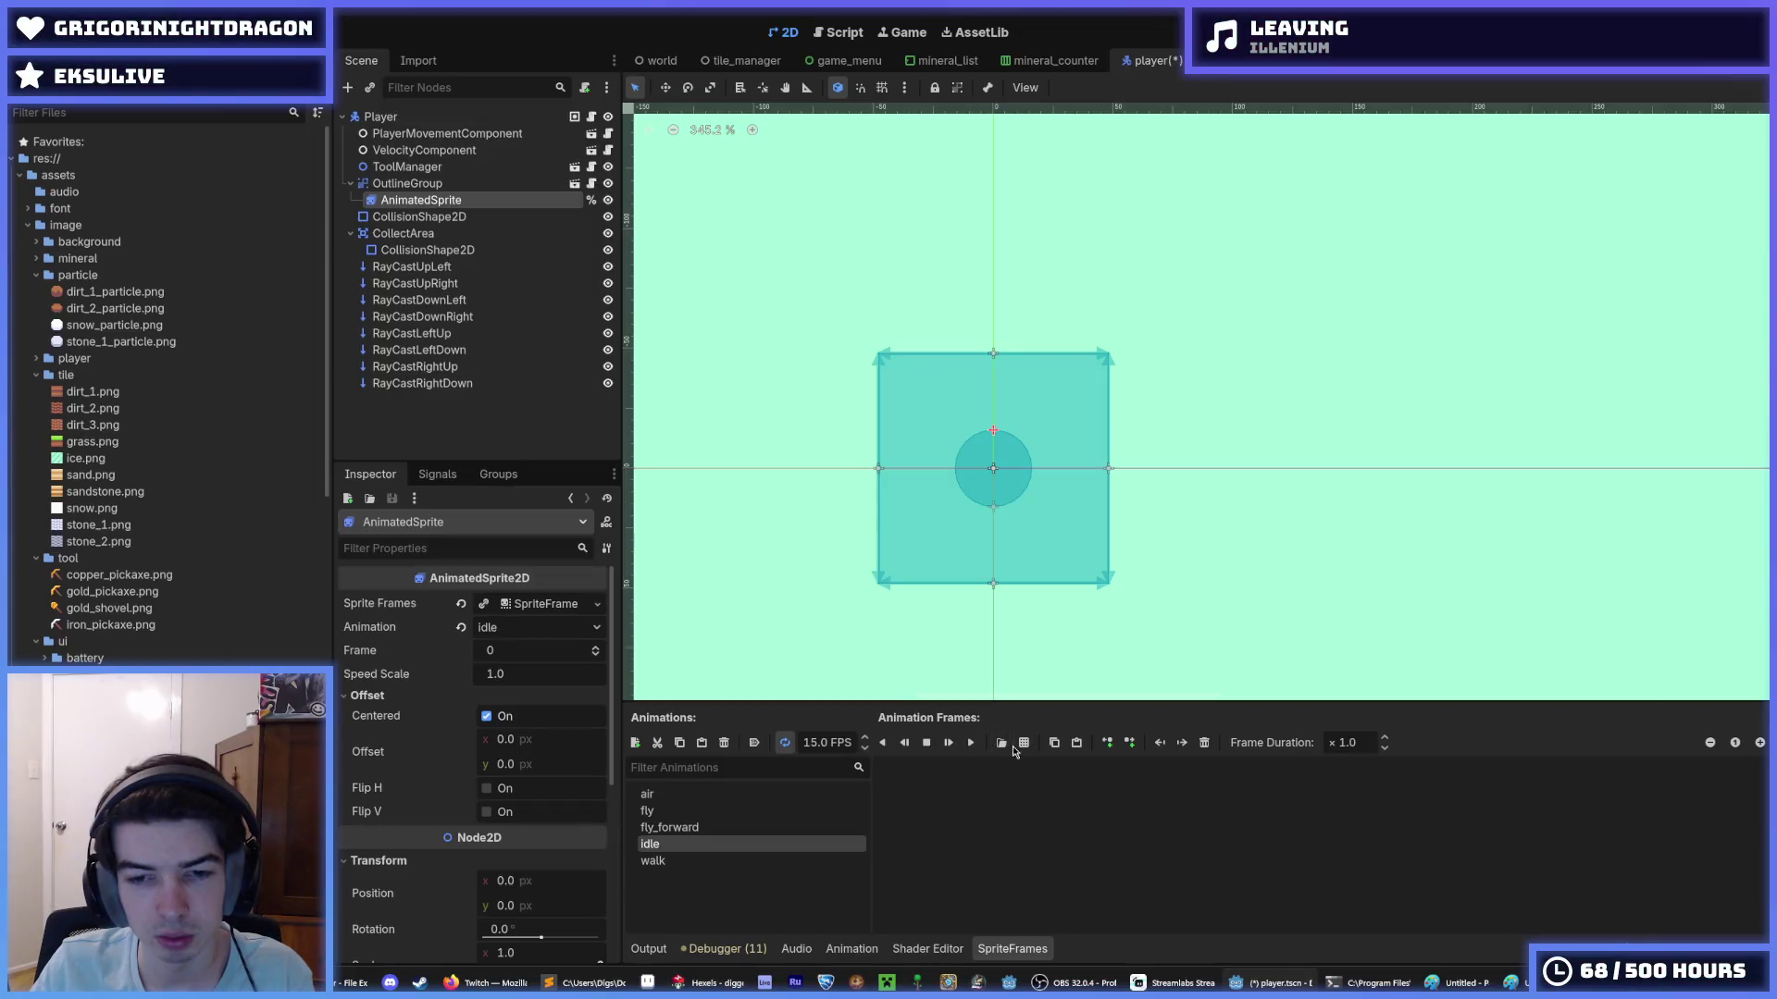
left_click(1018, 744)
double_click(963, 350)
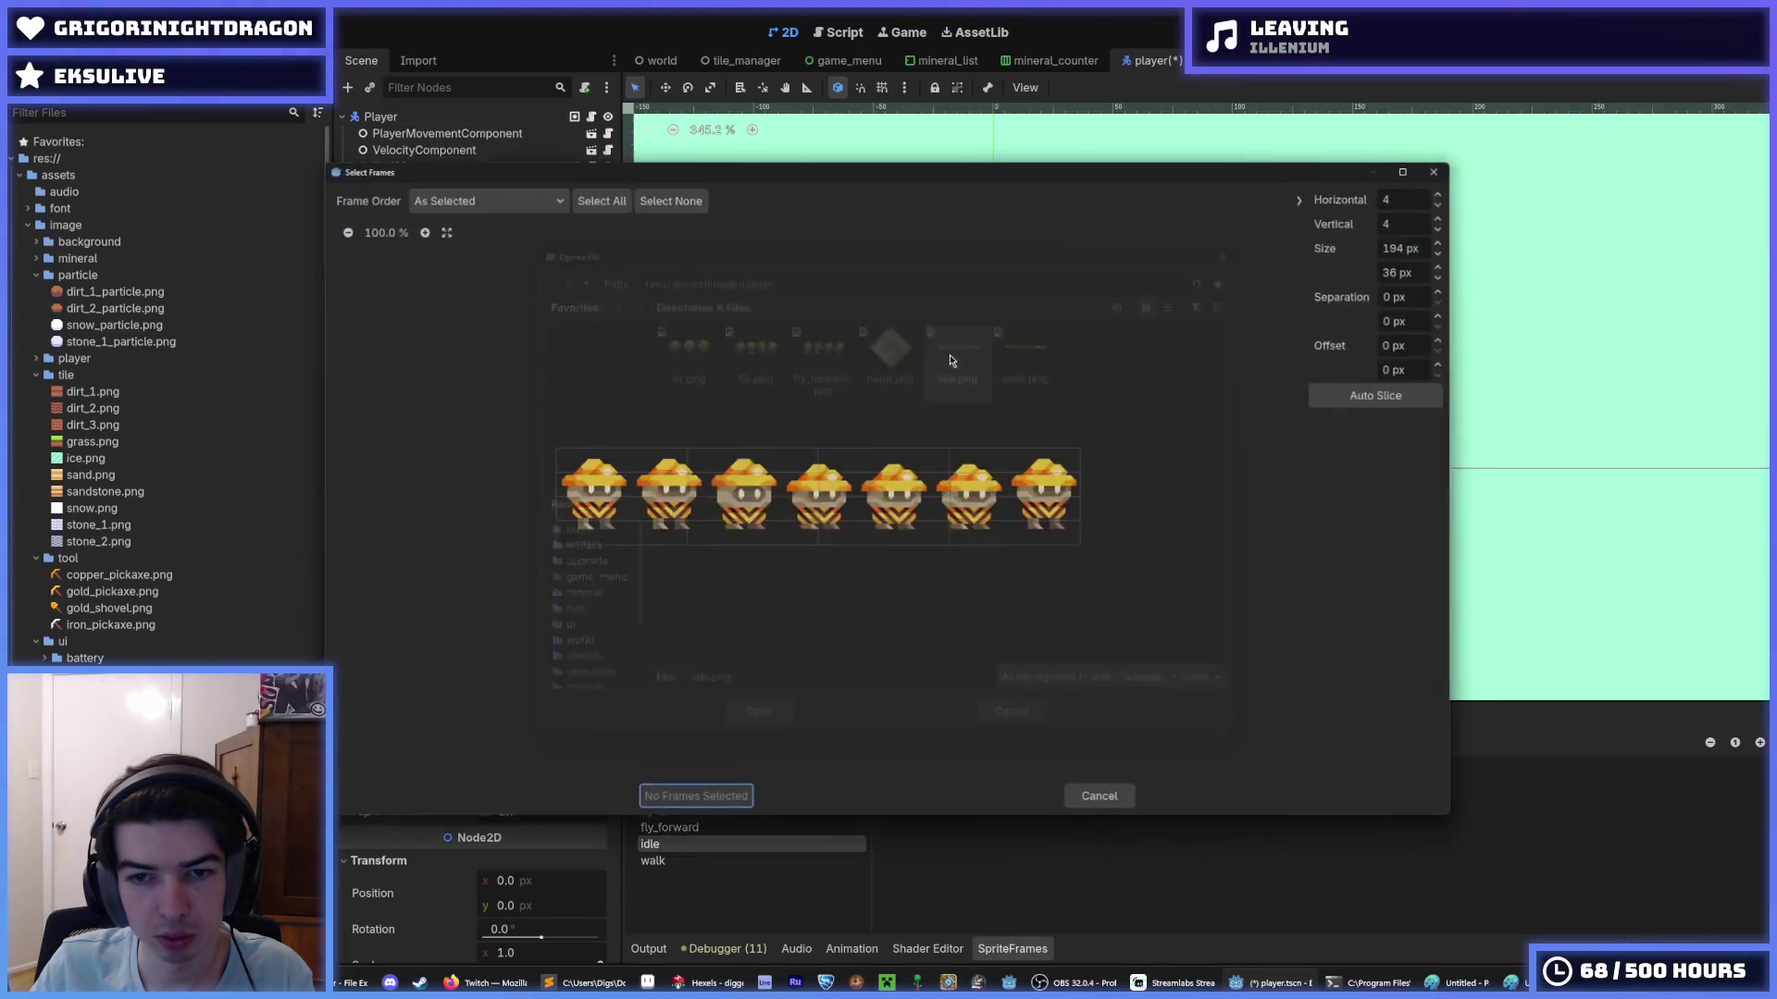
left_click(1353, 193)
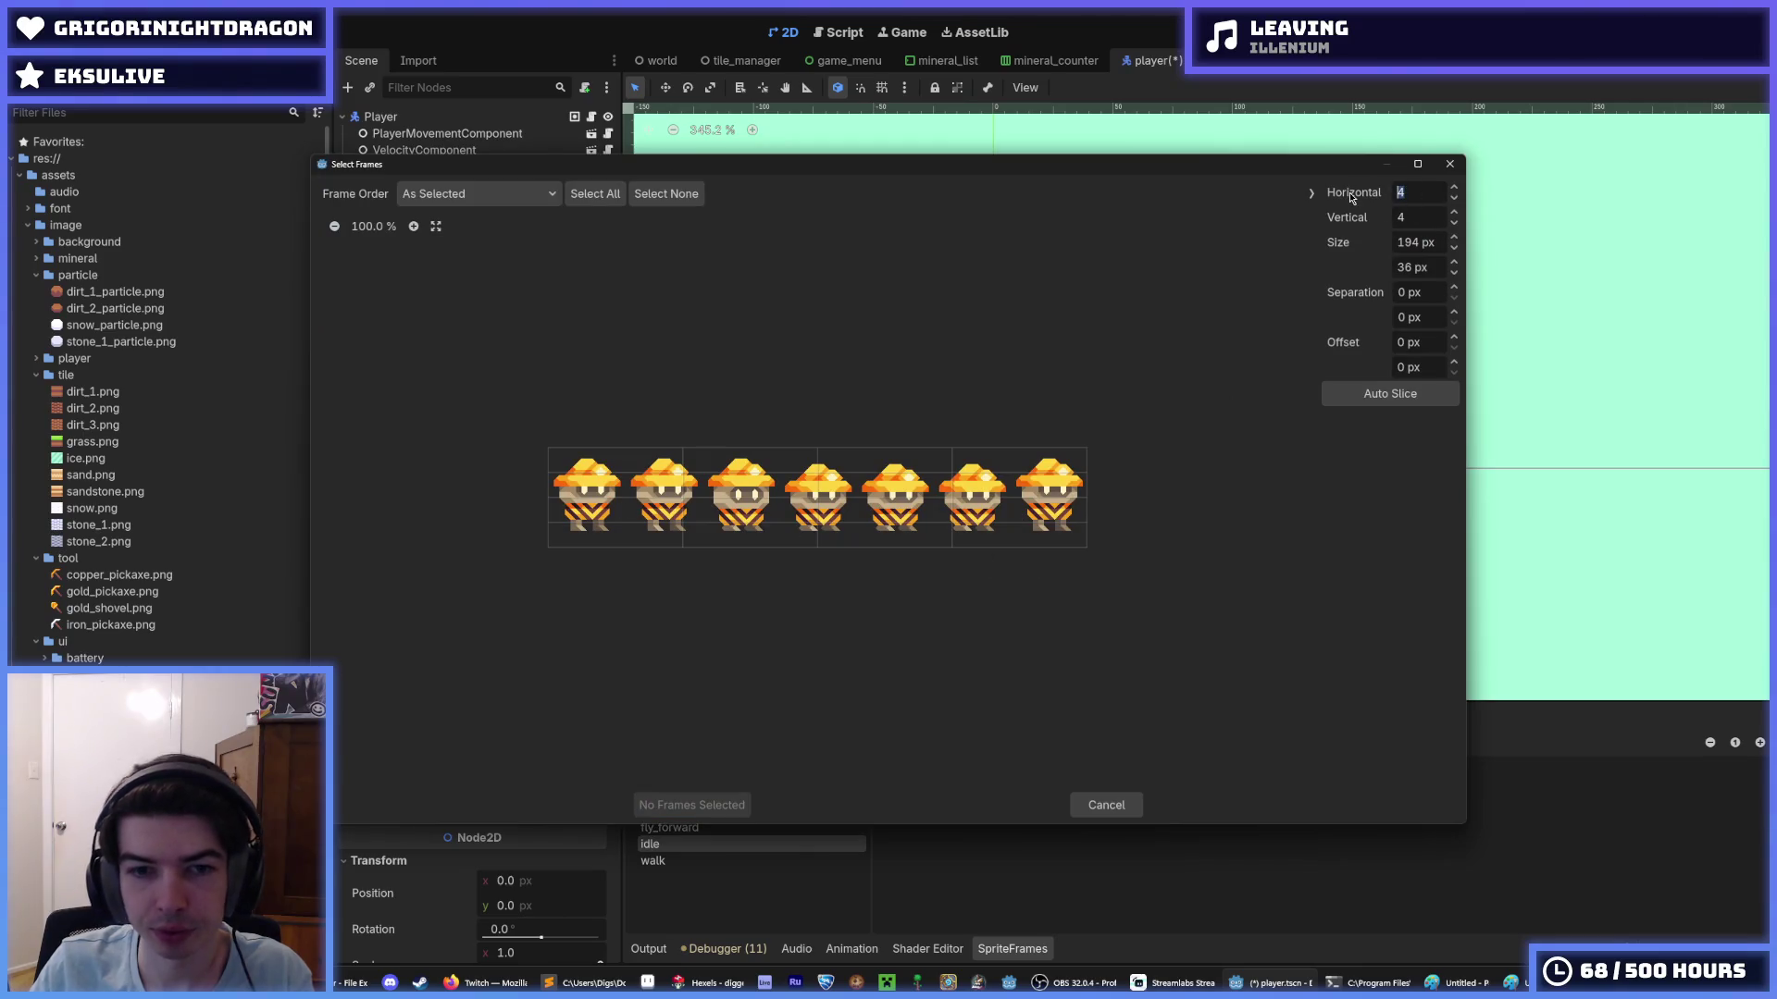
type("7")
key("Tab")
type("1")
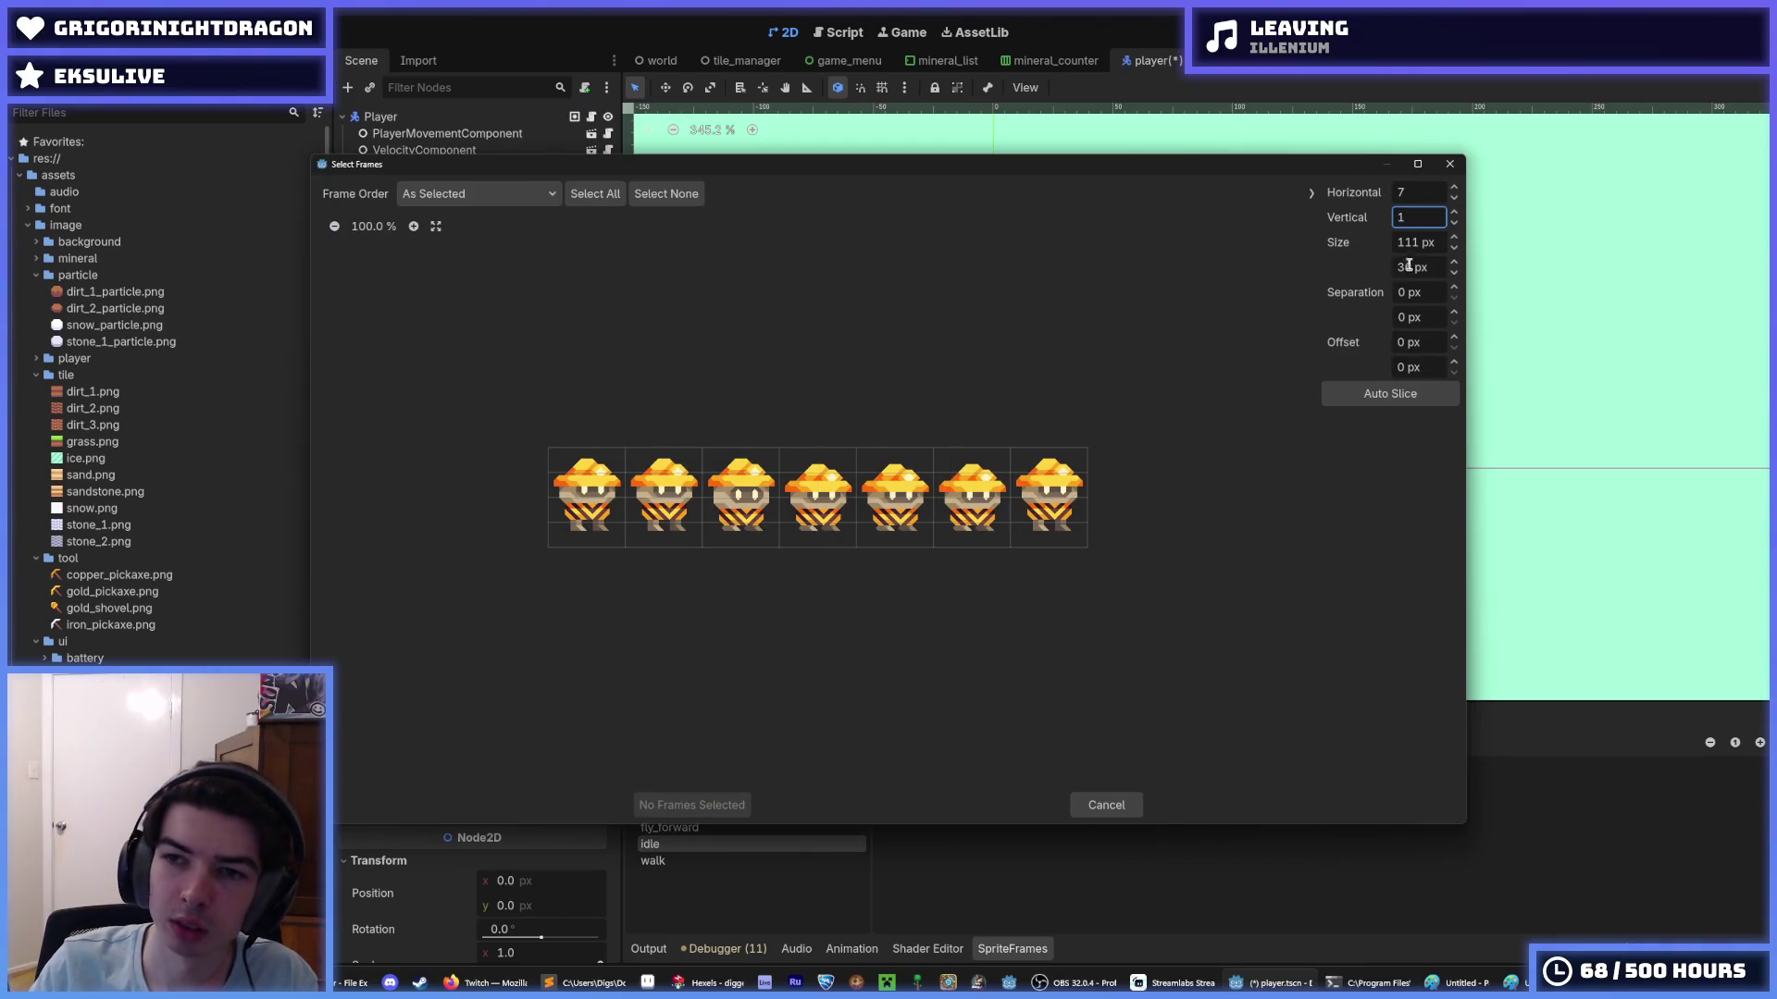
key("Tab")
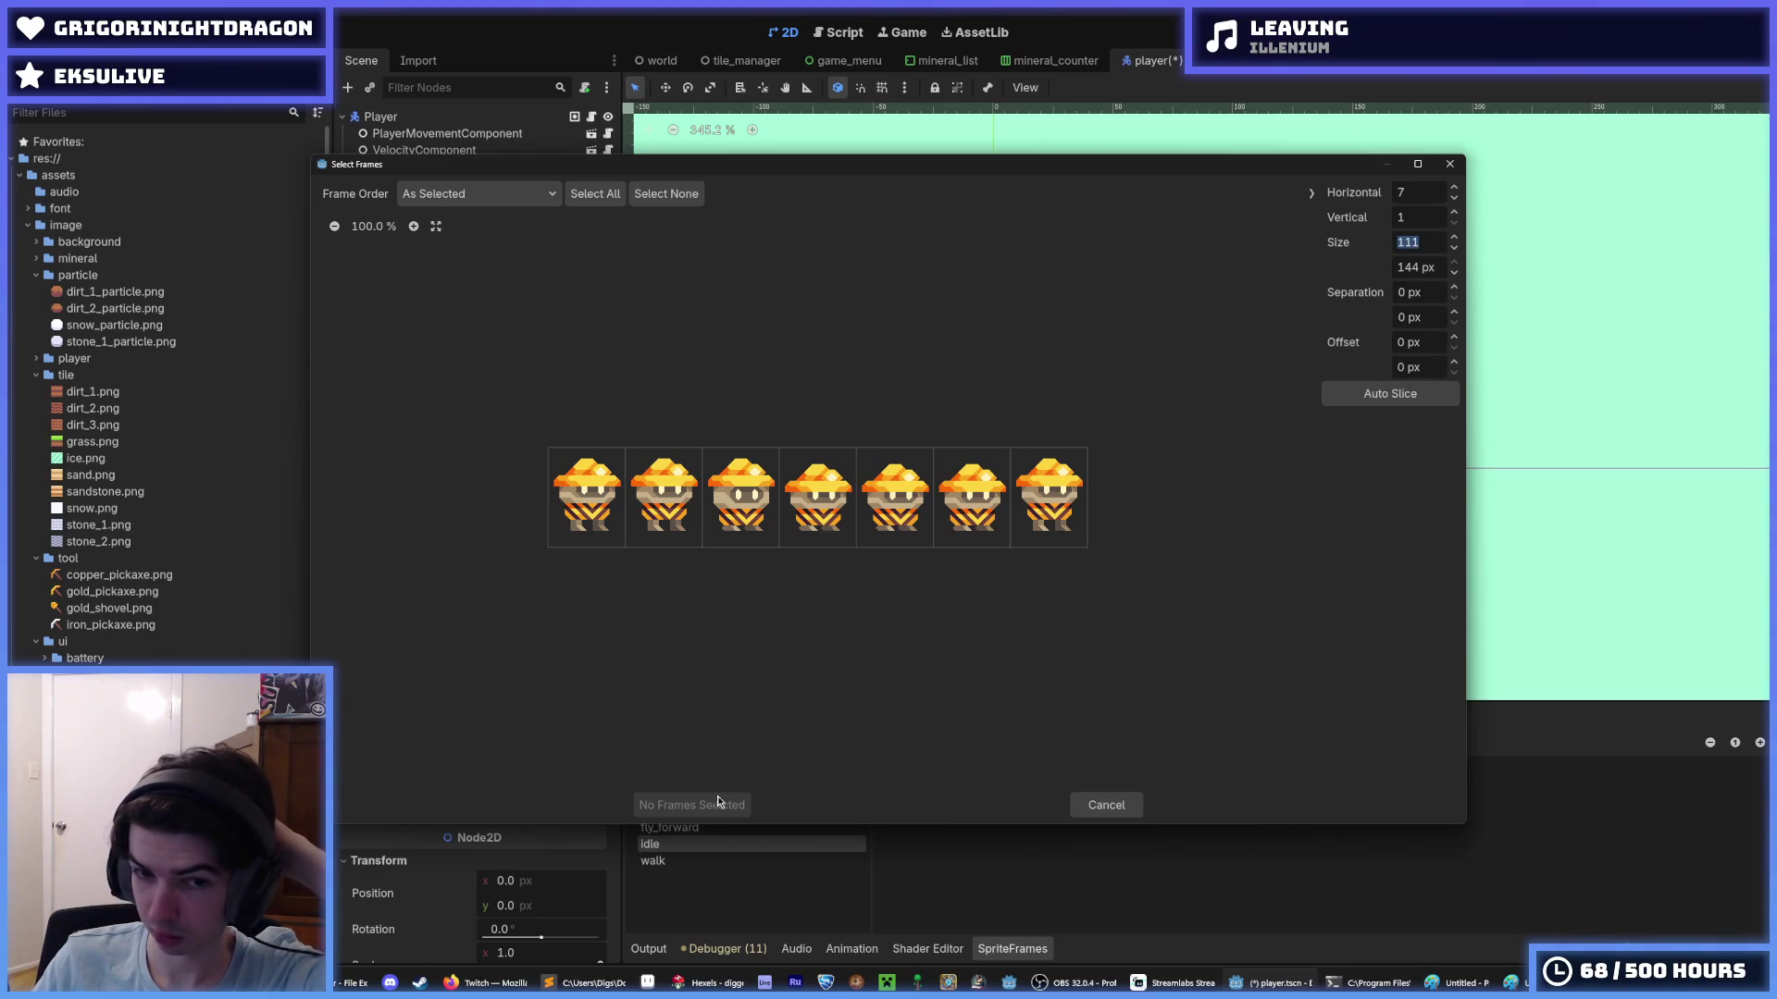
left_click_drag(565, 497, 1083, 500)
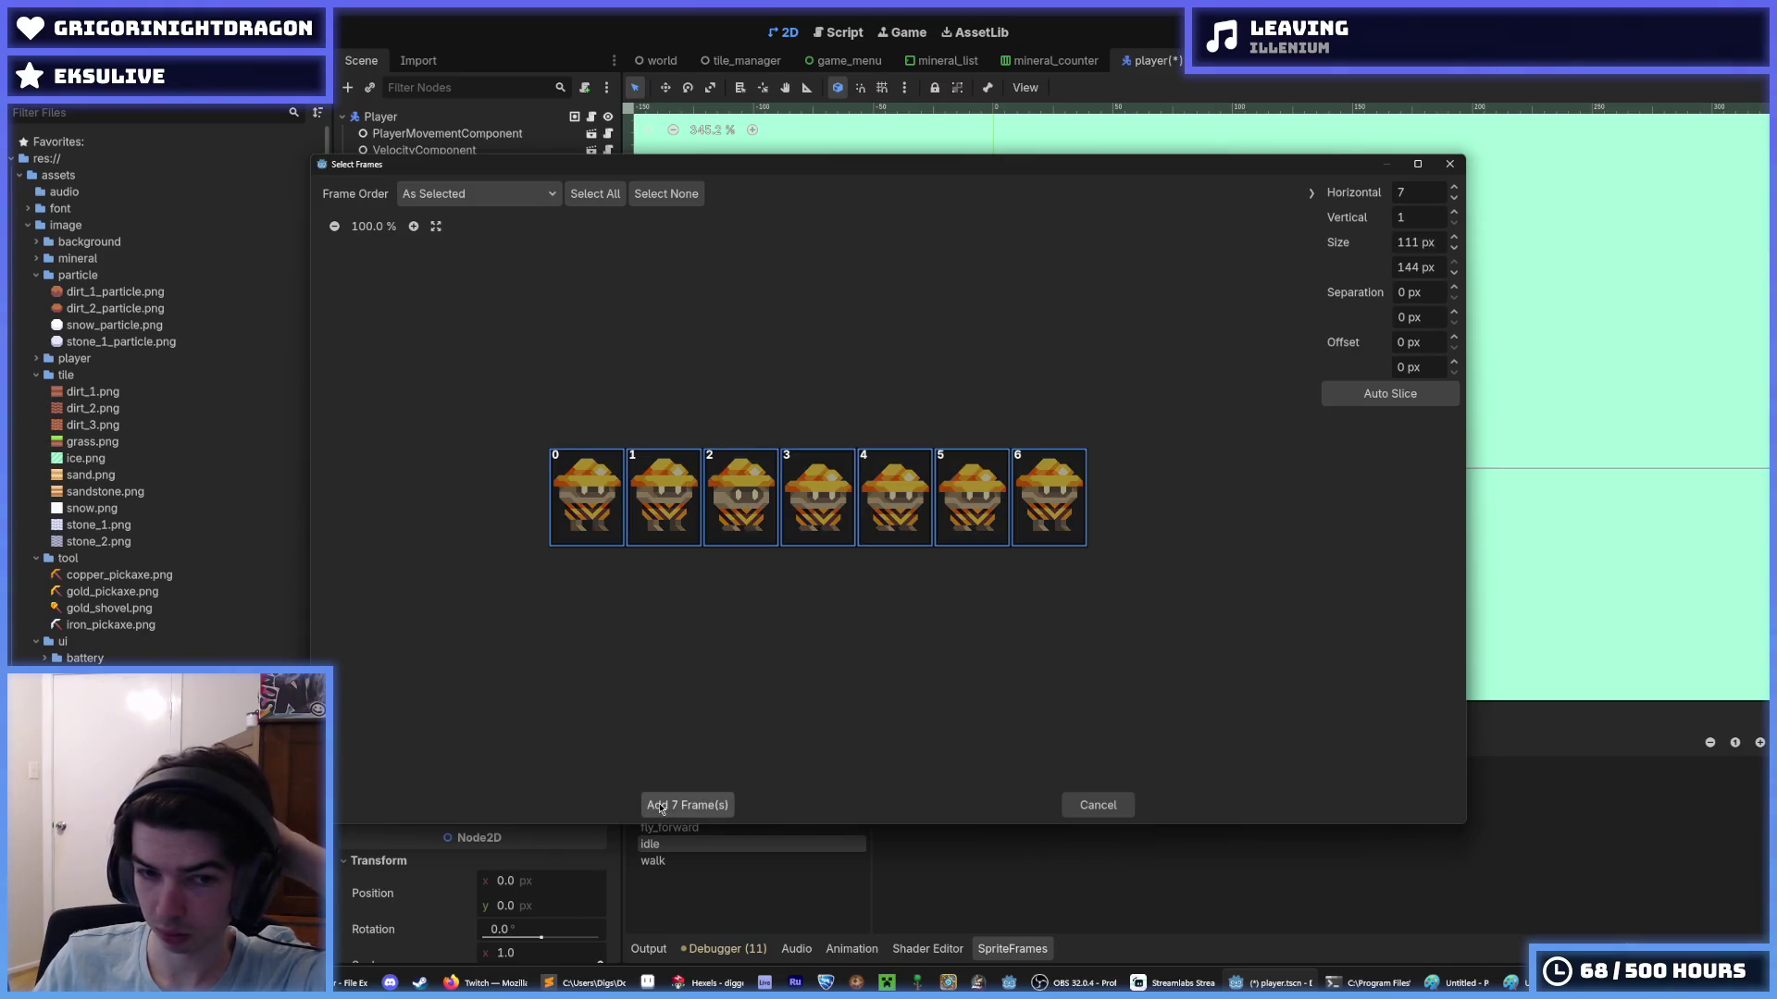
left_click(703, 805)
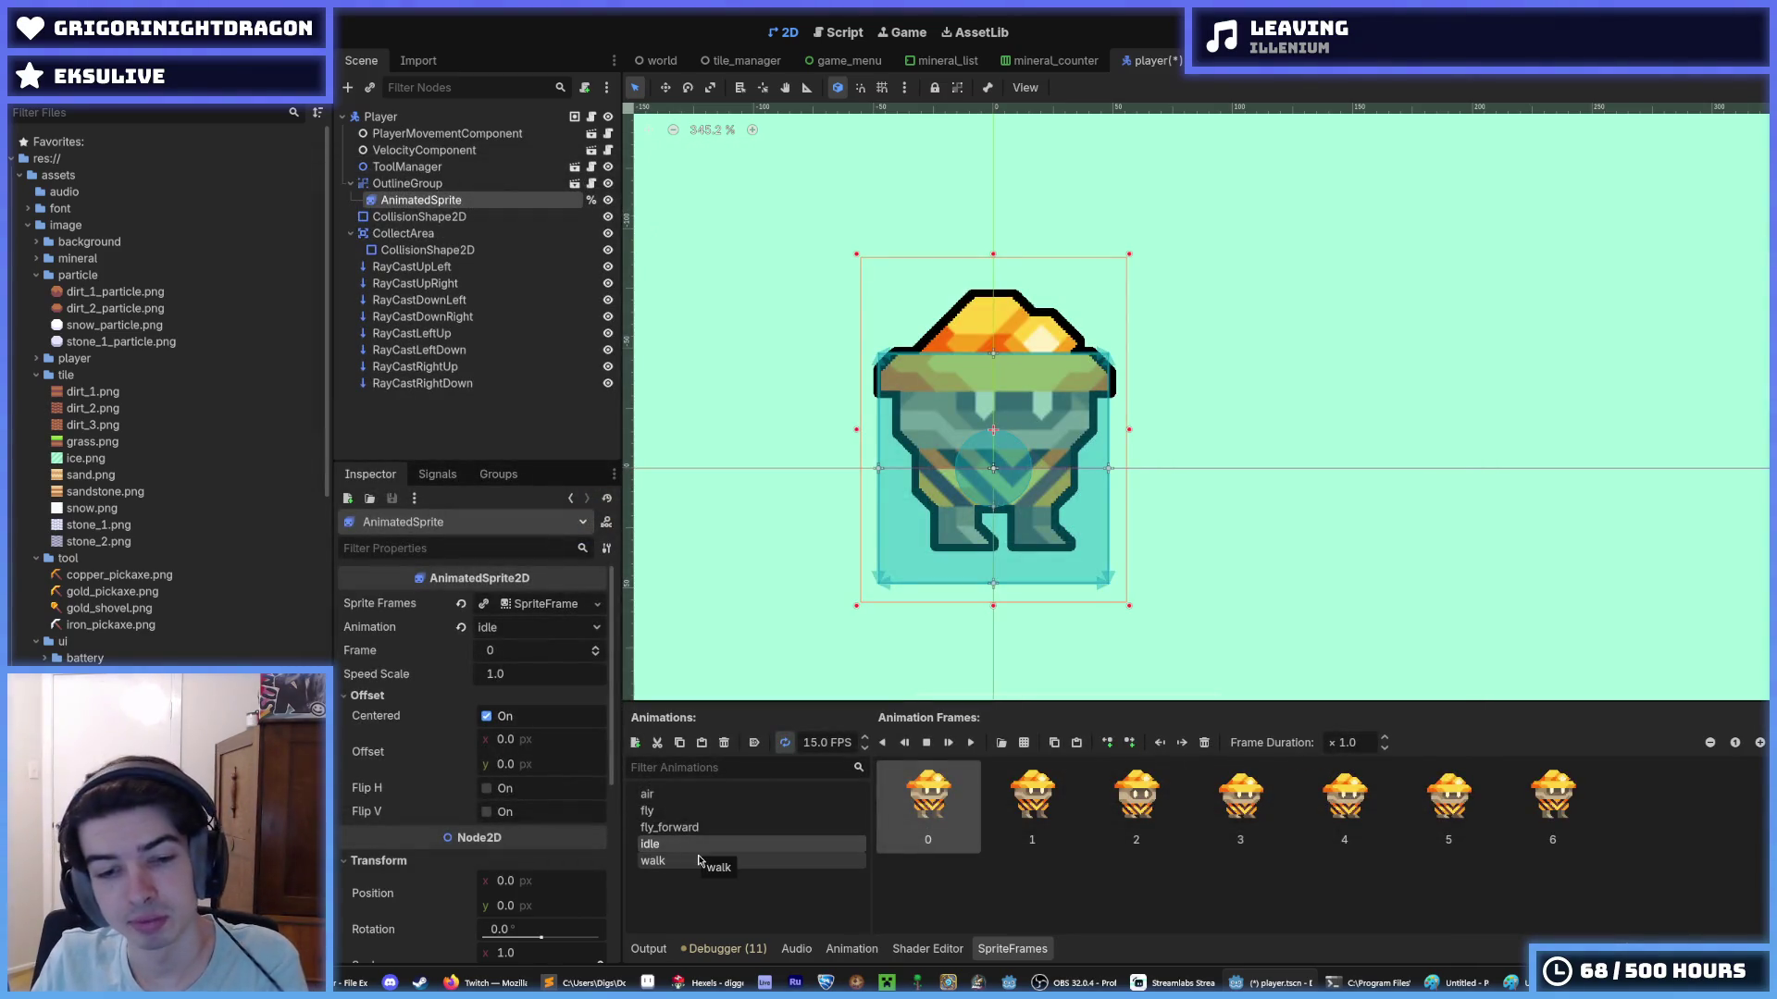
- Save the scene and delete all old frames from the walk animation
left_click(699, 861)
key("ctrl+s")
key("ctrl+a")
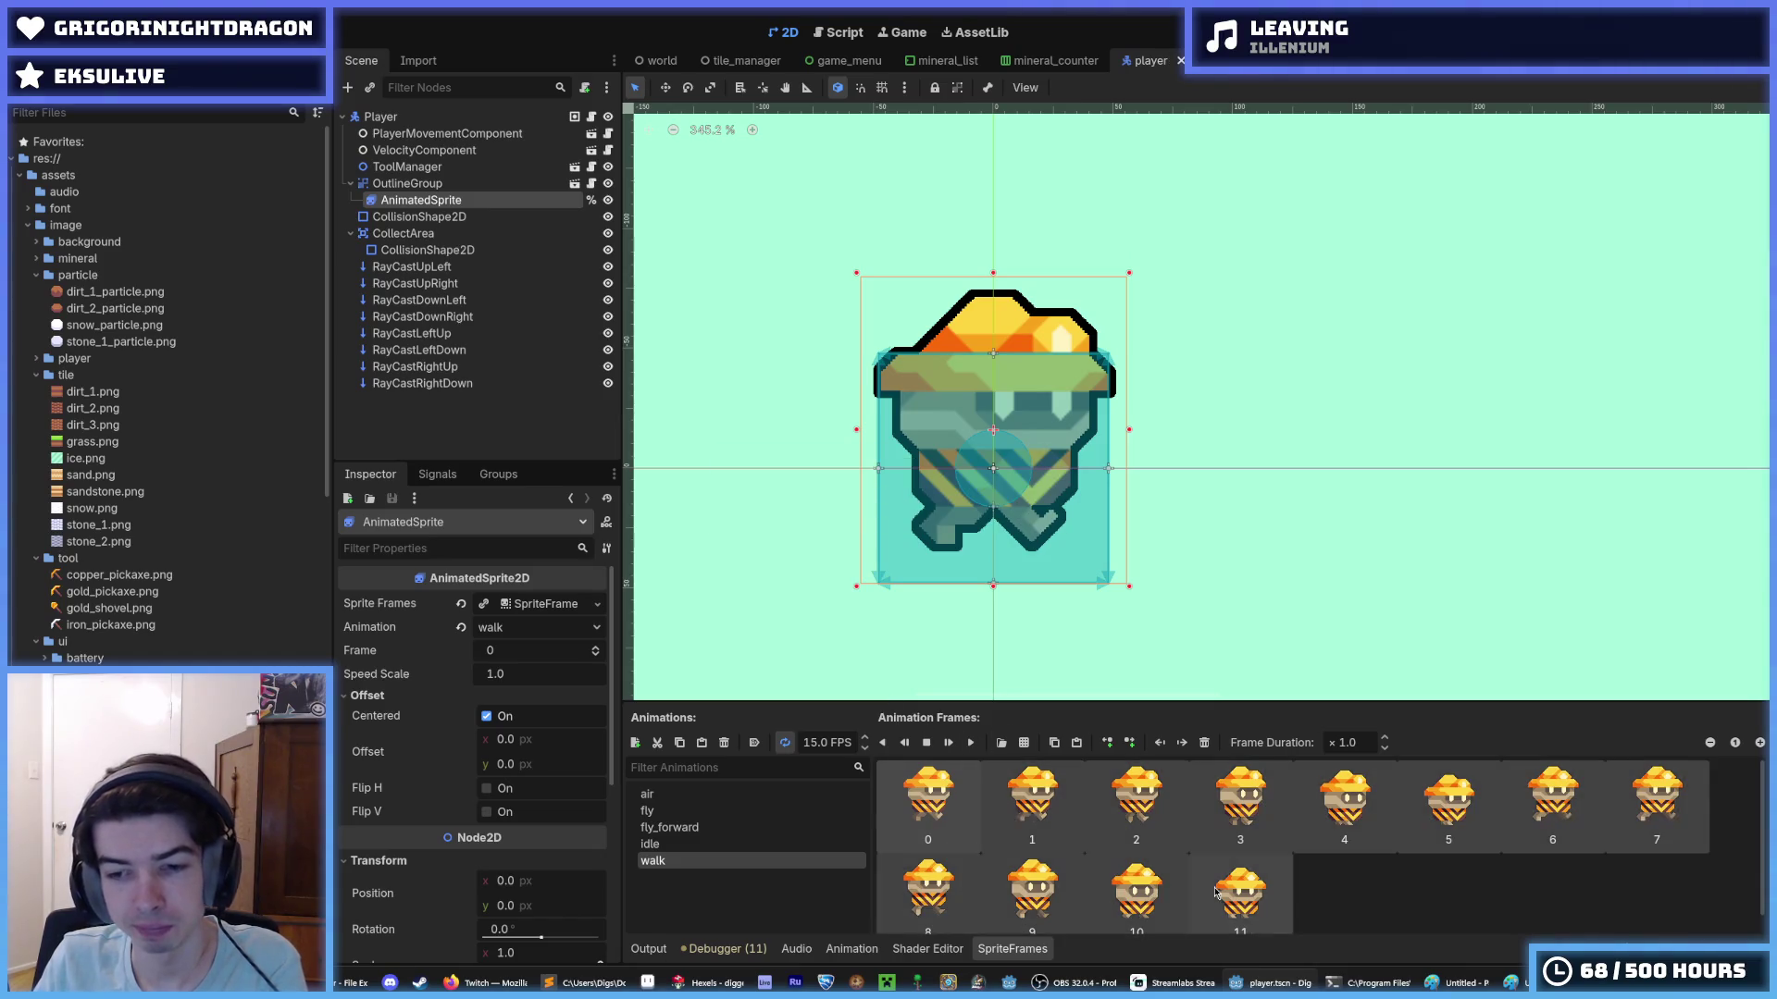
left_click(1204, 743)
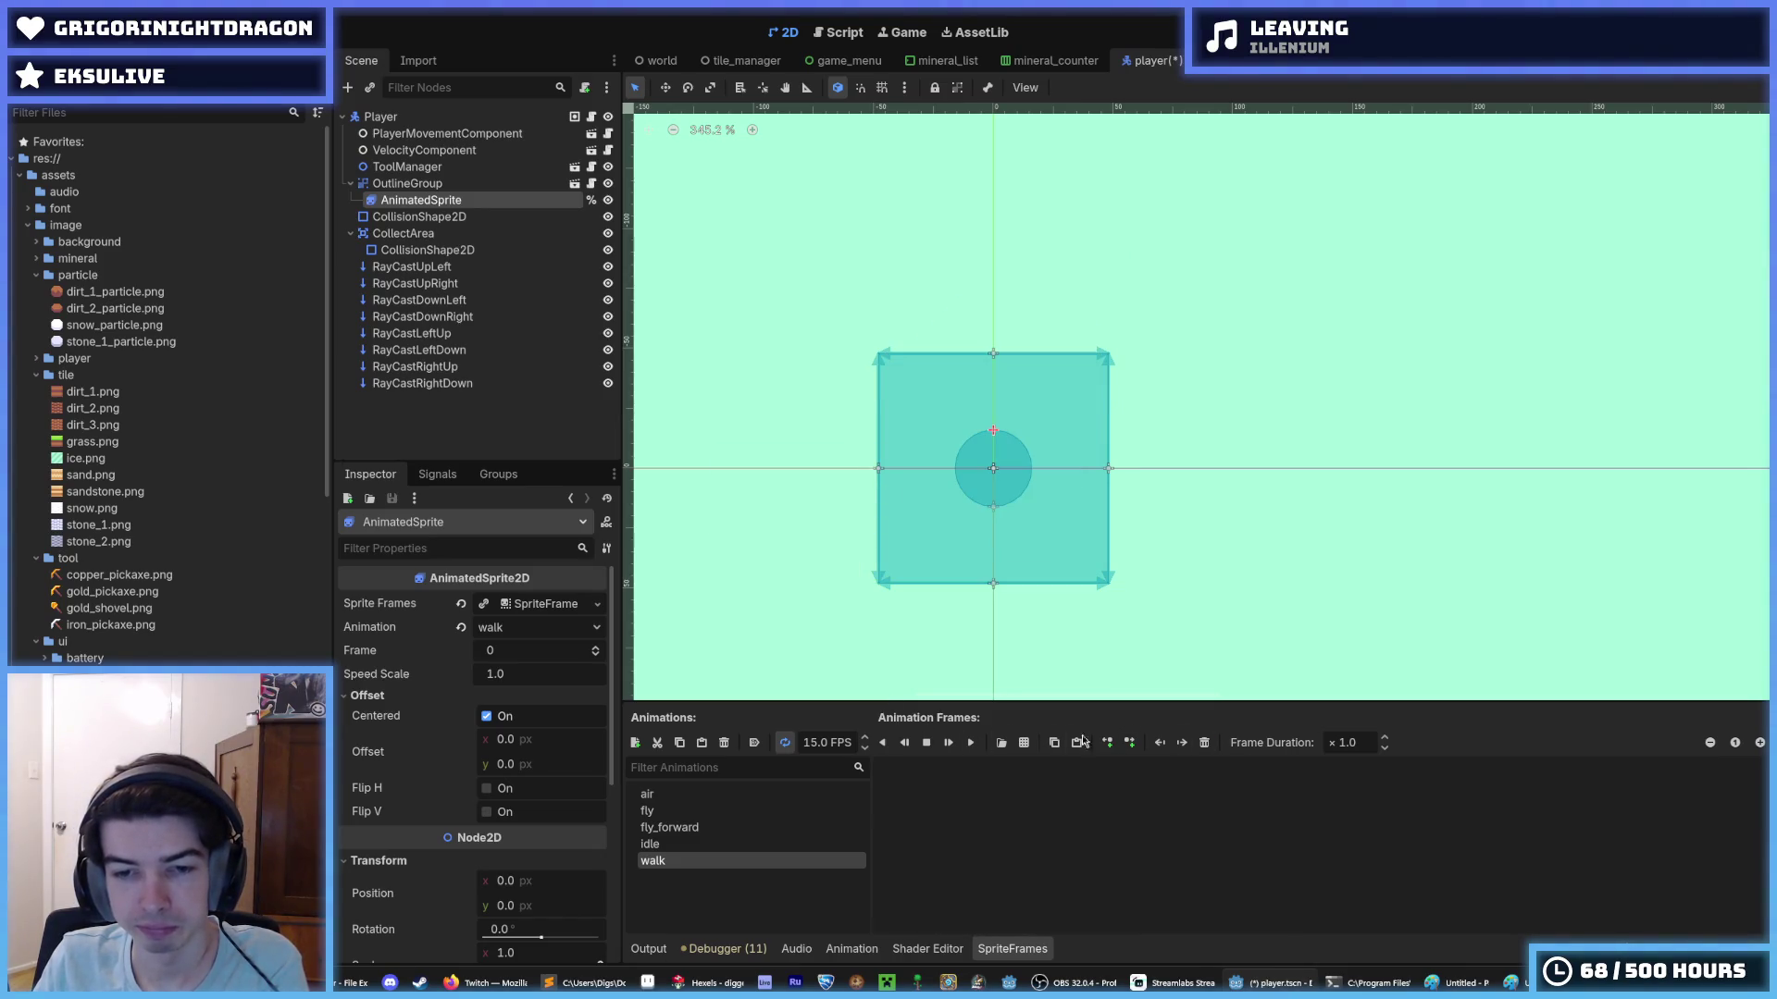
- Load twelve walk.png frames, sliced 12×1, into walk and save the scene
left_click(1024, 742)
double_click(1041, 356)
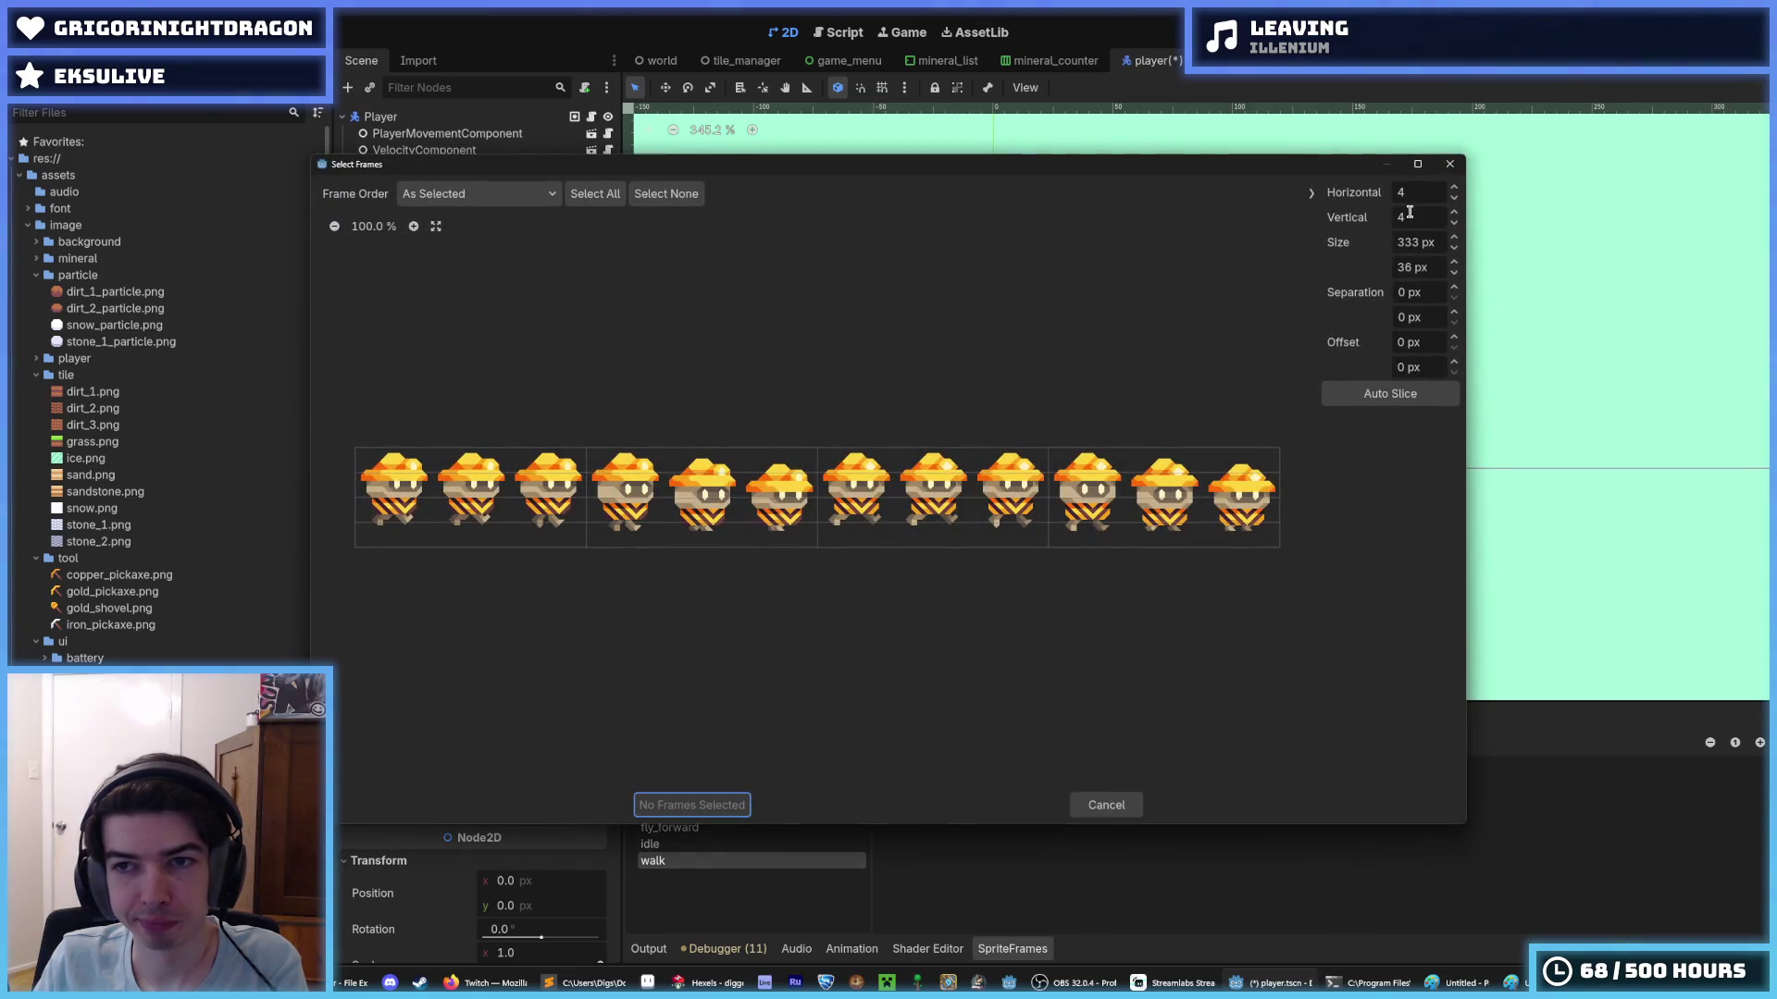
type("12")
key("Tab")
type("1")
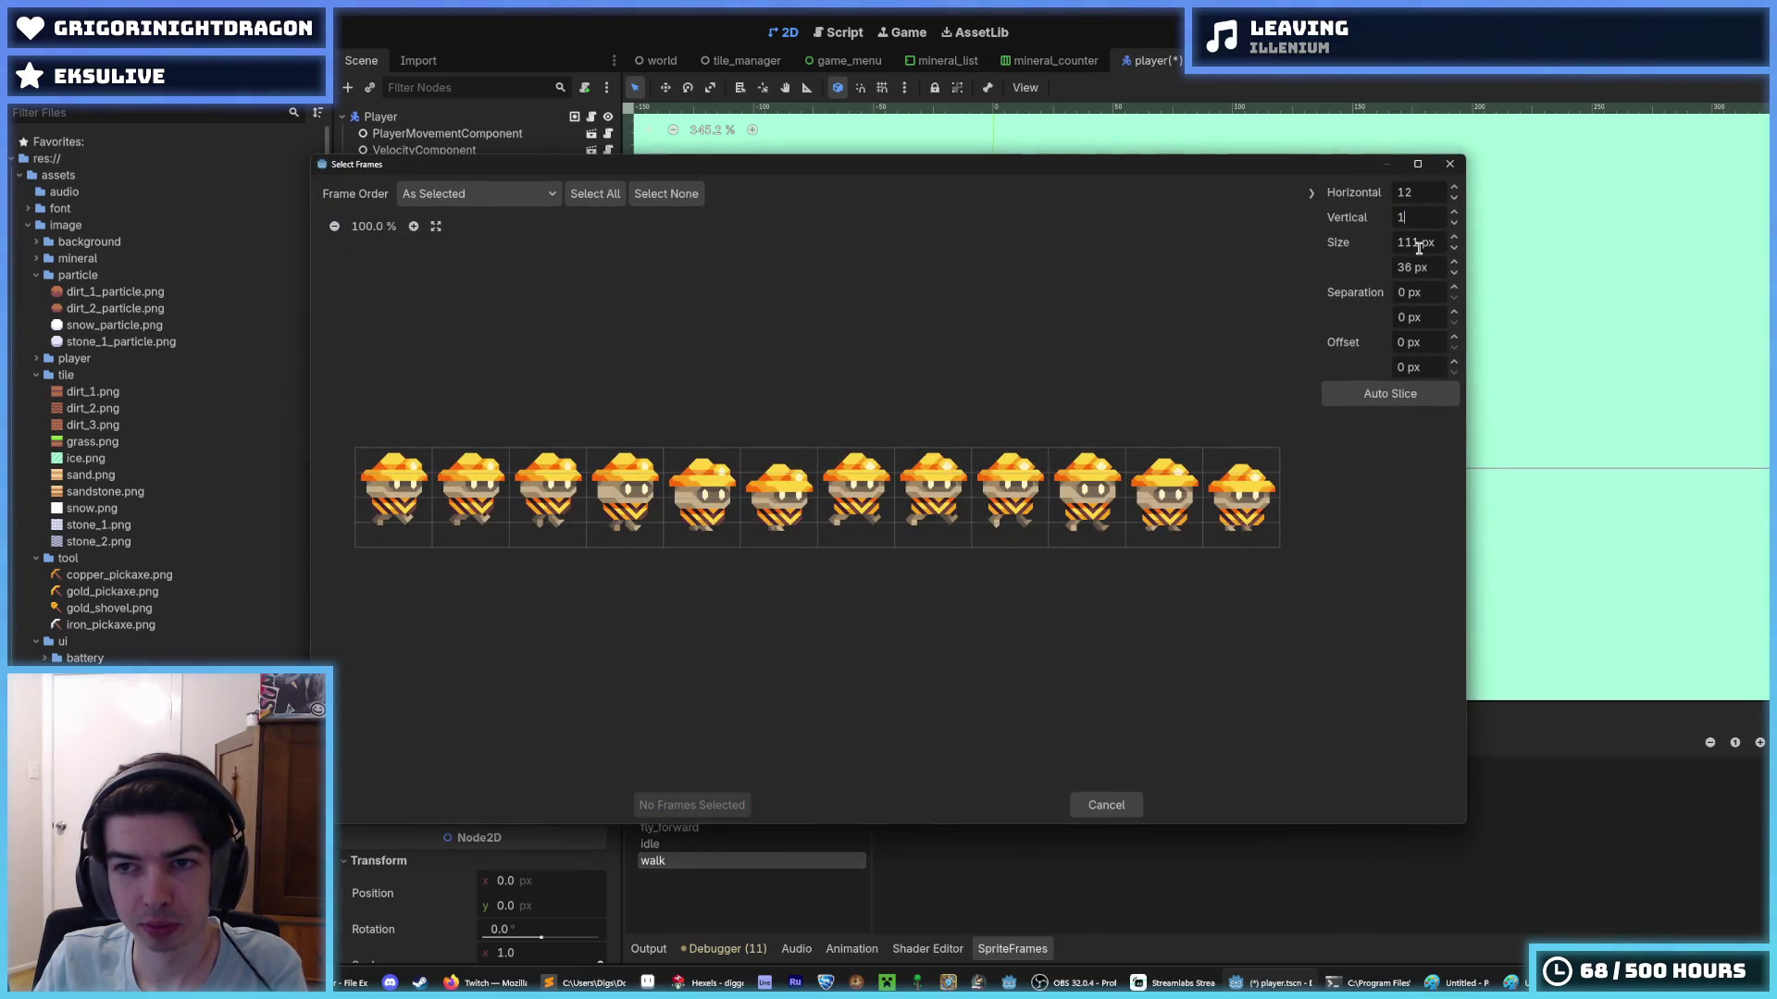
key("Tab")
left_click_drag(393, 500, 1240, 500)
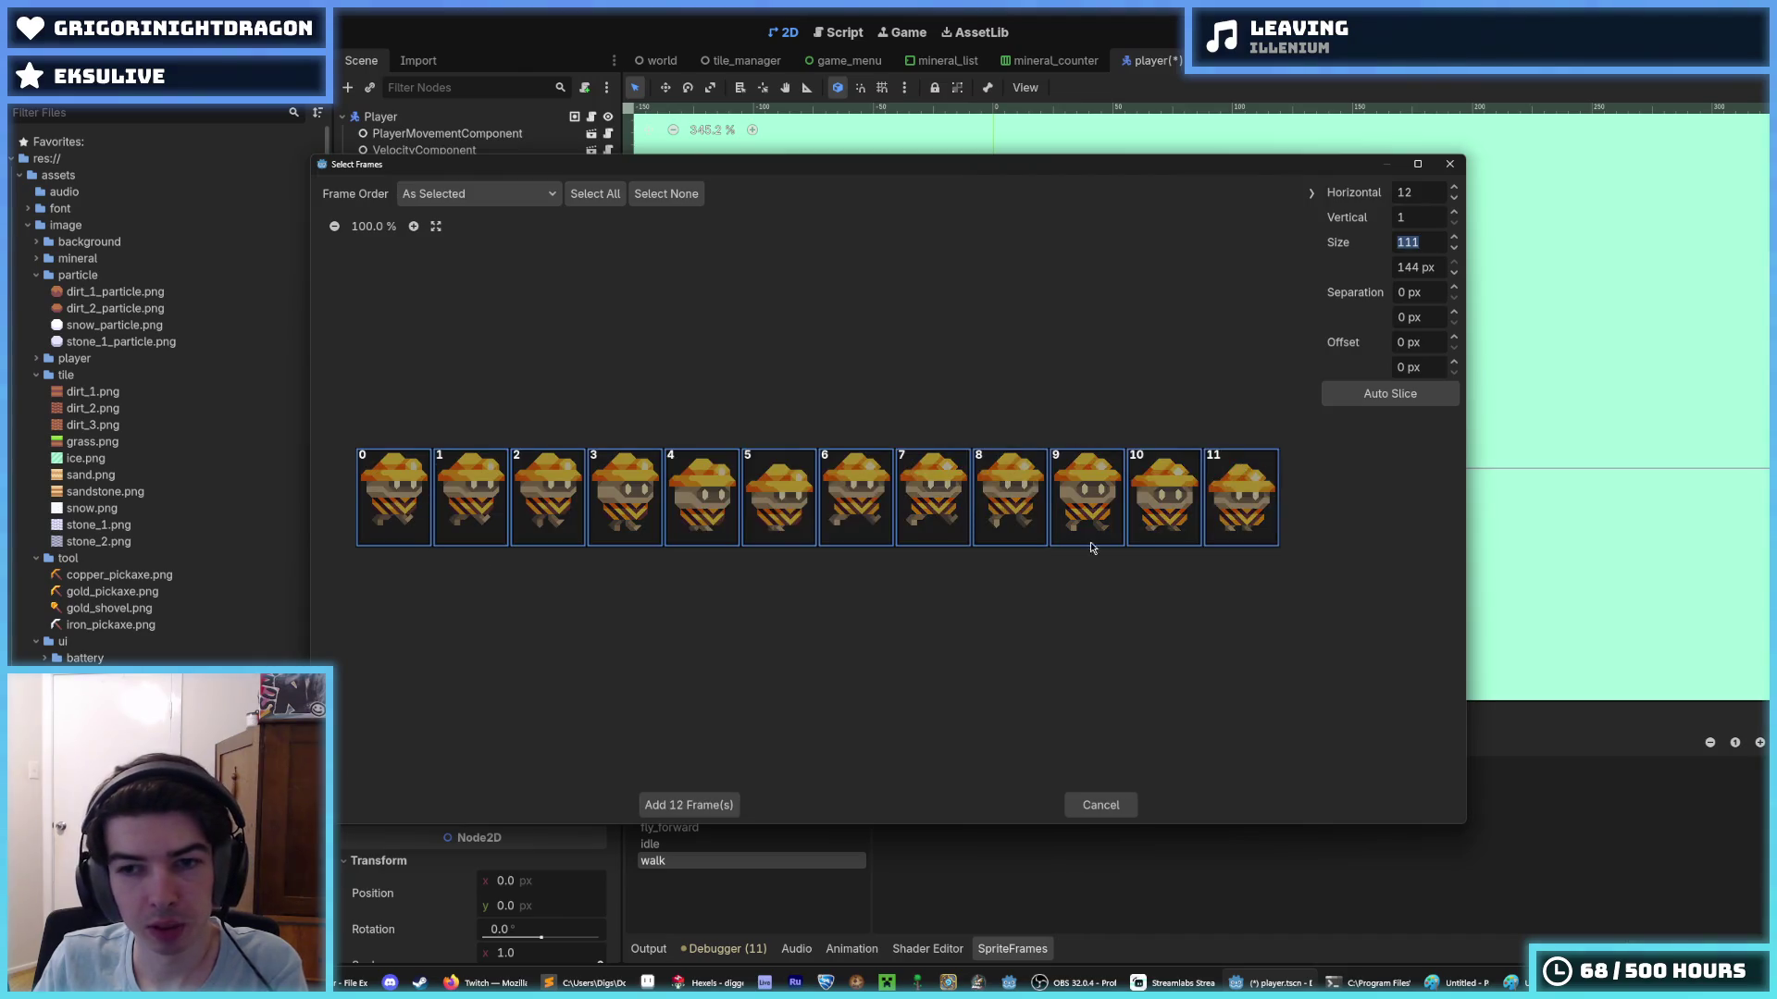
left_click(690, 805)
key("ctrl+s")
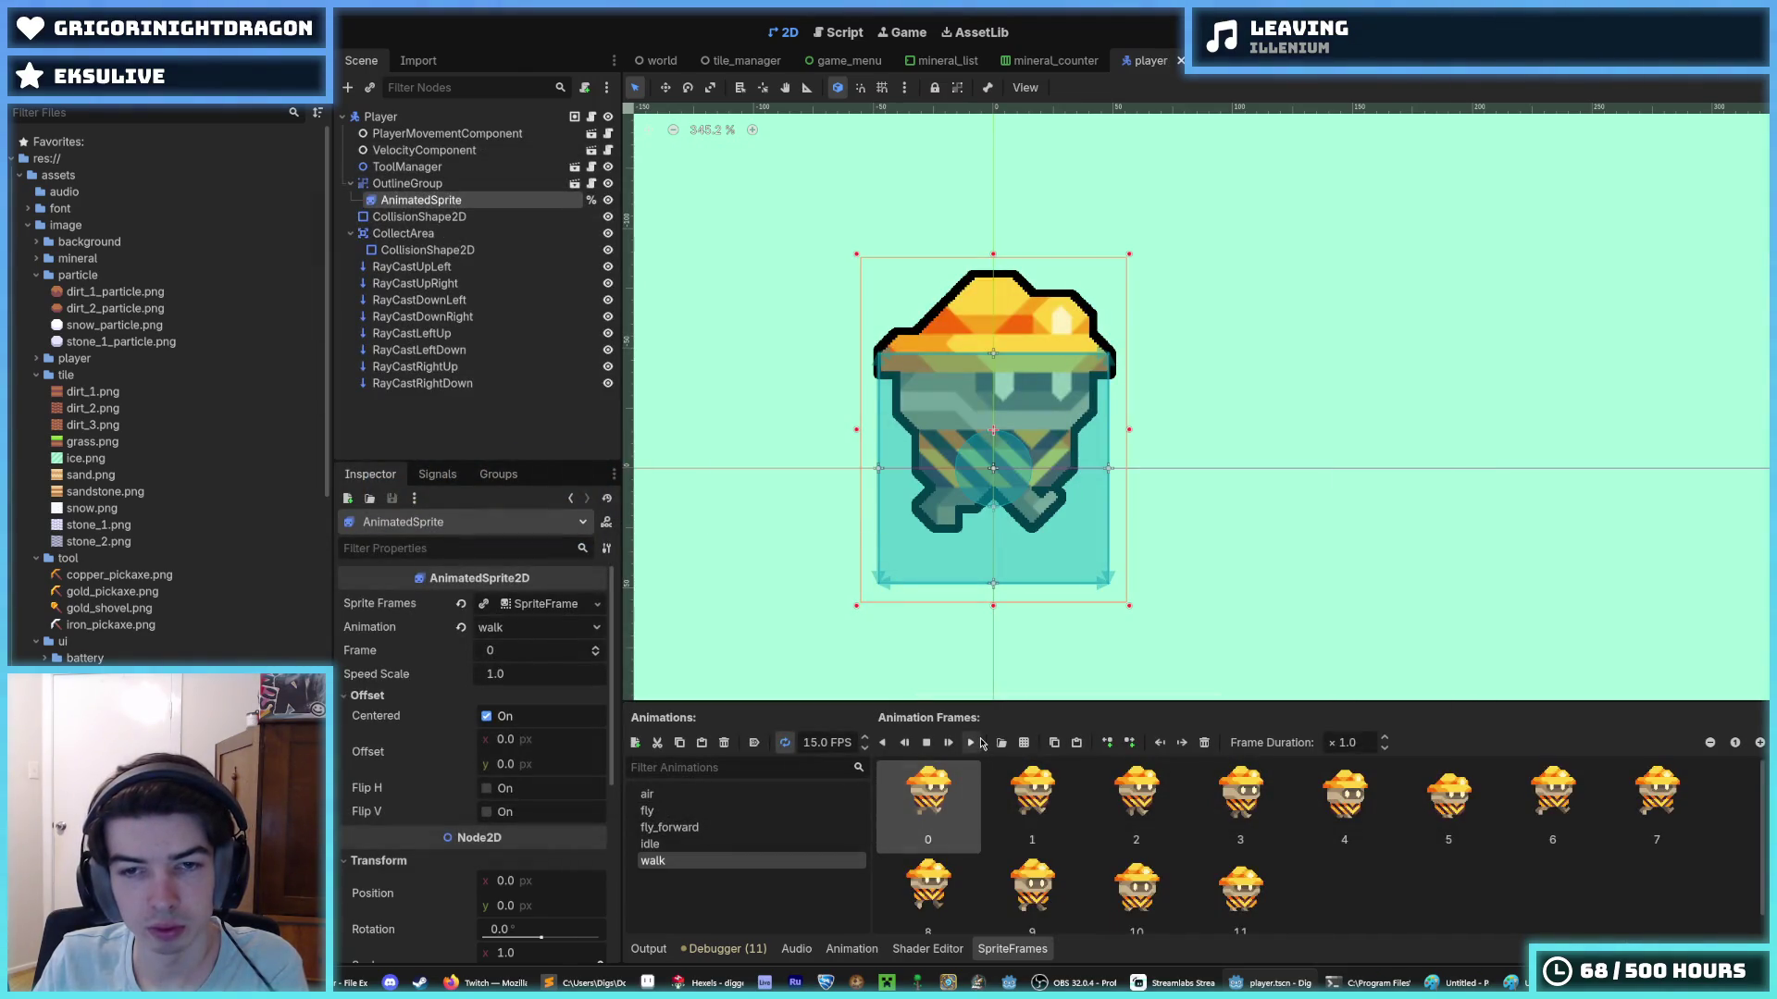
- Play the walk animation preview, then stop it
left_click(973, 746)
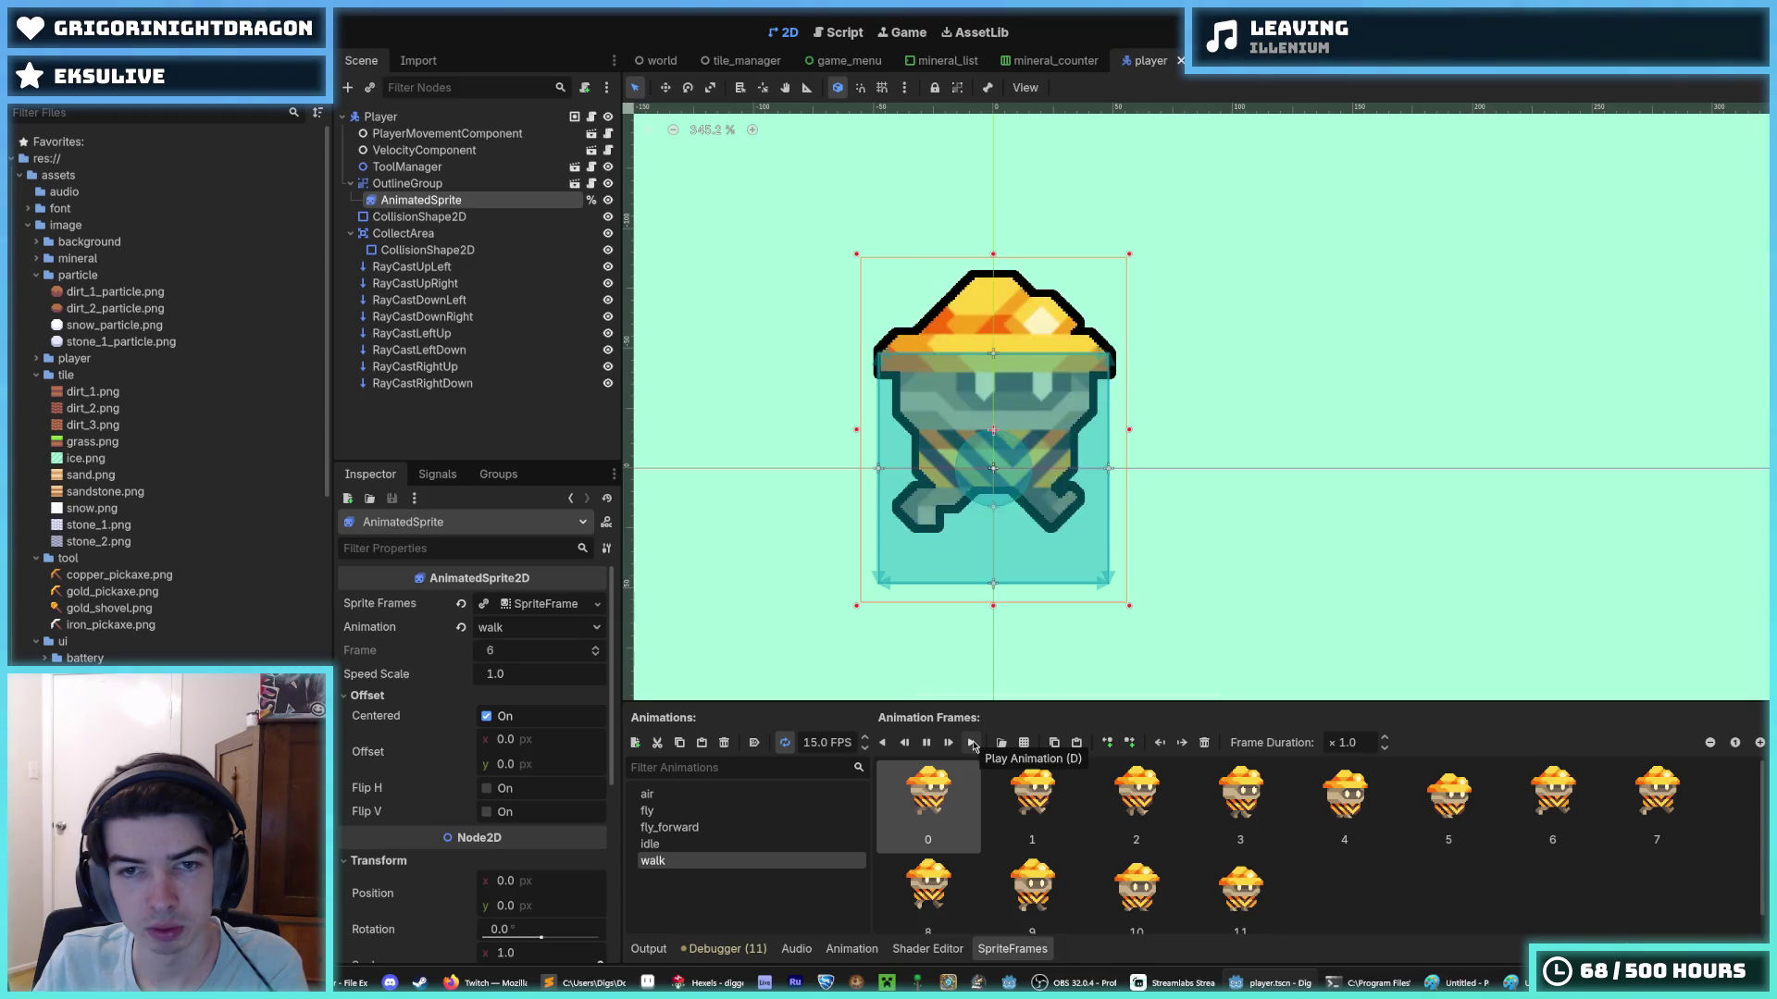
left_click(927, 742)
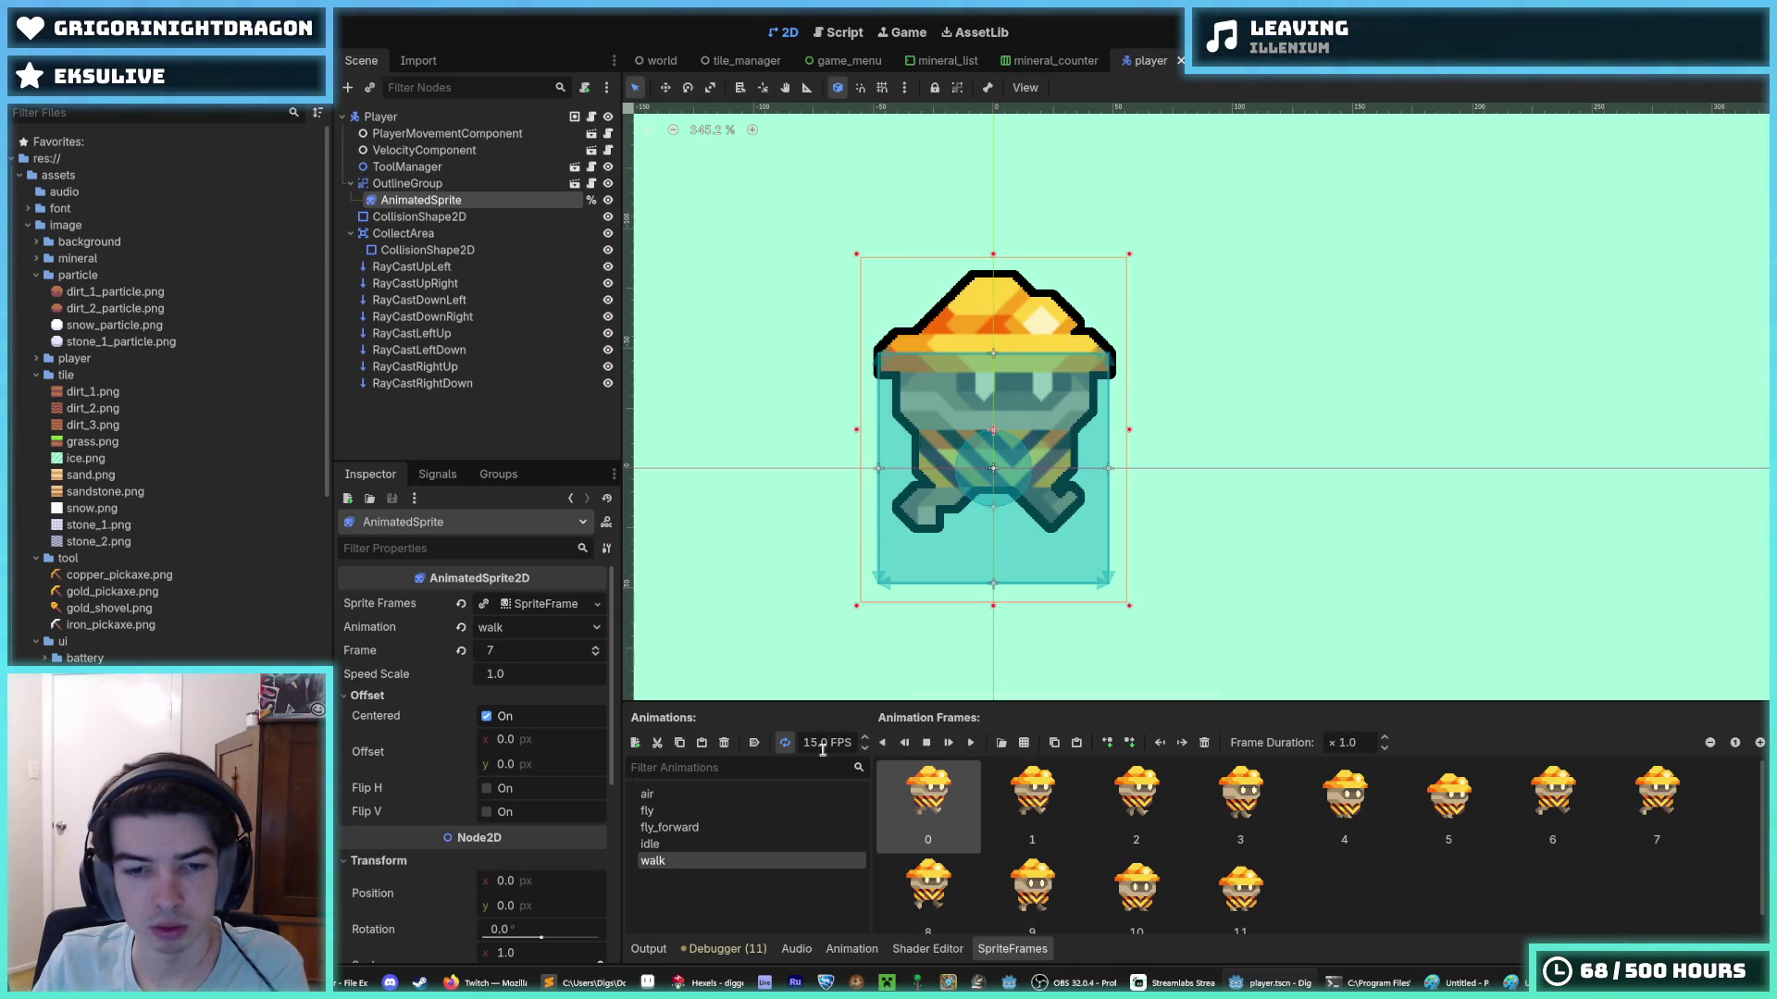
left_click(709, 794)
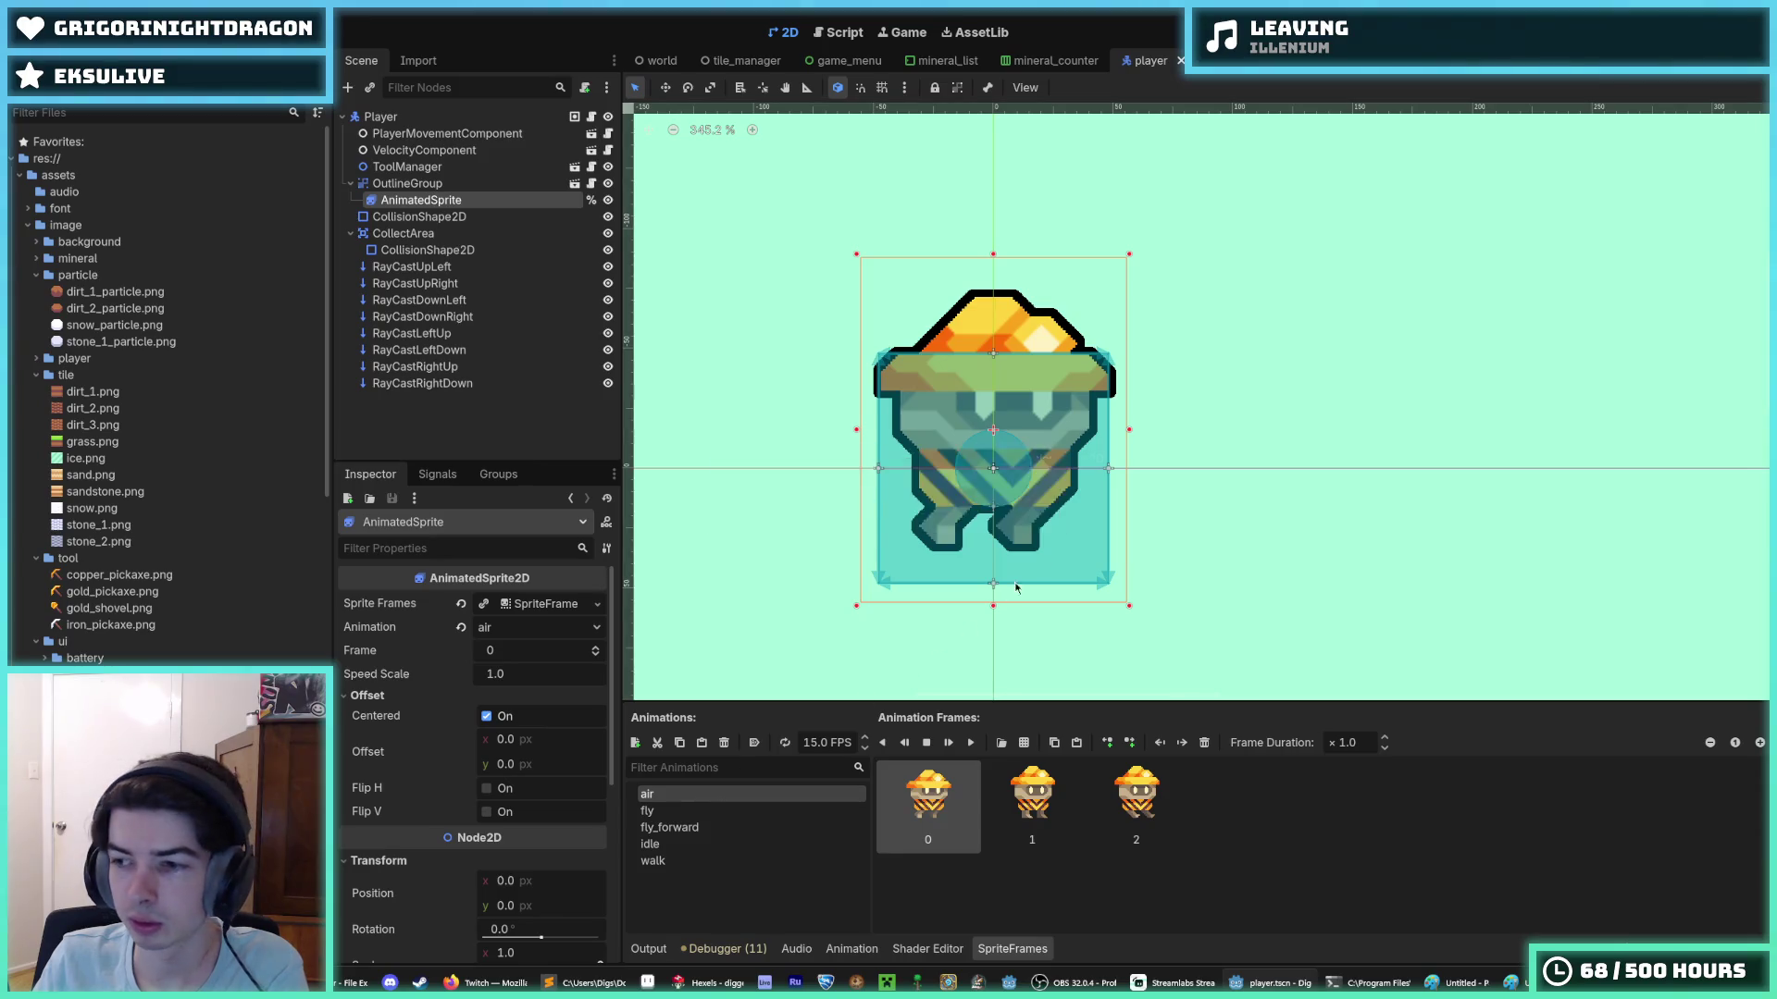
- Save the player scene in Godot
key("alt+Tab")
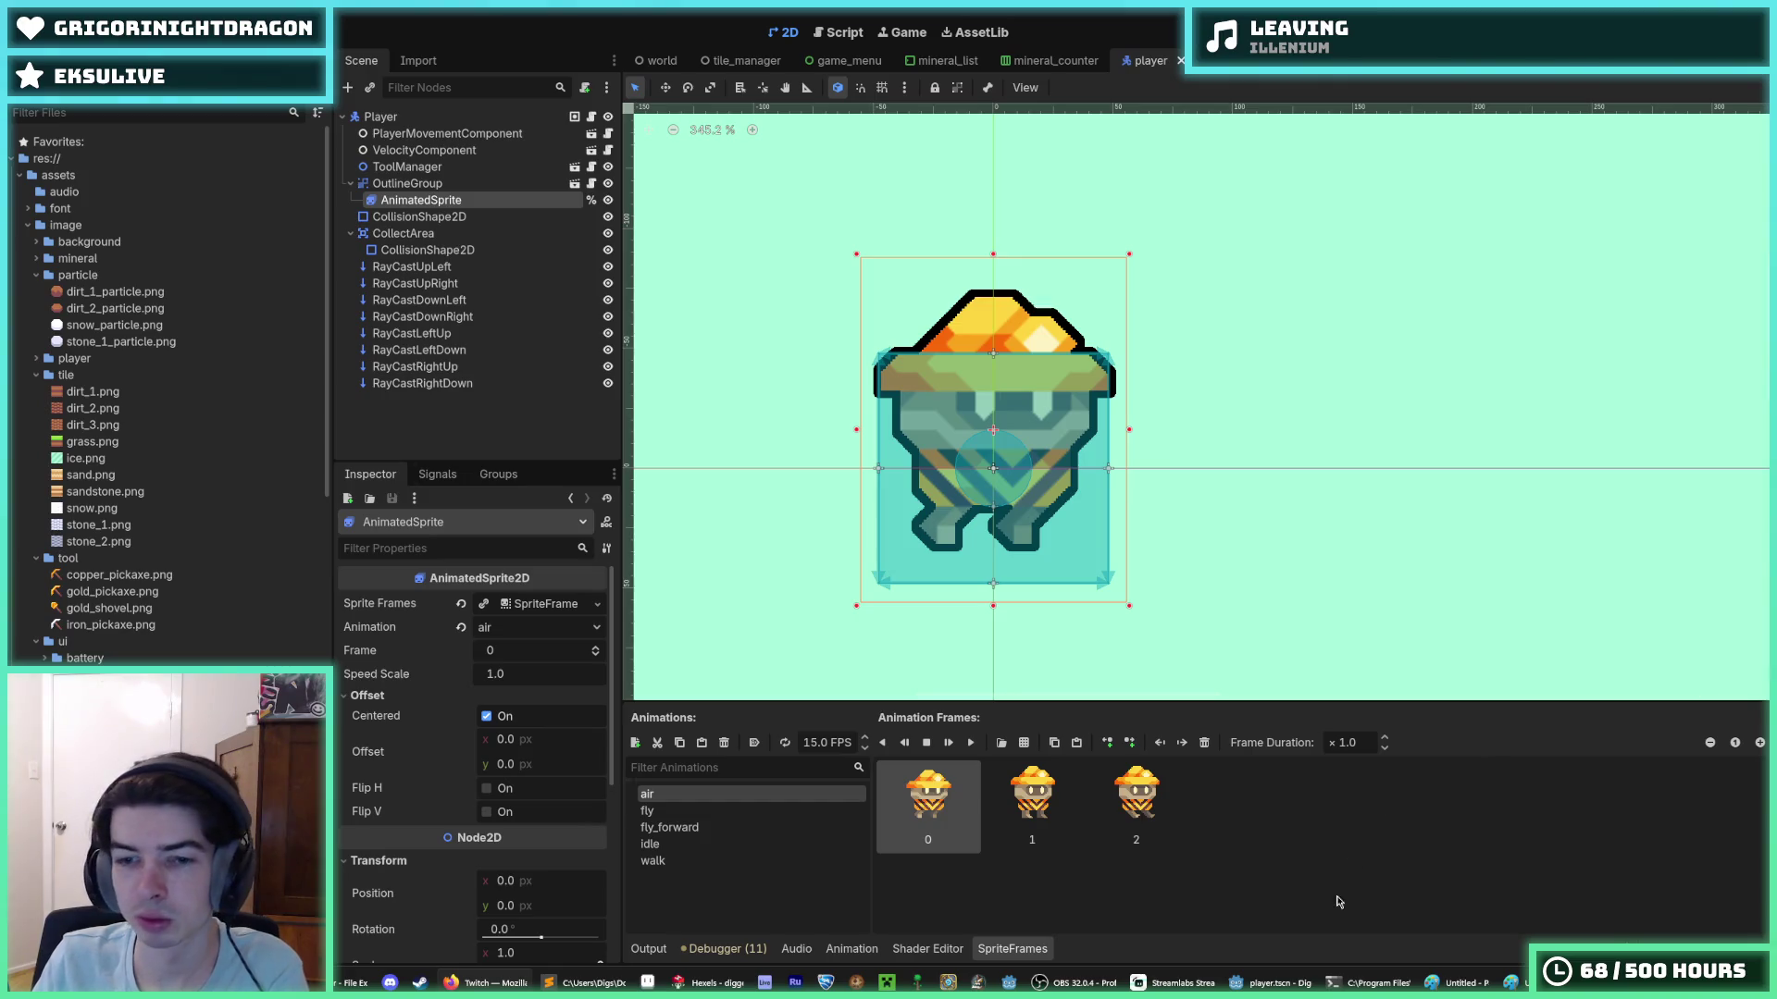
key("alt+Tab")
key("ctrl+s")
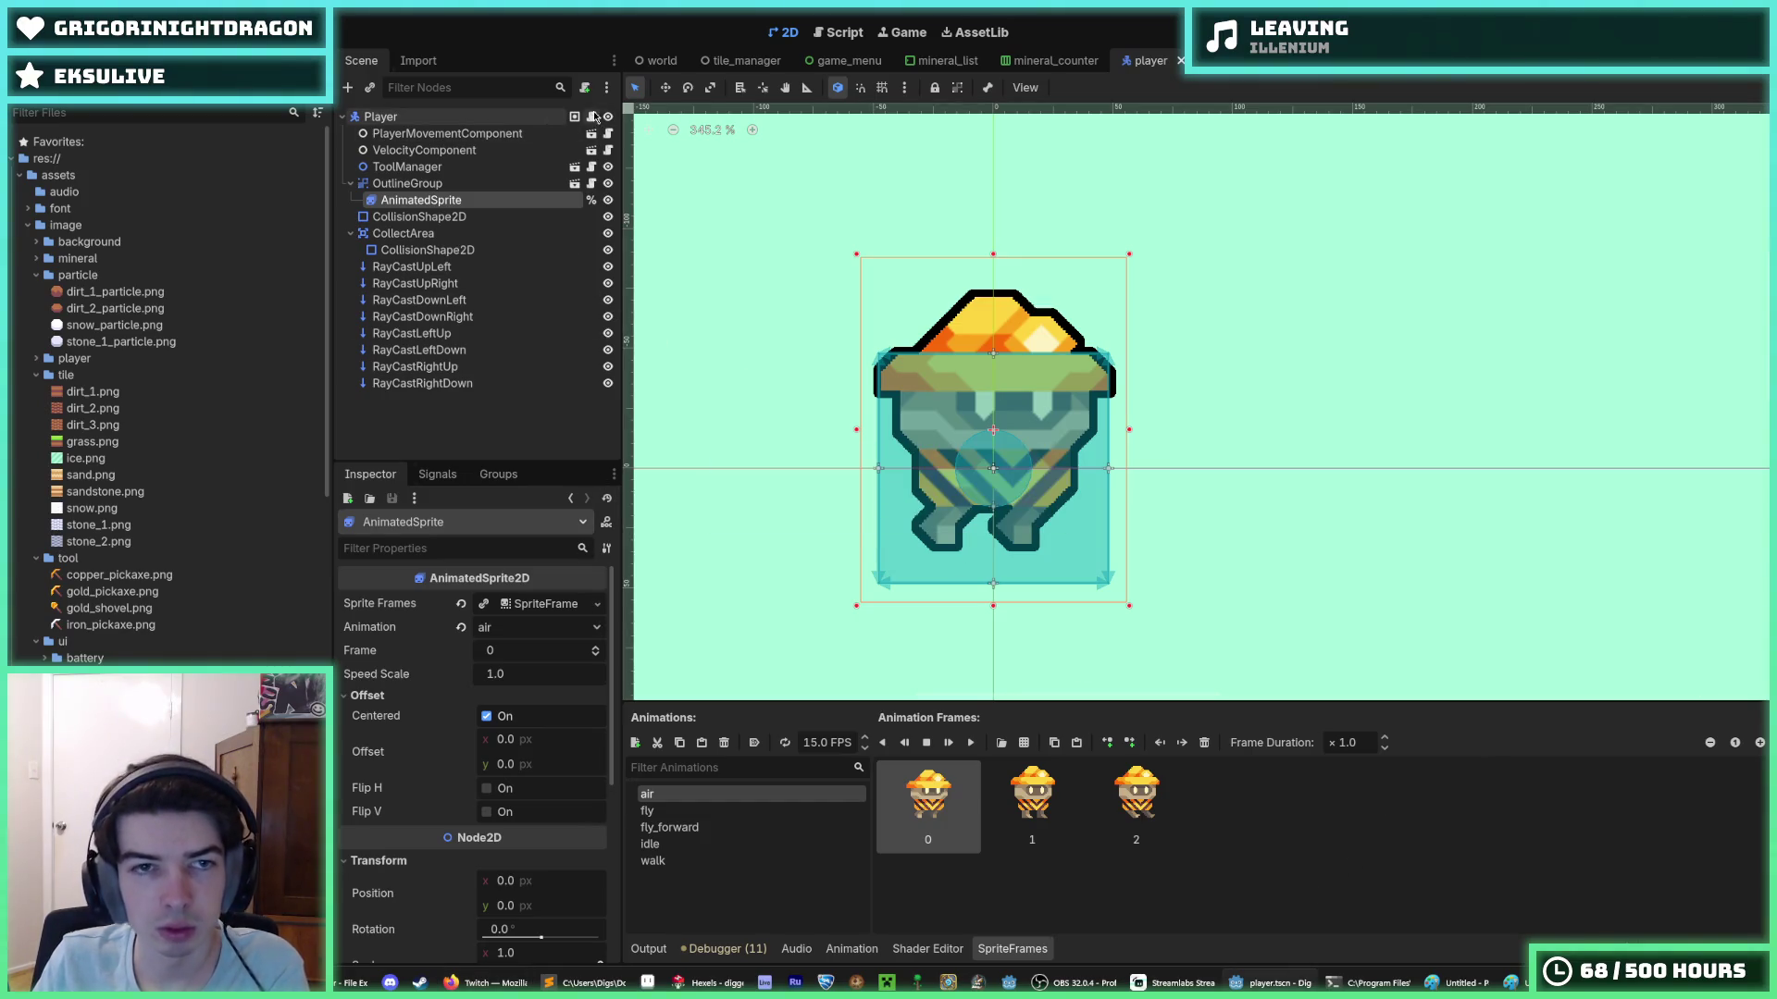
- Map the Fly state to the "fly" animation in player.gd and run the game
left_click(591, 117)
scroll(944, 345, "up", 10)
scroll(953, 345, "up", 8)
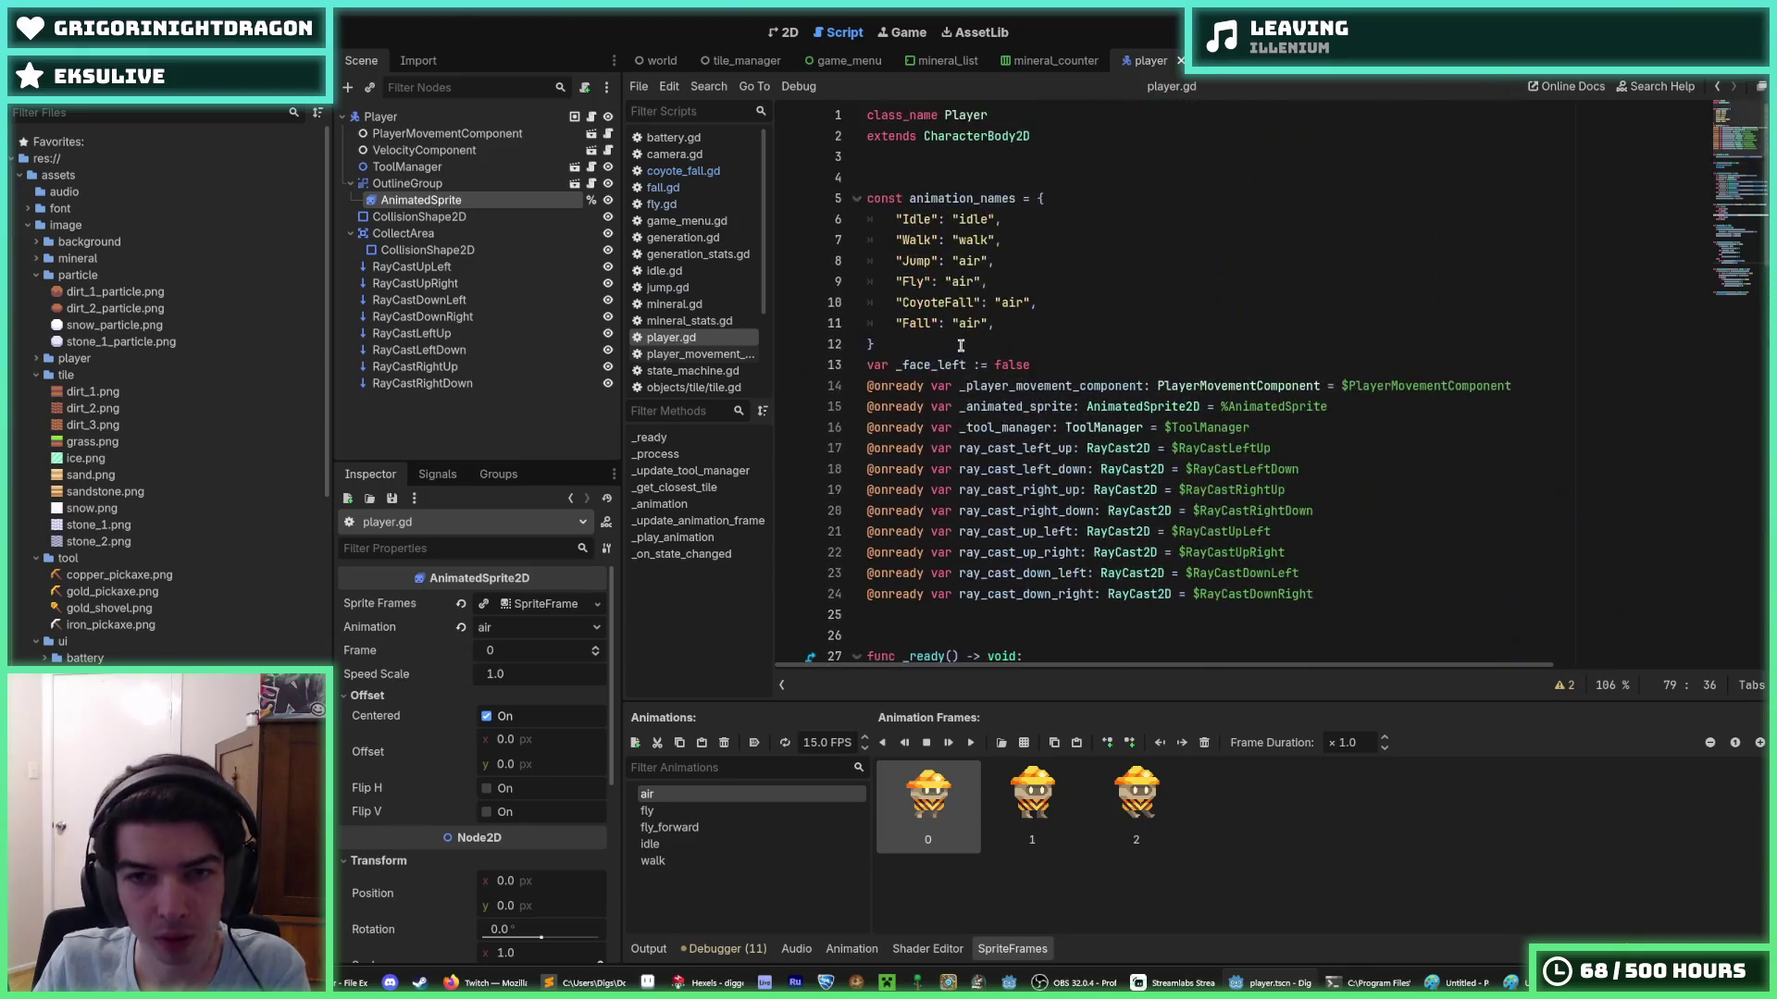
double_click(962, 283)
type("fly")
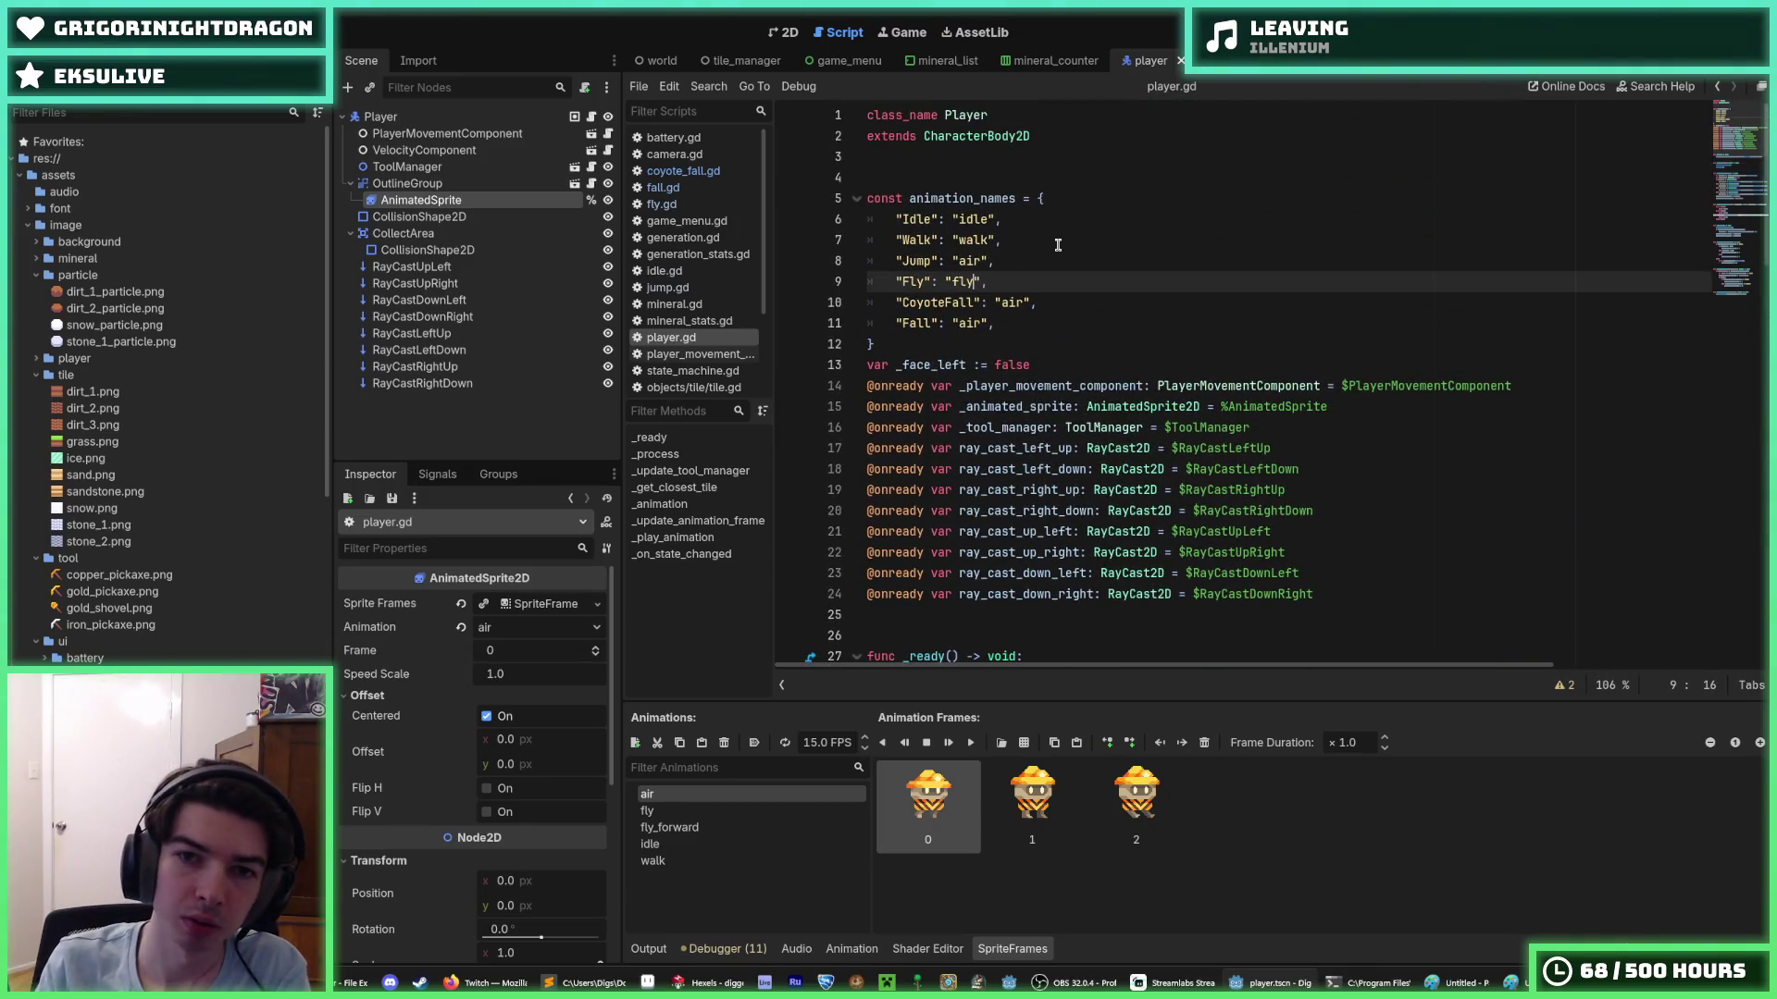
left_click(1222, 239)
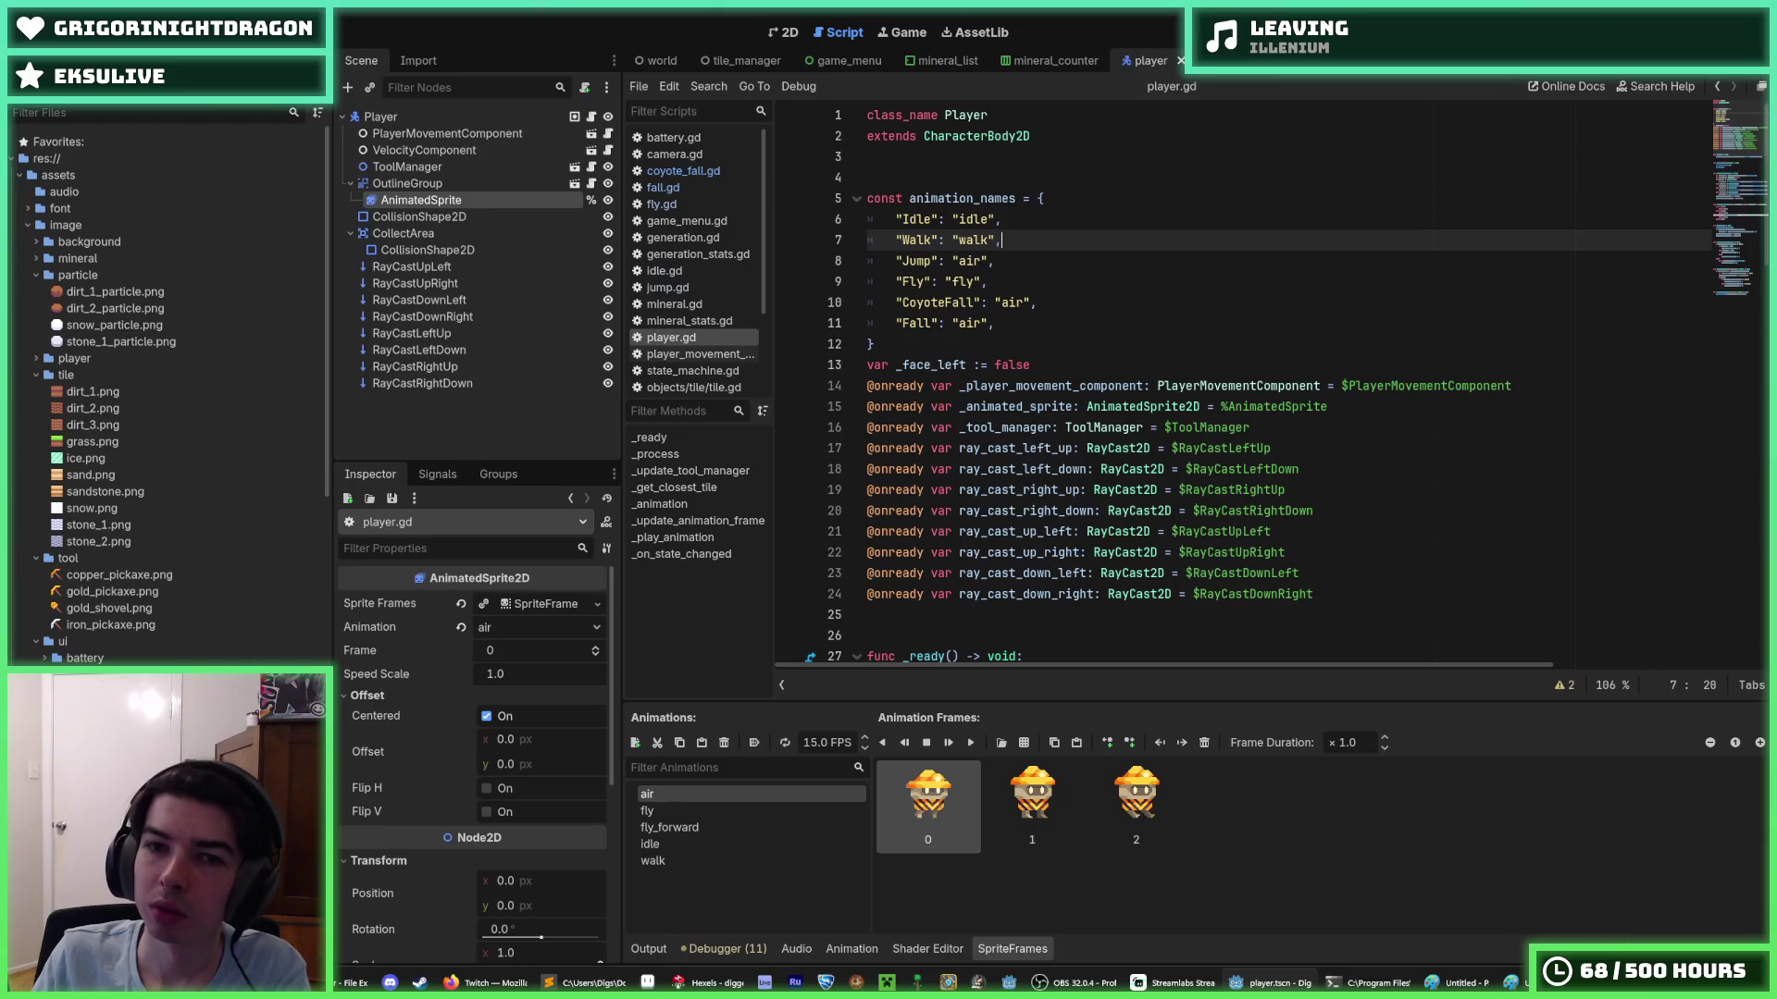
key("F5")
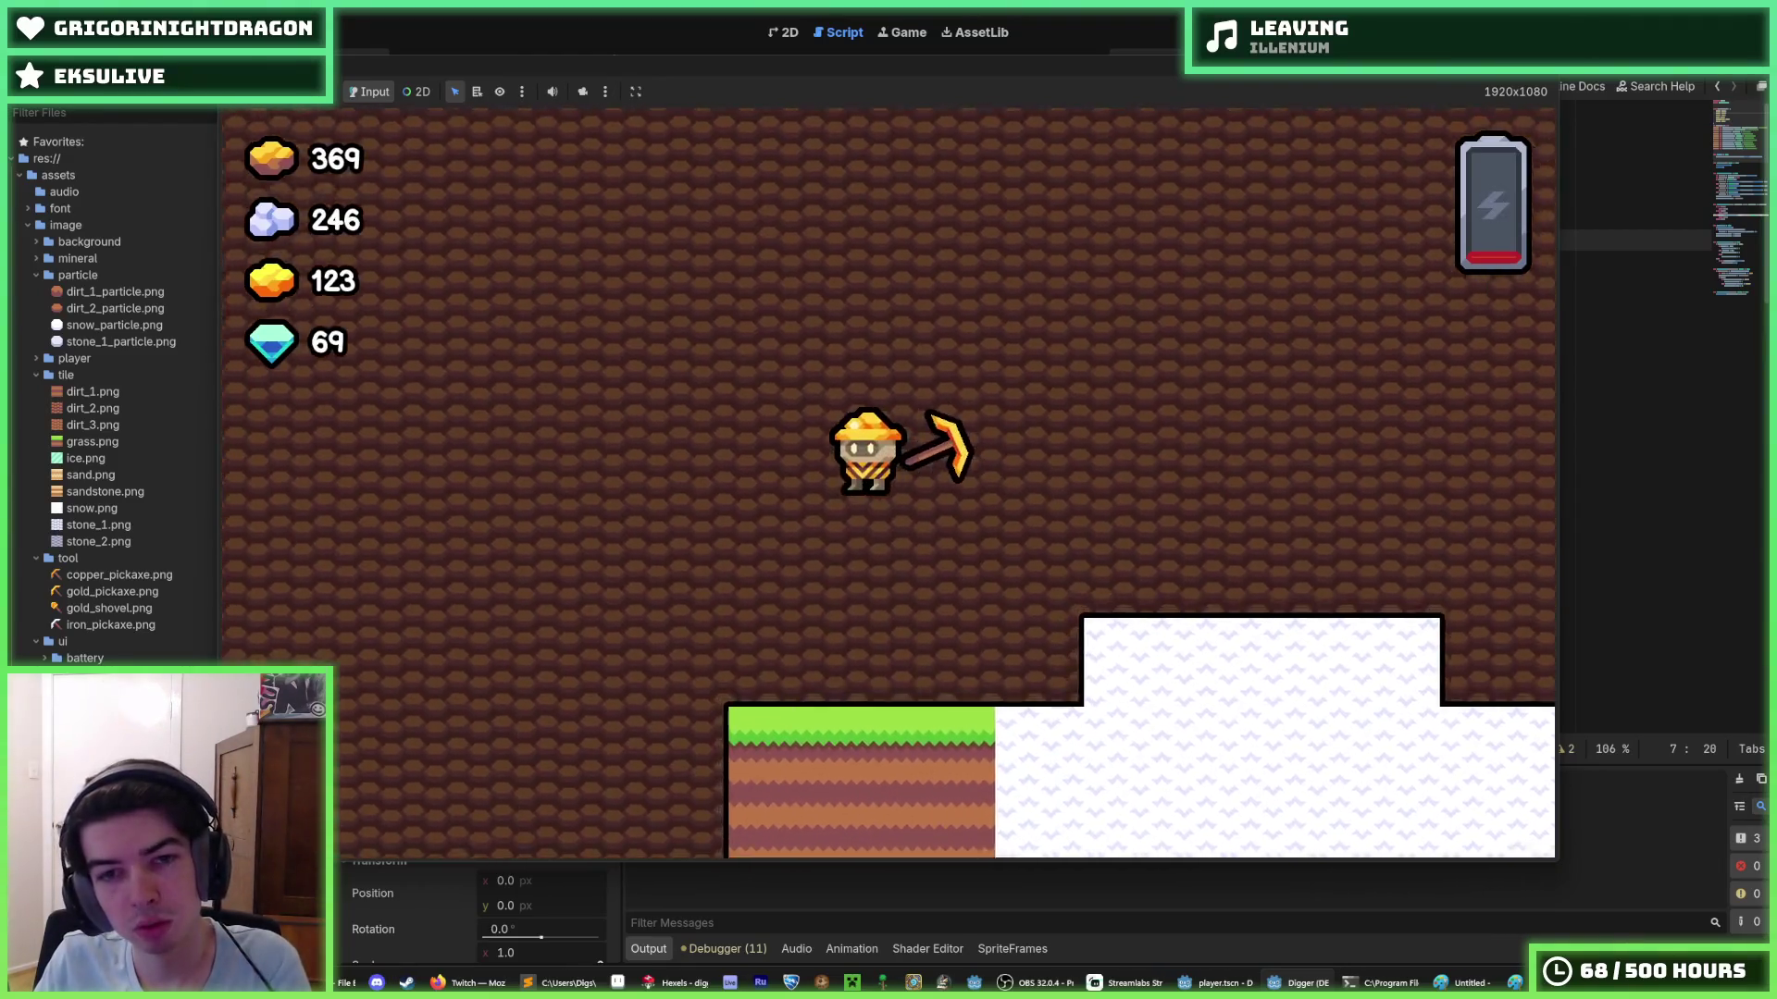
- Walk the miner left and right, fly it up in both directions, then close the game with F8
mouse_move(1511, 67)
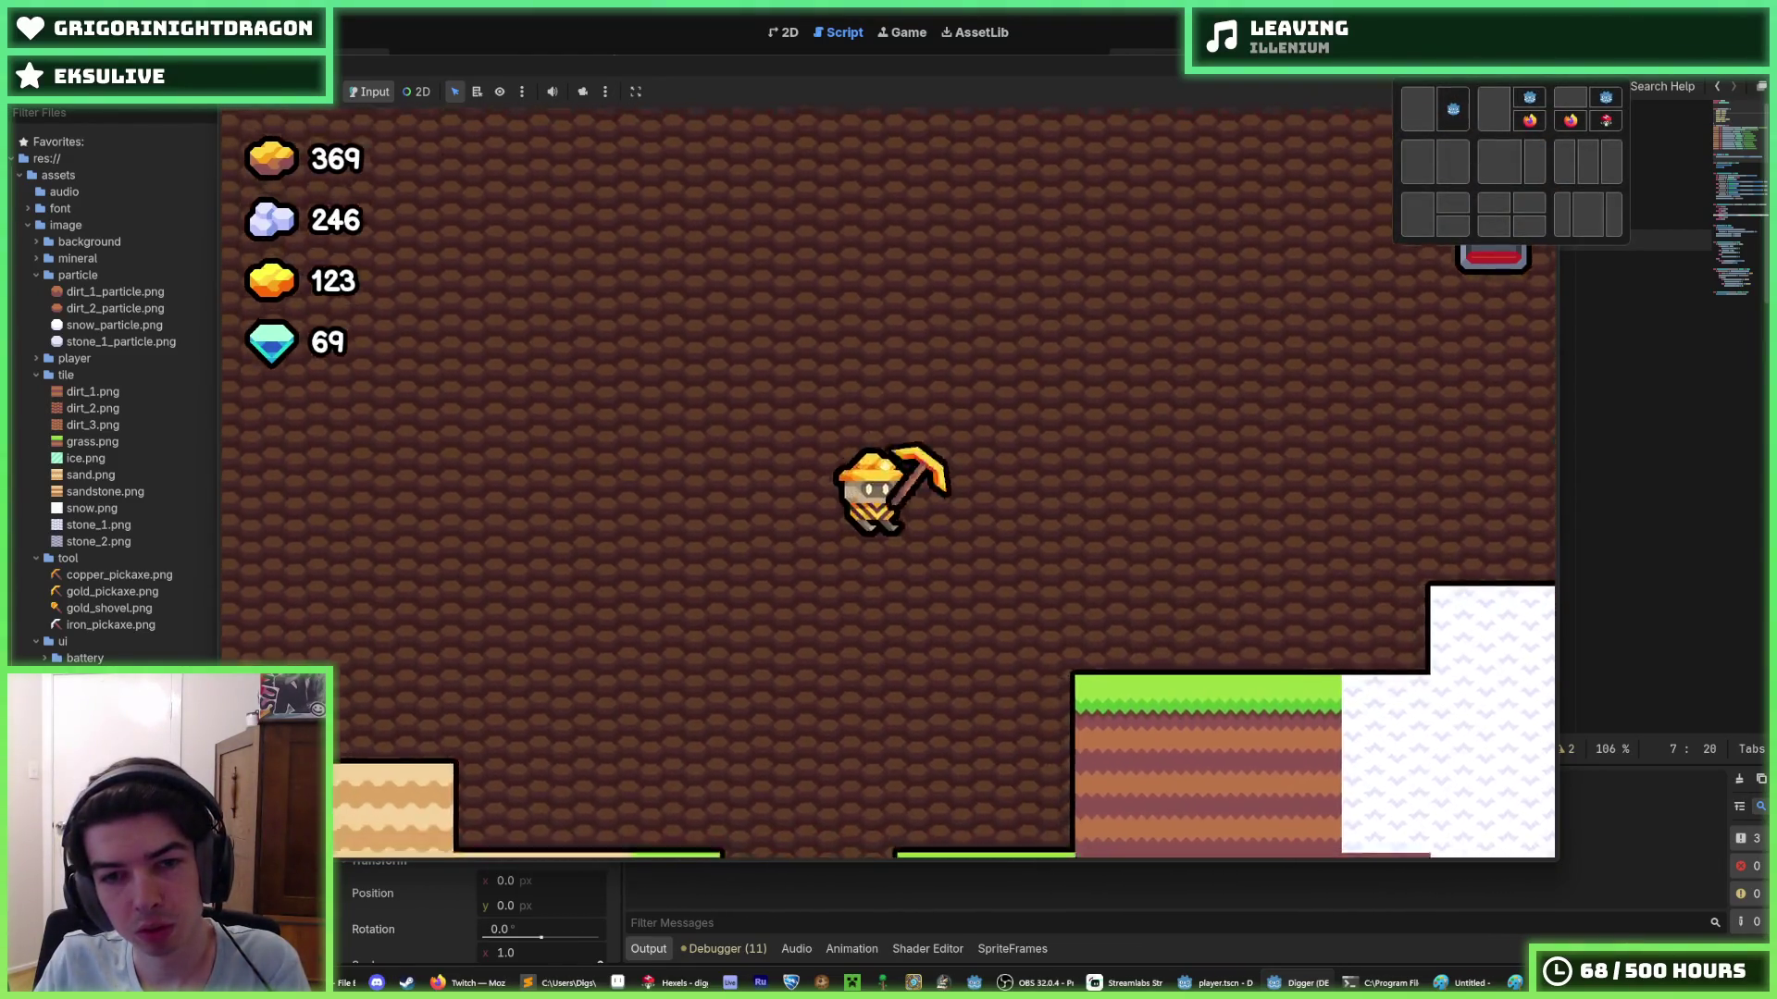
key("a")
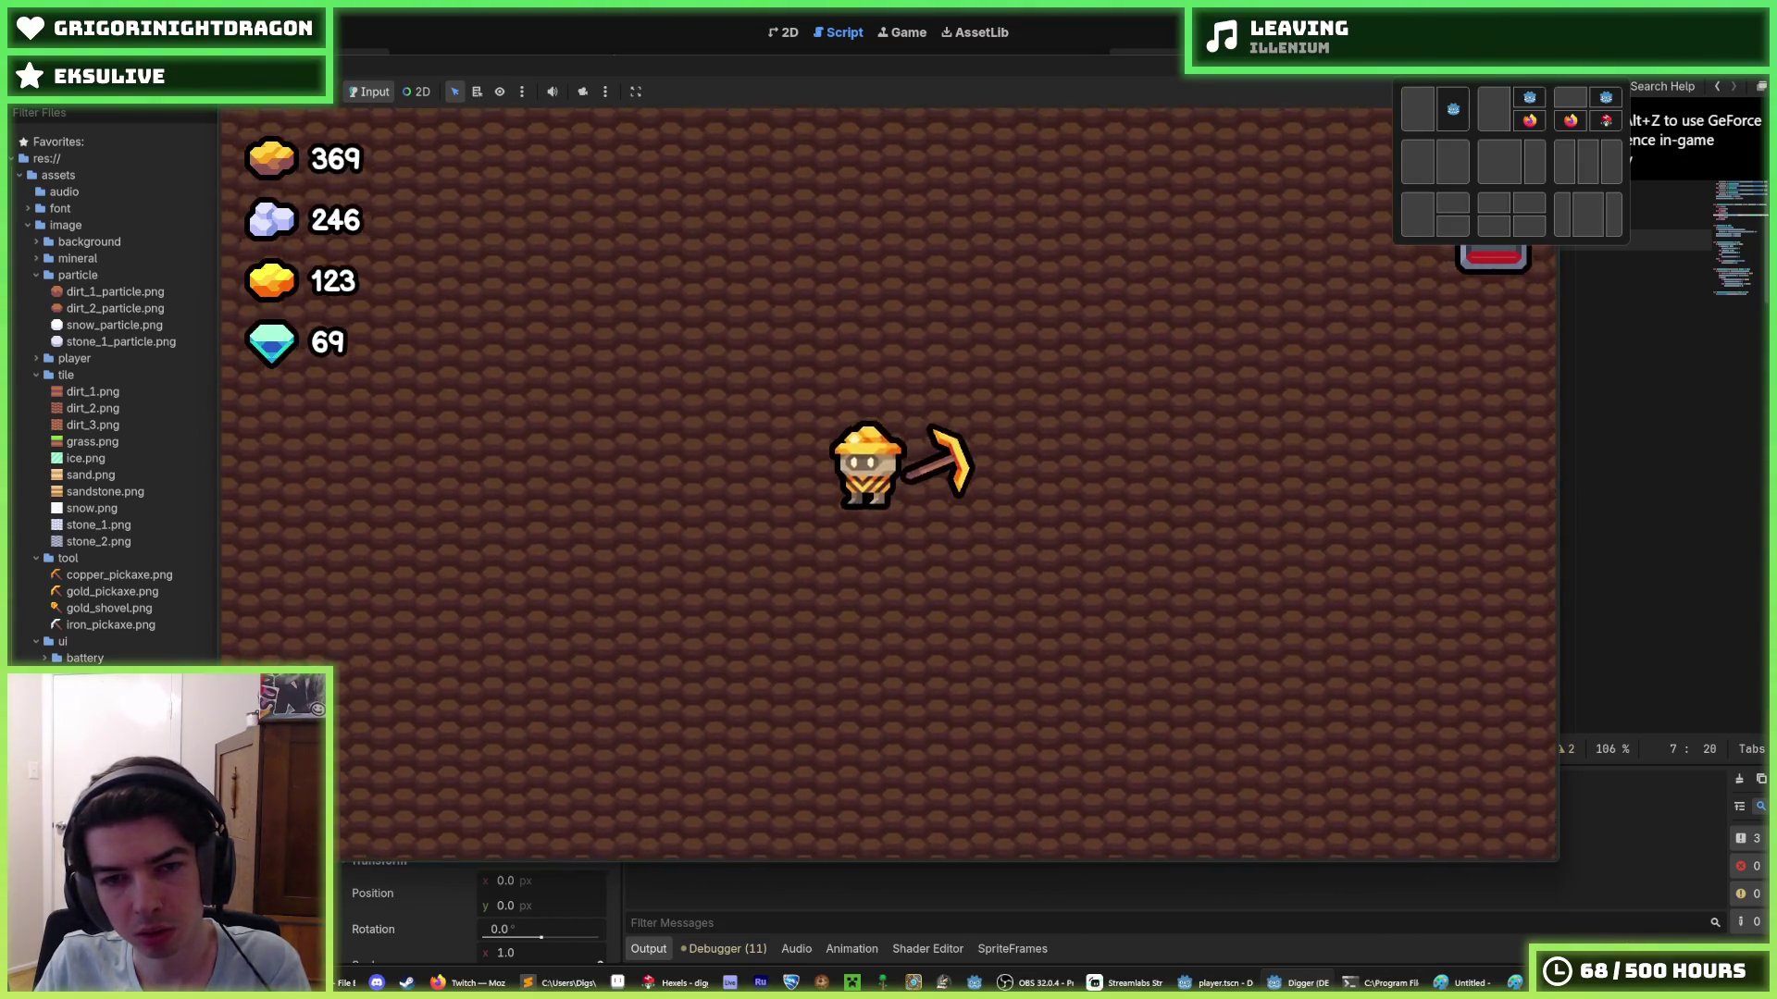
key("d")
key("space")
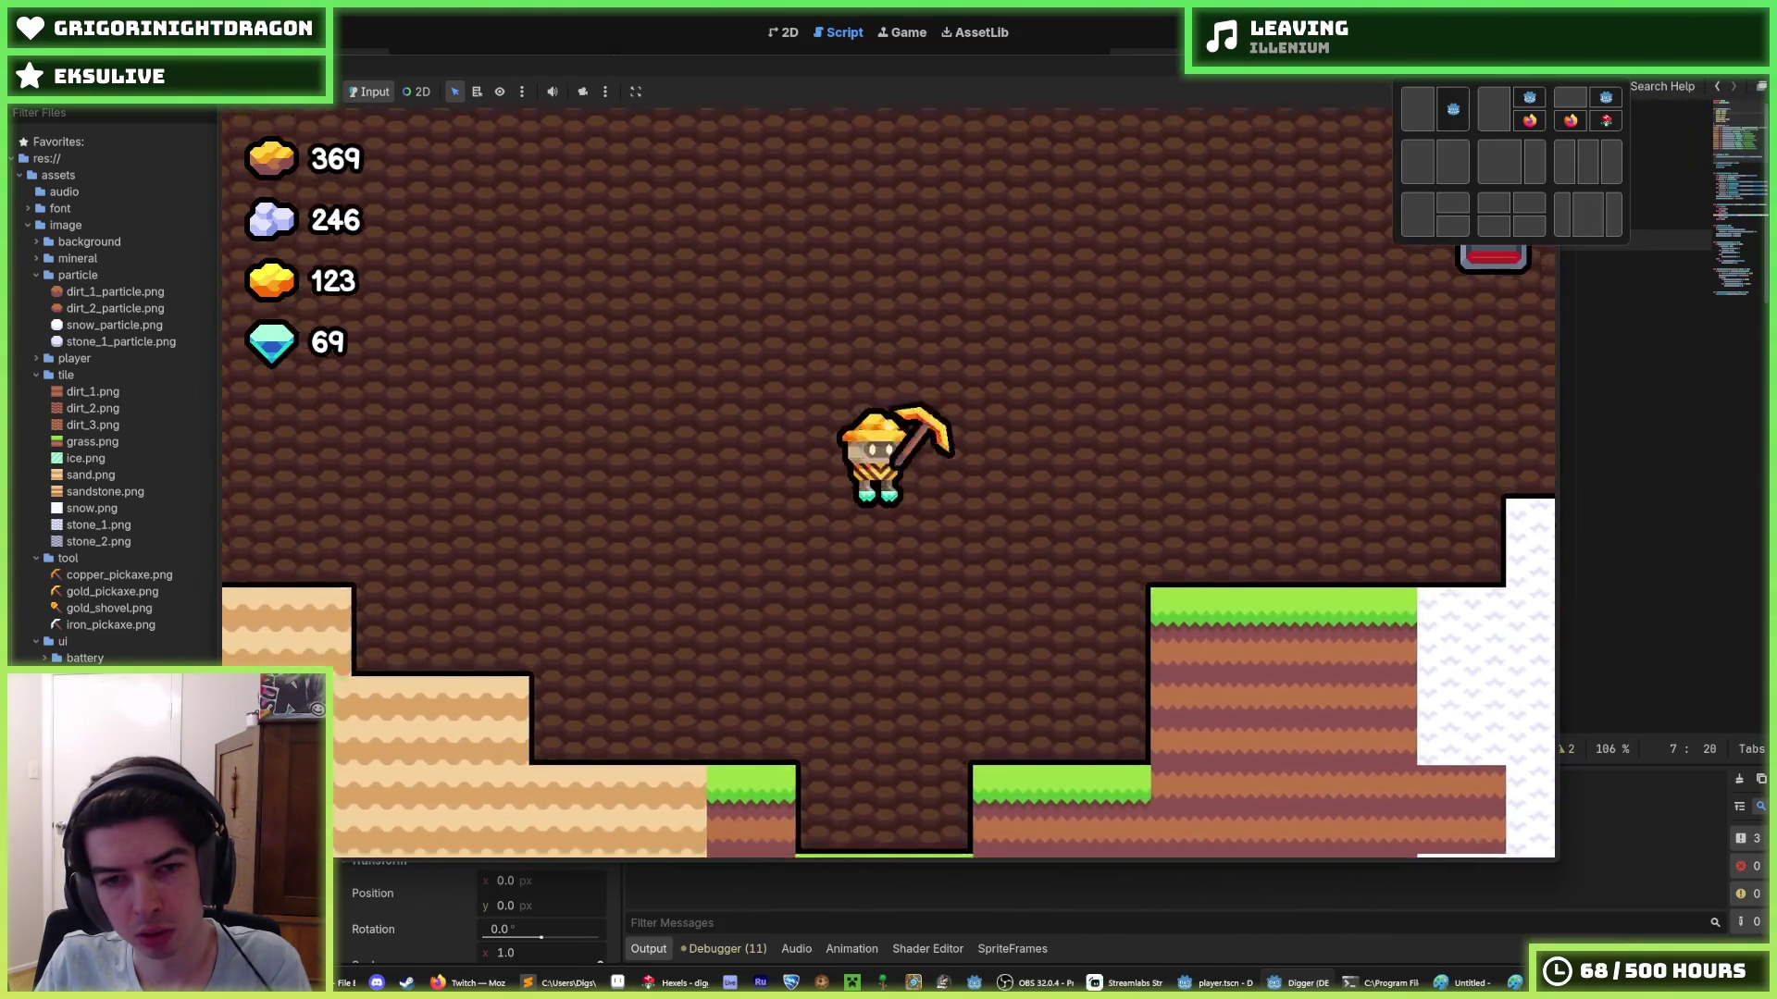
key("d")
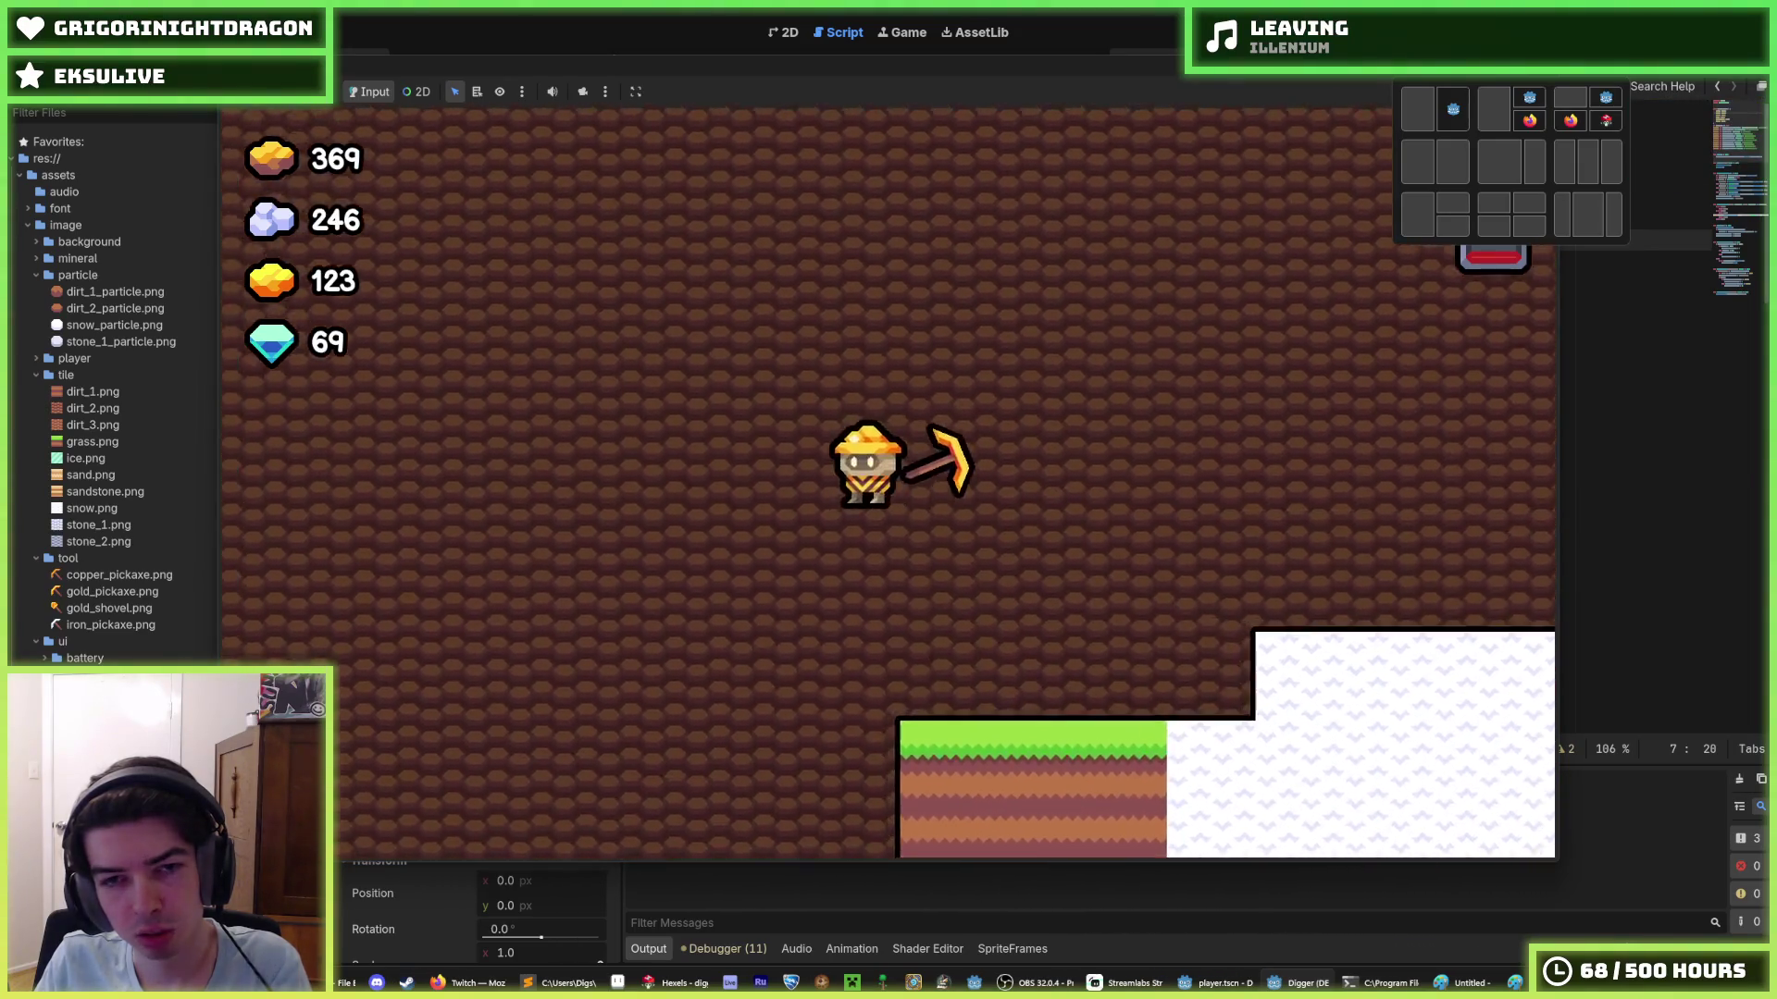
key("a")
key("space")
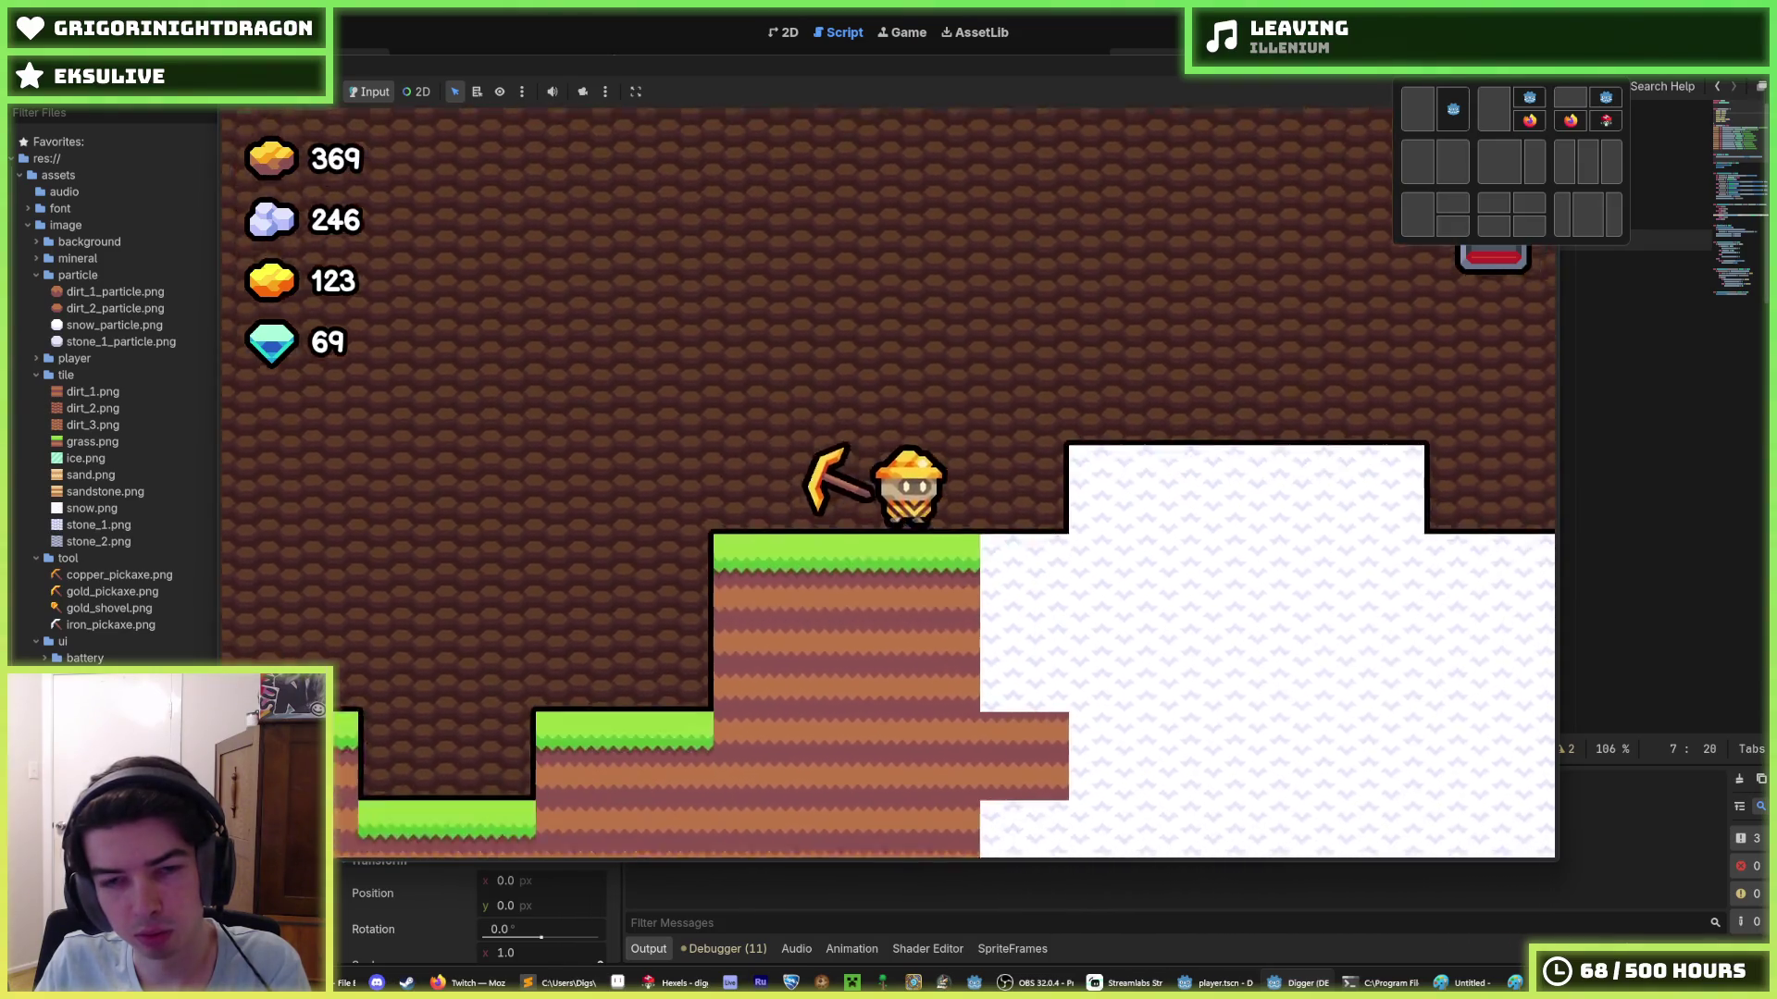
key("d")
key("space")
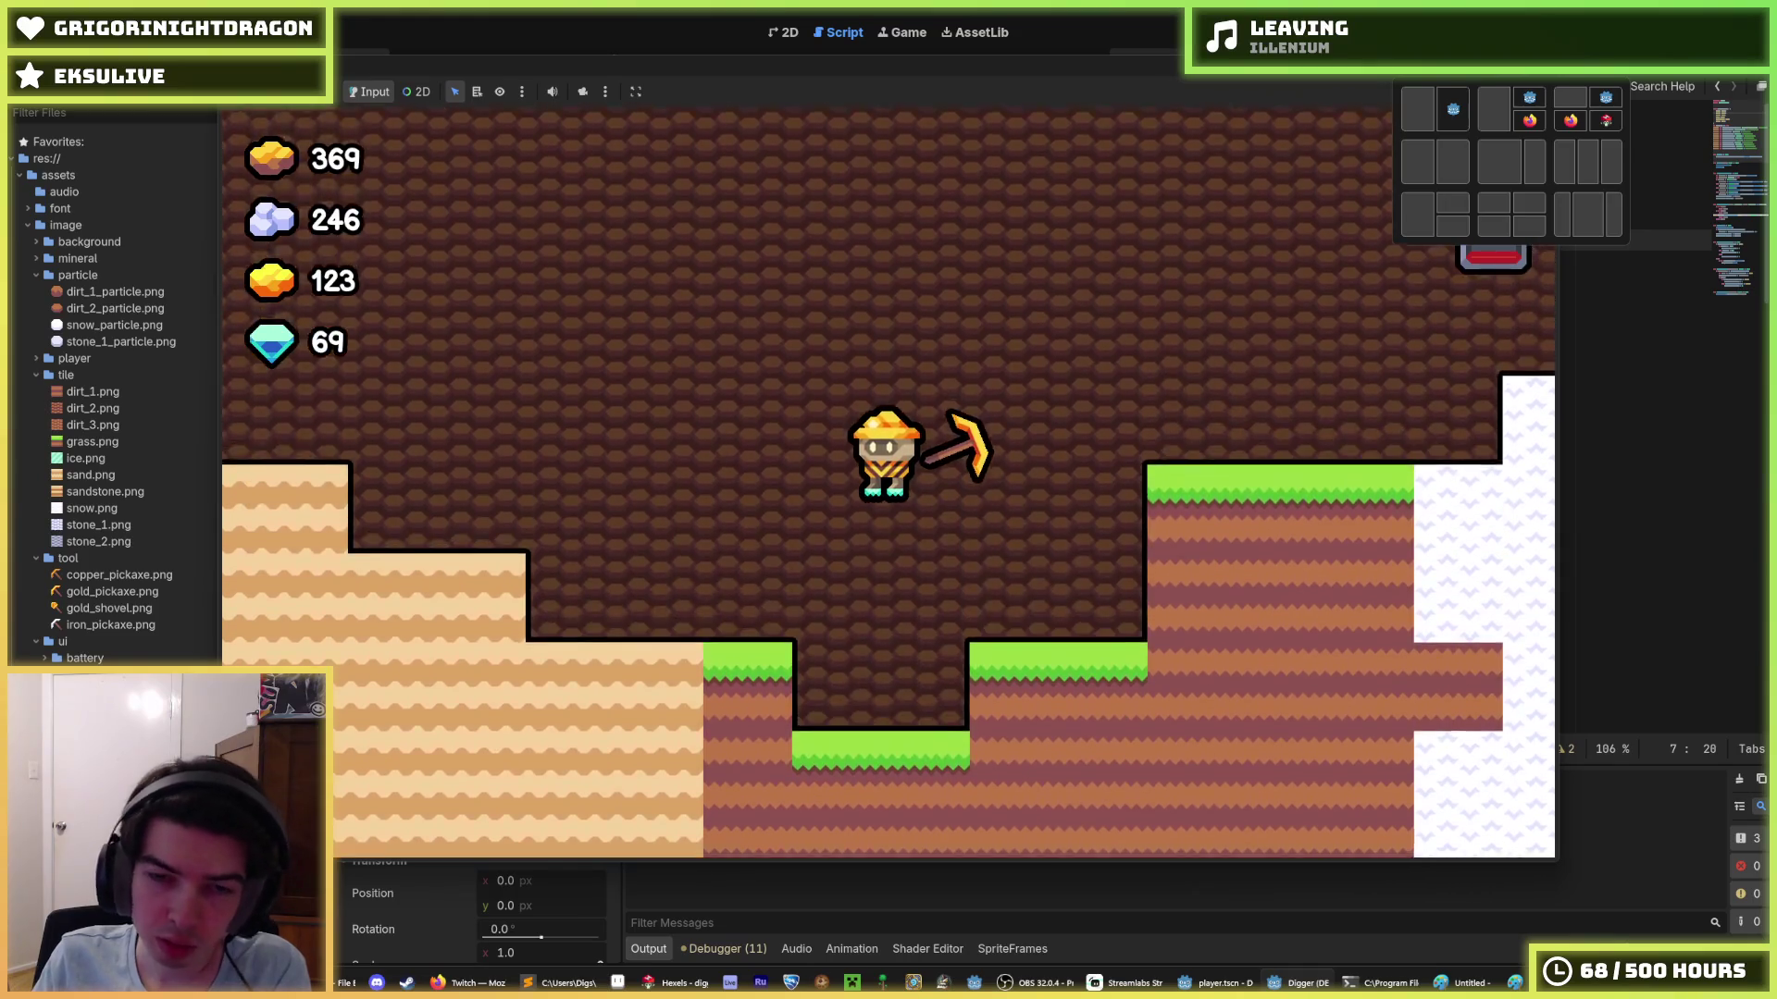
key("Left")
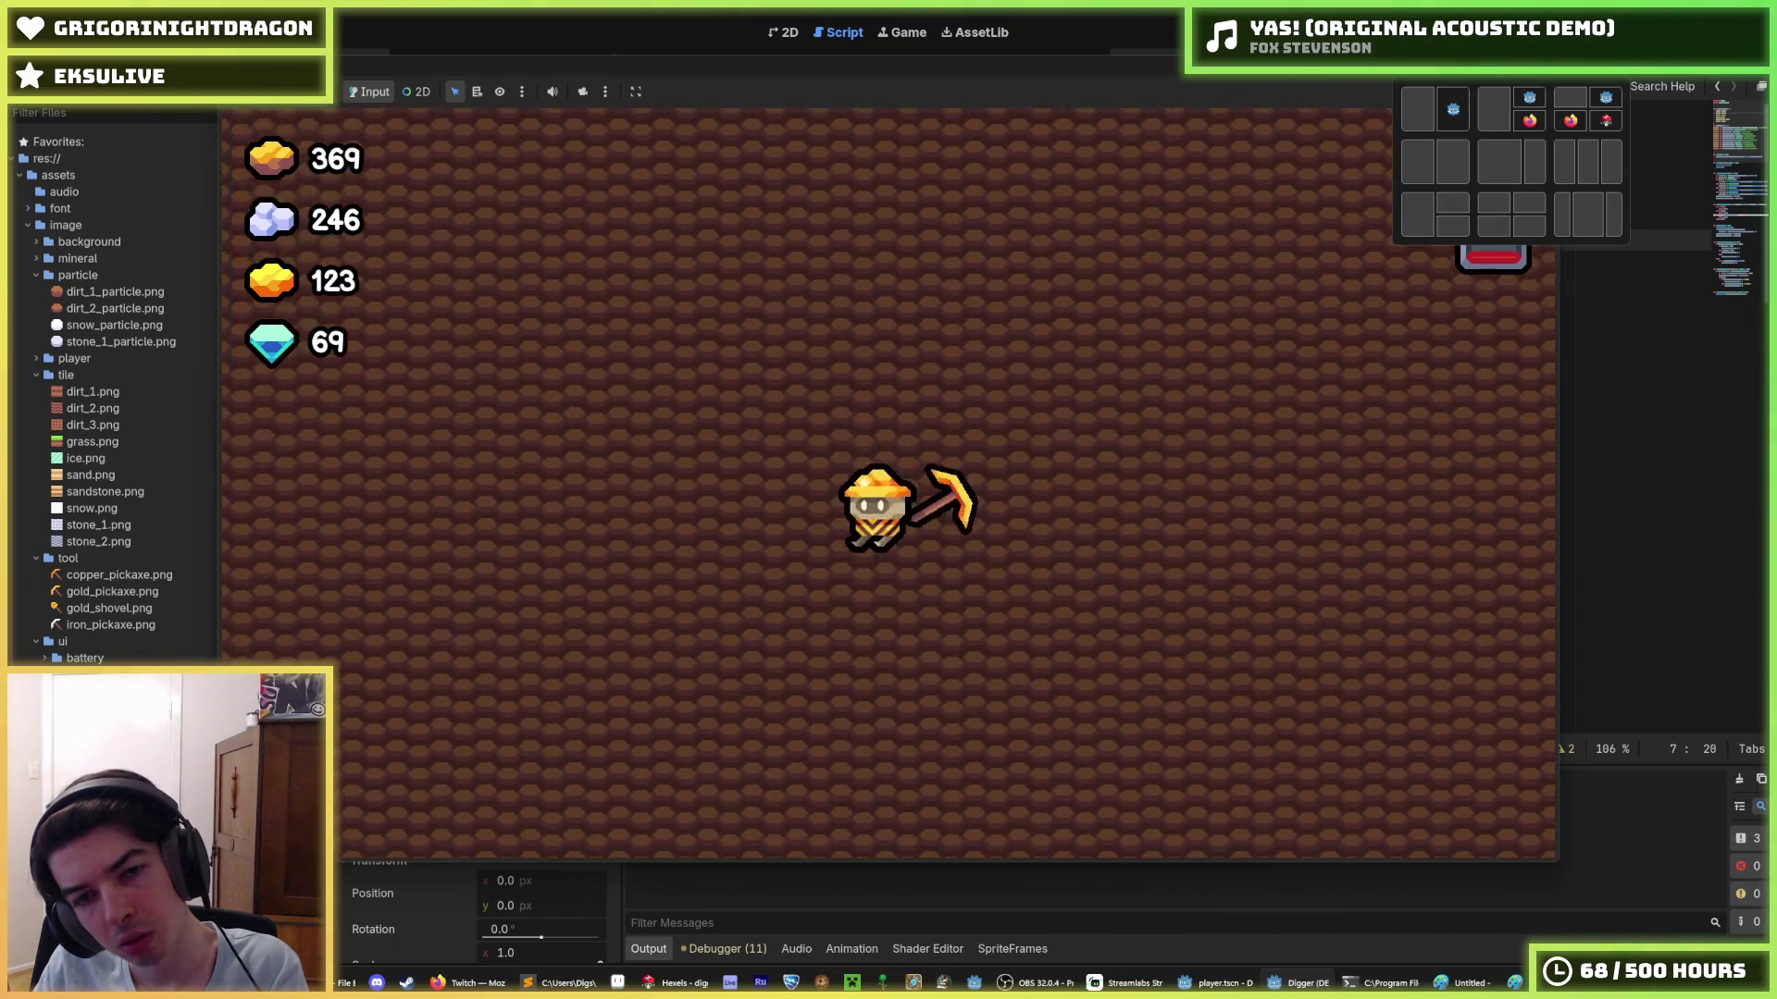
key("F8")
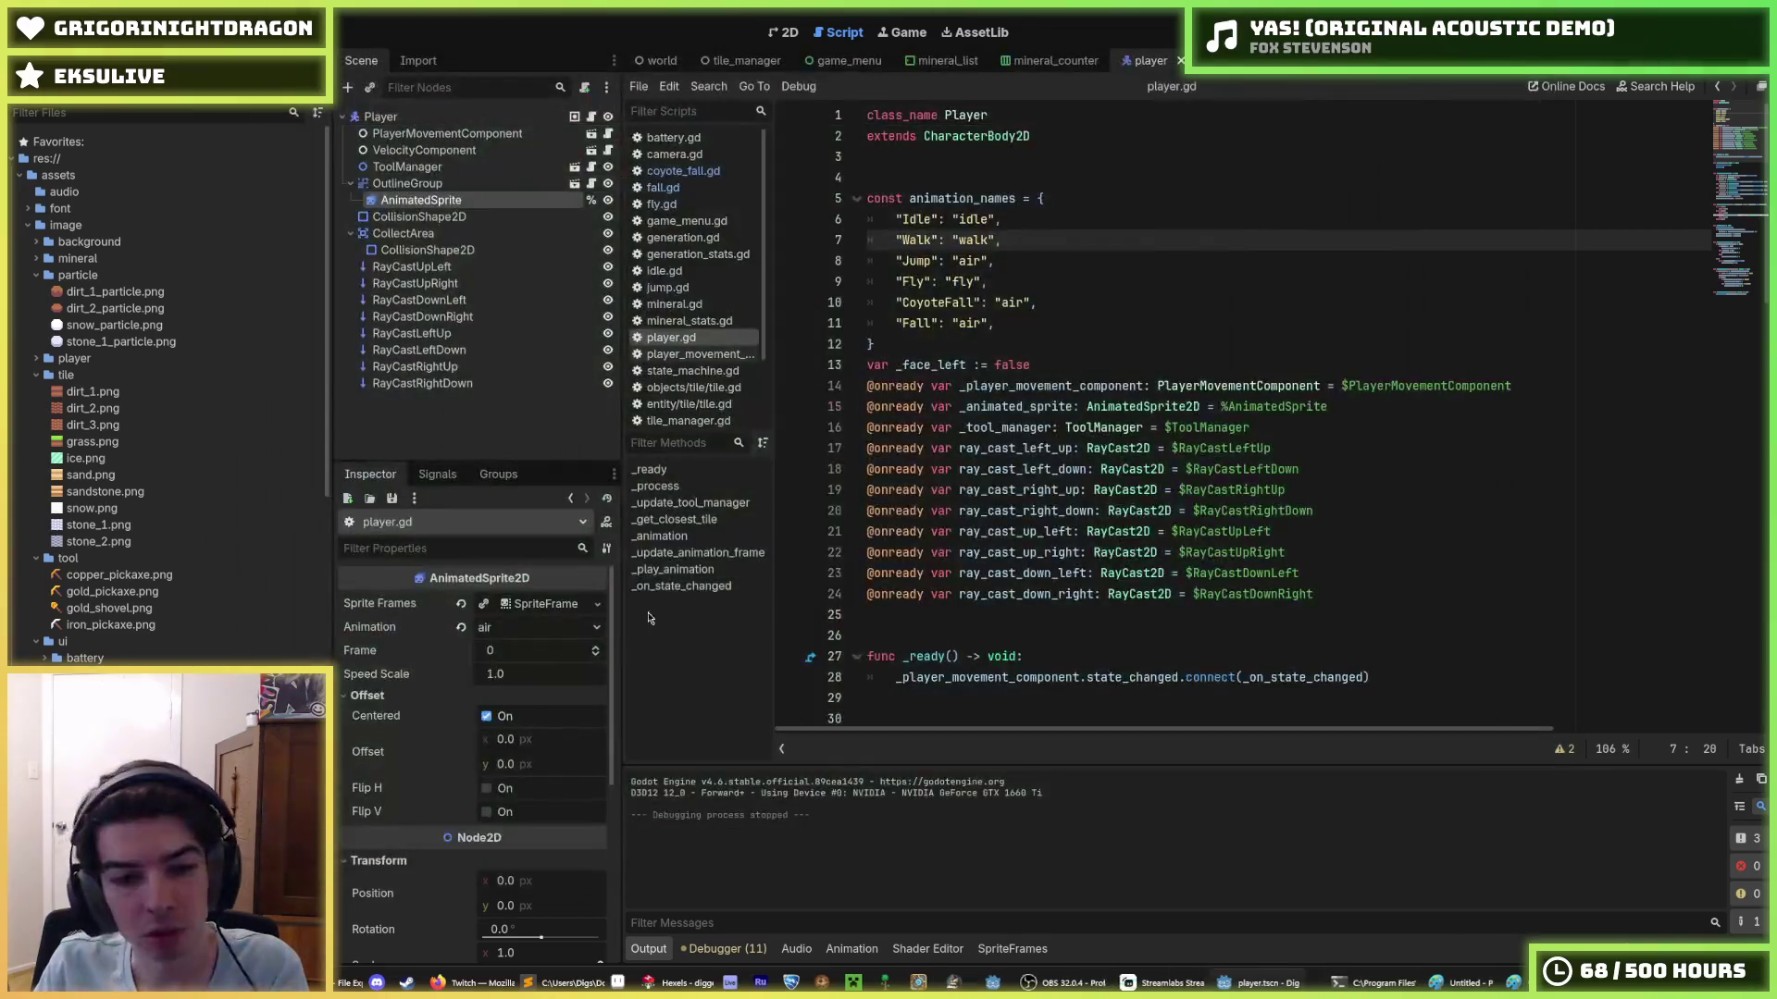
- Set the AnimatedSprite's fly and fly_forward animations to 15 FPS and save
left_click(426, 182)
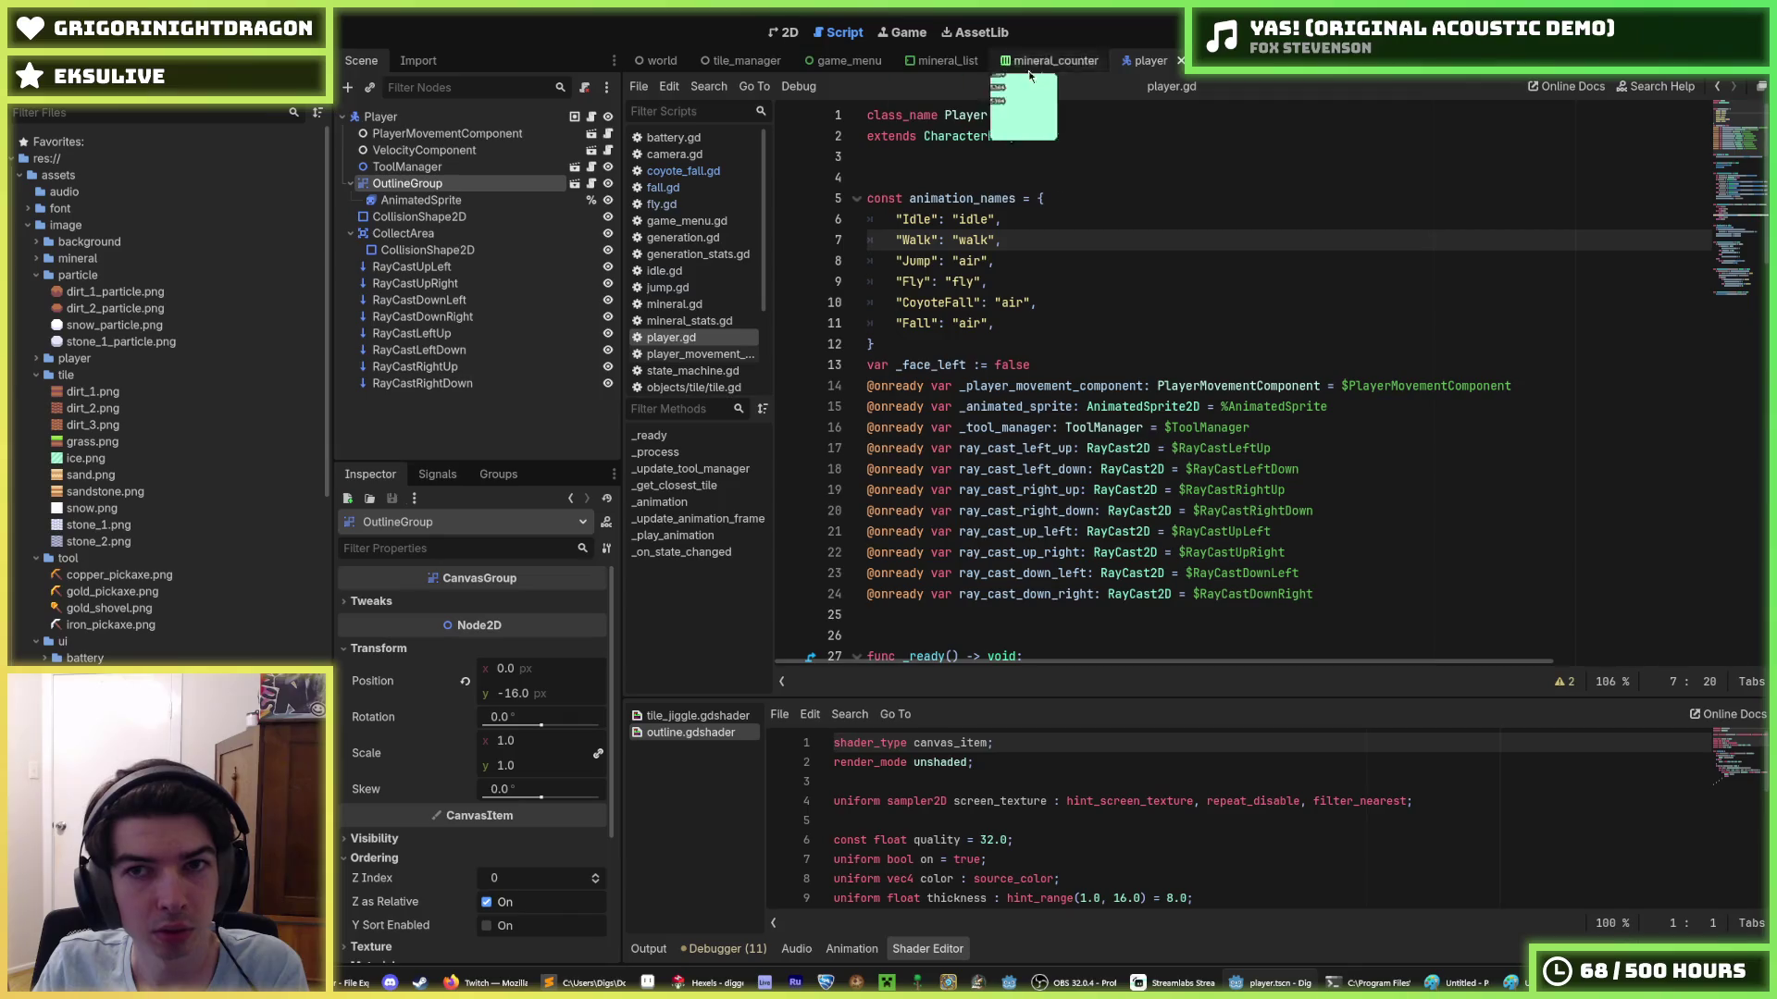
left_click(782, 35)
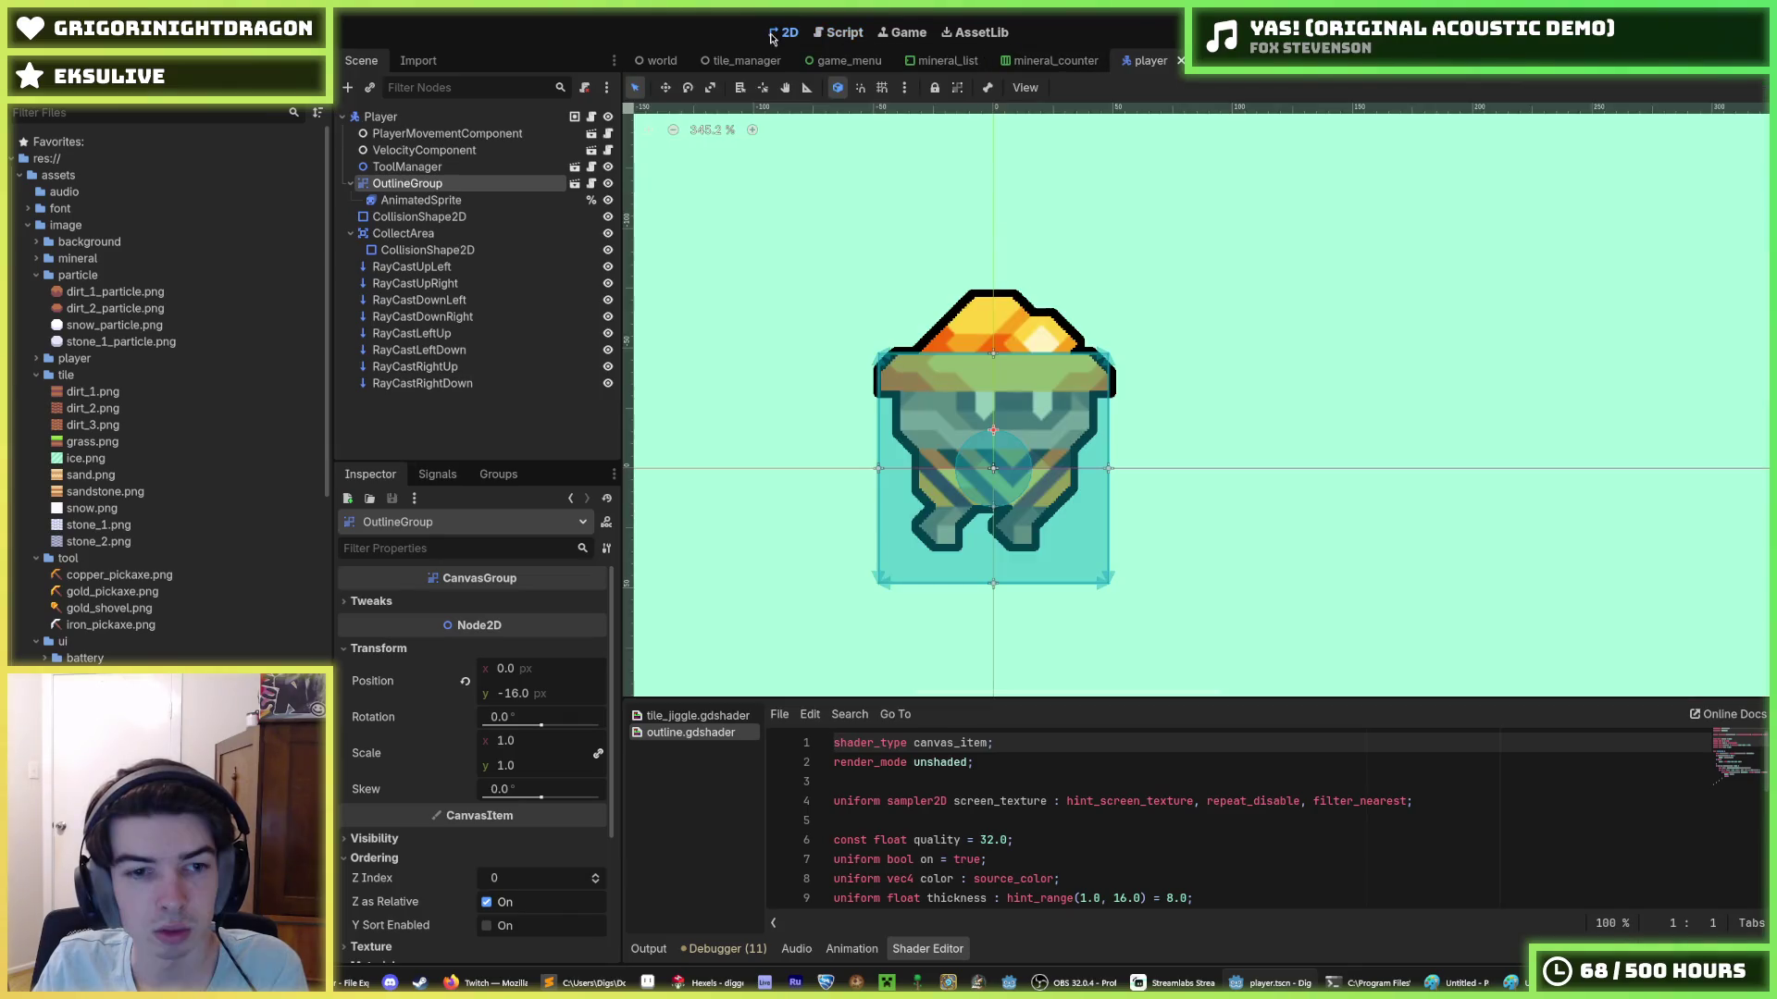
left_click(421, 199)
left_click(715, 812)
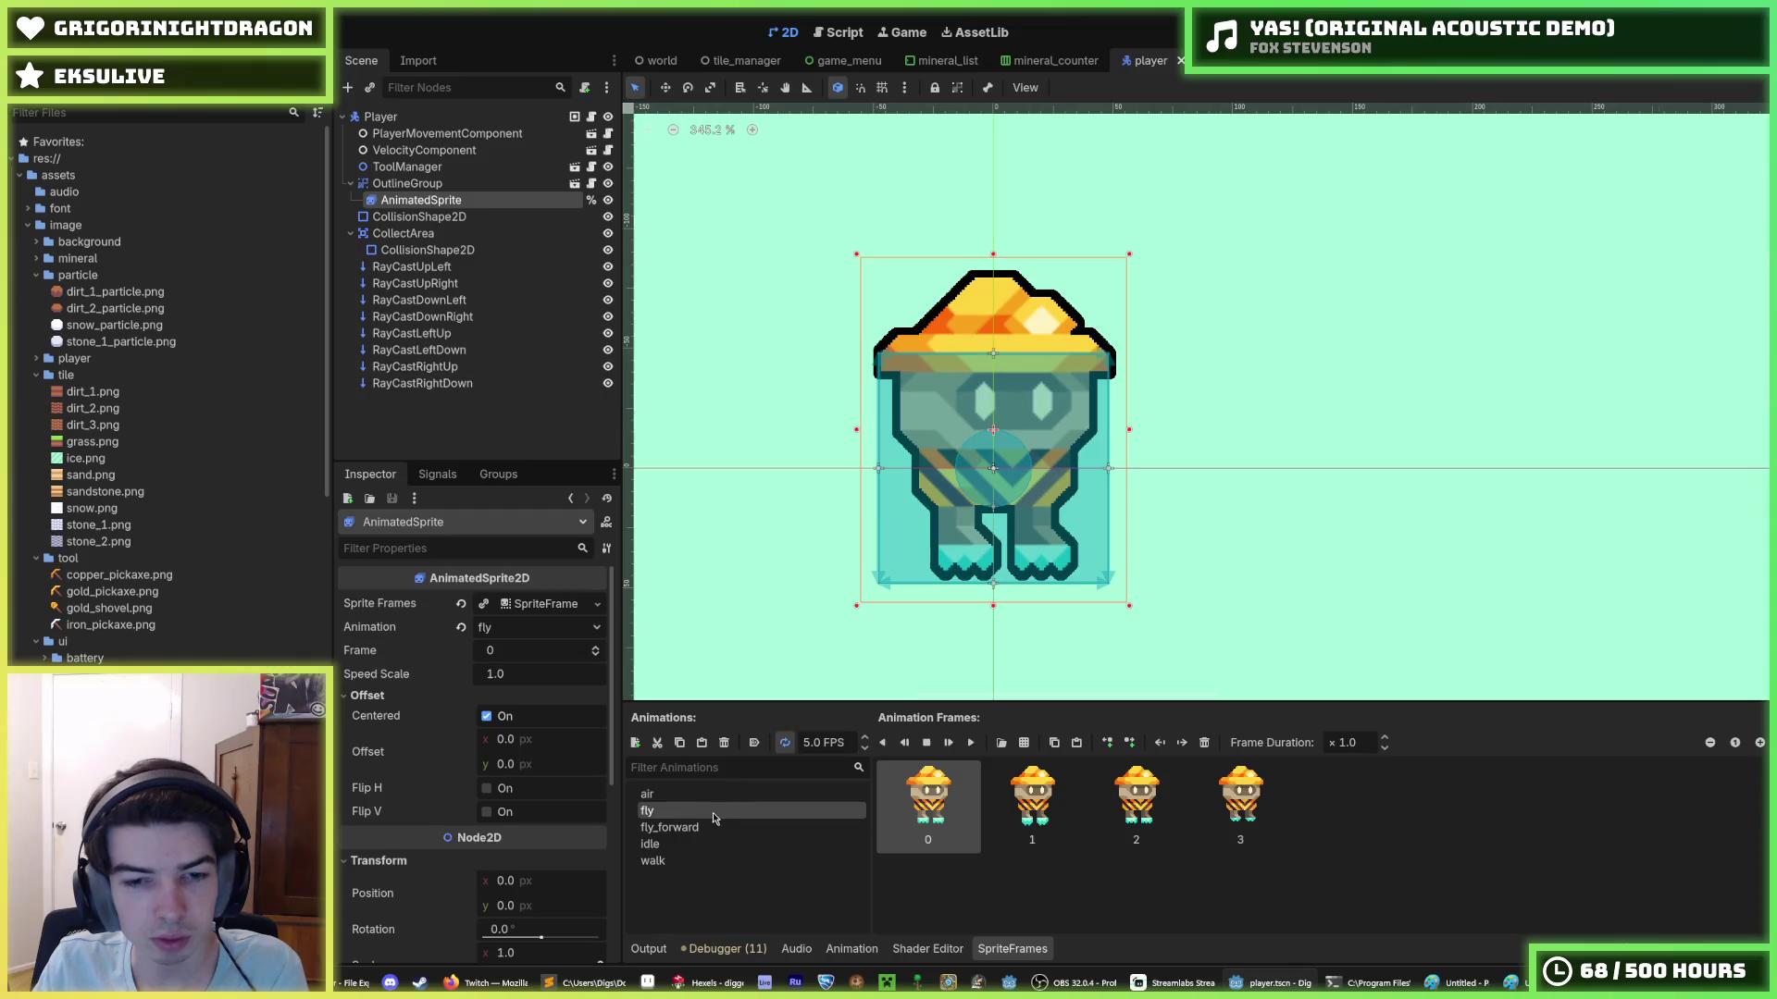
left_click(731, 827)
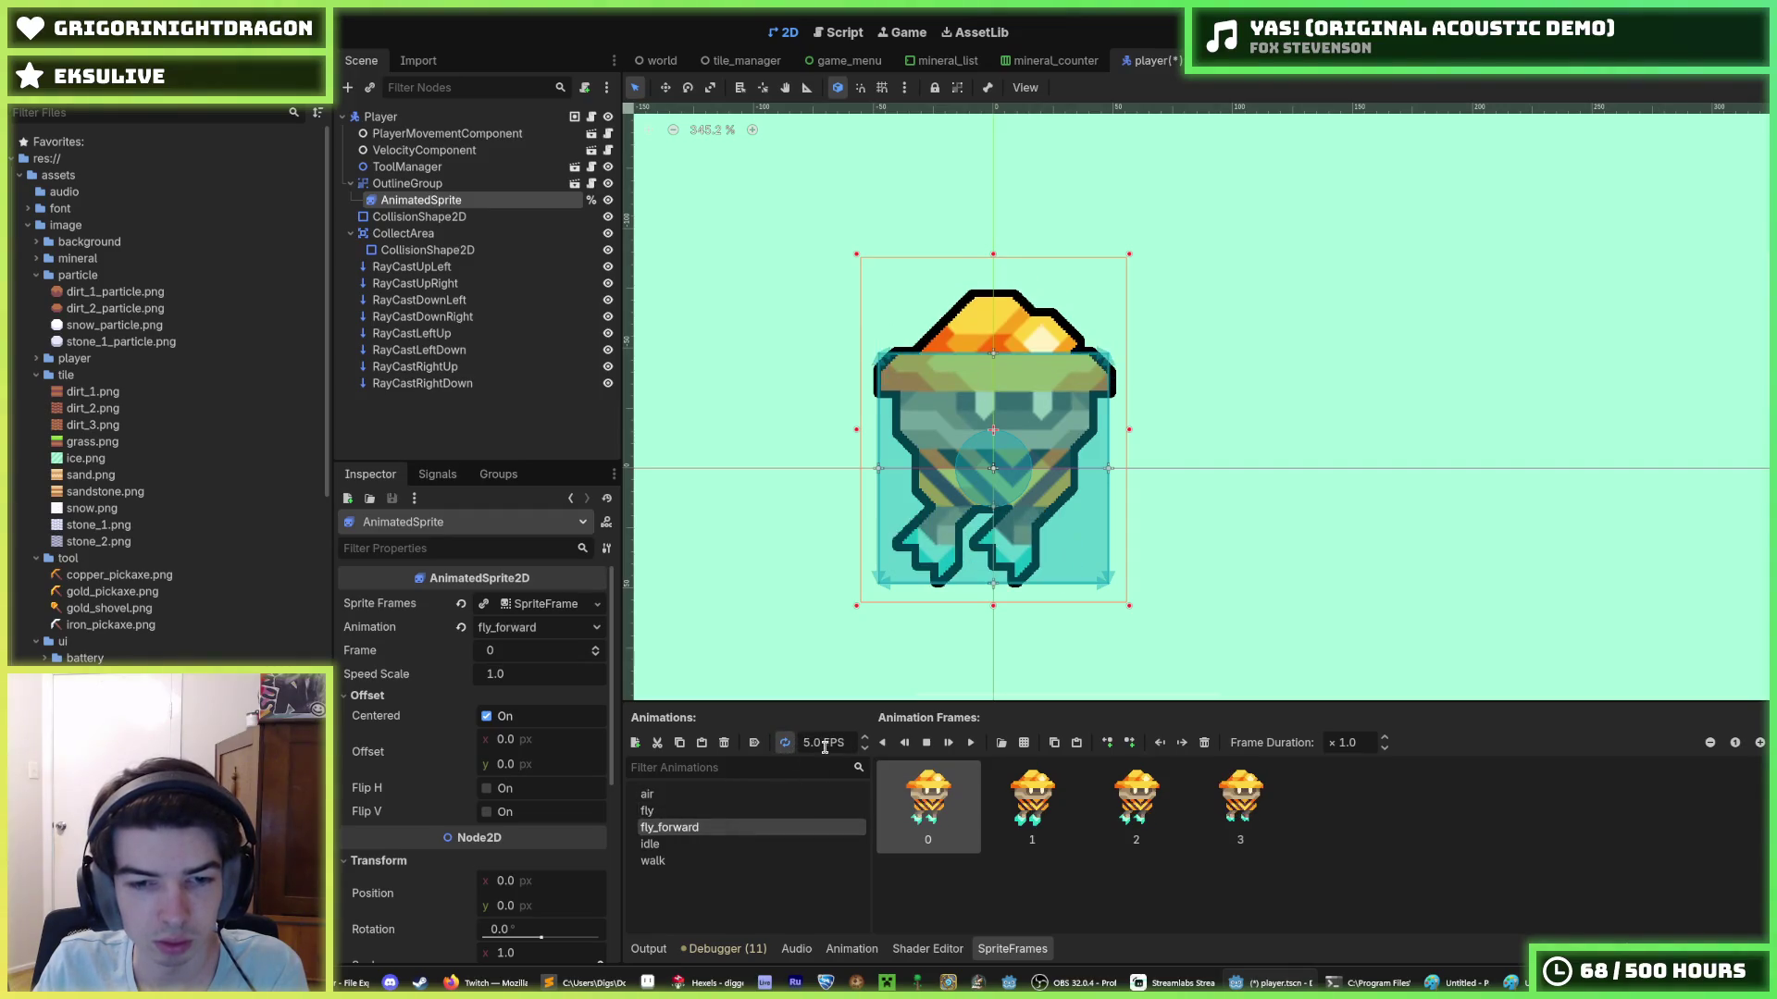
left_click(773, 793)
left_click(774, 811)
left_click(774, 827)
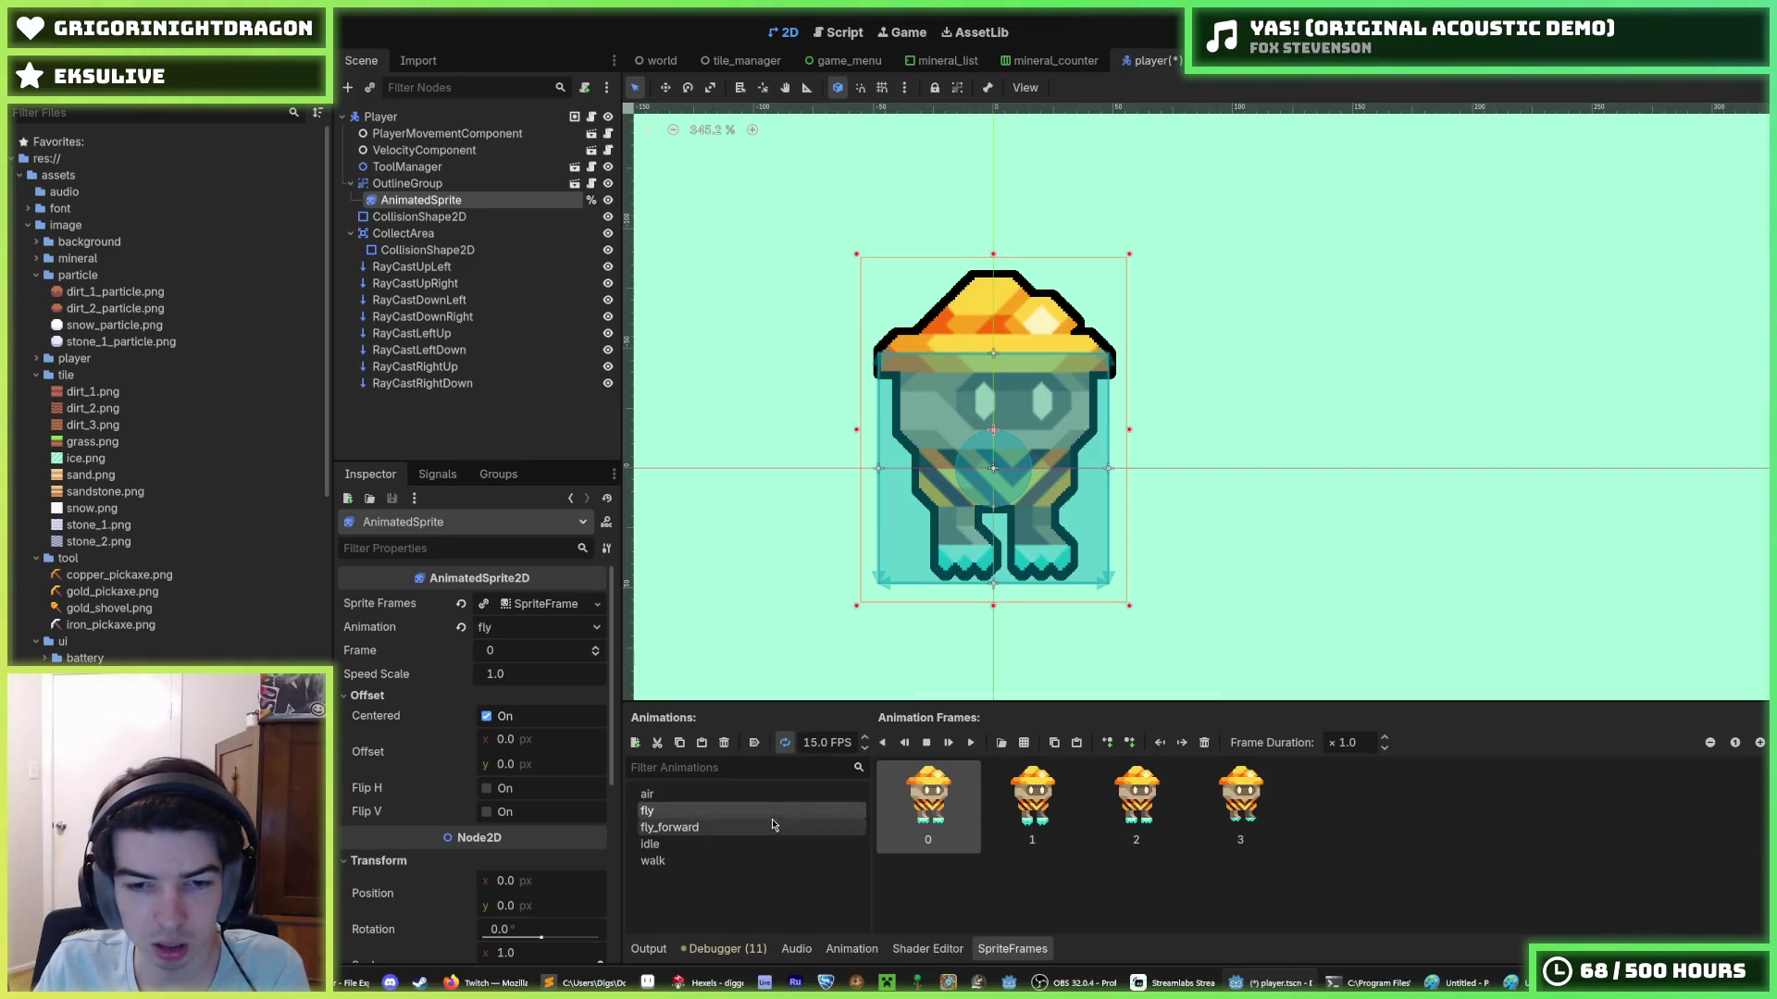
key("ctrl+s")
left_click(774, 811)
left_click(774, 794)
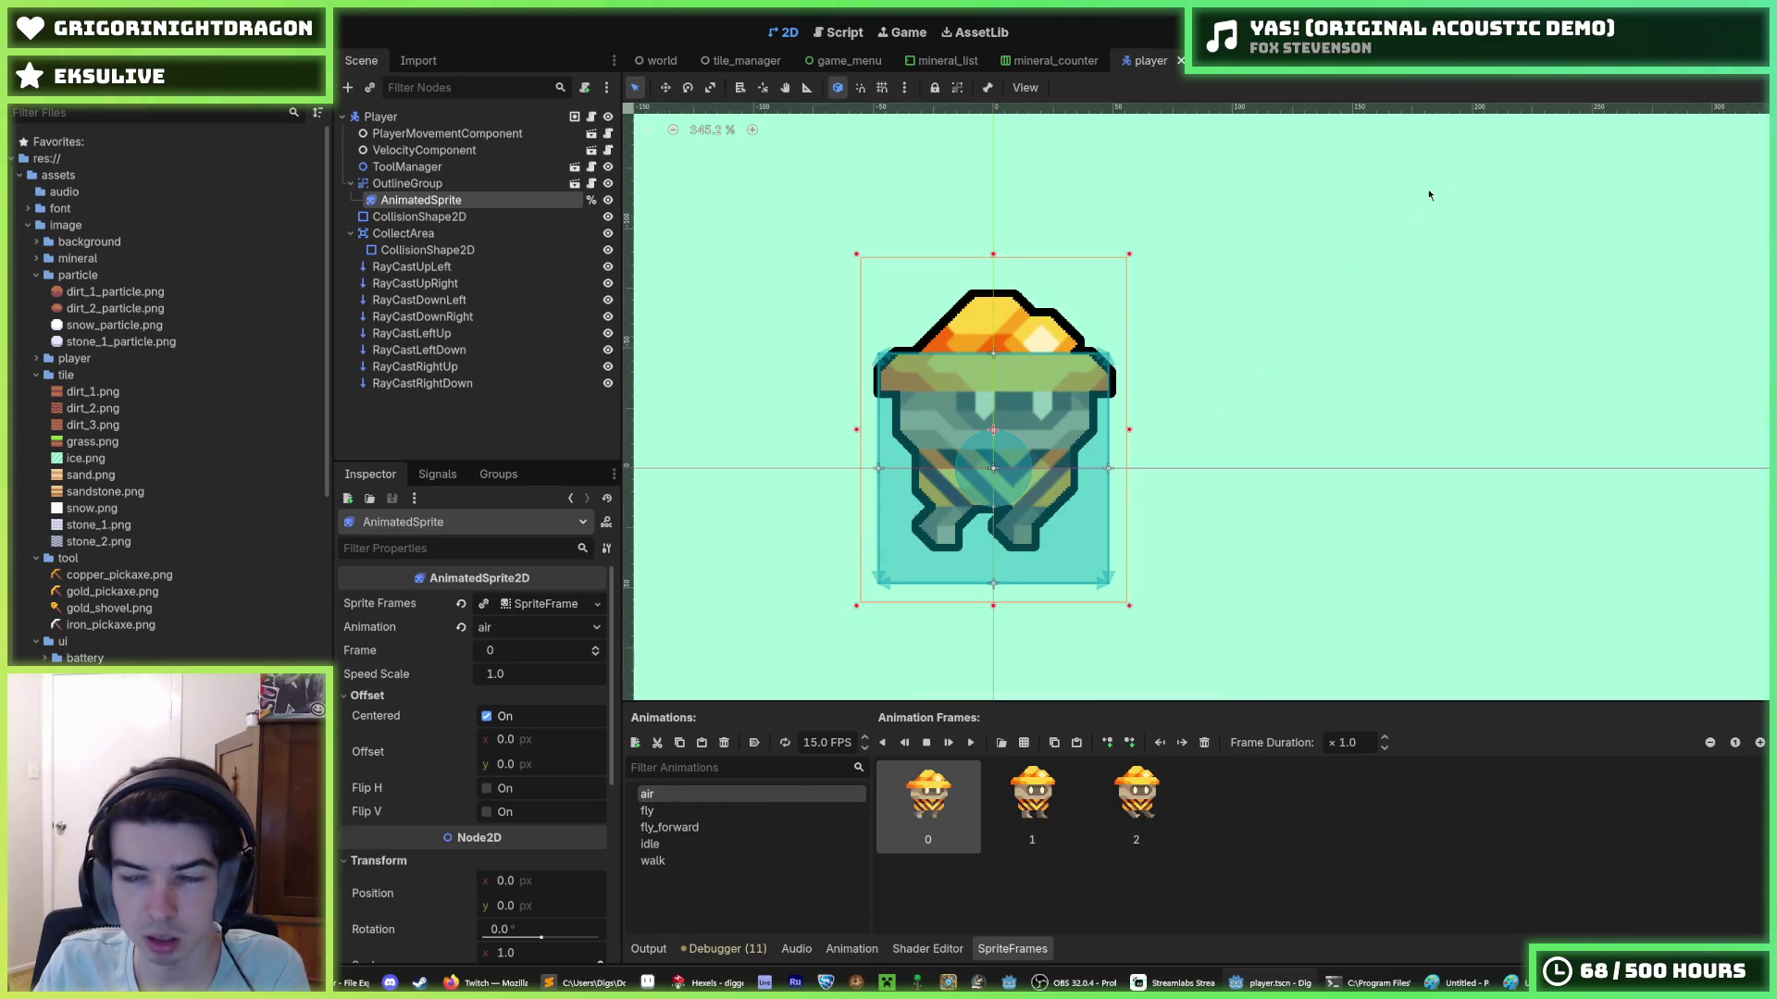
- Run the game and fly the miner up, turn it left and right, and dig down
key("F5")
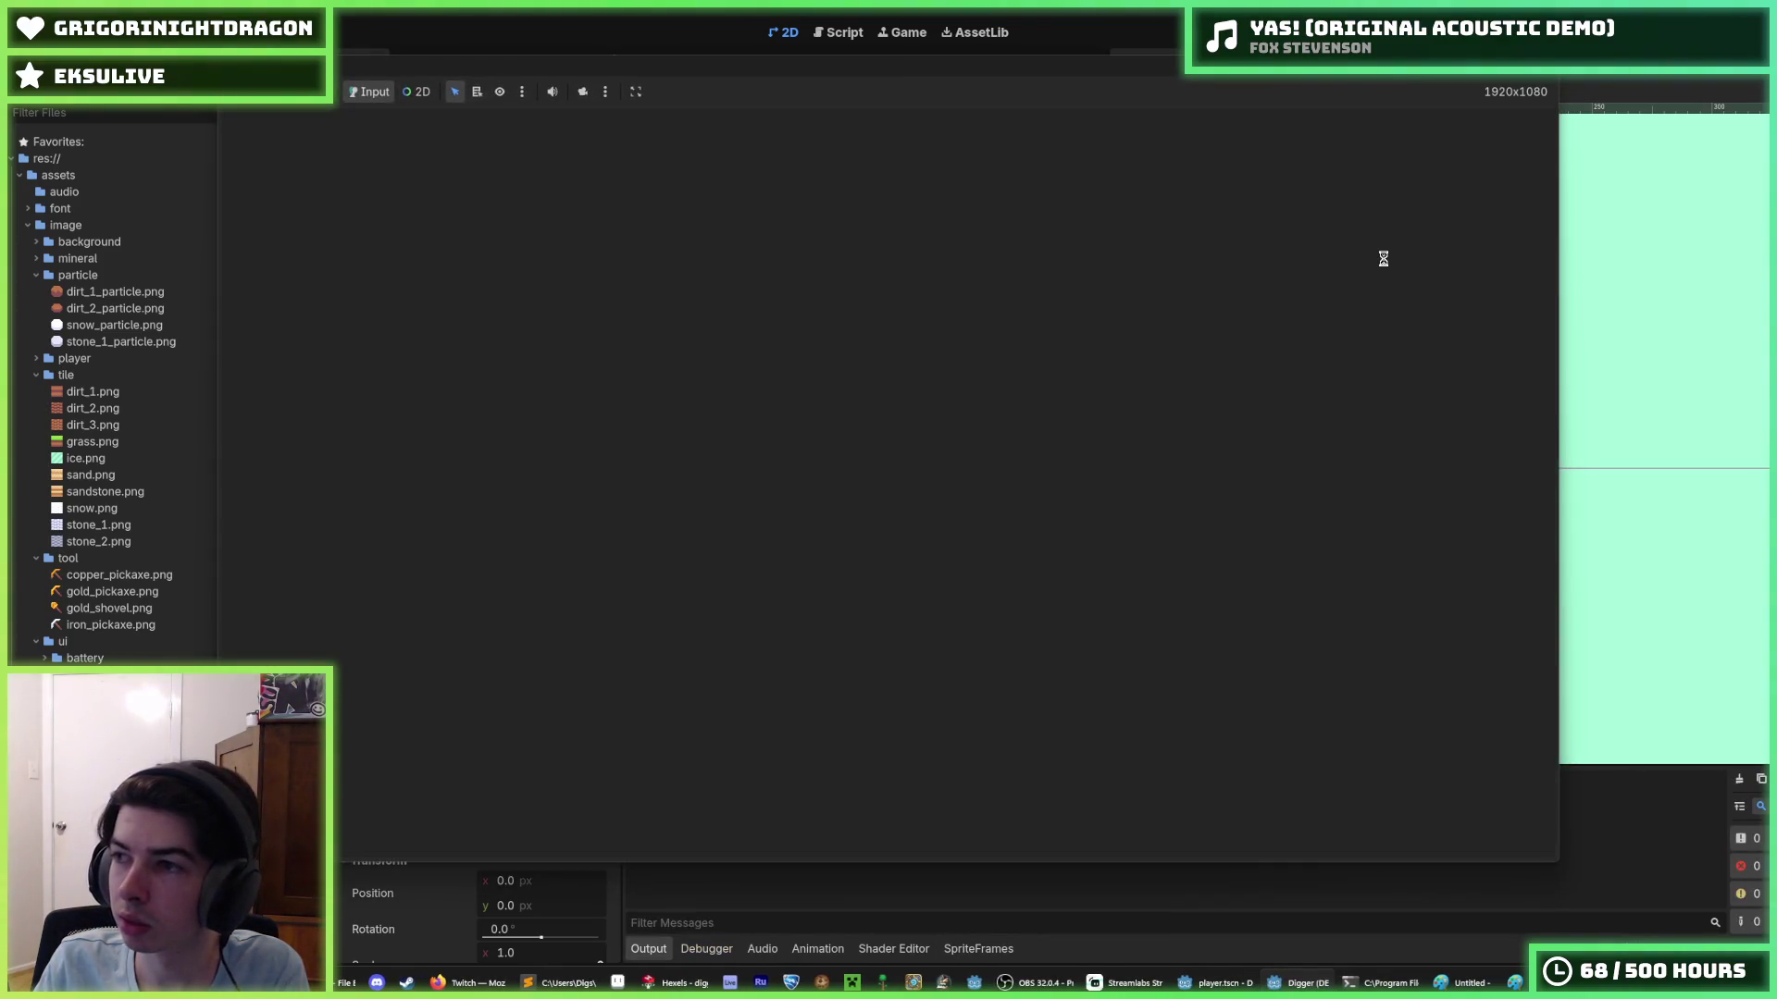
key("w")
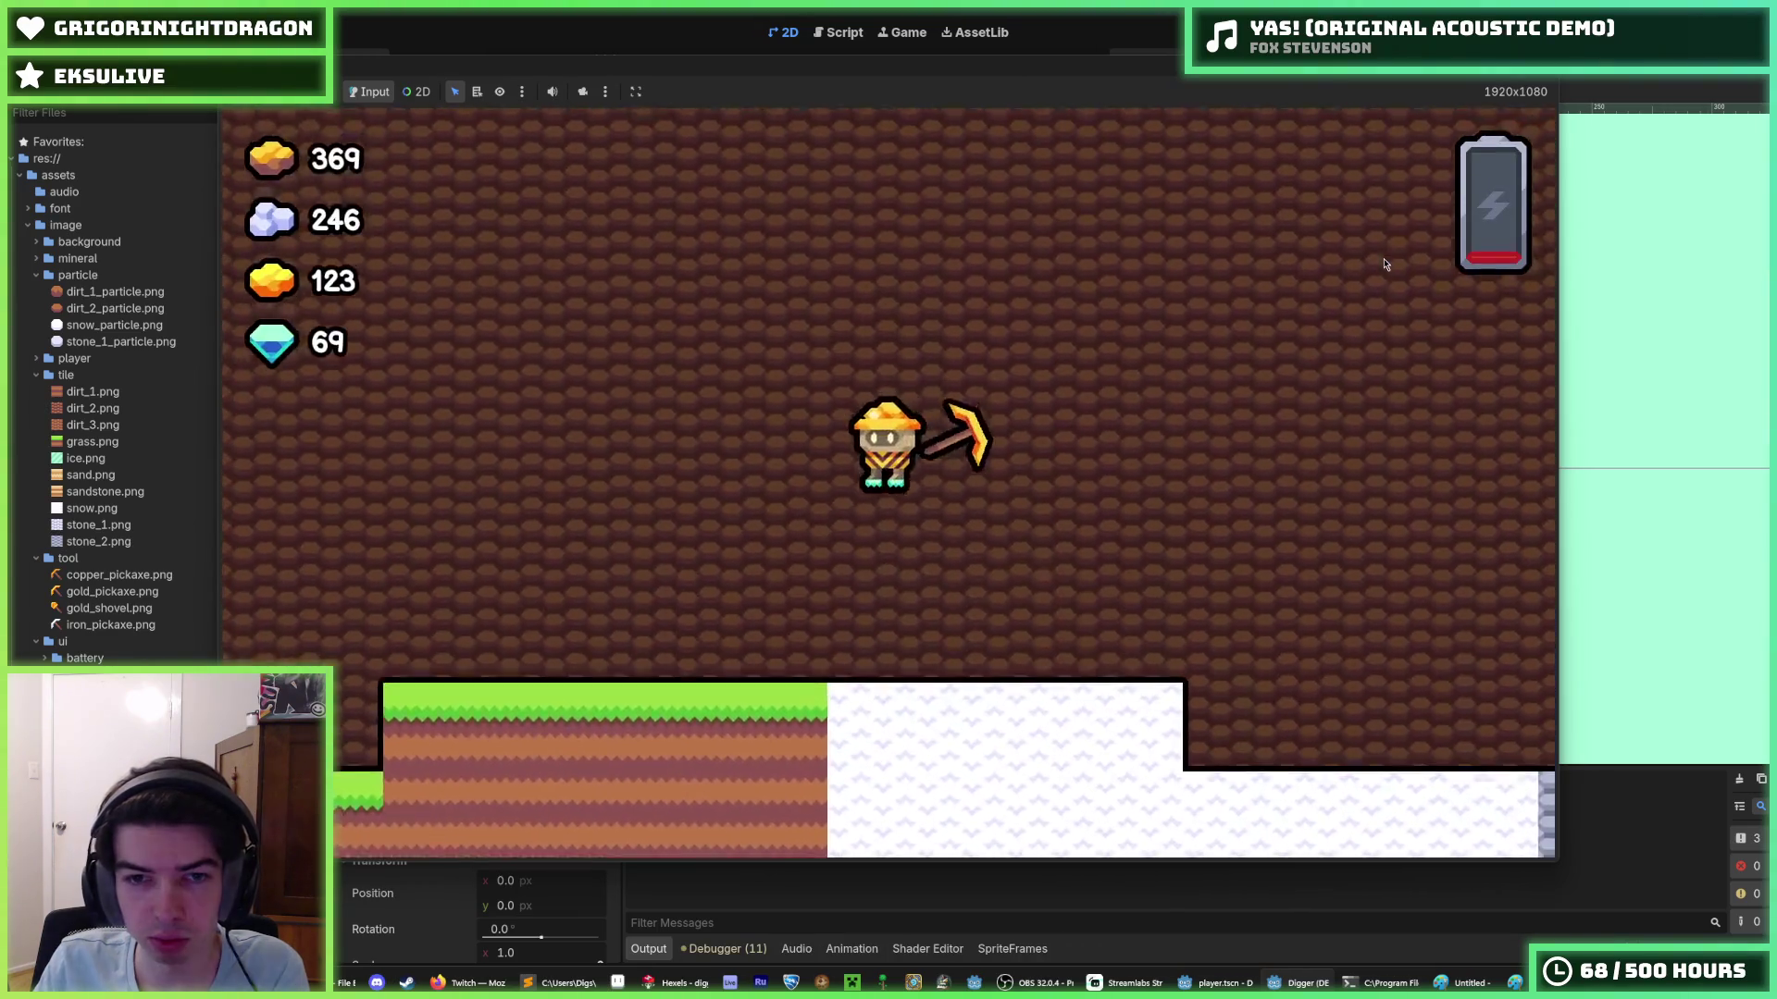
key("d")
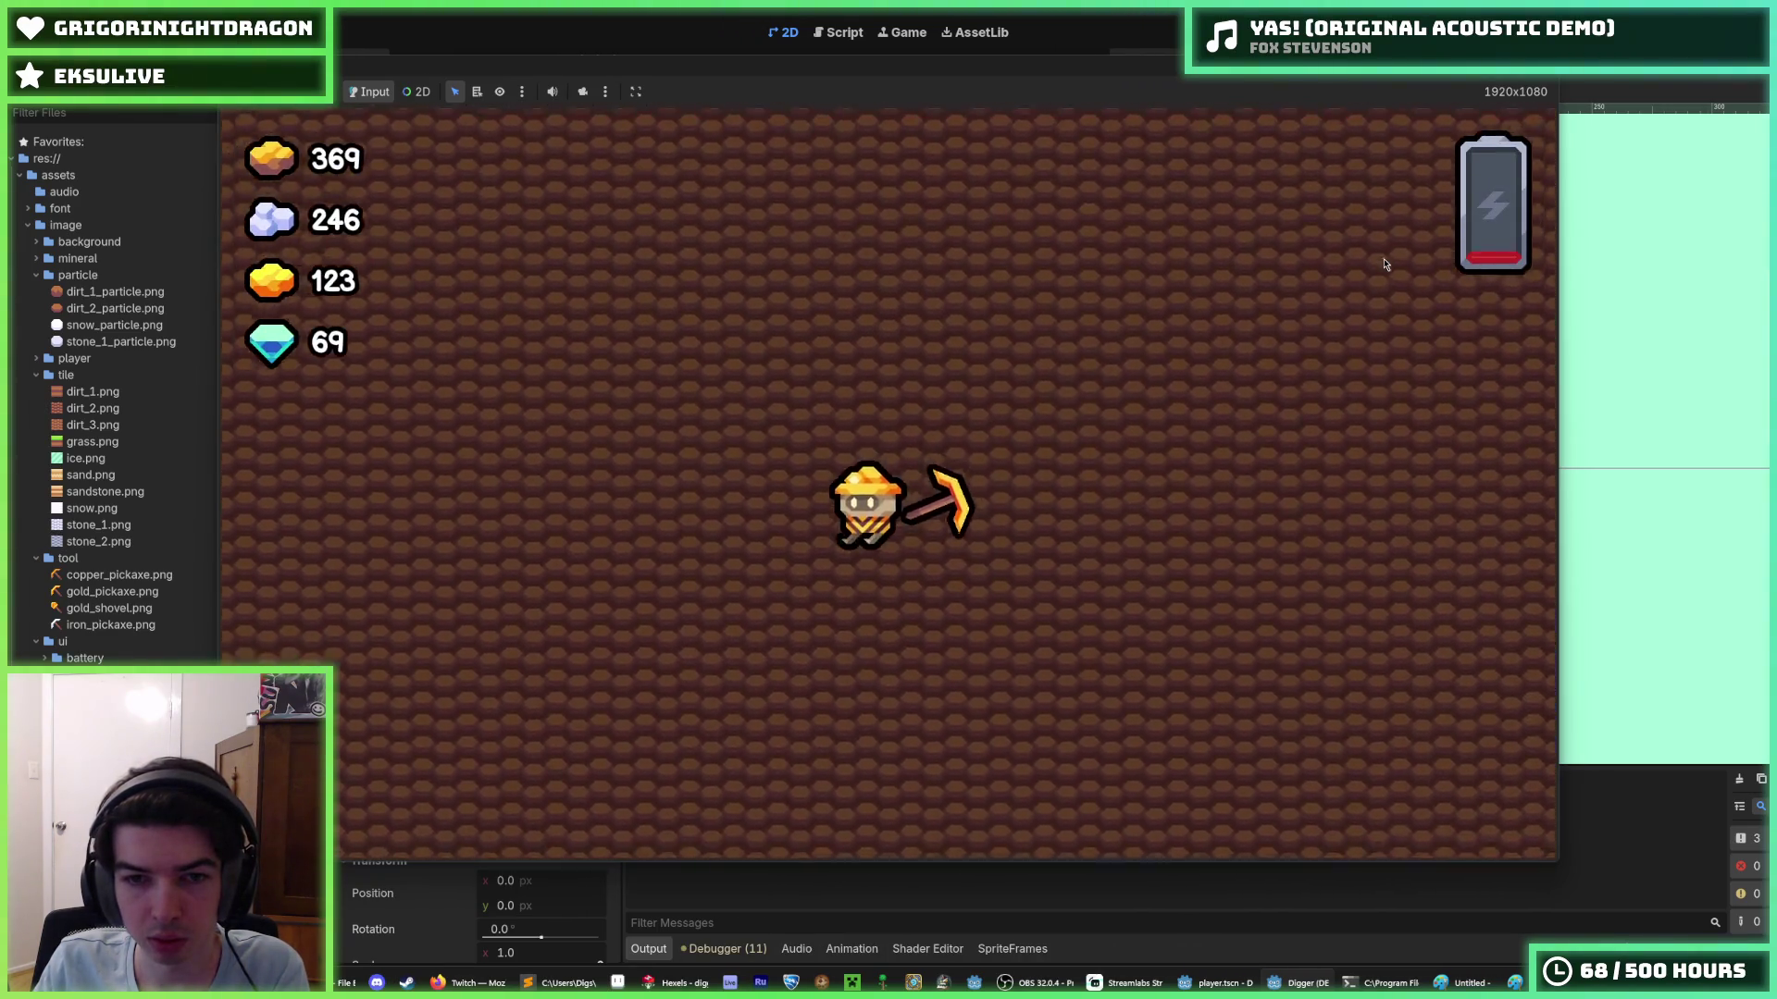
key("a")
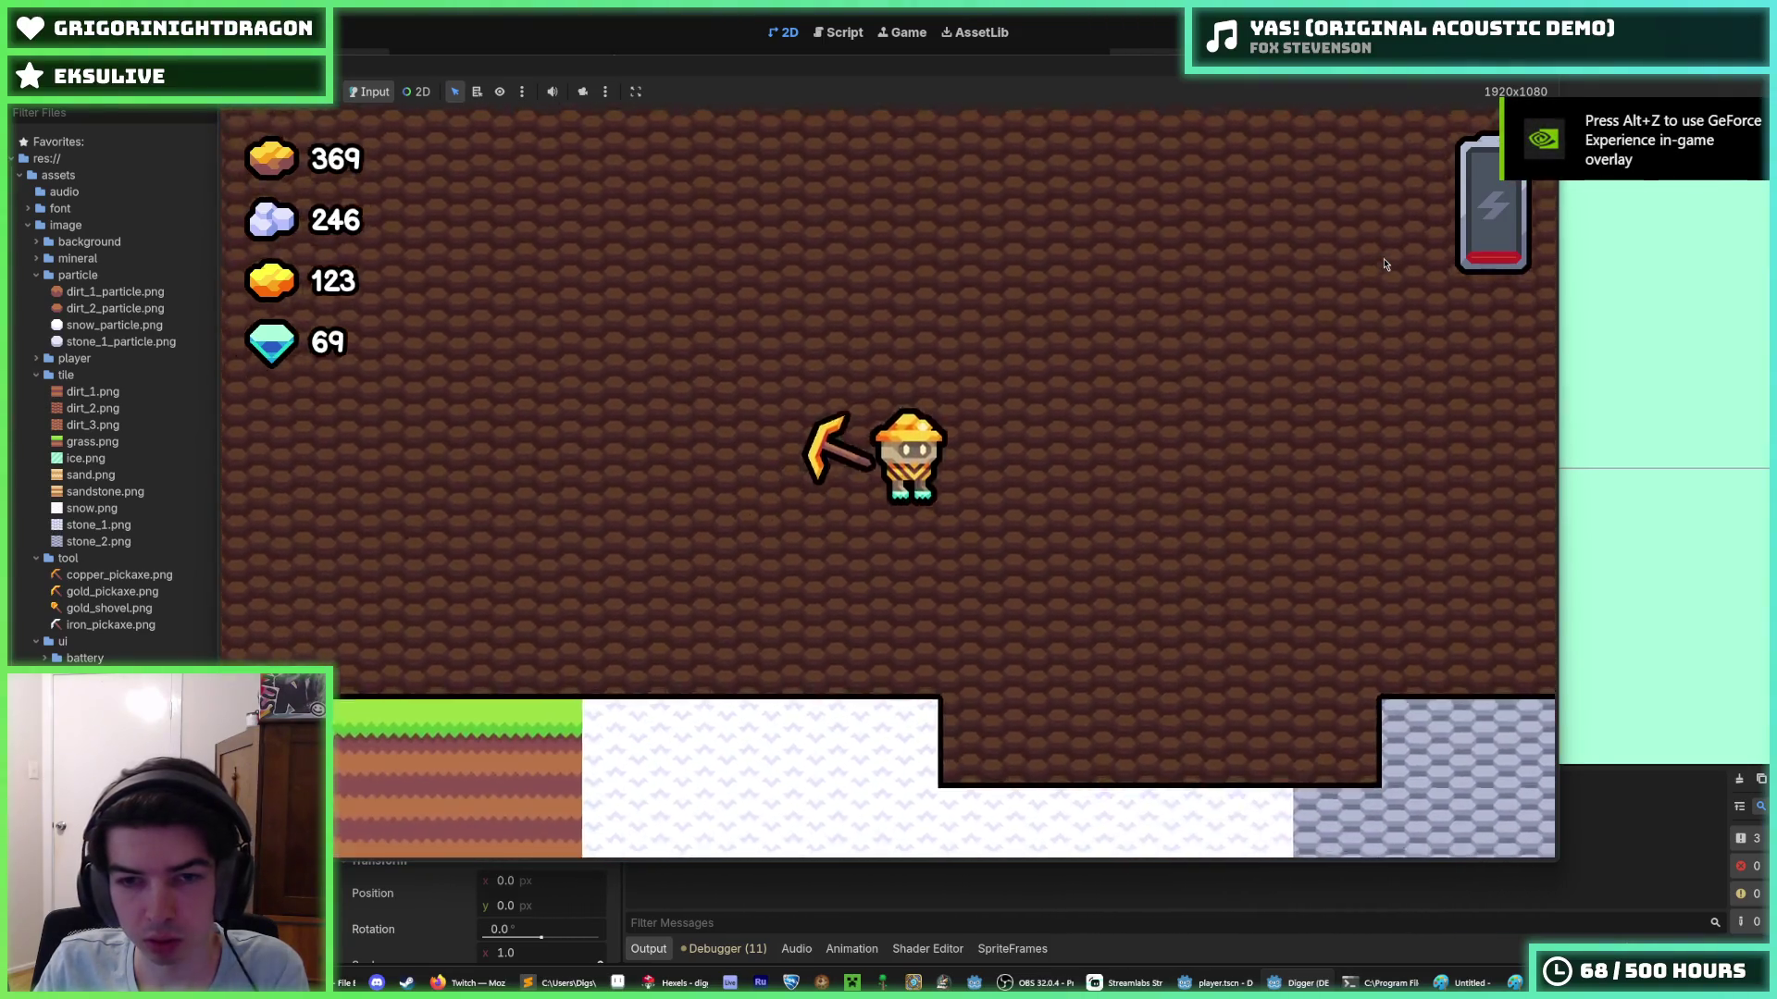
key("d")
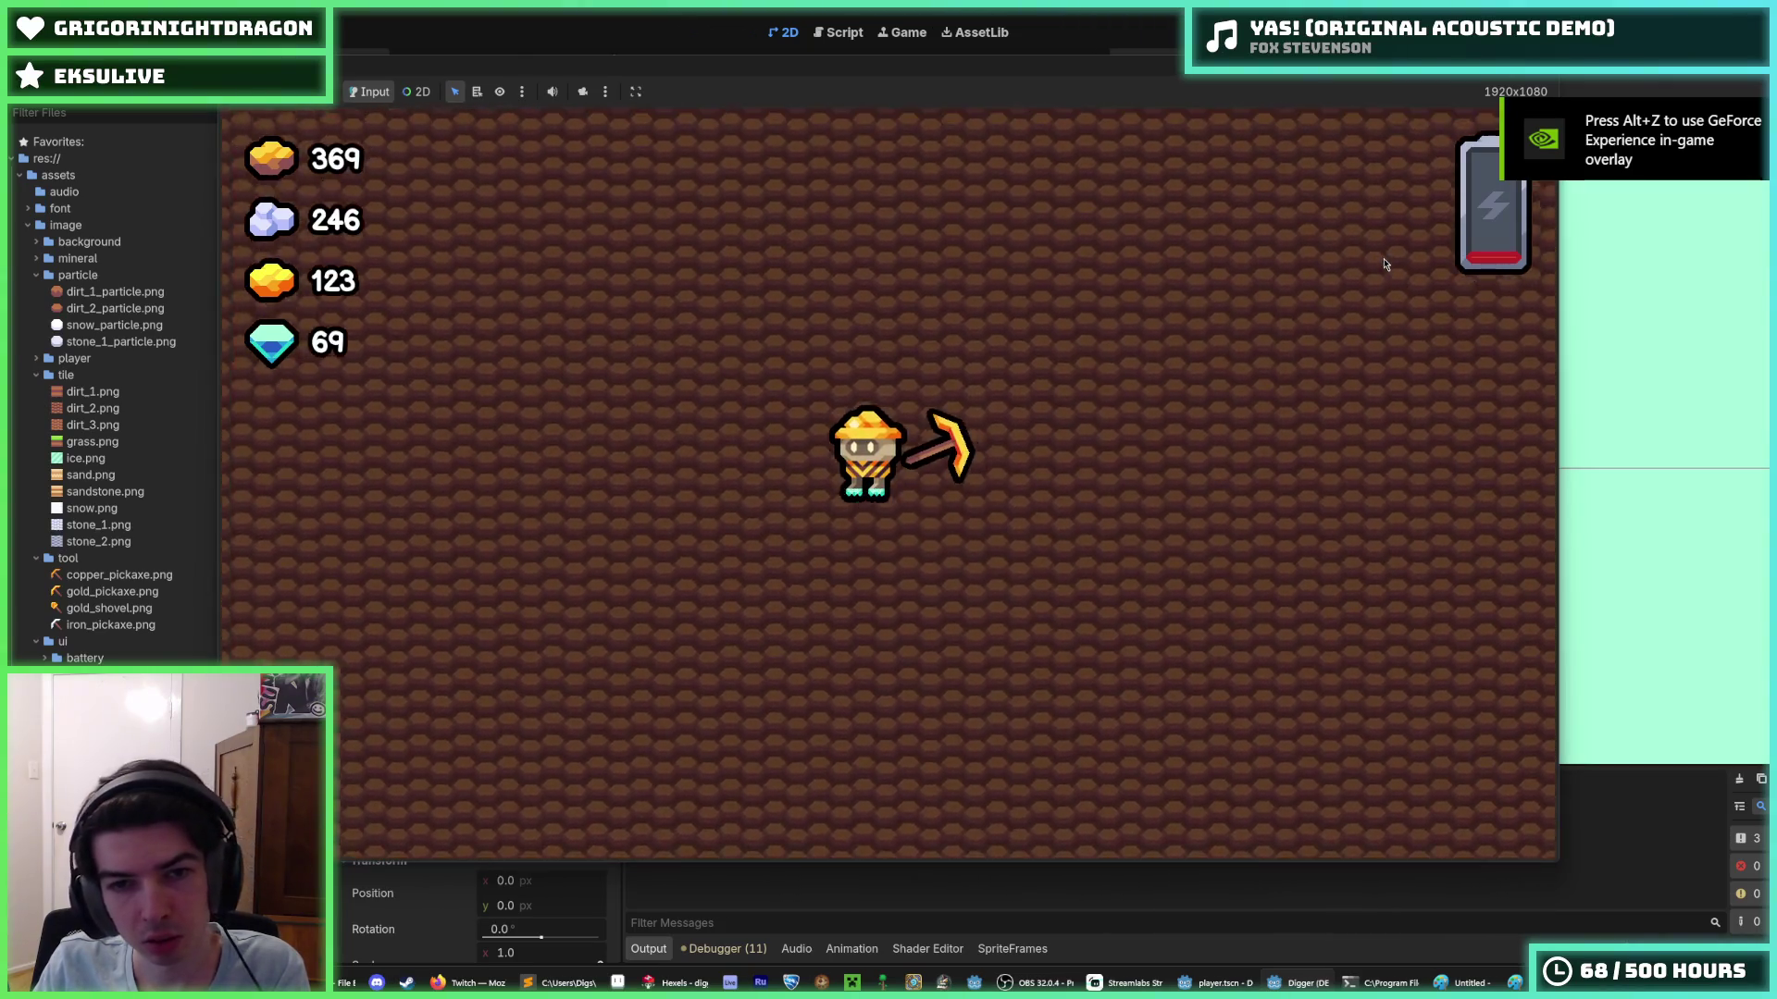
key("a")
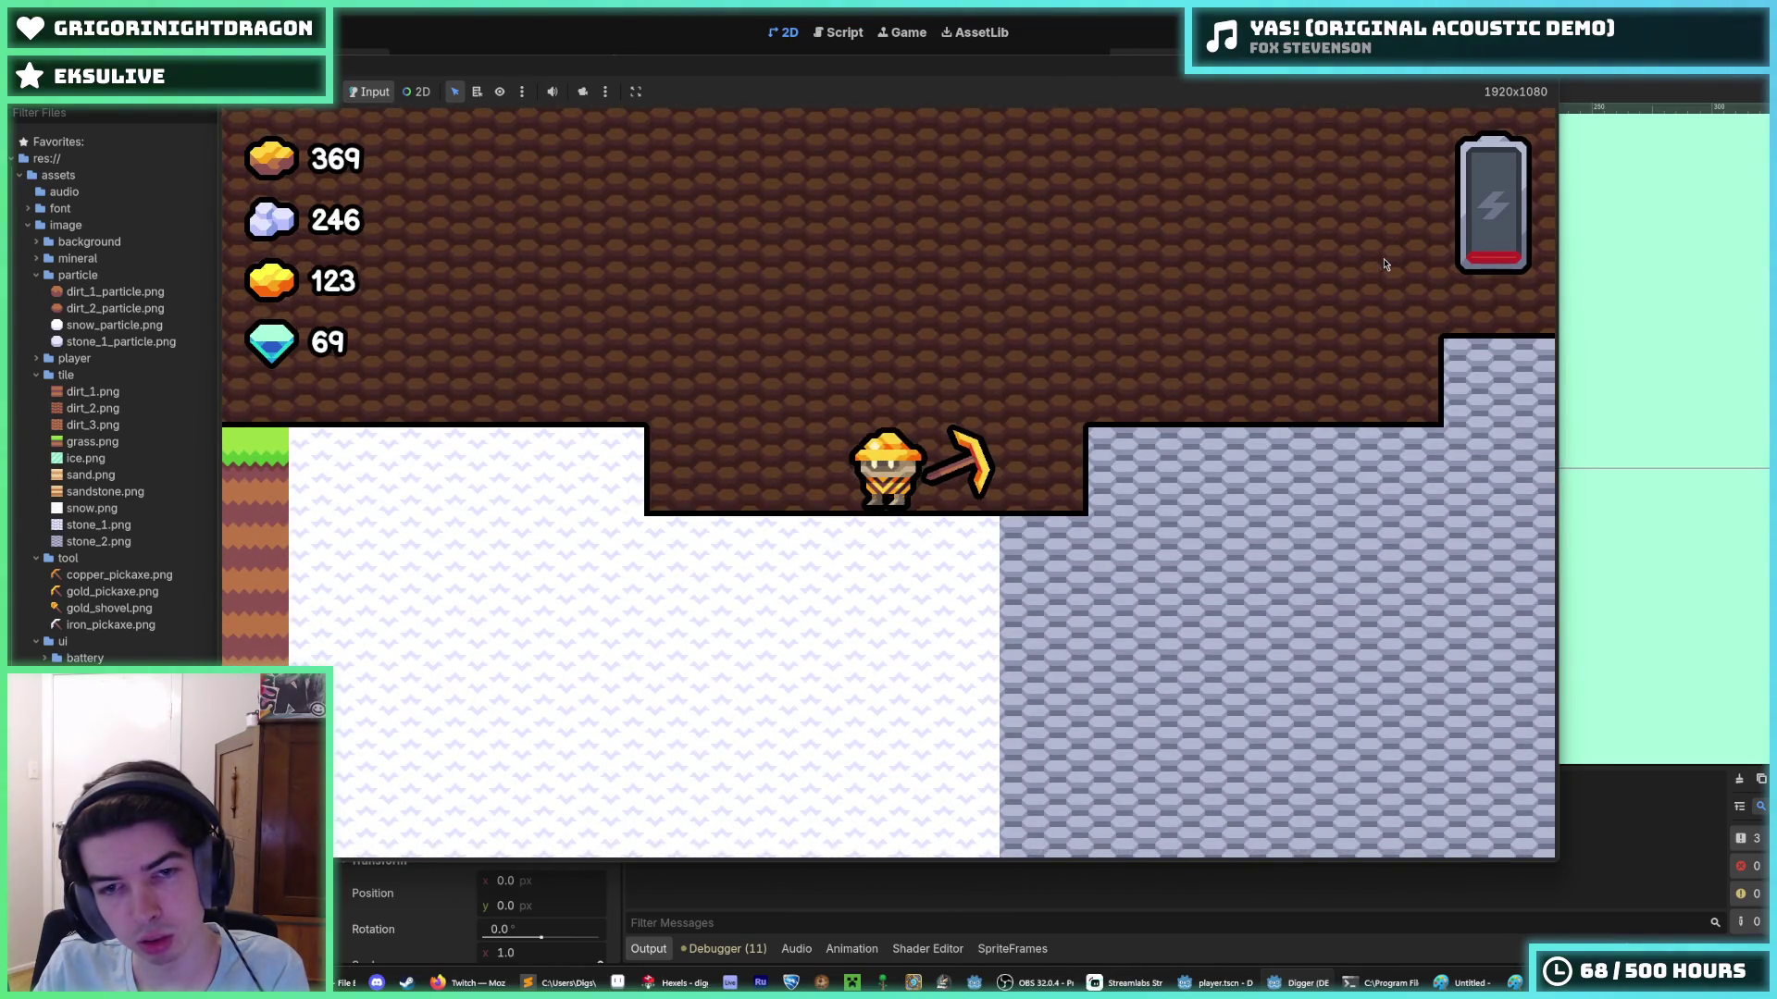
key("d")
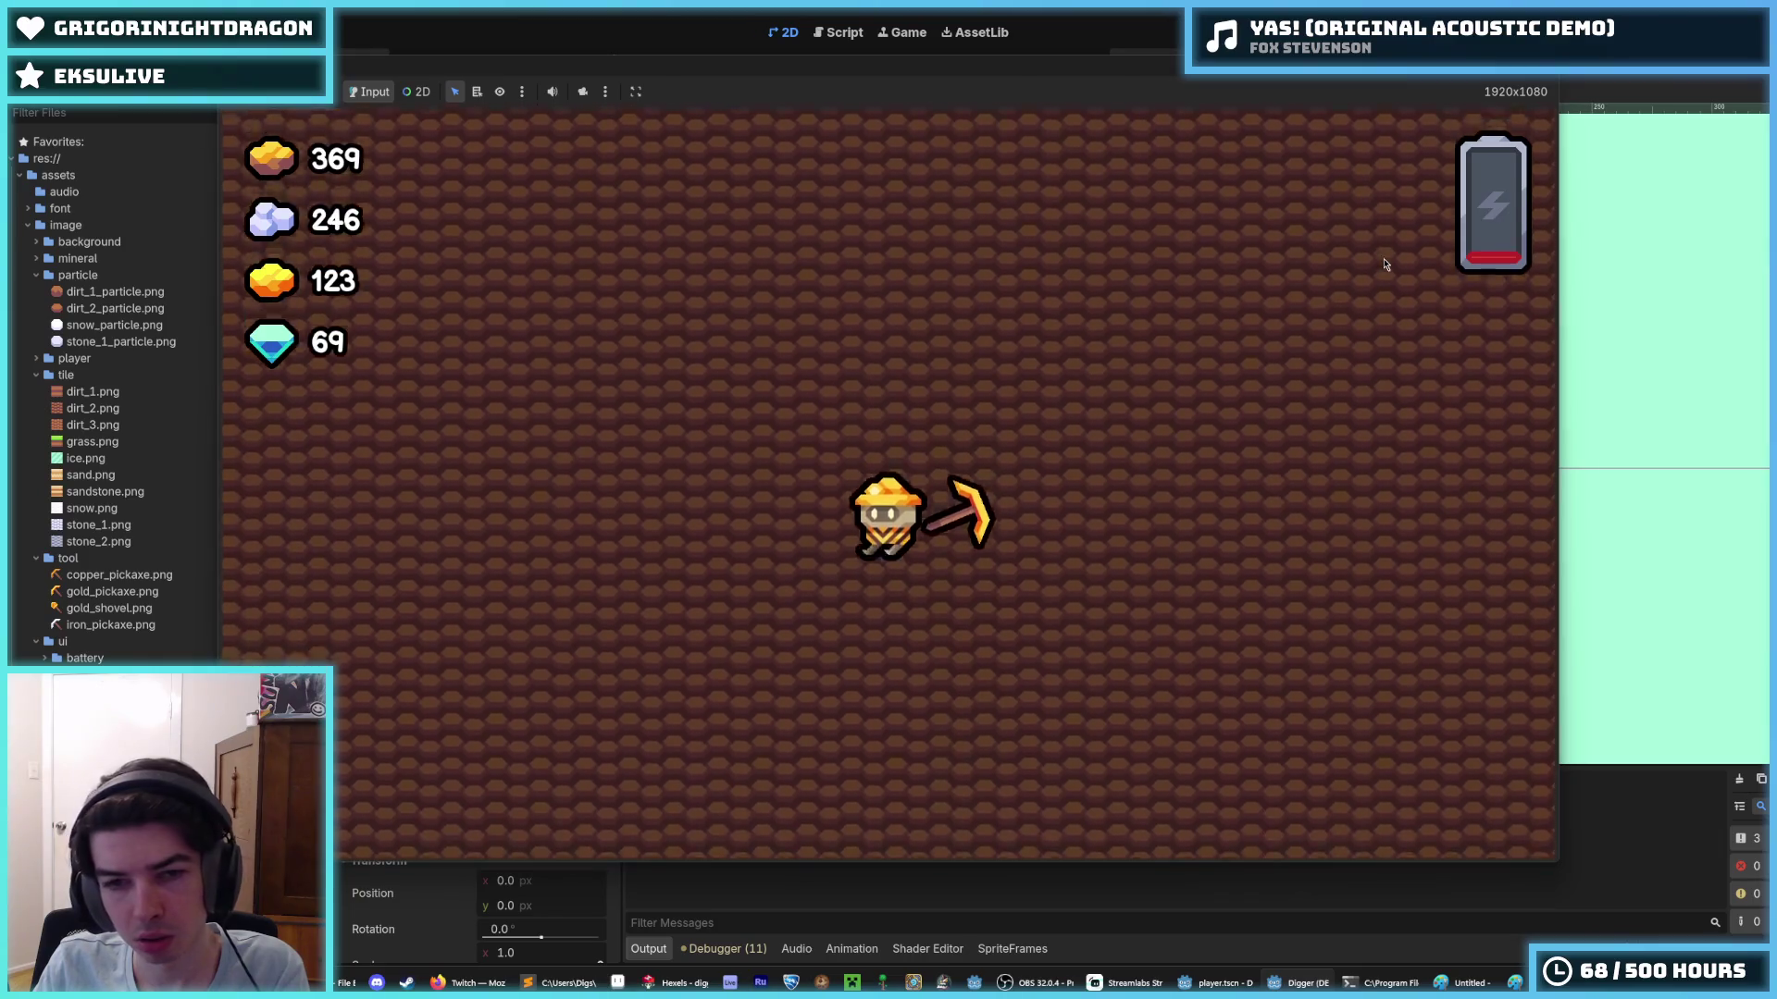
key("space")
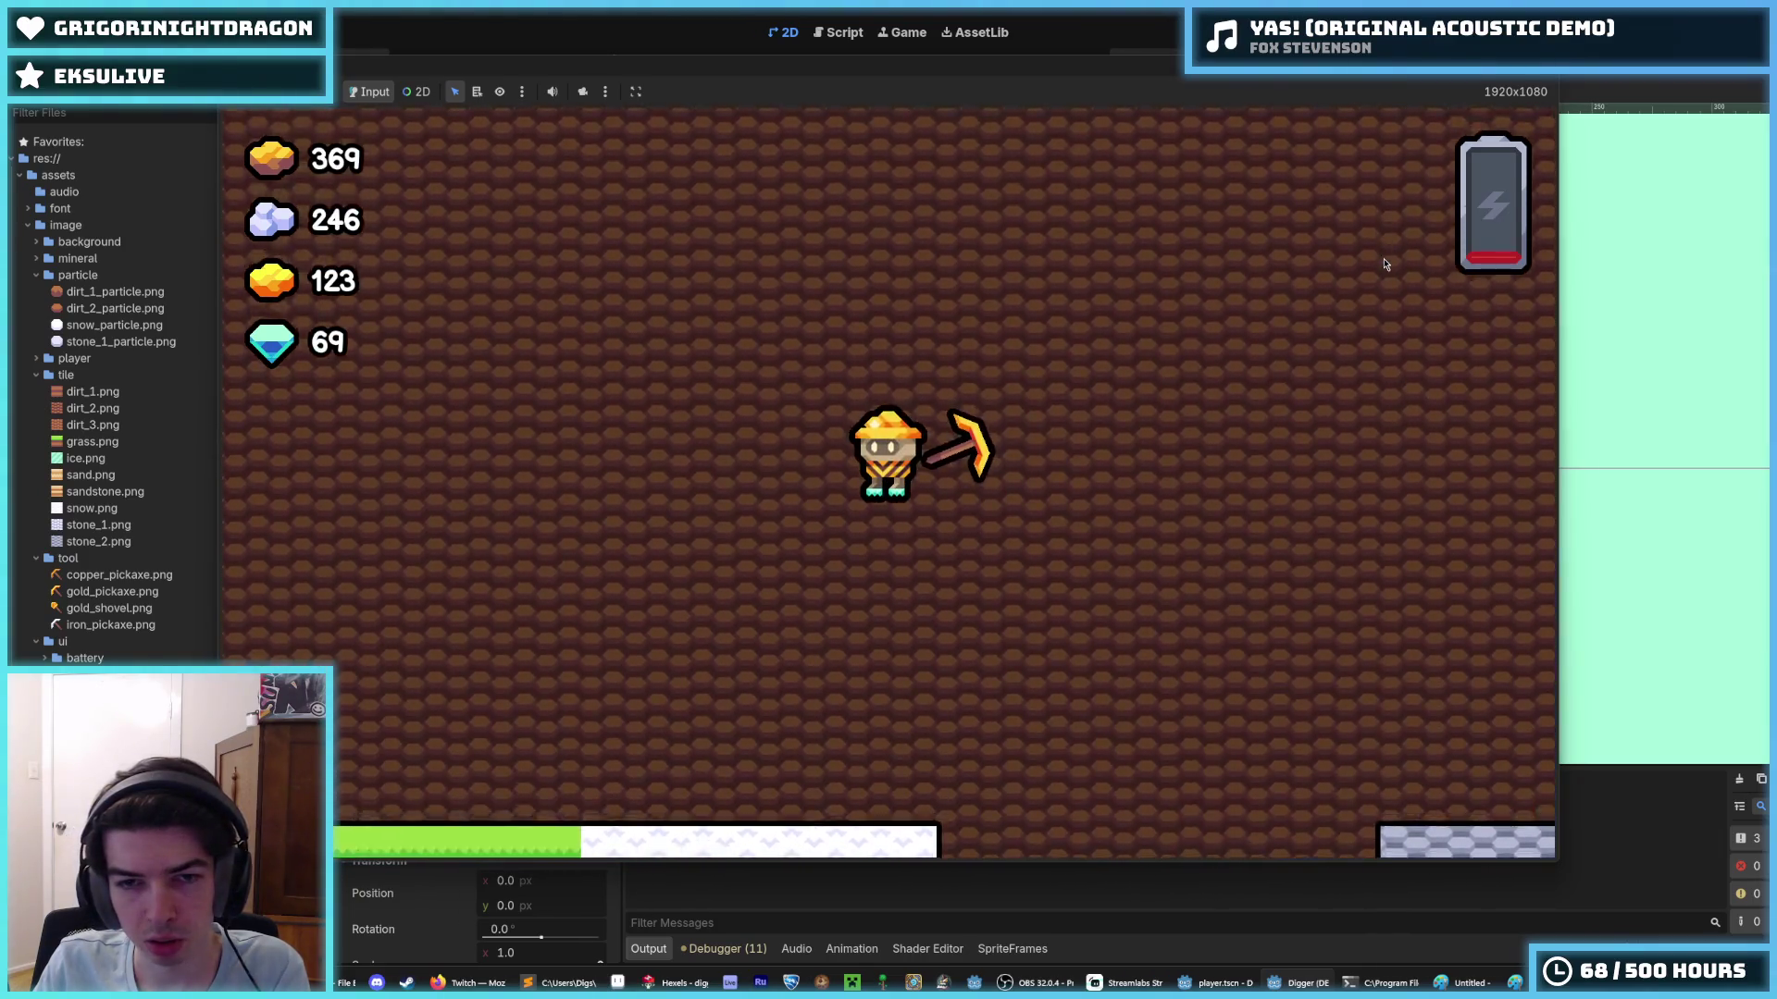
key("Left")
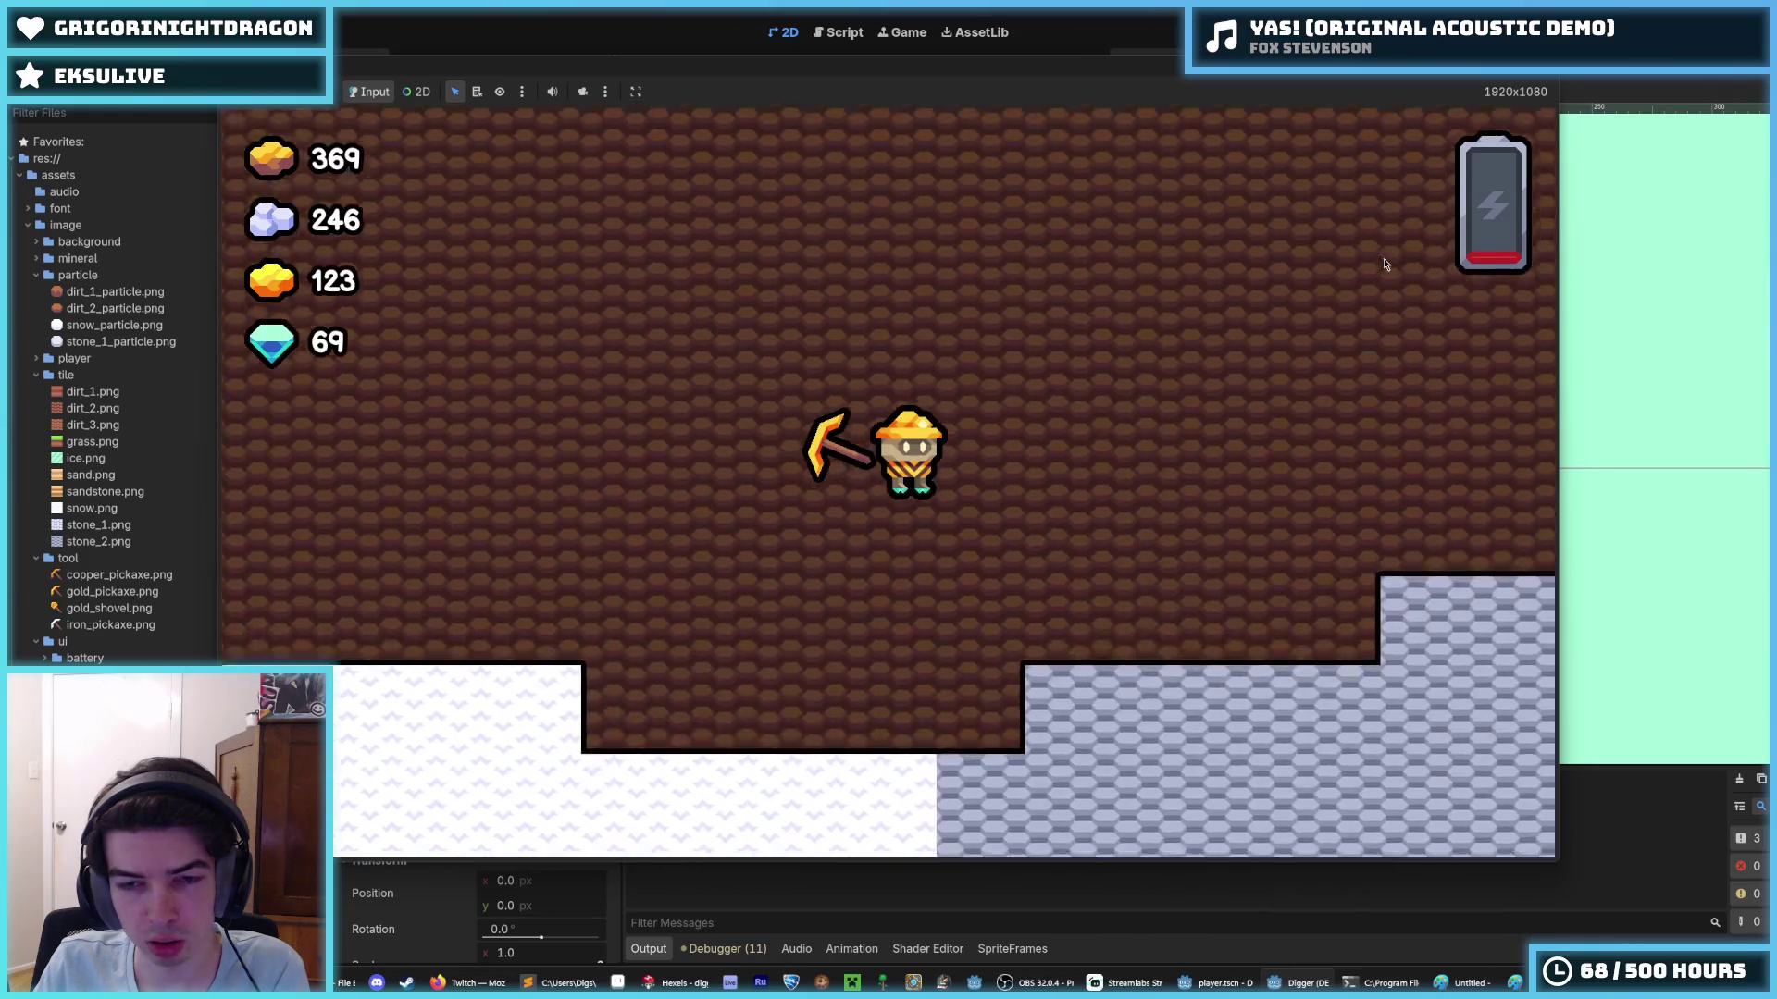
- Fly the digger over the stone terrain, drop to the snow layer, then stop the game
key("space")
key("Right")
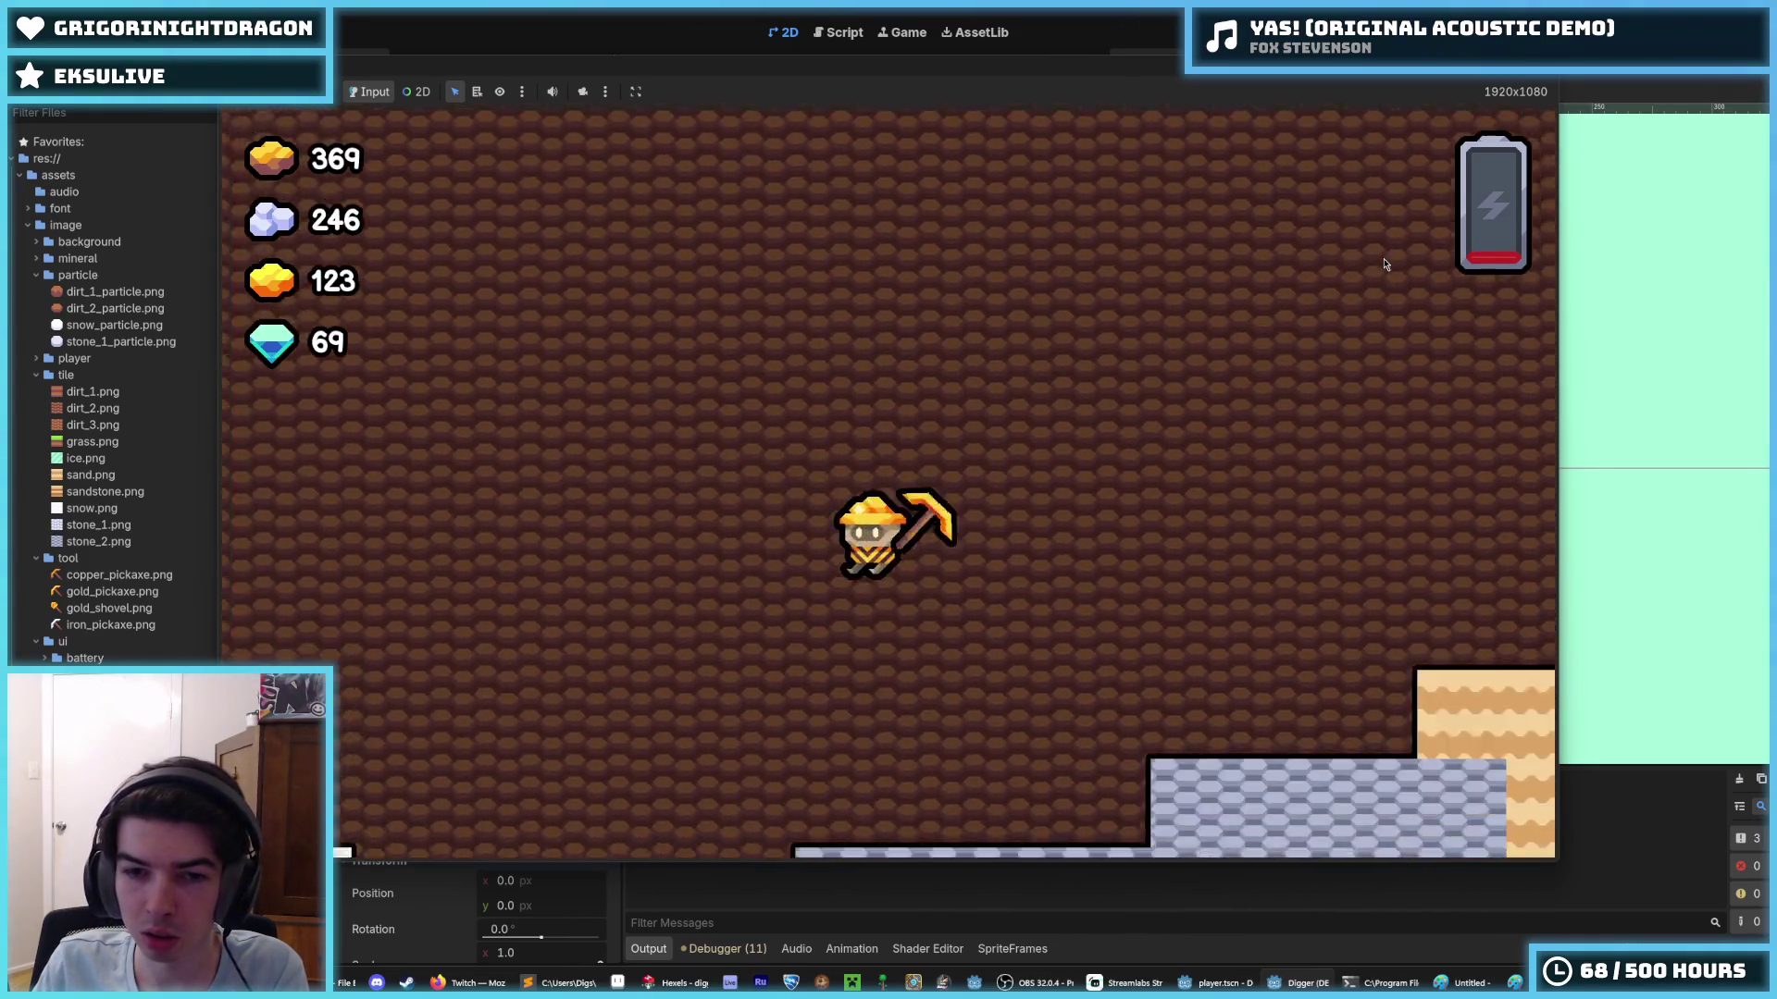
key("Left")
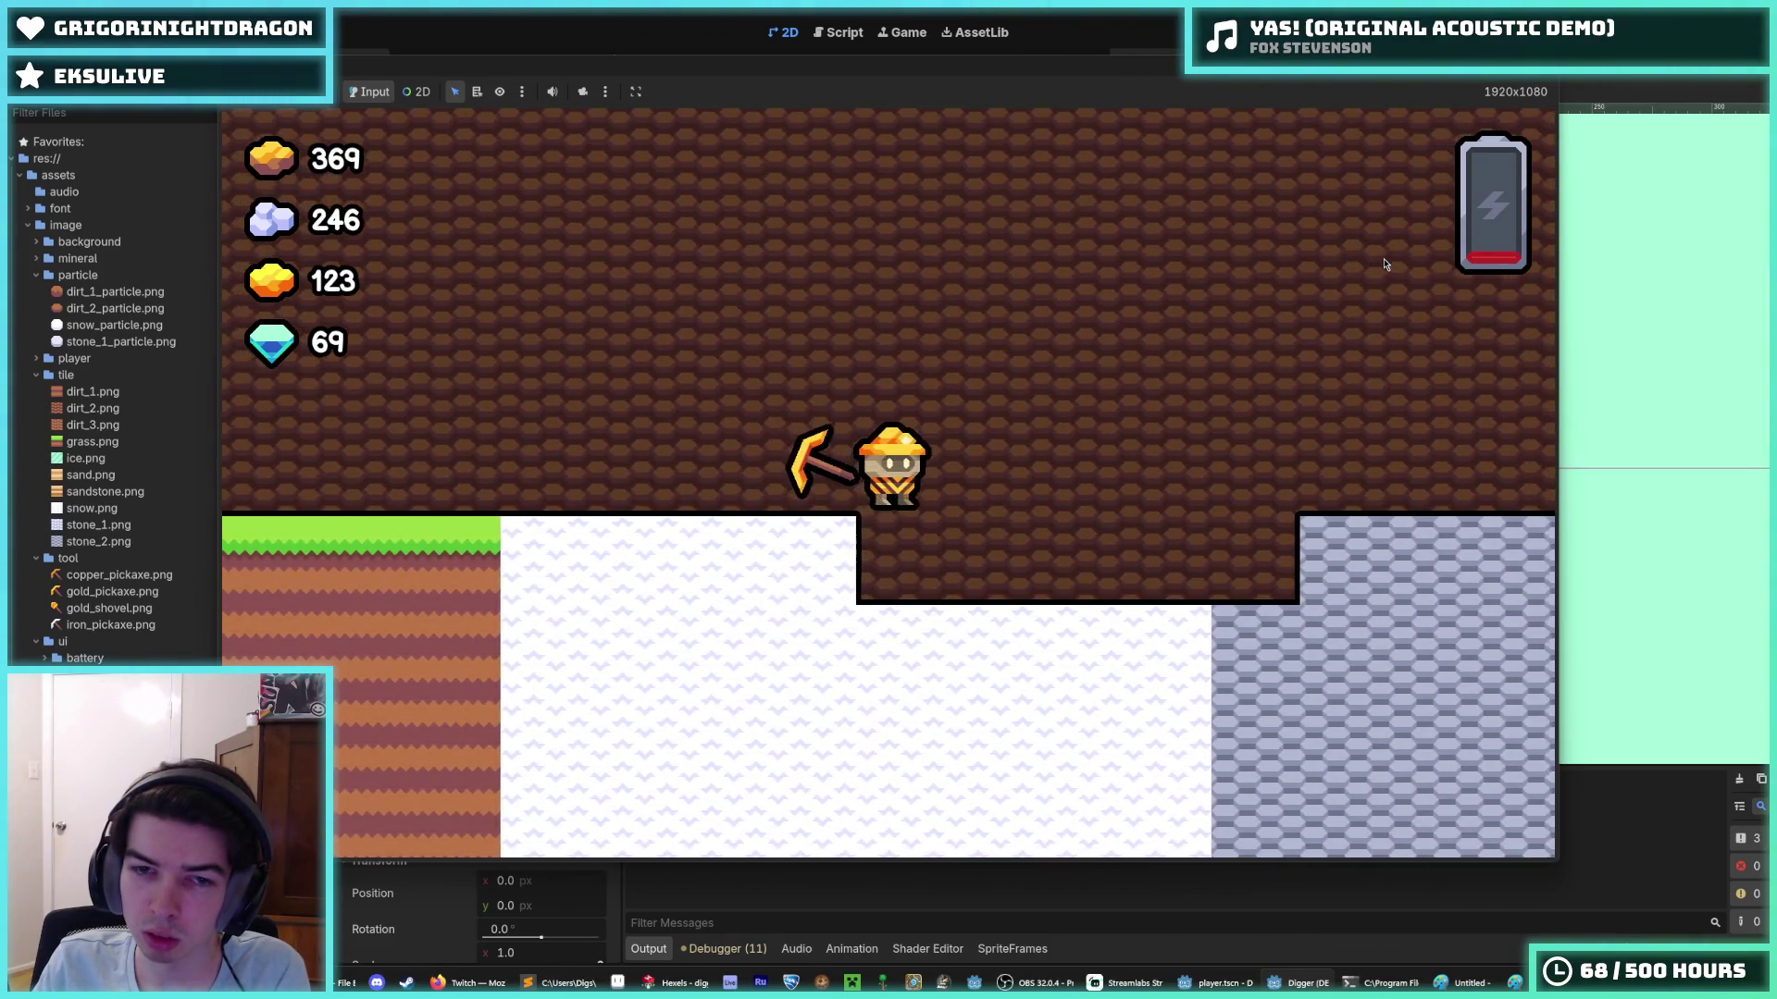
key("space")
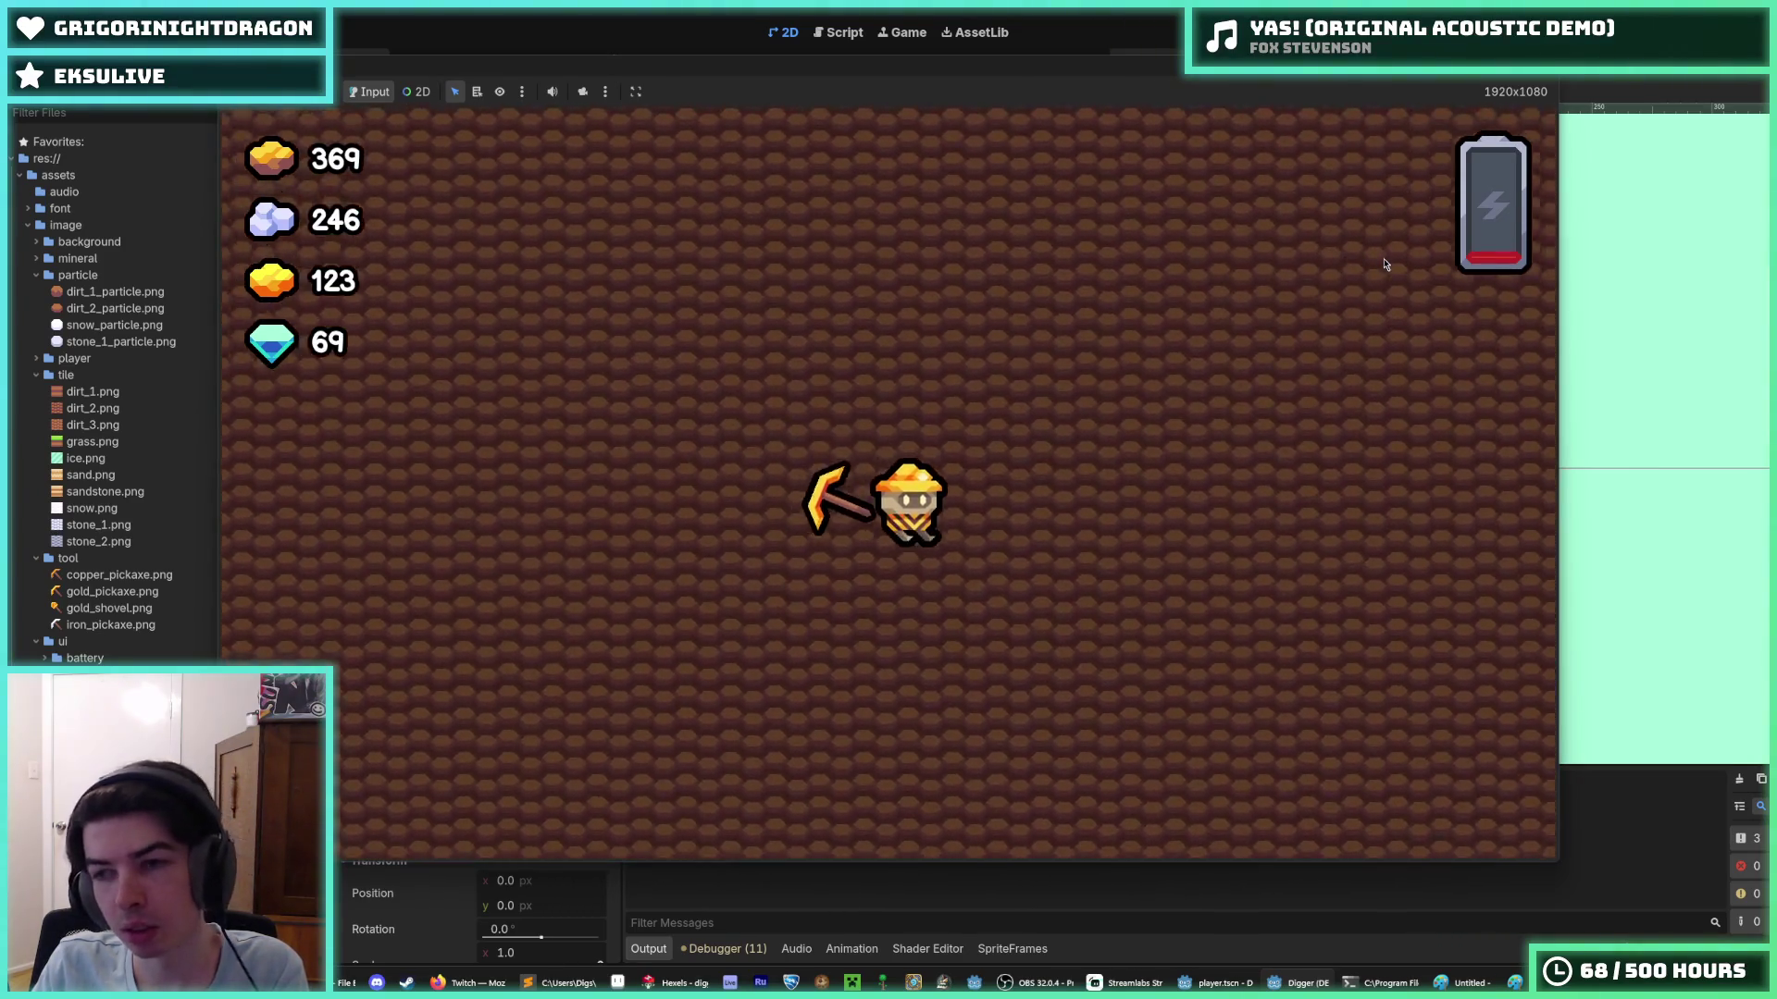
key("d")
key("a")
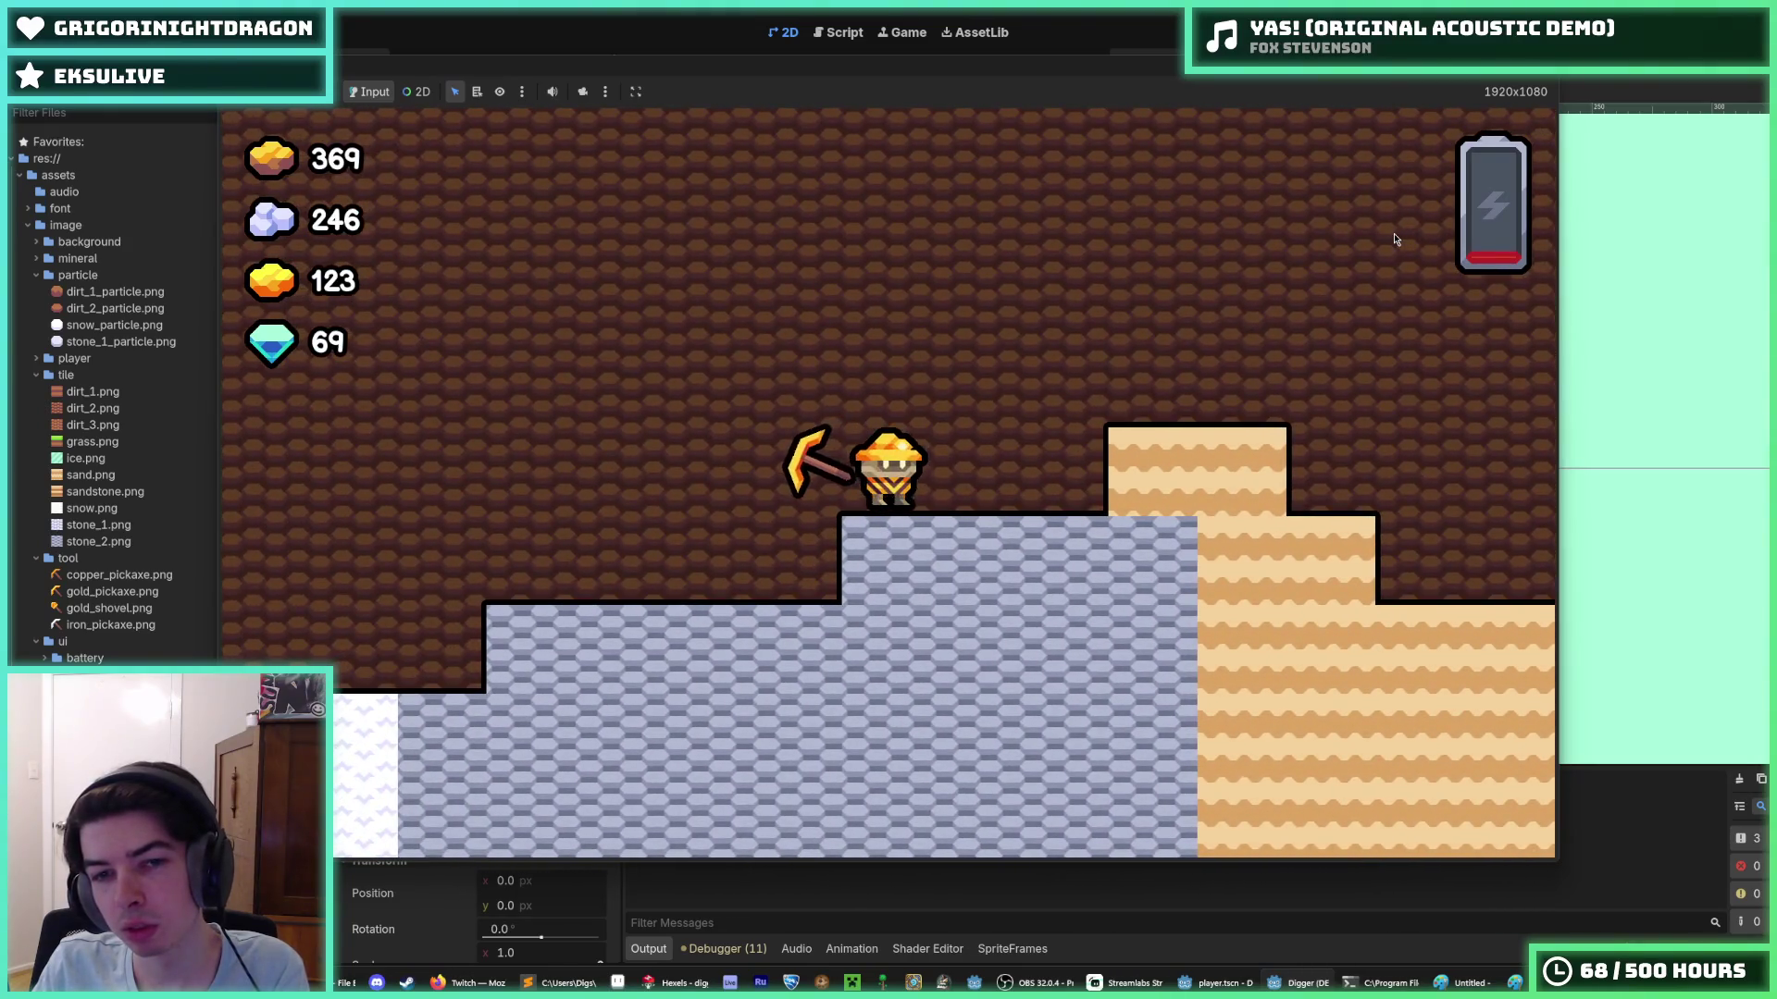
key("d")
key("a")
key("space")
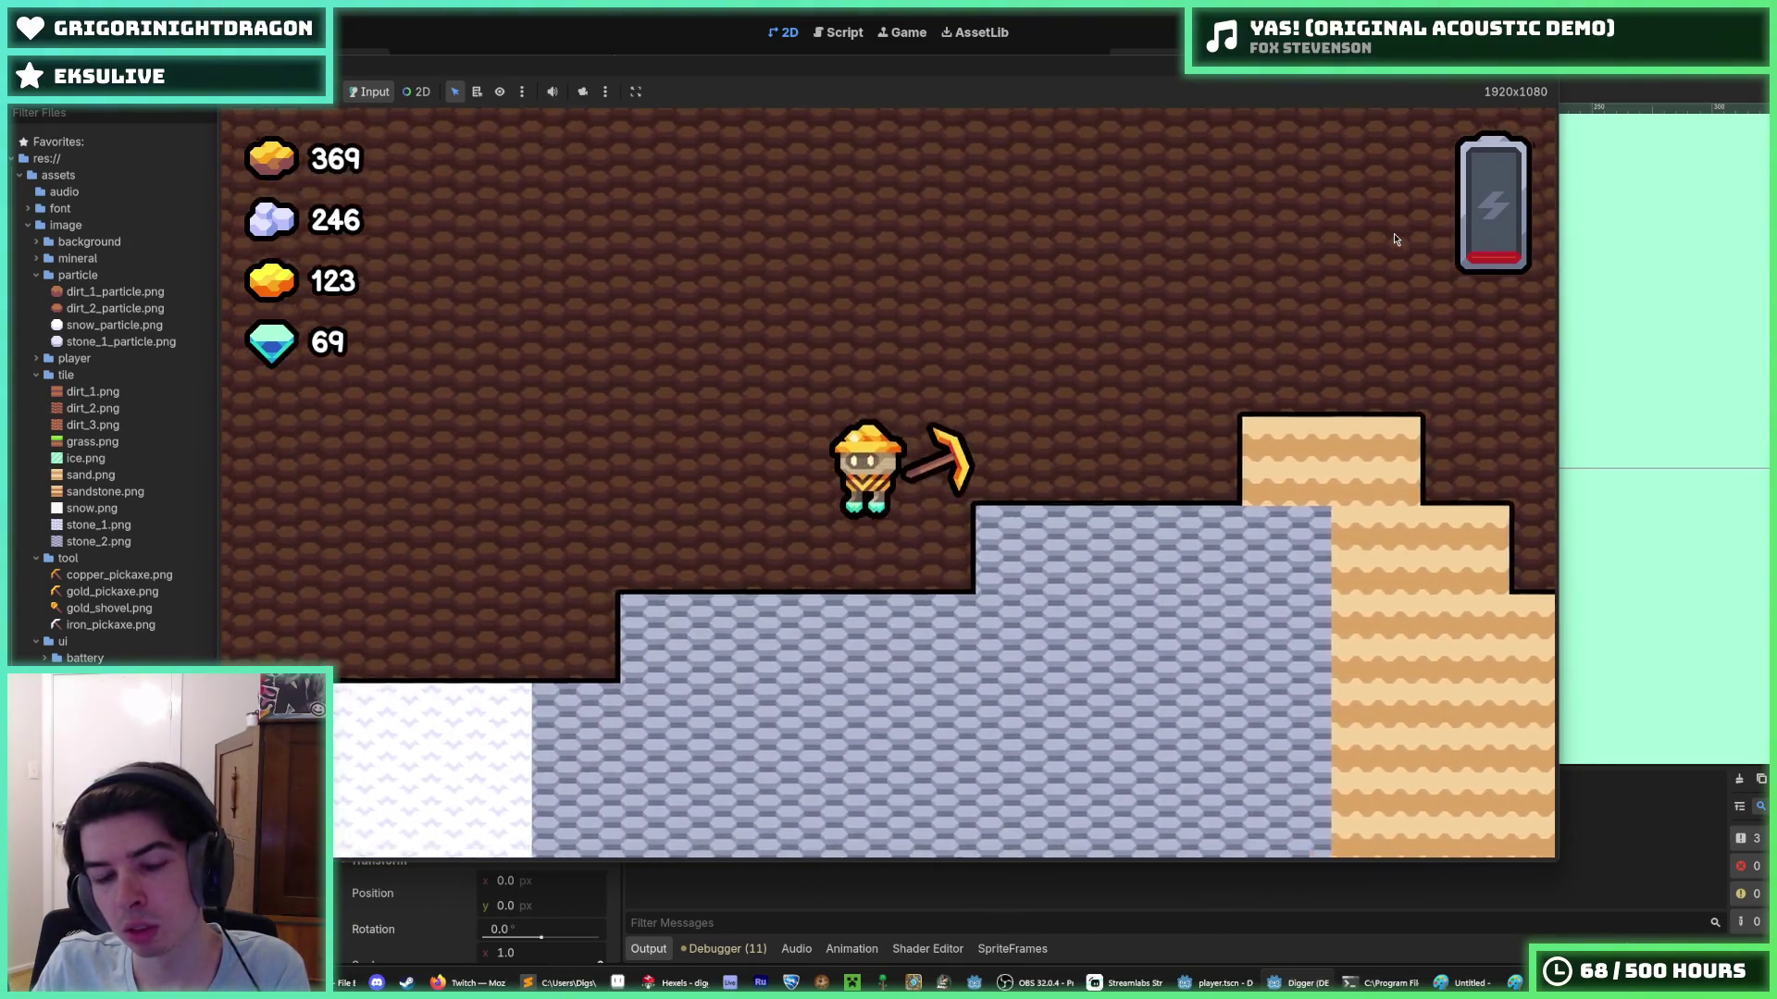
key("s")
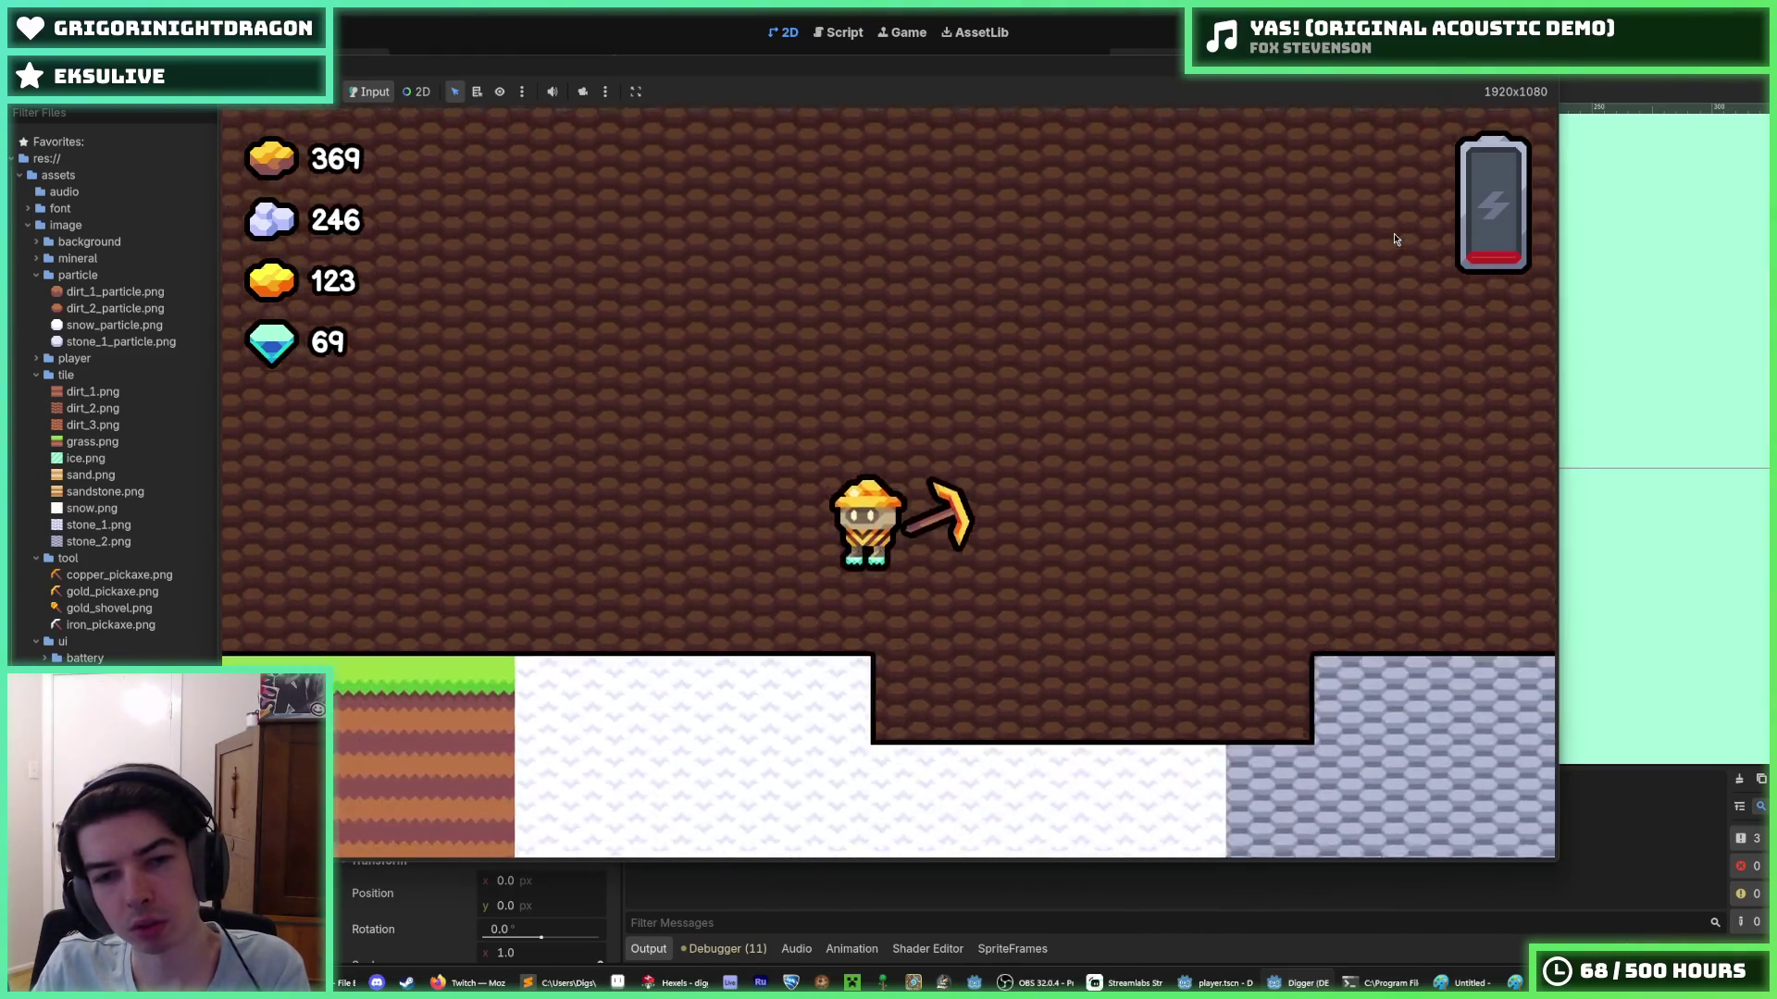
key("a")
key("space")
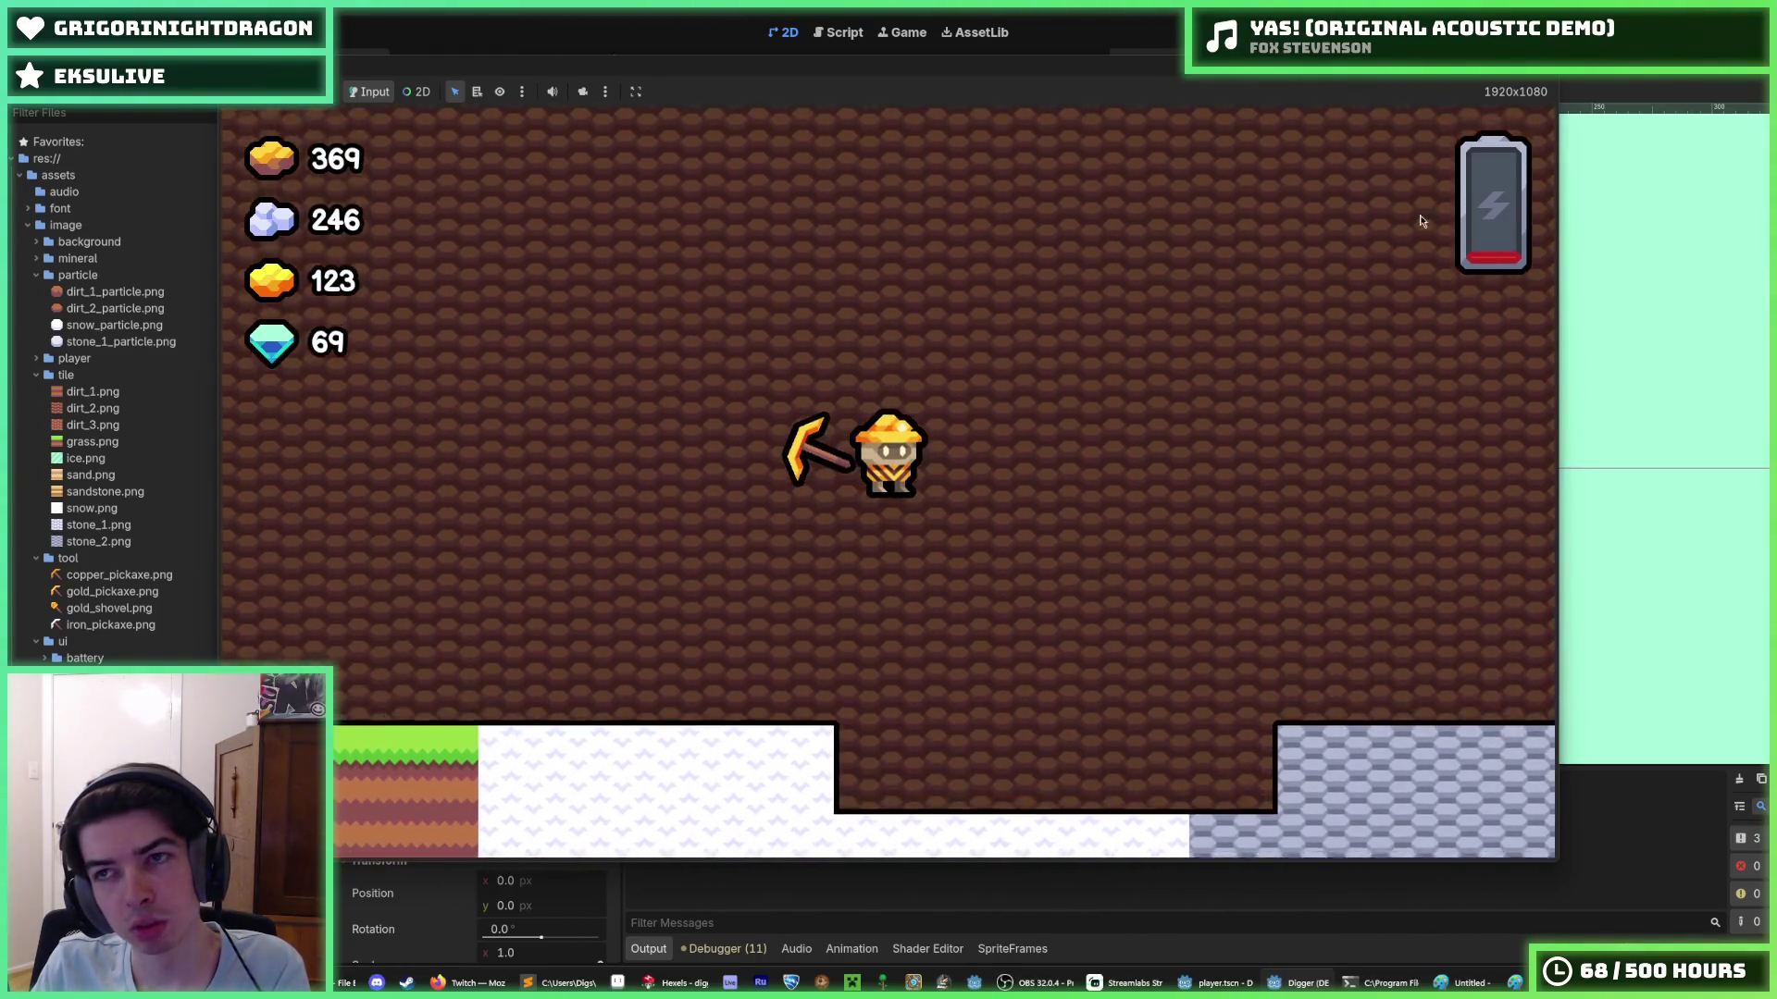
key("F8")
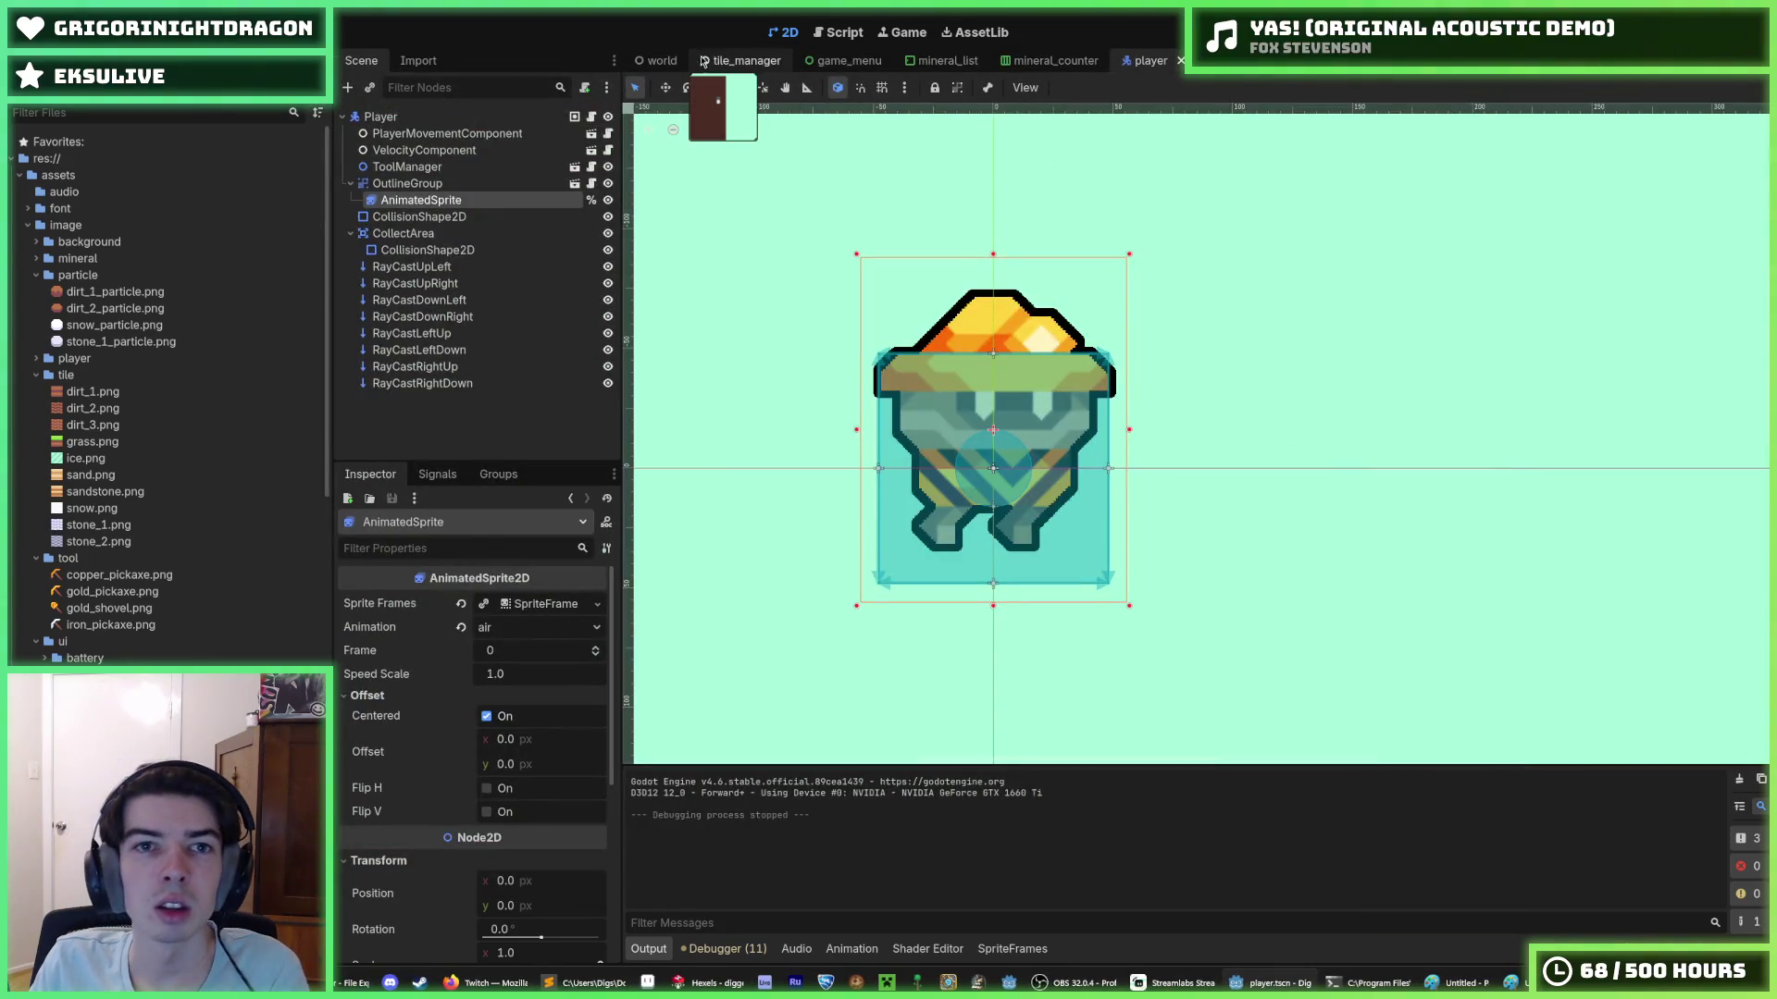
- Review the animation_names entries in player.gd, including CoyoteFall, then return to the digger sprite in Hexels
left_click(844, 34)
left_click(1036, 322)
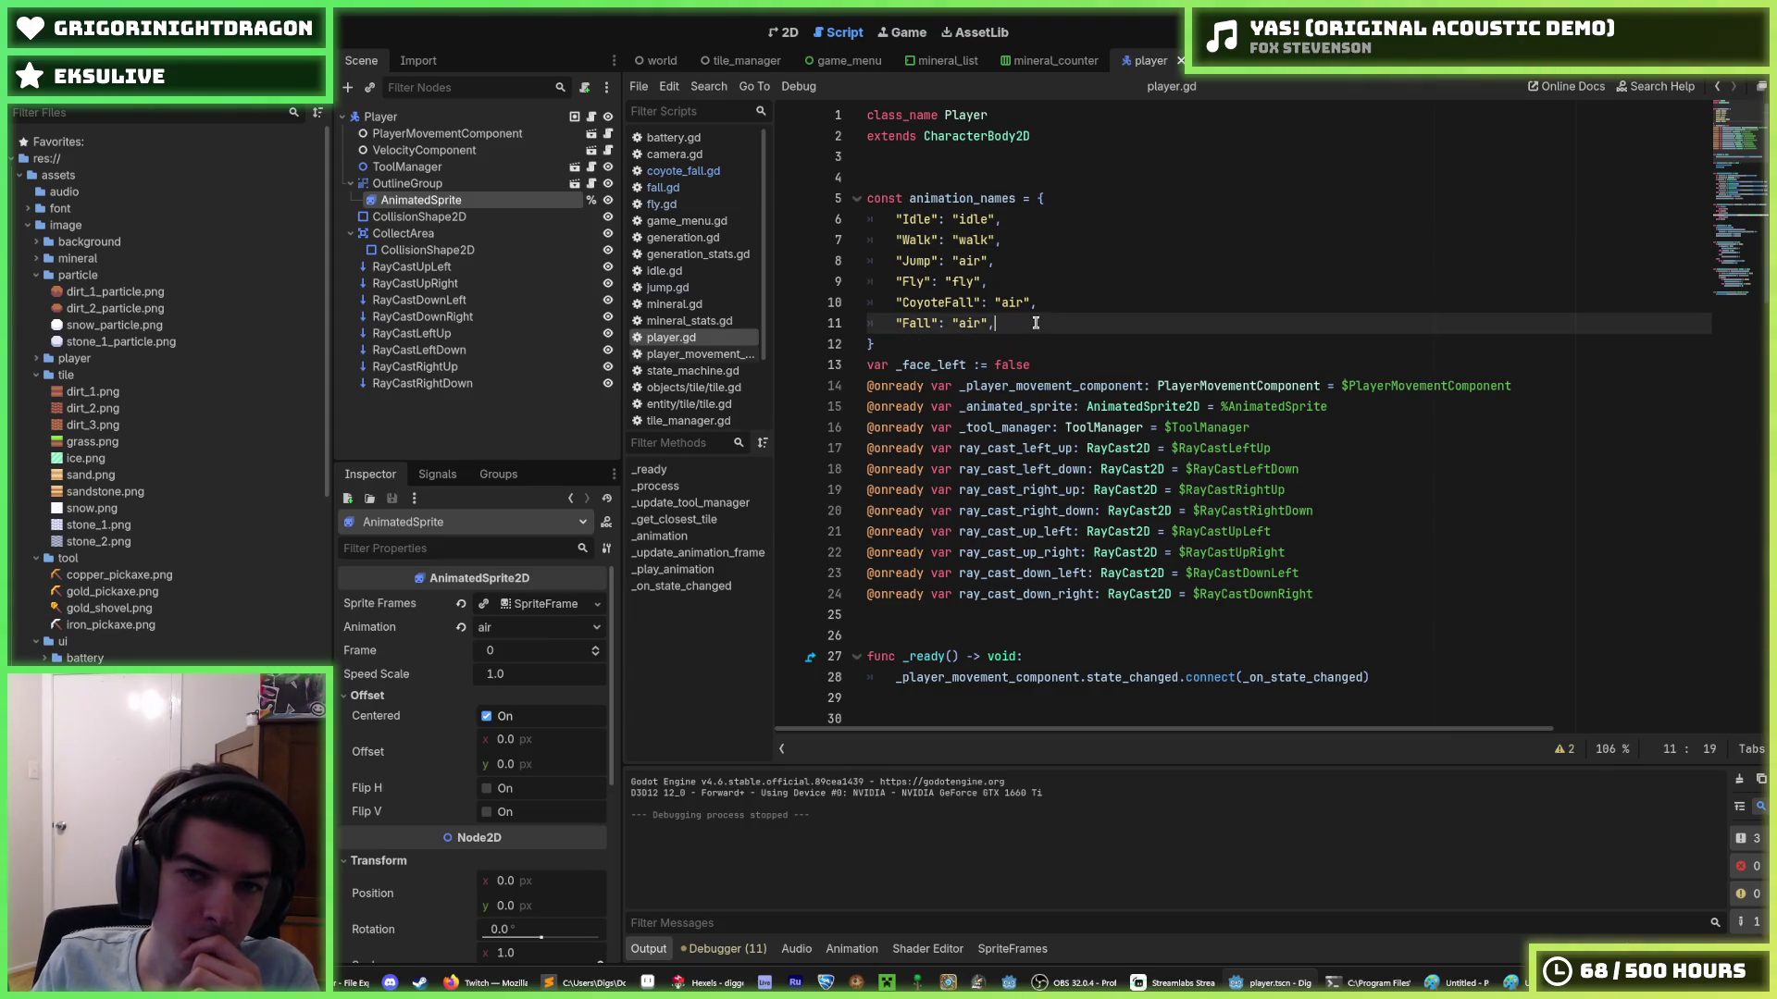
left_click(1054, 306)
left_click(1029, 283)
left_click(1059, 319)
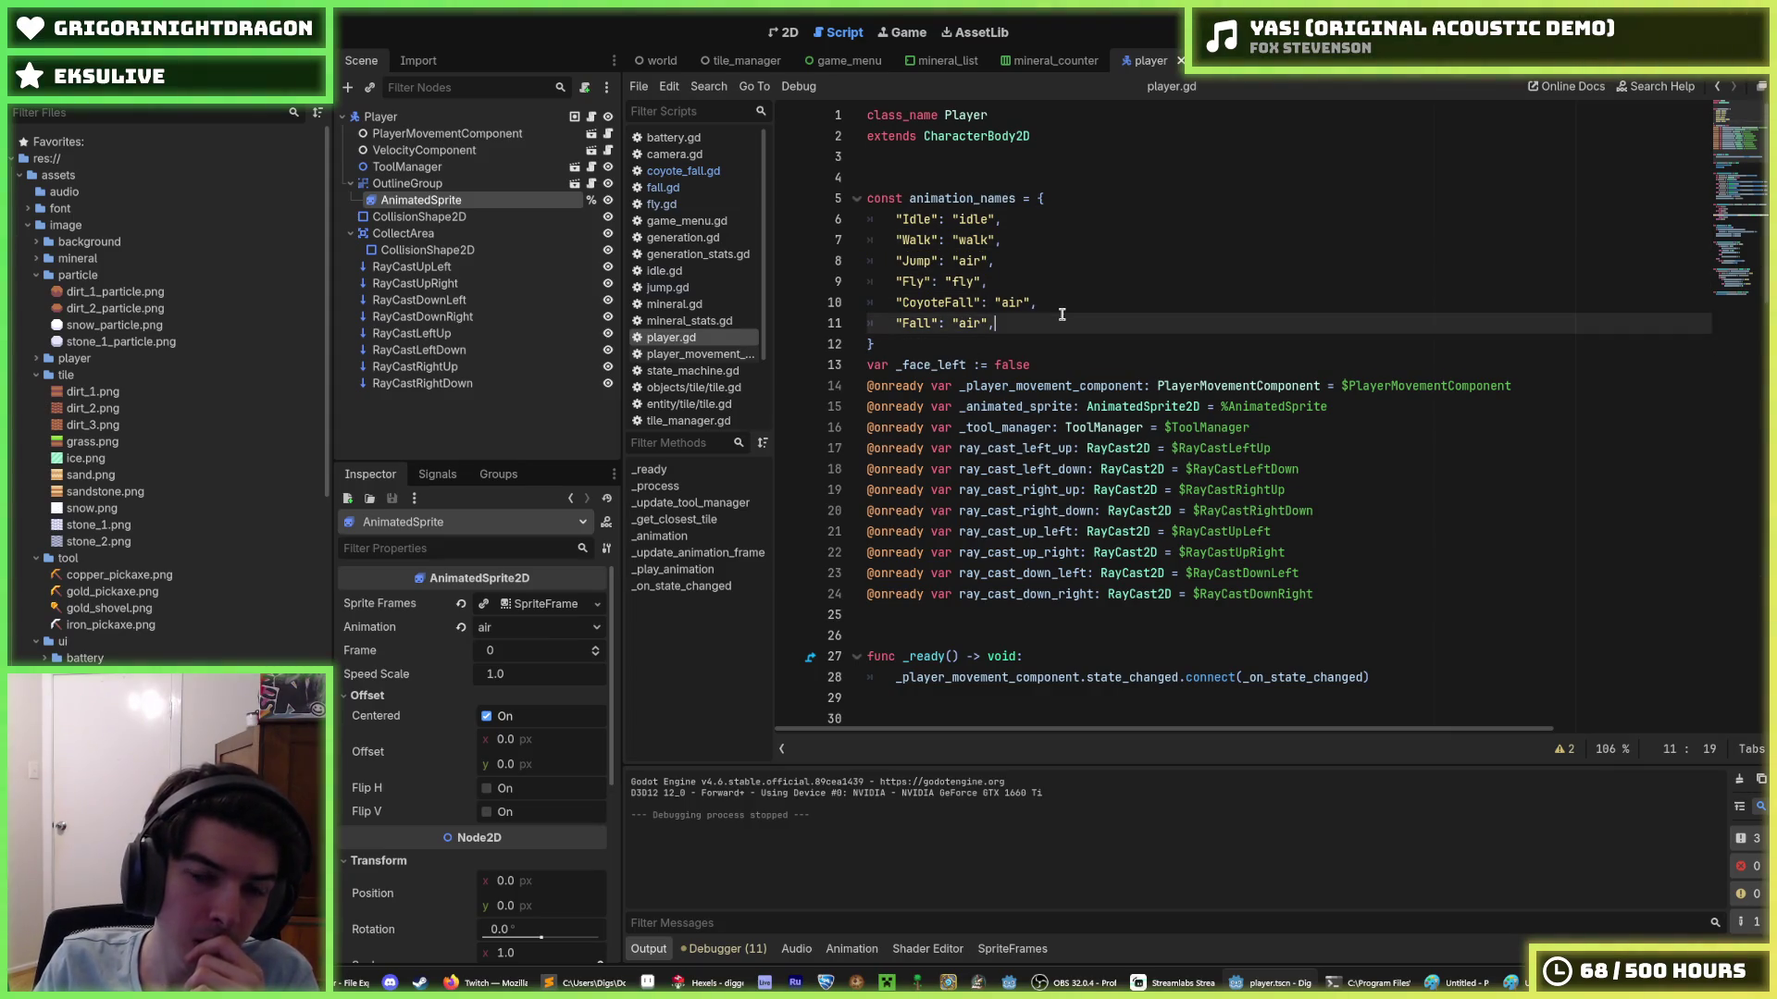
left_click(1052, 302)
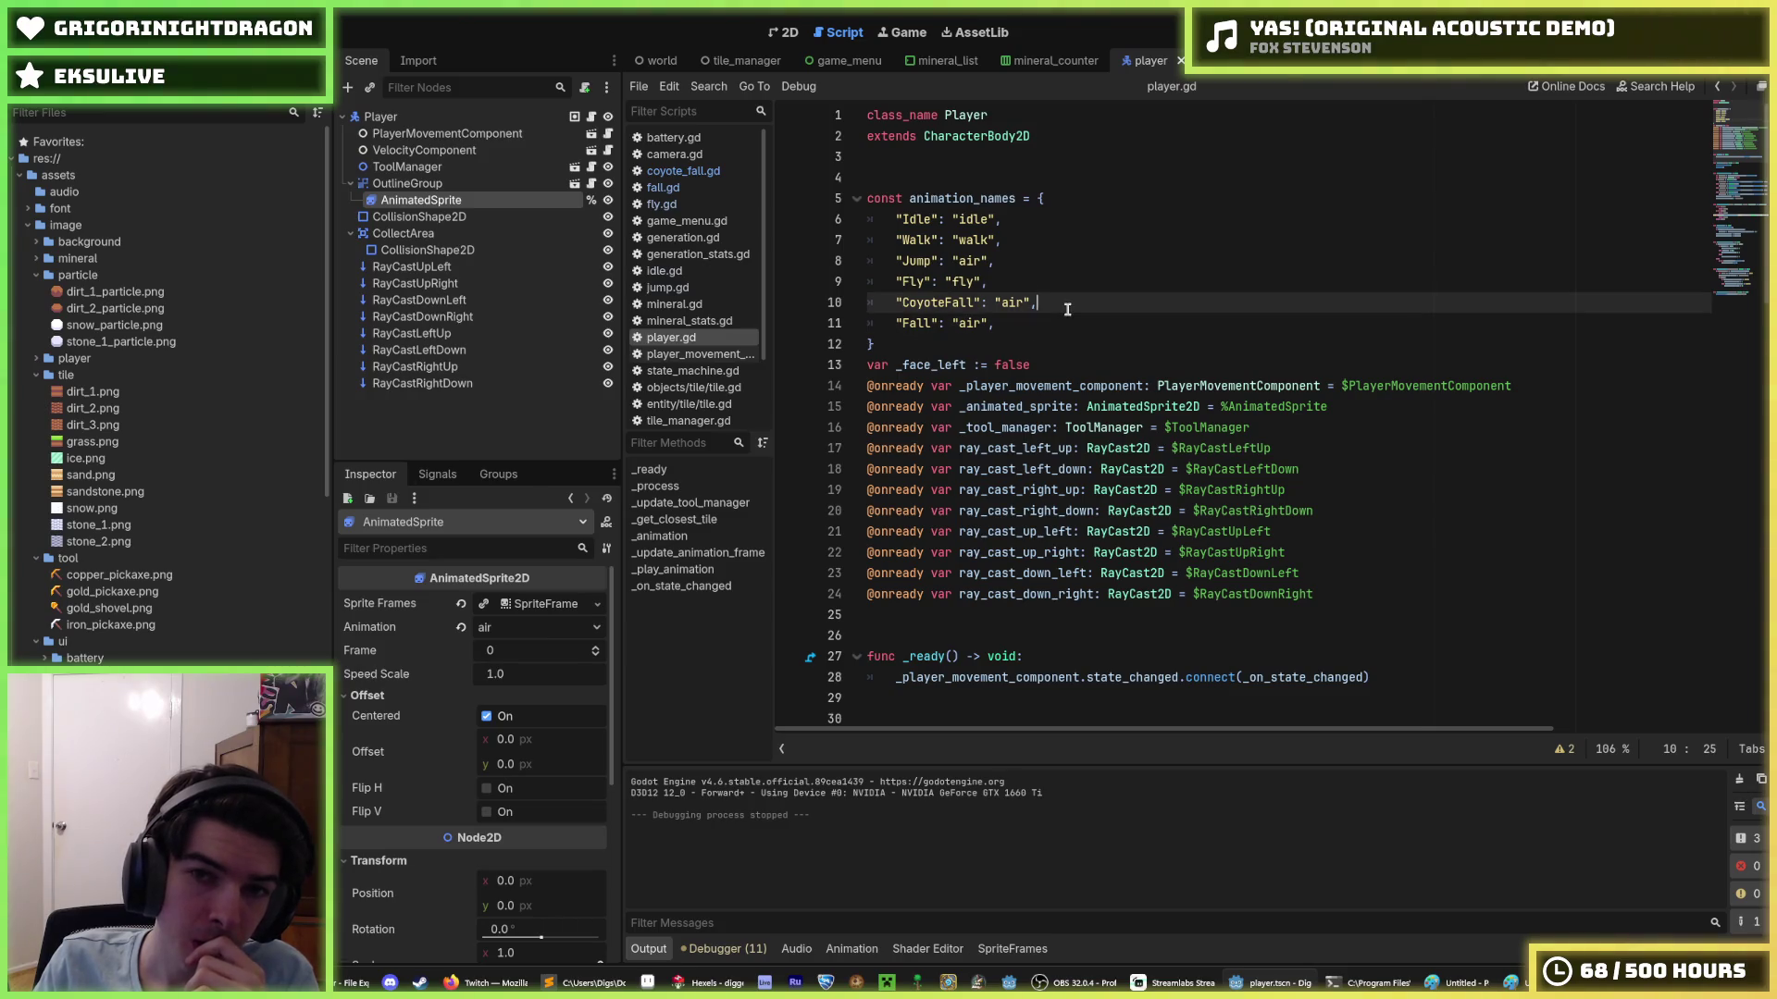
left_click(708, 983)
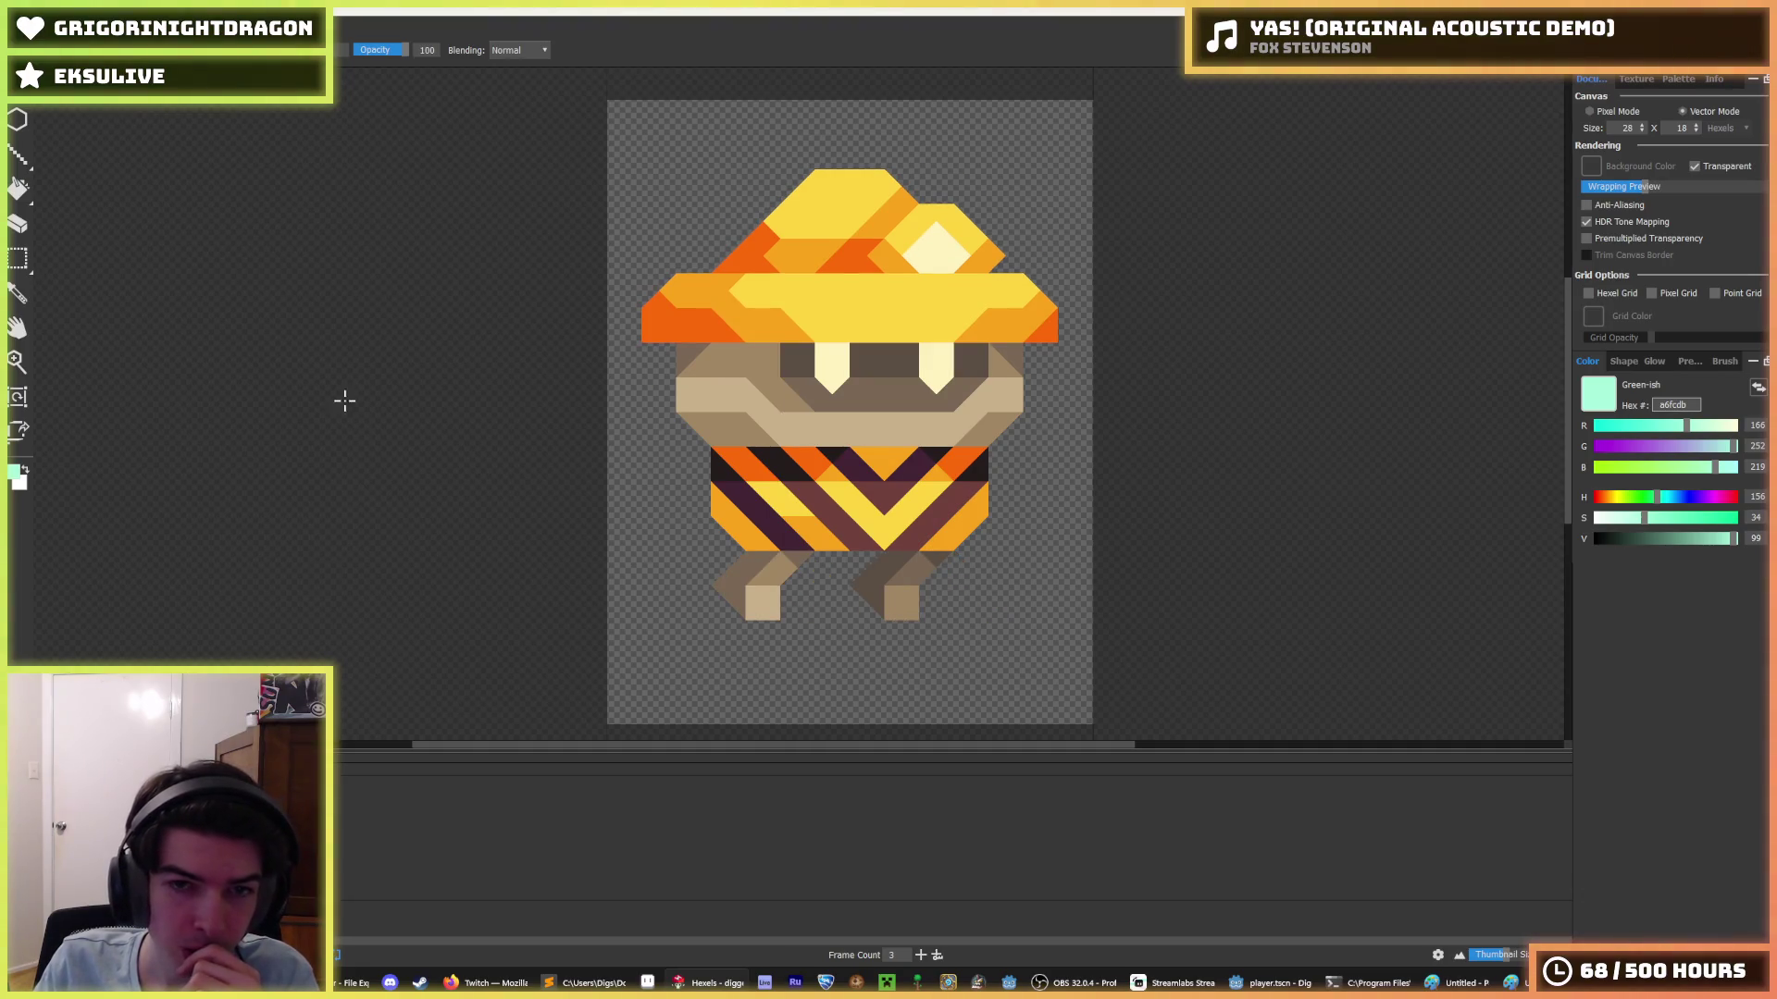
- Marquee-select the digger's hat and face, then show the File menu's recent sprite files
key("m")
mouse_move(635, 130)
left_mouse_down()
mouse_move(1064, 352)
mouse_move(1083, 335)
left_mouse_up()
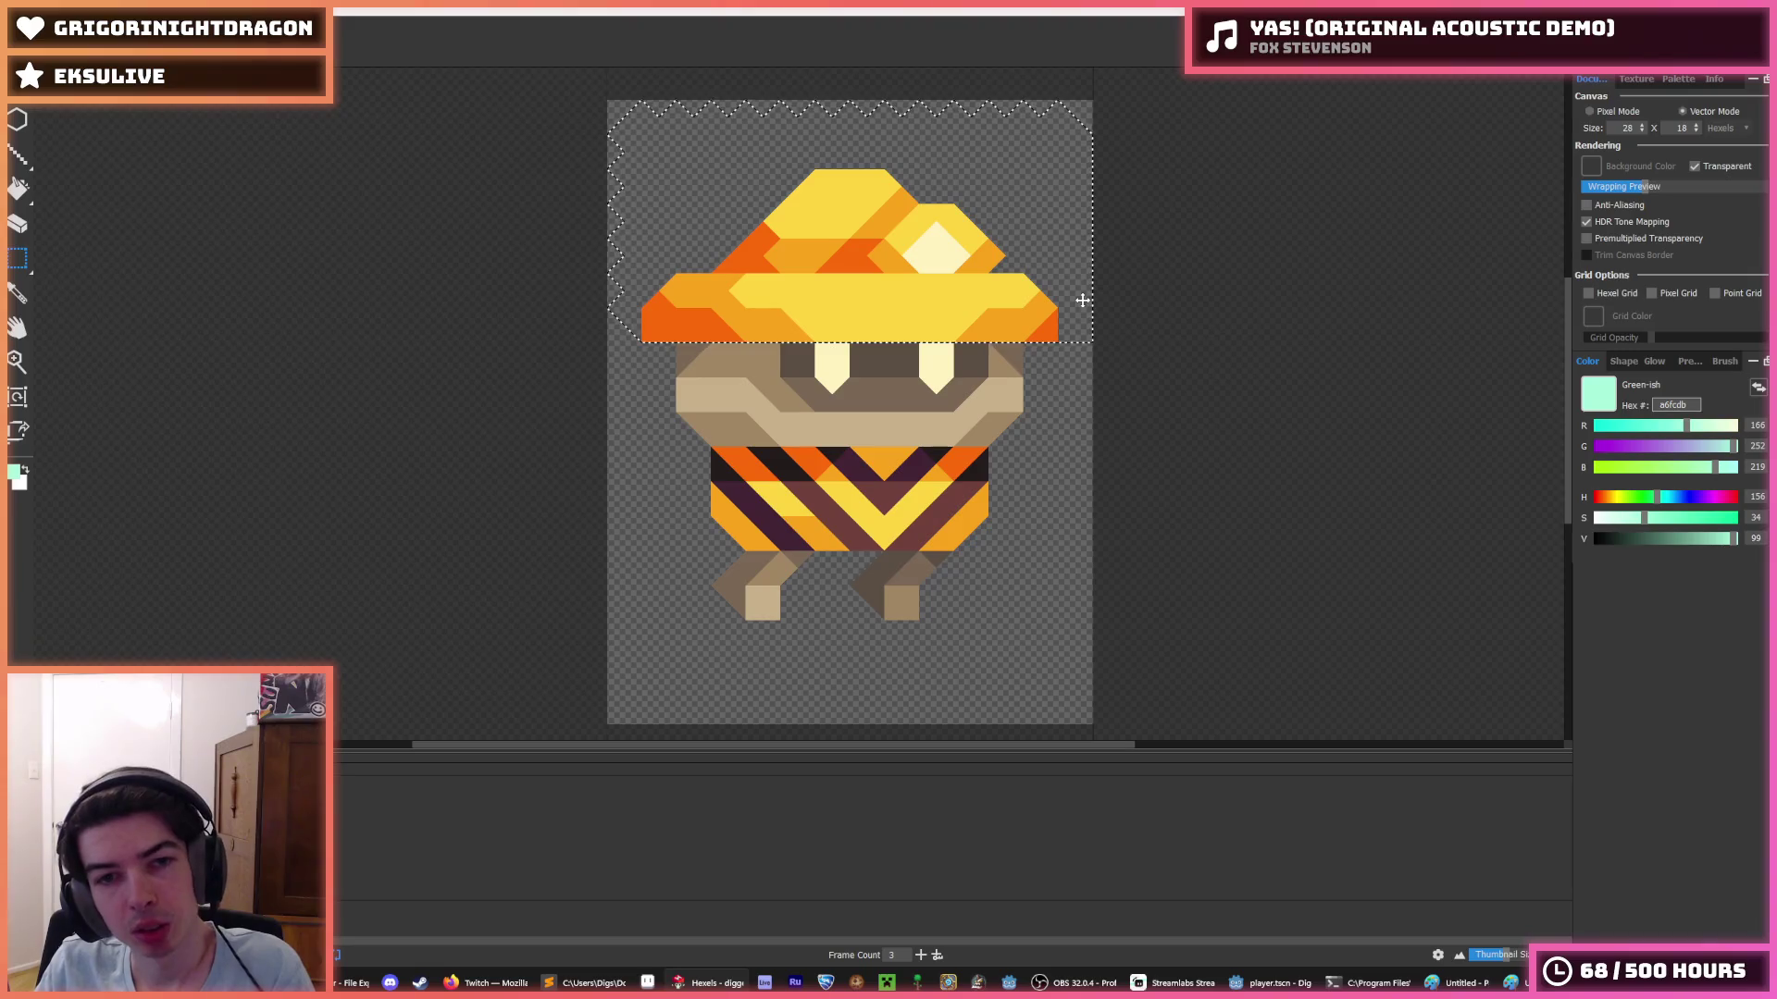
mouse_move(605, 115)
left_mouse_down()
mouse_move(1173, 442)
mouse_move(1150, 417)
left_mouse_up()
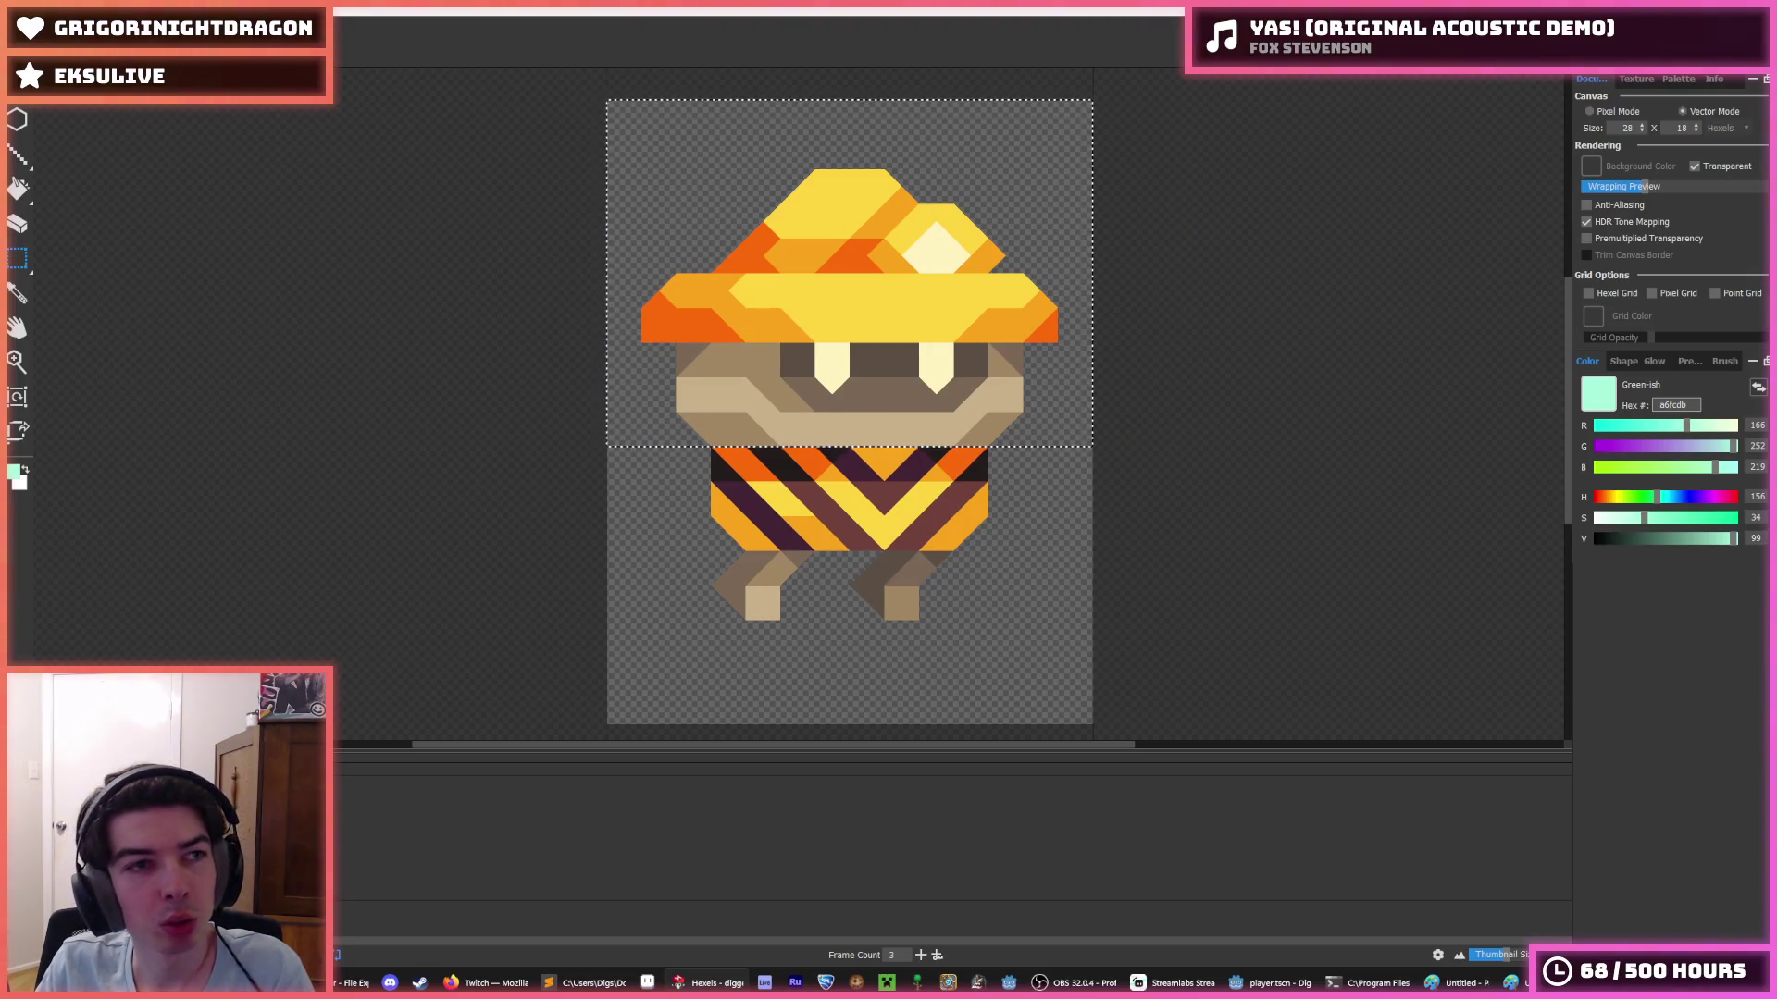
left_click(19, 28)
- Open digger_fly.hxl, cut and paste the top half one row lower, then undo it
mouse_move(56, 93)
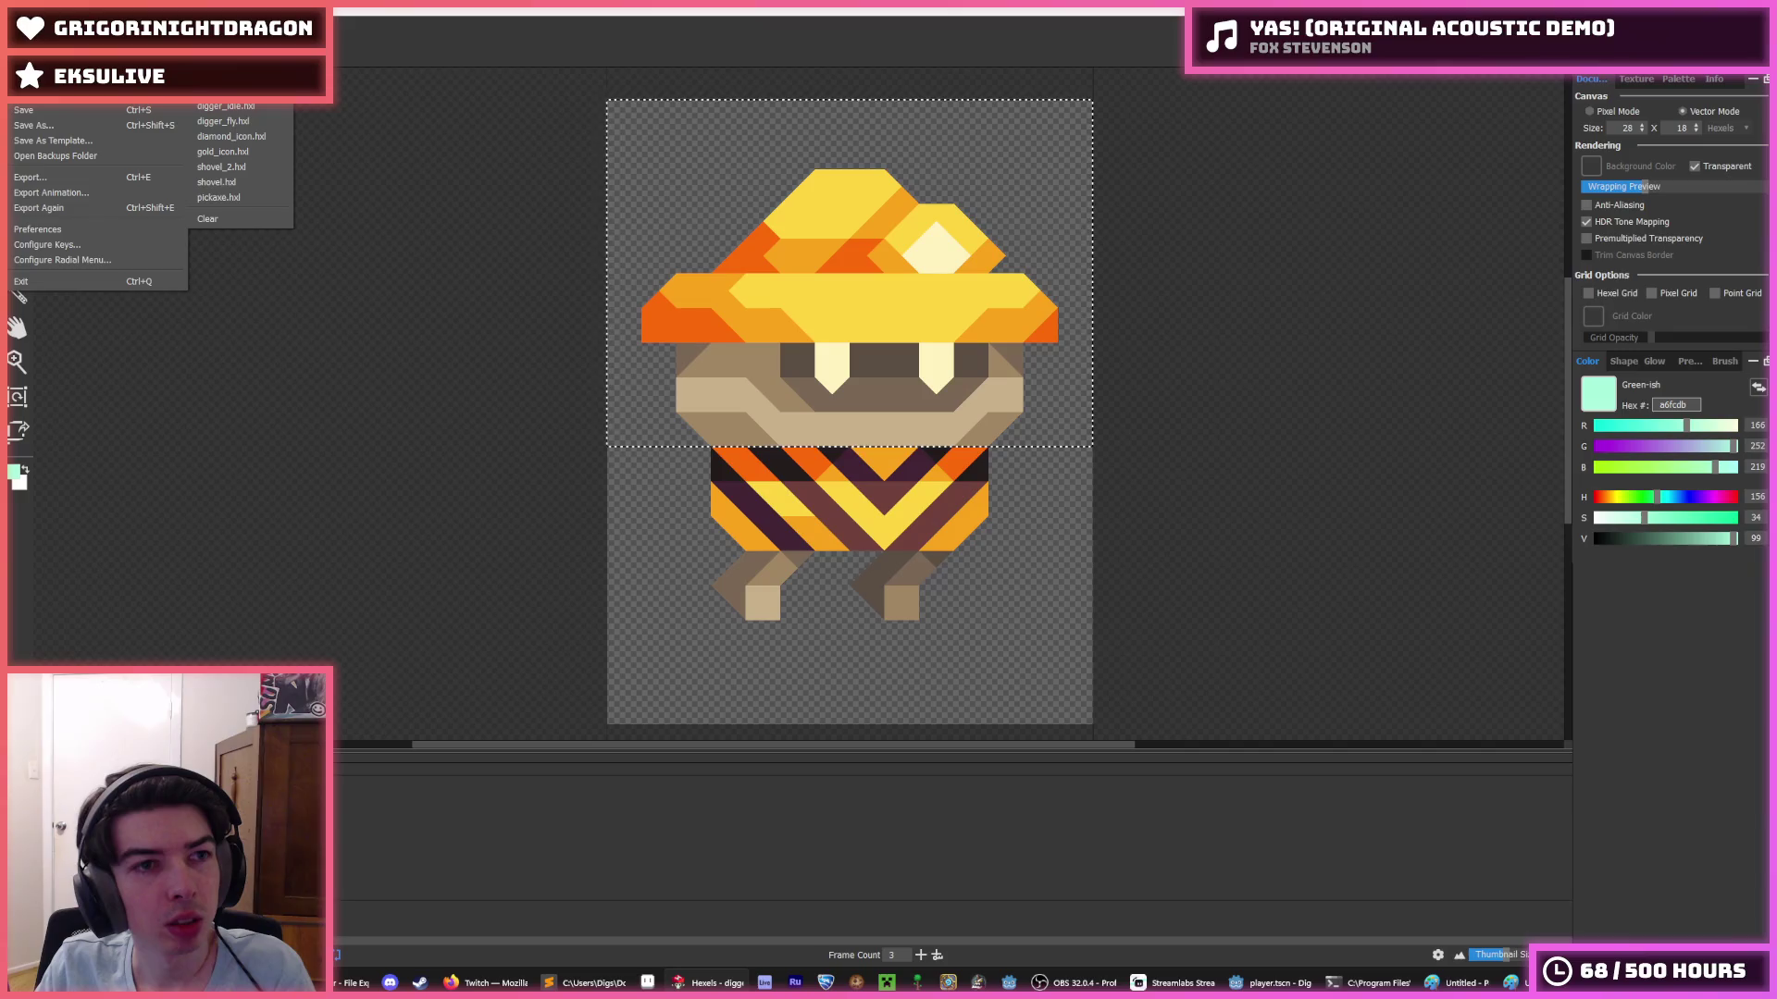
left_click(248, 123)
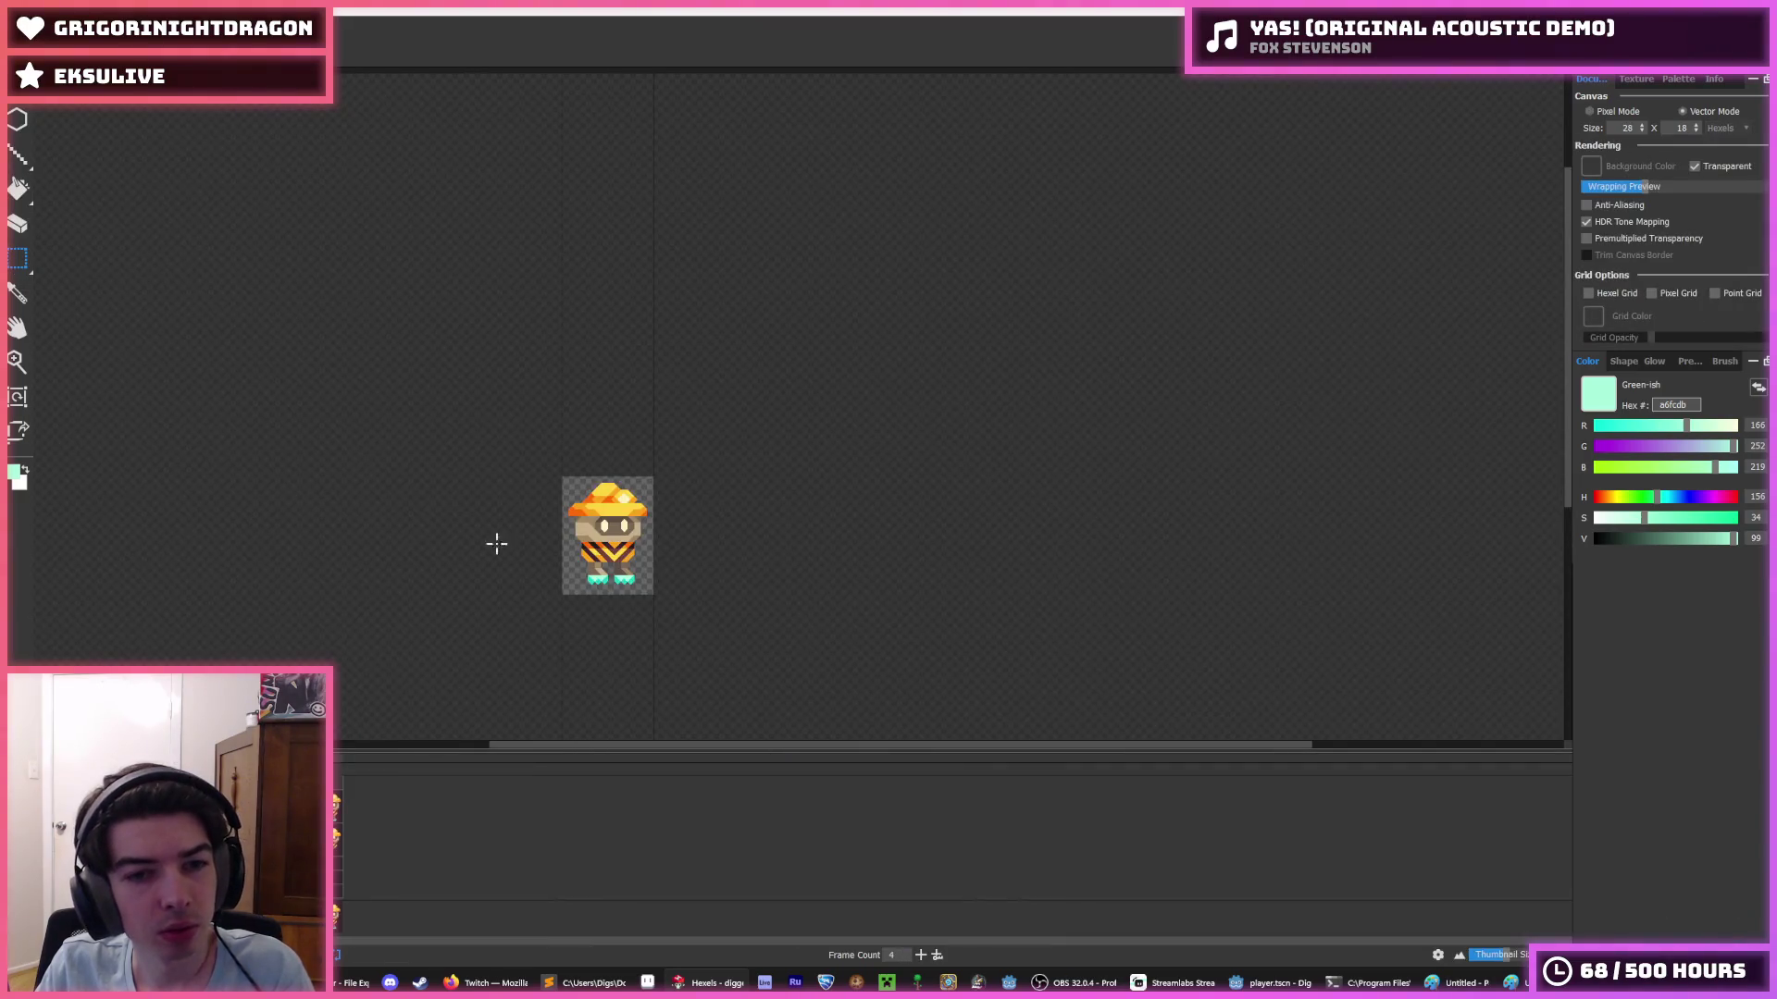
scroll(495, 544, "up", 2)
scroll(642, 535, "up", 1)
mouse_move(1222, 179)
left_mouse_down()
mouse_move(881, 349)
mouse_move(694, 476)
left_mouse_up()
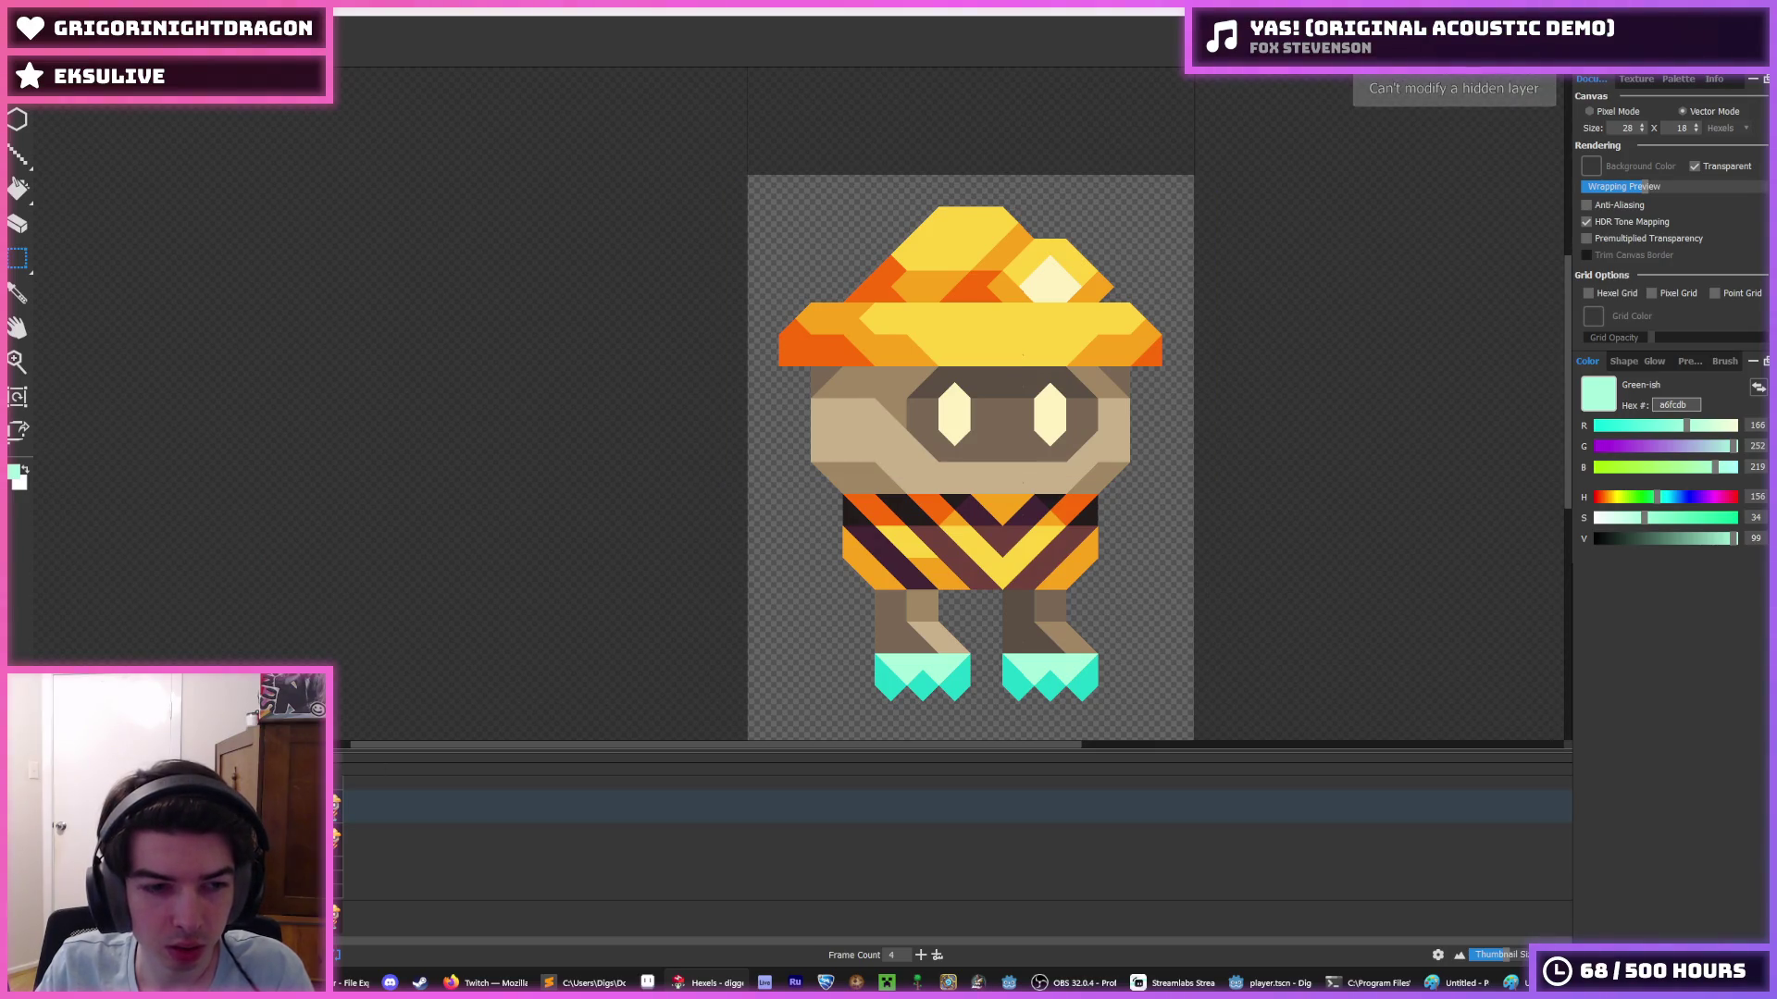
mouse_move(713, 175)
left_mouse_down()
mouse_move(1198, 375)
mouse_move(1364, 481)
left_mouse_up()
key("ctrl+x")
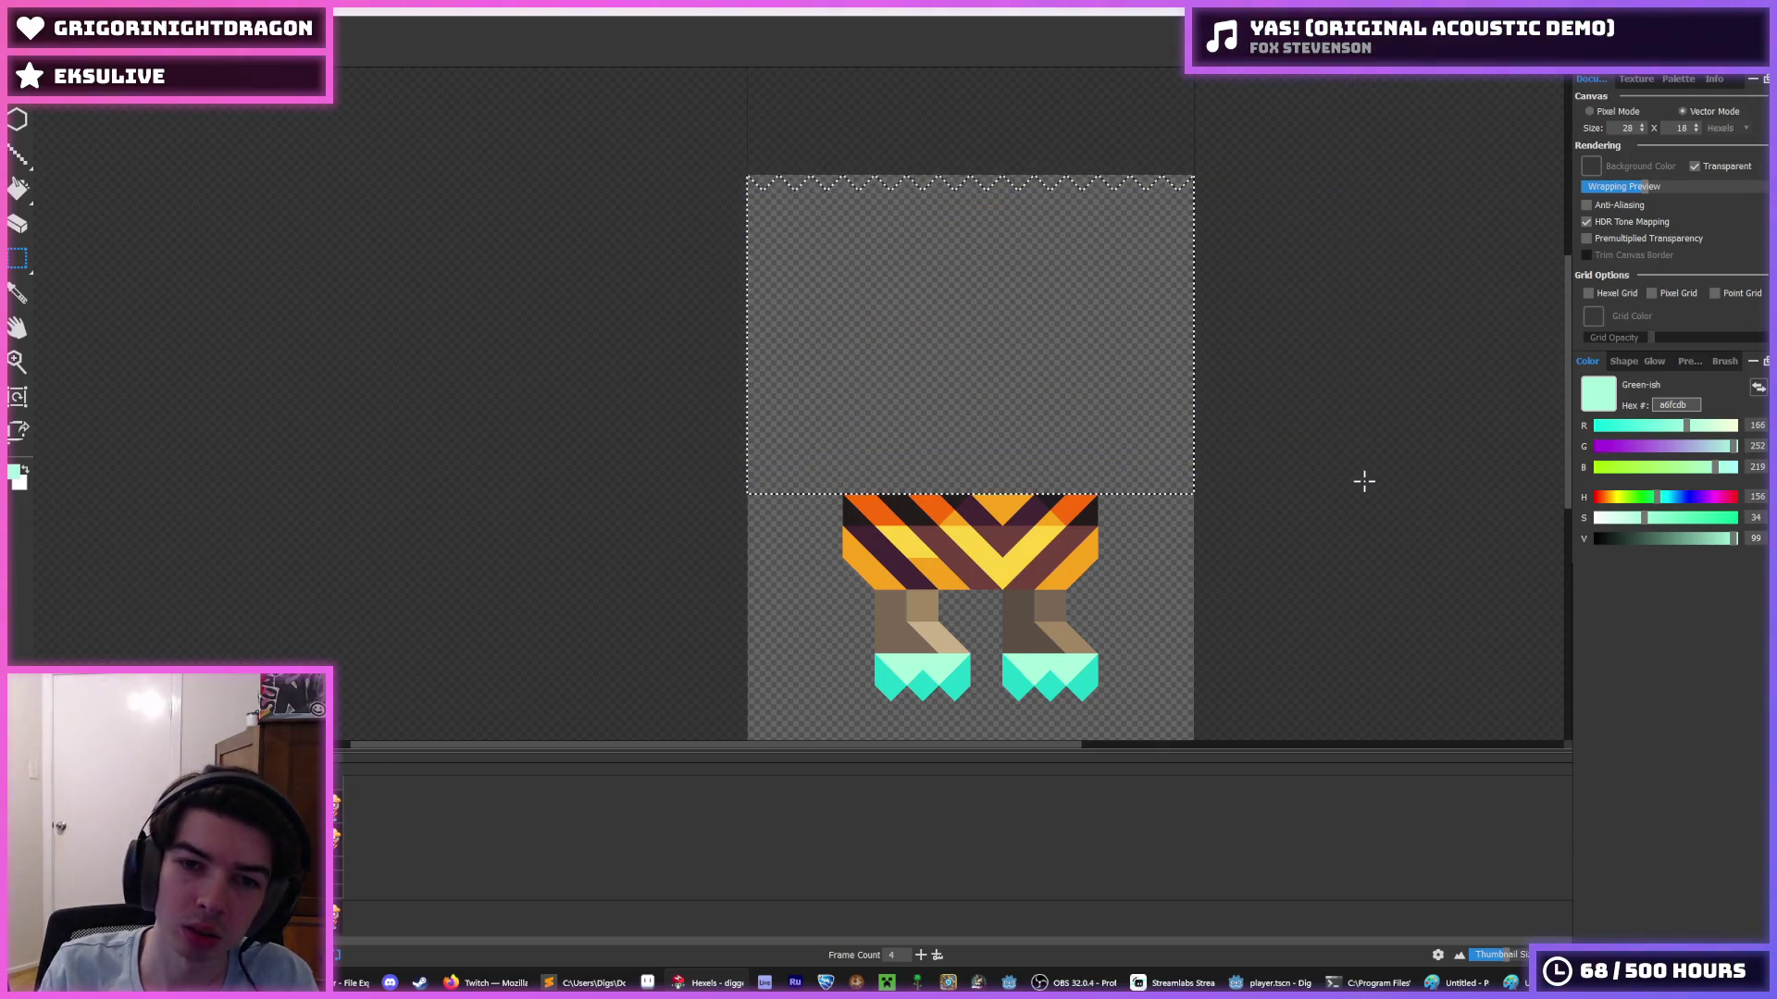
key("ctrl+v")
key("ctrl+z")
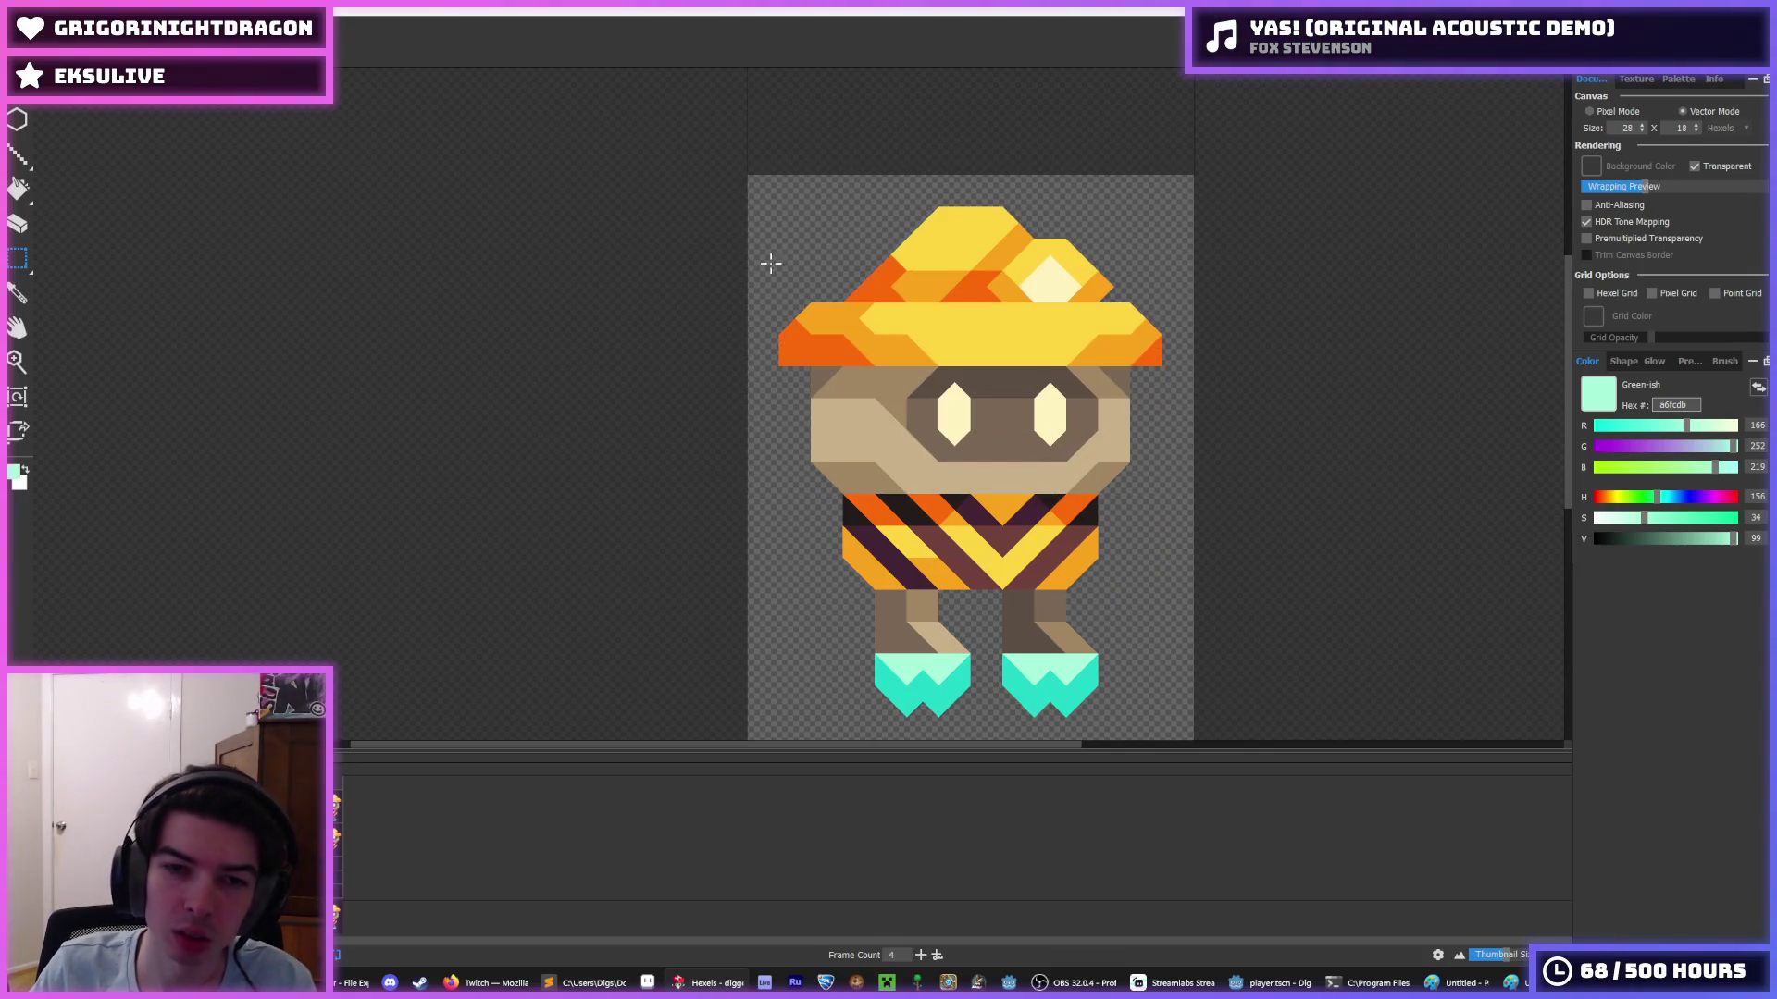
- Lower the hat and face over the eyes again, then undo back to the original head position
mouse_move(737, 175)
left_mouse_down()
mouse_move(1301, 491)
mouse_move(1312, 476)
left_mouse_up()
key("ctrl+x")
key("ctrl+v")
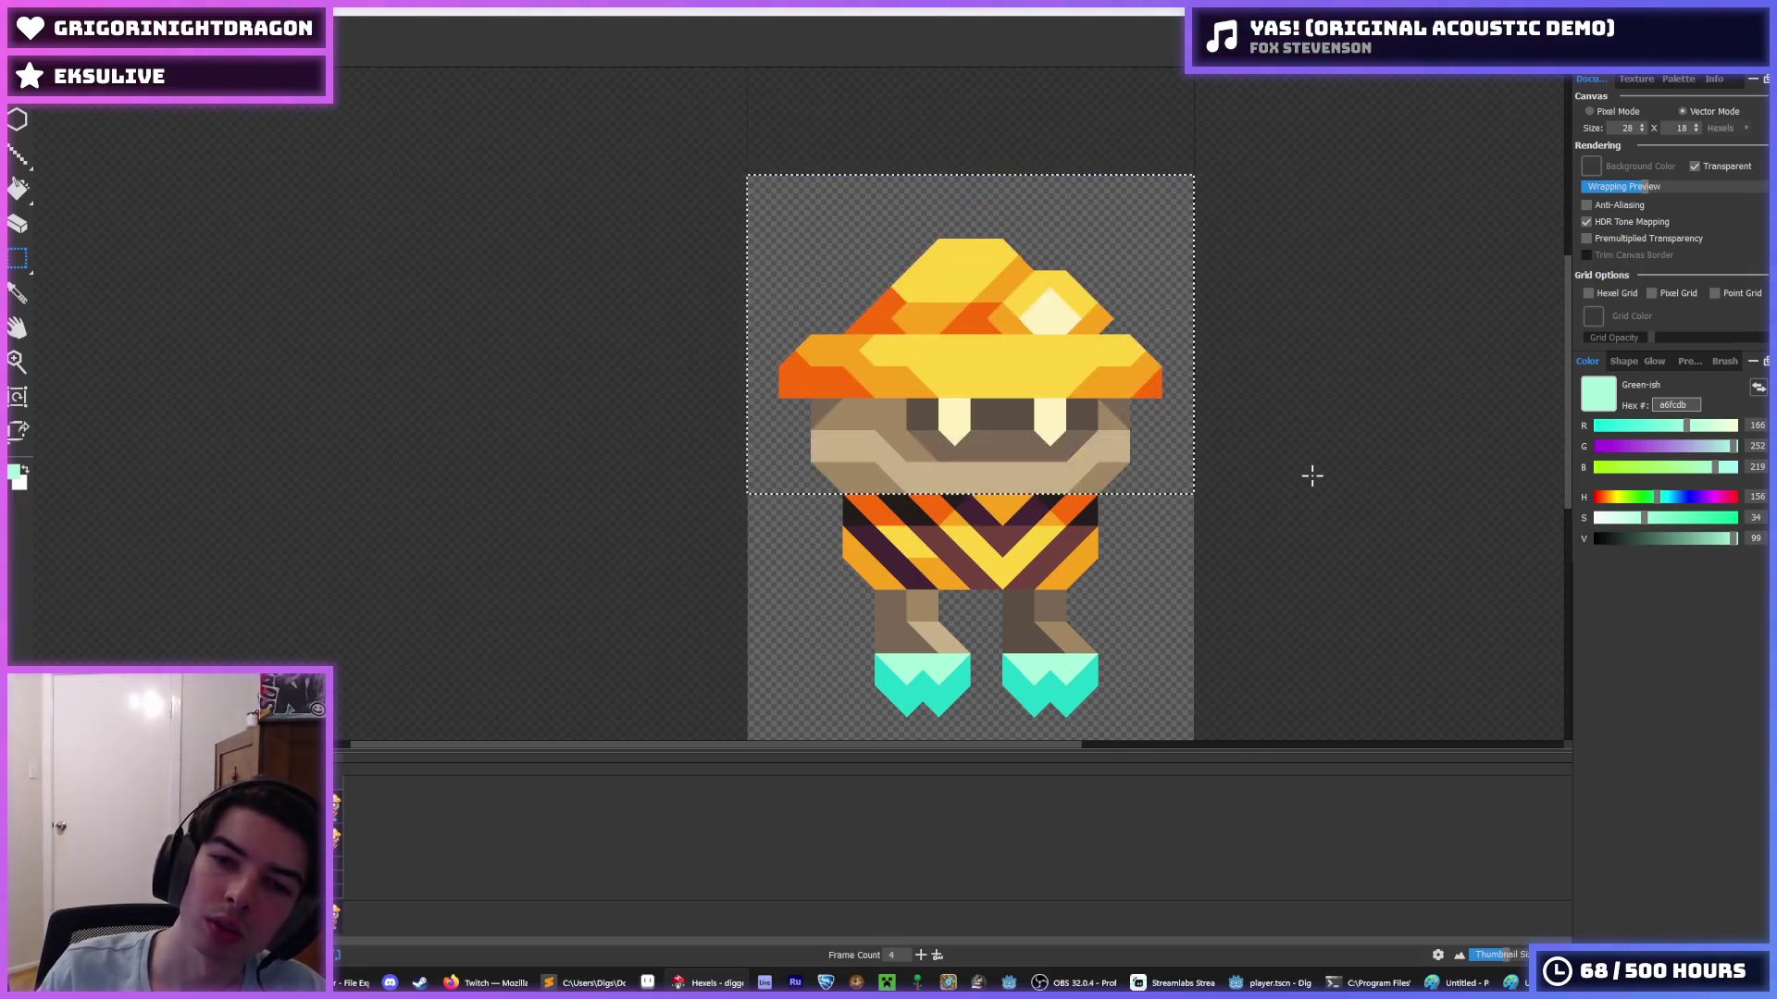
left_click_drag(699, 174, 1263, 476)
key("Delete")
key("ctrl+z")
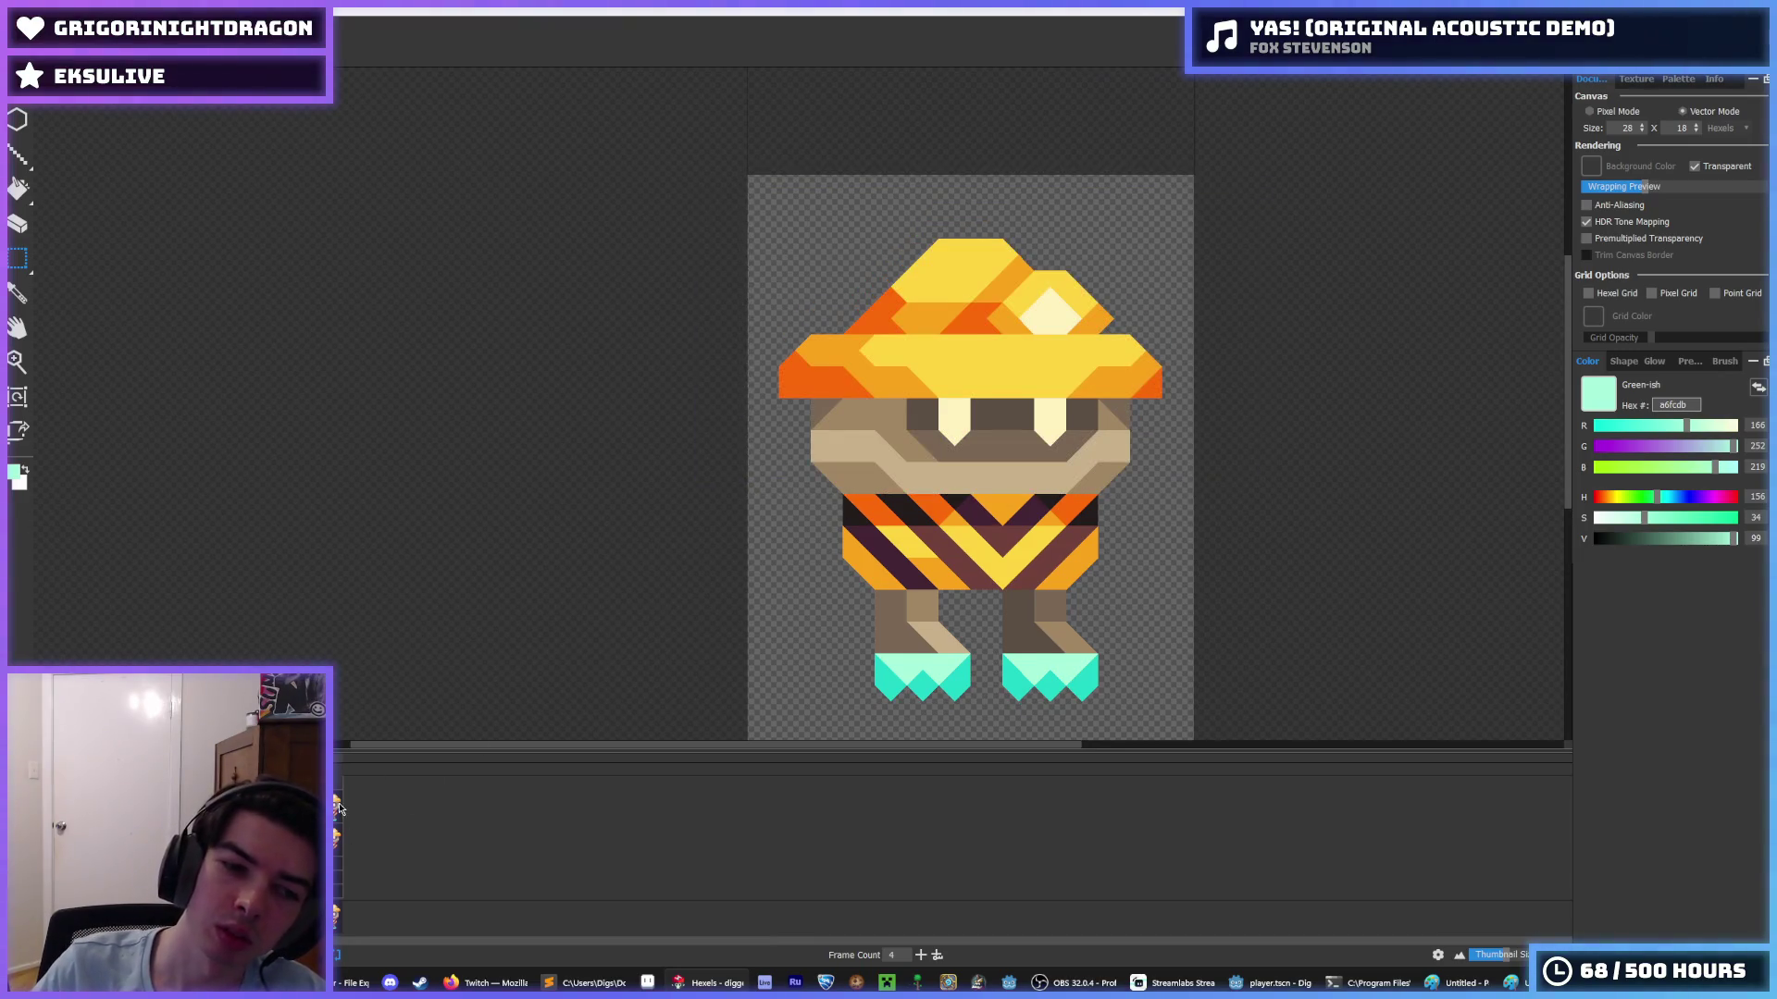
key("ctrl+z")
- Try shifting the top half lower once more, undoing to restore the full-size feet
left_click_drag(704, 105, 1320, 476)
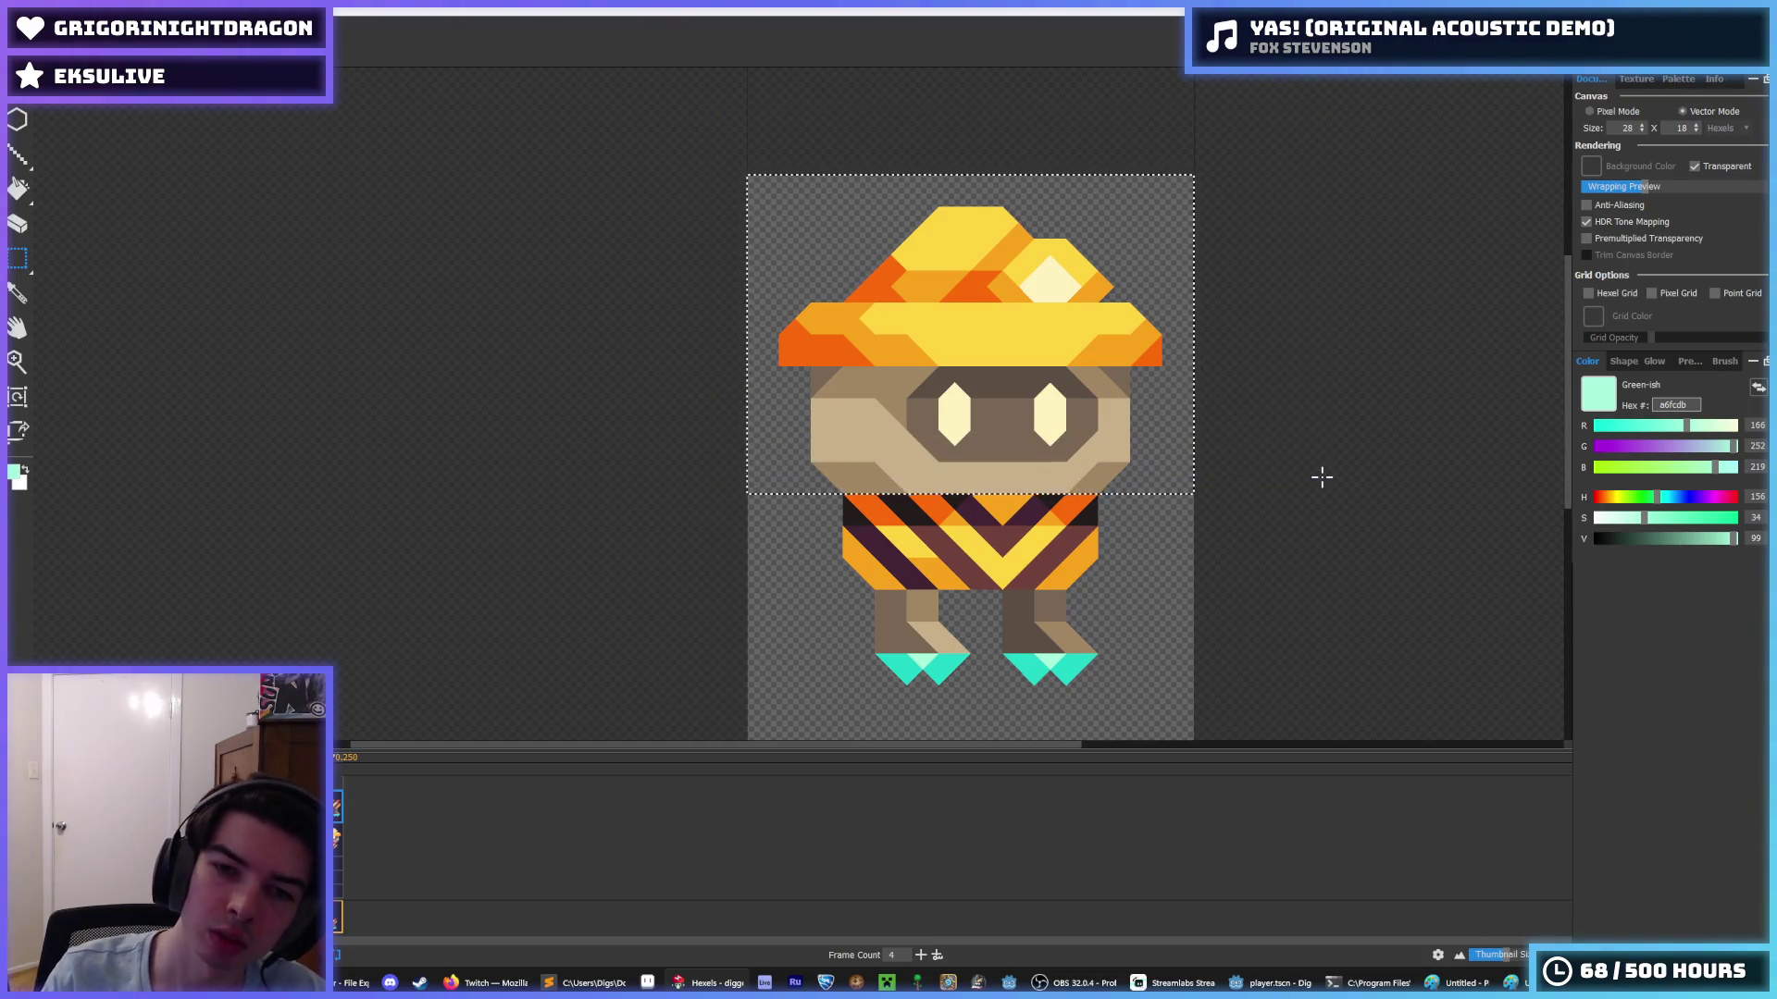
key("ctrl+x")
key("ctrl+v")
key("ctrl+z")
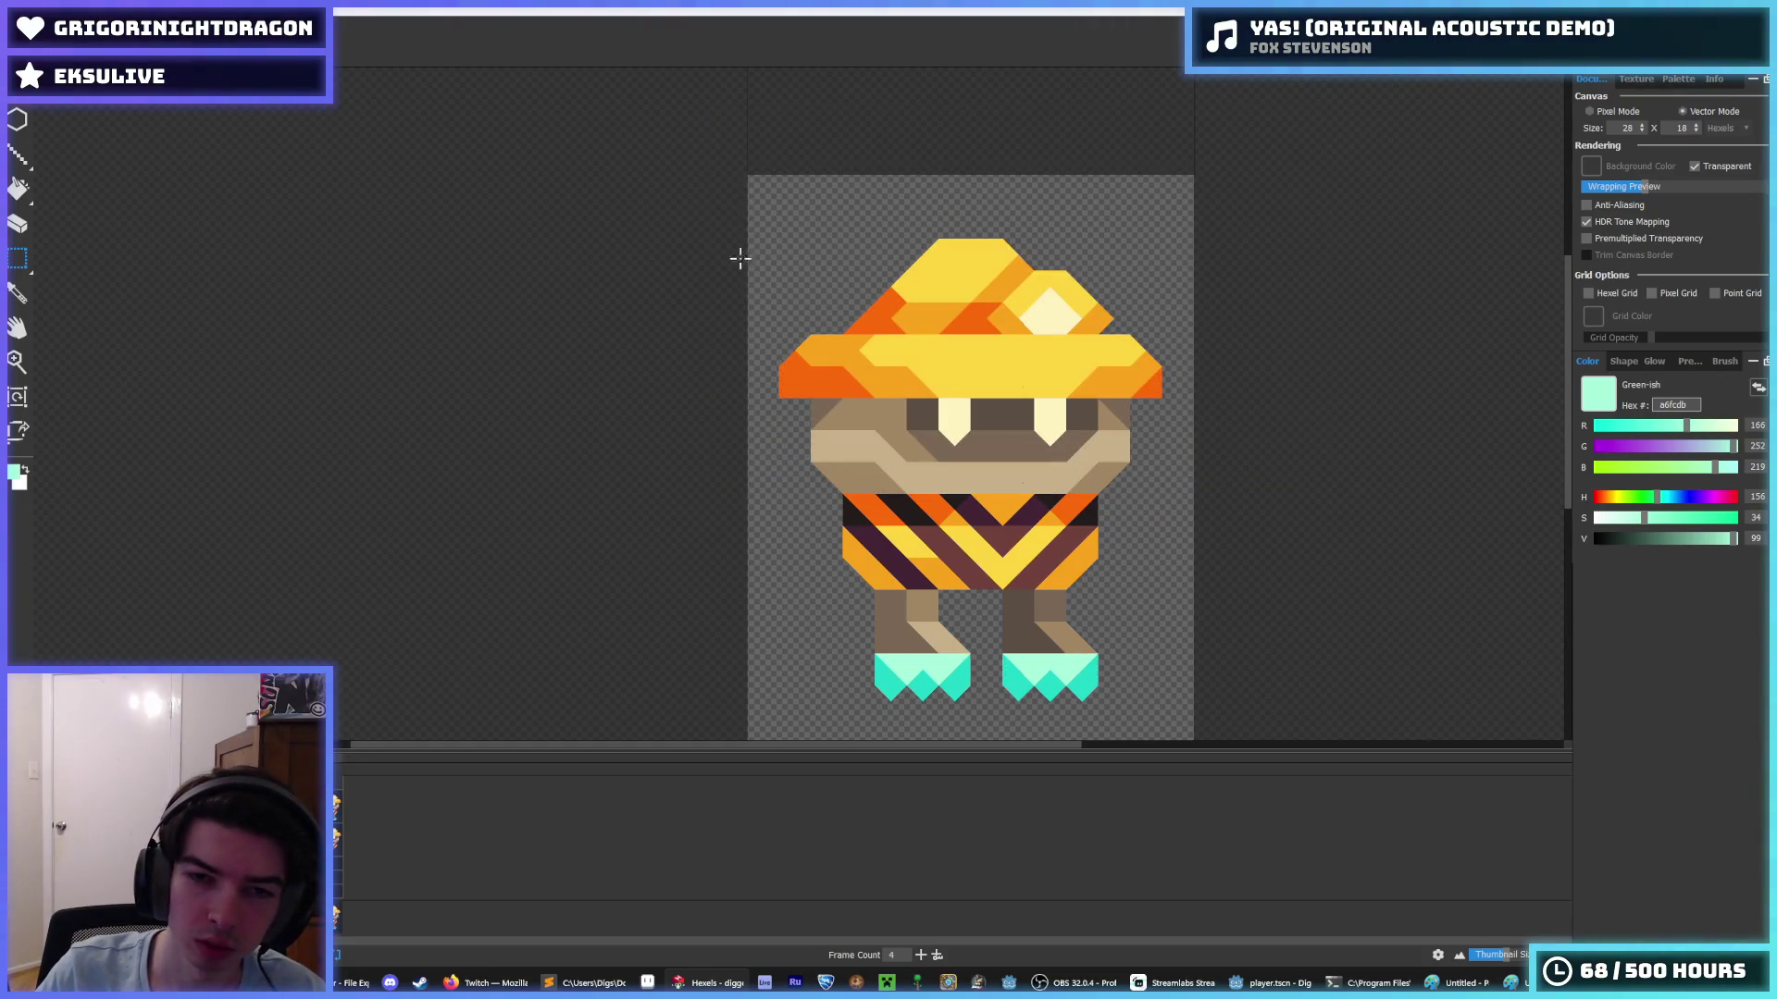
left_click_drag(716, 205, 1304, 500)
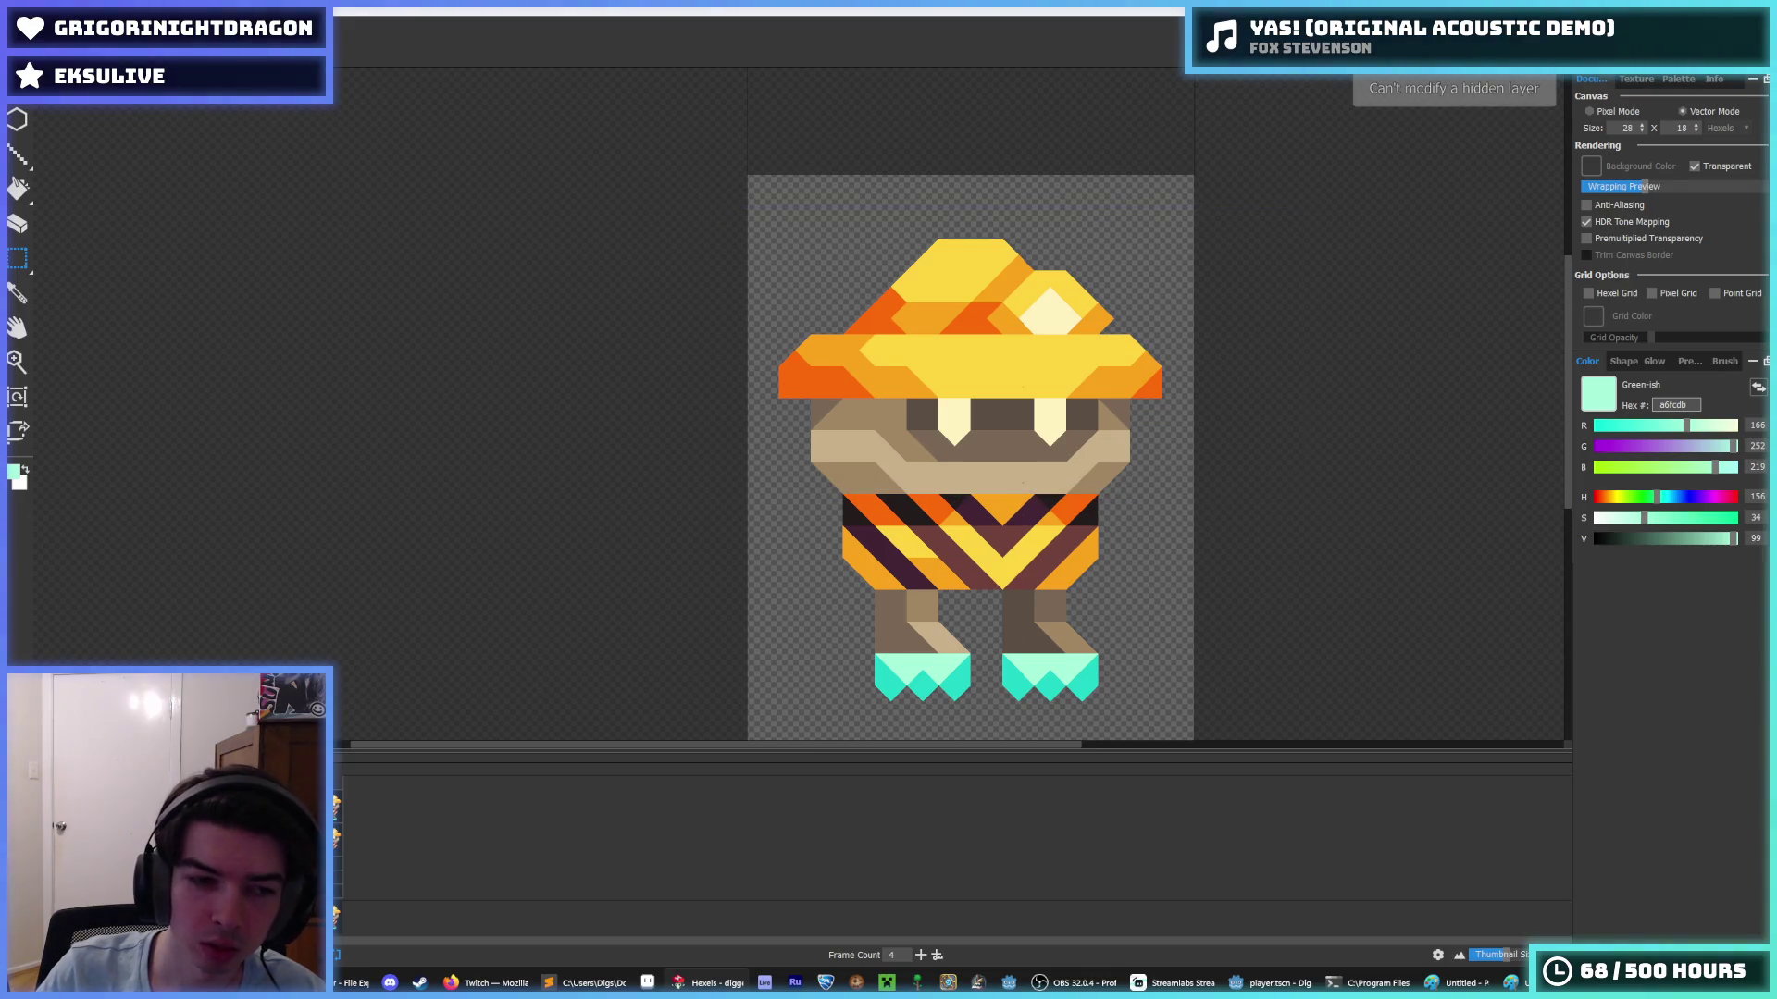
key("ctrl+z")
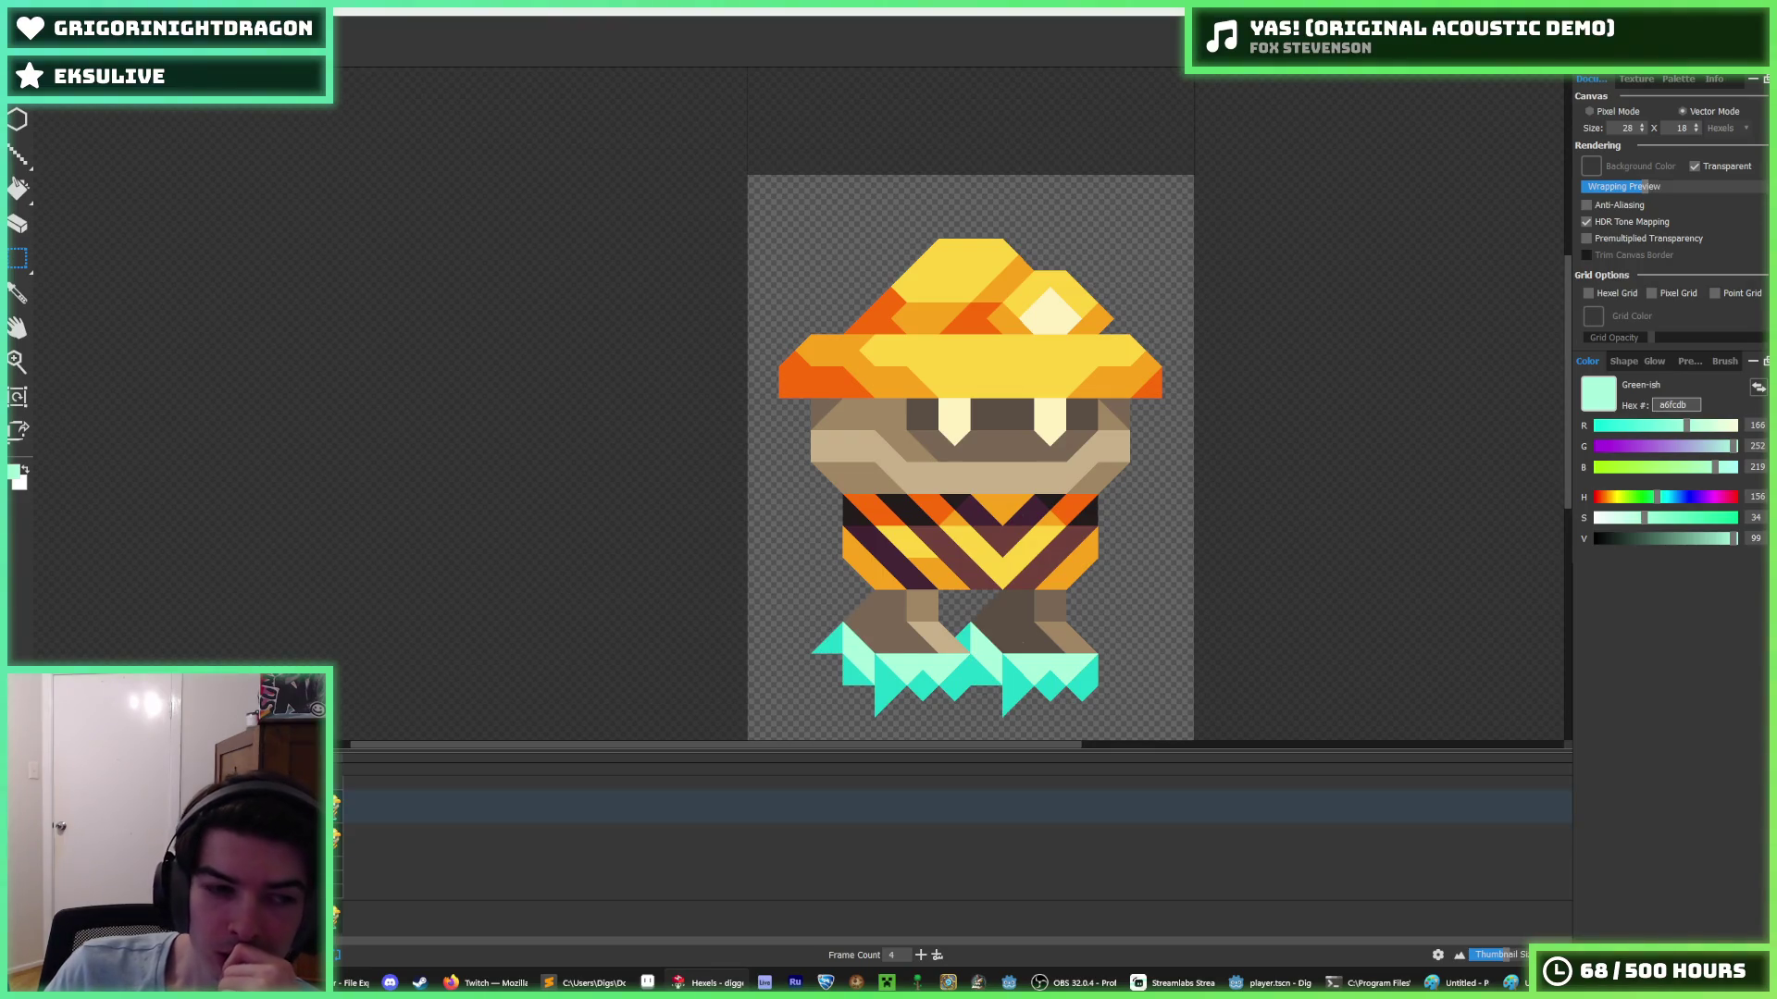
left_click(536, 575)
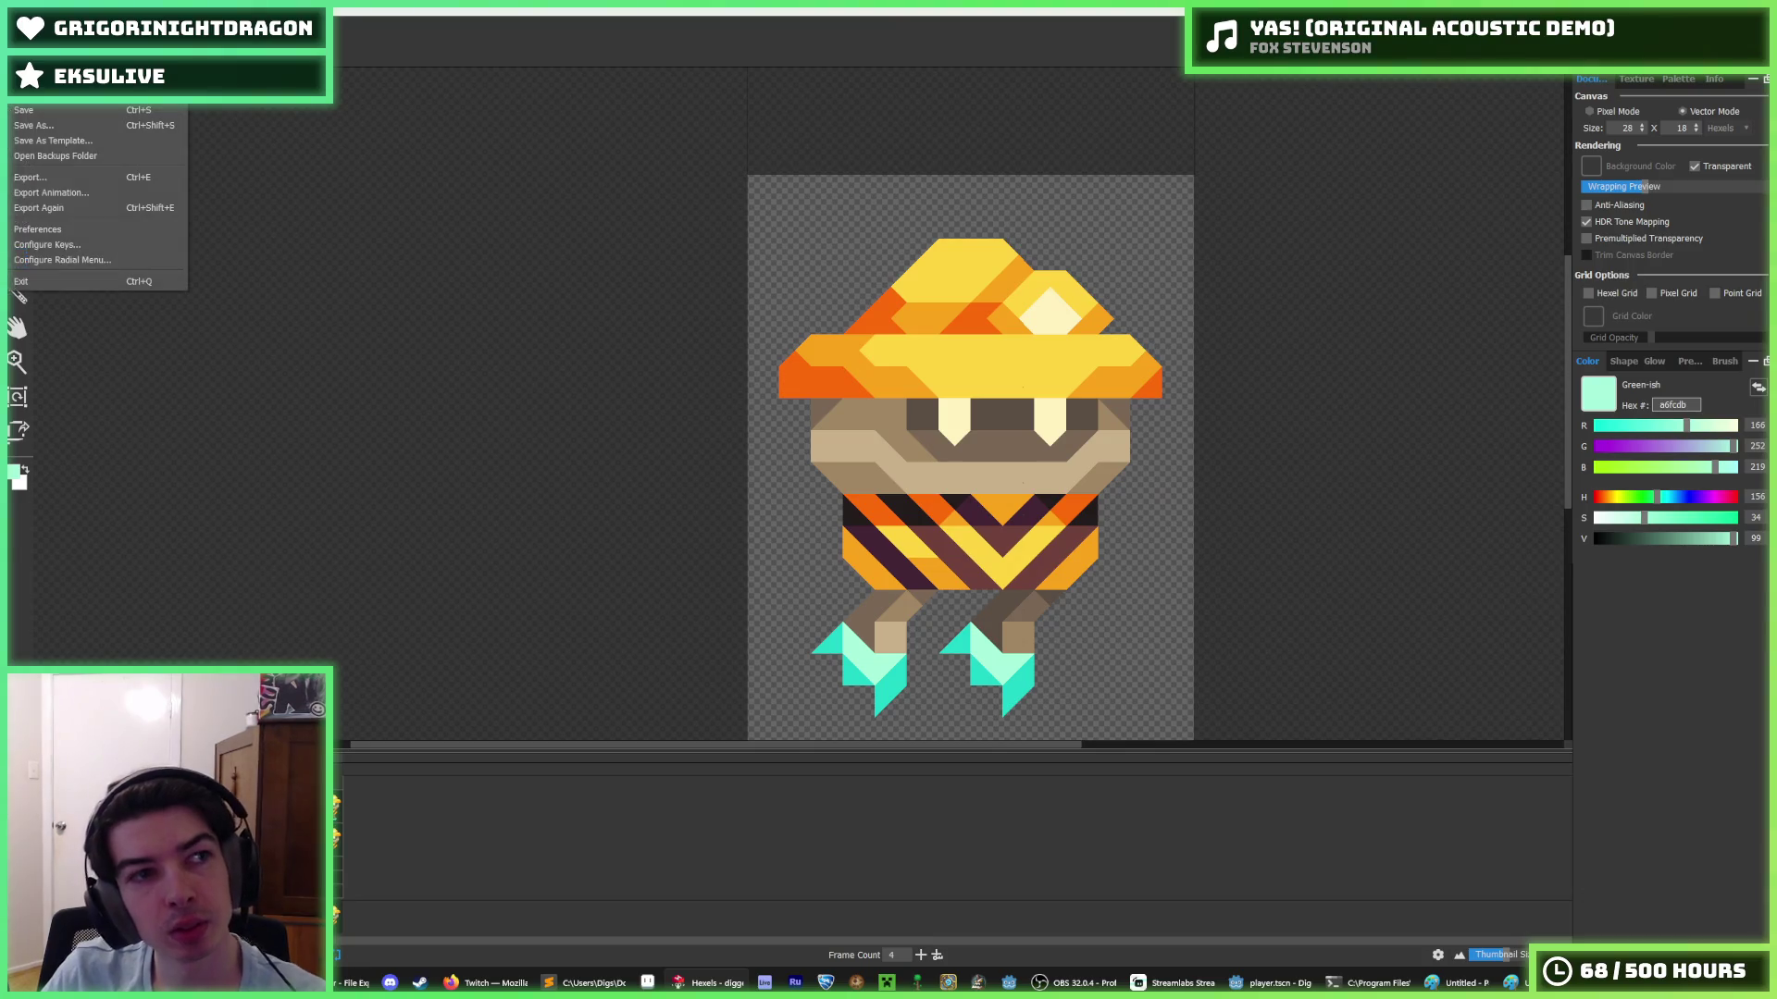
- Open digger_walk.hxl, scrub back to frame 7, and select the walking sprite's upper part
key("ctrl+o")
double_click(231, 203)
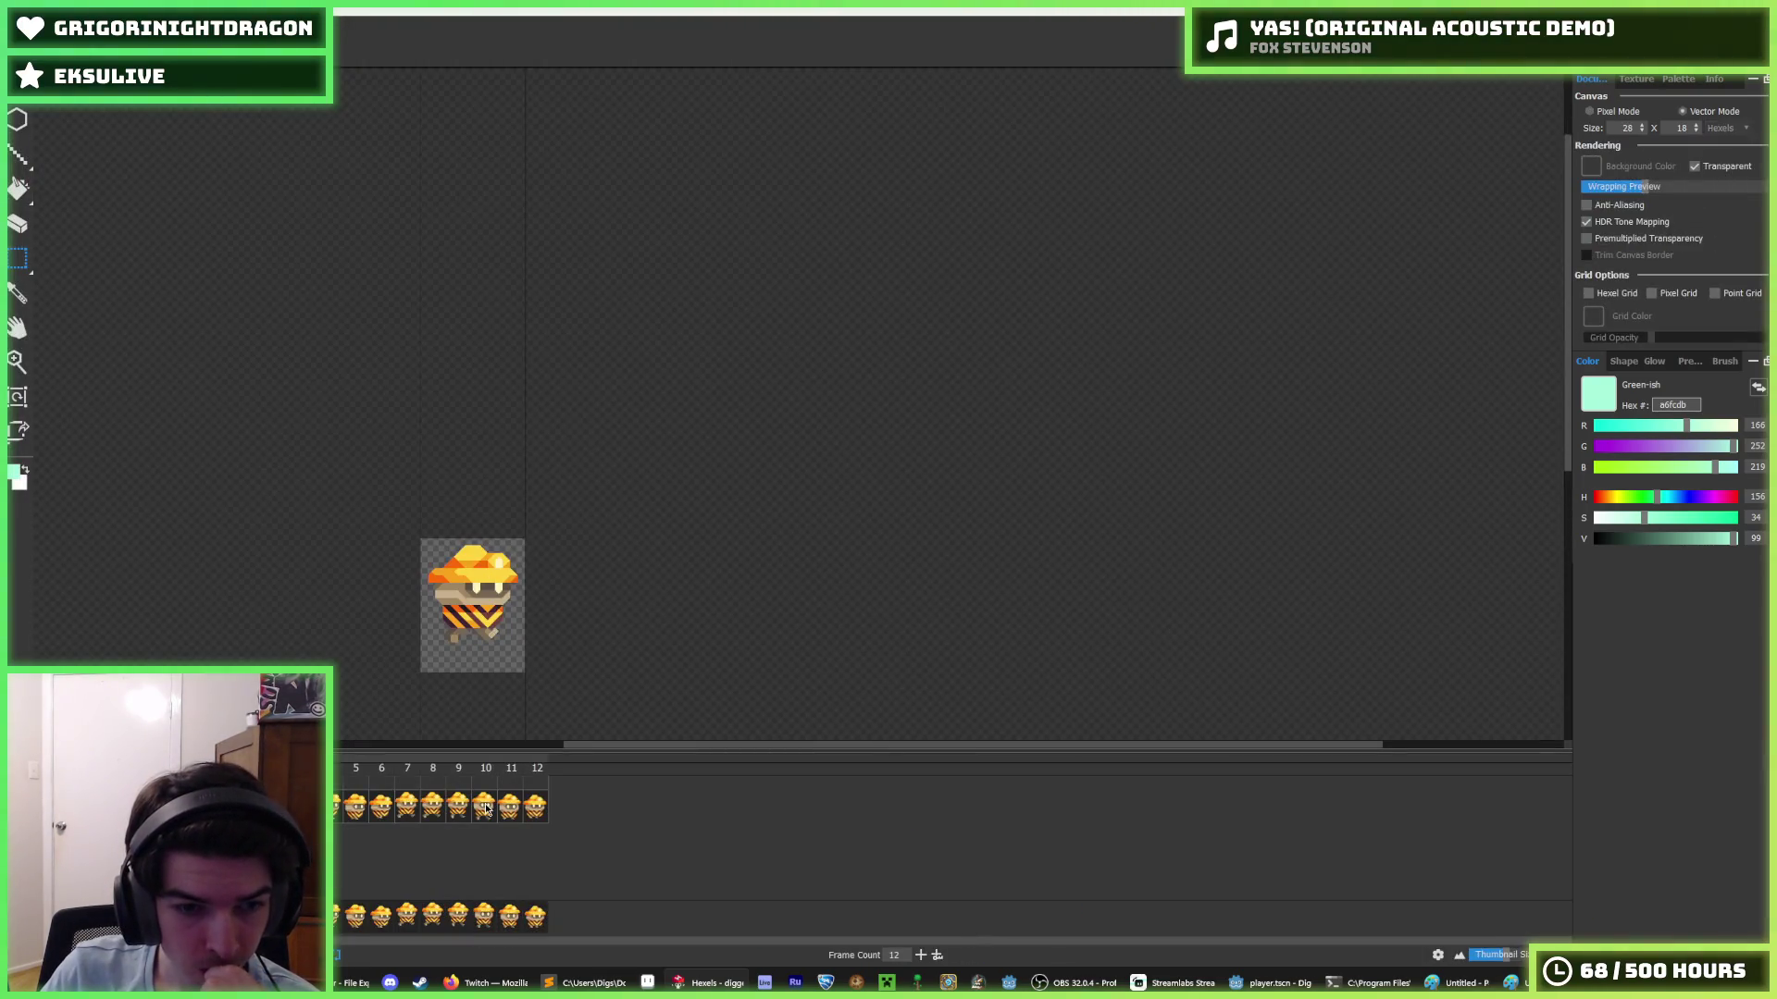
left_click_drag(485, 810, 358, 806)
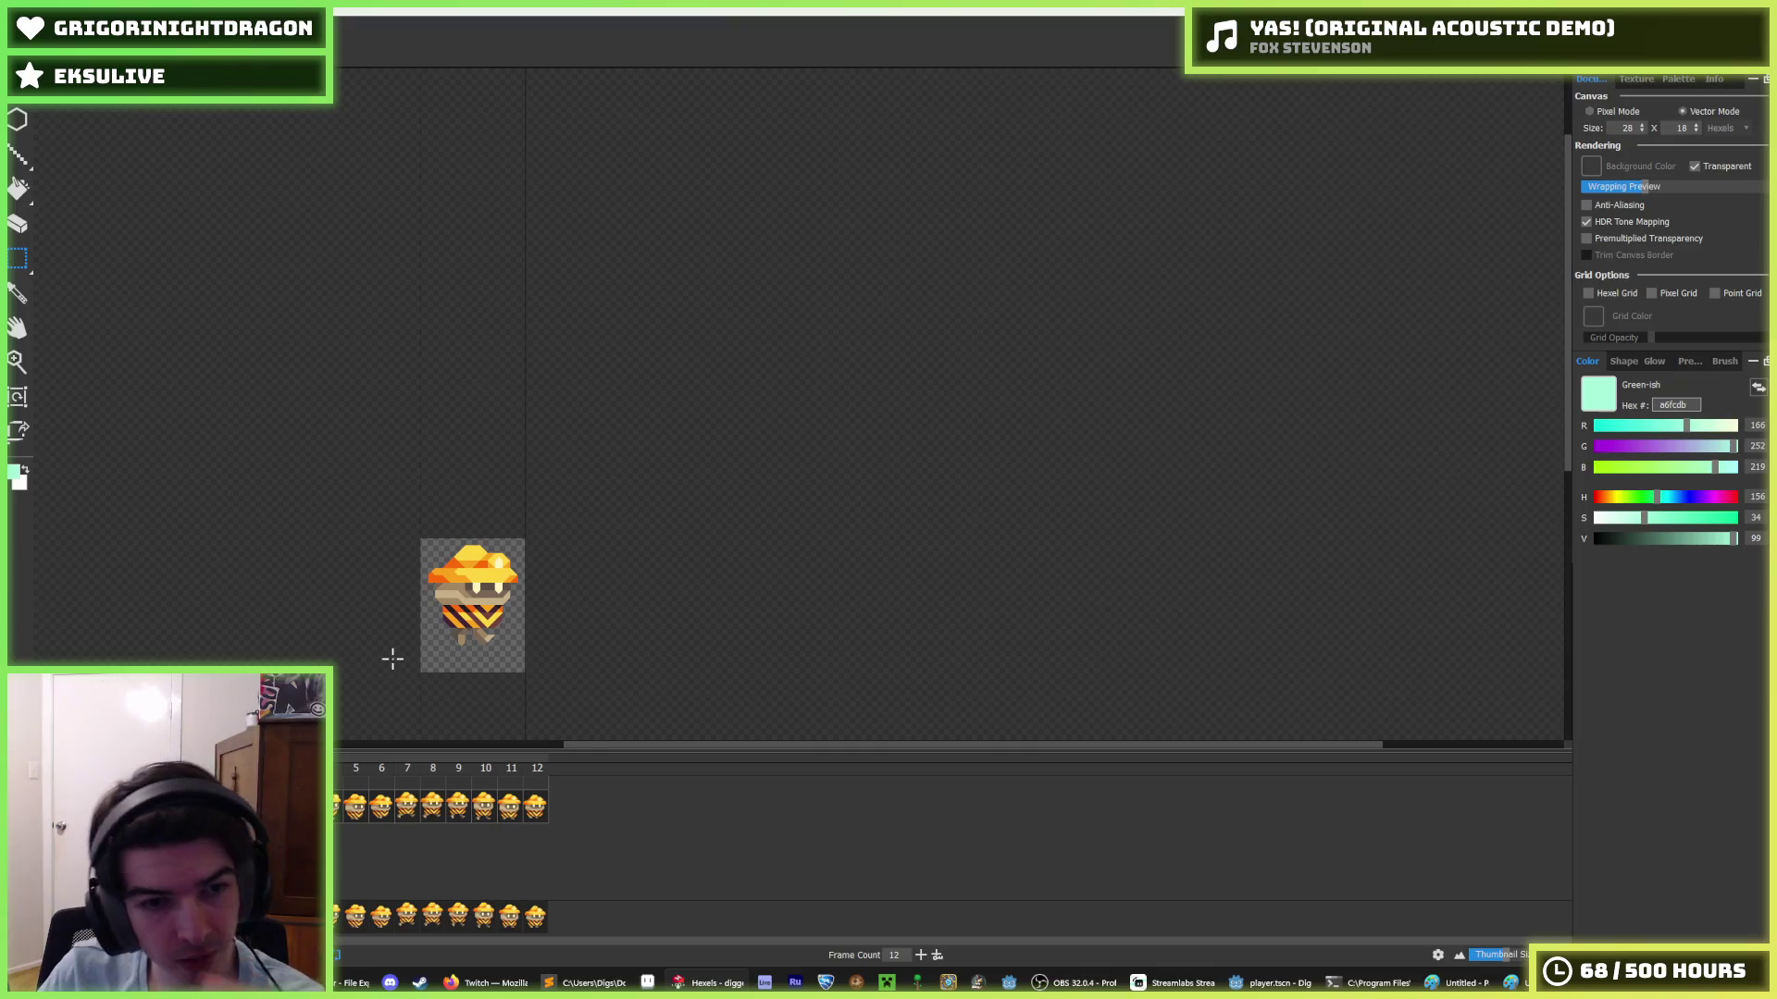
scroll(408, 618, "up", 3)
left_click_drag(435, 396, 719, 578)
- Discard the walk changes, reopen digger_fly.hxl, and nudge the head selection up and back down
left_click(24, 89)
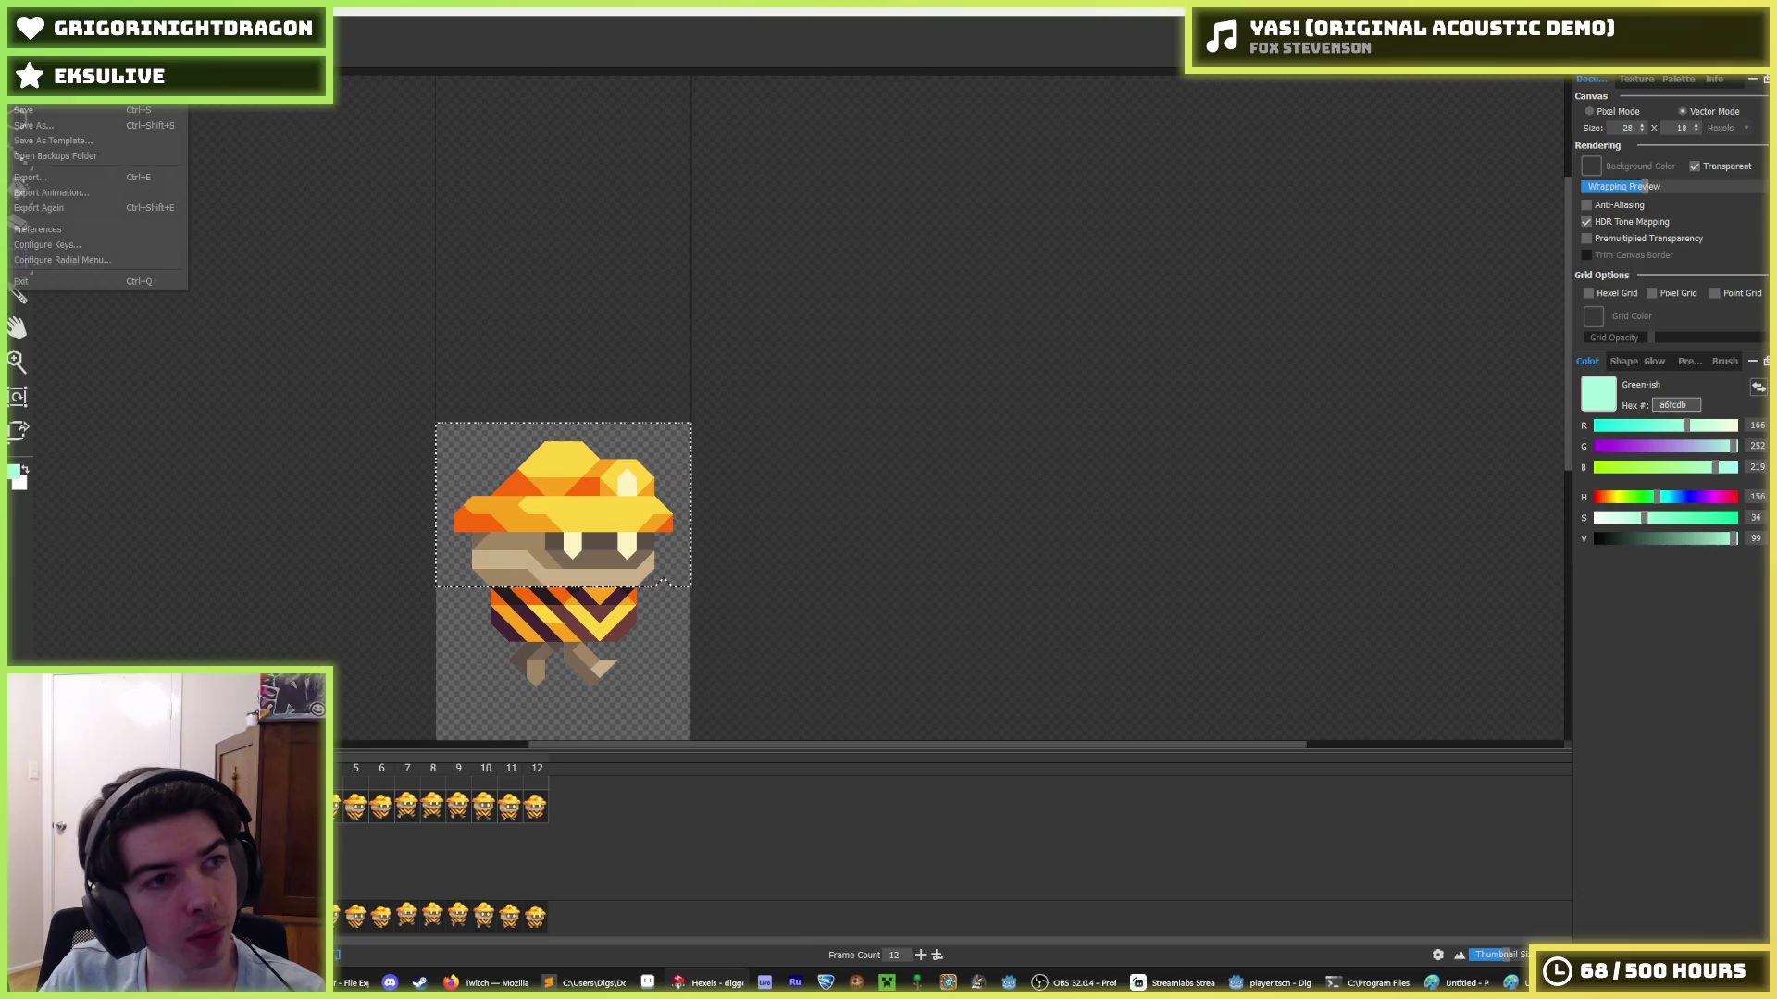
left_click(46, 194)
left_click(963, 493)
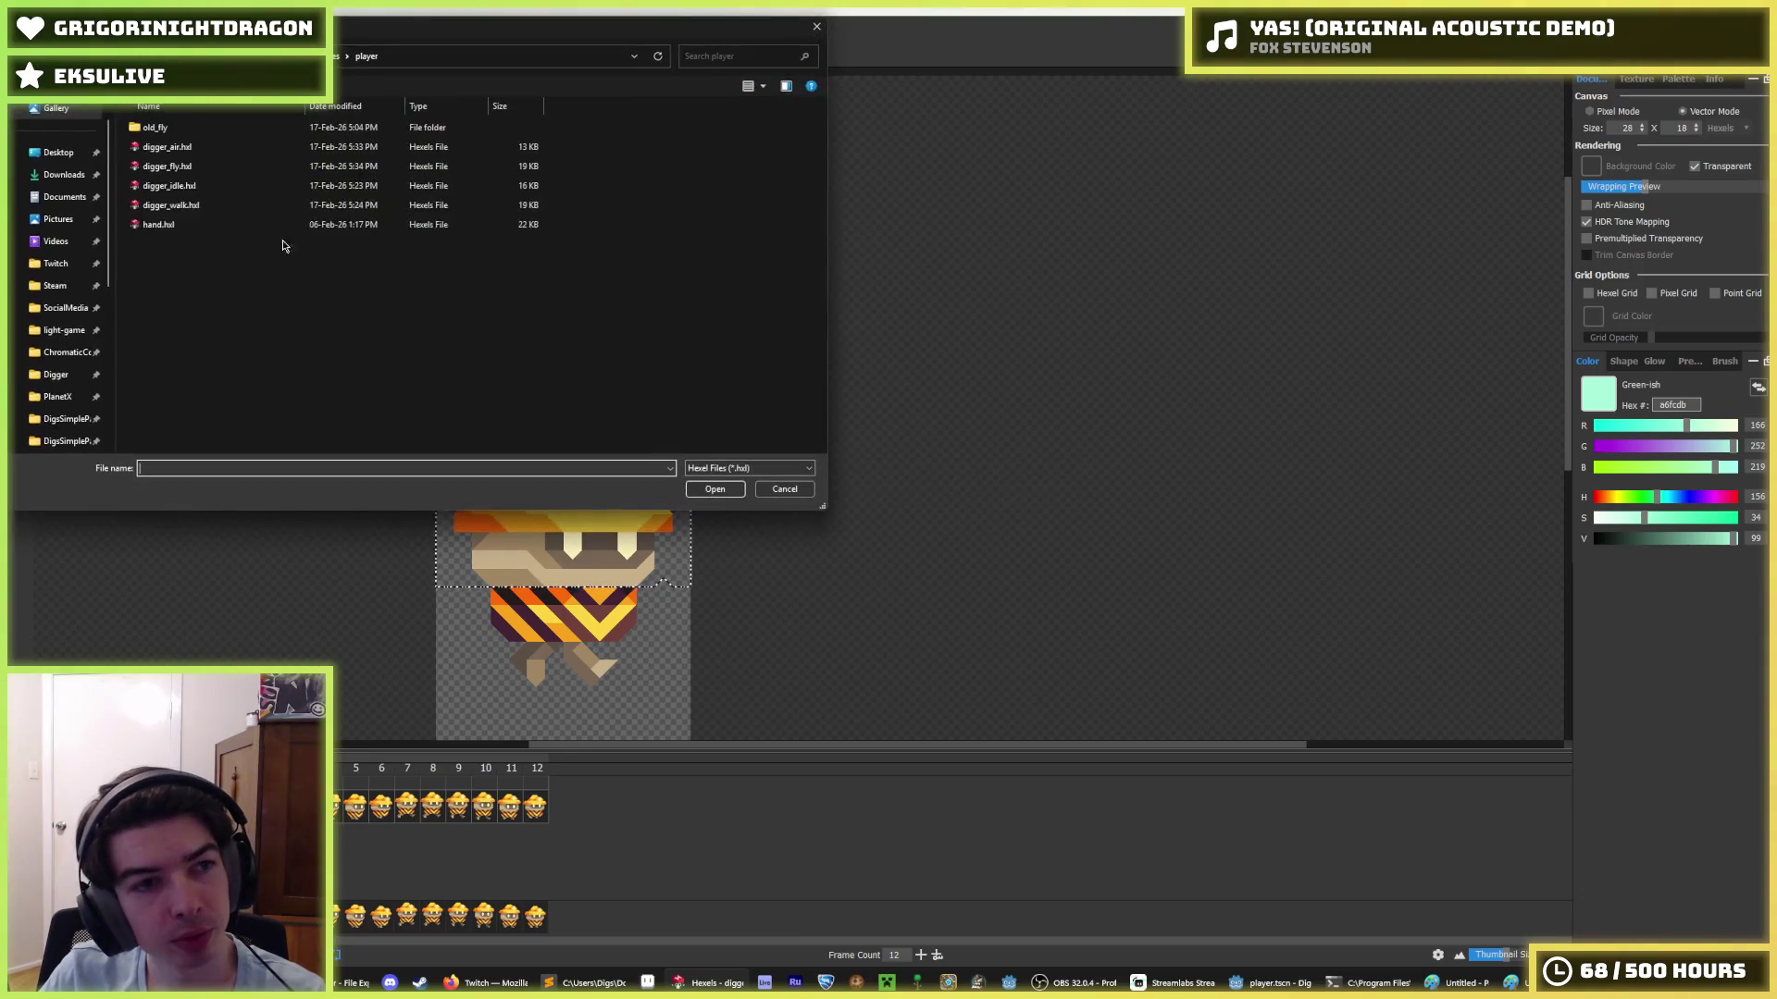
double_click(167, 166)
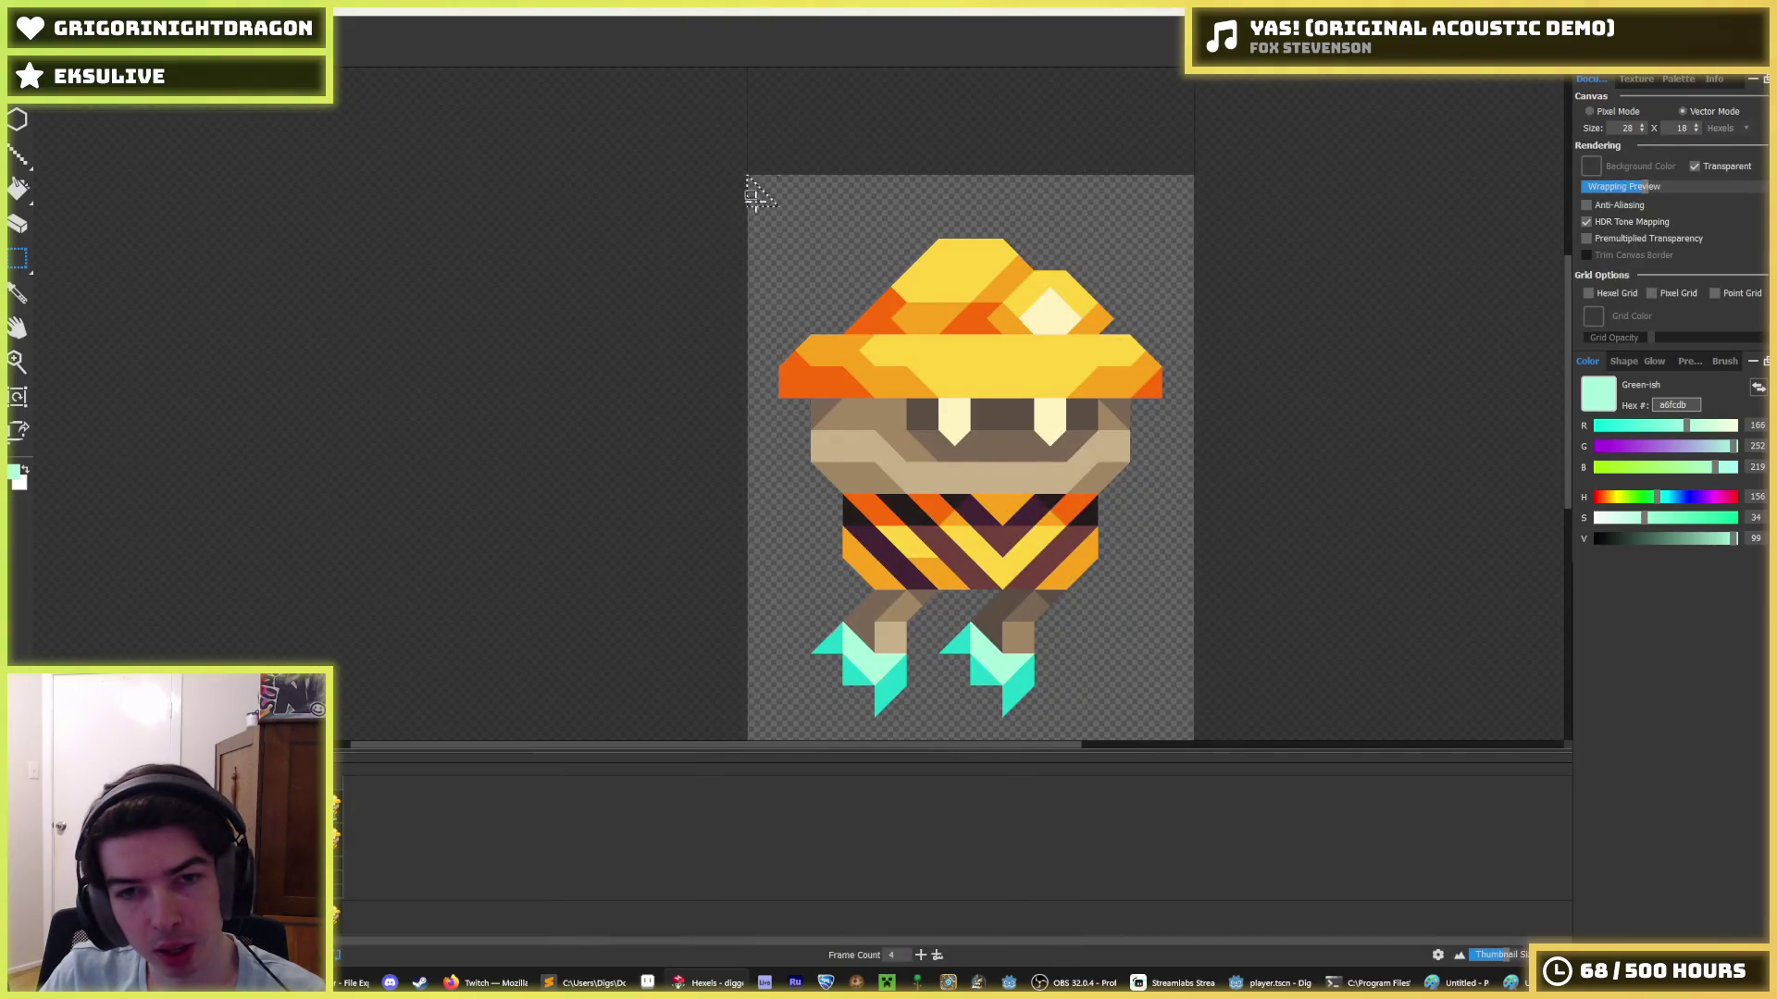
left_click_drag(747, 176, 1320, 475)
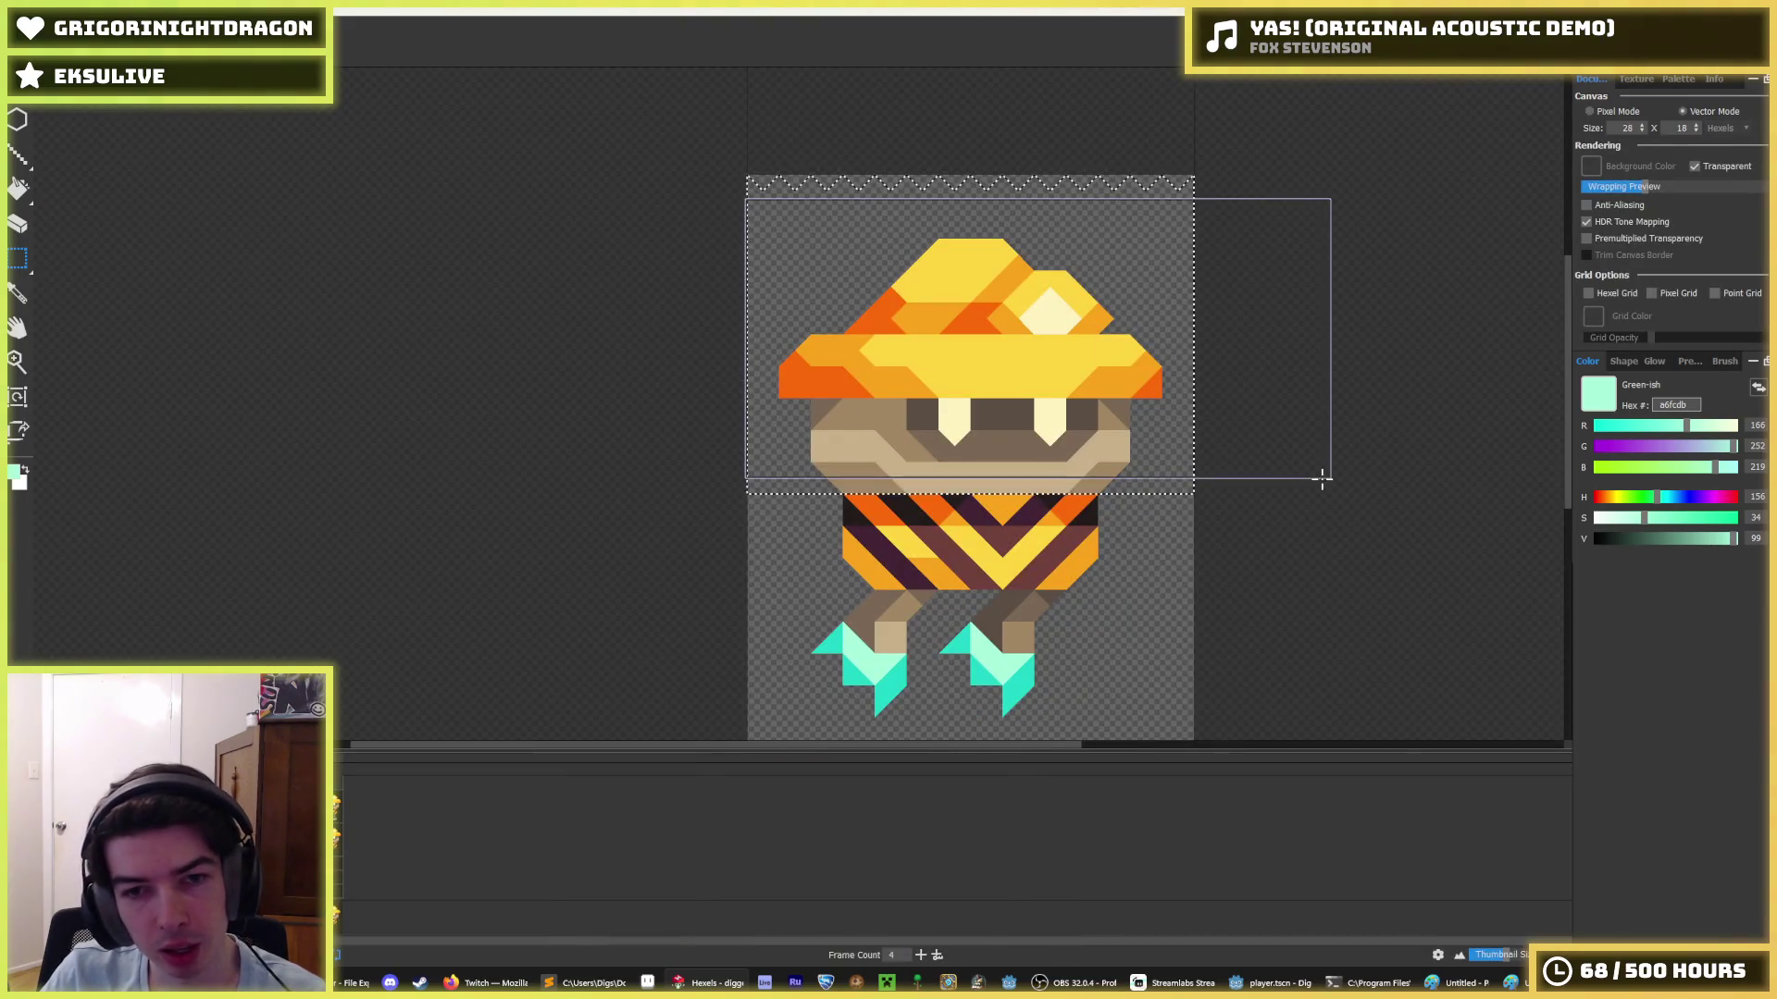
key("Up")
key("Down")
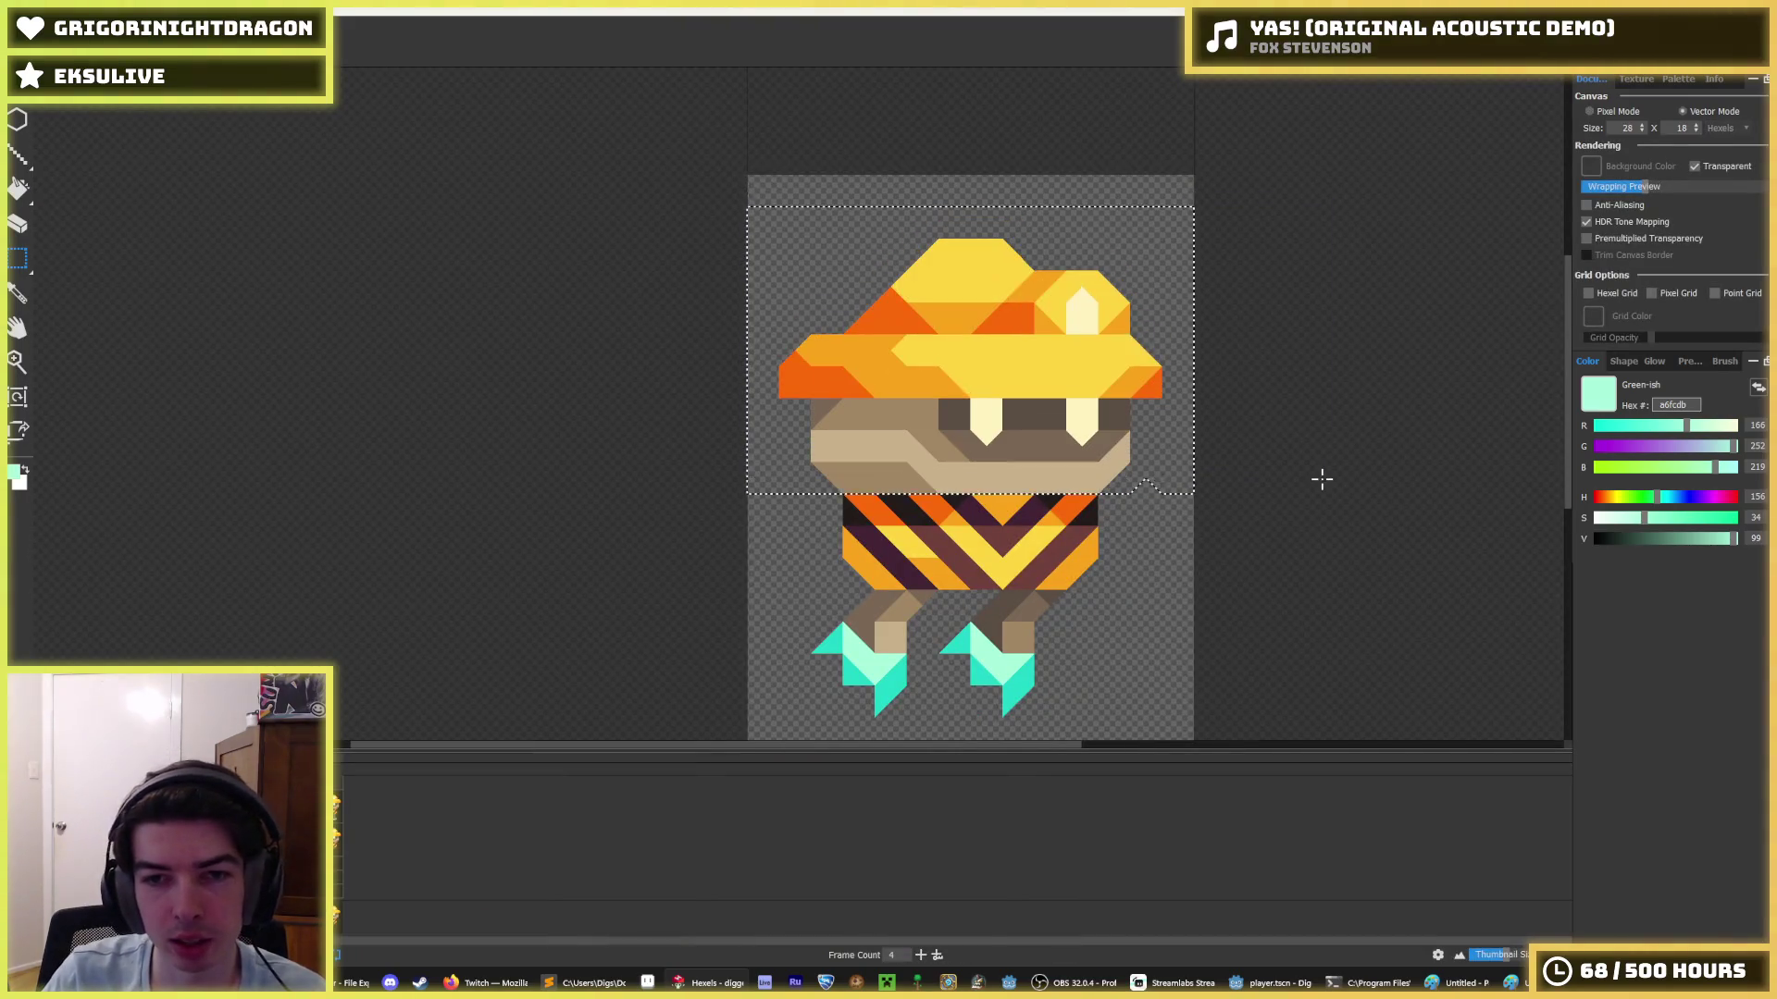